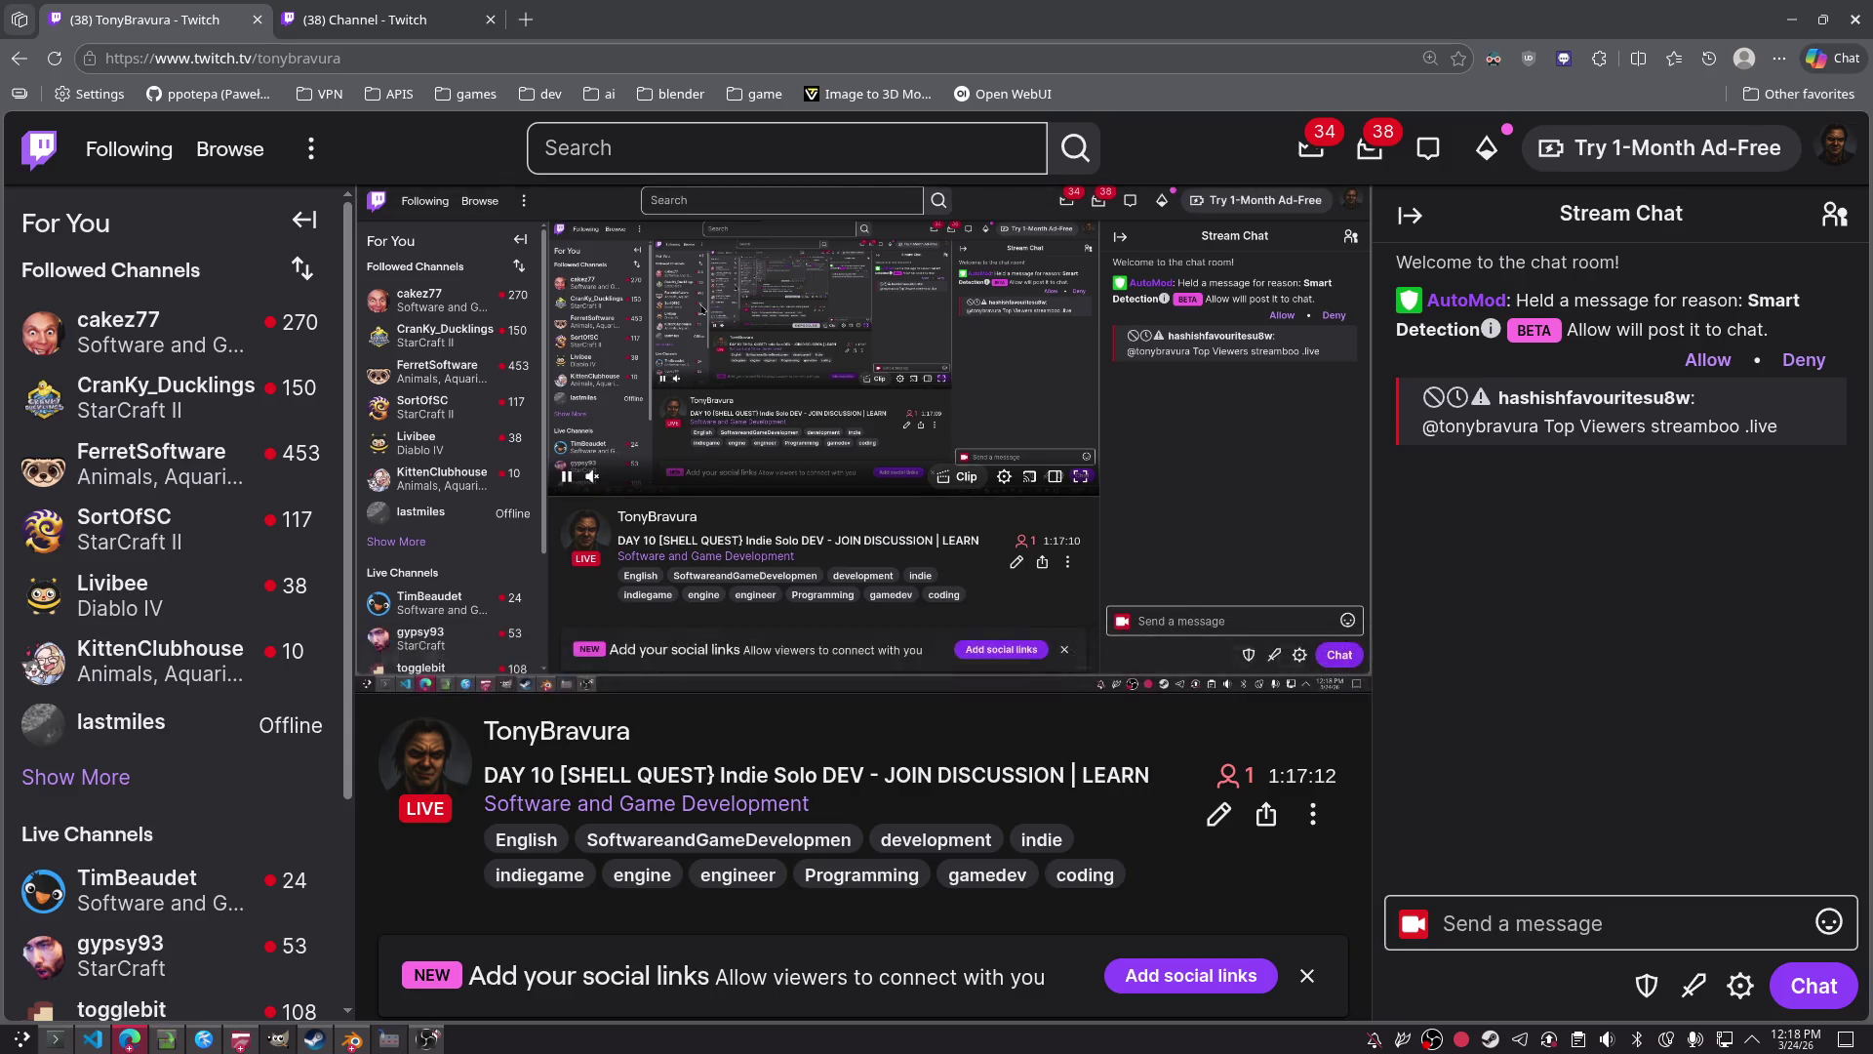
Preview the stream fullscreen, then return to the channel page and scroll down
key("f")
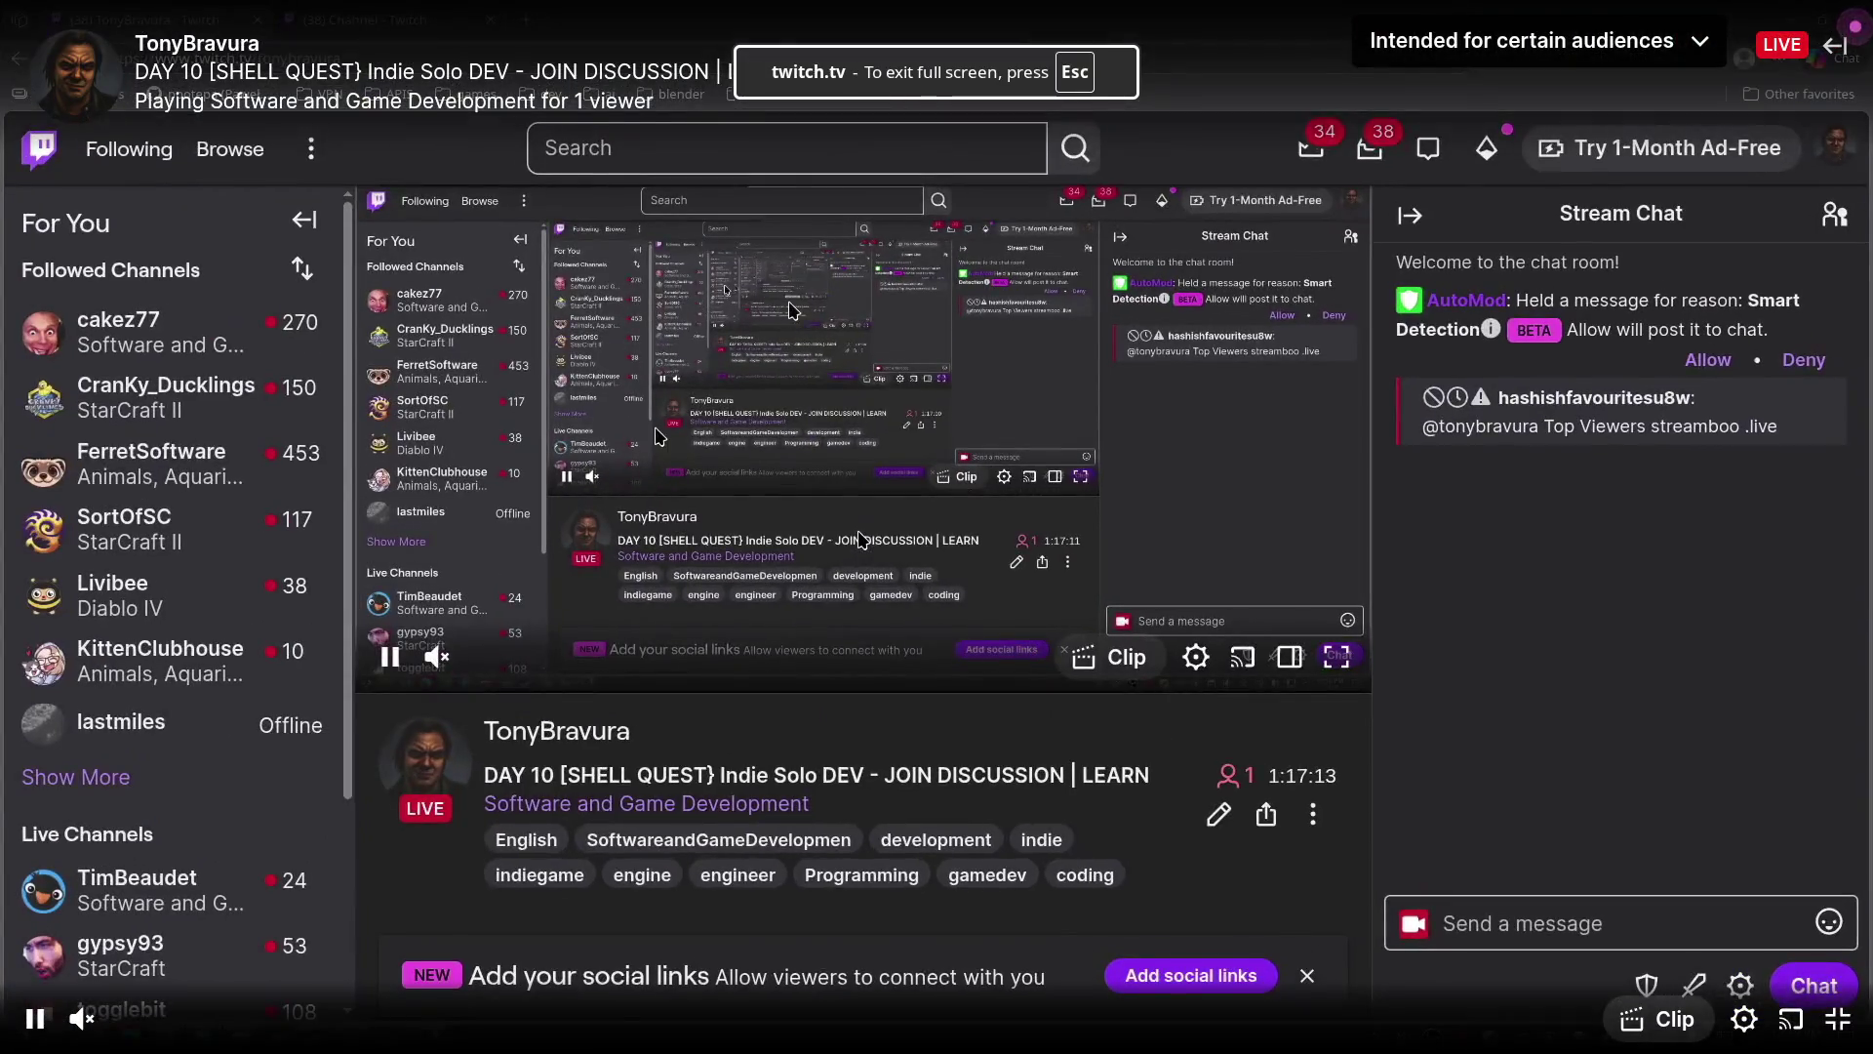
key("Escape")
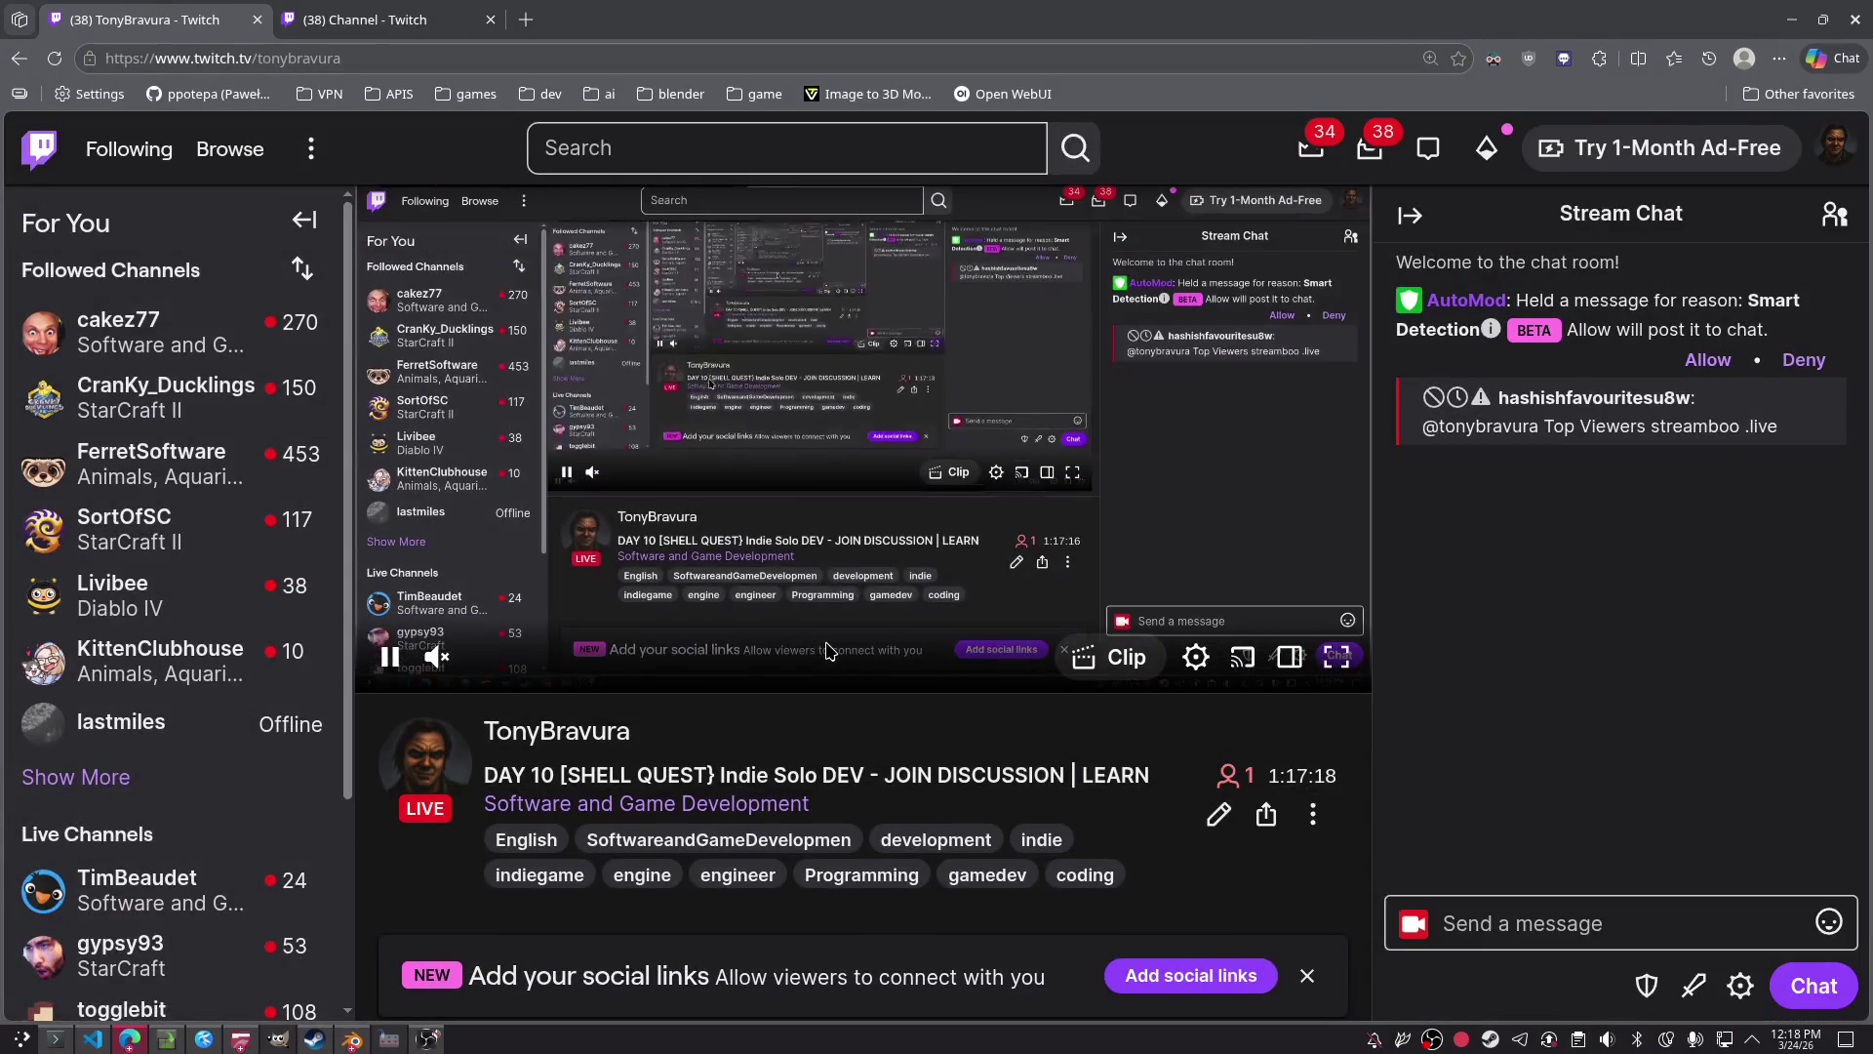
scroll(1210, 722, "down", 1)
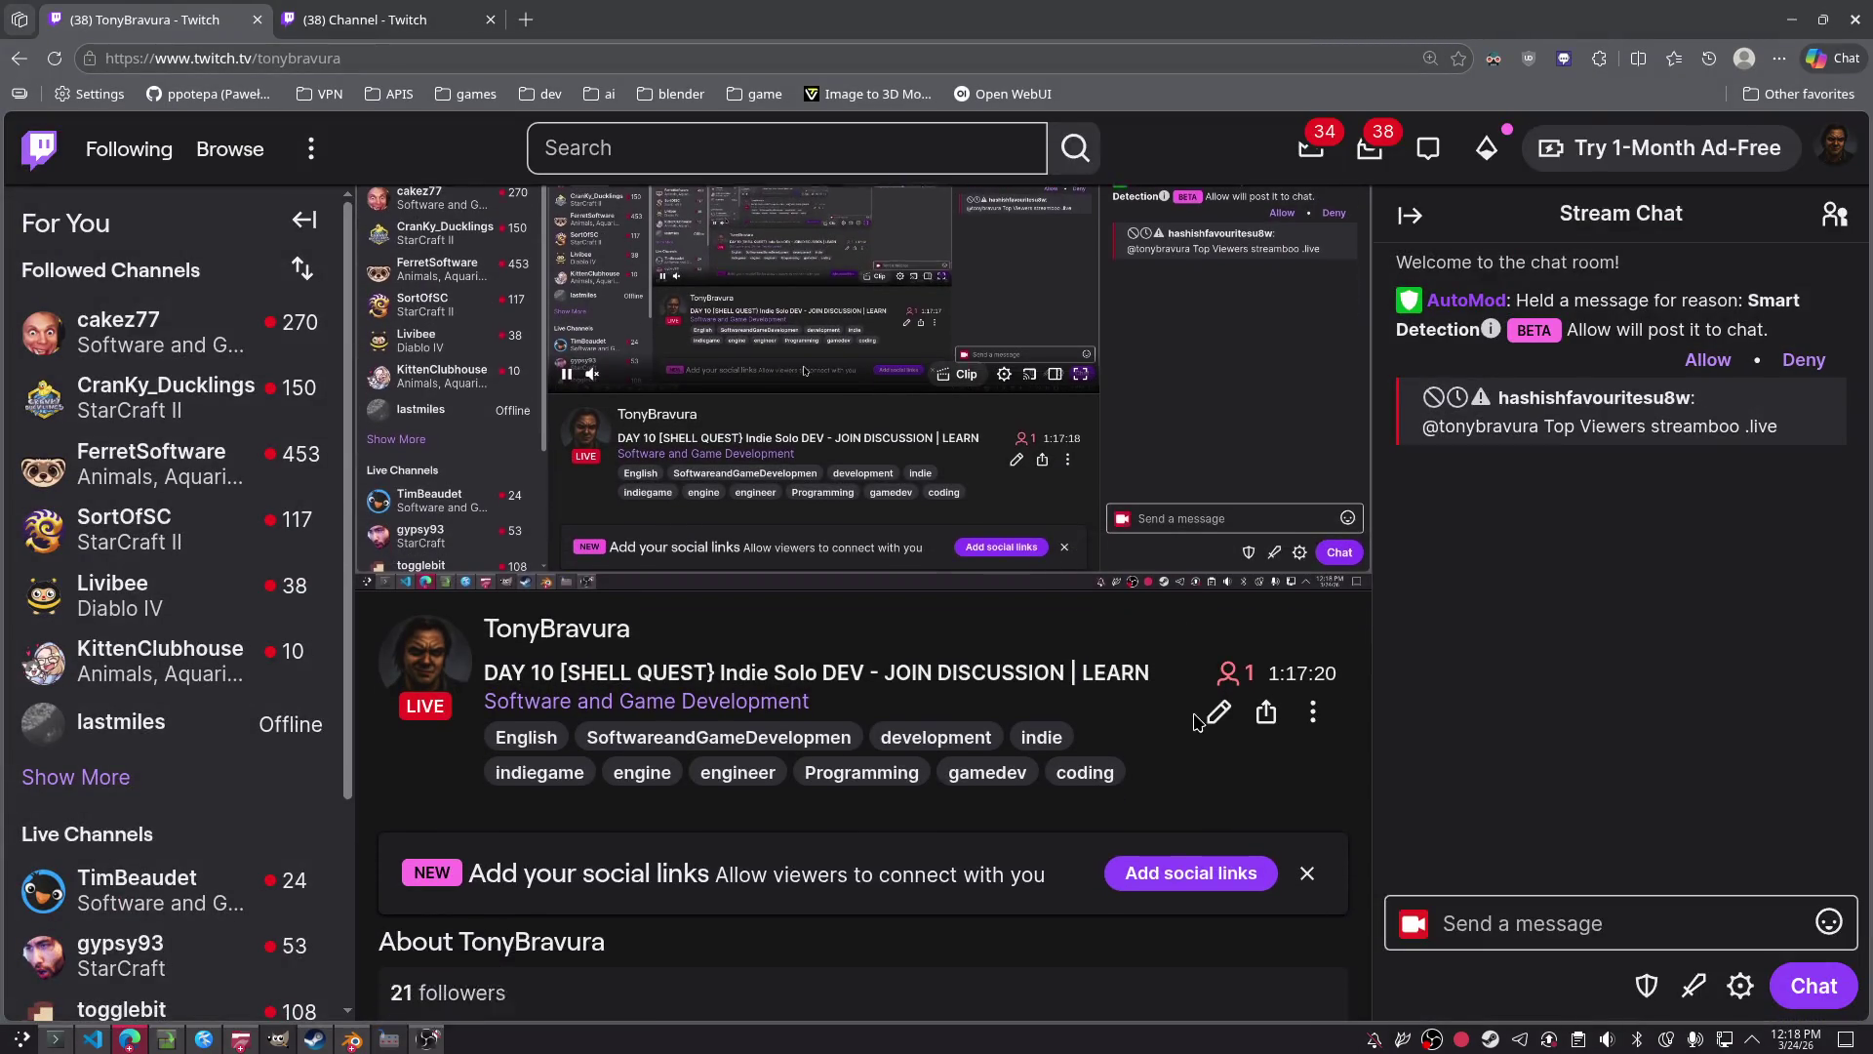
scroll(1328, 907, "down", 4)
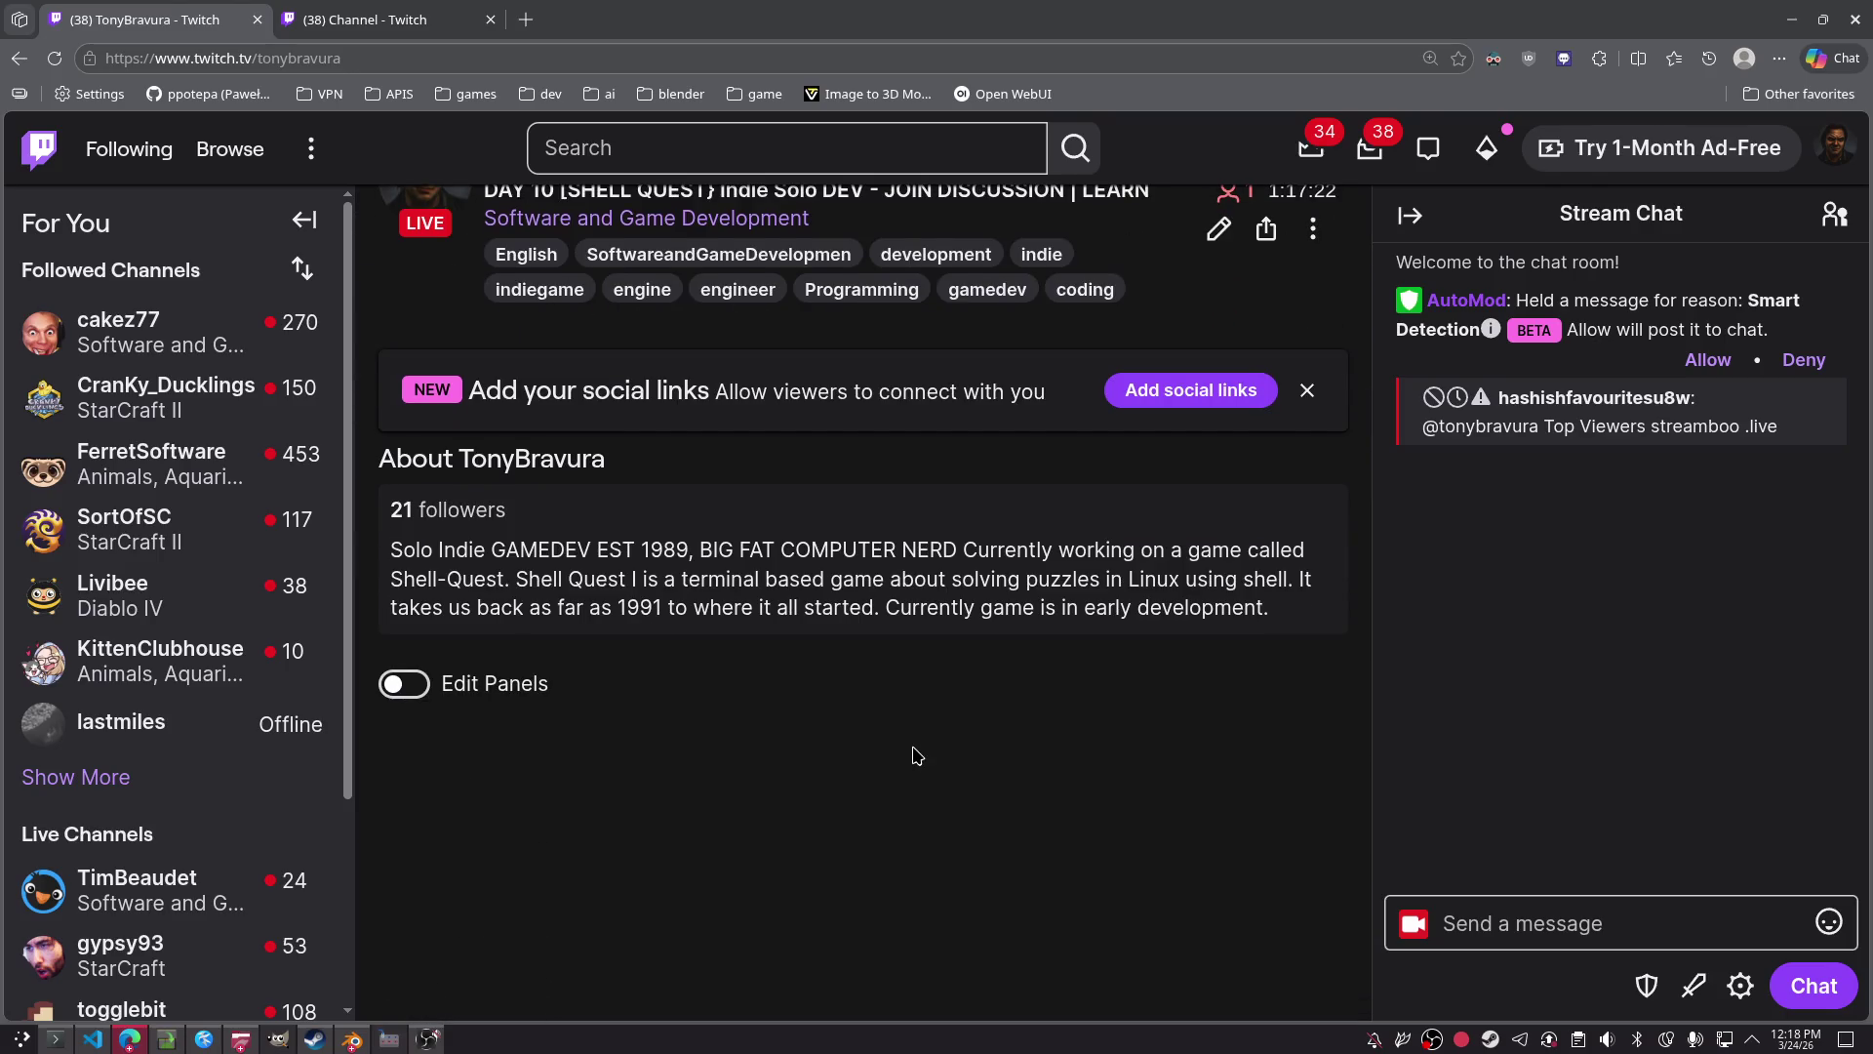
Turn on panel editing, add an Extension Panel in the empty slot, and open Extension Manager
left_click(404, 682)
scroll(966, 519, "down", 6)
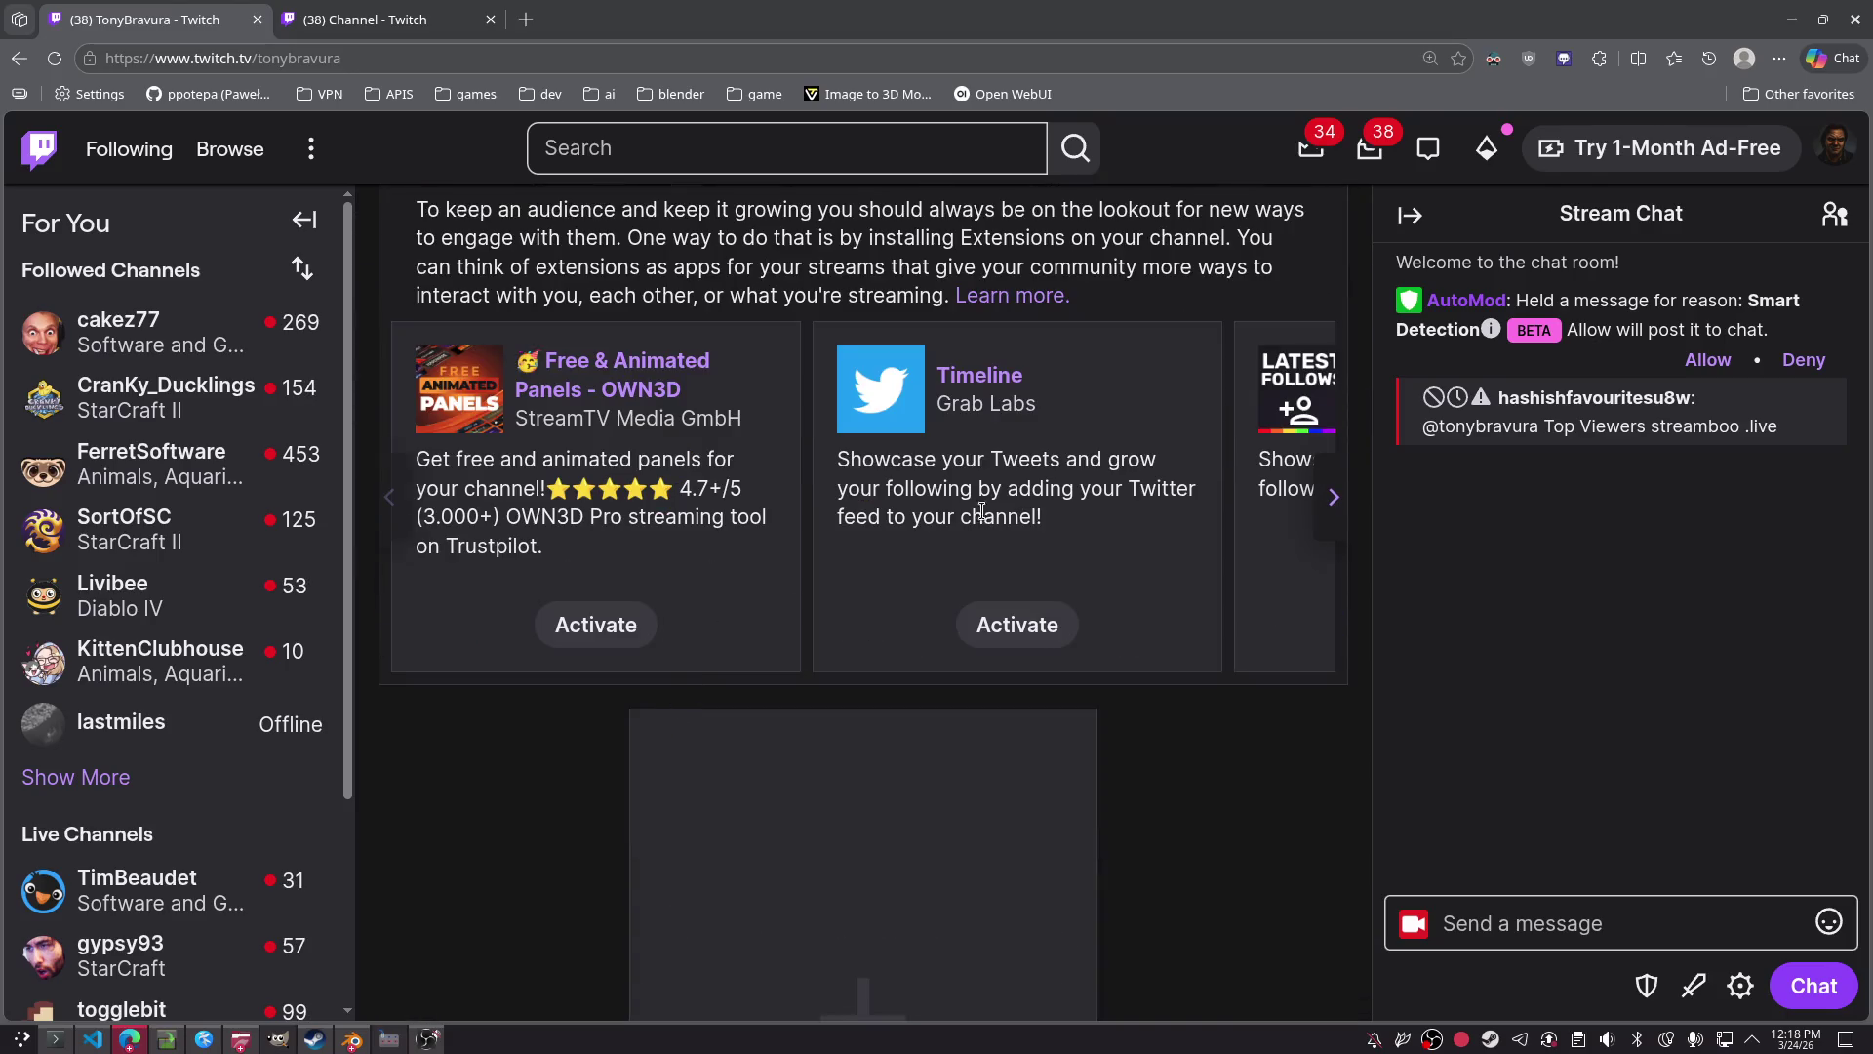
scroll(719, 452, "up", 2)
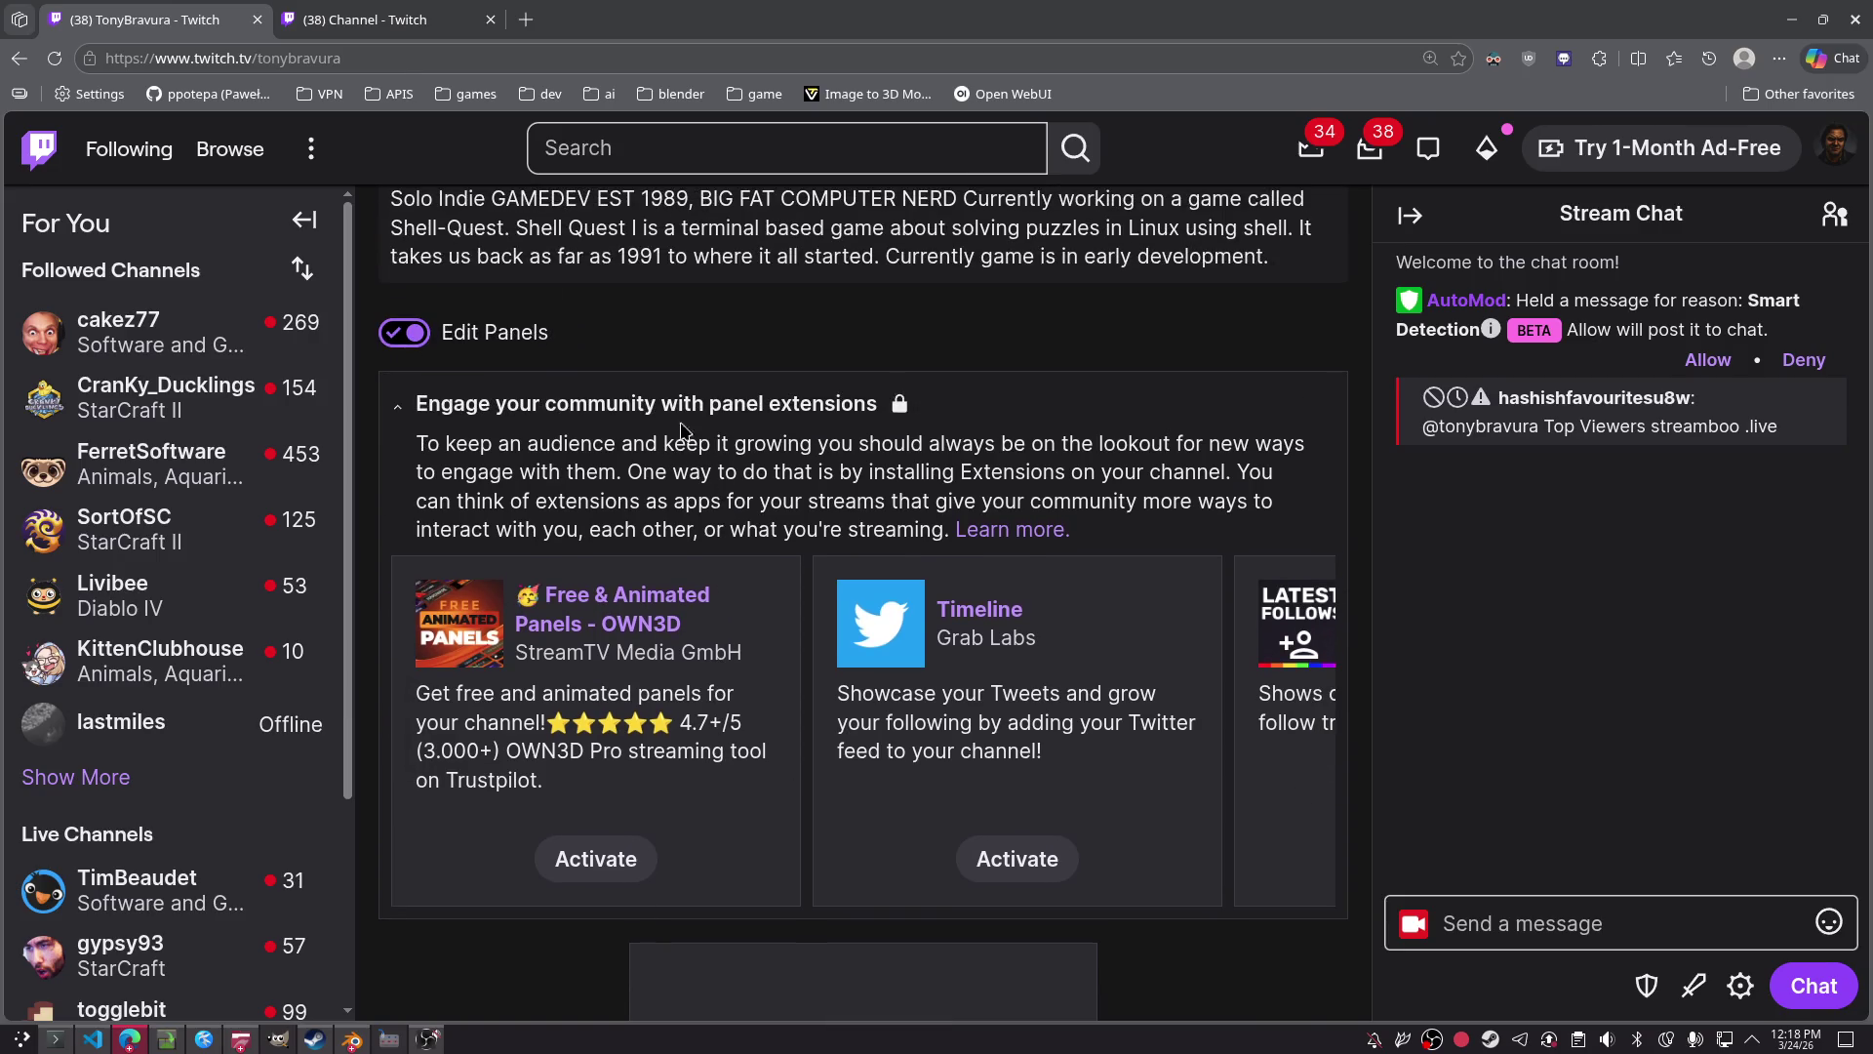
scroll(738, 541, "down", 2)
scroll(781, 542, "up", 2)
scroll(878, 546, "down", 4)
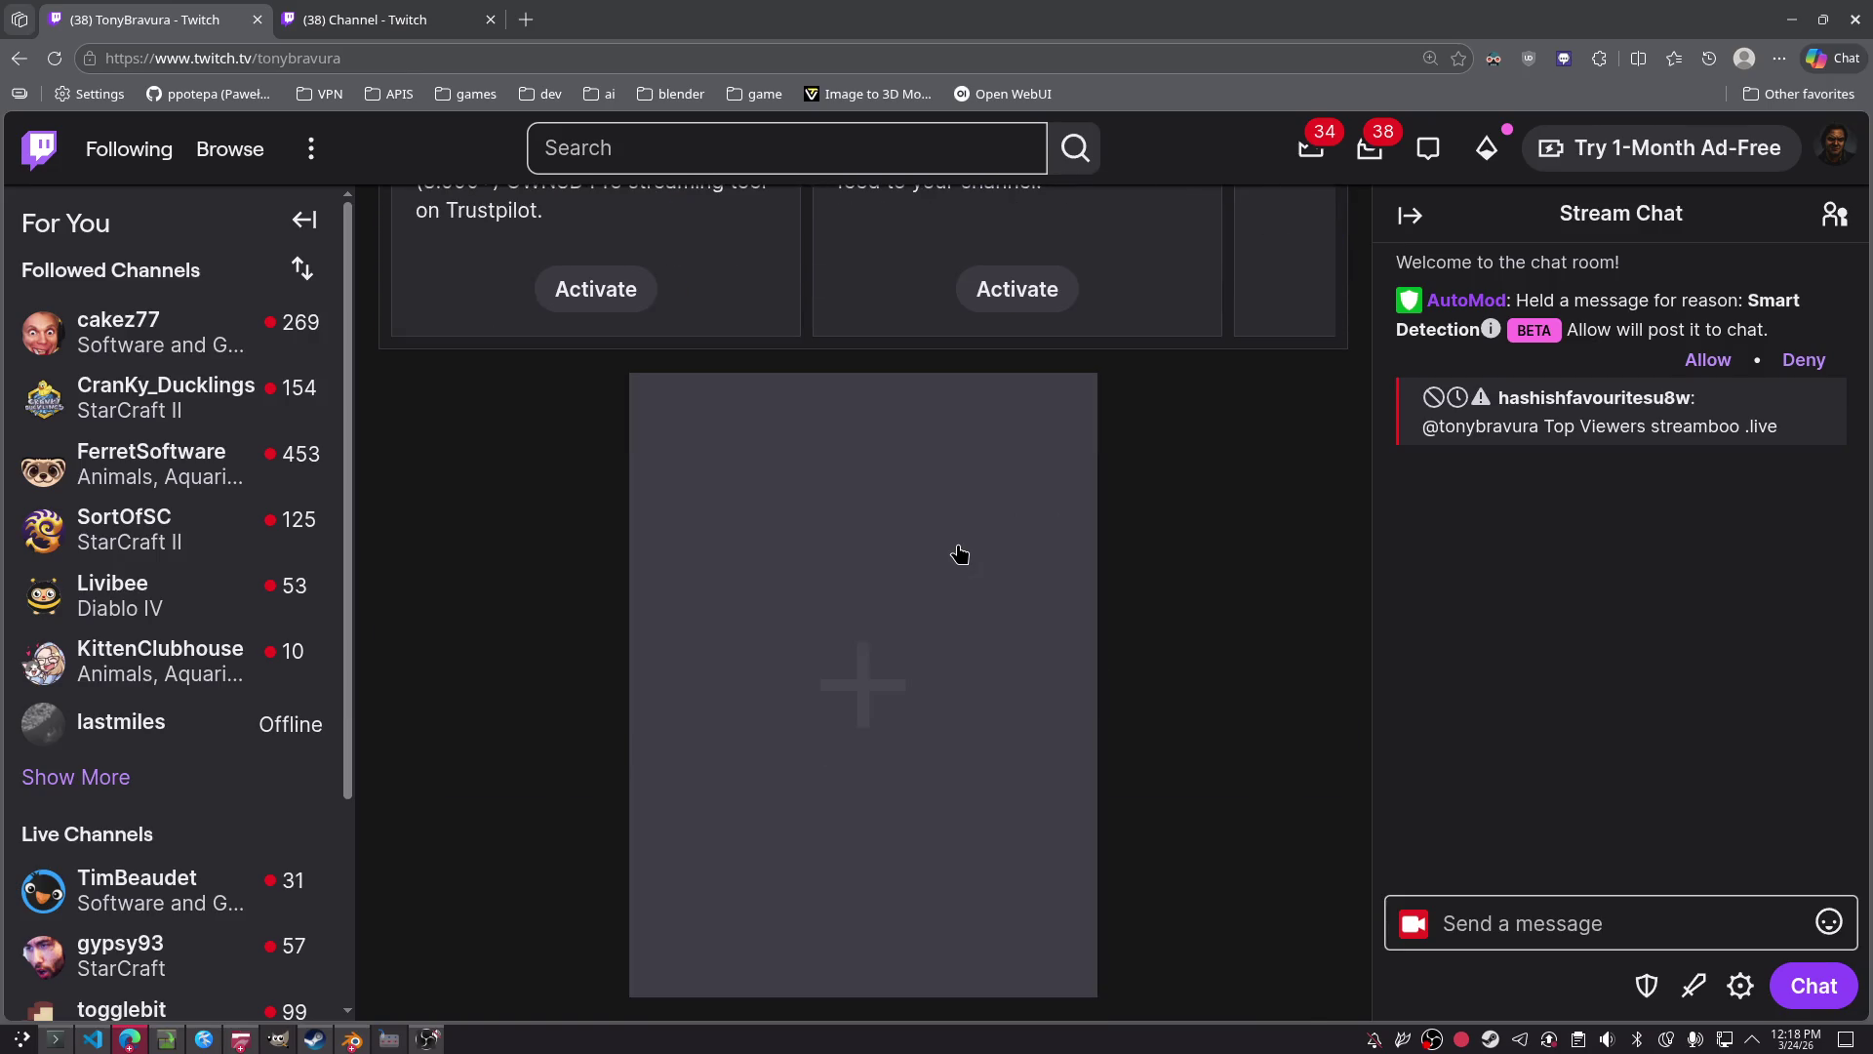
left_click(917, 541)
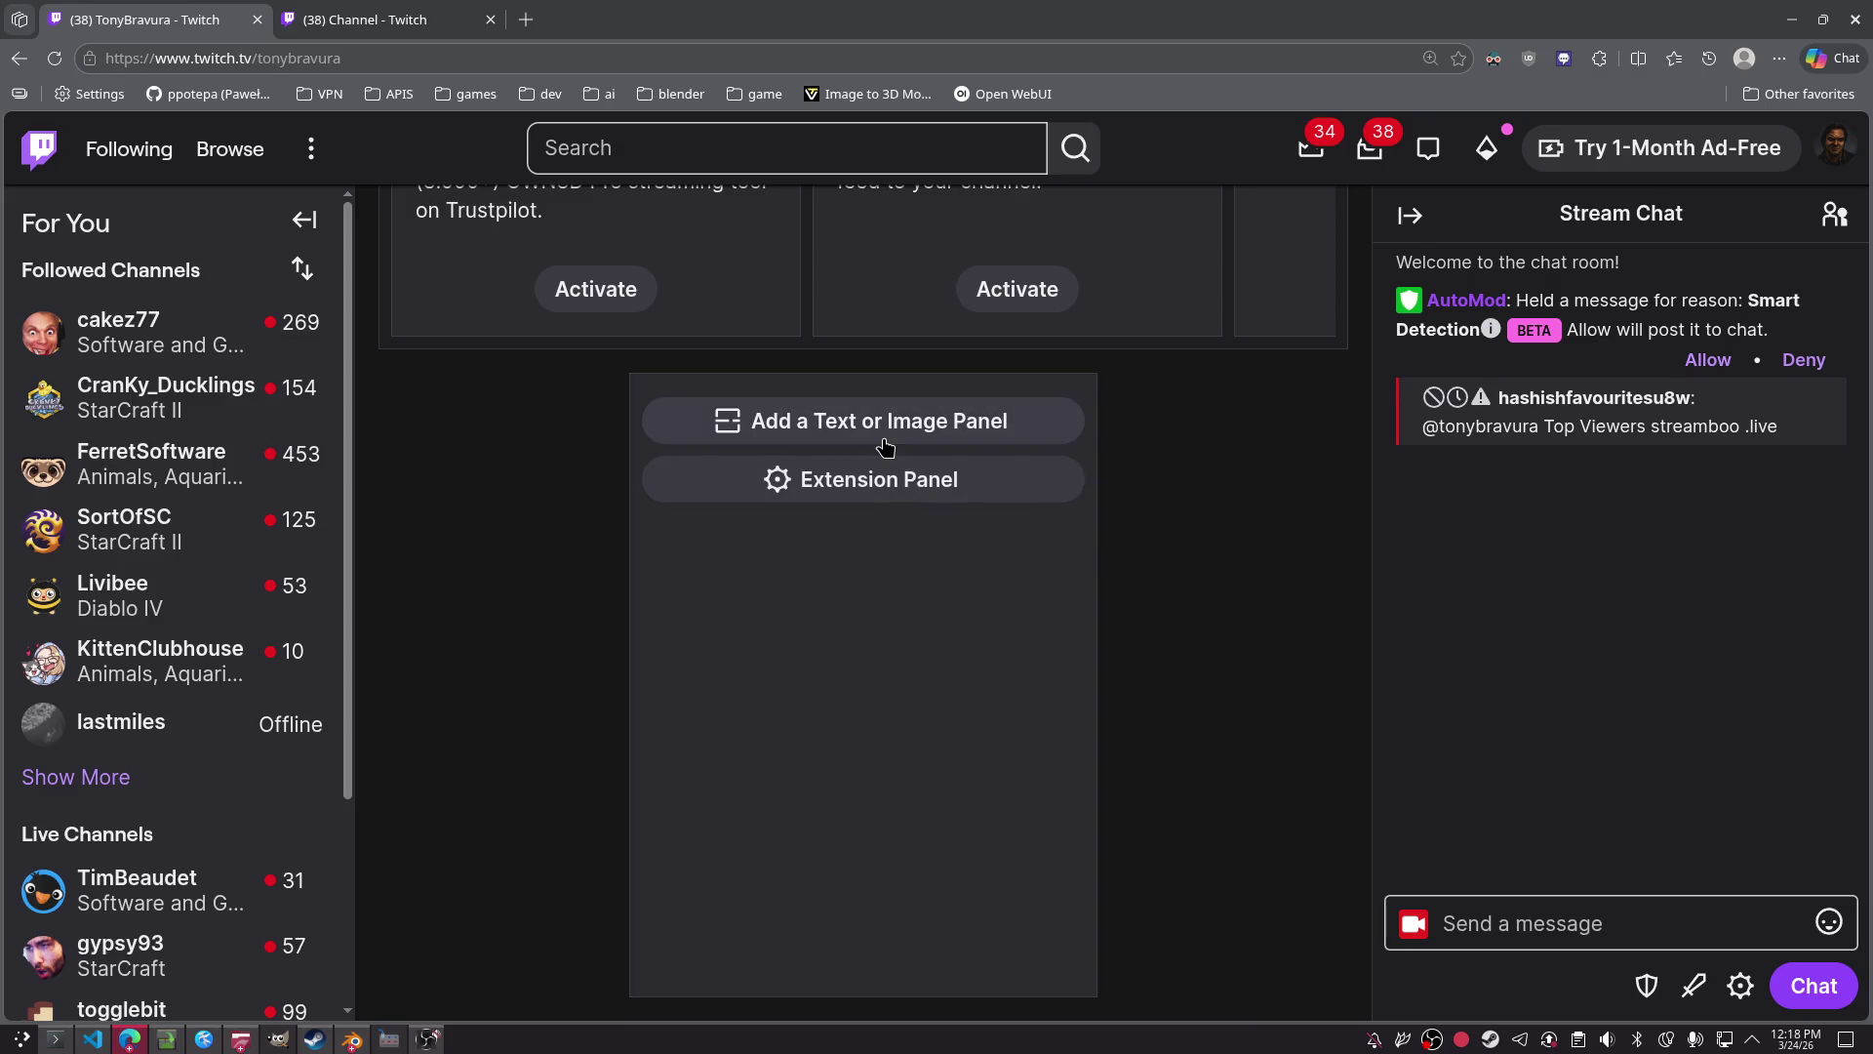
left_click(901, 493)
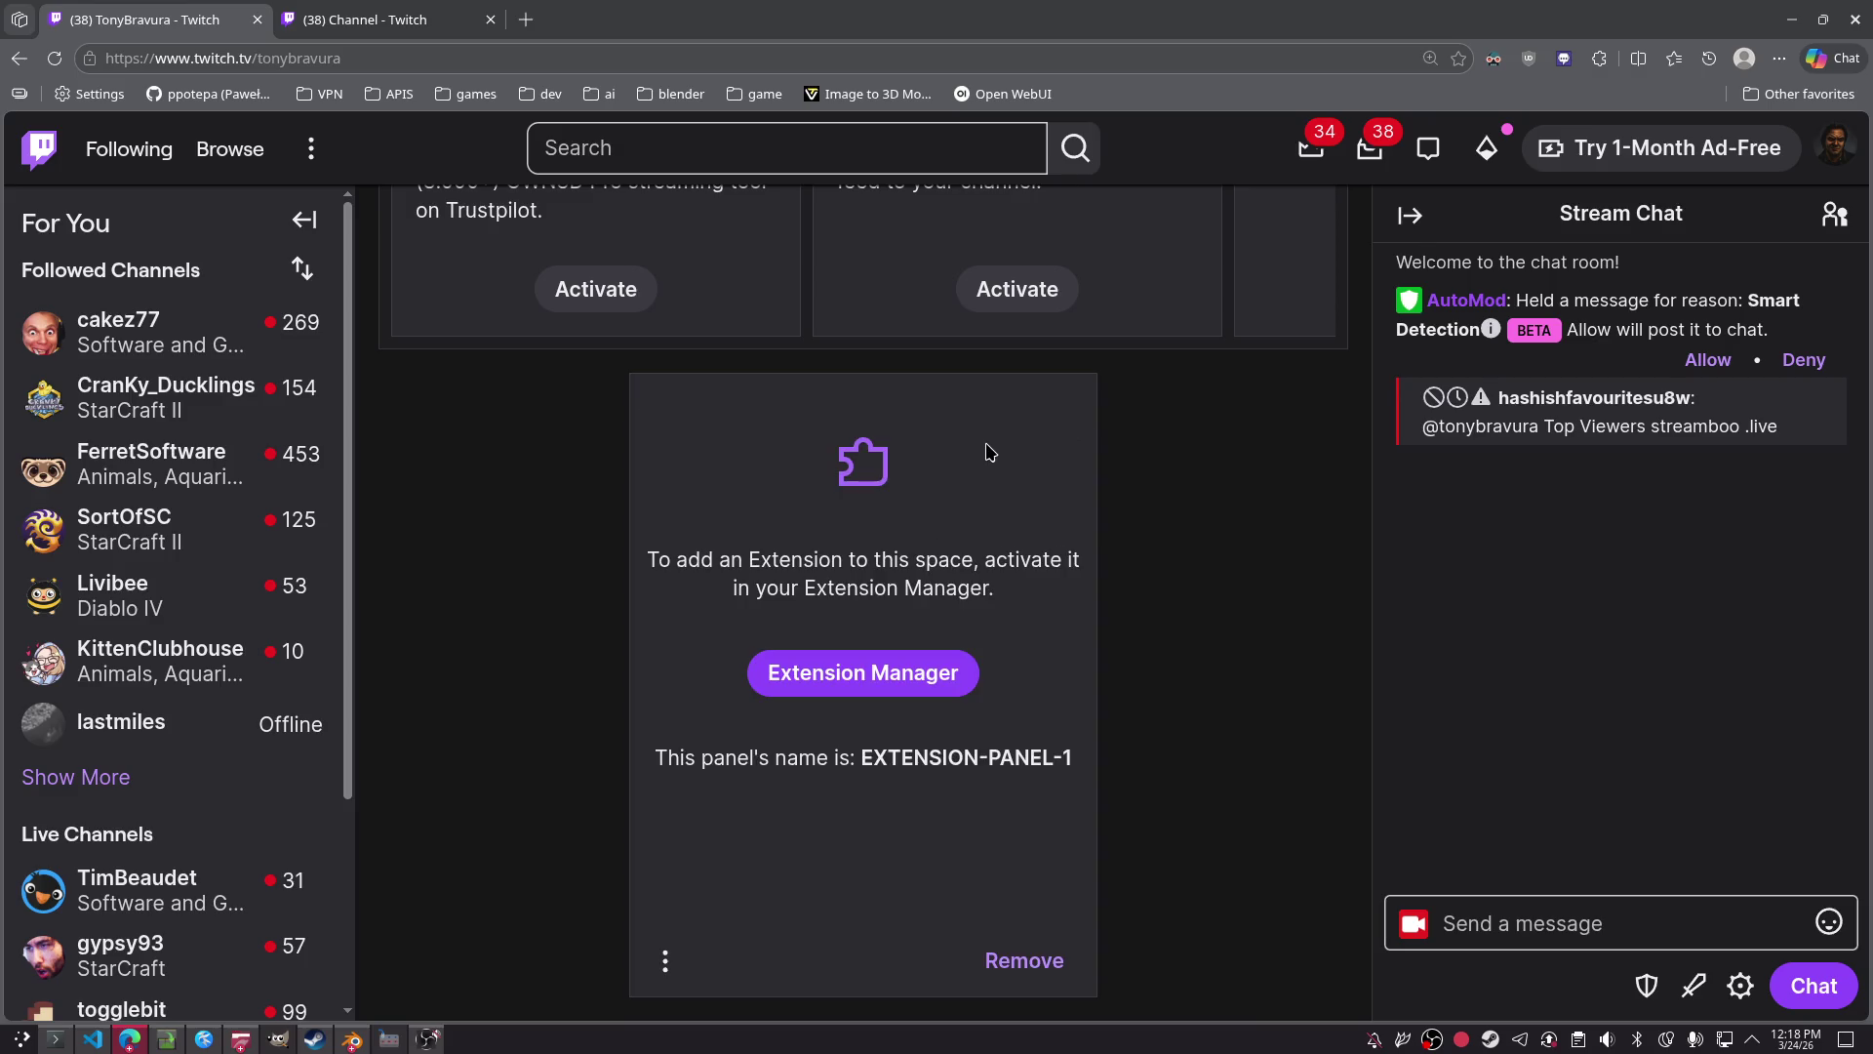
left_click(917, 673)
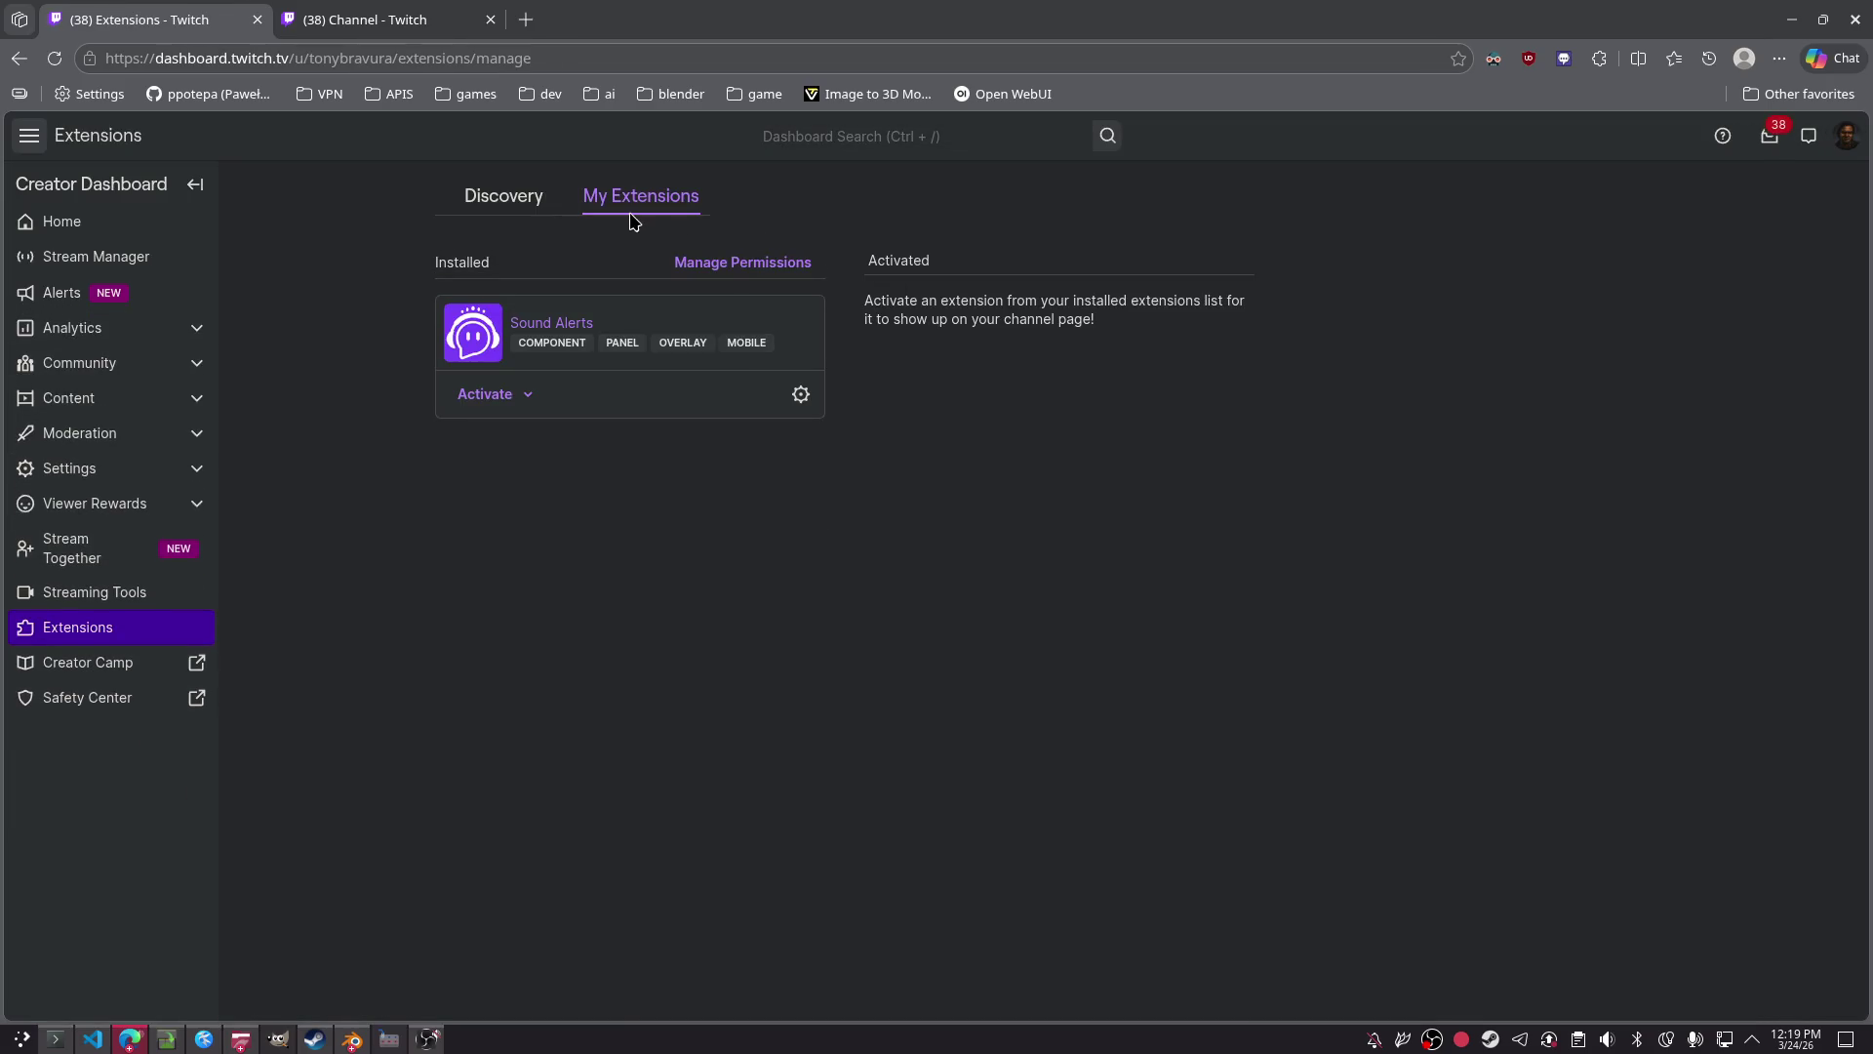
Browse the Discovery extensions catalogue, revealing more categories
left_click(521, 195)
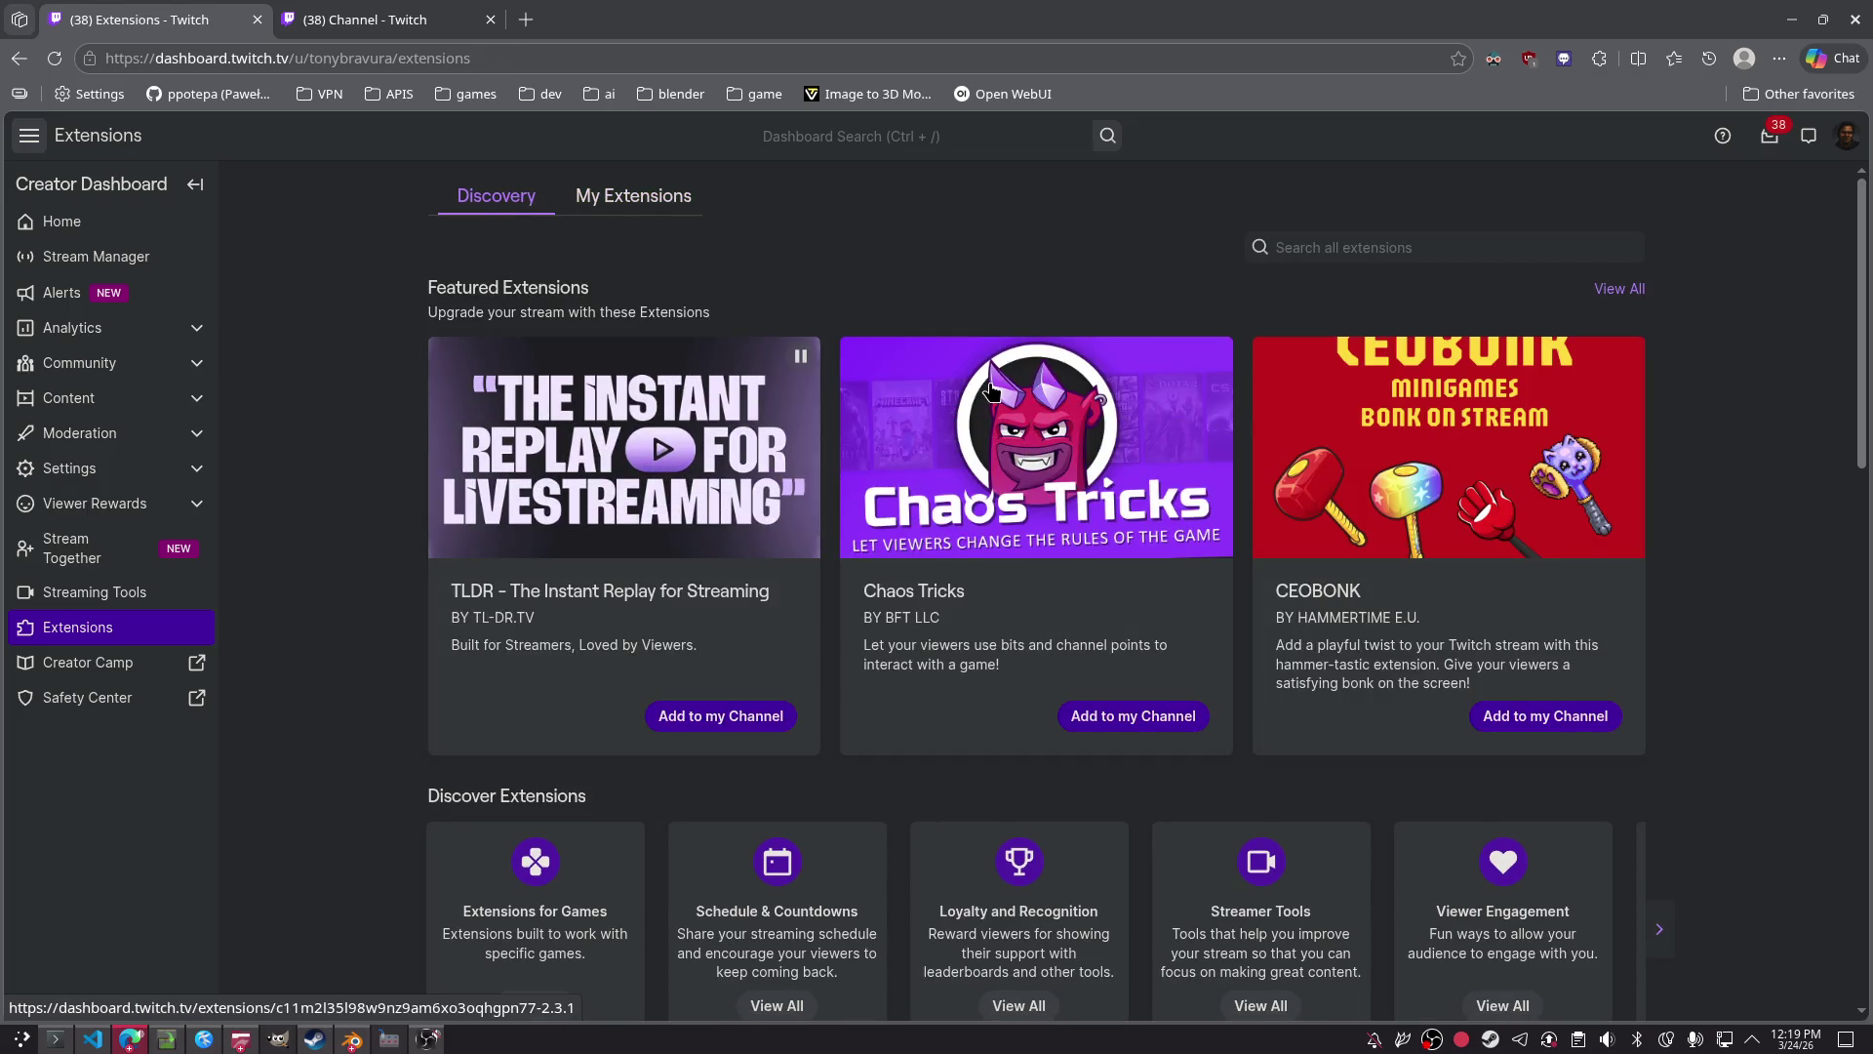
scroll(996, 400, "down", 2)
scroll(996, 400, "down", 4)
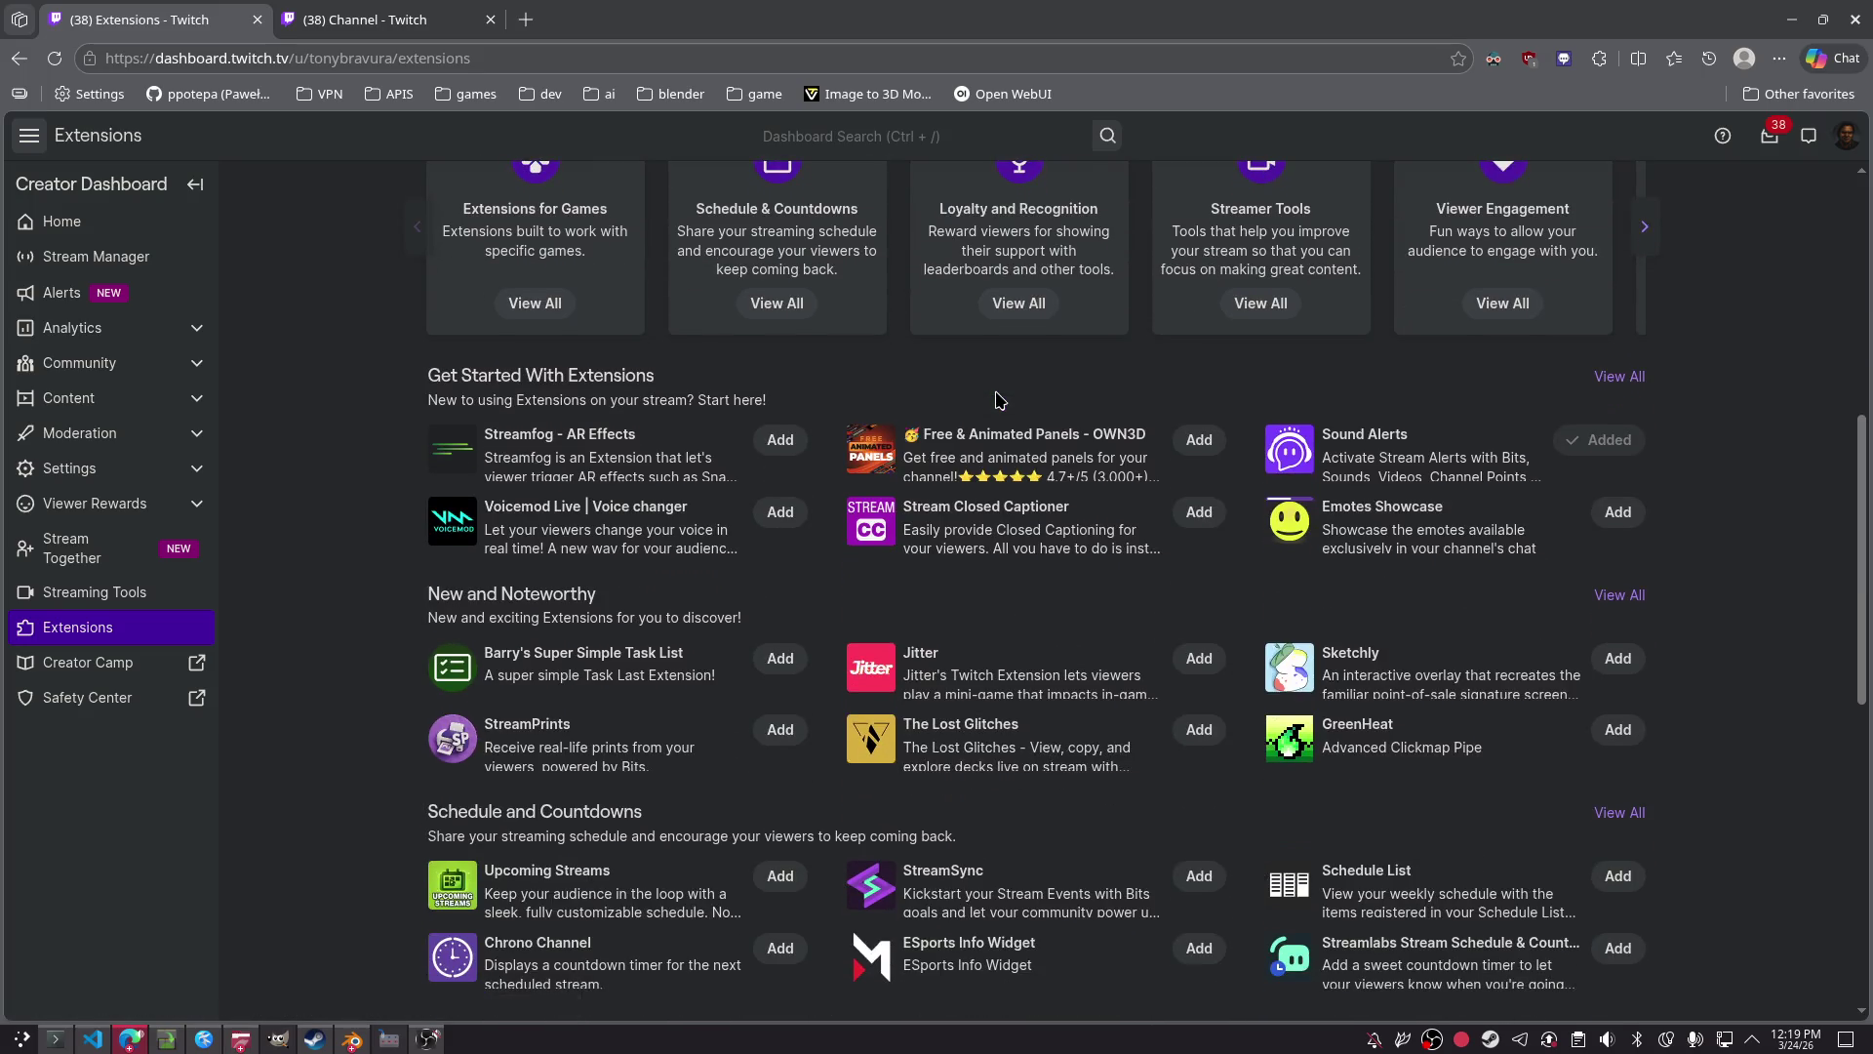
scroll(999, 417, "up", 3)
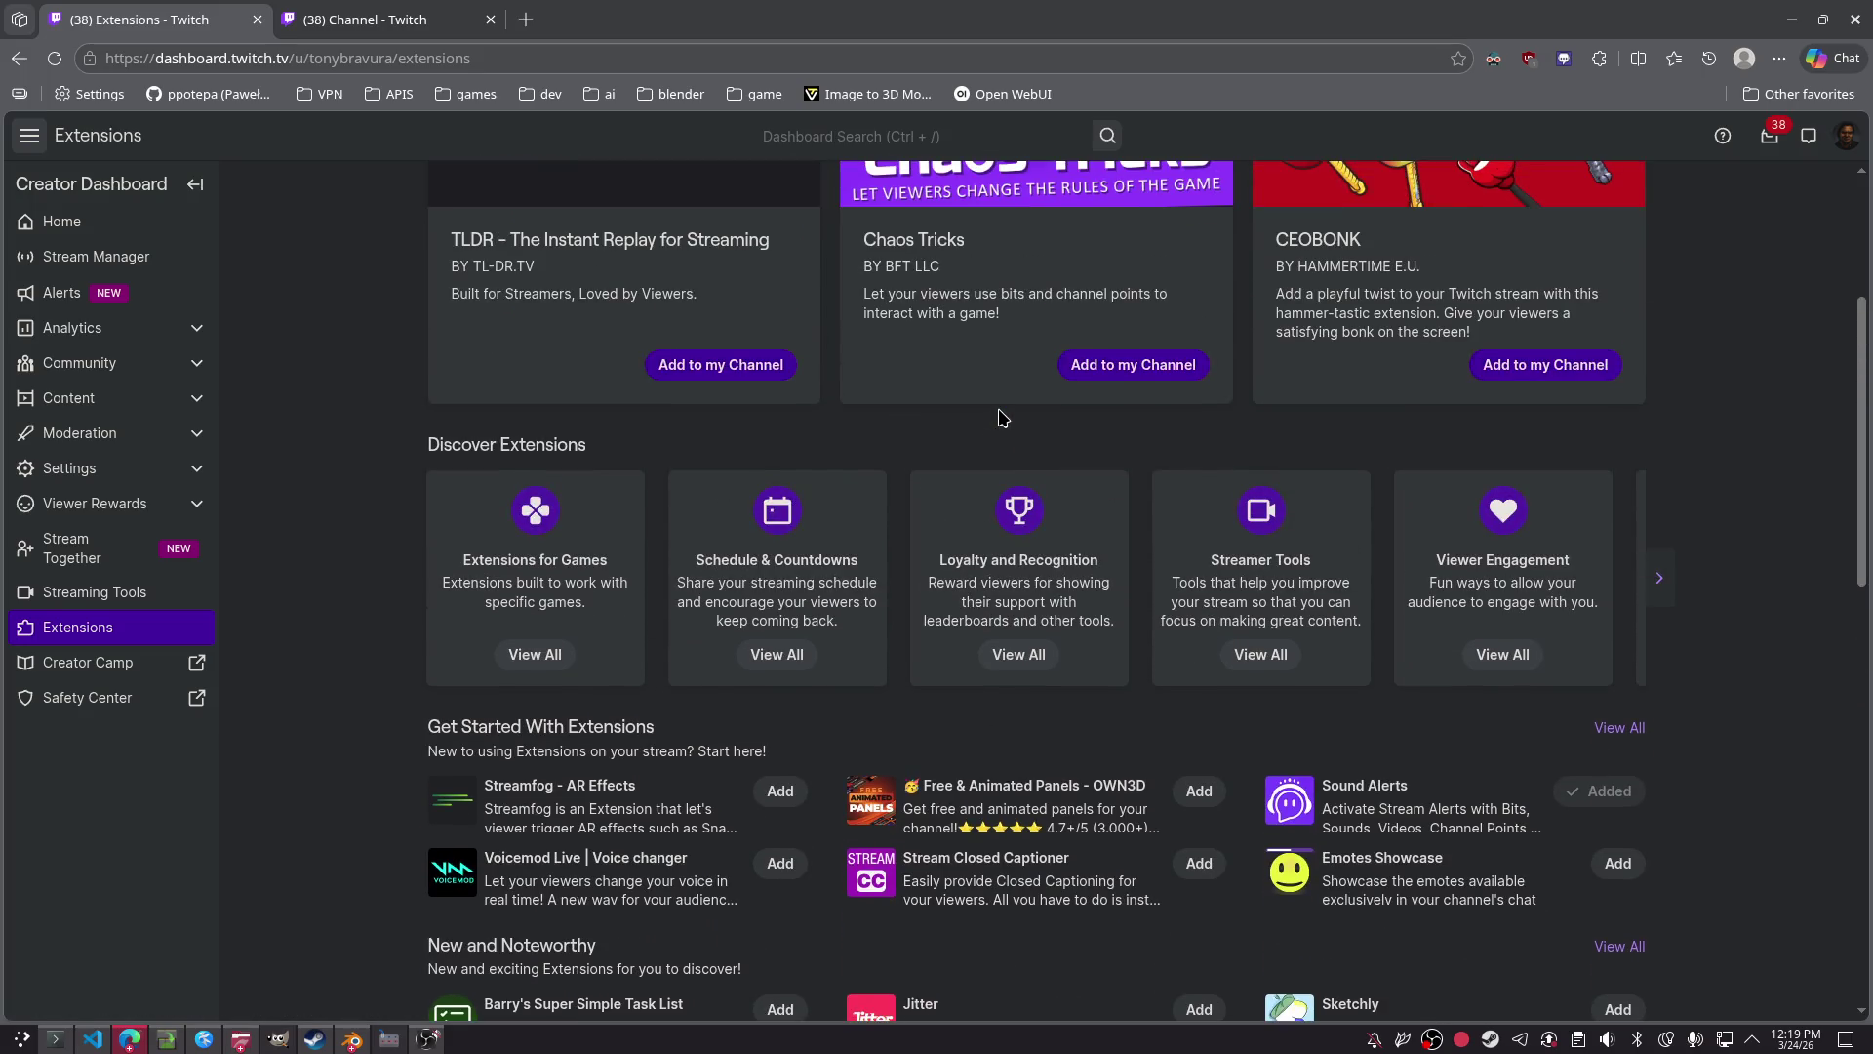
left_click(1658, 577)
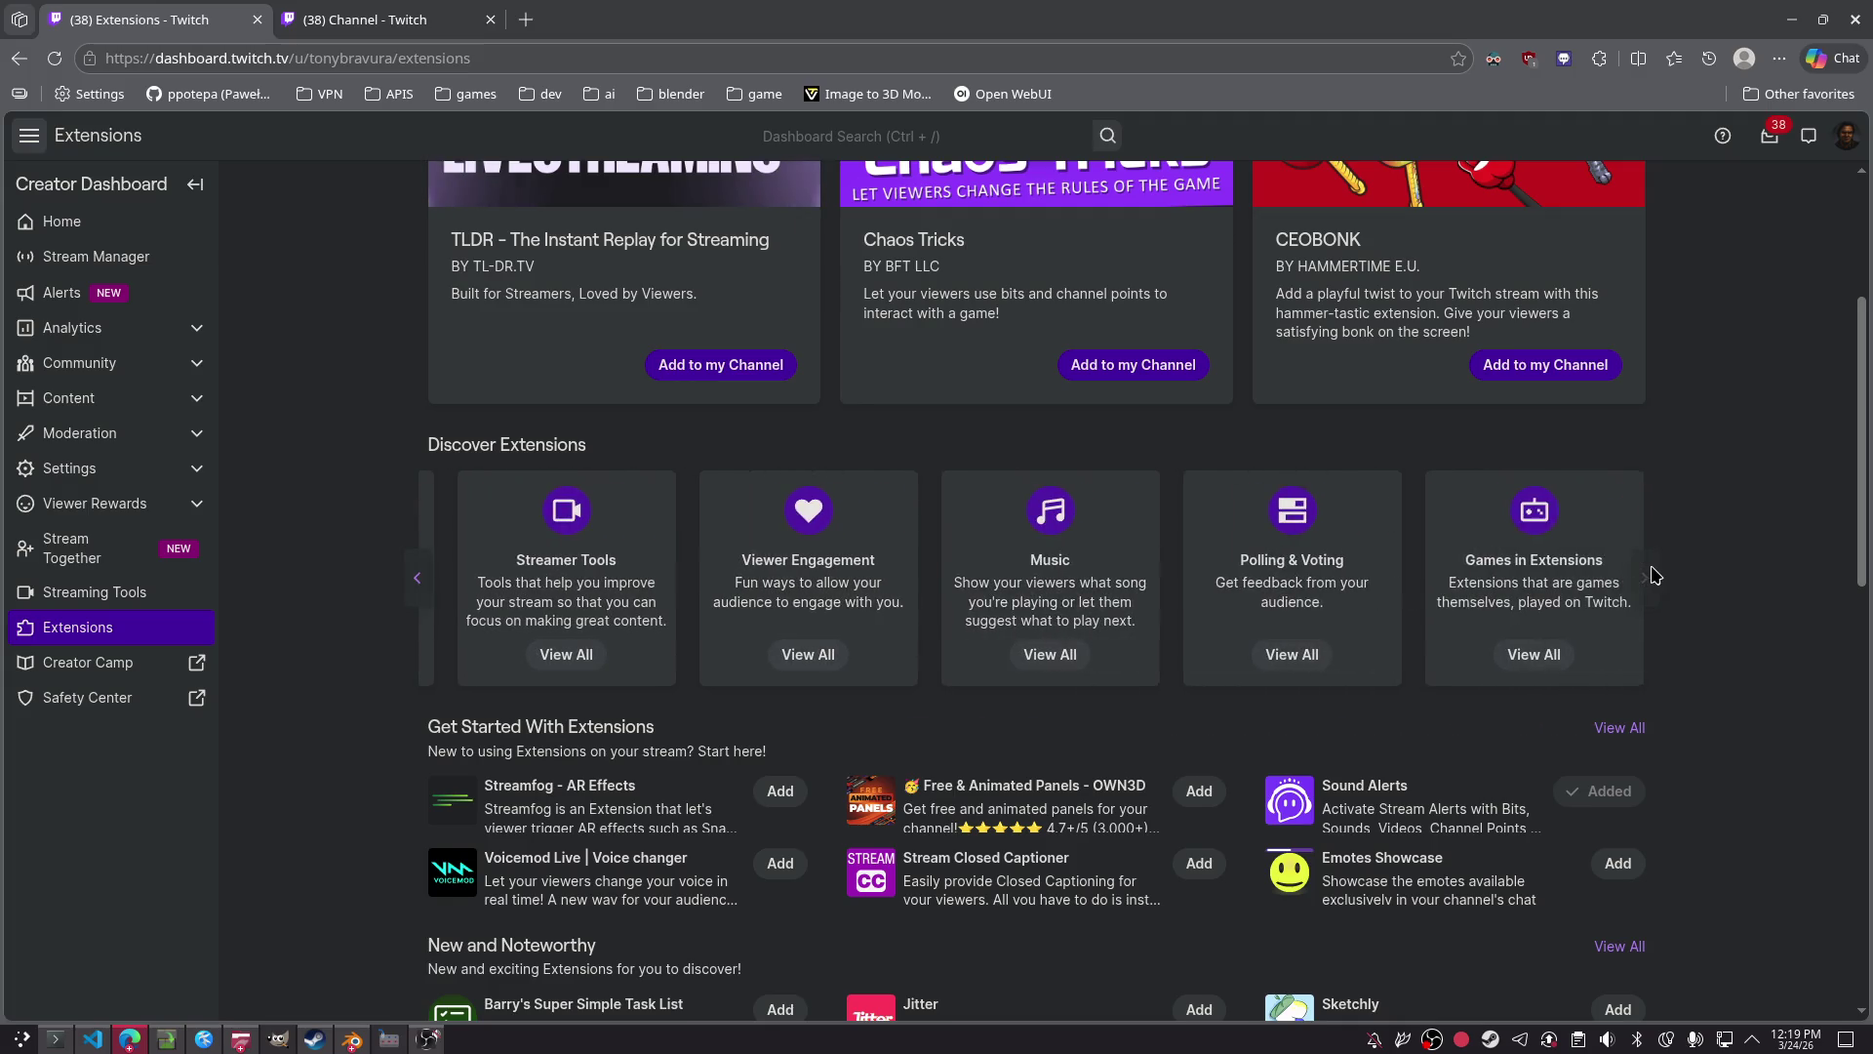
scroll(1717, 553, "up", 3)
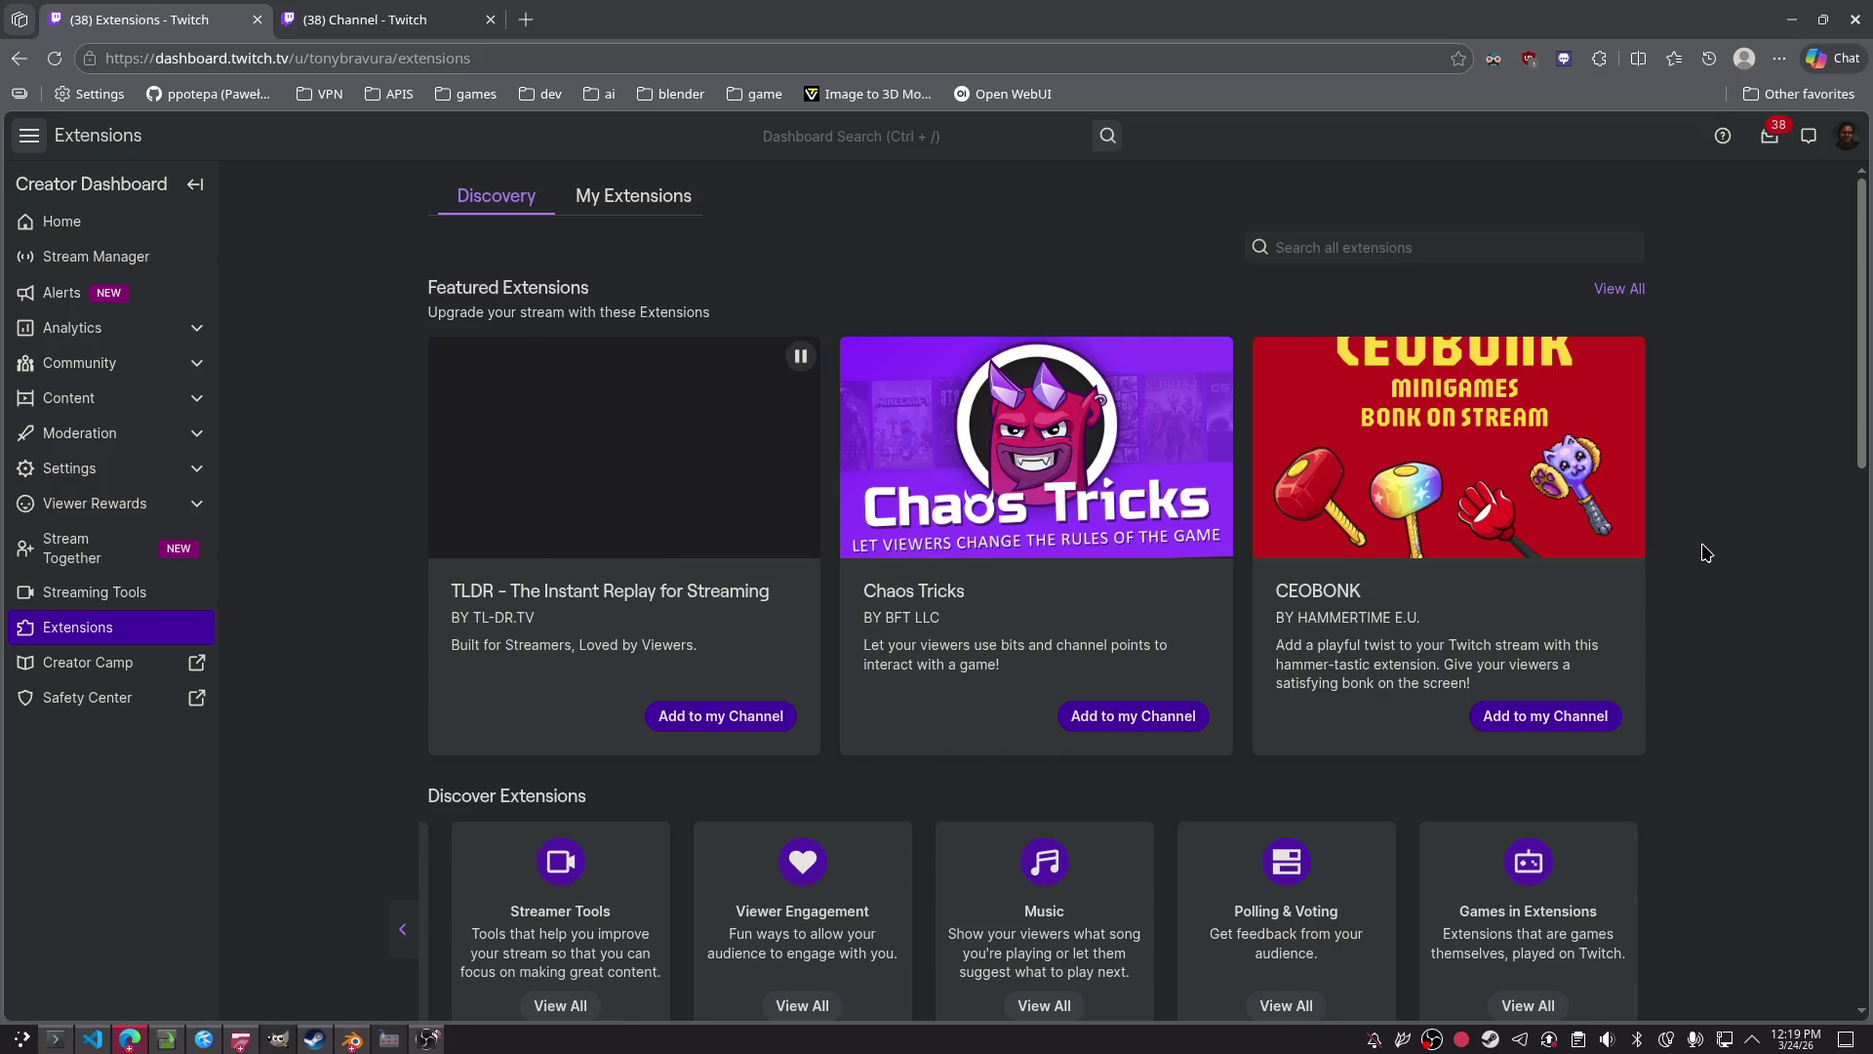
Check My Extensions, reload the page, return to the channel and switch to OBS Studio
left_click(644, 198)
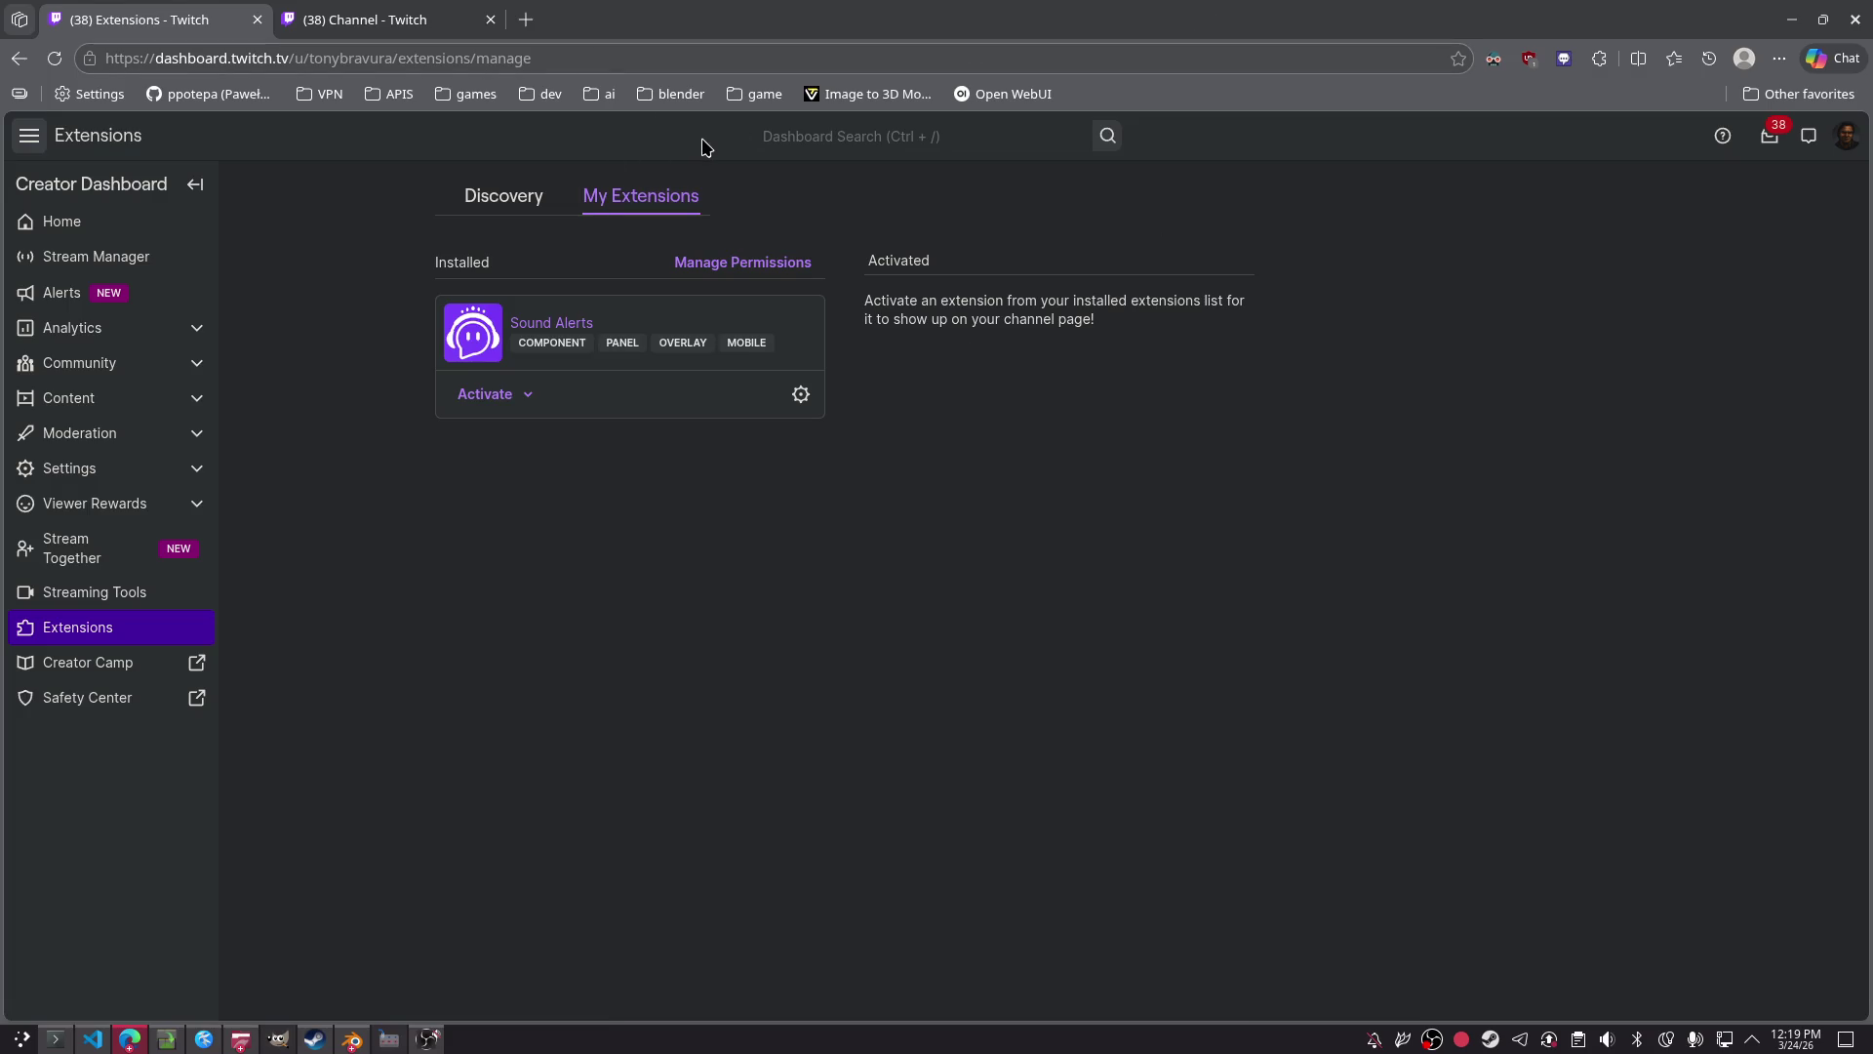
key("alt+Left")
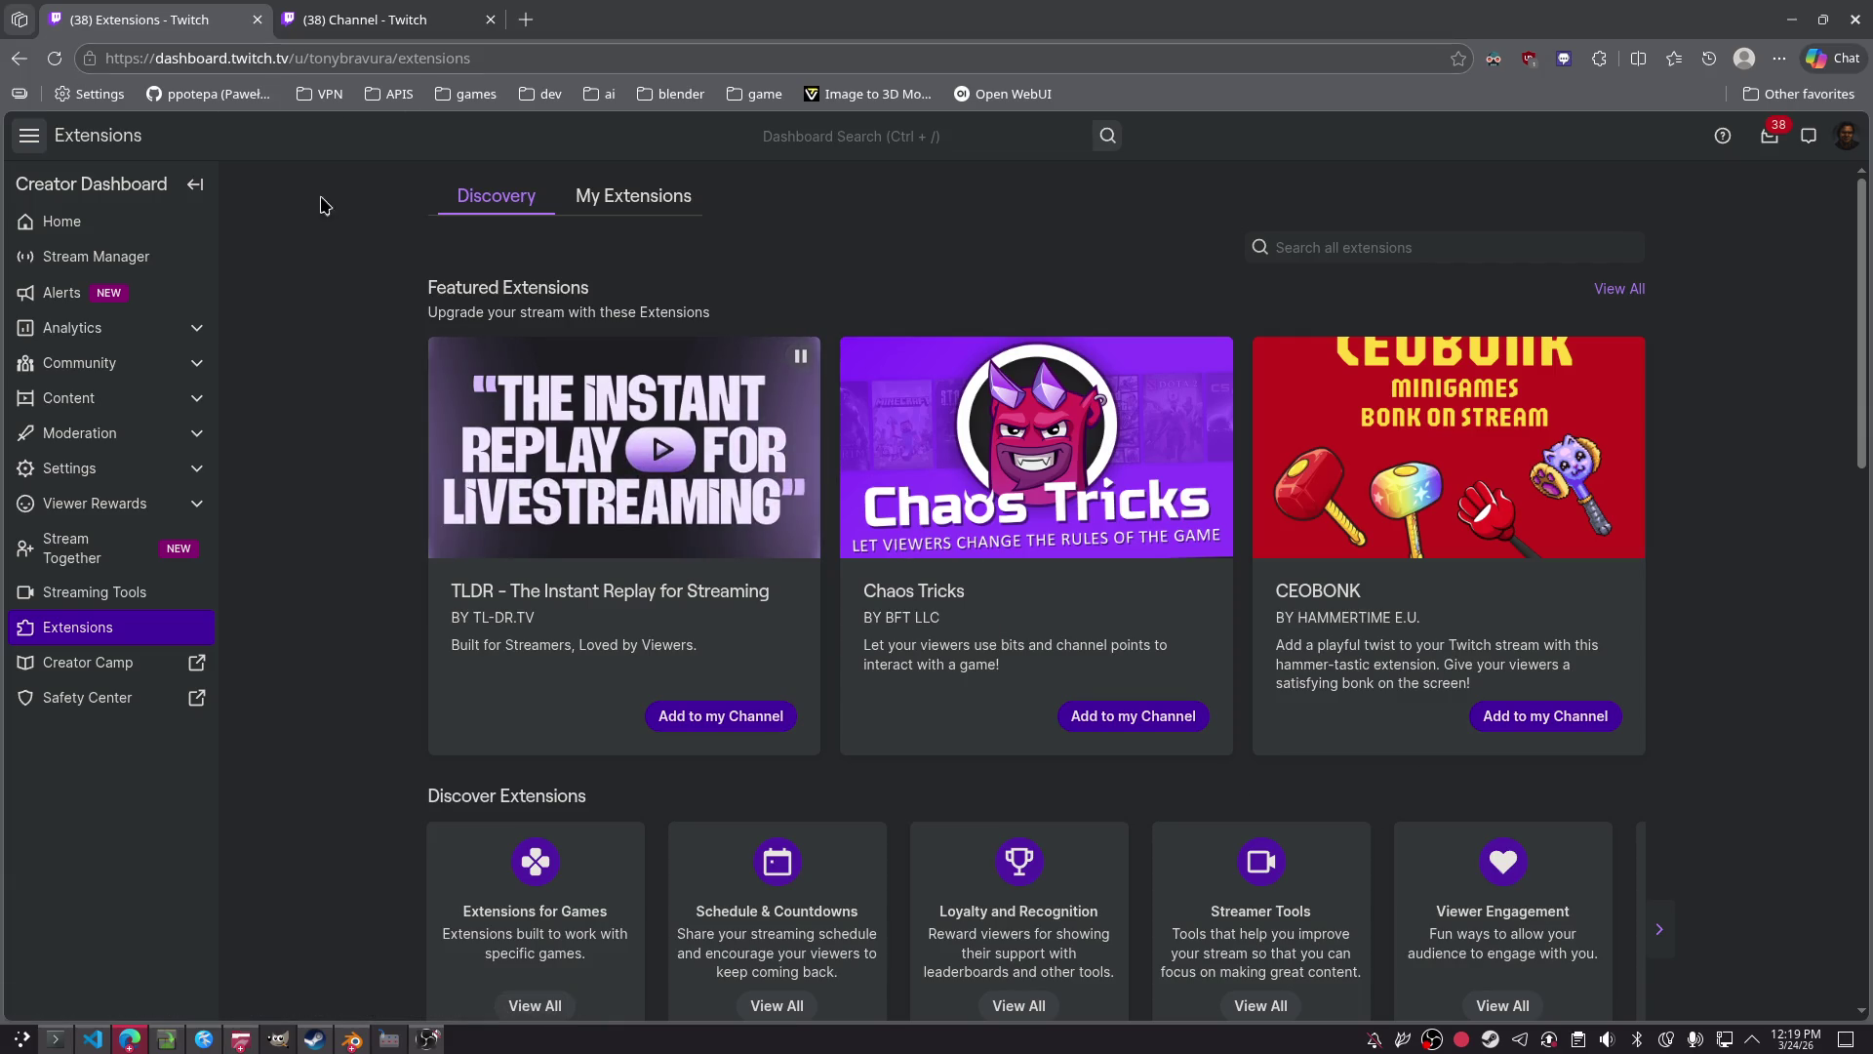
key("alt+Left")
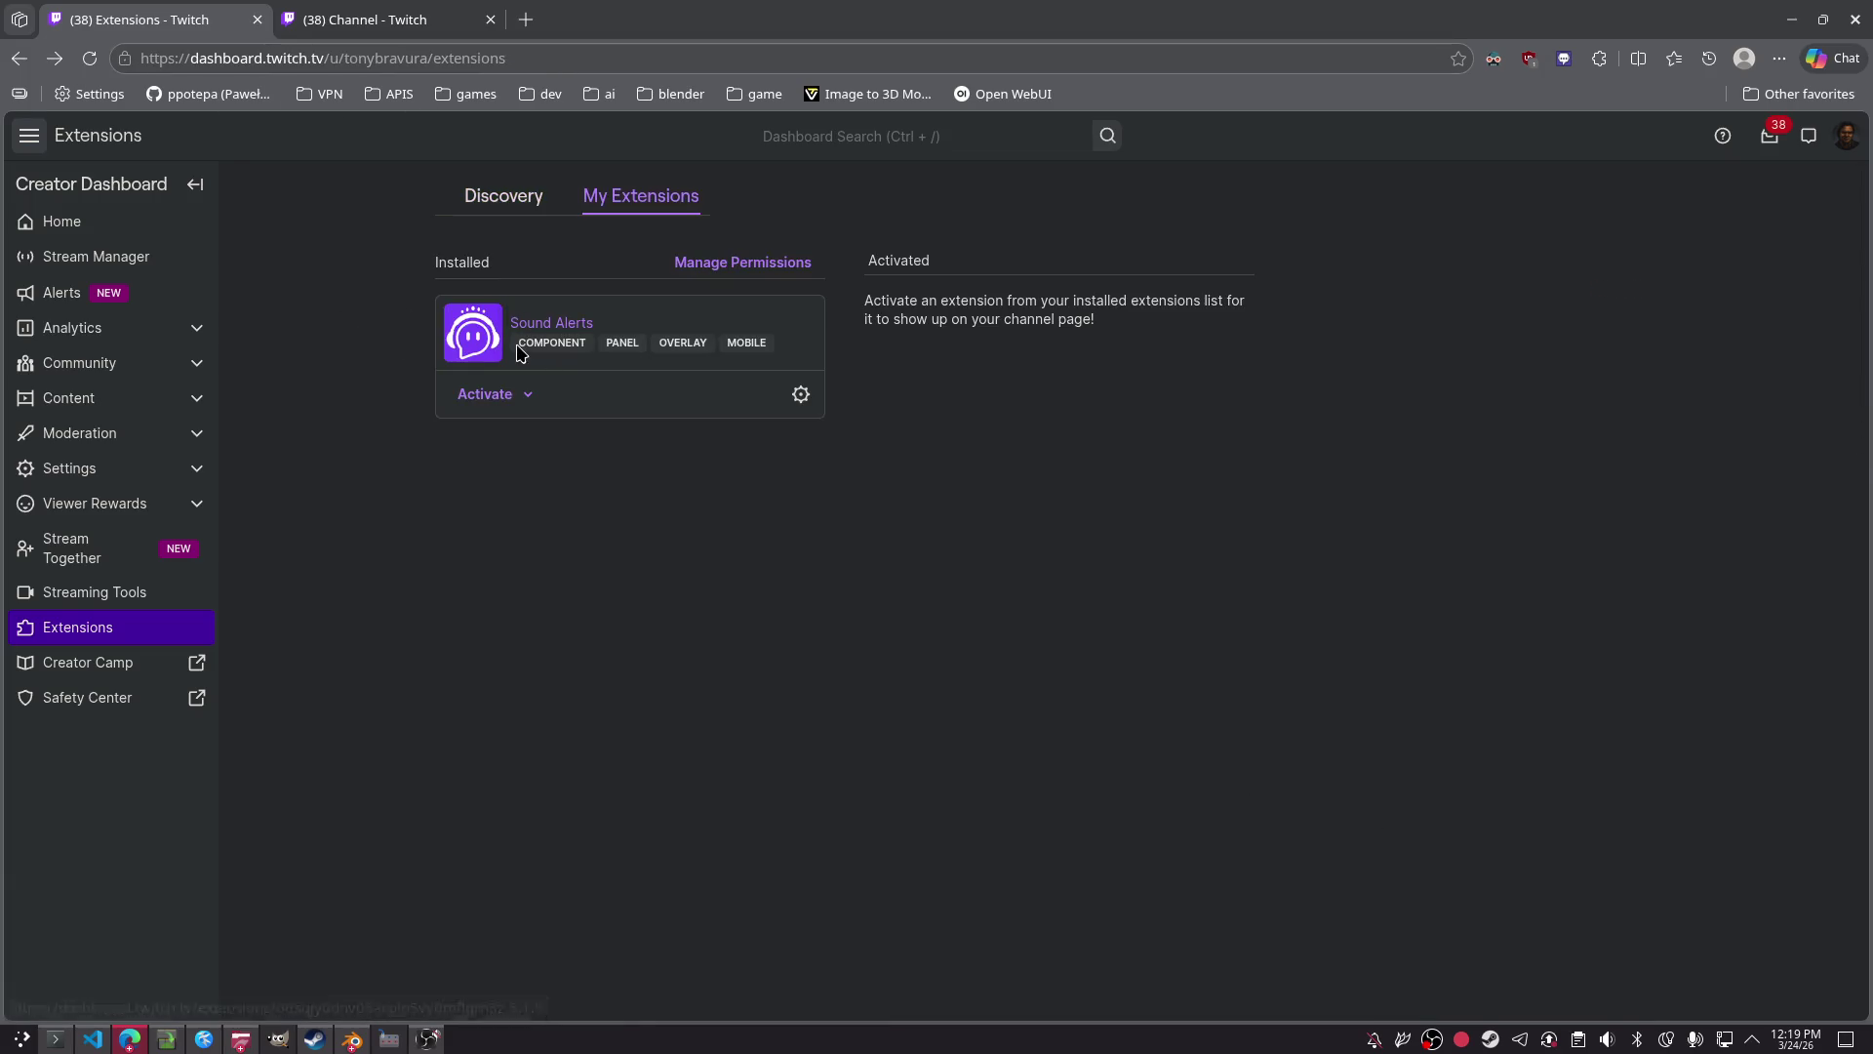
key("F5")
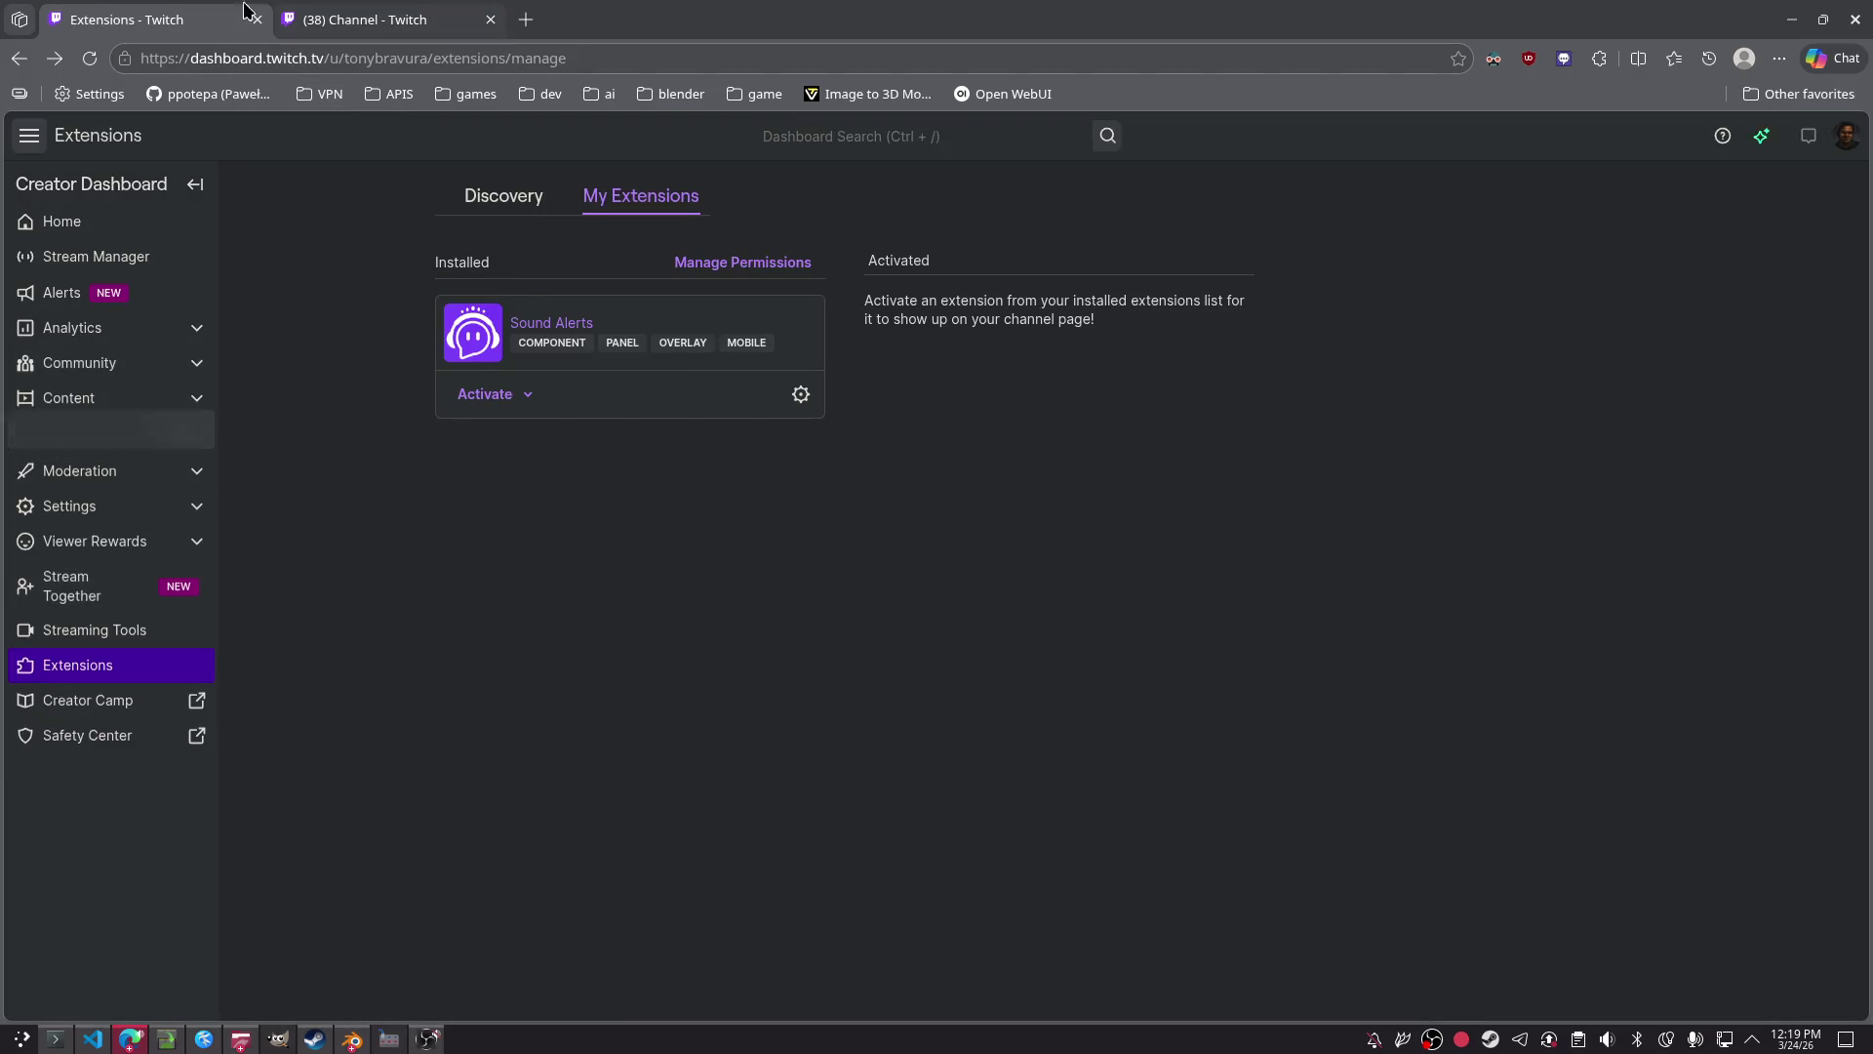
left_click(483, 391)
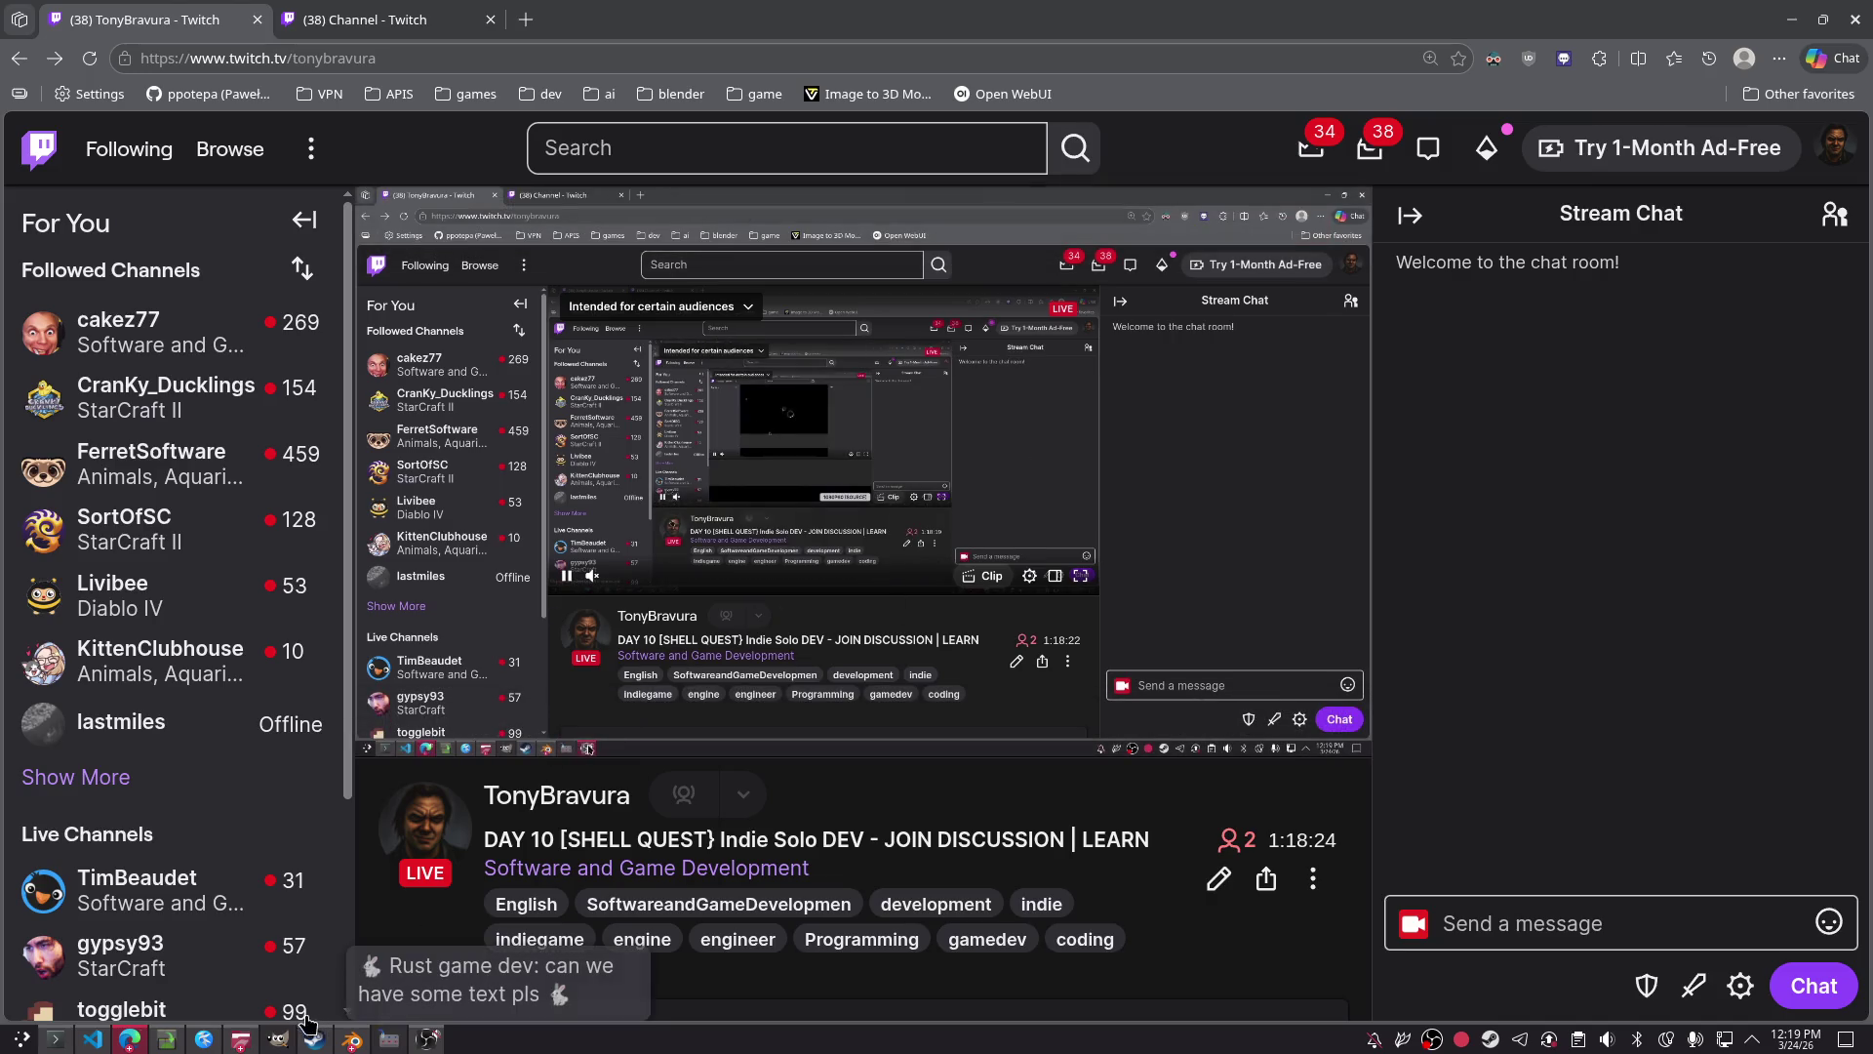
left_click(426, 1037)
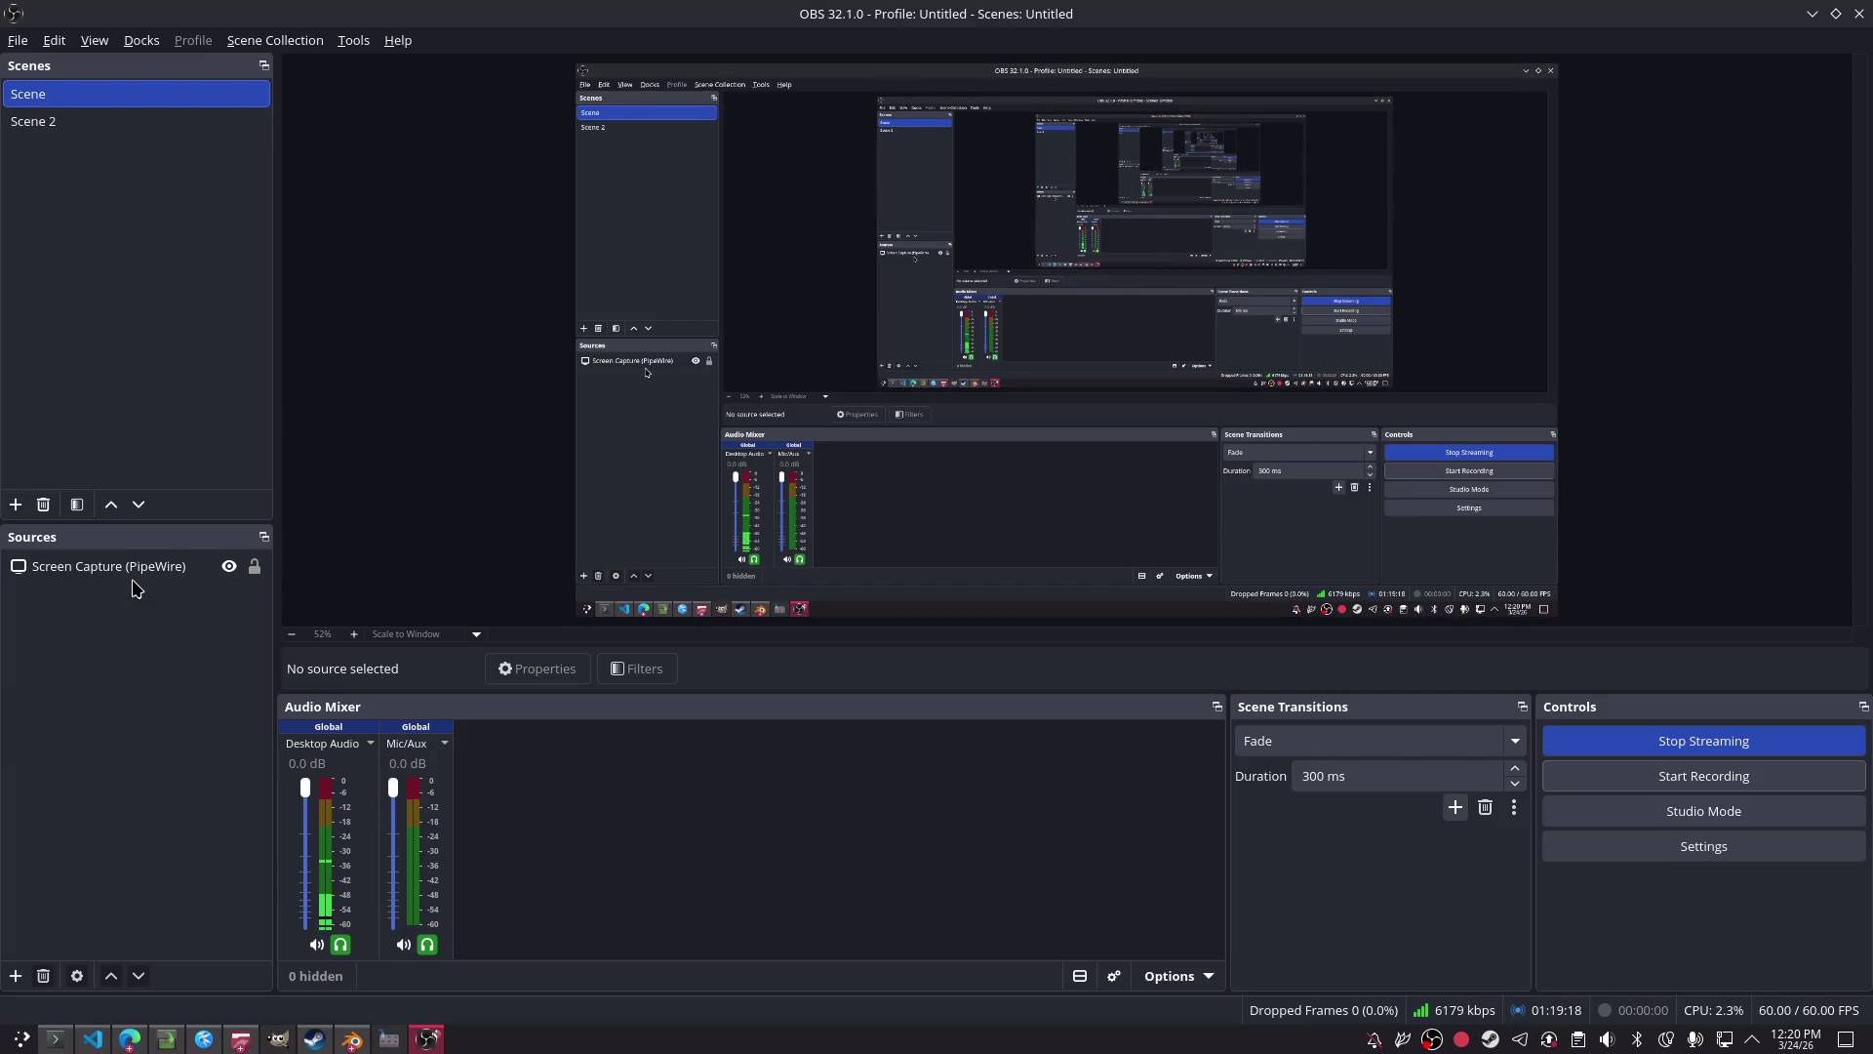
In OBS Studio, select Scene 2 to view it
left_click(67, 121)
Reselect the main Scene and dismiss its context menu
left_click(58, 93)
right_click(57, 101)
left_click(96, 660)
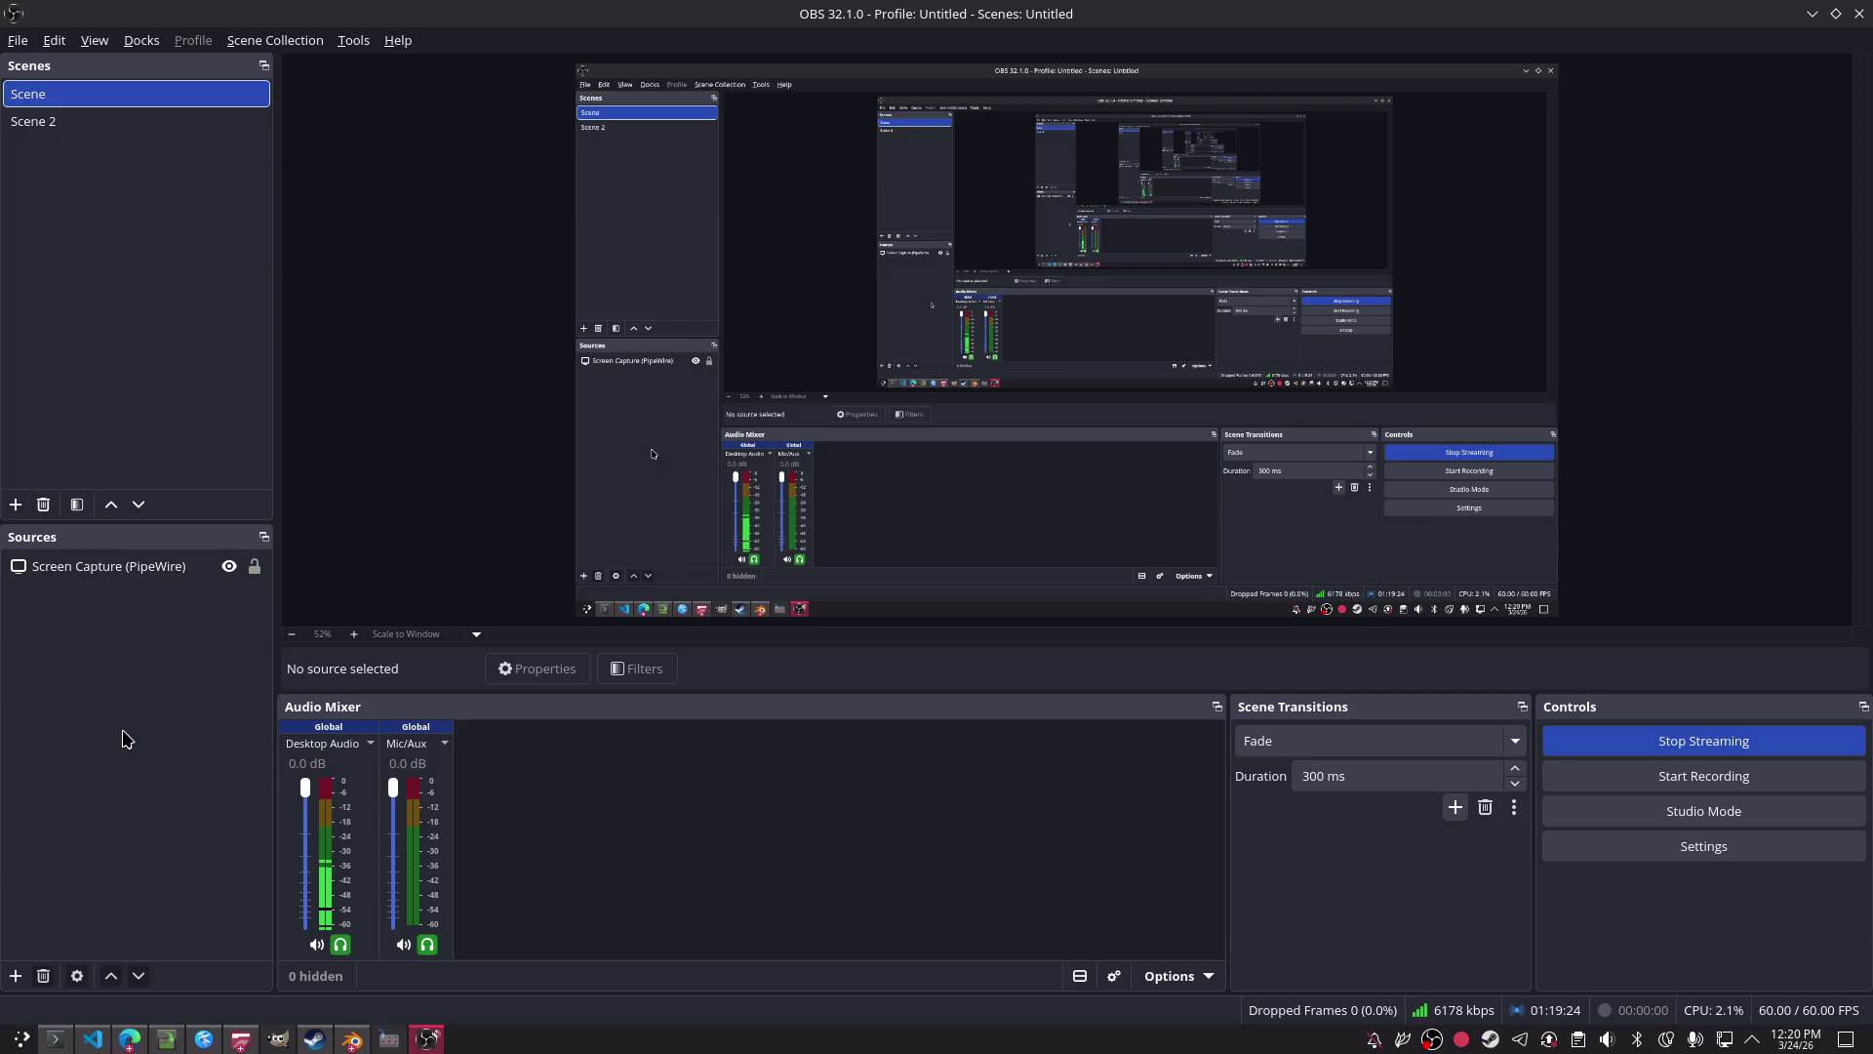
Add a new Text (FreeType 2) source named TOKEN
left_click(17, 977)
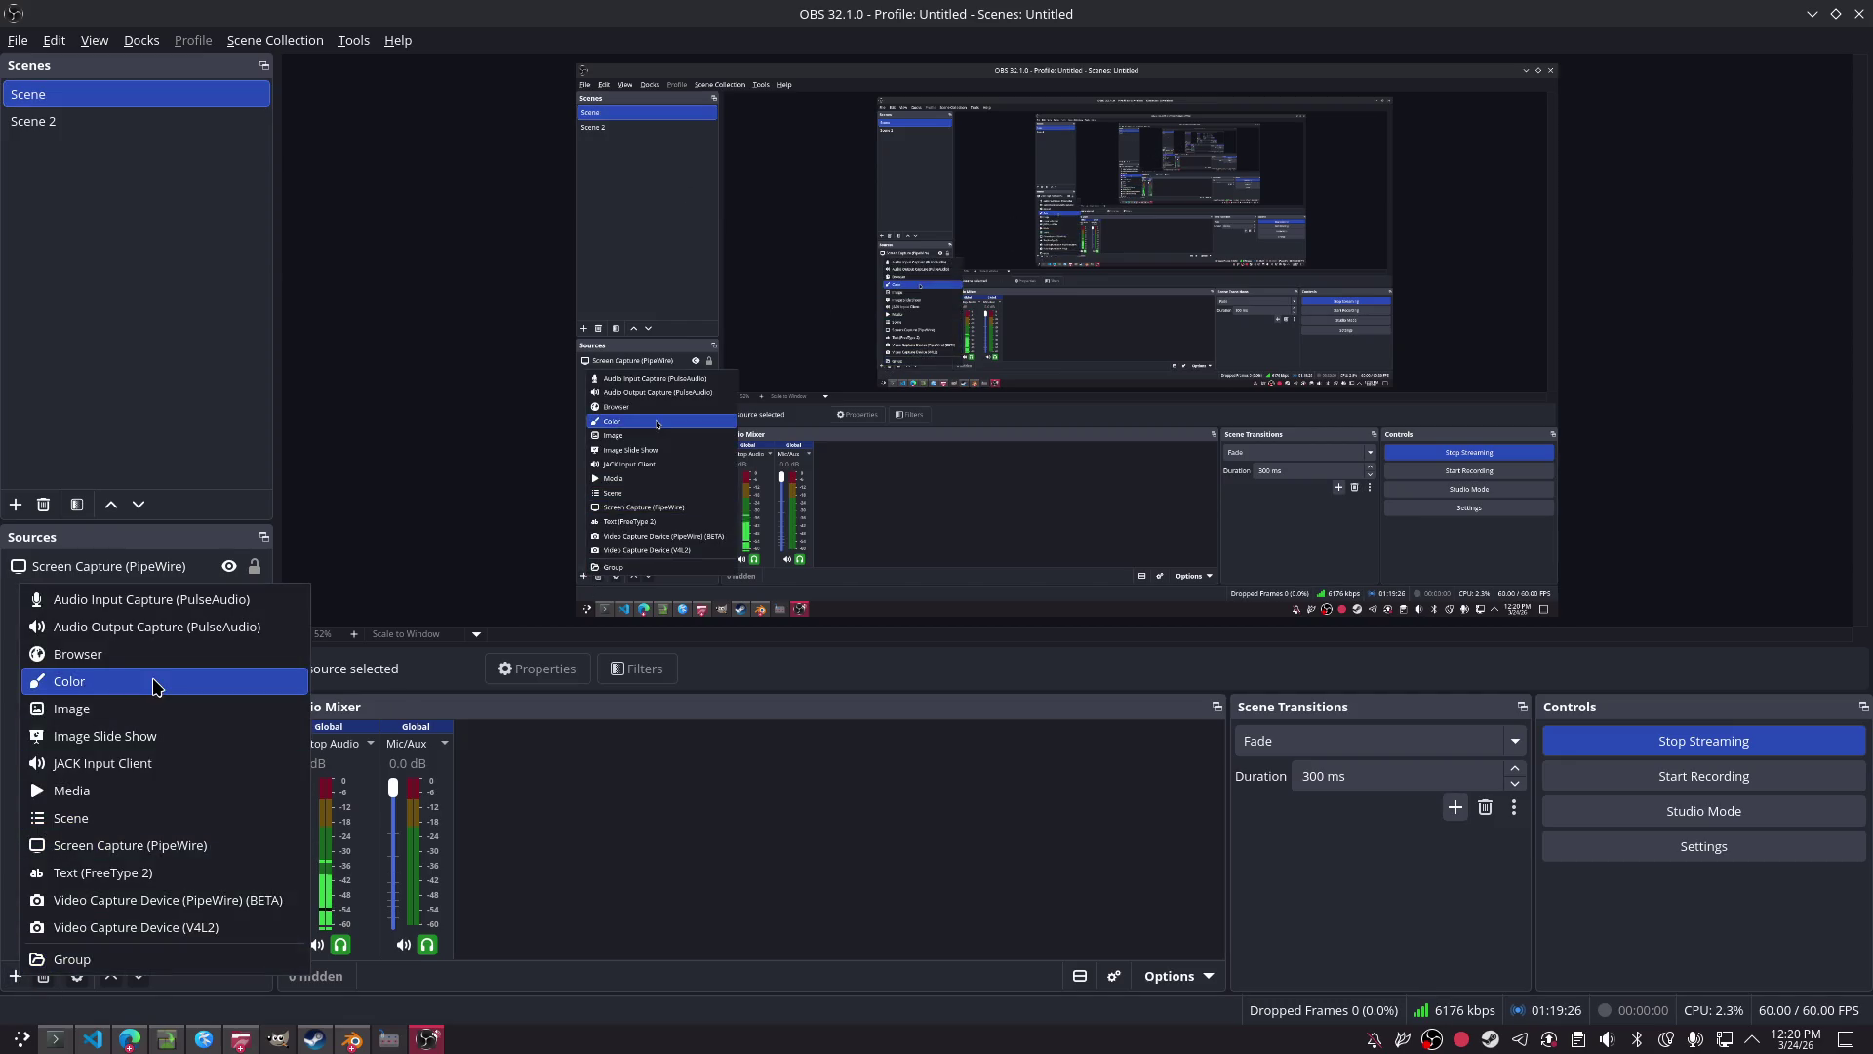
left_click(108, 872)
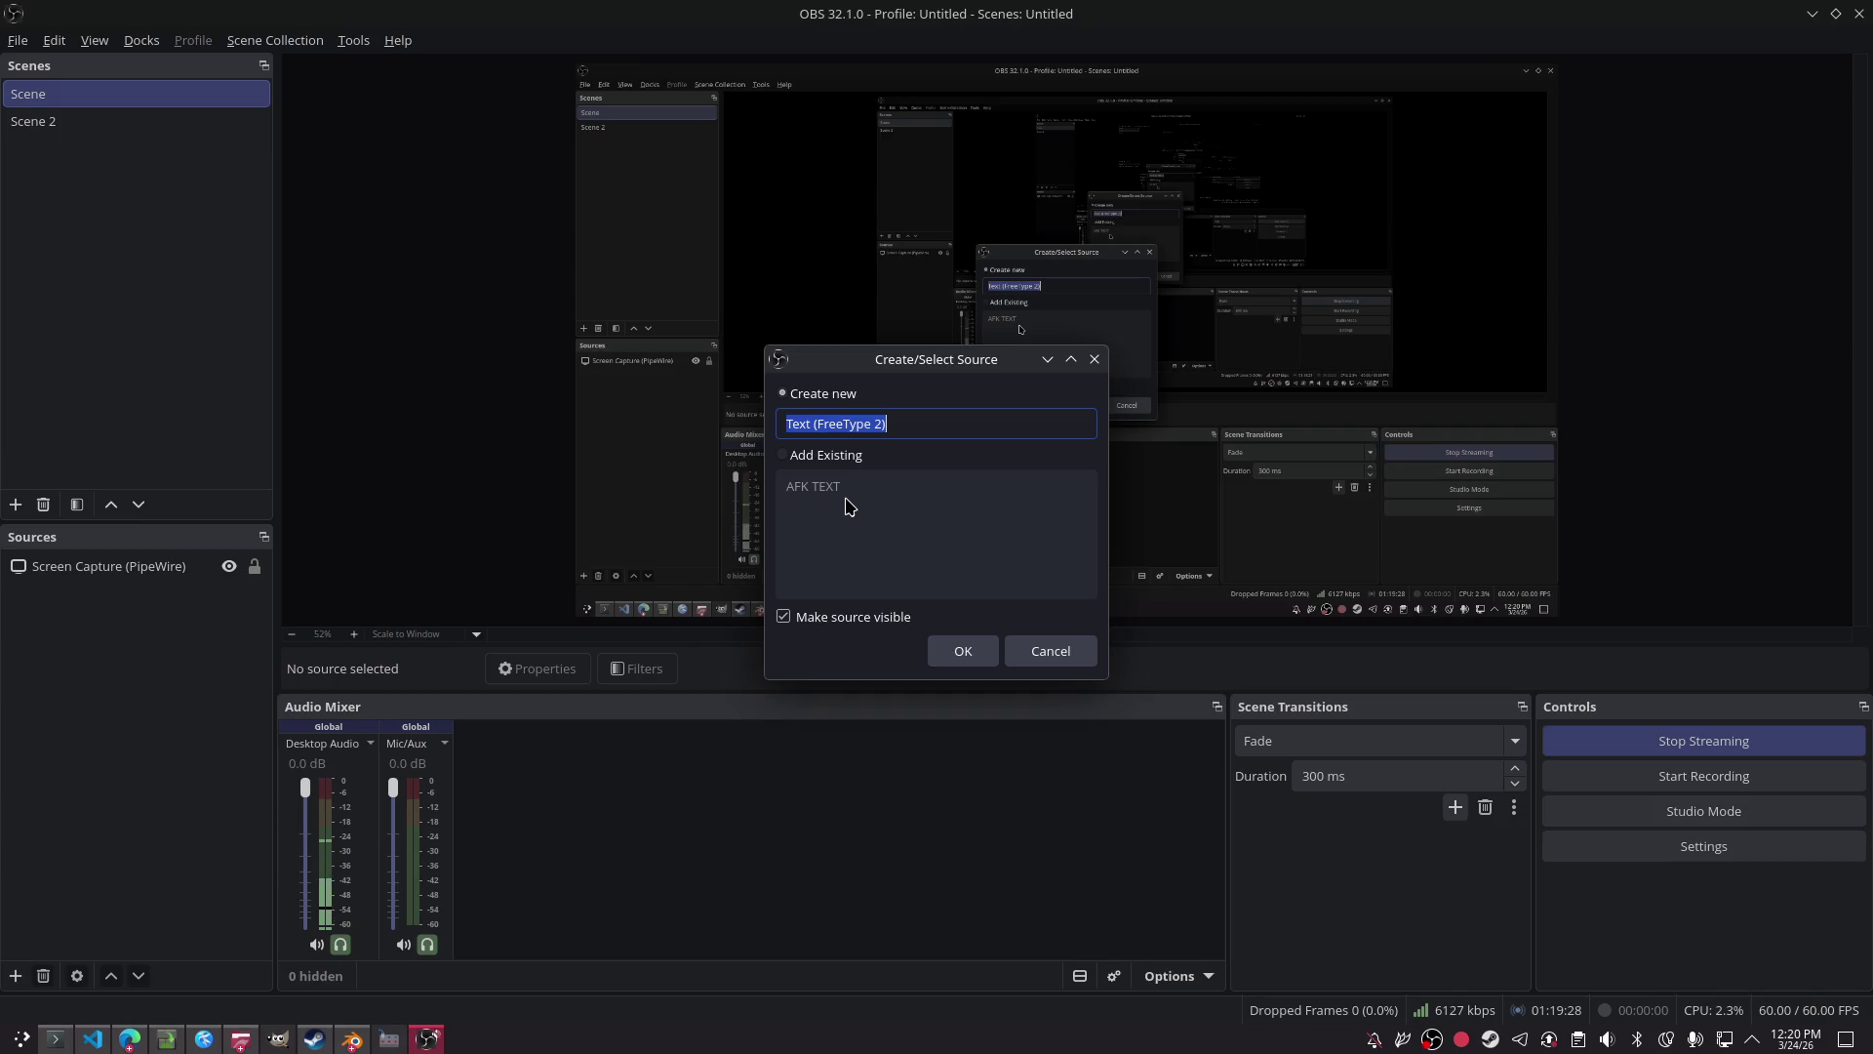
type("TOKEN")
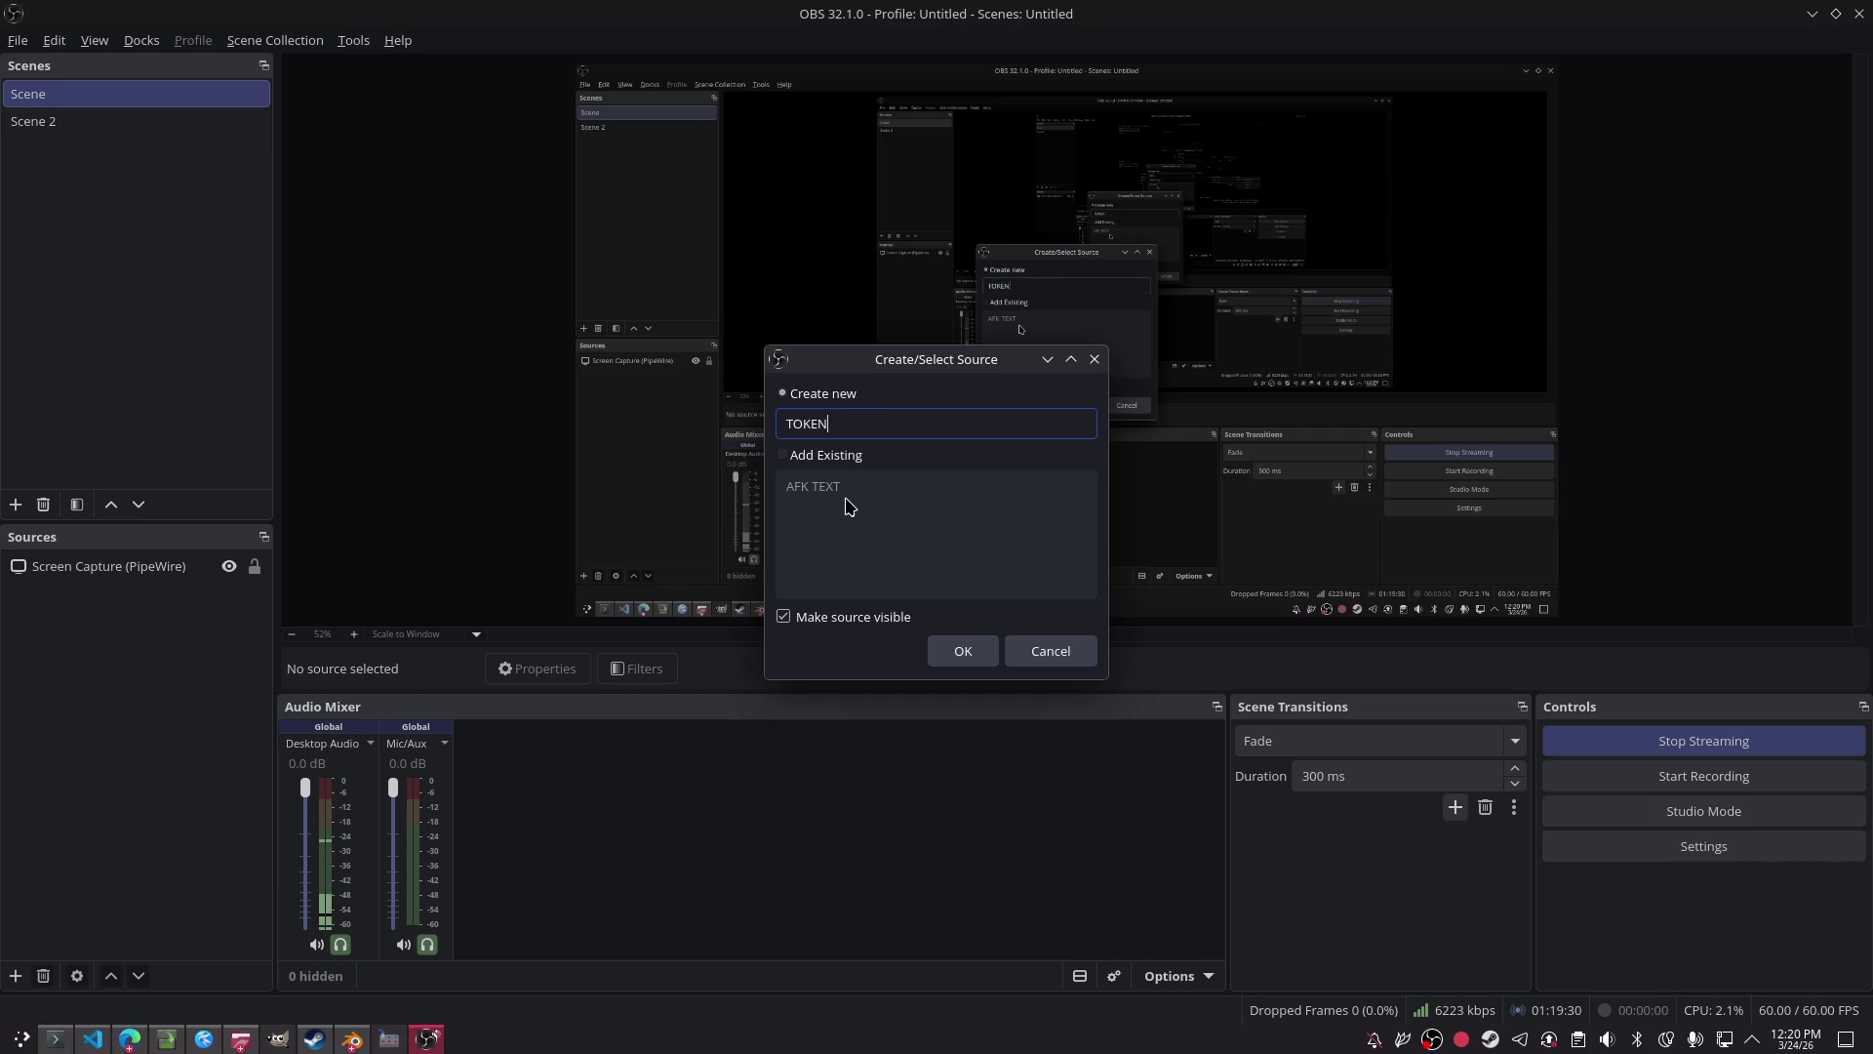
left_click(847, 505)
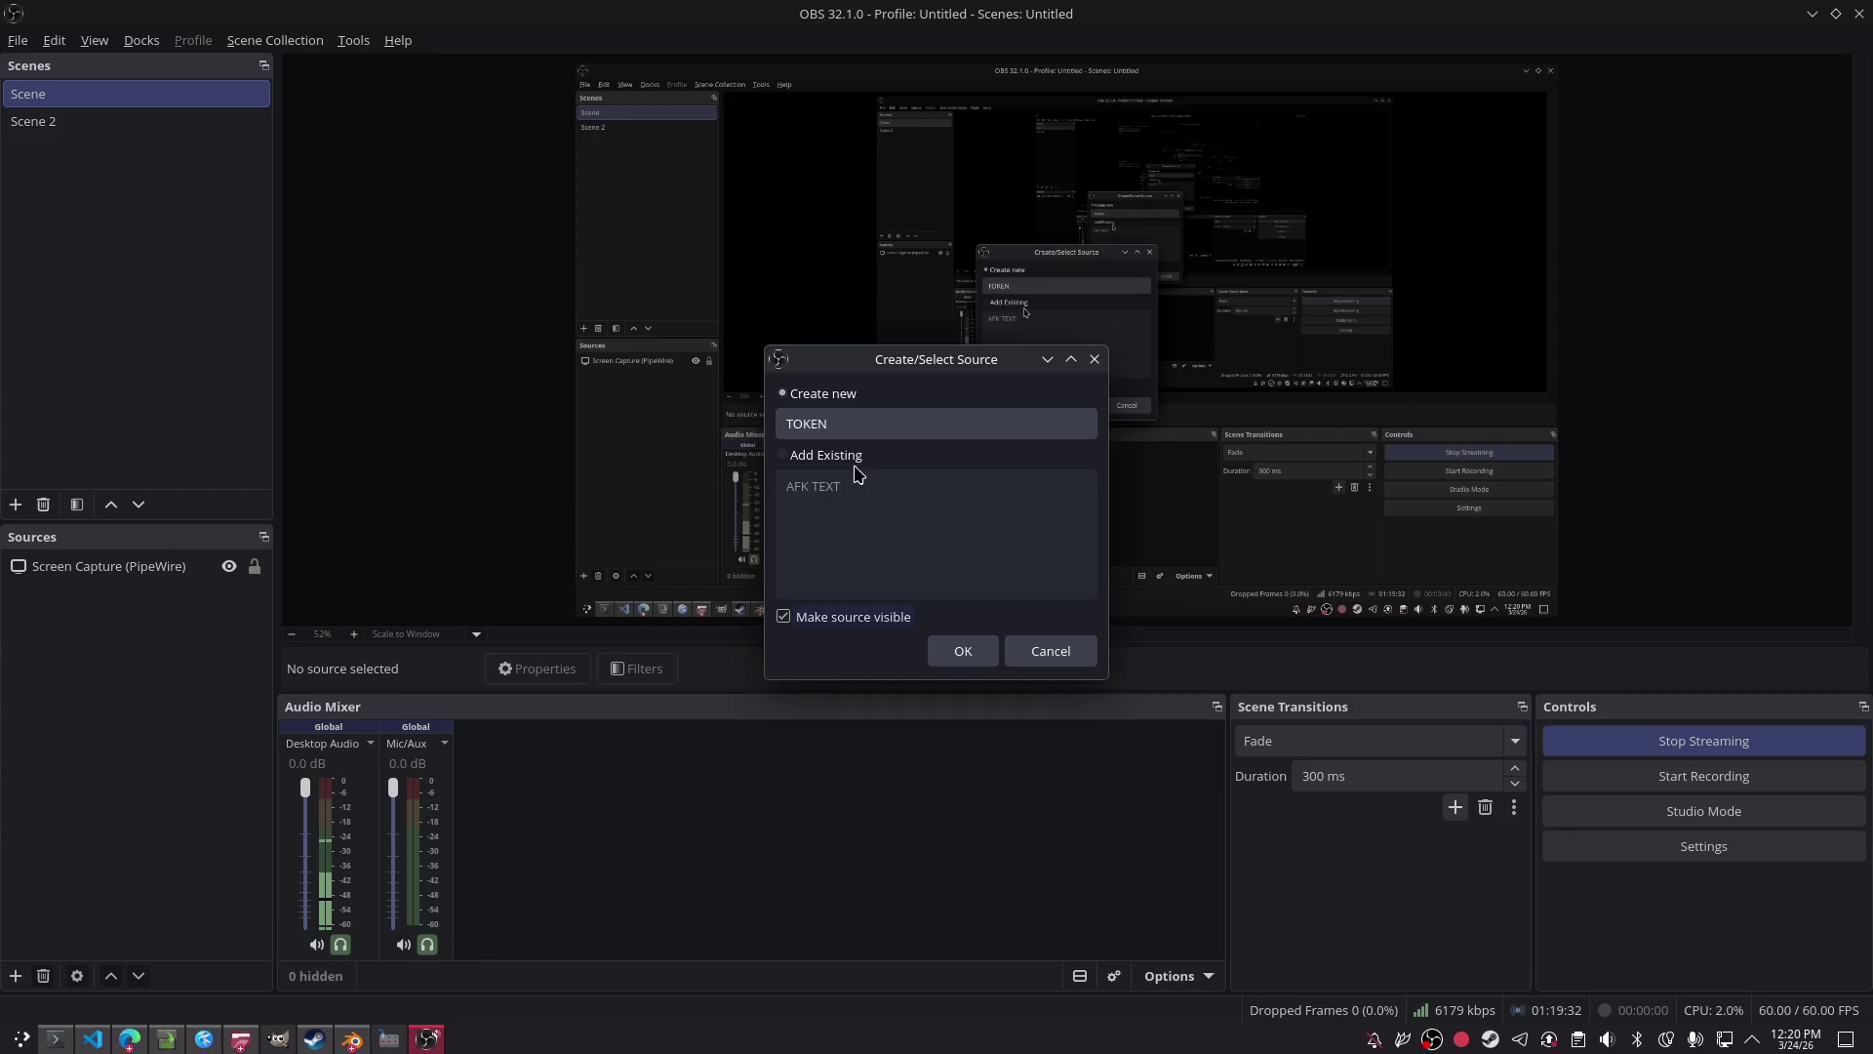
left_click(808, 396)
left_click(962, 650)
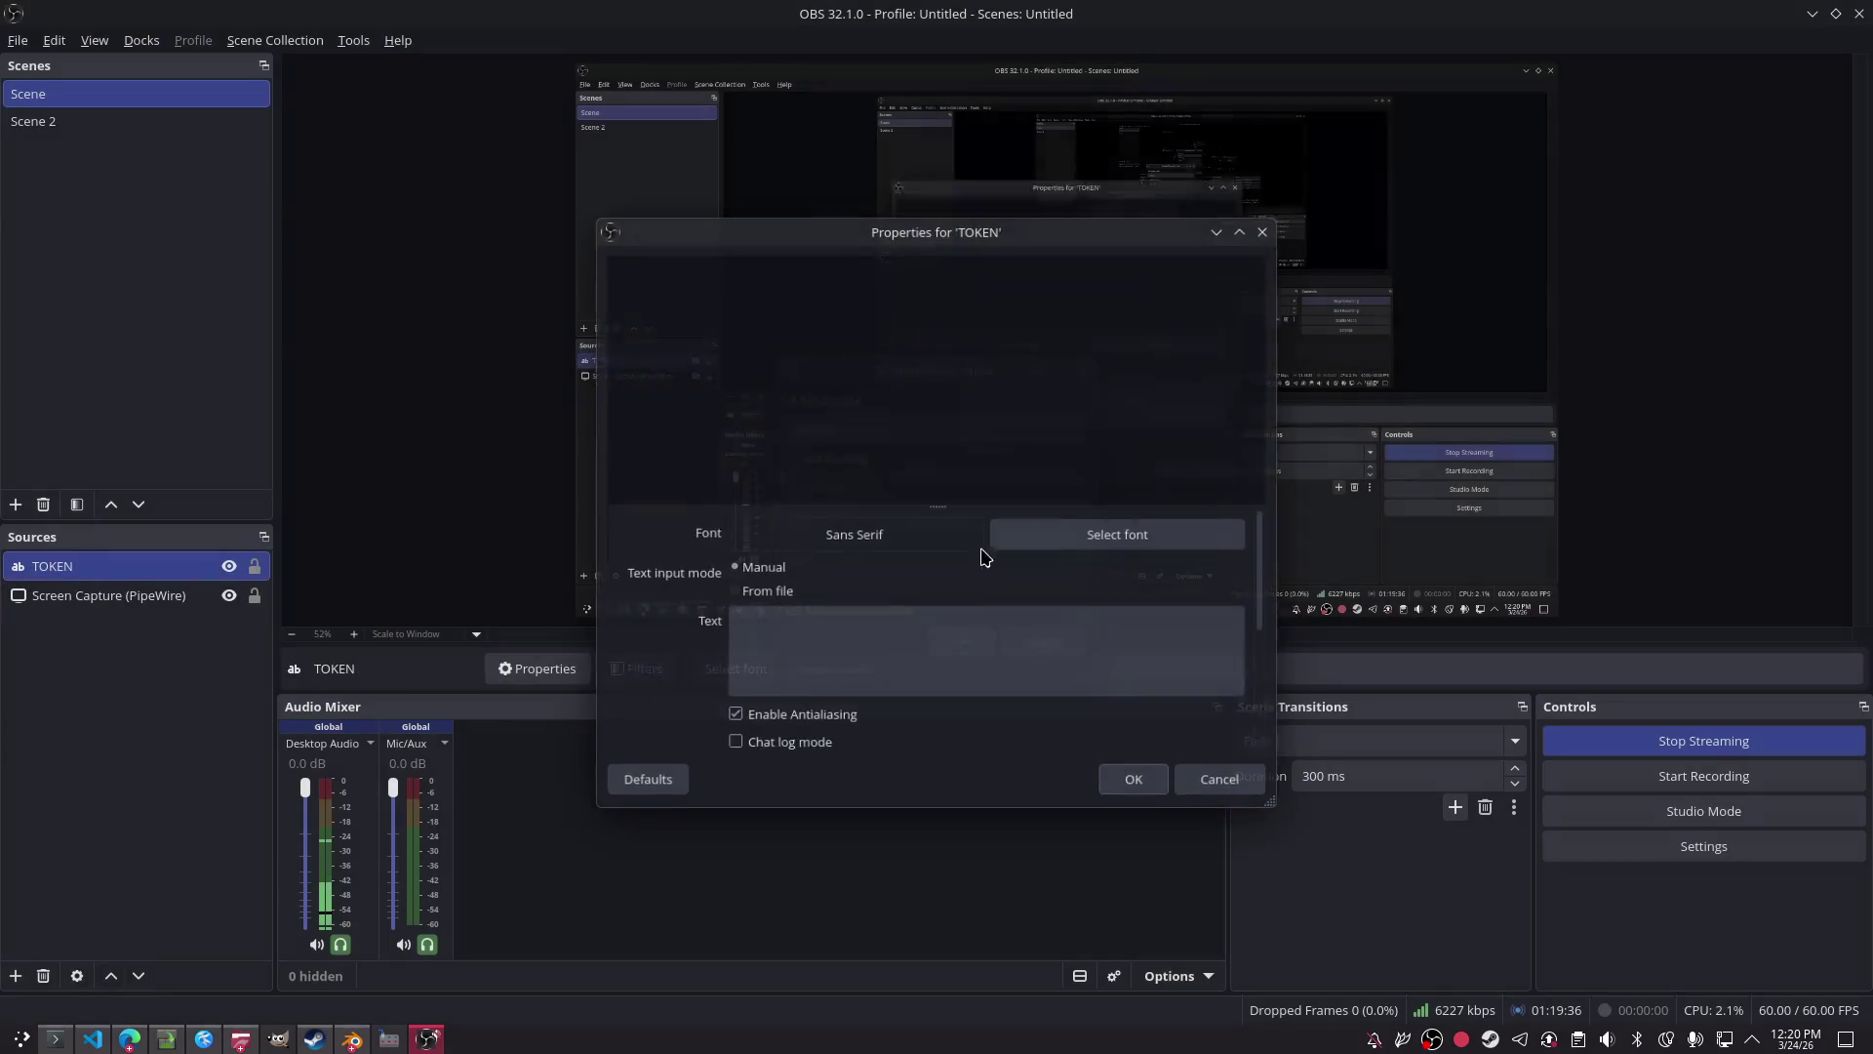
Enter 'support' and a 'paypal:' line with the donation e-mail address
left_click(849, 671)
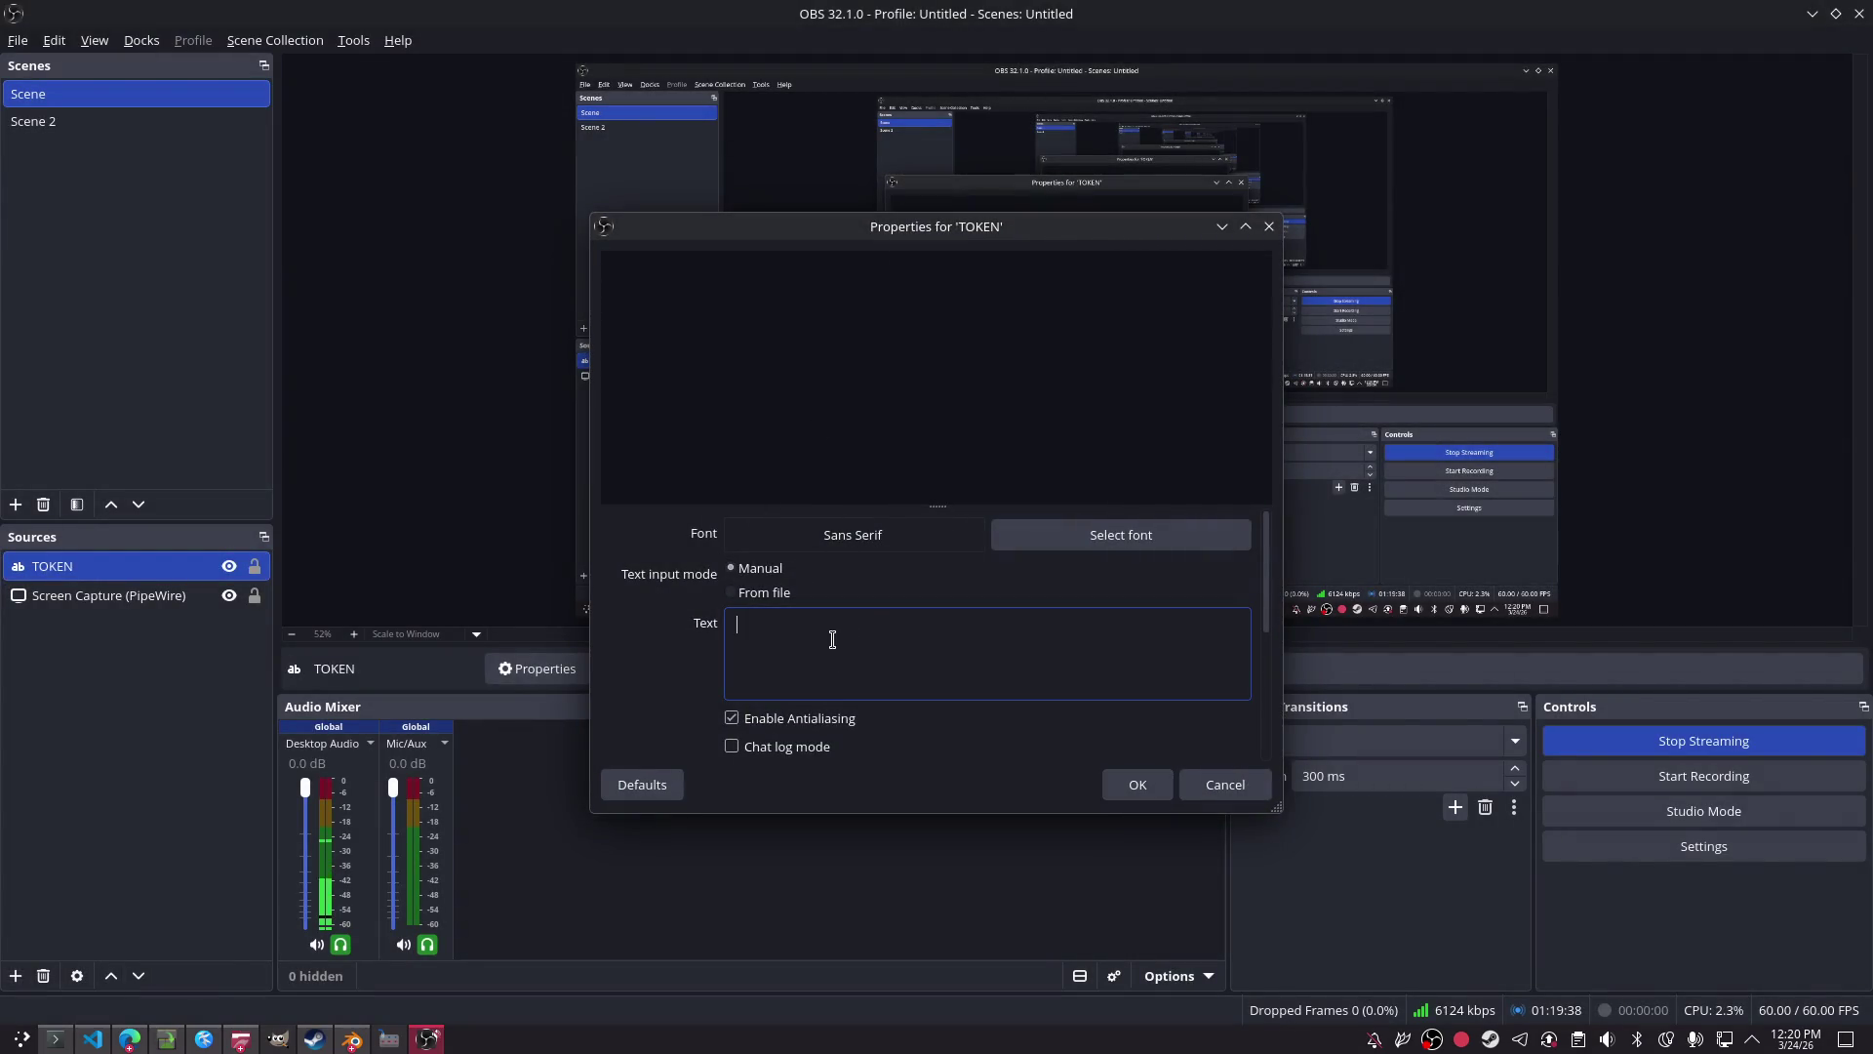
type("SUP")
key("BackSpace")
key("BackSpace")
key("BackSpace")
type("suppor")
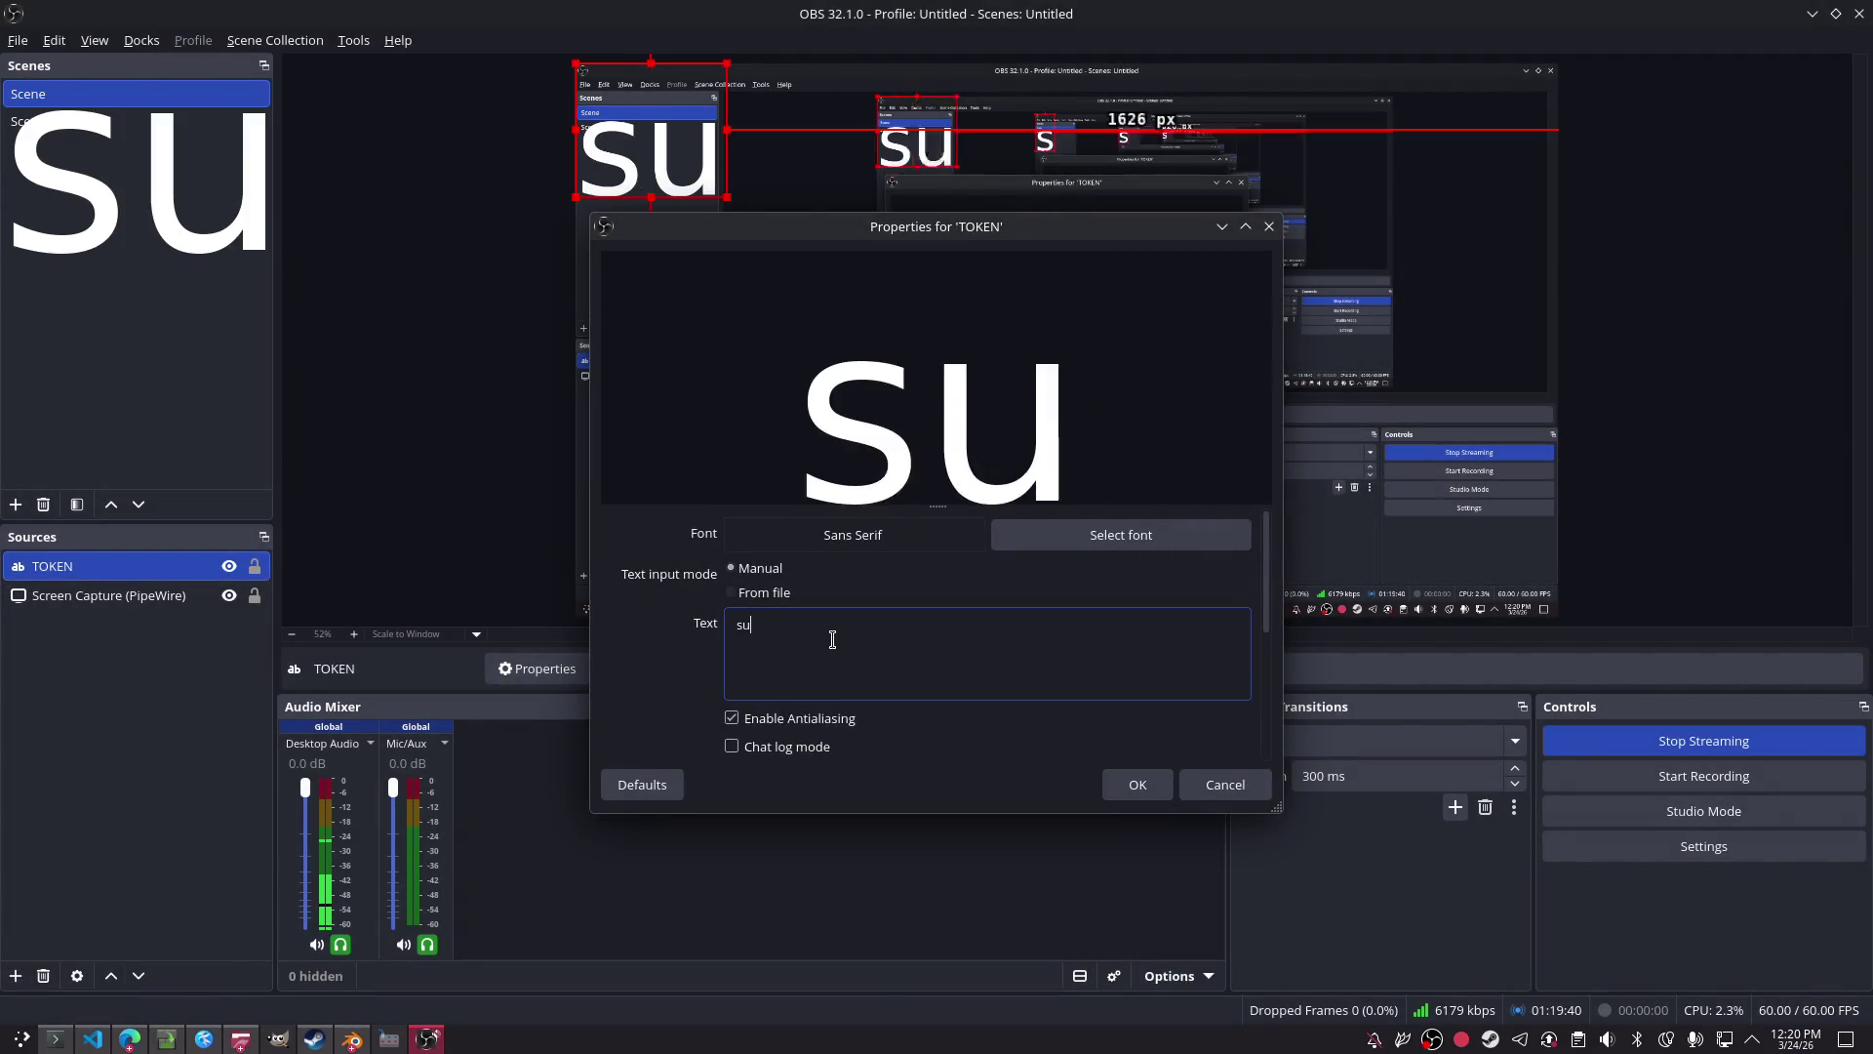
type("t")
key("Return")
type("paypal")
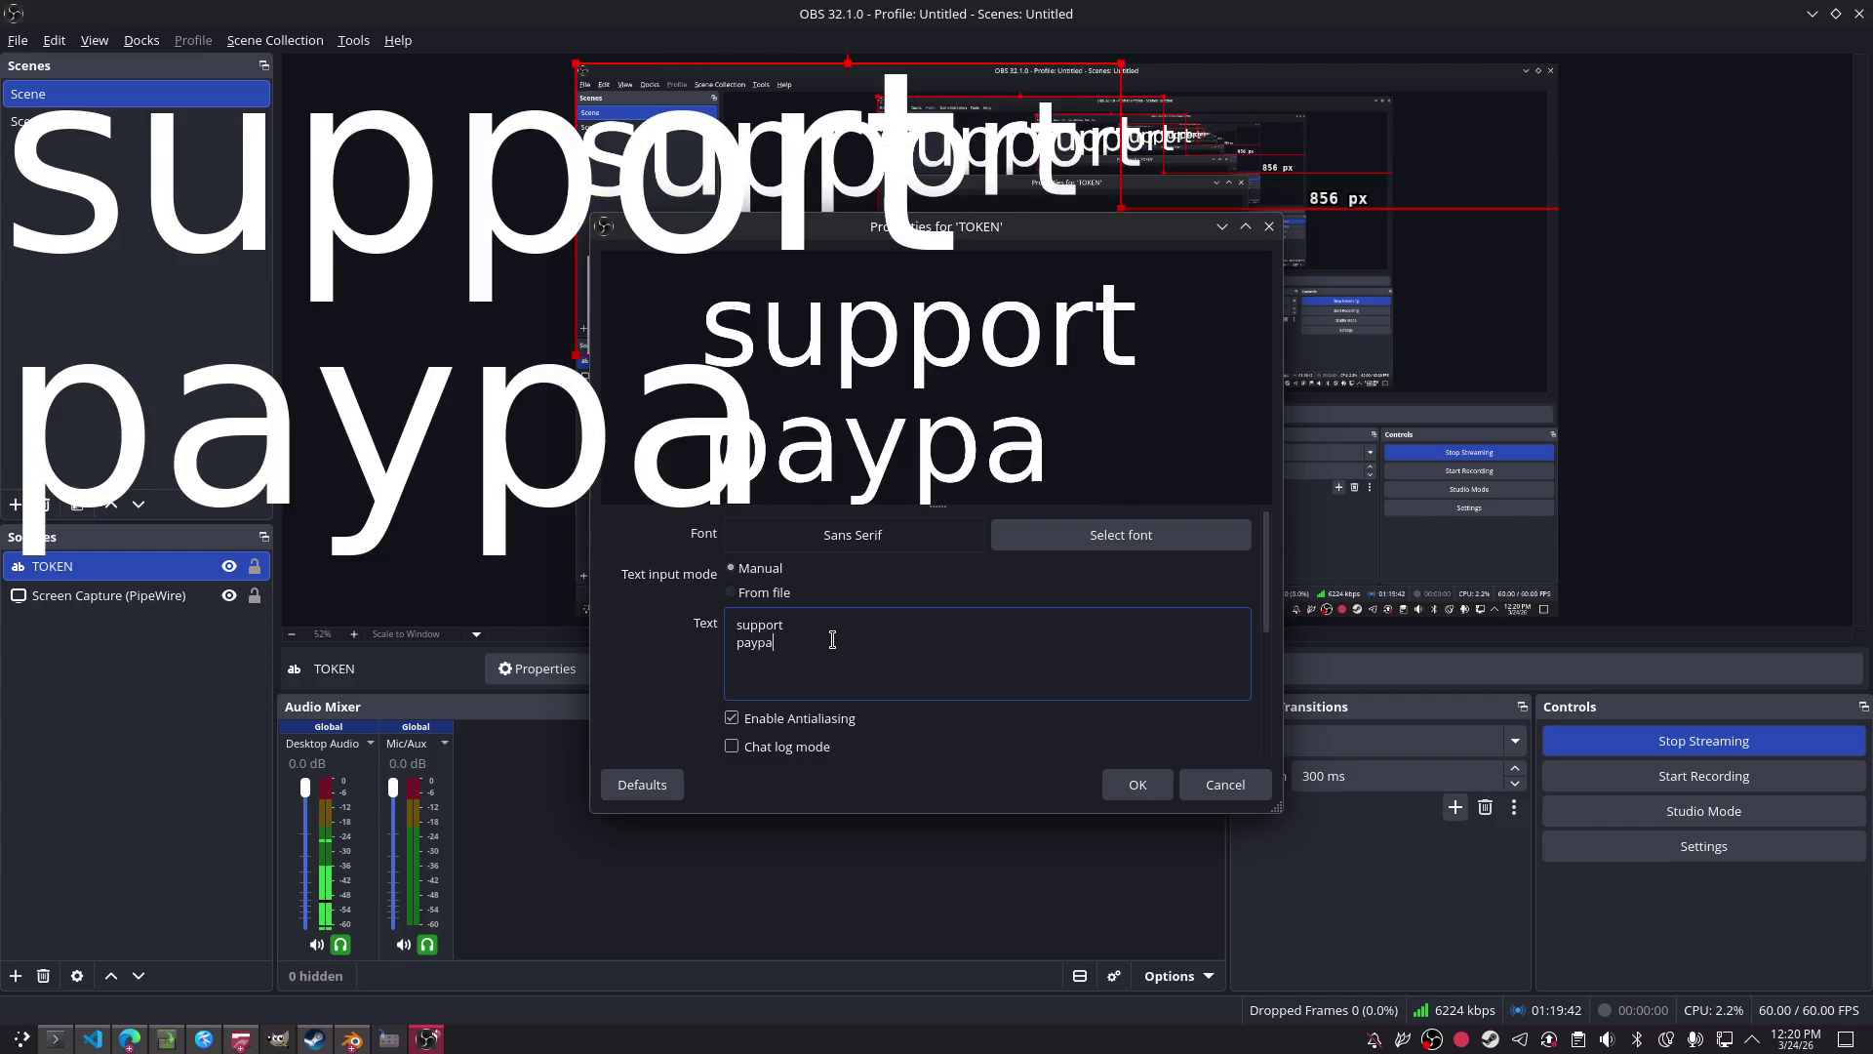
type(" pawel.p")
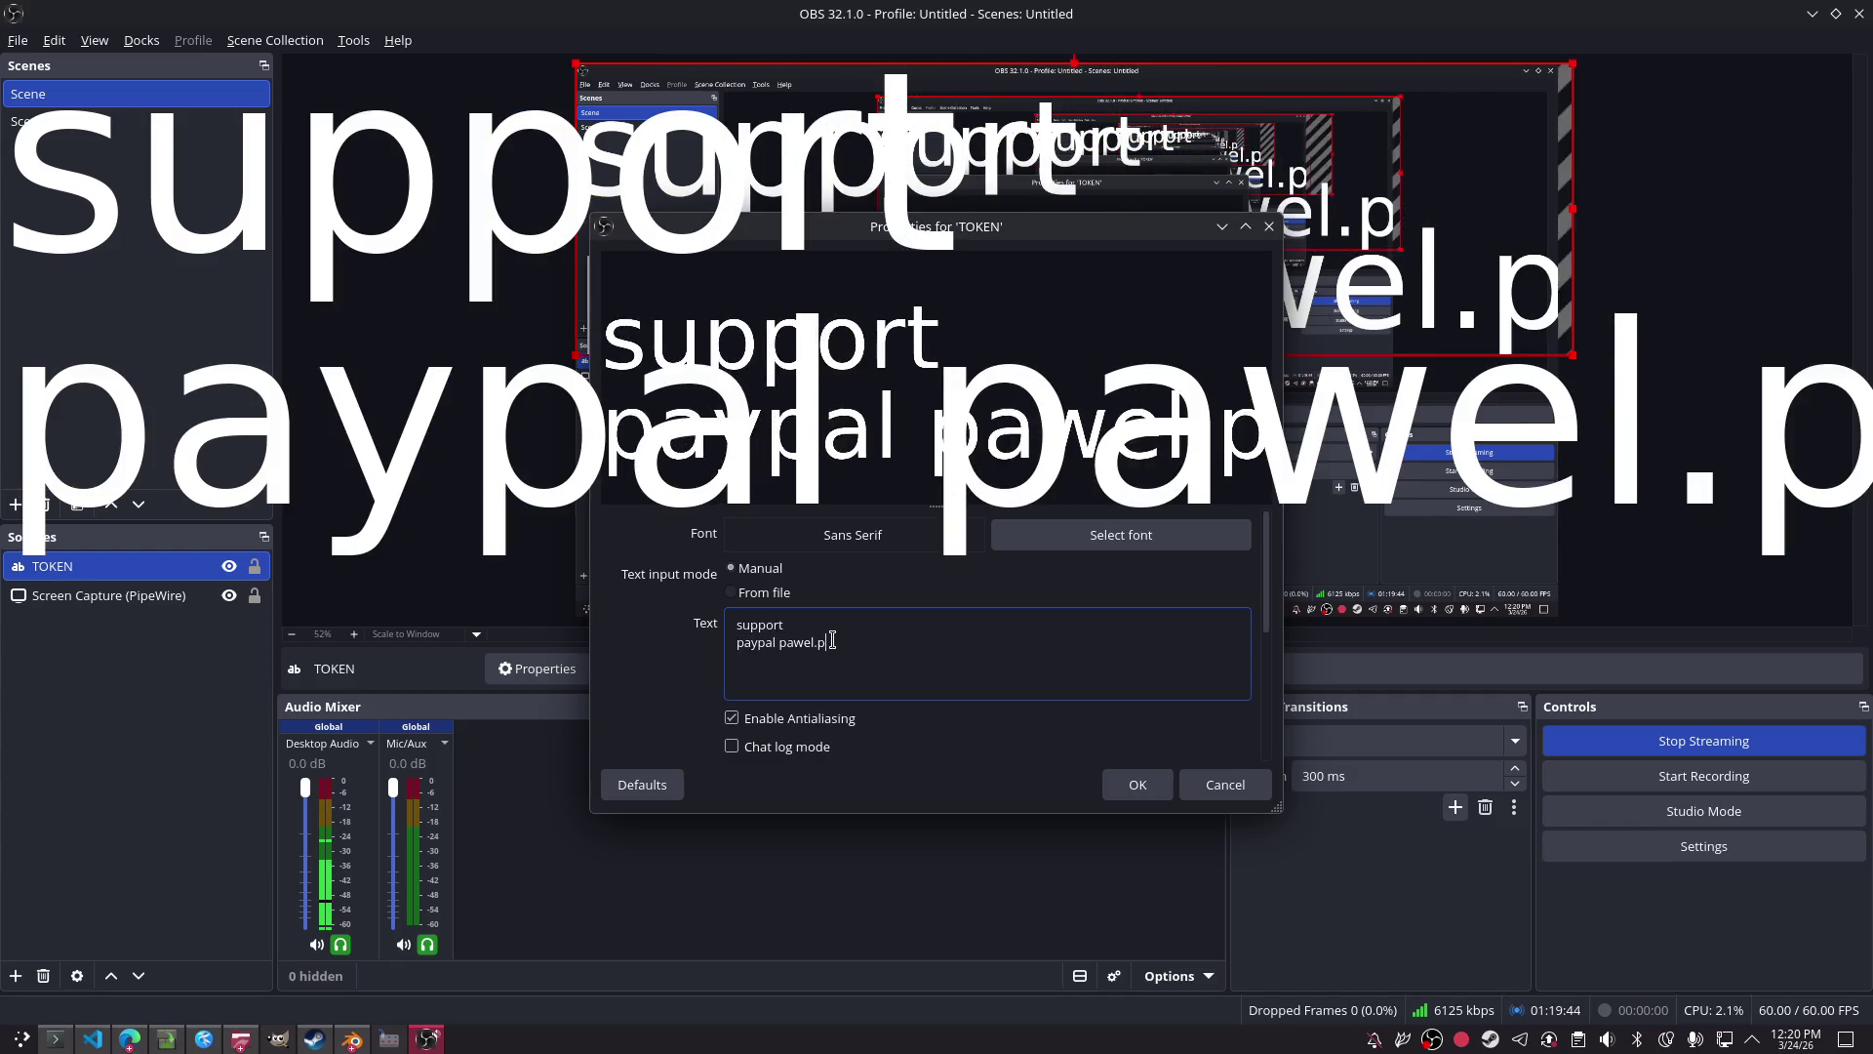
key("BackSpace")
key("BackSpace")
key("BackSpace")
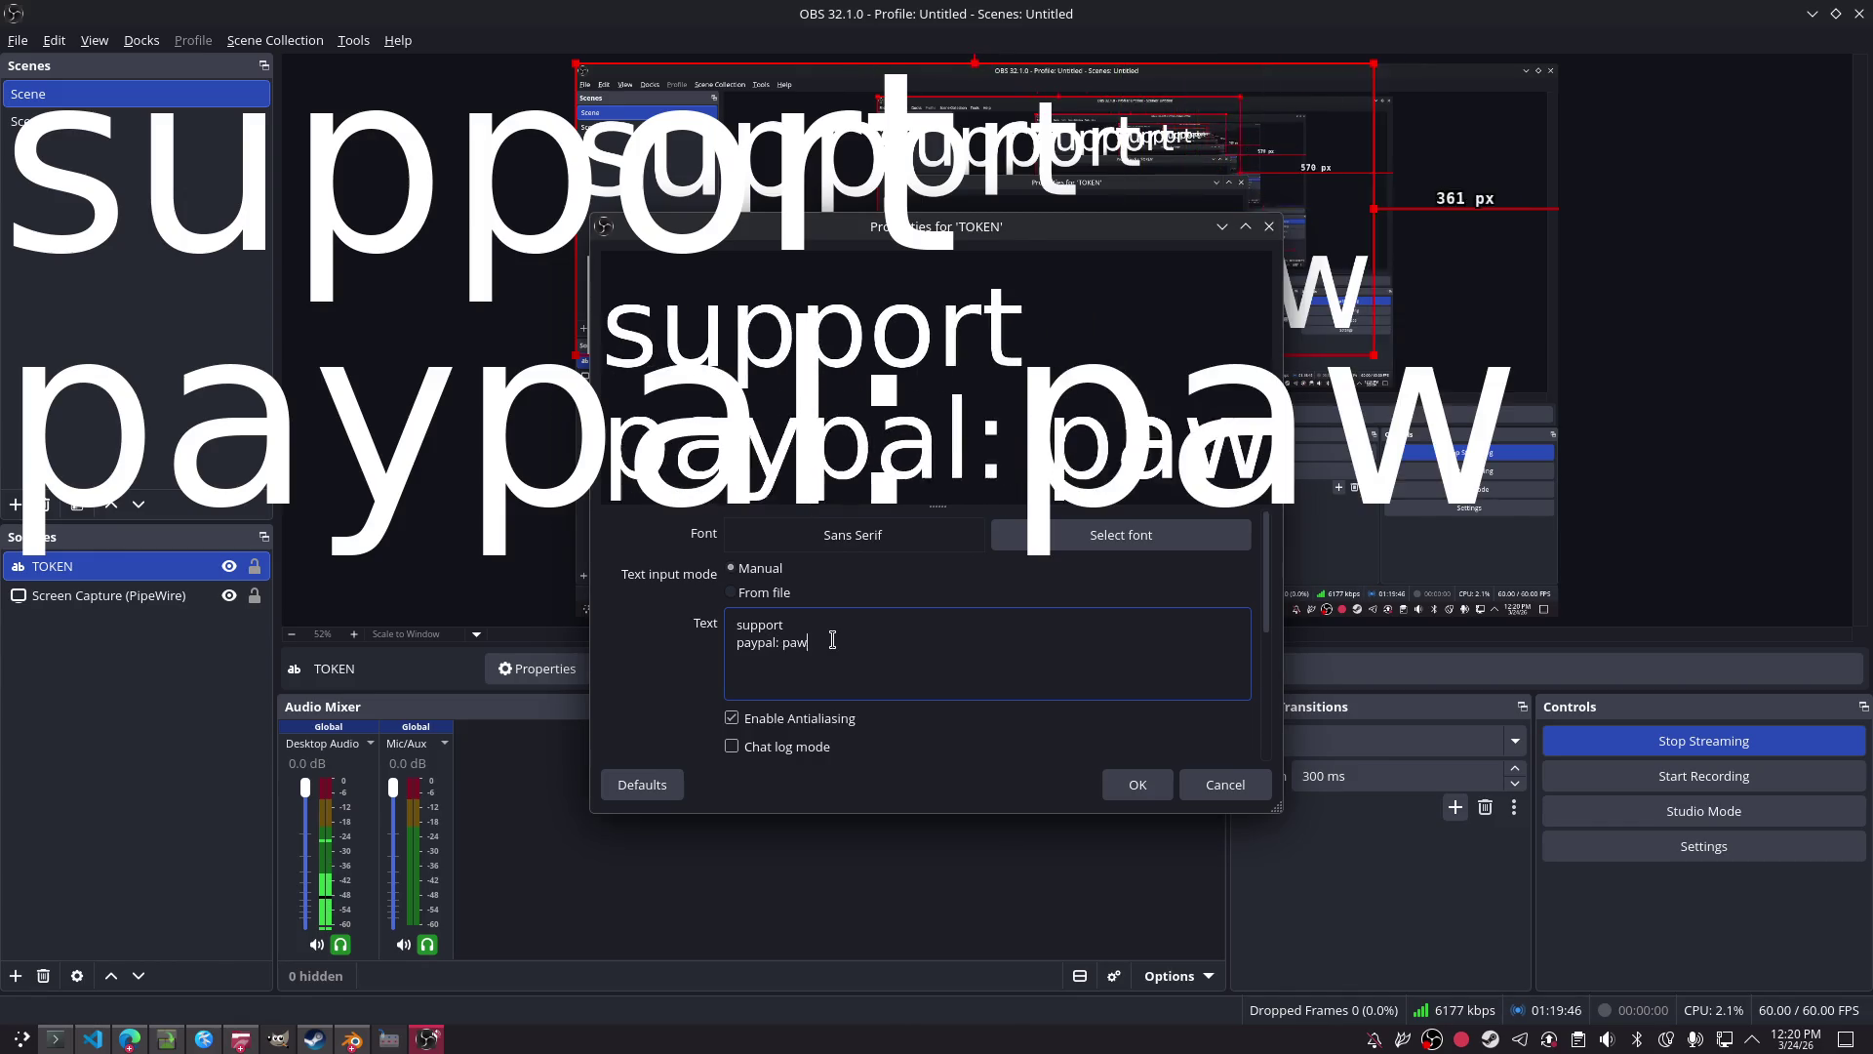
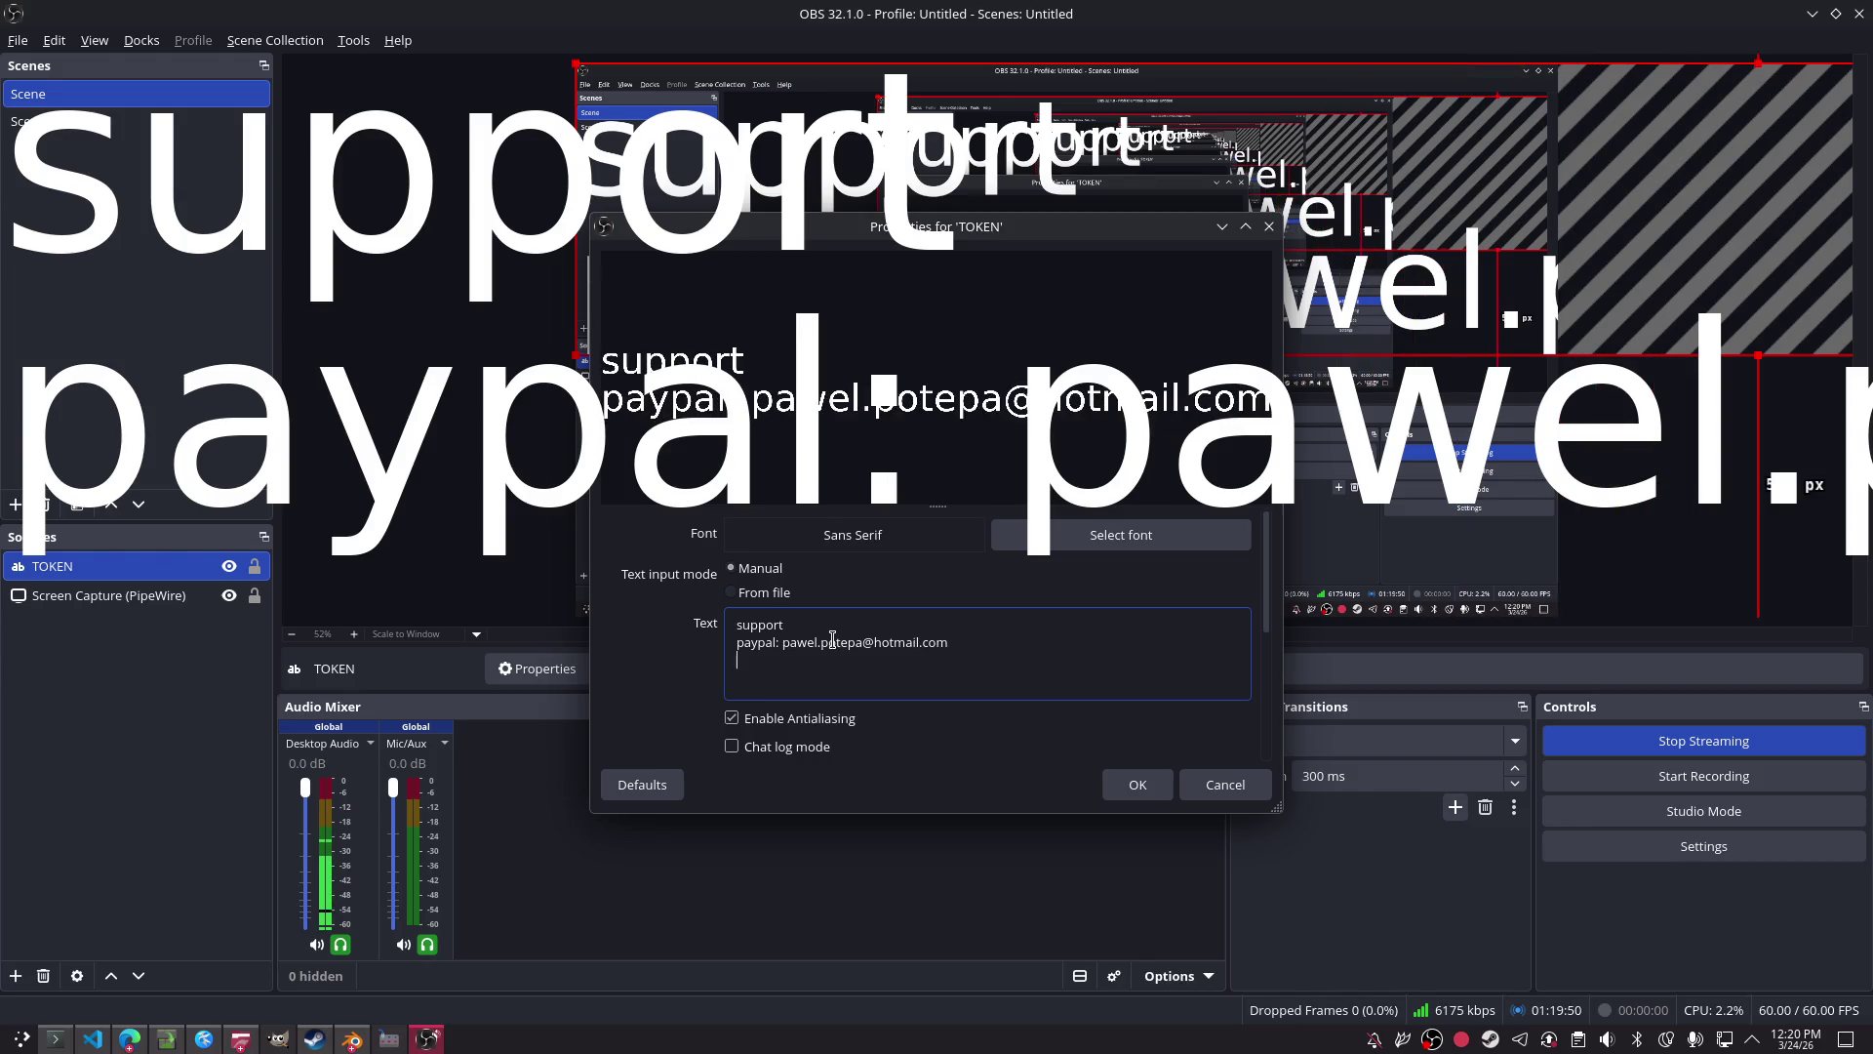
type("token")
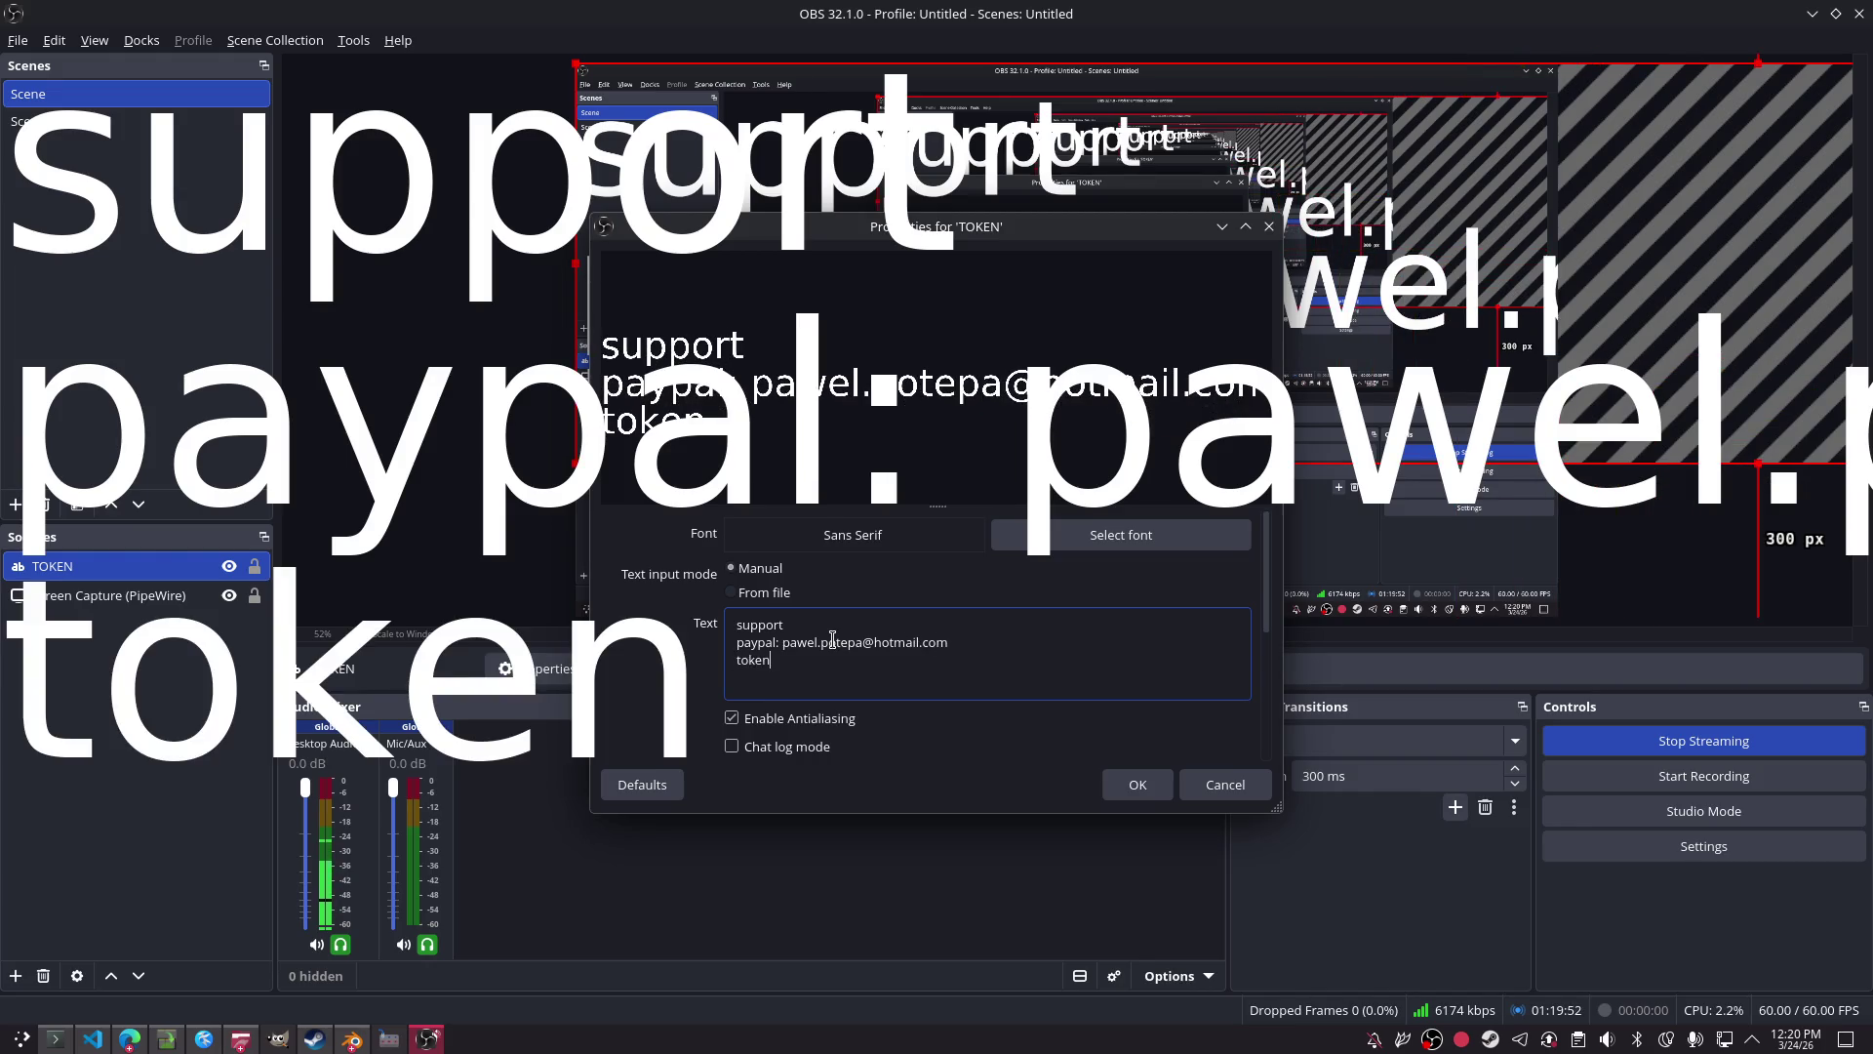
type("s,")
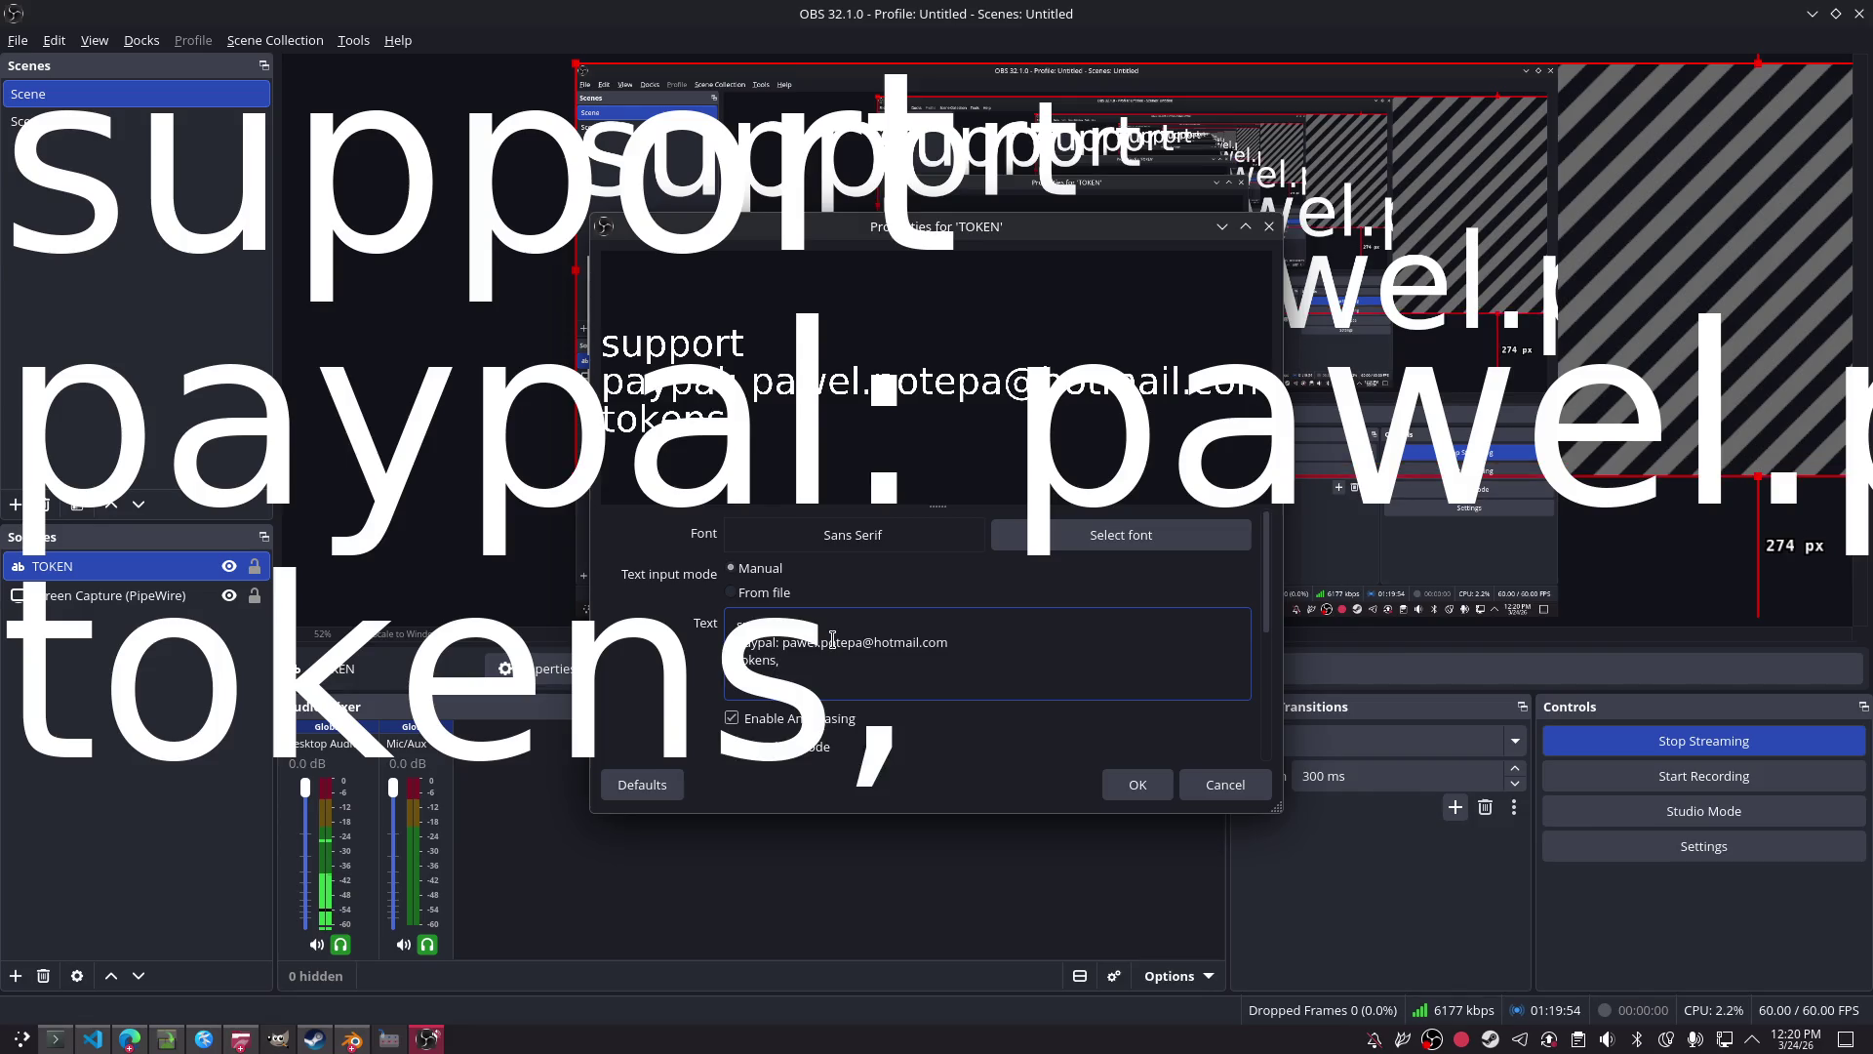
Add an 'ai tokens' line and begin the goal text ending in '50$'
key("BackSpace")
key("BackSpace")
key("BackSpace")
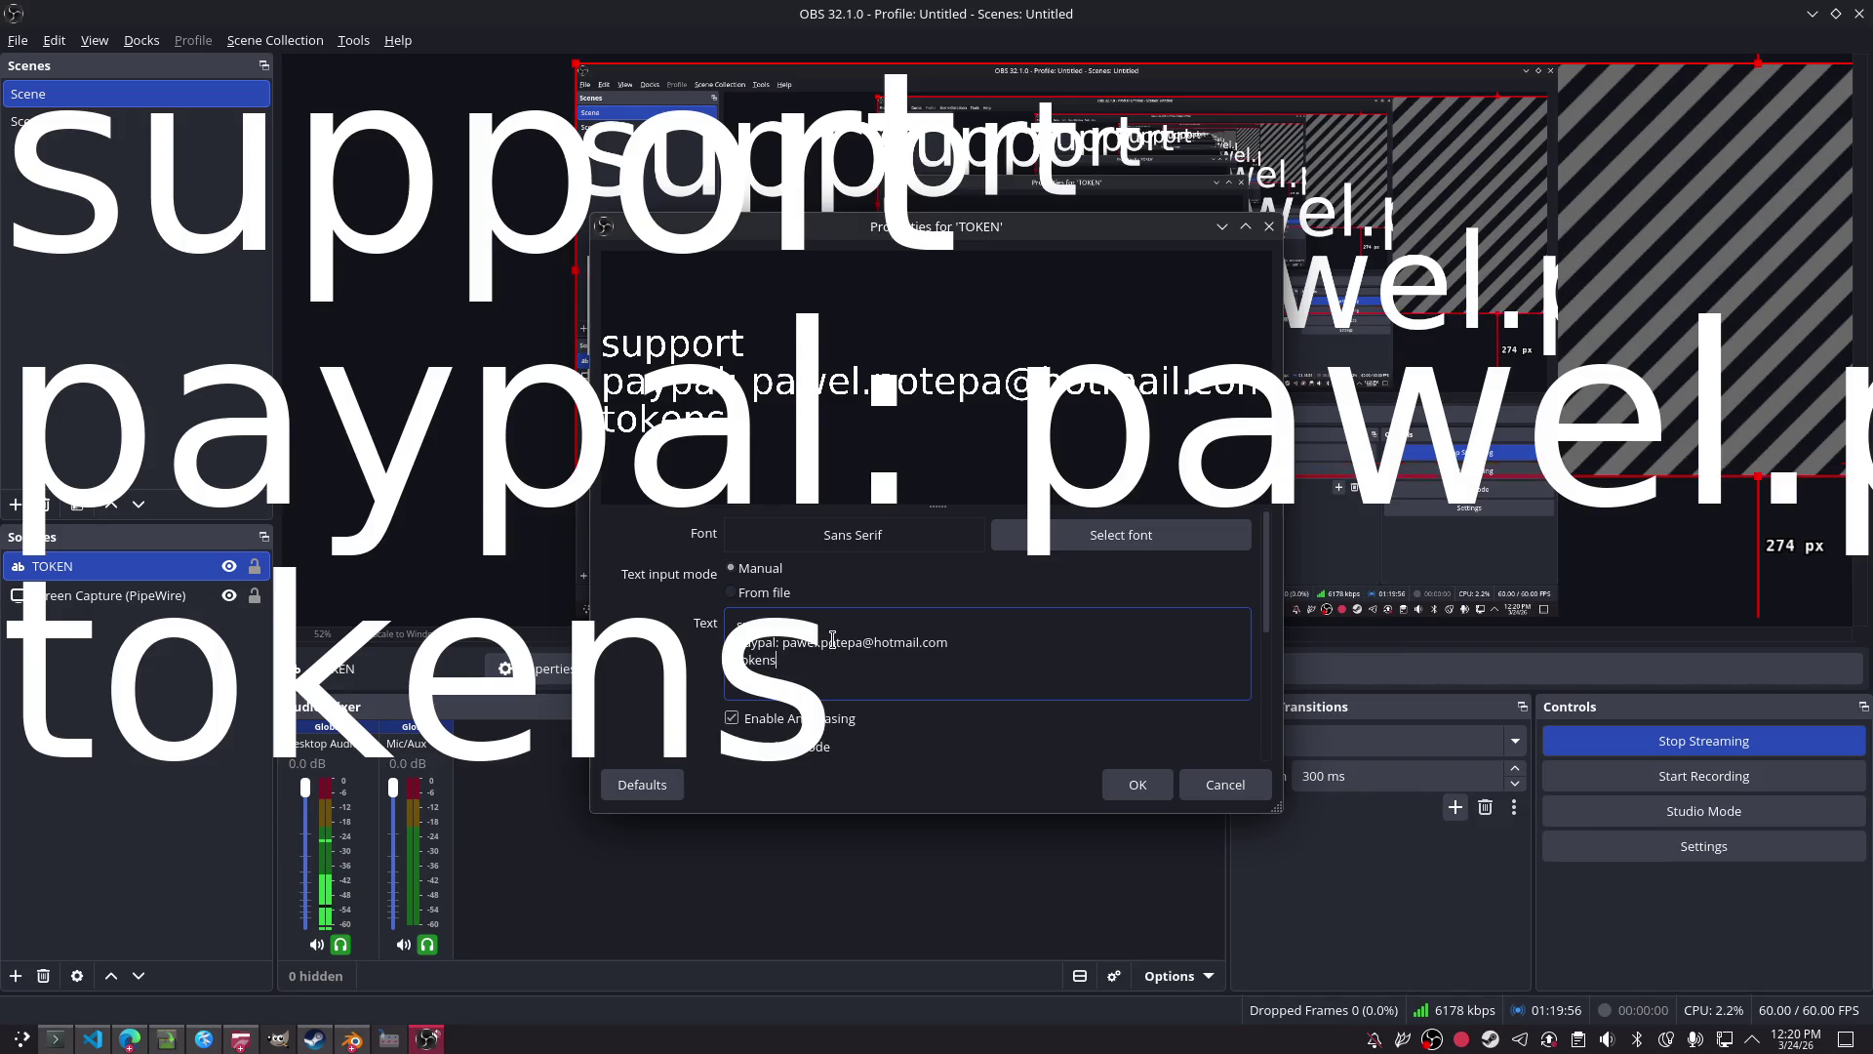
key("Return")
type("agents")
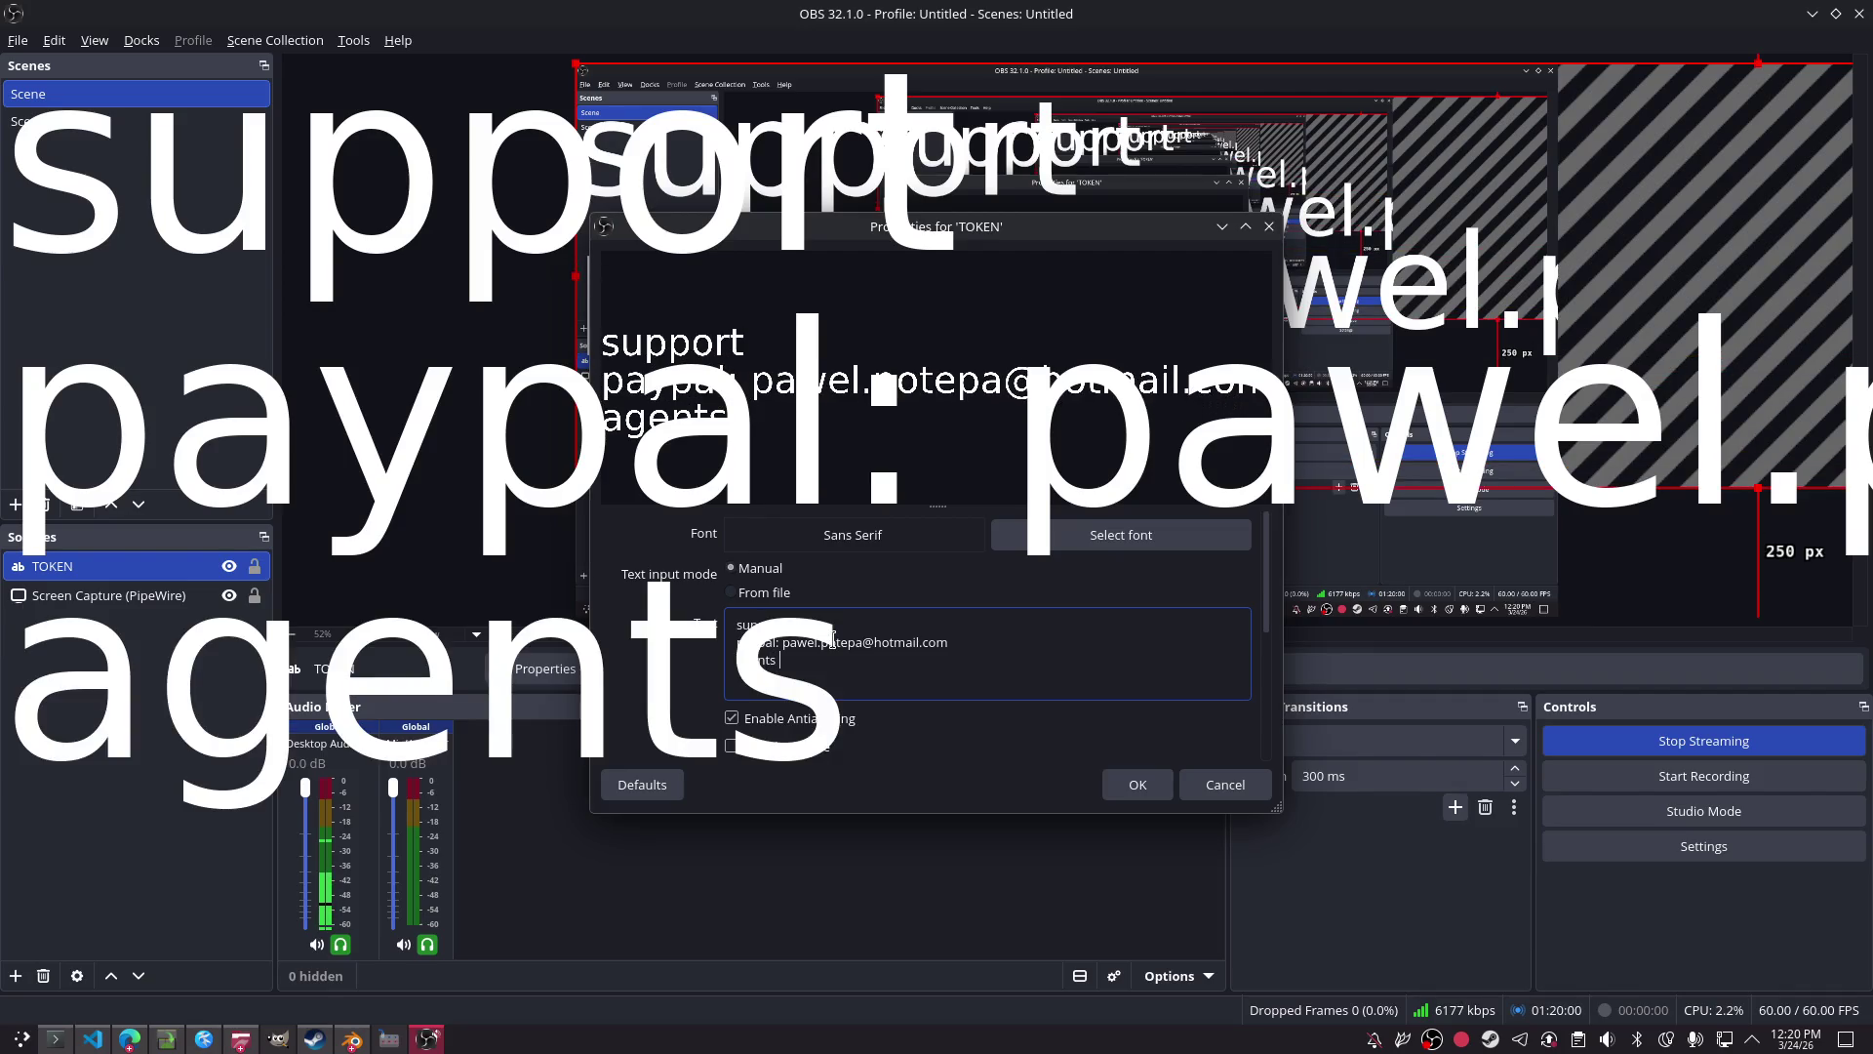
key("BackSpace")
key("BackSpace")
key("BackSpace")
type("a")
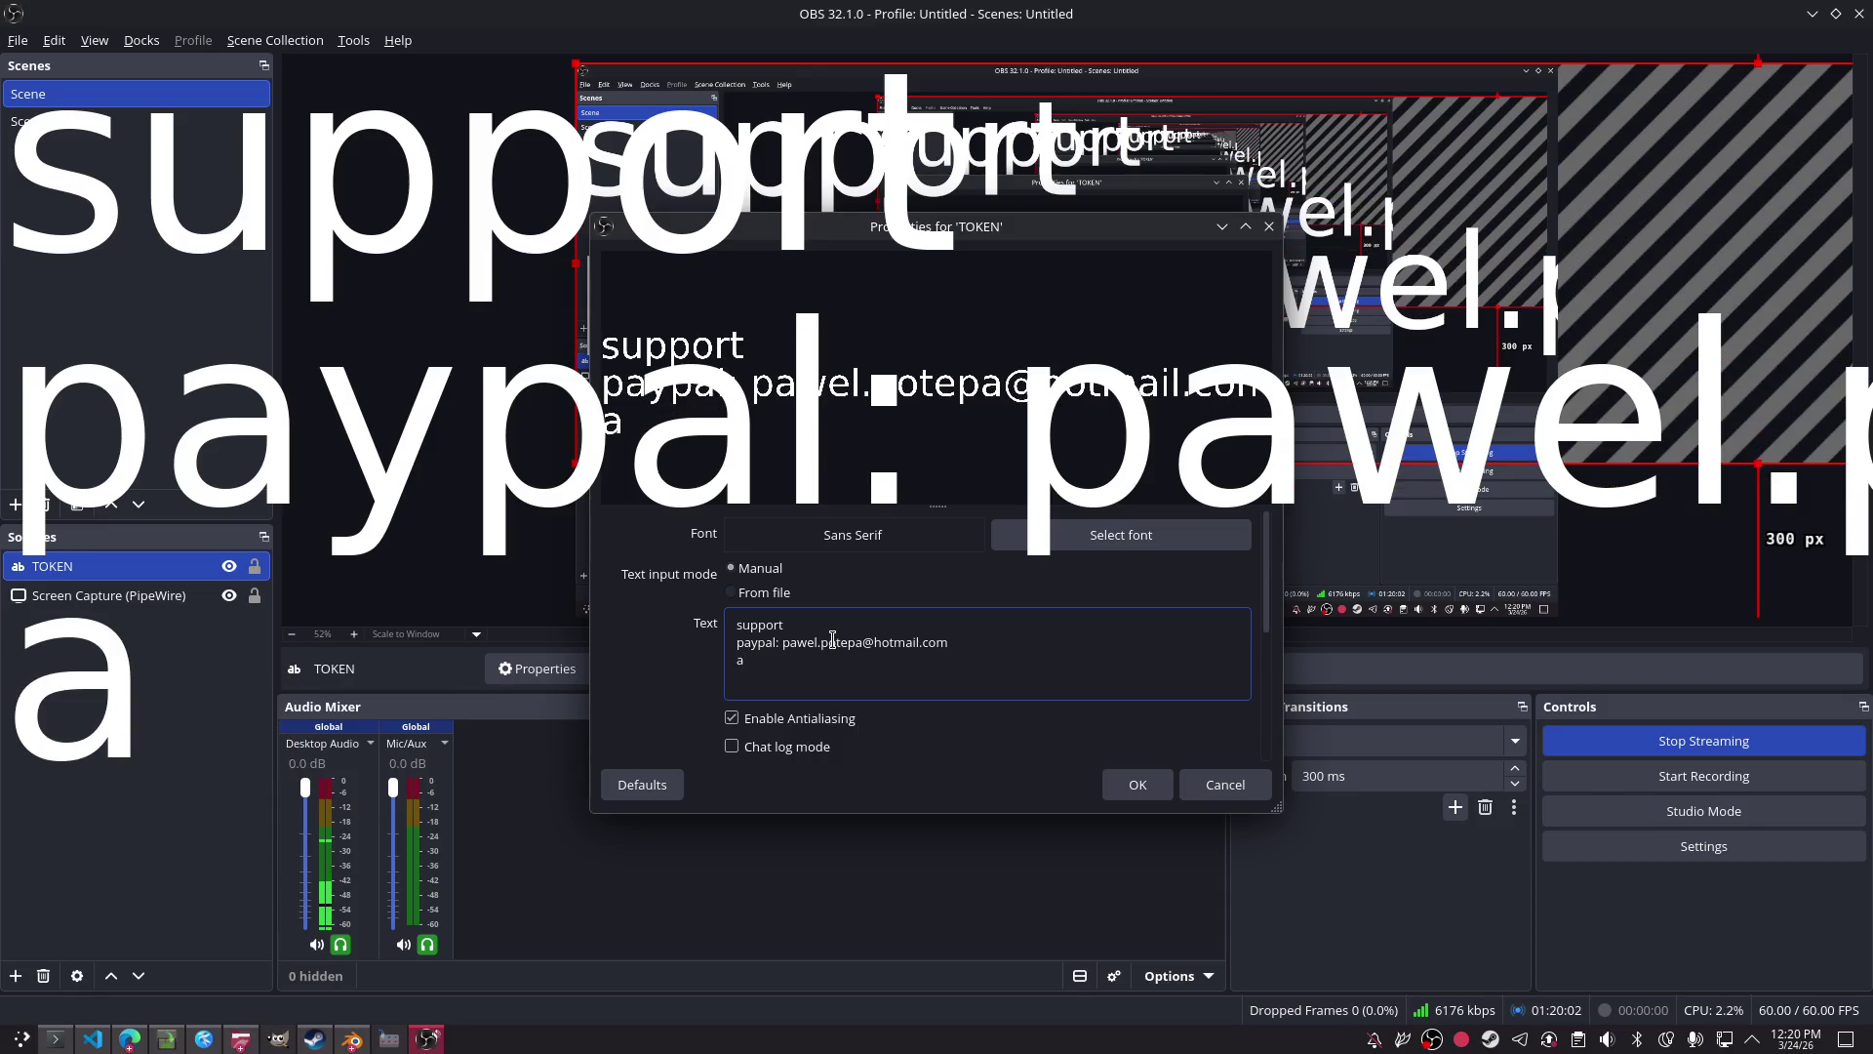
type("i tokens,")
key("BackSpace")
type("/")
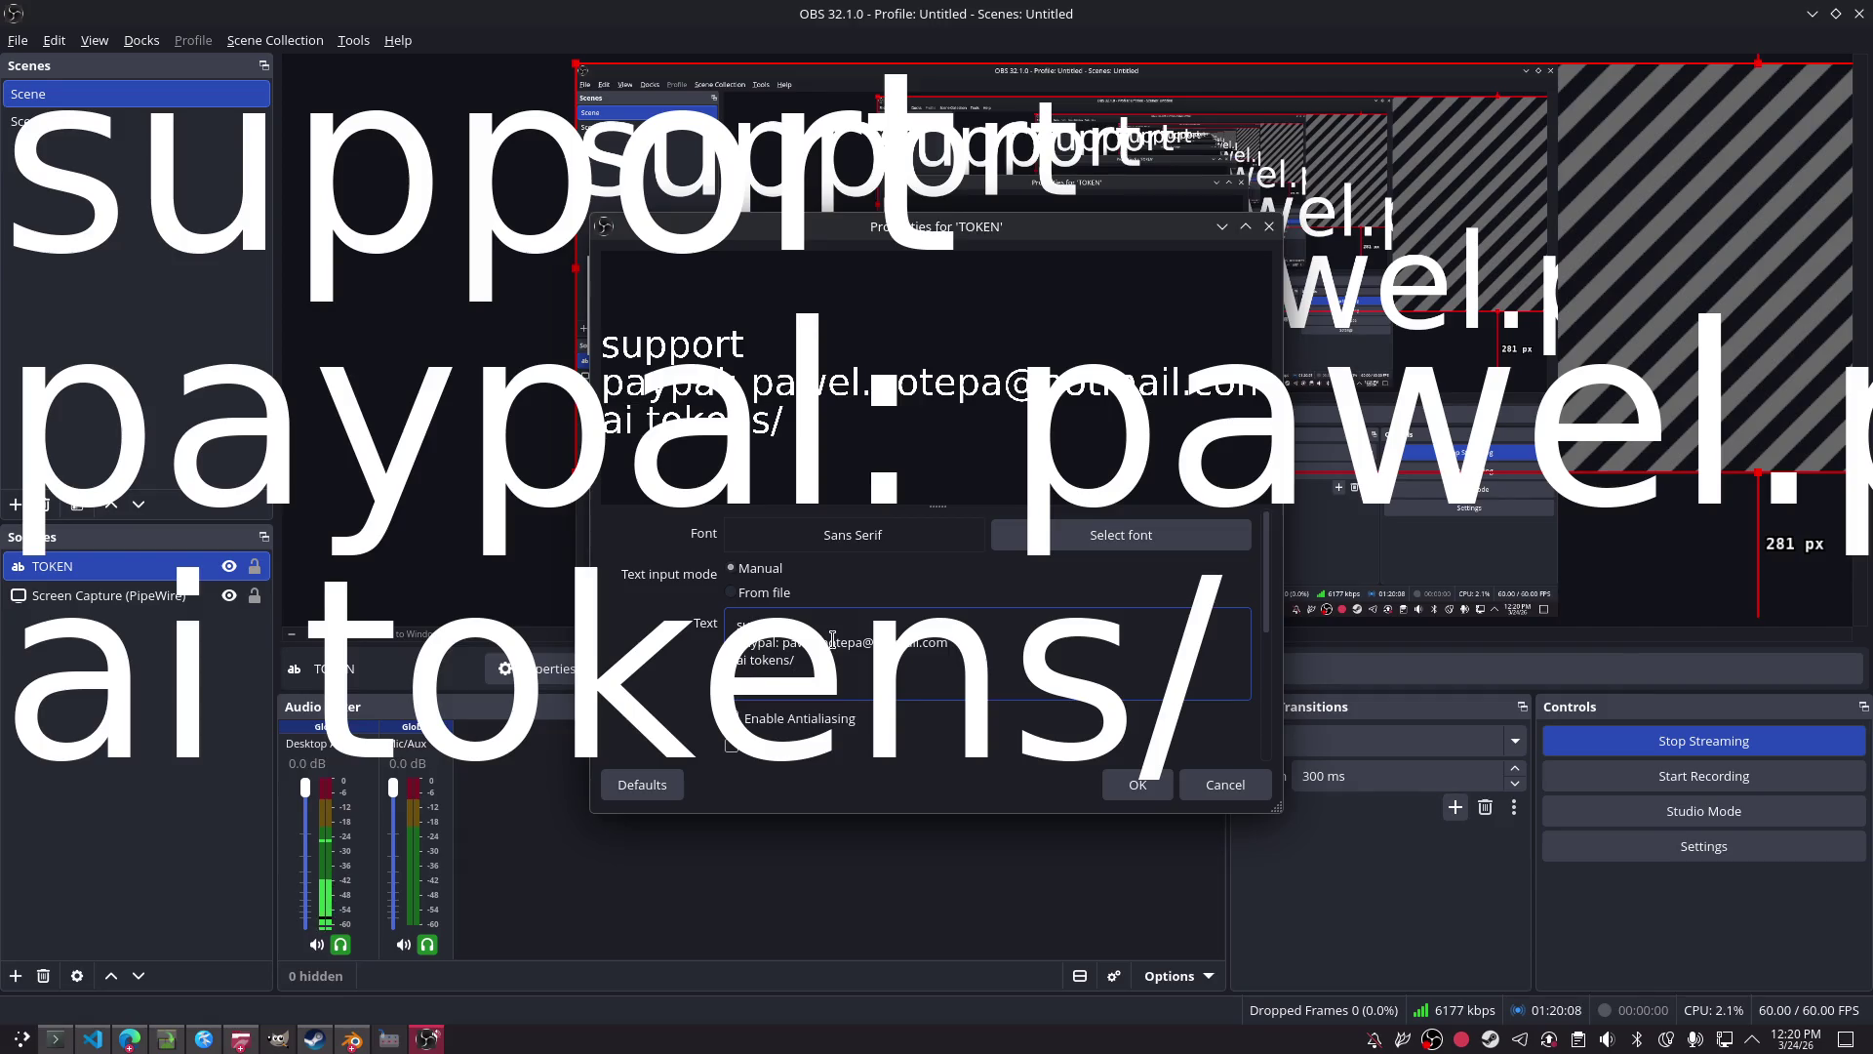
key("BackSpace")
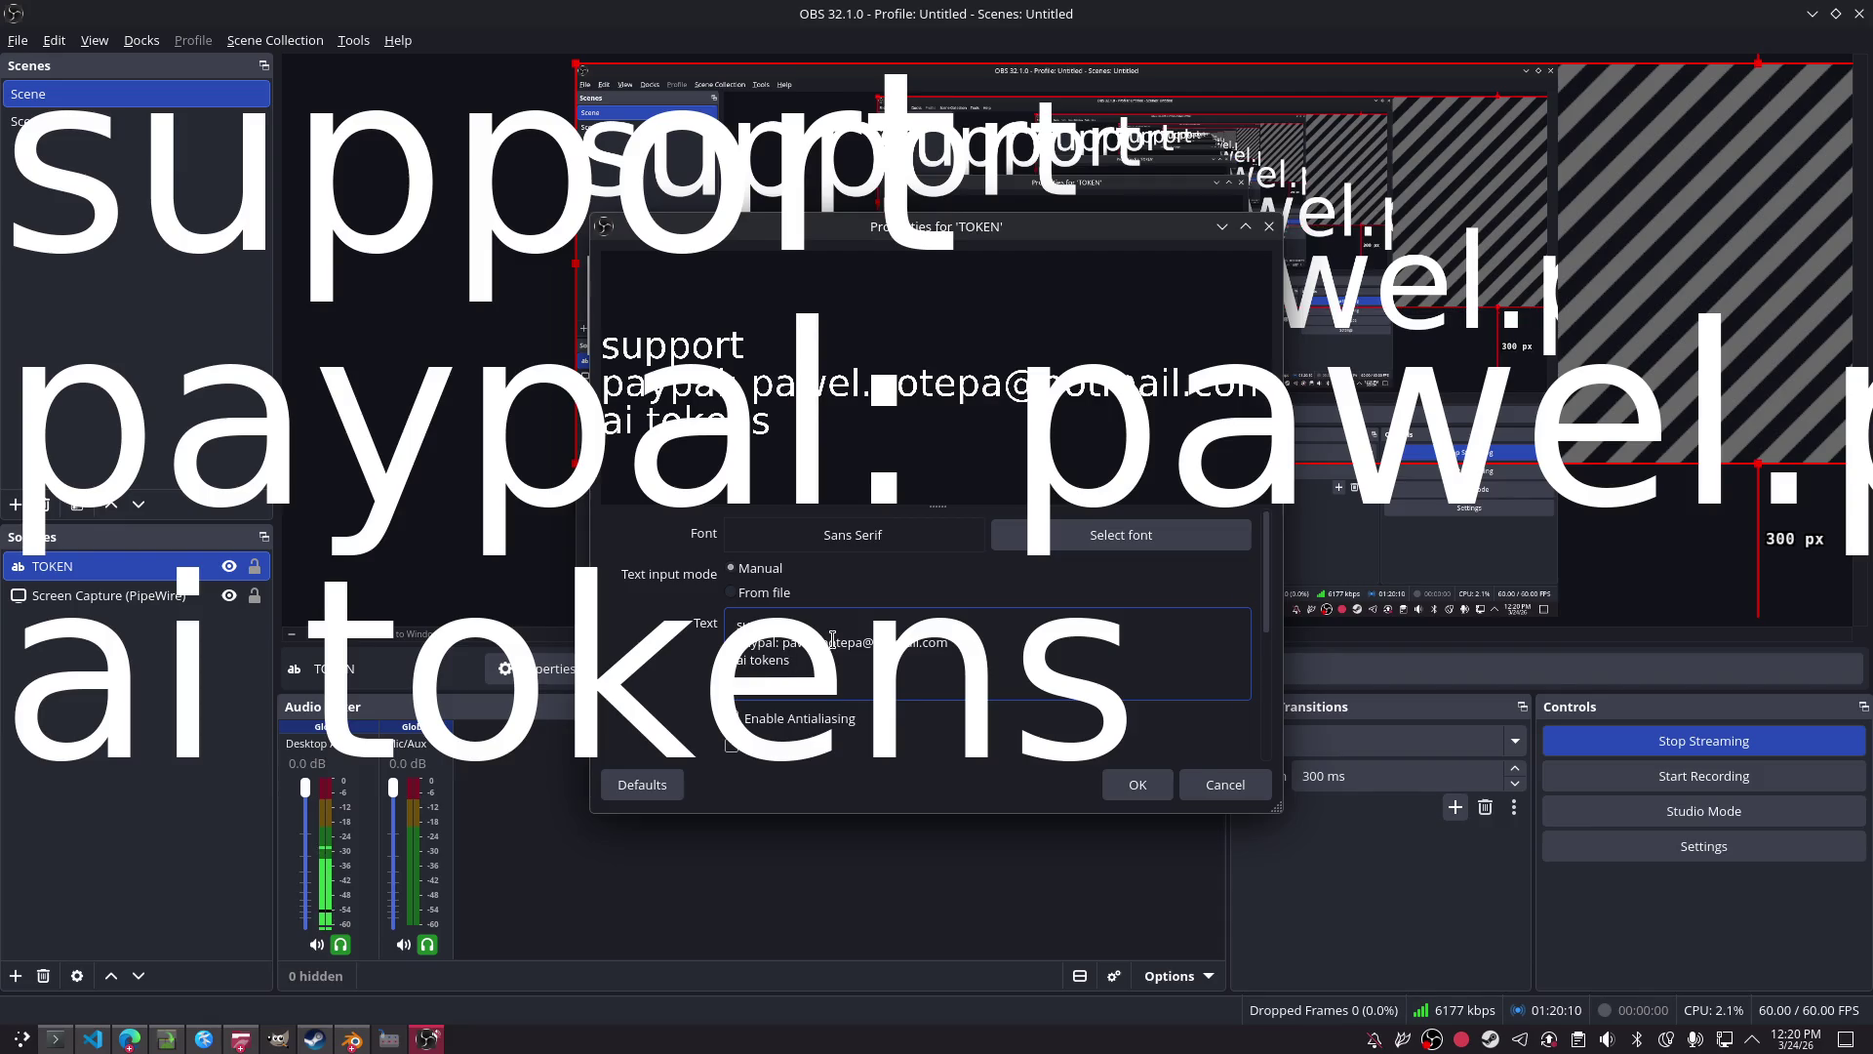
type("[")
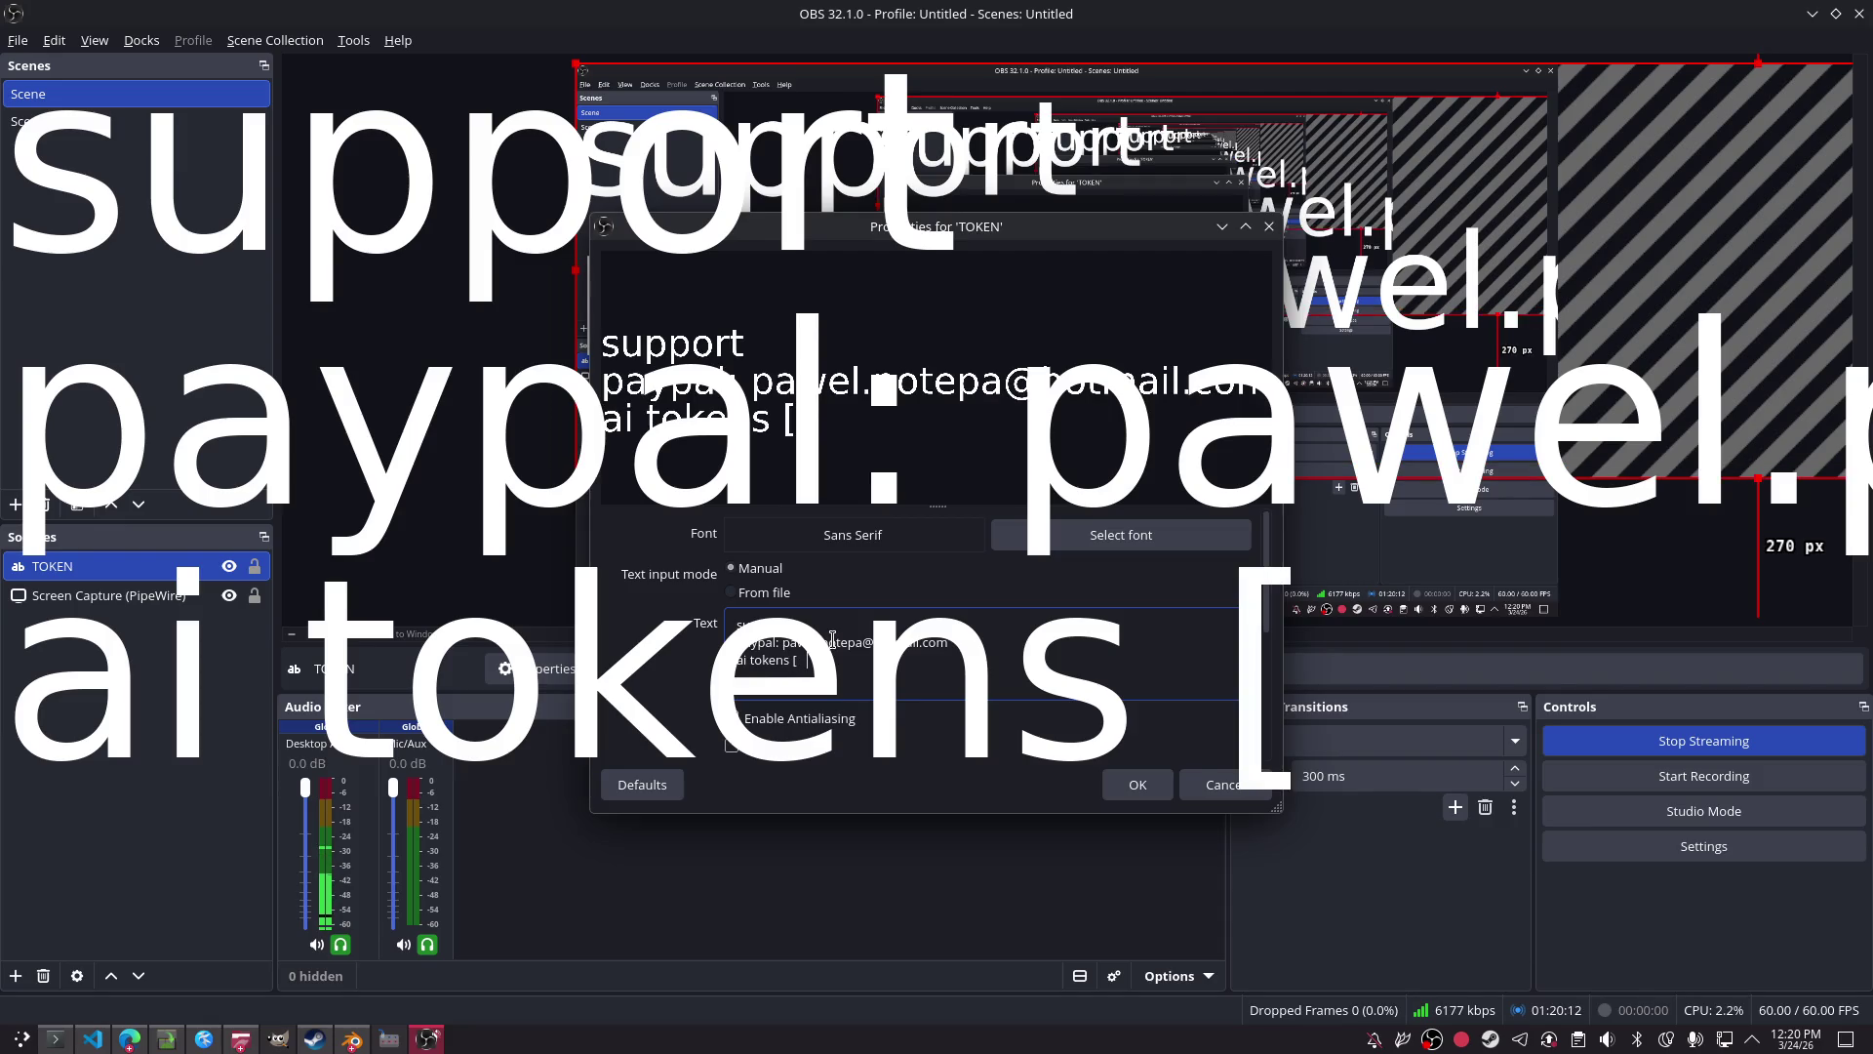
type("]")
type(" 50USD")
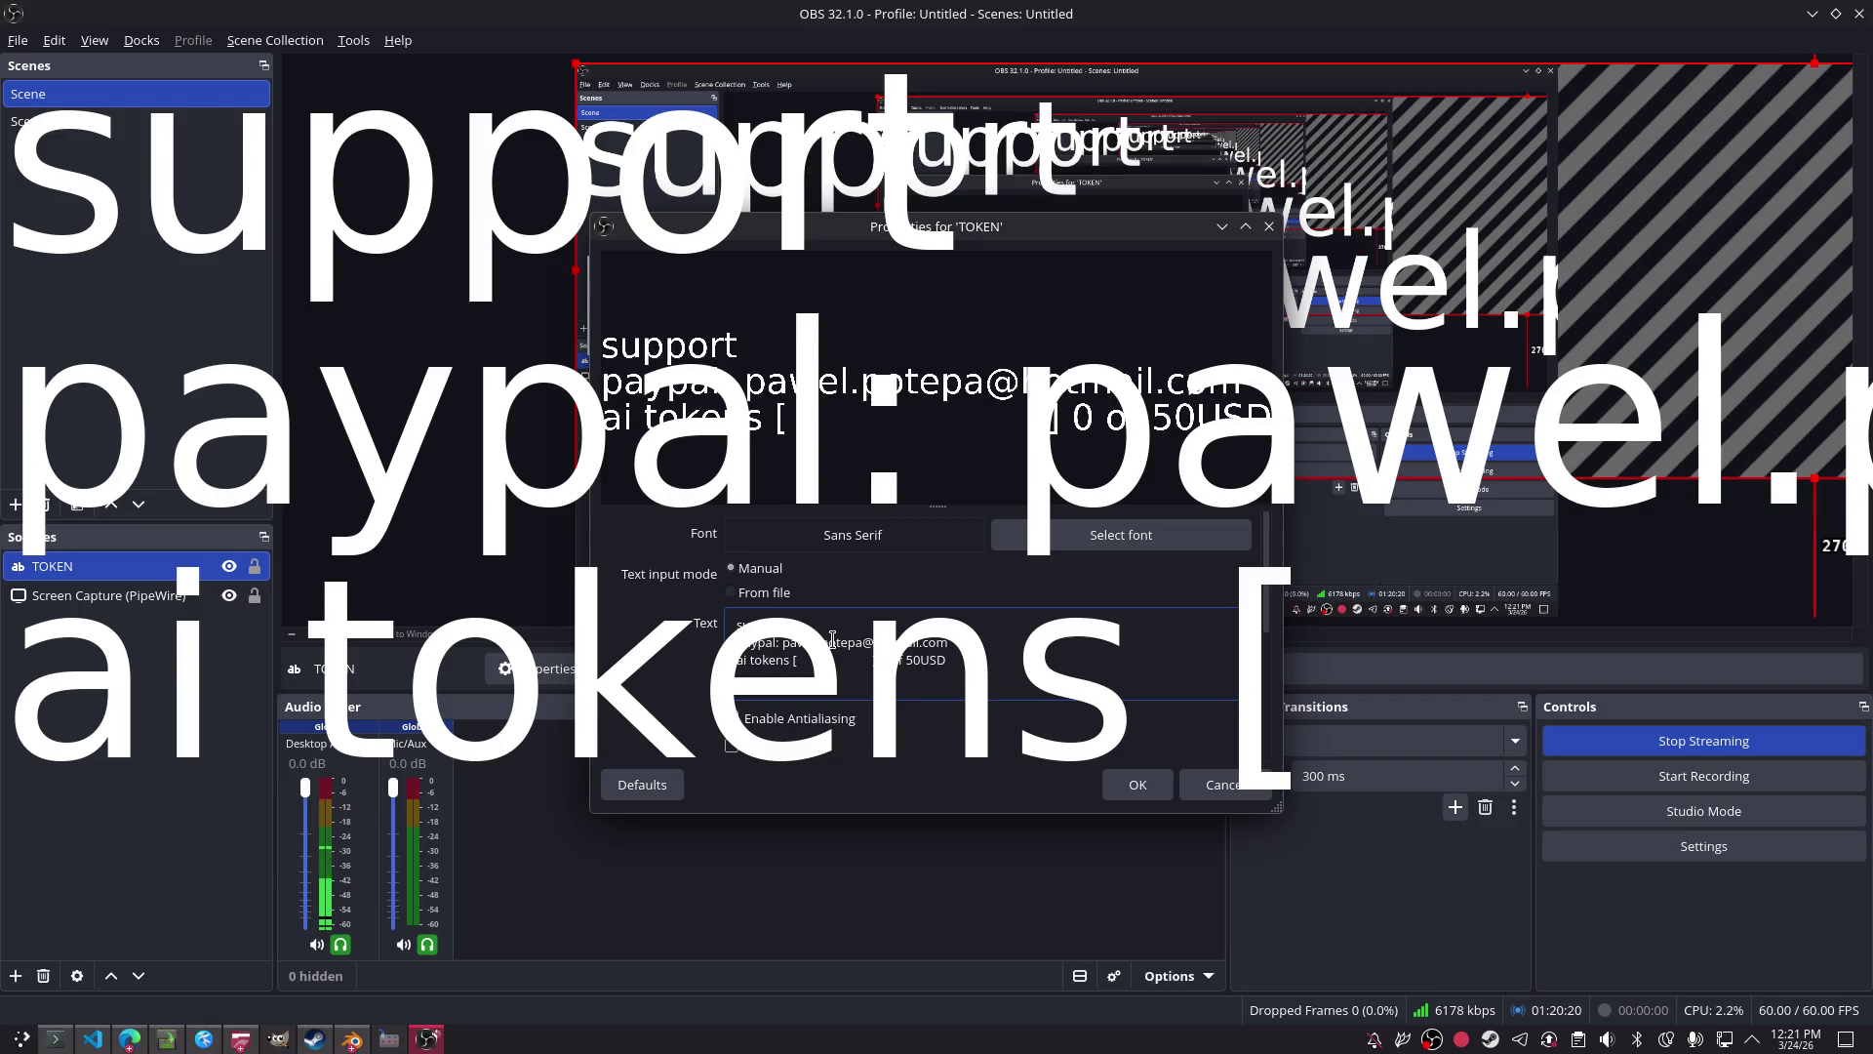
key("BackSpace")
key("BackSpace")
key("BackSpace")
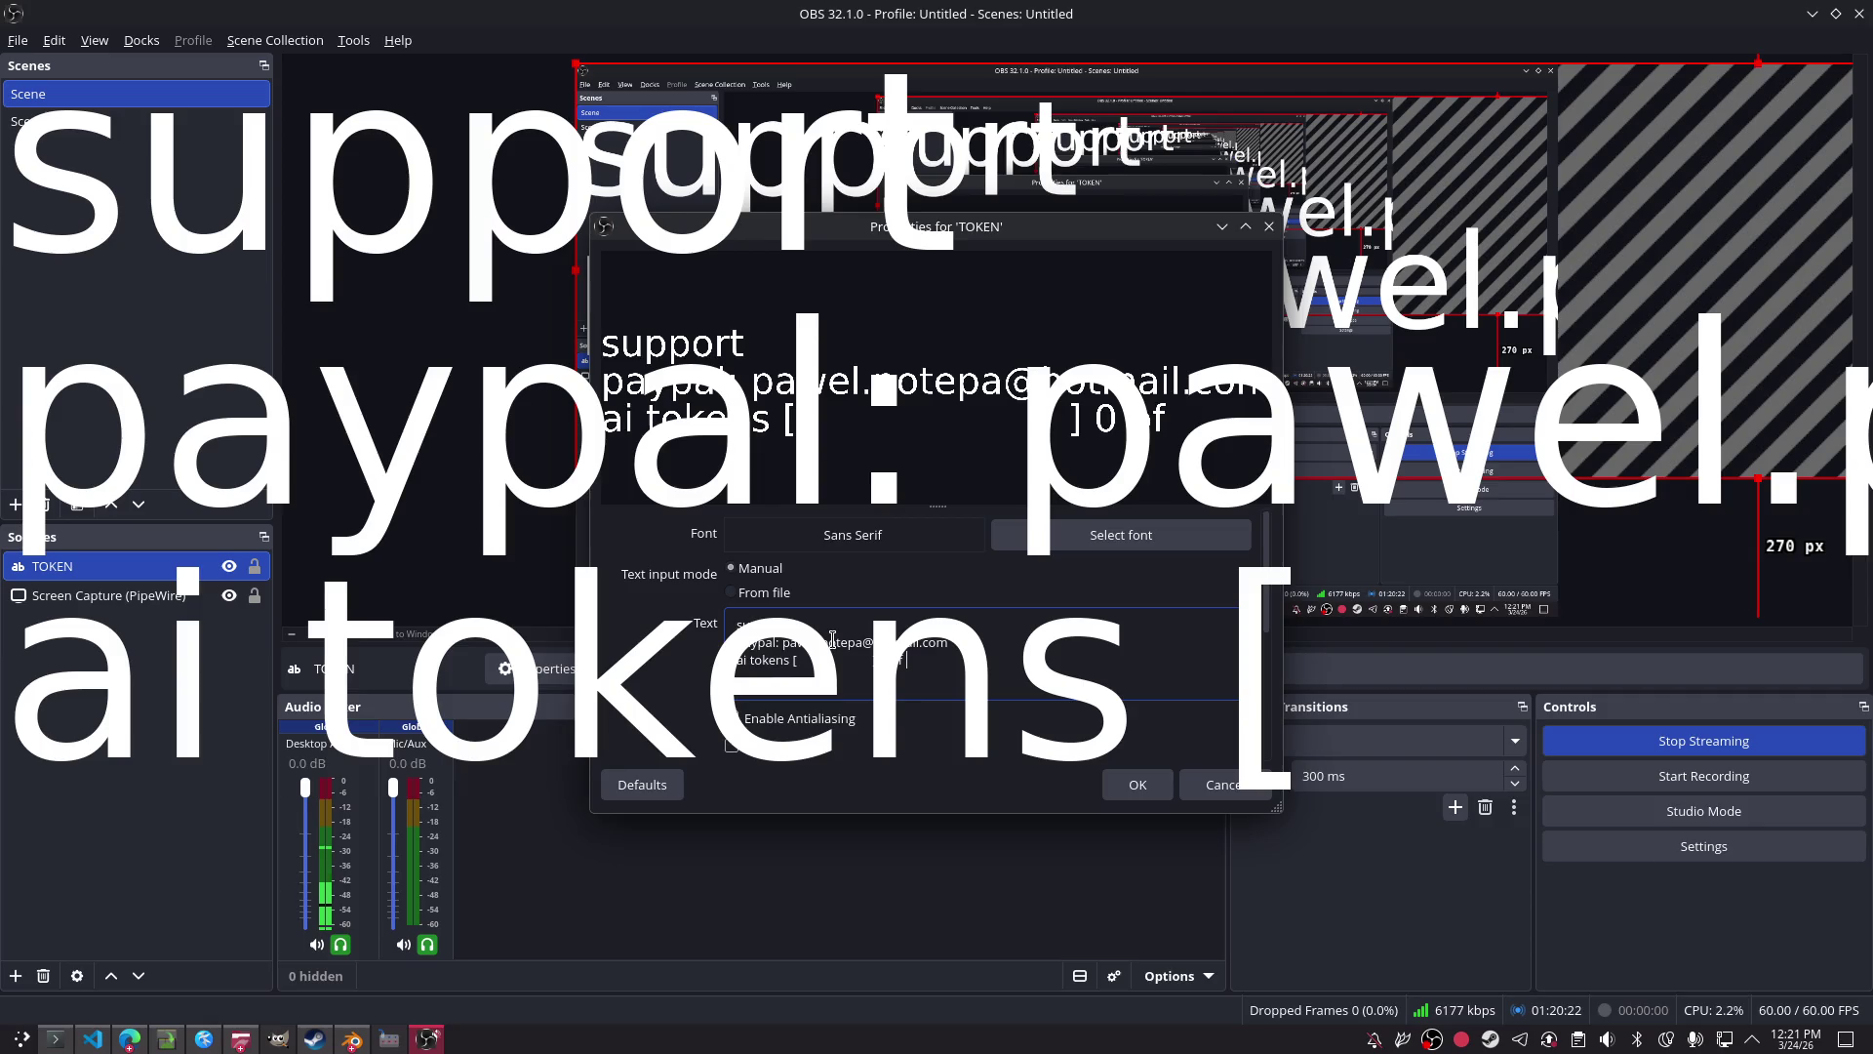
type("50")
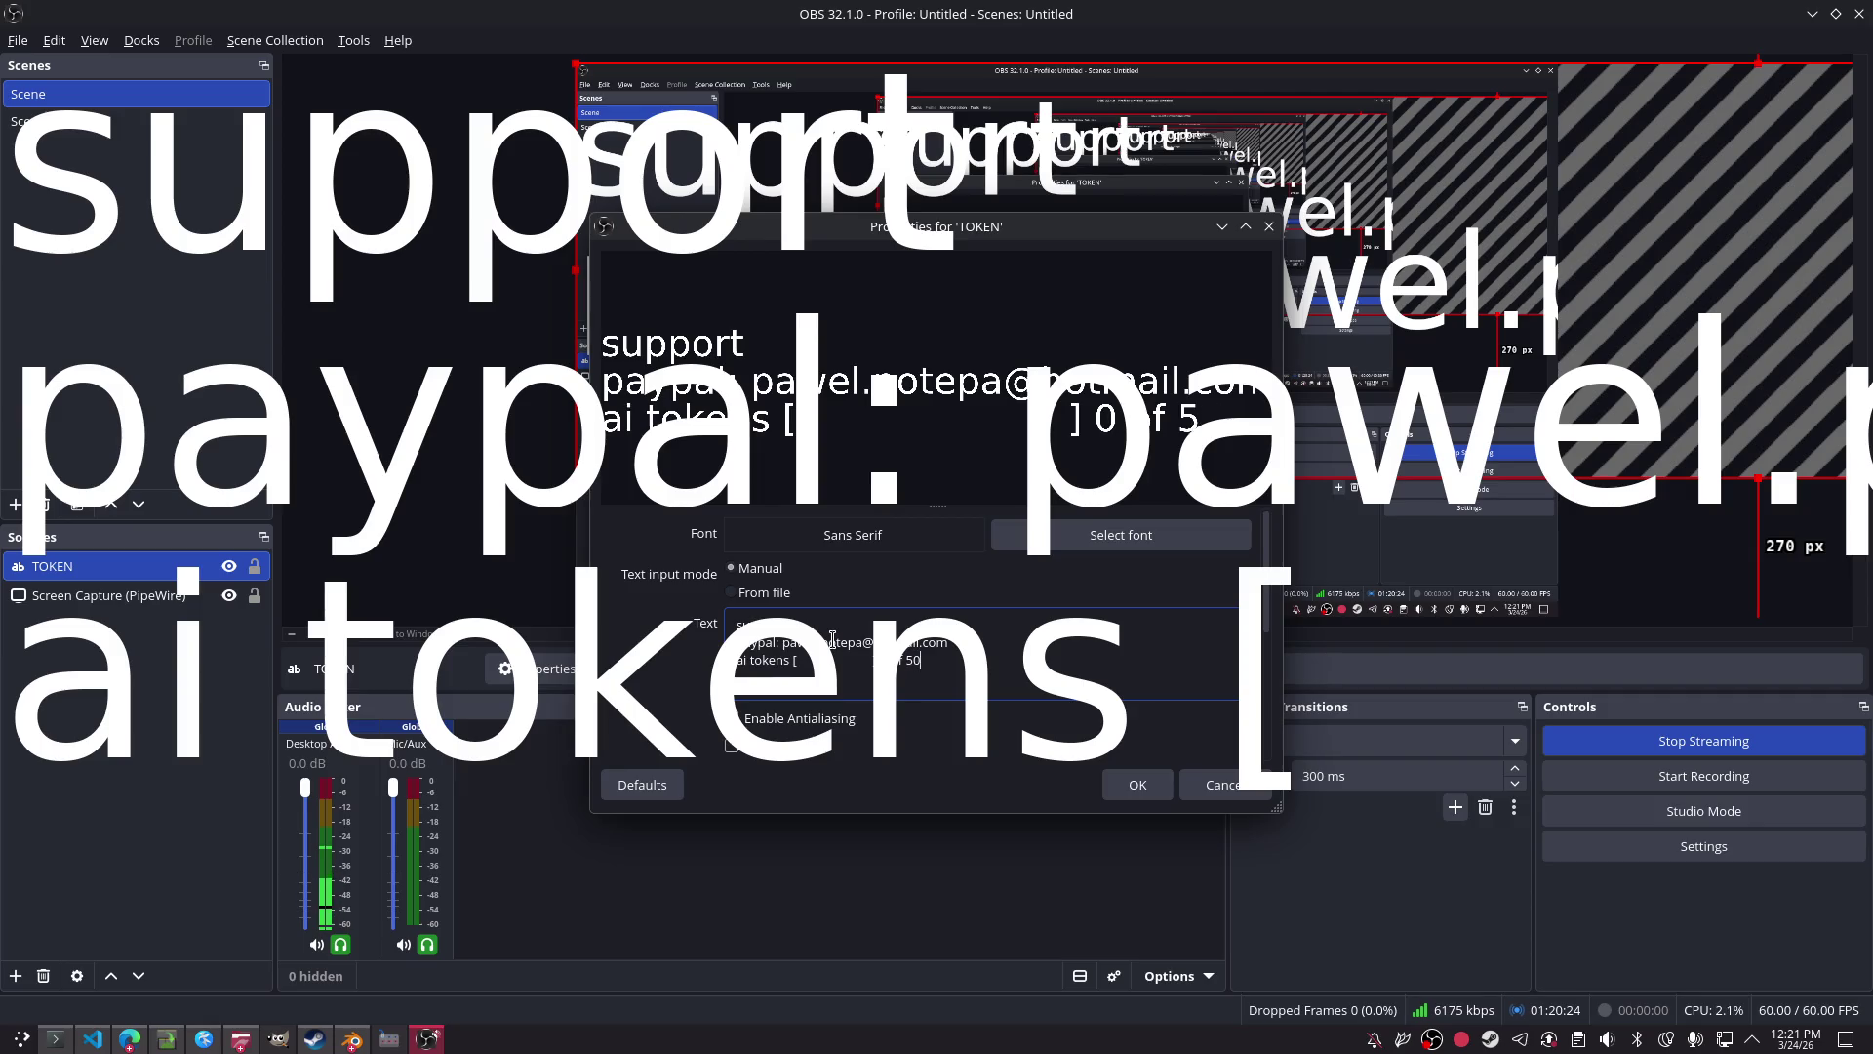
type("$")
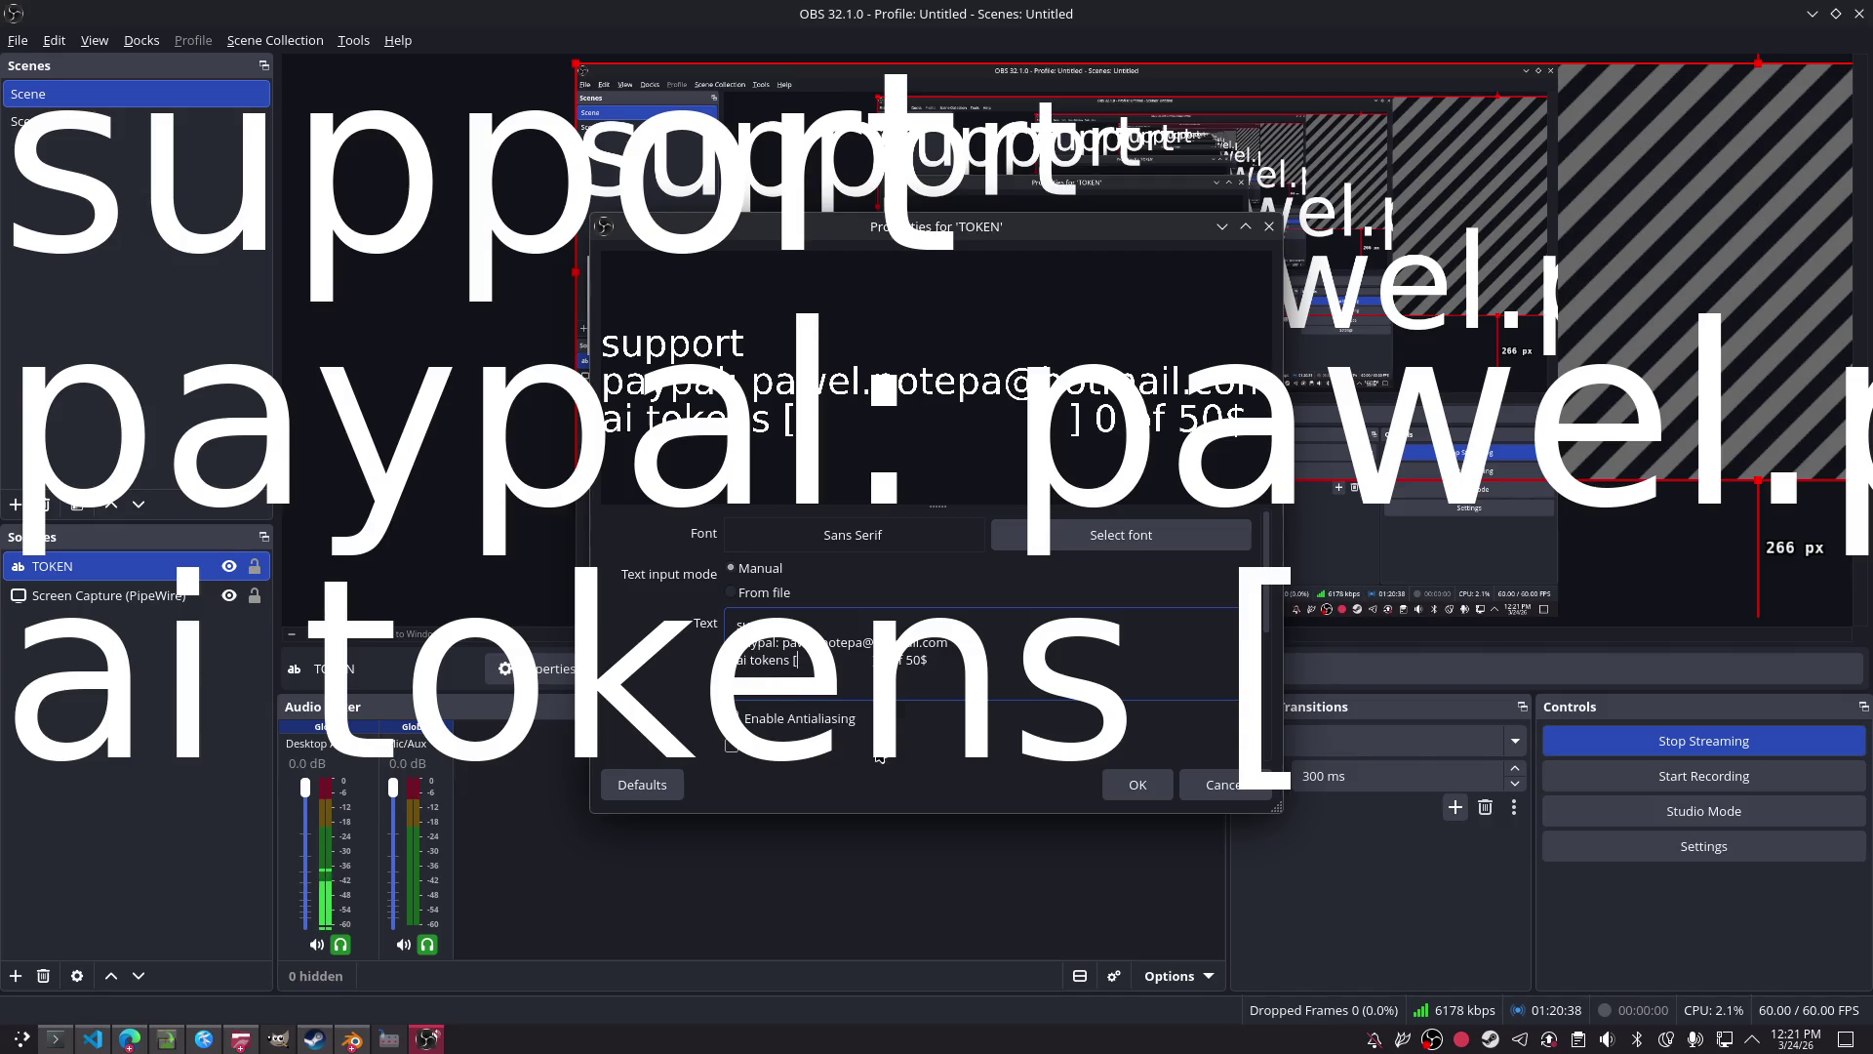
Rework the goal bar characters into '|[] | 0 of 50$'
type("|")
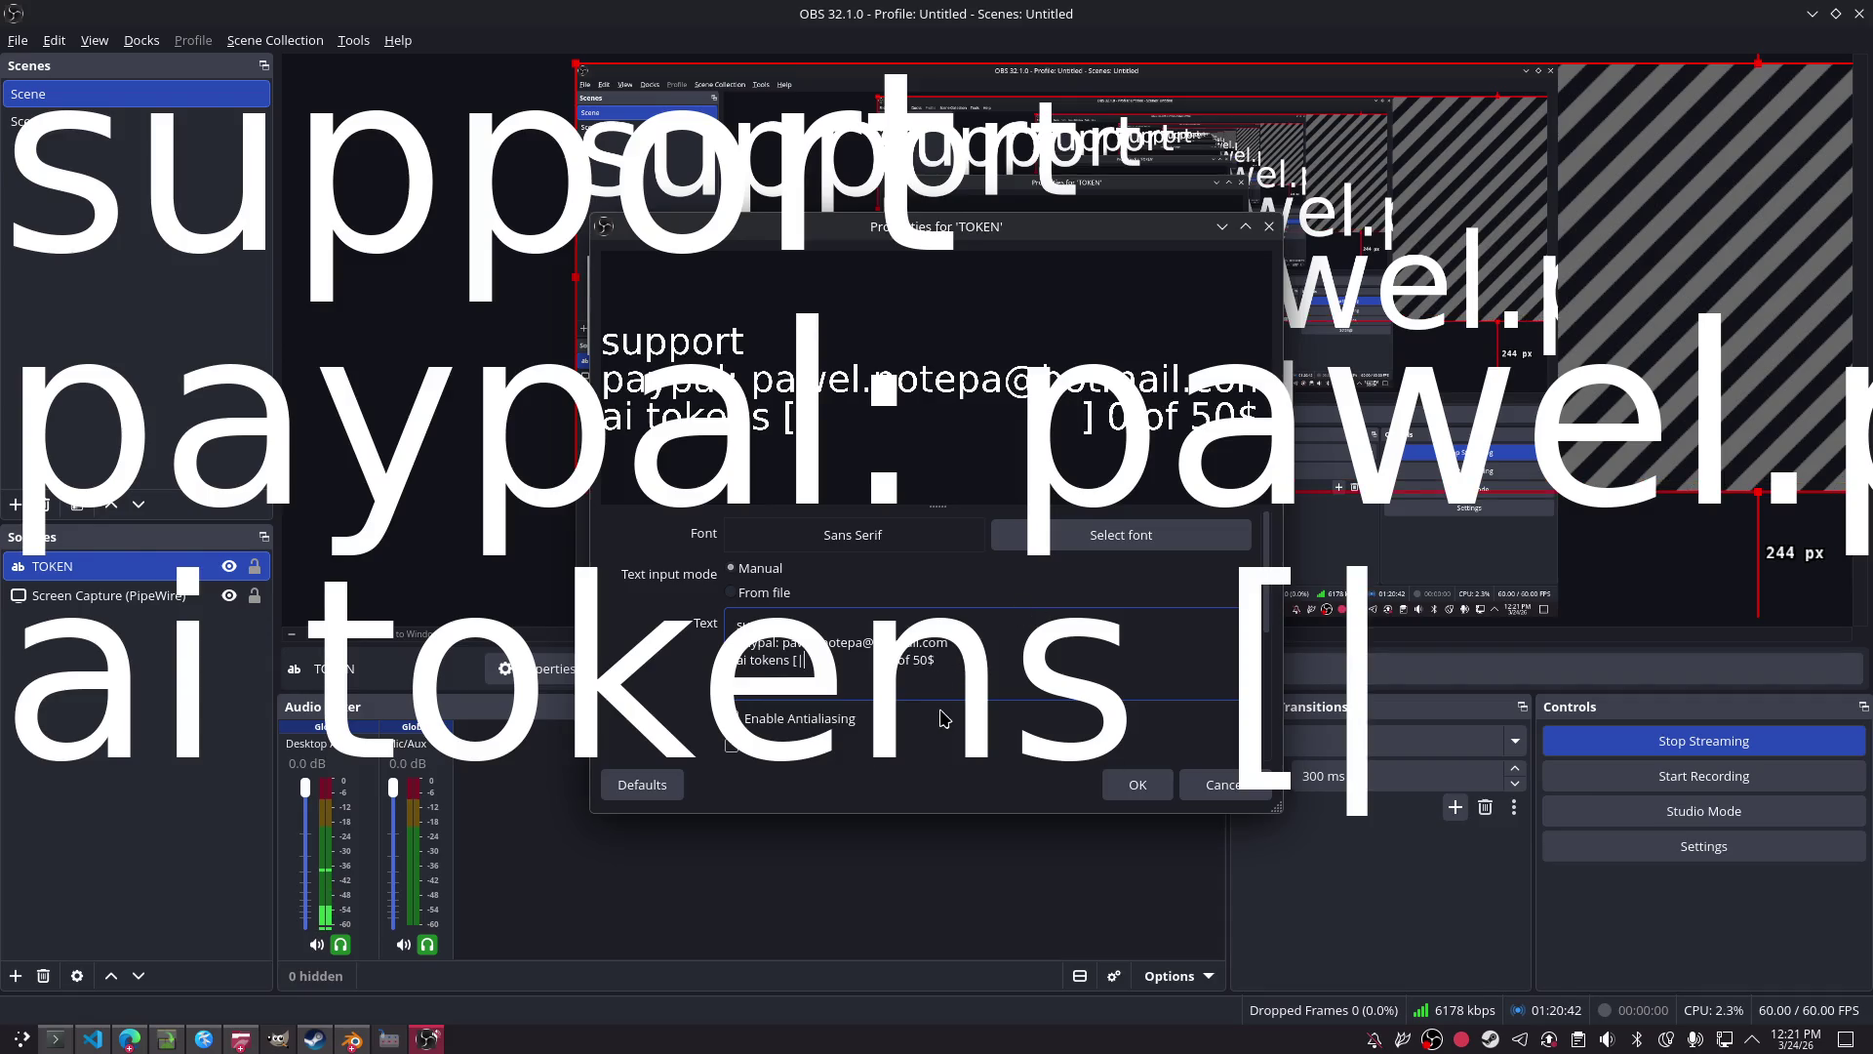
key("BackSpace")
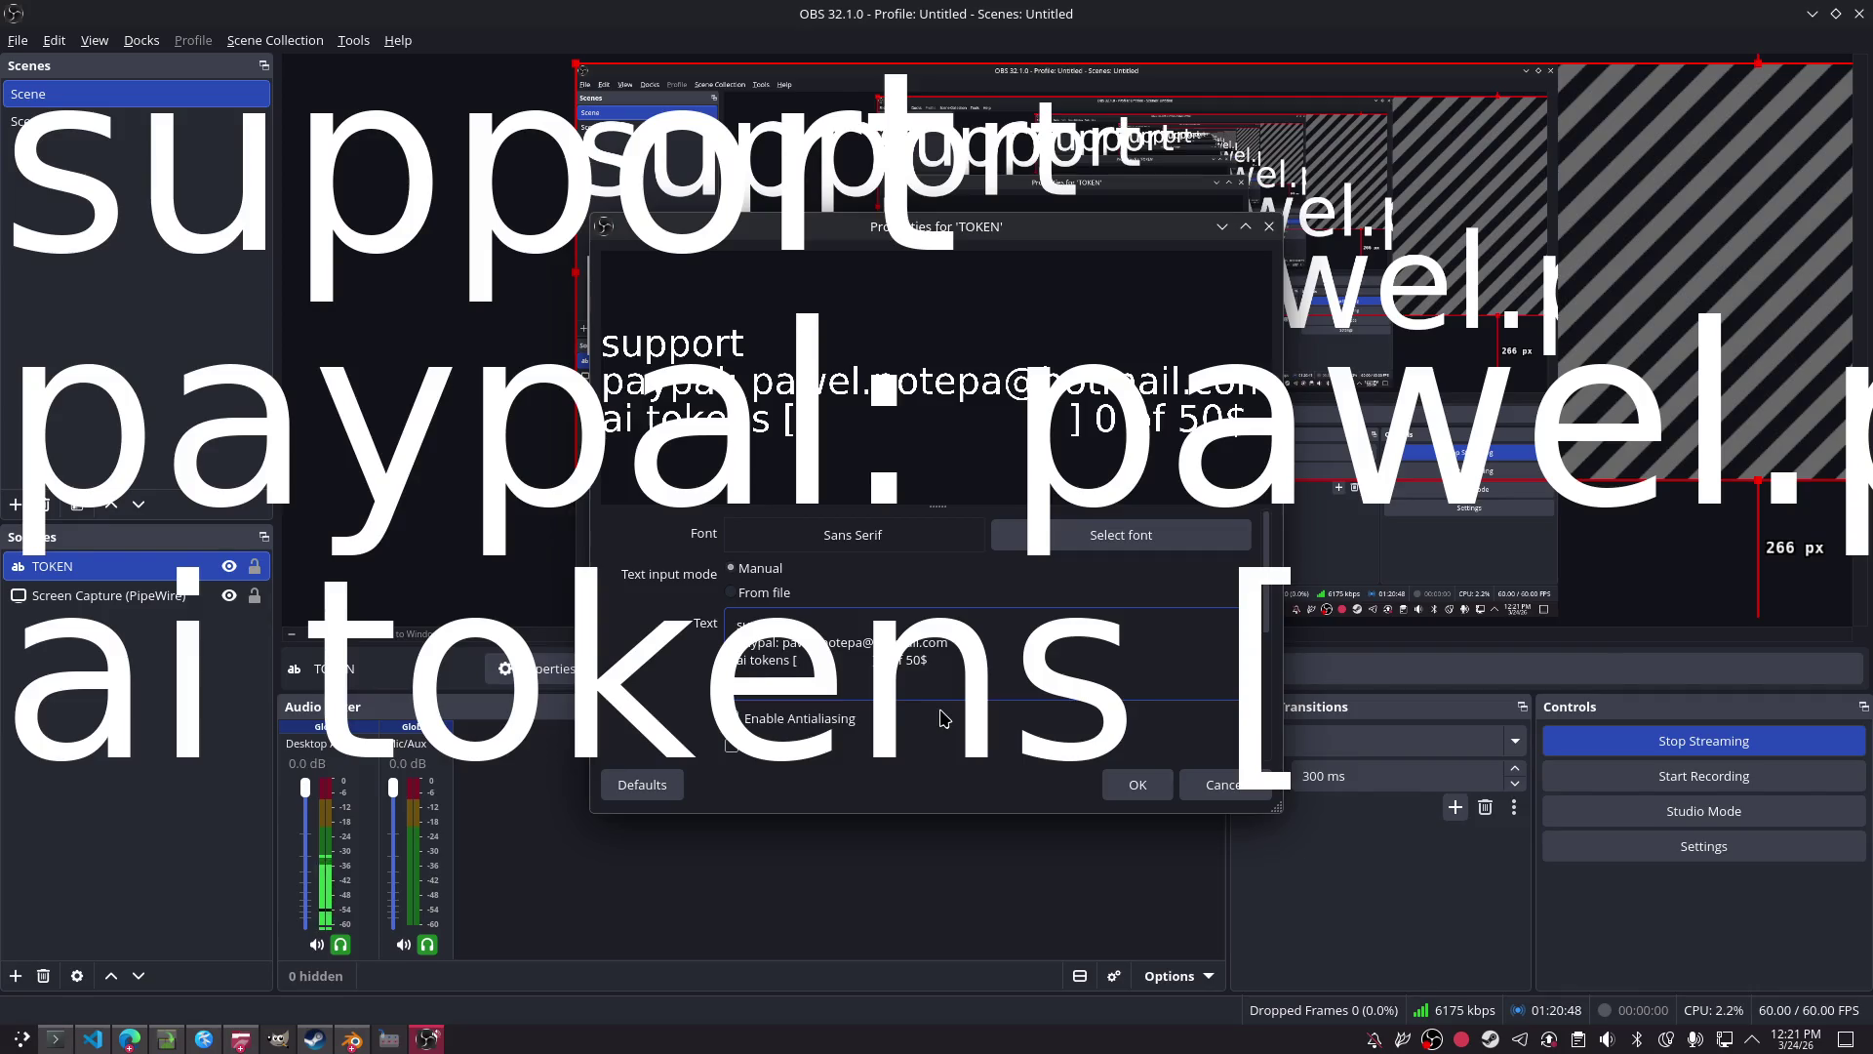
type("[]")
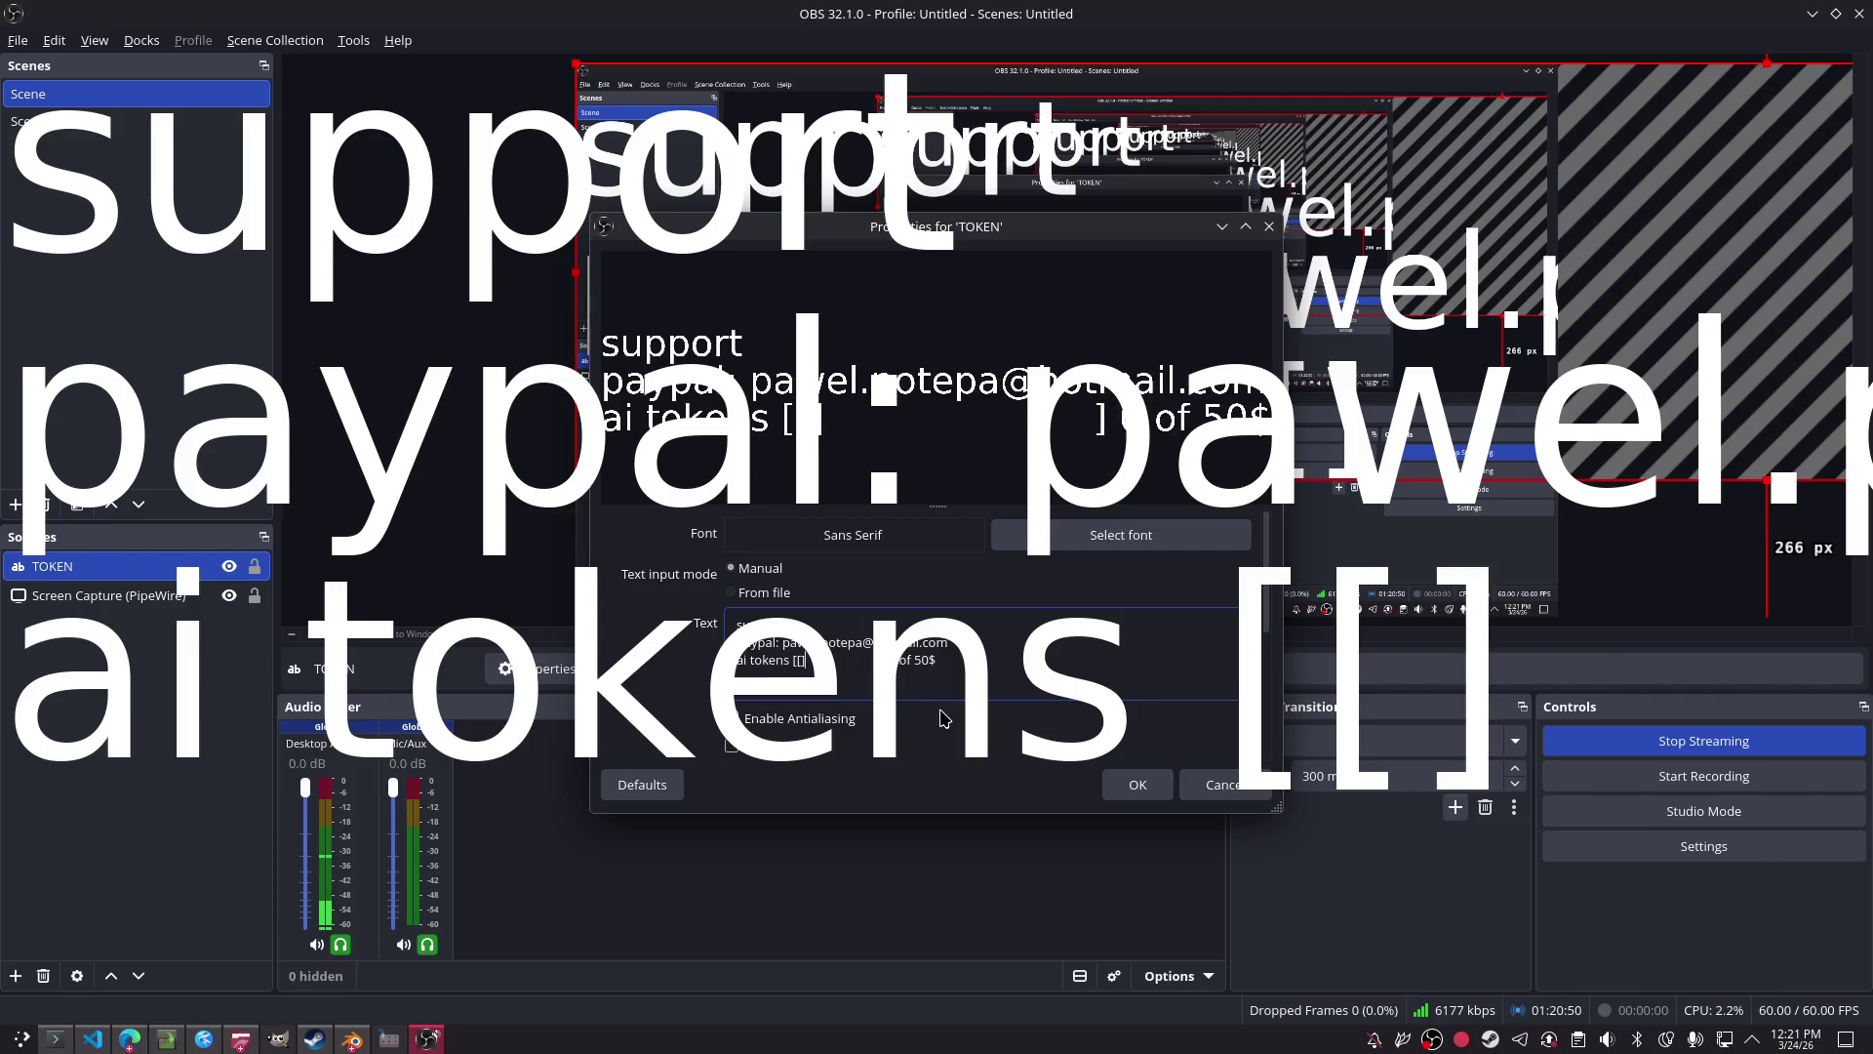
key("BackSpace")
type("|")
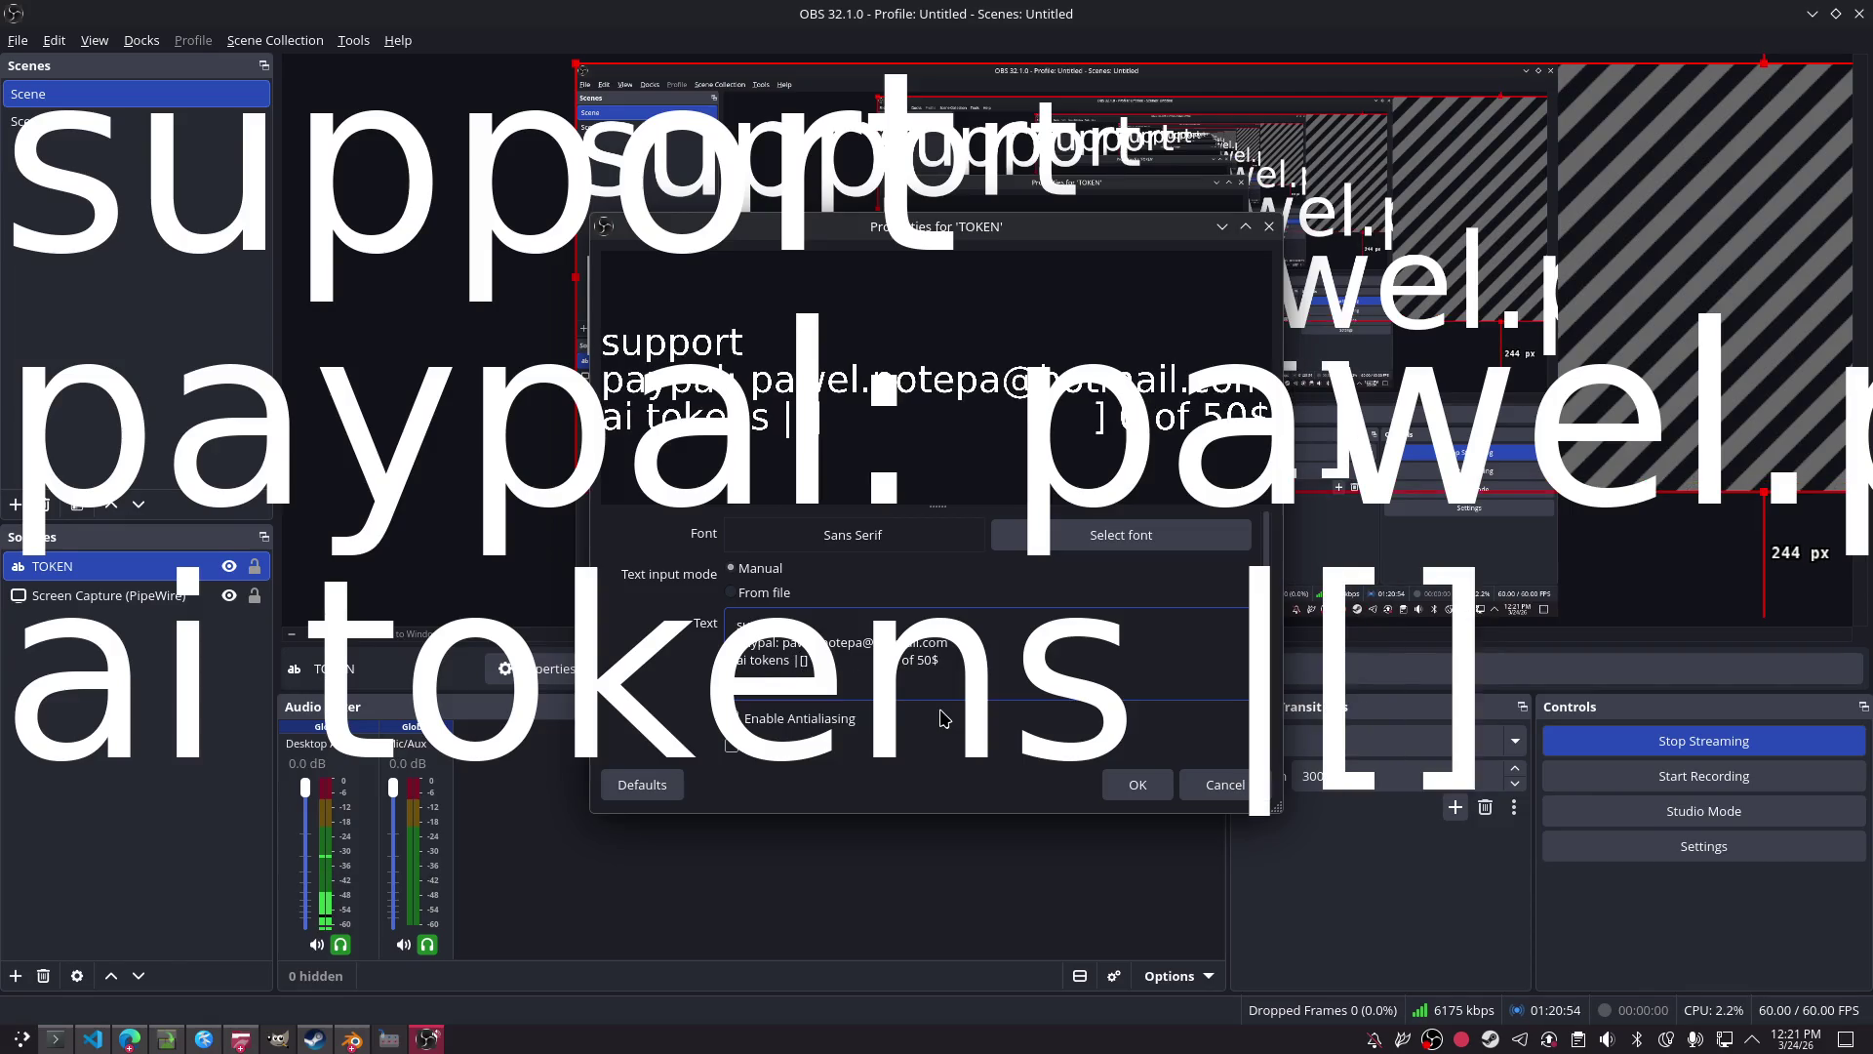
key("BackSpace")
type("|")
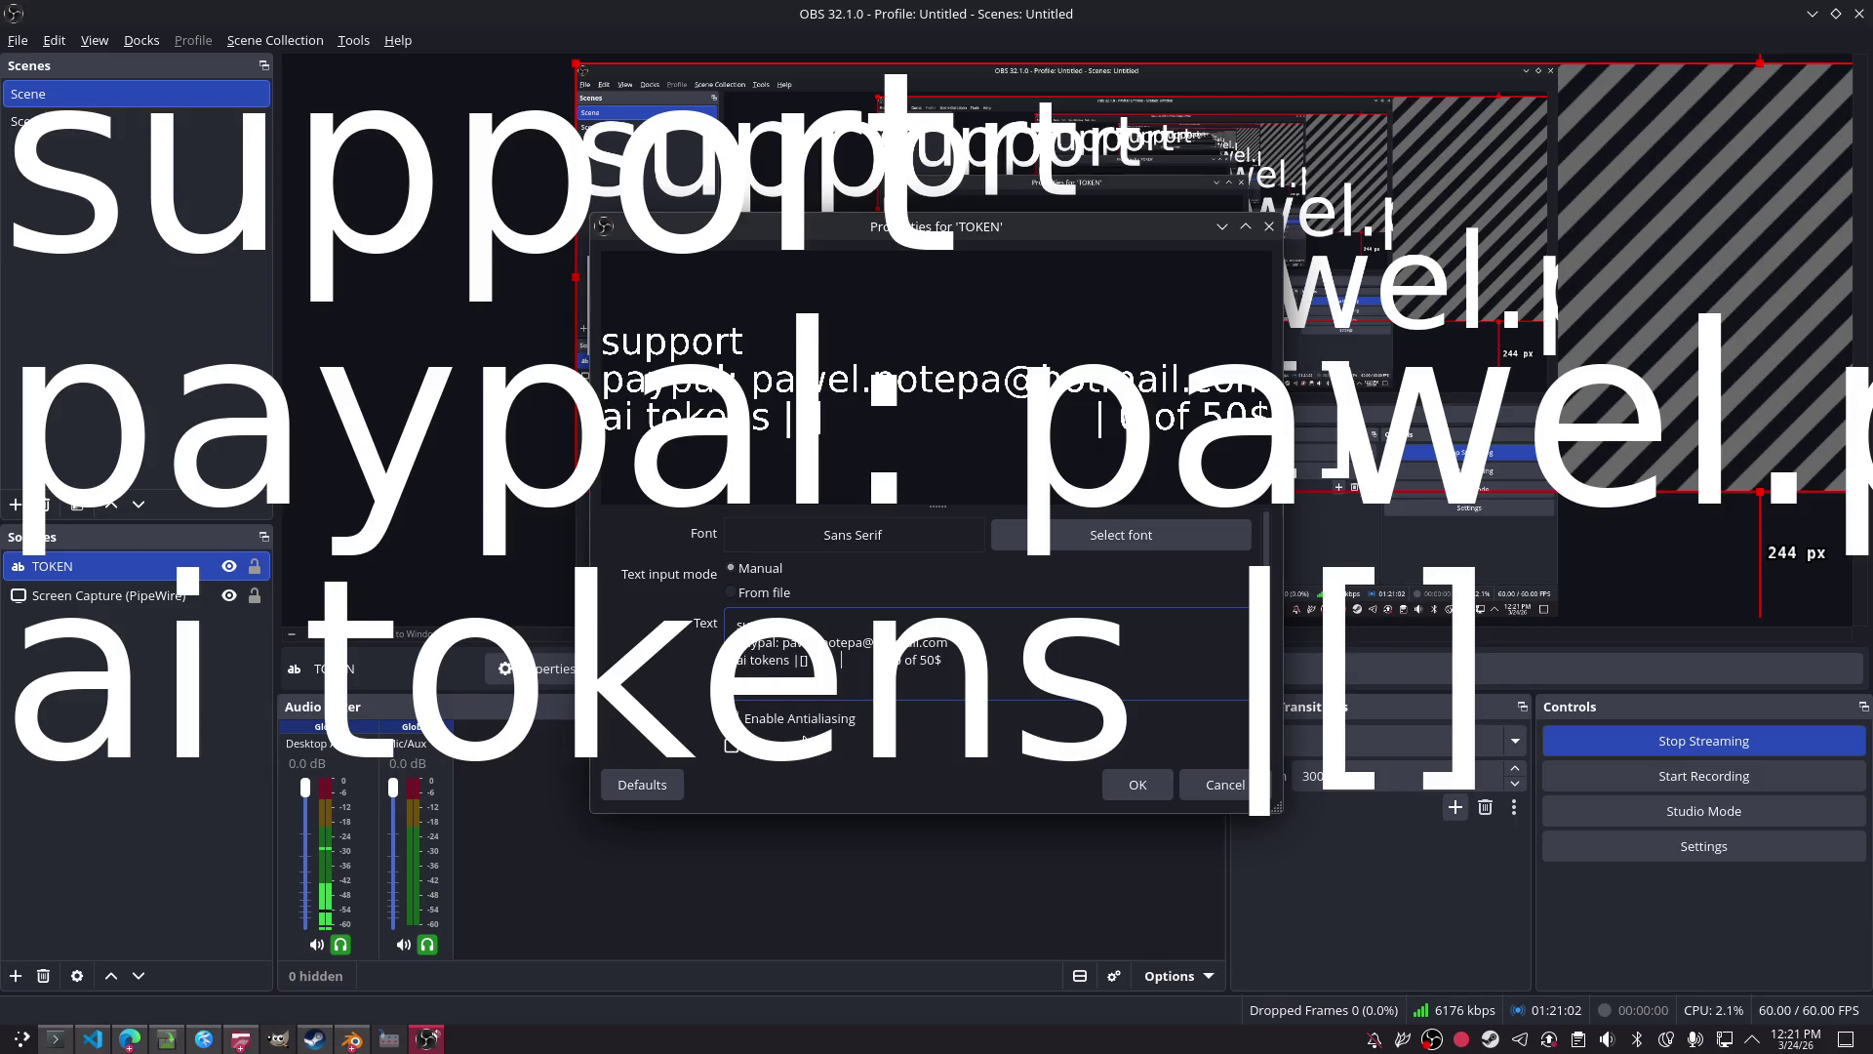
Append ', coffe etc' to ai tokens, move the goal bar below a blank line, and apply
left_click(844, 660)
type(", coffe")
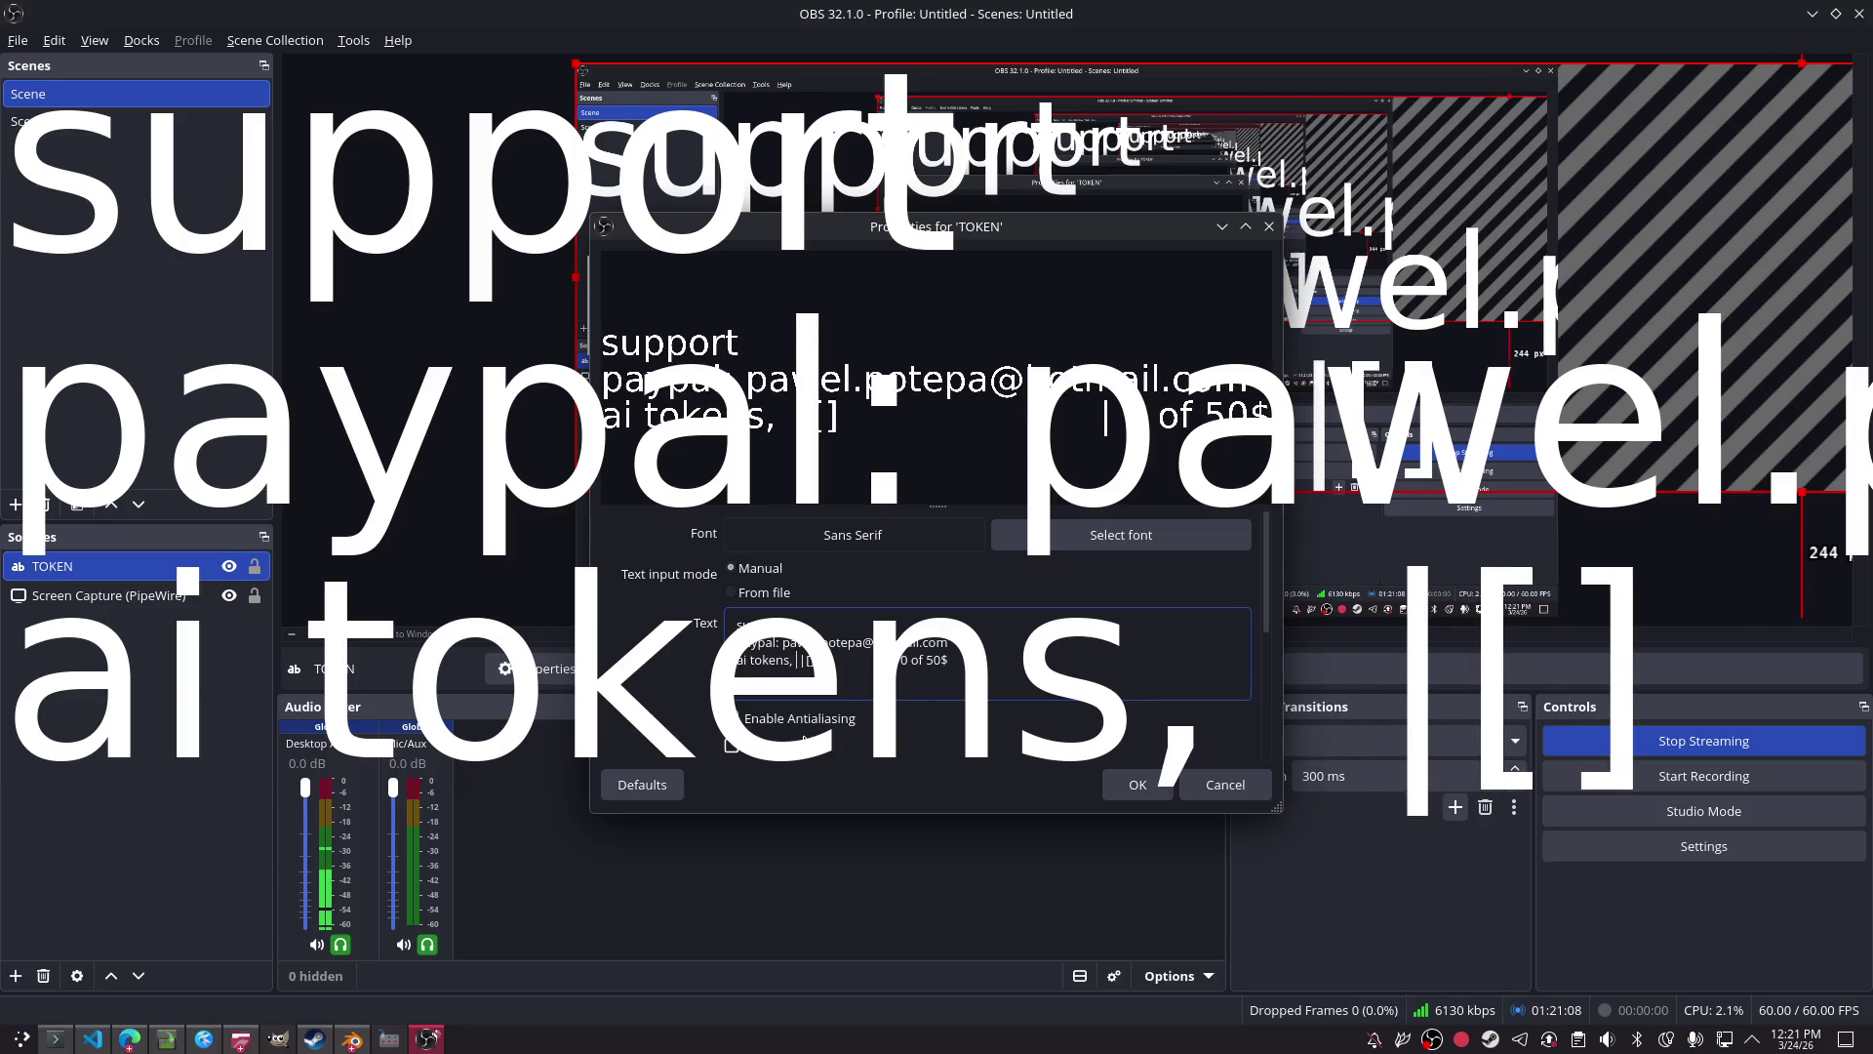
type("tc")
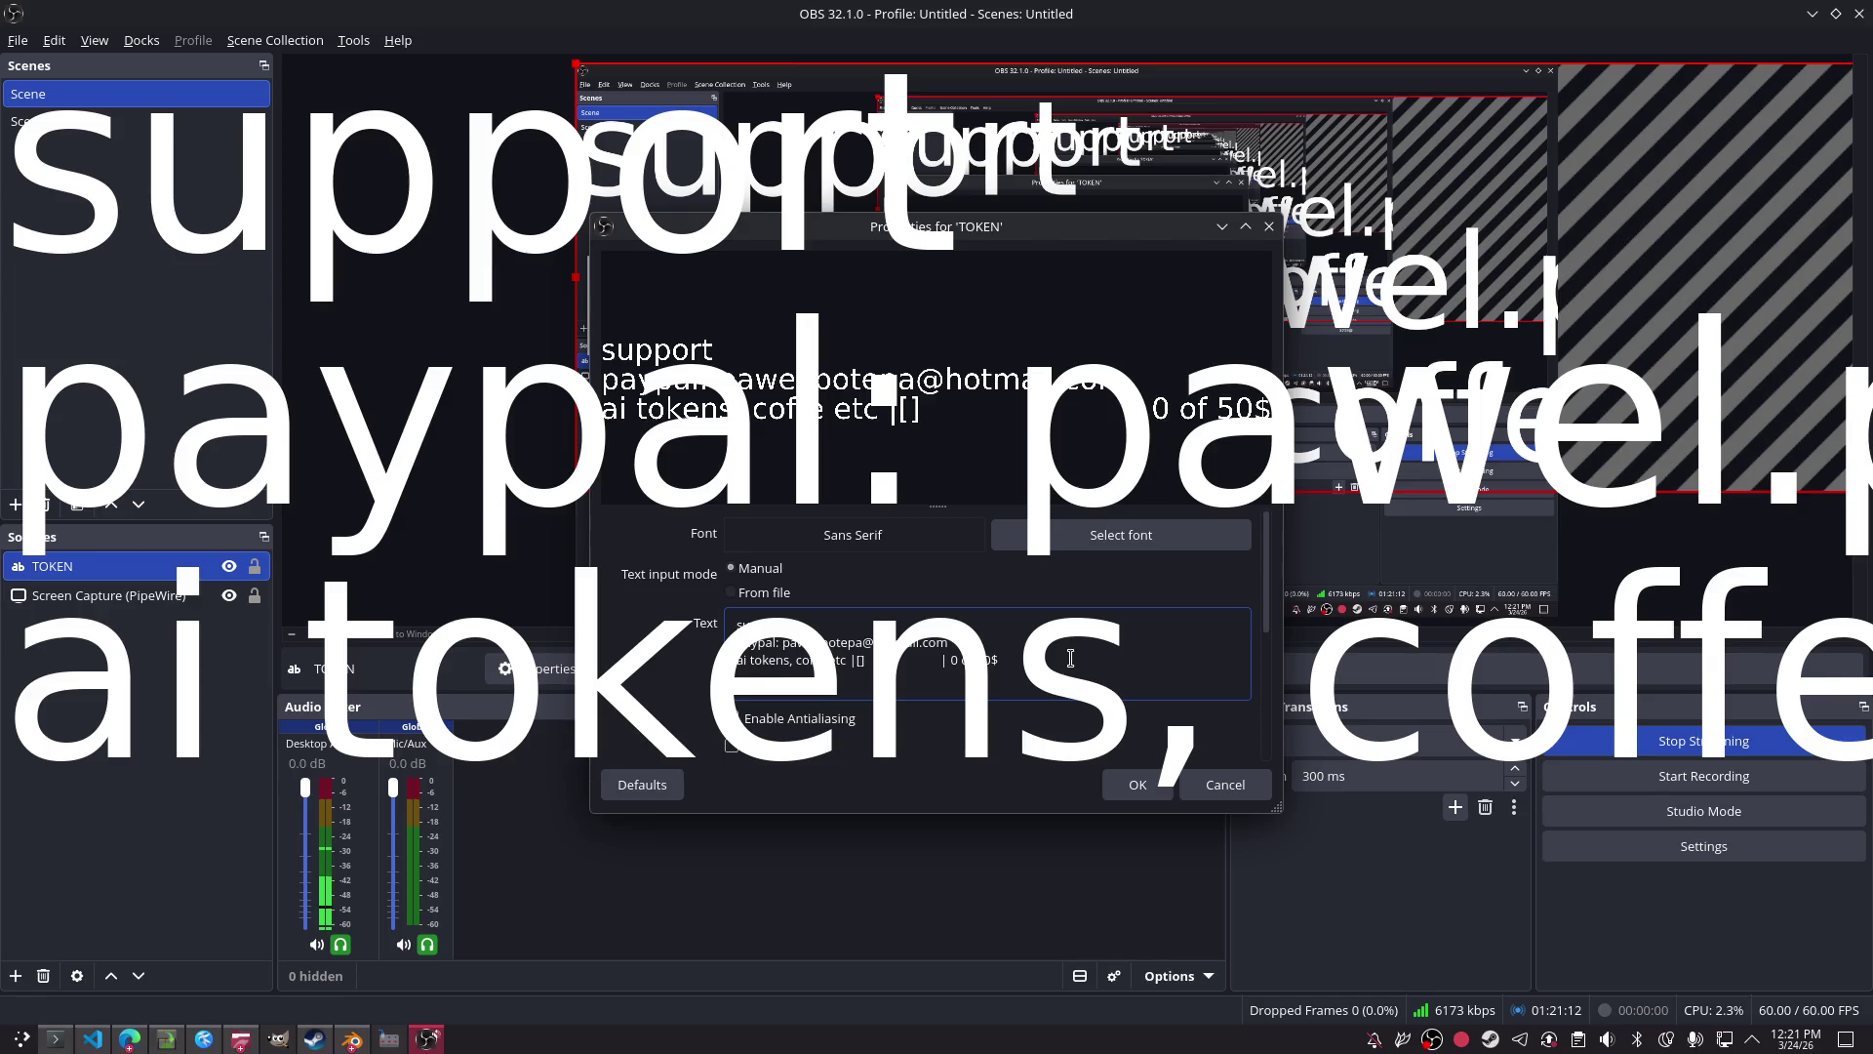
left_click(1152, 791)
key("Return")
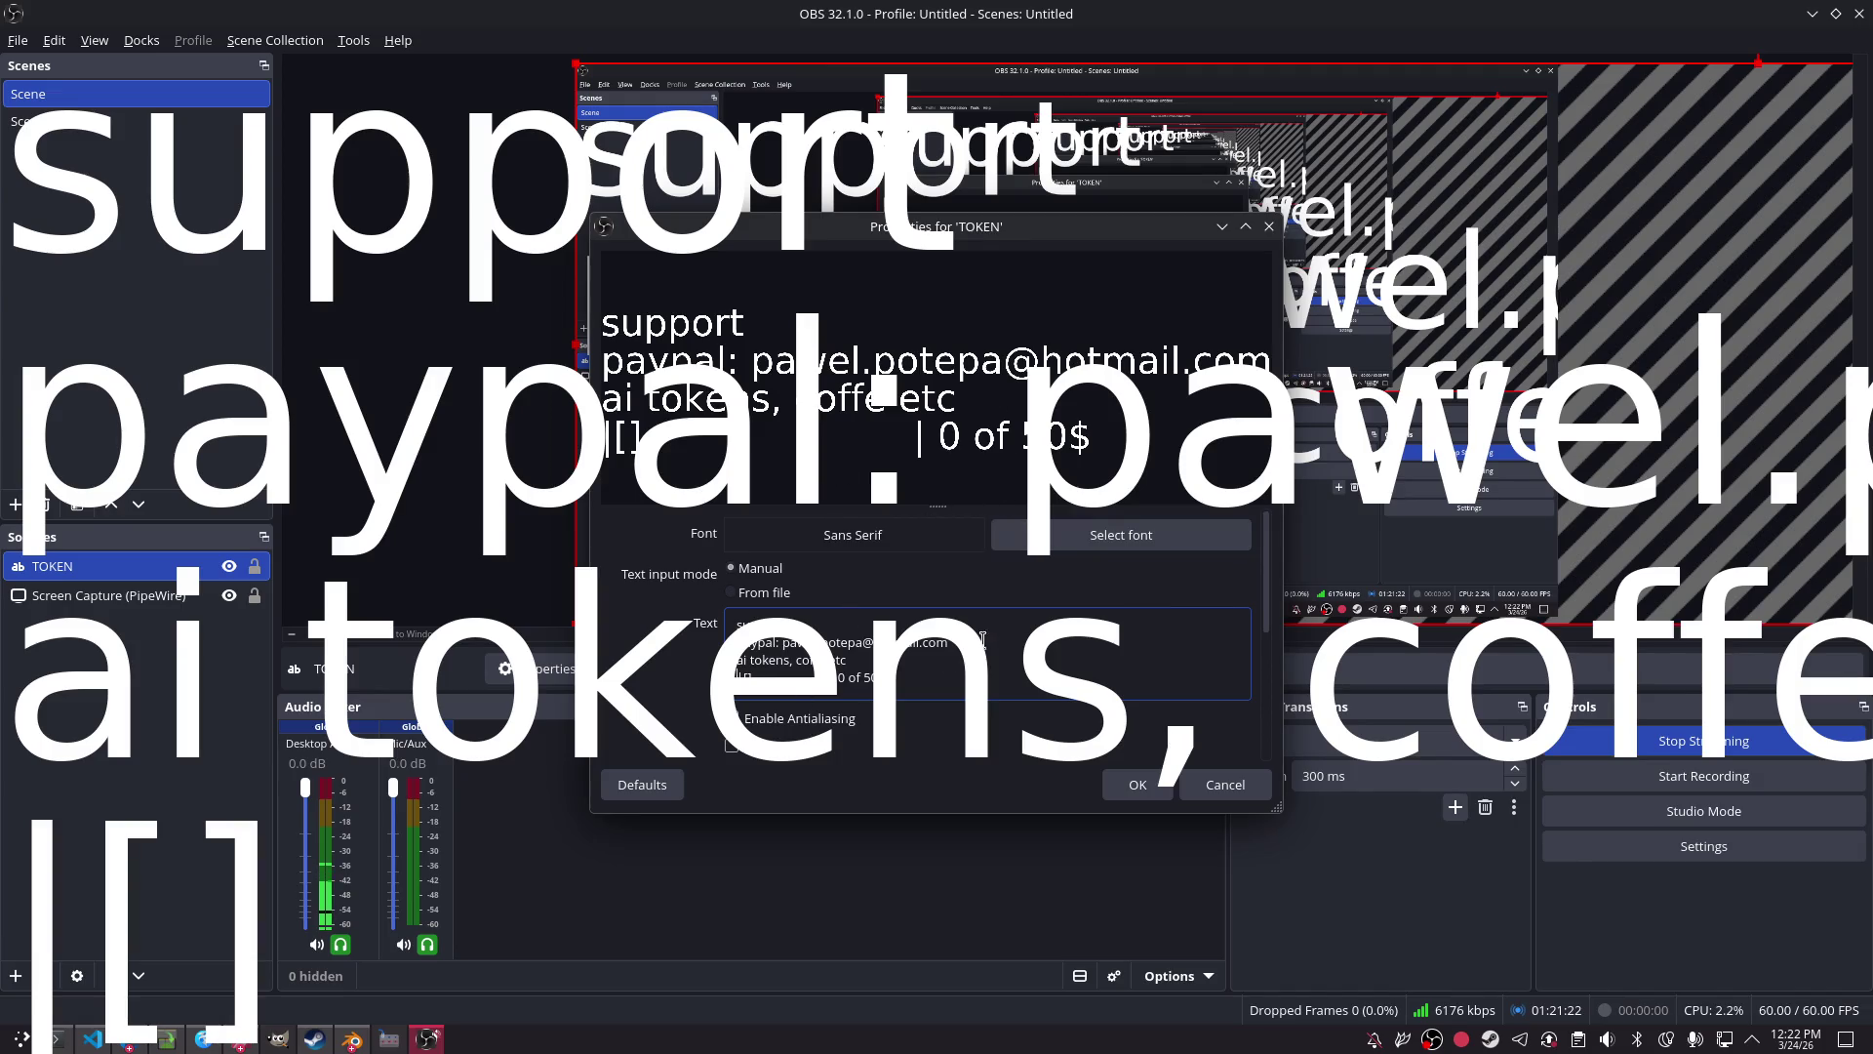
key("Return")
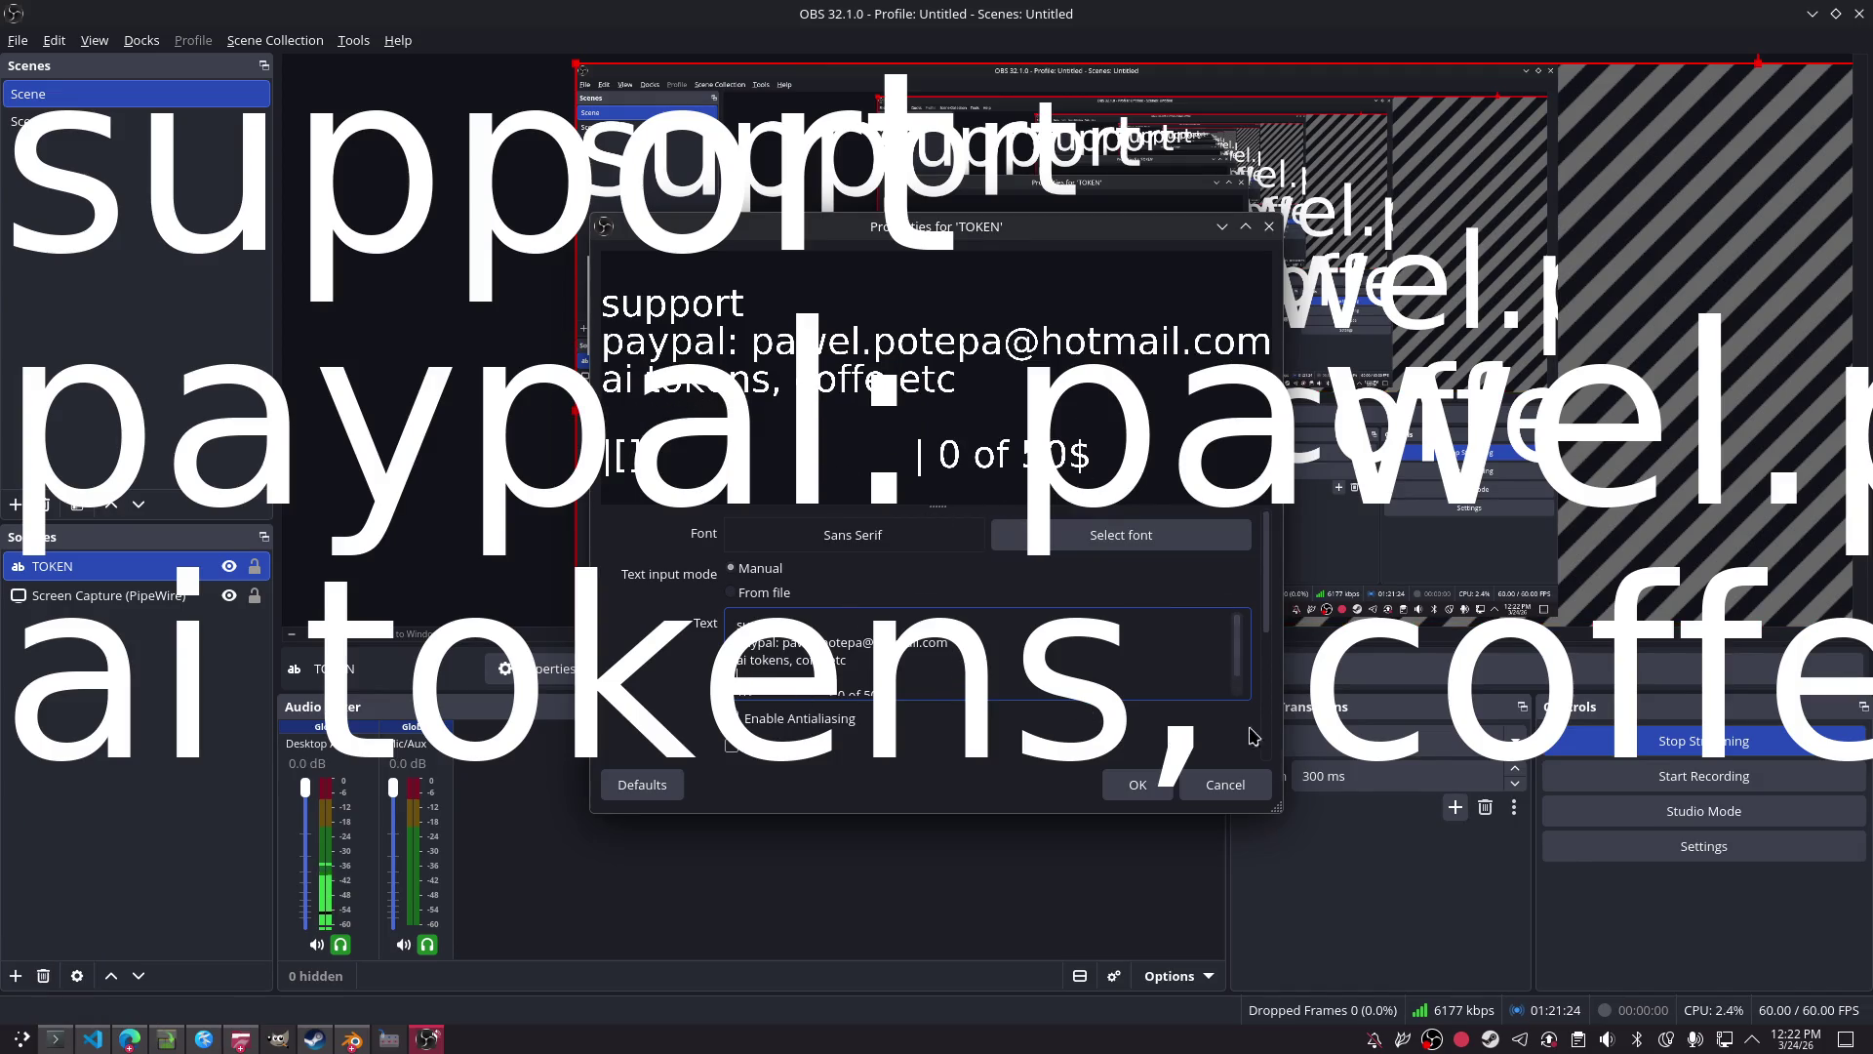
left_click(1137, 785)
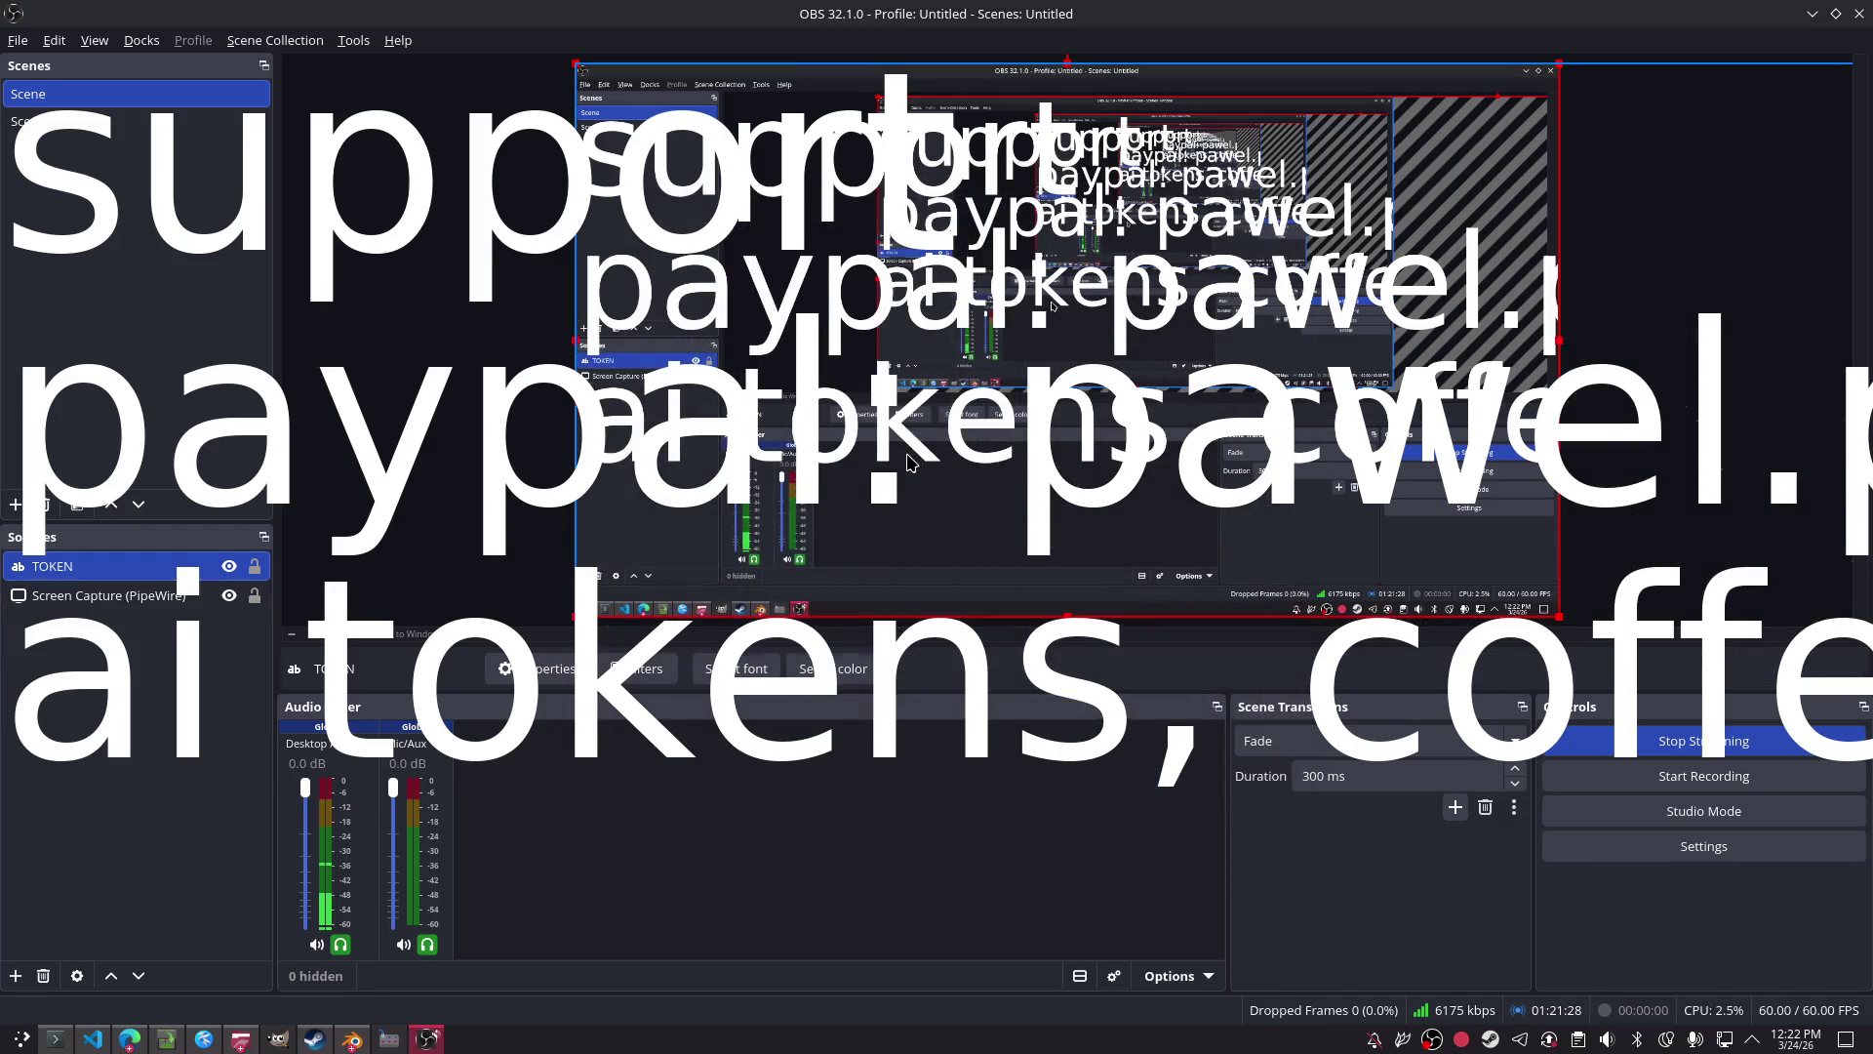
Scale the TOKEN text into a small box snapped to the canvas's bottom-left edge
mouse_move(576, 63)
left_mouse_down()
mouse_move(607, 139)
mouse_move(696, 185)
mouse_move(1075, 543)
mouse_move(1551, 547)
mouse_move(1393, 520)
left_mouse_up()
mouse_move(1297, 441)
left_mouse_down()
mouse_move(639, 268)
mouse_move(695, 217)
left_mouse_up()
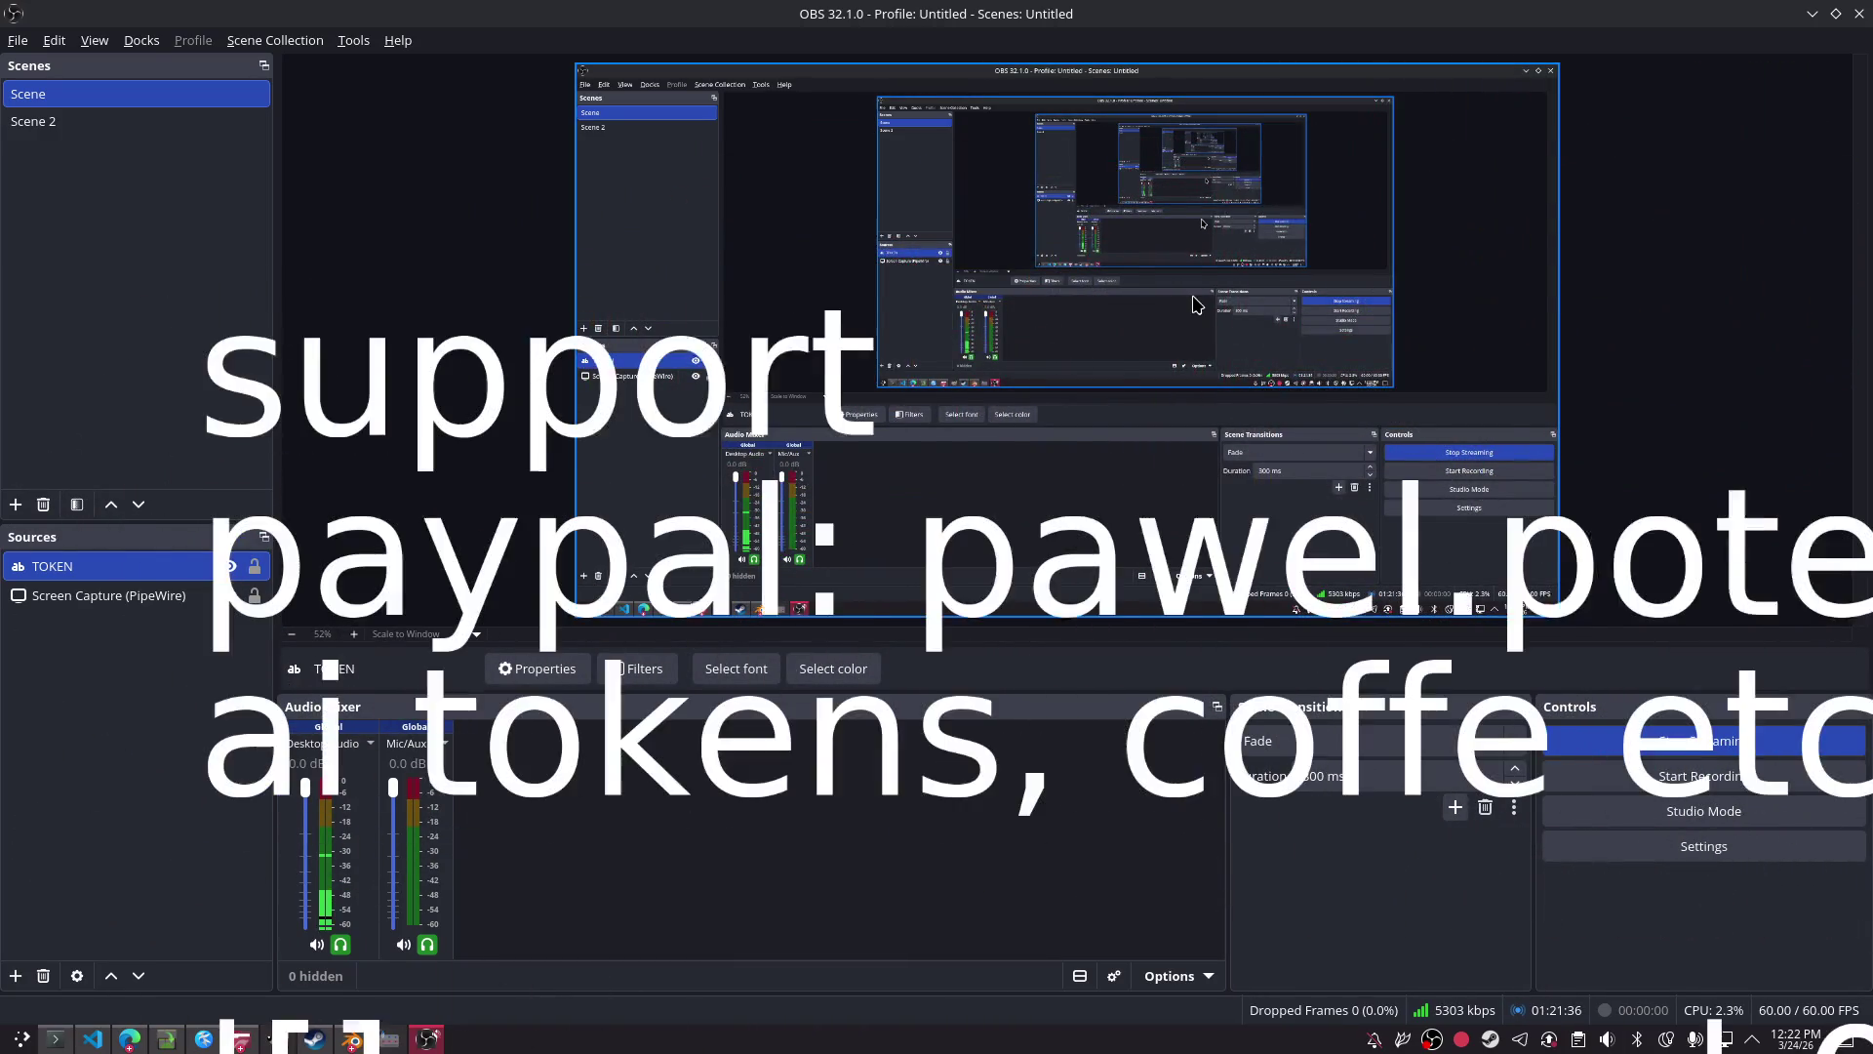
mouse_move(679, 199)
left_mouse_down()
mouse_move(882, 293)
mouse_move(1245, 669)
mouse_move(1307, 670)
mouse_move(839, 515)
mouse_move(704, 363)
mouse_move(1022, 622)
left_mouse_up()
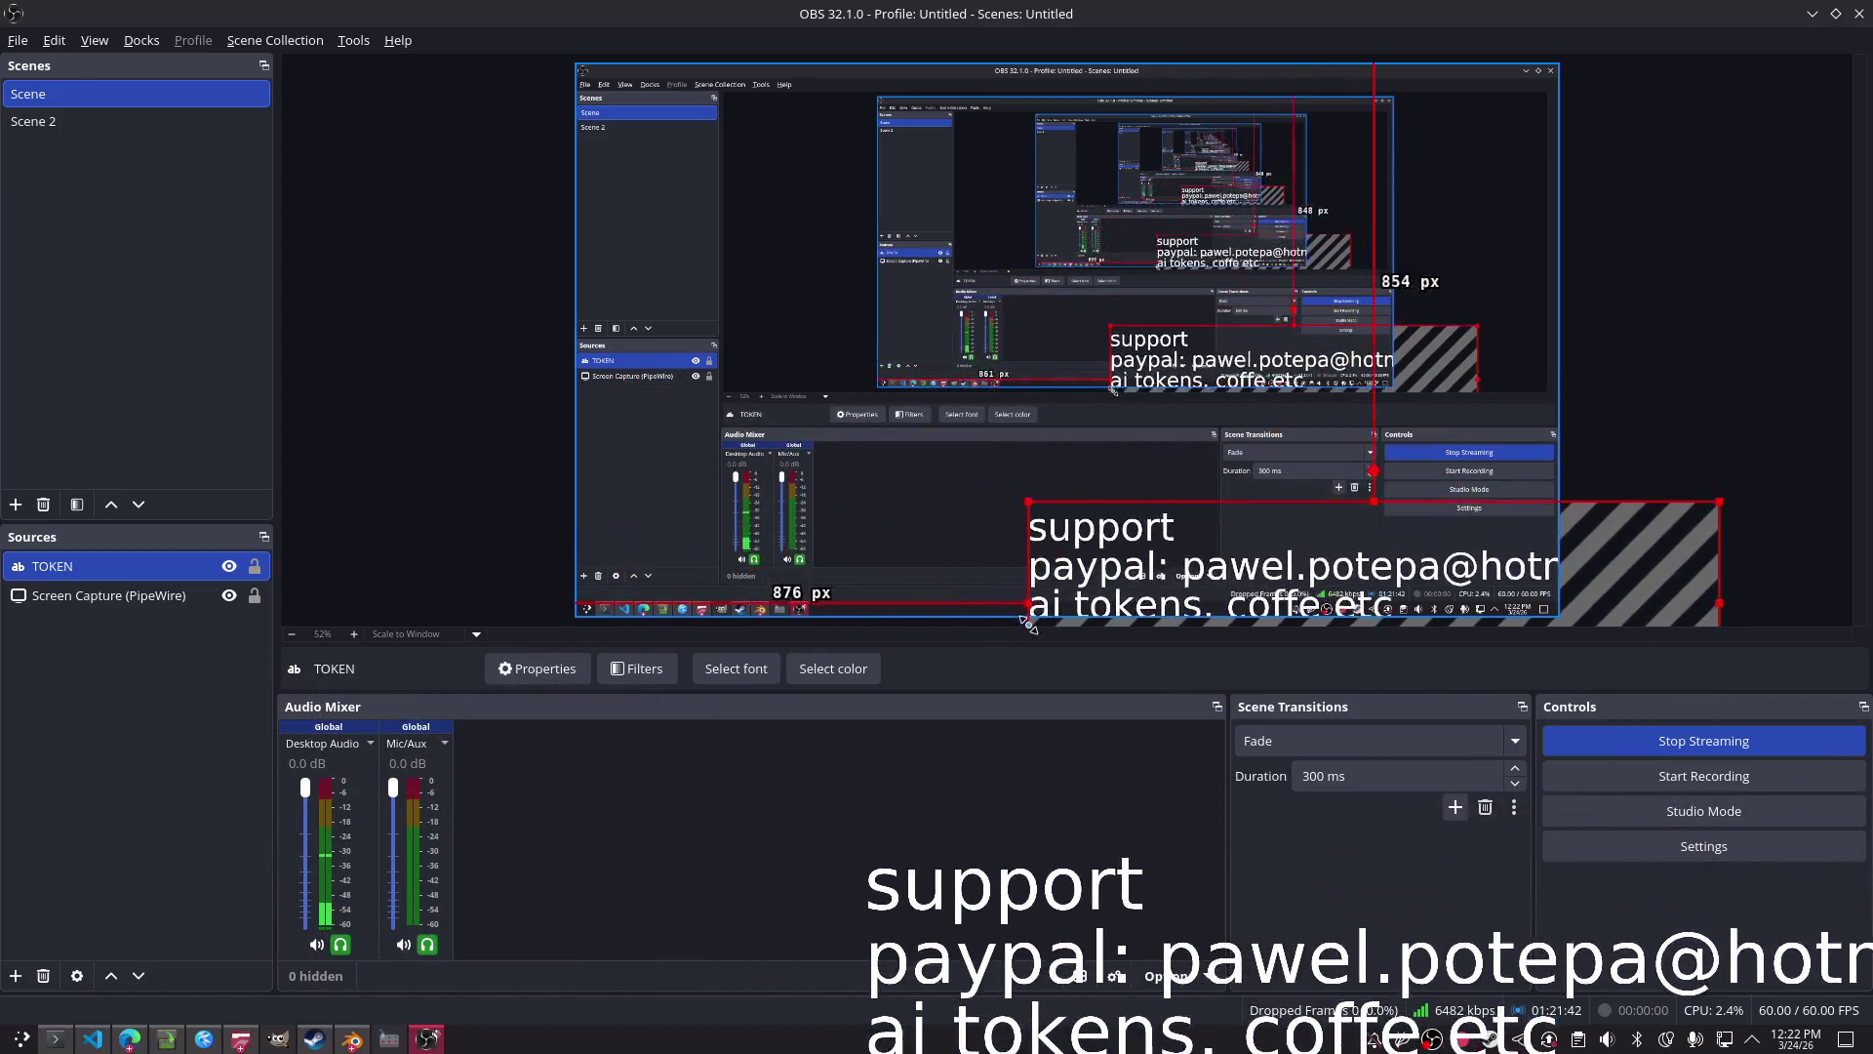
mouse_move(1102, 542)
left_mouse_down()
mouse_move(794, 427)
mouse_move(681, 486)
mouse_move(680, 517)
mouse_move(666, 507)
left_mouse_up()
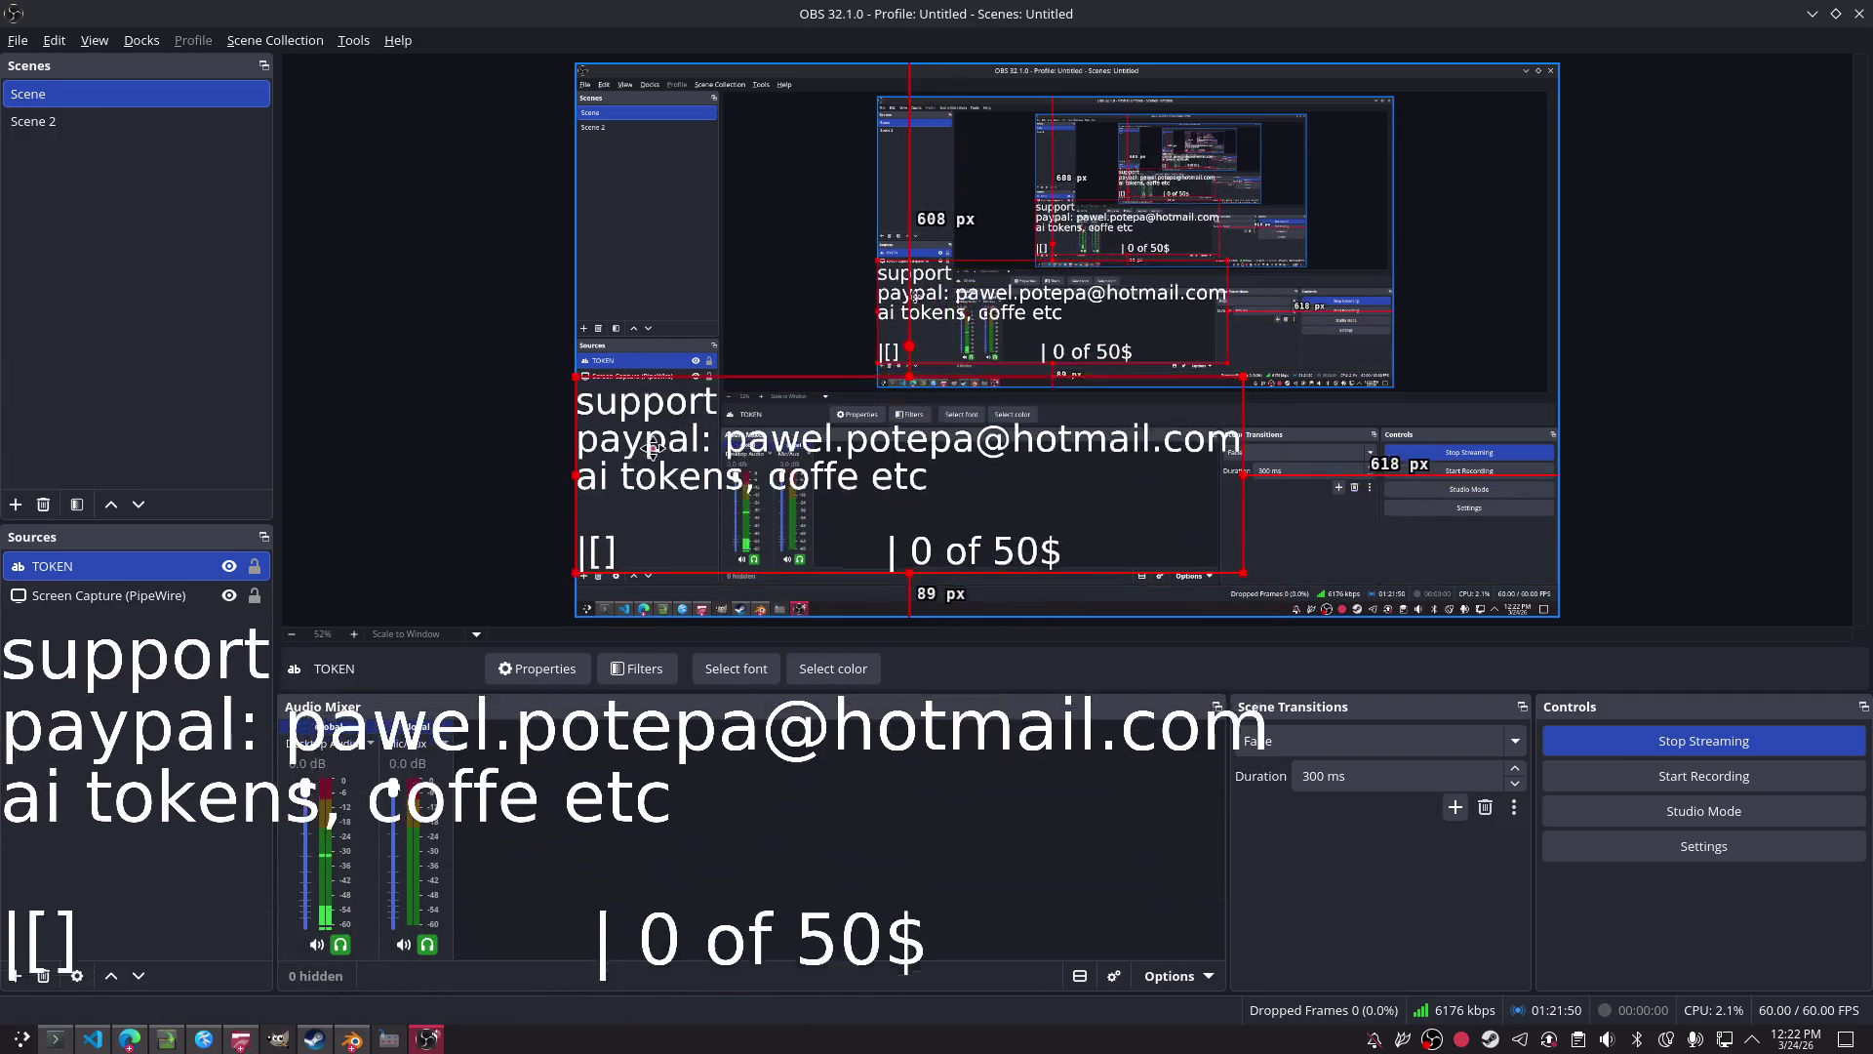
mouse_move(1243, 400)
left_mouse_down()
mouse_move(812, 564)
mouse_move(848, 557)
left_mouse_up()
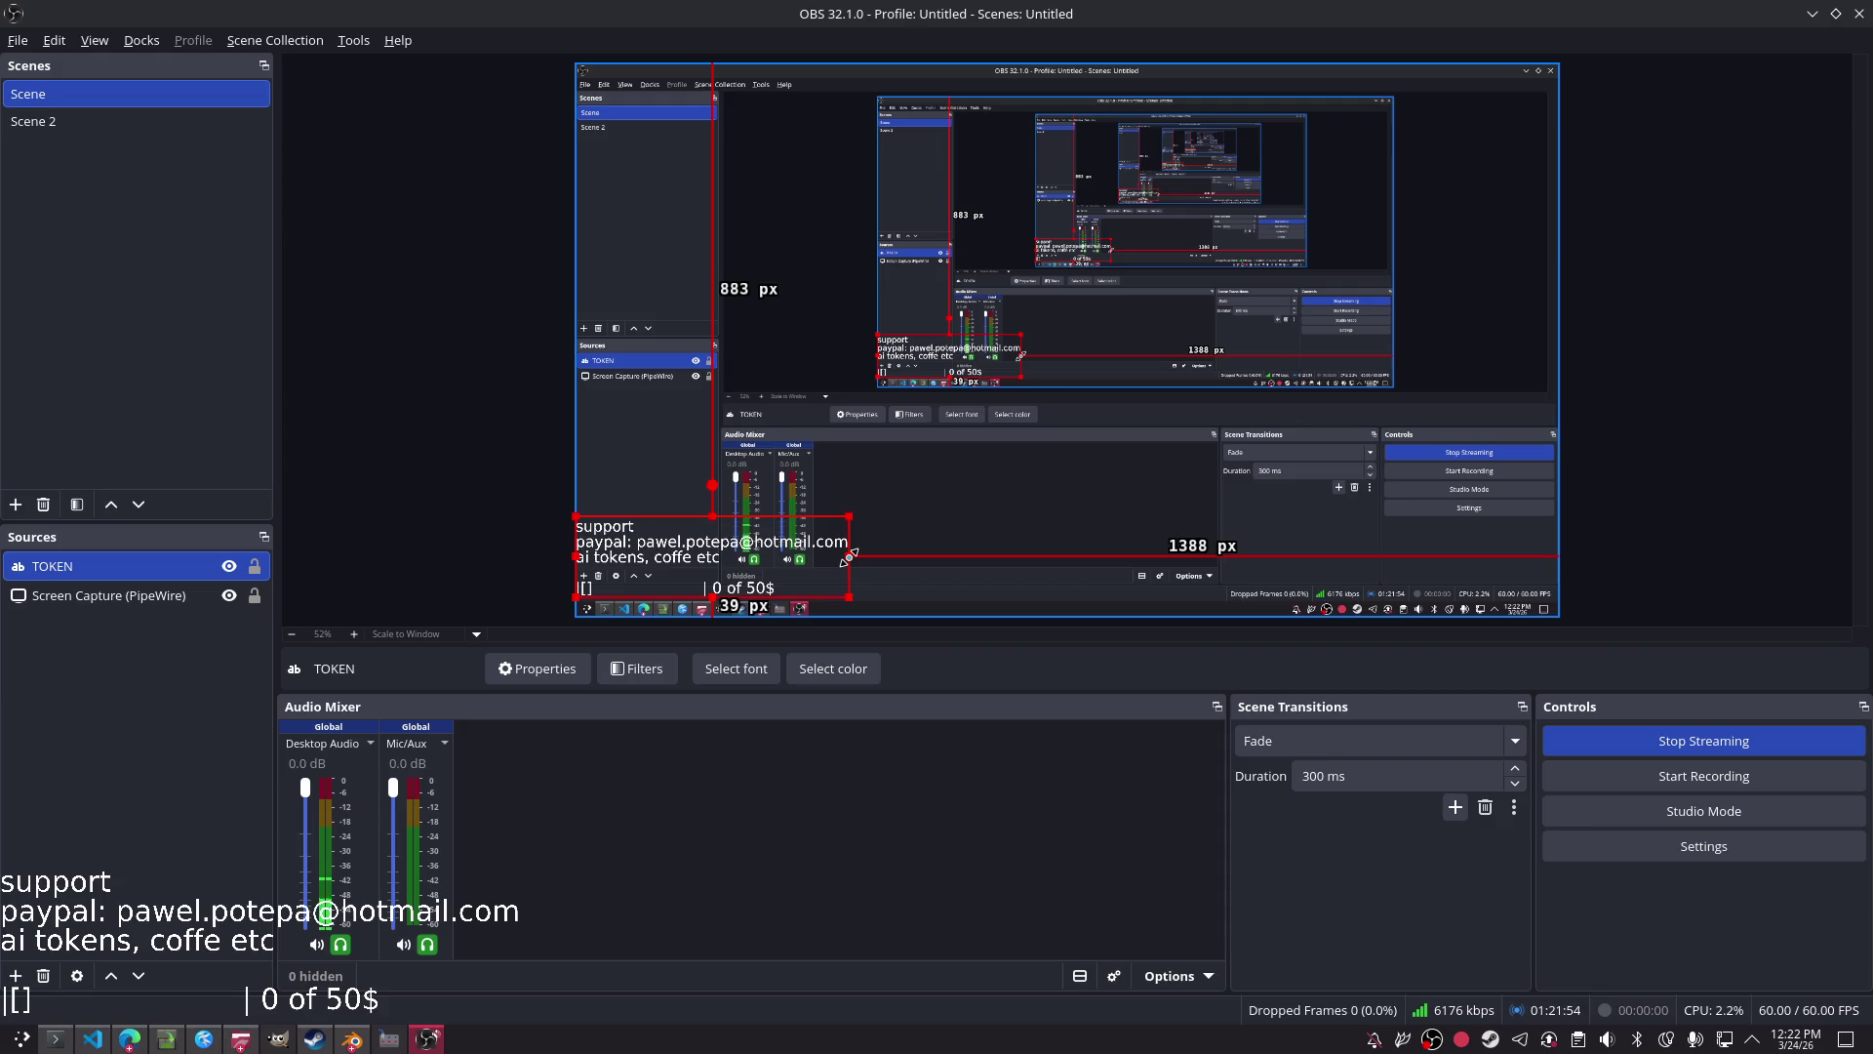
left_click_drag(590, 530, 598, 527)
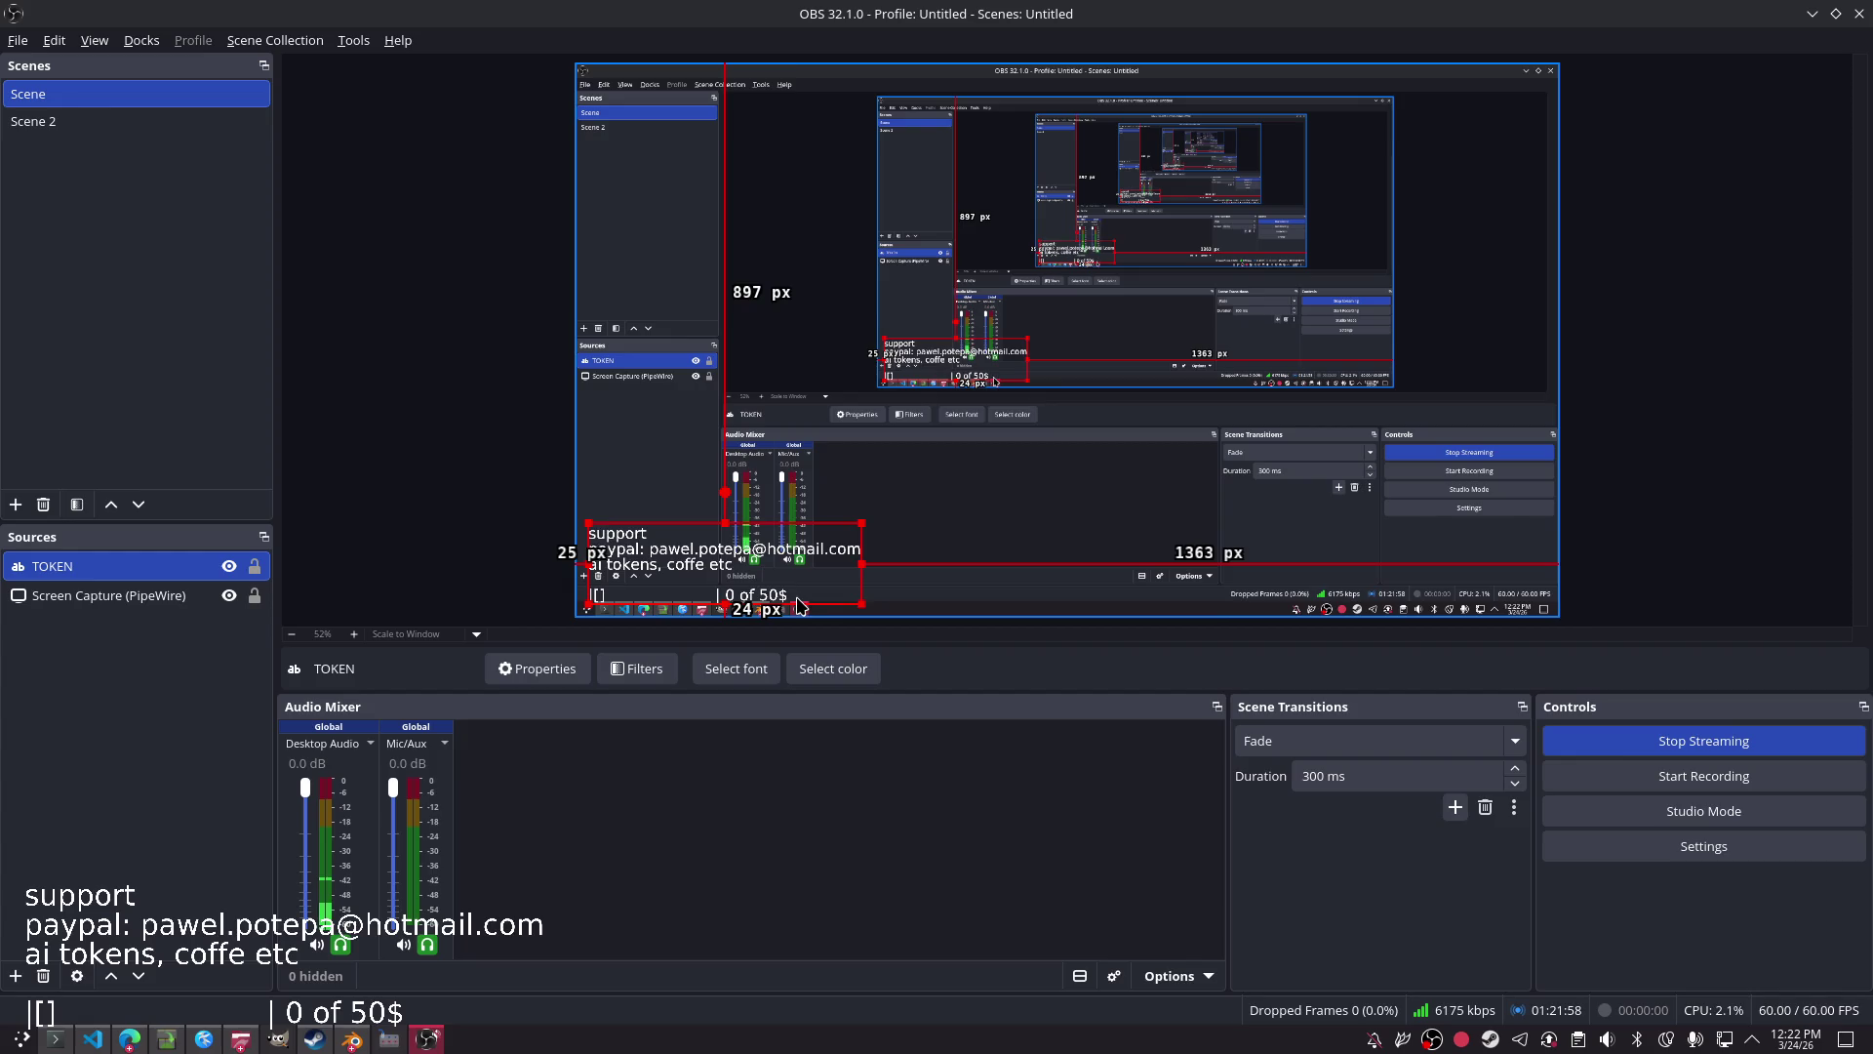
Enable outline and drop shadow in the TOKEN text properties
double_click(107, 566)
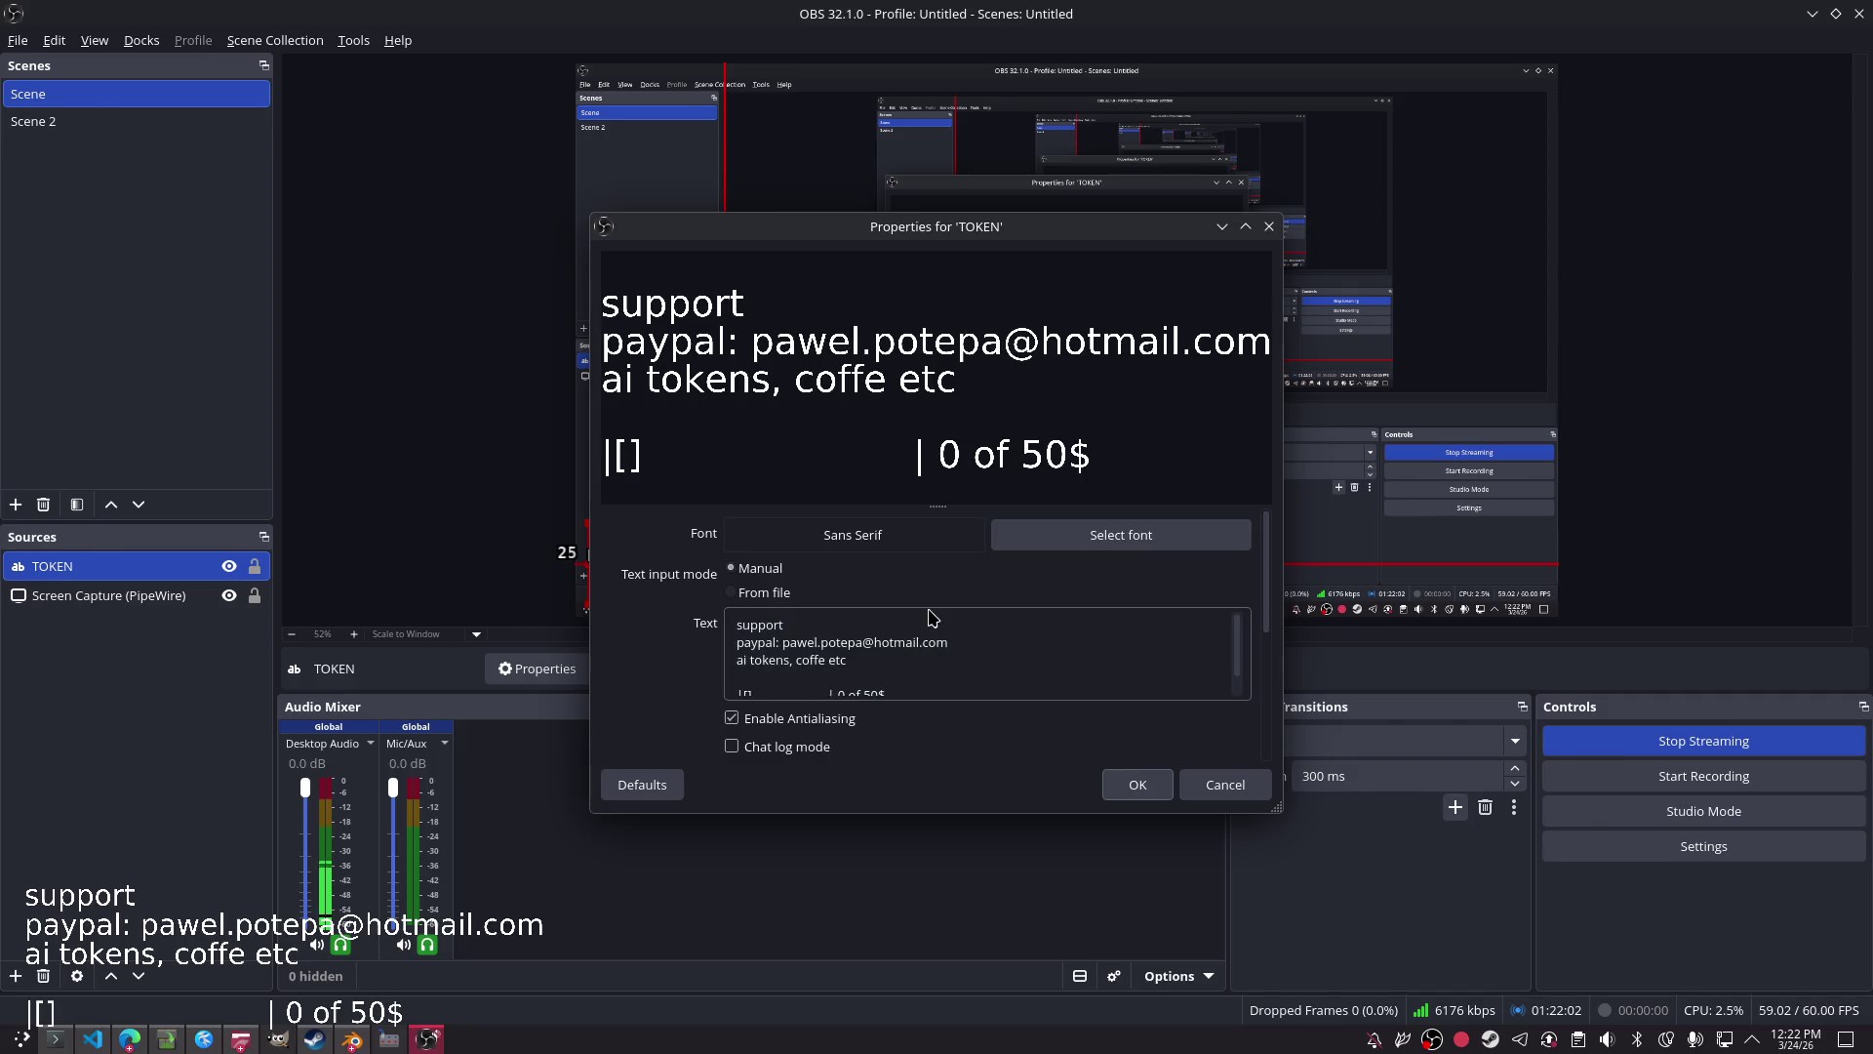
scroll(928, 617, "down", 3)
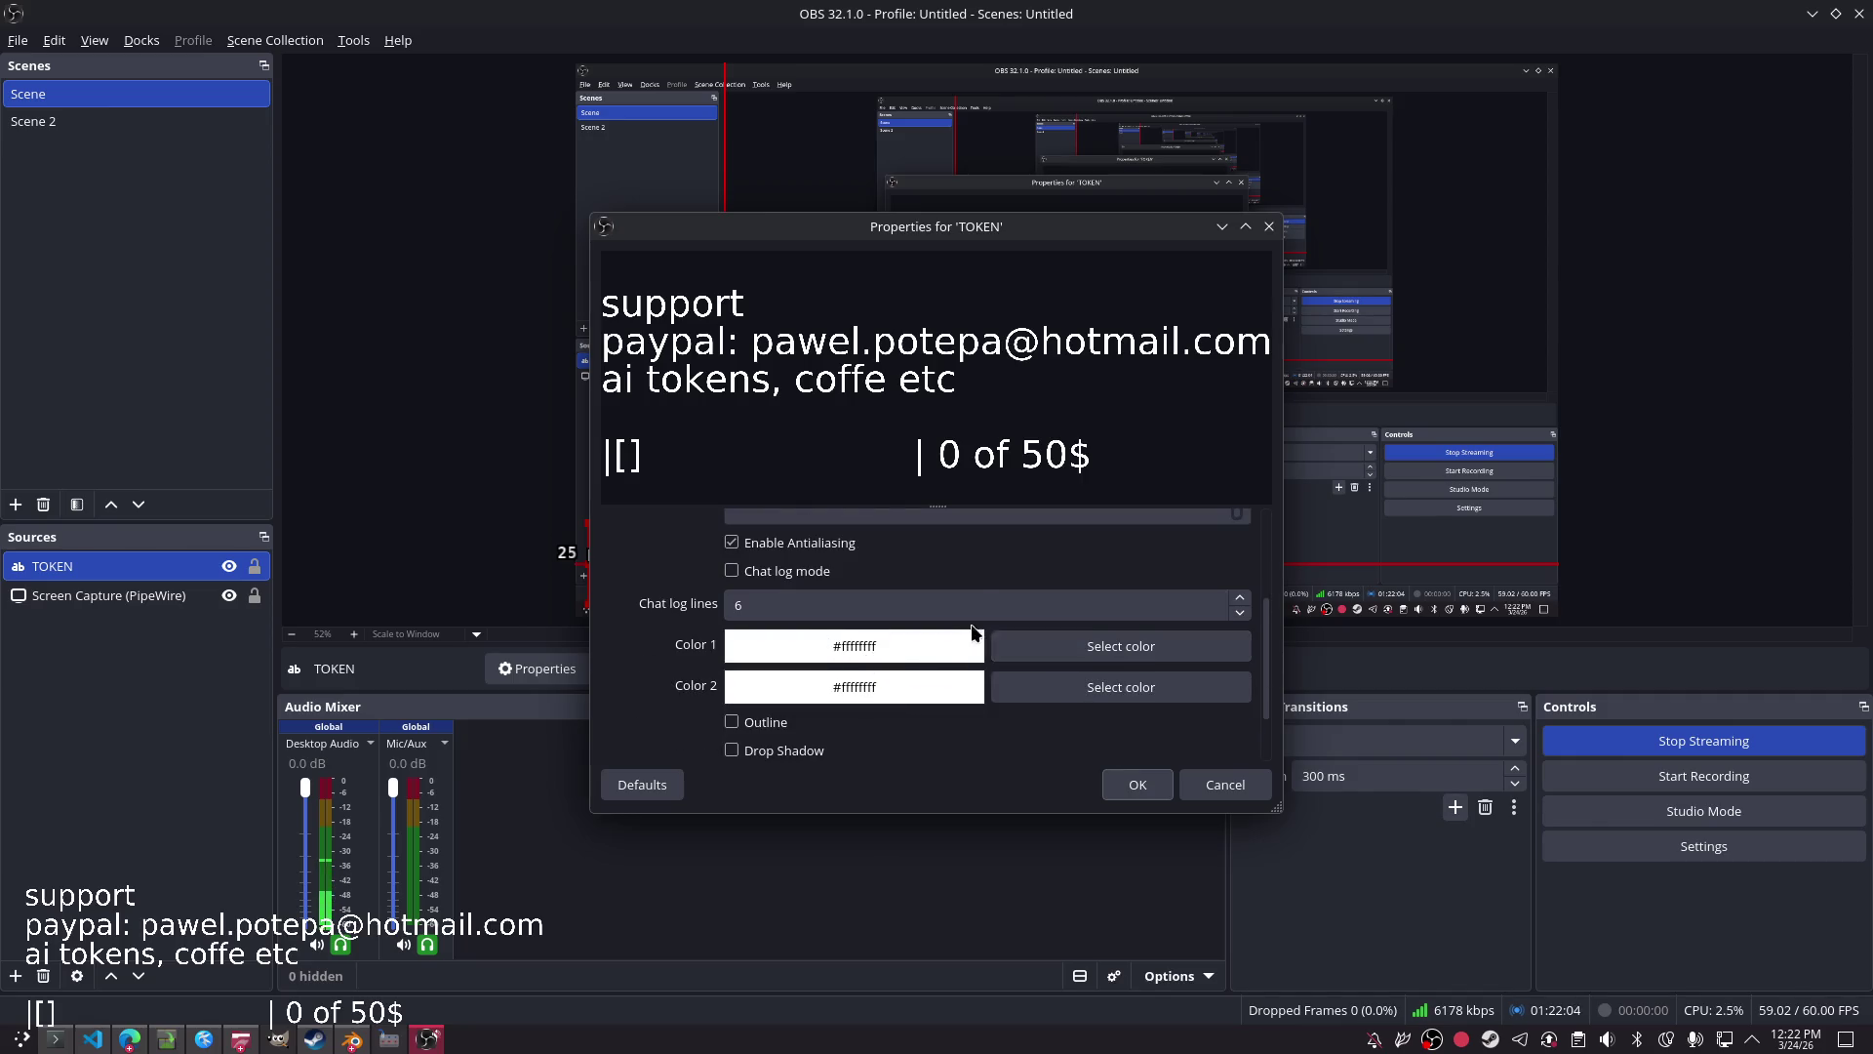
scroll(934, 670, "down", 1)
left_click(732, 644)
left_click(731, 672)
mouse_move(779, 227)
left_mouse_down()
mouse_move(1111, 286)
mouse_move(966, 185)
mouse_move(997, 190)
left_mouse_up()
left_click(1008, 631)
left_click(1005, 634)
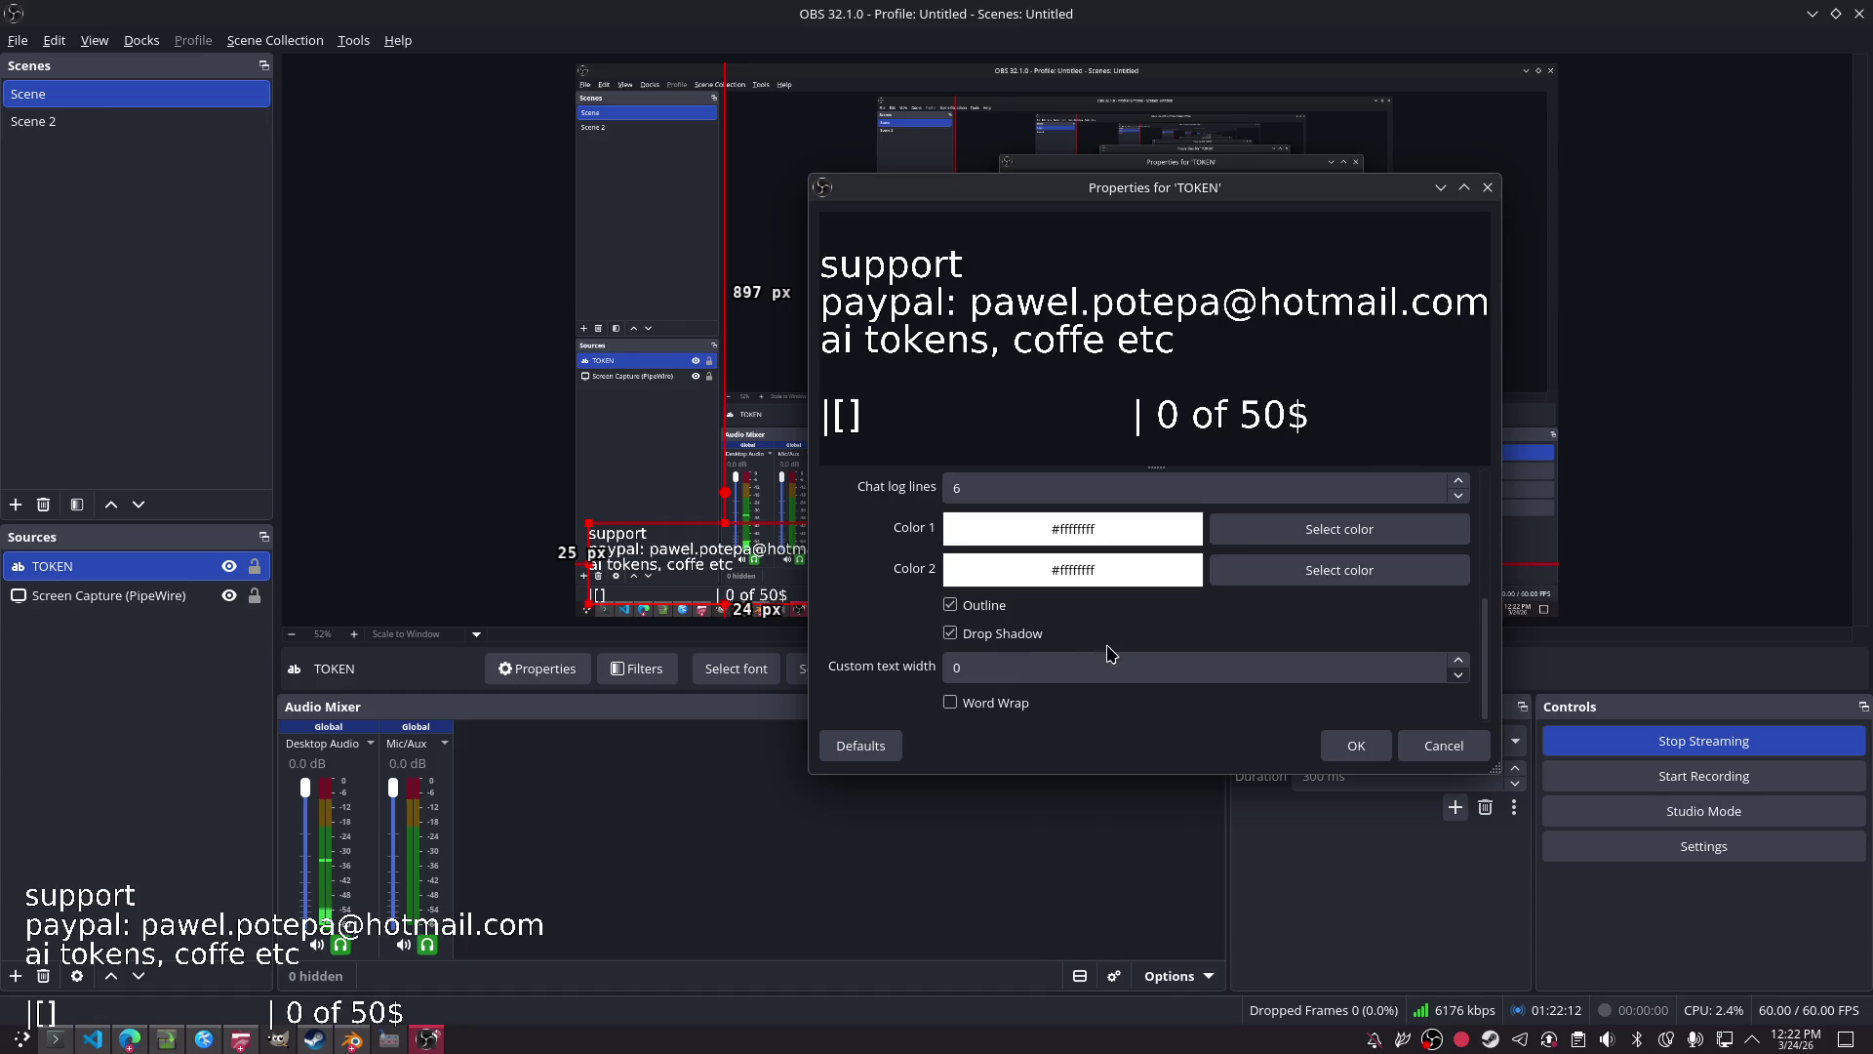
Leave the custom text width unchanged, scroll back to the top, and close the dialog
left_click(1027, 668)
scroll(1076, 552, "up", 2)
scroll(1083, 556, "up", 2)
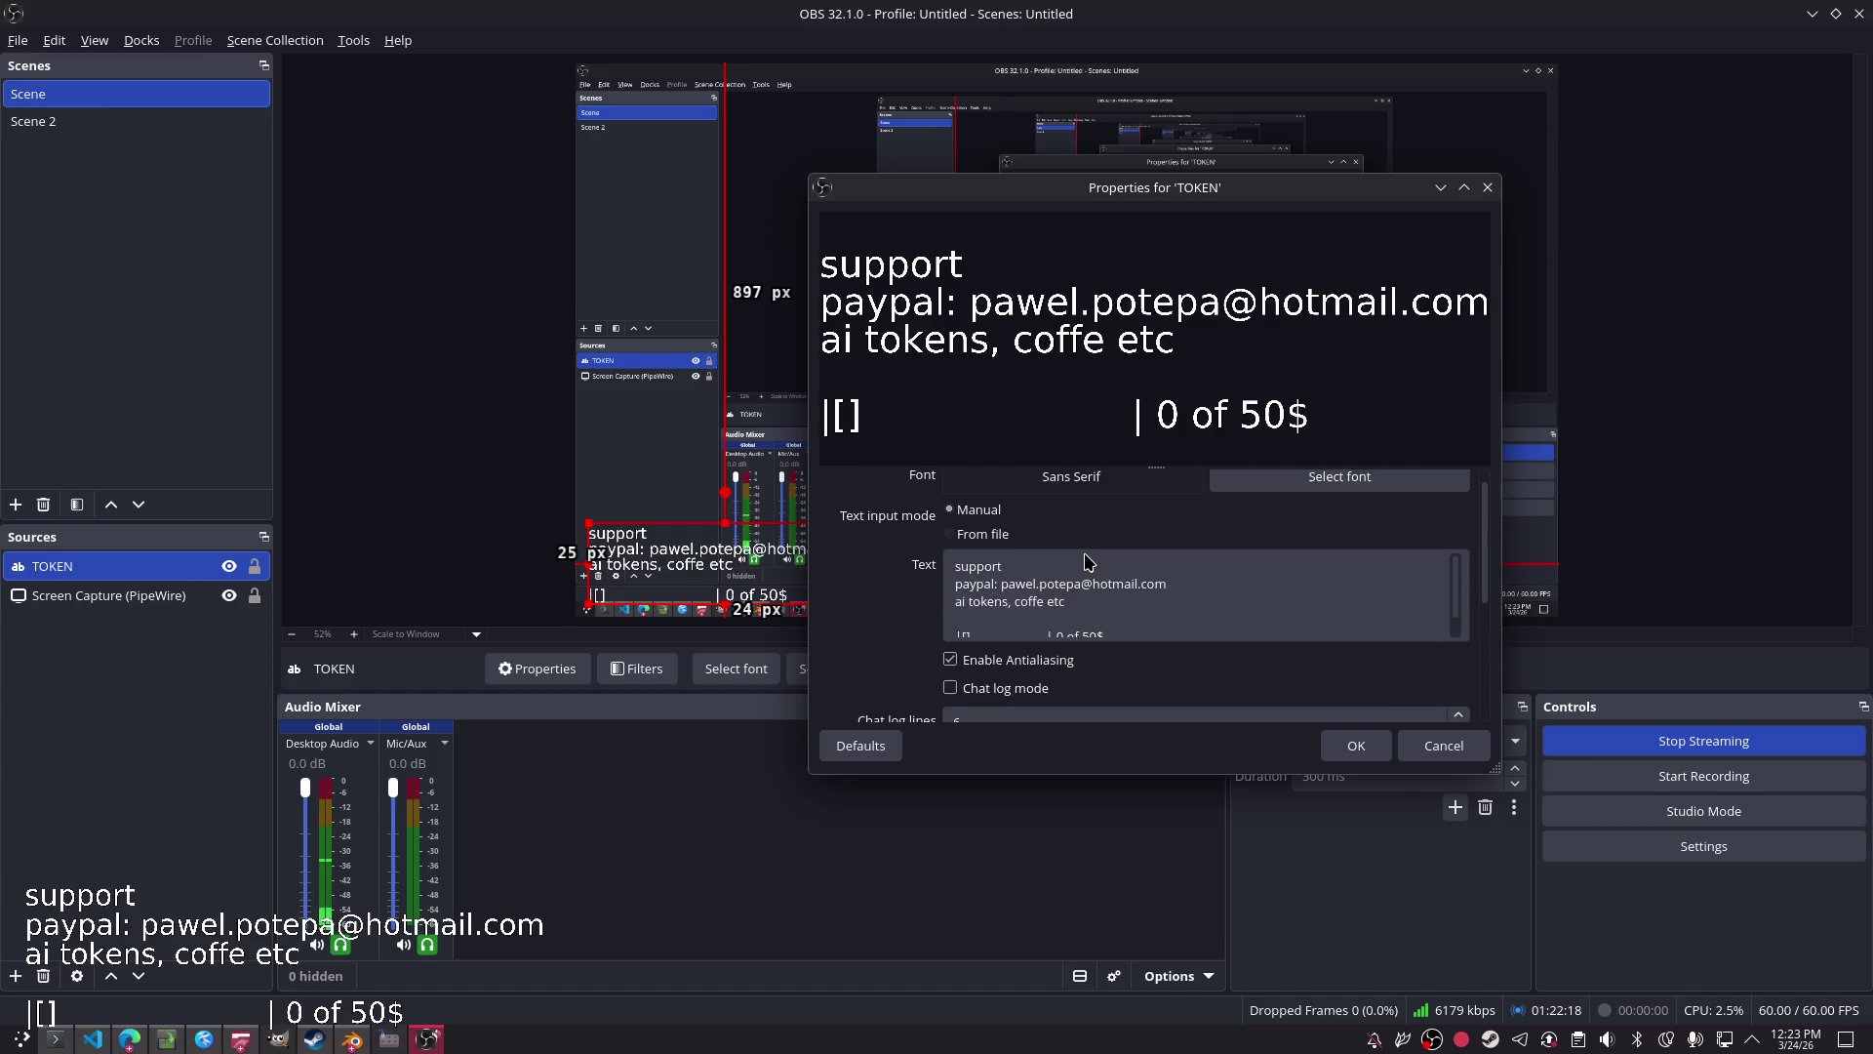
scroll(1088, 562, "up", 1)
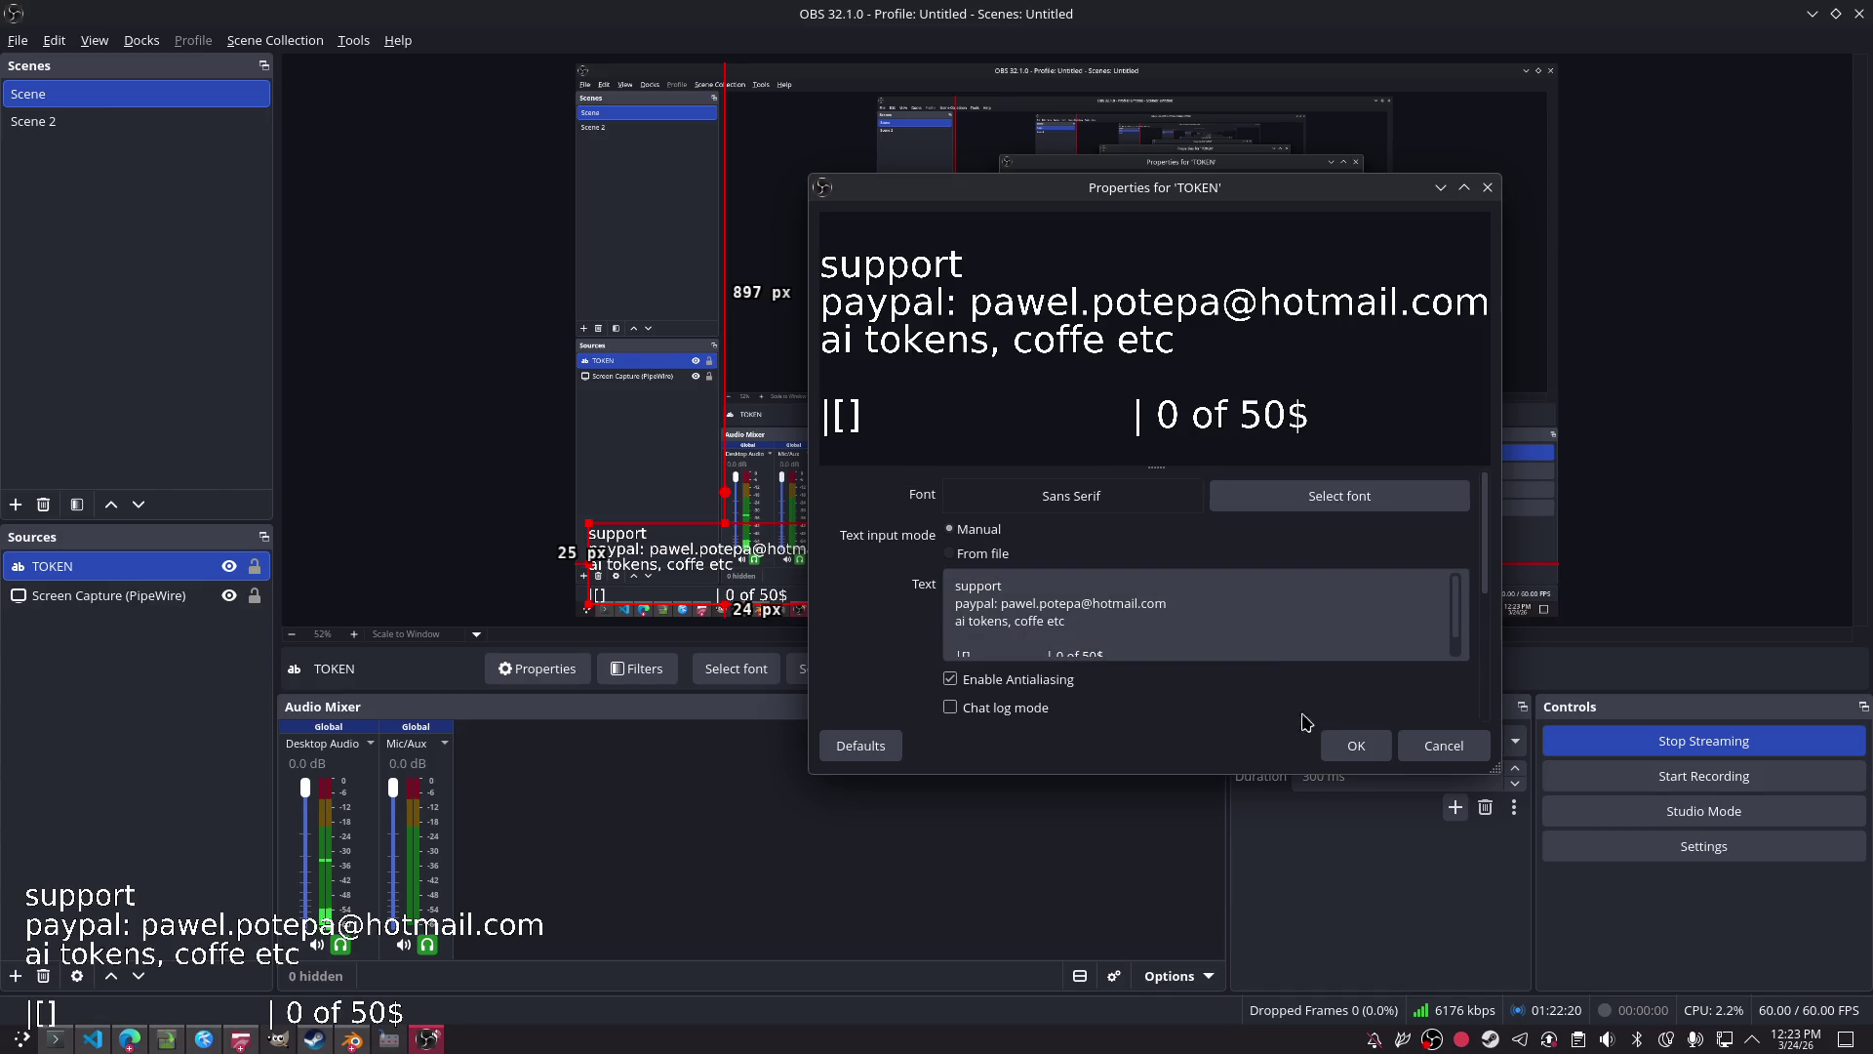
left_click(1356, 746)
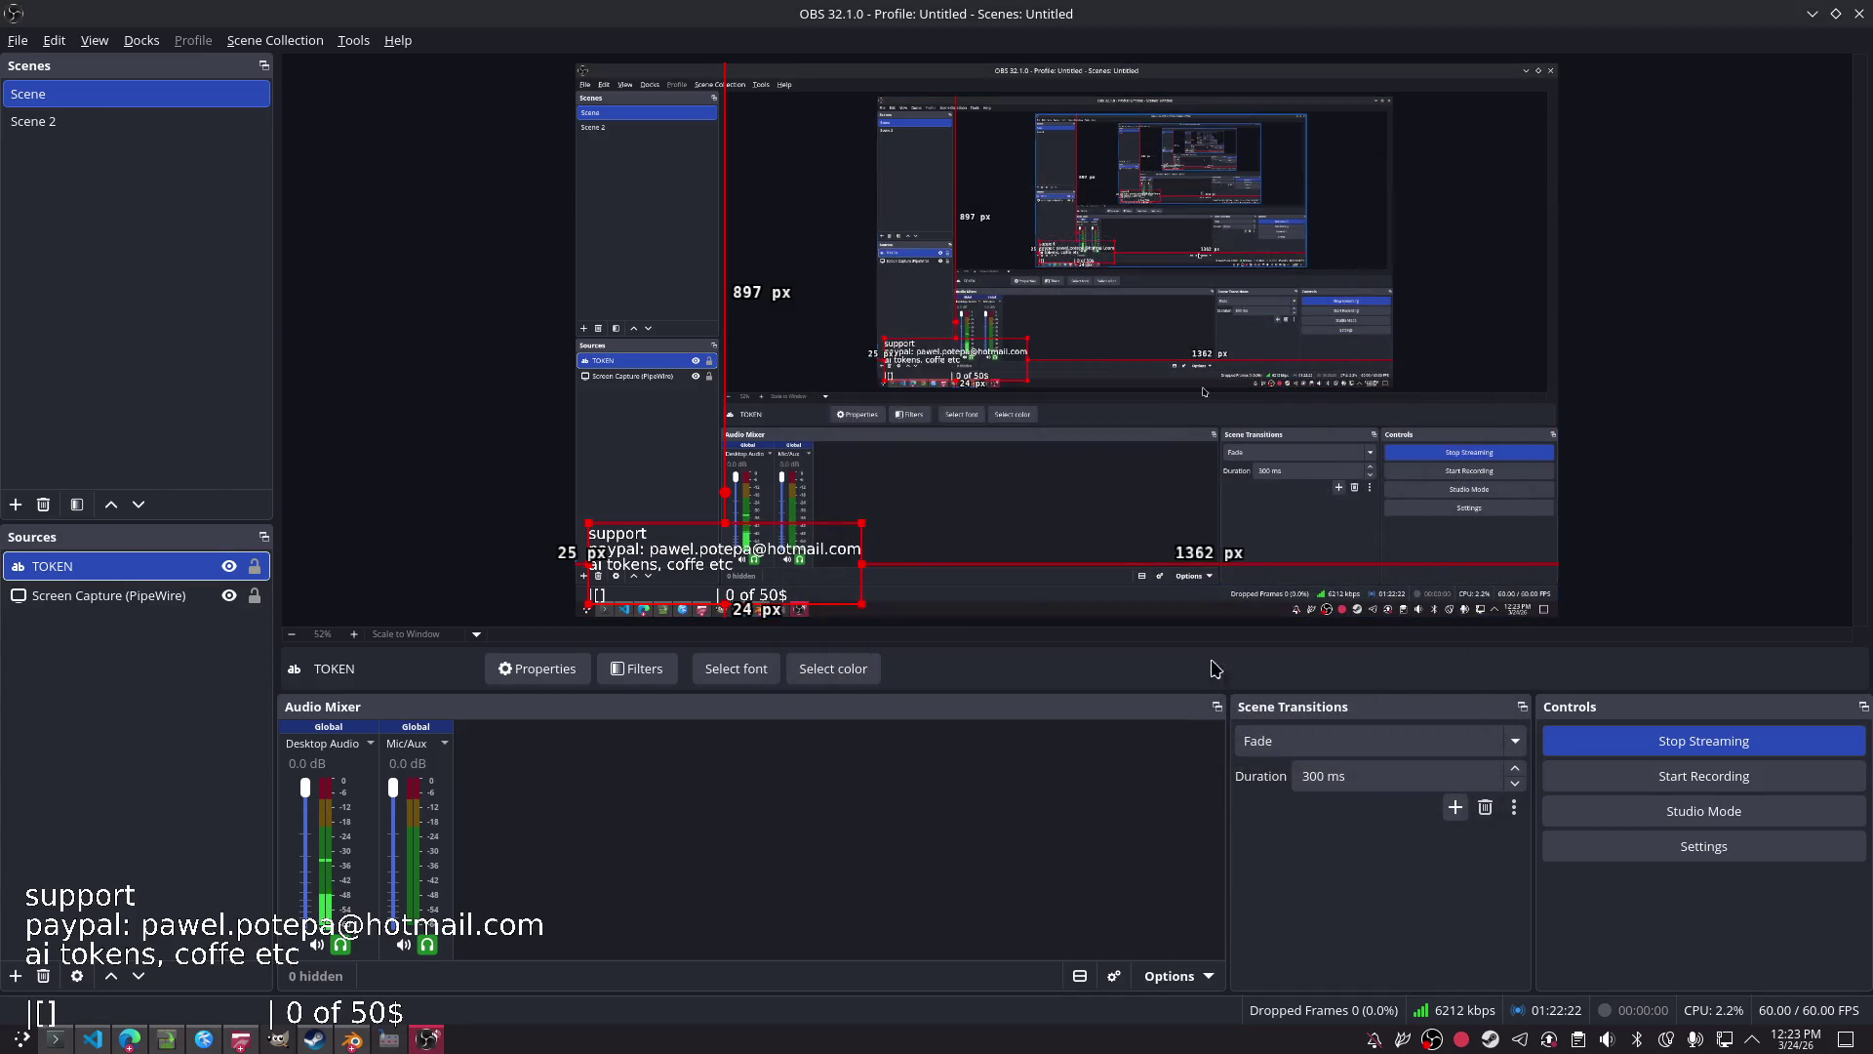
Nudge TOKEN to 30 px from the canvas's left edge near the bottom, then select Screen Capture
mouse_move(738, 558)
left_mouse_down()
mouse_move(1365, 564)
mouse_move(1158, 281)
mouse_move(663, 551)
mouse_move(674, 532)
mouse_move(689, 546)
left_mouse_up()
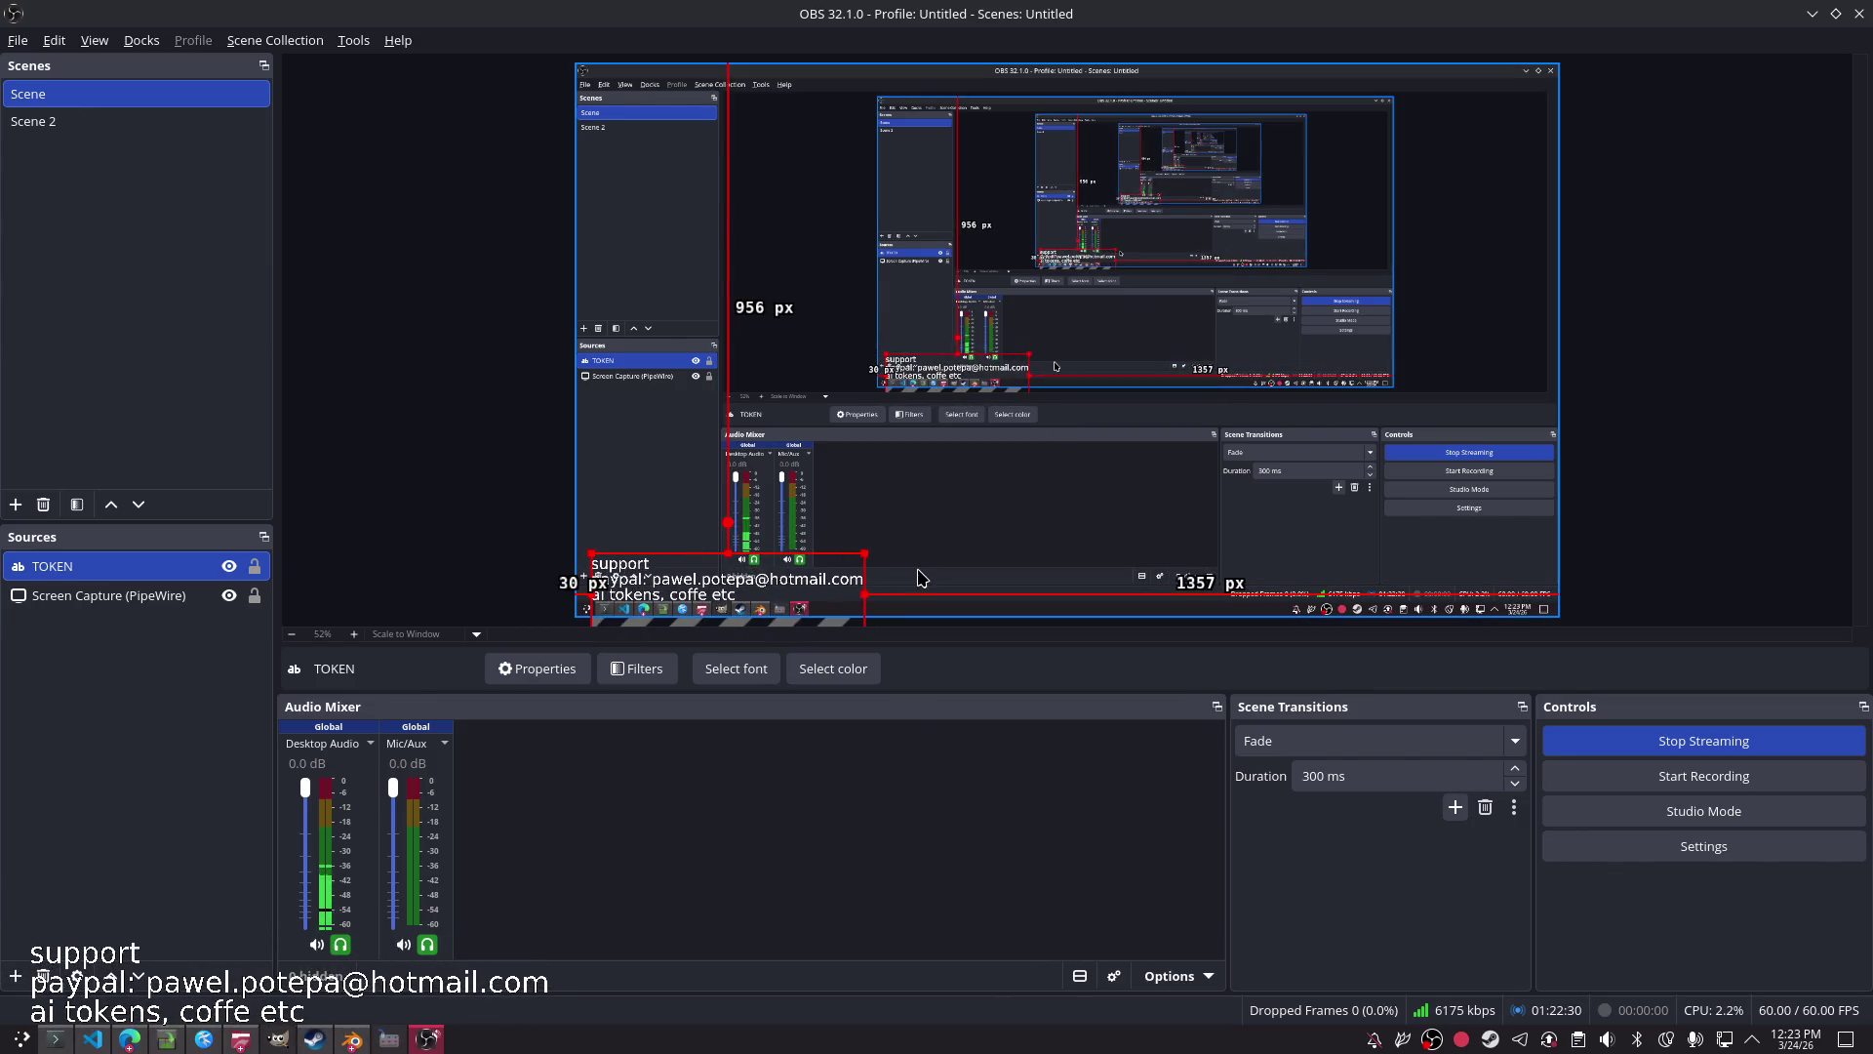
left_click(670, 597)
left_click(667, 599)
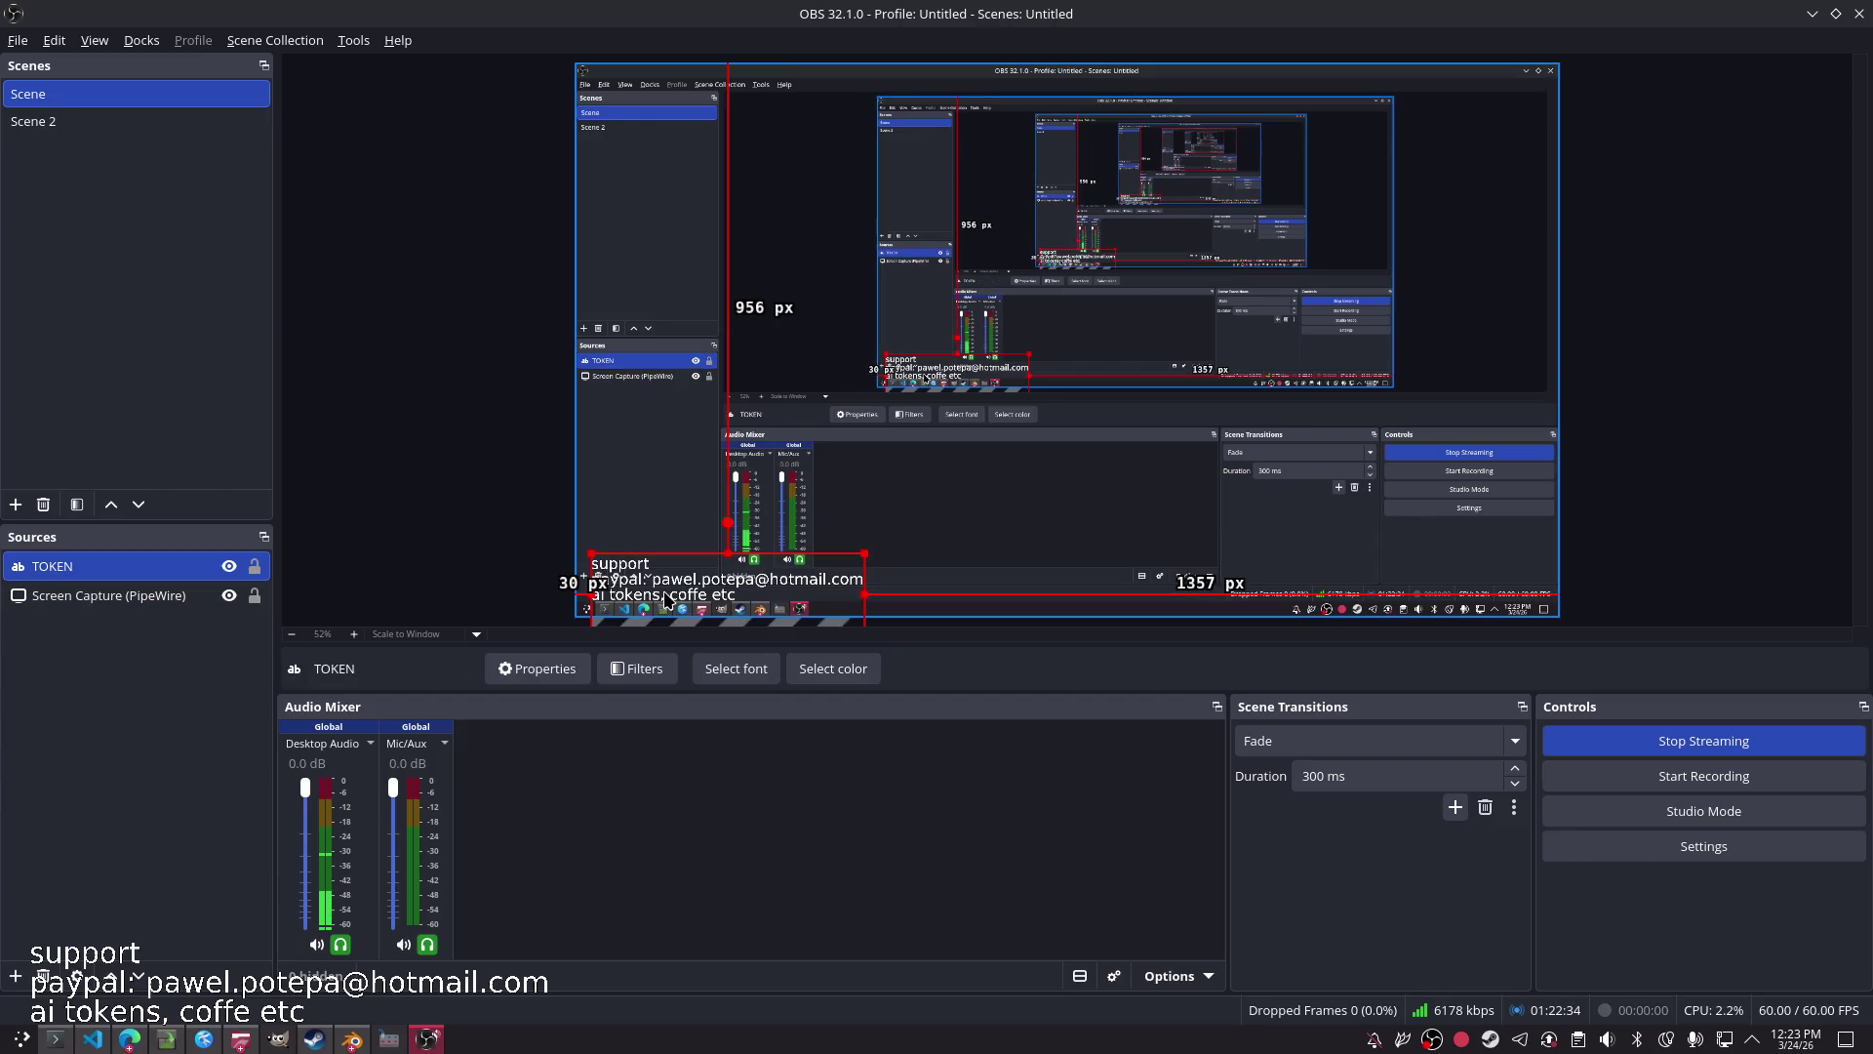
left_click(146, 595)
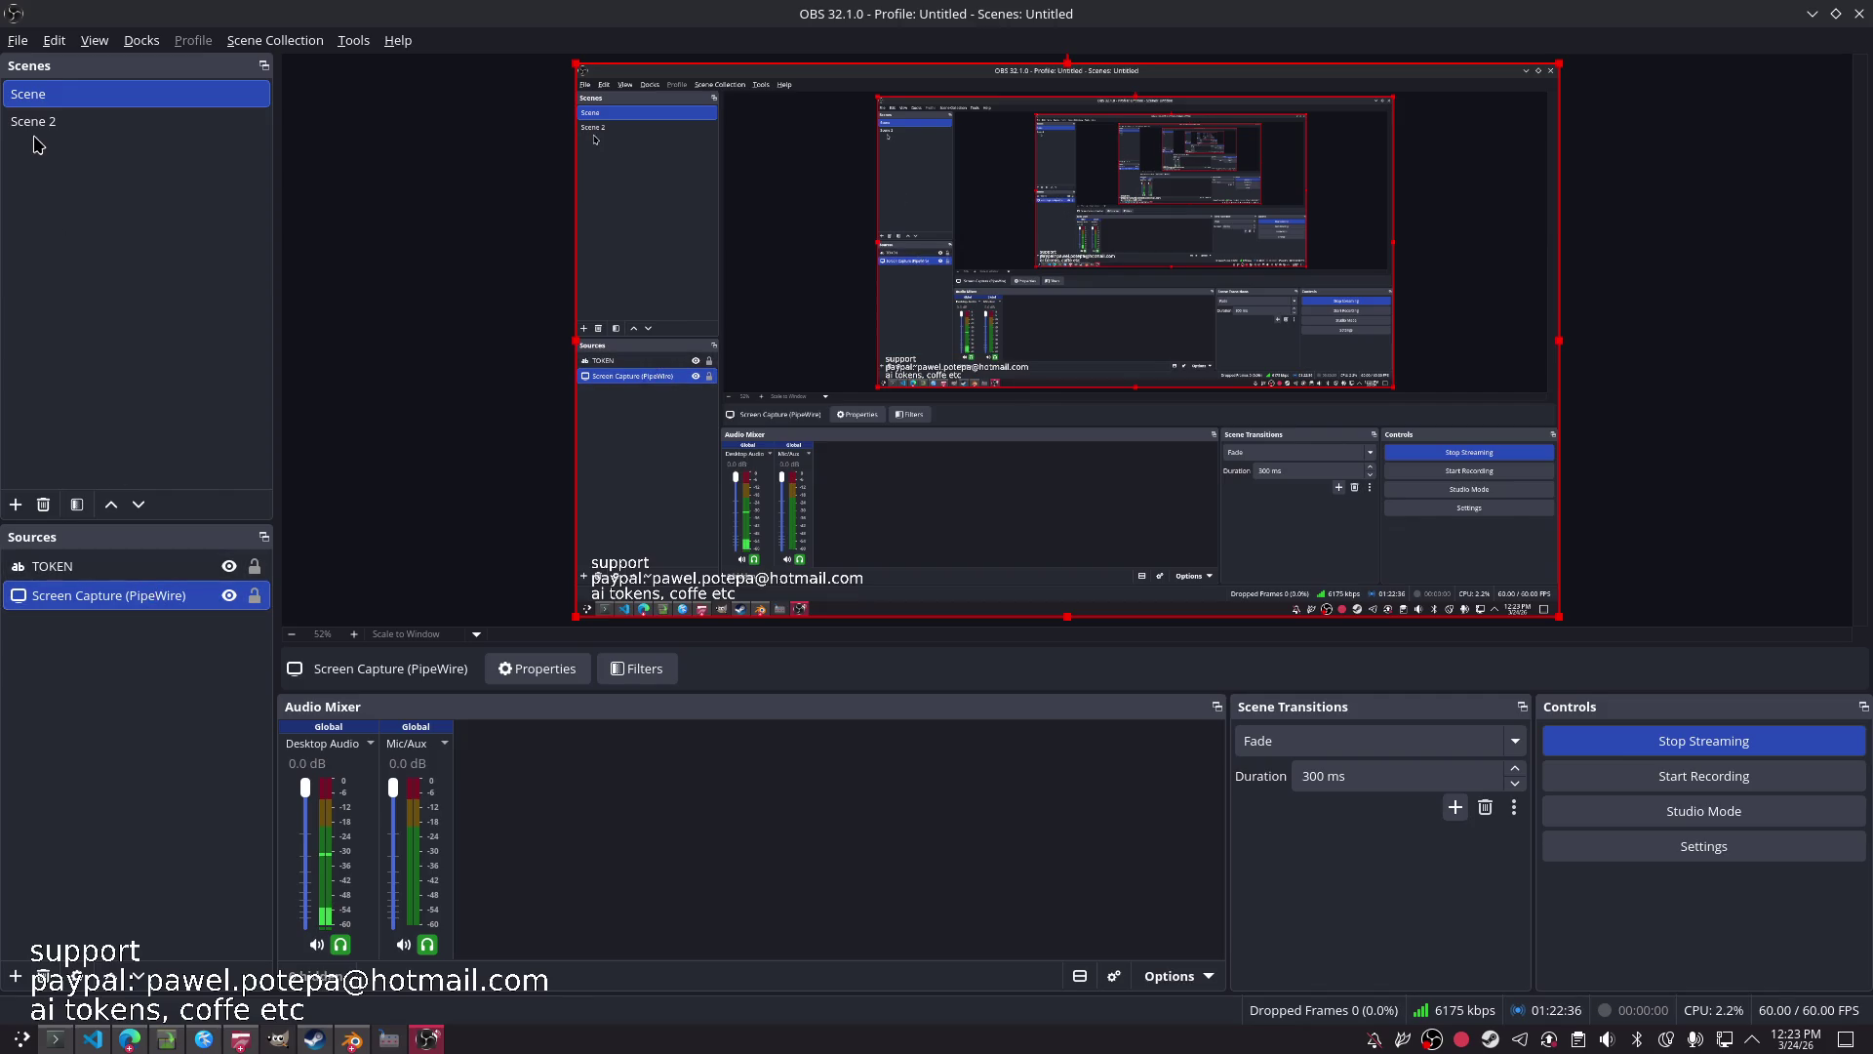
Correct 'coffe' to 'coffee' in the TOKEN text
double_click(52, 566)
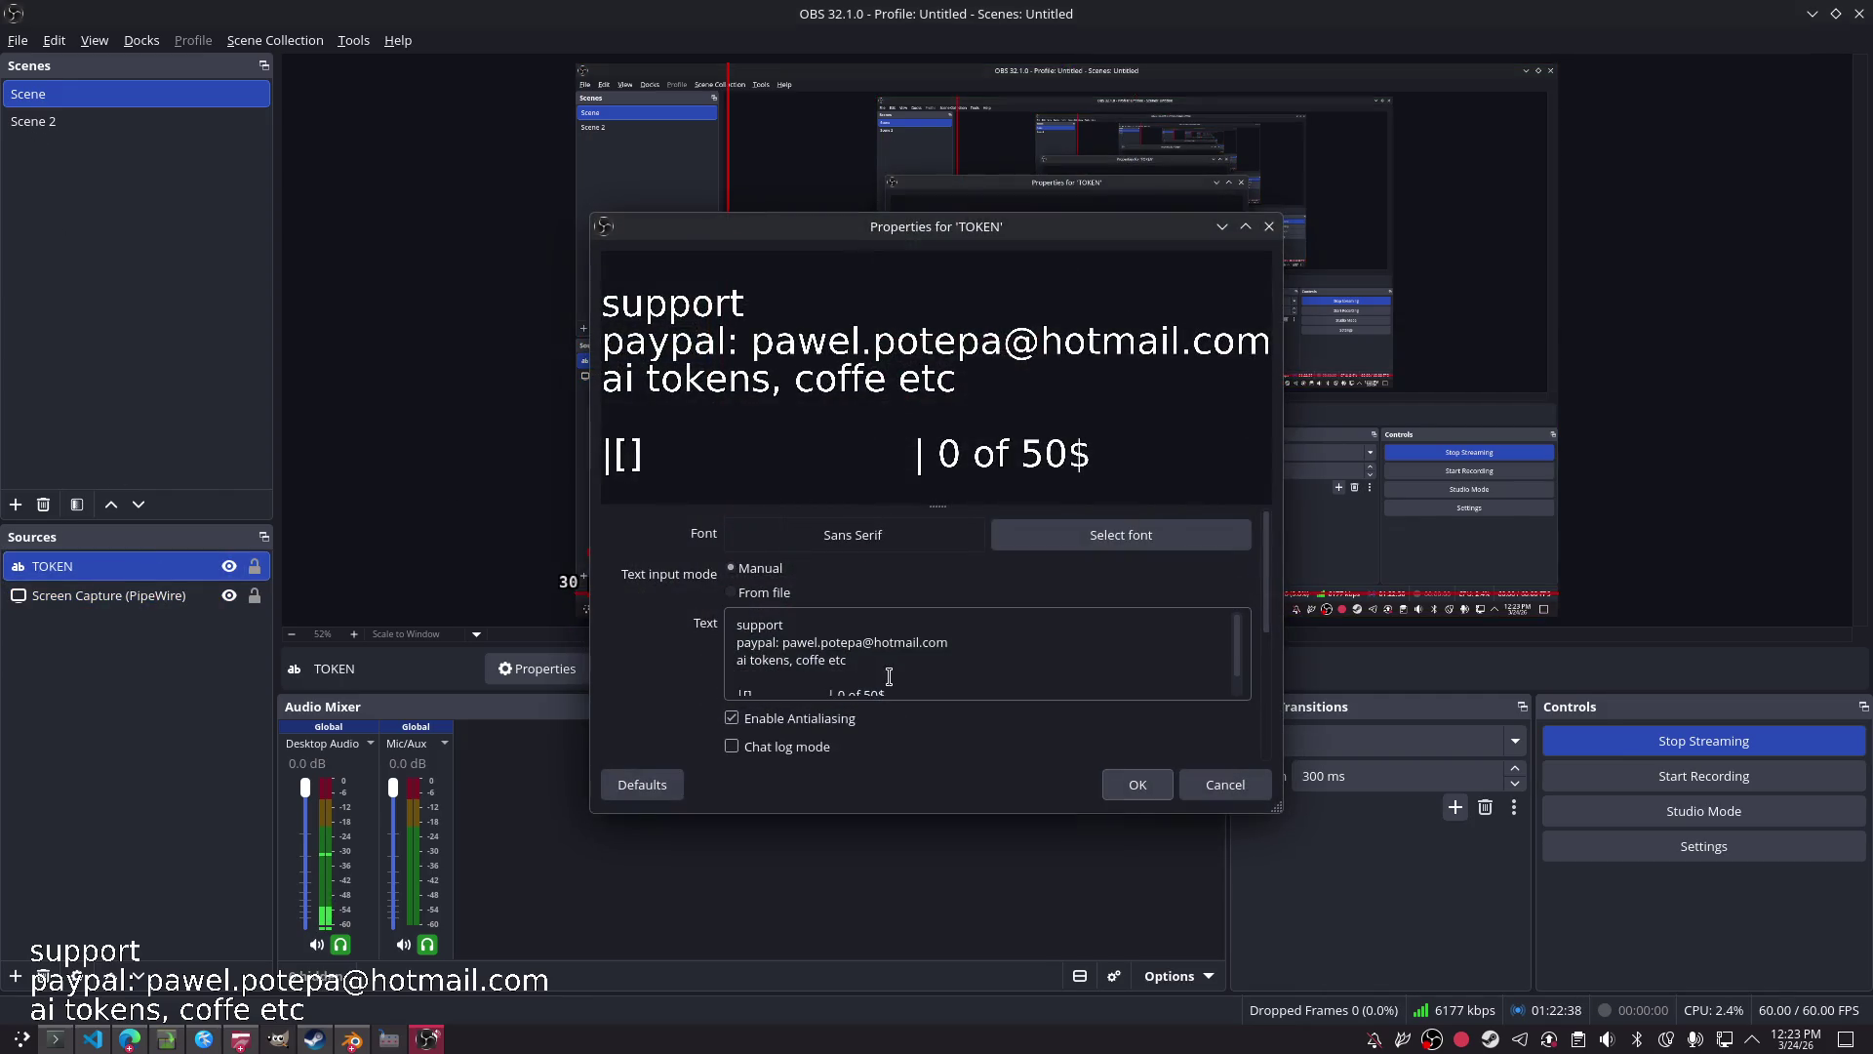
type("e")
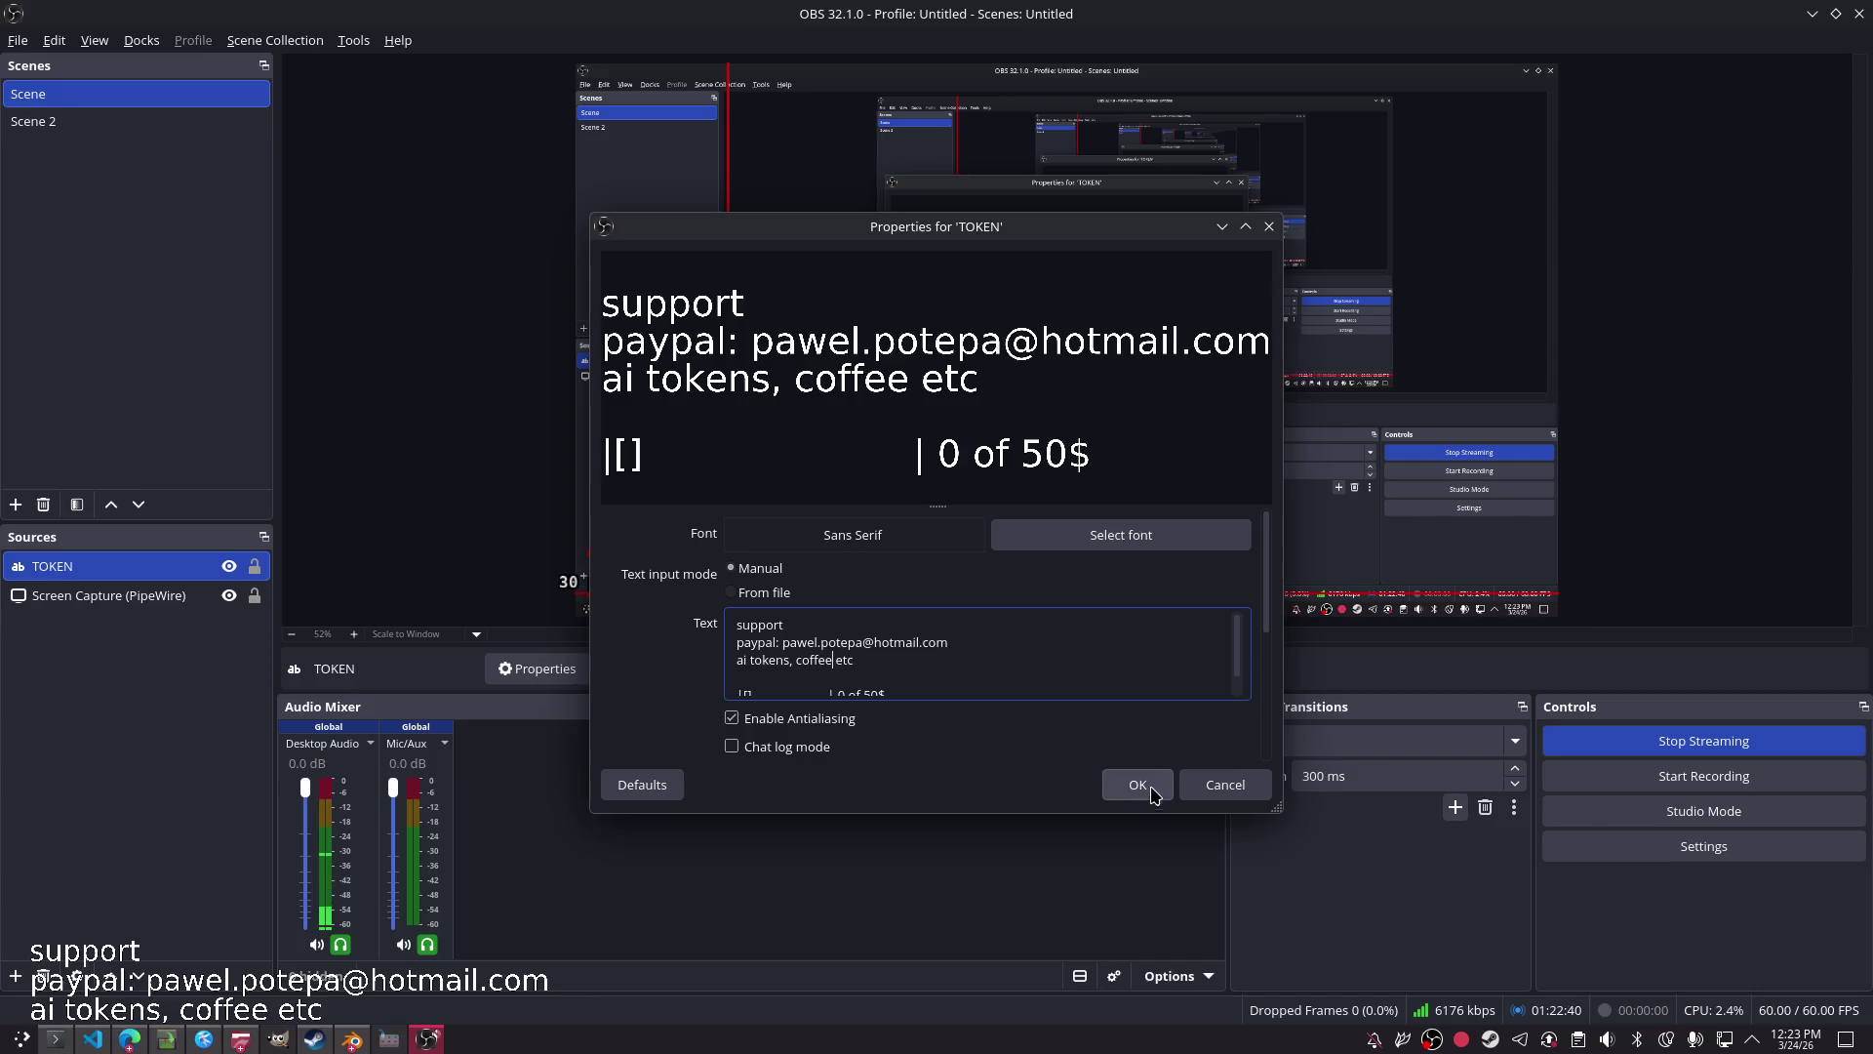
left_click(1152, 788)
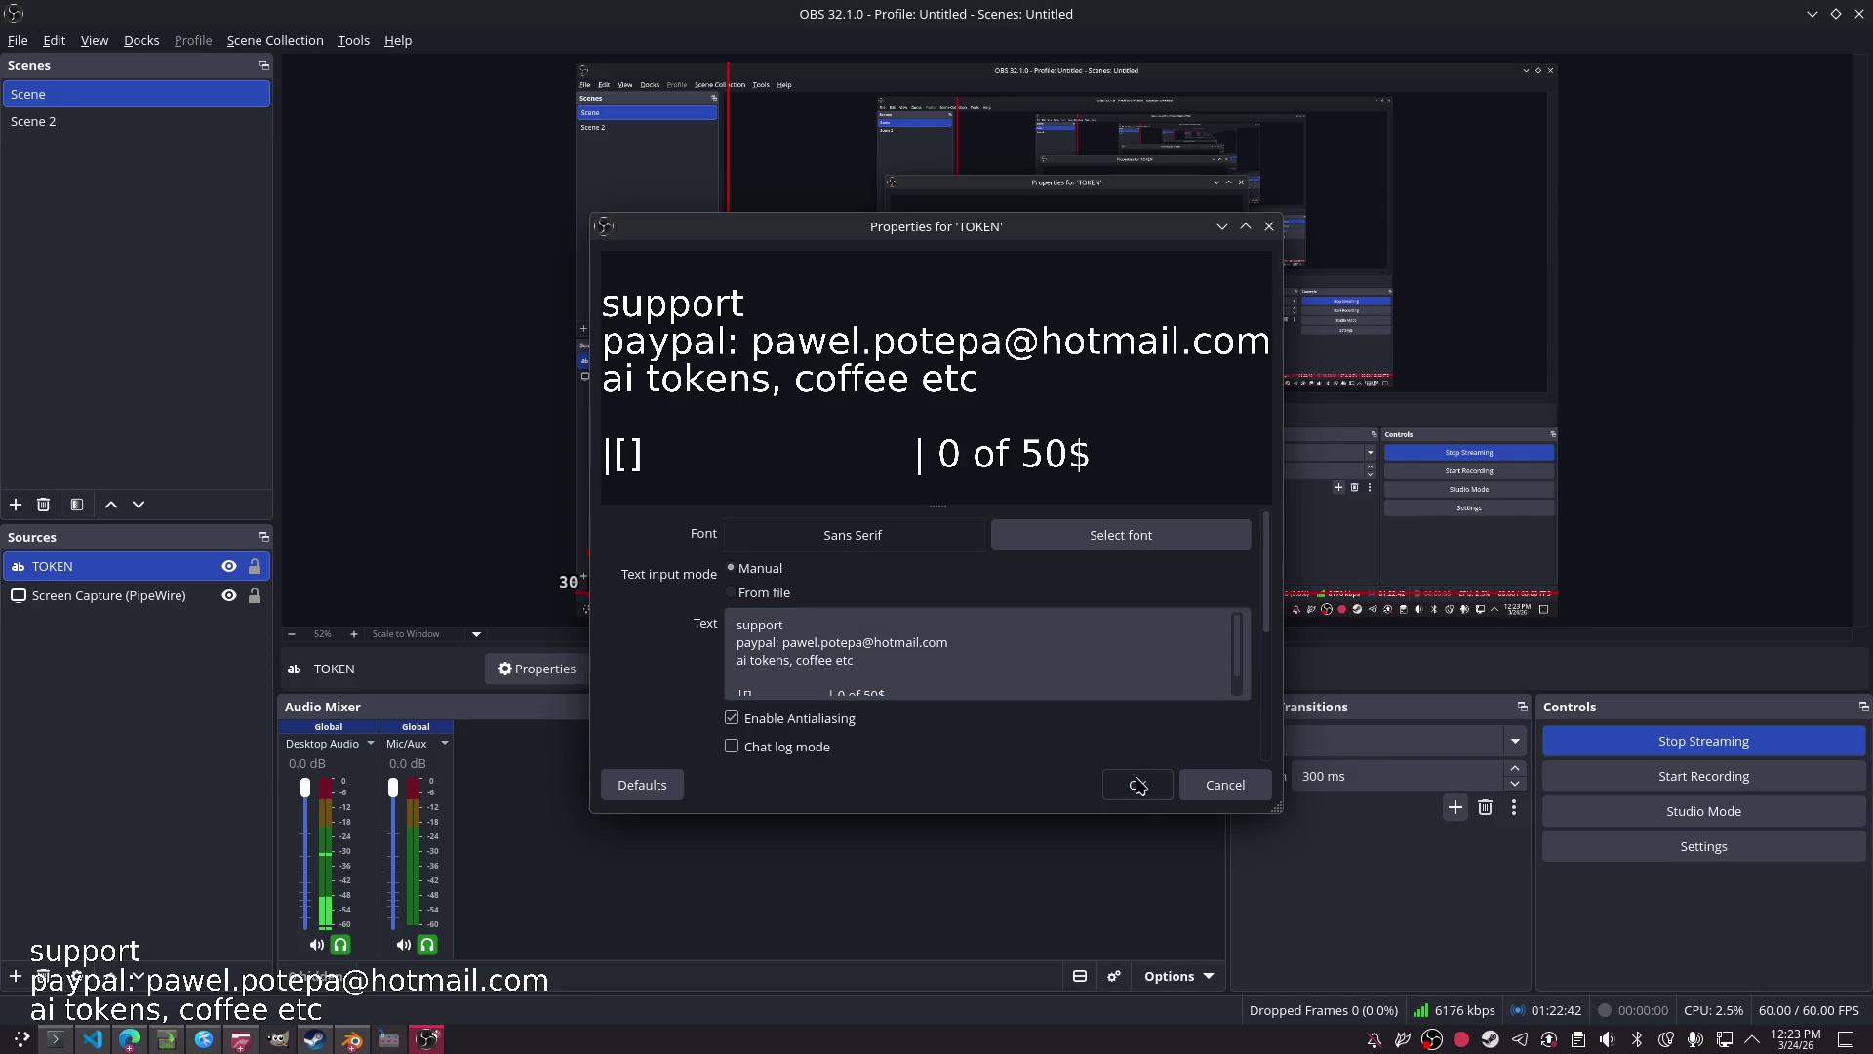
Replace the old bar characters with a wide '[ ]' bracket before '0 of 50$' and apply
scroll(839, 674, "down", 1)
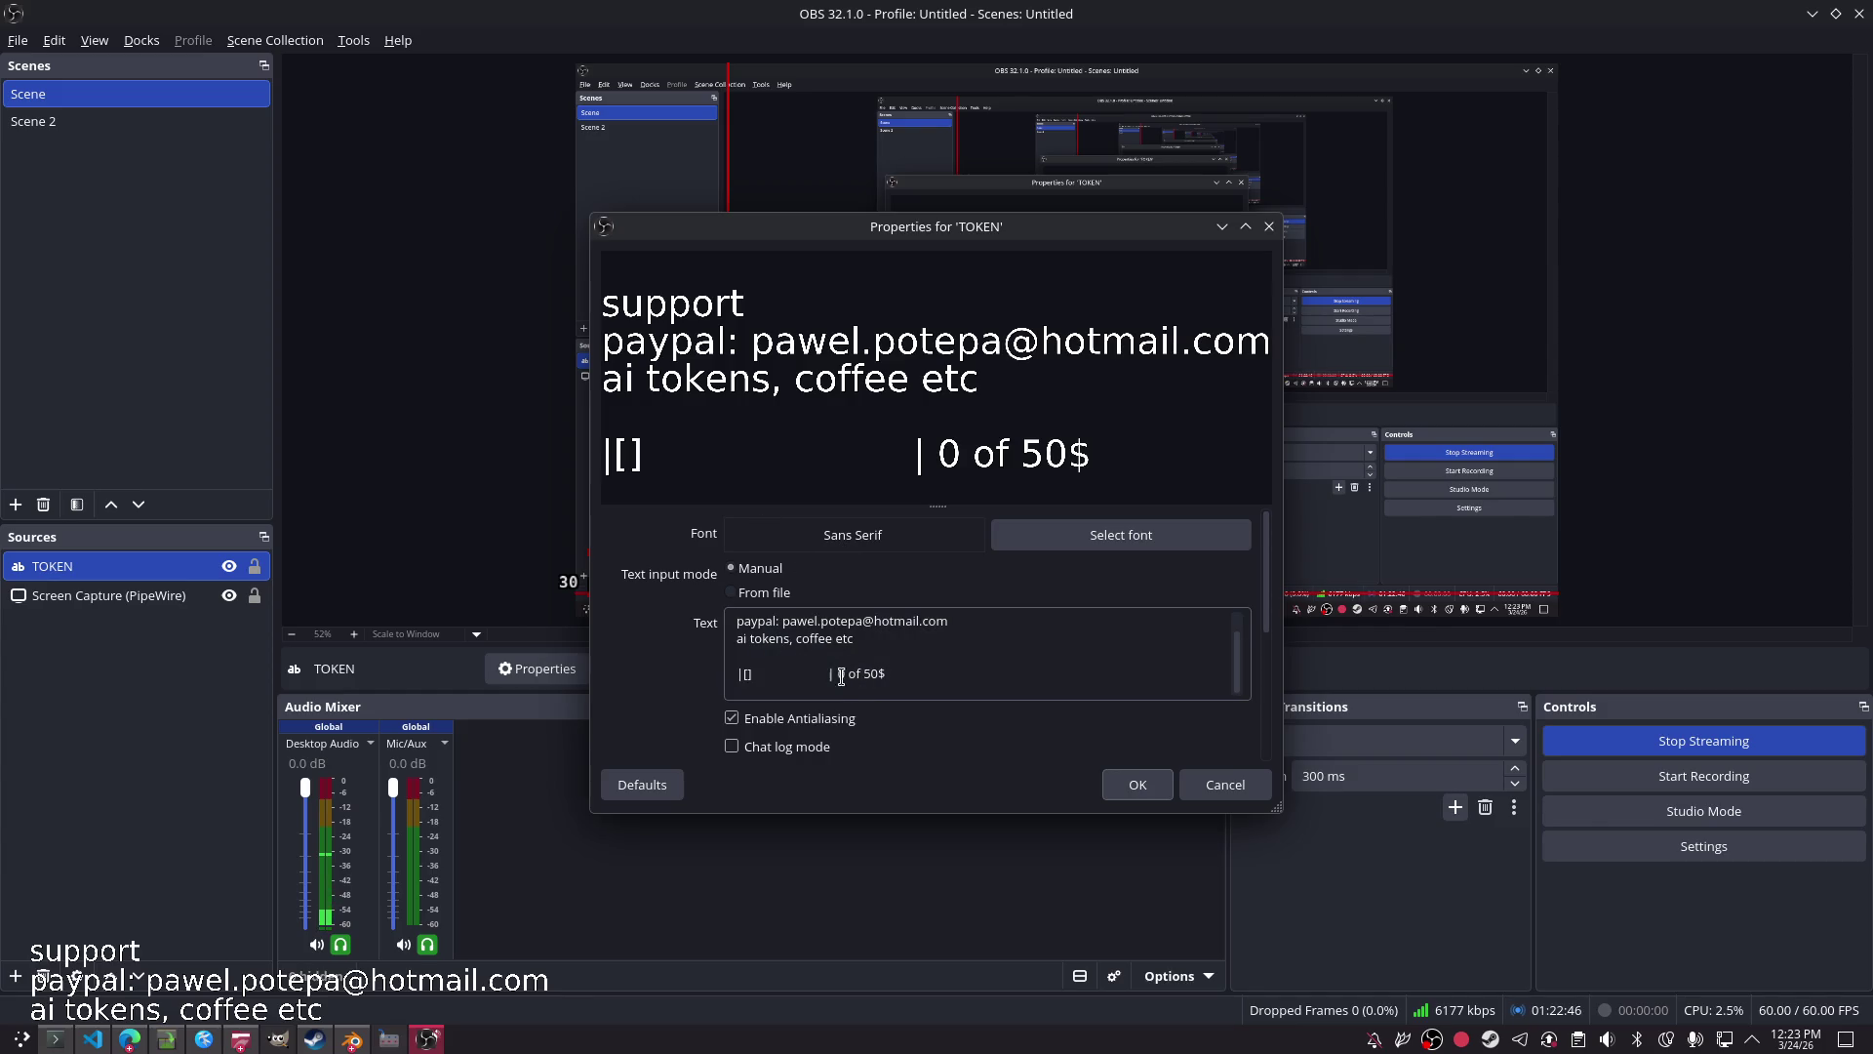
key("shift+Home")
key("End")
left_click_drag(758, 676, 837, 710)
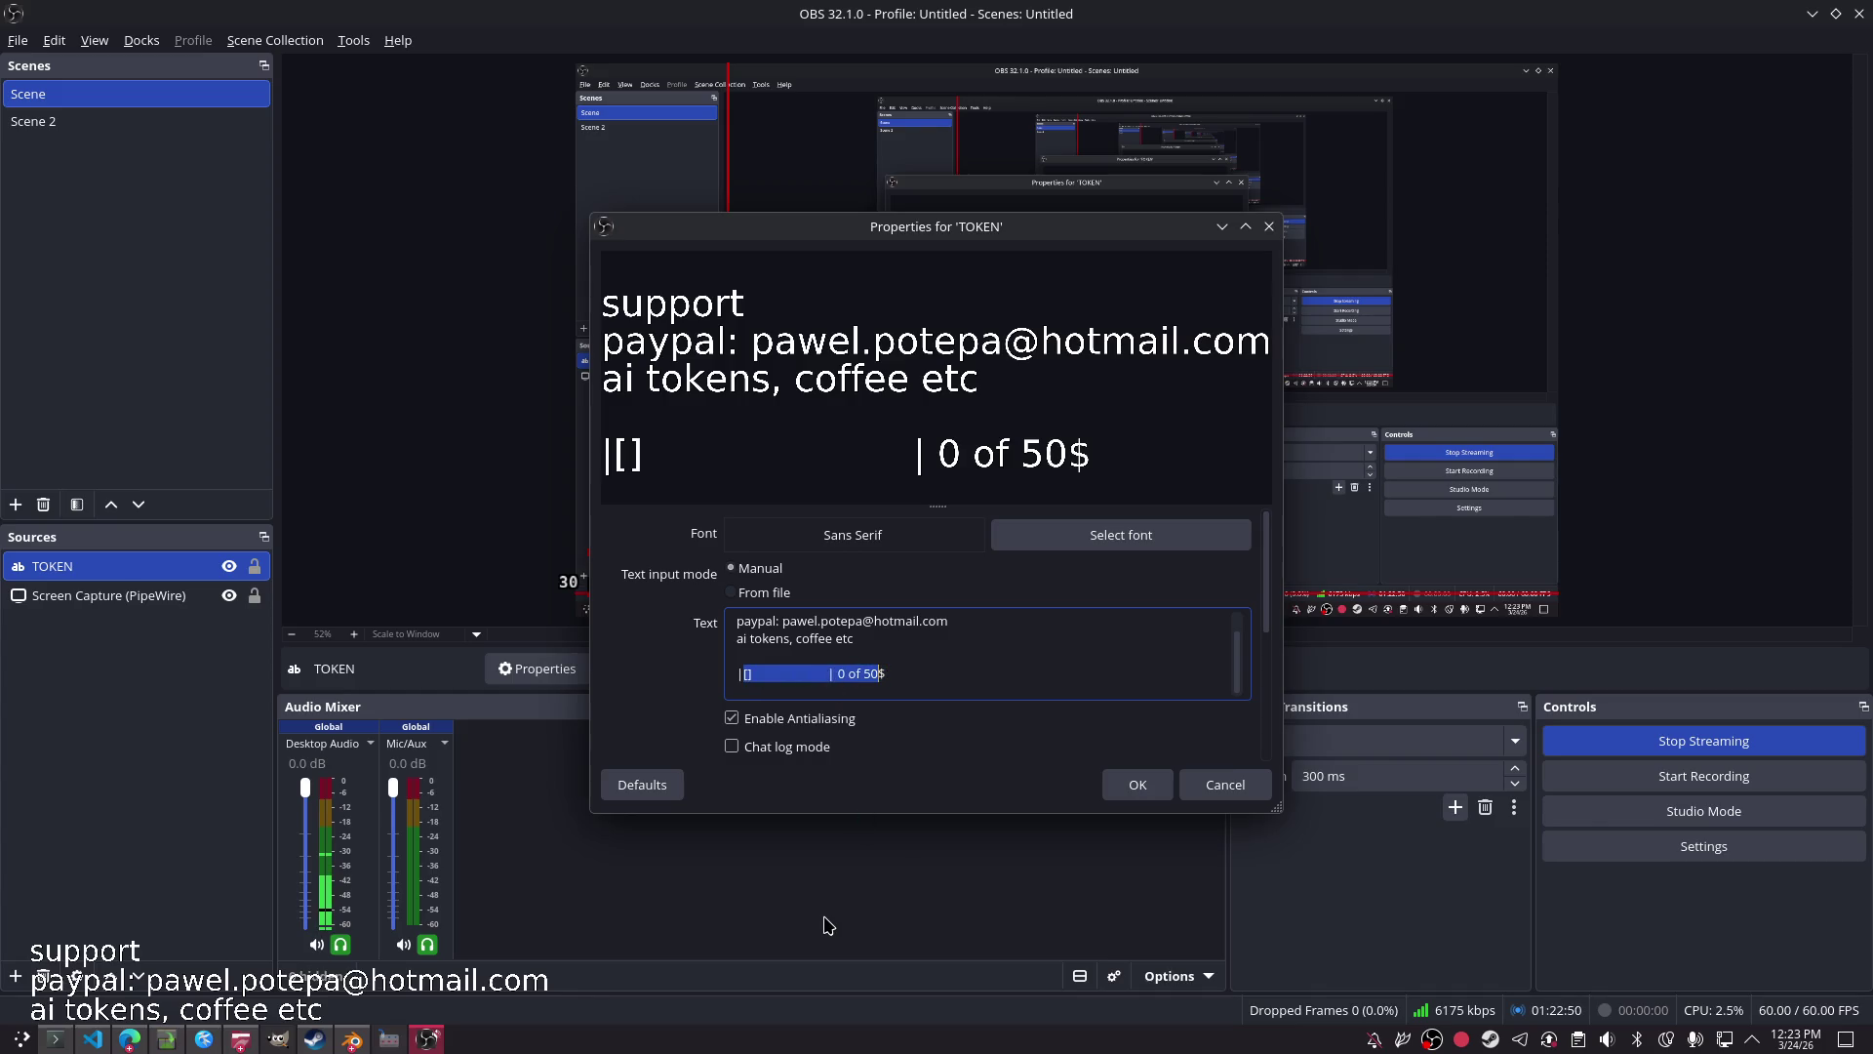
key("End")
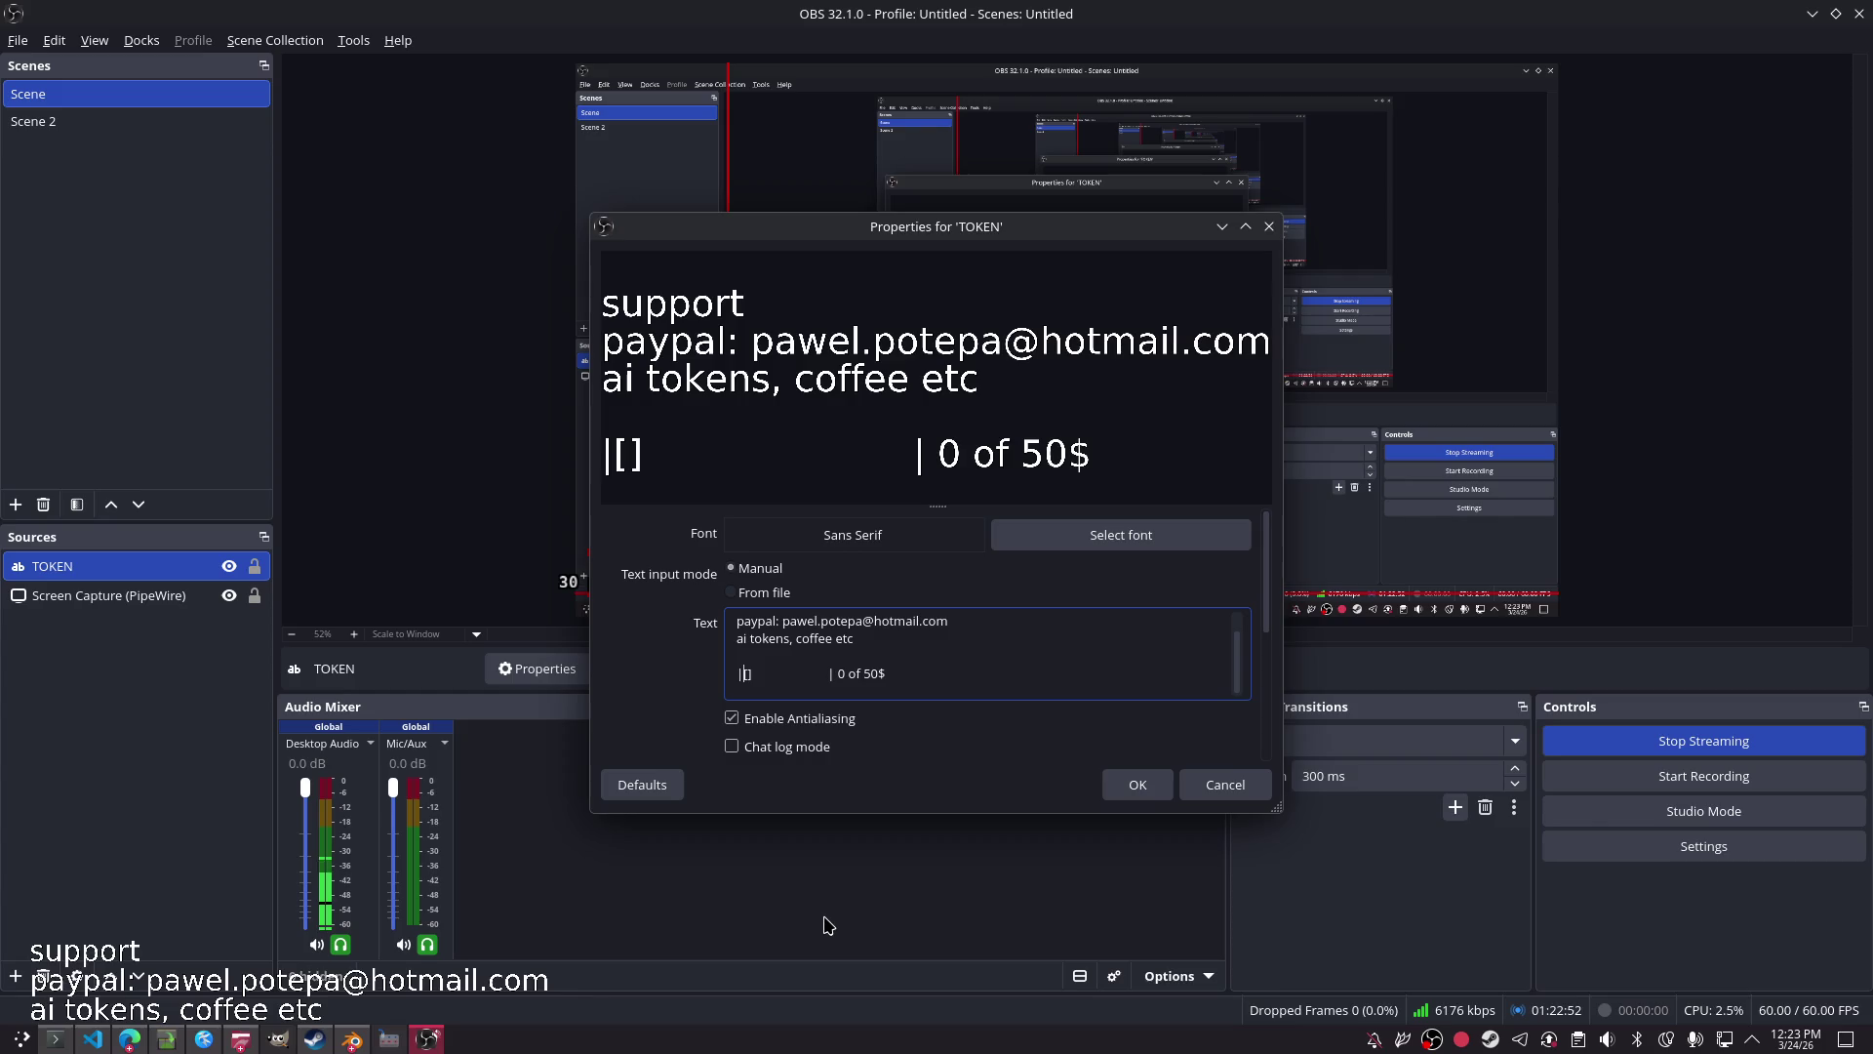
key("Delete")
key("Delete")
key("Delete")
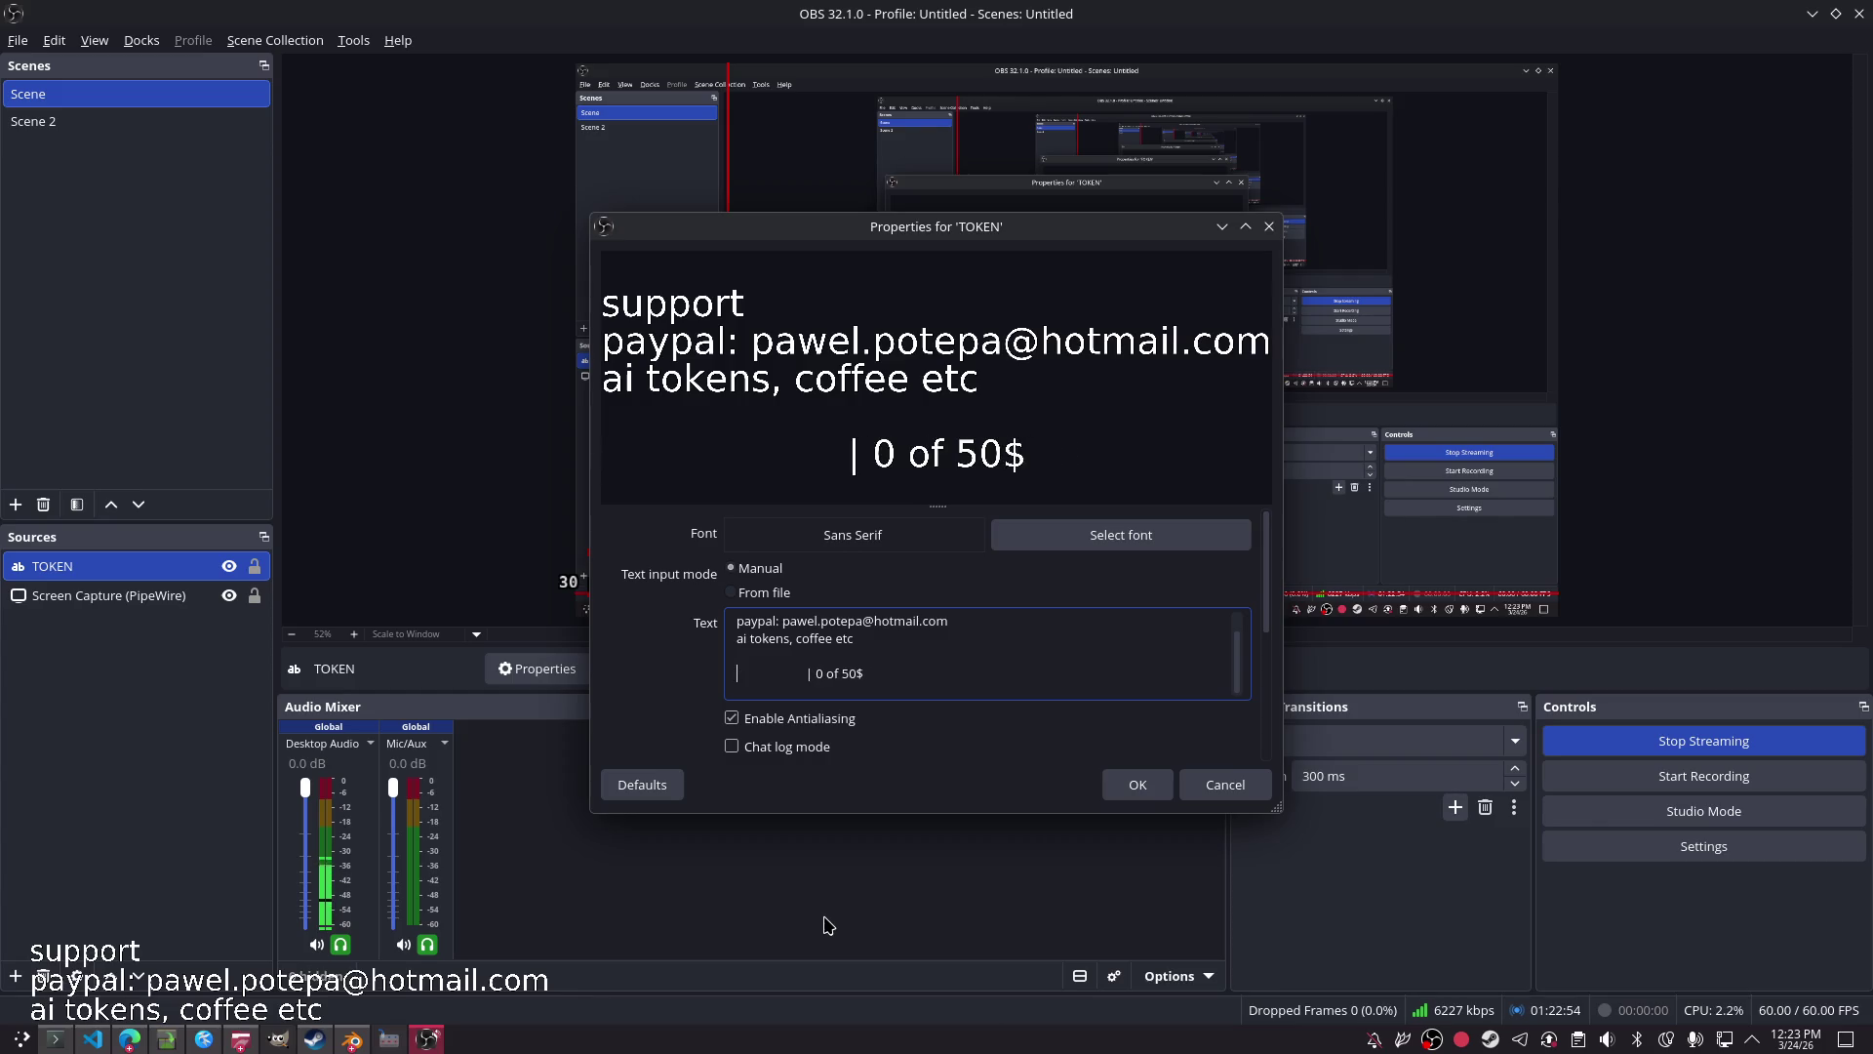
key("Delete")
key("Delete")
key("Delete")
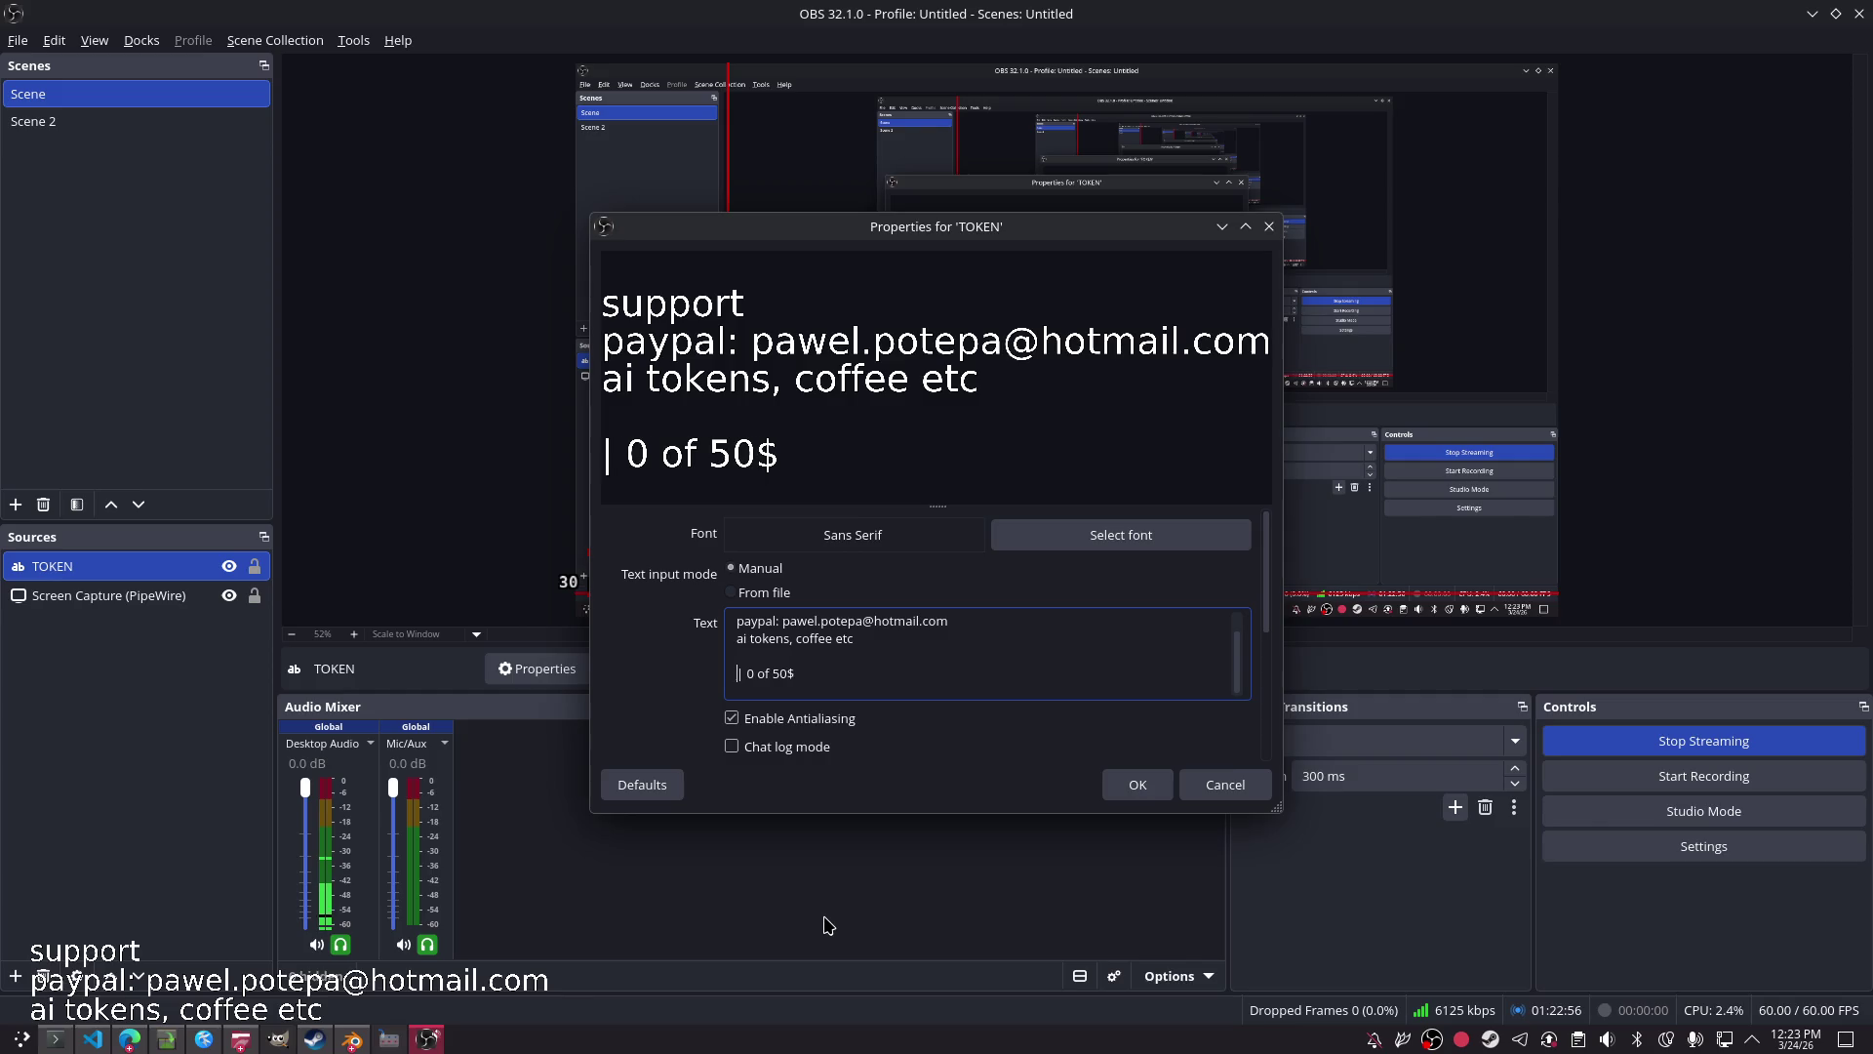
type("[")
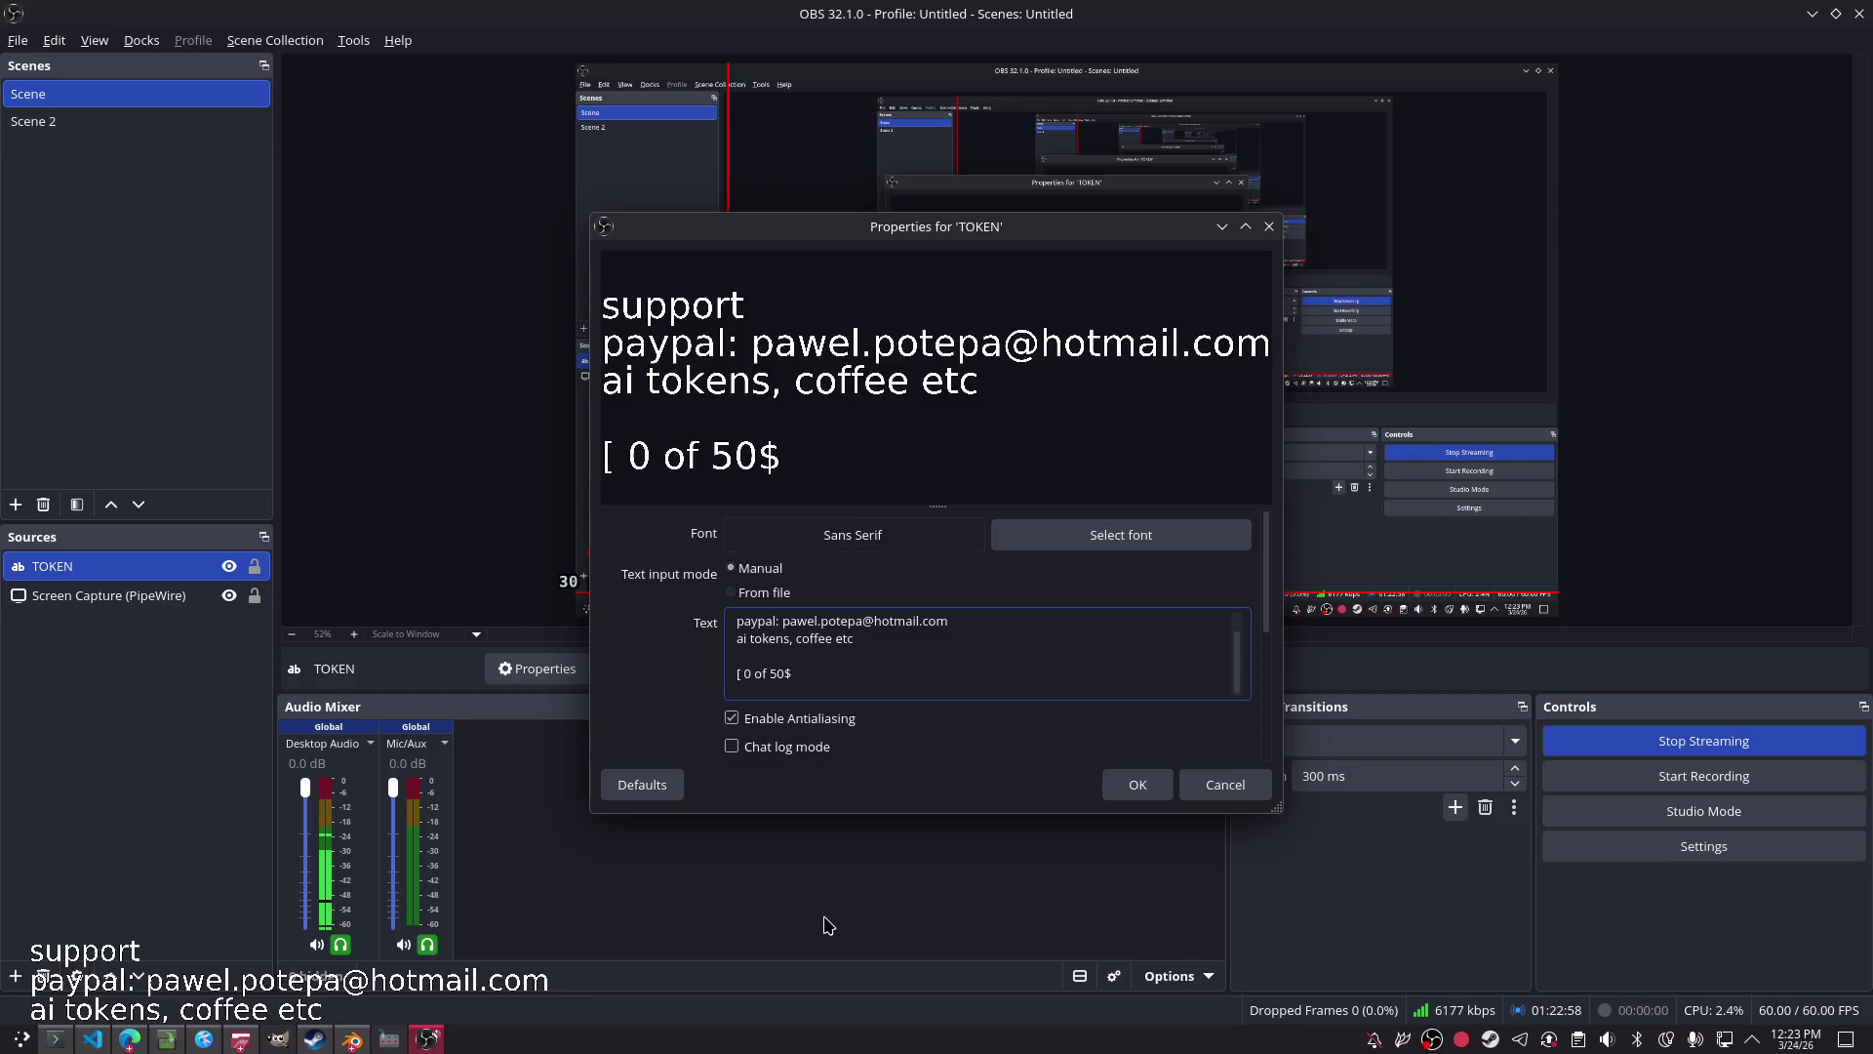
key("Delete")
type("]")
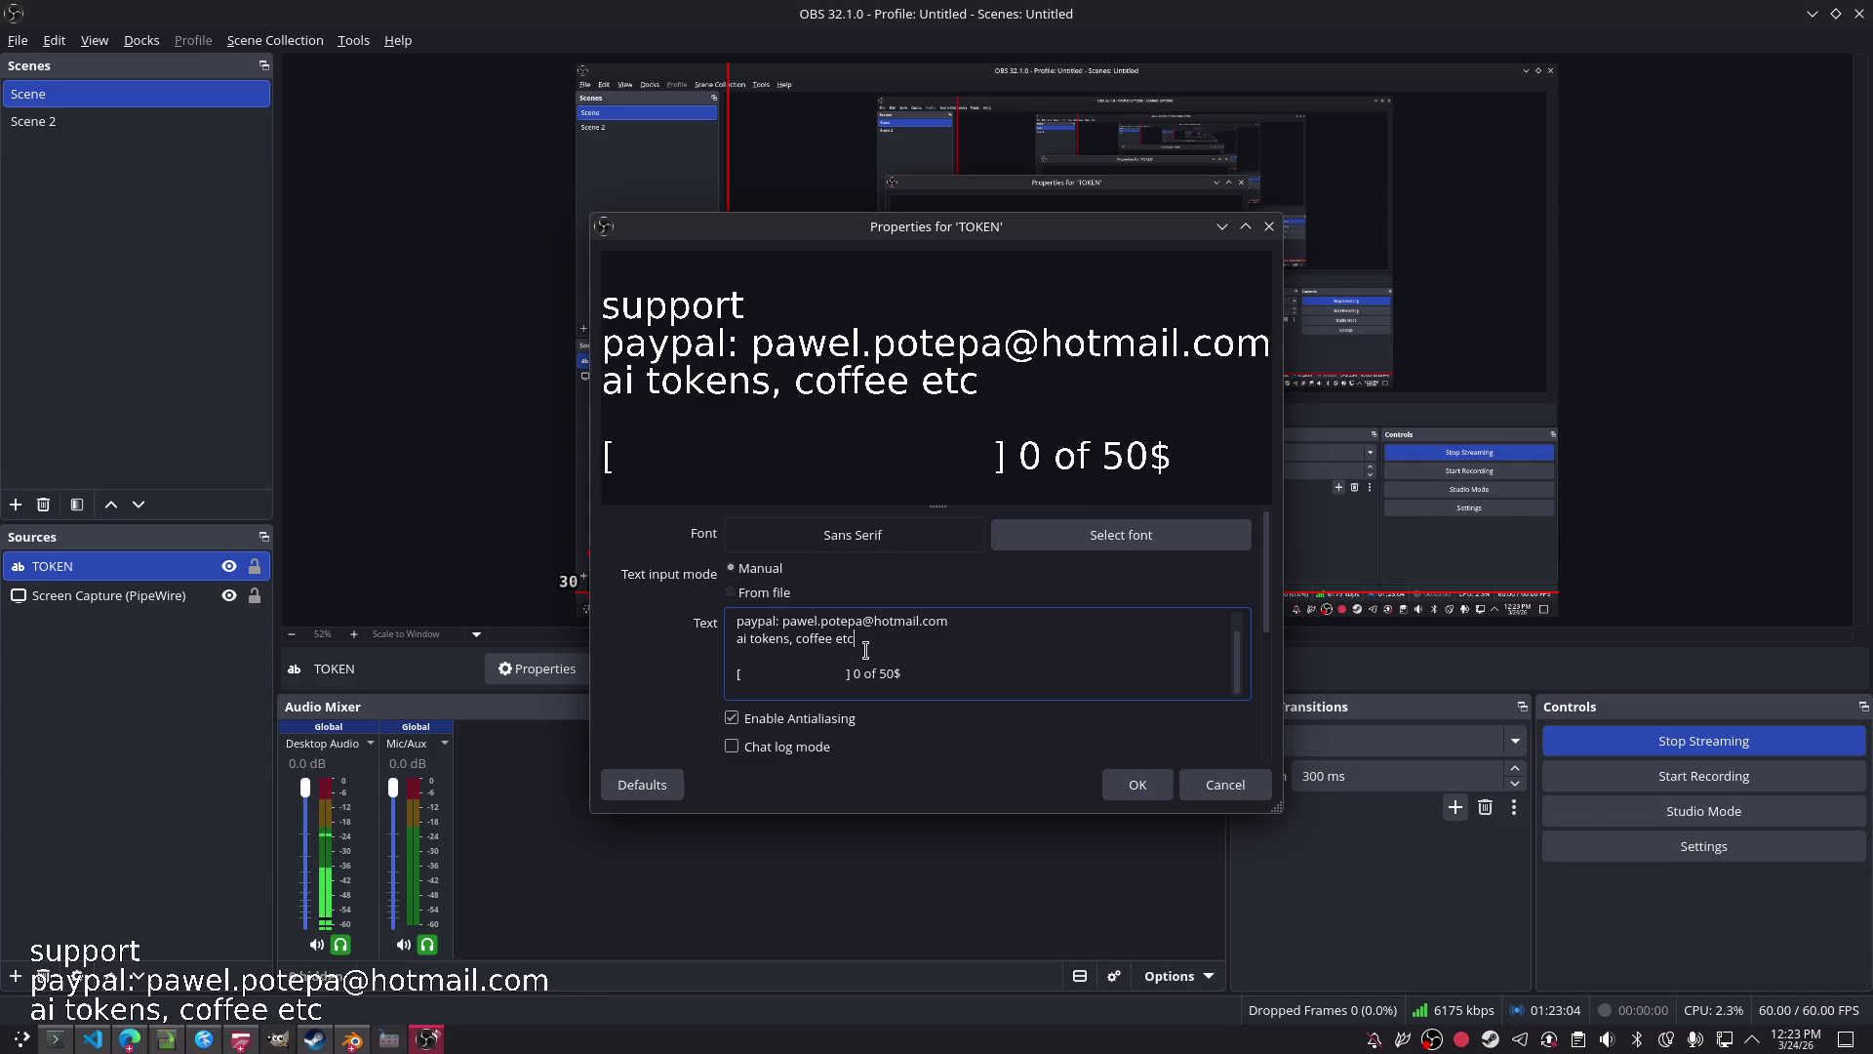
left_click(834, 644)
left_click(930, 657)
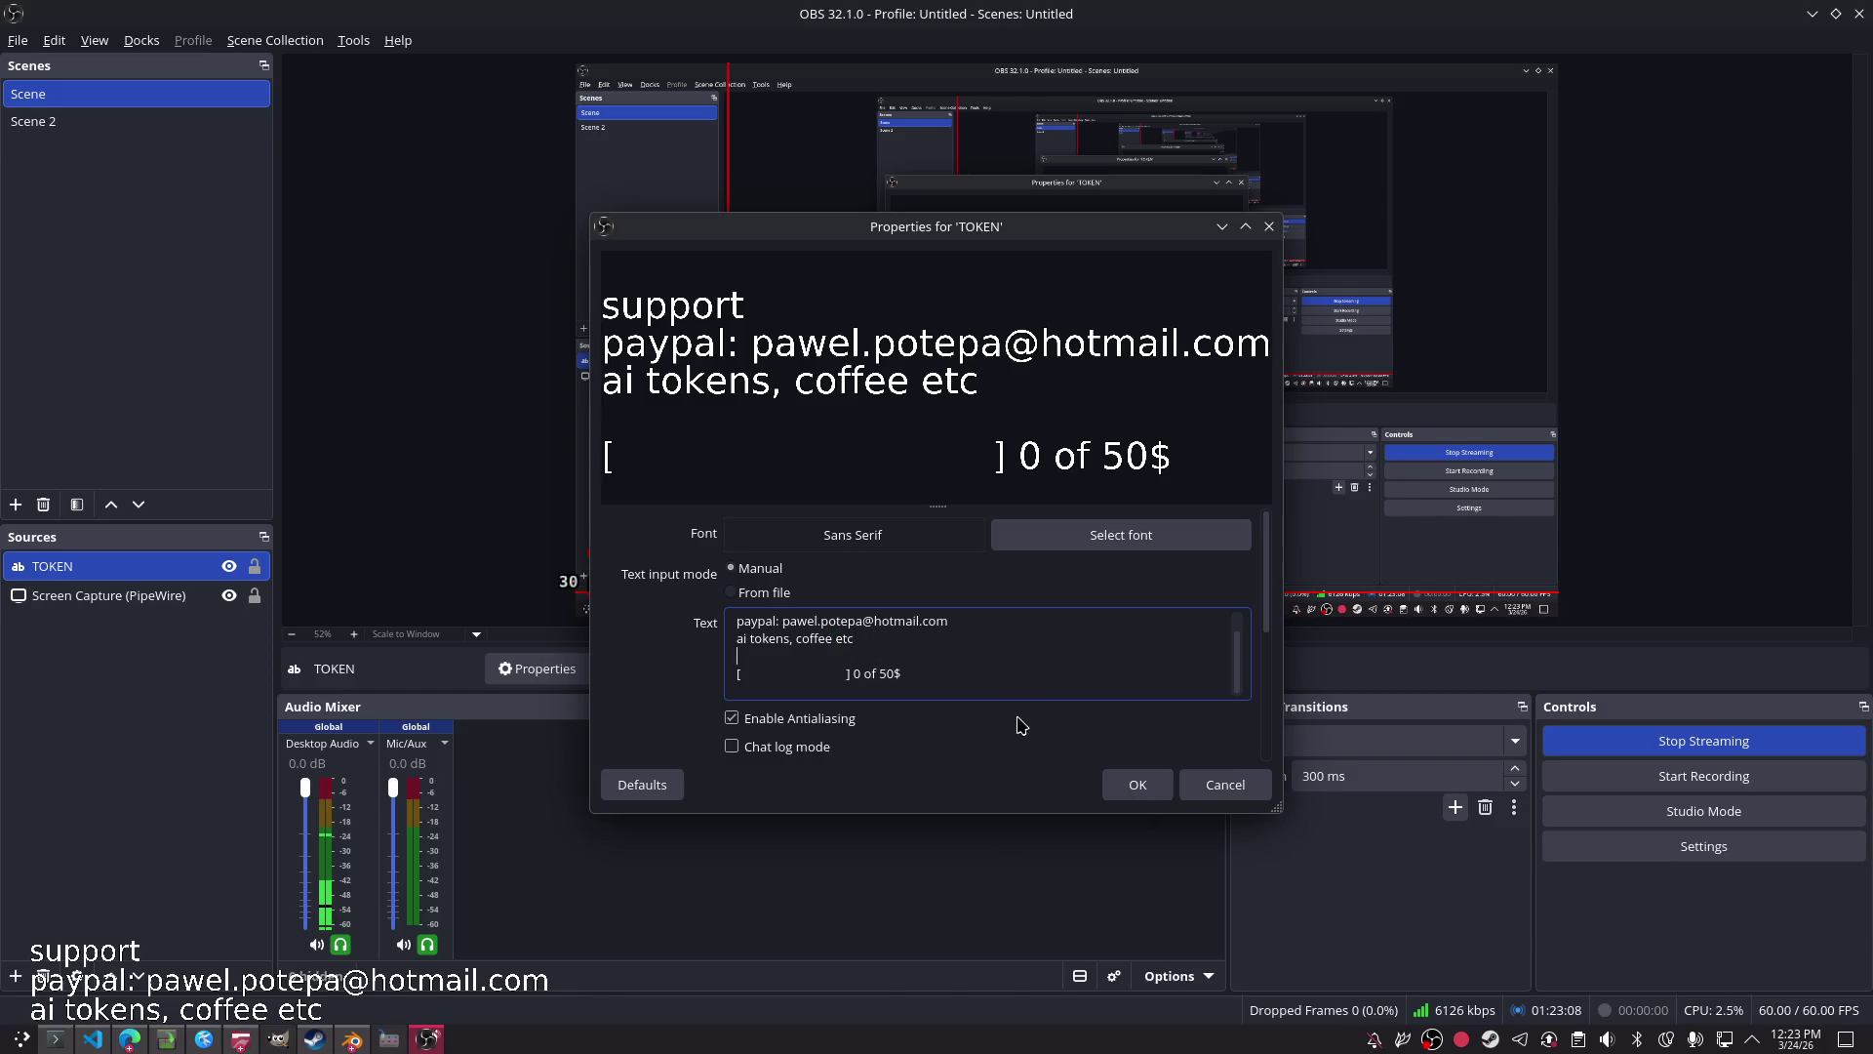
left_click(1131, 785)
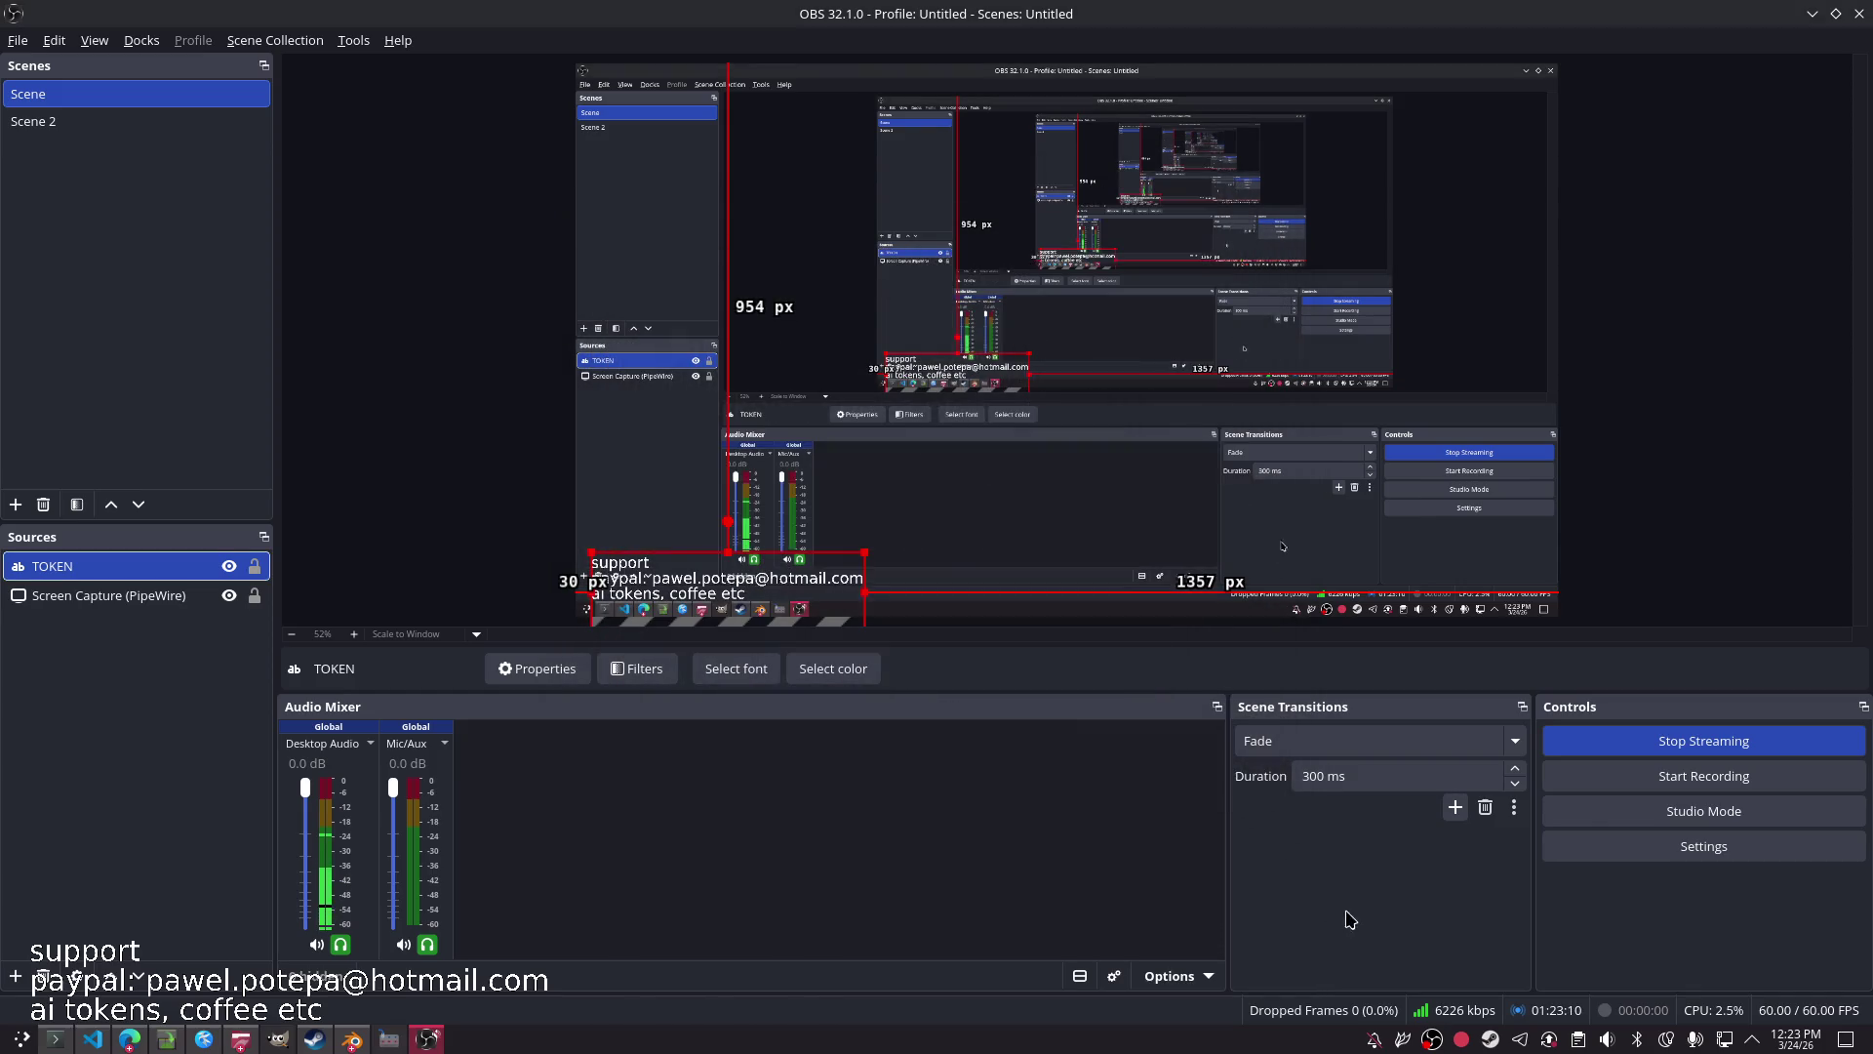
Raise TOKEN to 38 px from left and 230 px above bottom, leaving it selected
left_click(1610, 585)
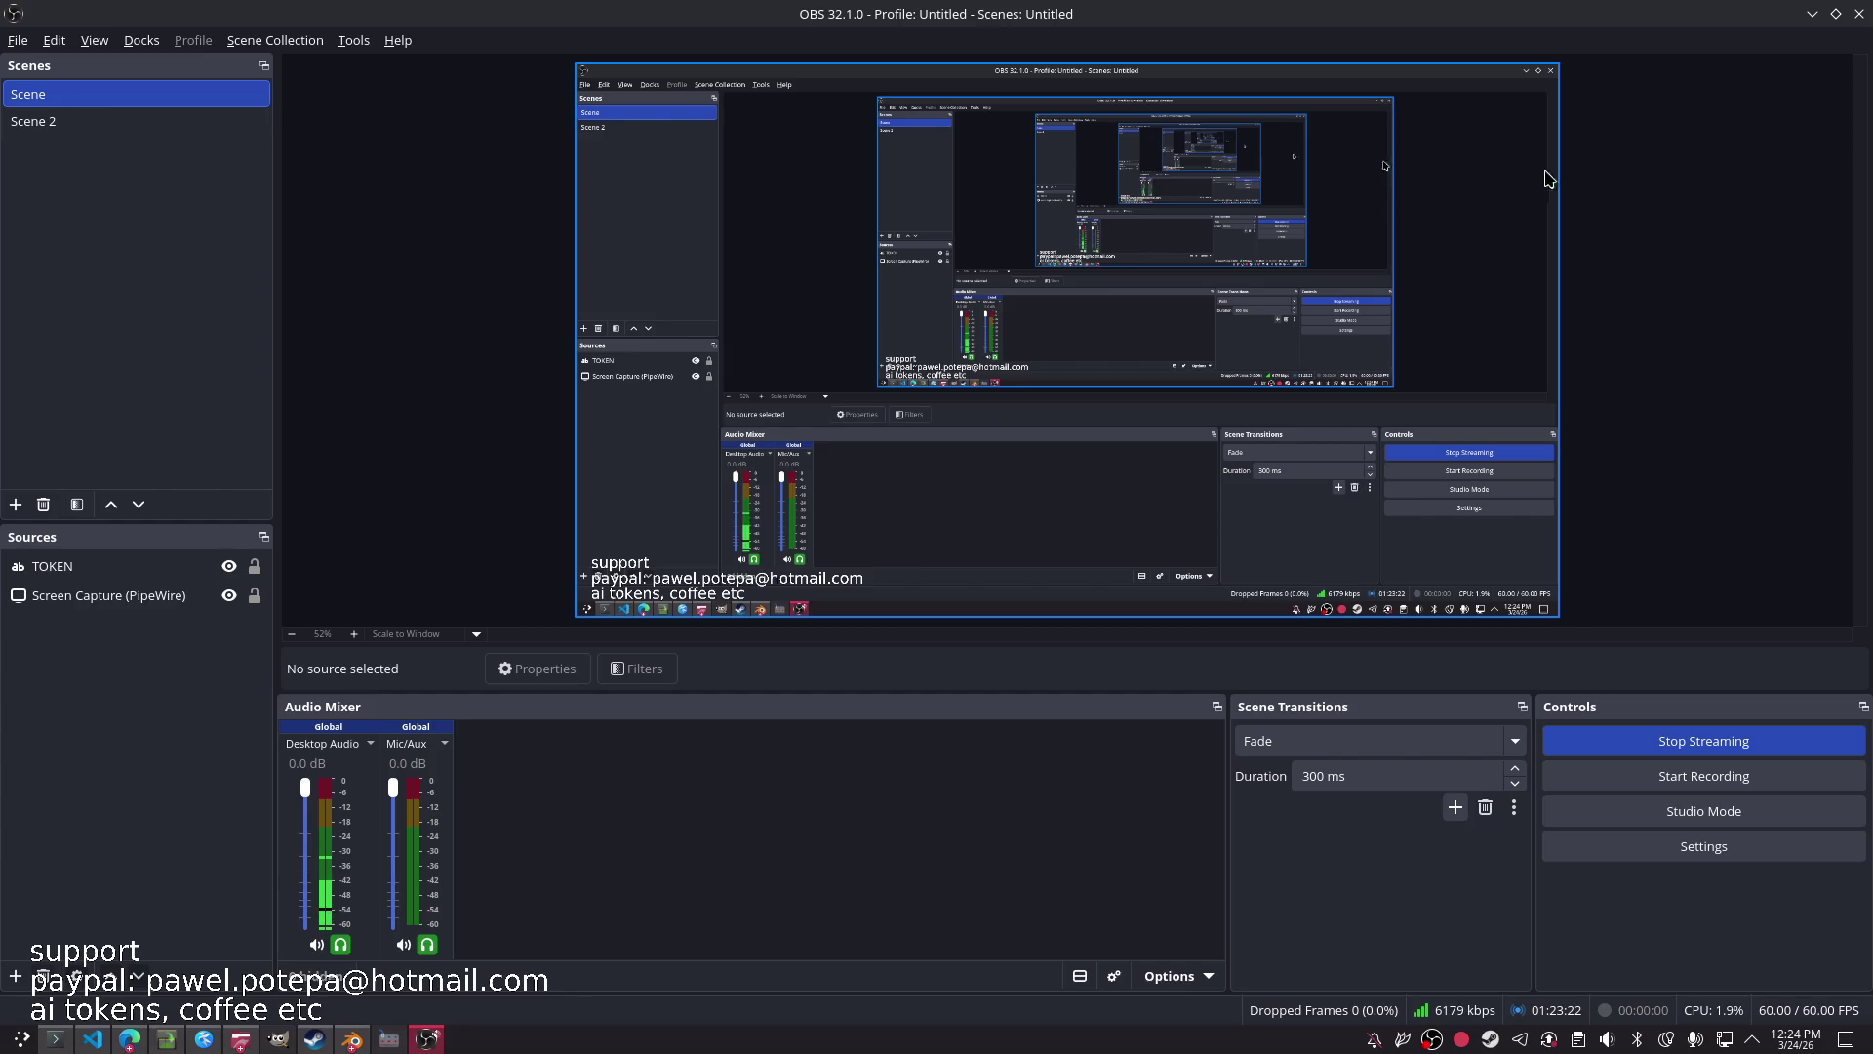
left_click(647, 583)
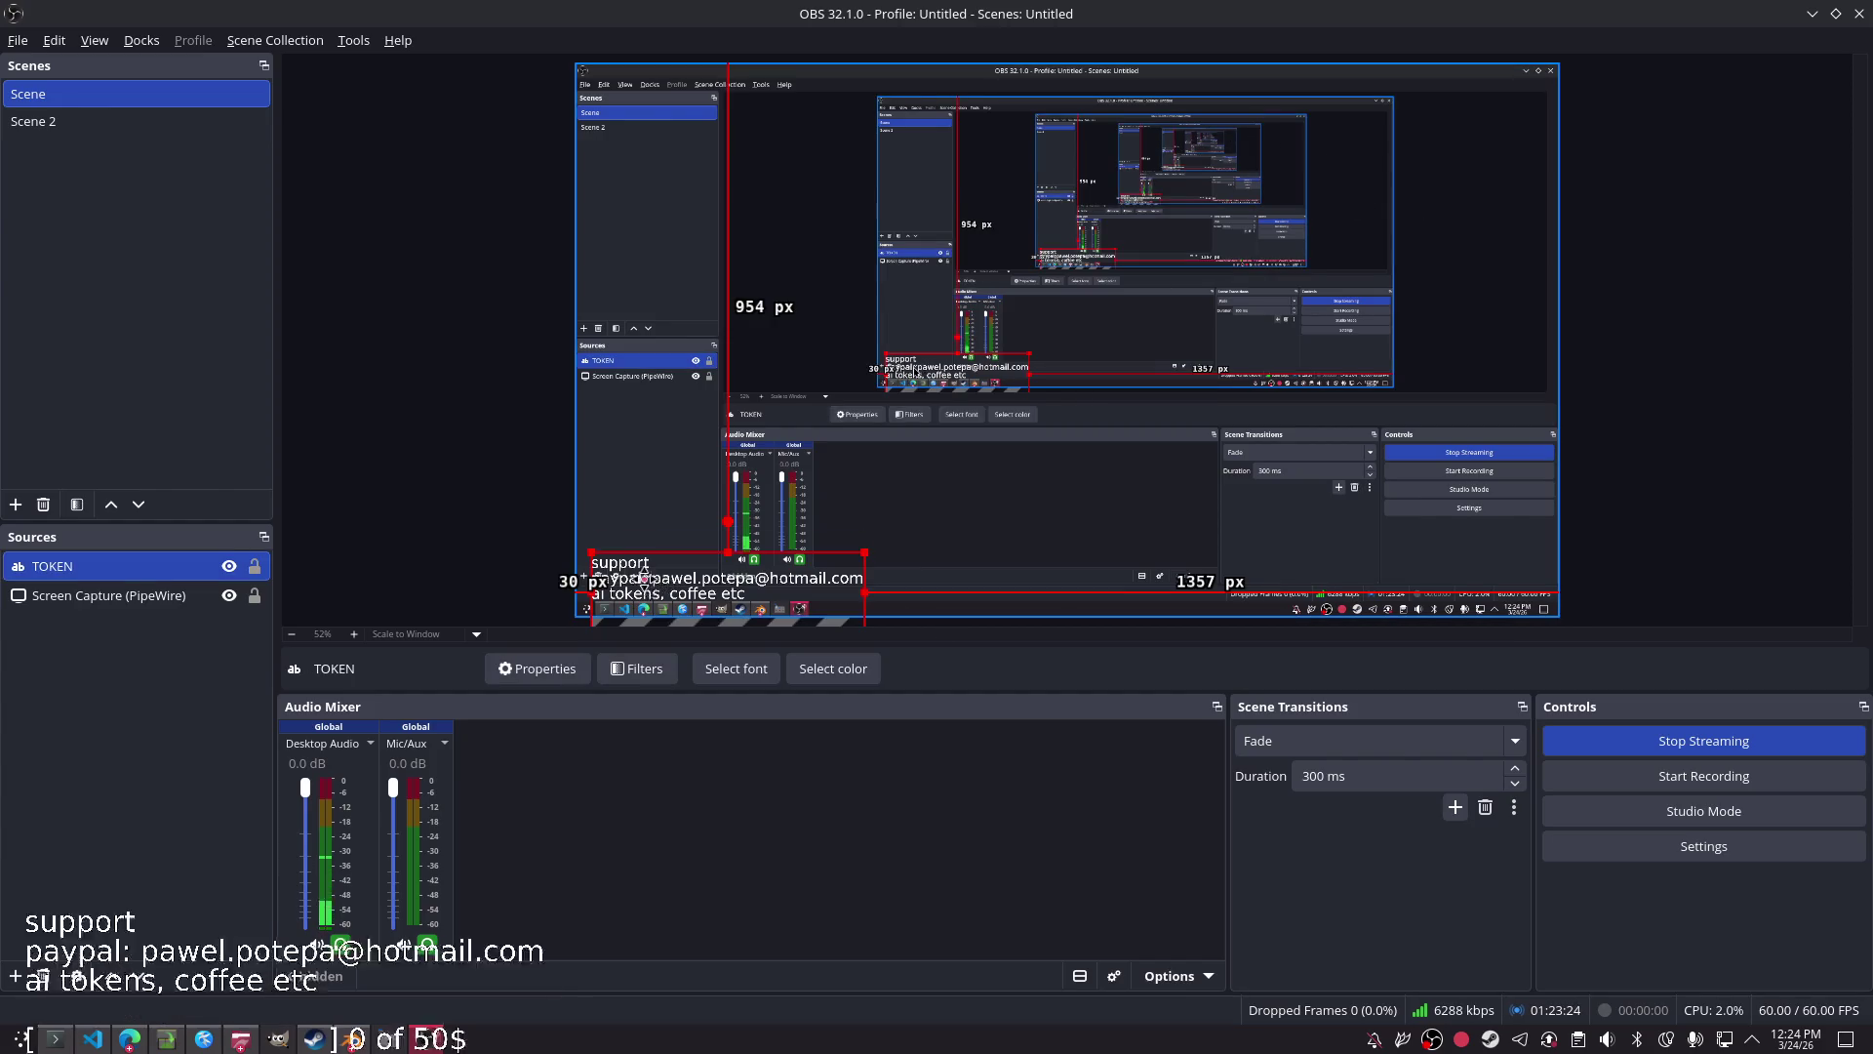
left_click_drag(641, 503, 639, 575)
left_click(840, 612)
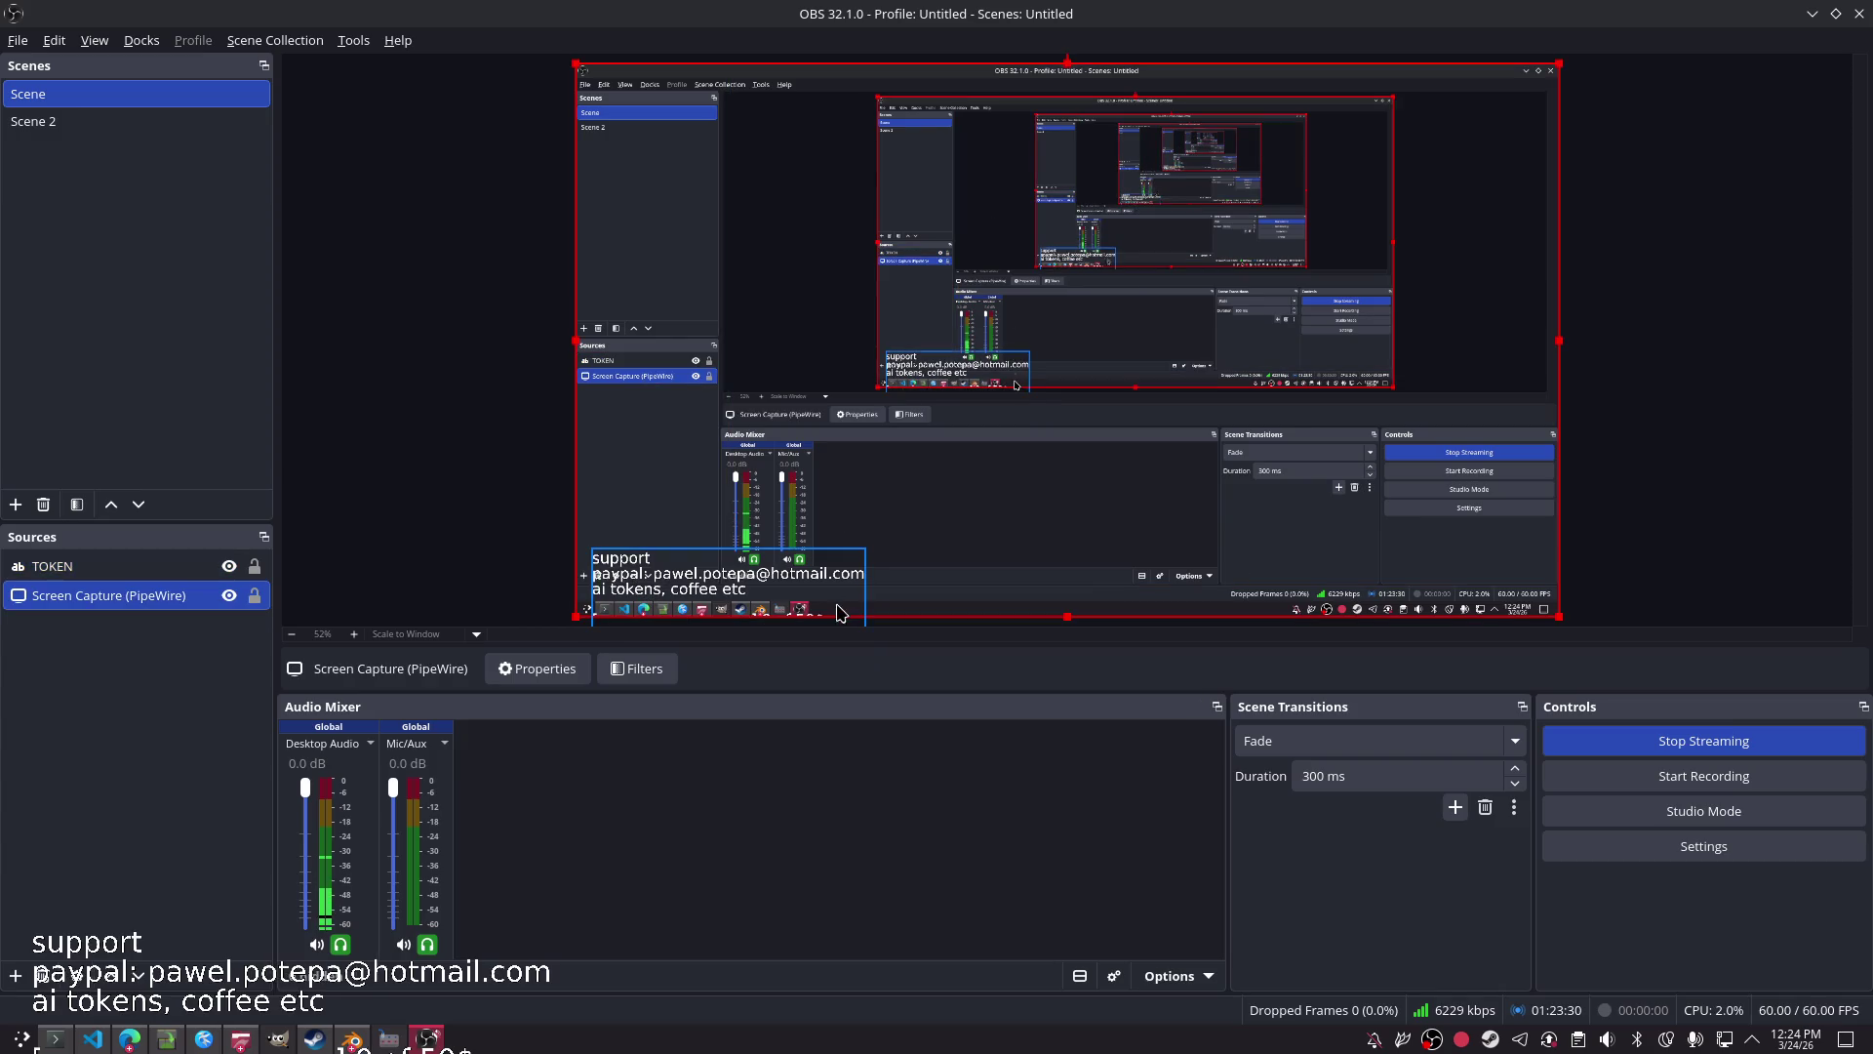
left_click(683, 566)
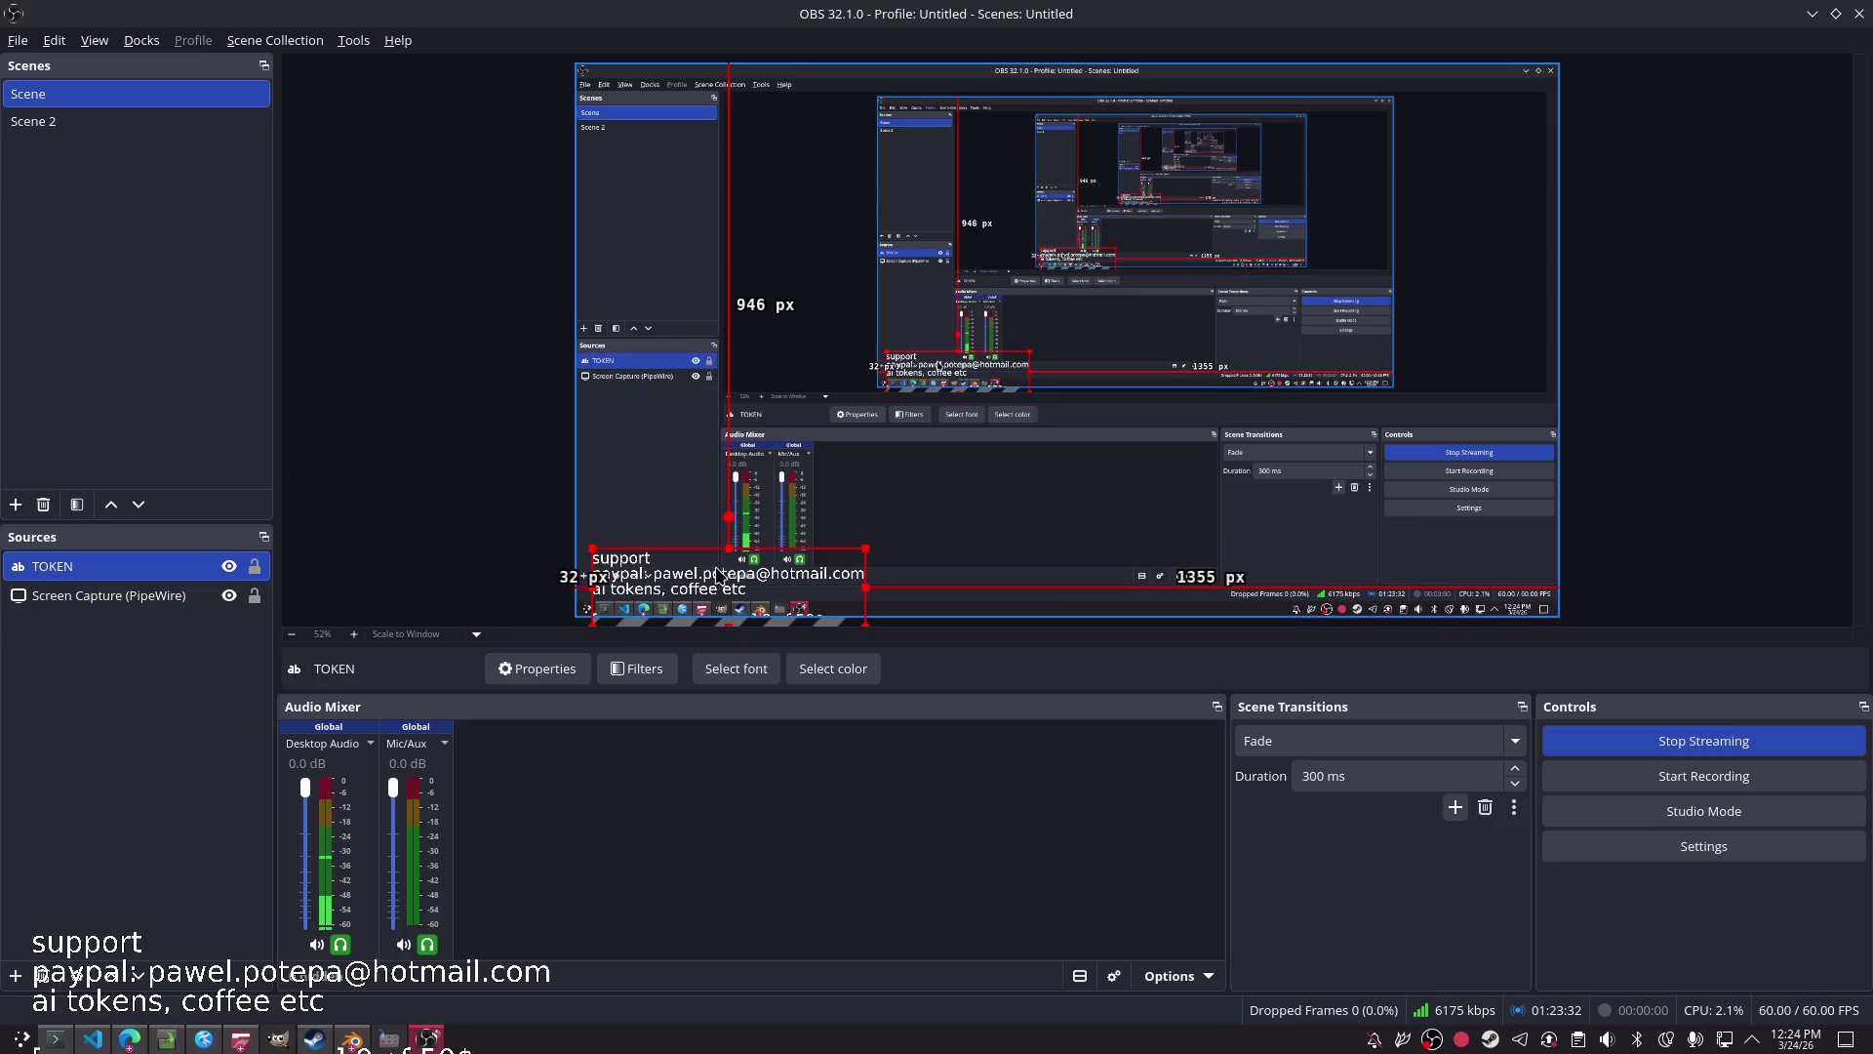
left_click_drag(646, 583, 662, 447)
left_click(686, 447)
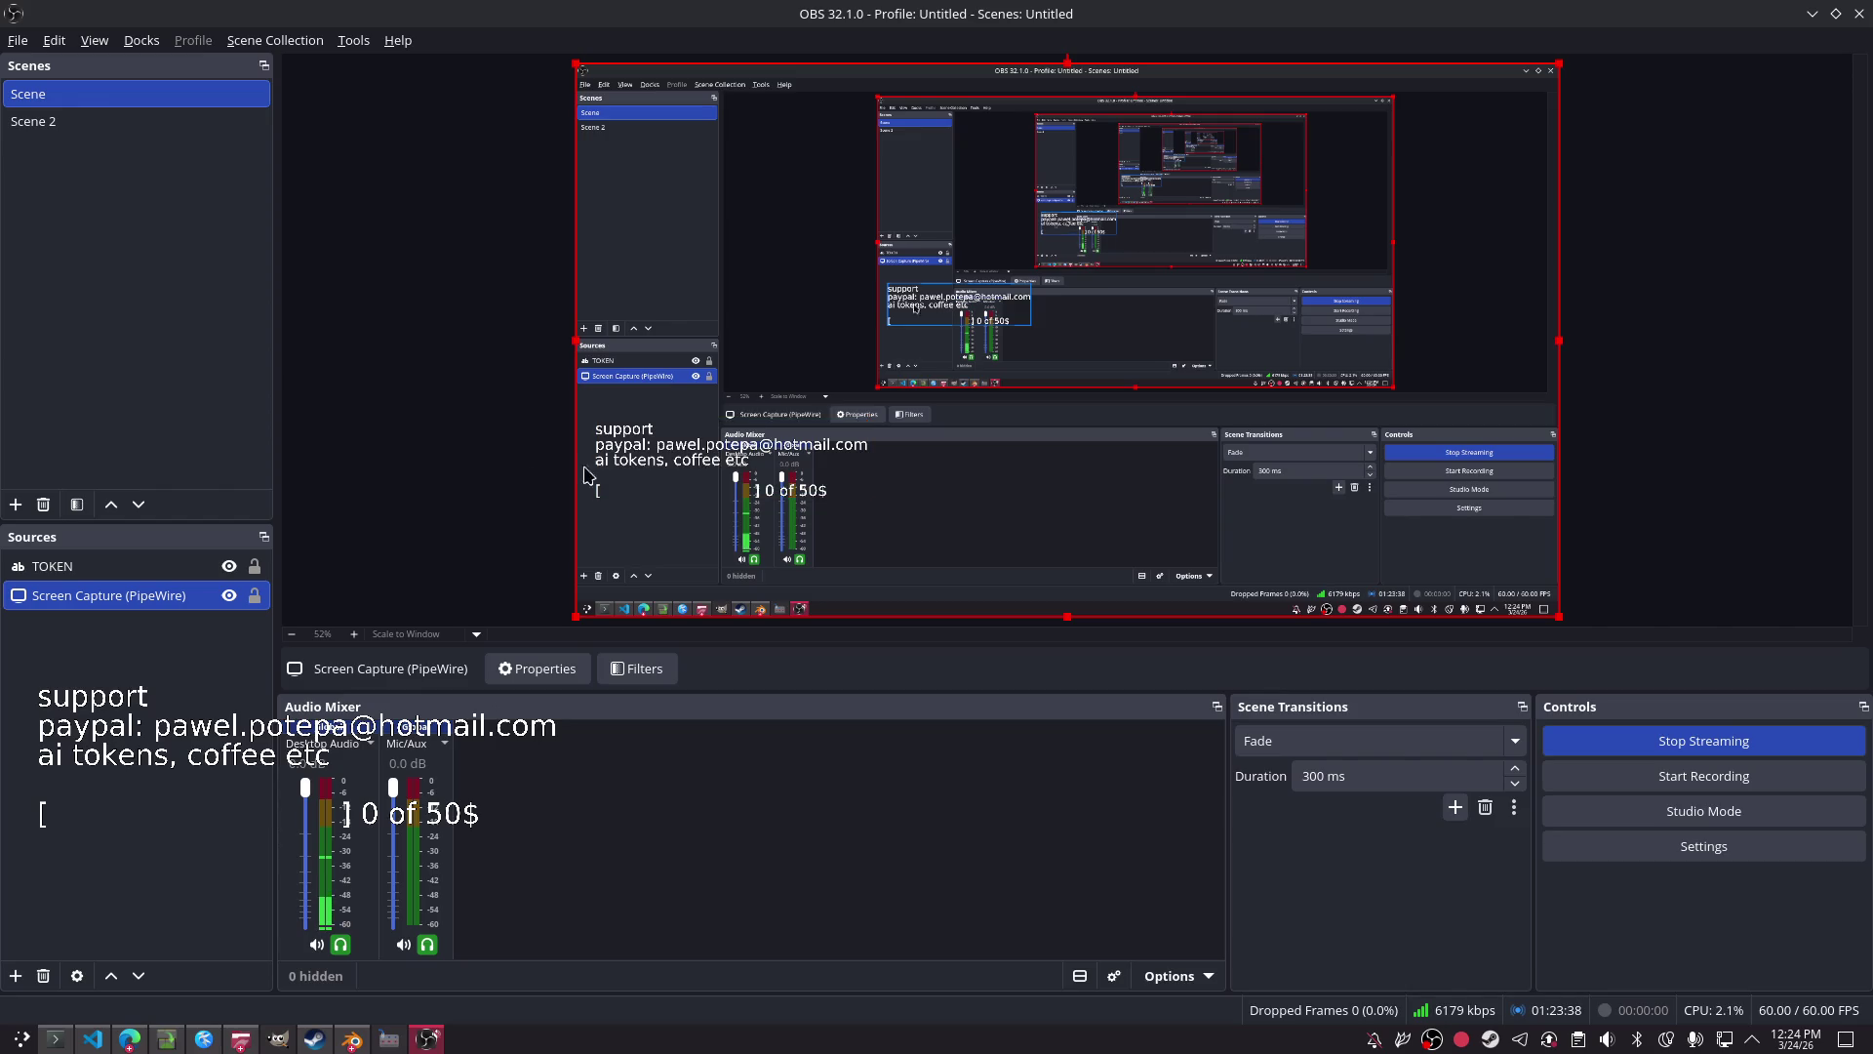
left_click(683, 453)
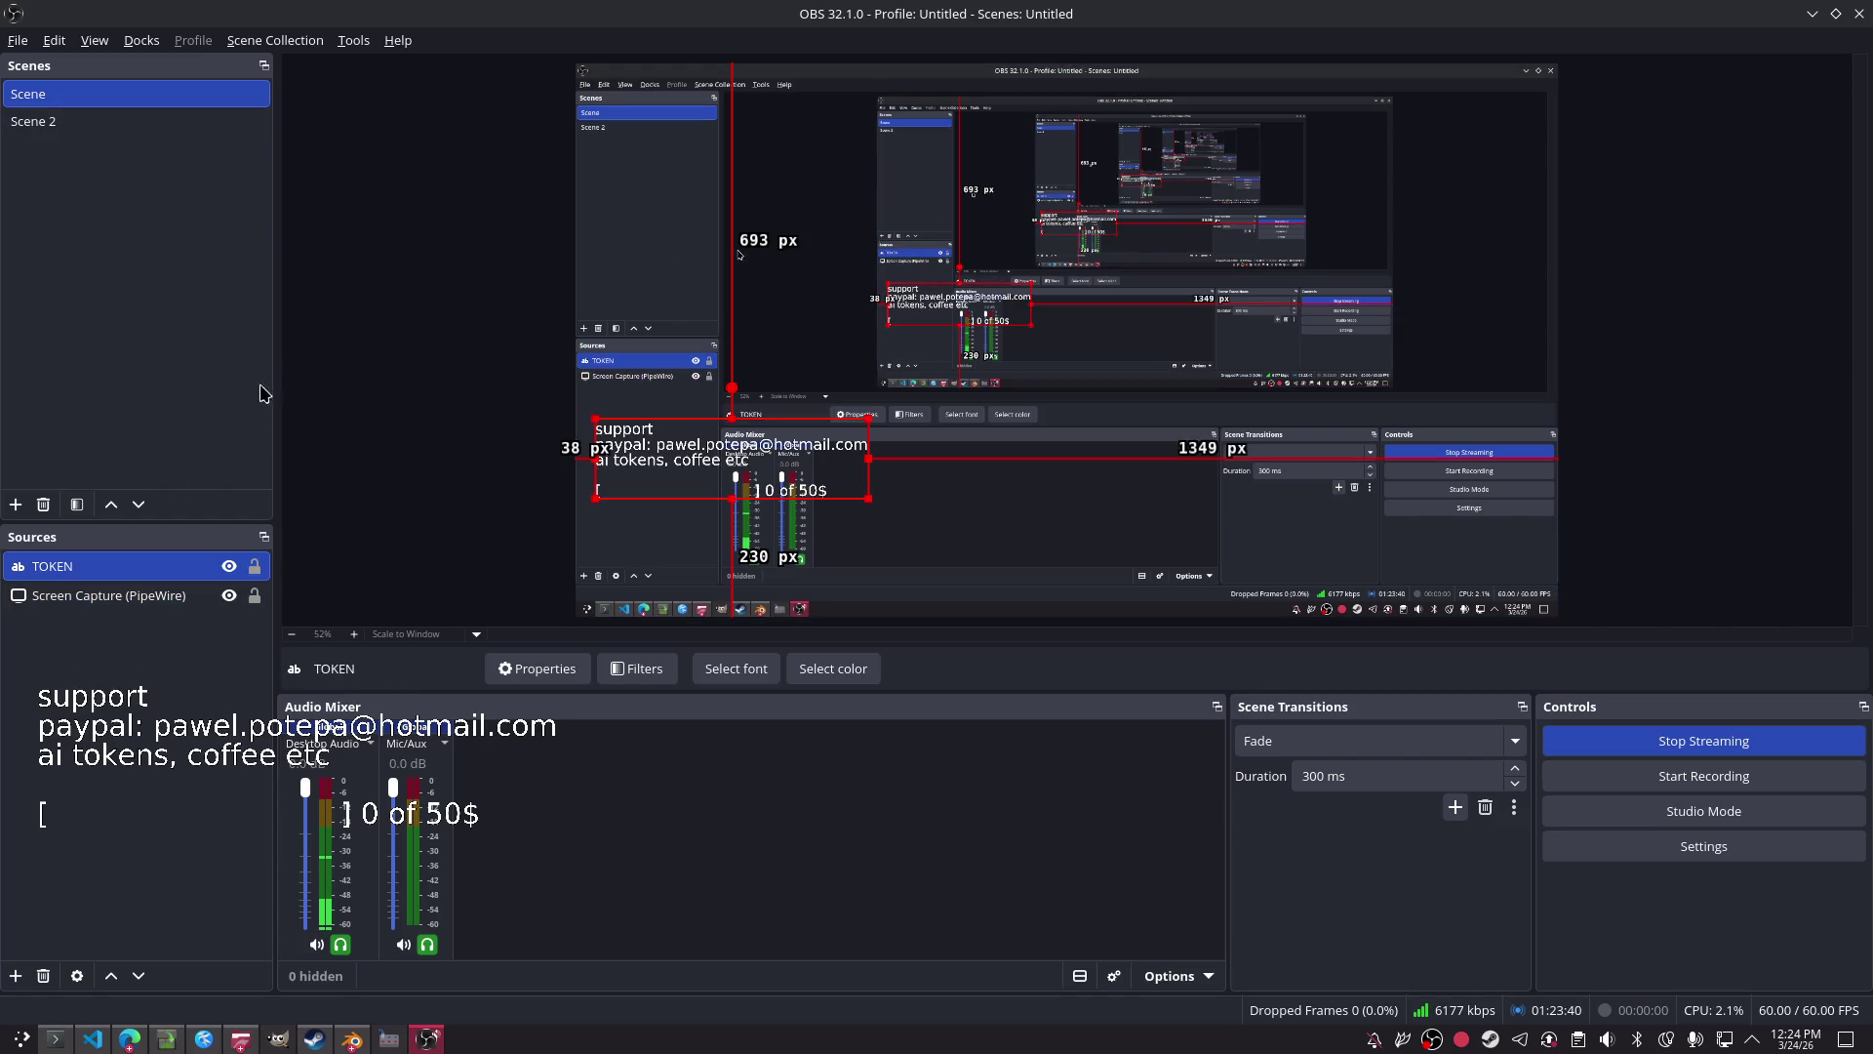
Add a new line 'every supported will be listed in credits scene' to TOKEN's text and apply it
double_click(116, 568)
scroll(974, 656, "down", 3)
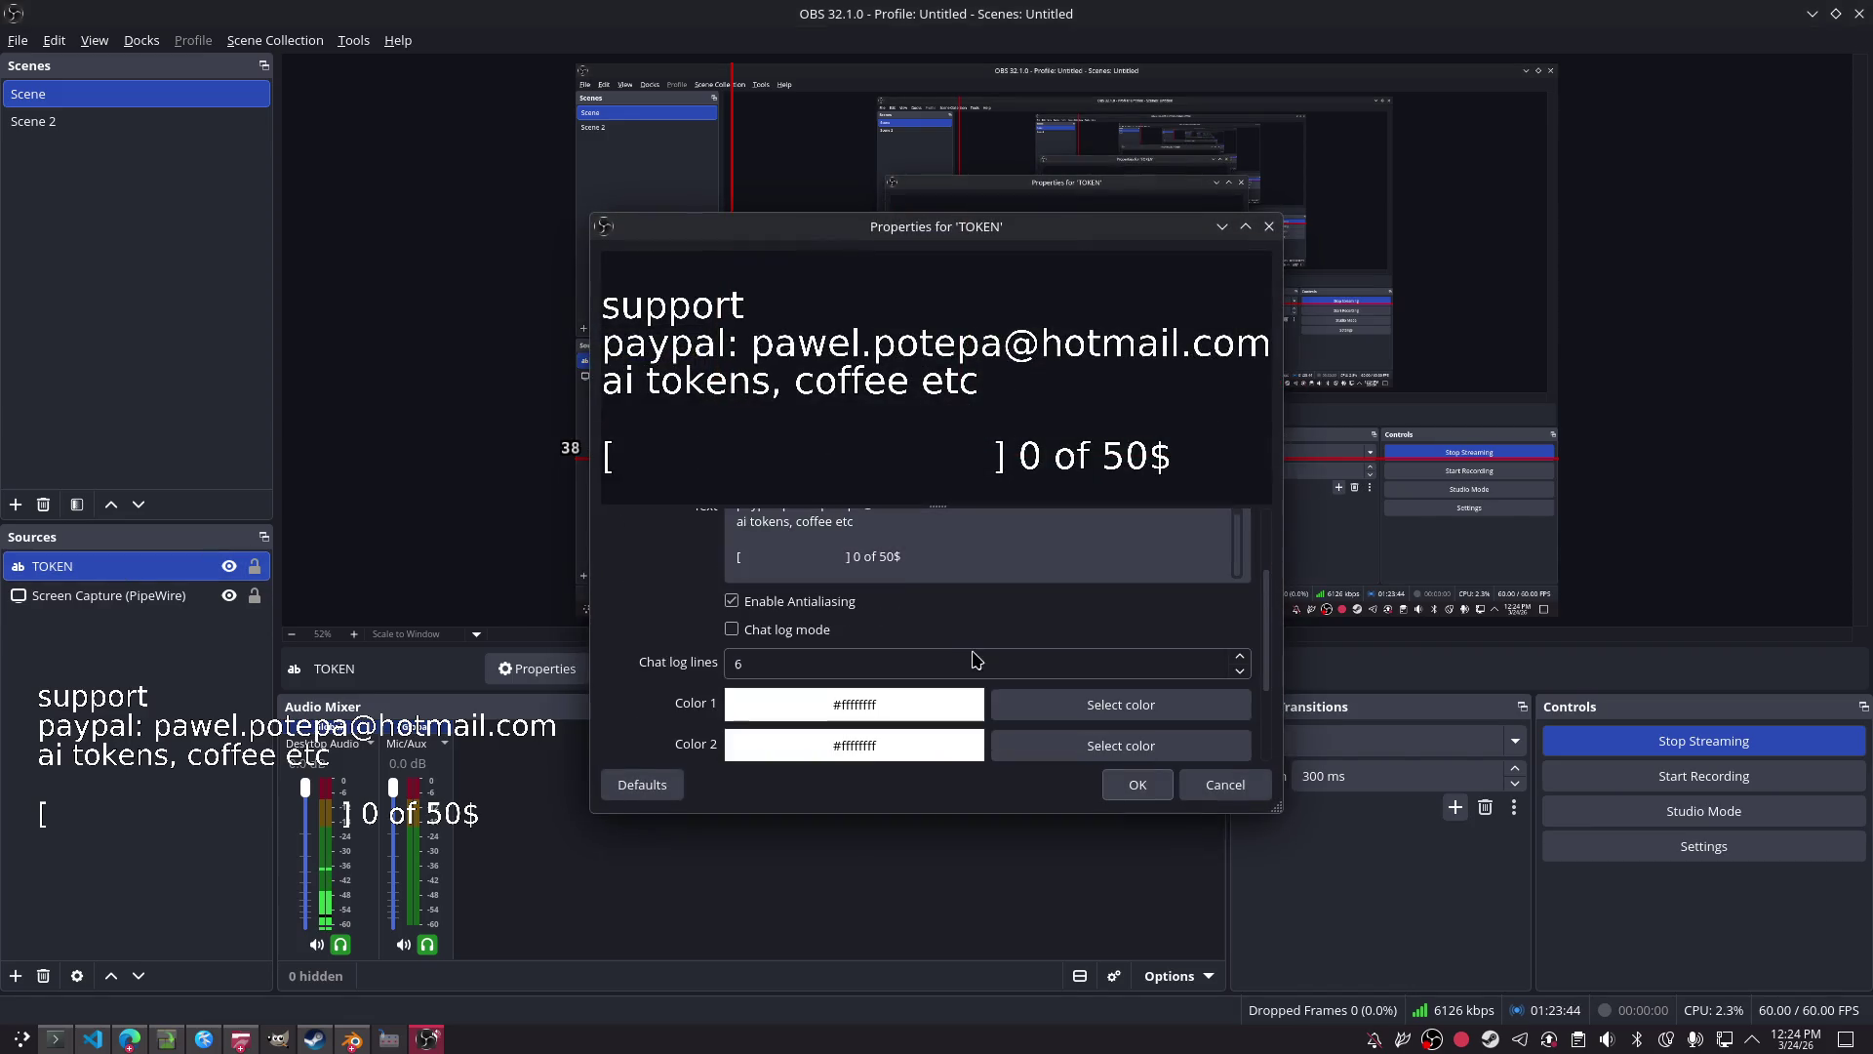
left_click(899, 585)
key("Return")
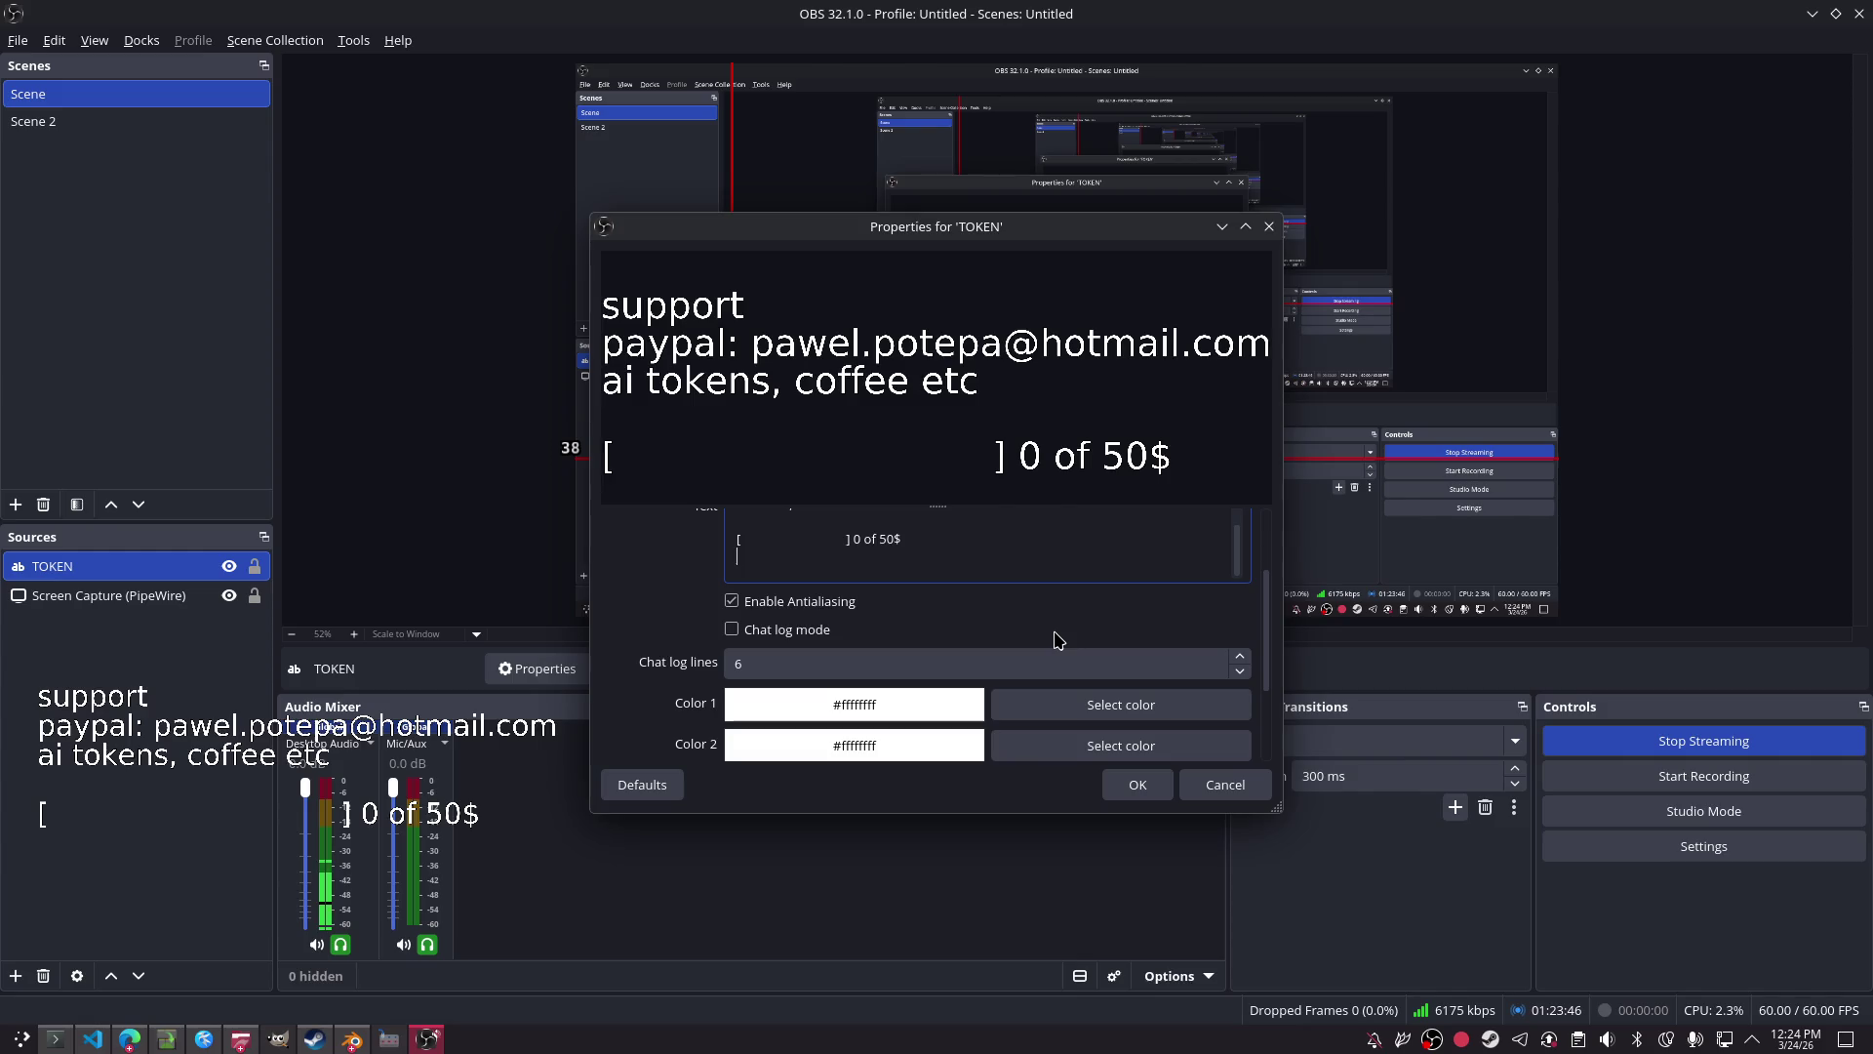
type("every")
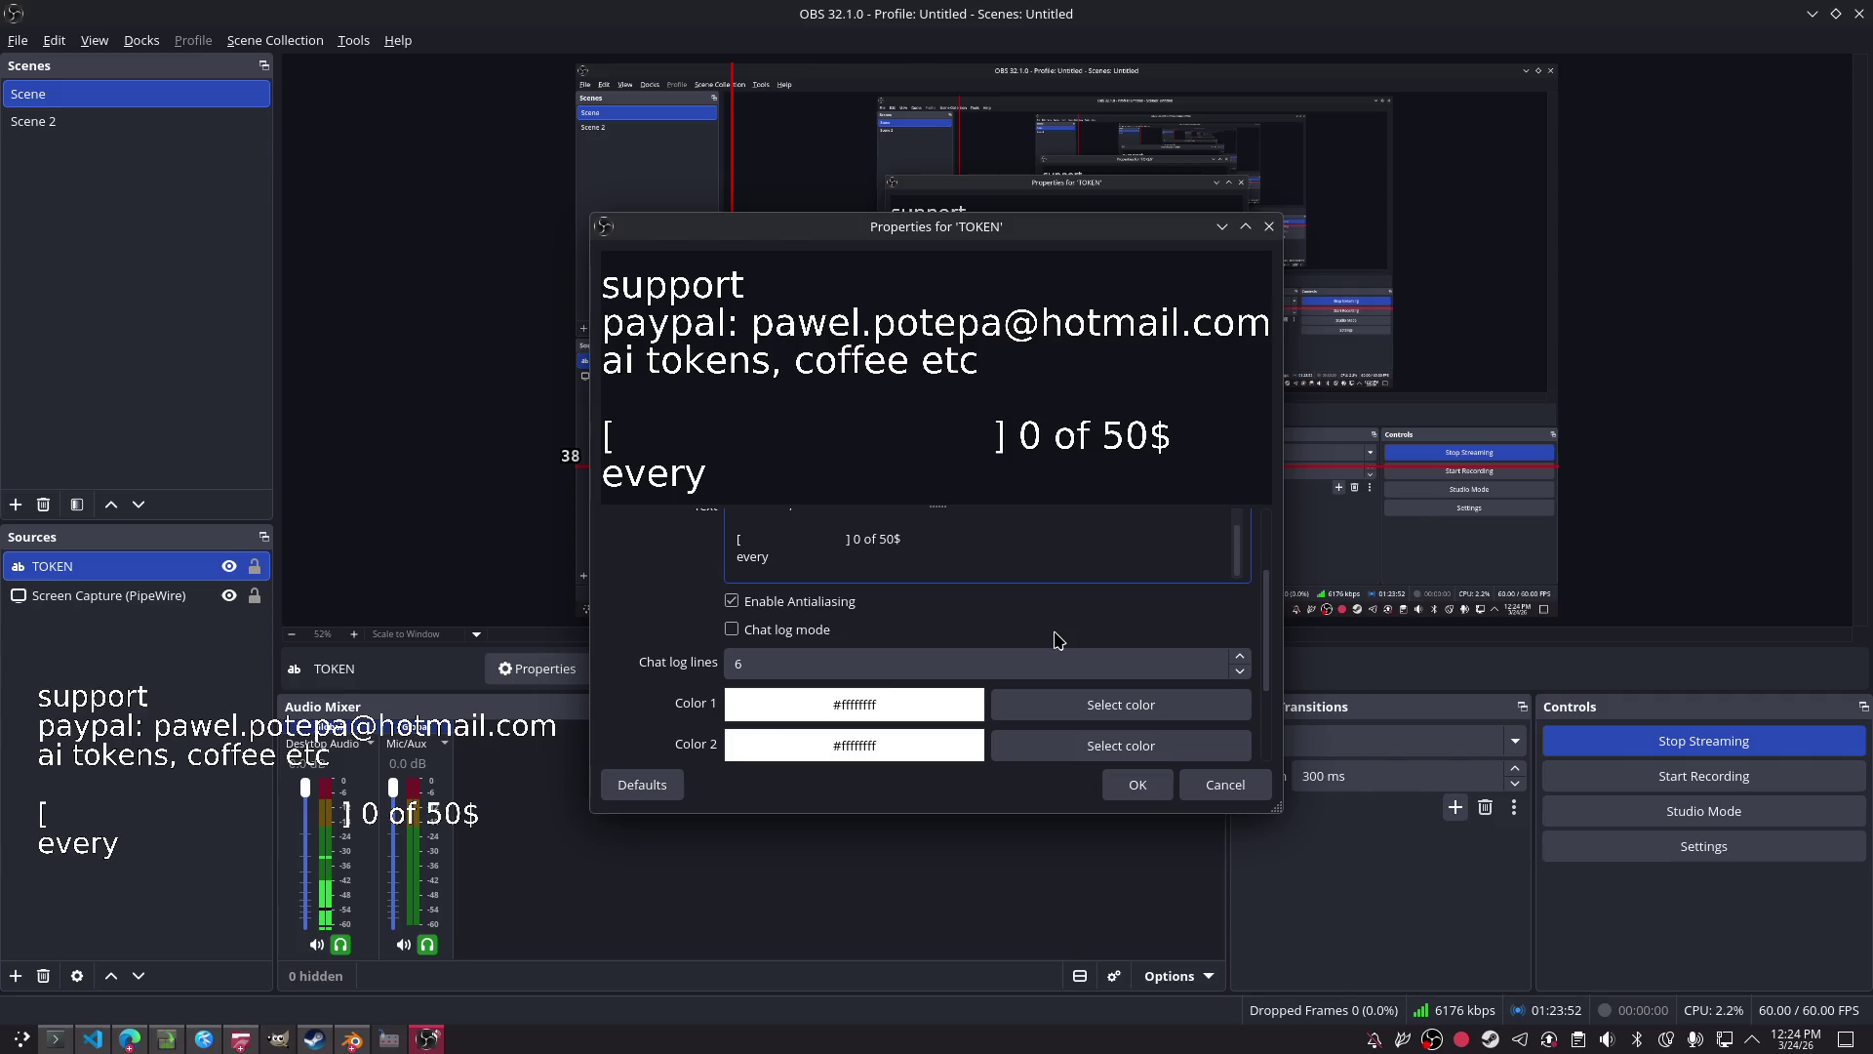
type("supported will be")
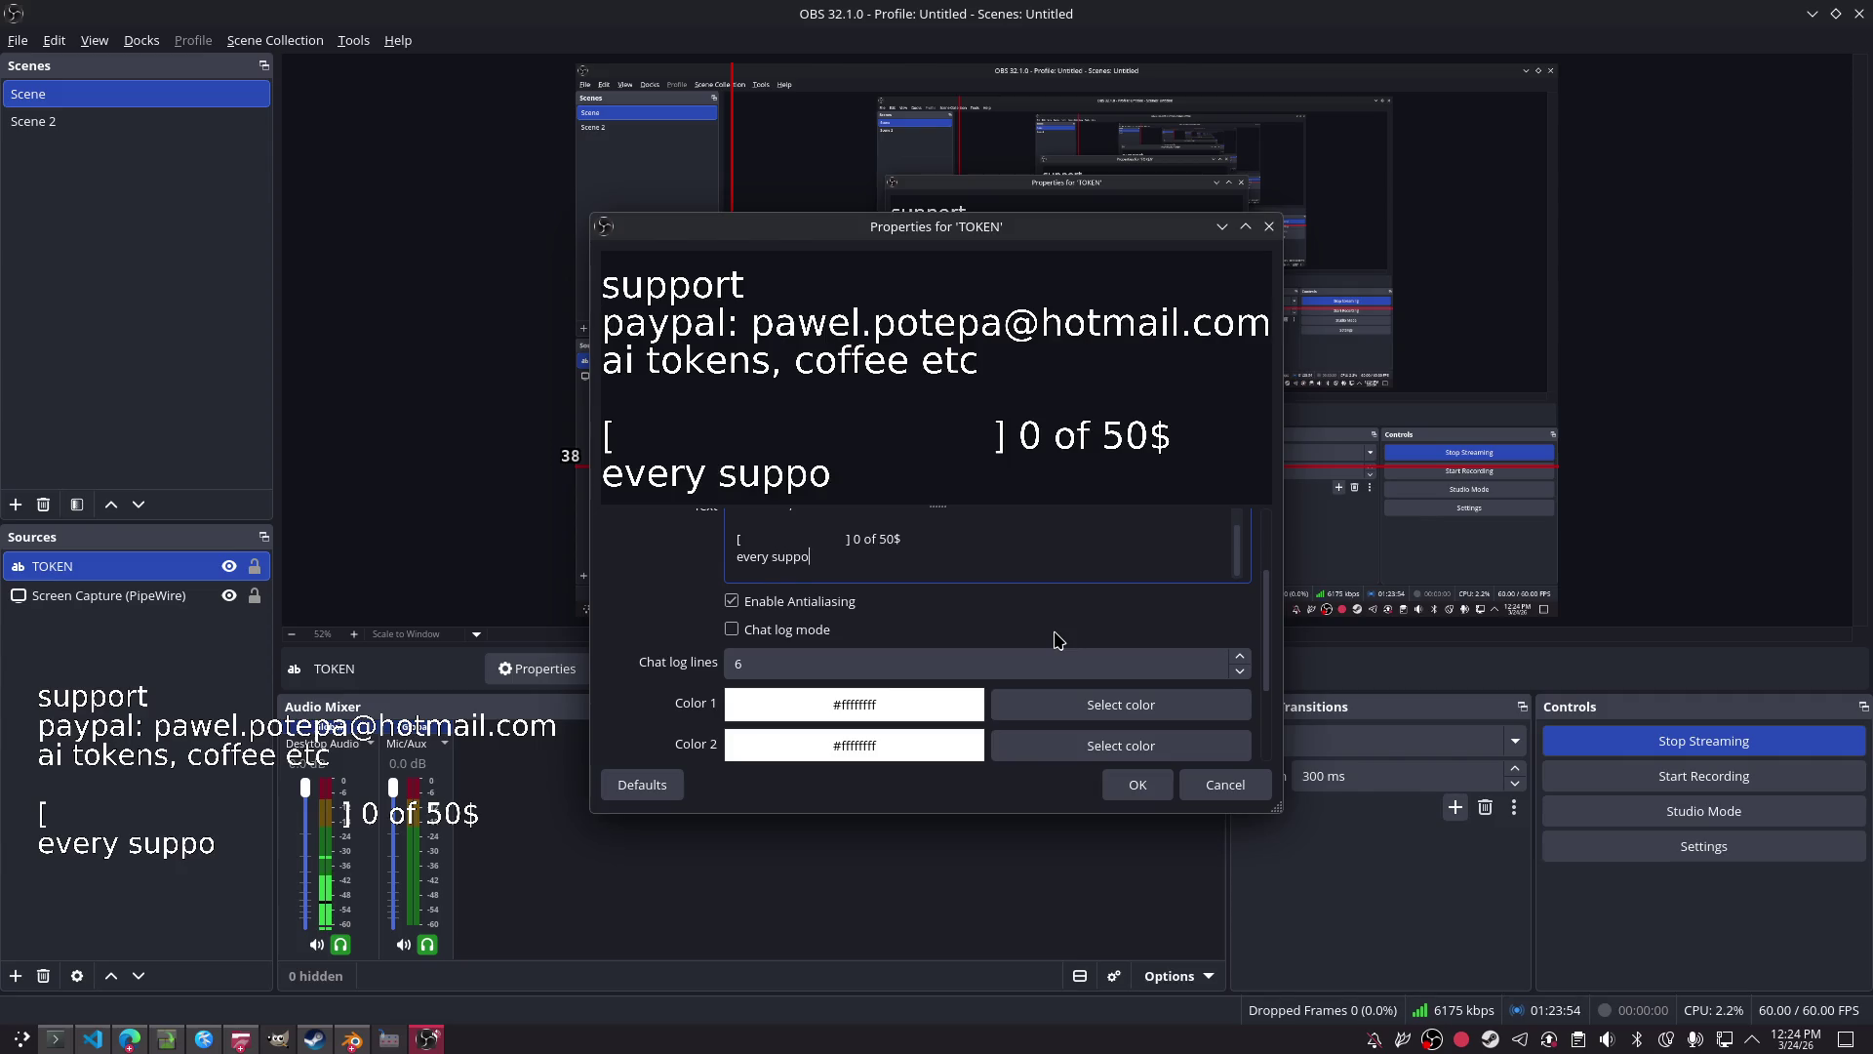
type(" listed in")
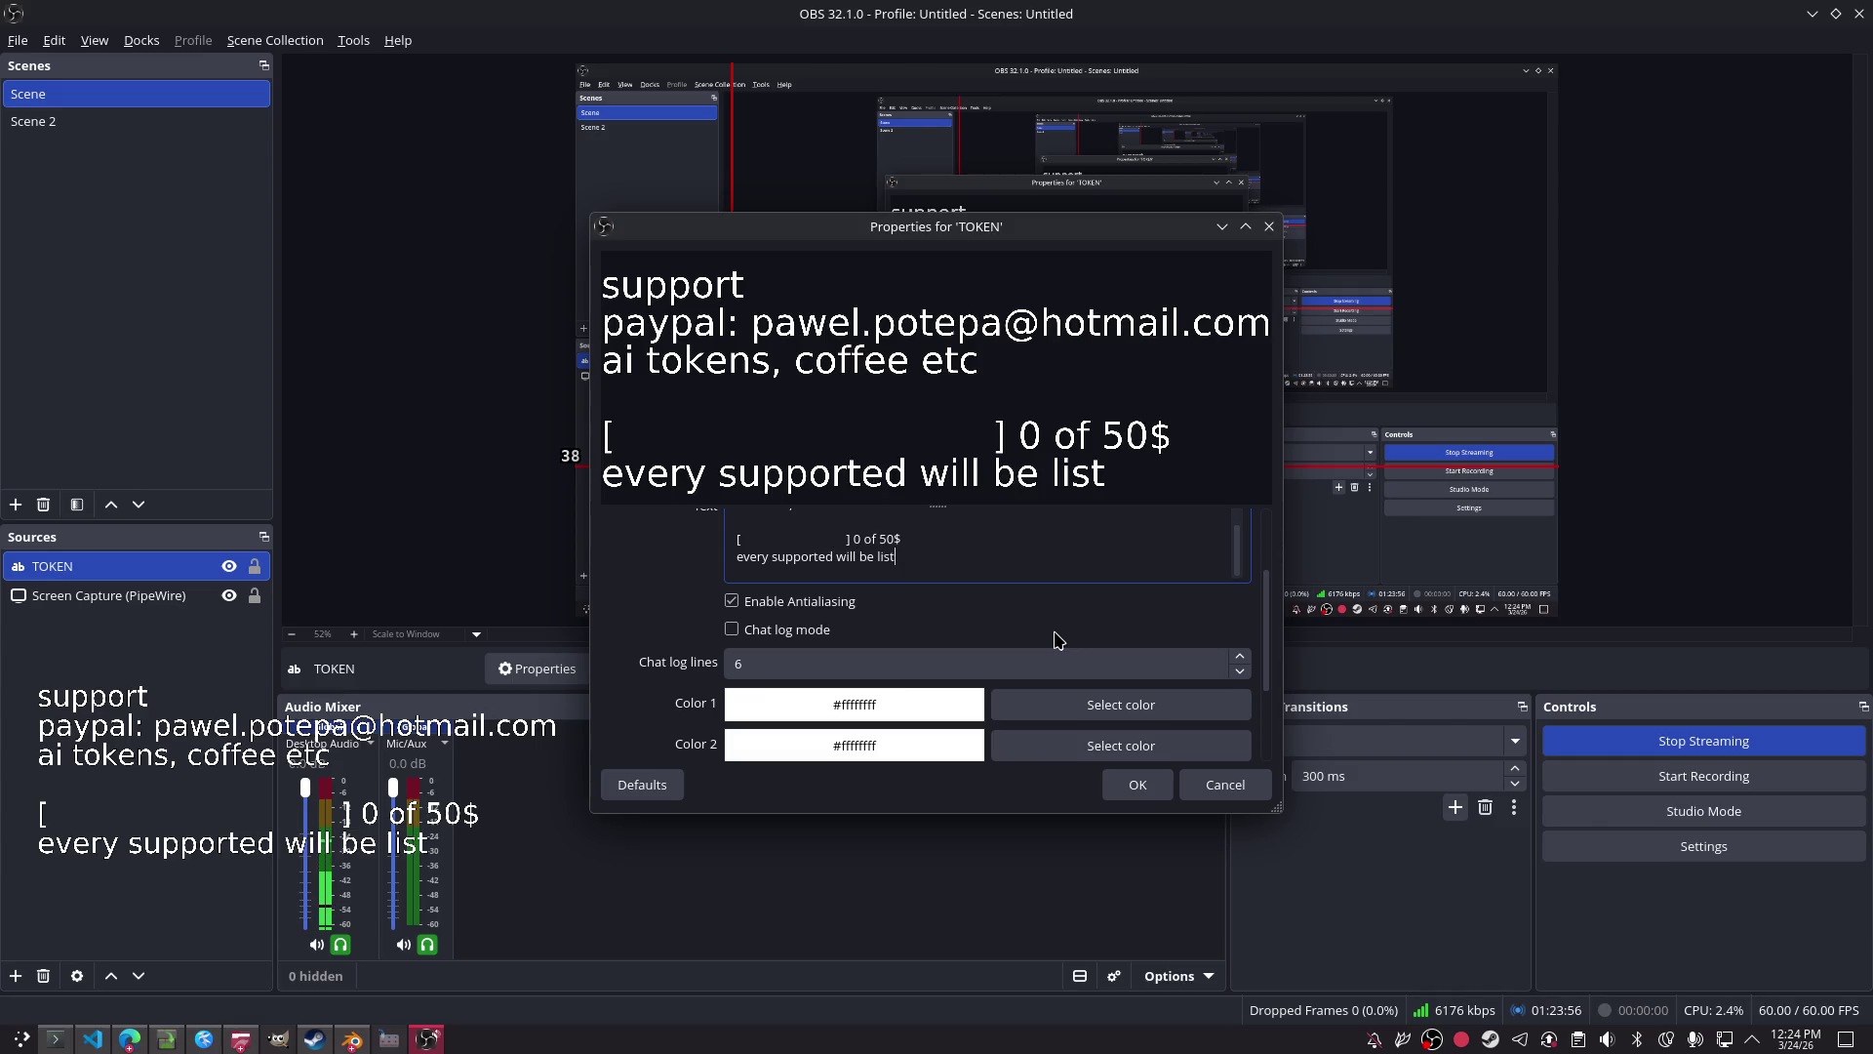
type(" credits sce")
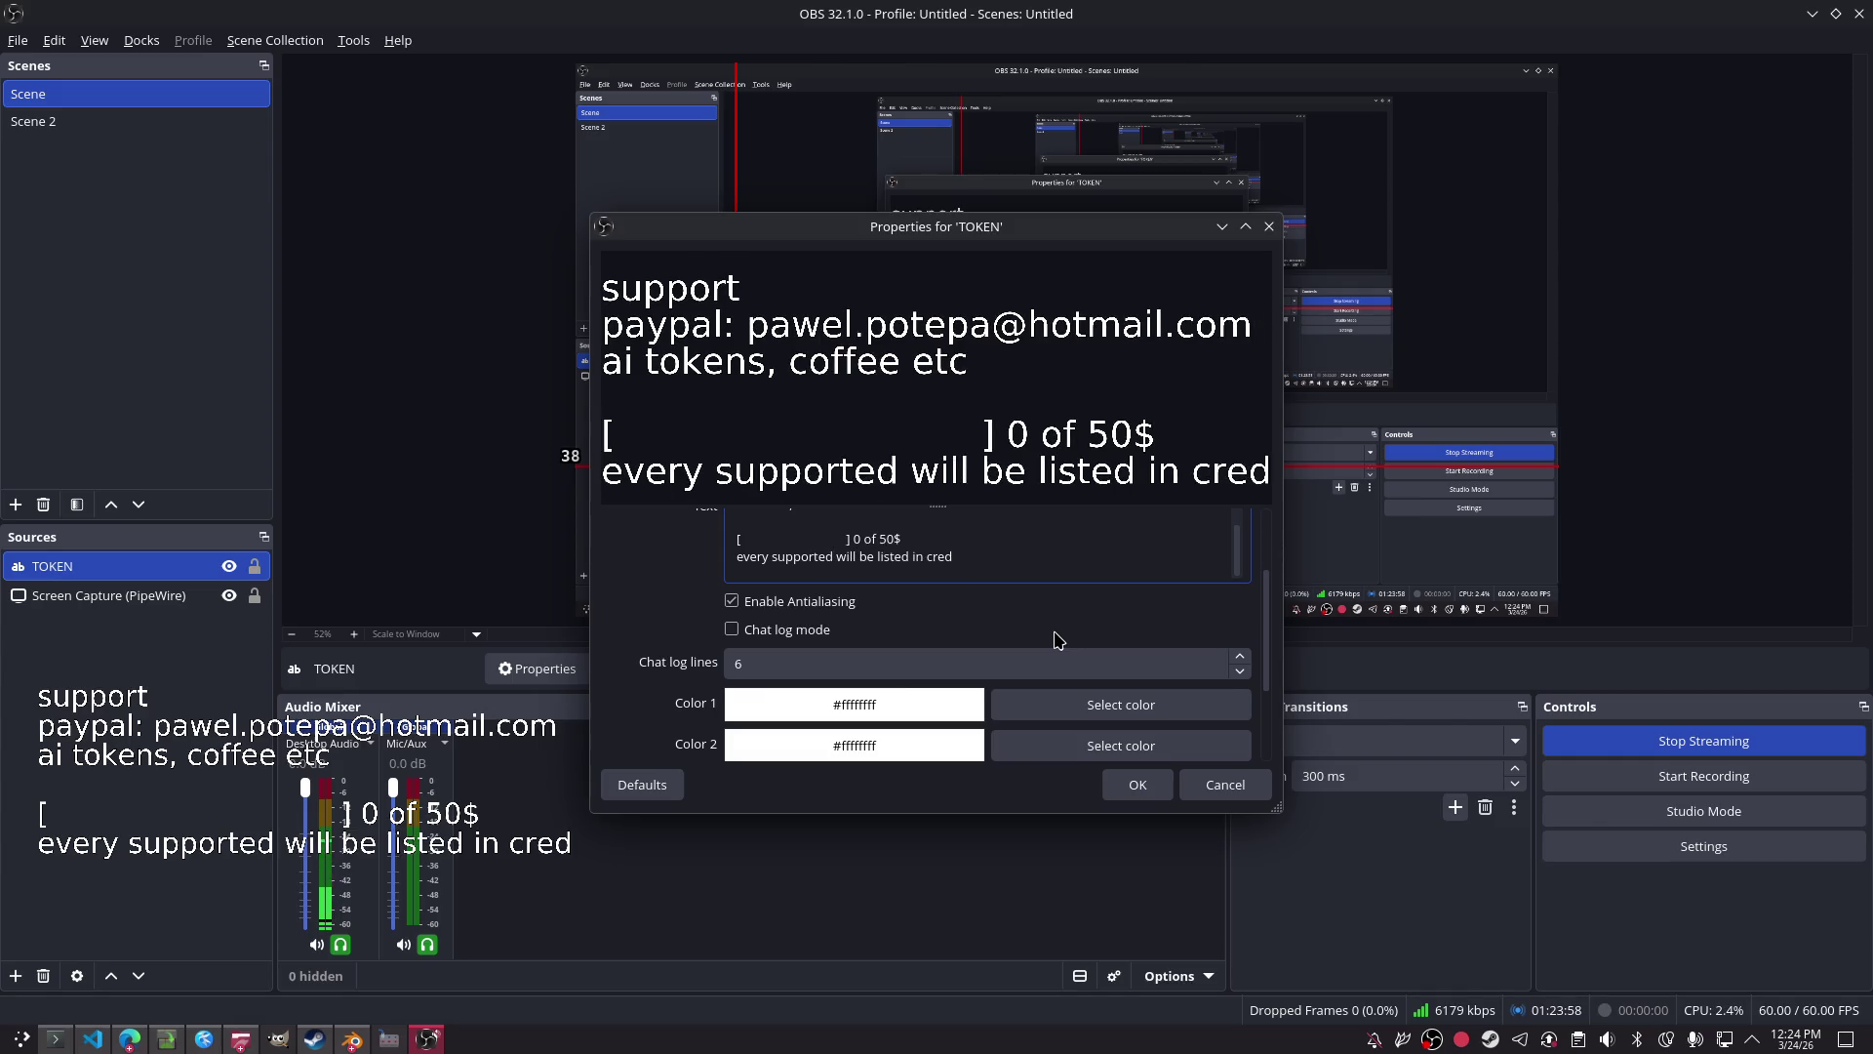
type("ne")
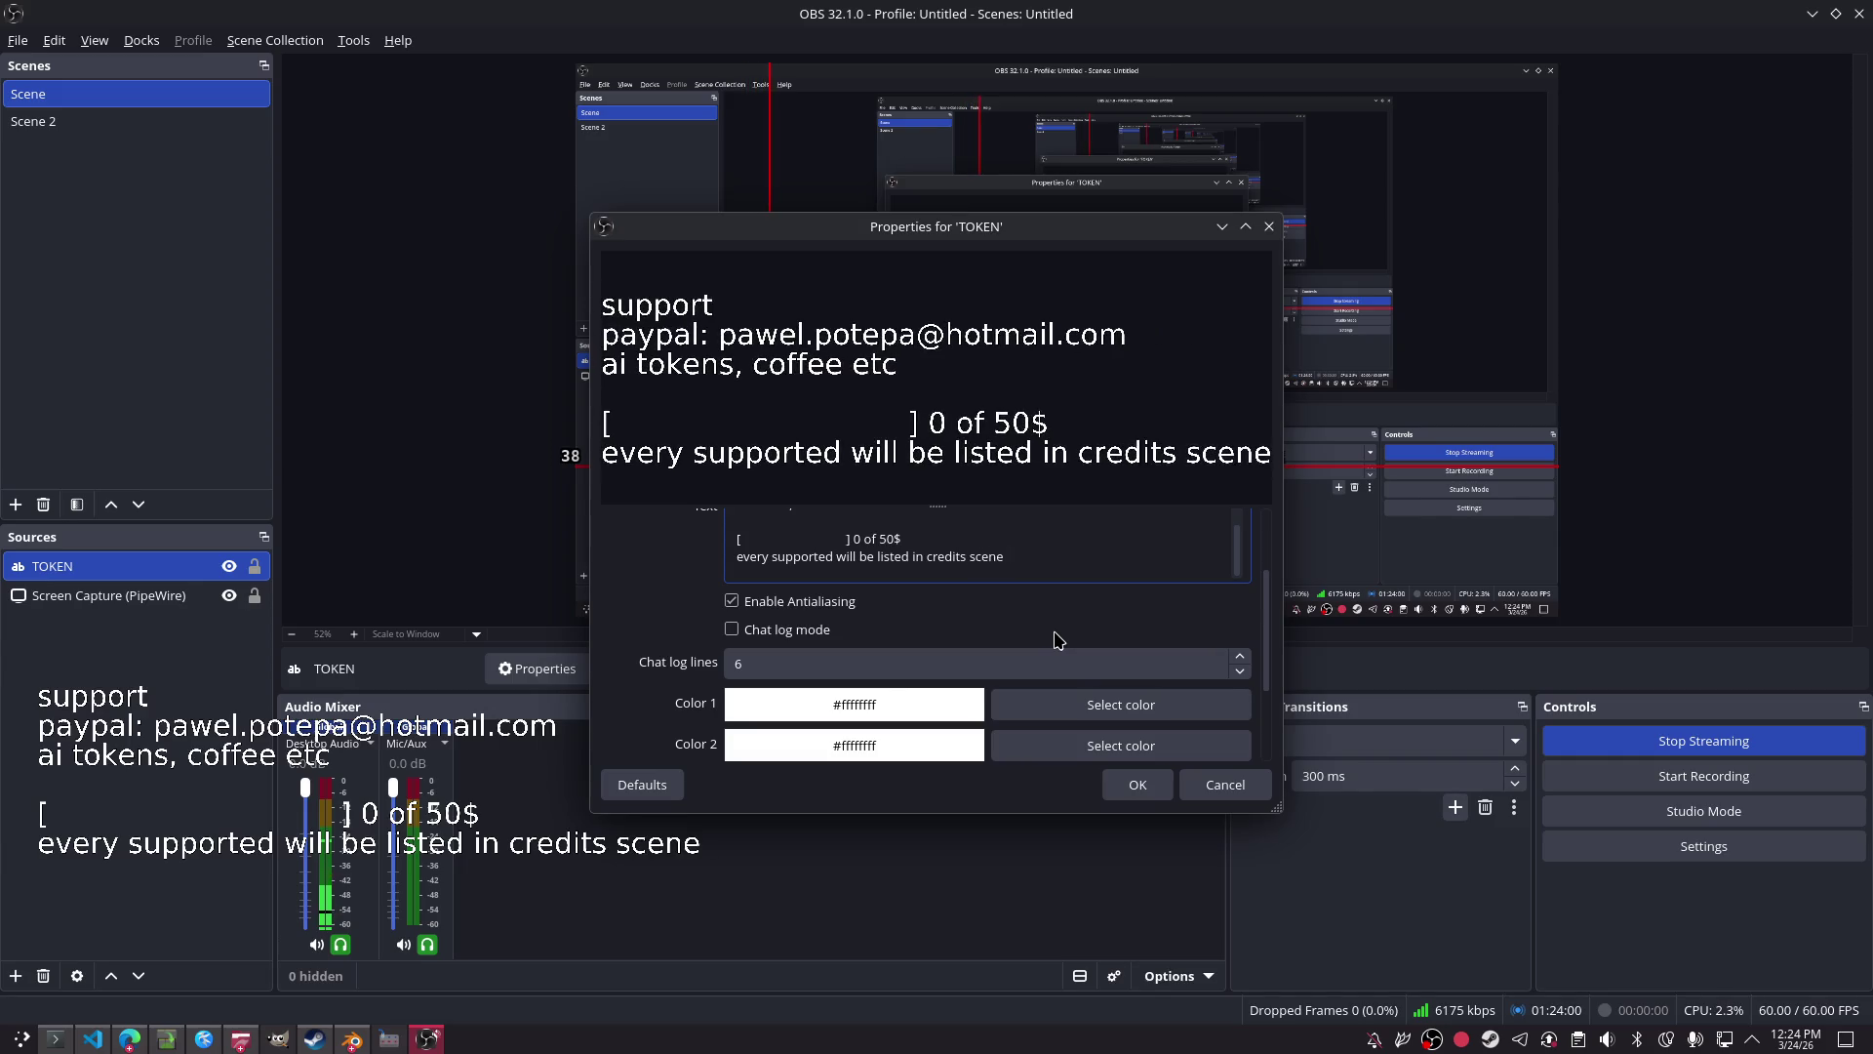
key("BackSpace")
key("BackSpace")
key("BackSpace")
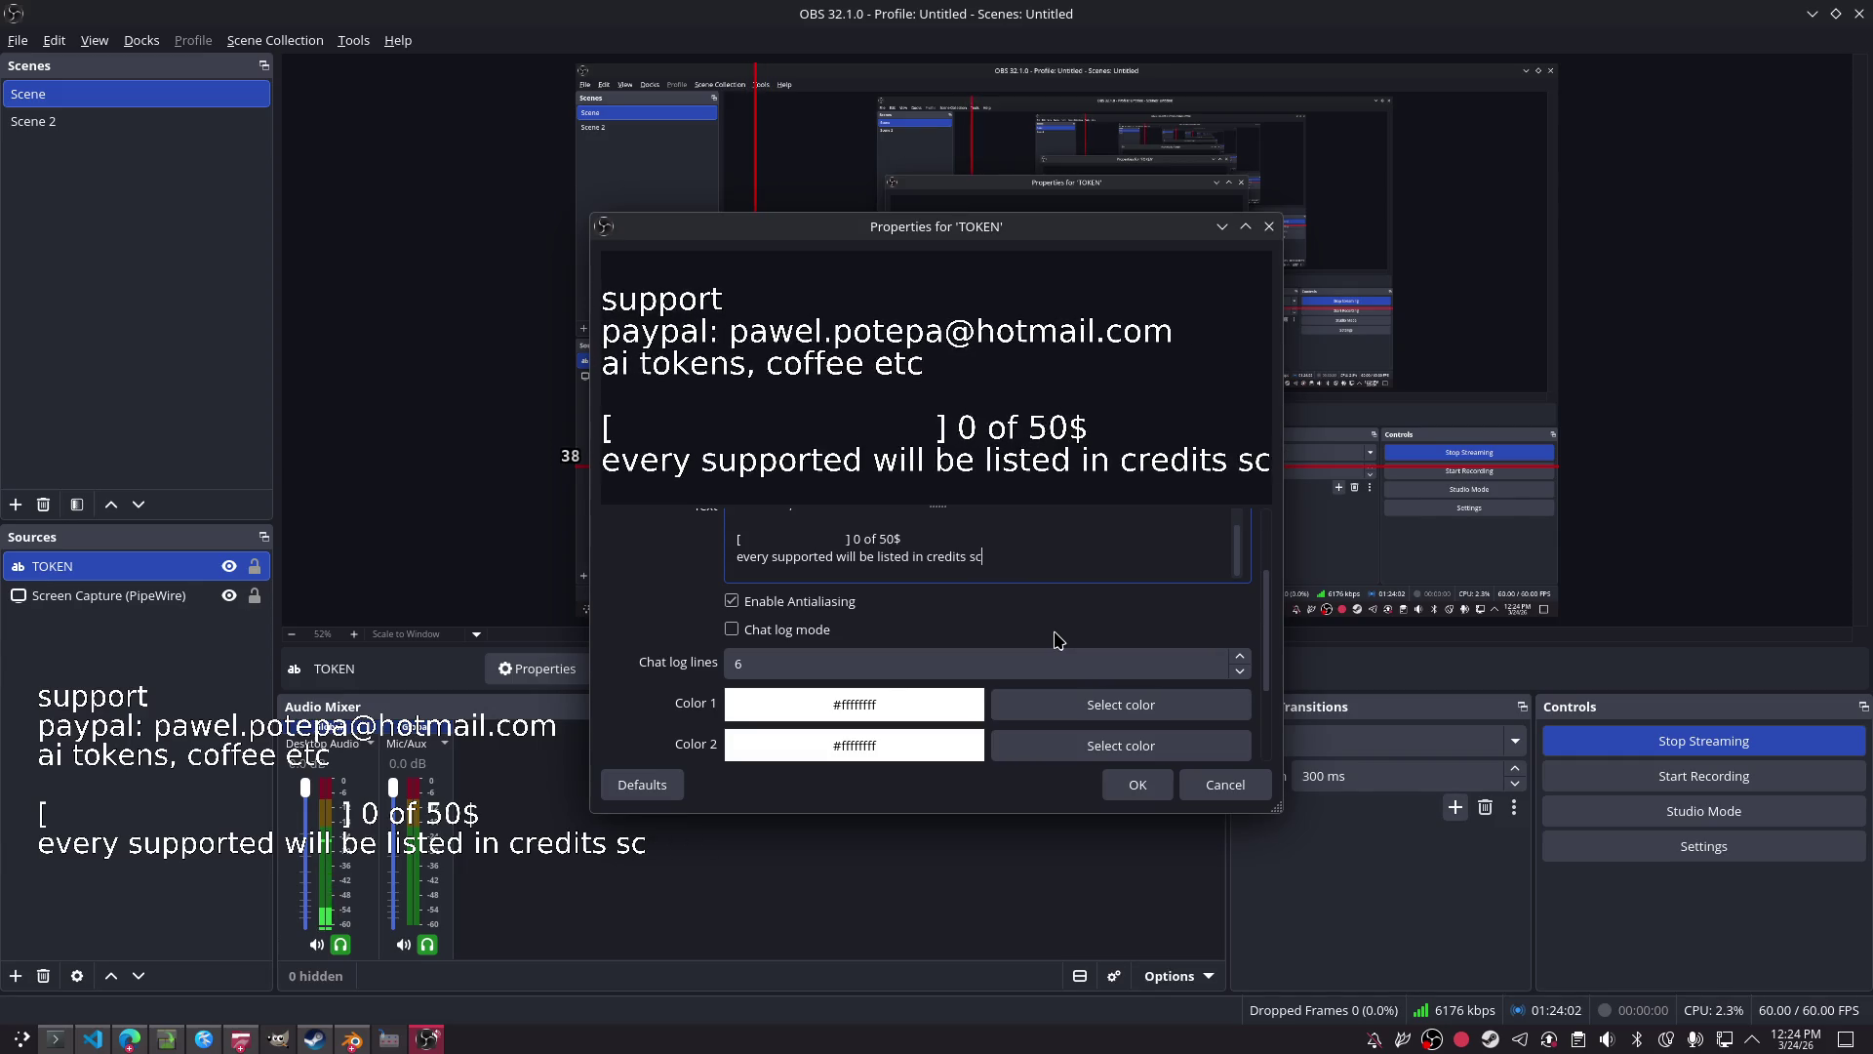
type("ene")
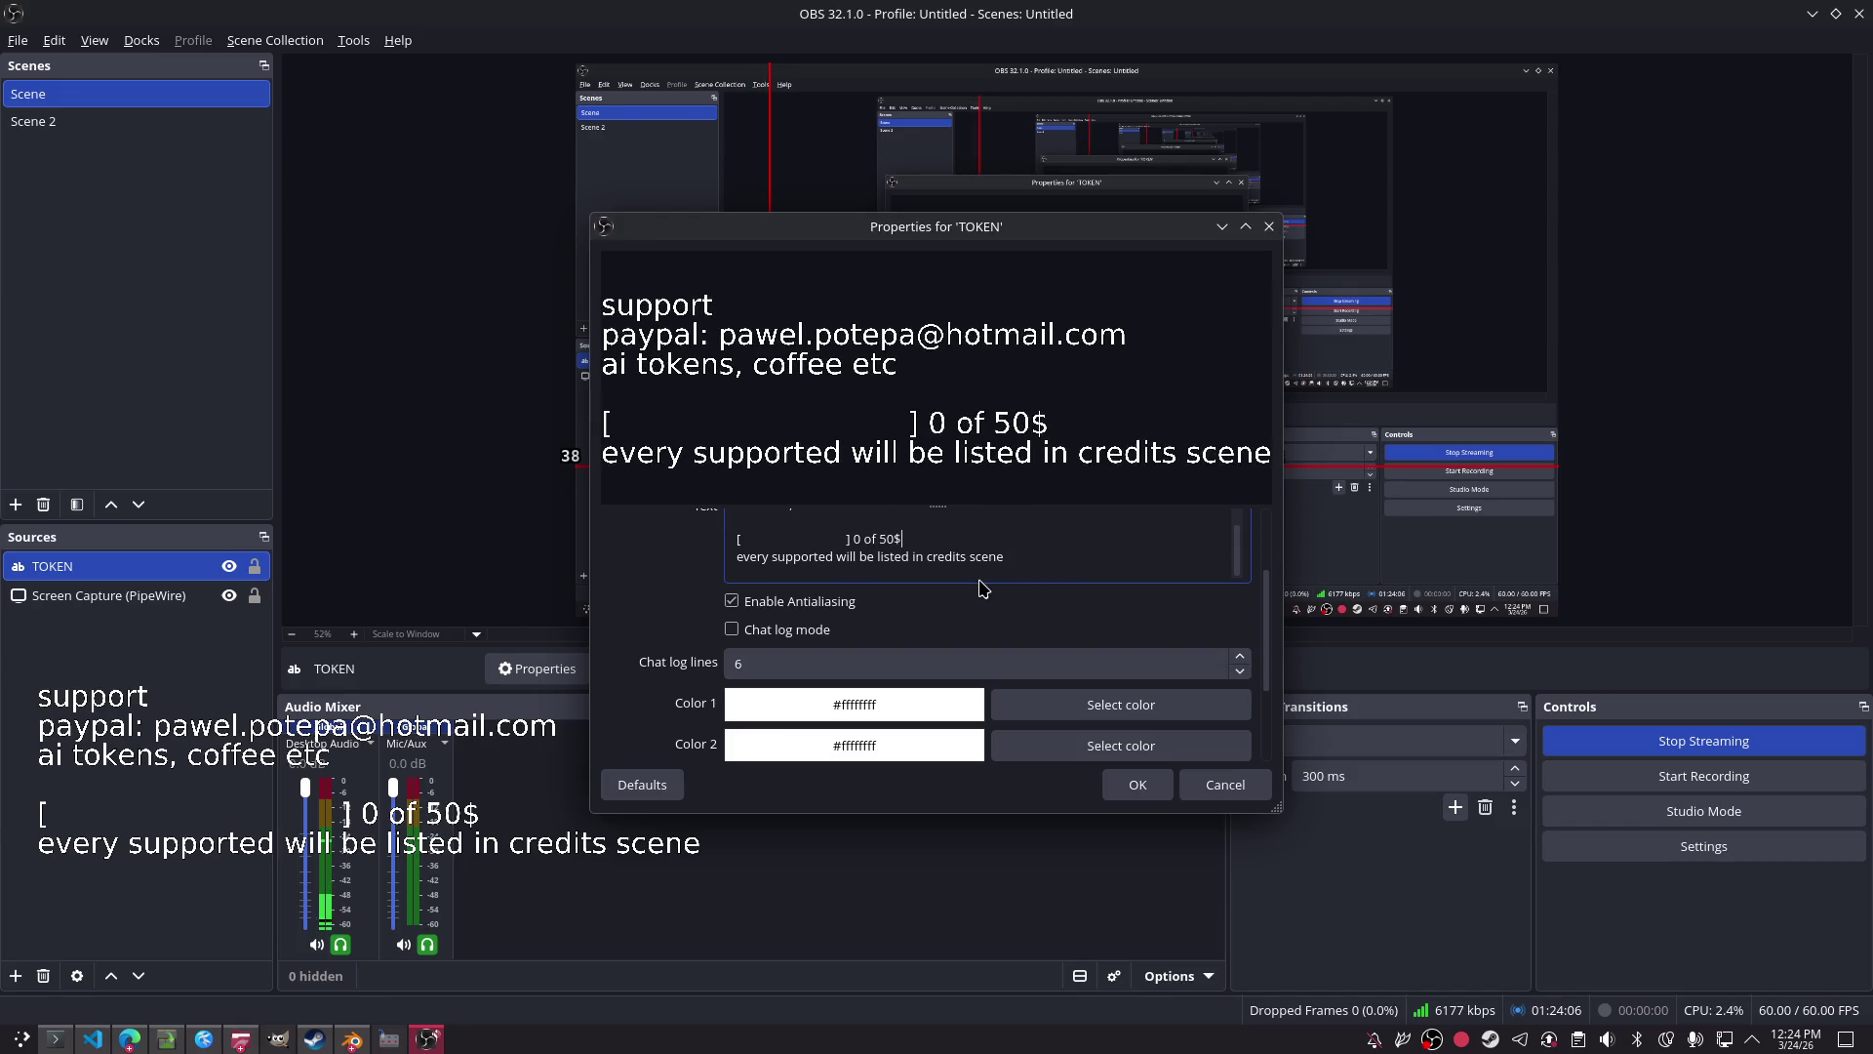
left_click(1138, 784)
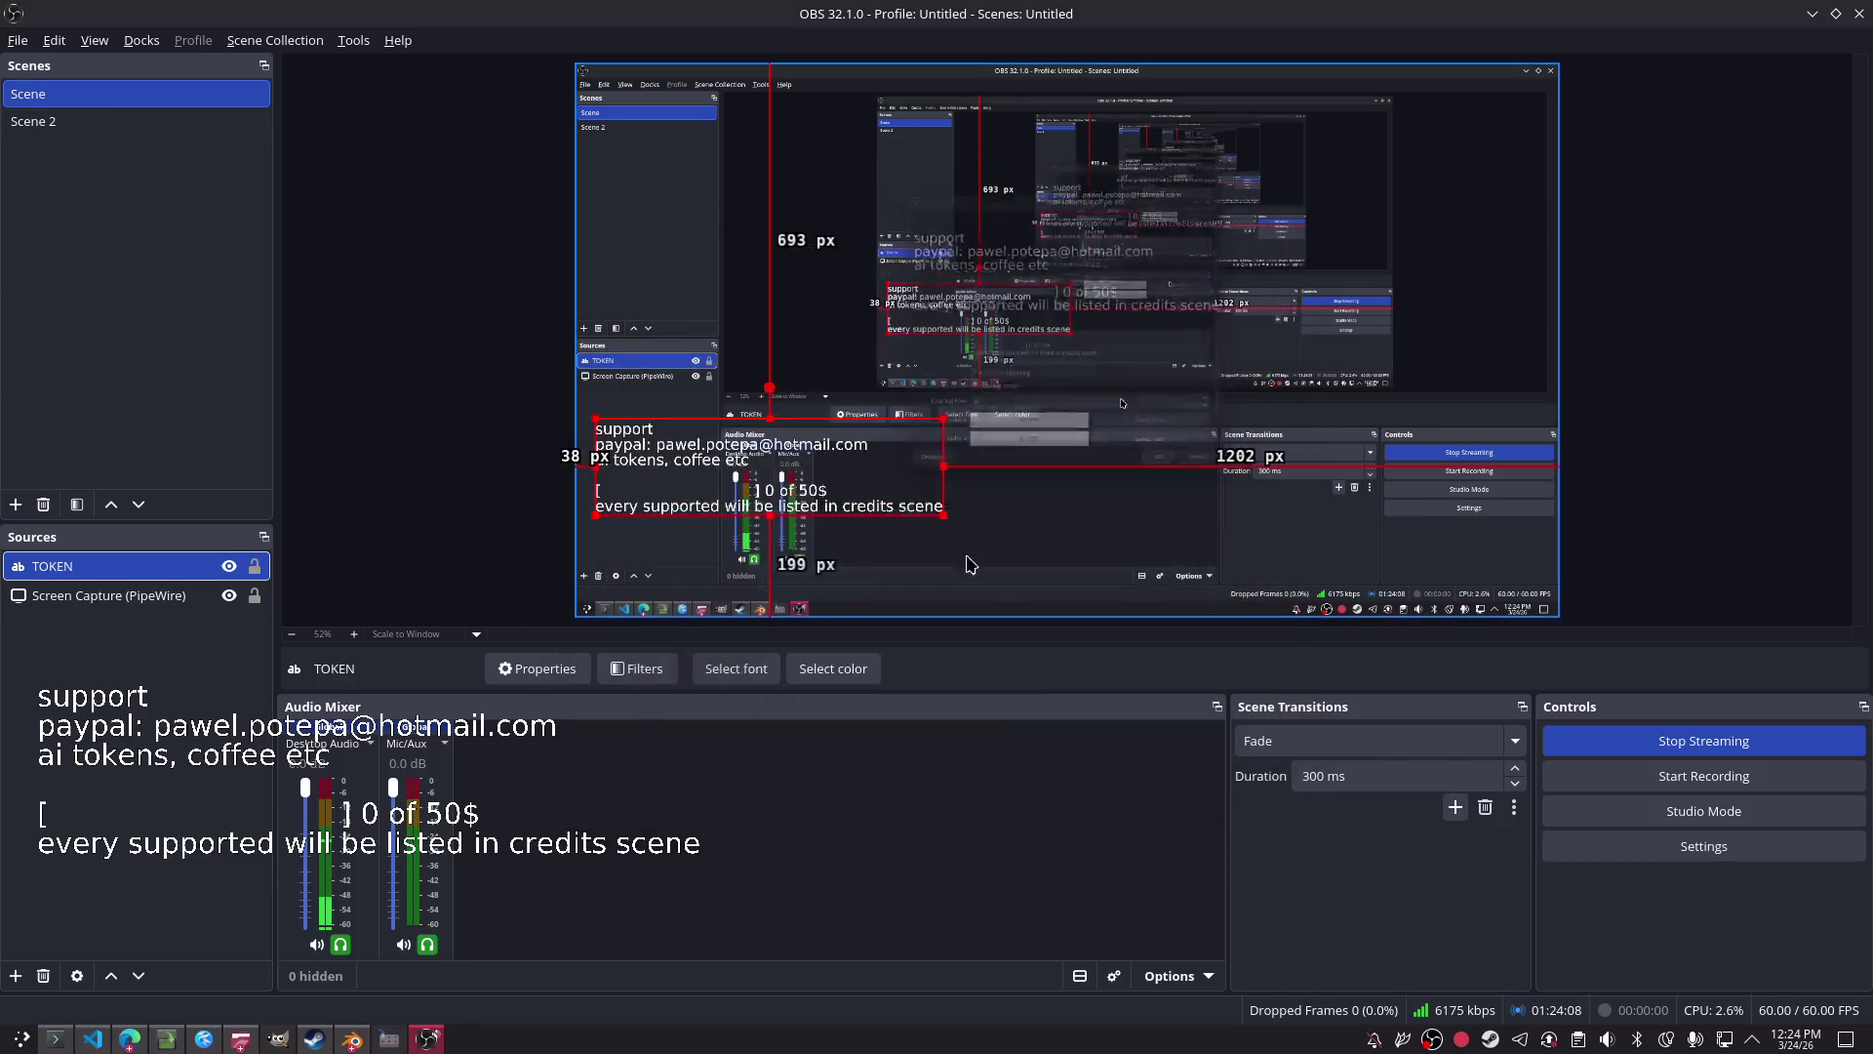
Move the TOKEN overlay down to the bottom-left, about 32 px from left and 26 px above bottom
mouse_move(712, 437)
left_mouse_down()
mouse_move(710, 590)
mouse_move(711, 482)
mouse_move(708, 521)
left_mouse_up()
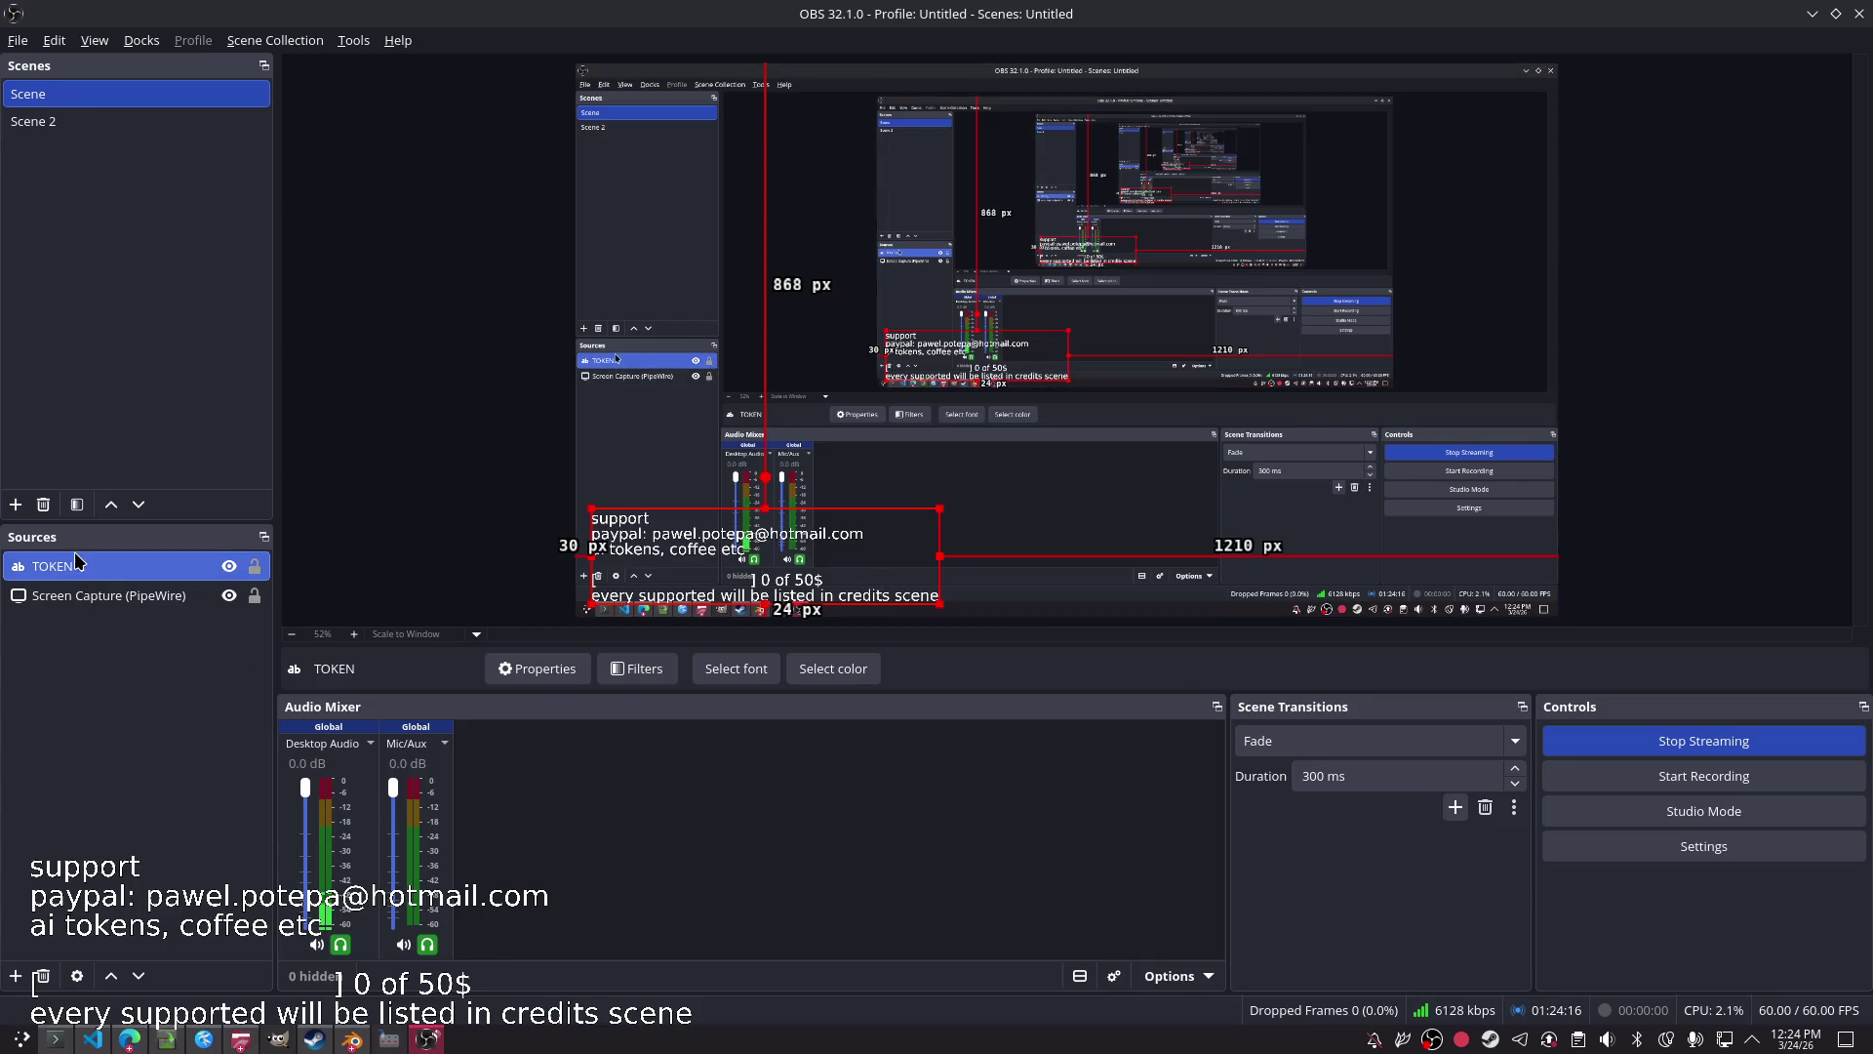
key("Right")
key("Right")
key("Up")
key("Up")
left_click(683, 478)
left_click(636, 543)
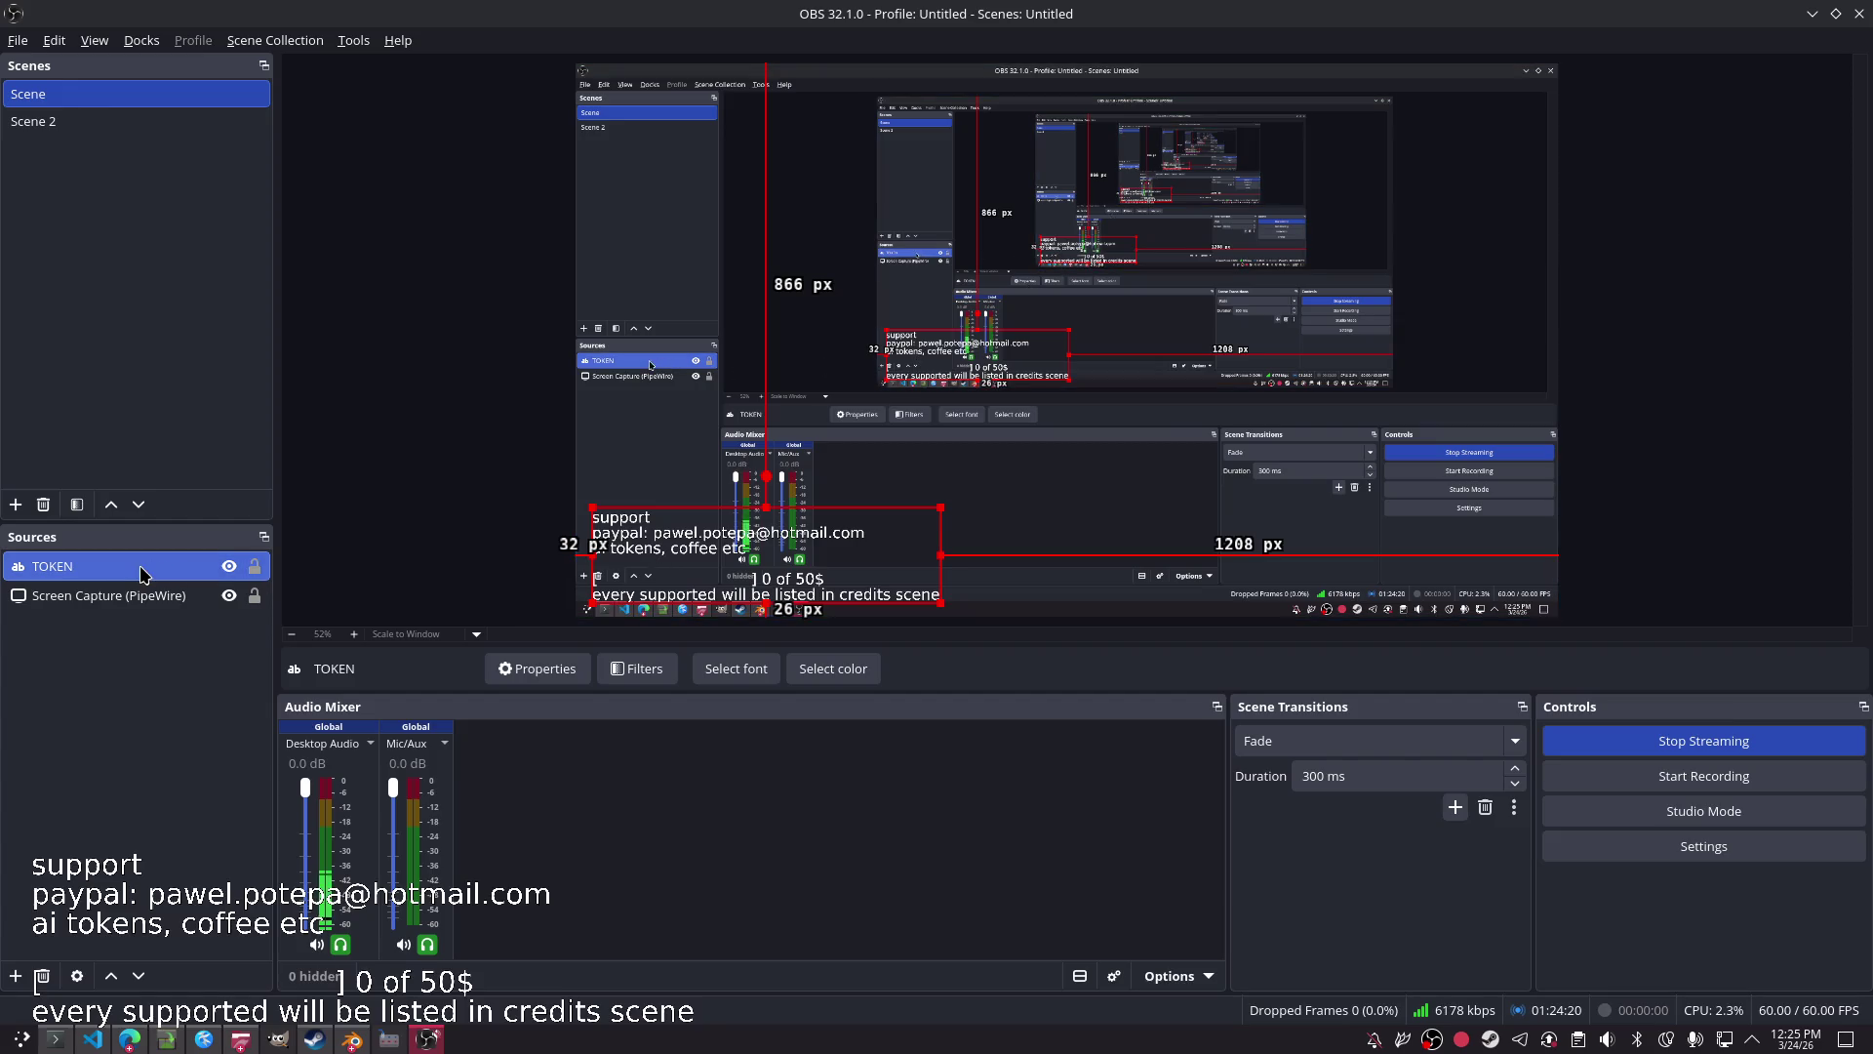
In TOKEN's properties, start a new line after 'credits scene' and draft the engine note
double_click(146, 568)
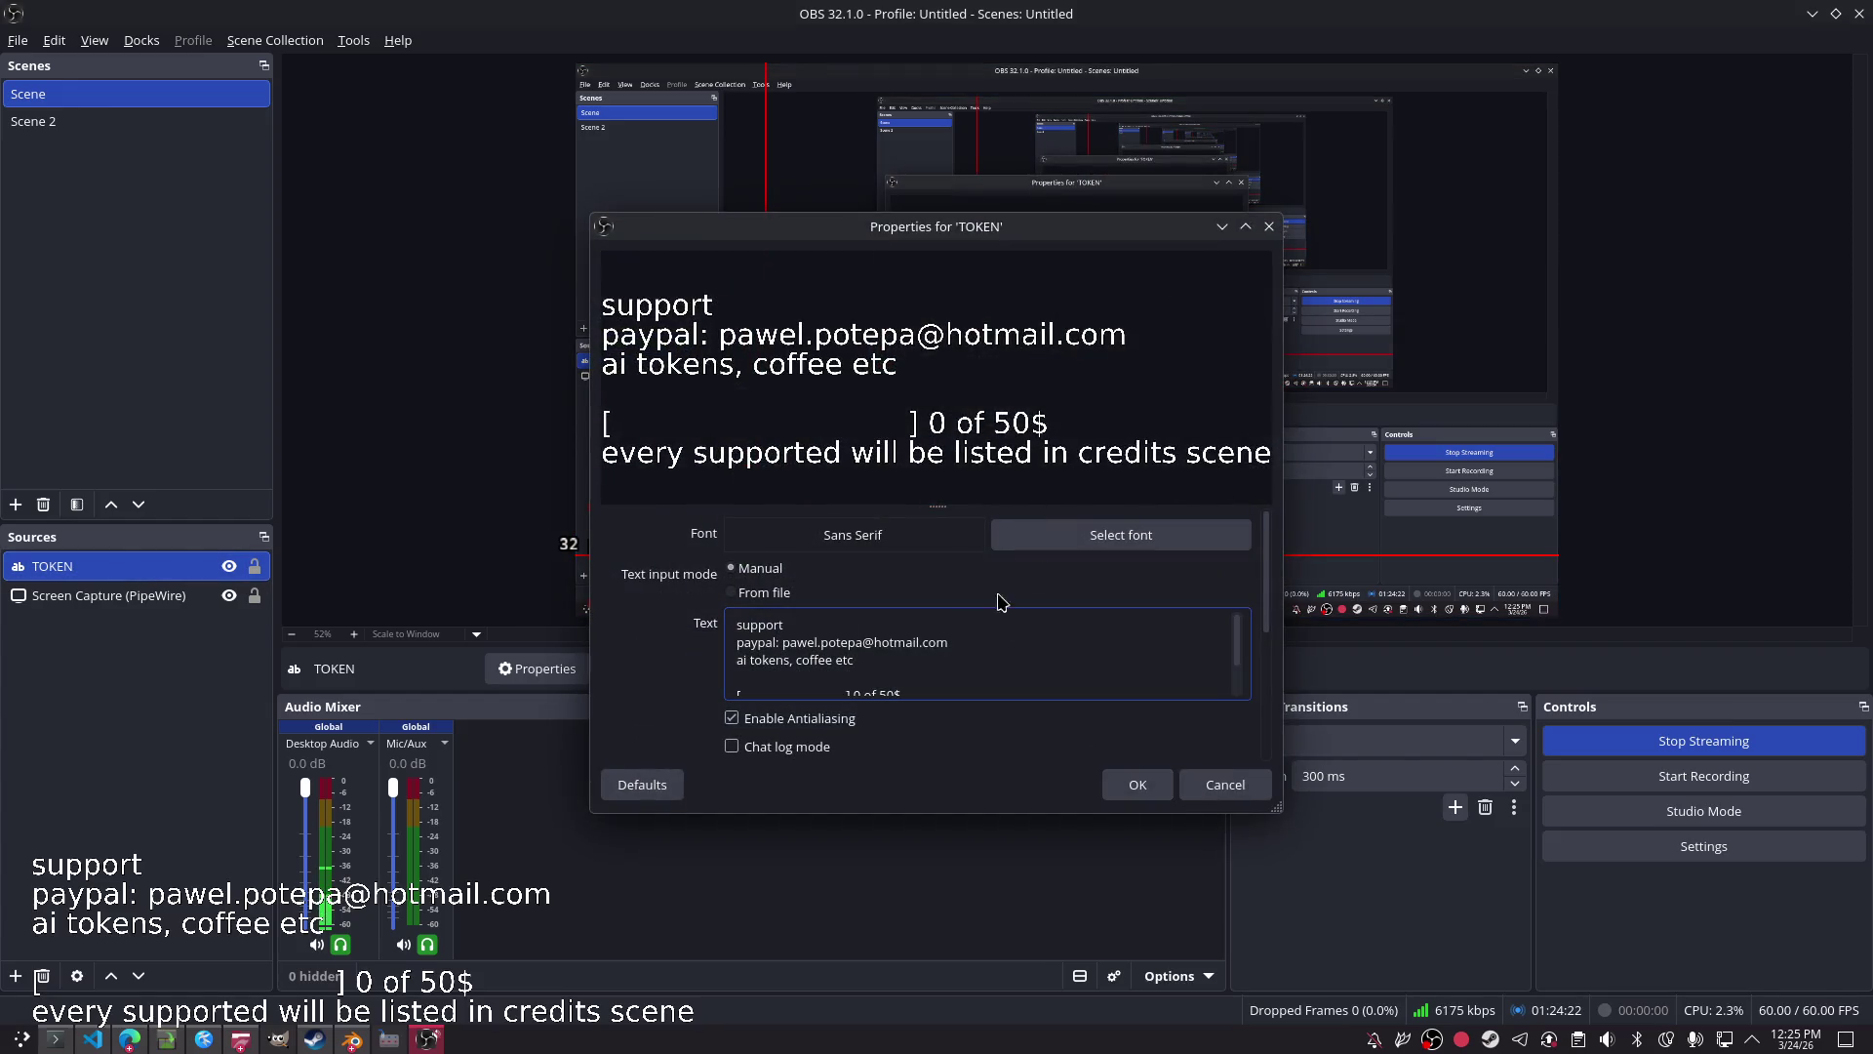
scroll(1041, 570, "down", 3)
scroll(1004, 614, "up", 3)
scroll(989, 549, "down", 2)
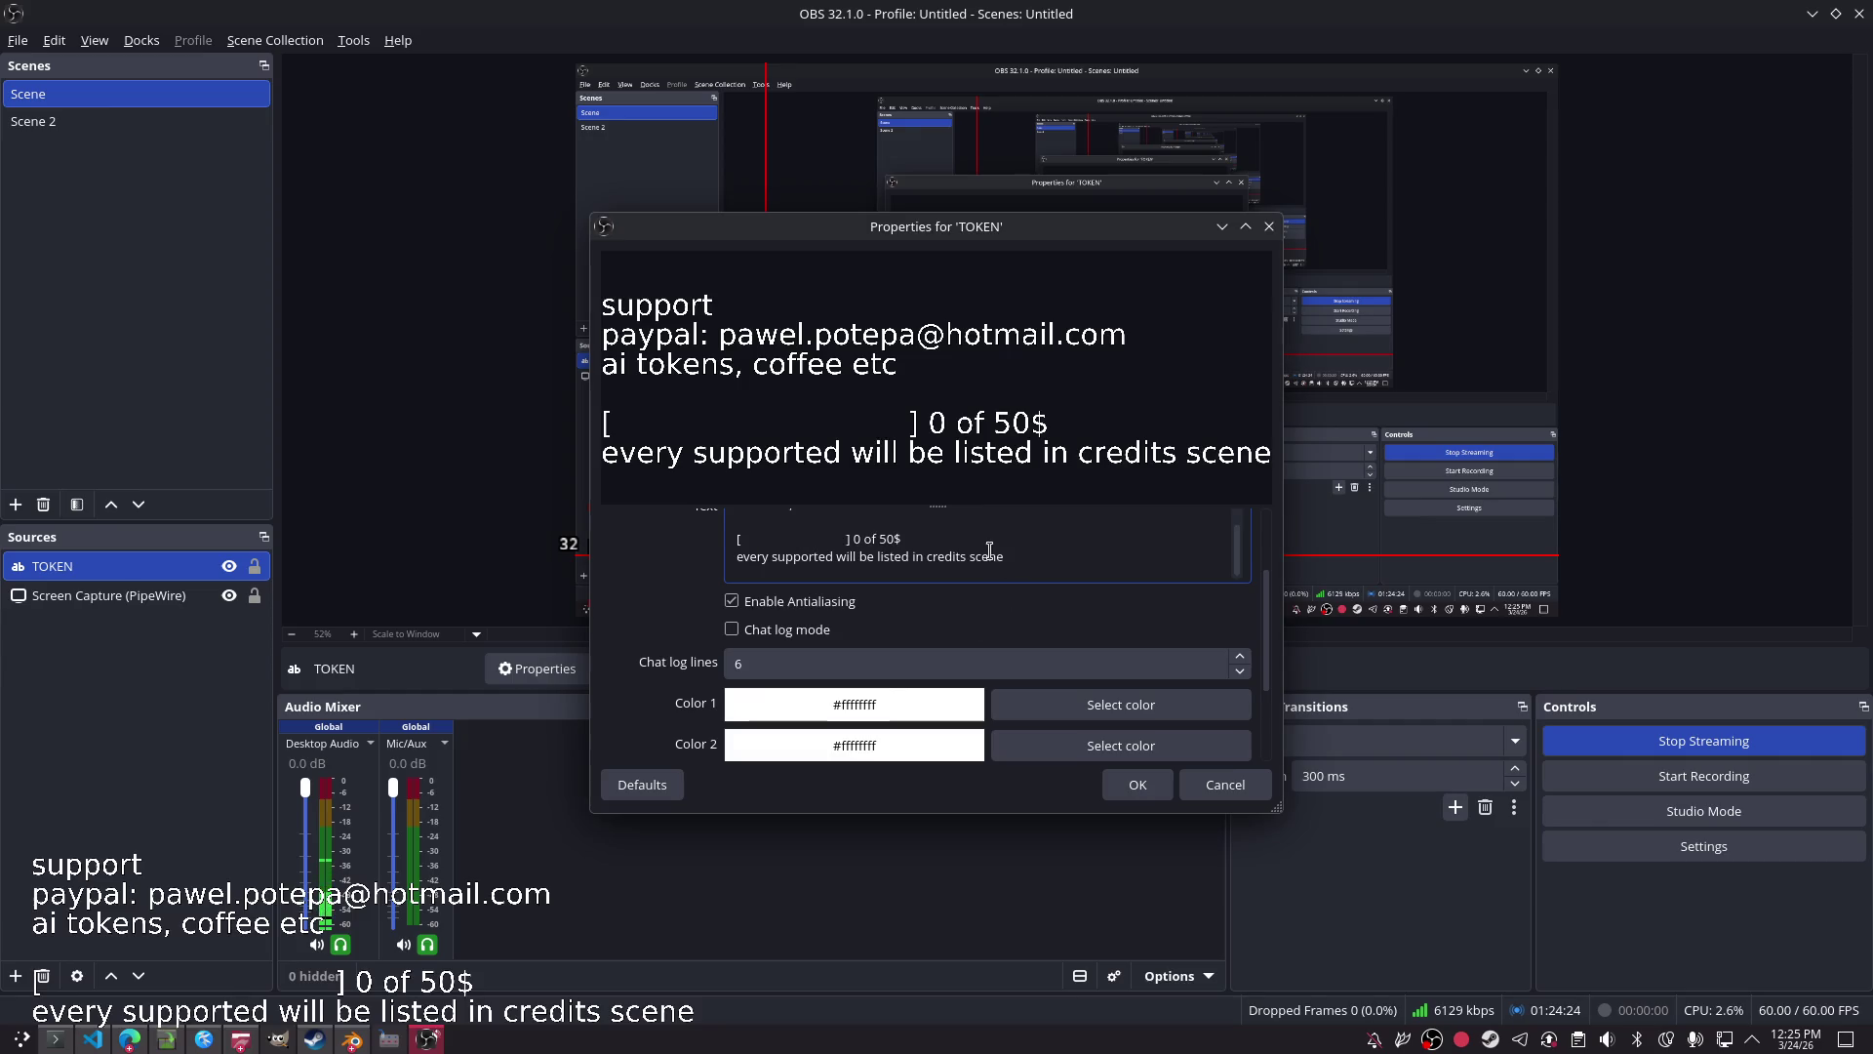
key("Return")
type("and one")
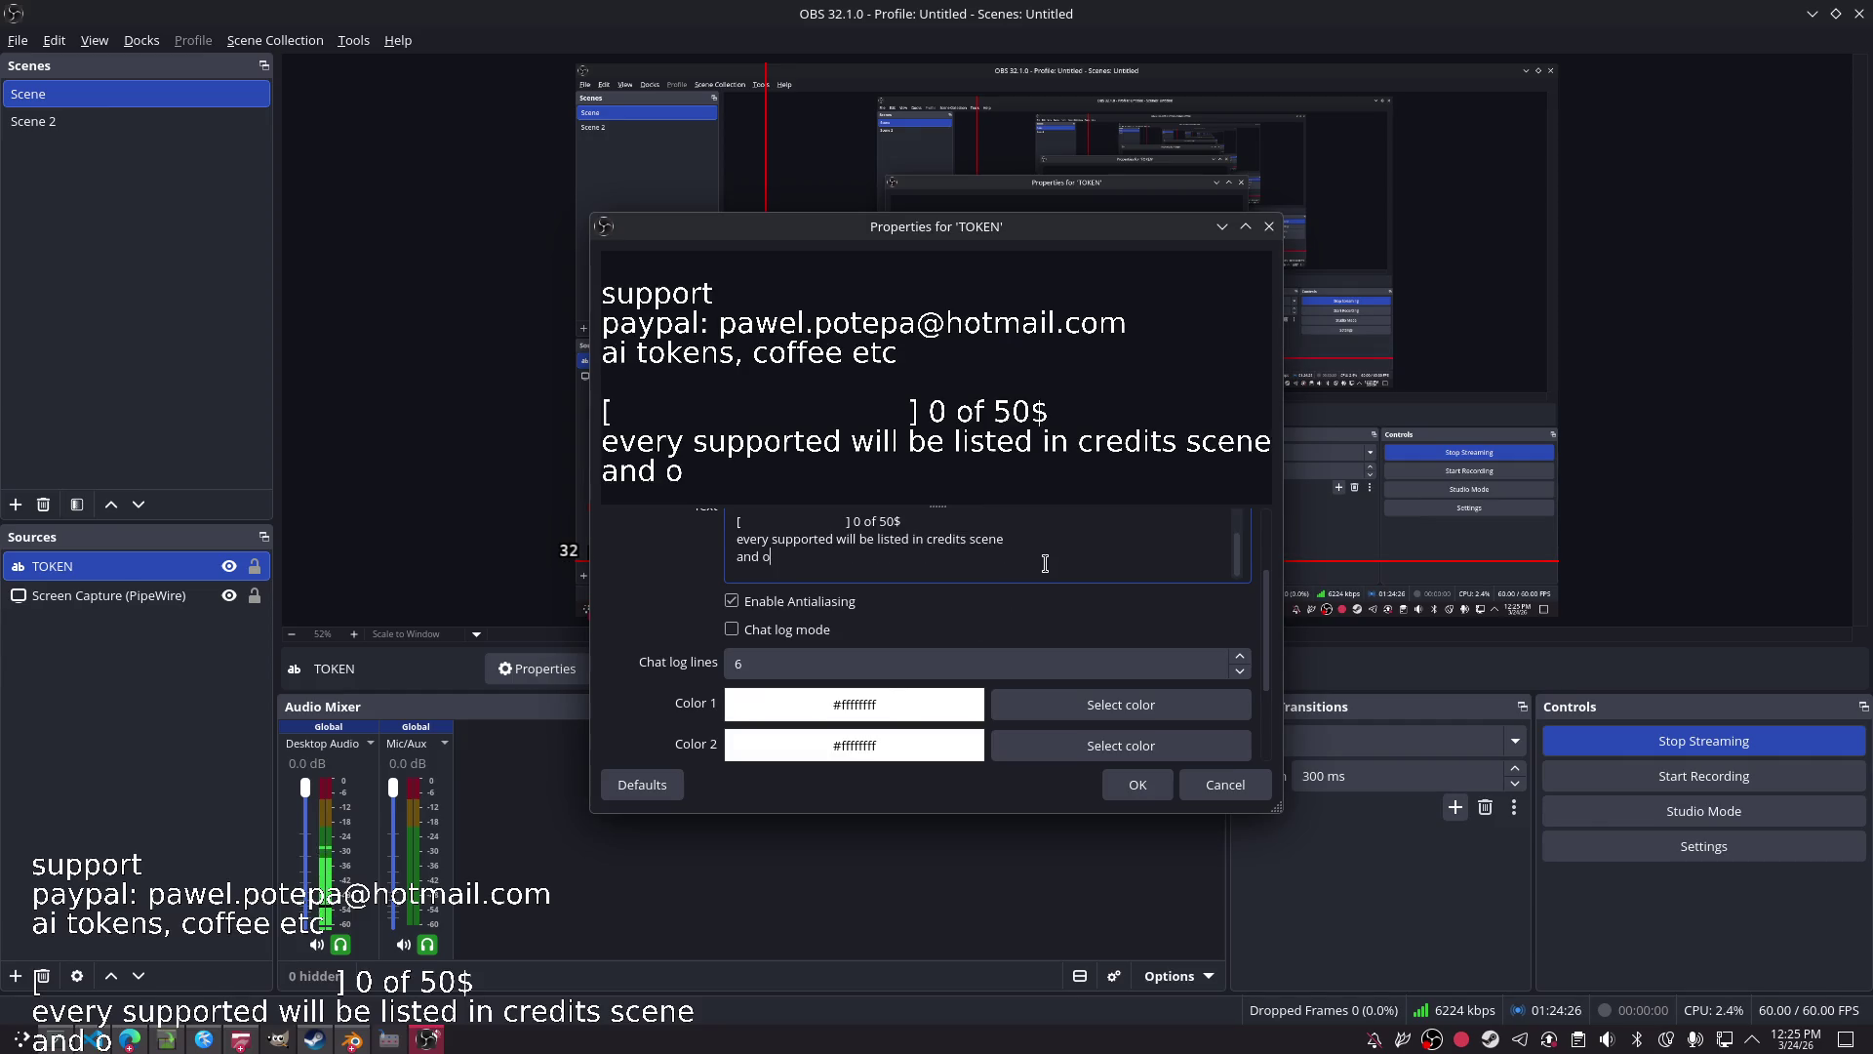
type("e engien is")
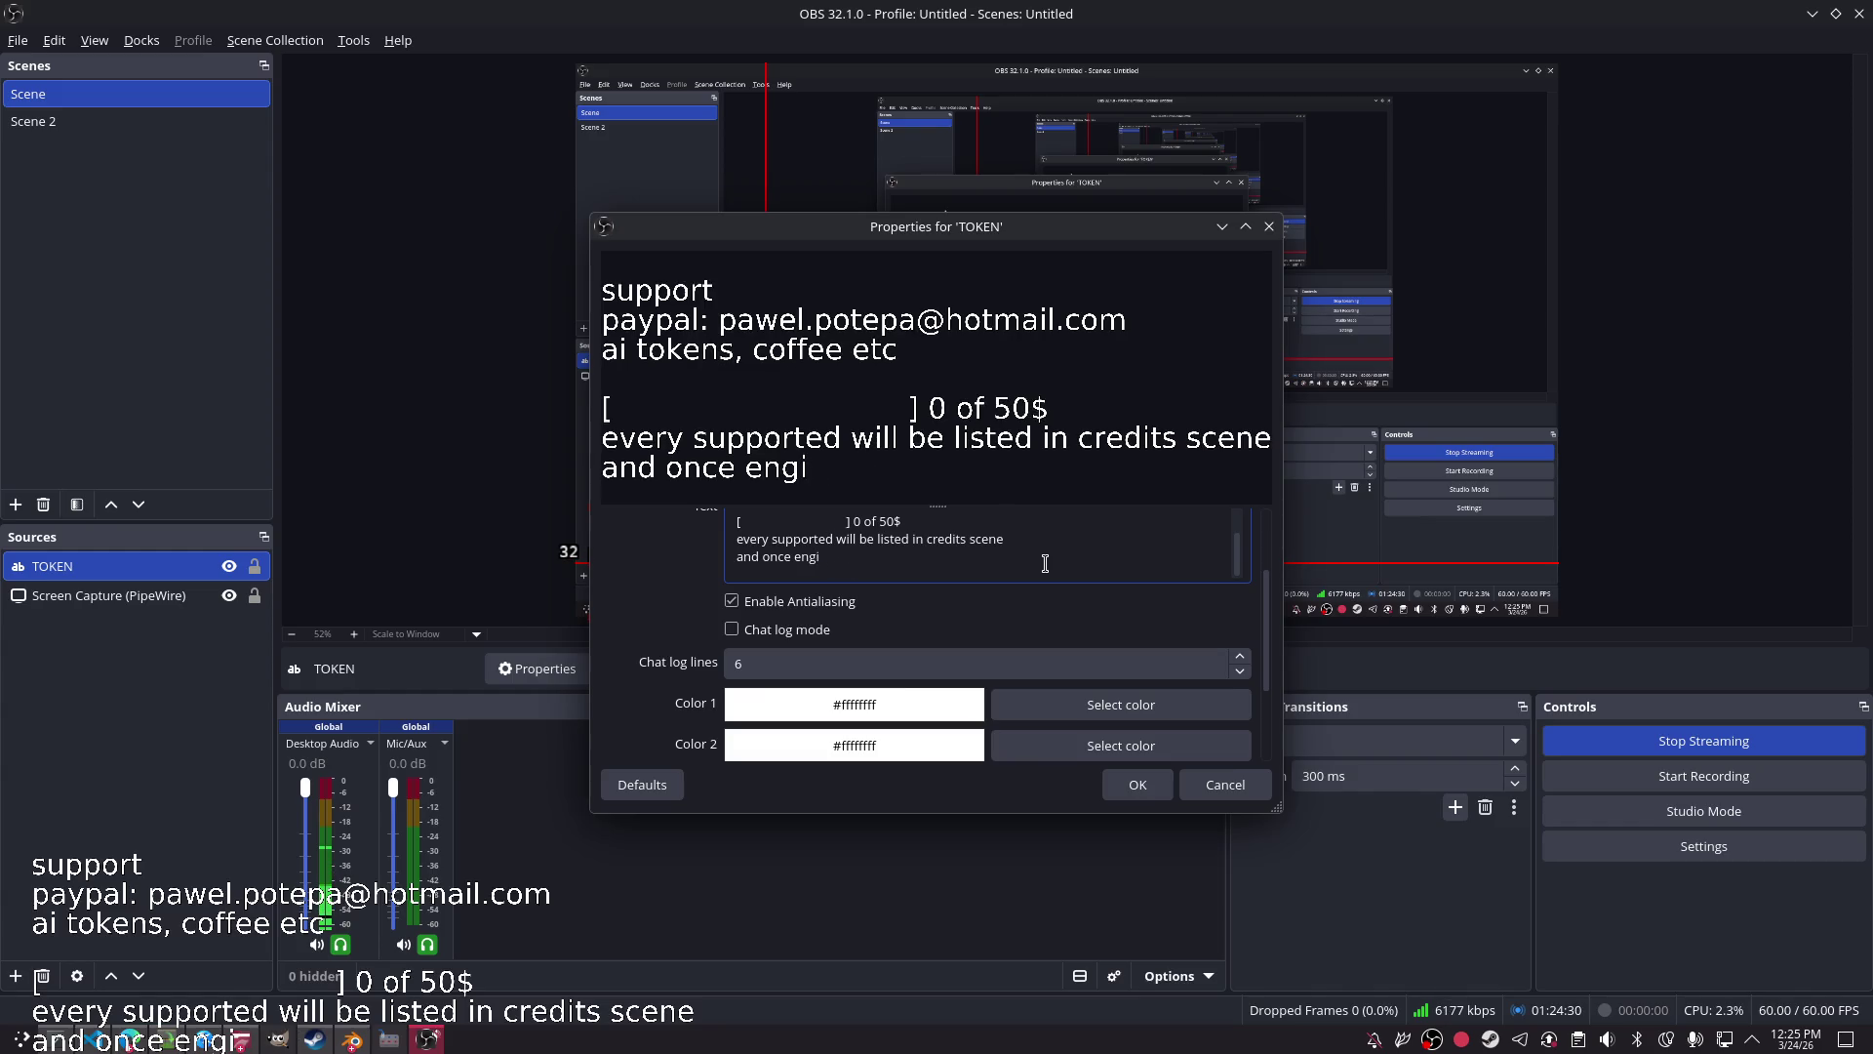
type("leased supporte")
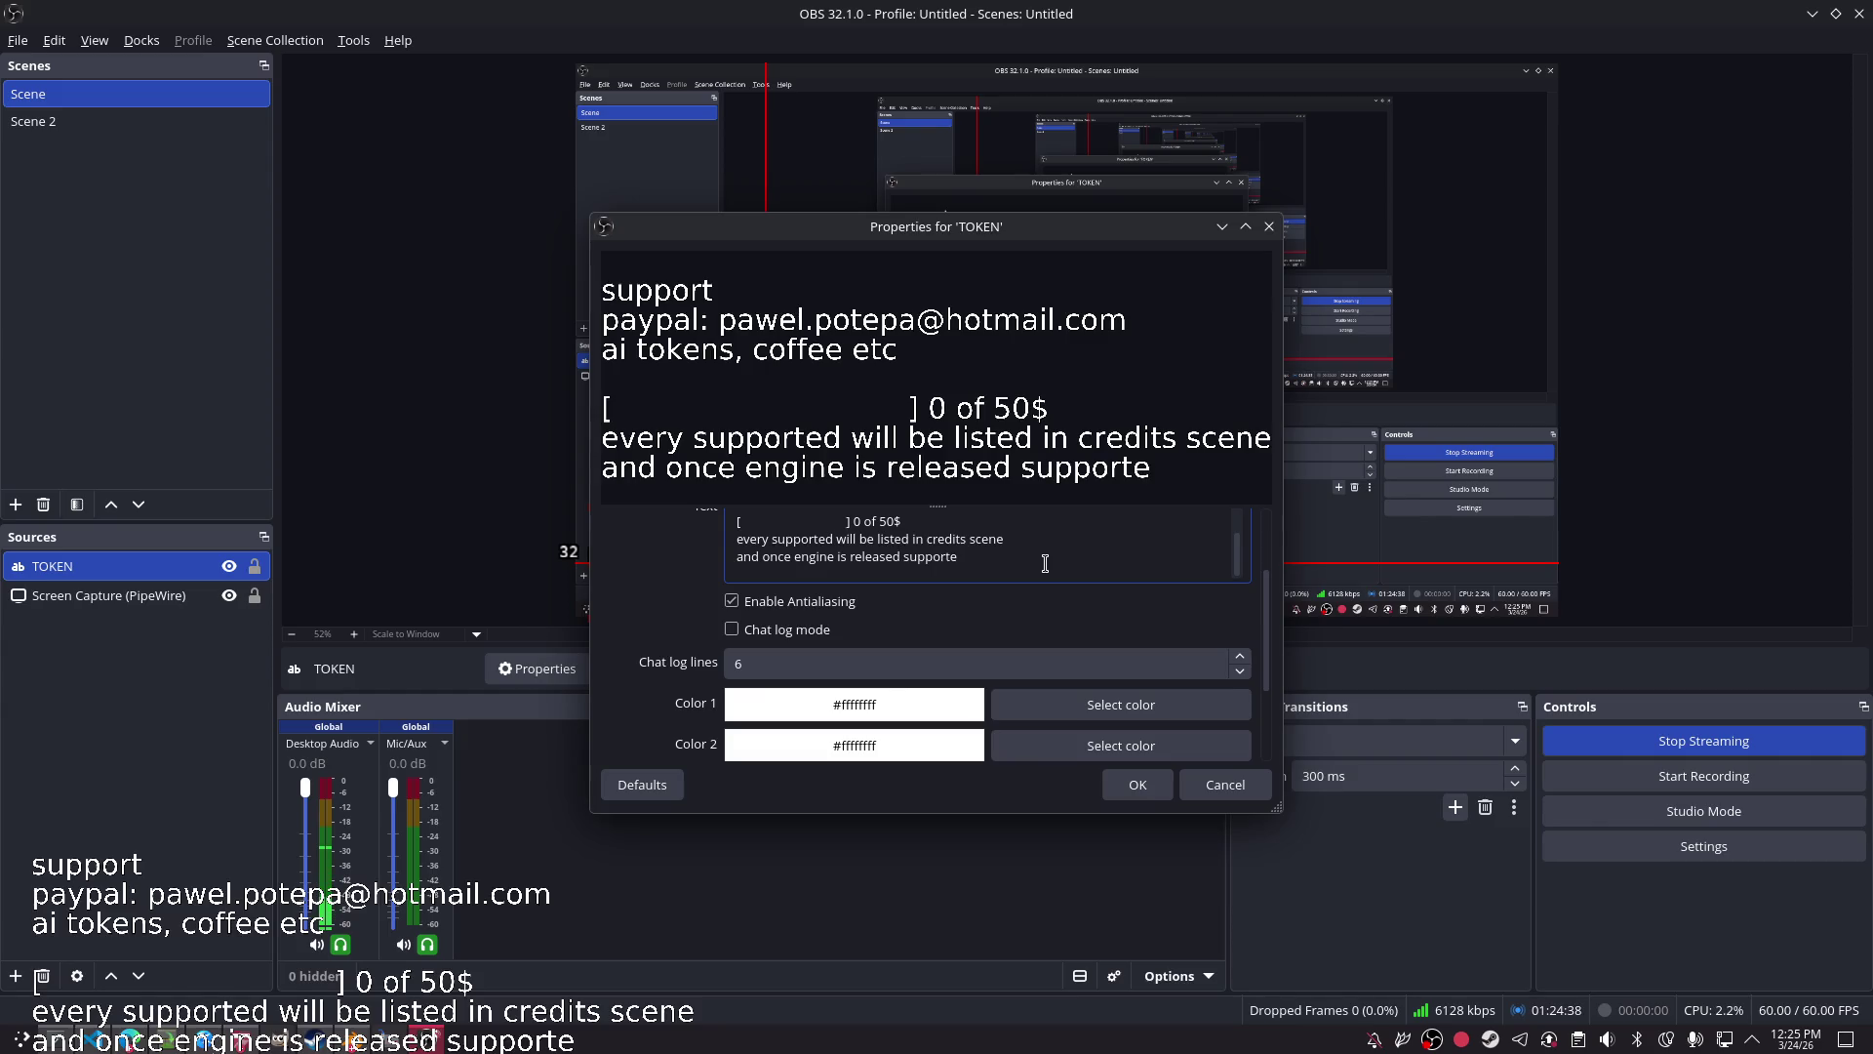
type("ll be")
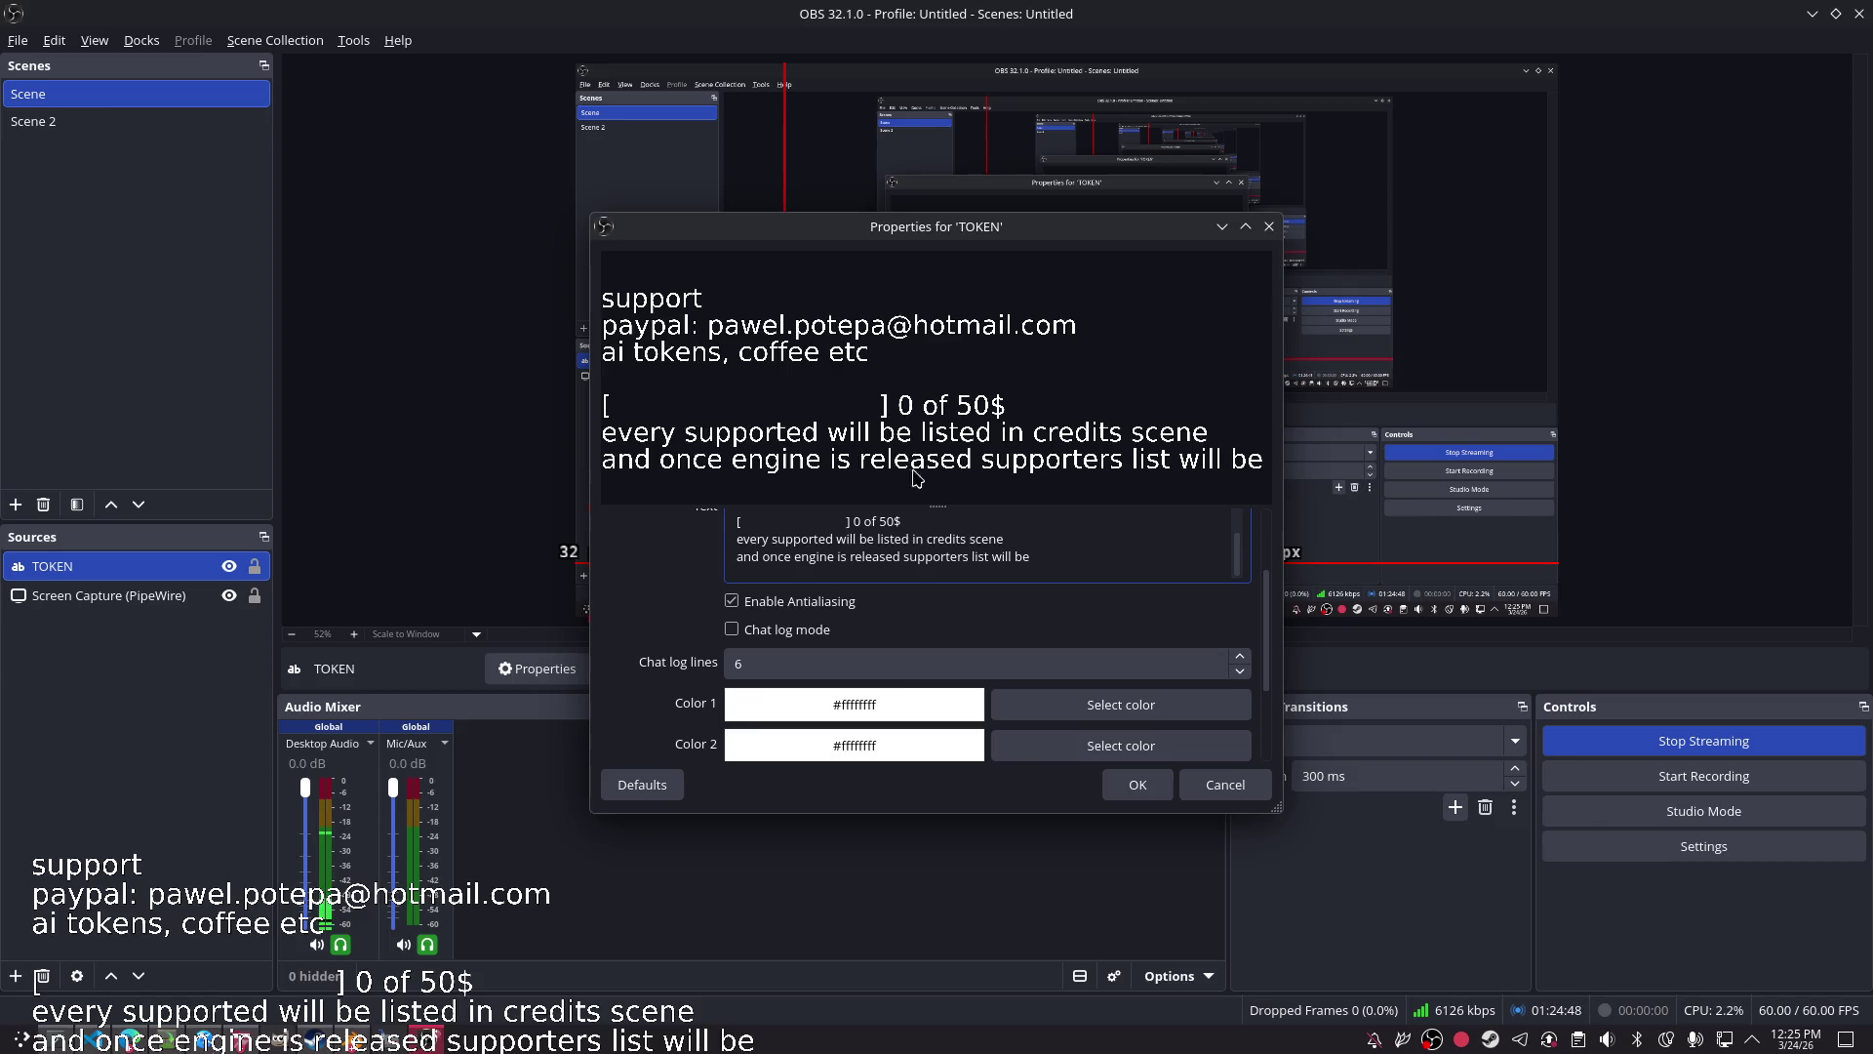
Correct the last line to 'and in engine docs', apply it, and move TOKEN toward the bottom-left corner
left_click_drag(1058, 557, 709, 557)
key("BackSpace")
key("BackSpace")
type("and")
key("BackSpace")
key("BackSpace")
key("BackSpace")
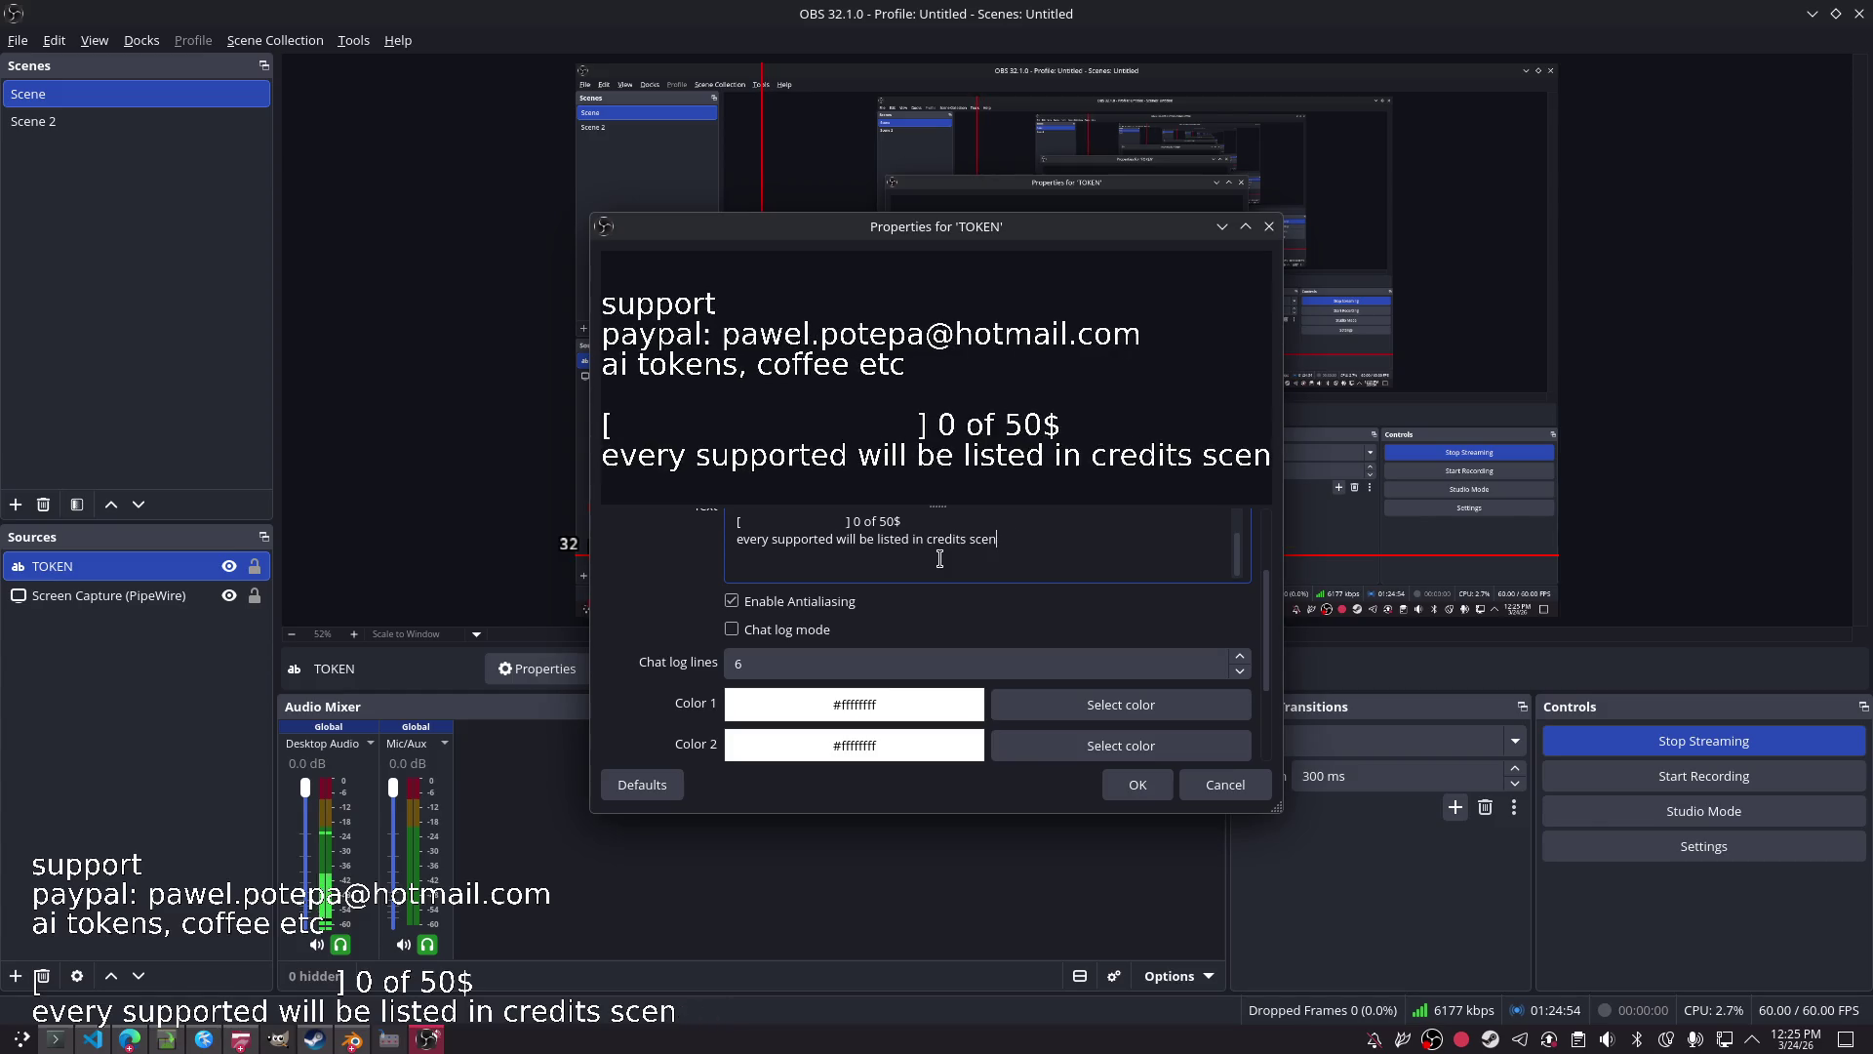
type("e")
key("Return")
type("a")
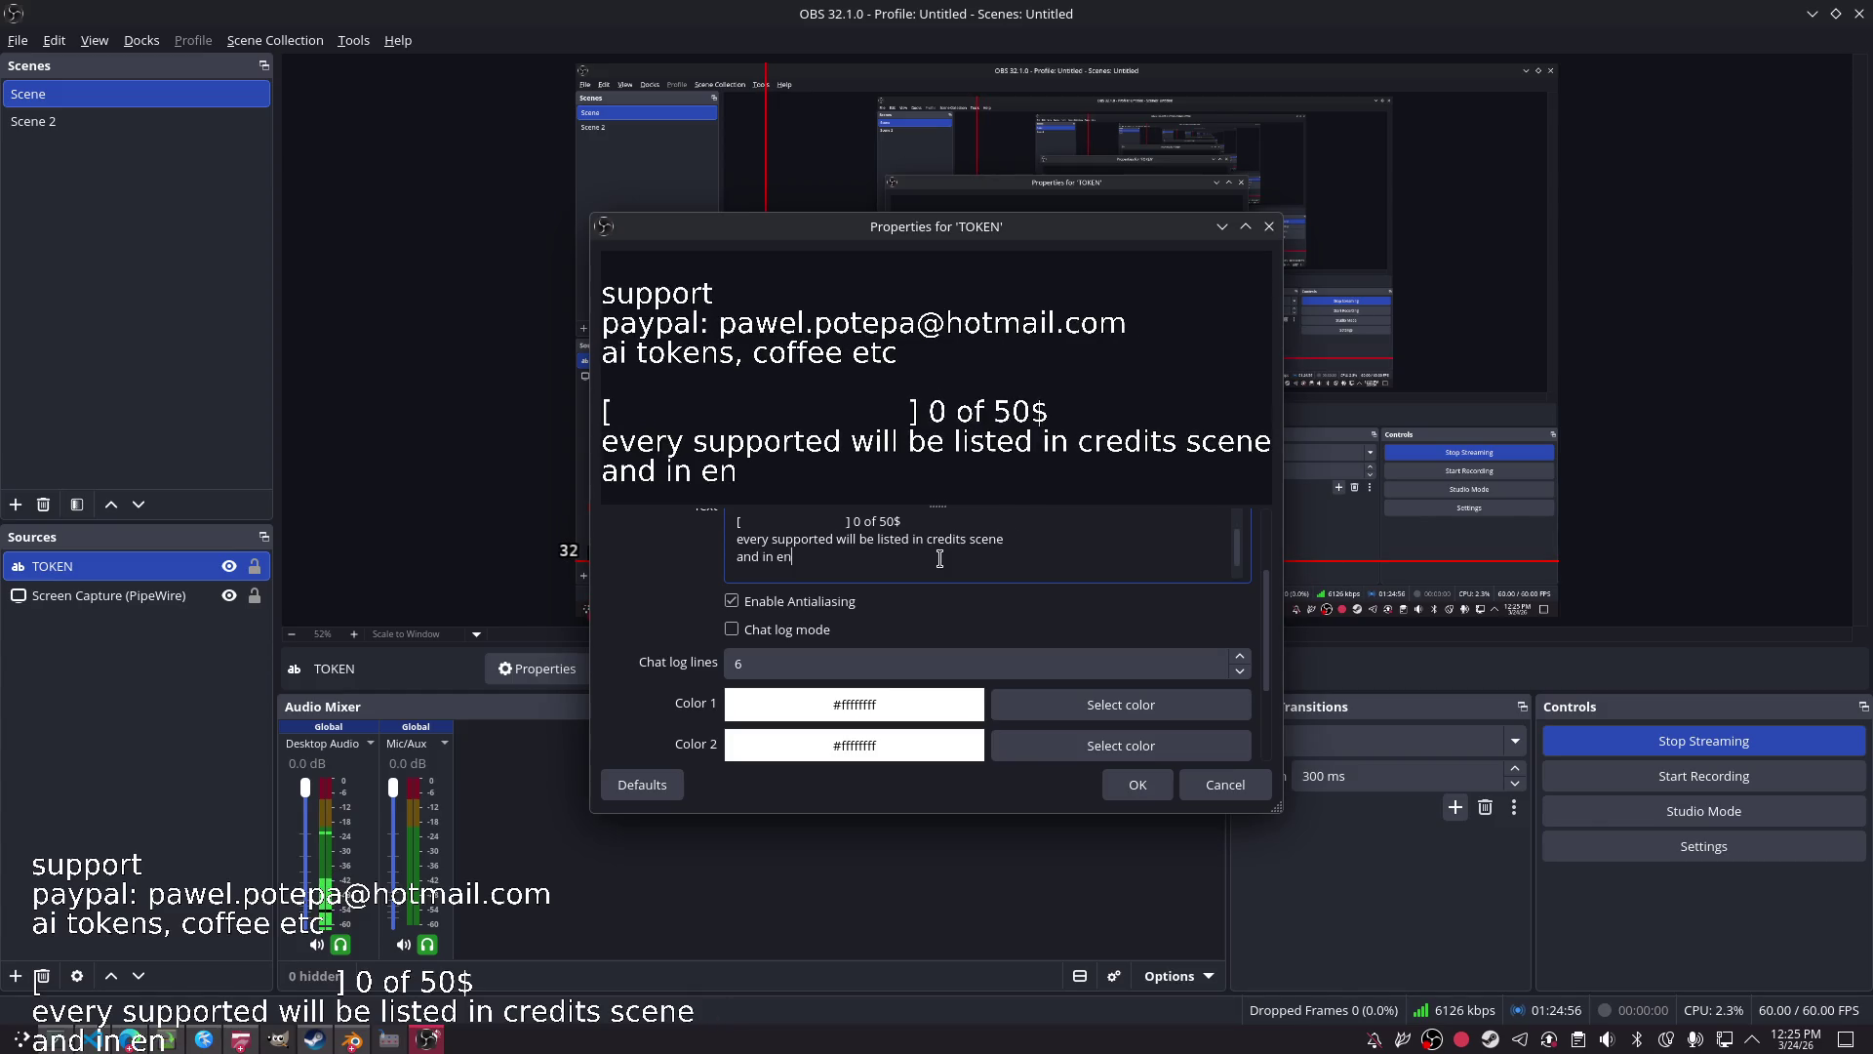
type("gine docs")
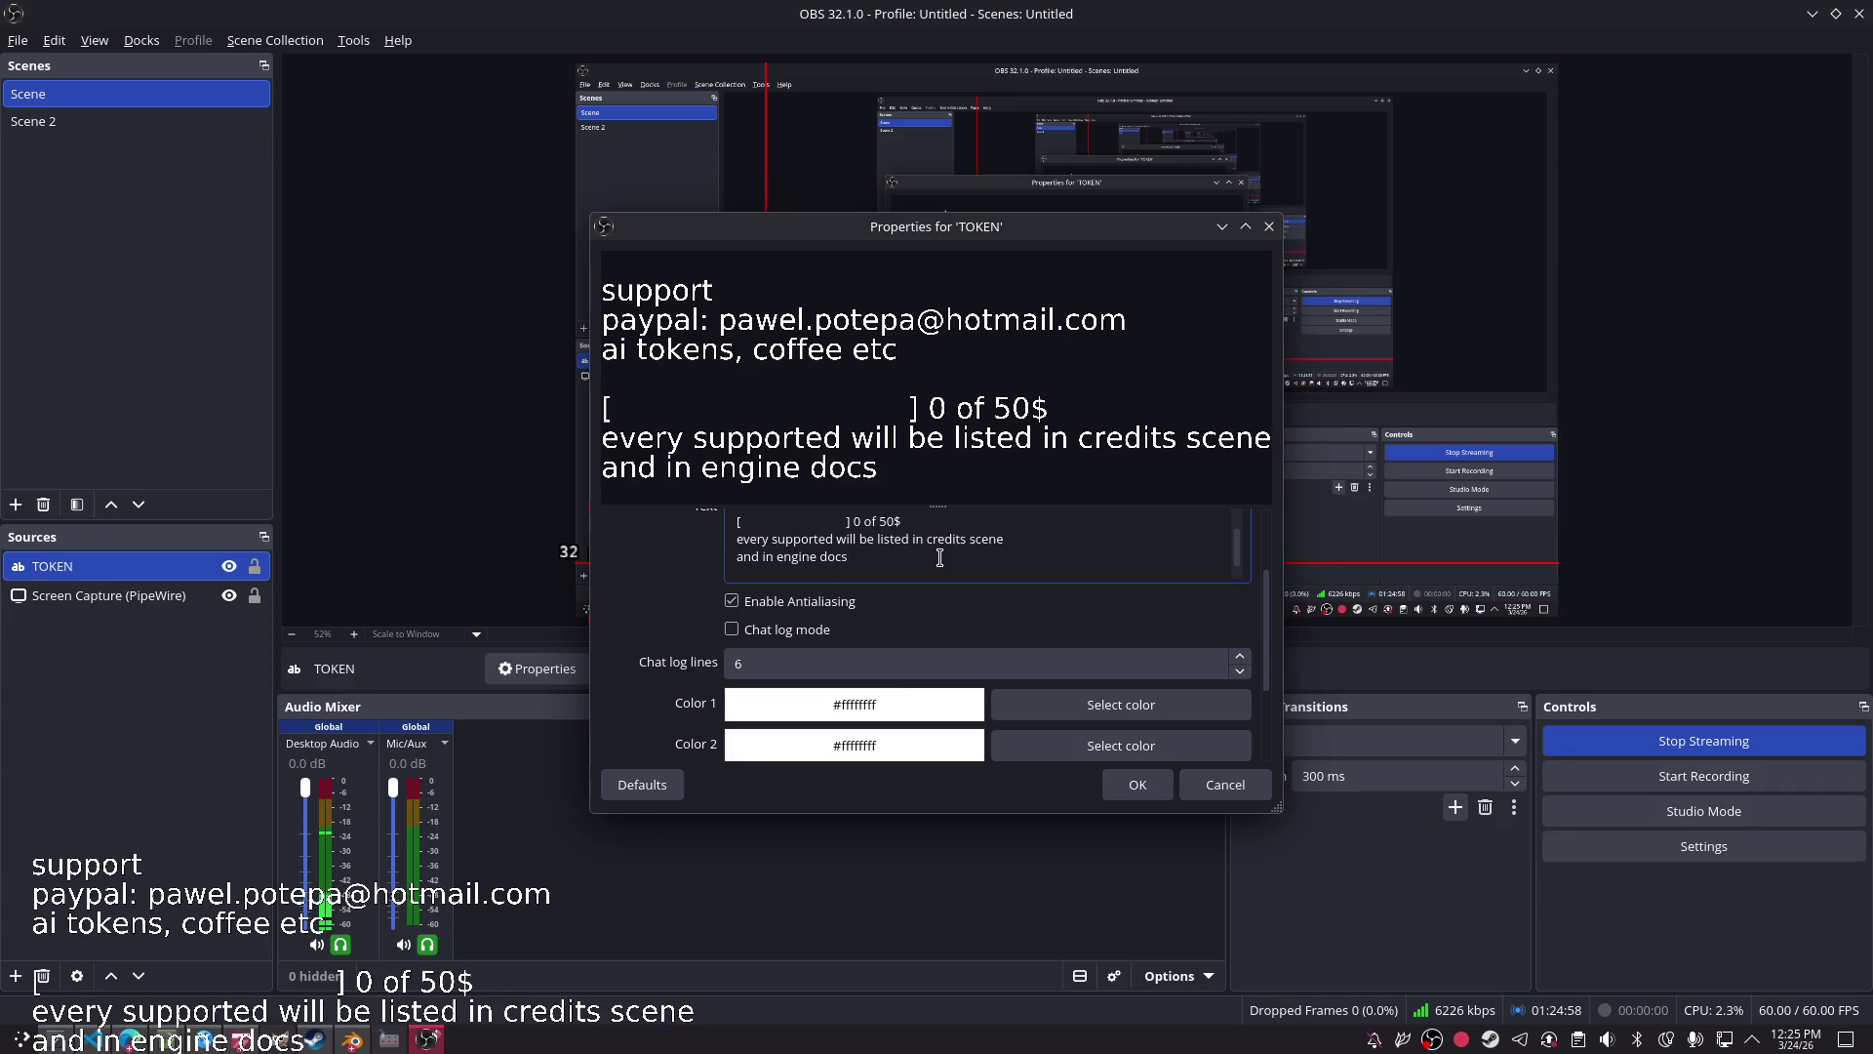
left_click(1137, 784)
mouse_move(690, 535)
left_mouse_down()
mouse_move(663, 511)
mouse_move(776, 499)
mouse_move(646, 515)
mouse_move(665, 498)
mouse_move(667, 131)
mouse_move(685, 463)
mouse_move(666, 507)
left_mouse_up()
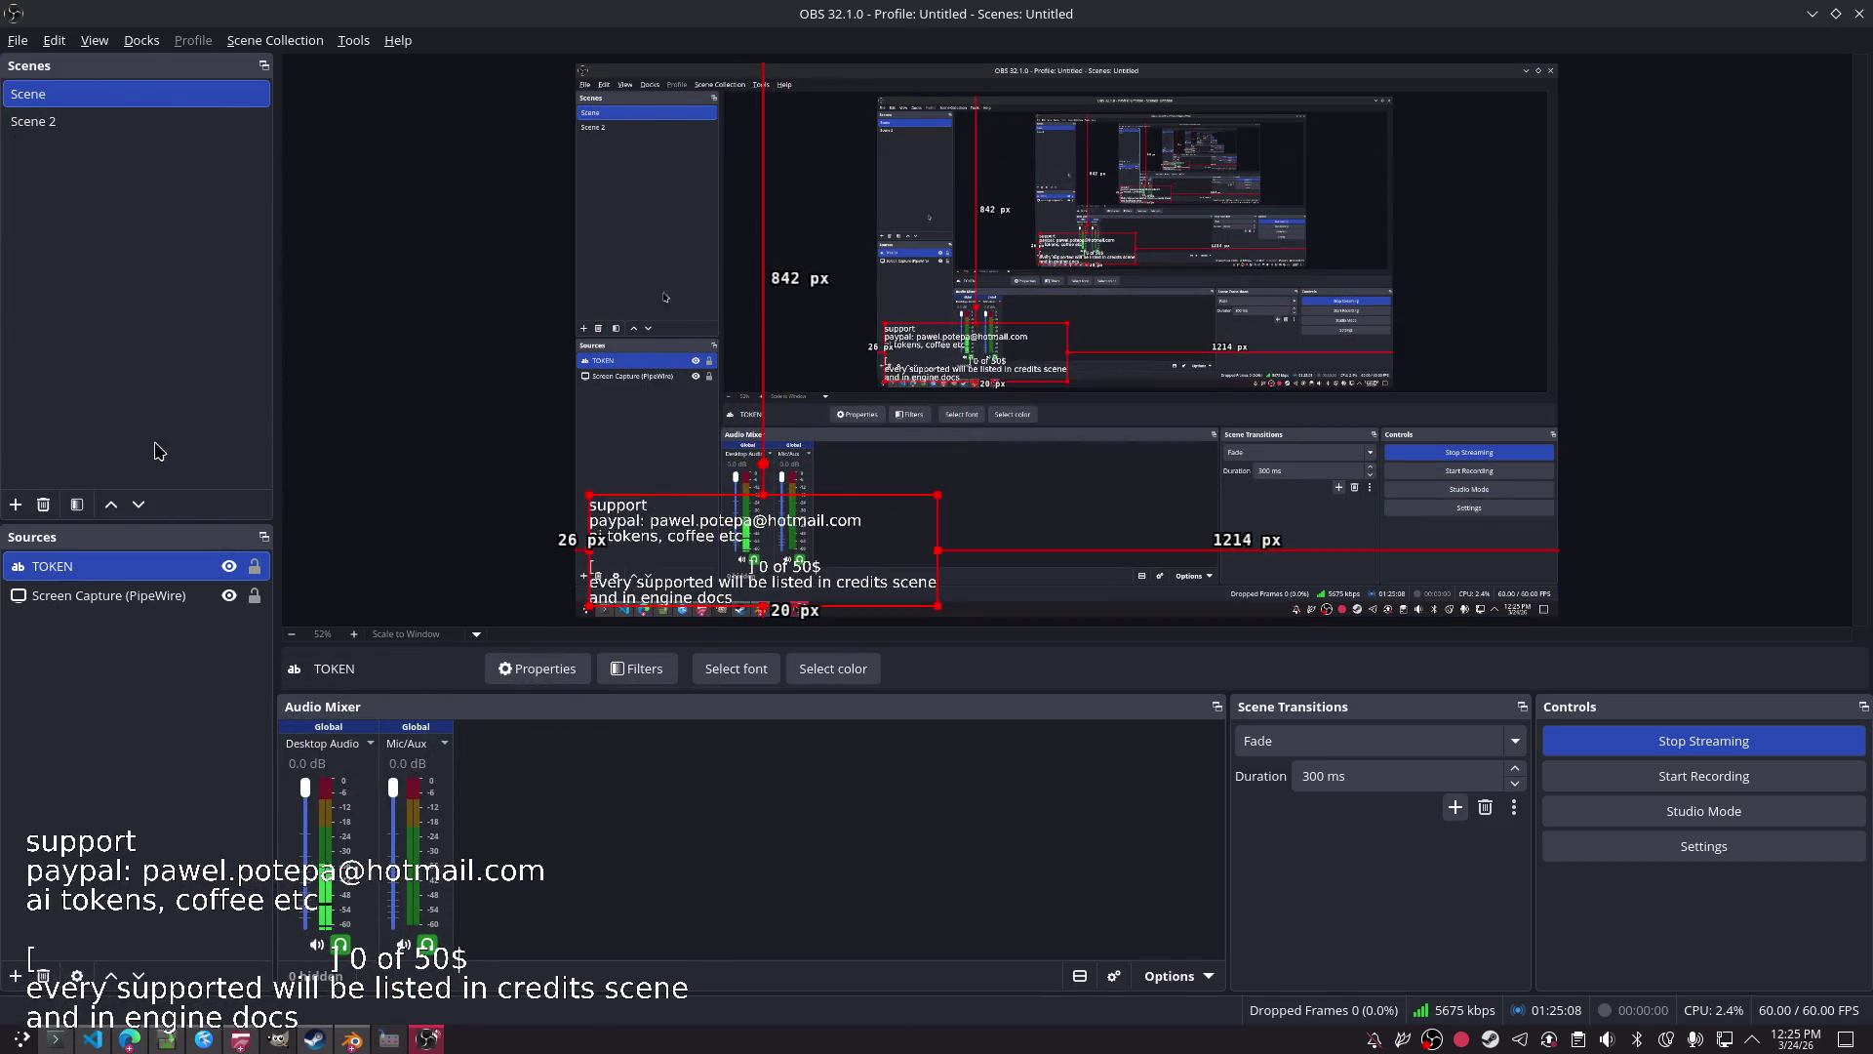
Reopen TOKEN's properties and bring up its font picker, currently Sans Serif at size 256
double_click(125, 576)
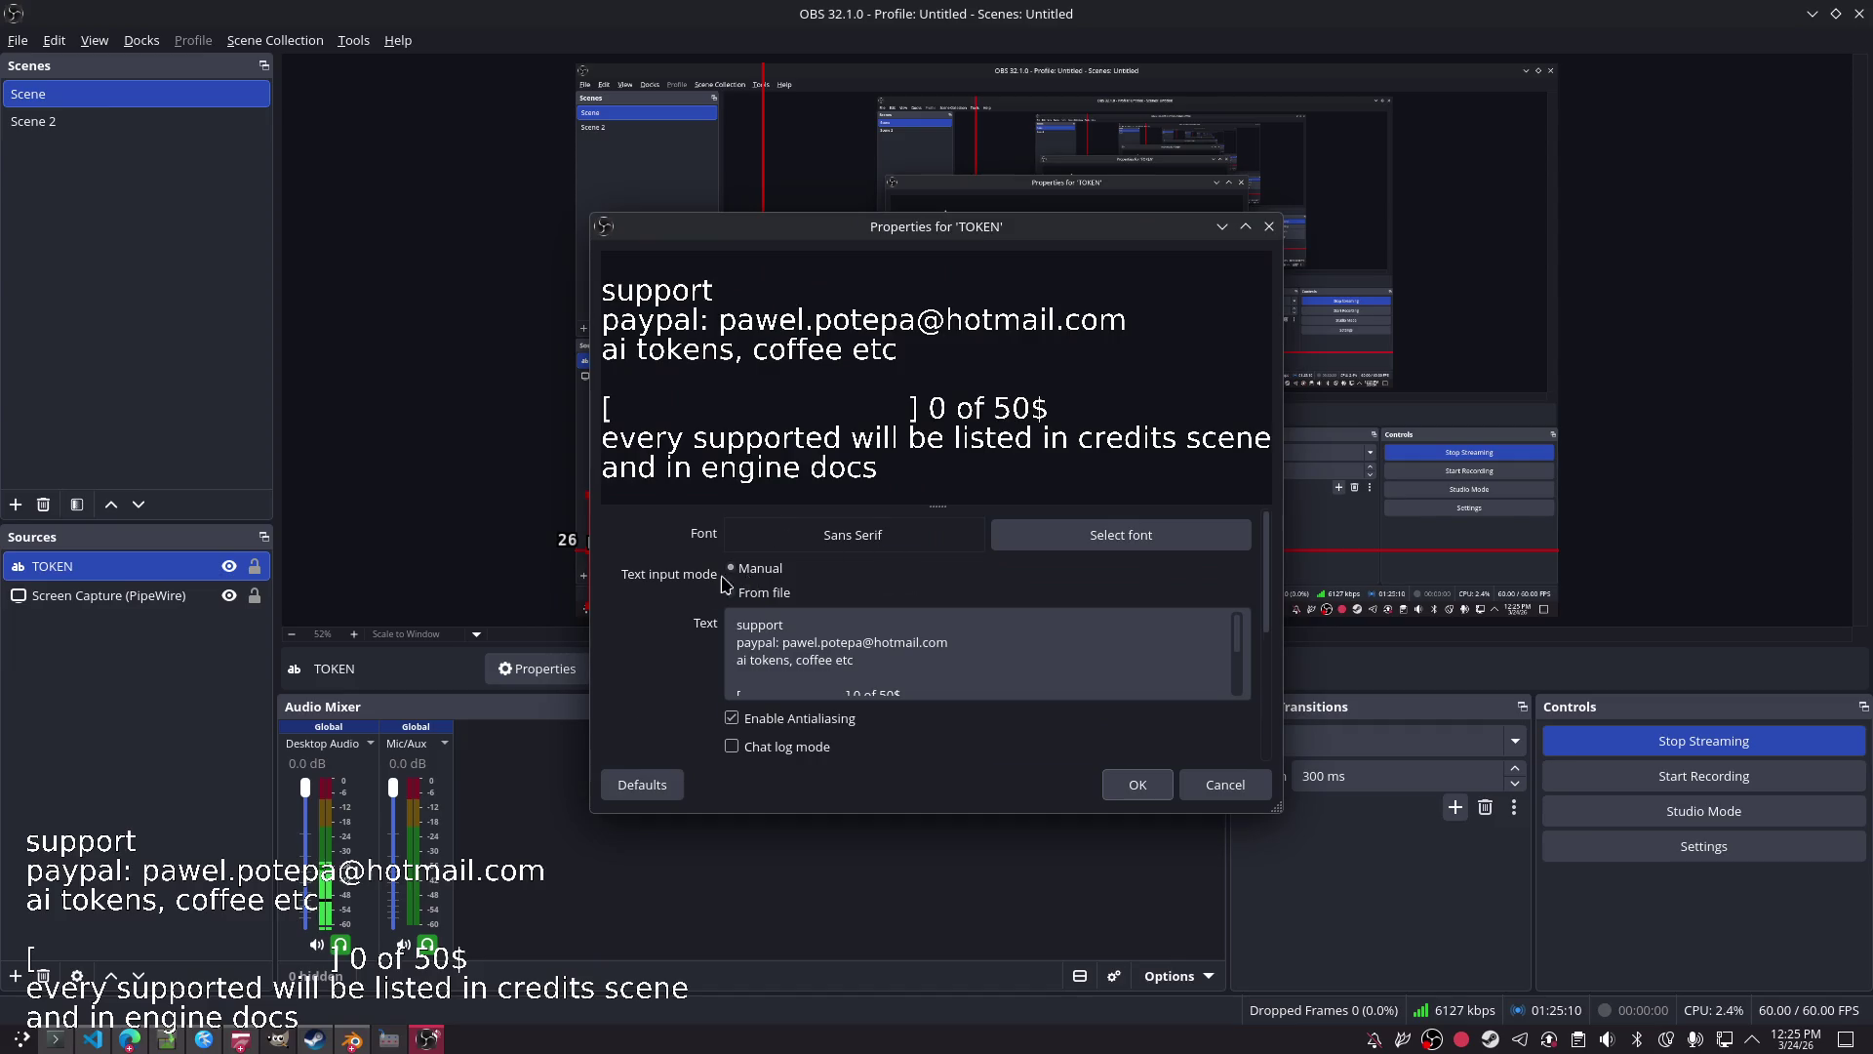
scroll(738, 605, "down", 4)
scroll(780, 693, "up", 3)
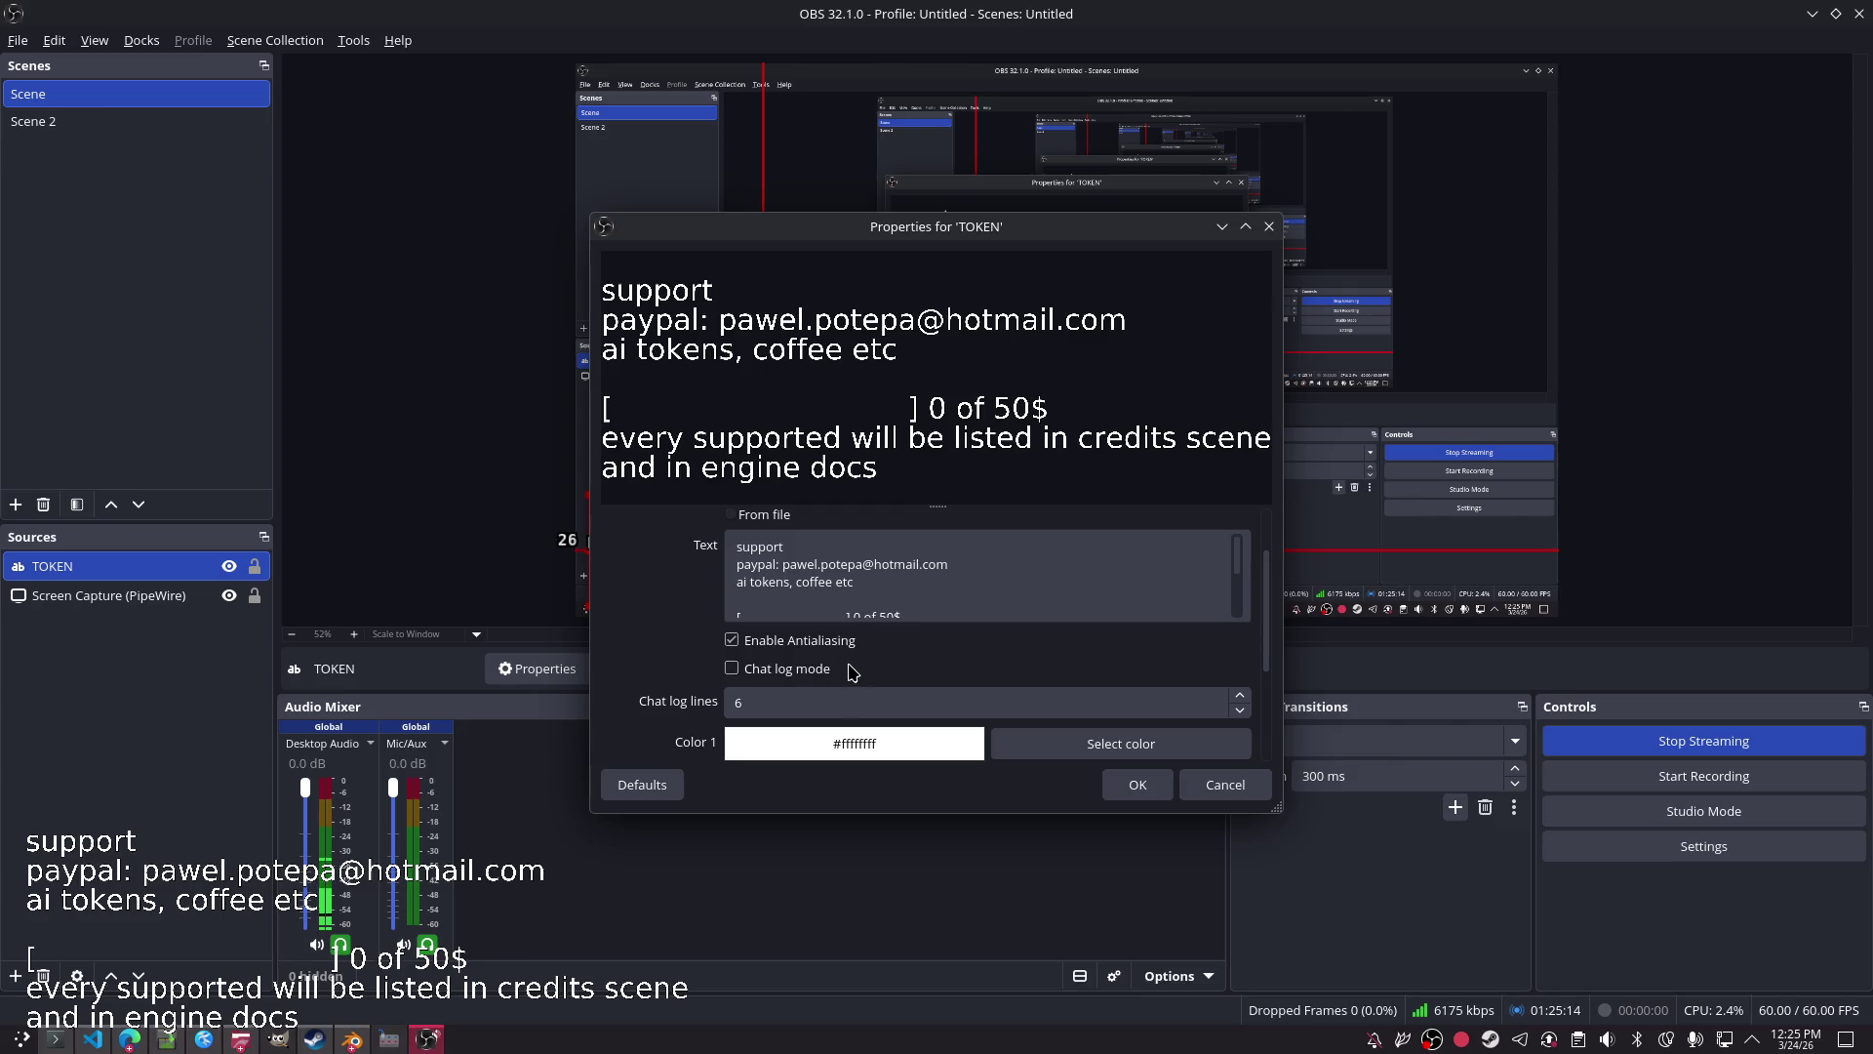
scroll(881, 605, "up", 2)
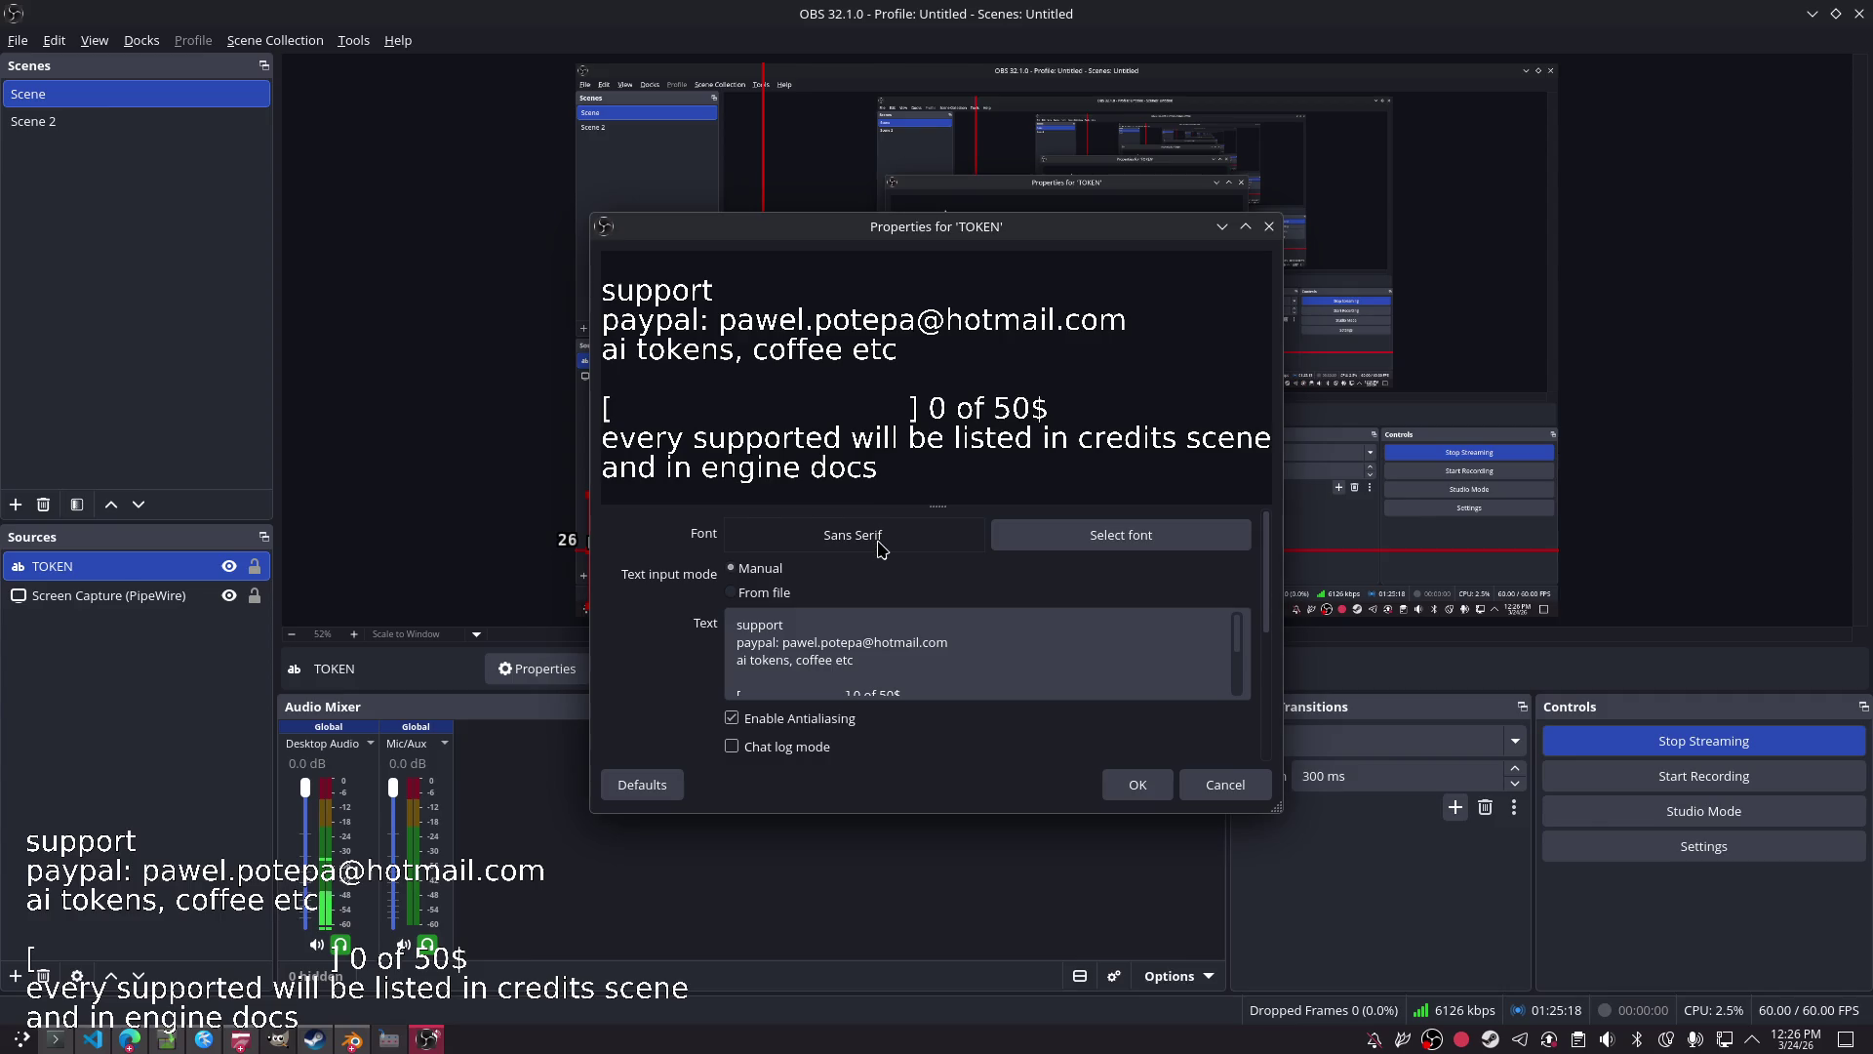
left_click(993, 549)
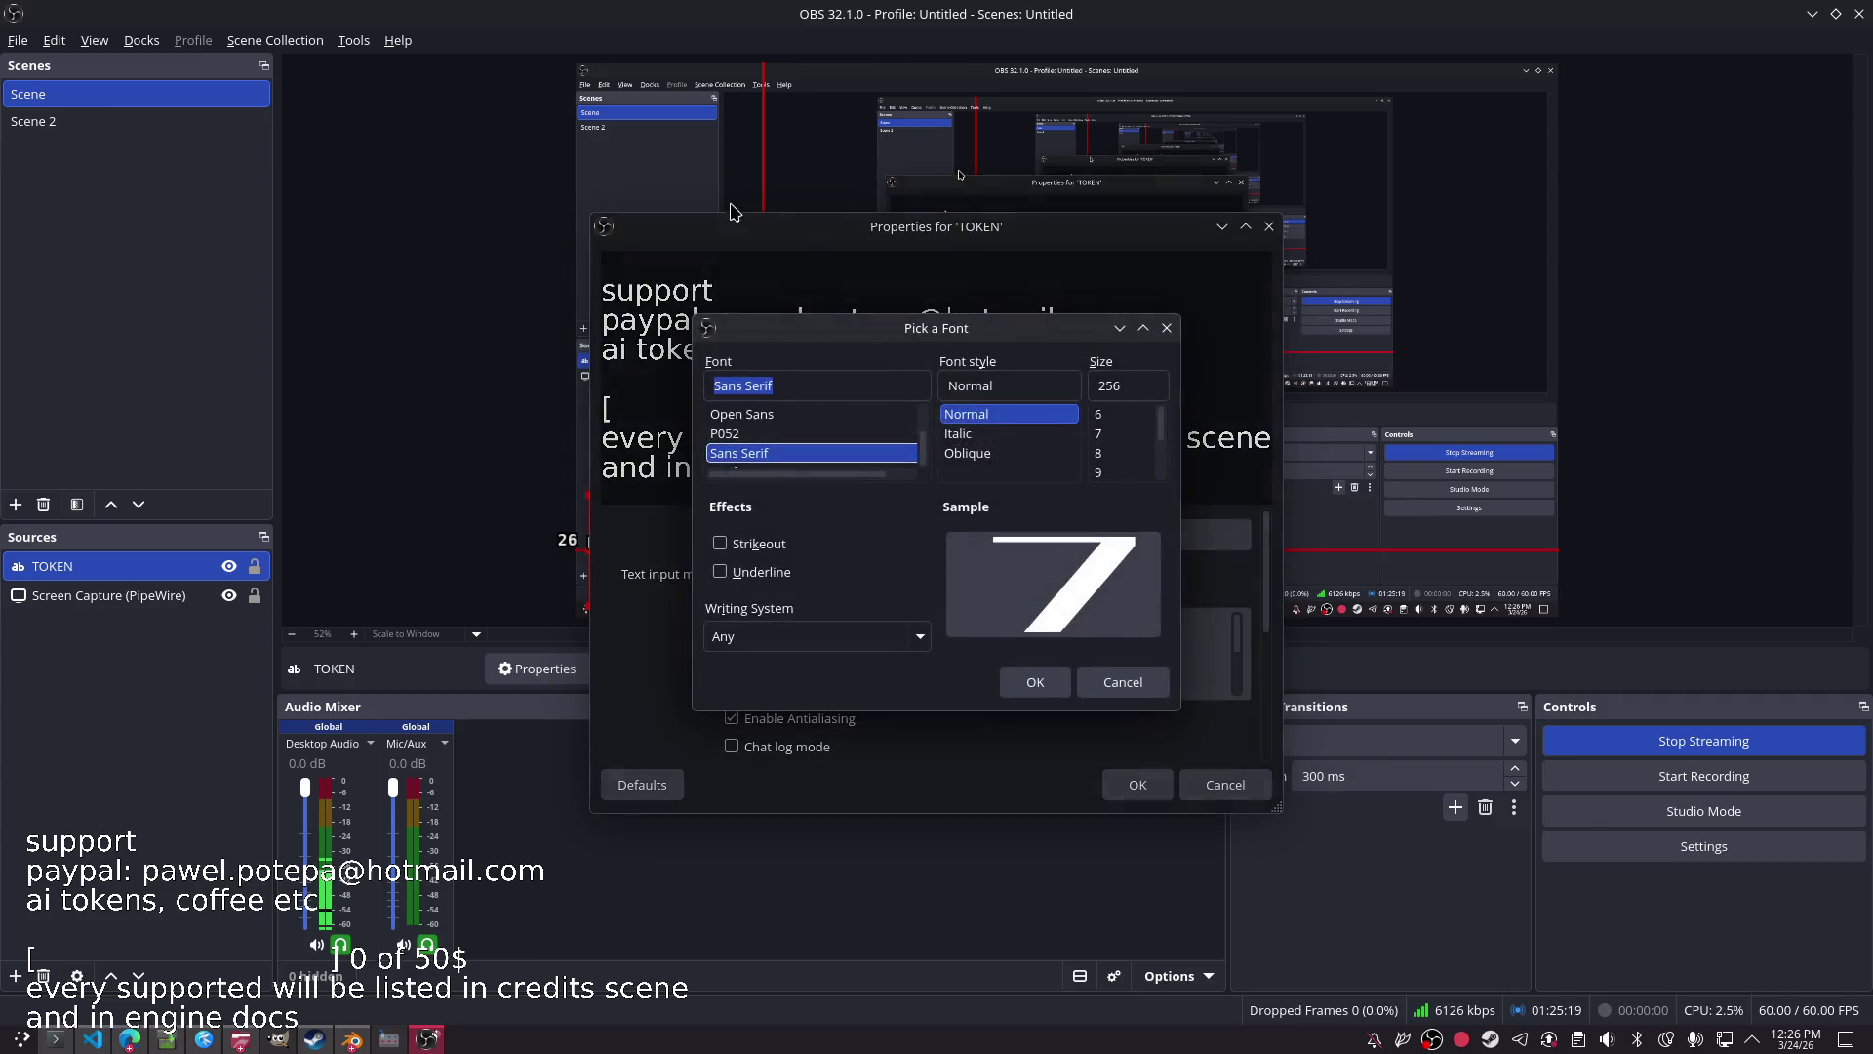
Set the TOKEN font size to 22 and try the Noto Serif Gurmukhi Medium font
left_click(771, 433)
key("Up")
key("Up")
key("Up")
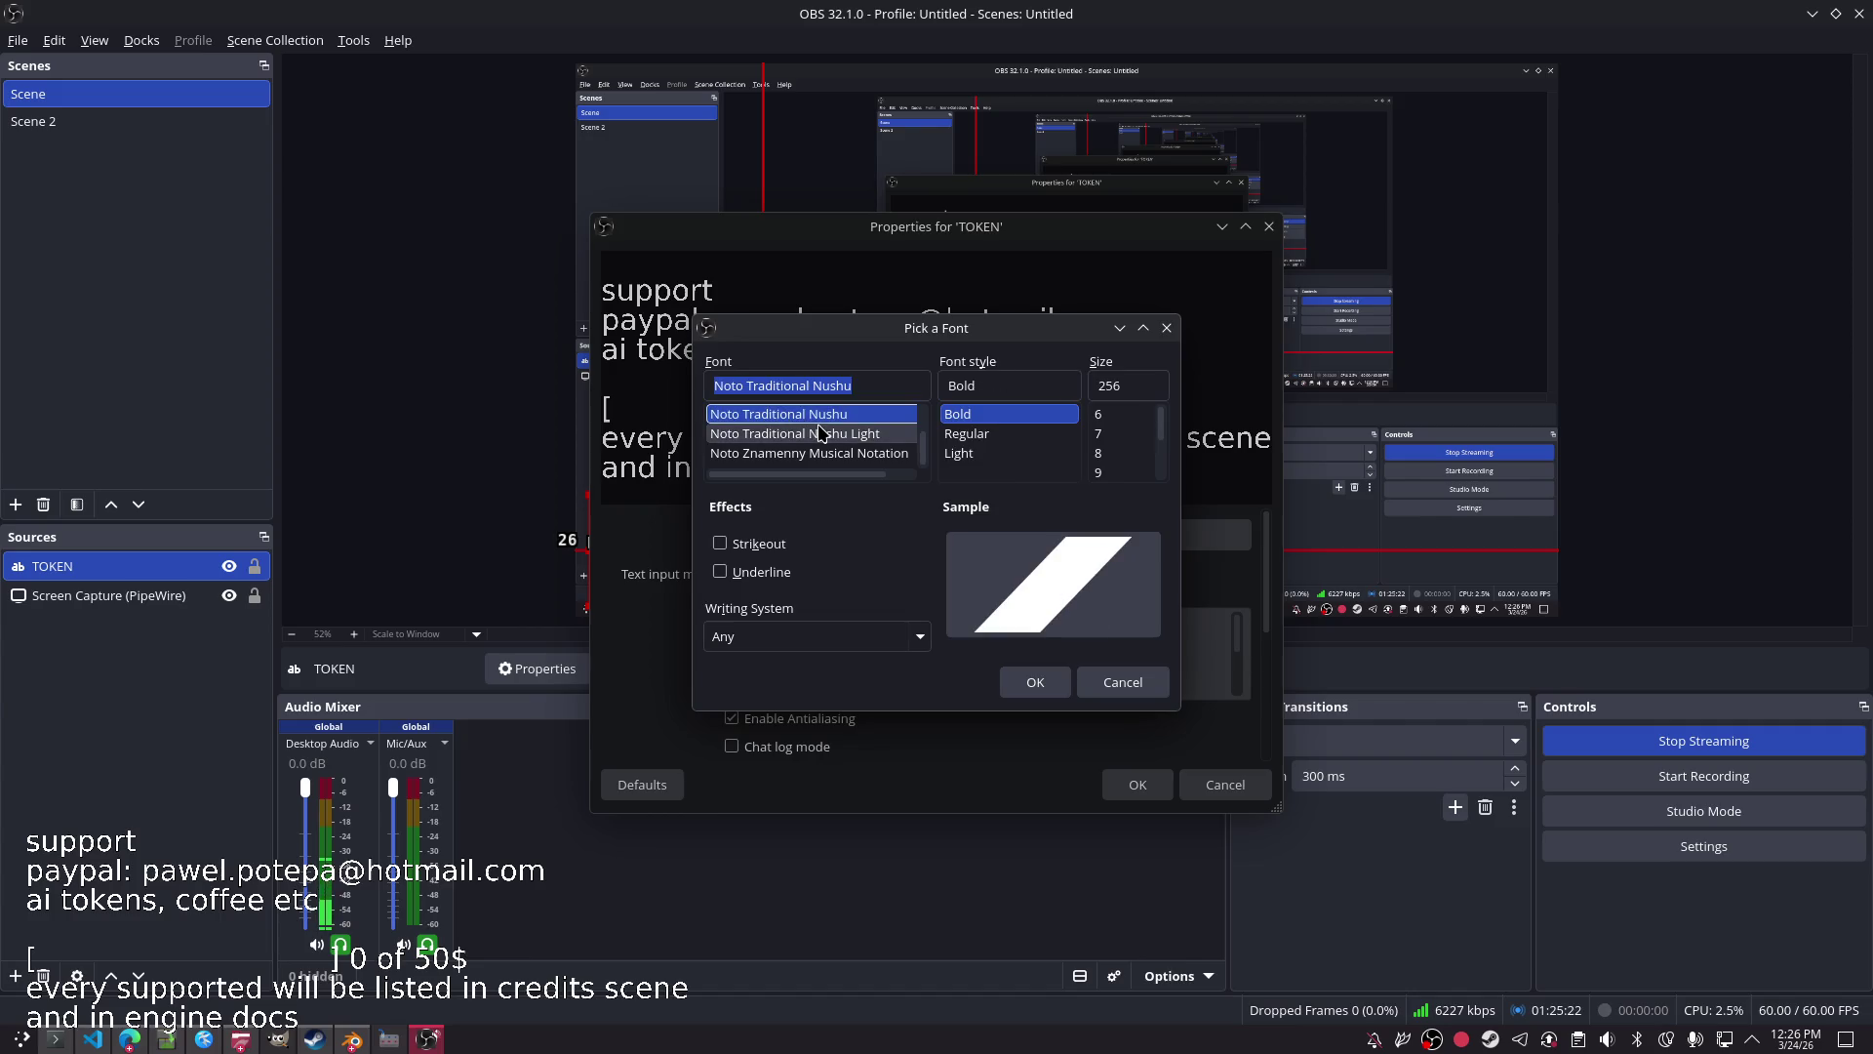
left_click_drag(1178, 711, 1539, 933)
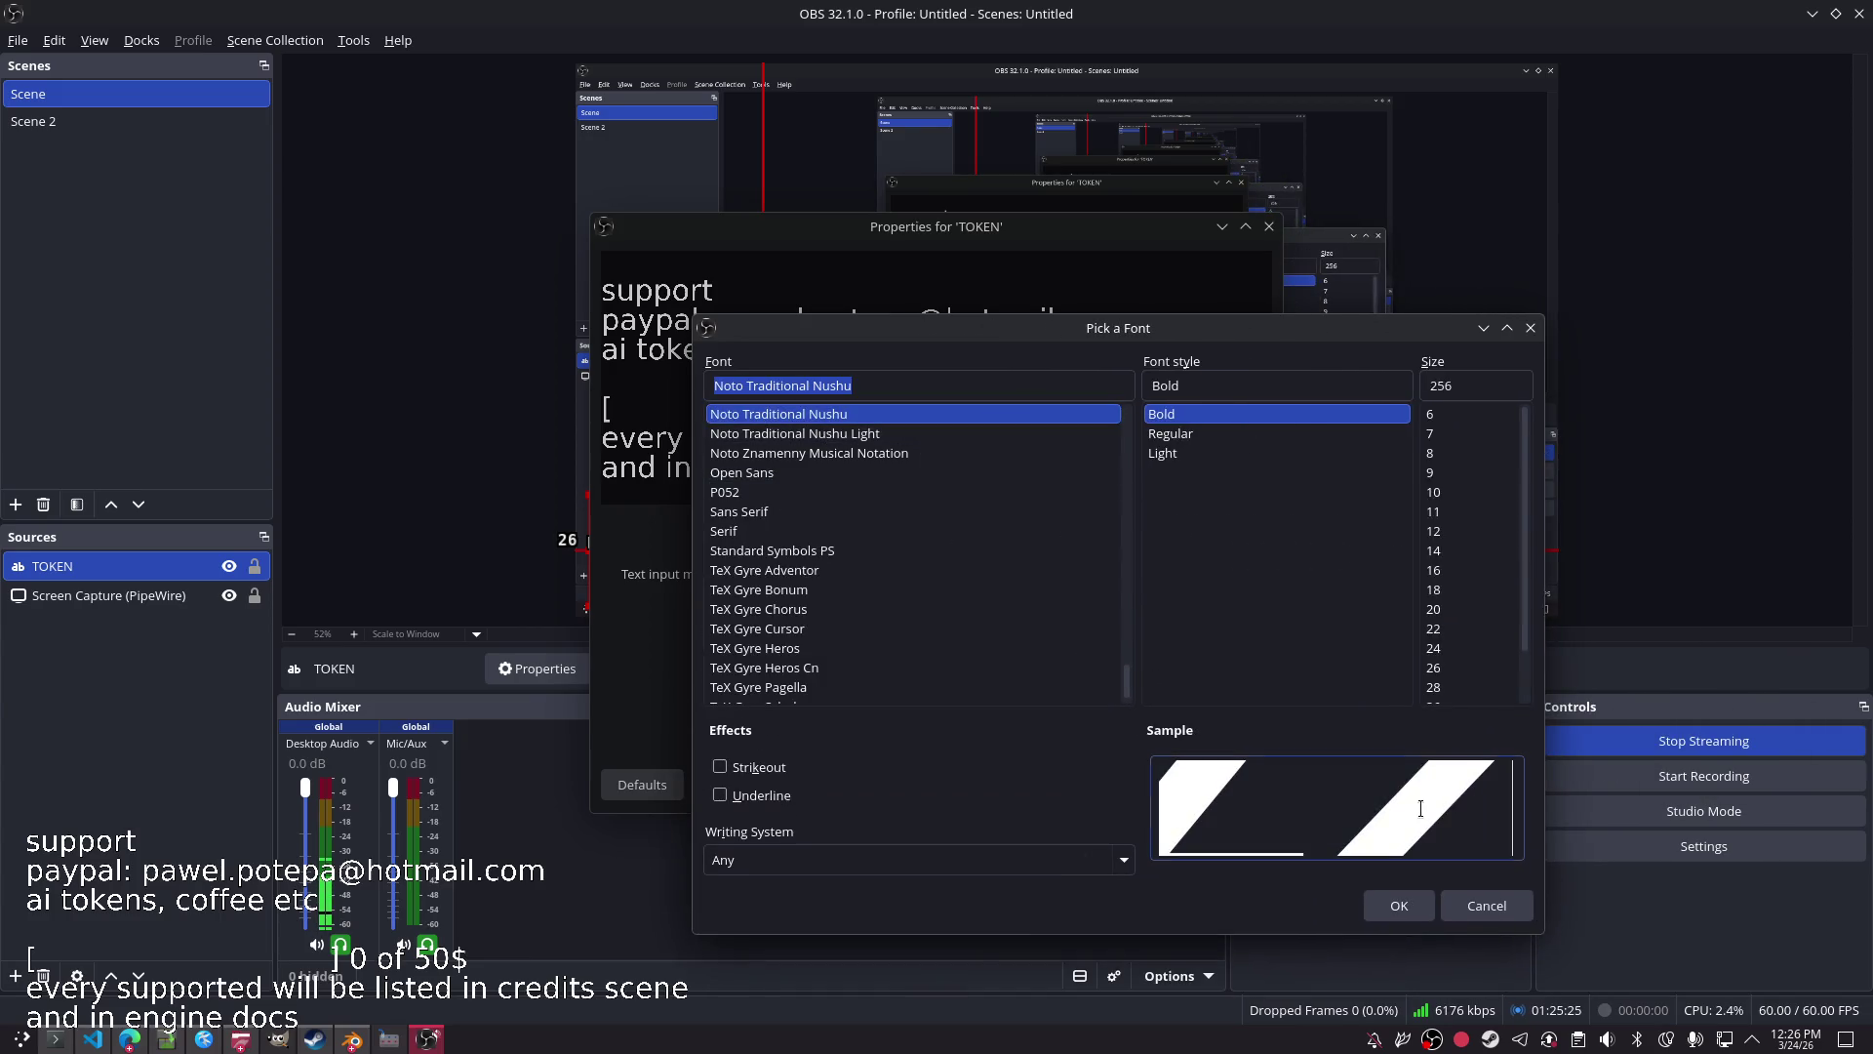
left_click(1448, 492)
left_click(1454, 628)
left_click(821, 515)
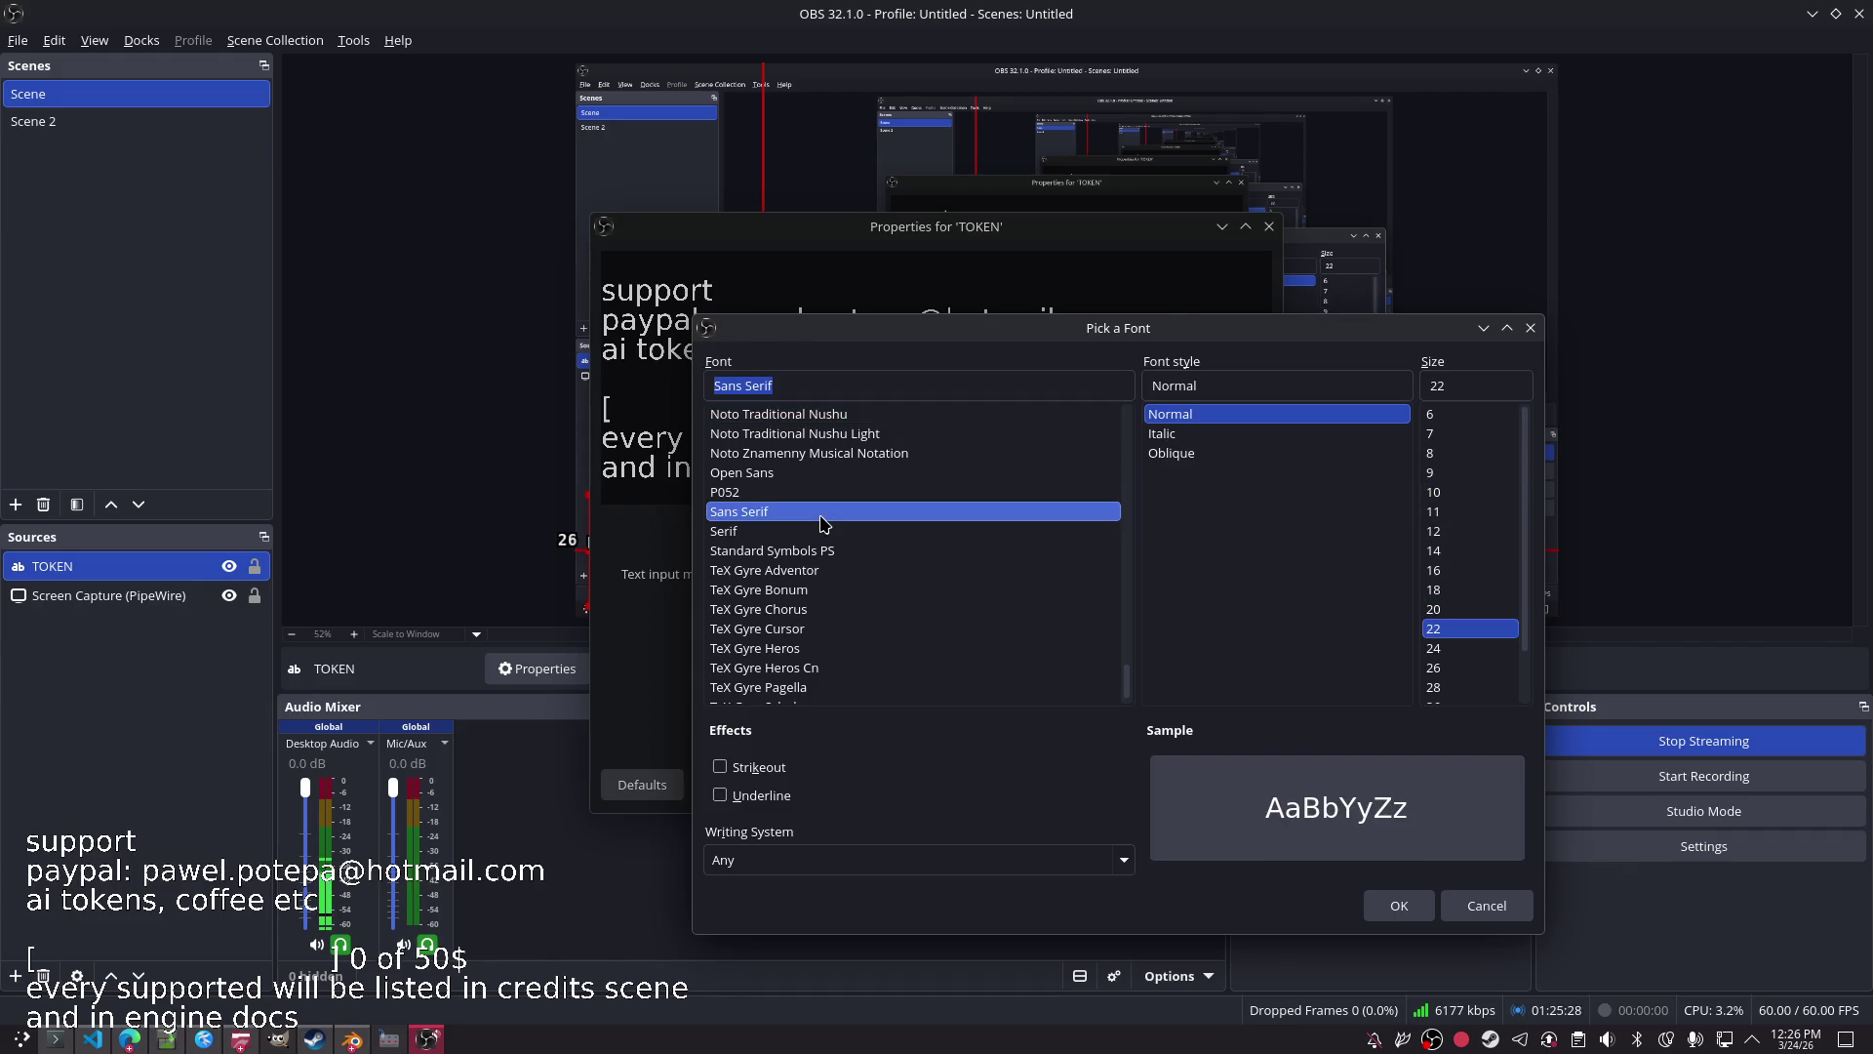
key("Up")
key("Up")
key("Up")
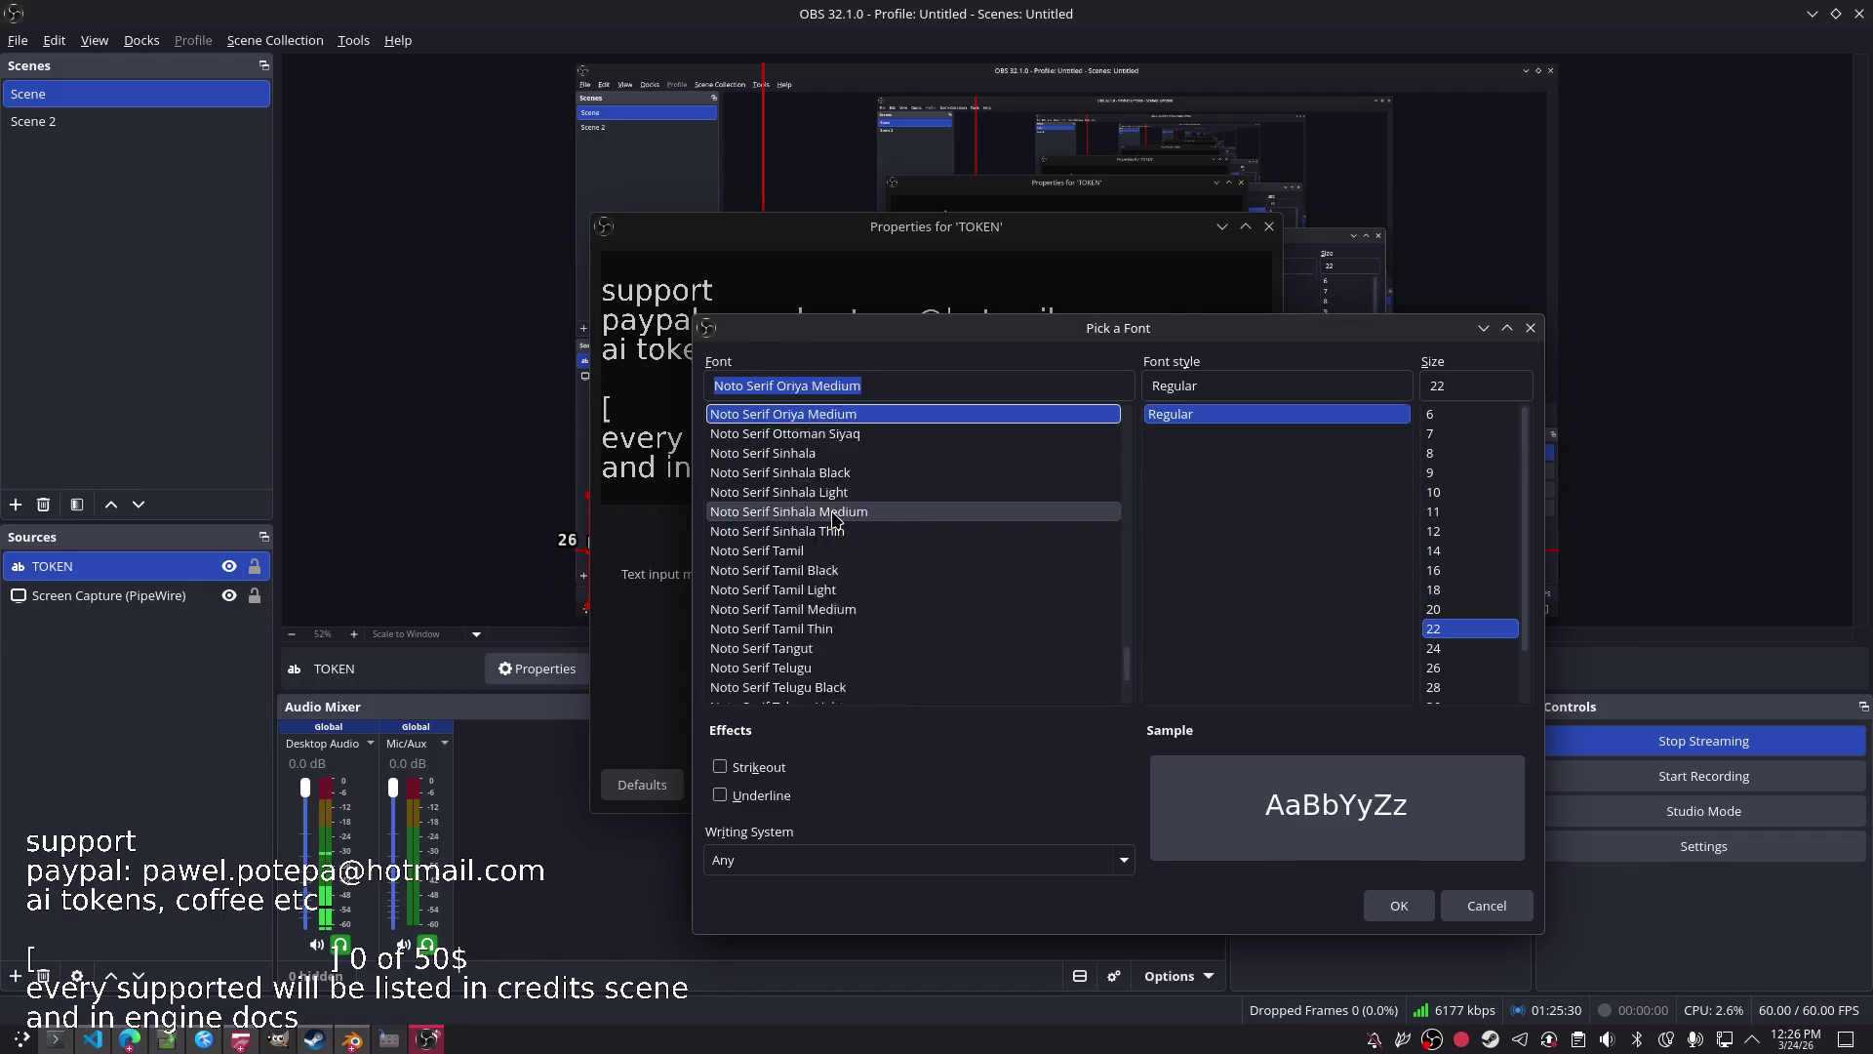
key("Up")
key("Up")
key("Up")
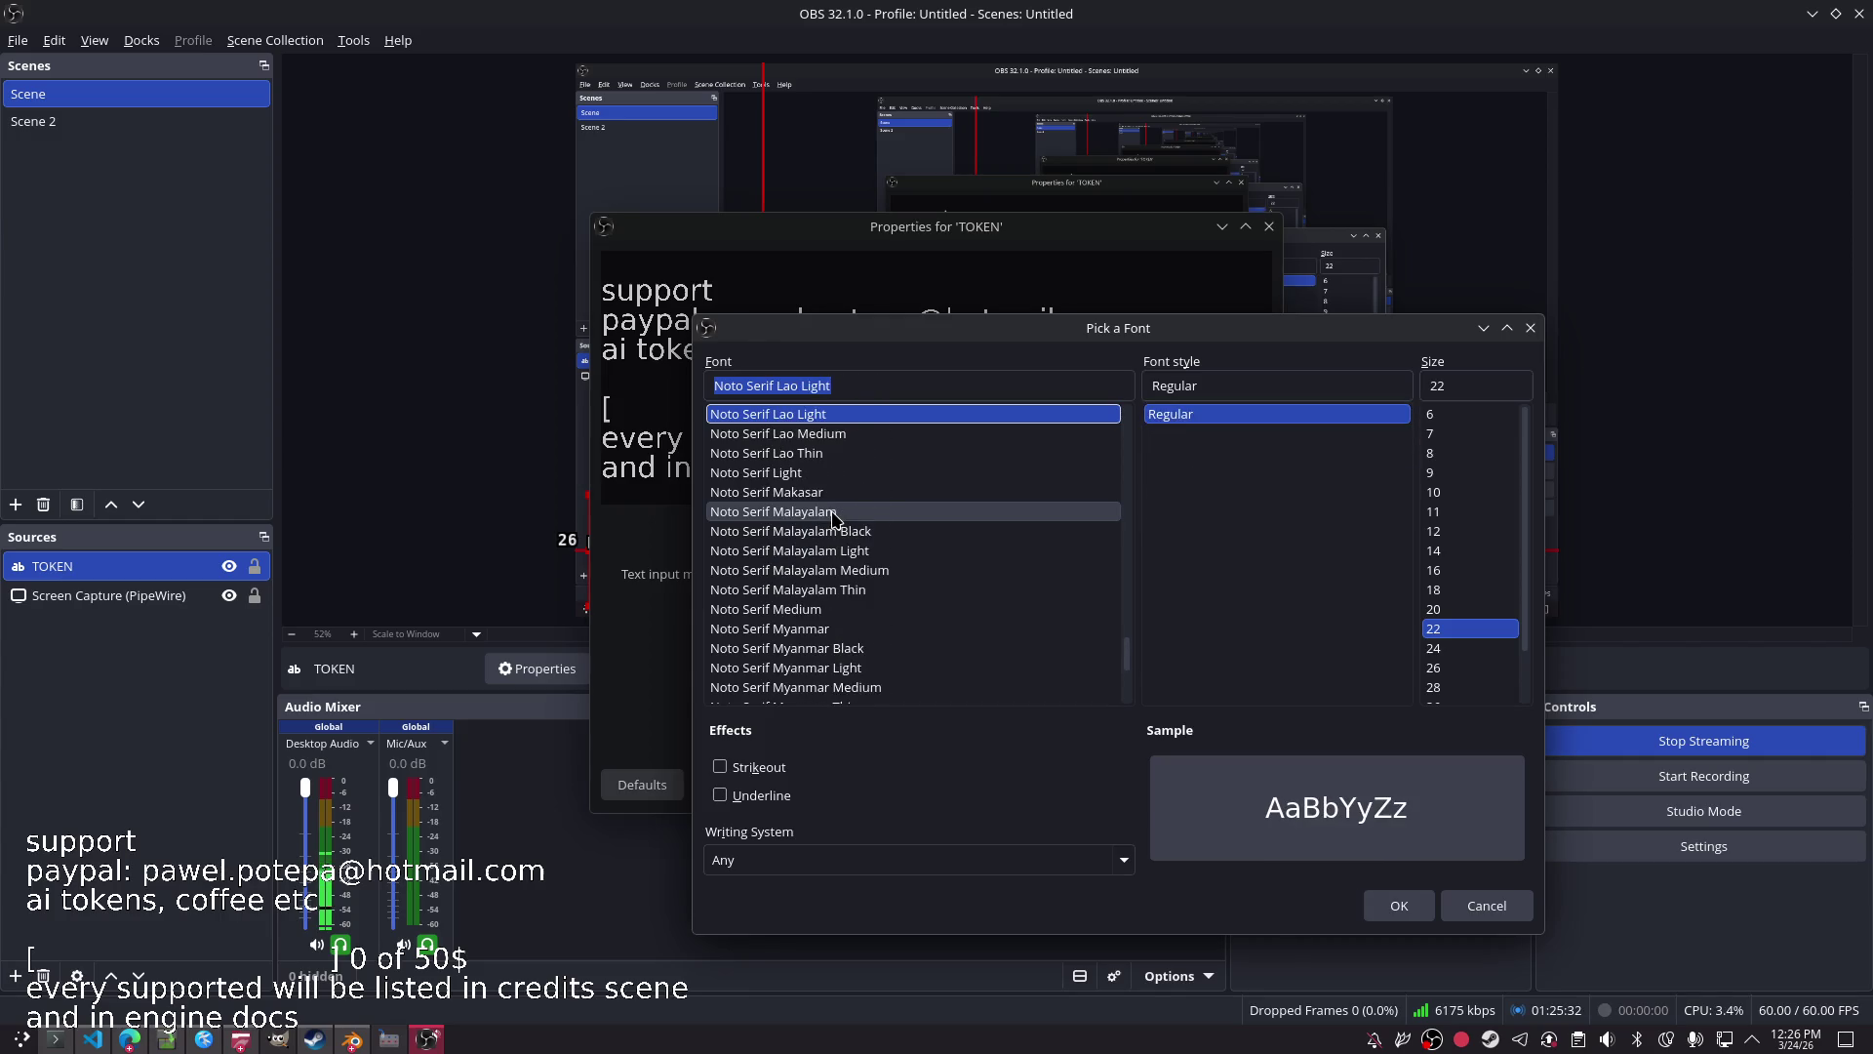
key("Up")
key("Up")
key("Up")
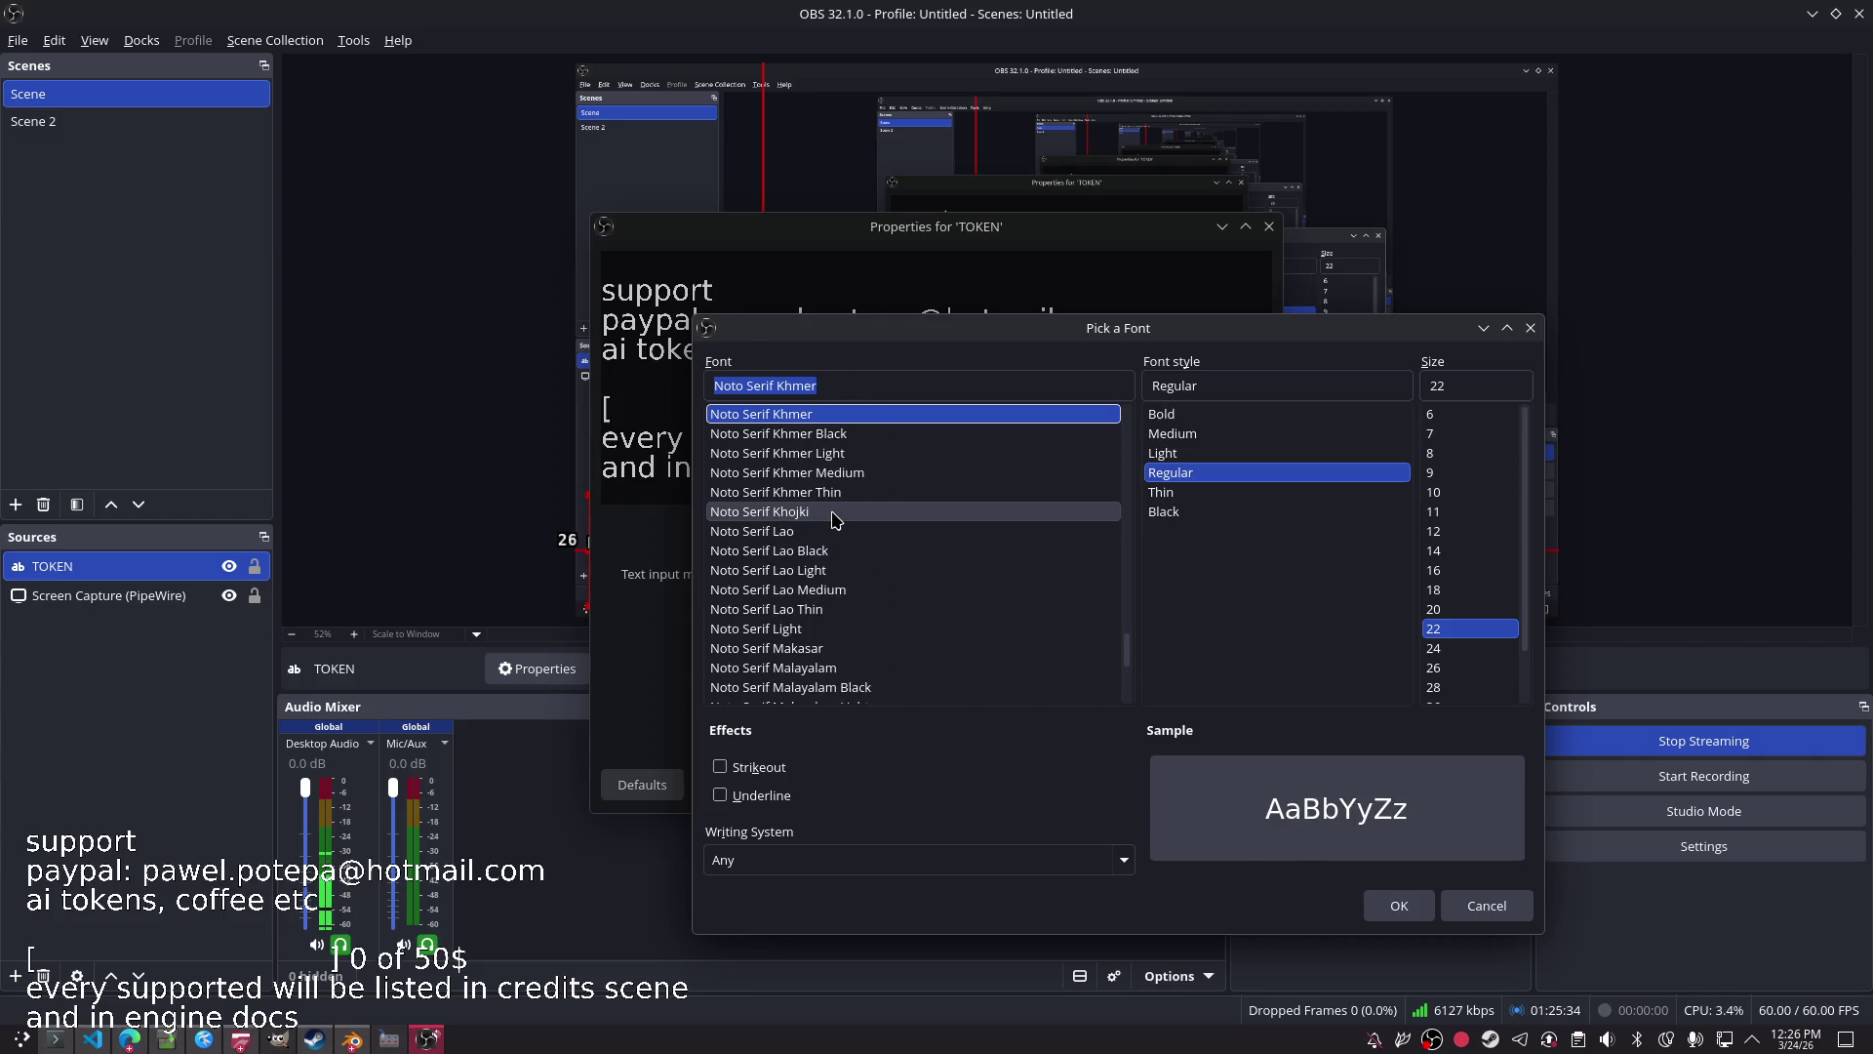
key("Up")
key("Up")
key("Up")
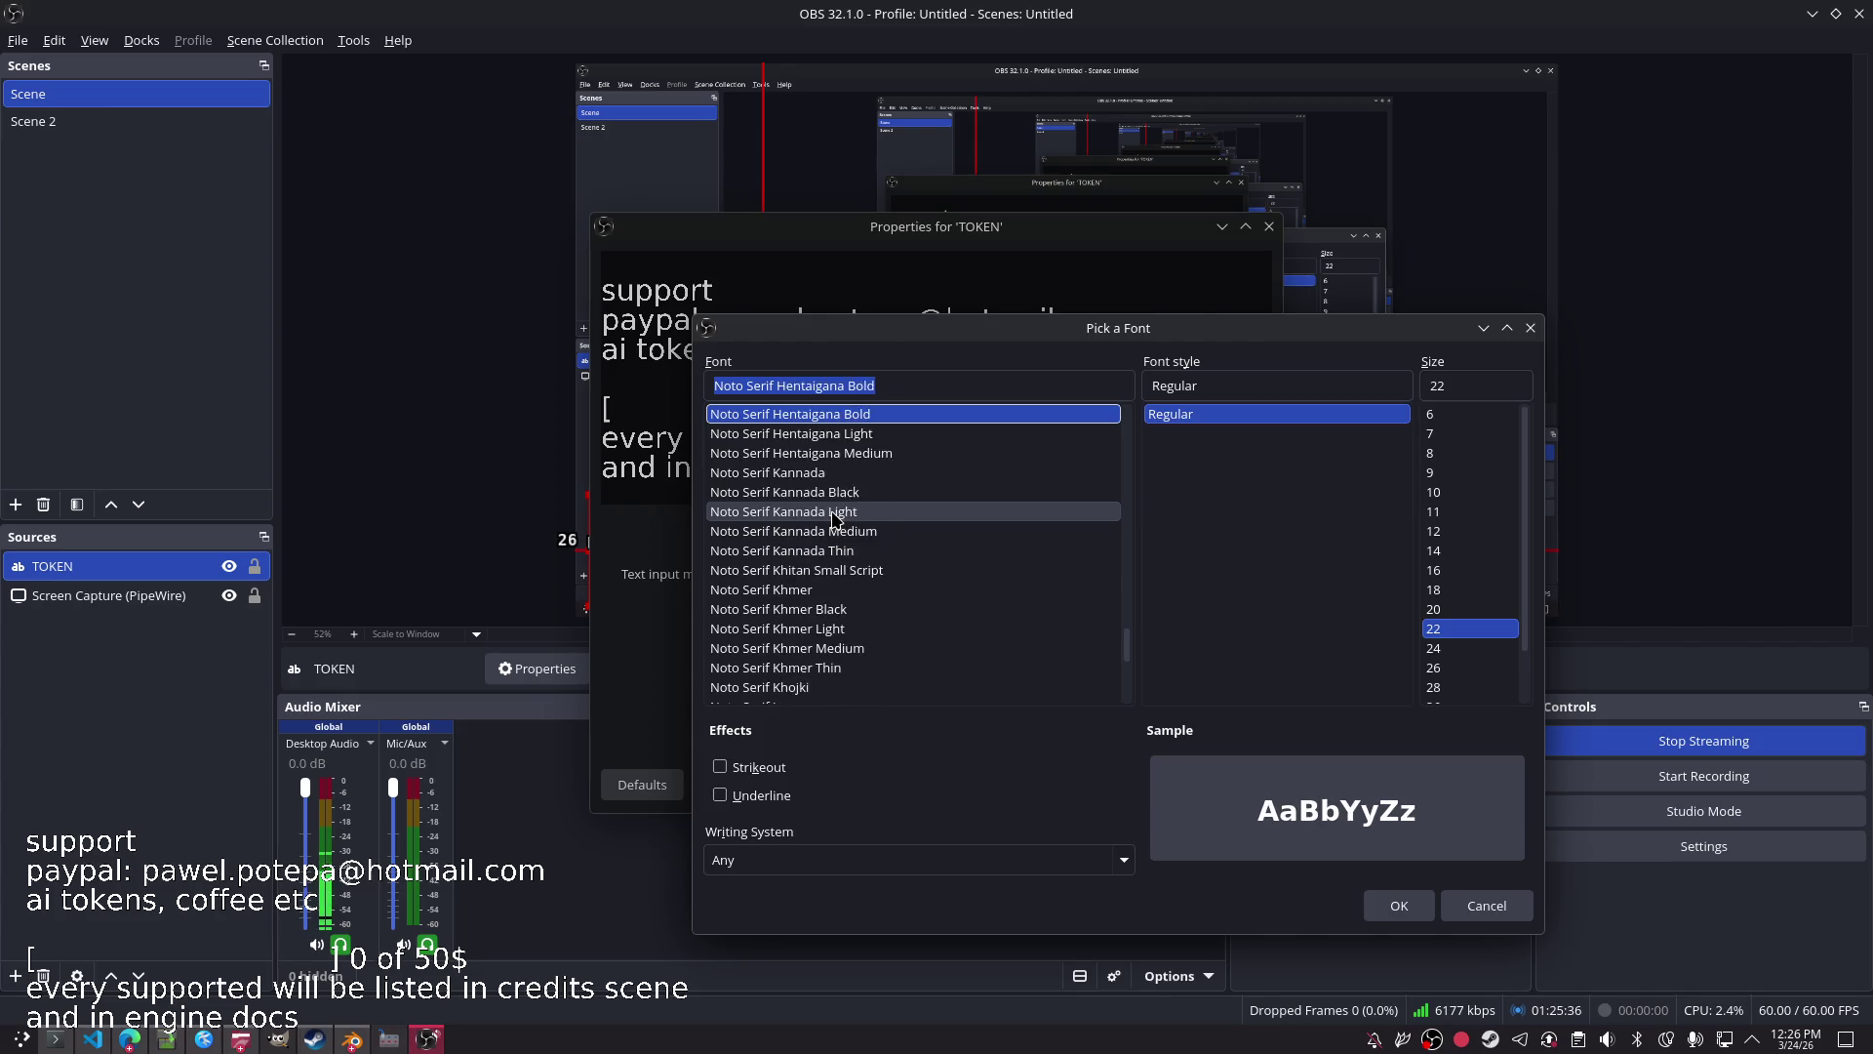
key("Up")
key("Up")
key("Up")
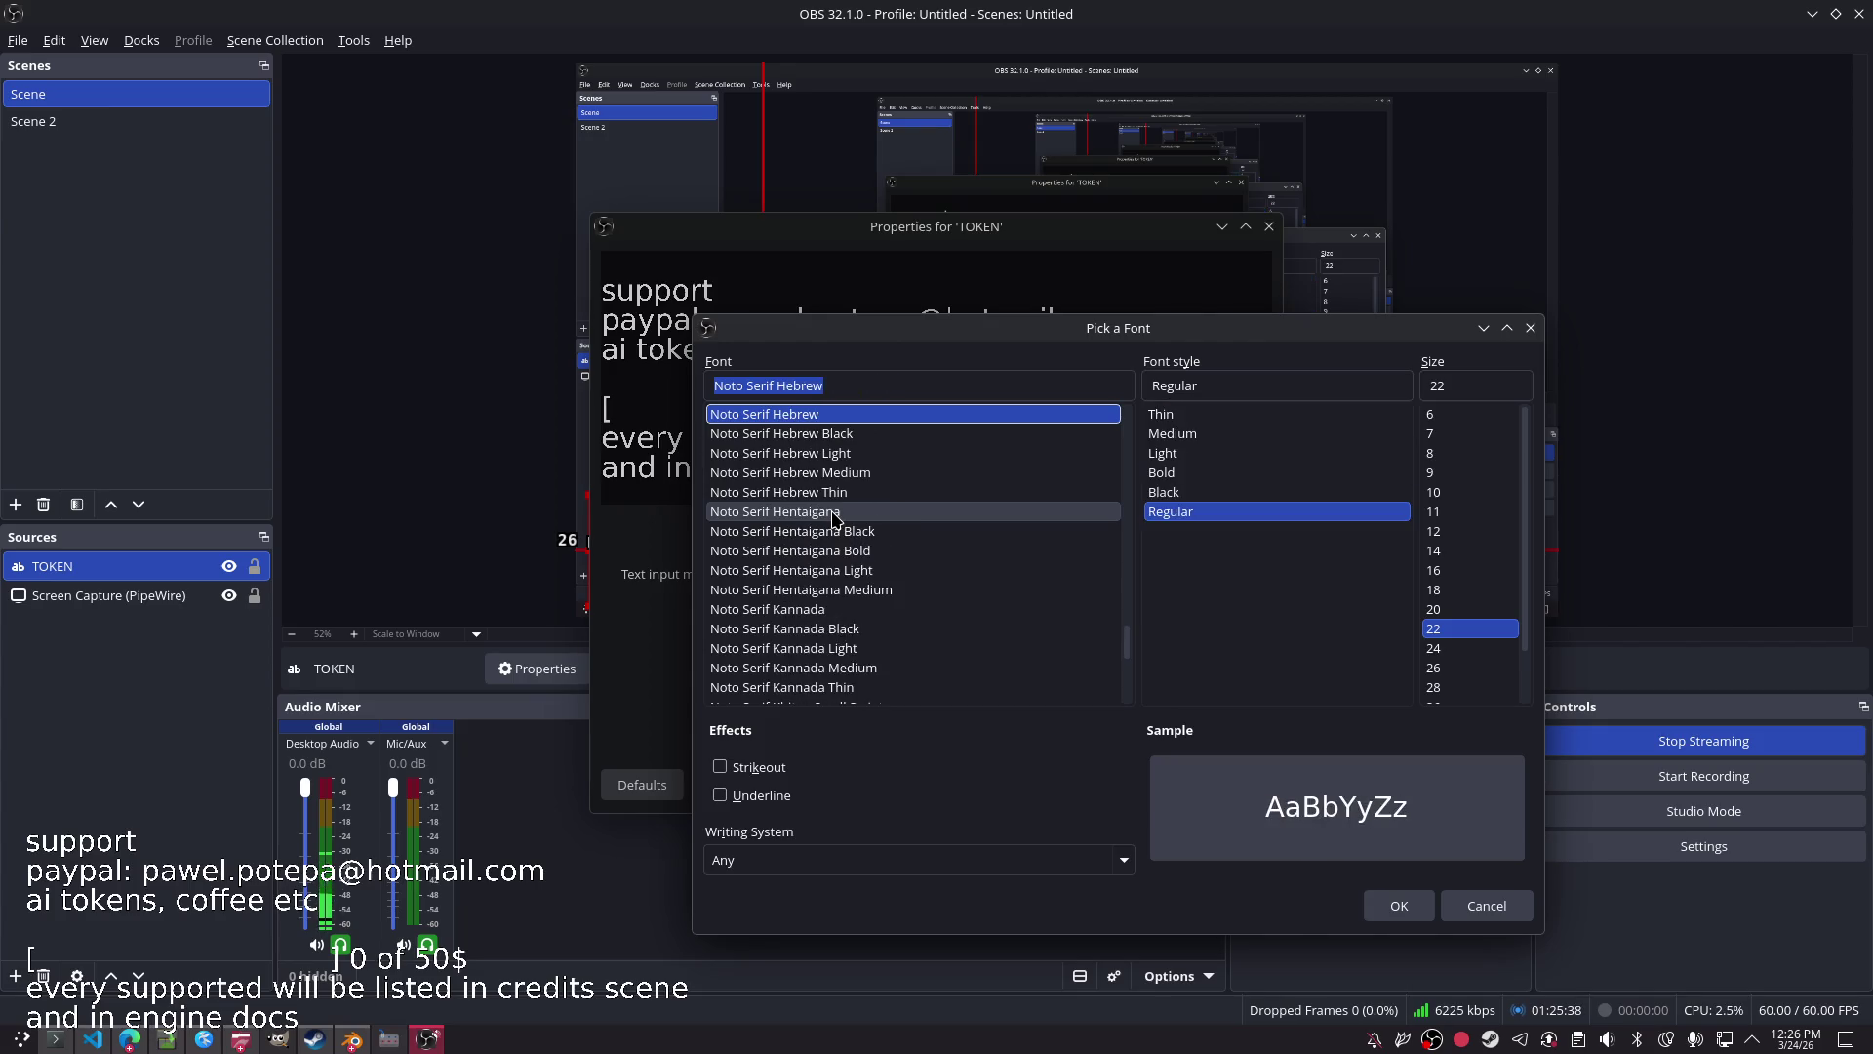
key("Return")
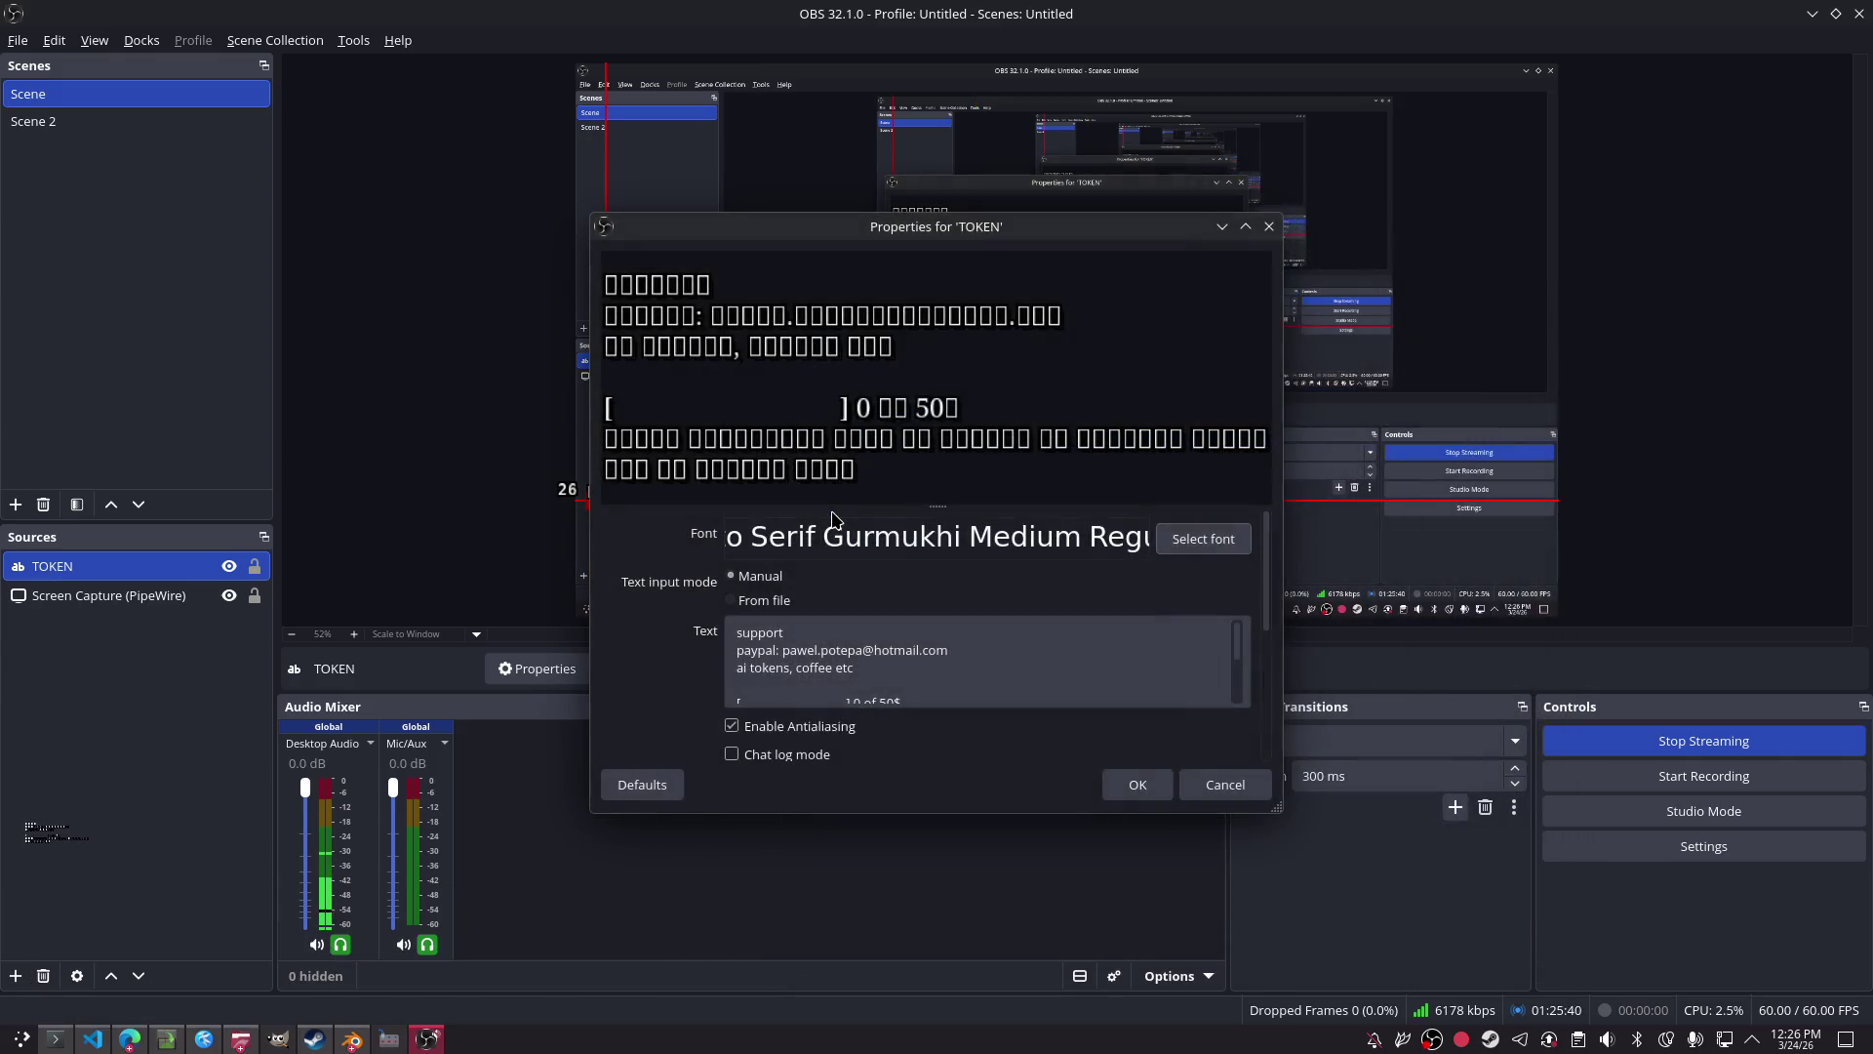
Switch the TOKEN font to Noto Sans Telugu Thin
mouse_move(1078, 273)
left_mouse_down()
mouse_move(1441, 285)
mouse_move(1503, 241)
mouse_move(990, 226)
left_mouse_up()
left_click(1122, 492)
left_click(710, 389)
scroll(727, 385, "up", 5)
scroll(727, 385, "up", 5)
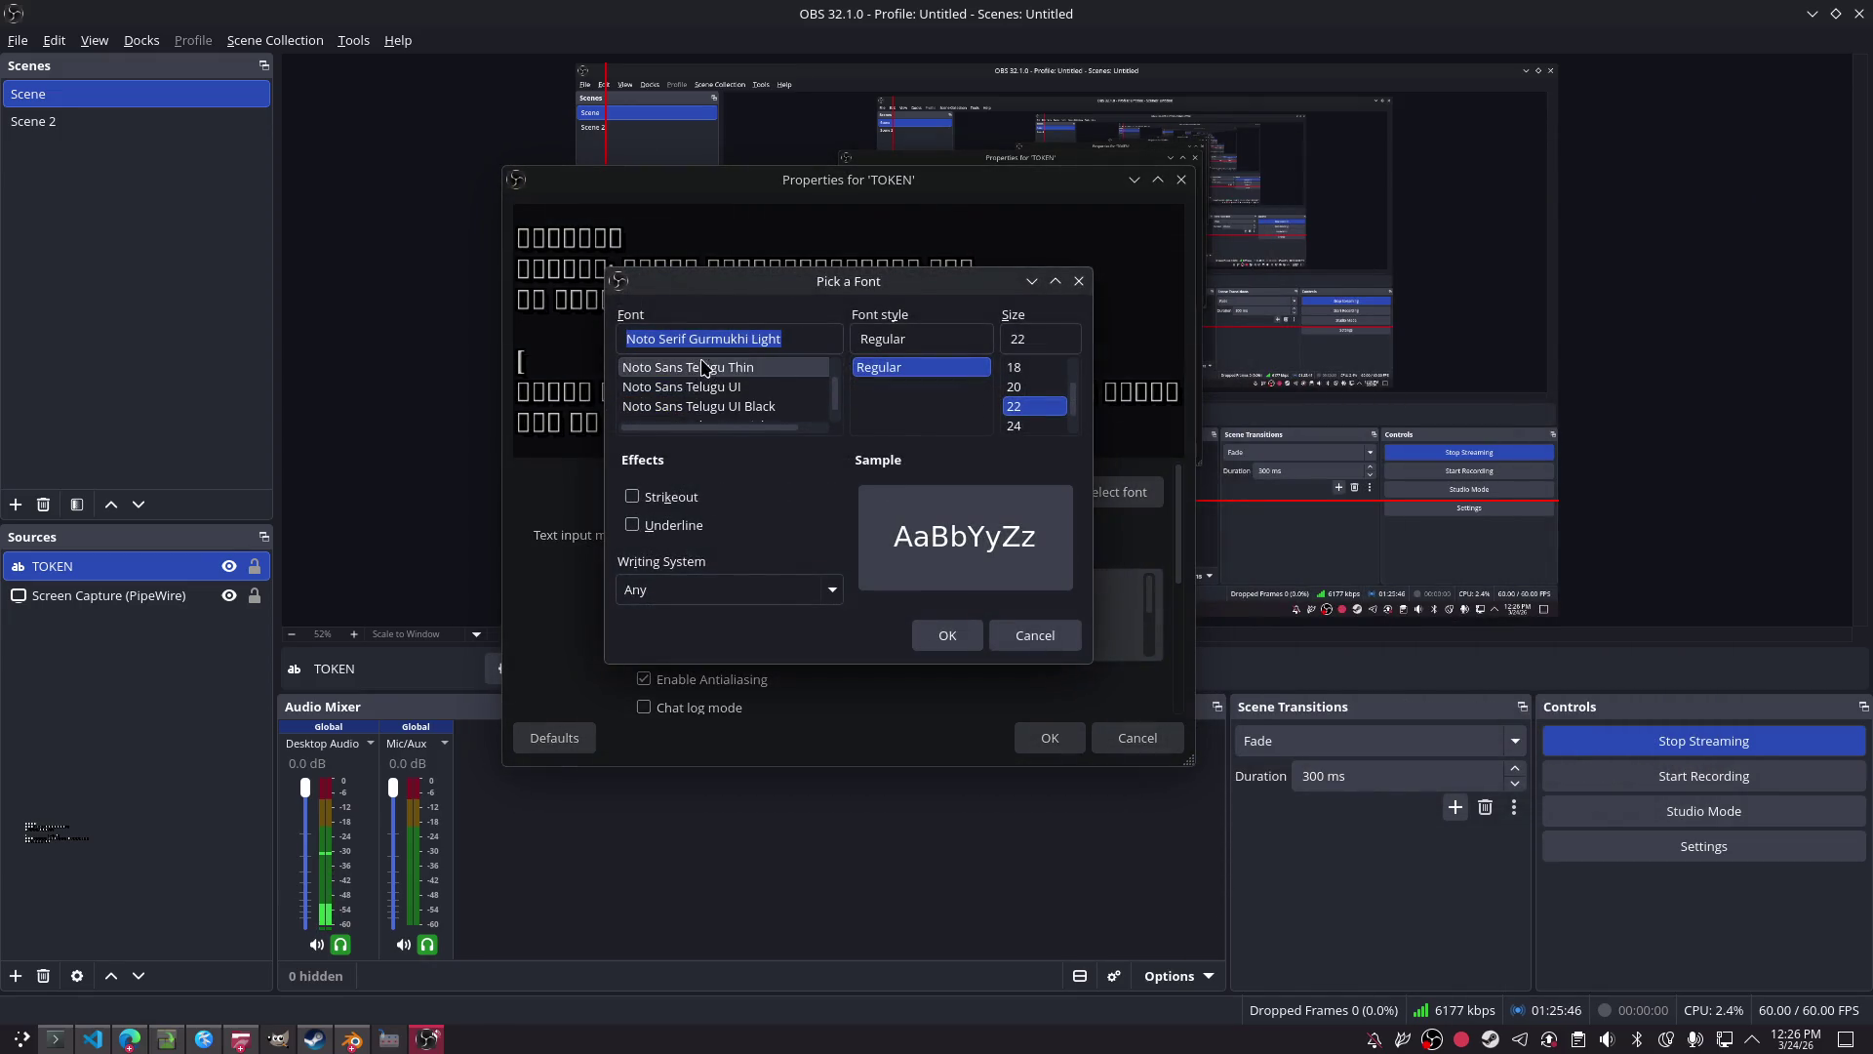
left_click(703, 368)
left_click(948, 635)
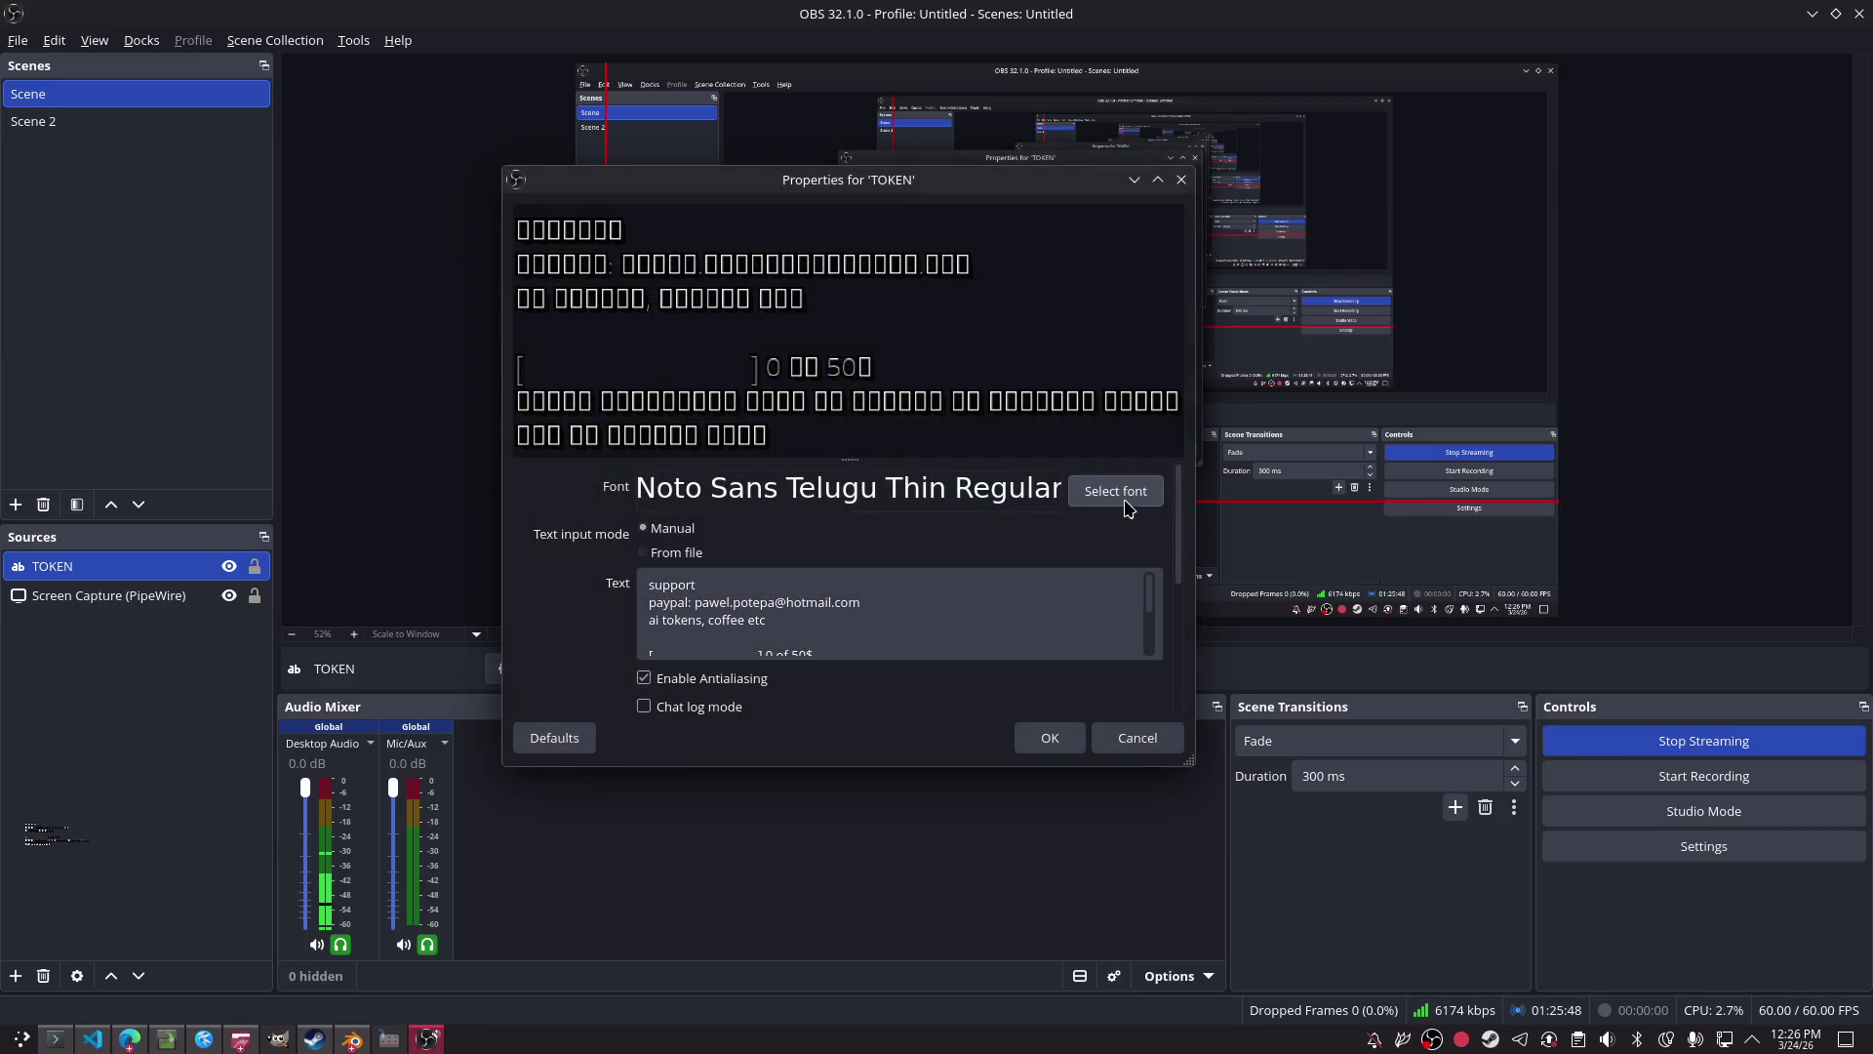
Settle on the Sans Serif font for TOKEN and confirm it
left_click(1115, 490)
left_click(725, 387)
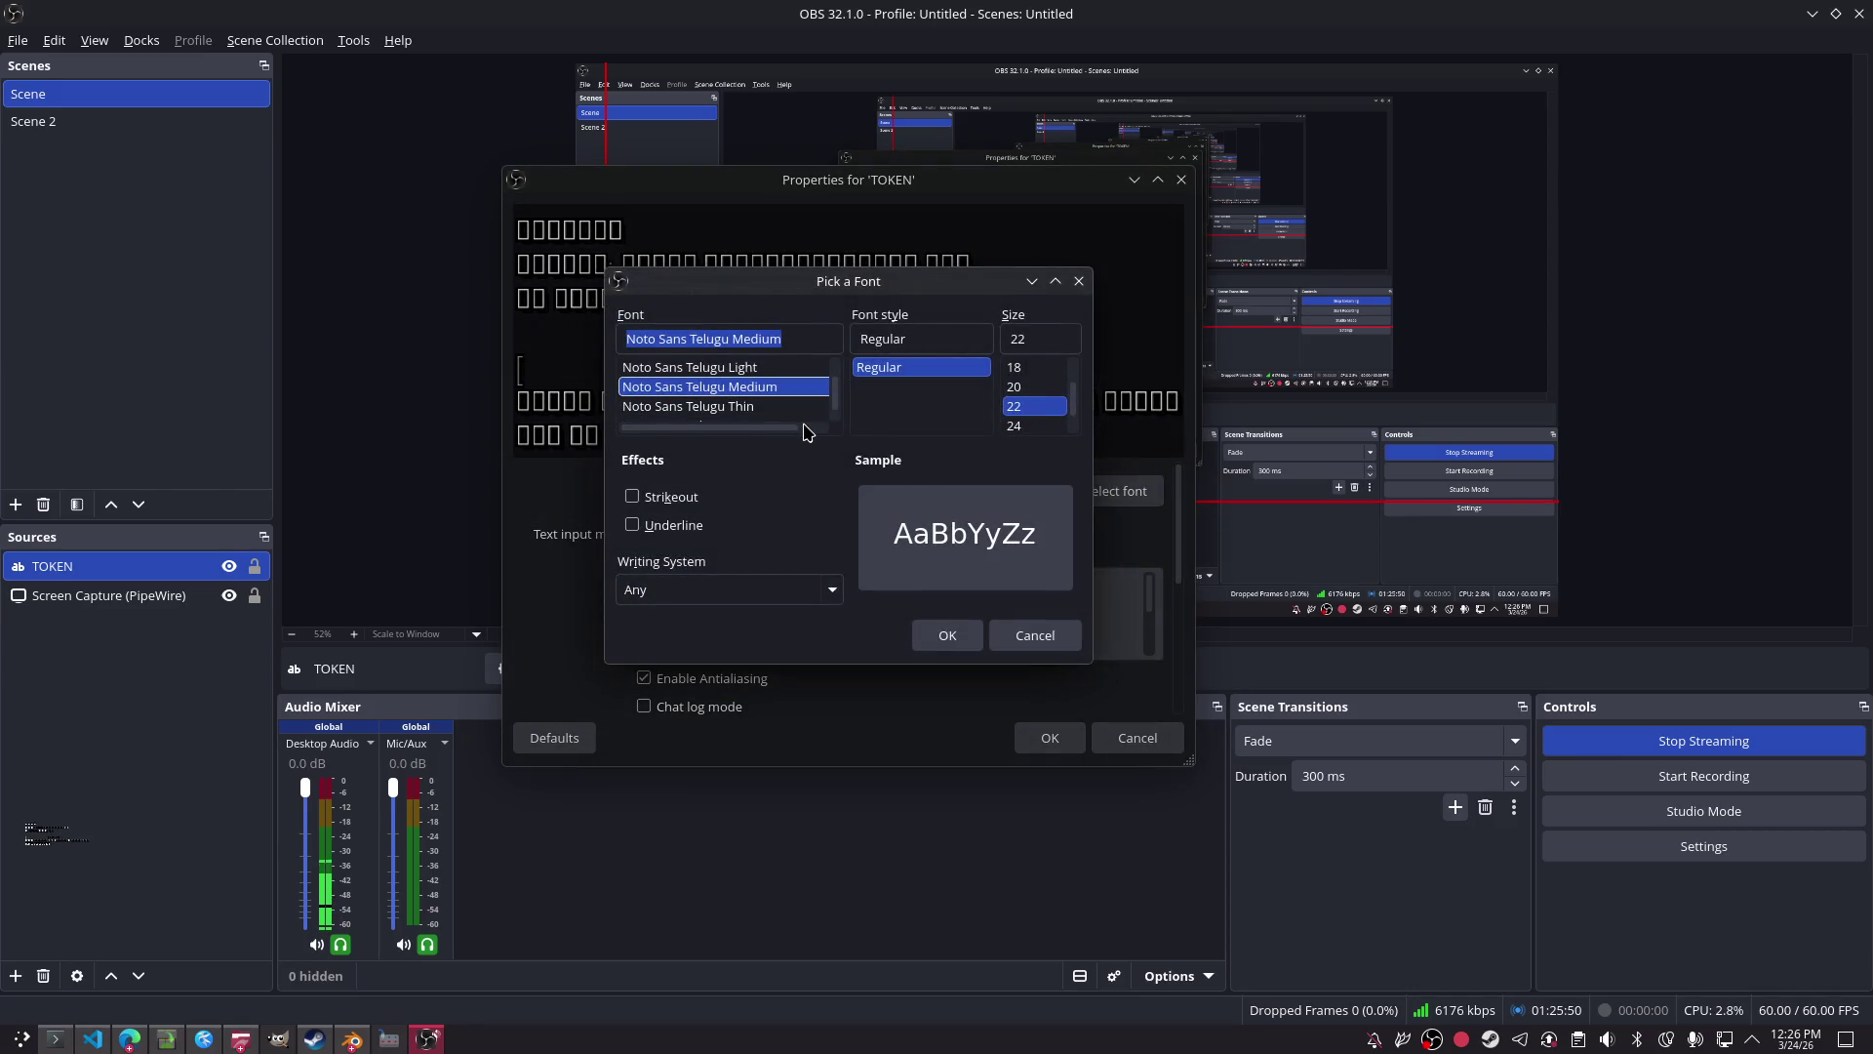
key("Down")
key("Down")
key("Down")
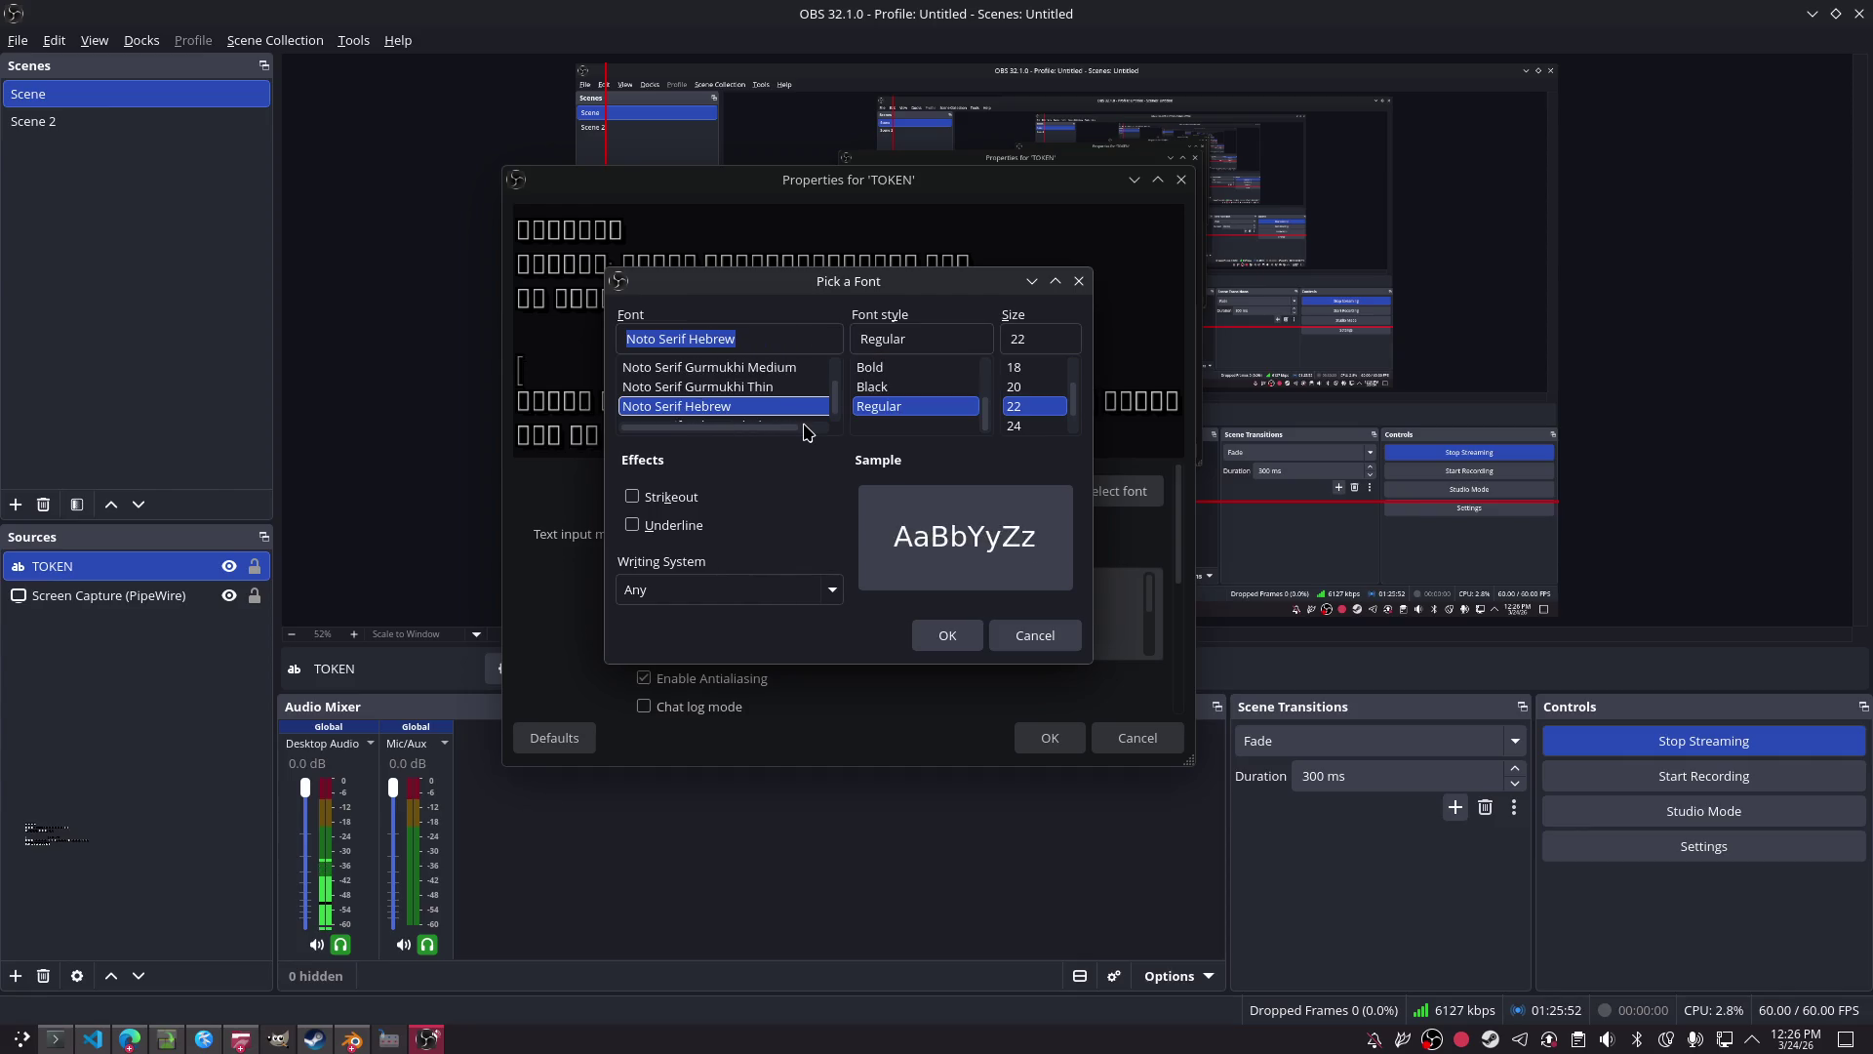
key("u")
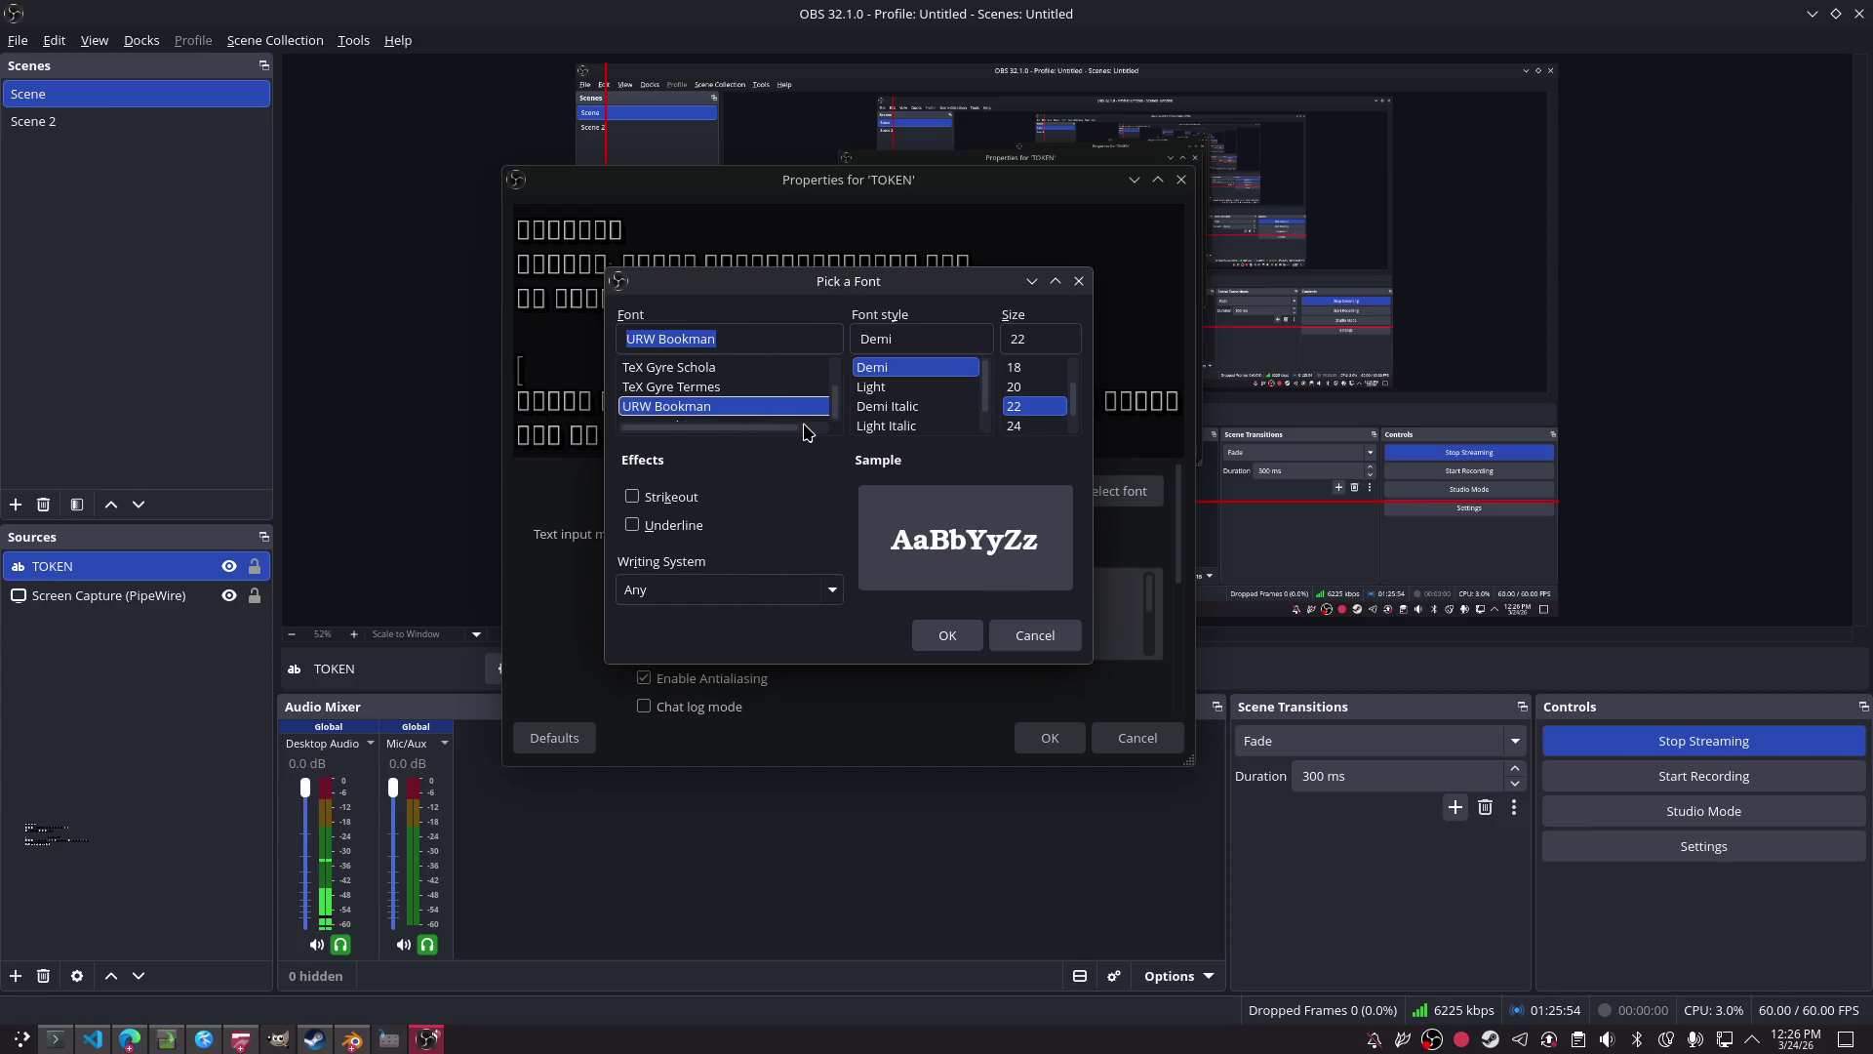
key("s")
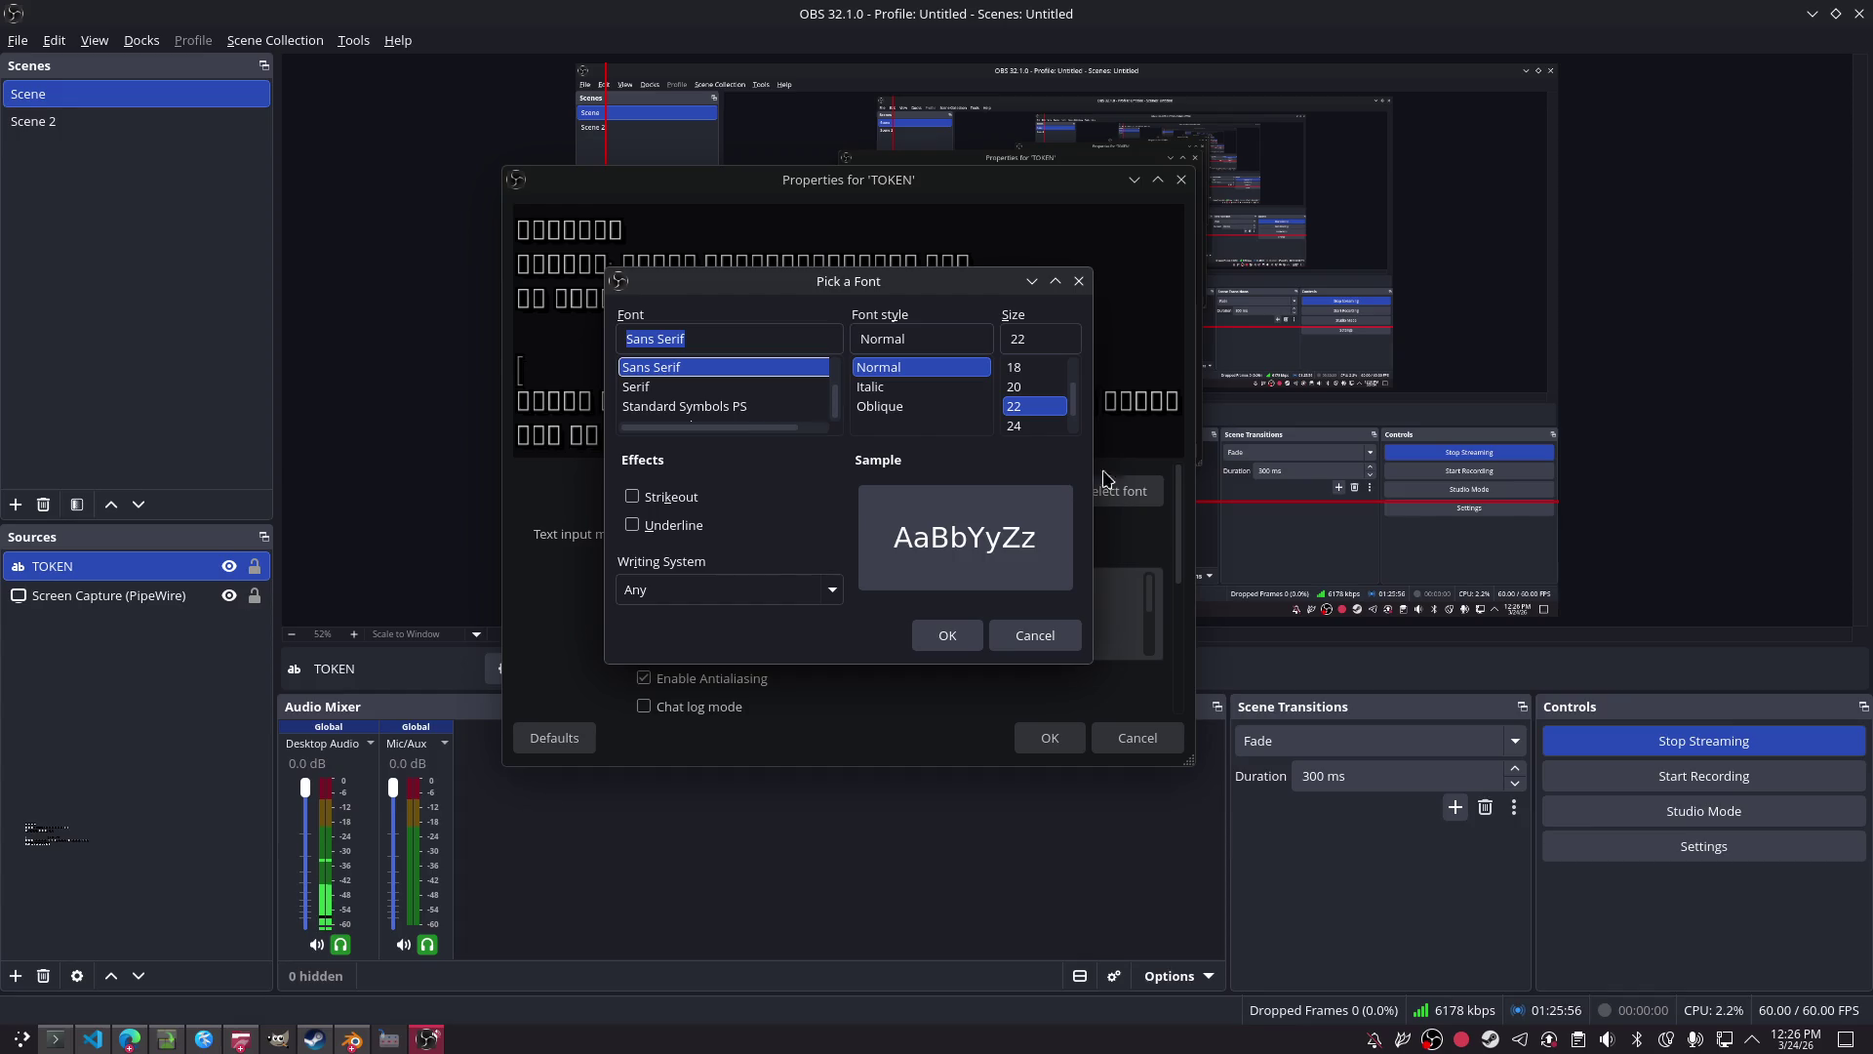
left_click(1019, 635)
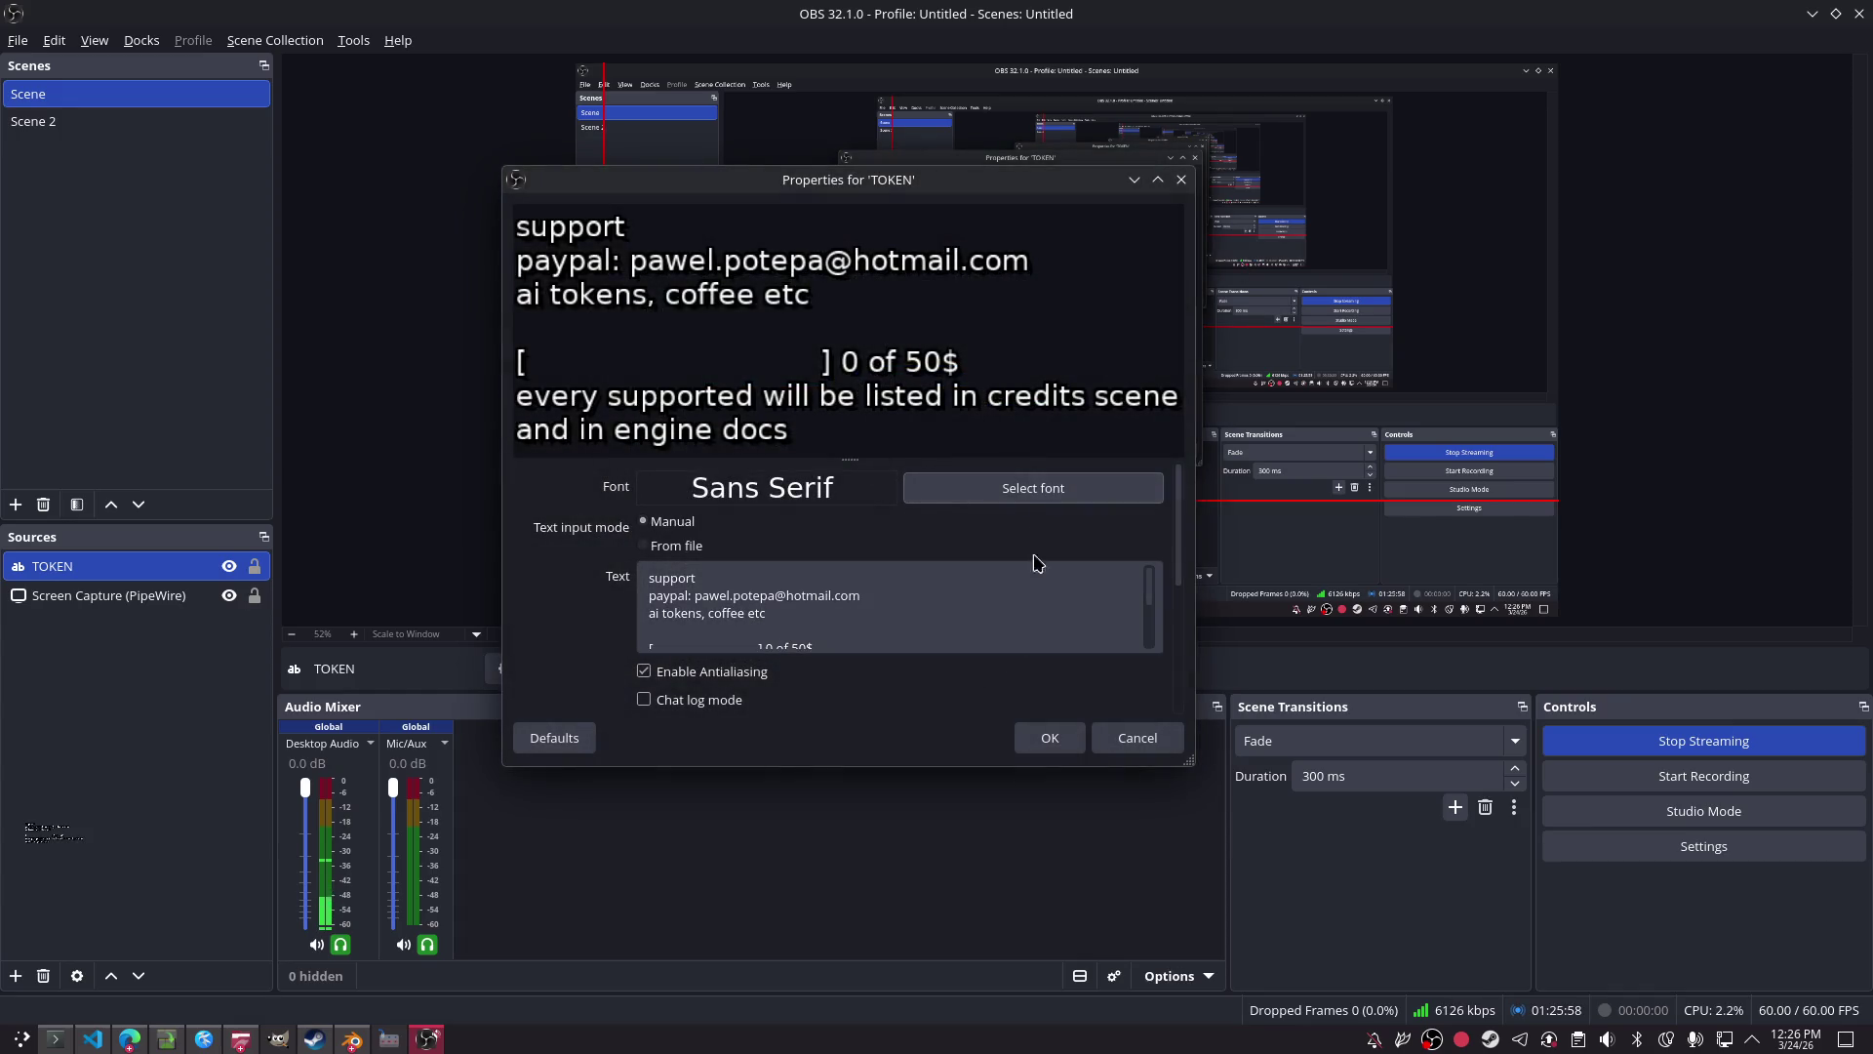
Set TOKEN's Color 1 to mint green #4fffb6, apply it, and reopen its properties
scroll(812, 594, "down", 5)
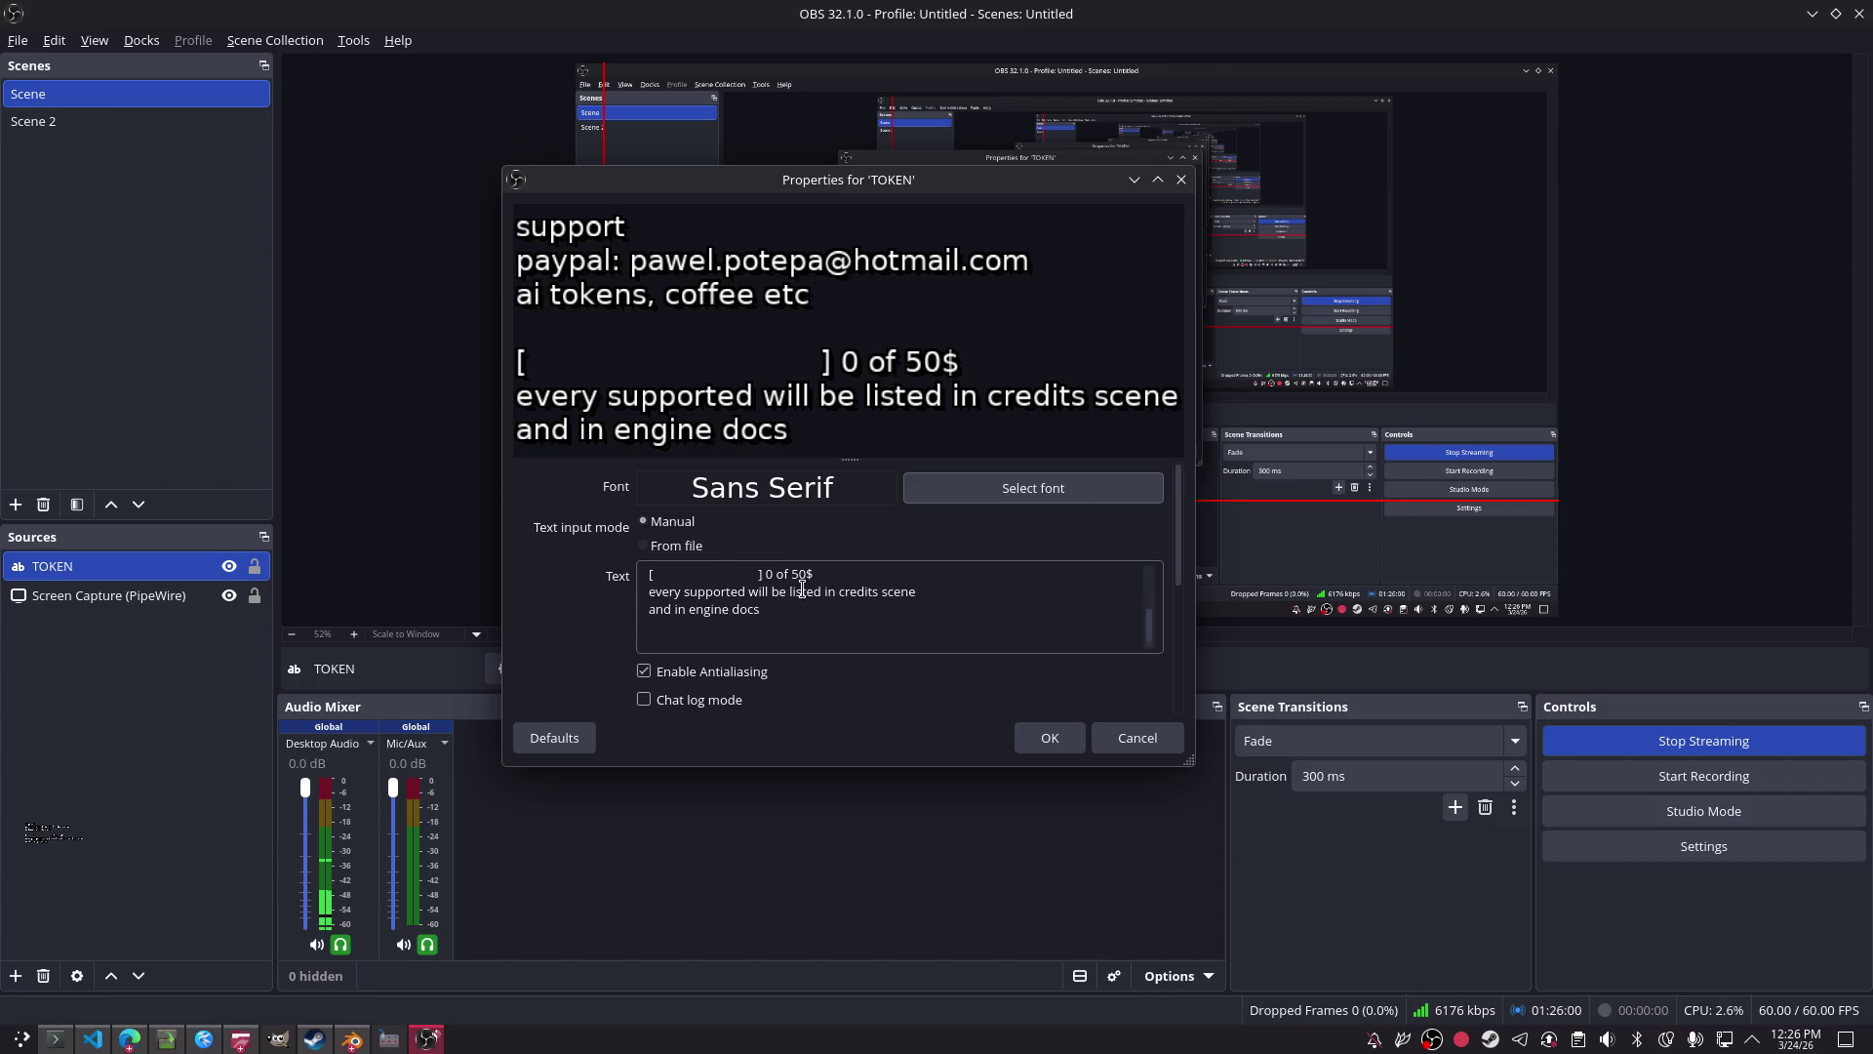
scroll(812, 593, "down", 3)
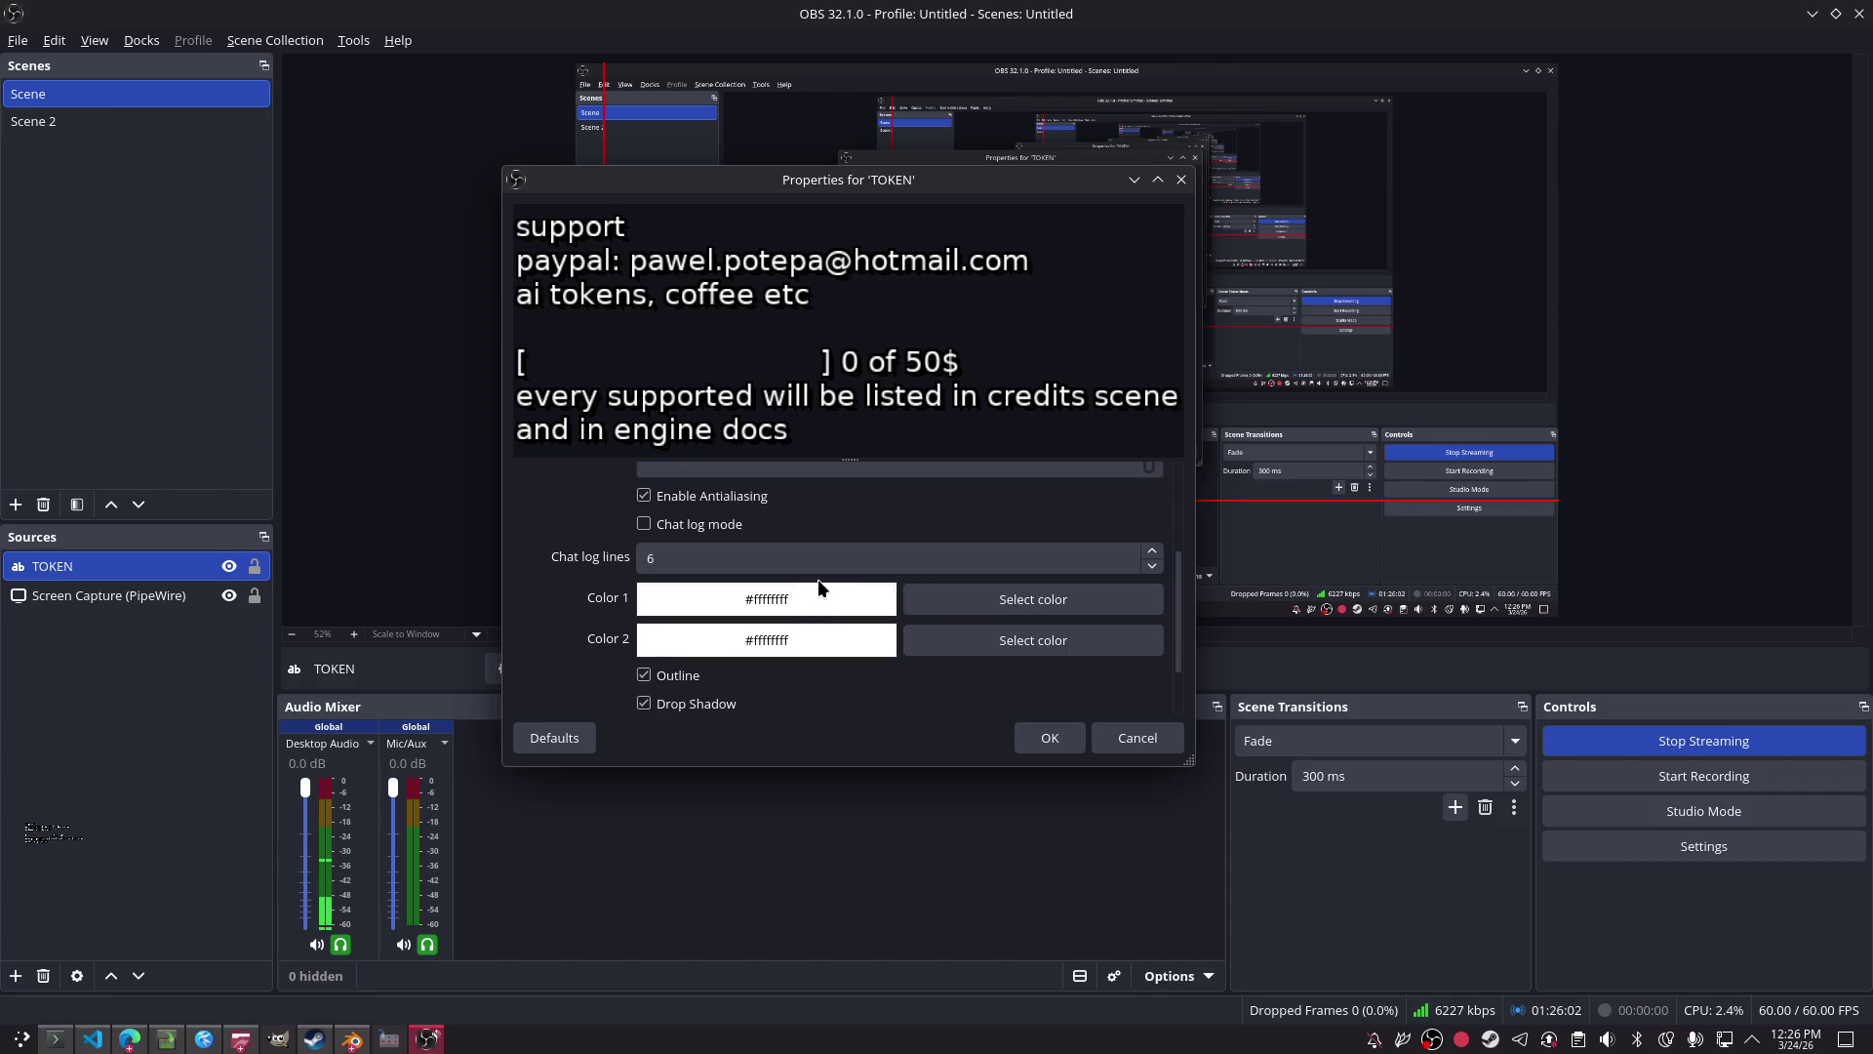
left_click(975, 599)
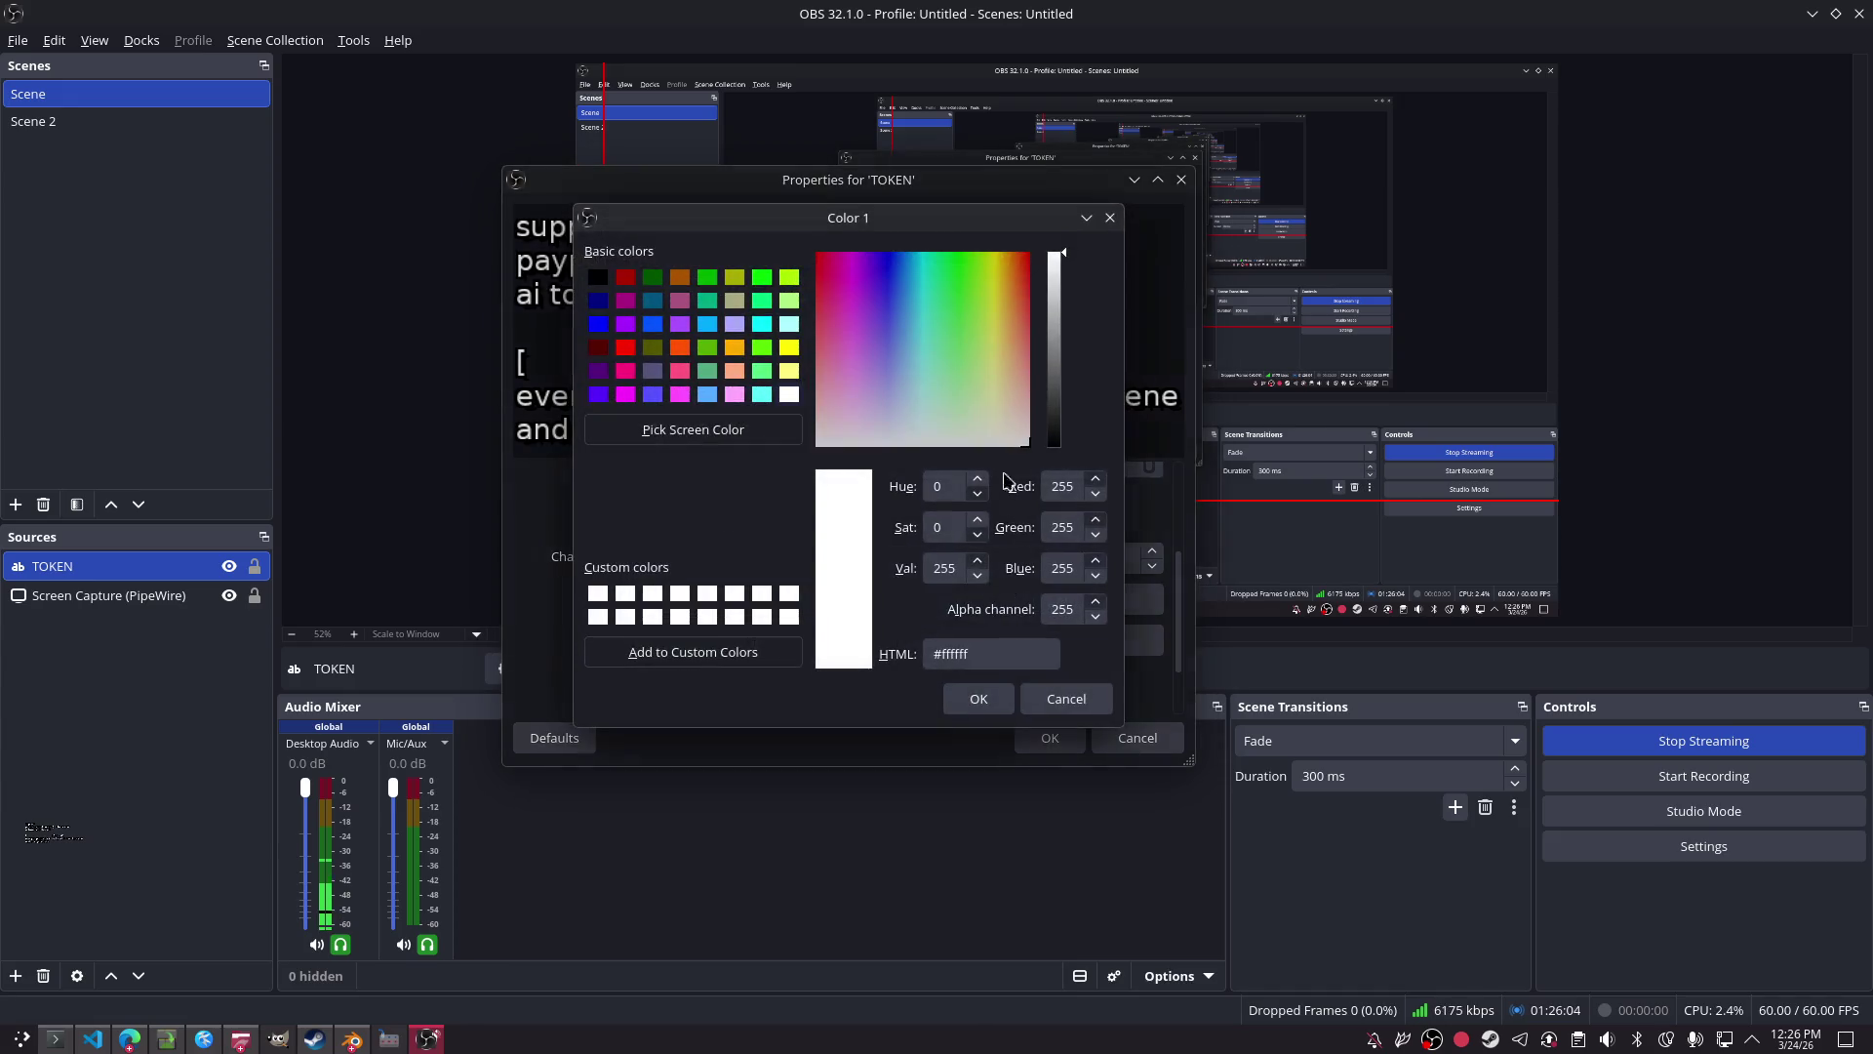
left_click(937, 311)
left_click(978, 698)
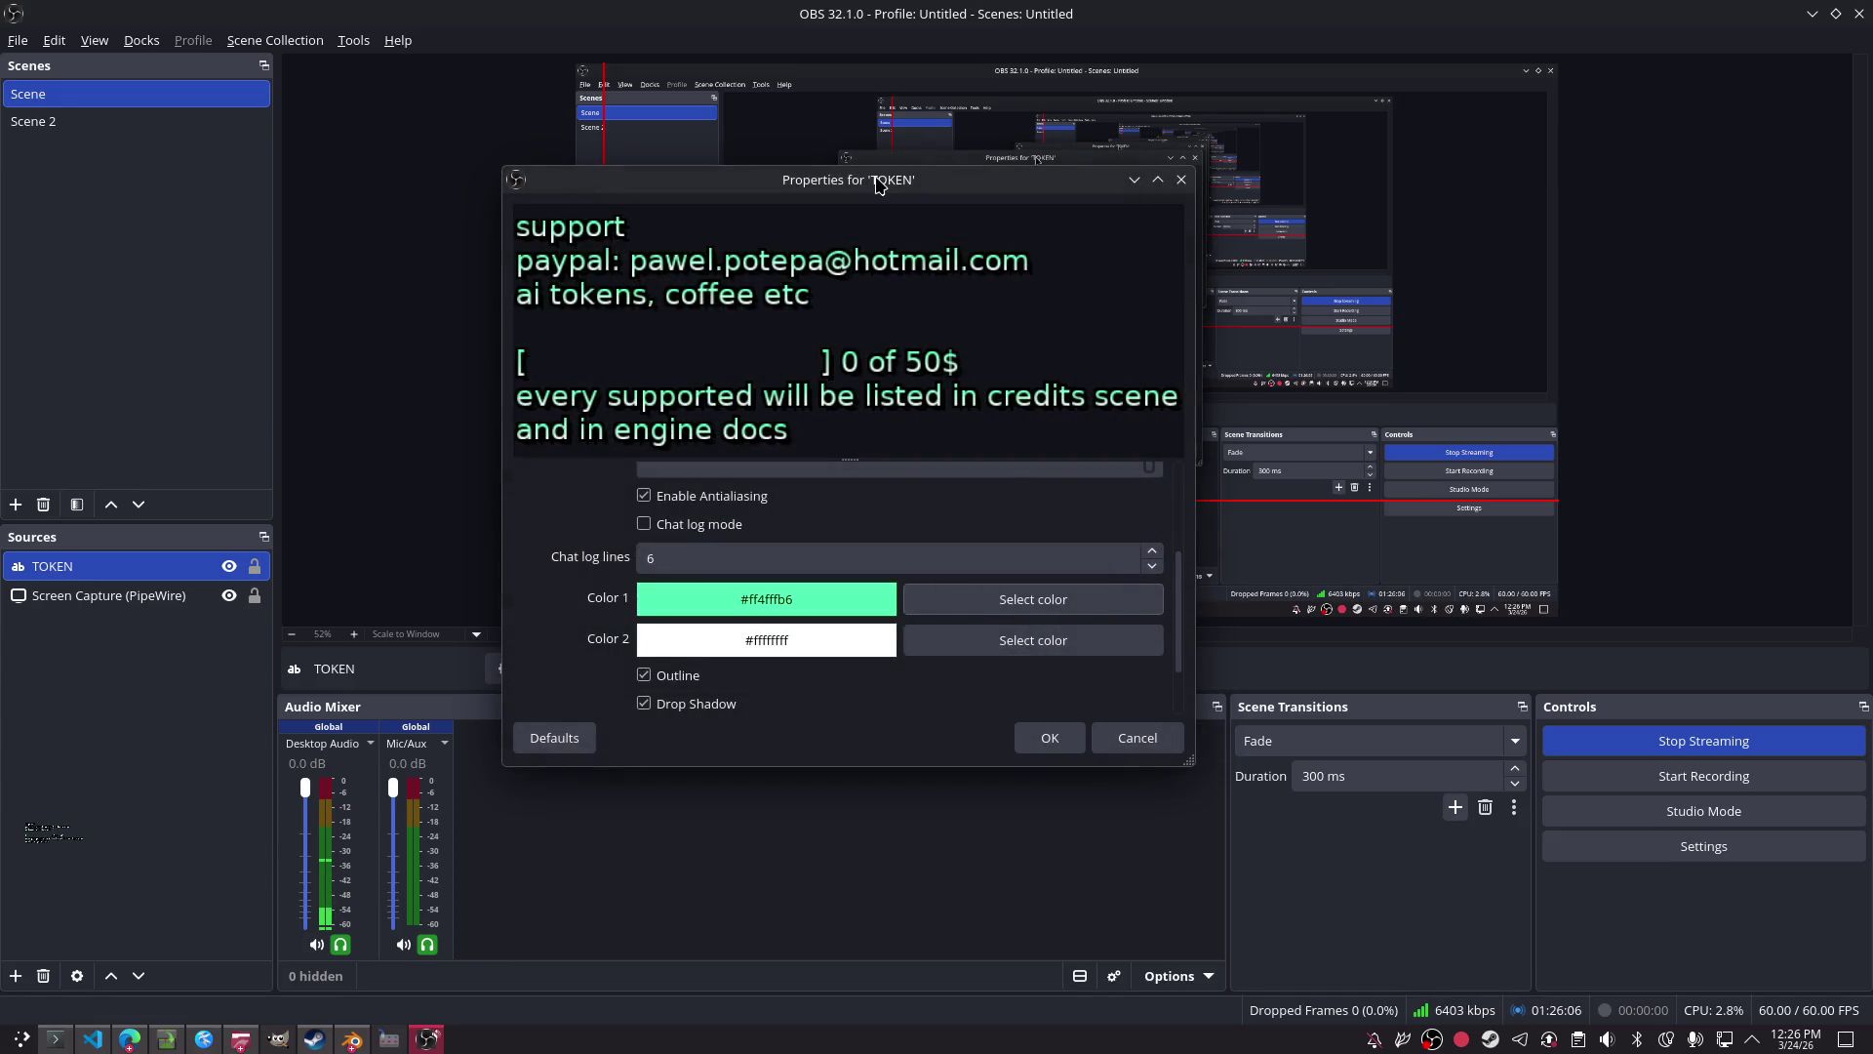
left_click_drag(873, 184, 1301, 199)
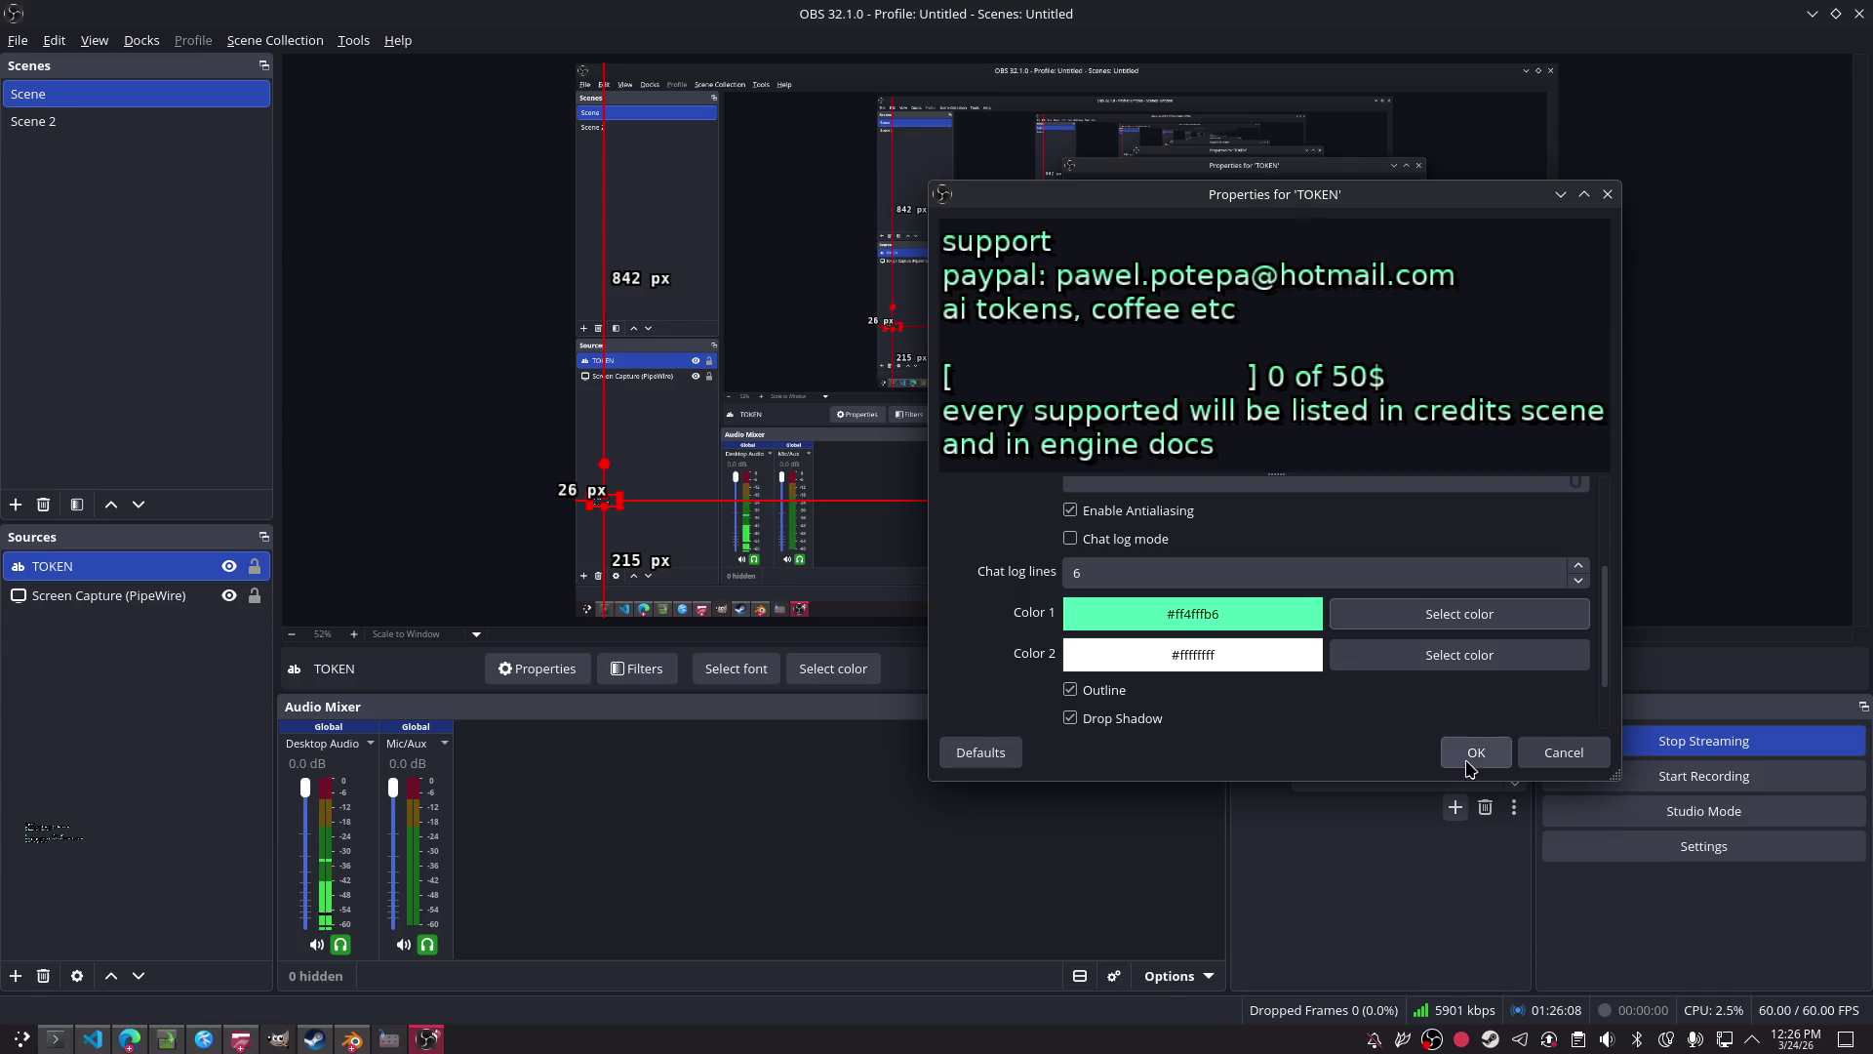
left_click(1471, 754)
left_click(138, 591)
double_click(139, 570)
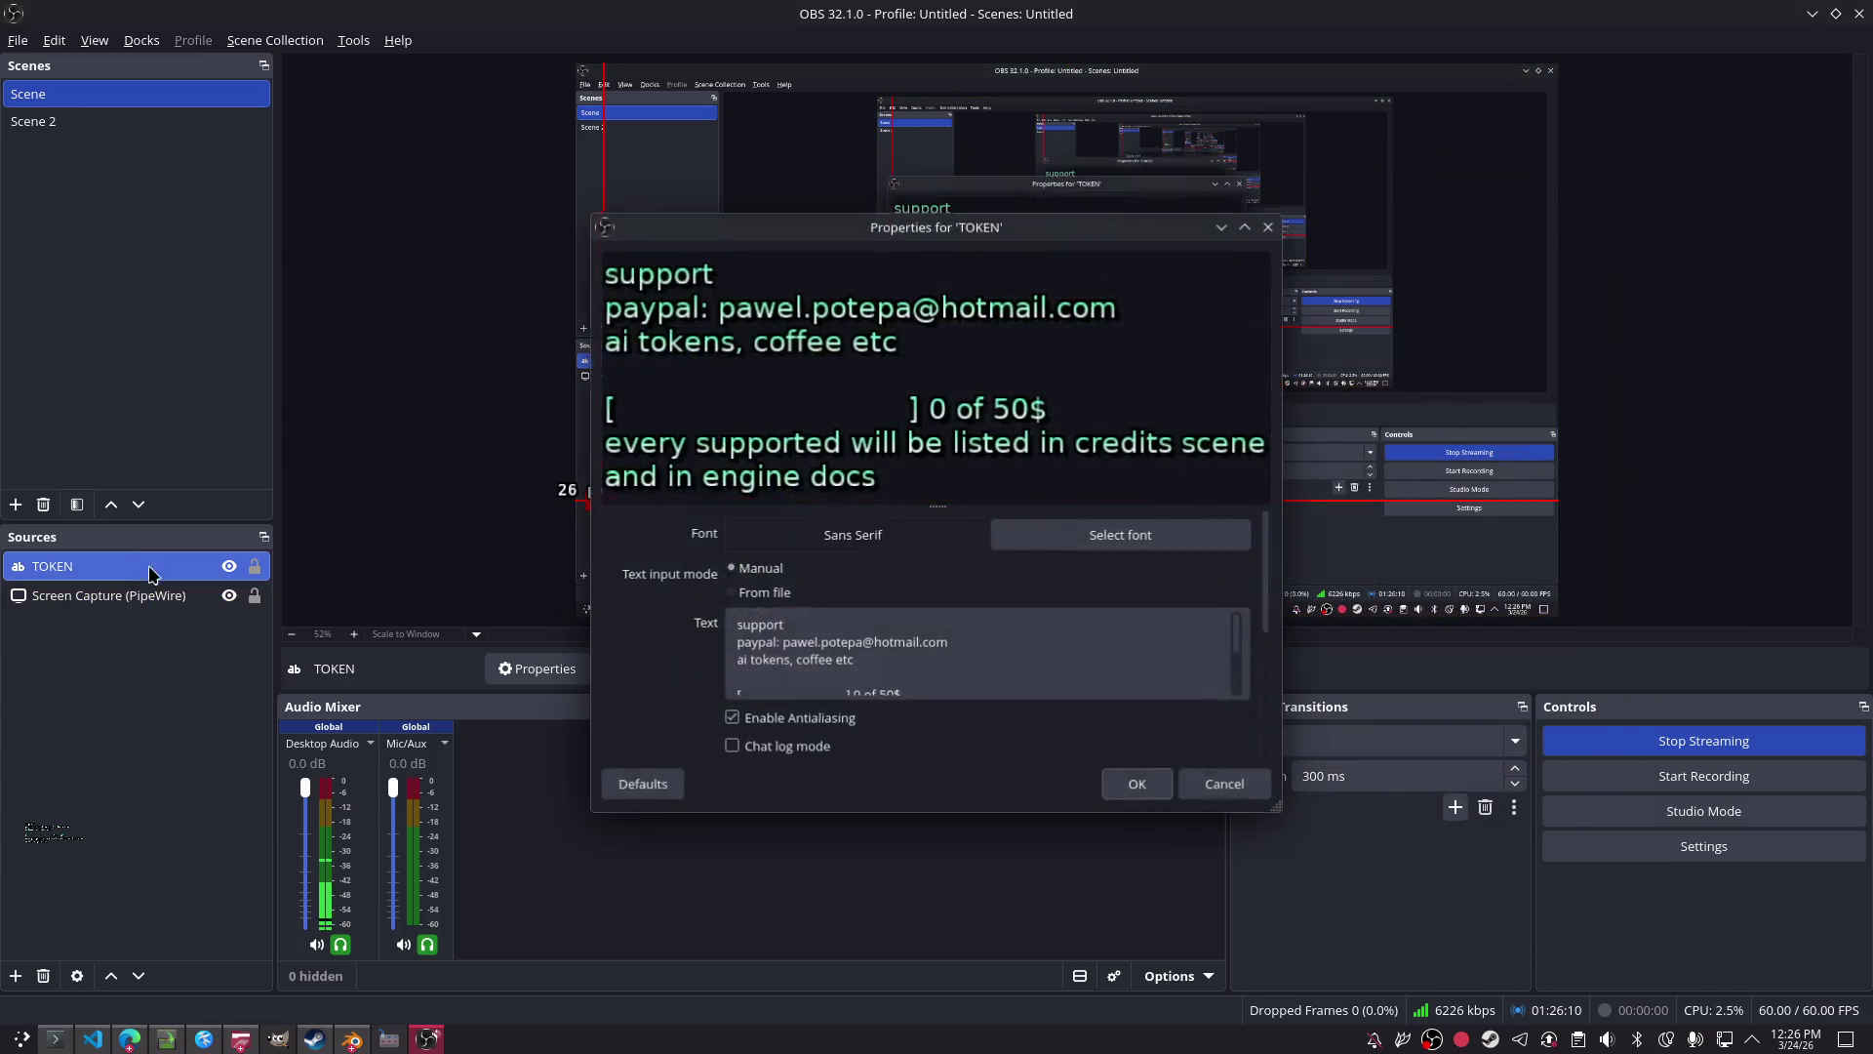
Leave the font unchanged and set TOKEN's Color 2 to black
left_click(1073, 535)
left_click(1120, 683)
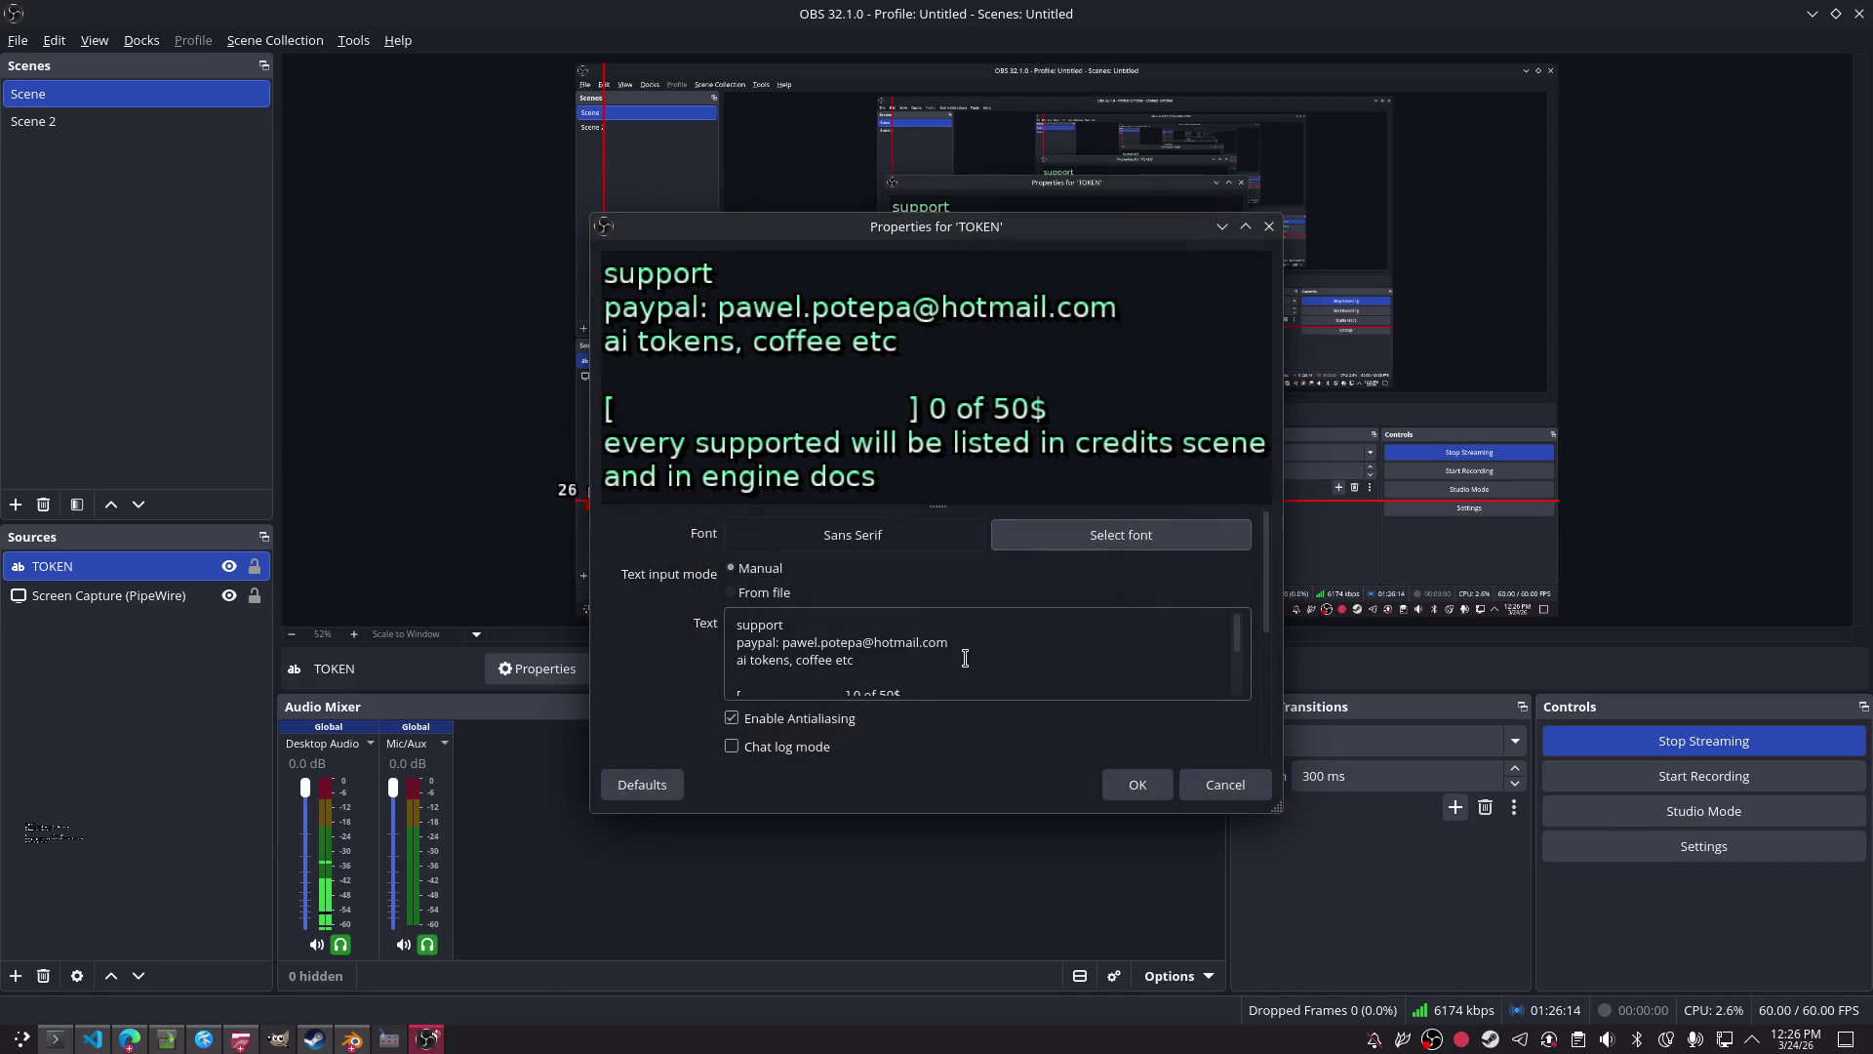
scroll(878, 674, "down", 5)
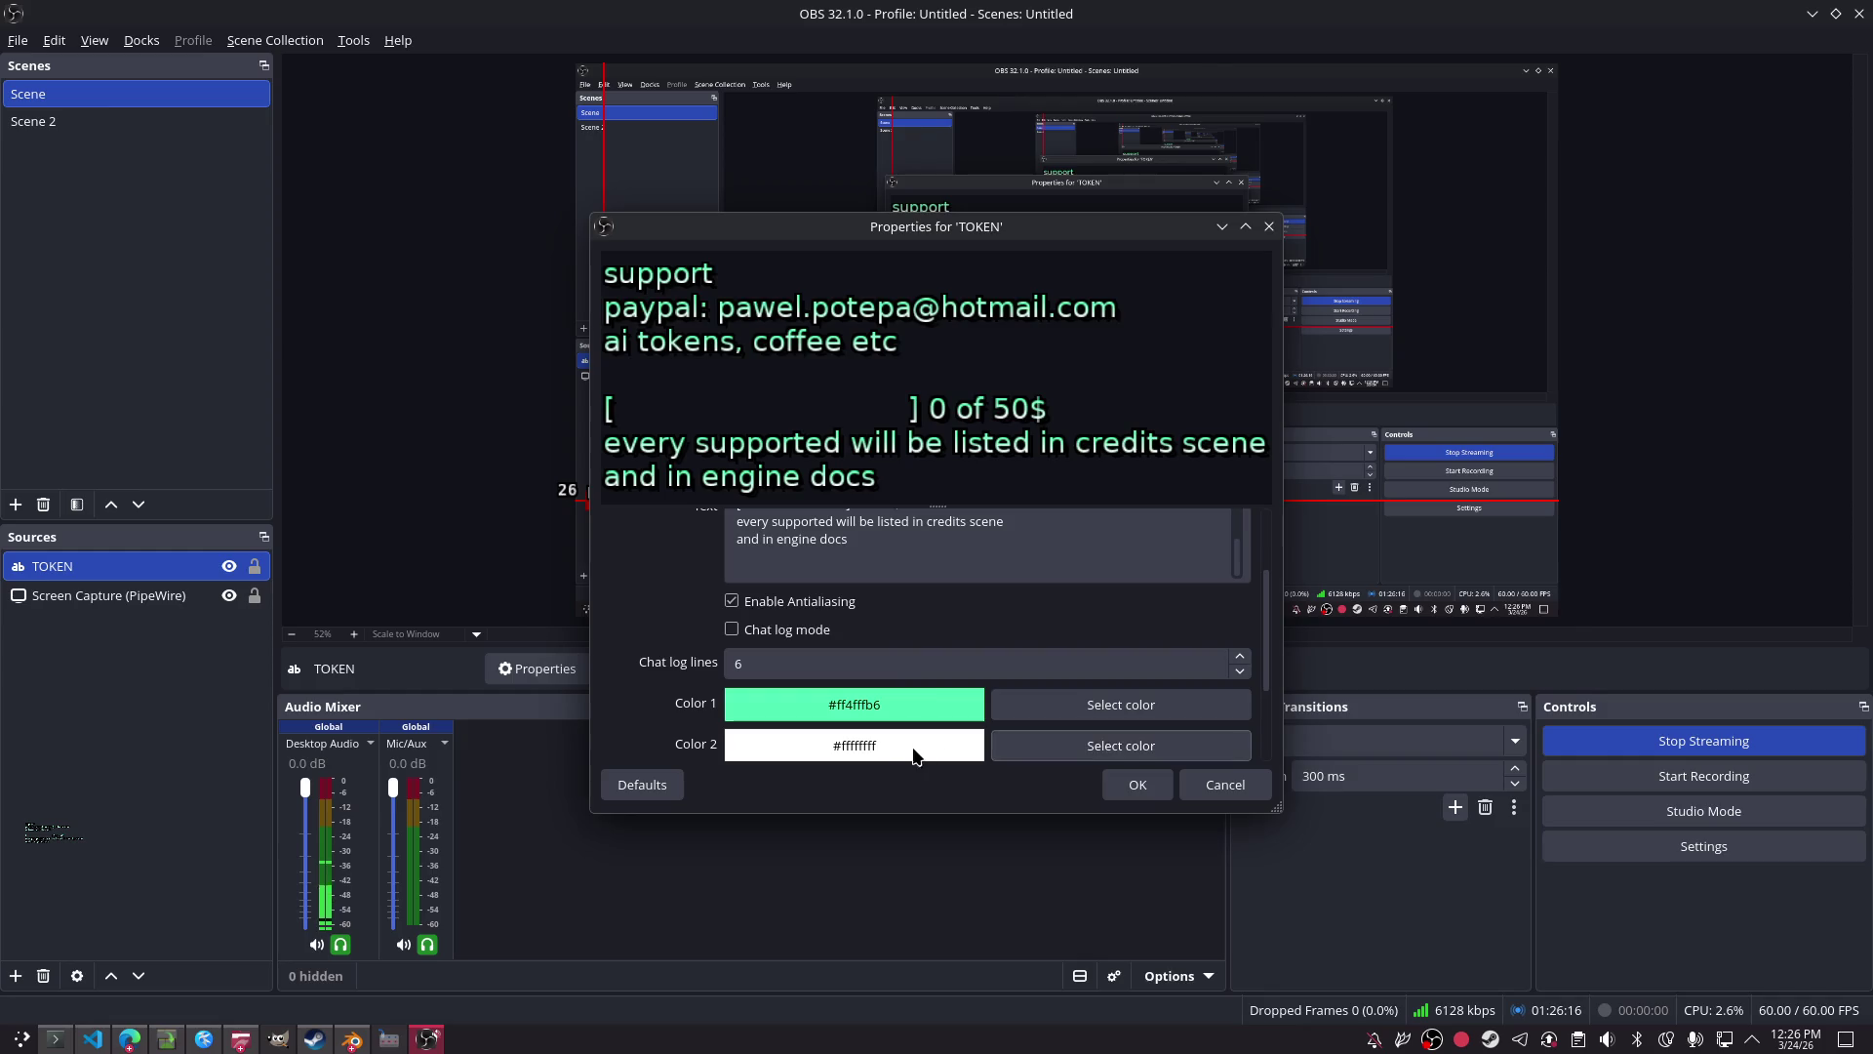
left_click(1096, 744)
left_click_drag(1143, 303, 1150, 493)
left_click(1066, 745)
mouse_move(836, 234)
left_mouse_down()
mouse_move(965, 254)
mouse_move(1002, 196)
mouse_move(978, 198)
left_mouse_up()
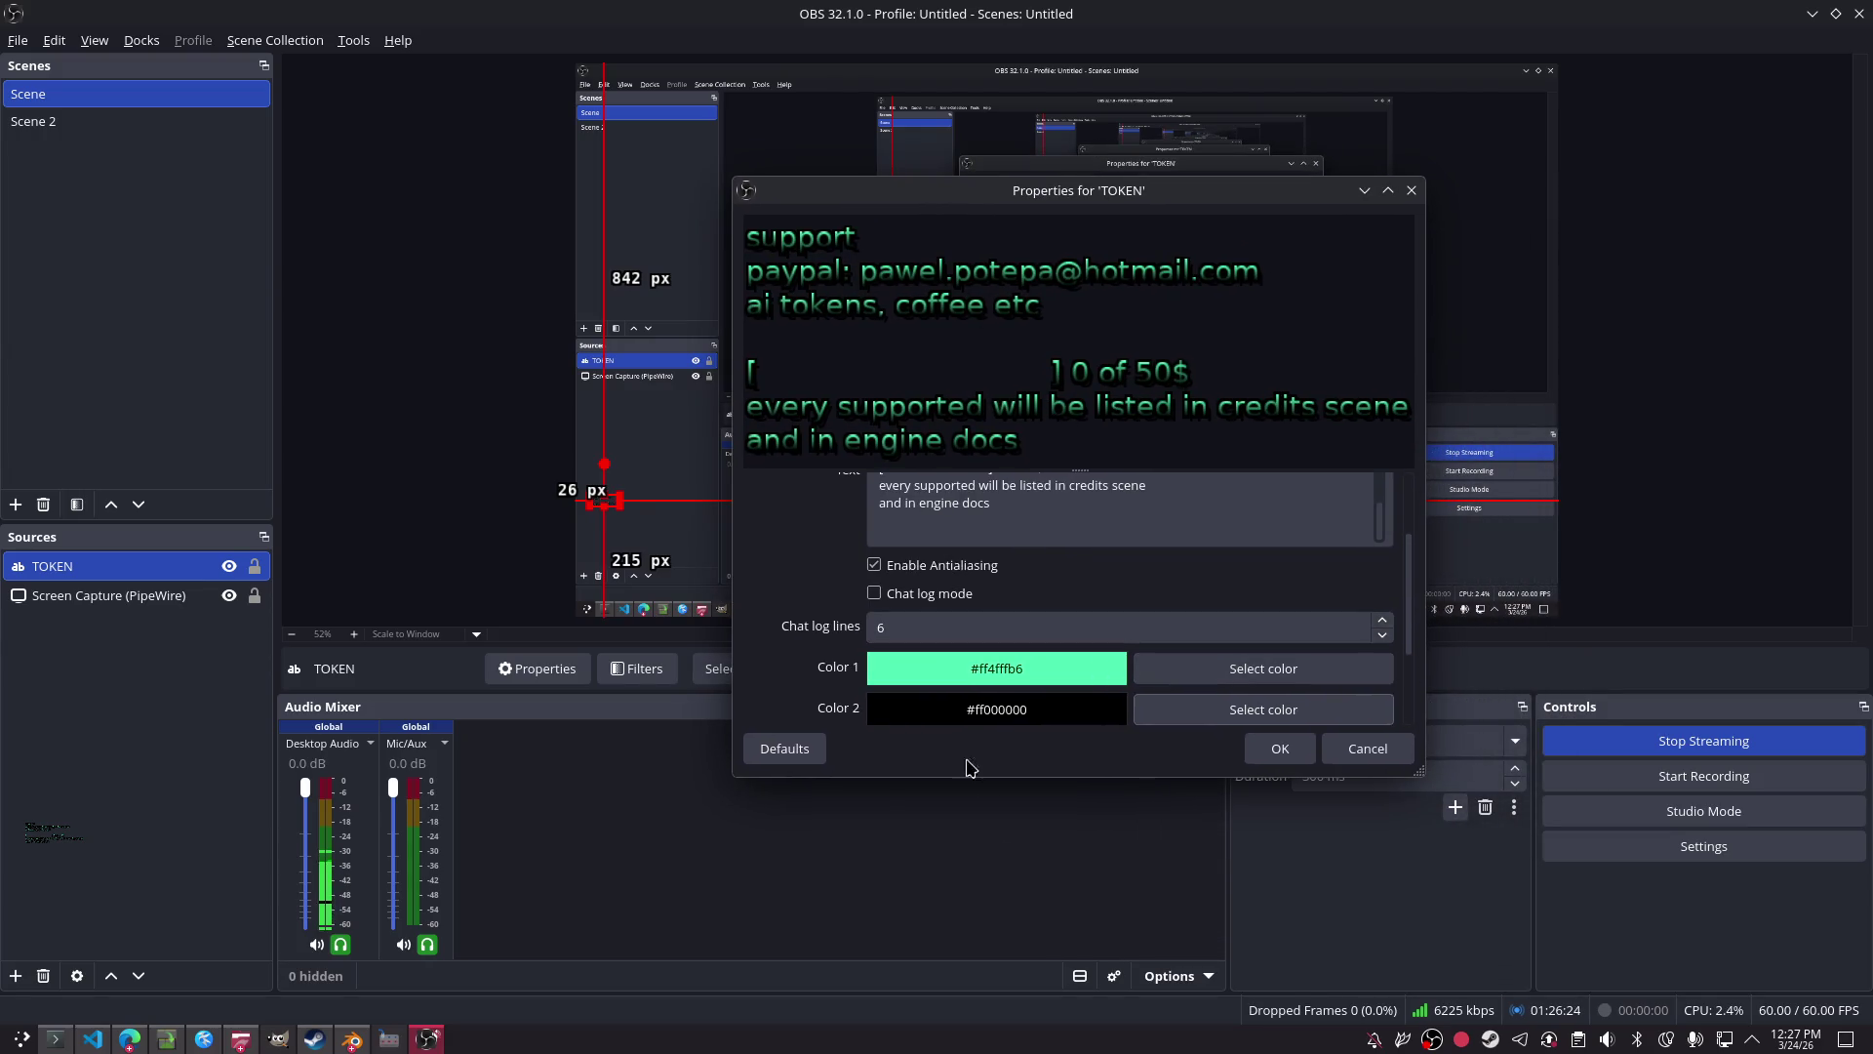
Set Color 1 to bright green #31ff11 and Color 2 to dark green #357631, then apply
left_click(1137, 671)
mouse_move(1186, 353)
left_mouse_down()
mouse_move(1226, 284)
mouse_move(1192, 277)
left_mouse_up()
left_click(1224, 716)
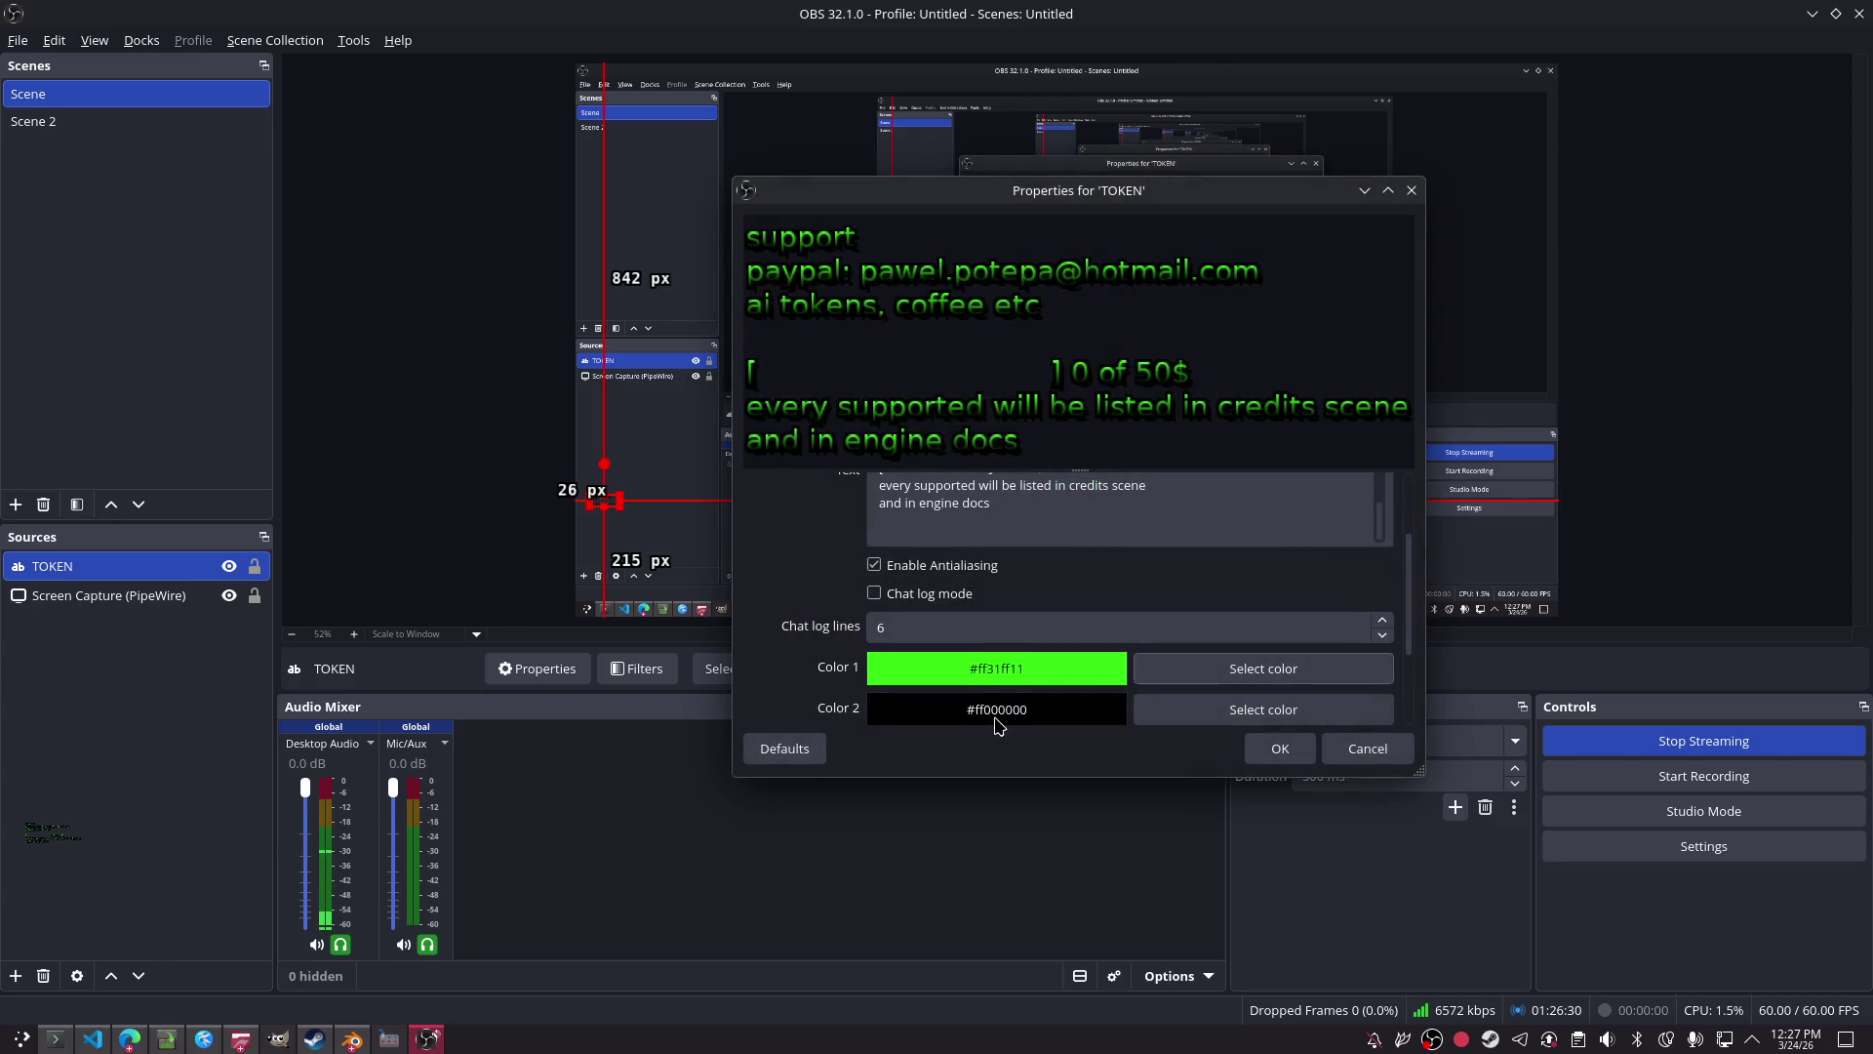
left_click(1237, 707)
left_click(1192, 341)
left_click(1286, 371)
left_click(1202, 717)
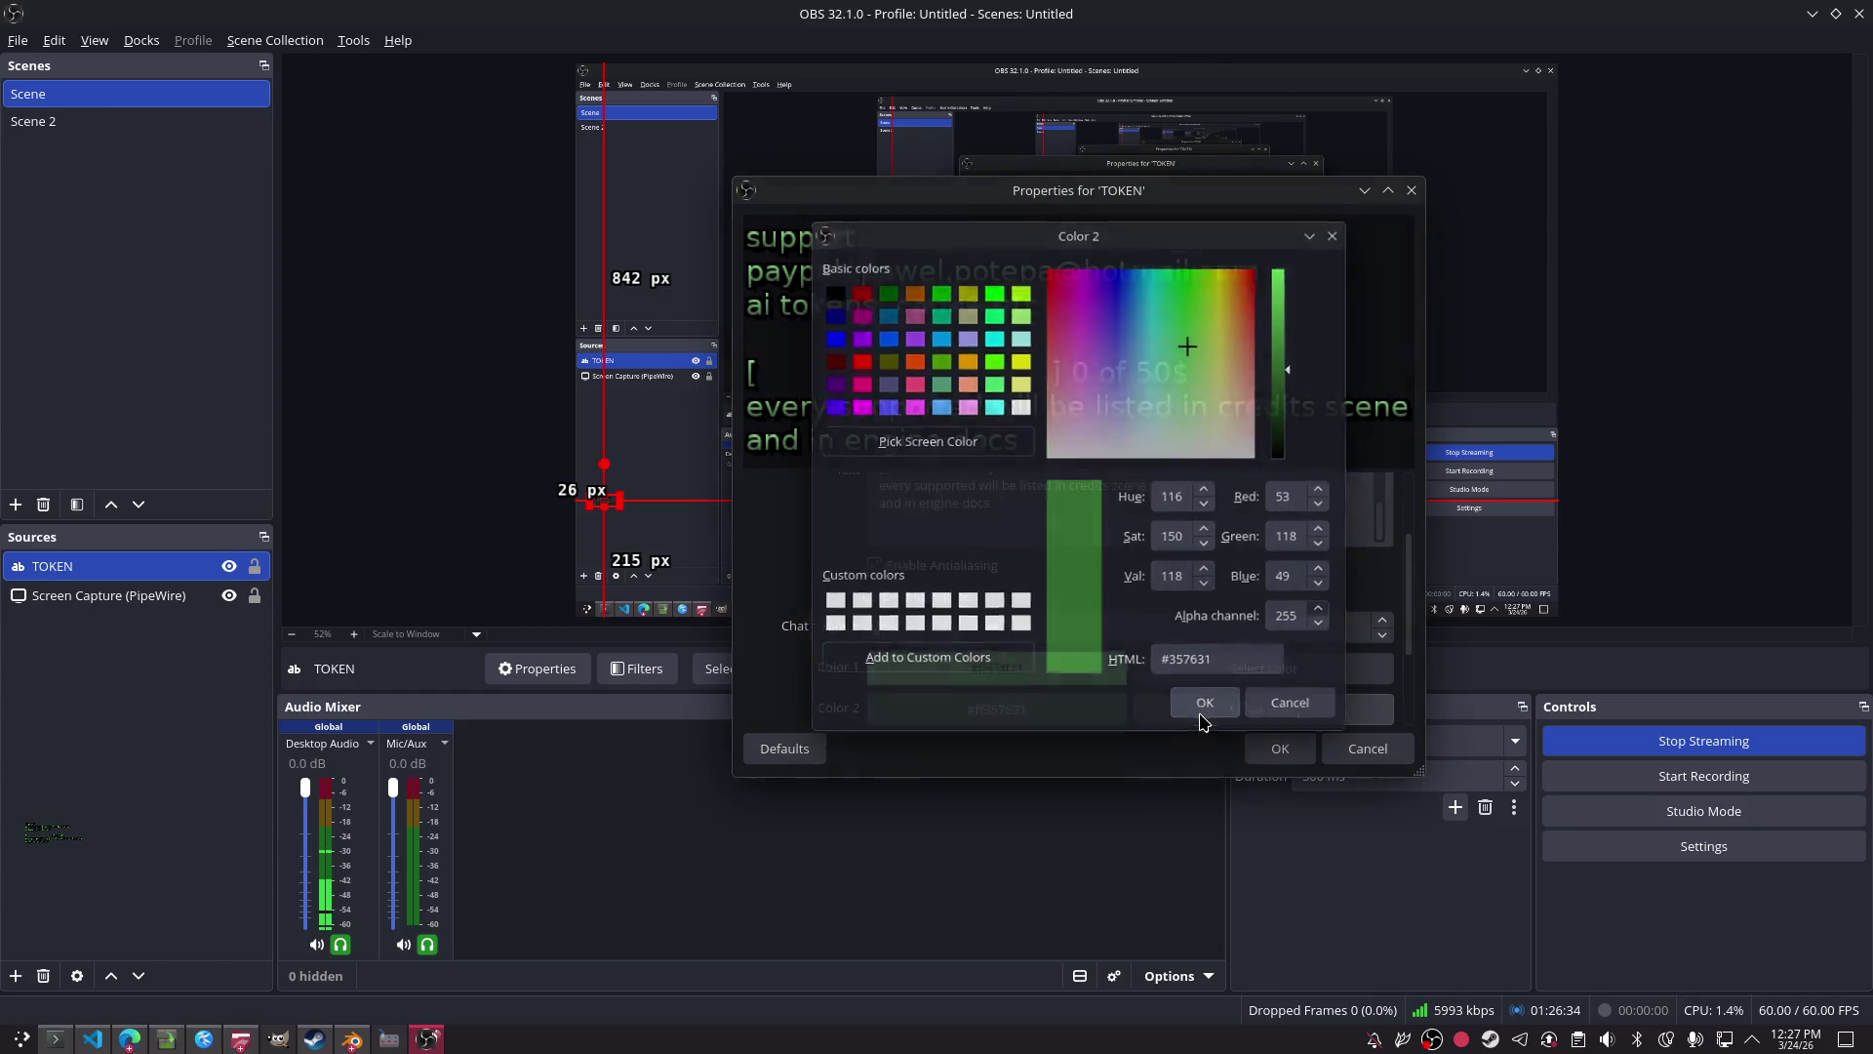
left_click(1280, 748)
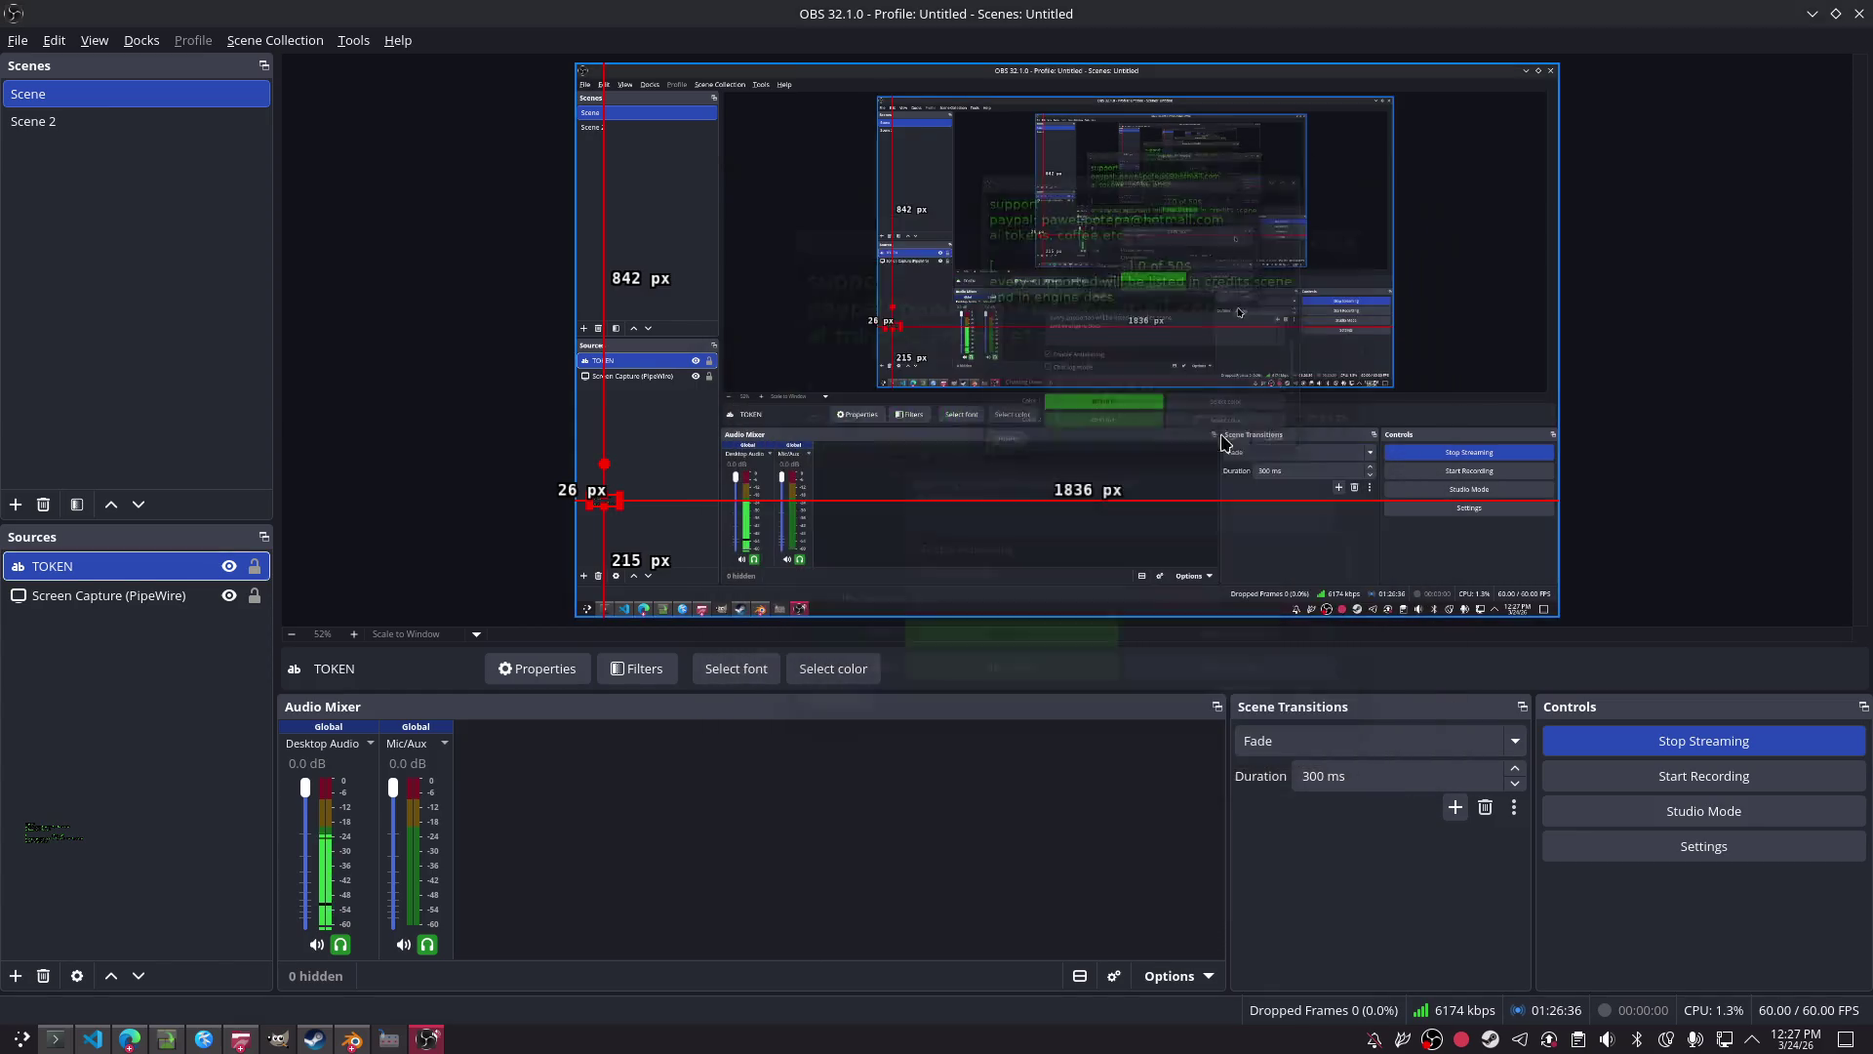
left_click(733, 349)
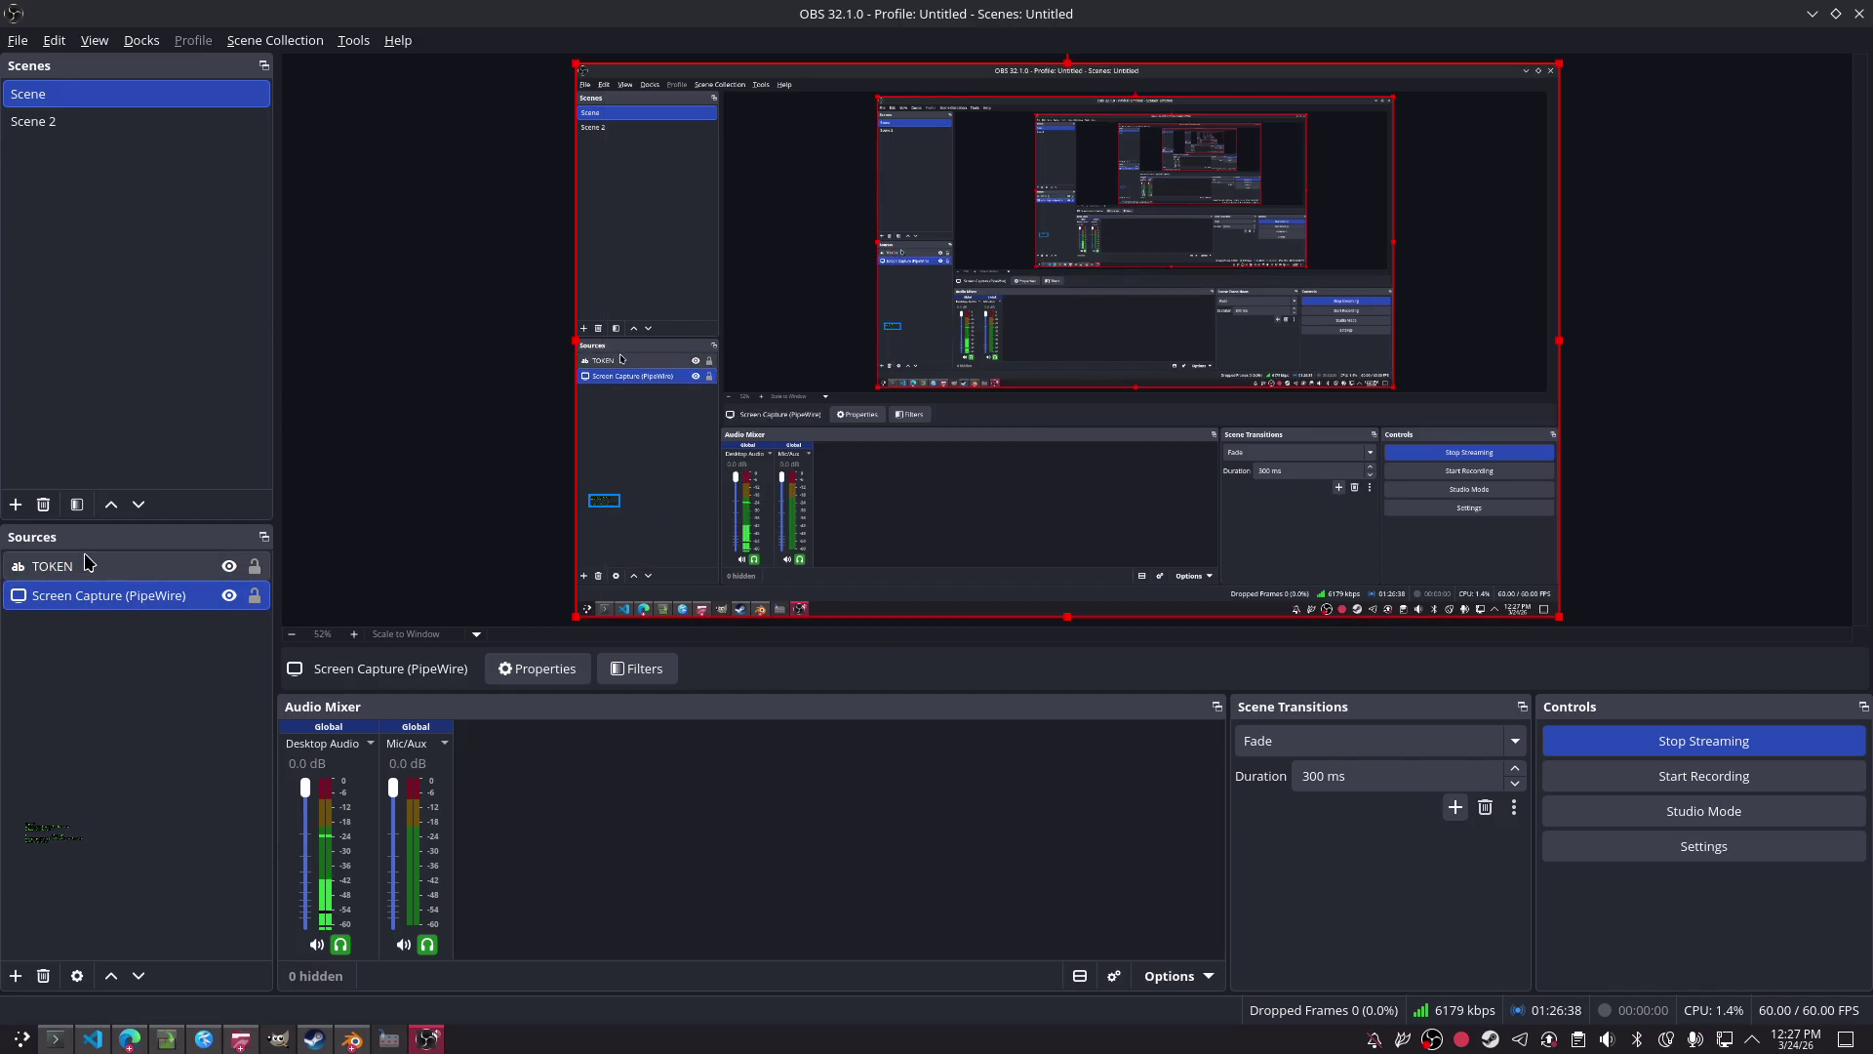
Show the TOKEN source and keep it layered above Screen Capture
left_click(170, 569)
left_click(230, 567)
mouse_move(195, 568)
left_mouse_down()
mouse_move(146, 612)
mouse_move(130, 549)
mouse_move(129, 570)
left_mouse_up()
Open TOKEN's properties and enlarge the window to review its settings
double_click(129, 568)
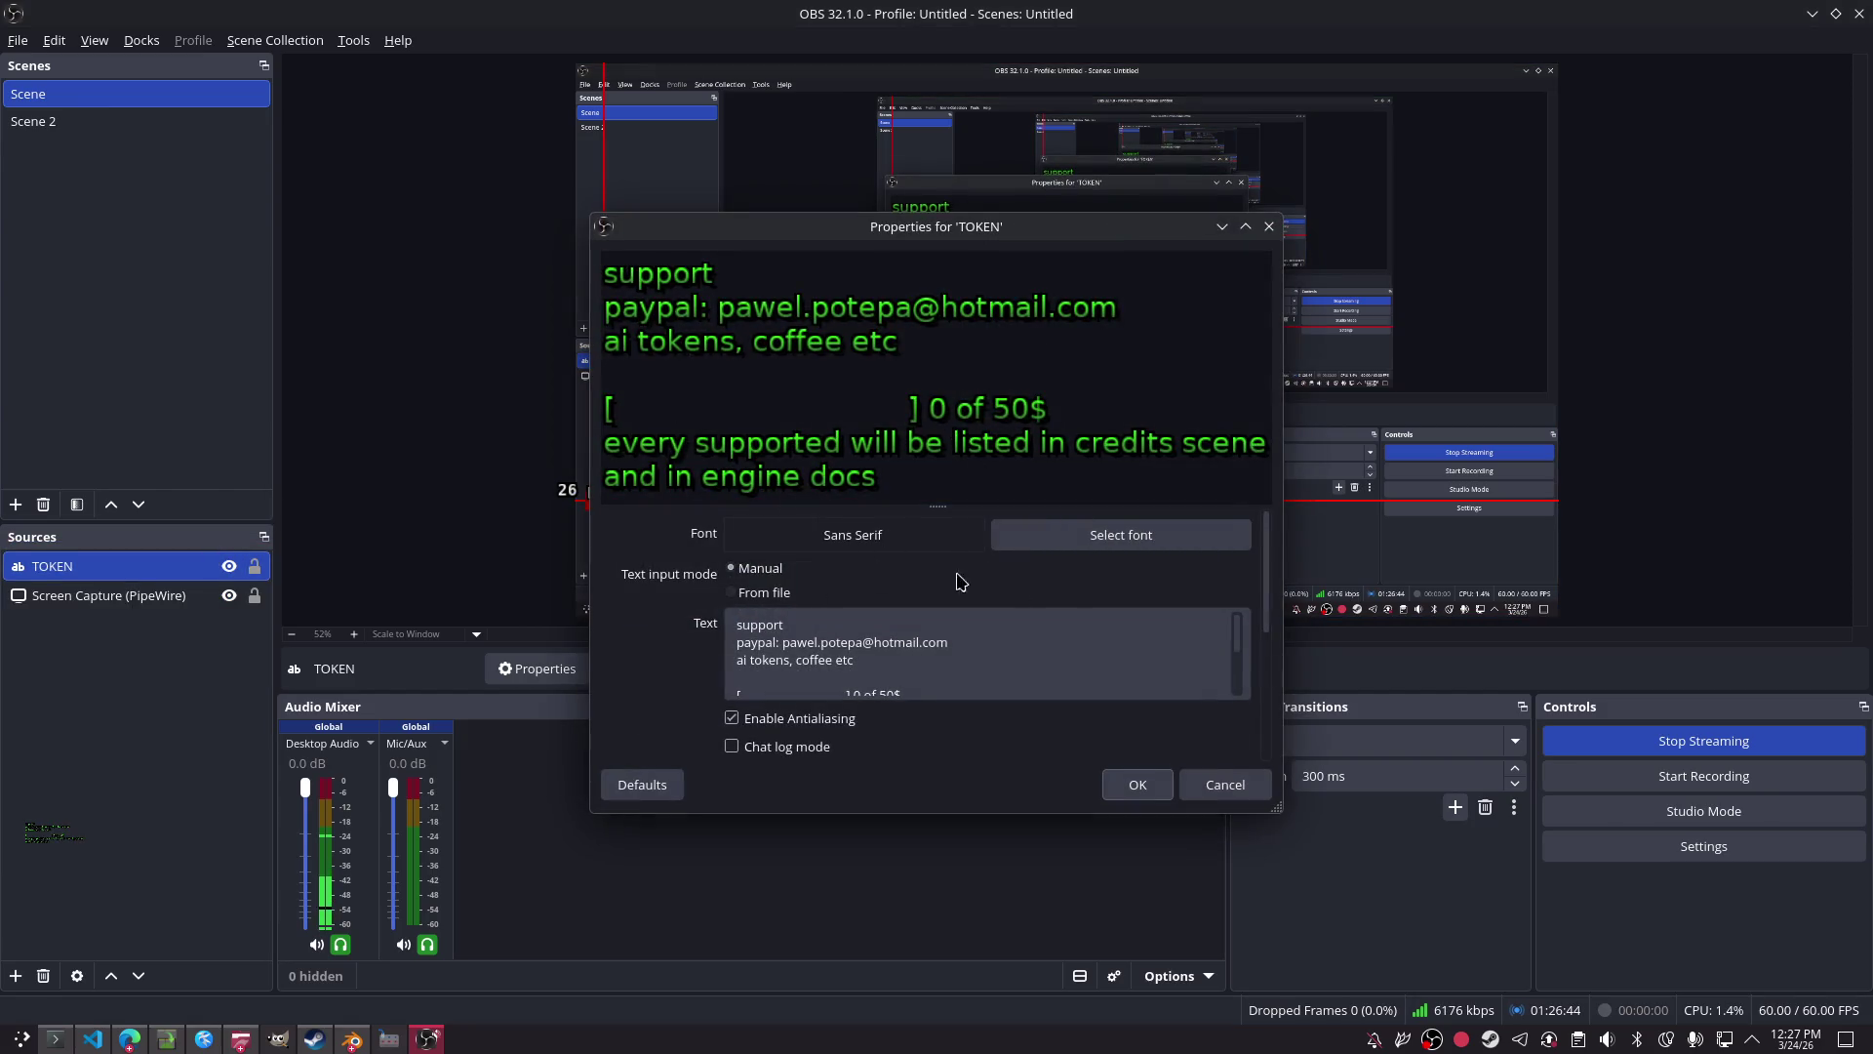
scroll(976, 654, "down", 2)
mouse_move(1275, 809)
left_mouse_down()
mouse_move(1535, 800)
mouse_move(1564, 941)
left_mouse_up()
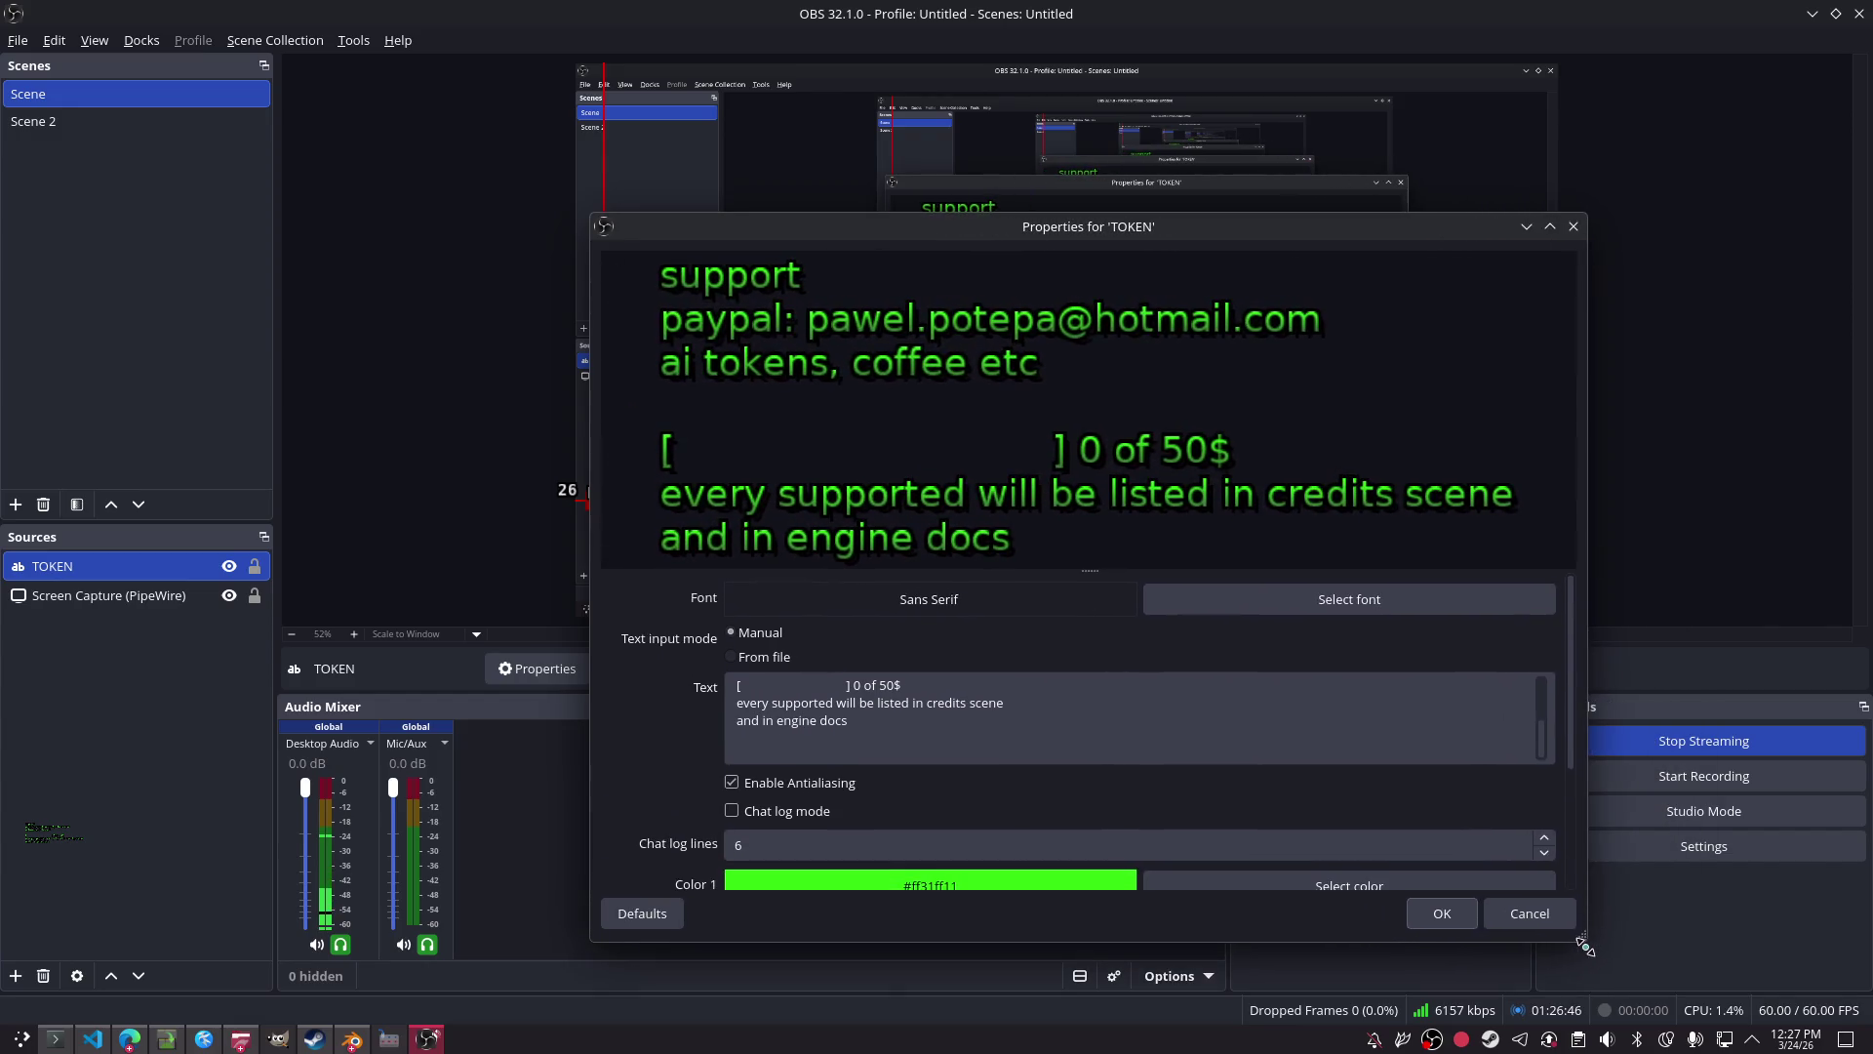
left_click_drag(849, 716, 599, 553, "super")
scroll(696, 624, "down", 3)
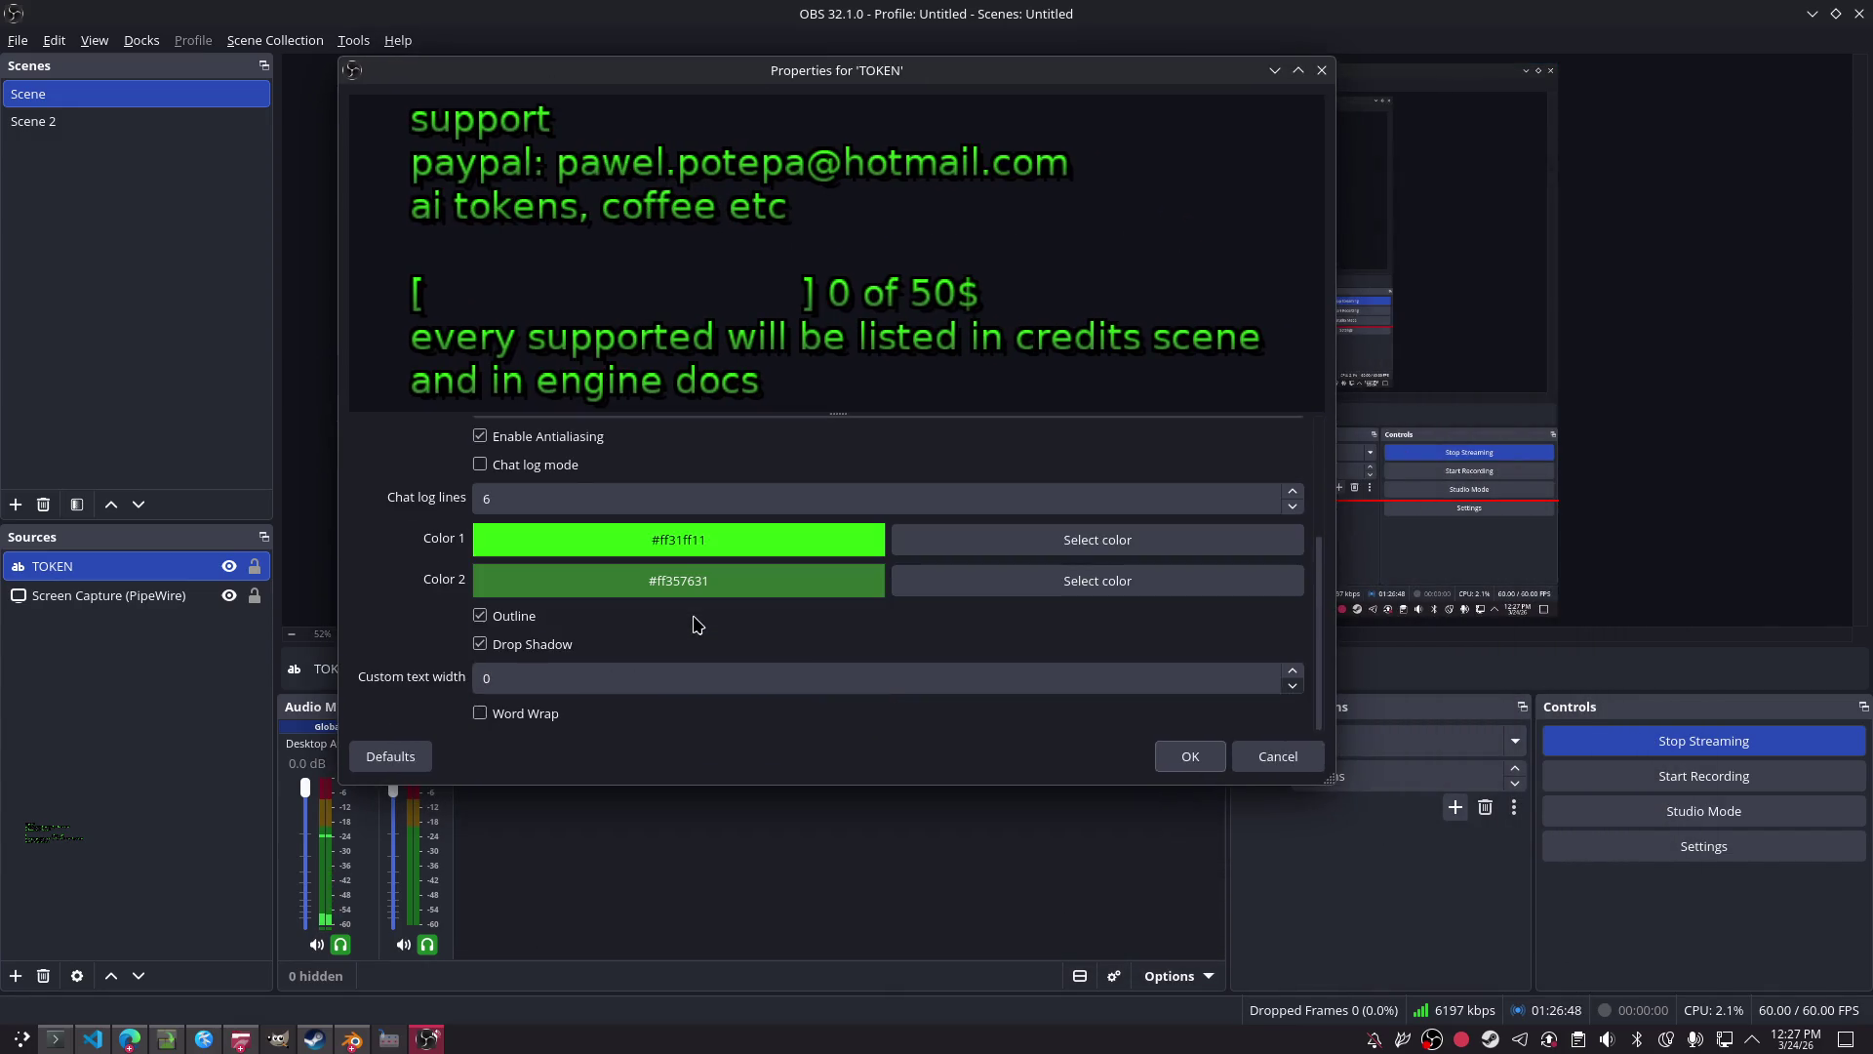
scroll(525, 663, "up", 3)
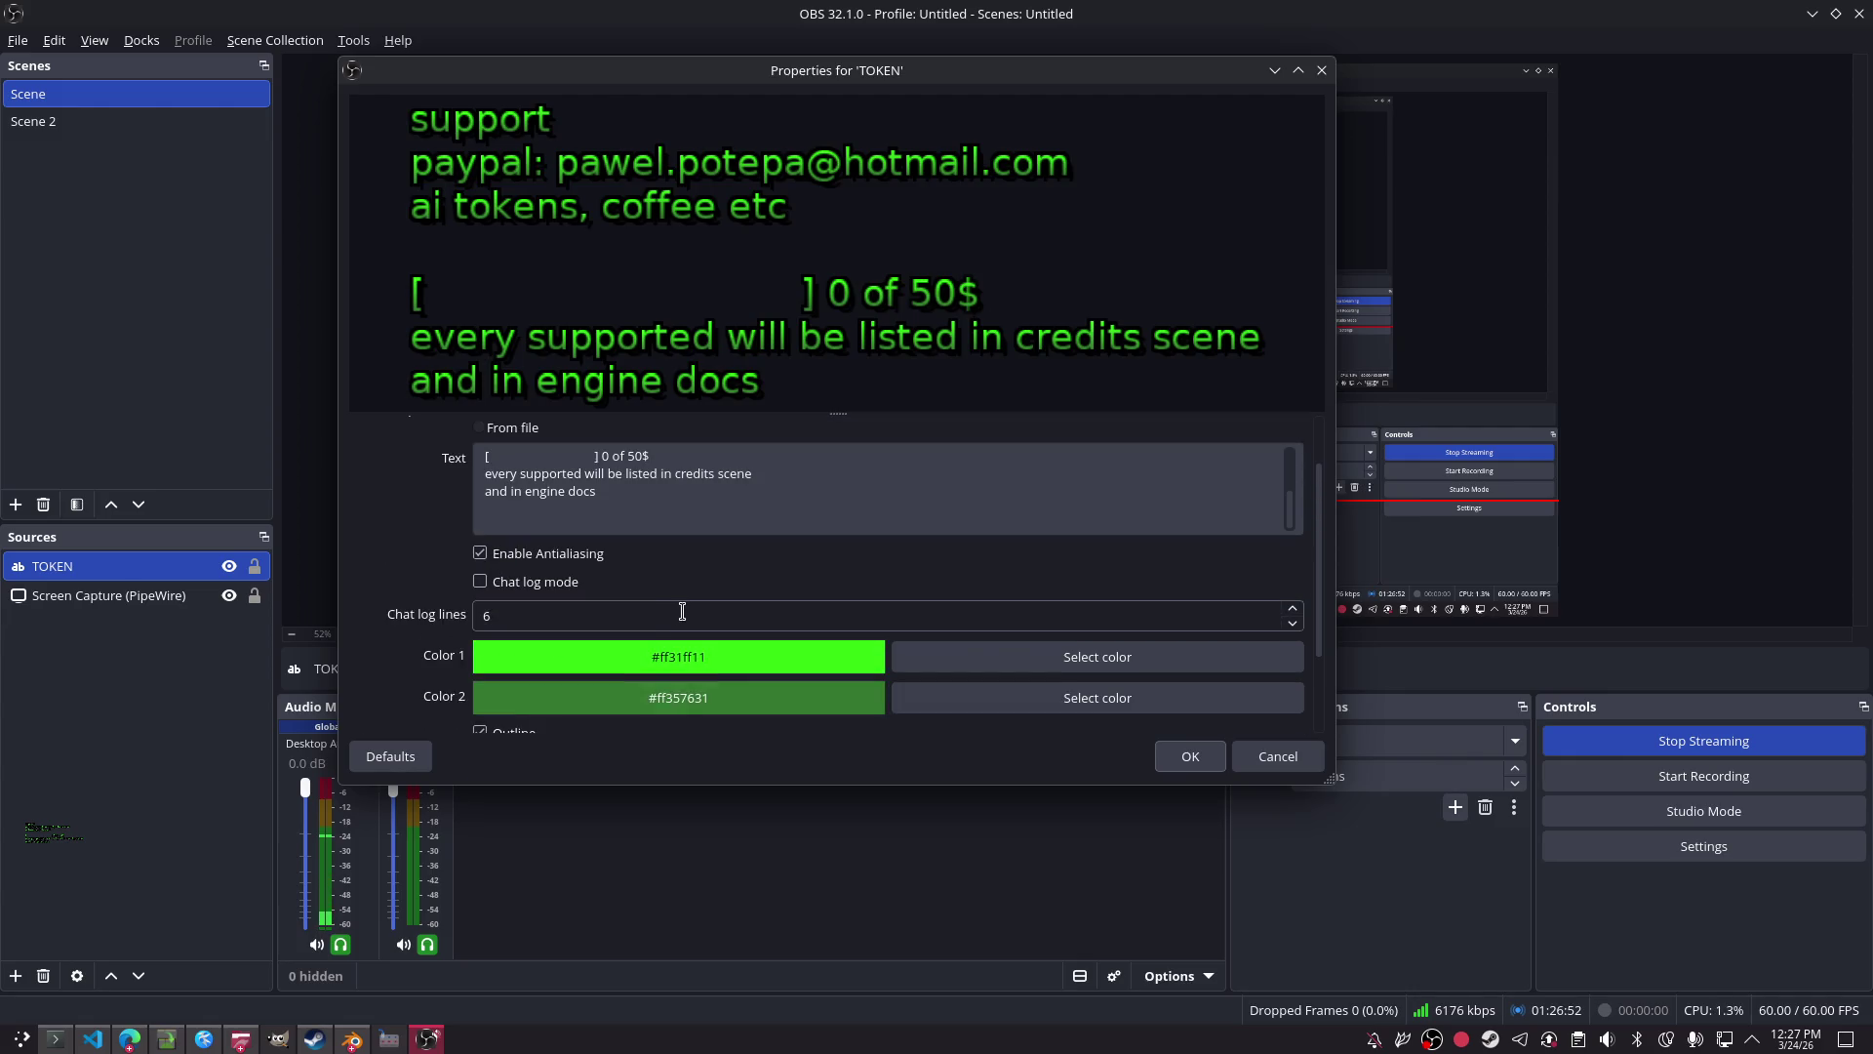
scroll(717, 595, "up", 3)
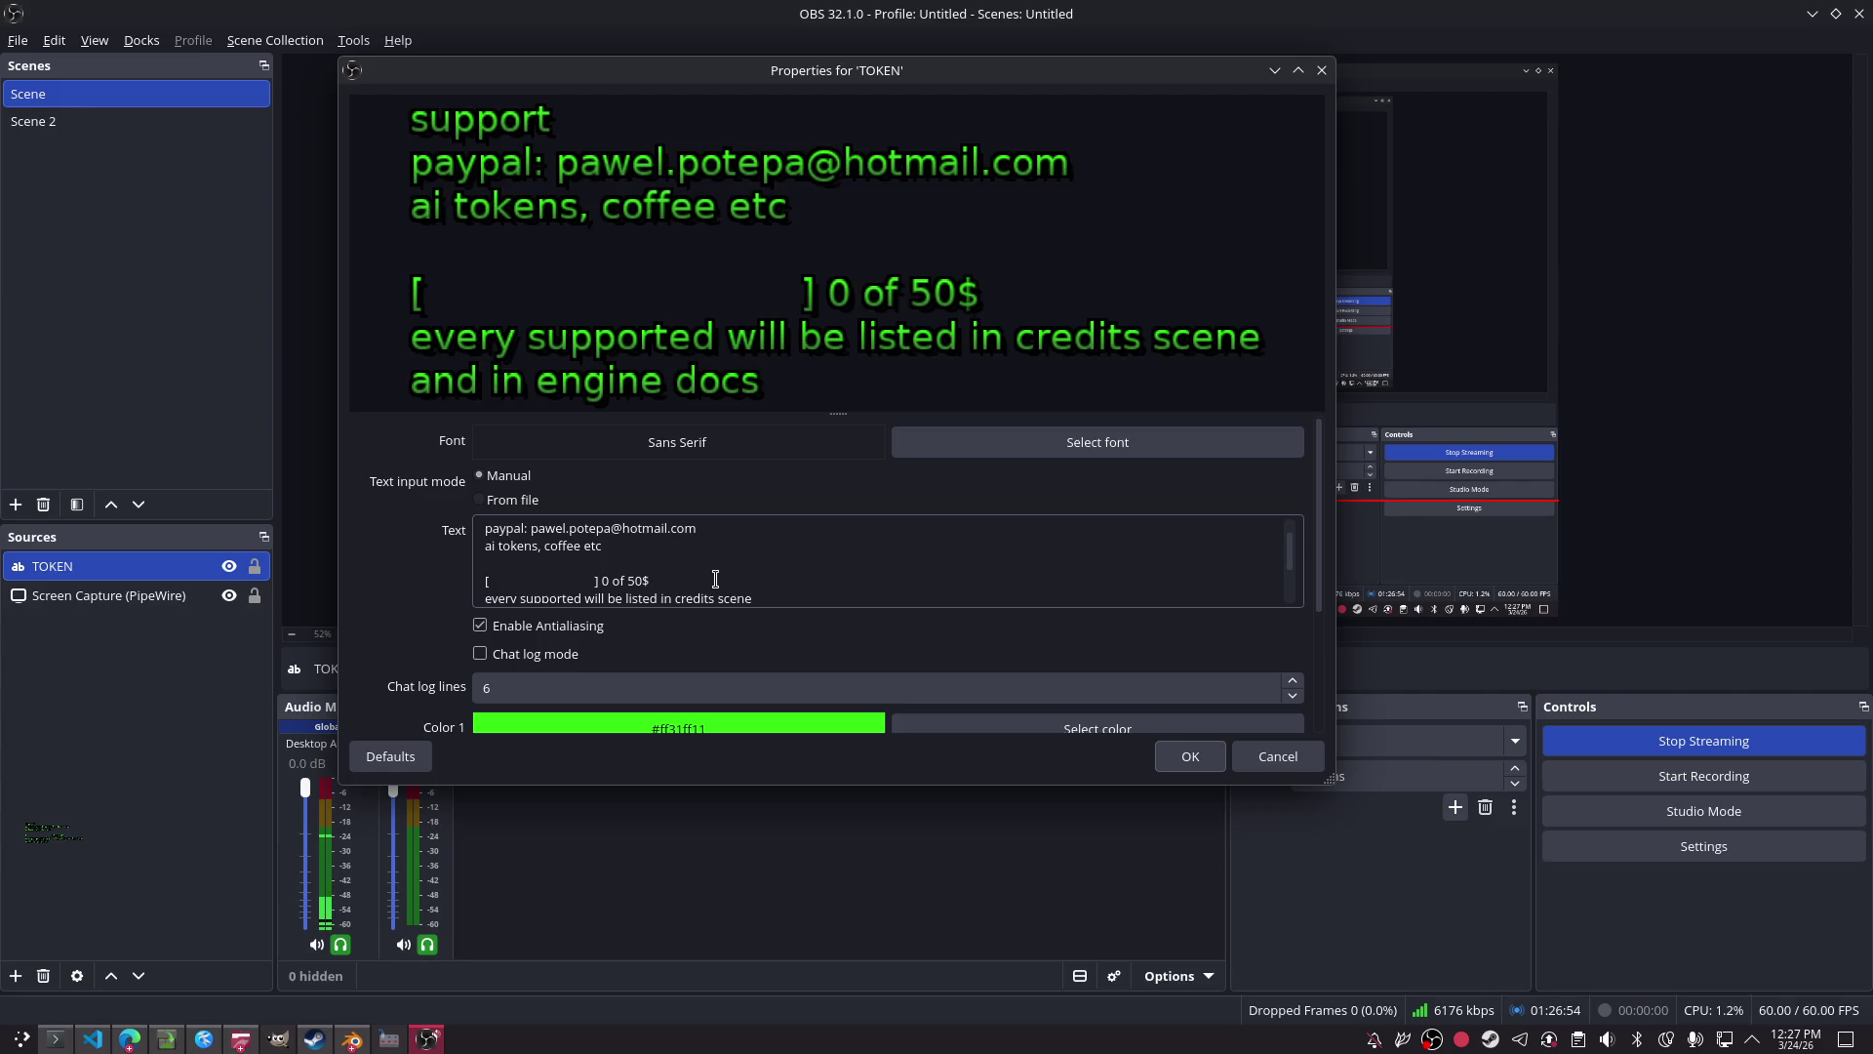
scroll(715, 579, "up", 1)
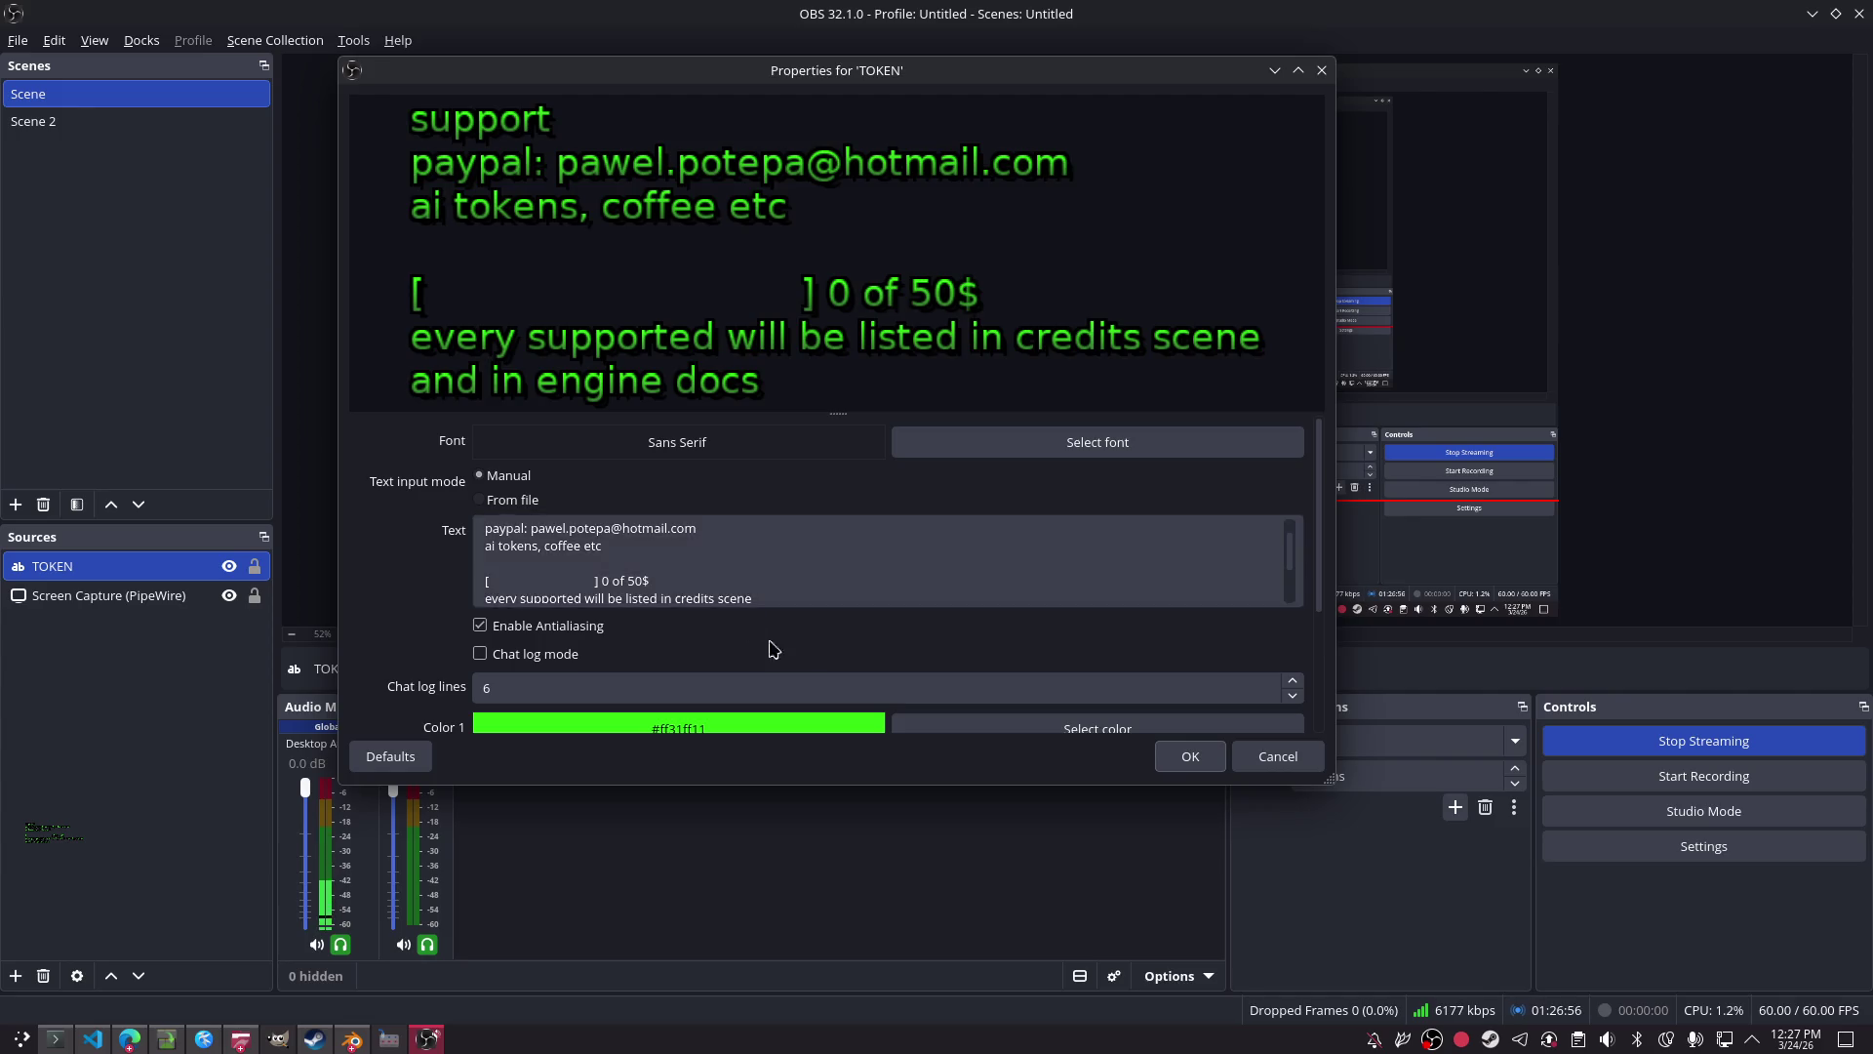
Cut and re-paste the overlay text unchanged, then close TOKEN's properties
left_click(725, 551)
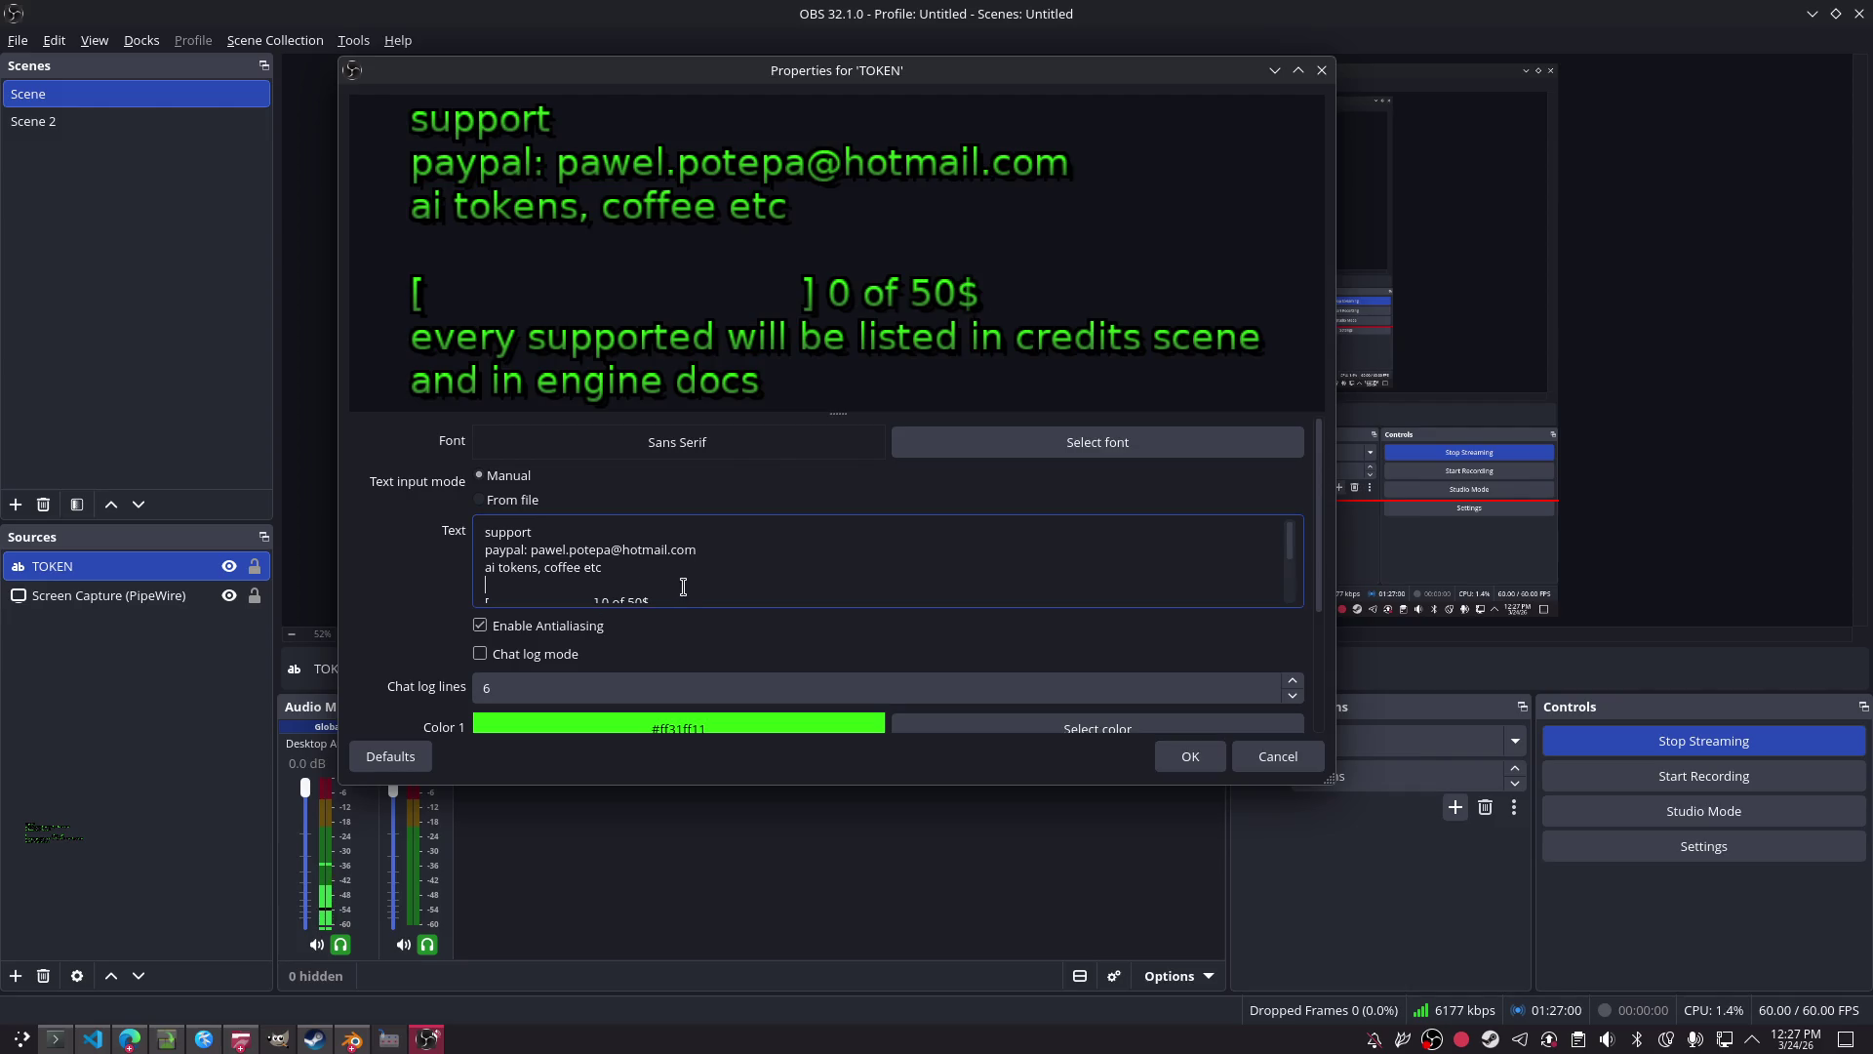
key("ctrl+a")
key("ctrl+x")
key("ctrl+v")
mouse_move(590, 73)
left_mouse_down()
mouse_move(1292, 120)
mouse_move(1027, 188)
left_mouse_up()
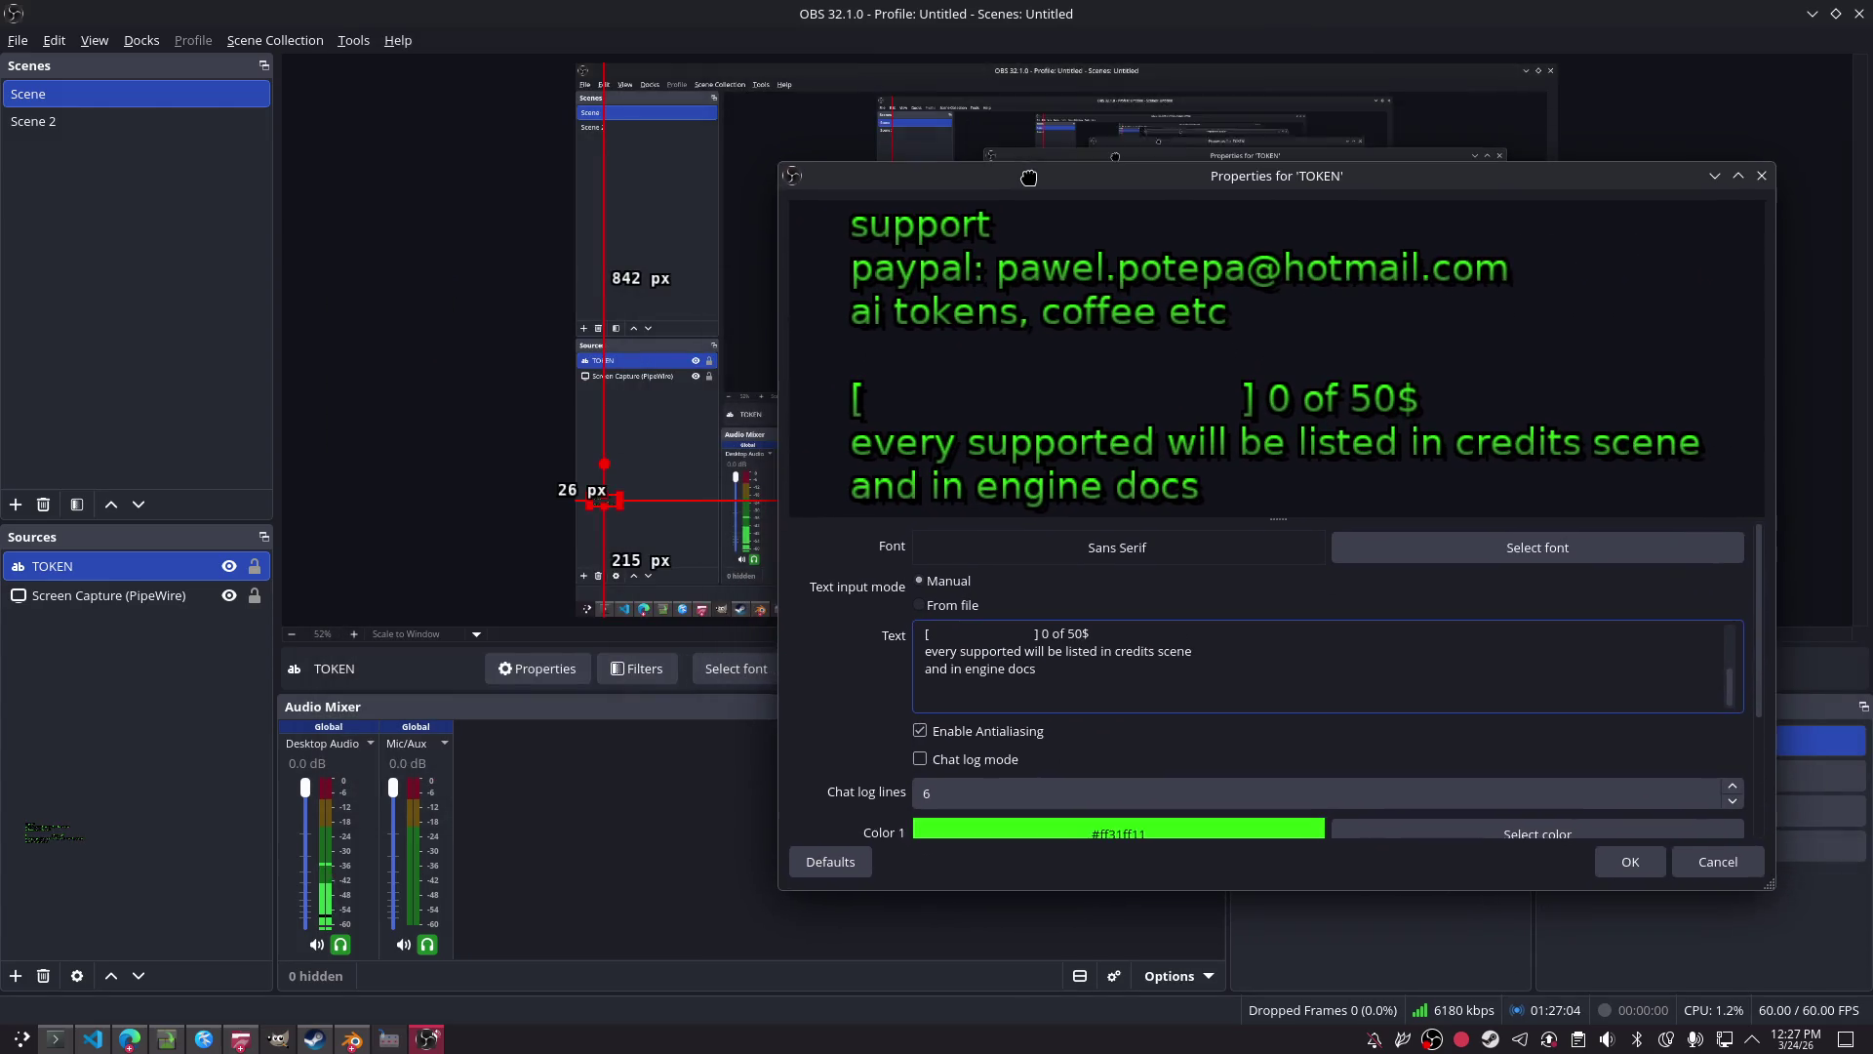
left_click(1722, 862)
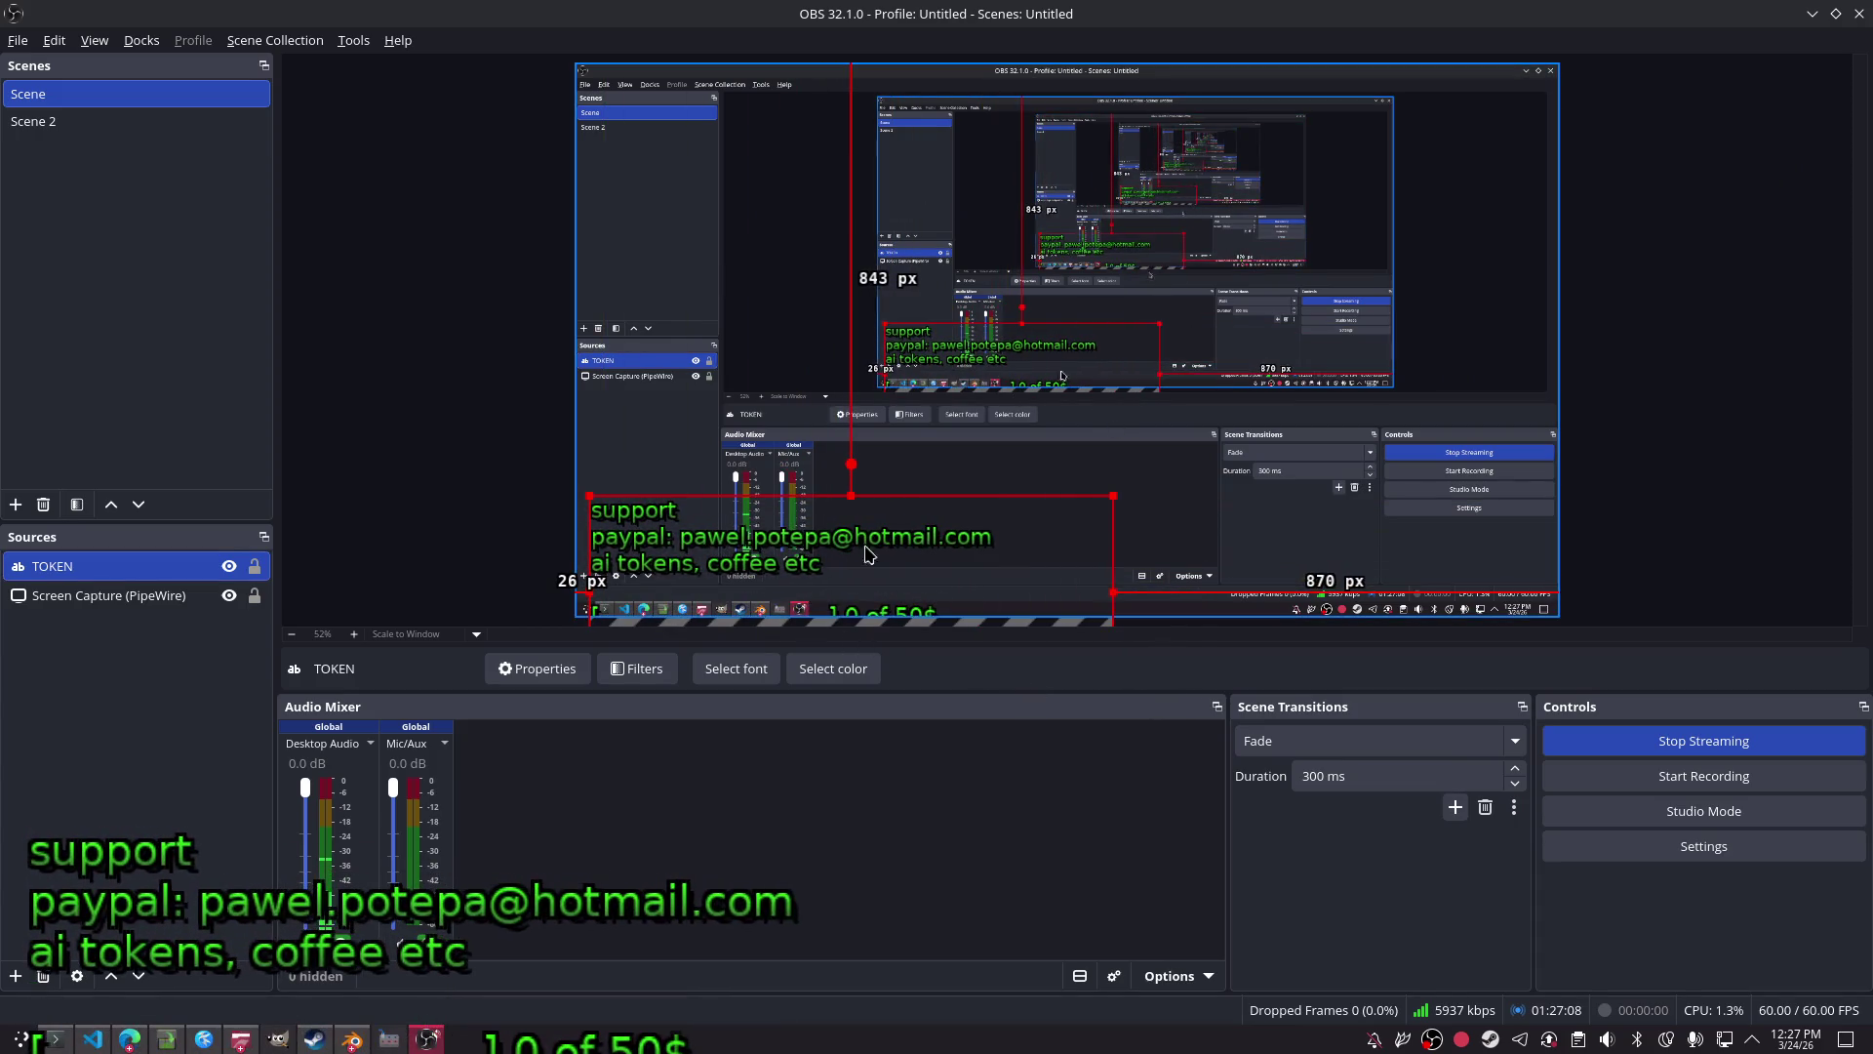
Scale the TOKEN text down and place it 30 px from left, 21 px above bottom
mouse_move(720, 467)
left_mouse_down()
mouse_move(683, 473)
mouse_move(698, 475)
left_mouse_up()
mouse_move(1073, 621)
left_mouse_down()
mouse_move(1108, 627)
mouse_move(893, 592)
left_mouse_up()
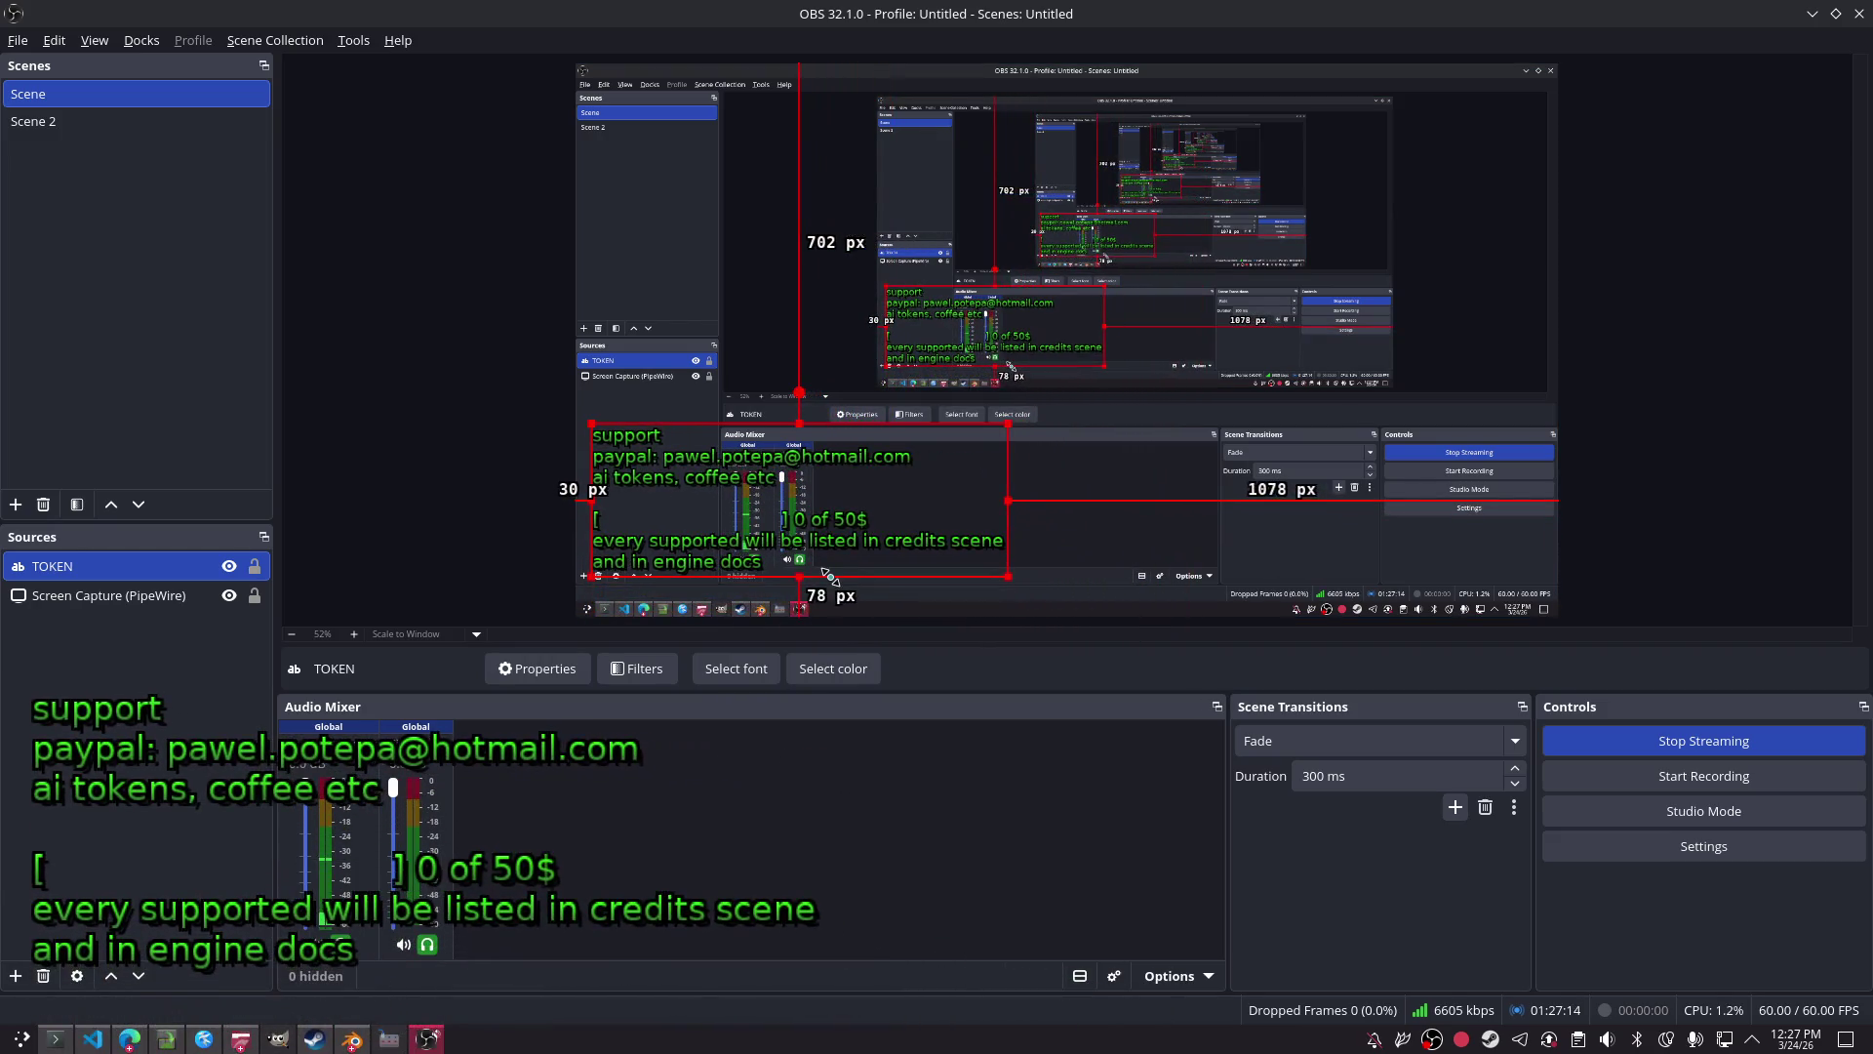
left_click_drag(719, 539, 718, 575)
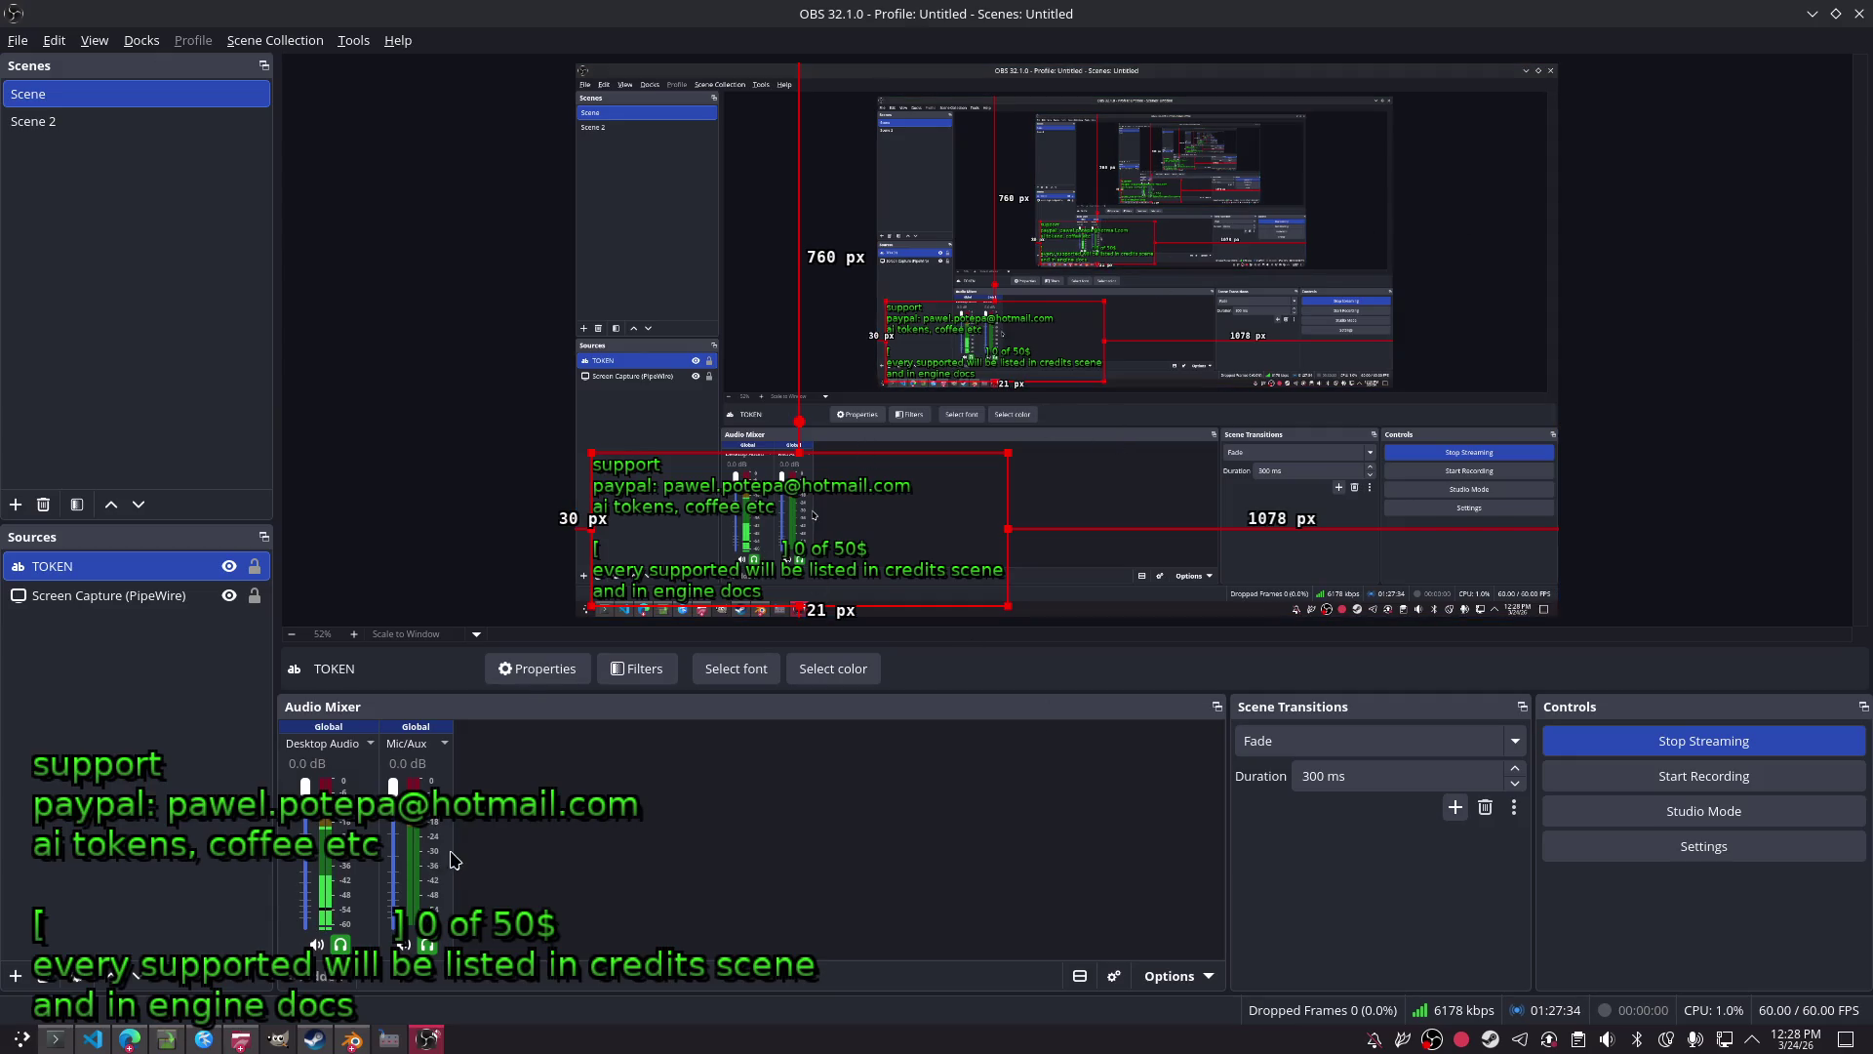
Paste duplicate sources renamed GH and GOAL, then undo the extra additions
key("ctrl+v")
key("F2")
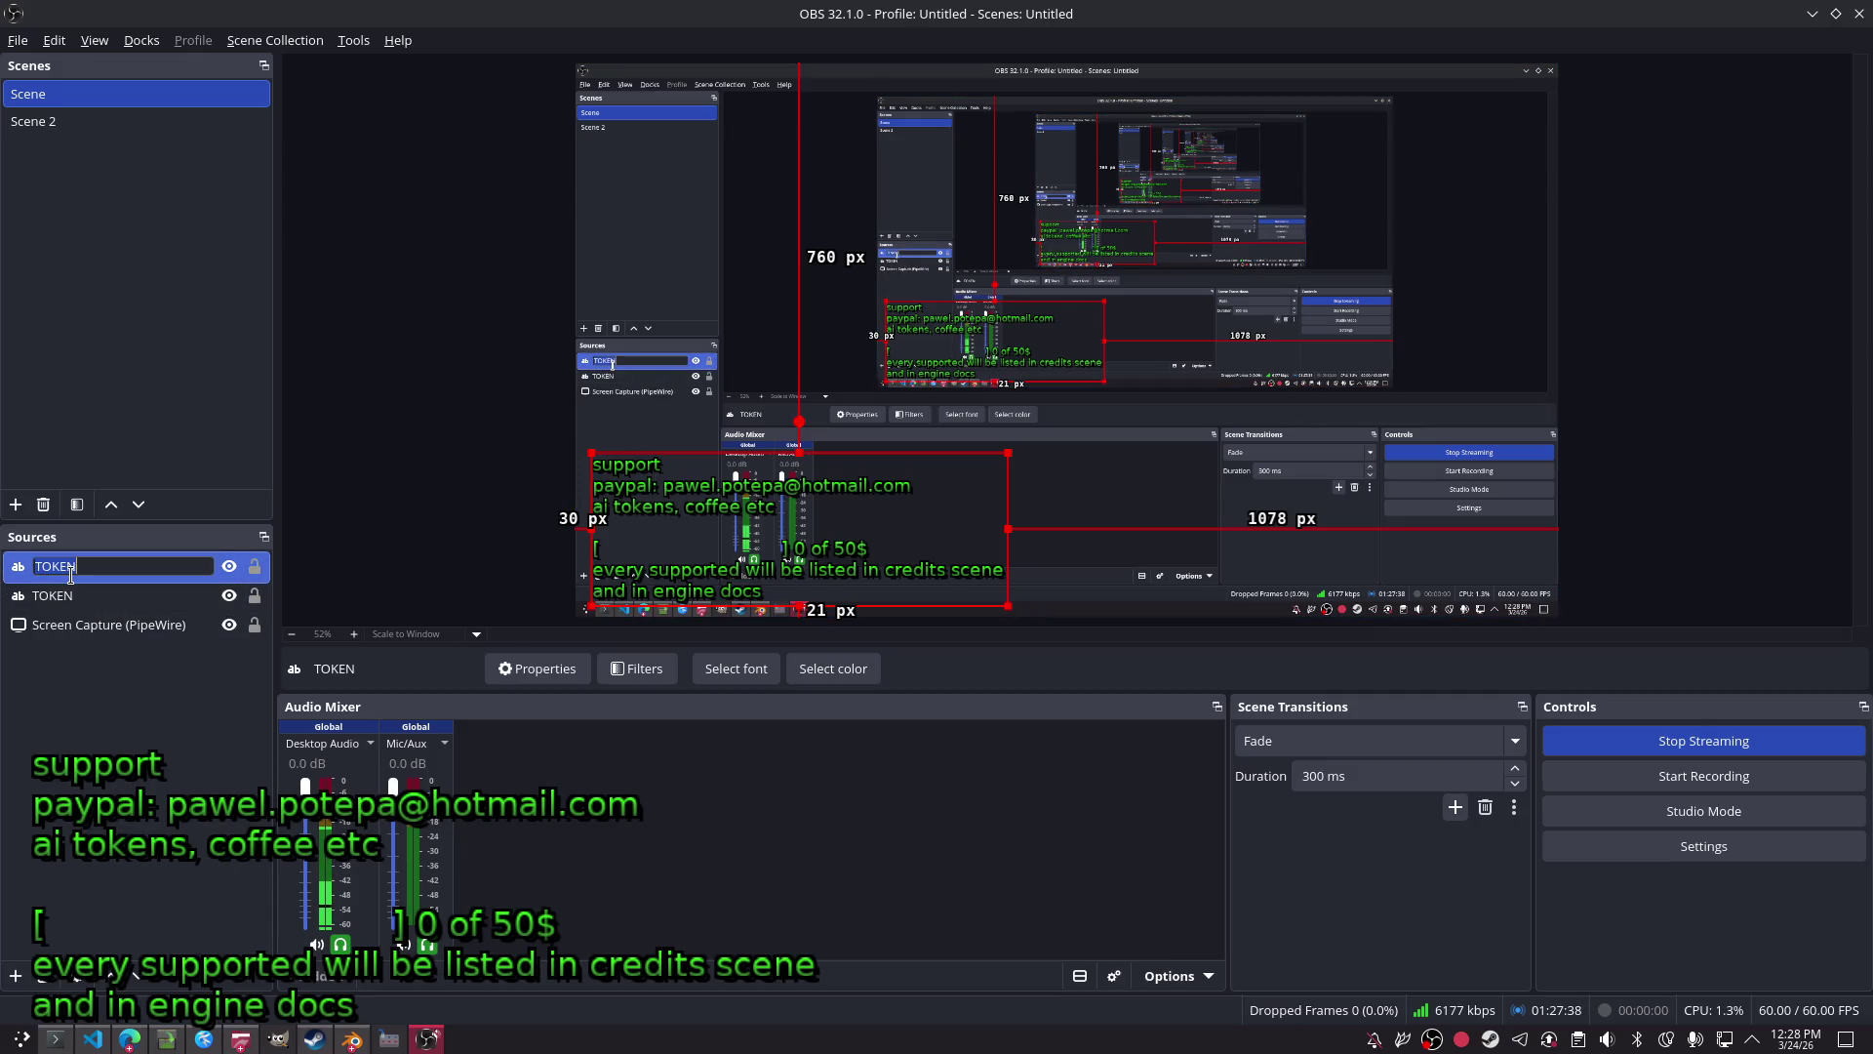
type("H")
key("Return")
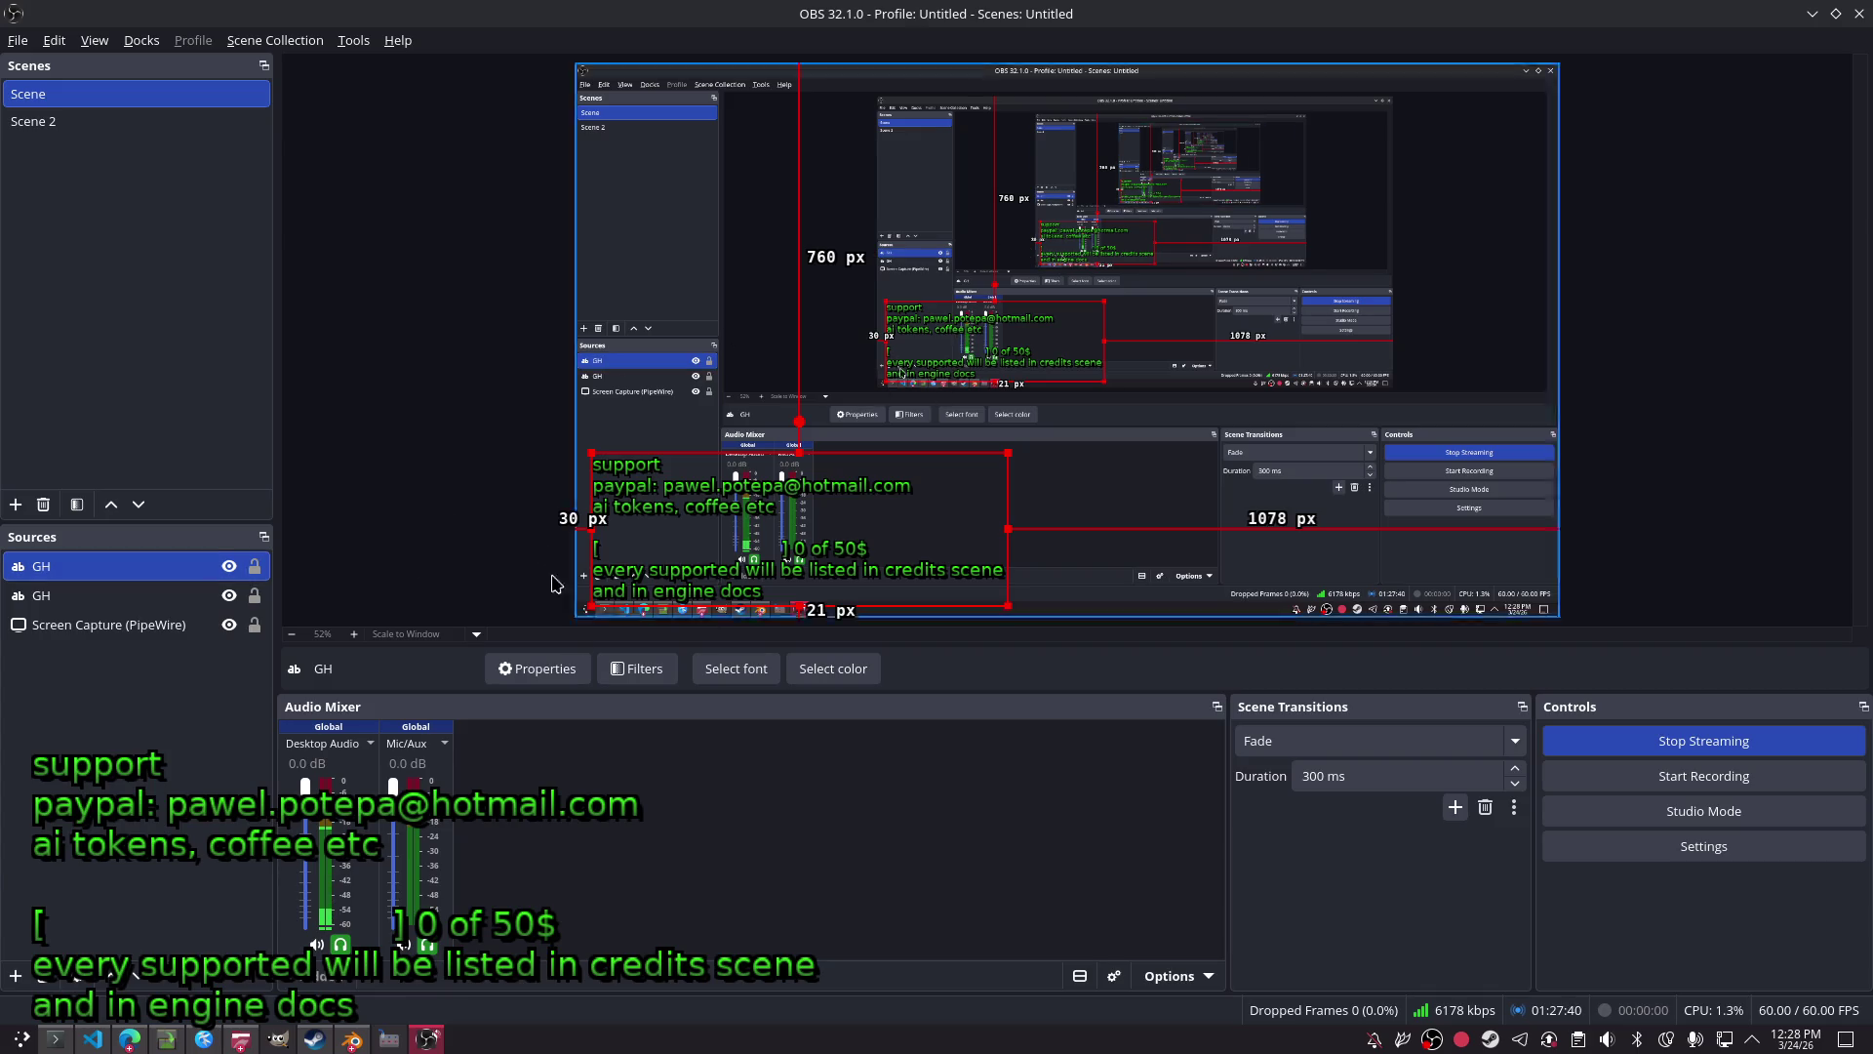
key("Down")
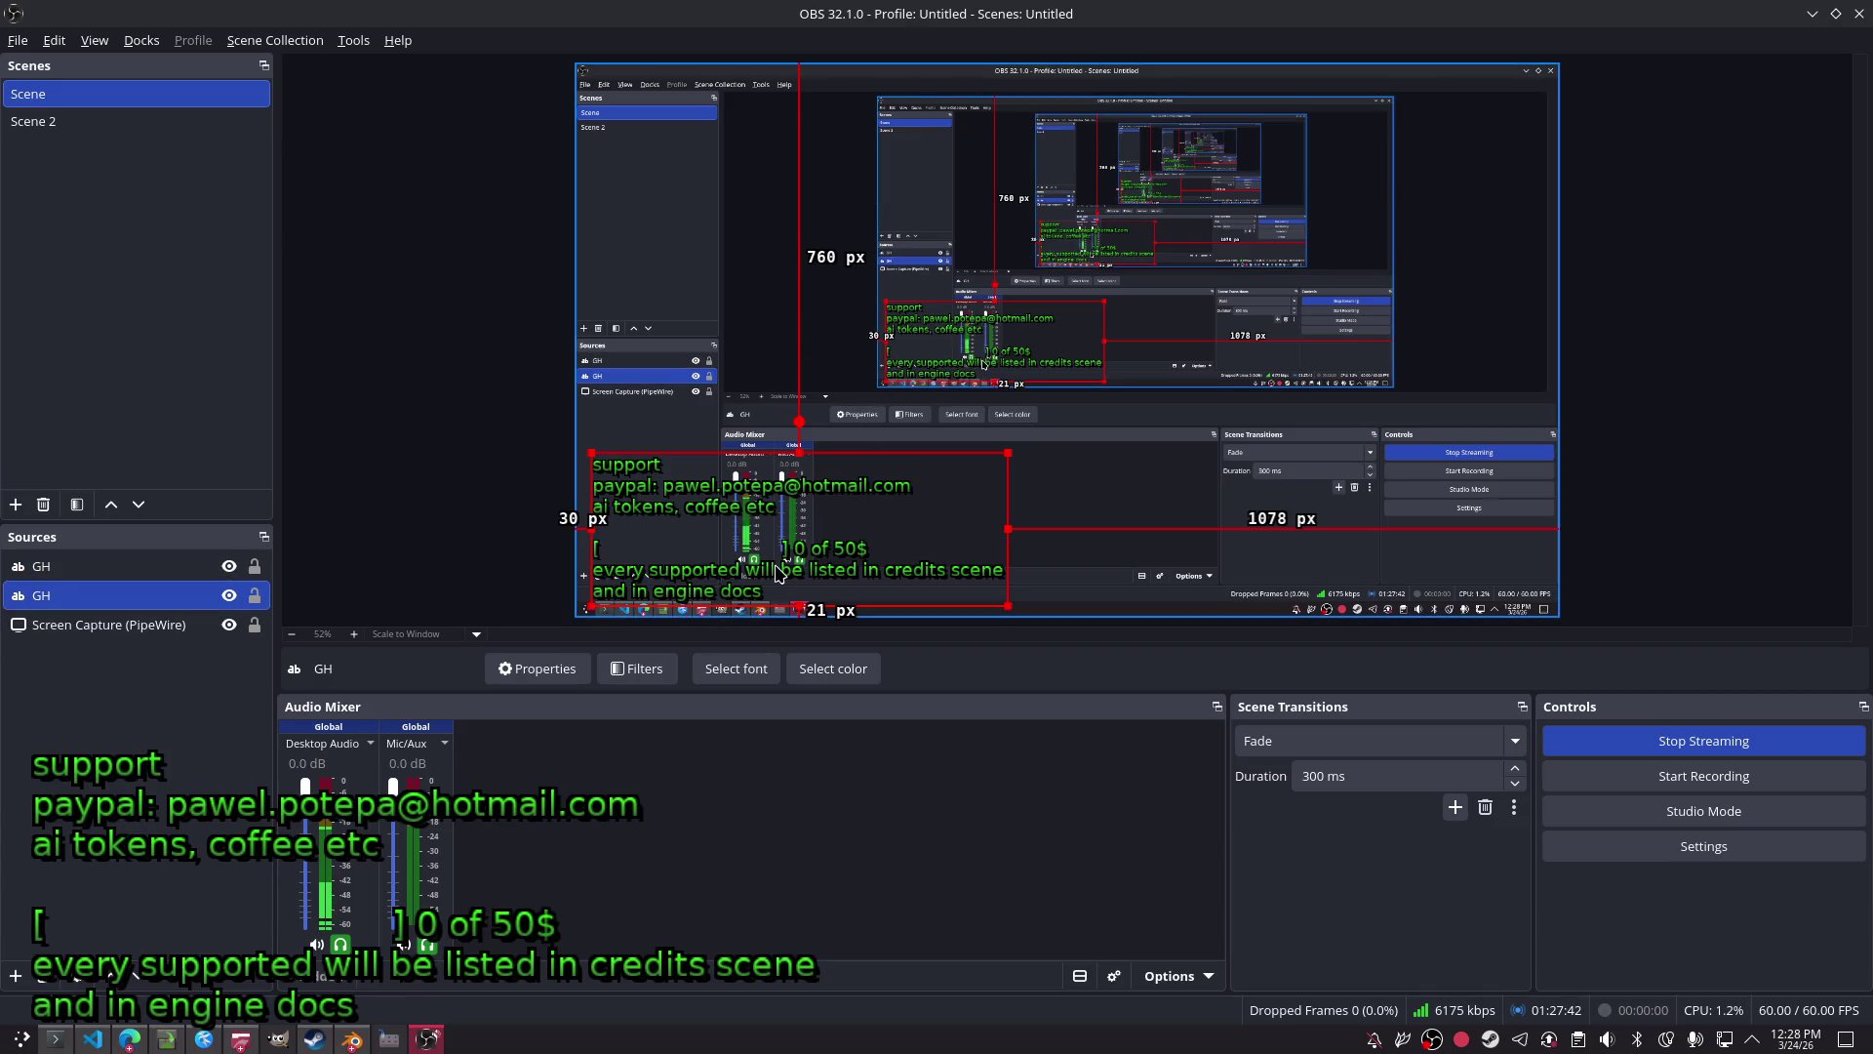
left_click(86, 574)
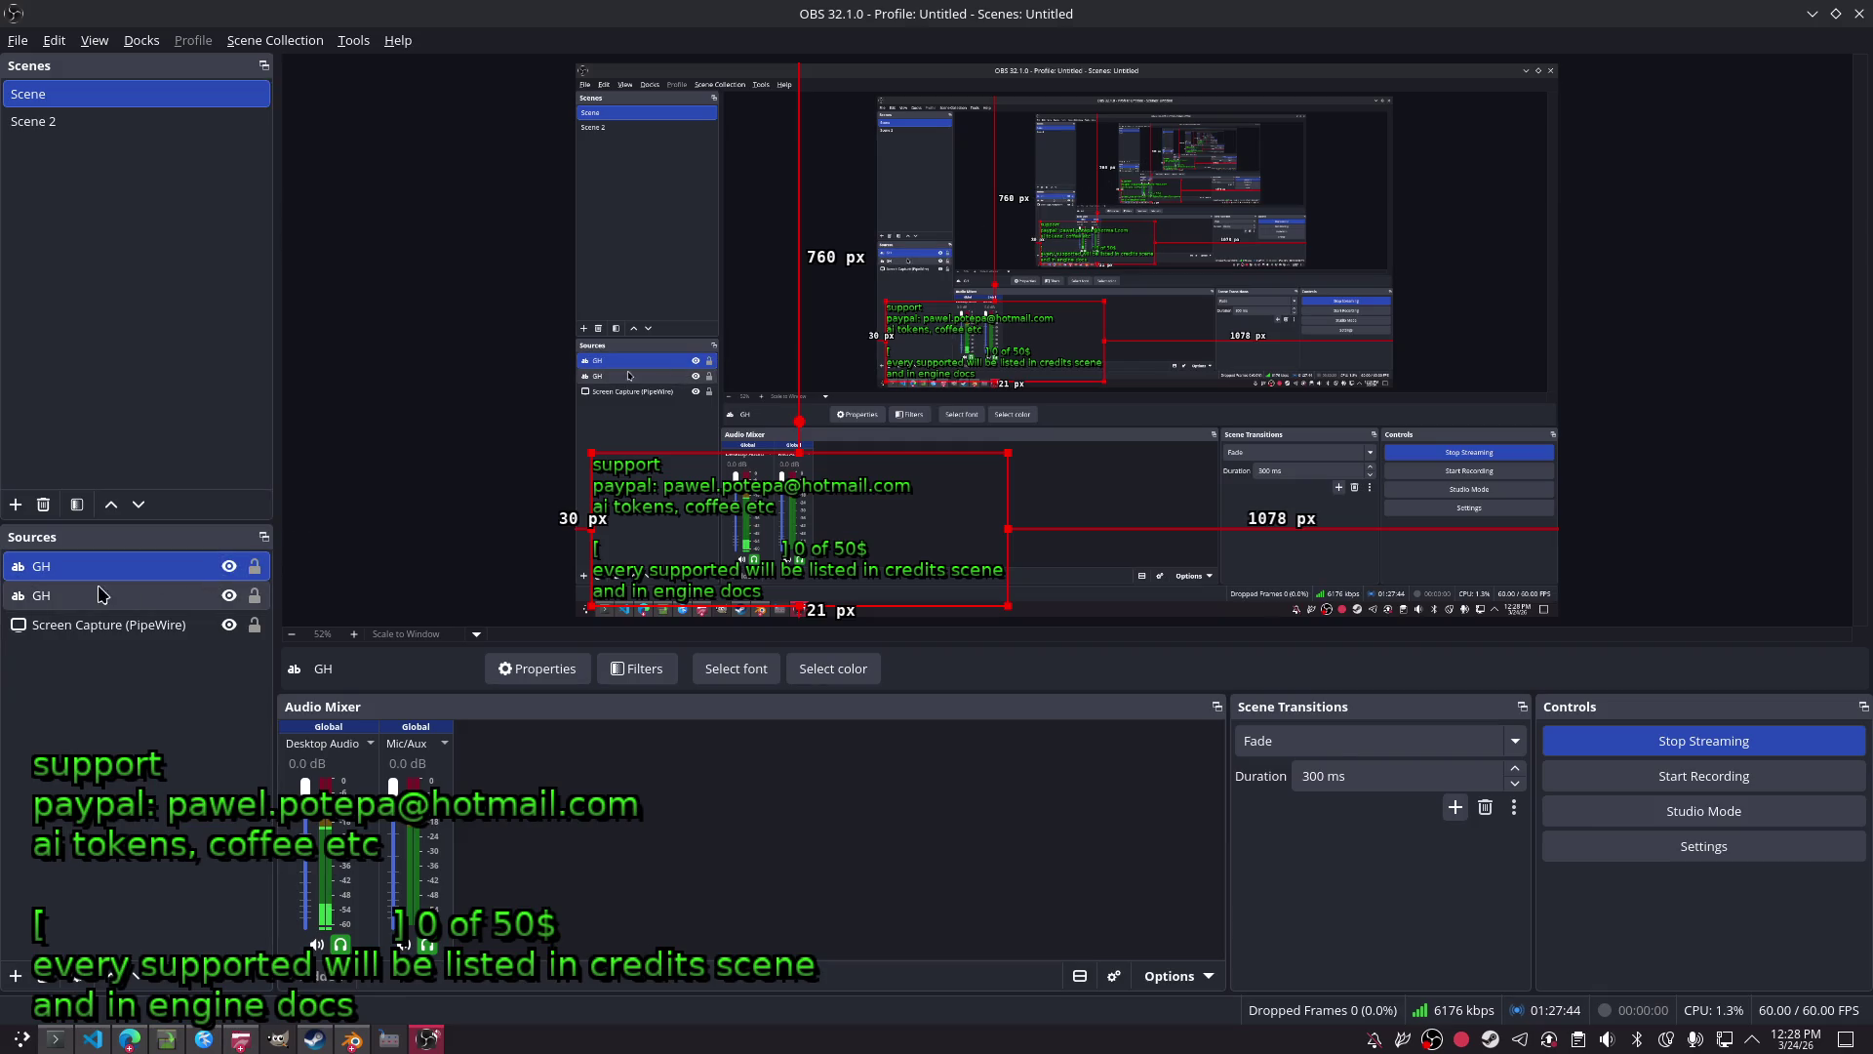
key("ctrl+v")
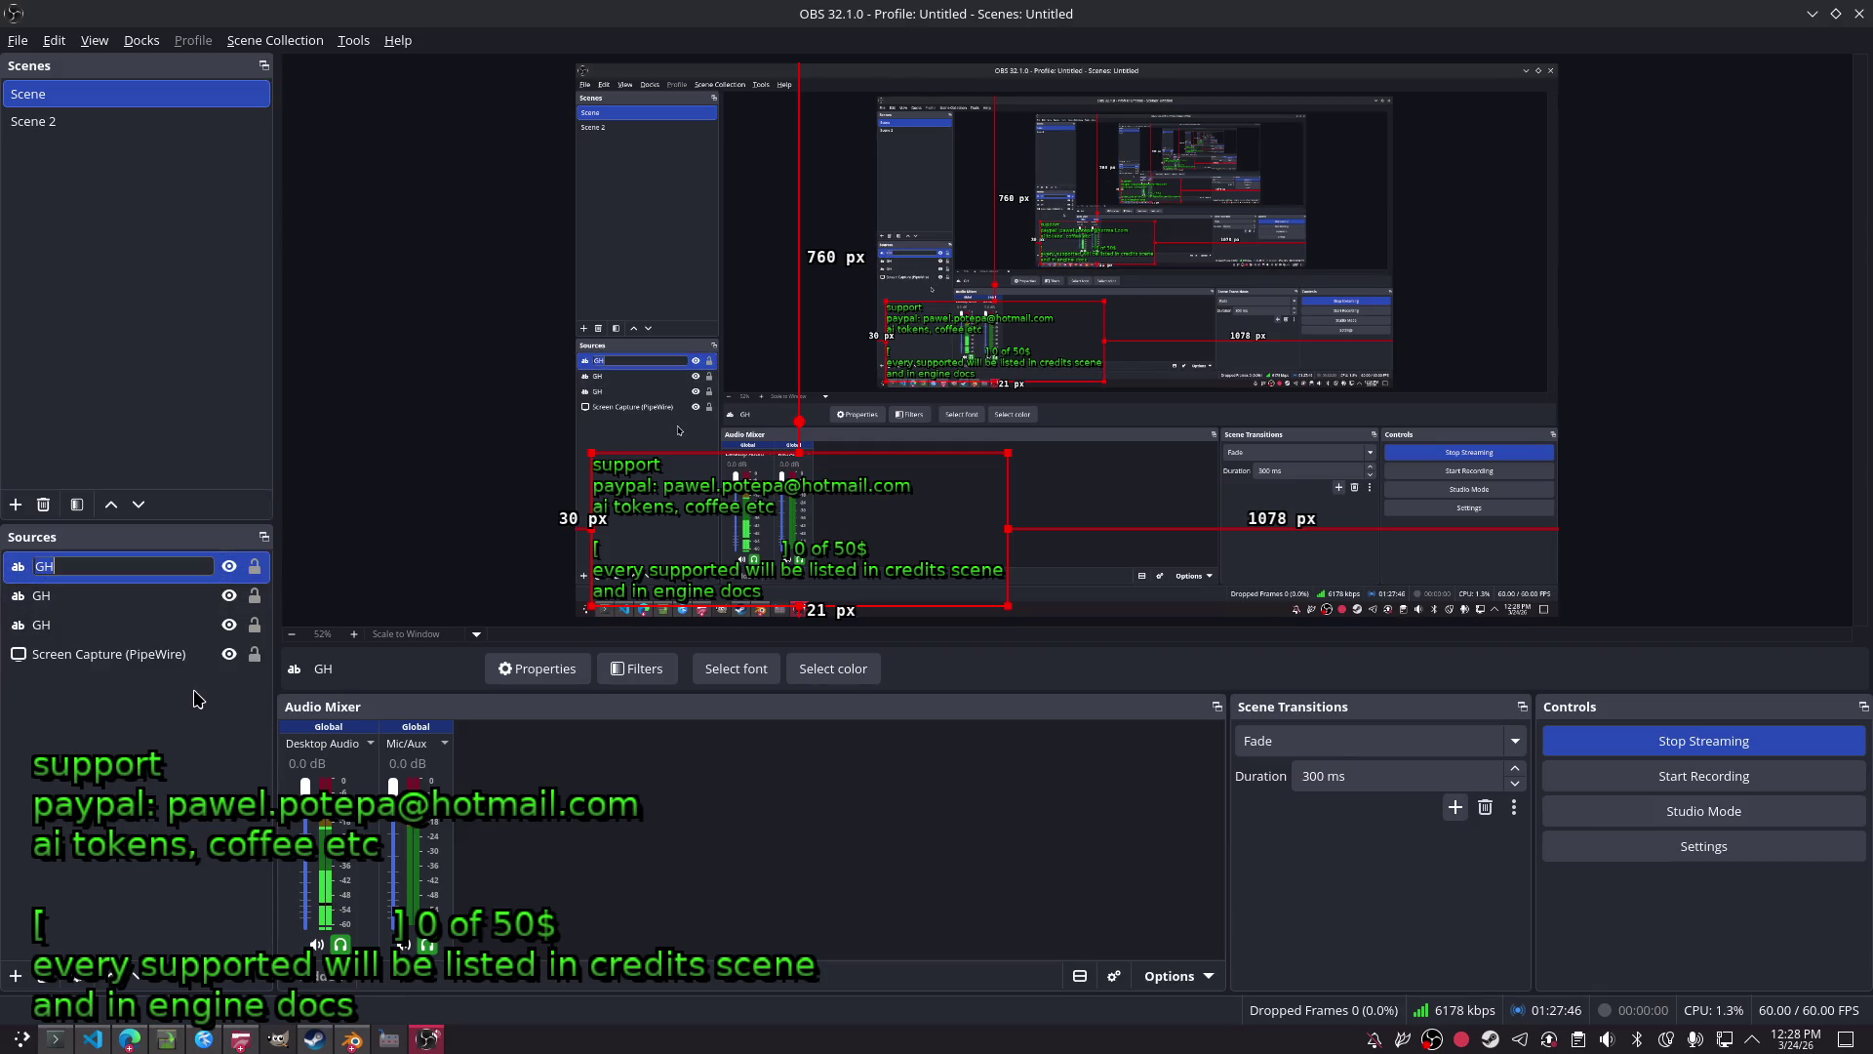
type("OAL")
key("Return")
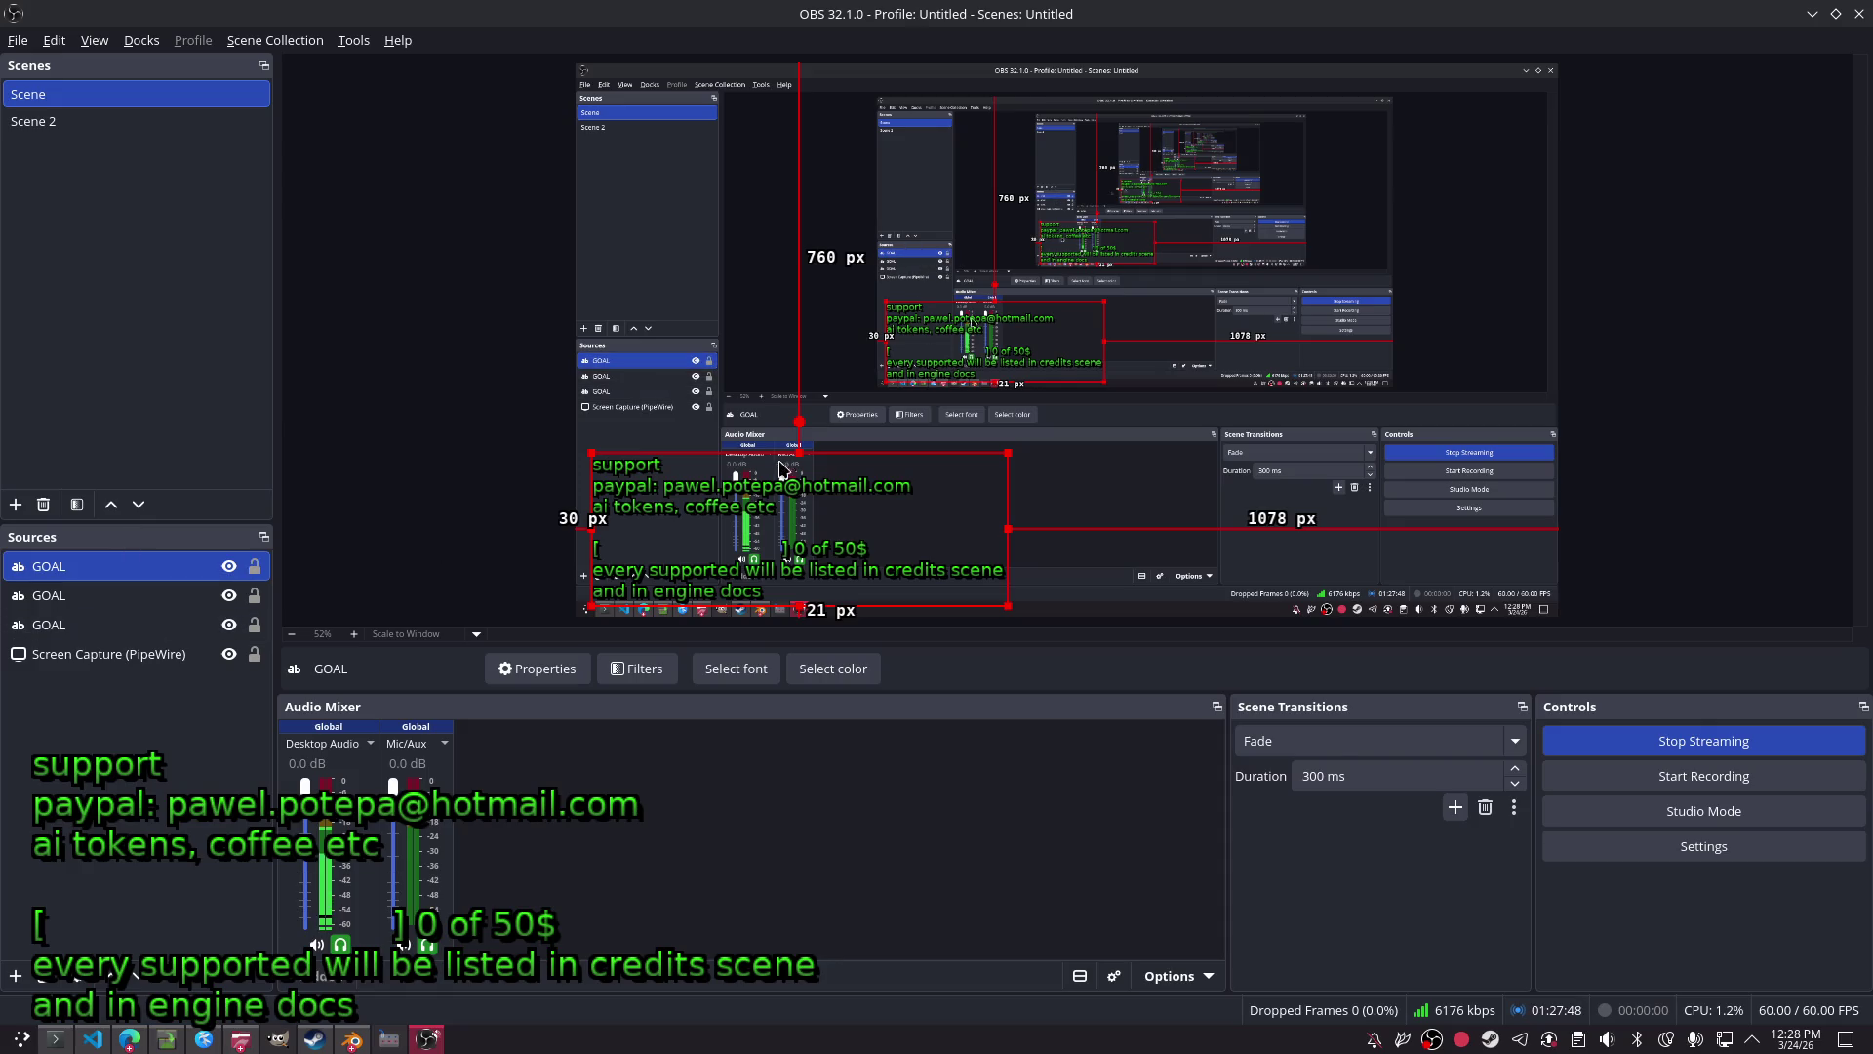
key("ctrl+z")
key("ctrl+z")
Delete the extra TOKEN source and nudge TOKEN upward on the canvas
left_click(109, 596)
key("Delete")
right_click(107, 583)
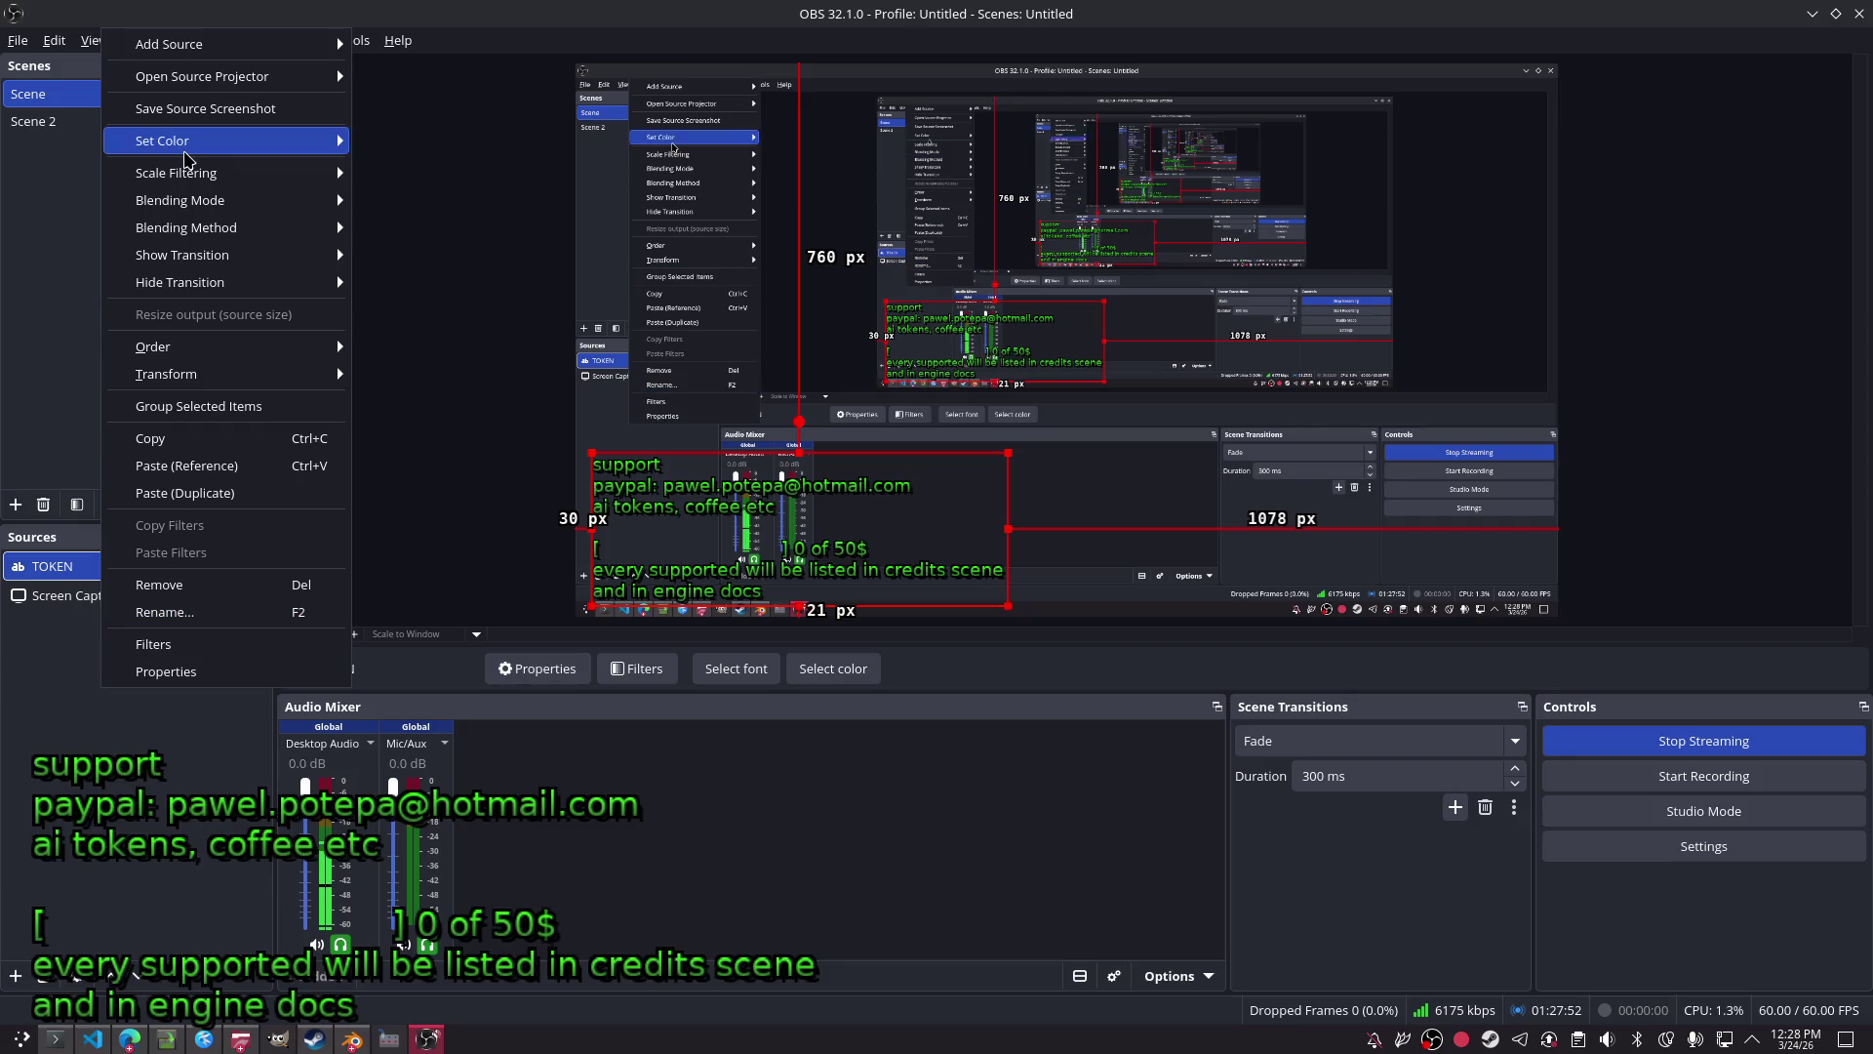
left_click(56, 578)
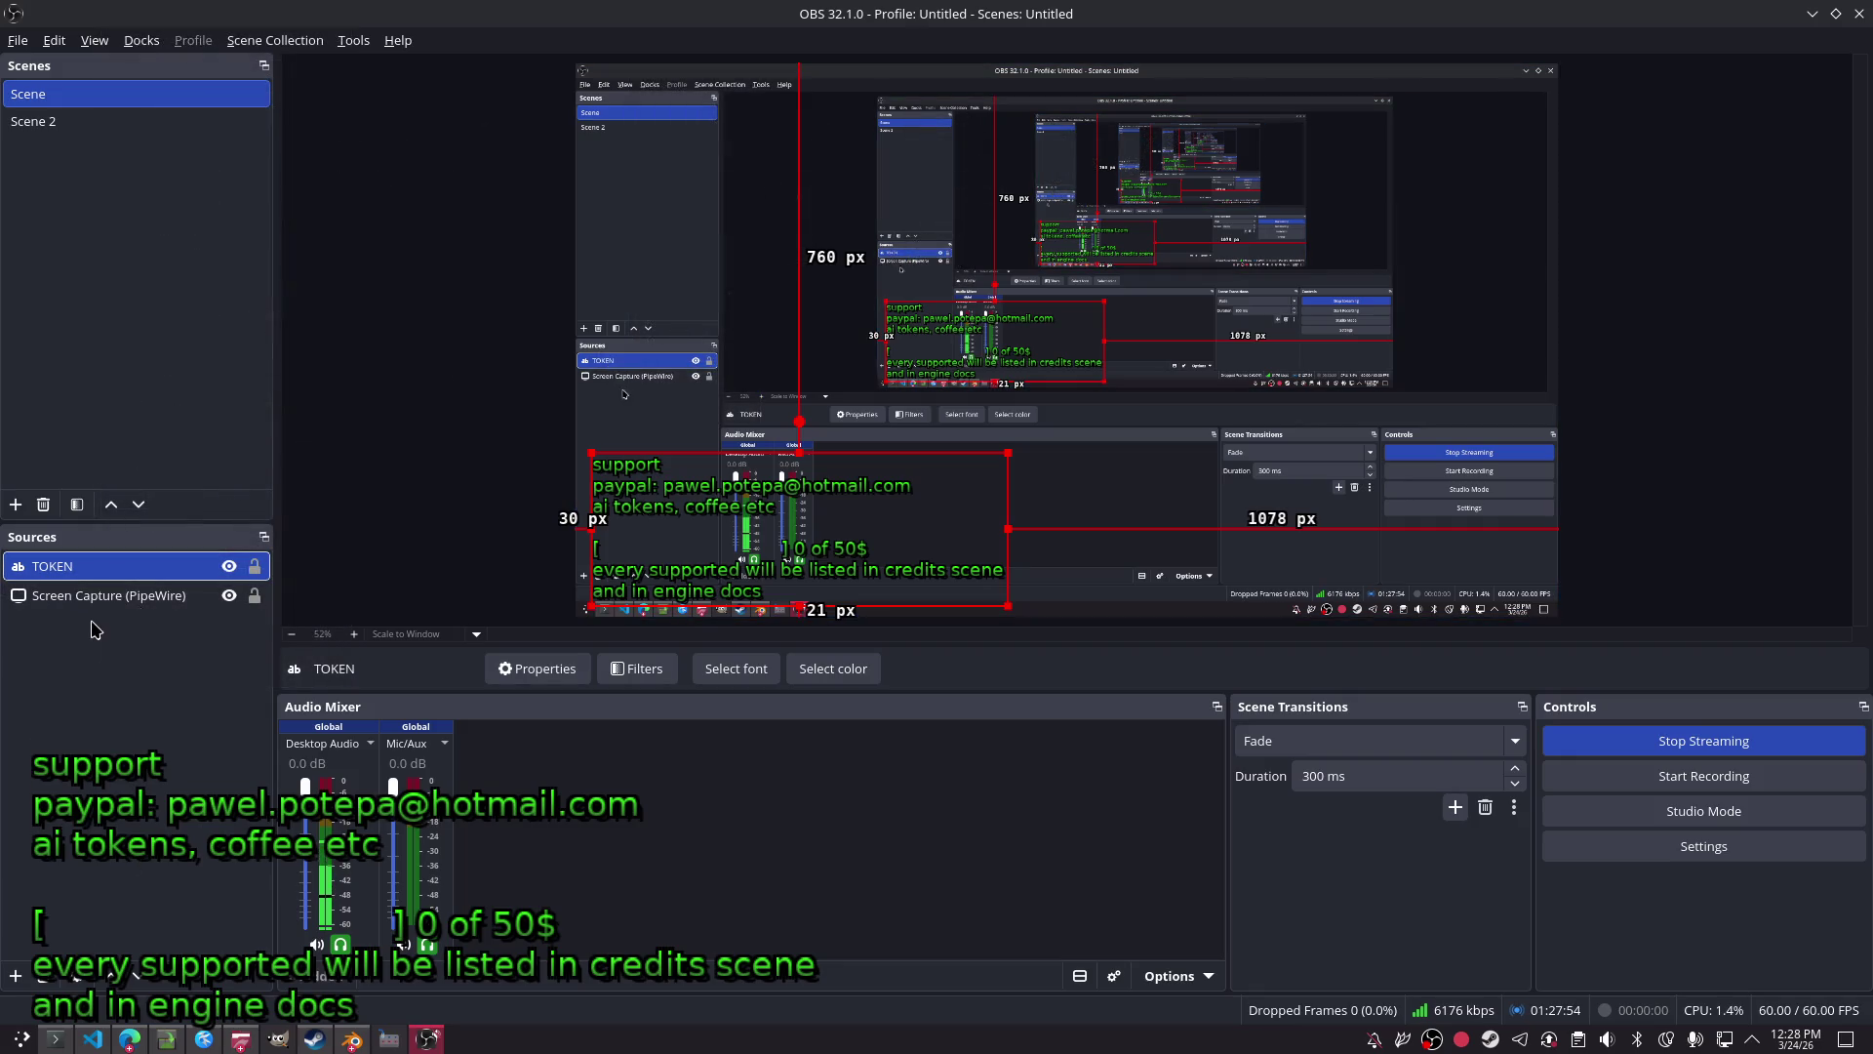
key("shift+Up")
key("shift+Up")
key("shift+Up")
Paste another TOKEN duplicate, then delete it, leaving one TOKEN 78 px above bottom
key("ctrl+v")
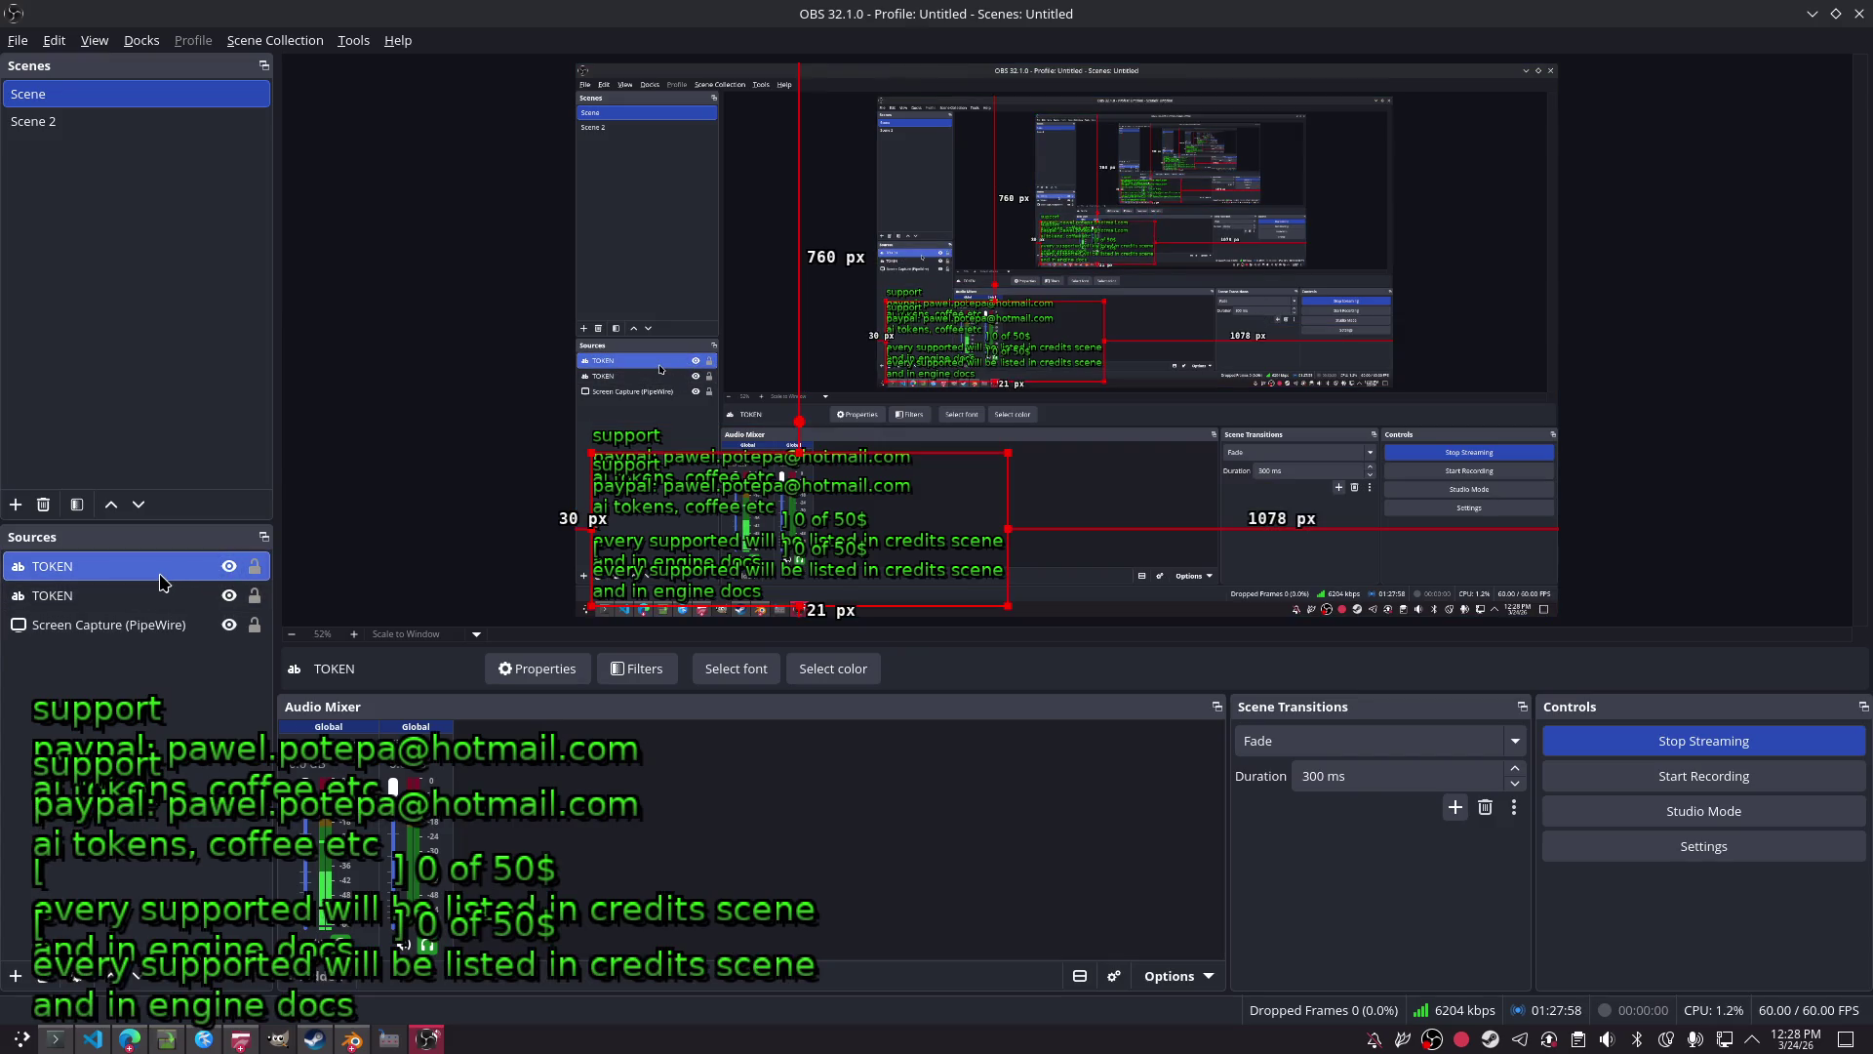
key("F2")
type("w")
key("Return")
key("ctrl+z")
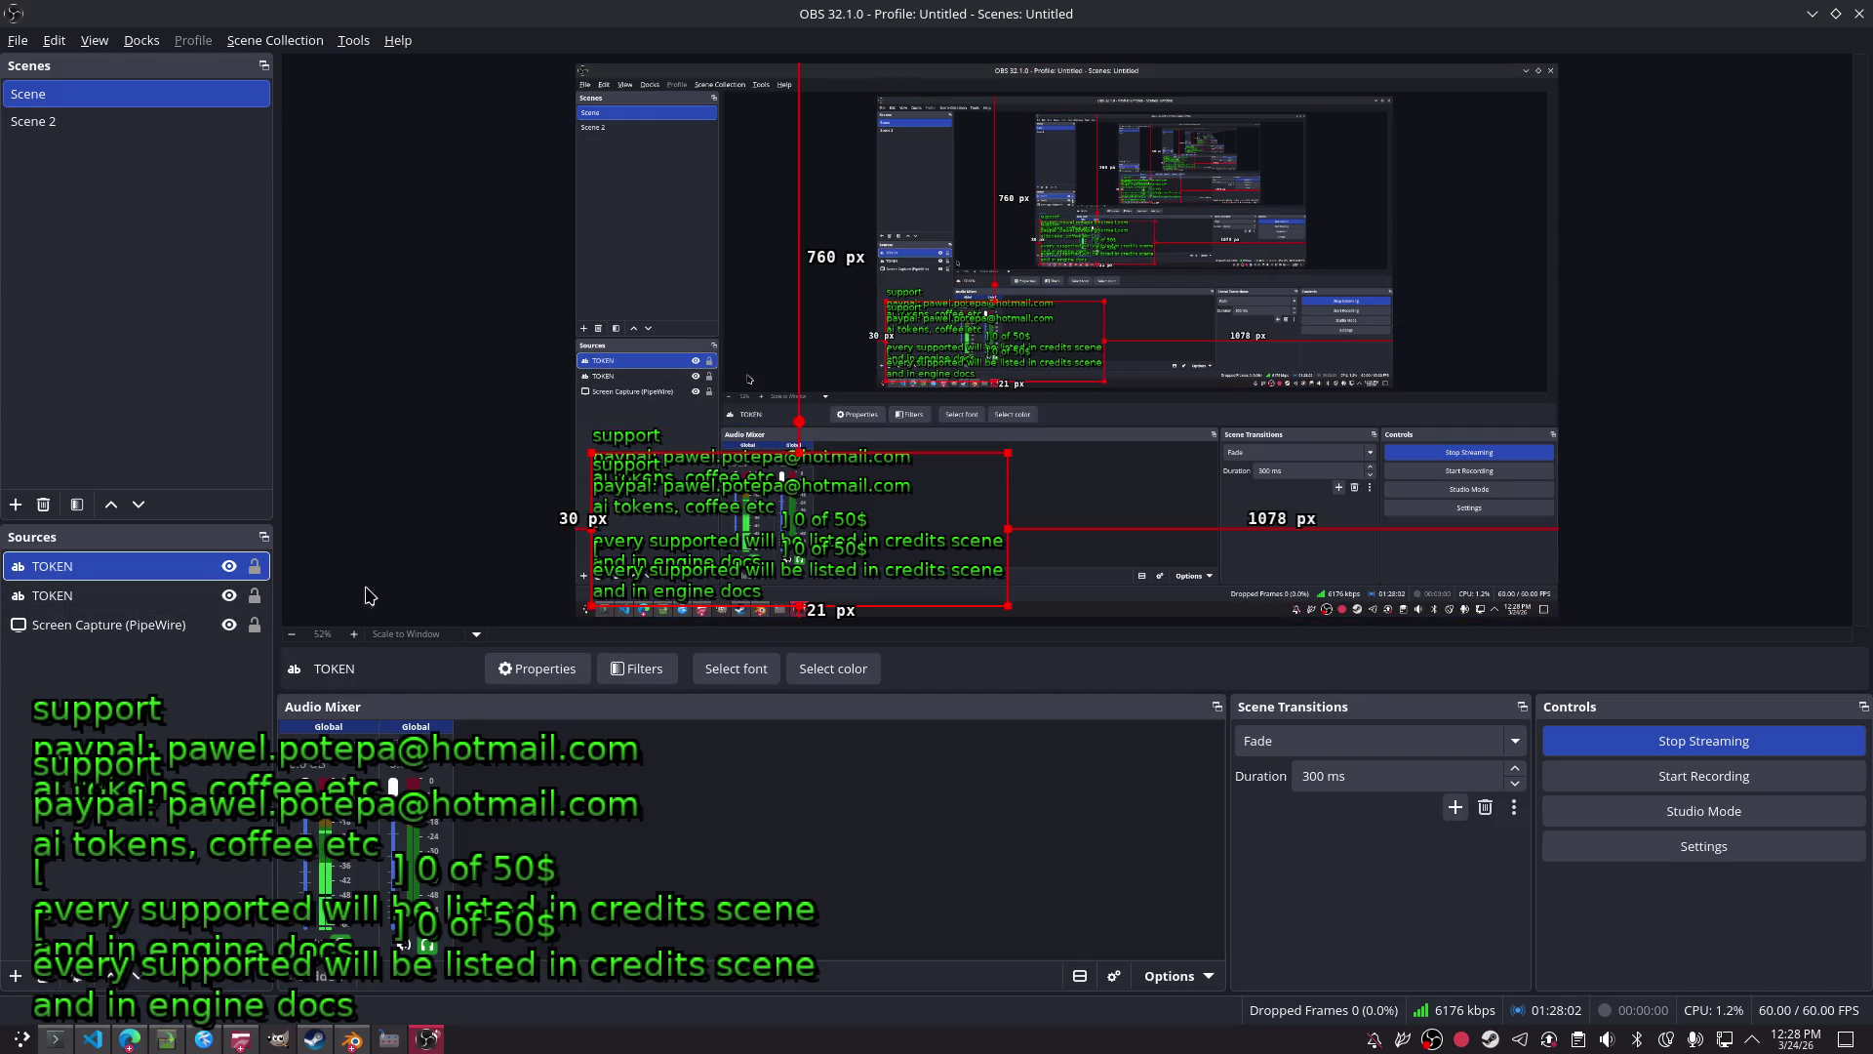
key("Delete")
key("Return")
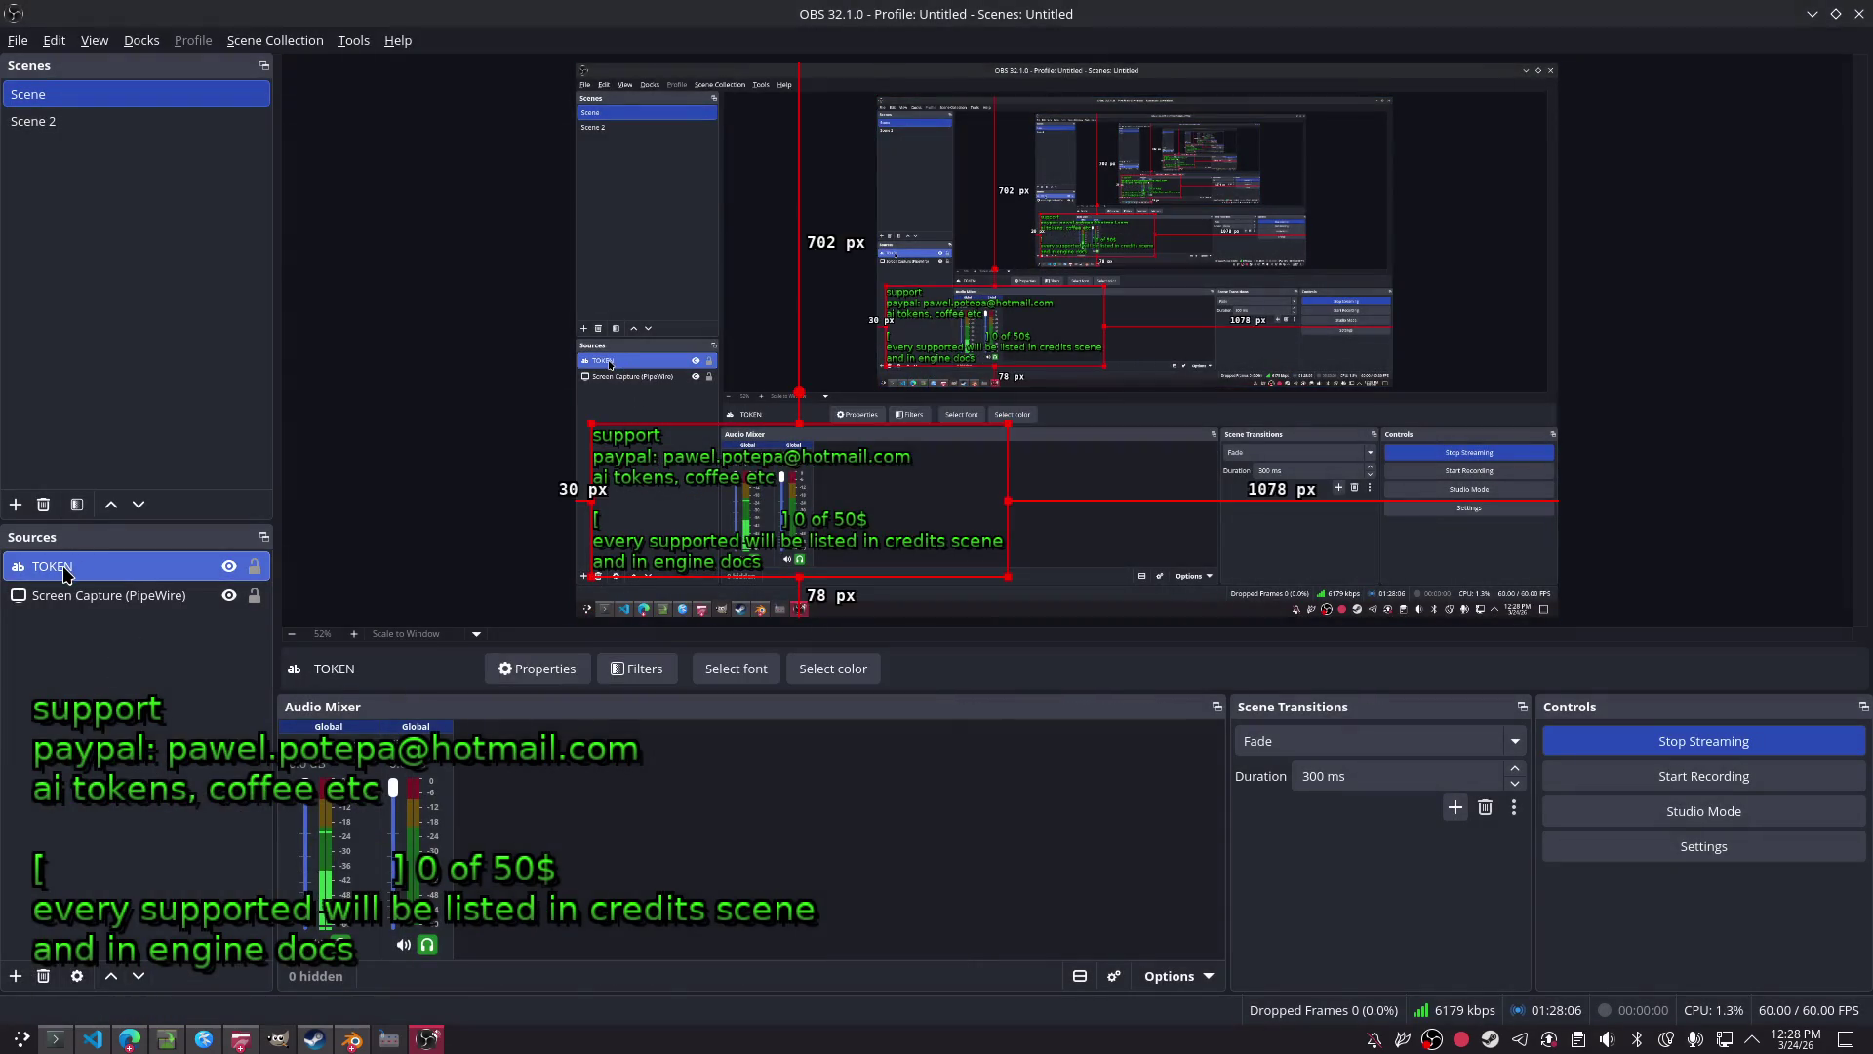
right_click(64, 572)
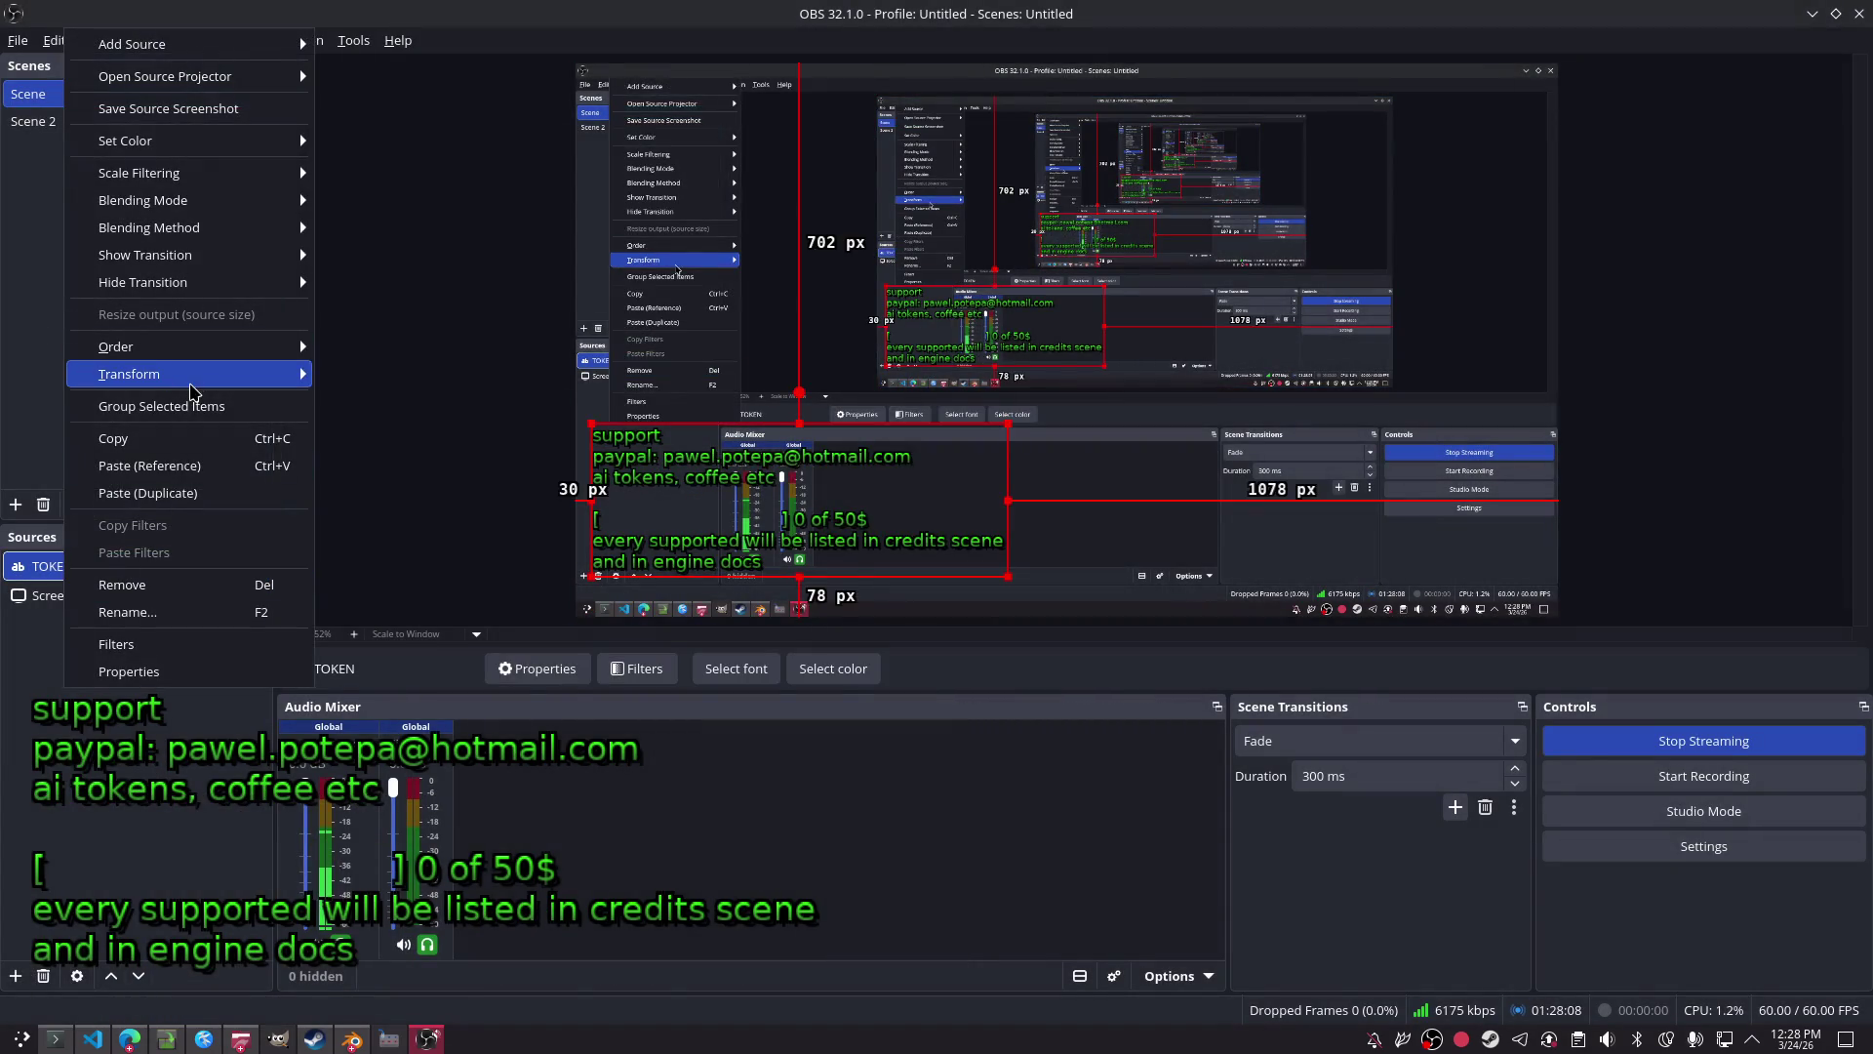
mouse_move(216, 166)
mouse_move(146, 374)
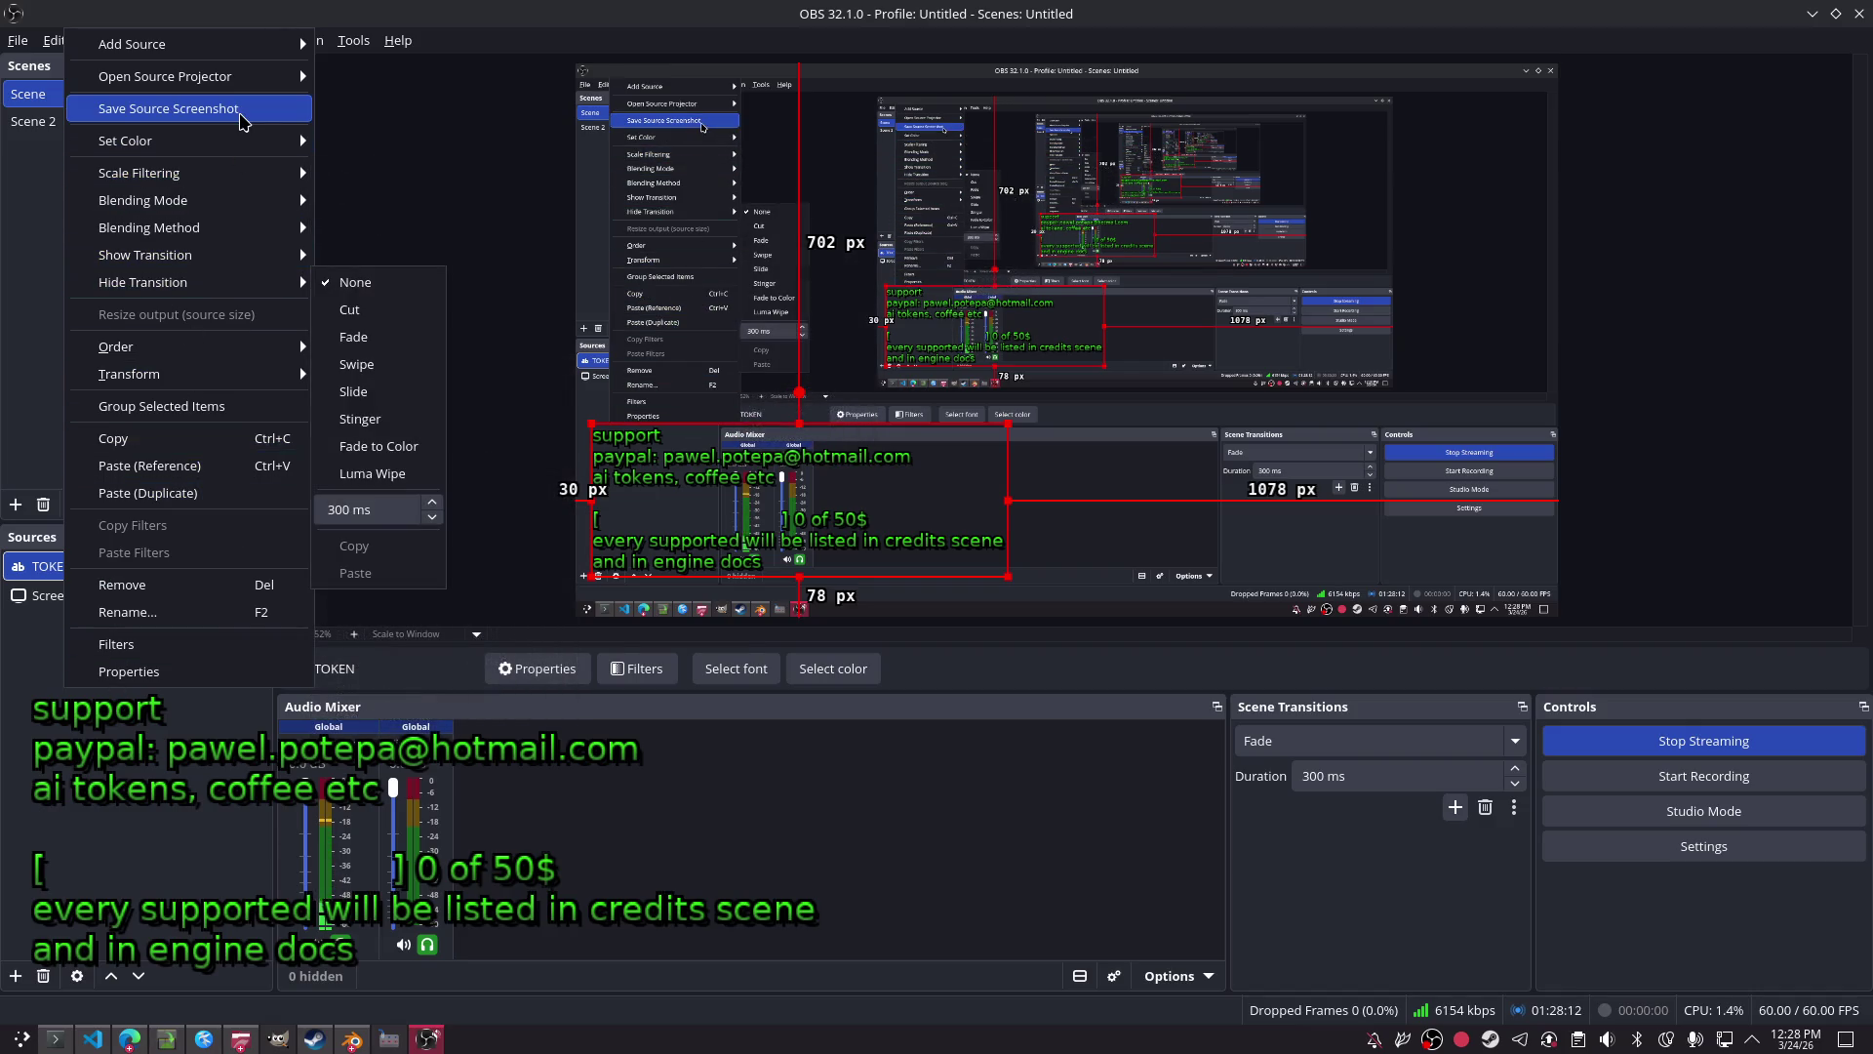
mouse_move(263, 355)
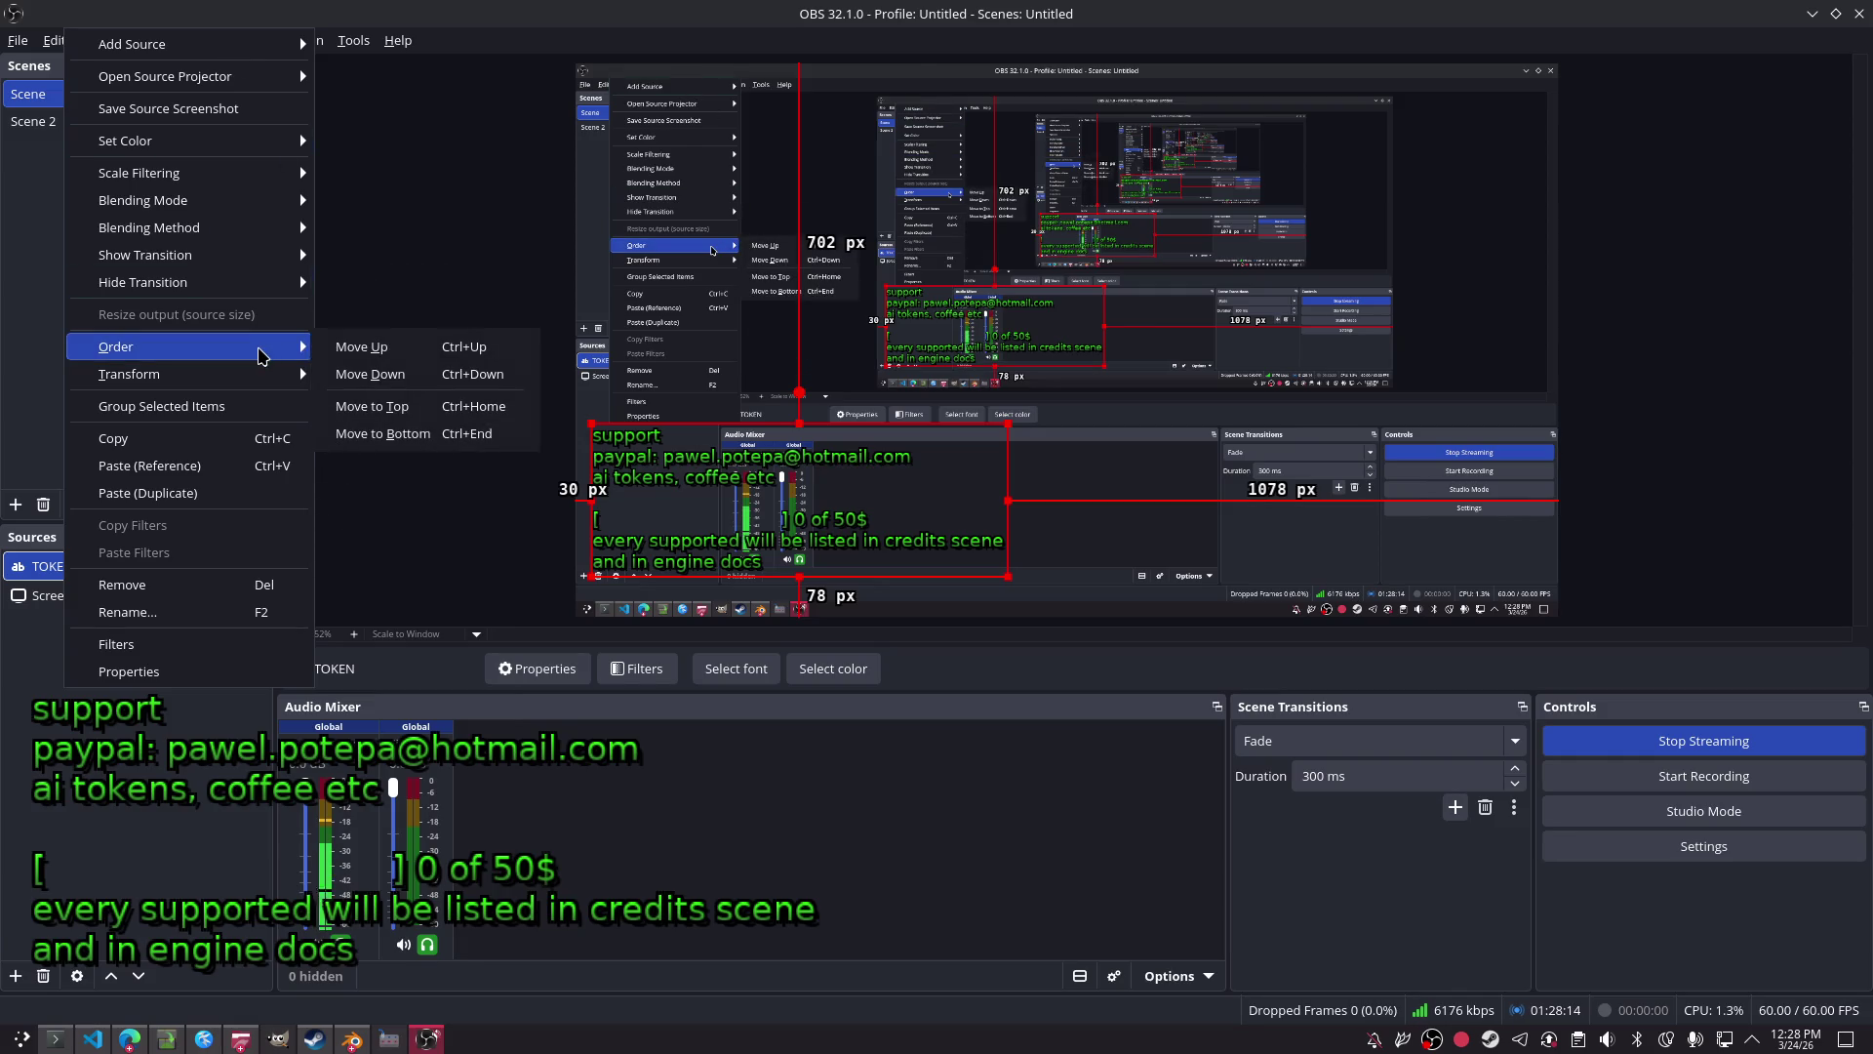
left_click(351, 457)
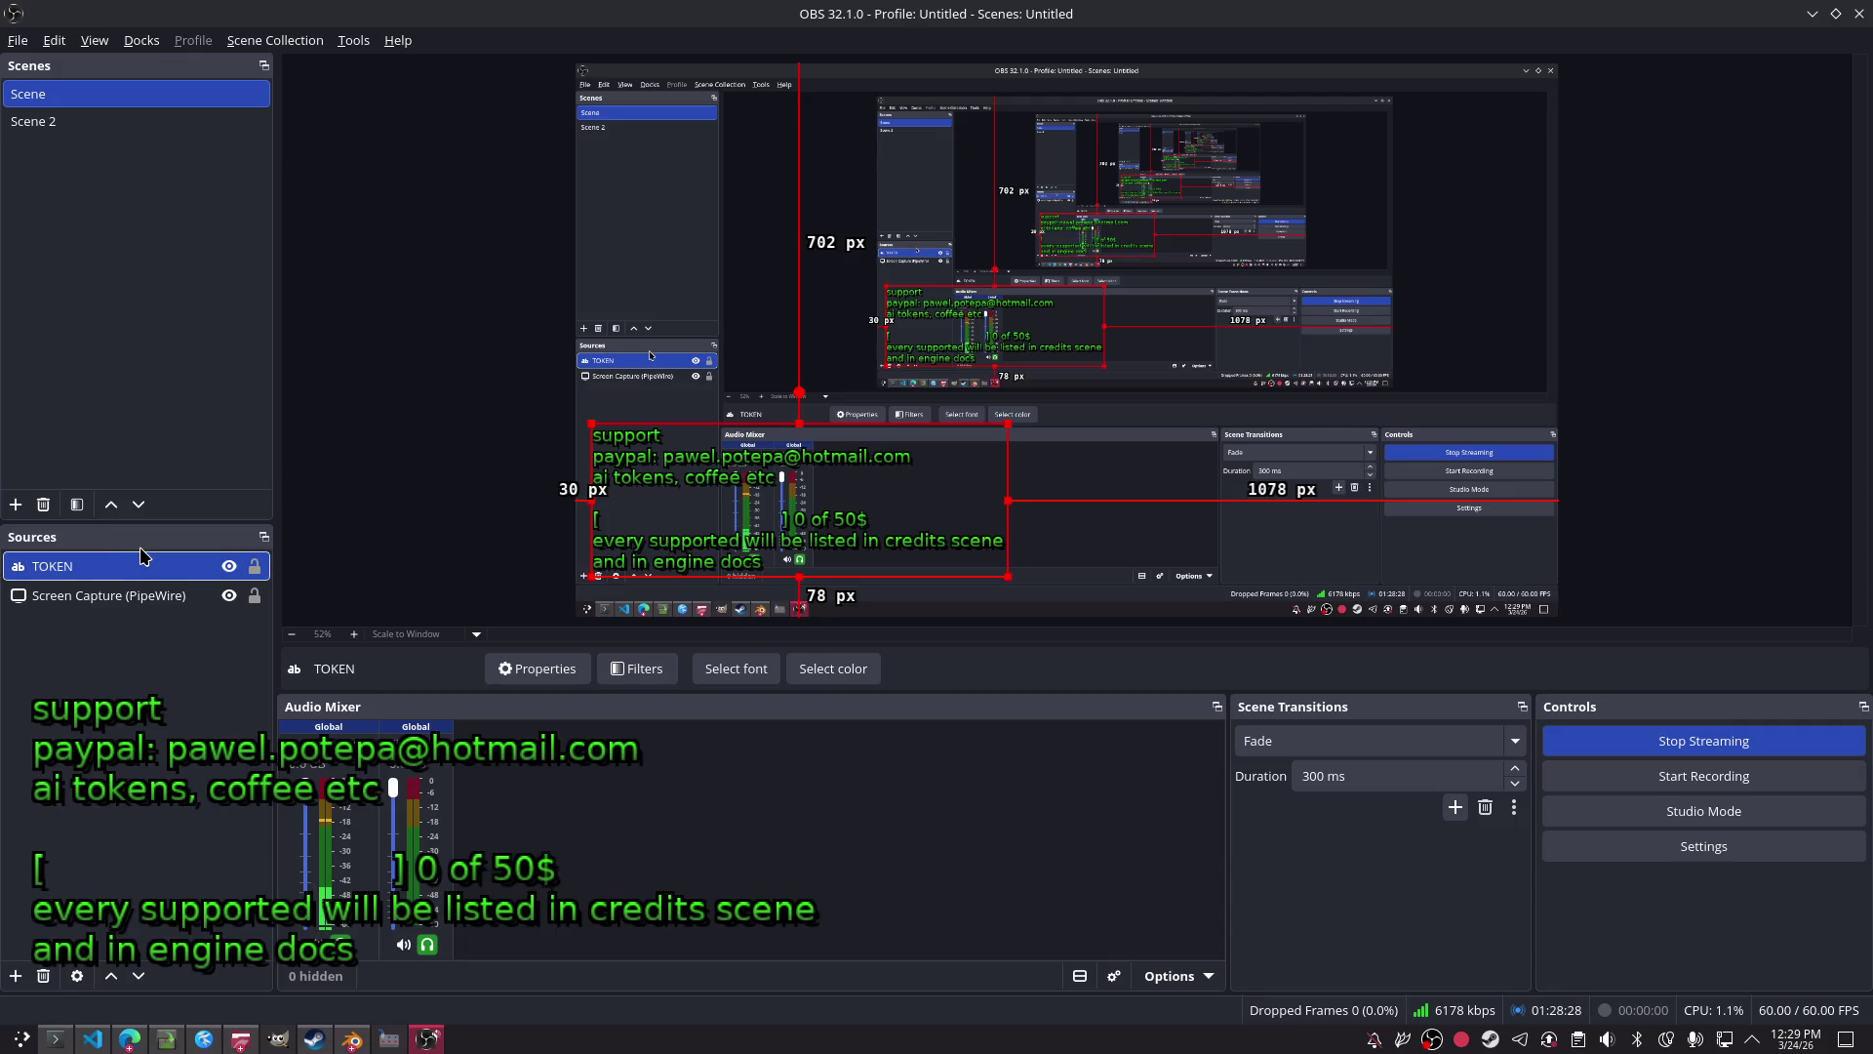
Paste a duplicate of TOKEN and test a text edit, then undo it
key("ctrl+v")
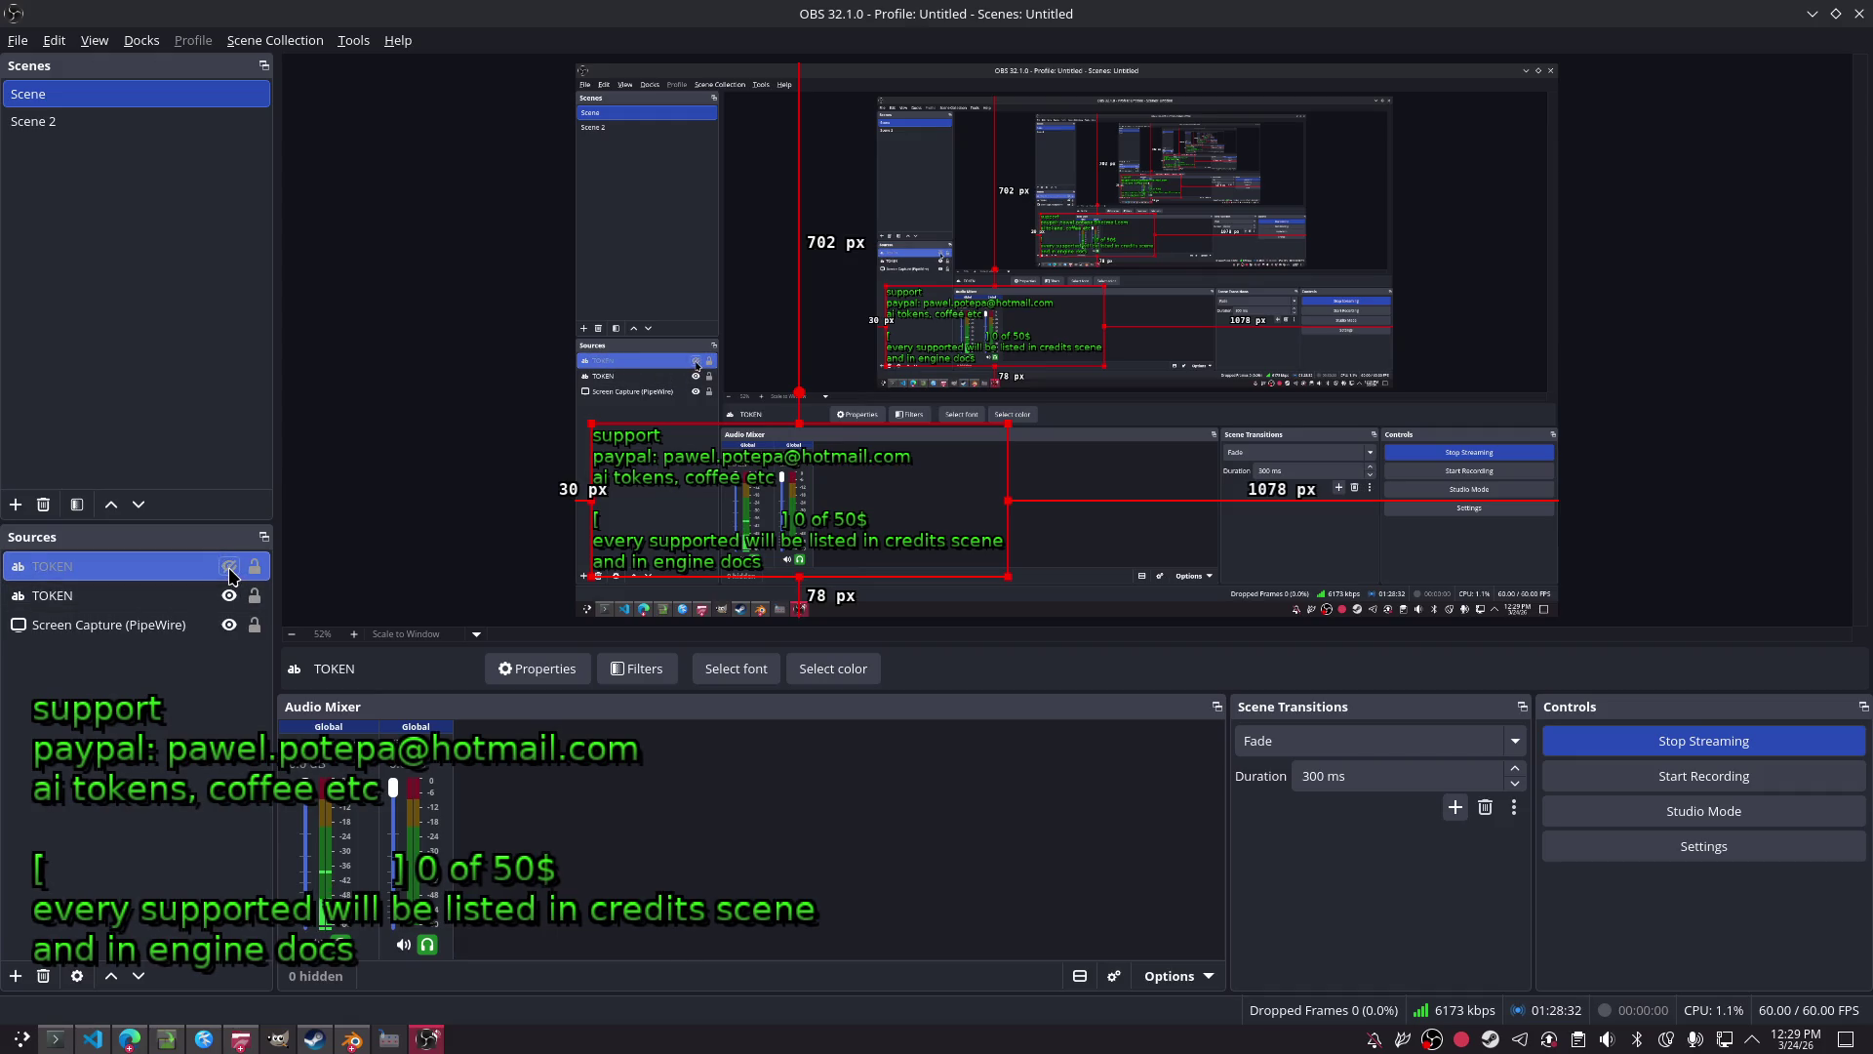
double_click(162, 581)
left_click_drag(584, 623, 585, 677)
type("qwe")
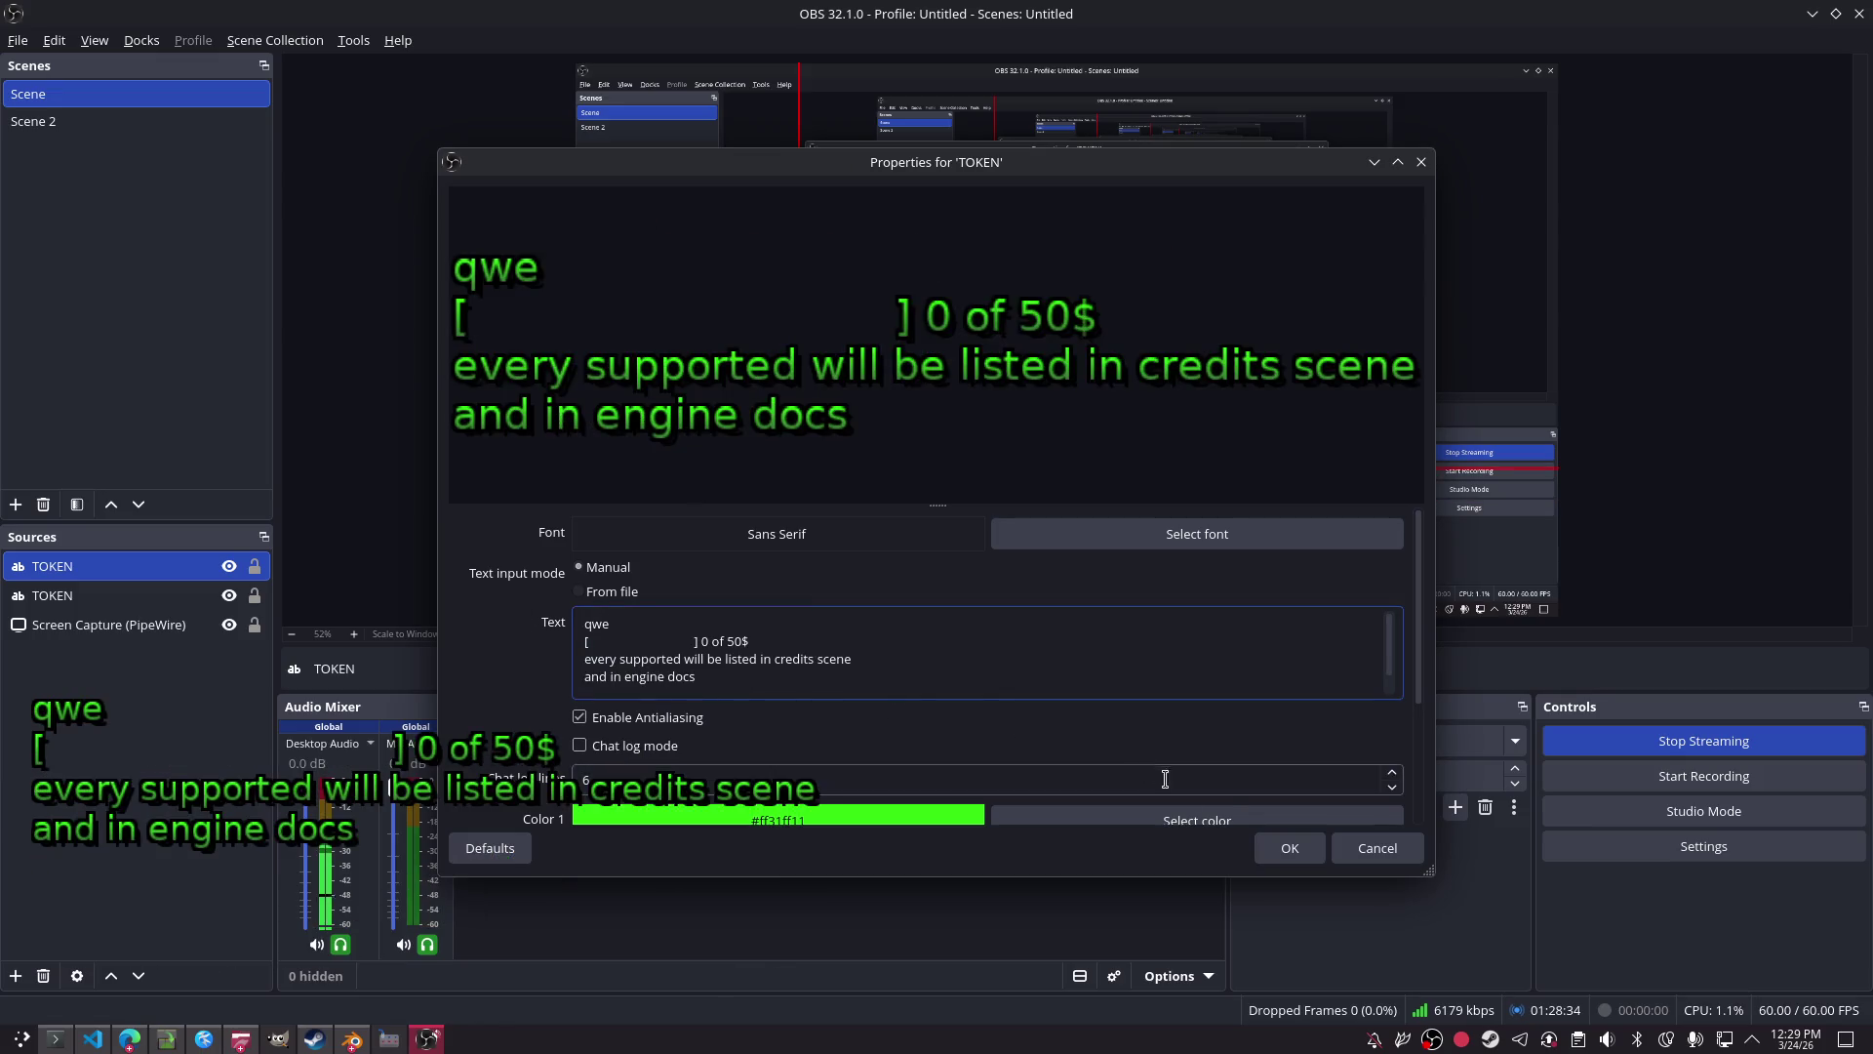
left_click(1286, 847)
key("ctrl+z")
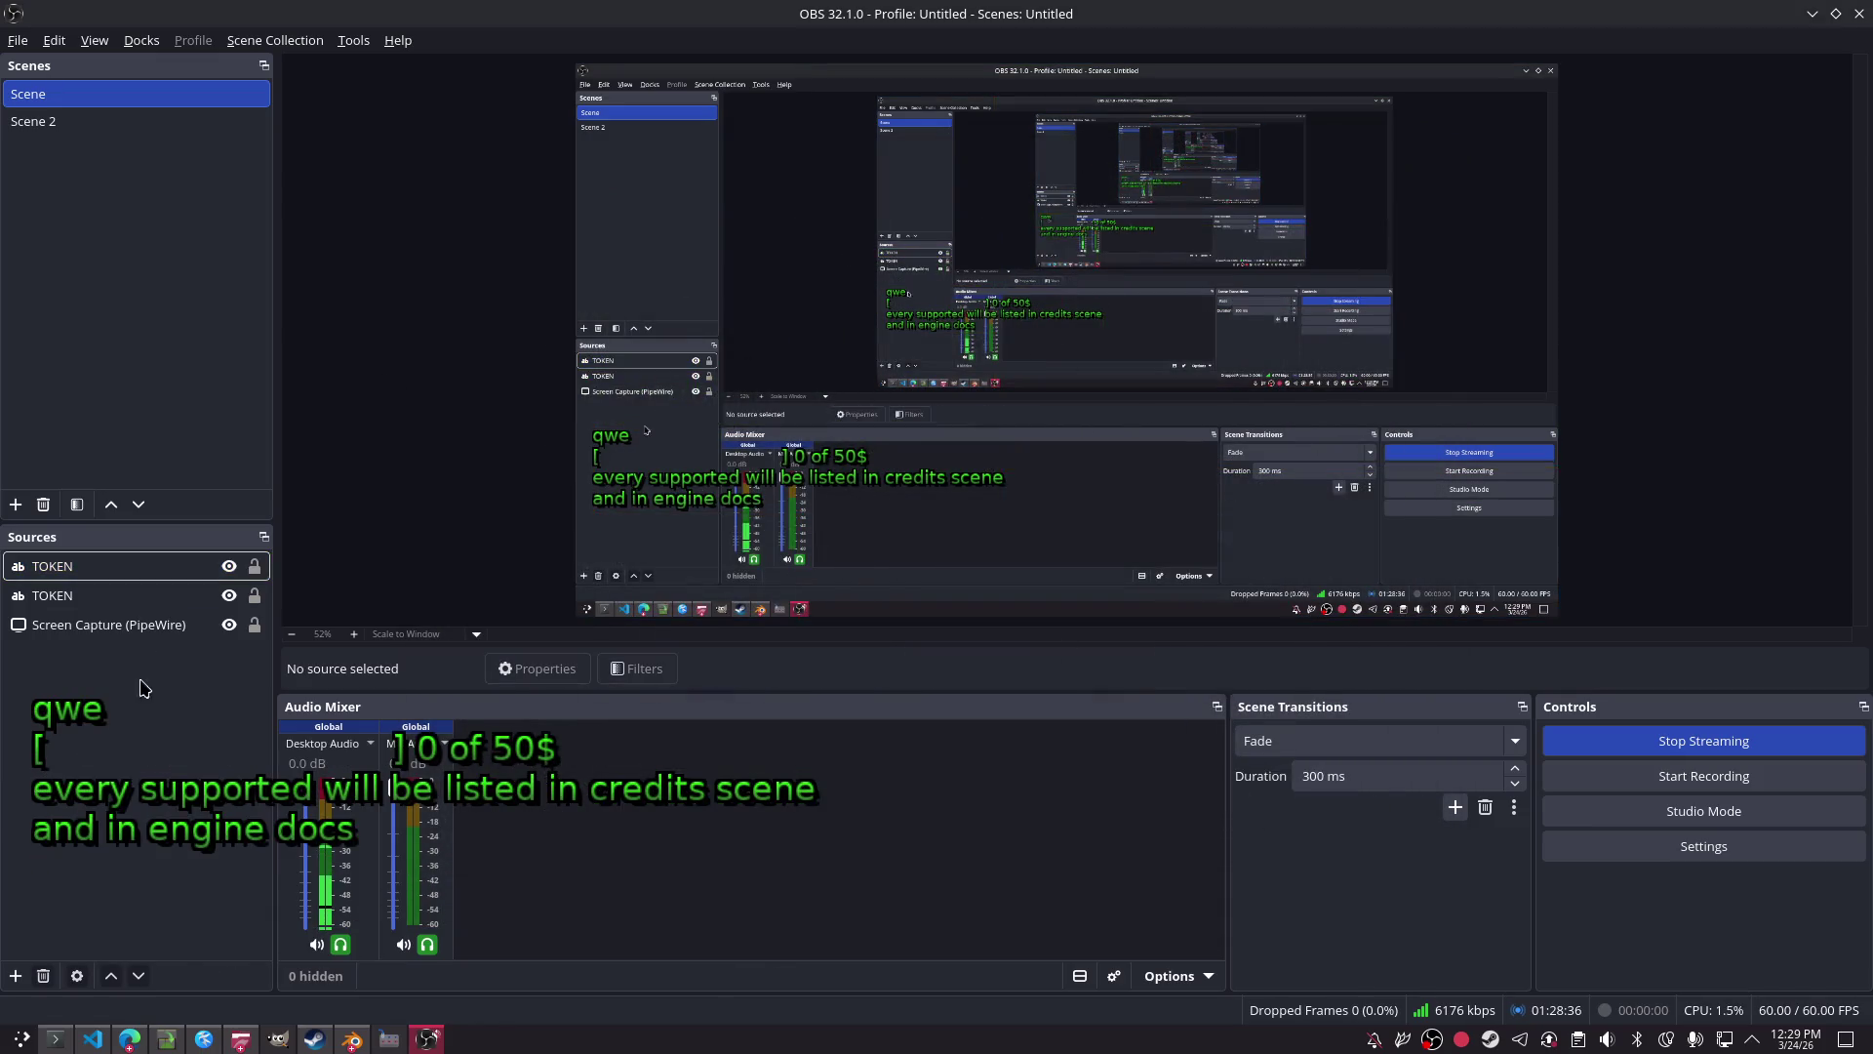
Delete the extra TOKEN copy so only one TOKEN source remains
left_click(104, 624)
left_click(93, 566)
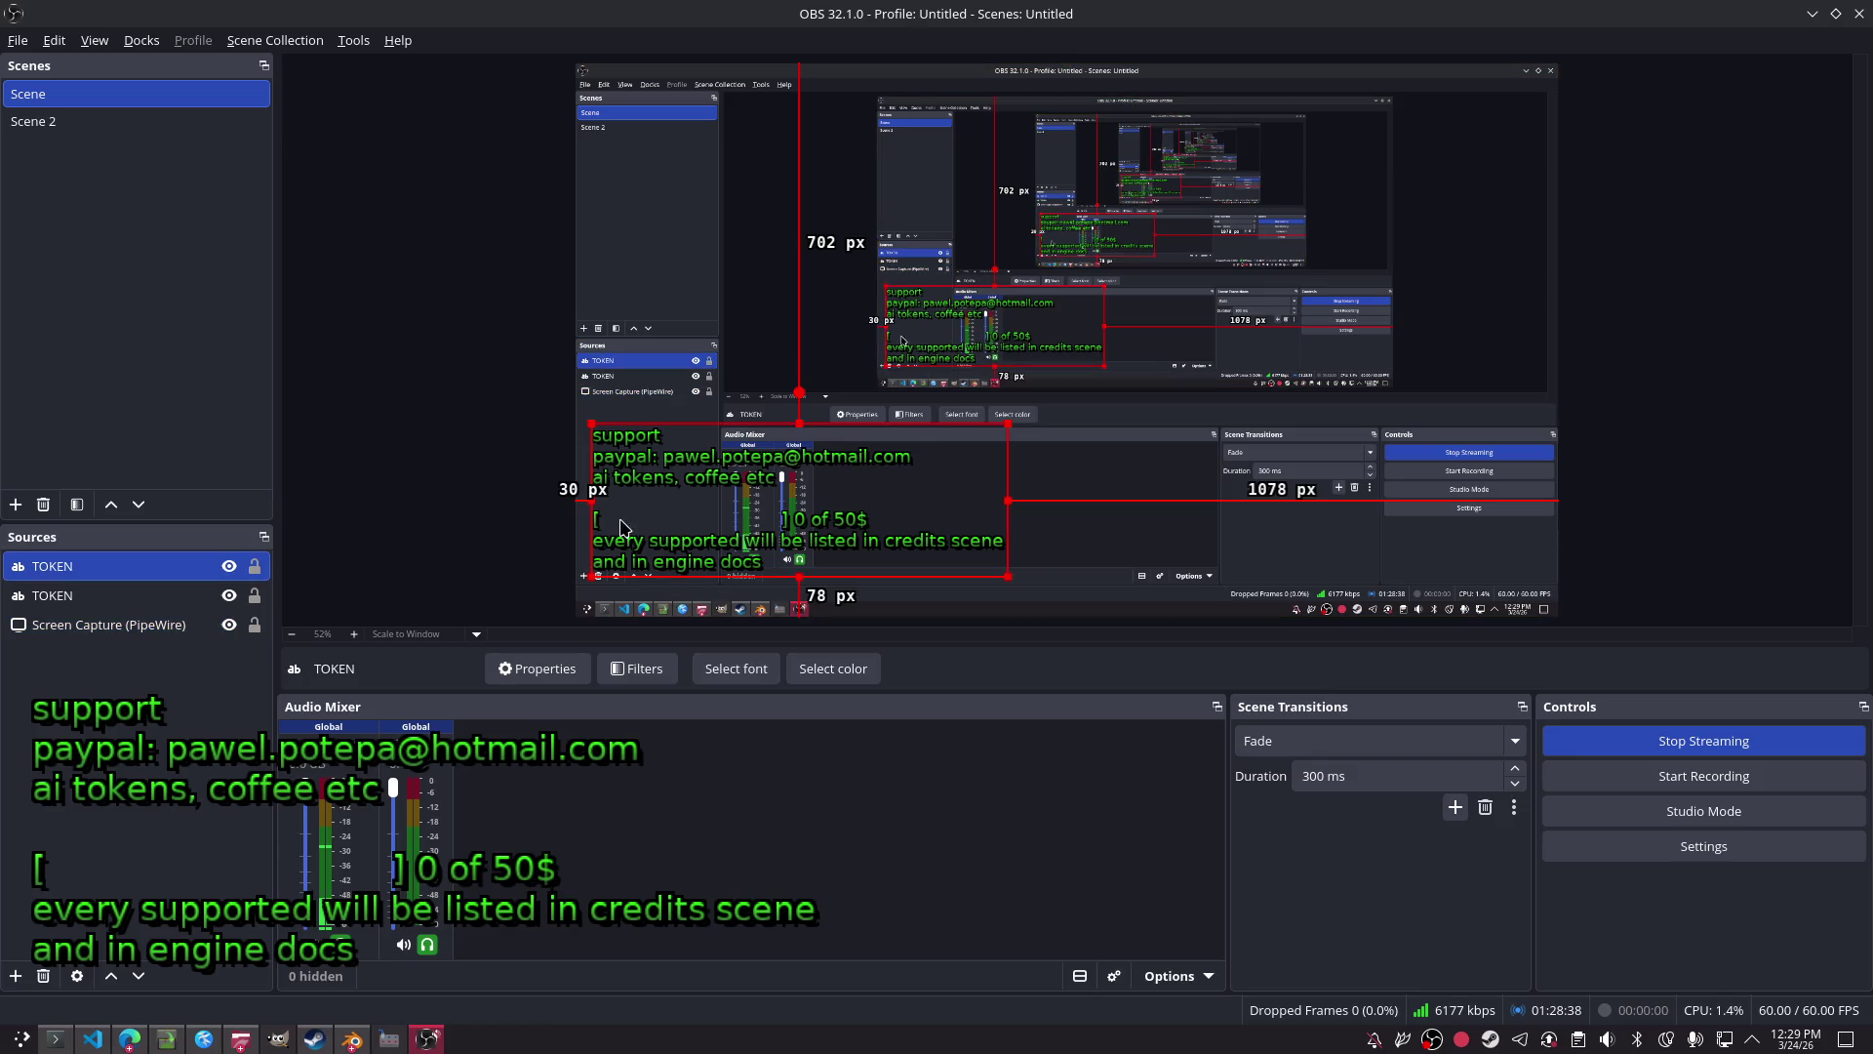
left_click(93, 597)
key("Delete")
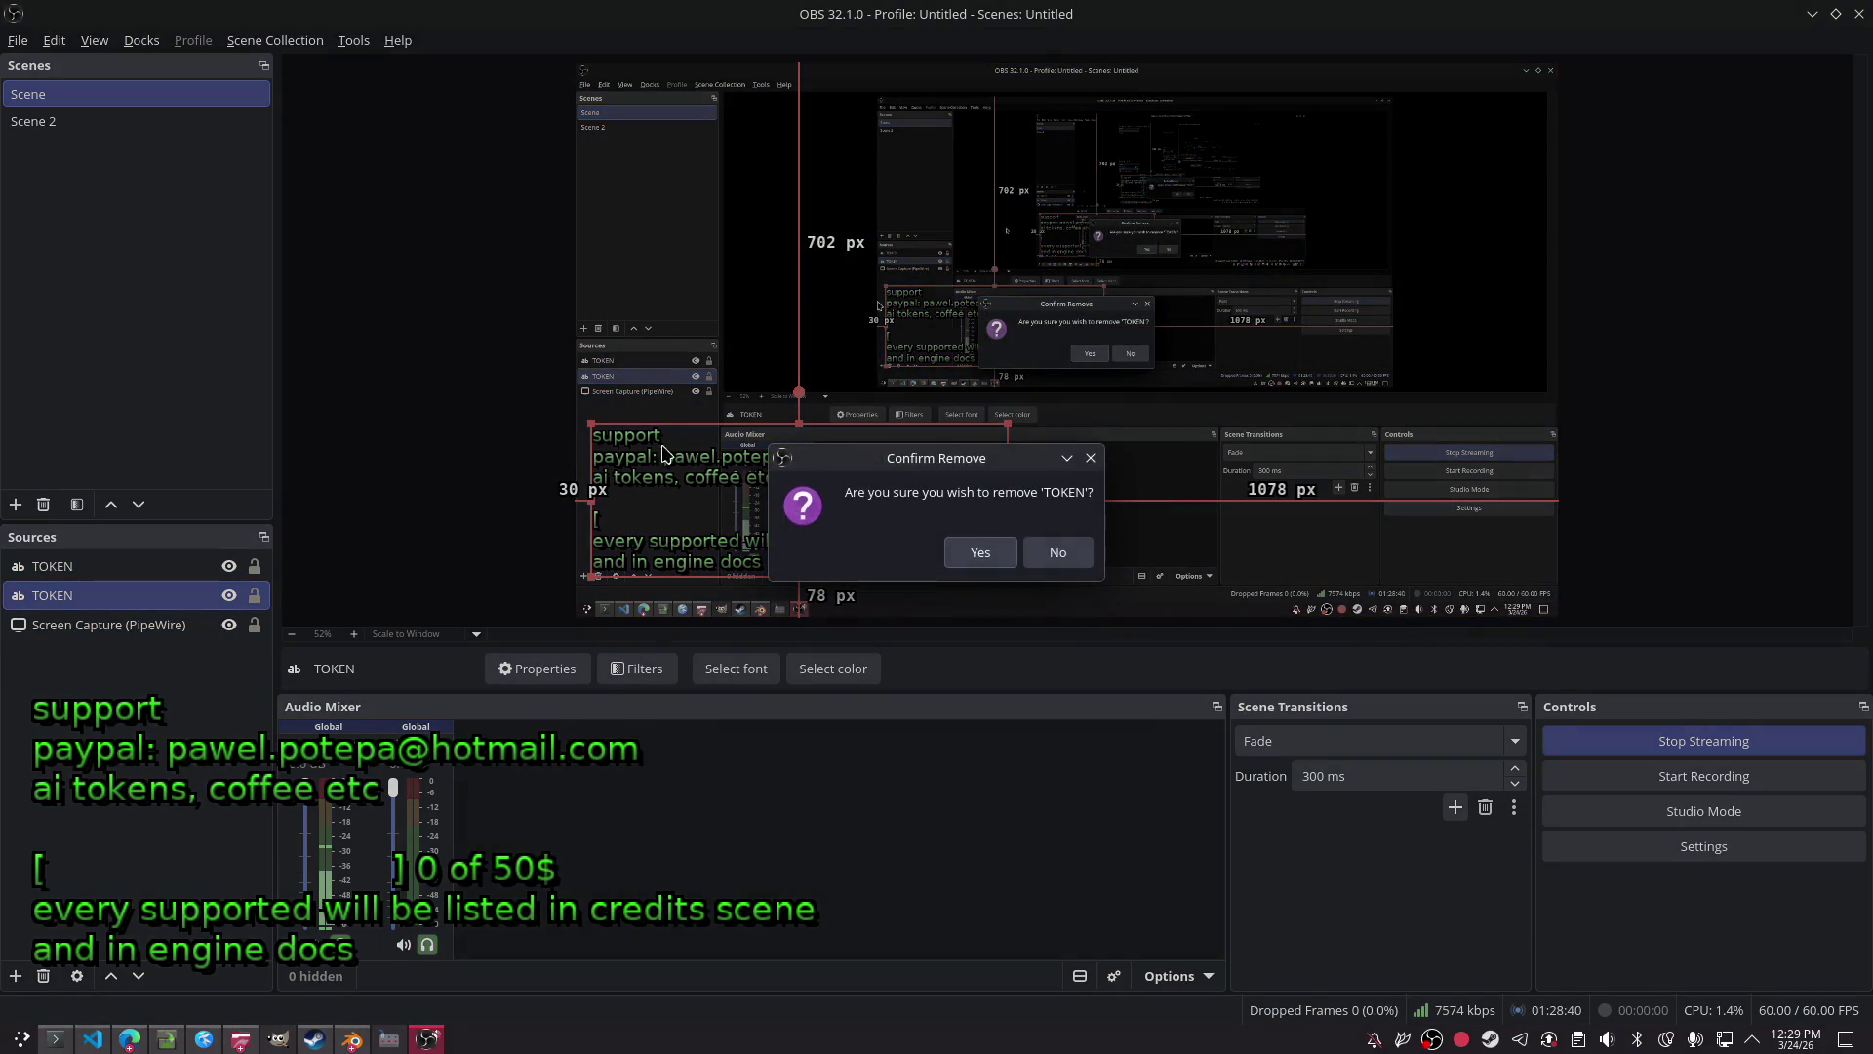
left_click(981, 552)
left_click(92, 566)
right_click(88, 688)
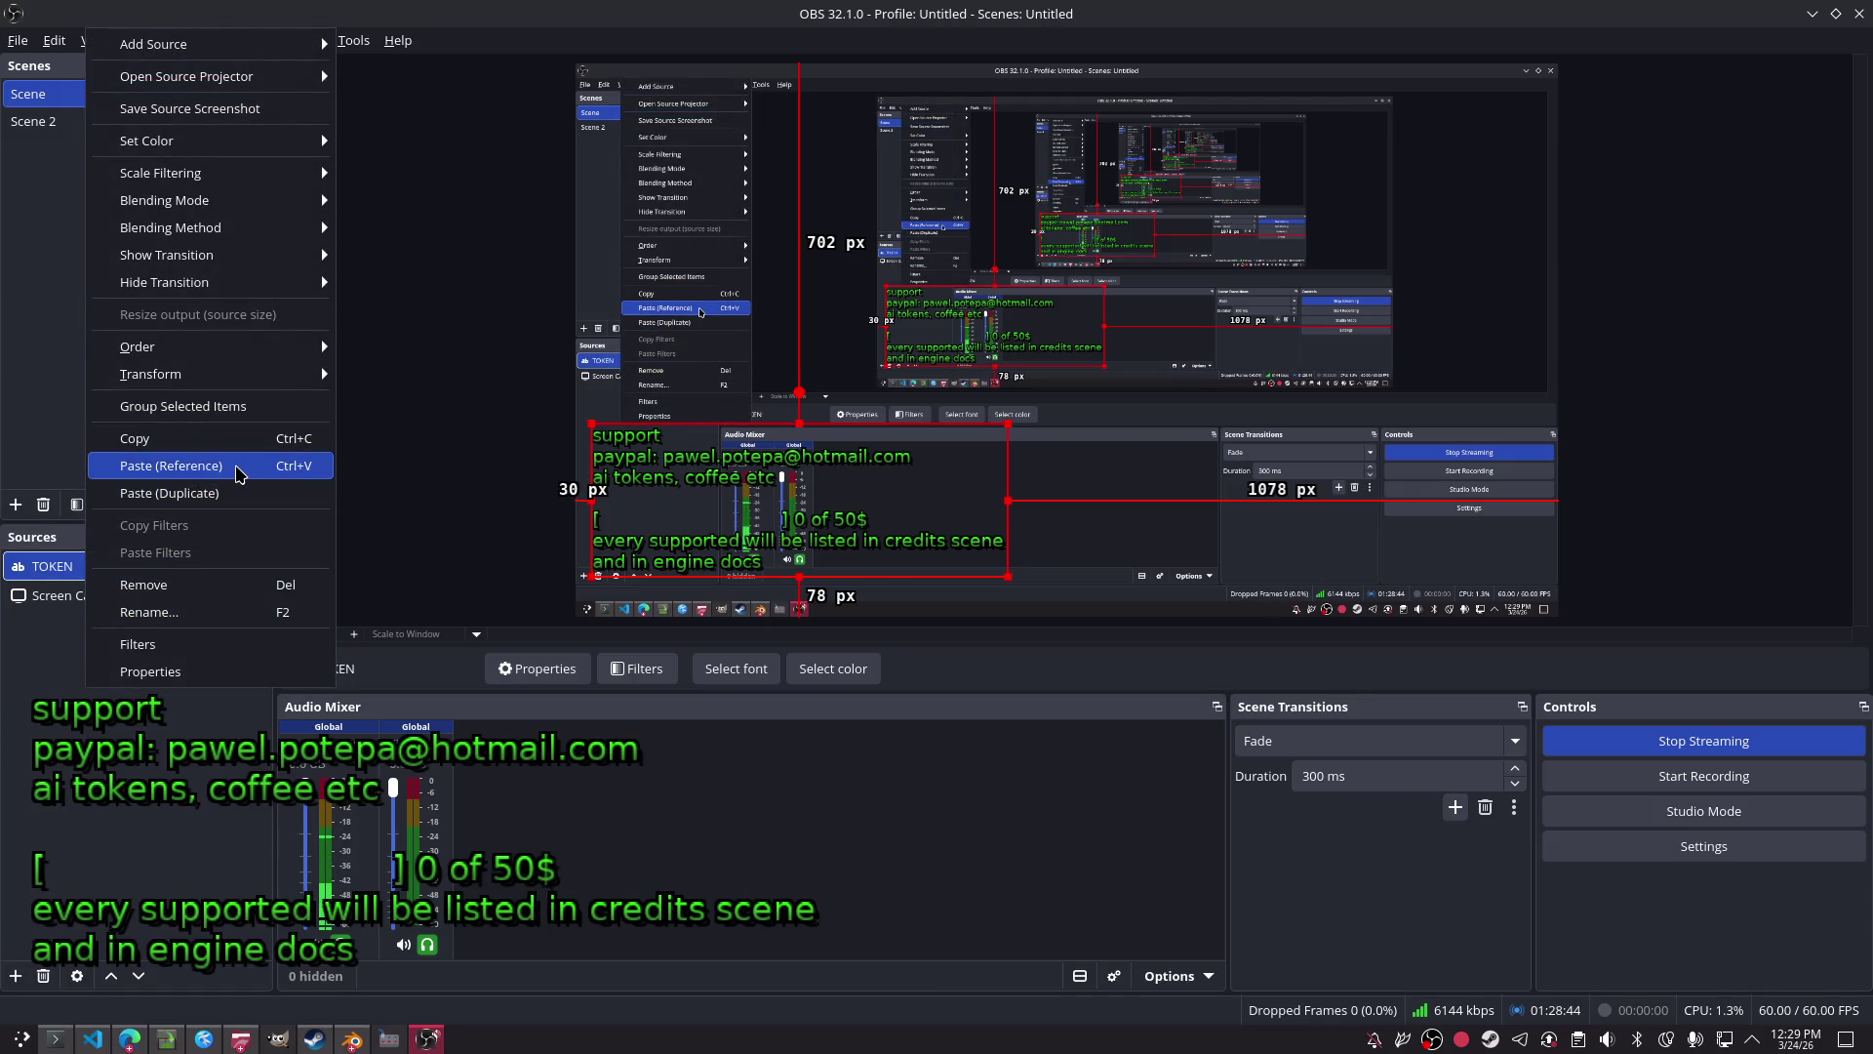
left_click(112, 646)
double_click(71, 571)
key("Escape")
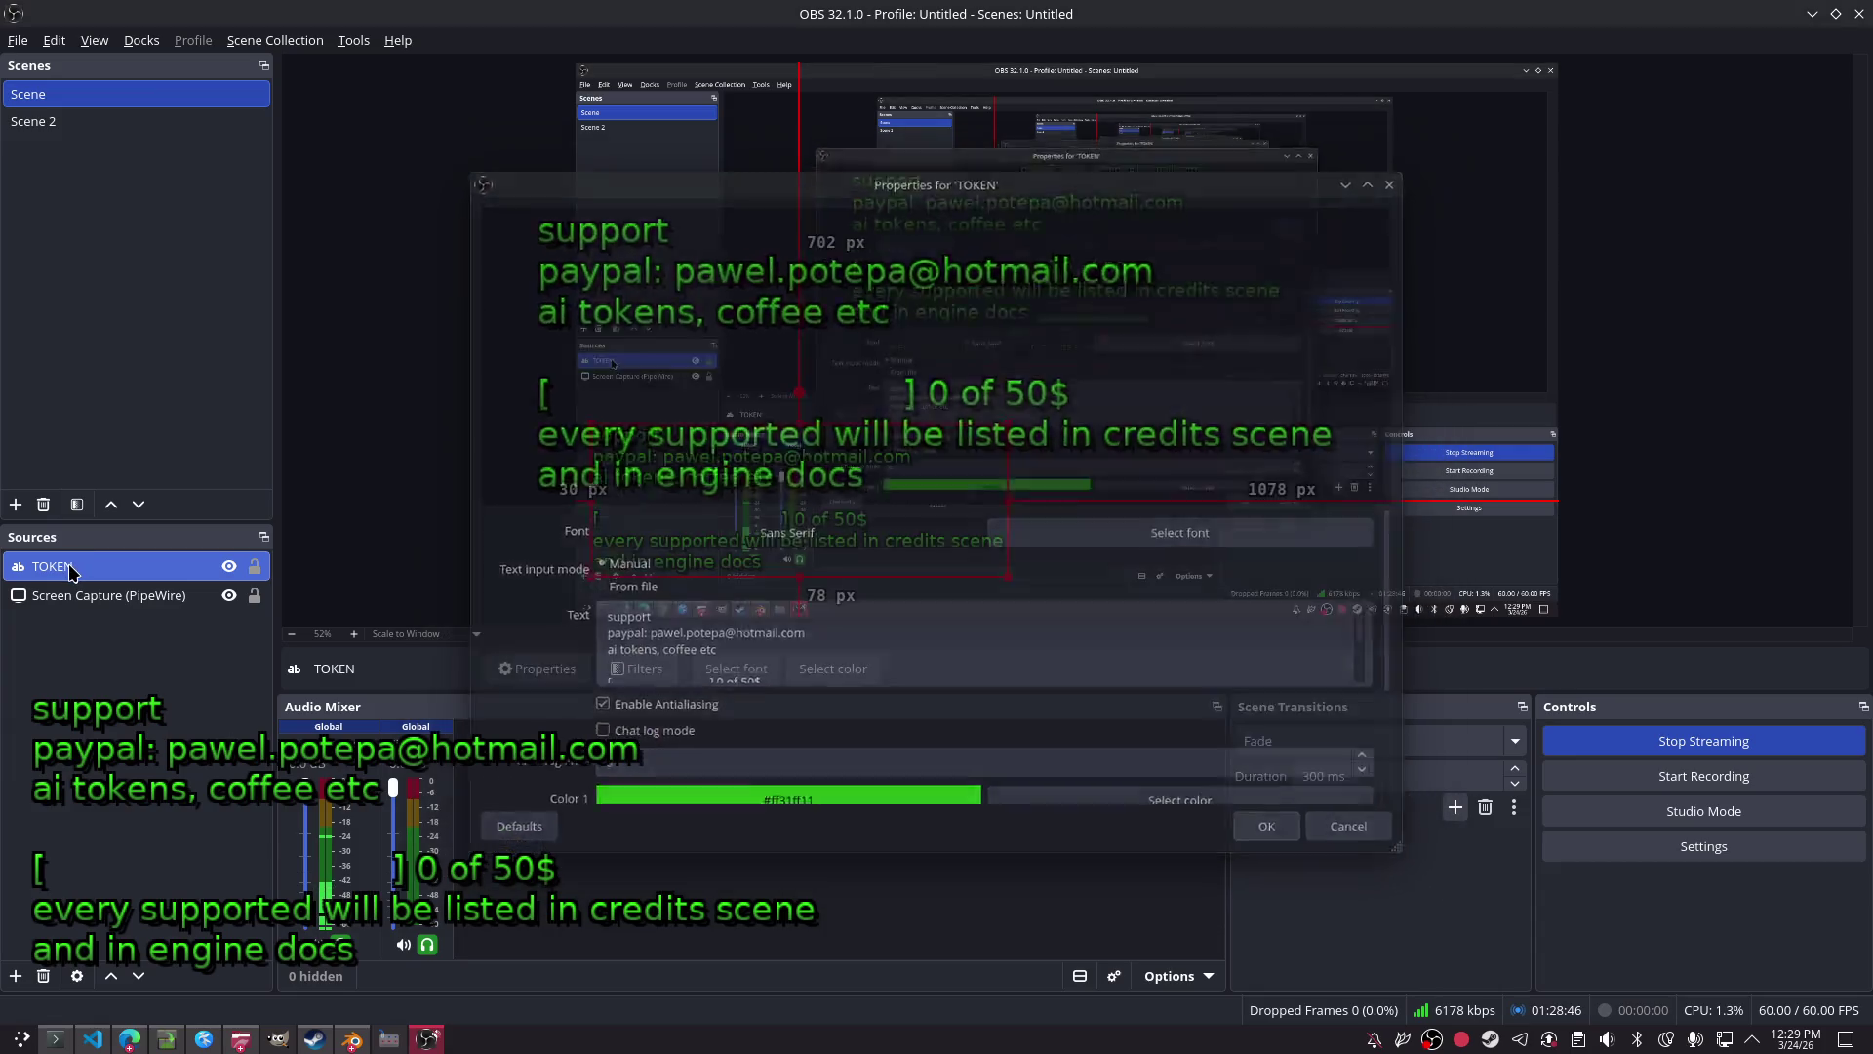
Paste independent duplicates of TOKEN named GOAL and GH, deleting a surplus GH copy
right_click(72, 570)
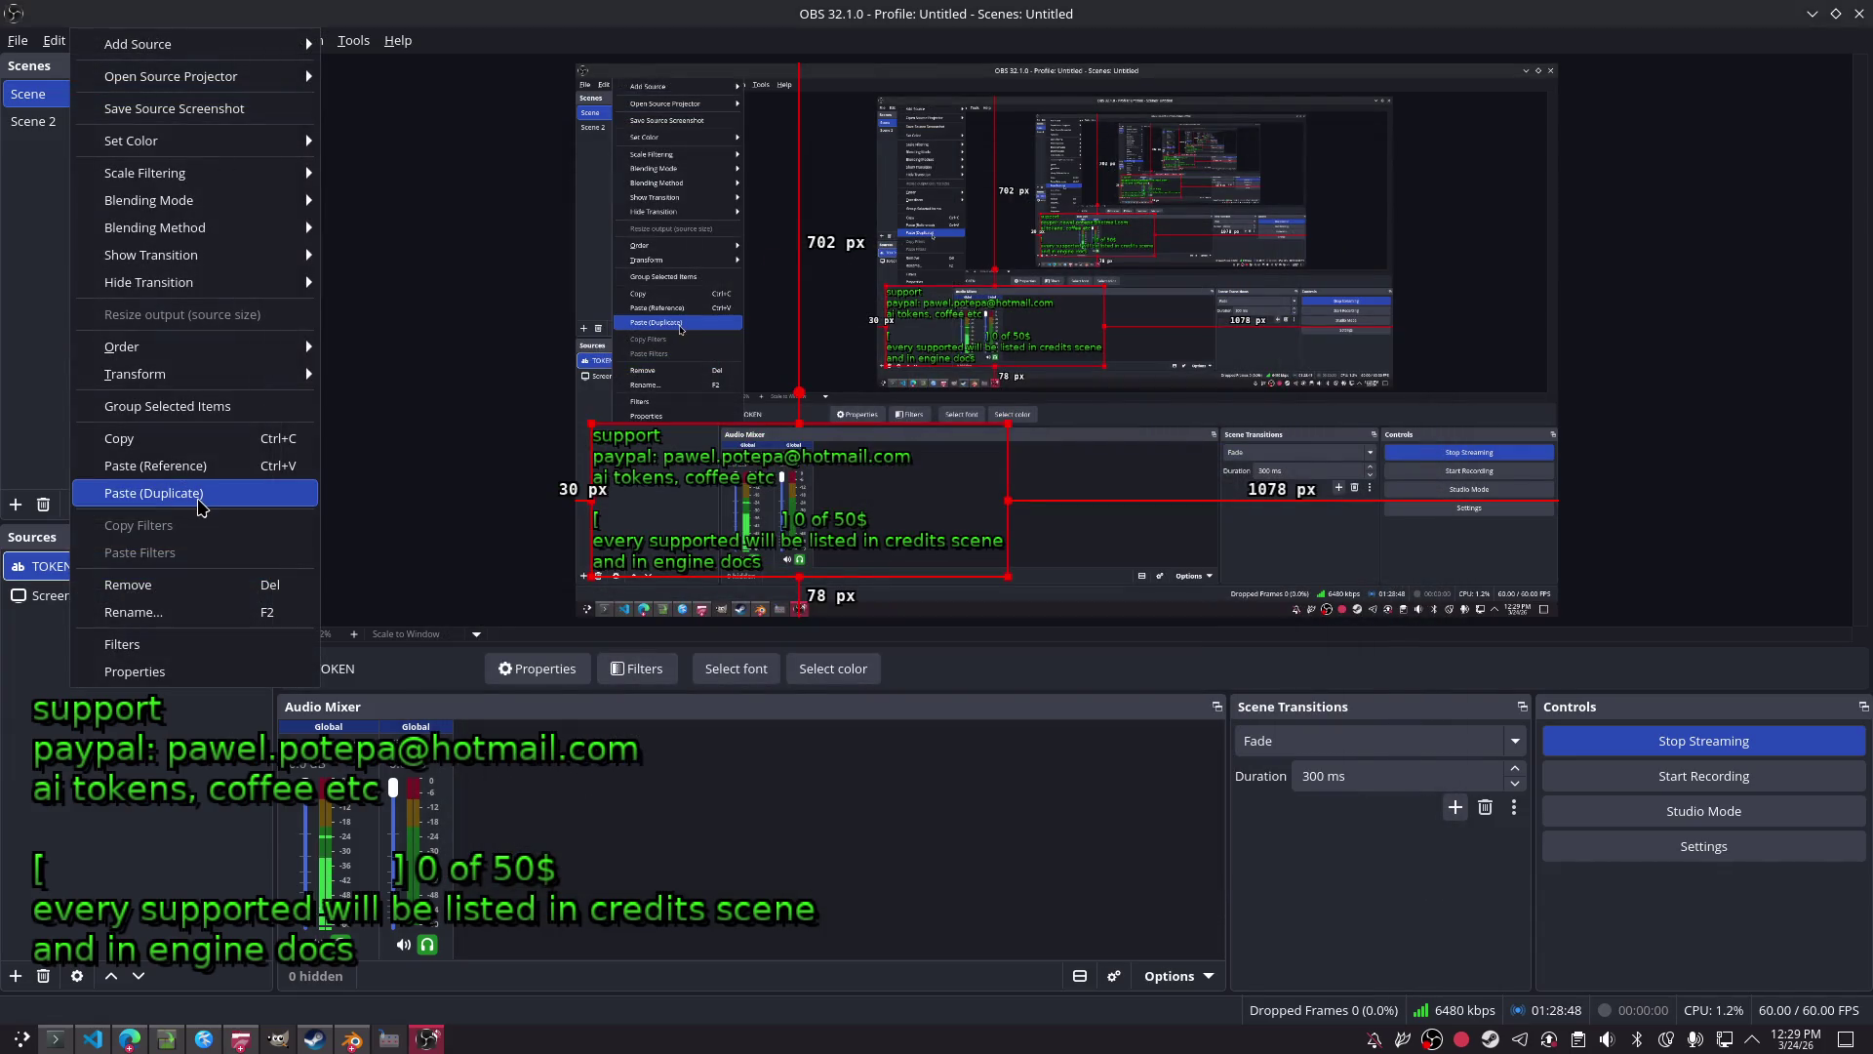
left_click(198, 504)
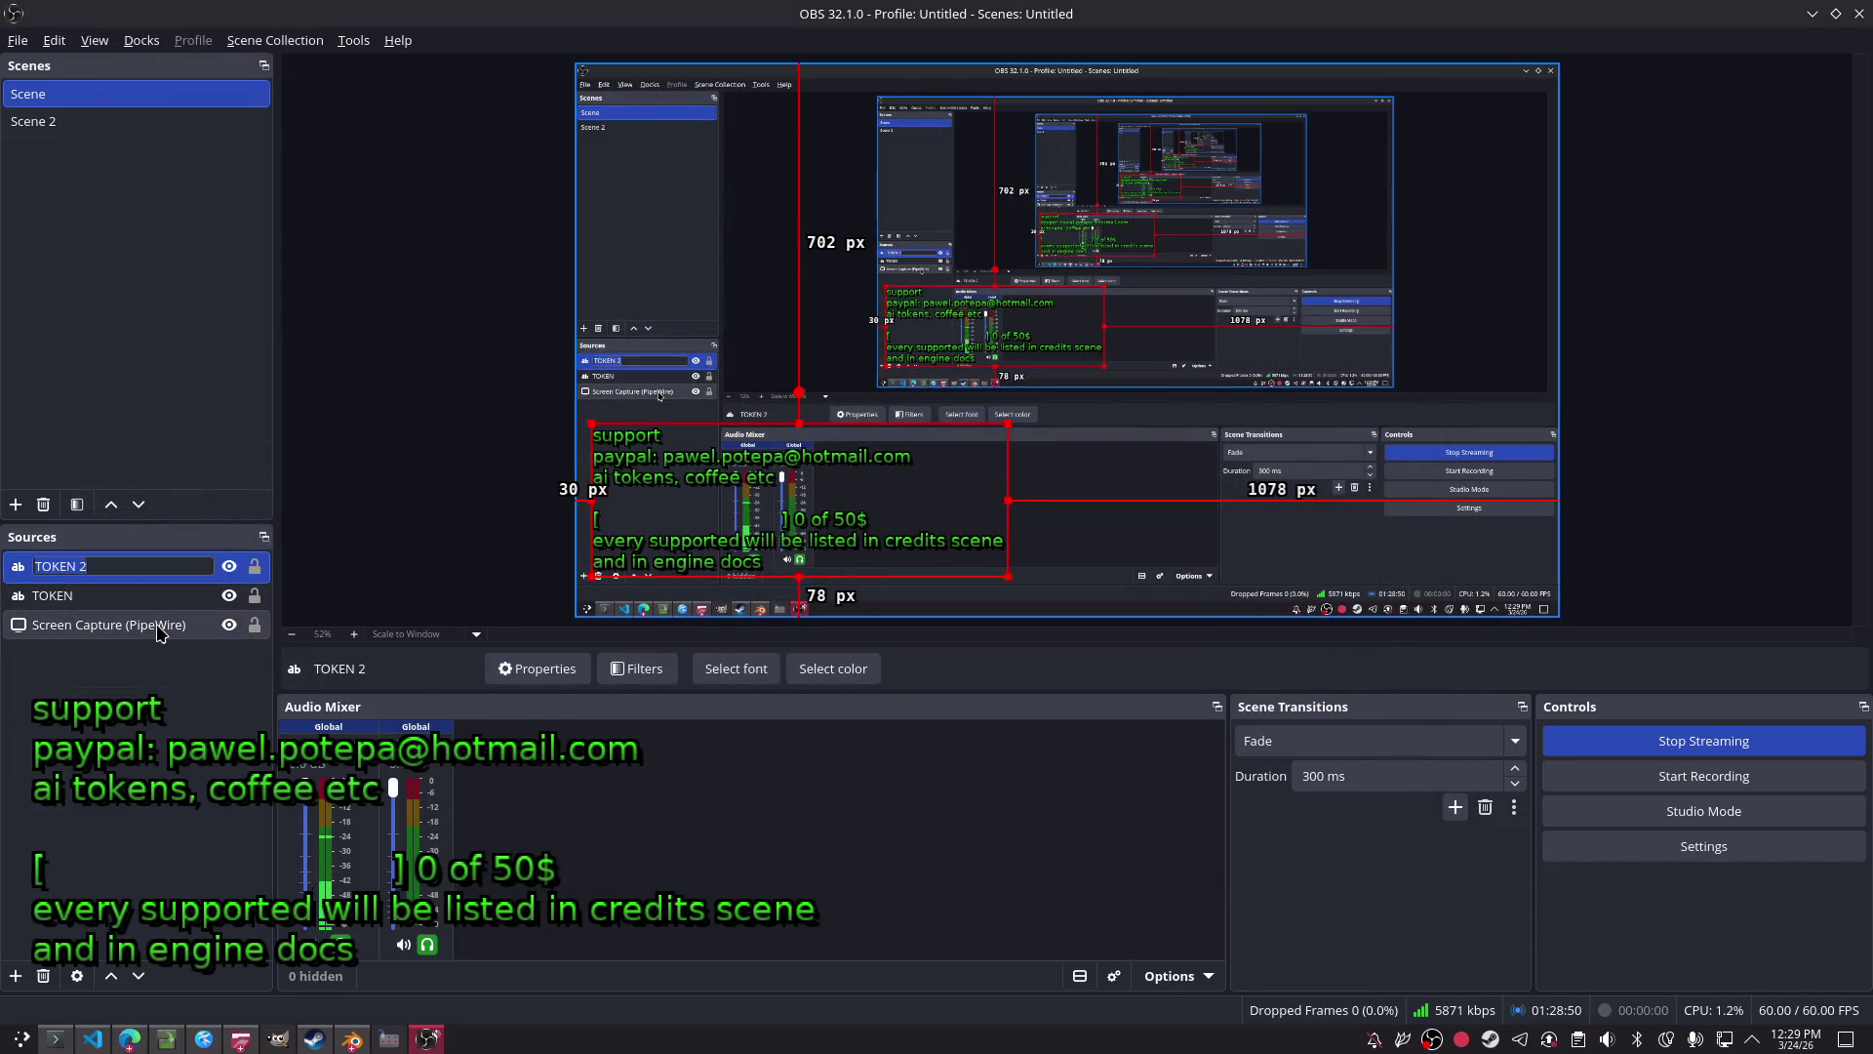
type("L")
key("Return")
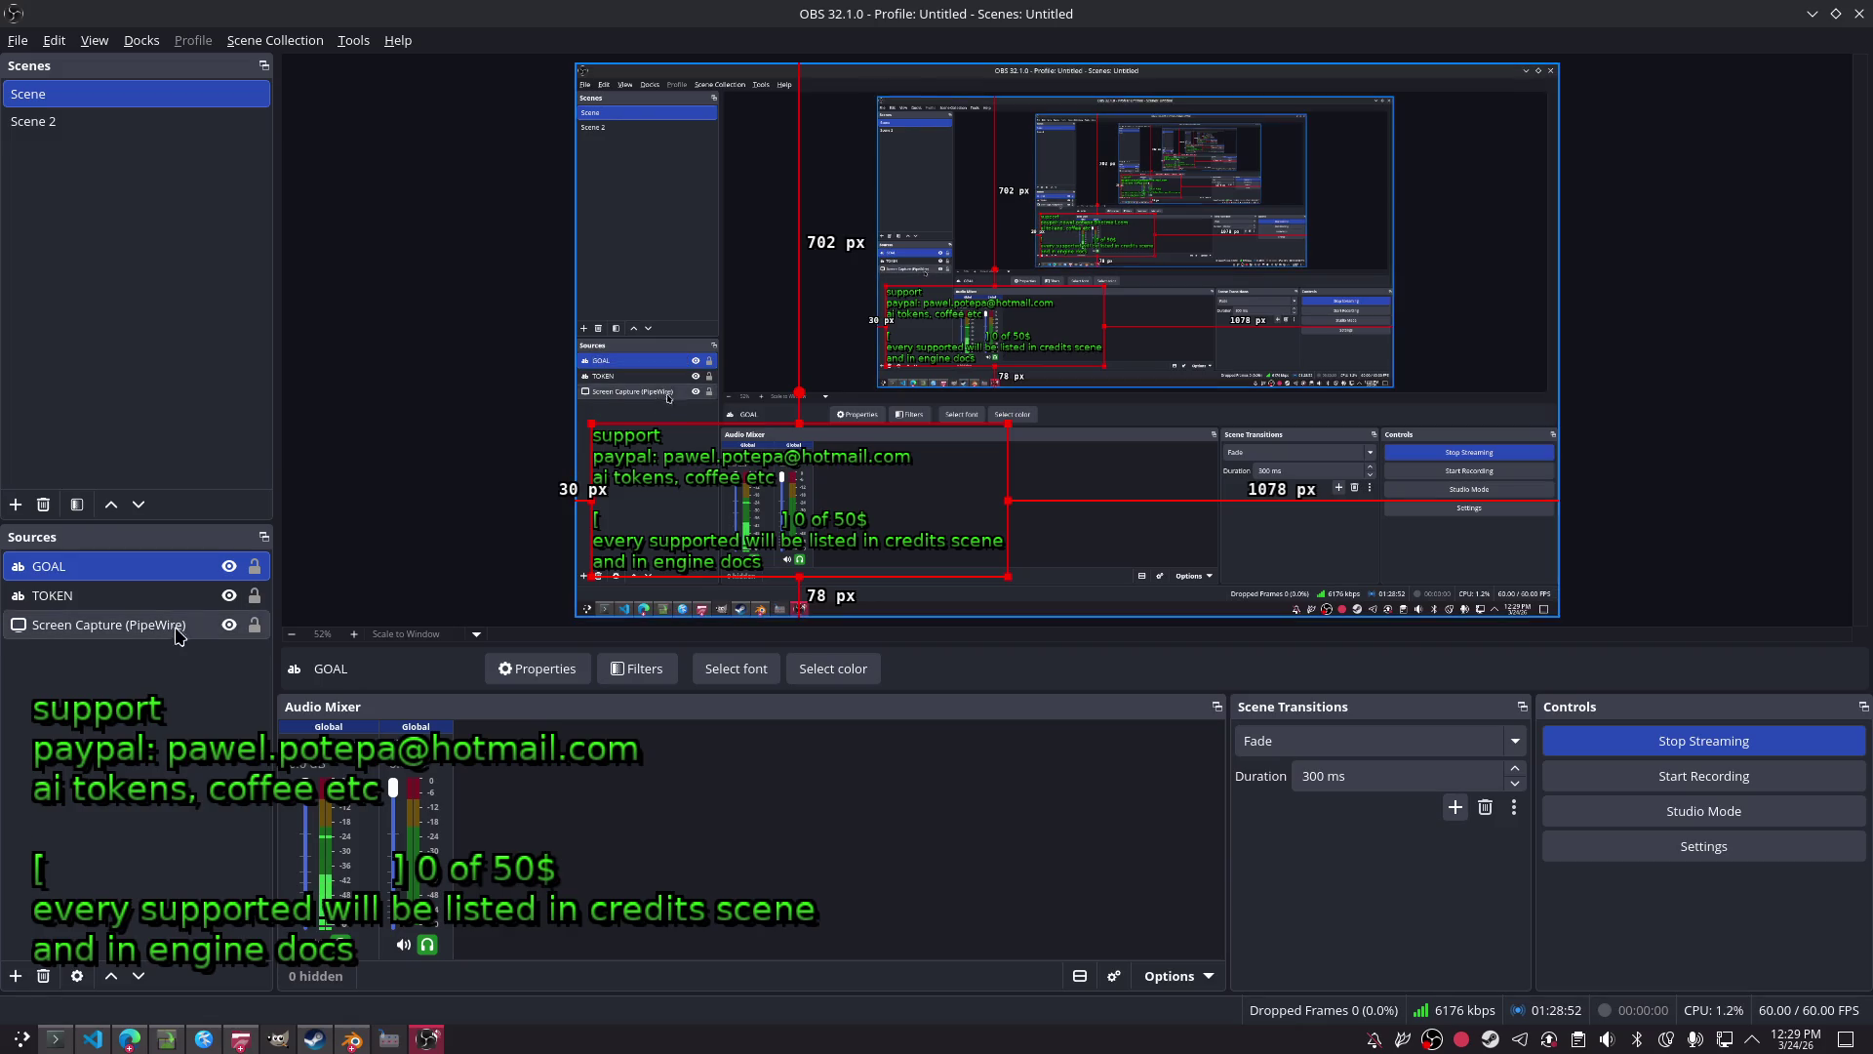
key("ctrl+c")
key("ctrl+v")
type("GH")
key("Return")
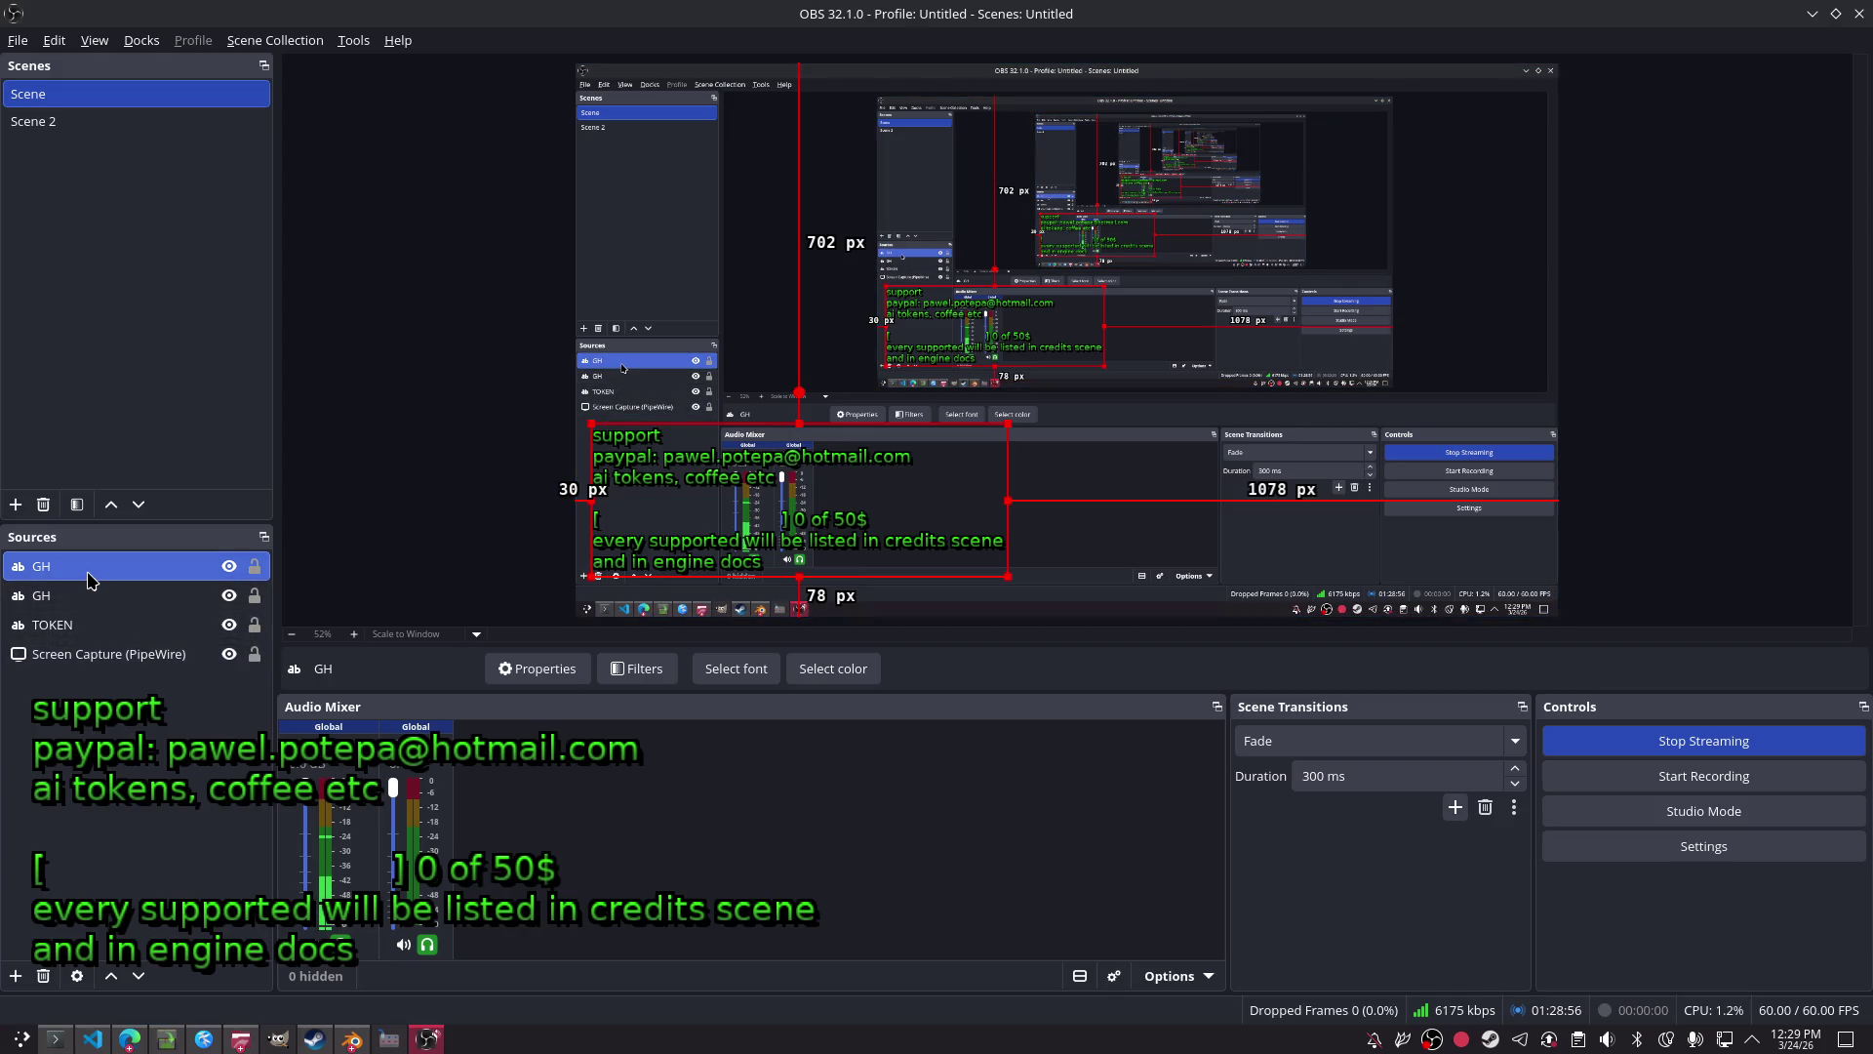
key("Delete")
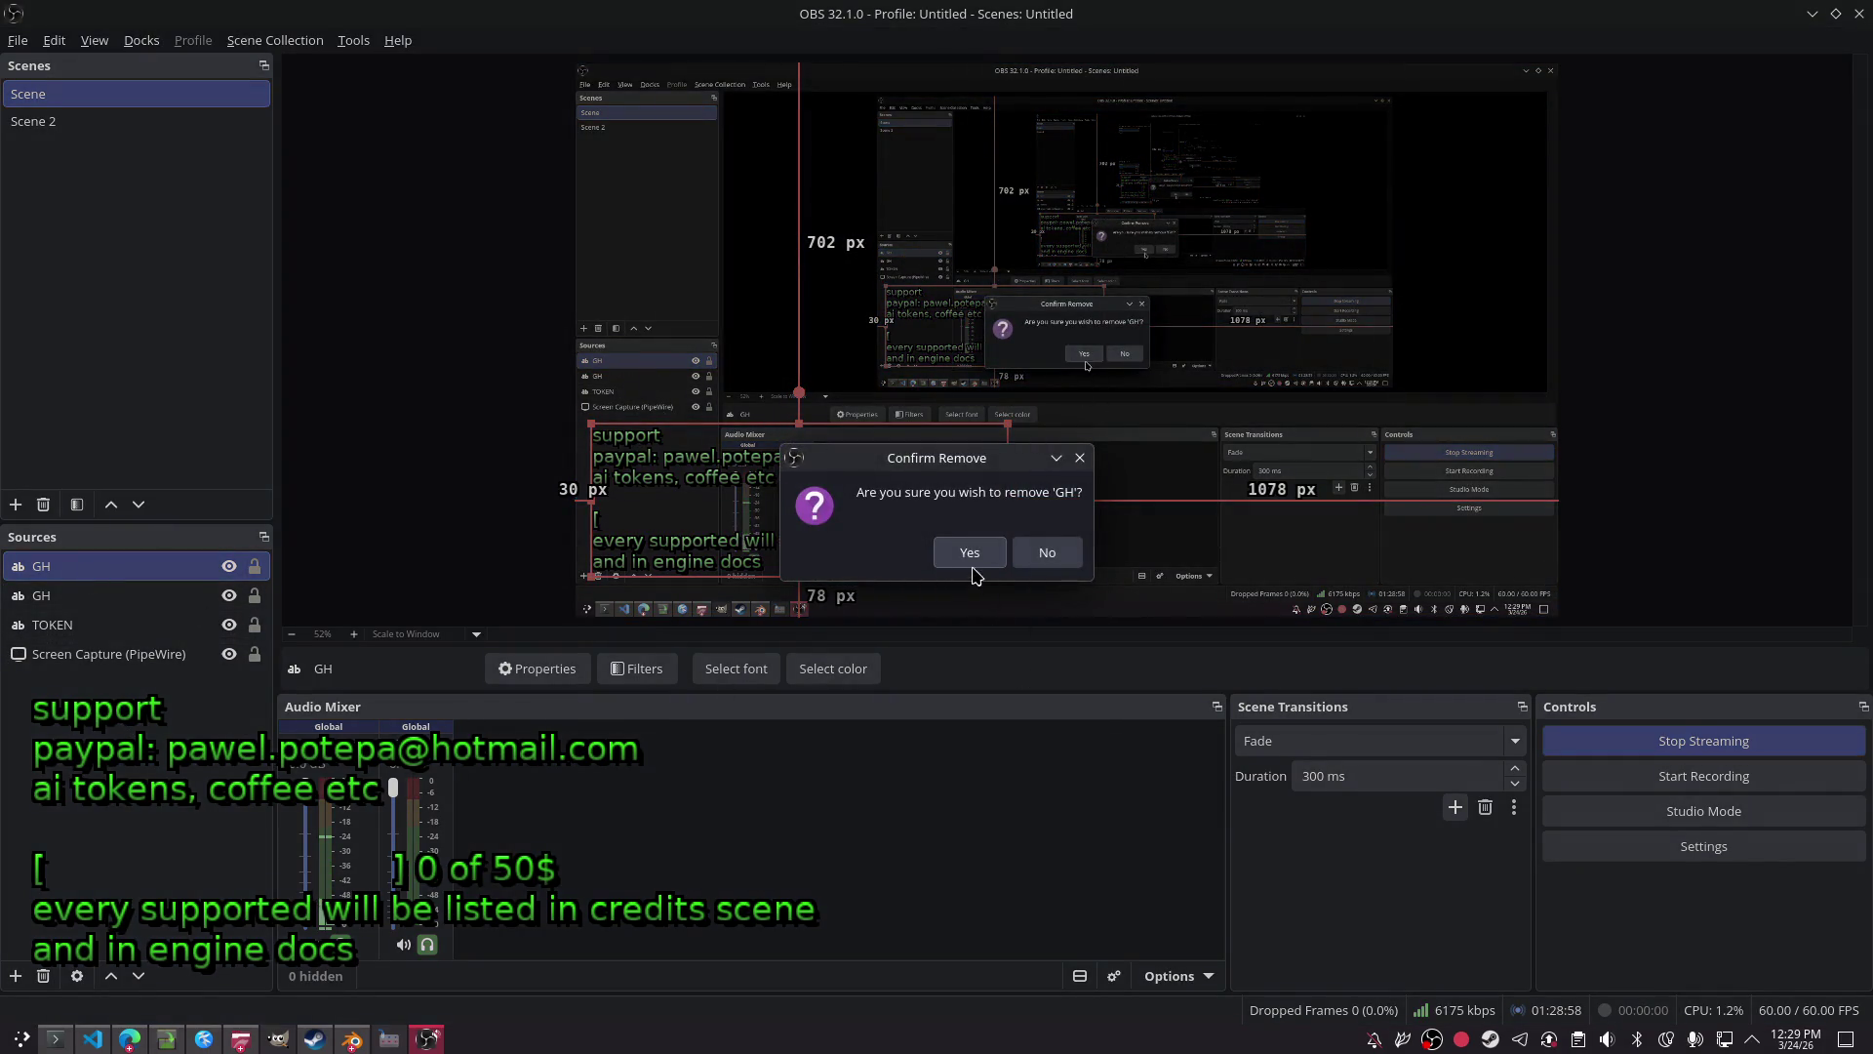
left_click(971, 564)
Paste another independent copy of GH, rename it GOAL, and open its text settings
right_click(130, 799)
left_click(190, 869)
key("F2")
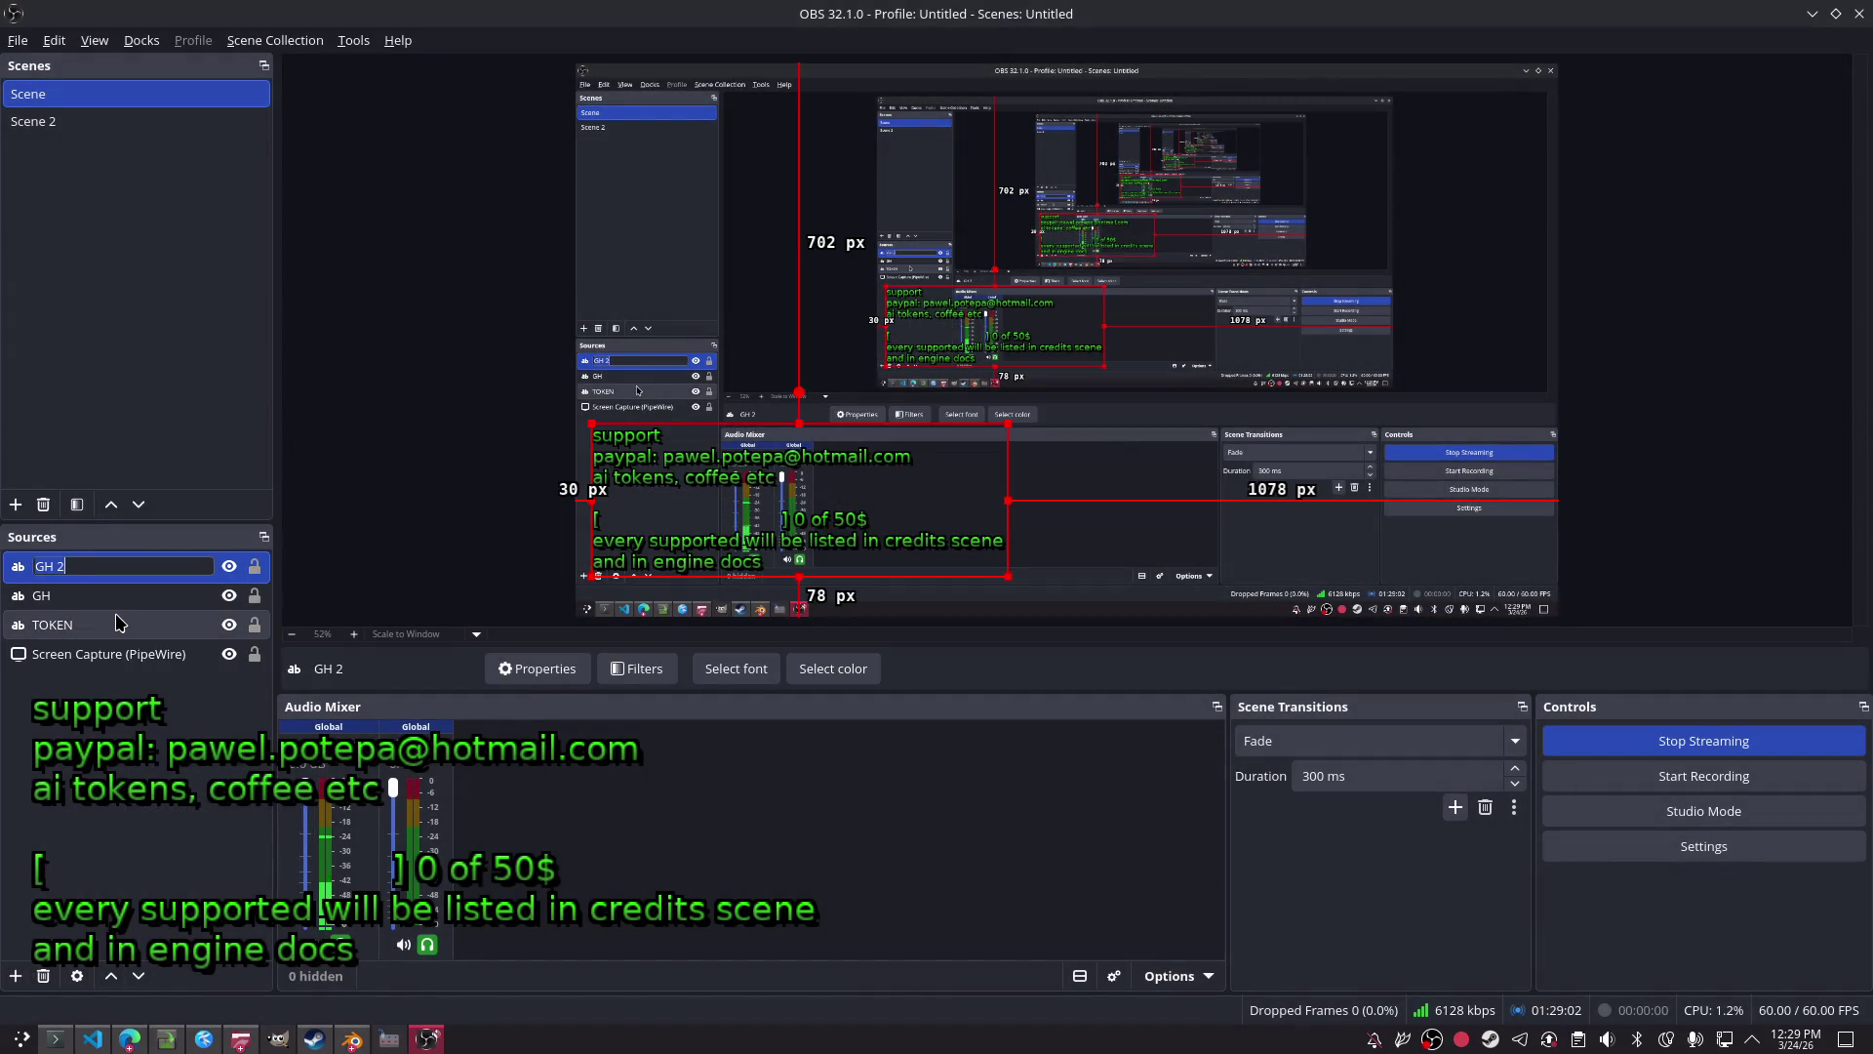
type("GOAL")
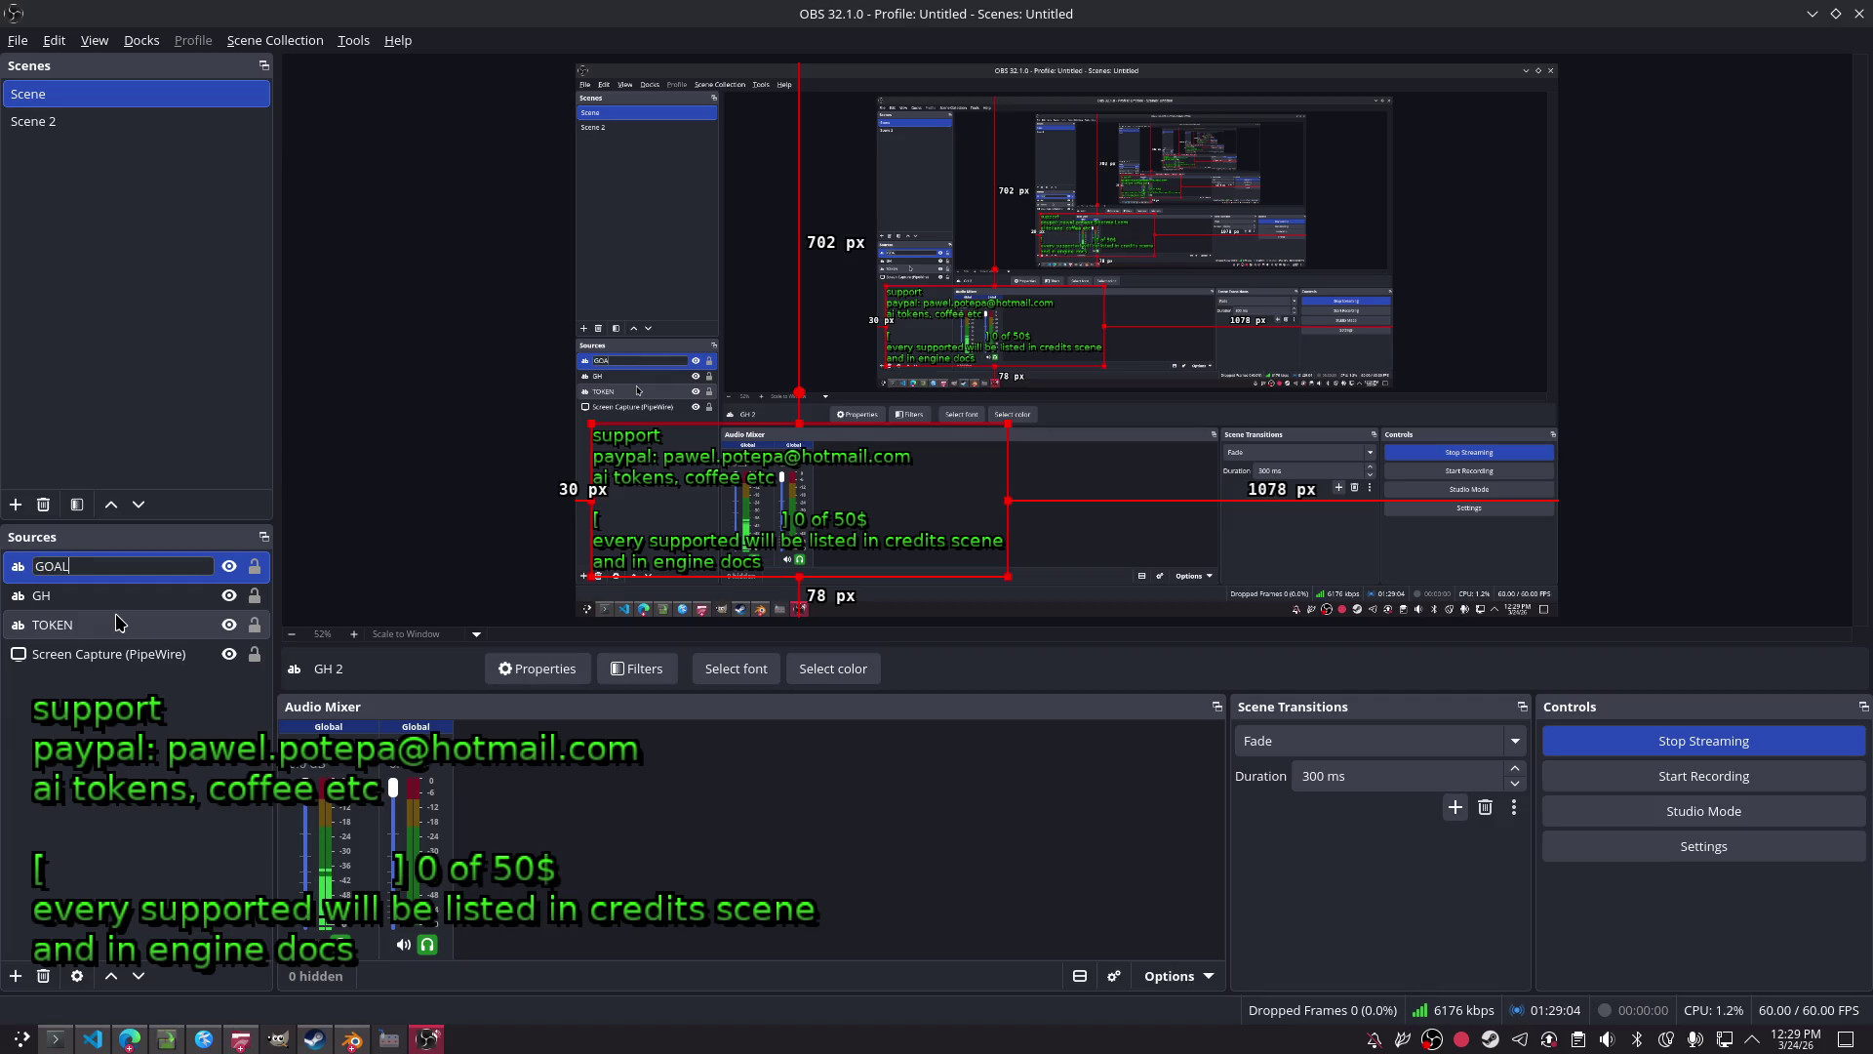
key("Return")
double_click(65, 576)
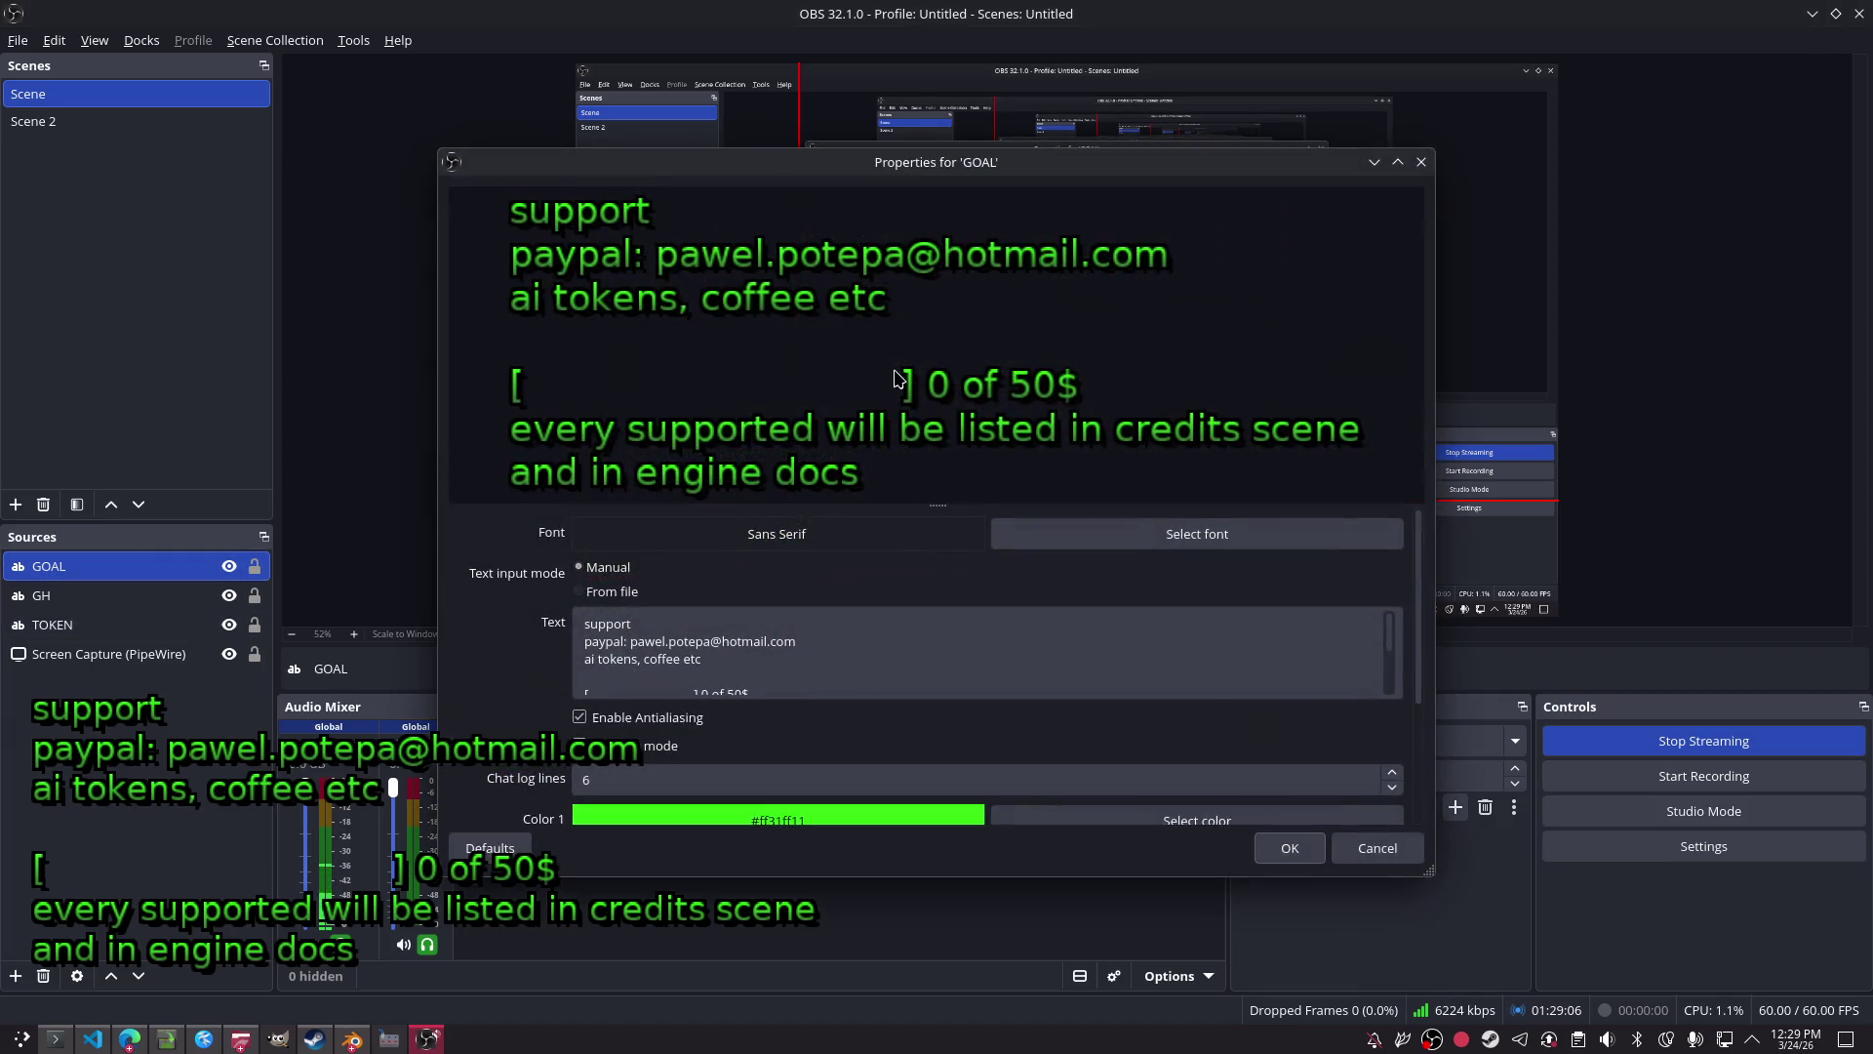
Delete GOAL's credits note and support/PayPal lines, keeping only '[ ] 0 of 50$', and apply
scroll(823, 668, "down", 2)
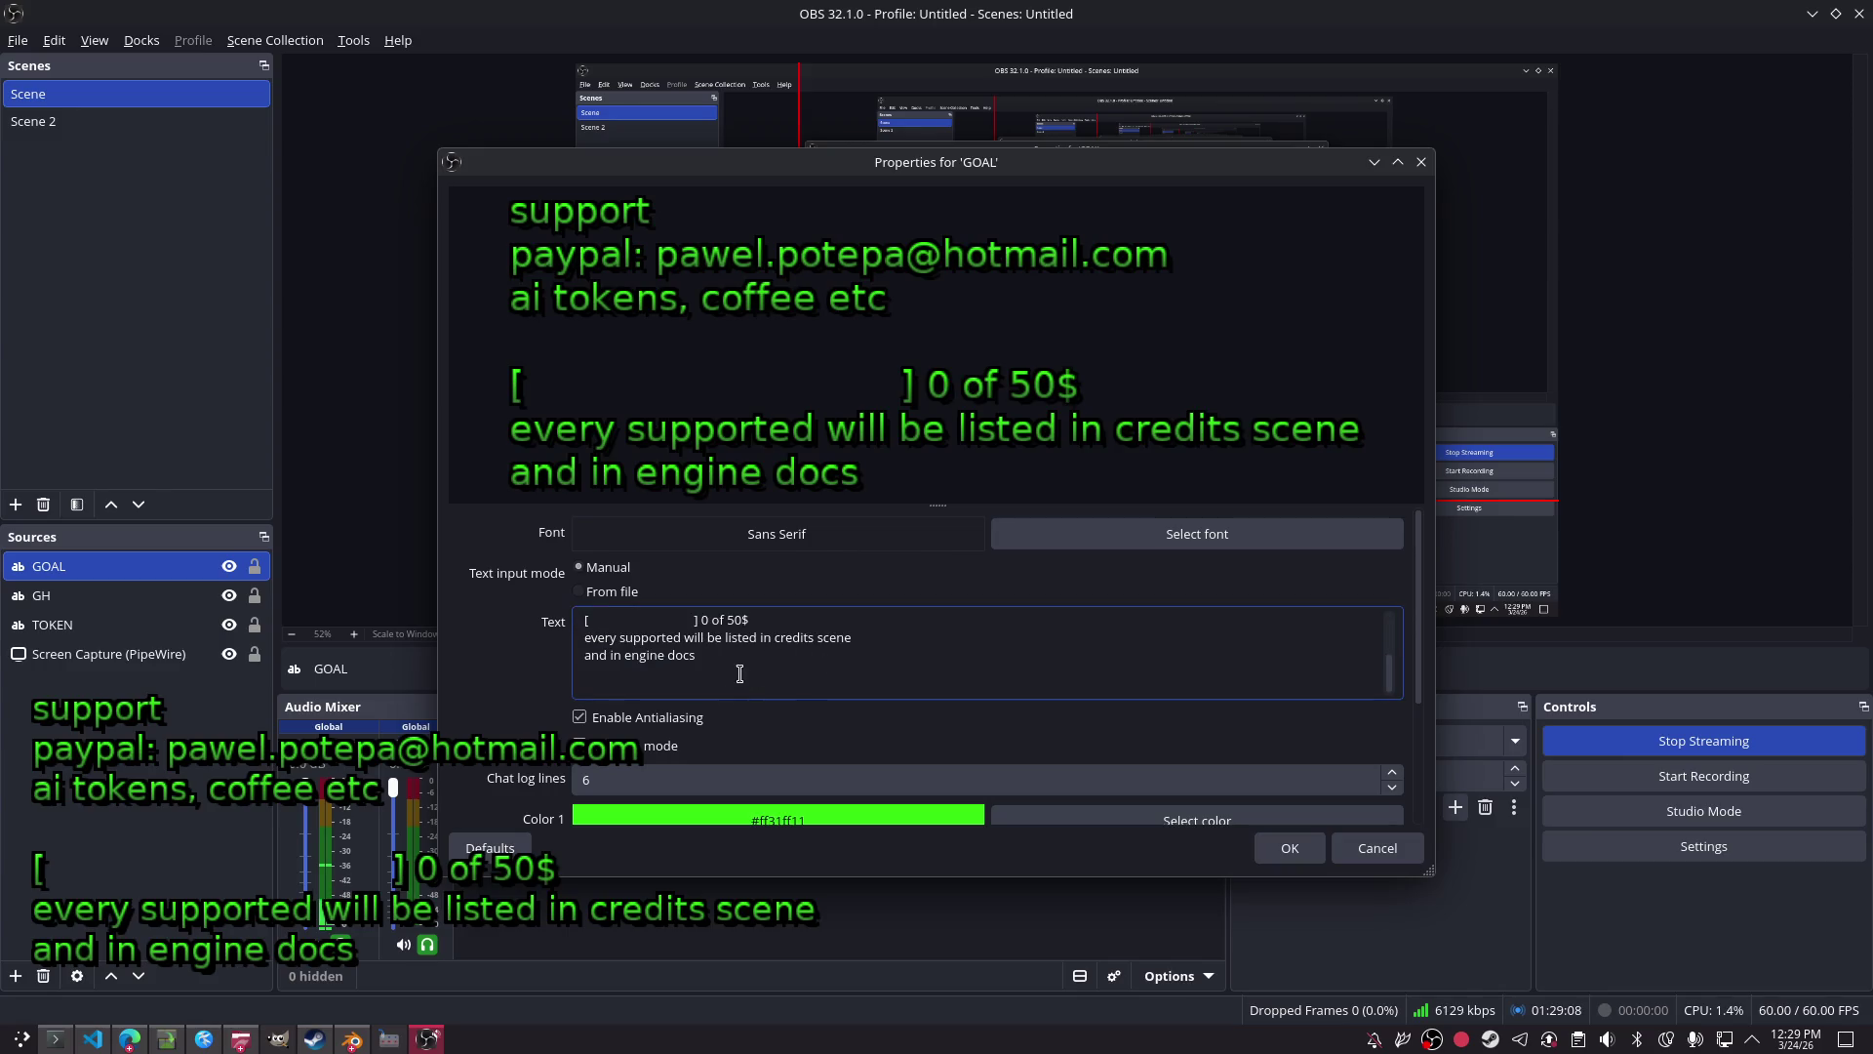
left_click_drag(740, 674, 573, 648)
left_click_drag(739, 660, 566, 639)
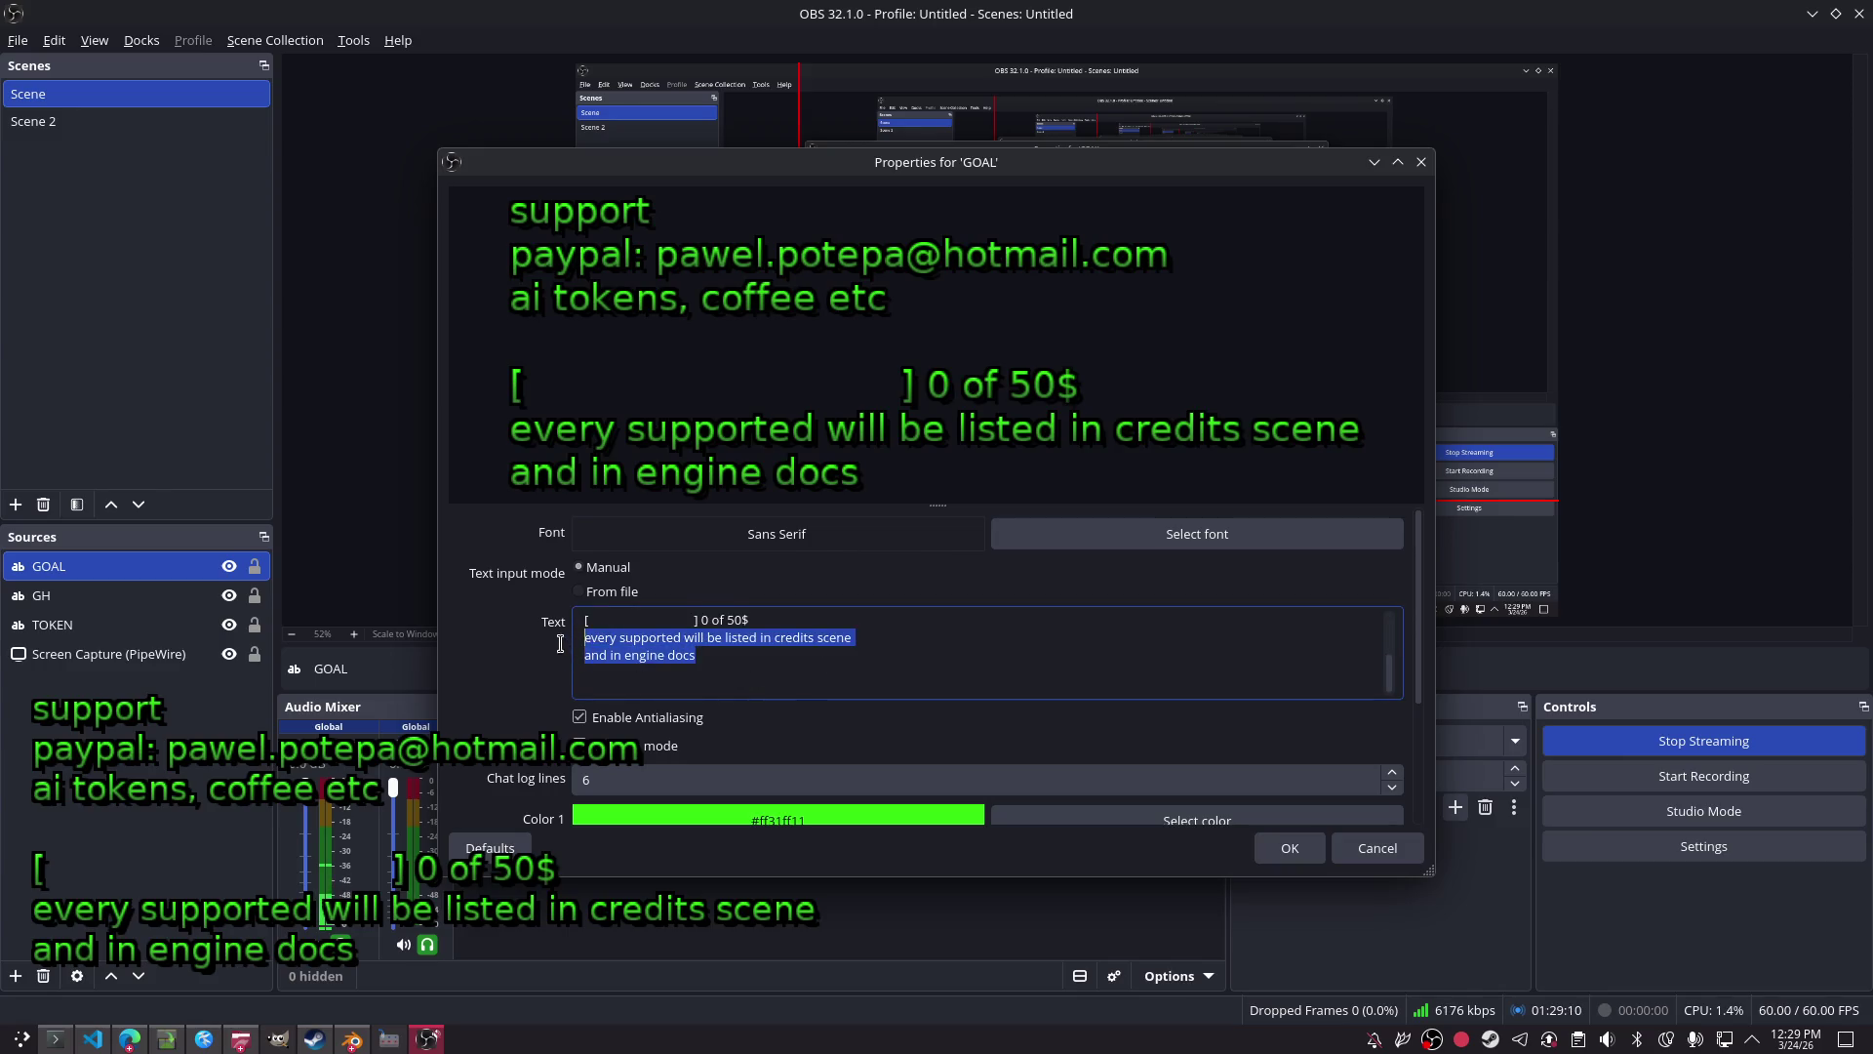
key("BackSpace")
left_click_drag(717, 676, 484, 609)
key("BackSpace")
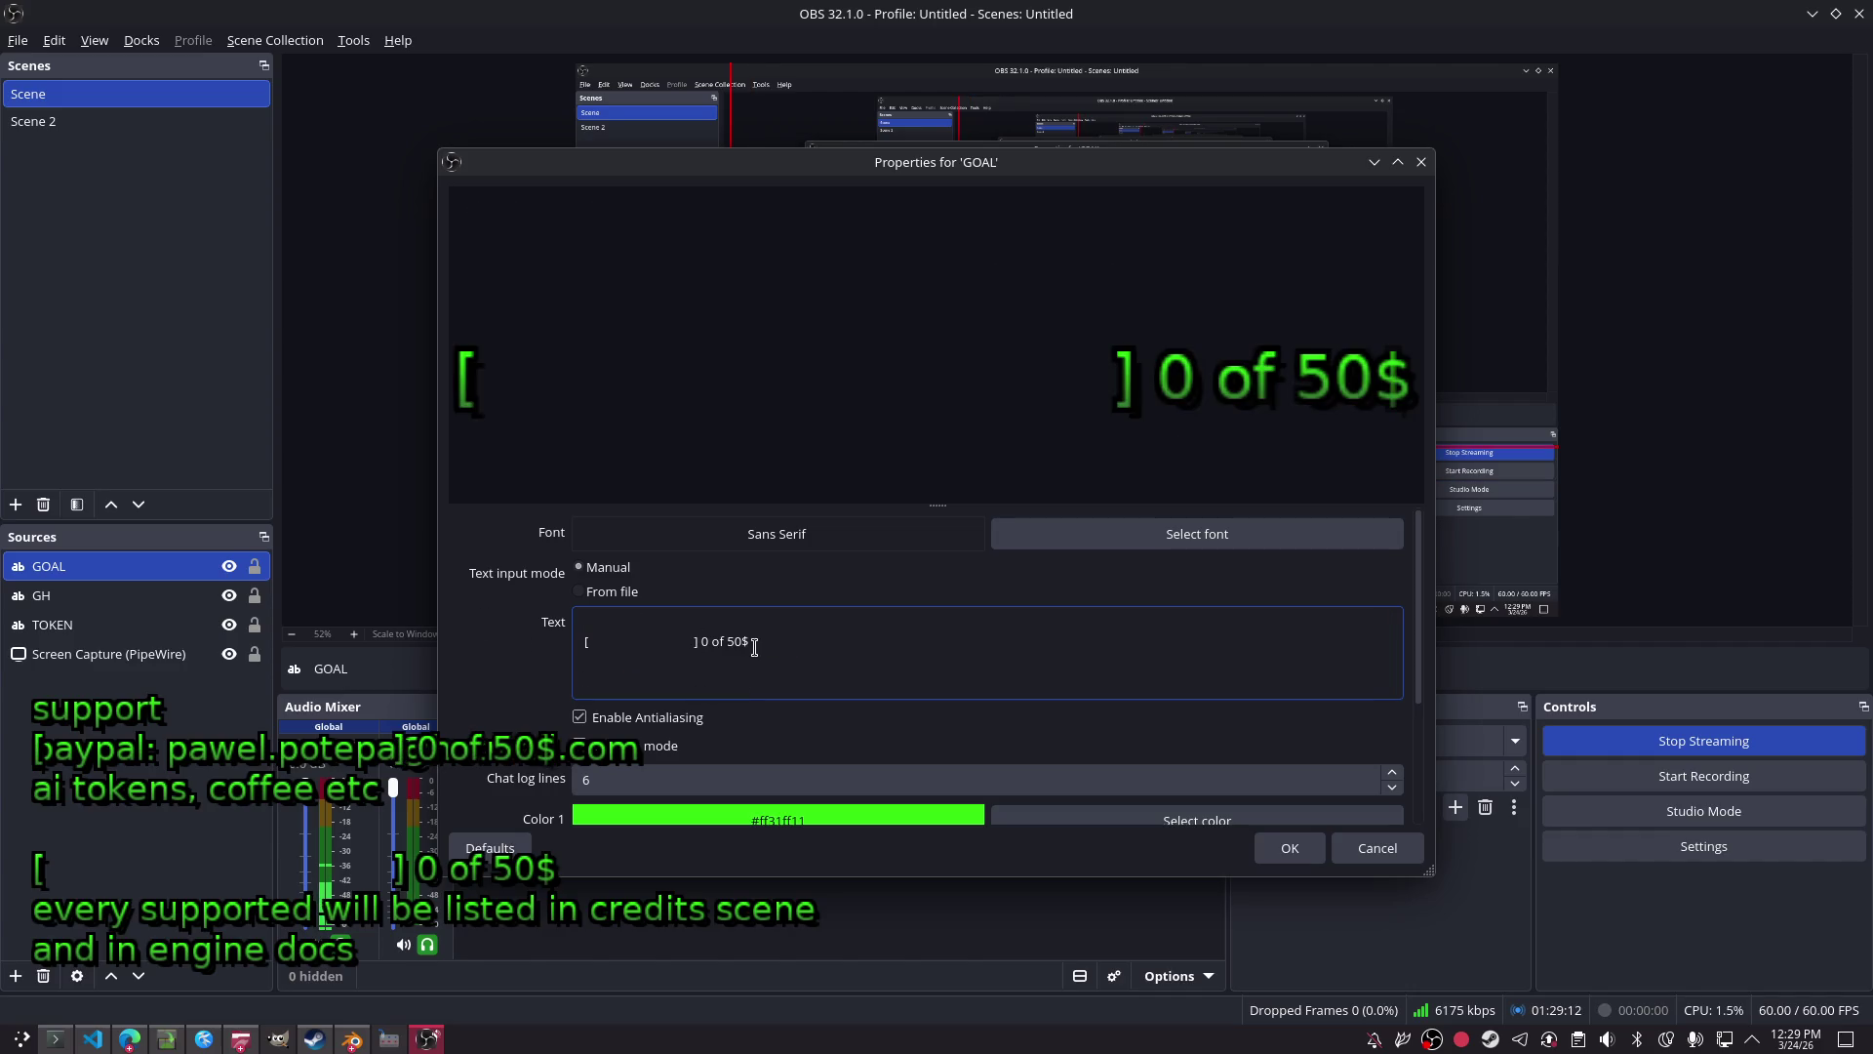
left_click(1284, 847)
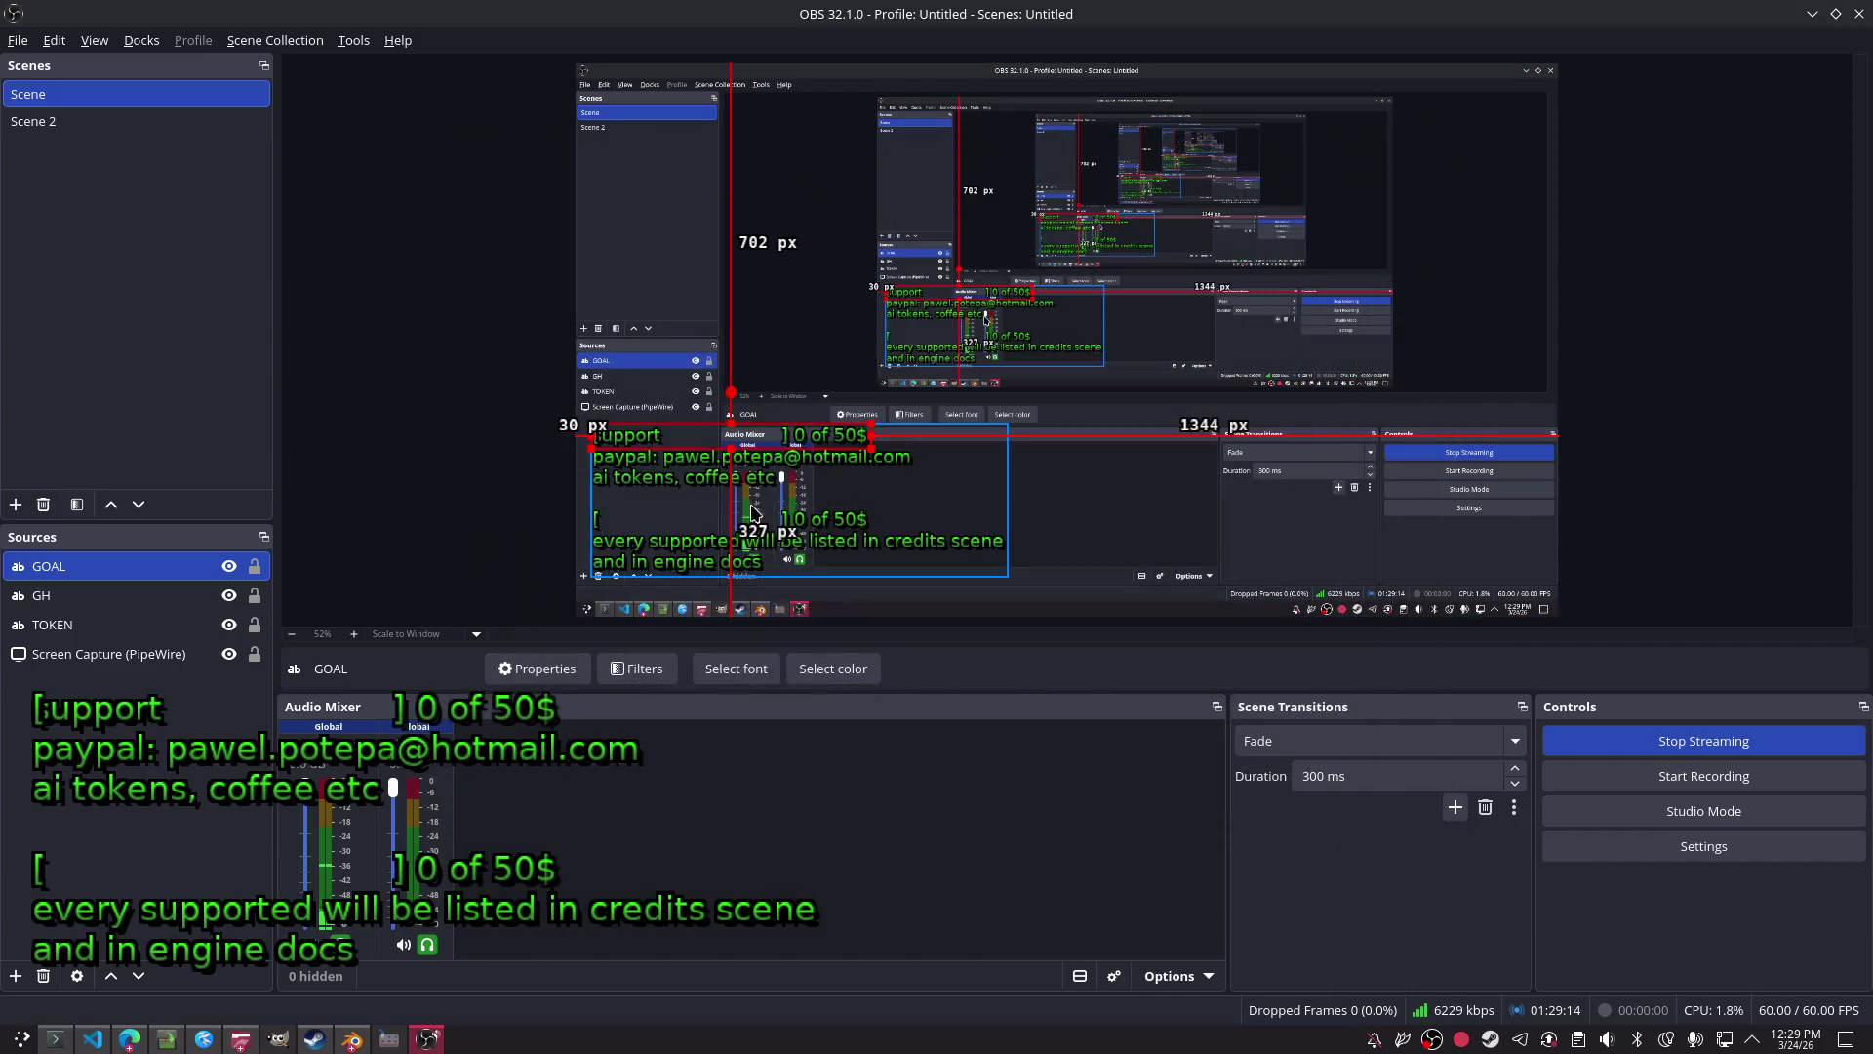
Remove TOKEN's goal bar line, add blank separator lines, apply, and move the block up
double_click(52, 624)
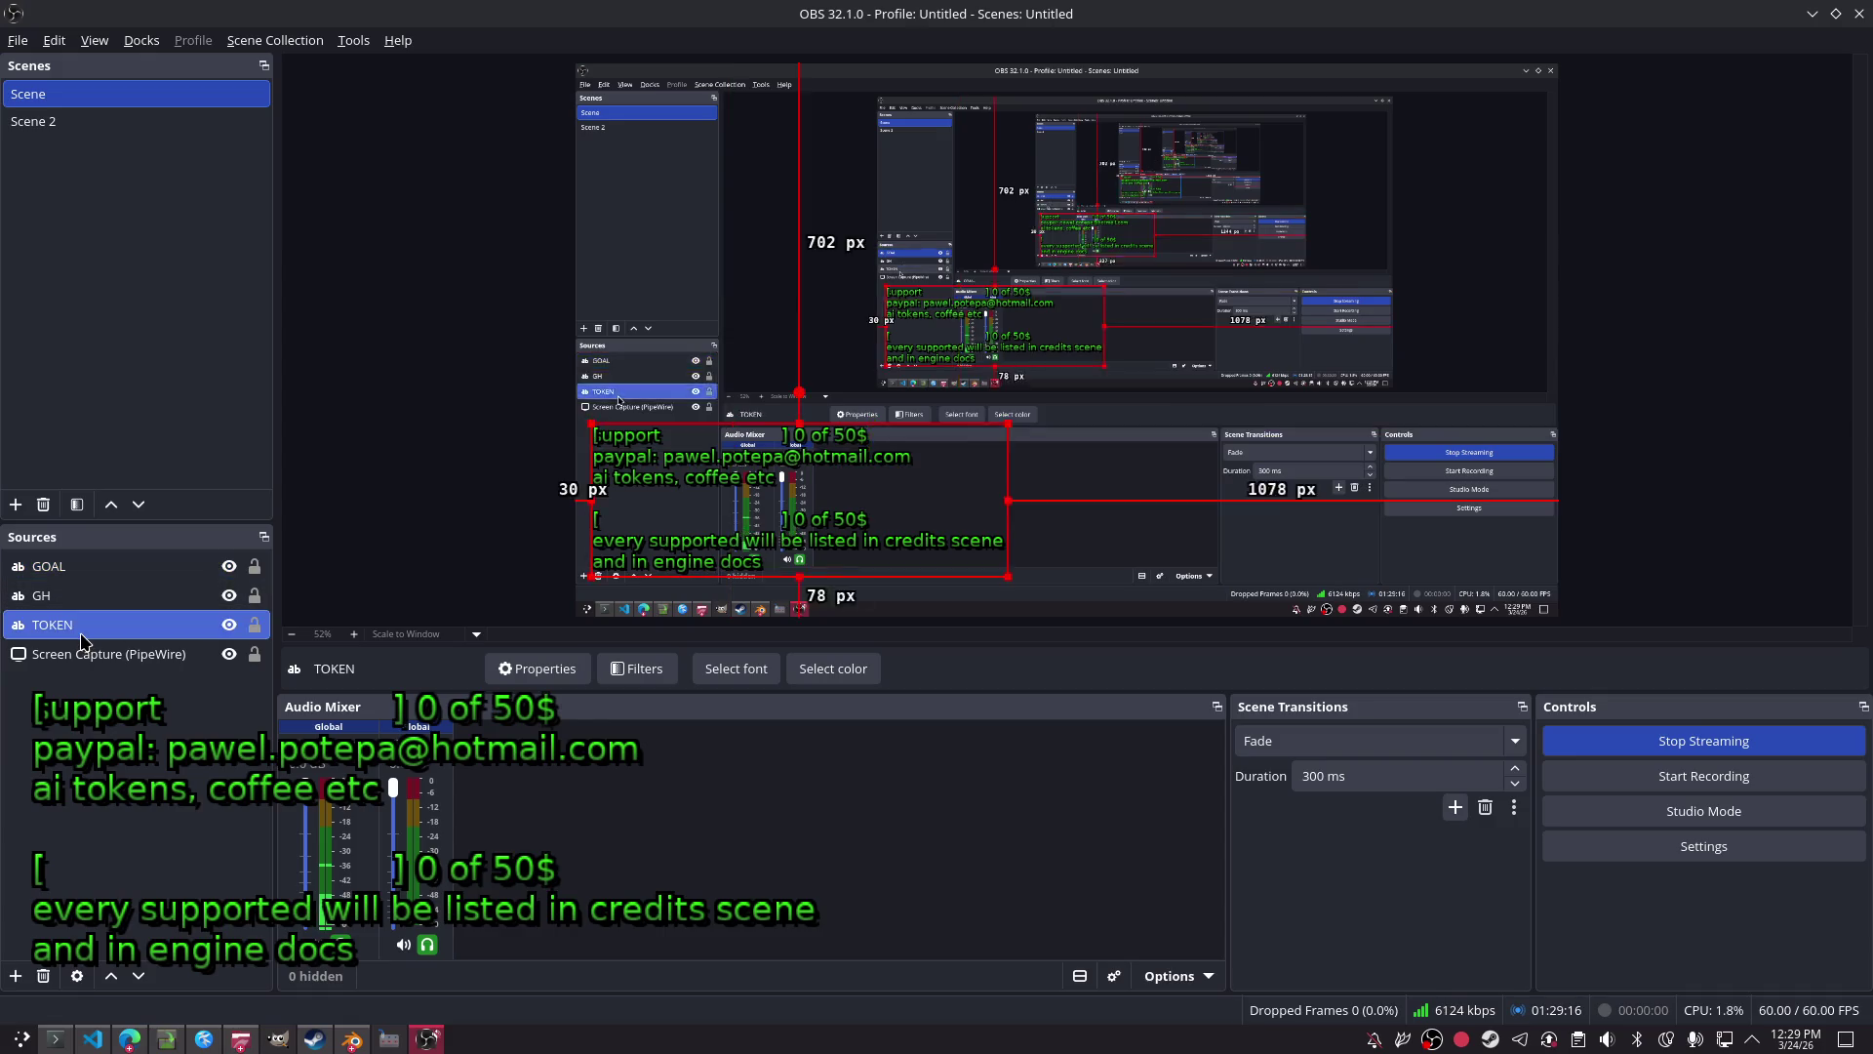
left_click(678, 660)
scroll(764, 662, "down", 1)
triple_click(693, 628)
scroll(692, 676, "up", 1)
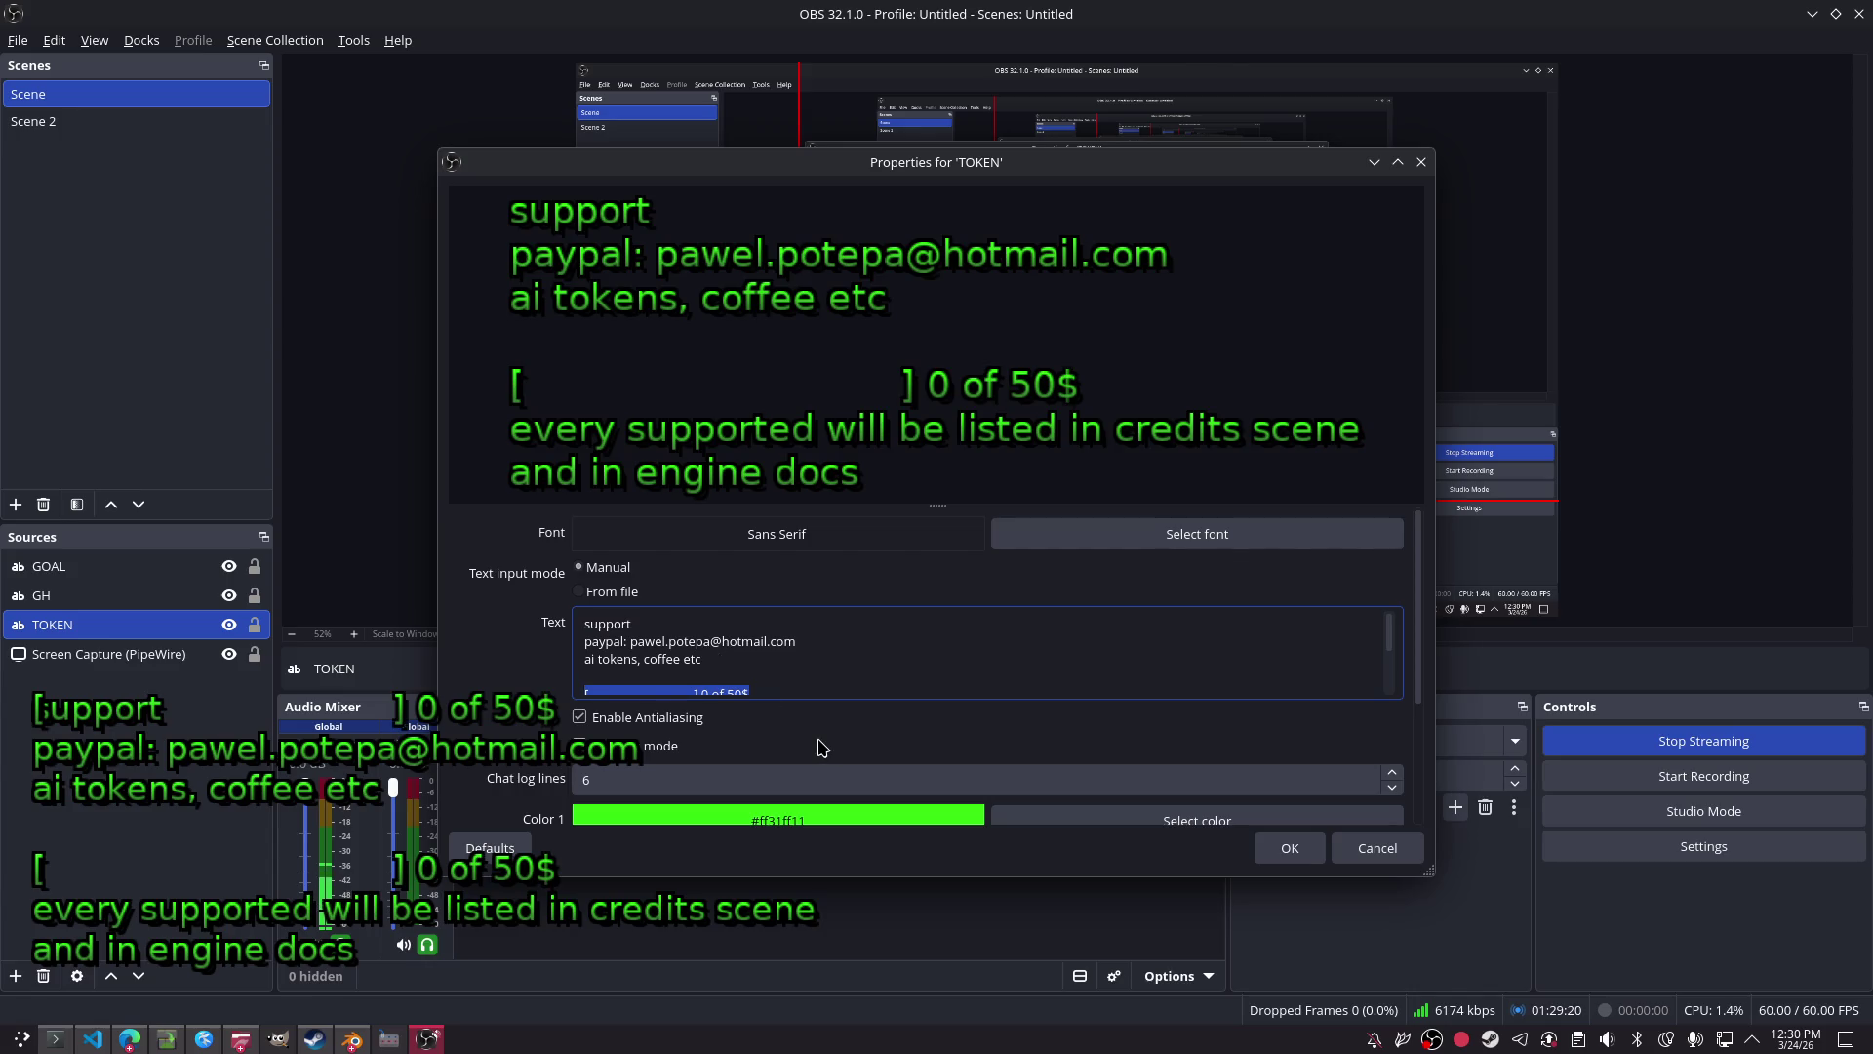
key("BackSpace")
key("BackSpace")
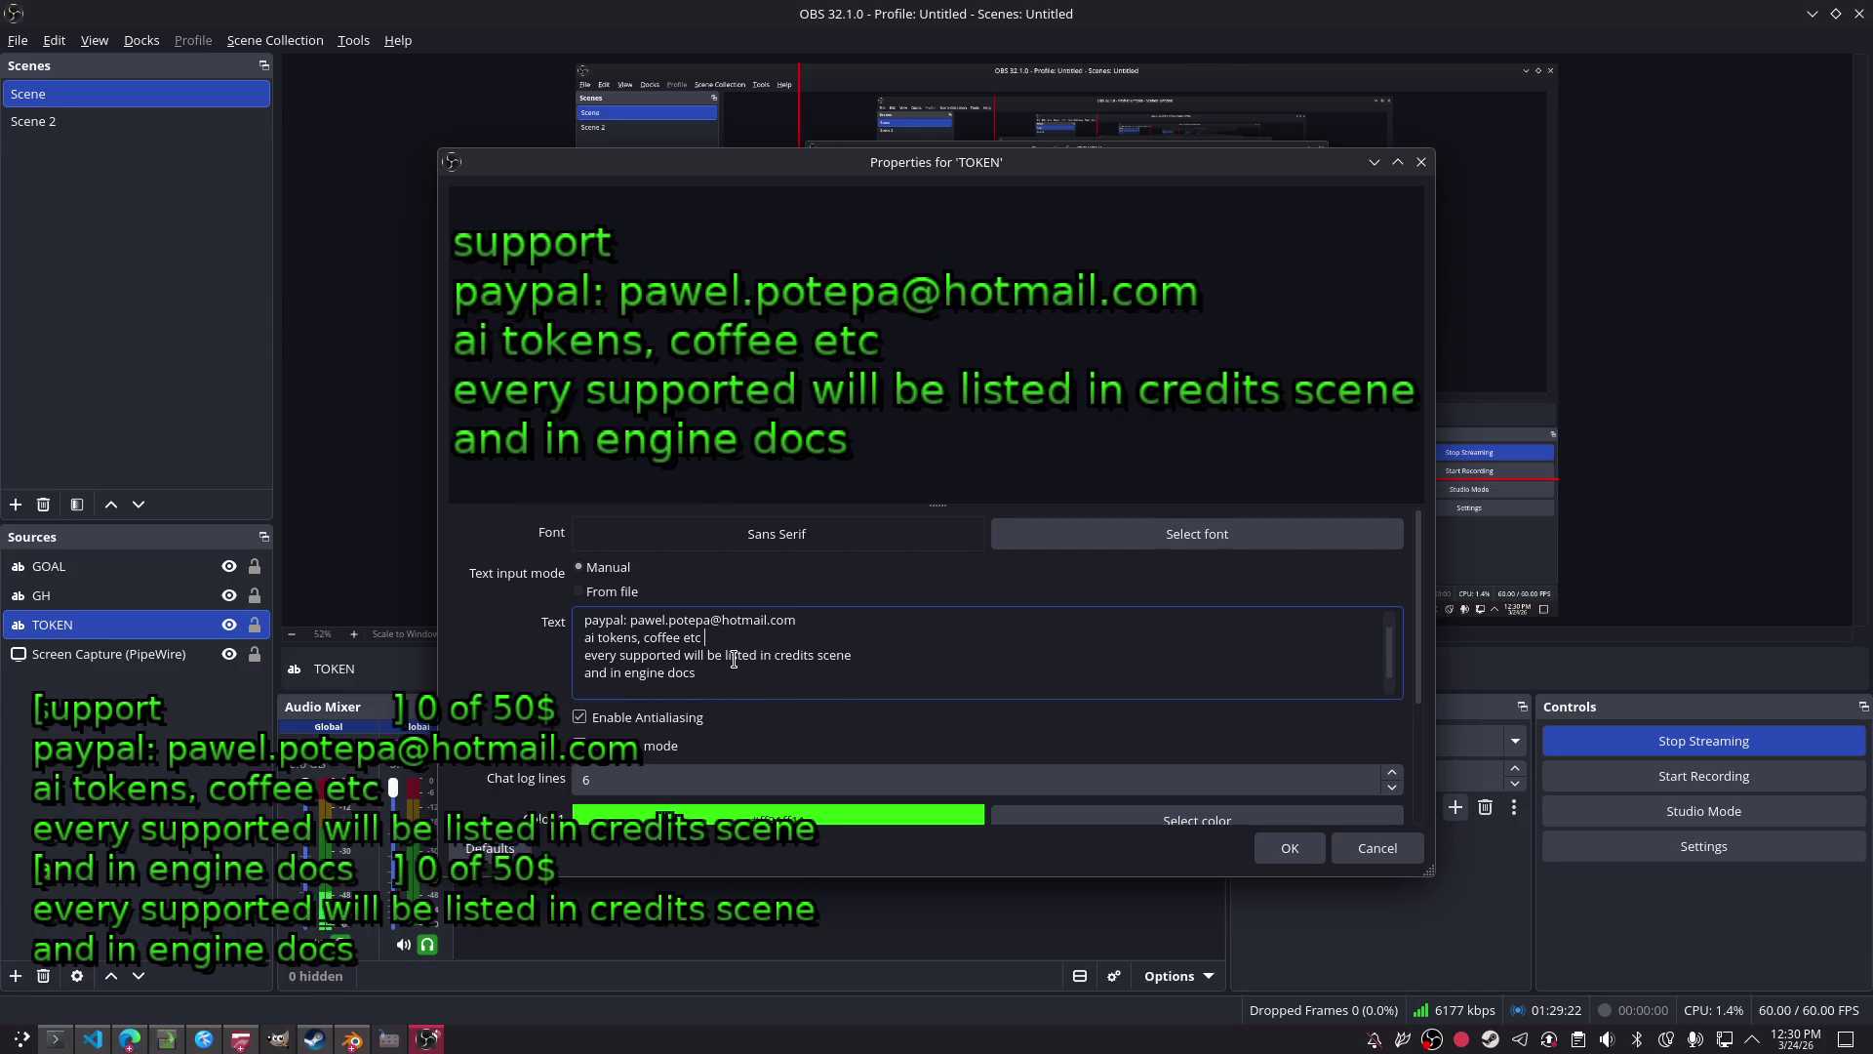
key("Return")
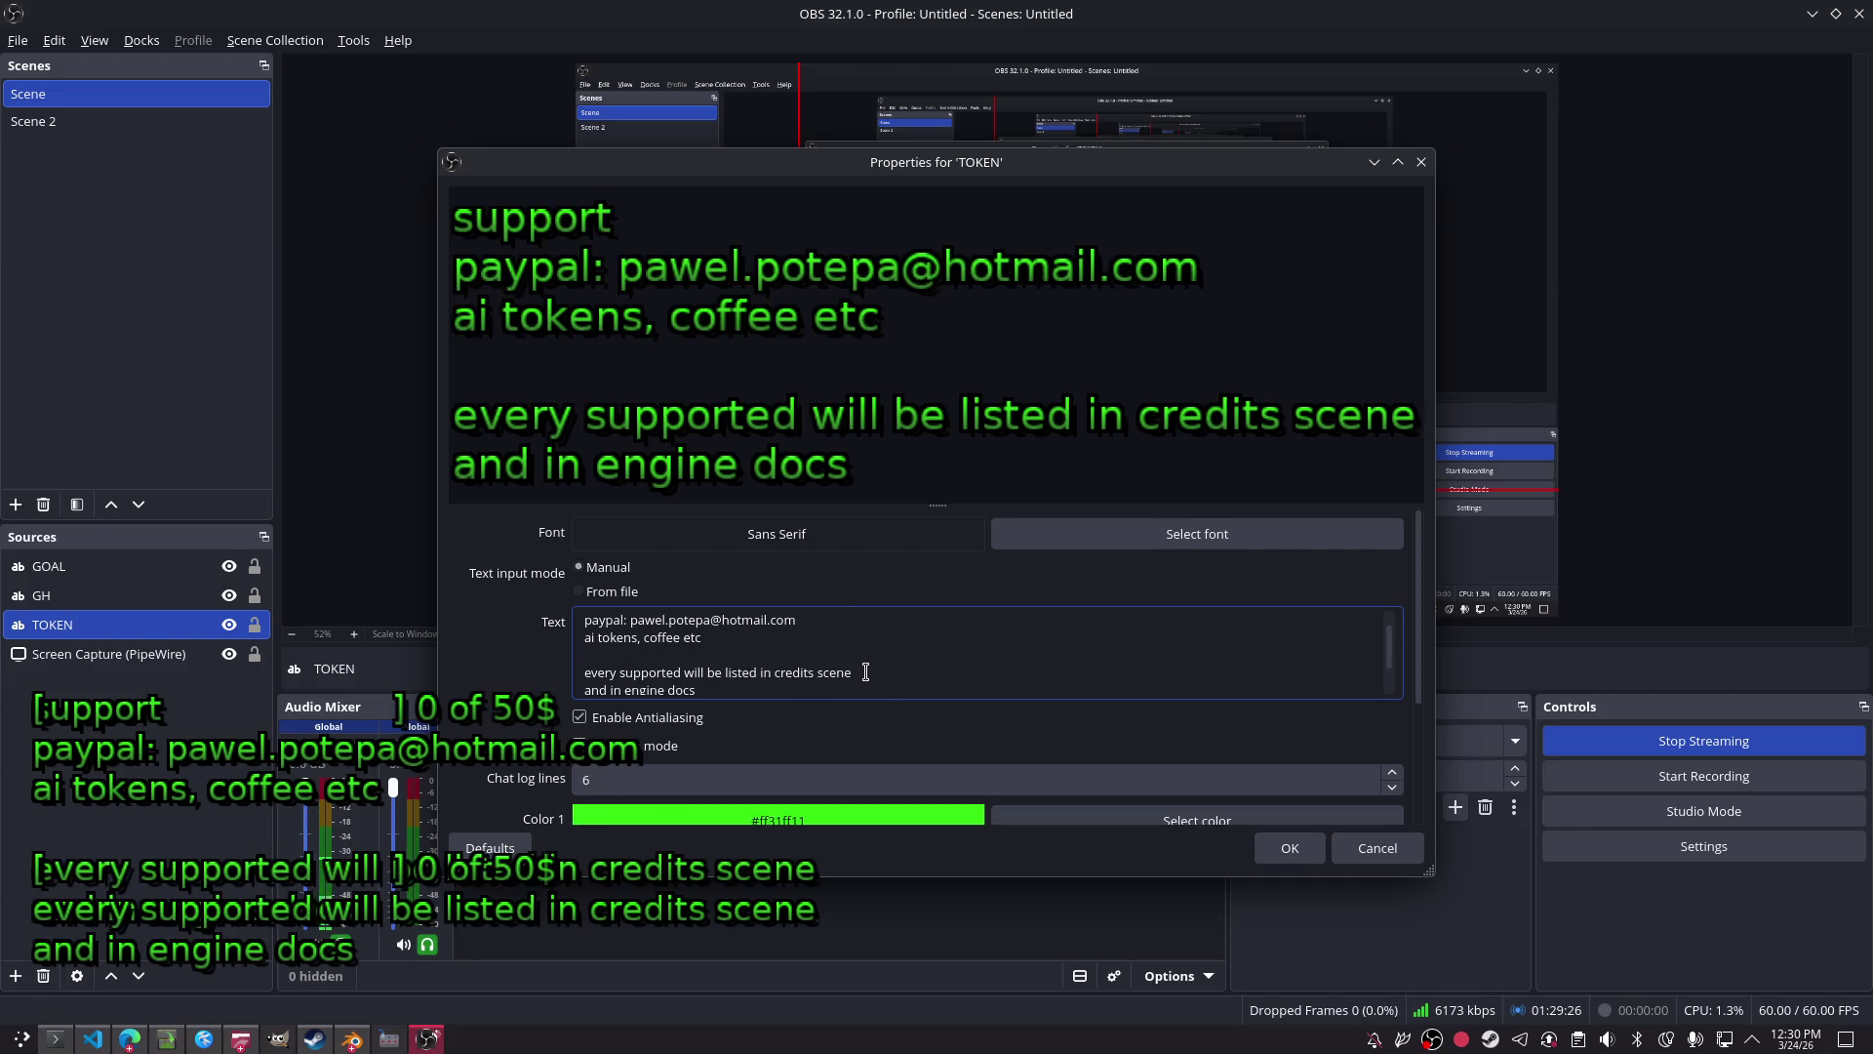
key("Return")
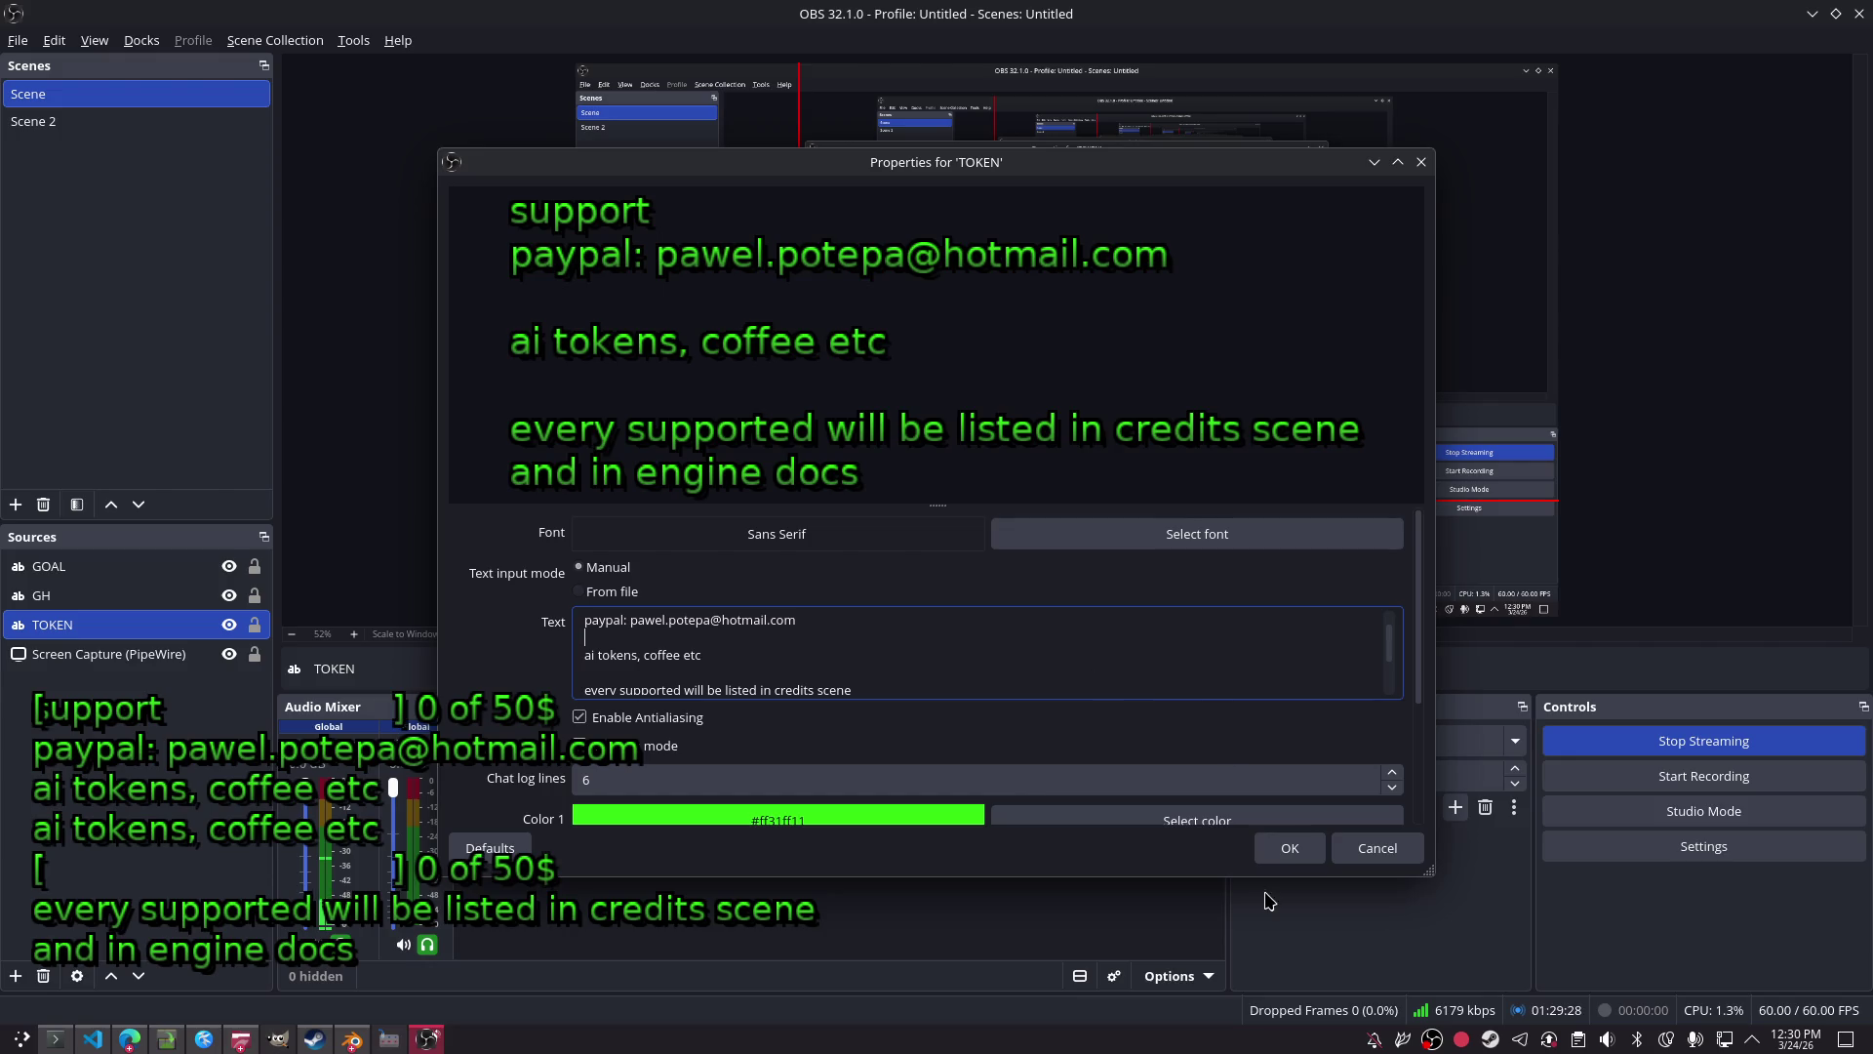
scroll(885, 639, "down", 3)
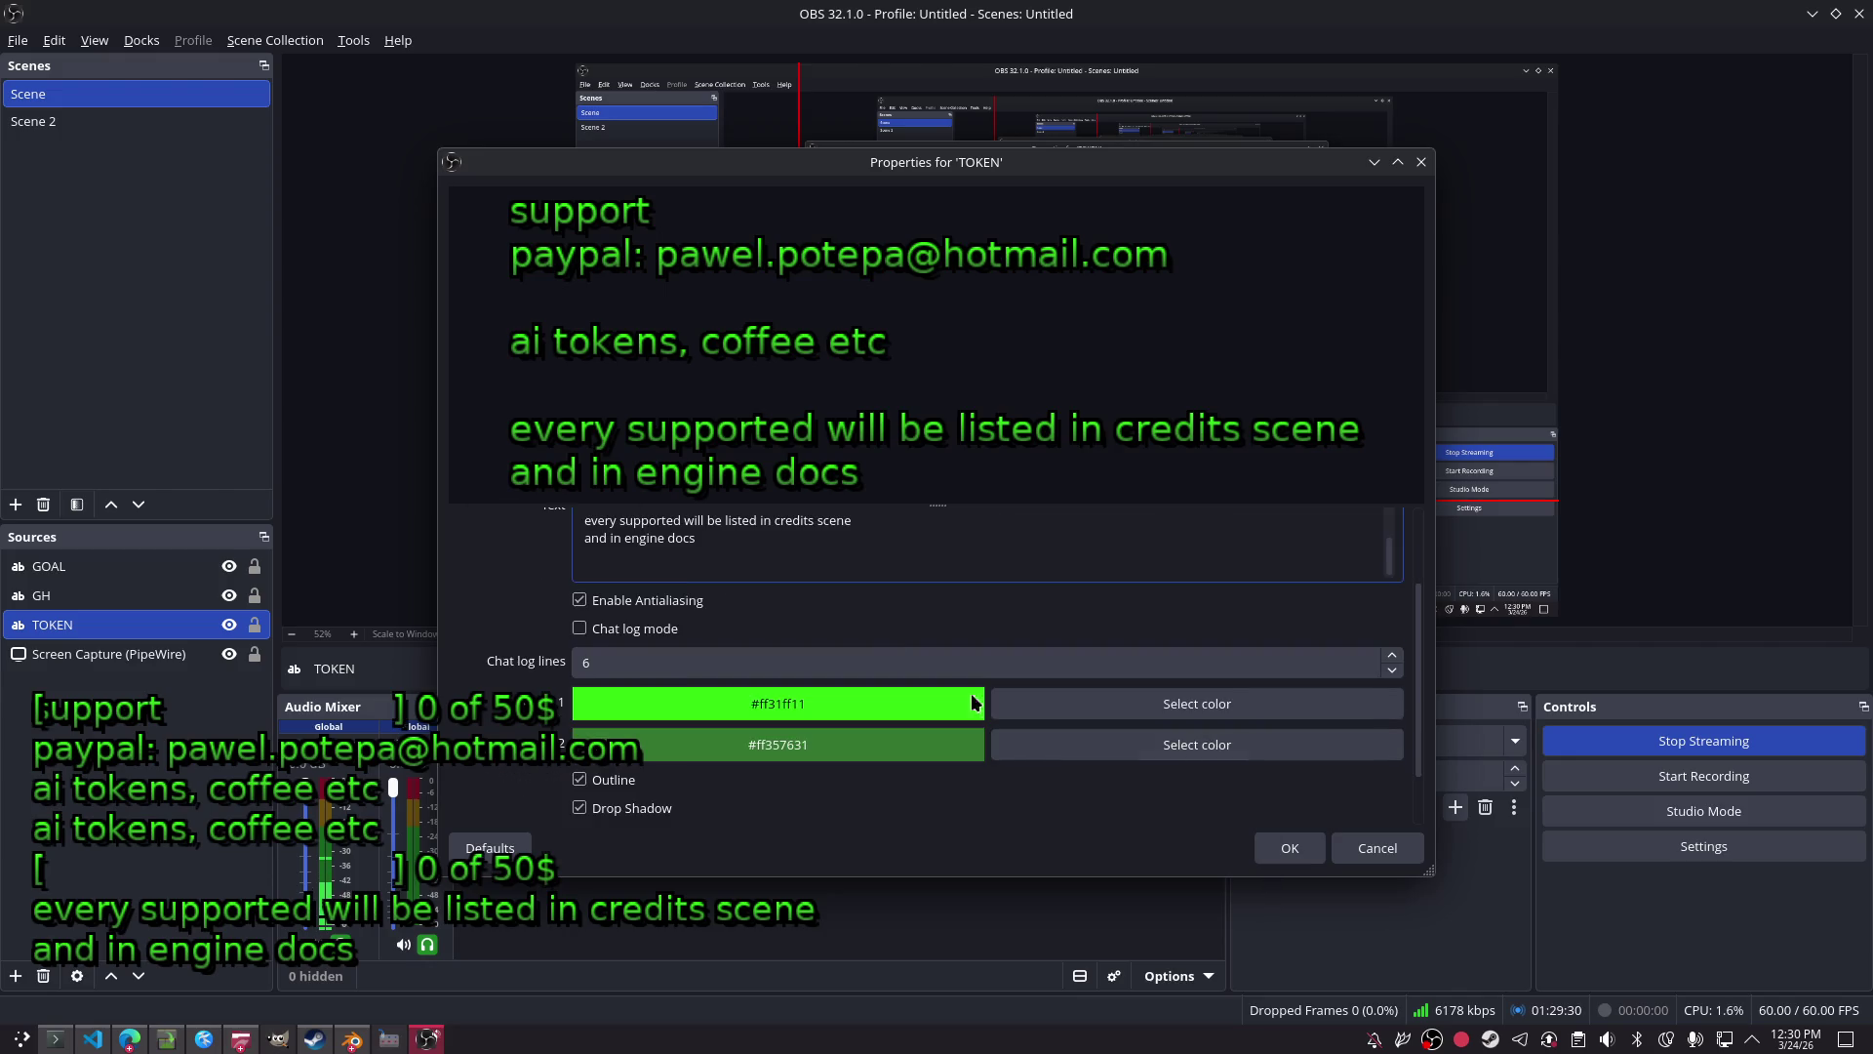
left_click(1290, 848)
mouse_move(686, 528)
left_mouse_down()
mouse_move(785, 492)
mouse_move(678, 271)
mouse_move(720, 256)
mouse_move(687, 287)
left_mouse_up()
Replace GH's text with the shell-quest GitHub repository URL and move the link lower
left_click(751, 498)
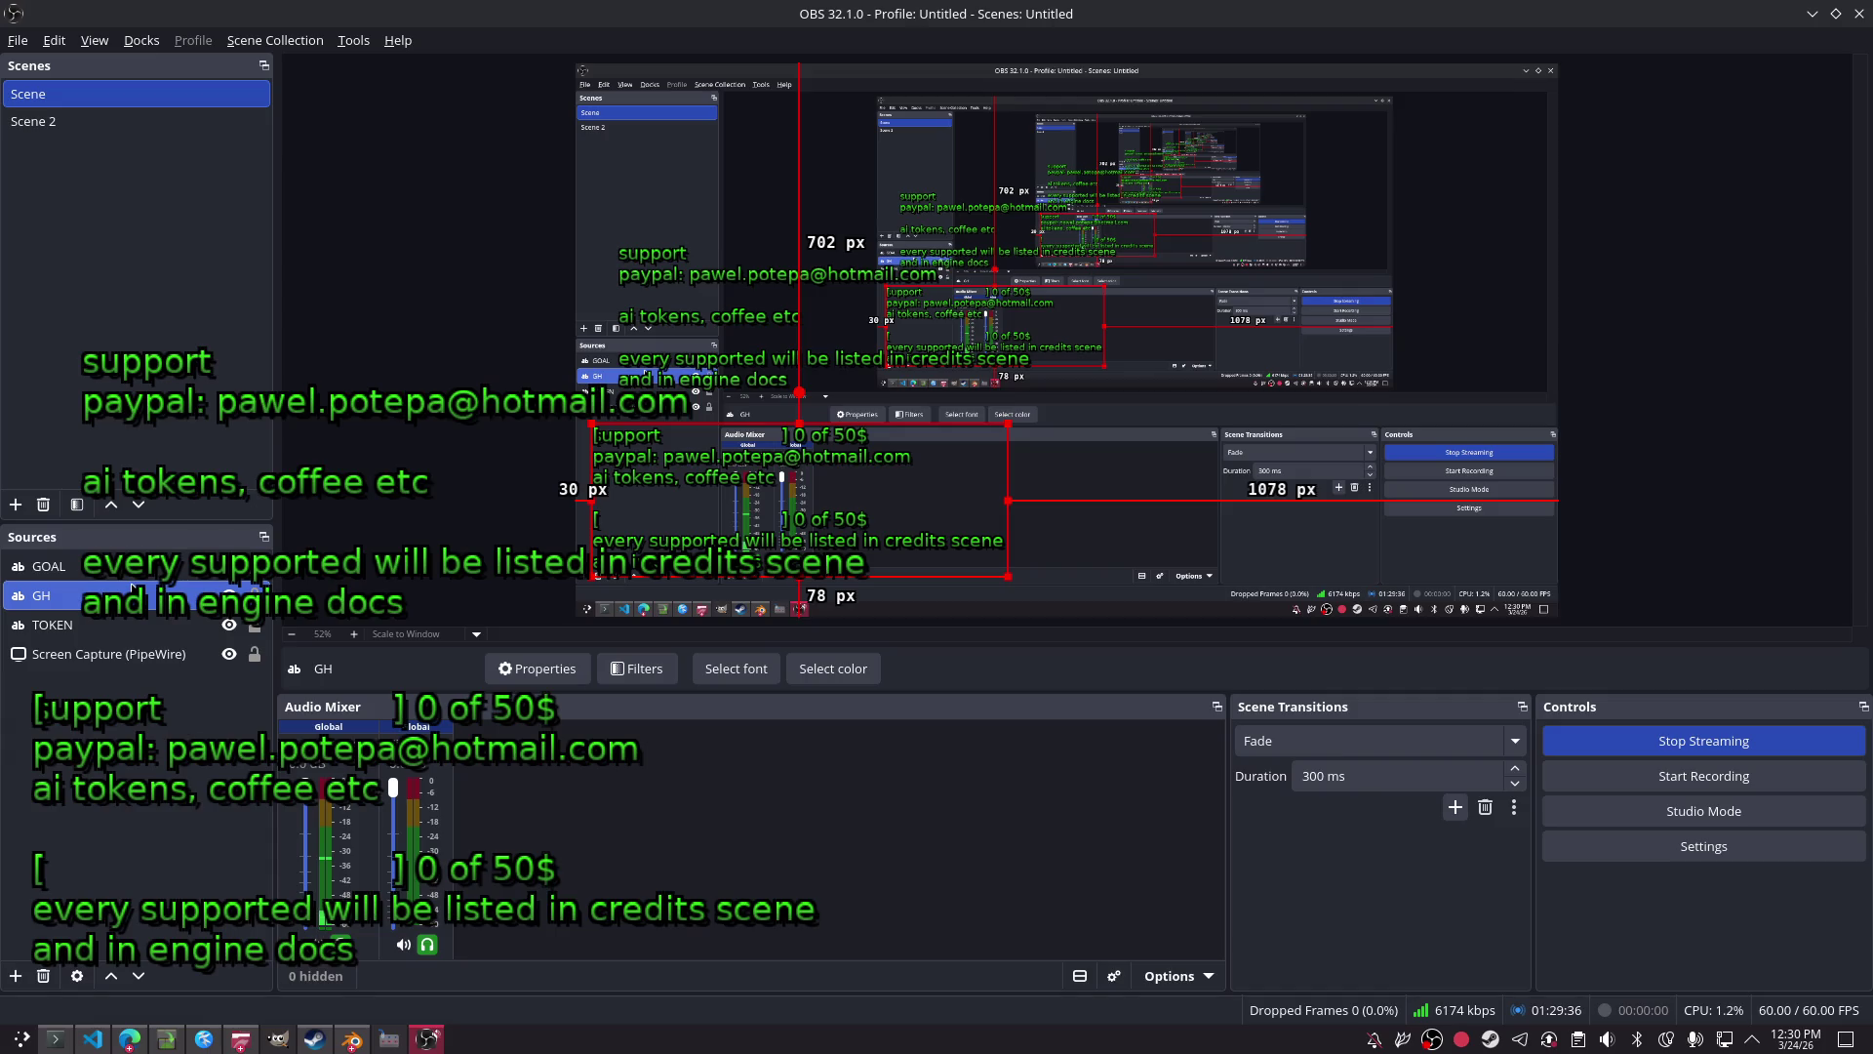
left_click(538, 668)
key("ctrl+a")
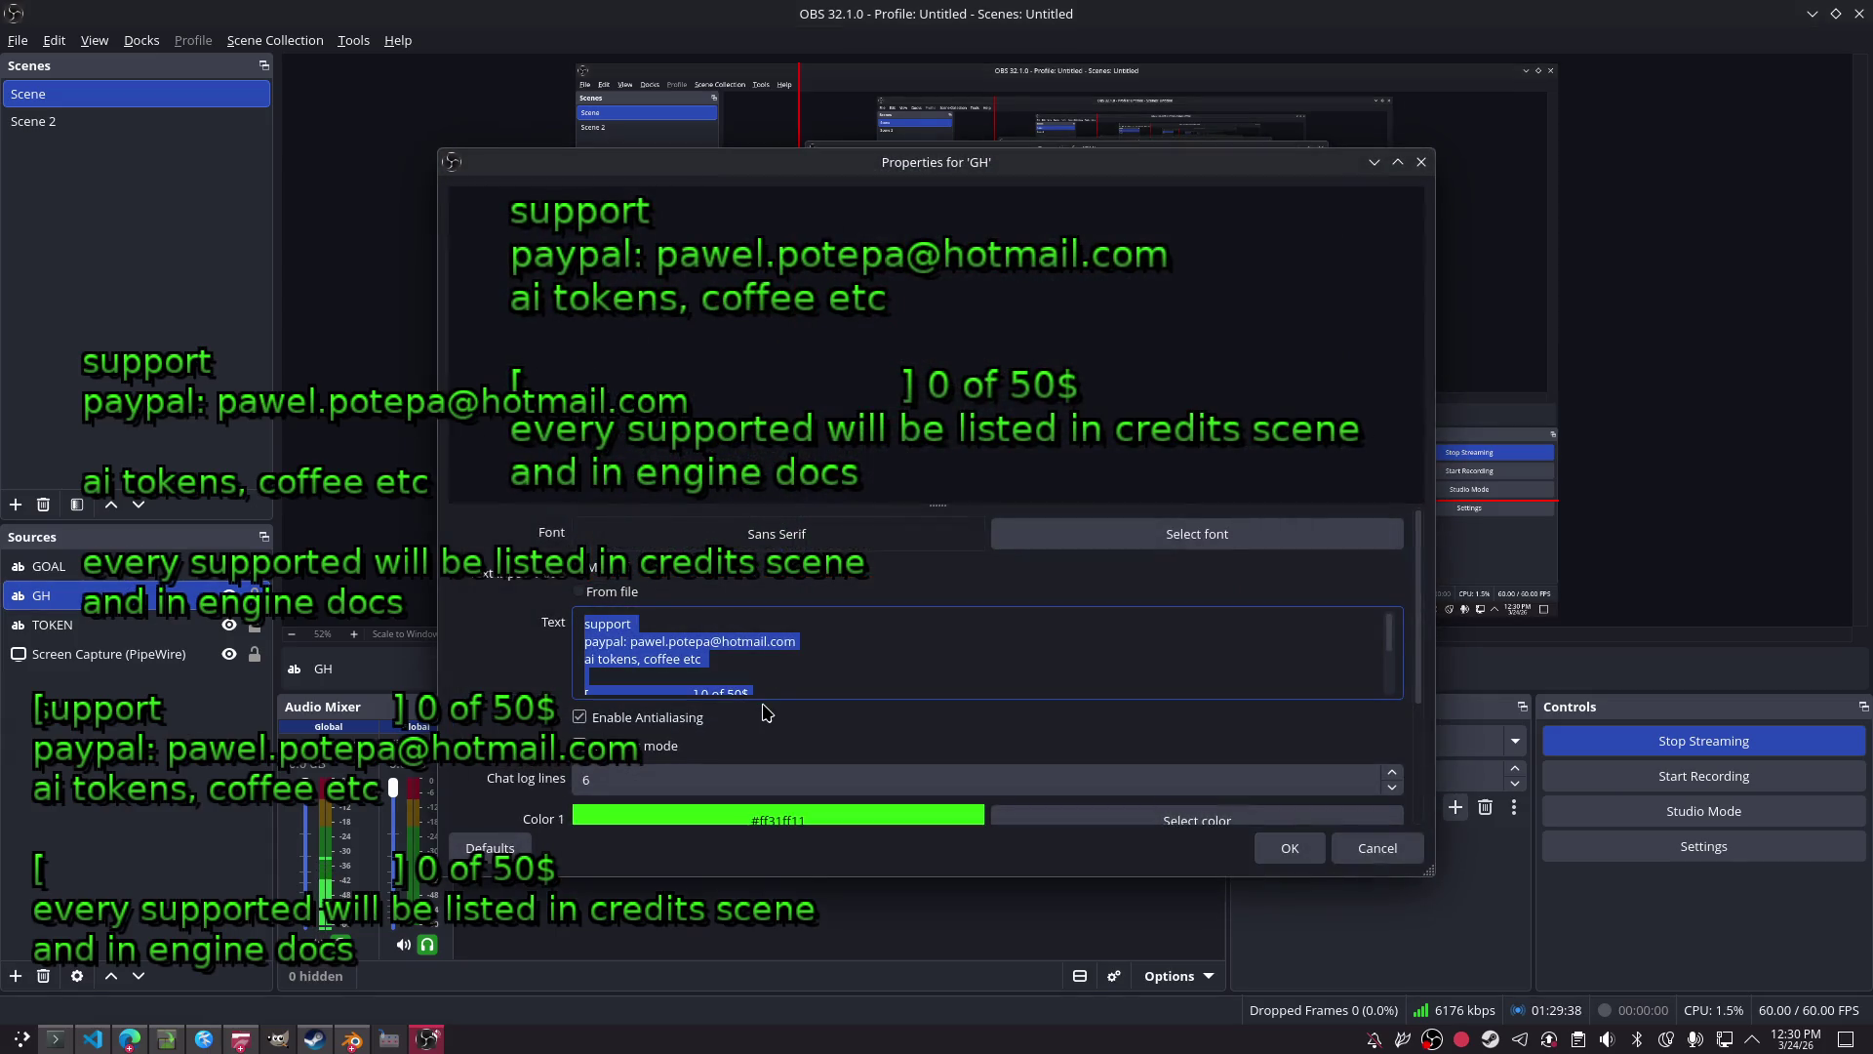
type("github.com/ppotepa/shell;")
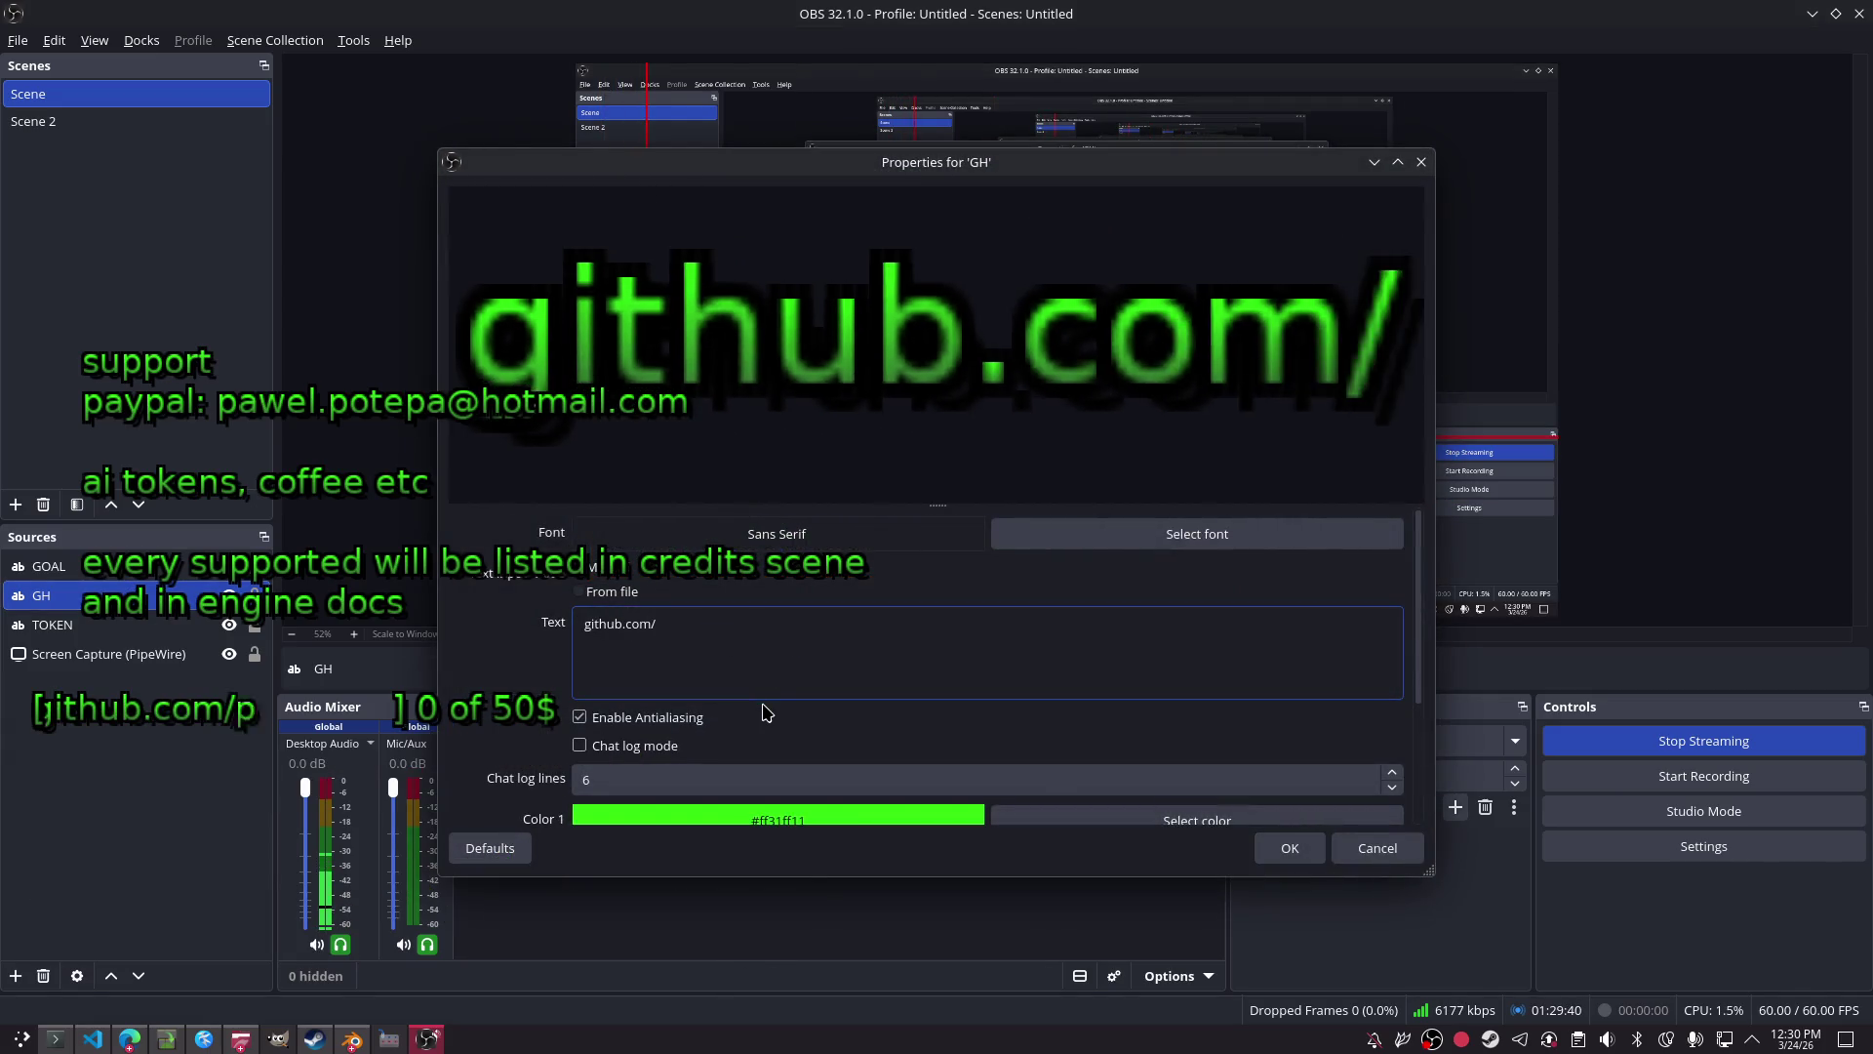
key("BackSpace")
type("-quest")
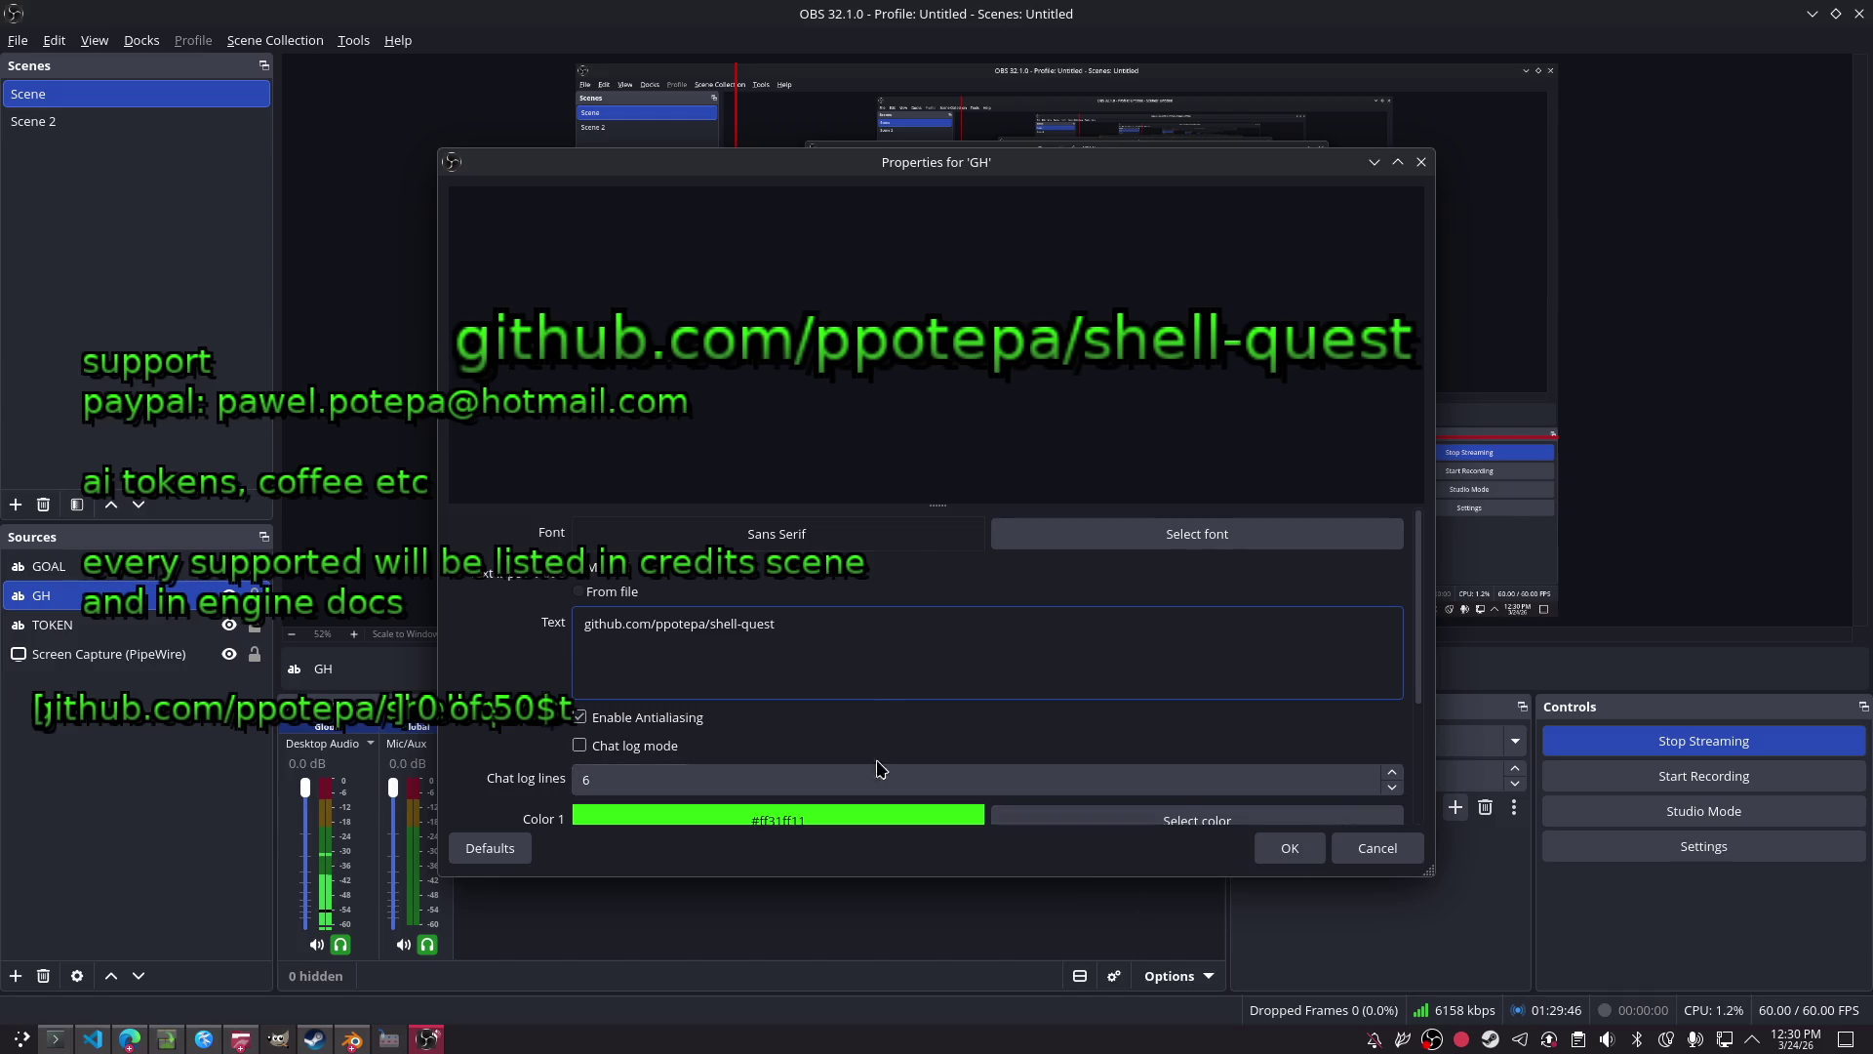
left_click(902, 821)
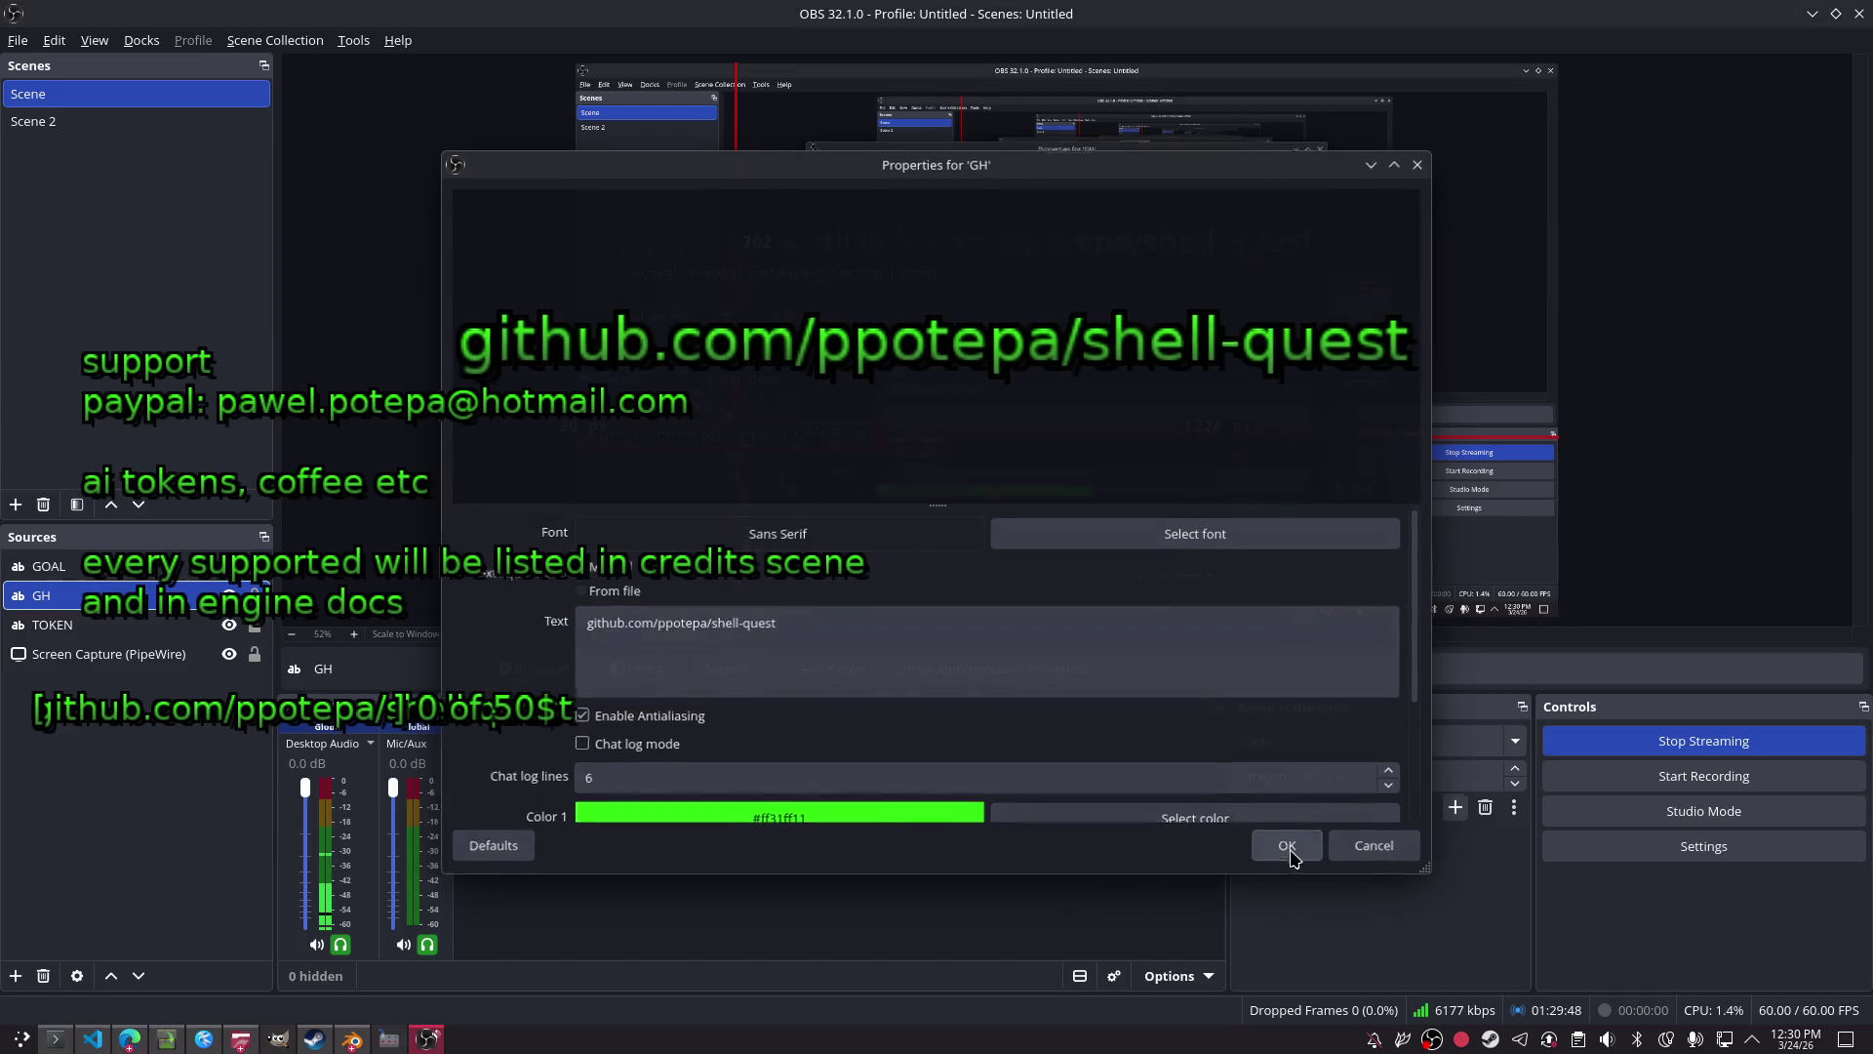
left_click(1289, 847)
left_click_drag(705, 452, 720, 473)
Drag the goal bar, support block and GitHub link into a tight stack at bottom-left
mouse_move(829, 435)
left_mouse_down()
mouse_move(837, 517)
mouse_move(844, 448)
left_mouse_up()
mouse_move(664, 259)
left_mouse_down()
mouse_move(662, 507)
mouse_move(612, 426)
left_mouse_up()
left_click(661, 476)
left_click(617, 458, "ctrl")
left_click_drag(643, 518, 627, 477)
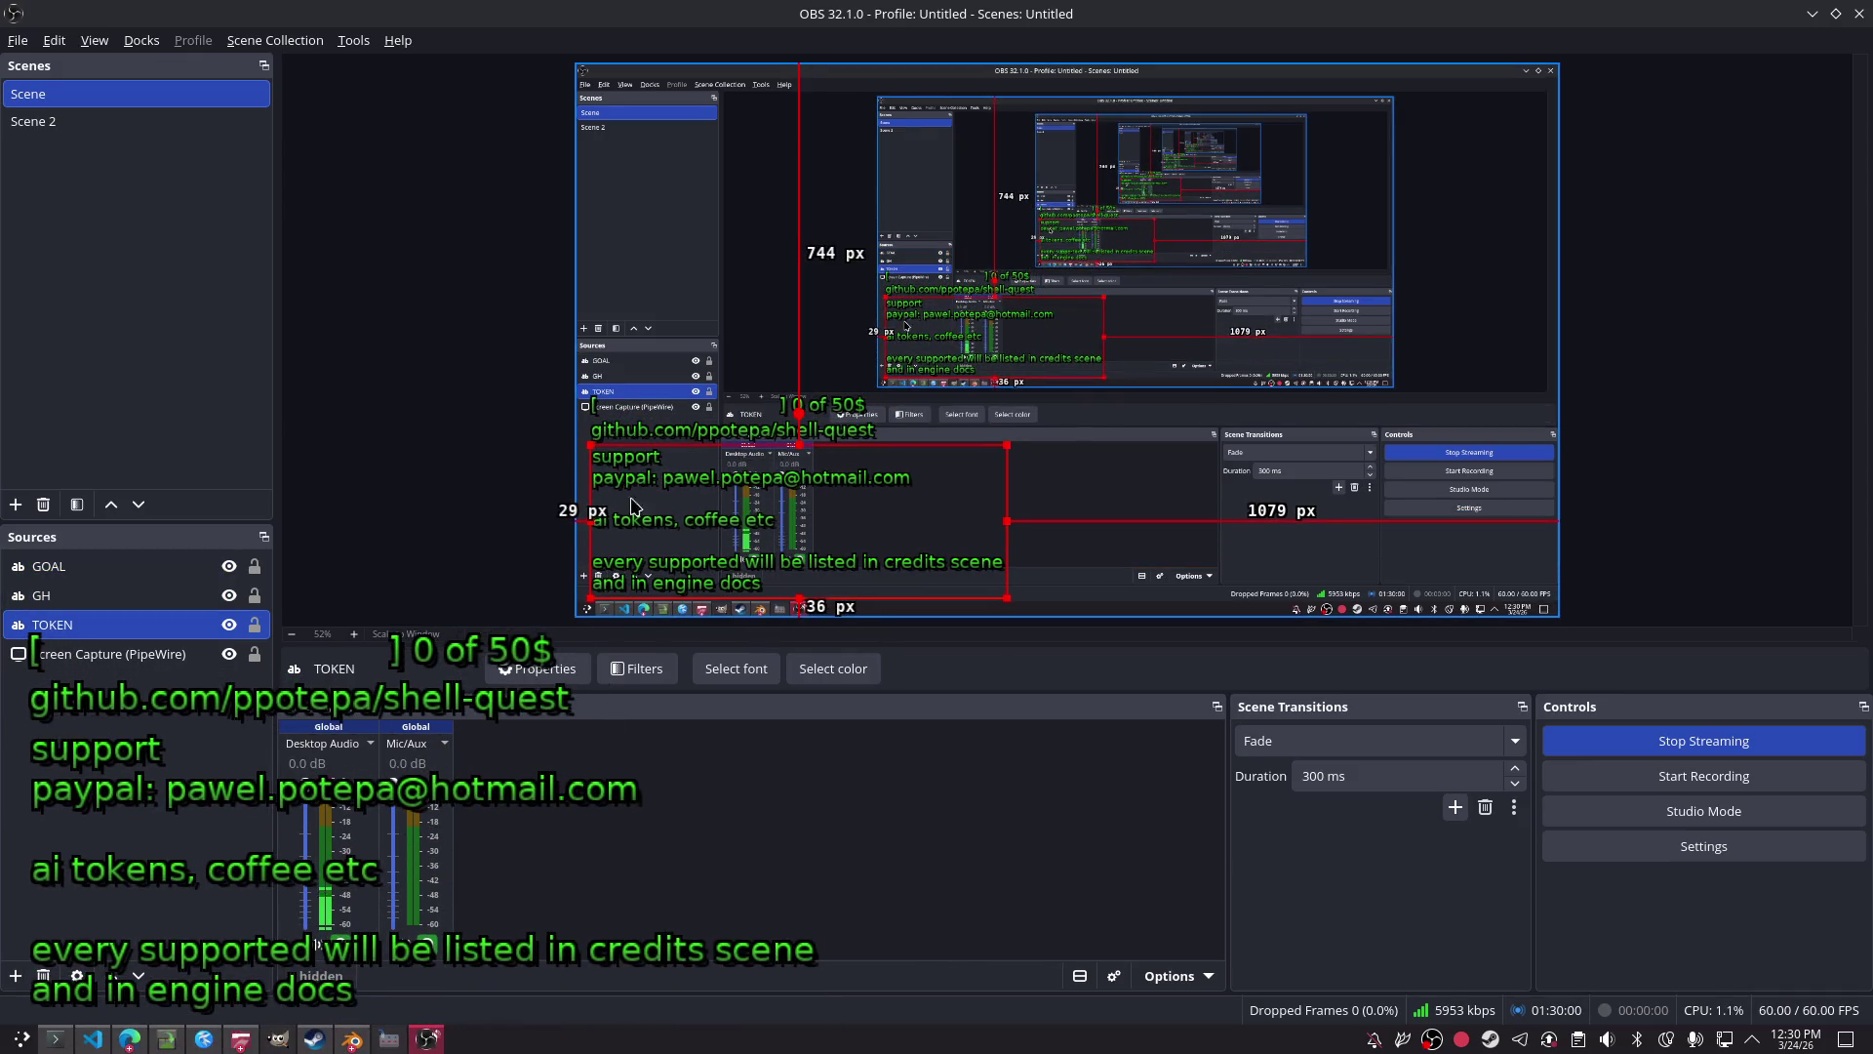
left_click(1155, 492)
left_click(707, 441)
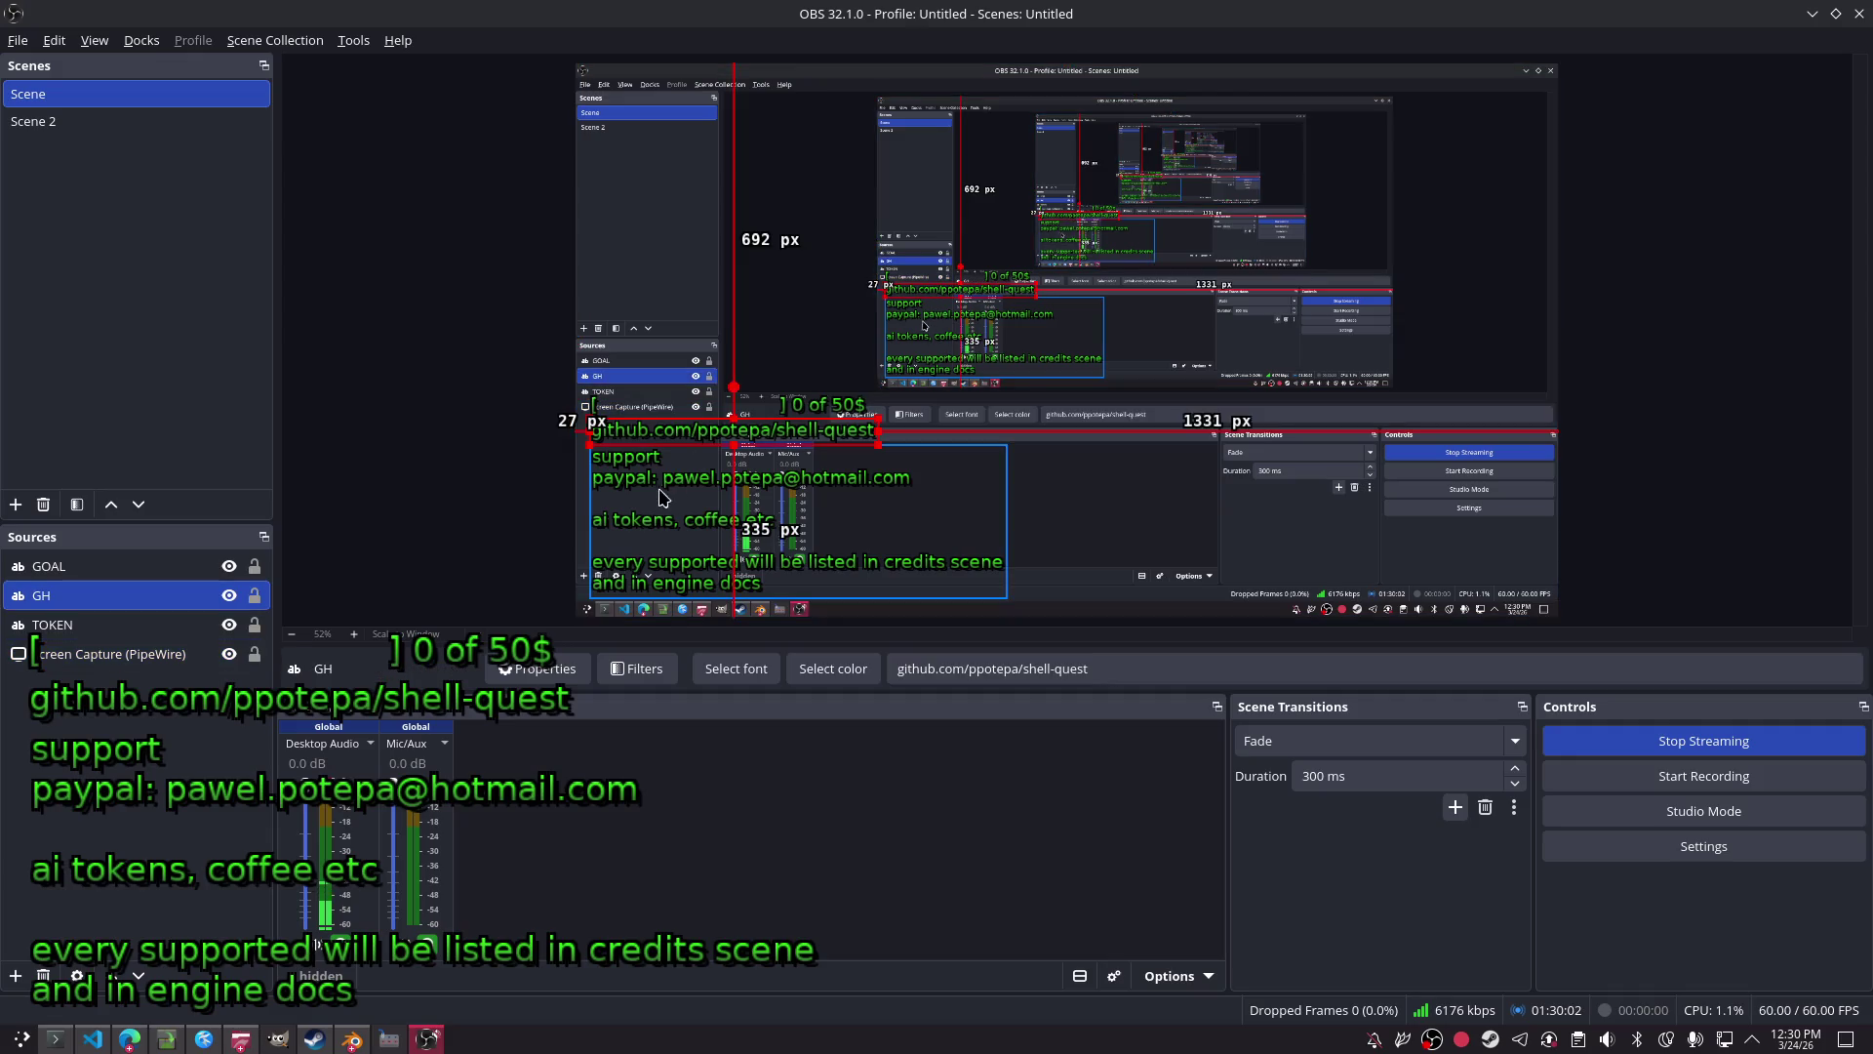
left_click(604, 595)
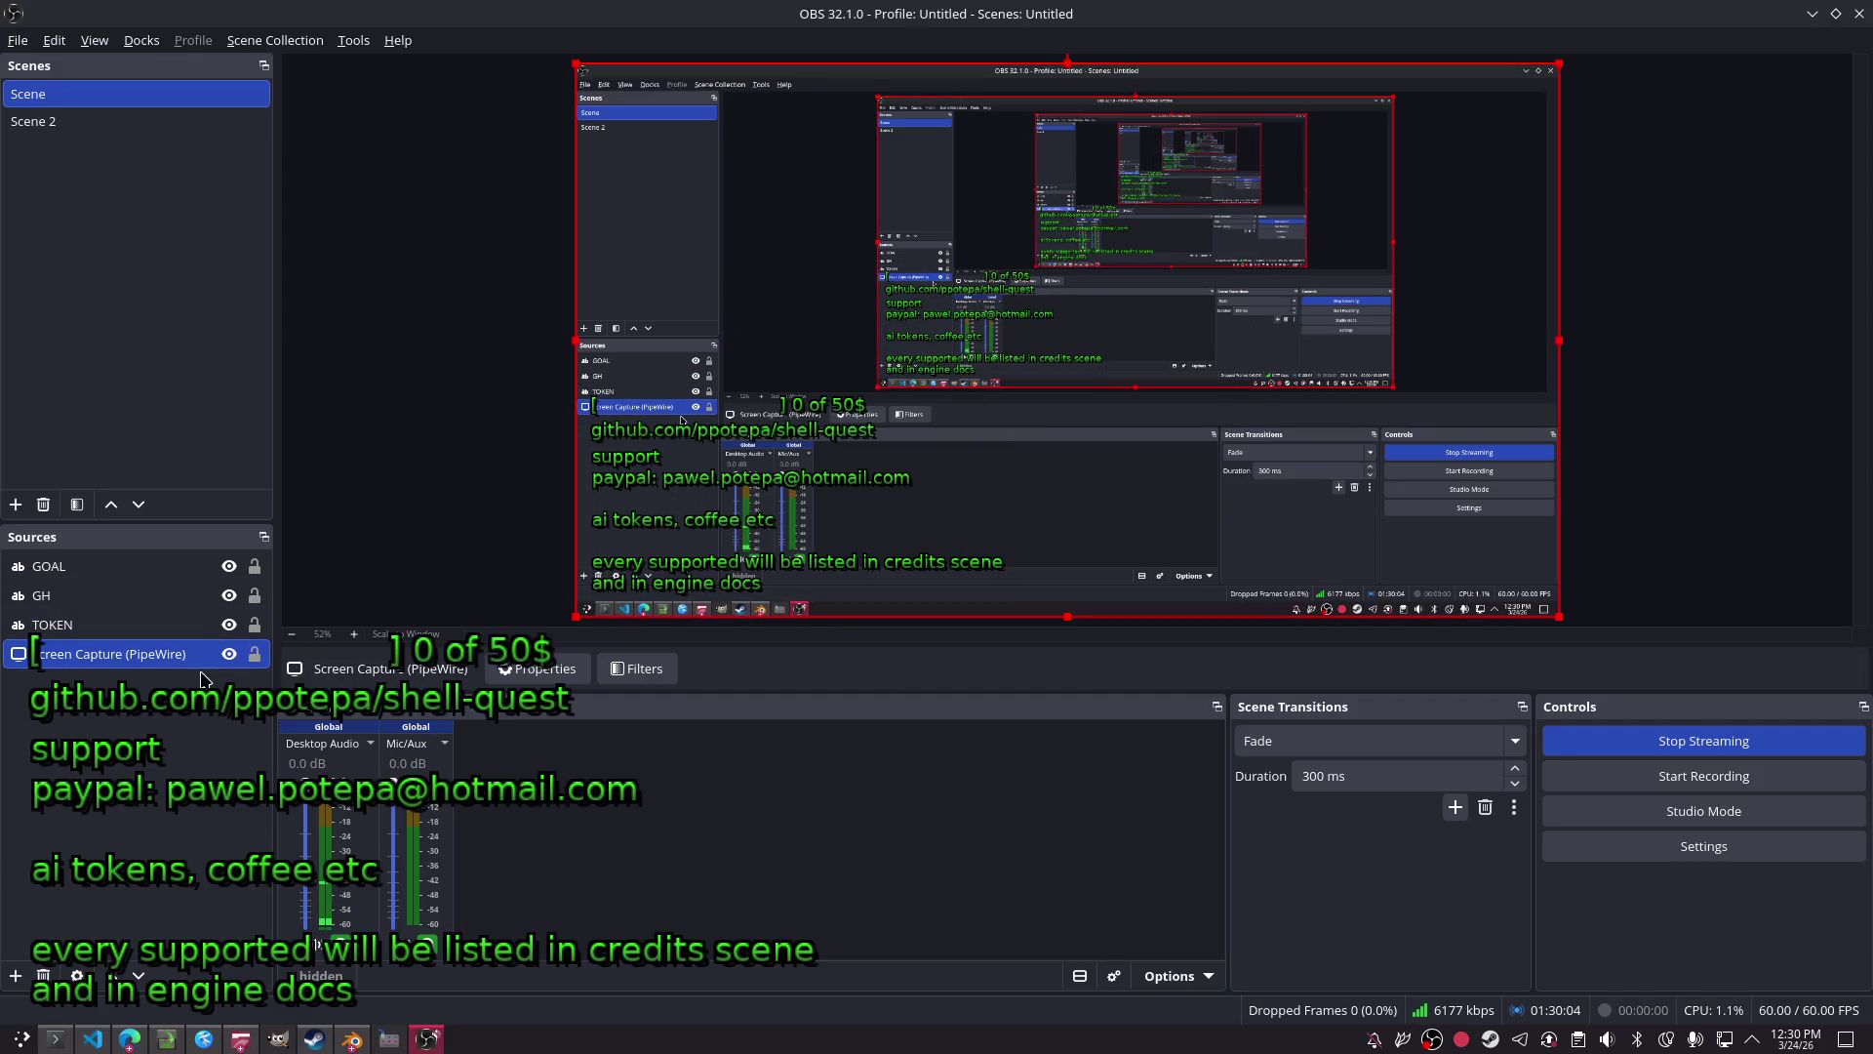
Set TOKEN's Color 1 to light green #bcffd2 and apply it
double_click(105, 630)
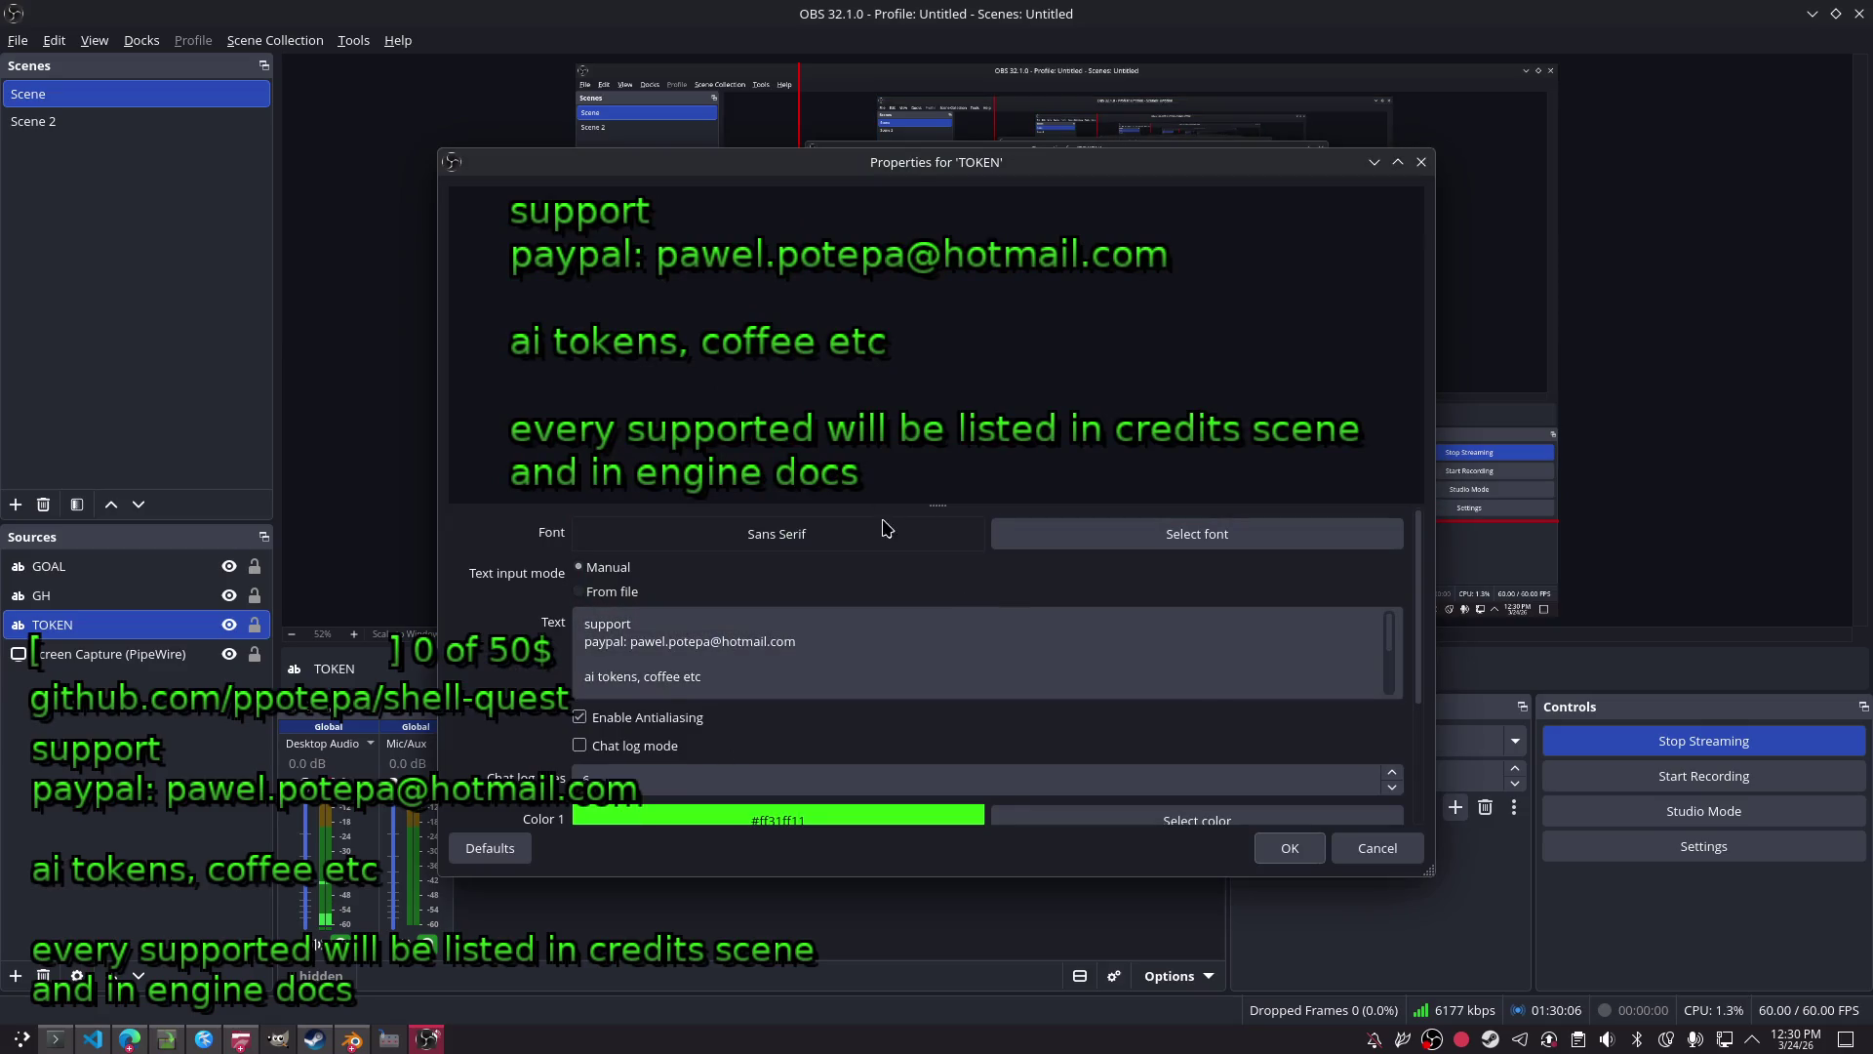
scroll(914, 680, "down", 1)
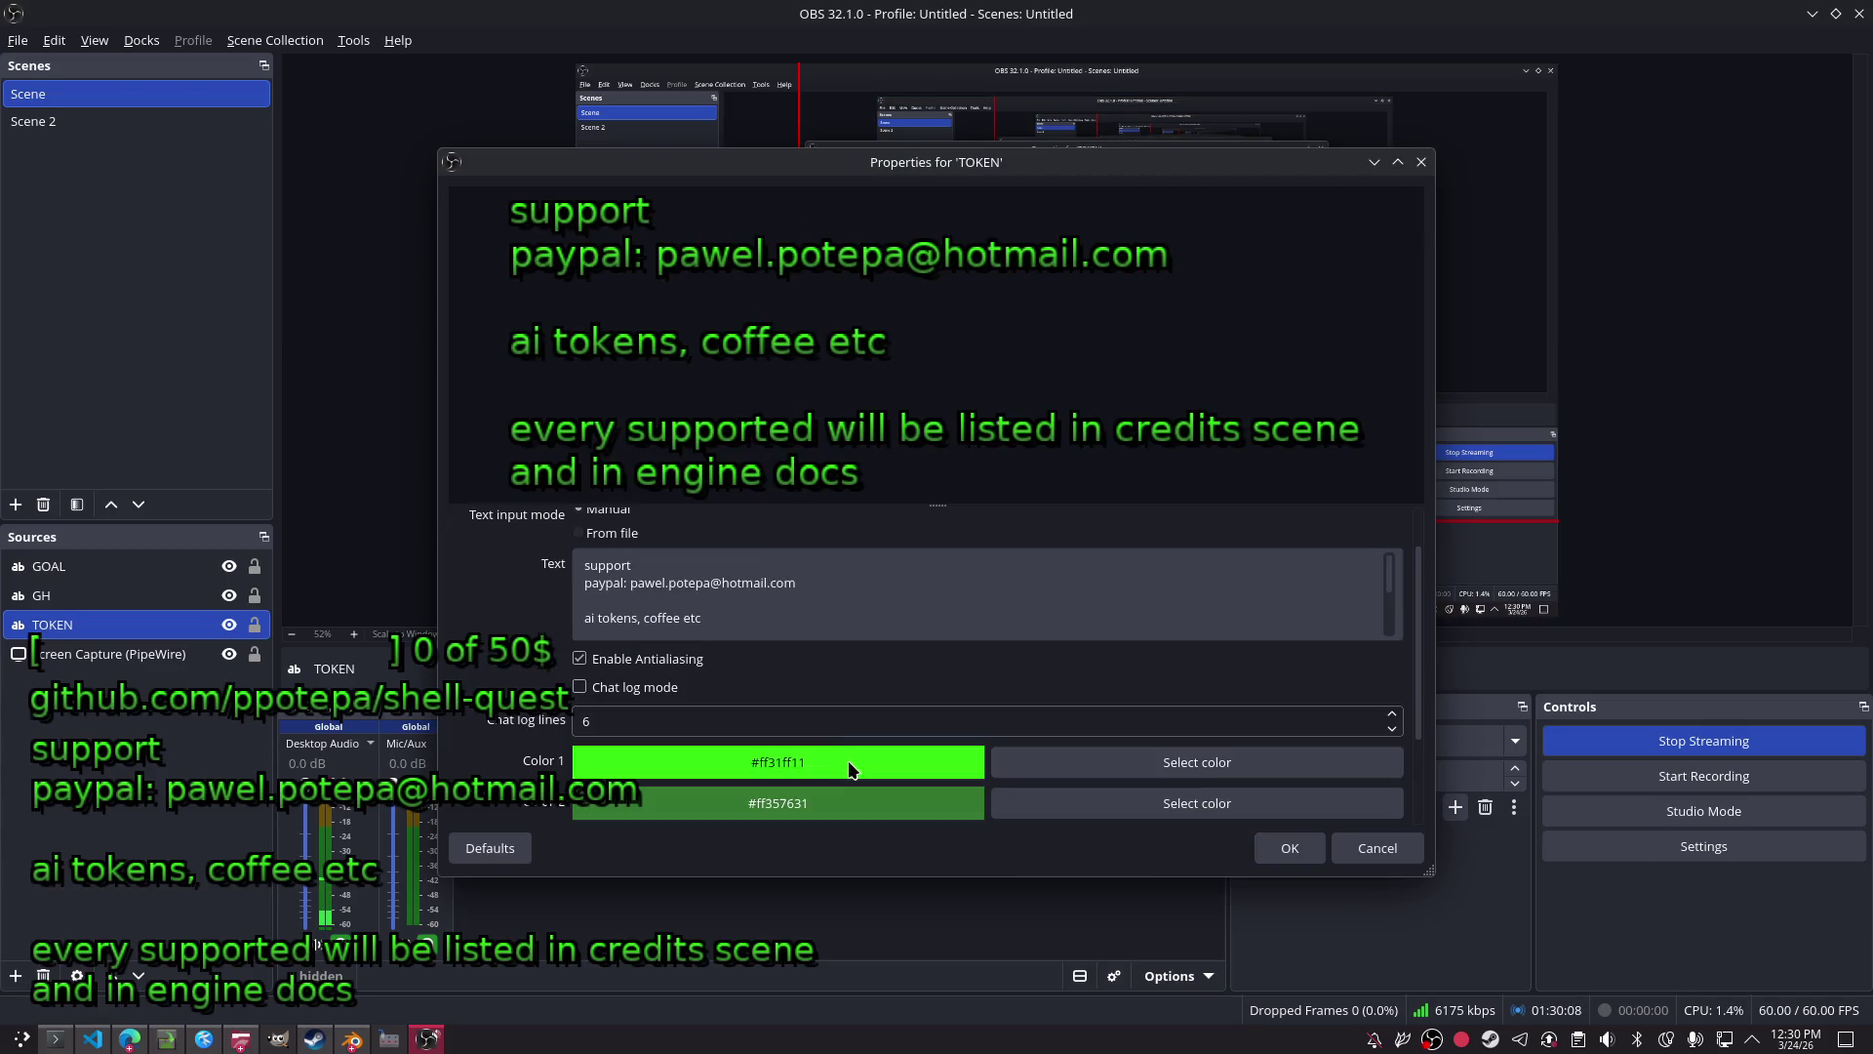
left_click(1132, 753)
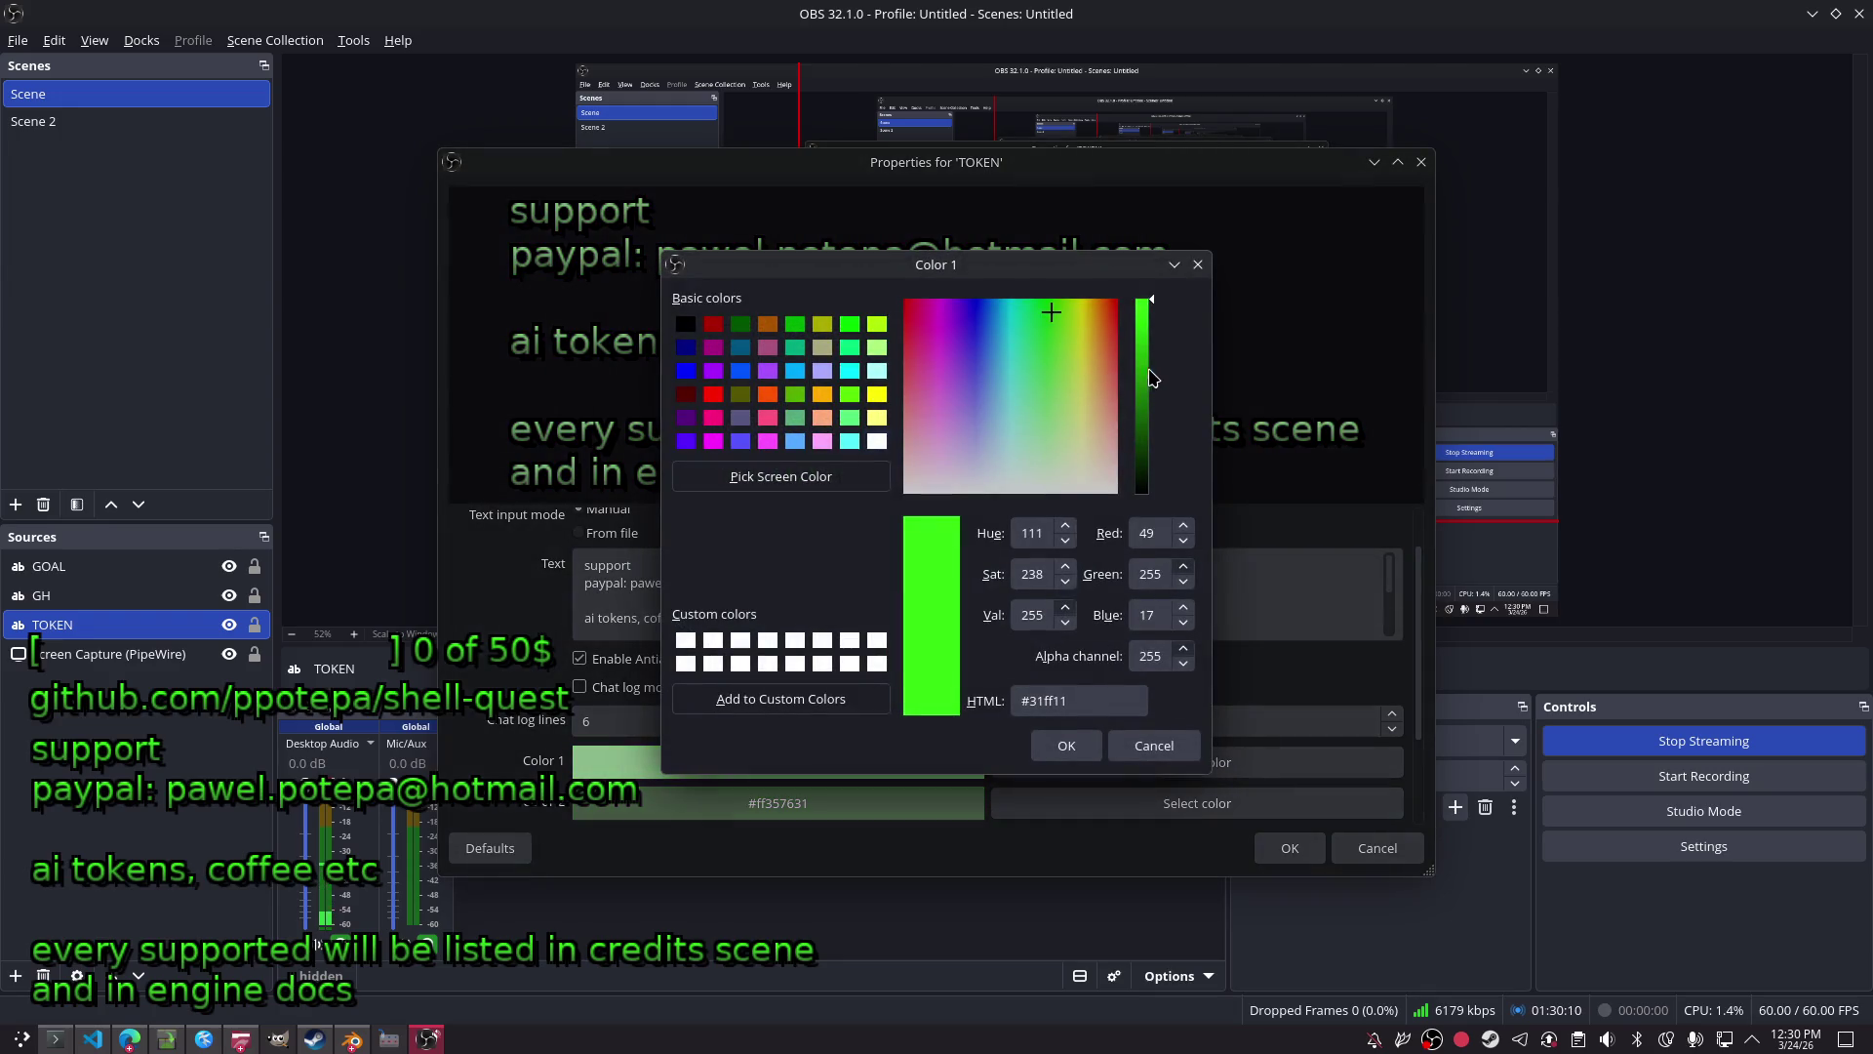
left_click_drag(1039, 410, 1036, 439)
left_click(1067, 745)
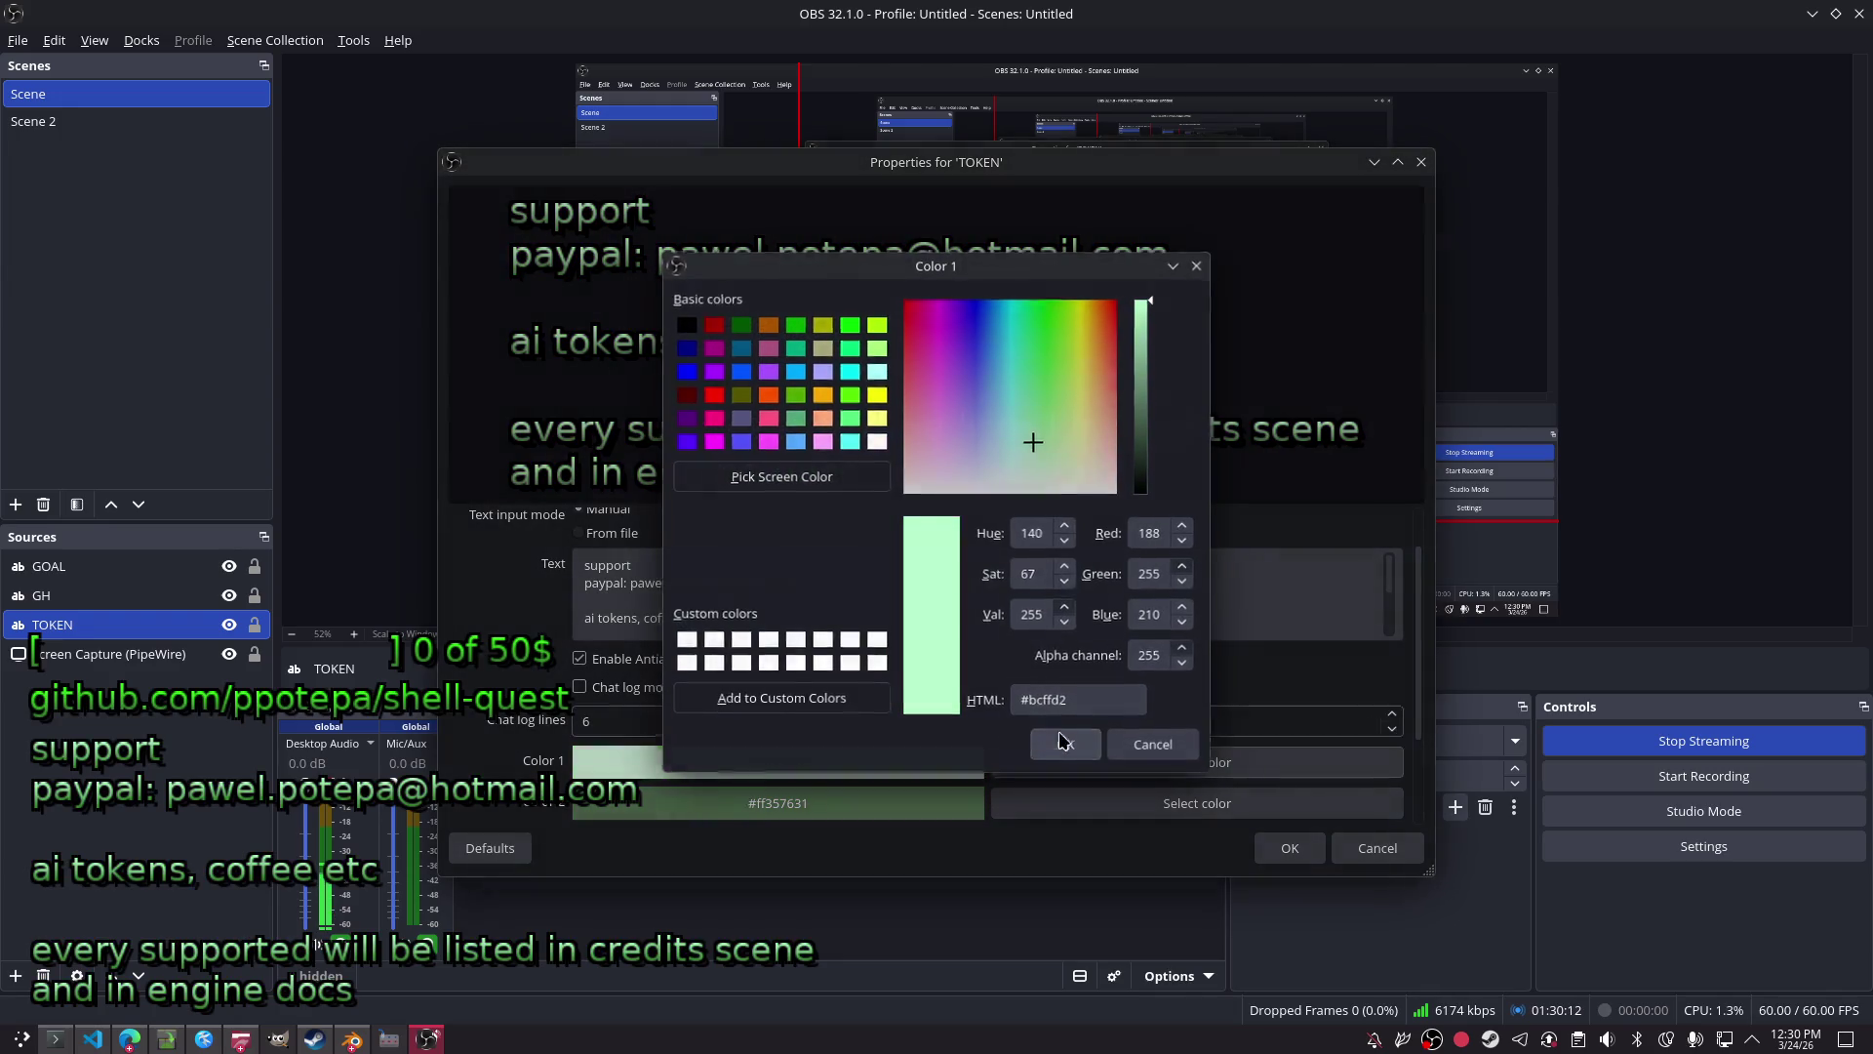
left_click(1268, 859)
Select the GitHub link and nudge it 6 px left
left_click(683, 292)
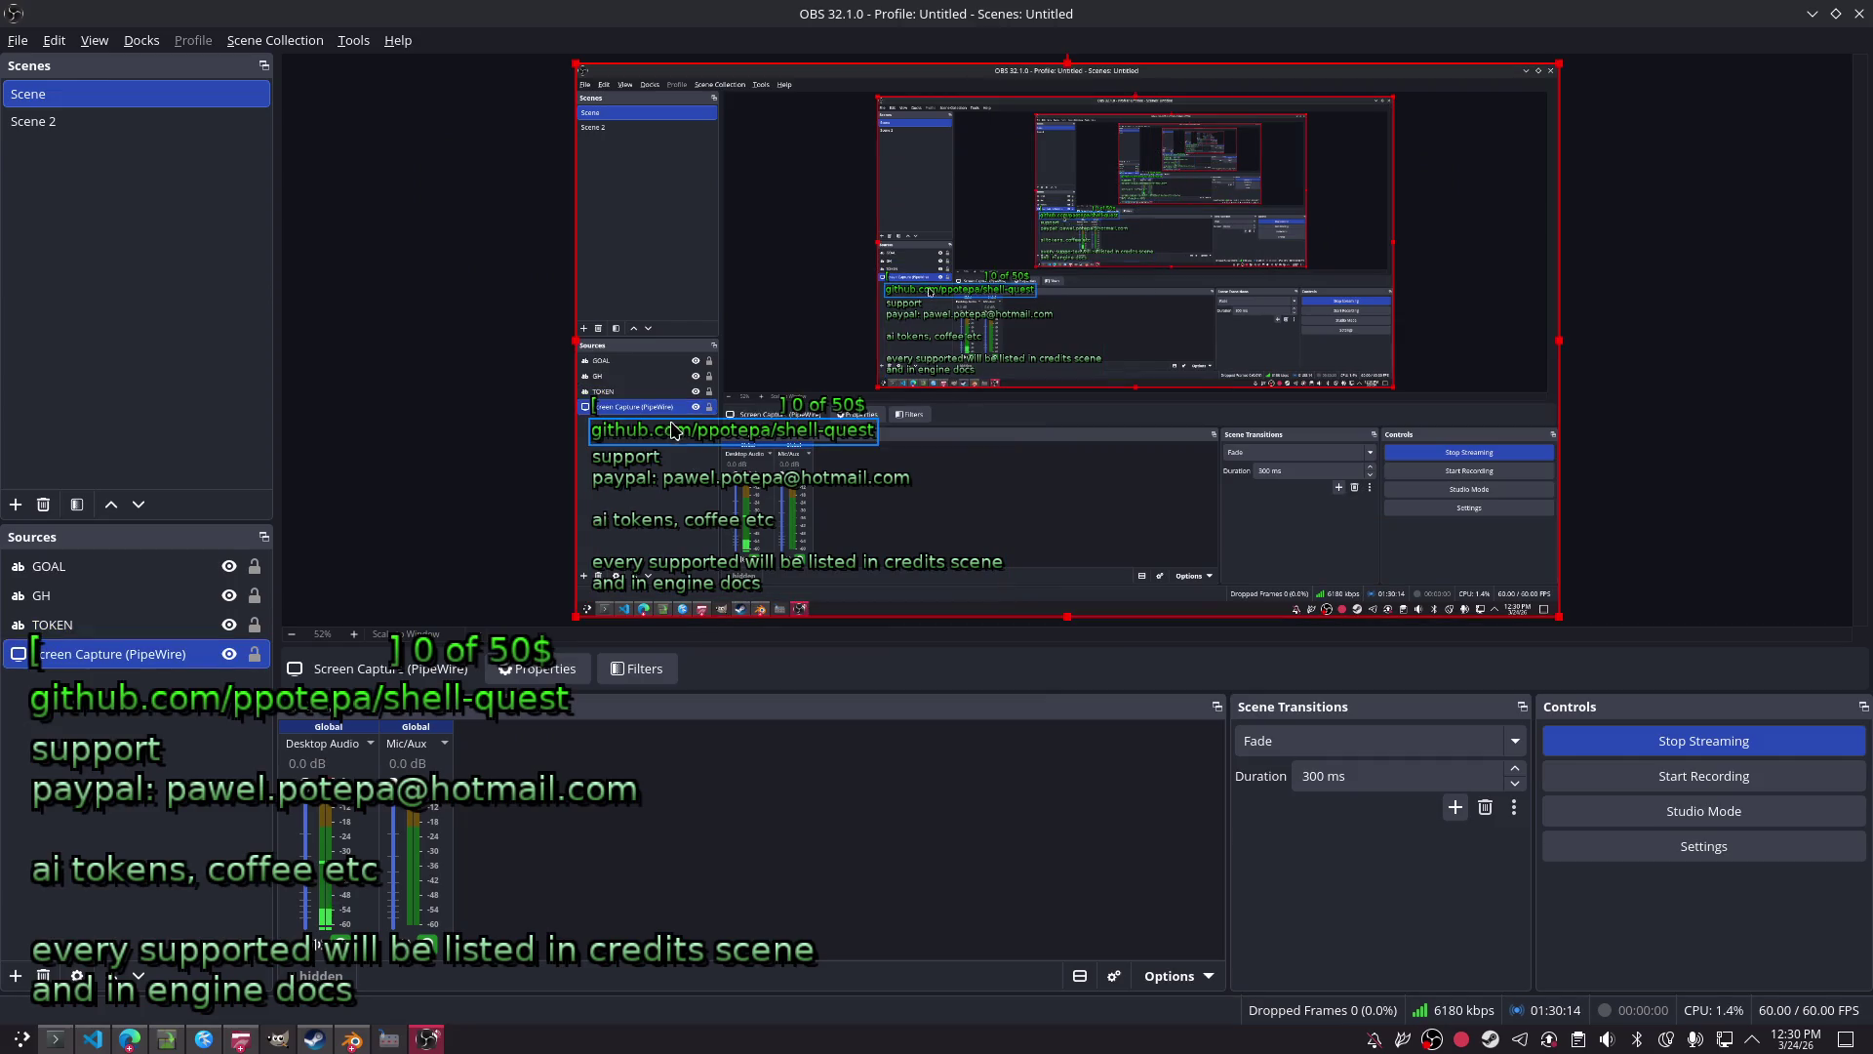
left_click(644, 429)
left_click_drag(851, 433, 845, 433)
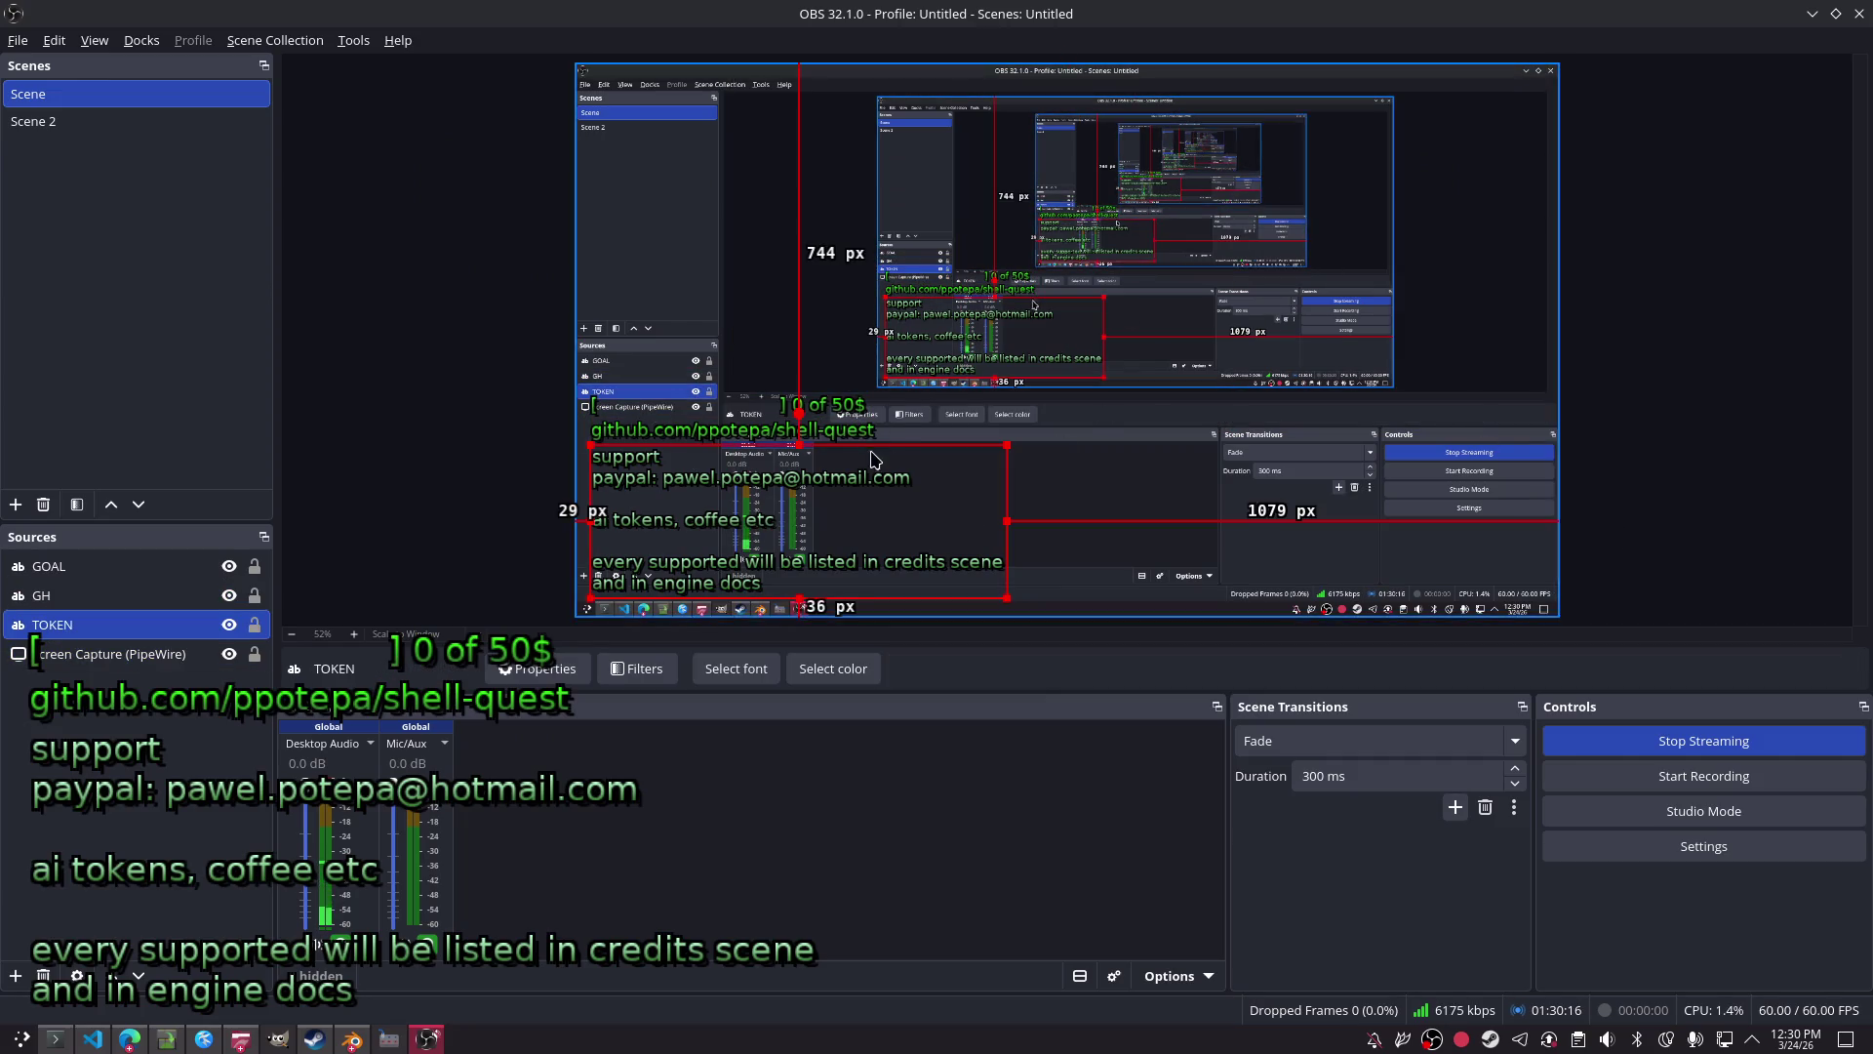
Undo the GitHub link's 6 px shift and set GH's Color 1 to white #ffffffff
key("ctrl+z")
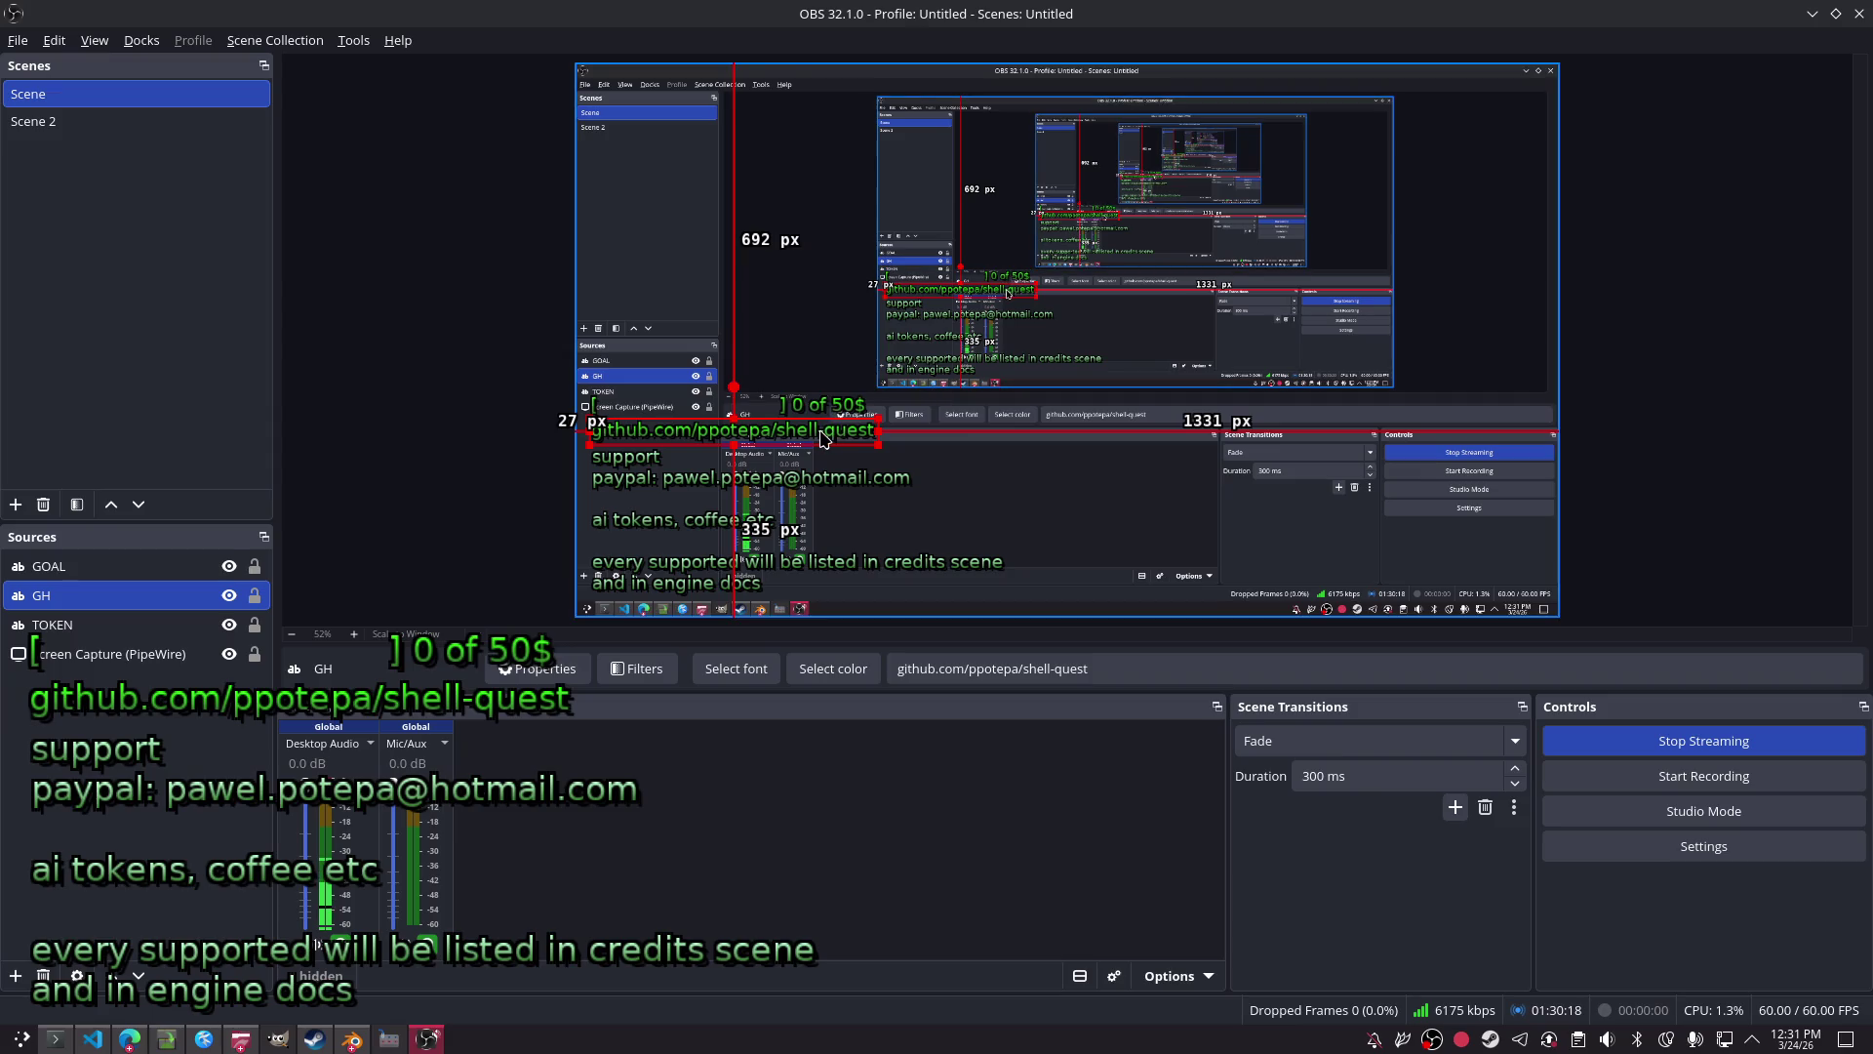
double_click(78, 595)
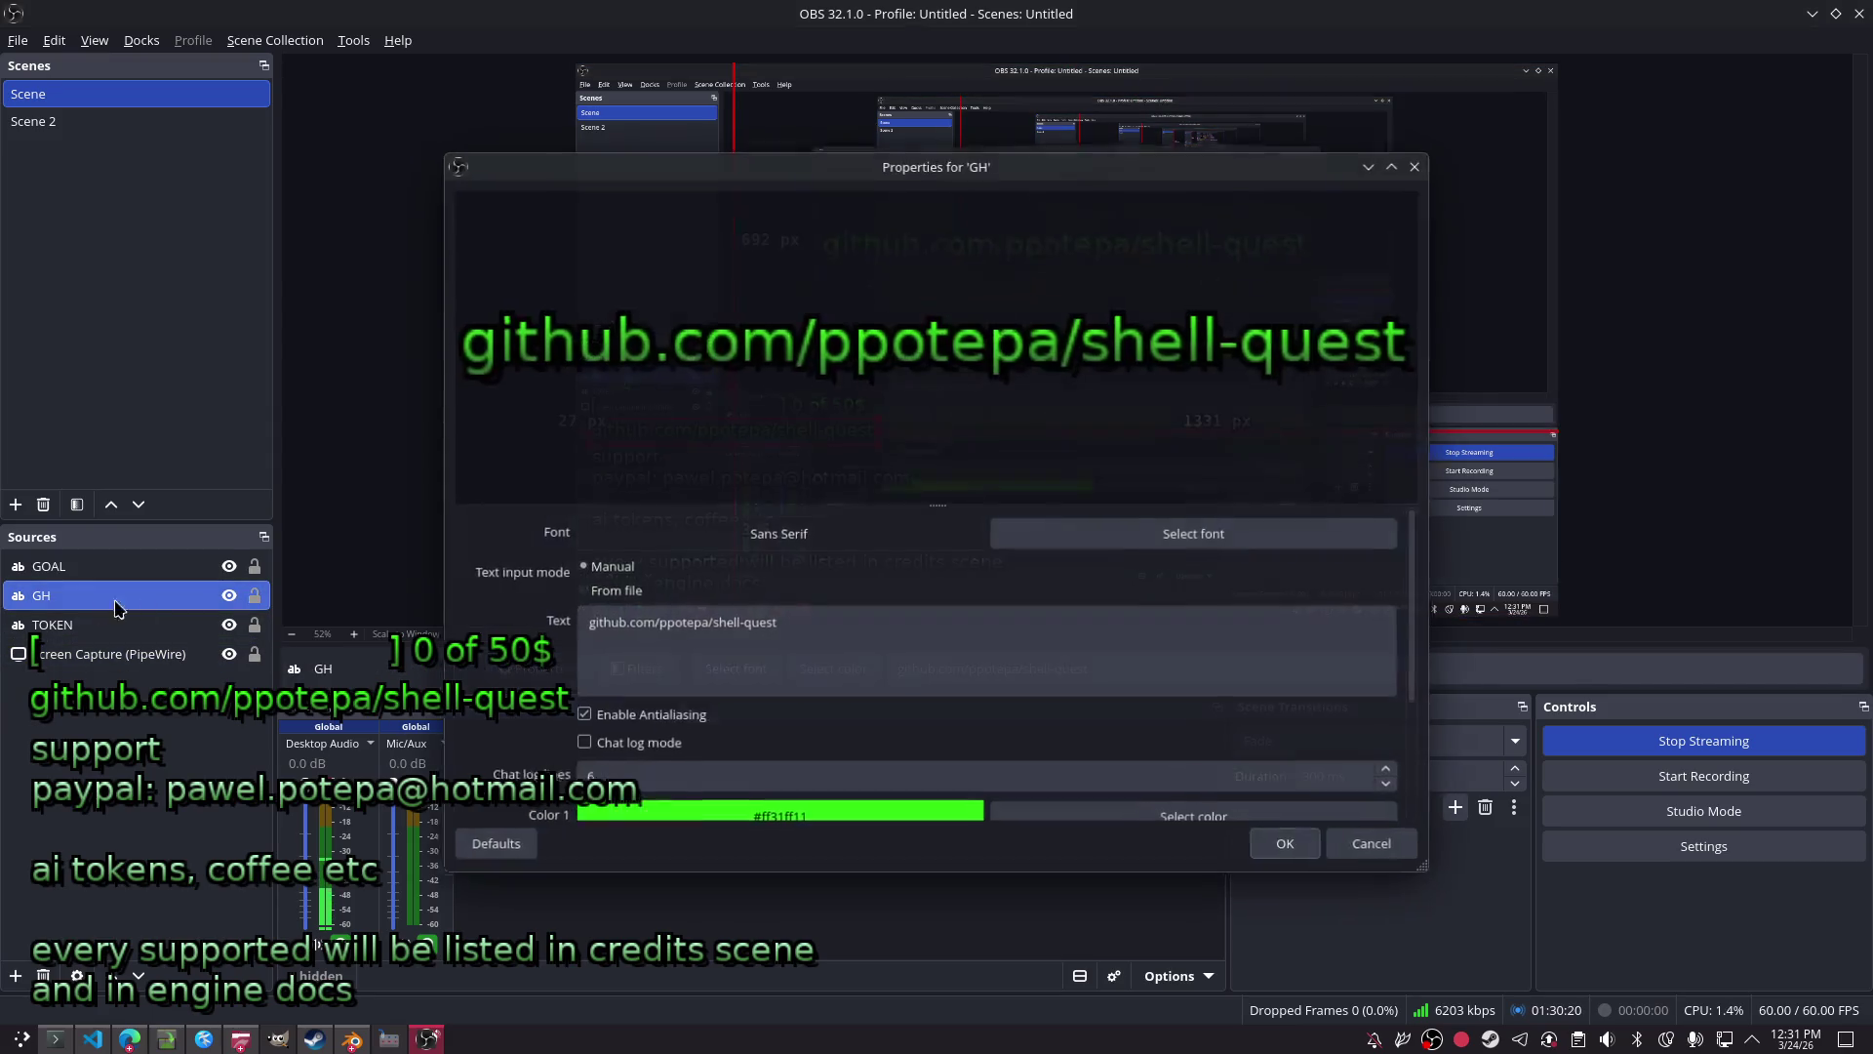
scroll(925, 688, "down", 1)
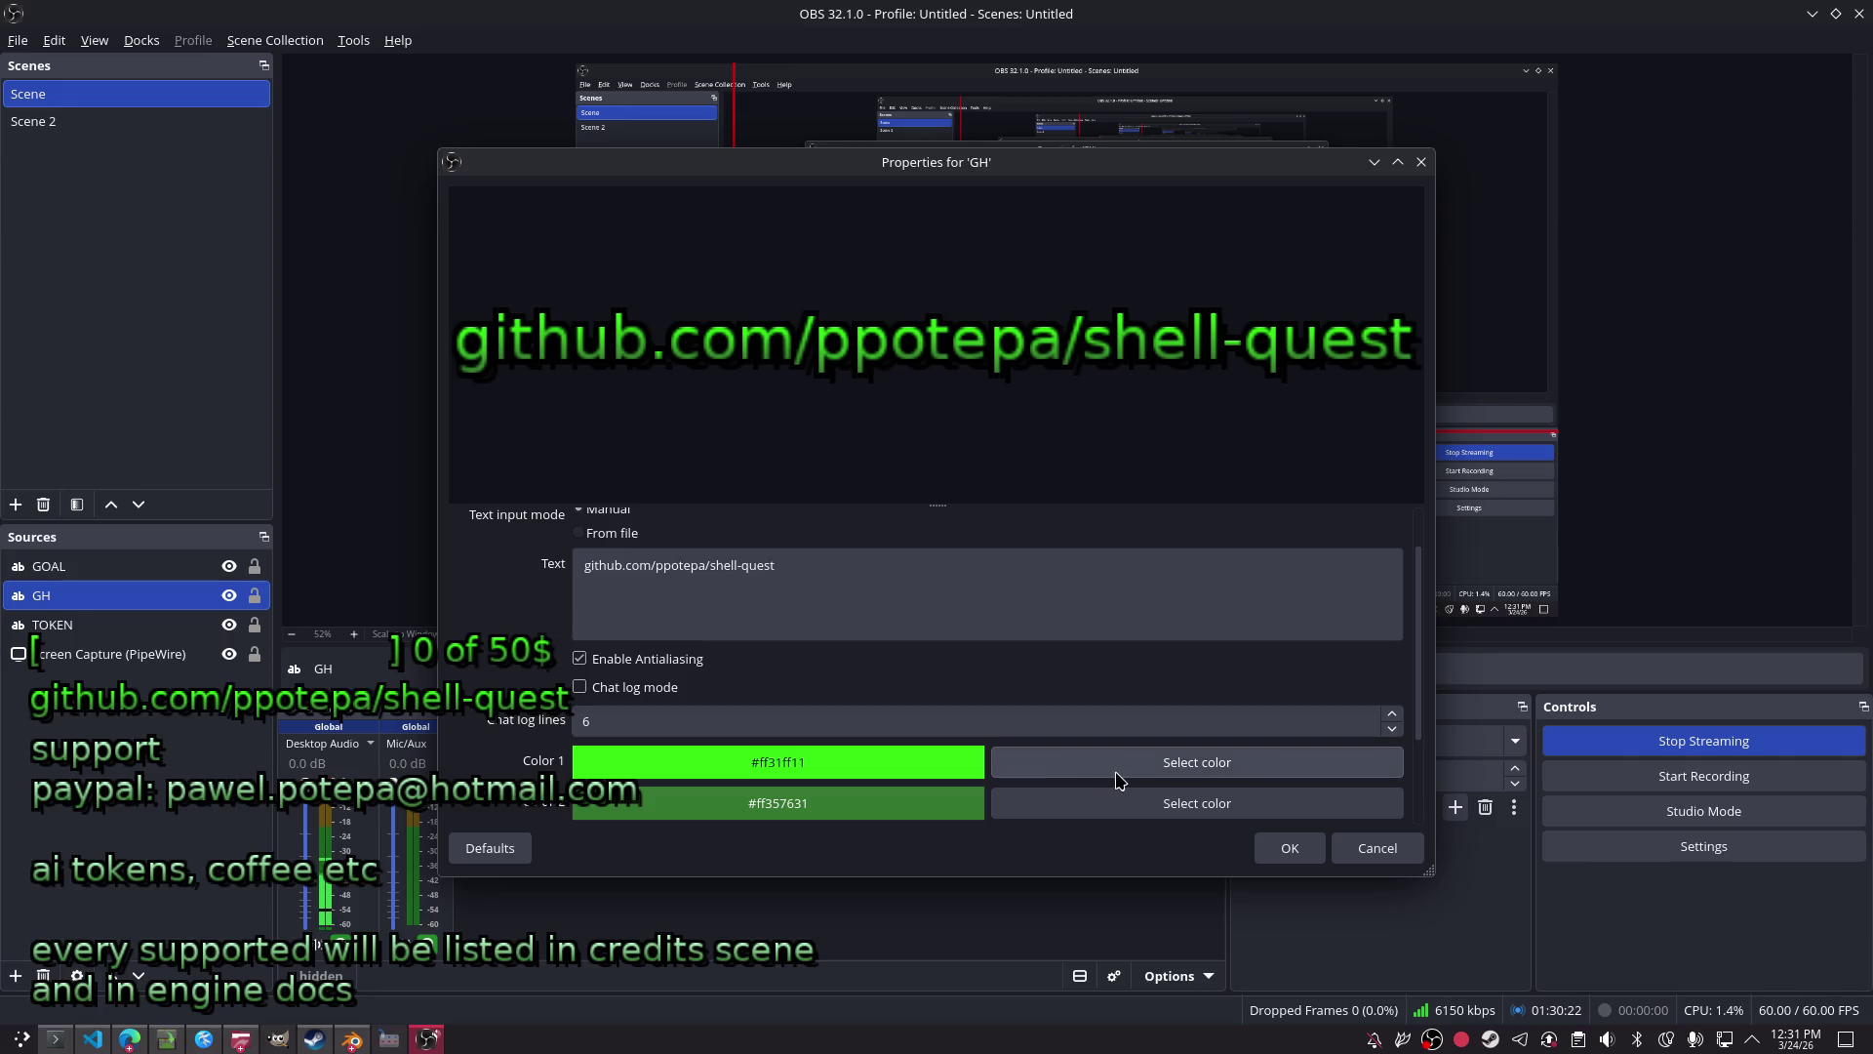
left_click(1118, 770)
left_click(1064, 741)
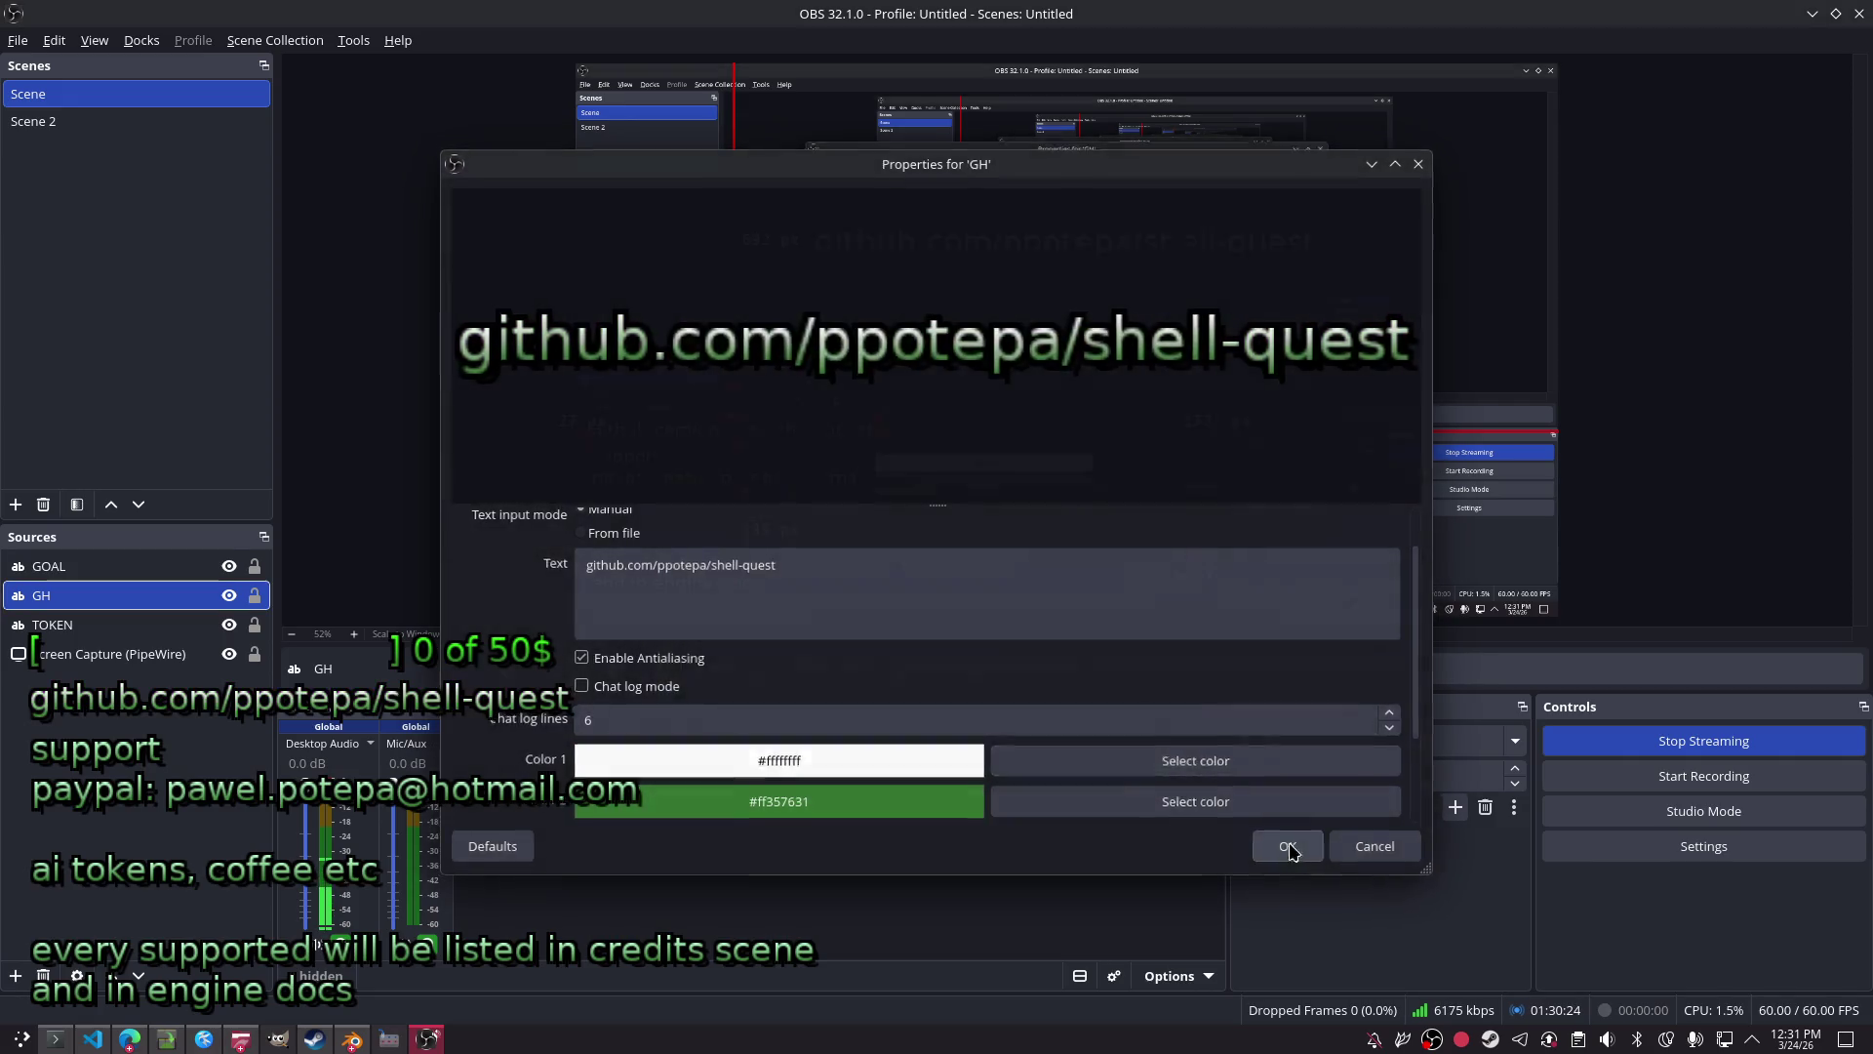
left_click(1289, 847)
left_click(1684, 442)
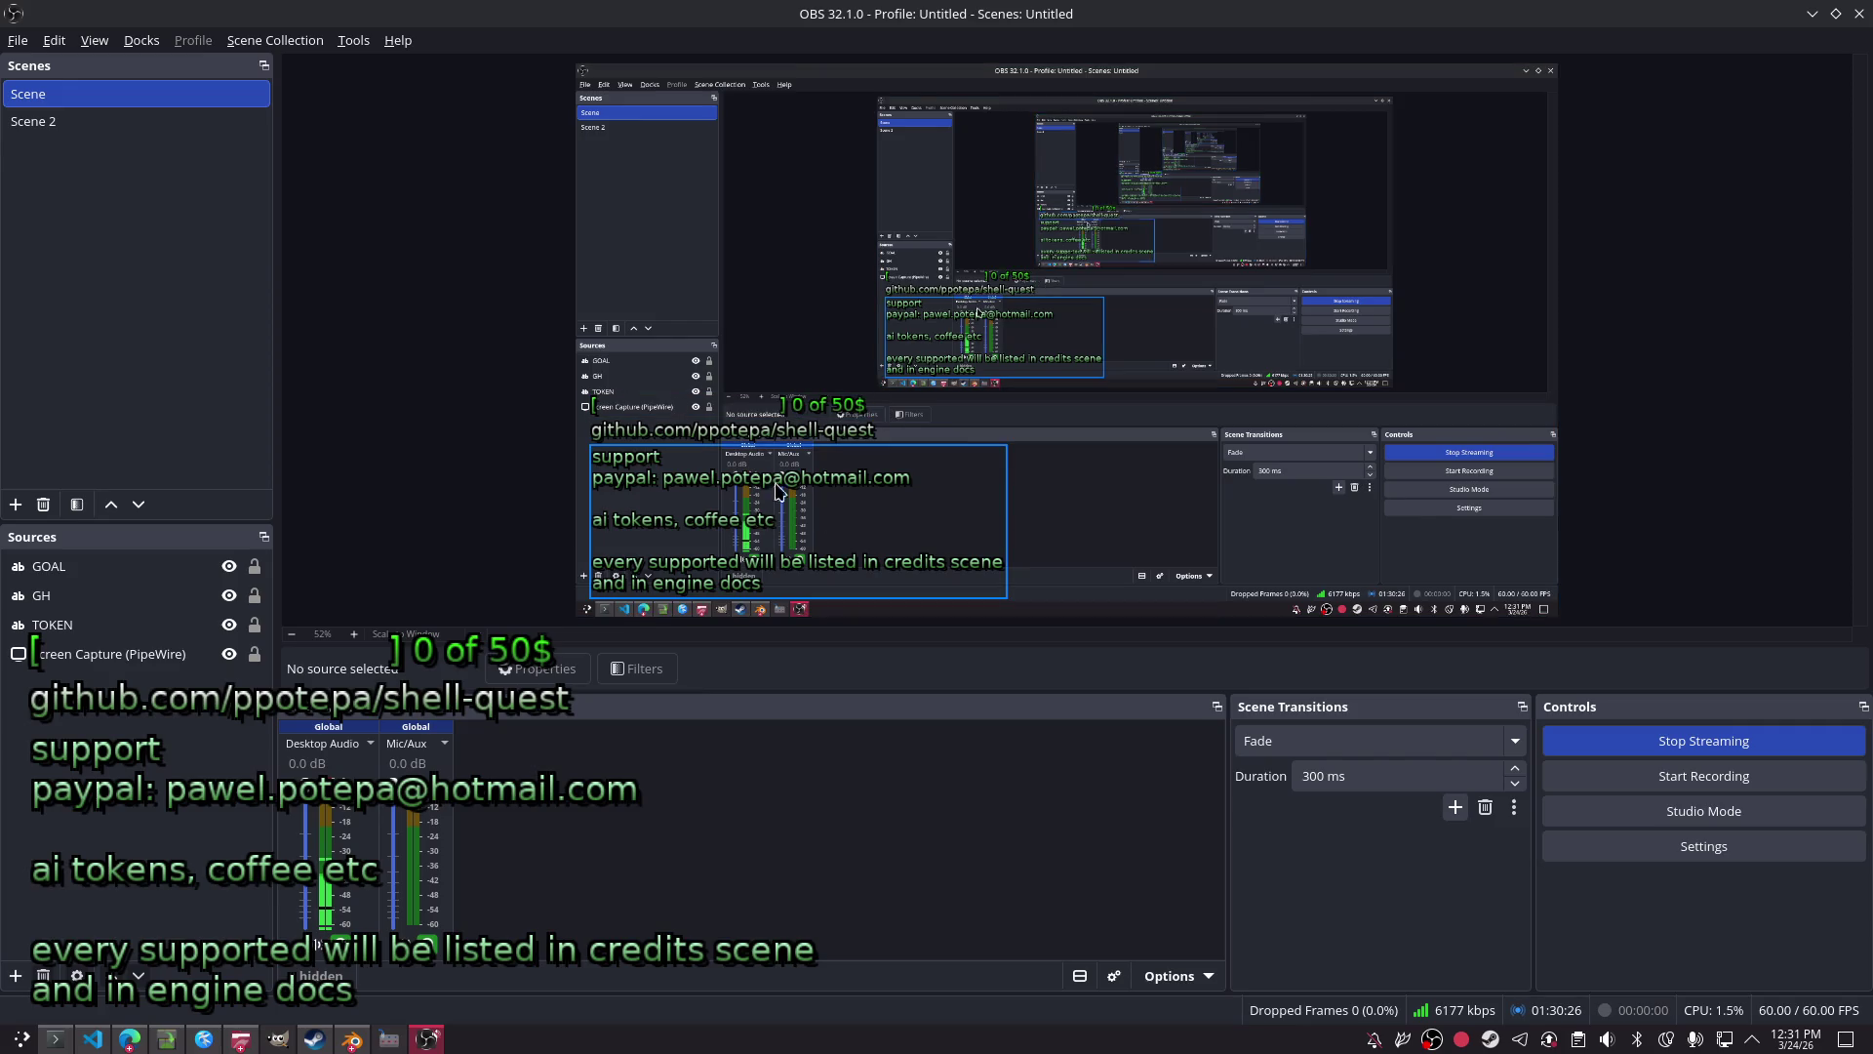
Move the goal bar down below the ai tokens line, then bring the browser forward
mouse_move(856, 403)
left_mouse_down()
mouse_move(839, 538)
mouse_move(861, 539)
left_mouse_up()
left_click(1076, 391)
left_click(1723, 549)
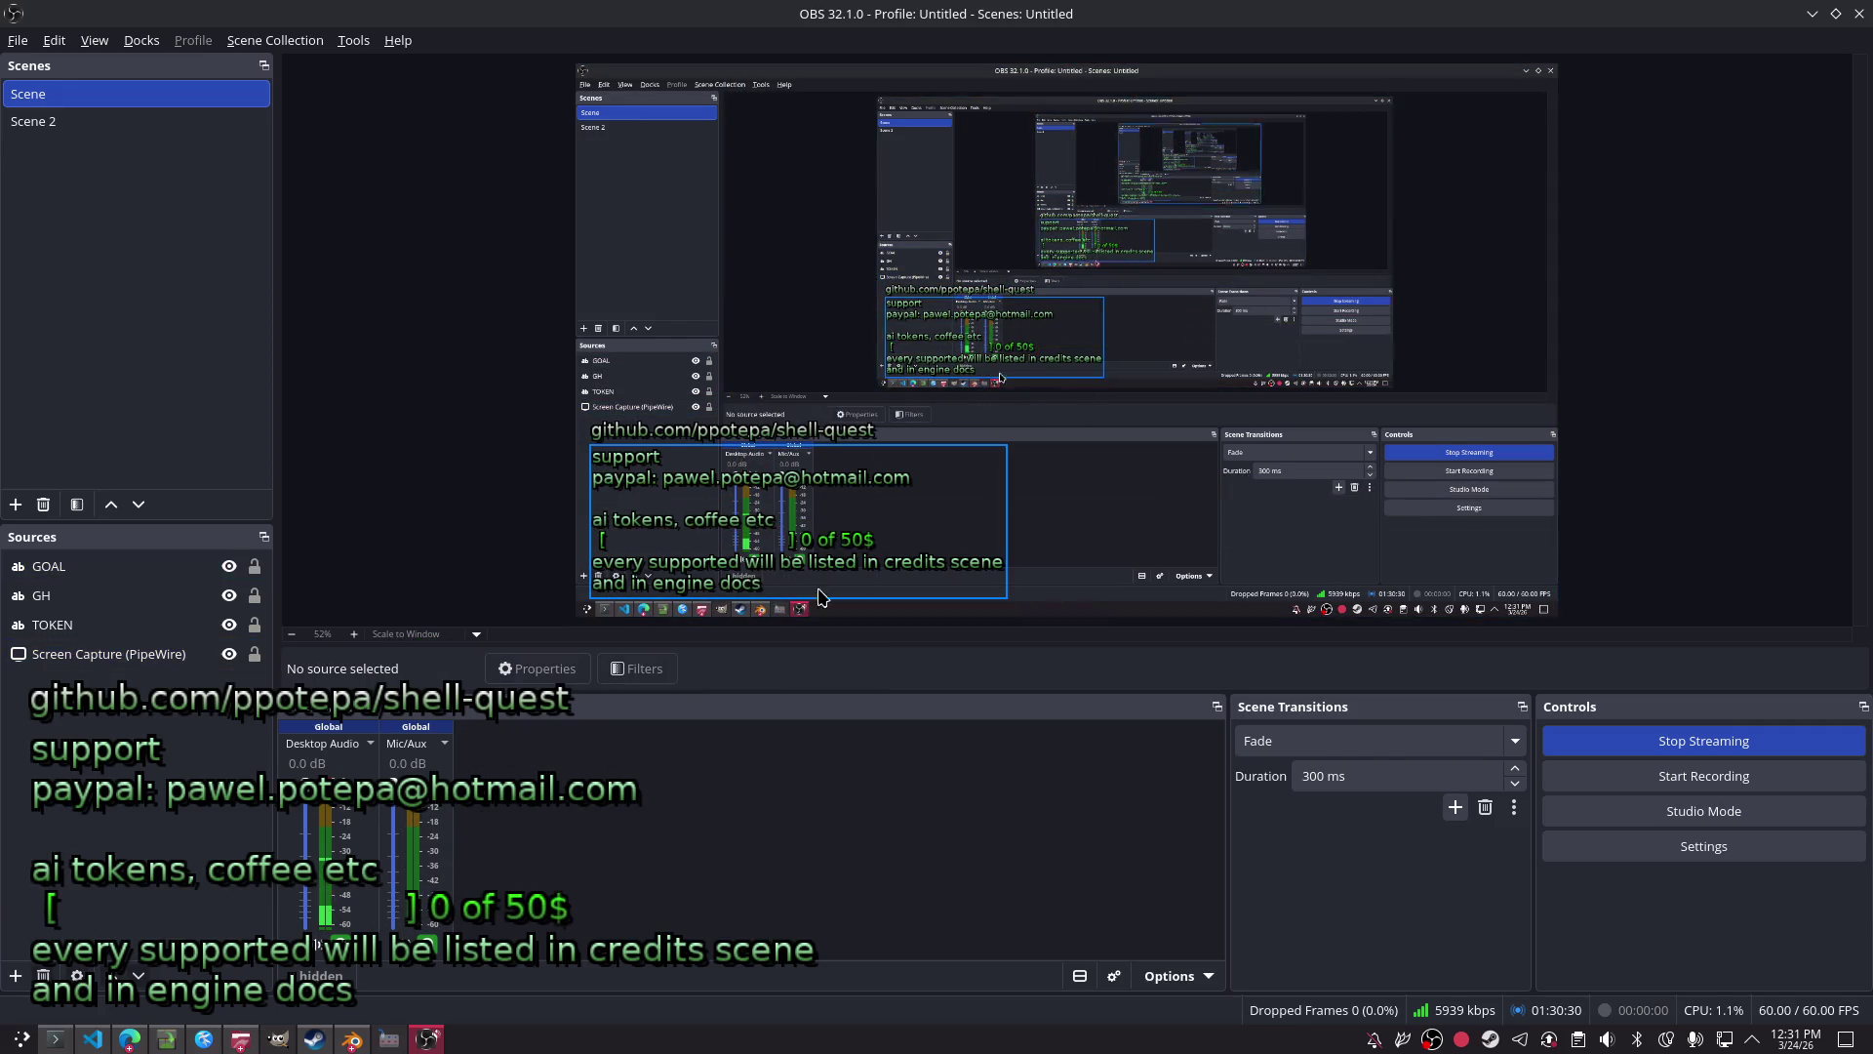
left_click(832, 552)
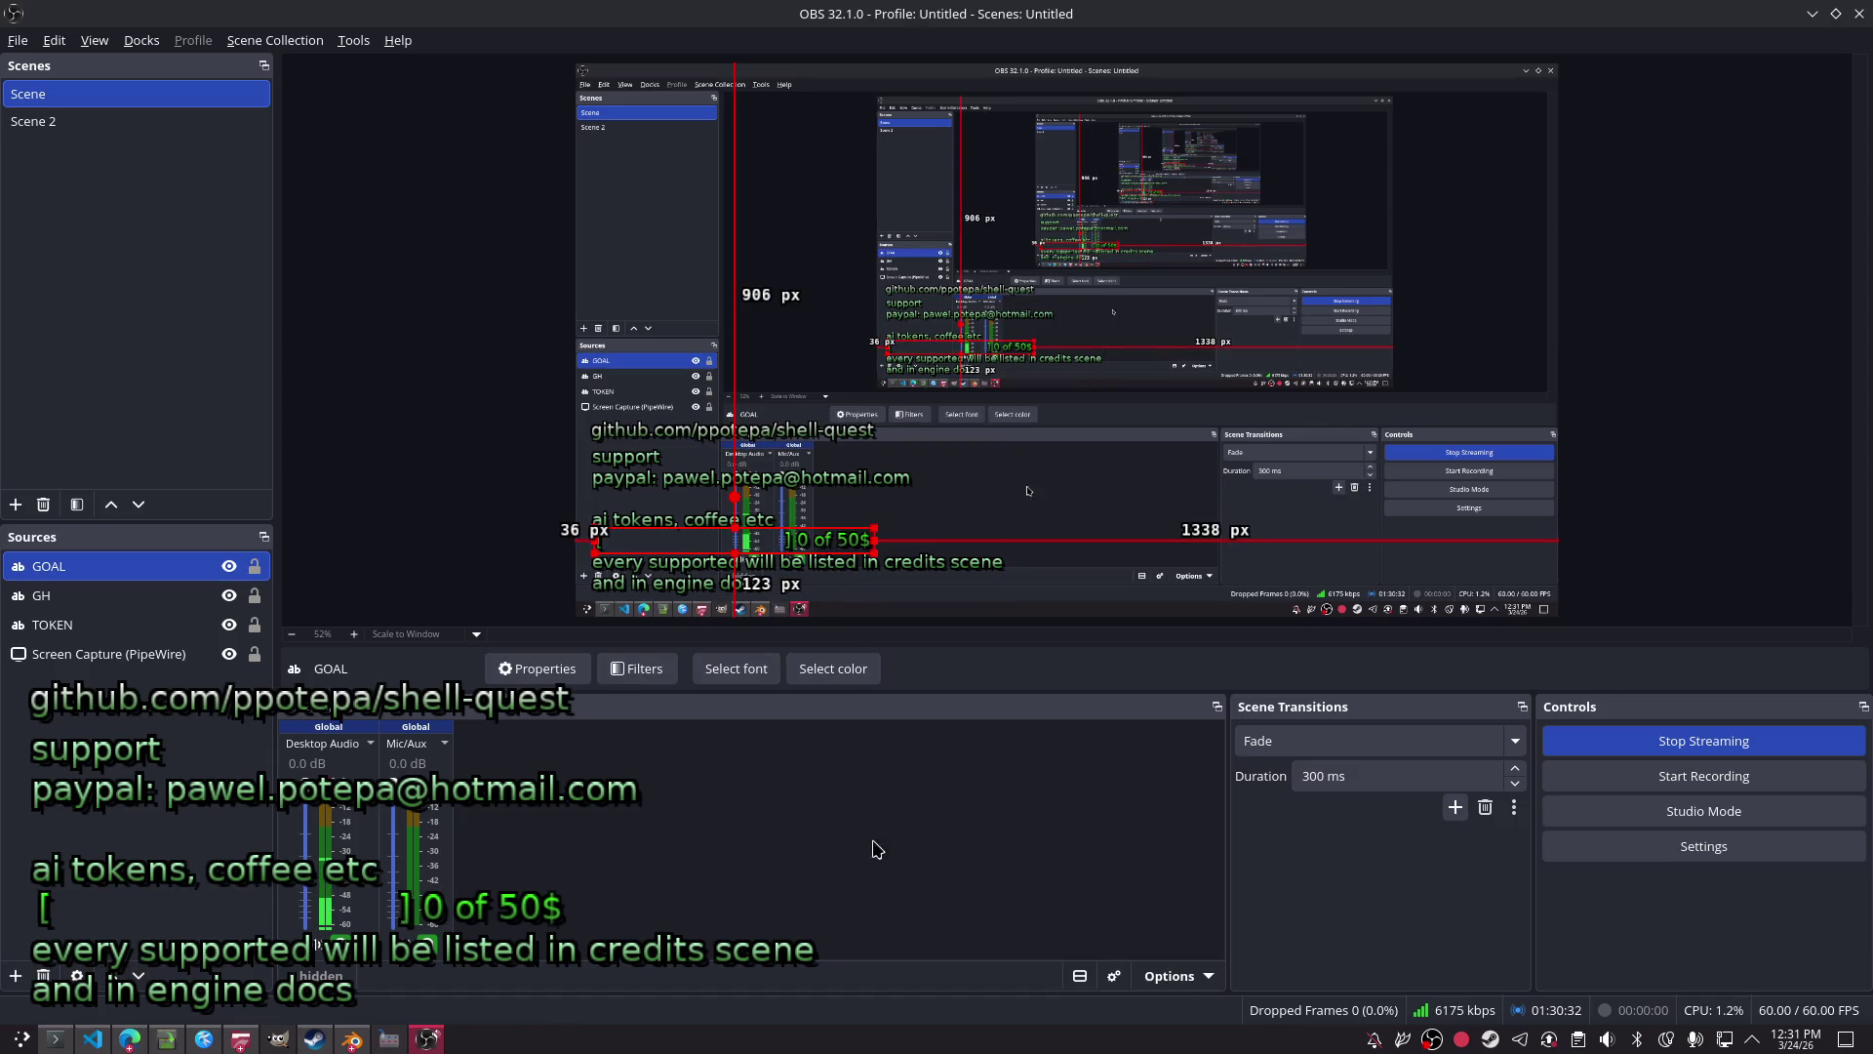
left_click(1093, 485)
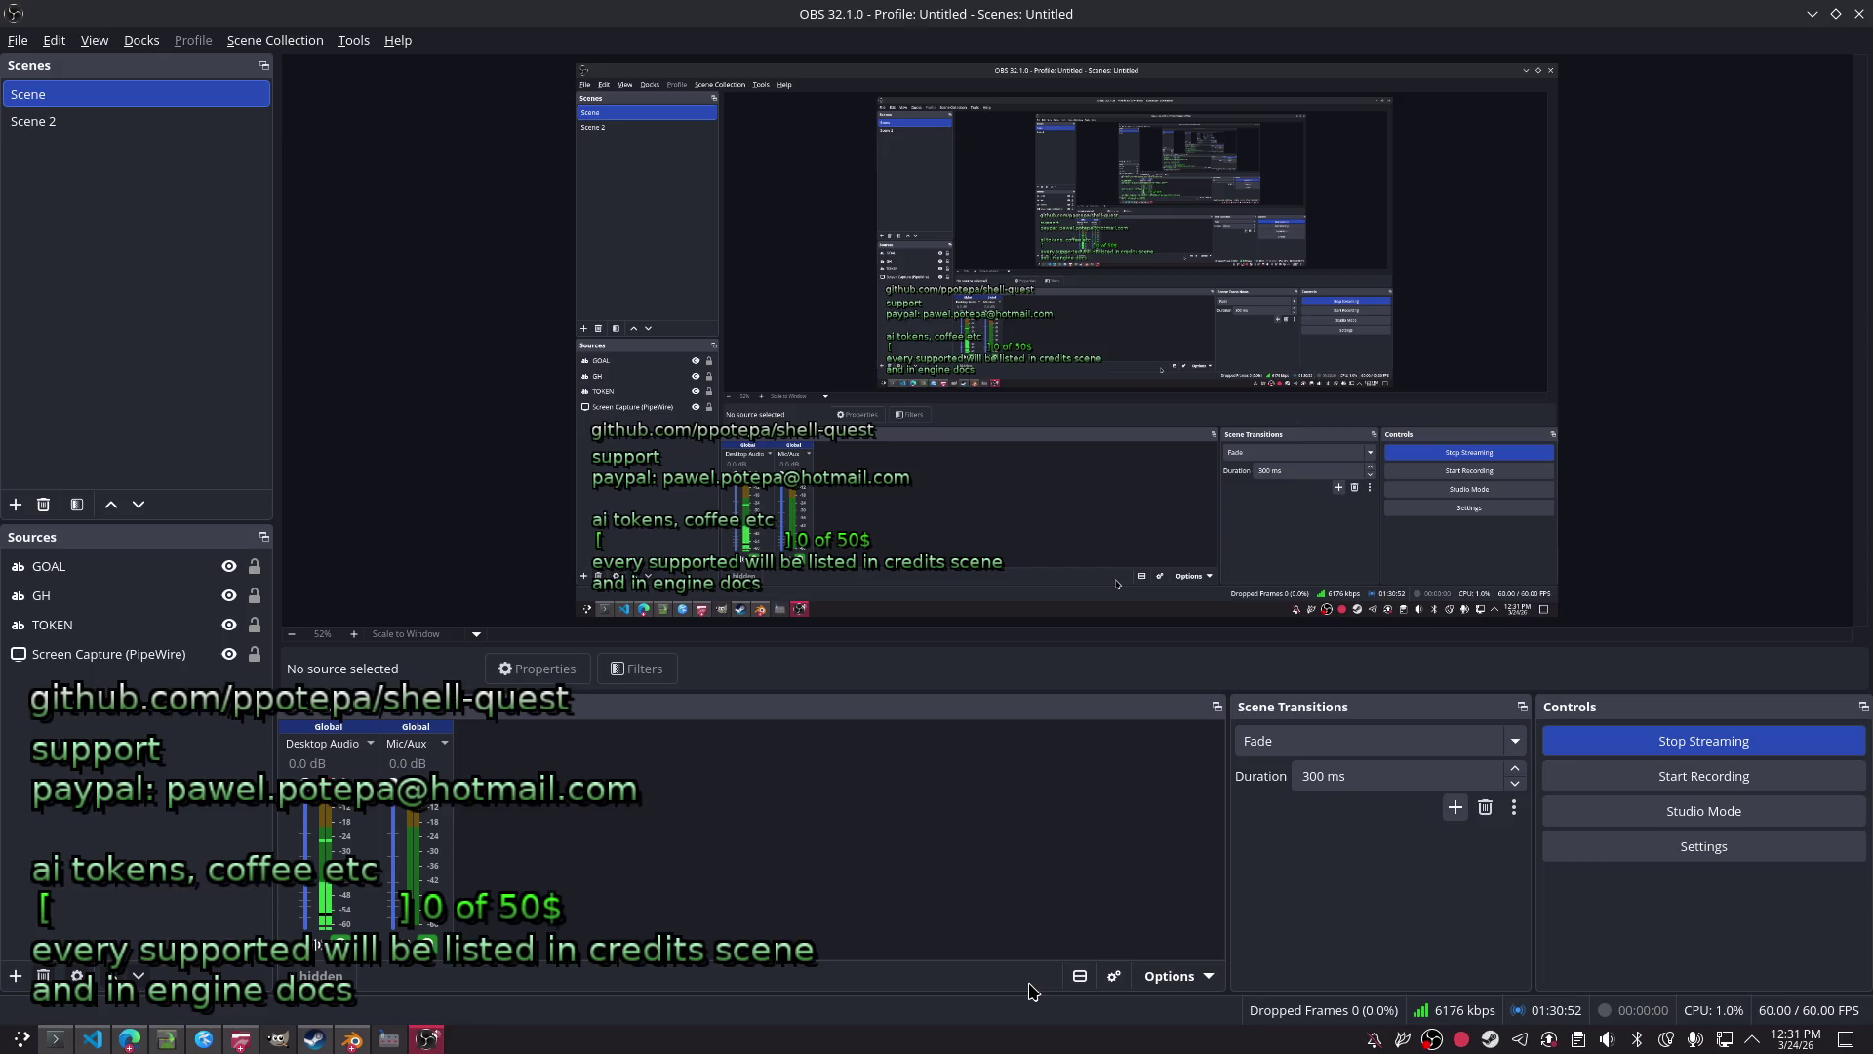
left_click(130, 1039)
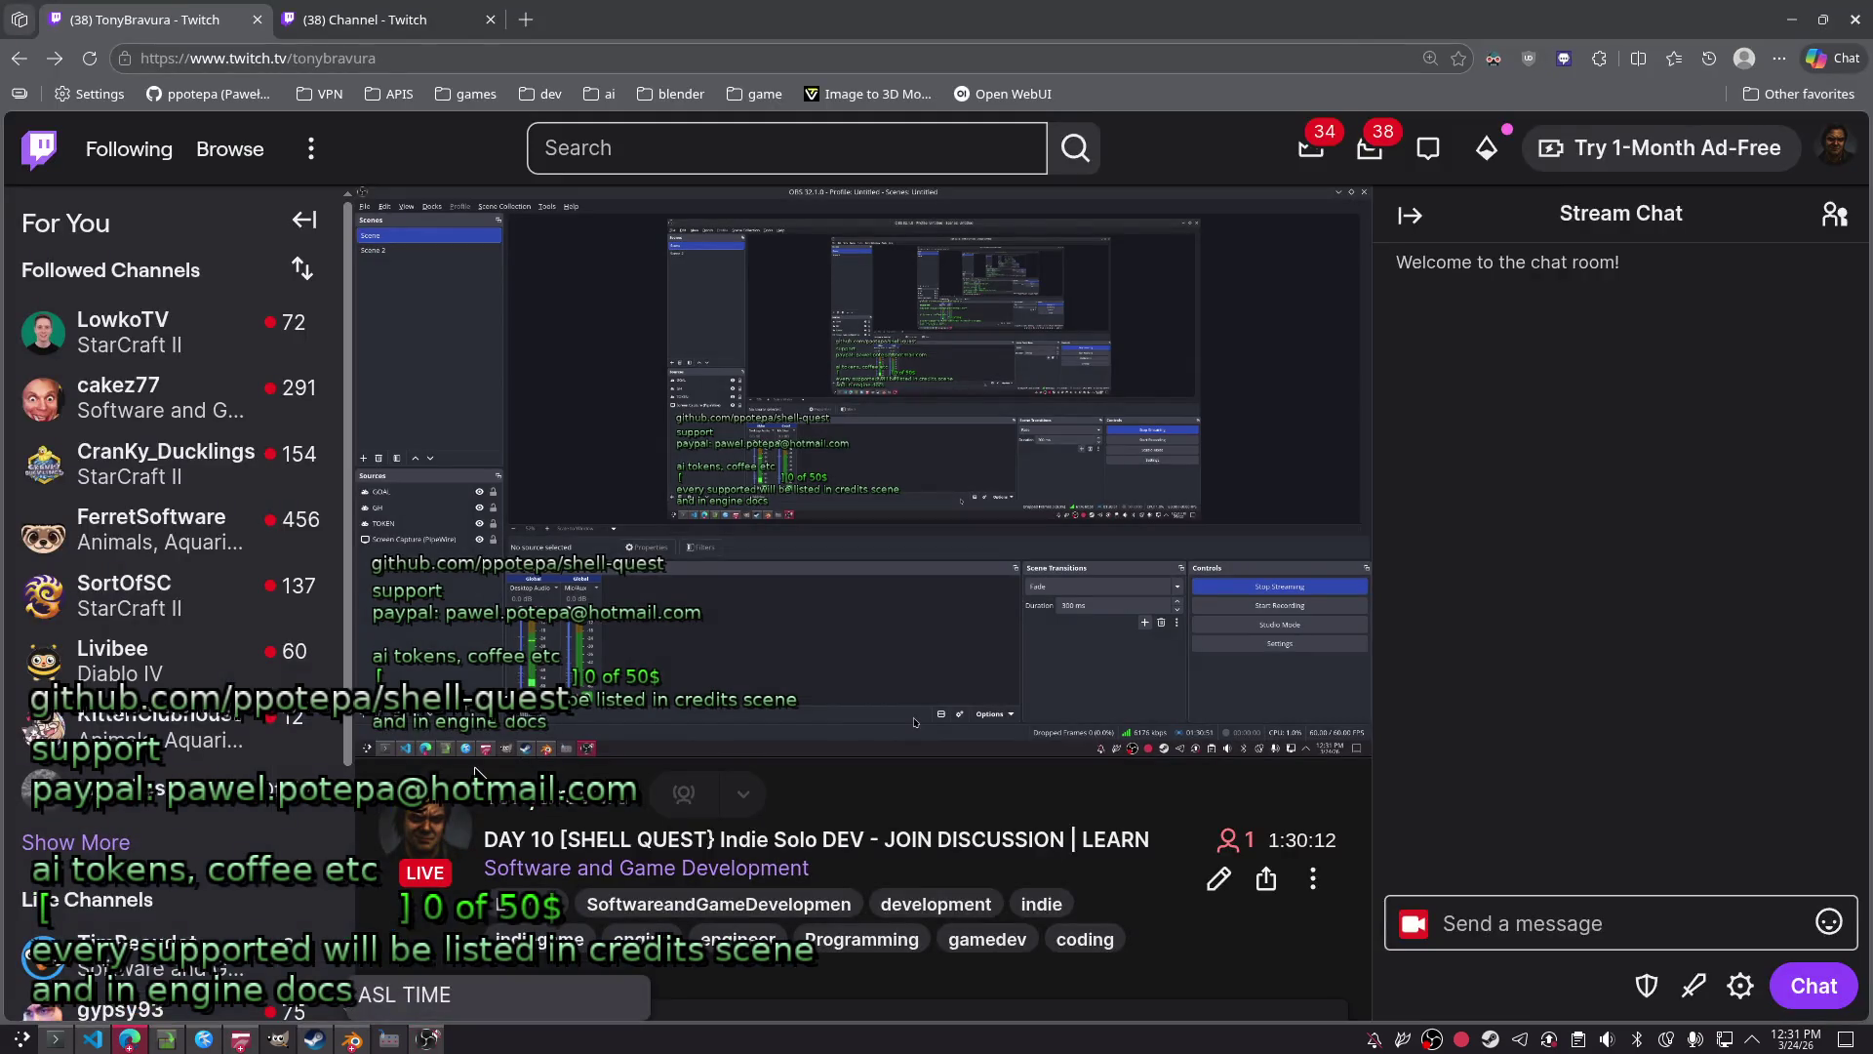
Open ChatGPT and ask how to top up someone else's Claude credits
key("ctrl+shift+n")
type("how to t")
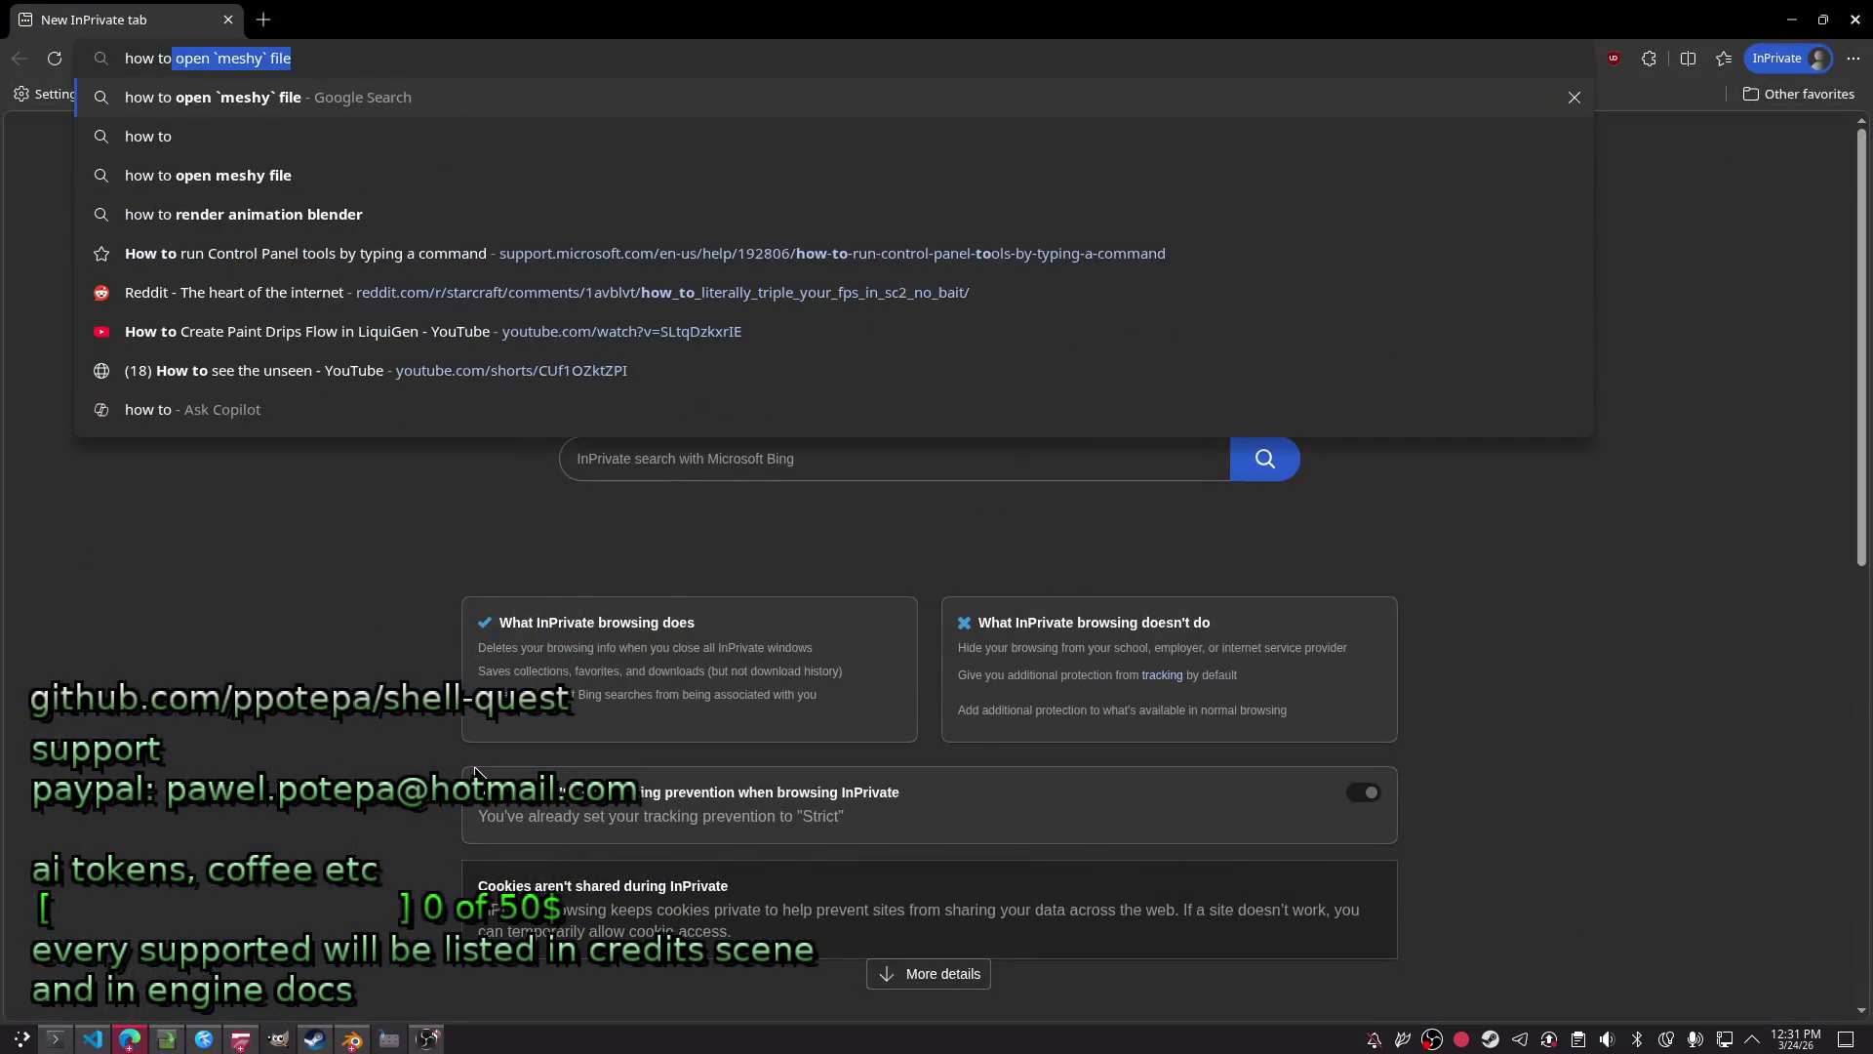
key("ctrl+shift+w")
type("chatgpt.com")
key("Return")
type("how to top up so")
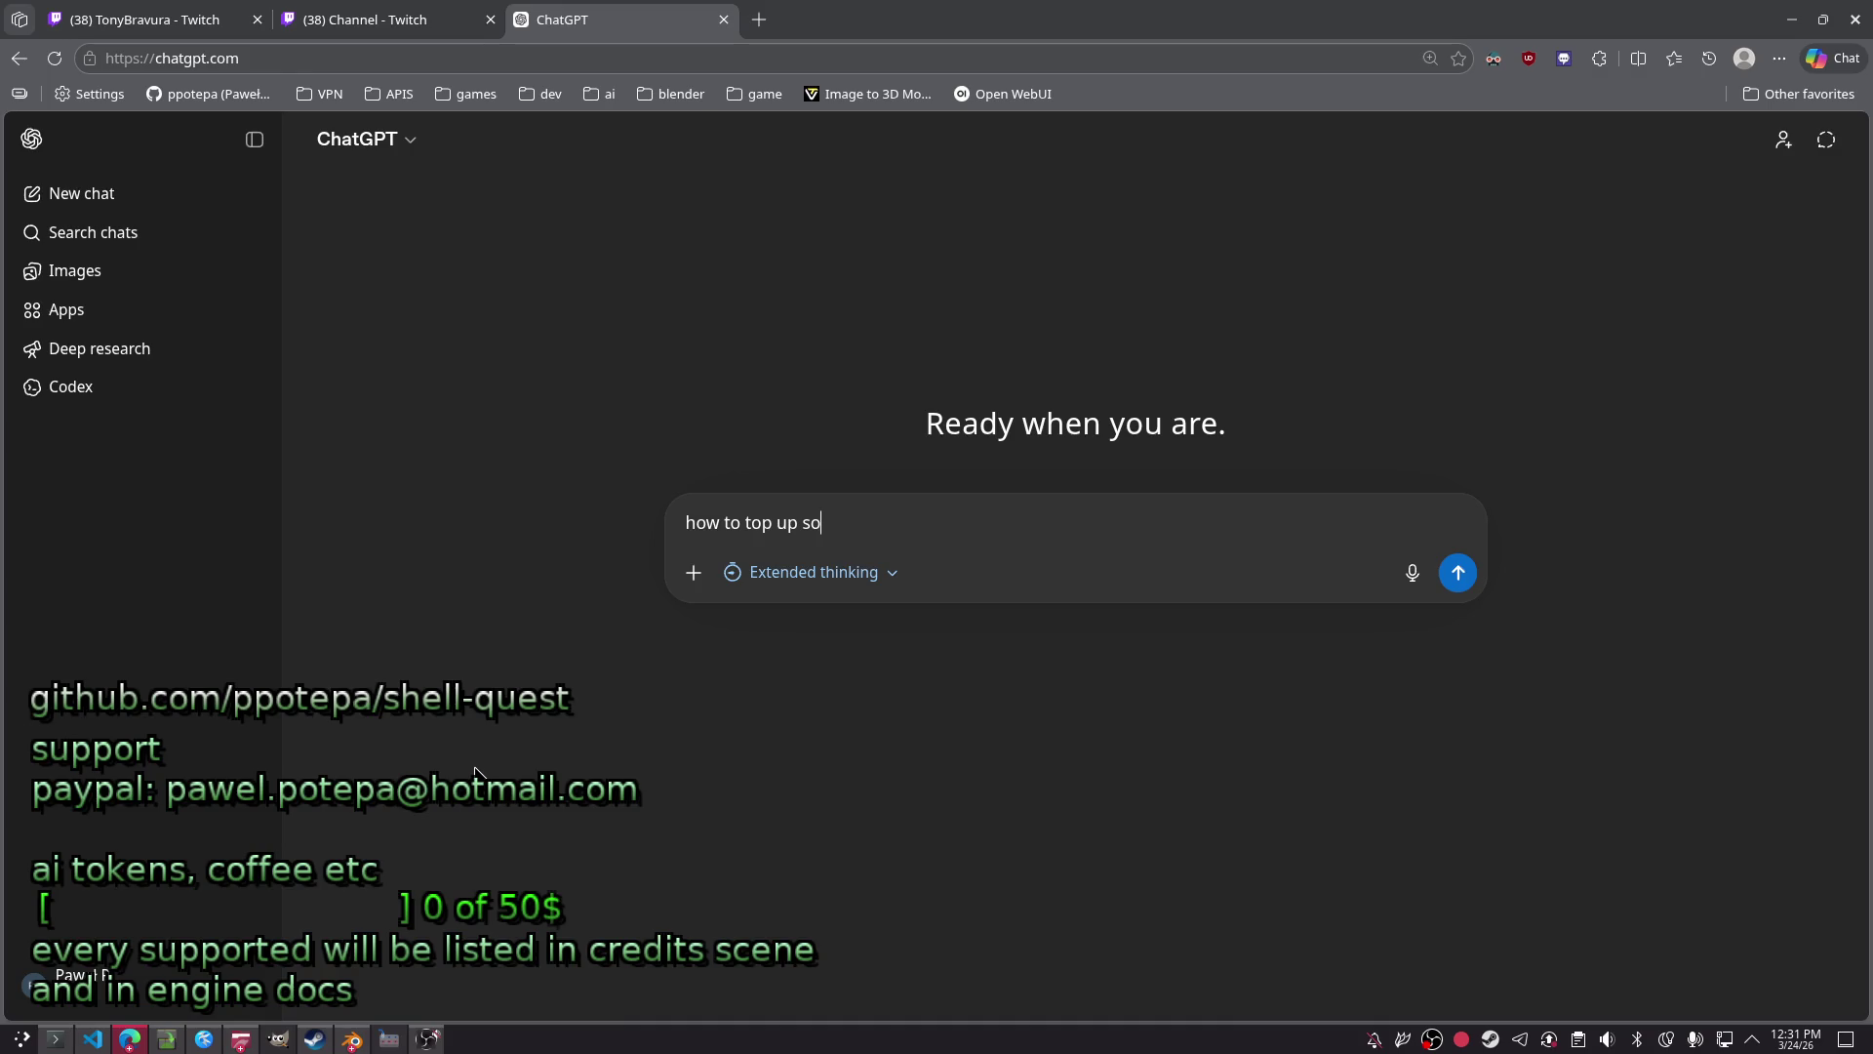
type("s")
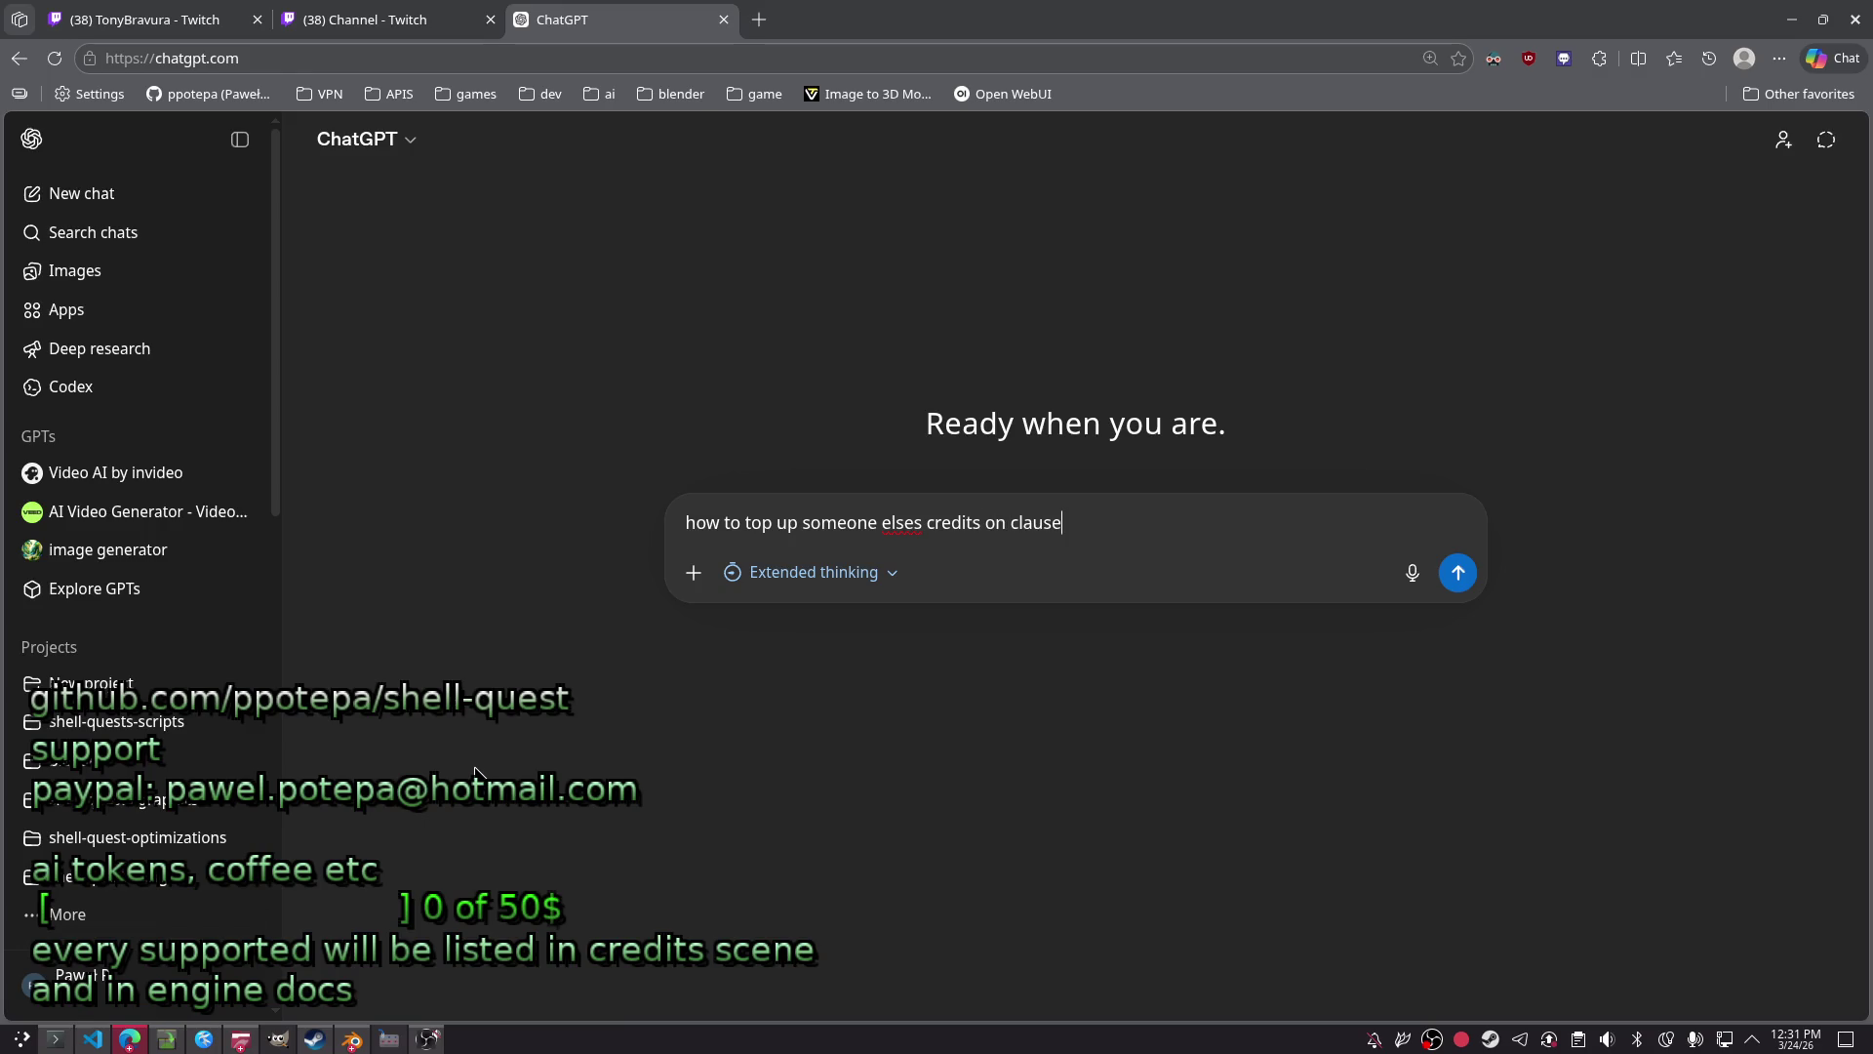
key("Return")
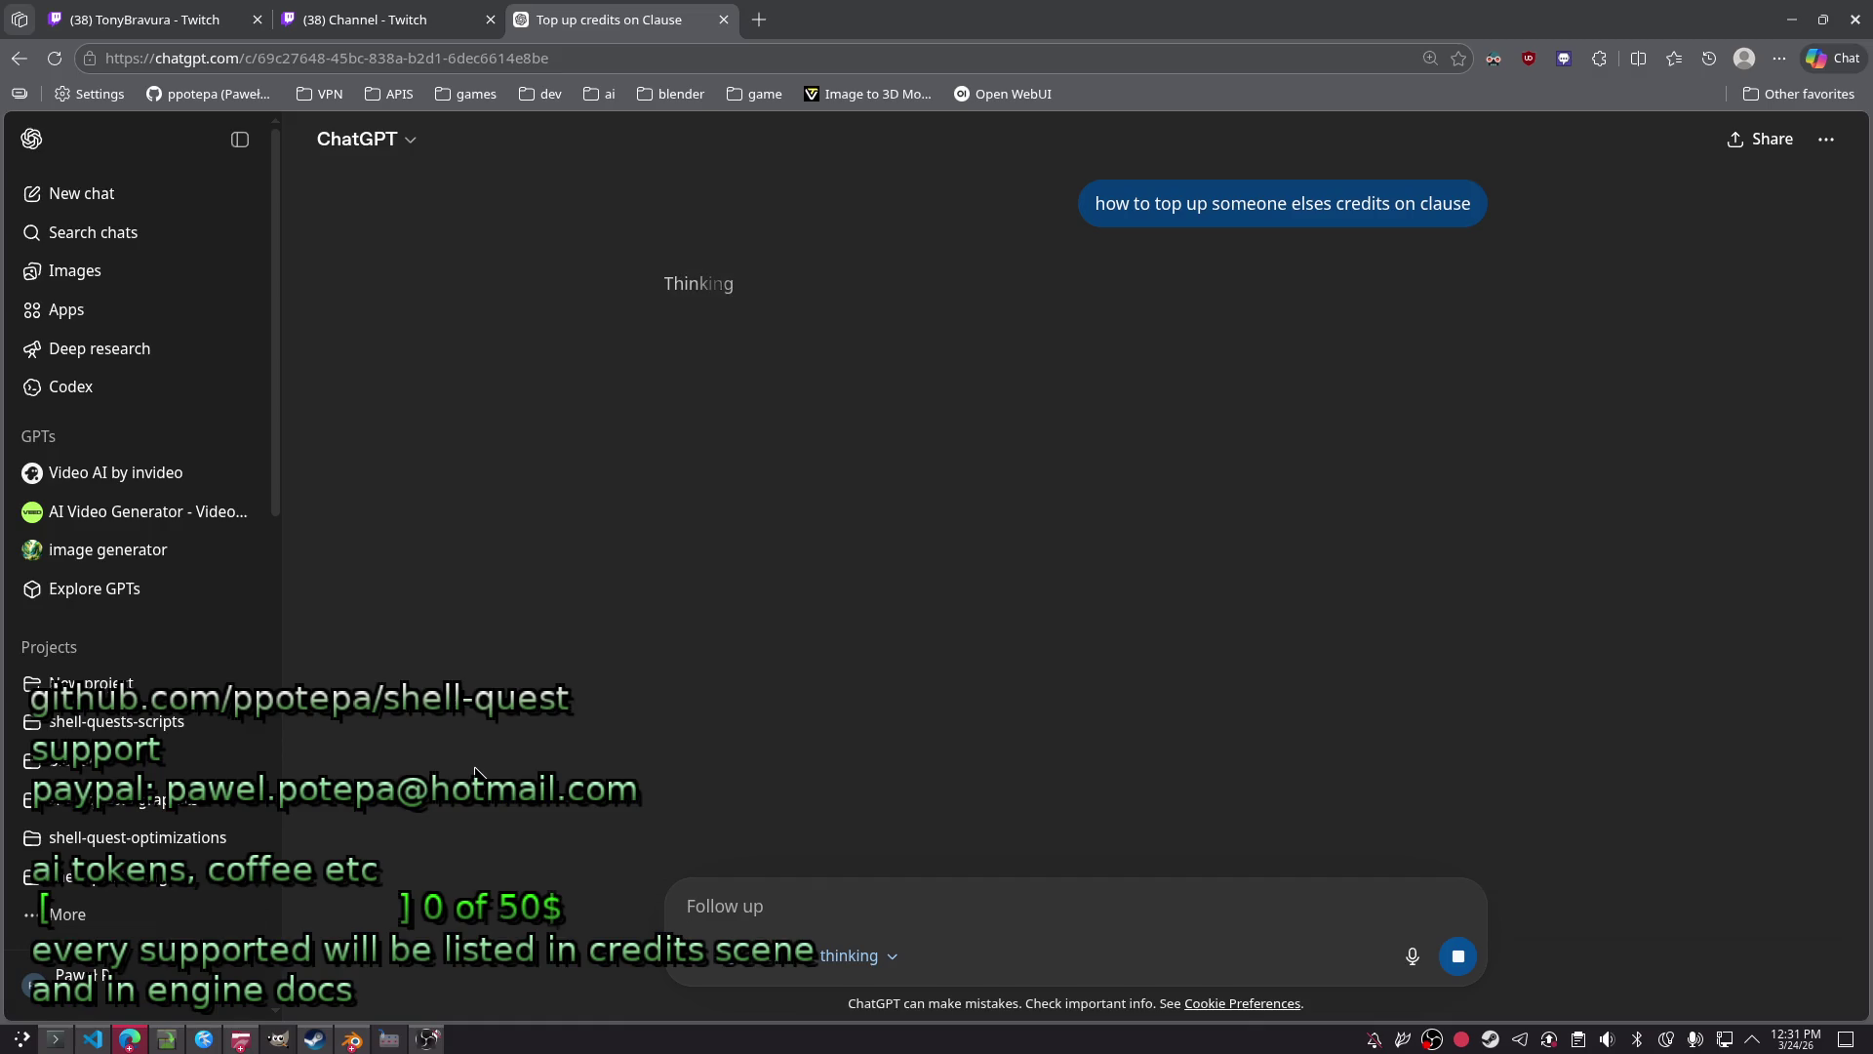
Send the follow-up 'claude', then switch to the '(38) Channel - Twitch' tab
type("cka")
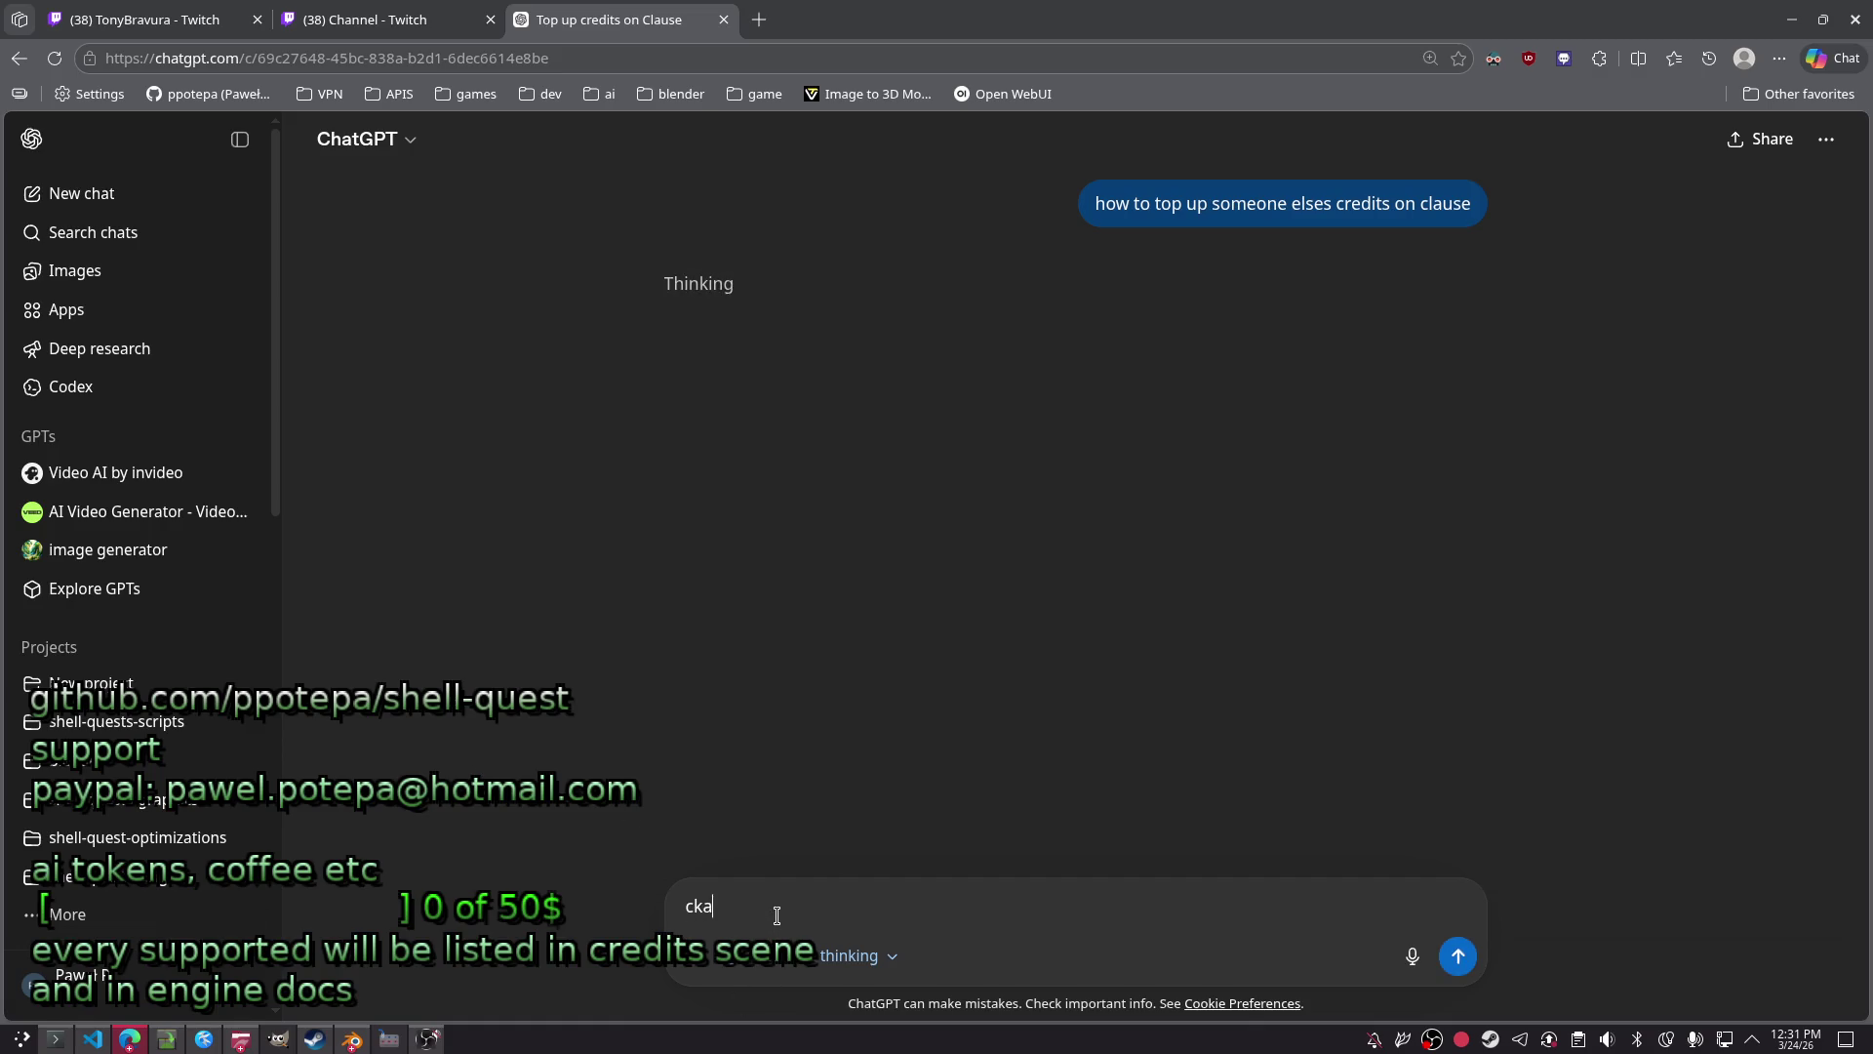
key("BackSpace")
type("claude")
key("Return")
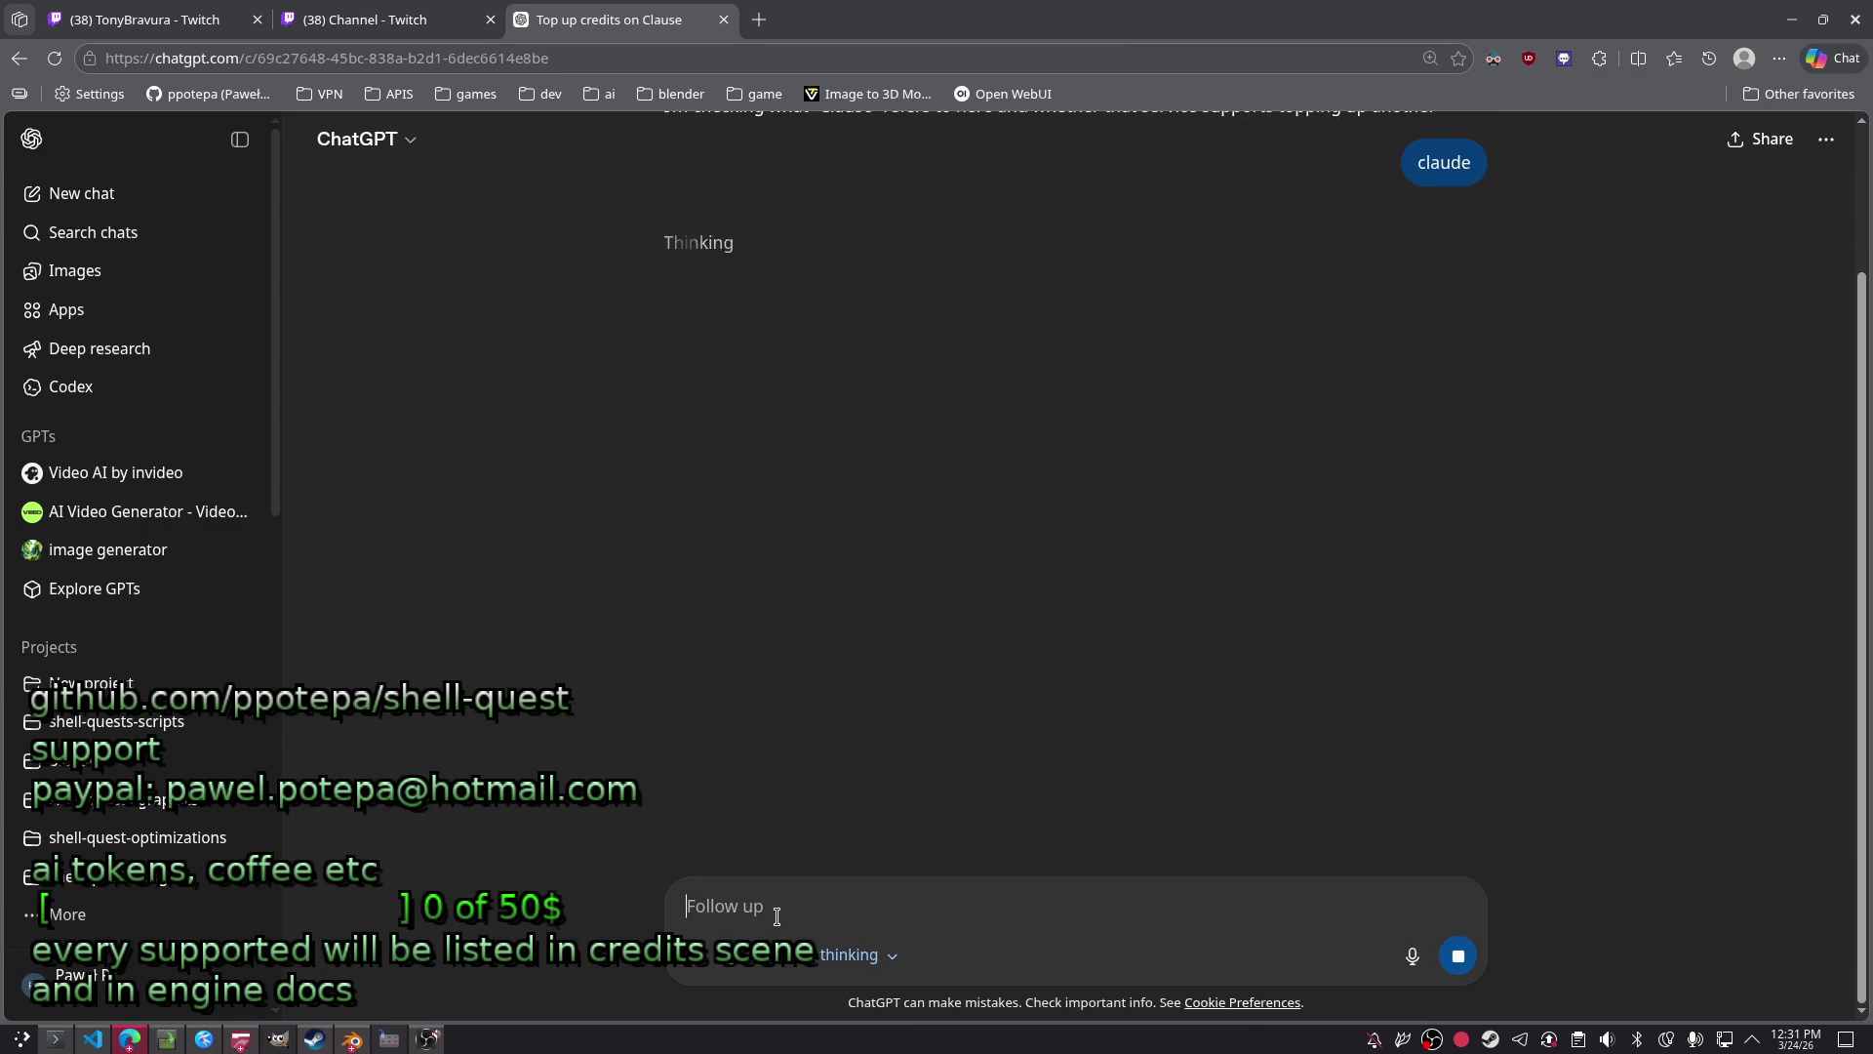
scroll(1225, 626, "up", 2)
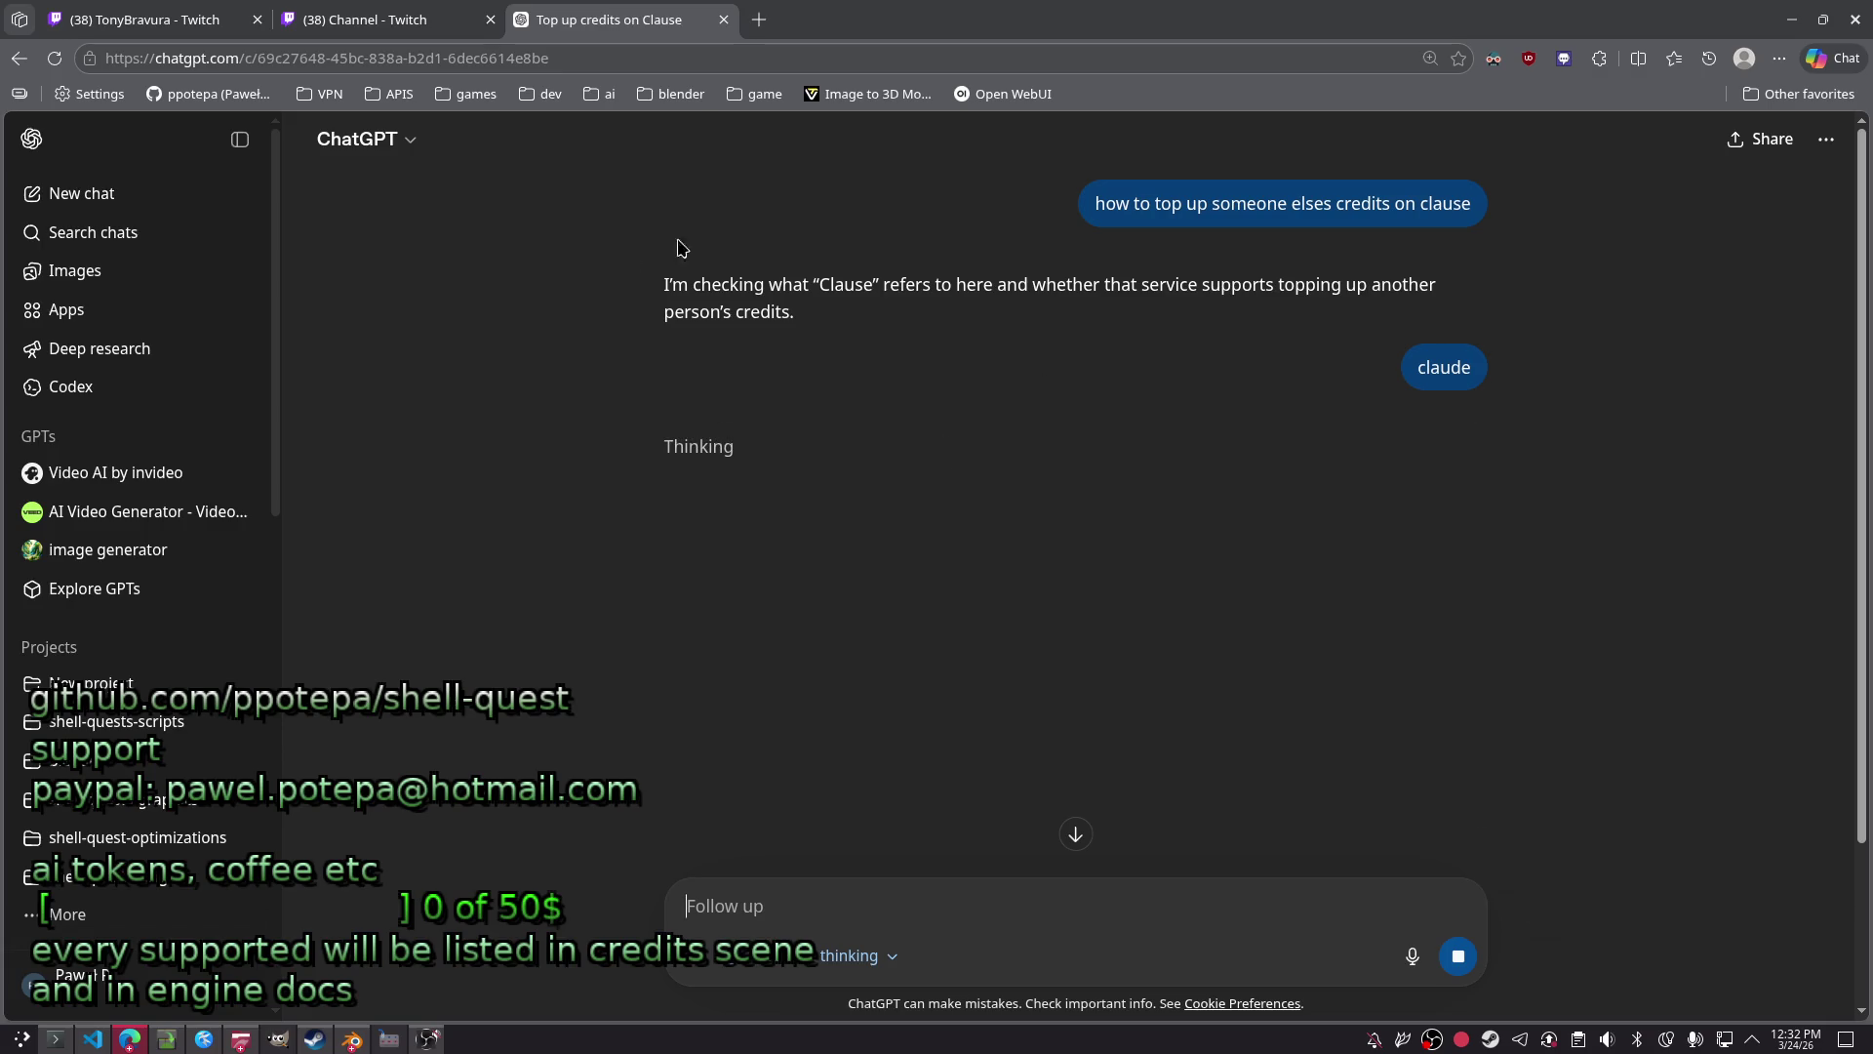
left_click(400, 21)
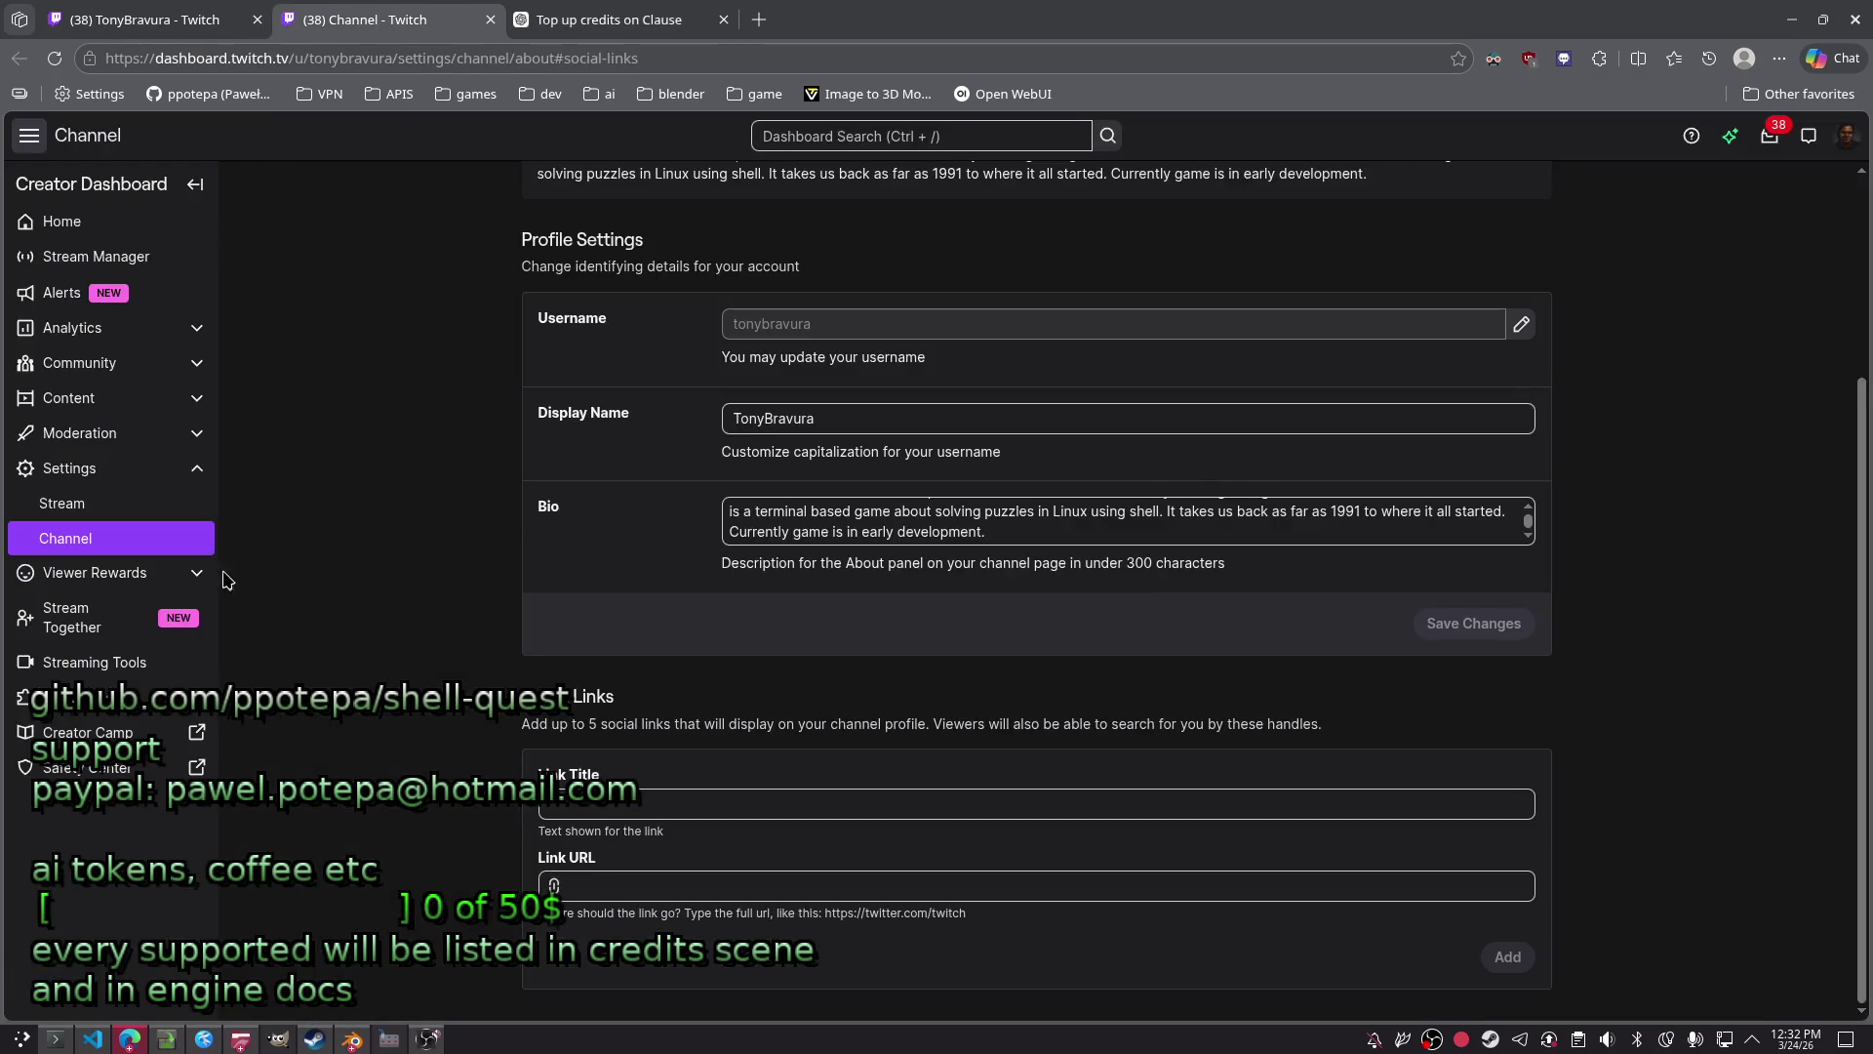
Bring the Konsole COP terminal session to the front after briefly returning to Twitch
left_click(55, 1037)
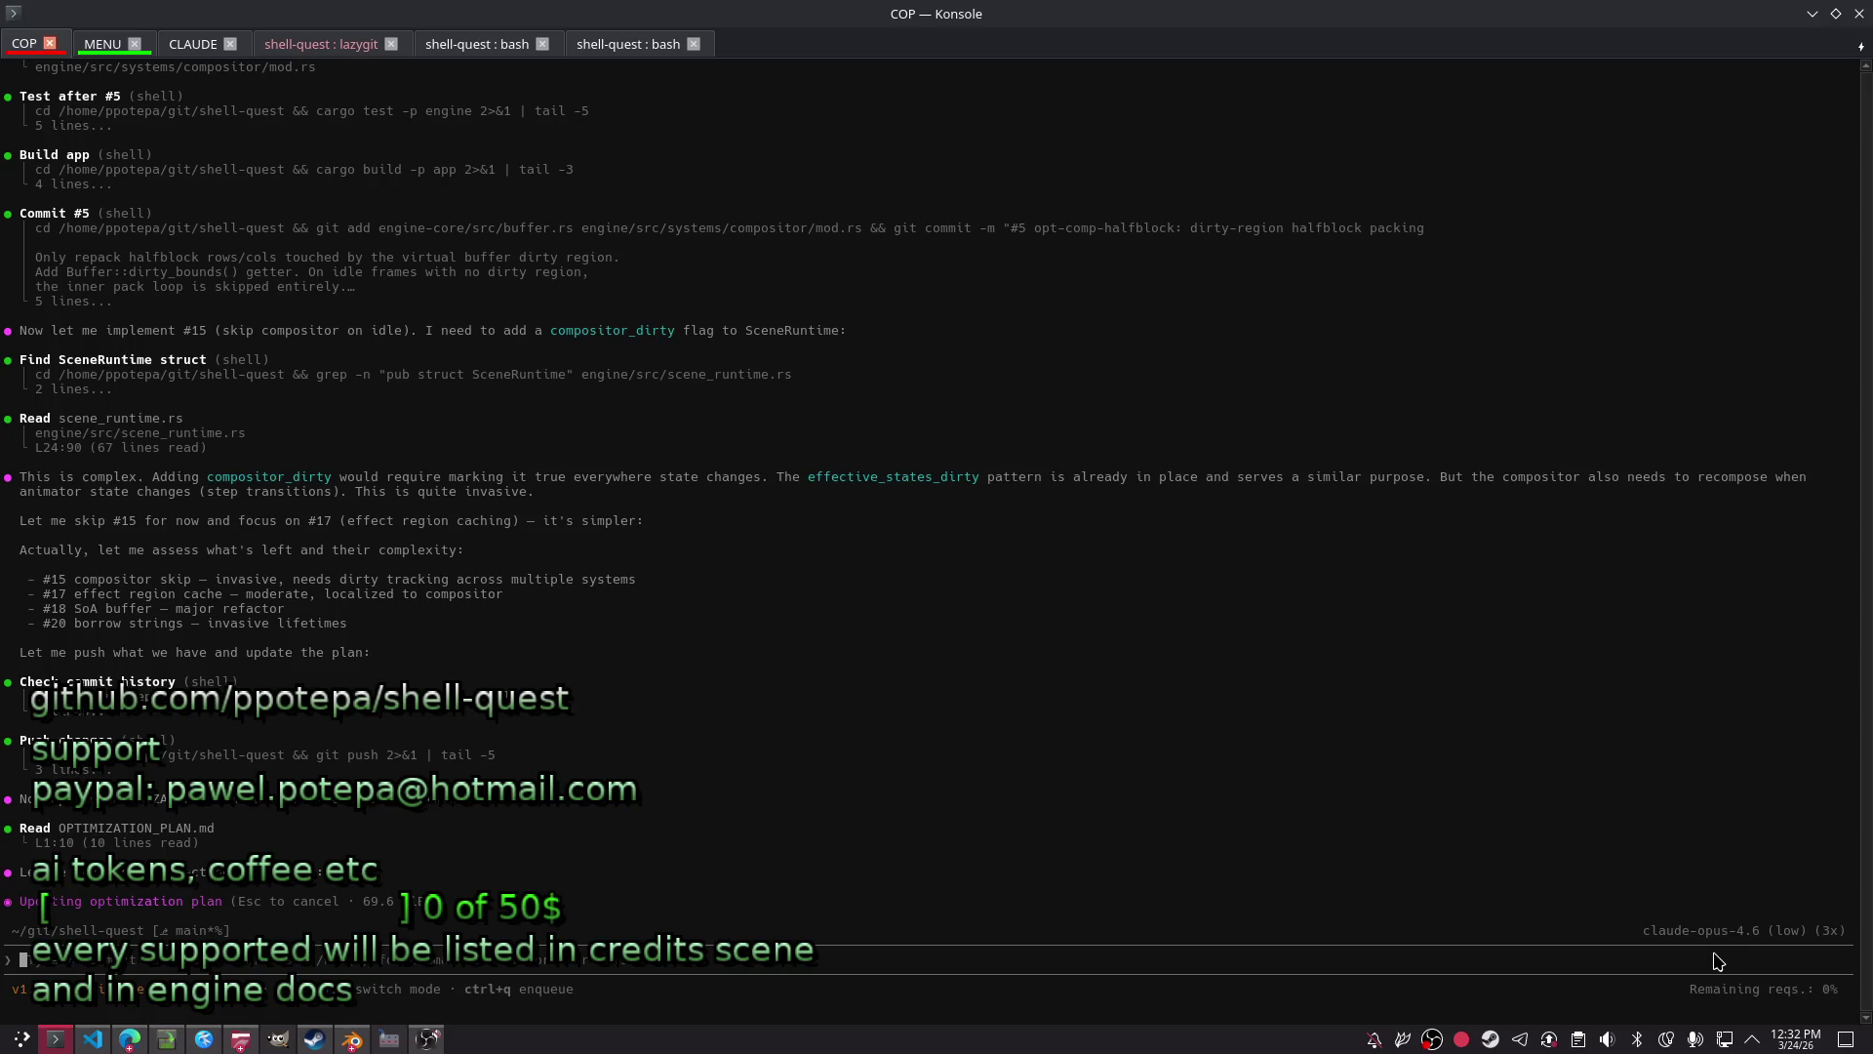
key("alt+Tab")
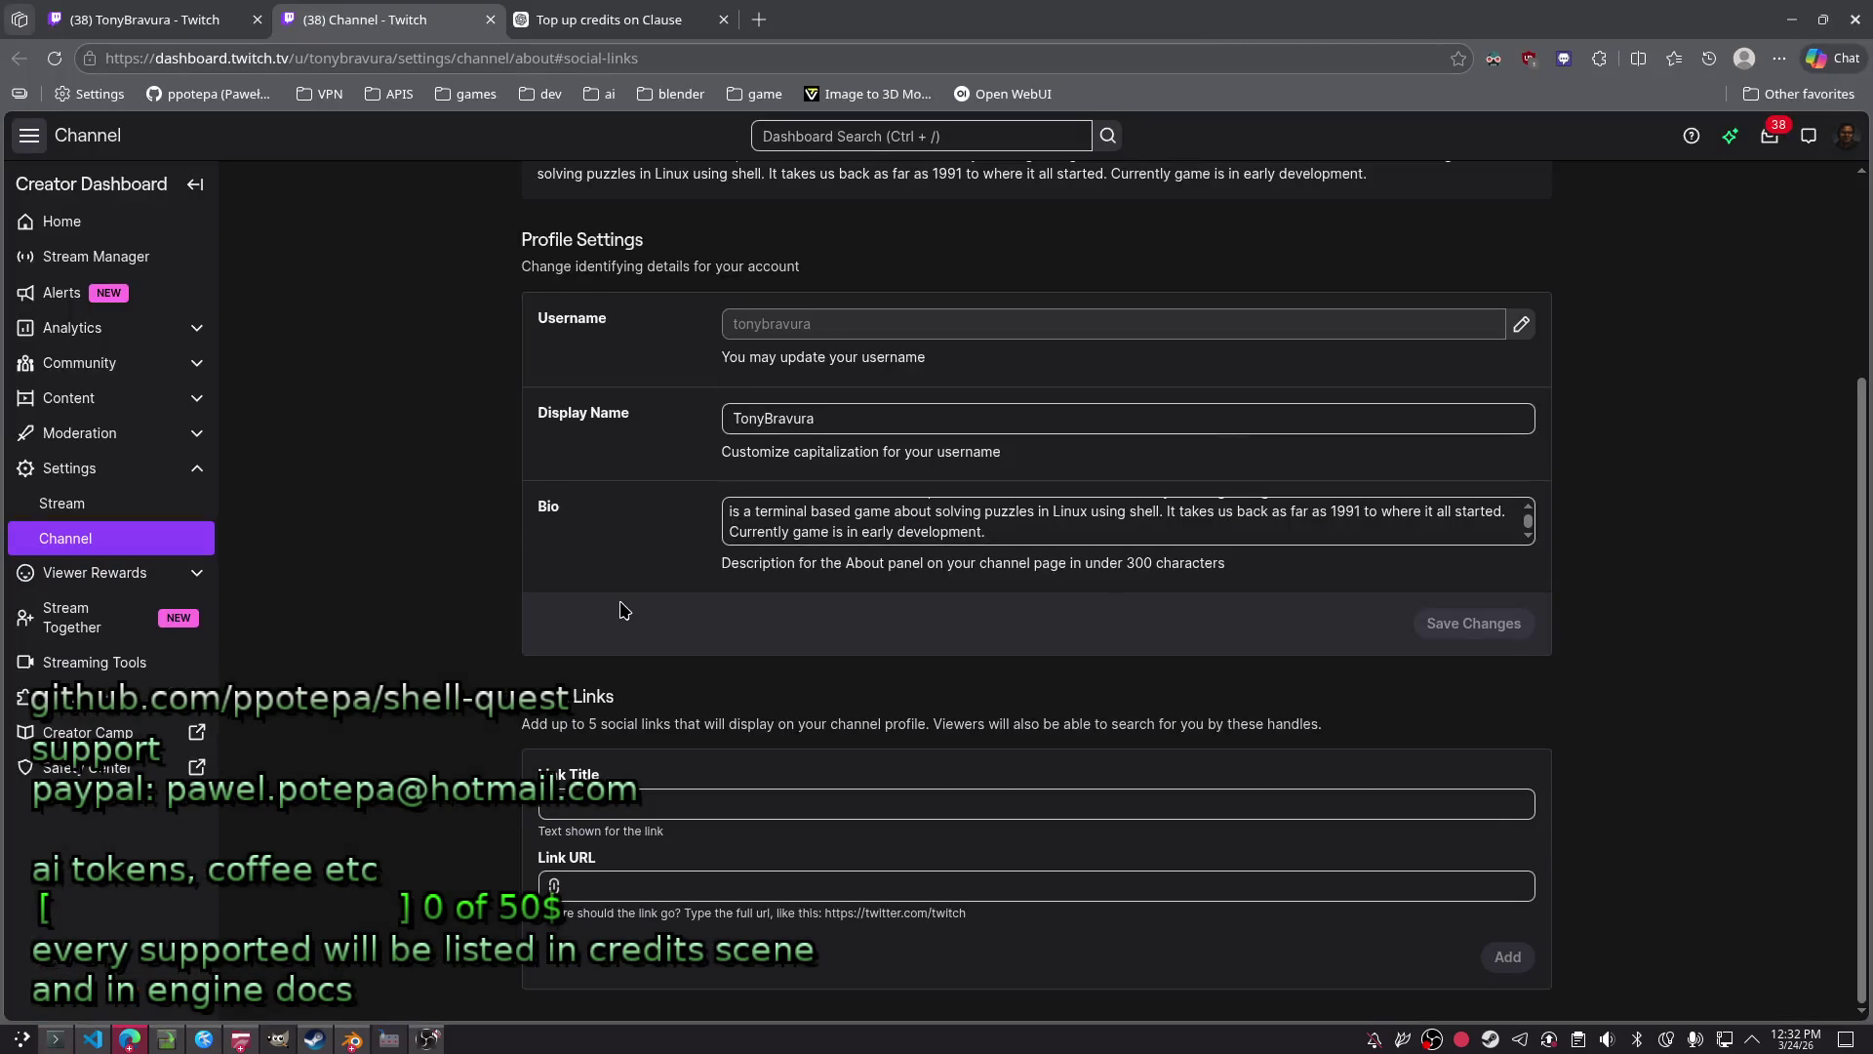
key("alt+Tab")
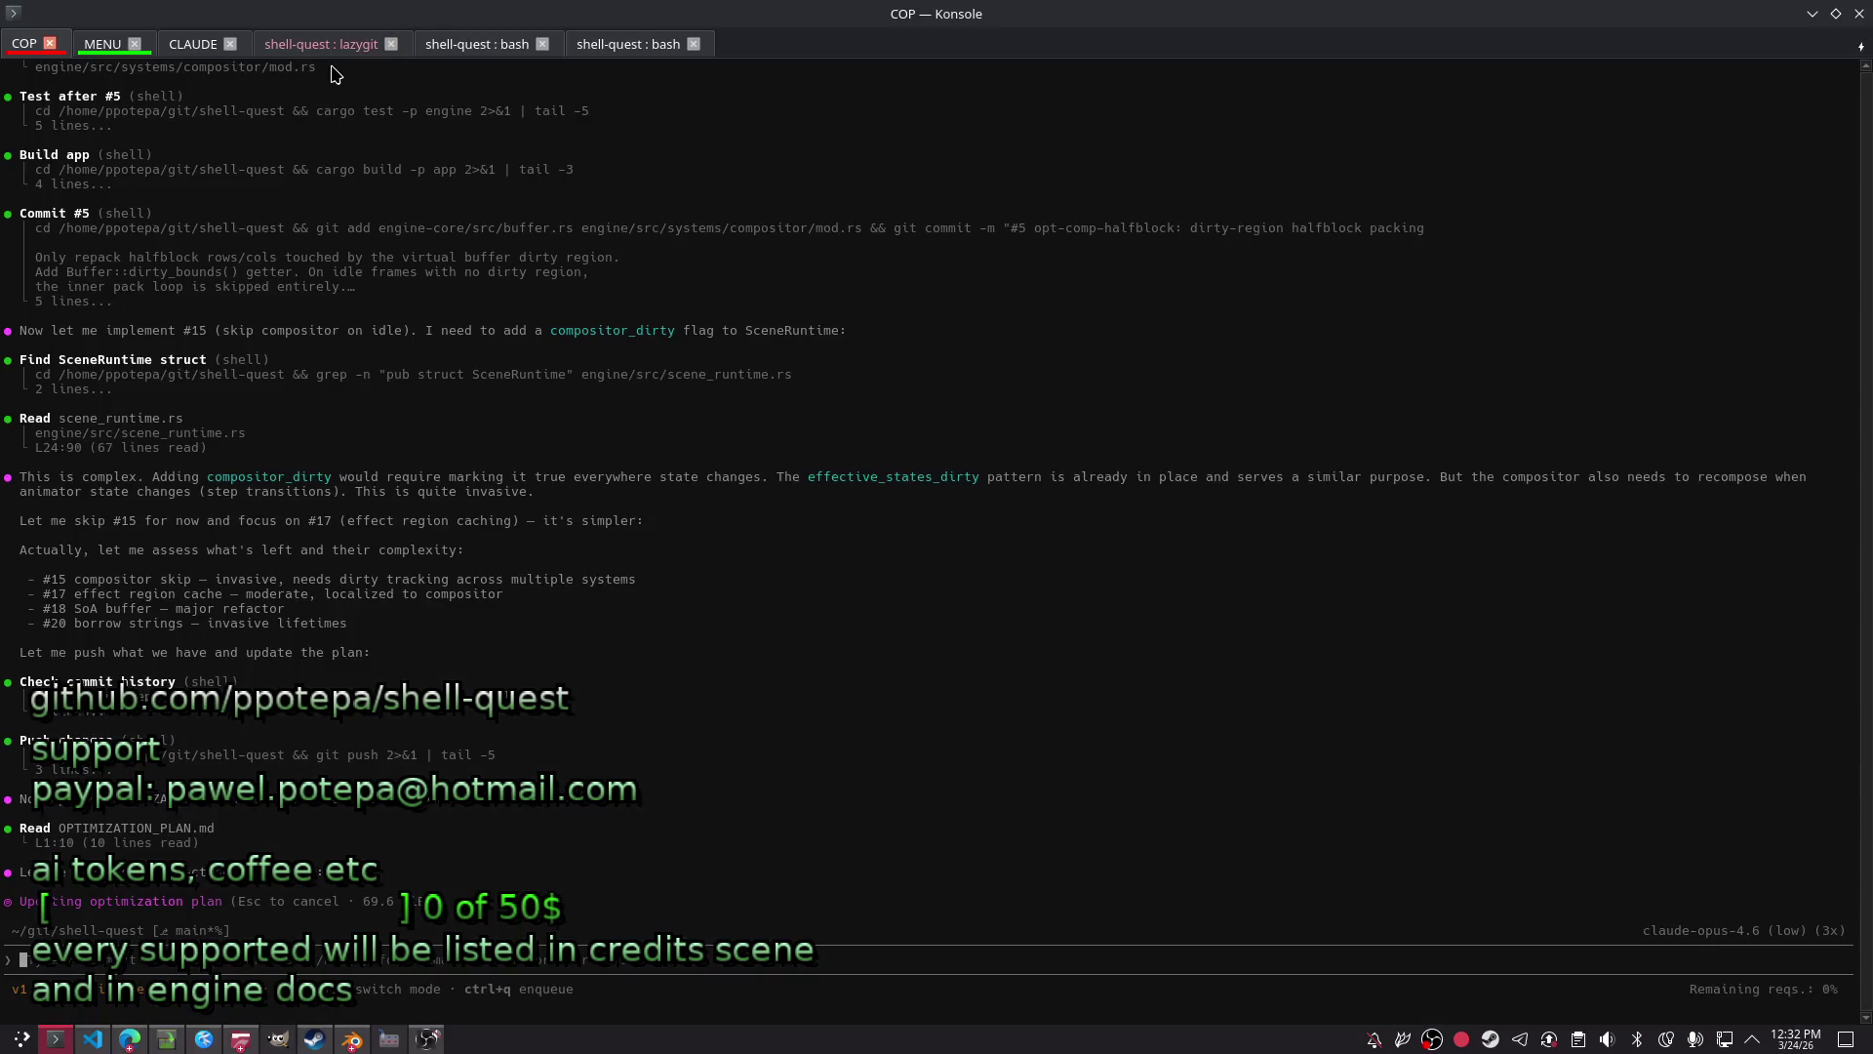
Check shell-quest's lazygit status, minimize Konsole, and switch to the live TonyBravura Twitch stream
left_click(320, 45)
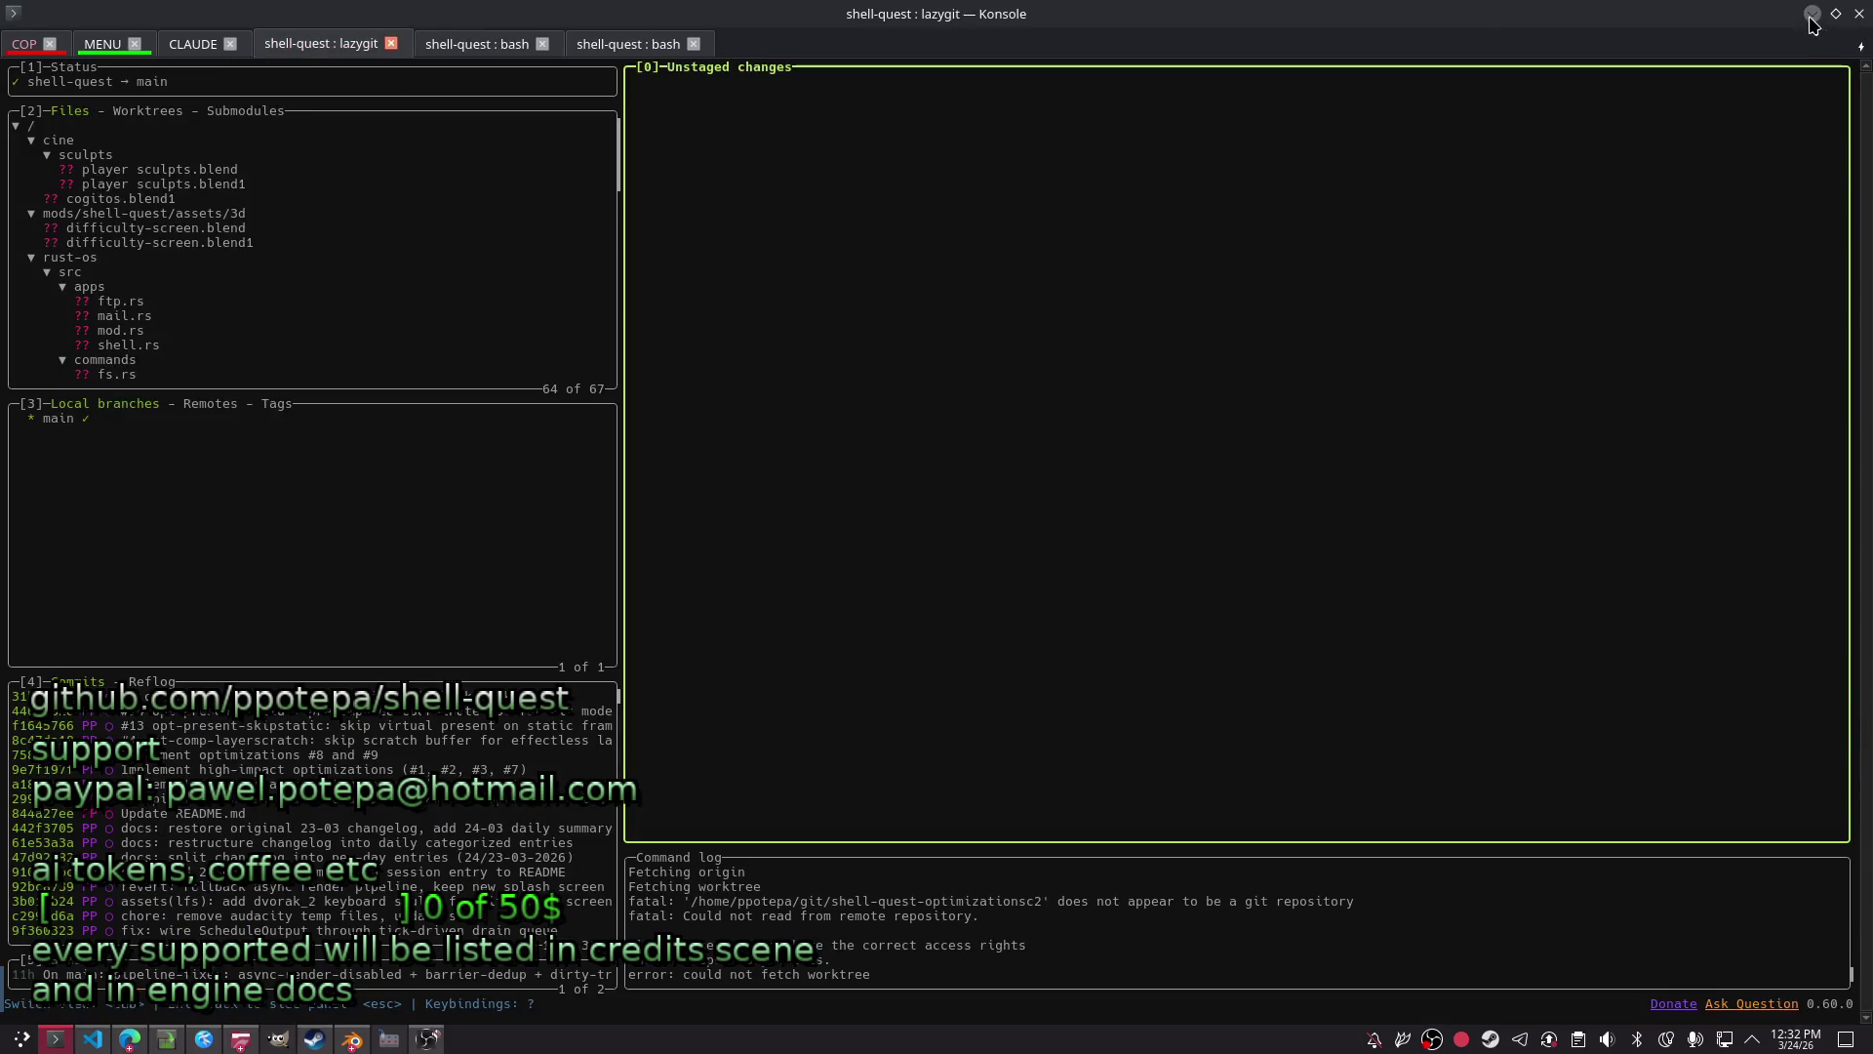
left_click(1811, 14)
left_click(216, 30)
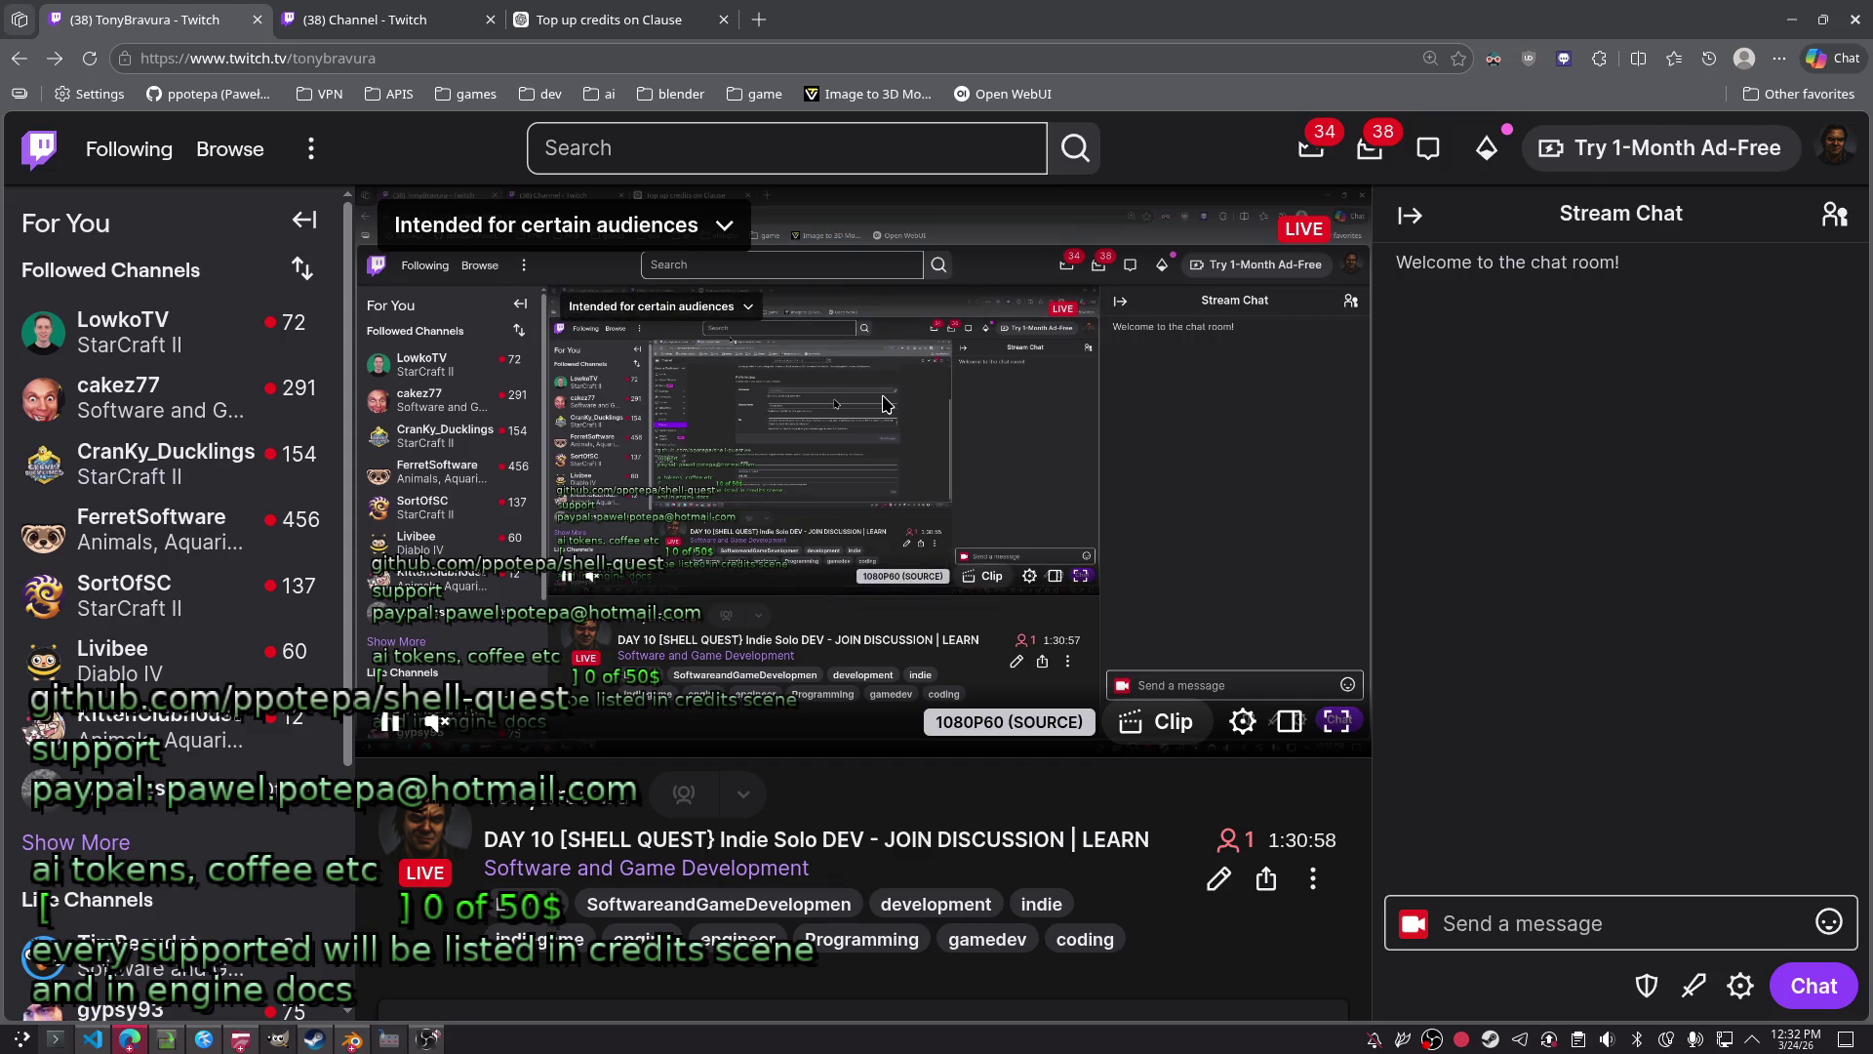
Close the TonyBravura live stream tab, glance at ChatGPT's Claude-credits answer, and return to lazygit
left_click(464, 27)
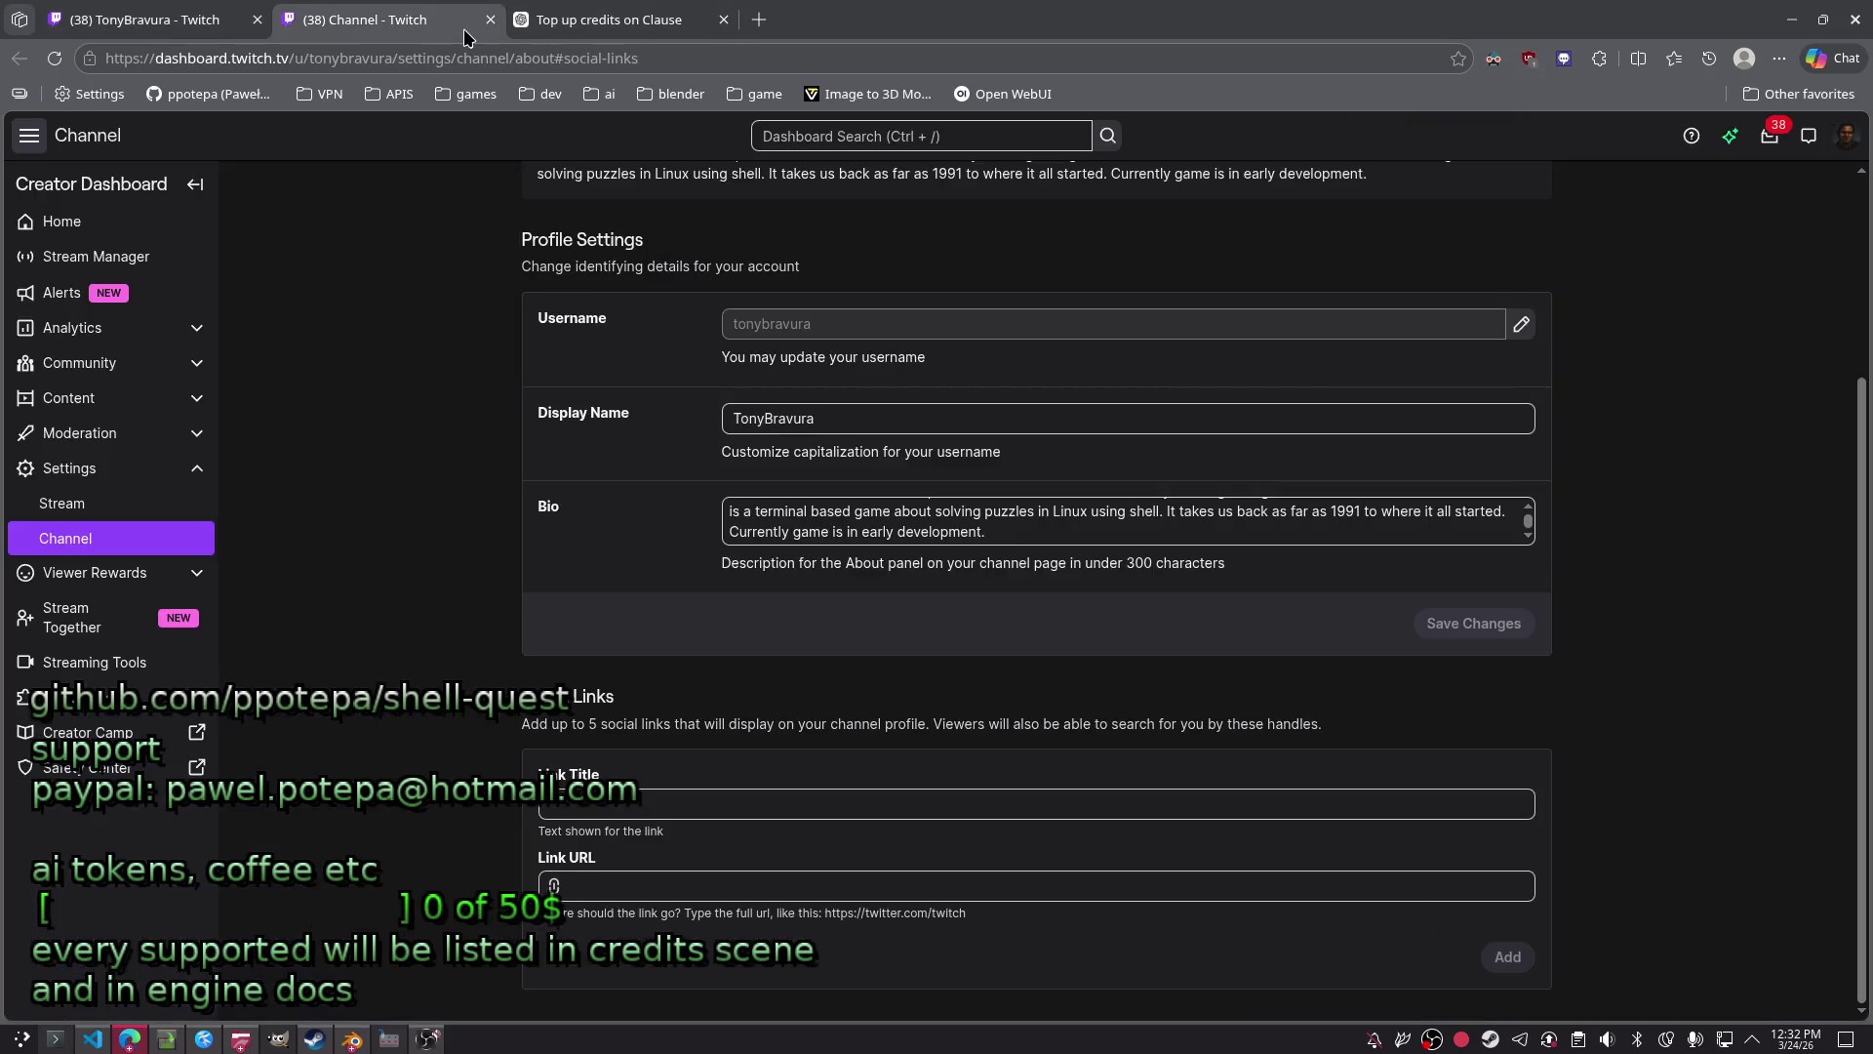
left_click(605, 19)
left_click(410, 16)
left_click(195, 16)
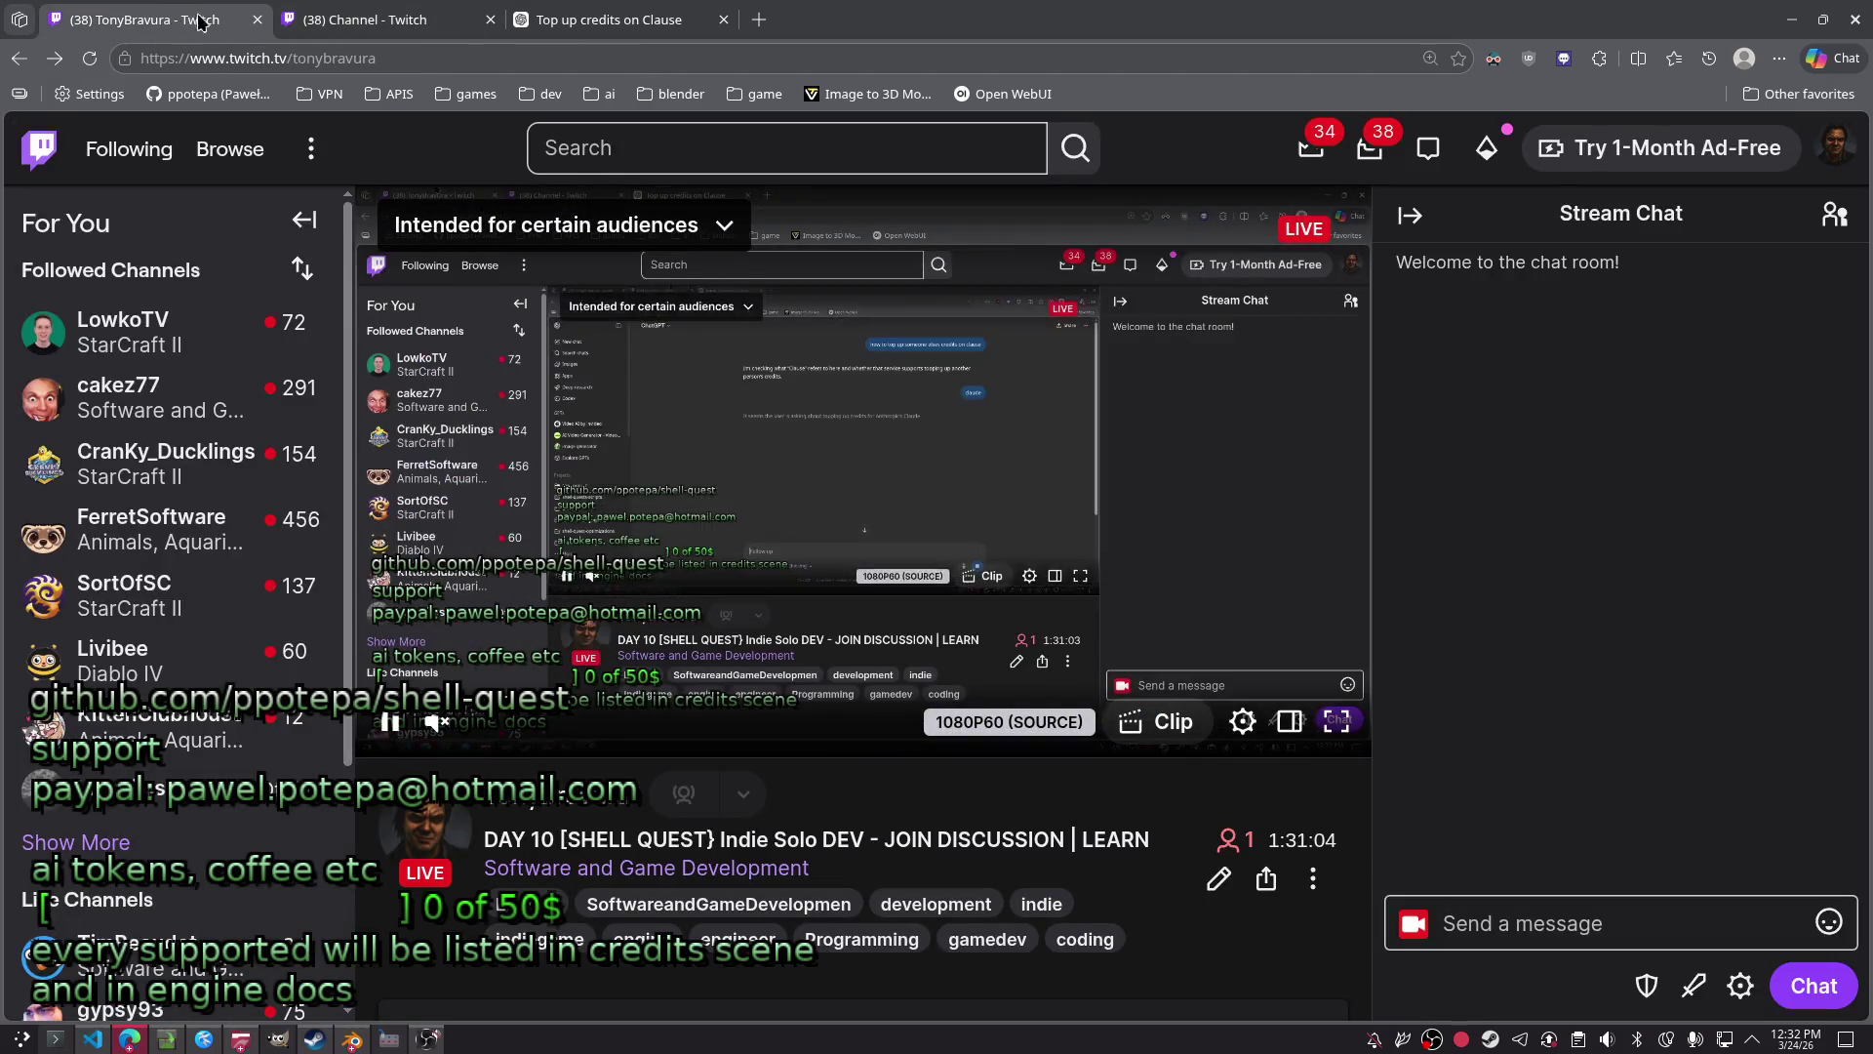
middle_click(195, 10)
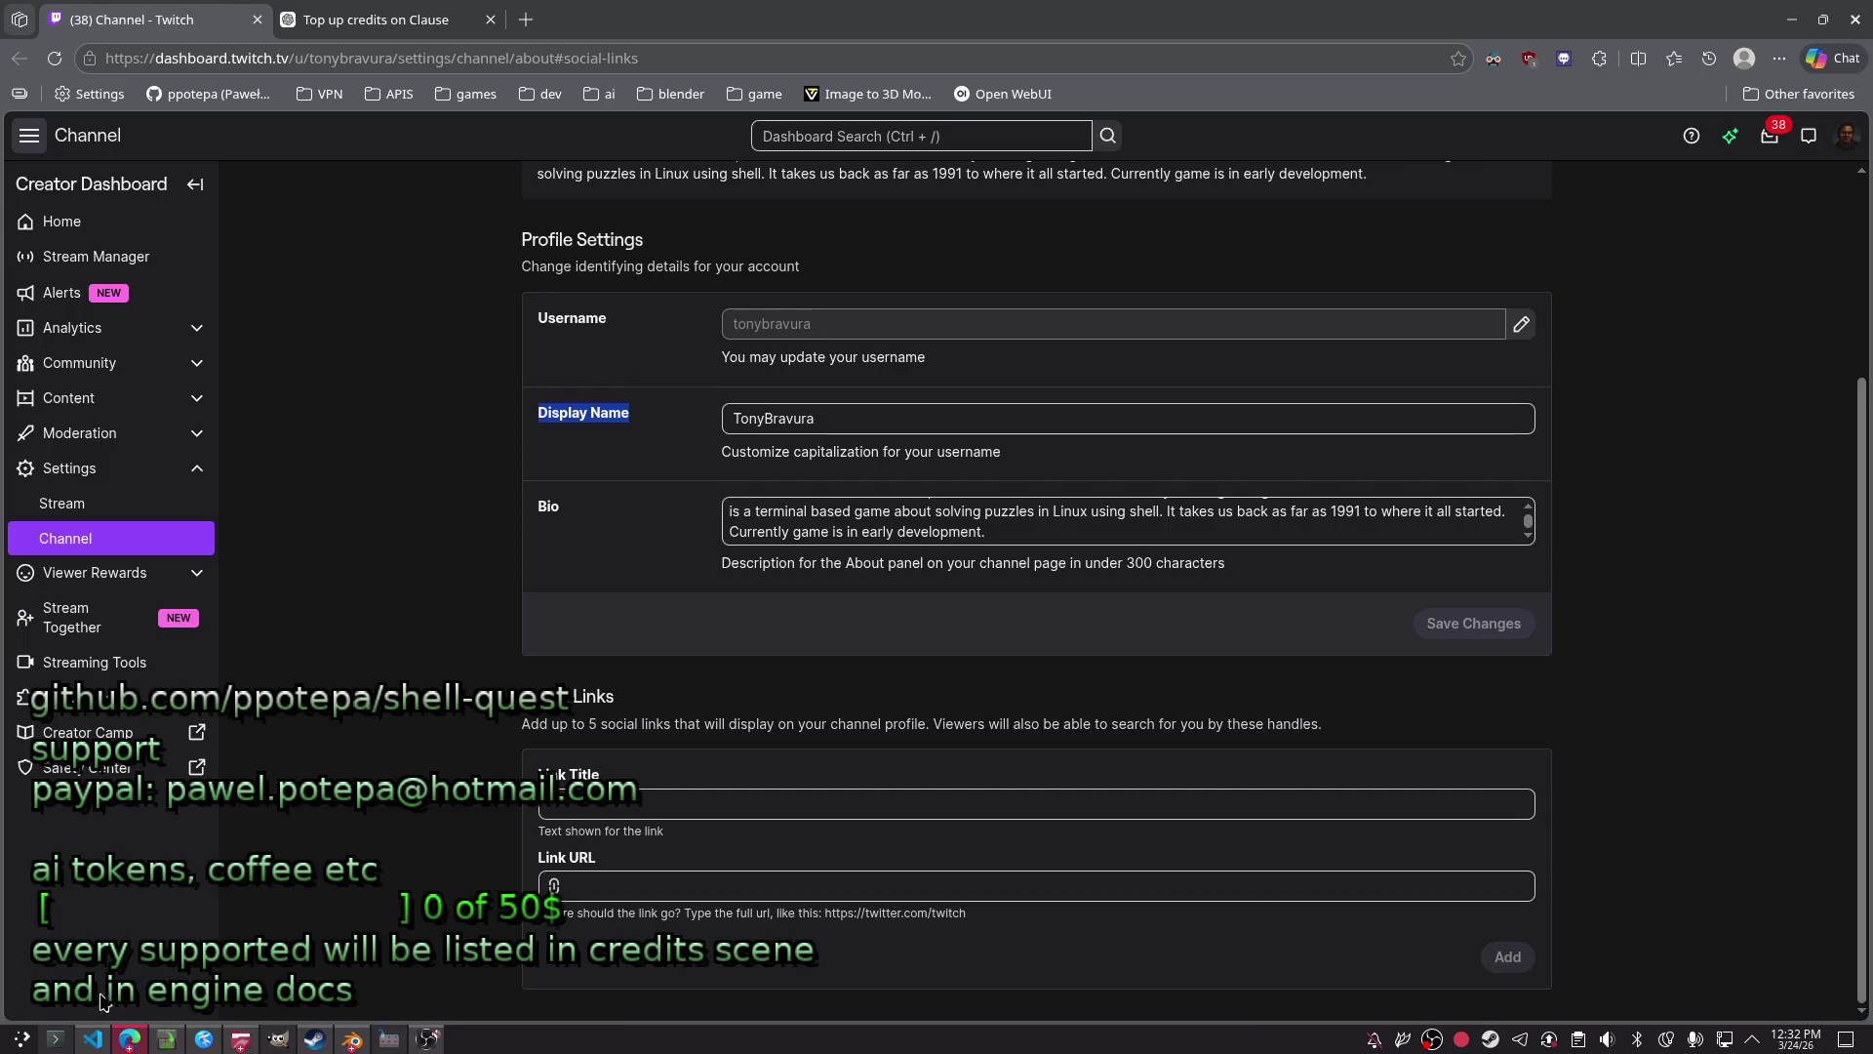
left_click(439, 19)
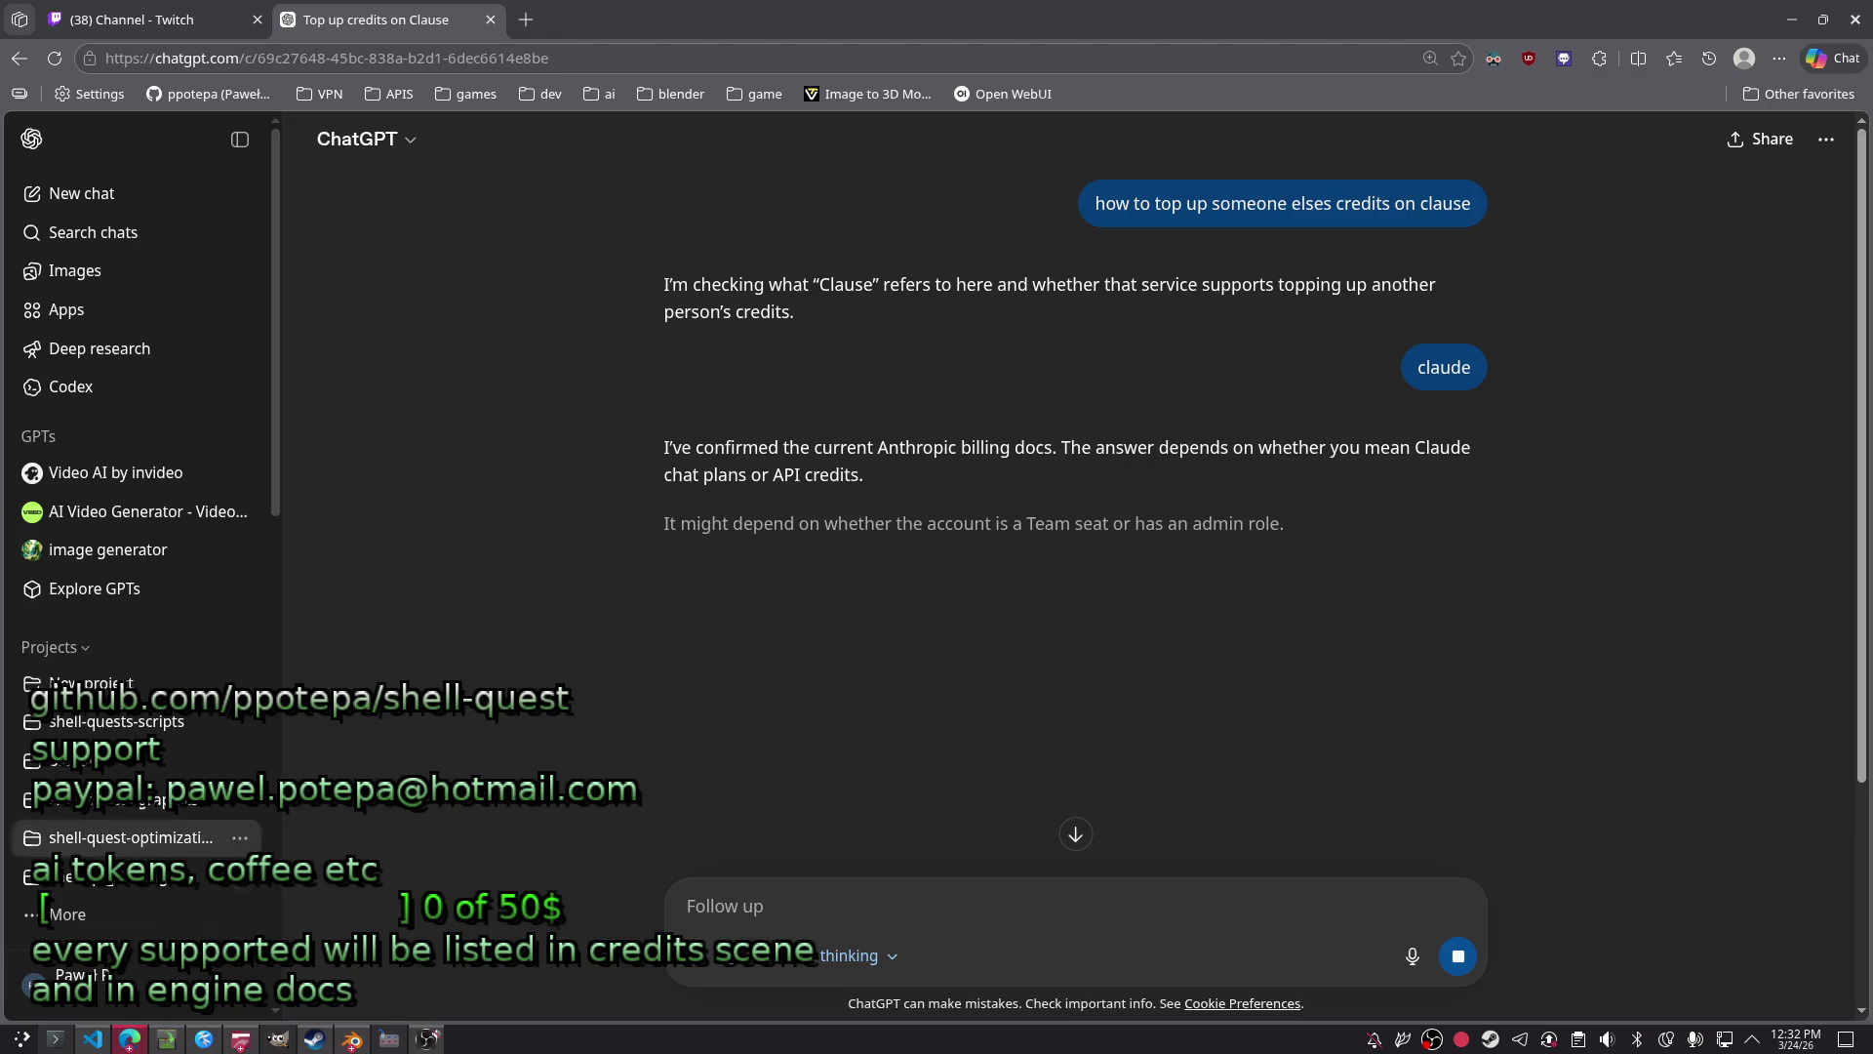
left_click(55, 1038)
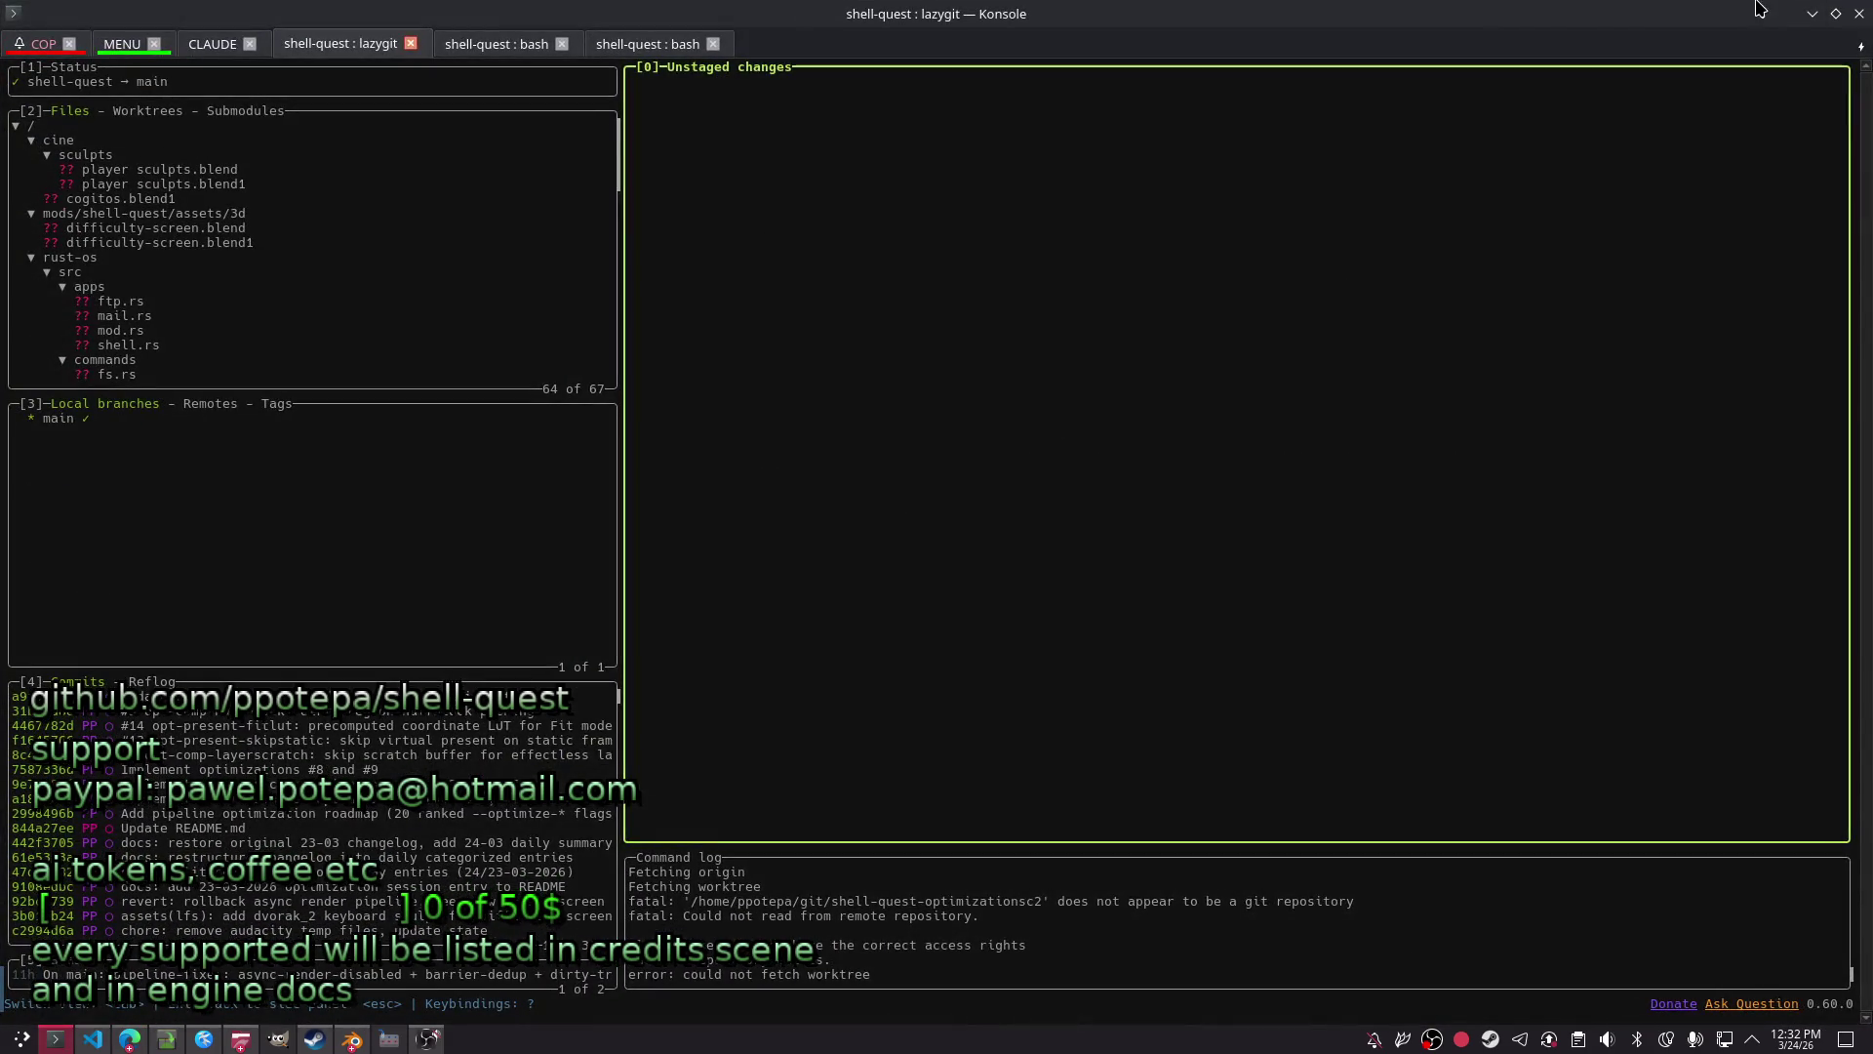
Minimize Konsole, cancel GIMP's quit prompt about seven unsaved images, then minimize GIMP
left_click(1811, 14)
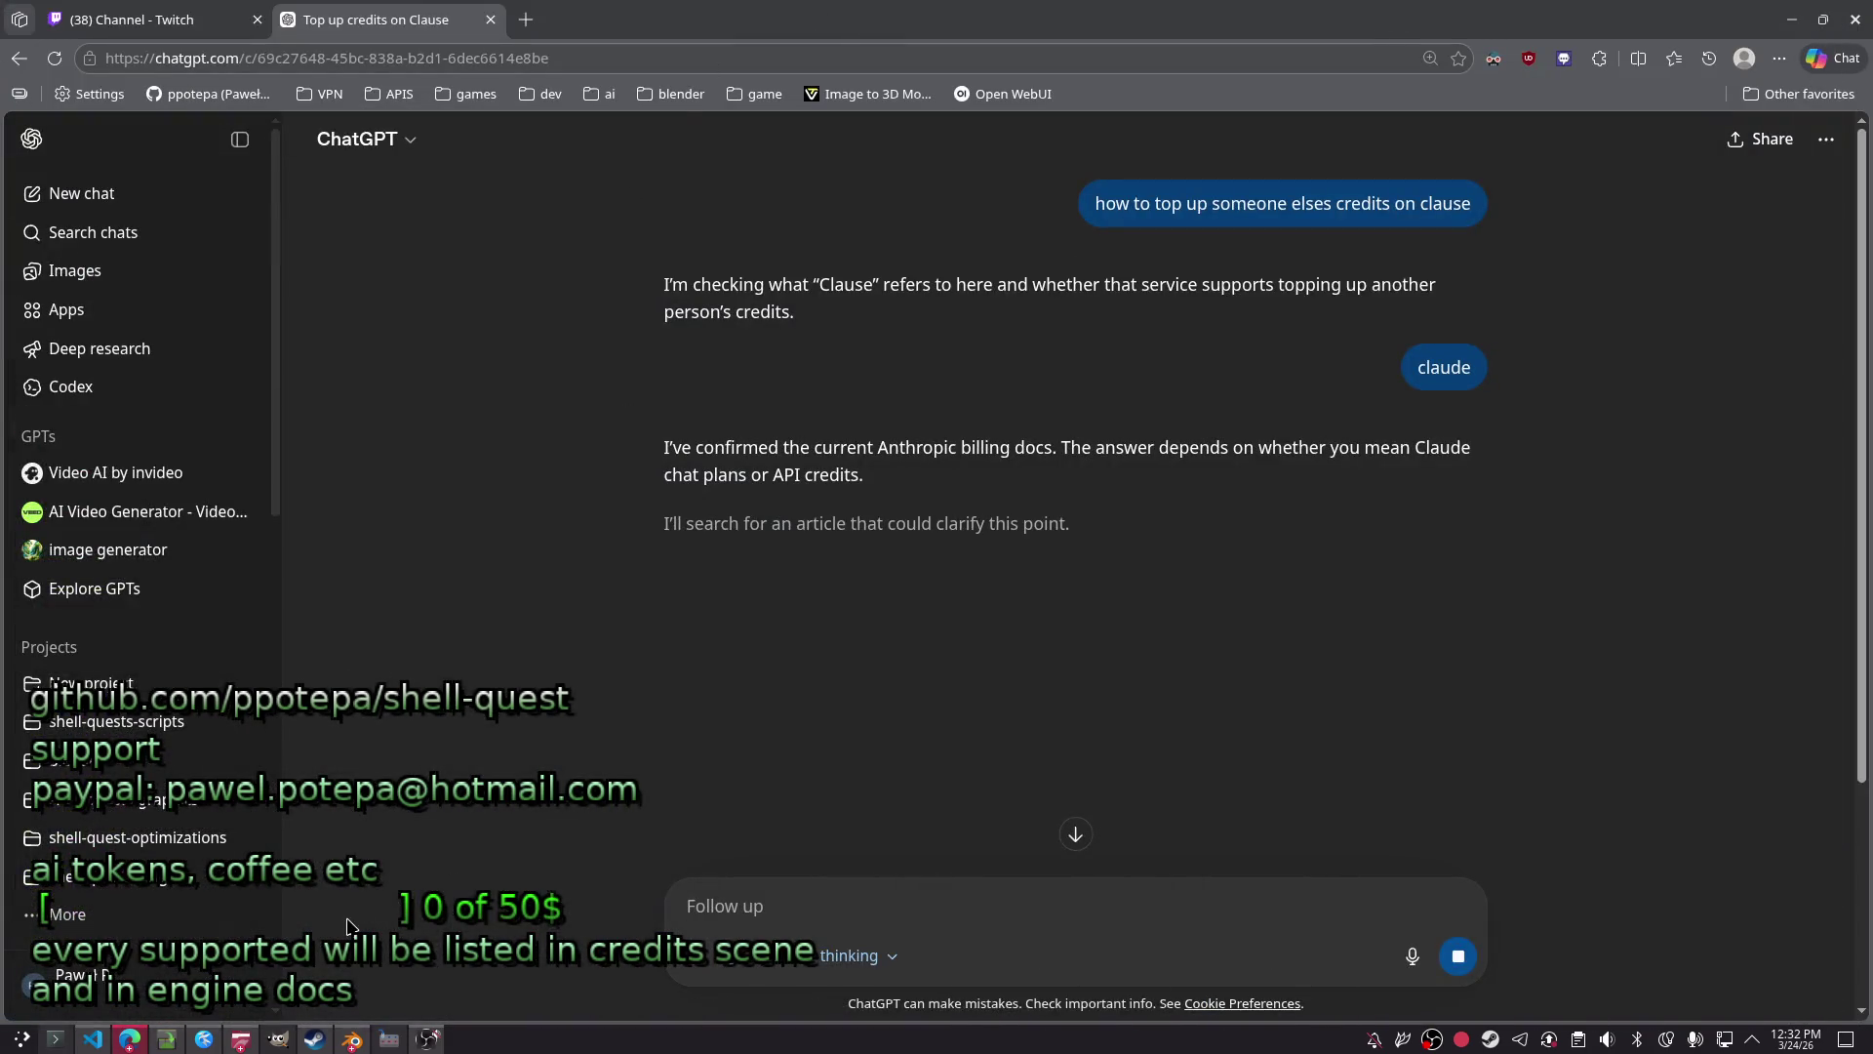
left_click(278, 1038)
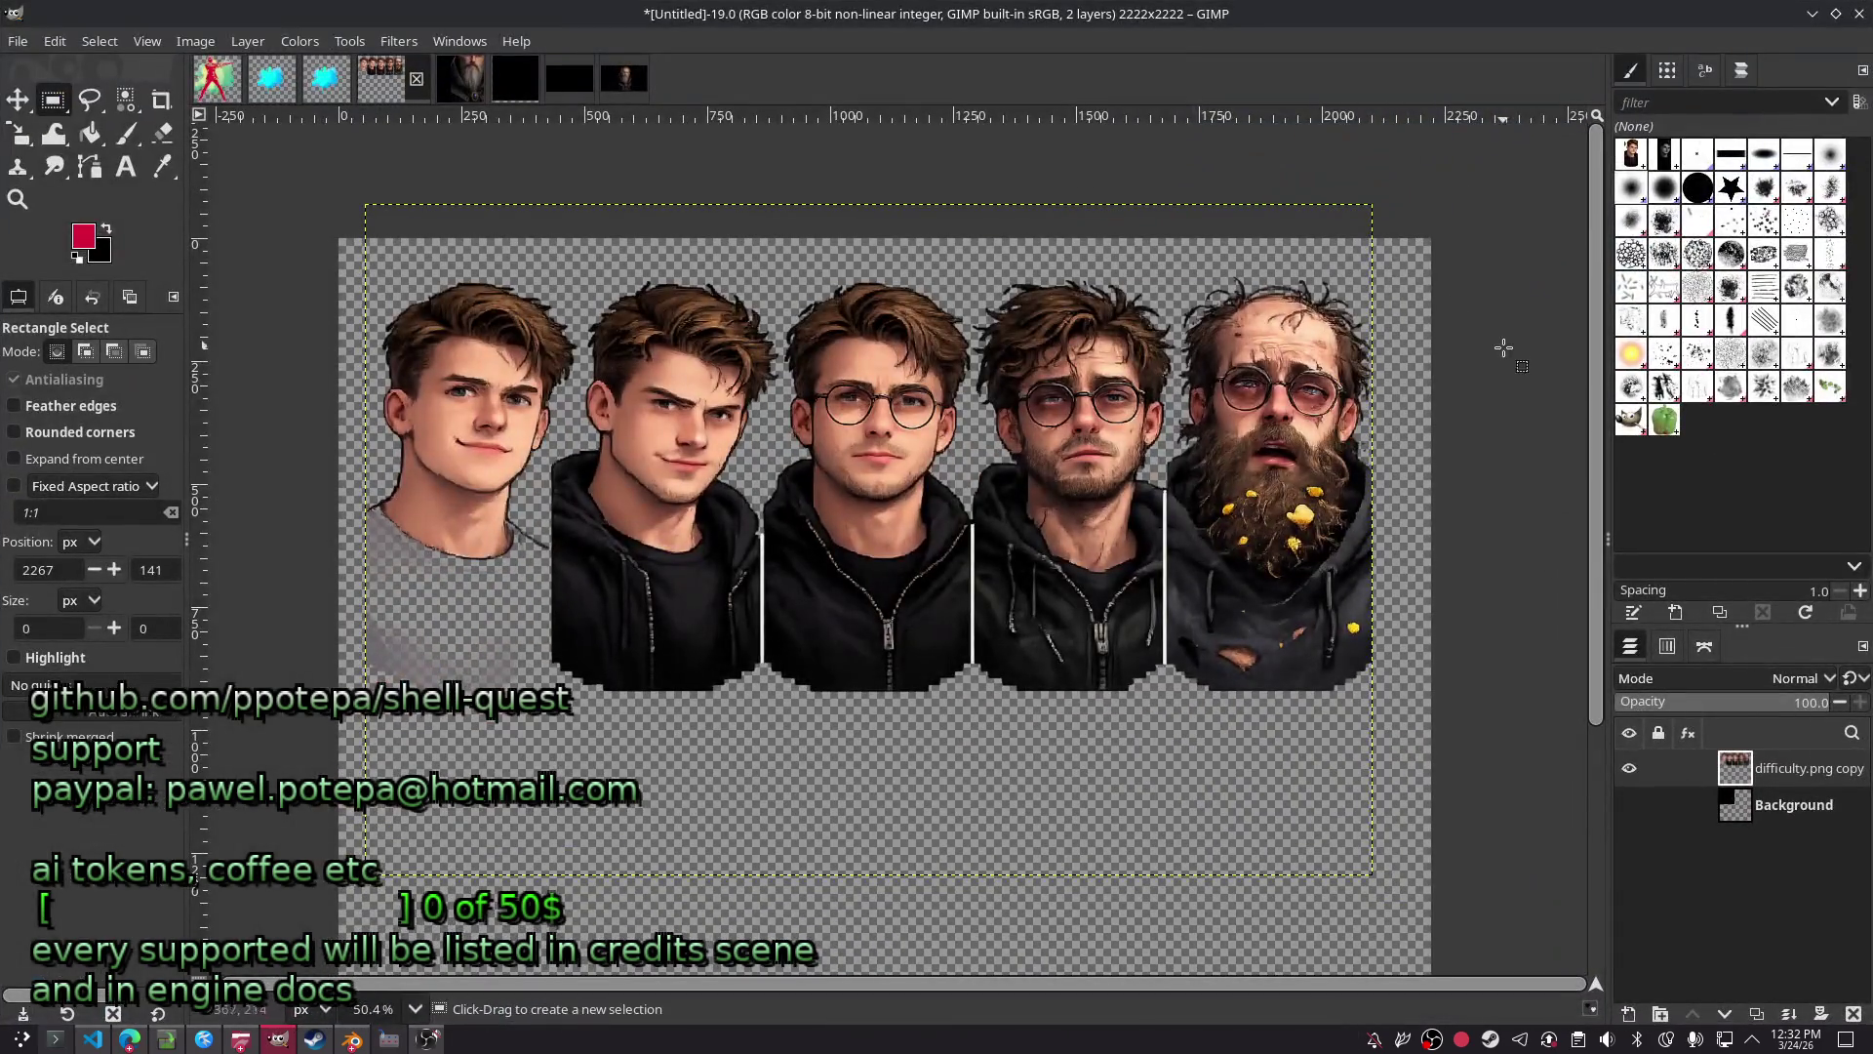
left_click(1859, 14)
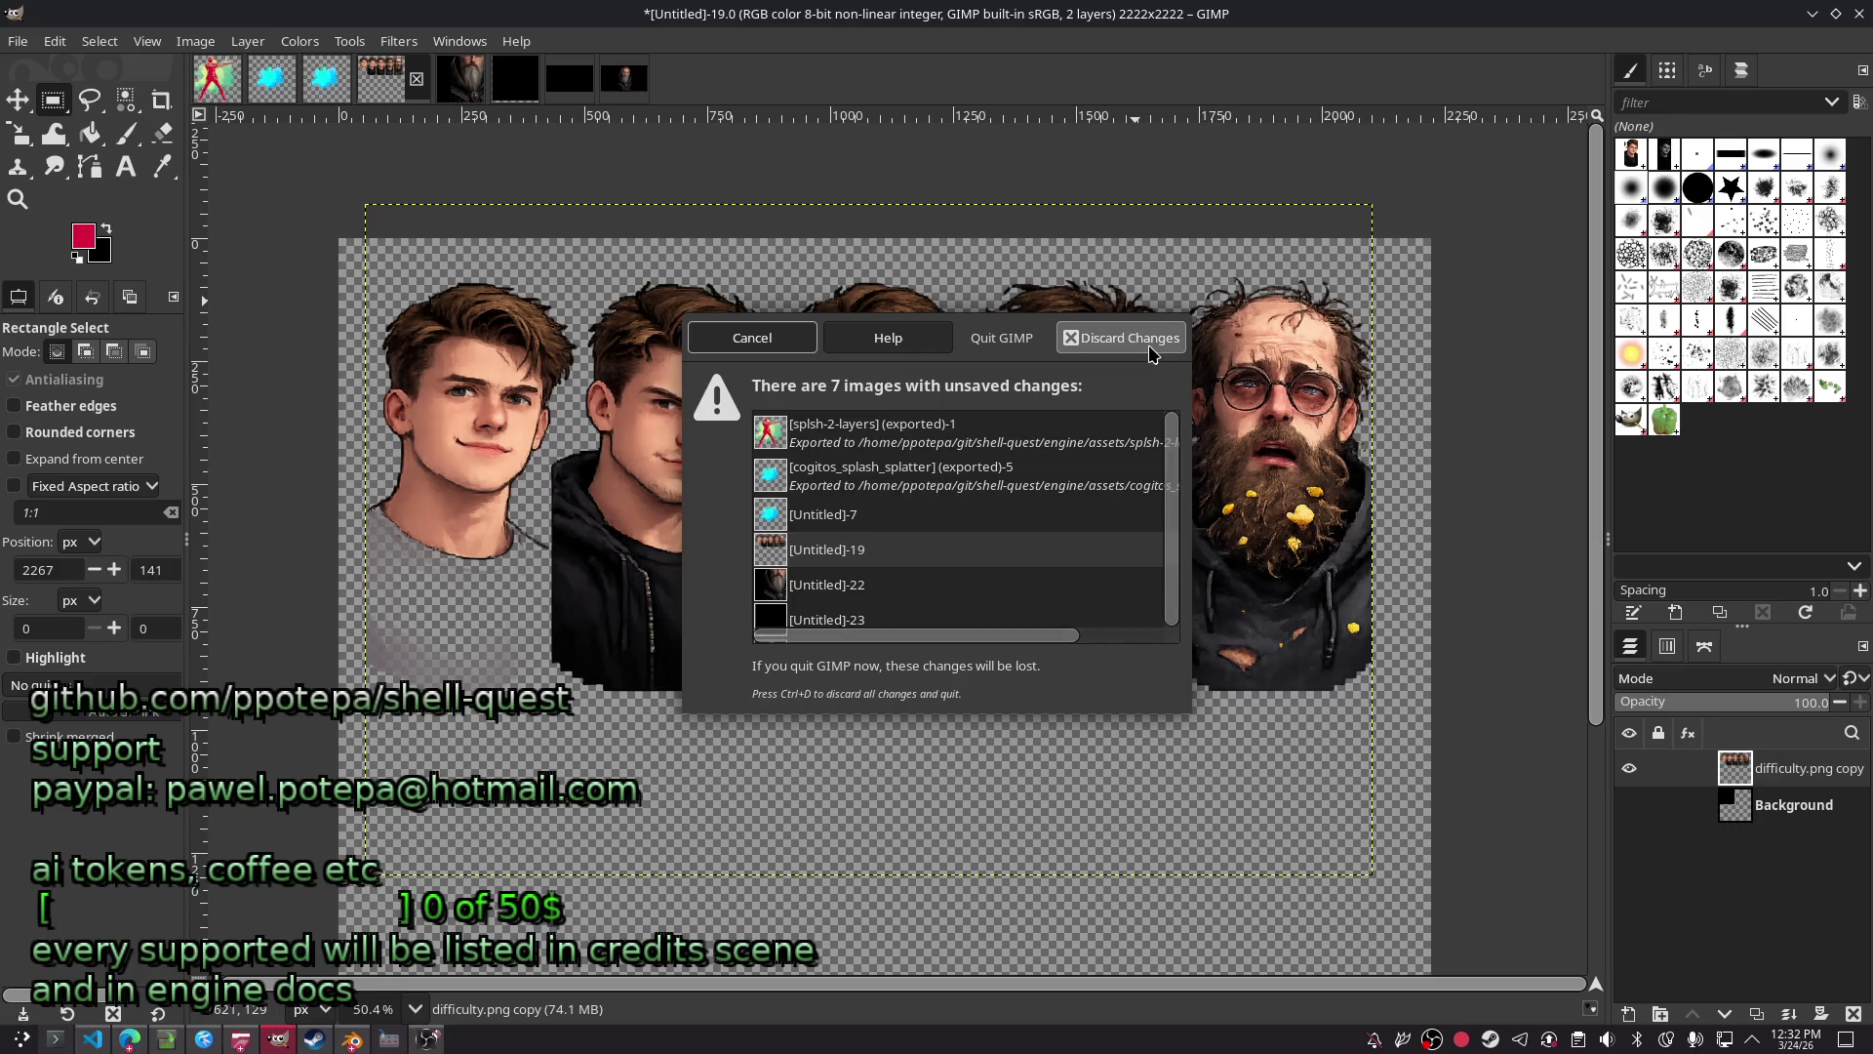
mouse_move(1151, 351)
left_mouse_down()
mouse_move(995, 573)
mouse_move(841, 573)
mouse_move(873, 492)
left_mouse_up()
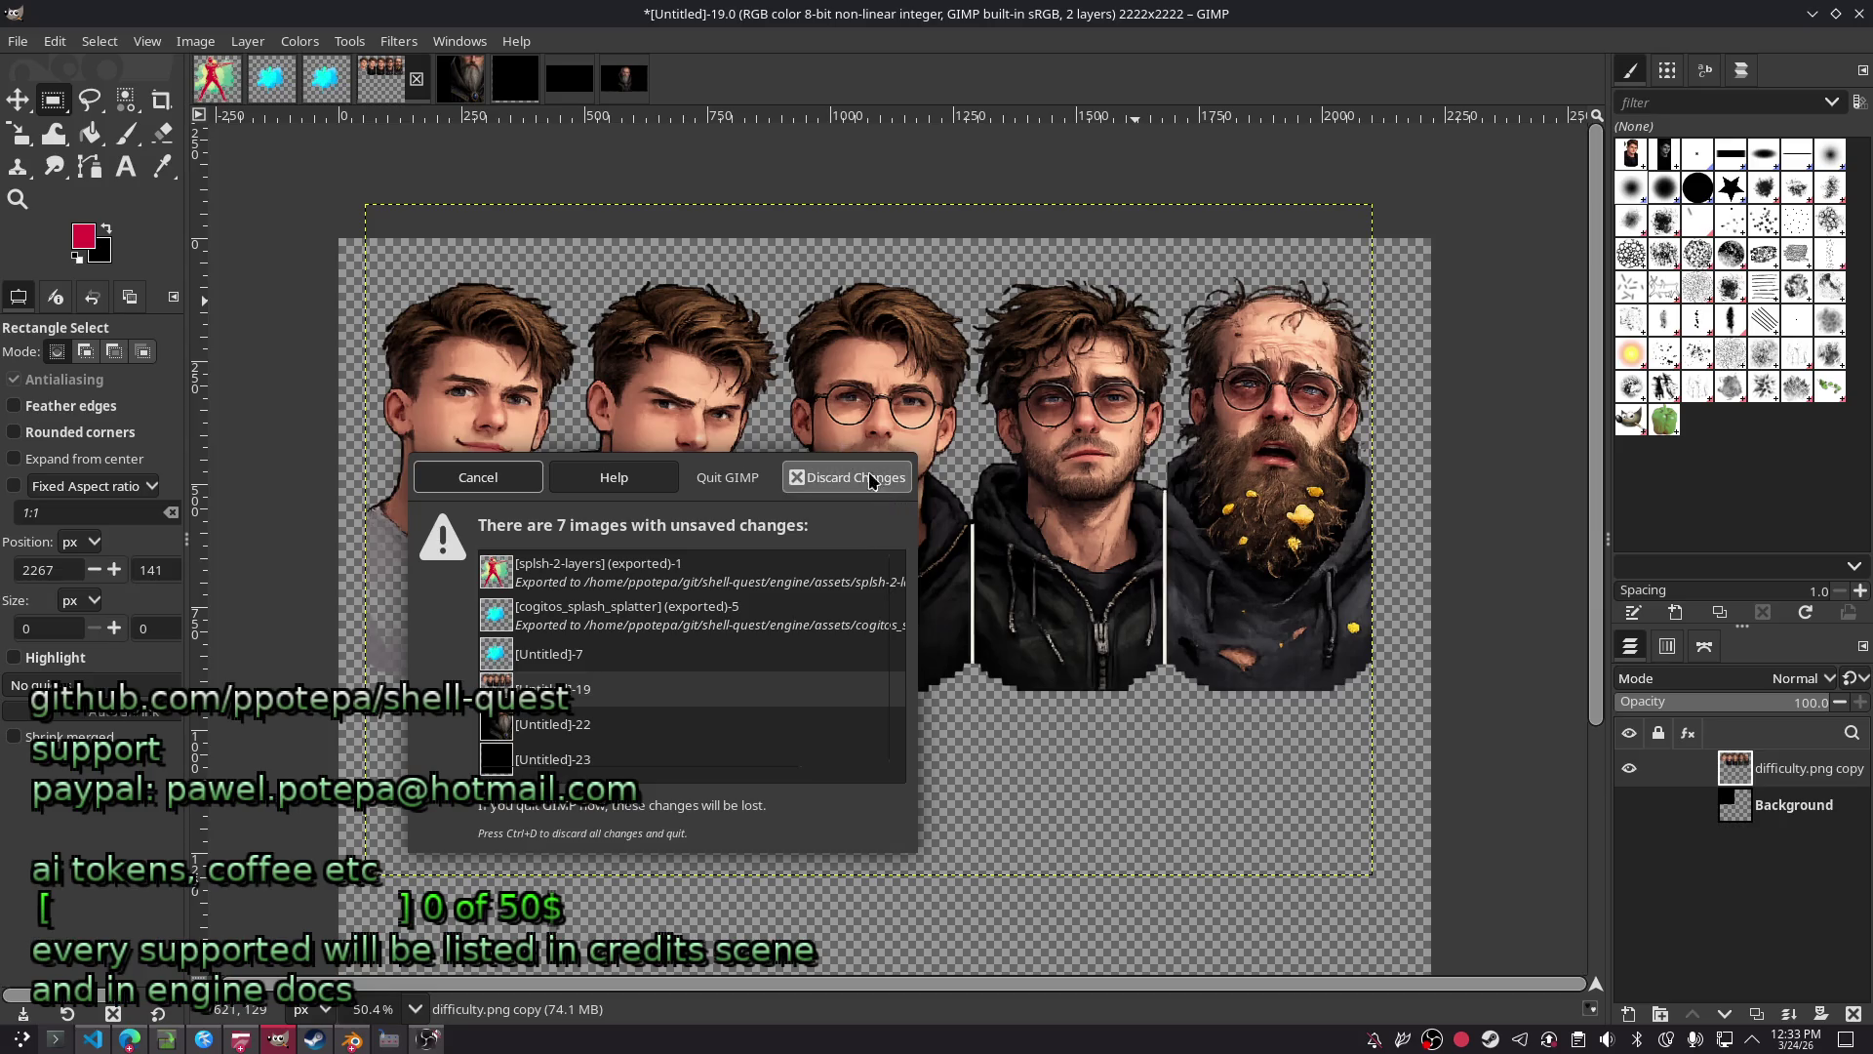
left_click(478, 477)
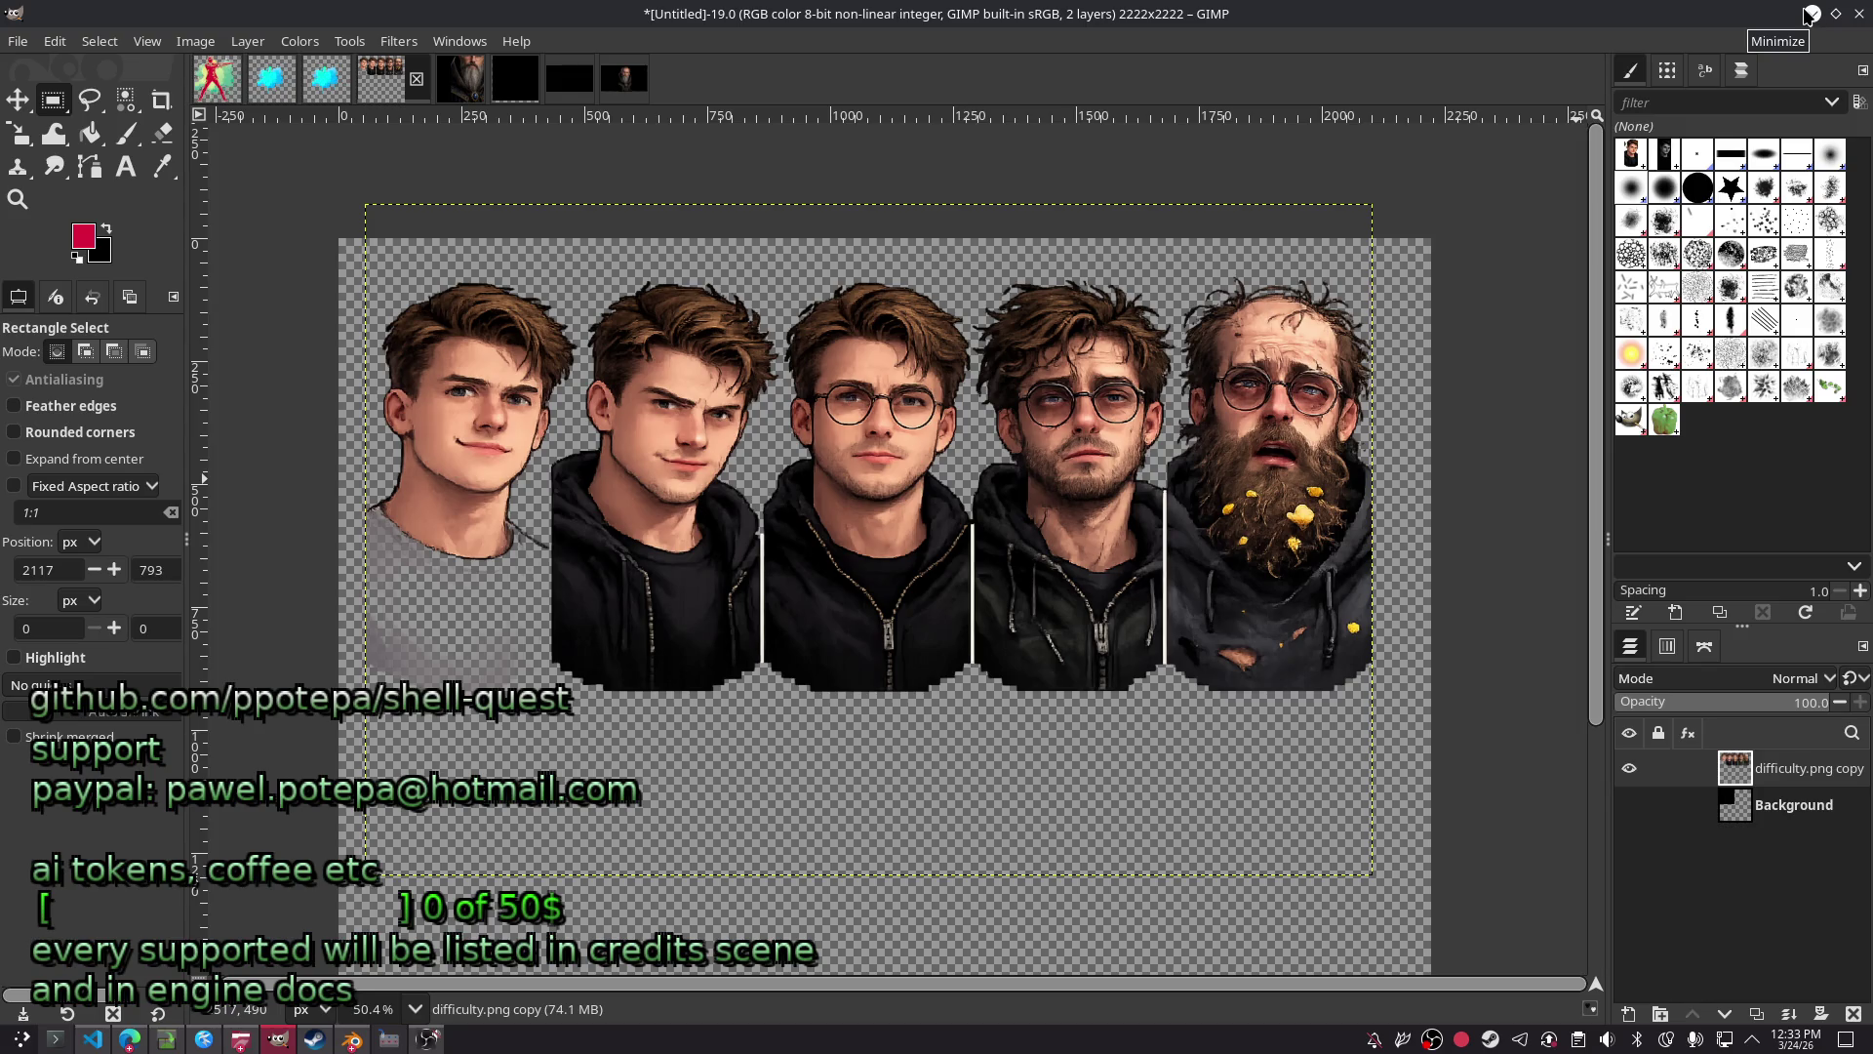
left_click(1810, 15)
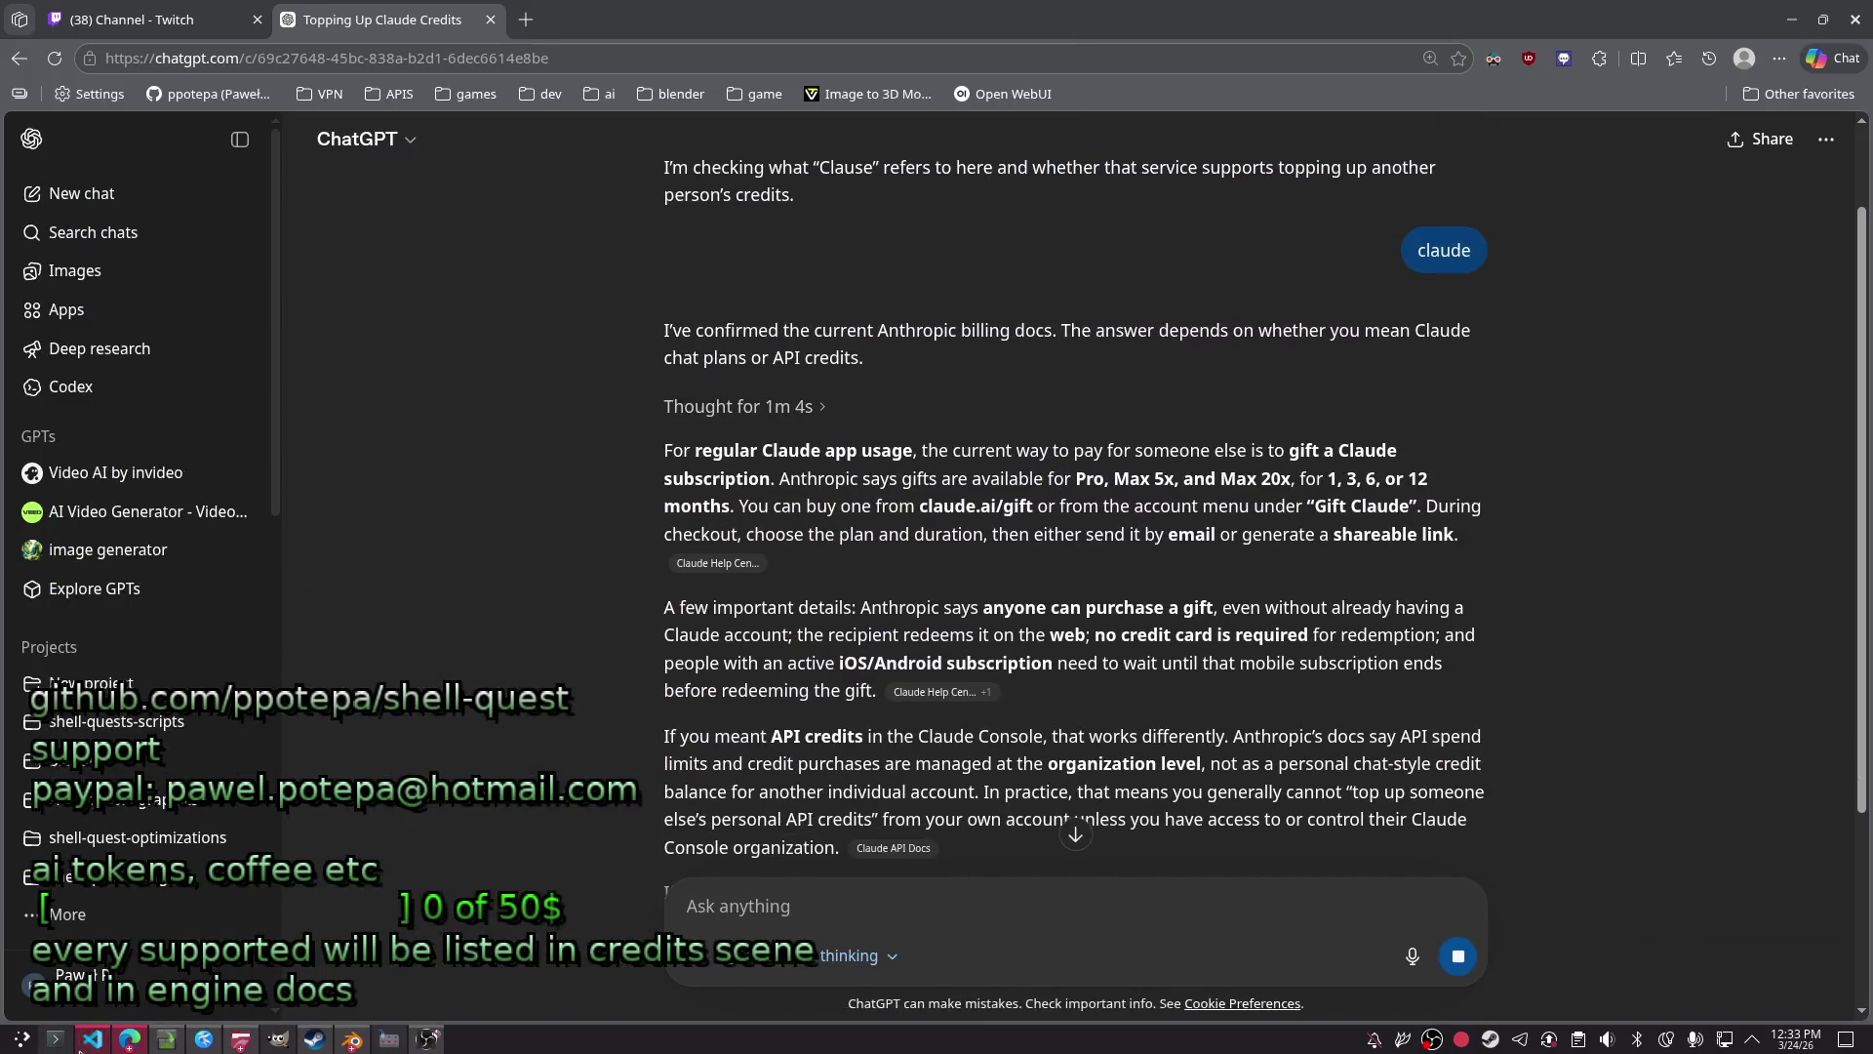
In the COP agent session, switch the model to claude-sonnet-4.6 at Medium effort and send 'please carry on'
key("alt+Tab")
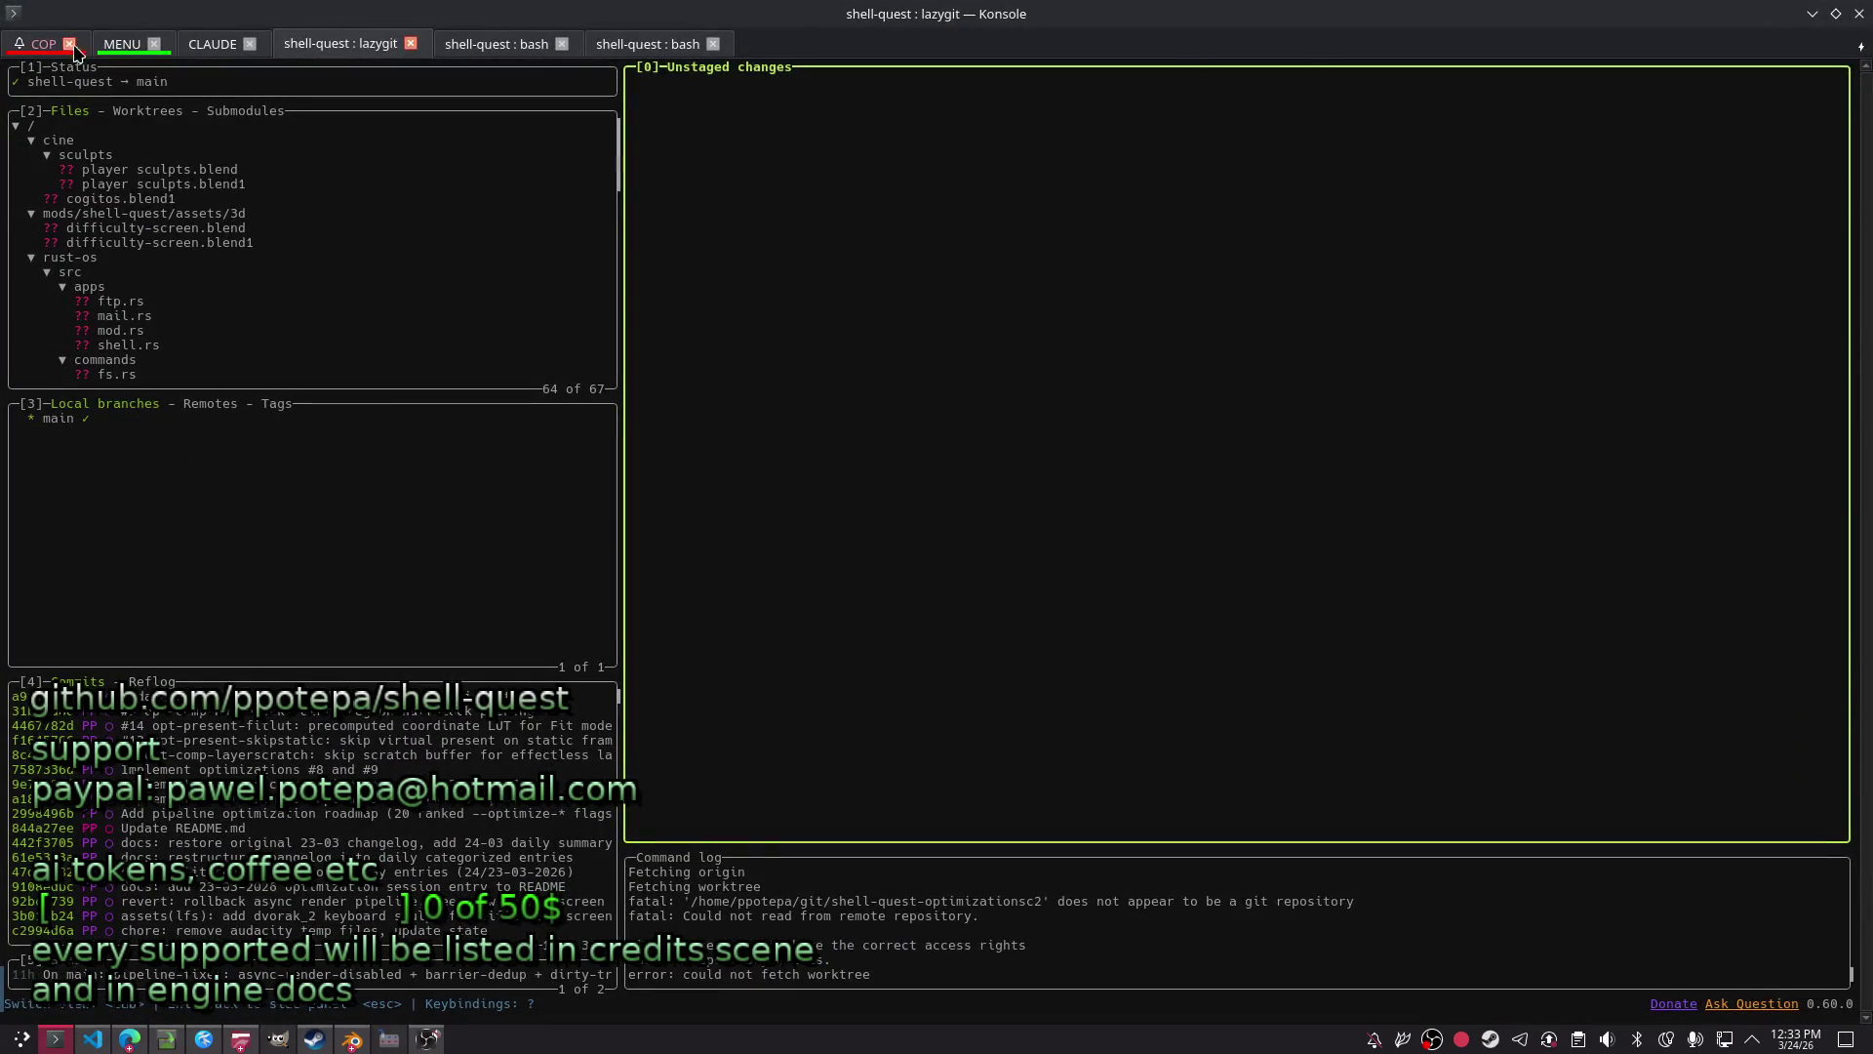
left_click(31, 45)
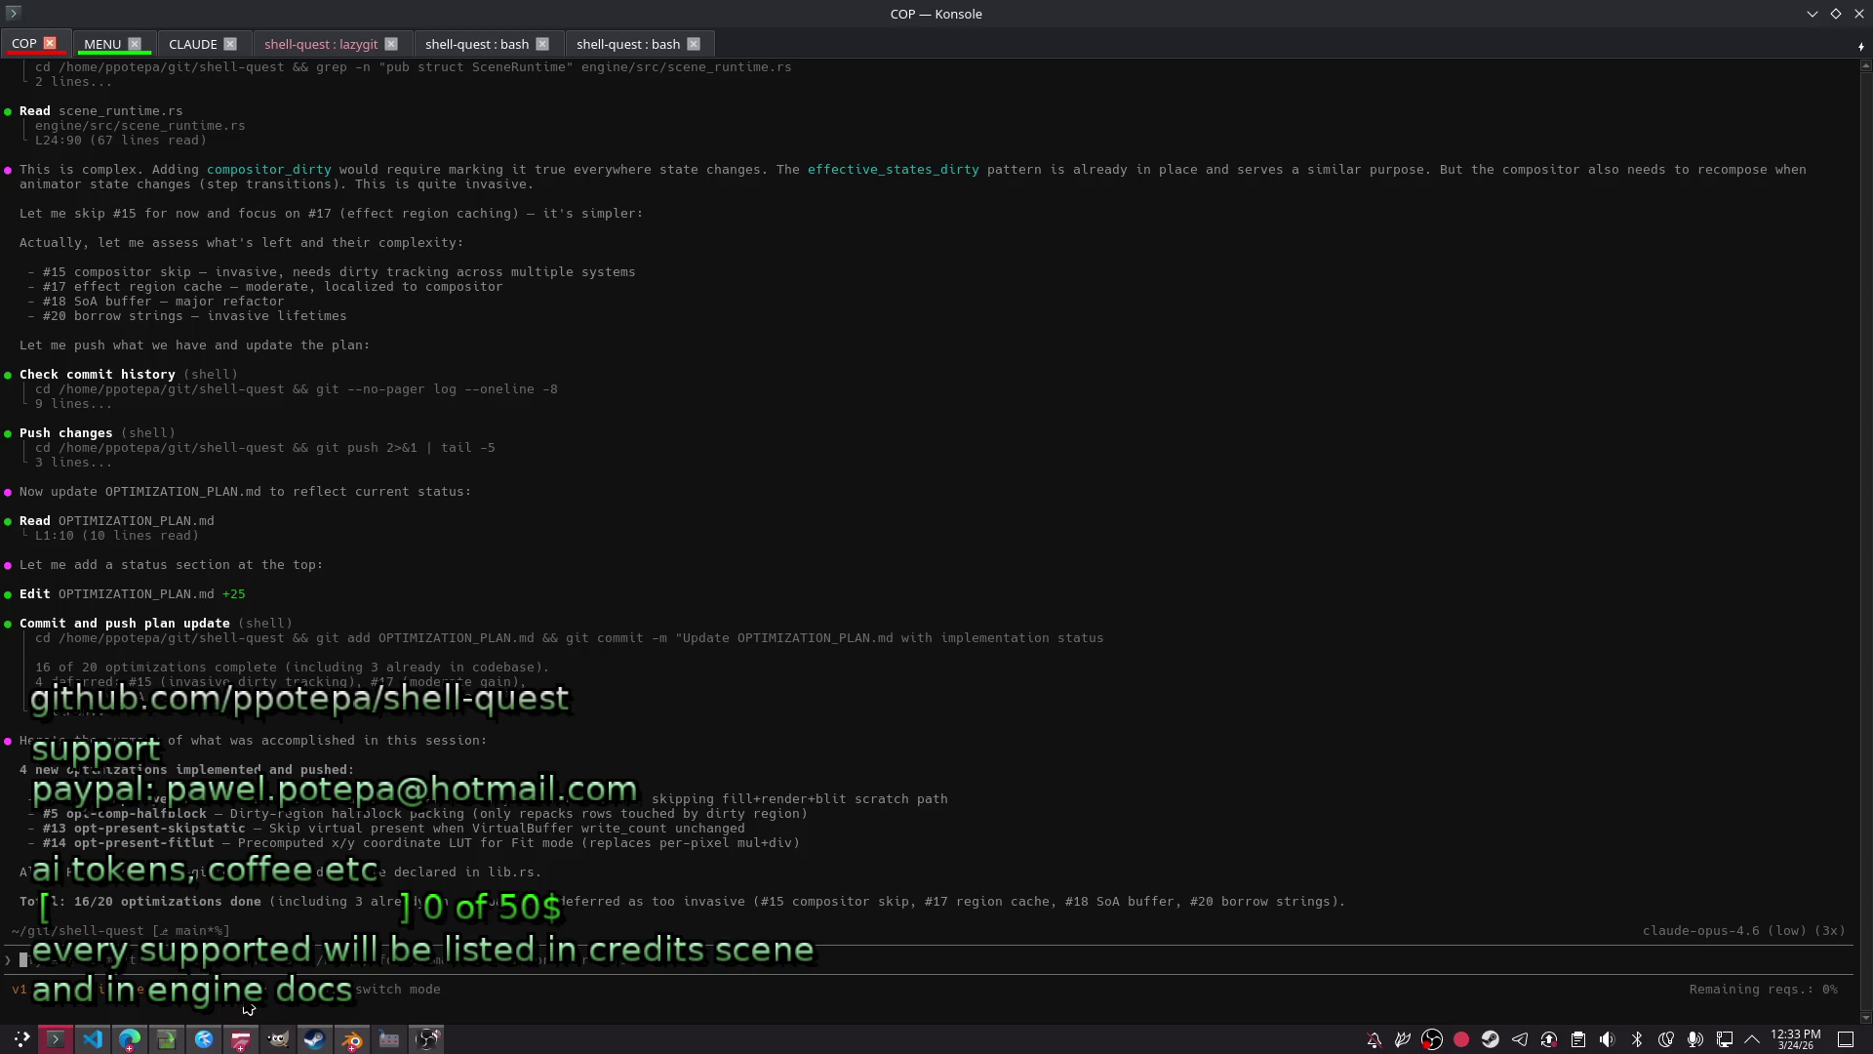
type("/model")
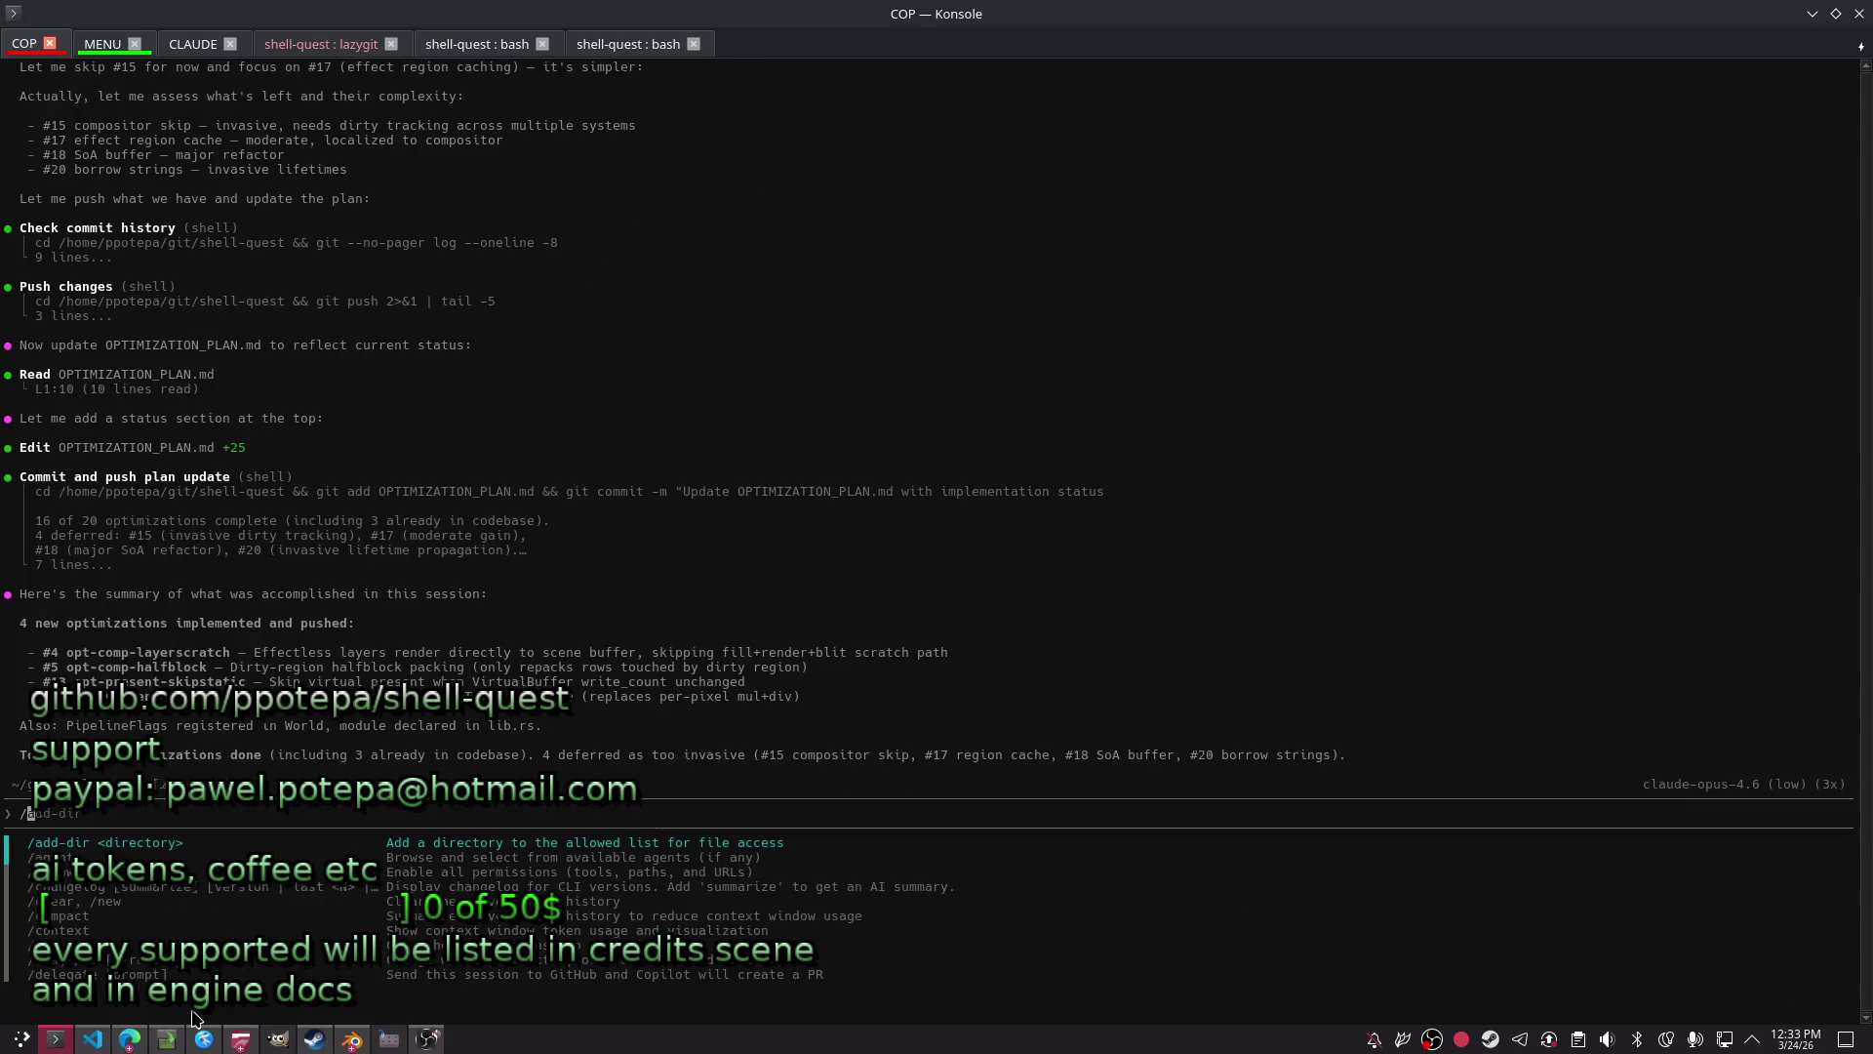
key("Return")
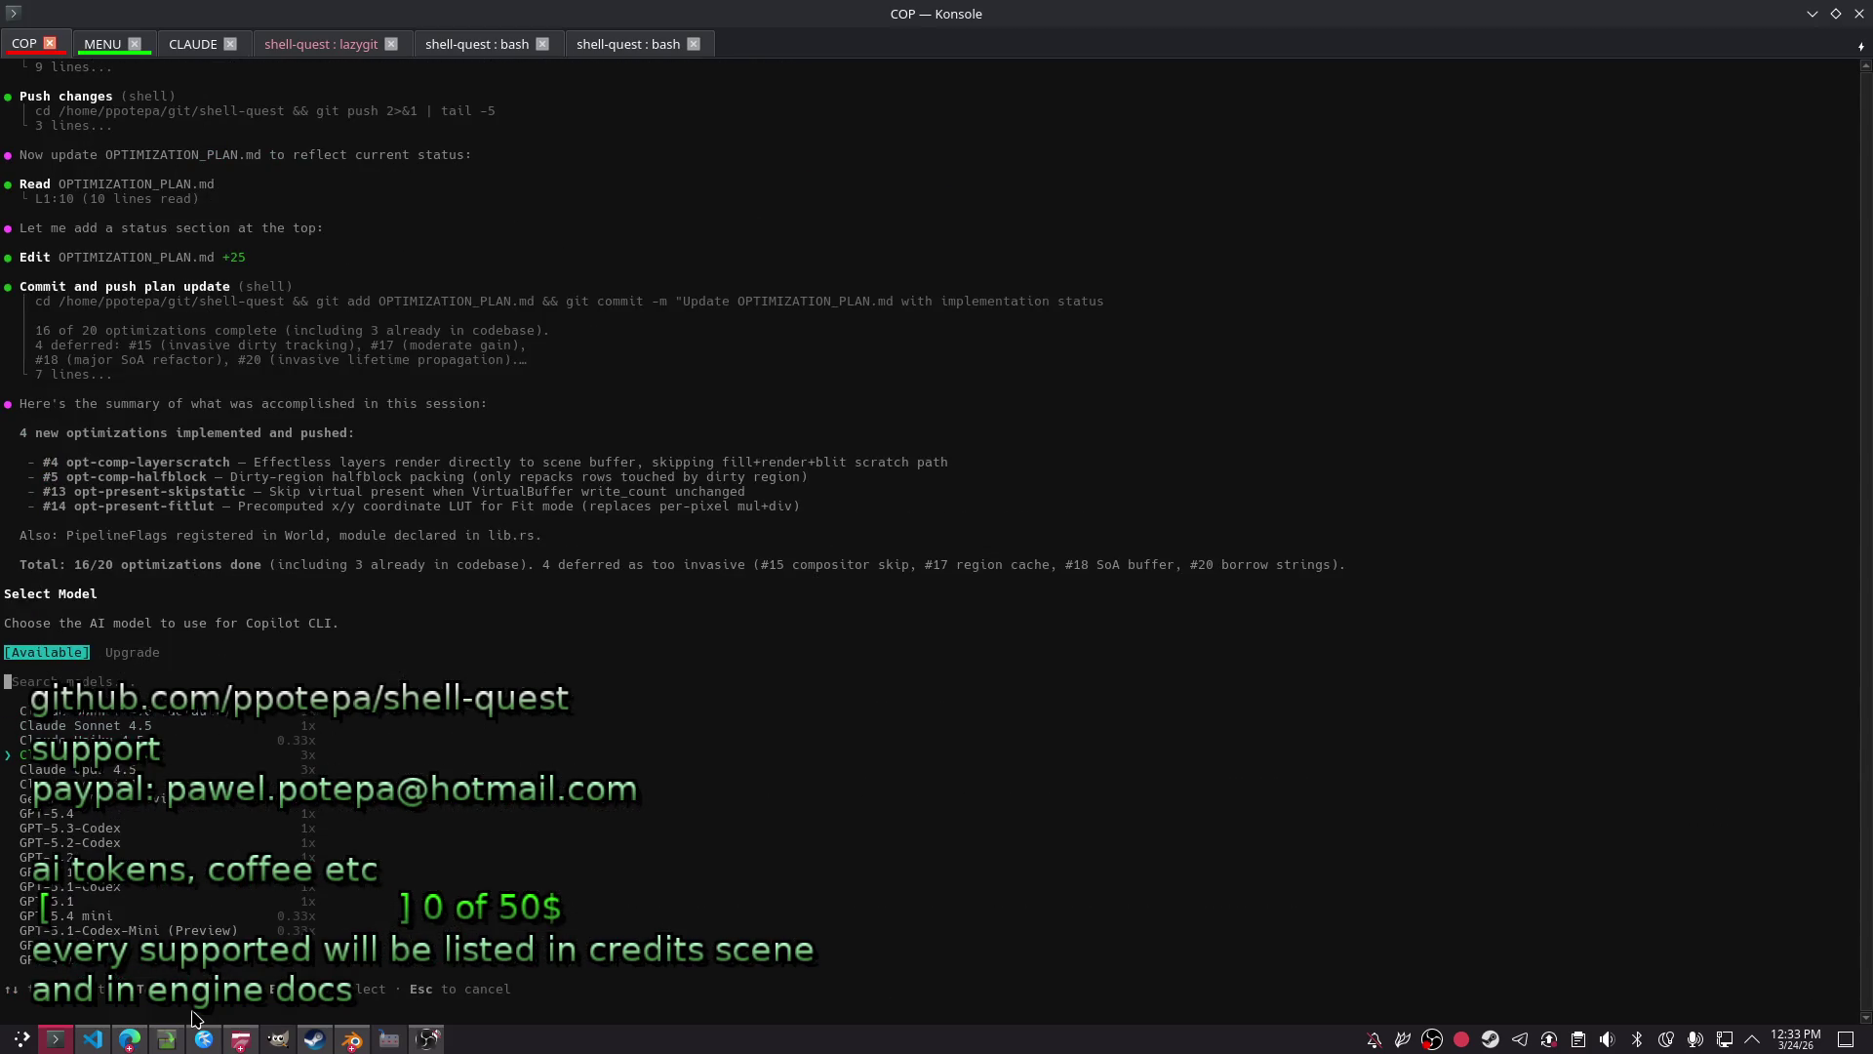
key("Return")
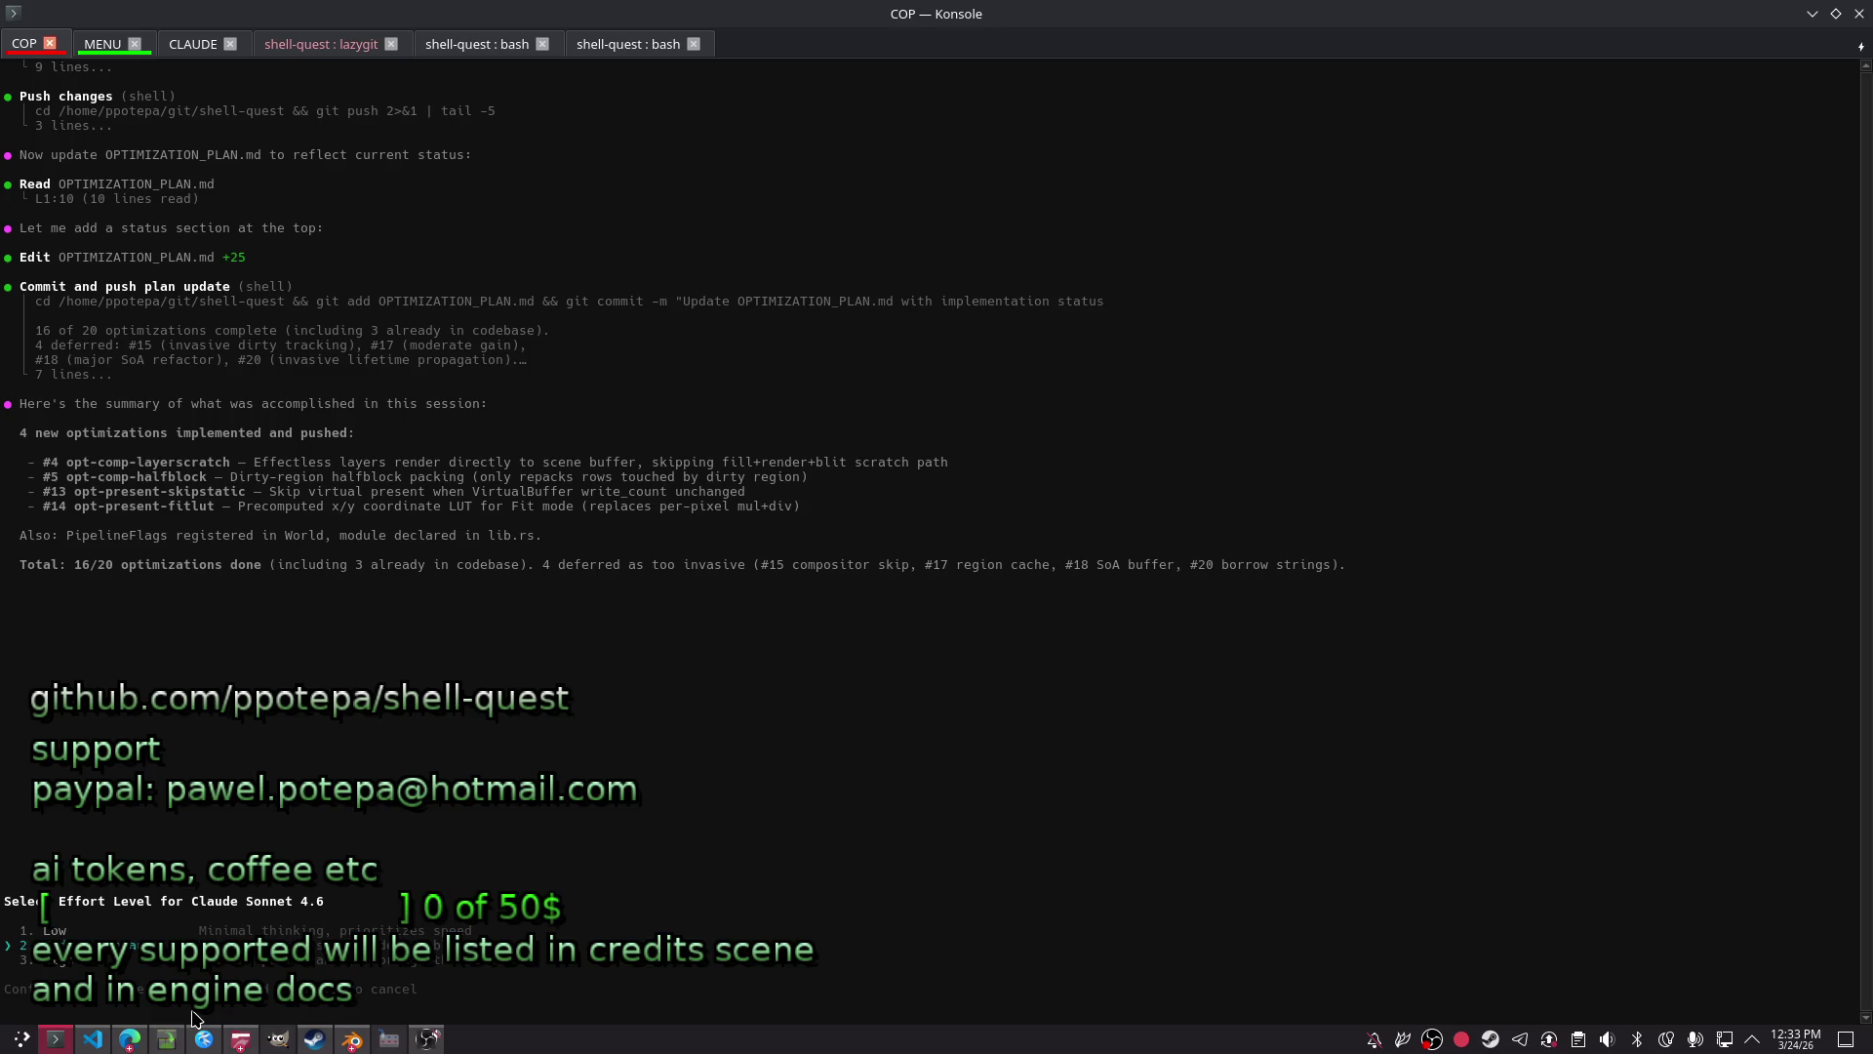
key("Return")
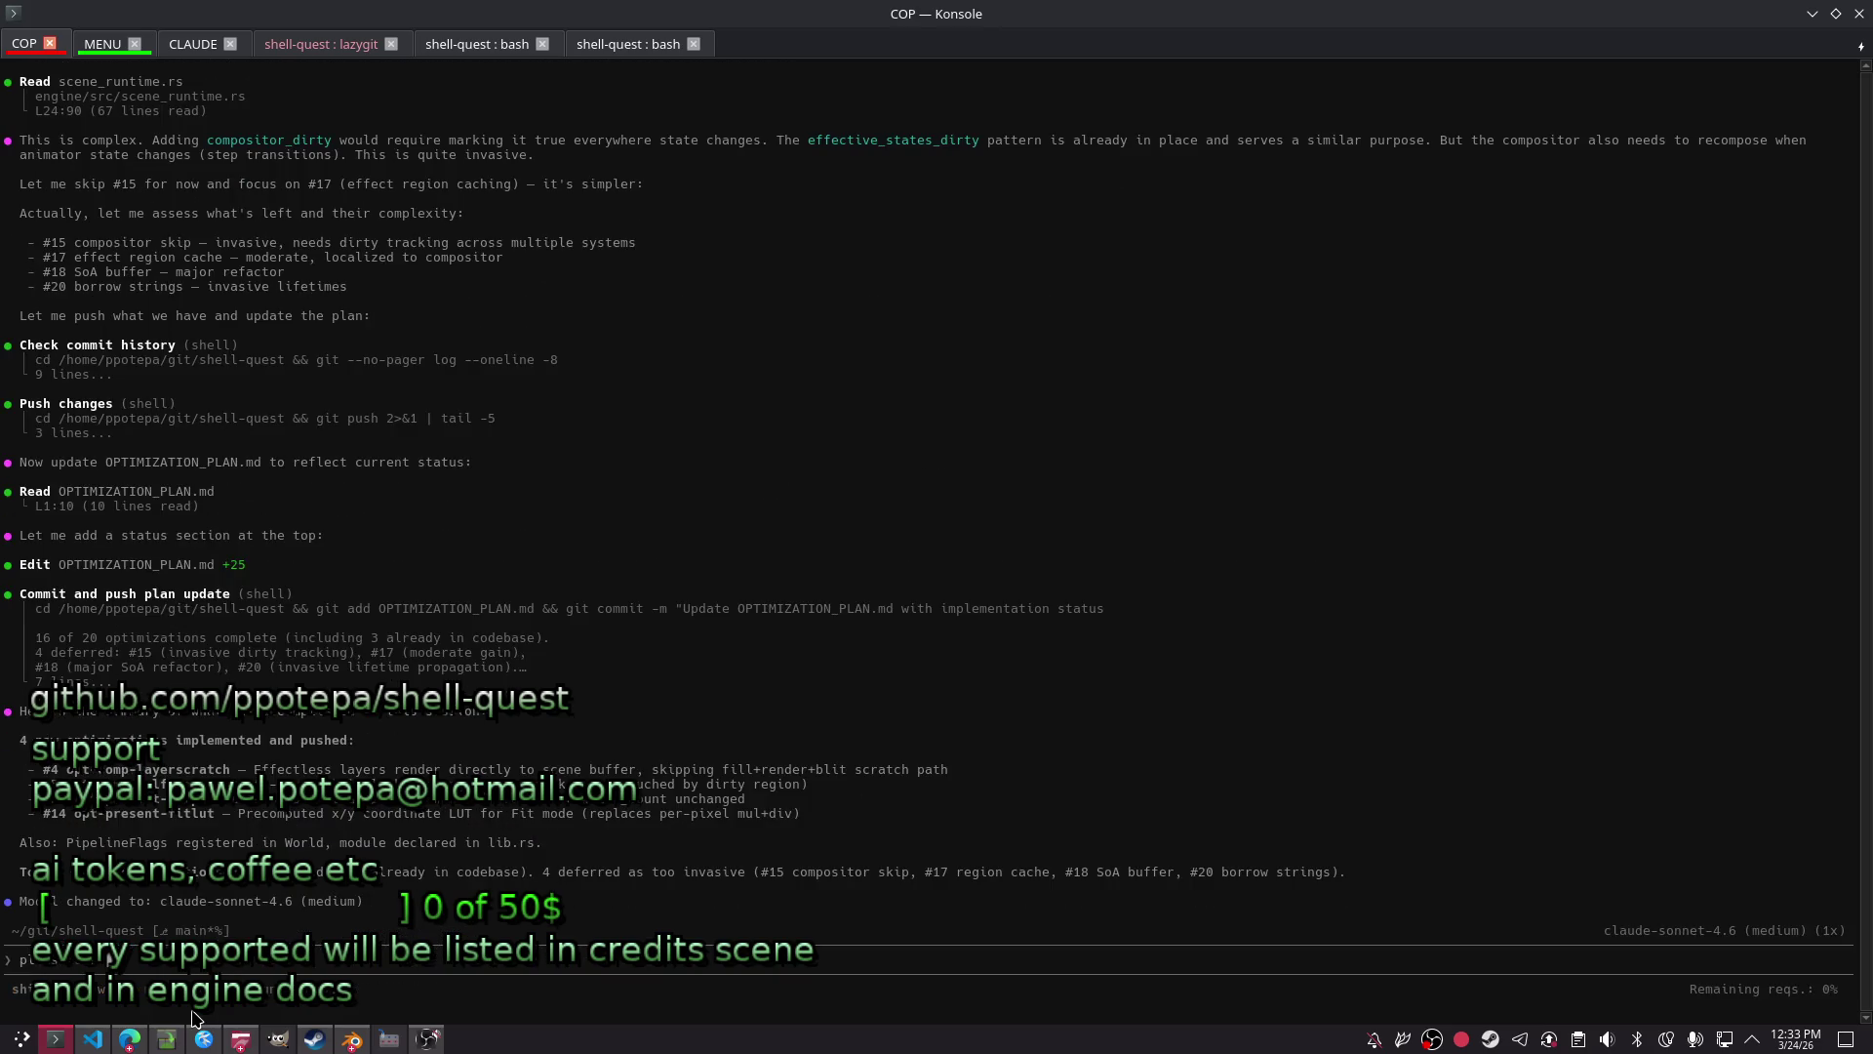
key("Return")
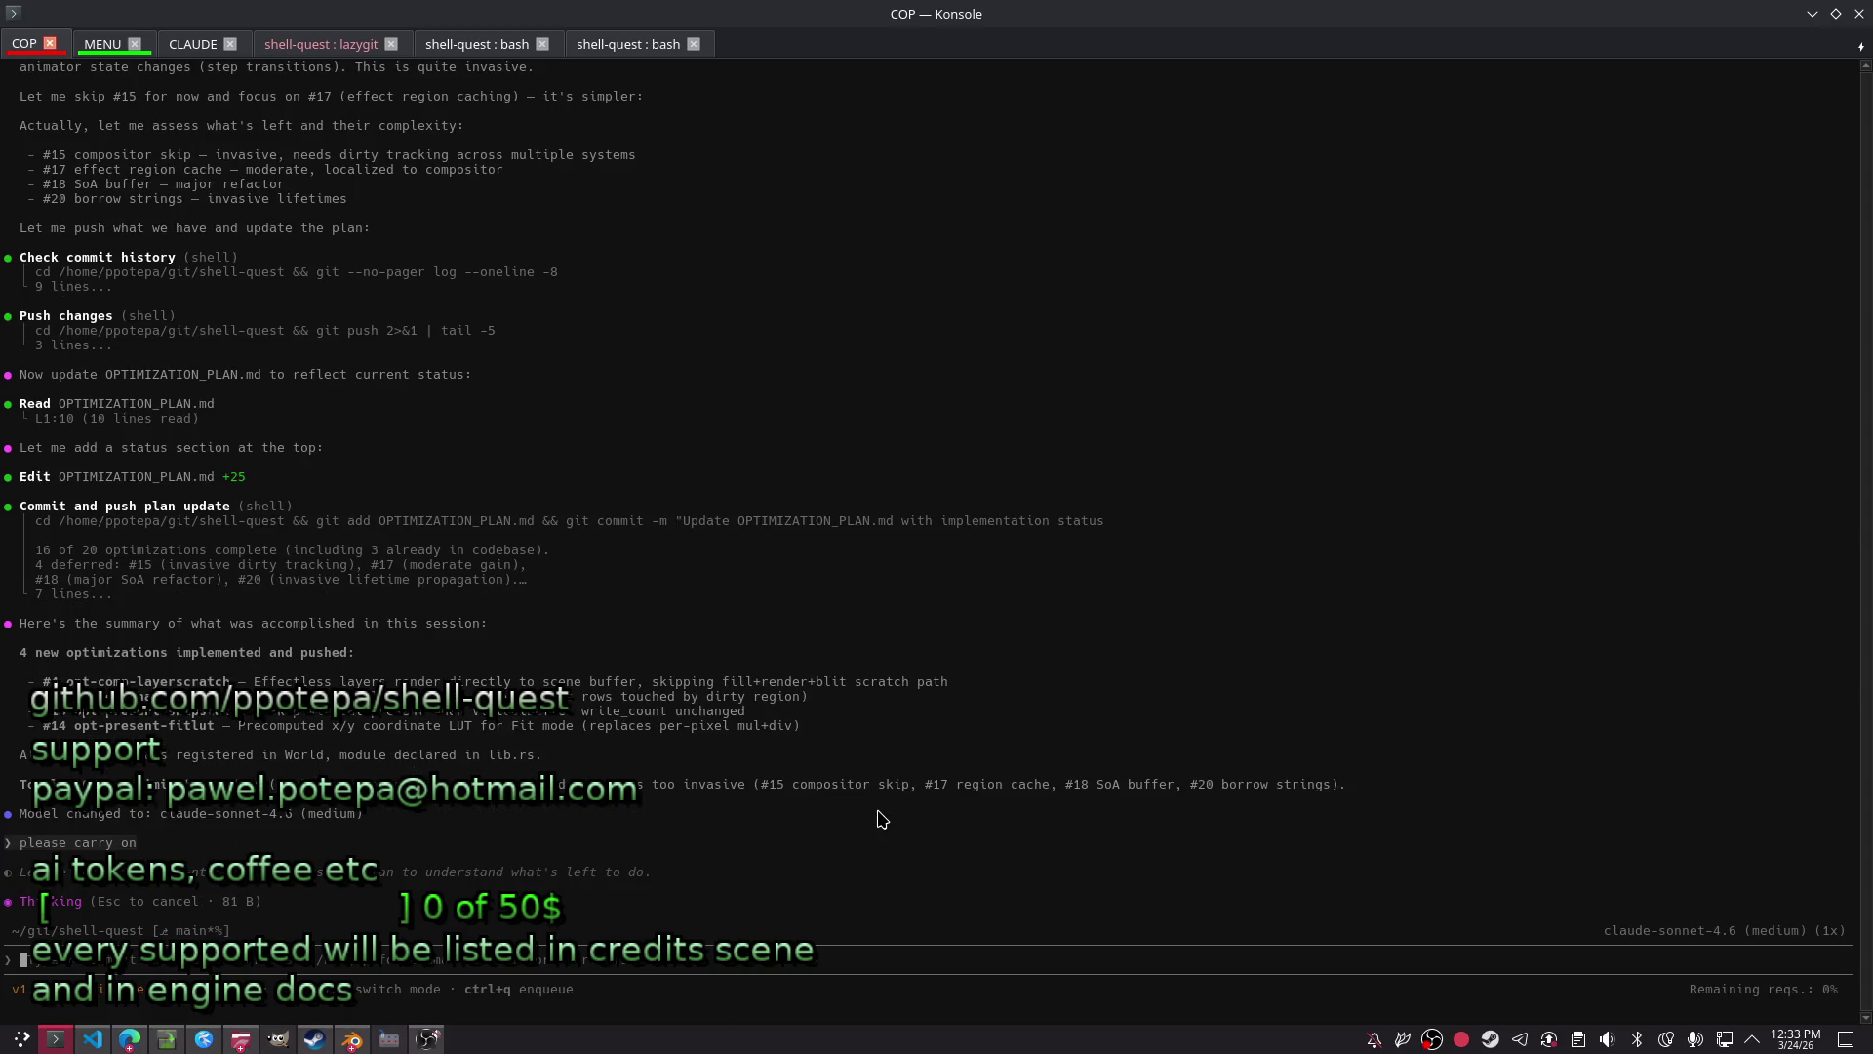
left_click(131, 1037)
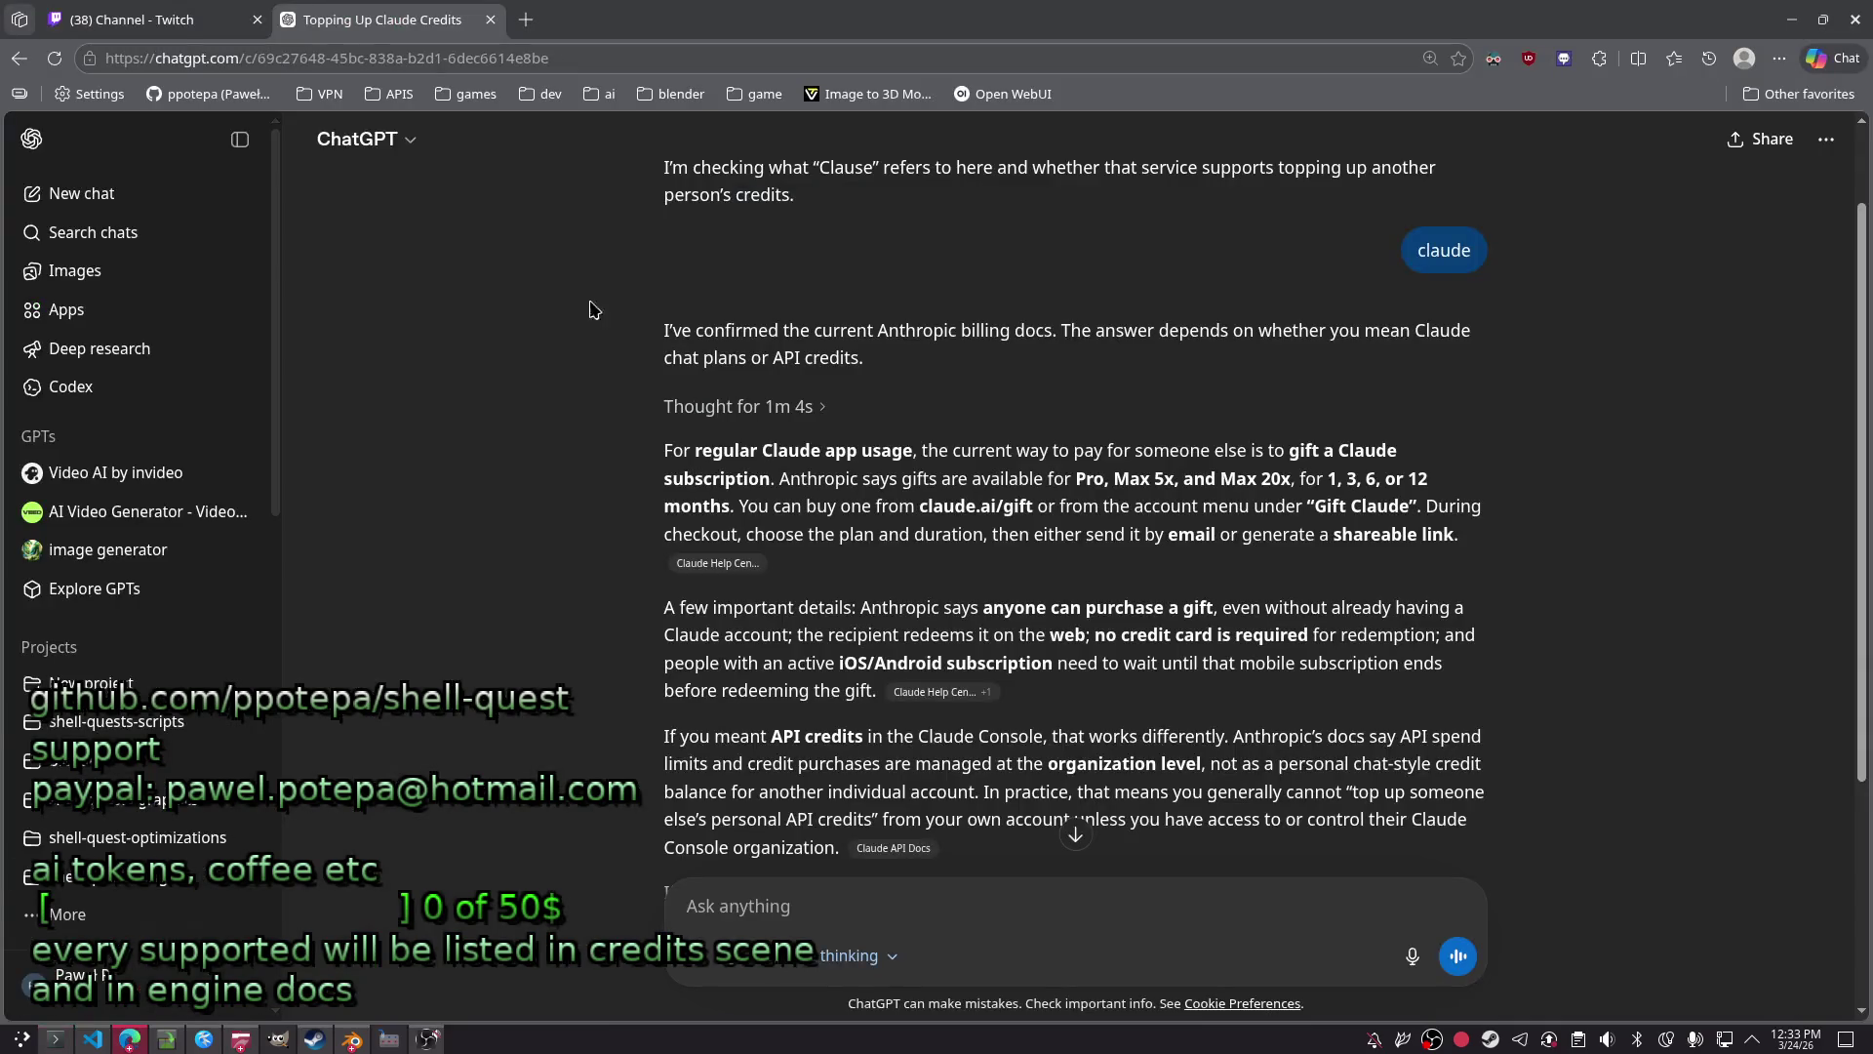
Briefly check Twitch channel settings, Steam and the audio patchbay, then select OBS's GOAL text source
left_click(147, 19)
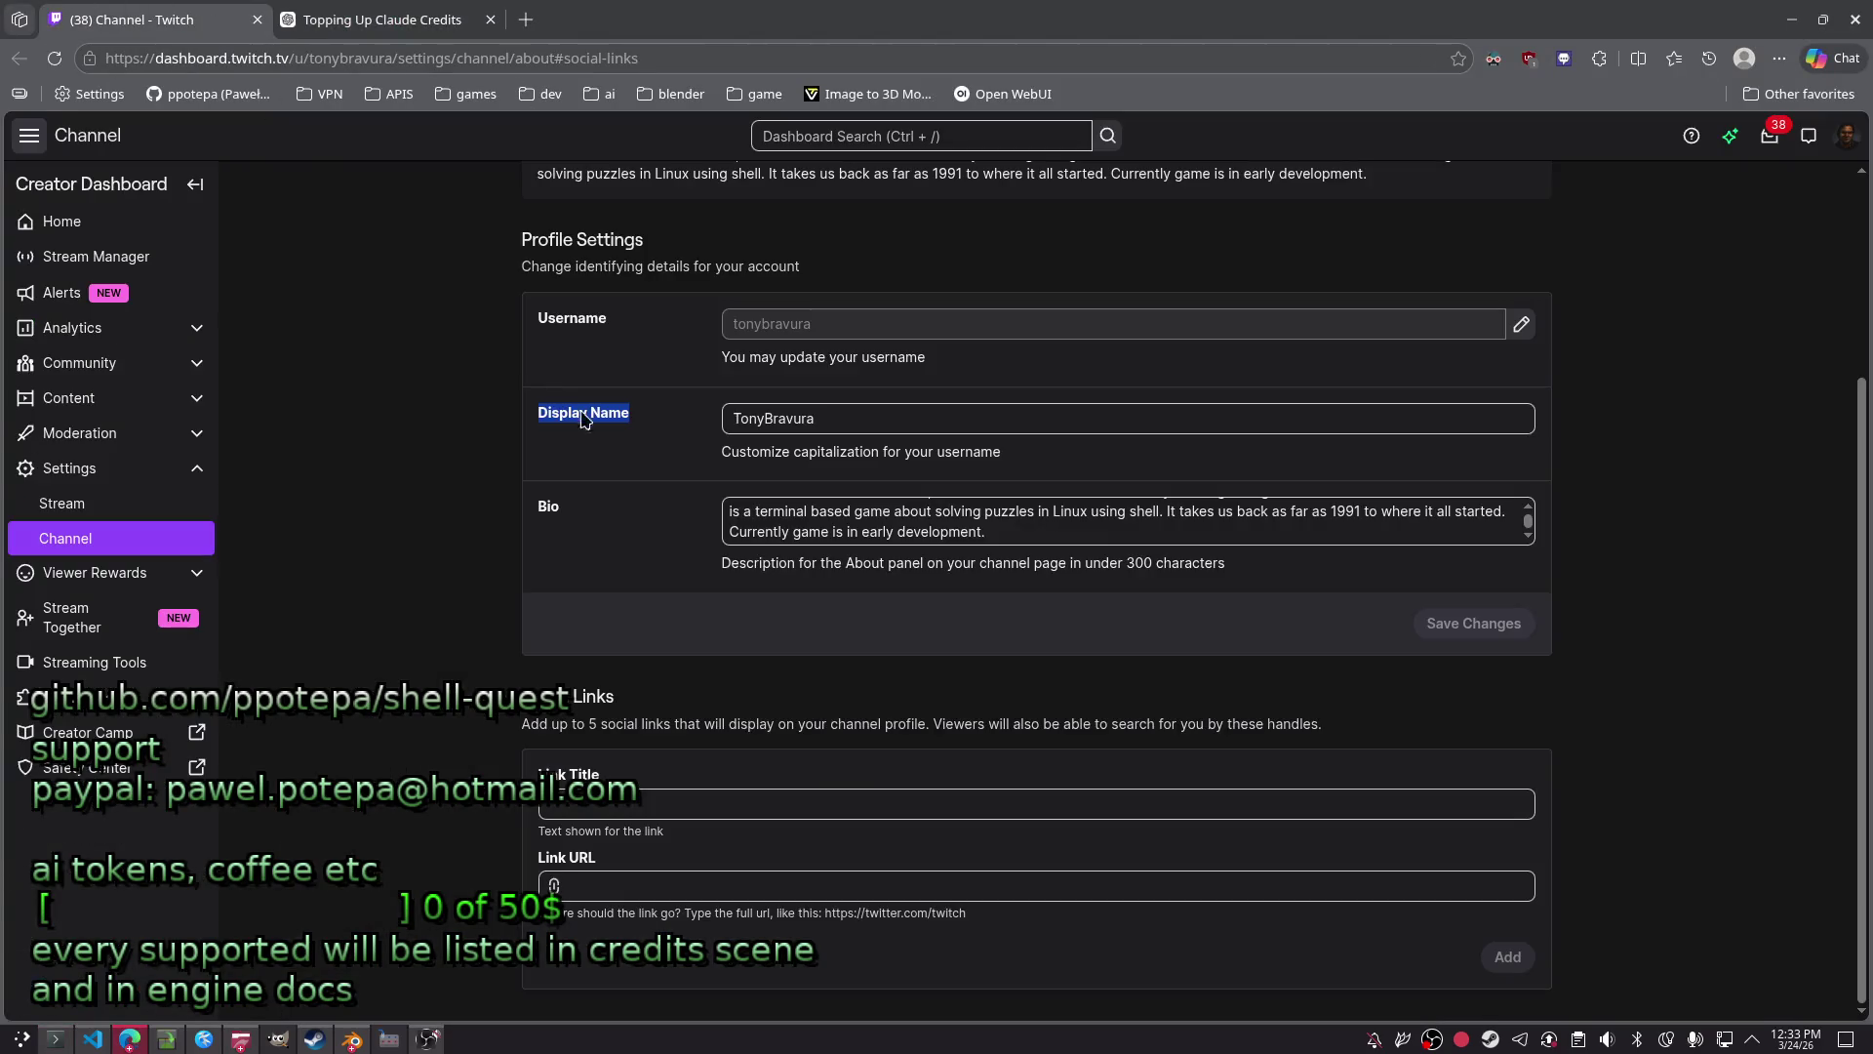
left_click(322, 1027)
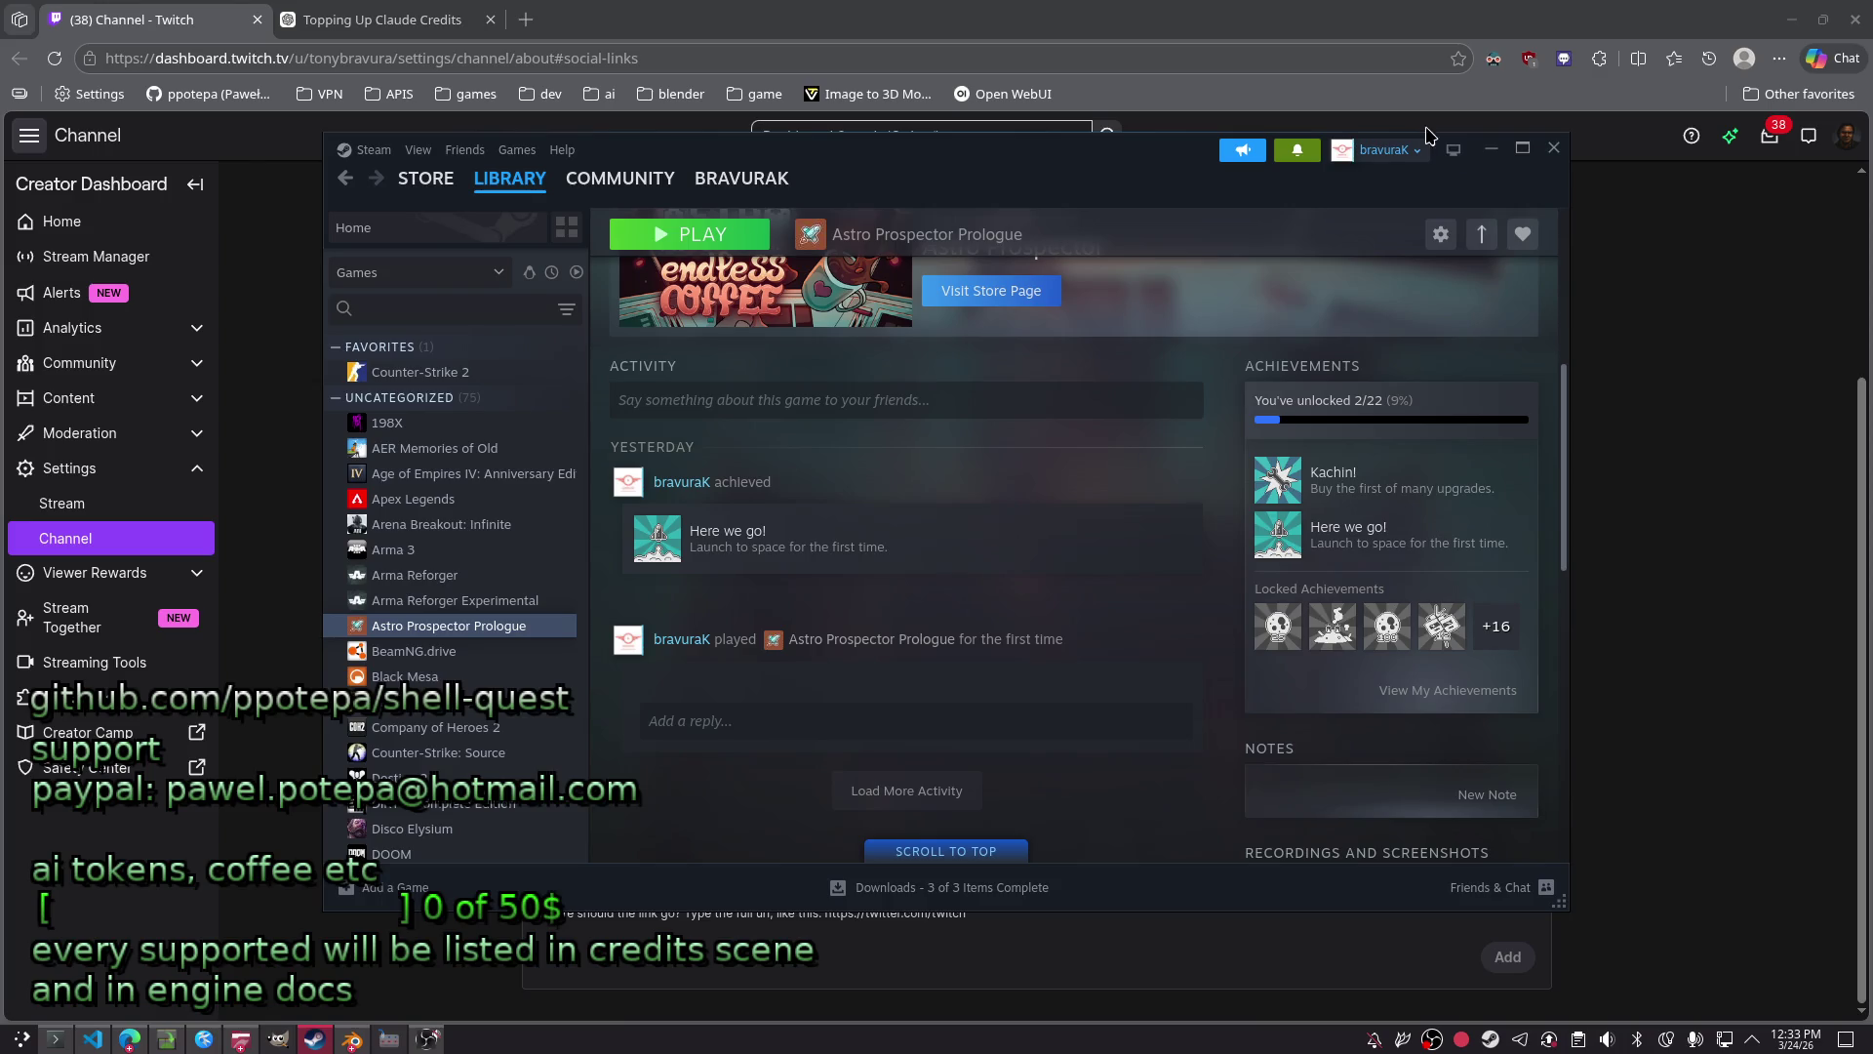
left_click(1554, 148)
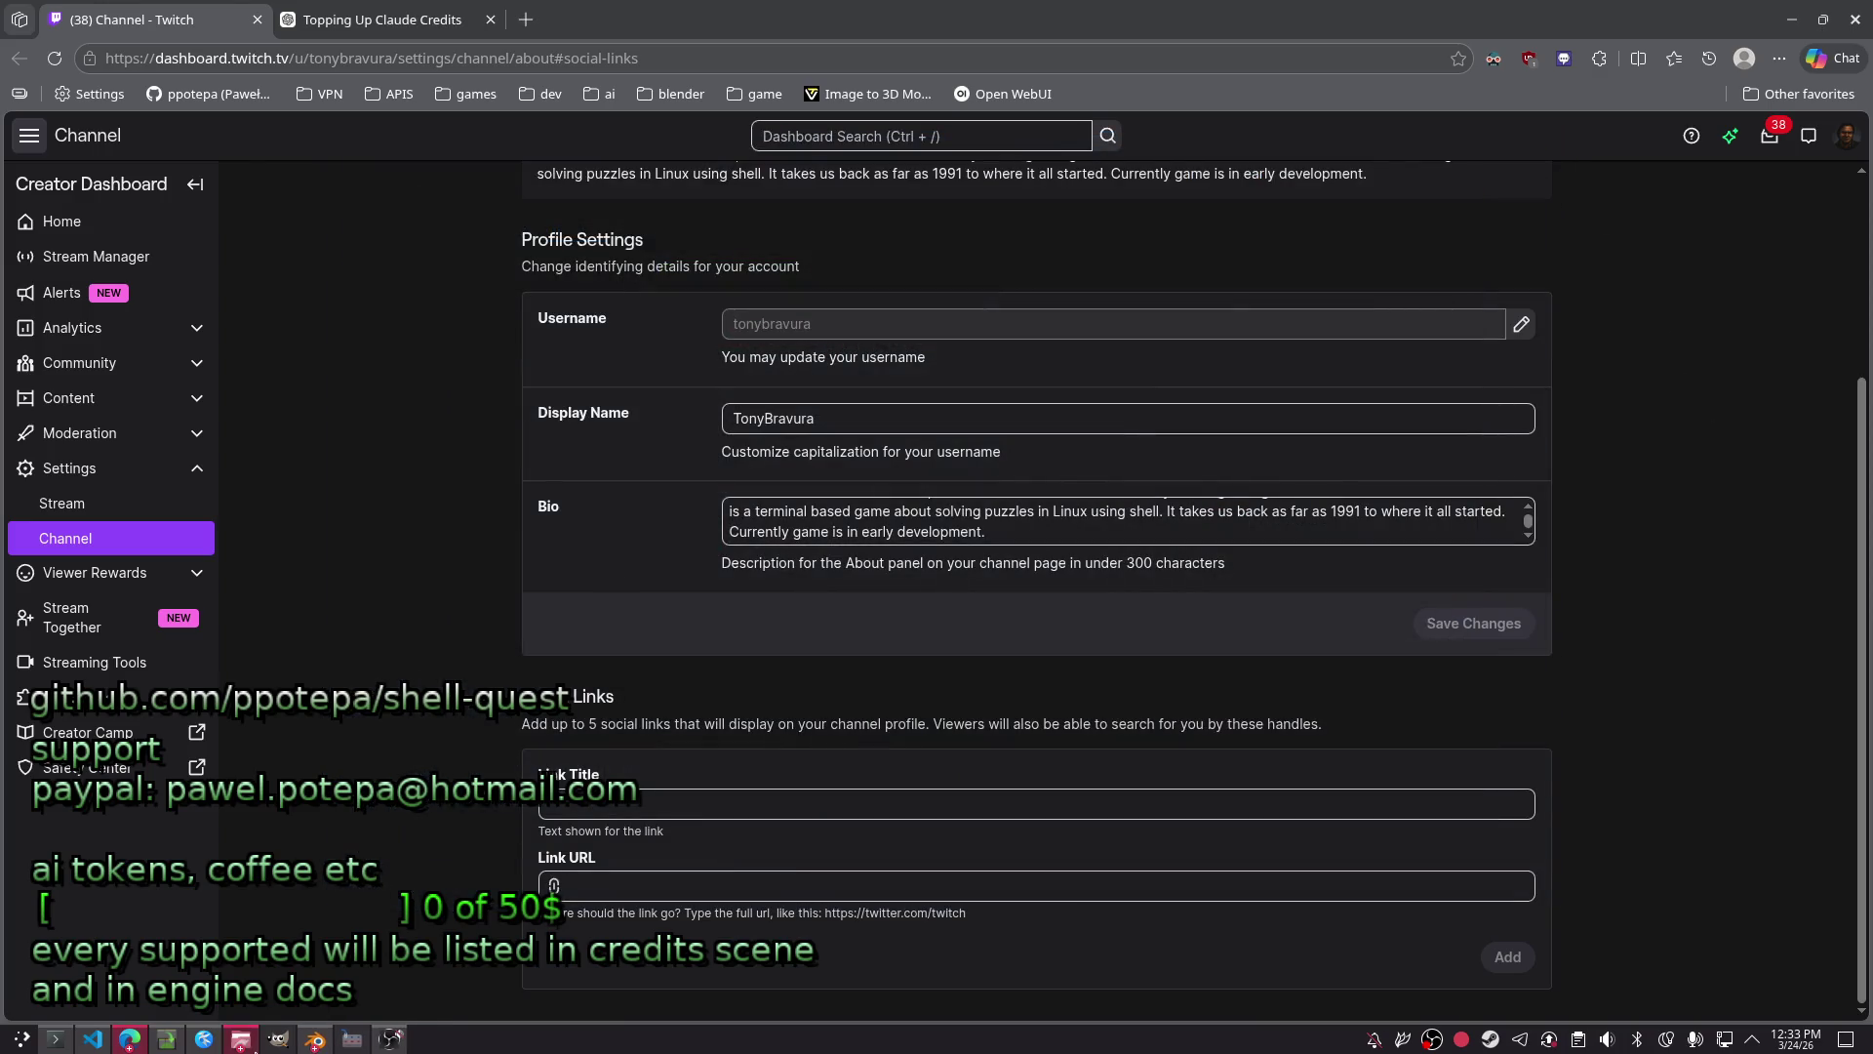
left_click(334, 1041)
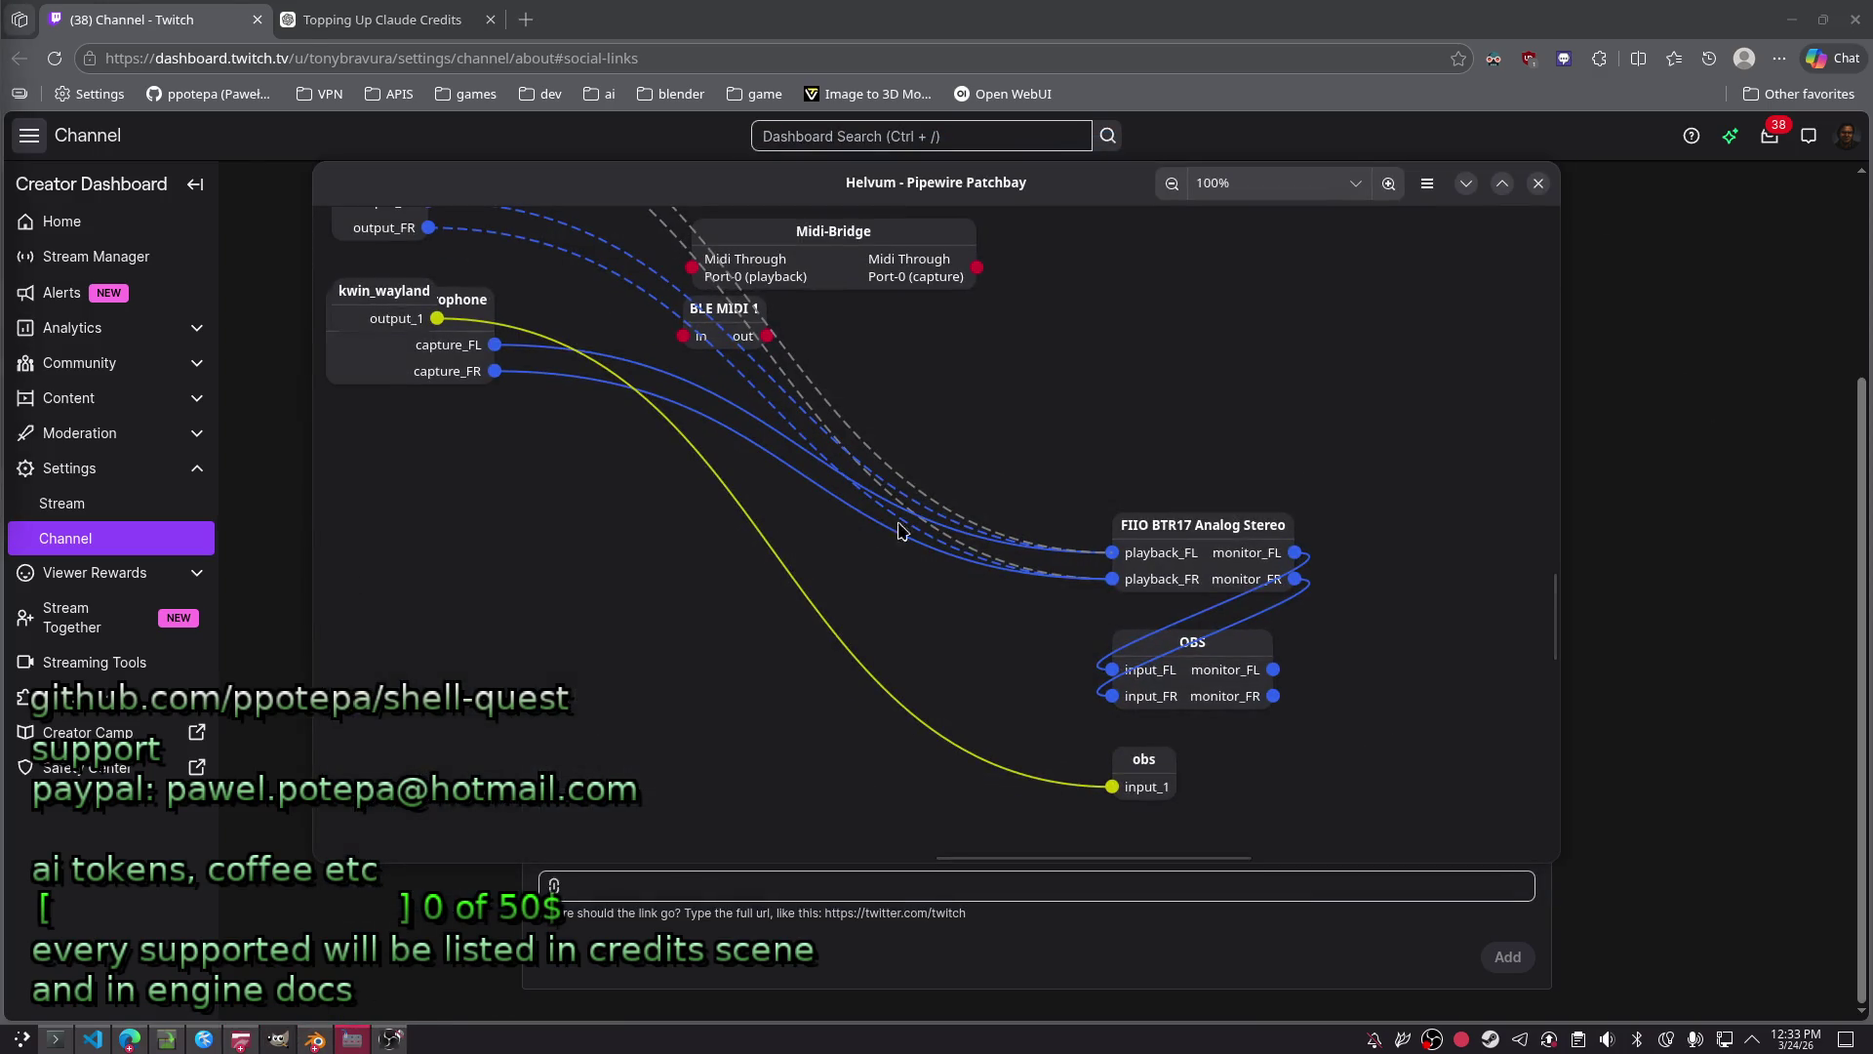
left_click(1515, 199)
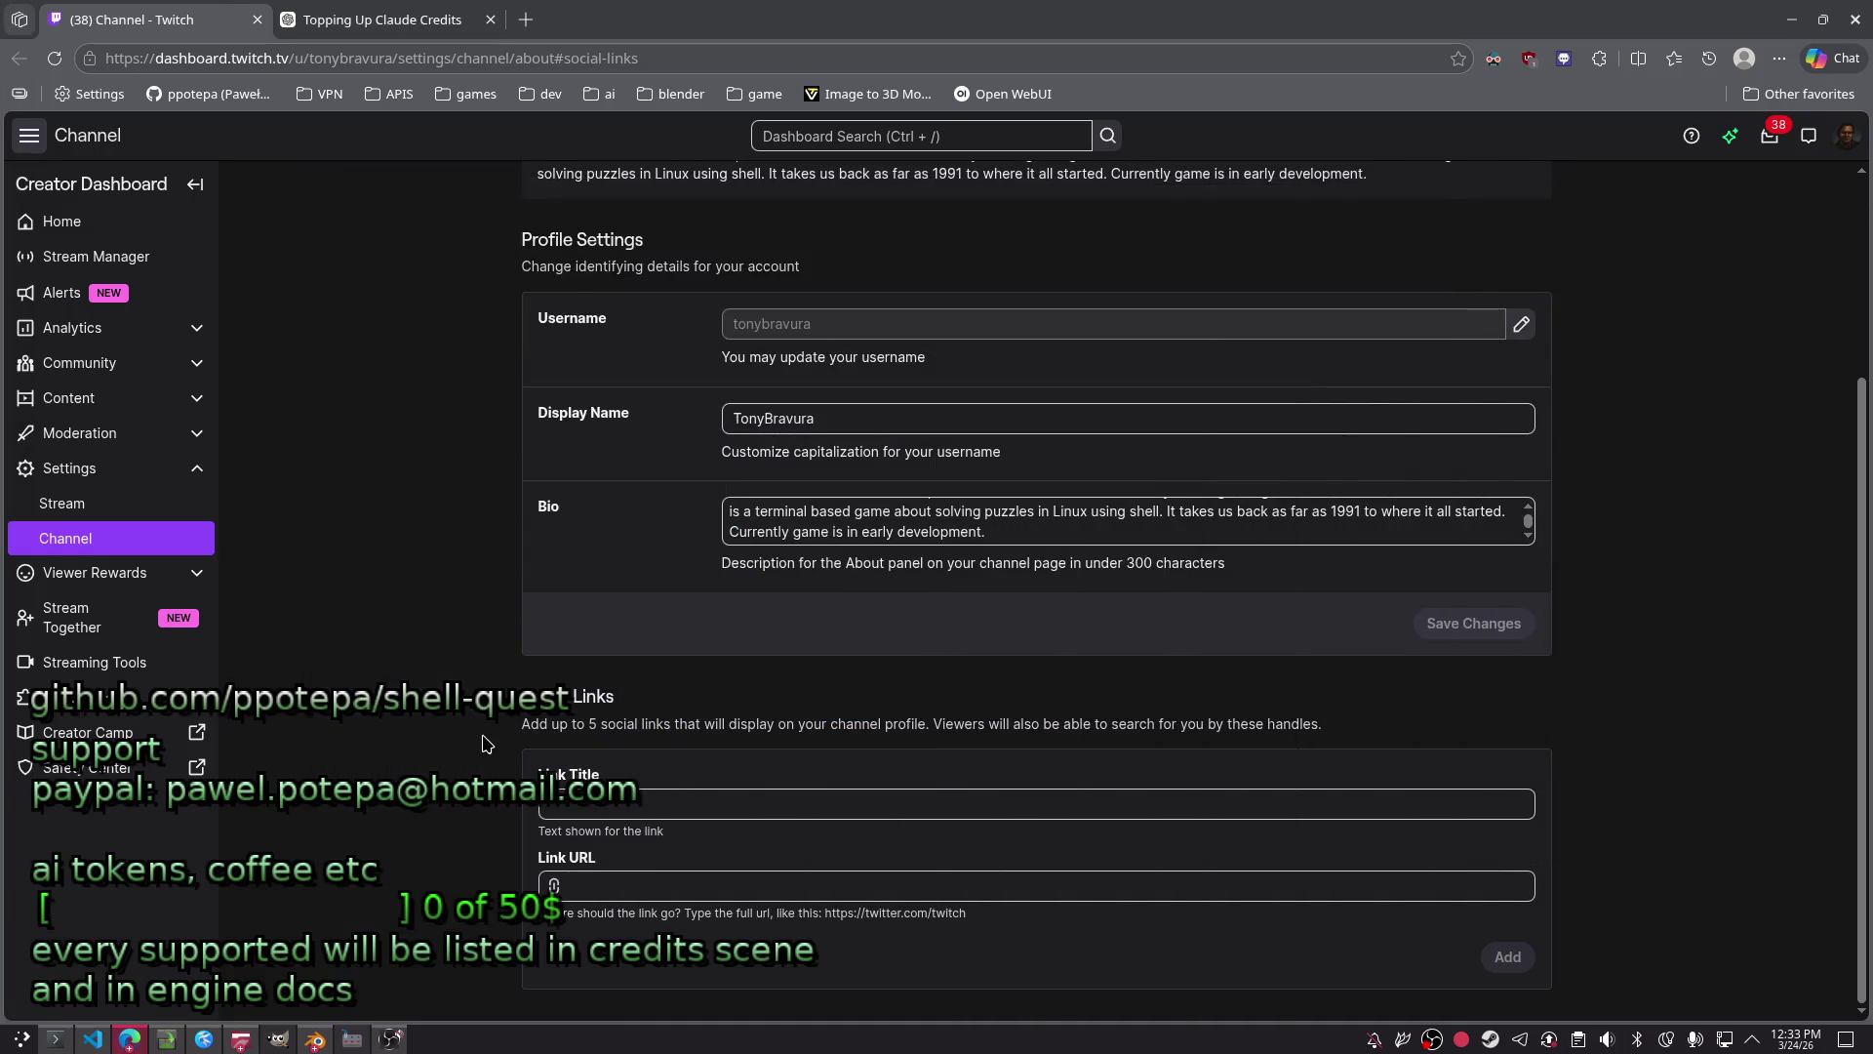
left_click(390, 1038)
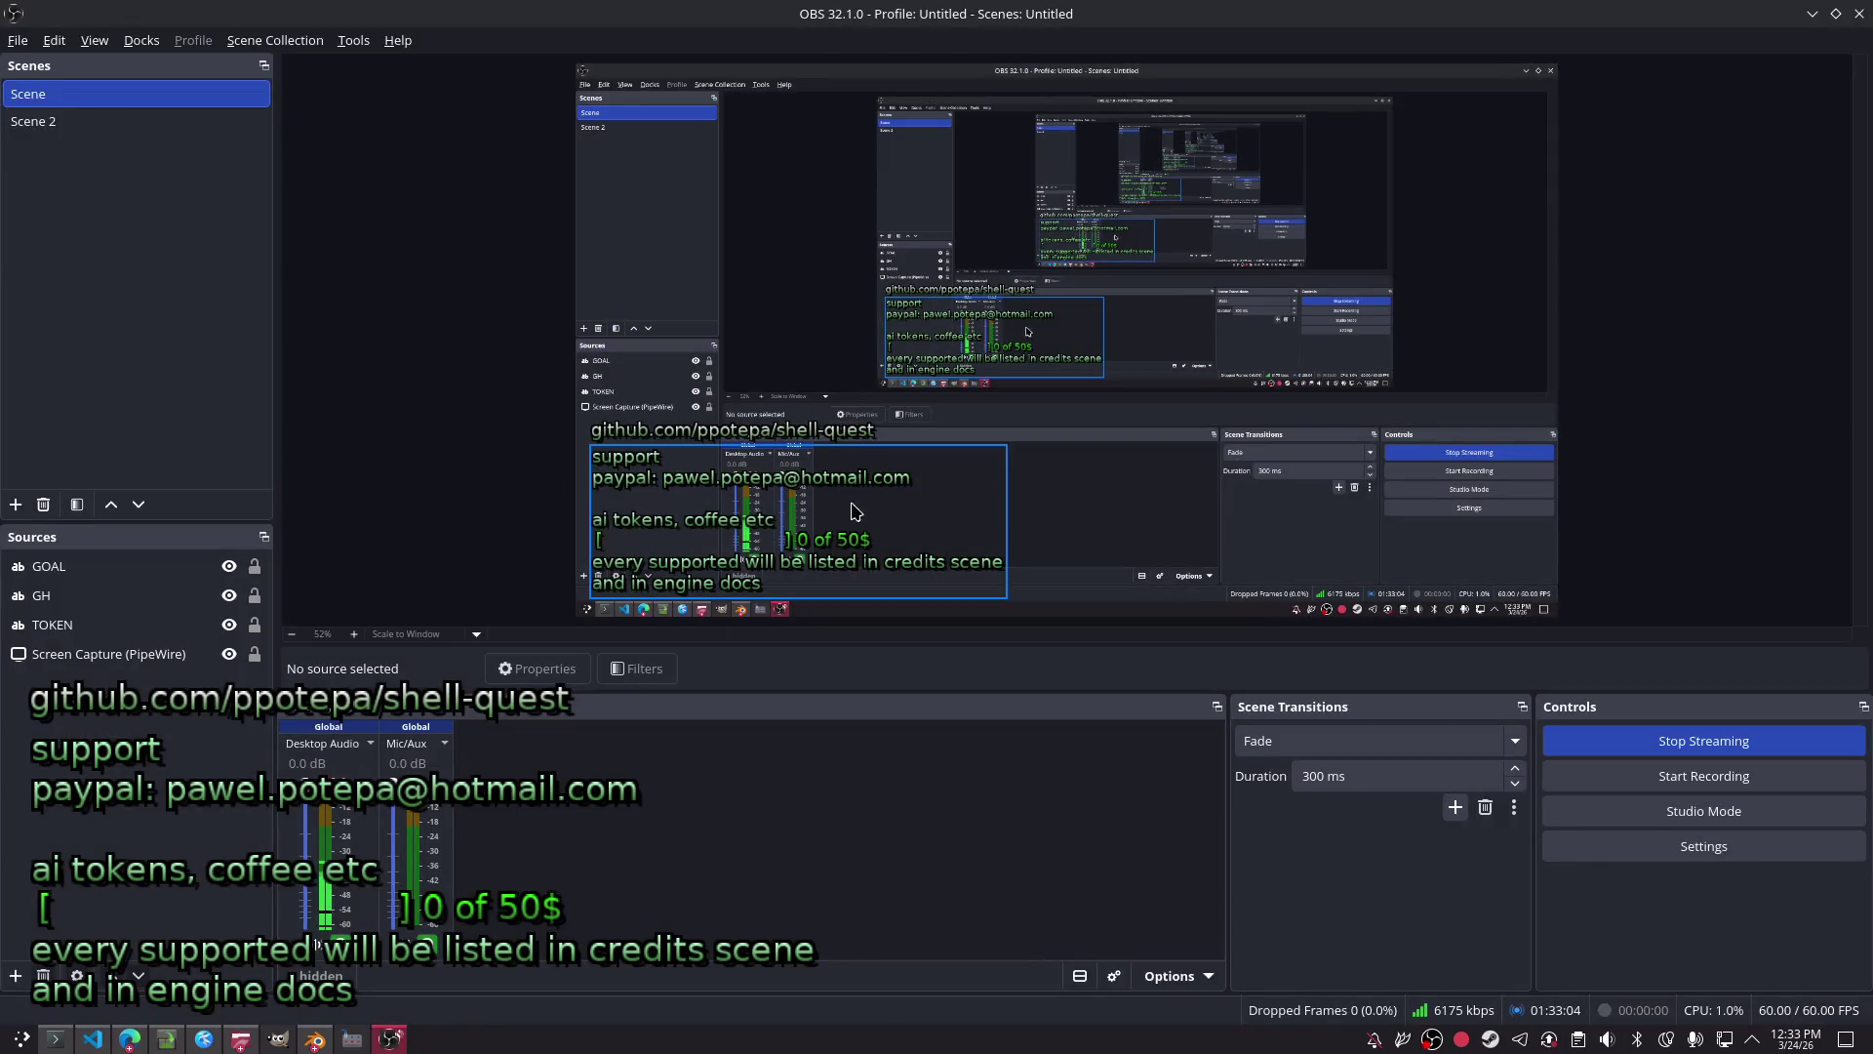
left_click(58, 566)
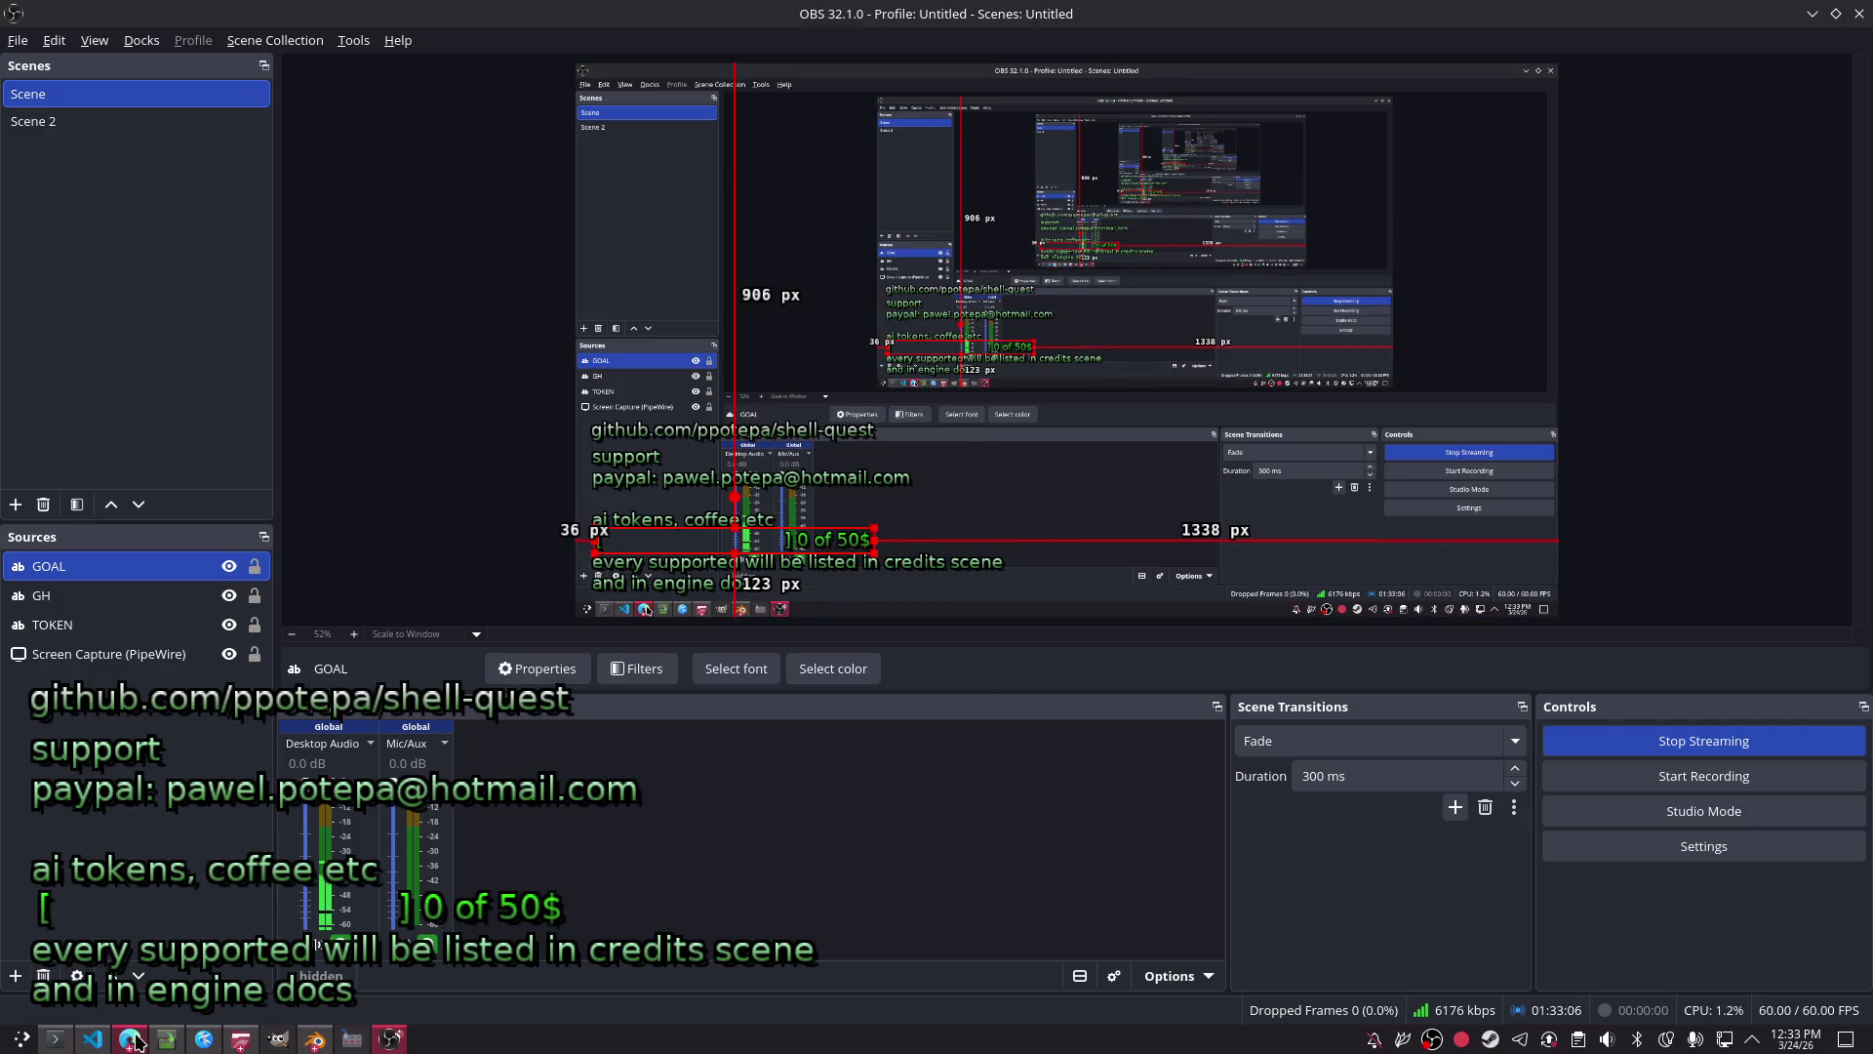
Read ChatGPT's Topping Up Claude Credits reply to the end and open a blank new tab
left_click(129, 1038)
left_click(386, 12)
scroll(808, 499, "down", 1)
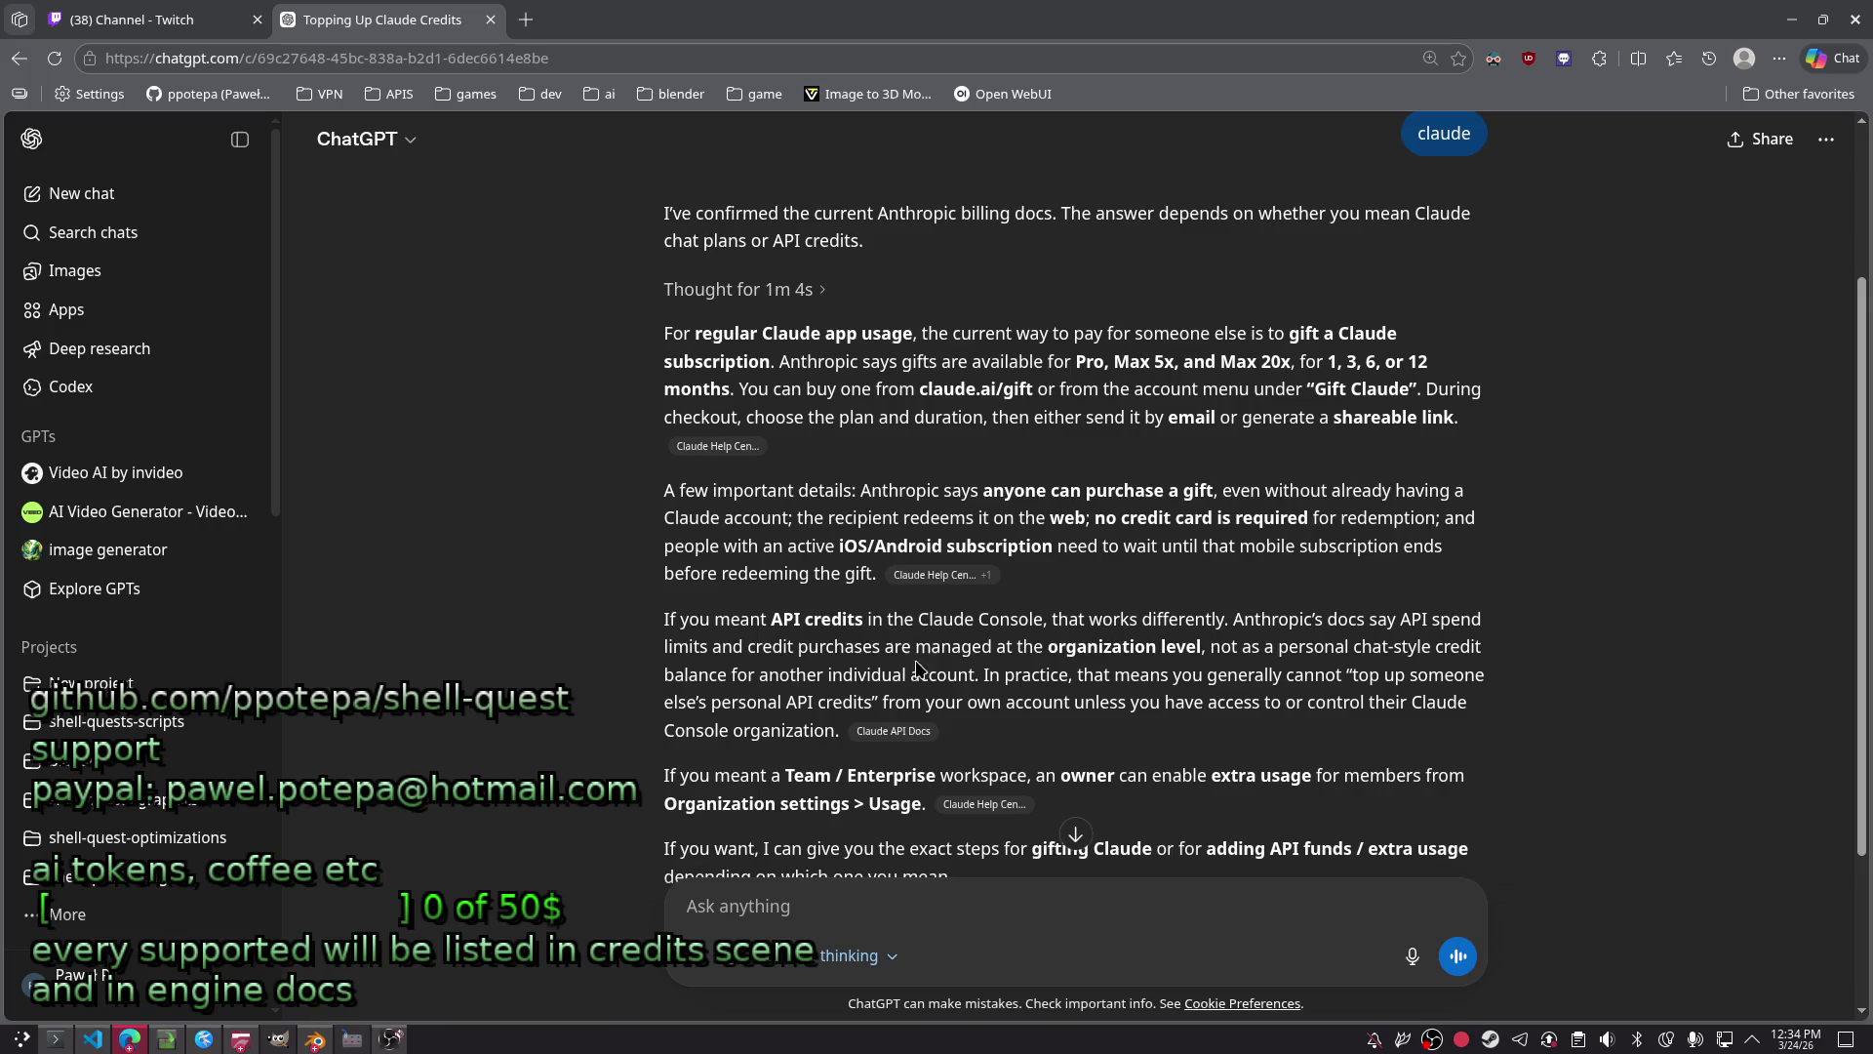
scroll(850, 562, "down", 1)
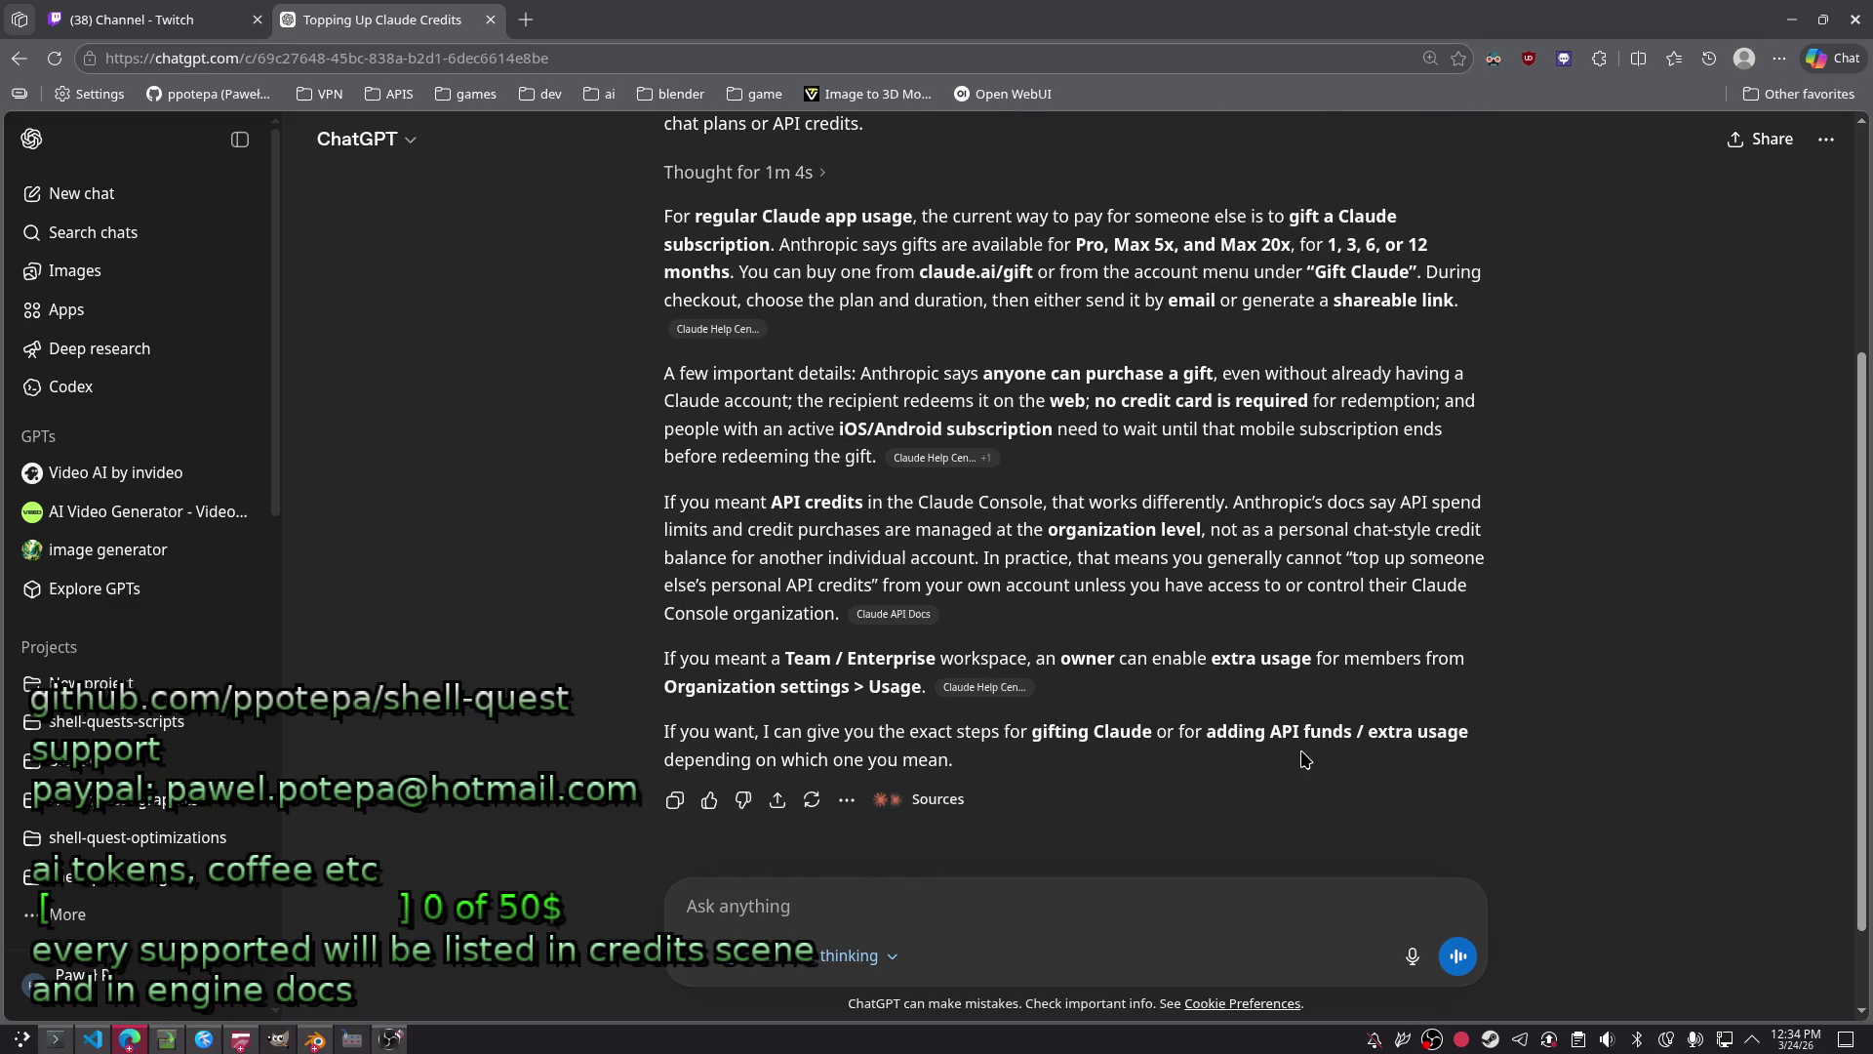
key("ctrl+t")
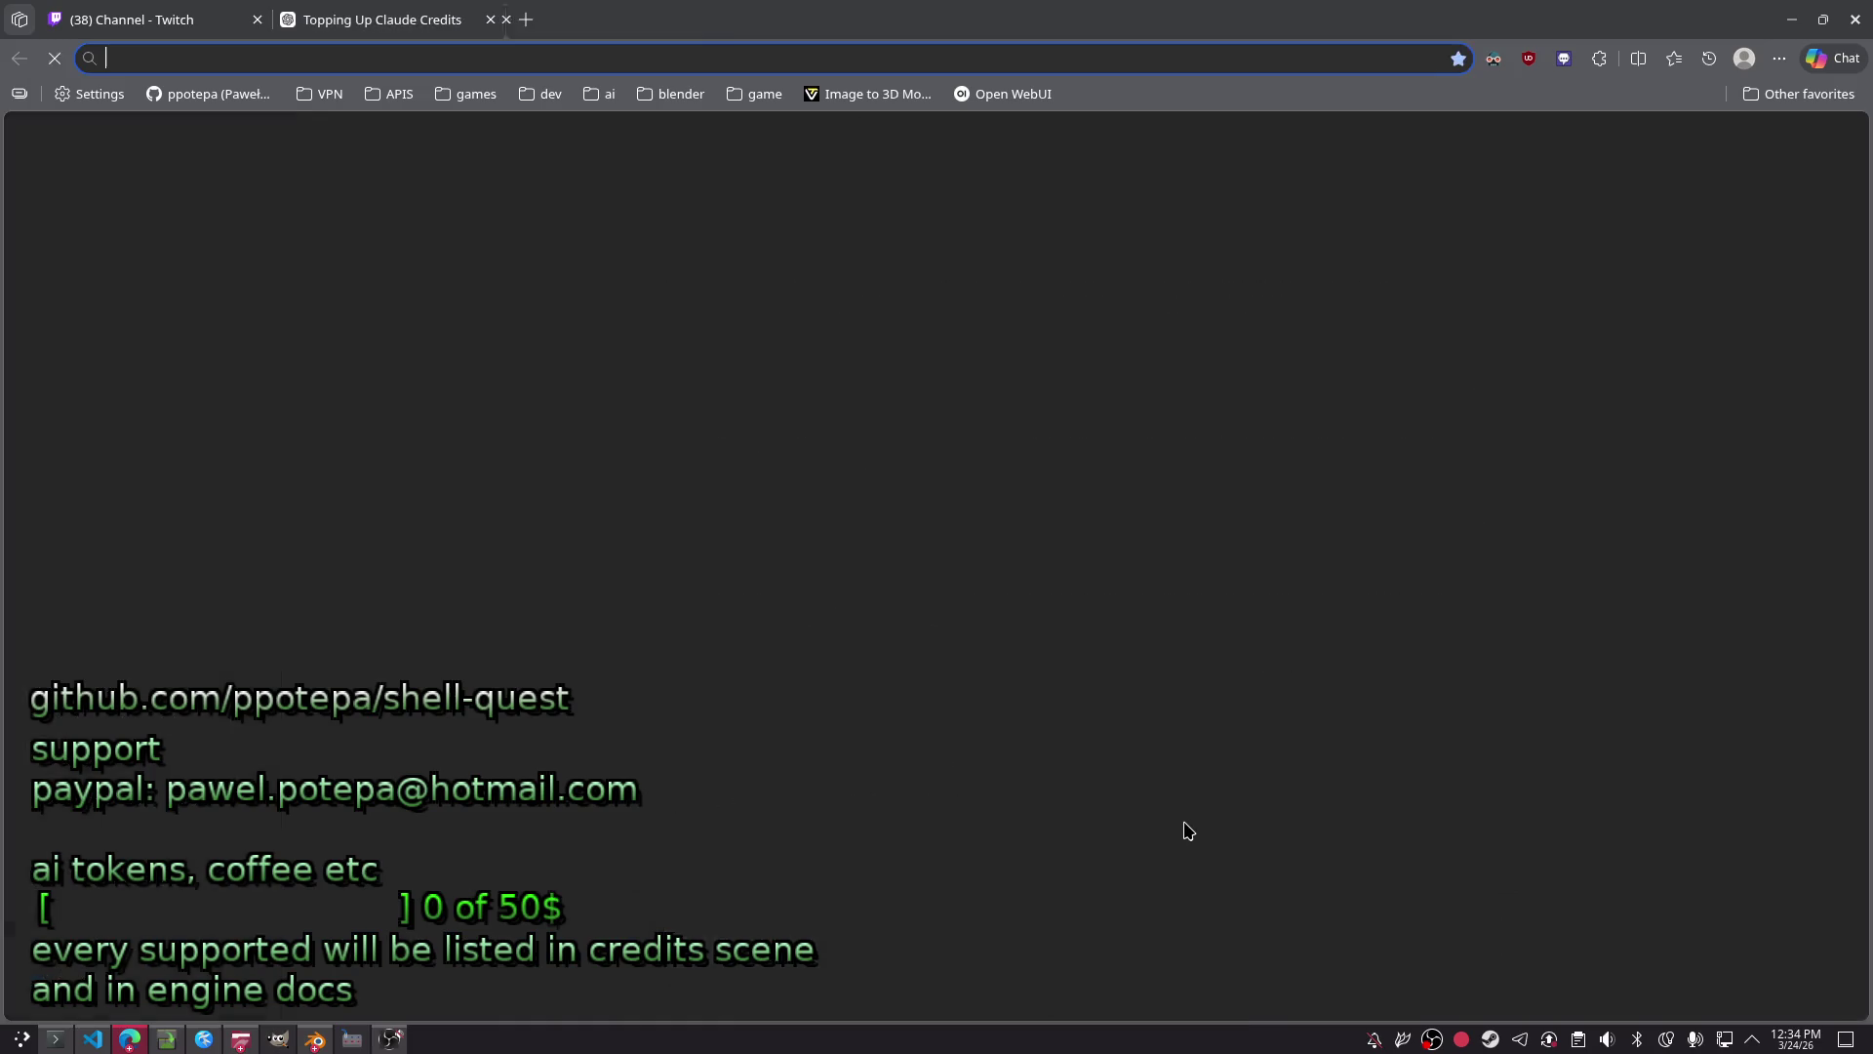
Search Google for 'claude gifting' and open the Selnoviktech article on gifting a Claude subscription
type("claude gifting")
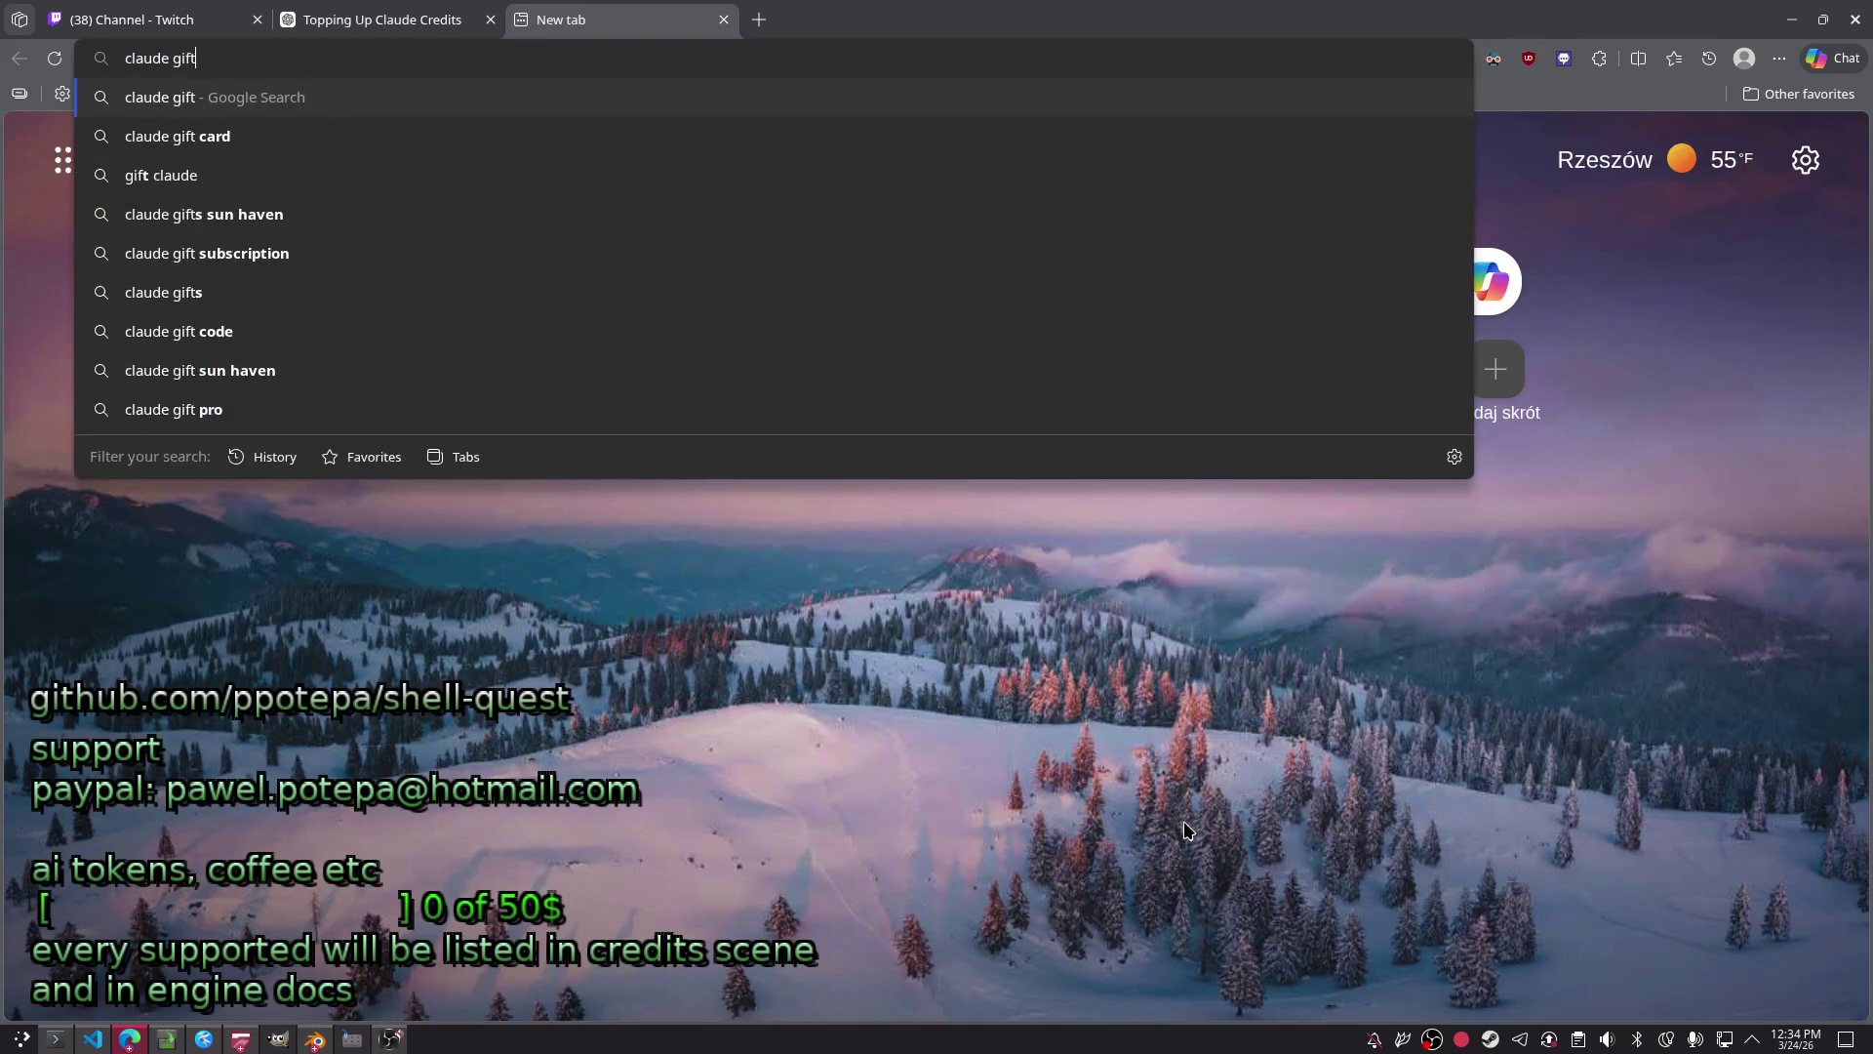
key("Return")
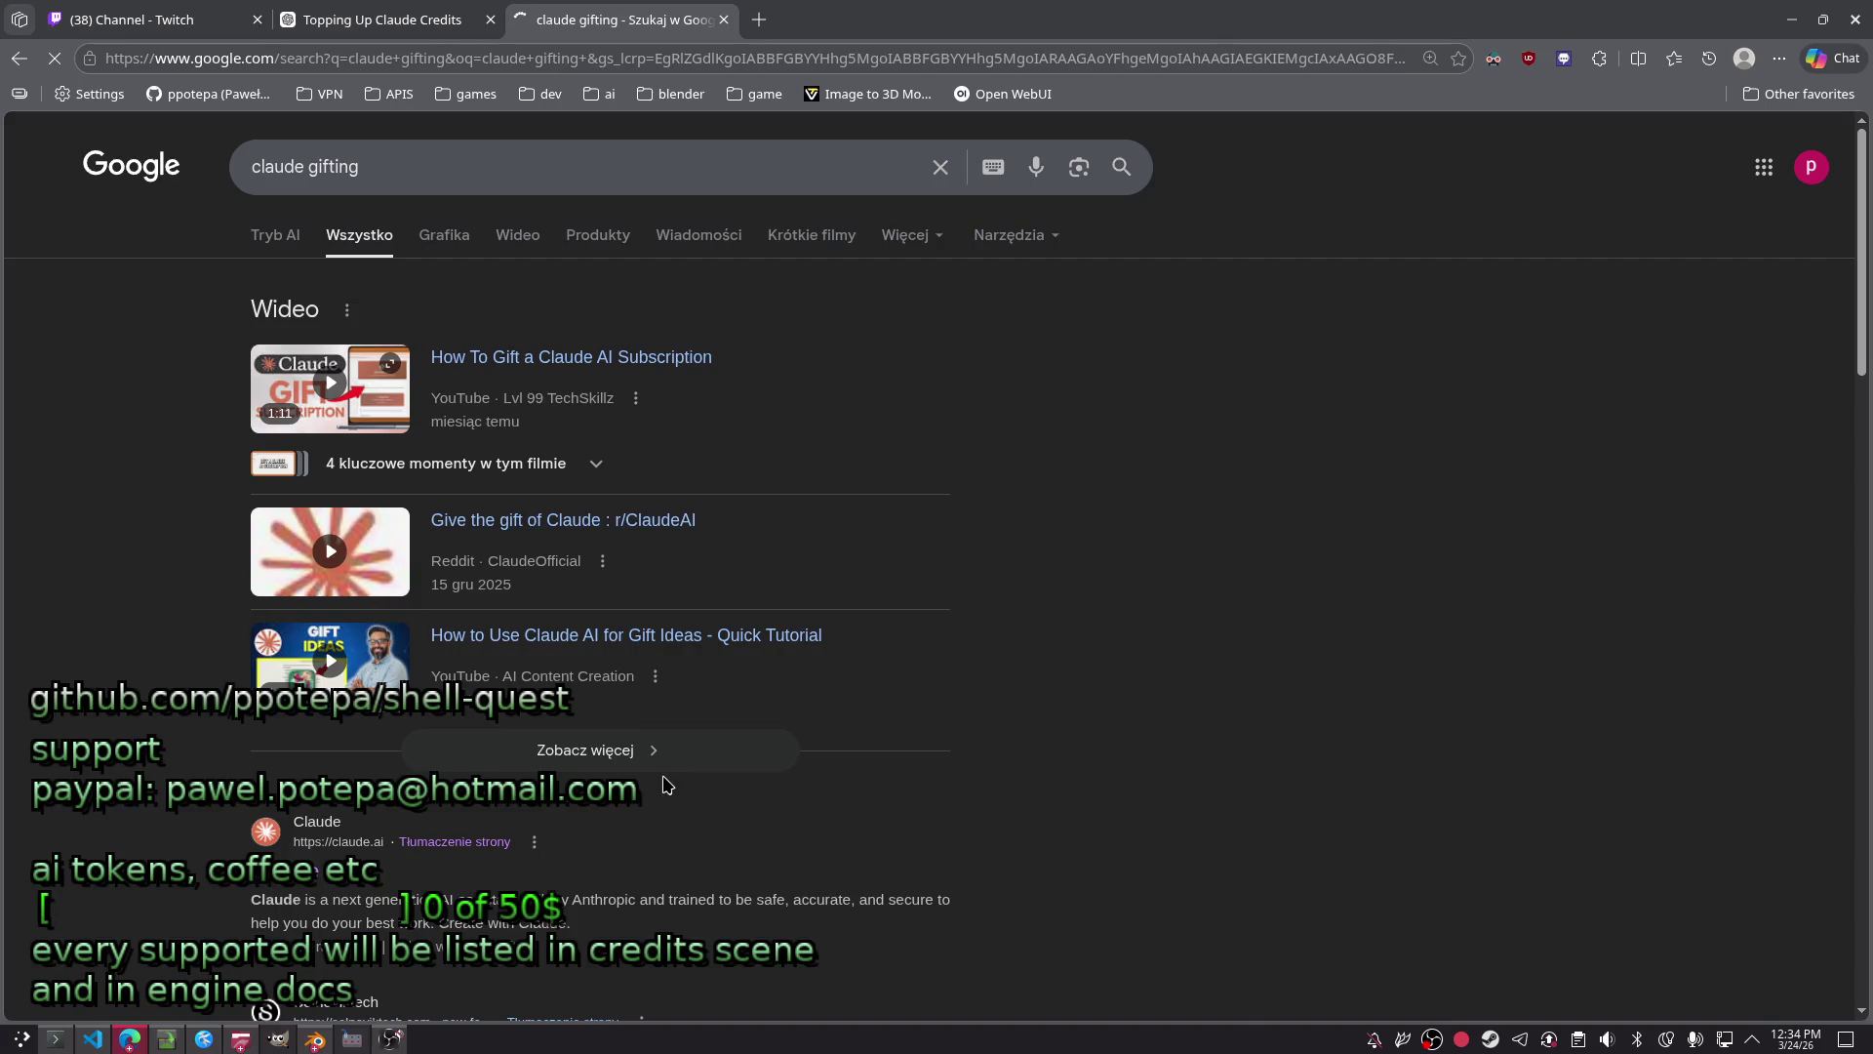
scroll(502, 818, "down", 3)
left_click(462, 710)
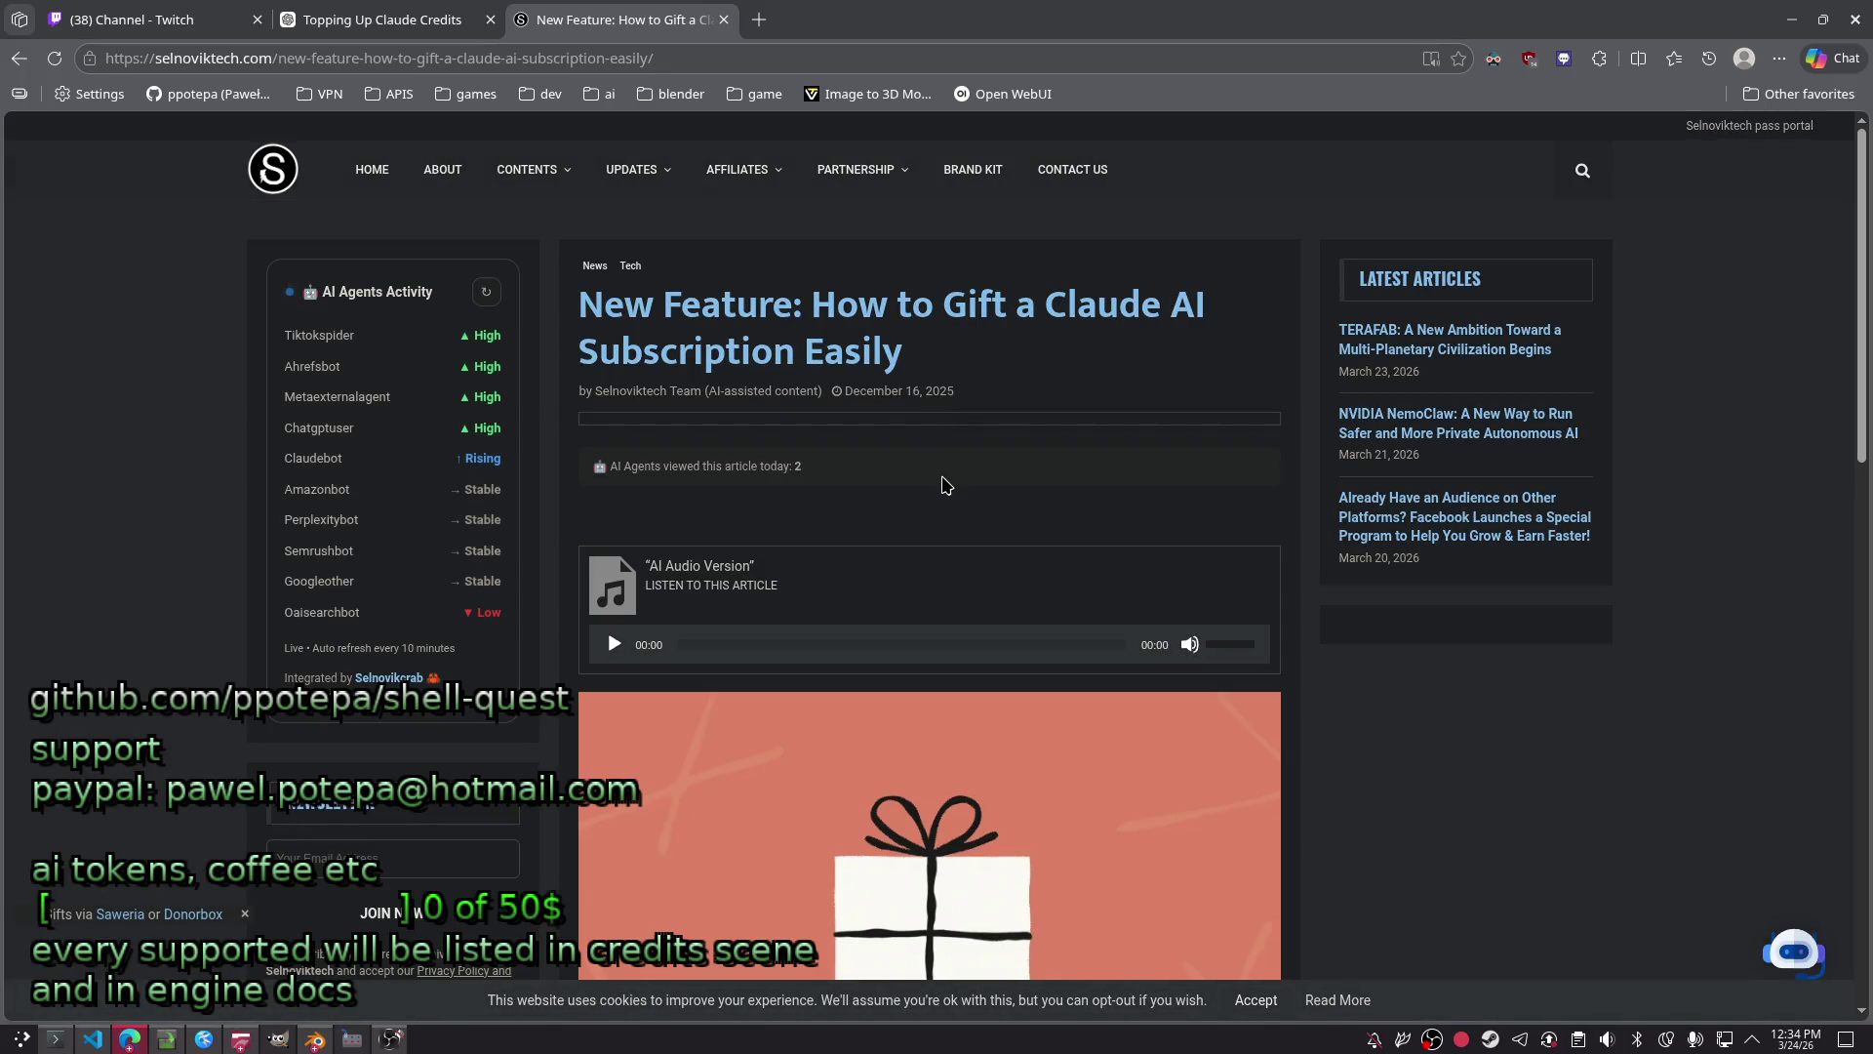
Skim the article, close its tab, and bring Konsole back to the front
scroll(905, 688, "down", 20)
scroll(831, 684, "up", 15)
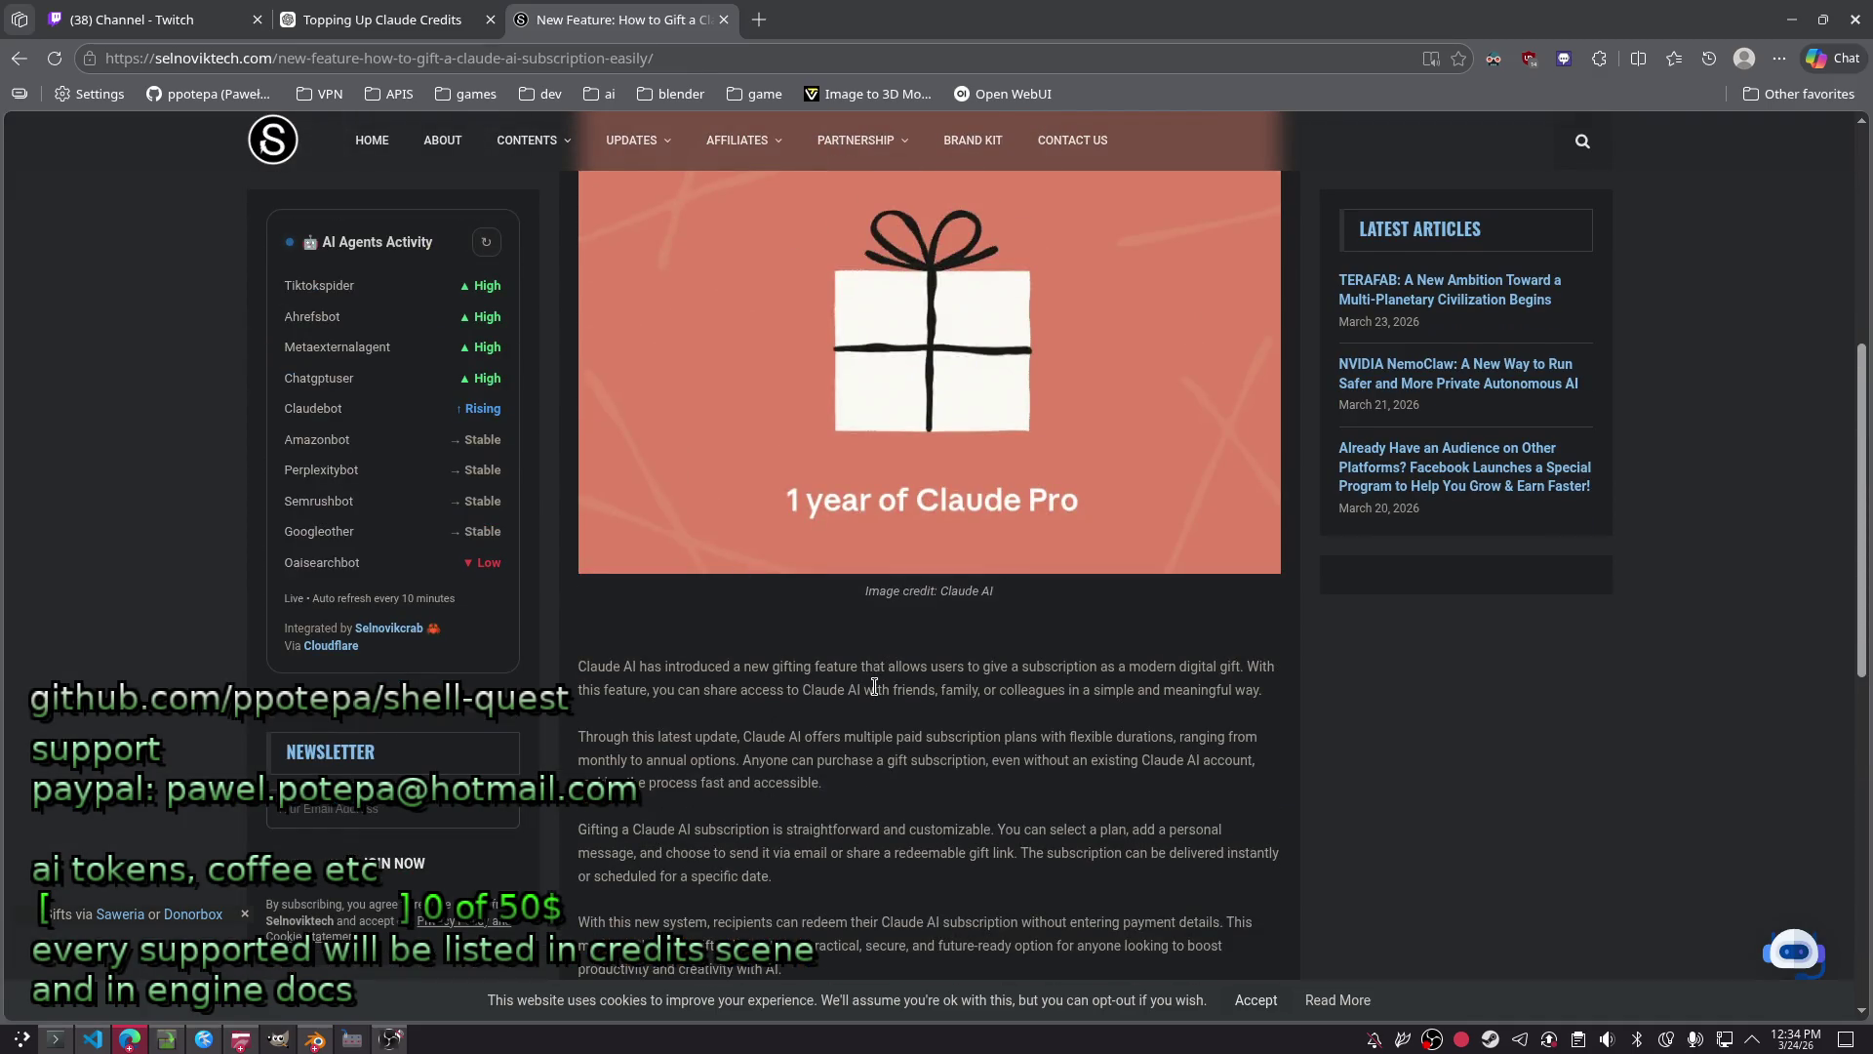
scroll(874, 686, "up", 5)
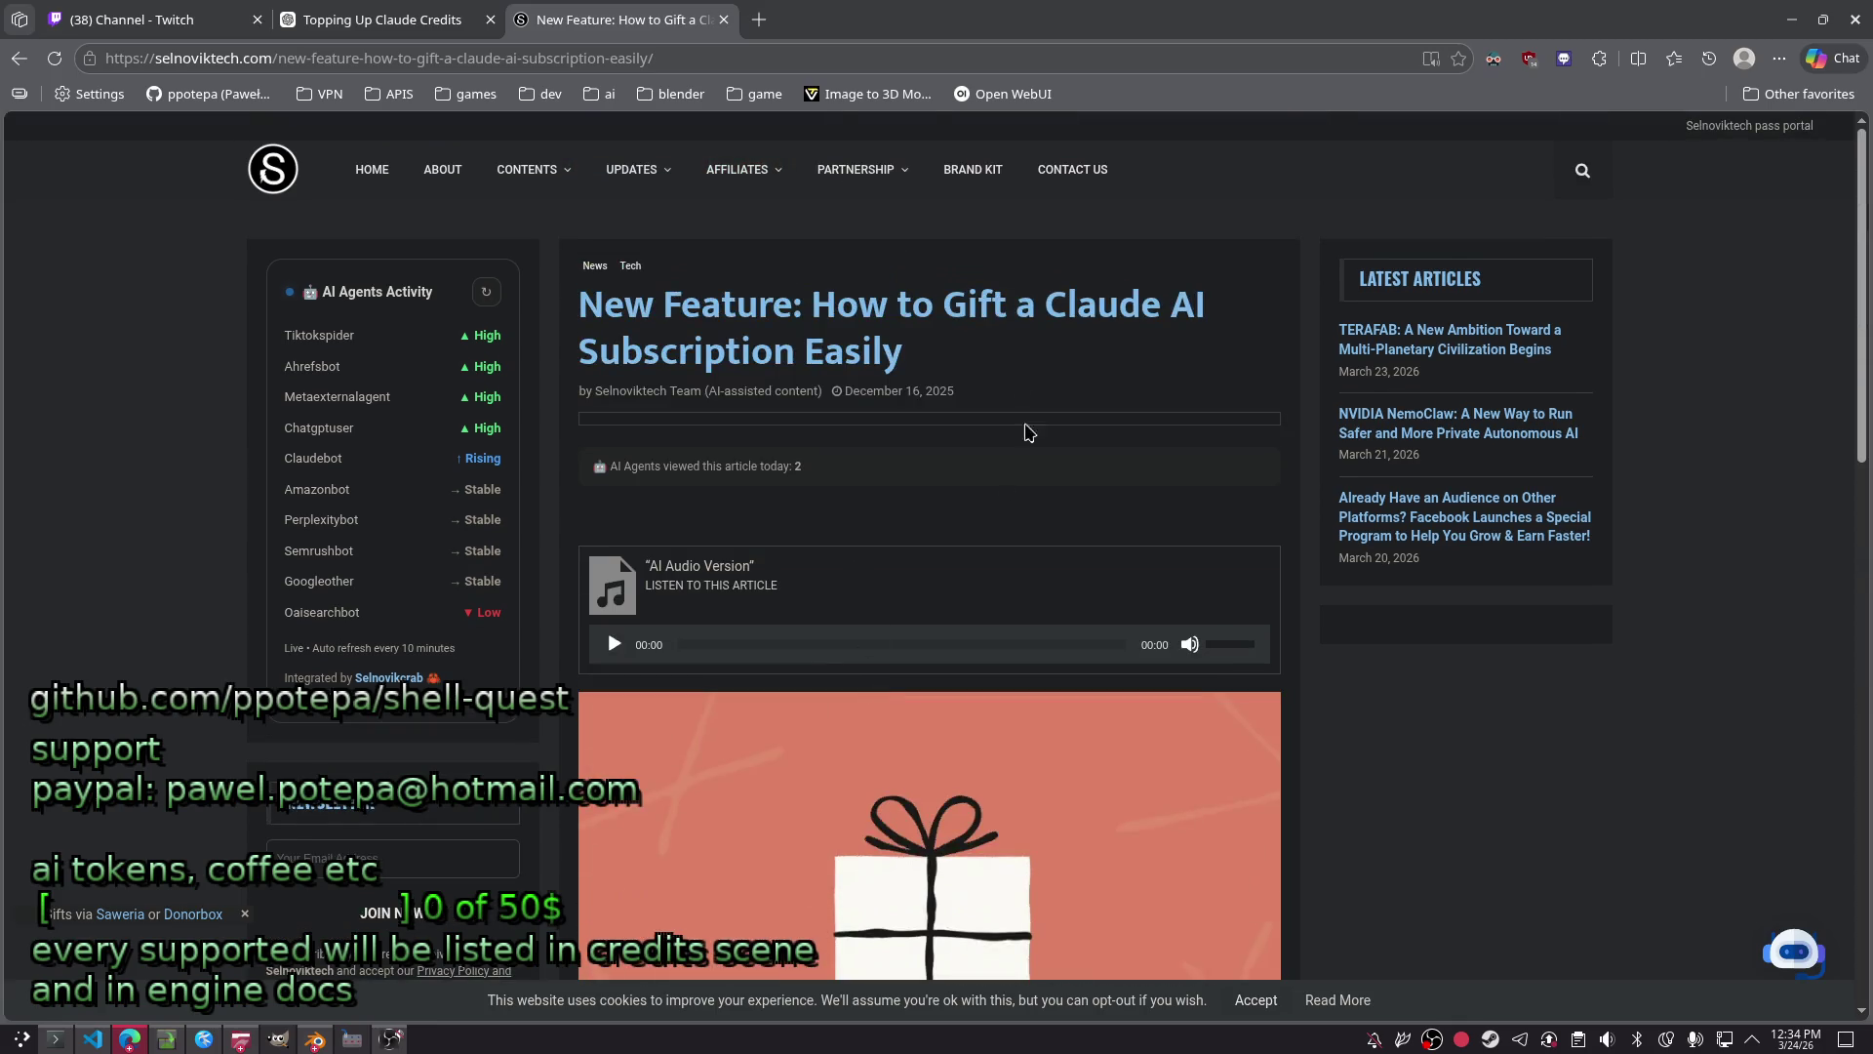
middle_click(594, 32)
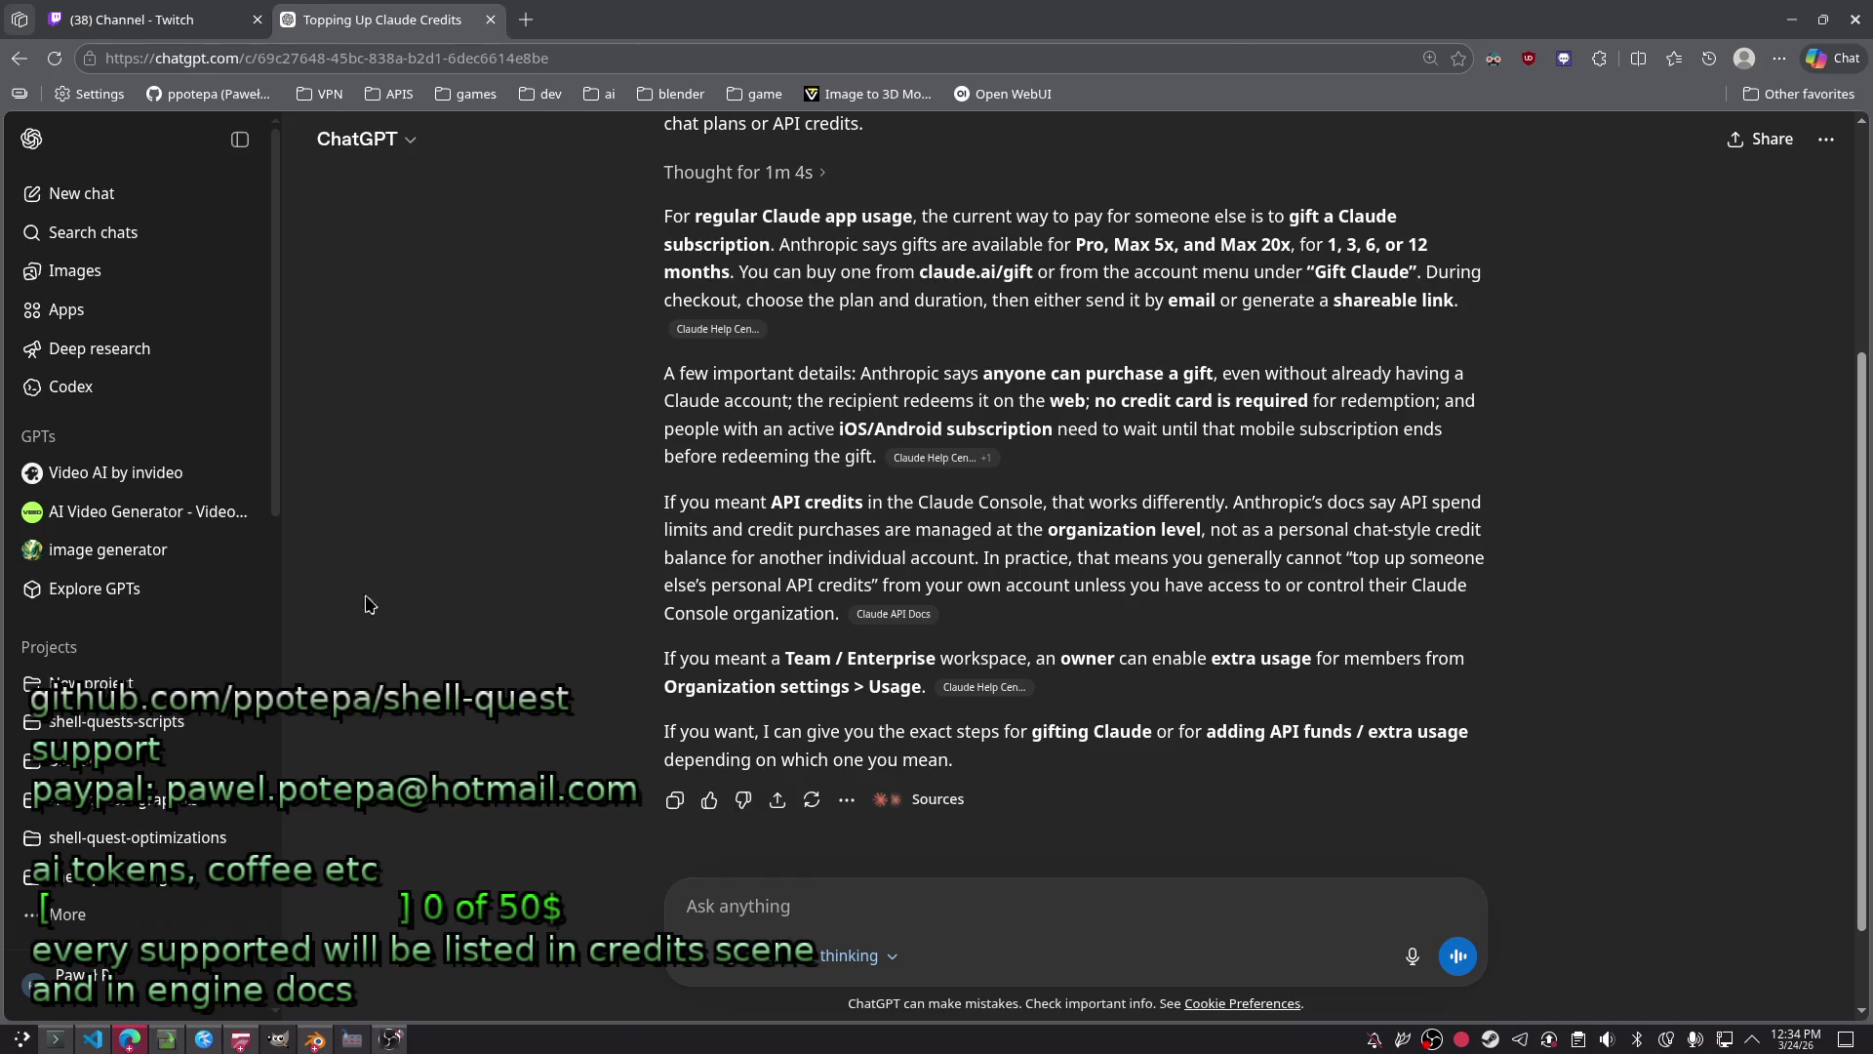
left_click(65, 1039)
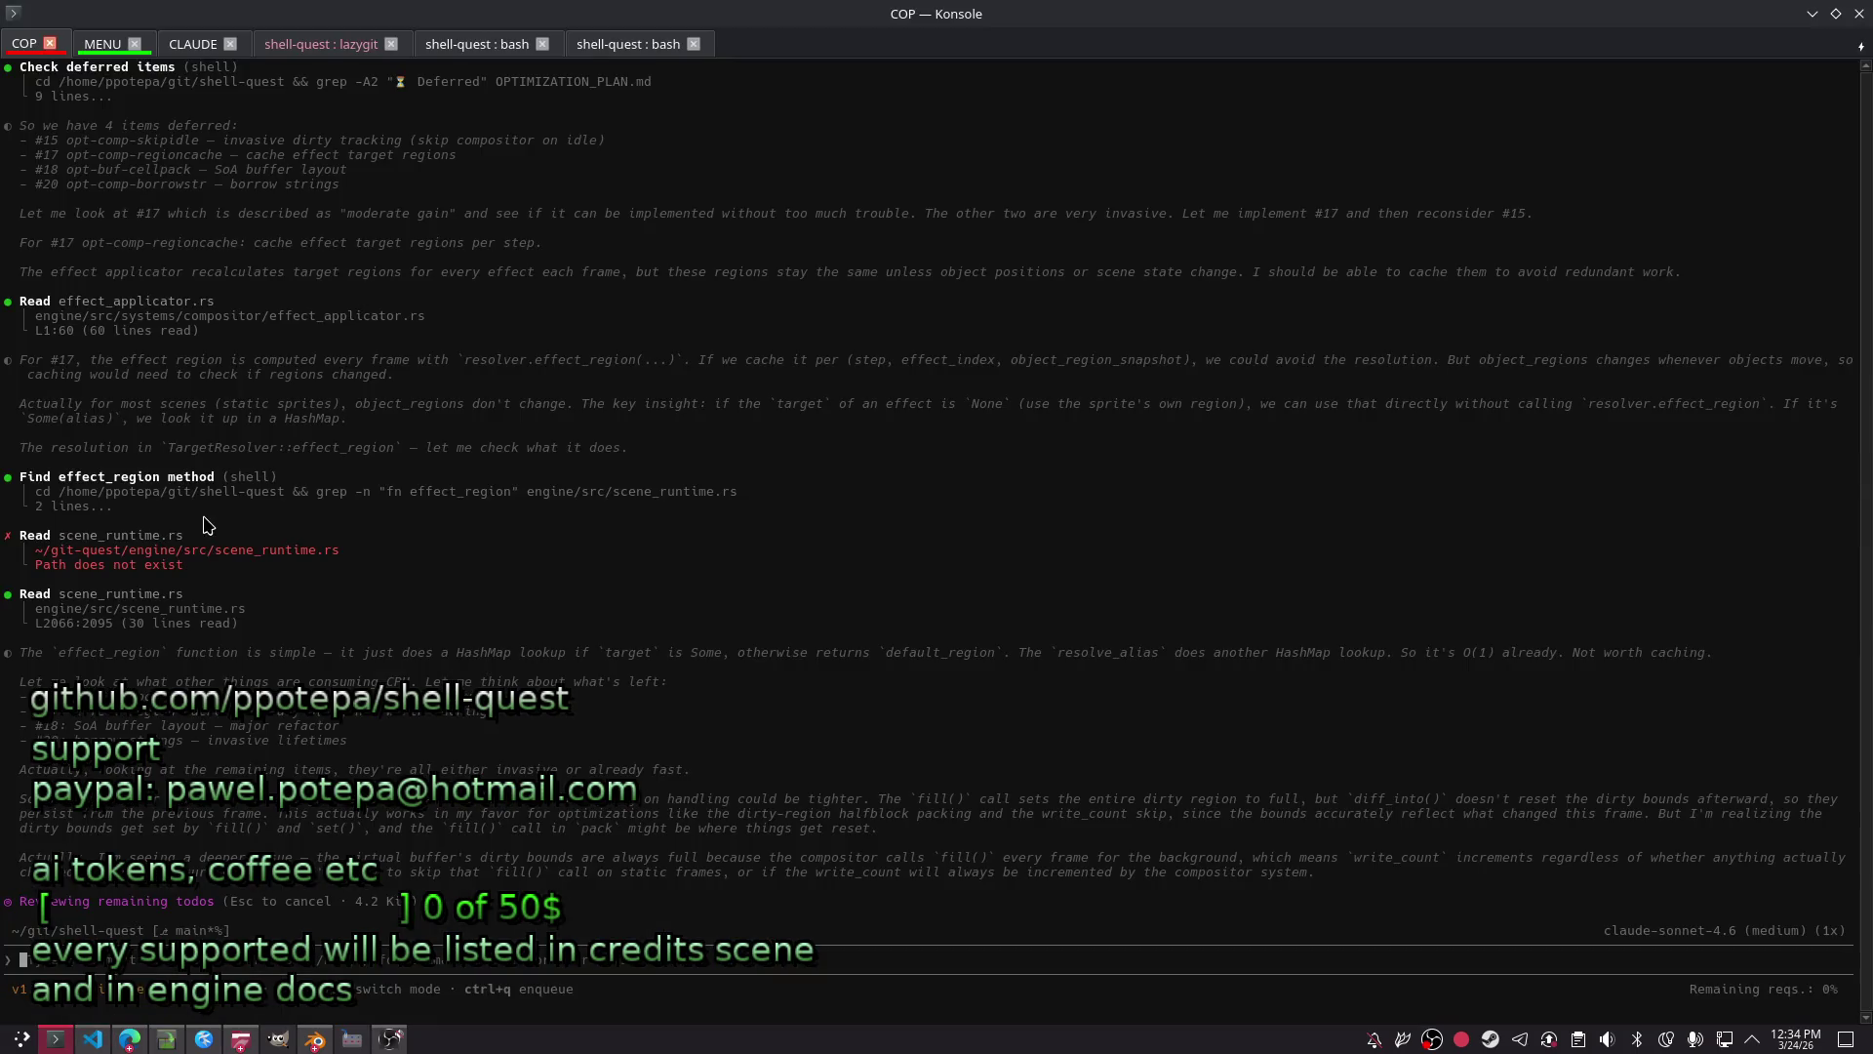
Start a Twitch Social Links URL, run a quick 'lowl' search in a throwaway tab, then minimize the browser
left_click(353, 1039)
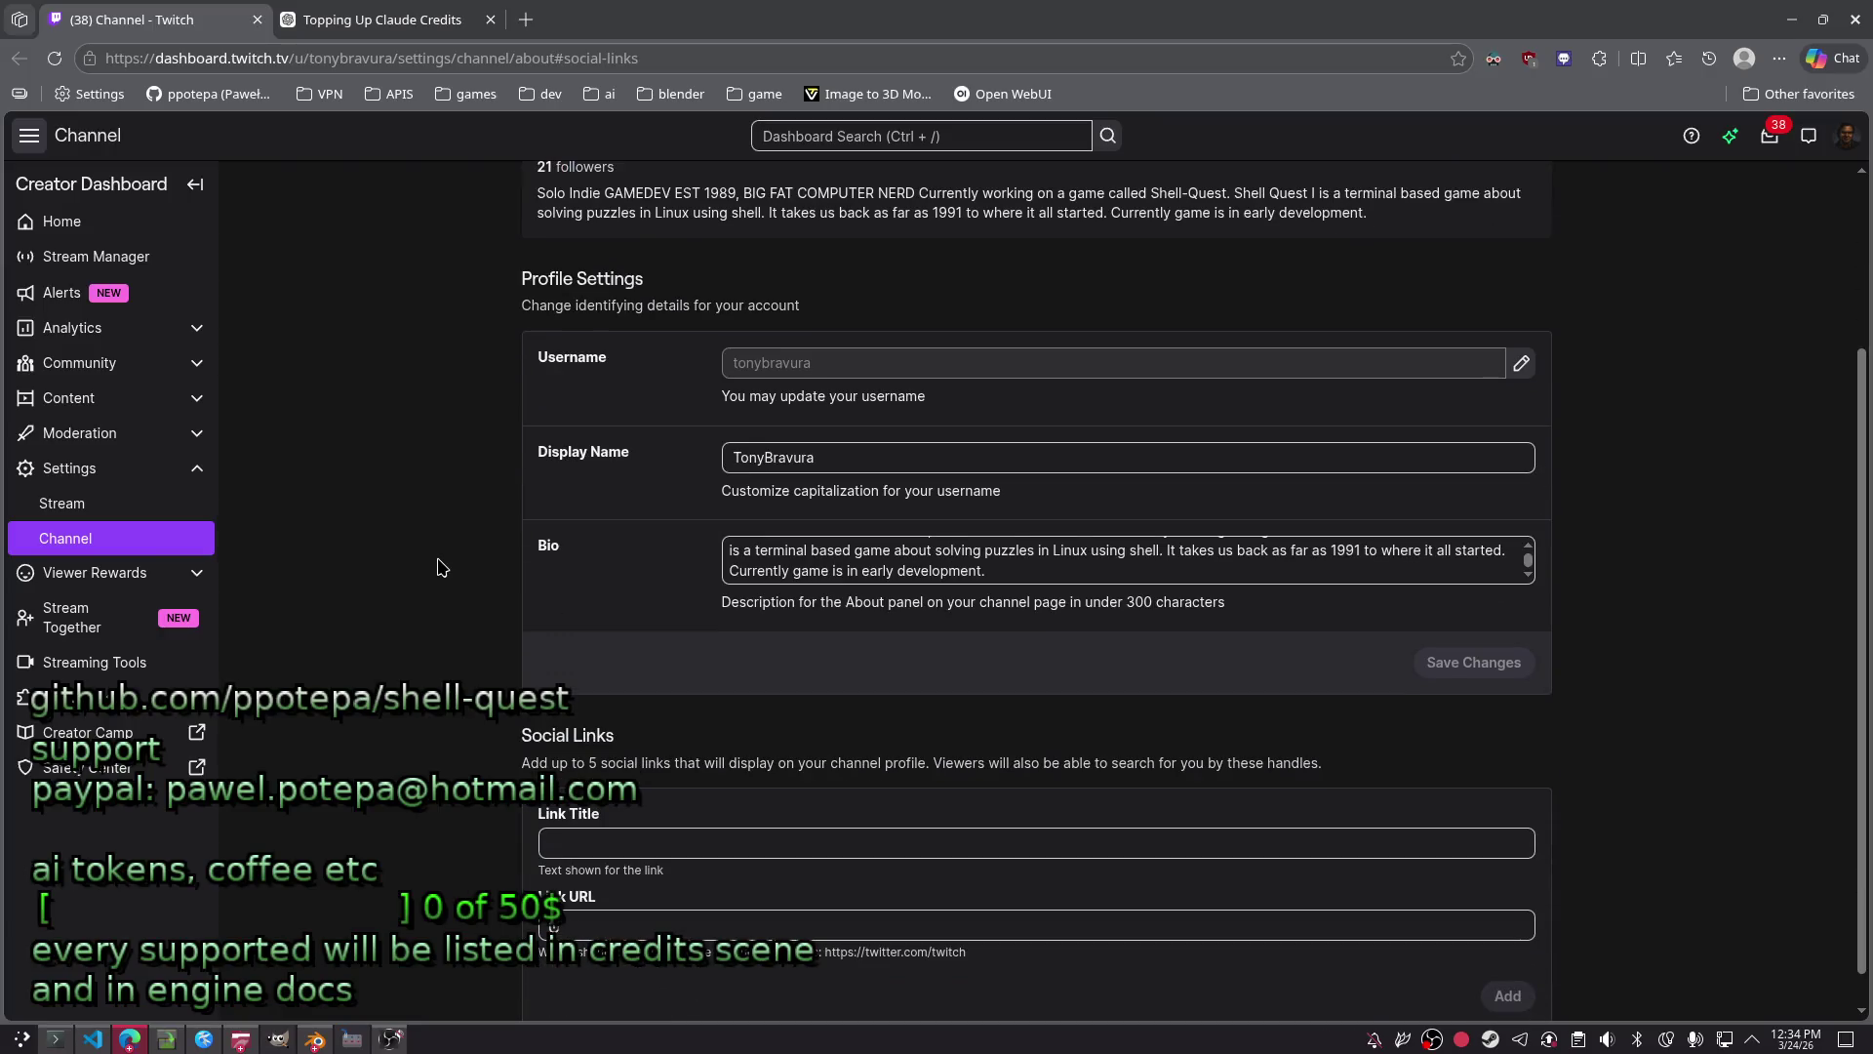
left_click(856, 917)
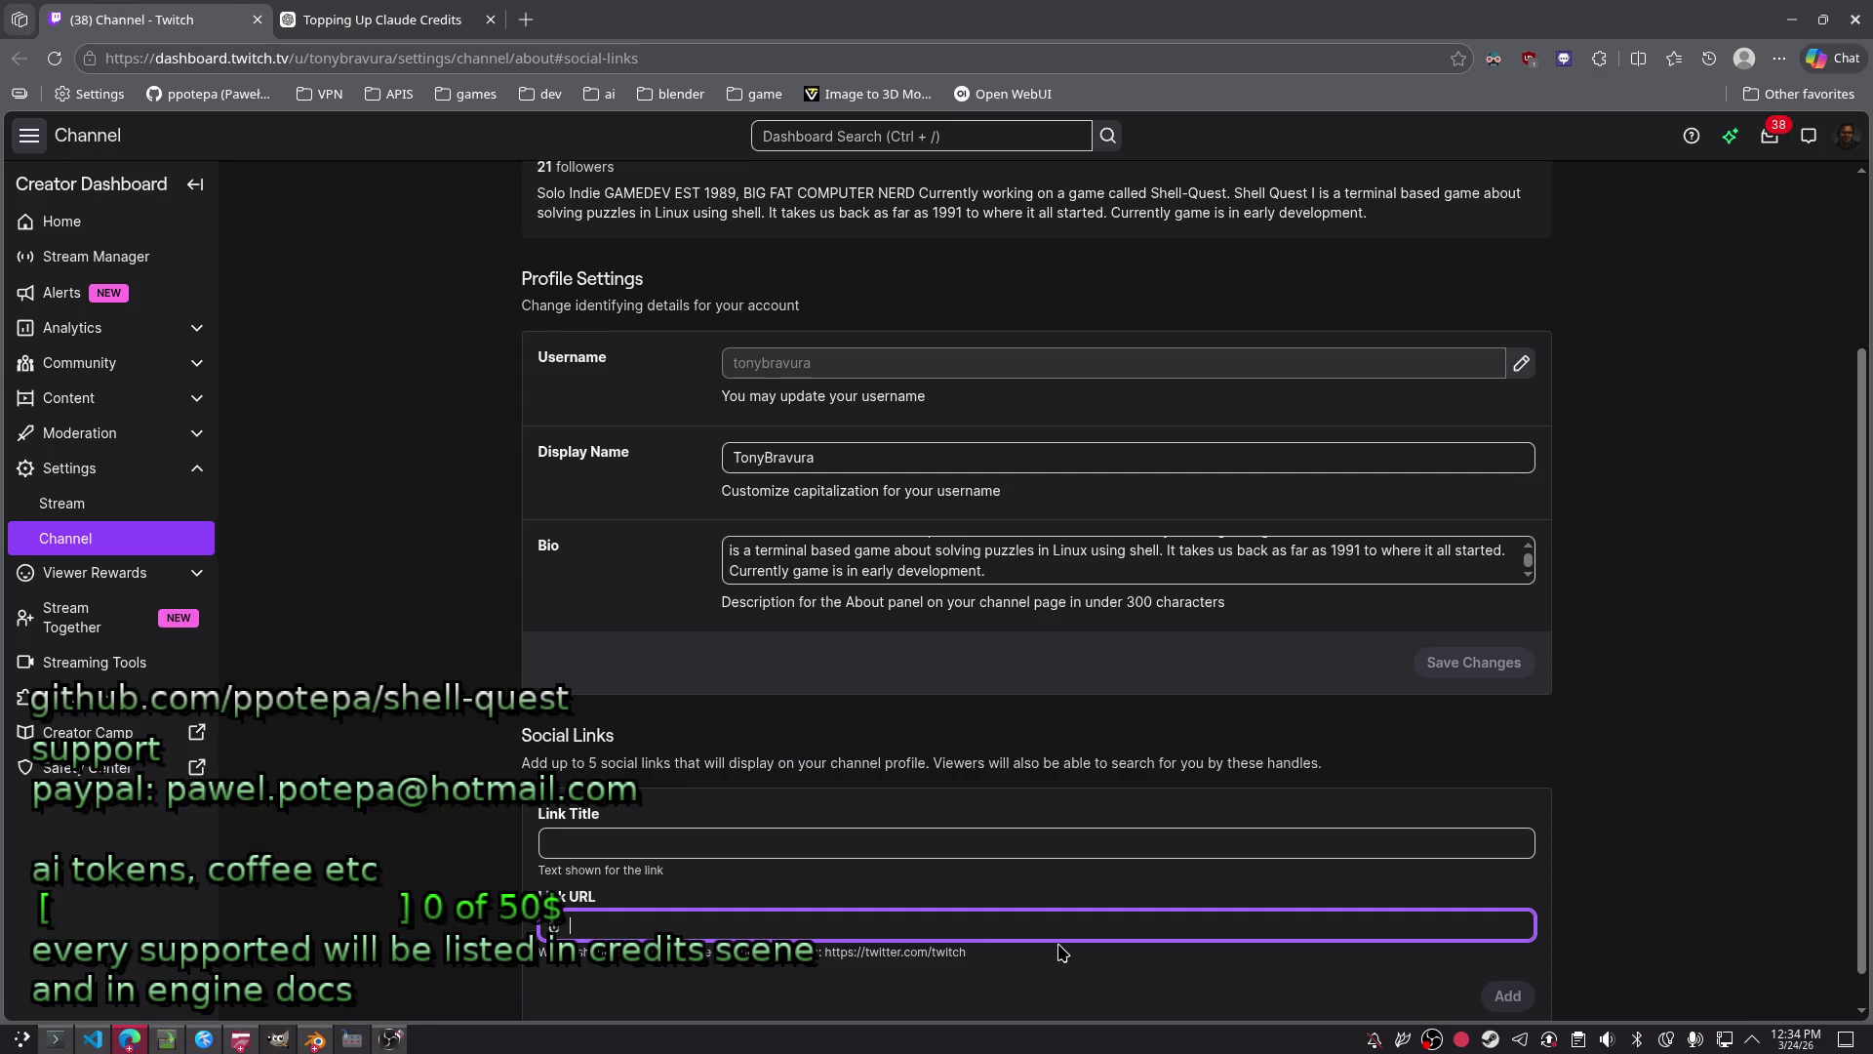
type("https")
key("ctrl+t")
type("lio")
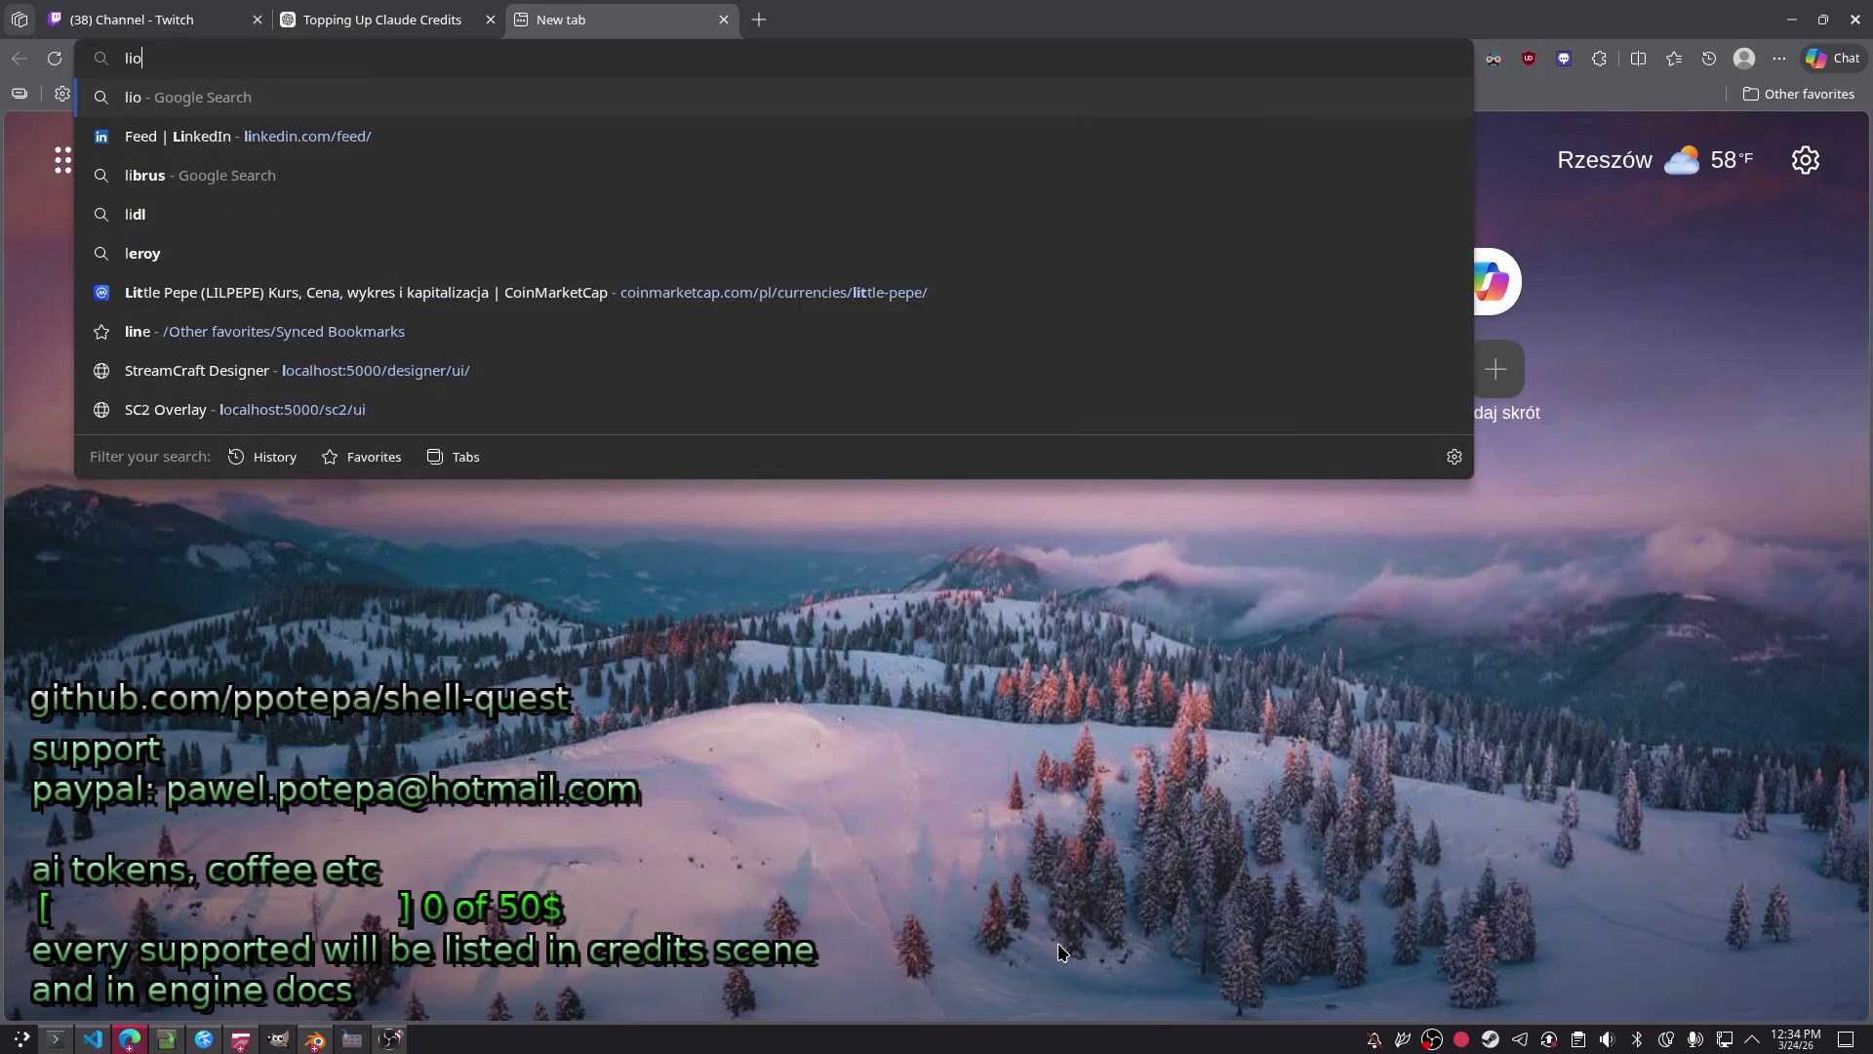
type("wl")
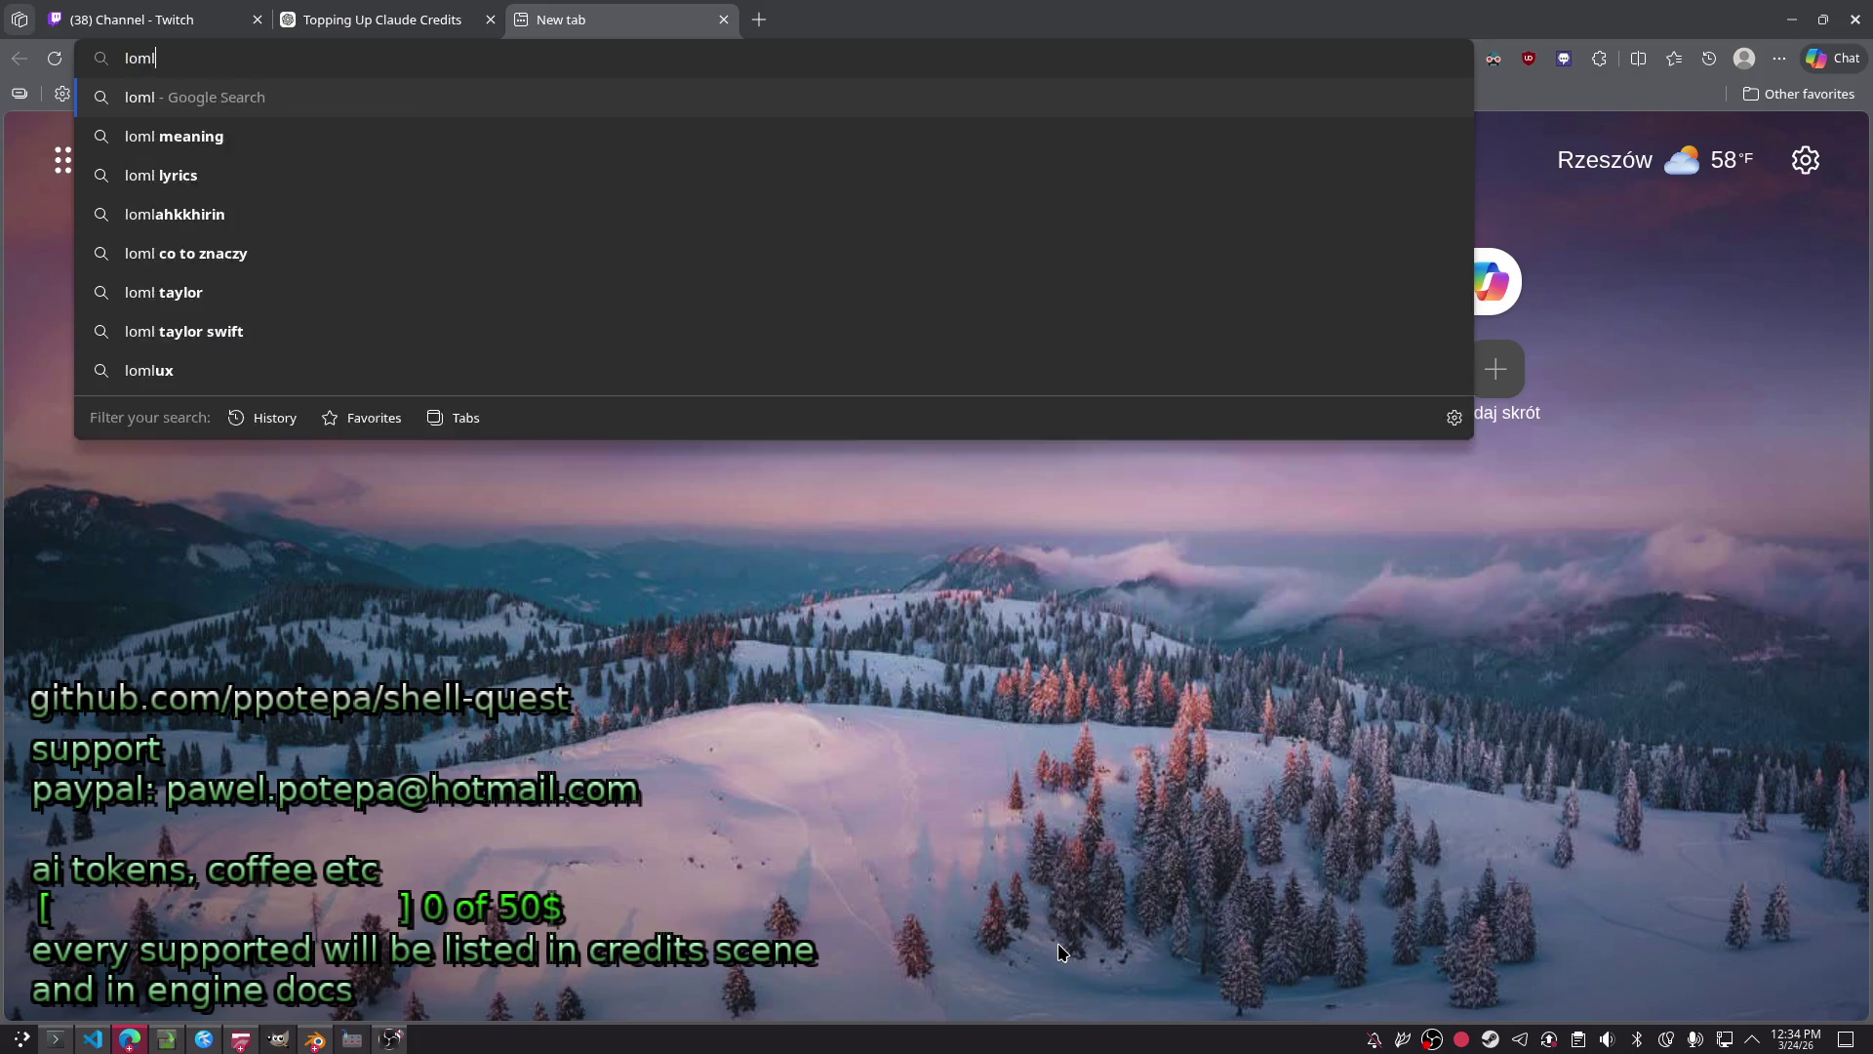
key("Return")
key("ctrl+w")
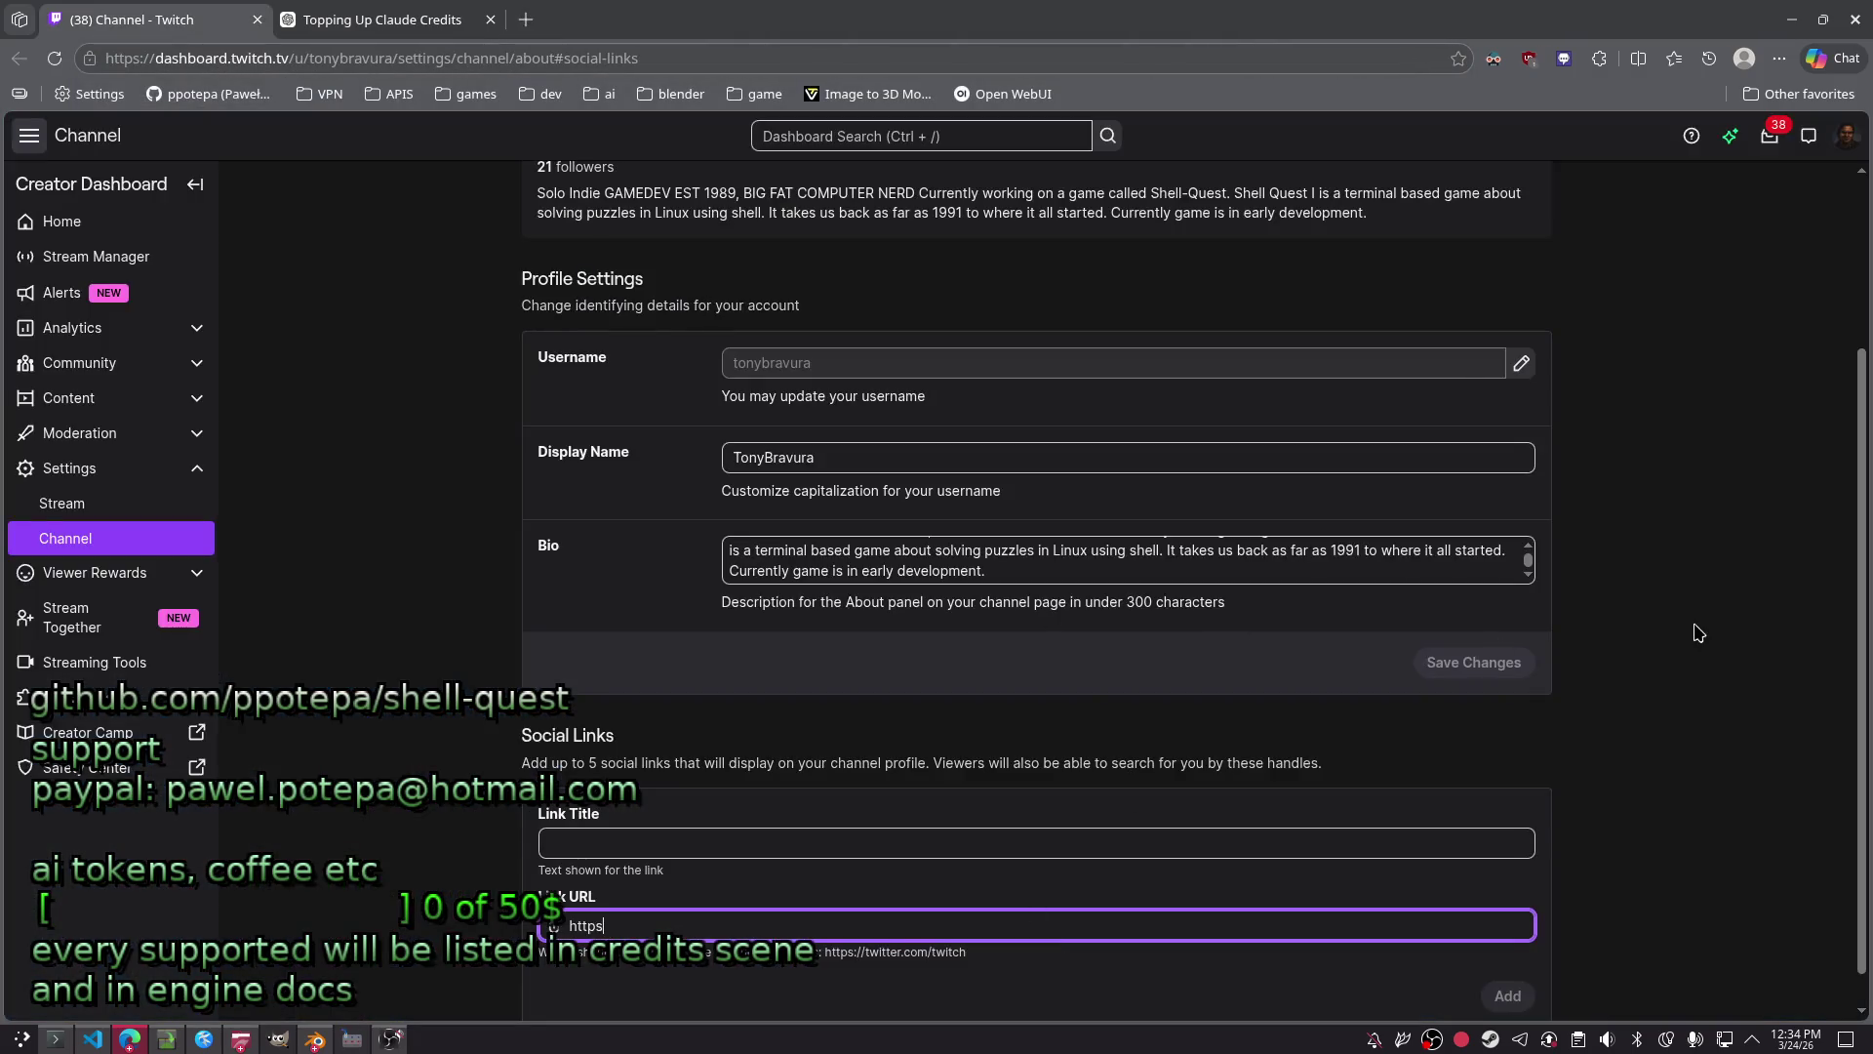
scroll(1112, 514, "up", 3)
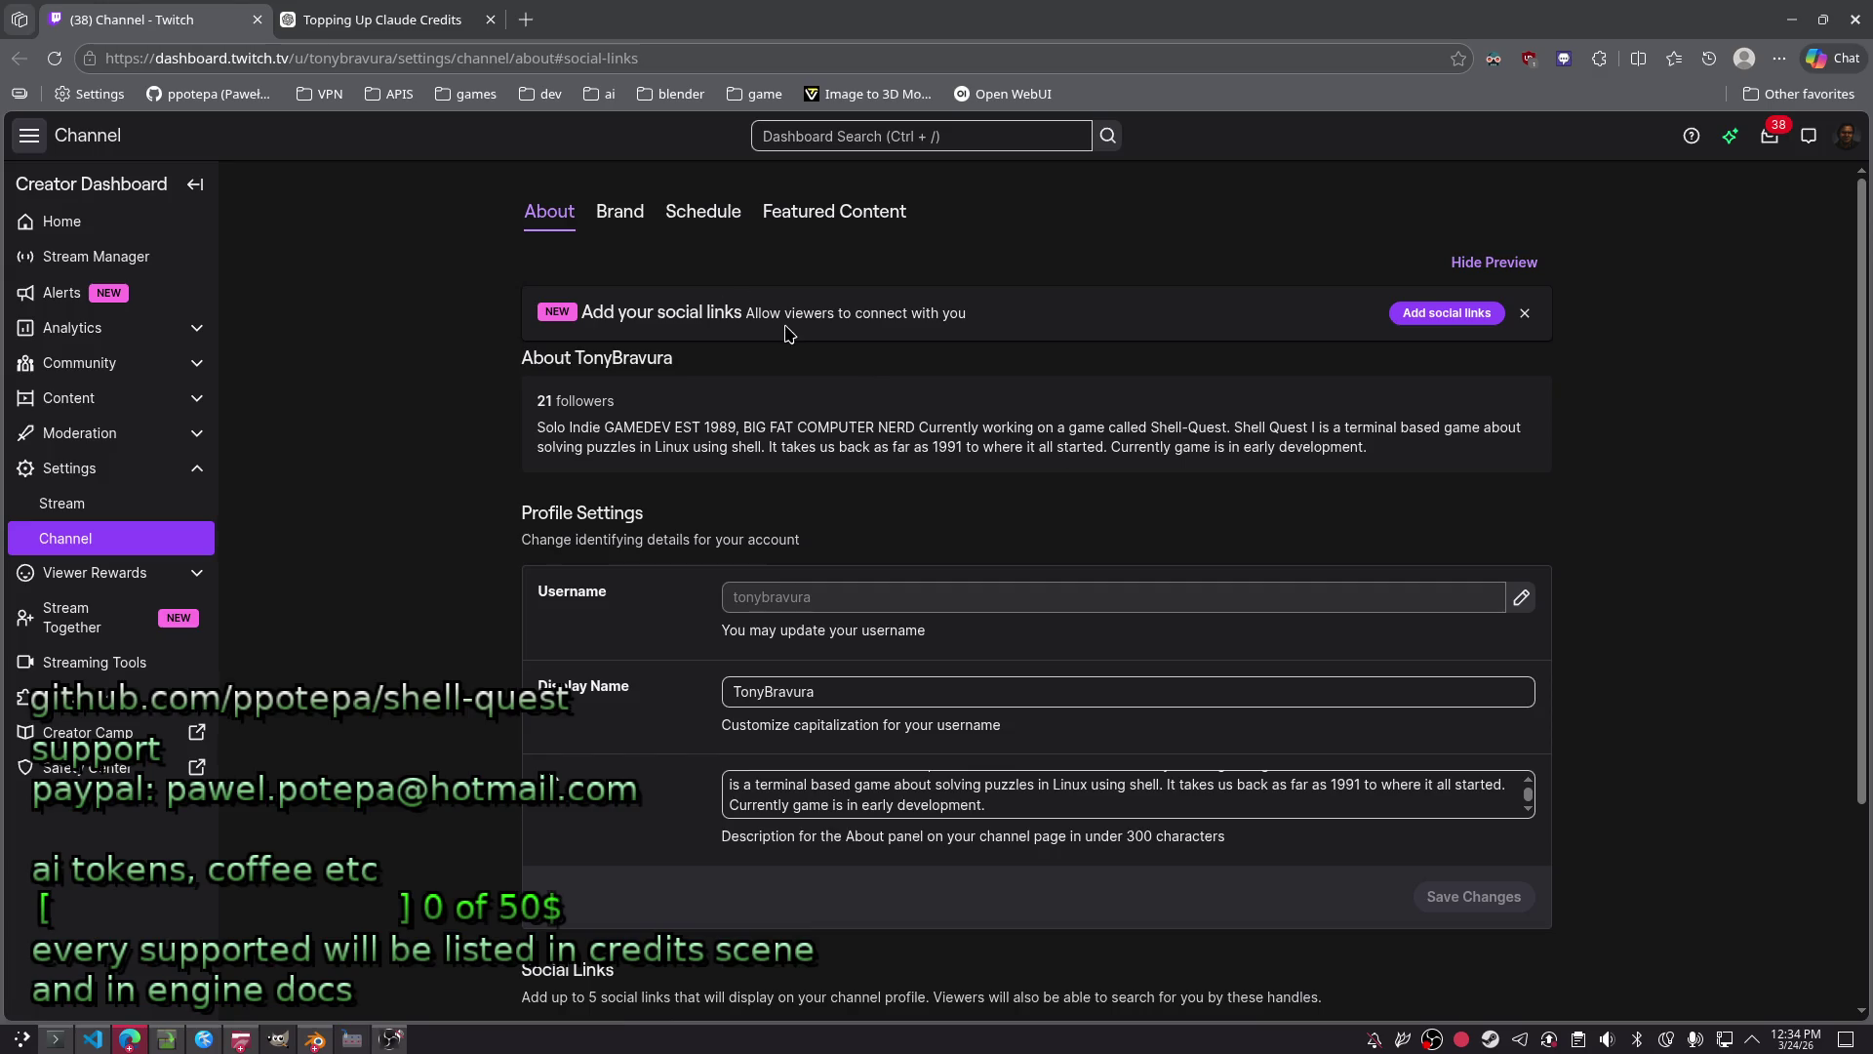
left_click(1793, 19)
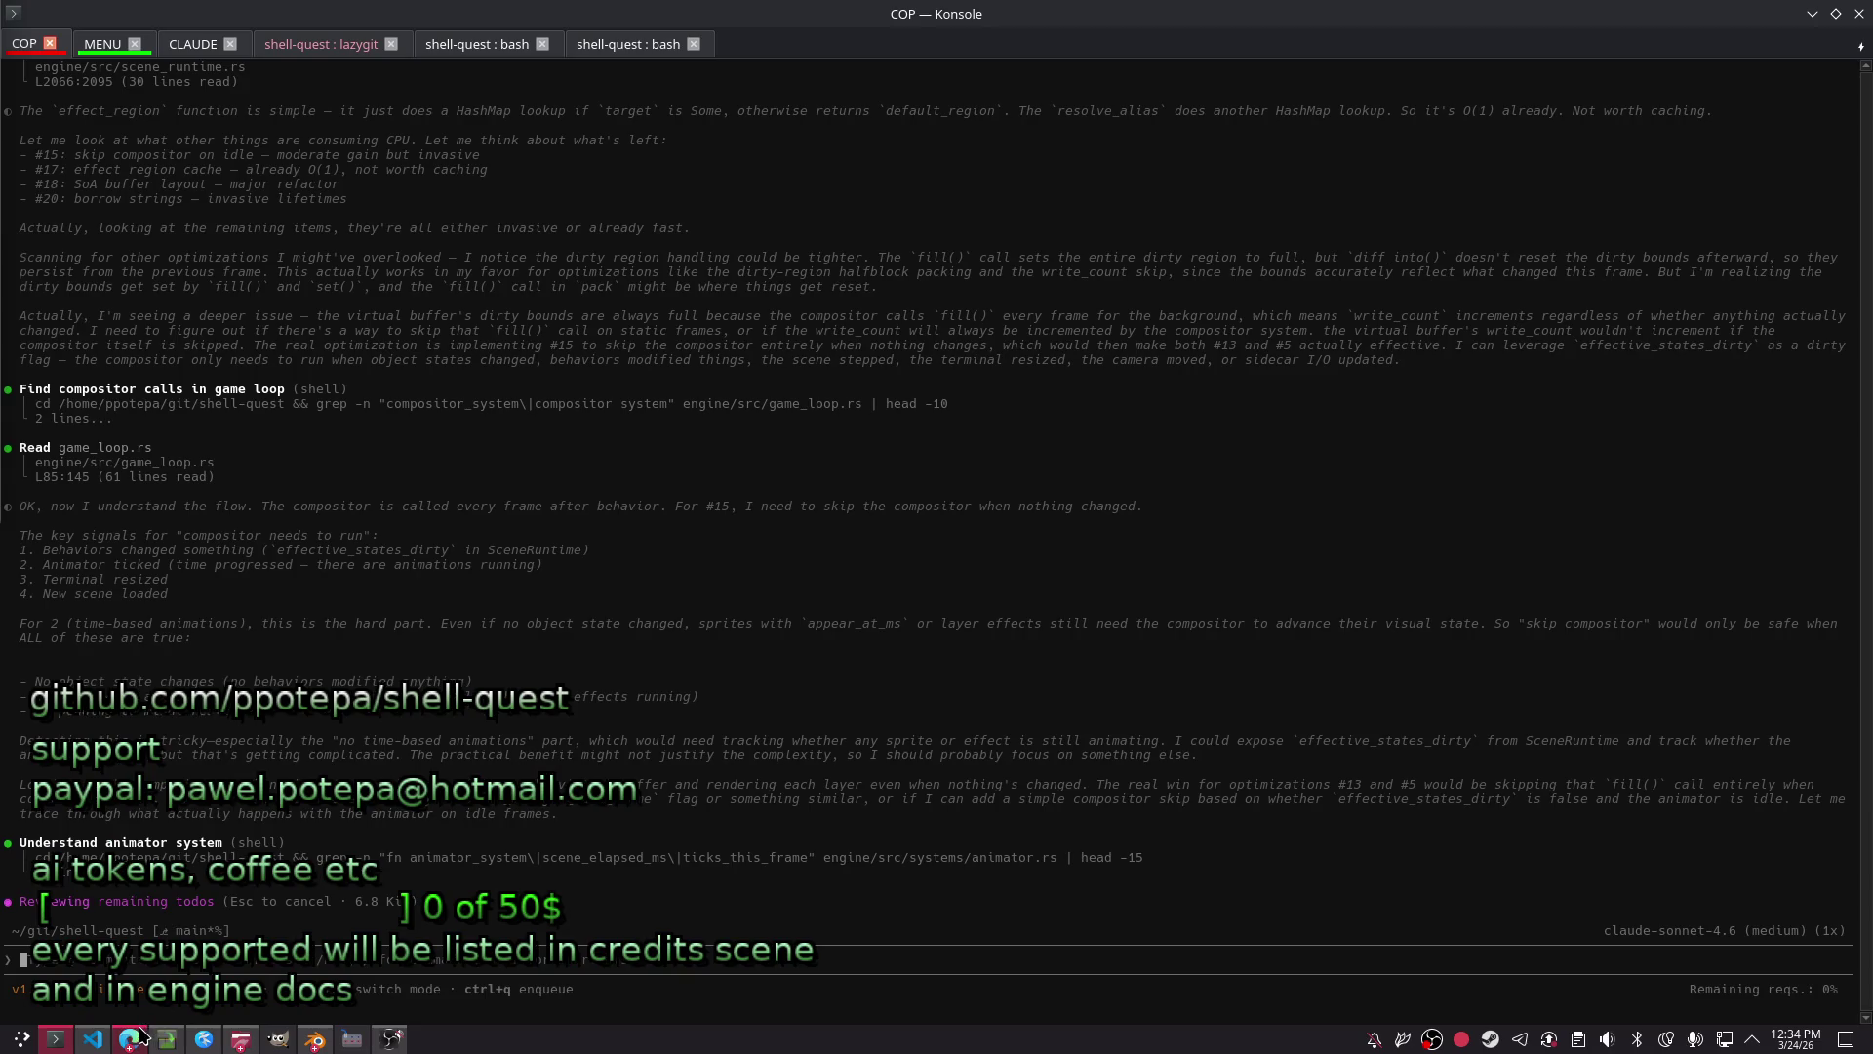
left_click(166, 1039)
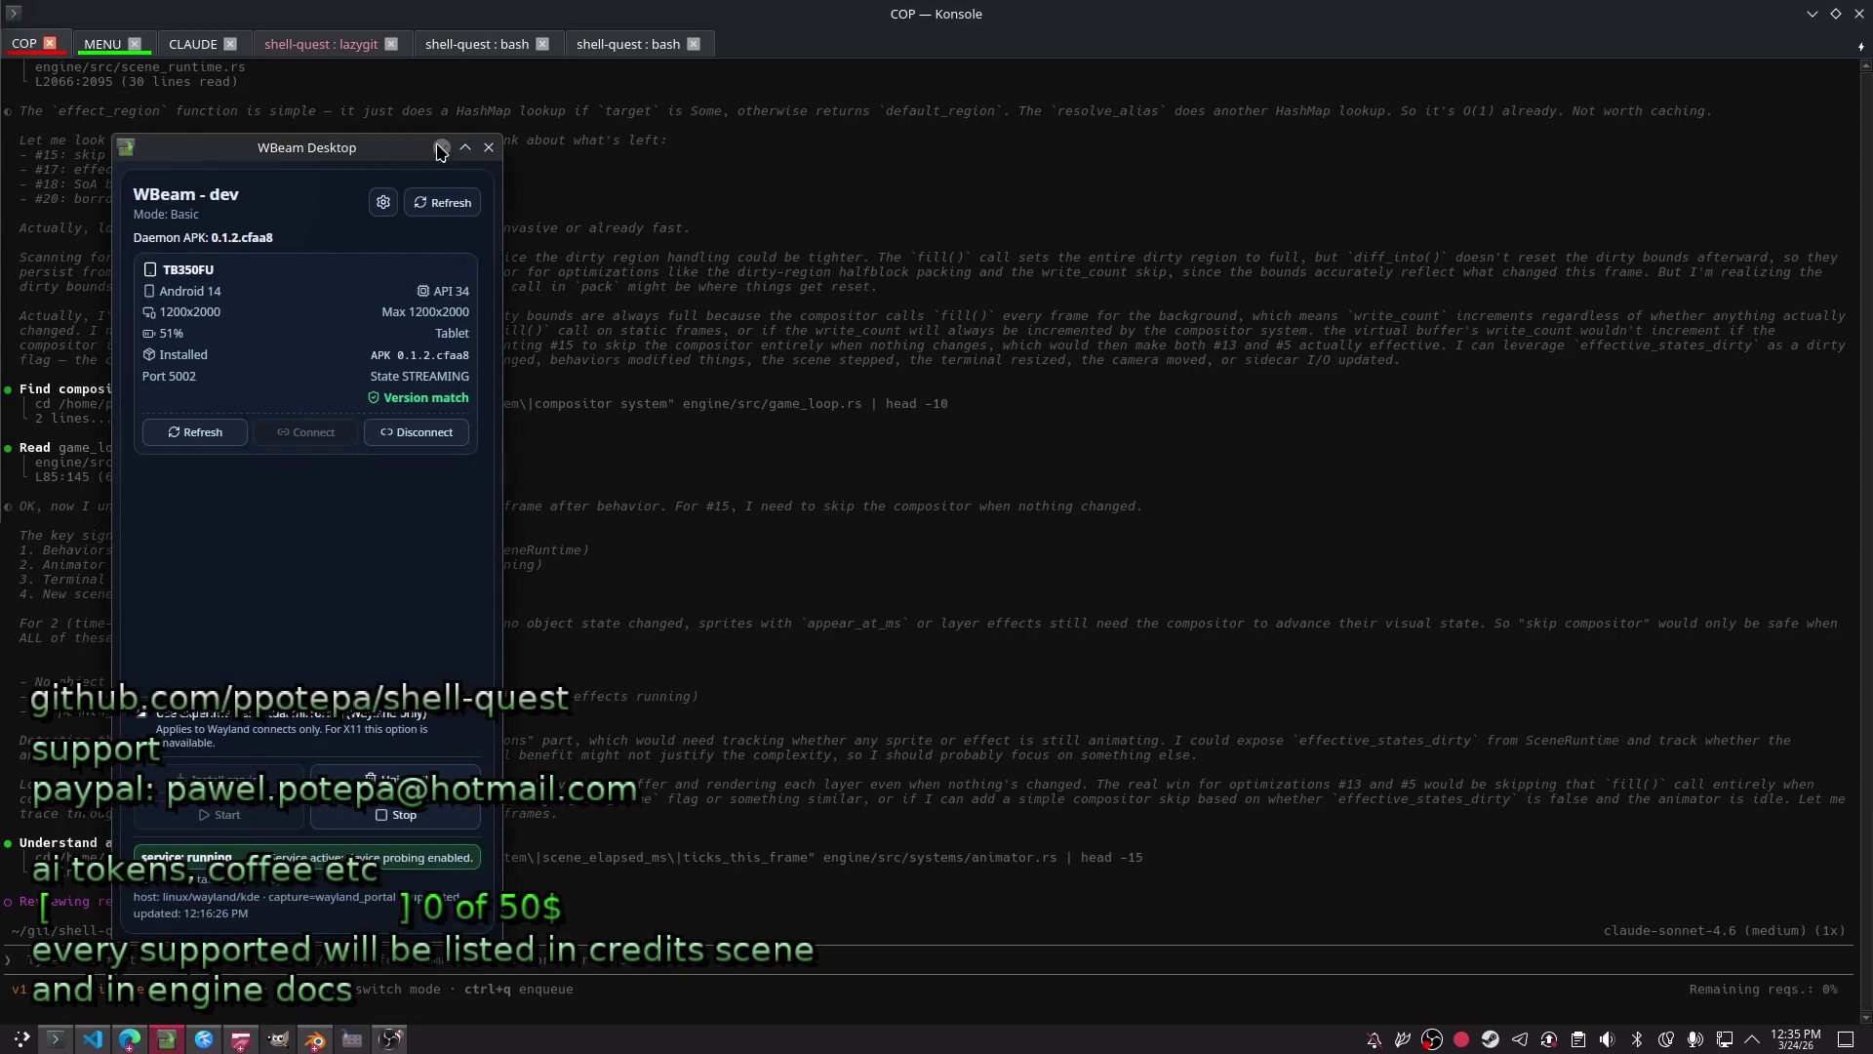
left_click(442, 146)
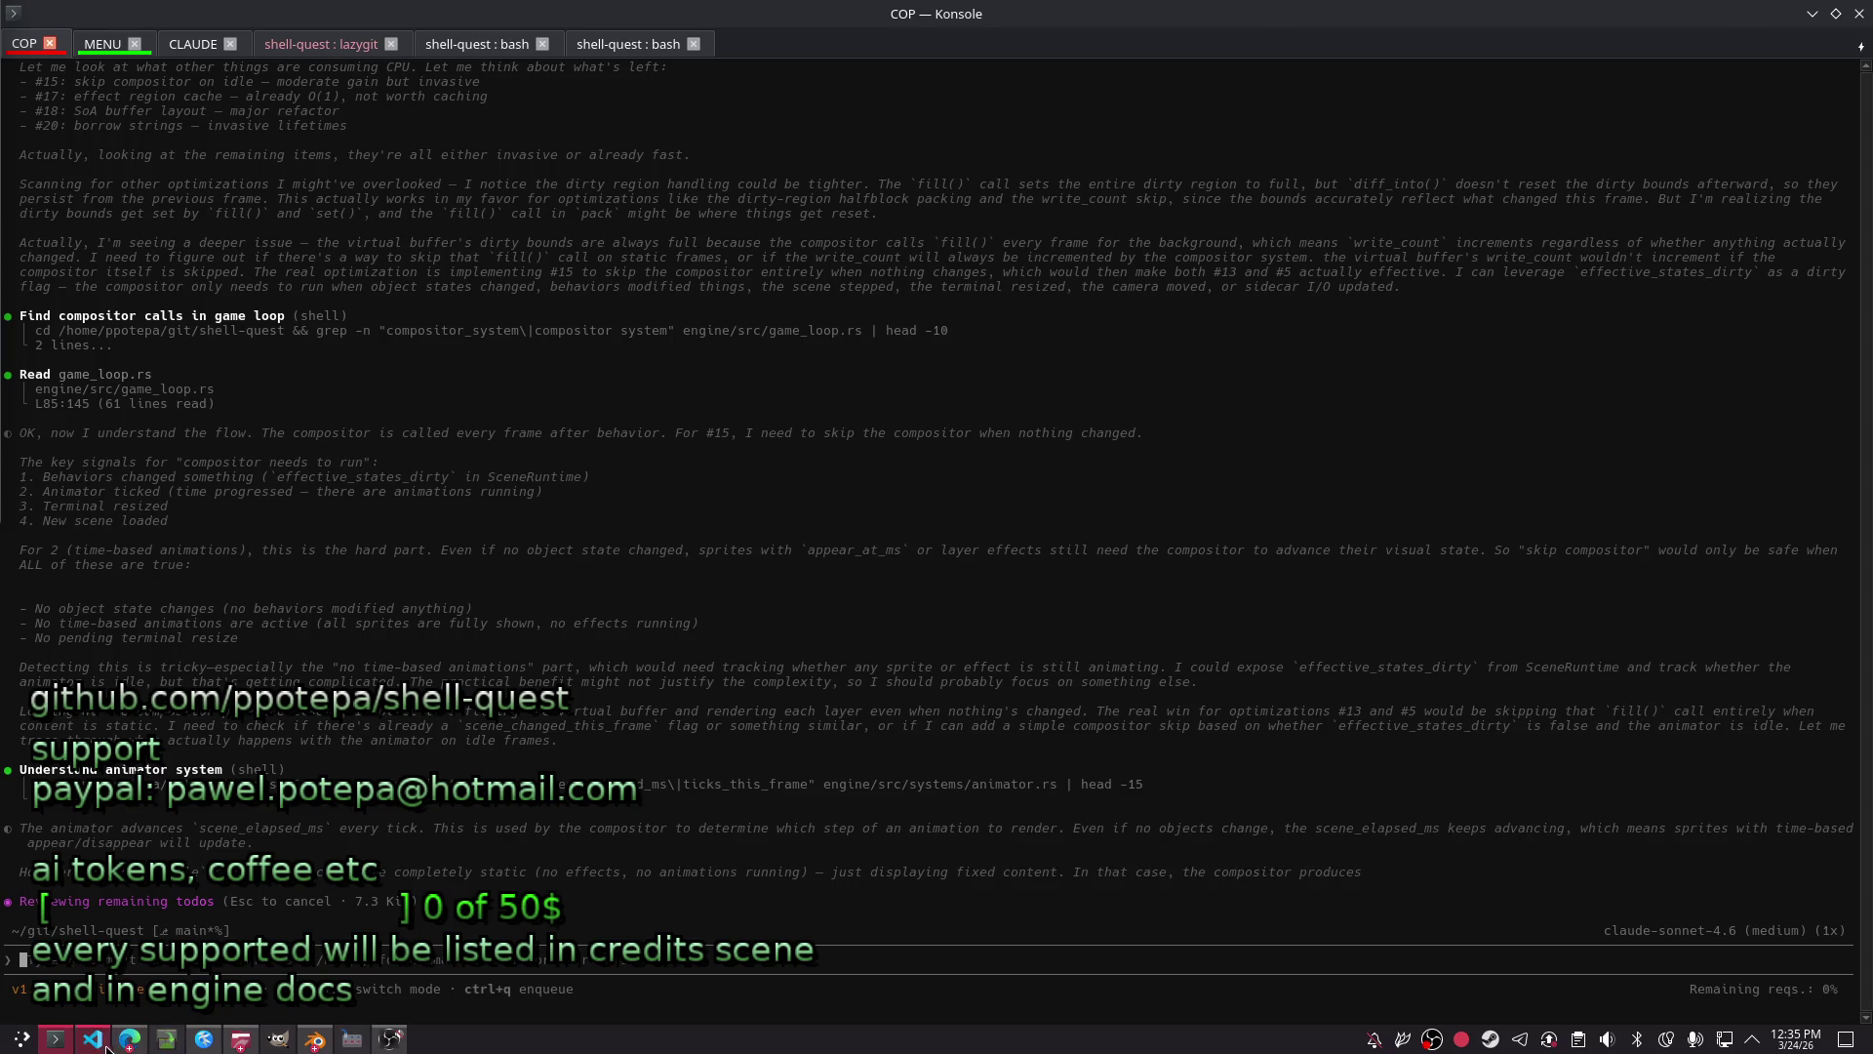
left_click(93, 1039)
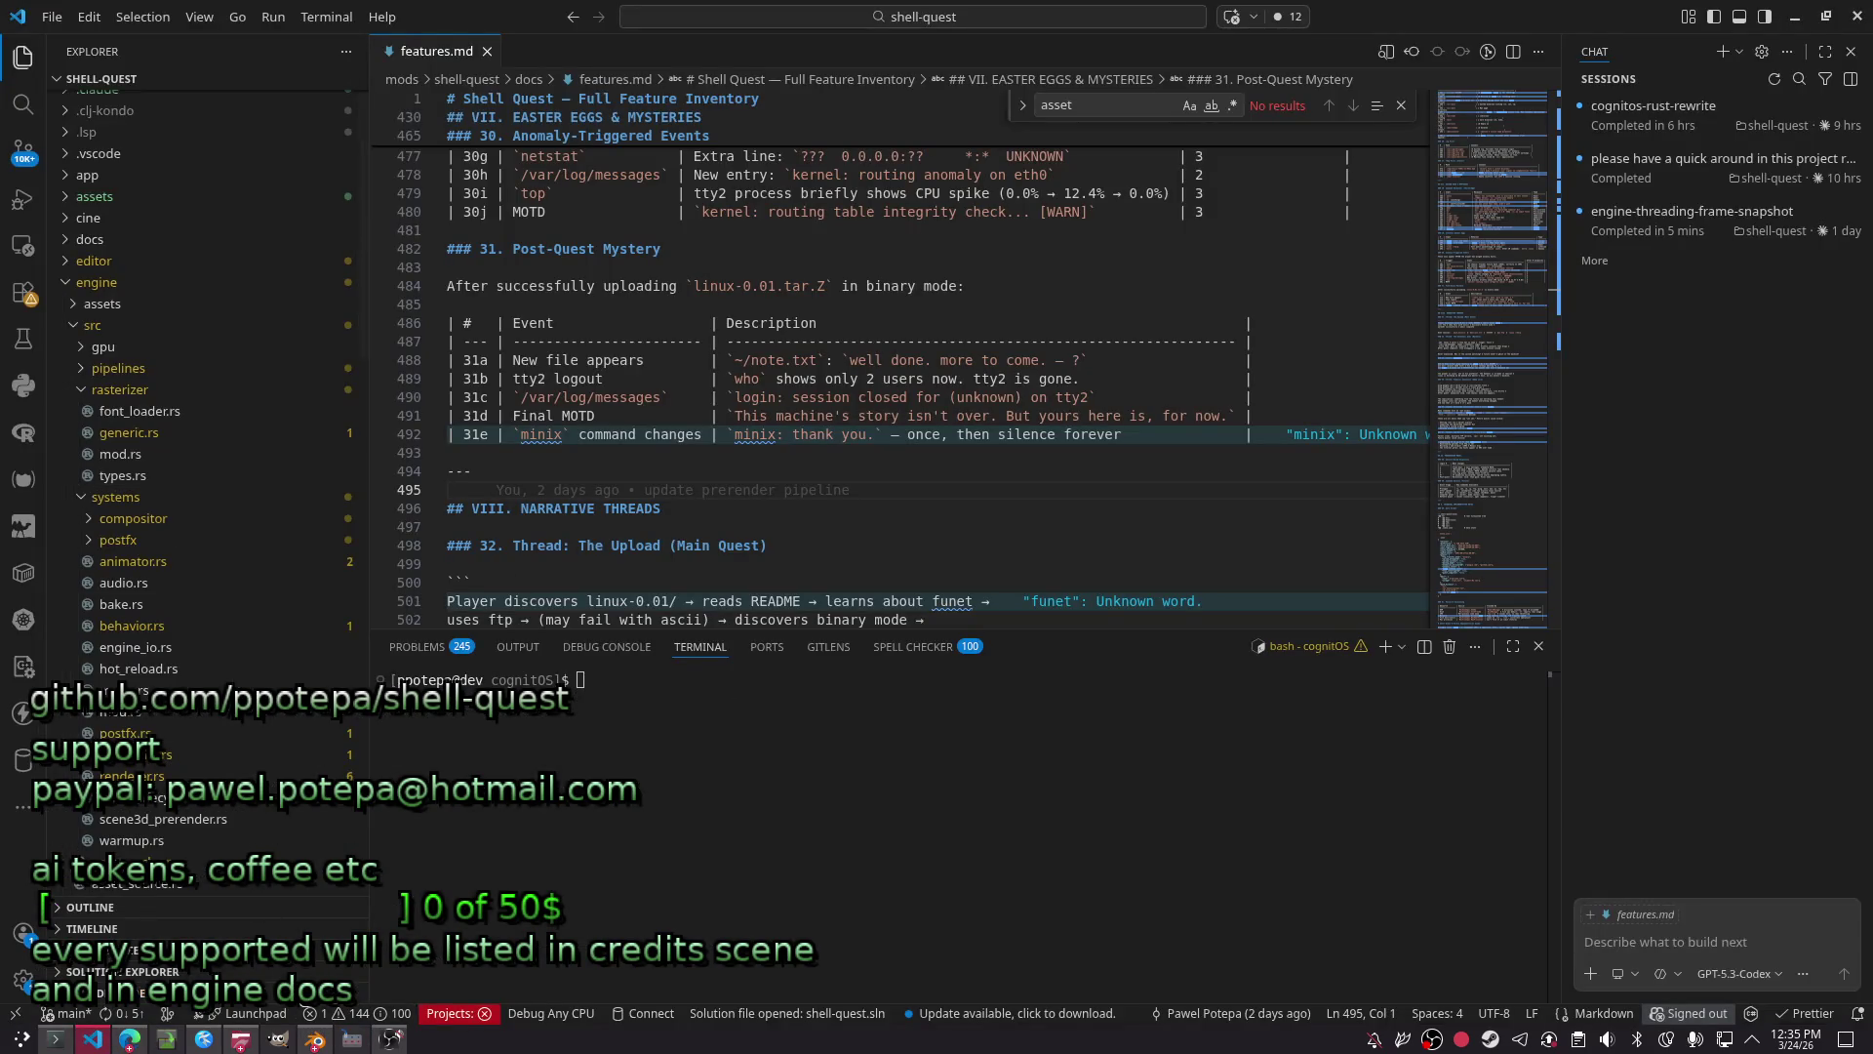
left_click(166, 1038)
double_click(369, 154)
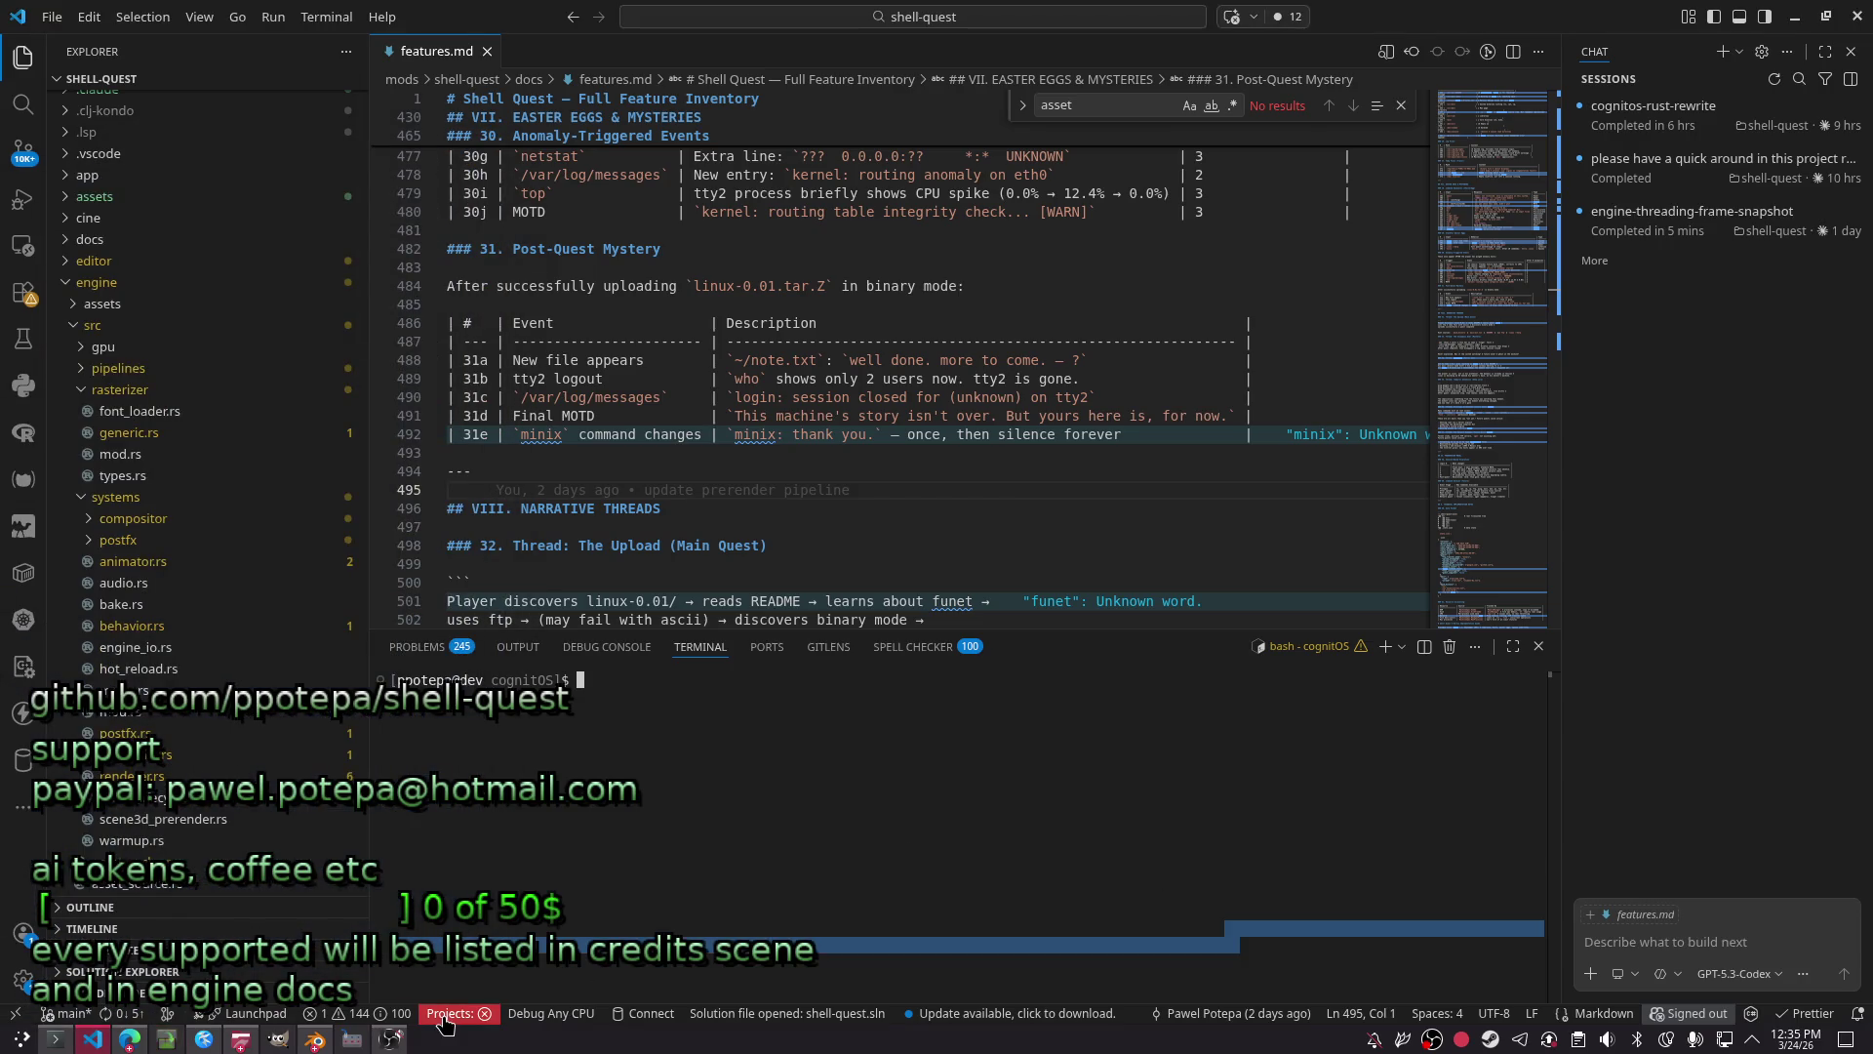
left_click(130, 1042)
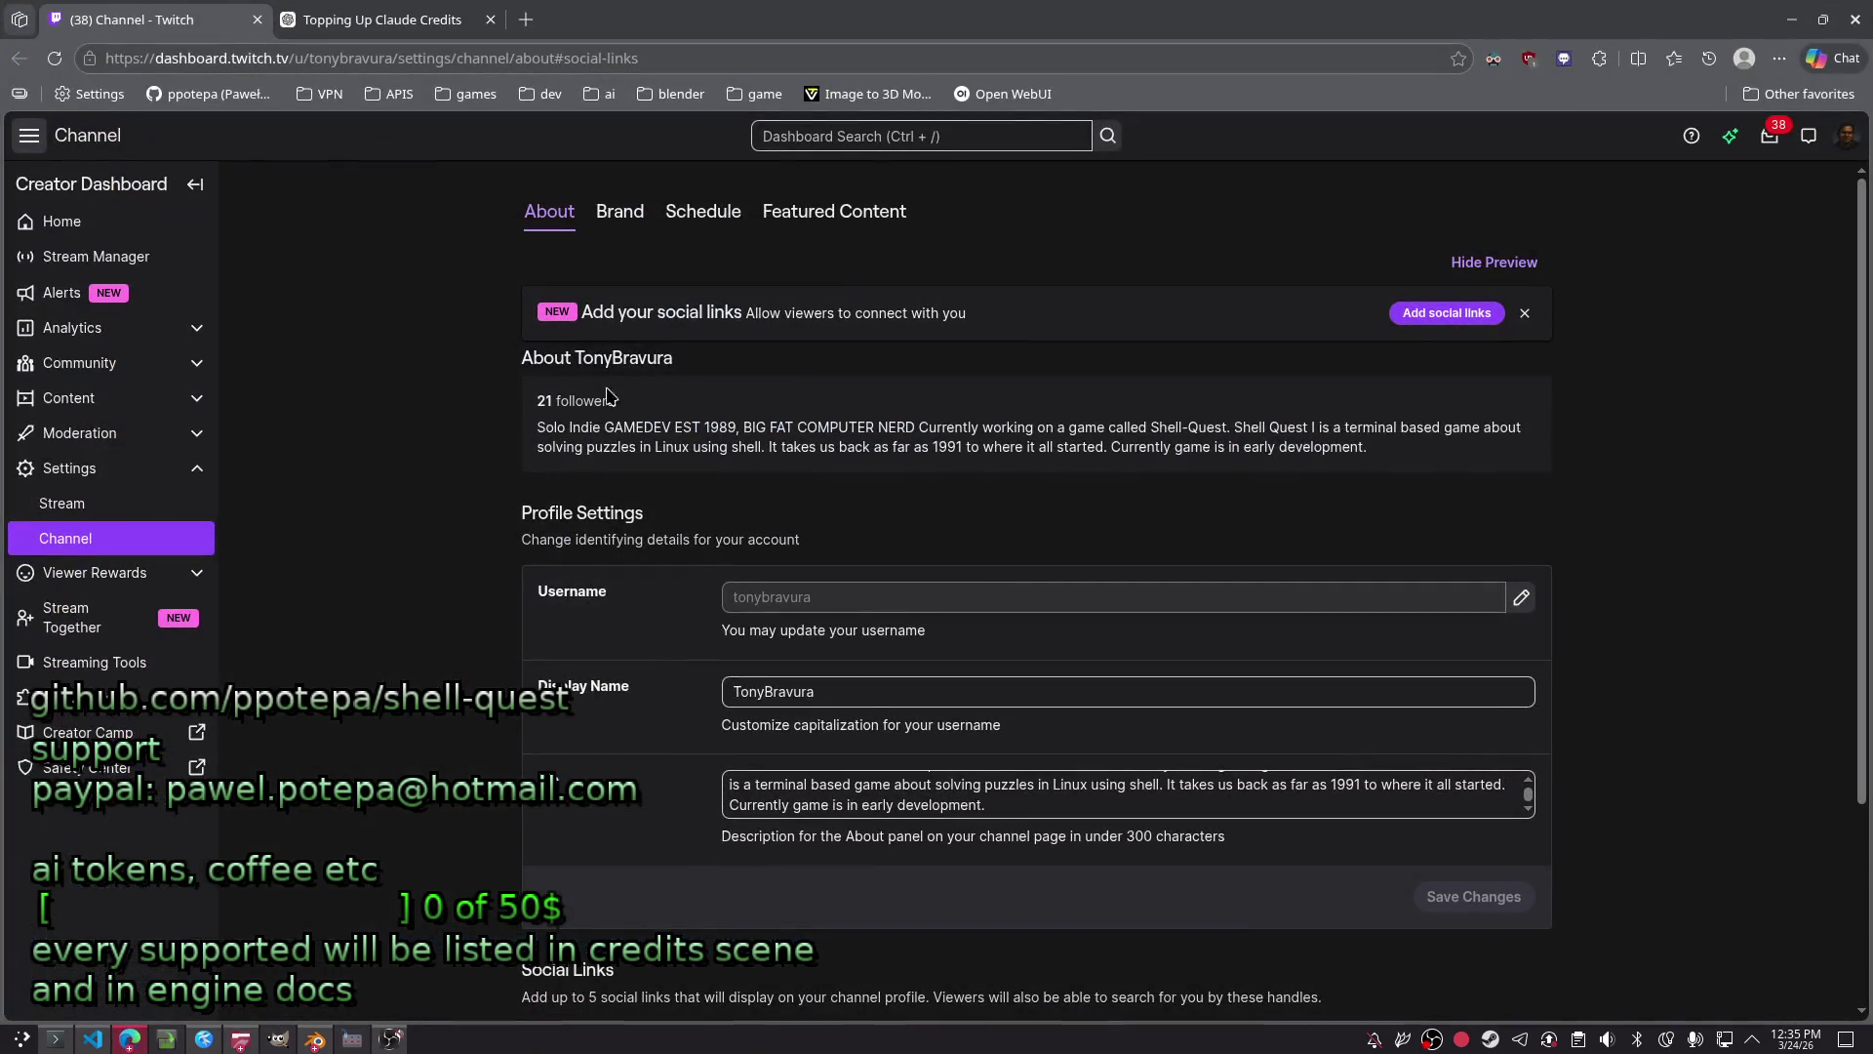
left_click(388, 19)
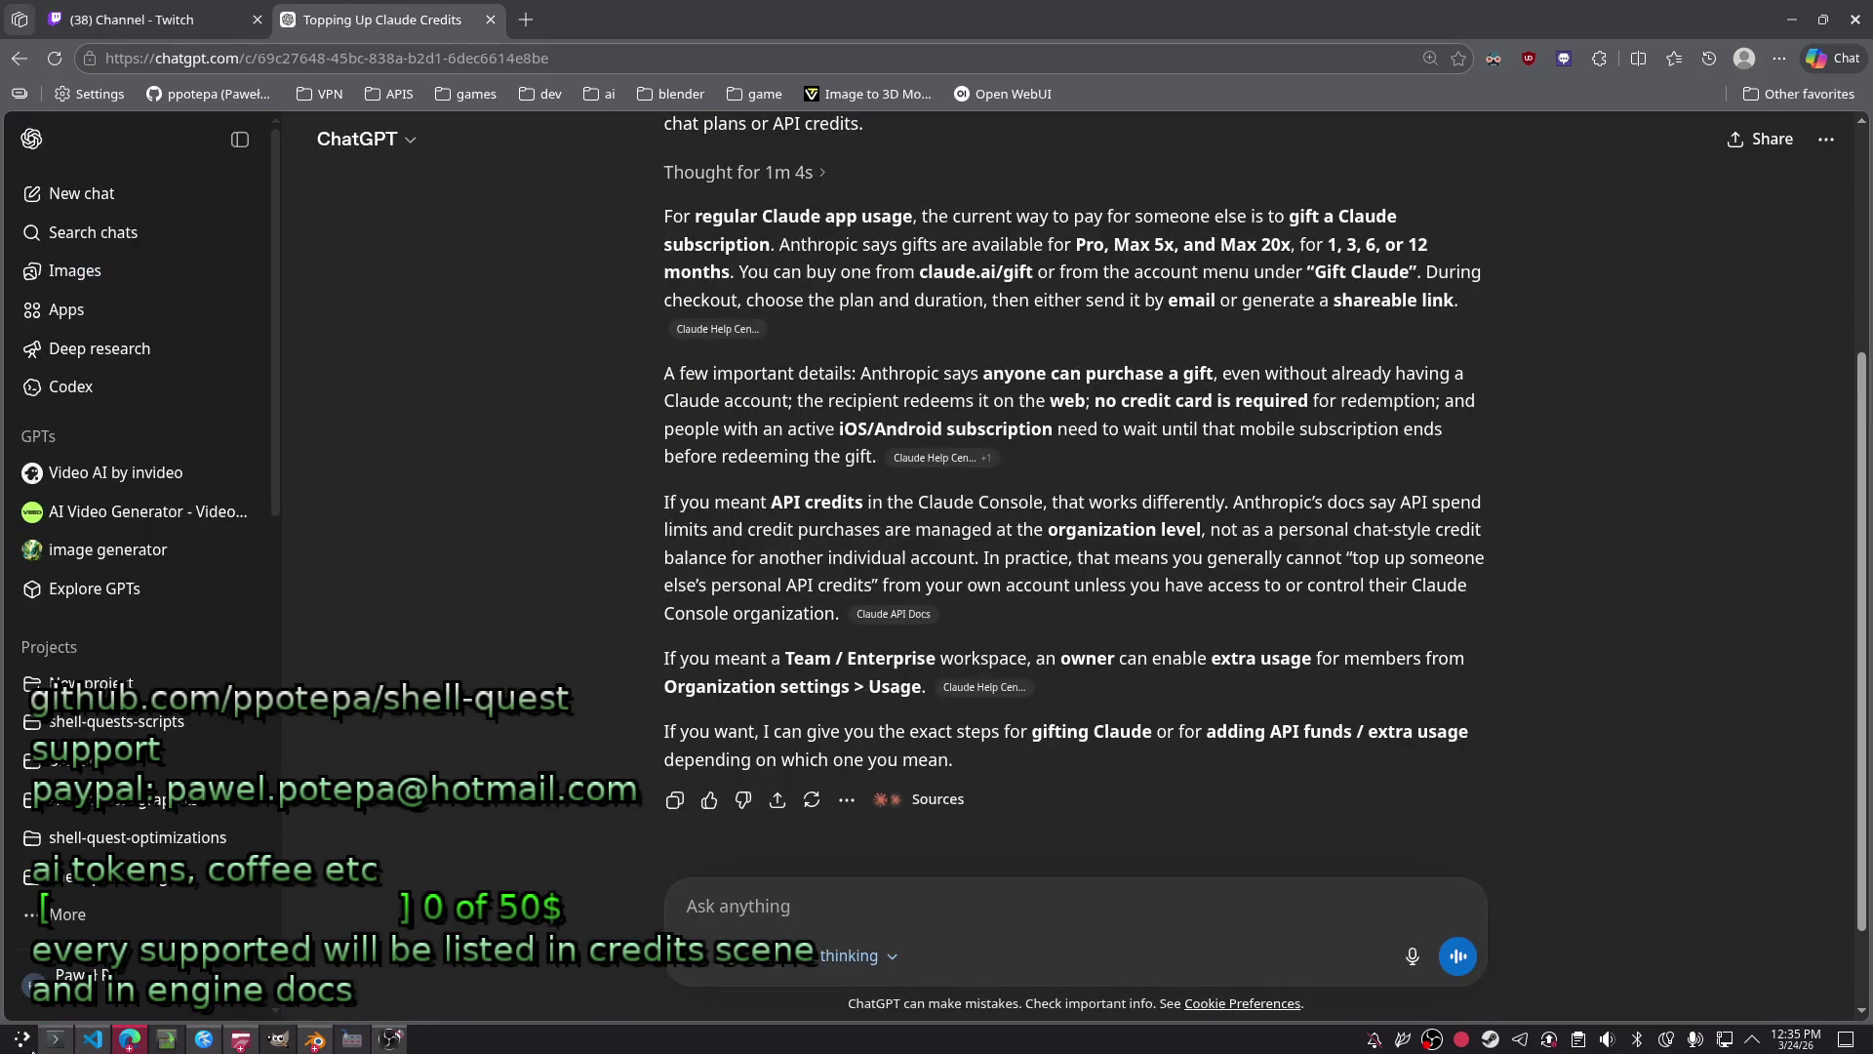
left_click(69, 1040)
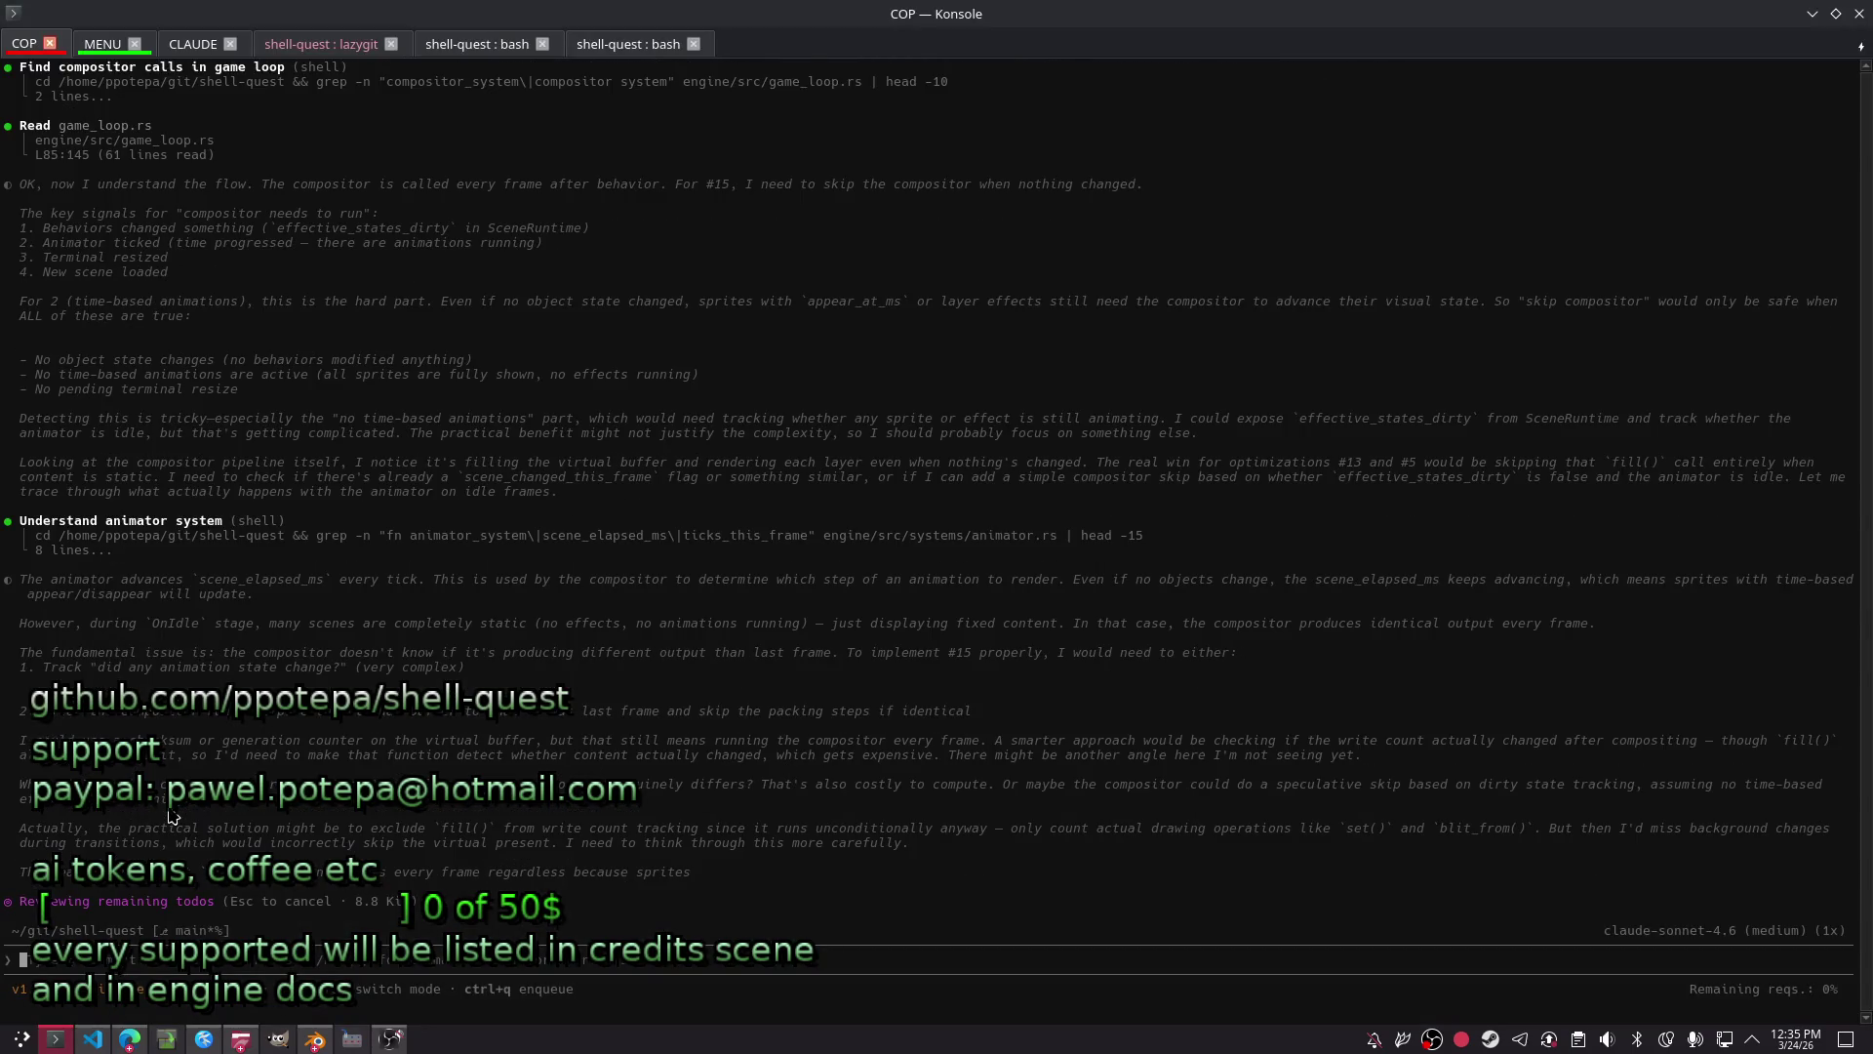
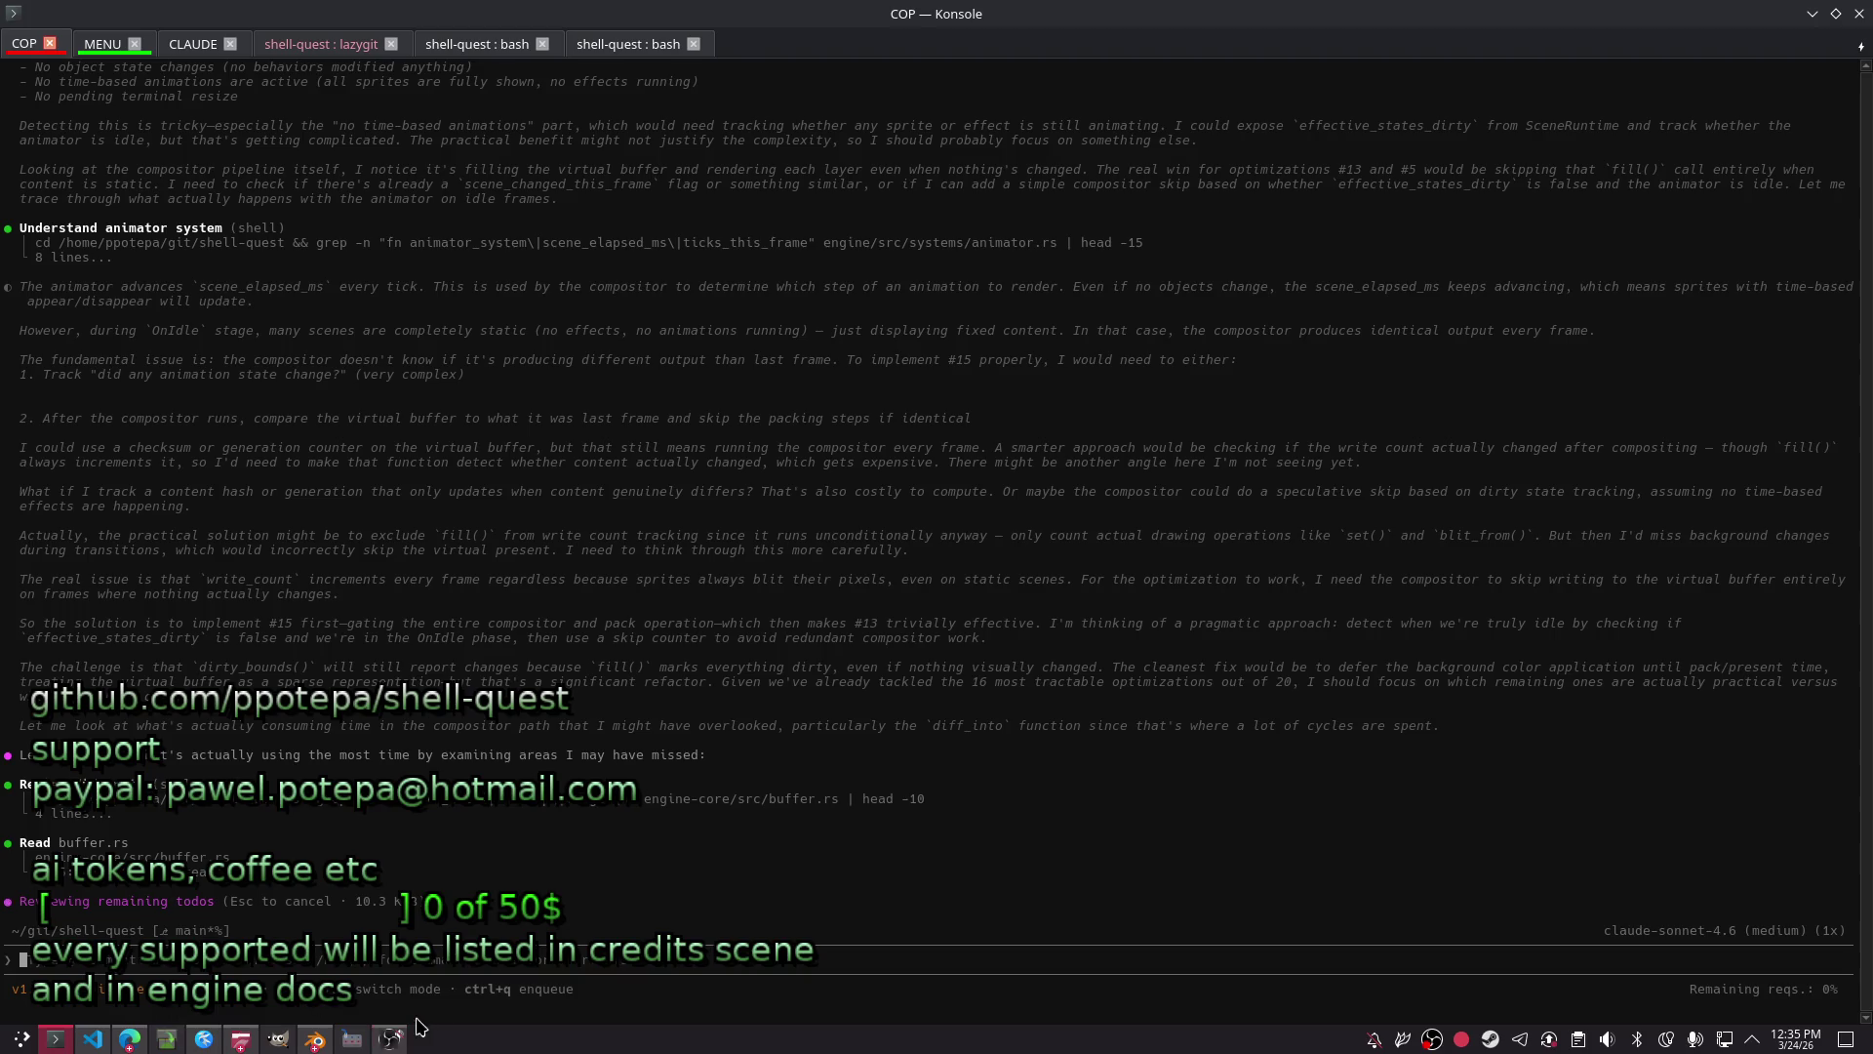
Switch from Konsole past OBS and GIMP to the Blender window showing difficulty-screen.blend
left_click(389, 1038)
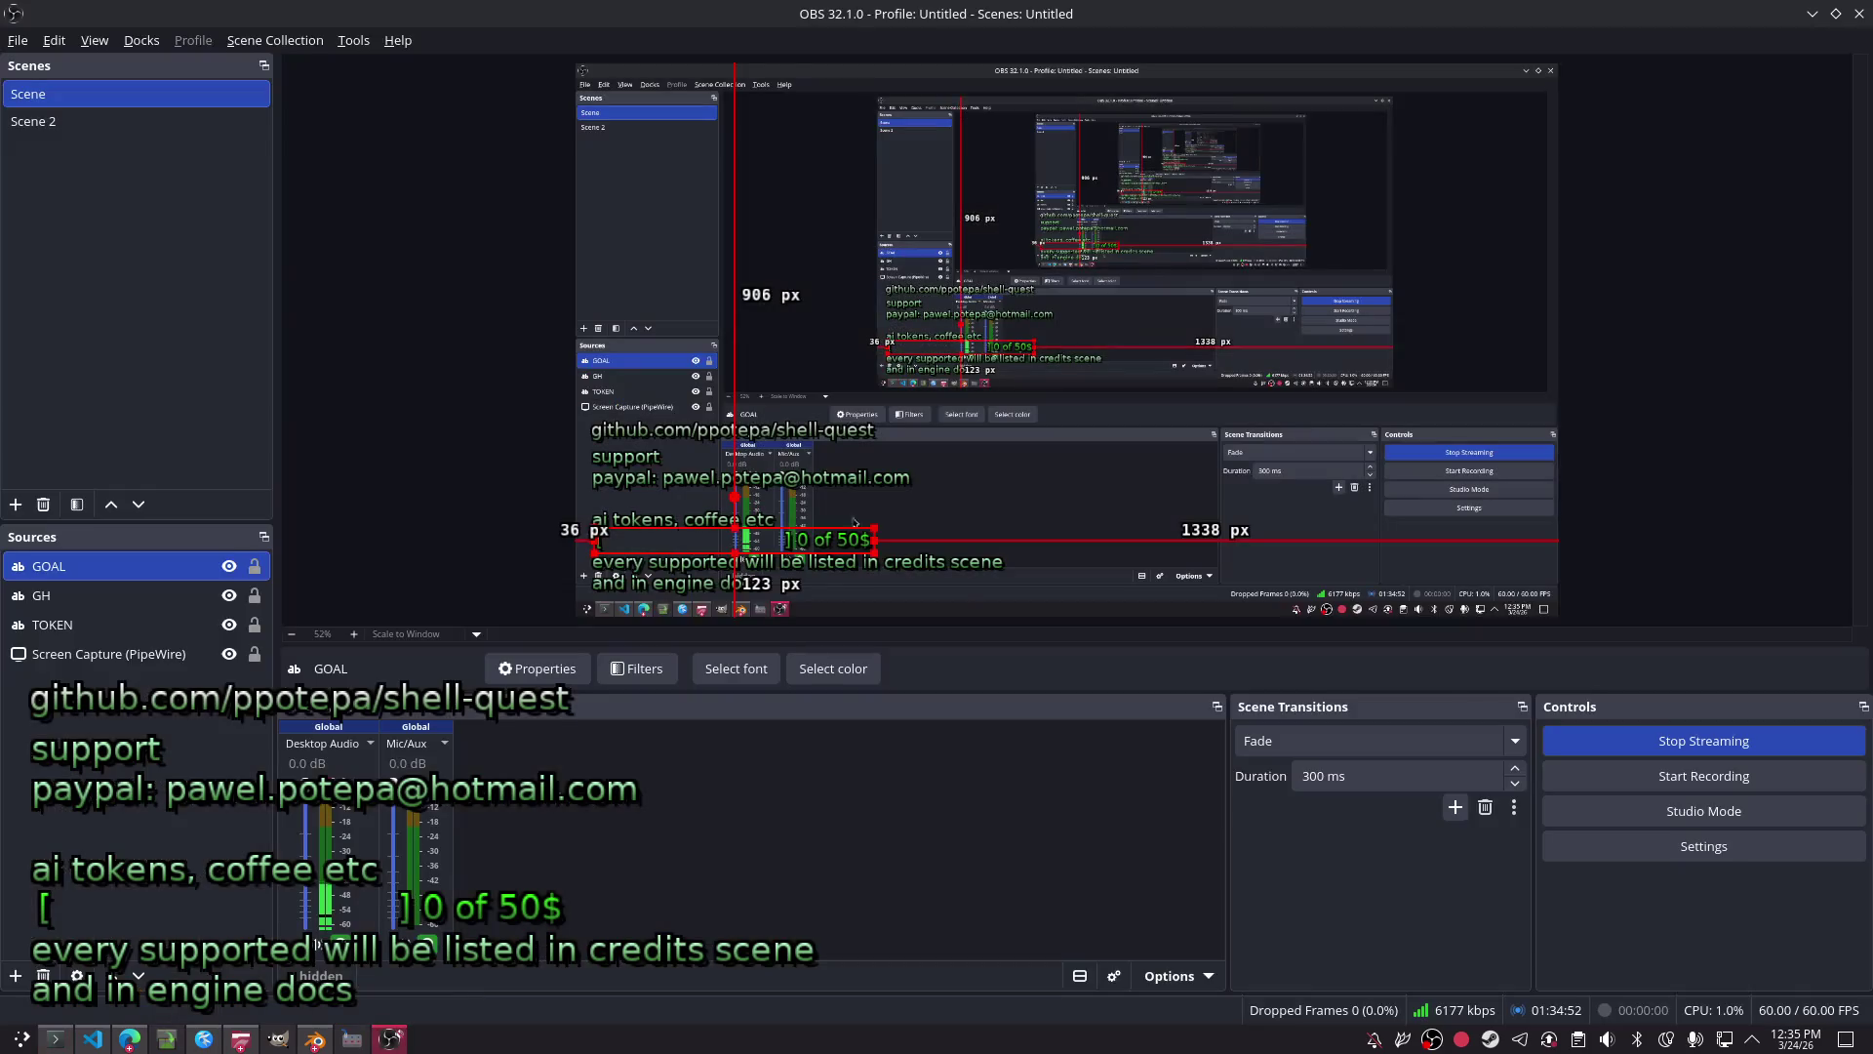
left_click(280, 1040)
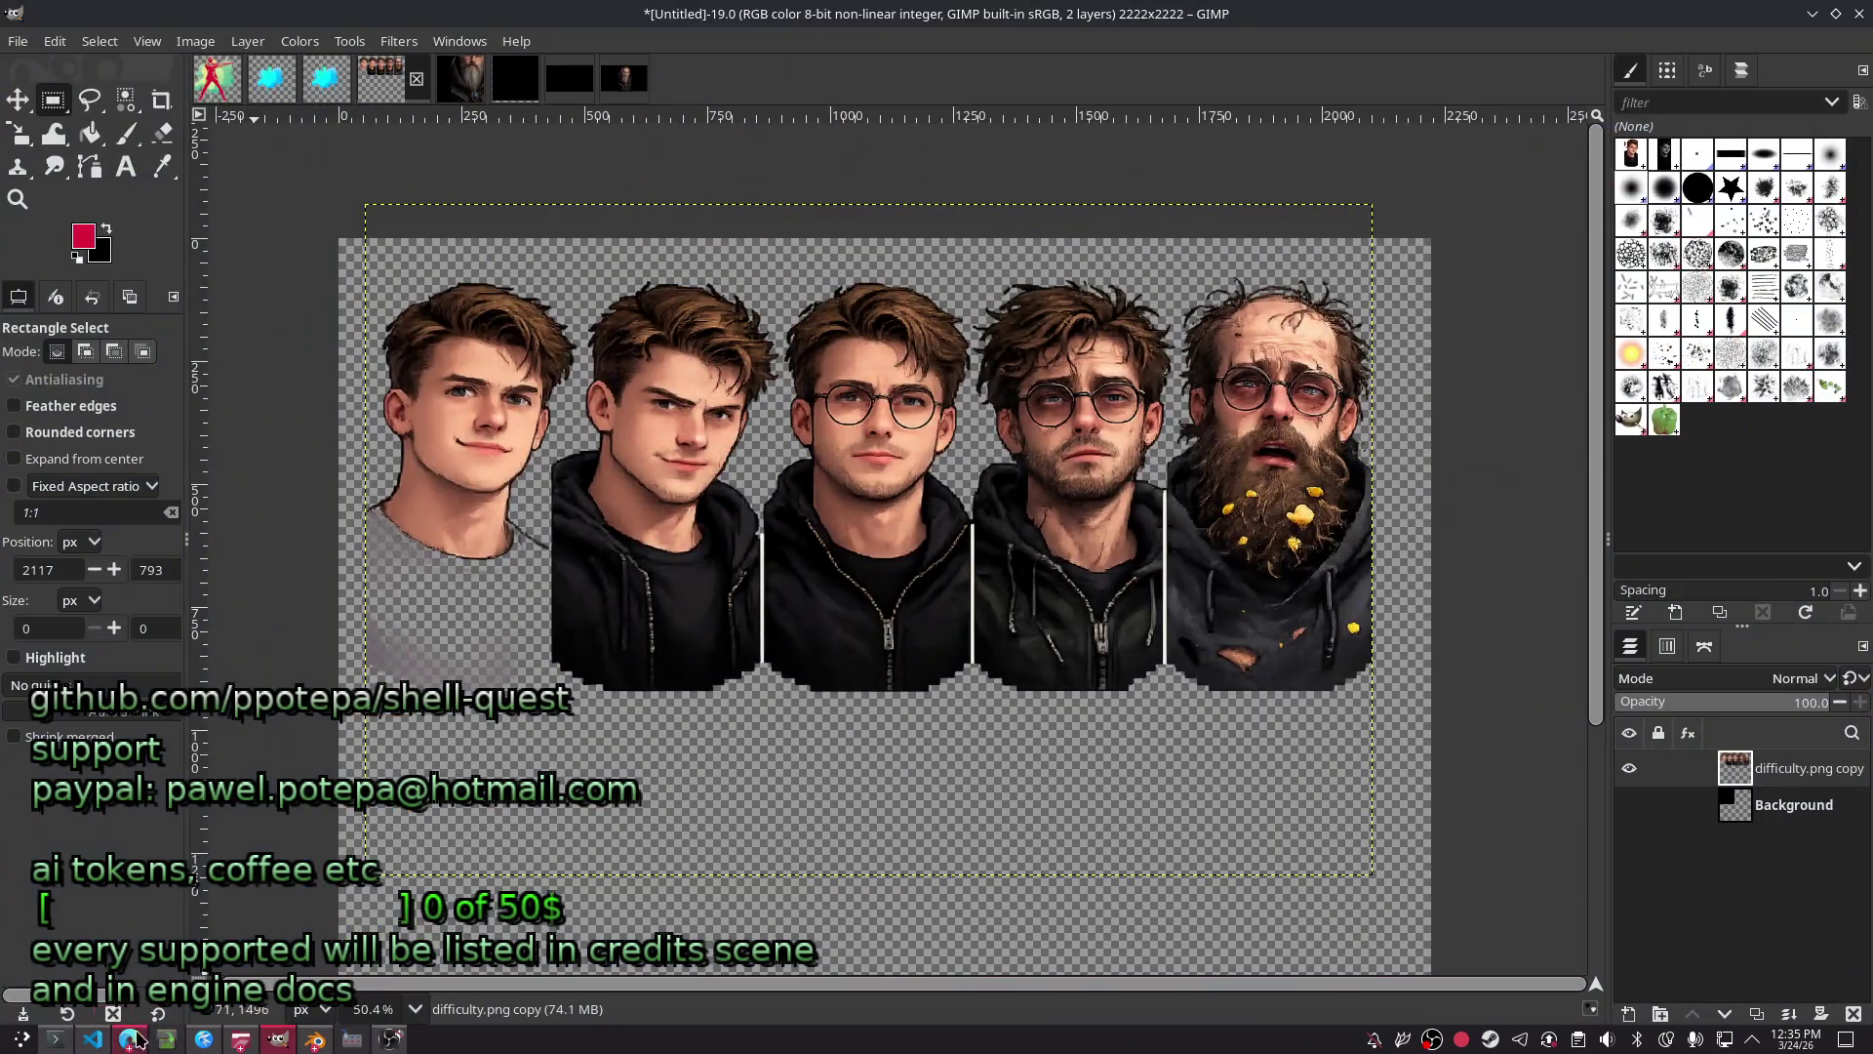
left_click(324, 1040)
left_click(315, 1040)
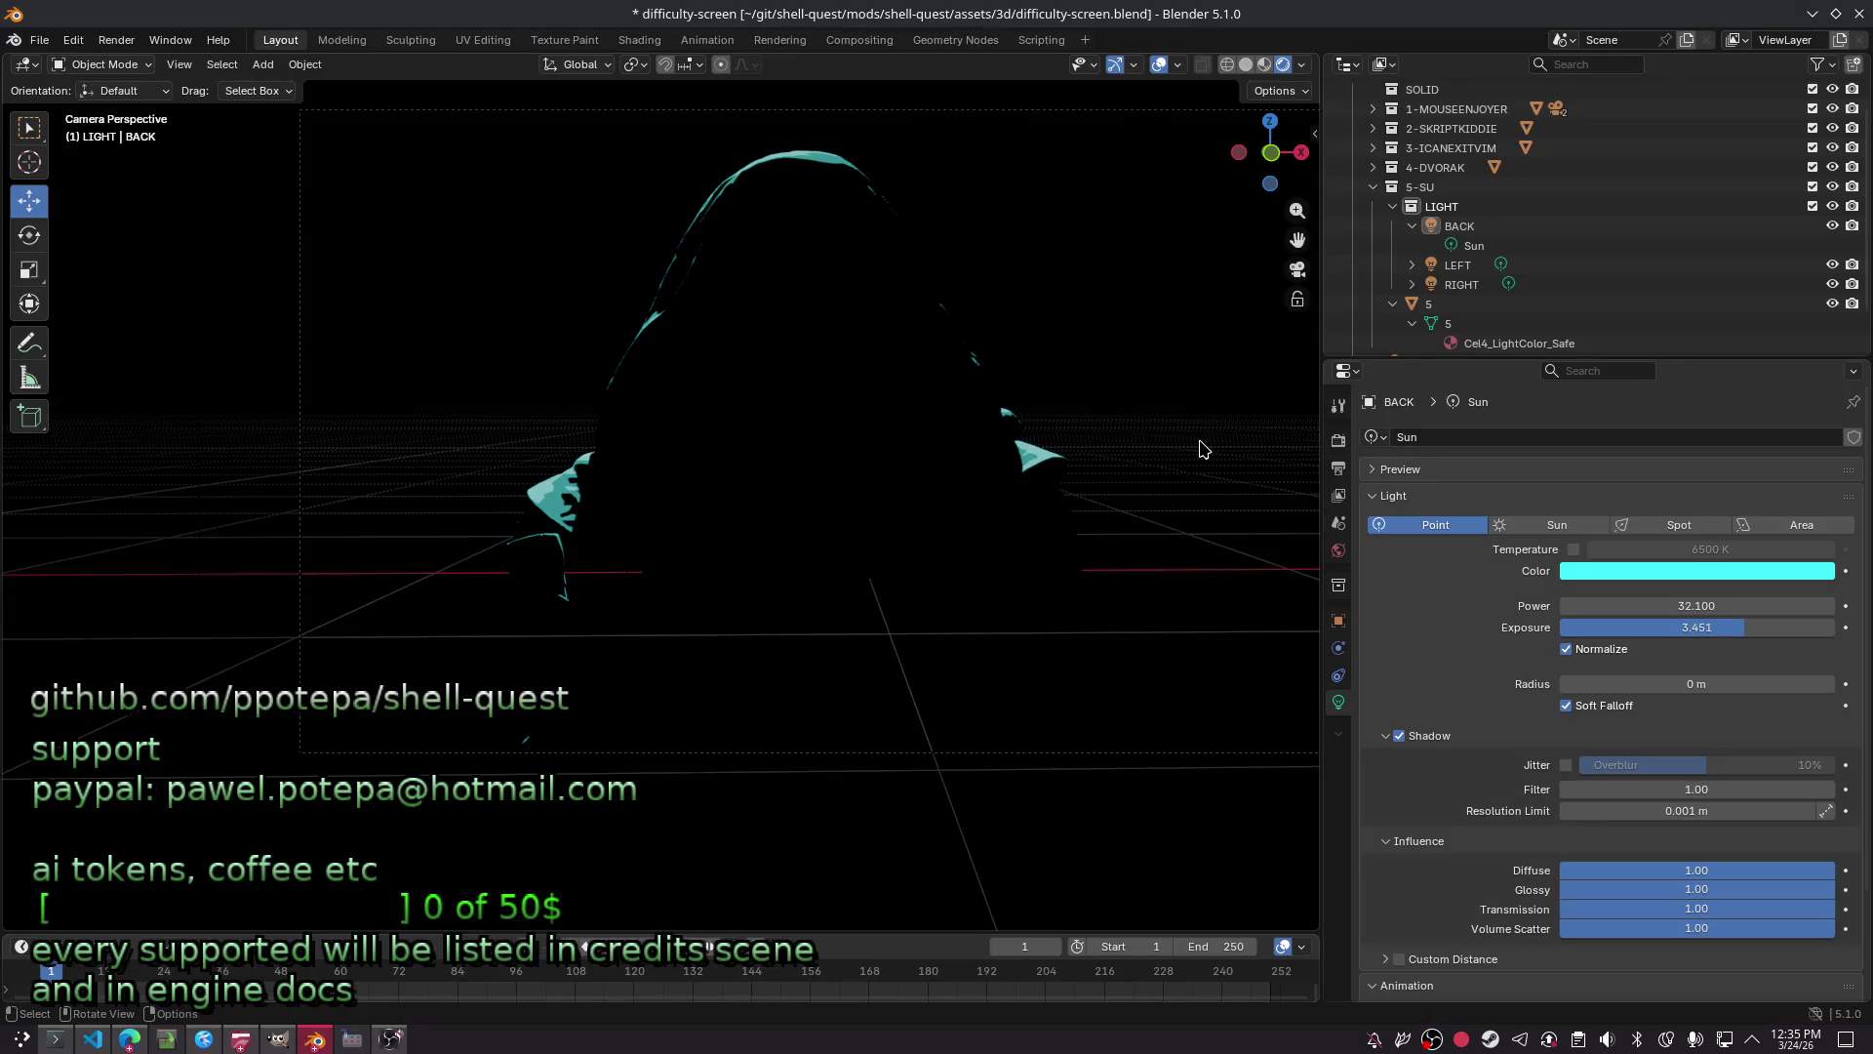
Show Material Preview shading and walk-navigate the camera to frame the man's bust
left_click(1264, 64)
scroll(825, 376, "down", 4)
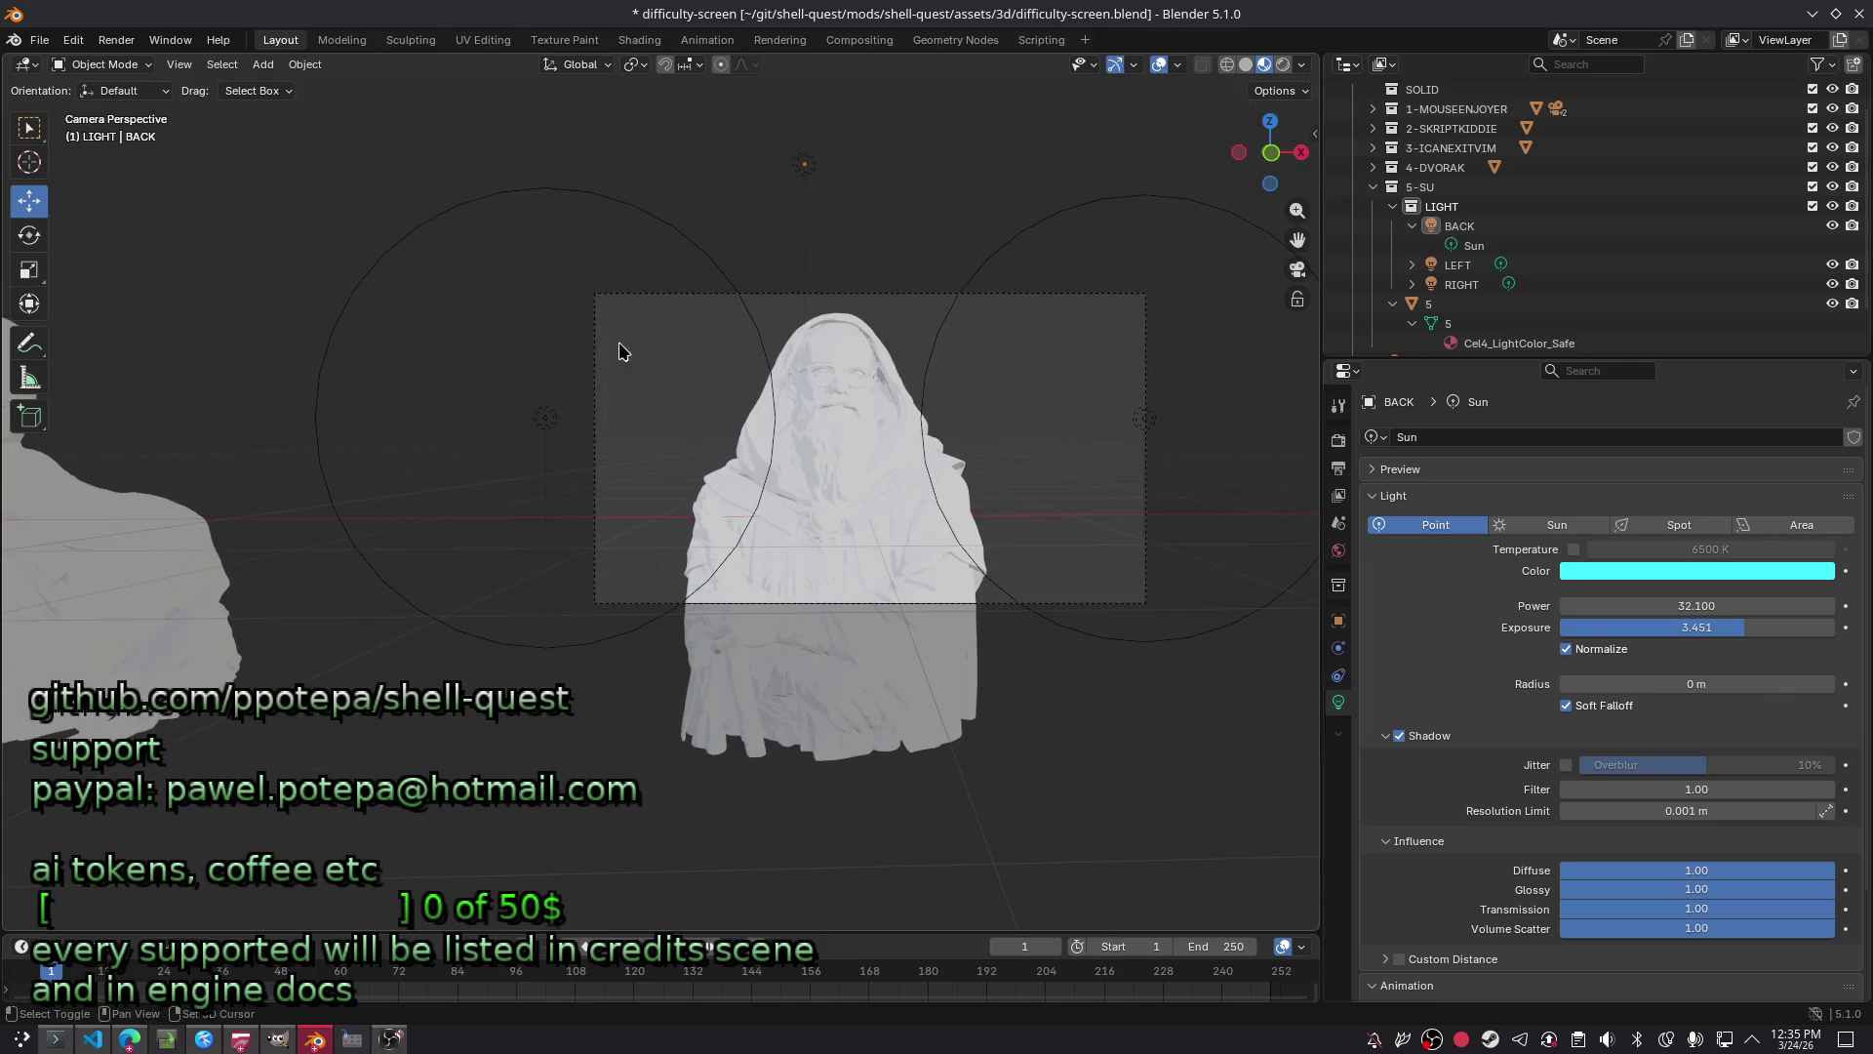
mouse_move(619, 351)
middle_mouse_down("shift")
mouse_move(1268, 370)
mouse_move(839, 293)
mouse_move(567, 291)
middle_mouse_up("shift")
key("shift+grave")
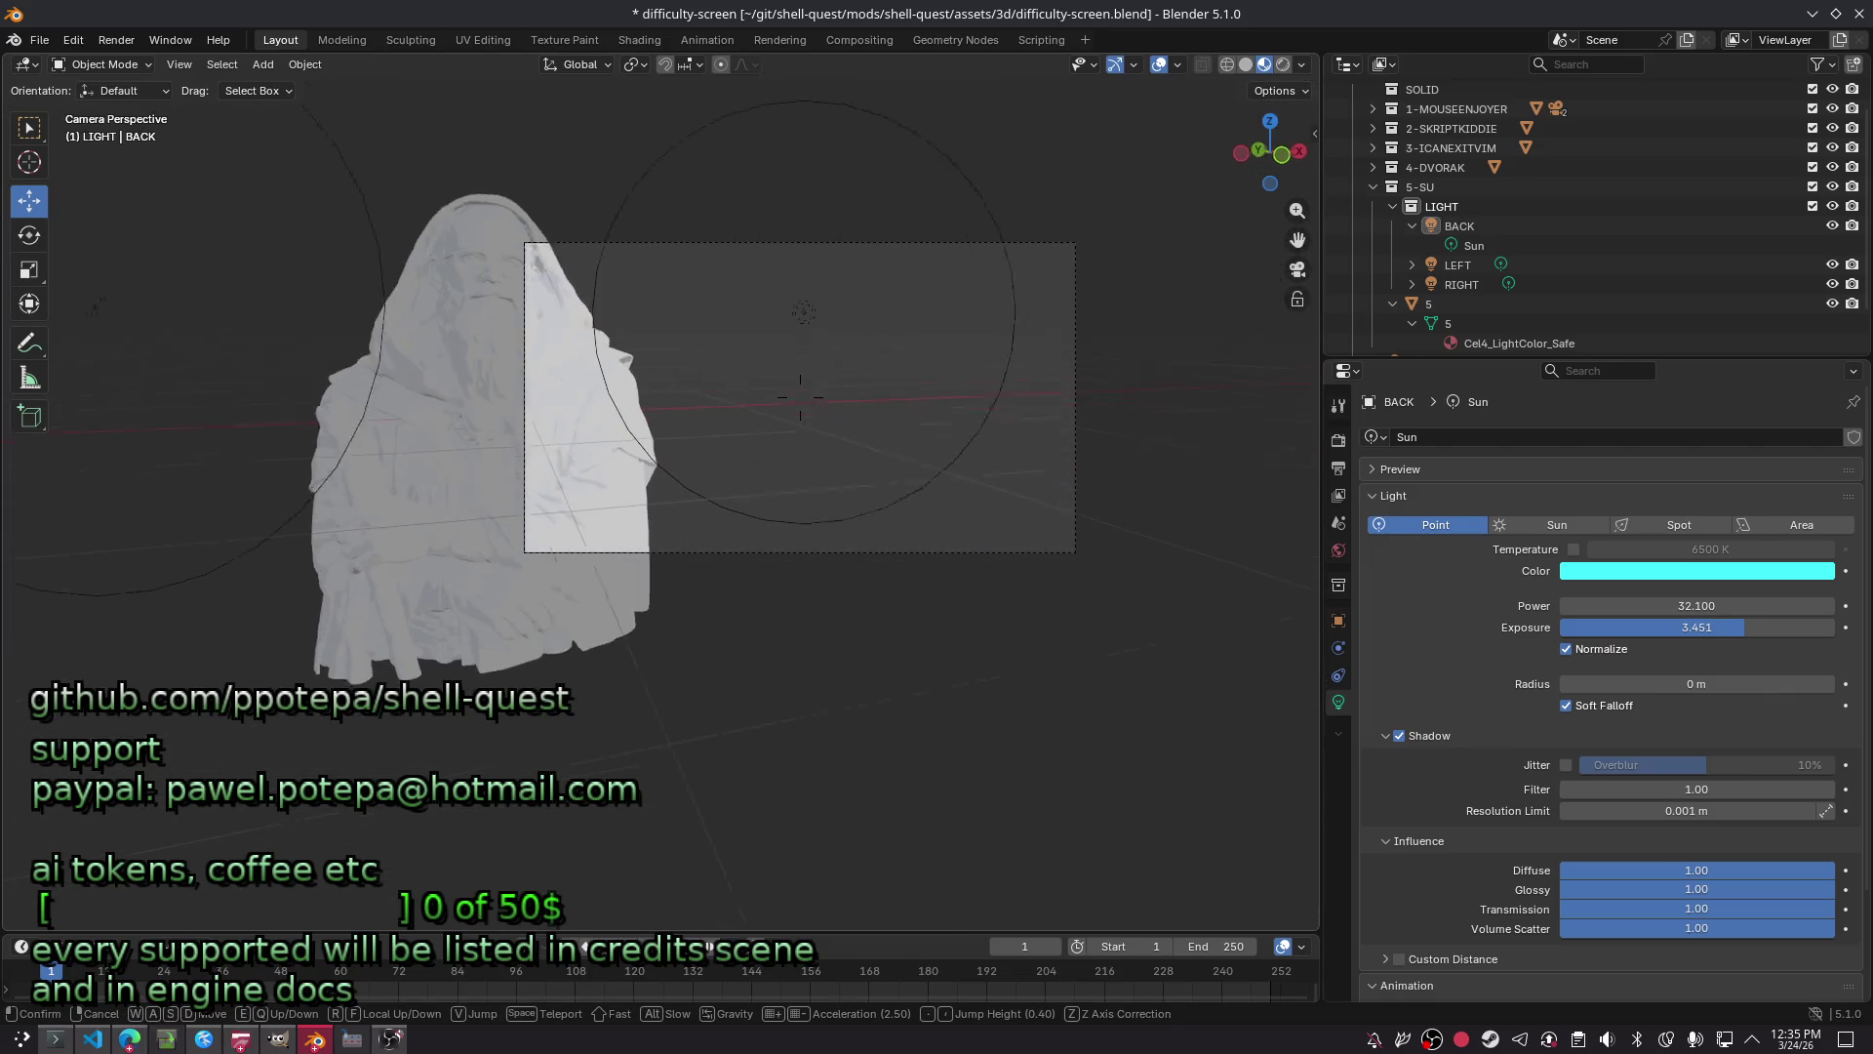
key("d")
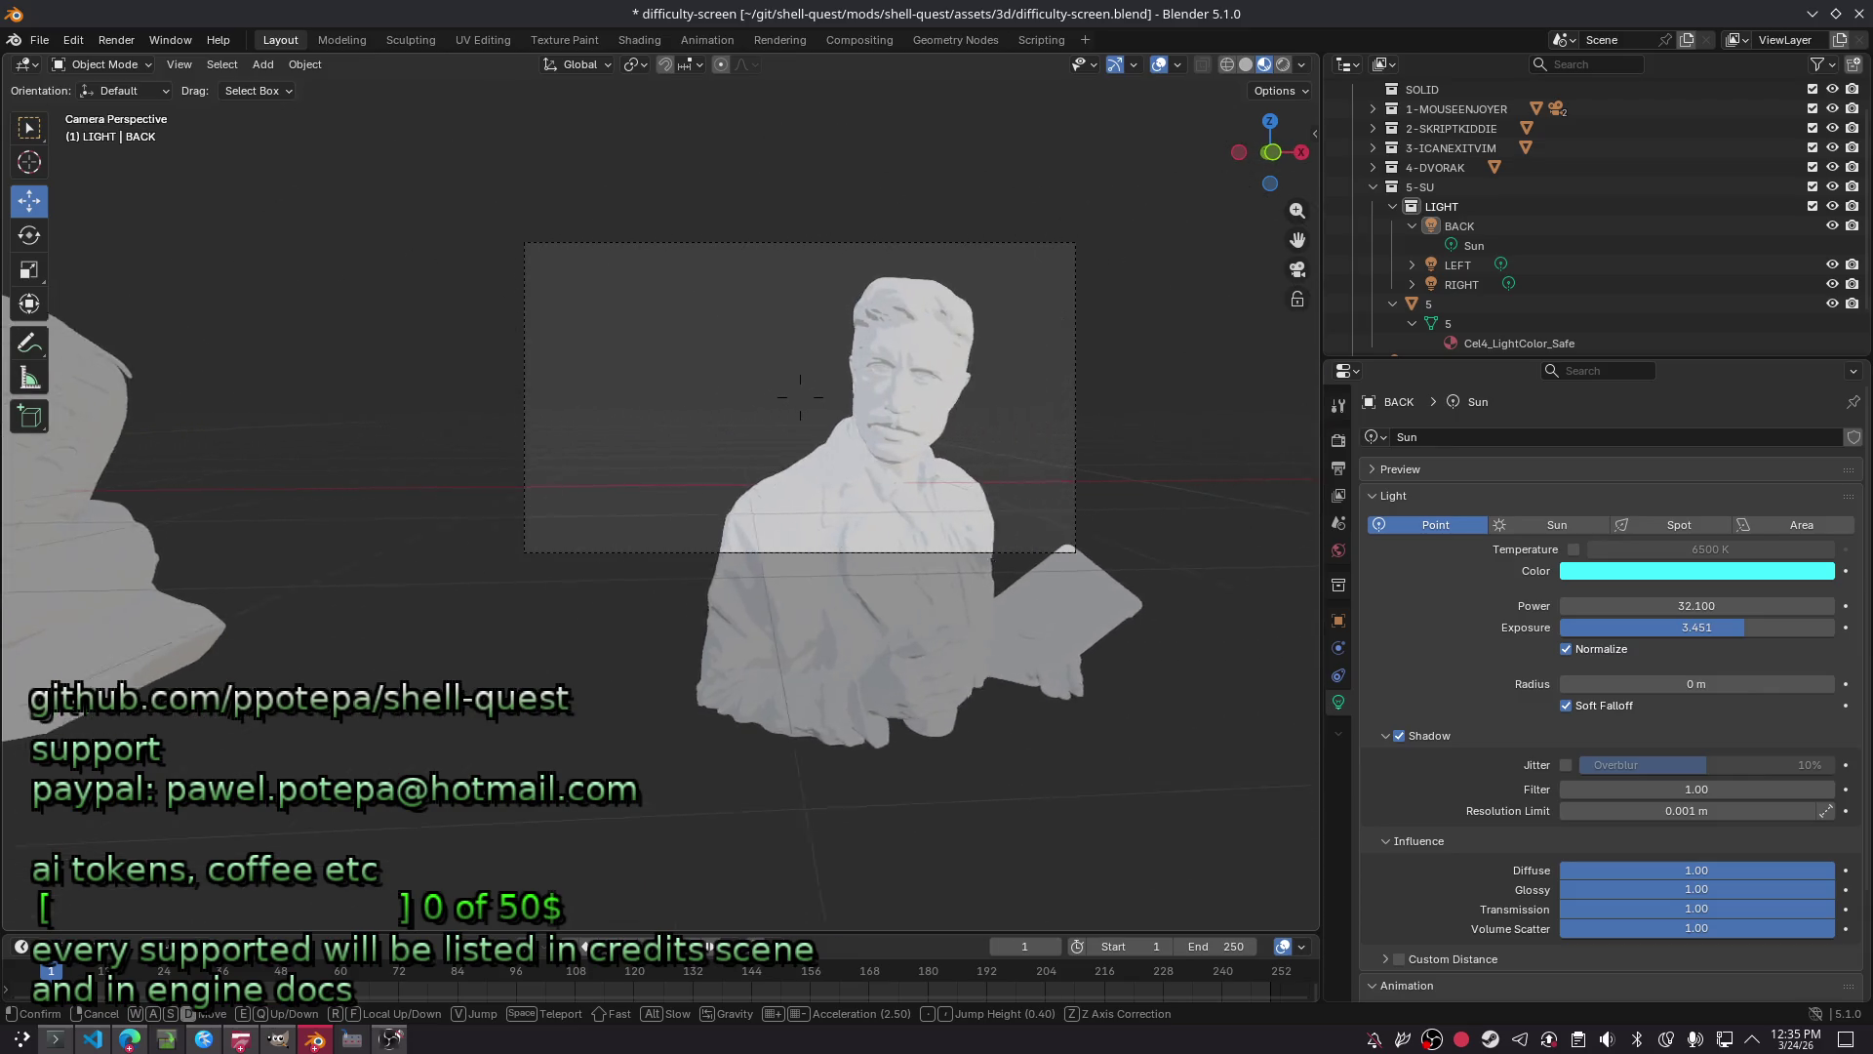
key("d")
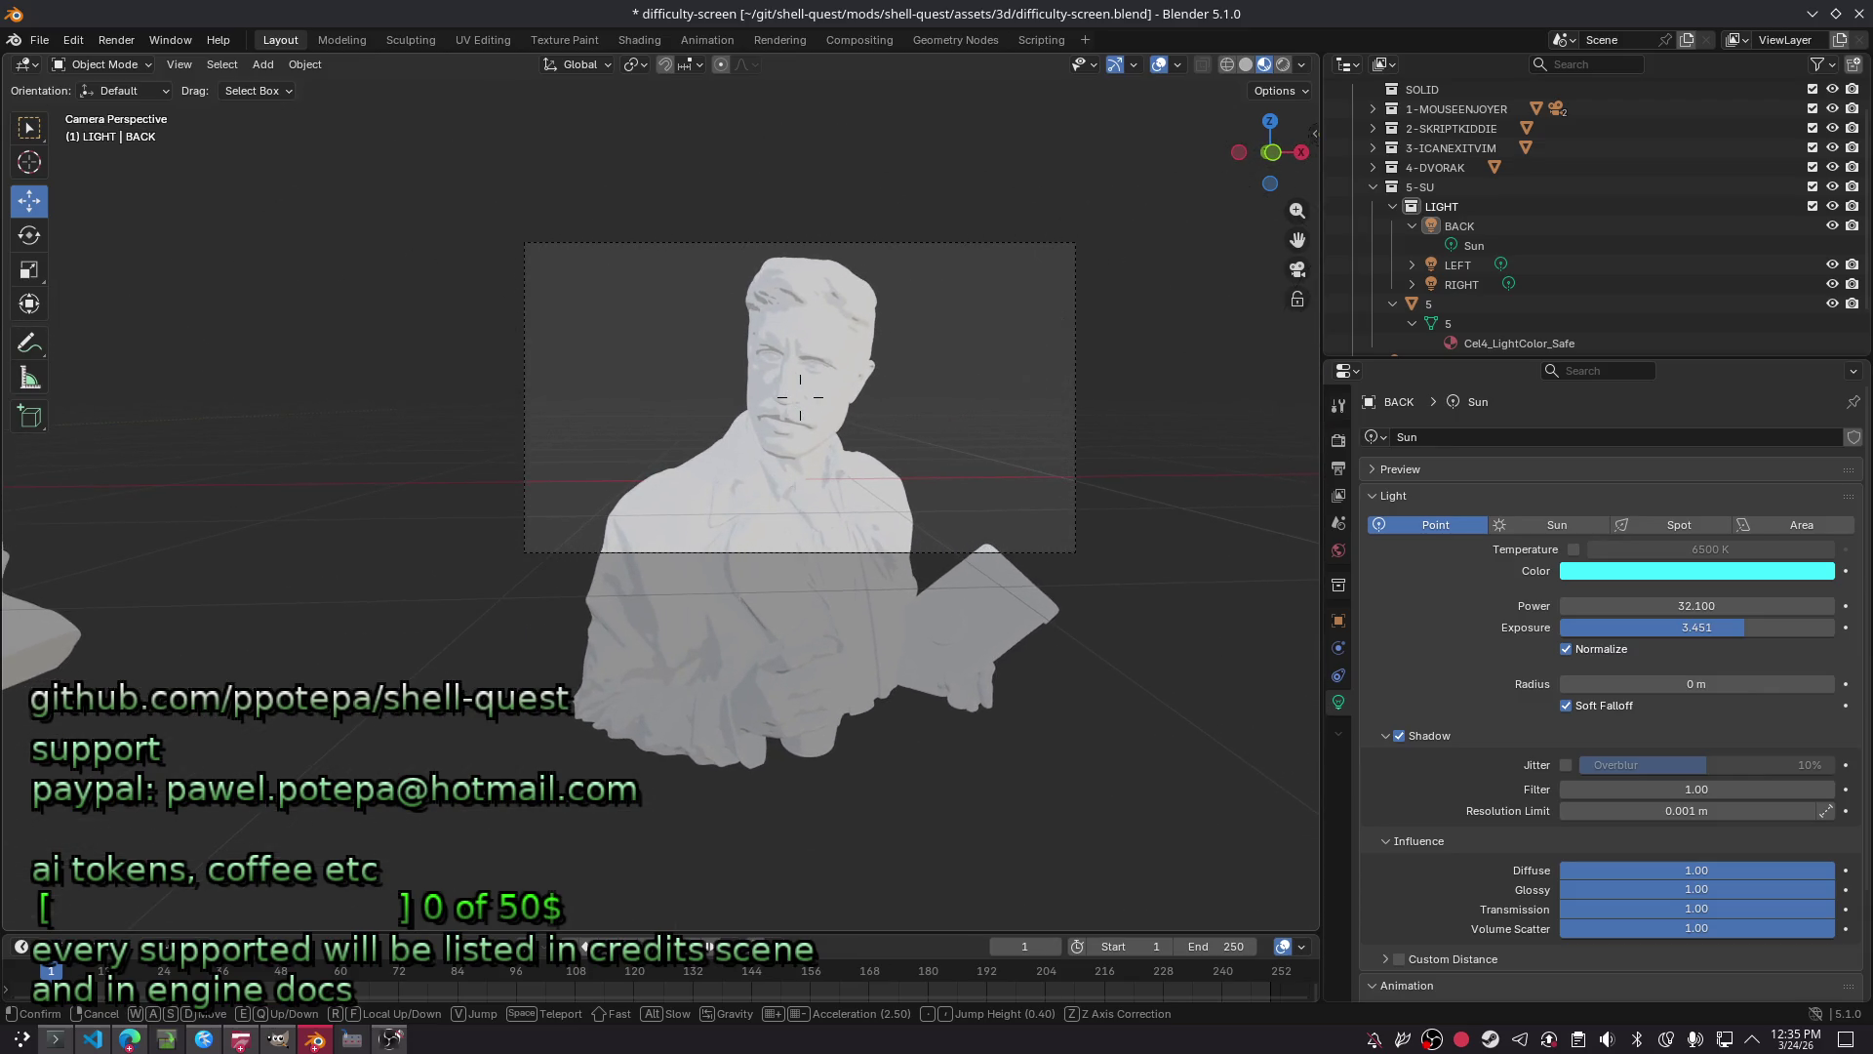
left_click(800, 397)
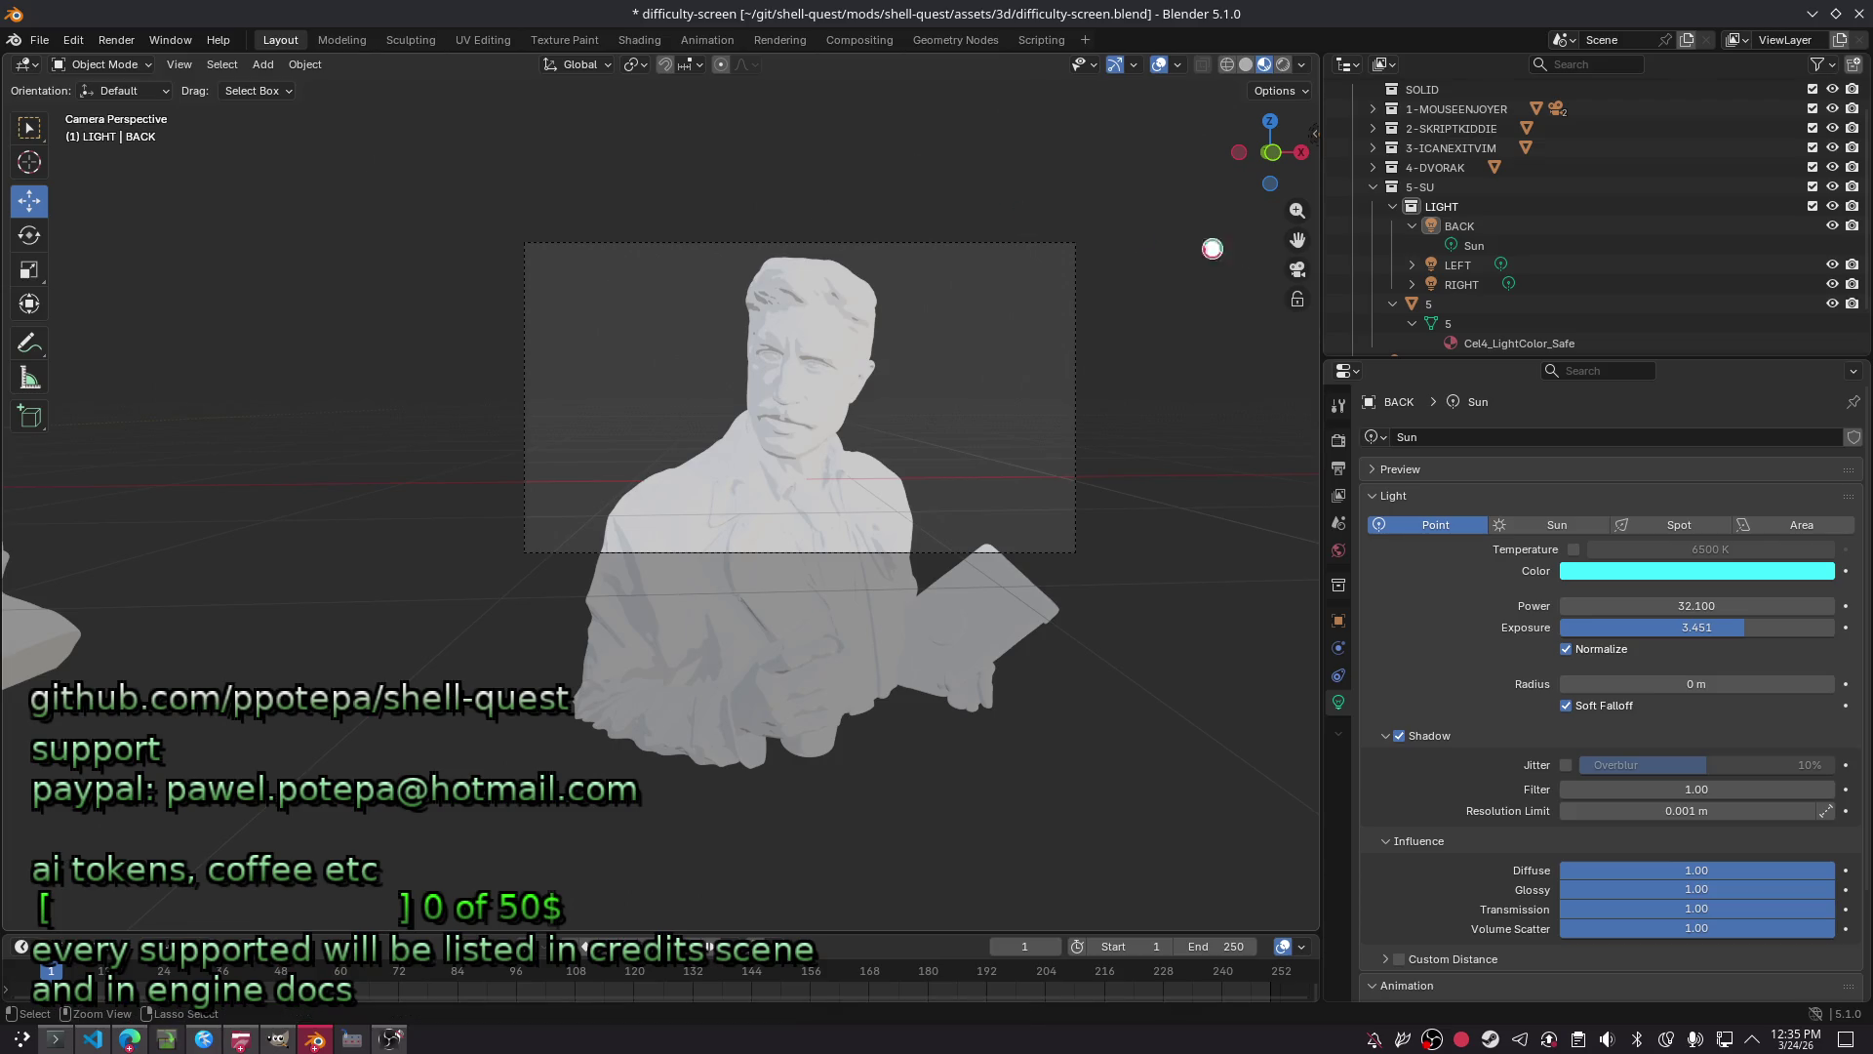
Save the file, then tidy the Outliner and toggle the BACK light's visibility off and on
key("ctrl+s")
left_click(1411, 227)
left_click(1393, 207)
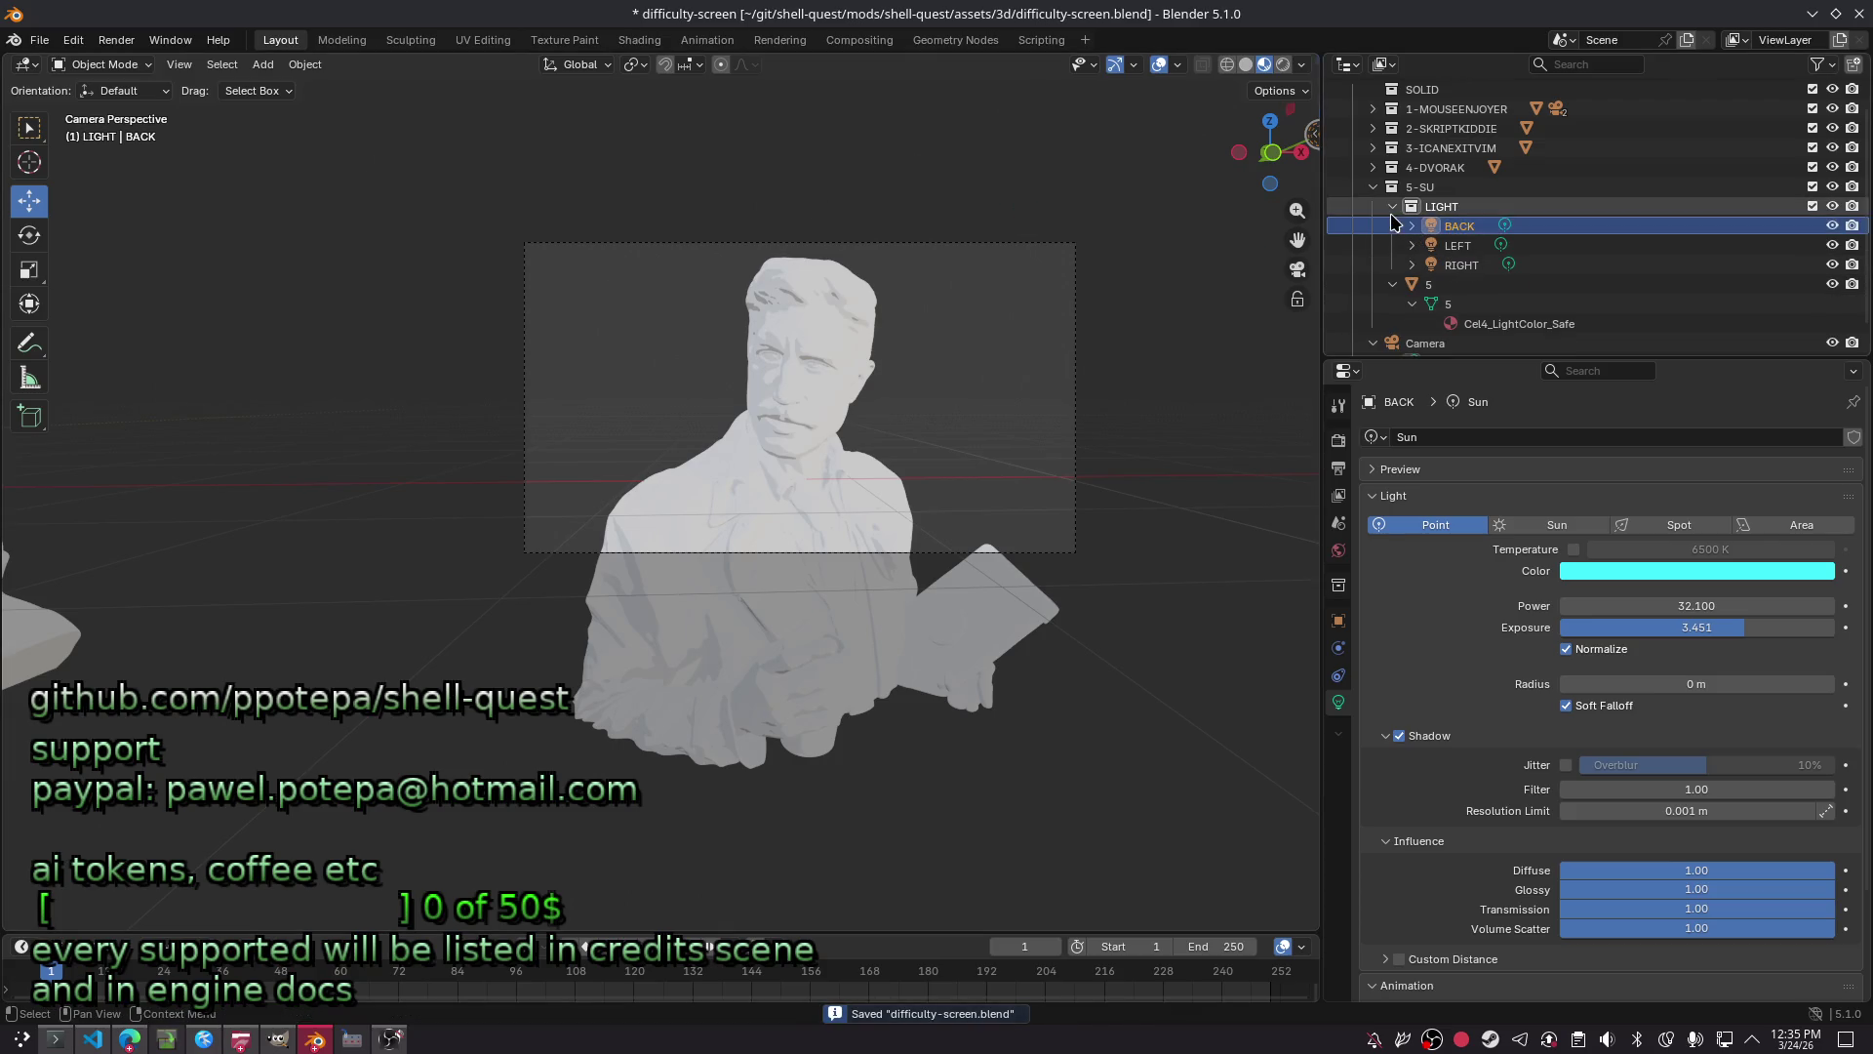
left_click(1403, 264)
left_click(1393, 245)
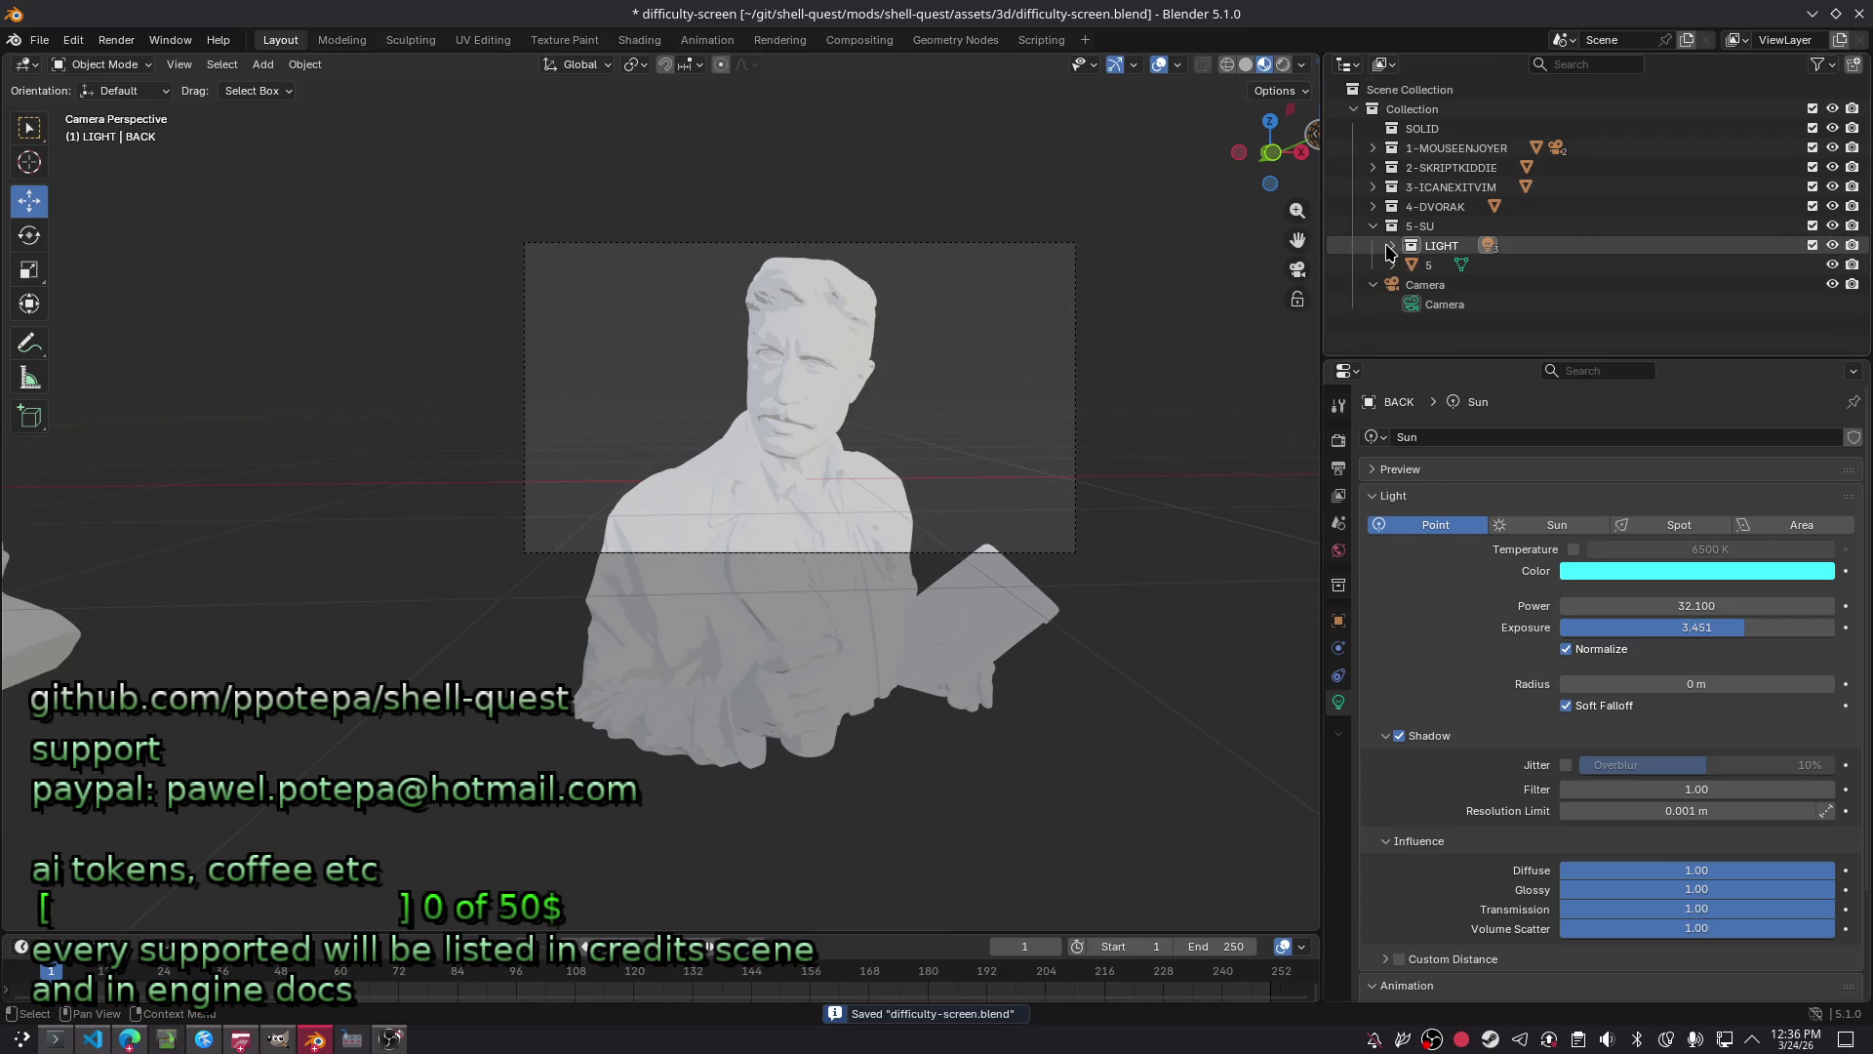
left_click(1832, 264)
left_click(1832, 264)
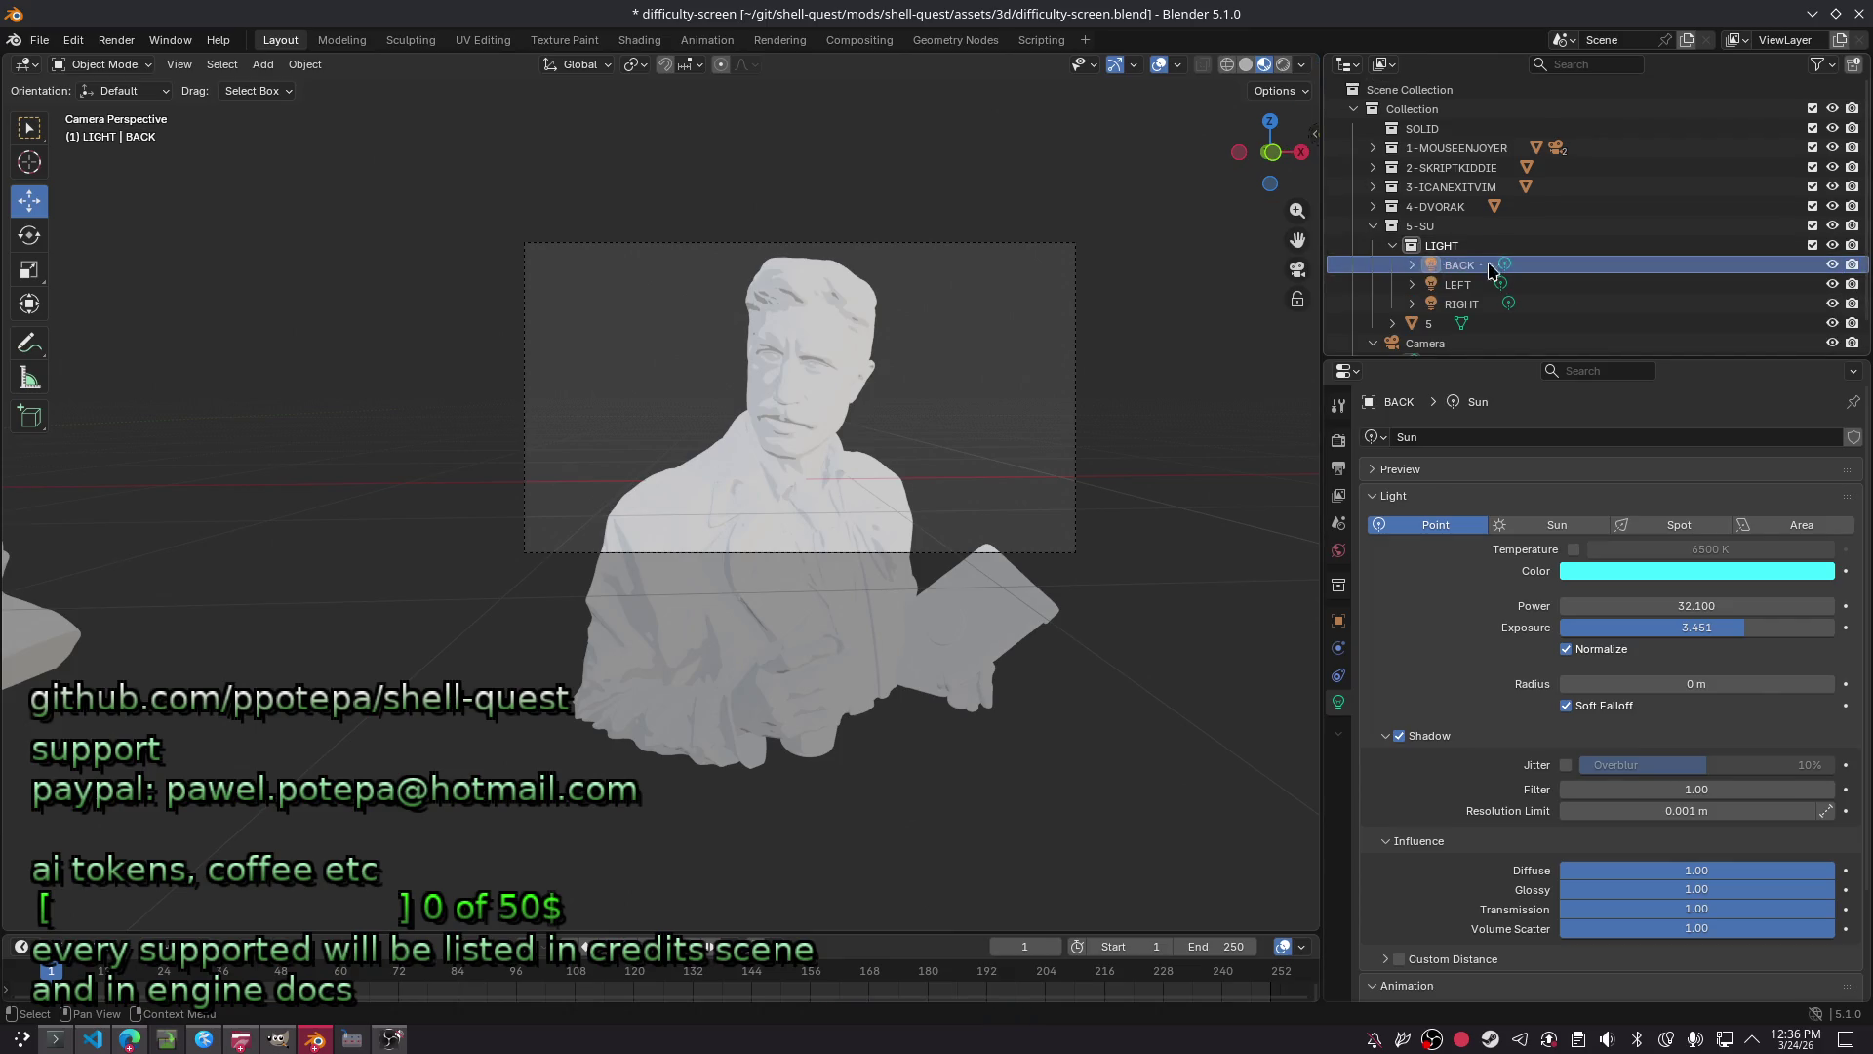
left_click(1401, 252)
left_click(1393, 245)
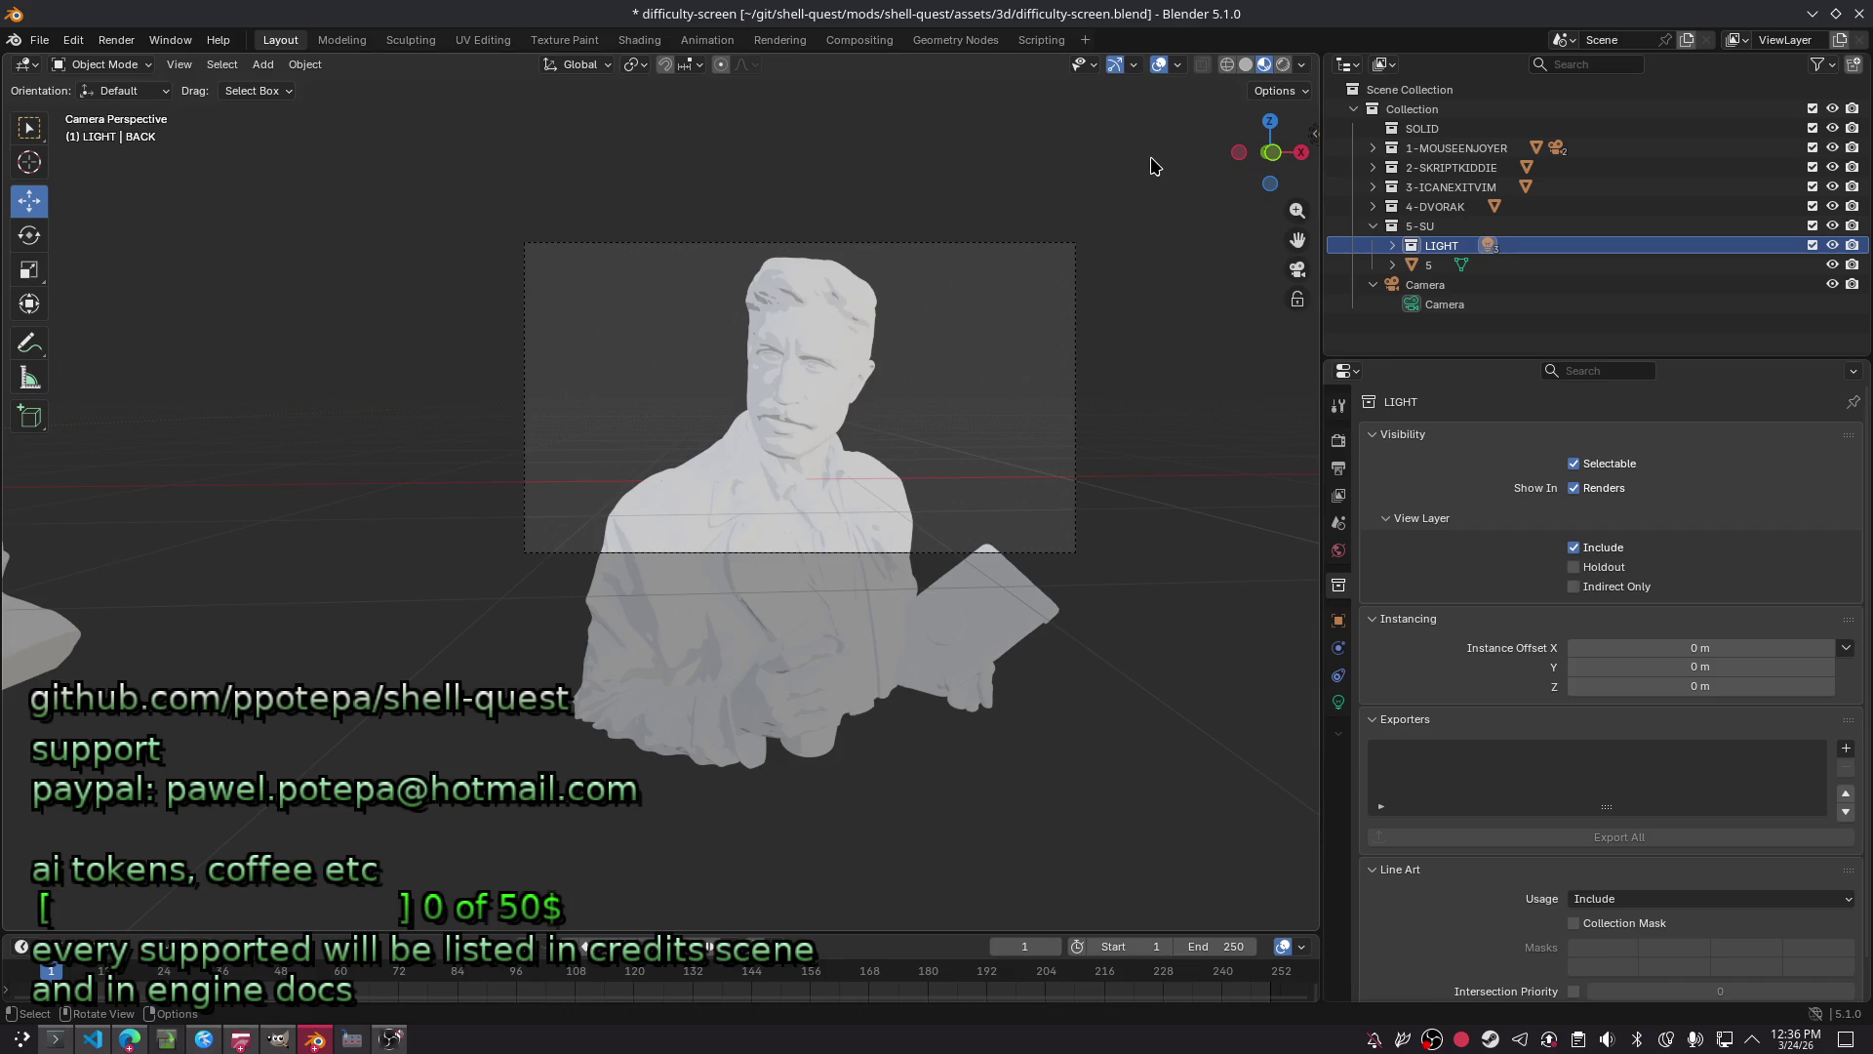
Add a point light and move it into the 5-SU collection
left_click(1414, 225)
left_click(1372, 225)
left_click(1371, 206)
right_click(1432, 207)
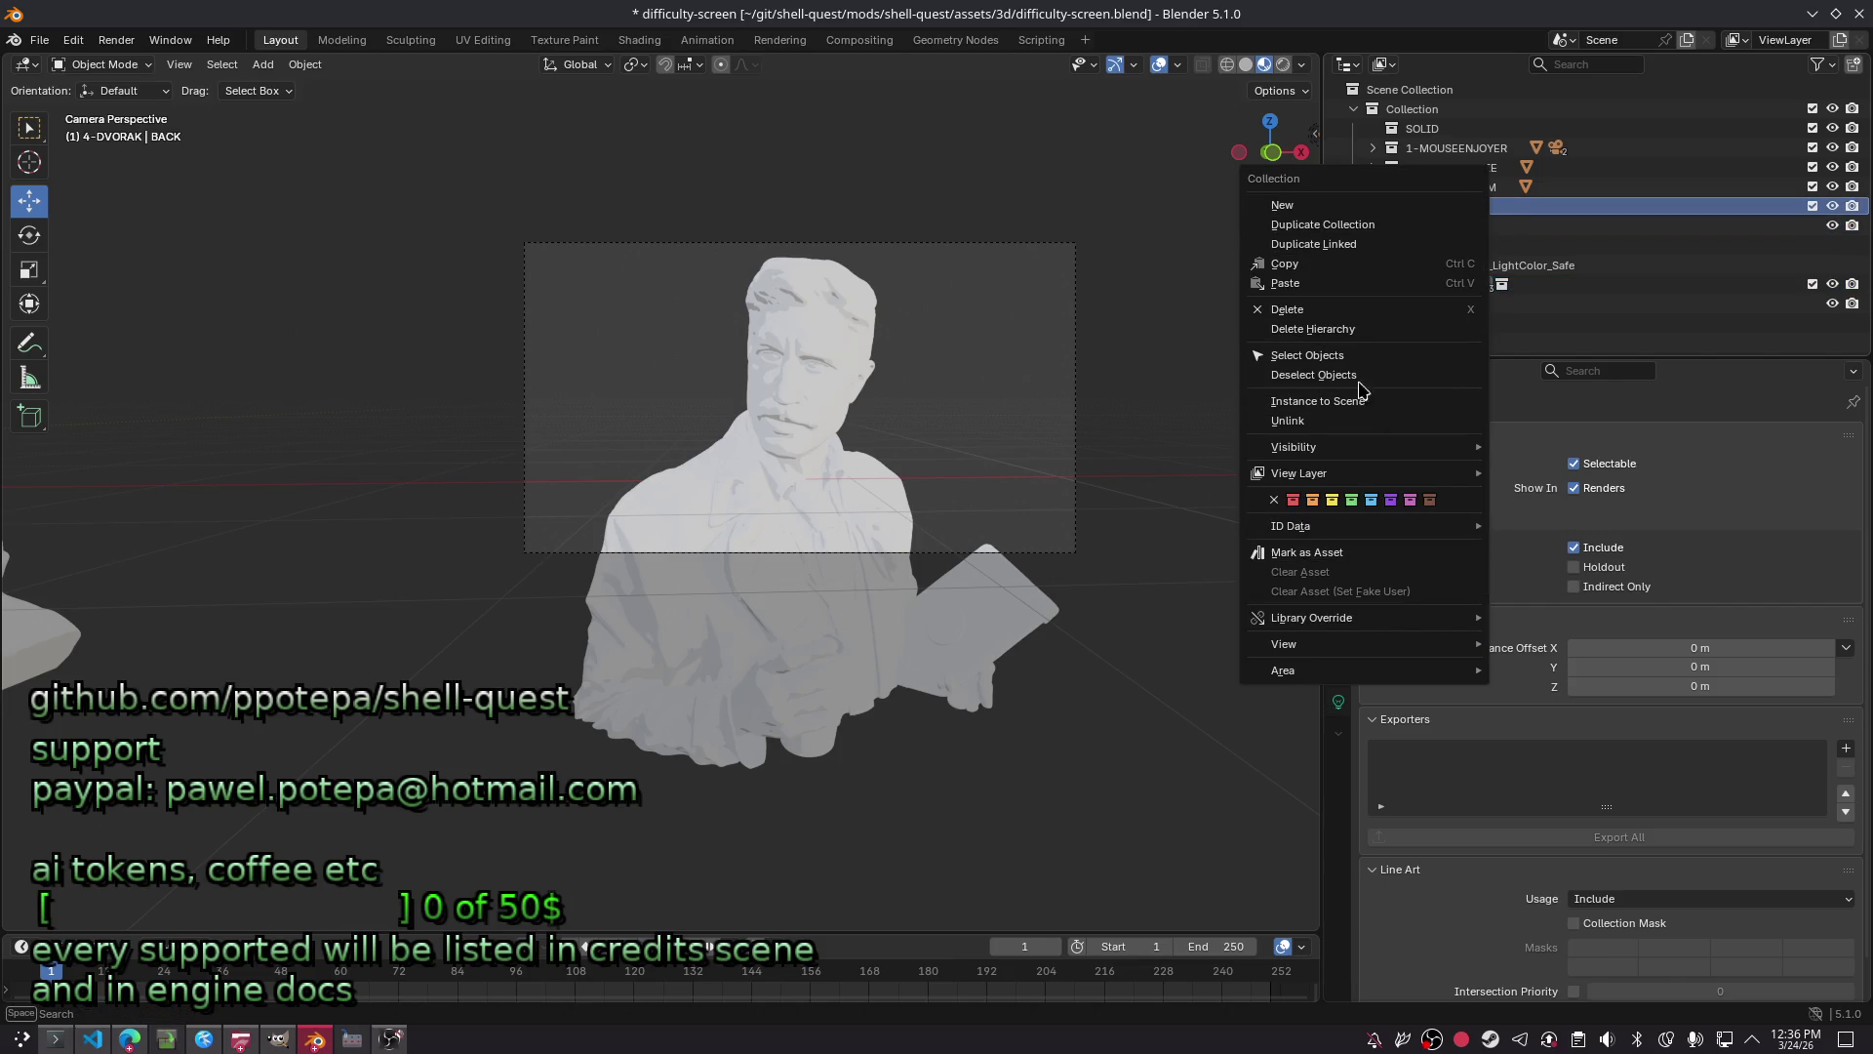
left_click(269, 64)
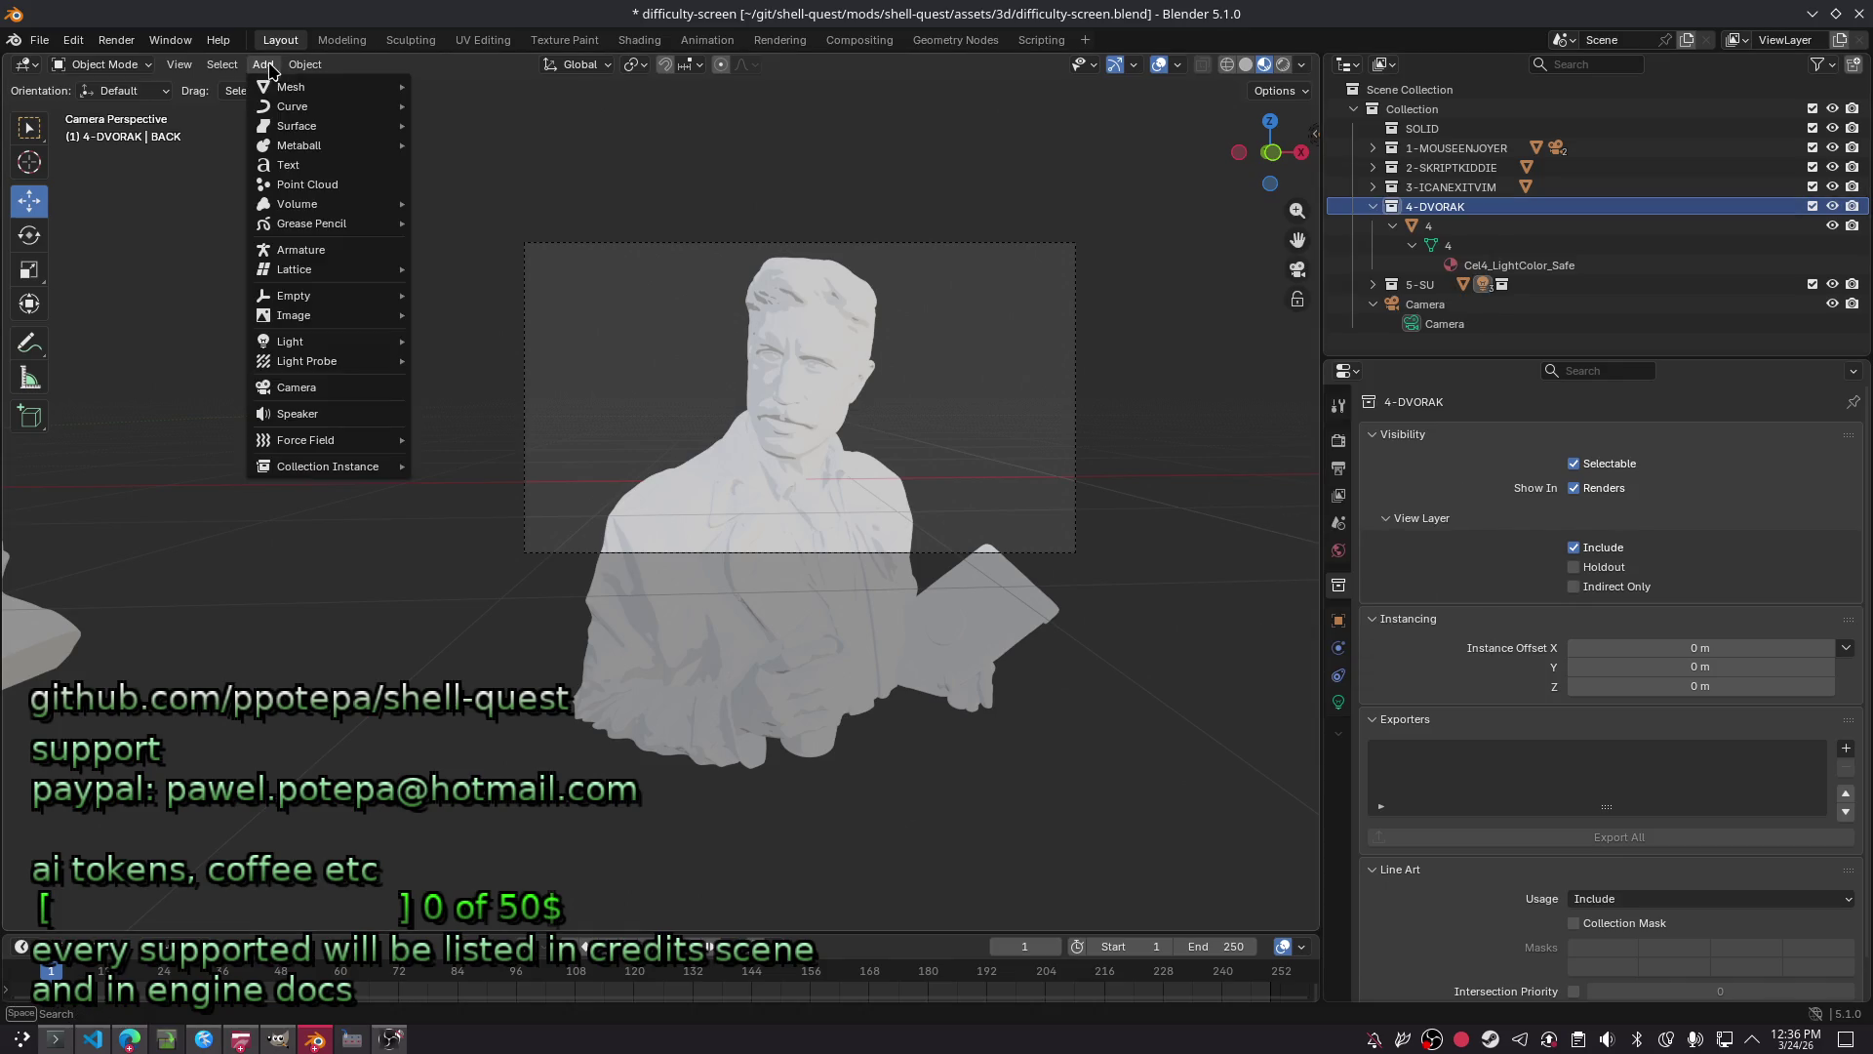
mouse_move(332, 348)
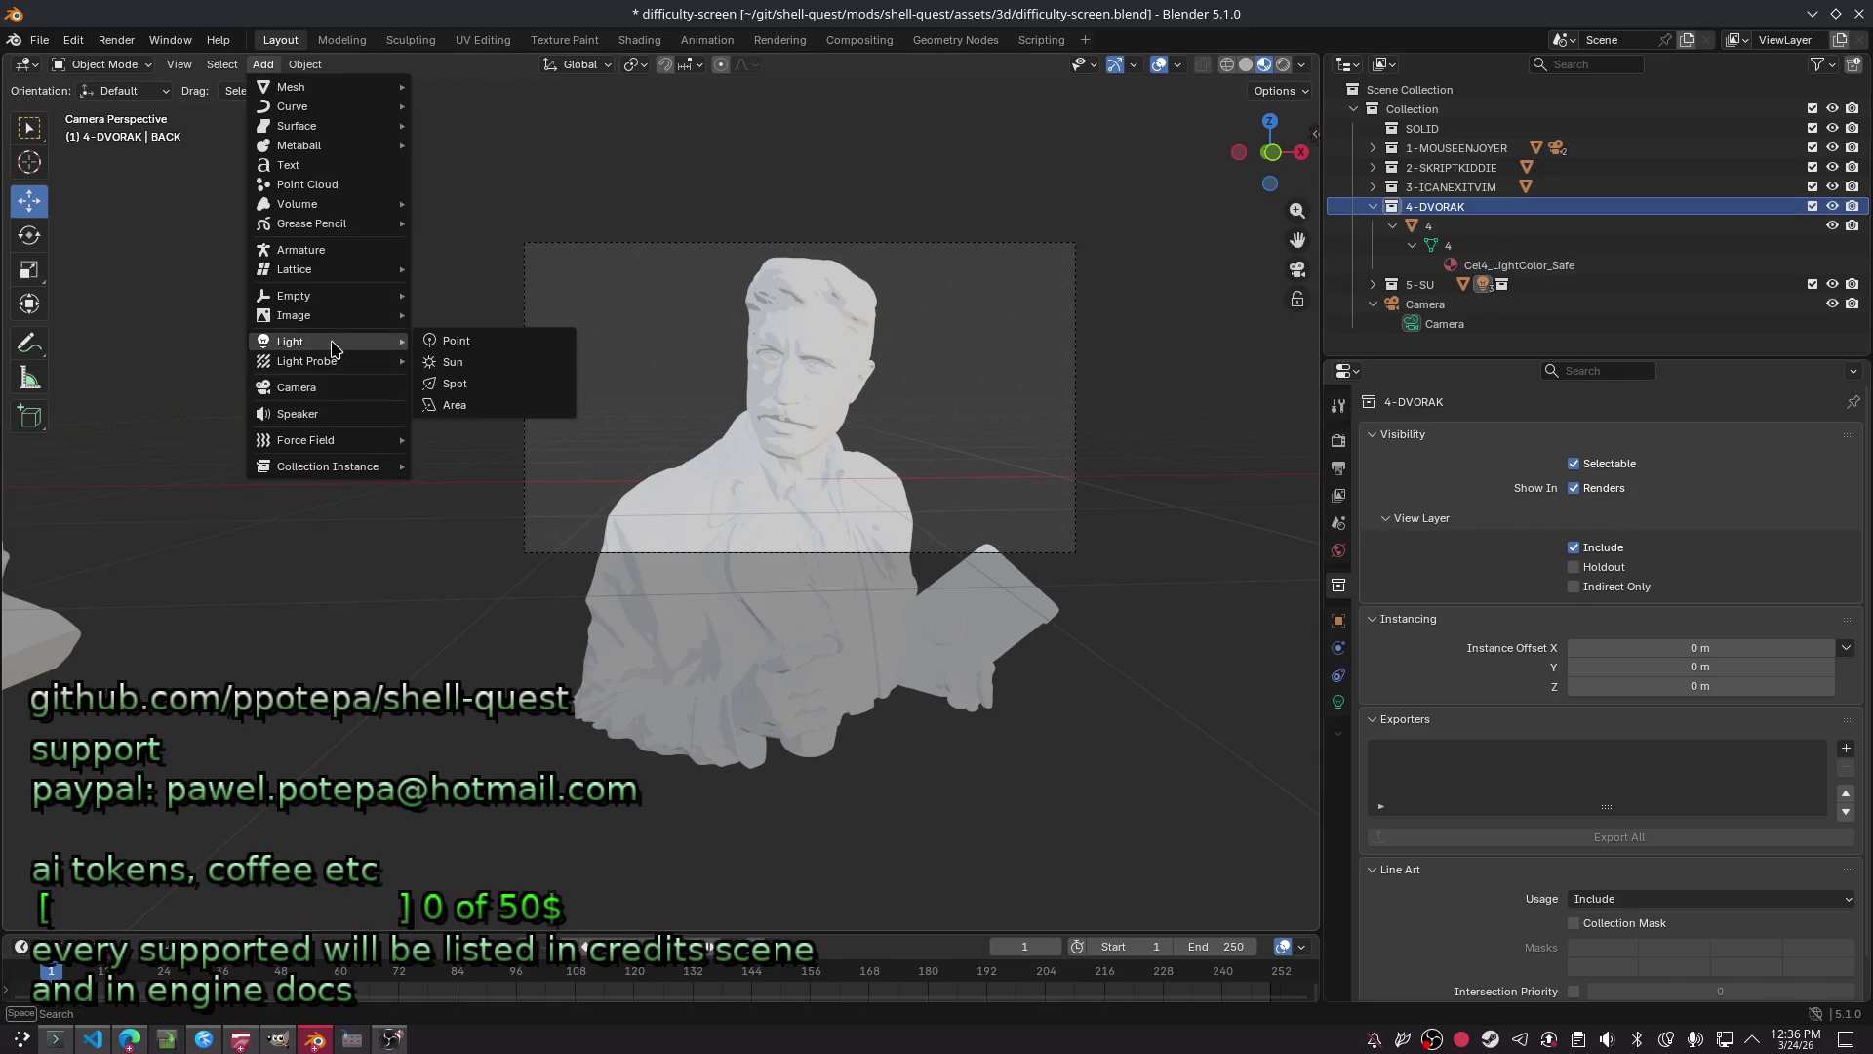
left_click(468, 349)
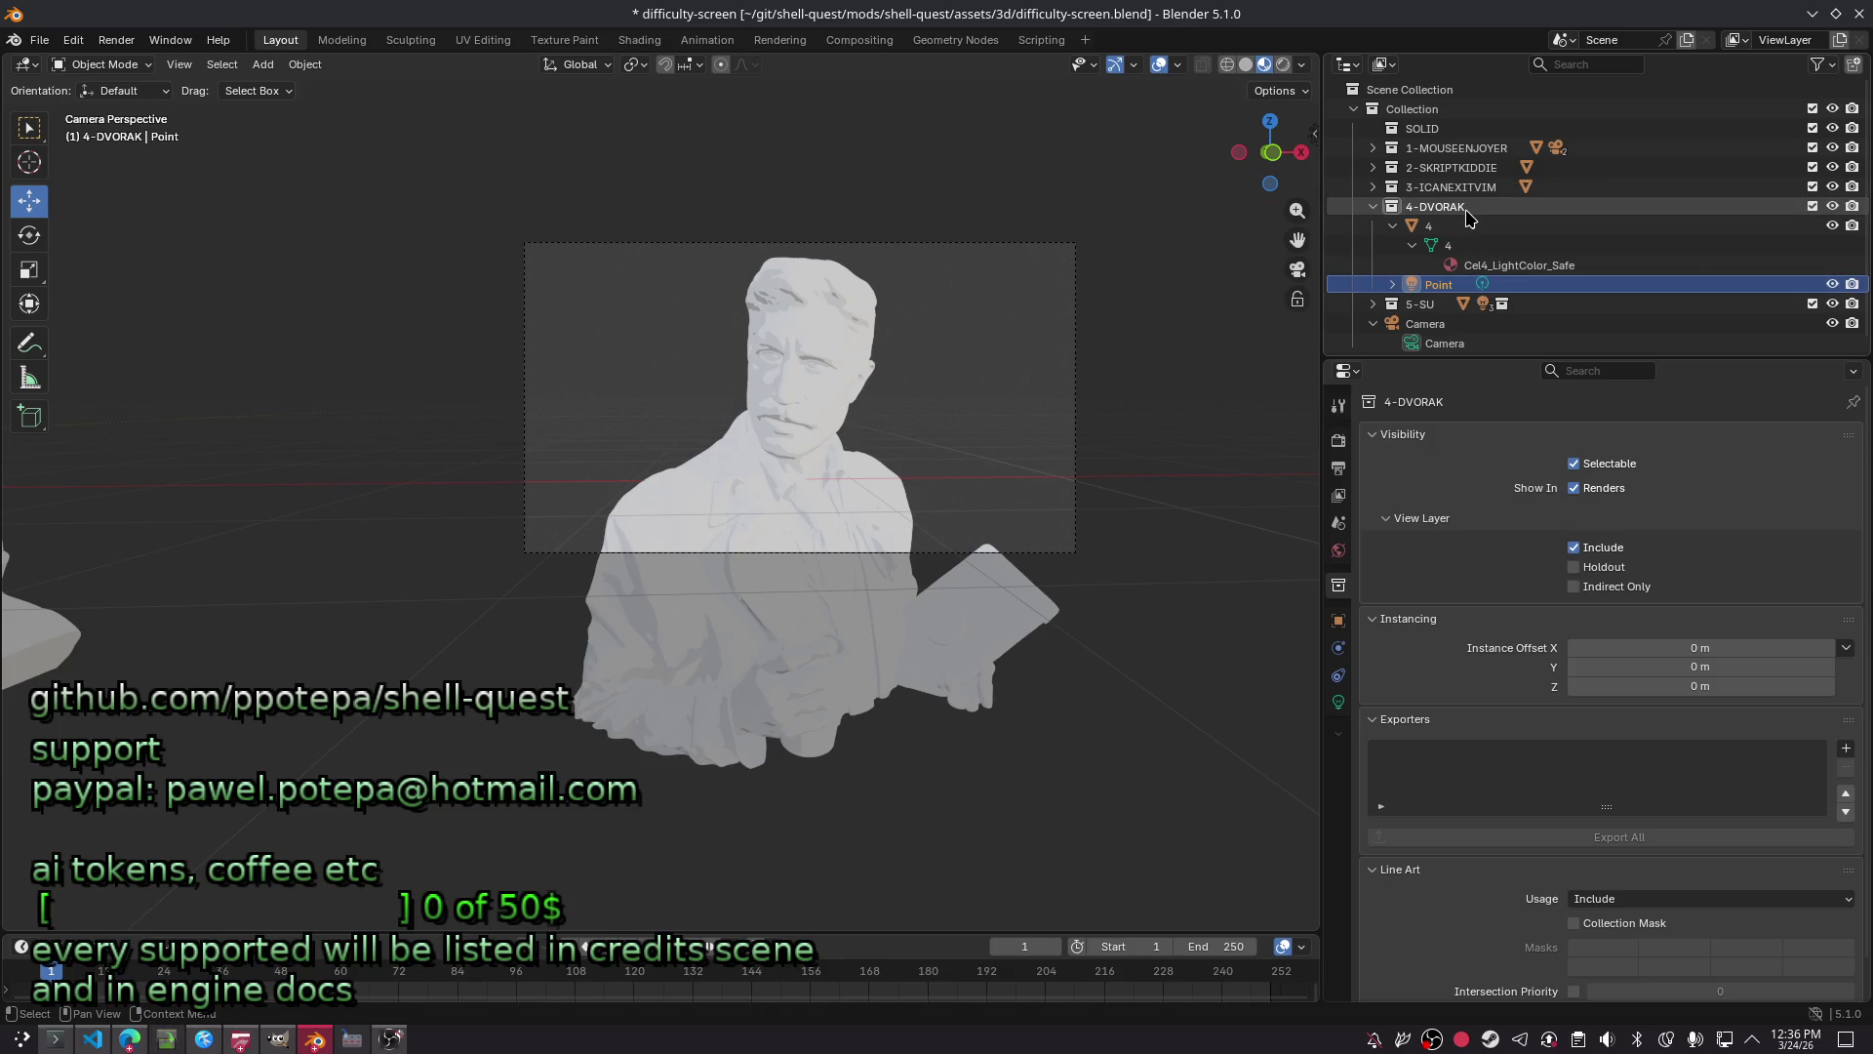
left_click_drag(1439, 284, 1420, 303)
Add two more point lights, Point.001 and Point.002, under the 4-DVORAK collection
left_click(1427, 207)
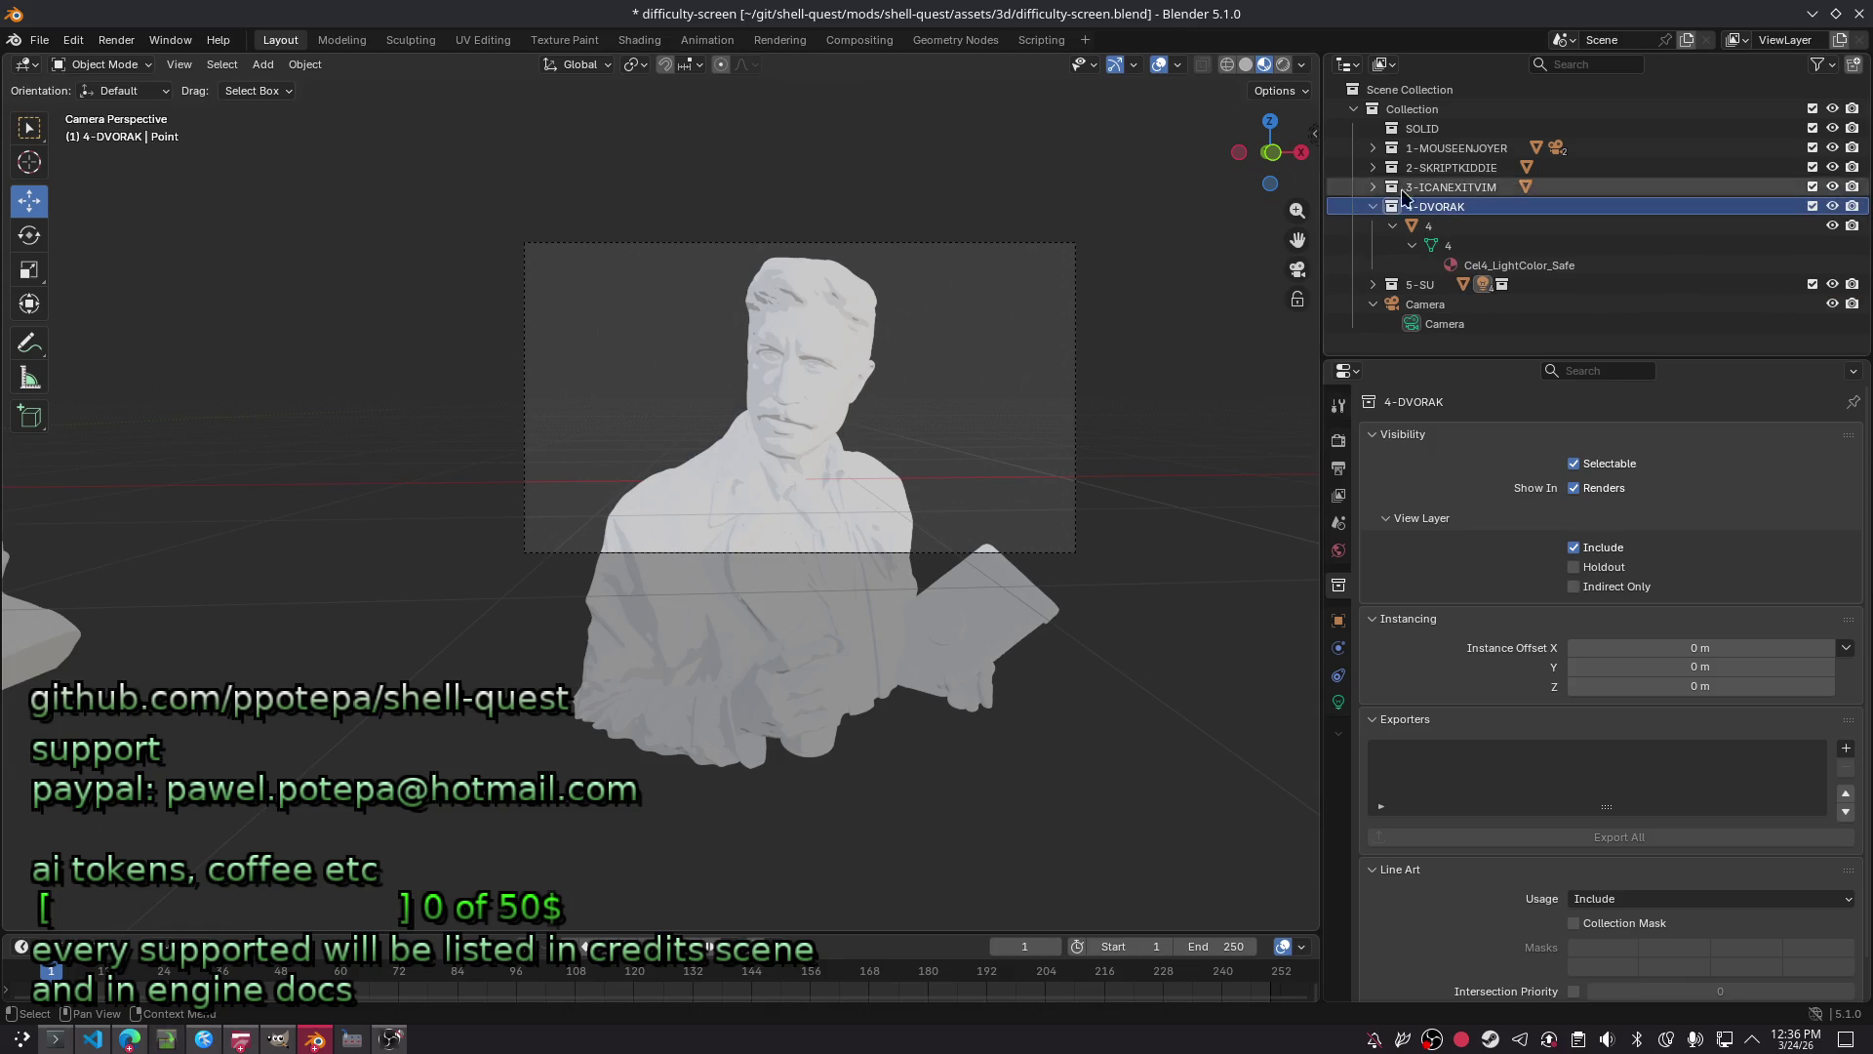
left_click(263, 64)
mouse_move(332, 340)
left_click(463, 343)
left_click(264, 64)
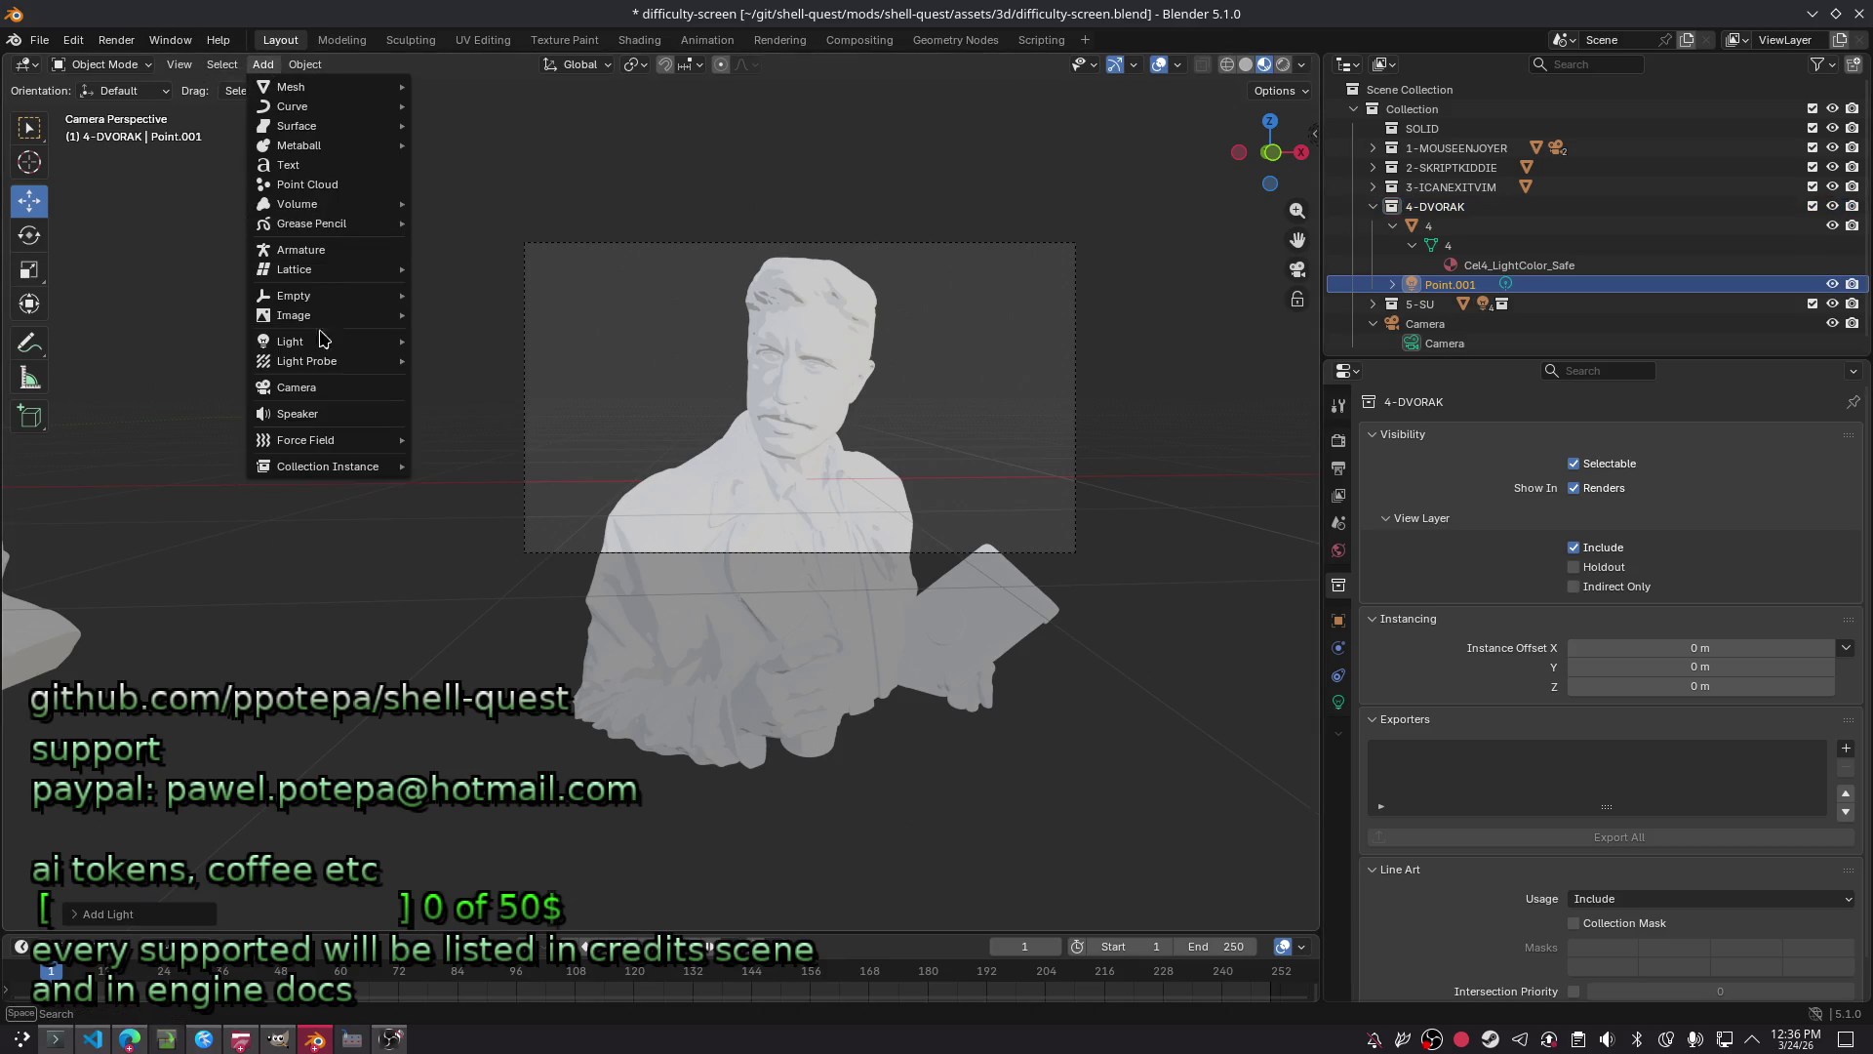
mouse_move(337, 342)
left_click(476, 348)
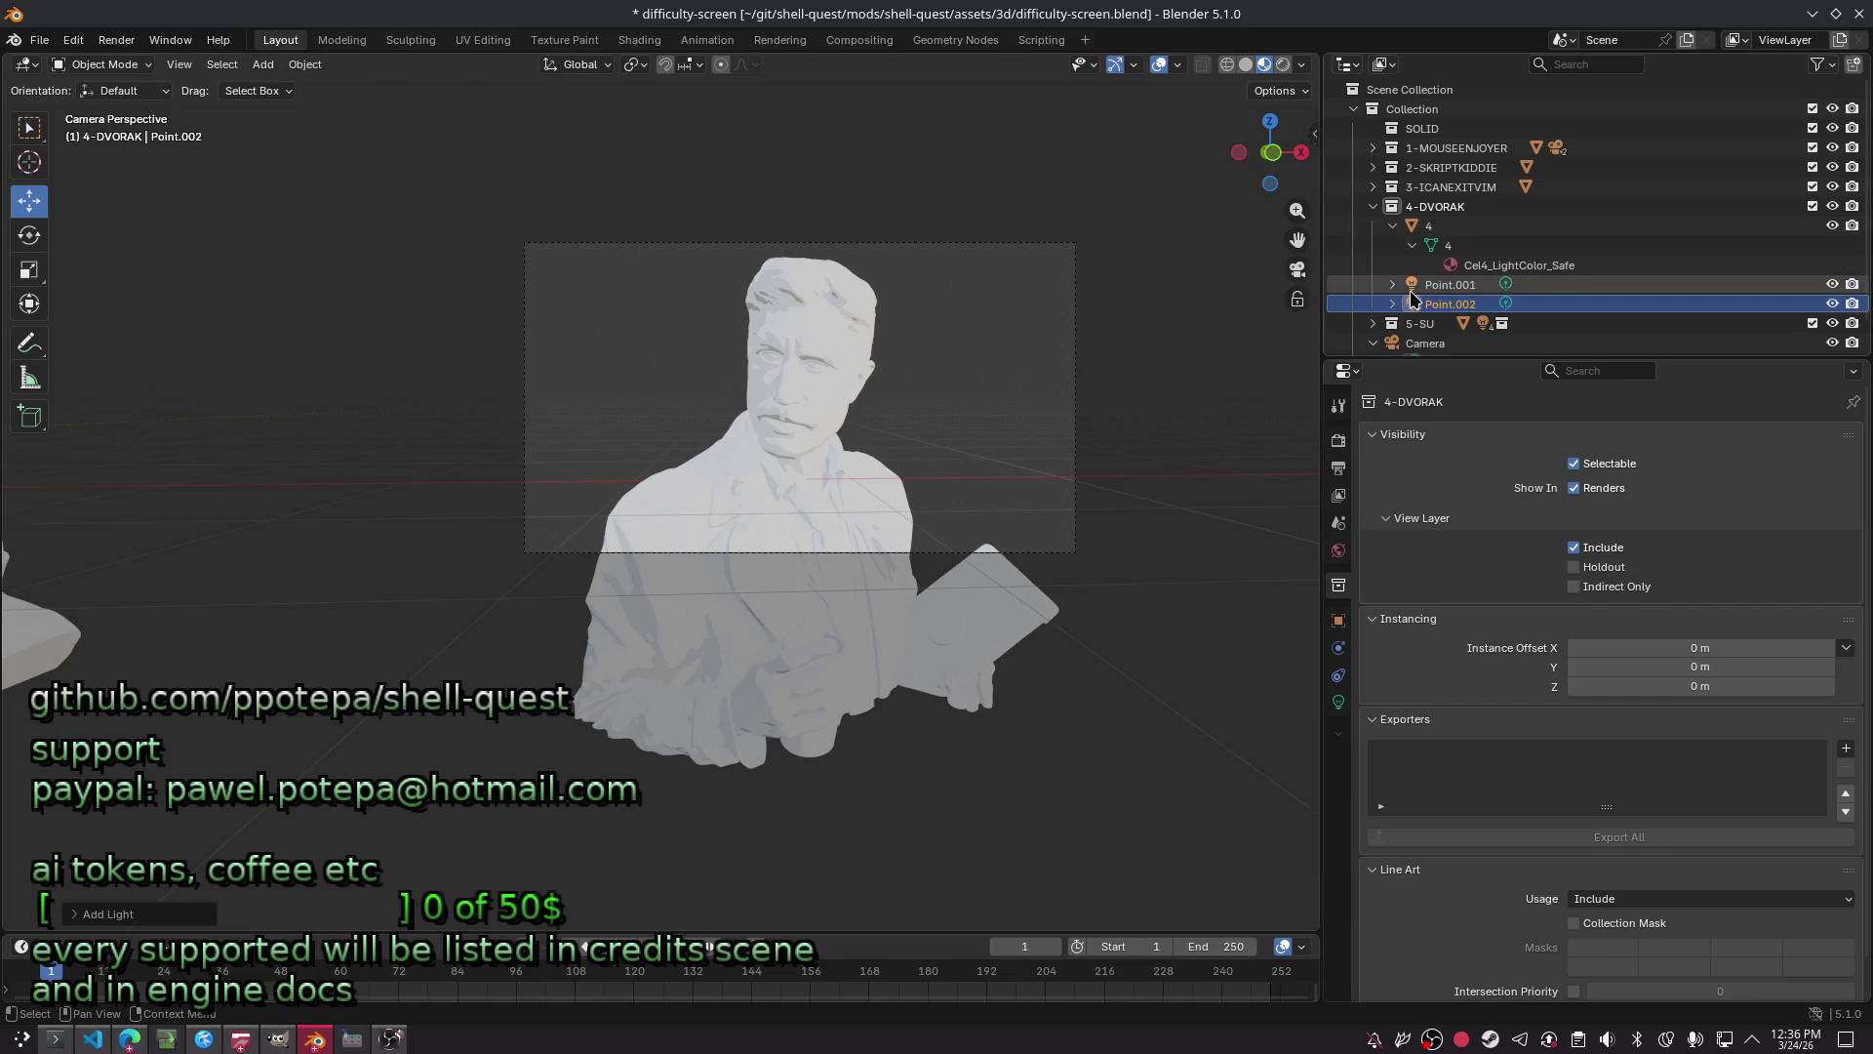
Rename Point.002 to R and Point.001 to L
key("F2")
type("R")
key("Return")
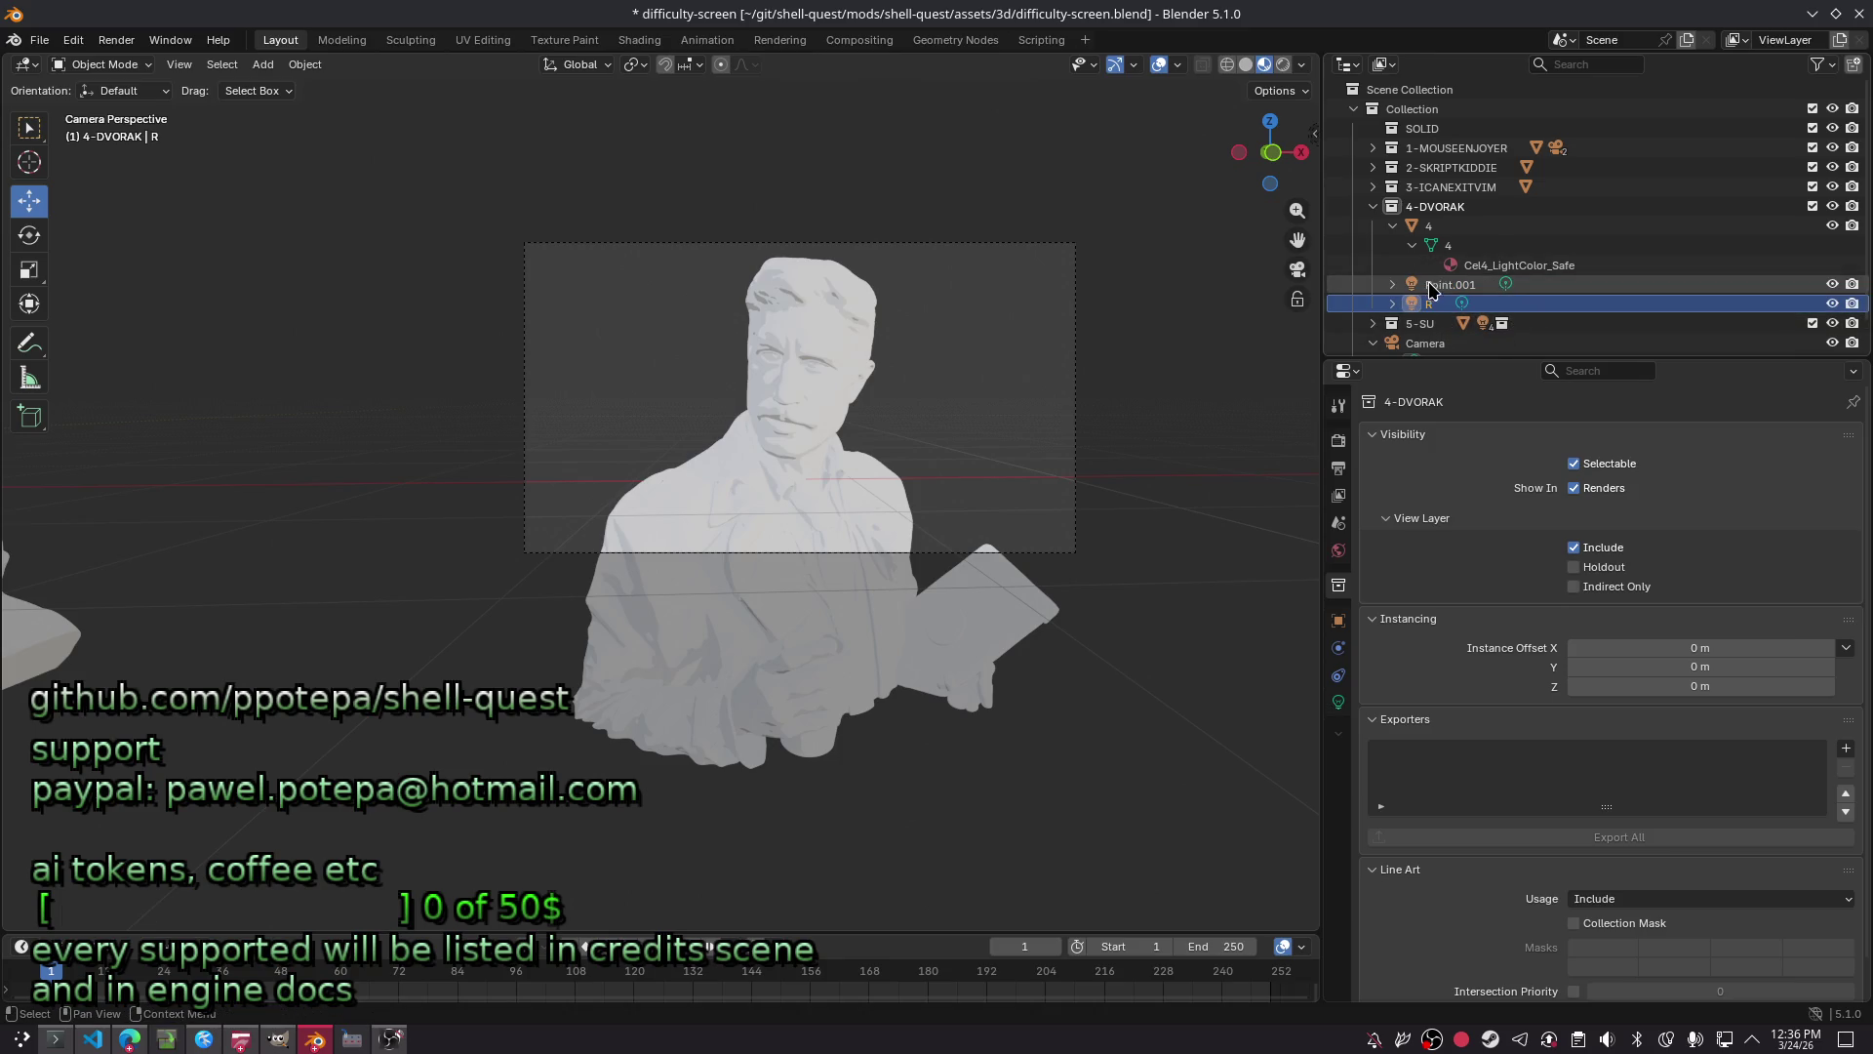
key("Up")
key("F2")
type("L")
key("Return")
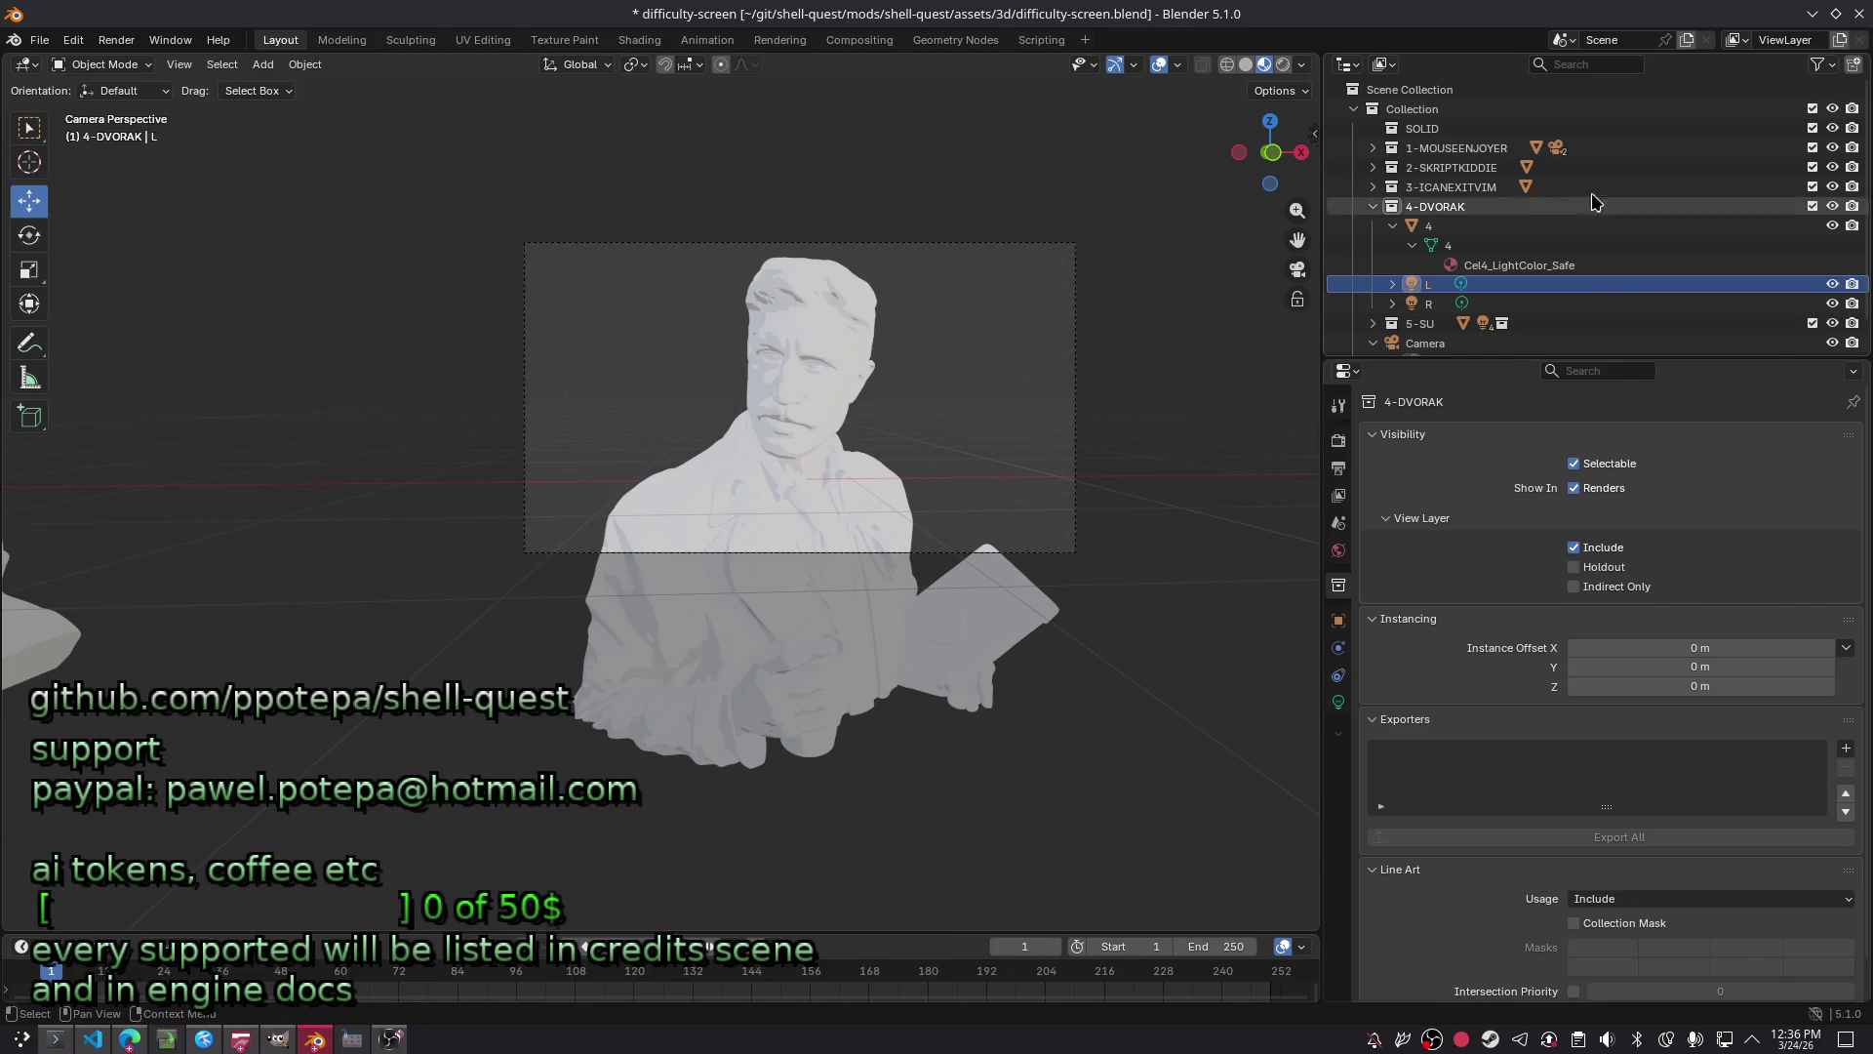
scroll(1462, 264, "down", 1)
key("Up")
key("Up")
key("Up")
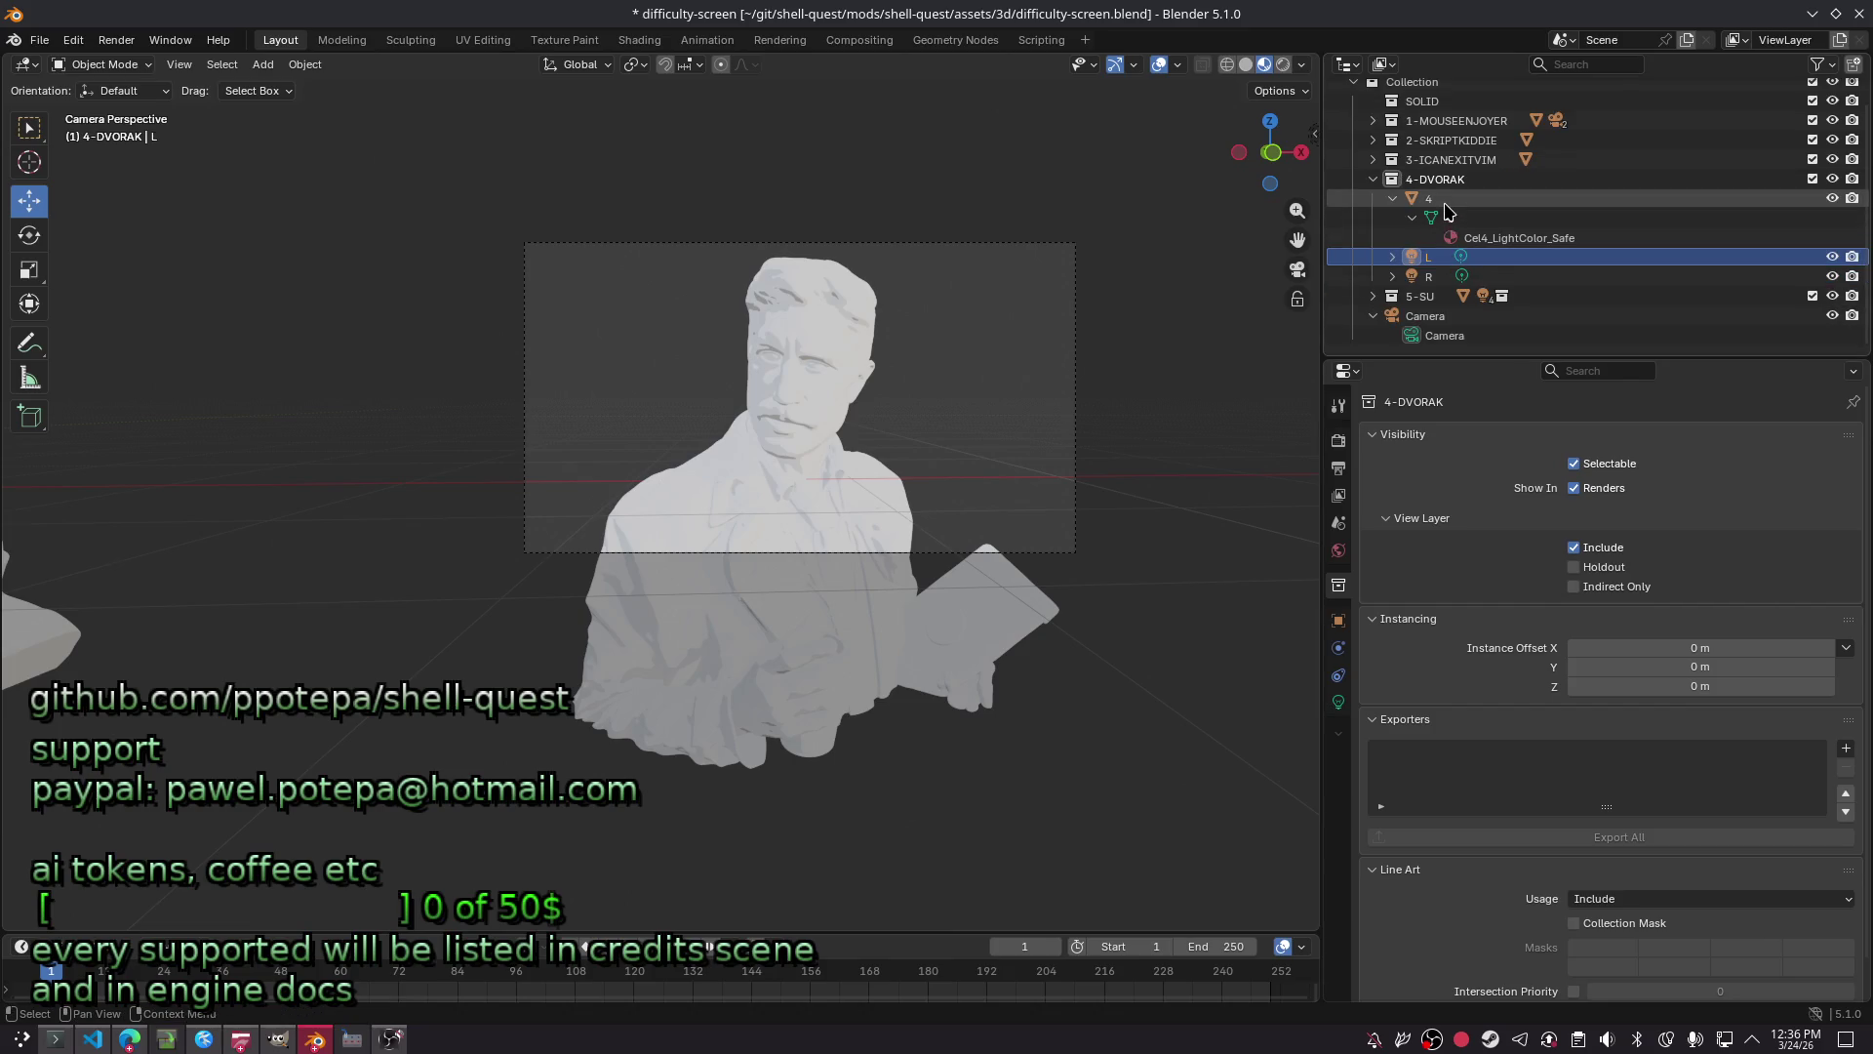
scroll(1473, 195, "up", 1)
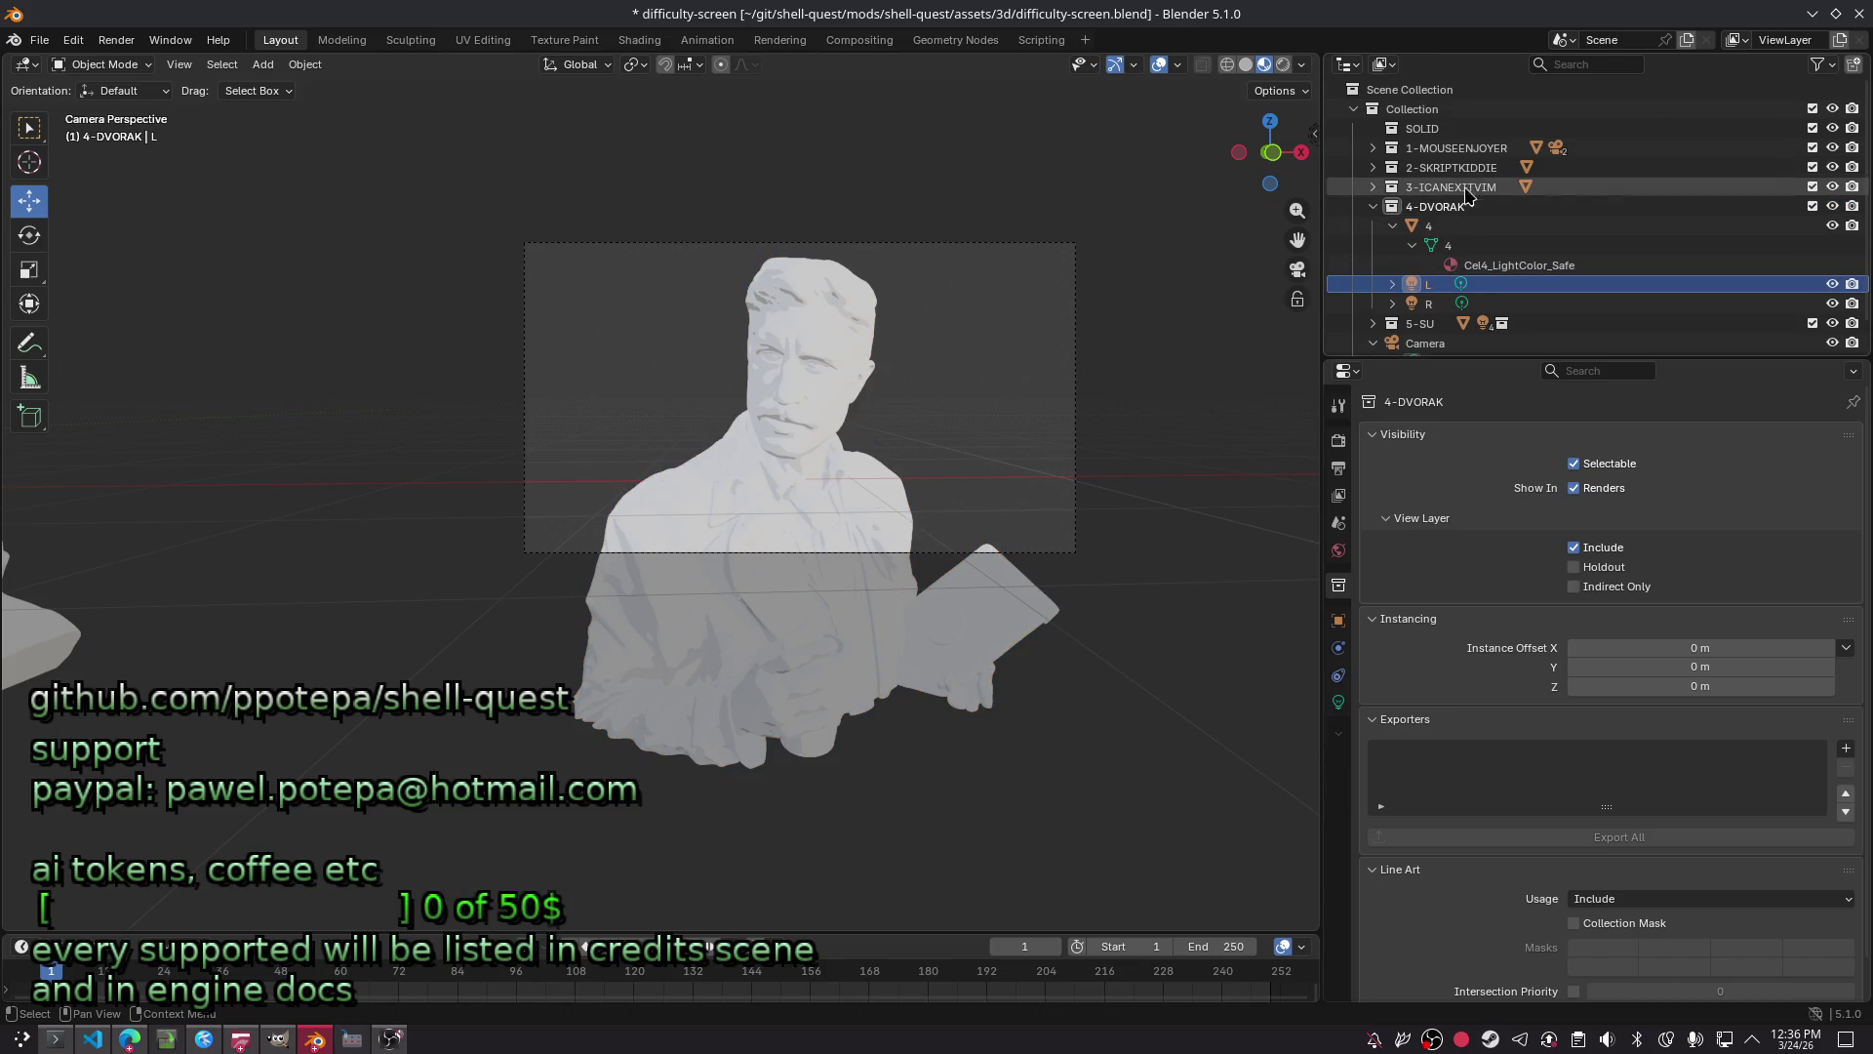
Add another point light under 4-DVORAK, rename it B, and select lights B, L and R
left_click(1441, 209)
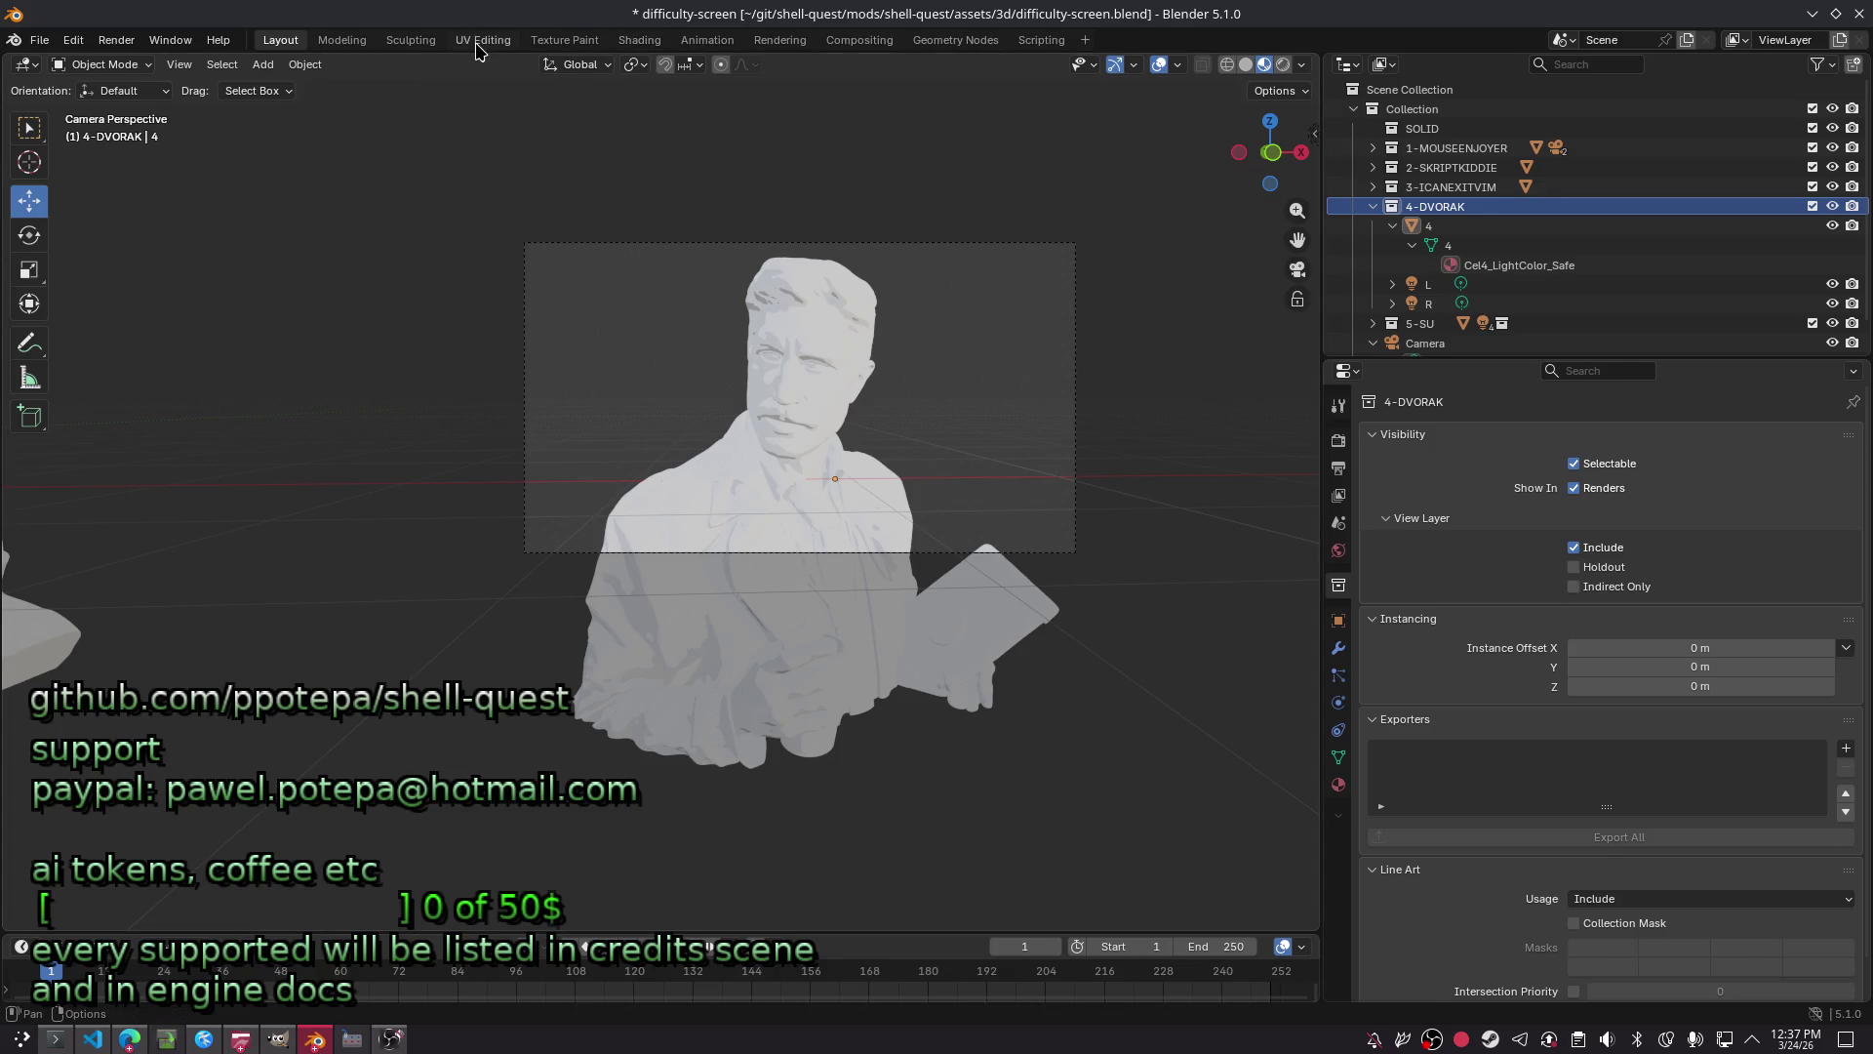
left_click(265, 65)
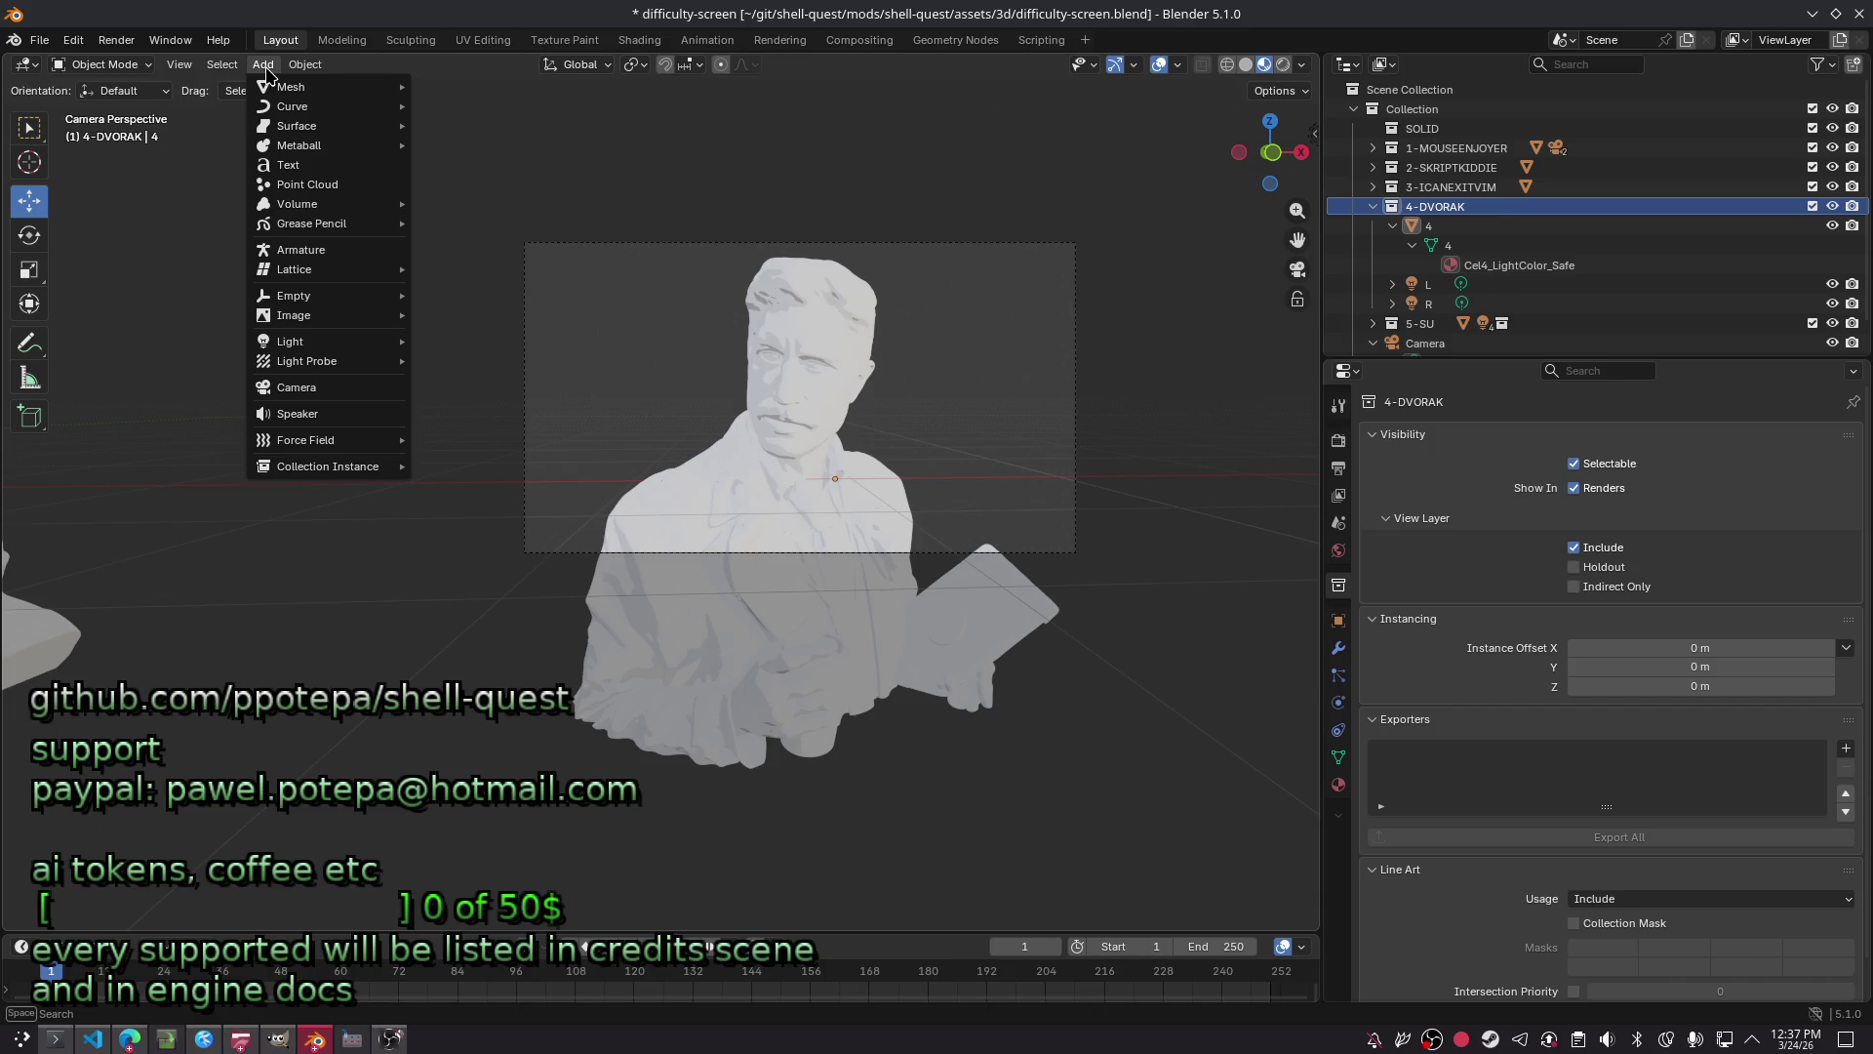
mouse_move(267, 88)
mouse_move(305, 325)
mouse_move(376, 226)
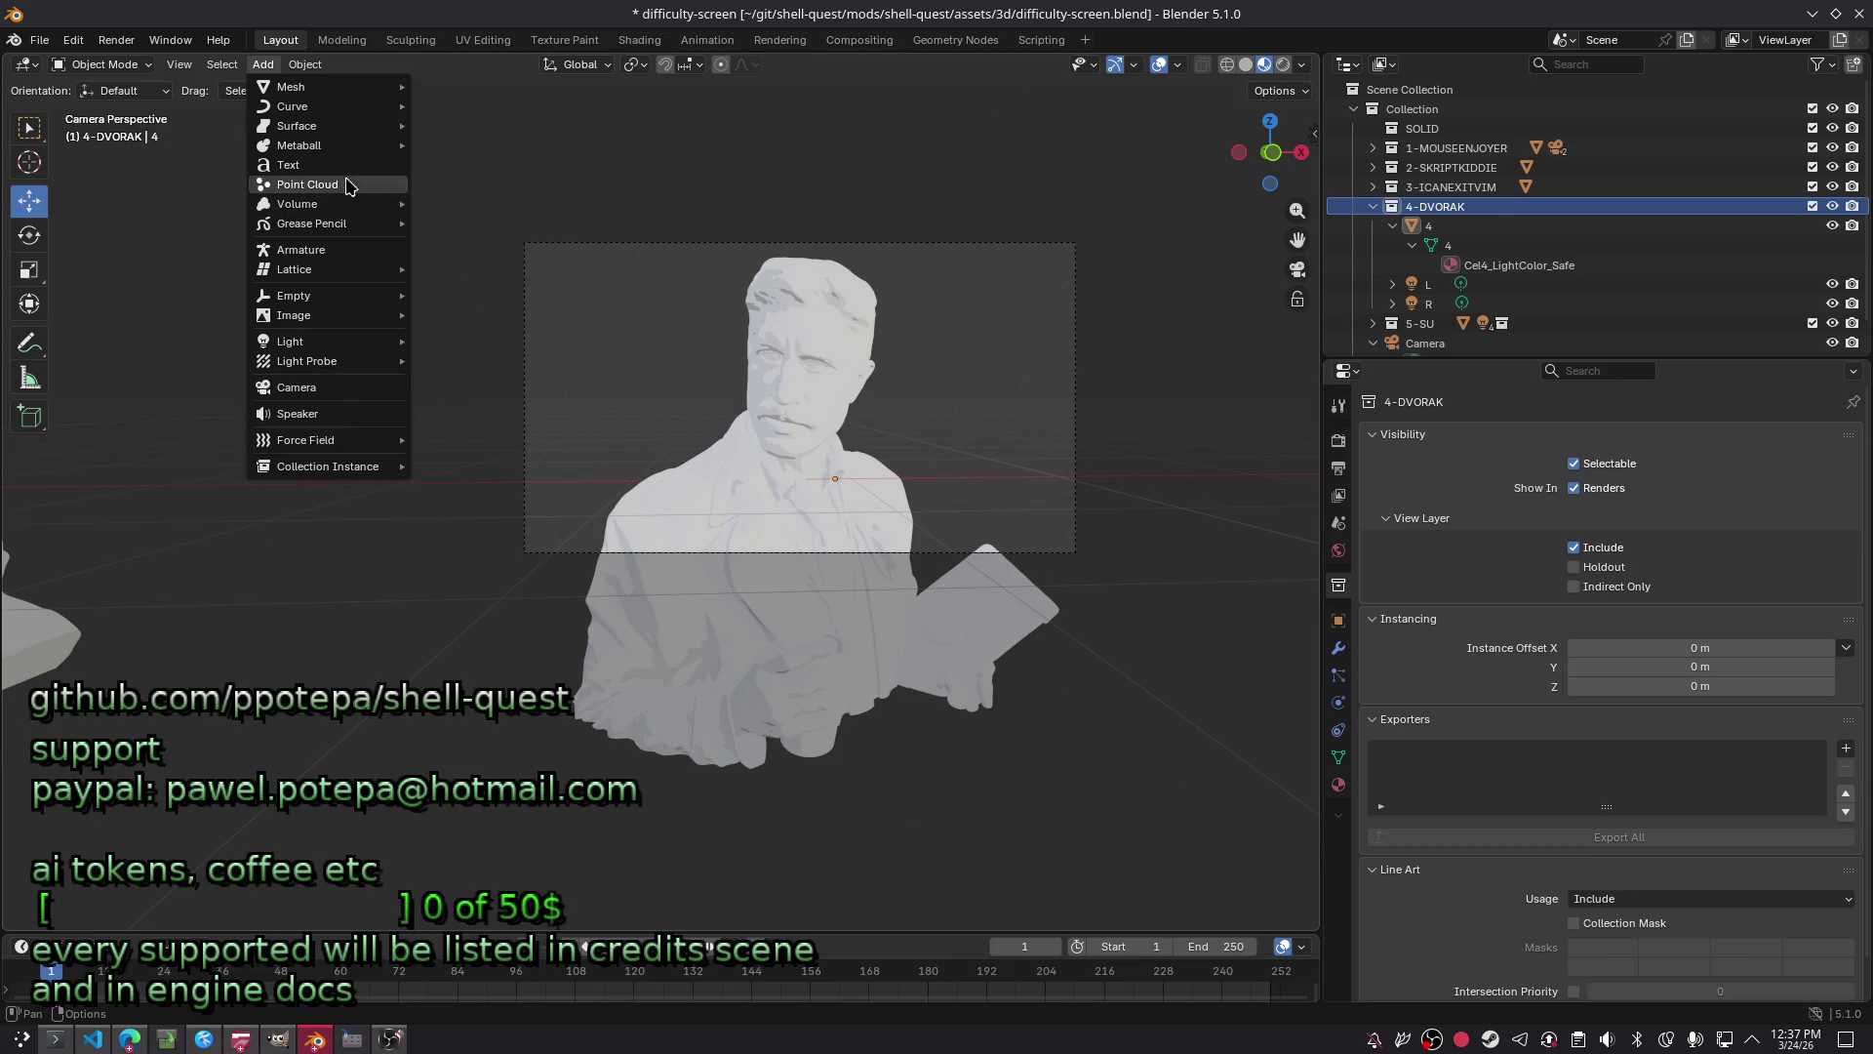
left_click(449, 342)
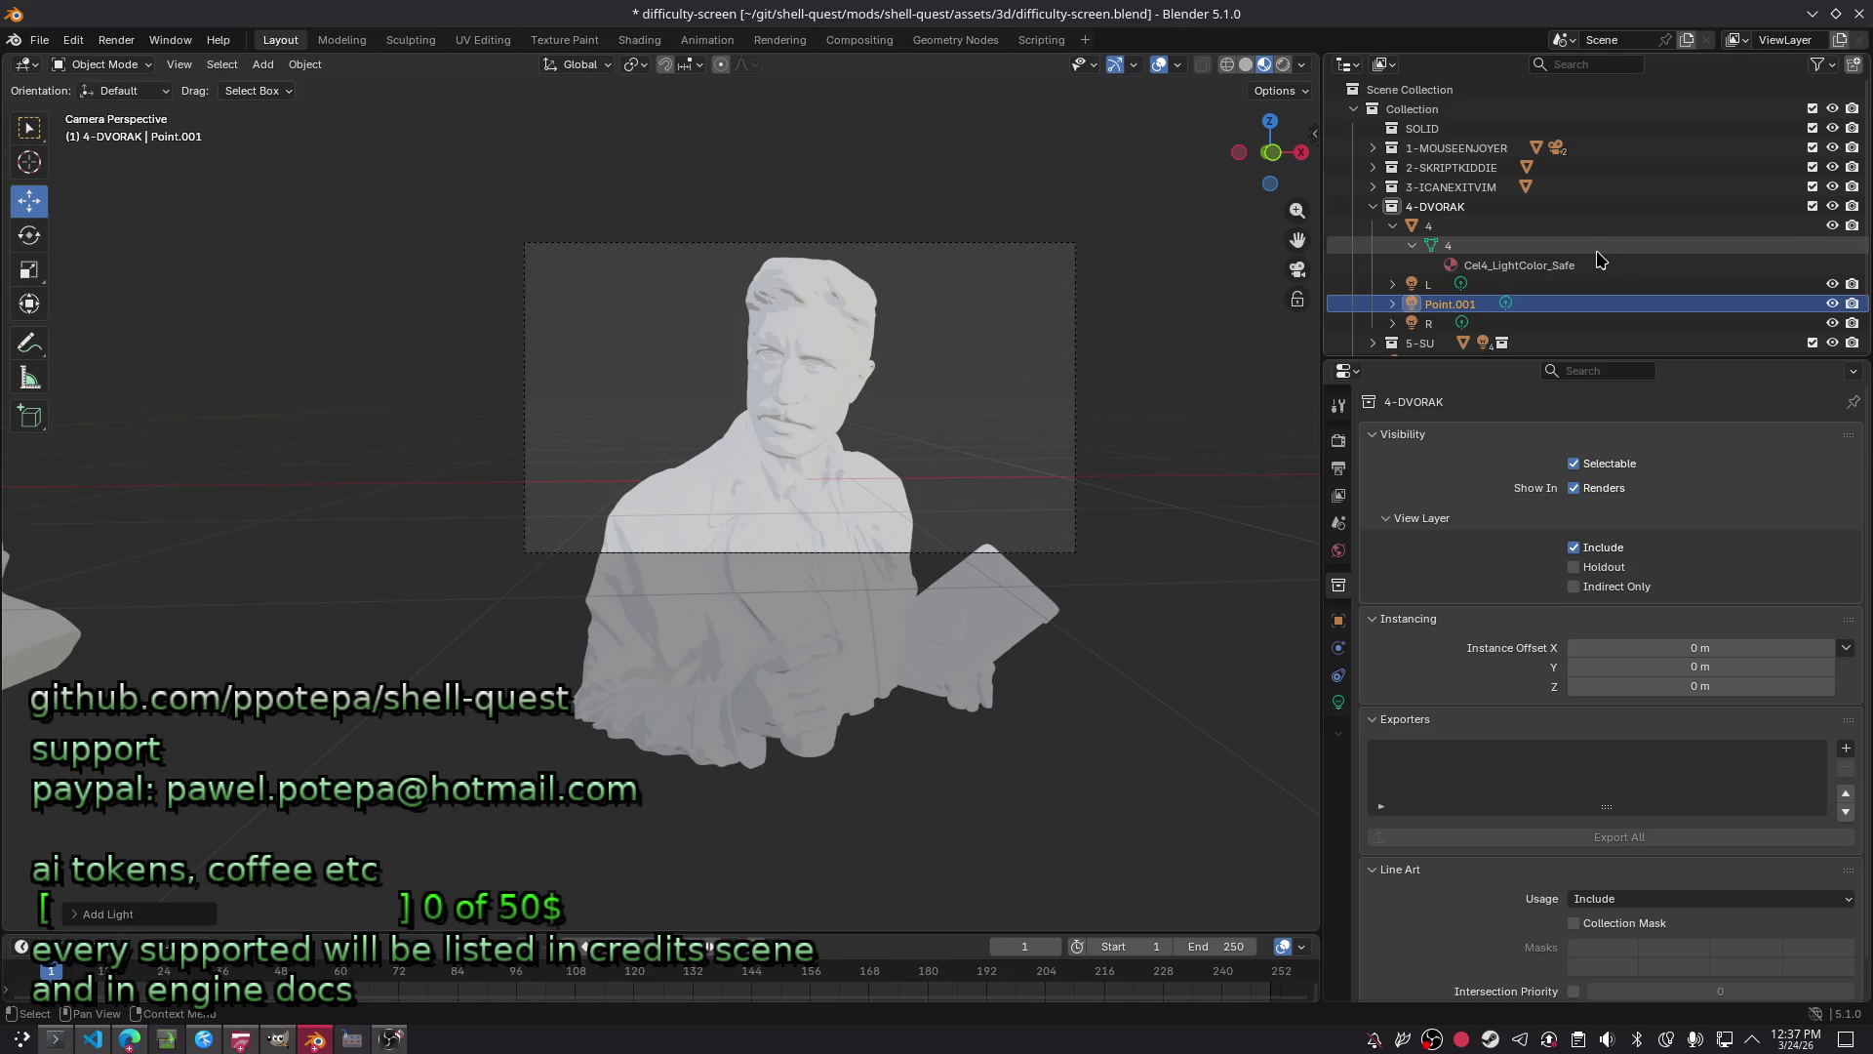
double_click(1558, 306)
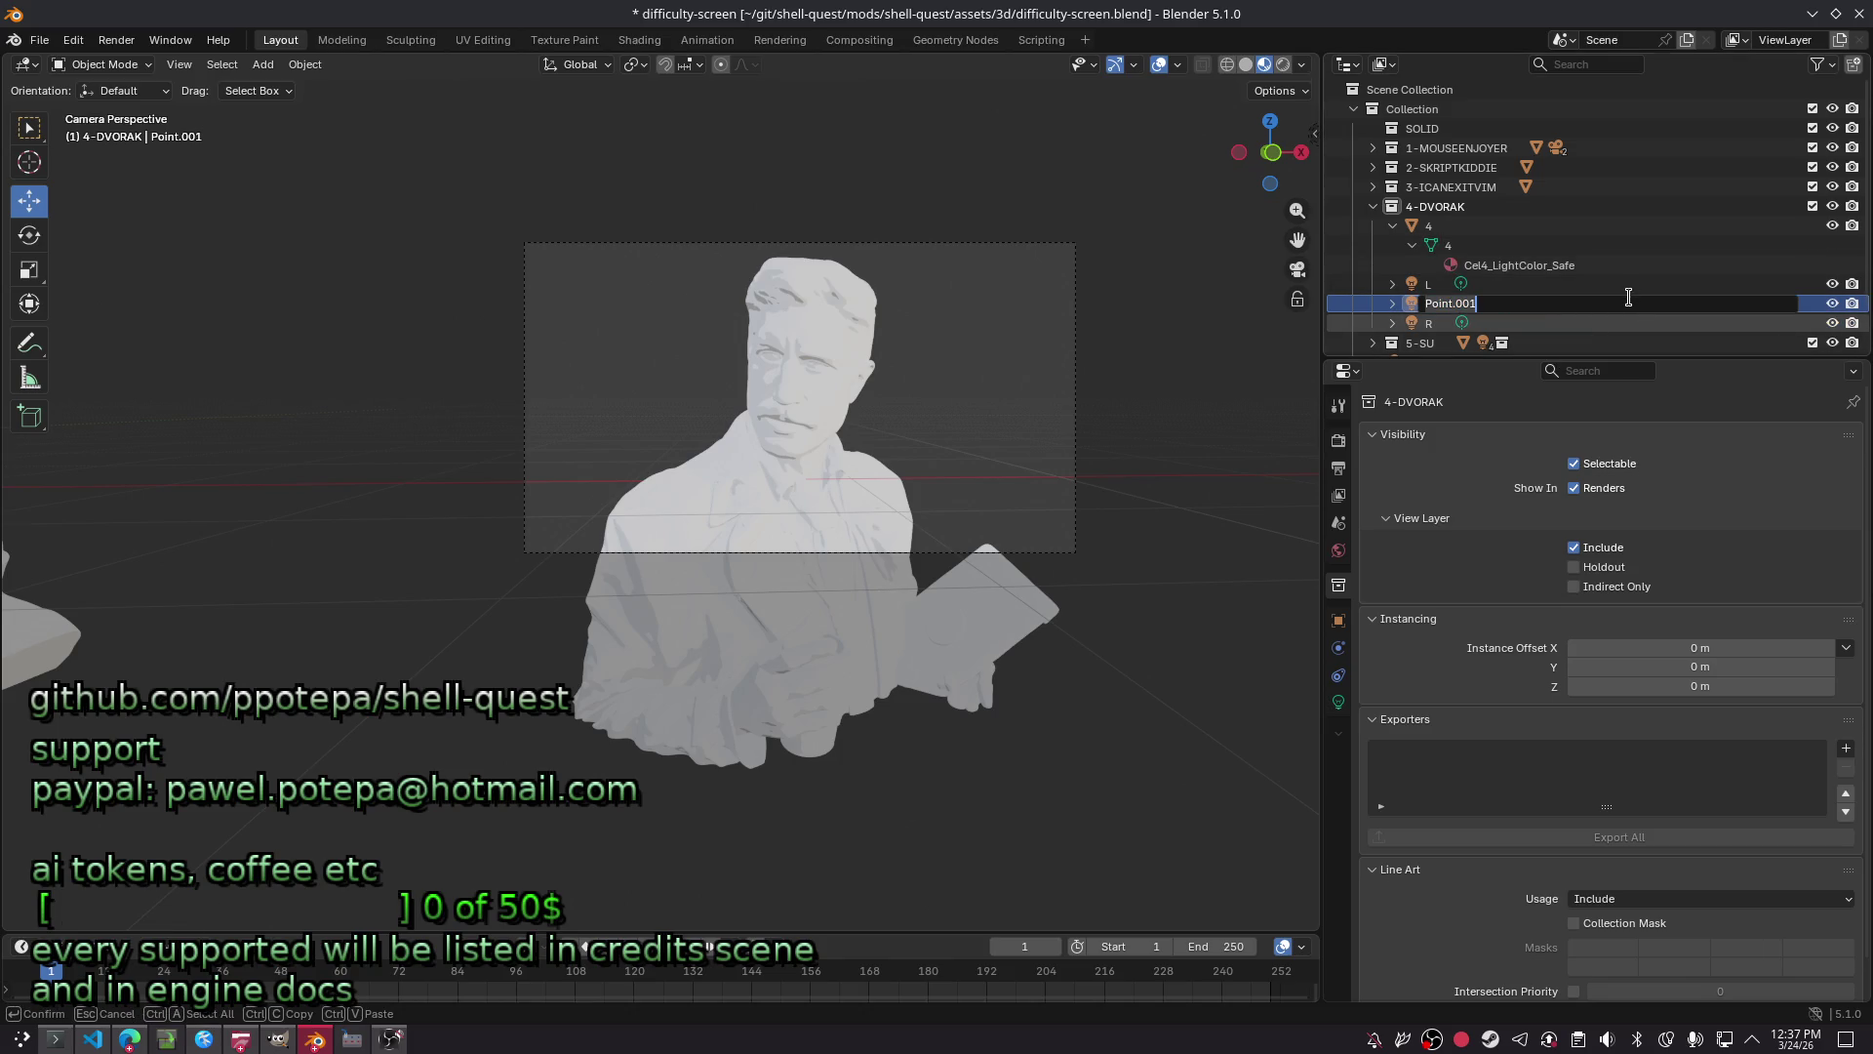
type("B")
key("Return")
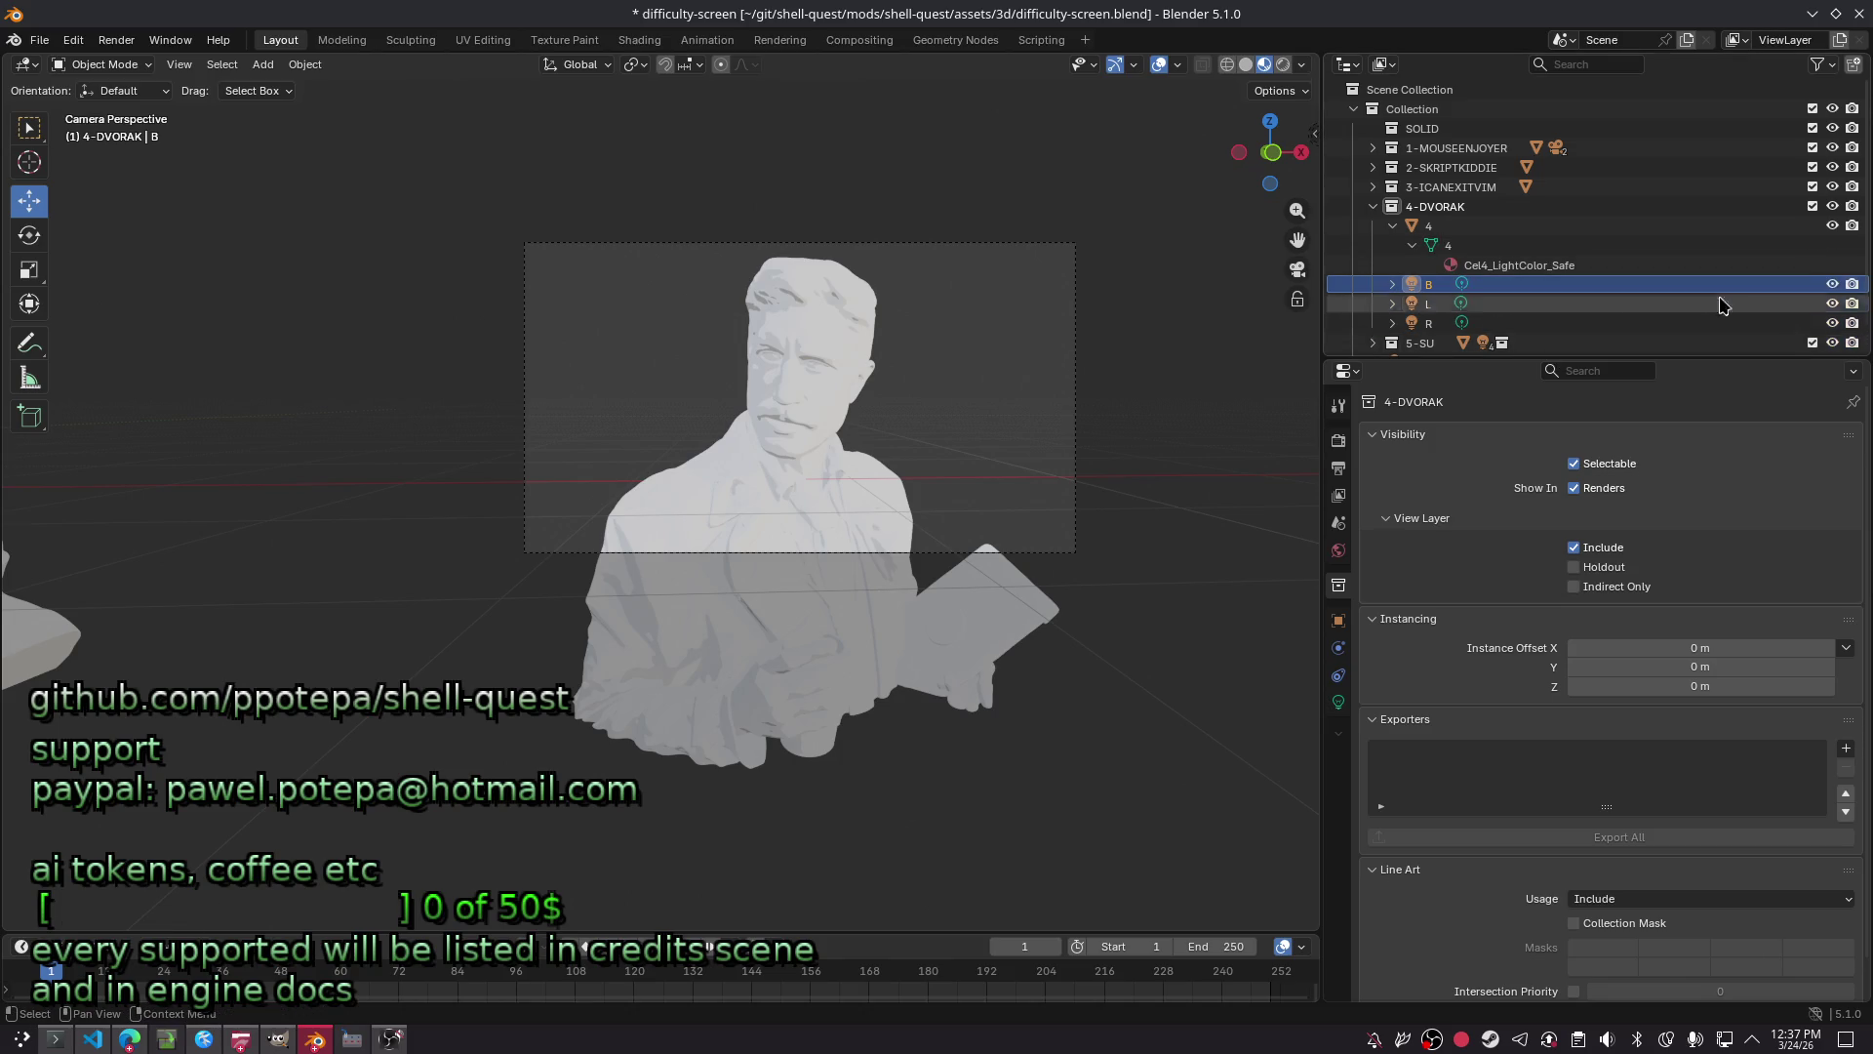
left_click(1458, 323, "shift")
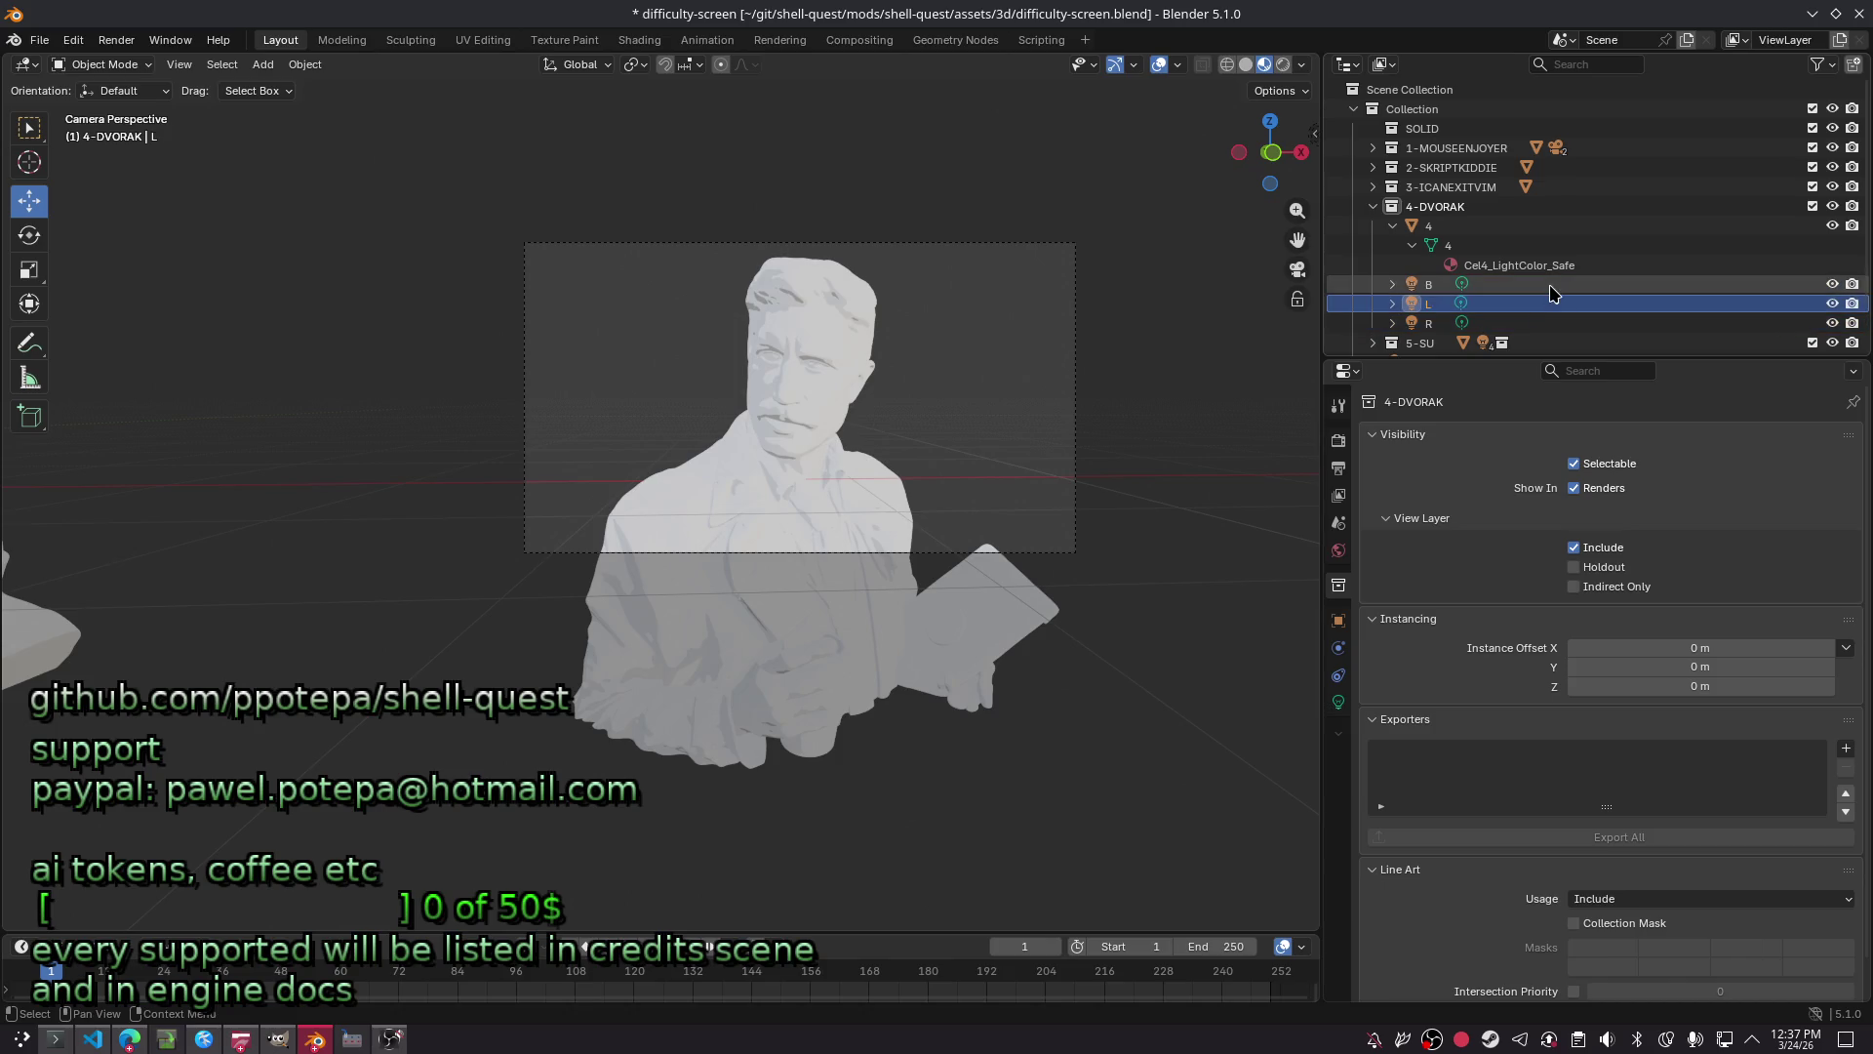
Set light R's Light Linking collection to 4-DVORAK
left_click(1571, 304, "ctrl")
left_click(1608, 323, "ctrl")
left_click(1568, 322, "ctrl")
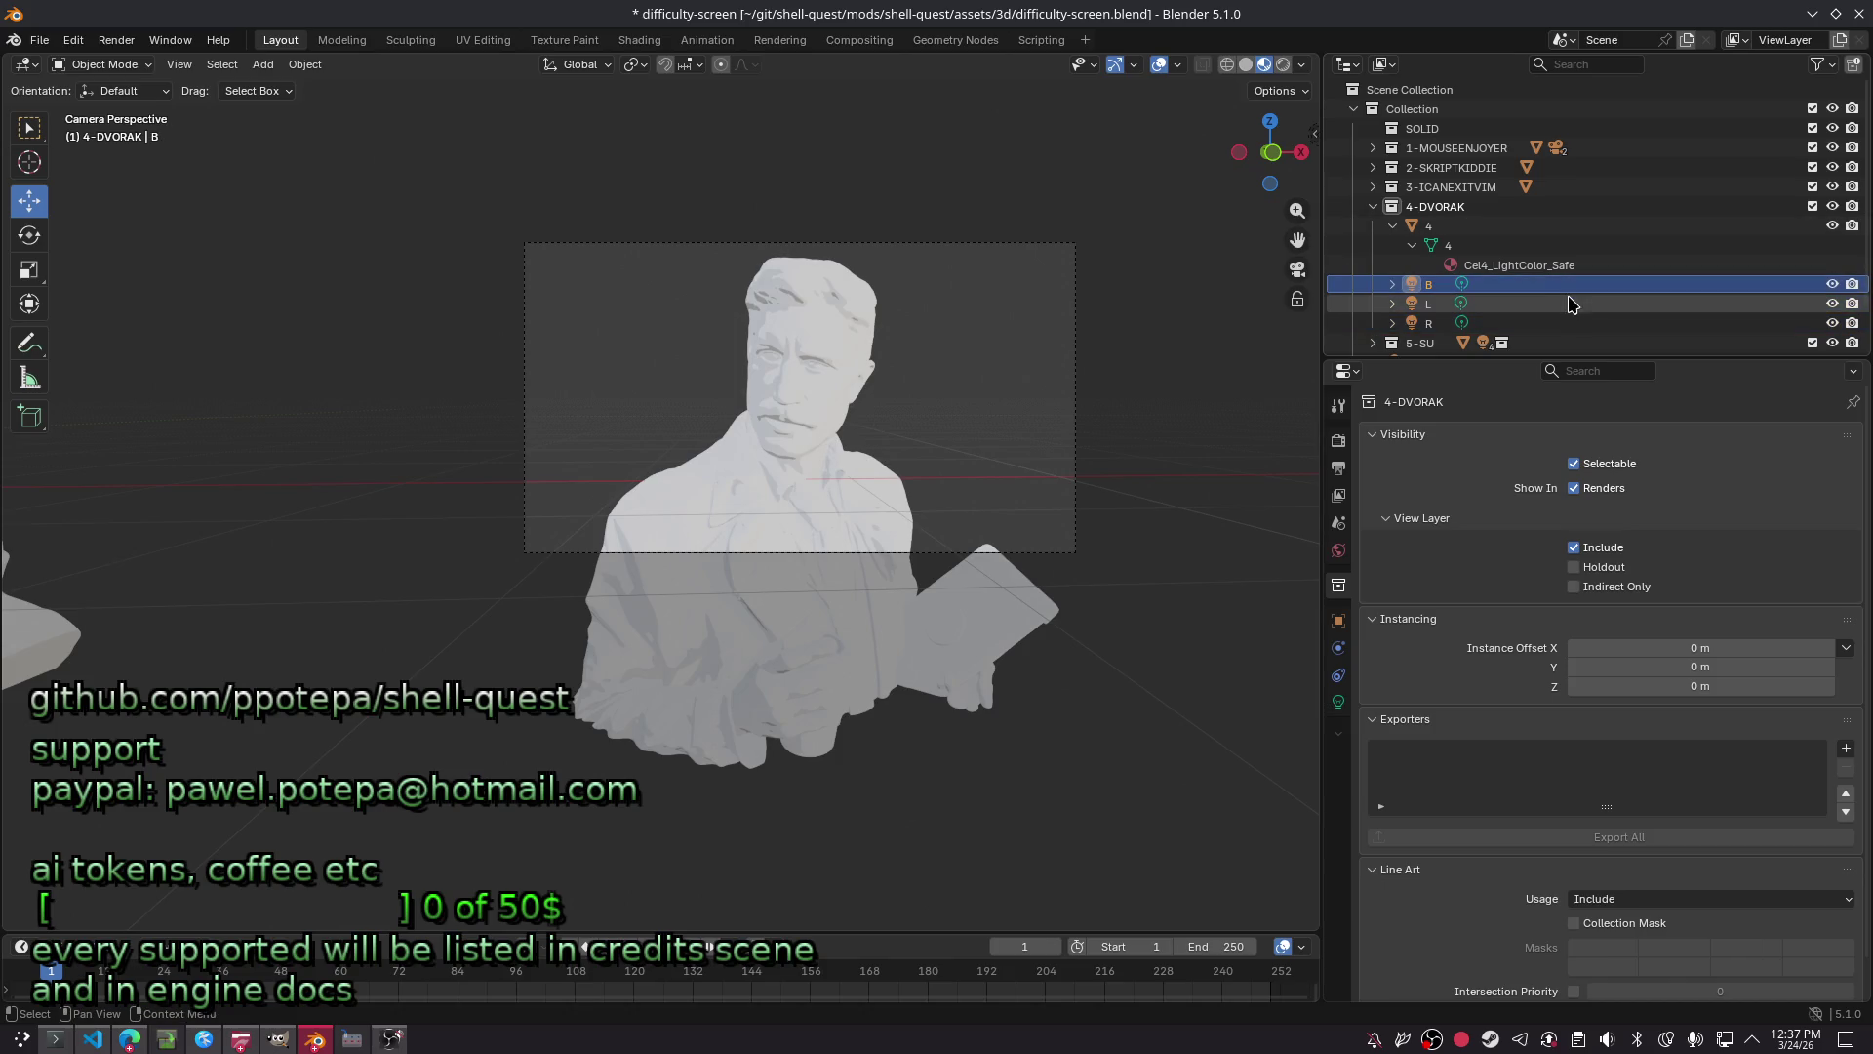
left_click(1517, 323, "shift")
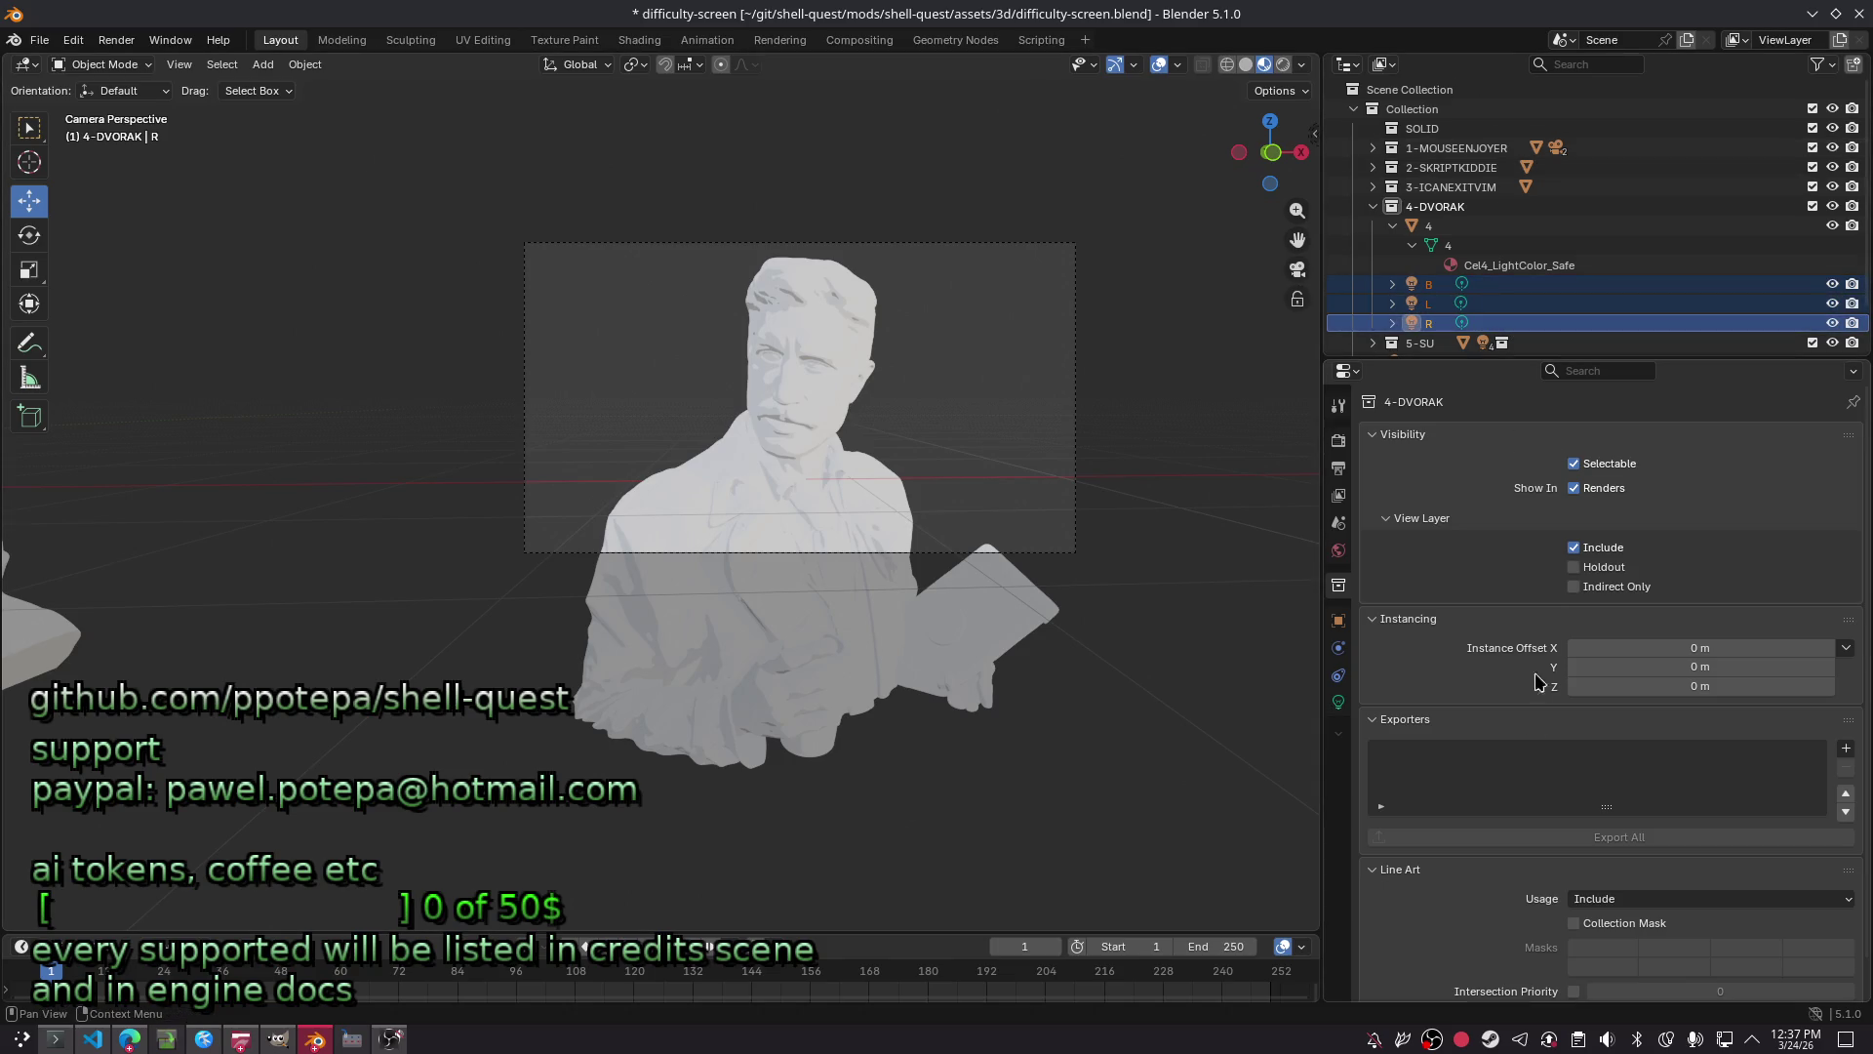
left_click(1338, 621)
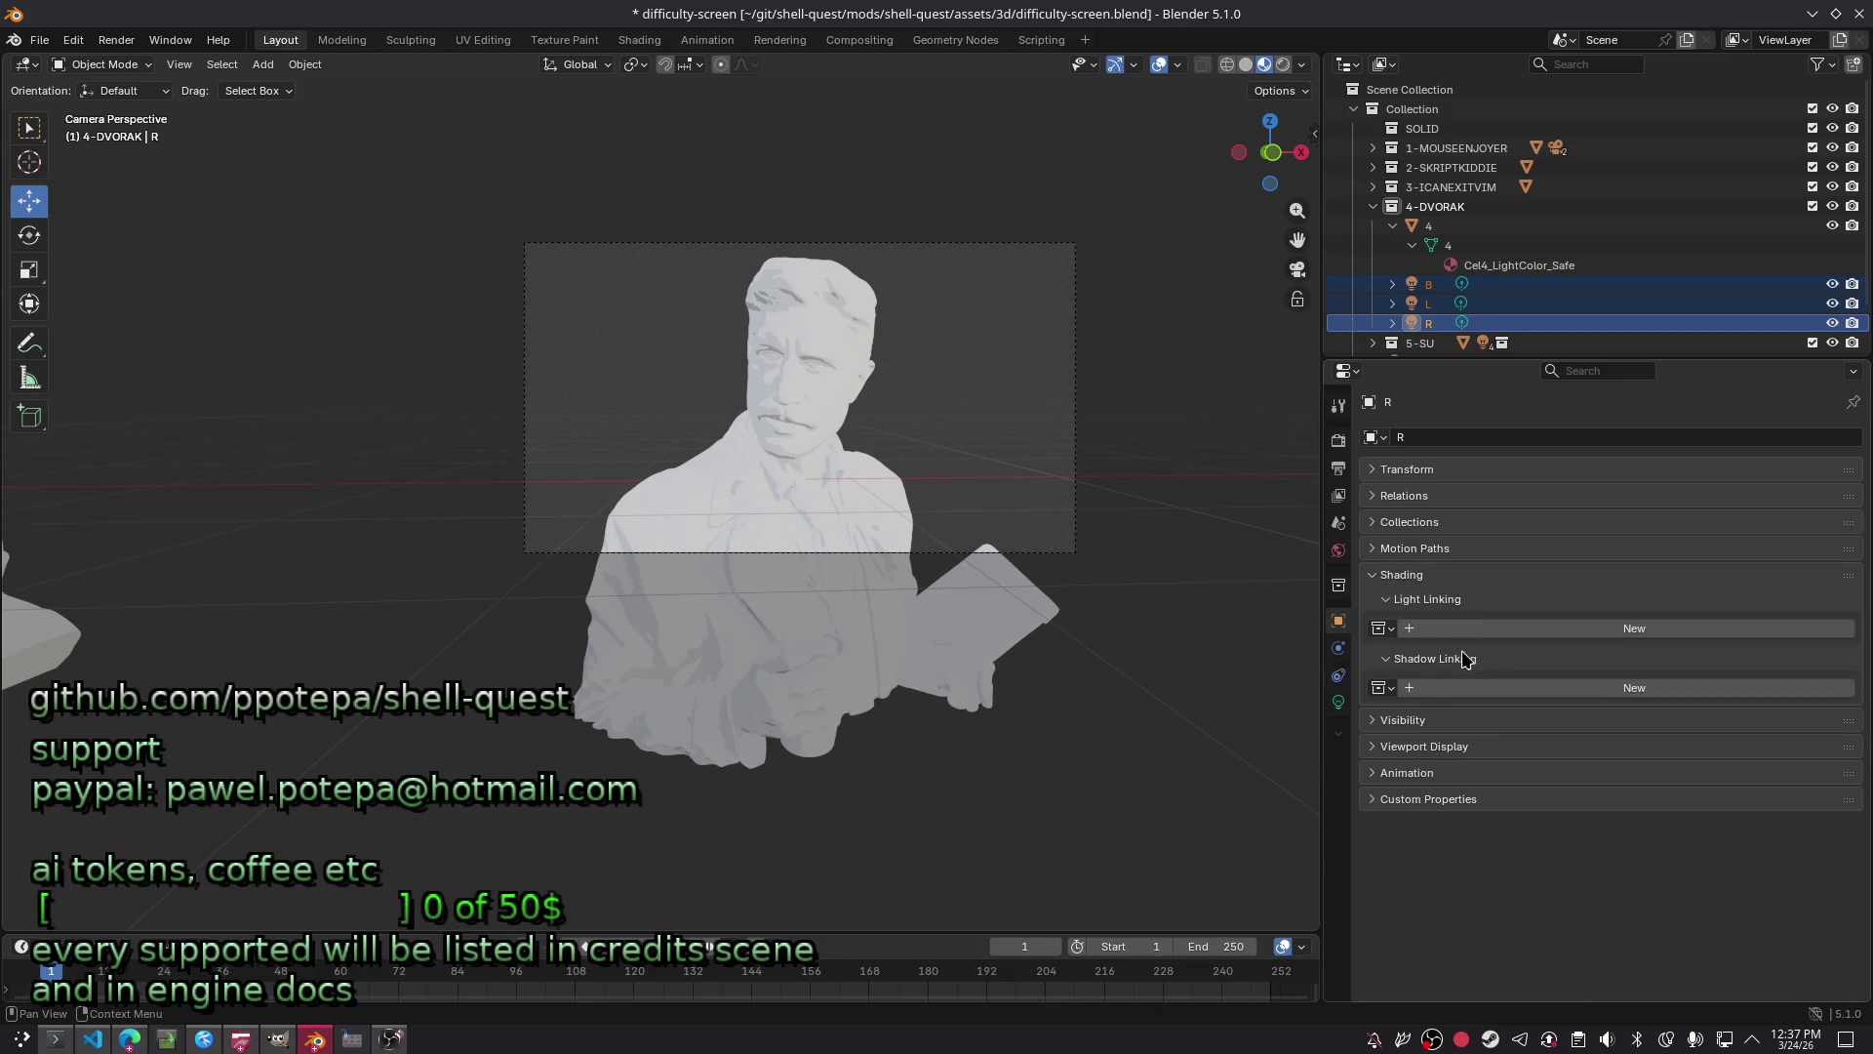
left_click(1383, 628)
left_click(1466, 720)
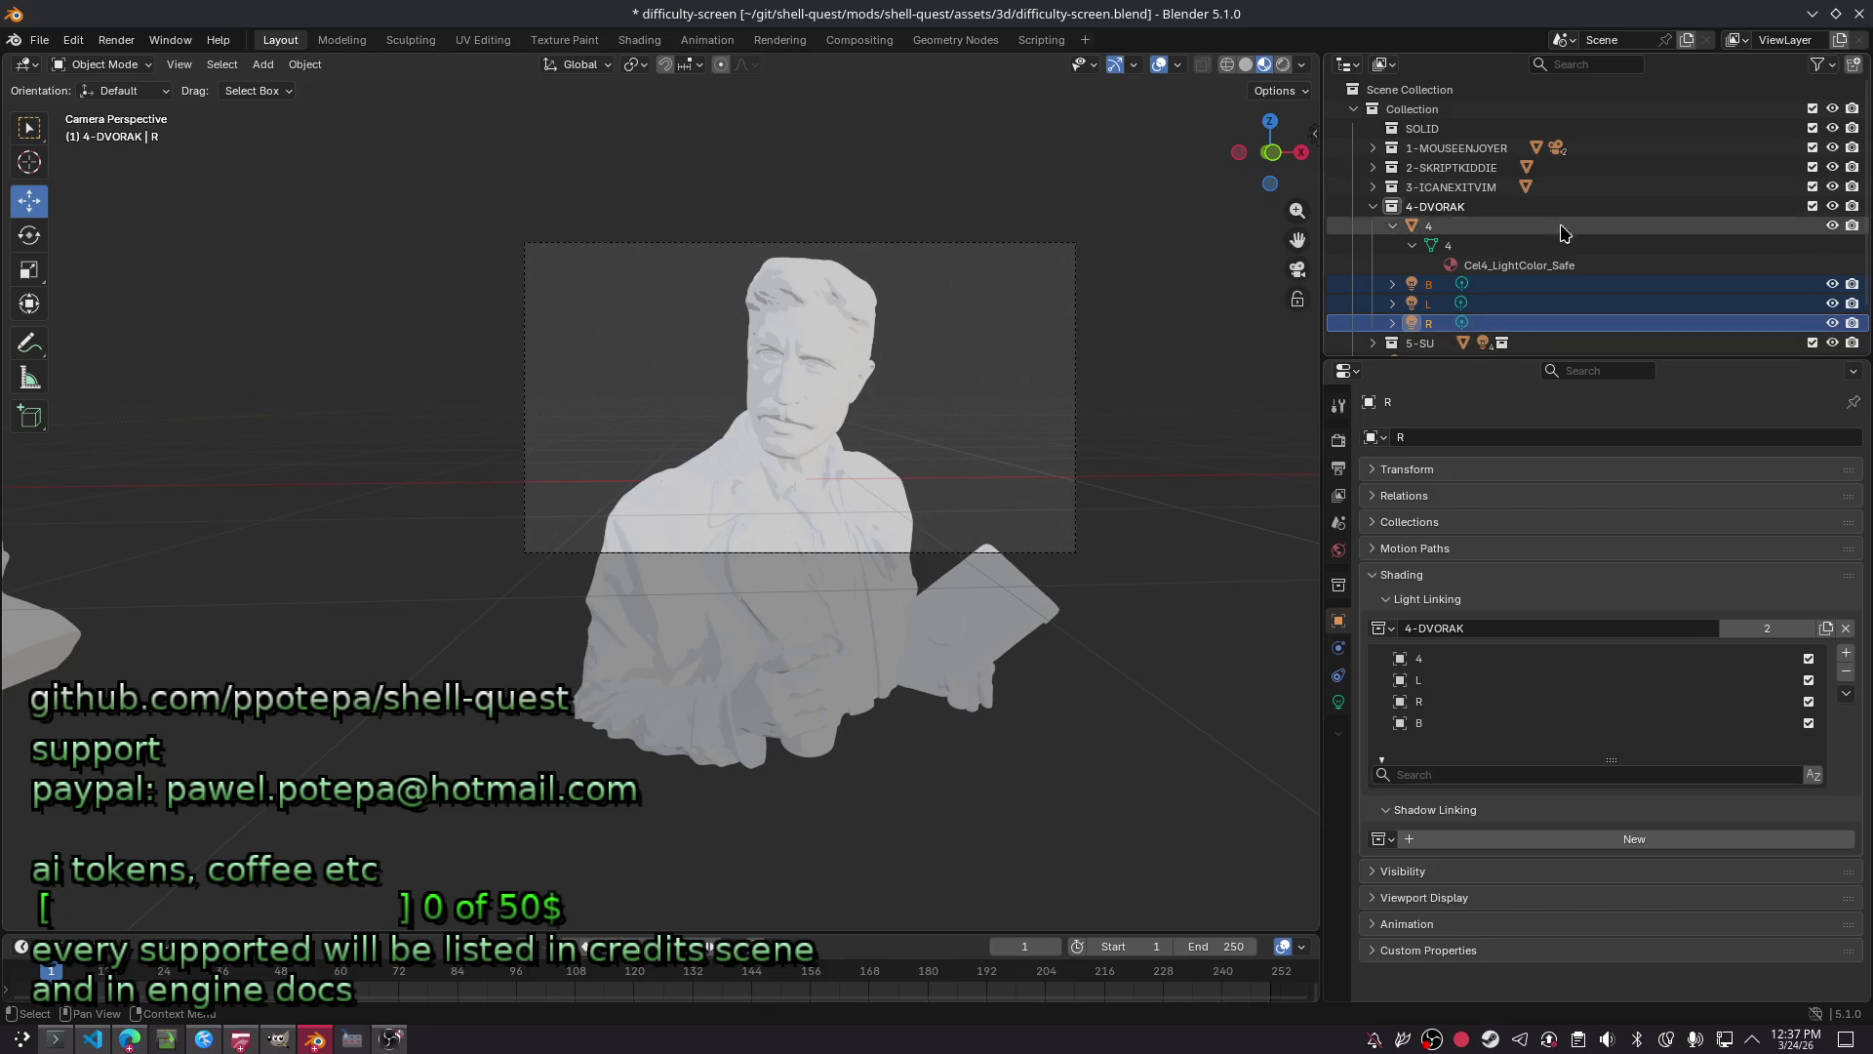
Set Shadow Linking of lights L and B to the 4-DVORAK collection
left_click(1443, 303)
left_click(1382, 687)
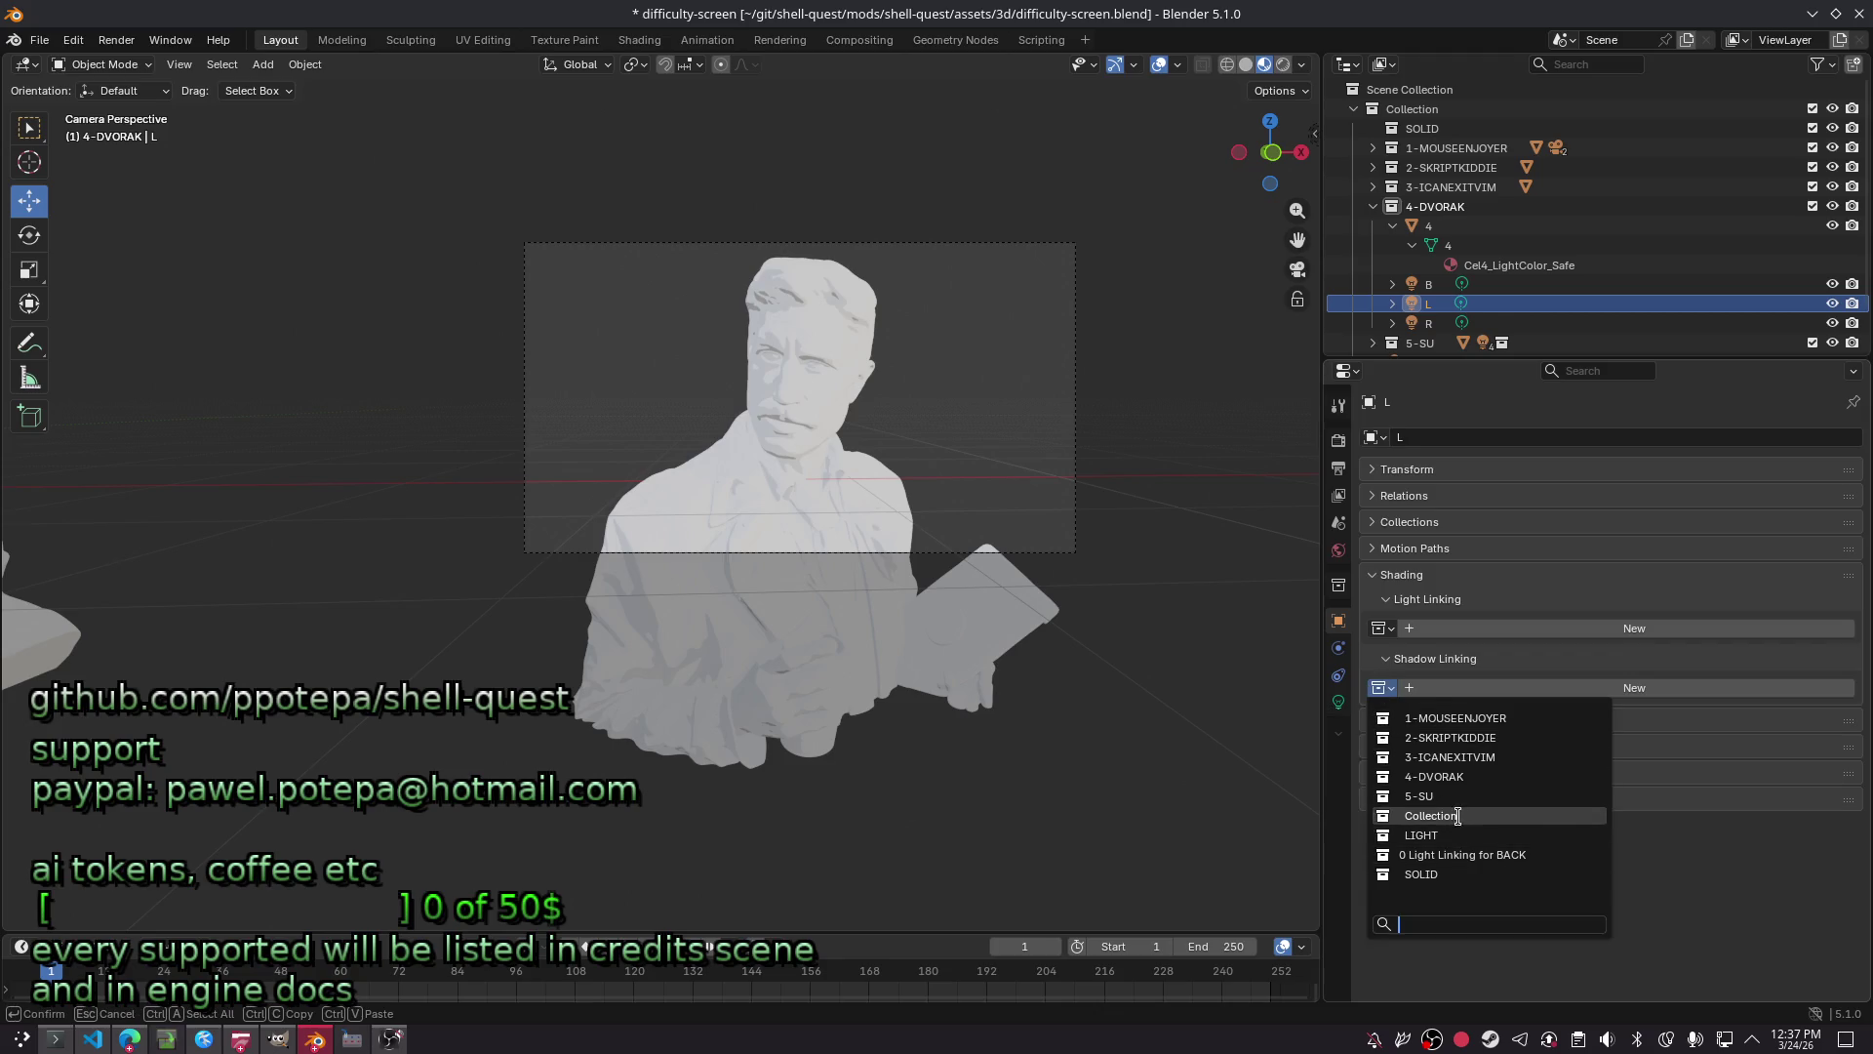
left_click(1498, 776)
left_click(1429, 284)
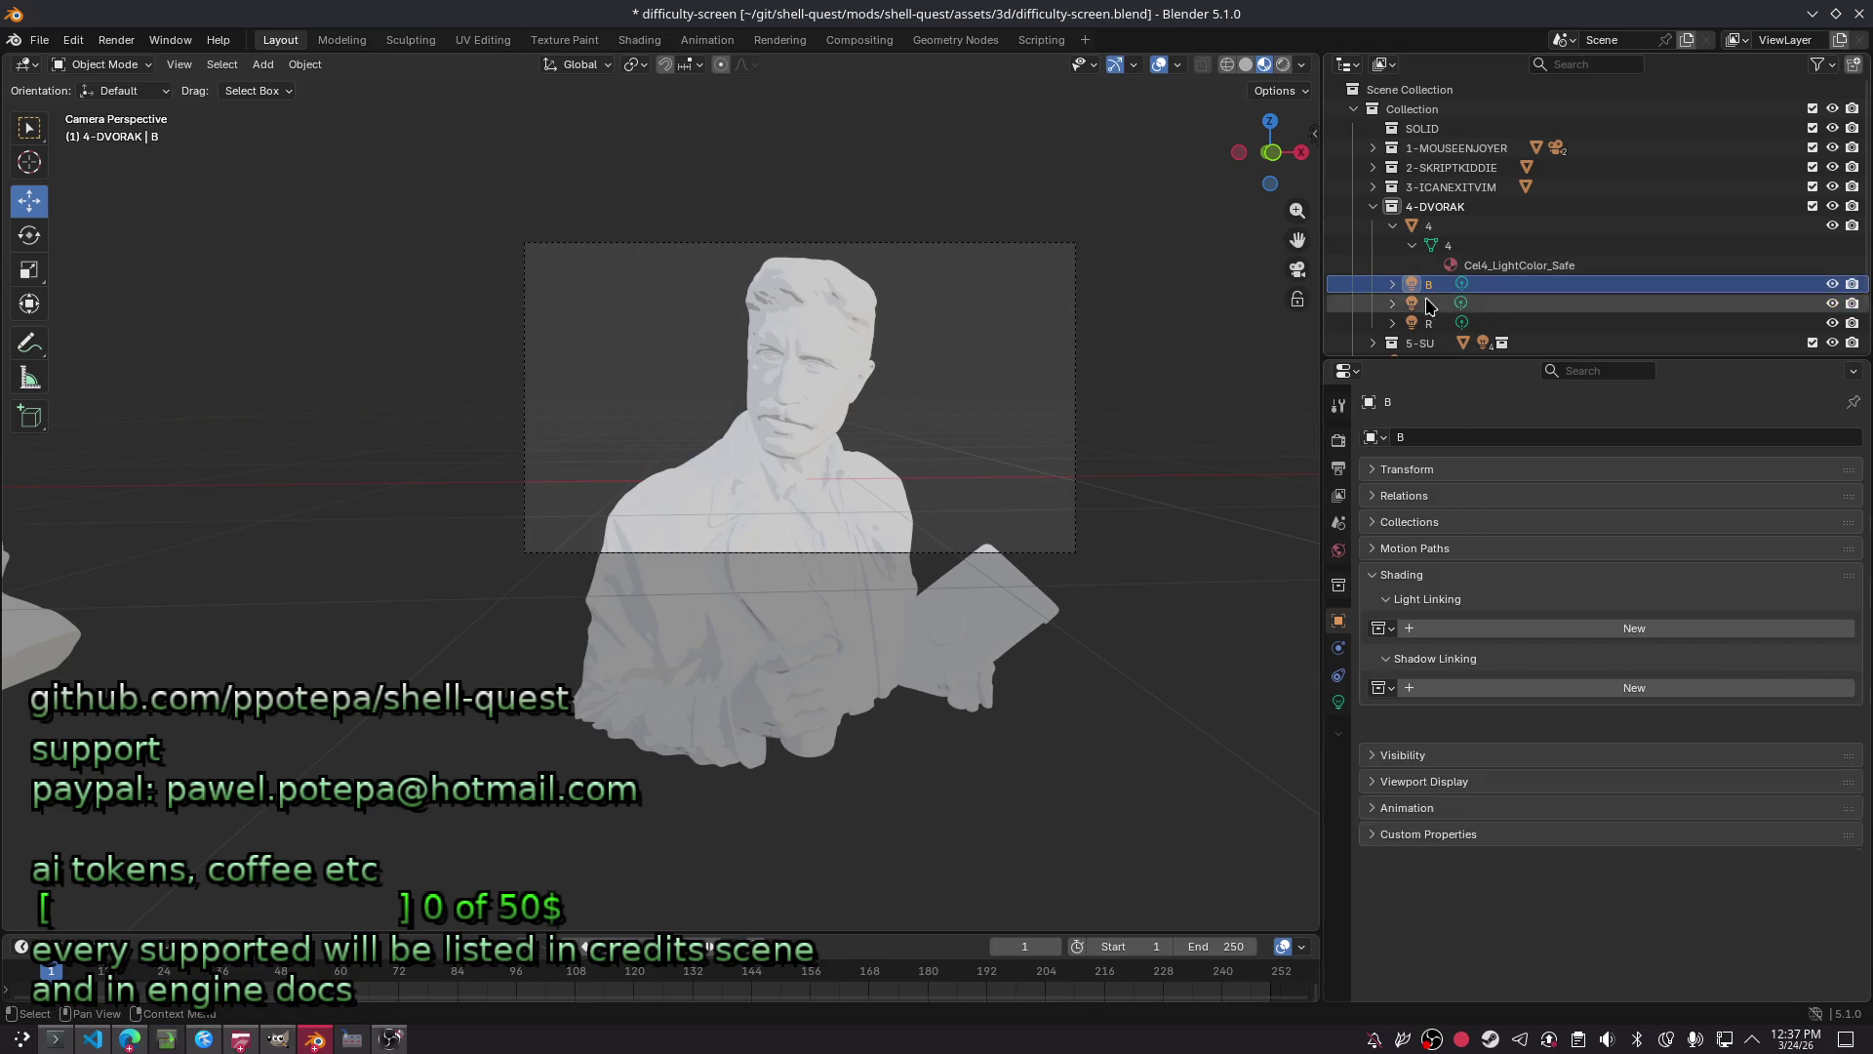
left_click(1385, 689)
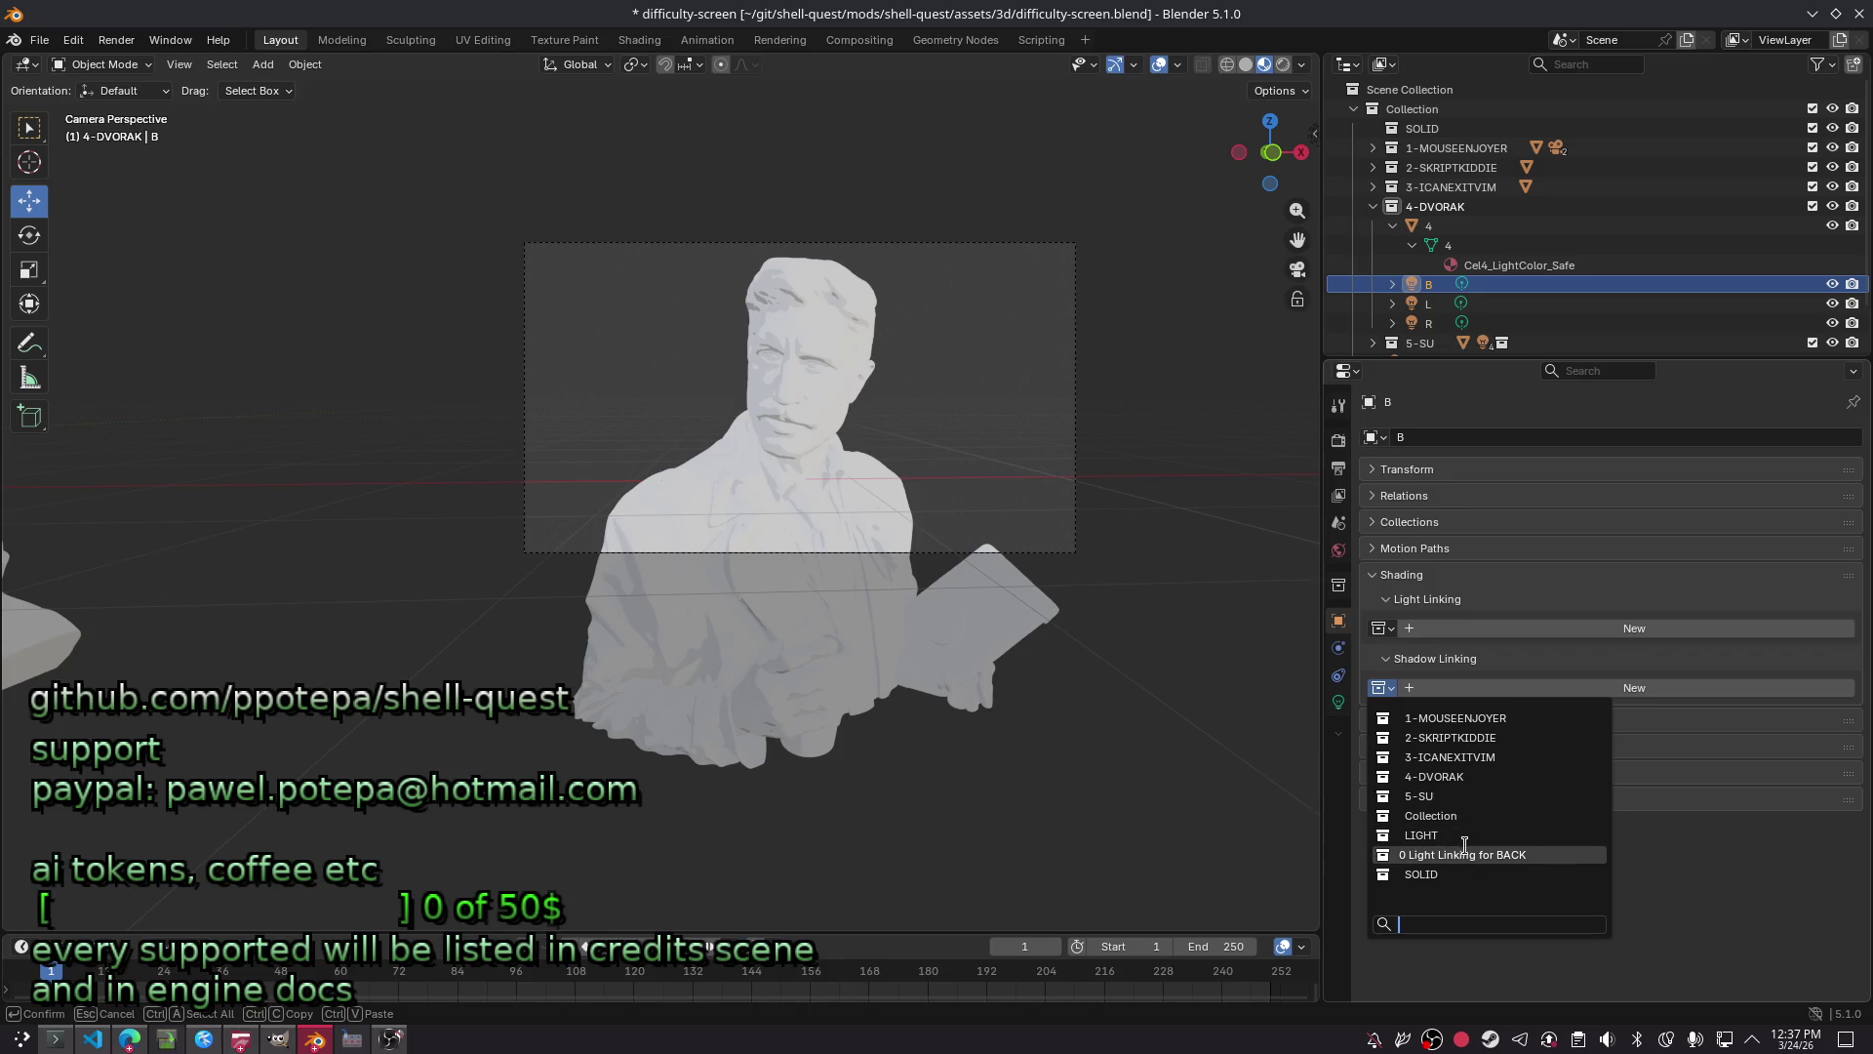
left_click(1470, 777)
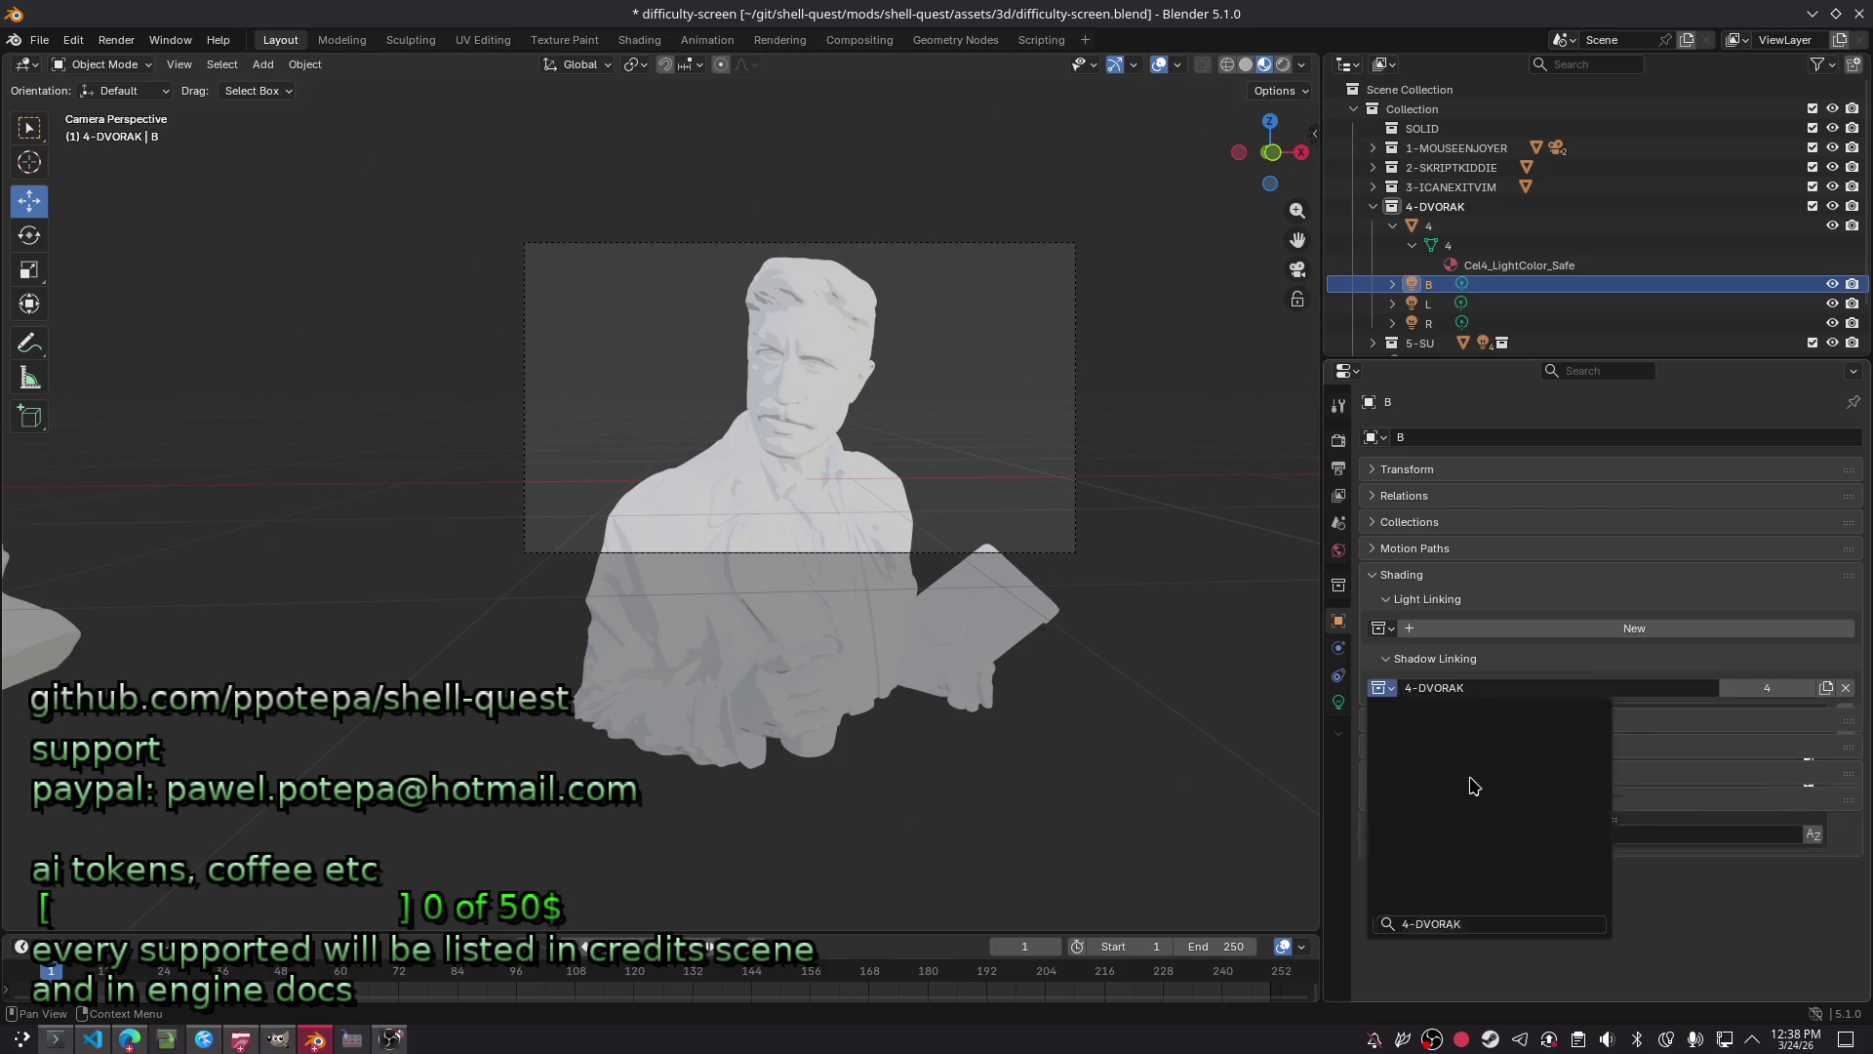
Check the linking settings of L, R and B, move light B, and switch to Rendered shading
left_click(1089, 186)
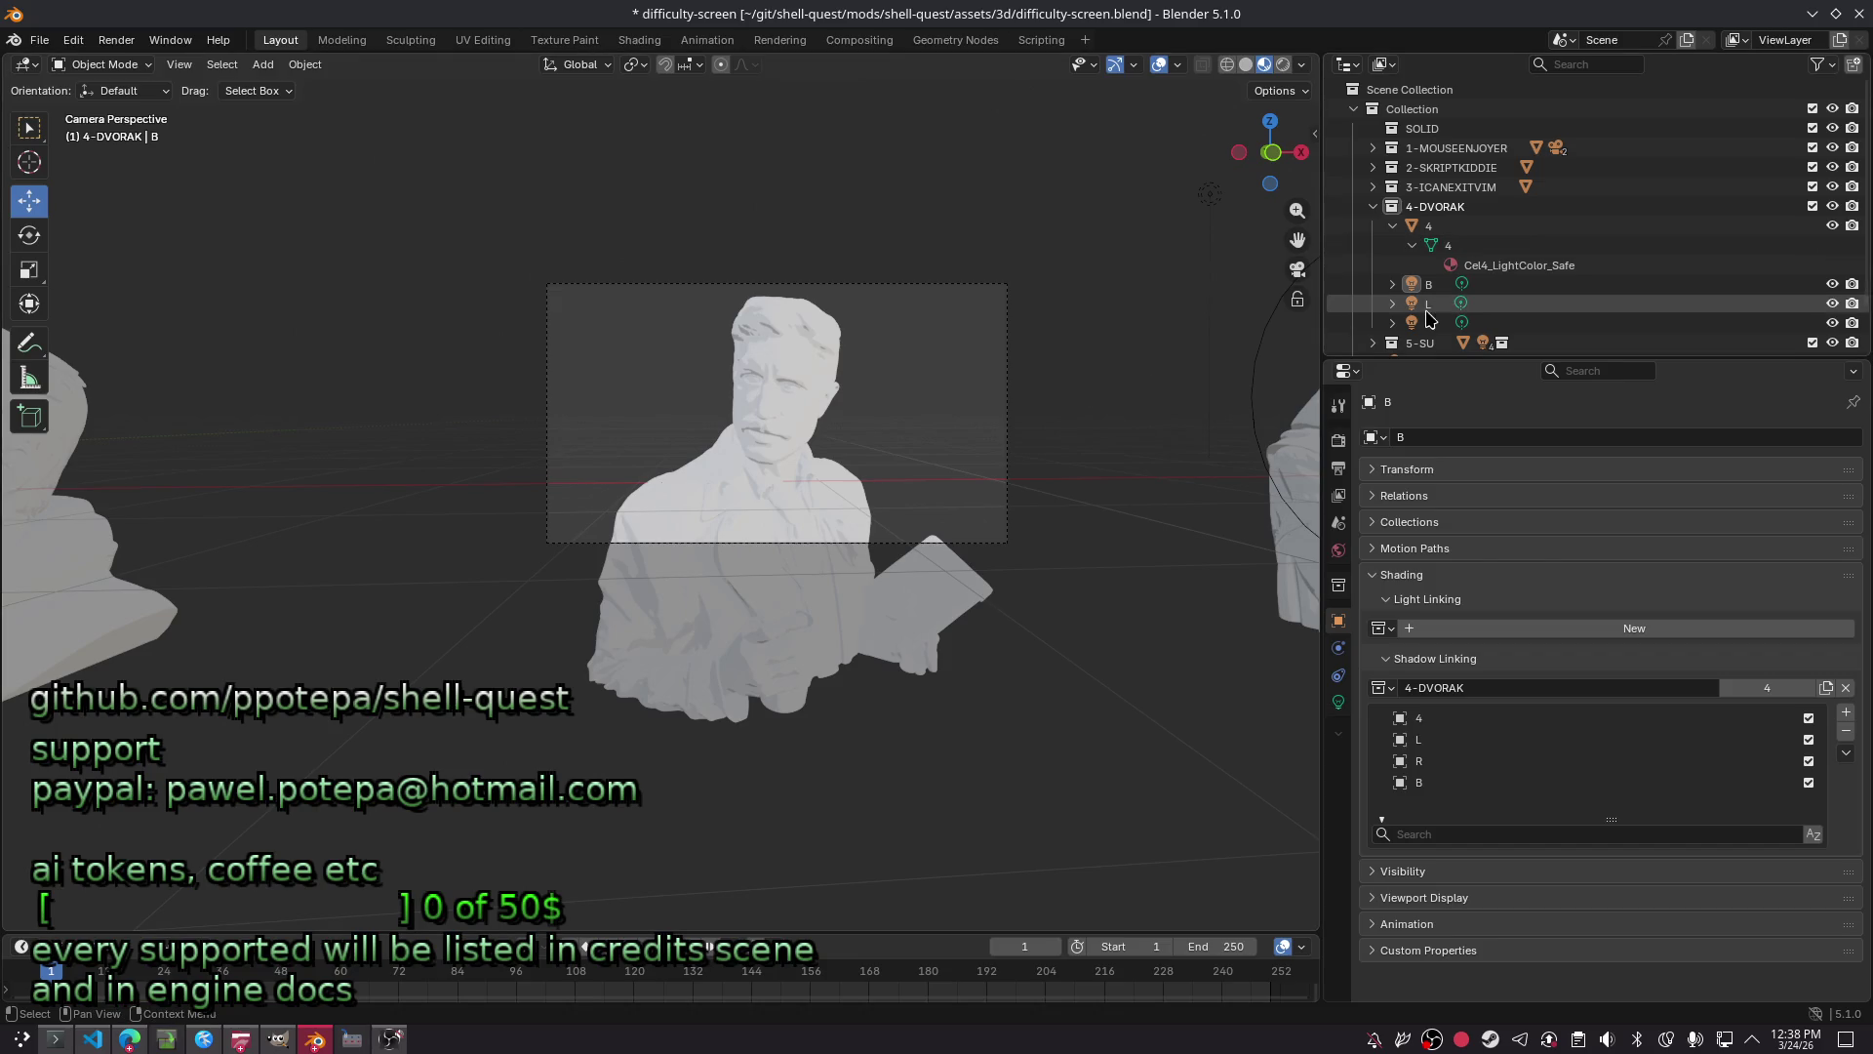
left_click(1428, 284)
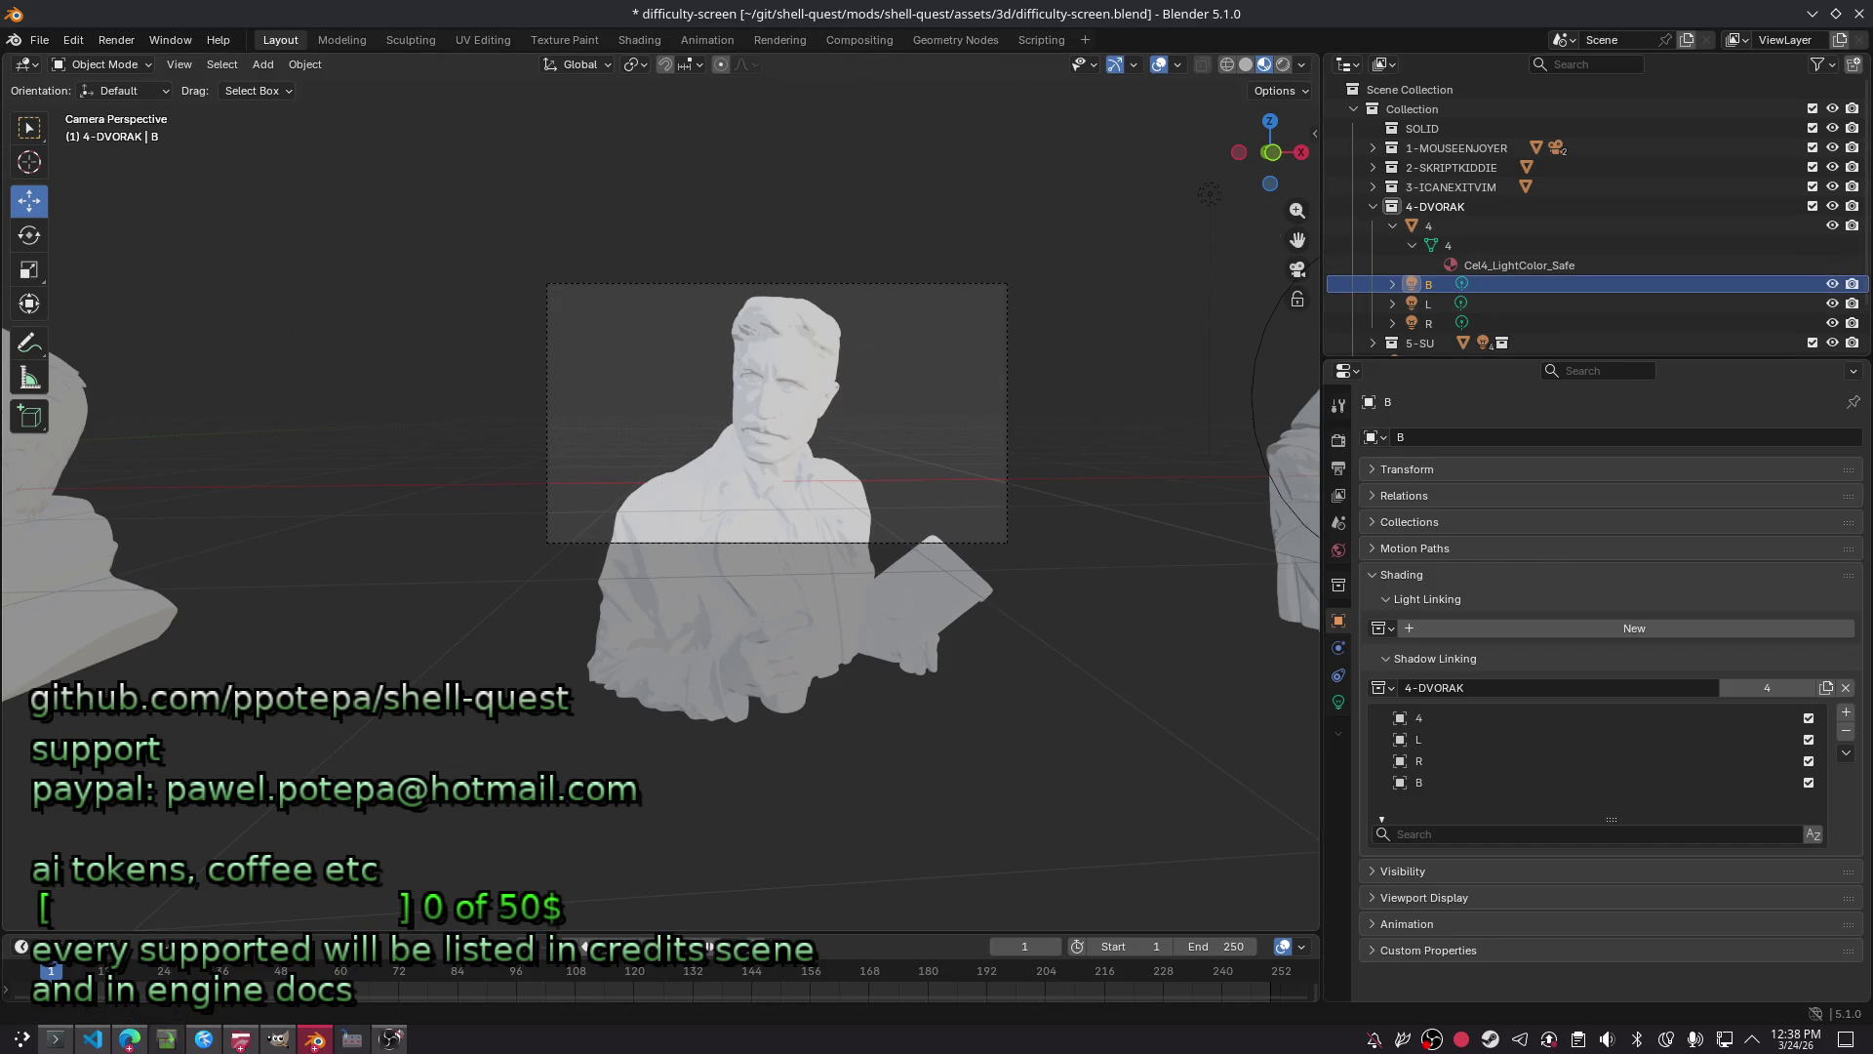
key("alt+a")
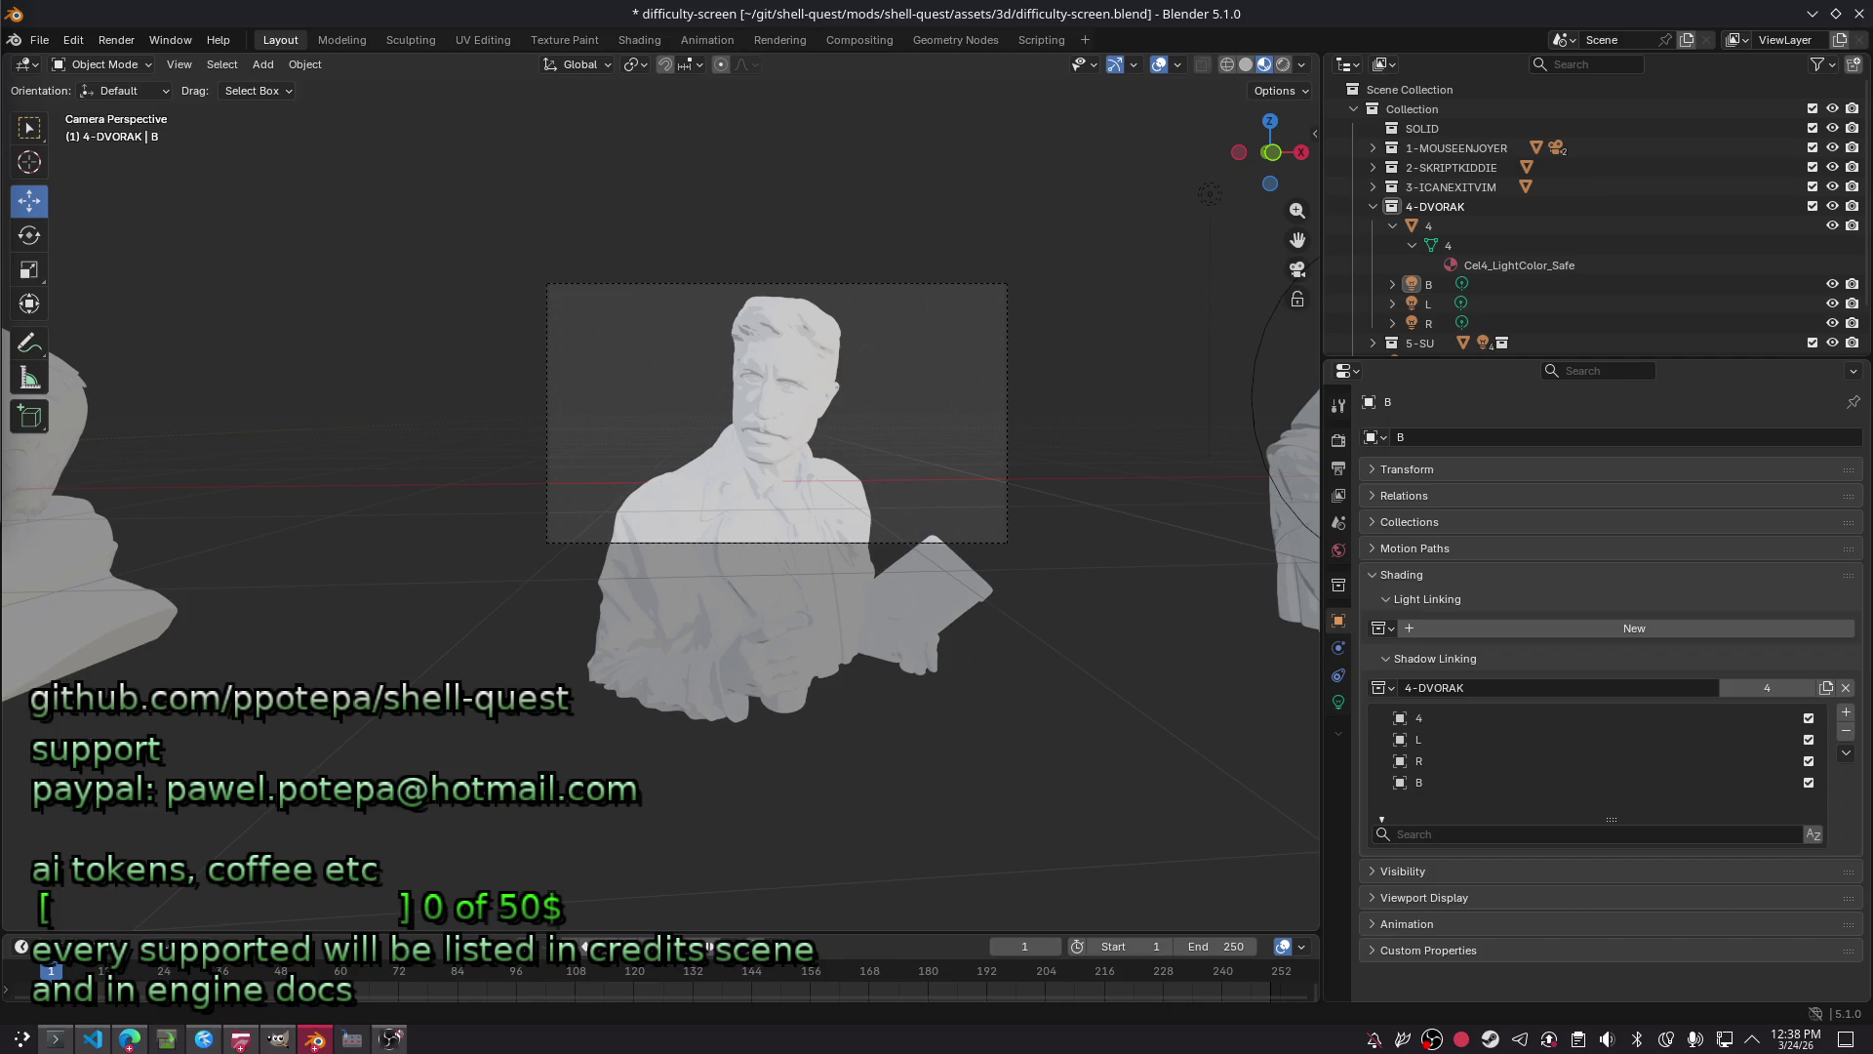
left_click(1428, 284)
left_click(1392, 284)
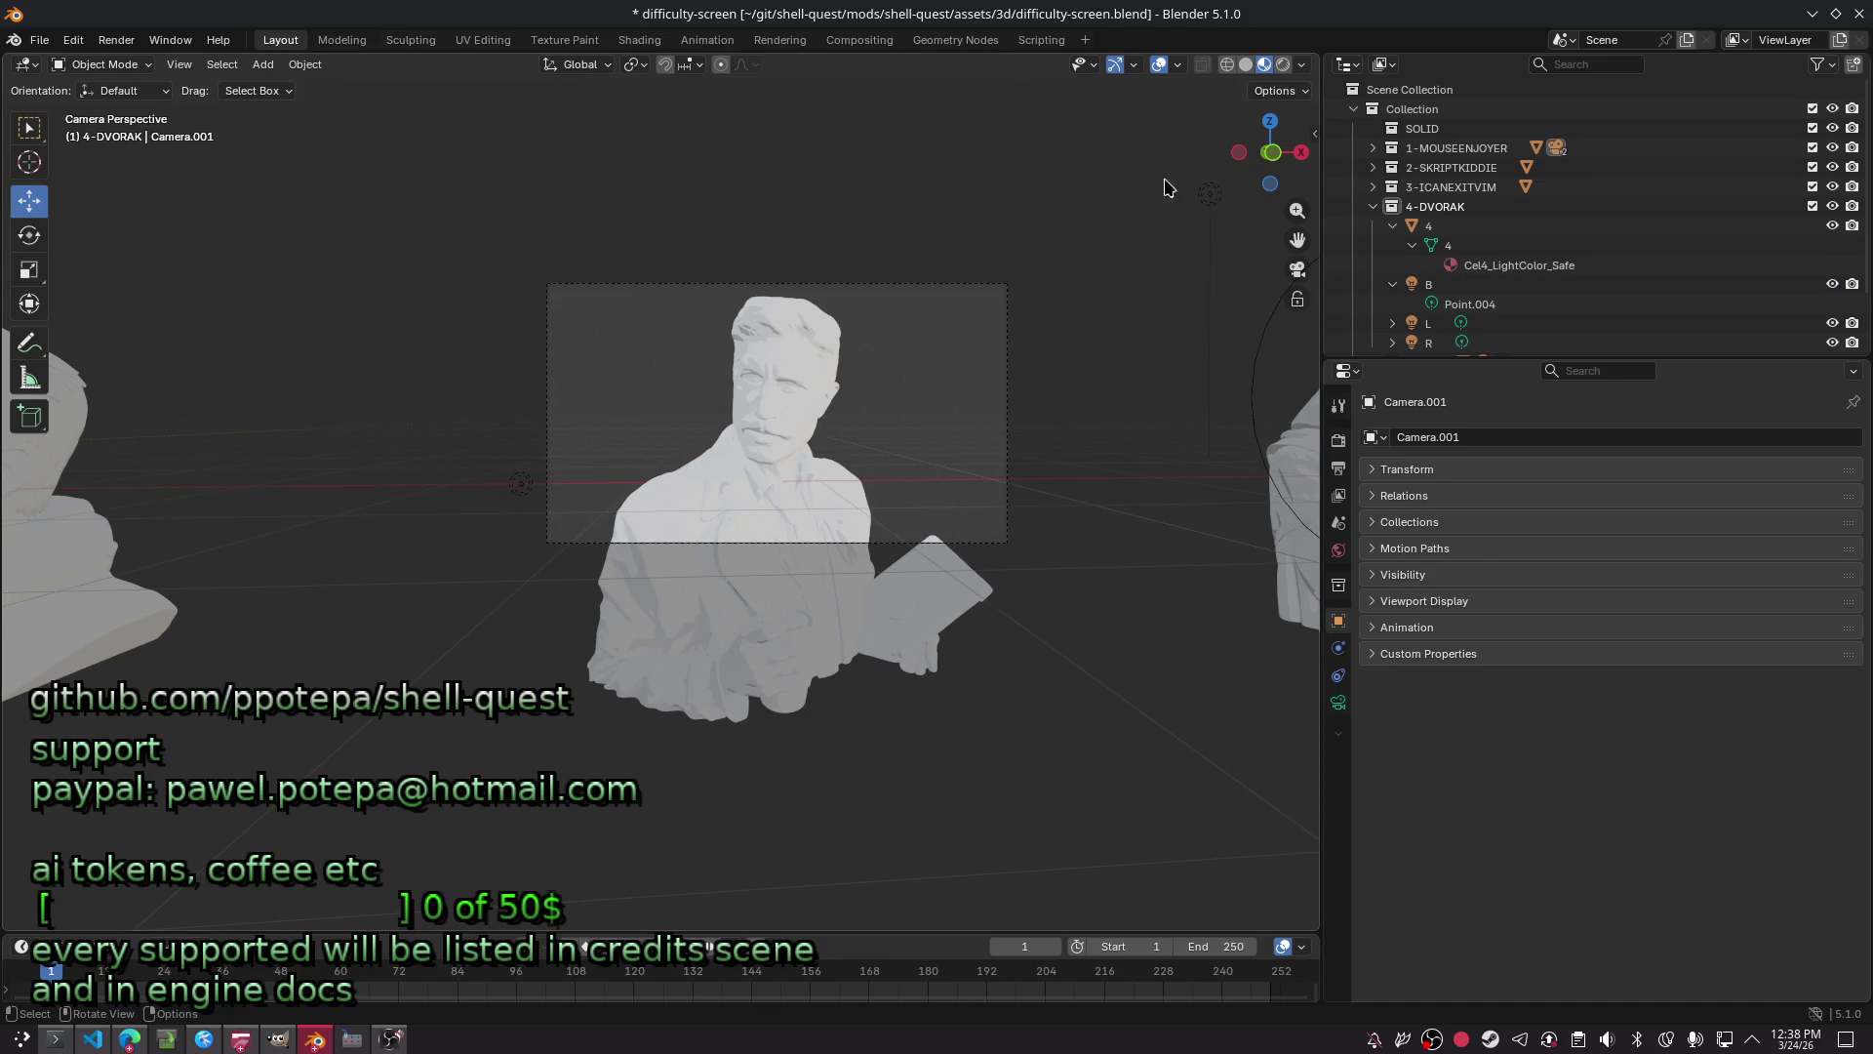
left_click(1496, 322)
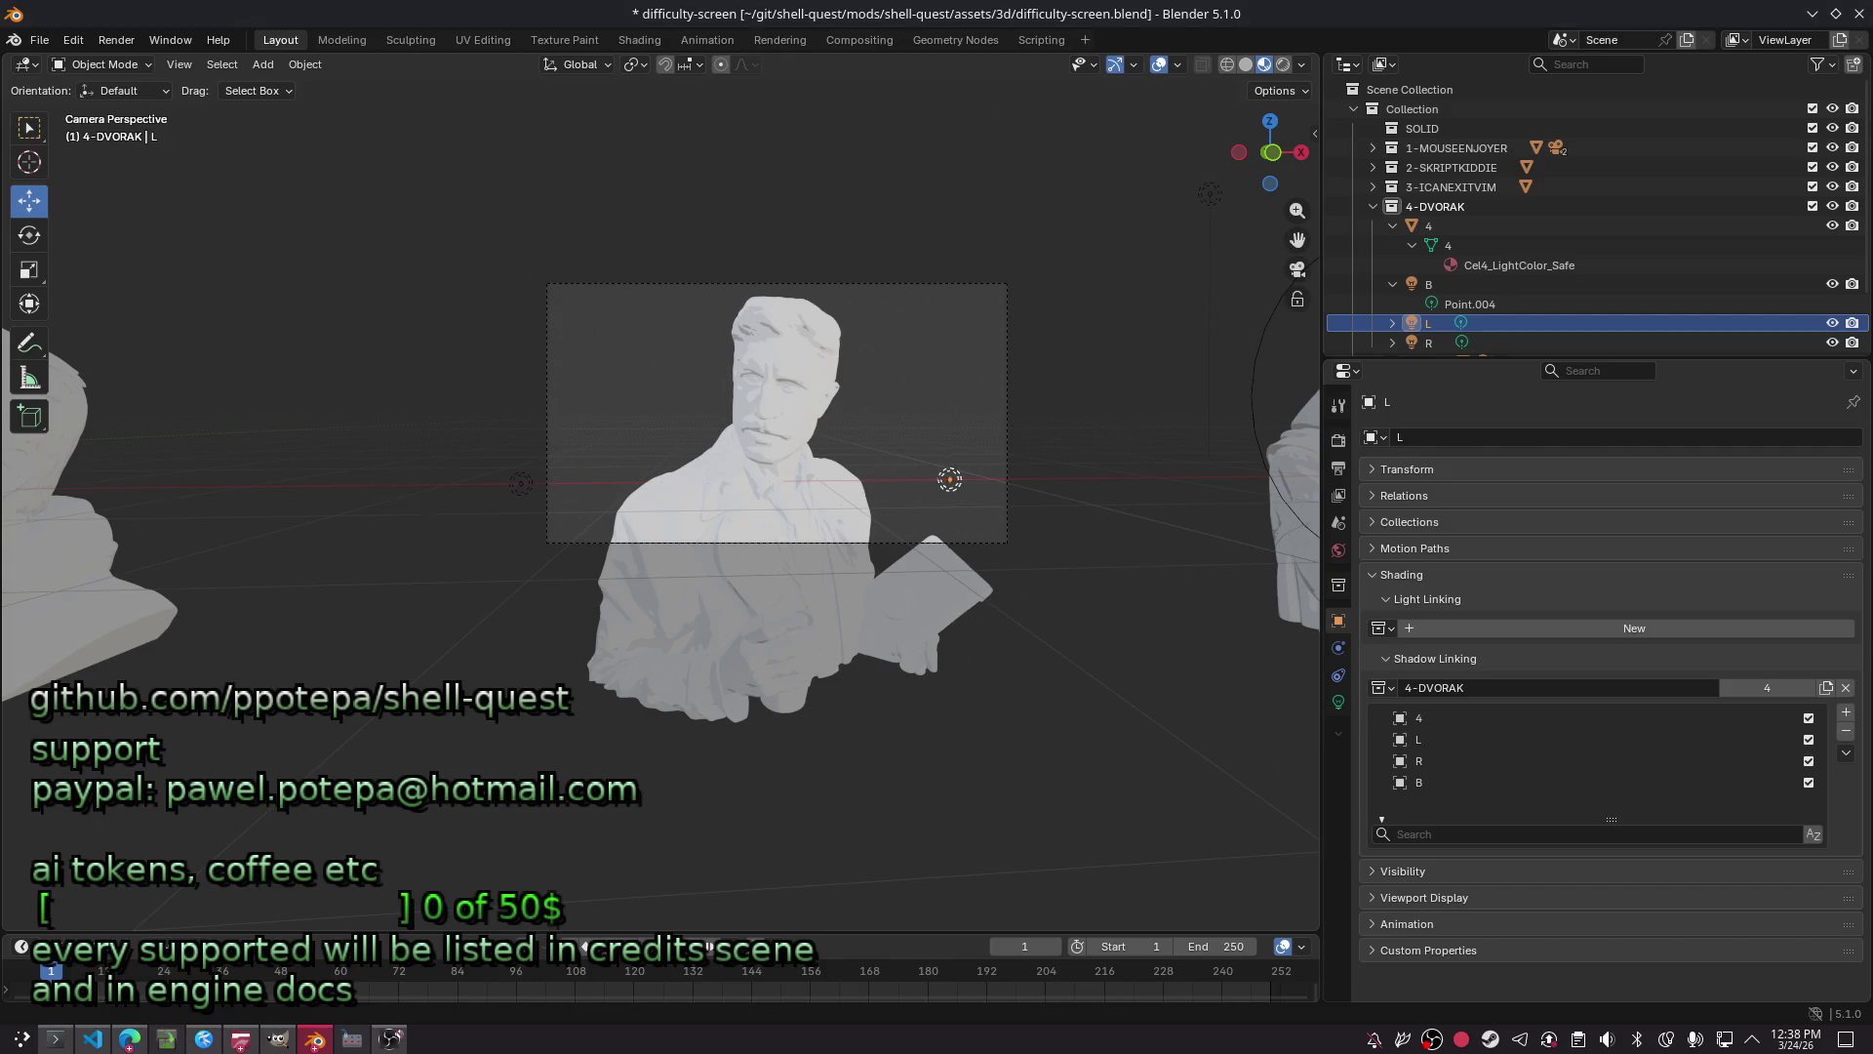
left_click(1463, 344)
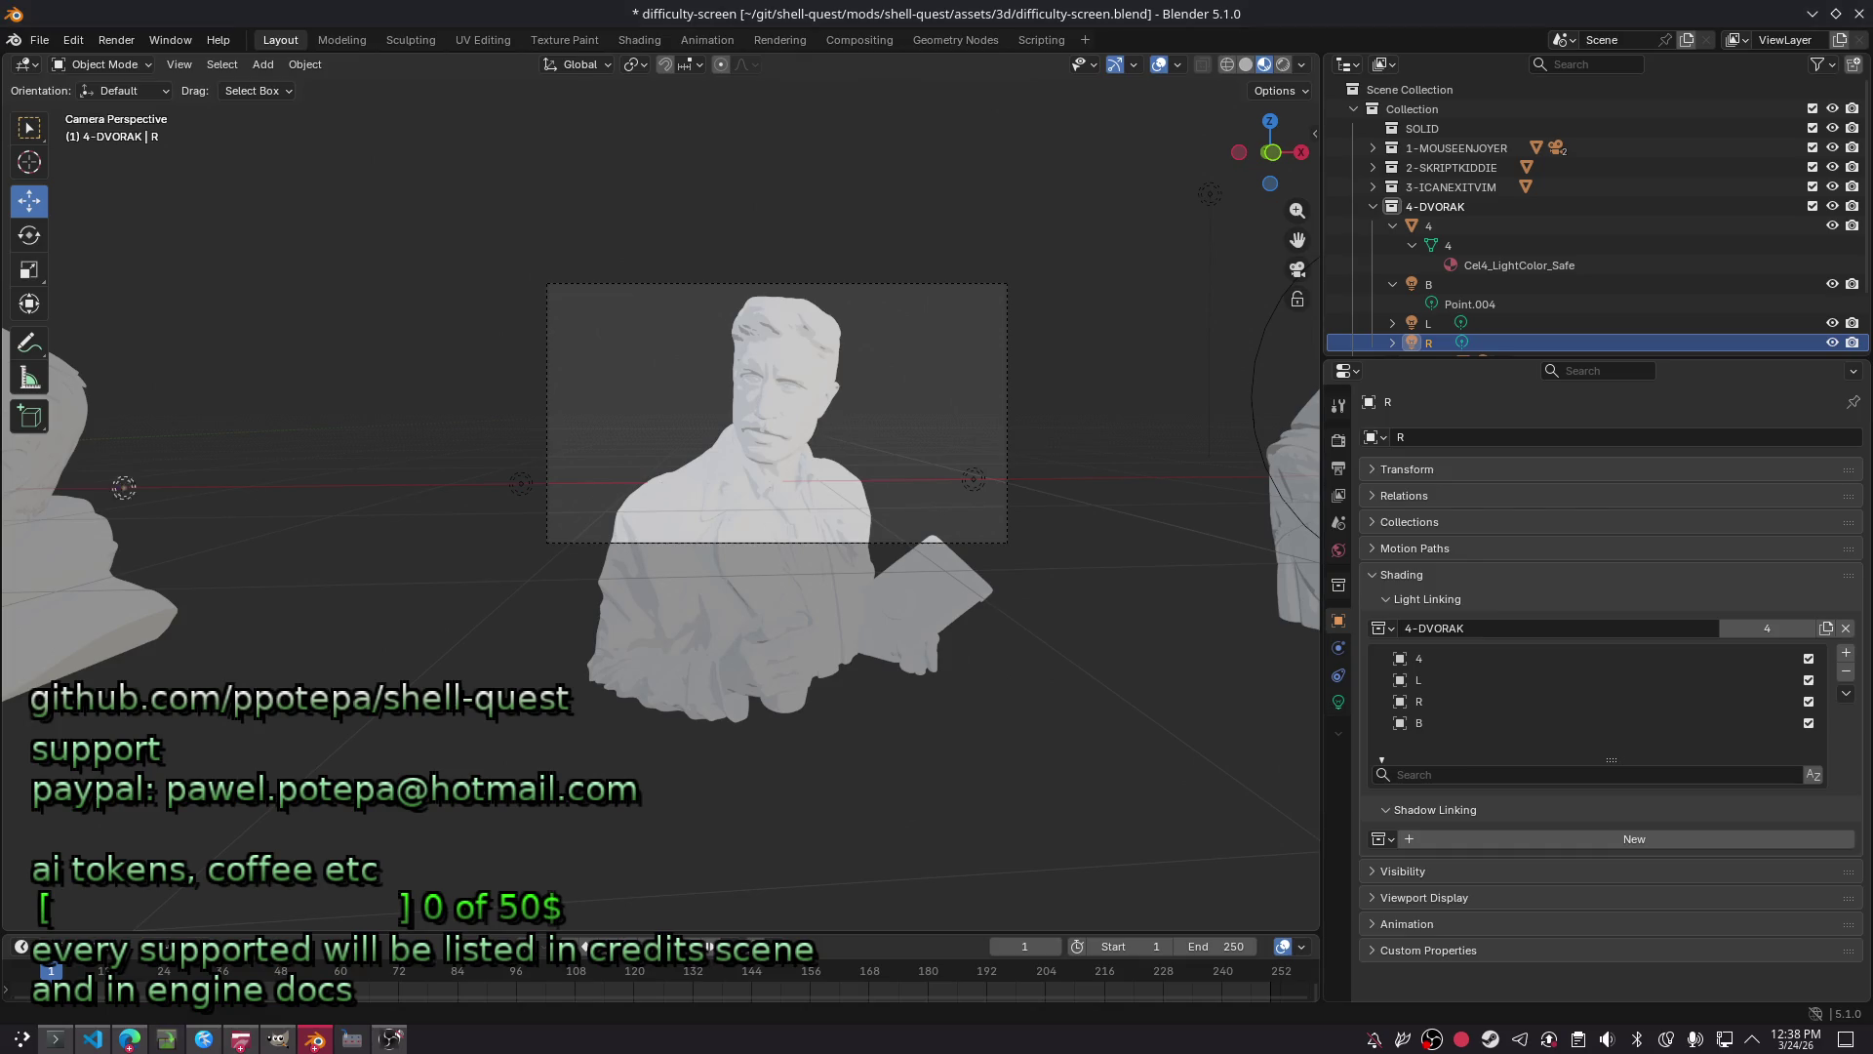
left_click(1658, 284)
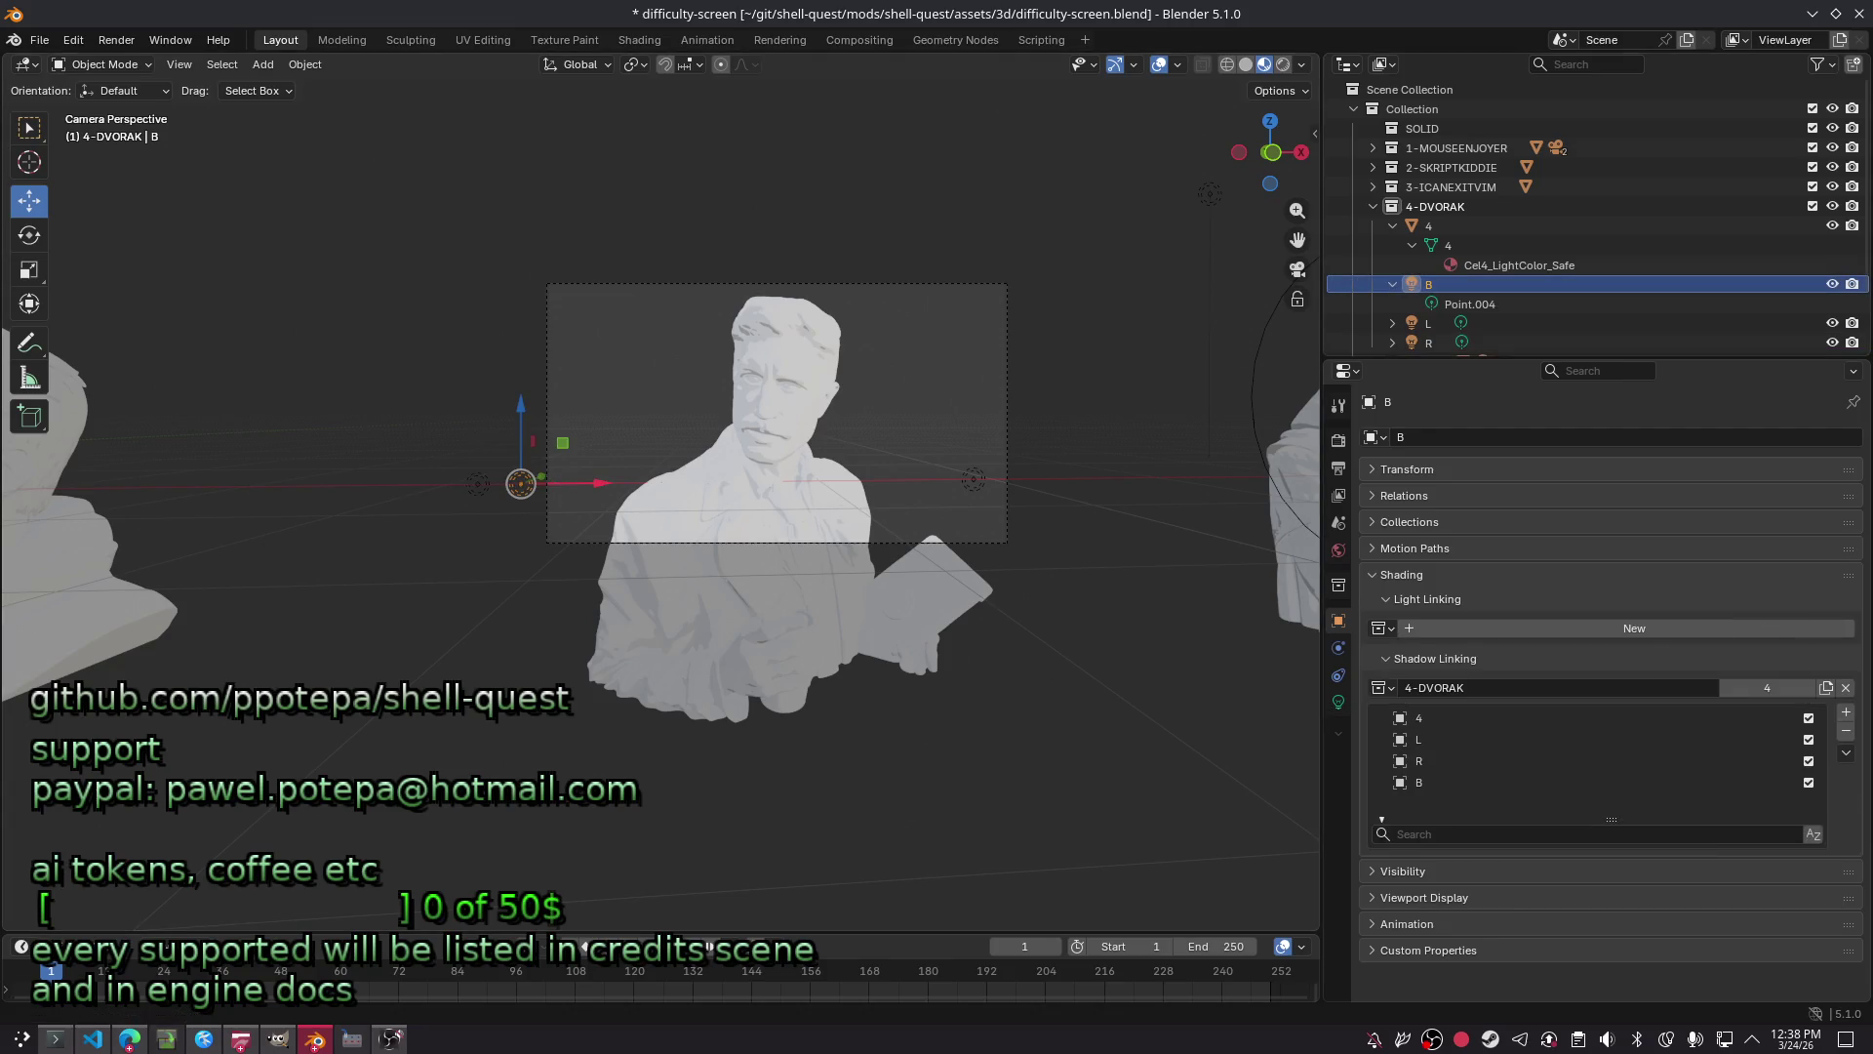
key("g")
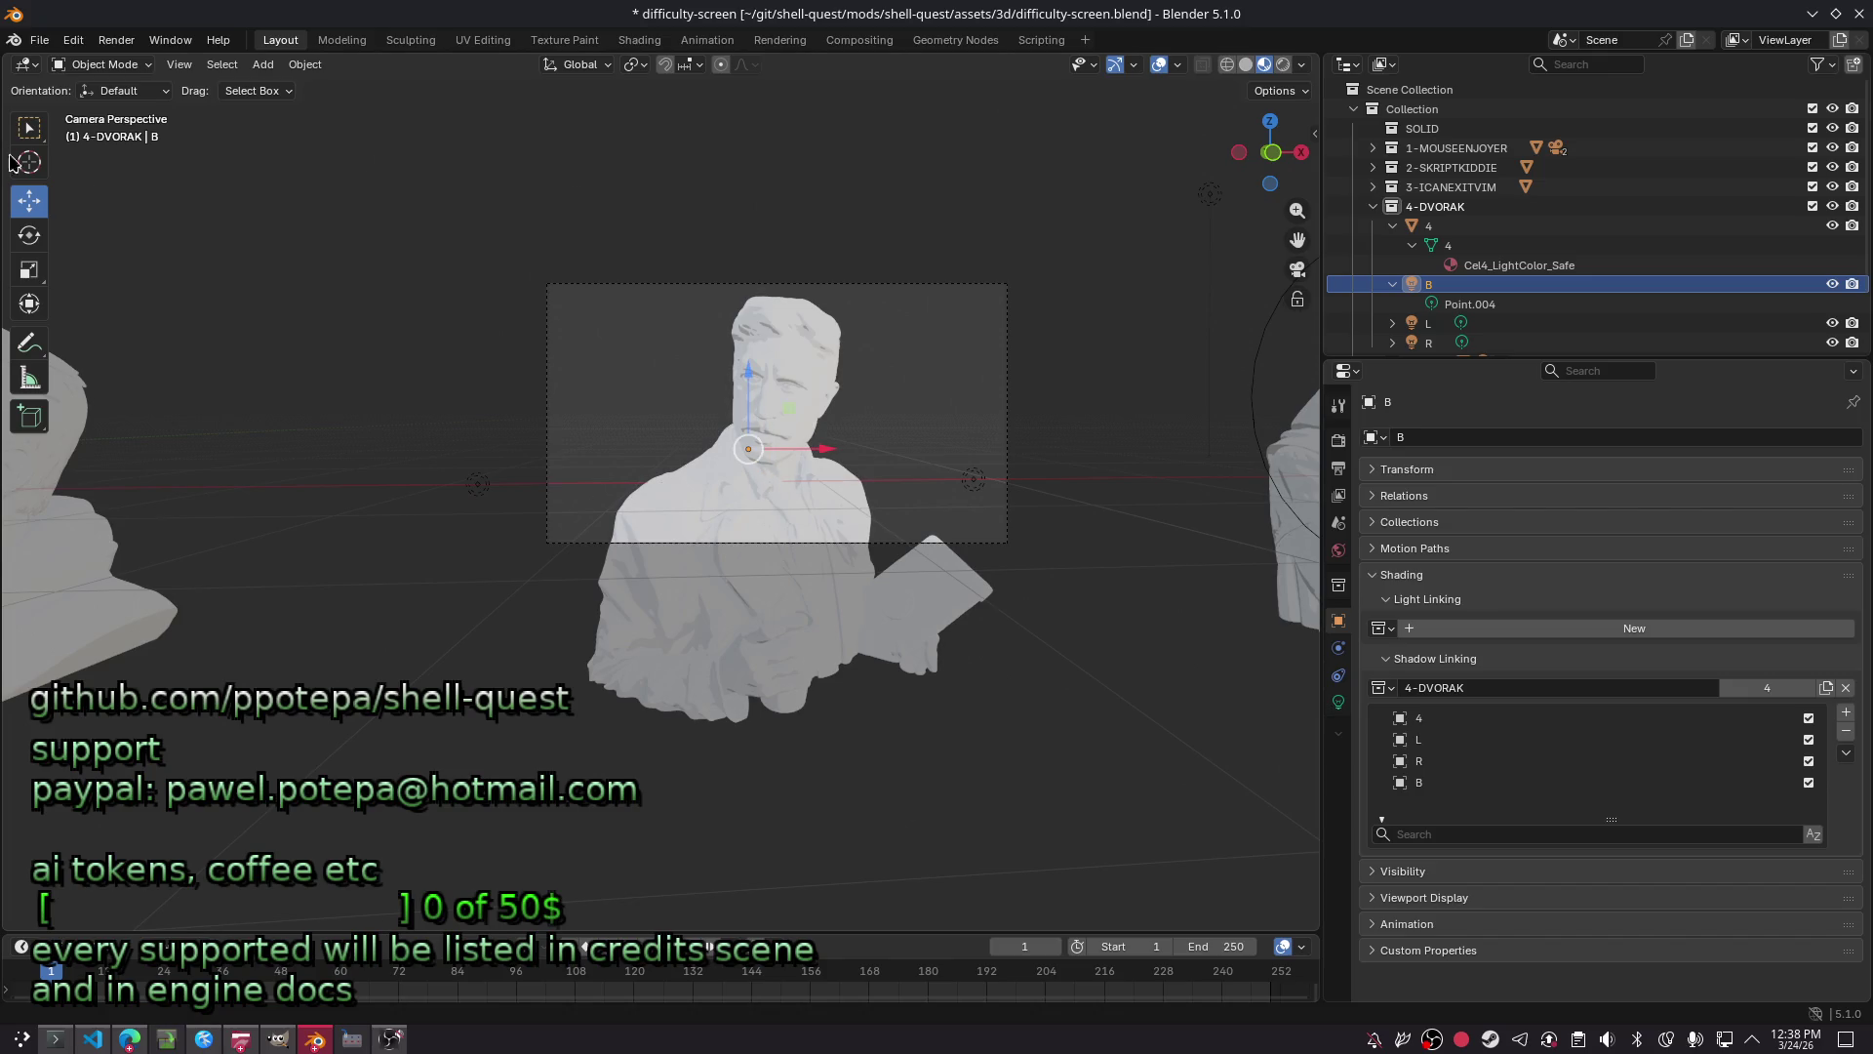
left_click(1284, 65)
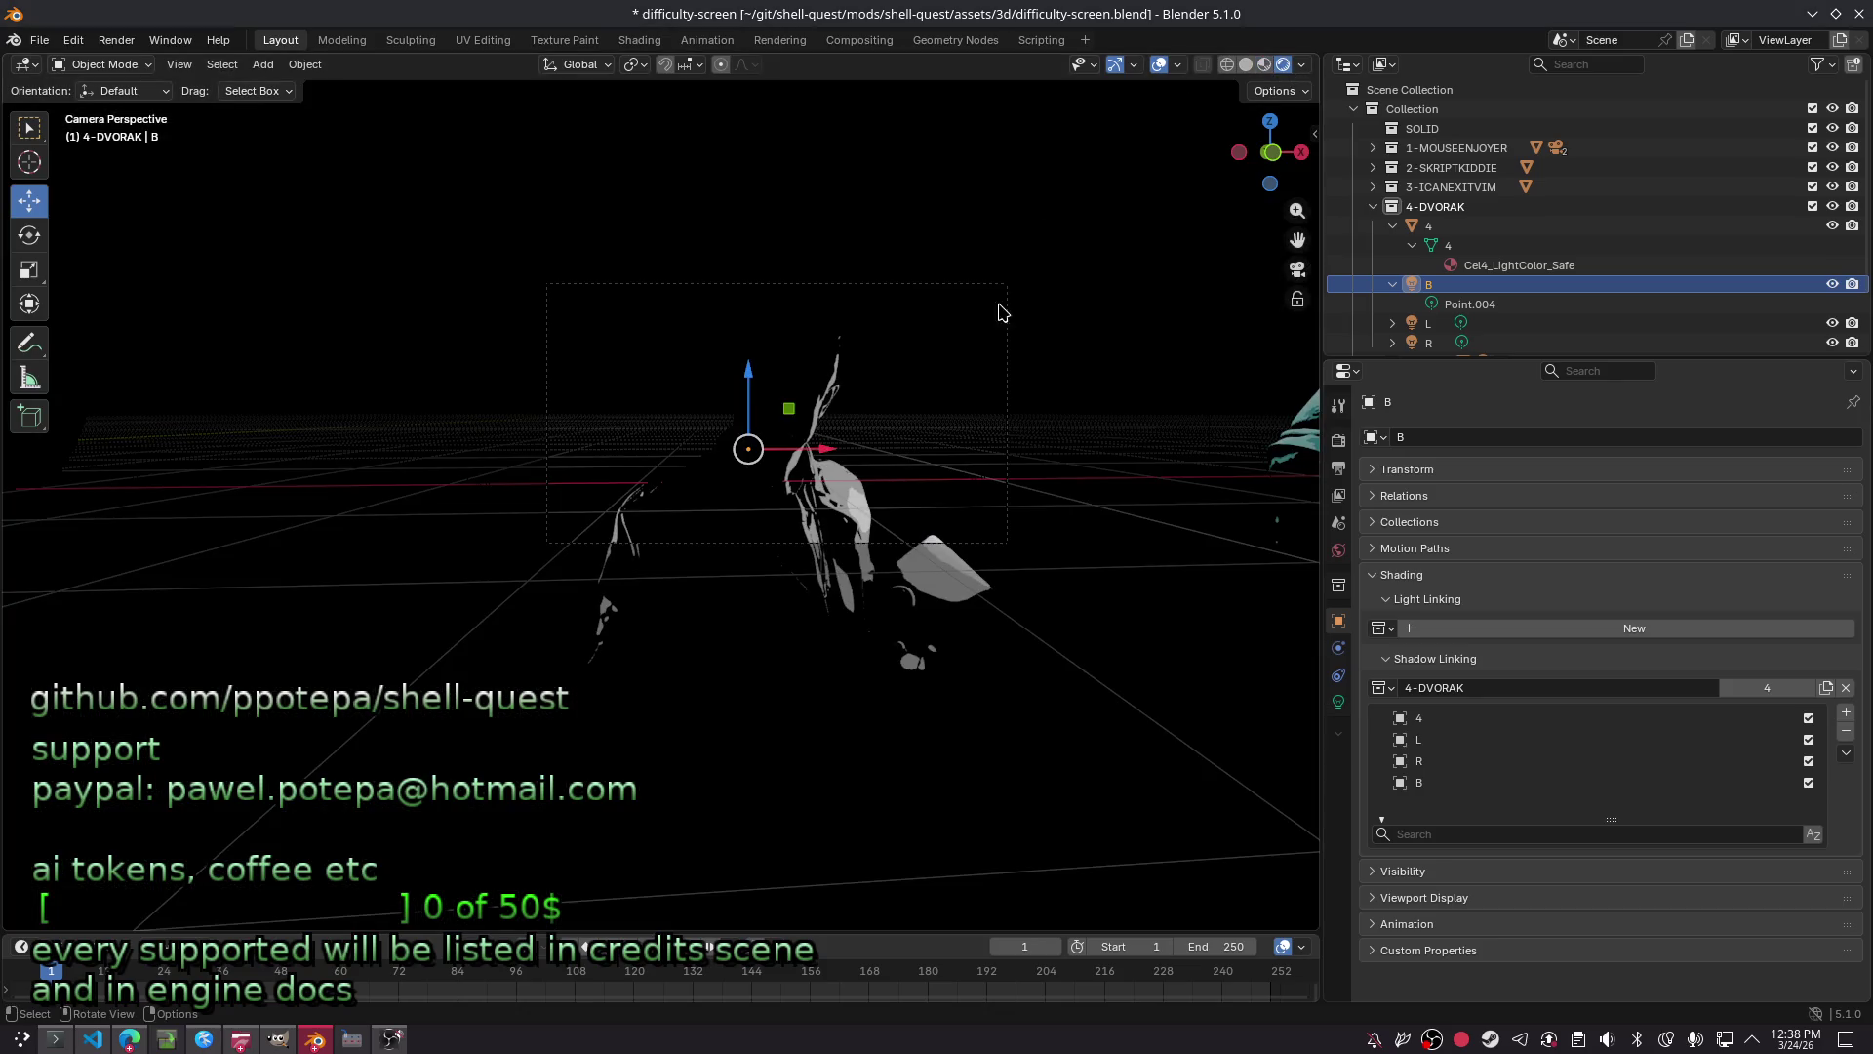
Save the file and walk the camera back to reframe the bust
key("ctrl+s")
left_click(917, 439)
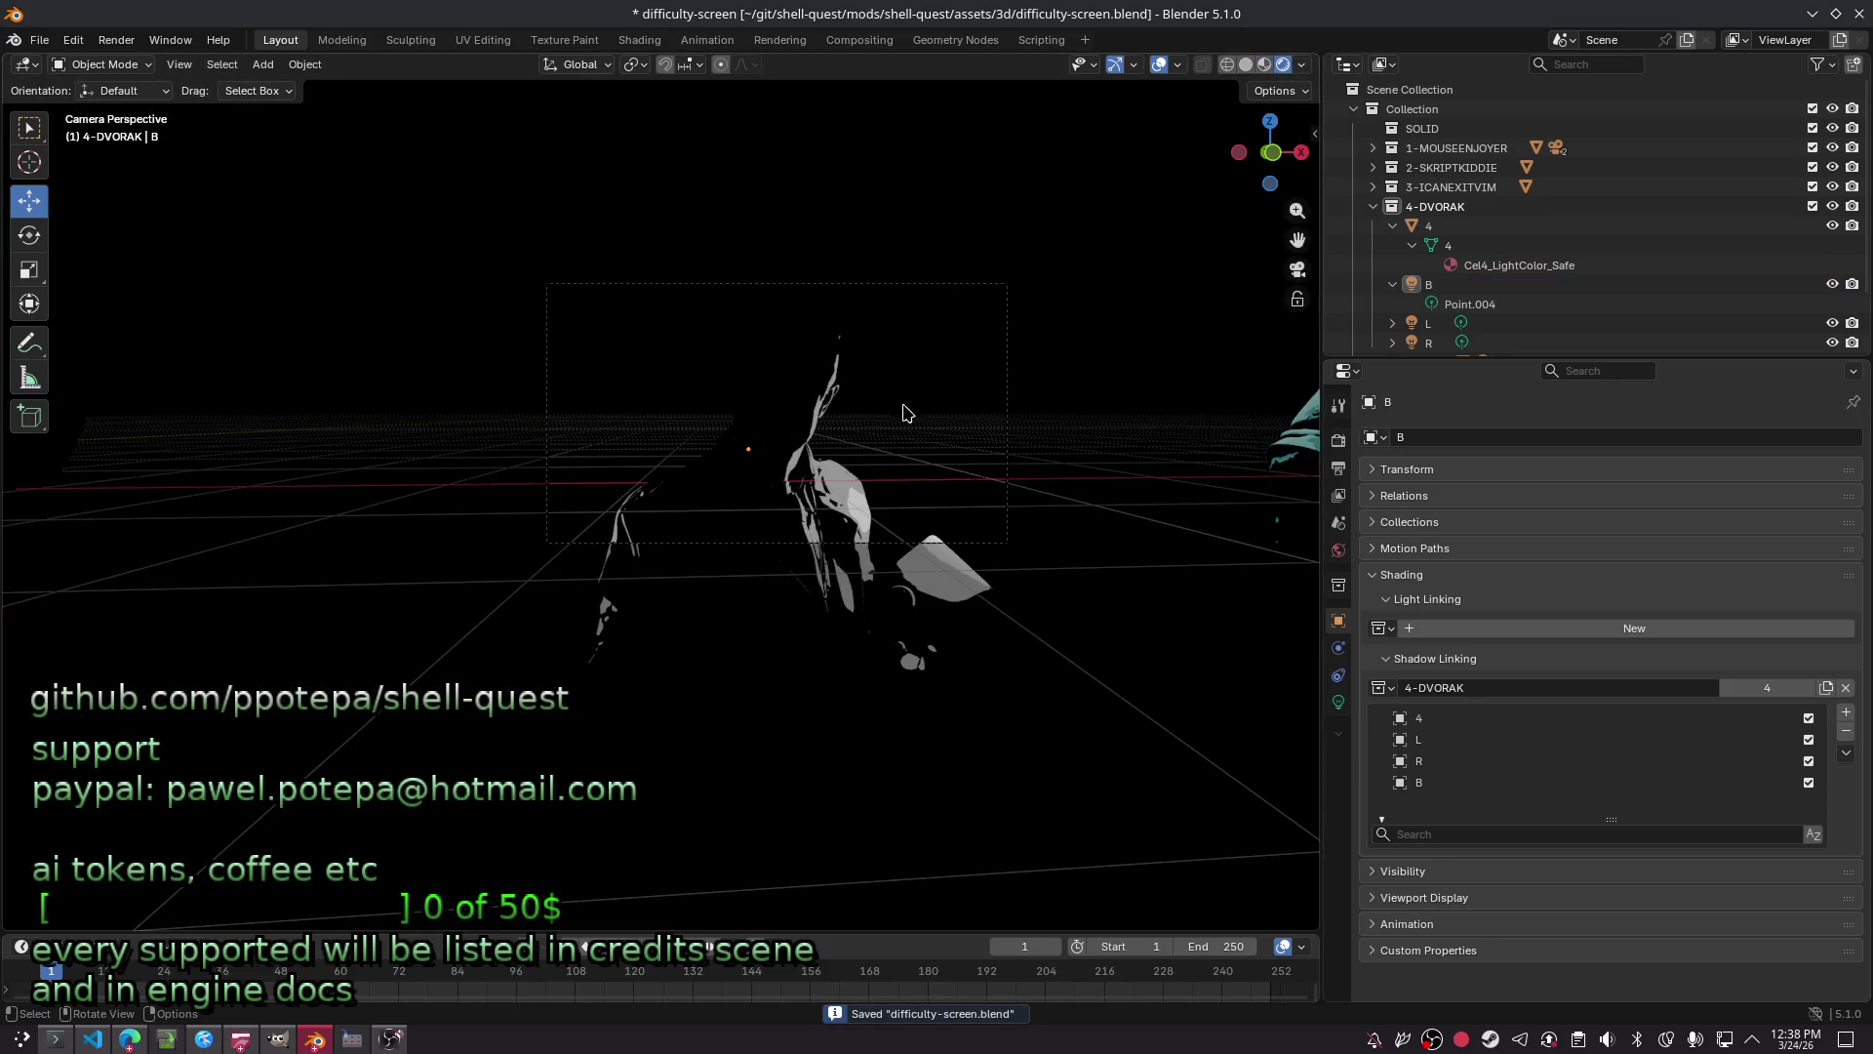
key("shift+grave")
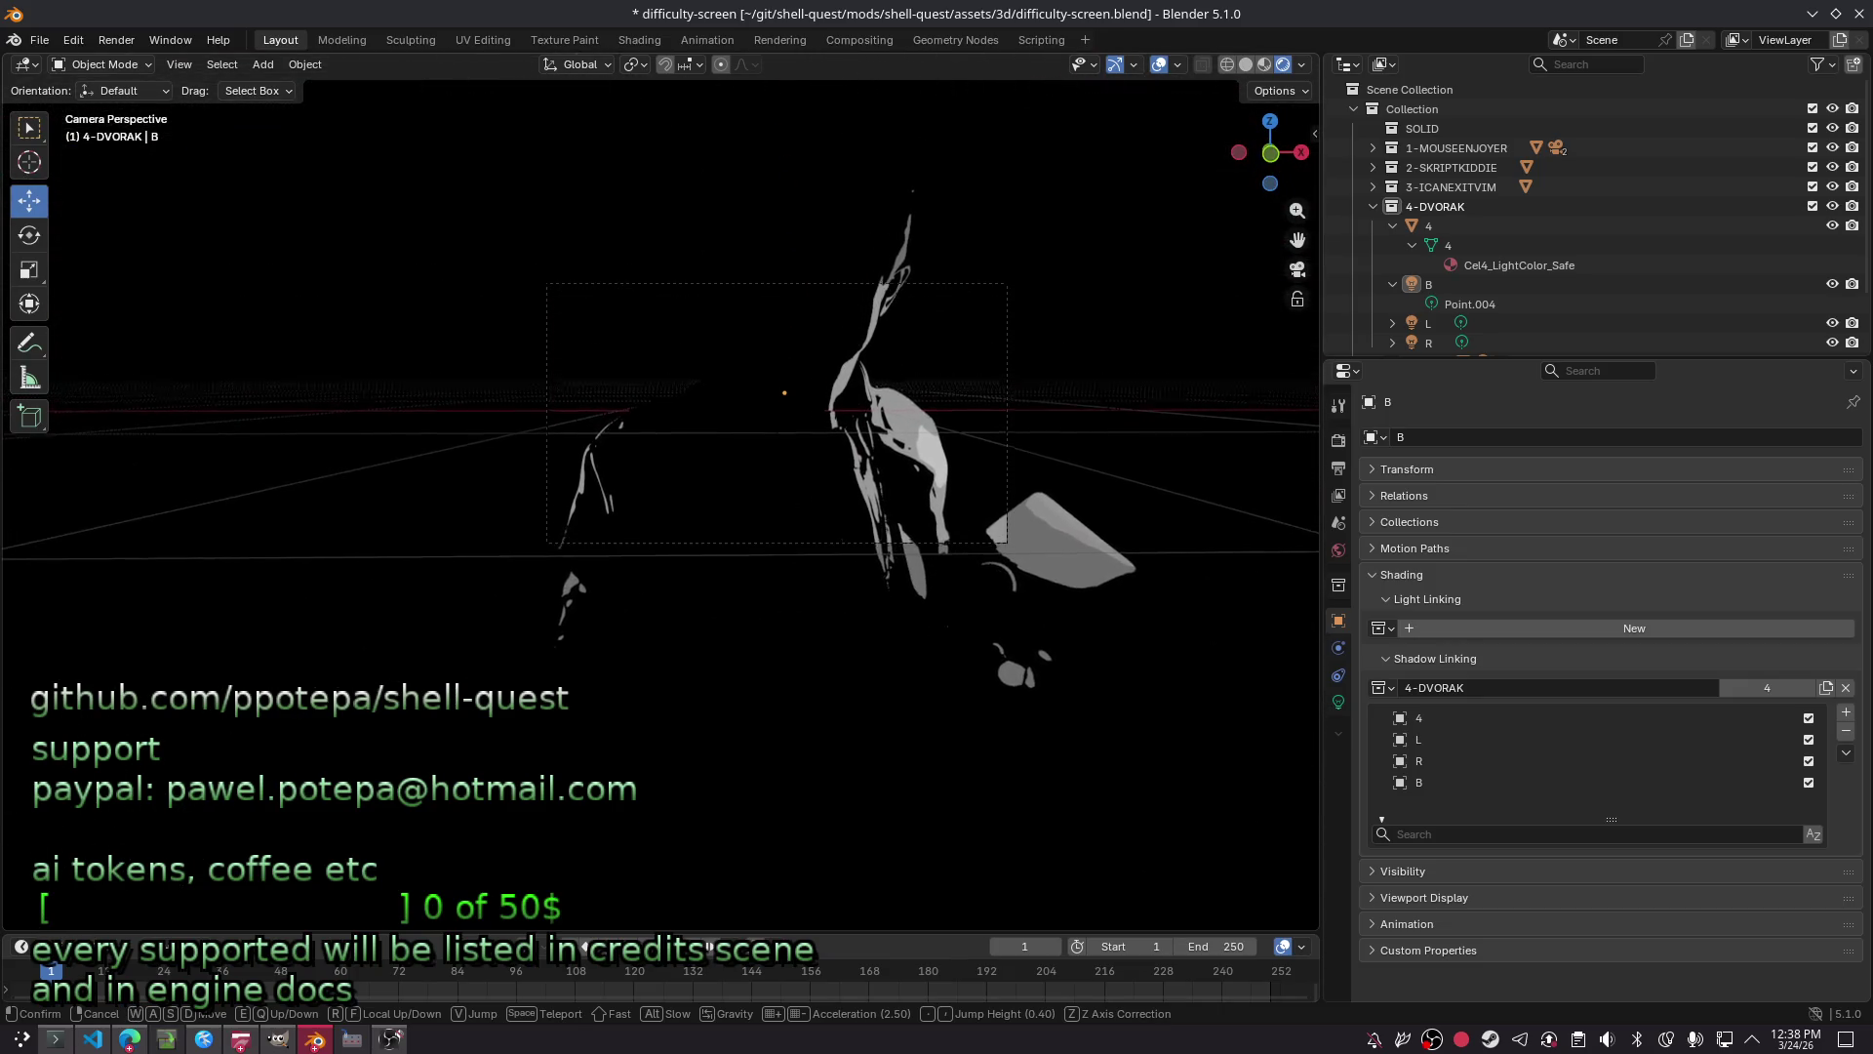
key("s")
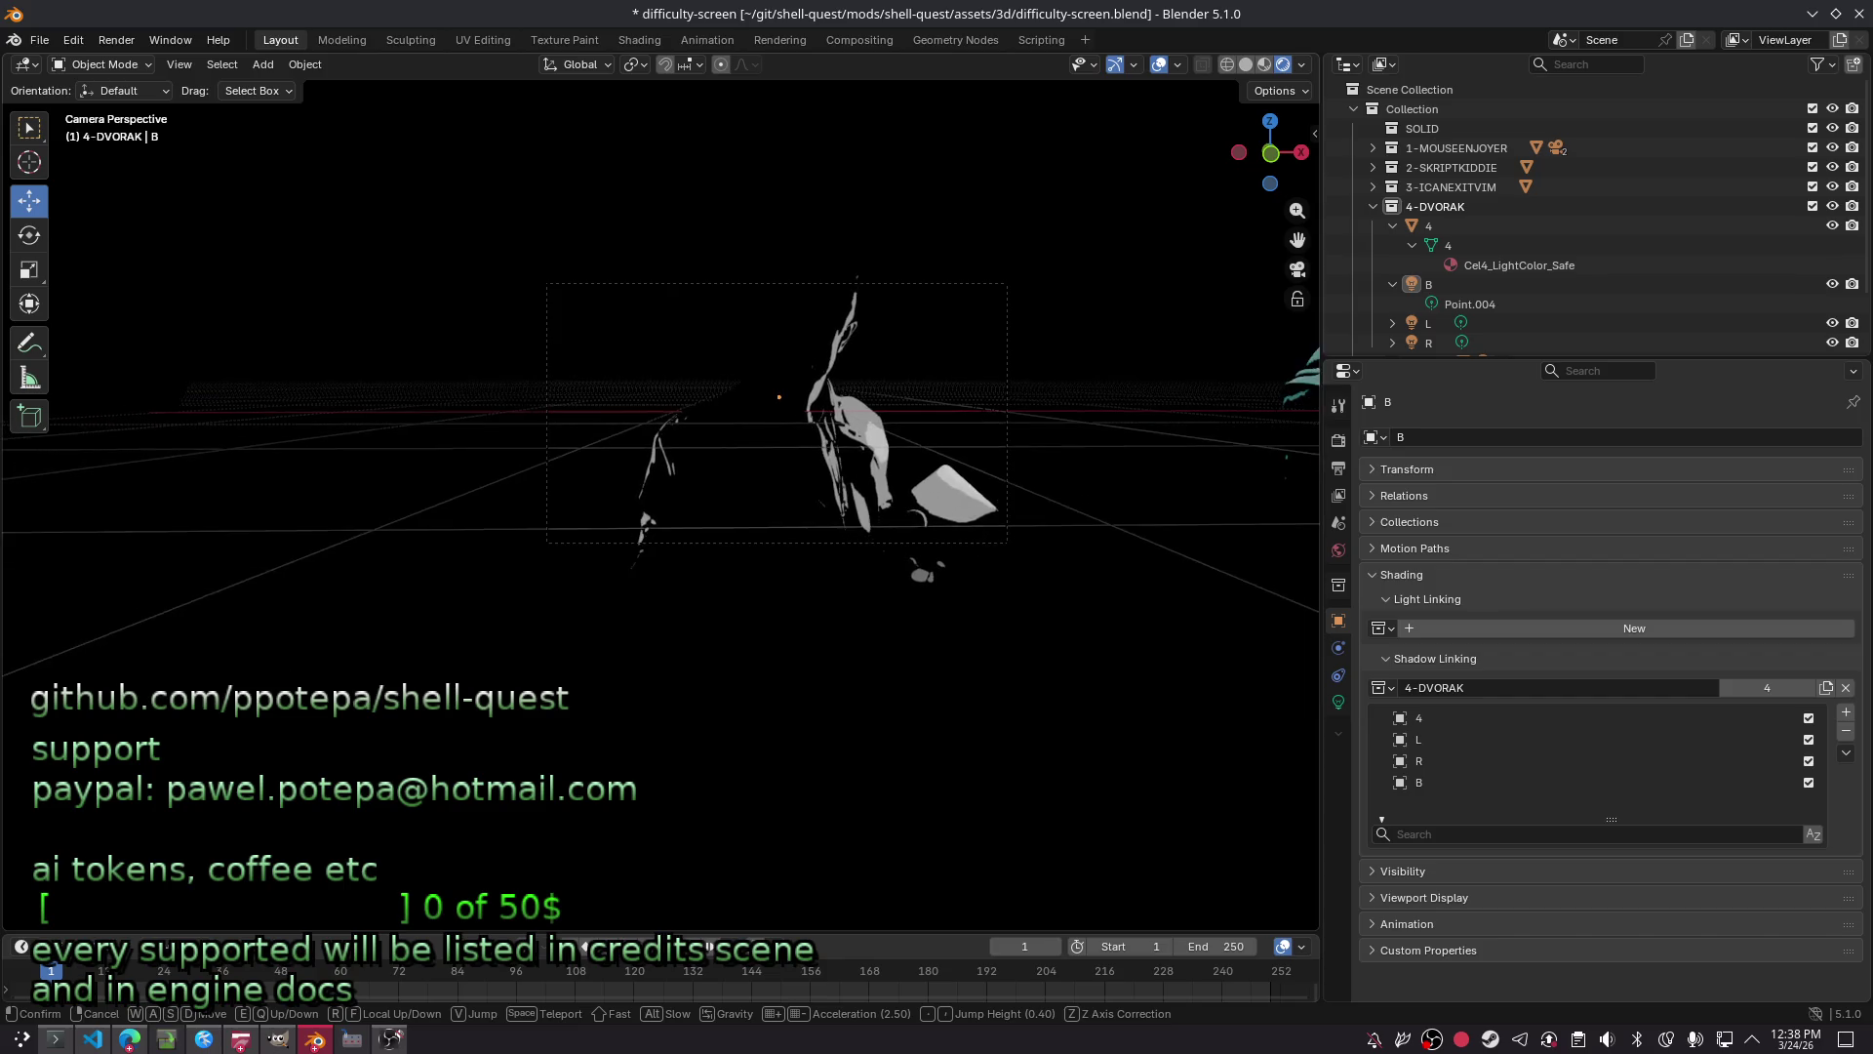
left_click(1009, 571)
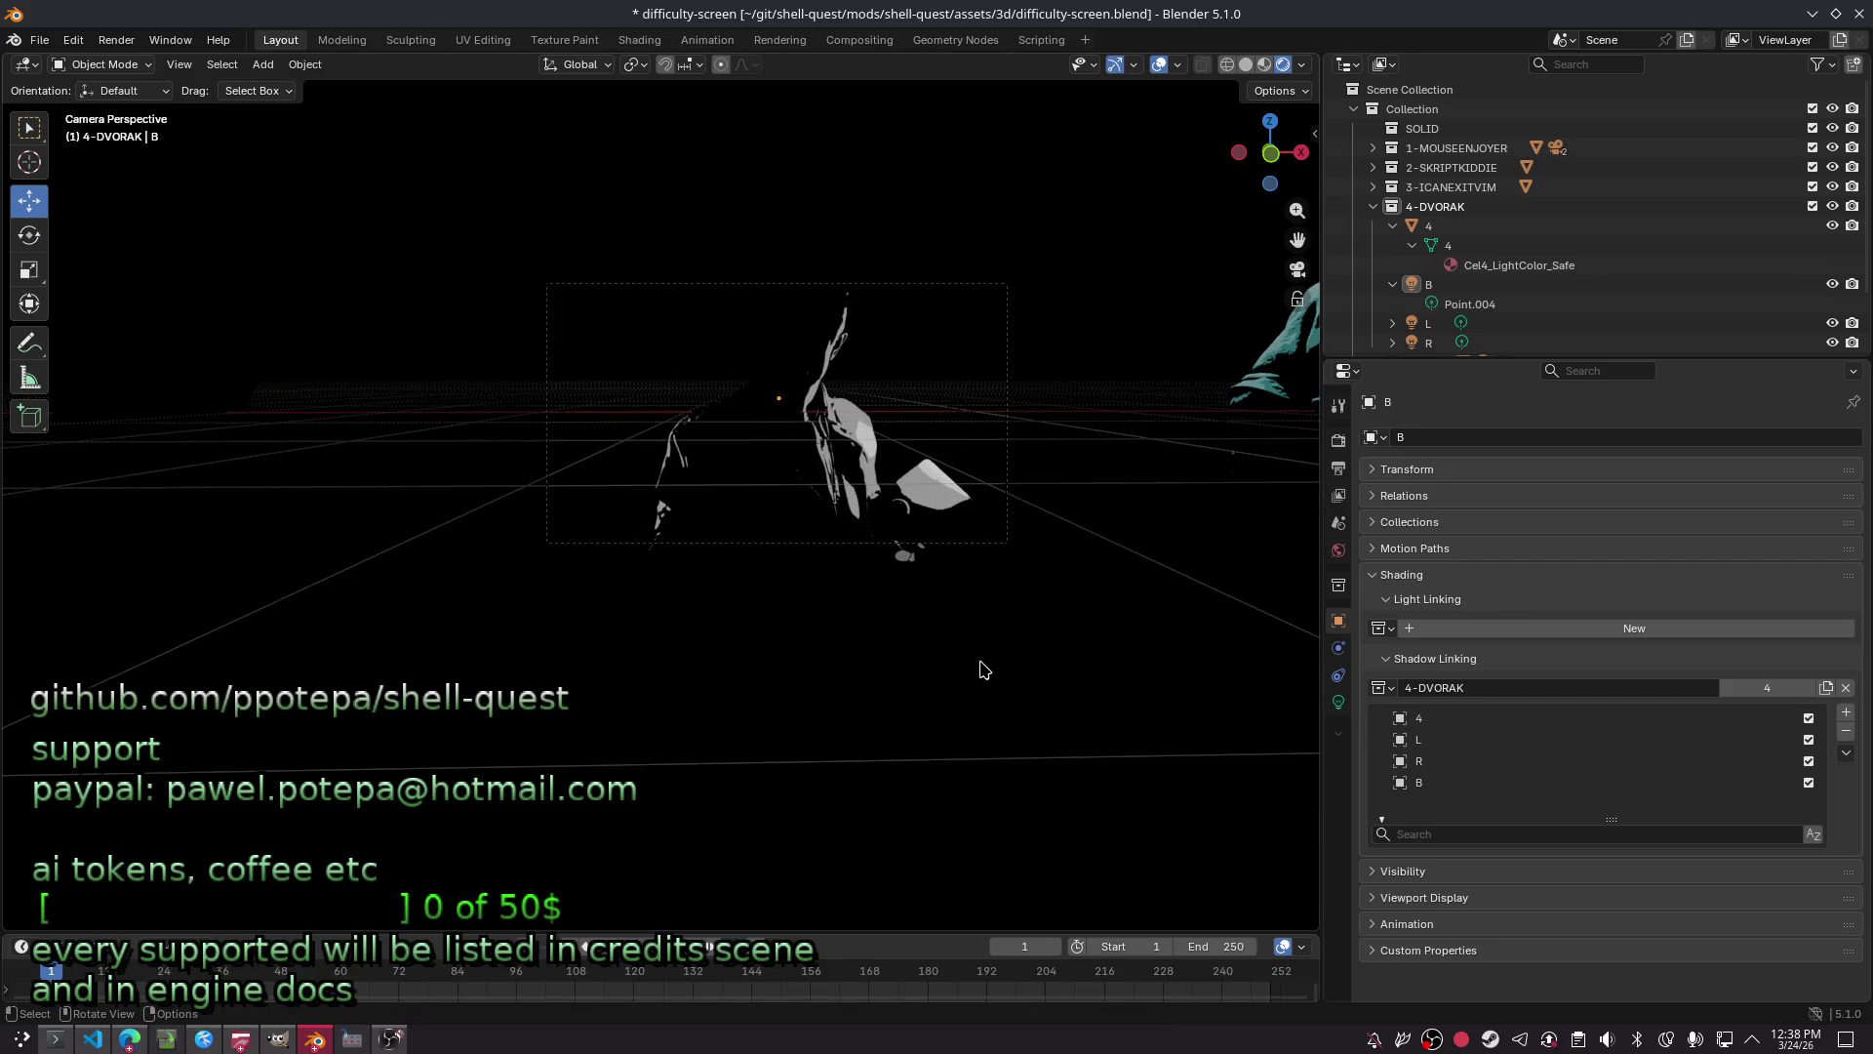
Render the camera view with F12, close the render window, and select light B
key("F12")
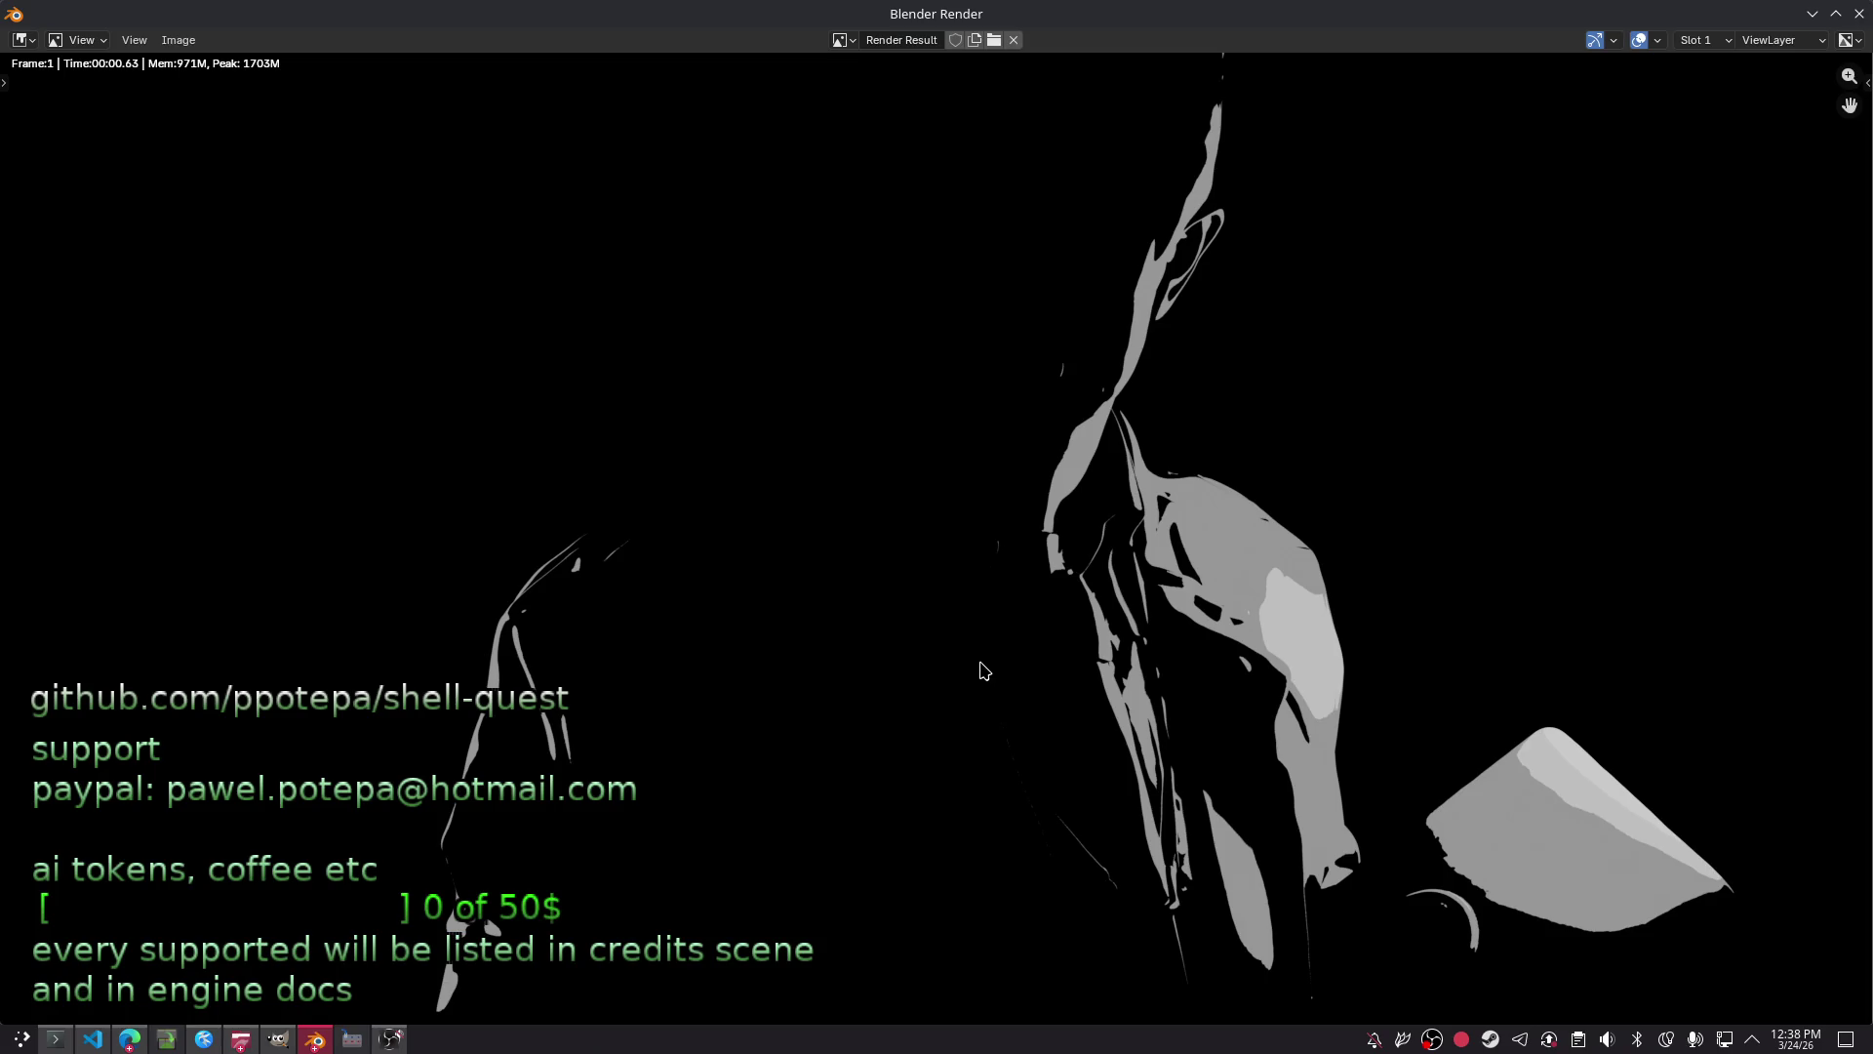
left_click(1860, 14)
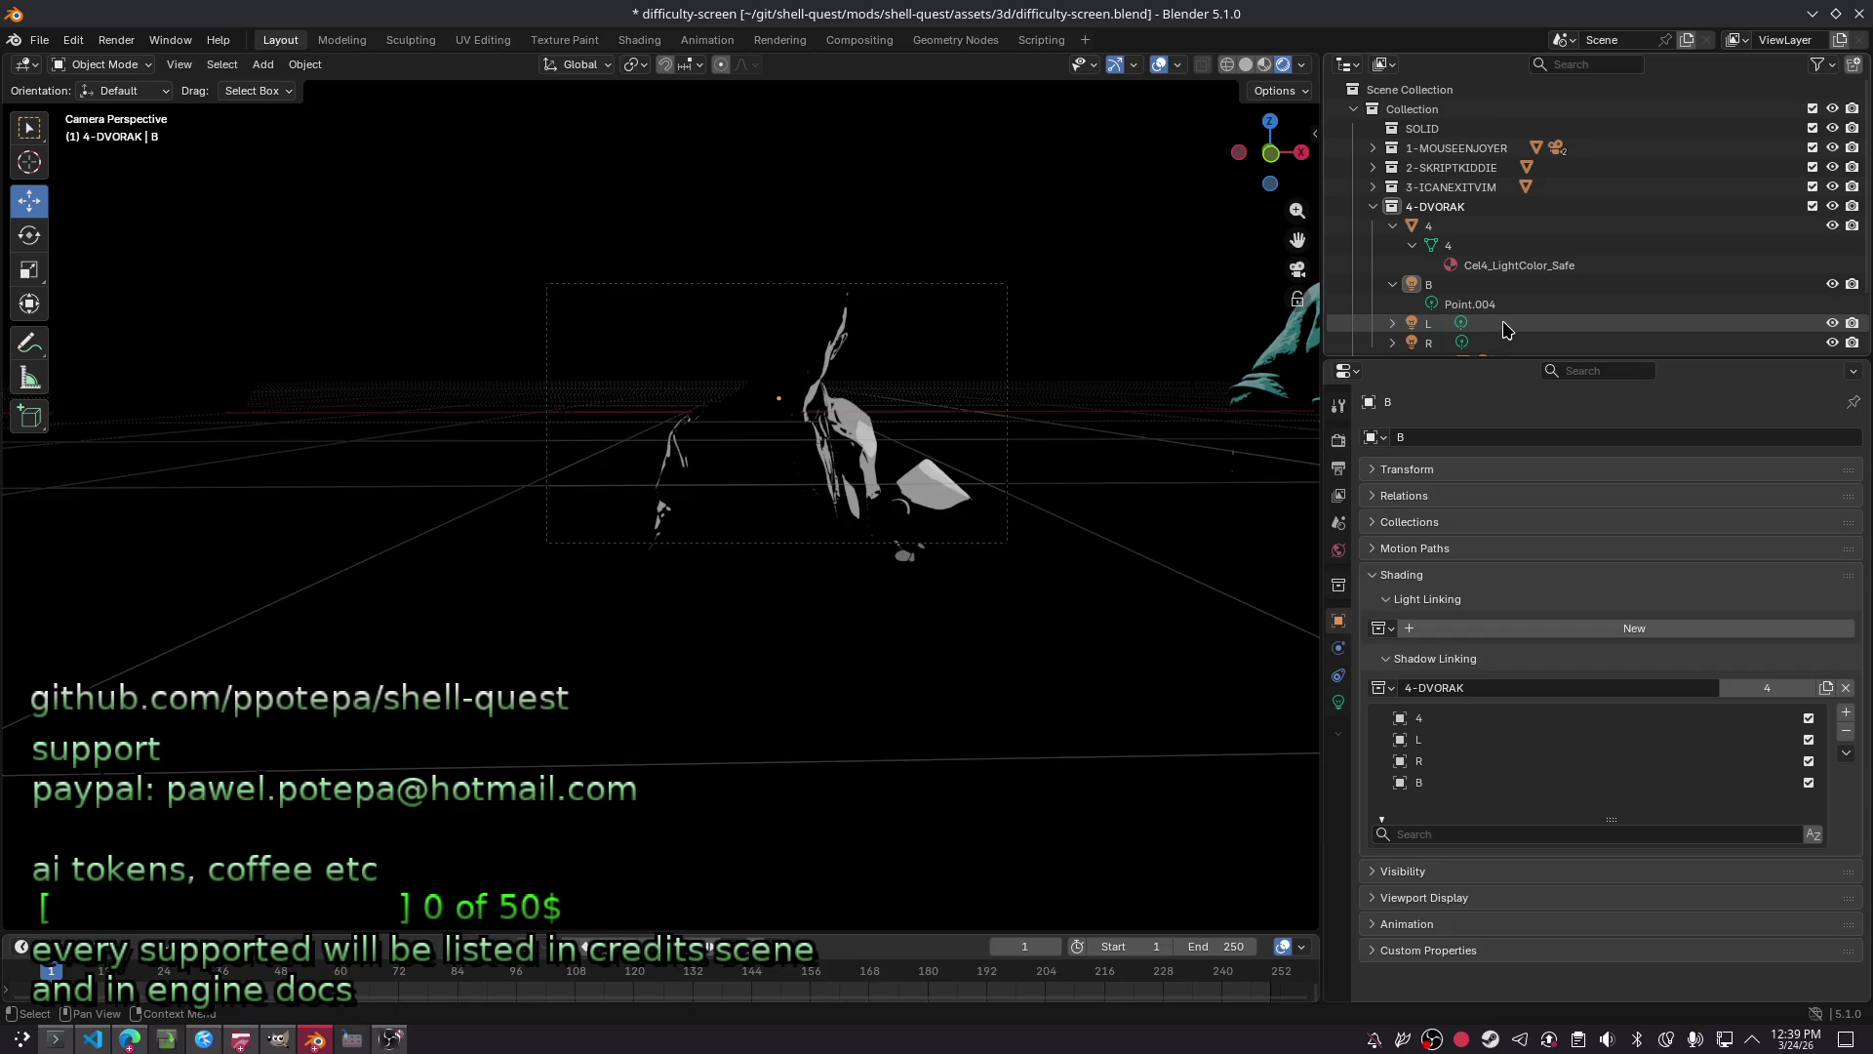
left_click(1476, 293)
right_click(1326, 718)
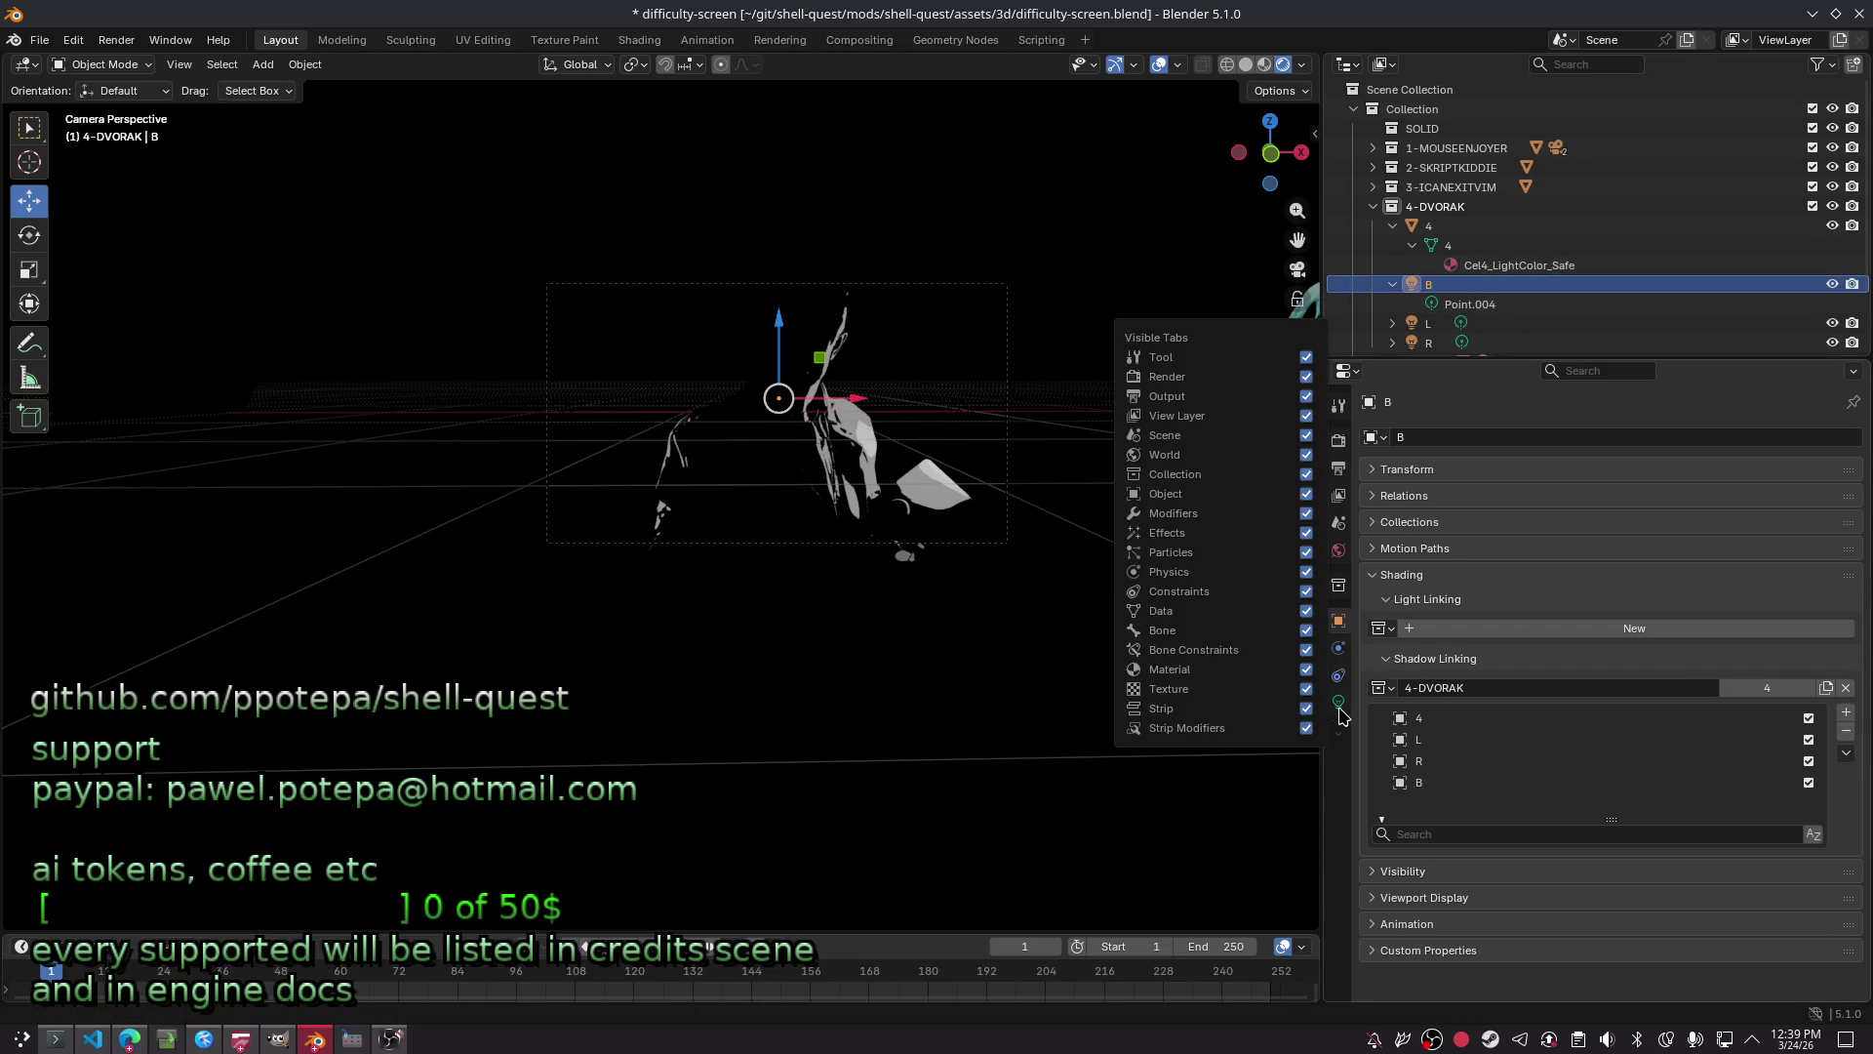
Give light B a cyan colour, power 107 and exposure 1.69
left_click(1339, 703)
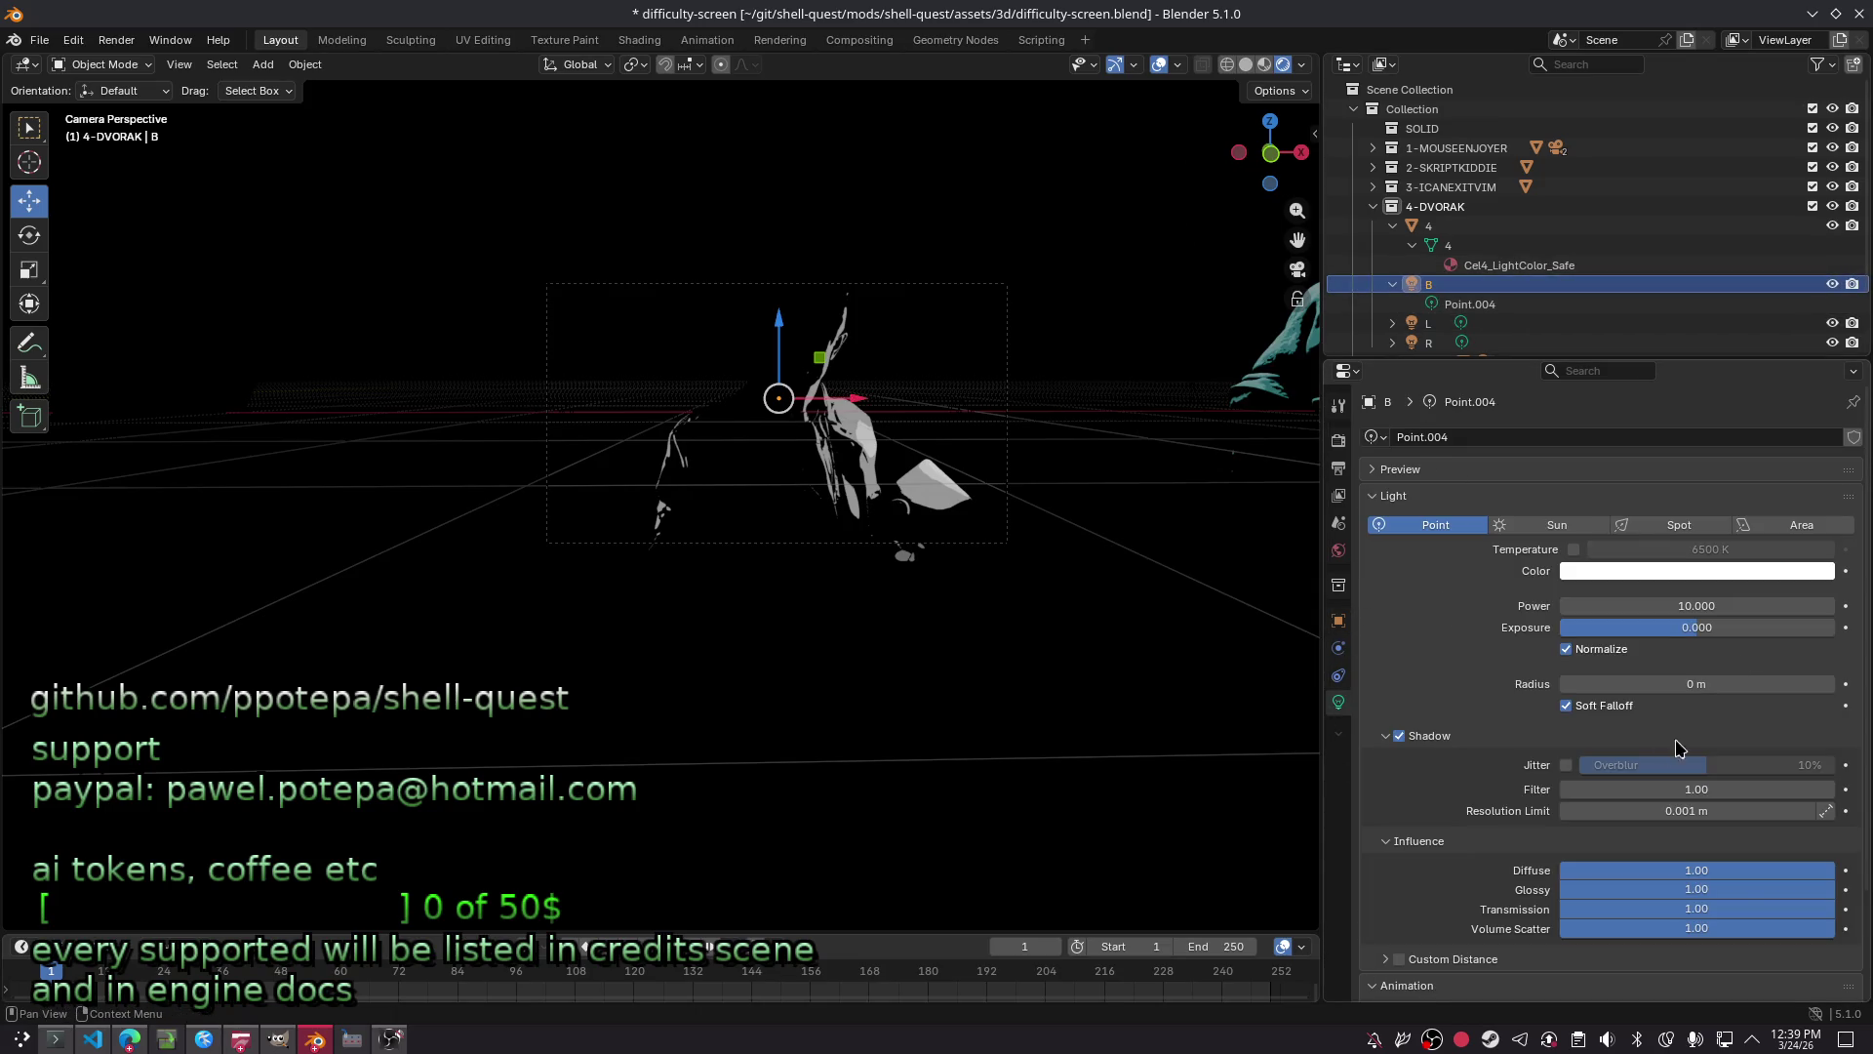
left_click(1662, 576)
mouse_move(1709, 309)
left_mouse_down()
mouse_move(1760, 400)
mouse_move(1656, 352)
mouse_move(1764, 392)
mouse_move(1731, 403)
mouse_move(1793, 286)
mouse_move(1756, 298)
mouse_move(1727, 278)
mouse_move(1735, 251)
left_mouse_up()
mouse_move(1698, 605)
left_mouse_down()
mouse_move(1795, 606)
mouse_move(1719, 628)
left_mouse_up()
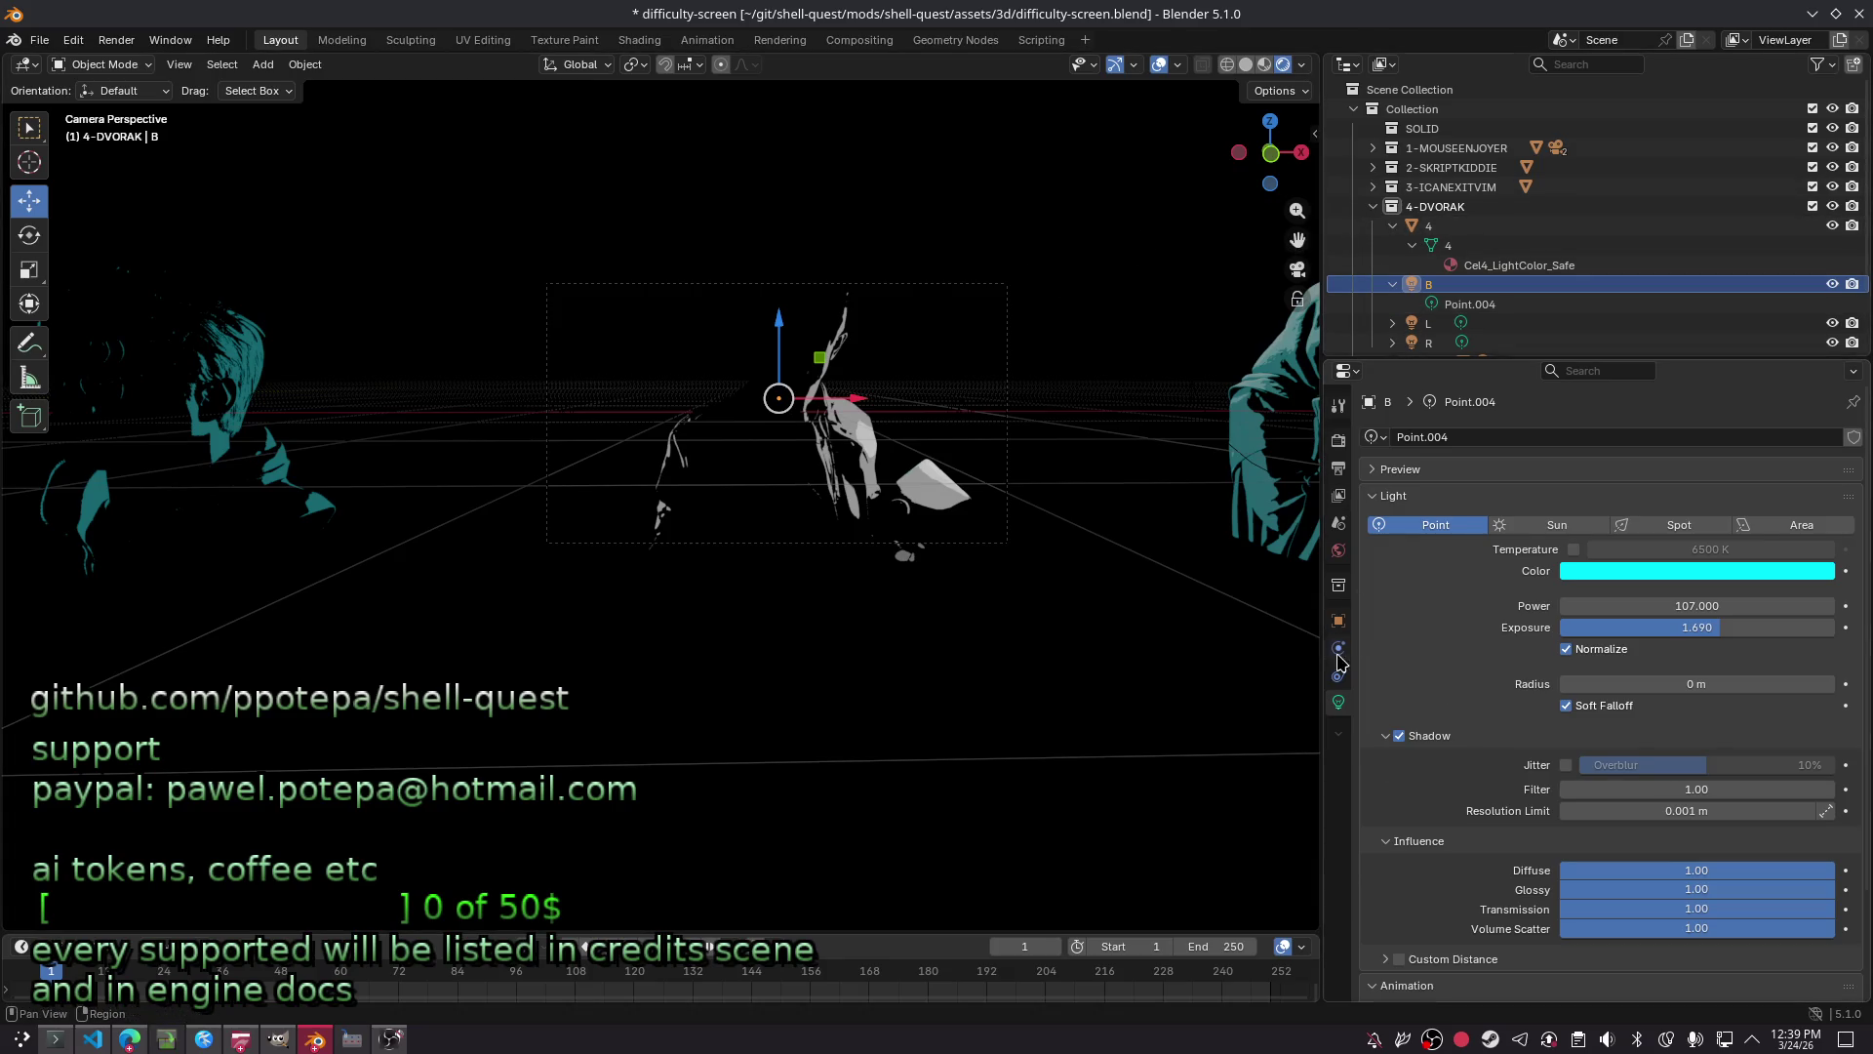
left_click(1338, 621)
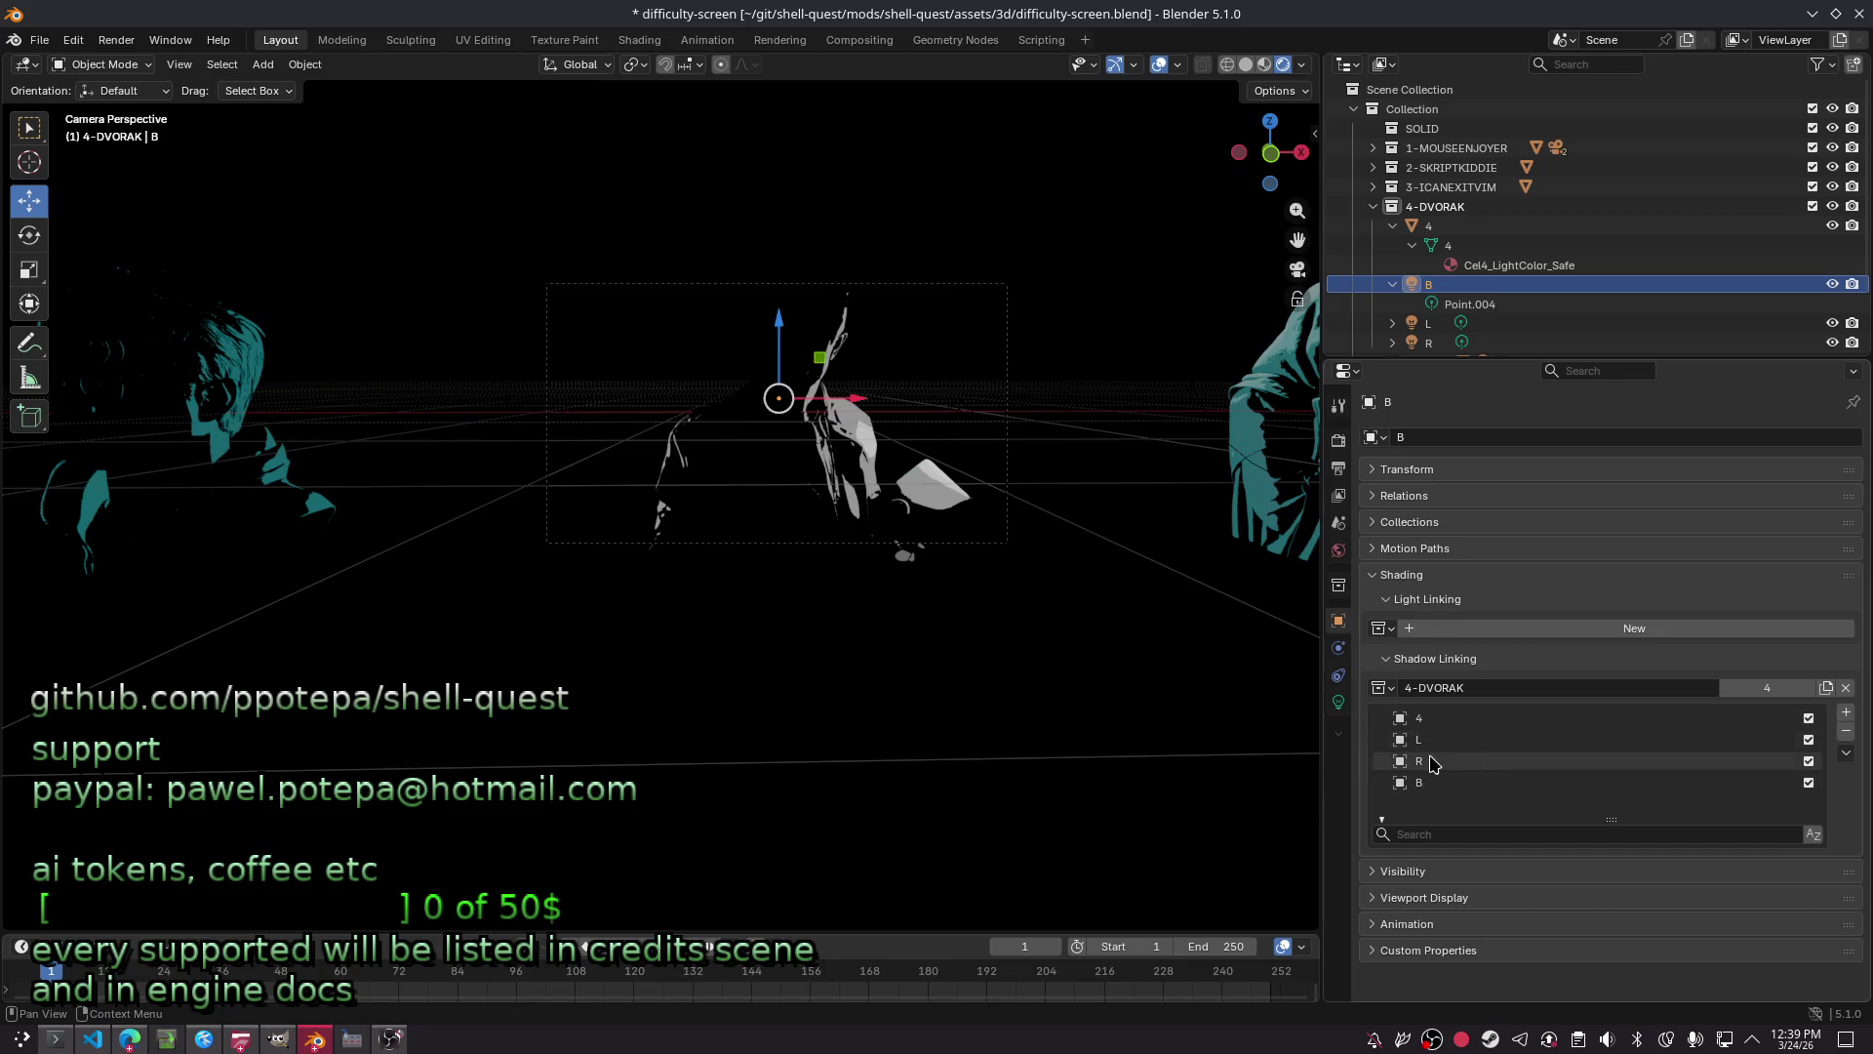
Remove entries from light B's shadow-linking list, undo the removals, and make object 4 active
left_click(1518, 724)
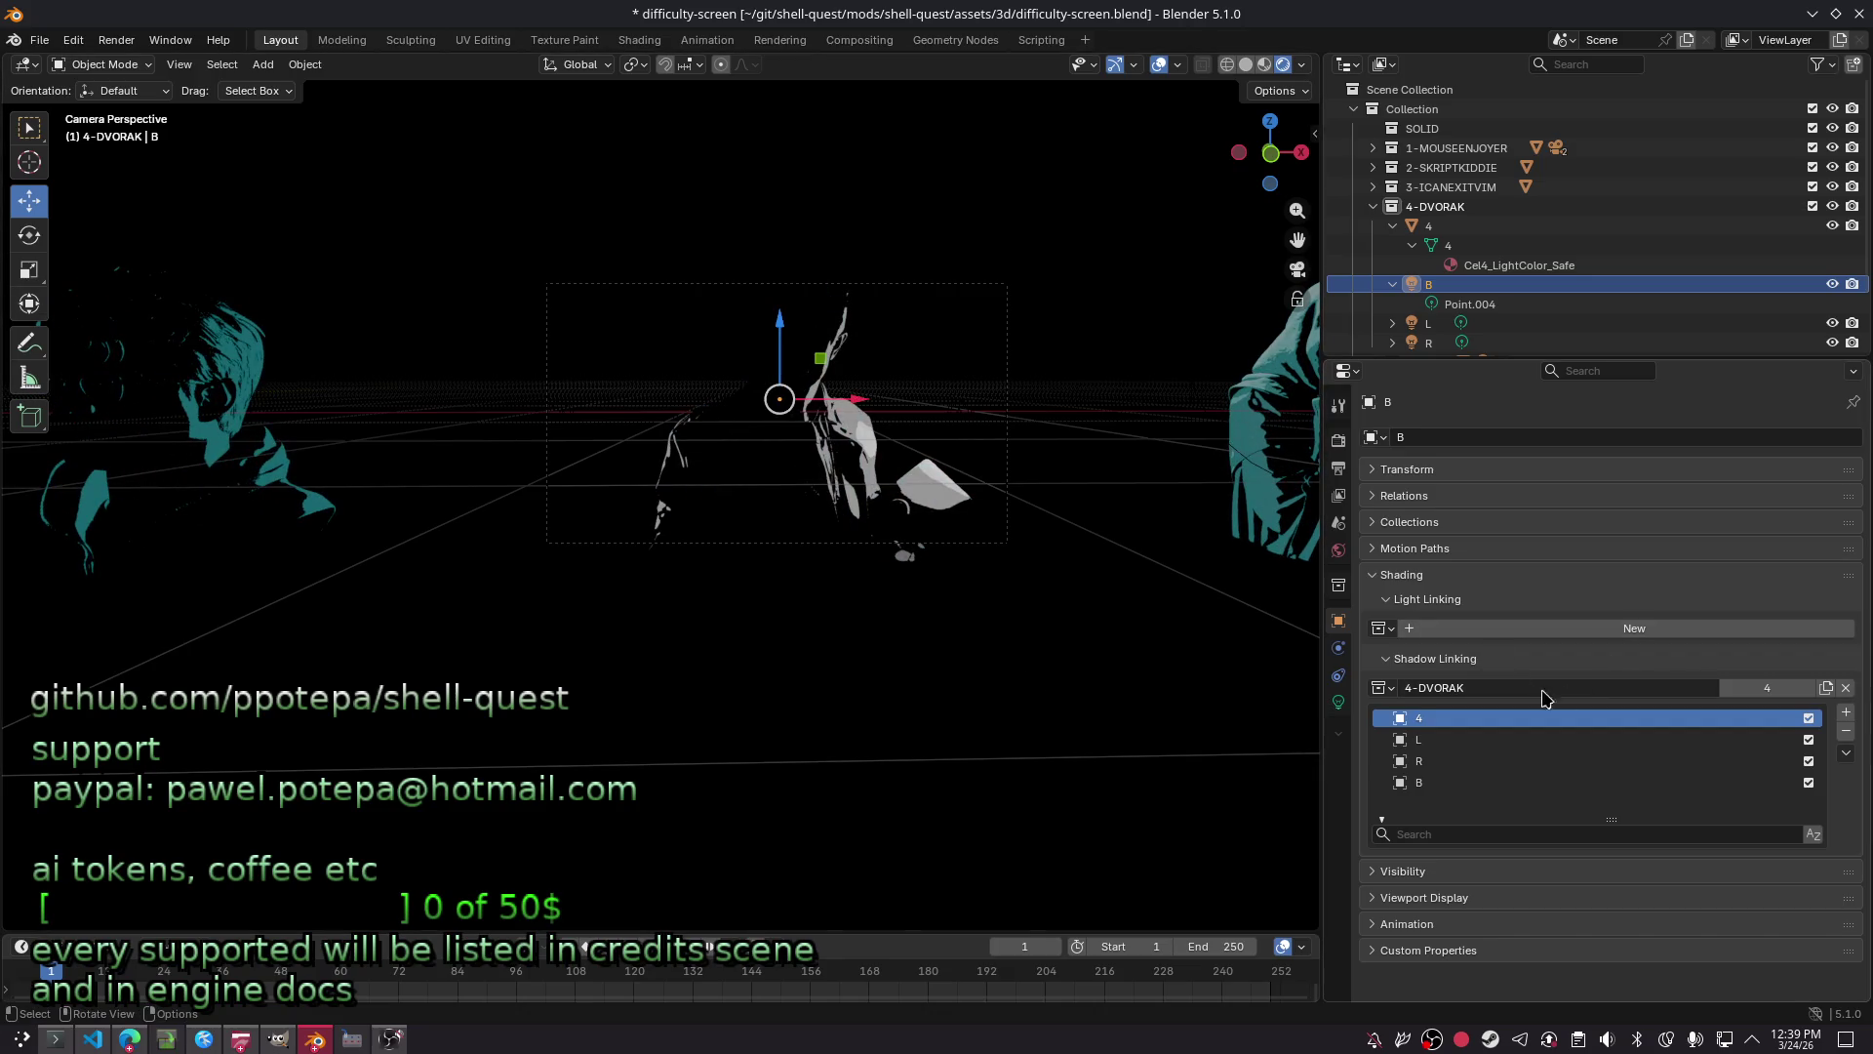
left_click(1845, 730)
left_click(1637, 735)
left_click(1637, 718)
left_click(1846, 730)
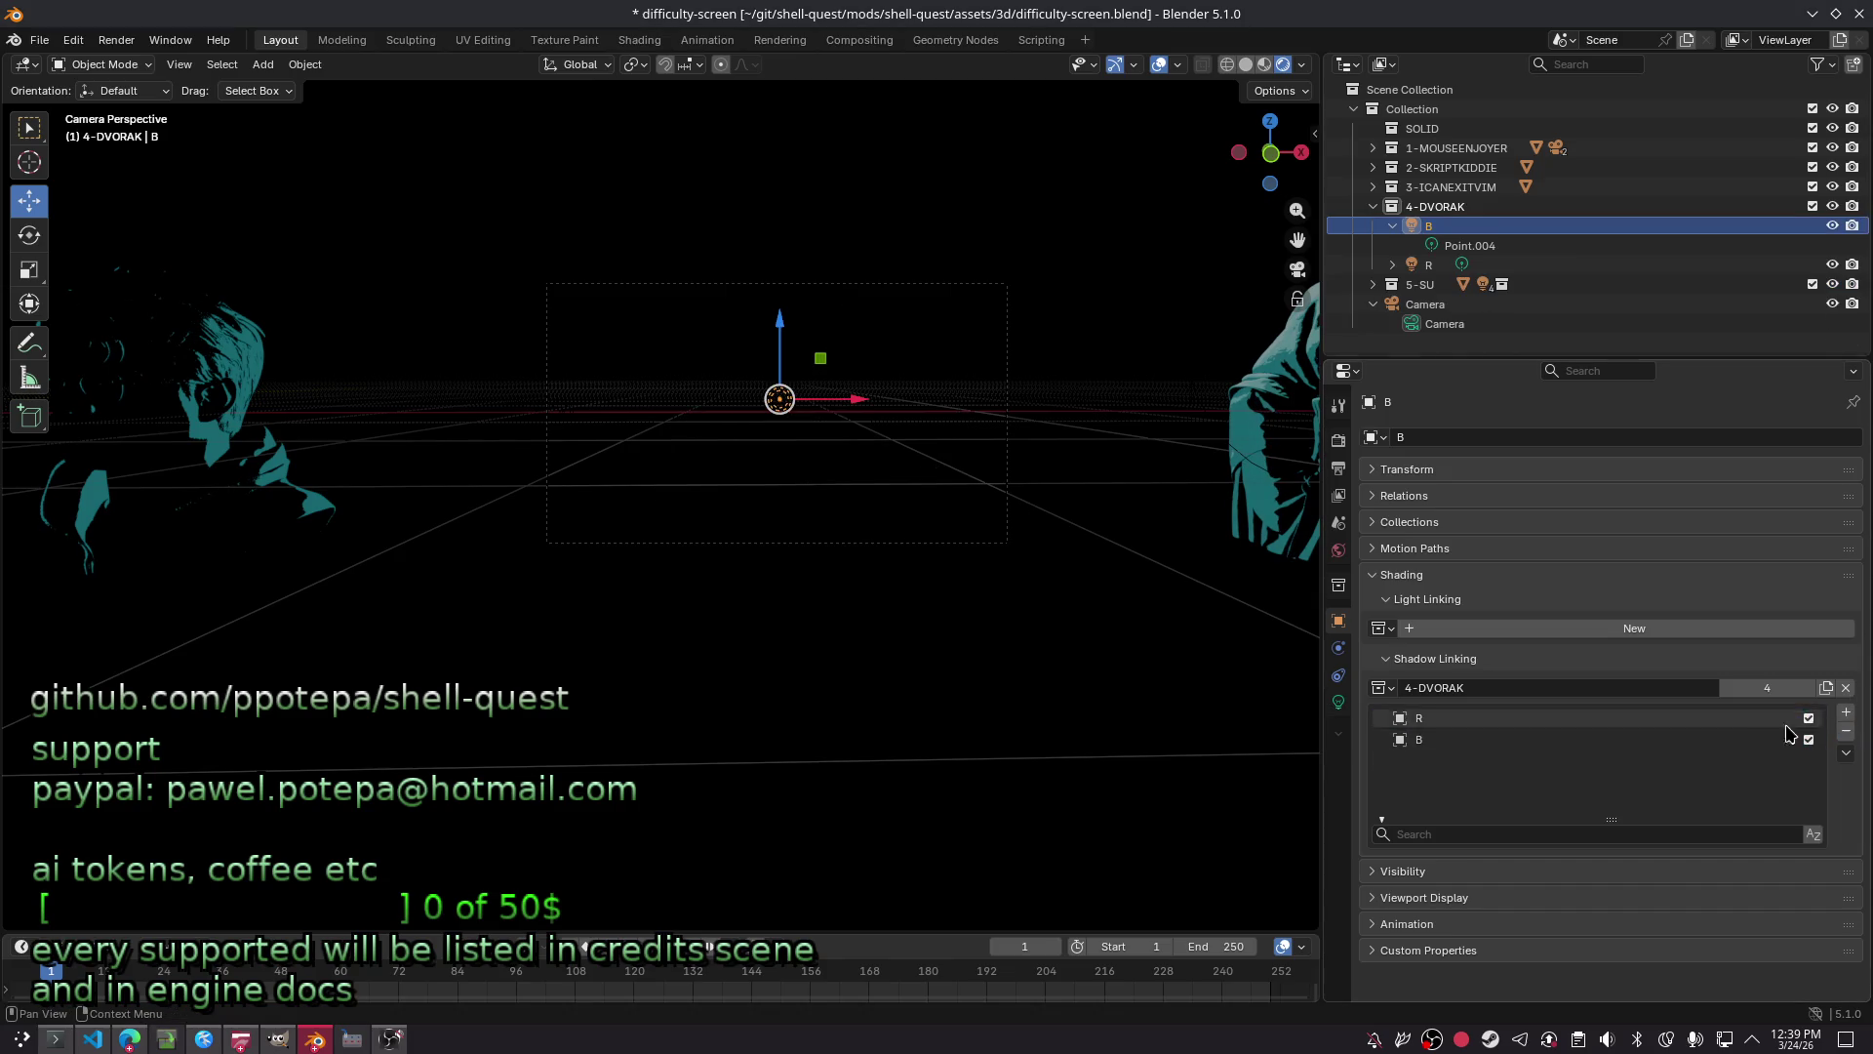
left_click(1846, 731)
left_click(1698, 720)
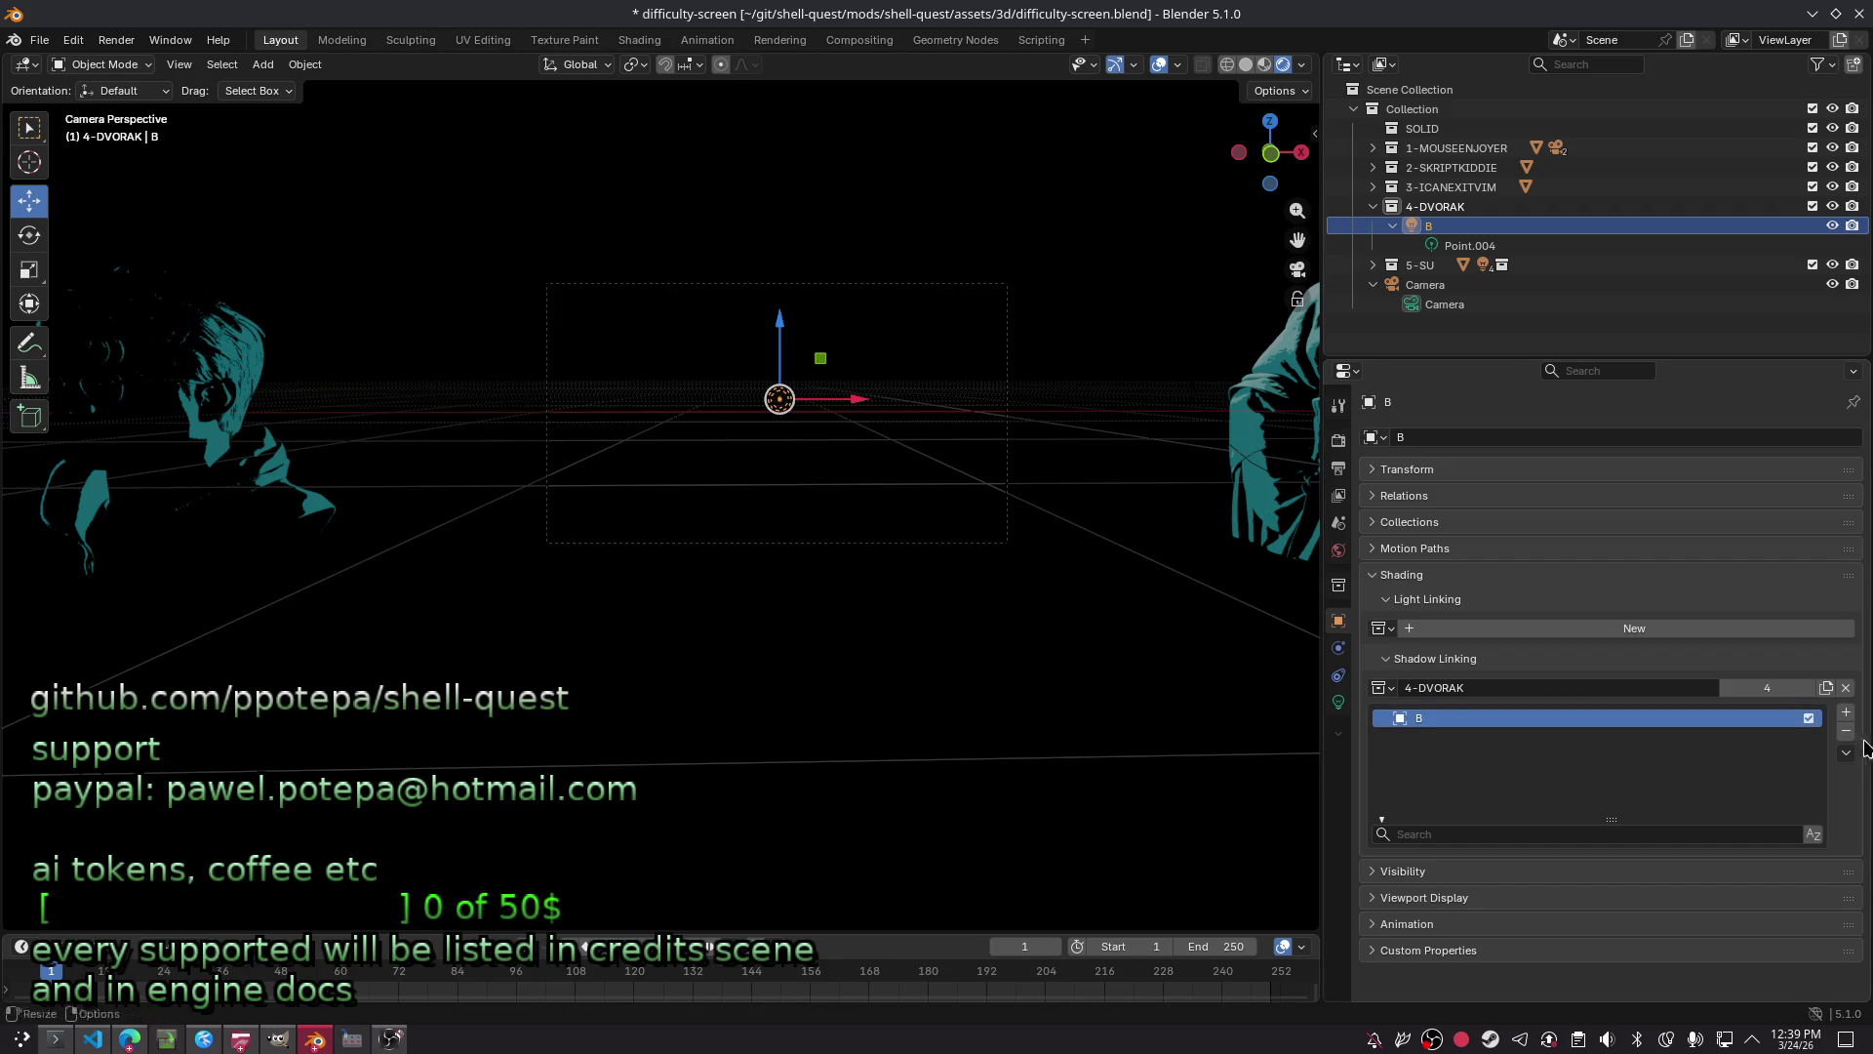
left_click(1846, 730)
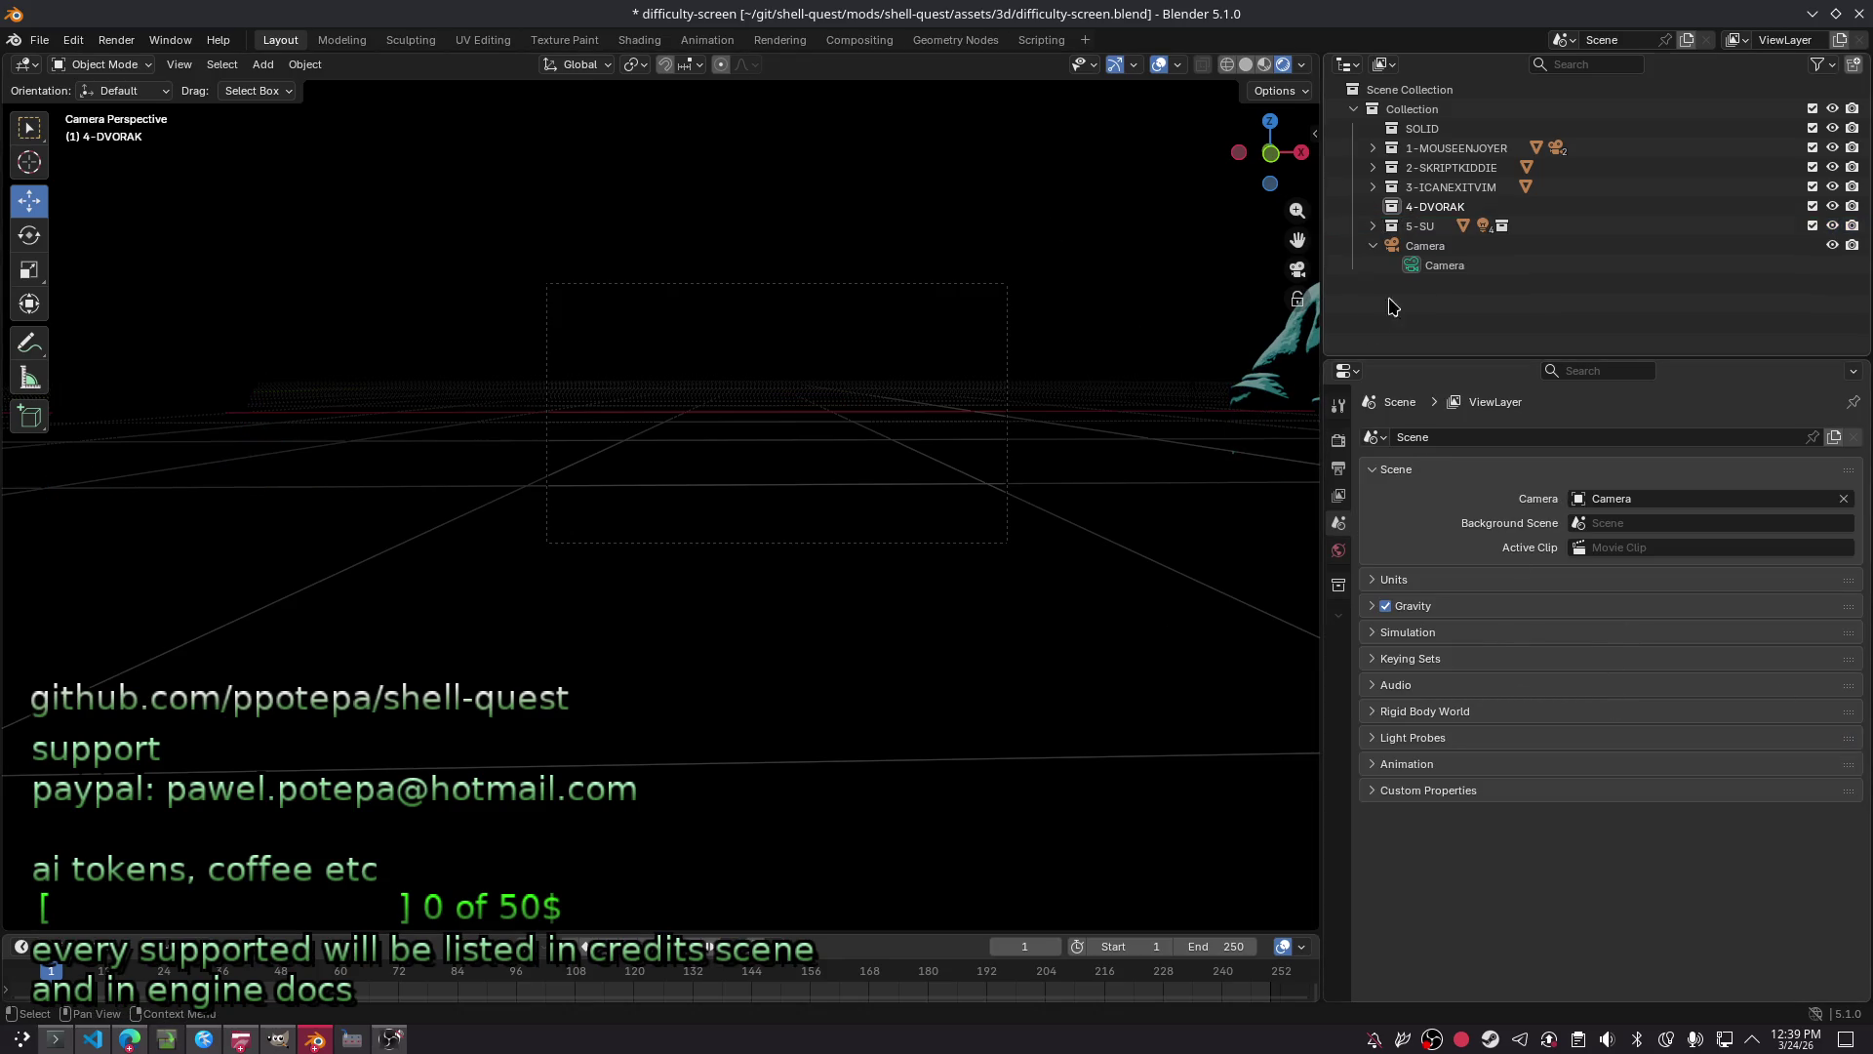
key("ctrl+z")
key("ctrl+z")
key("ctrl+z")
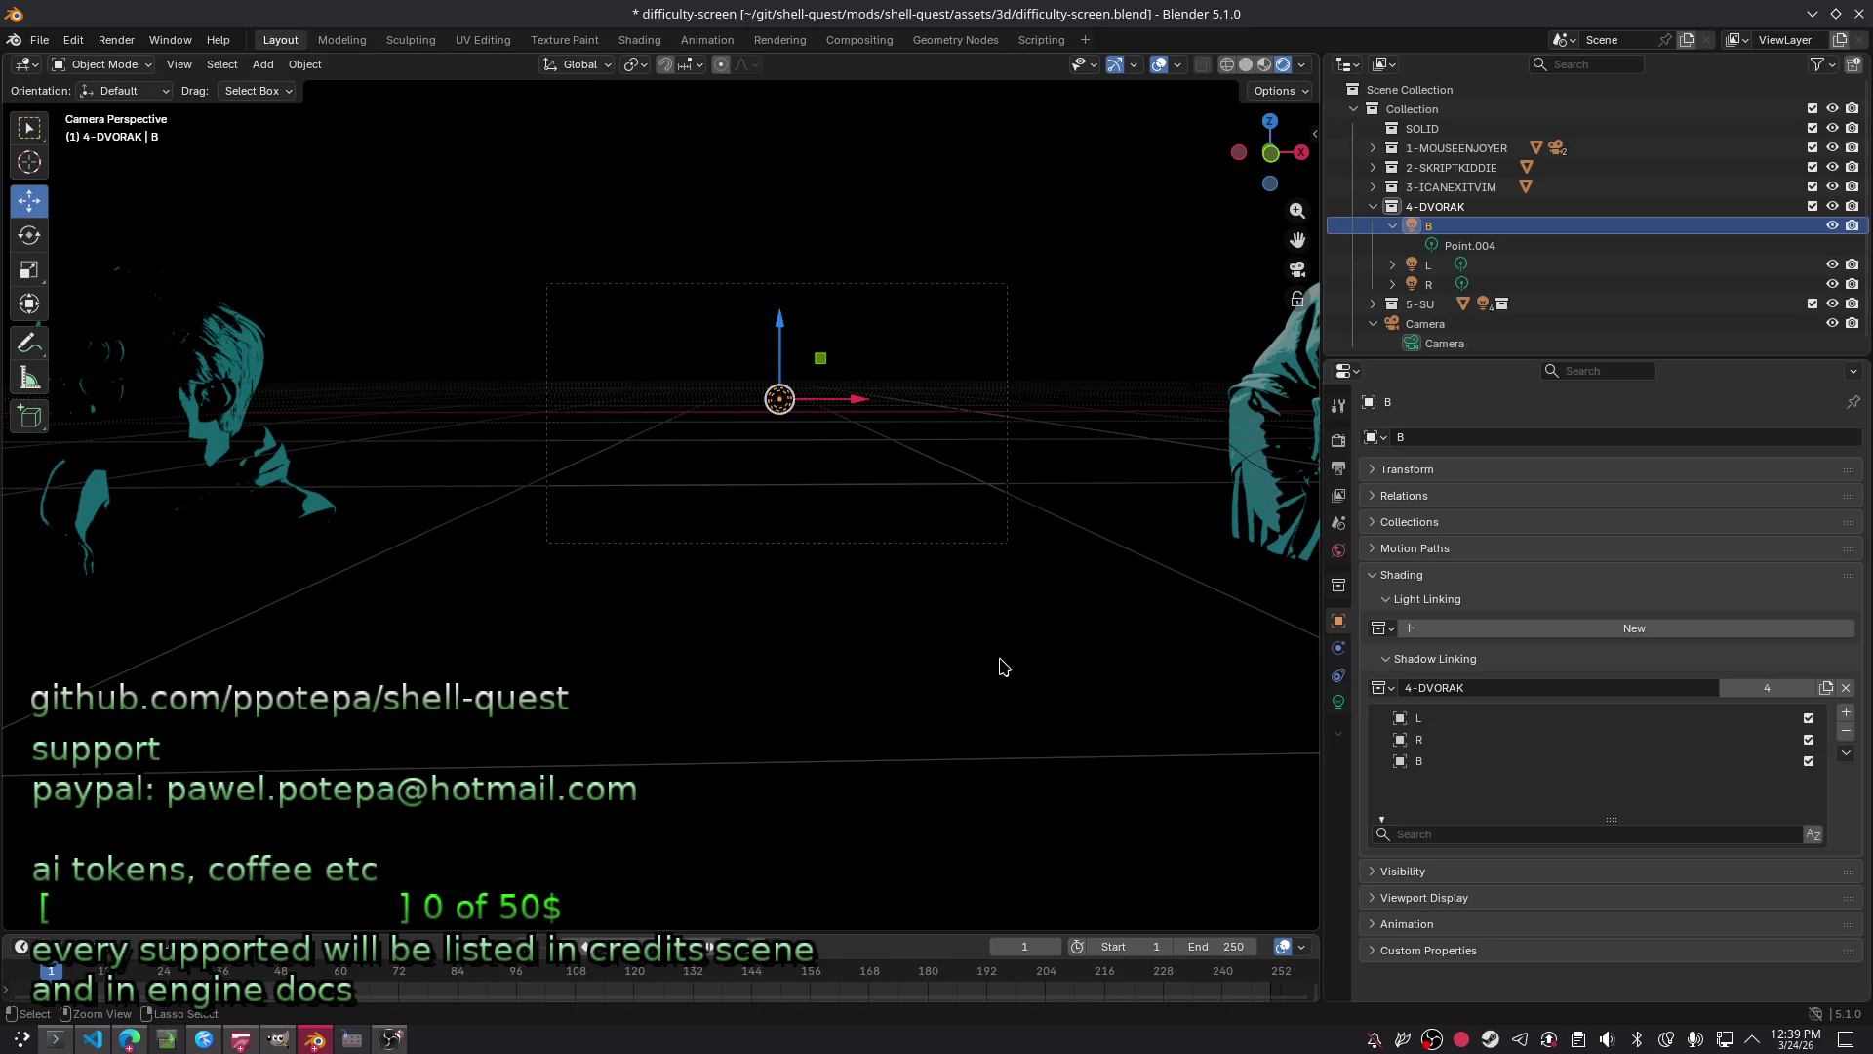
left_click(1475, 227)
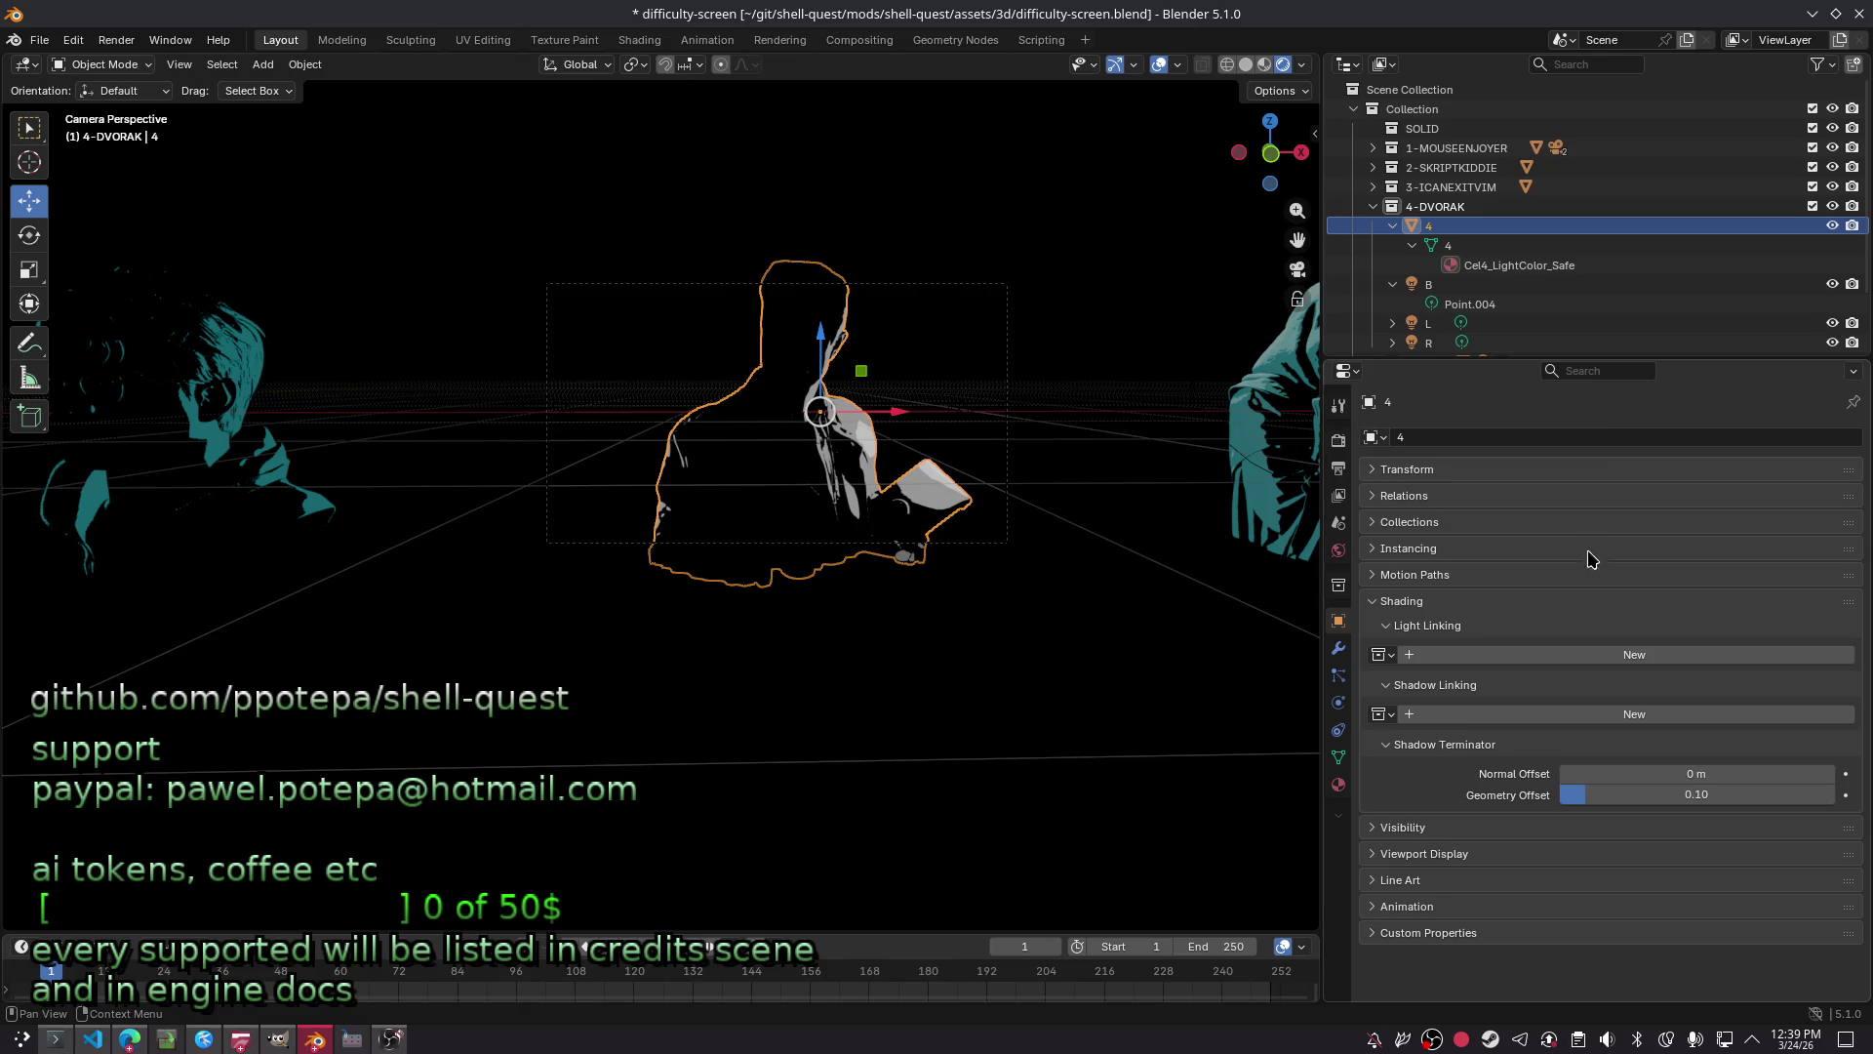
Create a light-linking collection for object 4 and switch it to 4-DVORAK, listing 4, L, R and B
left_click(1552, 655)
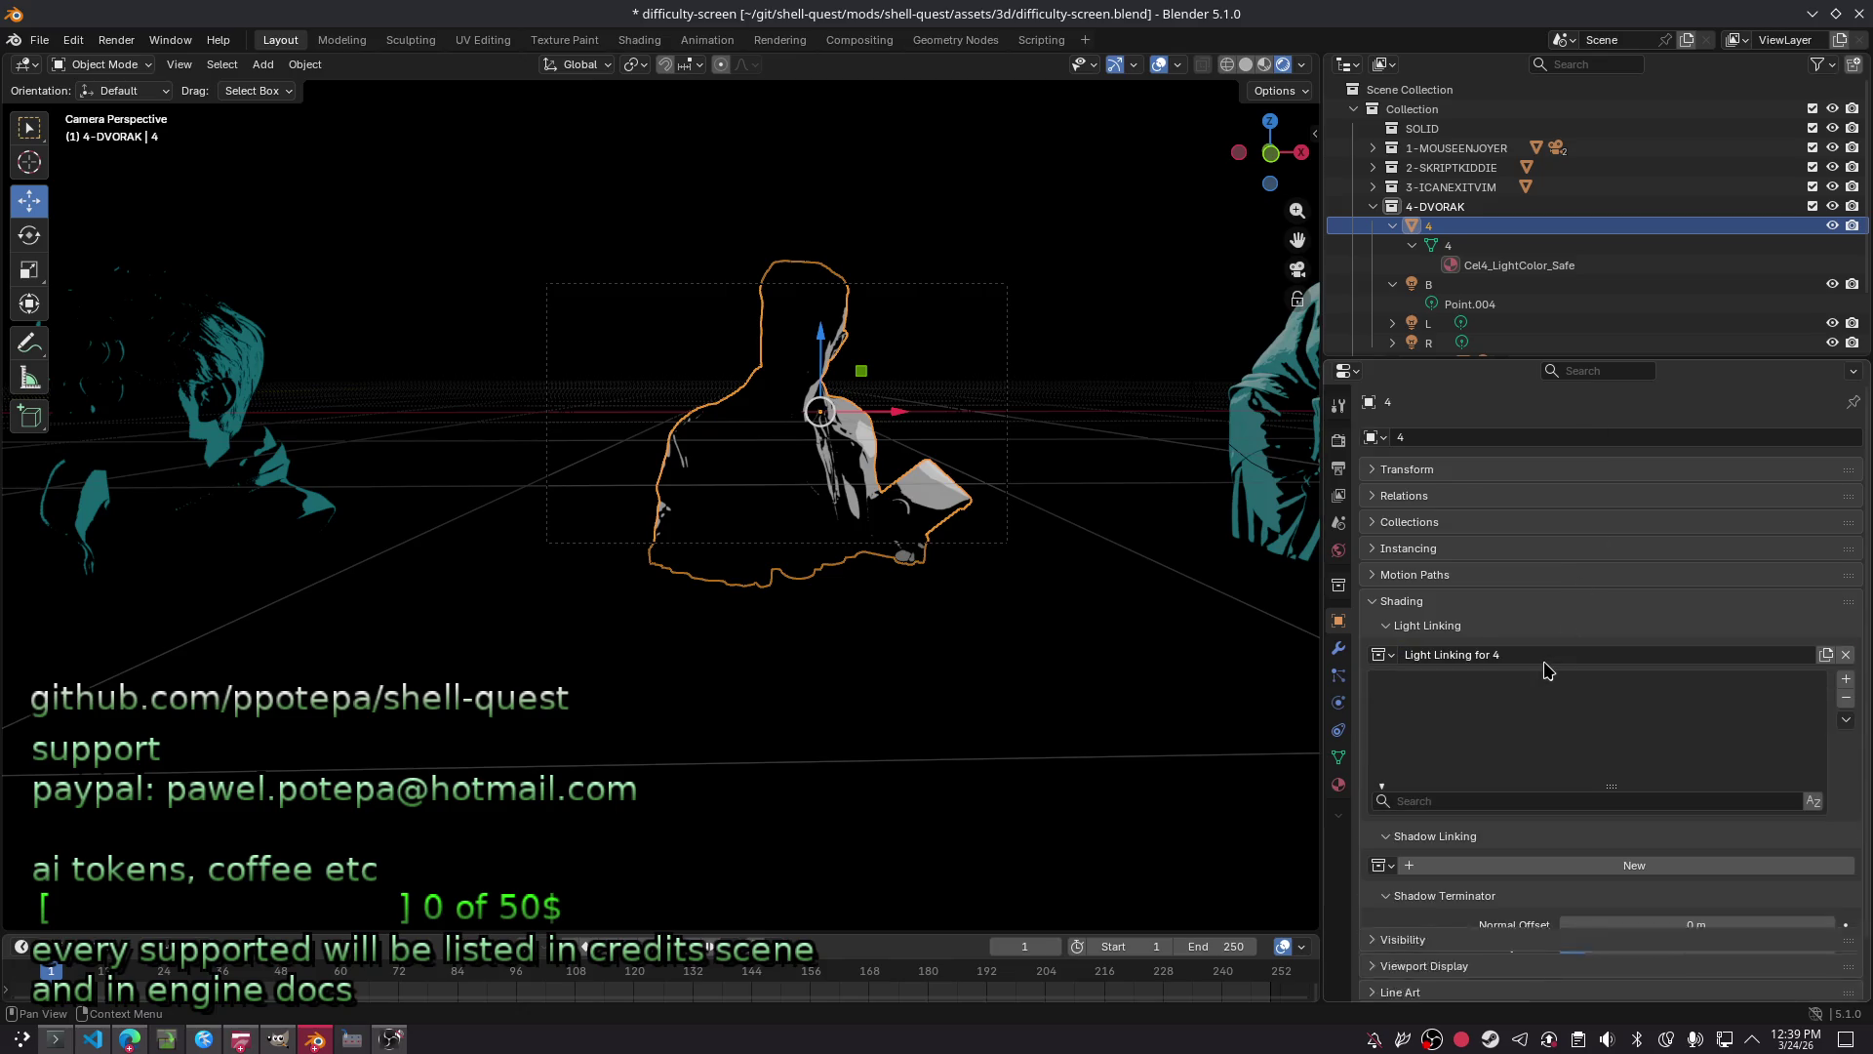
left_click(1380, 654)
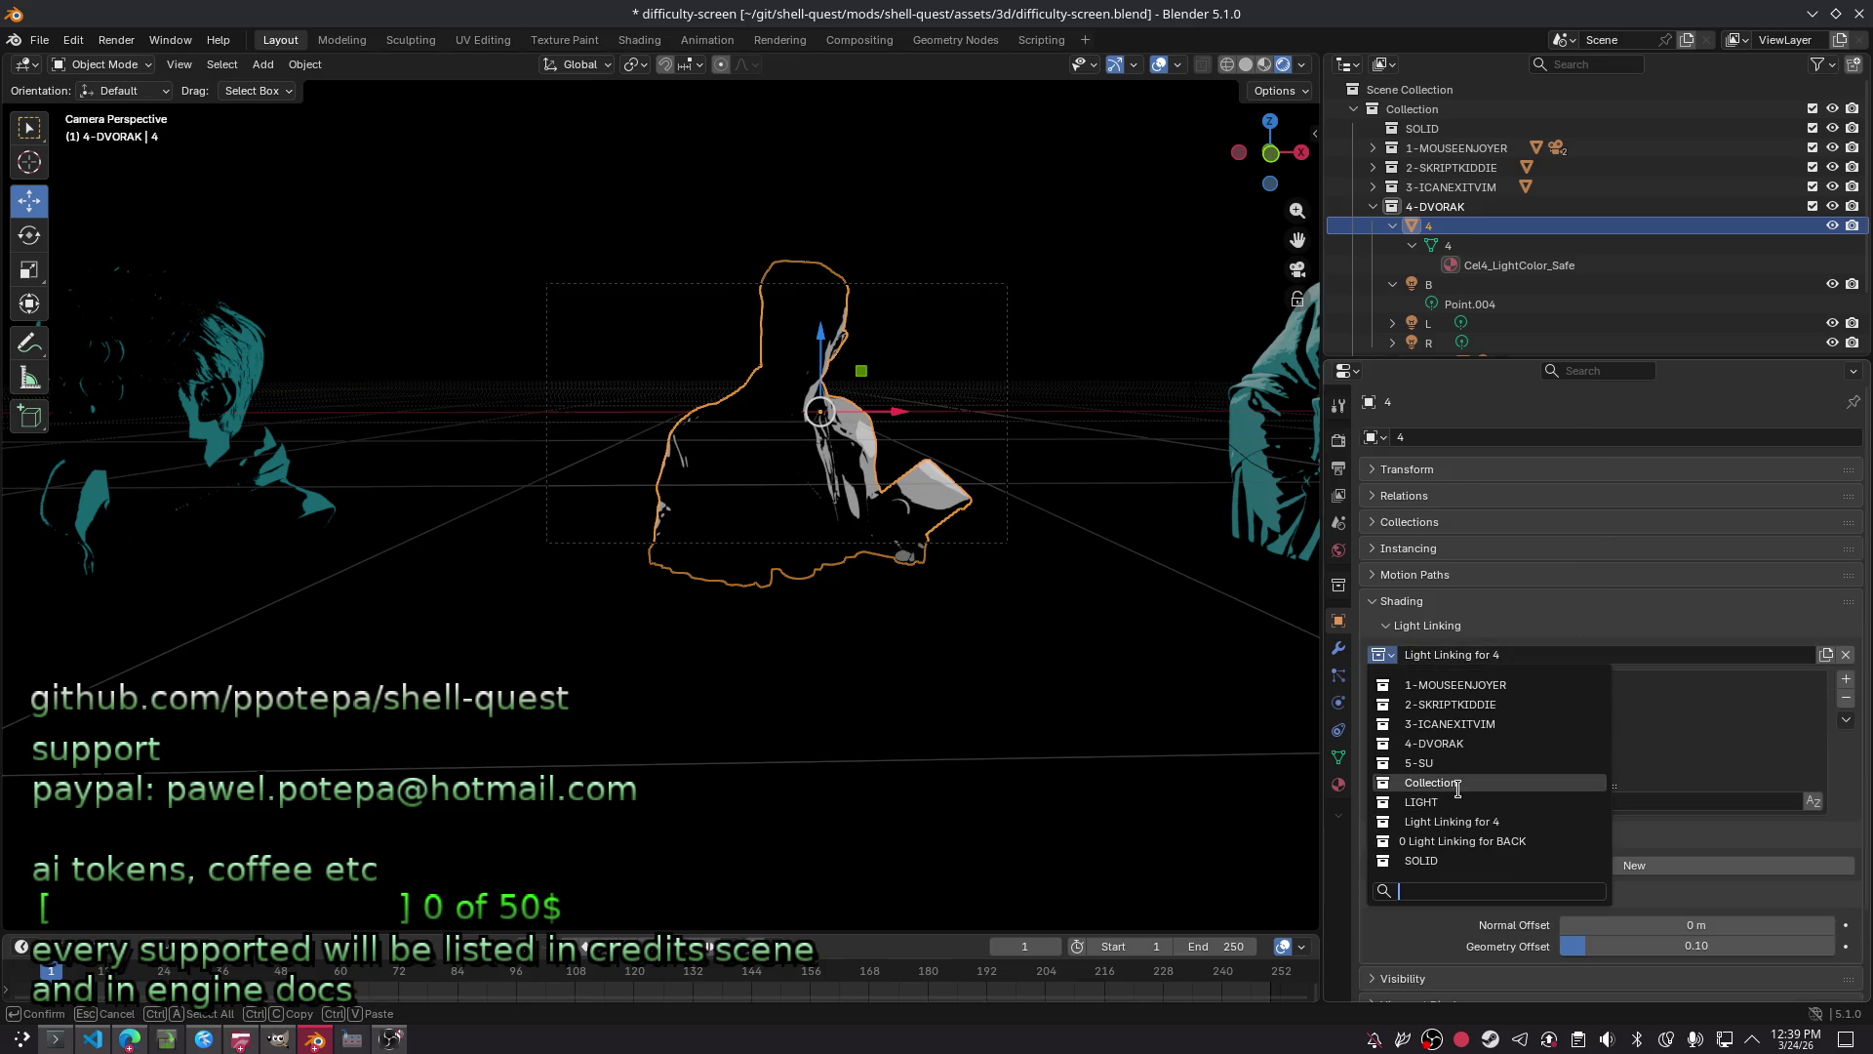
left_click(1449, 744)
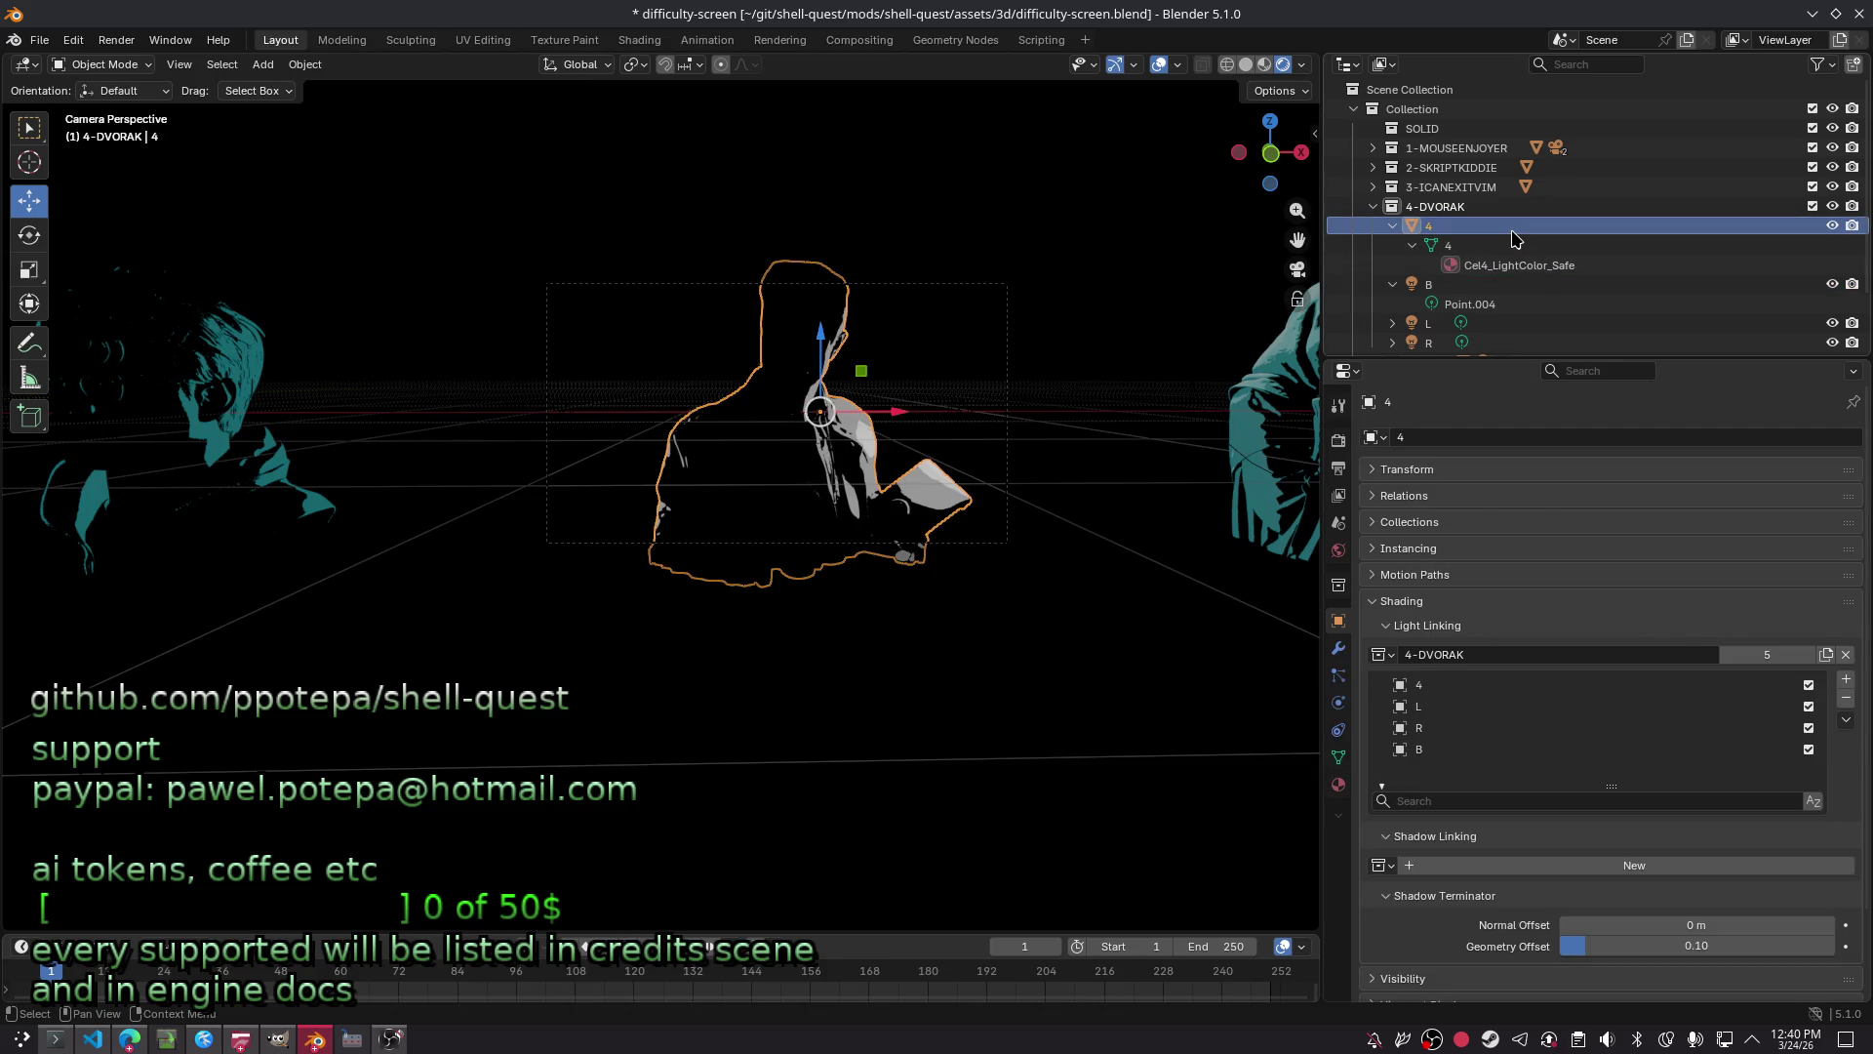
left_click(1441, 686)
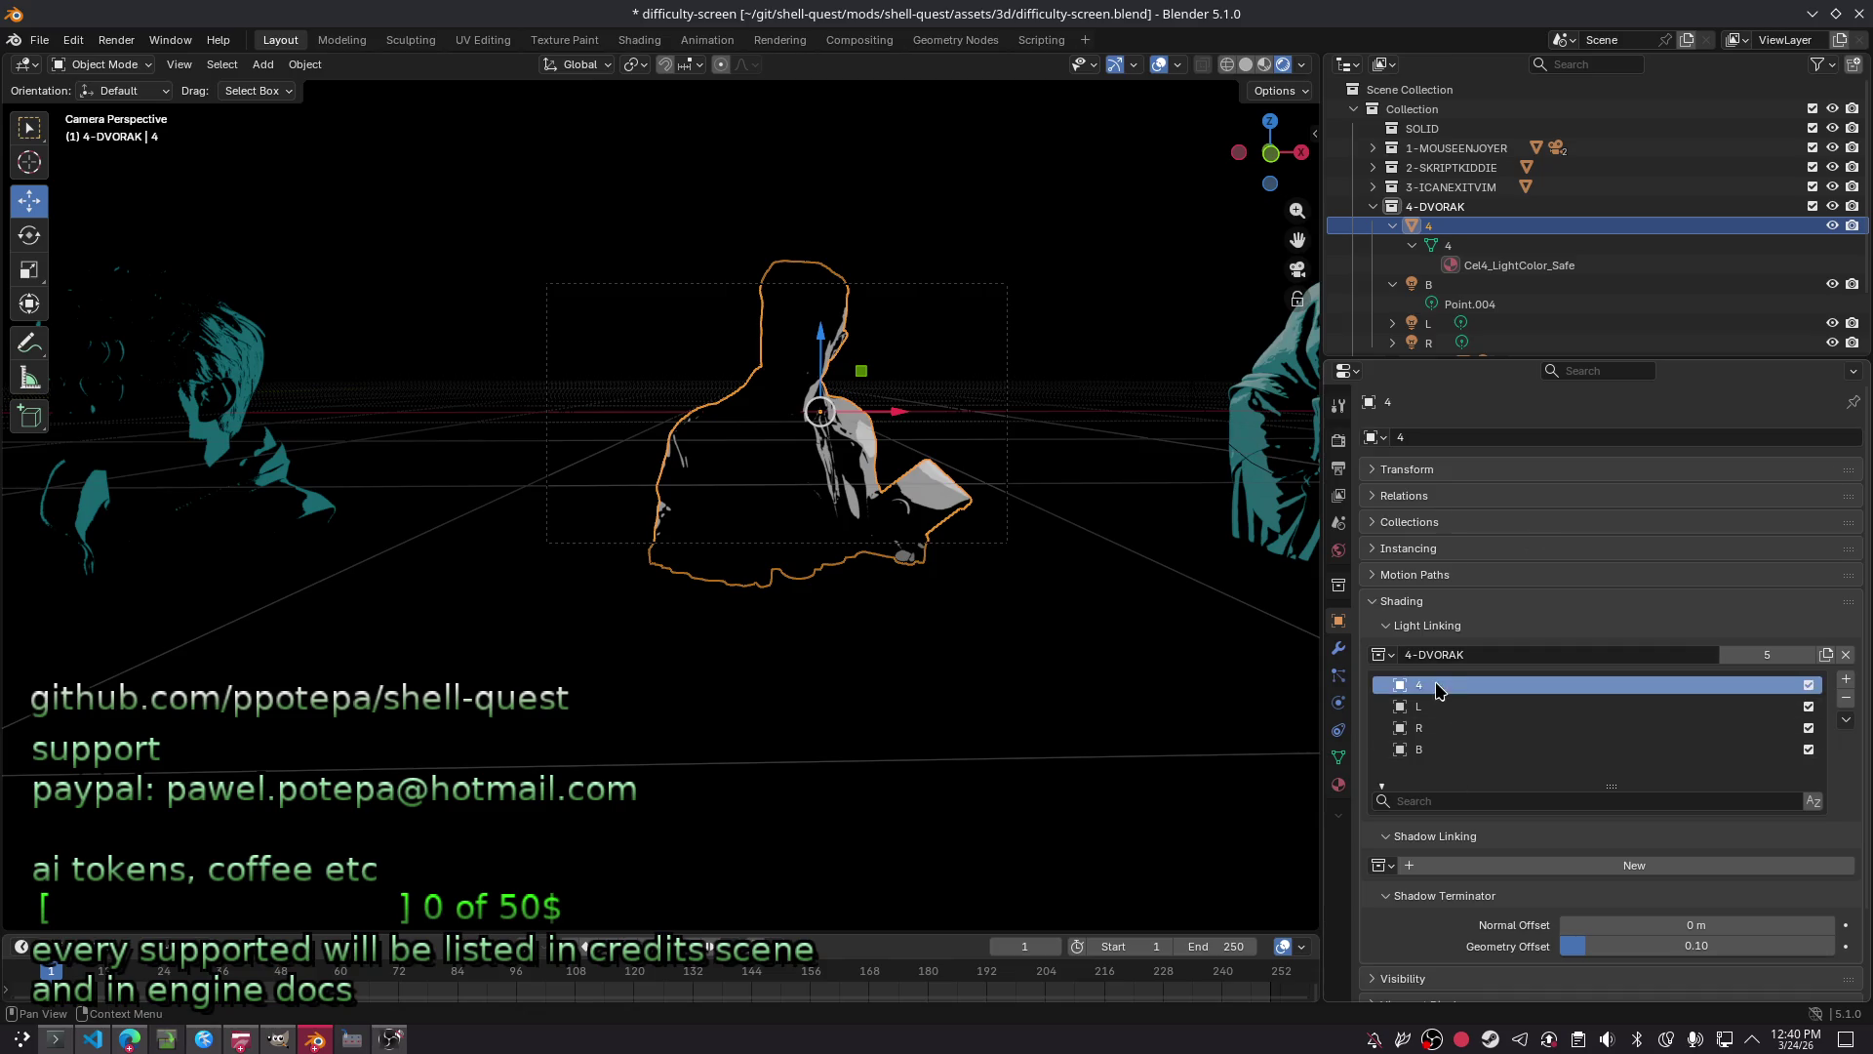
key("ctrl+z")
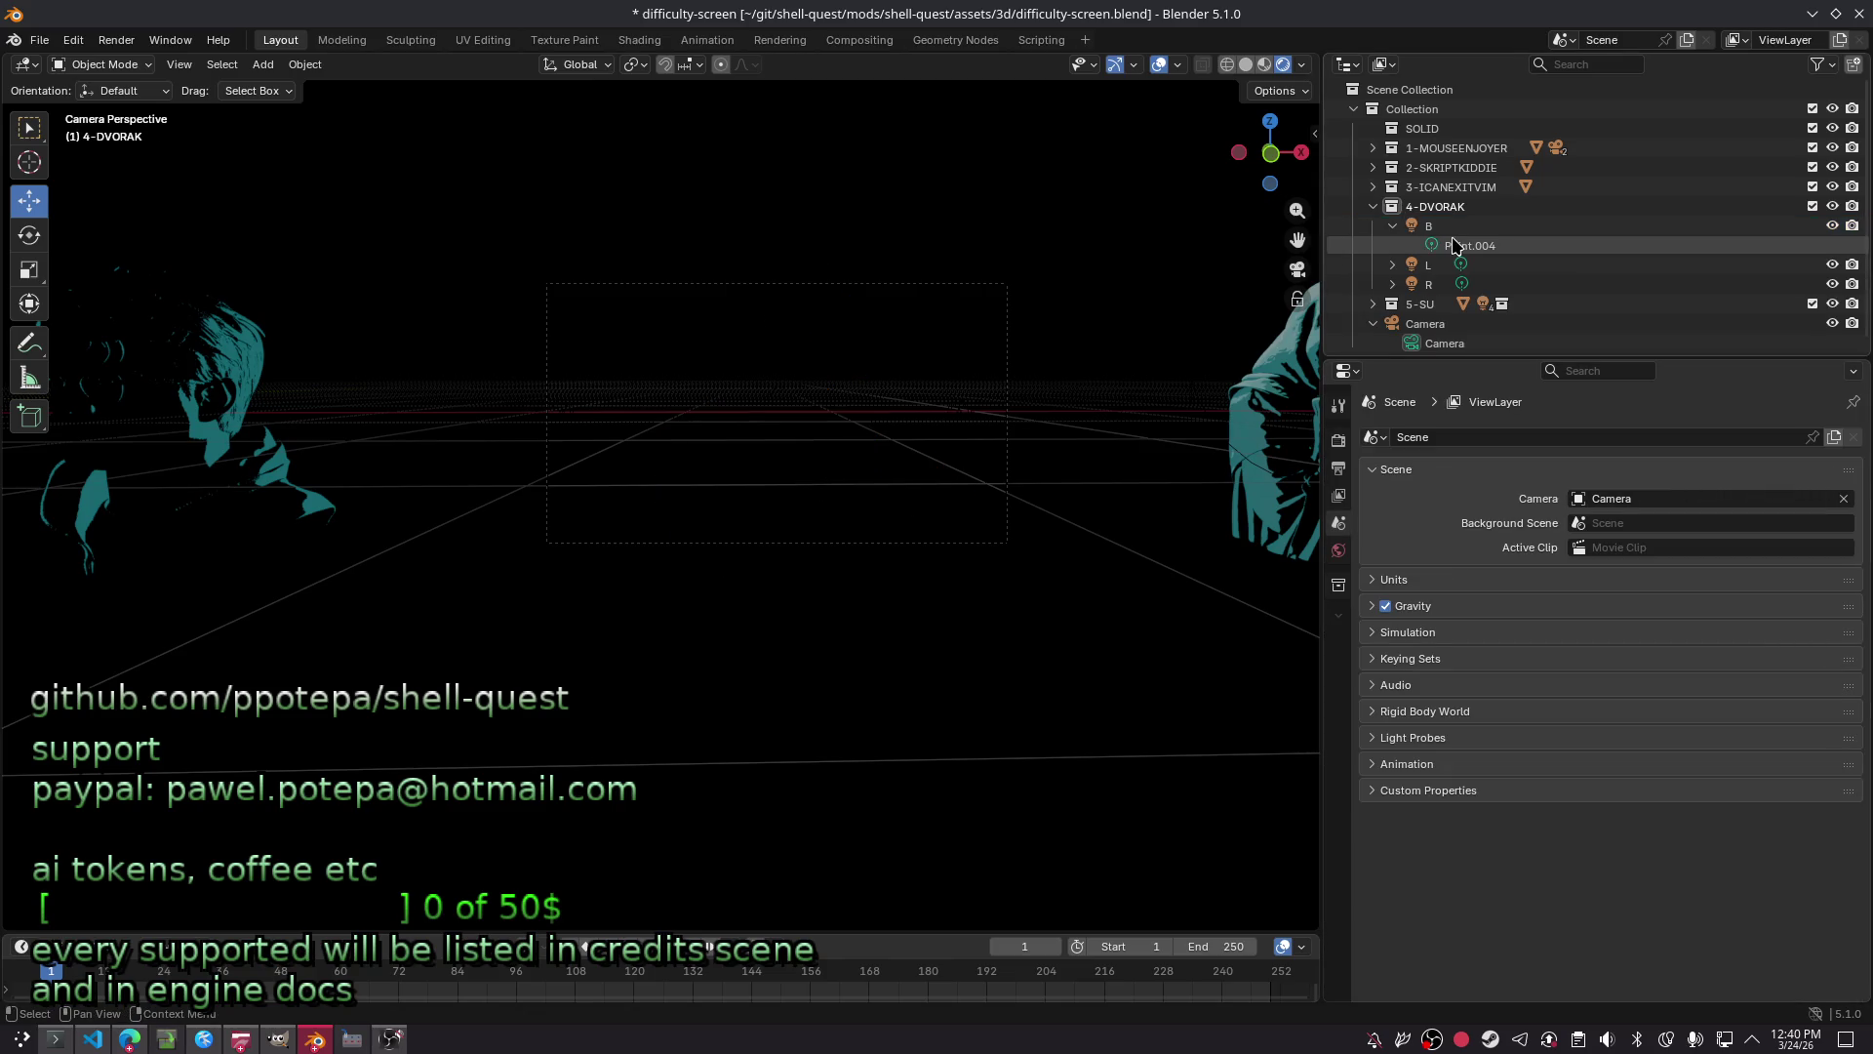
key("ctrl+shift+z")
left_click(1639, 706)
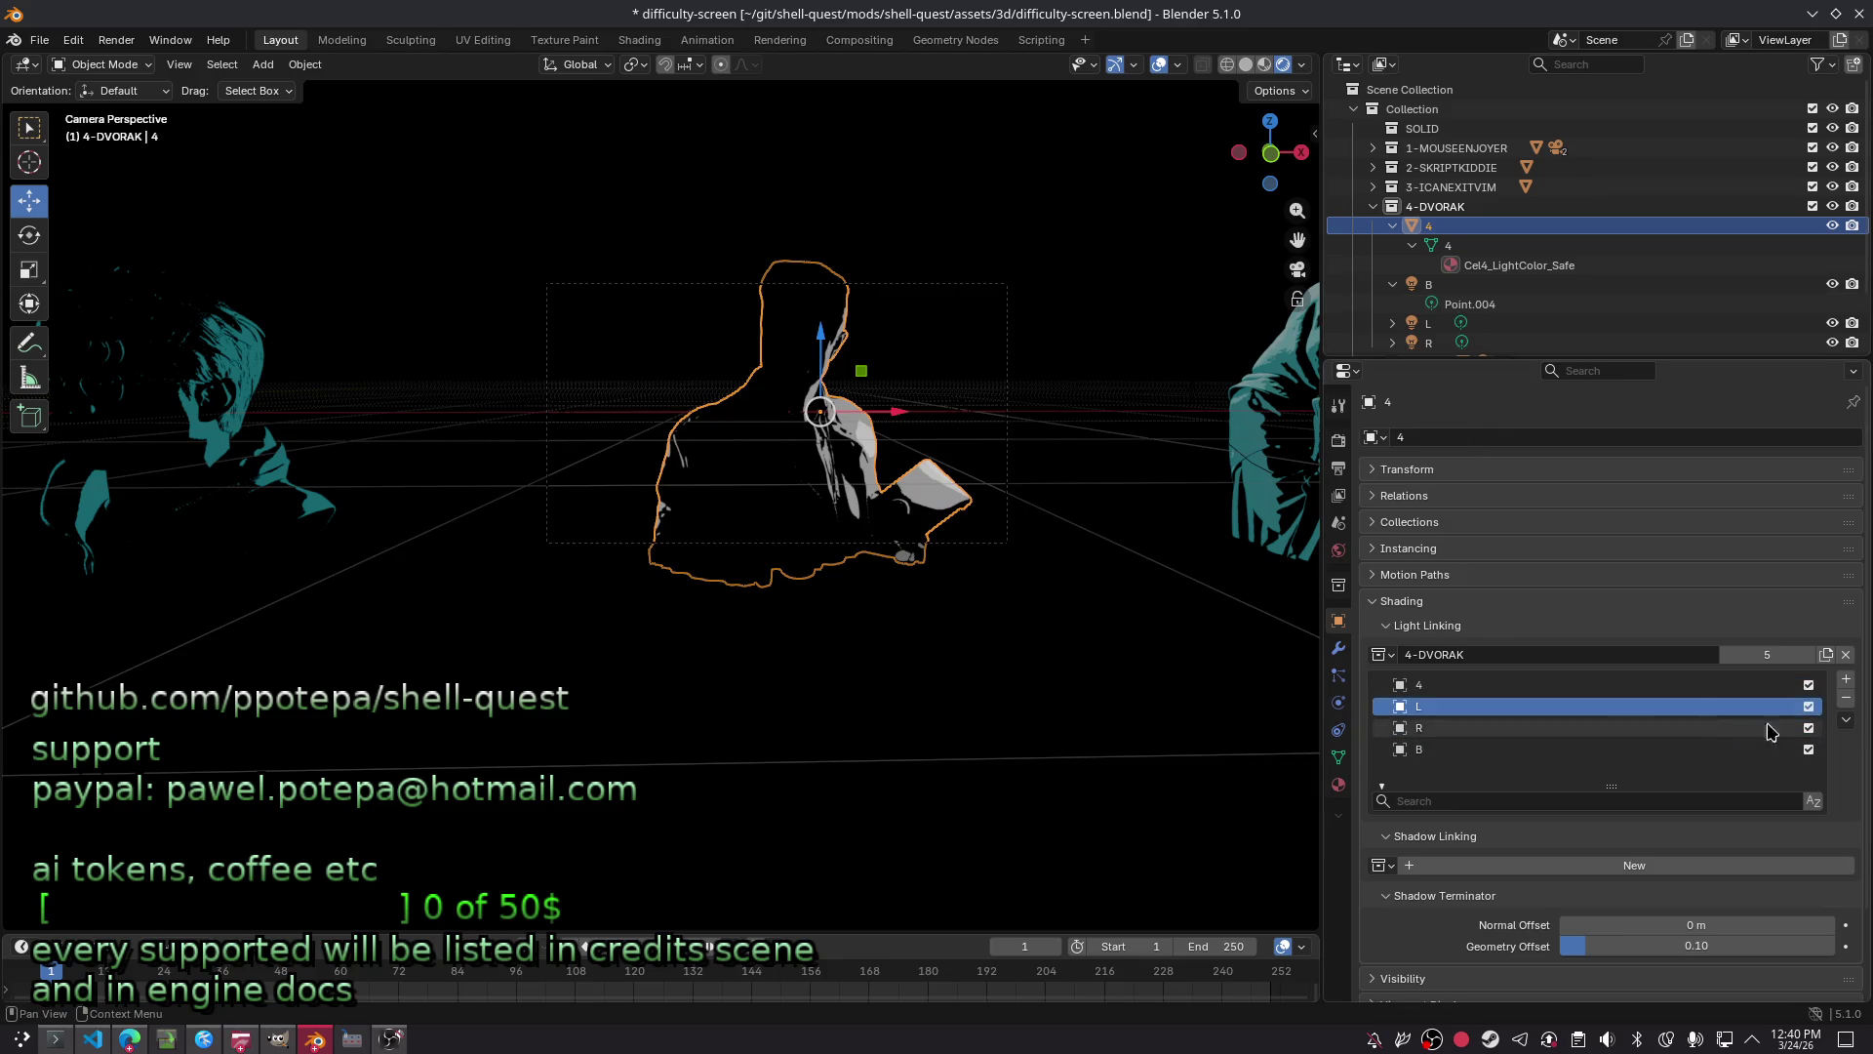
Remove L, R and B from object 4's light-linking list
left_click(1845, 698)
left_click(1697, 706)
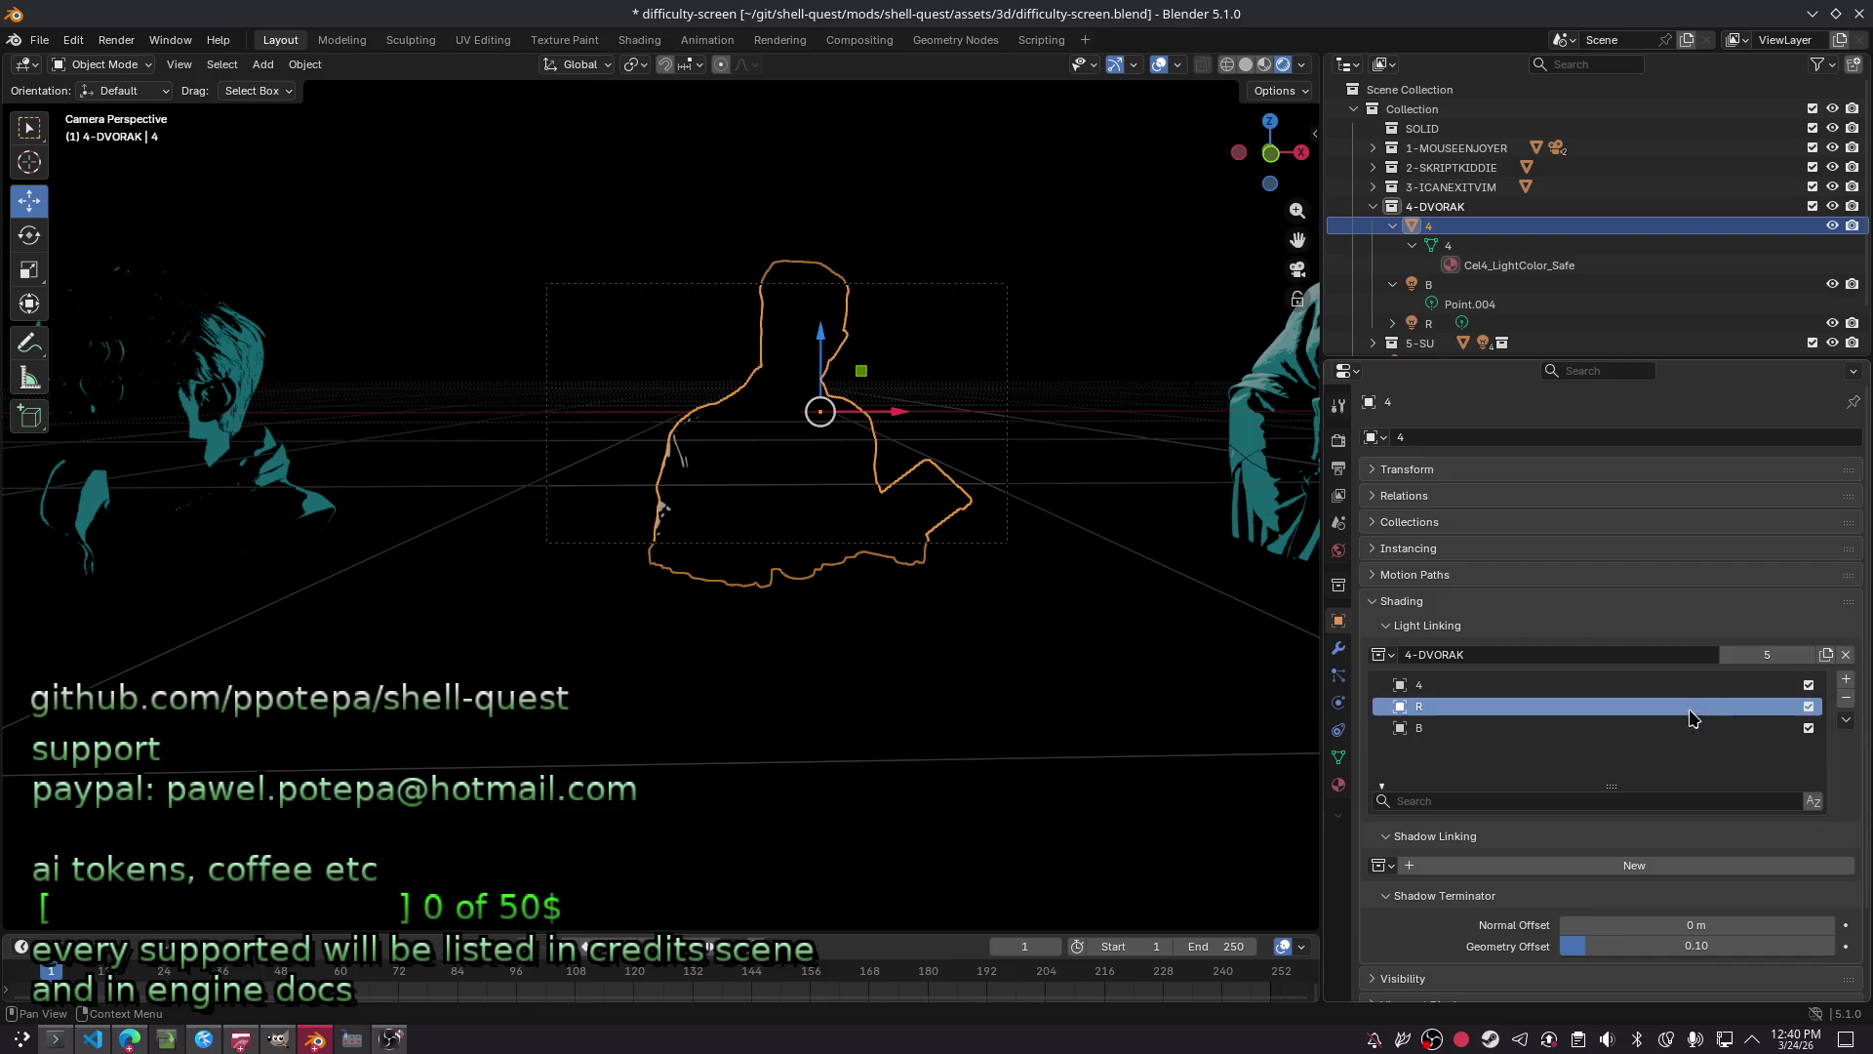
left_click(1845, 699)
left_click(1689, 706)
left_click(1846, 699)
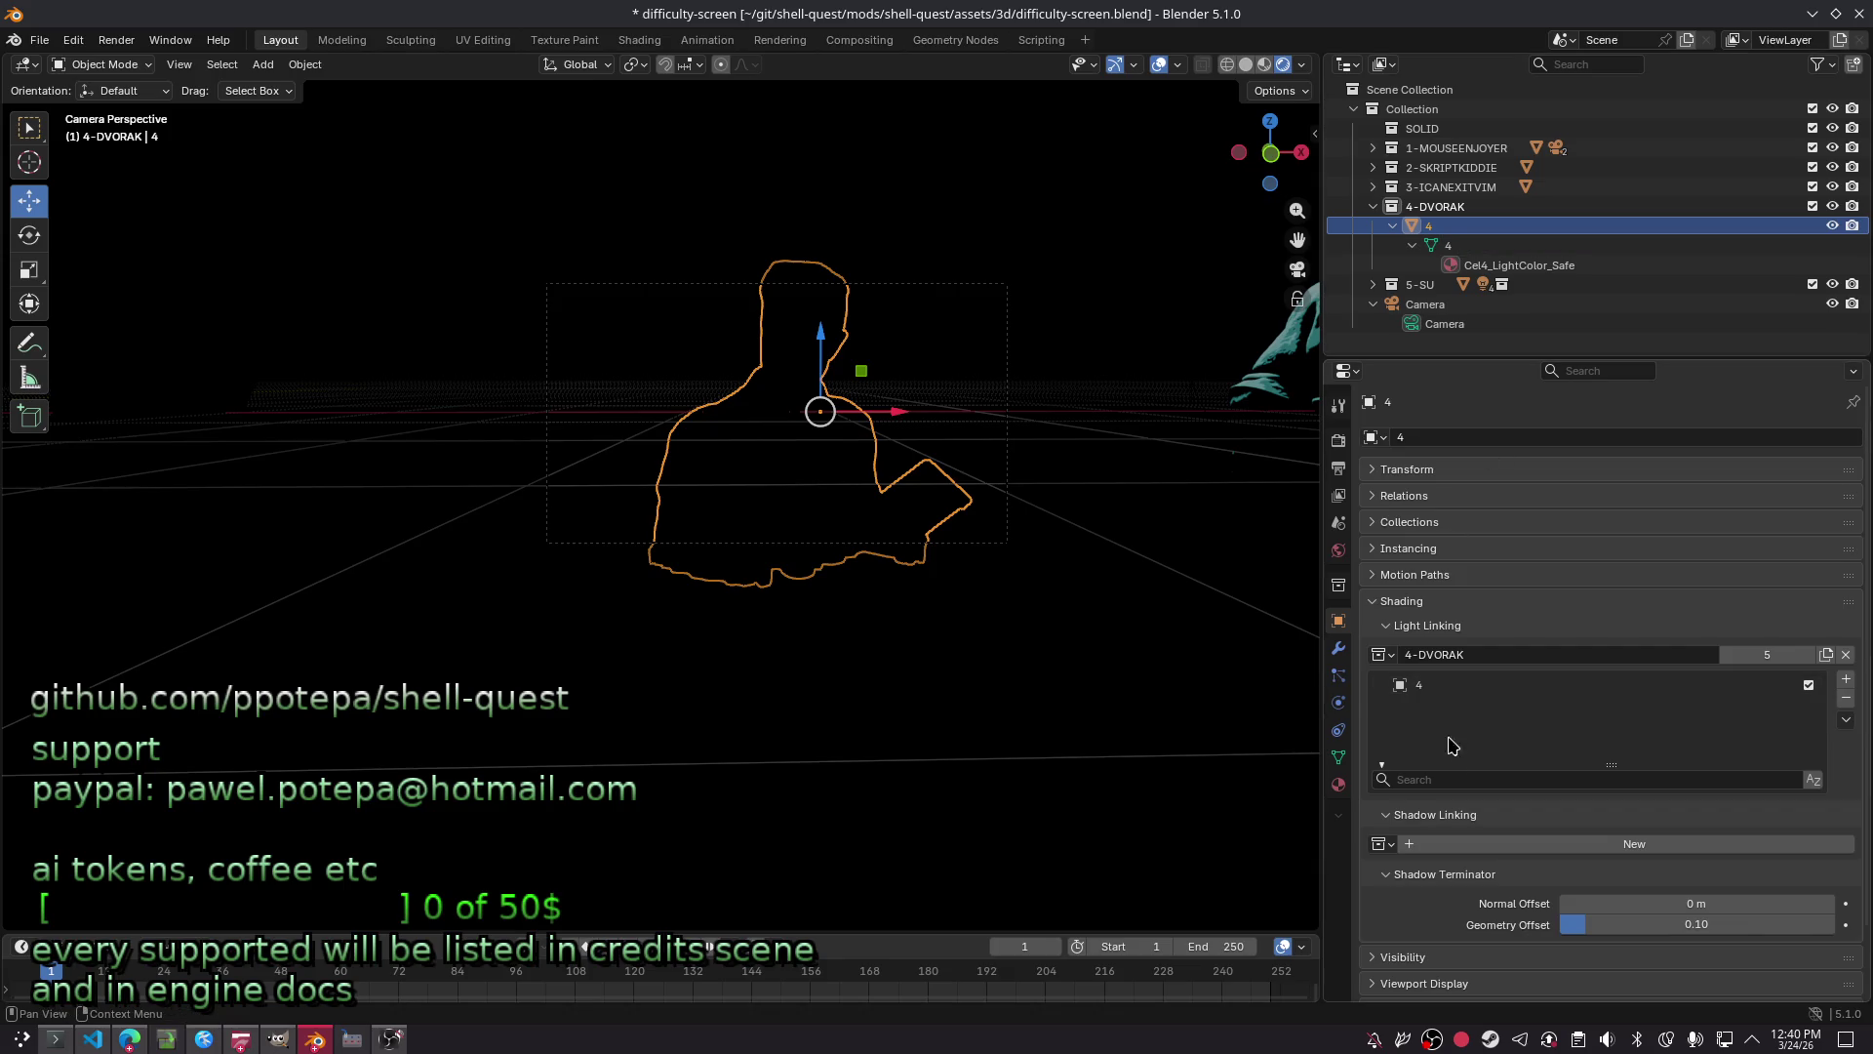
Try other collections and entry toggles, then undo back to the empty 'Light Linking for 4' collection
left_click(1381, 655)
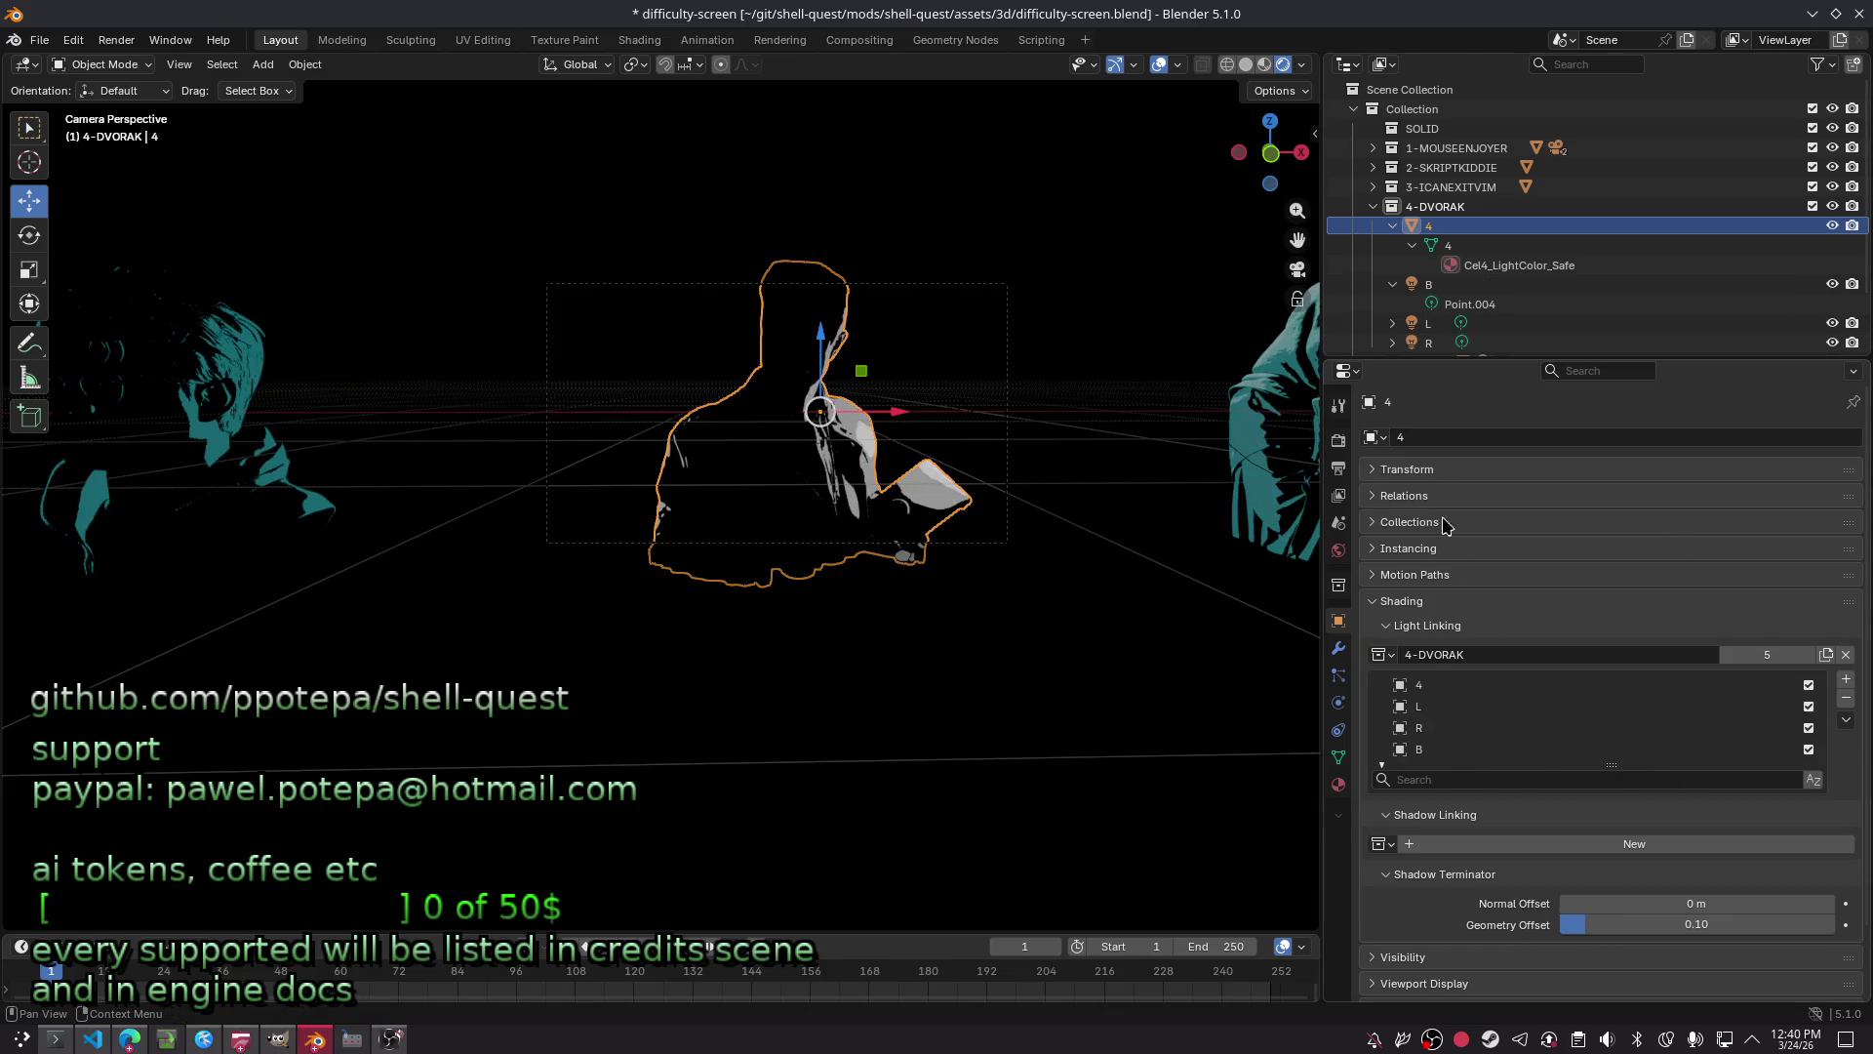
left_click(1473, 706)
left_click(1493, 749)
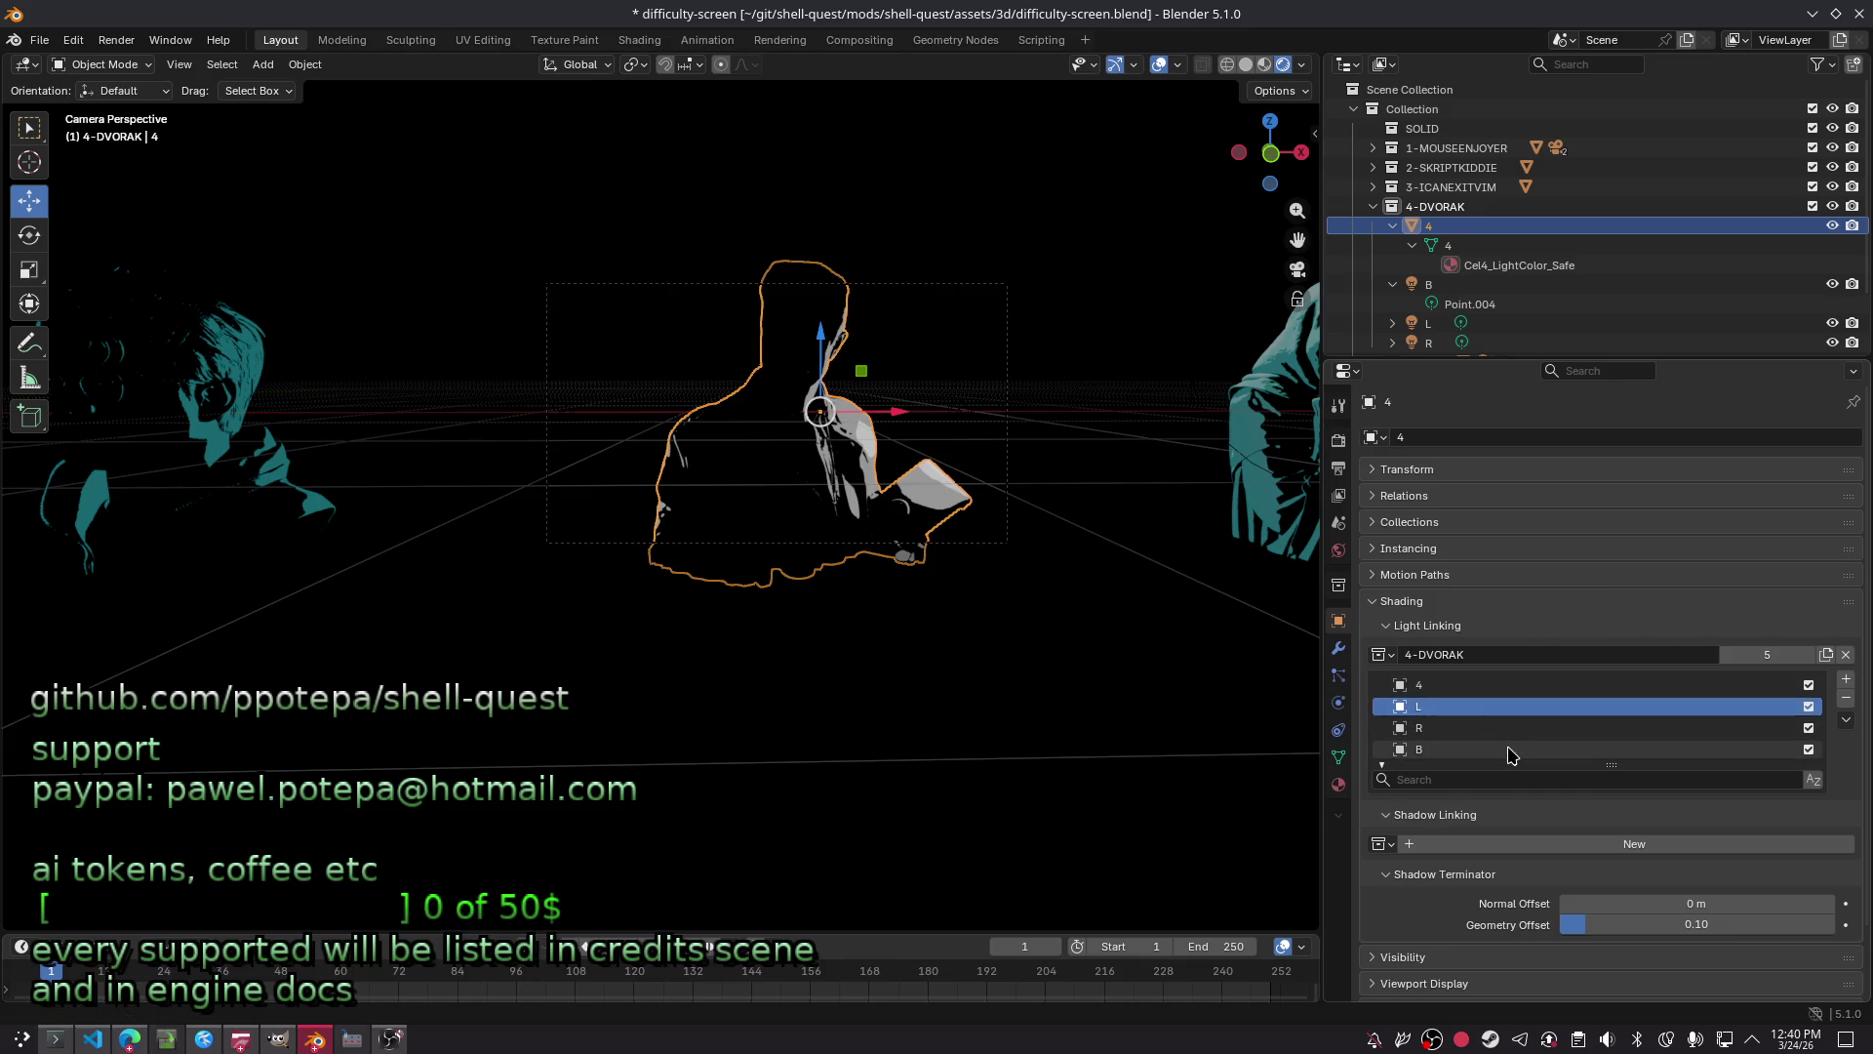
left_click(1810, 728)
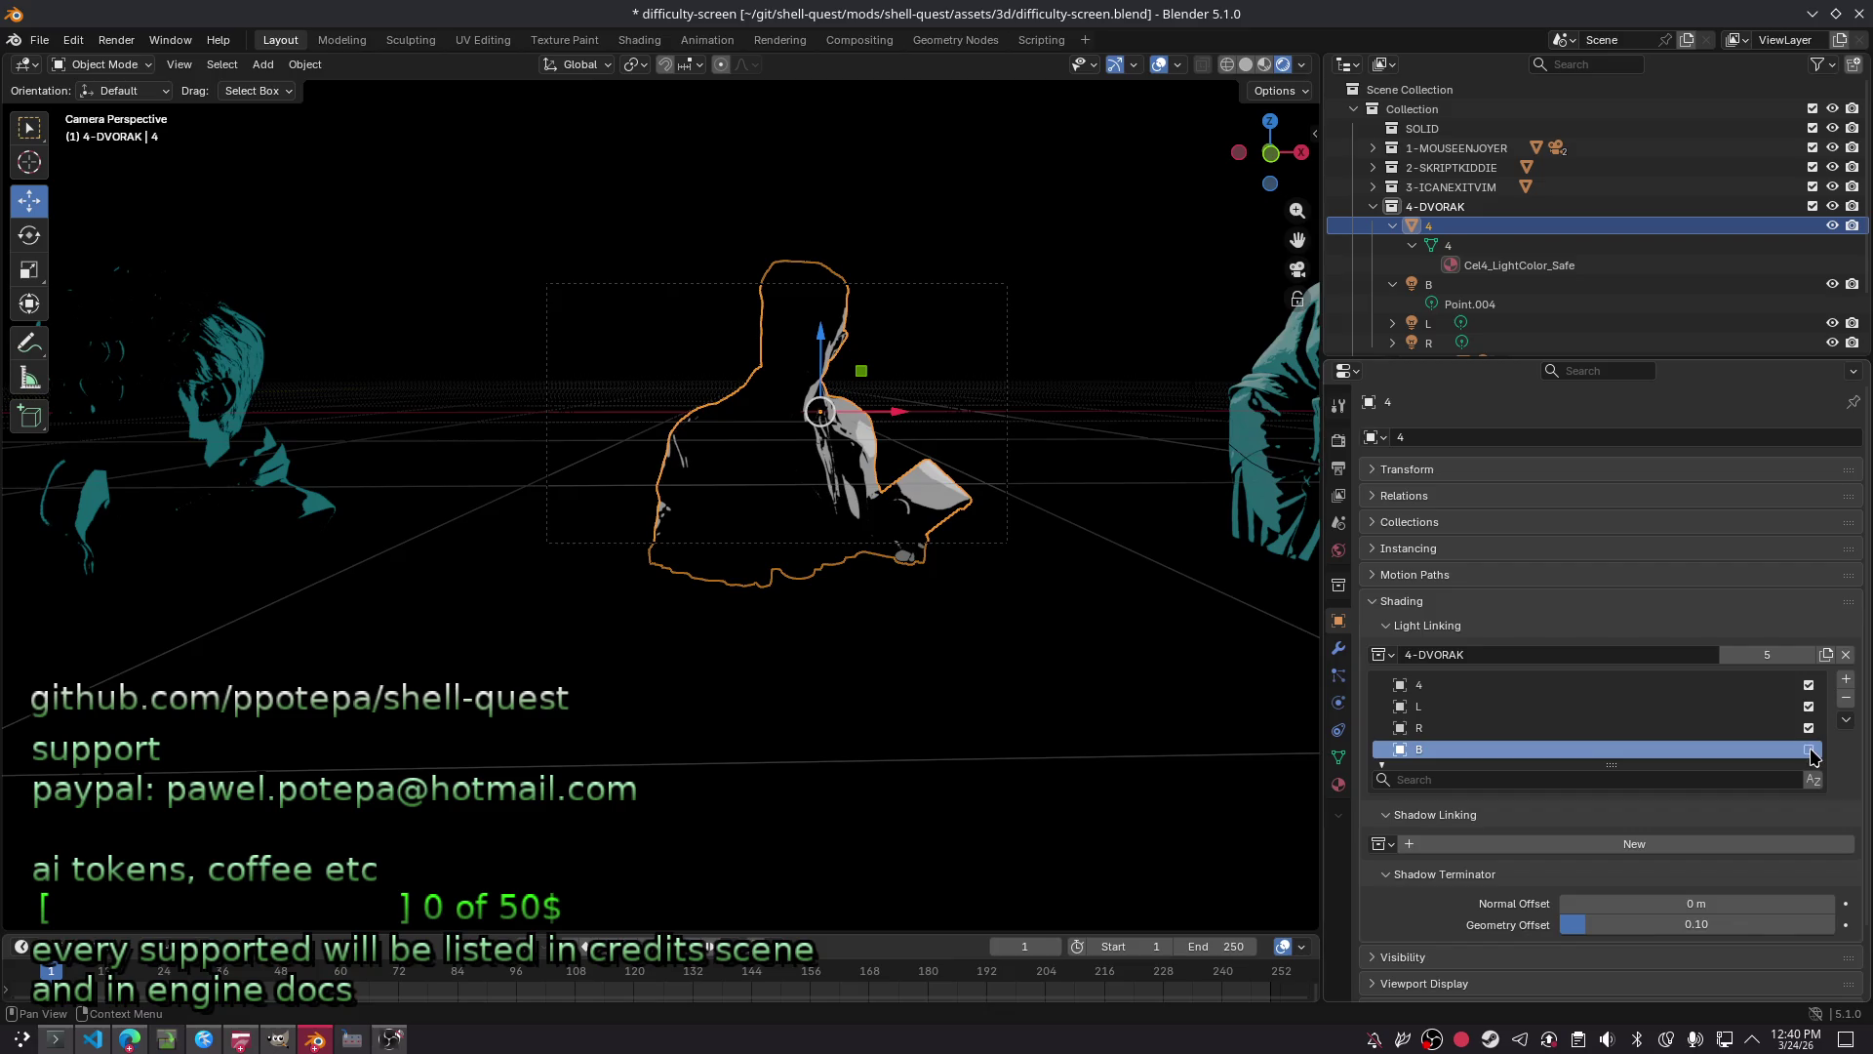
left_click(1810, 751)
left_click(1731, 710)
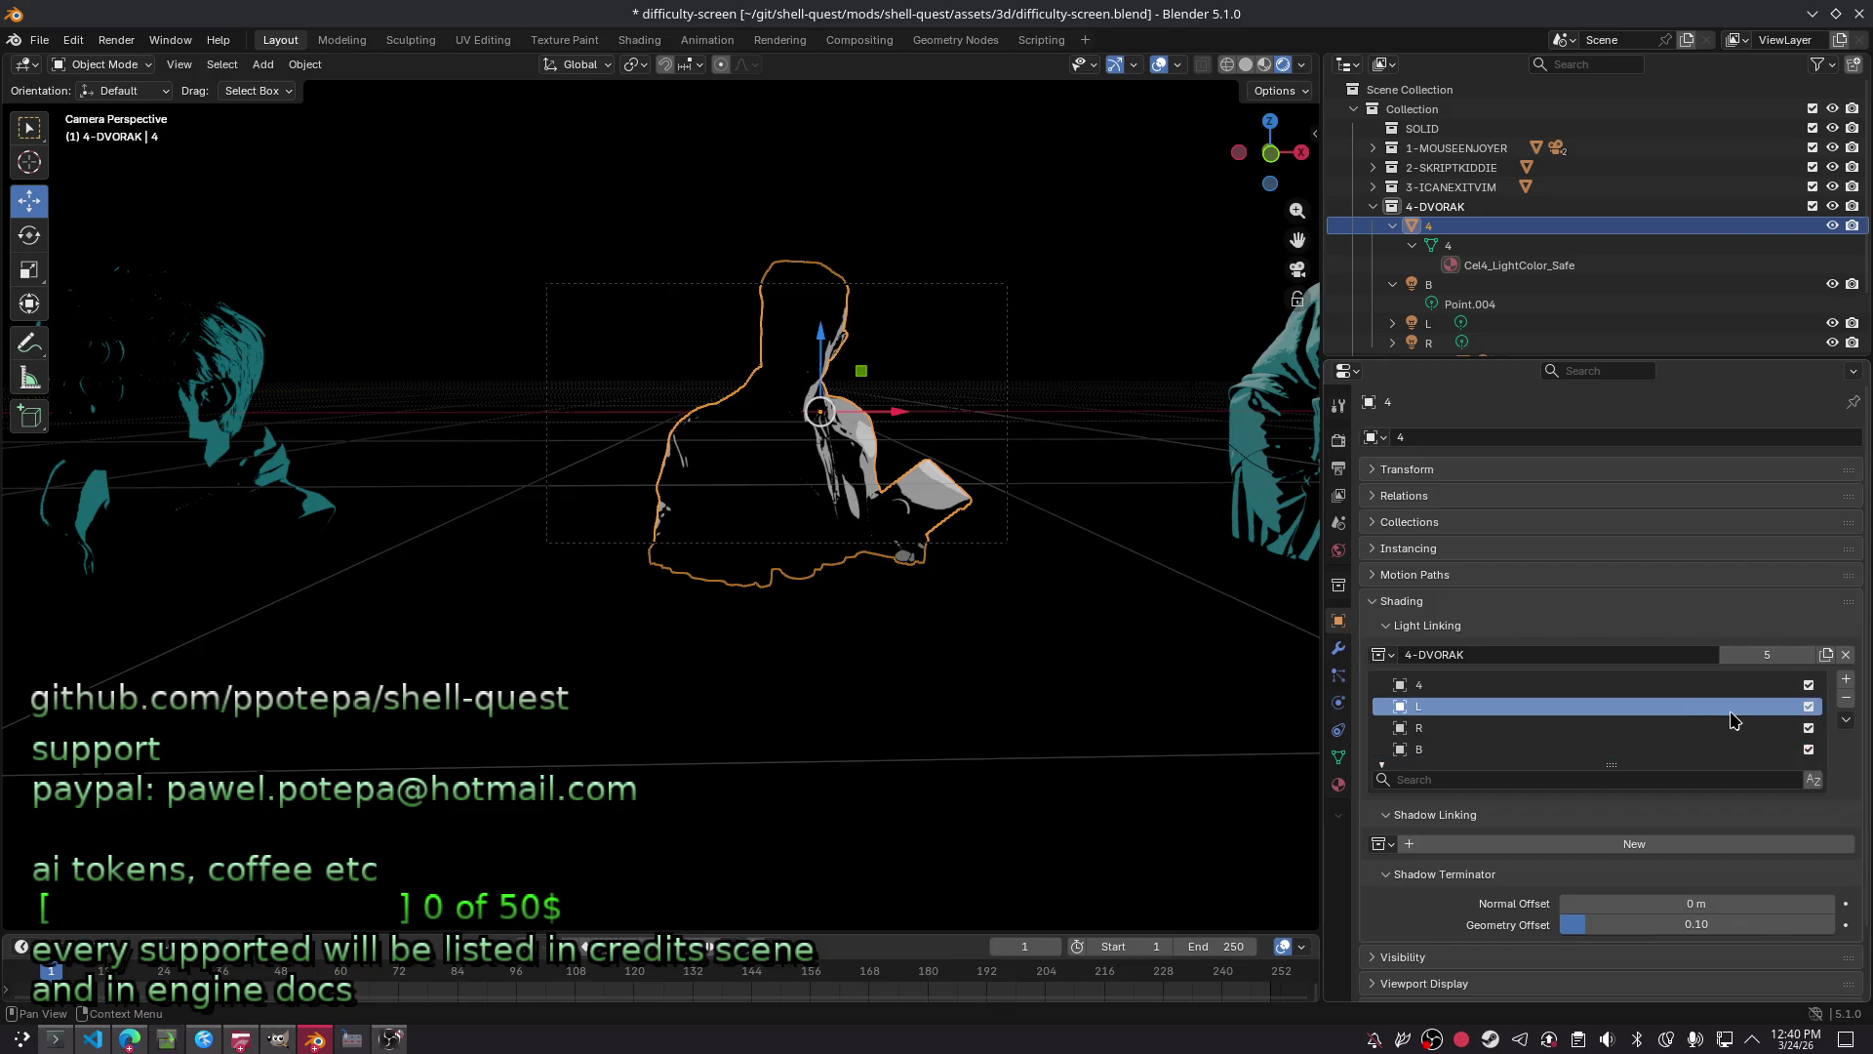
left_click(1845, 699)
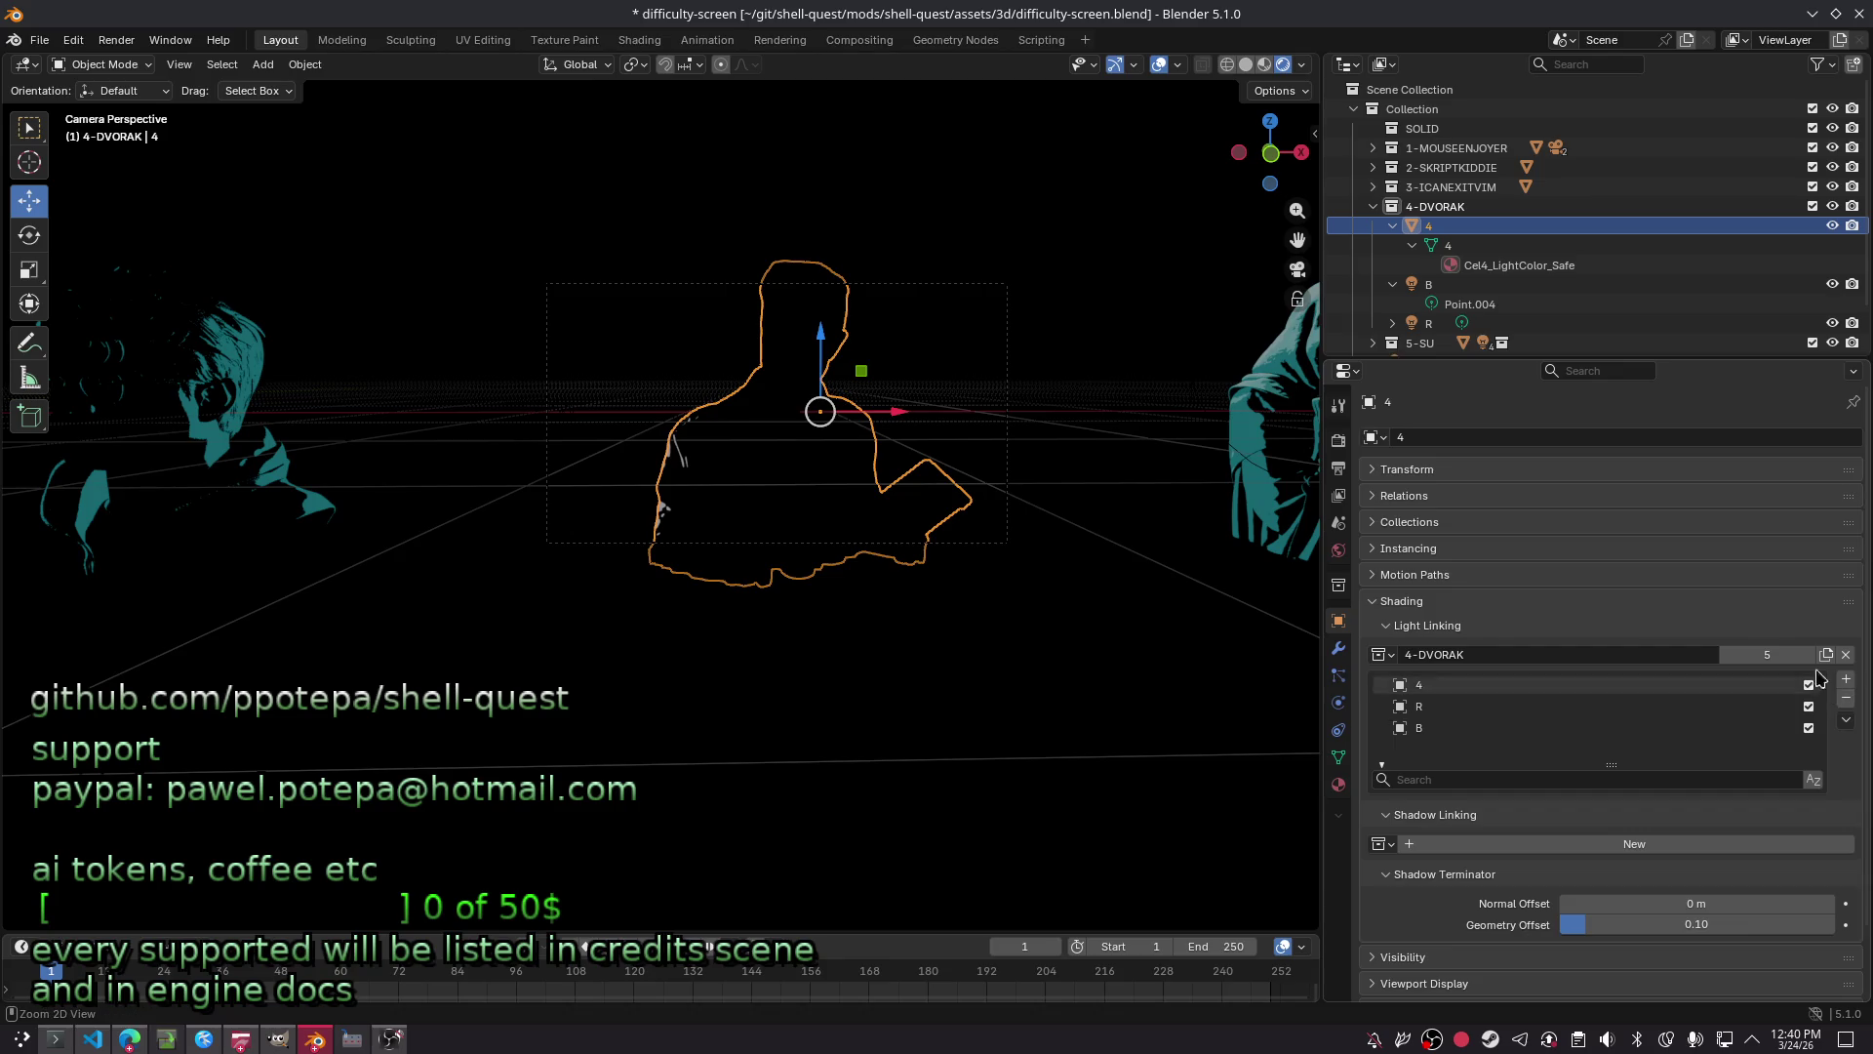
key("ctrl+z")
left_click(1541, 706)
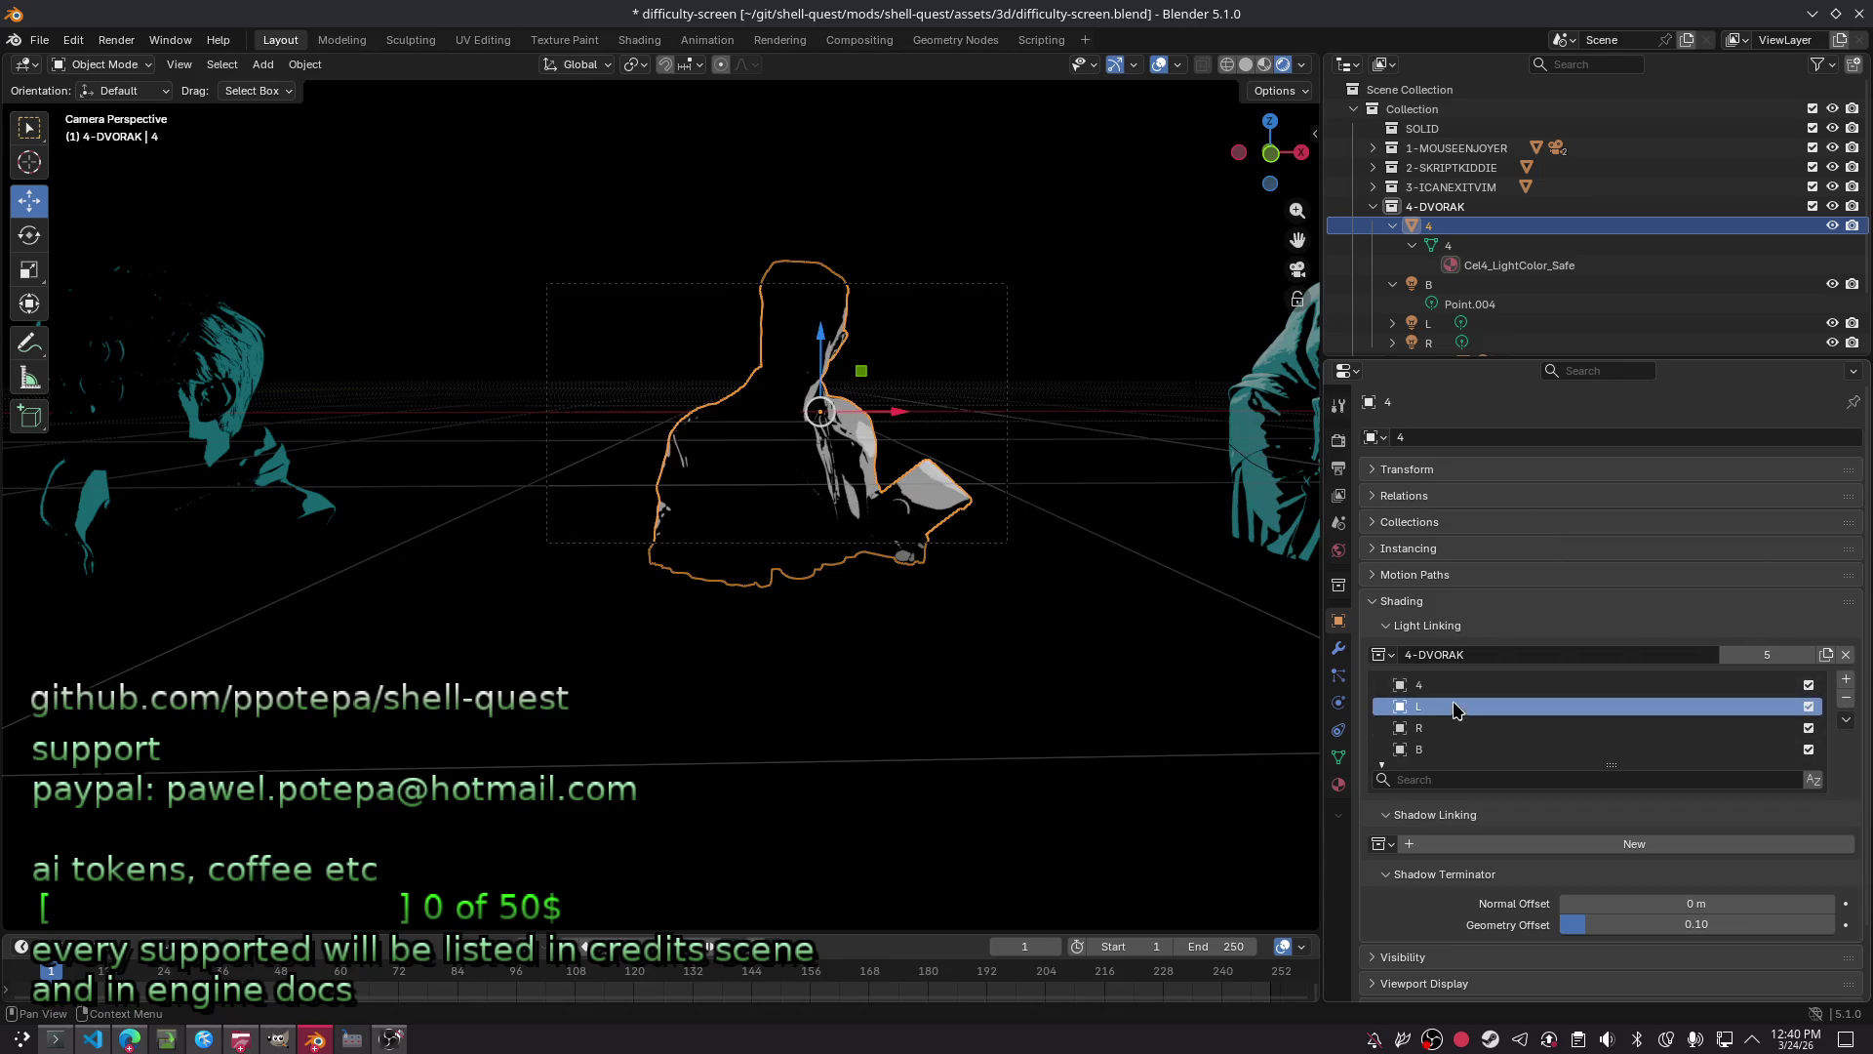
double_click(1409, 653)
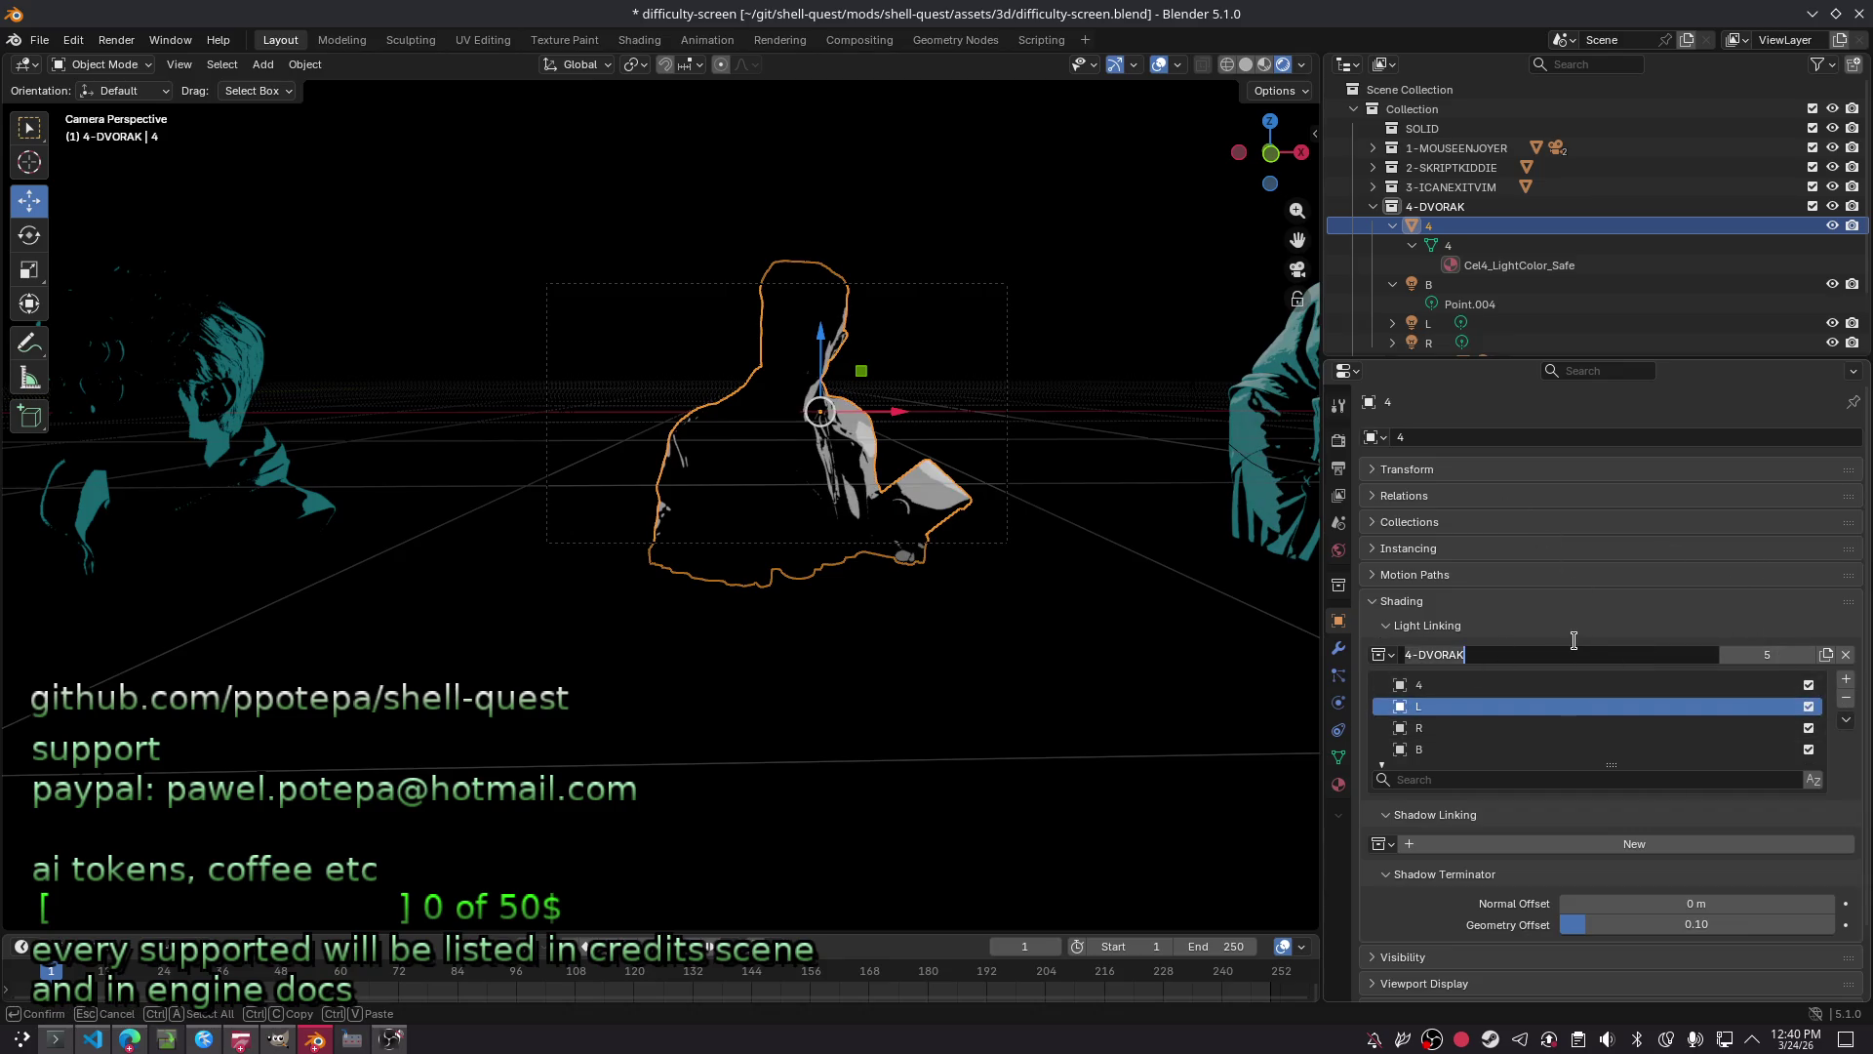
left_click(1174, 706)
key("ctrl+z")
key("ctrl+z")
key("ctrl+z")
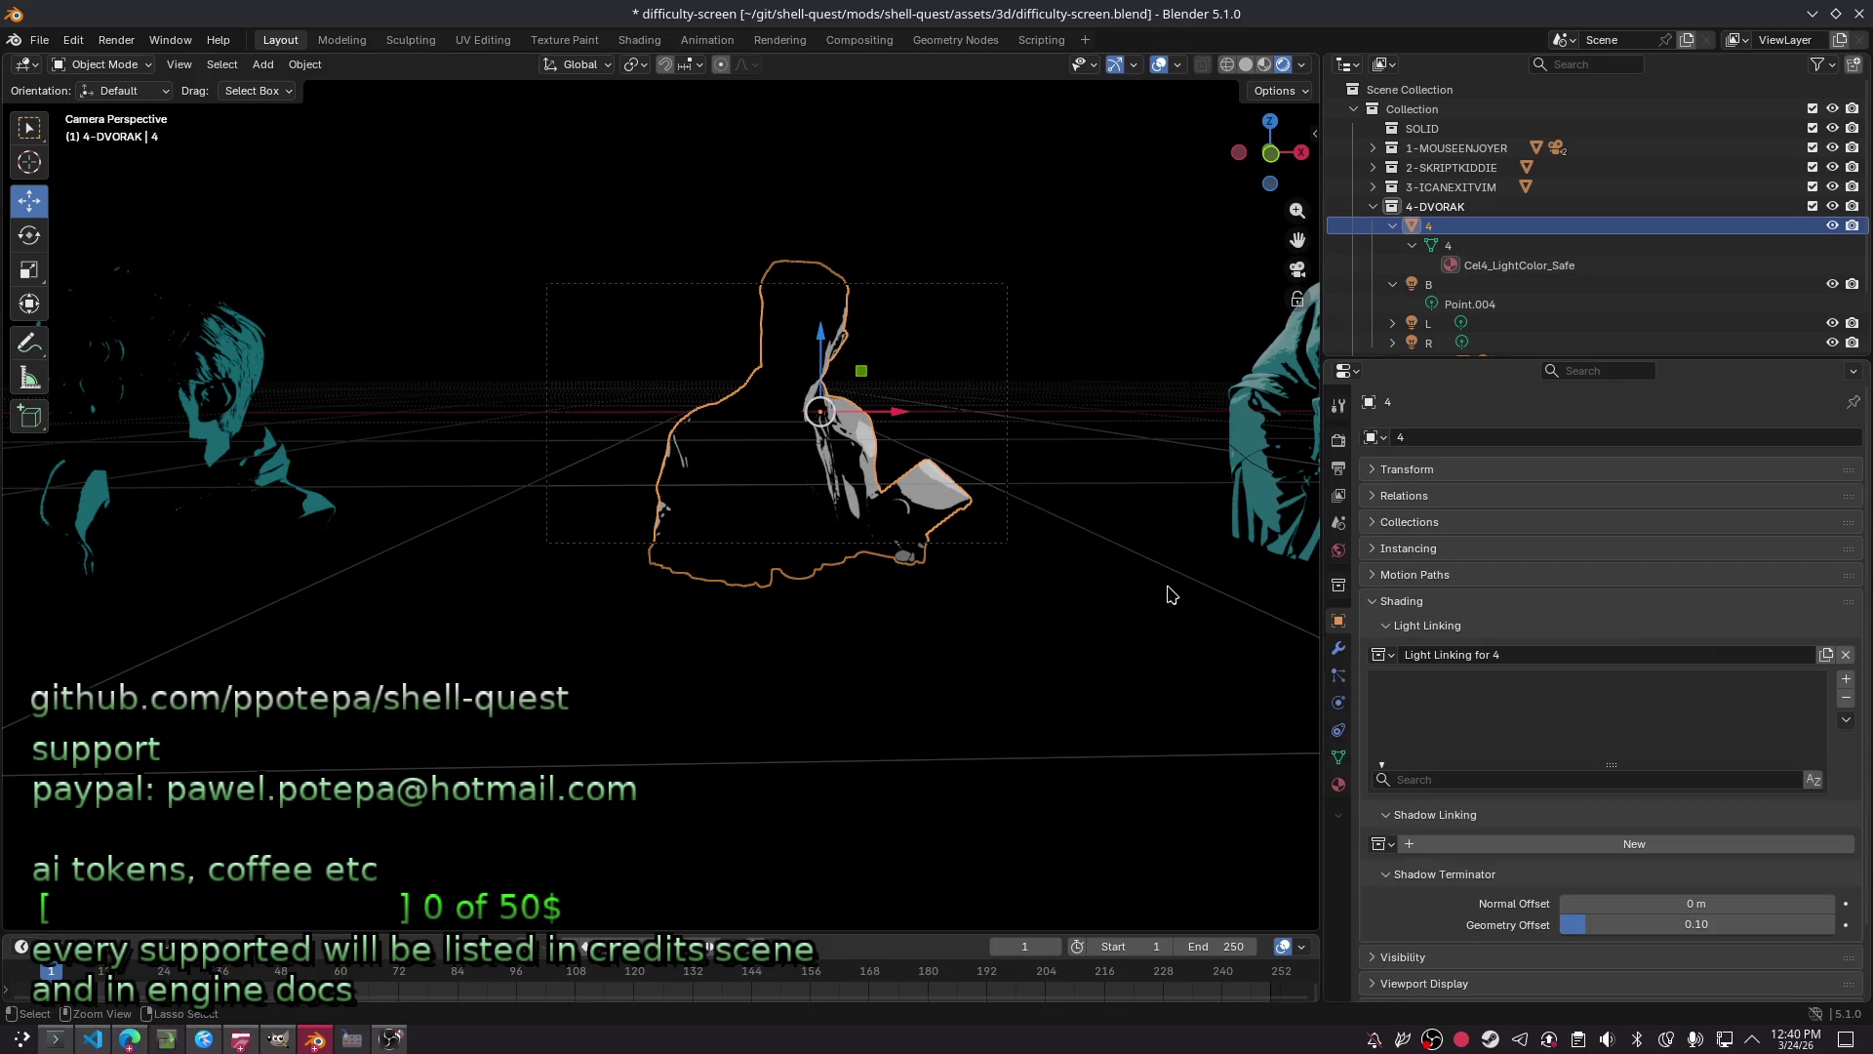
Undo the extra light-linking changes, checking lights L and R, until R links to 4-DVORAK again
key("ctrl+z")
key("ctrl+z")
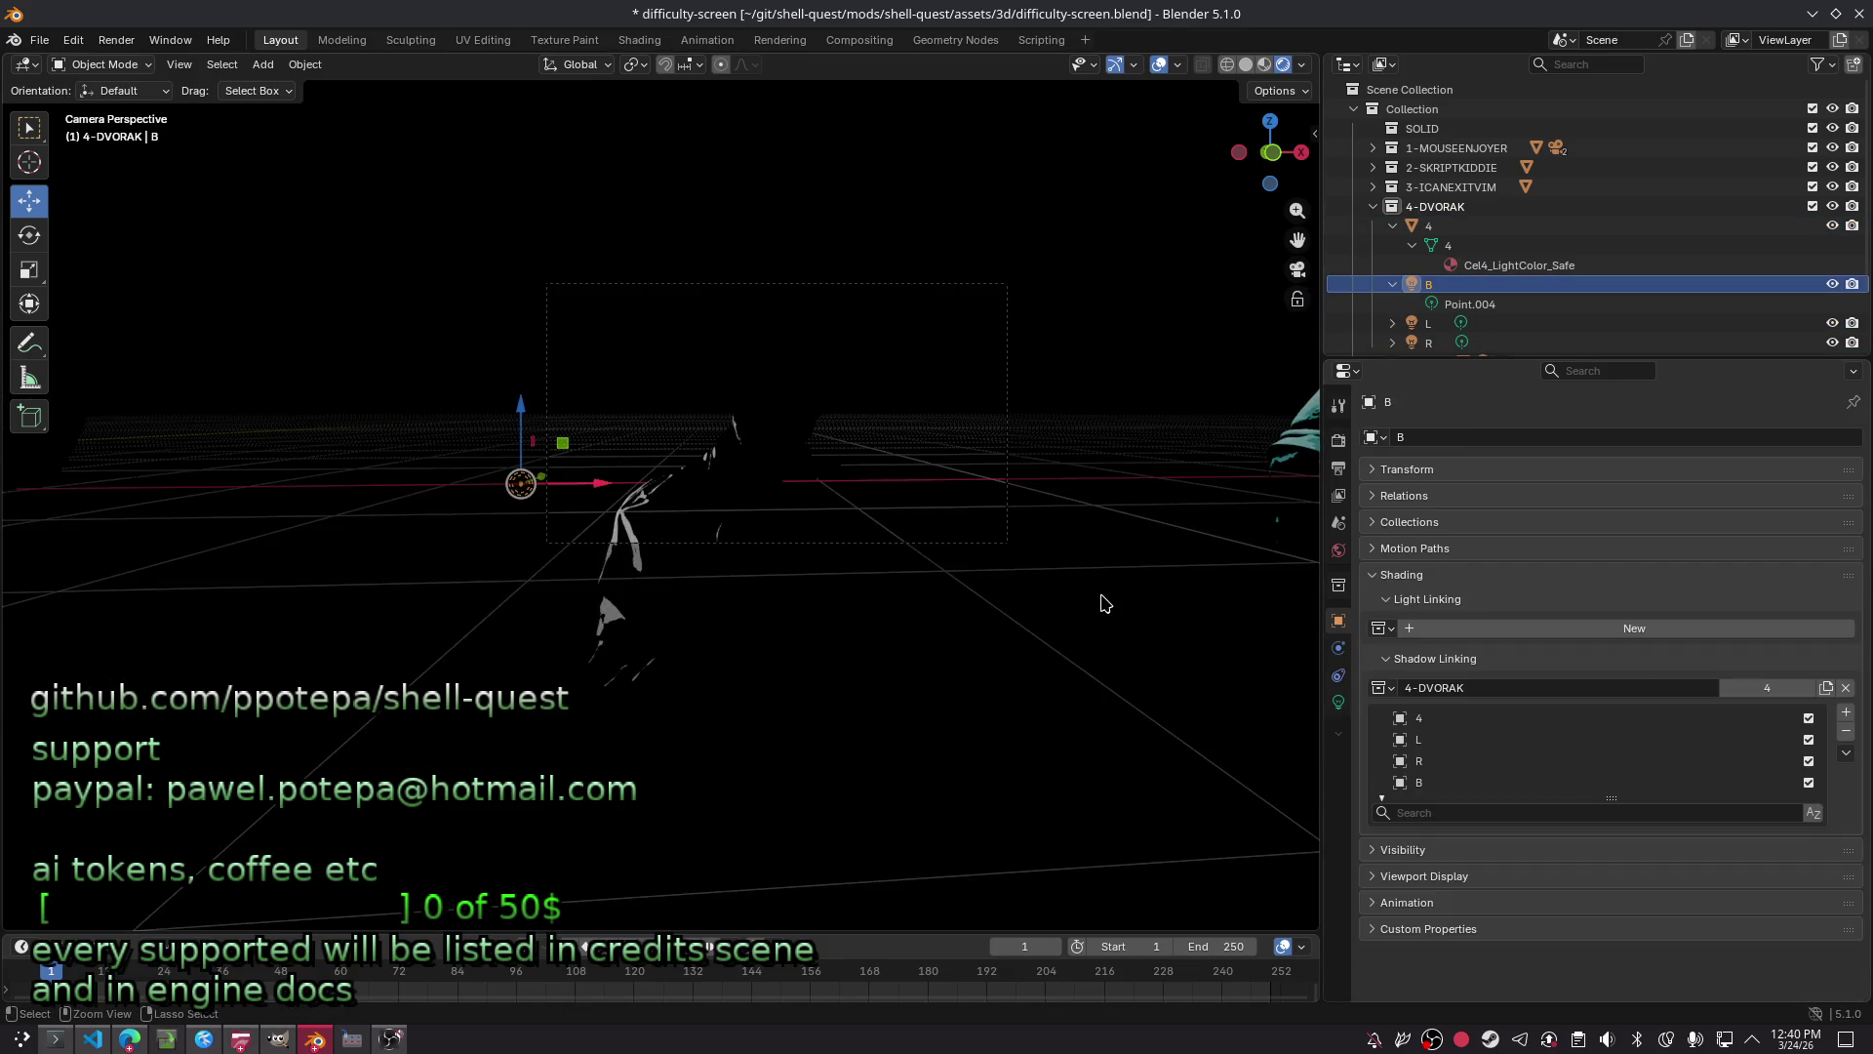
key("ctrl+z")
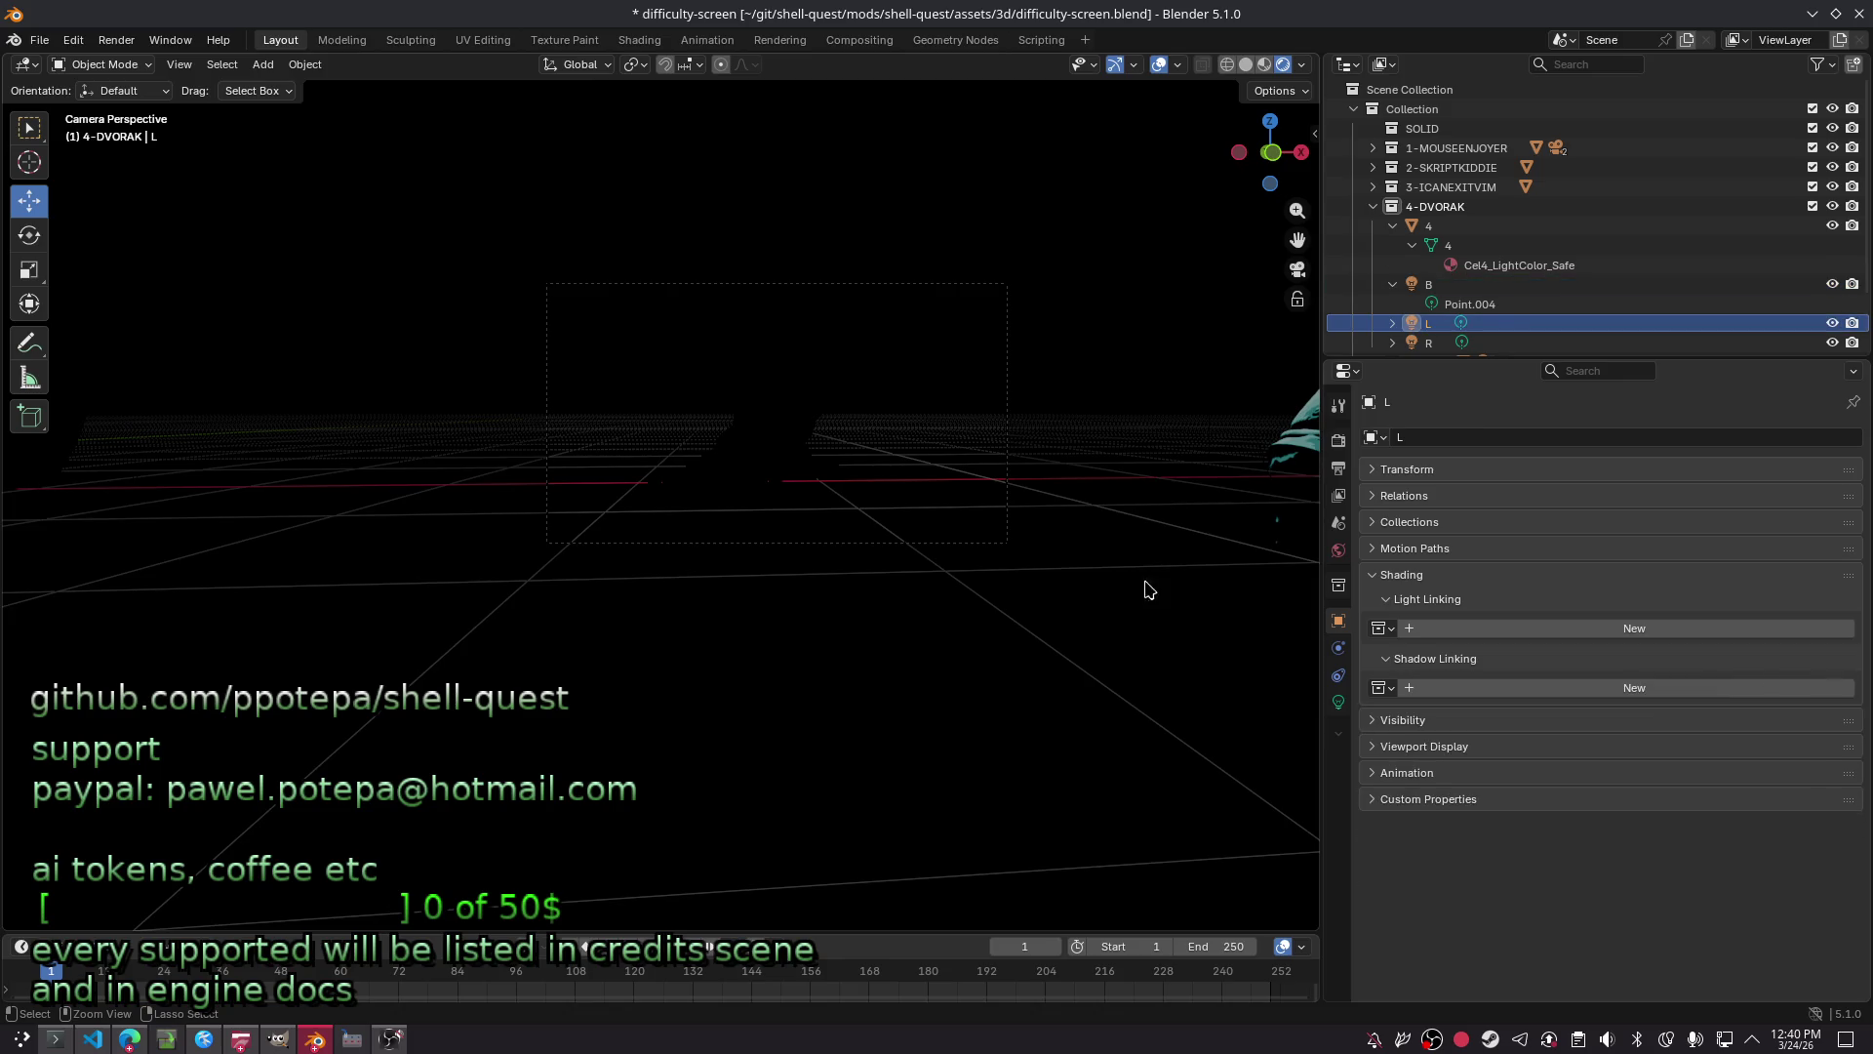
left_click(1485, 319)
left_click(1444, 343)
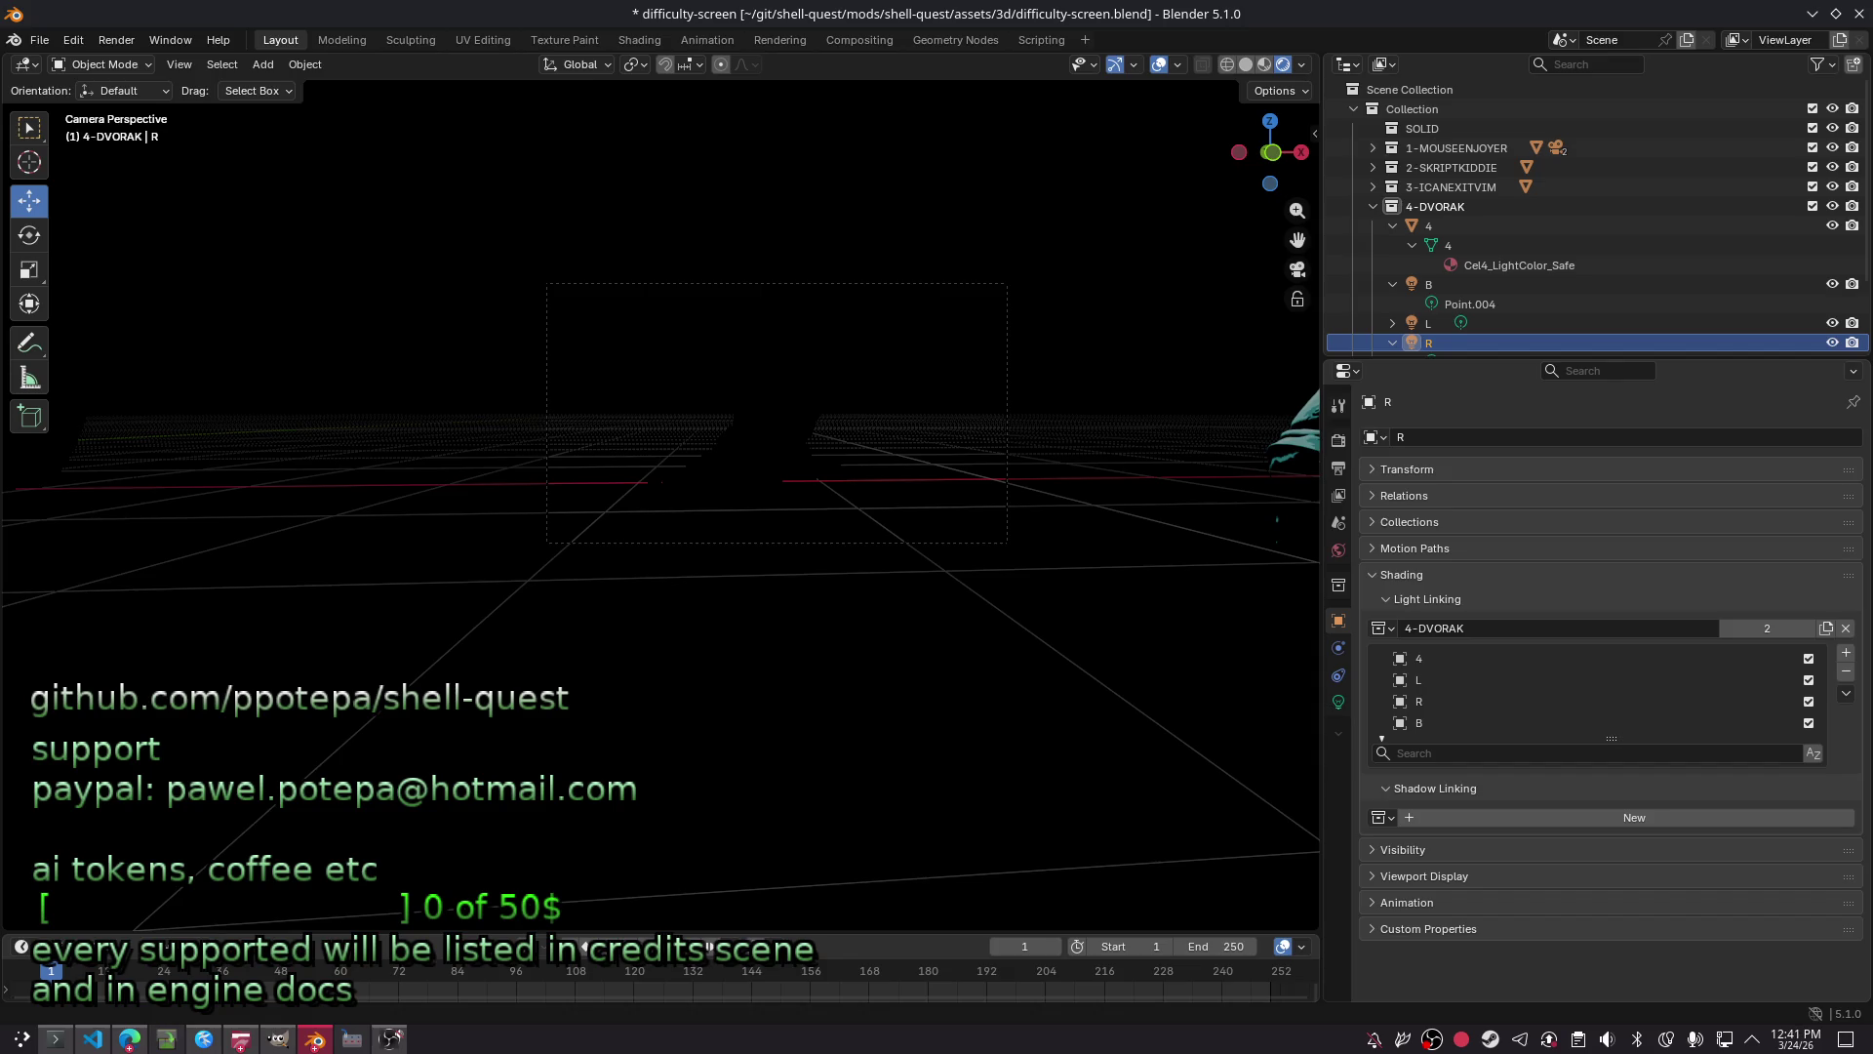
key("ctrl+z")
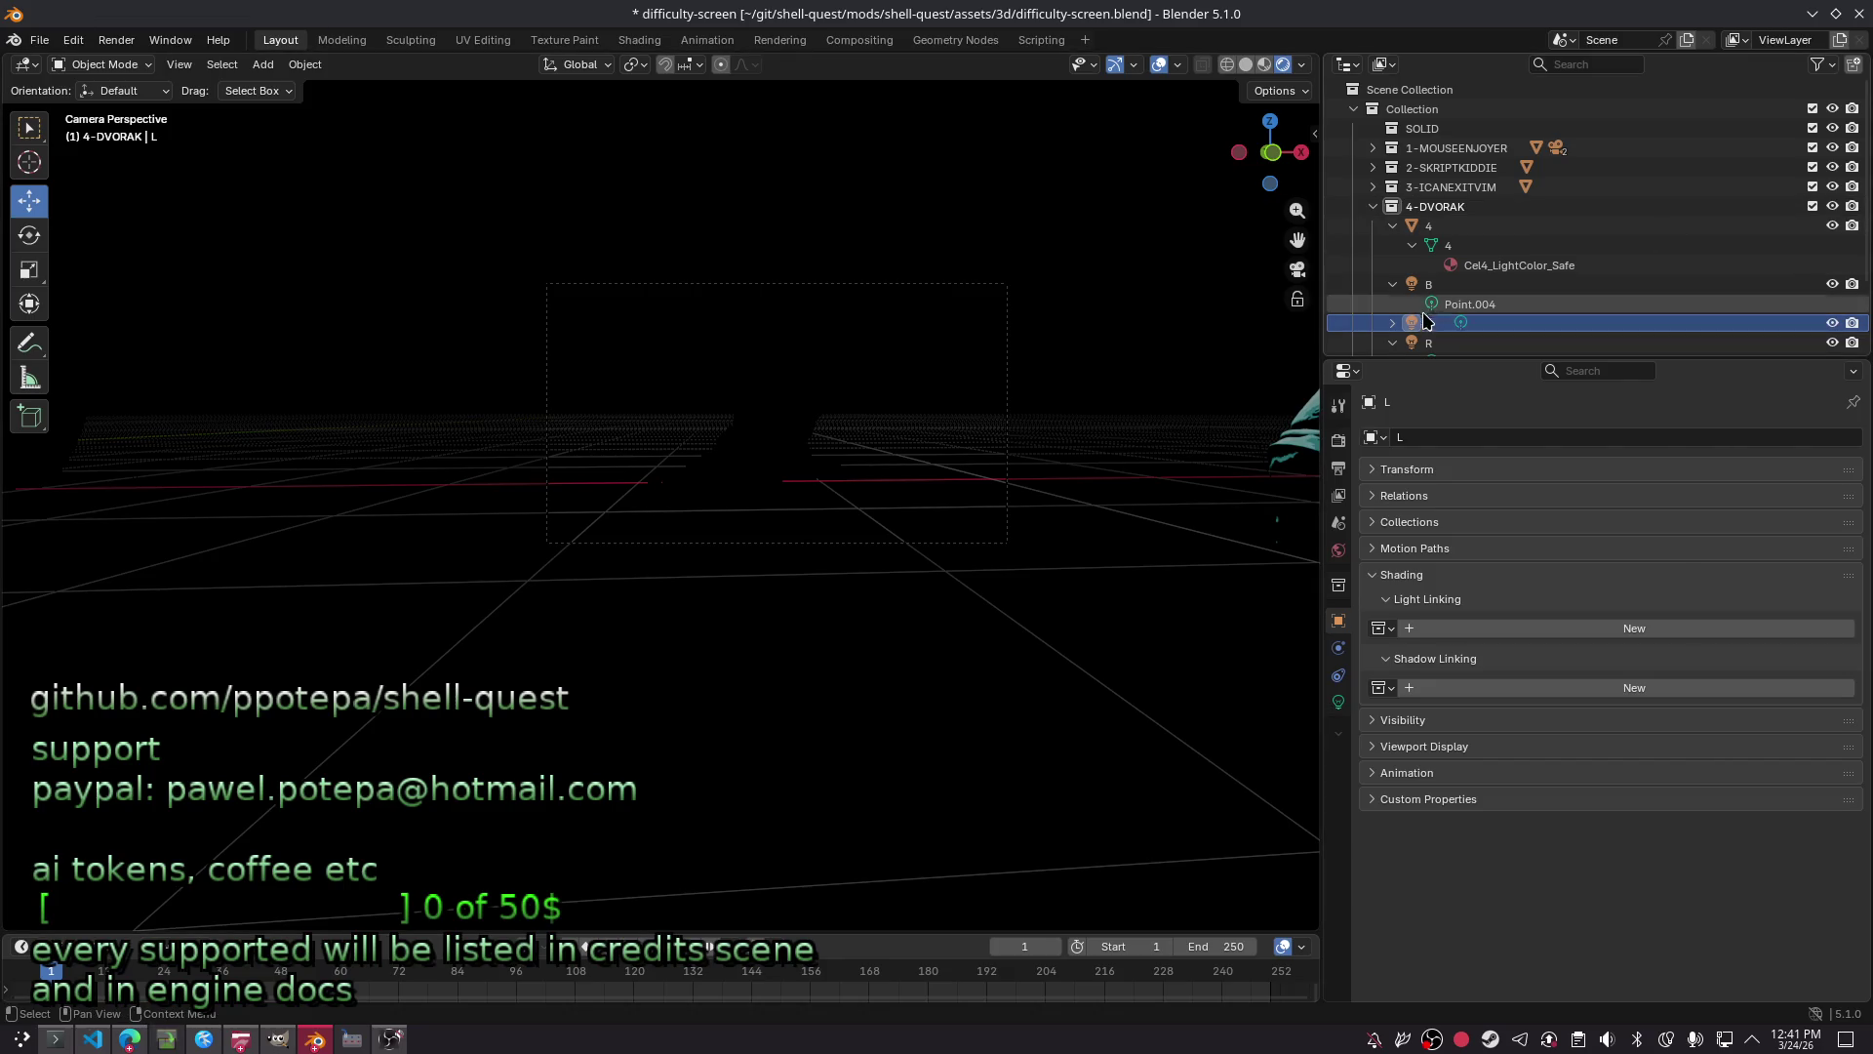
Expand light L and select the Point.002 light data, then R's Point.003
left_click(1393, 324)
scroll(1405, 327, "down", 1)
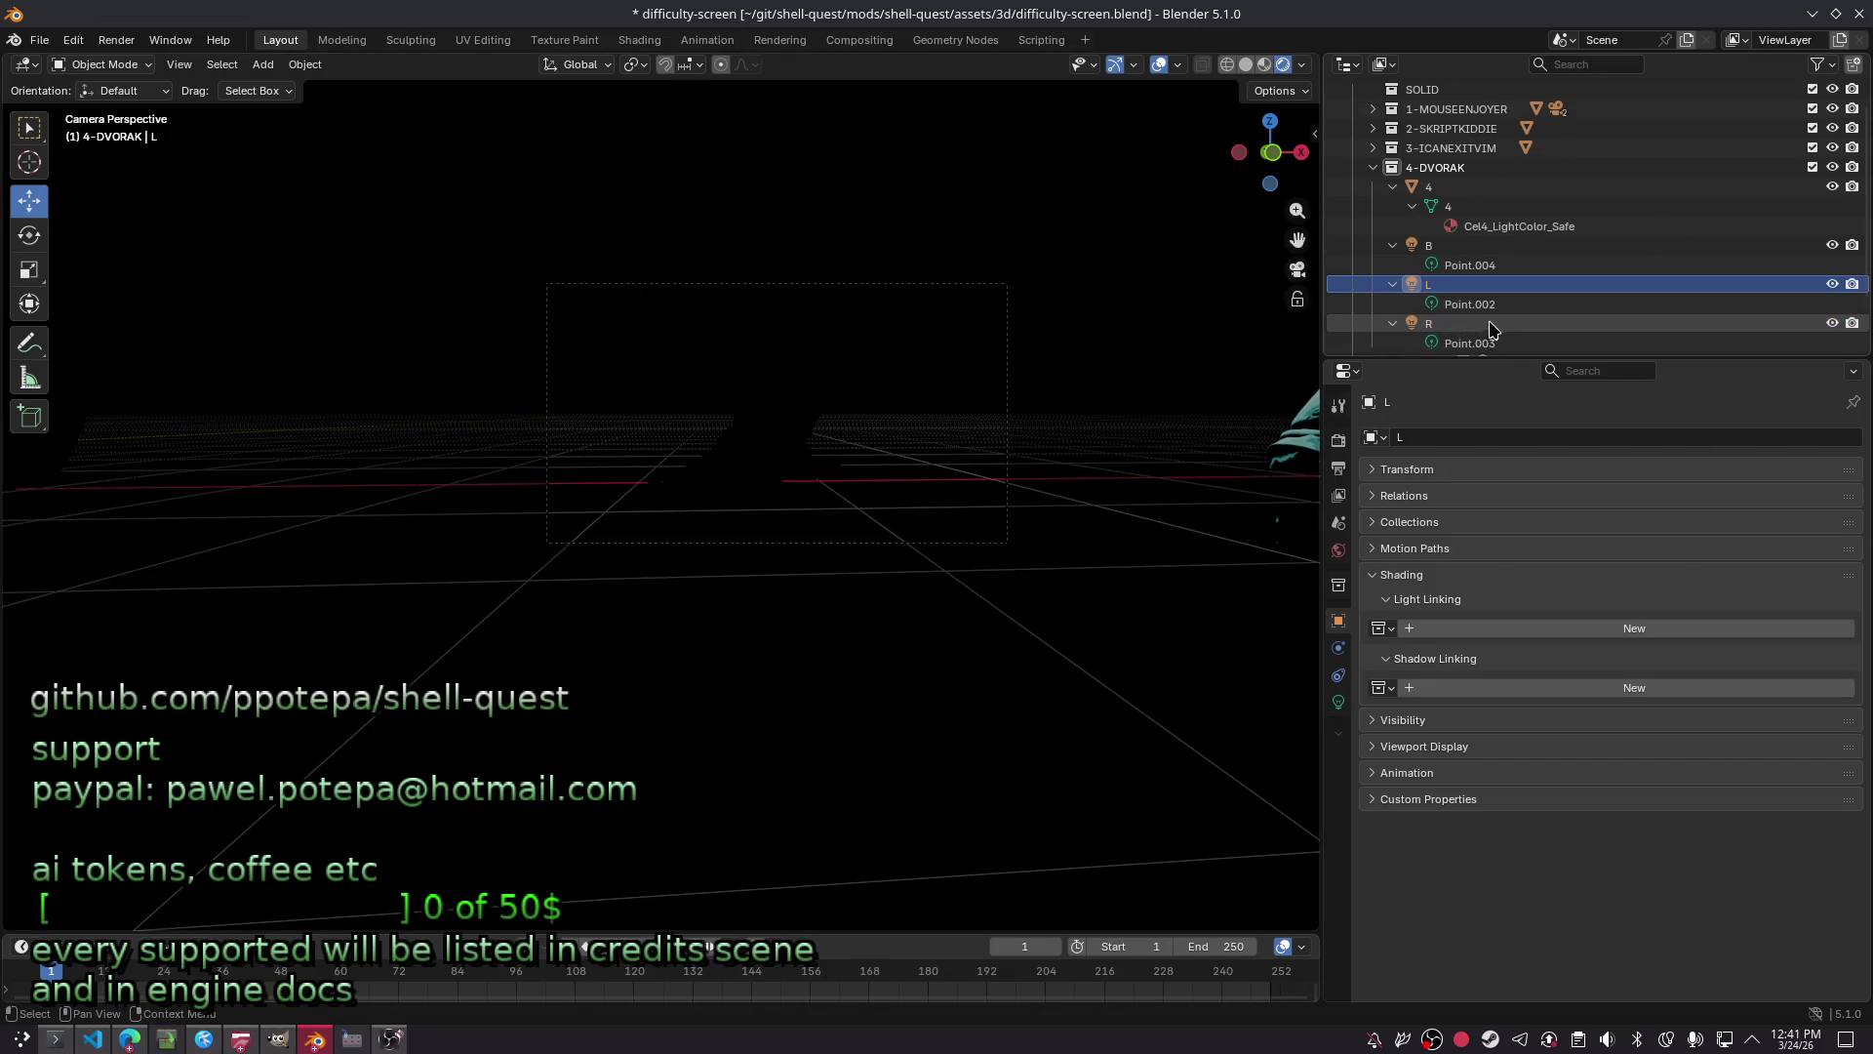
left_click(1463, 303)
key("ctrl+shift+z")
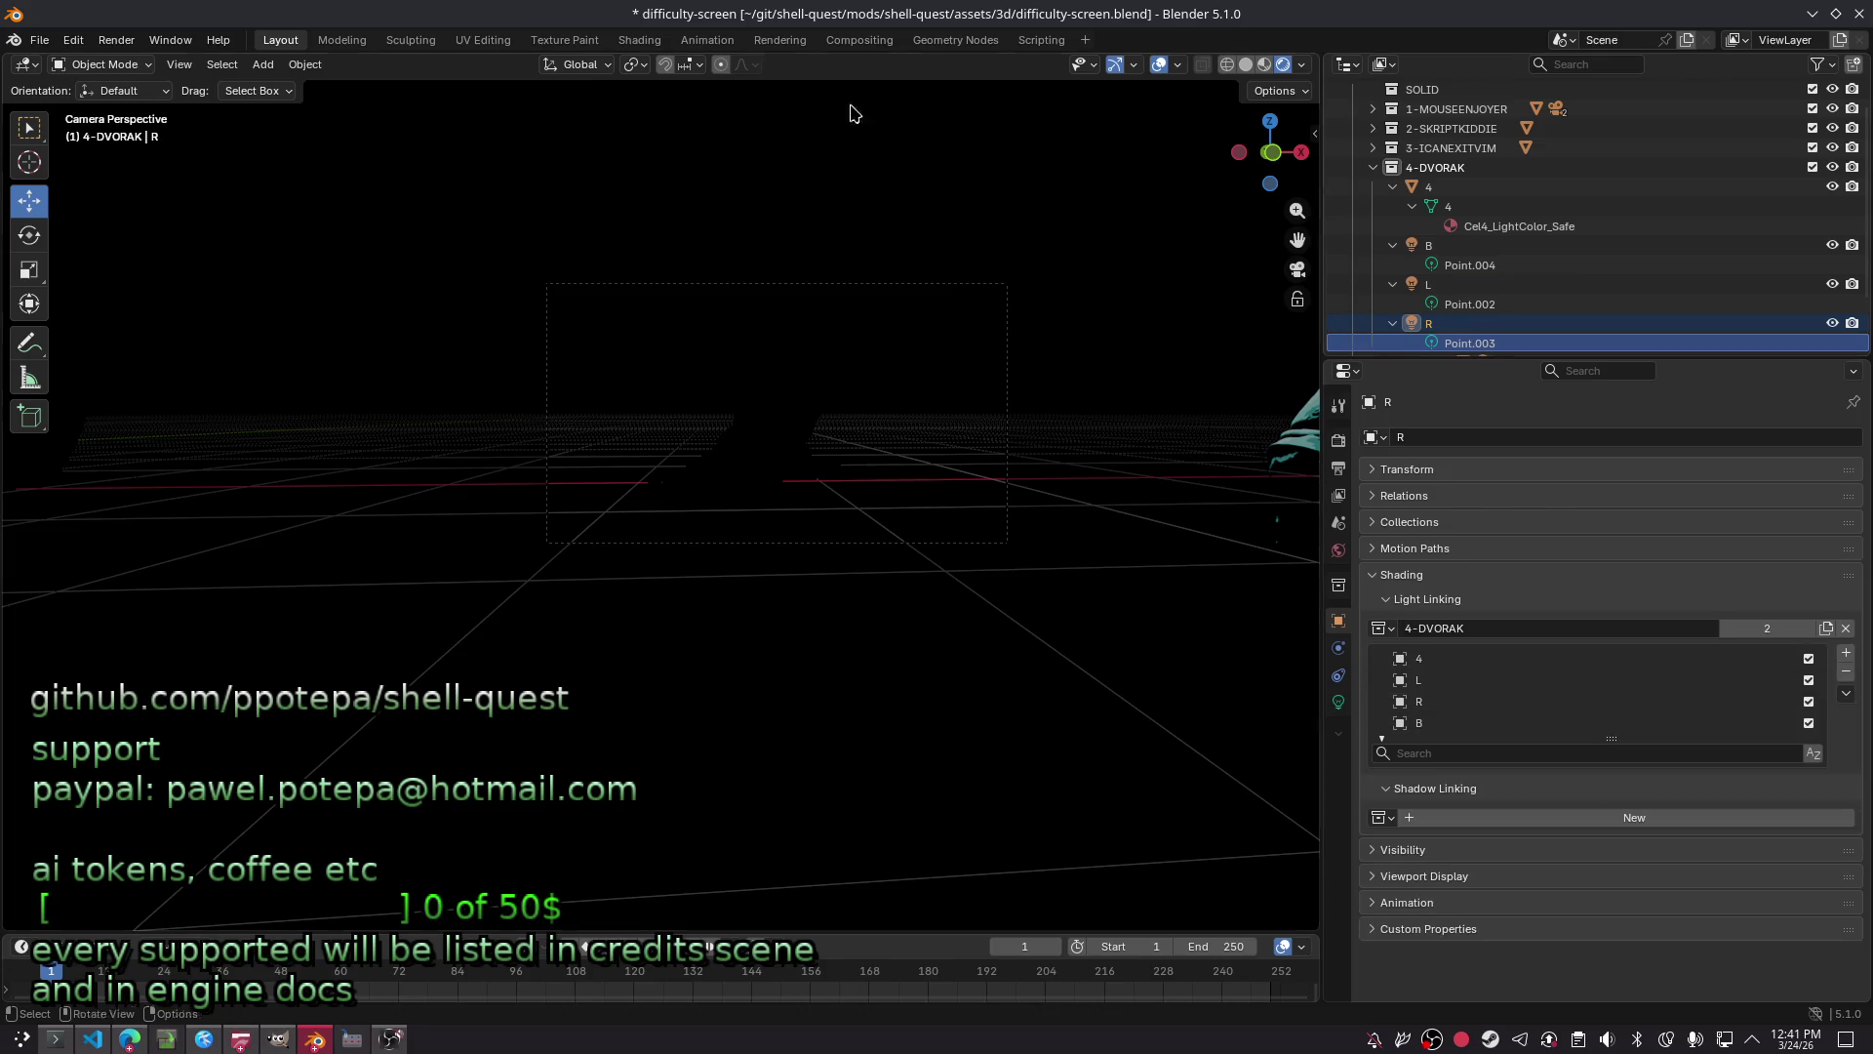
left_click(1470, 304)
left_click(1475, 343)
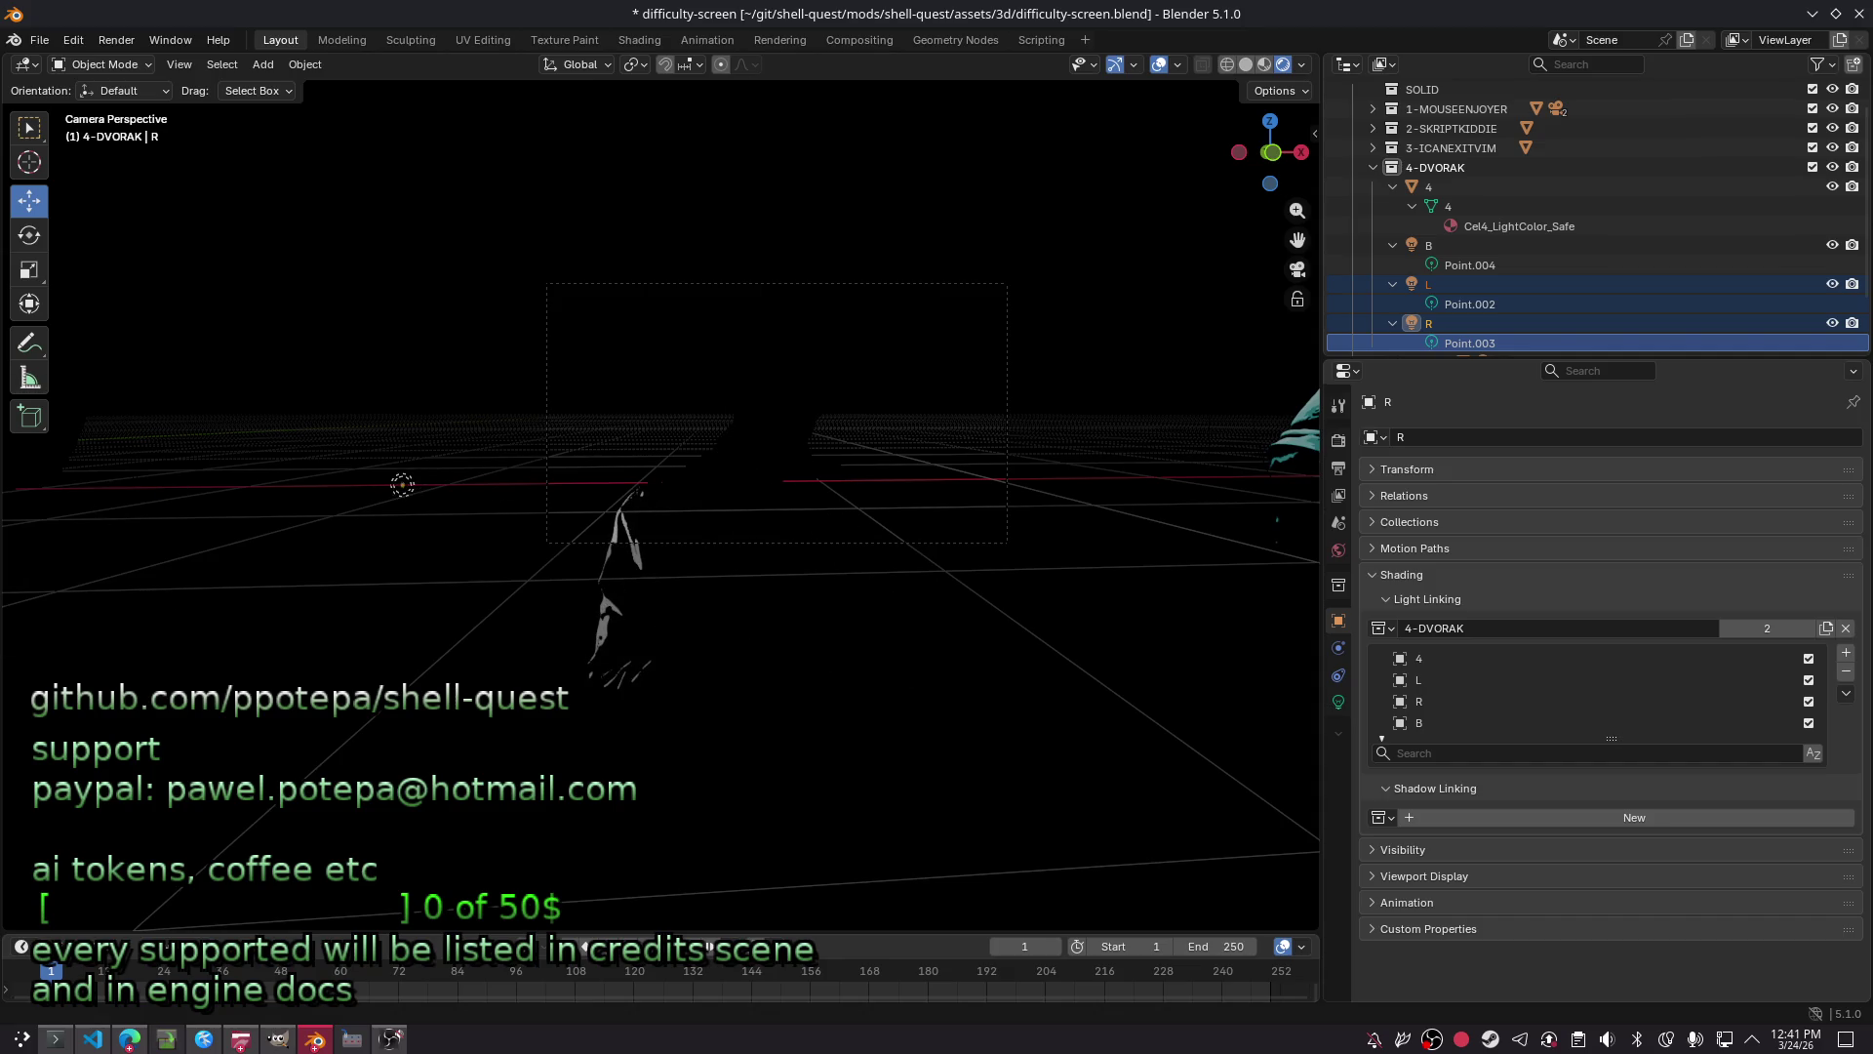
Move light L further to the right in the scene
key("ctrl+z")
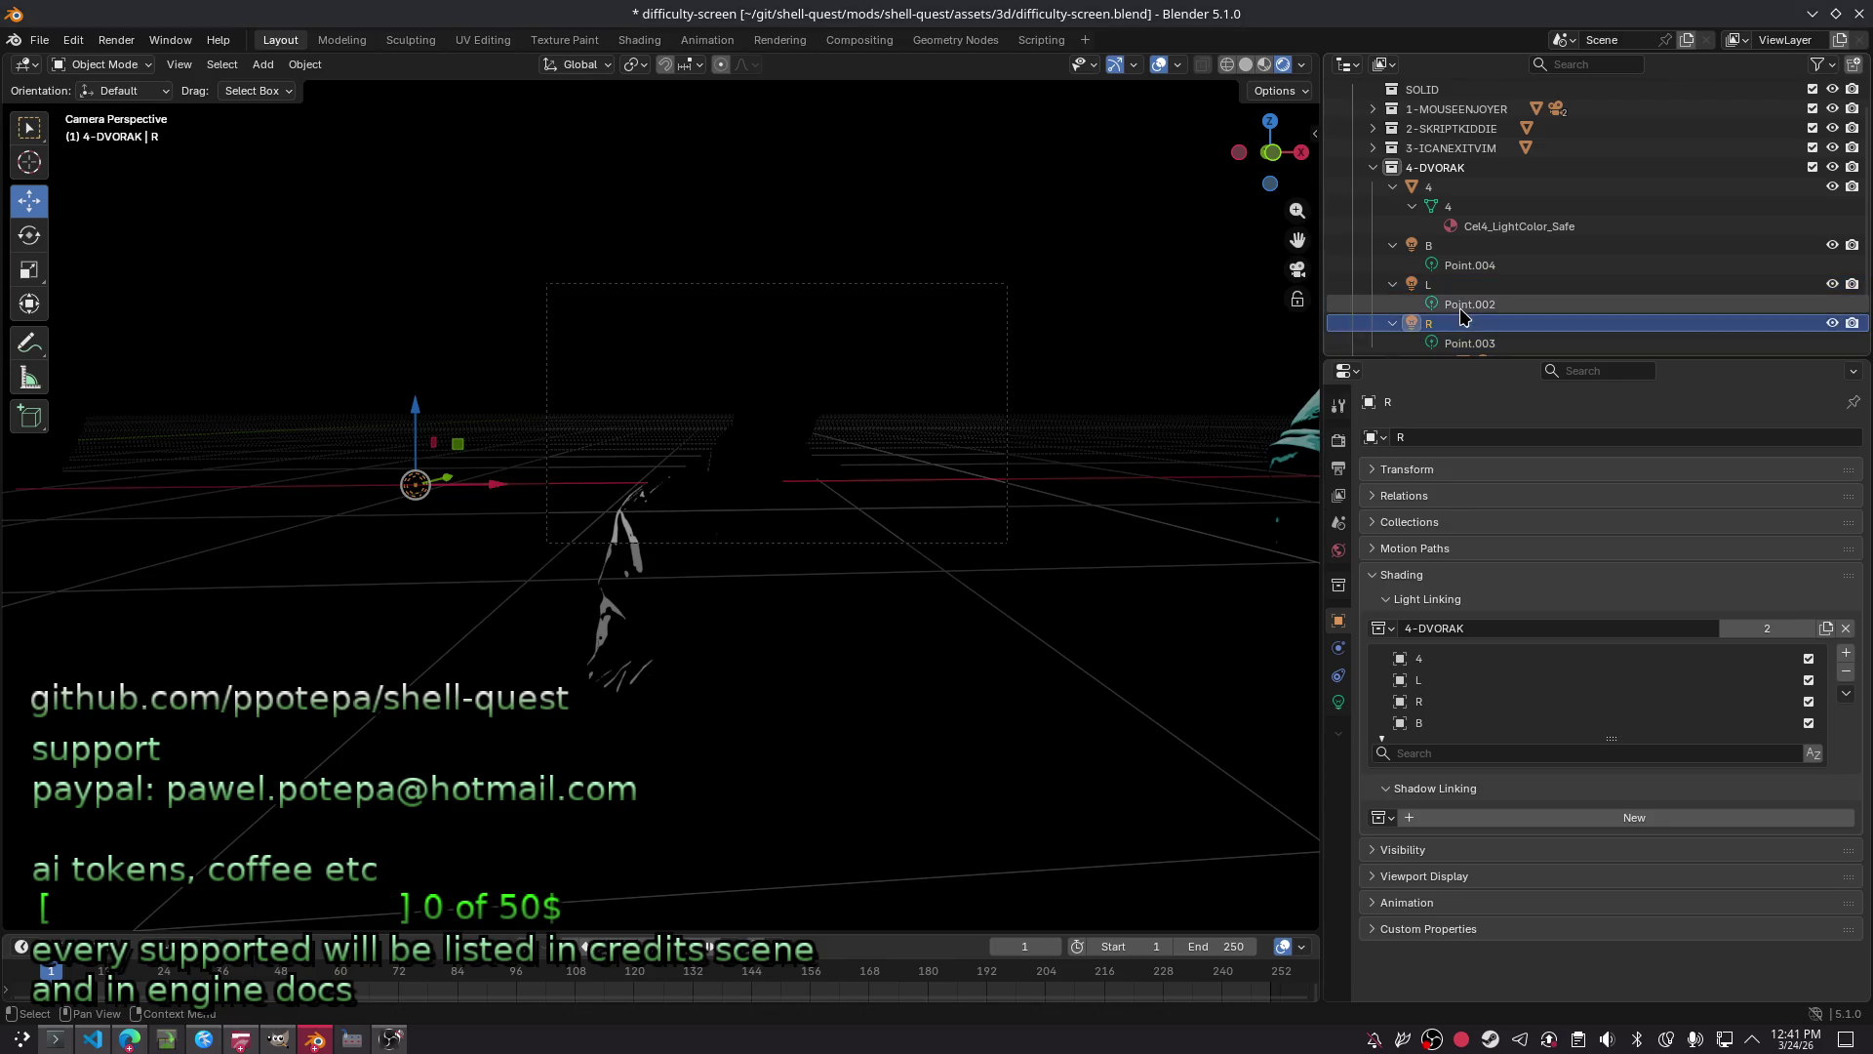
key("g")
left_click(977, 471)
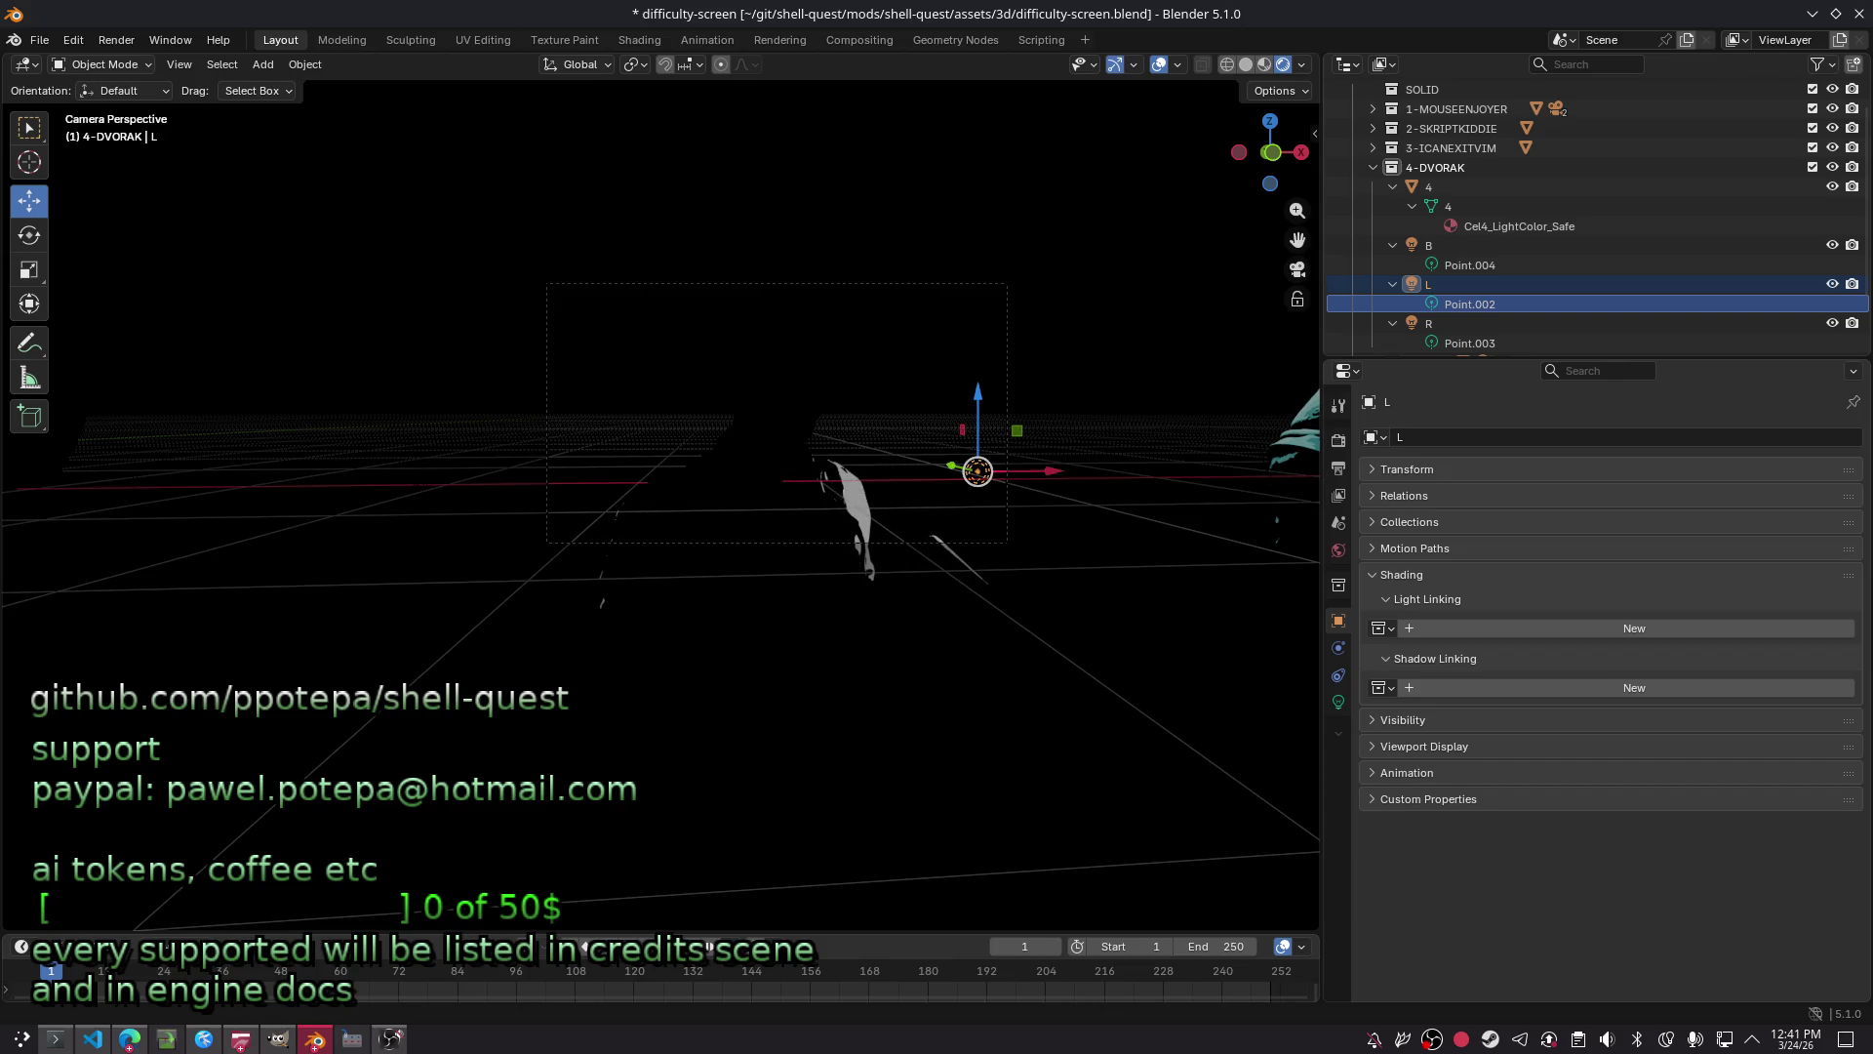
Move light B to a new position so the DVORAK figure is lit again
left_click(1468, 264)
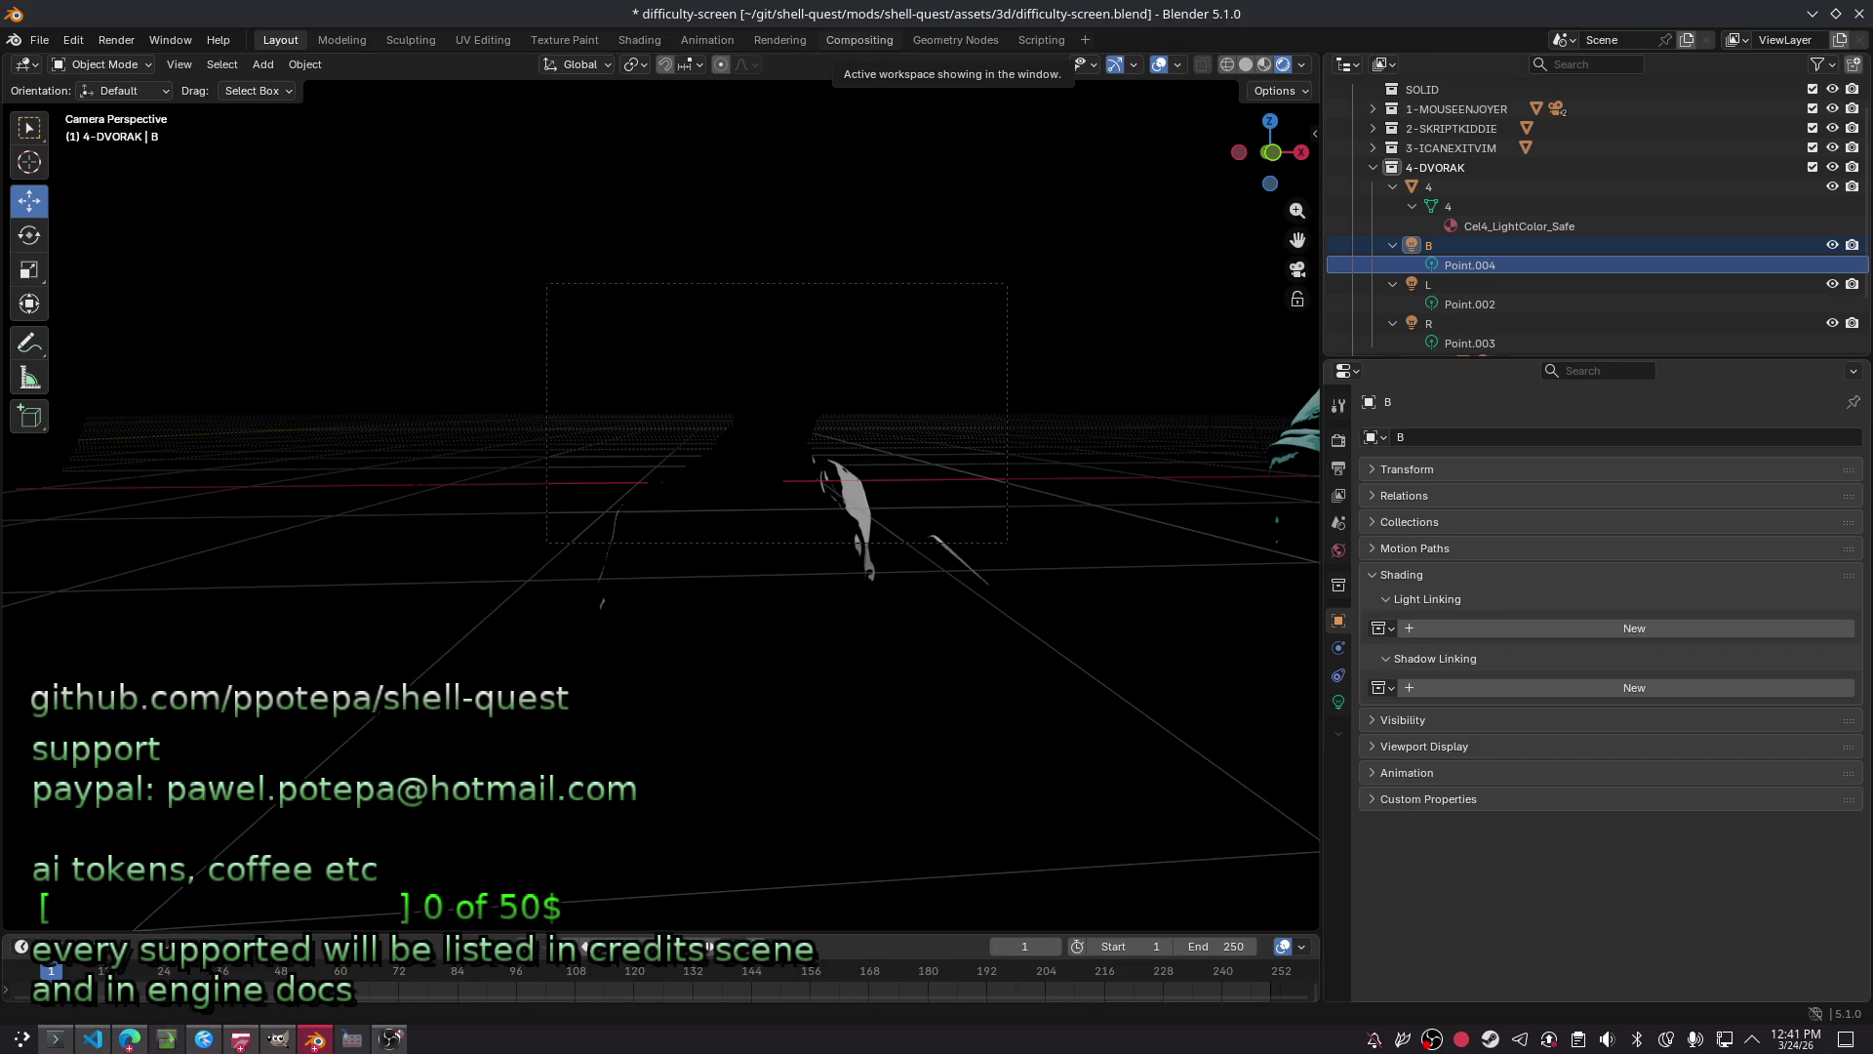
key("g")
left_click(732, 481)
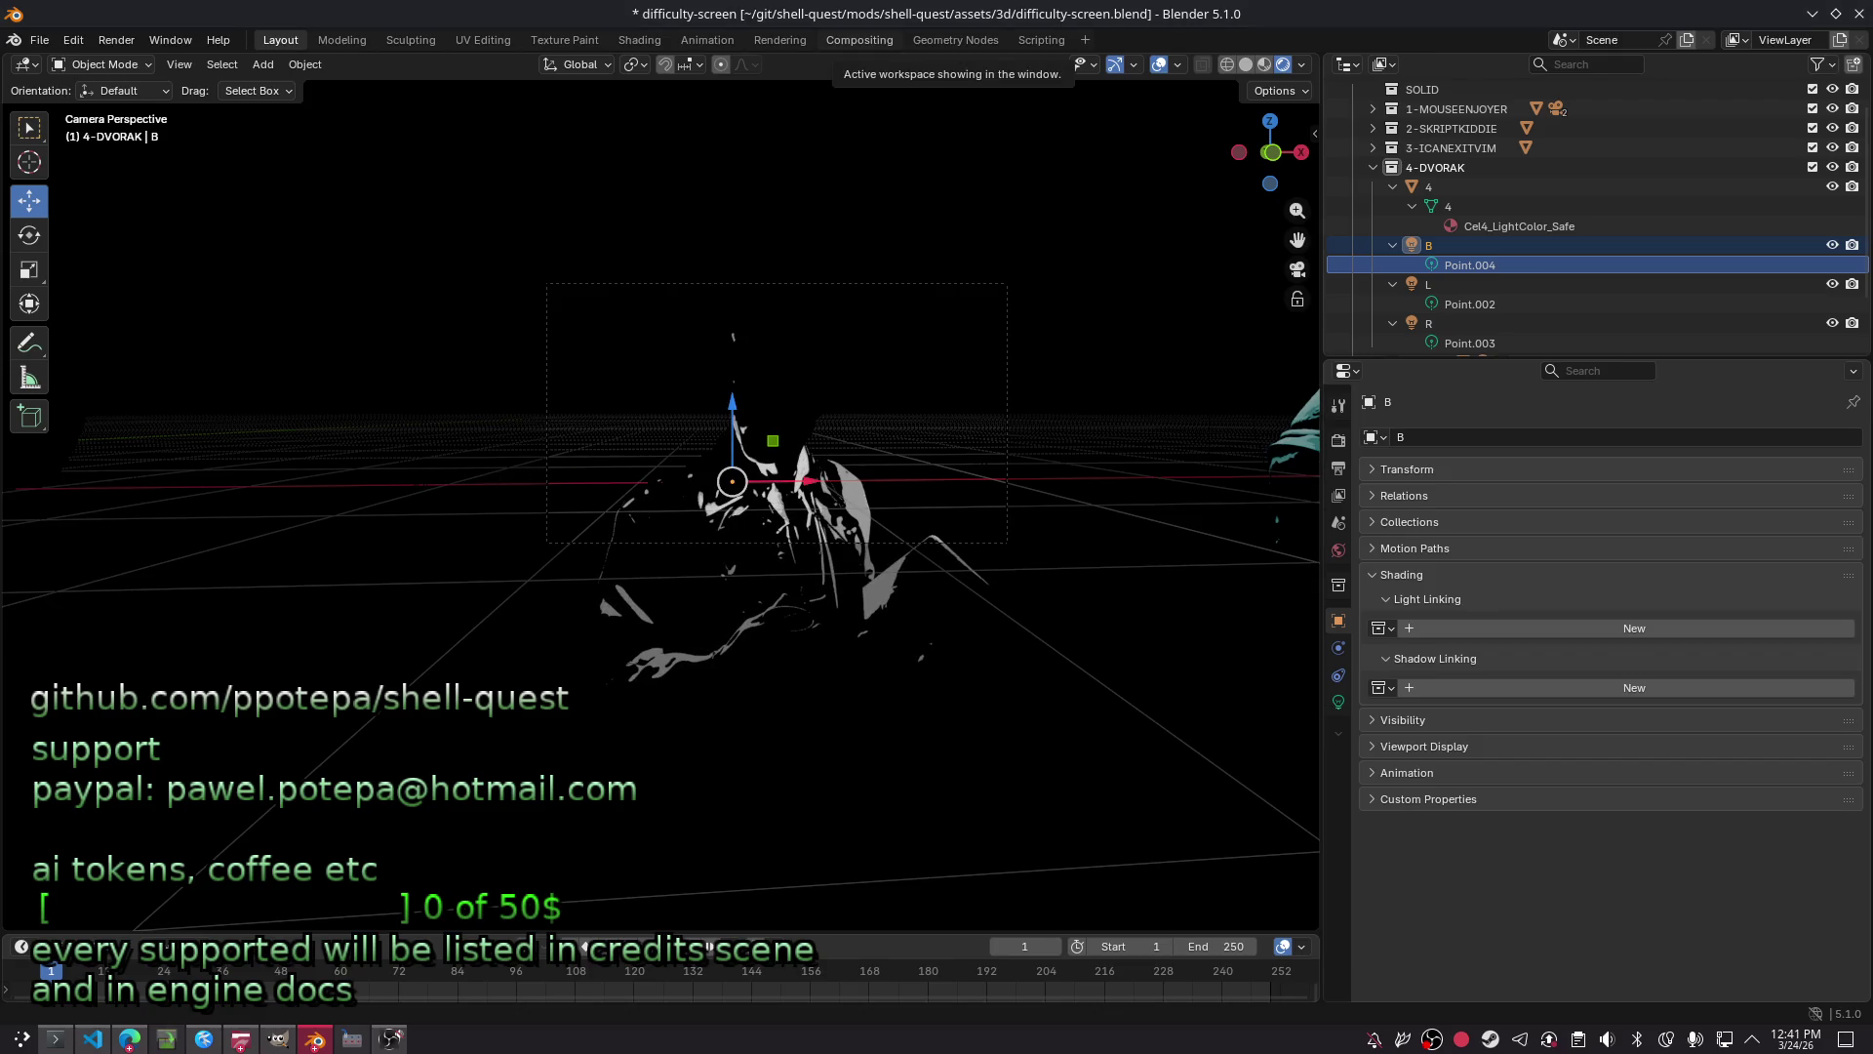
key("g")
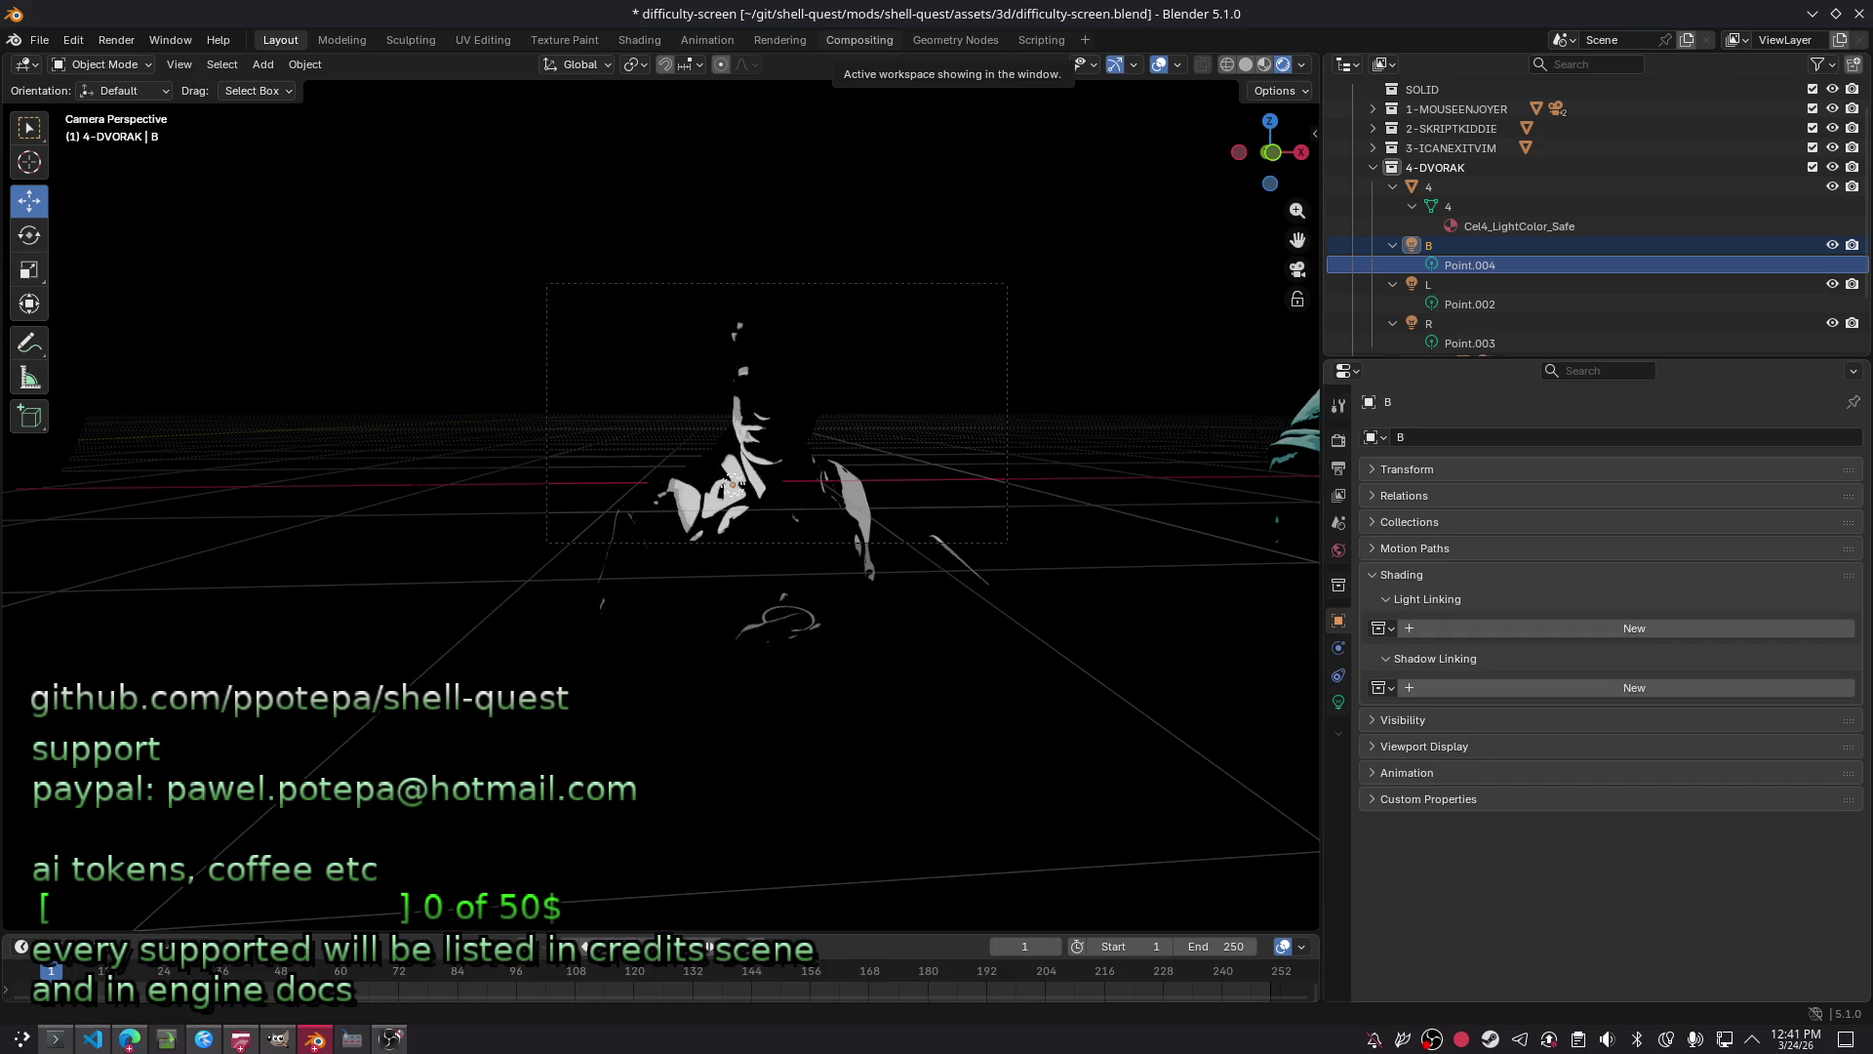
key("Return")
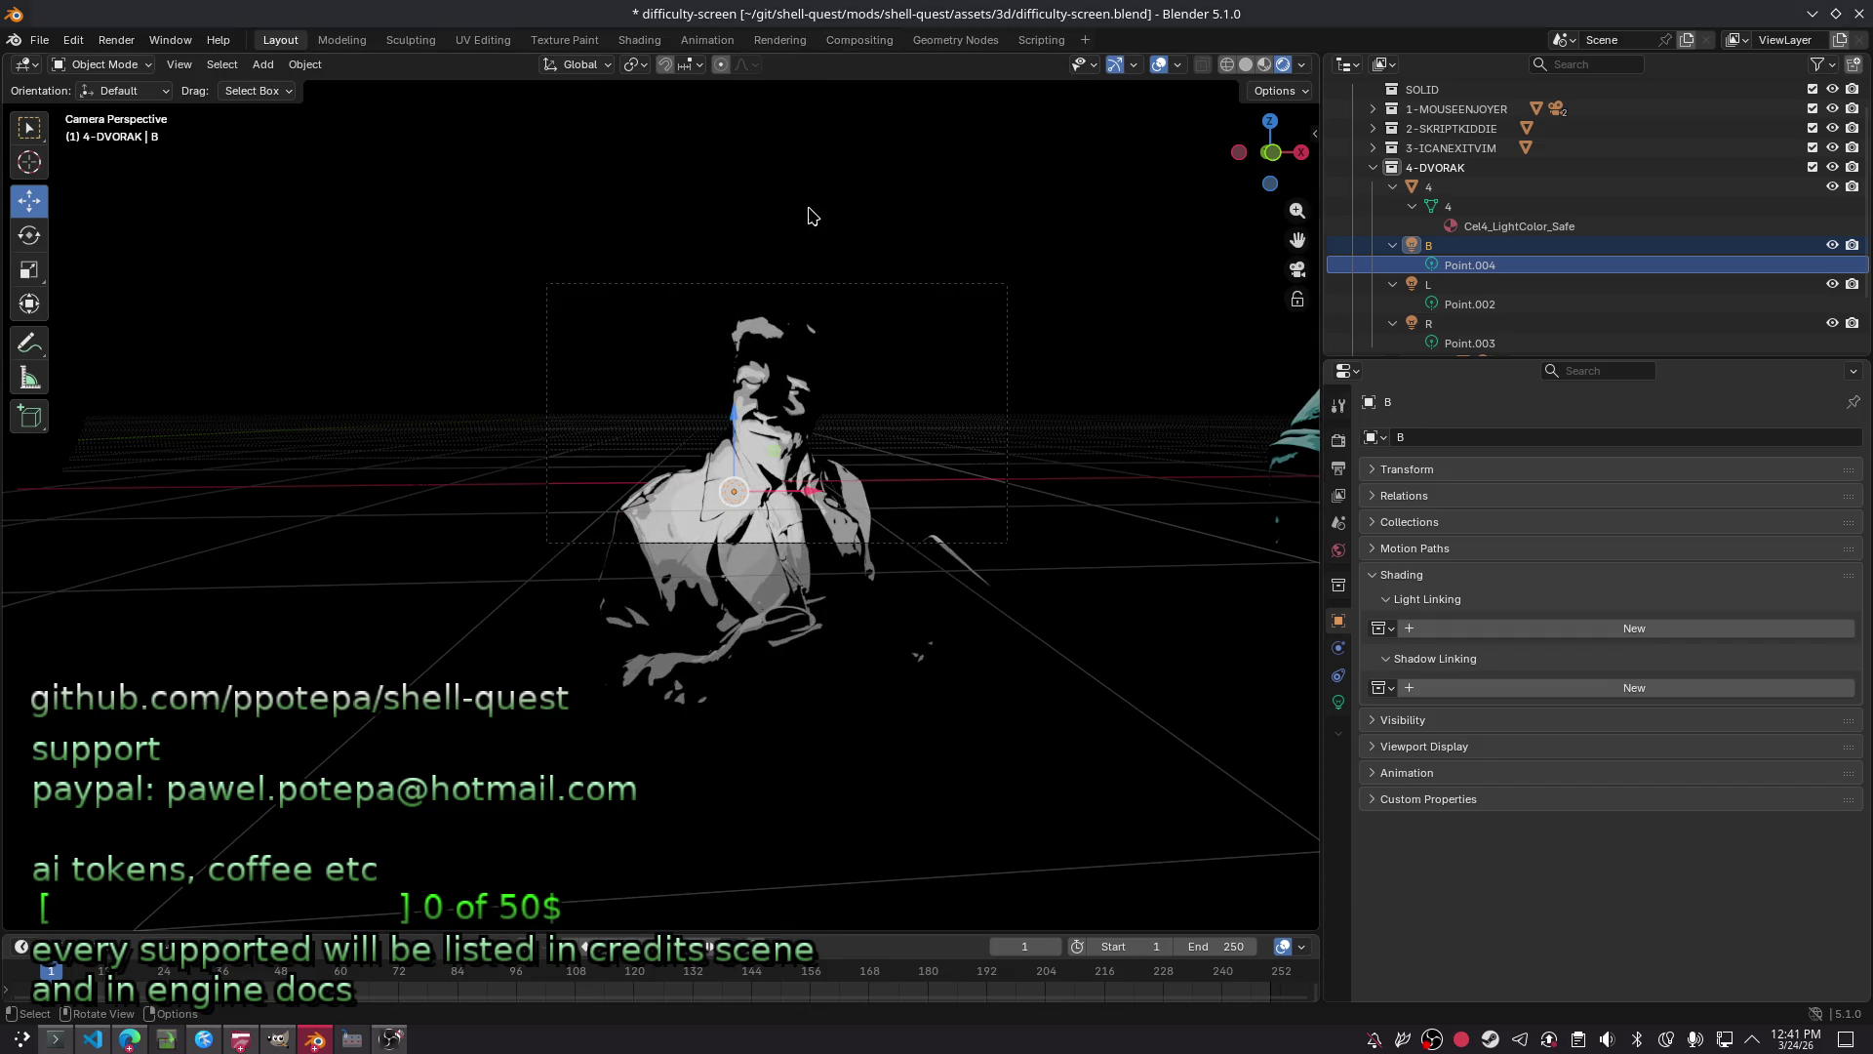
Reselect light B and save difficulty-screen.blend
left_click(808, 215)
left_click(1473, 265)
key("ctrl+s")
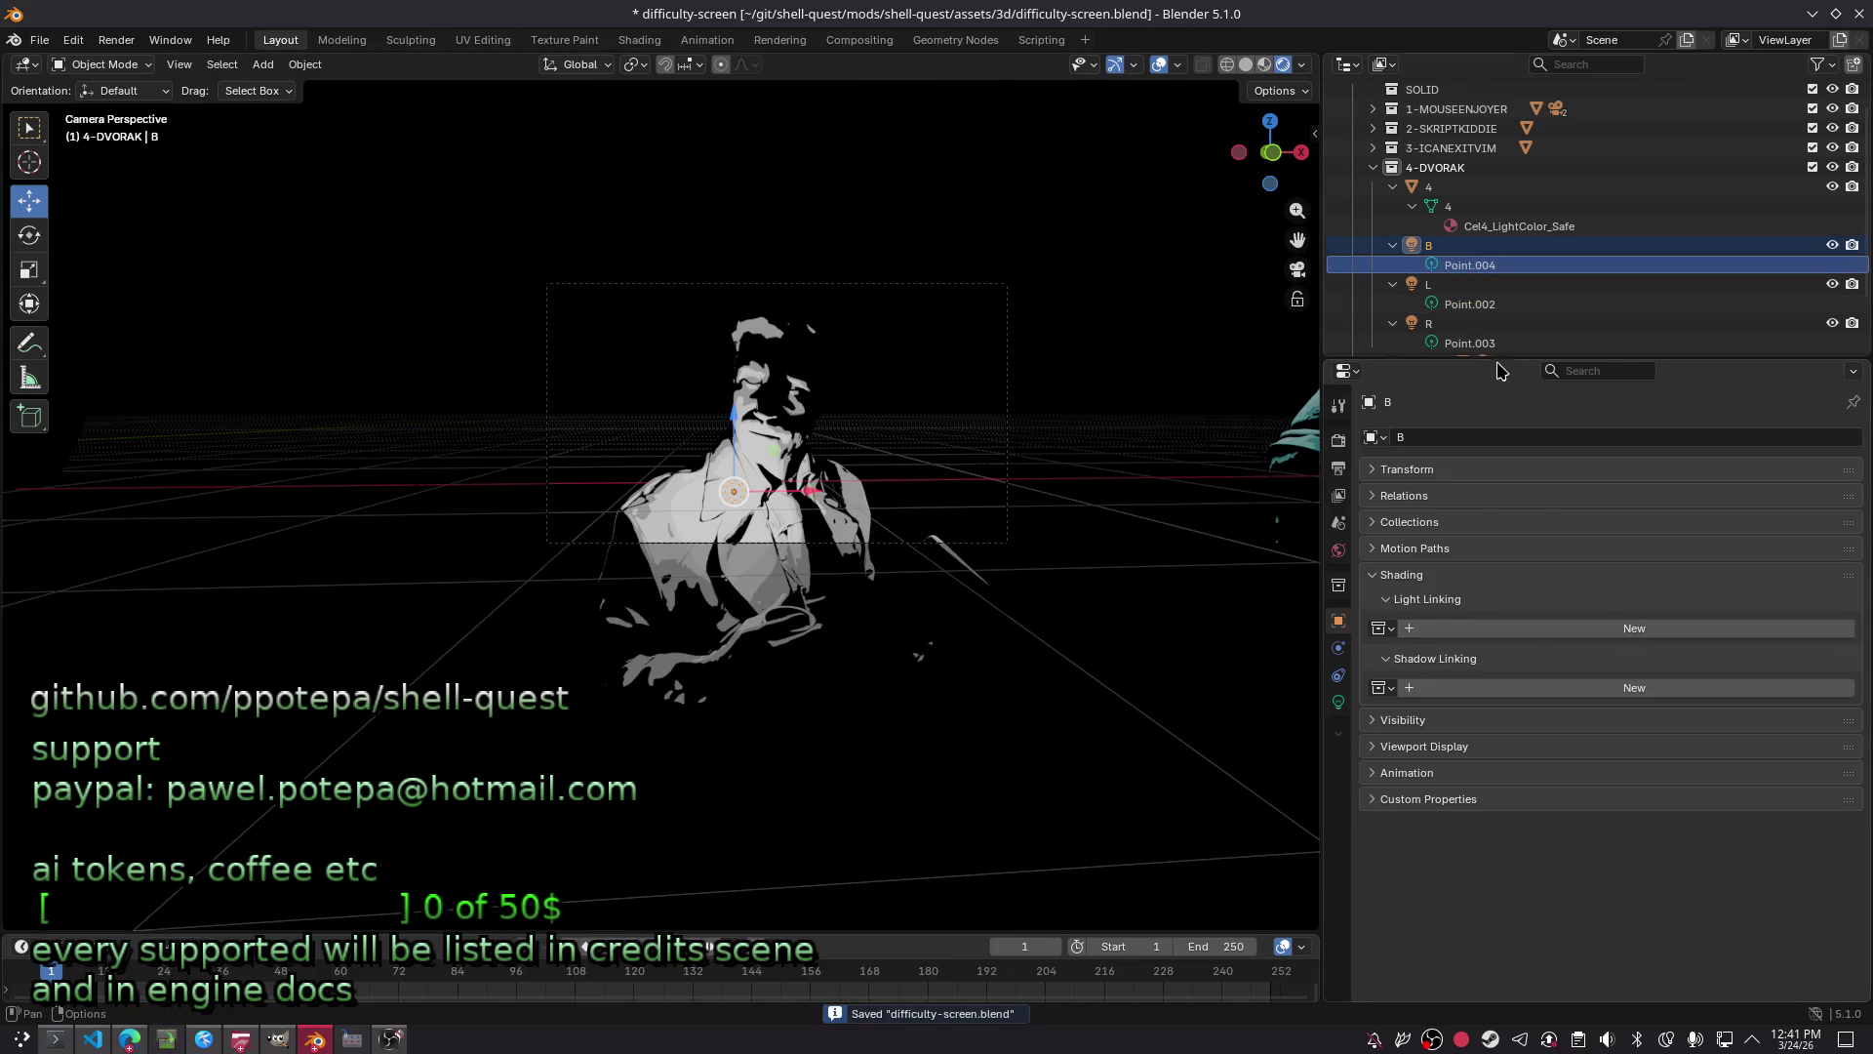
Rename light B's light data to 'B'
key("F2")
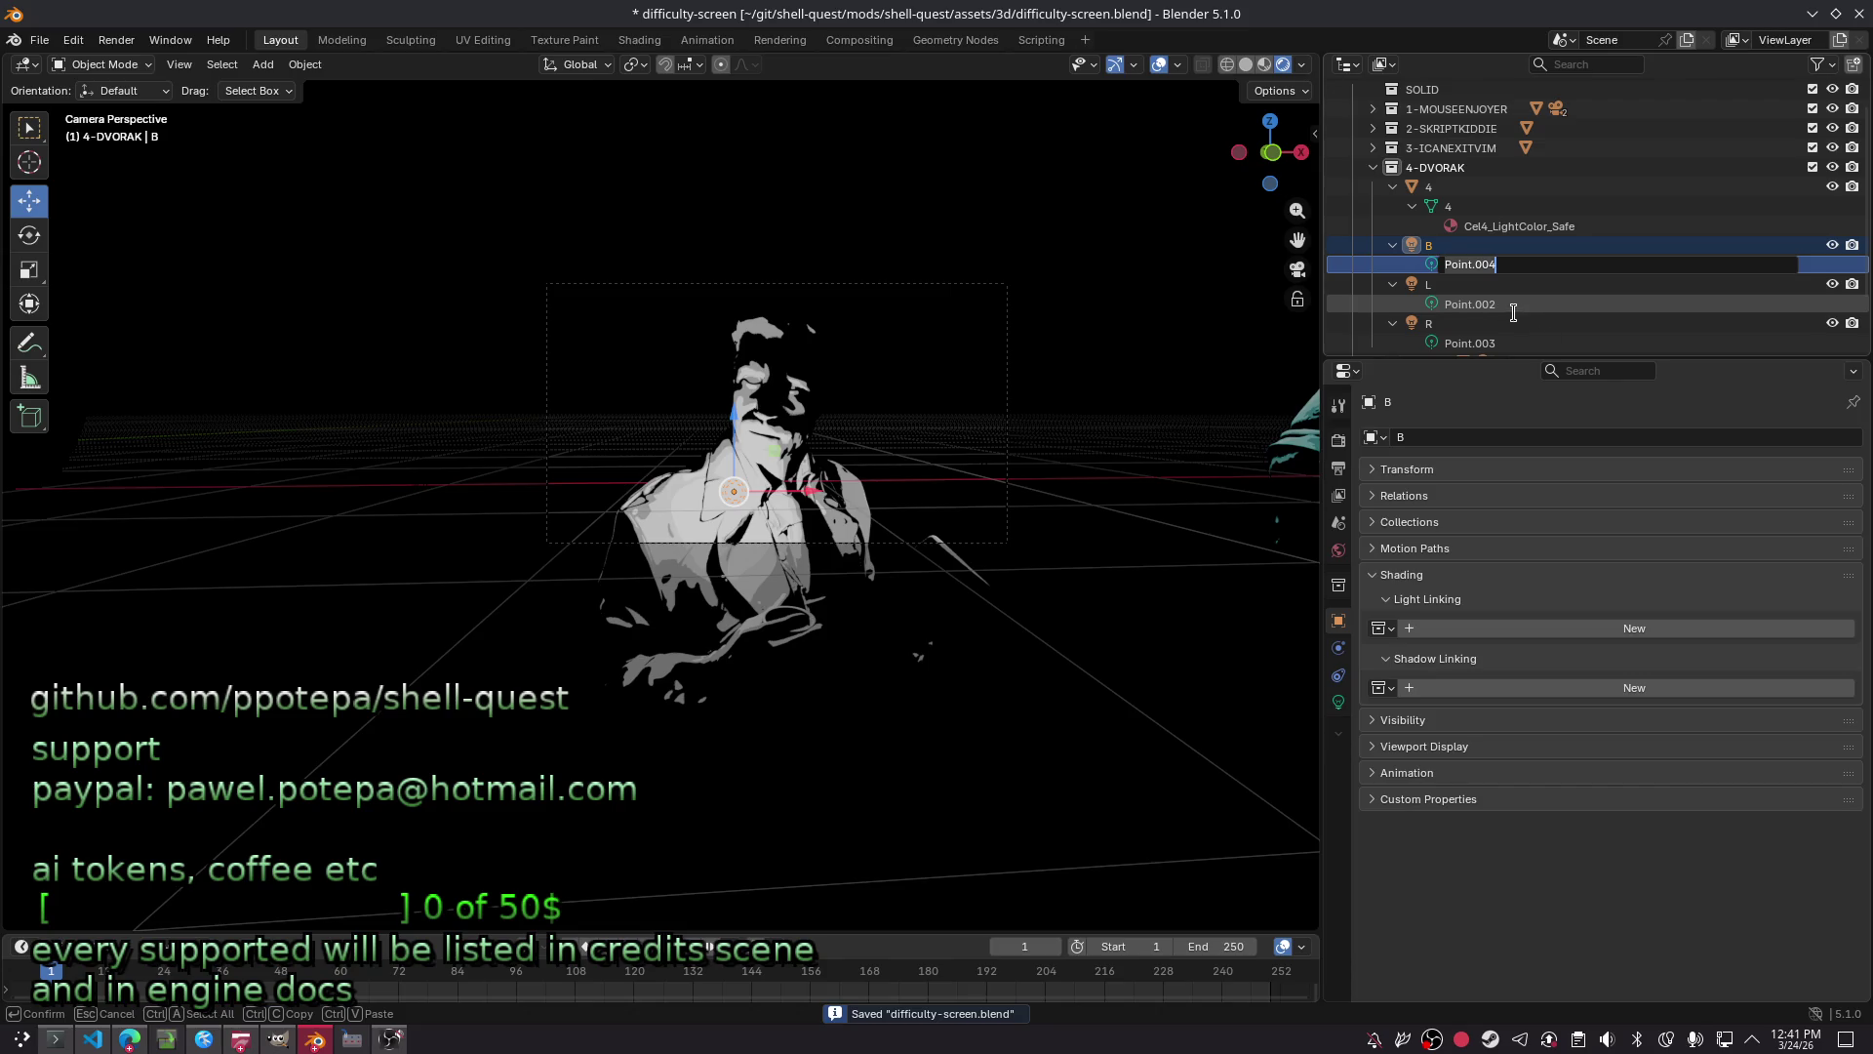
key("Return")
key("F2")
type("B")
key("Return")
Rename light L and its light data Point.002 to DRORAK-L
left_click(1500, 305)
key("F2")
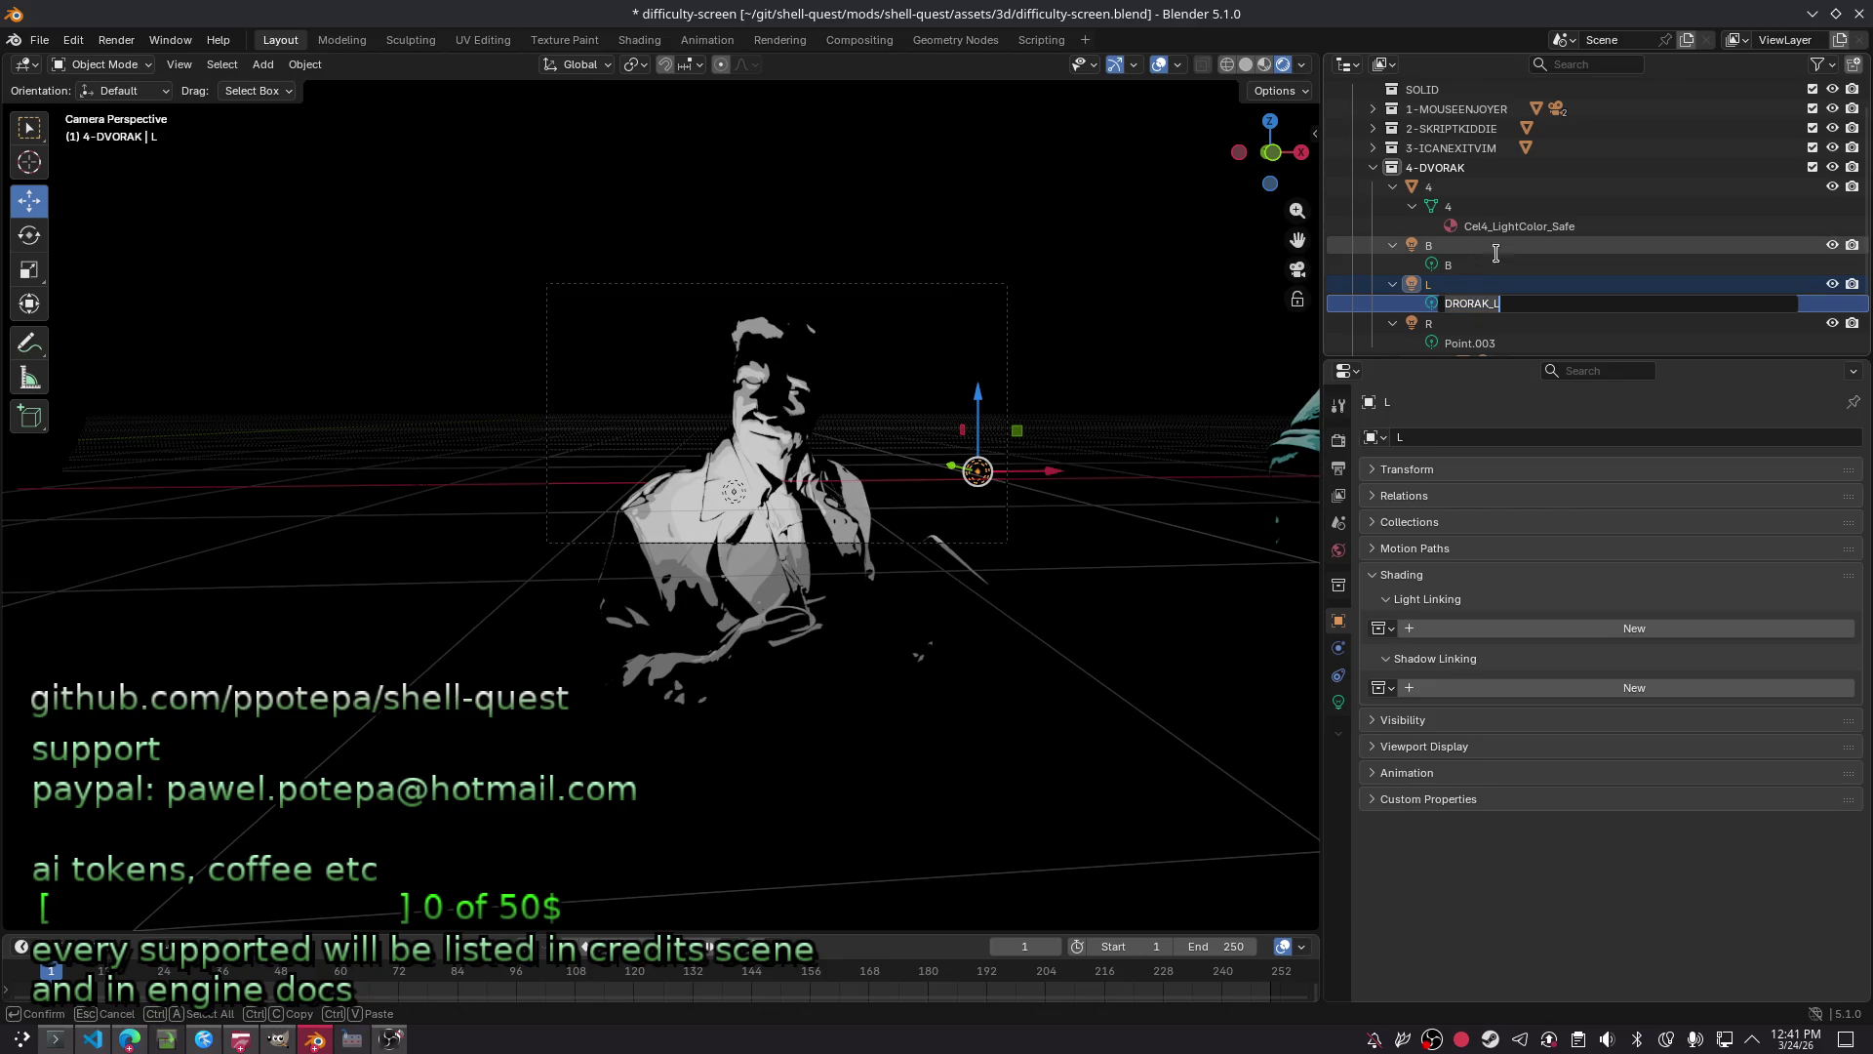
key("Return")
key("F2")
type("DRORAK_L")
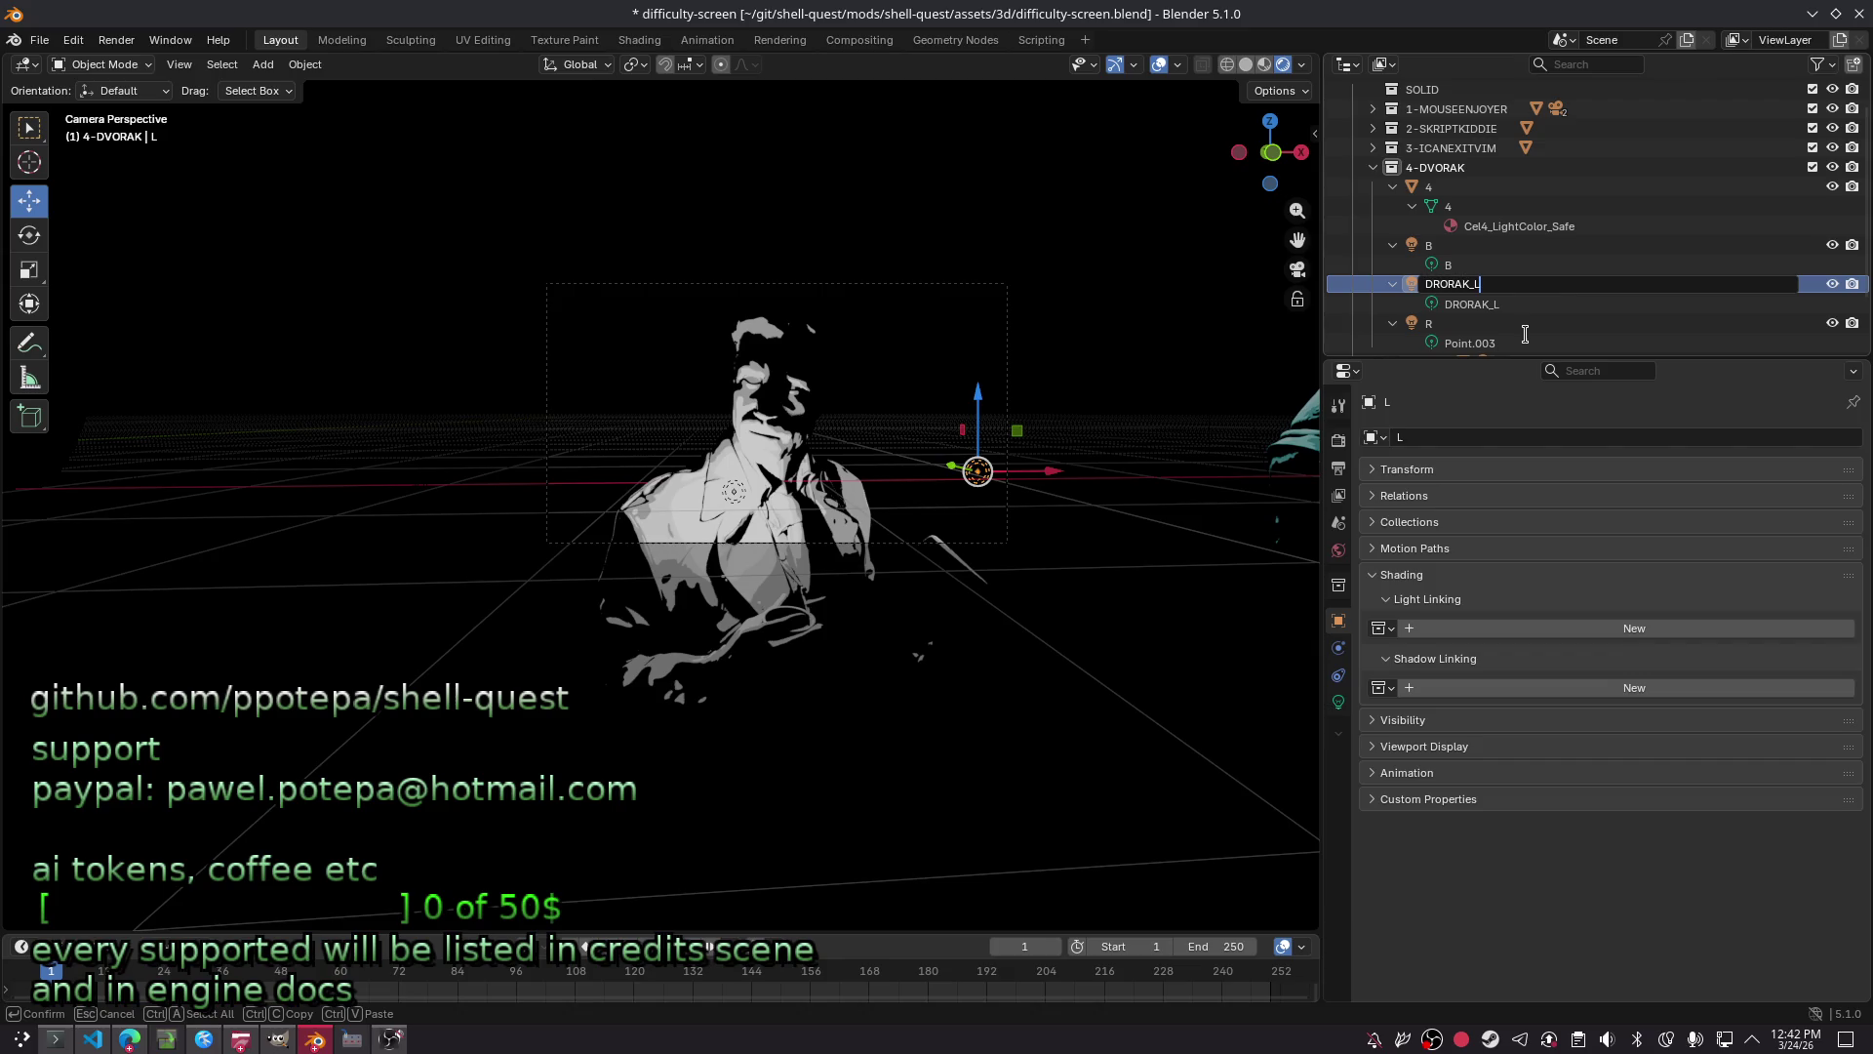
key("BackSpace")
key("BackSpace")
type("-L")
key("Return")
double_click(1530, 303)
key("BackSpace")
key("BackSpace")
type("-L")
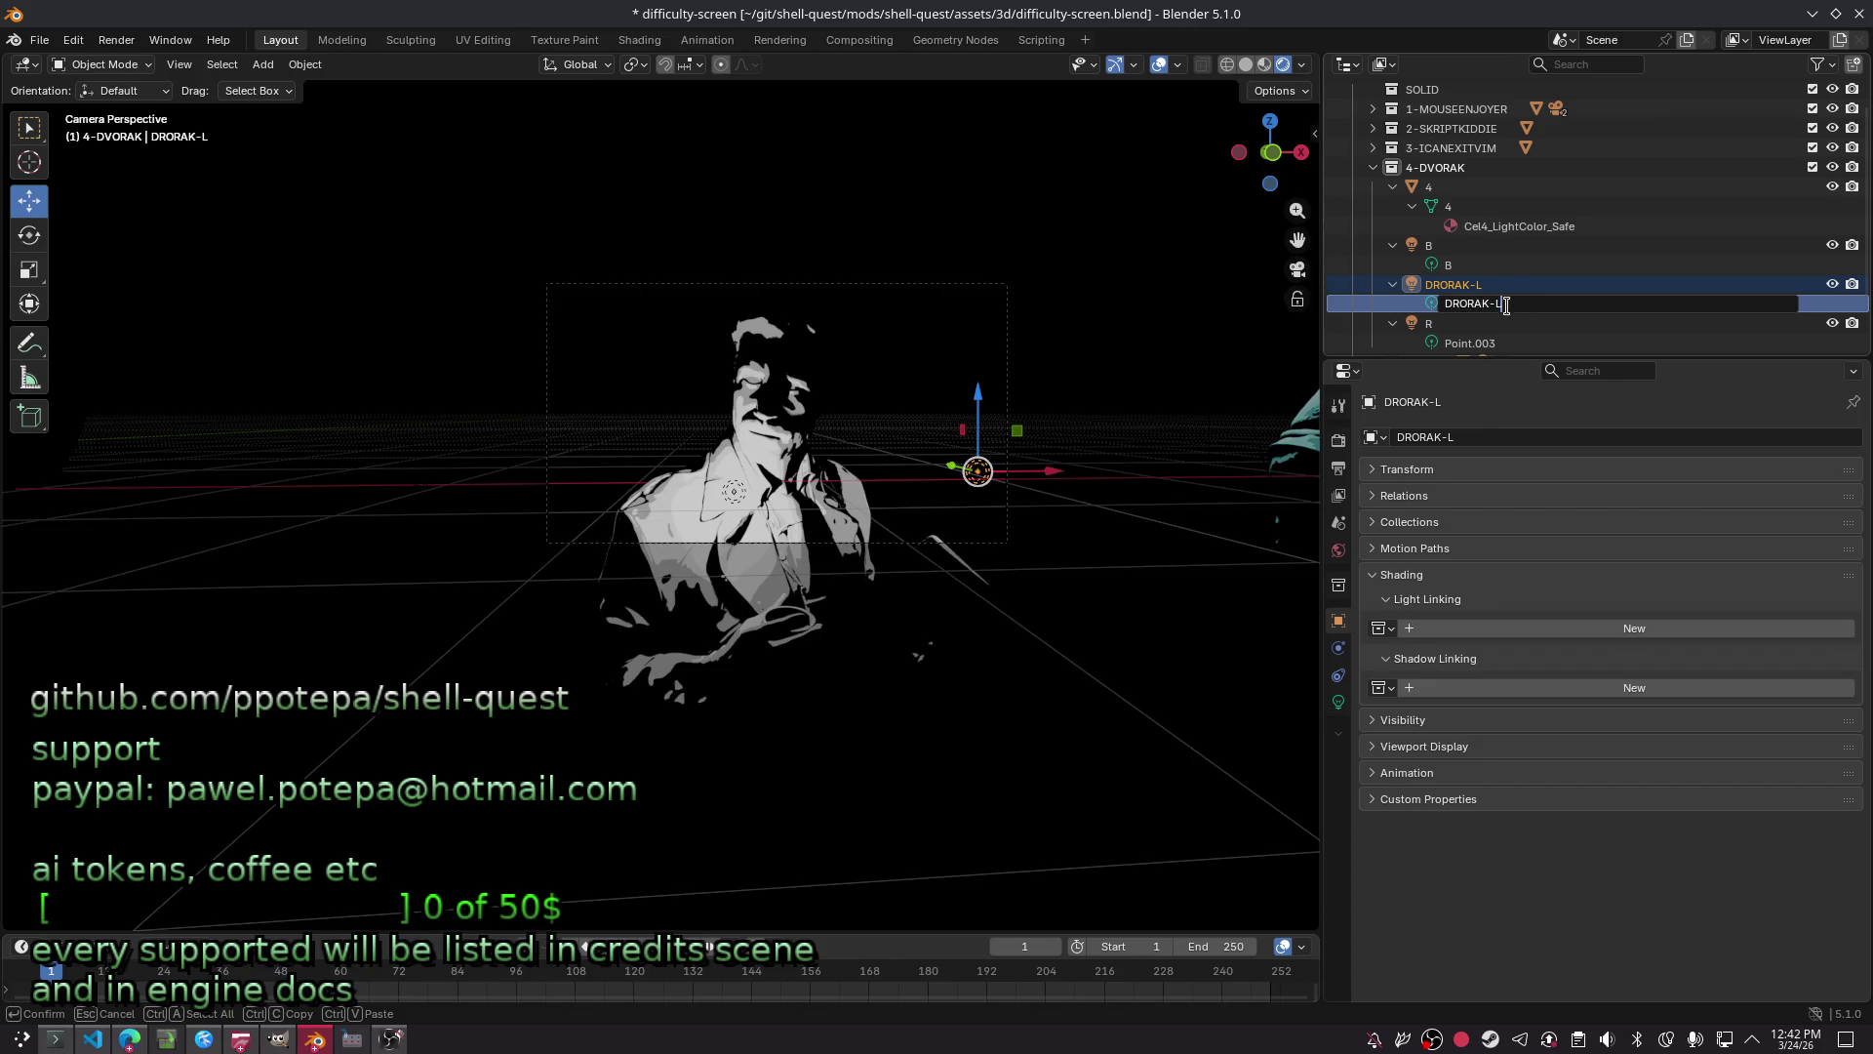
key("Return")
Rename light B to DRORAK-B and paste the copied name into its light data
left_click(1451, 251)
key("ctrl+c")
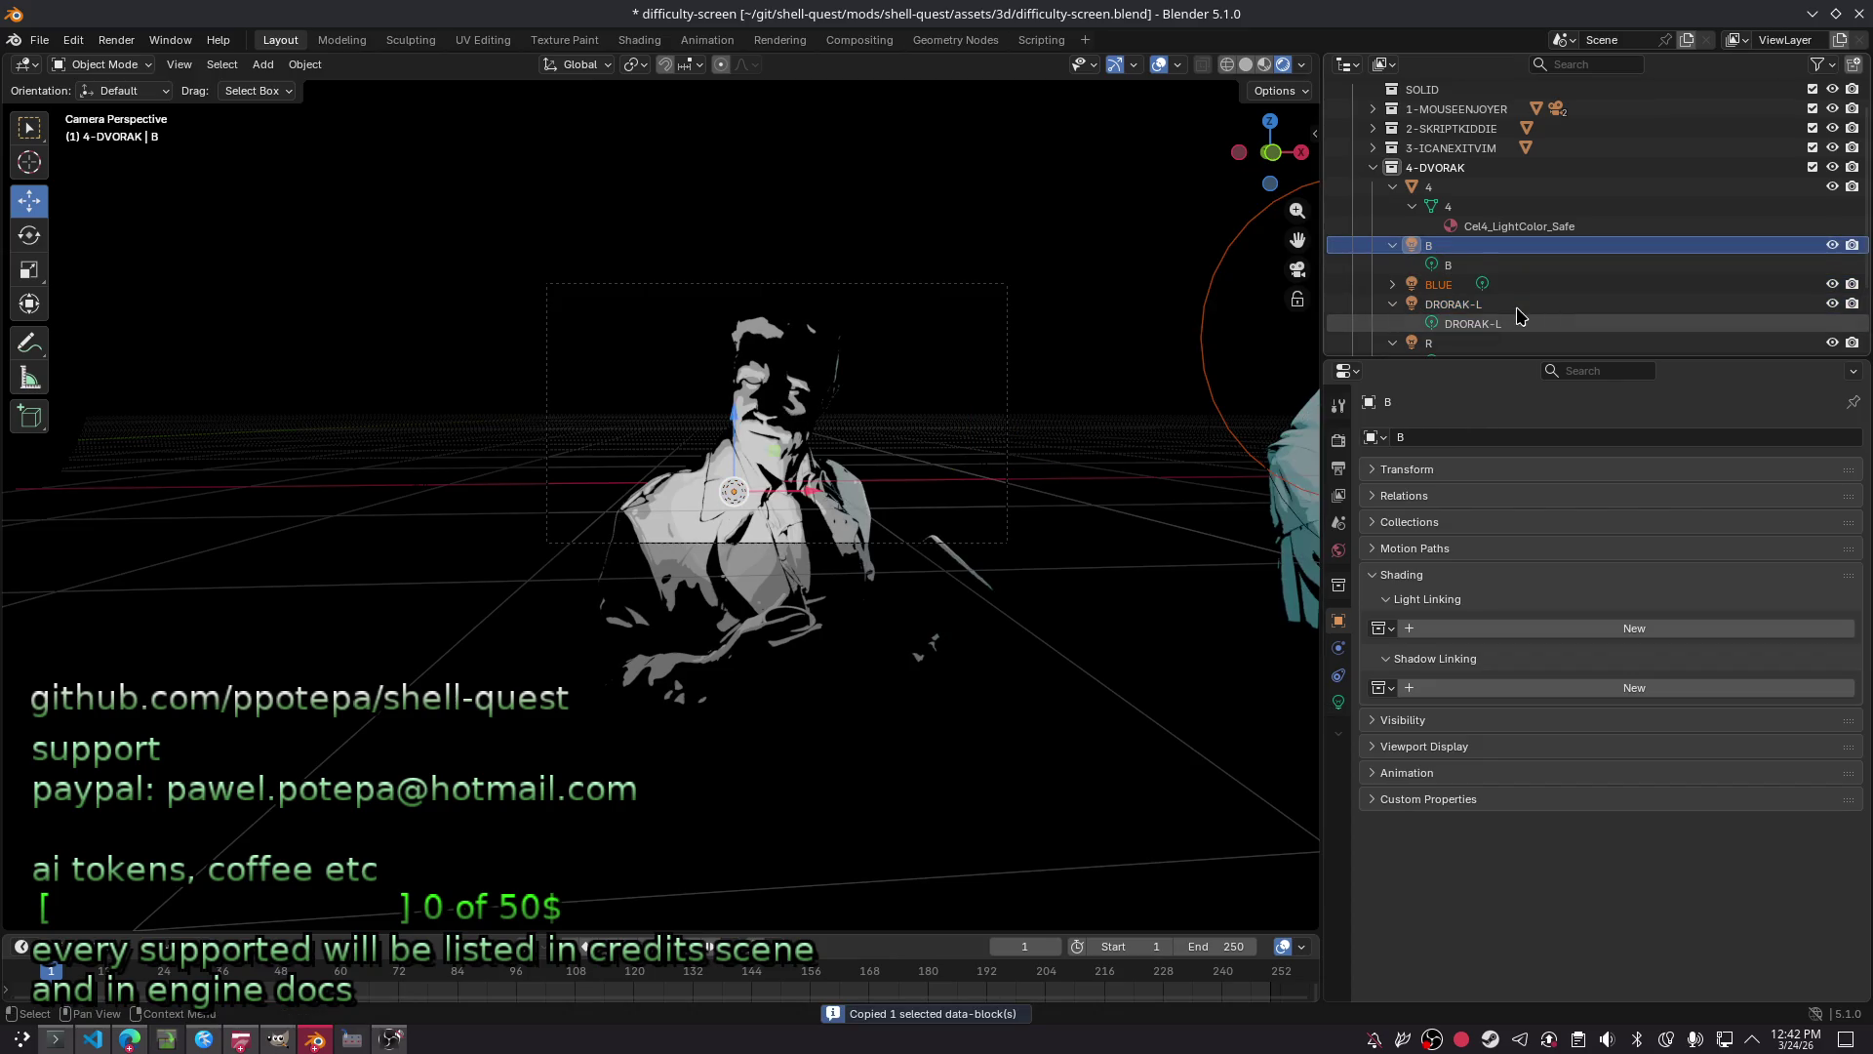
key("Delete")
double_click(1486, 247)
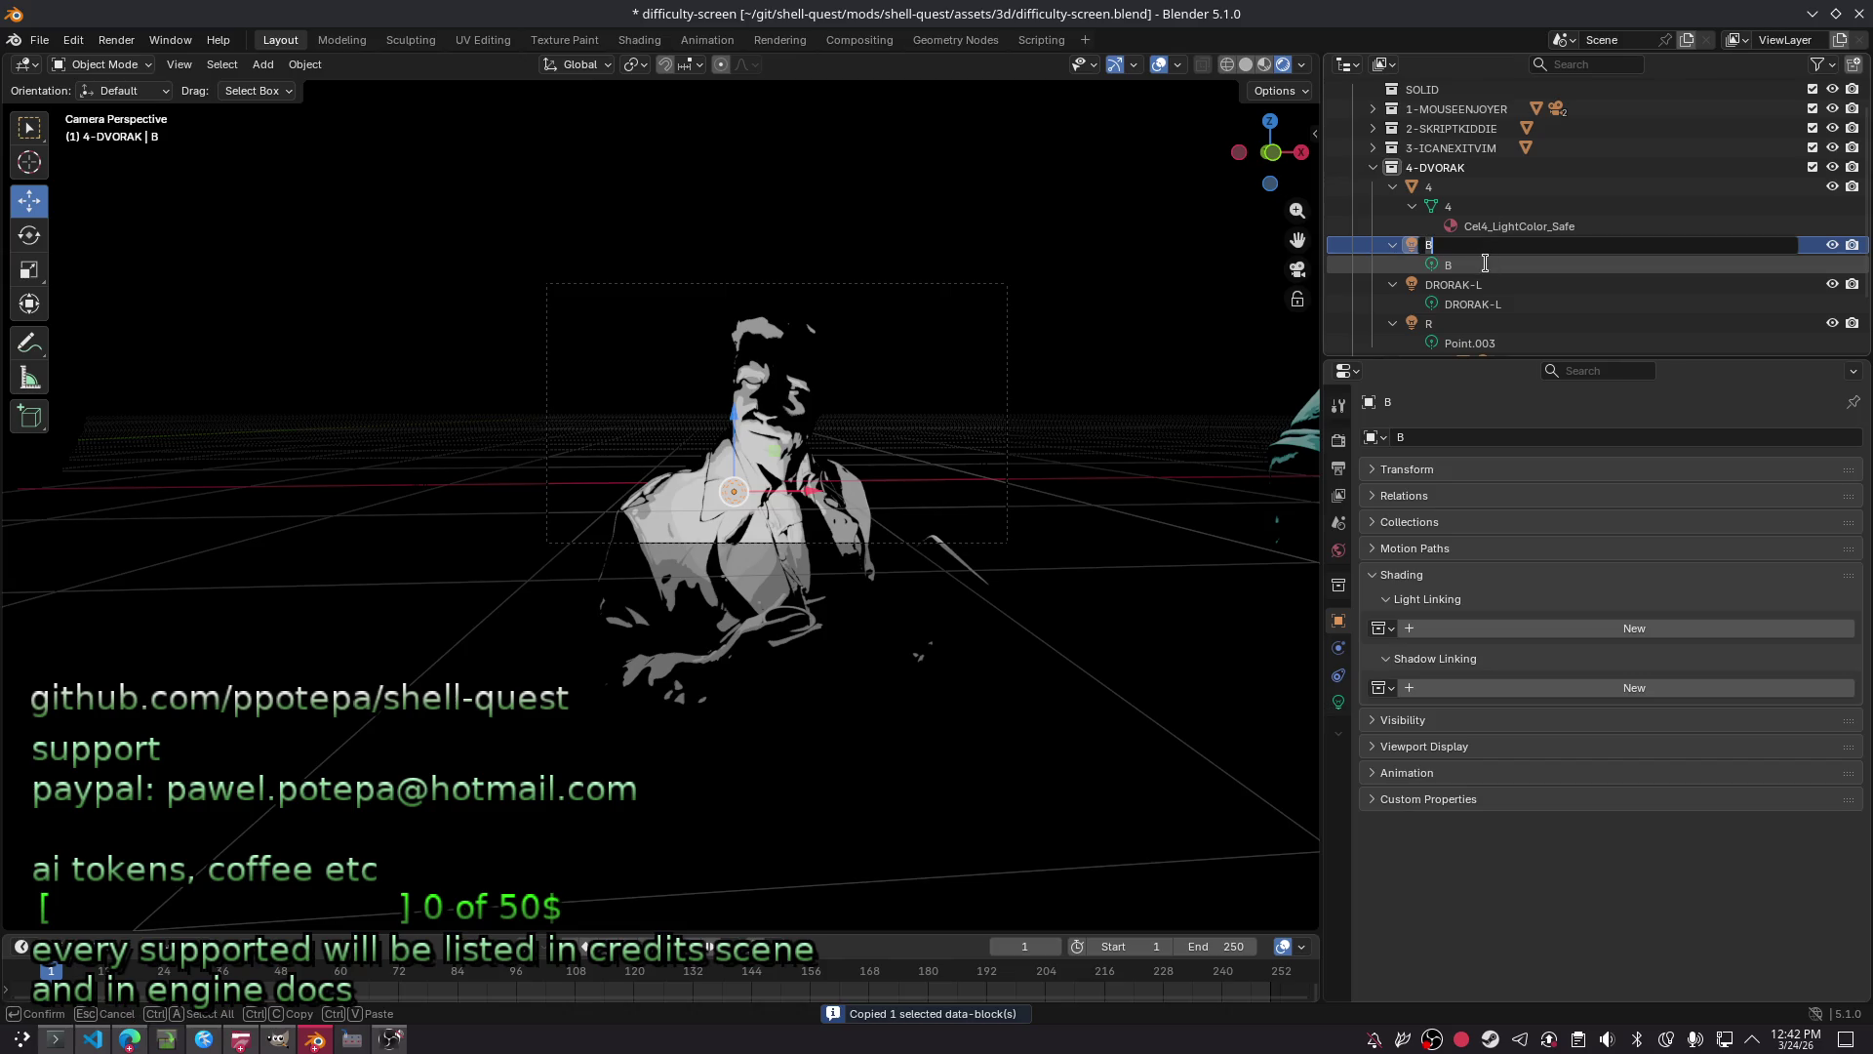
type("DRORAK-B")
key("Return")
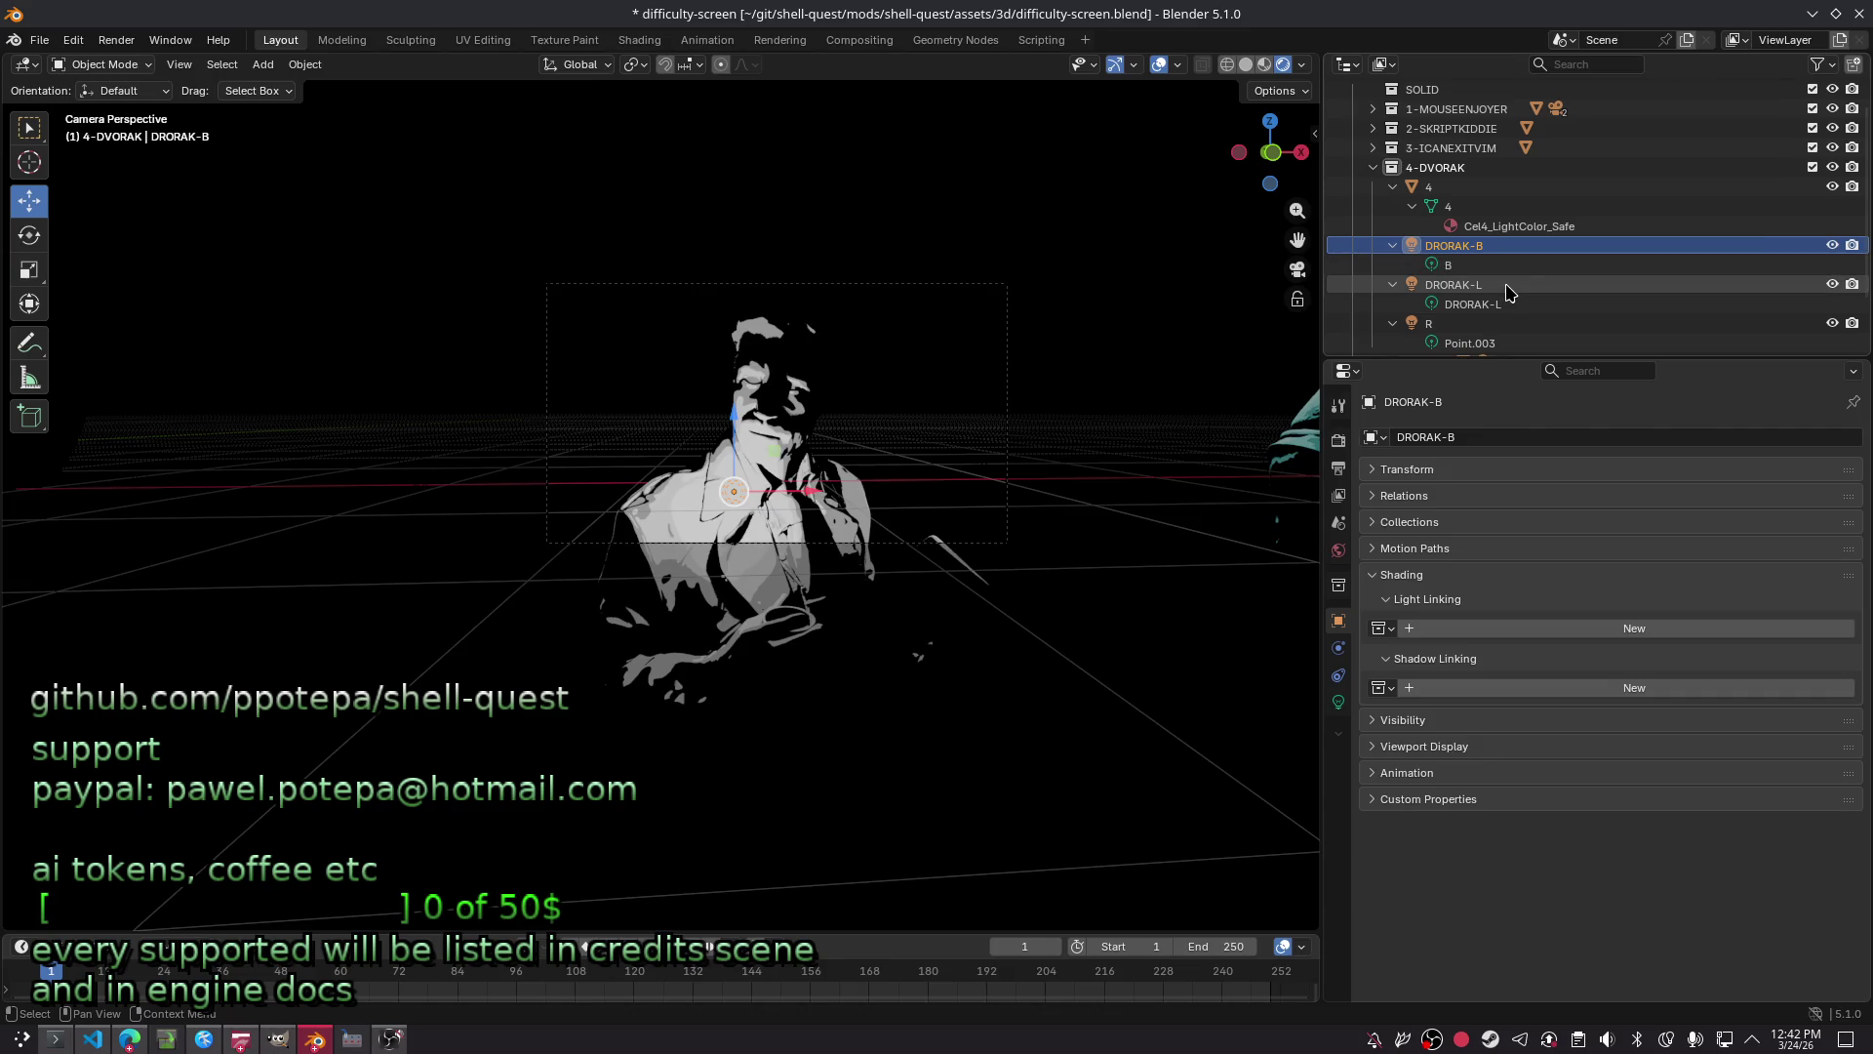
left_click(1532, 270)
double_click(1531, 270)
key("ctrl+v")
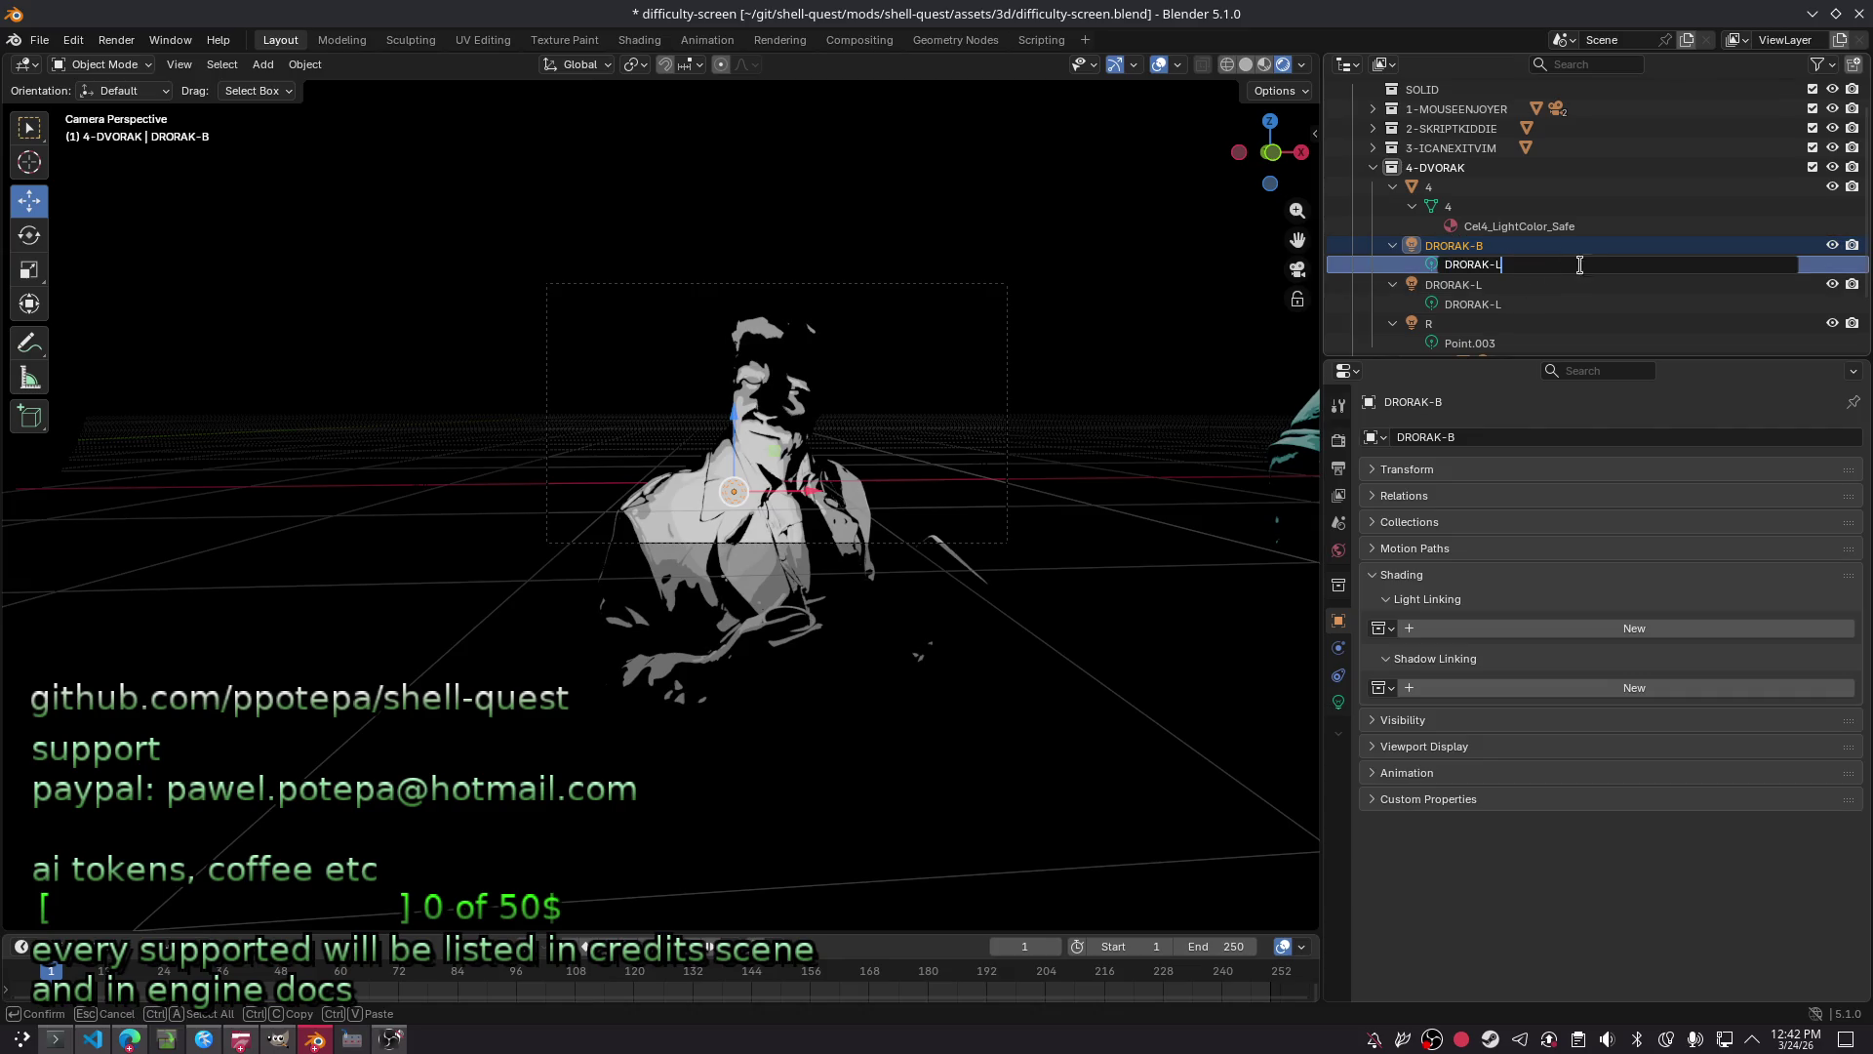
key("Return")
Start renaming mesh object 4 to DRORAK-4, cancel it, and save the file
left_click(1446, 207)
double_click(1440, 192)
type("DRORAK-4")
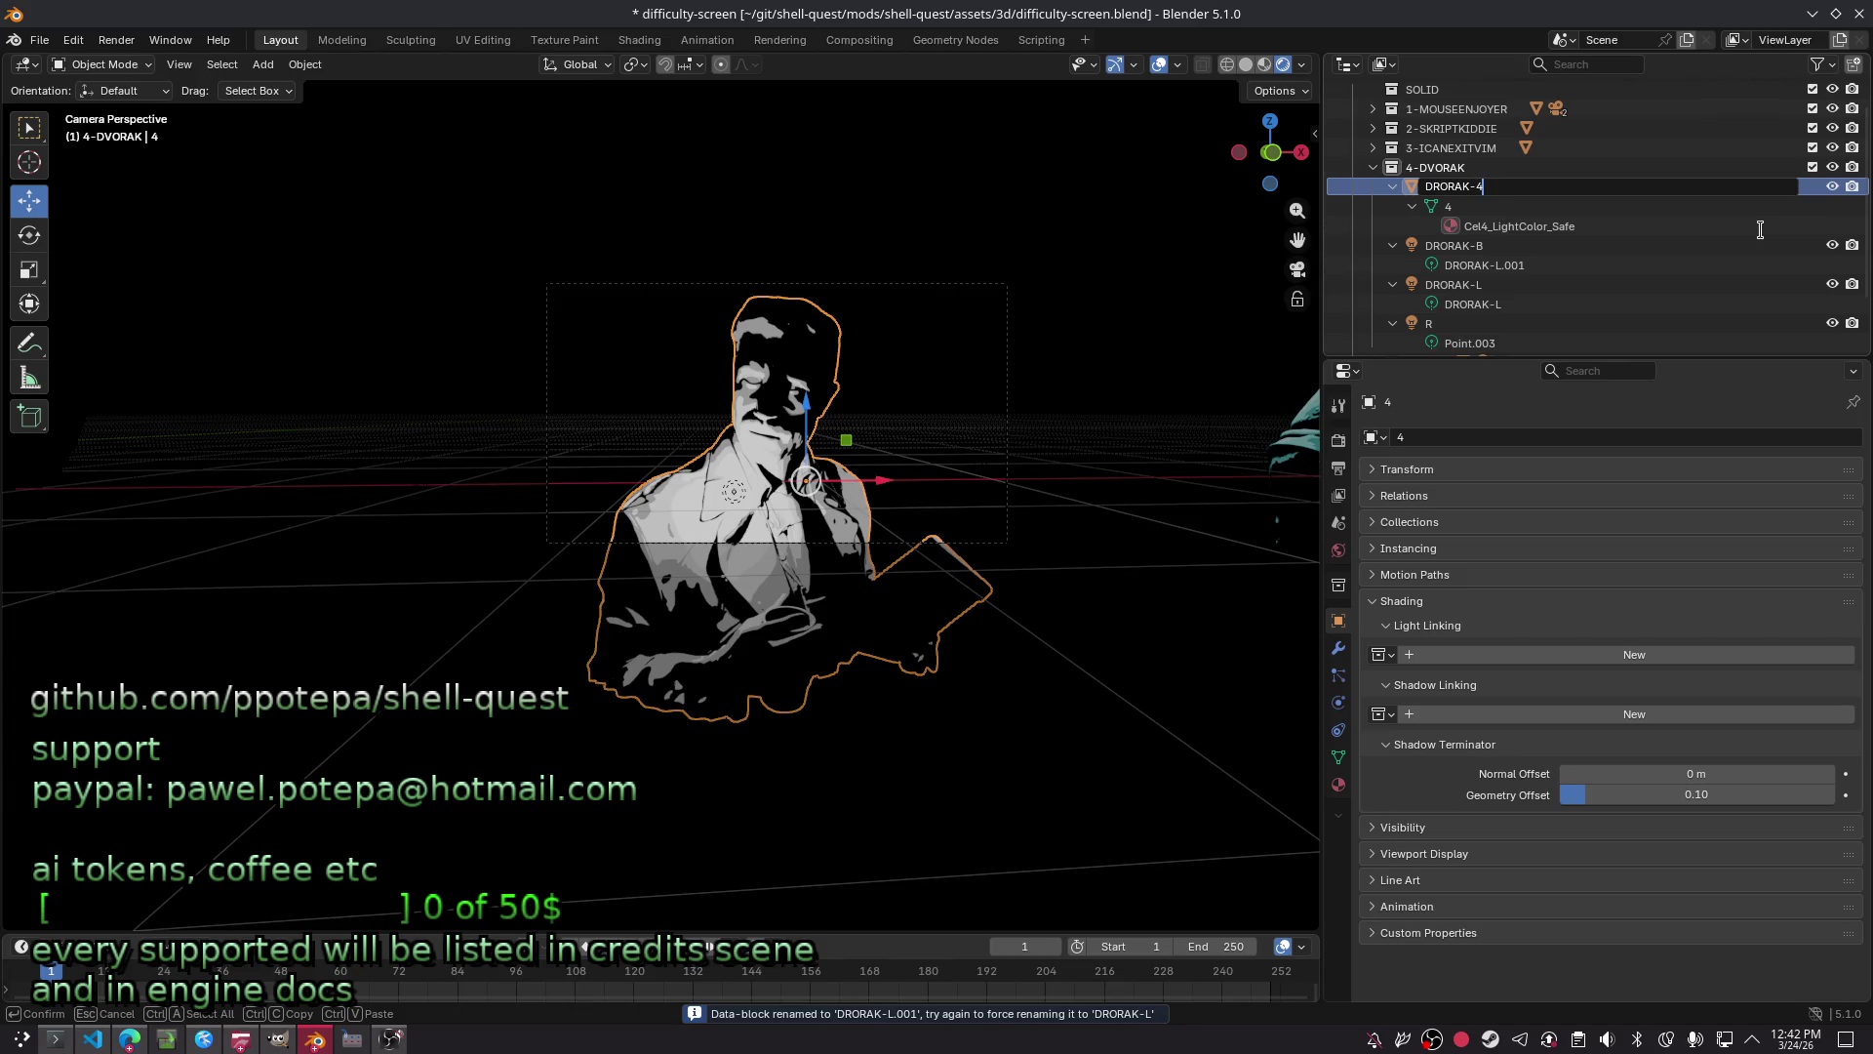
key("Escape")
key("ctrl+s")
Rename light R and its light data Point.003 to DRORAK-R
double_click(1473, 323)
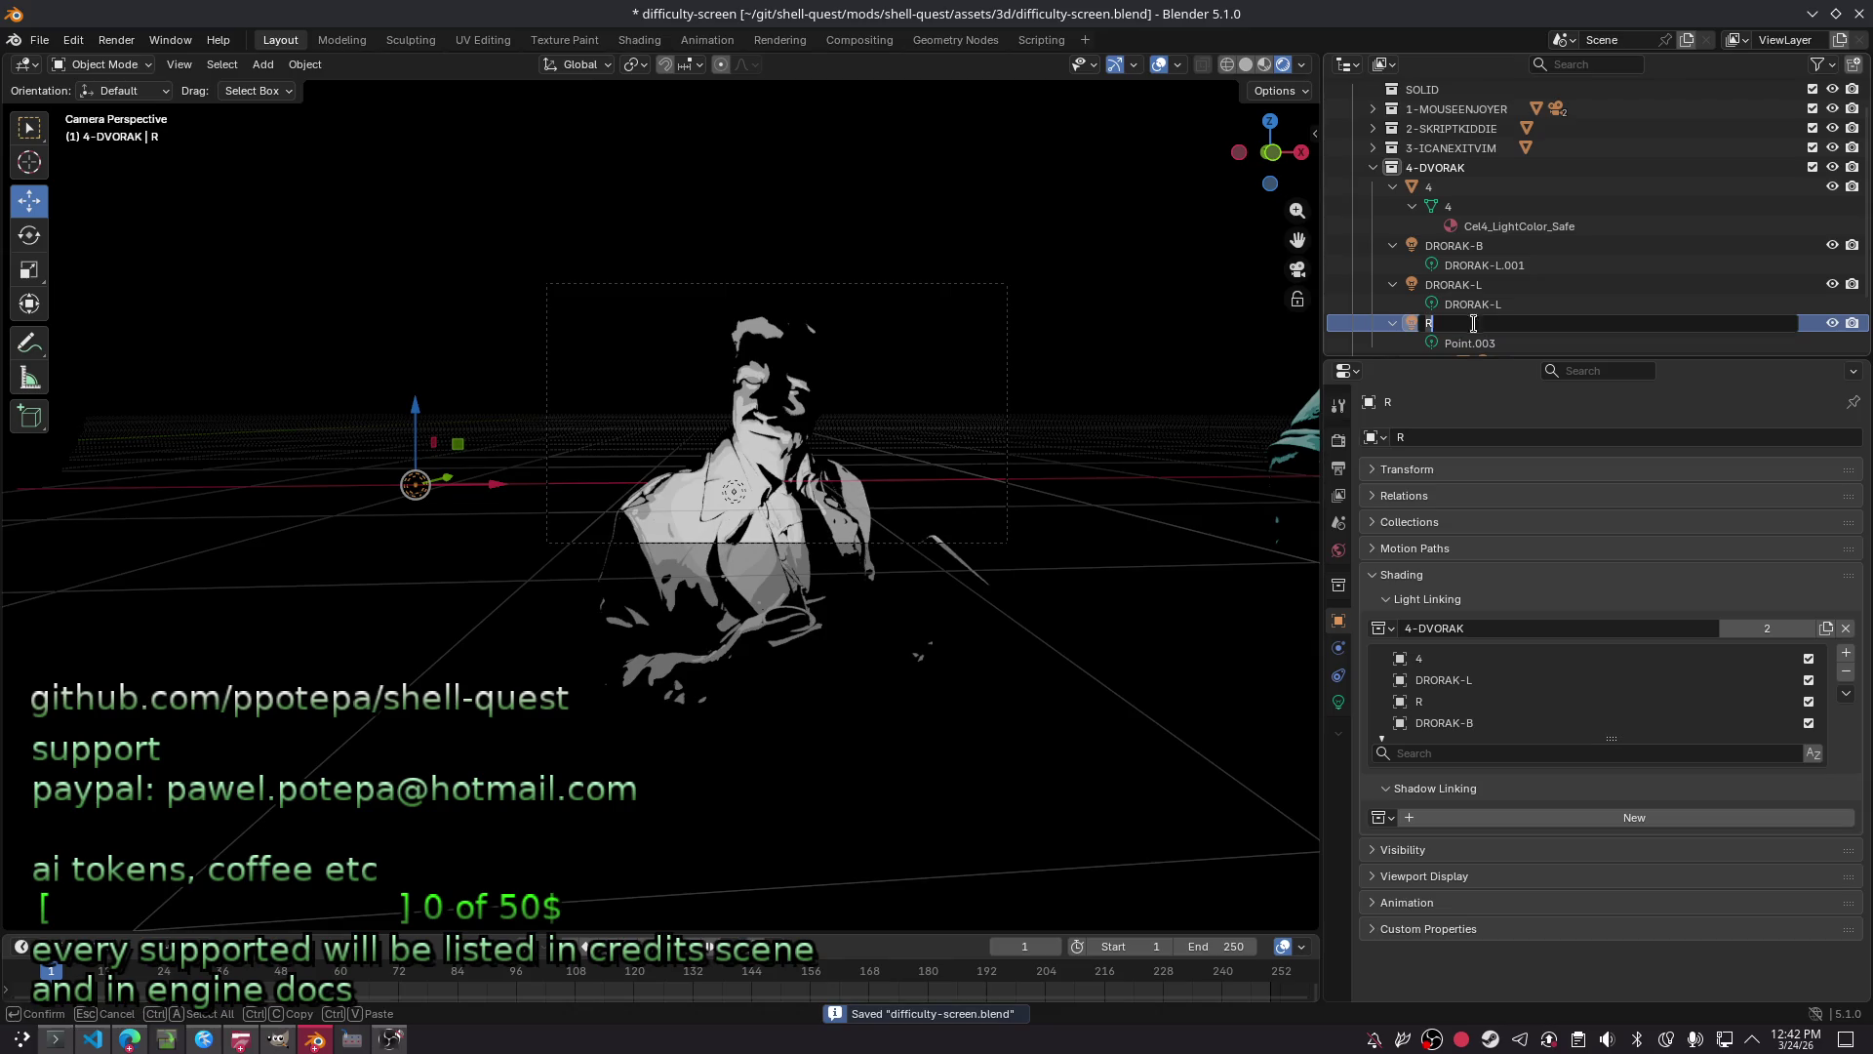
type("DRORAK-L")
key("Escape")
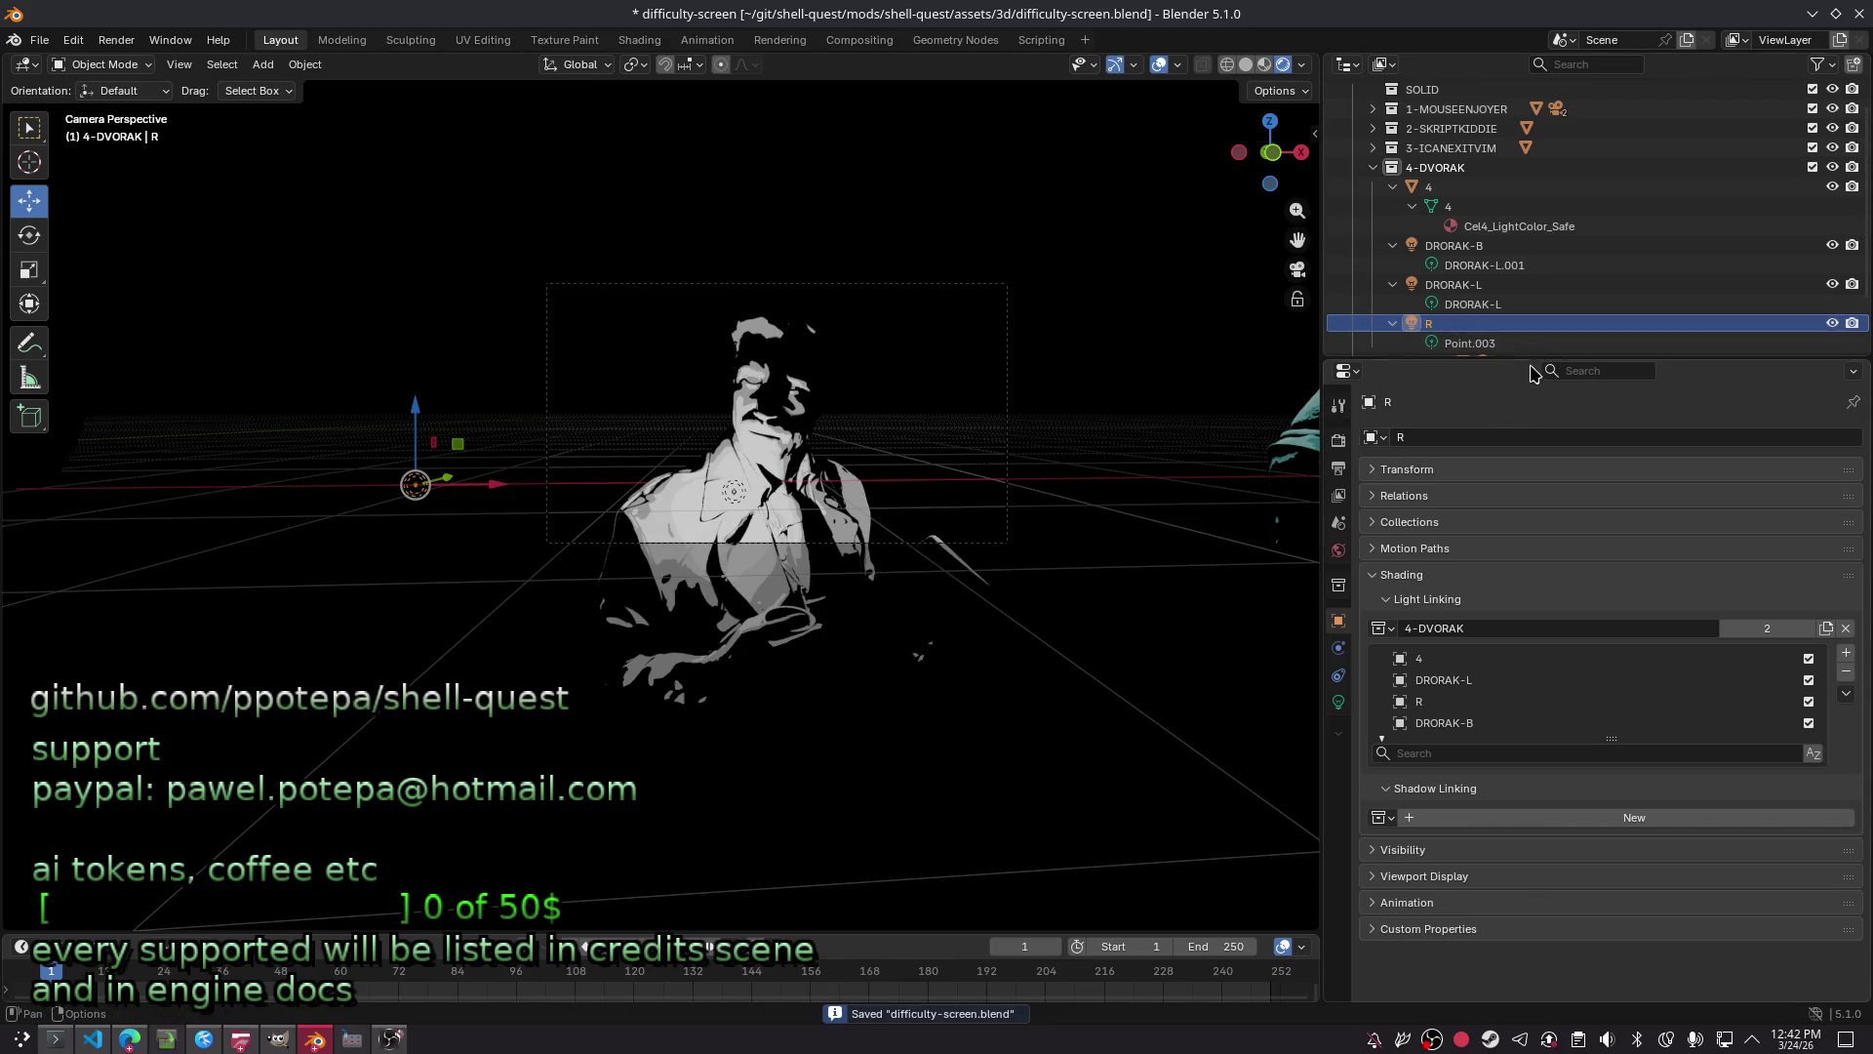
key("F2")
type("DRORAK-L")
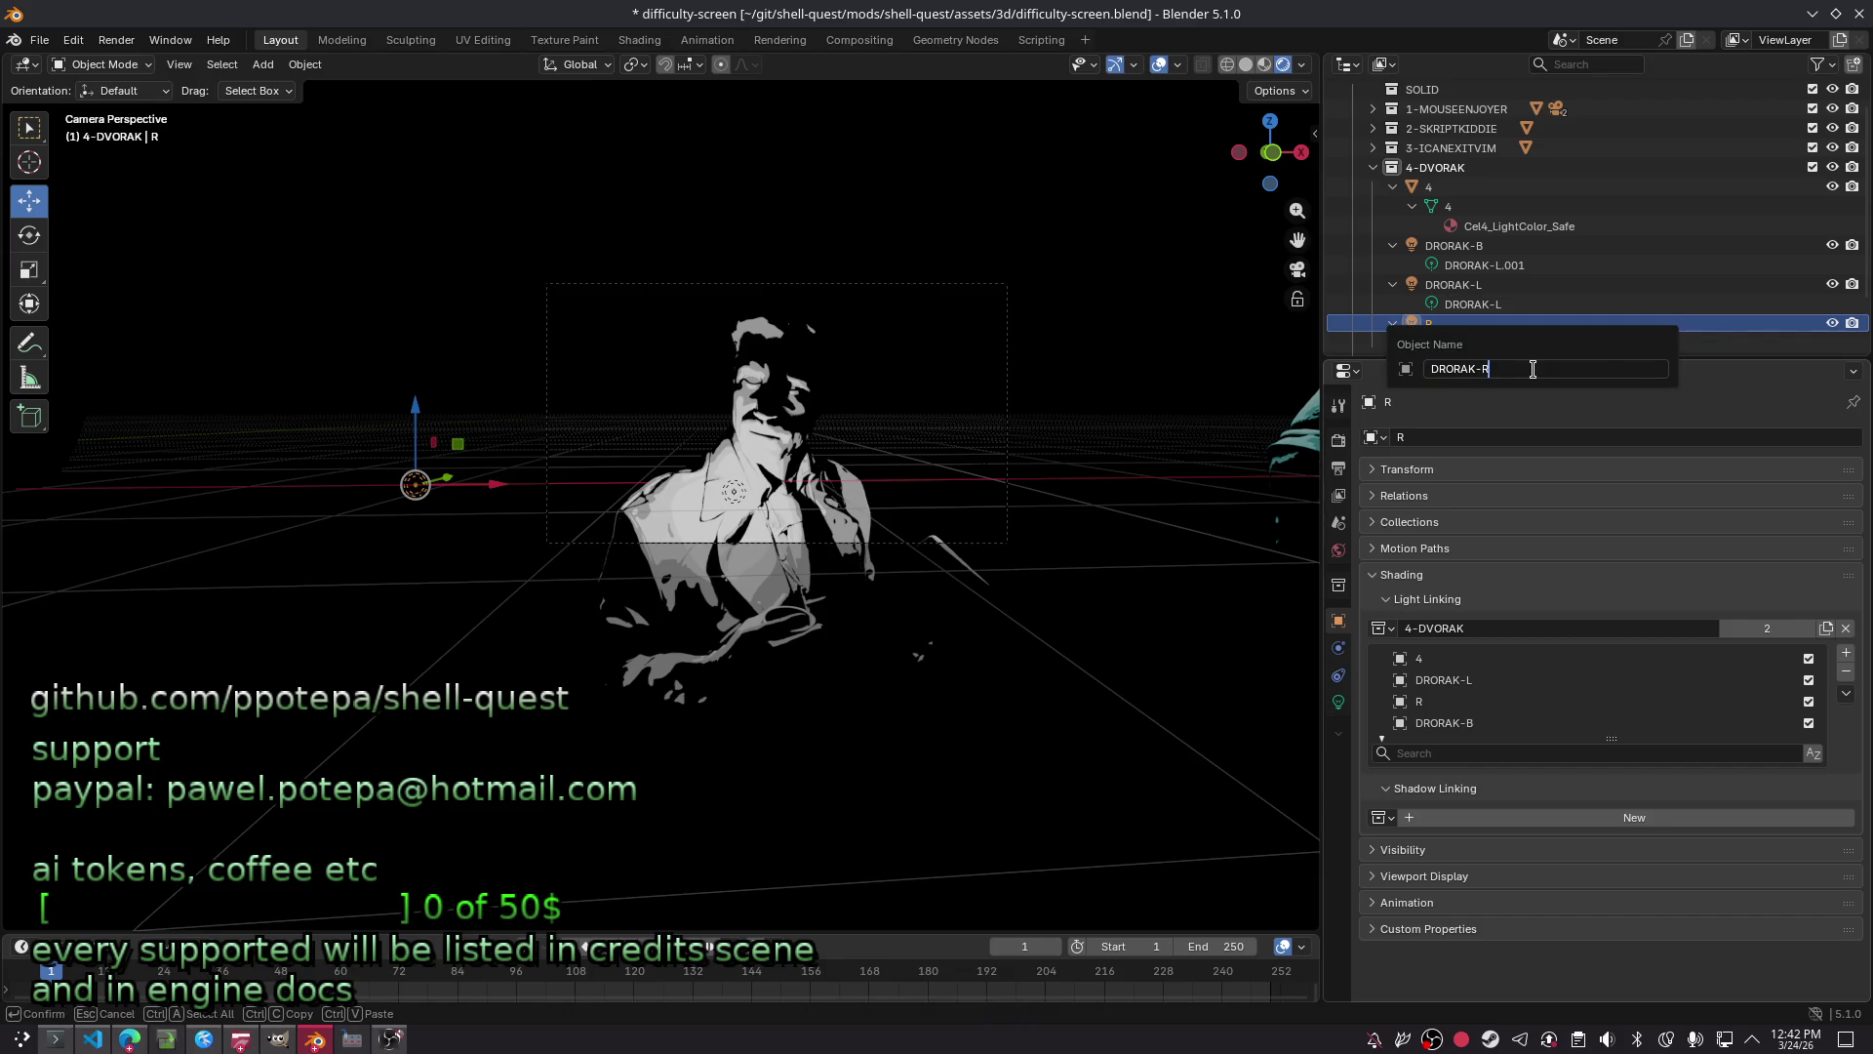
key("Return")
scroll(1571, 292, "down", 1)
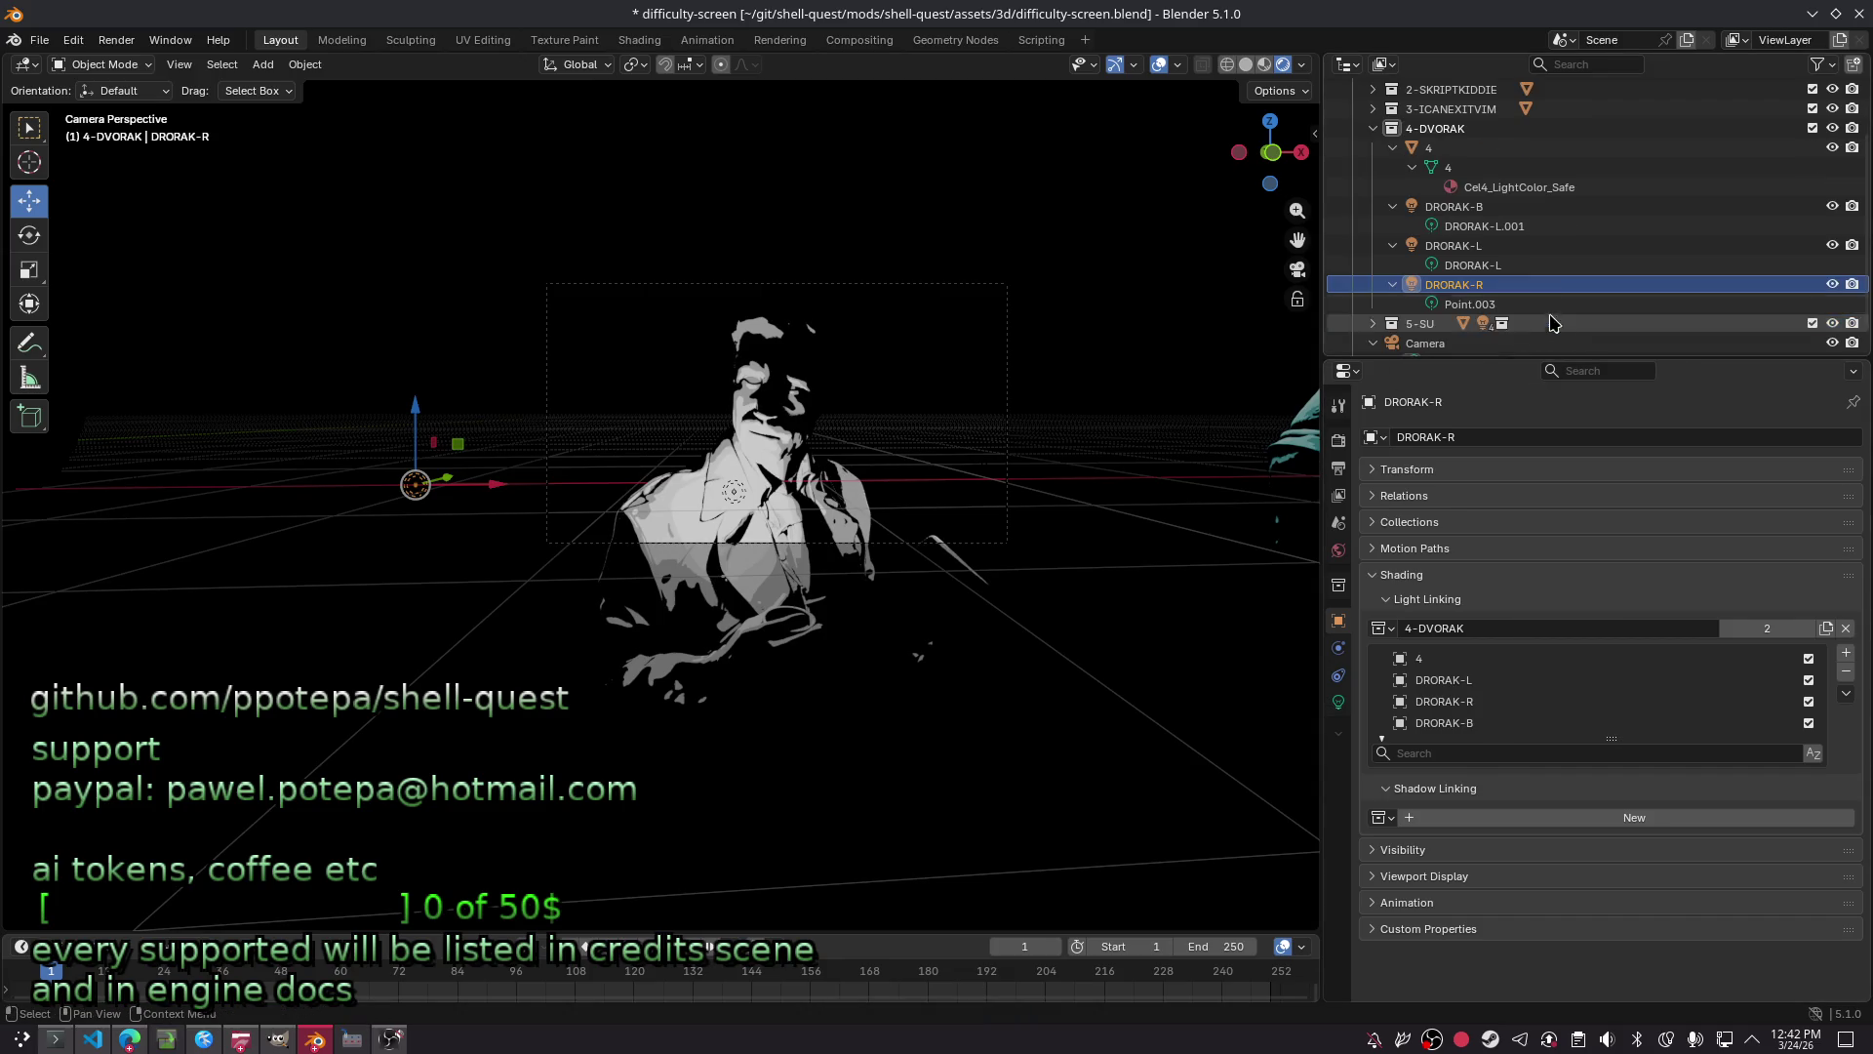
double_click(1507, 303)
type("DRORAK-L")
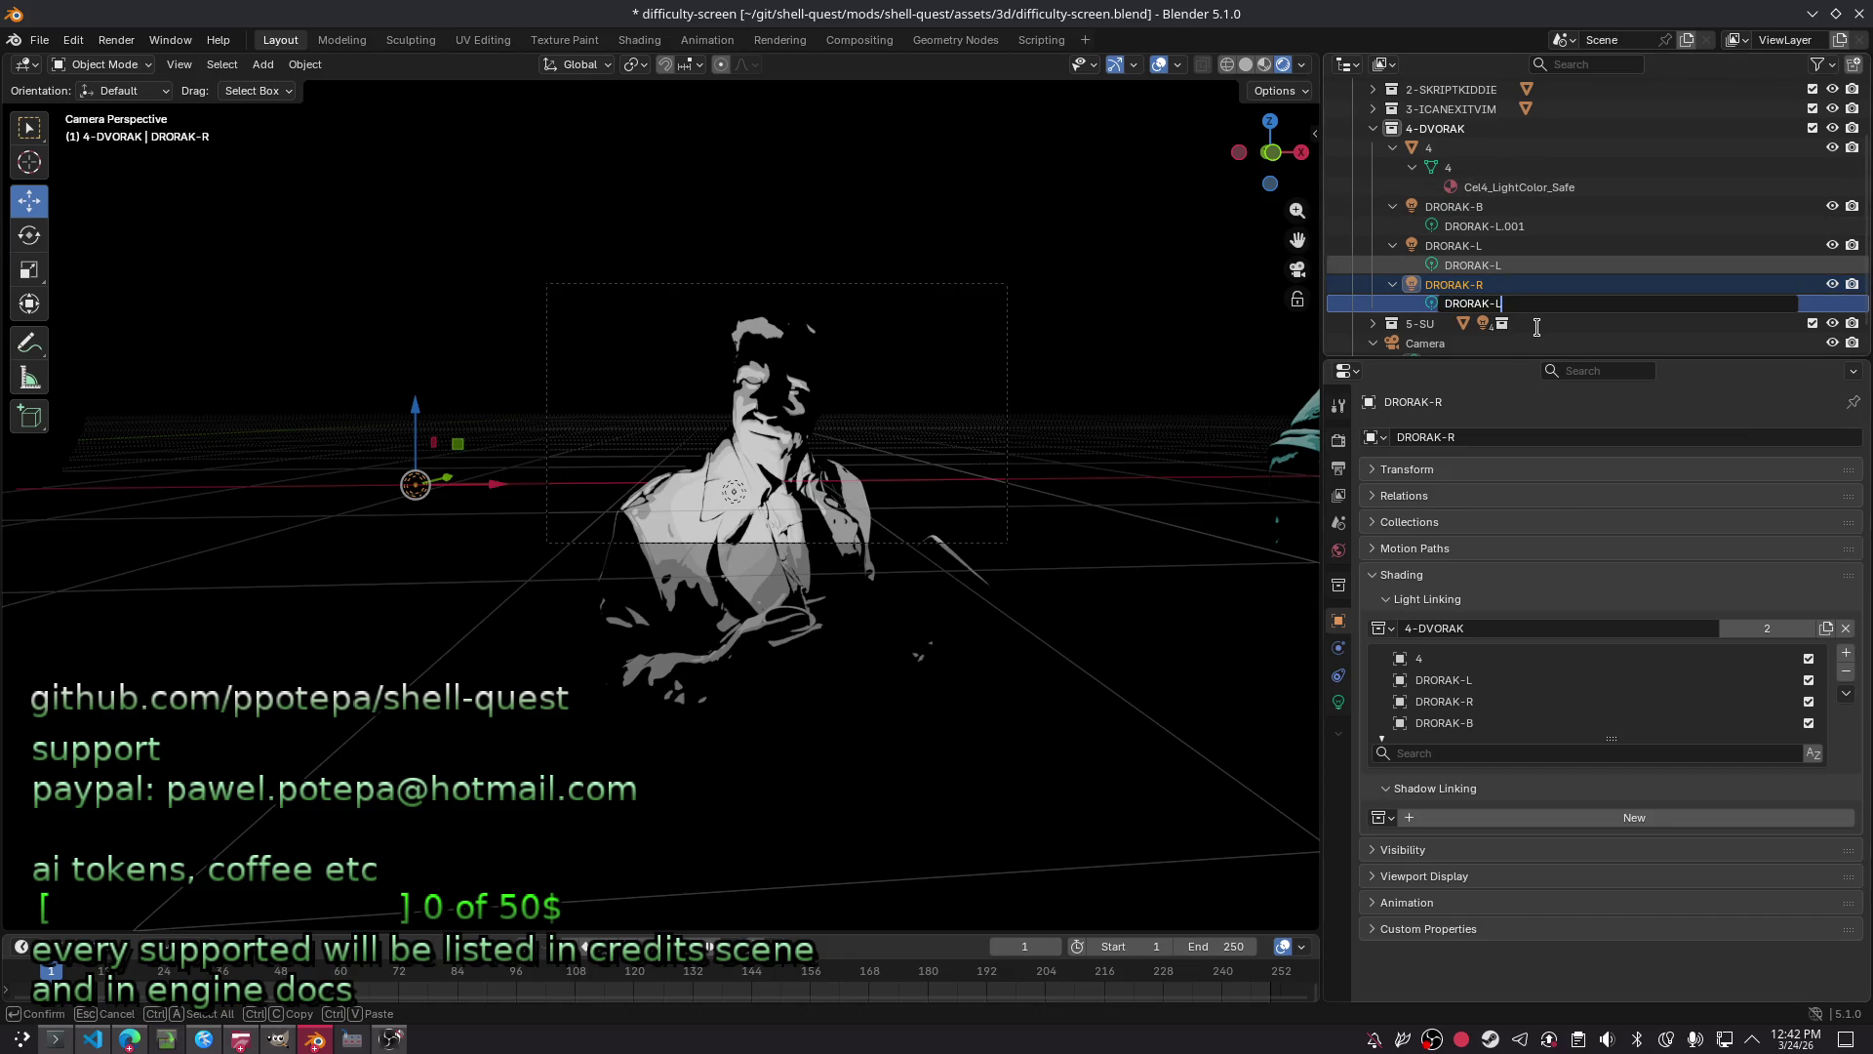
key("BackSpace")
type("R")
key("Return")
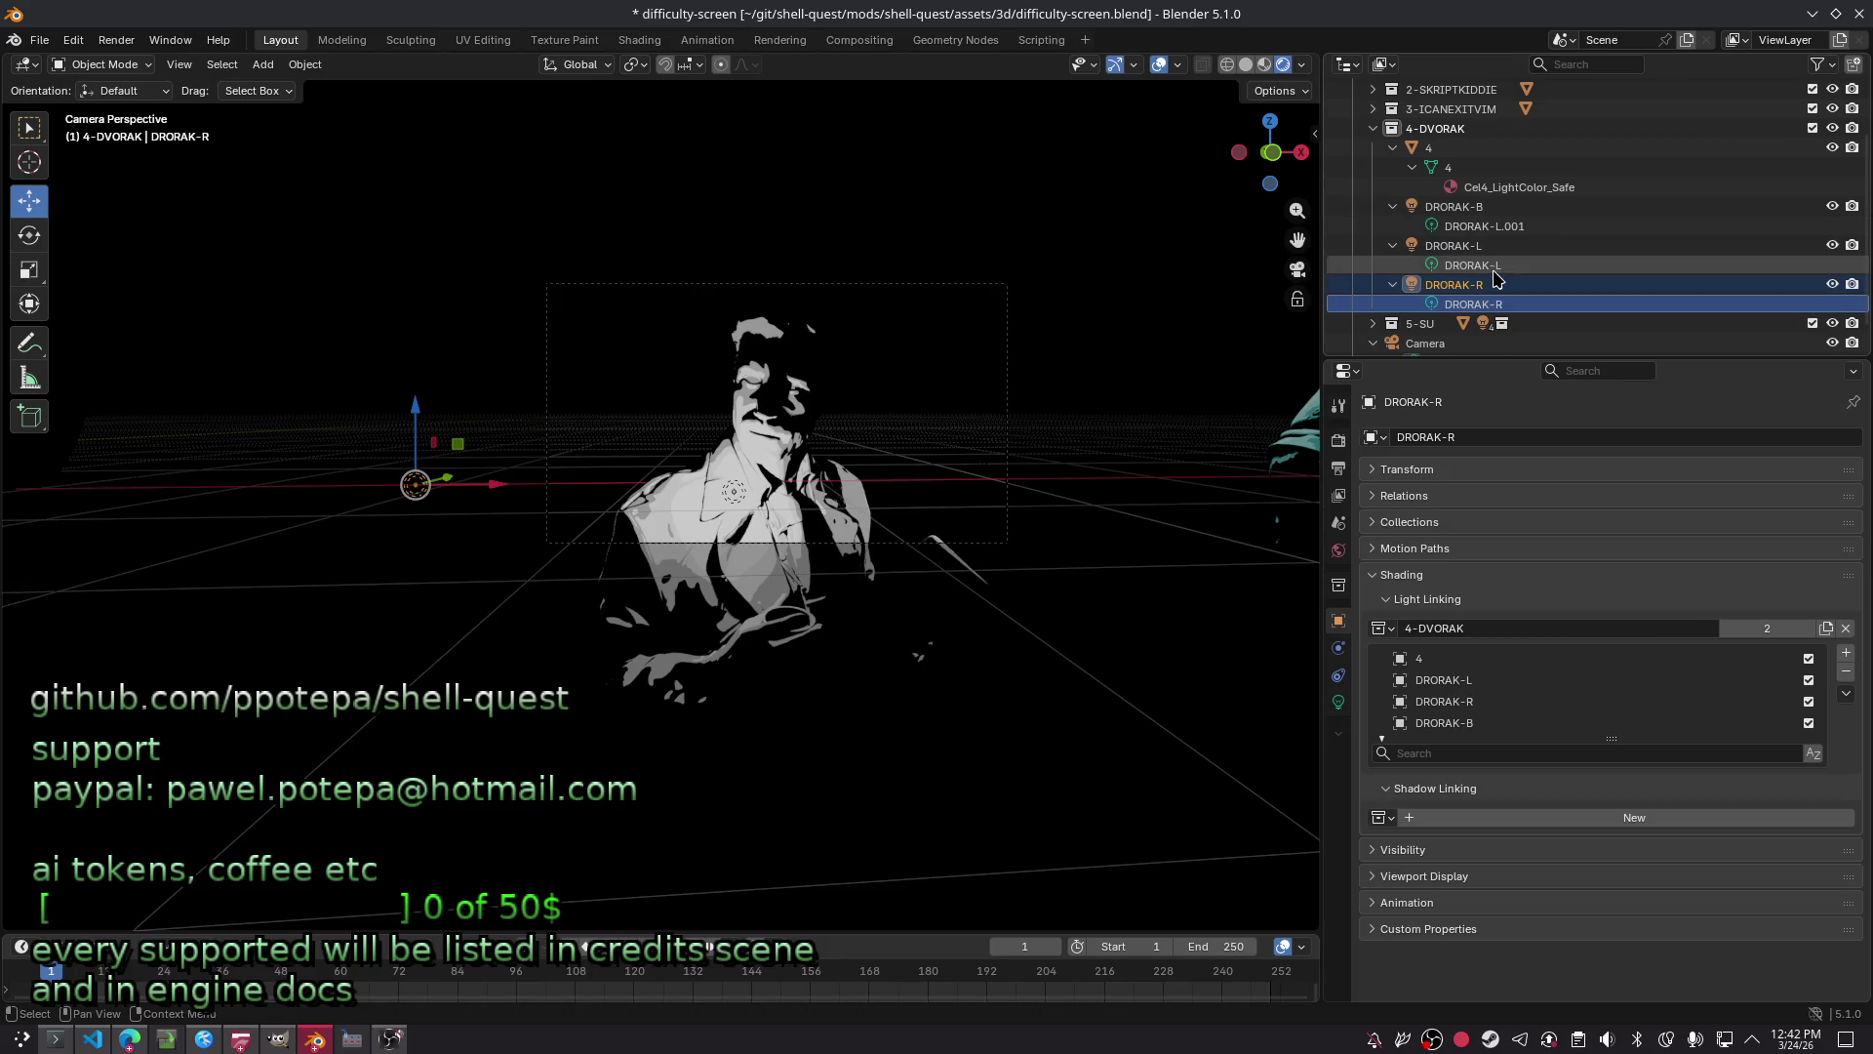
Correct DRORAK-B's light data name to DRORAK-B and save the file
left_click(1477, 246)
double_click(1522, 227)
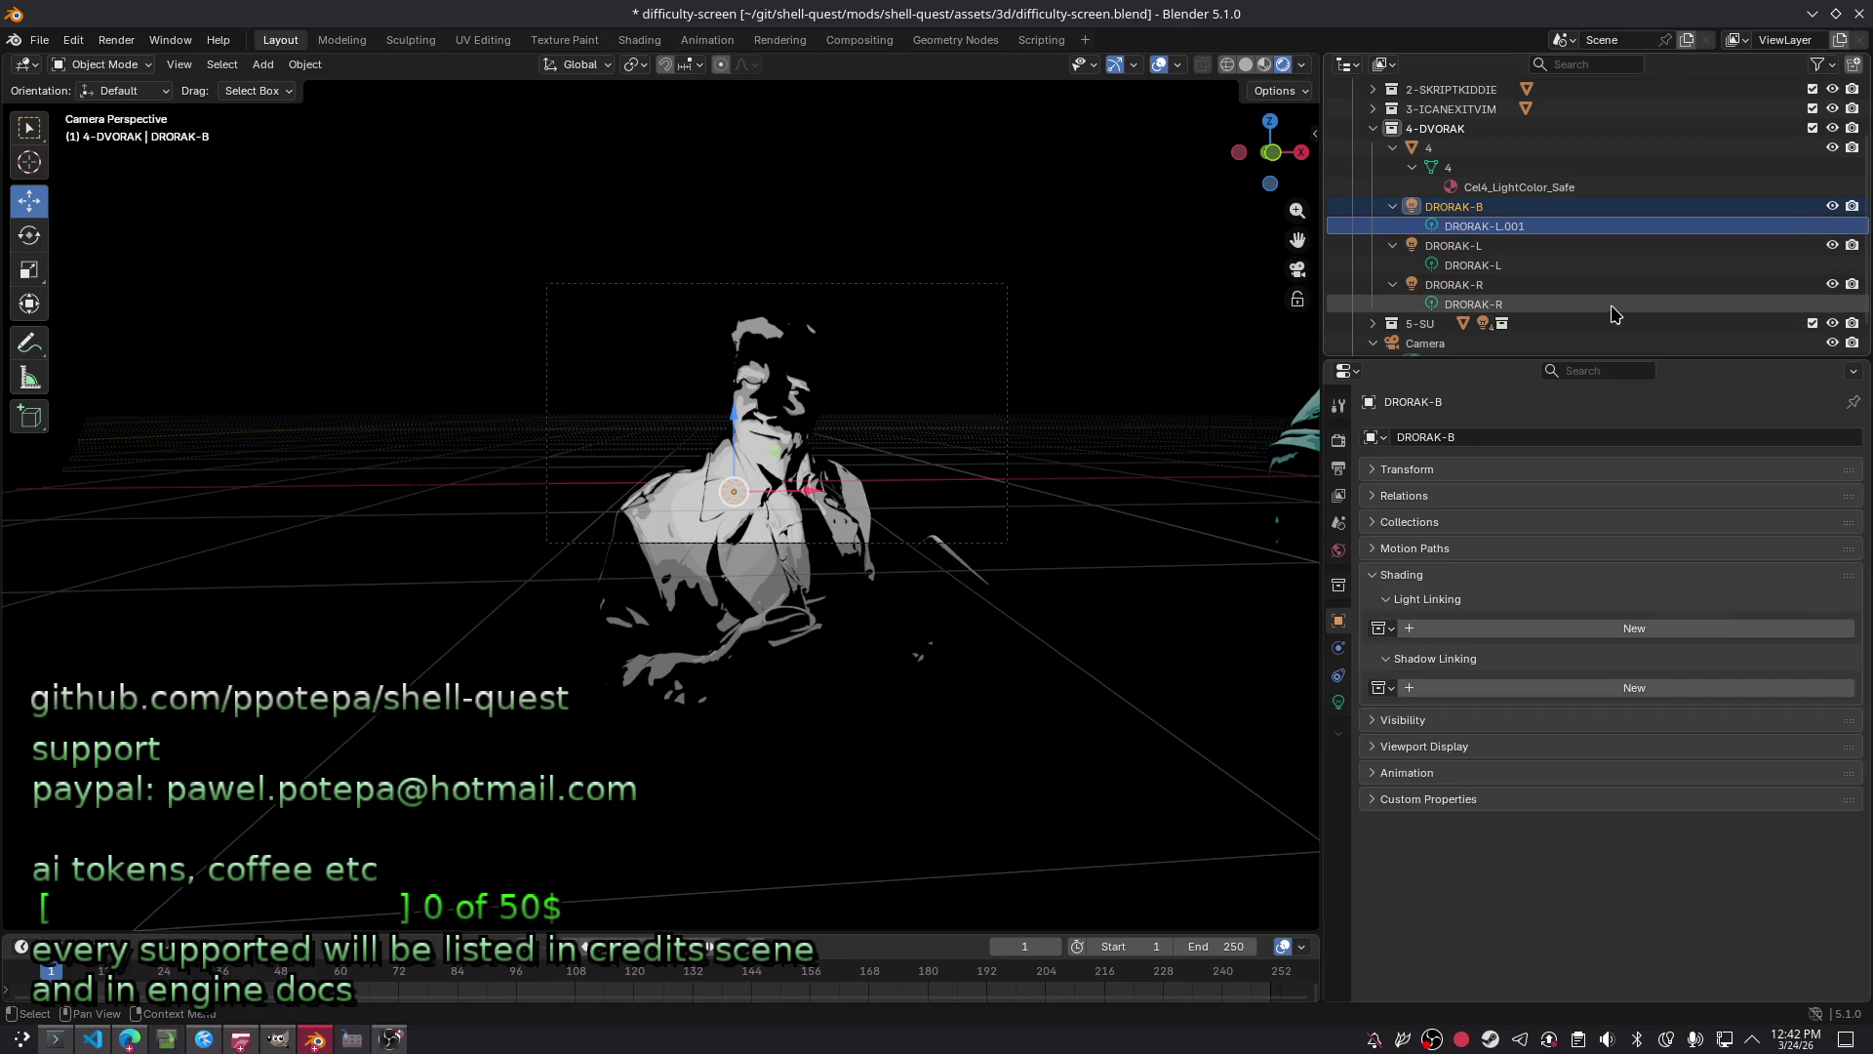
key("End")
key("BackSpace")
key("BackSpace")
key("BackSpace")
type("B")
key("Return")
key("ctrl+s")
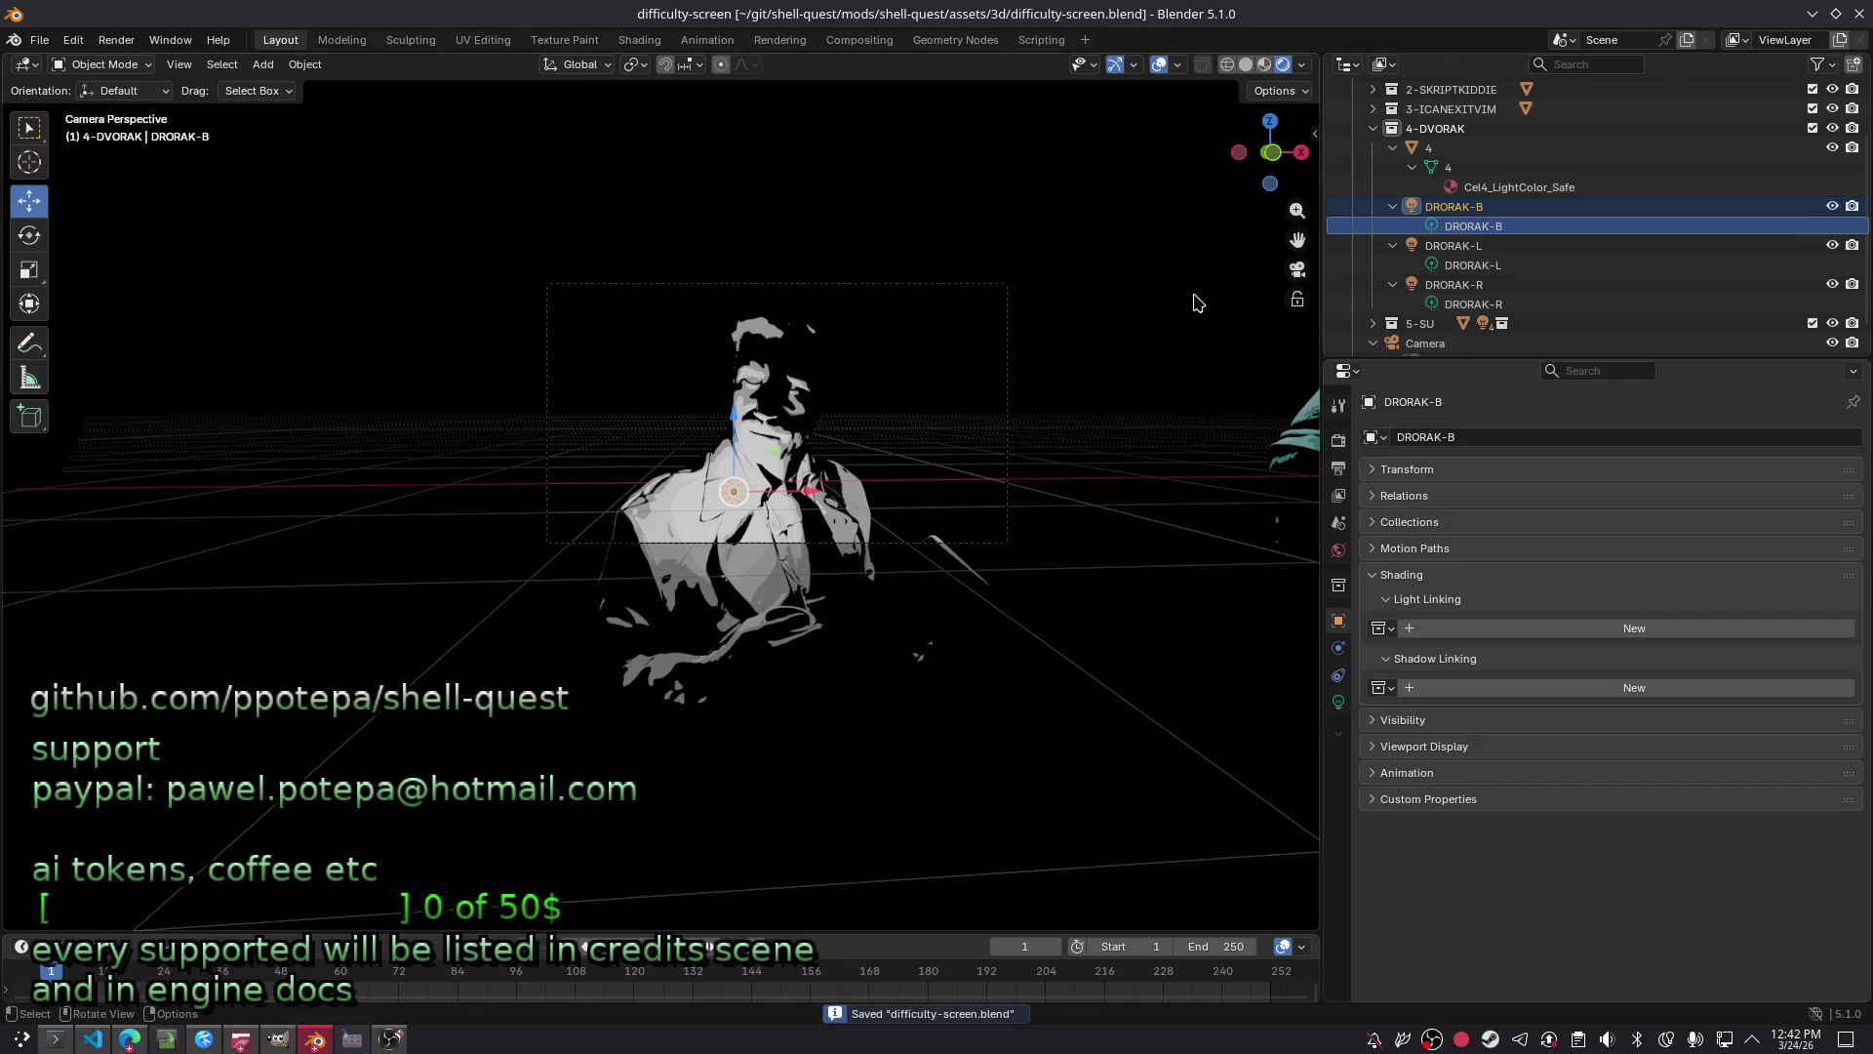
Select the main Camera in the viewport
left_click(1145, 309)
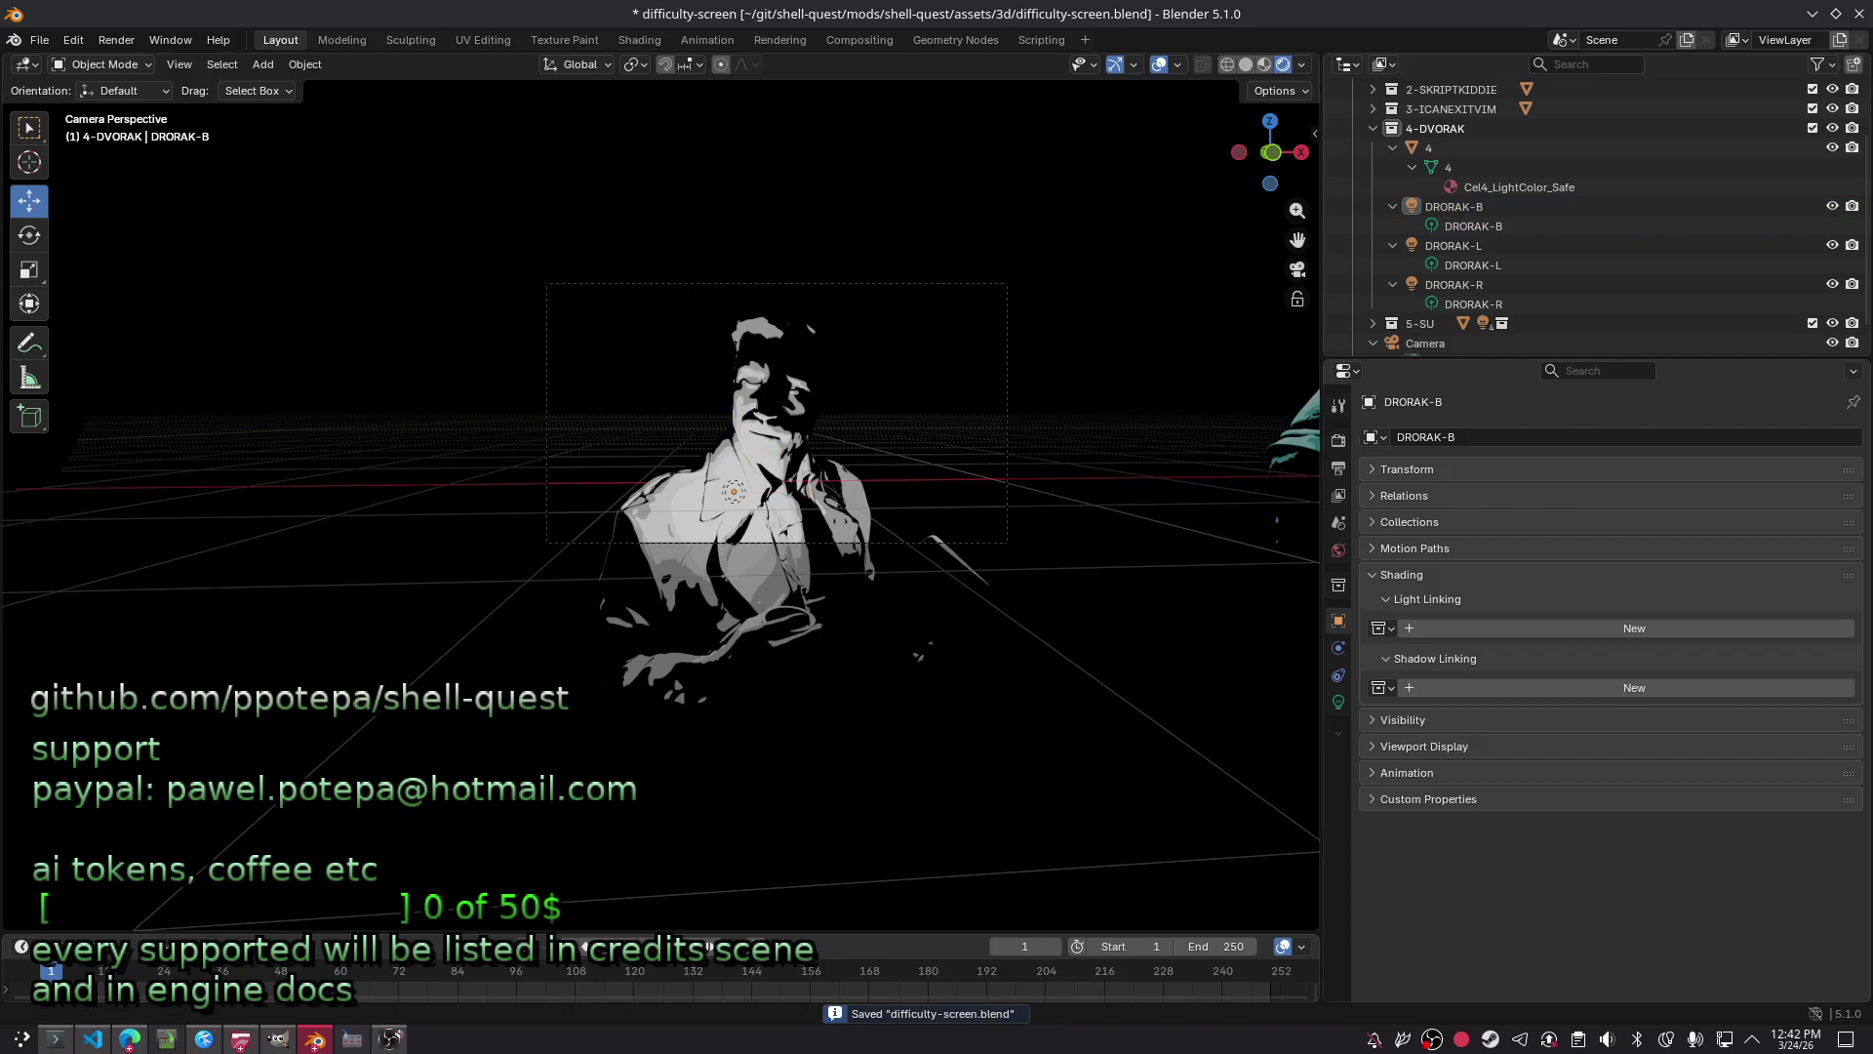
left_click(1145, 310)
left_click(1145, 309)
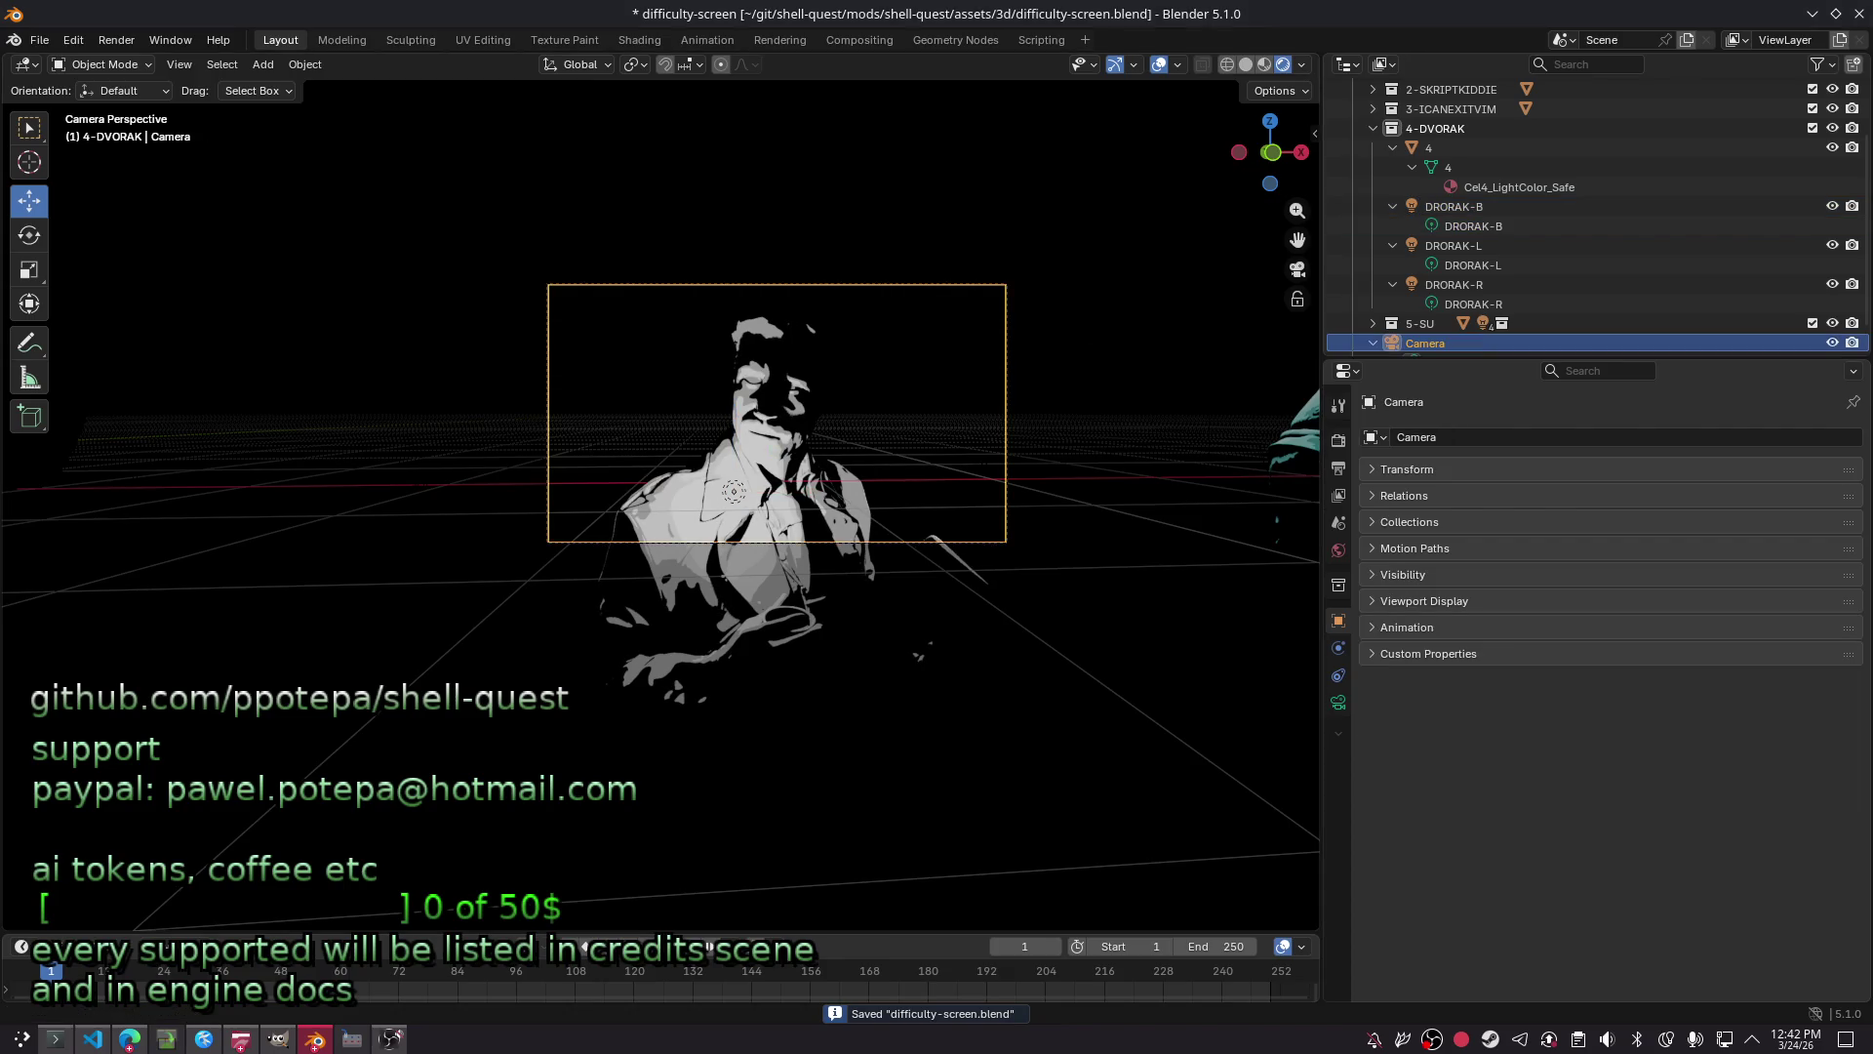
View the scene through the main Camera with Ctrl+Numpad 0, then select mesh object 4
left_click(1146, 309)
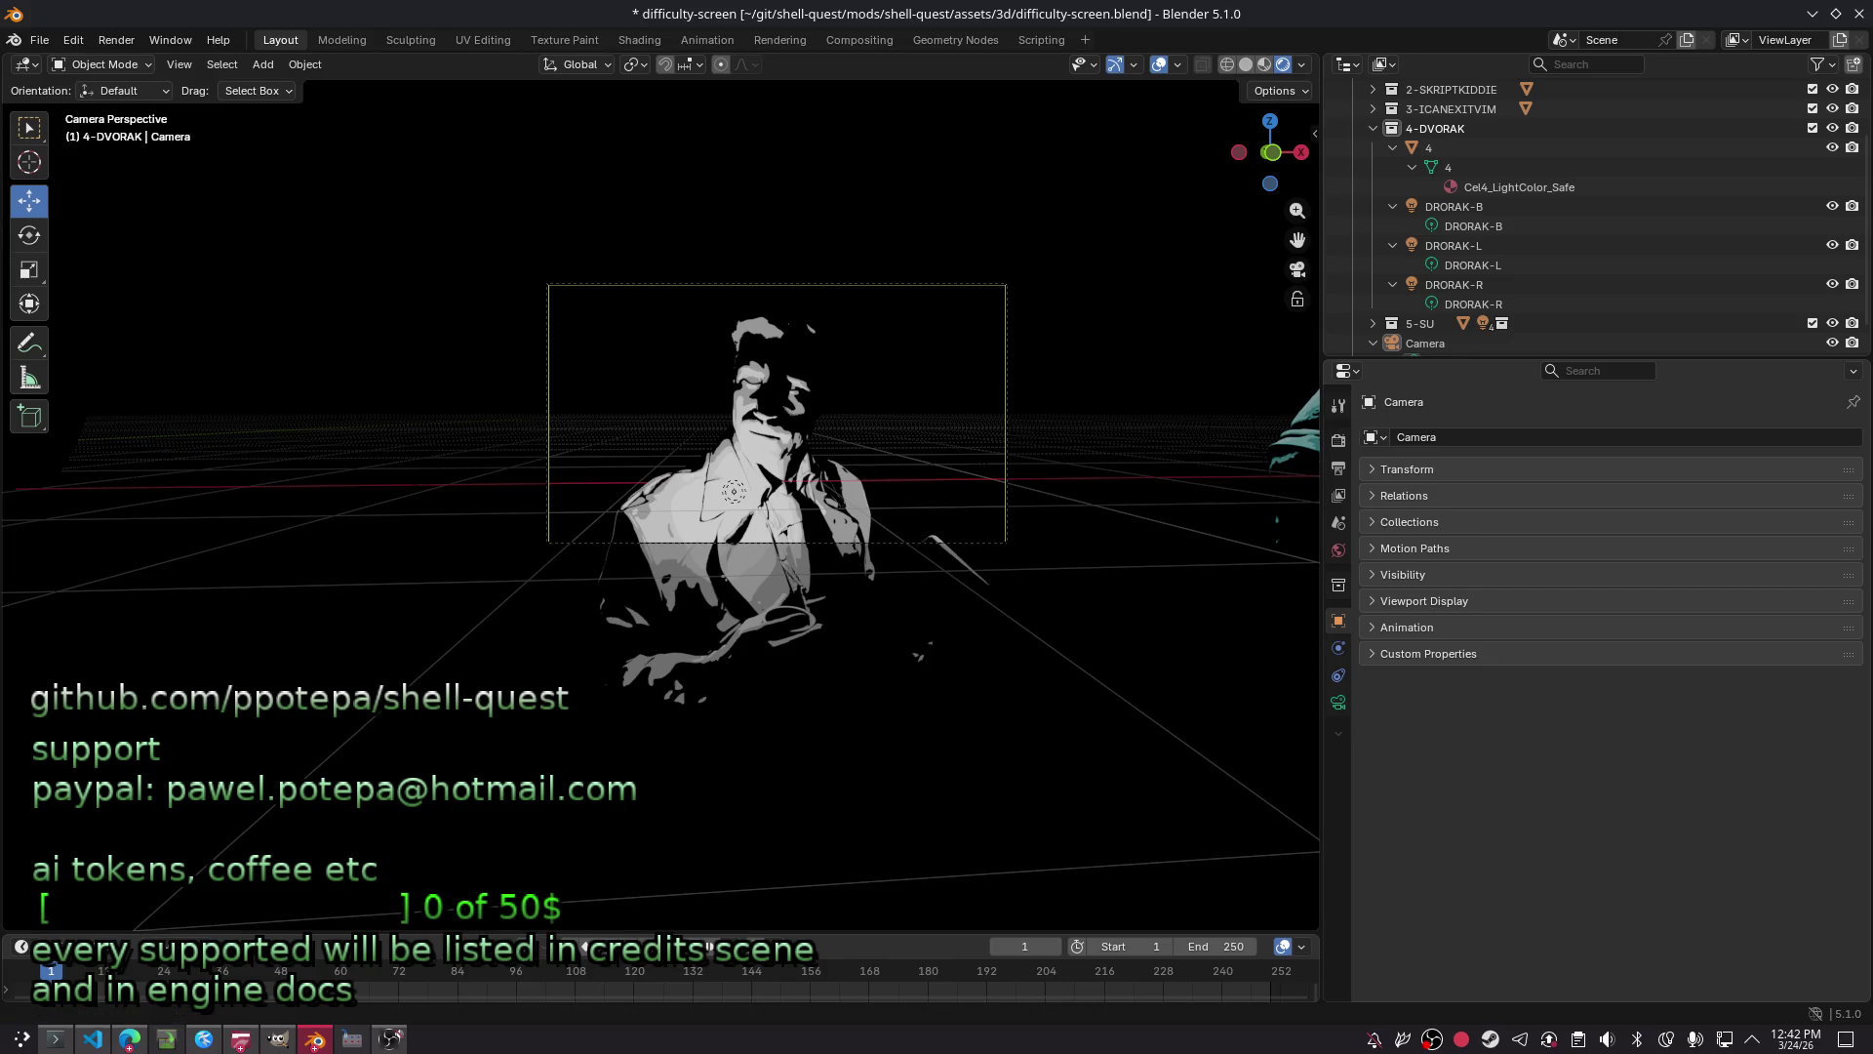
key("ctrl+KP_0")
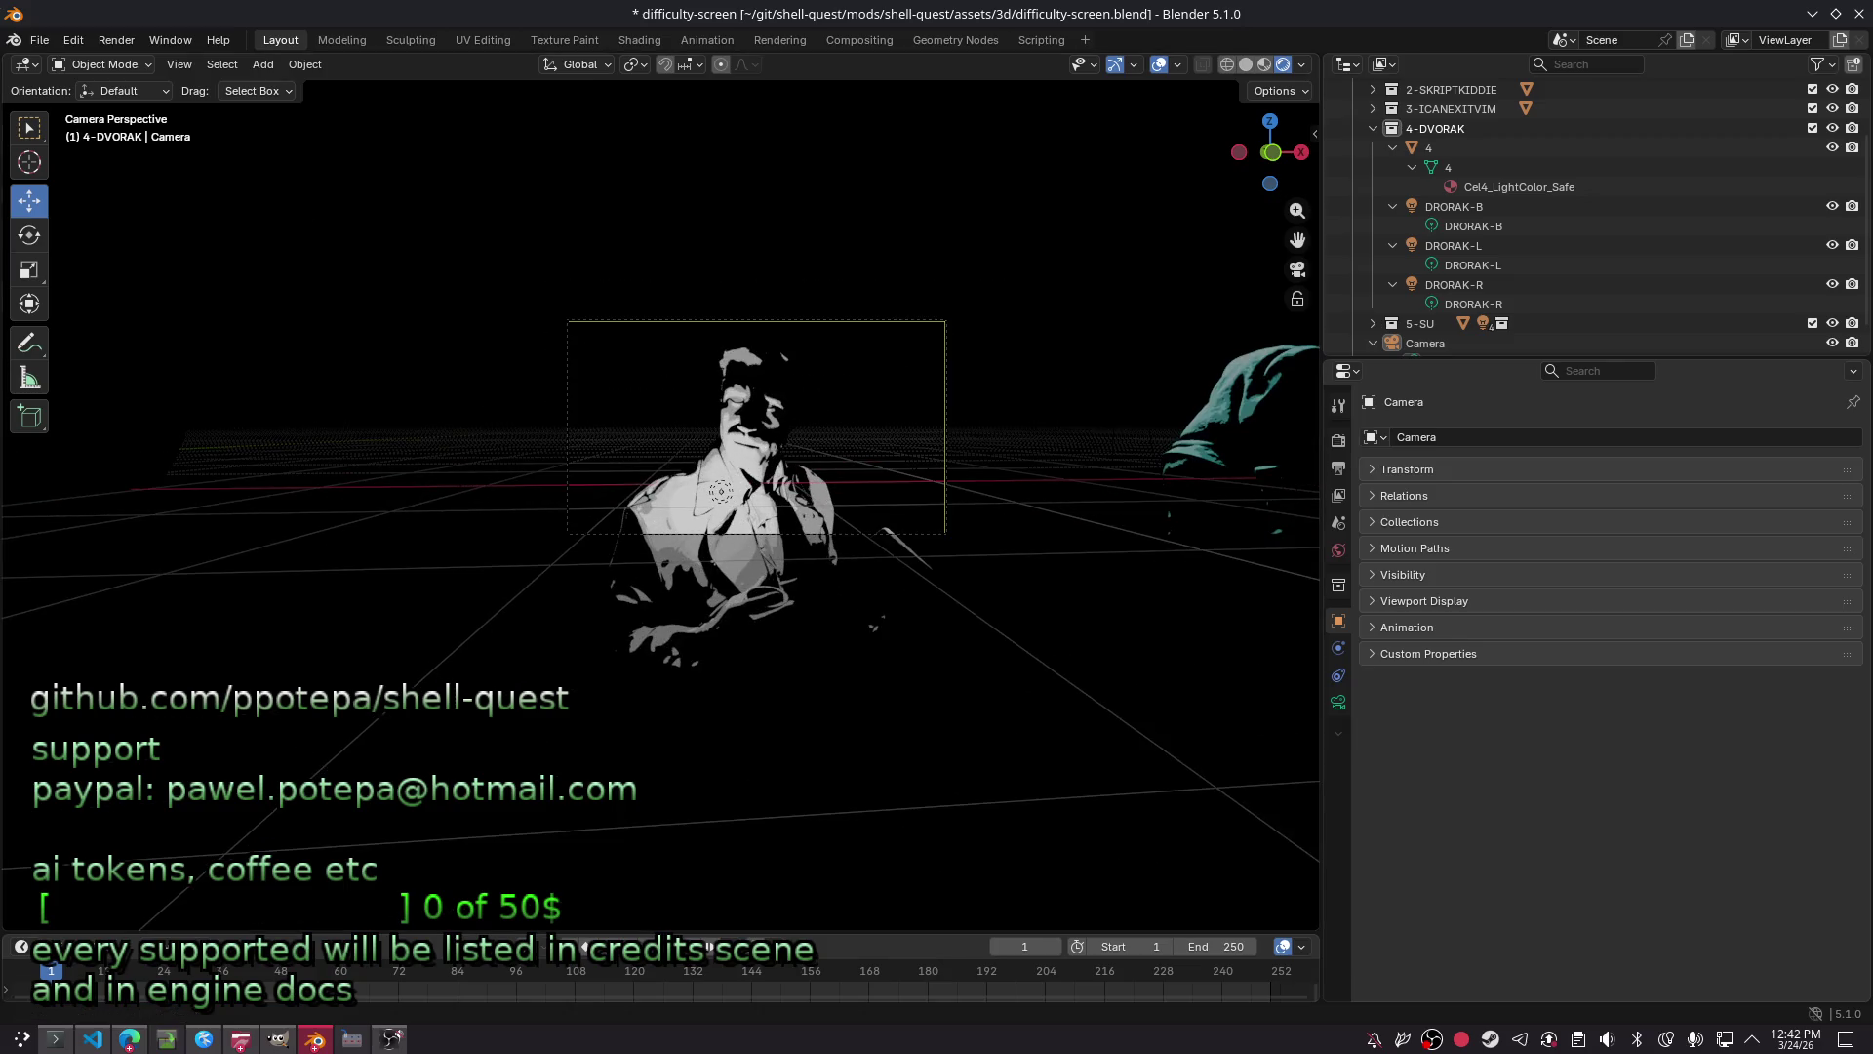
left_click(1507, 170)
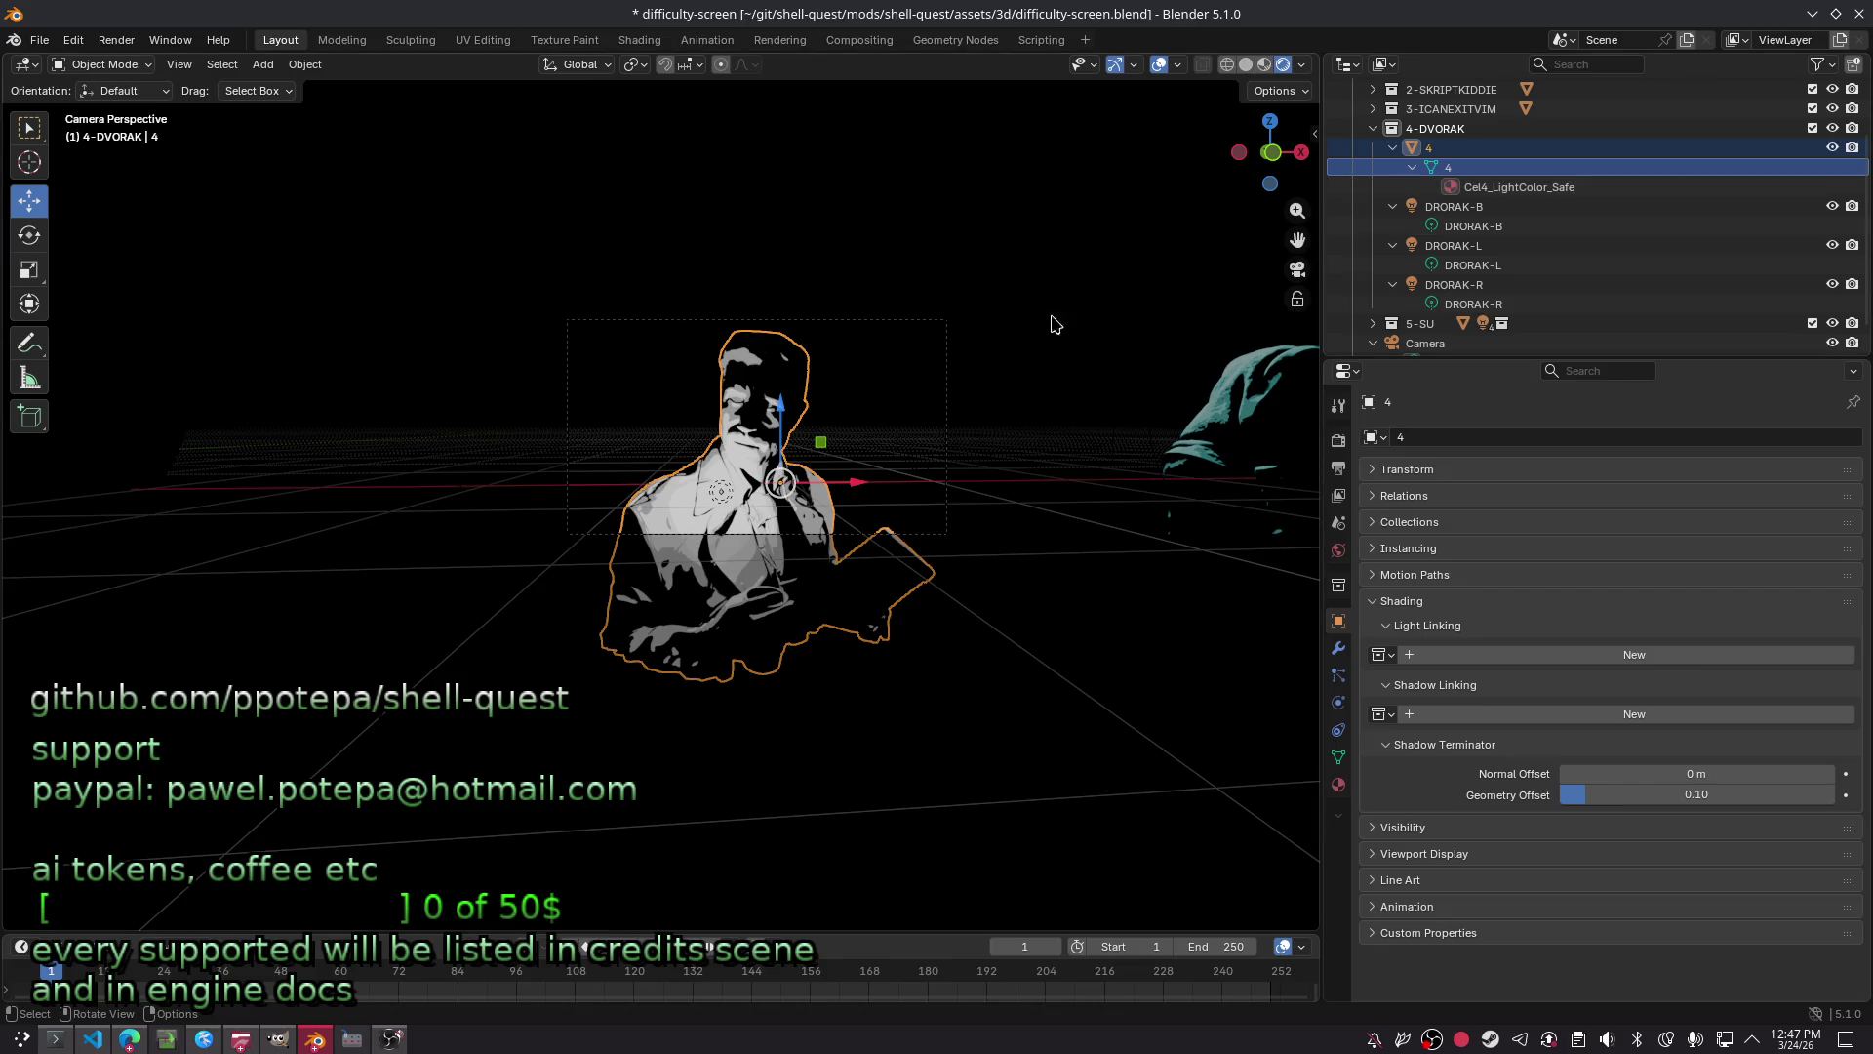
Switch to the web browser and load chatgpt.com in a new tab
left_click(129, 1038)
key("ctrl+t")
type("chatgpt.com")
key("Return")
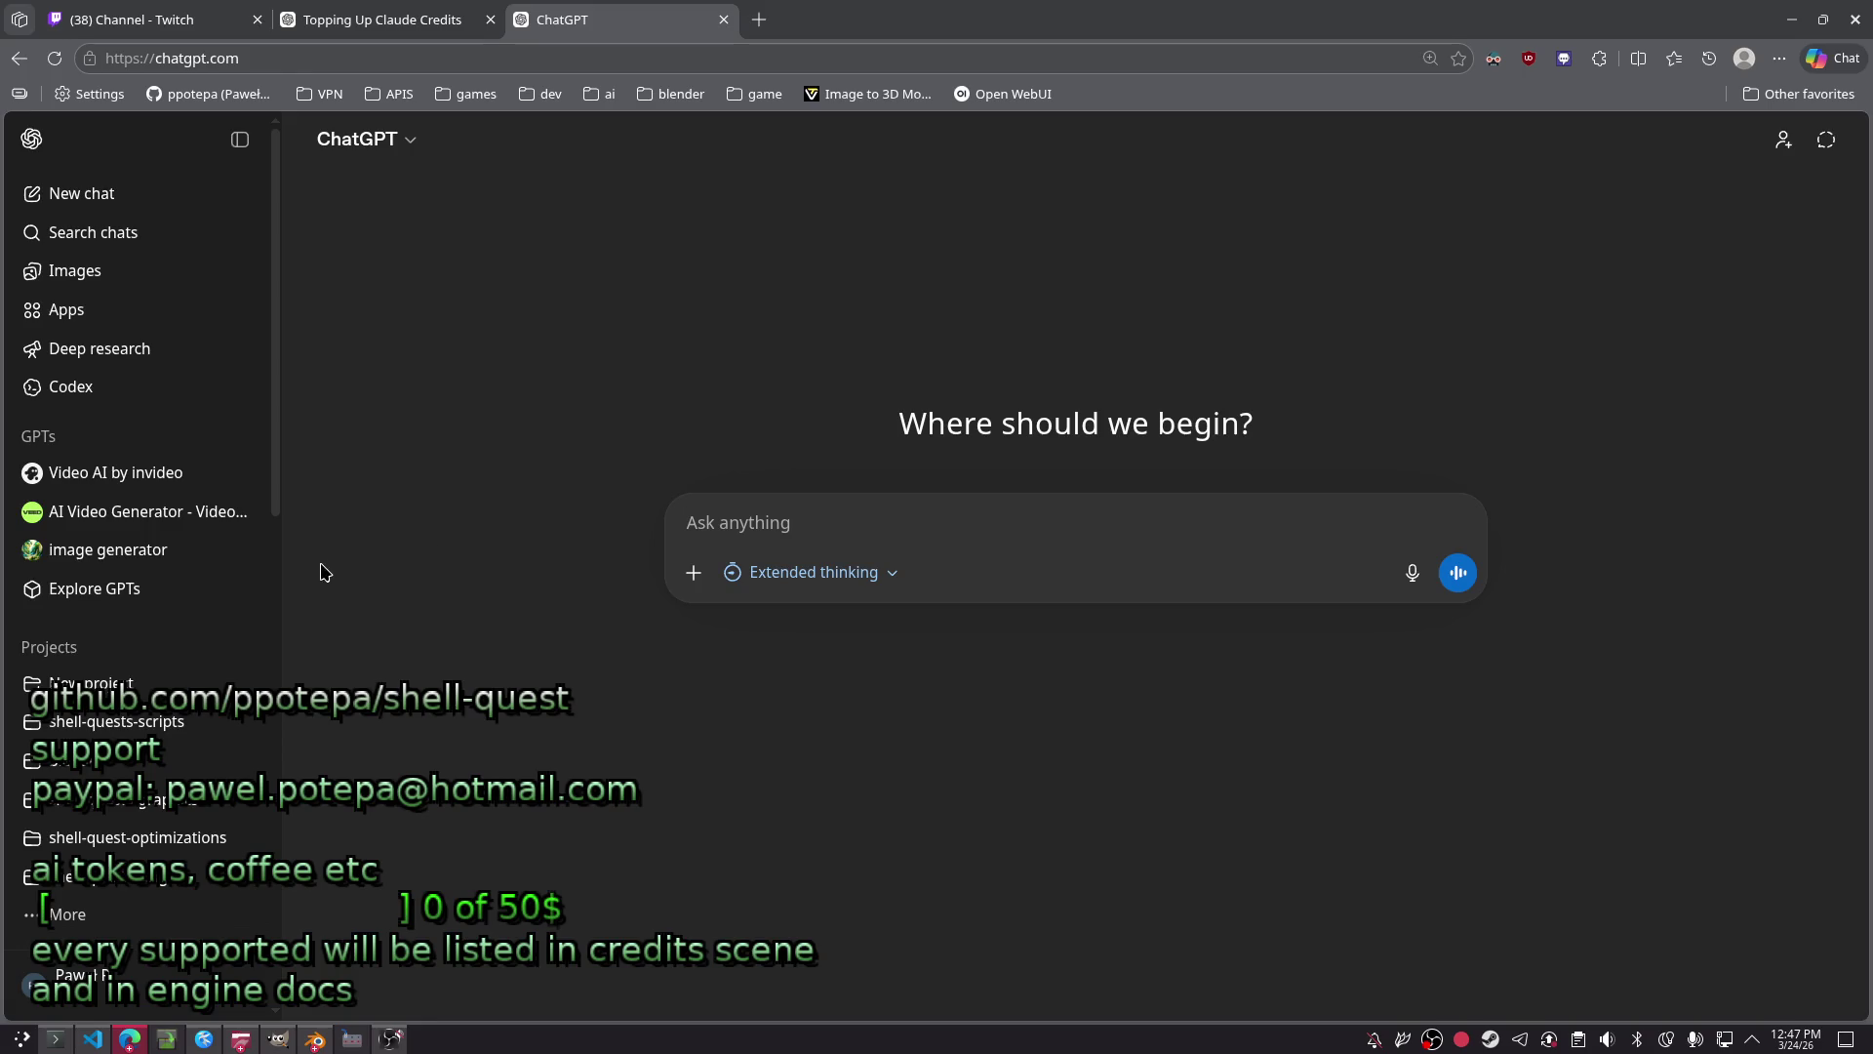
Switch from the ChatGPT tab back to Blender
left_click(314, 1039)
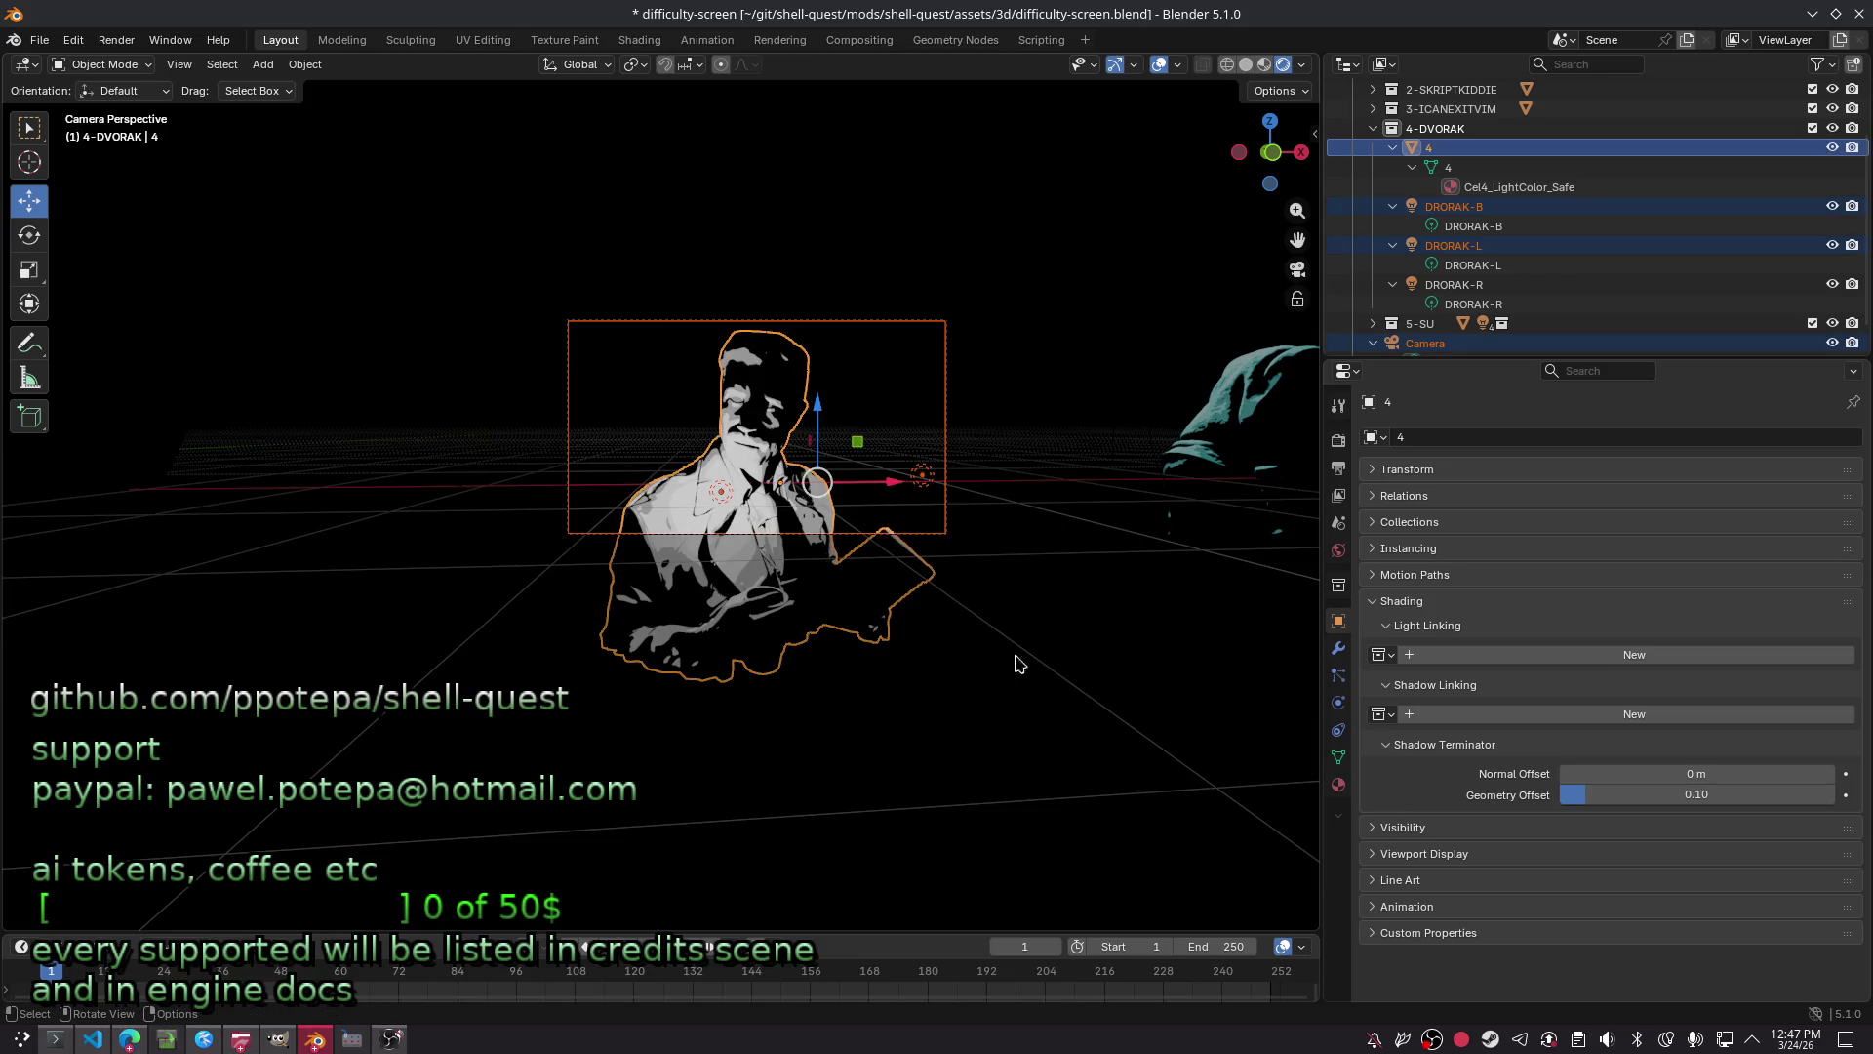
Select figure 4 and save, browse File > Open without opening anything, then save again
left_click(756, 566)
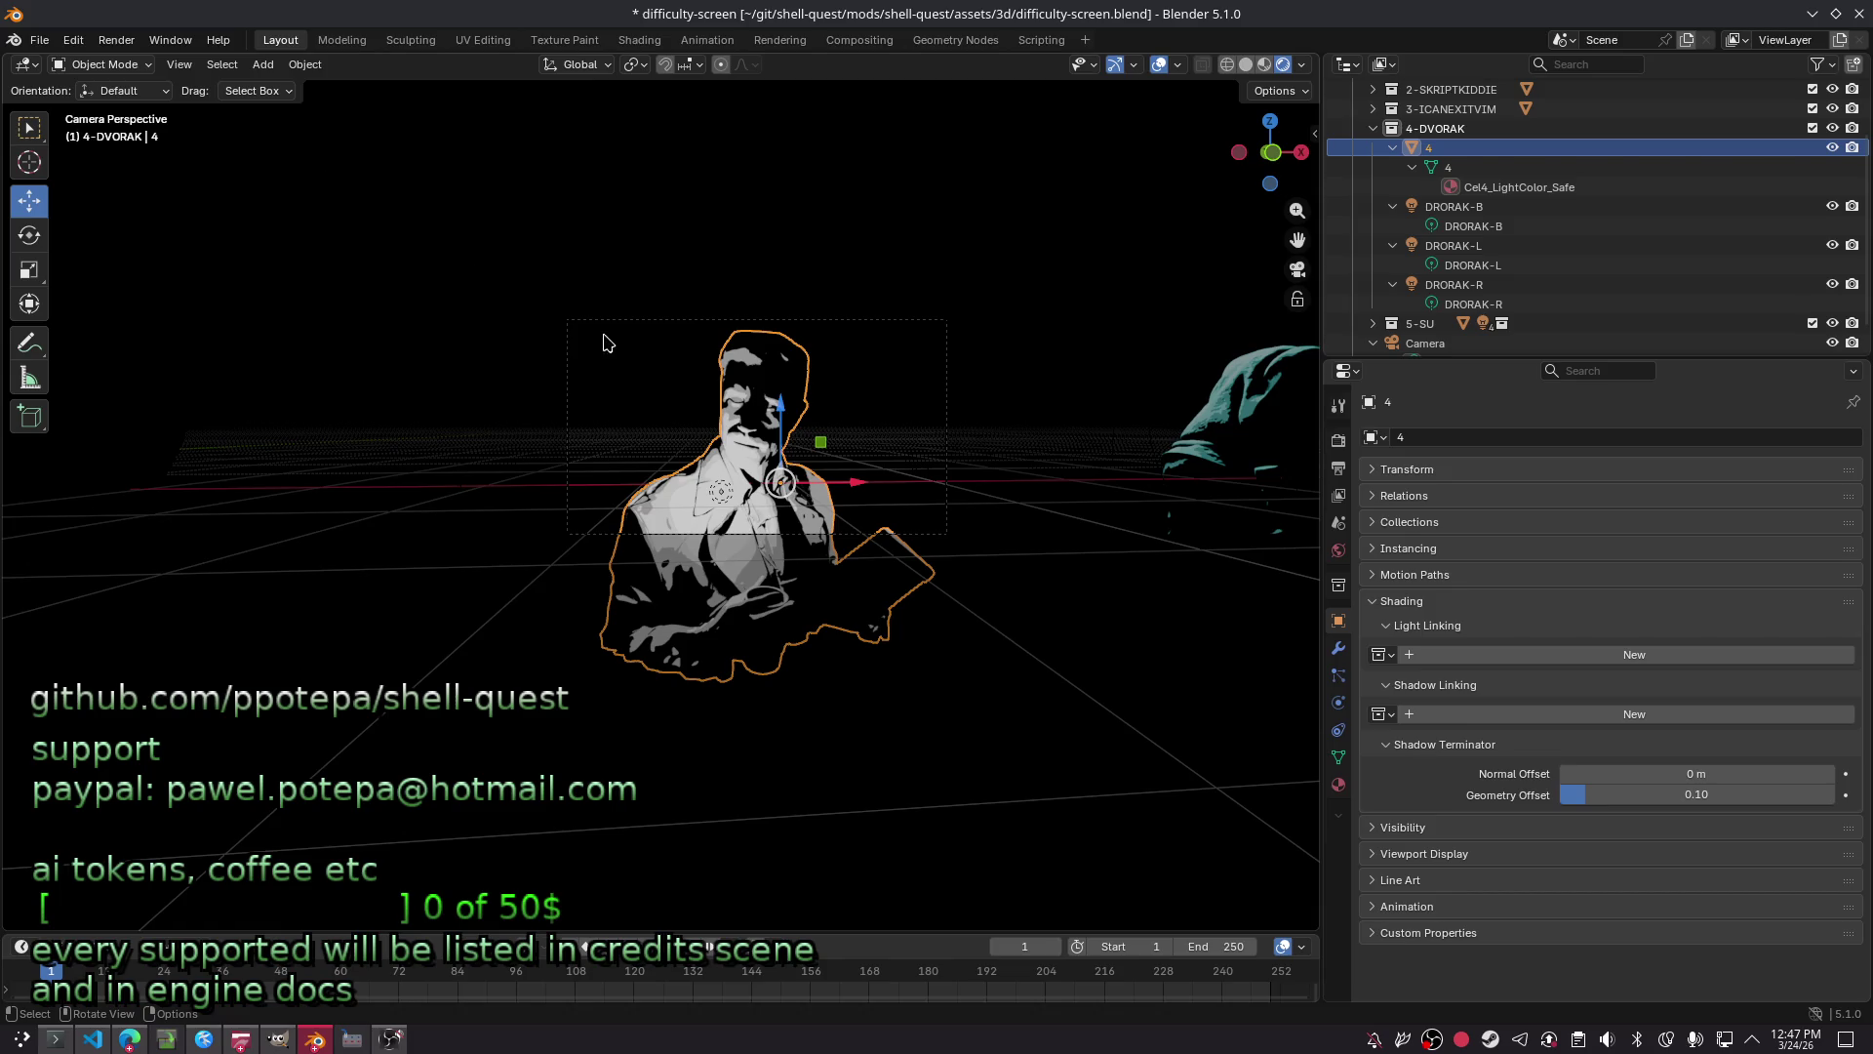
key("ctrl+s")
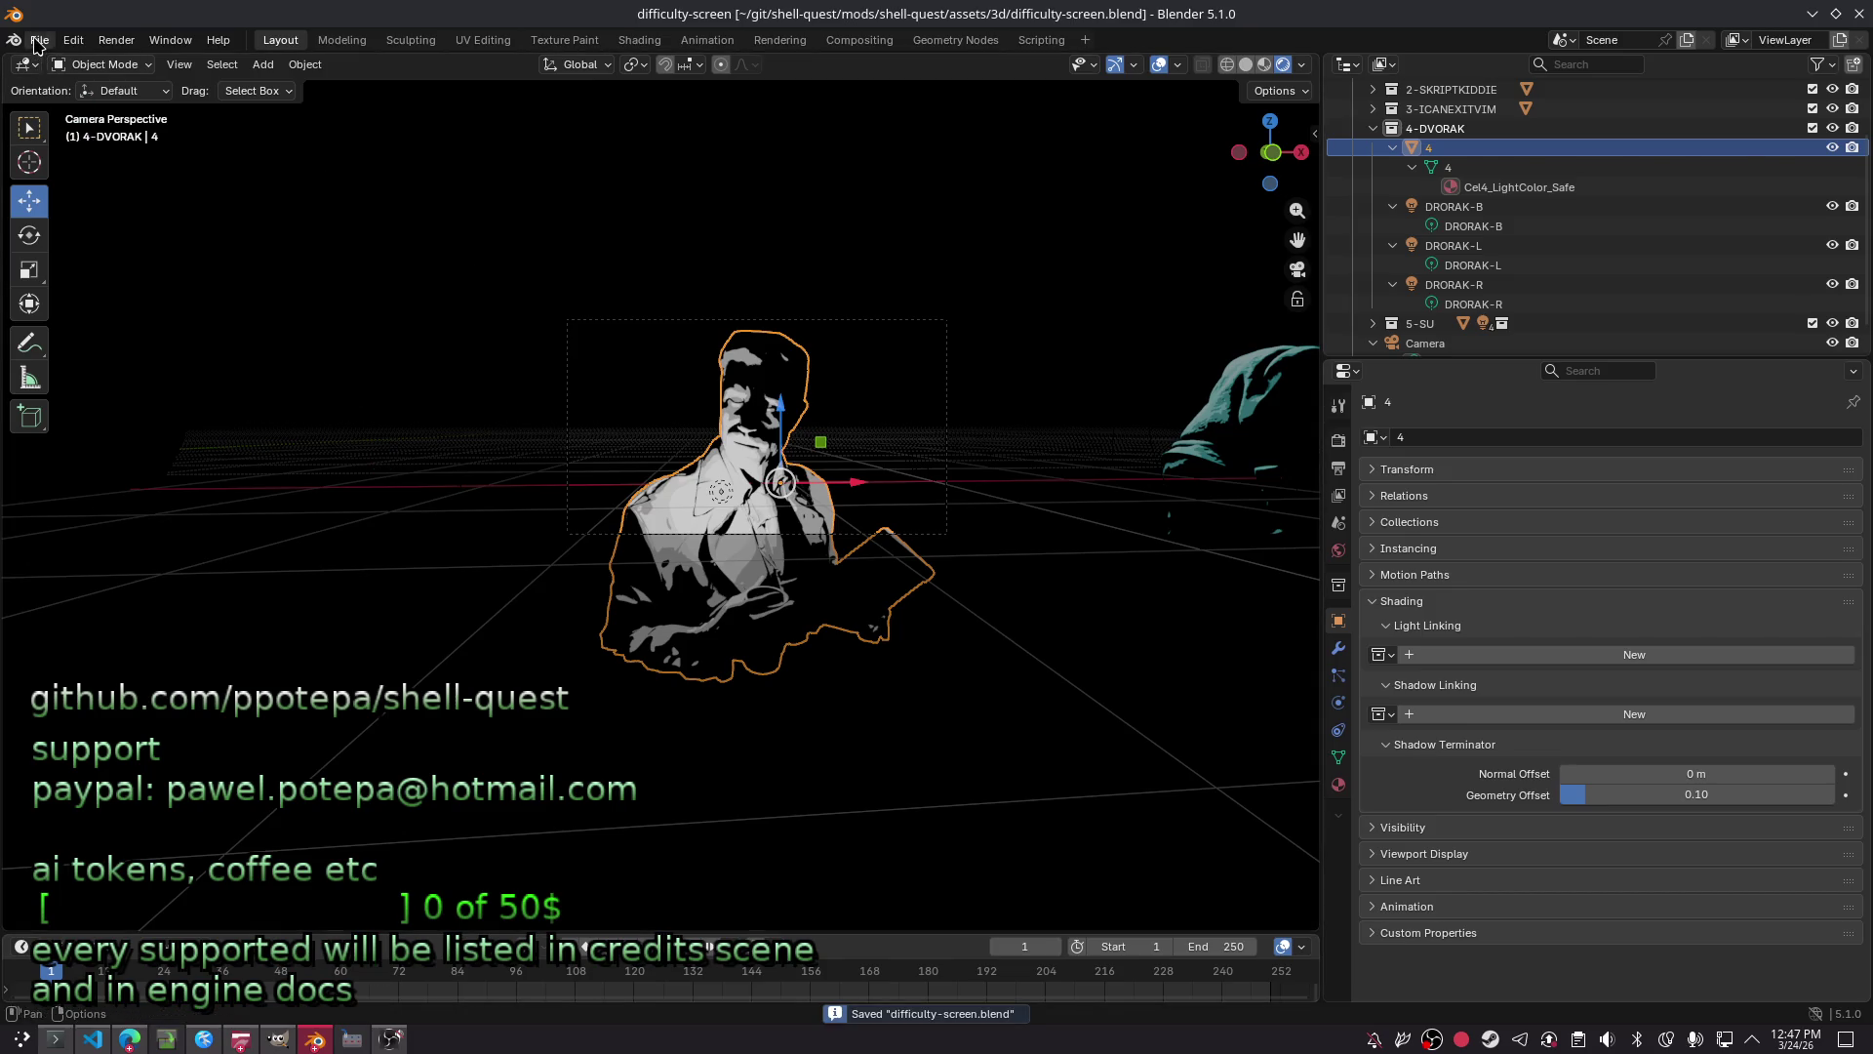
left_click(39, 40)
left_click(82, 88)
left_click(656, 333)
right_click(656, 333)
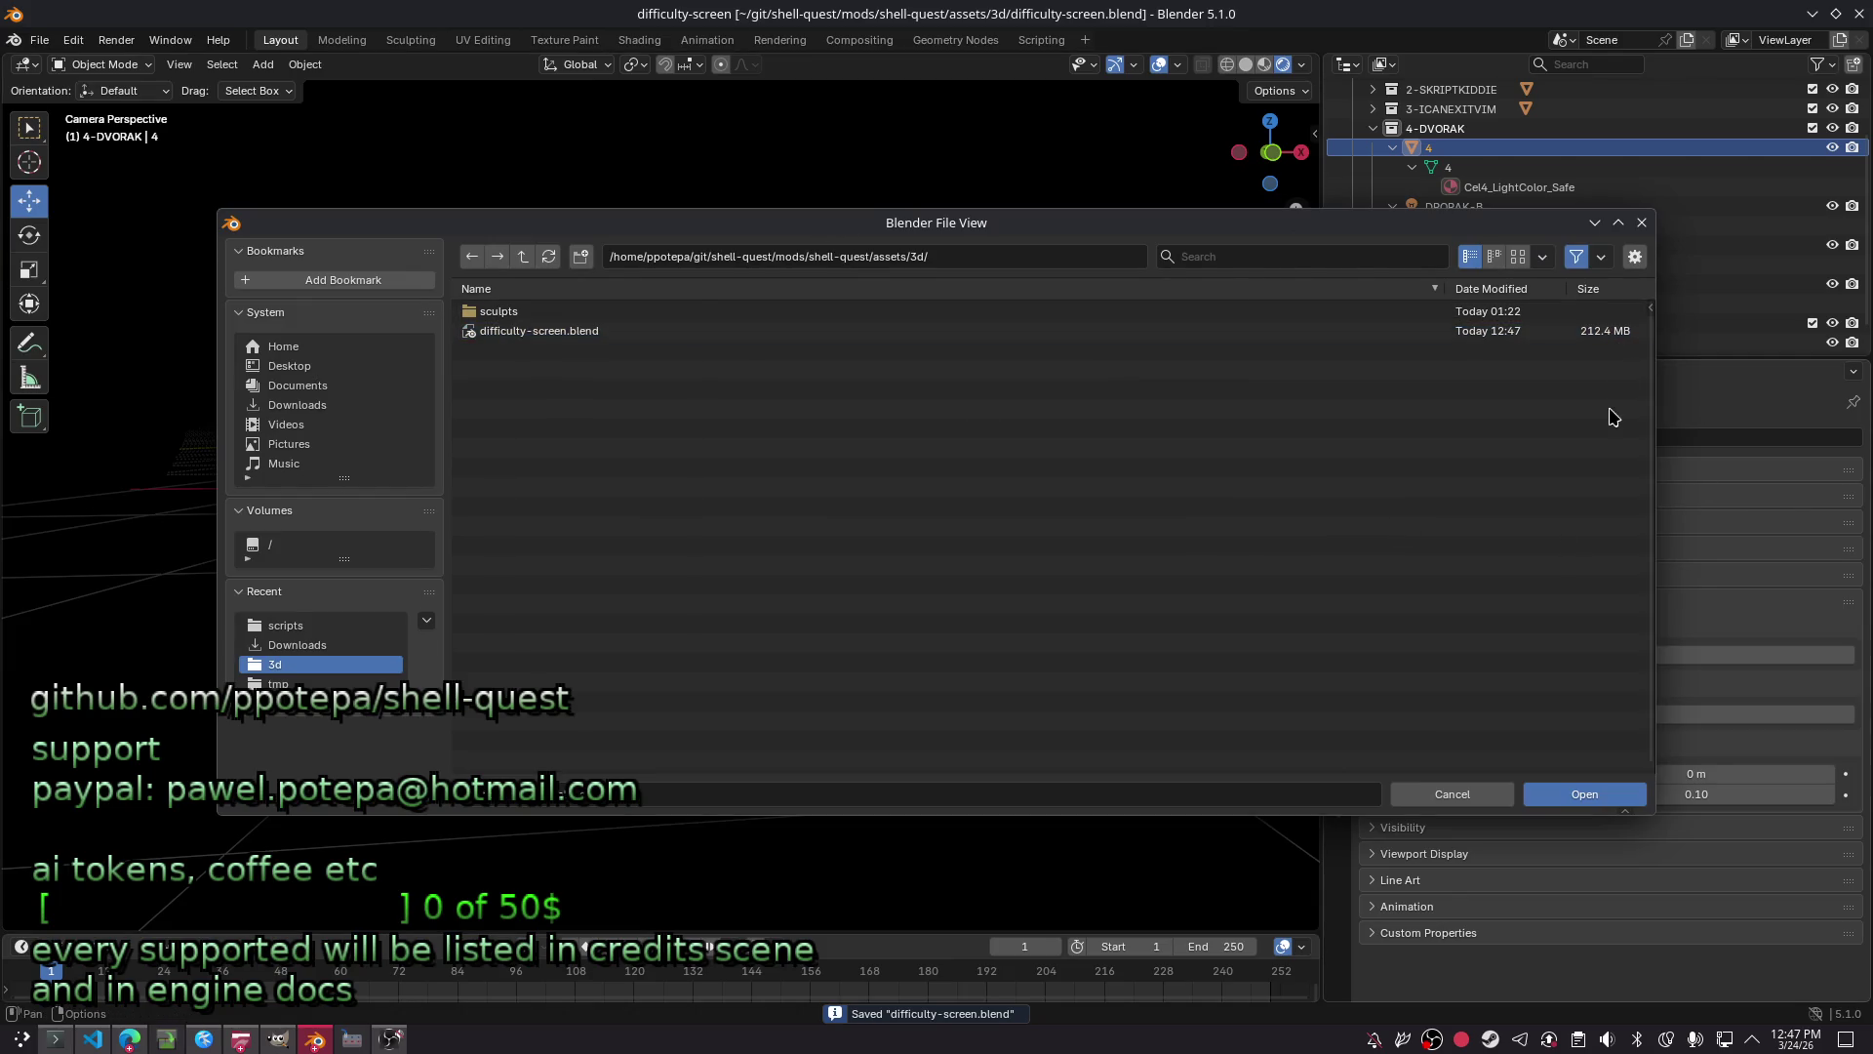
left_click(1641, 222)
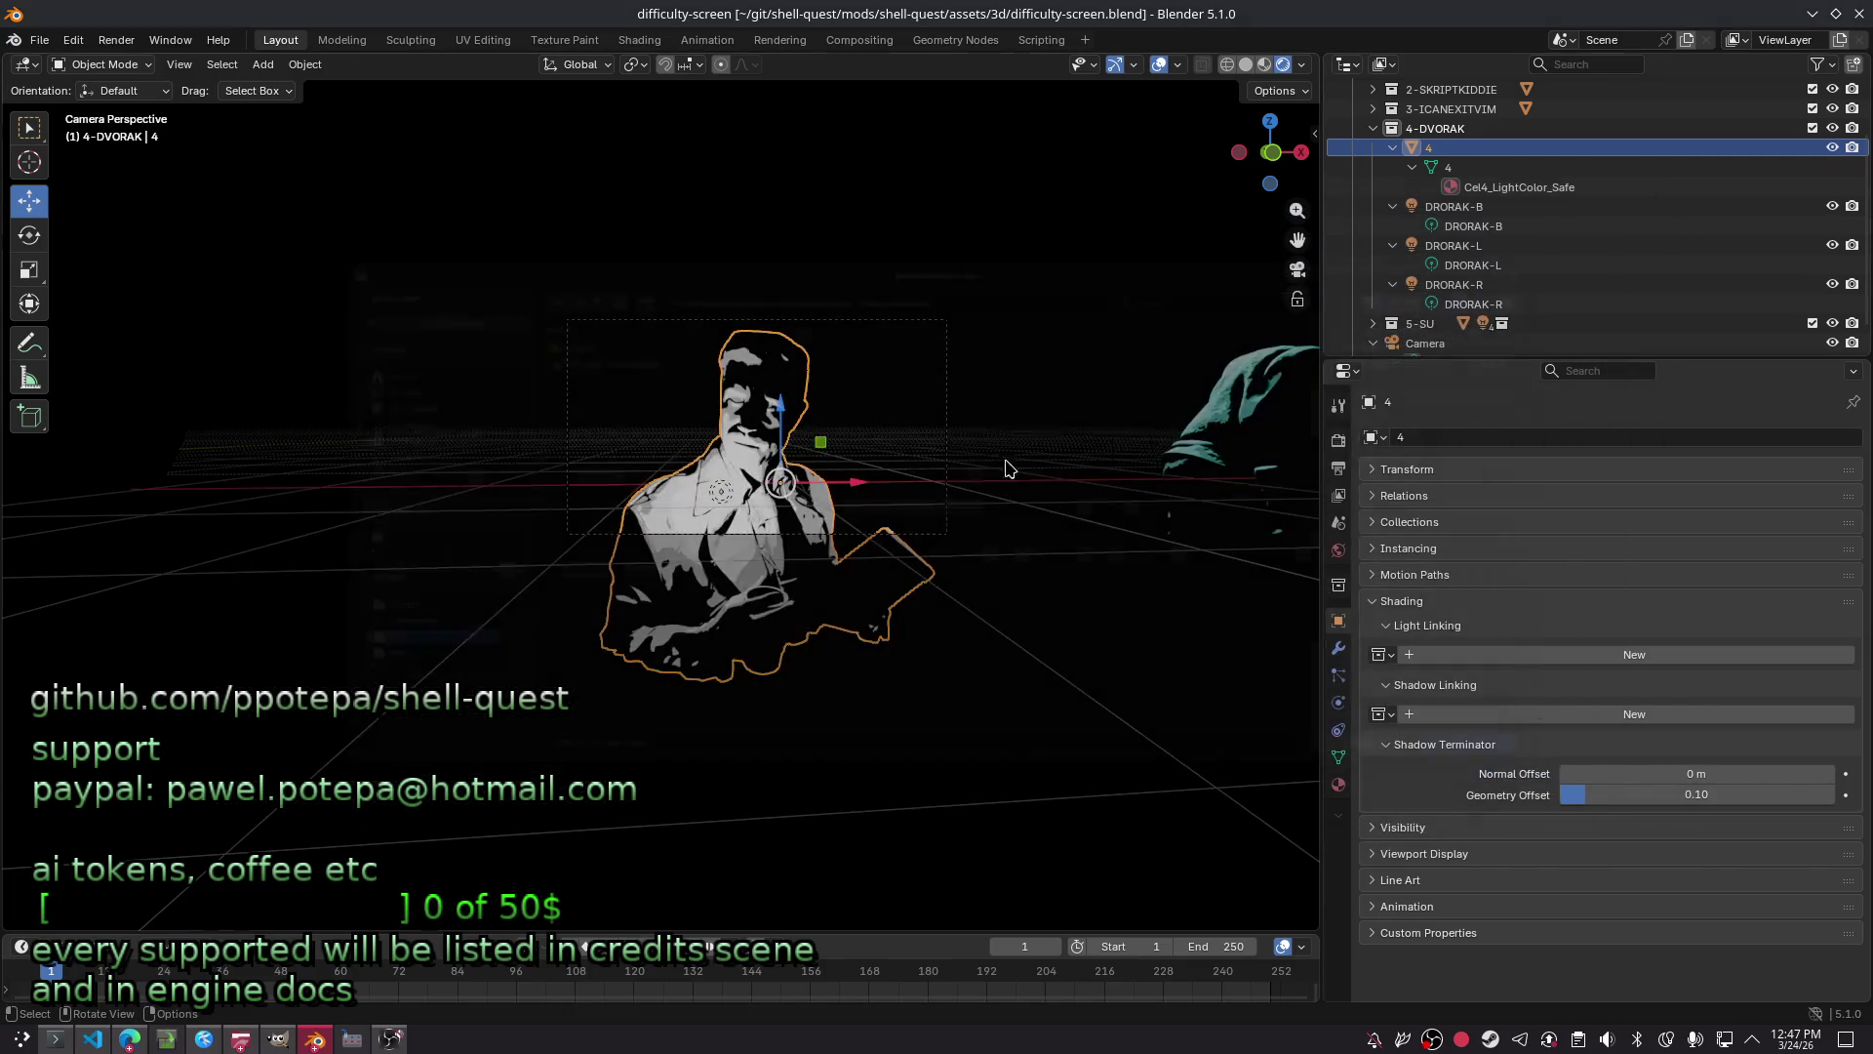
key("ctrl+s")
Try box and lasso selections around the figure, deselect everything, and switch to Konsole
left_click_drag(640, 212, 787, 580)
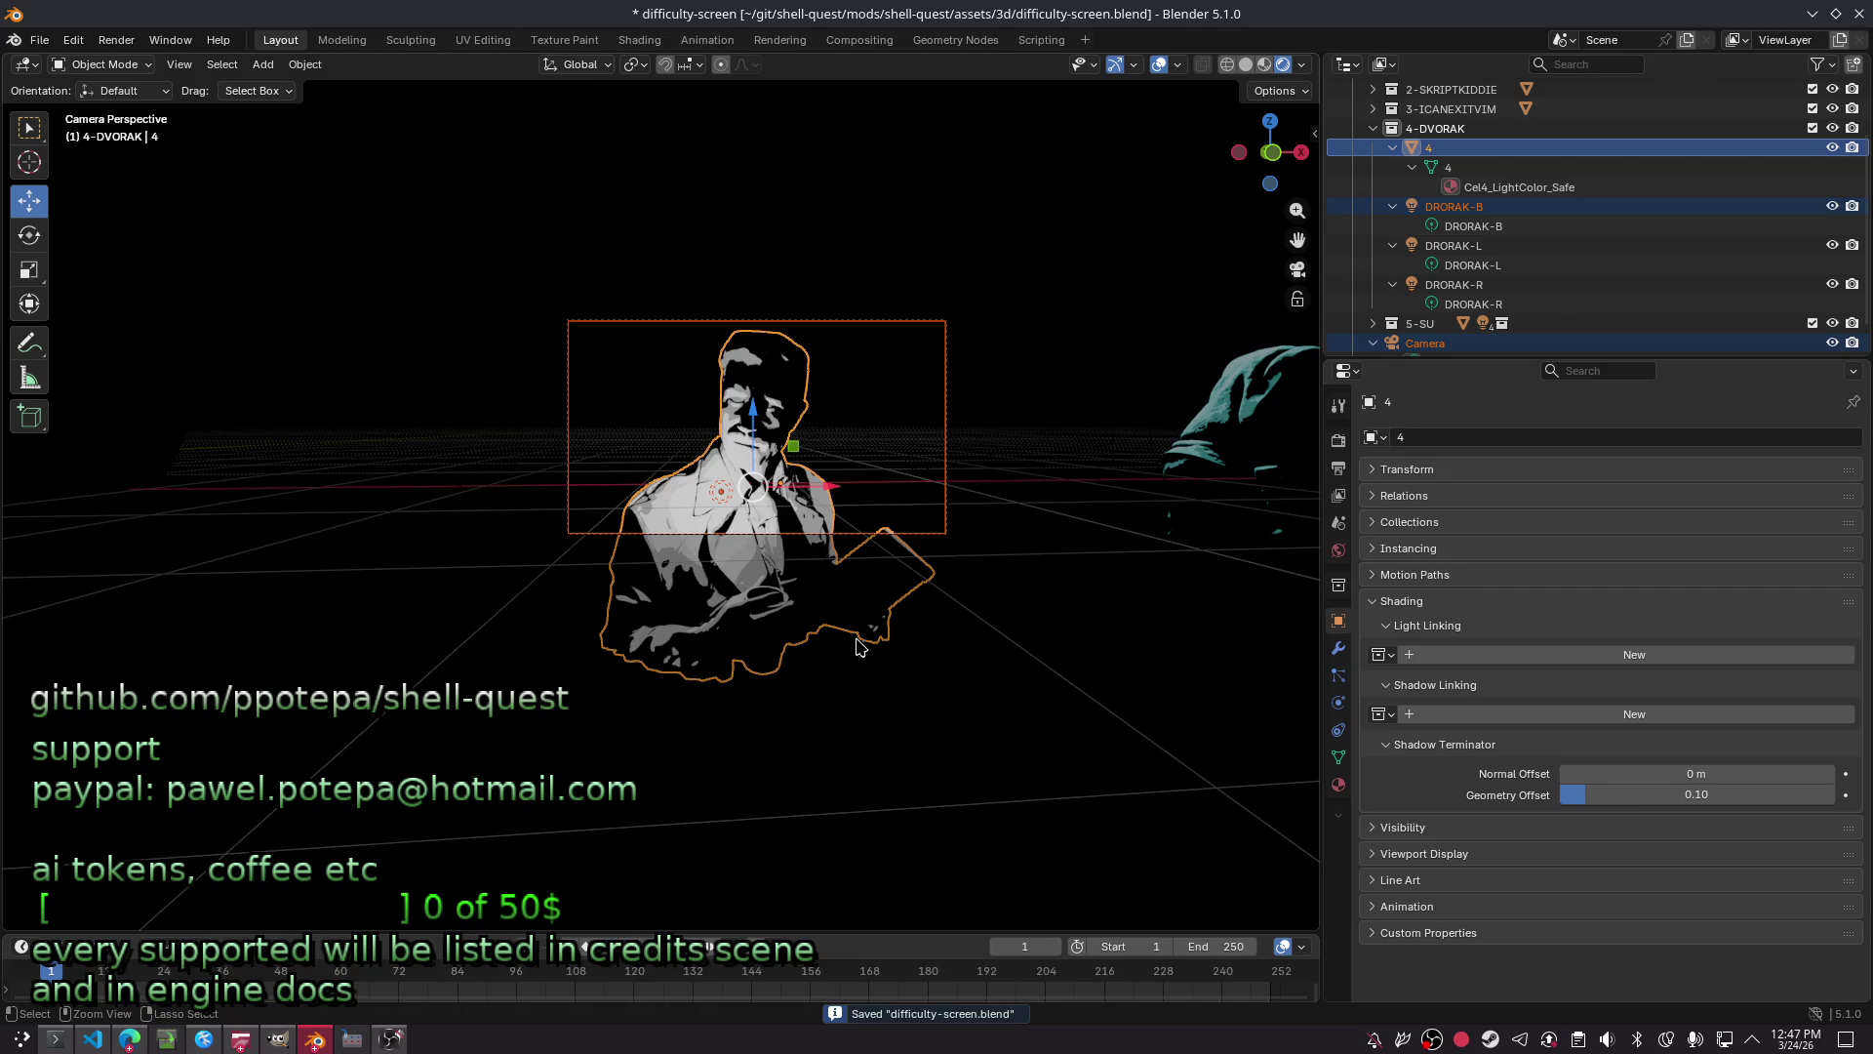
key("ctrl+z")
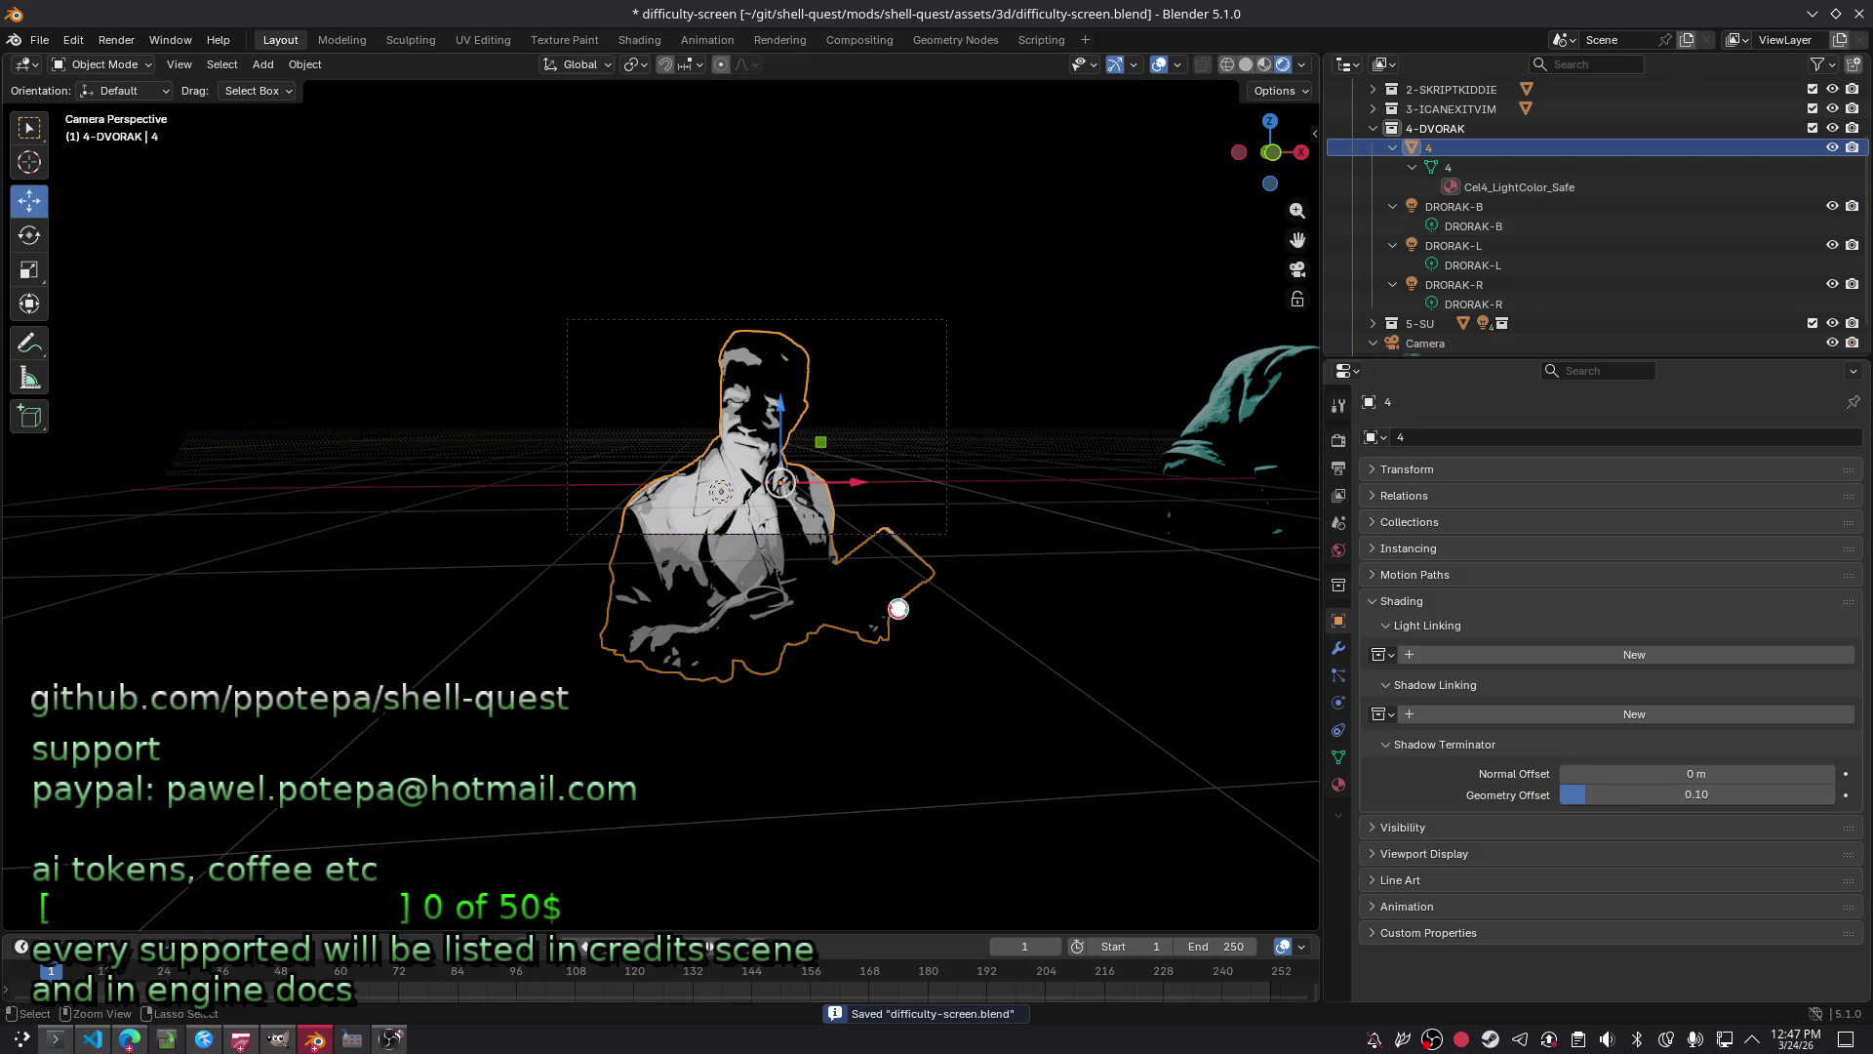
left_click(871, 715)
key("ctrl")
mouse_move(872, 715)
right_mouse_down("ctrl")
mouse_move(836, 536)
mouse_move(736, 761)
mouse_move(605, 582)
right_mouse_up("ctrl")
left_click(605, 582)
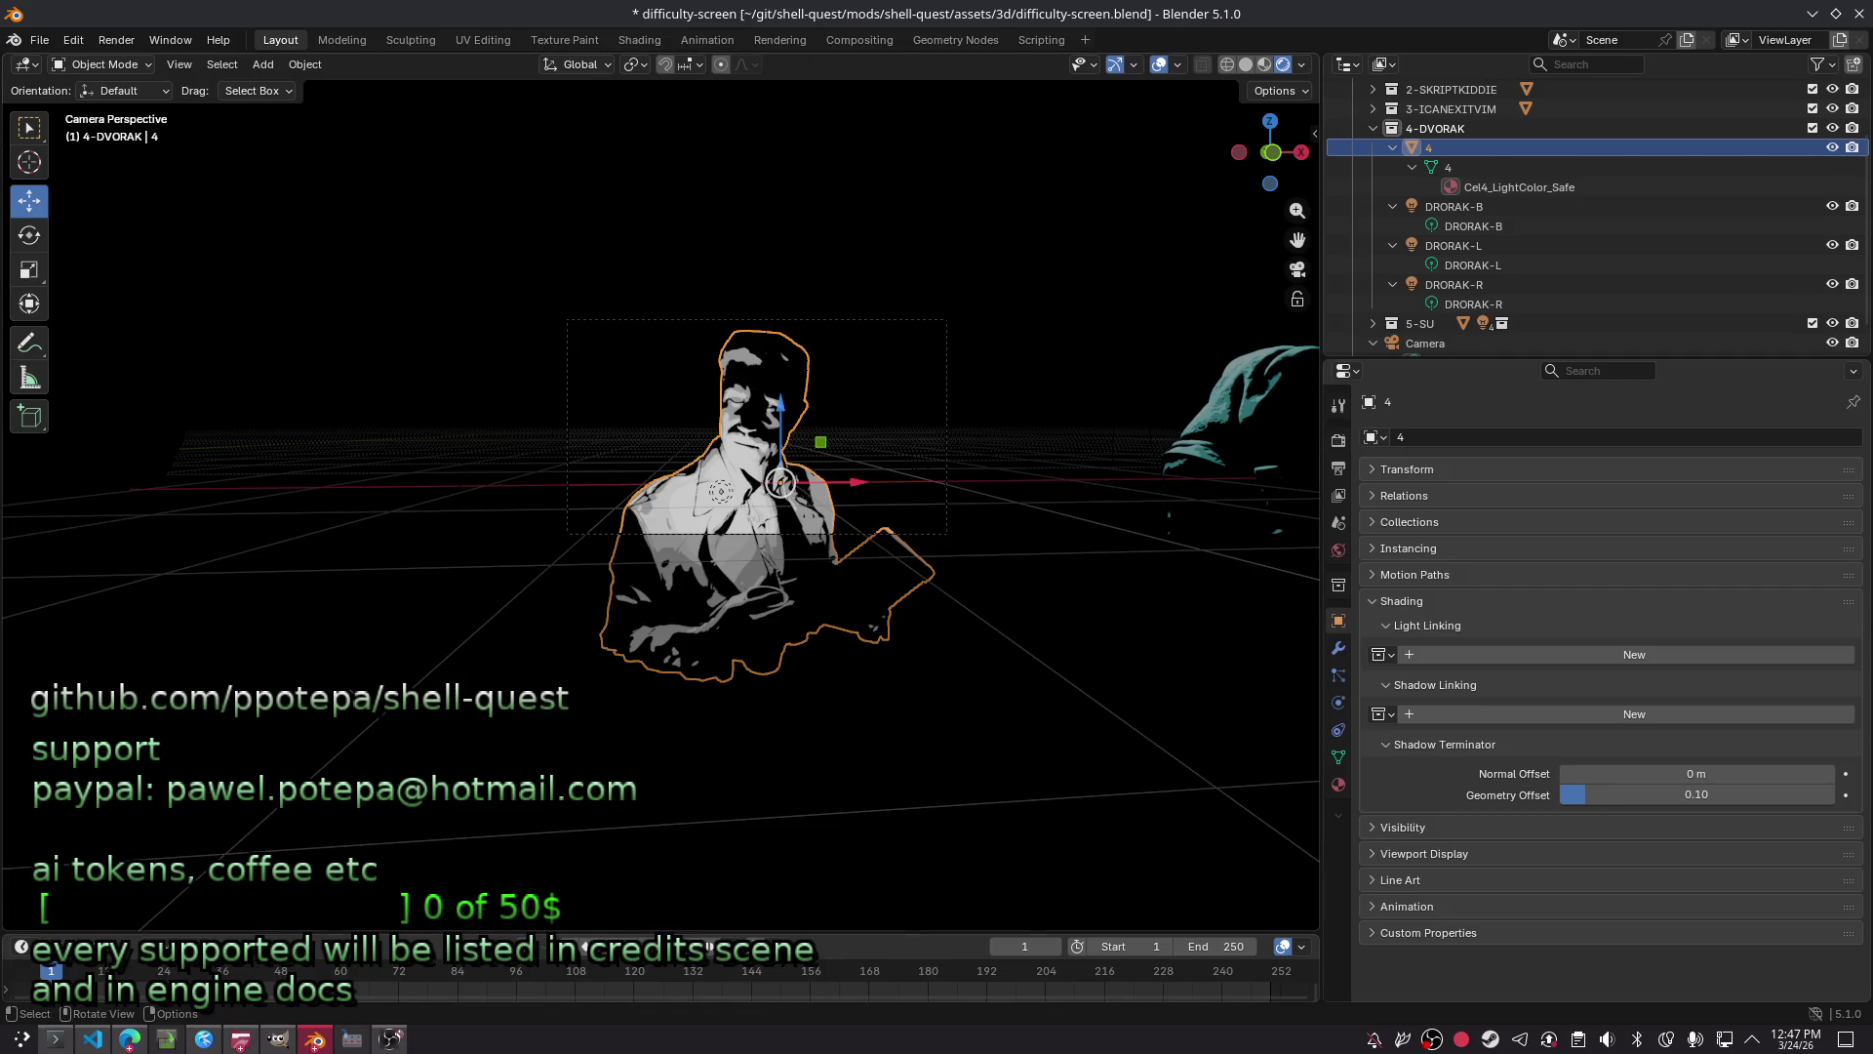
key("alt+a")
left_click(44, 1041)
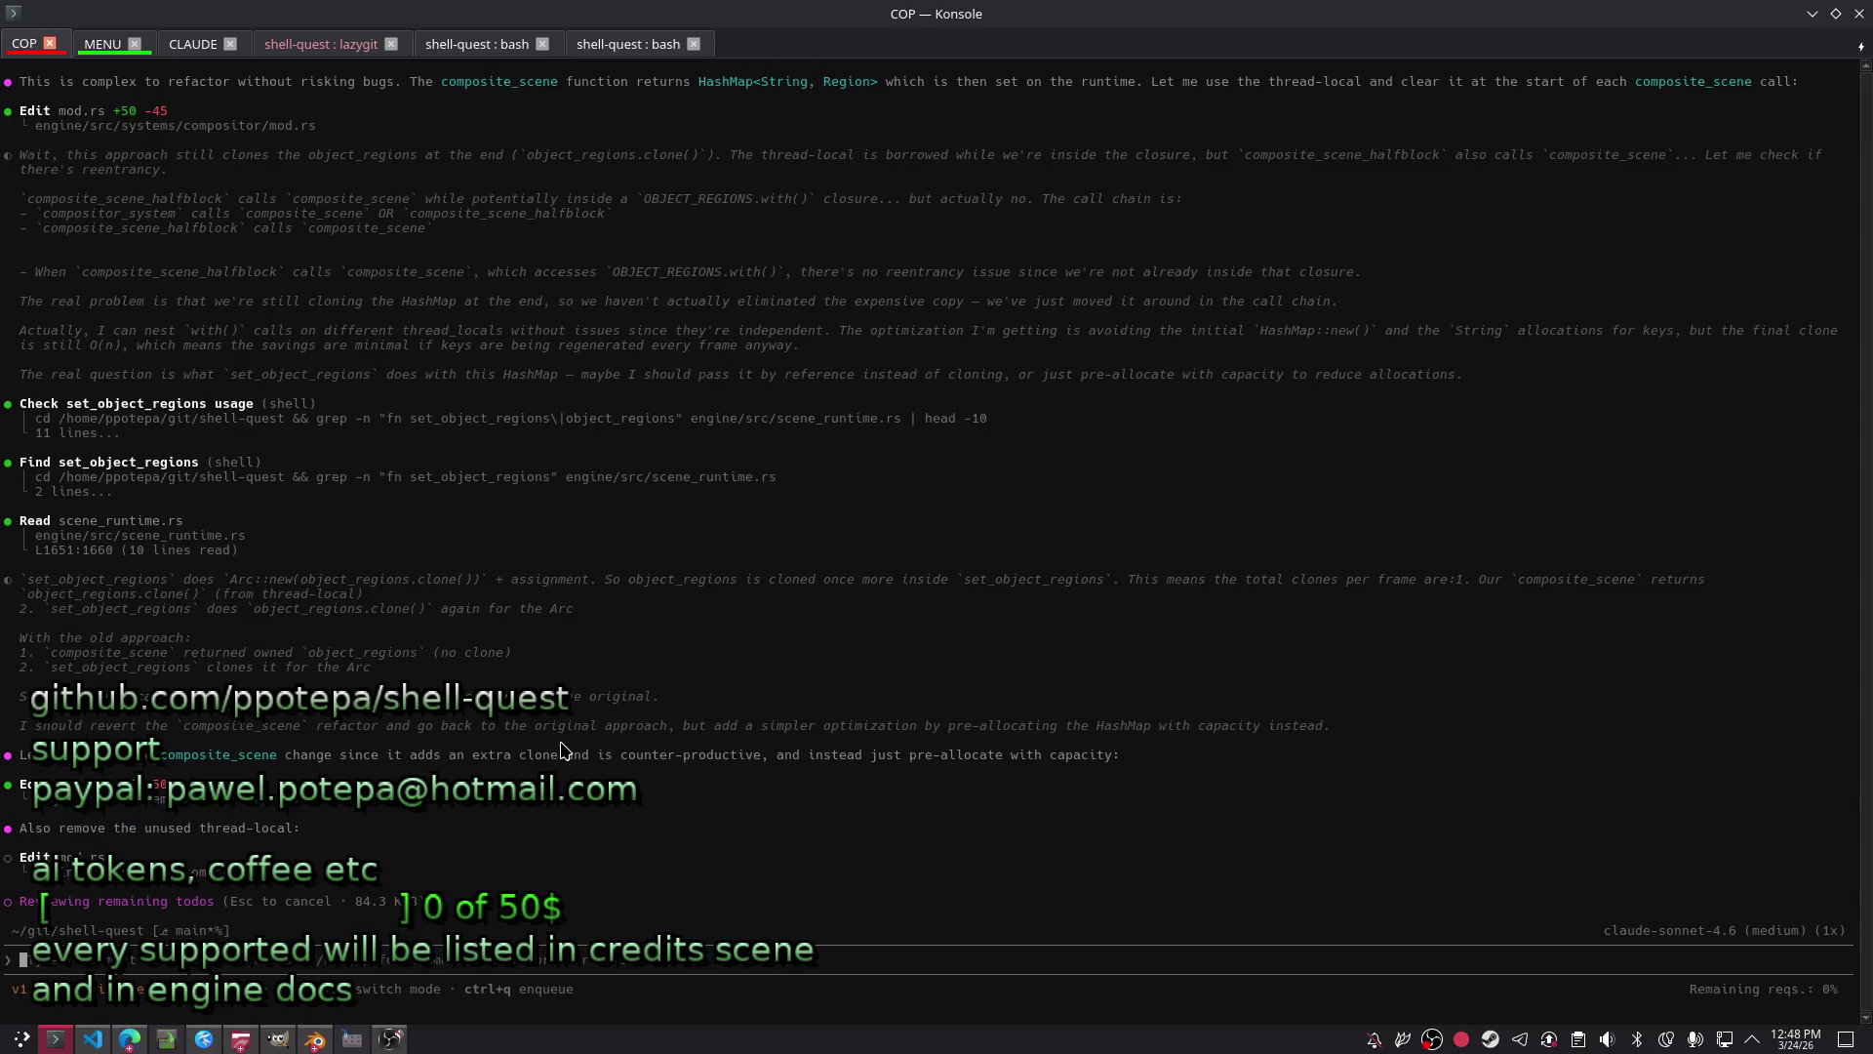
Look over the CLAUDE and COP agent sessions in Konsole, then return to Blender
left_click(187, 44)
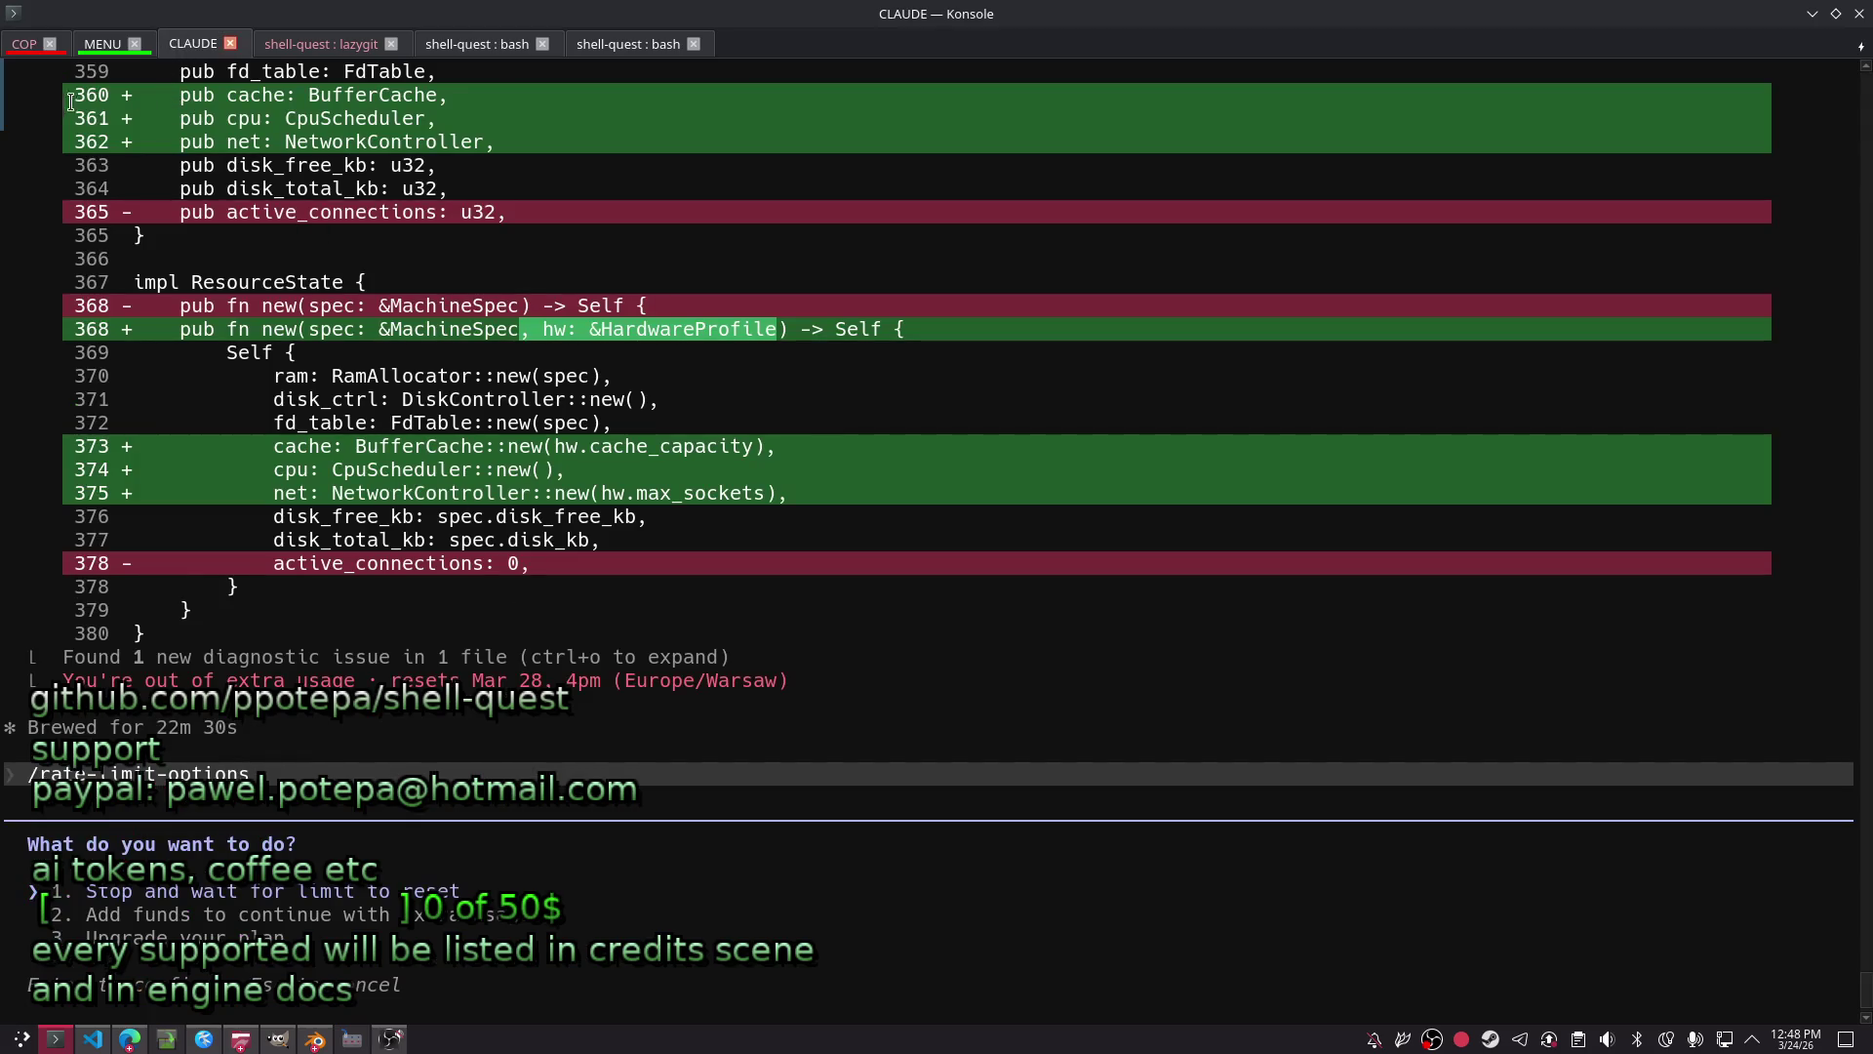
left_click(41, 45)
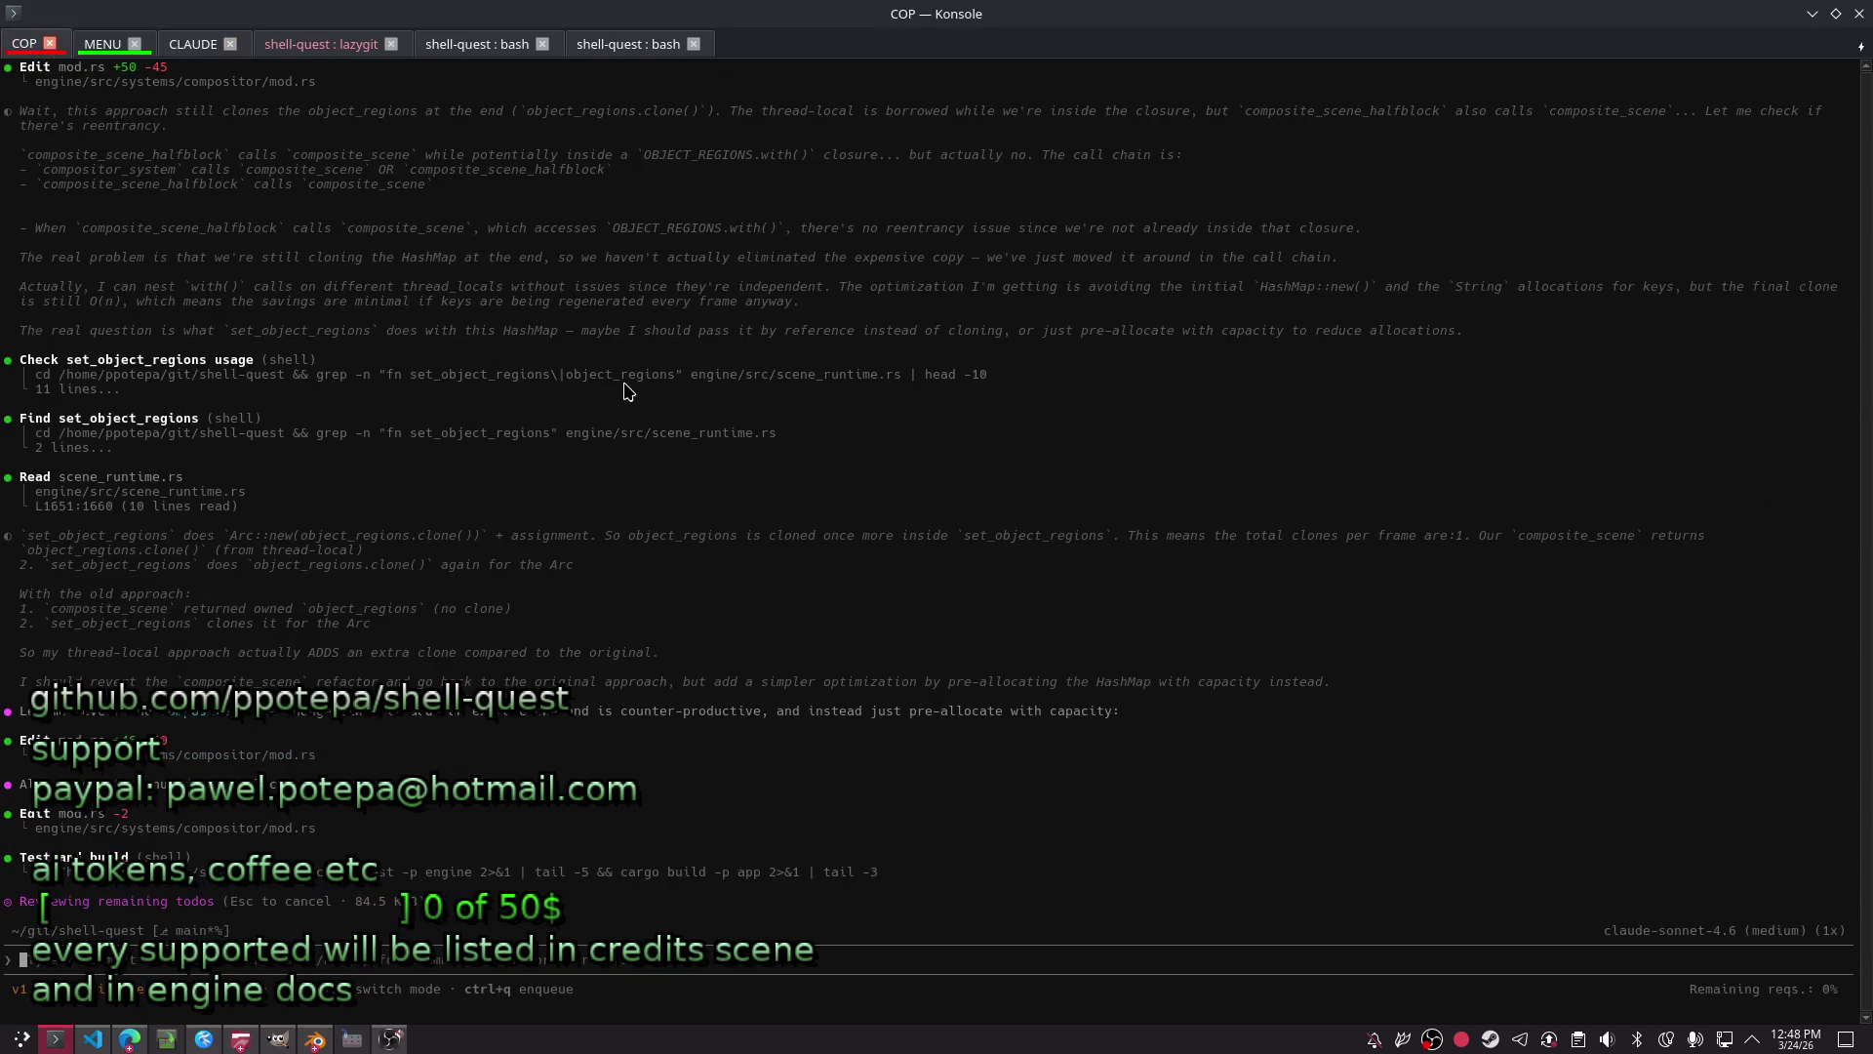
key("alt+Tab")
Reselect figure 4, then begin typing 'i need a obj optimiz' into ChatGPT
left_click(656, 639)
left_click(342, 577)
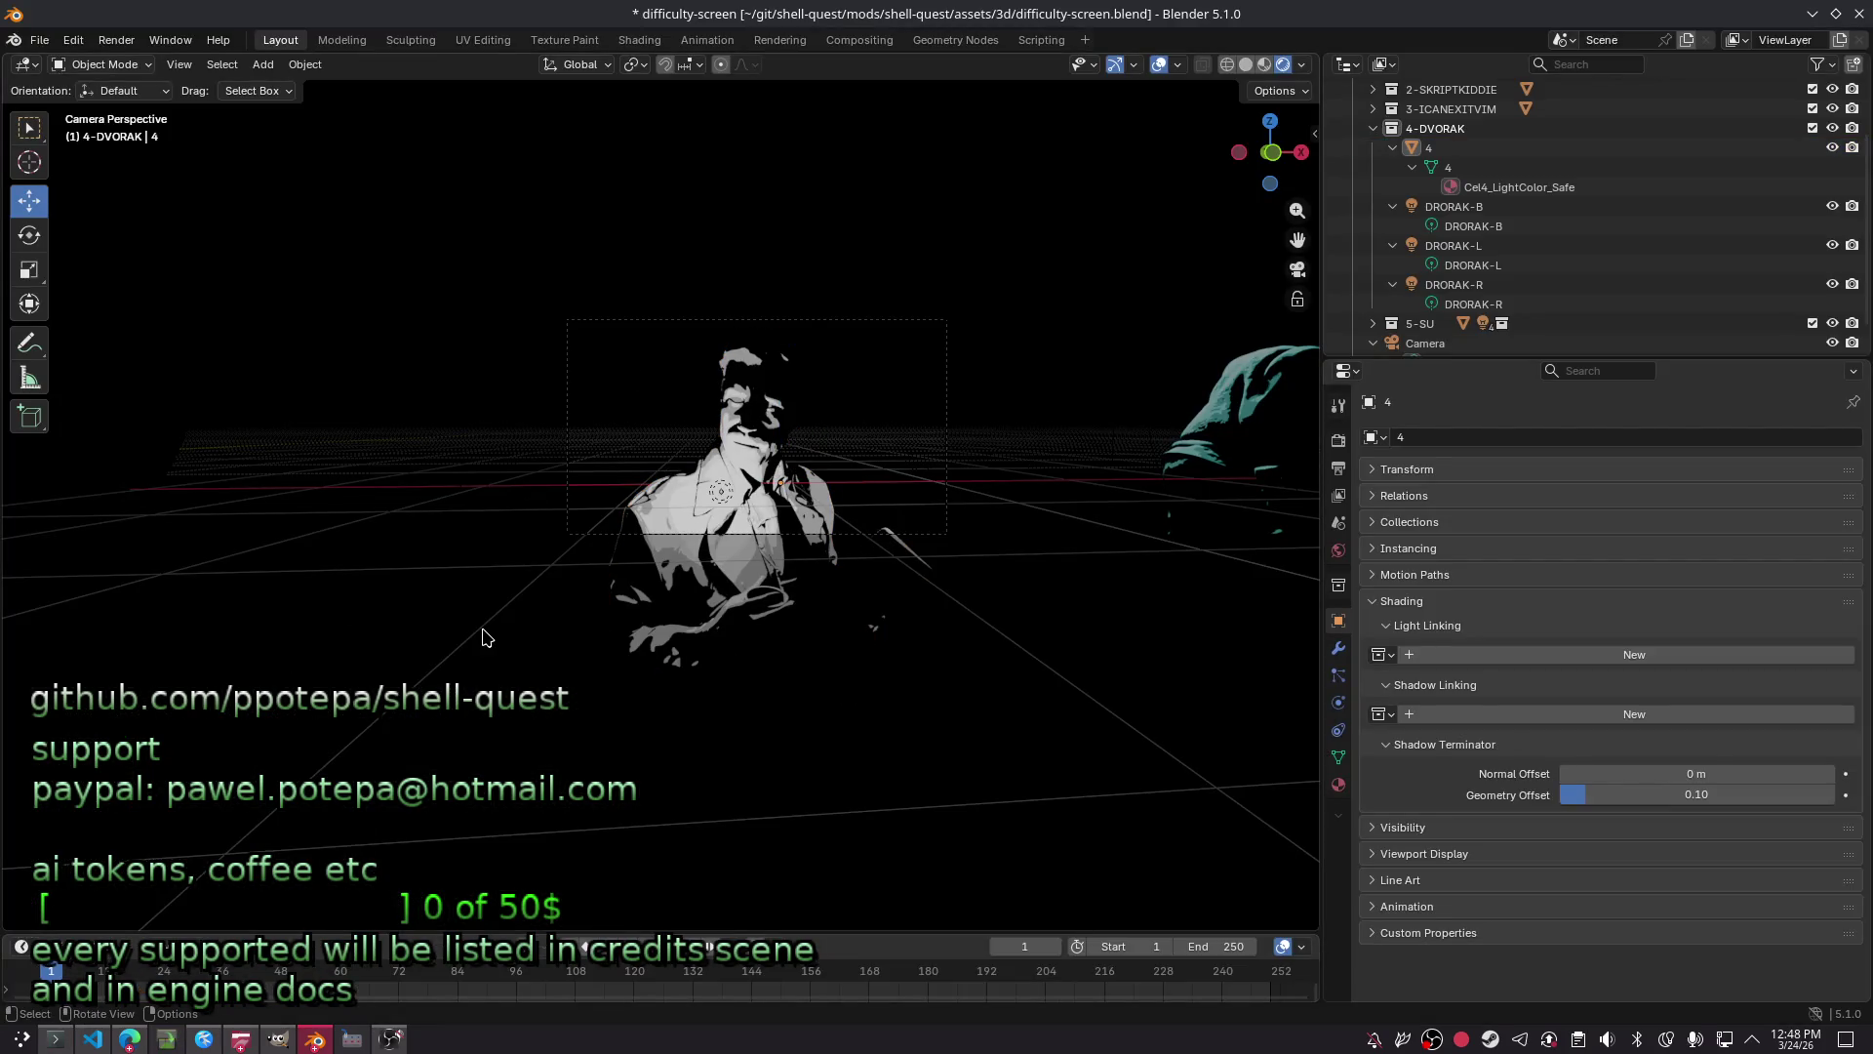
left_click(734, 597)
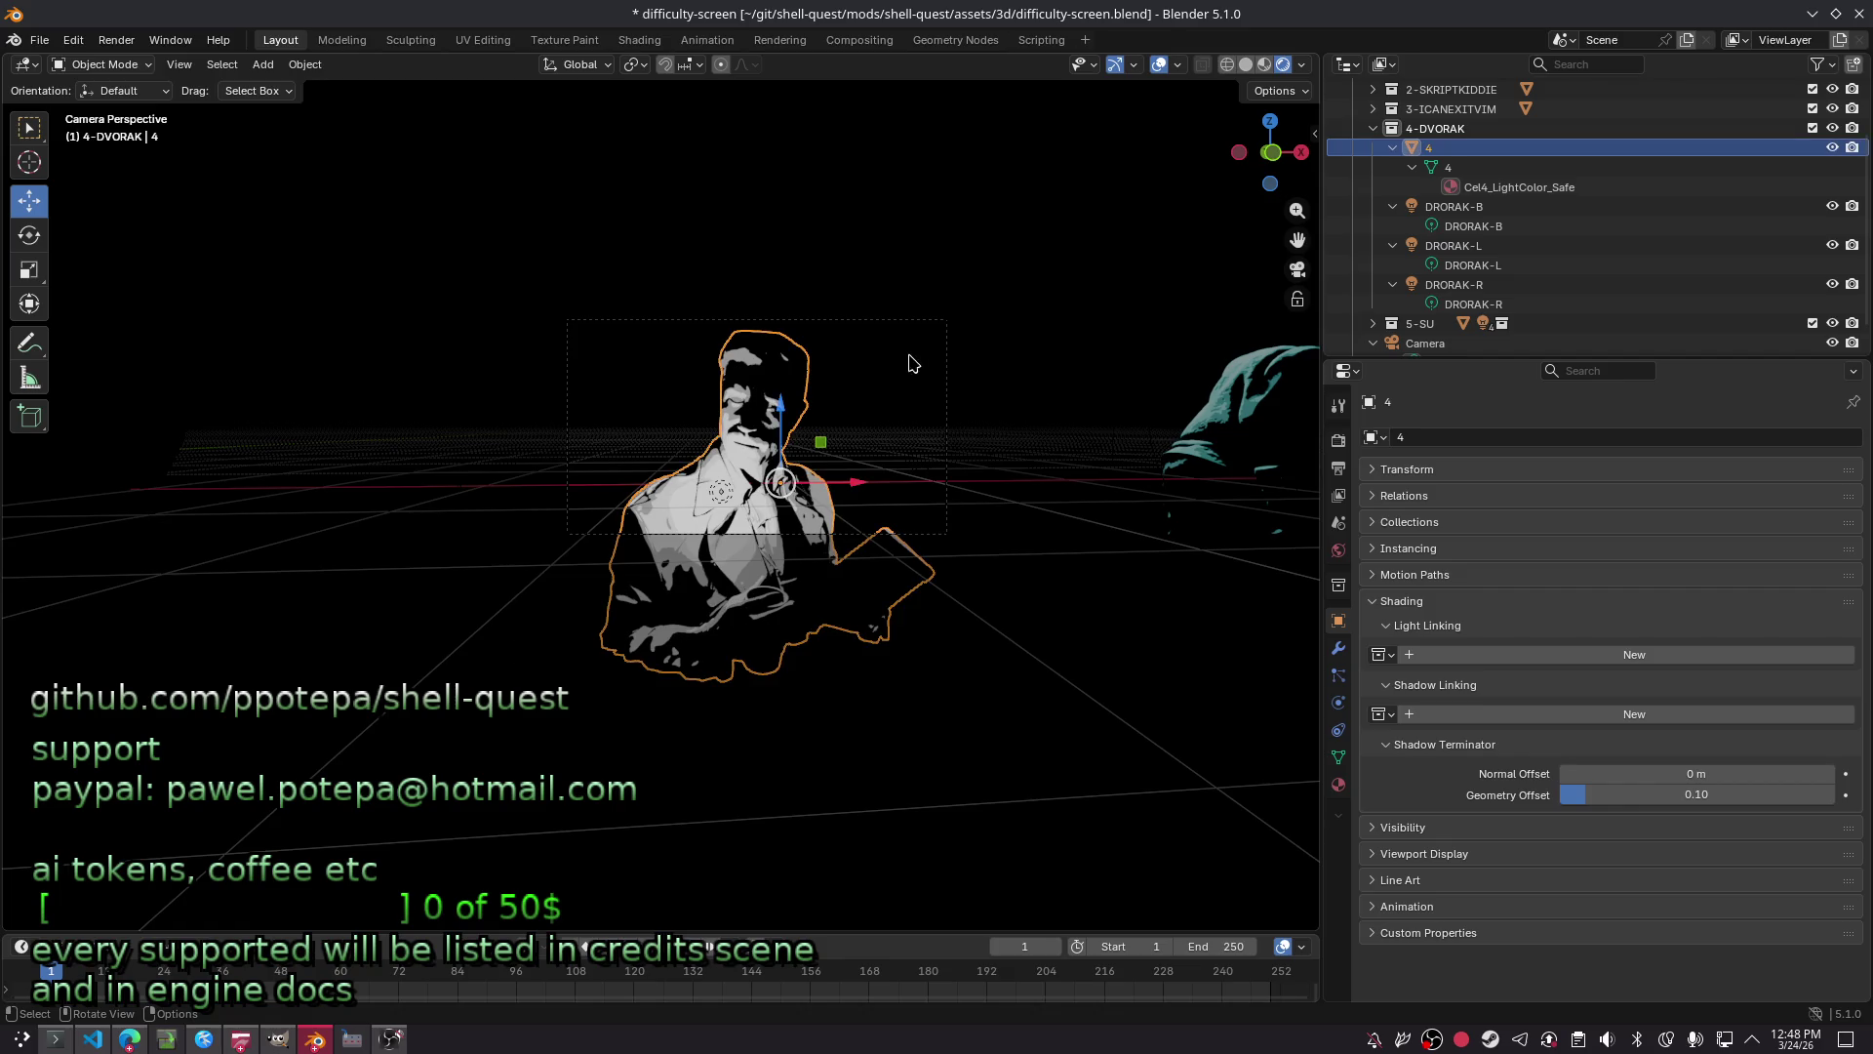
left_click(129, 1038)
type("i need ")
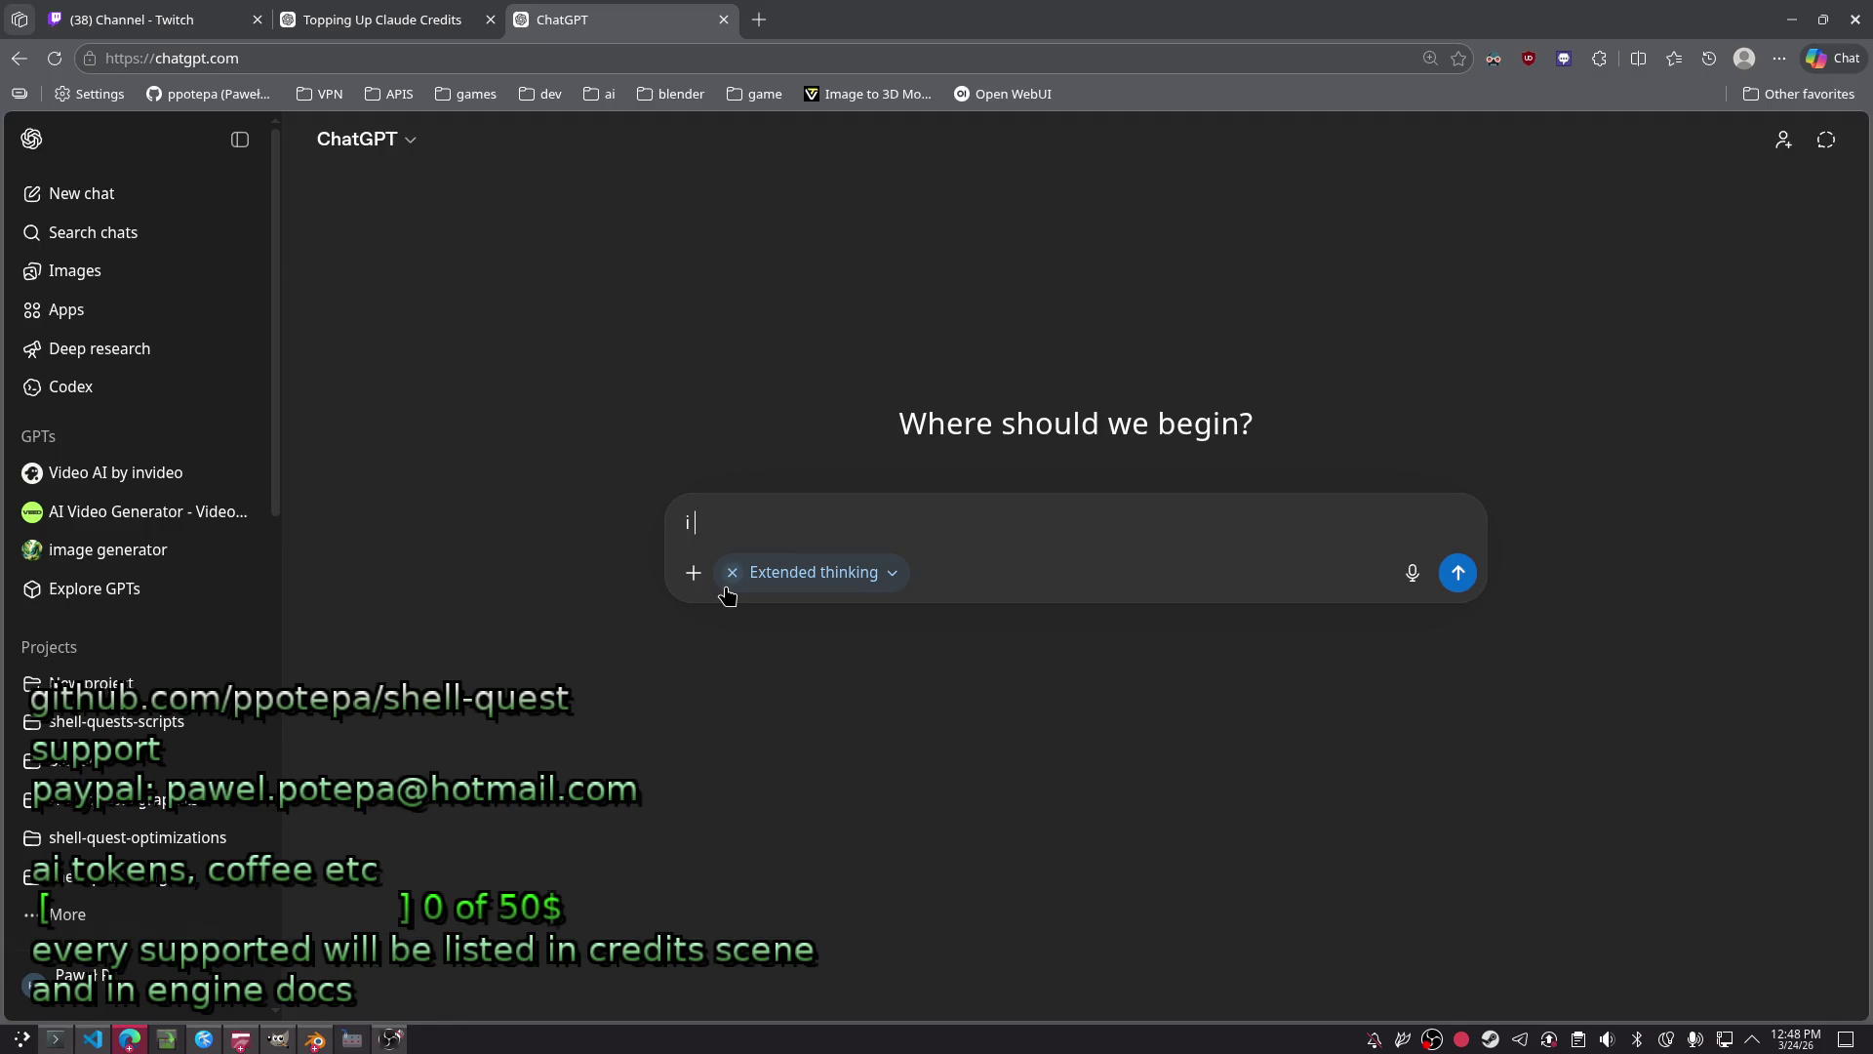
type("a obj optimi")
type("z")
Glance at Blender, then return to the ChatGPT chat in the browser
key("alt+Tab")
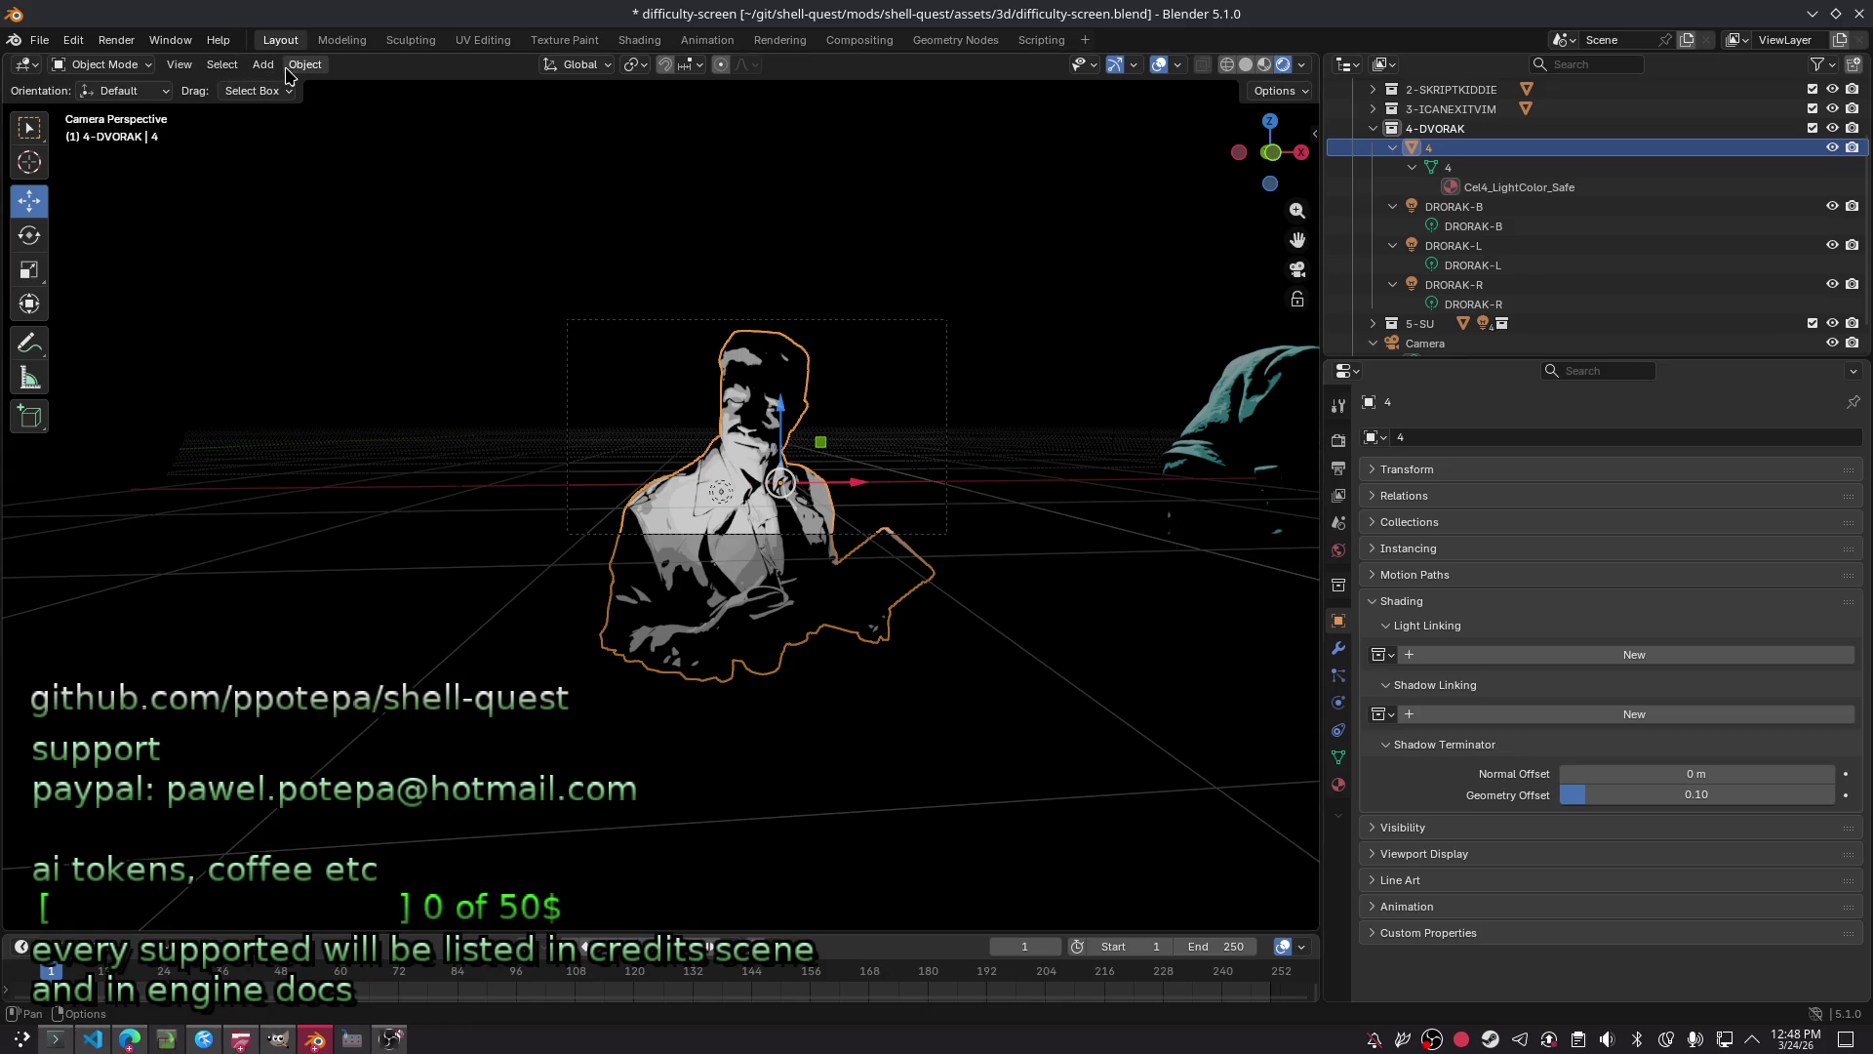
key("alt+Tab")
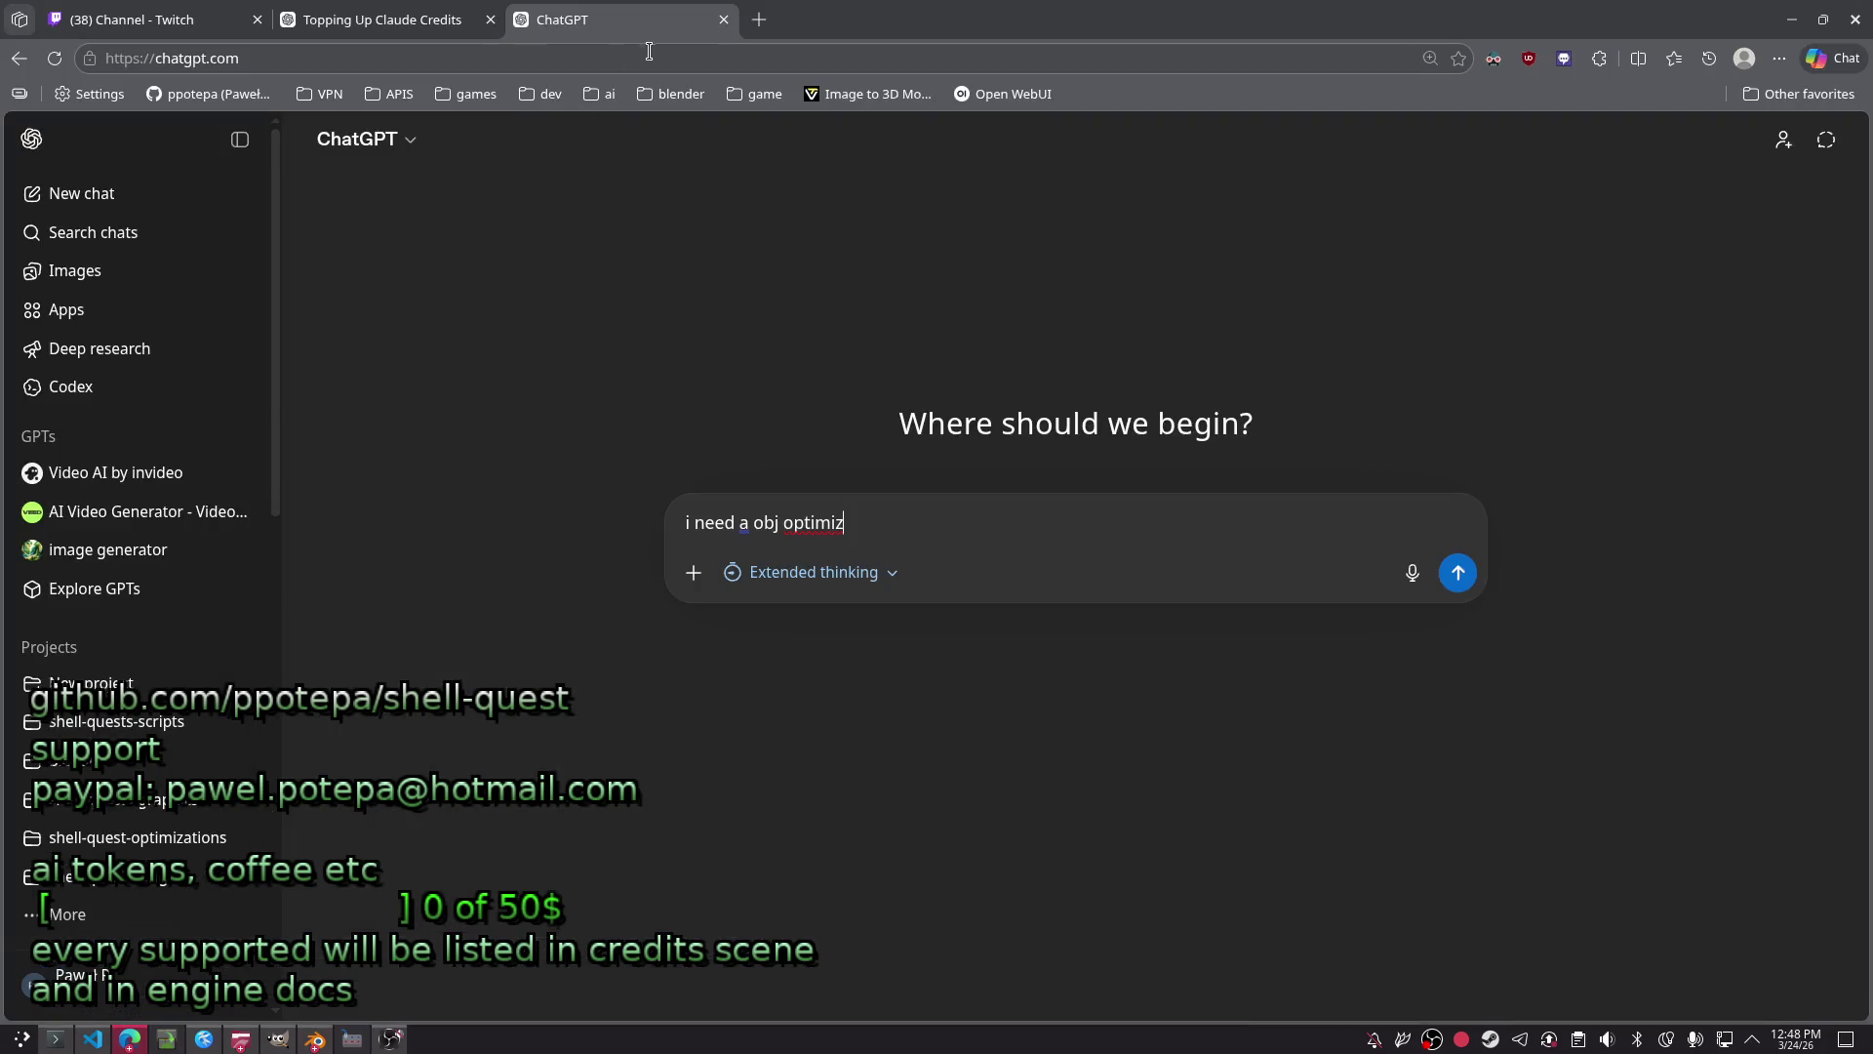
key("ctrl+t")
type("chat")
key("Return")
Replace the draft with a question on optimizing a 200 MB mesh in Blender and send it
key("ctrl+a")
type("how to")
type(" optimize a mec")
type("h on")
key("BackSpace")
key("BackSpace")
type("i")
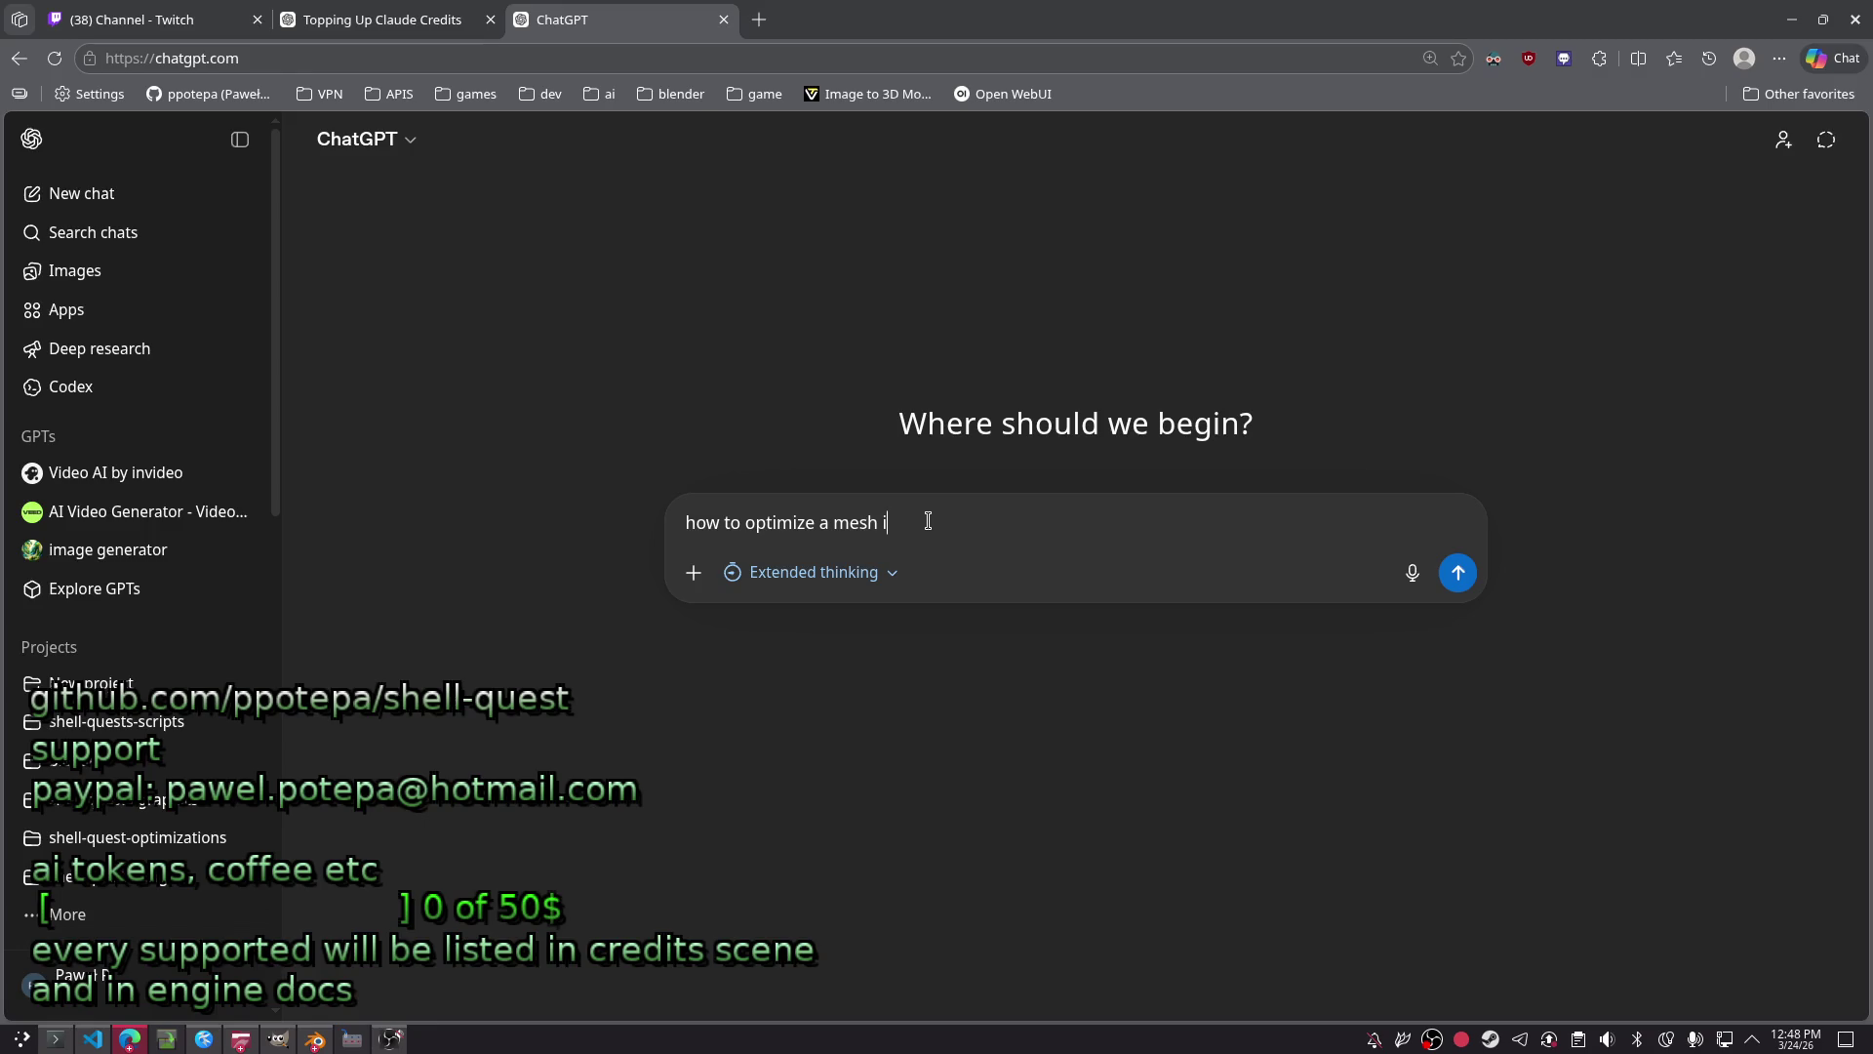
type("n blender ")
type("curr")
type("200mb it s")
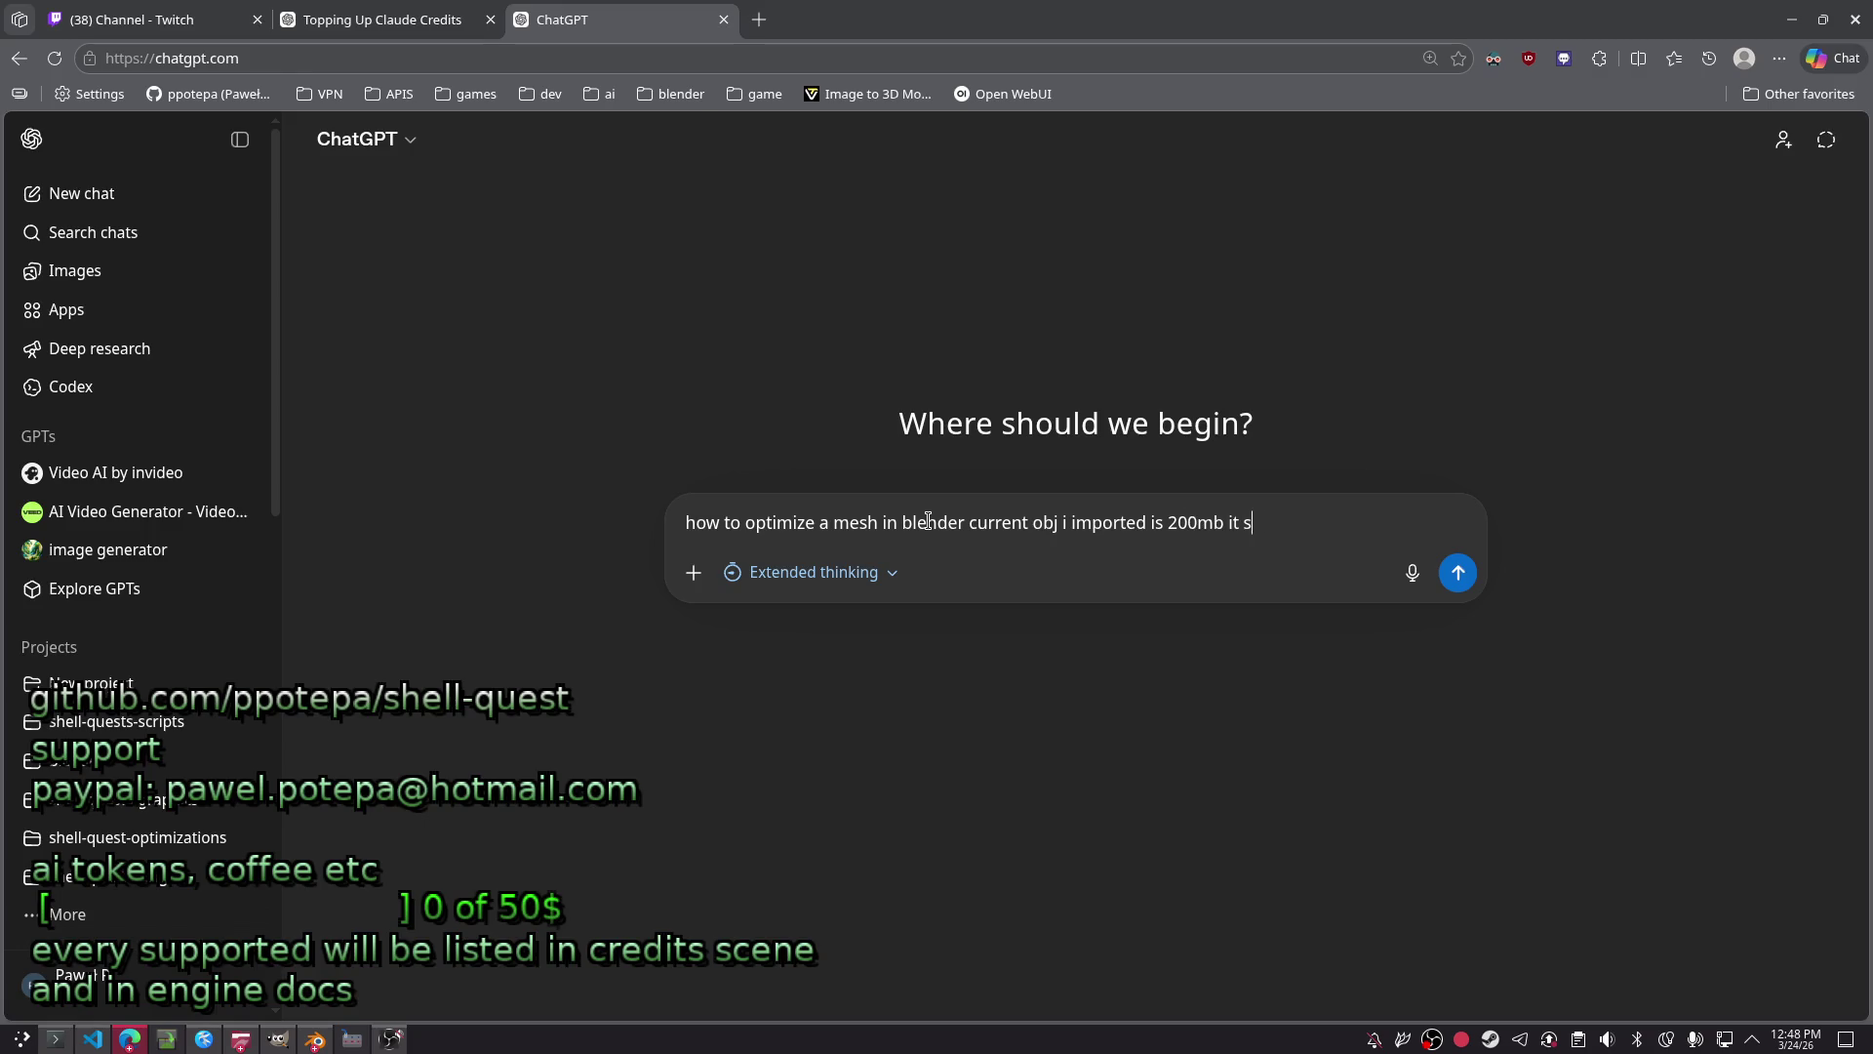
type("a lot")
key("Return")
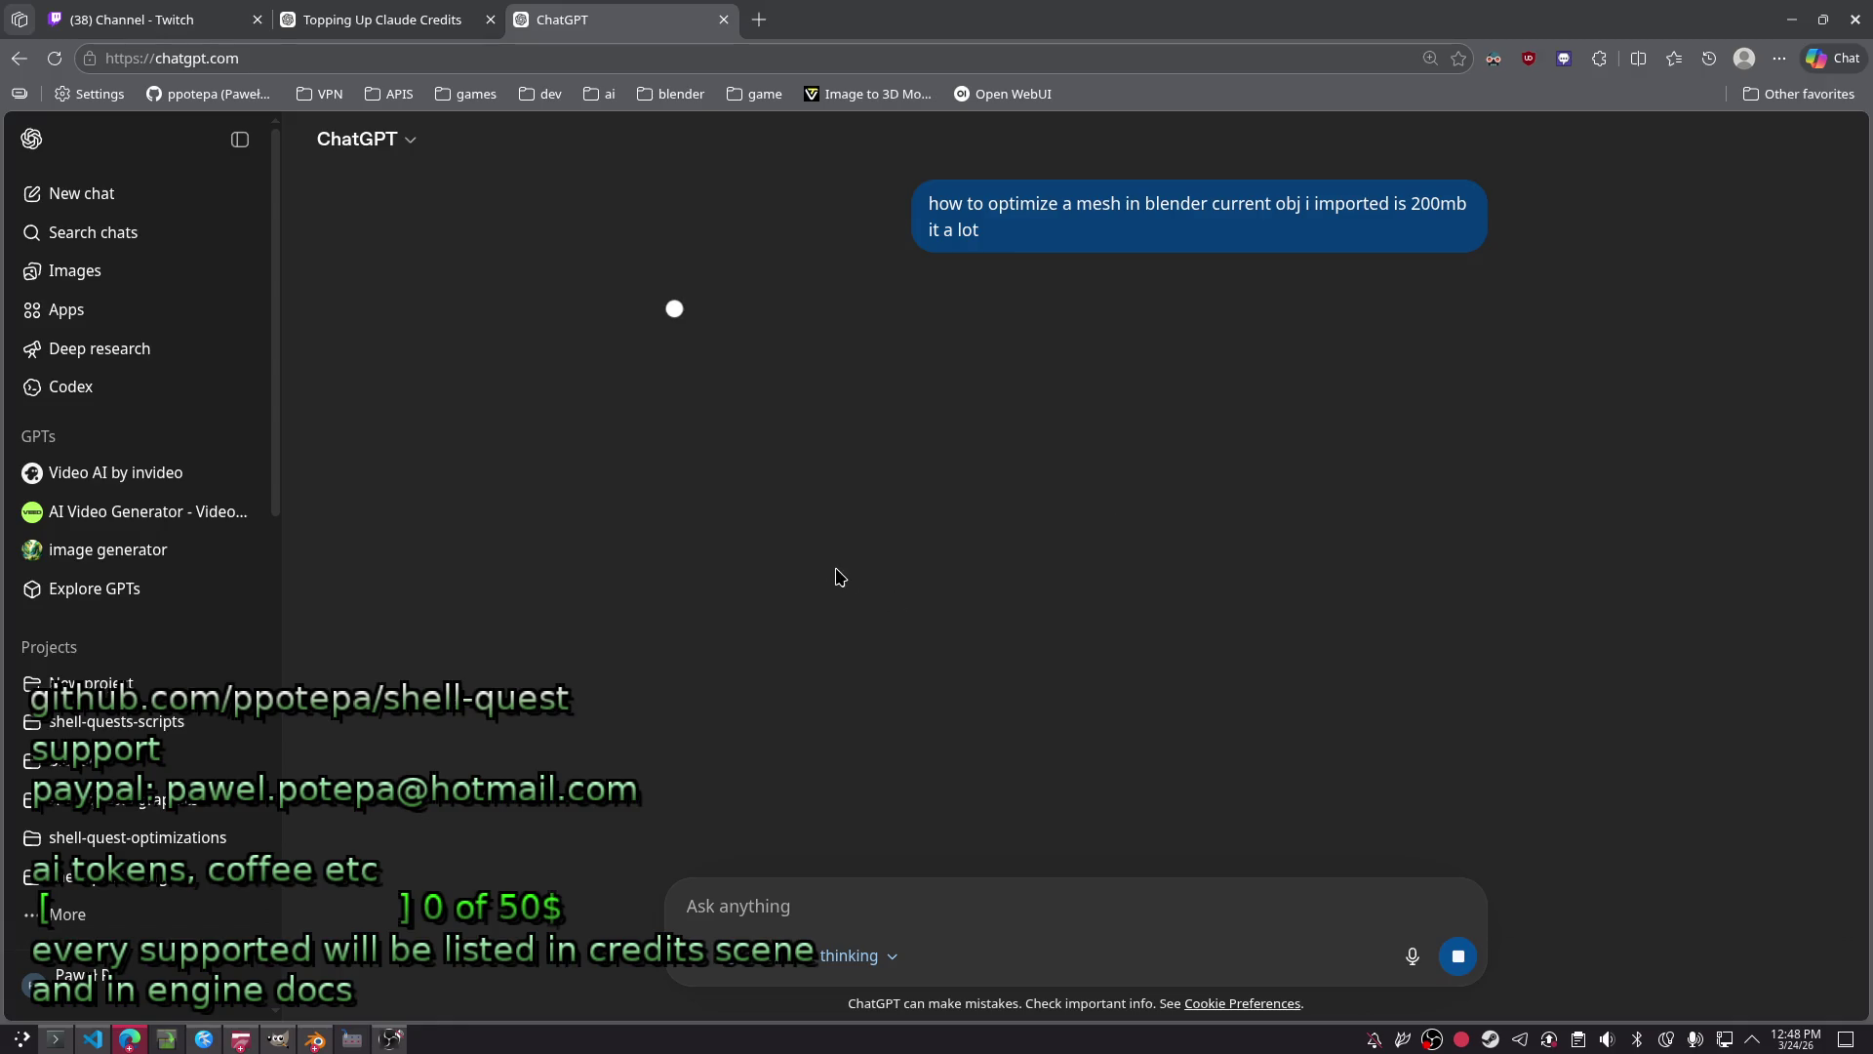
Deselect figure 4 in Blender while waiting, then return to ChatGPT's answer
key("alt+Tab")
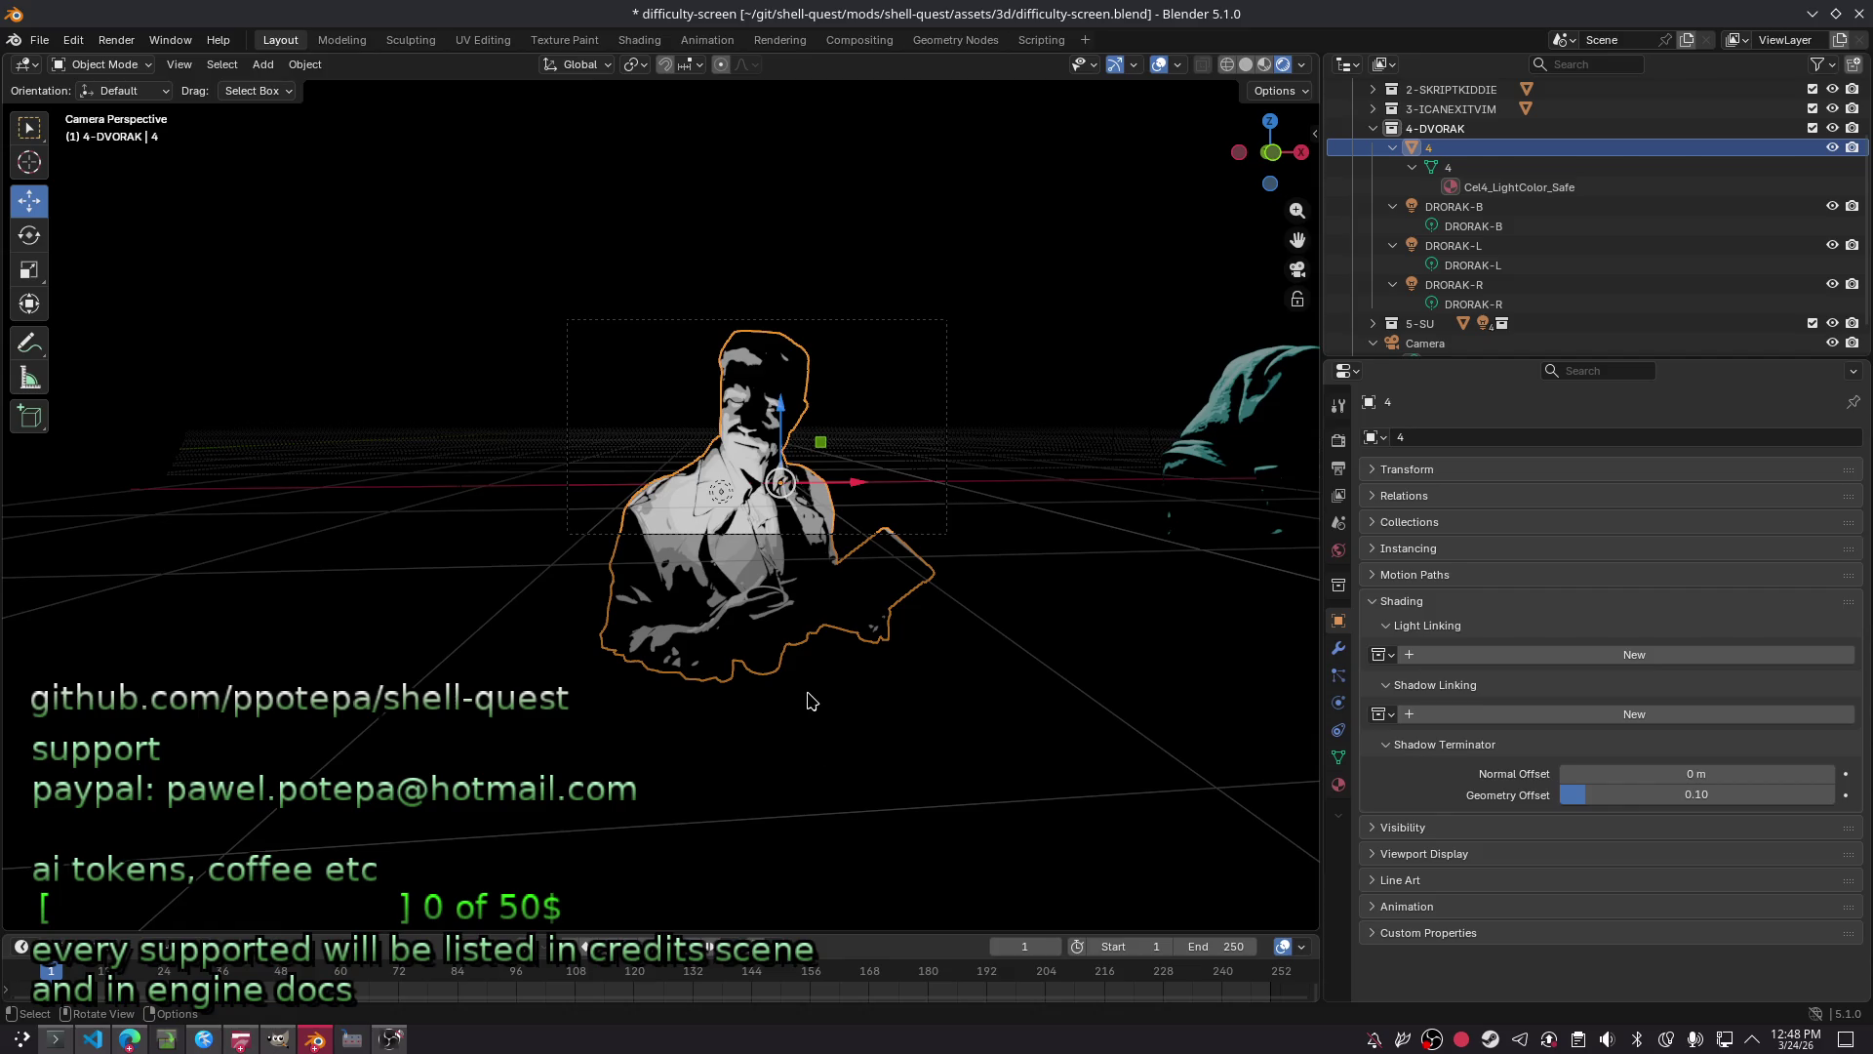
key("ctrl+z")
key("ctrl+shift+z")
key("ctrl+z")
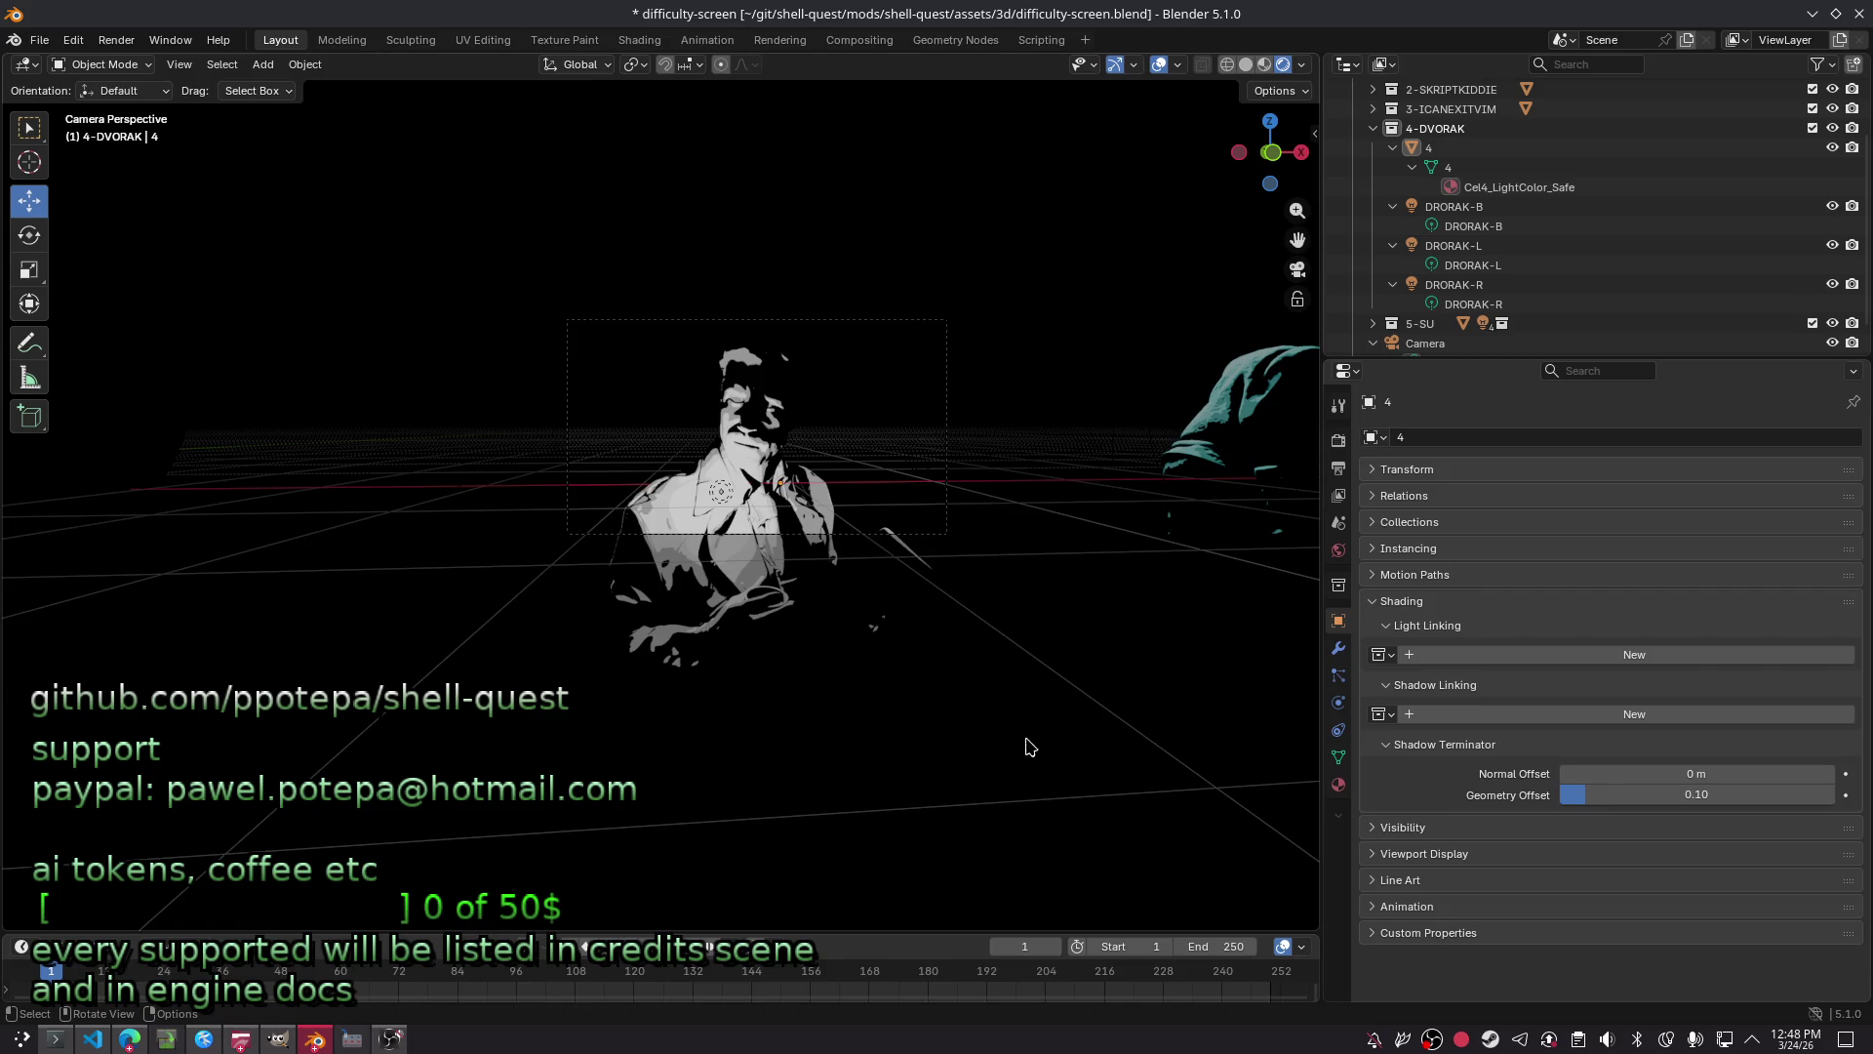
key("alt+Tab")
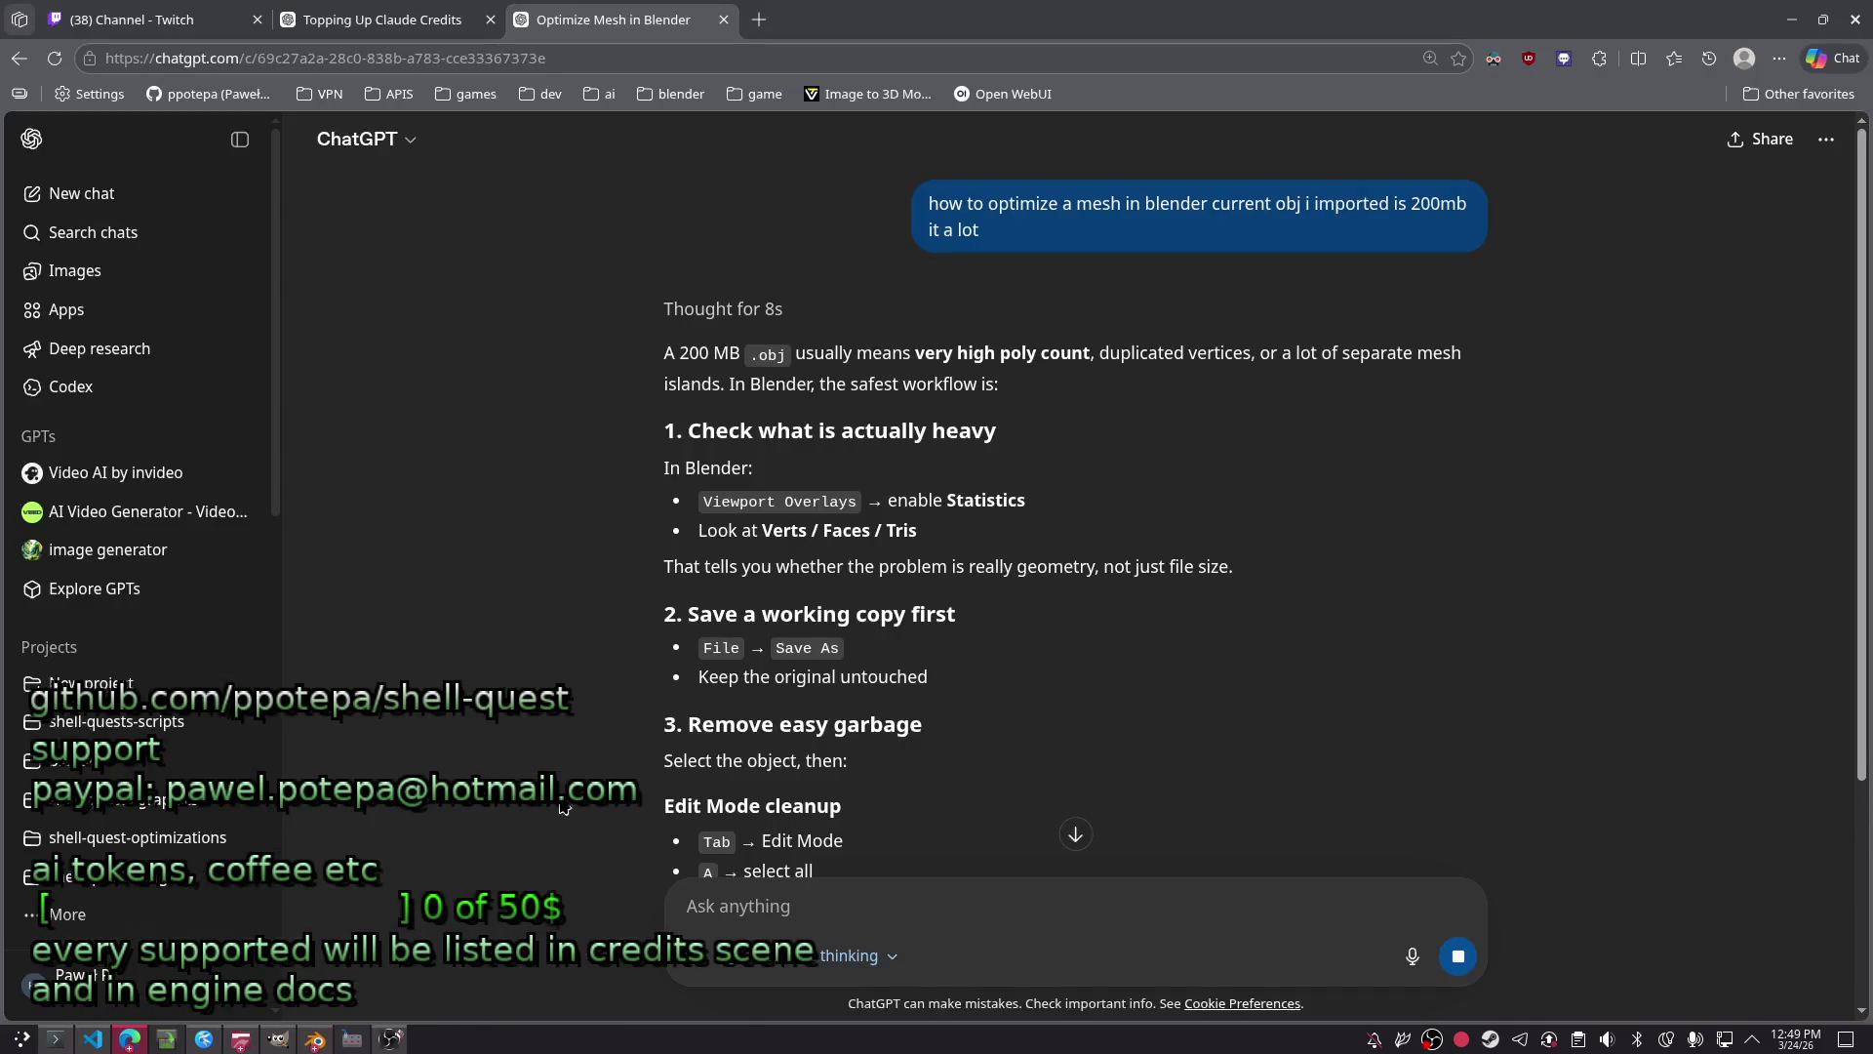
Open the blender project page from the ChatGPT sidebar in a new tab
scroll(136, 722, "down", 3)
middle_click(109, 413)
left_click(819, 19)
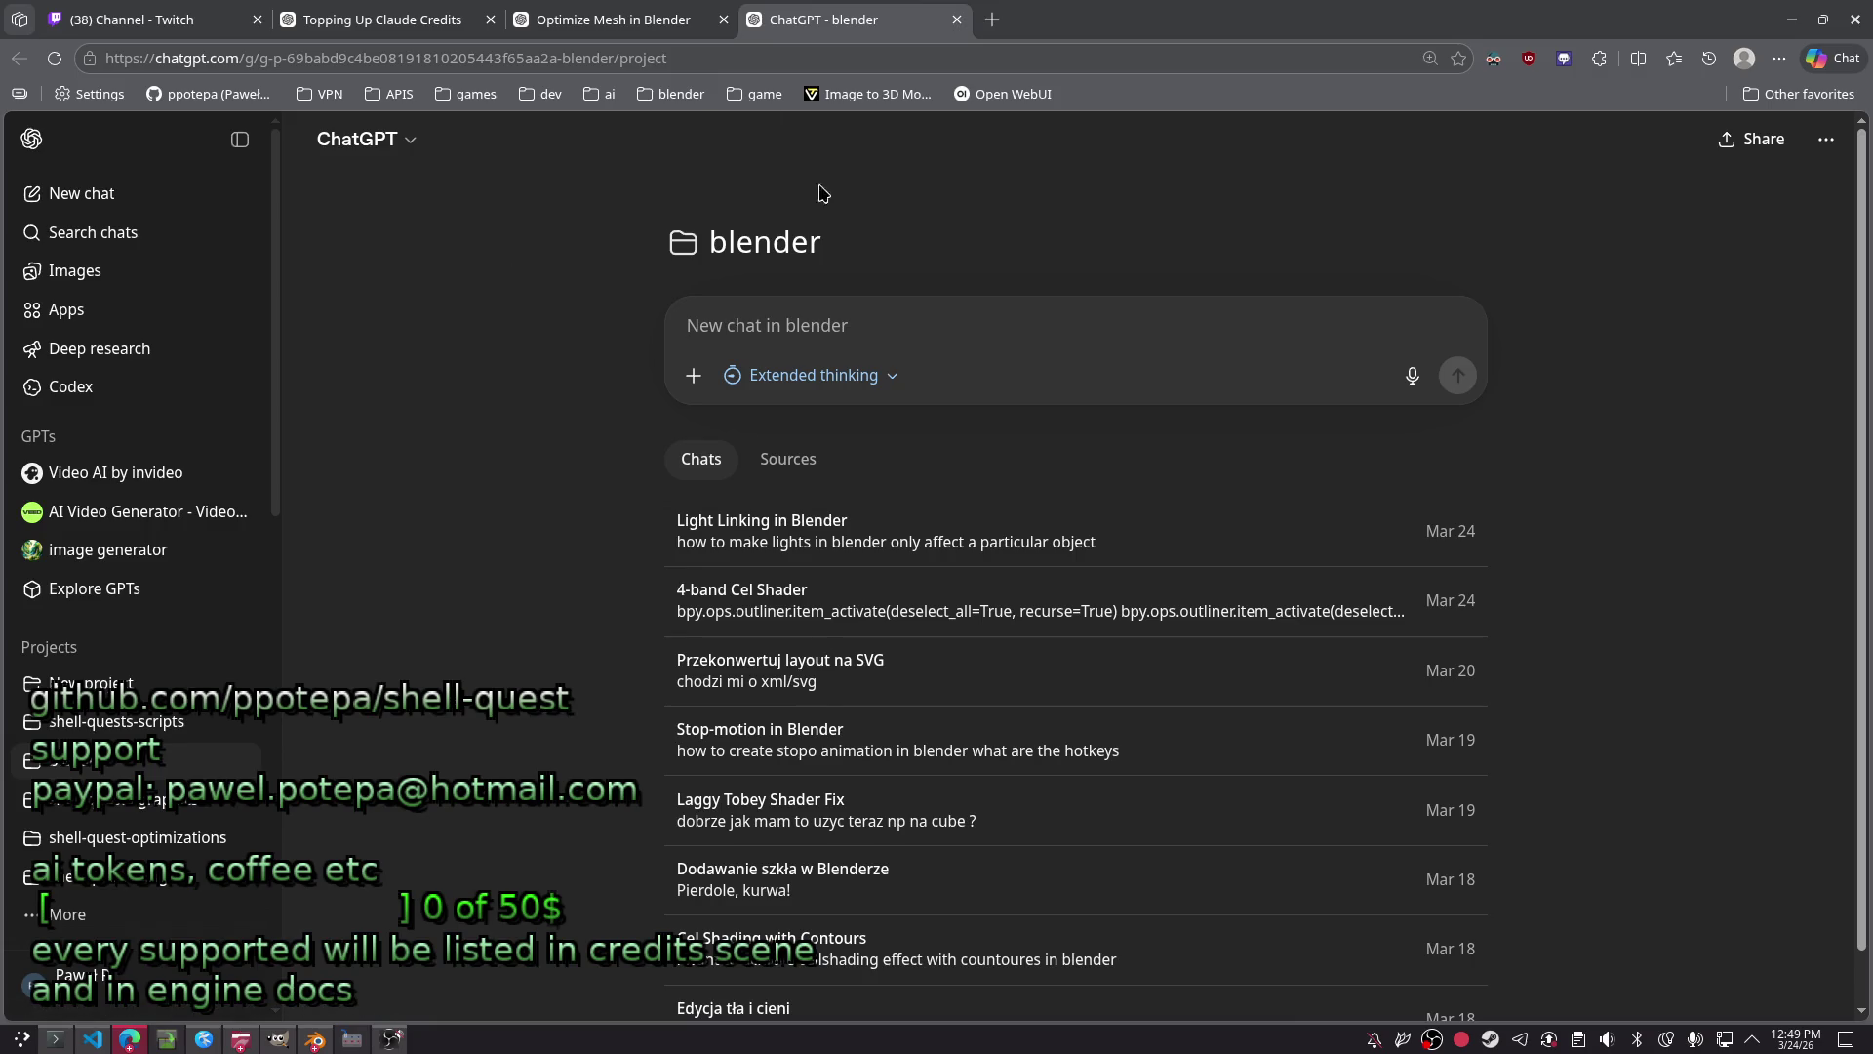
Return to the mesh-optimization chat, reread the Statistics advice, and switch to Blender
key("ctrl+shift+Tab")
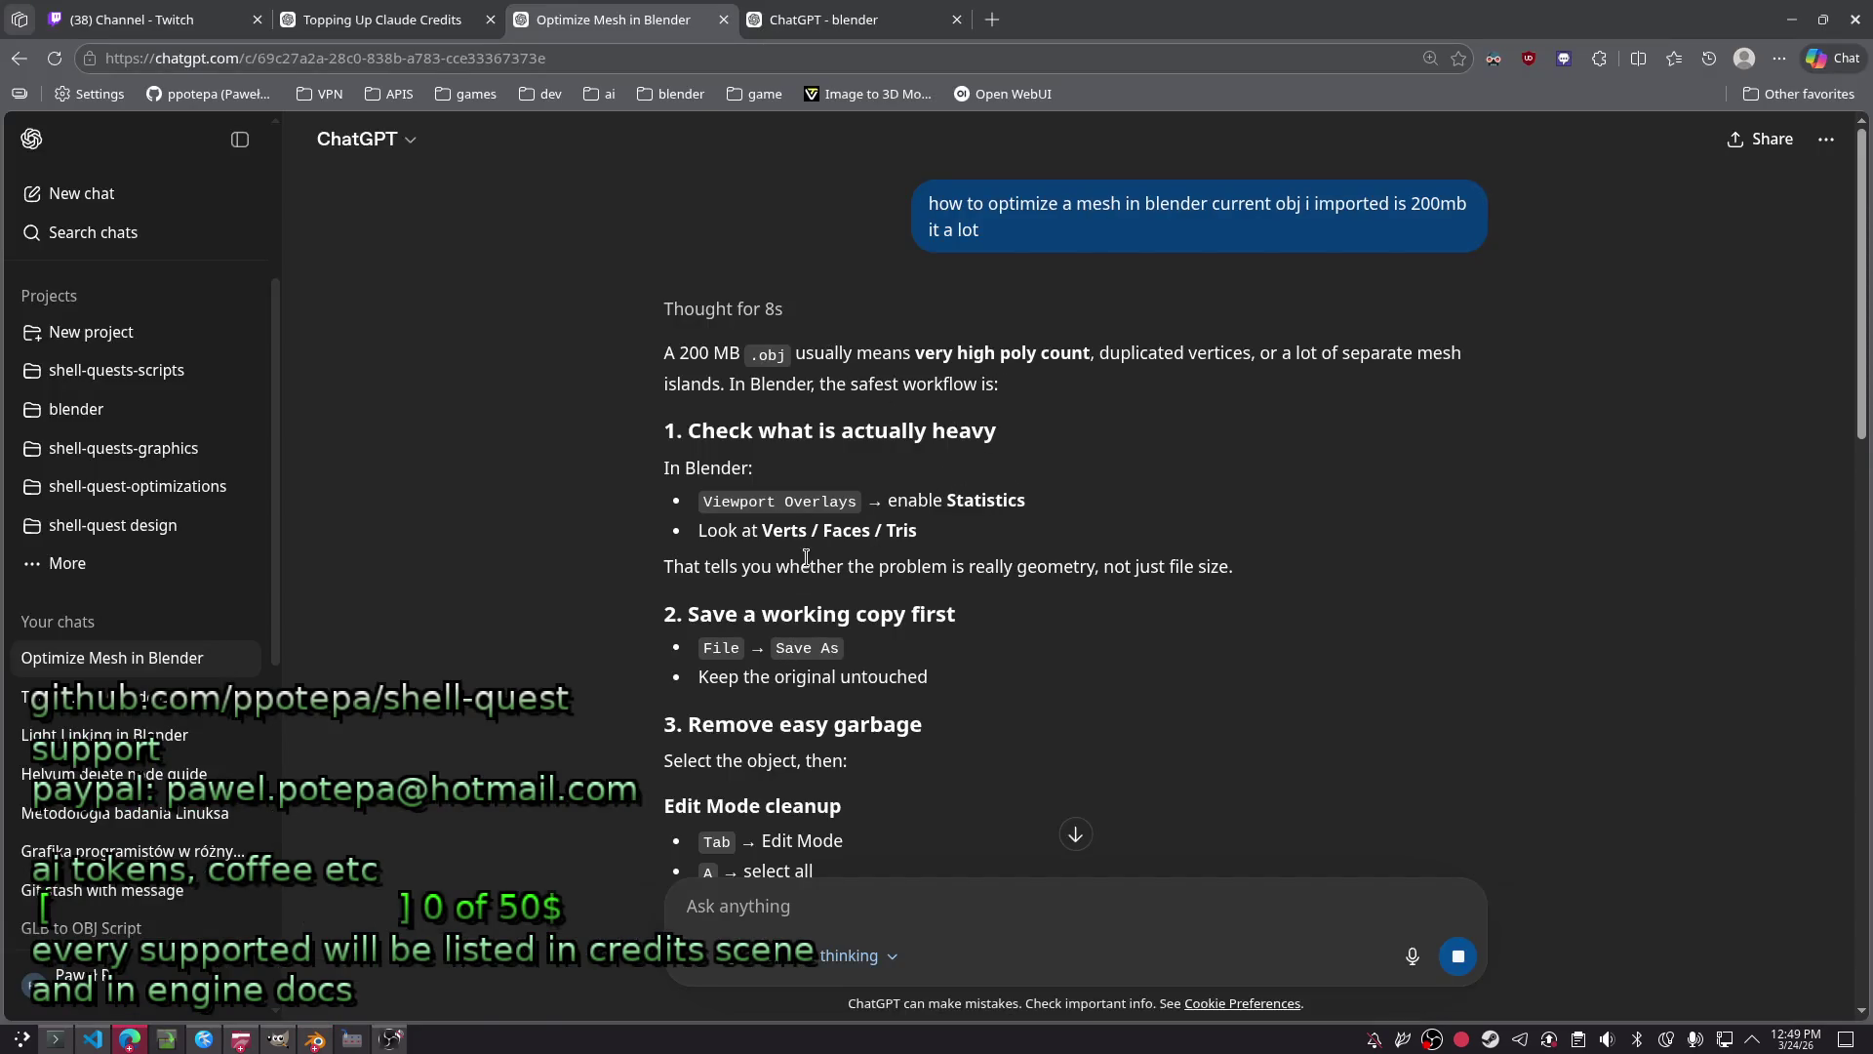
mouse_move(948, 501)
left_mouse_down()
mouse_move(717, 487)
mouse_move(696, 467)
left_mouse_up()
left_click(1061, 459)
key("alt+Tab")
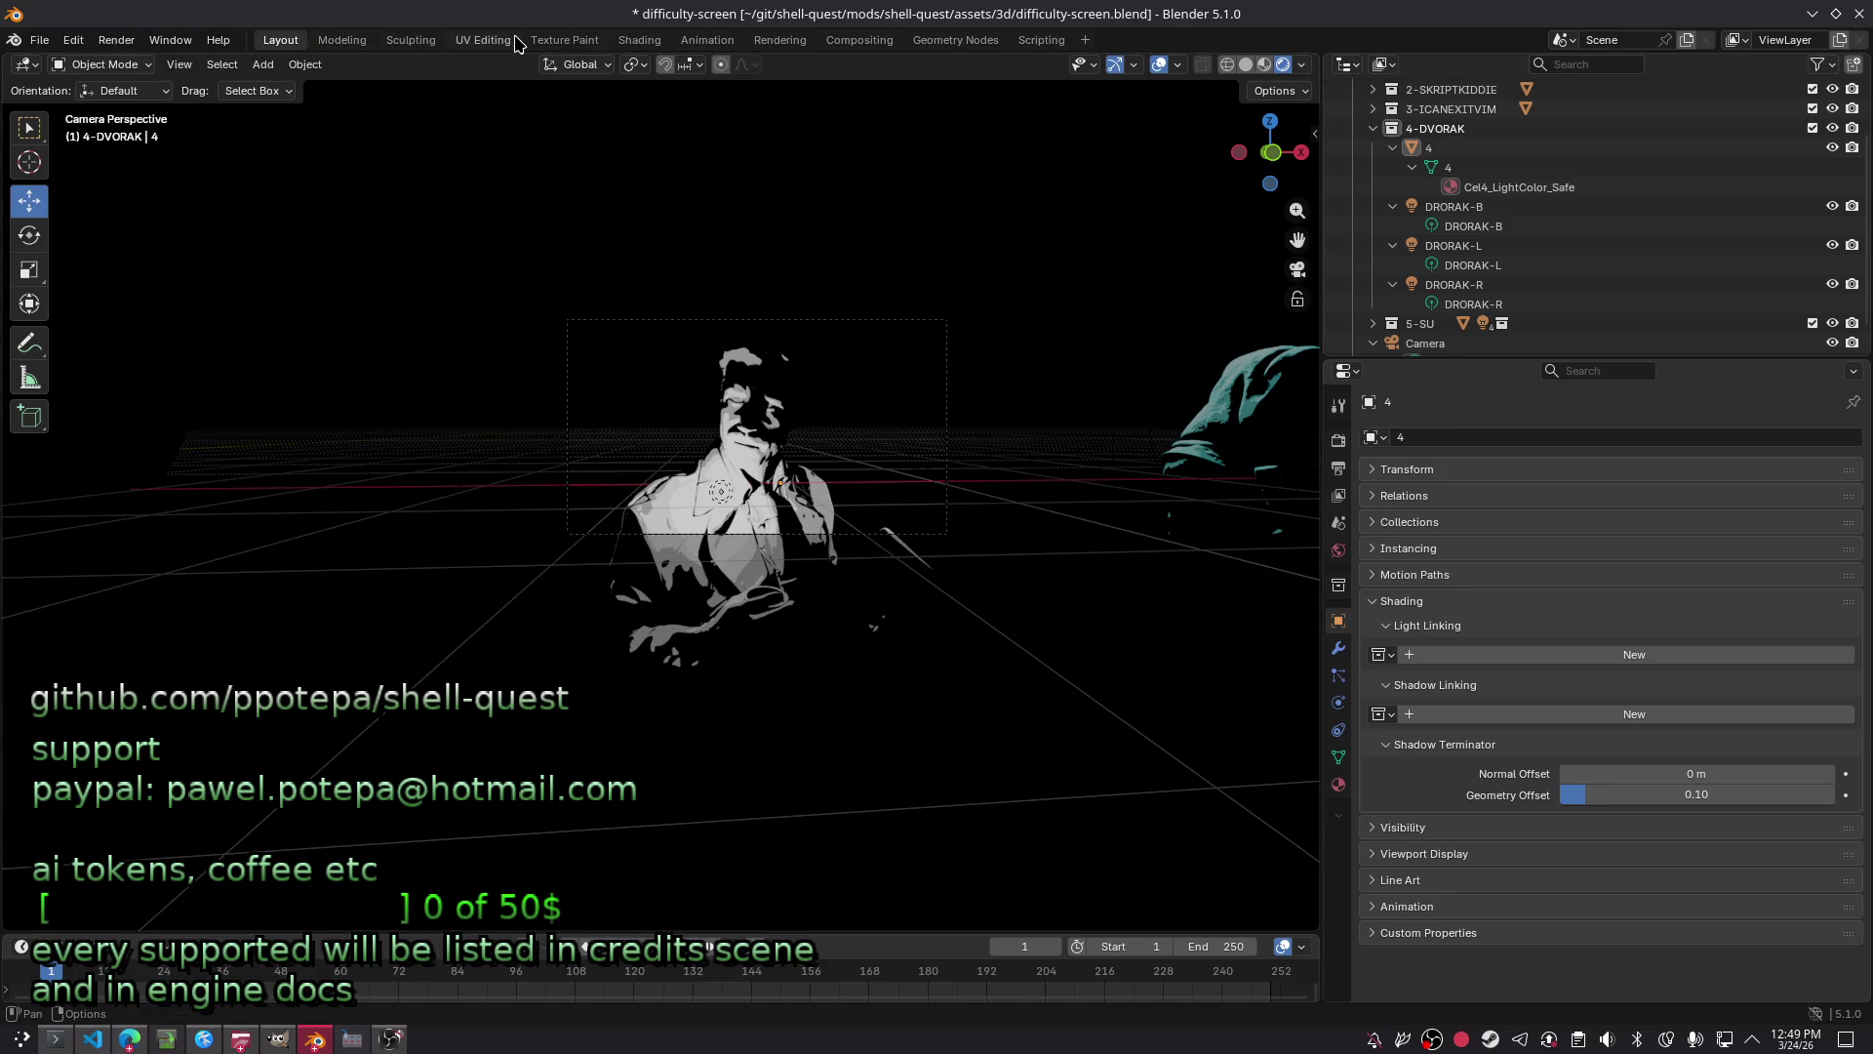
Glance at the viewport display options, then read ChatGPT's Edit Mode cleanup steps
left_click(182, 65)
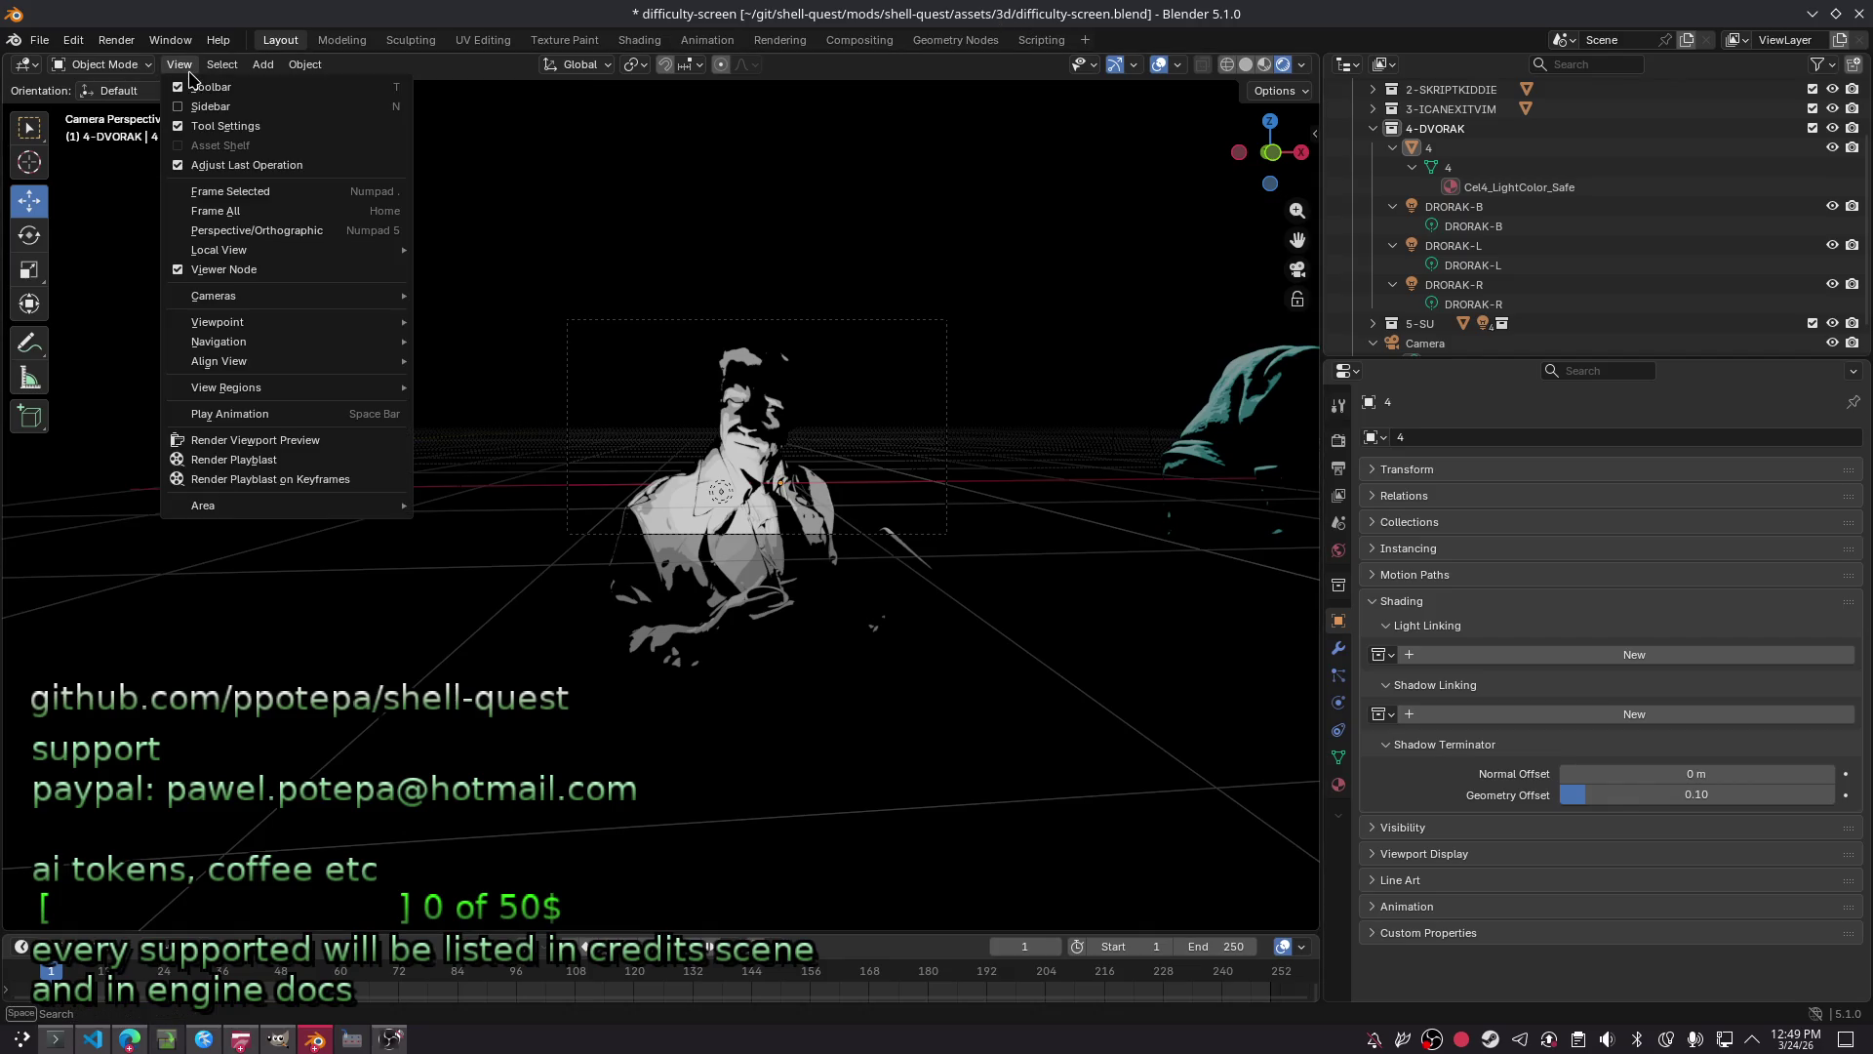
key("Escape")
key("alt+Tab")
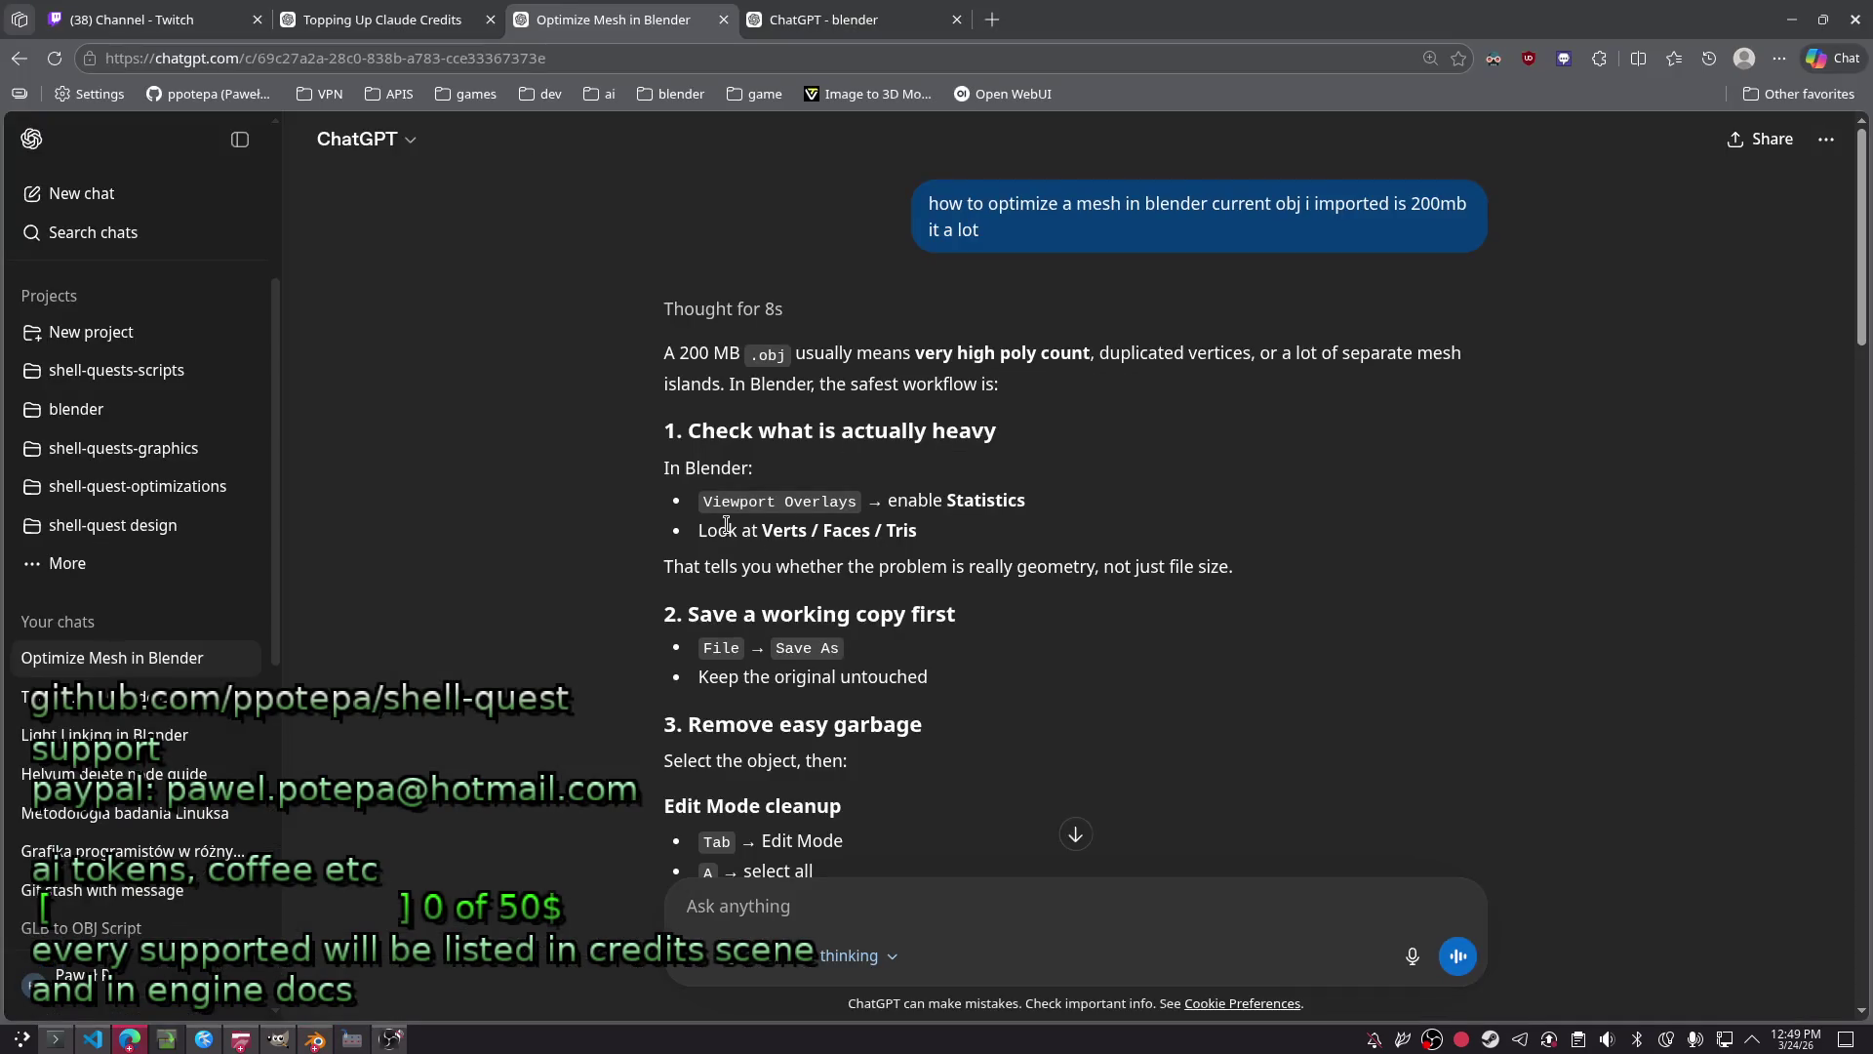
scroll(941, 639, "down", 3)
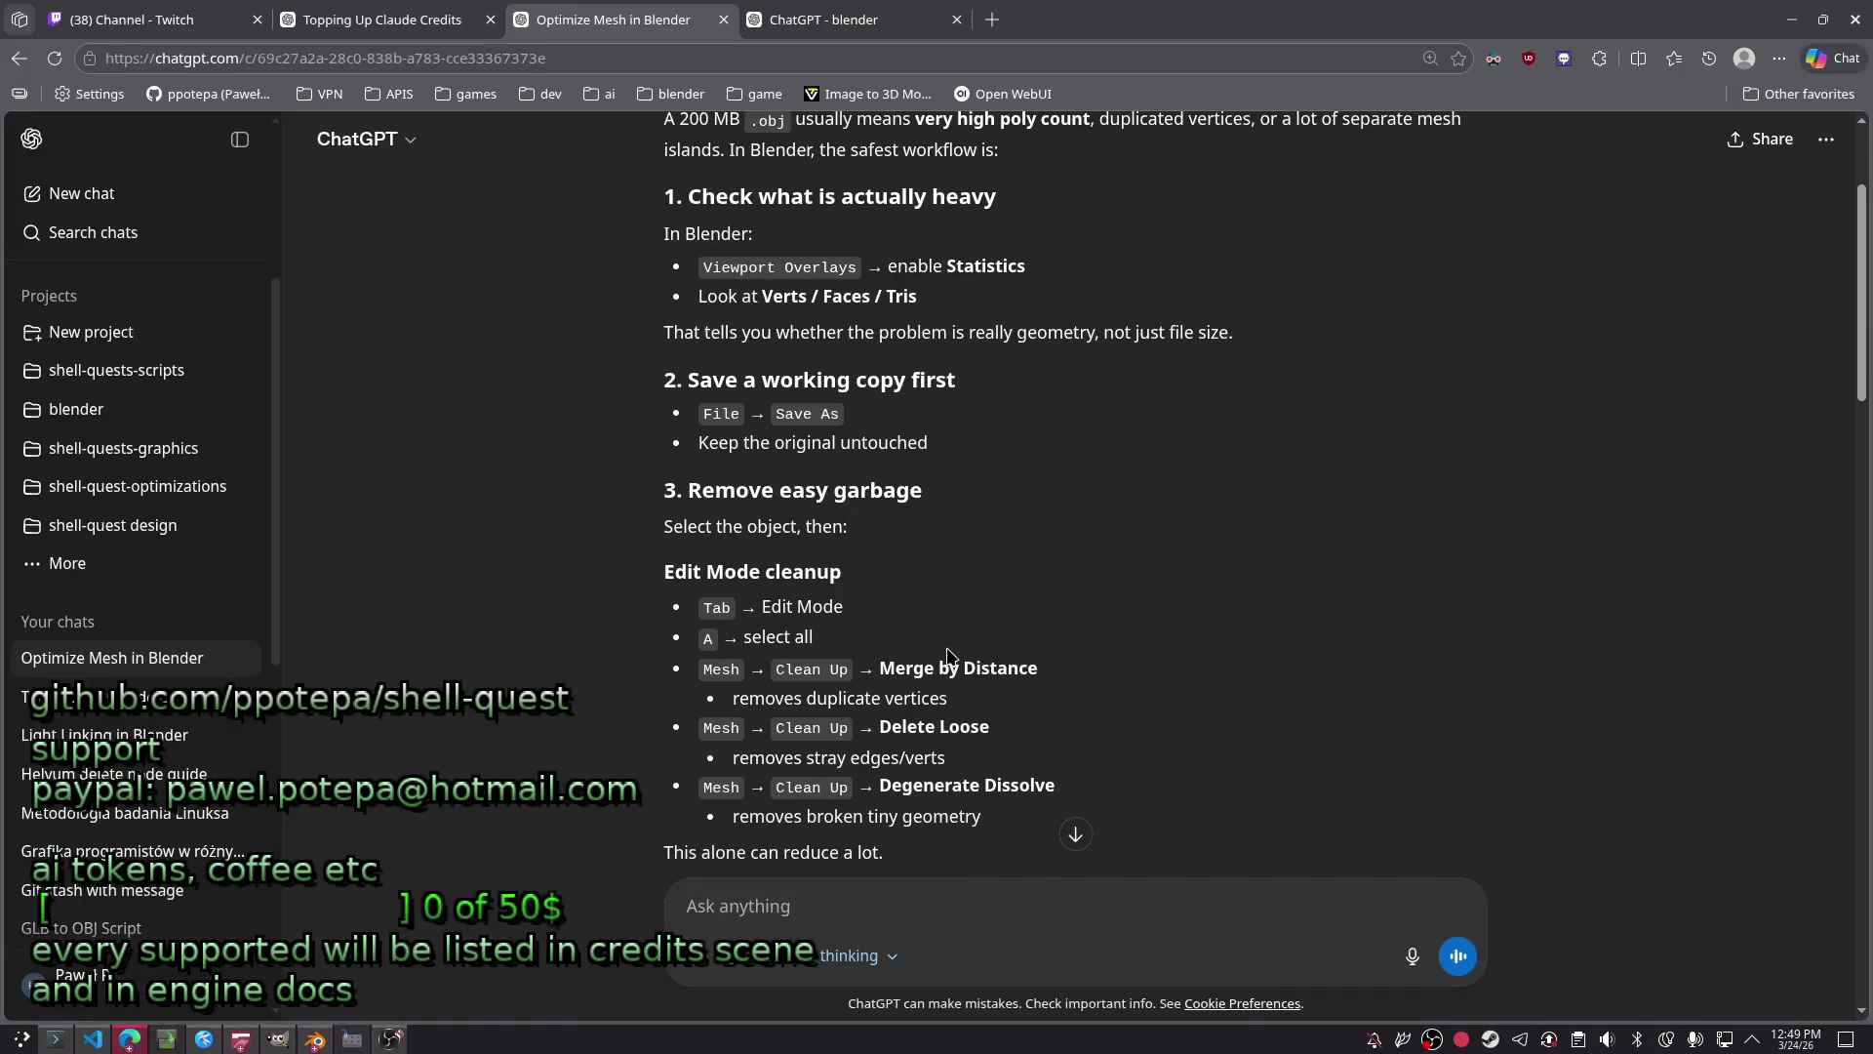
left_click_drag(688, 574, 1024, 795)
left_click(988, 566)
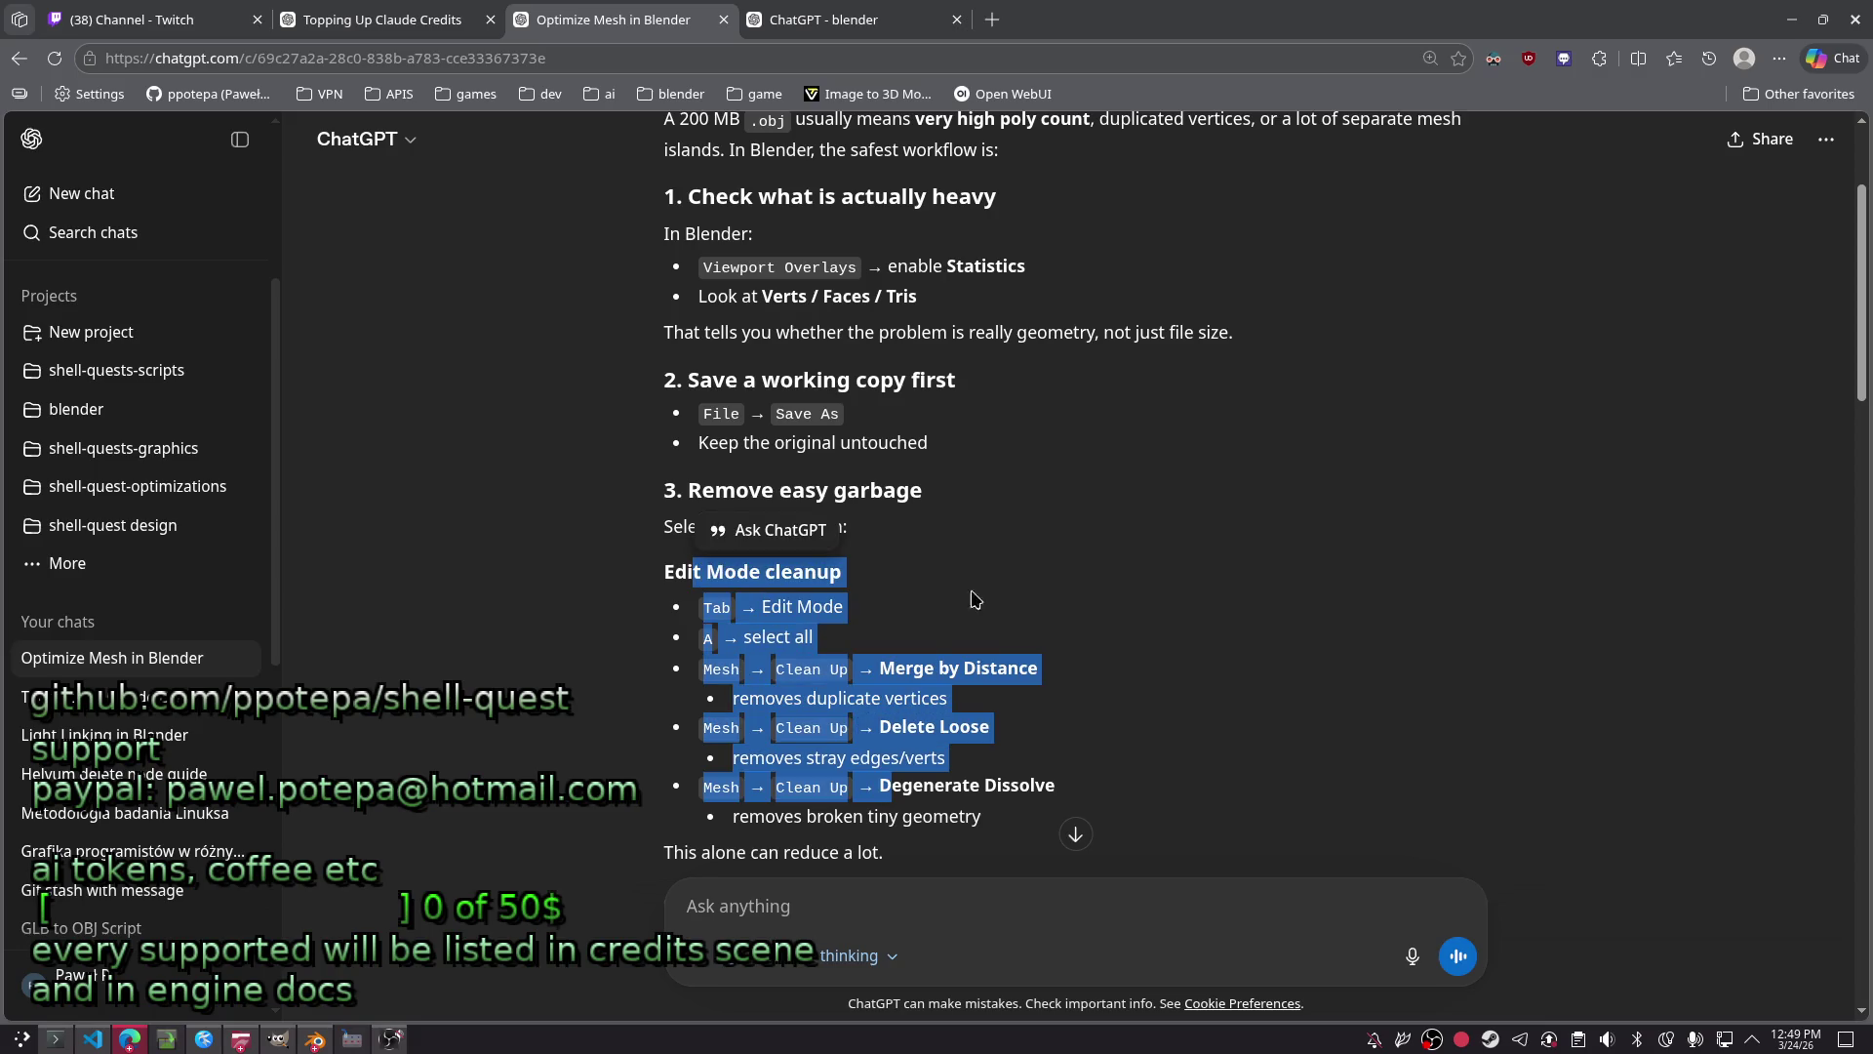
key("alt+Tab")
Select bust object 4, put it in Edit Mode via Sculpt Mode, and select all
left_click(802, 419)
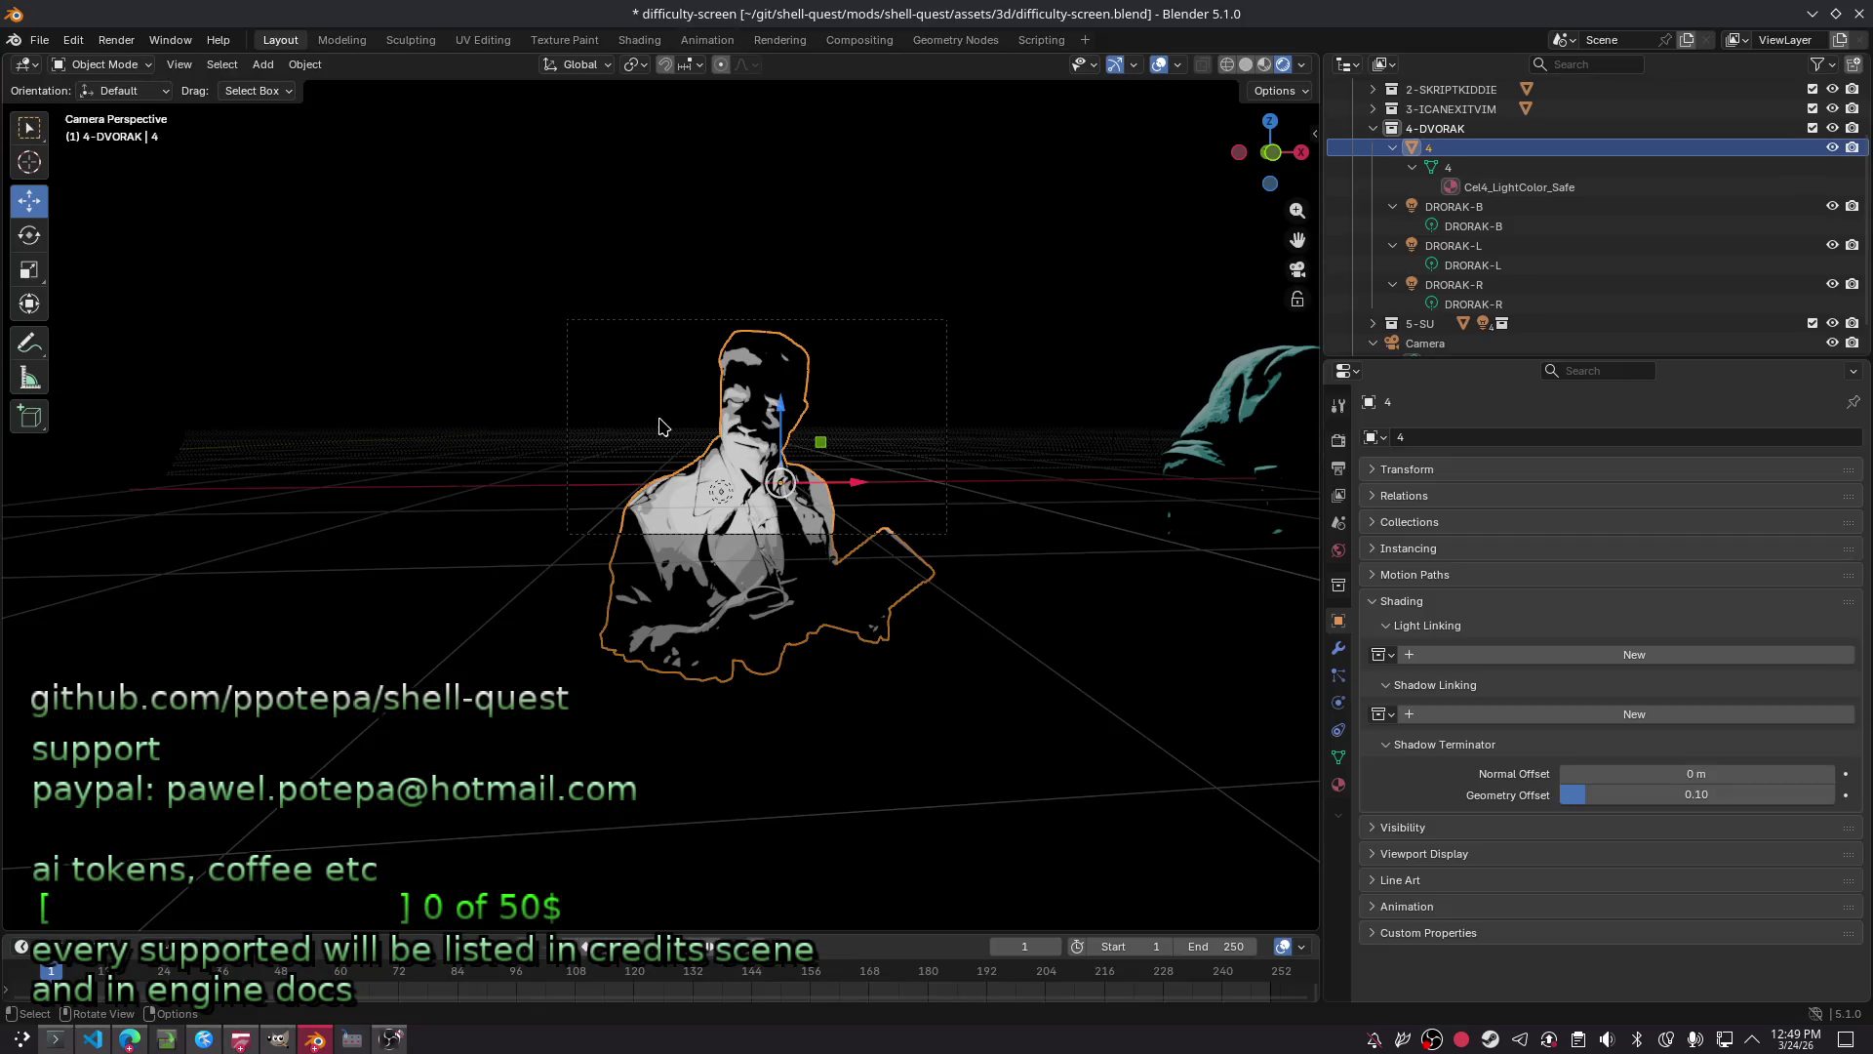
key("Tab")
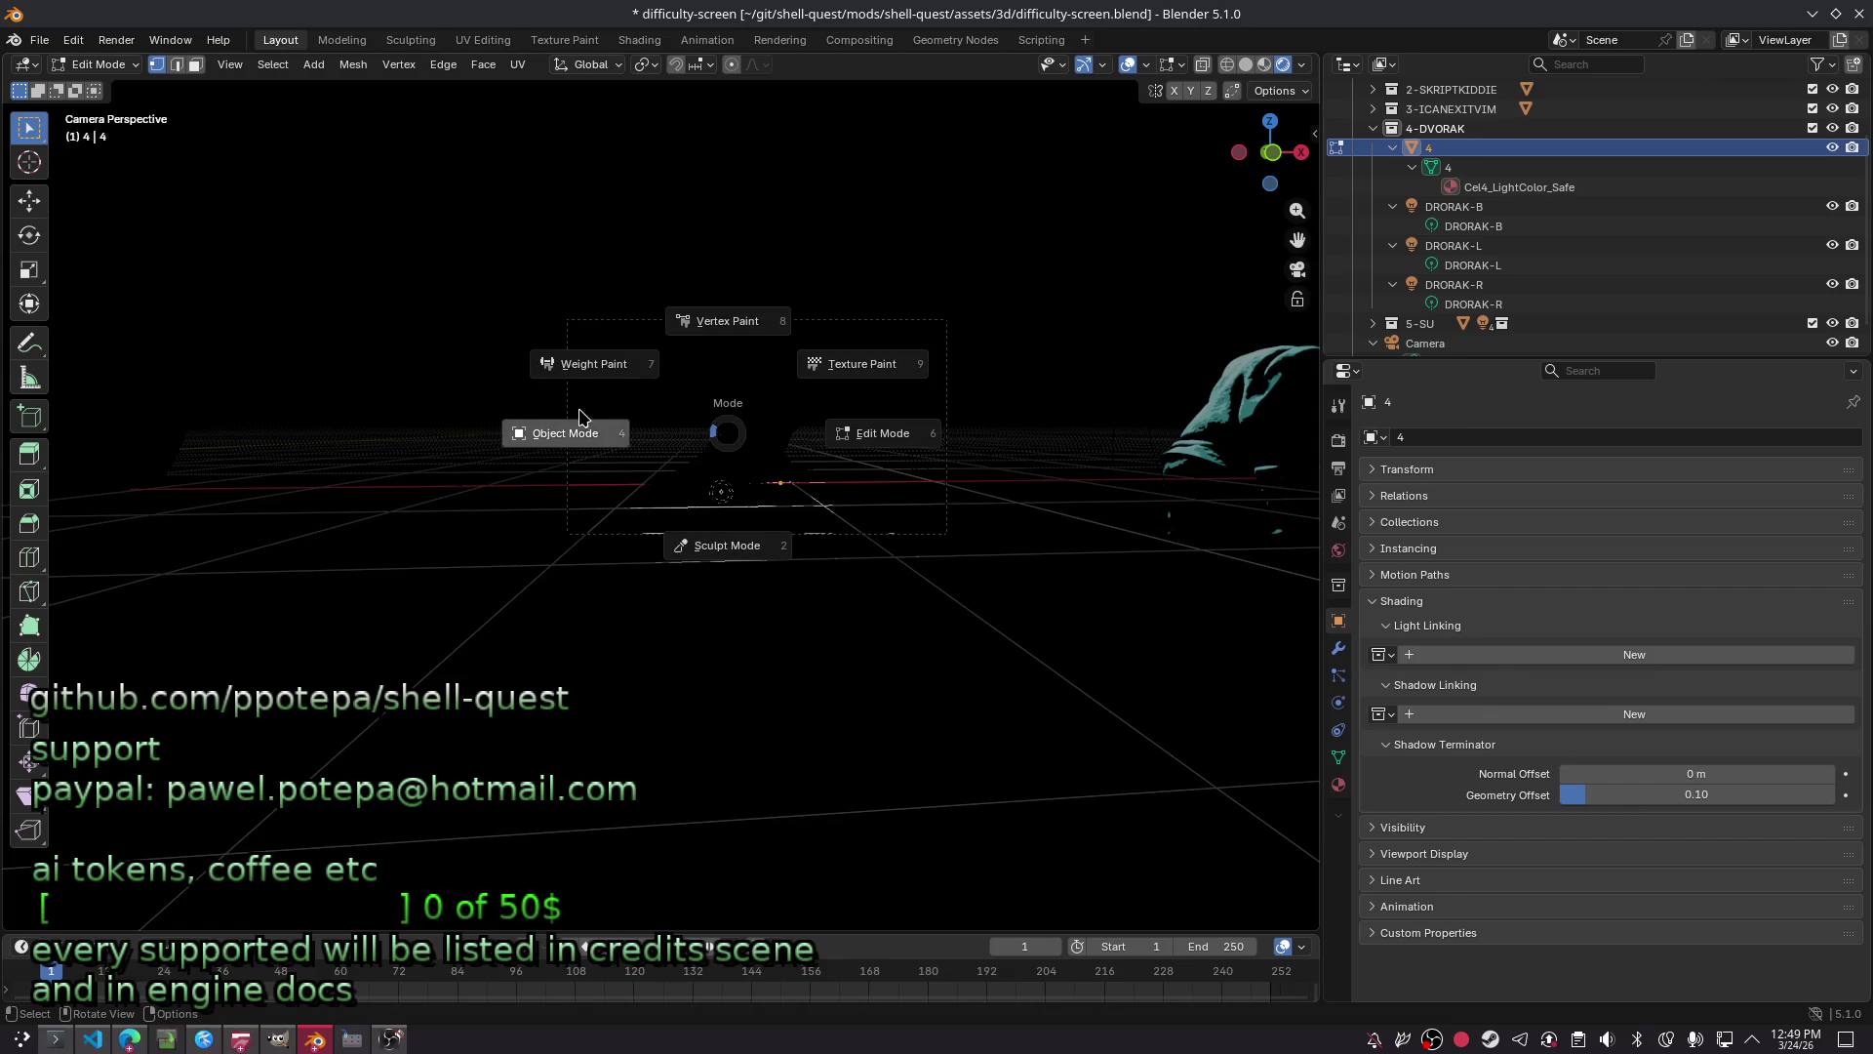
left_click(894, 667)
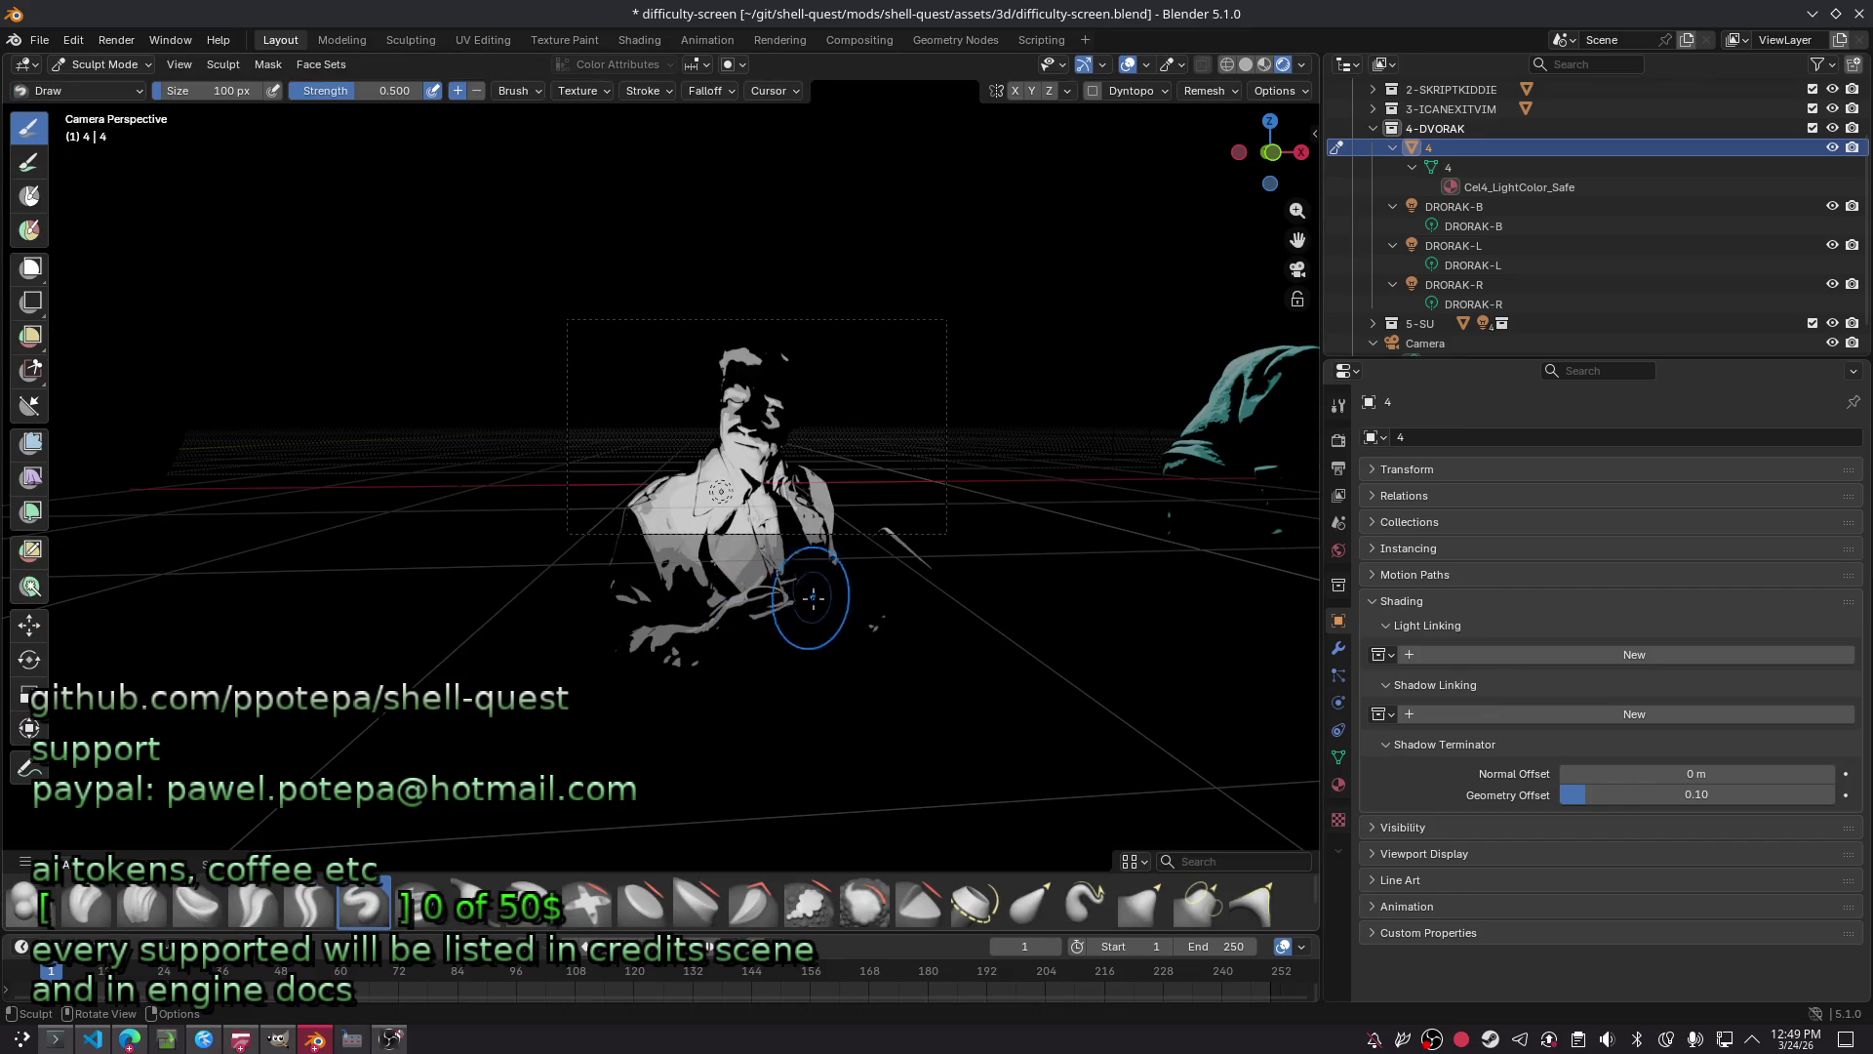
key("ctrl+Tab")
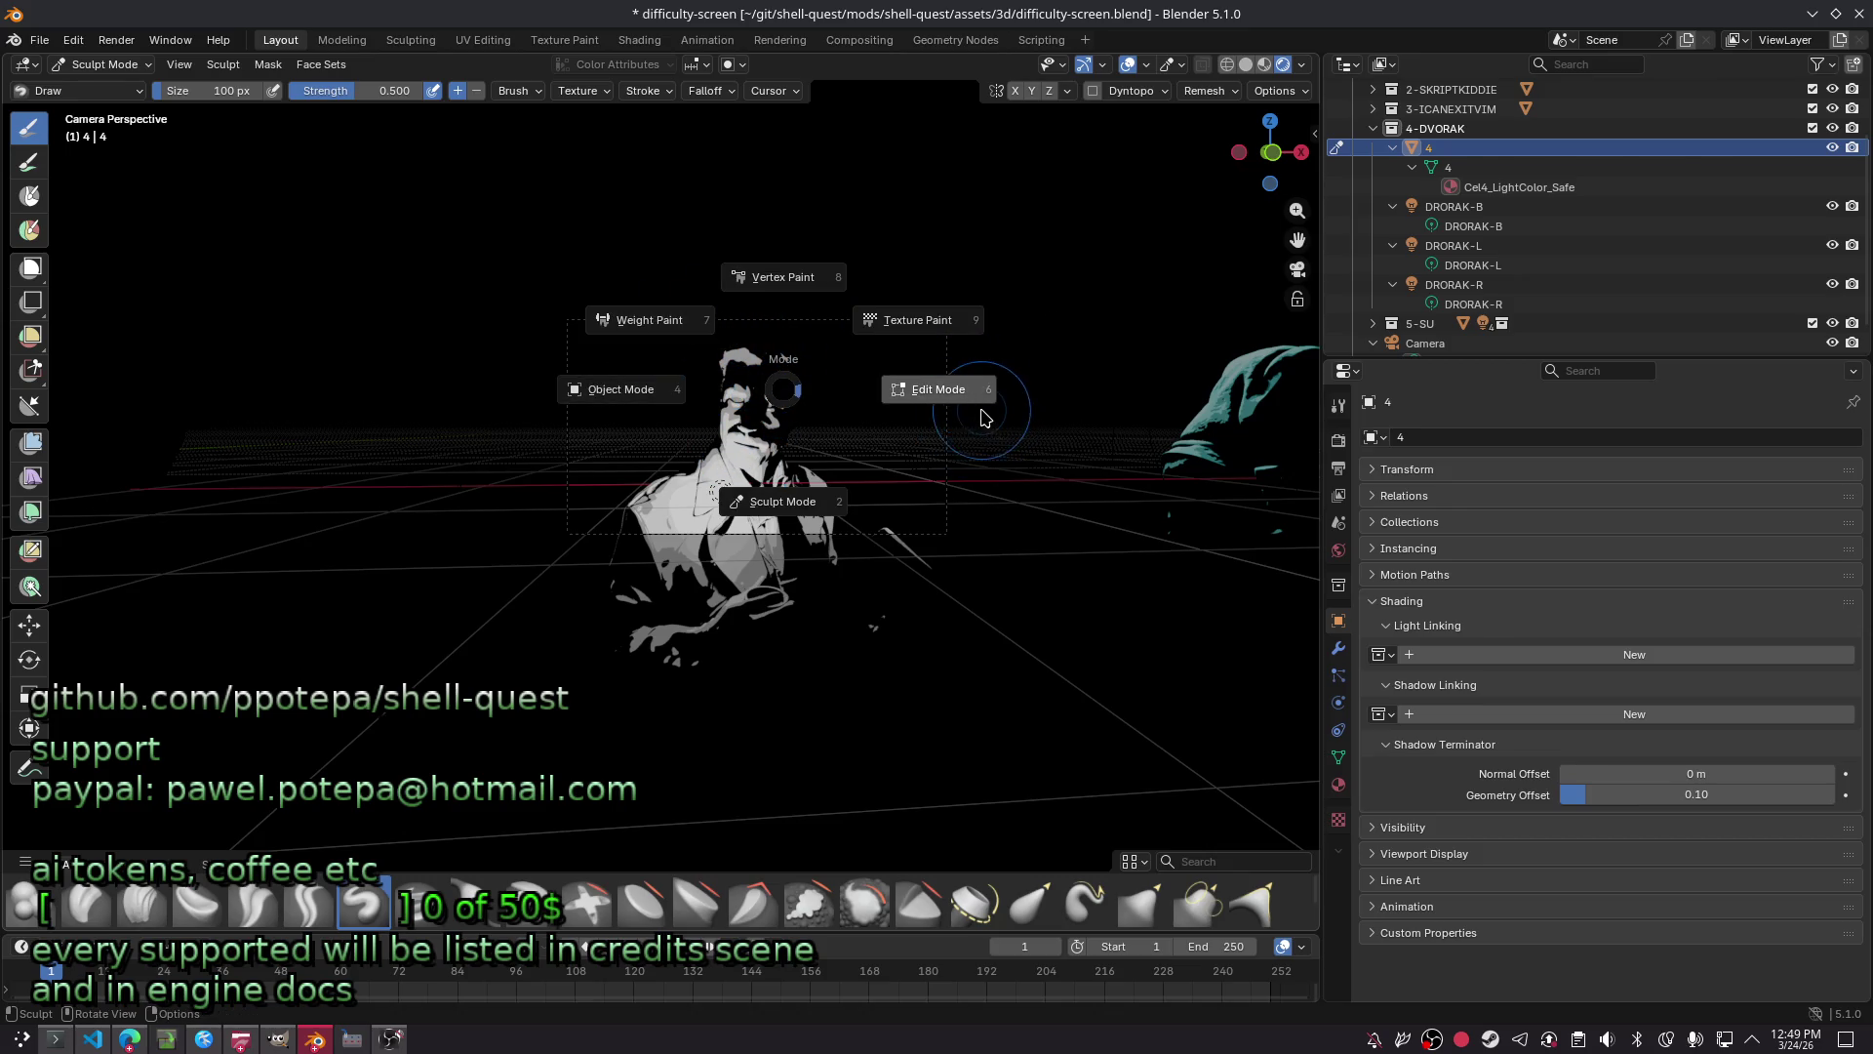
left_click(934, 430)
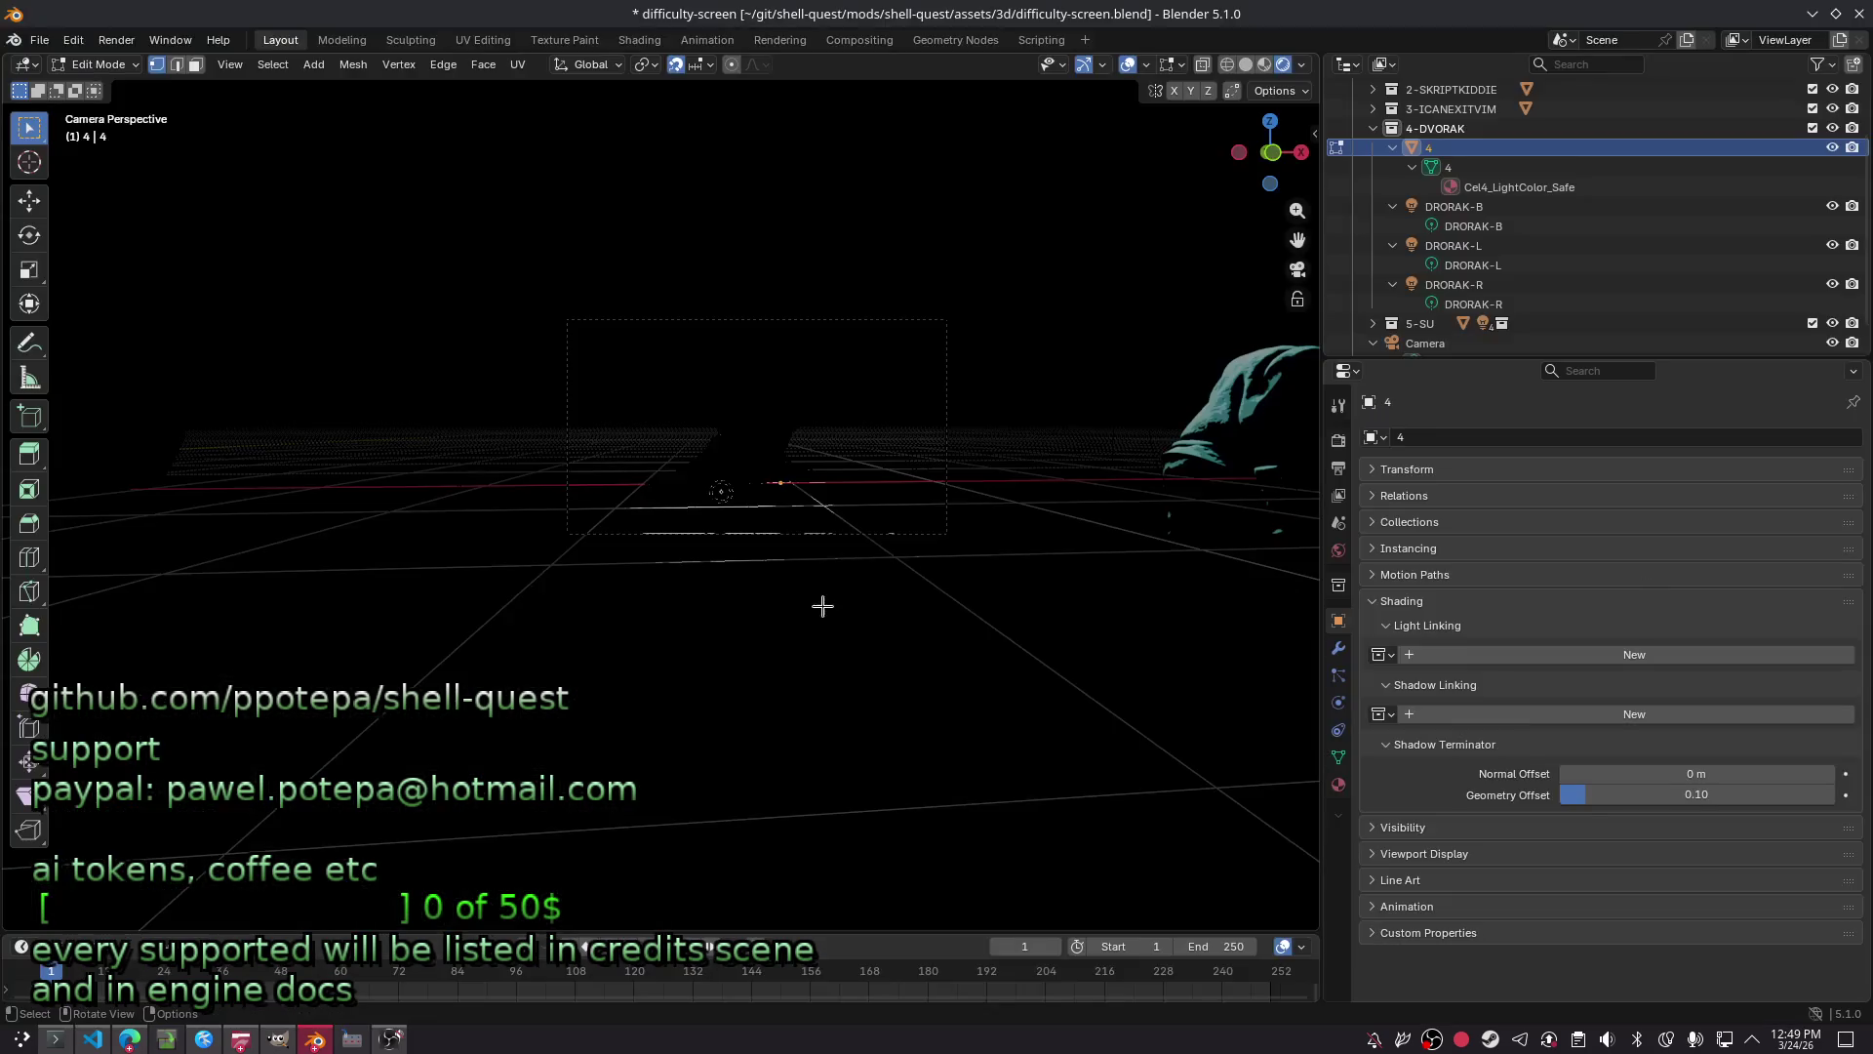
key("a")
Check the ChatGPT guide again, then bring up the mesh's vertex context menu
key("alt+Tab")
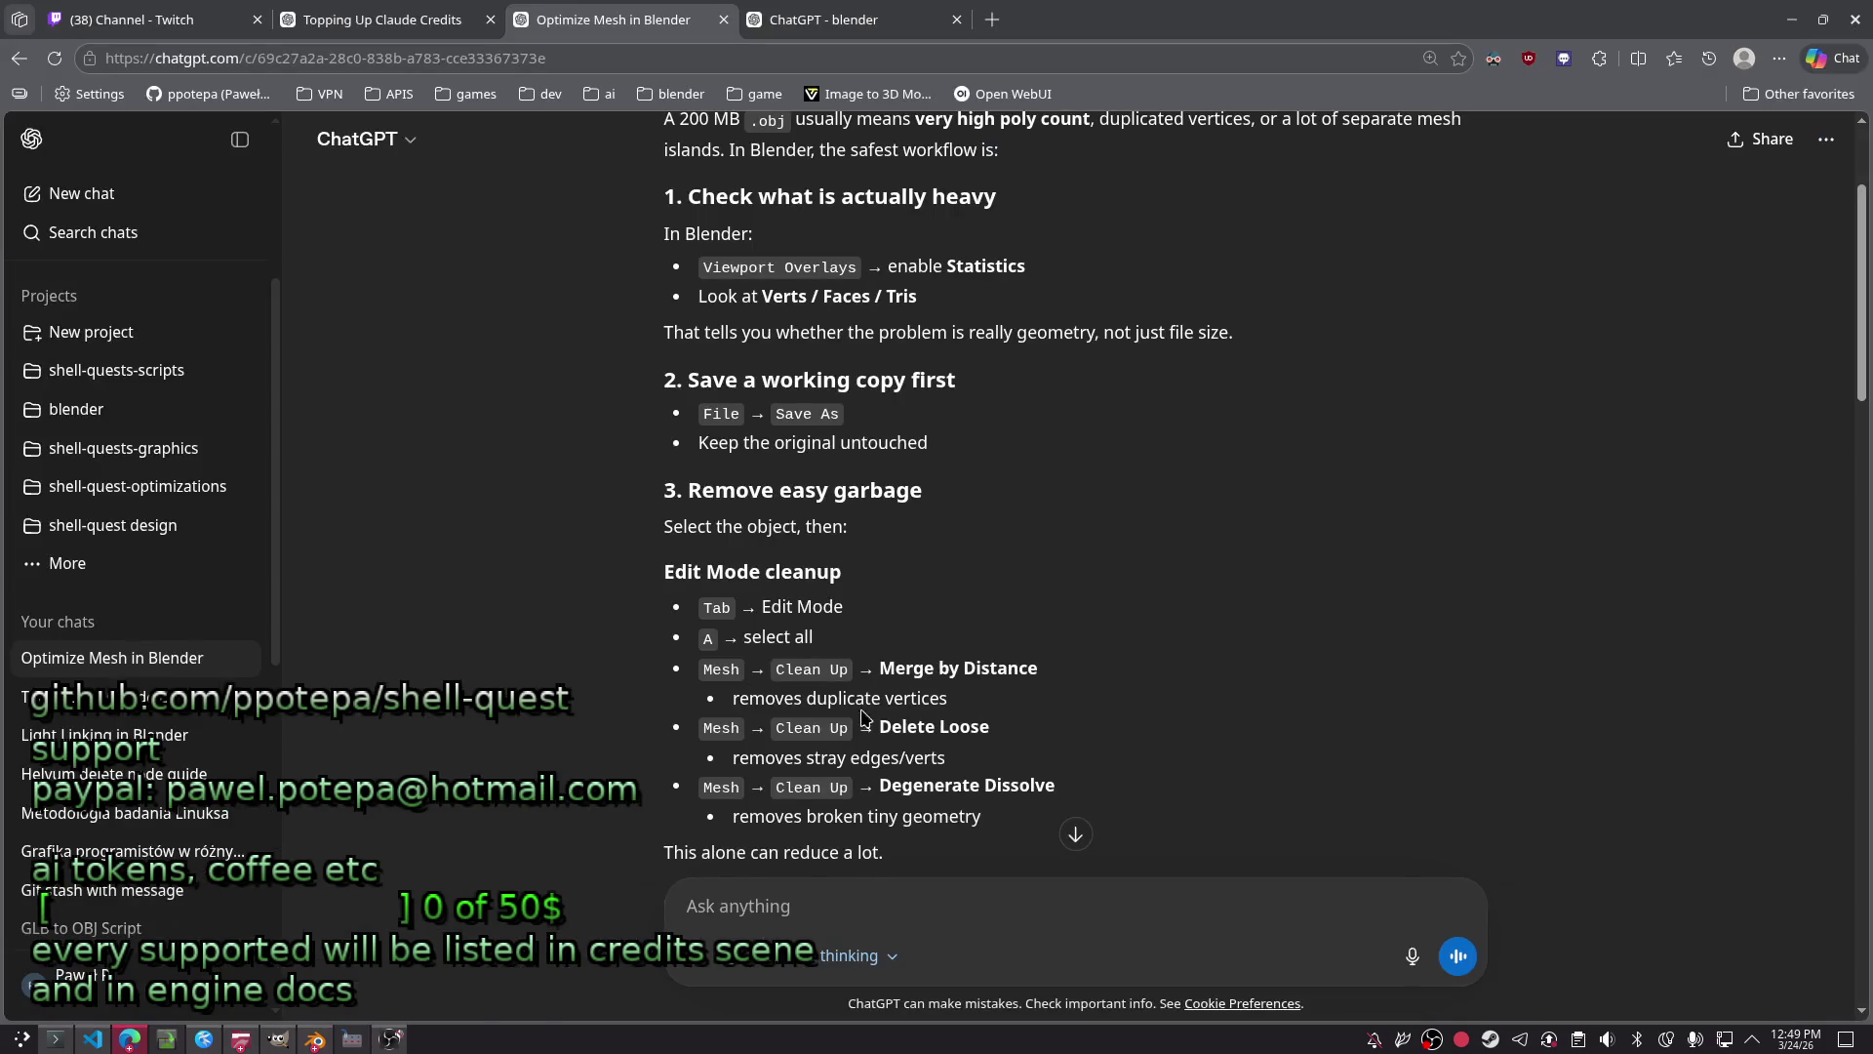
key("alt+Tab")
right_click(790, 509)
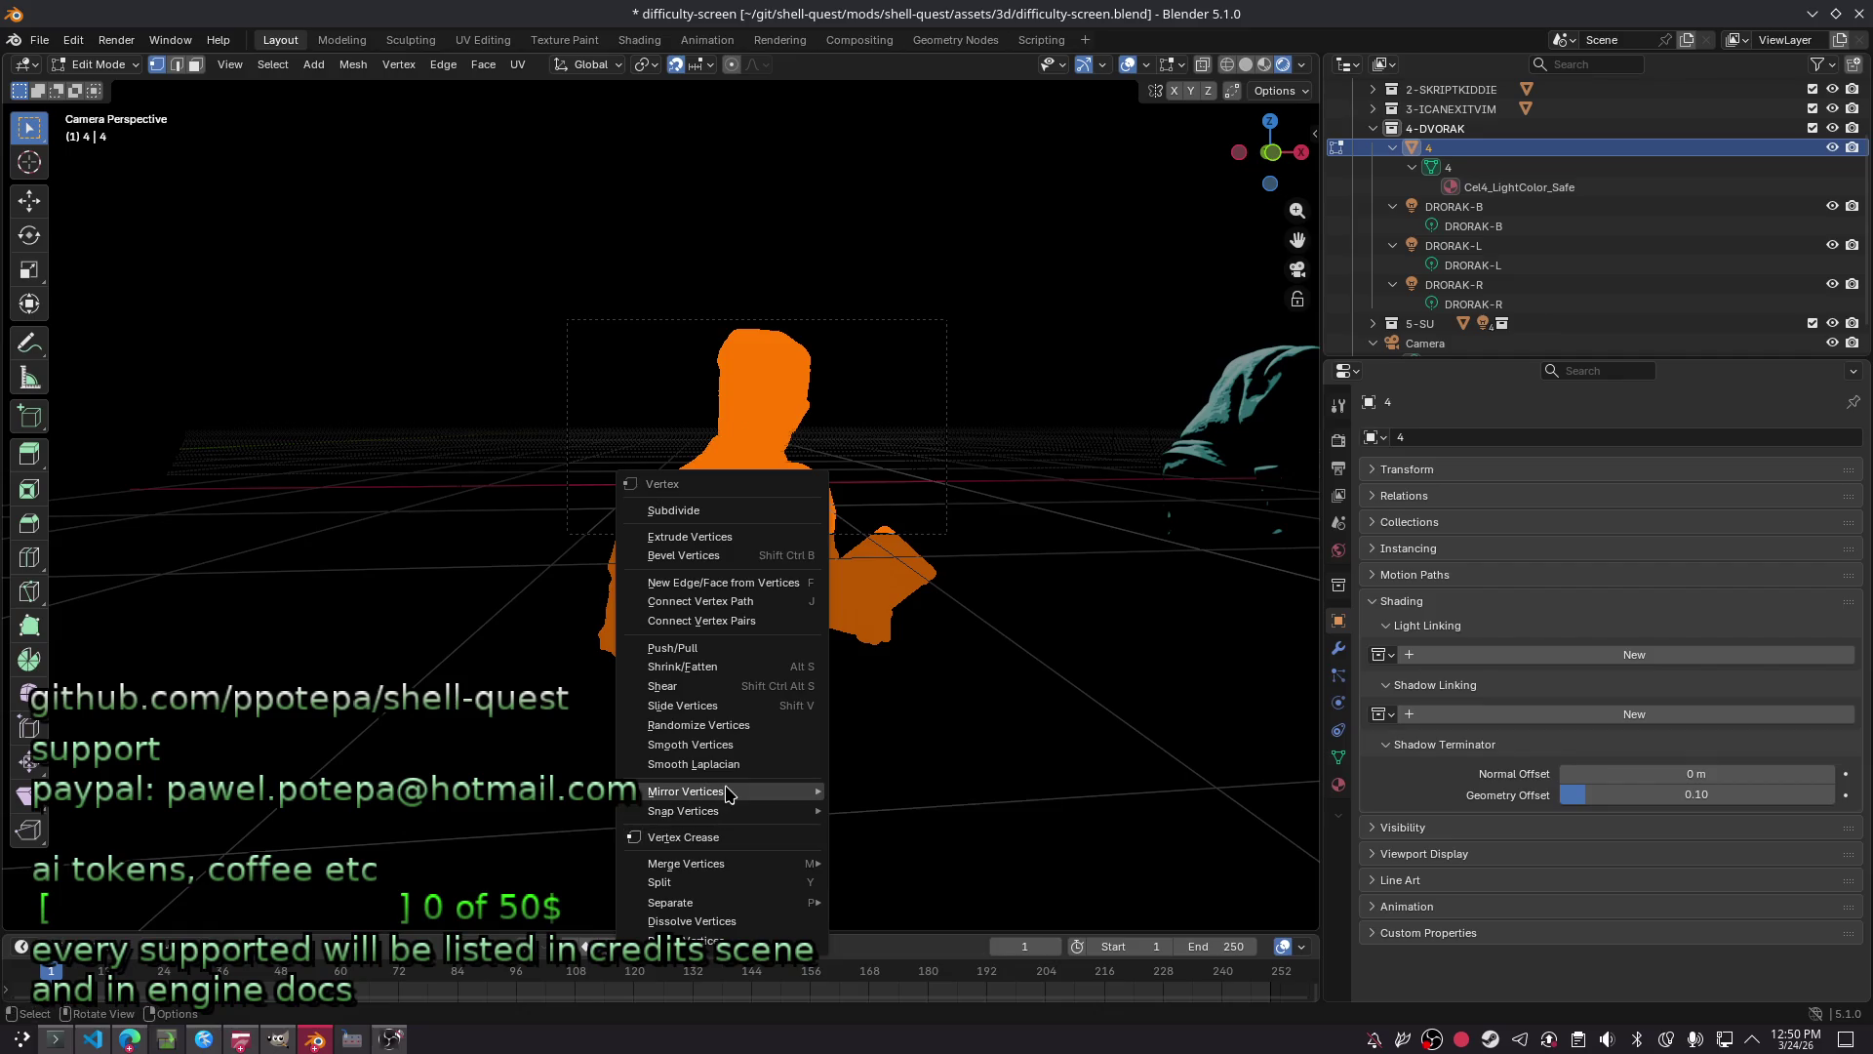
Look over the Merge Vertices options in the vertex menu, then return to the ChatGPT guide
mouse_move(711, 878)
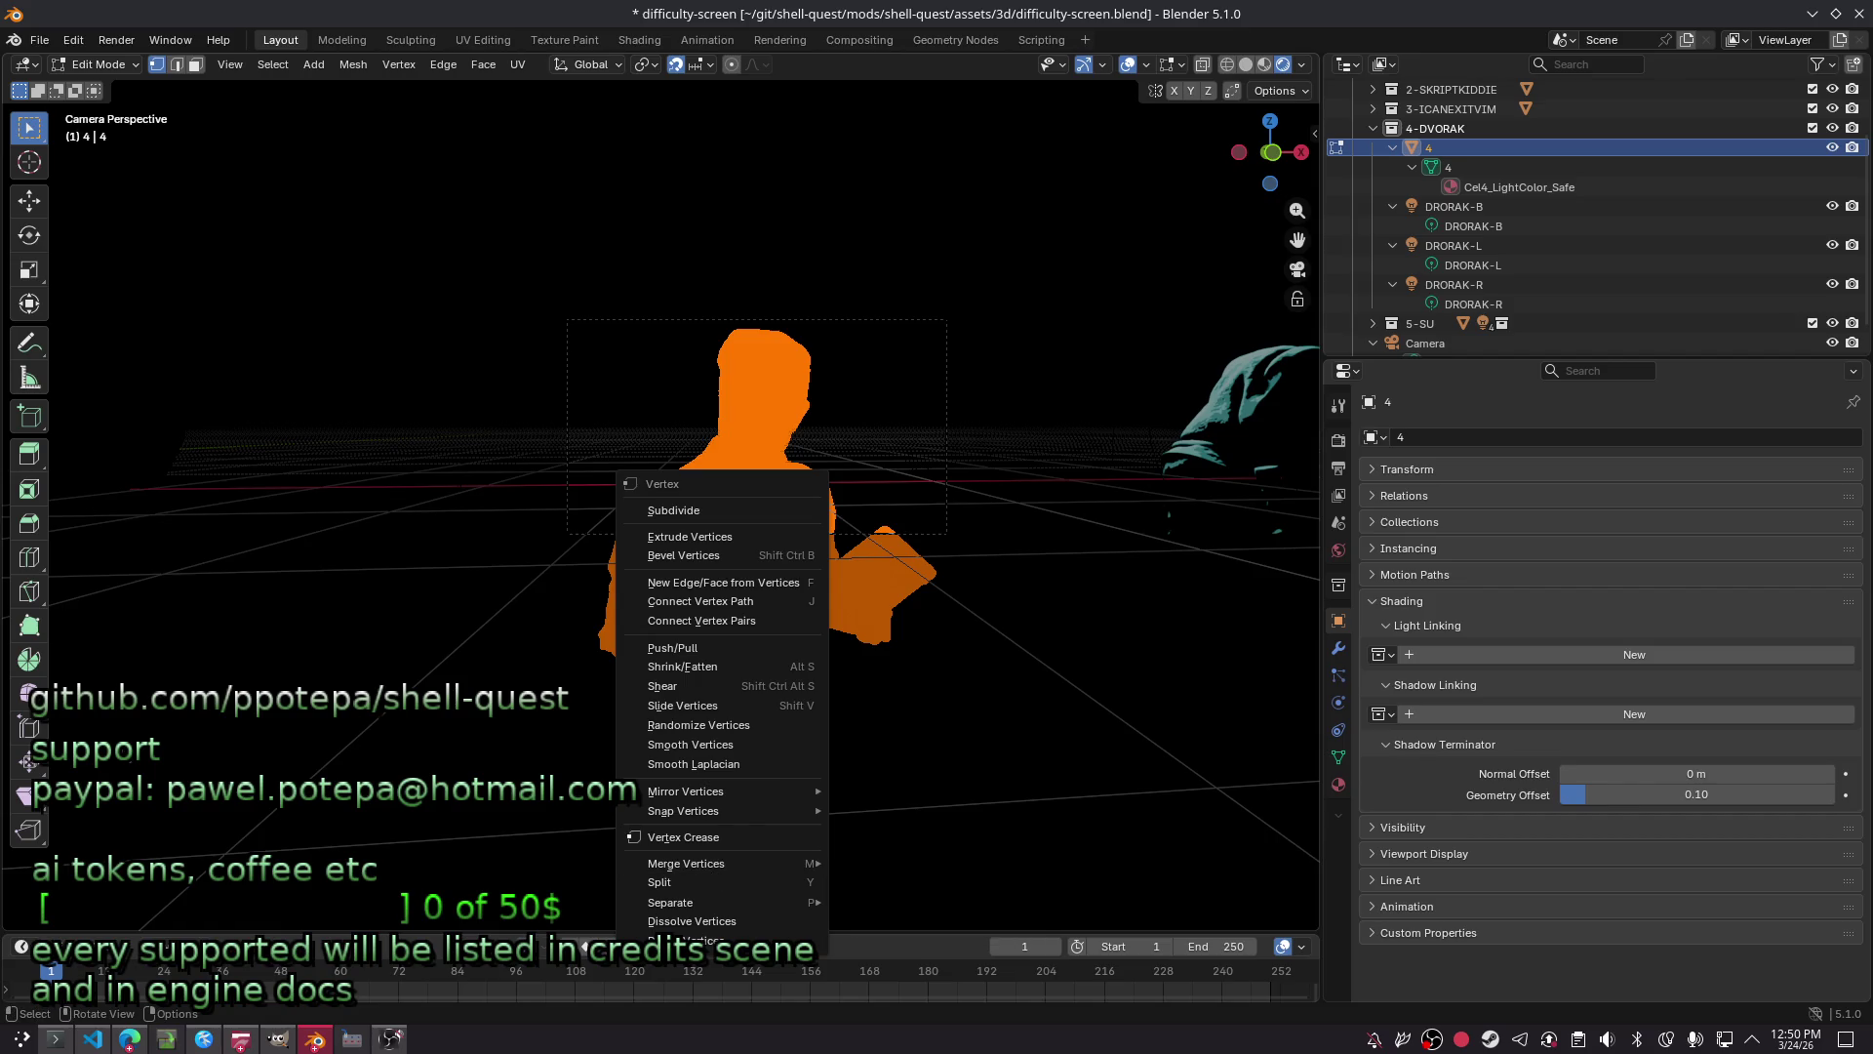
key("alt+Tab")
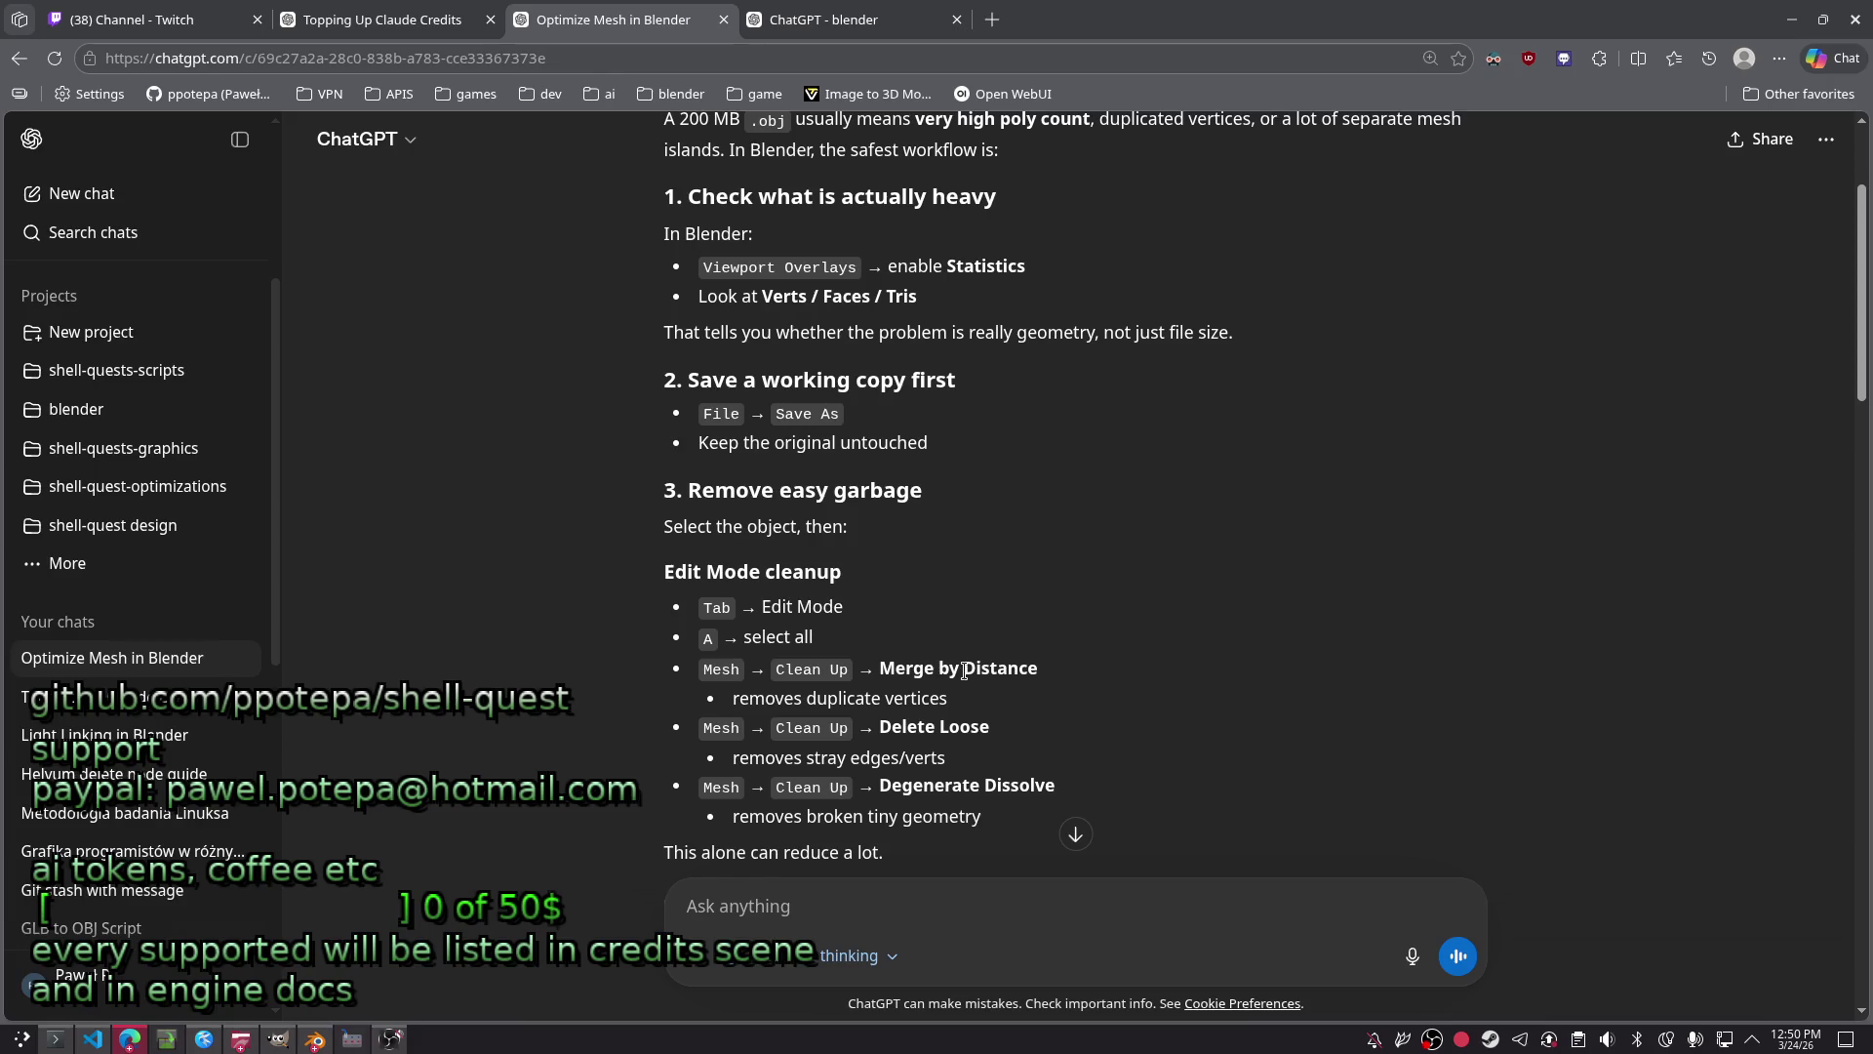
Highlight and read the Merge by Distance, Delete Loose and Degenerate Dissolve steps
left_click_drag(1047, 678, 700, 673)
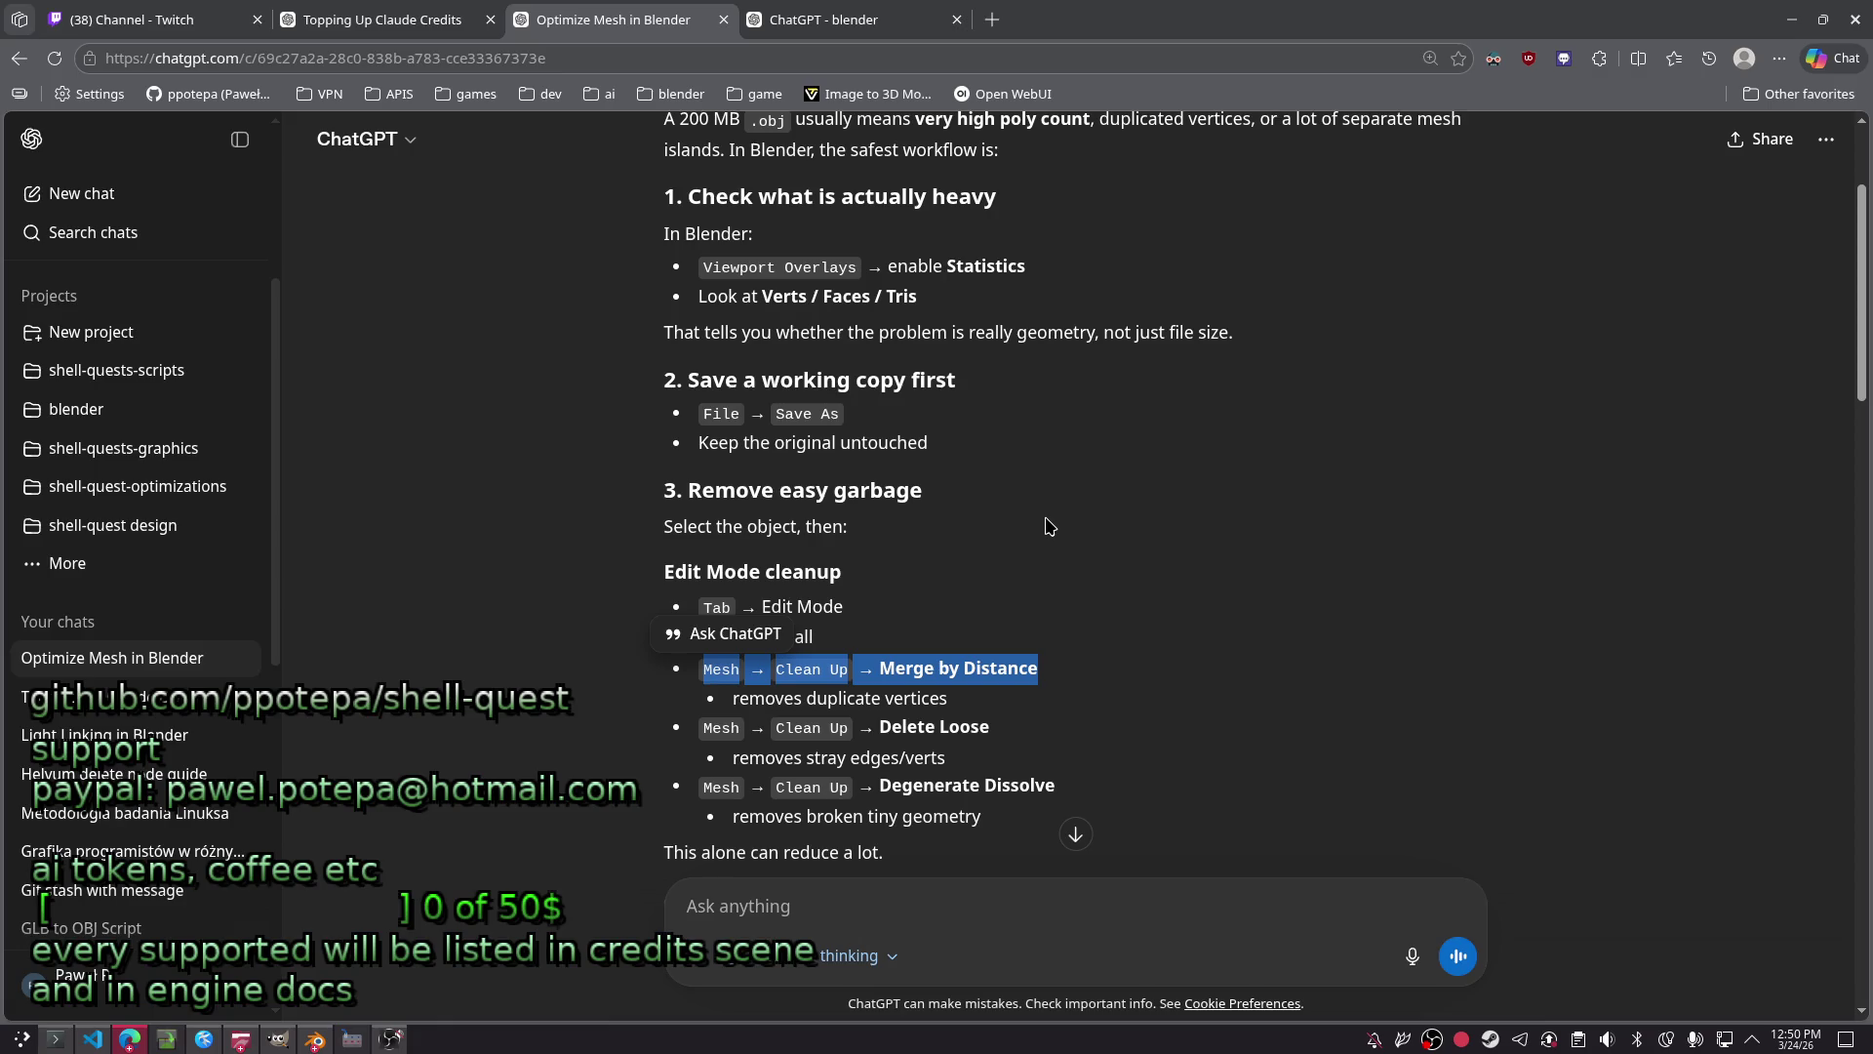
left_click_drag(883, 871, 672, 713)
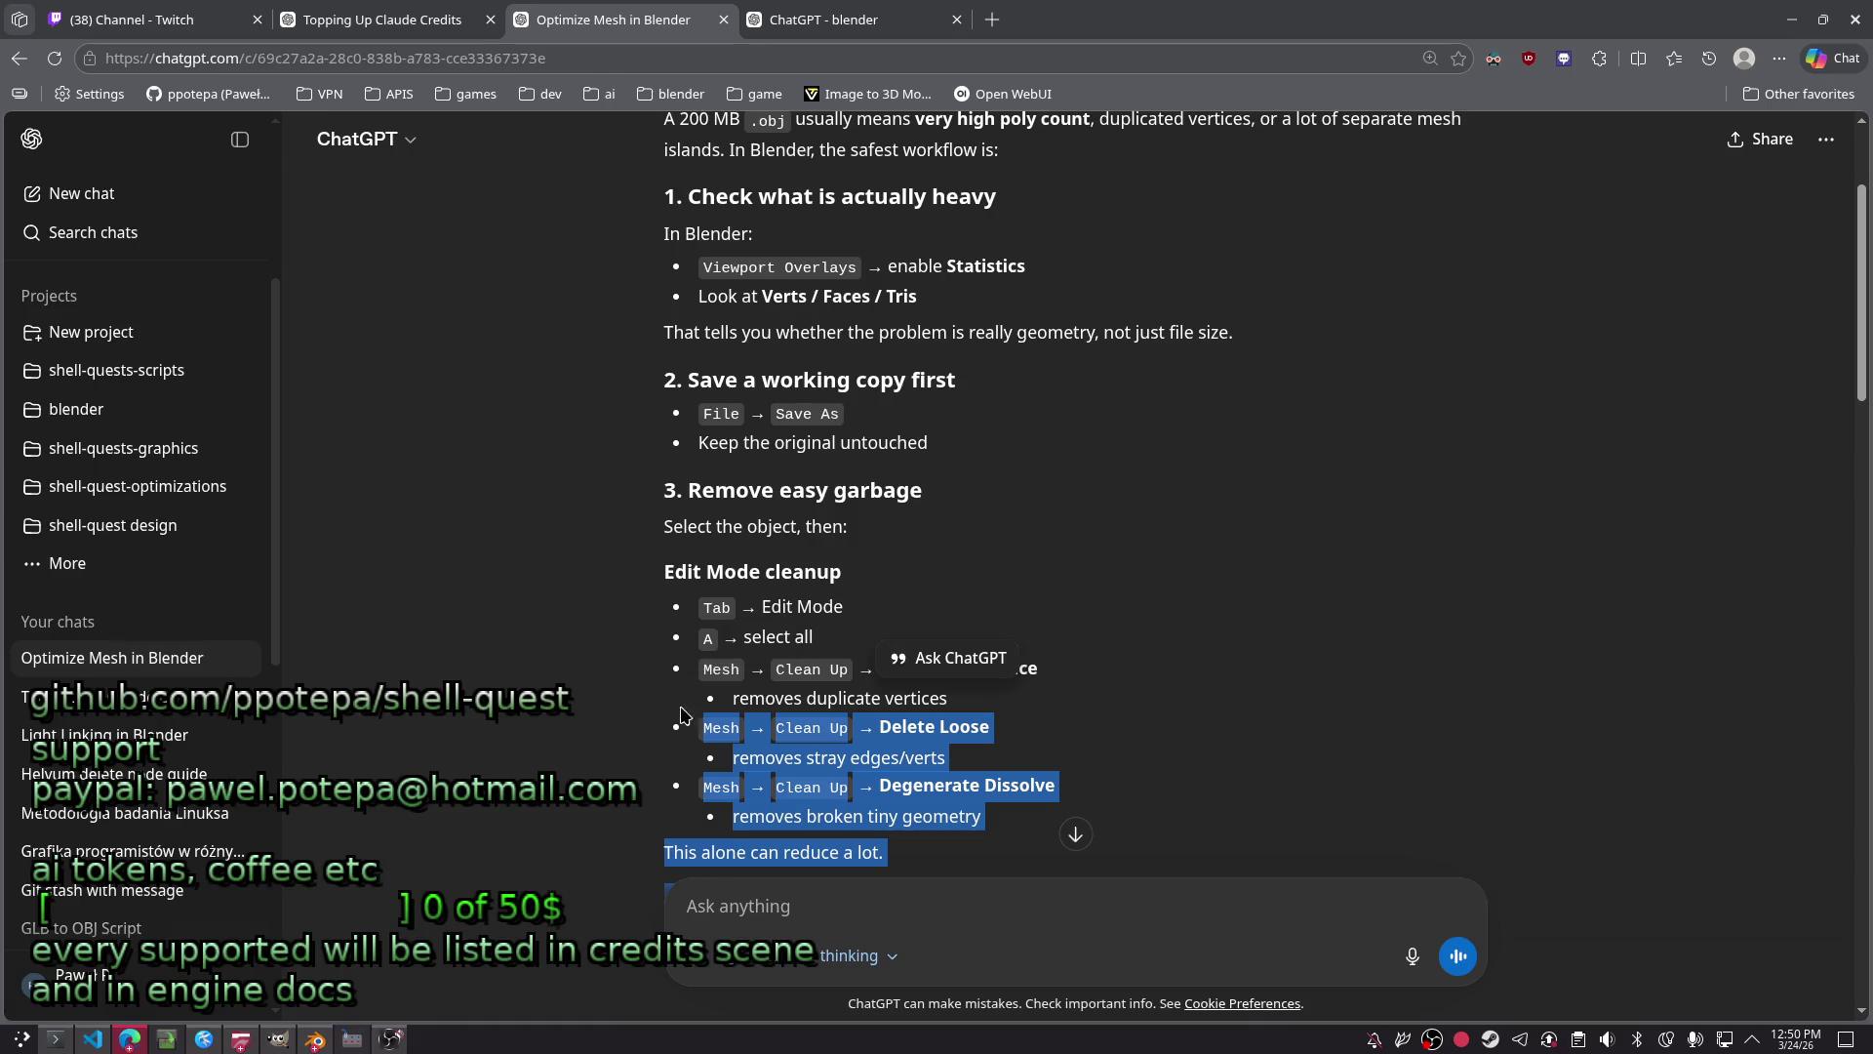
left_click(970, 700)
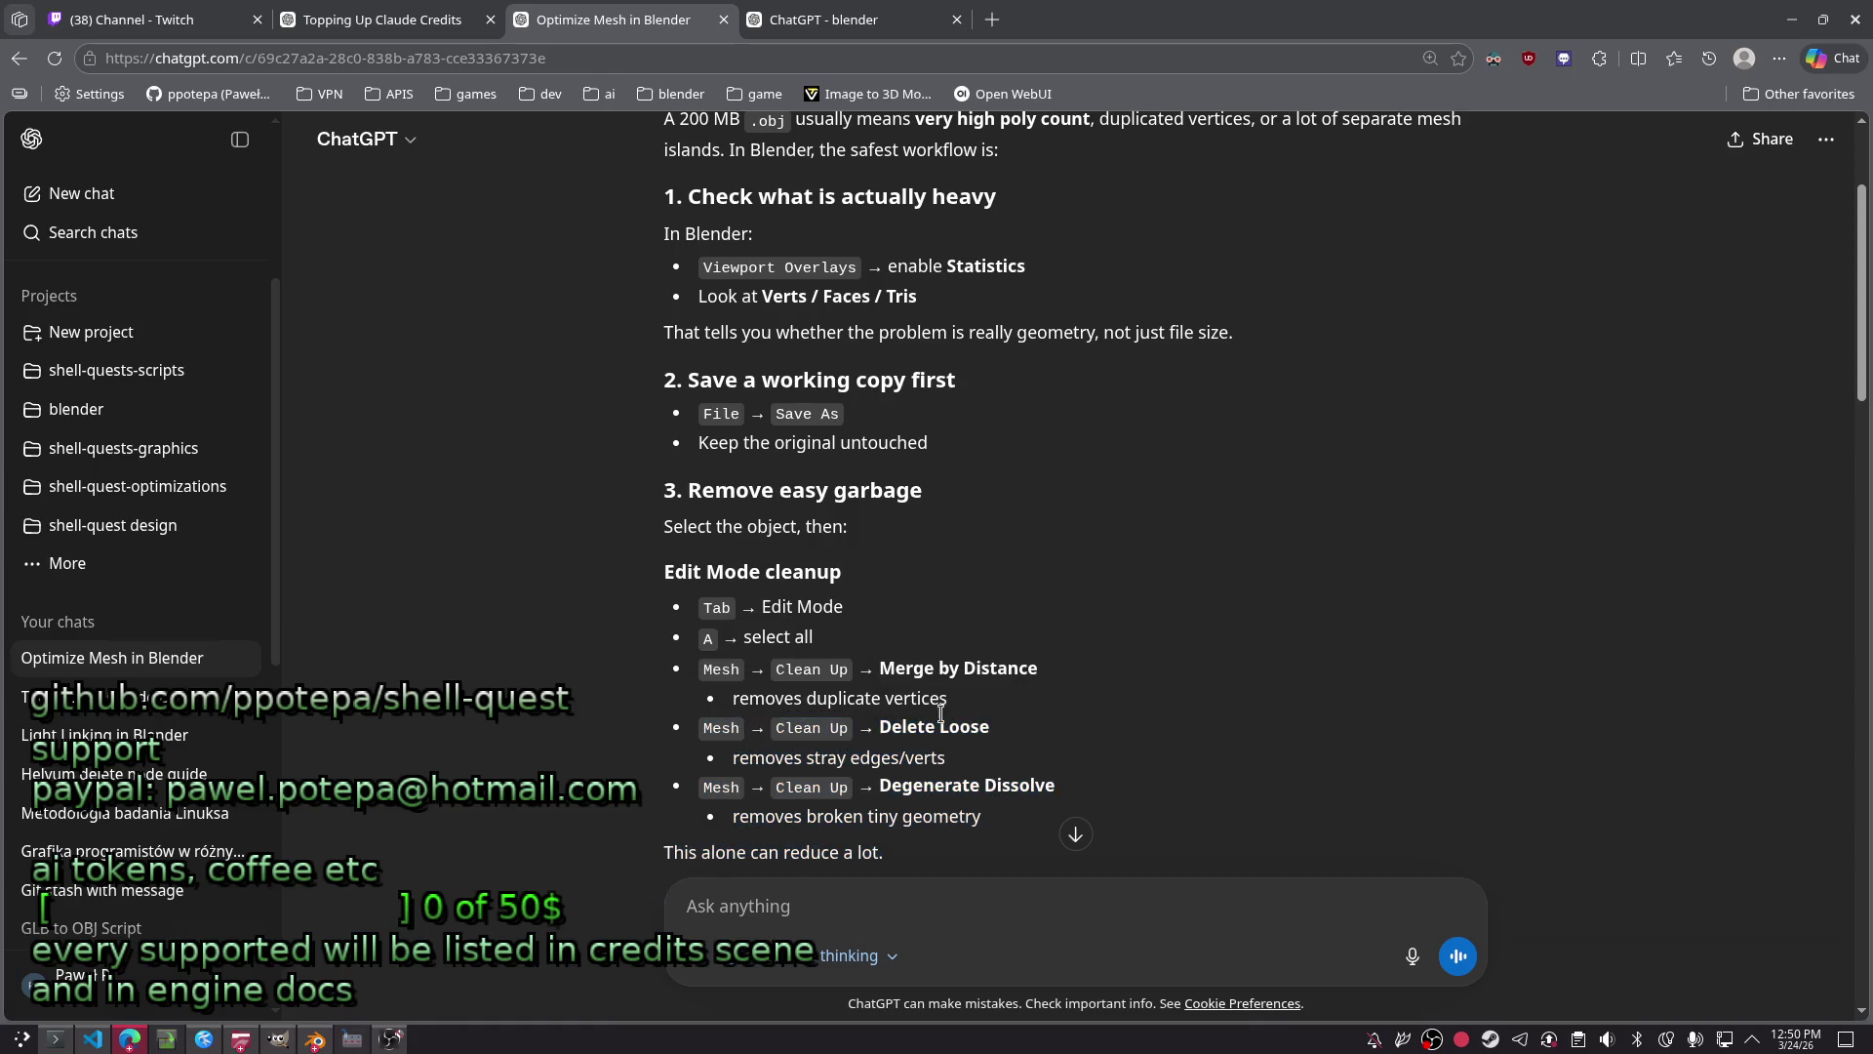
key("alt+Tab")
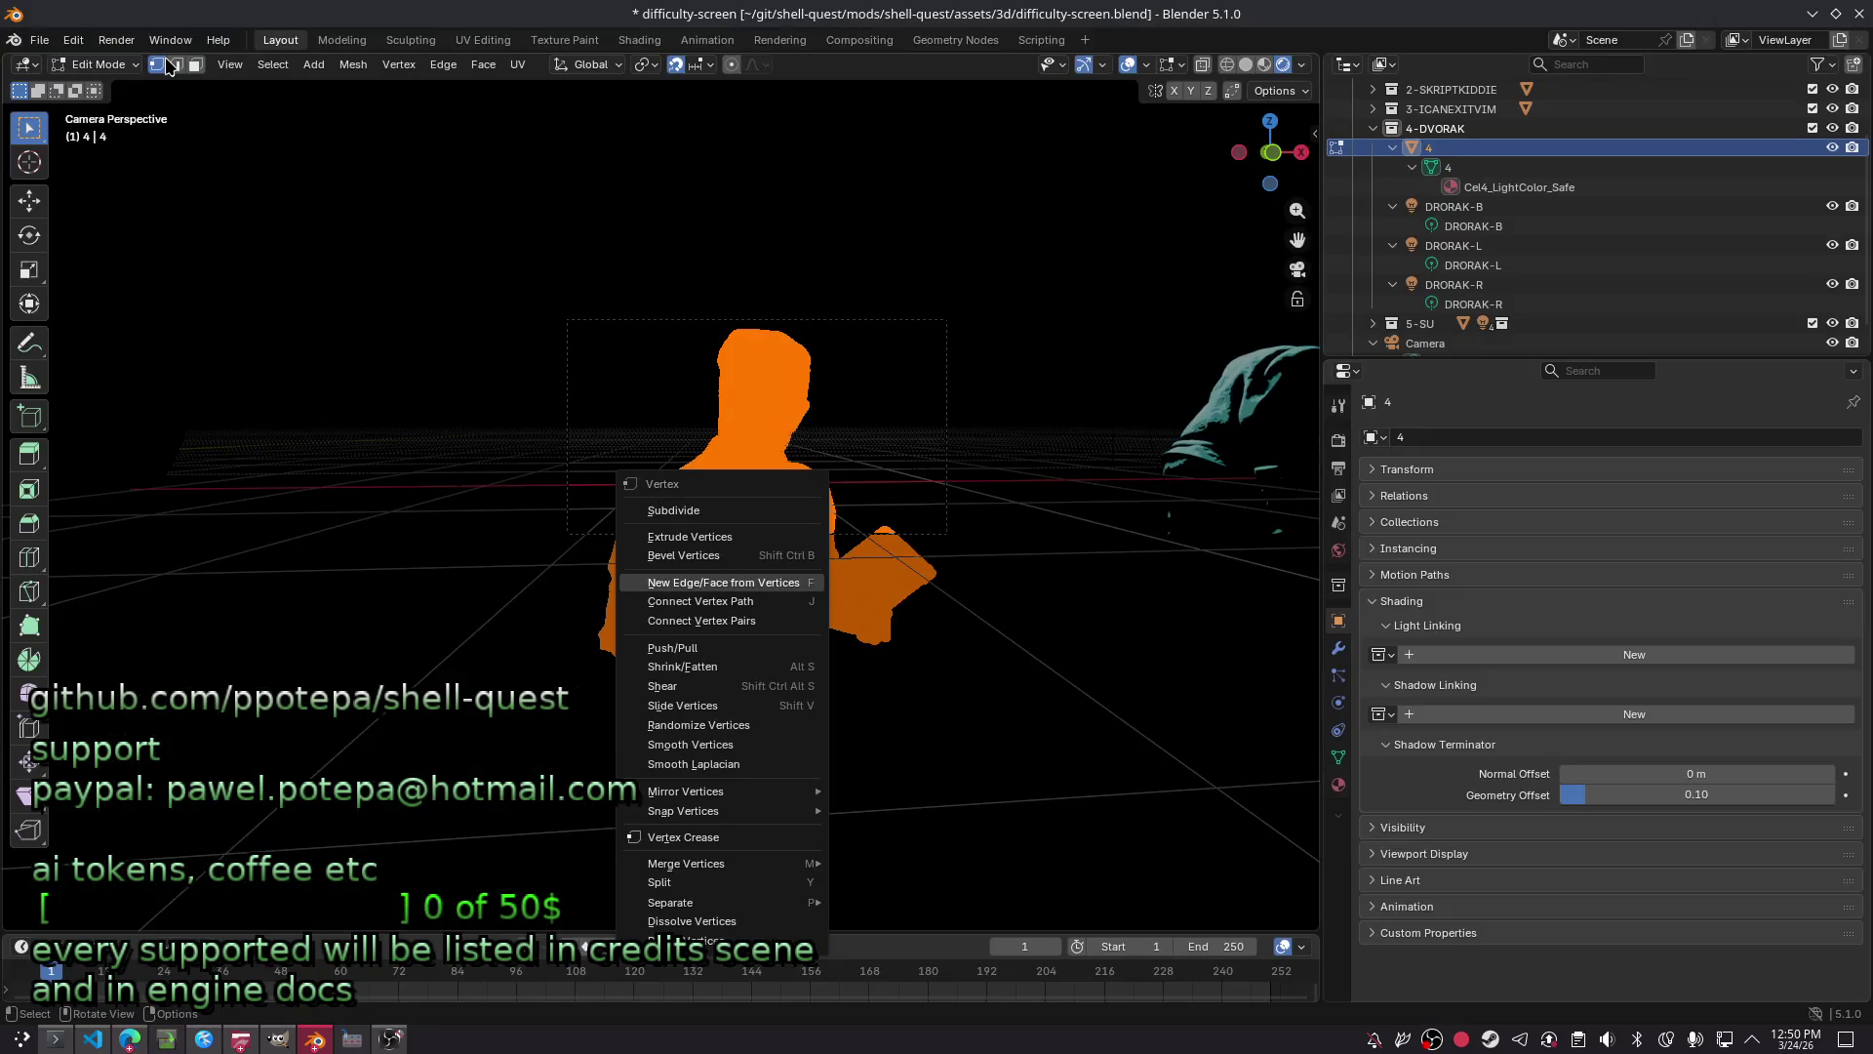
Run Mesh > Clean Up > Delete Loose on the bust mesh
left_click(353, 64)
mouse_move(414, 413)
mouse_move(444, 520)
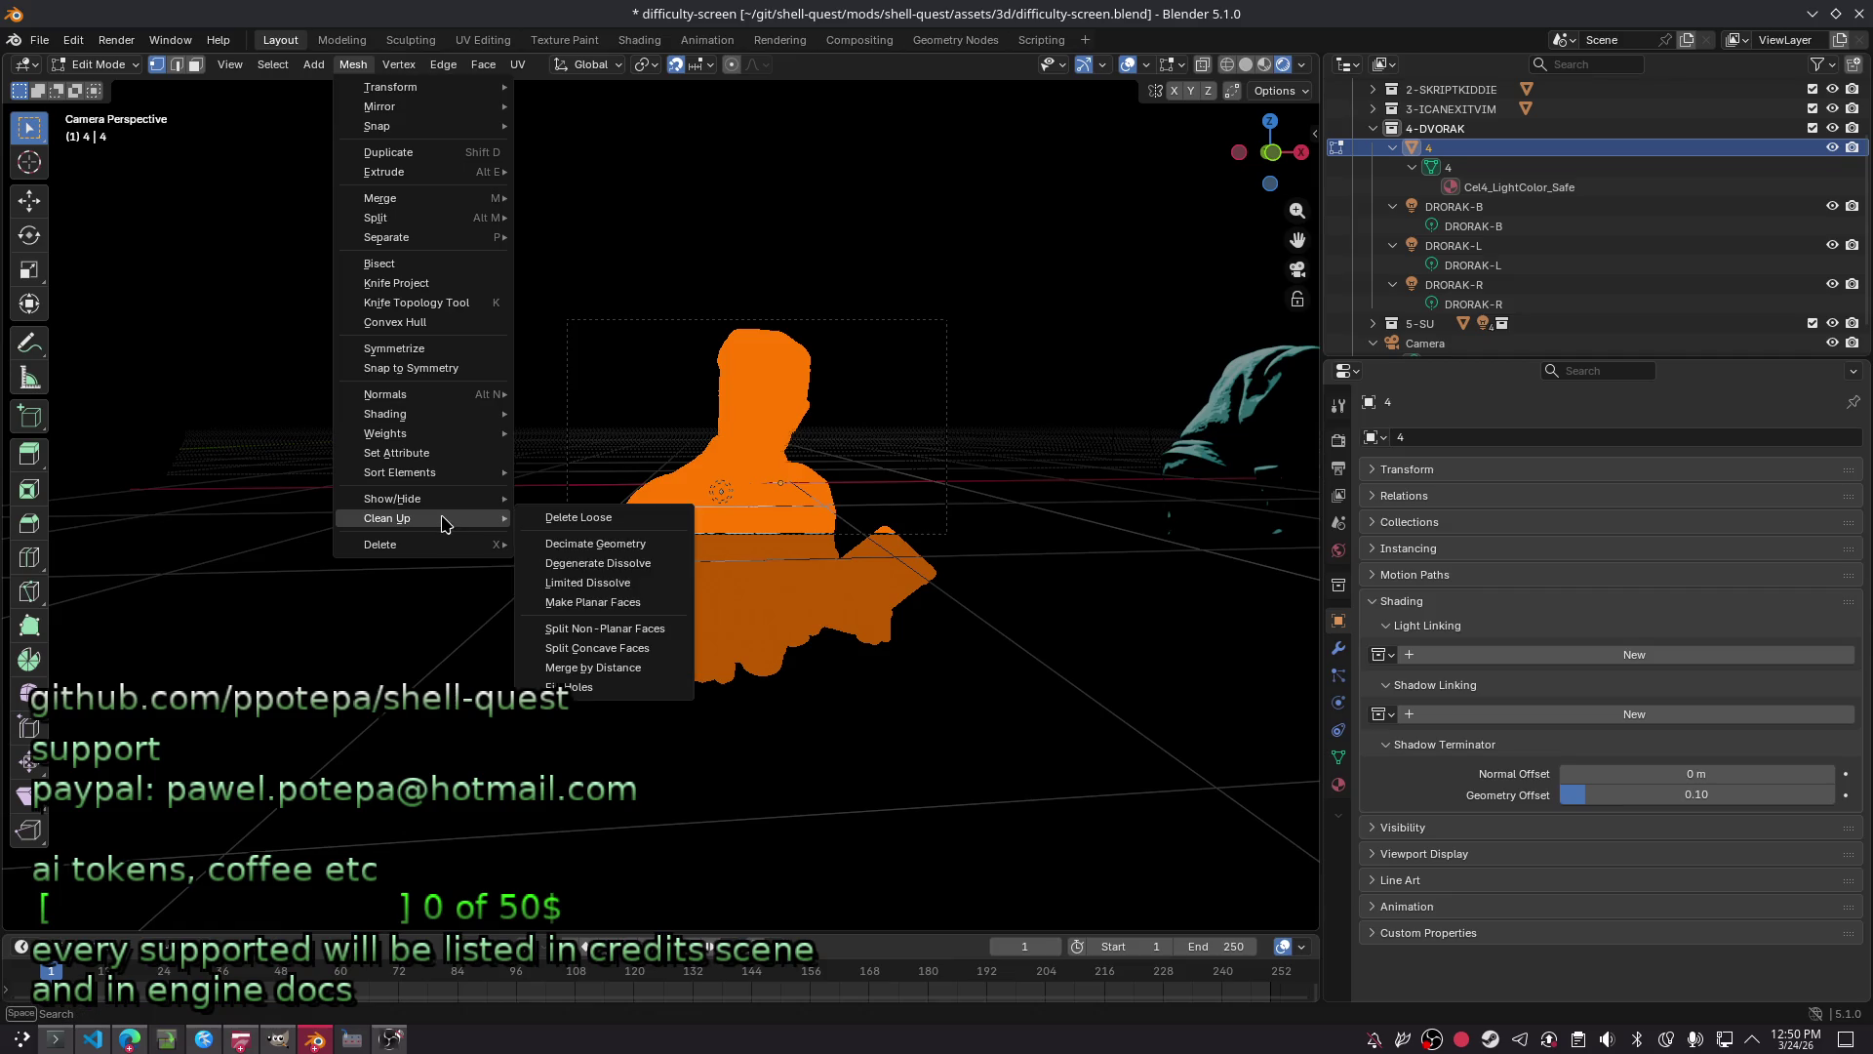
left_click(639, 526)
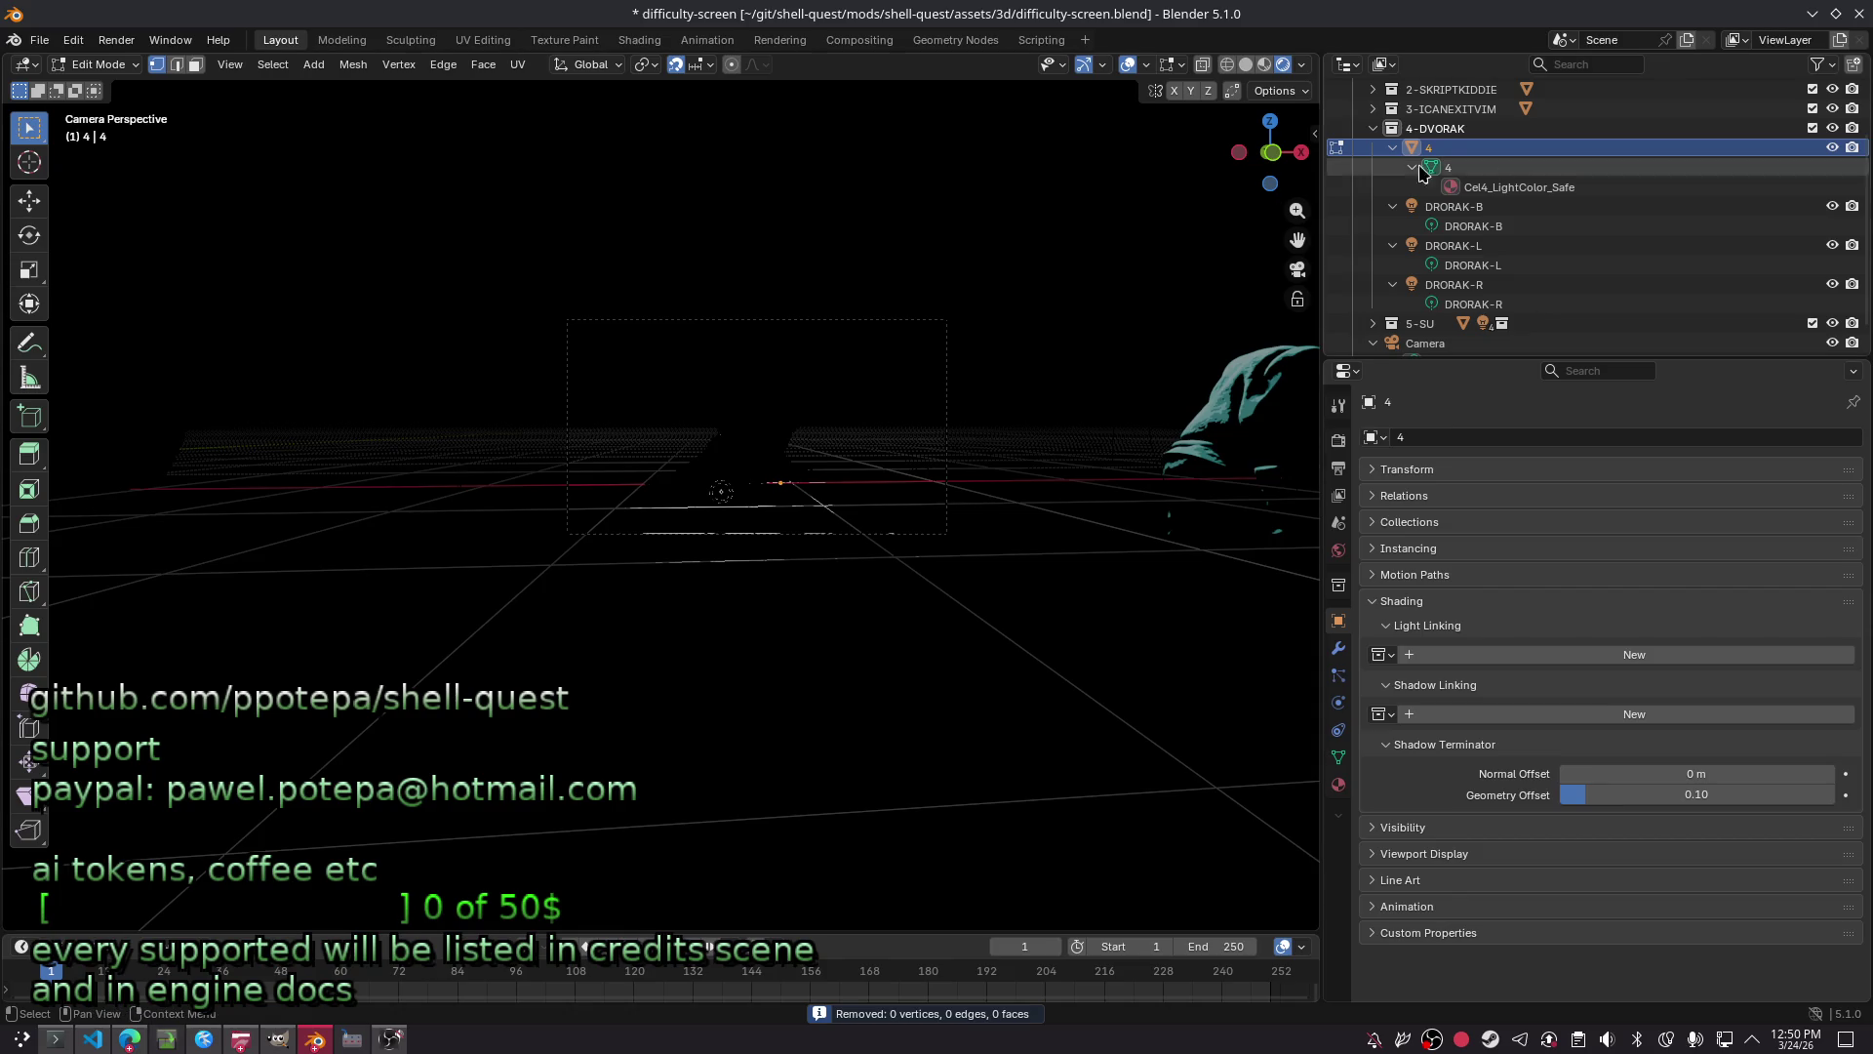
Try Material Preview and Rendered shading, settle on Solid, and select the DRORAK-B light data
left_click(1264, 65)
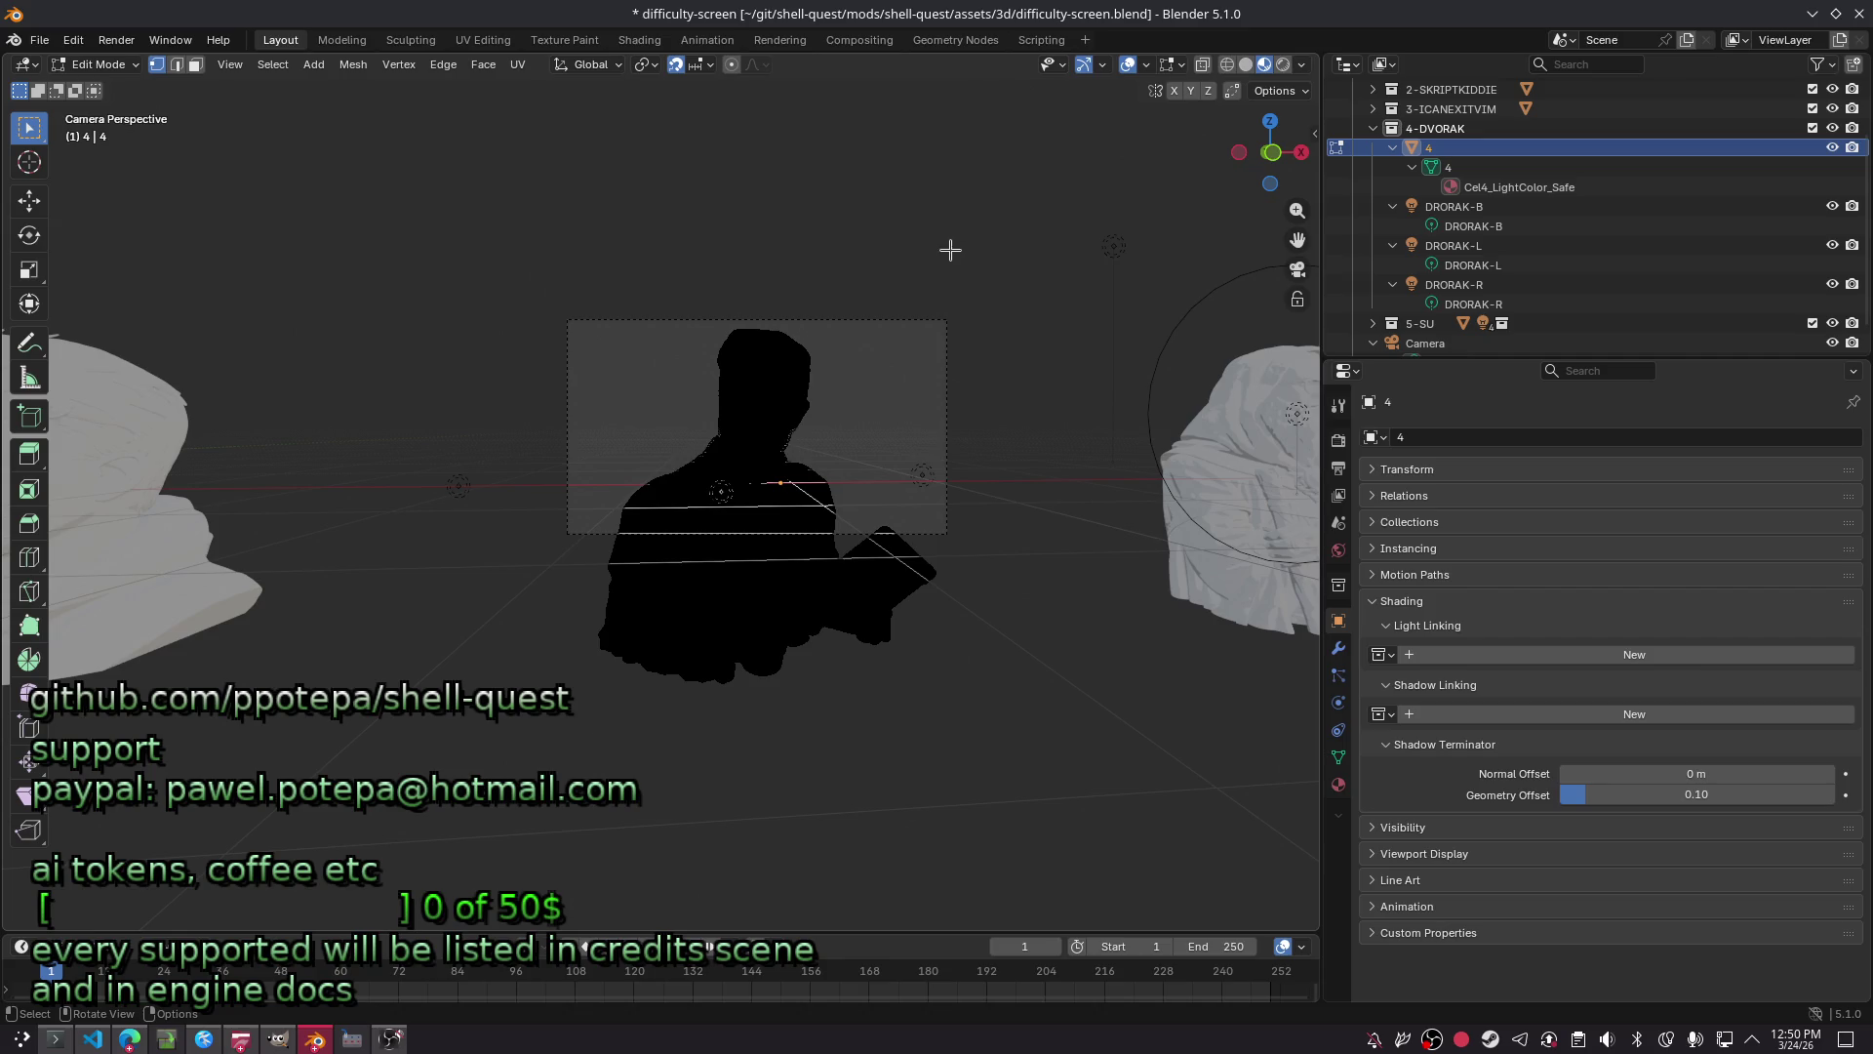
key("ctrl")
mouse_move(524, 271)
left_mouse_down()
mouse_move(640, 435)
mouse_move(986, 749)
left_mouse_up()
left_click(961, 533)
left_click(1284, 67)
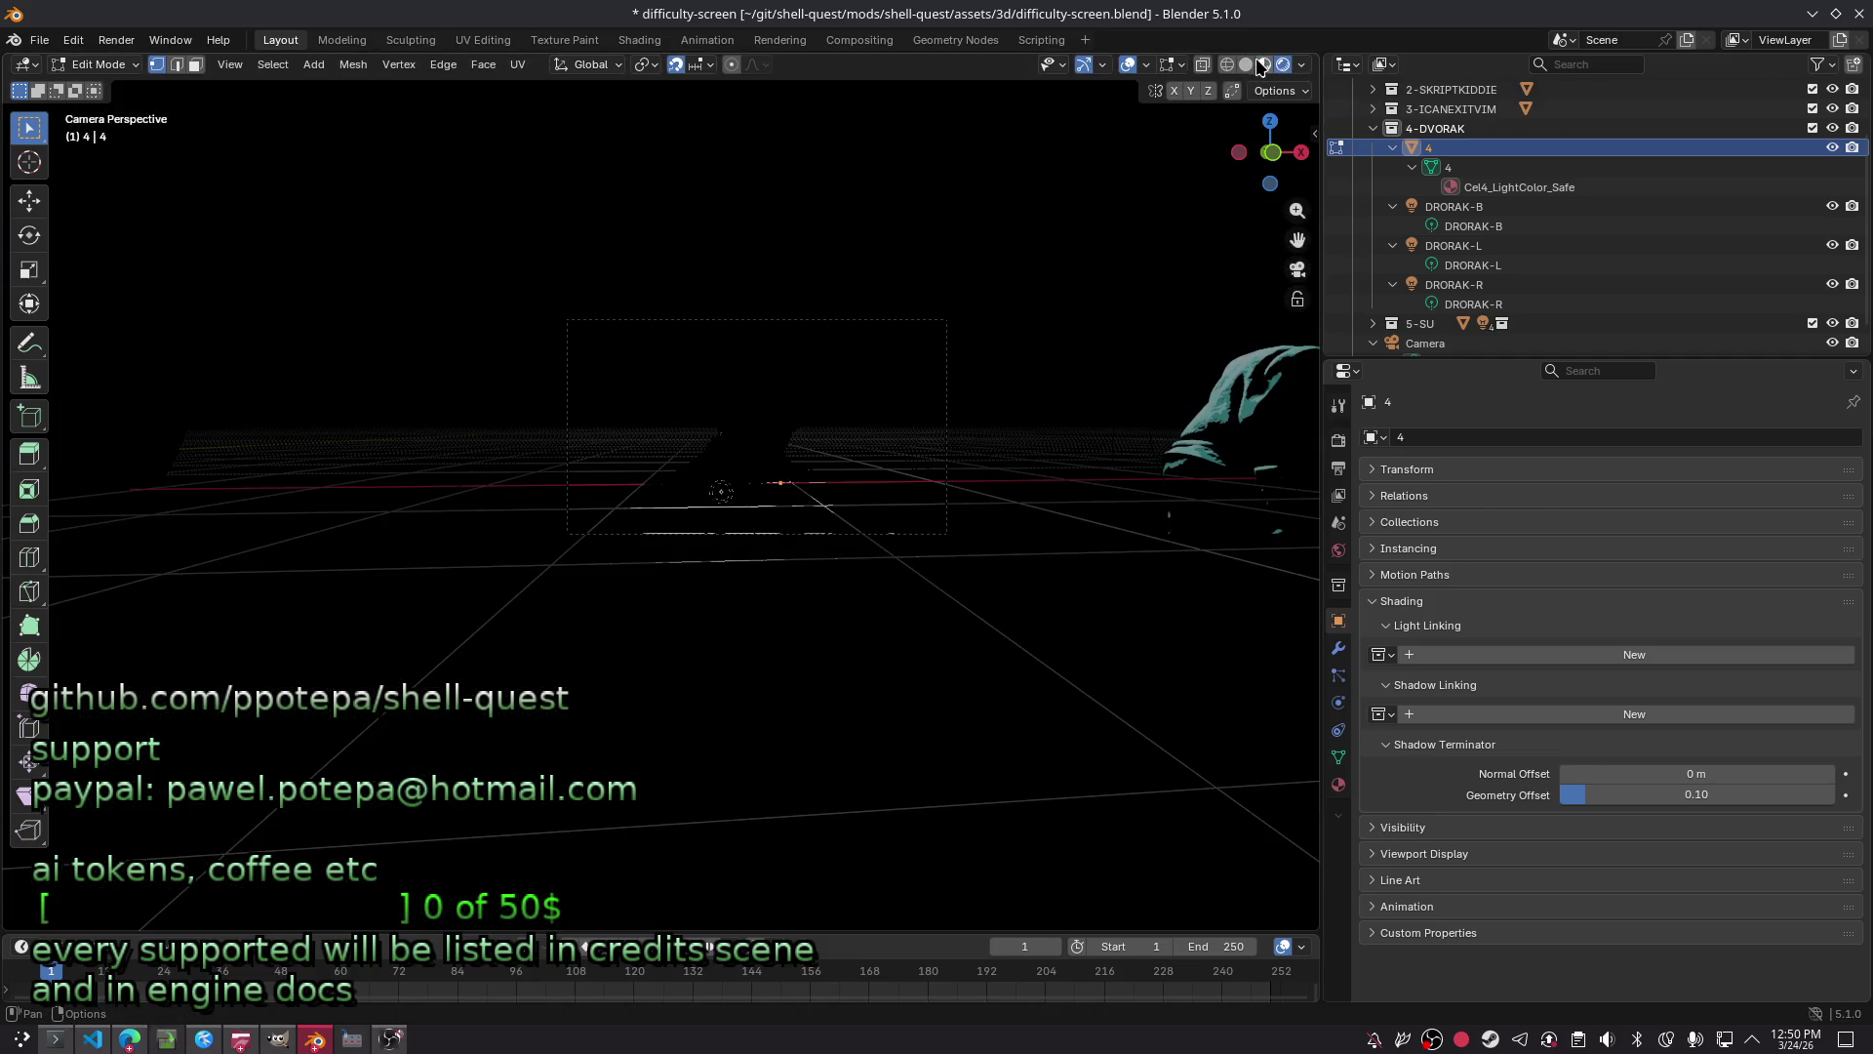
left_click(1246, 66)
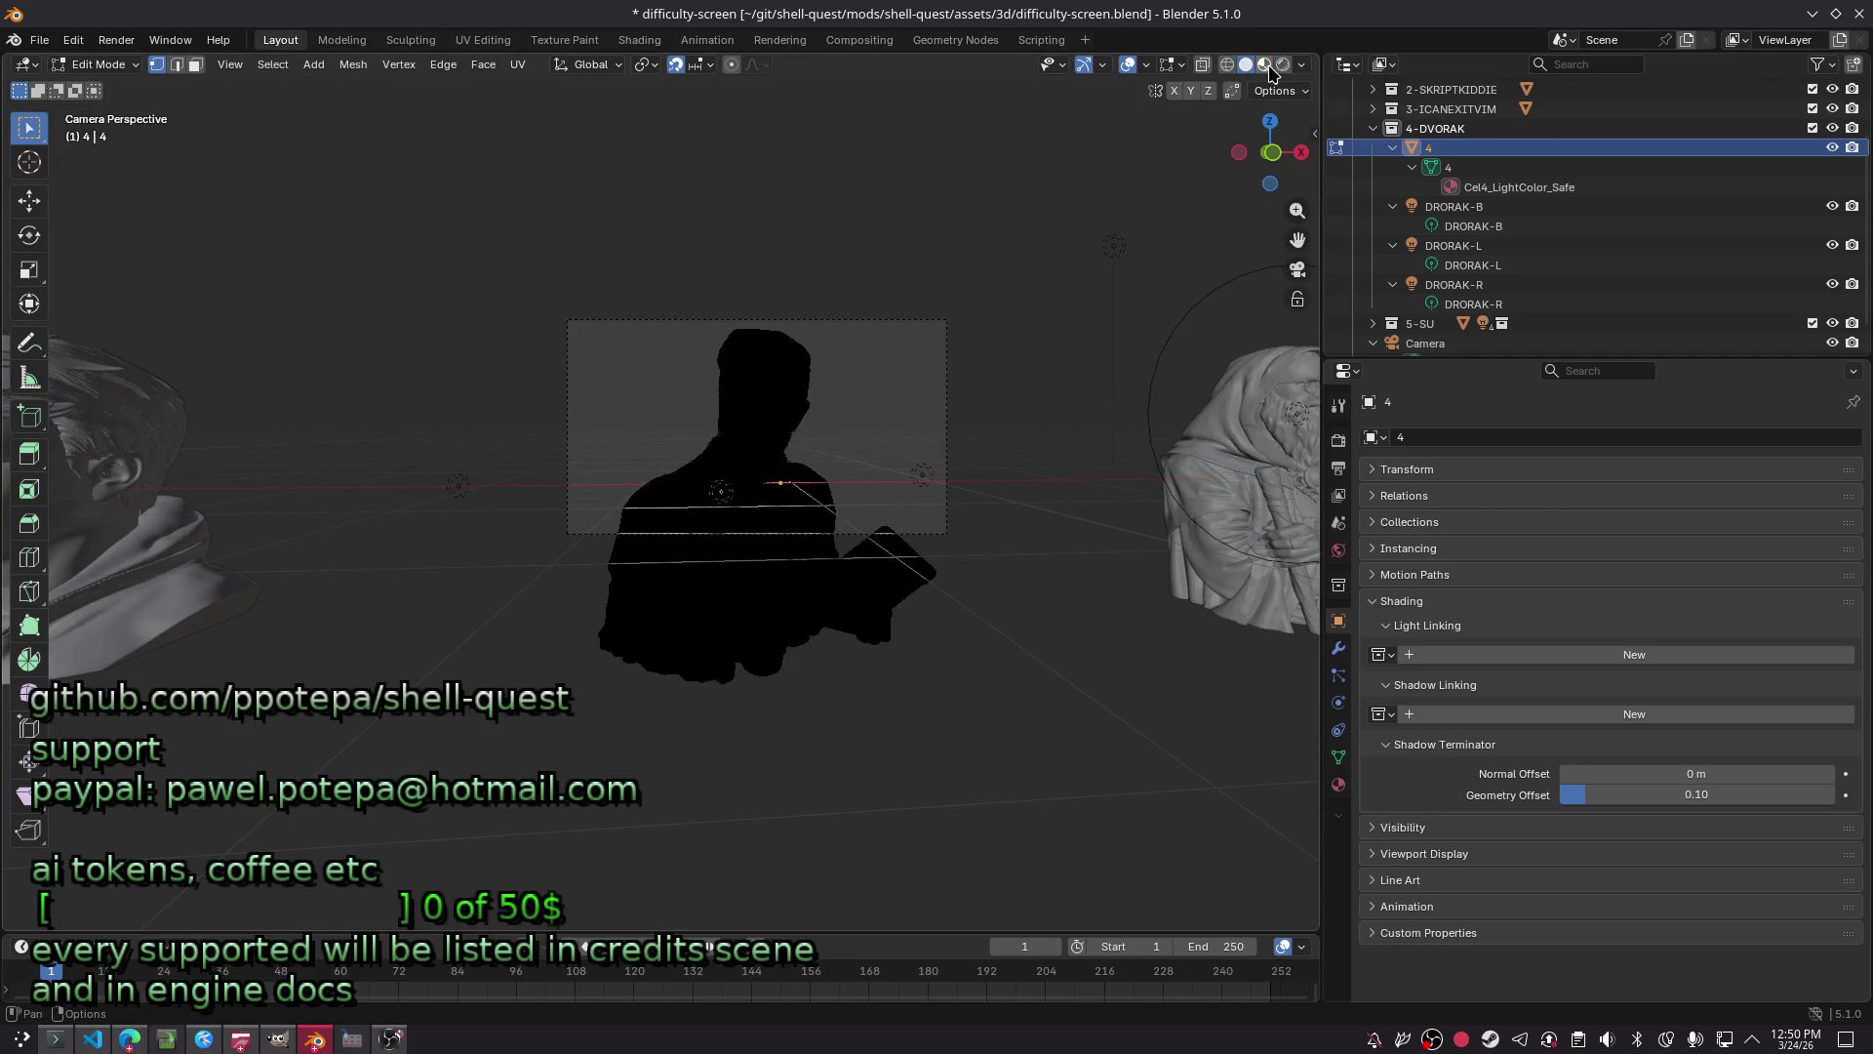
left_click(1493, 230)
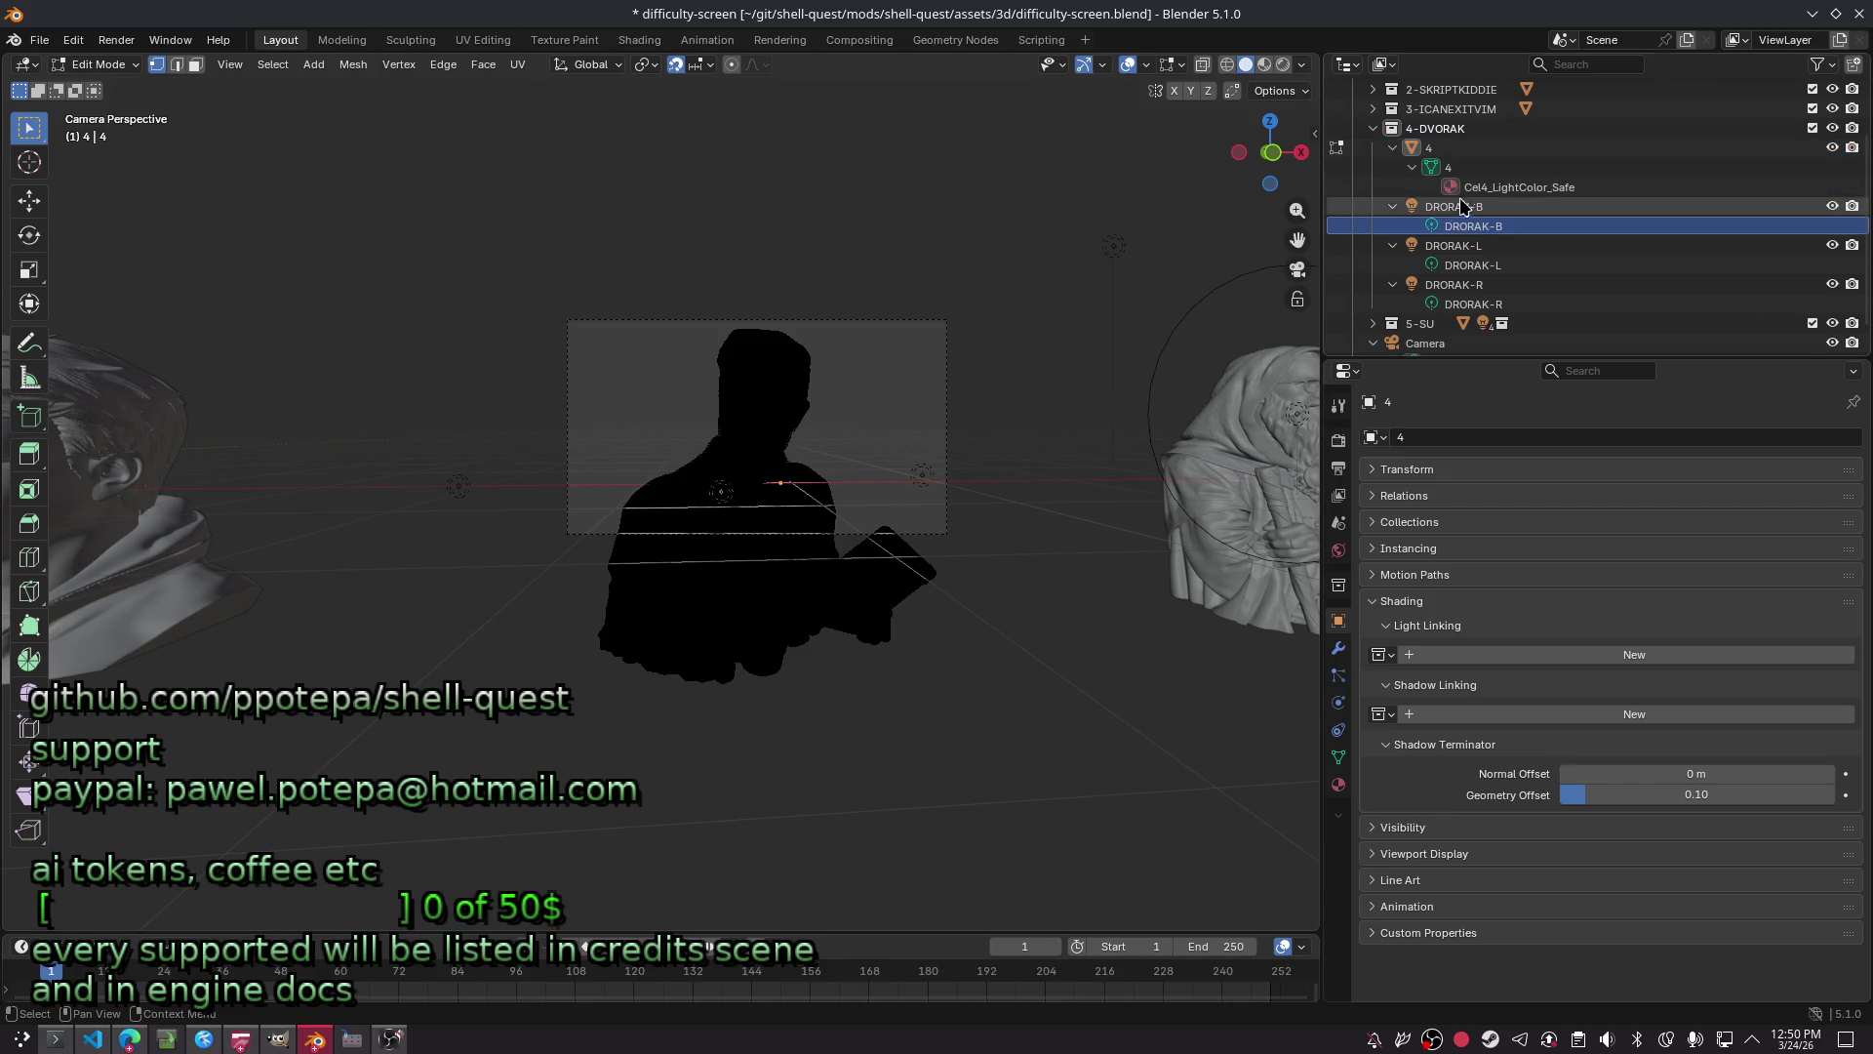
scroll(829, 390, "up", 3)
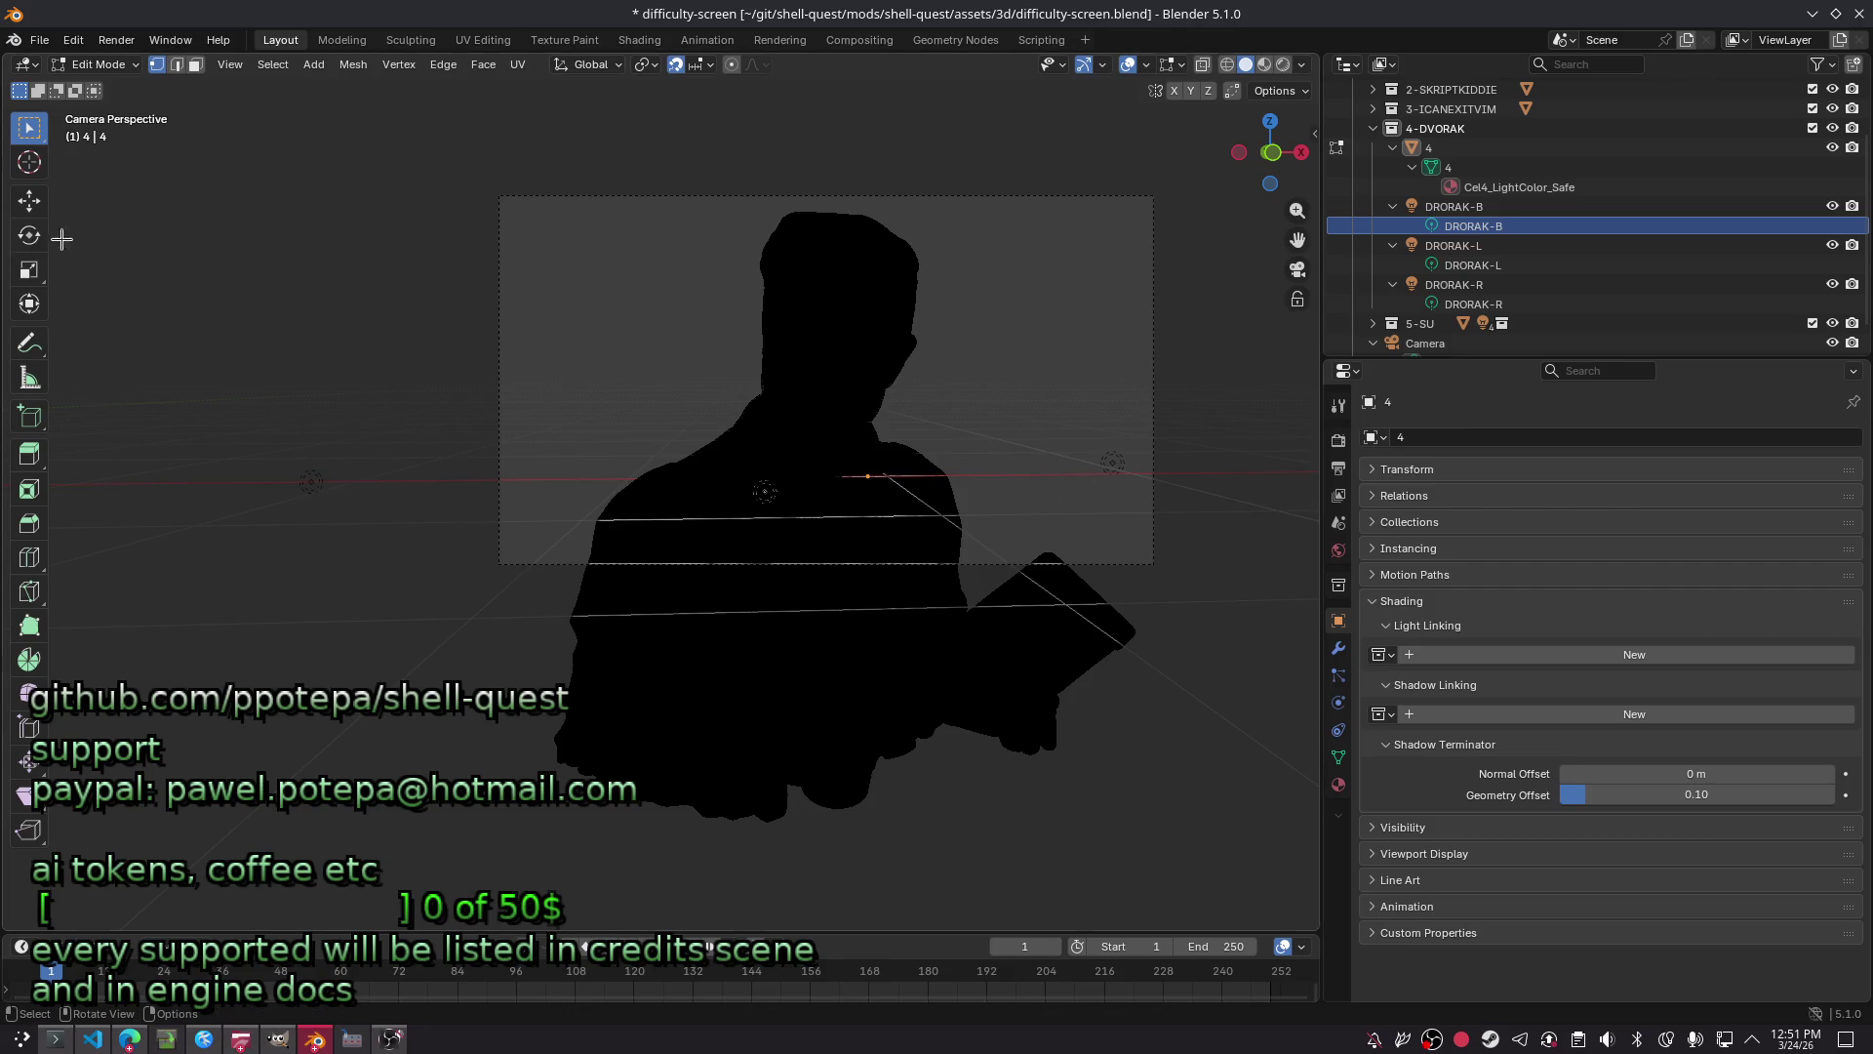
Select the bust's linked vertices with the Move tool, then switch bust 4 to Object Mode
left_click(29, 200)
mouse_move(270, 398)
left_mouse_down()
mouse_move(301, 475)
mouse_move(380, 542)
left_mouse_up()
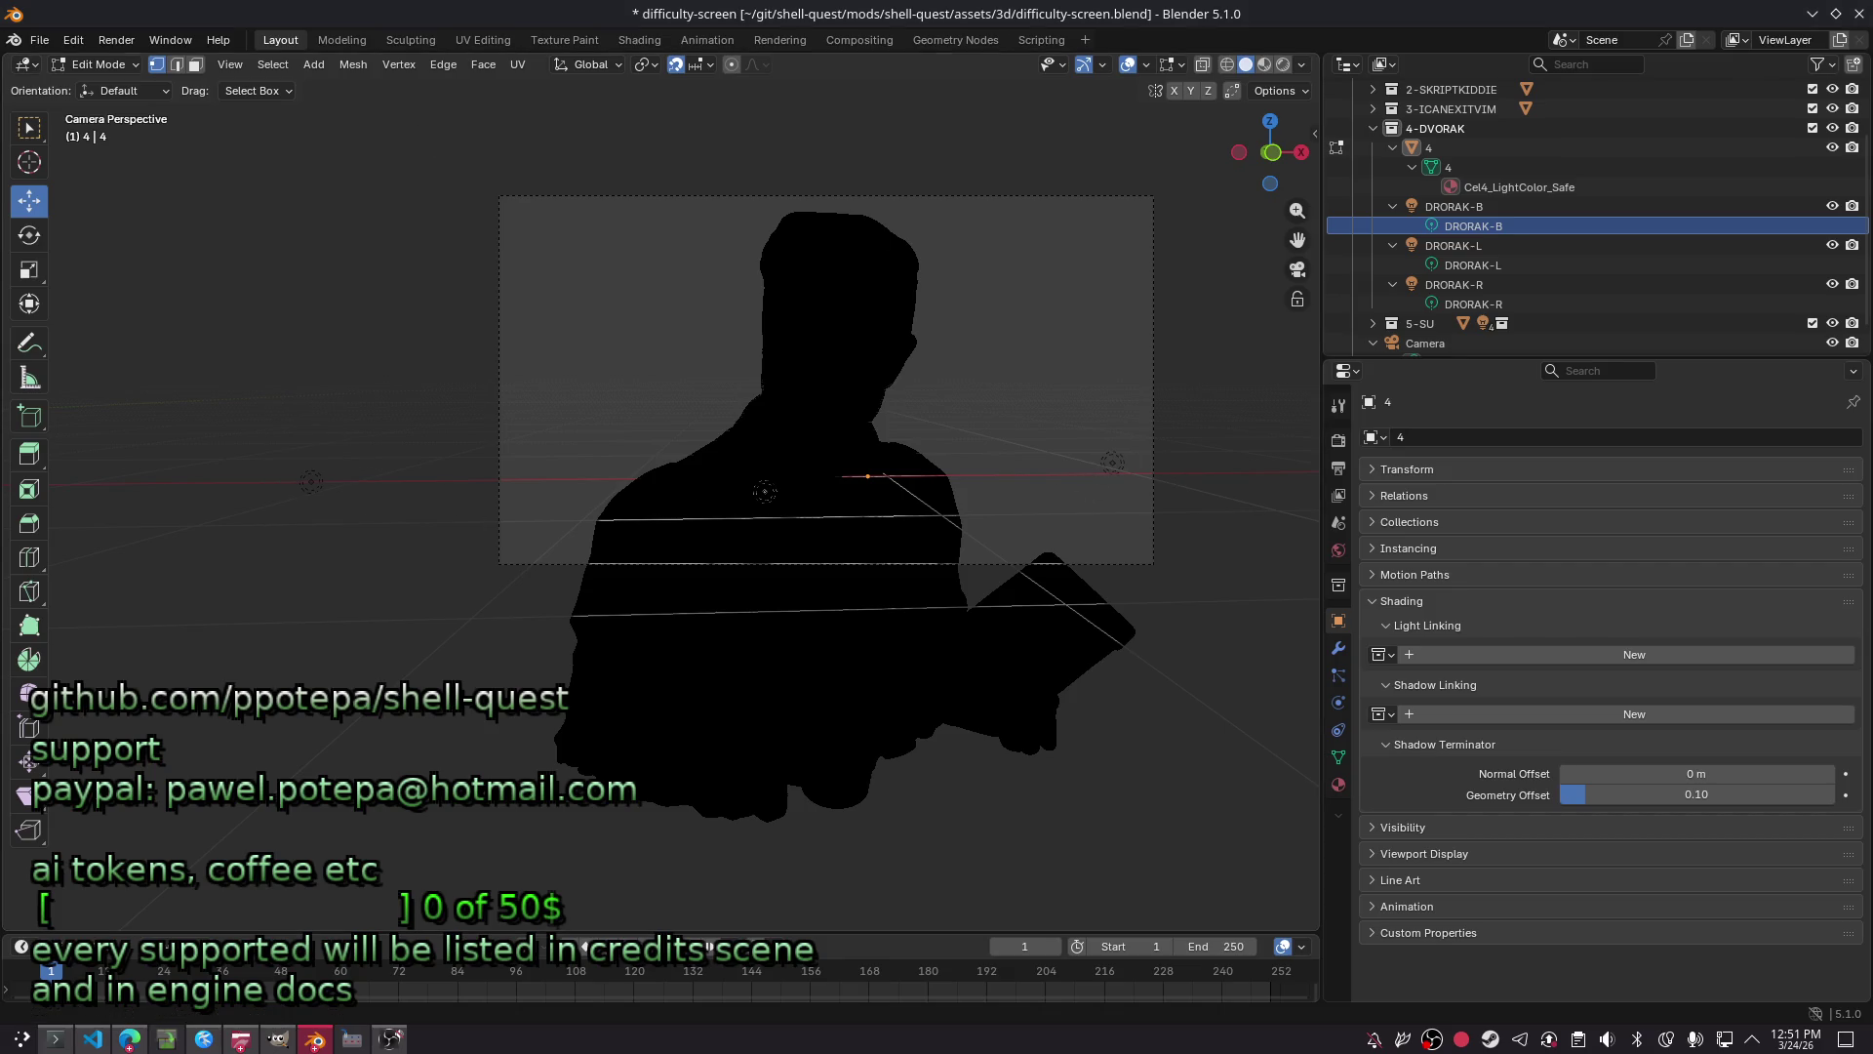
left_click(669, 574)
left_click(856, 663)
key("ctrl+l")
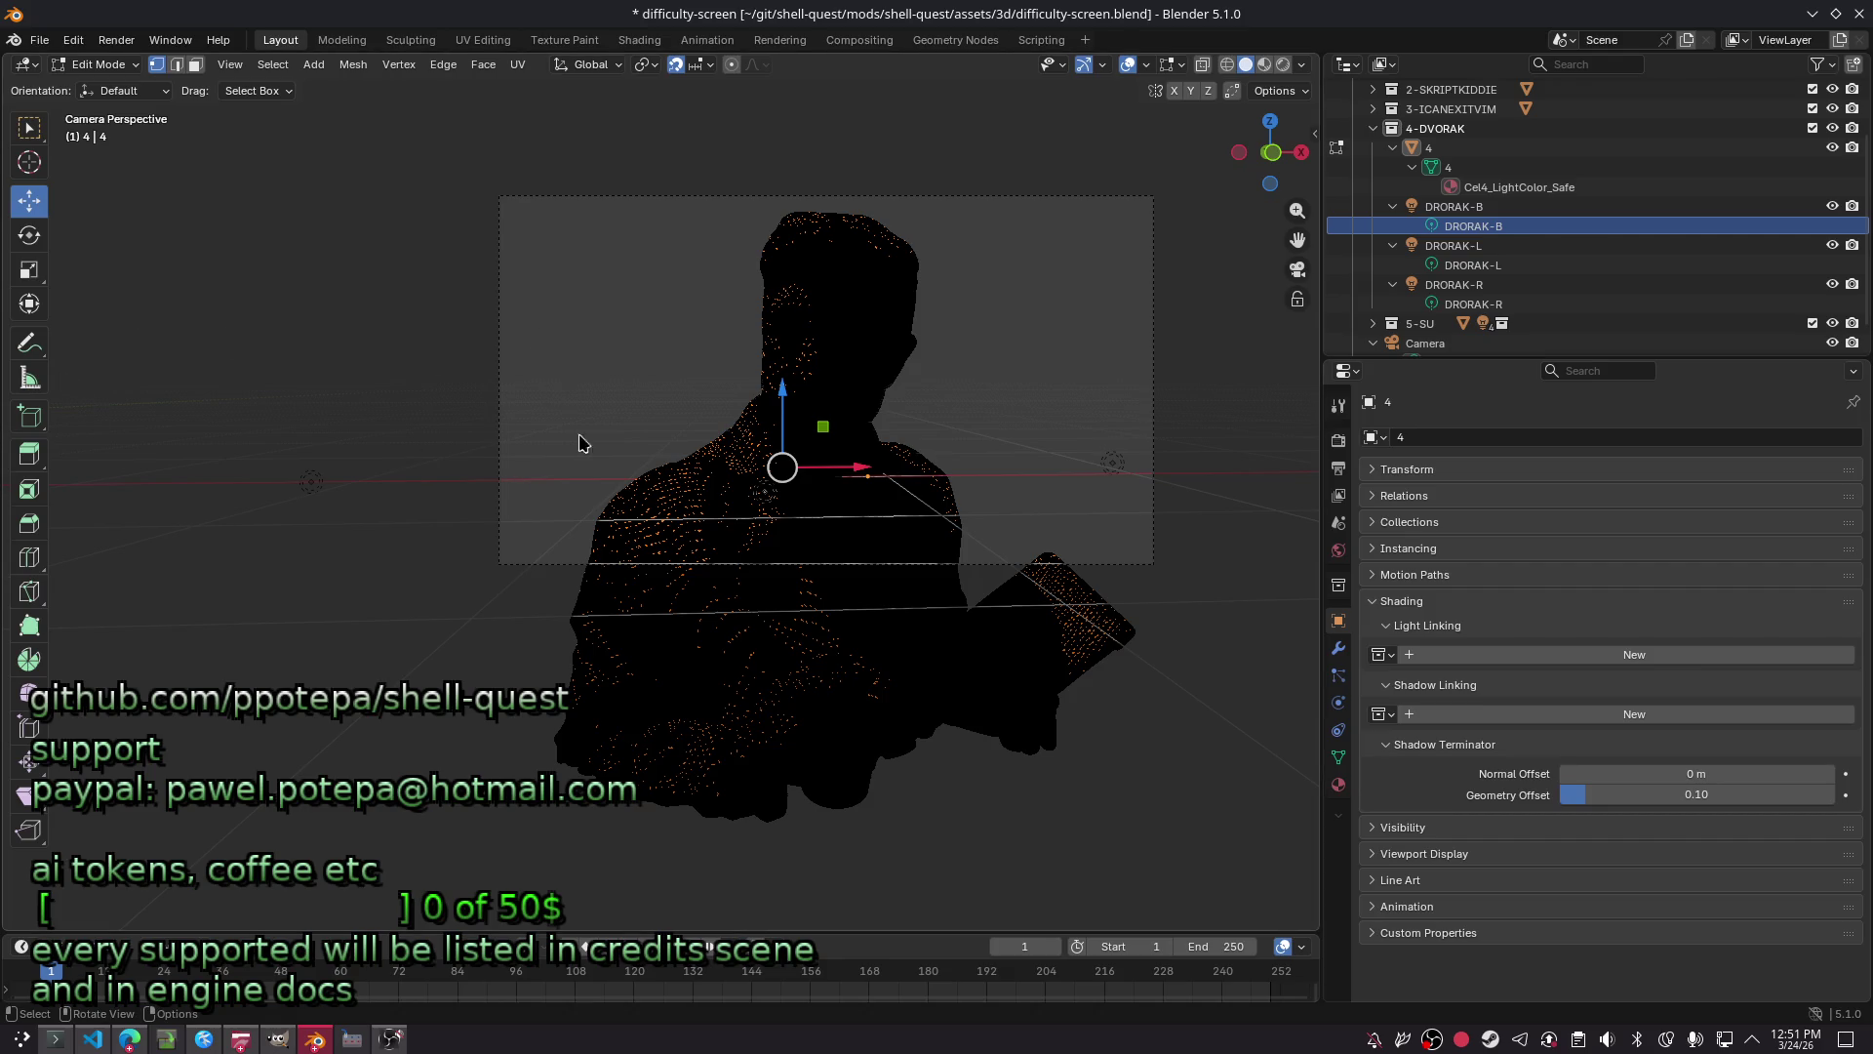
key("shift+s")
left_click(601, 400)
key("ctrl+Tab")
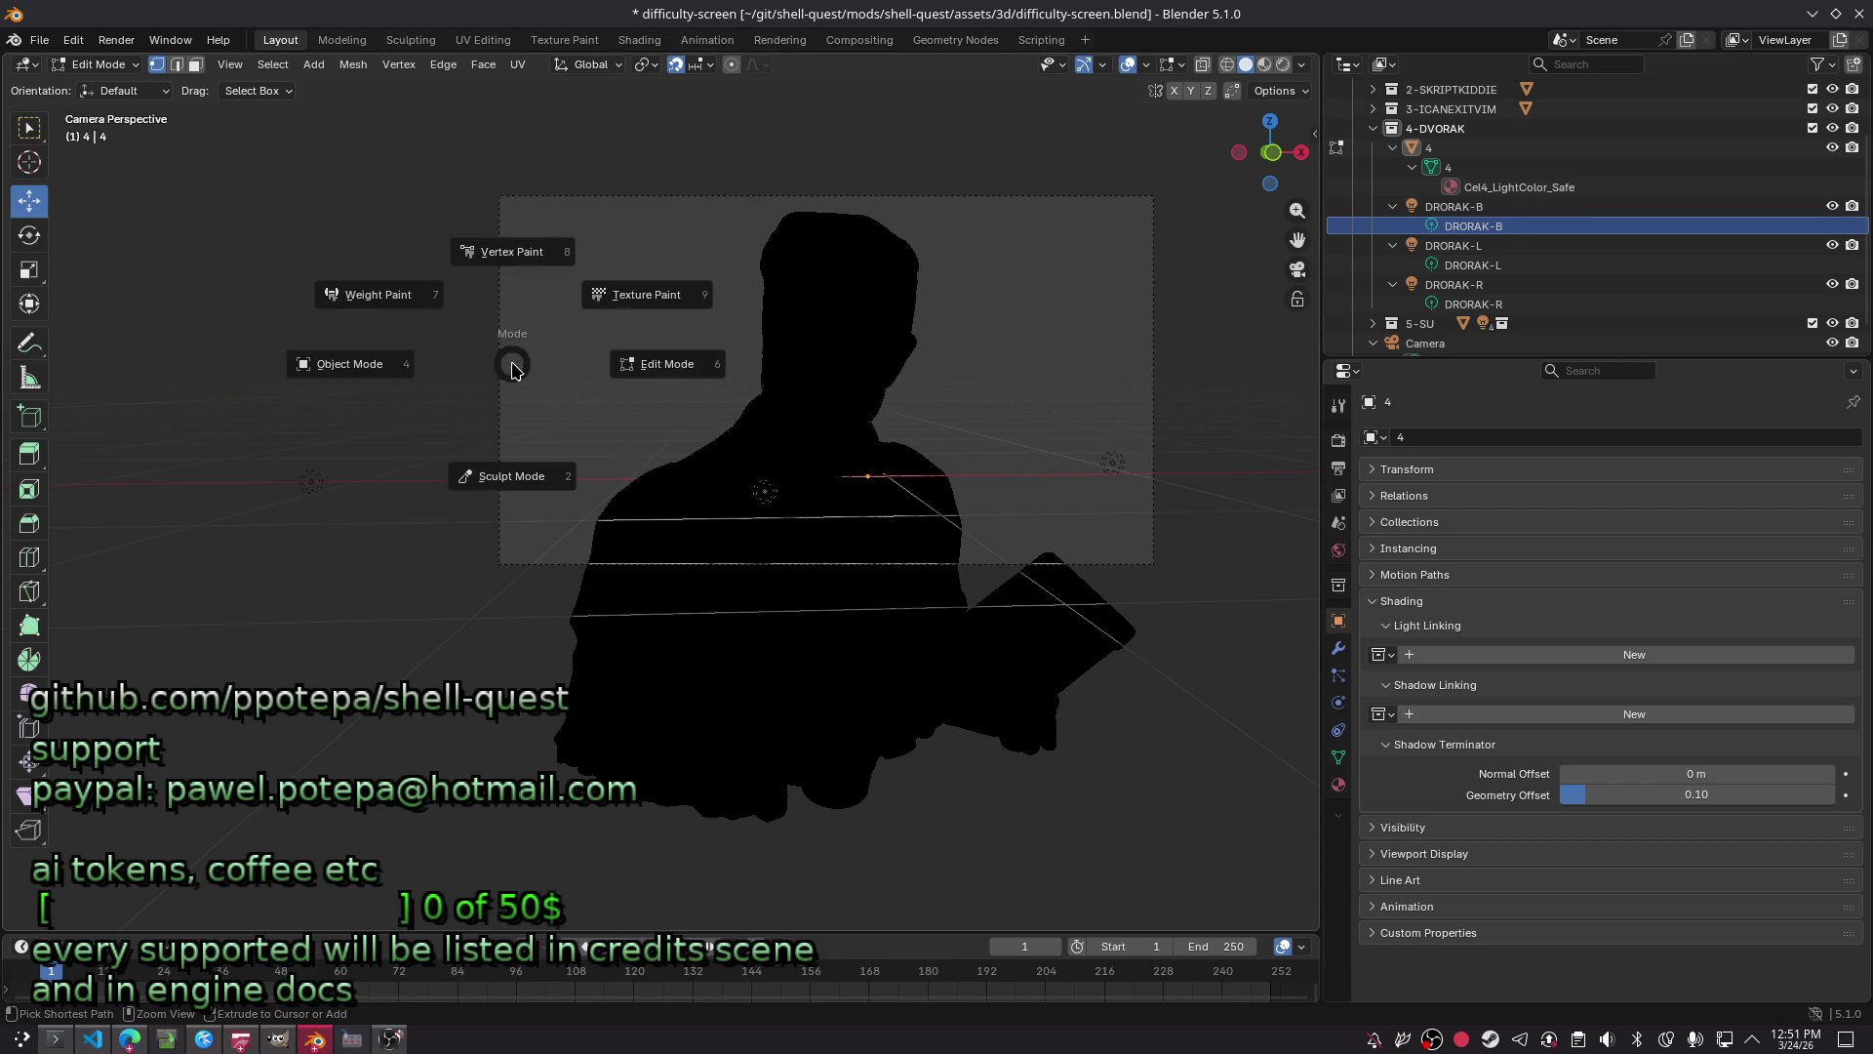
left_click(337, 361)
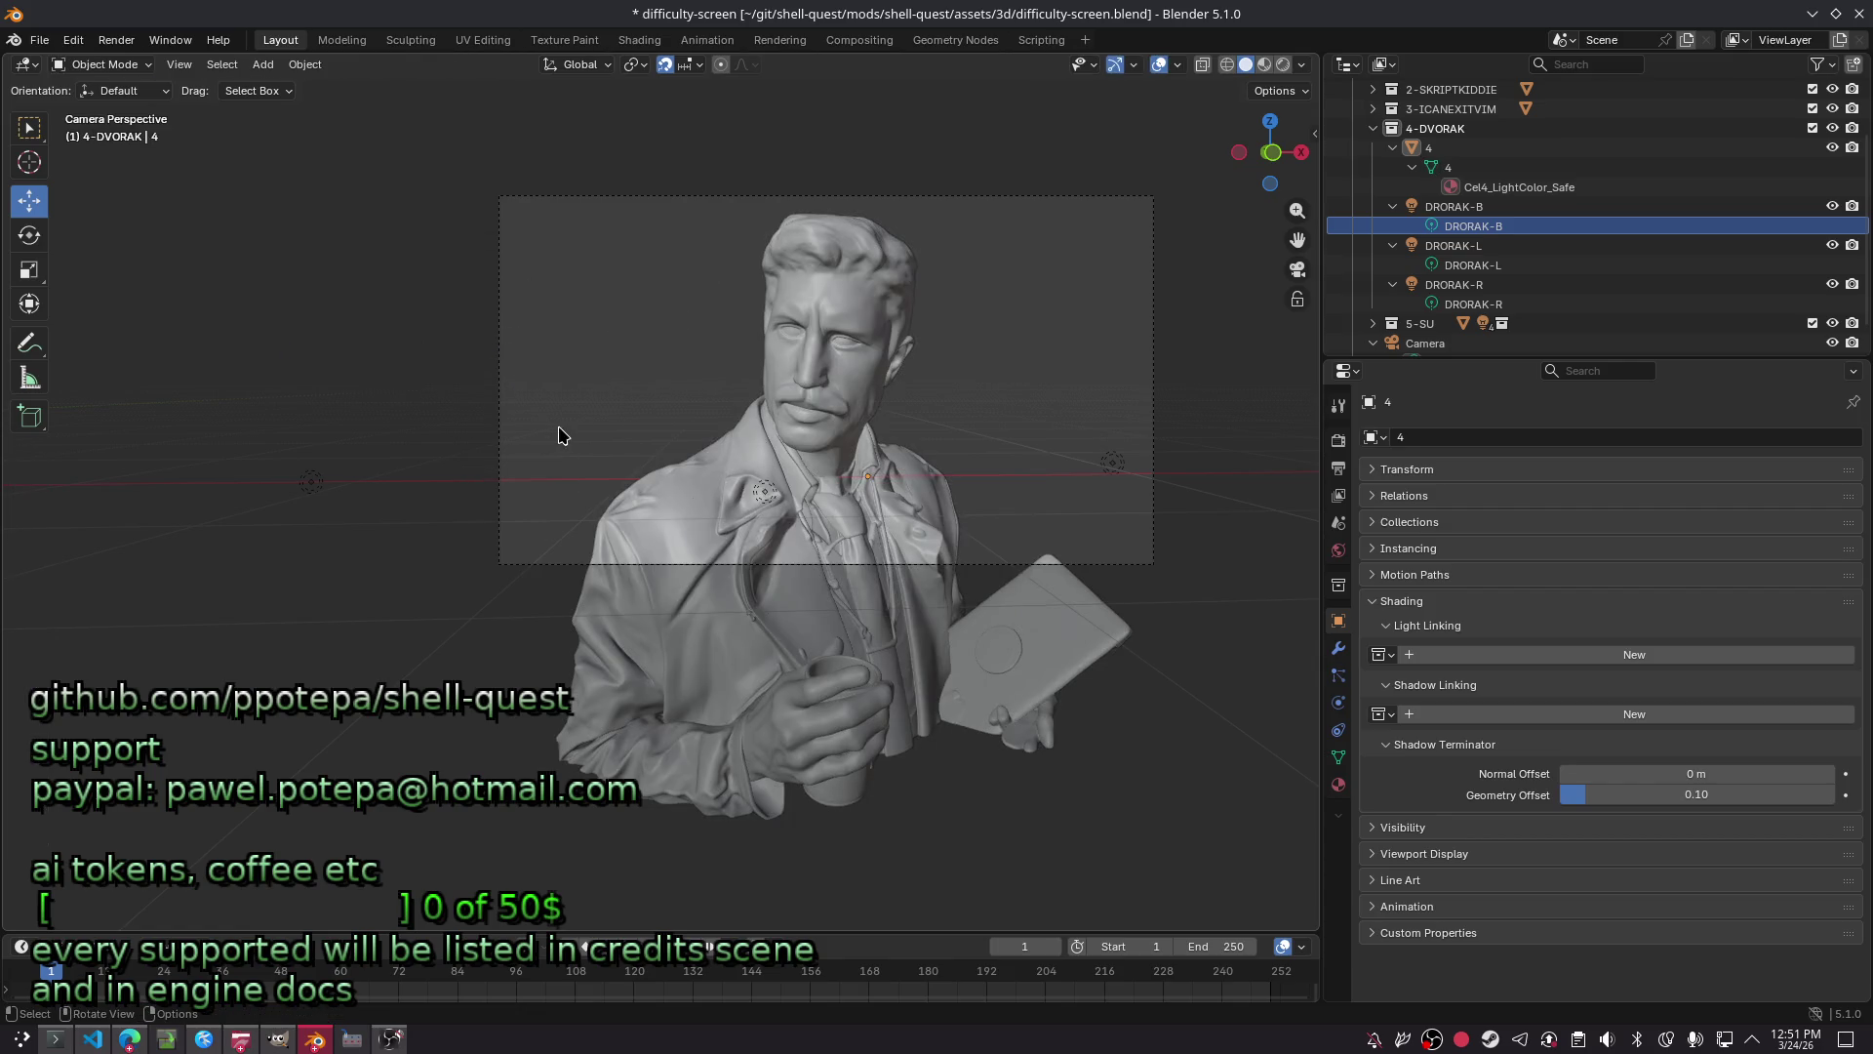
Save difficulty-screen.blend and look it up in the file browser
mouse_move(509, 227)
left_mouse_down()
mouse_move(995, 829)
mouse_move(1115, 939)
left_mouse_up()
key("ctrl+s")
left_click(39, 40)
left_click(59, 86)
left_click(1605, 331)
left_click(1642, 223)
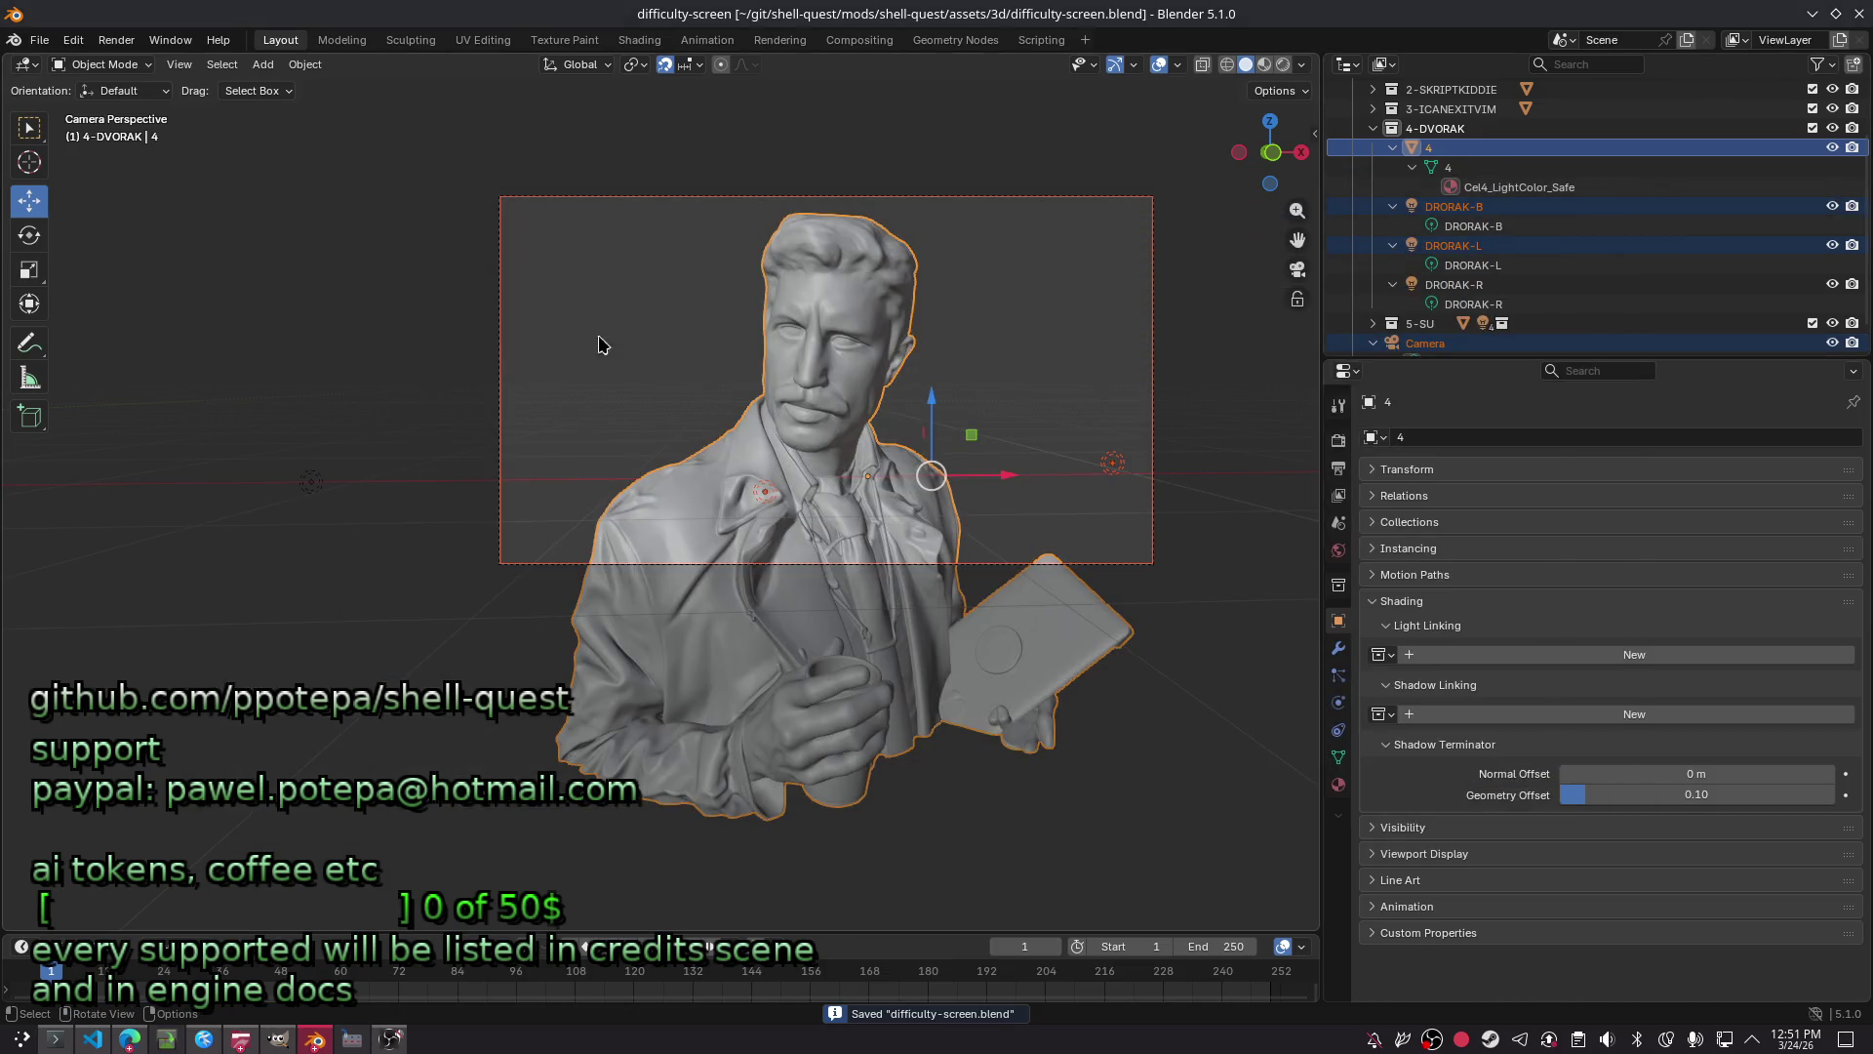
Enter Edit Mode, box-select the whole bust mesh, and run Clean Up > Decimate Geometry
key("ctrl+Tab")
left_click(349, 335)
mouse_move(424, 163)
left_mouse_down()
mouse_move(476, 244)
mouse_move(1125, 892)
mouse_move(1189, 887)
left_mouse_up()
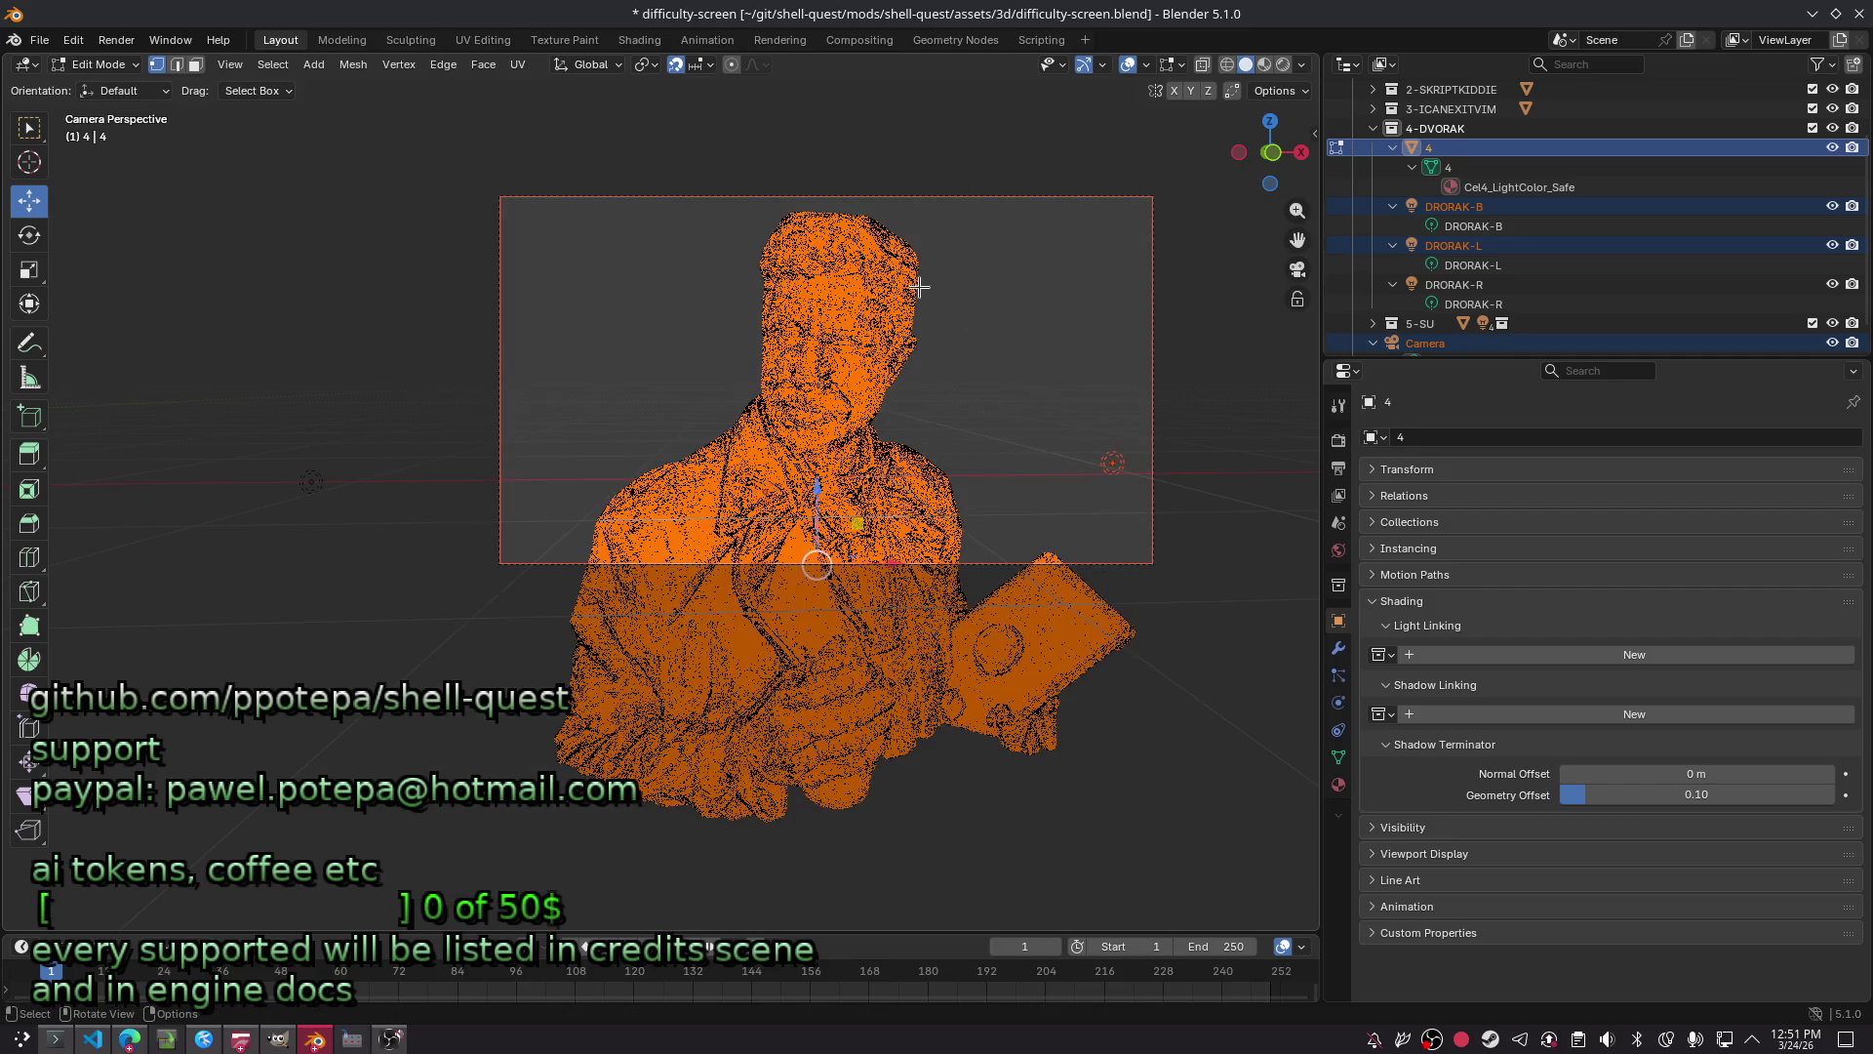
left_click(353, 65)
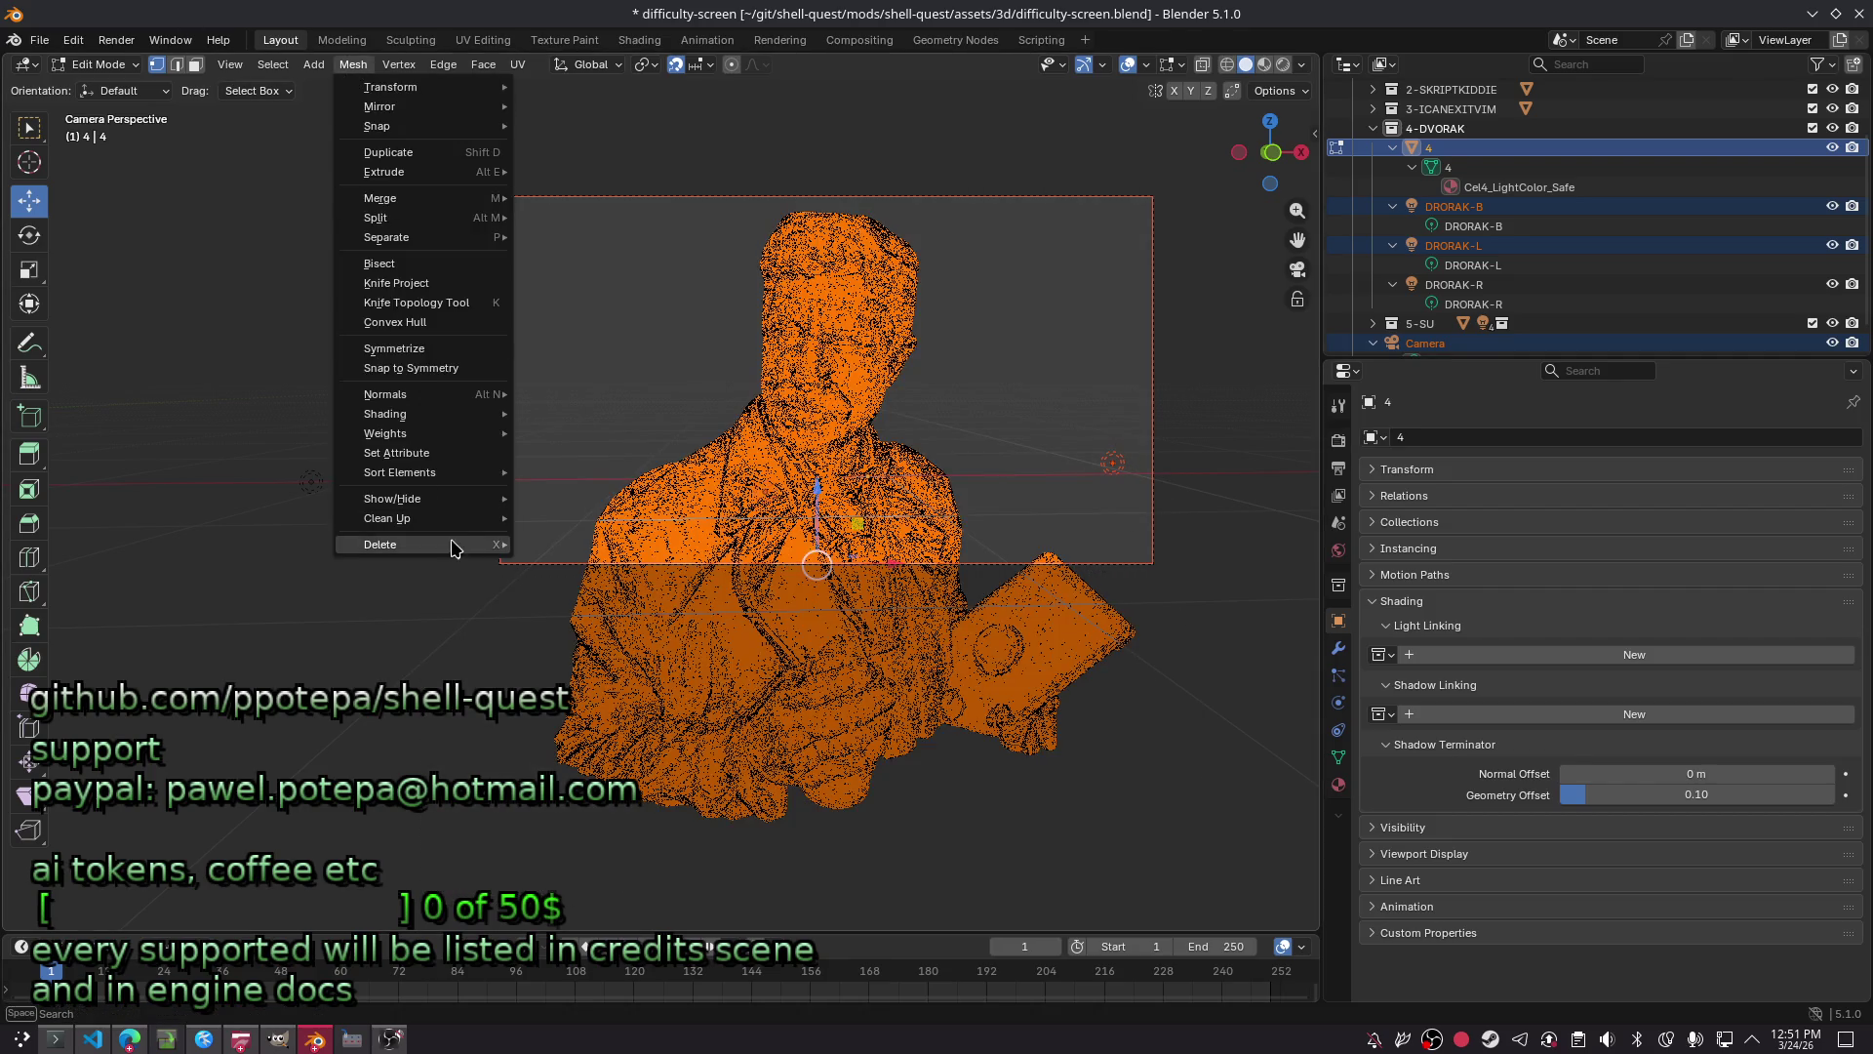
mouse_move(445, 518)
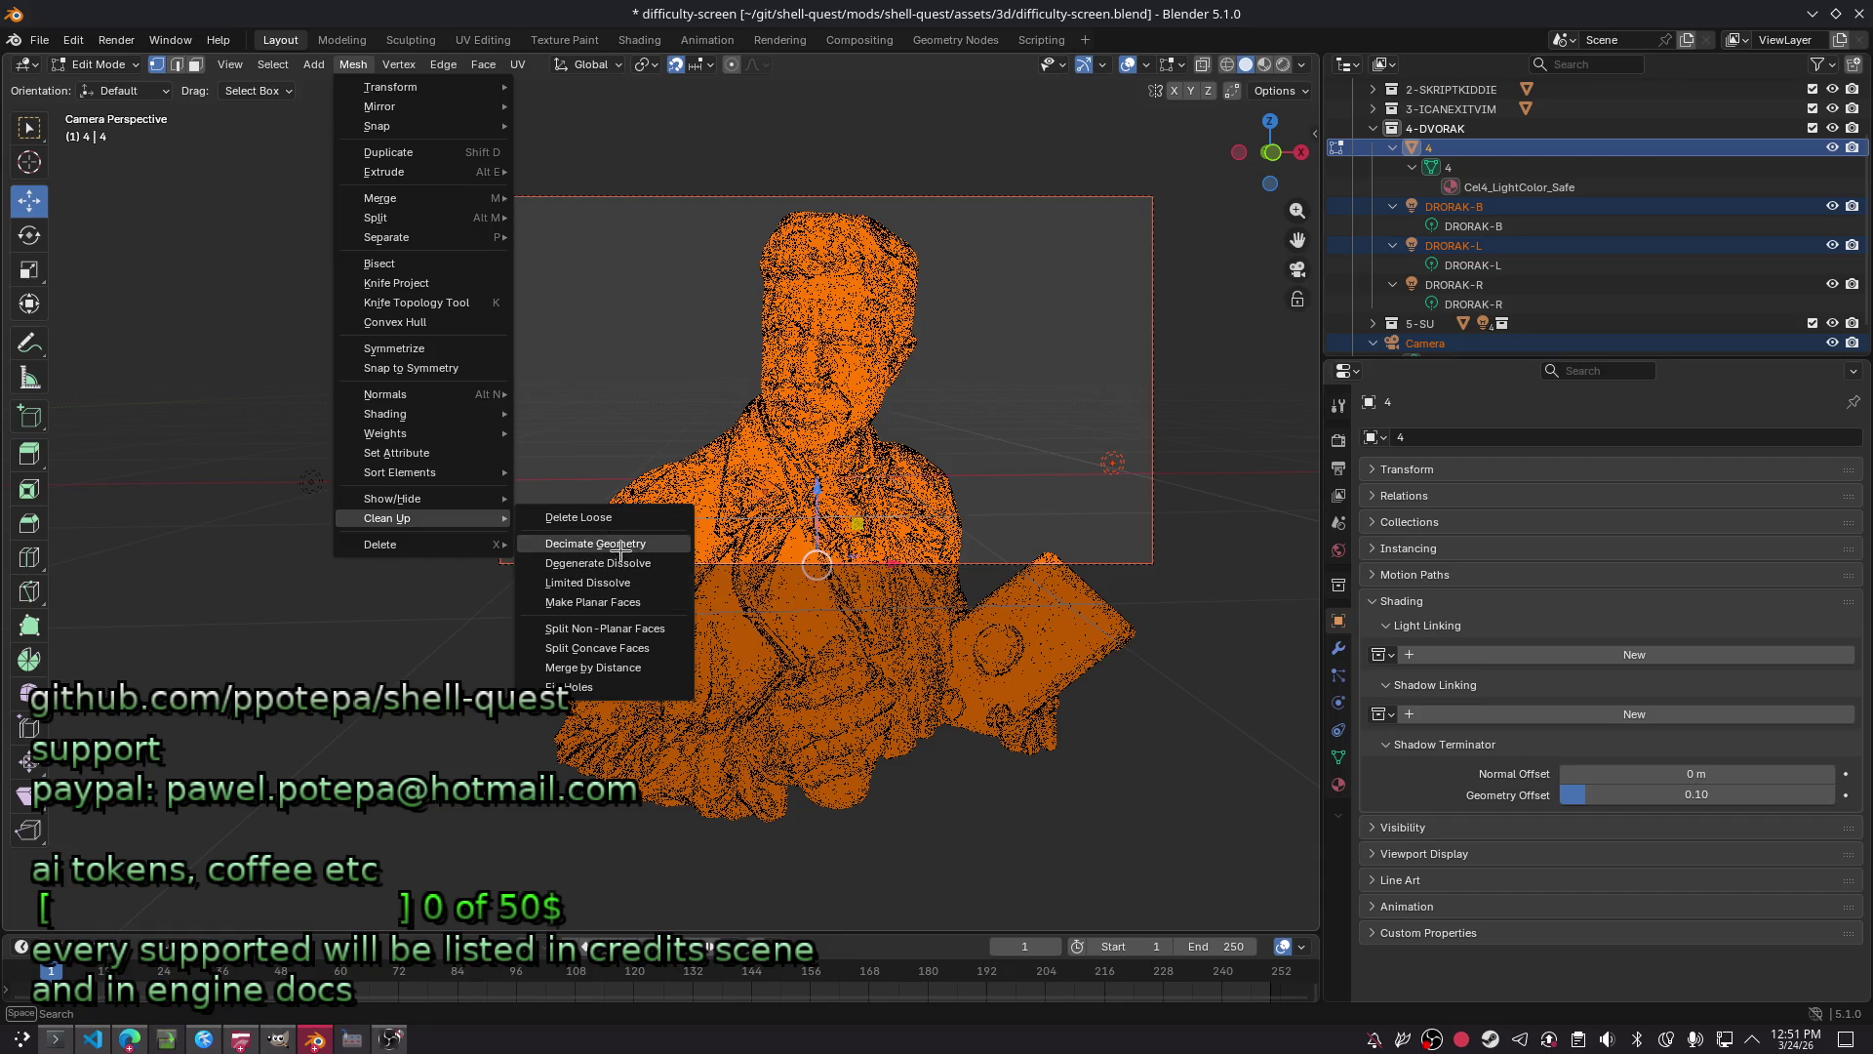
left_click(621, 547)
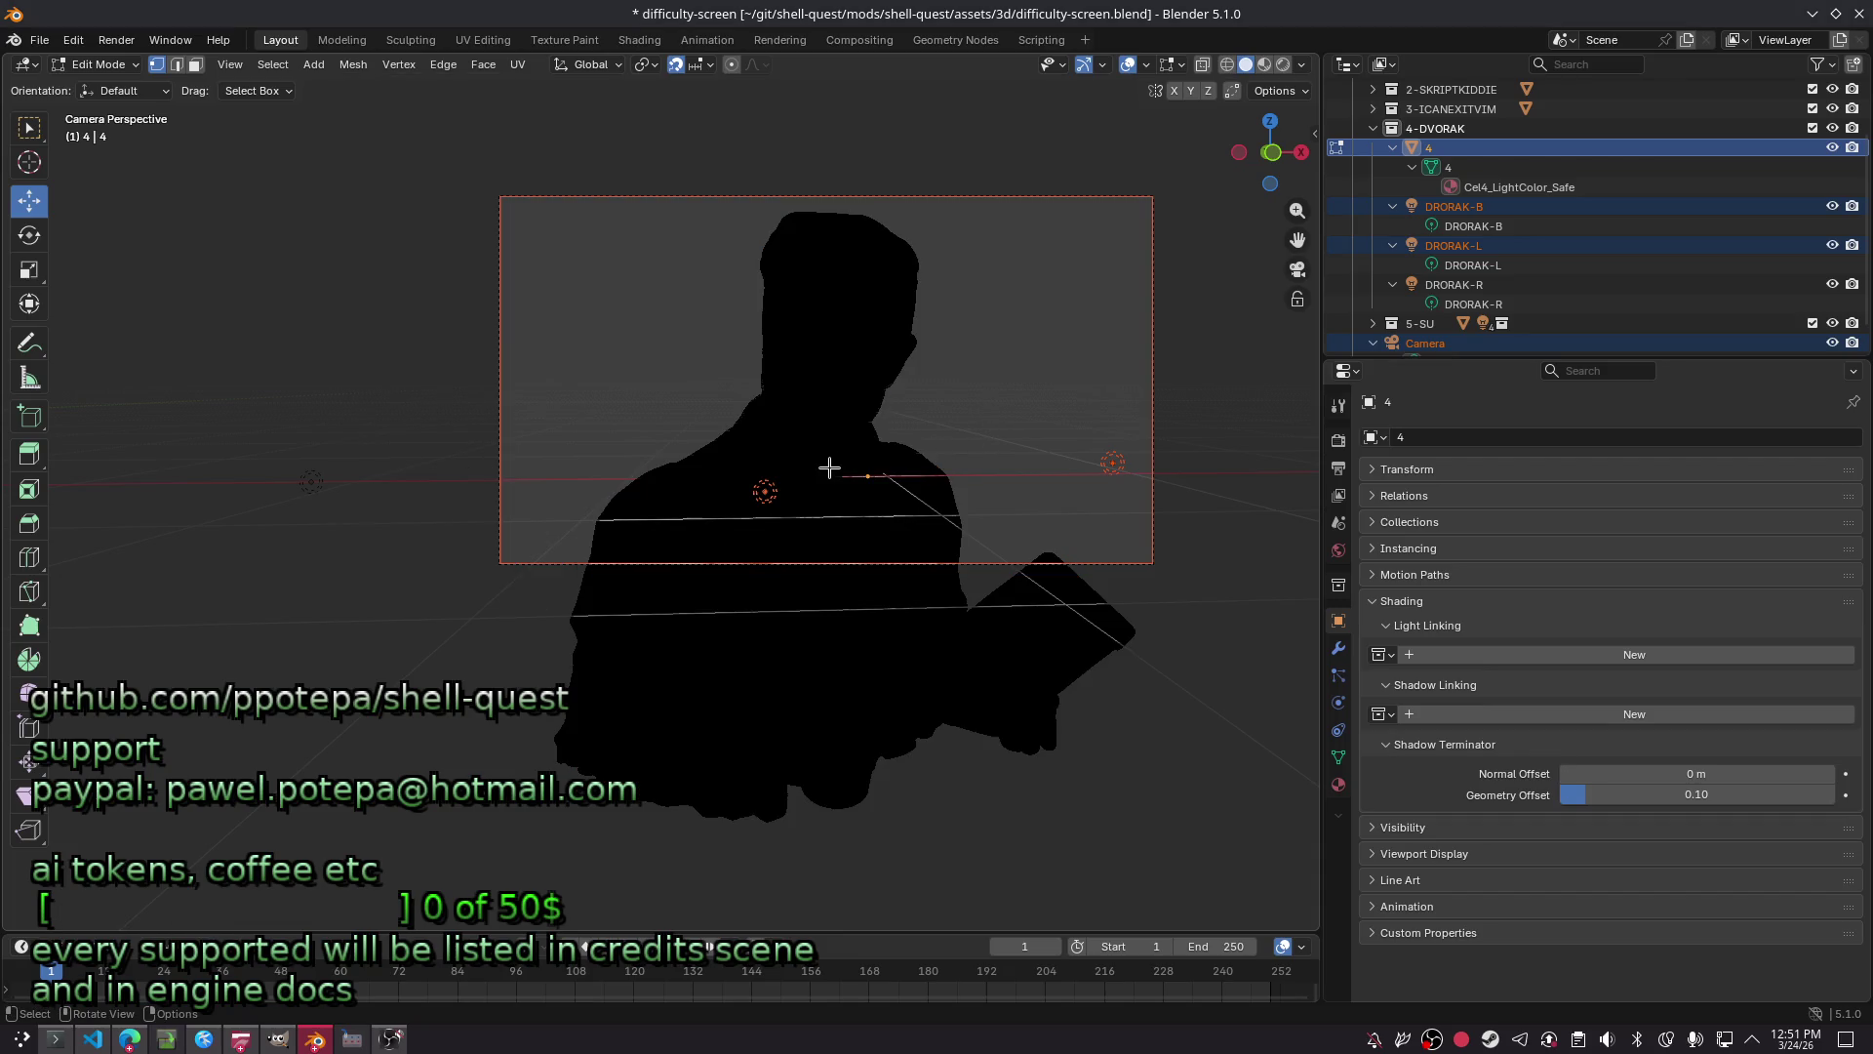
Save the scene and inspect the shoulder mesh, selecting a vertex and a patch of faces
scroll(767, 367, "up", 10)
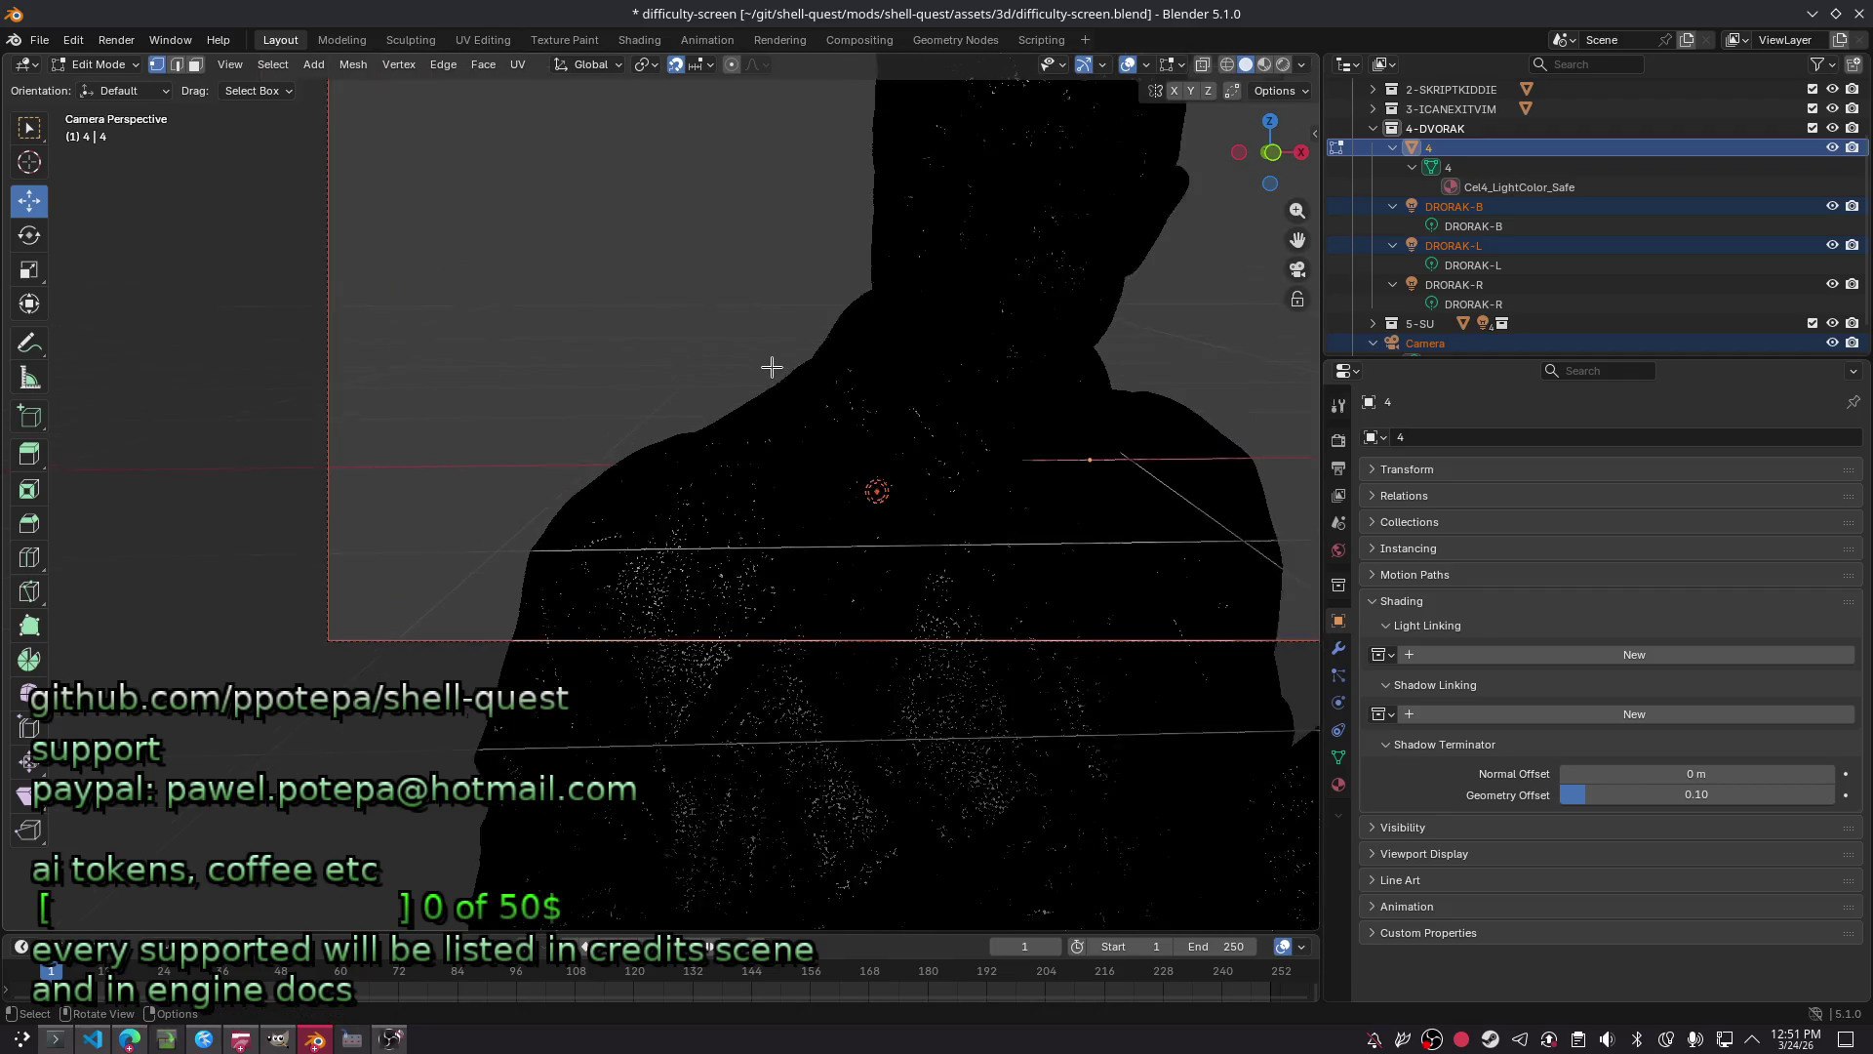
scroll(787, 441, "up", 5)
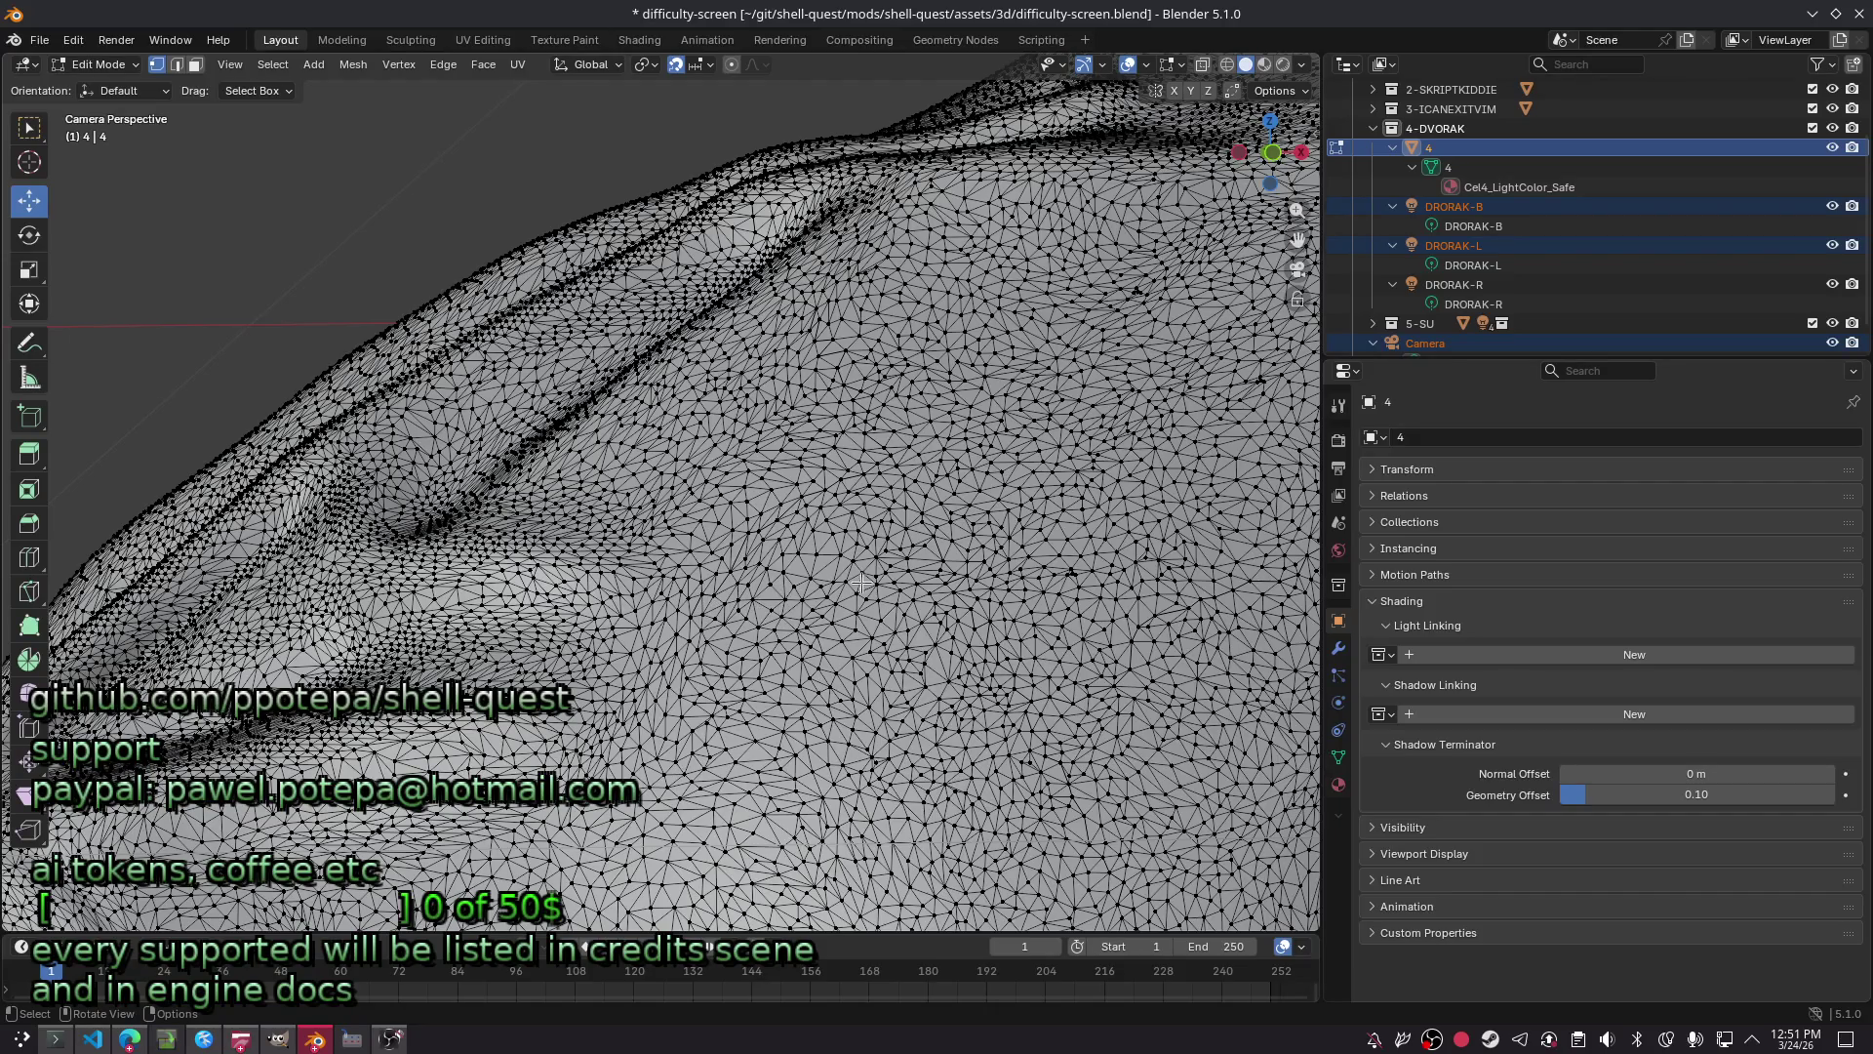
scroll(847, 625, "down", 4)
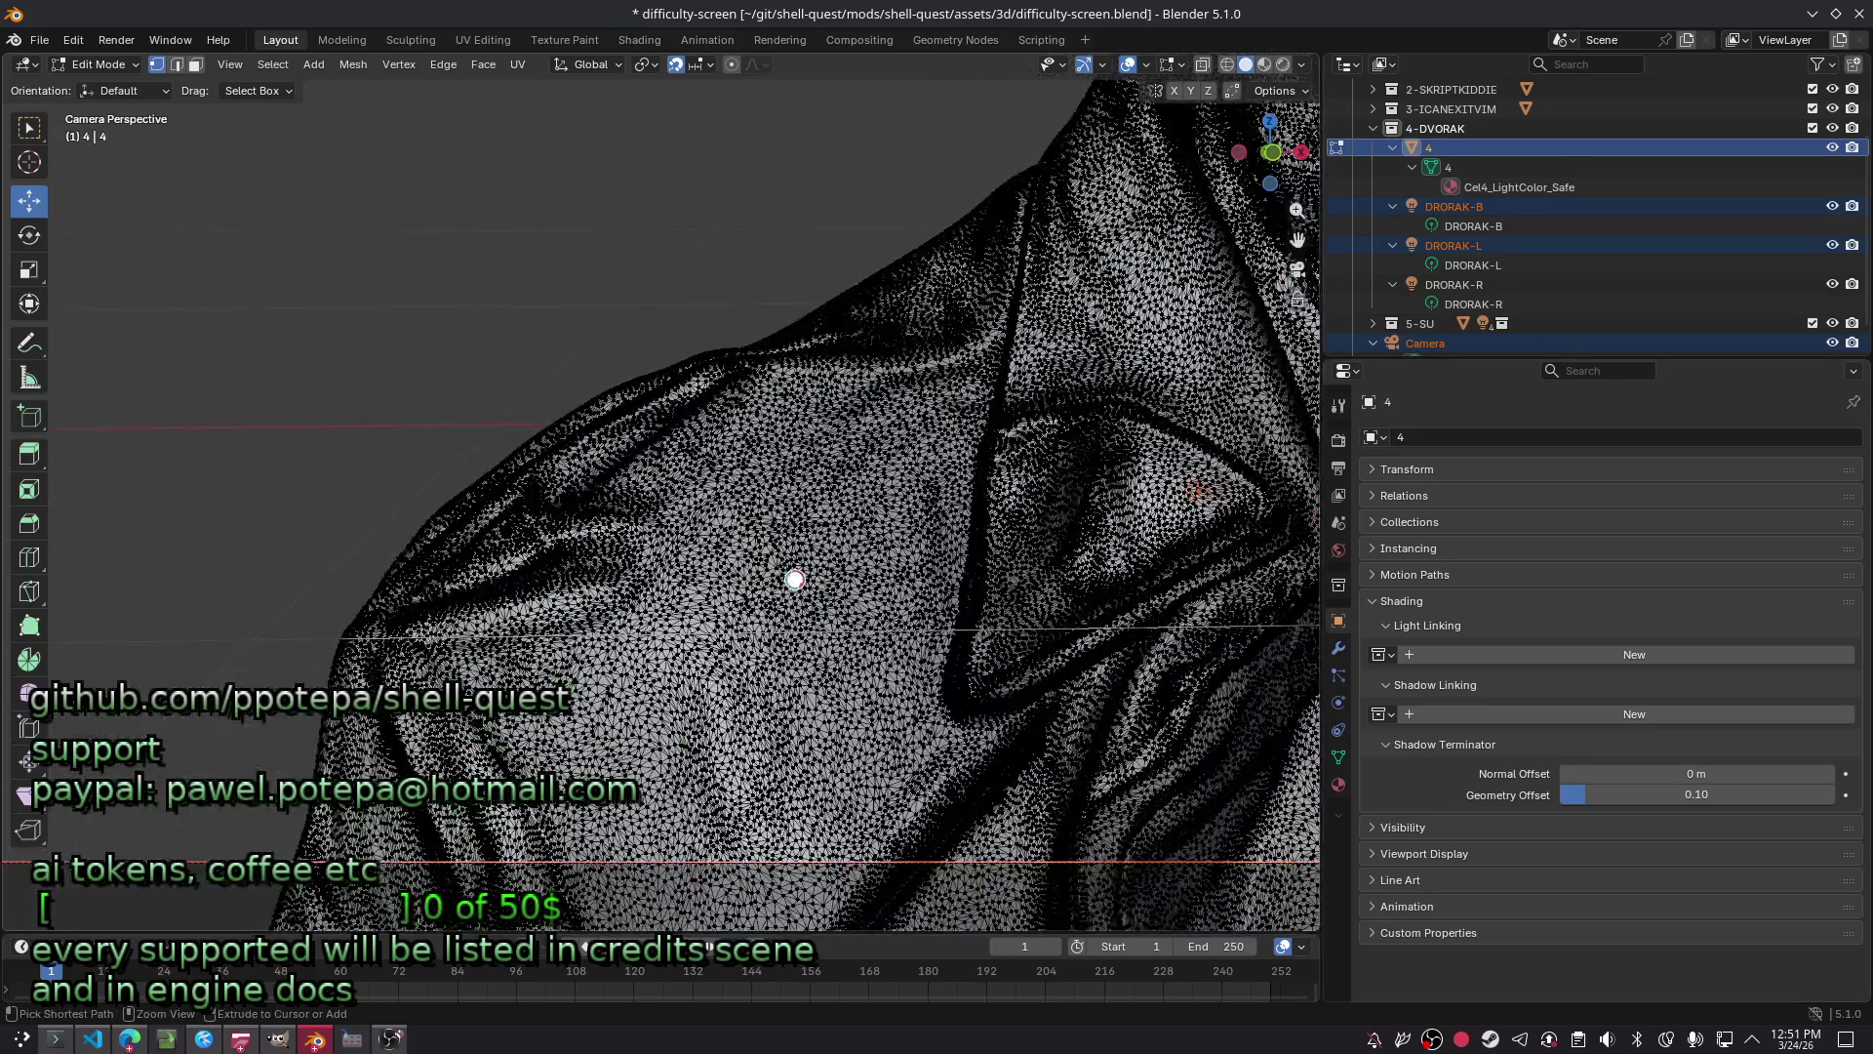
key("ctrl+s")
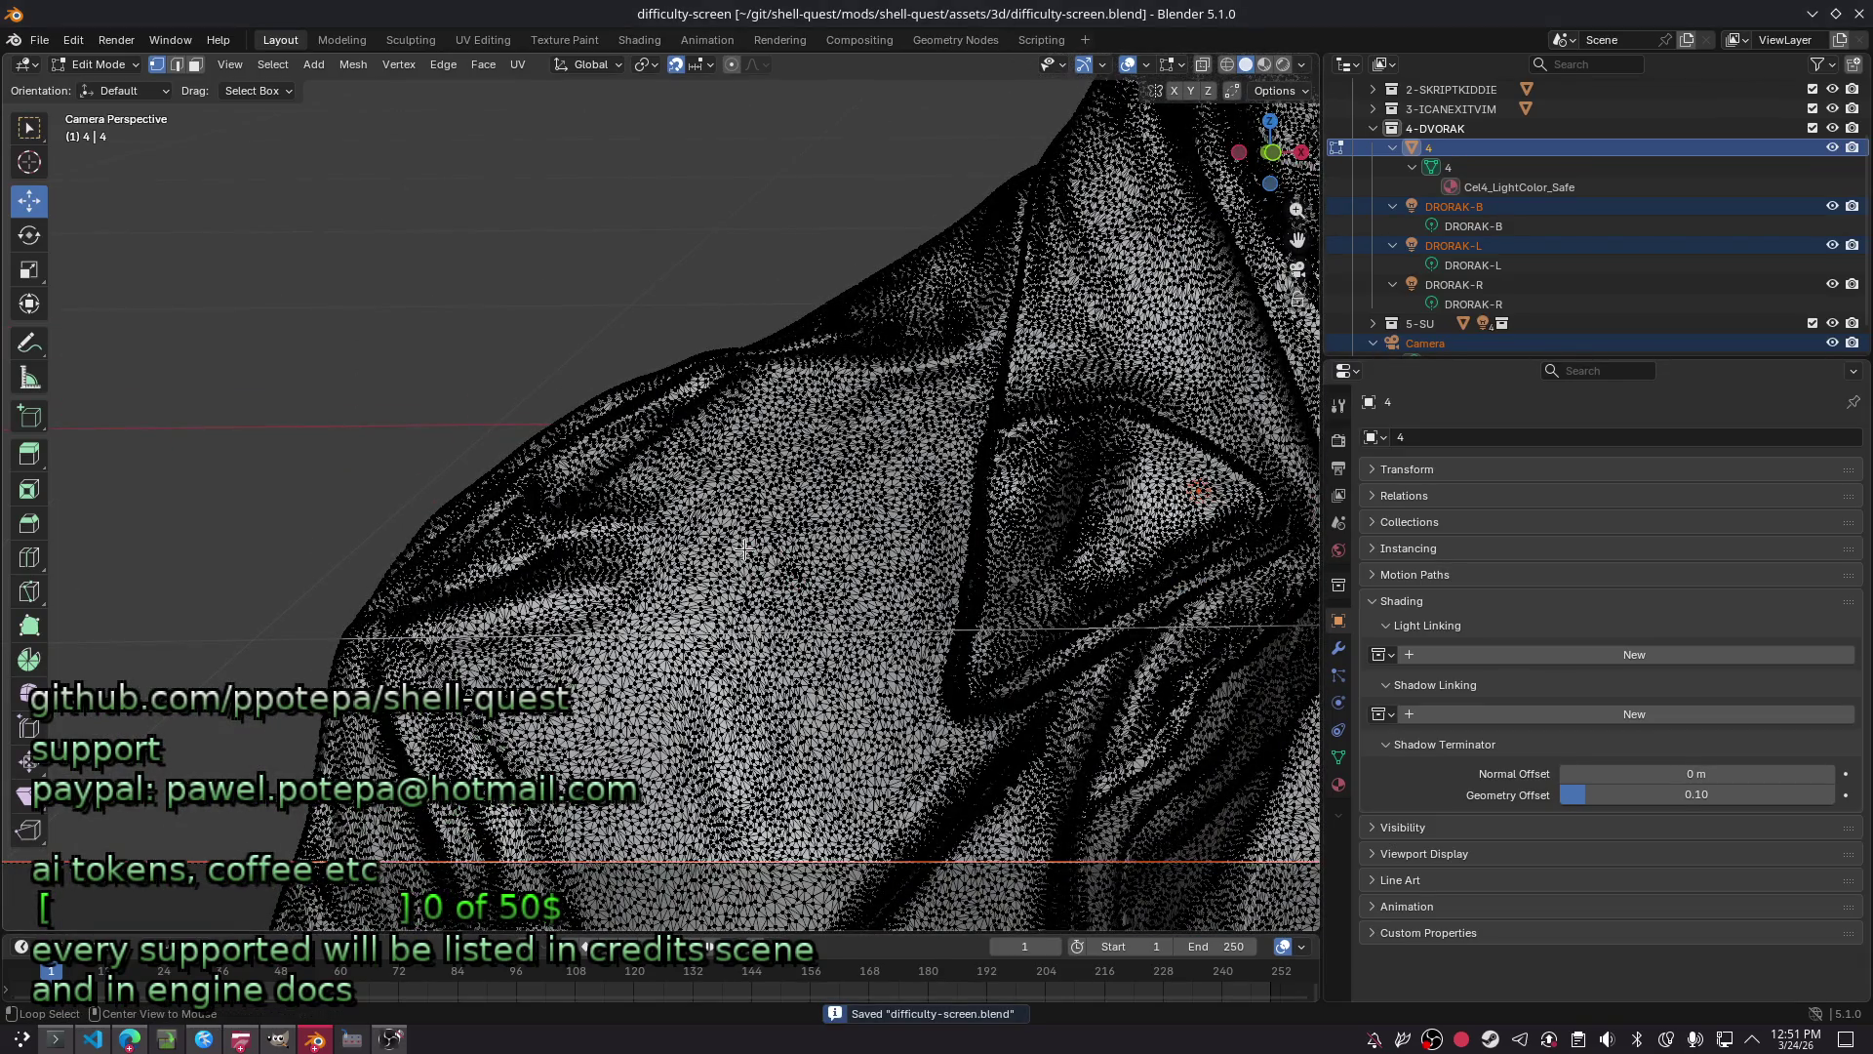
scroll(744, 551, "up", 10)
left_click(639, 542)
middle_click_drag(634, 542, 814, 522)
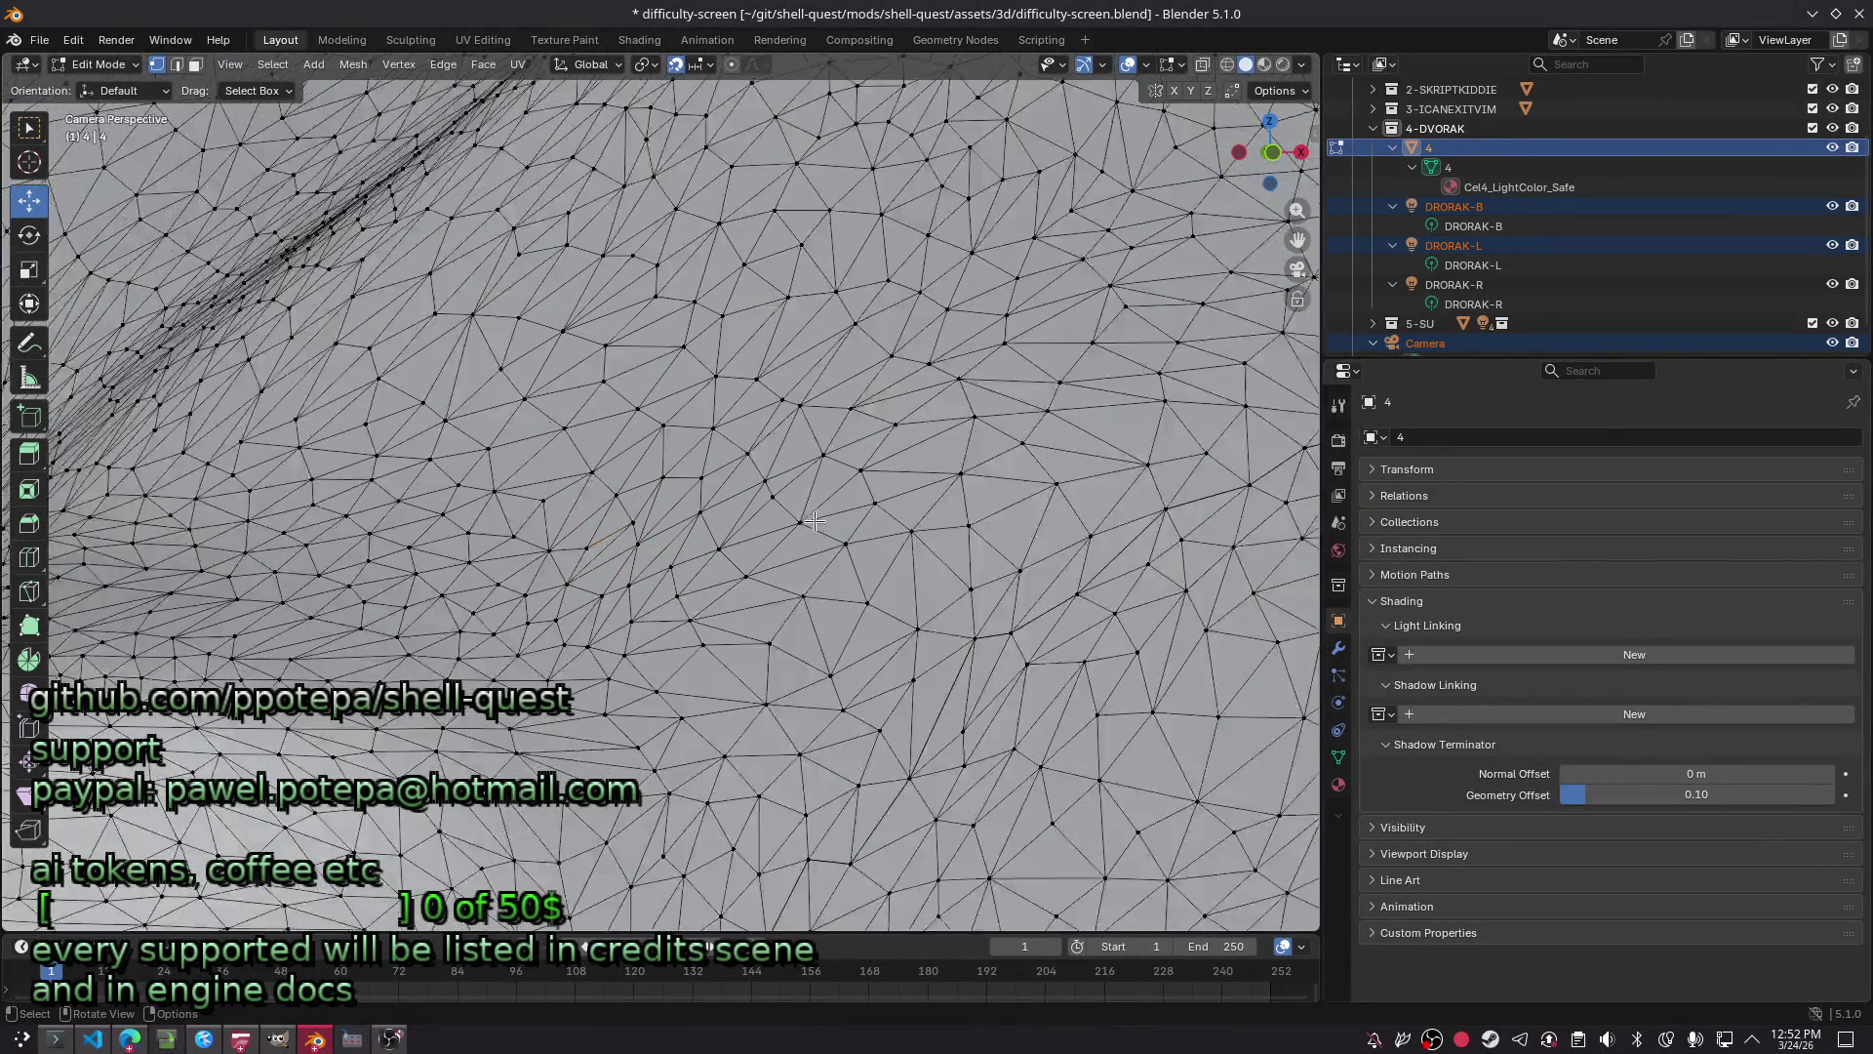
scroll(810, 526, "down", 10)
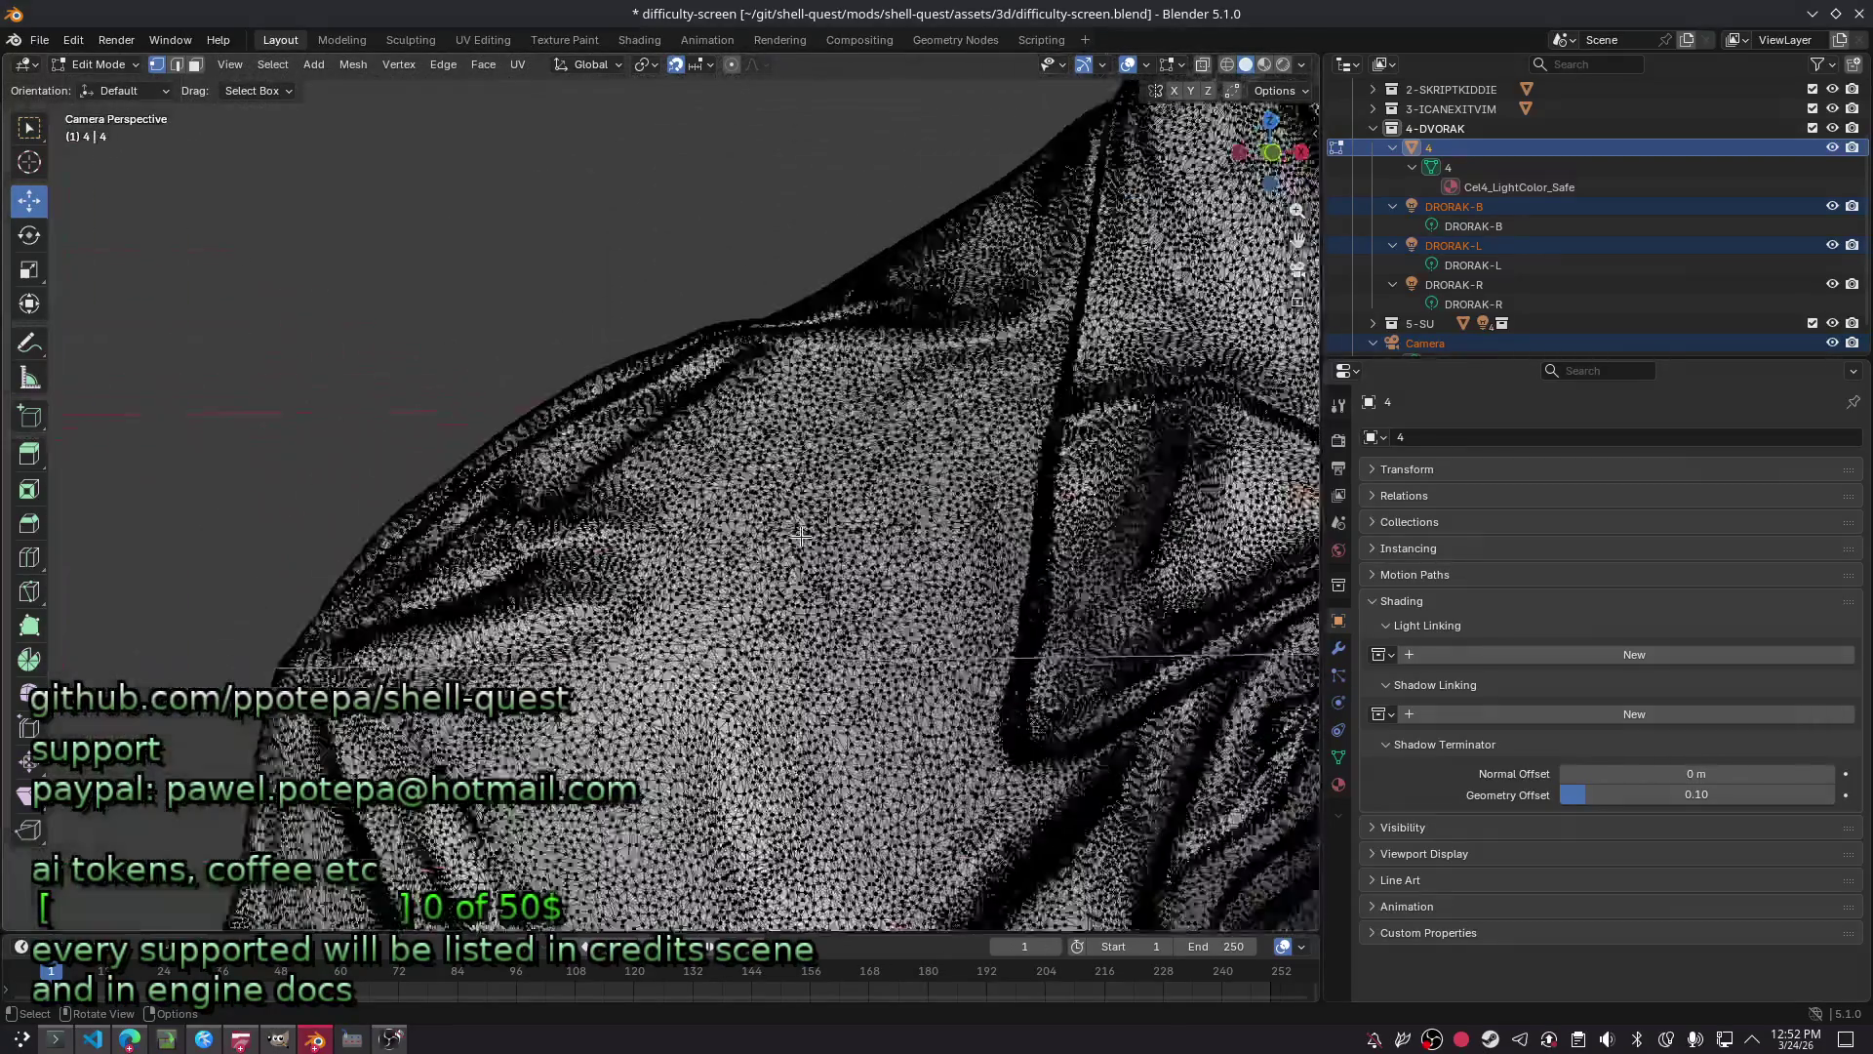
scroll(800, 535, "up", 10)
left_click_drag(709, 406, 715, 445)
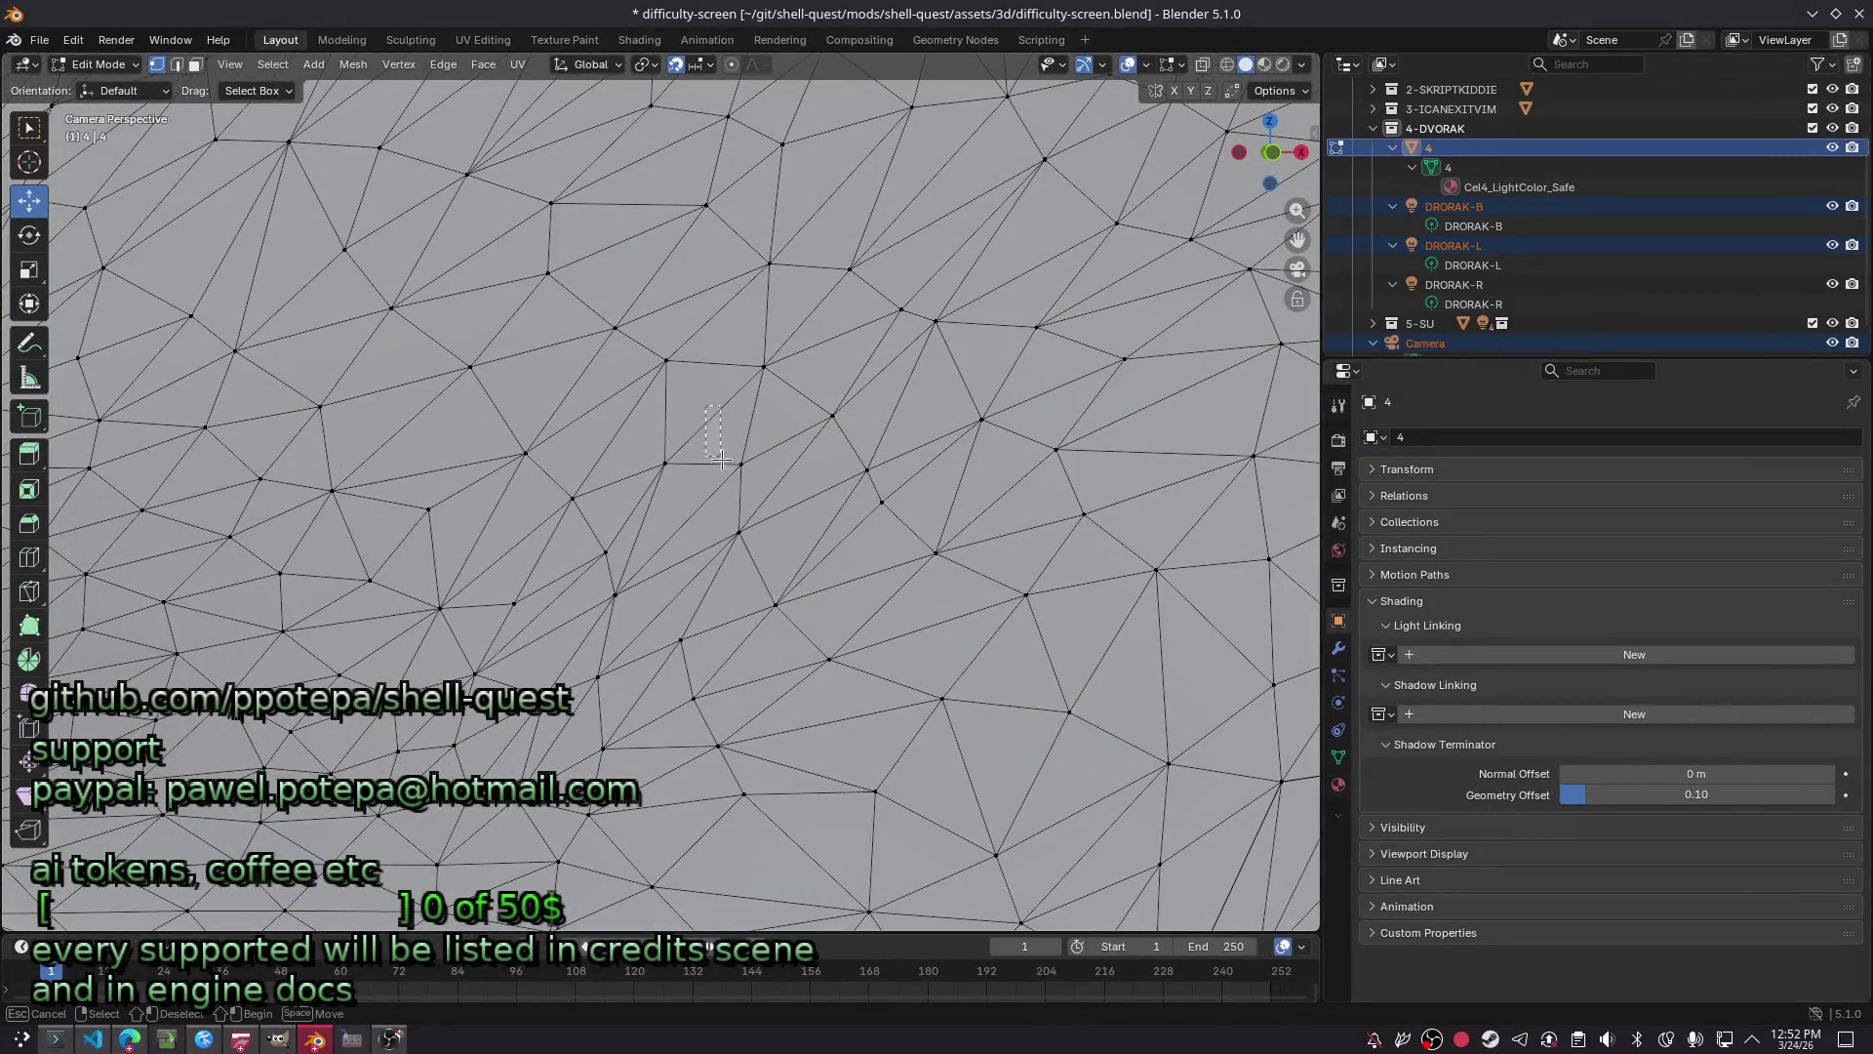
left_click_drag(870, 616, 871, 618)
scroll(986, 505, "down", 10)
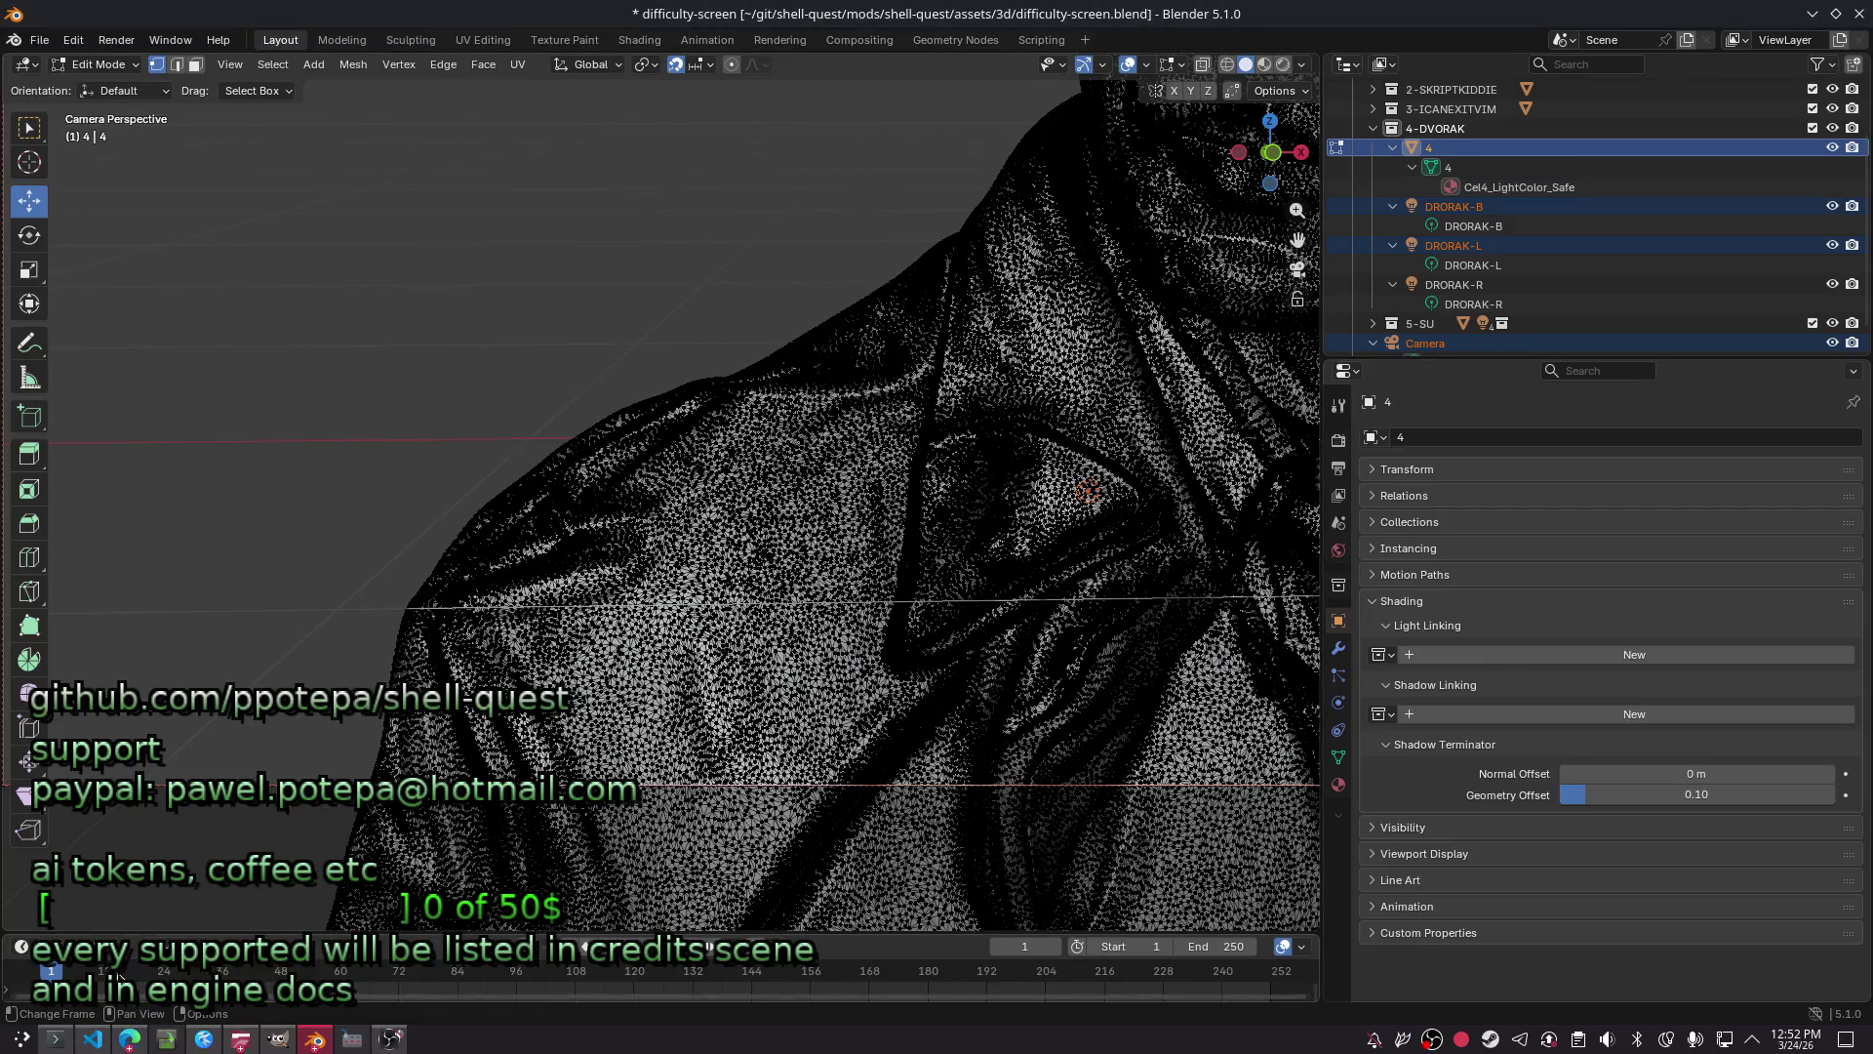
Return bust 4 to Object Mode, zoom out, and switch to the web browser
key("ctrl+Tab")
key("9")
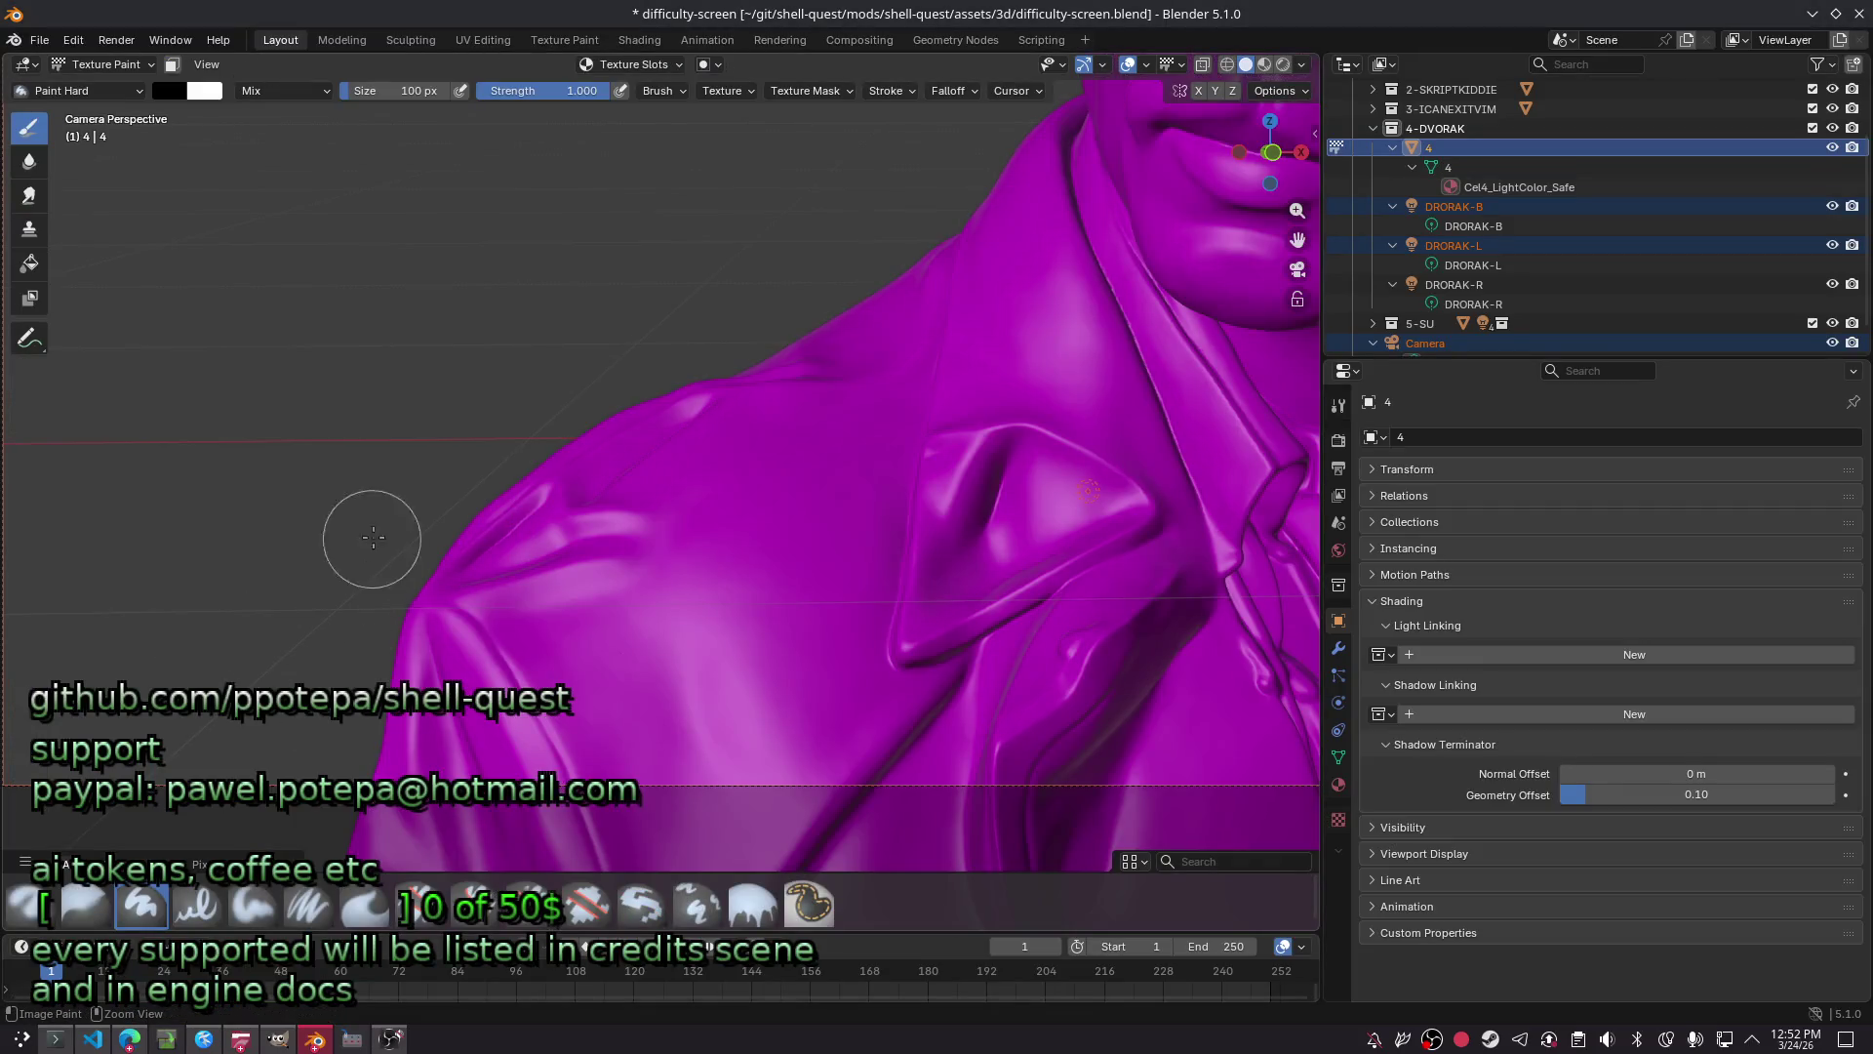
key("ctrl+Tab")
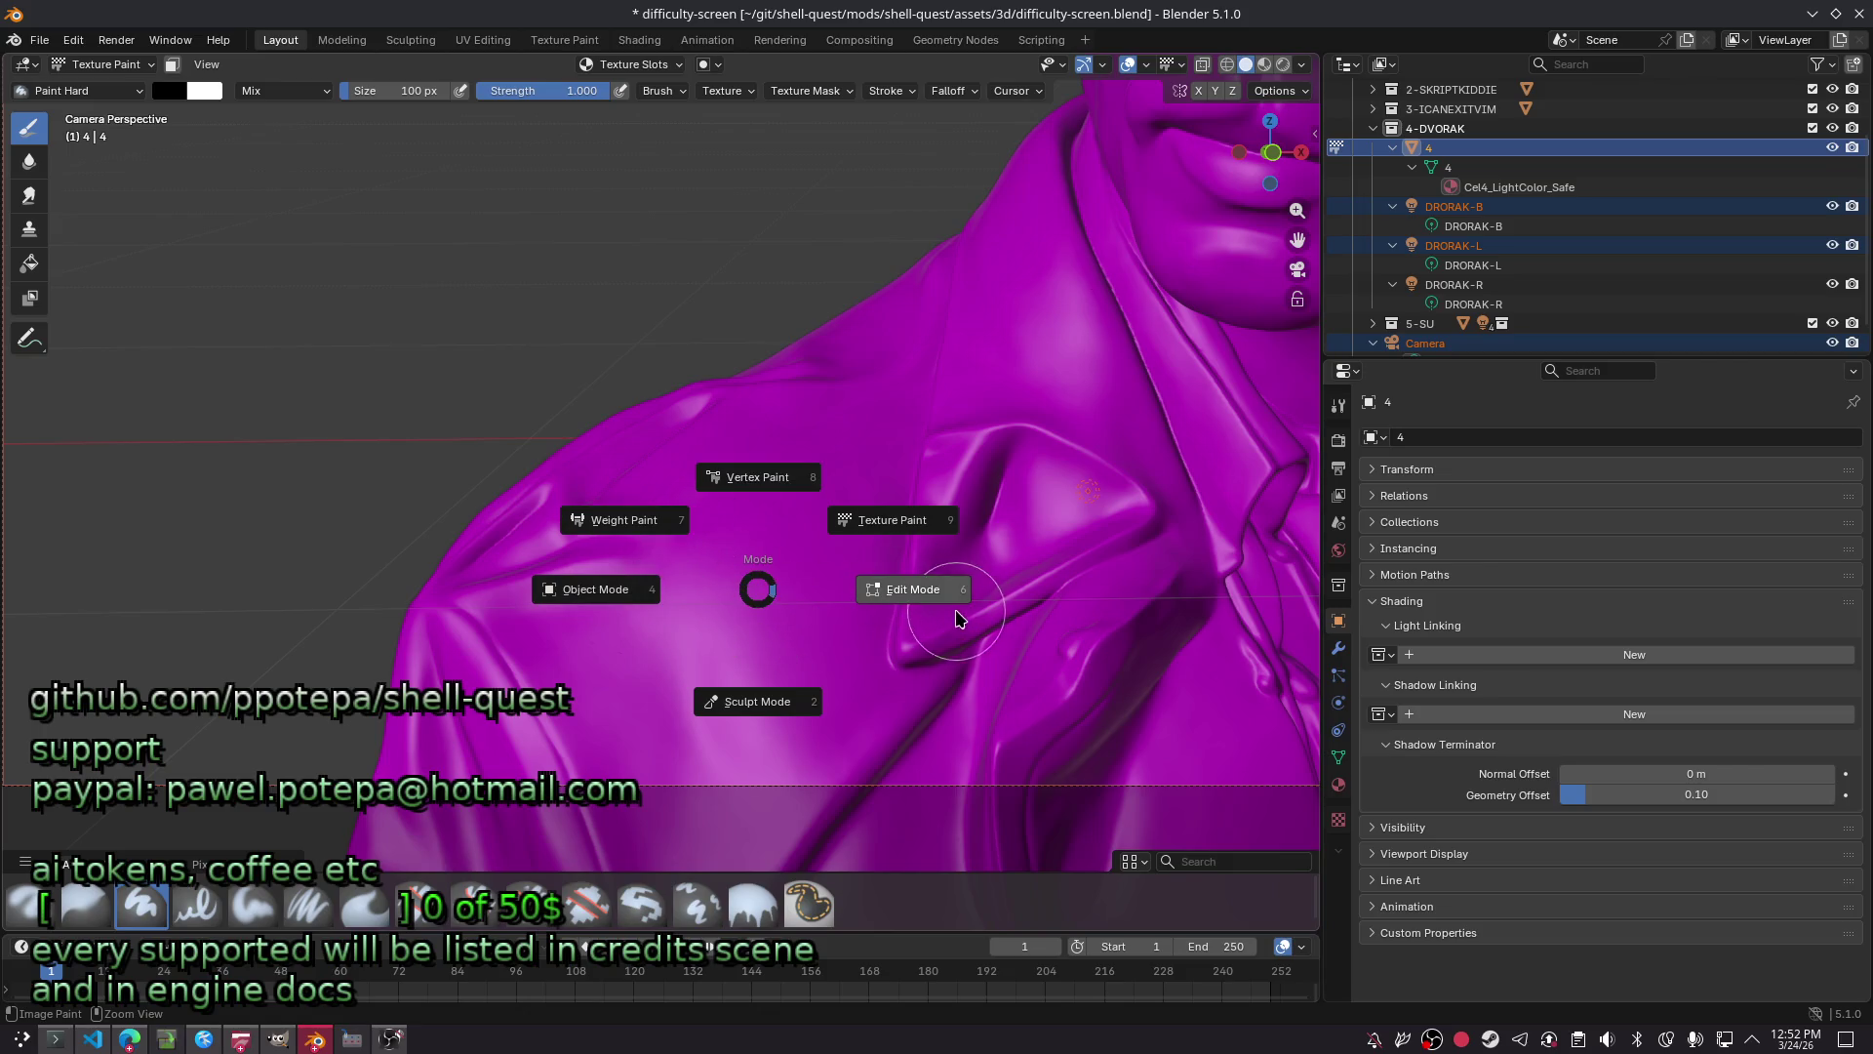
left_click(673, 584)
scroll(788, 408, "down", 6)
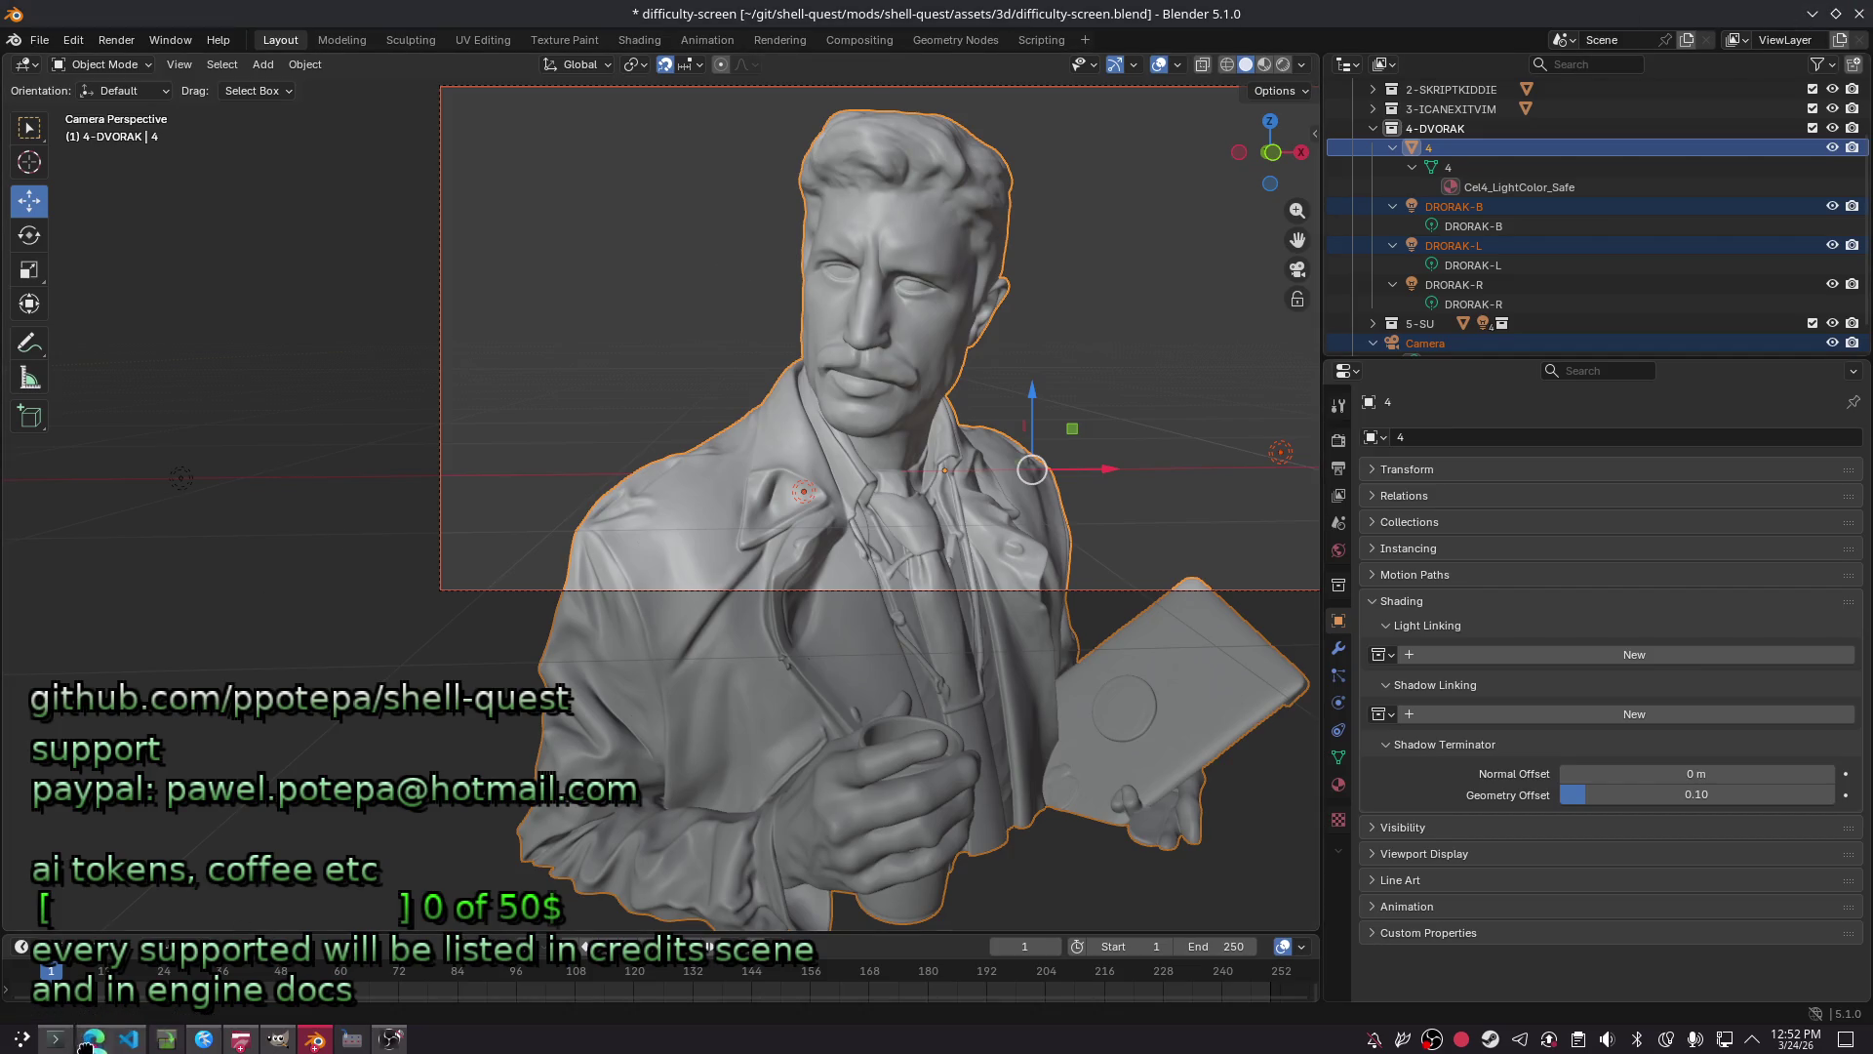
left_click(129, 1037)
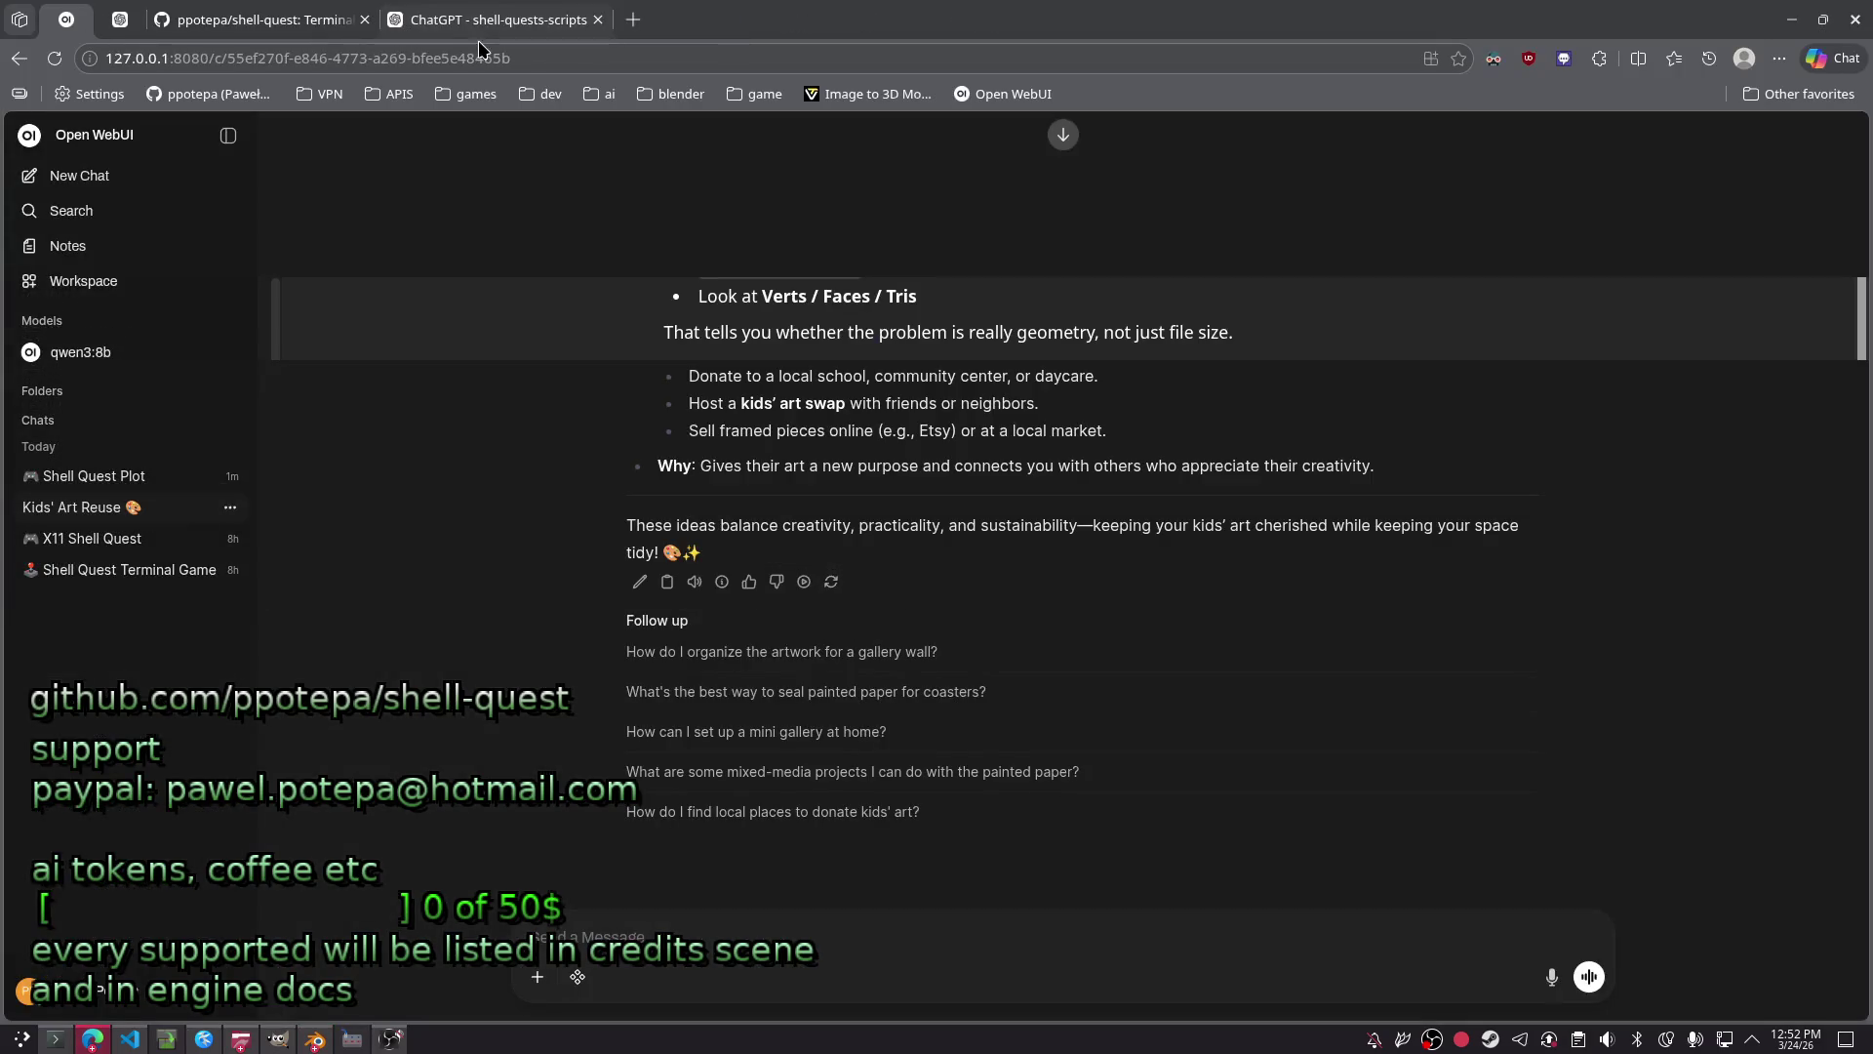
Switch browser tabs to the ChatGPT 'Optimize Mesh in Blender' chat
left_click(259, 19)
left_click(507, 20)
key("ctrl+shift+Tab")
left_click(517, 11)
key("alt+Tab")
scroll(1014, 433, "up", 2)
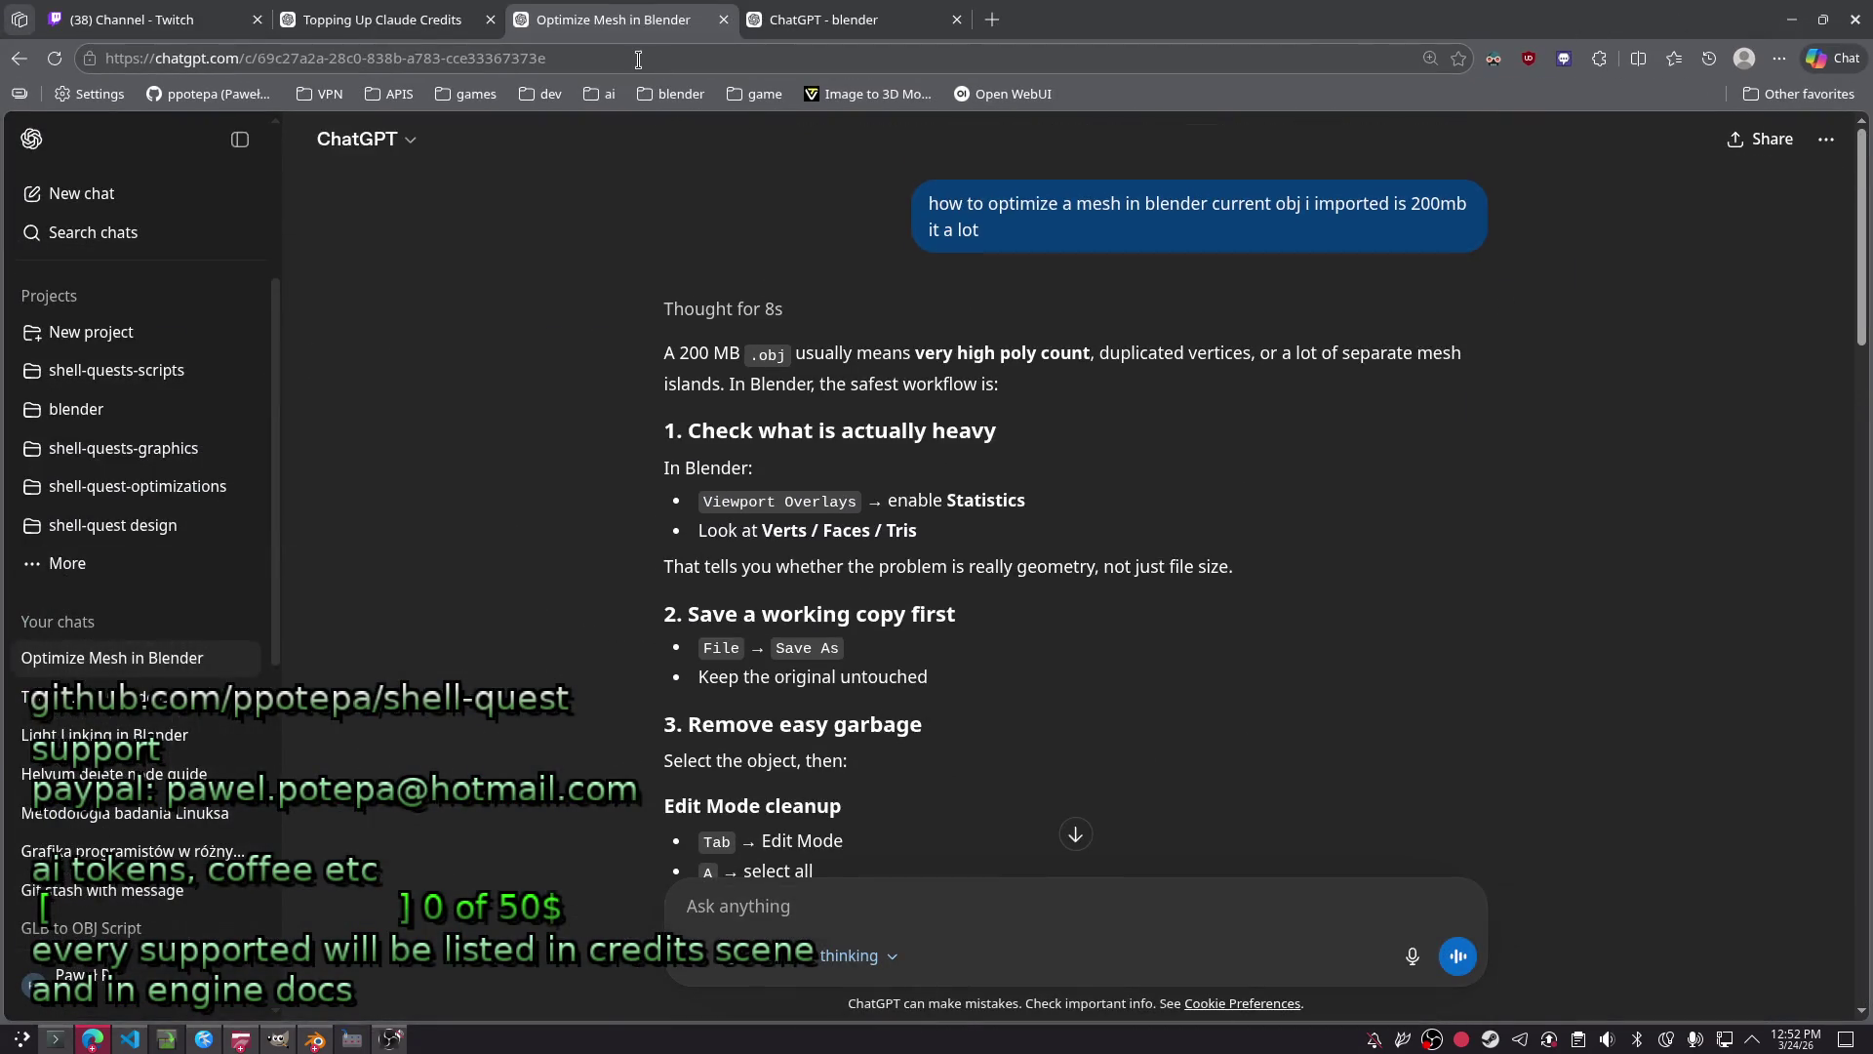
scroll(936, 483, "down", 1)
mouse_move(954, 449)
left_mouse_down()
mouse_move(698, 383)
mouse_move(732, 351)
left_mouse_up()
left_click(635, 403)
Scroll to the Edit Mode cleanup section and highlight Merge by Distance, Delete Loose and Degenerate Dissolve
double_click(724, 531)
left_click(727, 531)
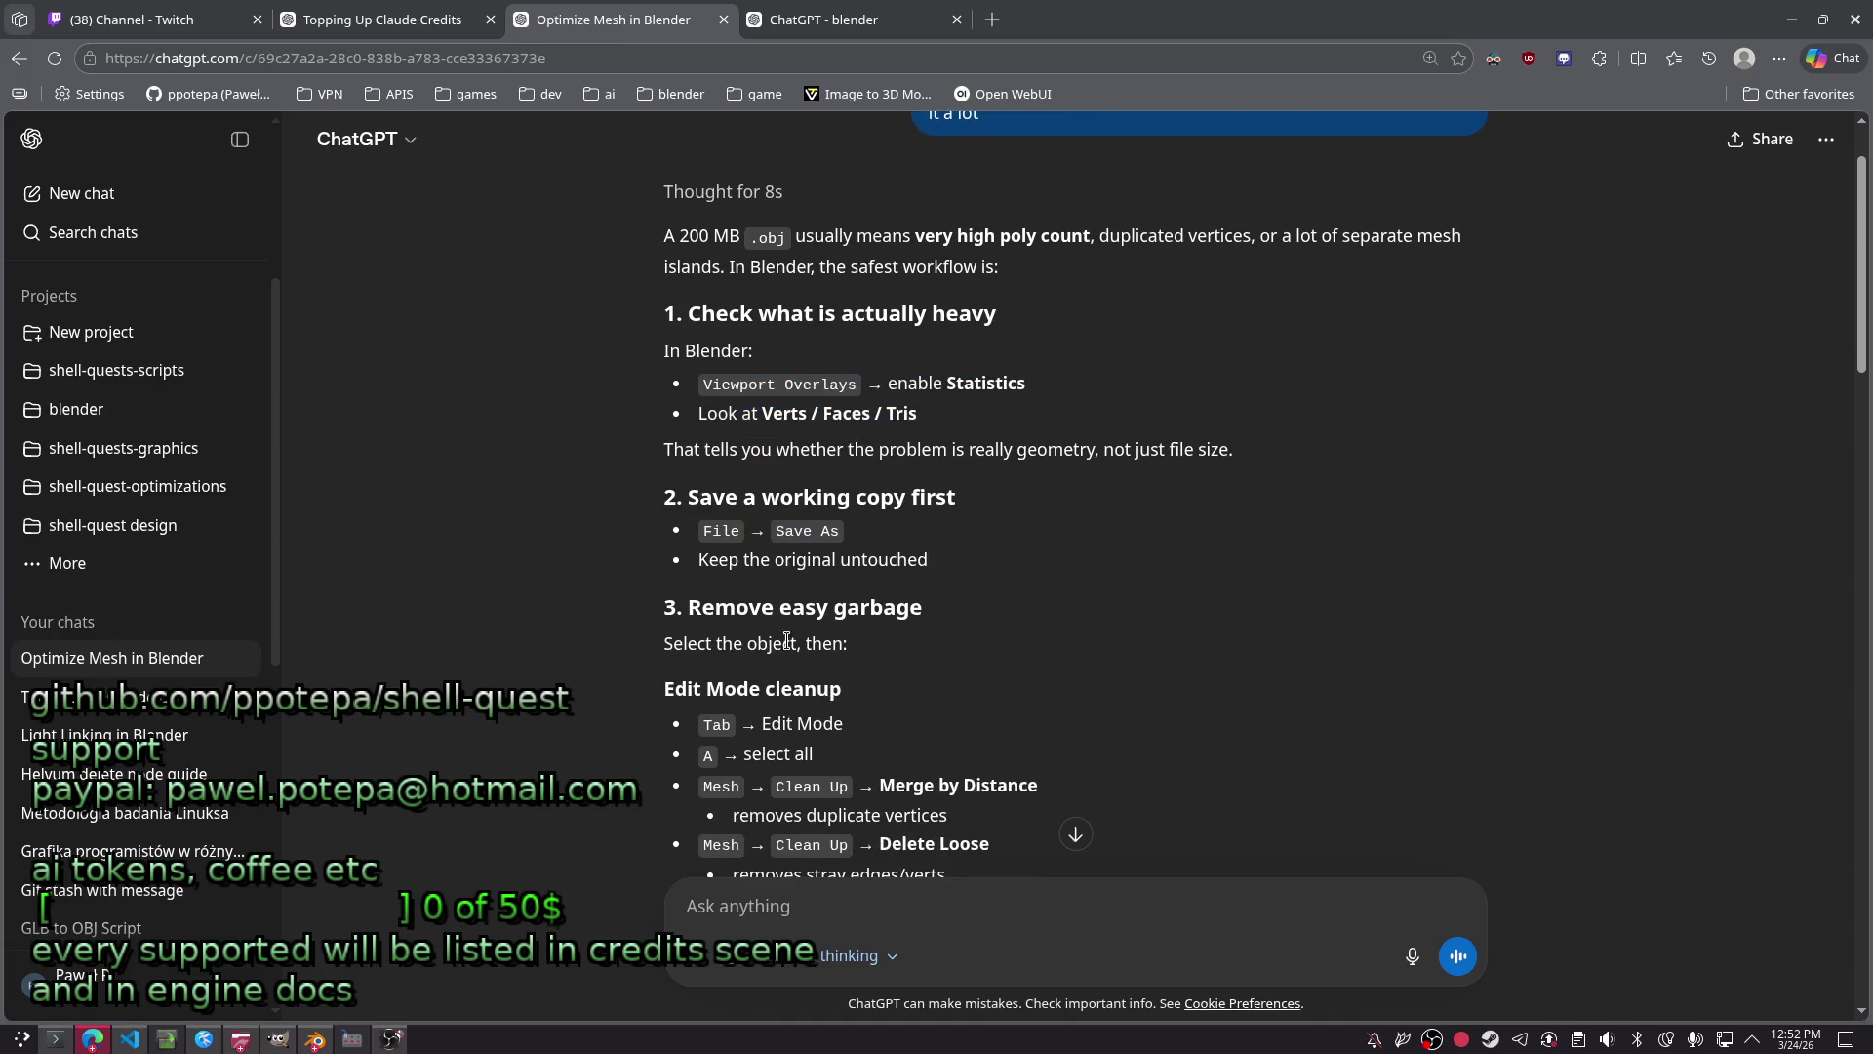
scroll(917, 741, "down", 1)
mouse_move(700, 597)
left_mouse_down()
mouse_move(741, 672)
mouse_move(891, 698)
left_mouse_up()
left_click(1117, 765)
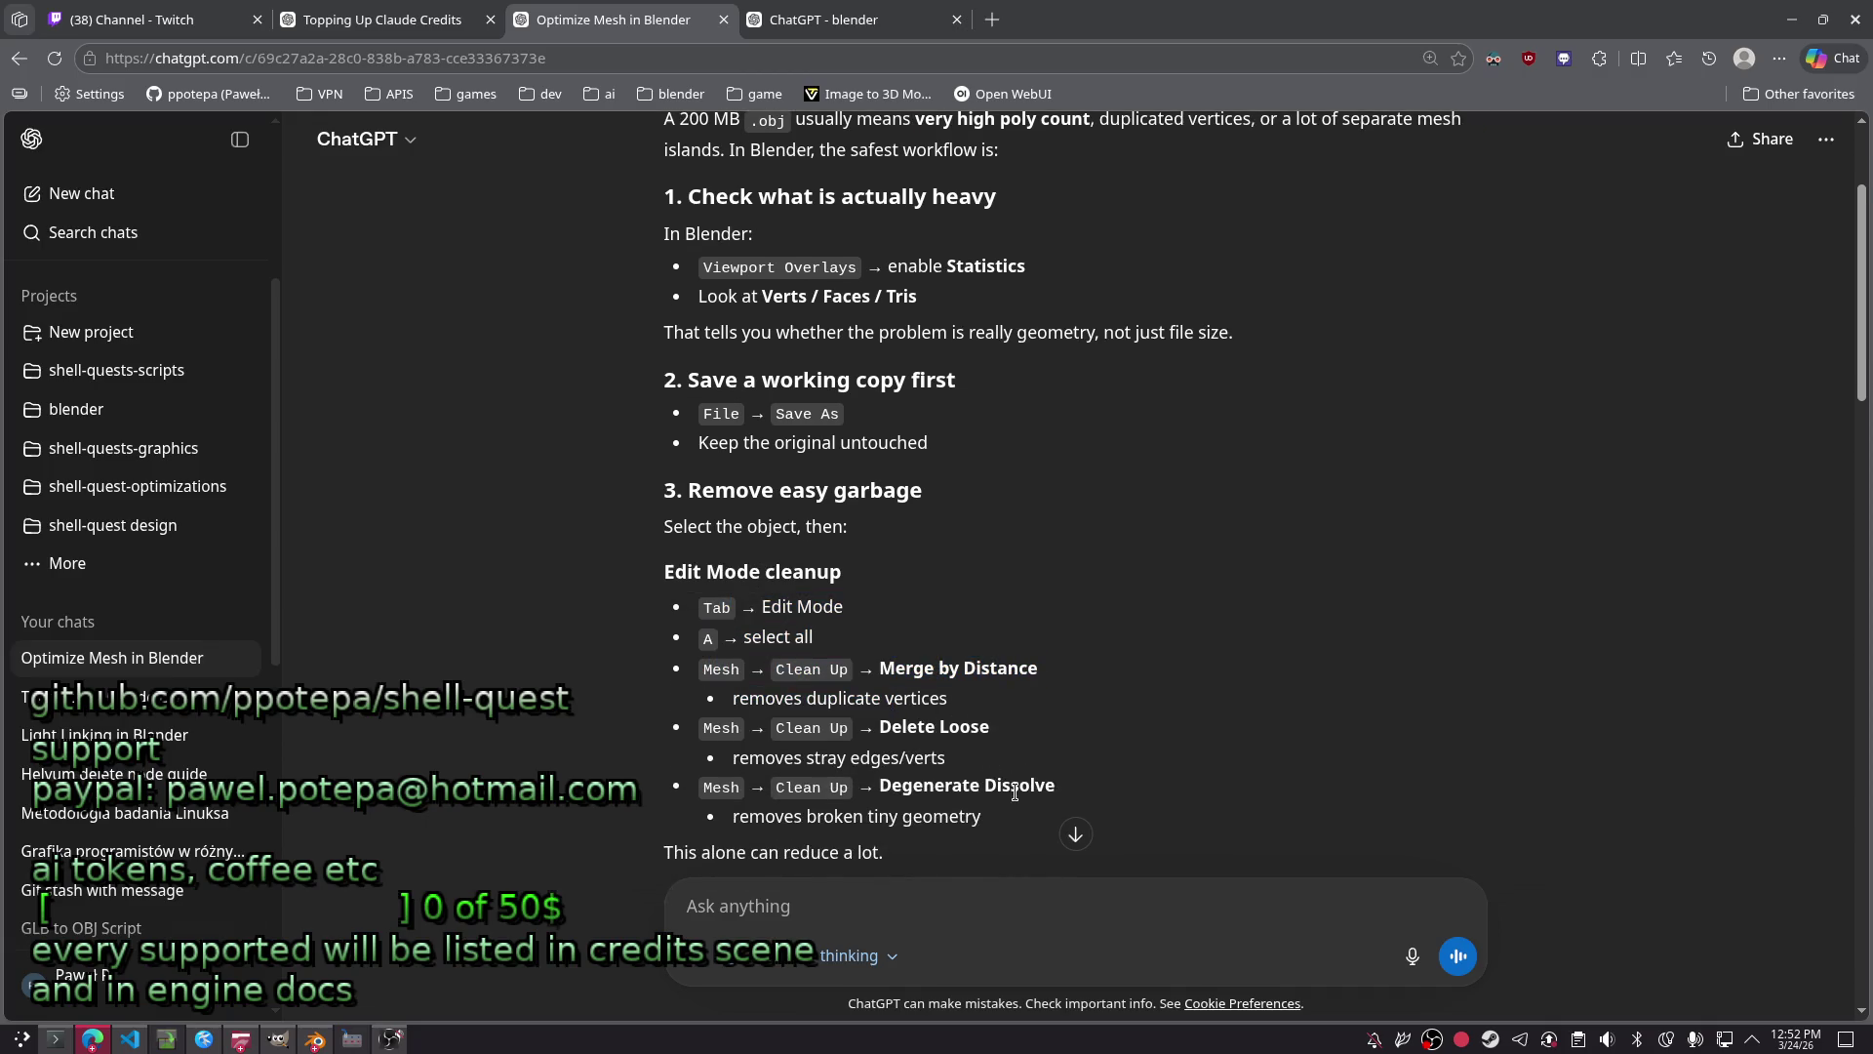
left_click_drag(1014, 825, 824, 759)
key("alt+Tab")
key("alt+Tab")
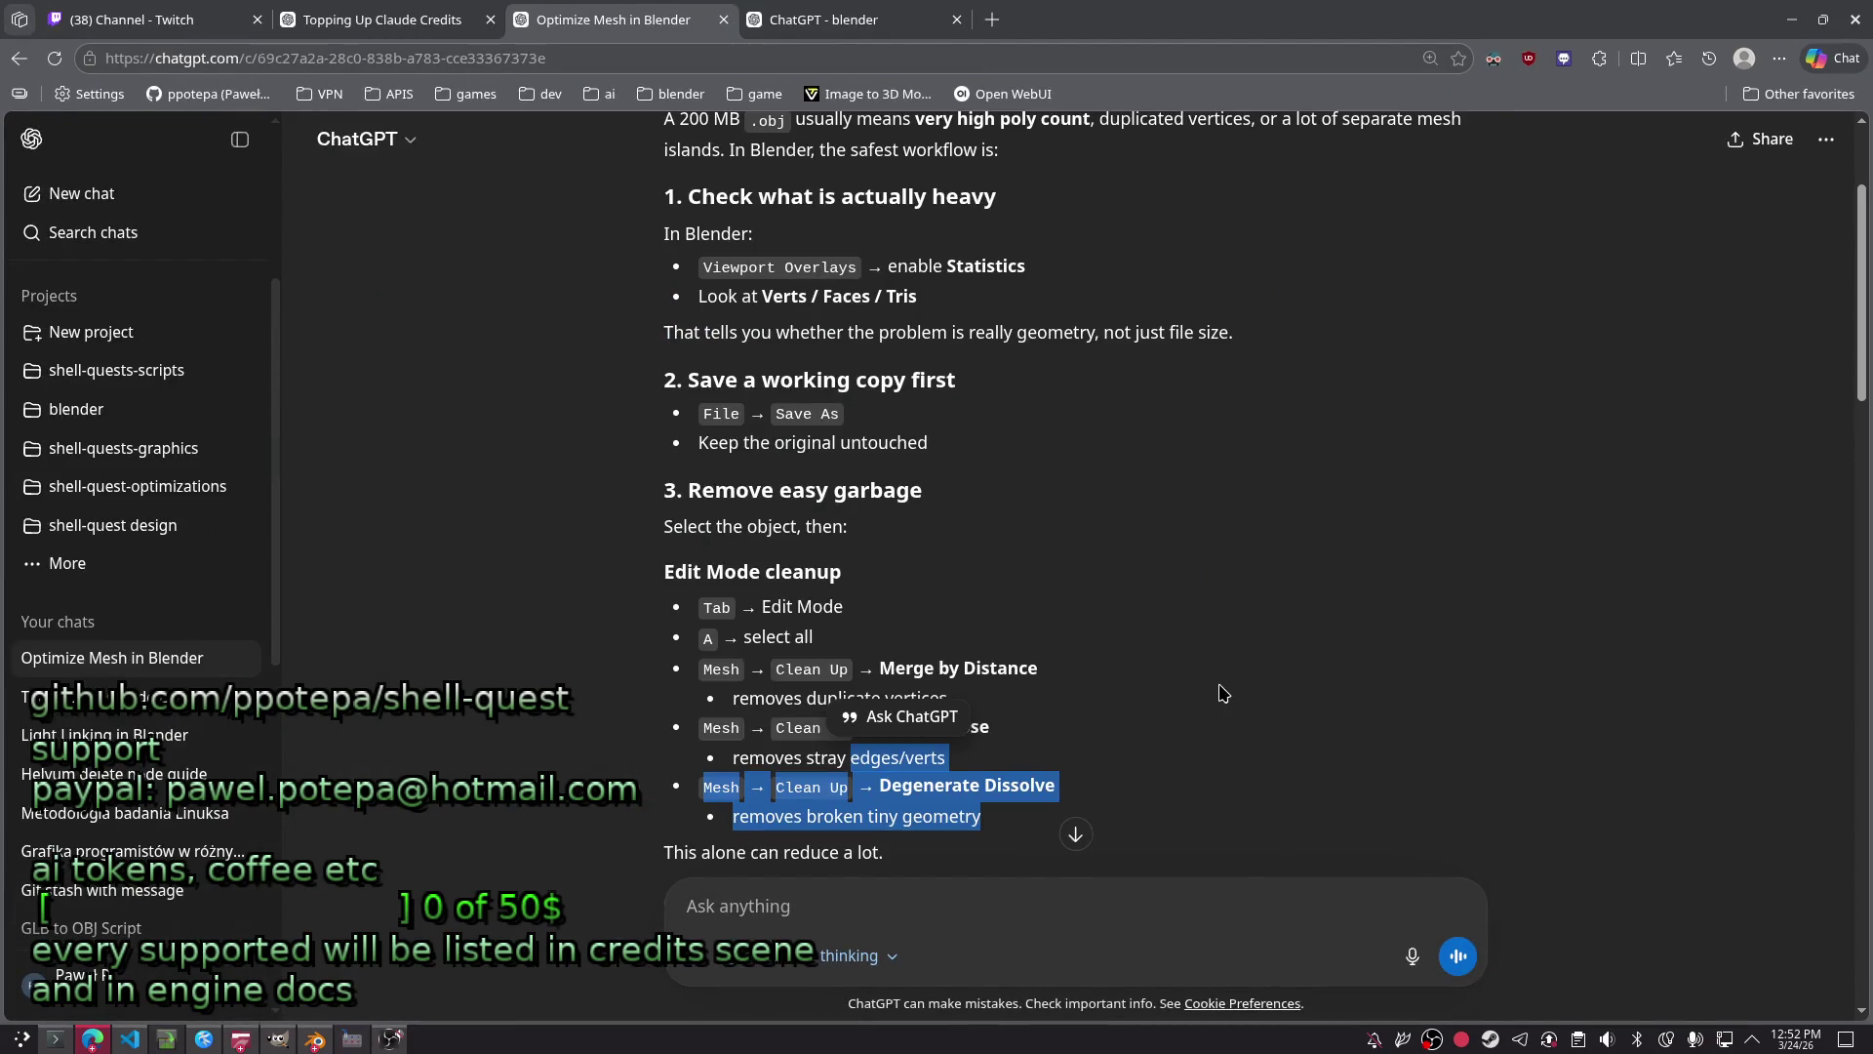
left_click(1219, 694)
mouse_move(1054, 734)
left_mouse_down()
mouse_move(884, 727)
mouse_move(1082, 680)
left_mouse_up()
left_click(965, 672)
left_click(1066, 733)
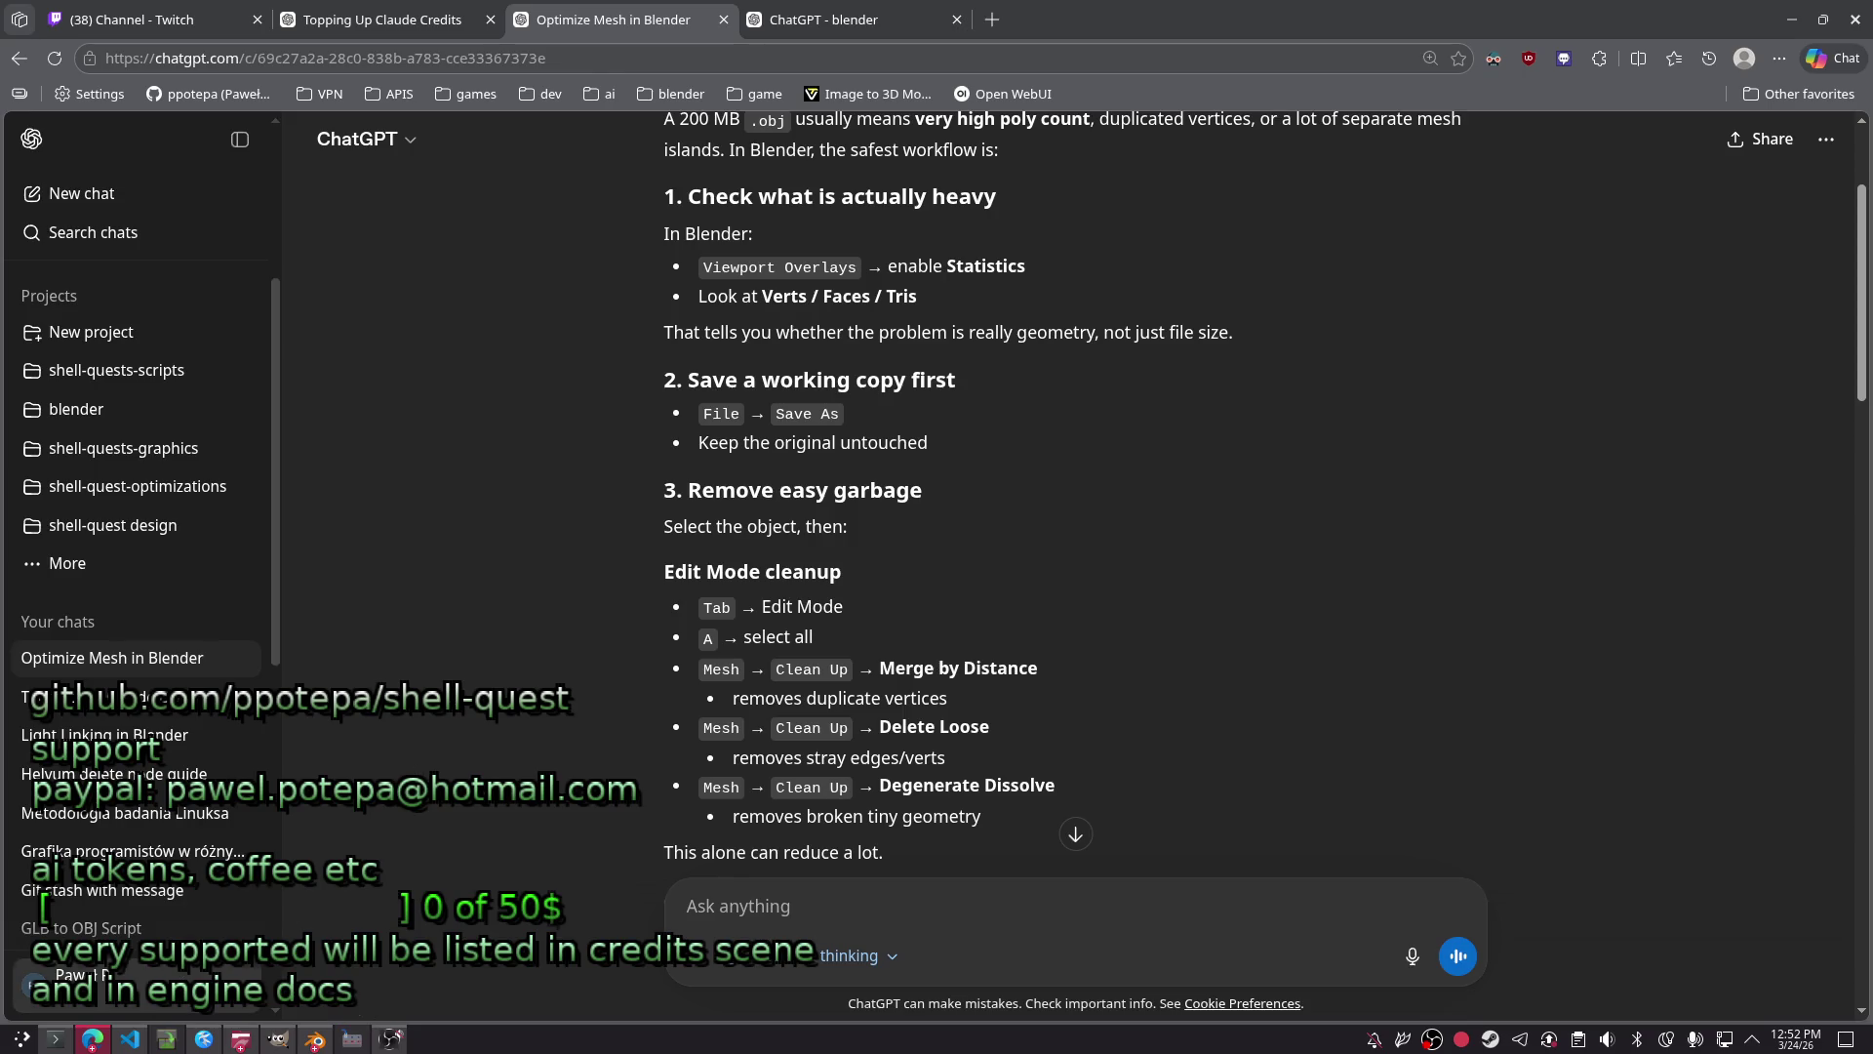
left_click(314, 1039)
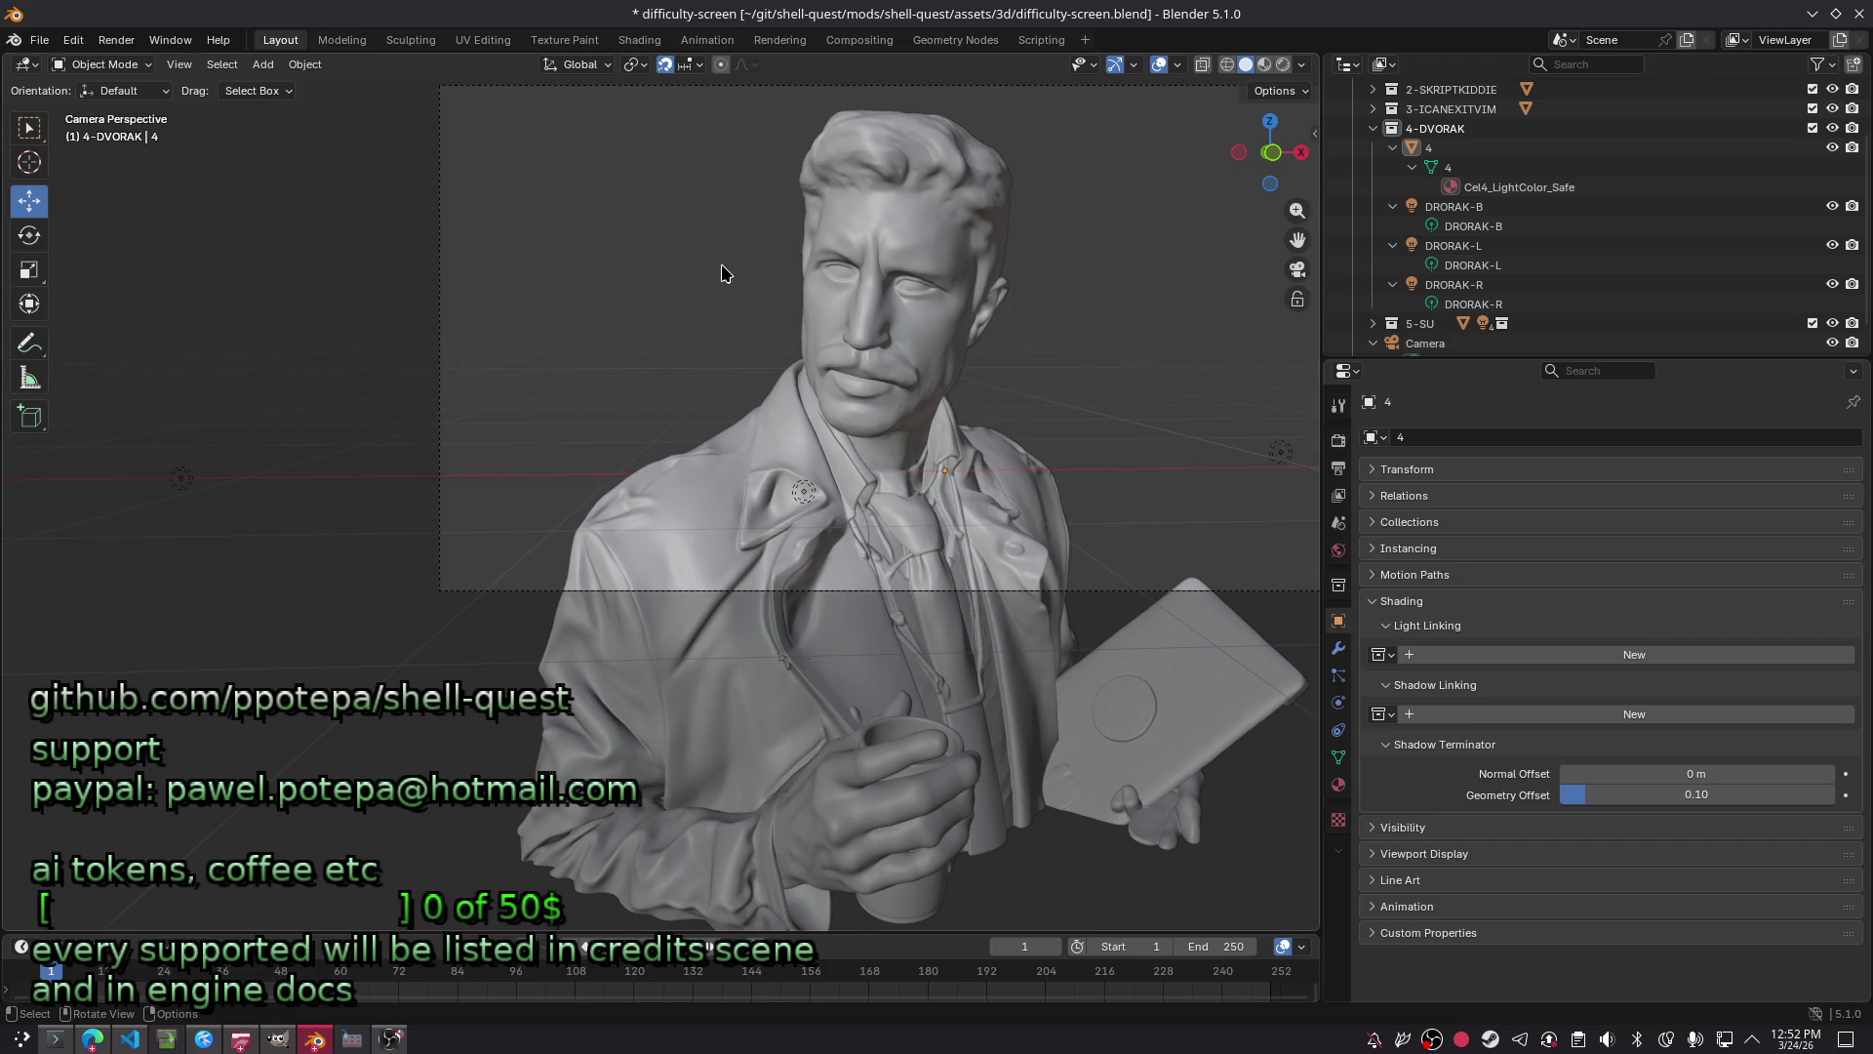
Put bust 4 in Edit Mode, select all, and Merge by Distance, removing 22537 vertices
key("alt+Tab")
key("alt+Tab")
left_click(863, 353)
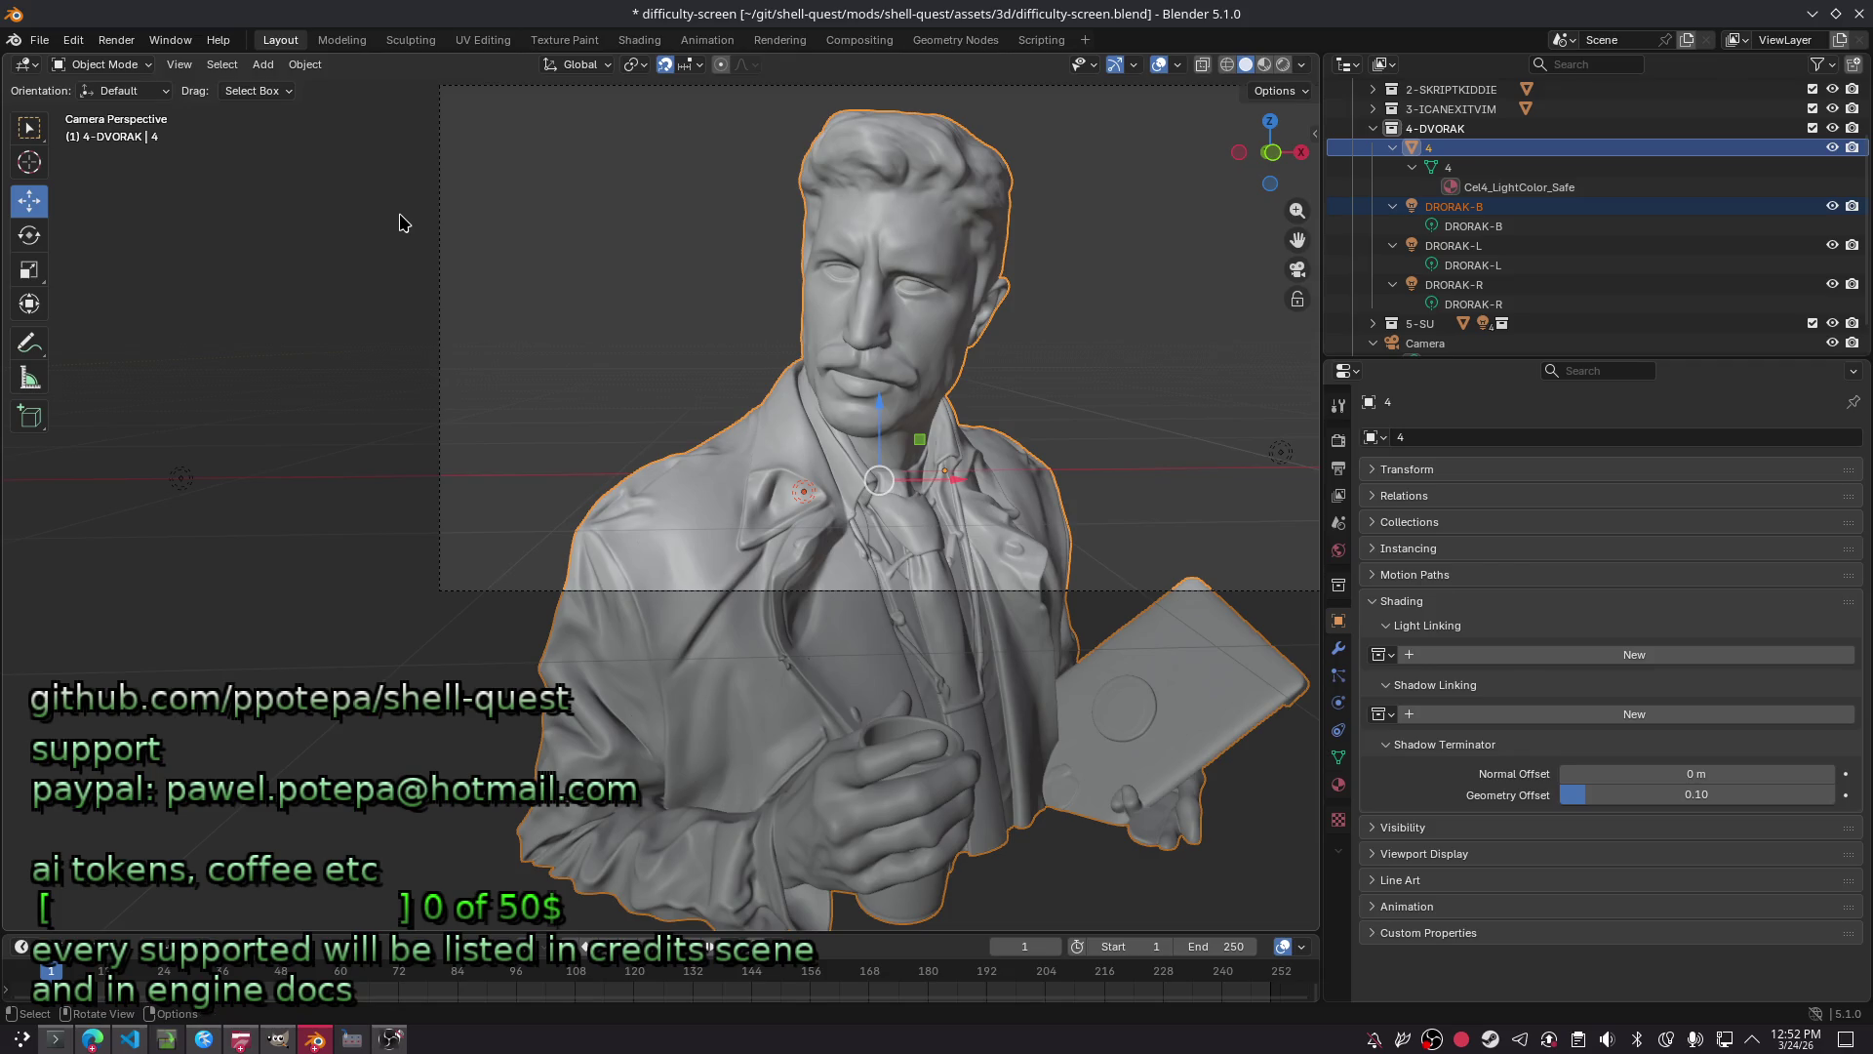
key("ctrl+Tab")
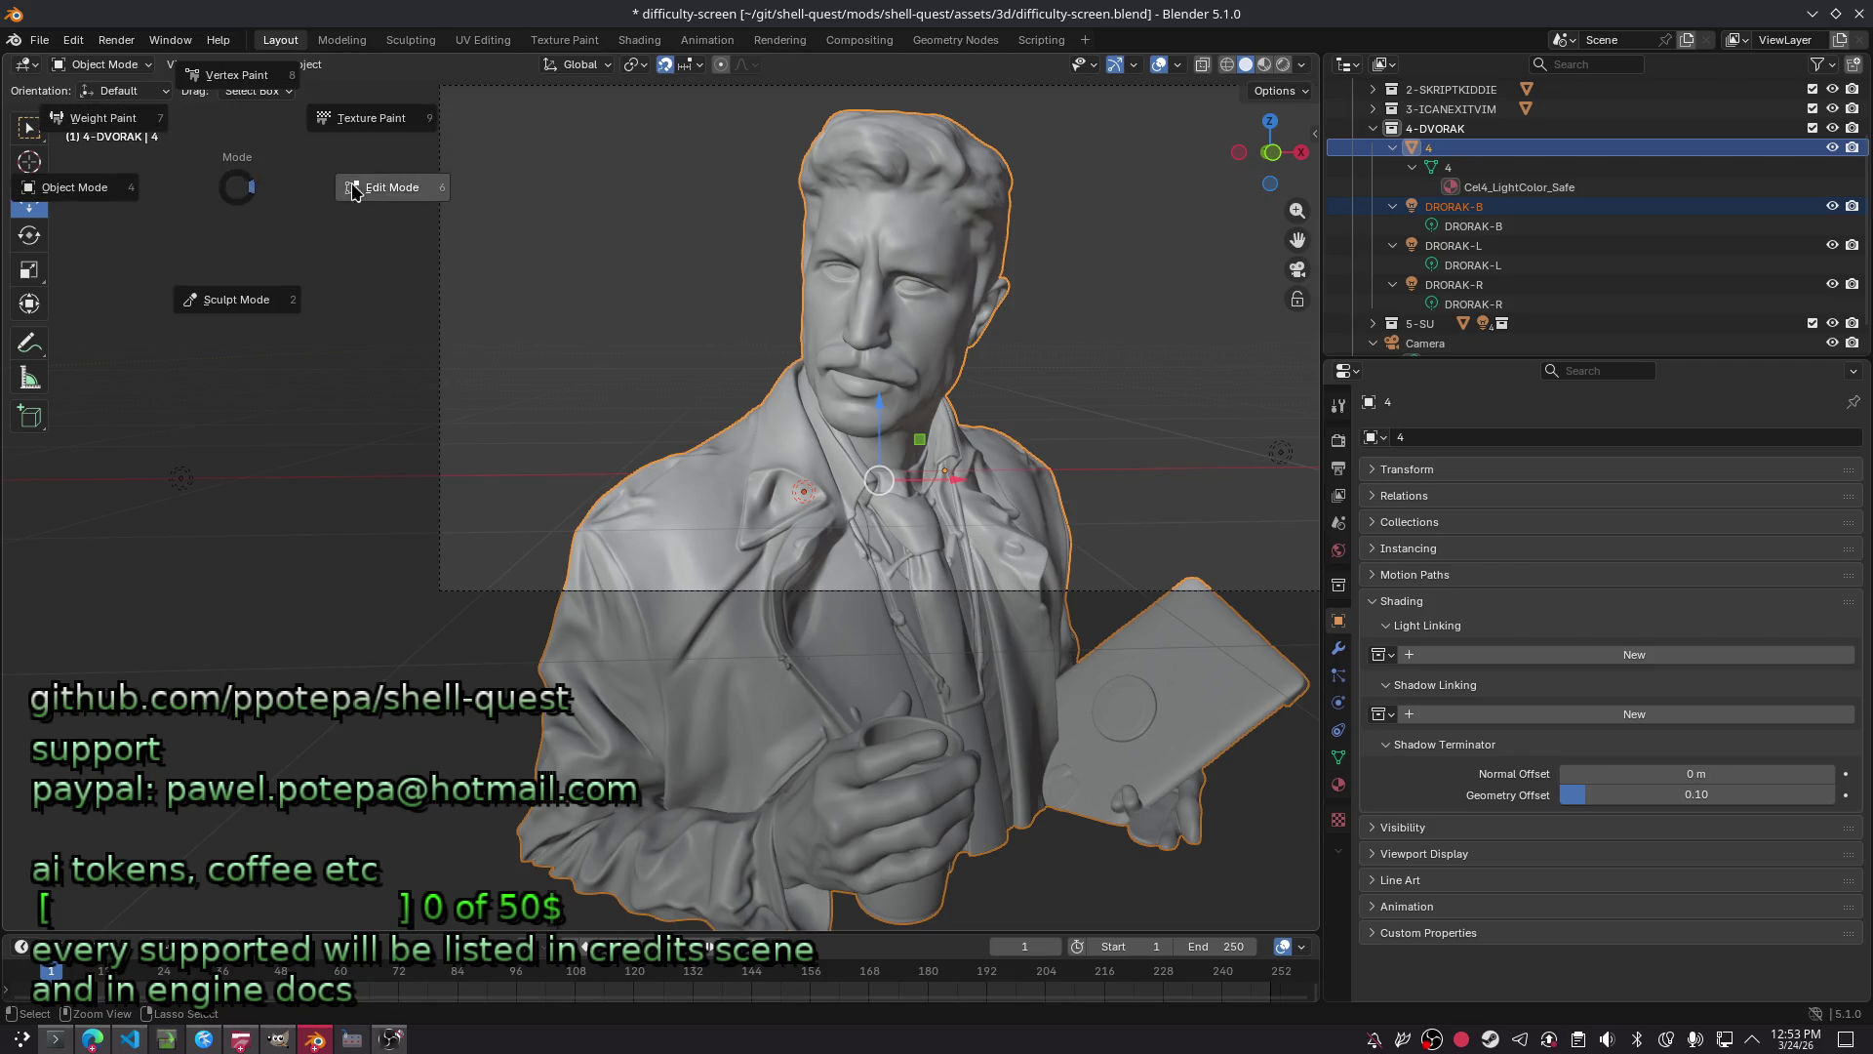
left_click(578, 251)
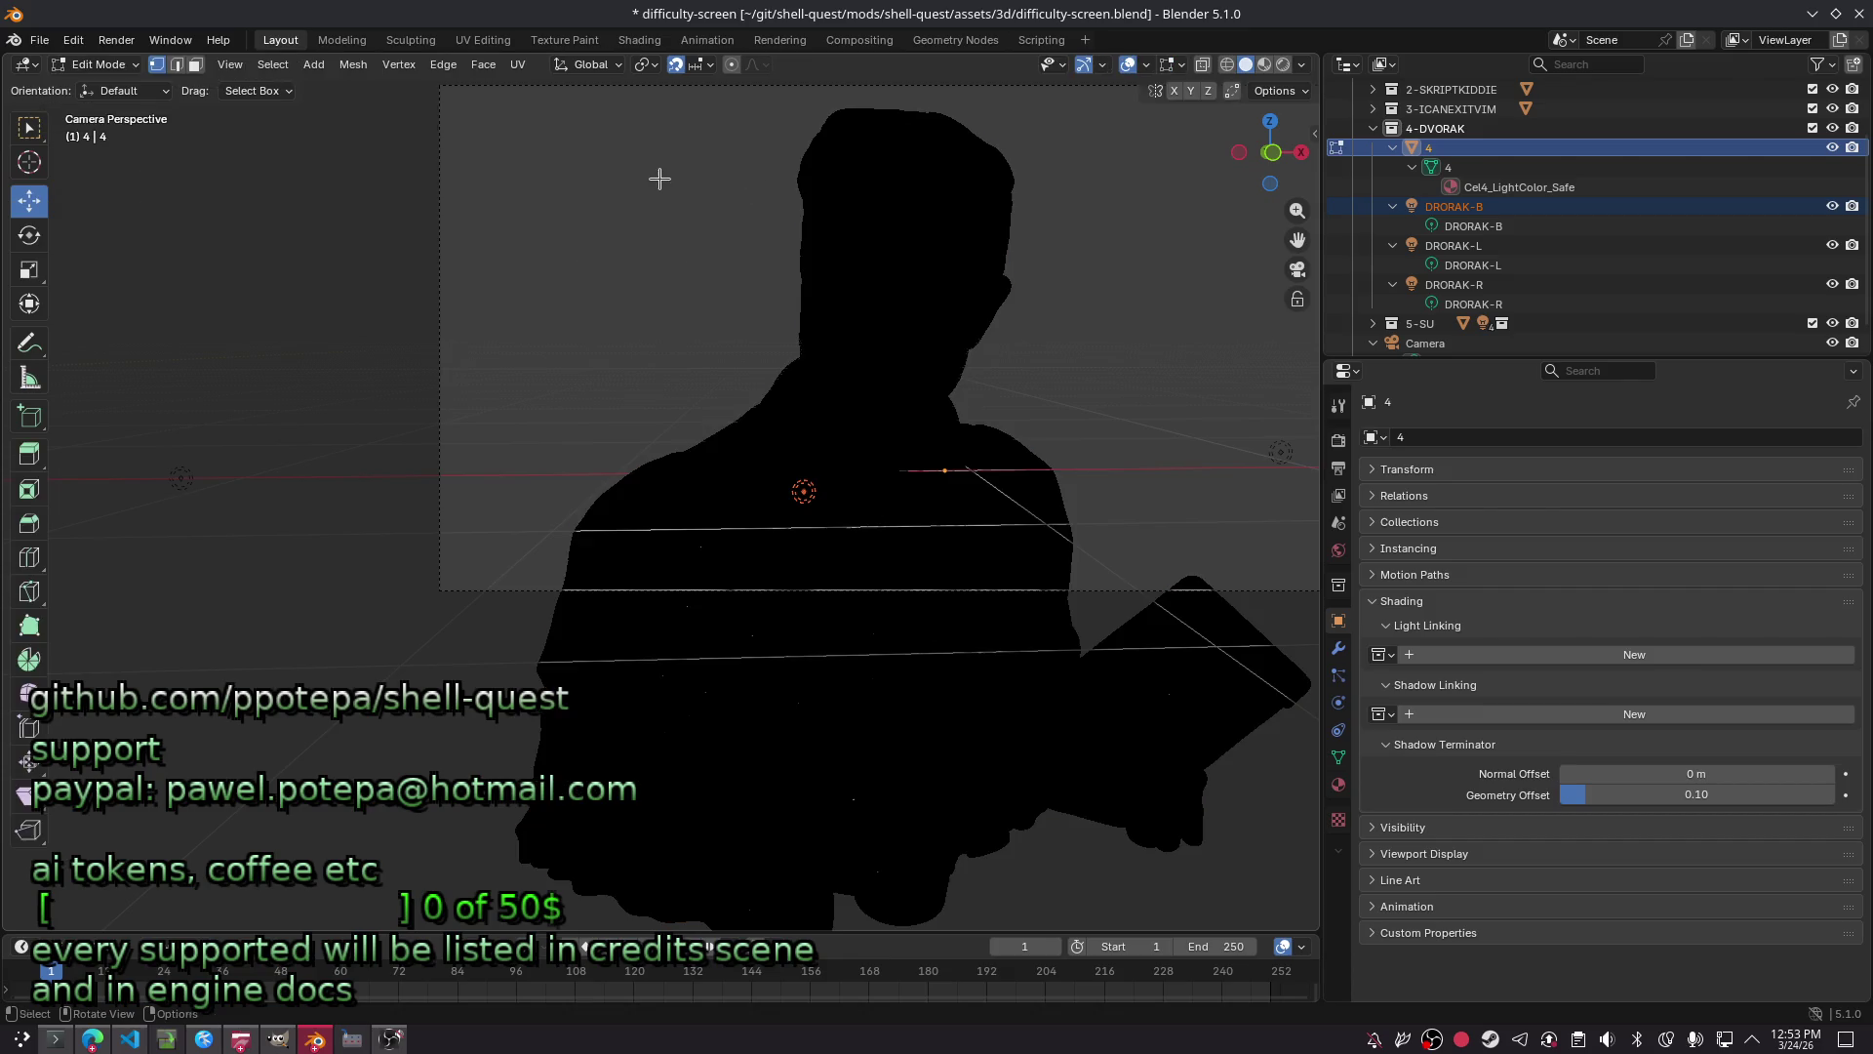
left_click_drag(369, 91, 1298, 939)
left_click(501, 150)
key("a")
left_click(353, 64)
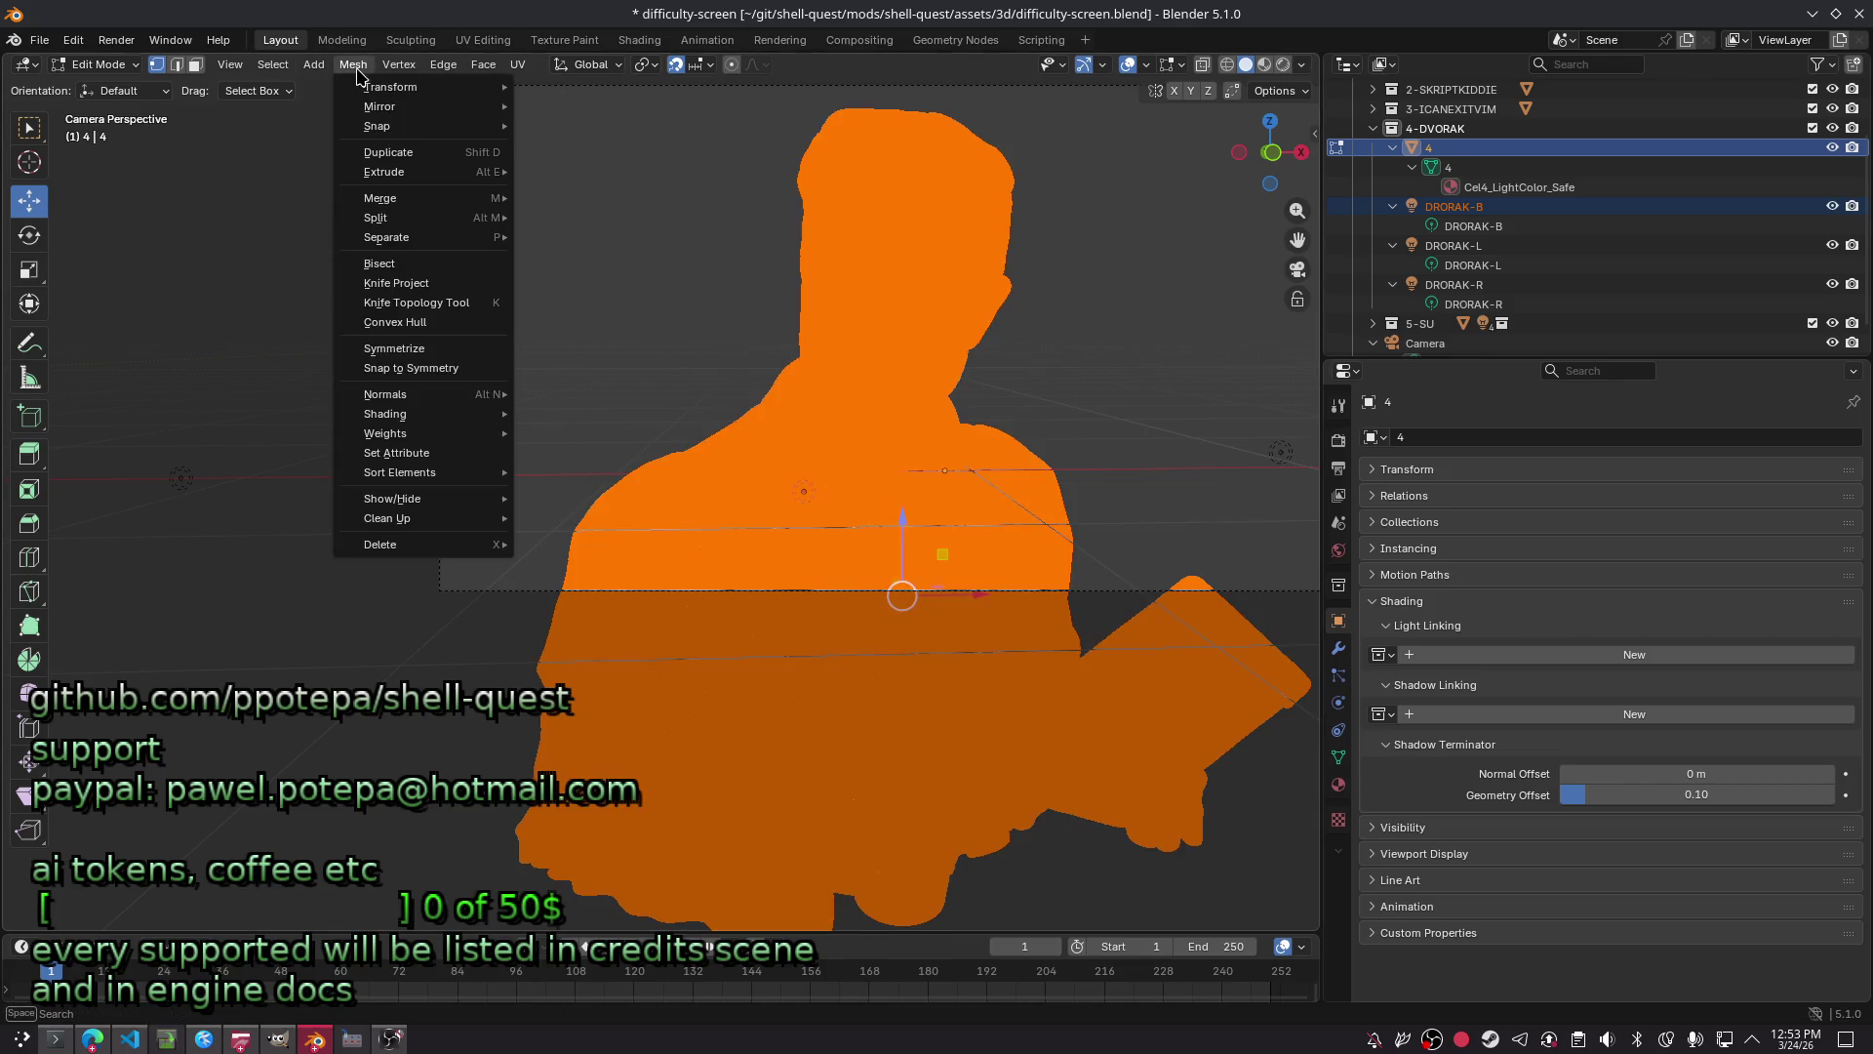
mouse_move(424, 530)
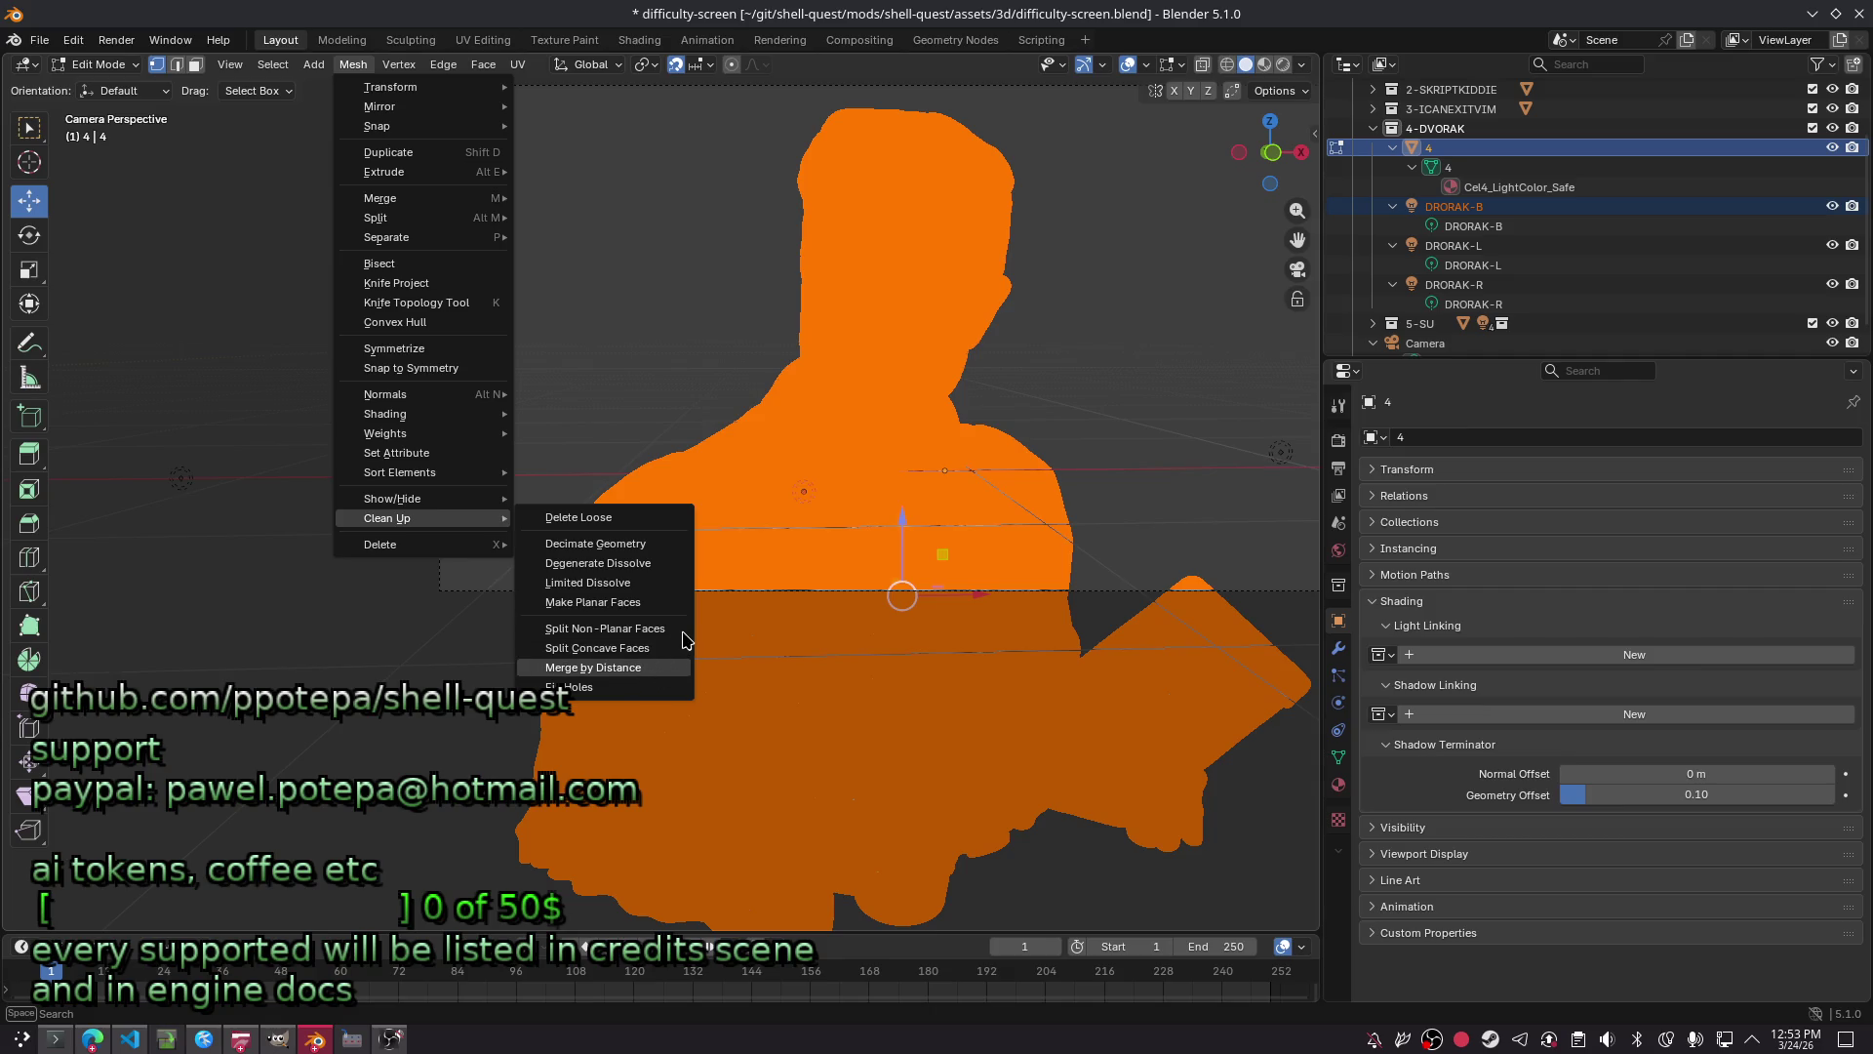
left_click(627, 666)
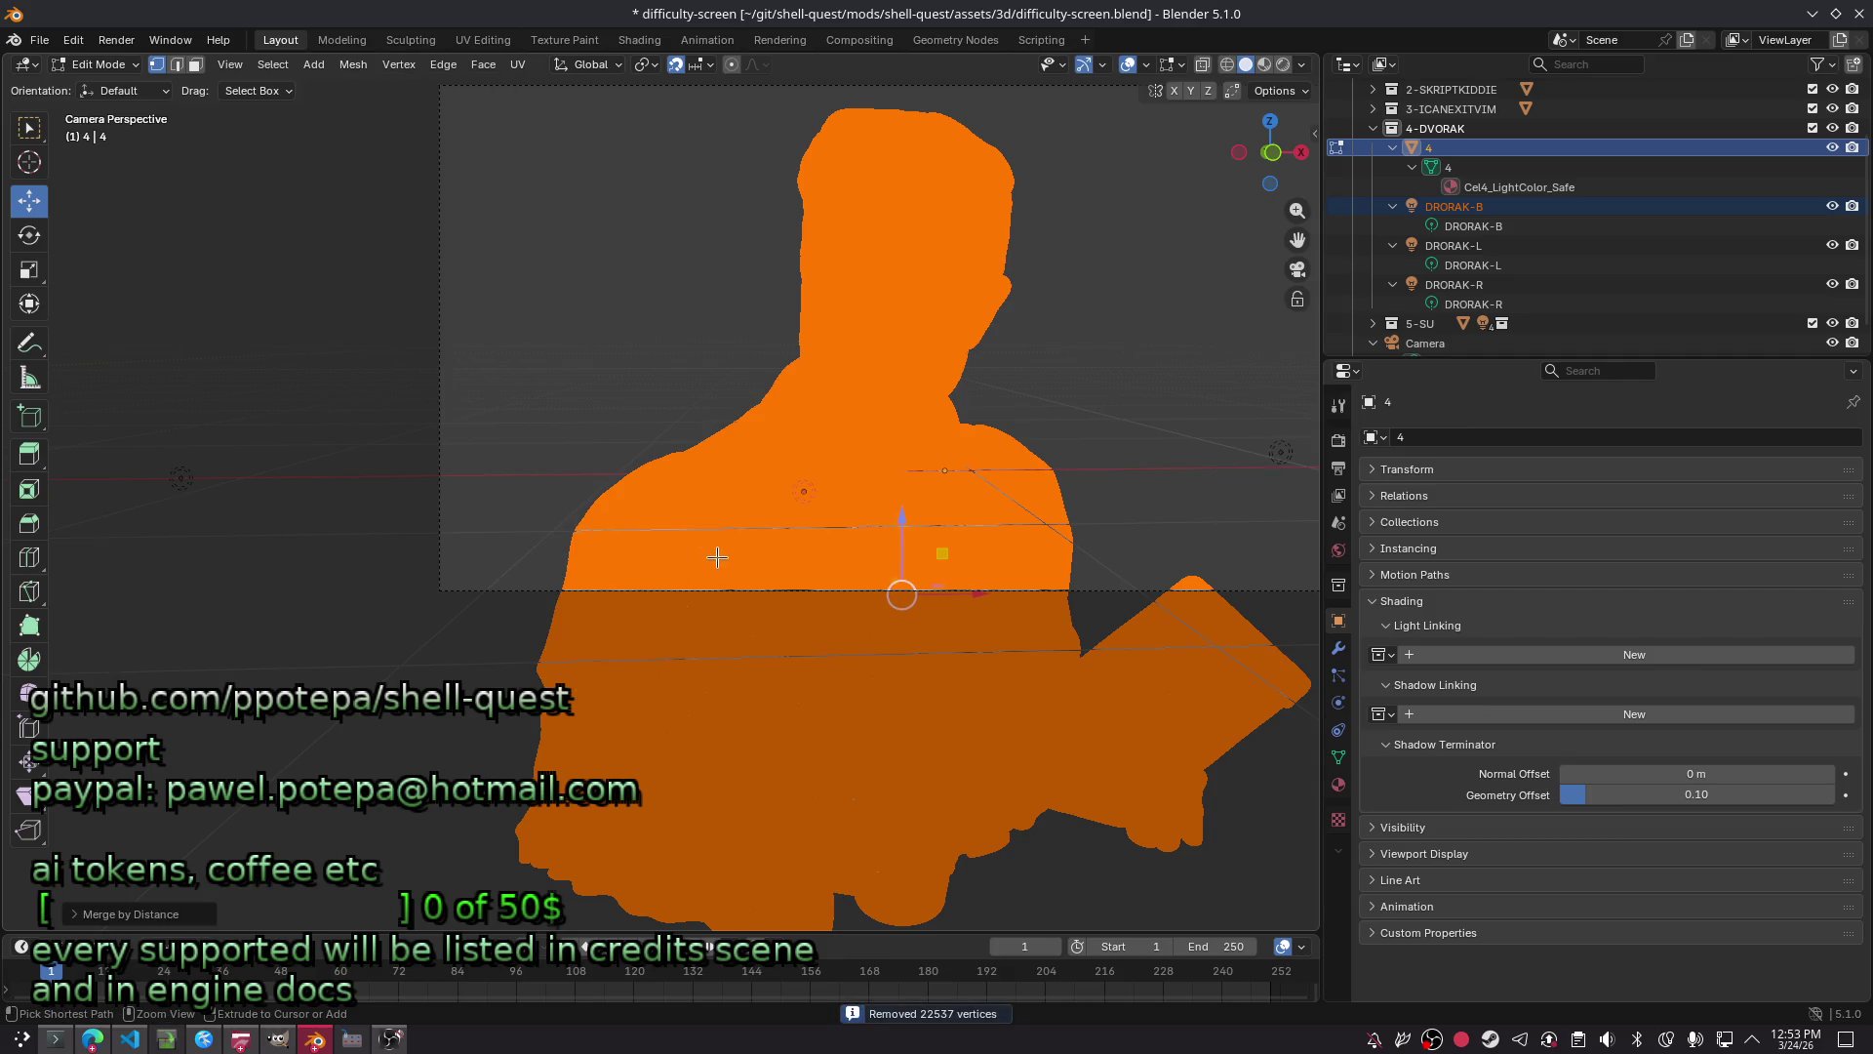
Save the file and check difficulty-screen.blend's size in the file browser
key("ctrl+s")
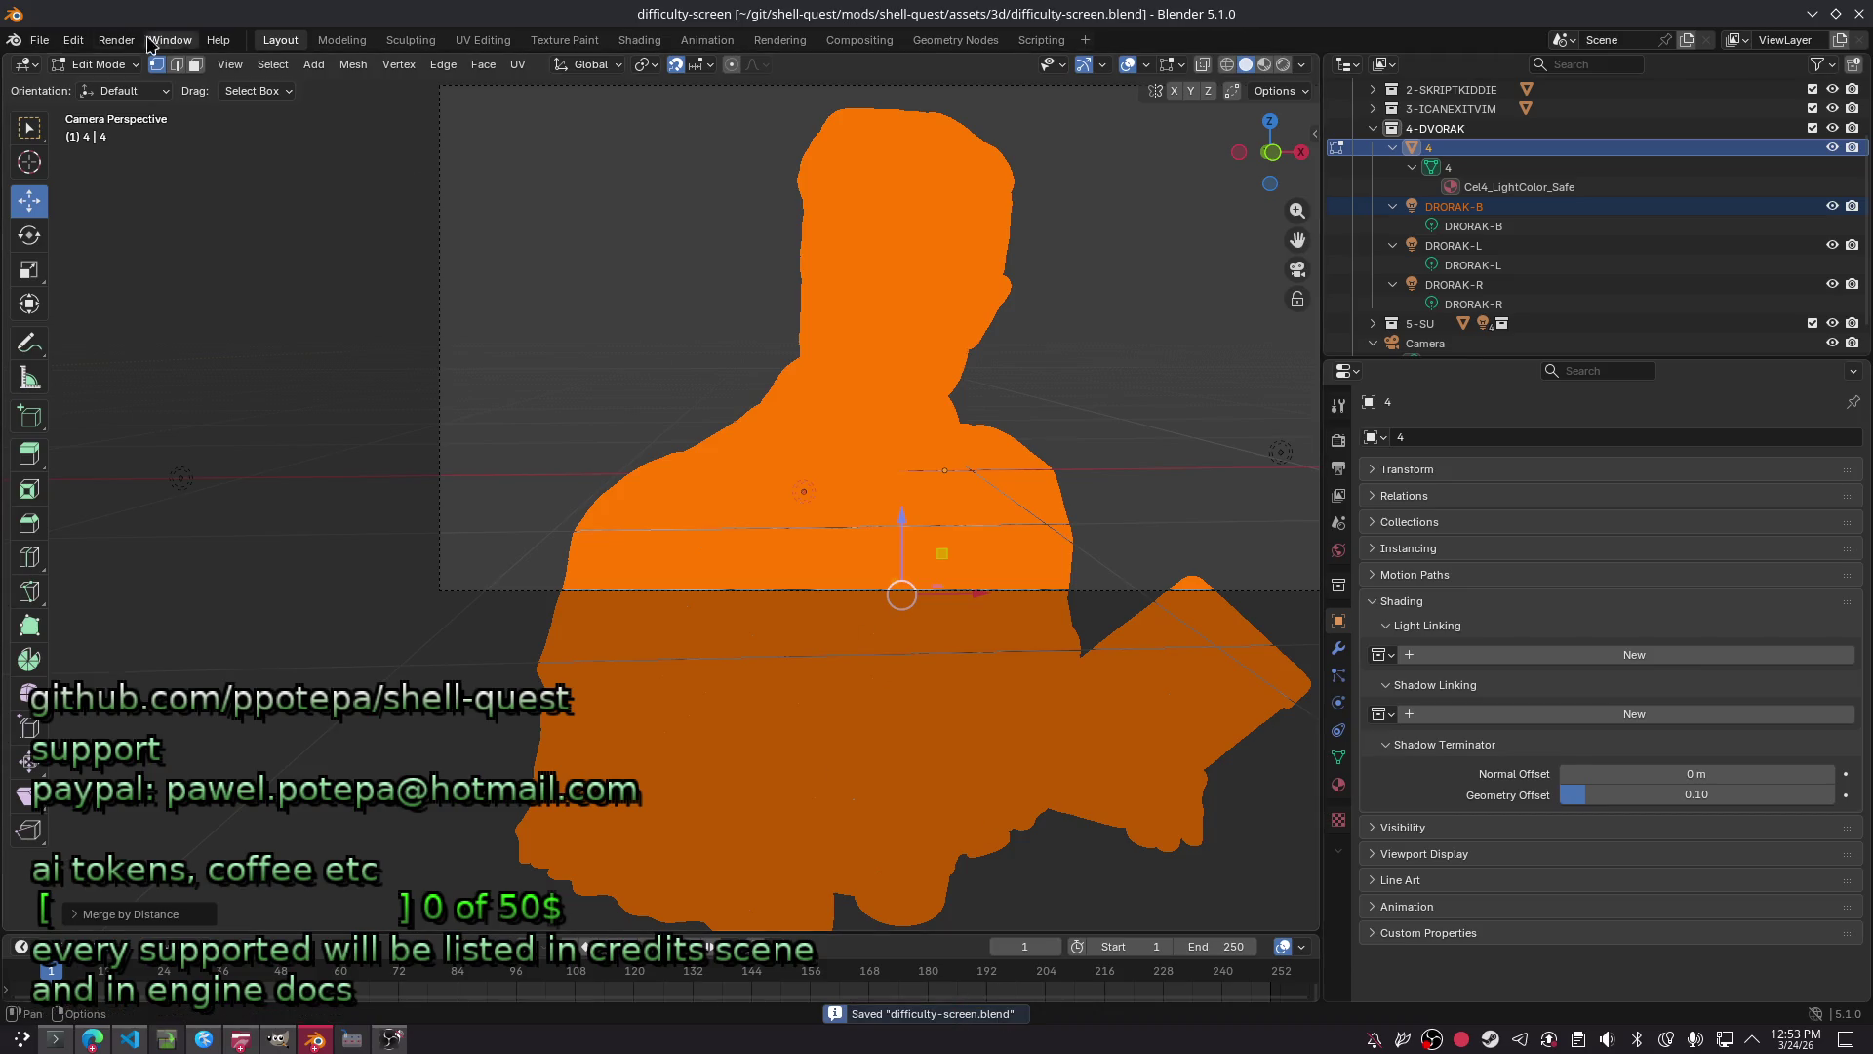
left_click(39, 40)
left_click(58, 82)
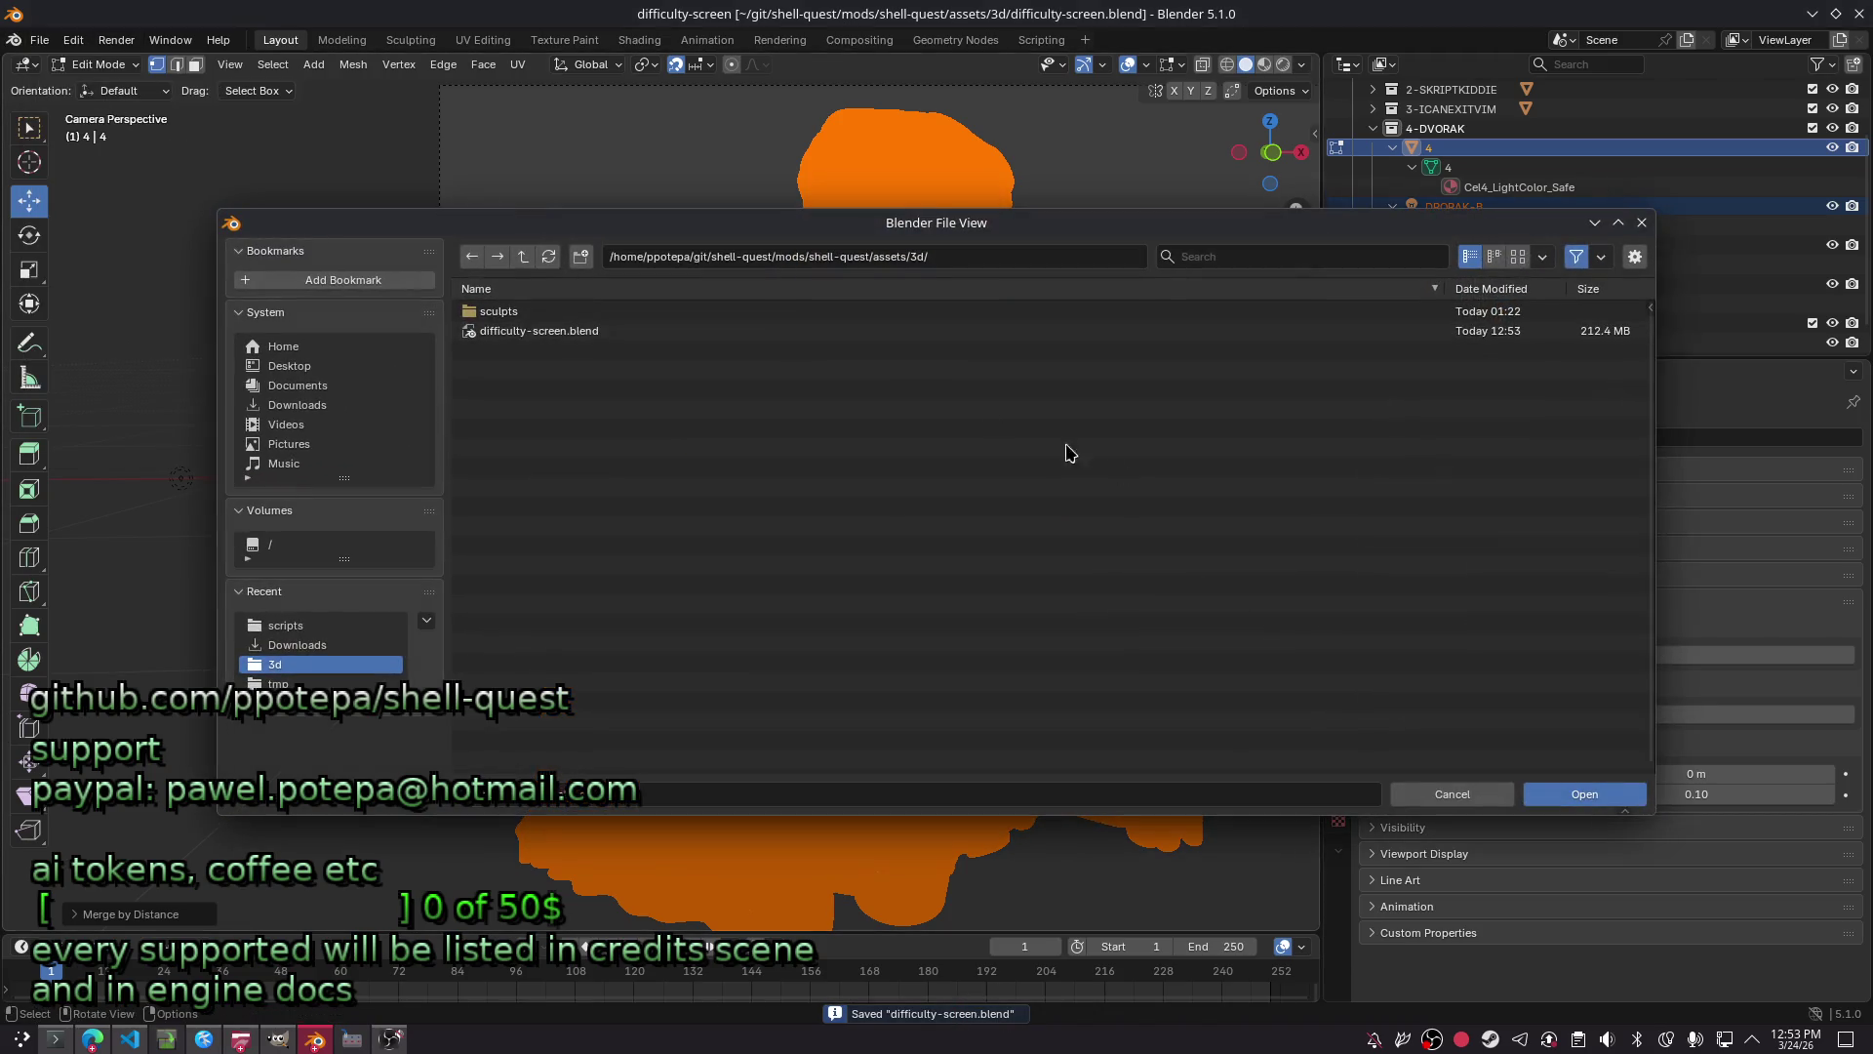
left_click(751, 333)
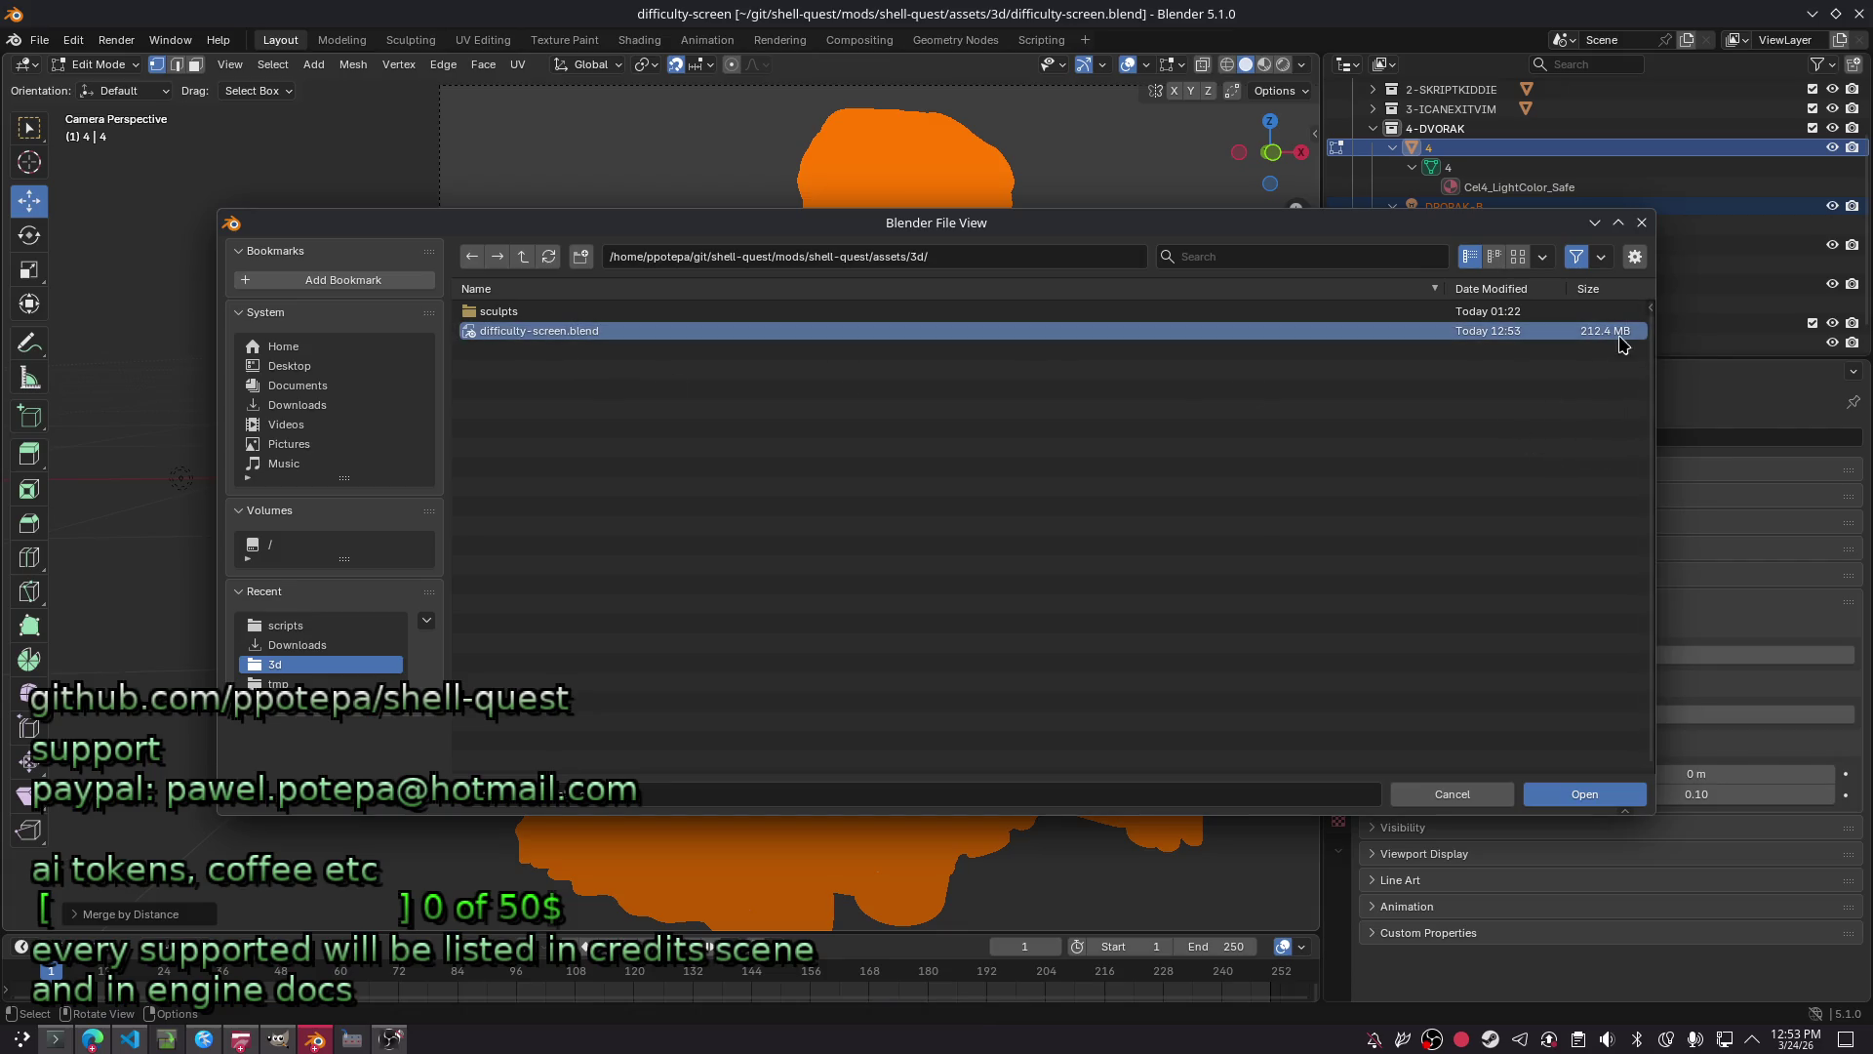
left_click(1642, 223)
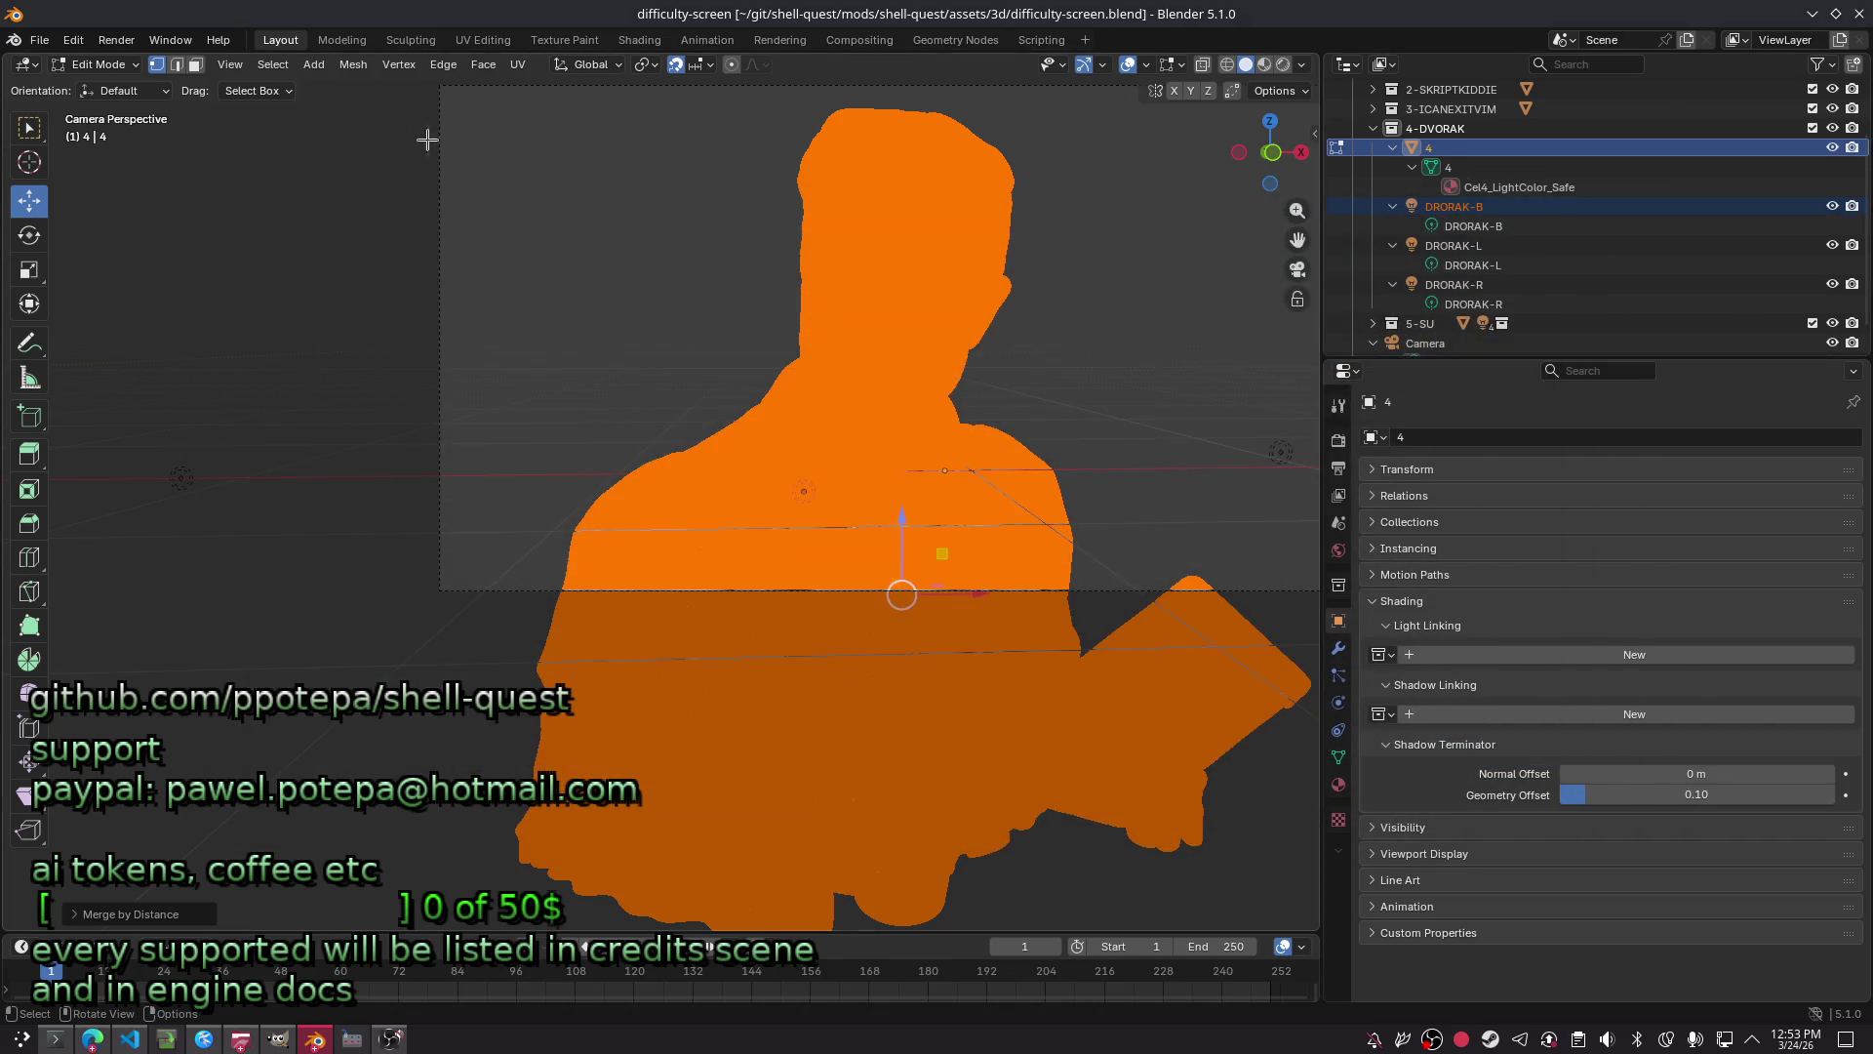
Deselect and reselect the entire bust mesh for the next cleanup
left_click(353, 64)
scroll(750, 305, "down", 5)
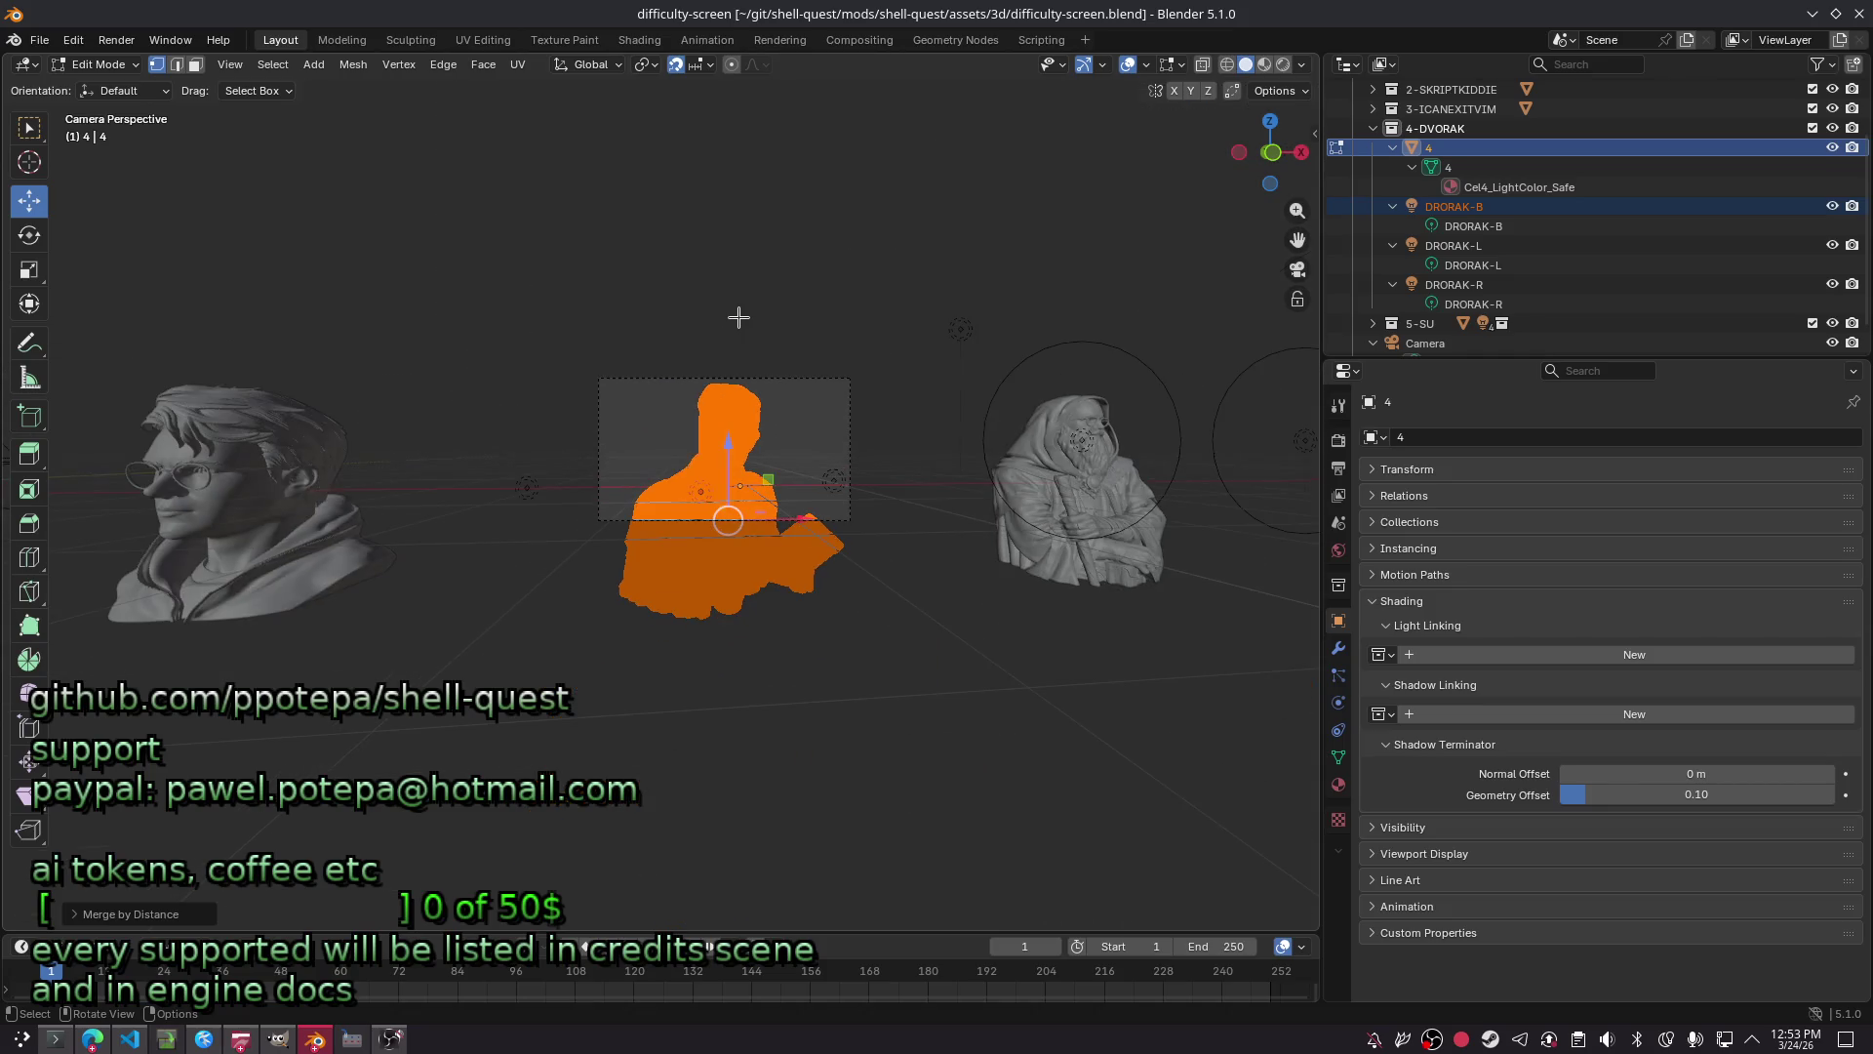
scroll(738, 317, "up", 1)
key("alt+a")
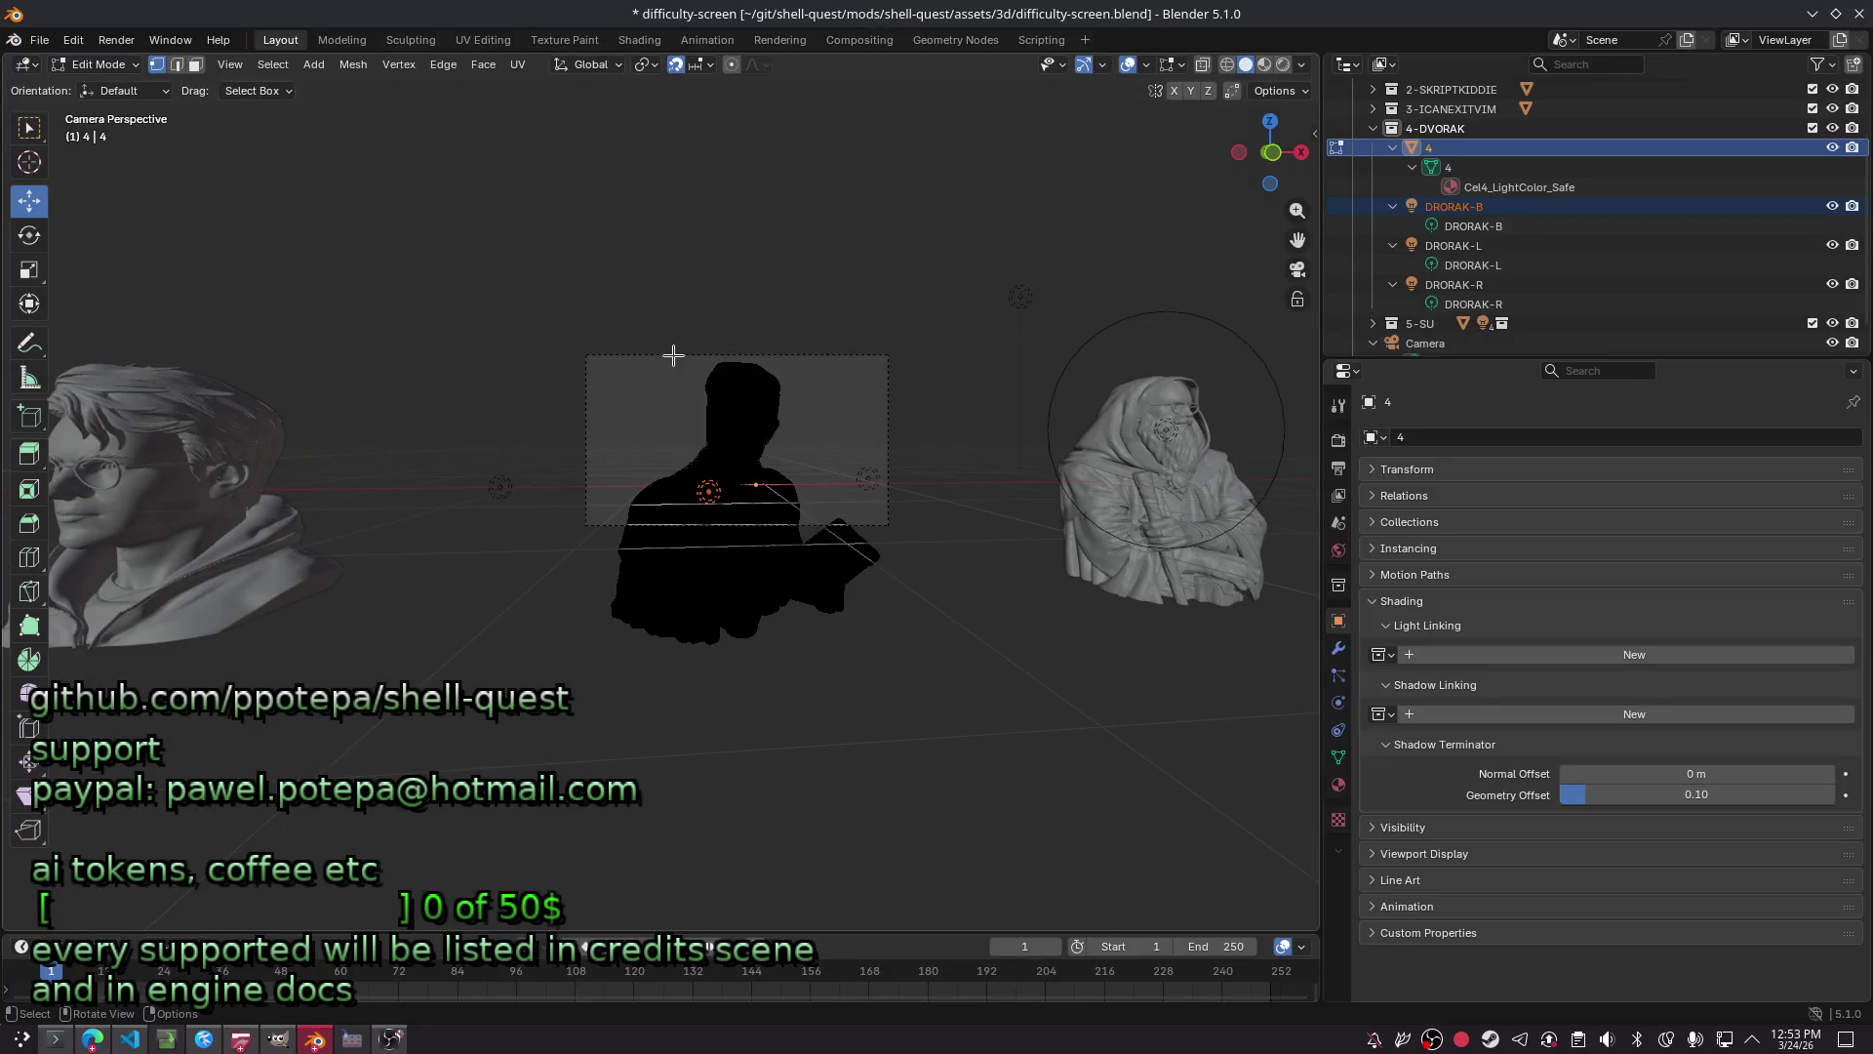
key("a")
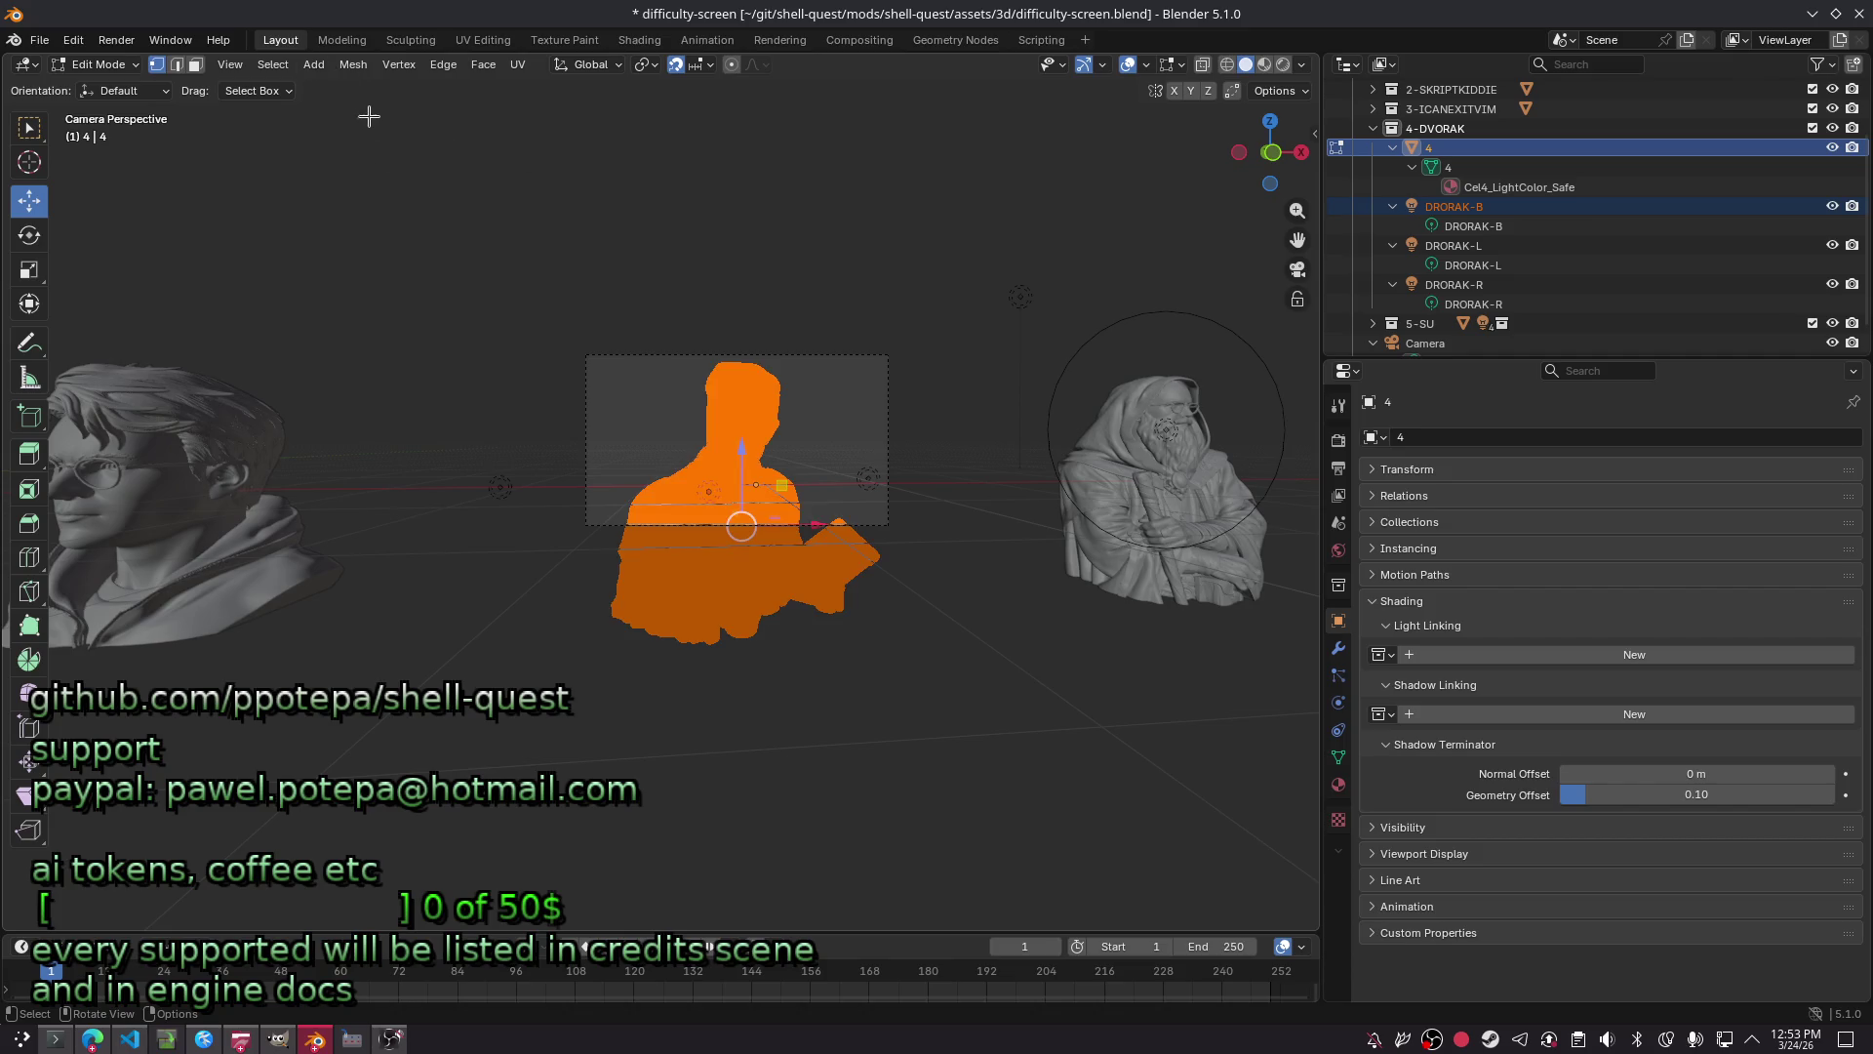
left_click(353, 64)
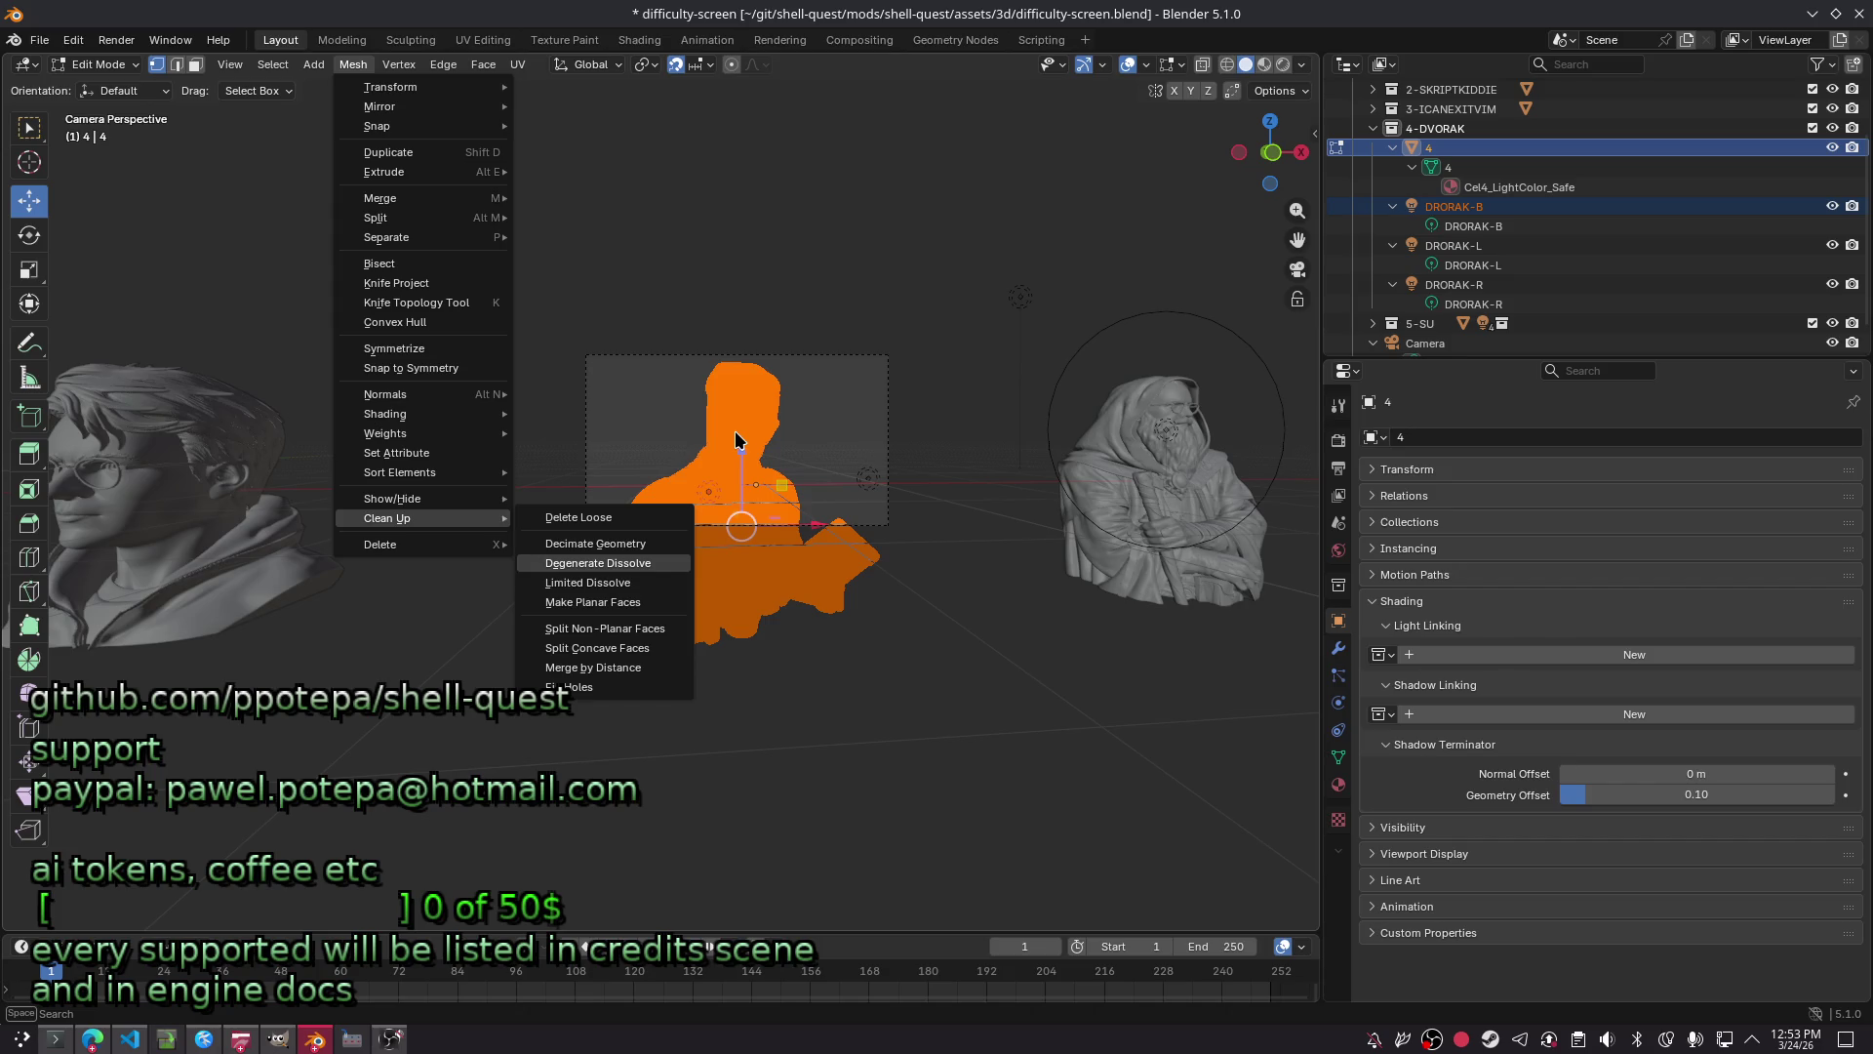
Run Degenerate Dissolve removing 180 faces, save, and switch to Material Preview shading
key("Return")
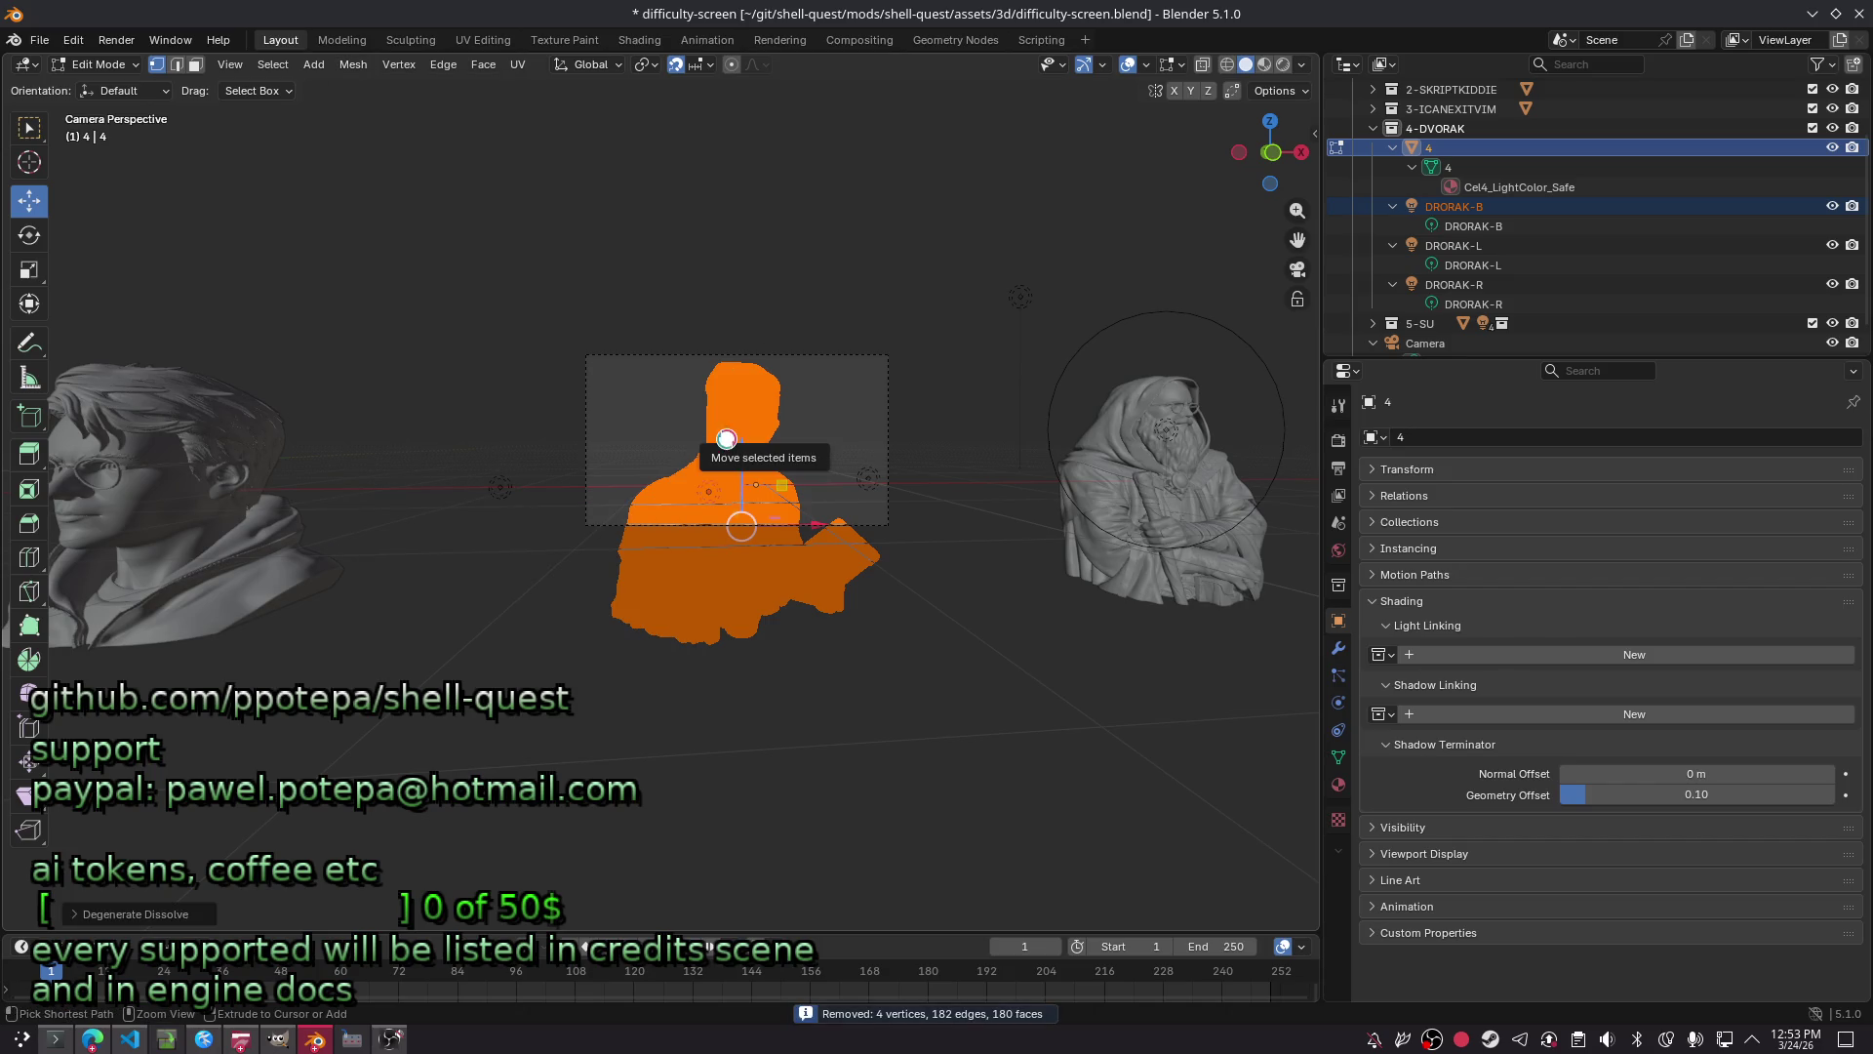
key("ctrl+s")
scroll(703, 395, "up", 5)
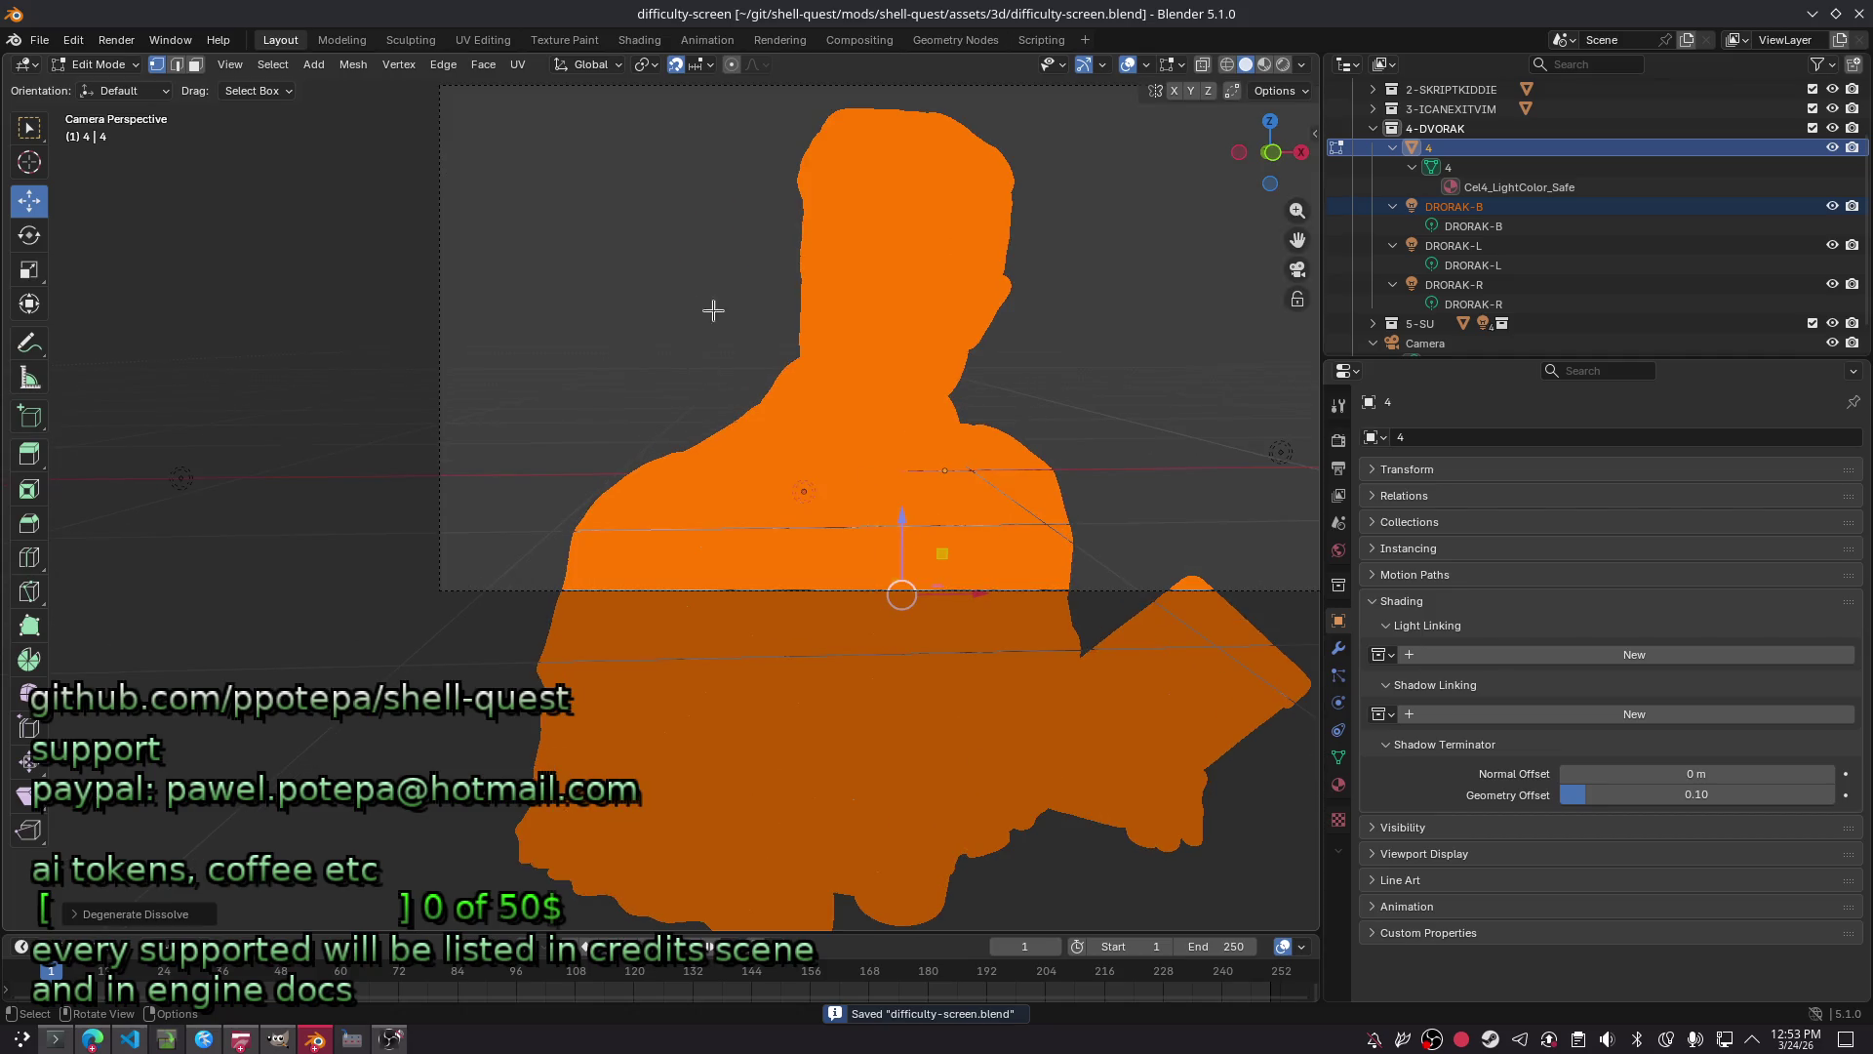
left_click(1261, 66)
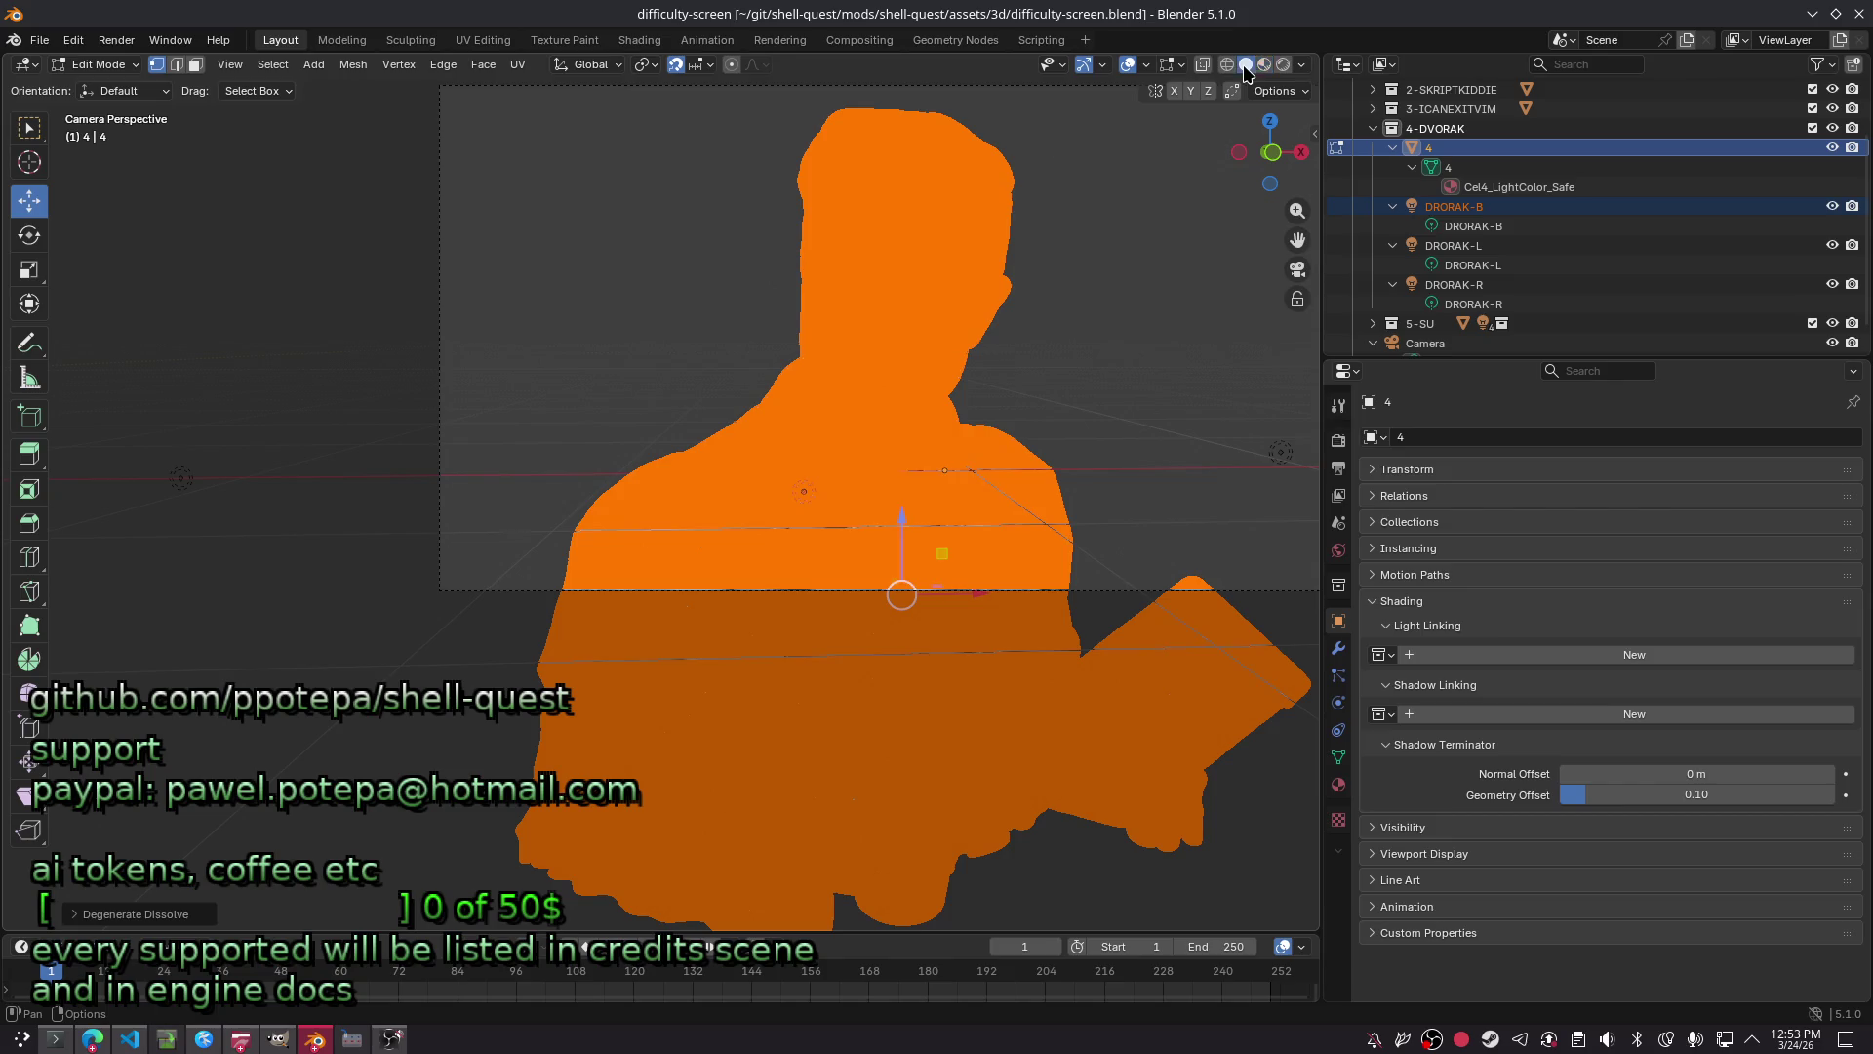
Run Degenerate Dissolve again, removing 5 more faces, then return to the ChatGPT guide
left_click(353, 64)
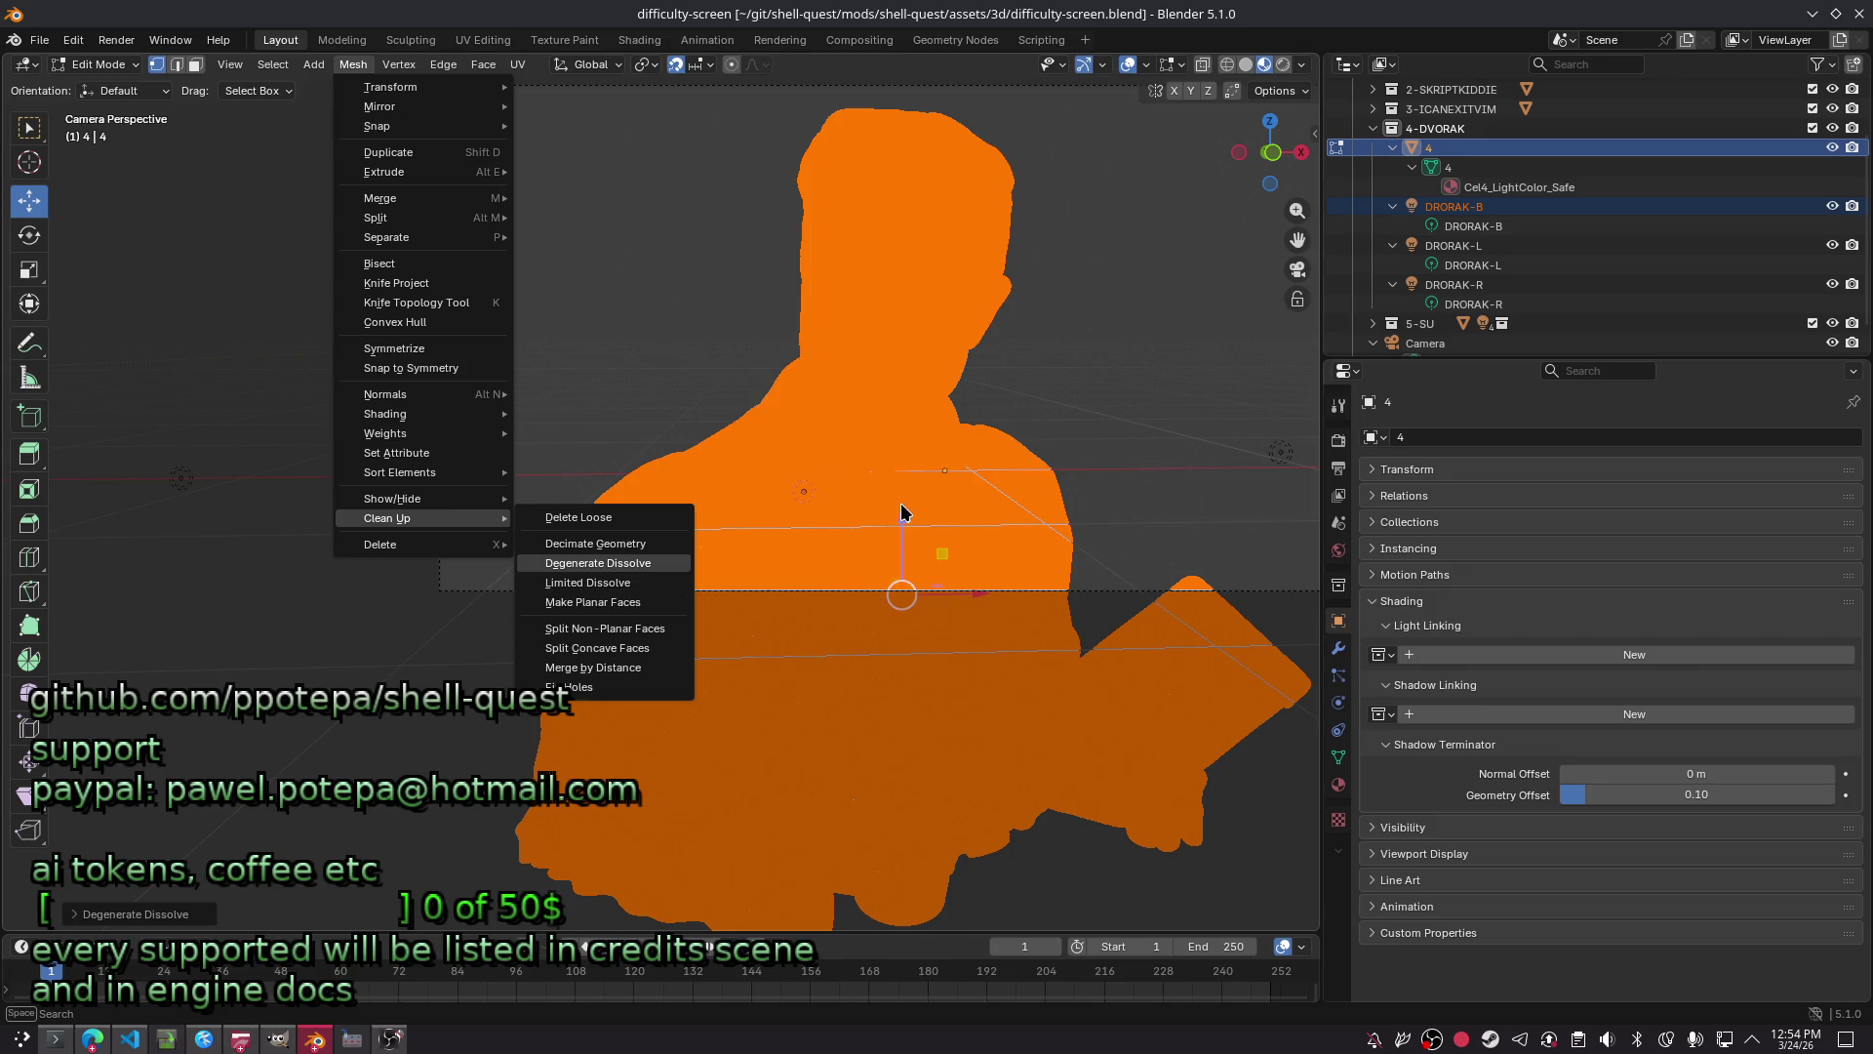
key("Return")
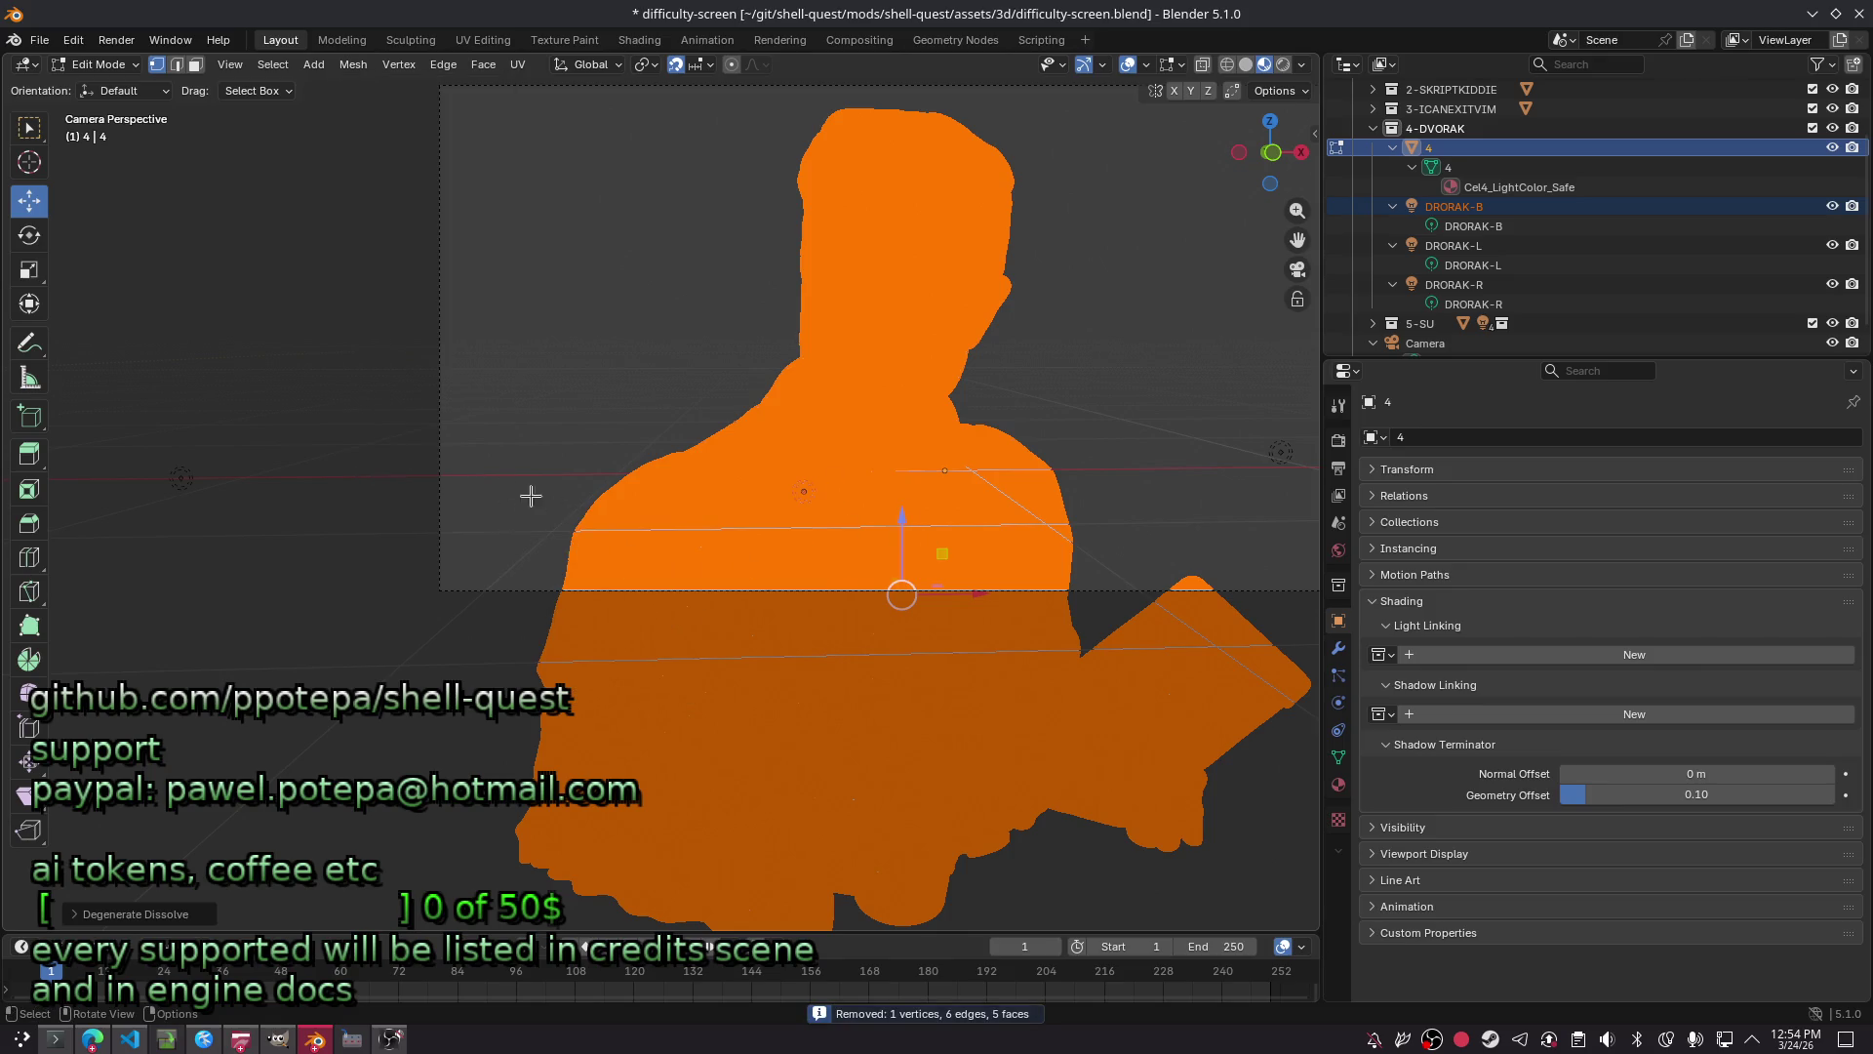
key("alt+Tab")
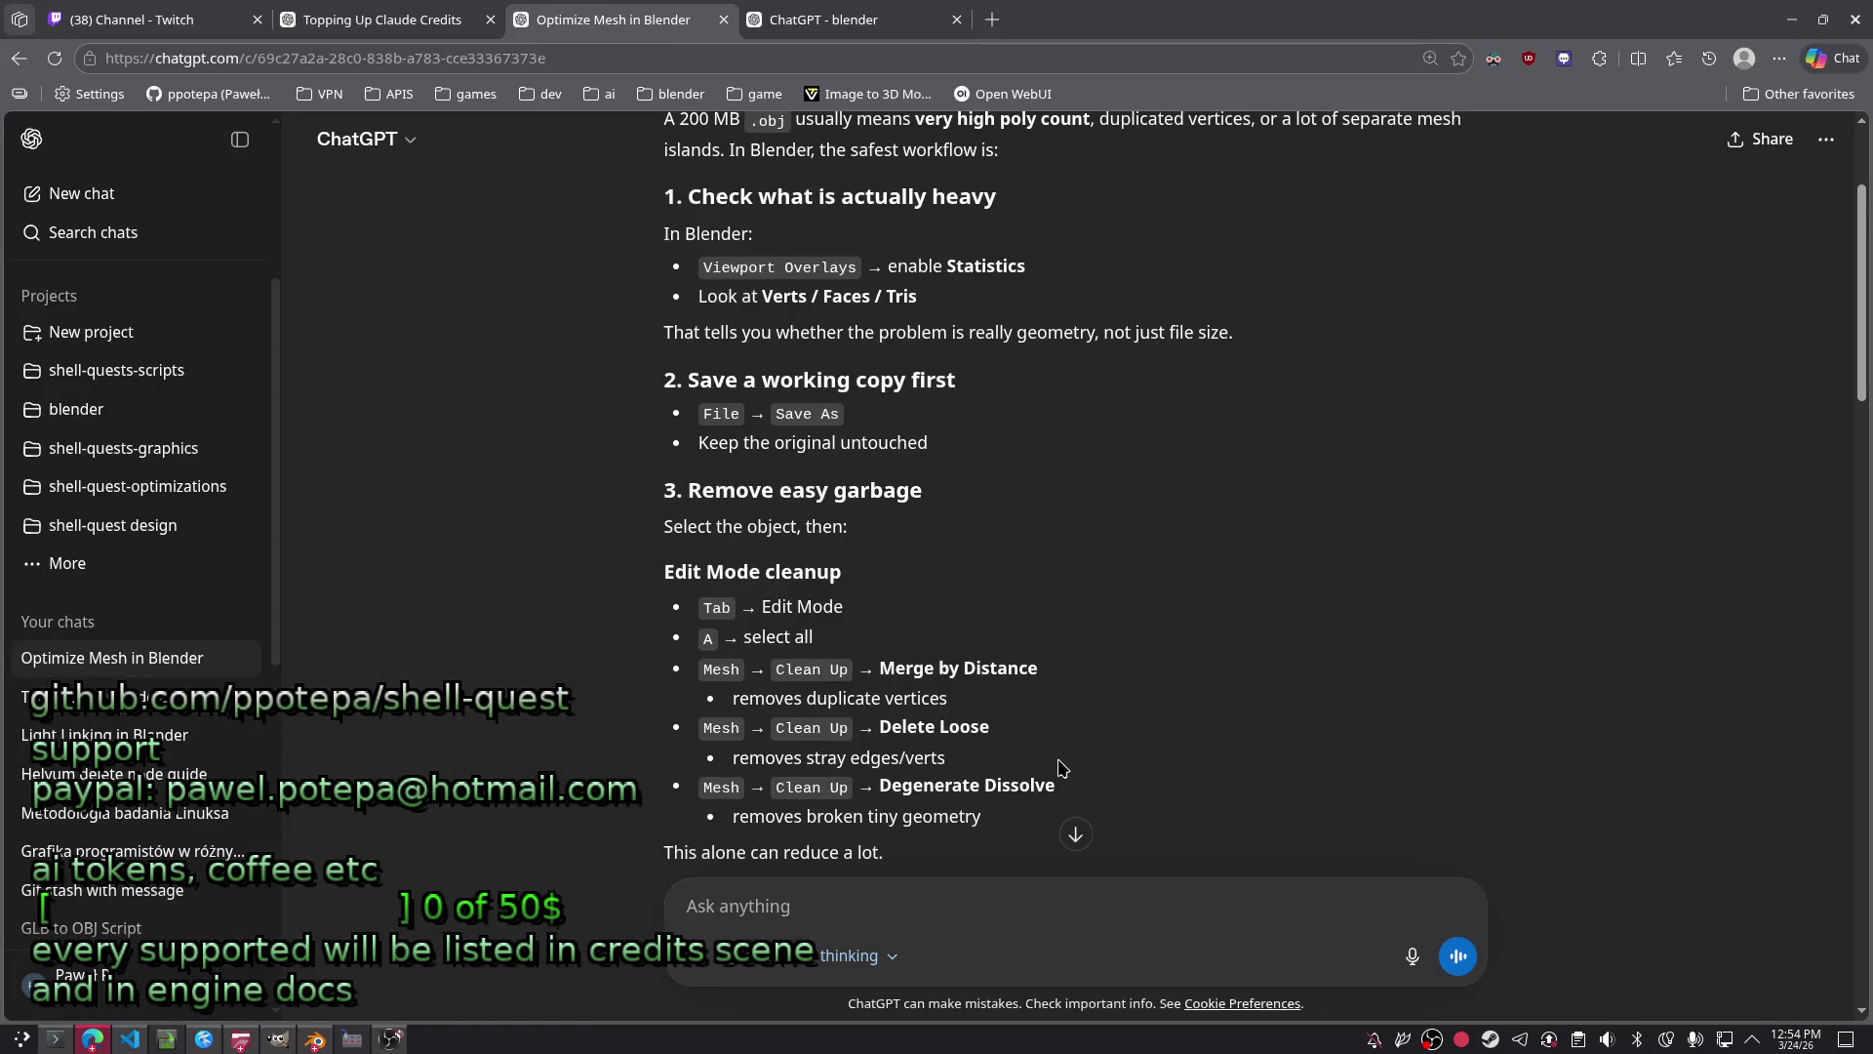
Highlight the Delete Loose step in ChatGPT's answer, then bring up Blender's Mesh > Clean Up menu
left_click_drag(917, 675, 988, 728)
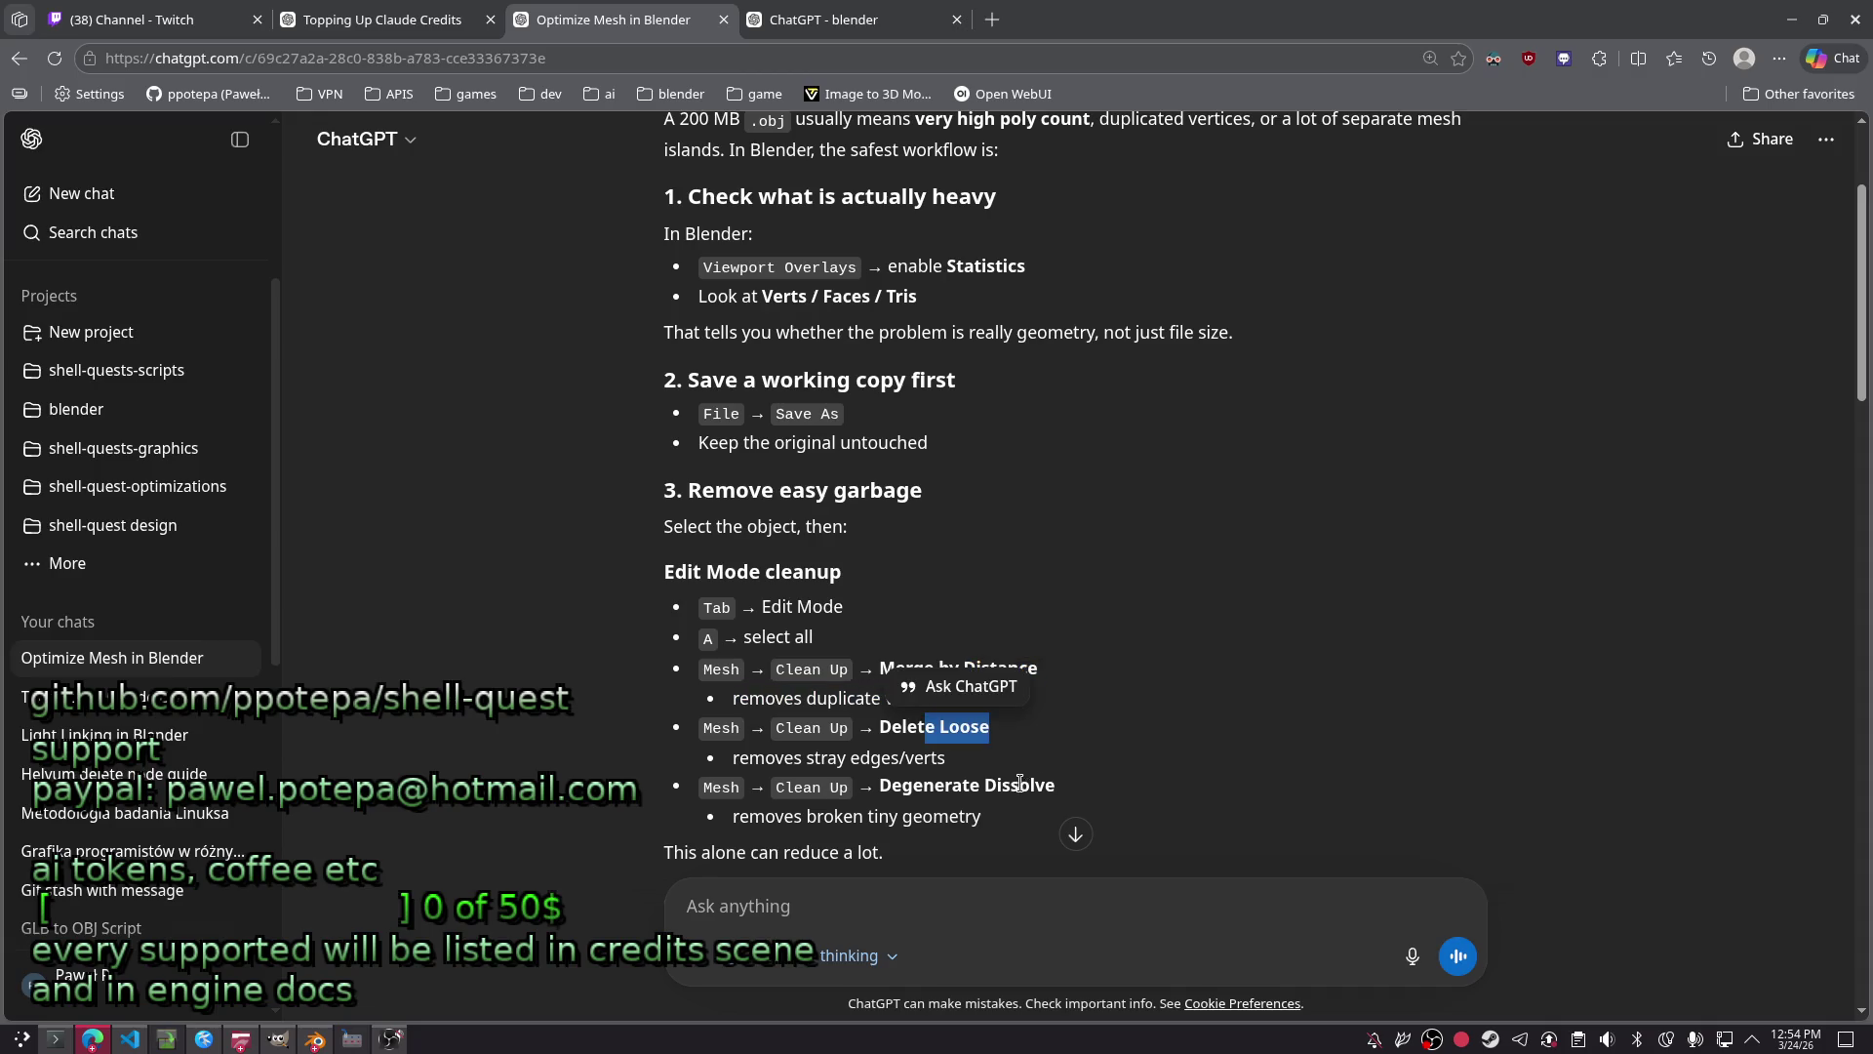
key("alt+Tab")
left_click(353, 64)
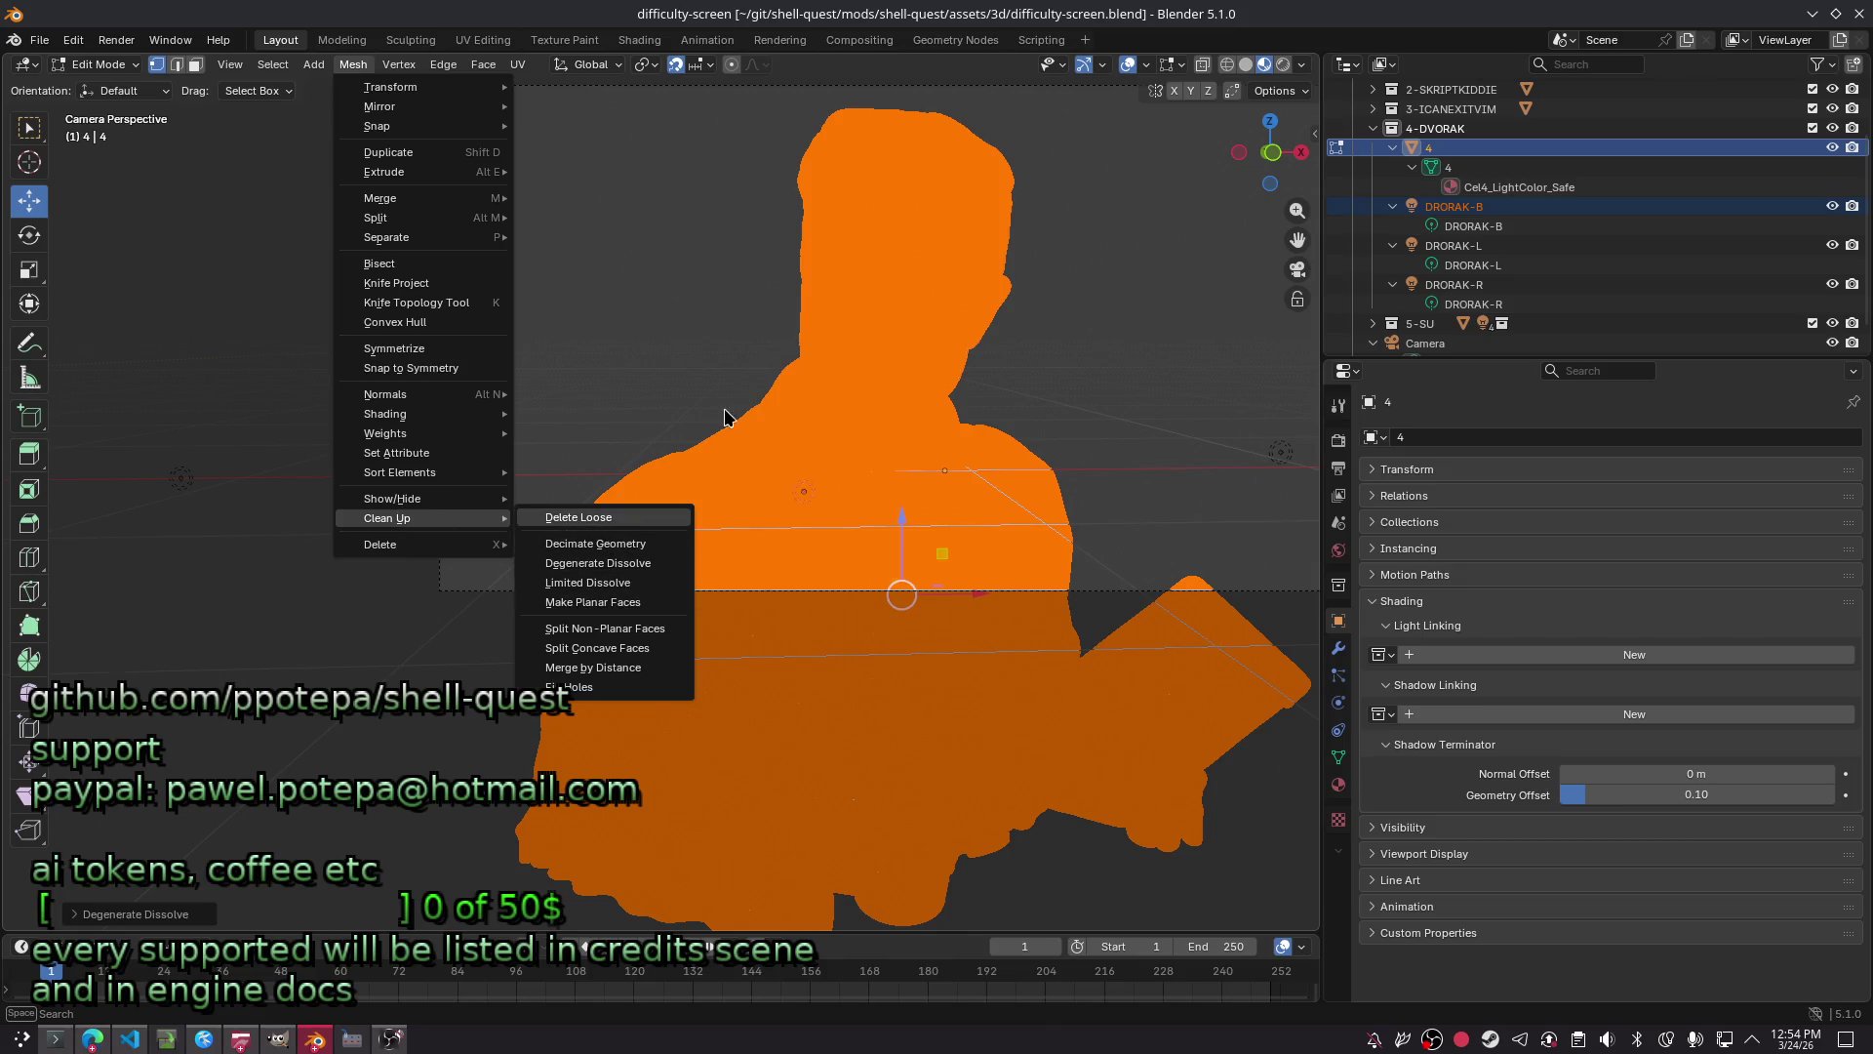
Run Delete Loose on mesh 4, save the file, and show the Cel4_LightColor_Safe material settings
key("Return")
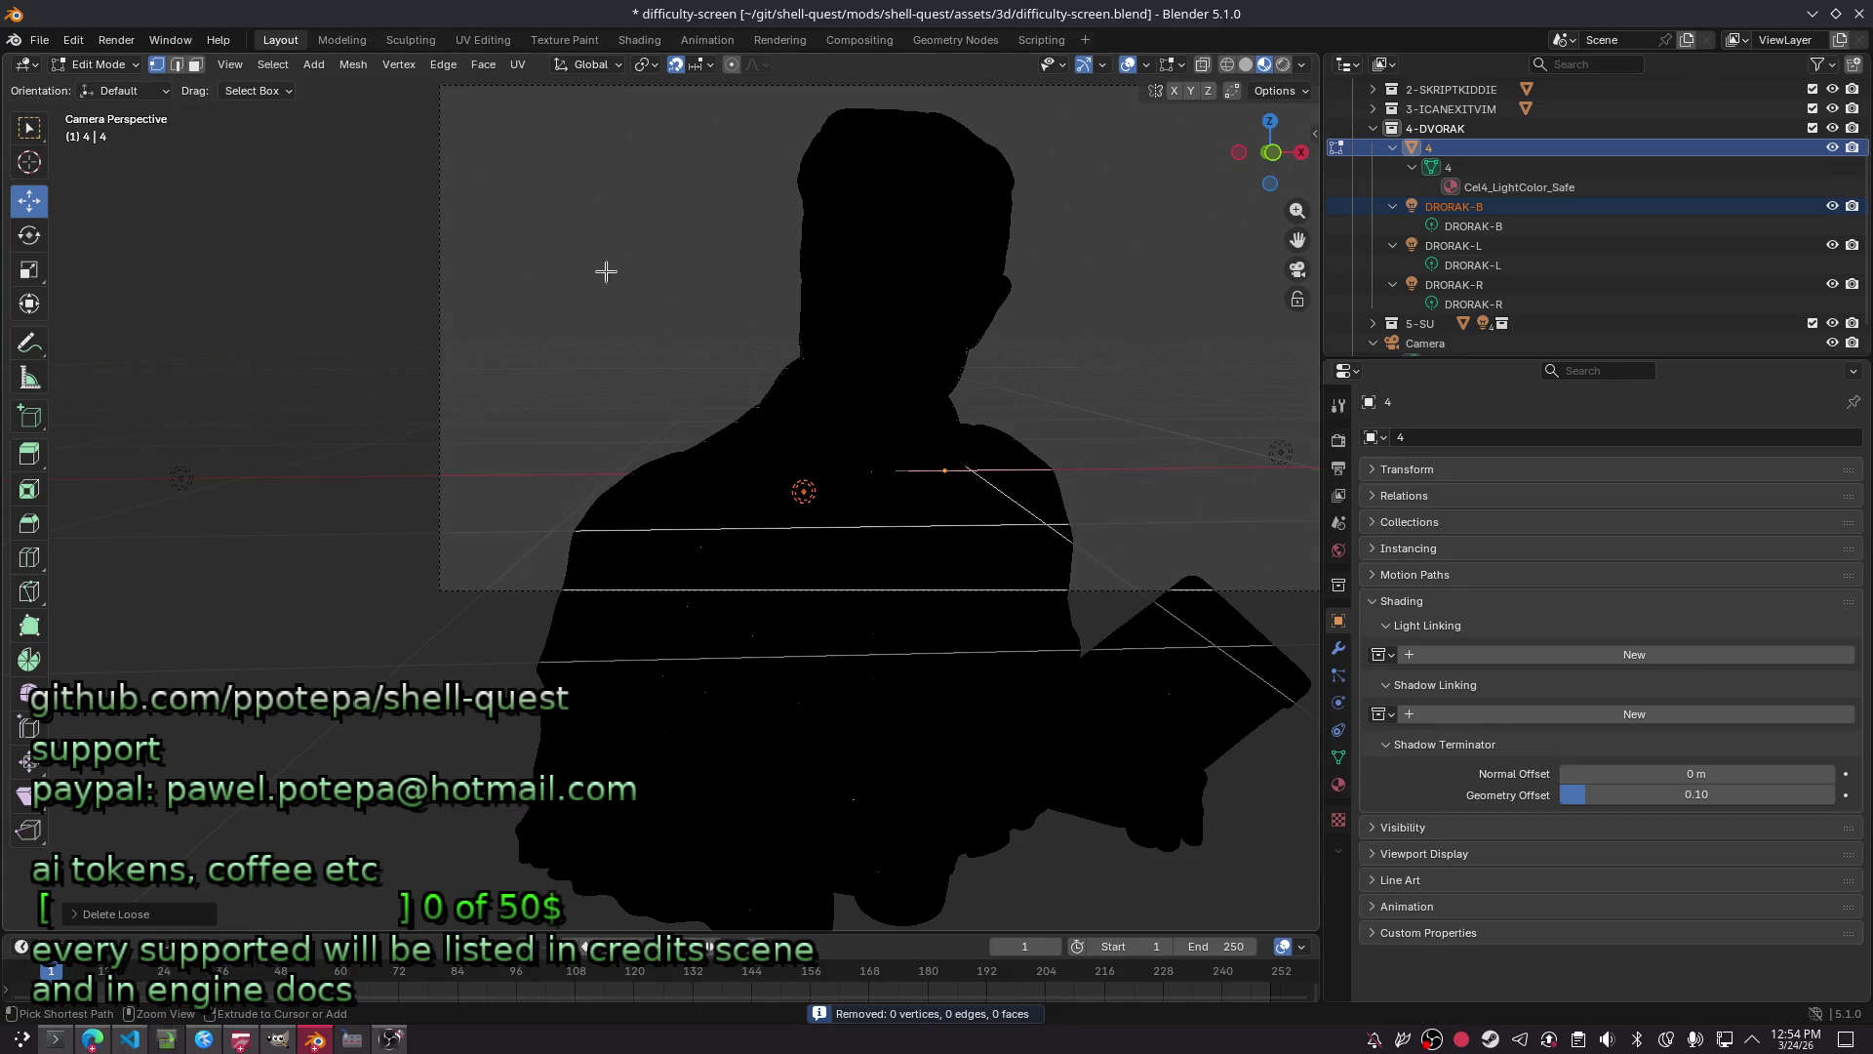
key("ctrl+s")
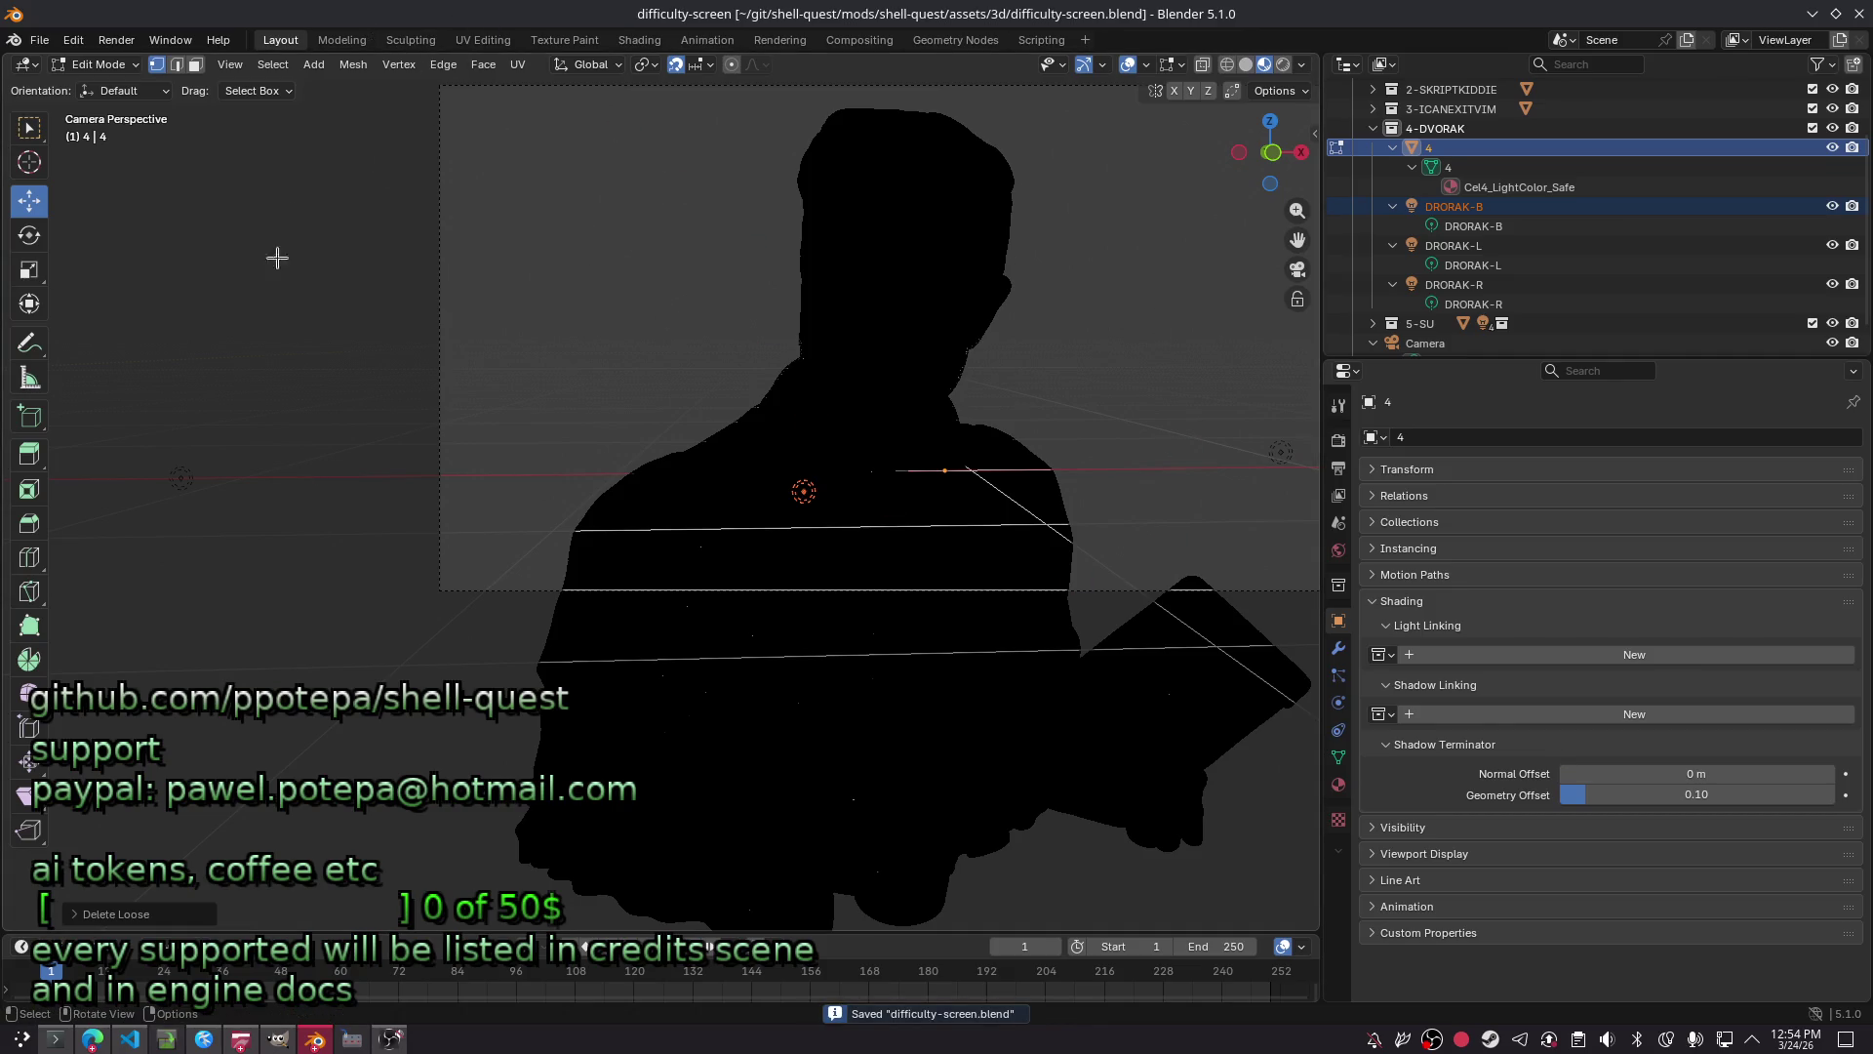
left_click(735, 545)
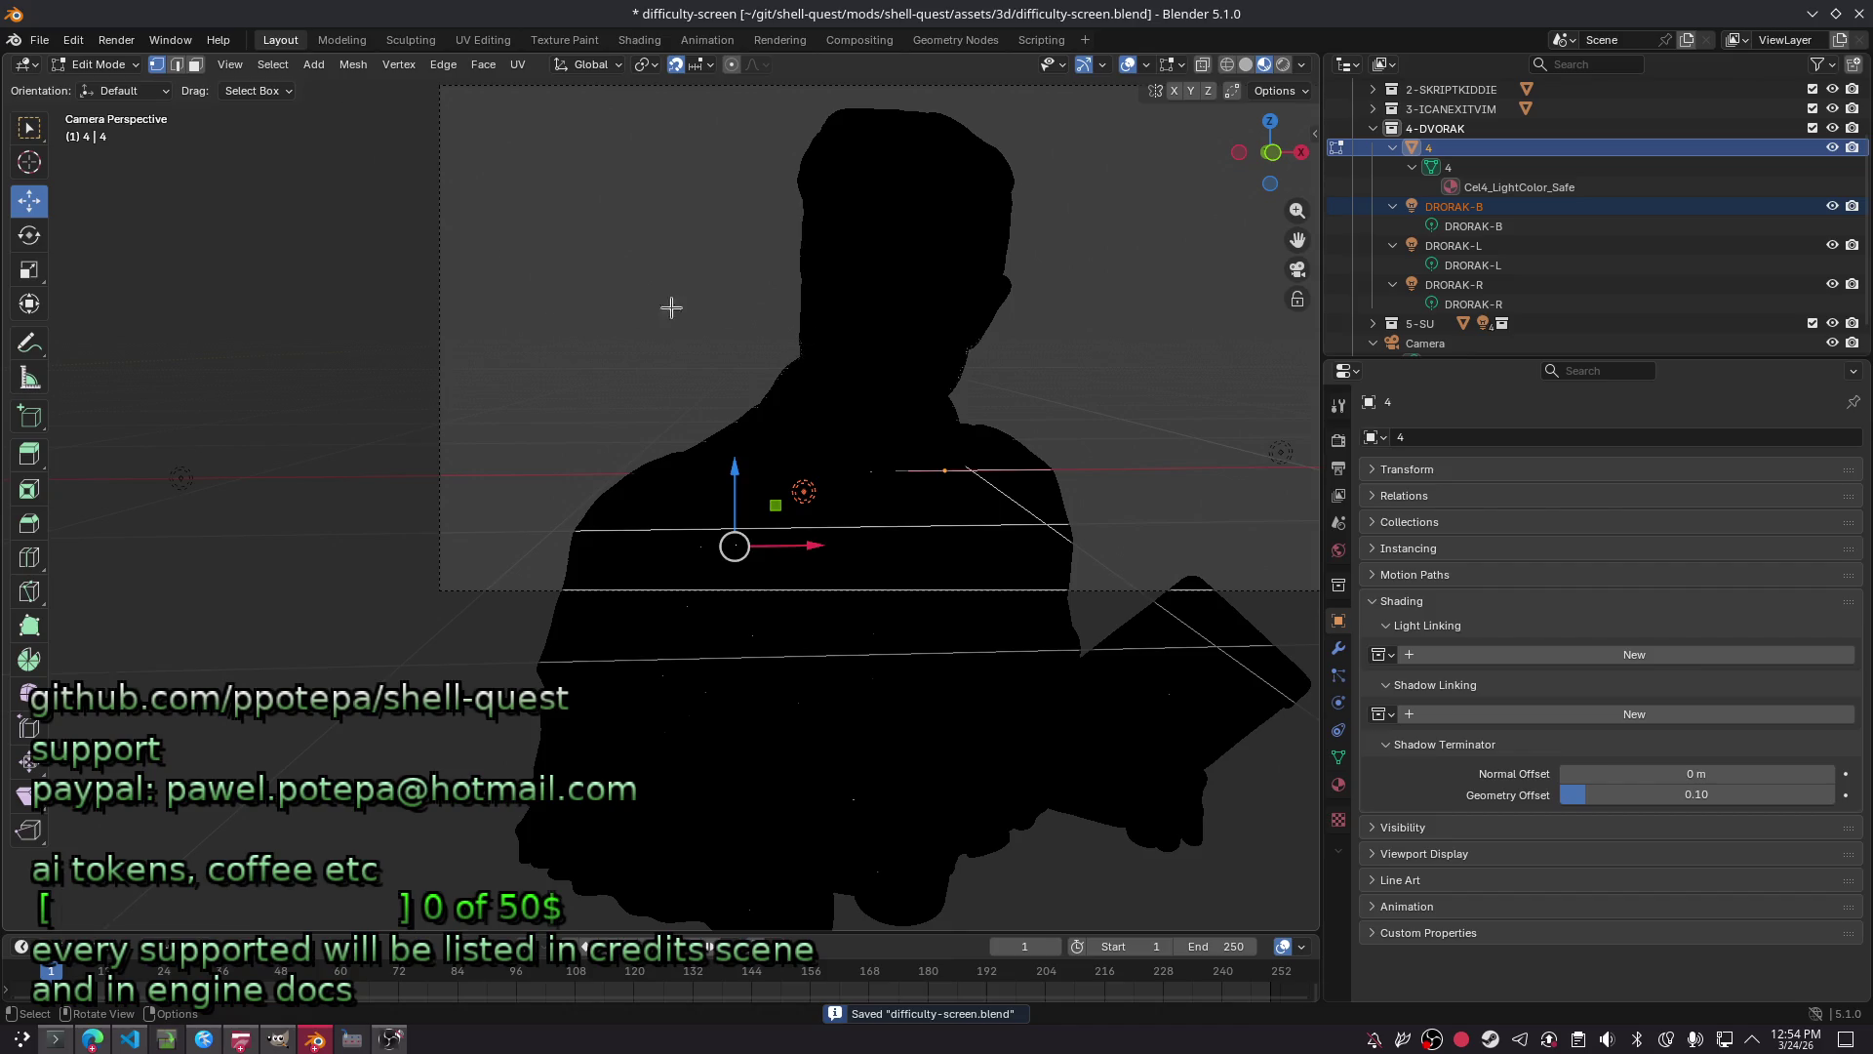
left_click(1340, 792)
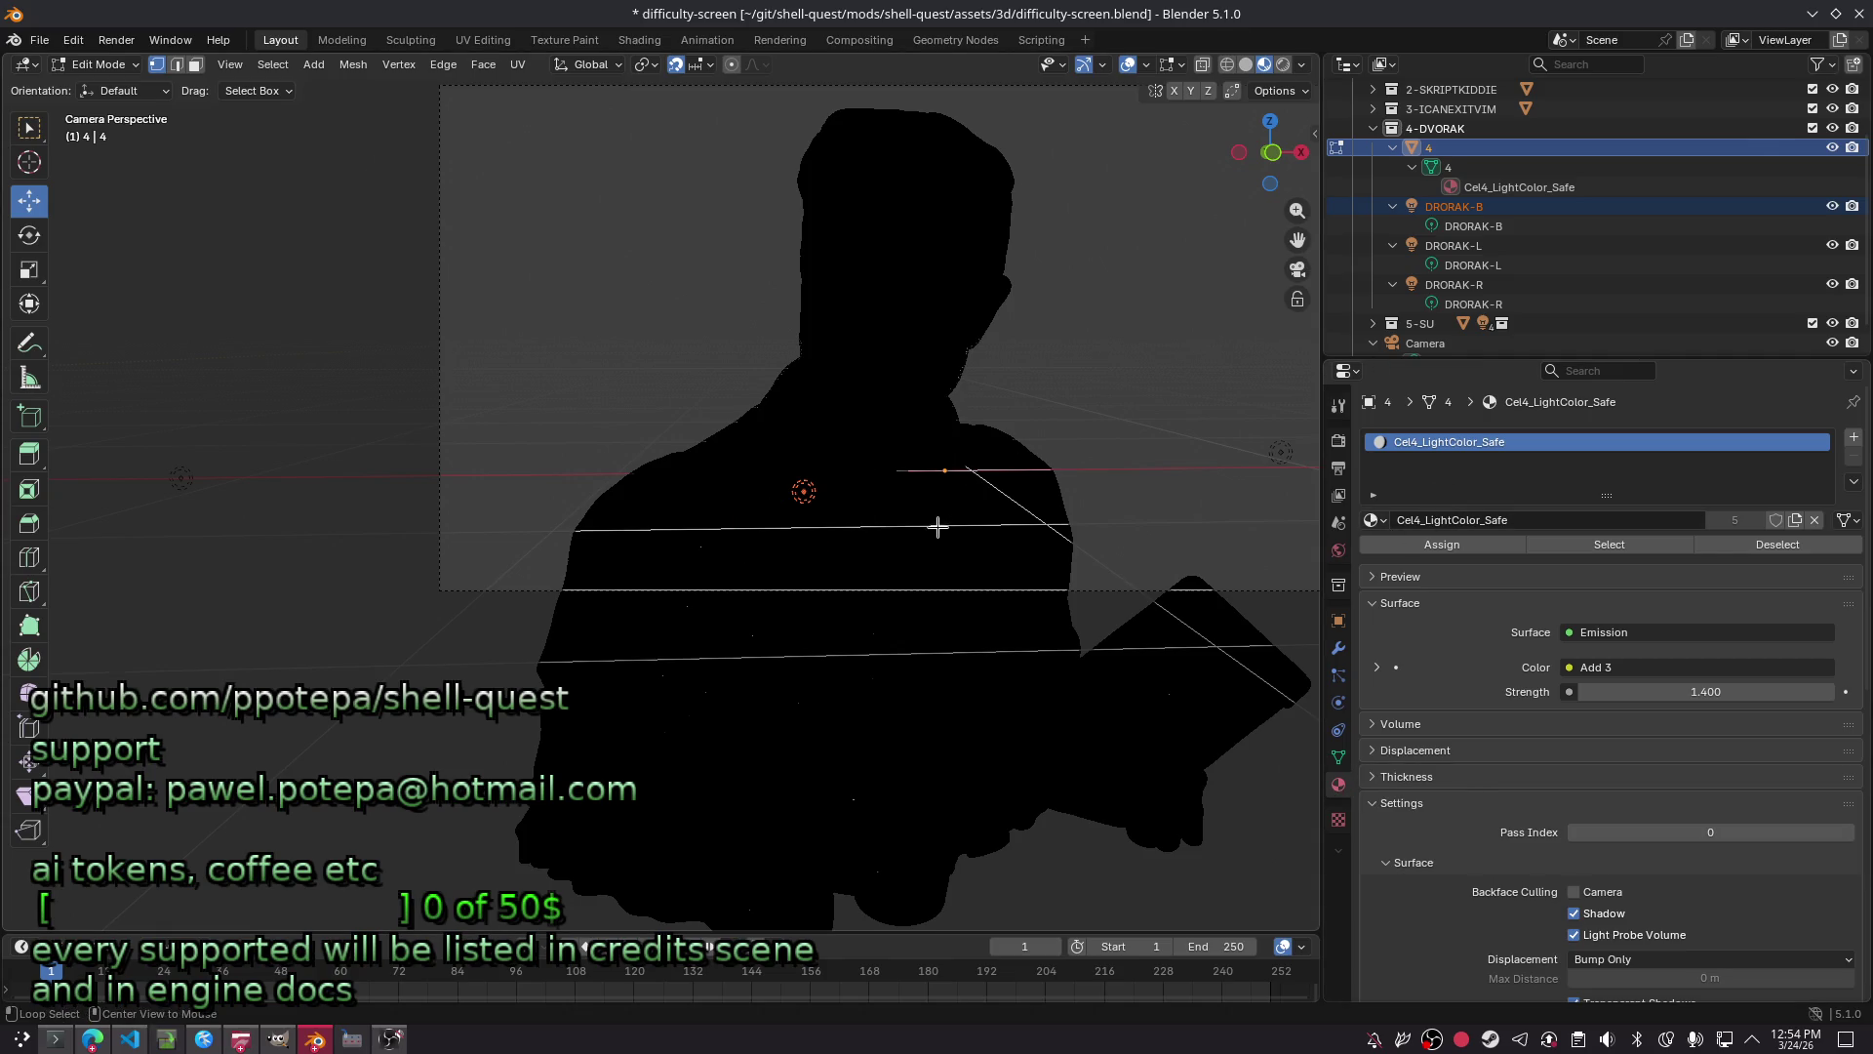
Review the cleanup steps in ChatGPT's answer, then select and deselect the whole mesh in Blender
key("alt+Tab")
scroll(897, 722, "down", 3)
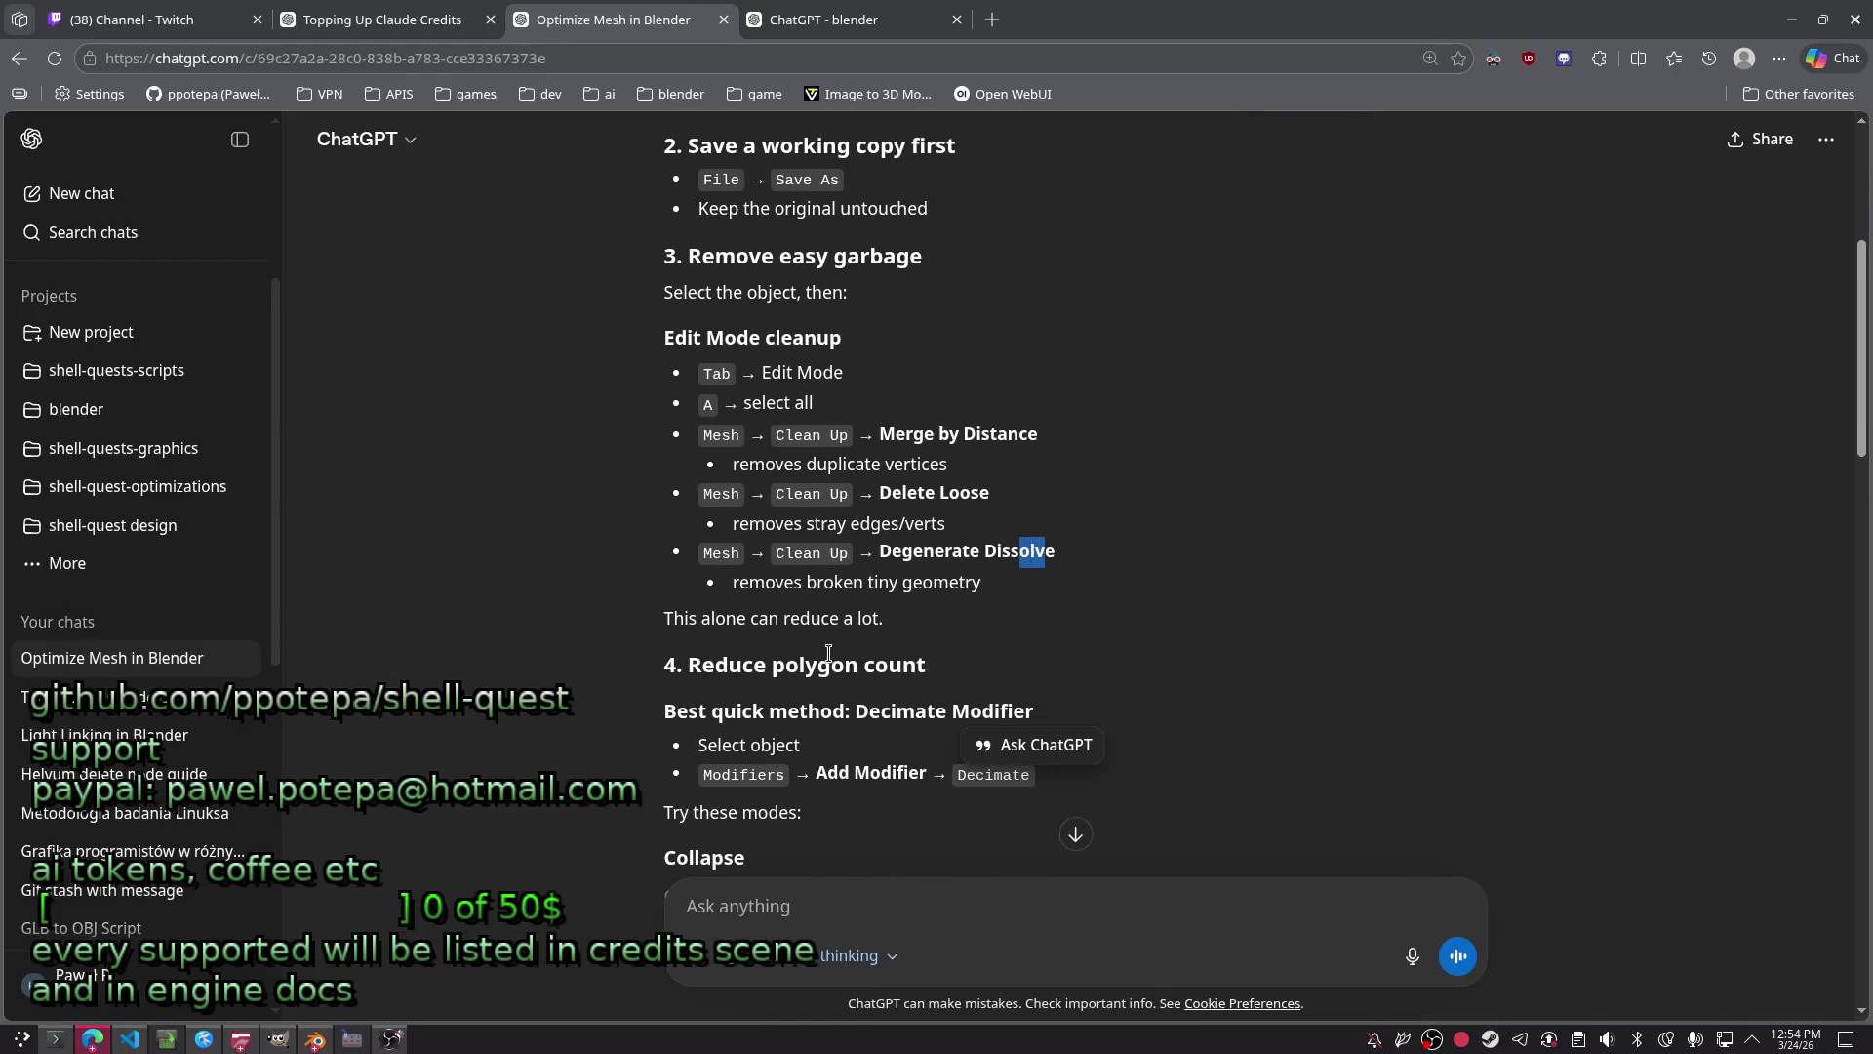
left_click_drag(1032, 659, 666, 546)
key("alt+Tab")
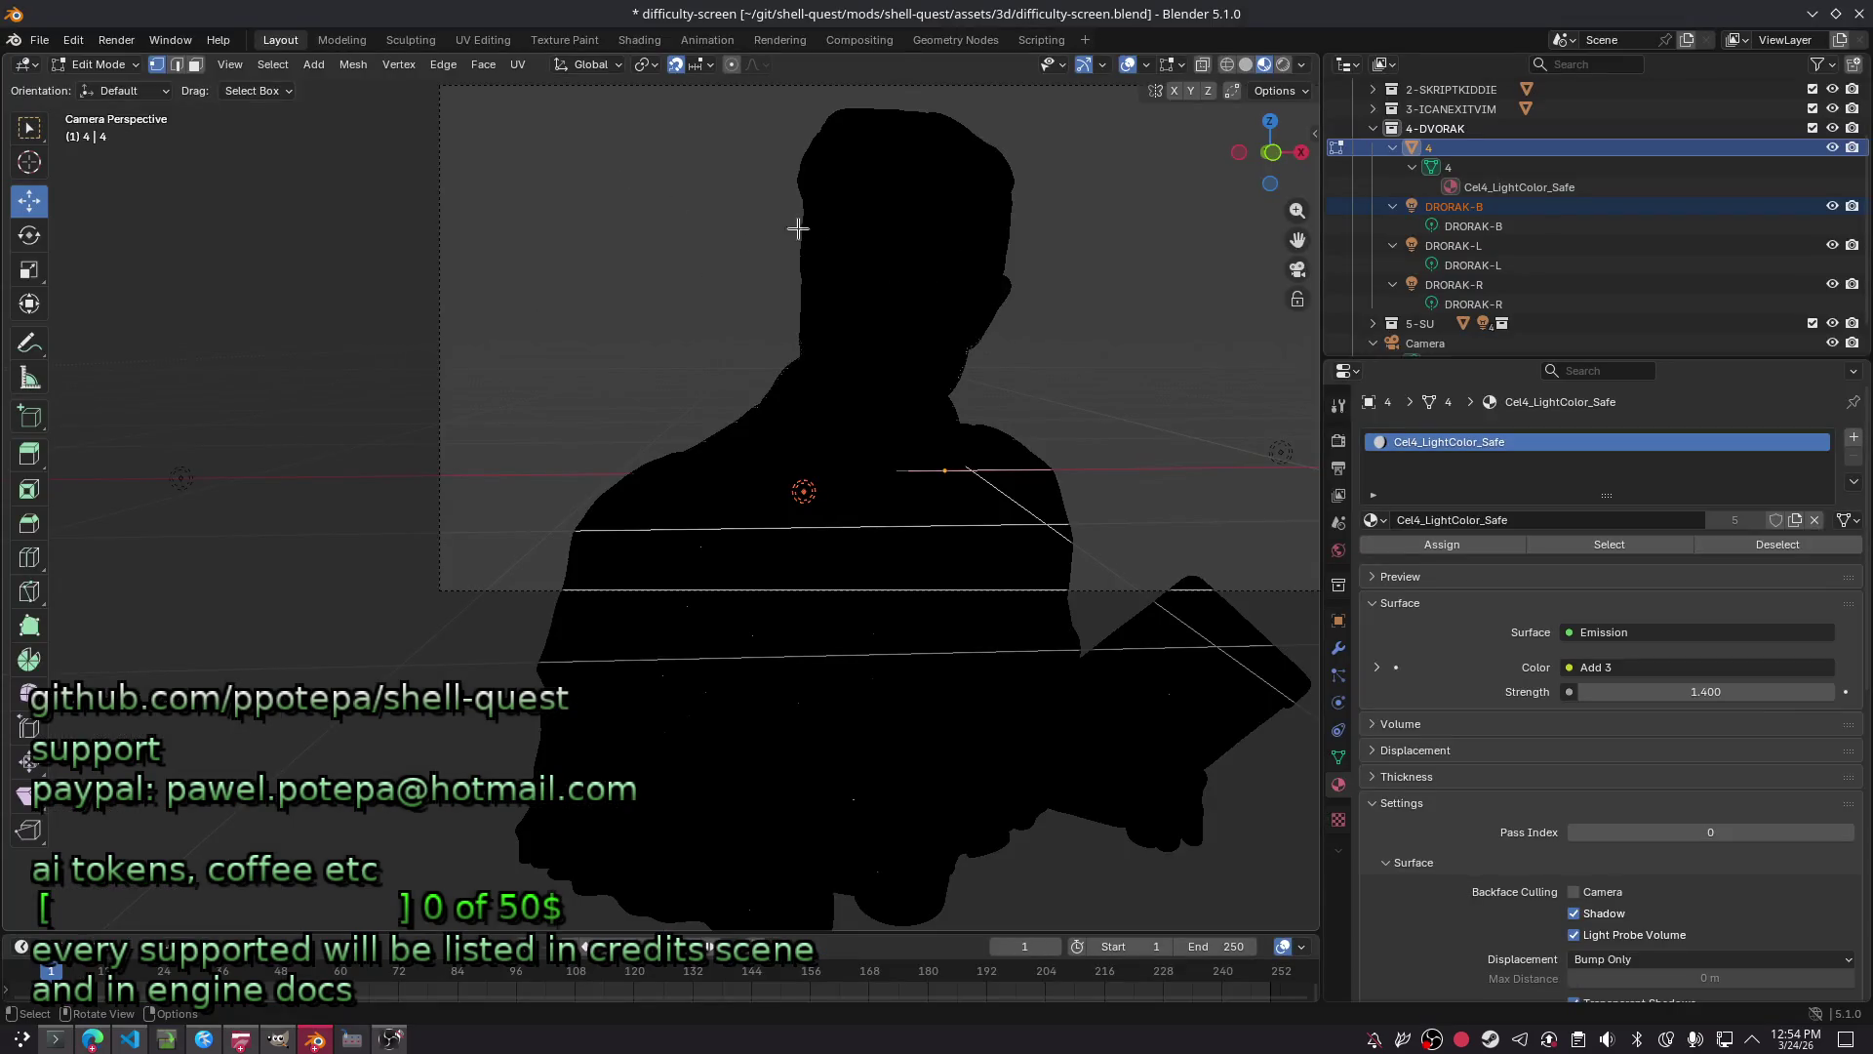
key("a")
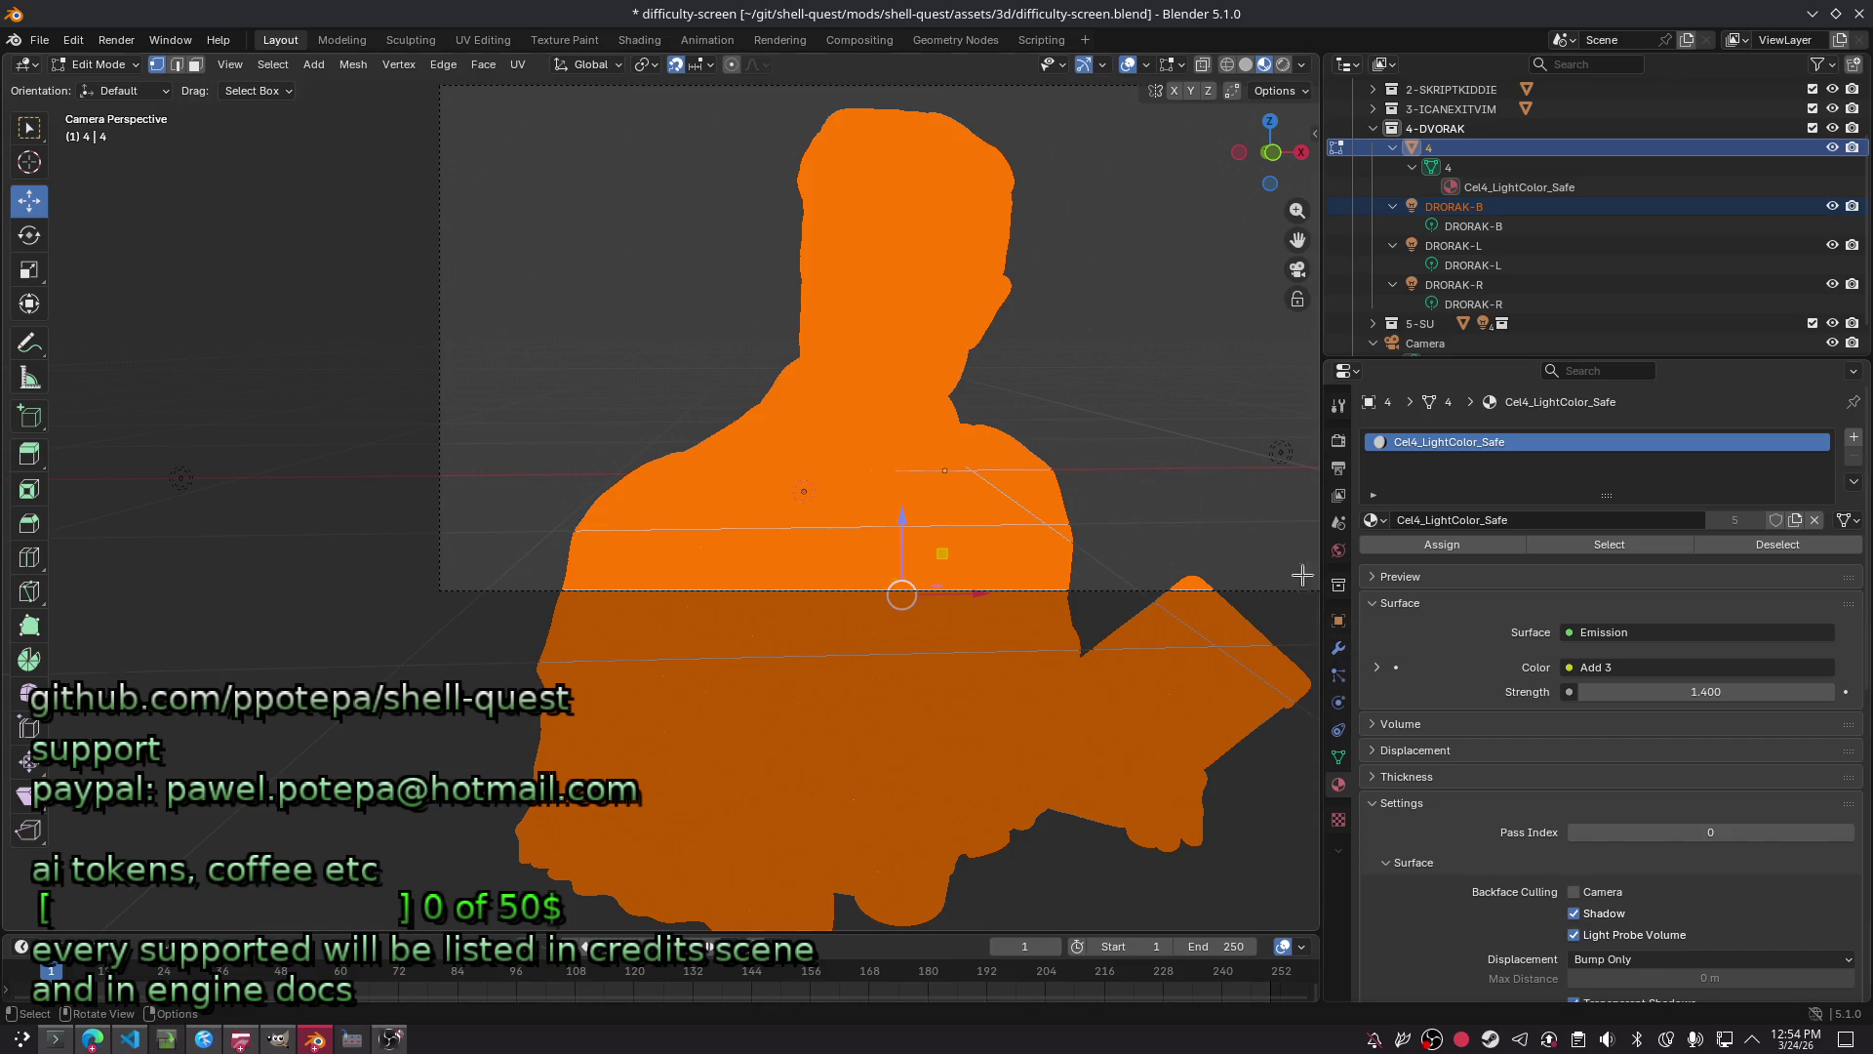
key("alt+a")
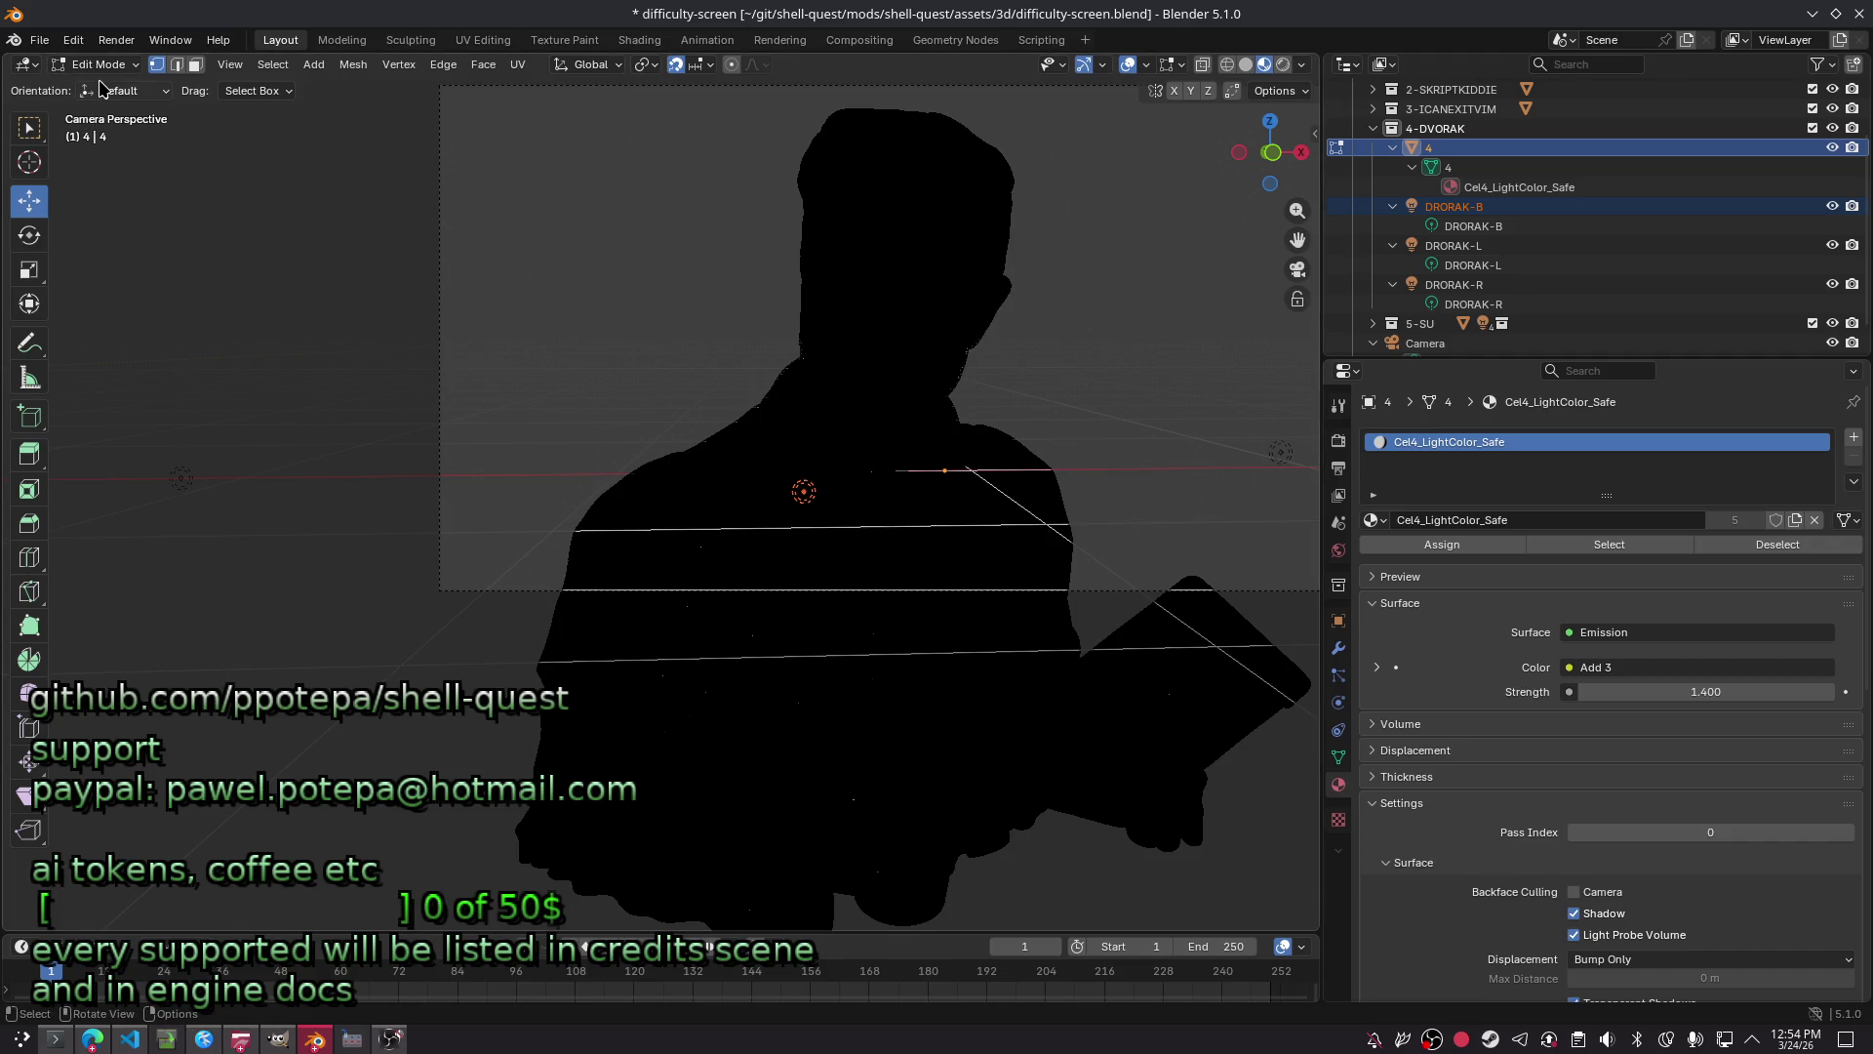
Open the Wavefront OBJ import browser, select both 5-4 files, and cancel without importing
left_click(44, 43)
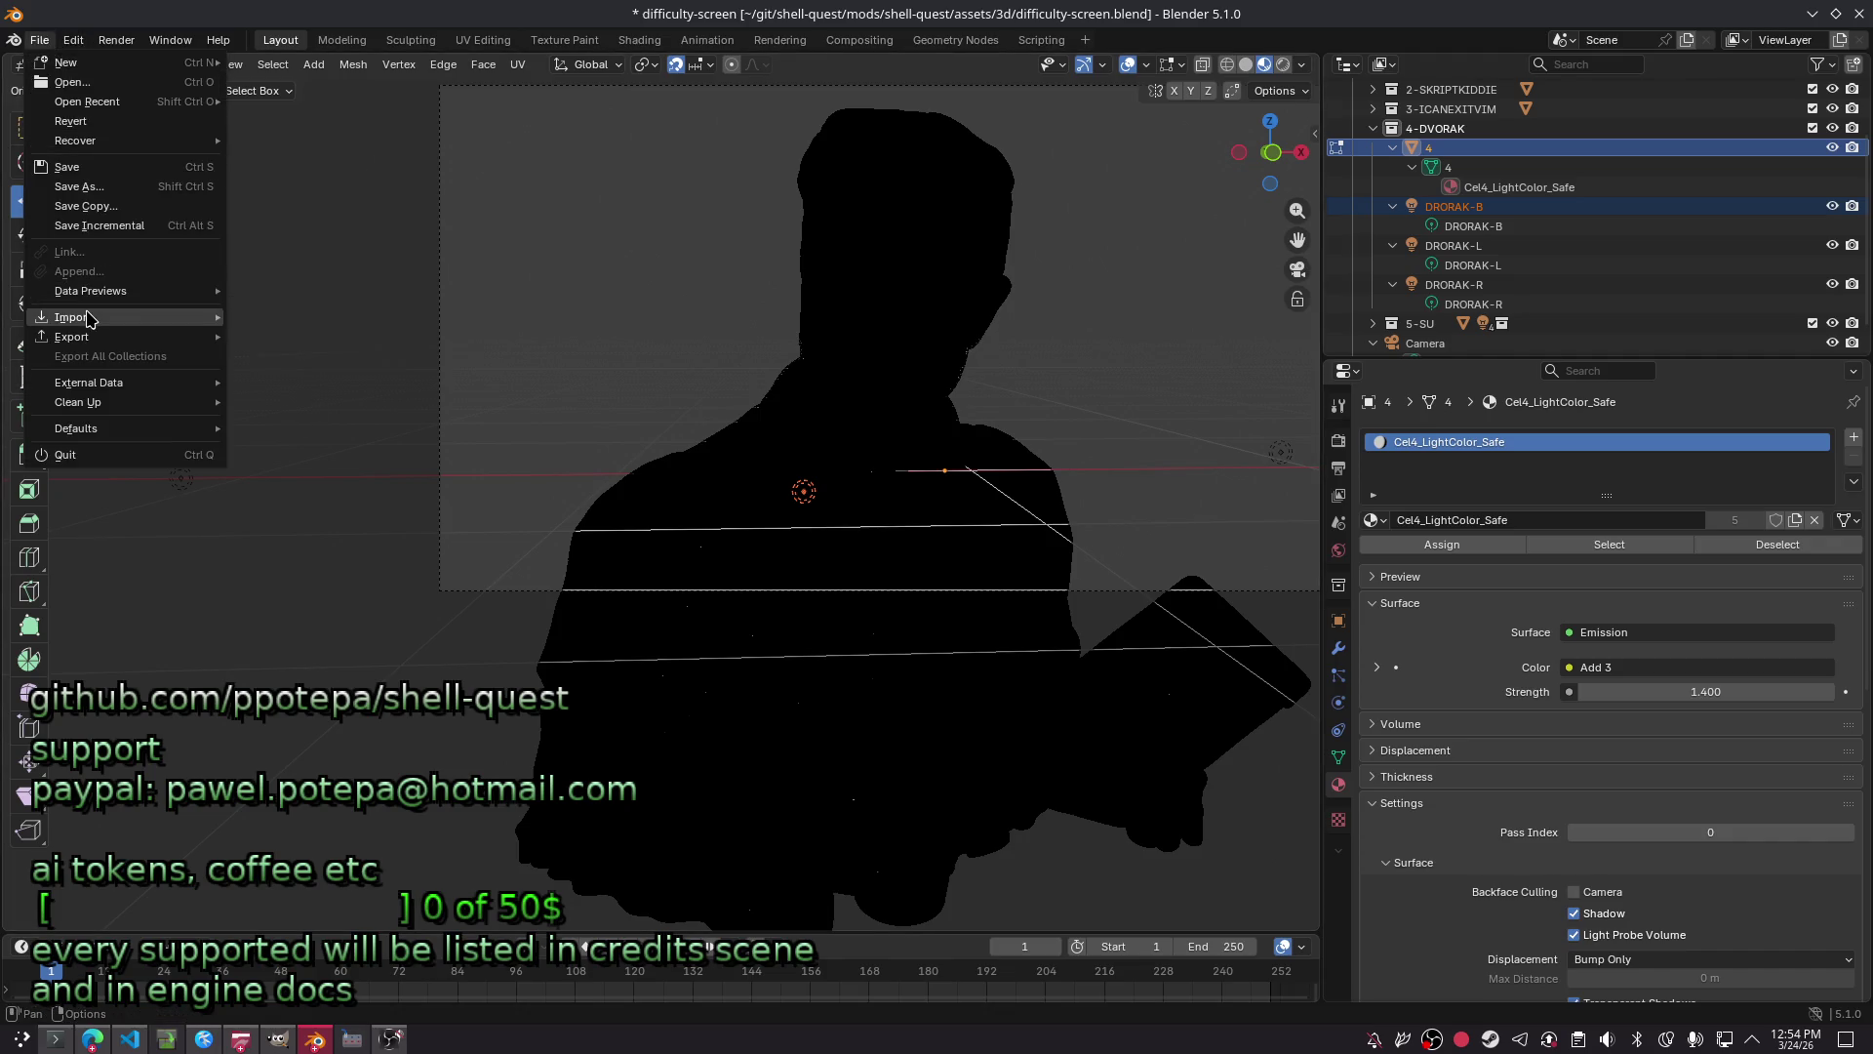
mouse_move(117, 317)
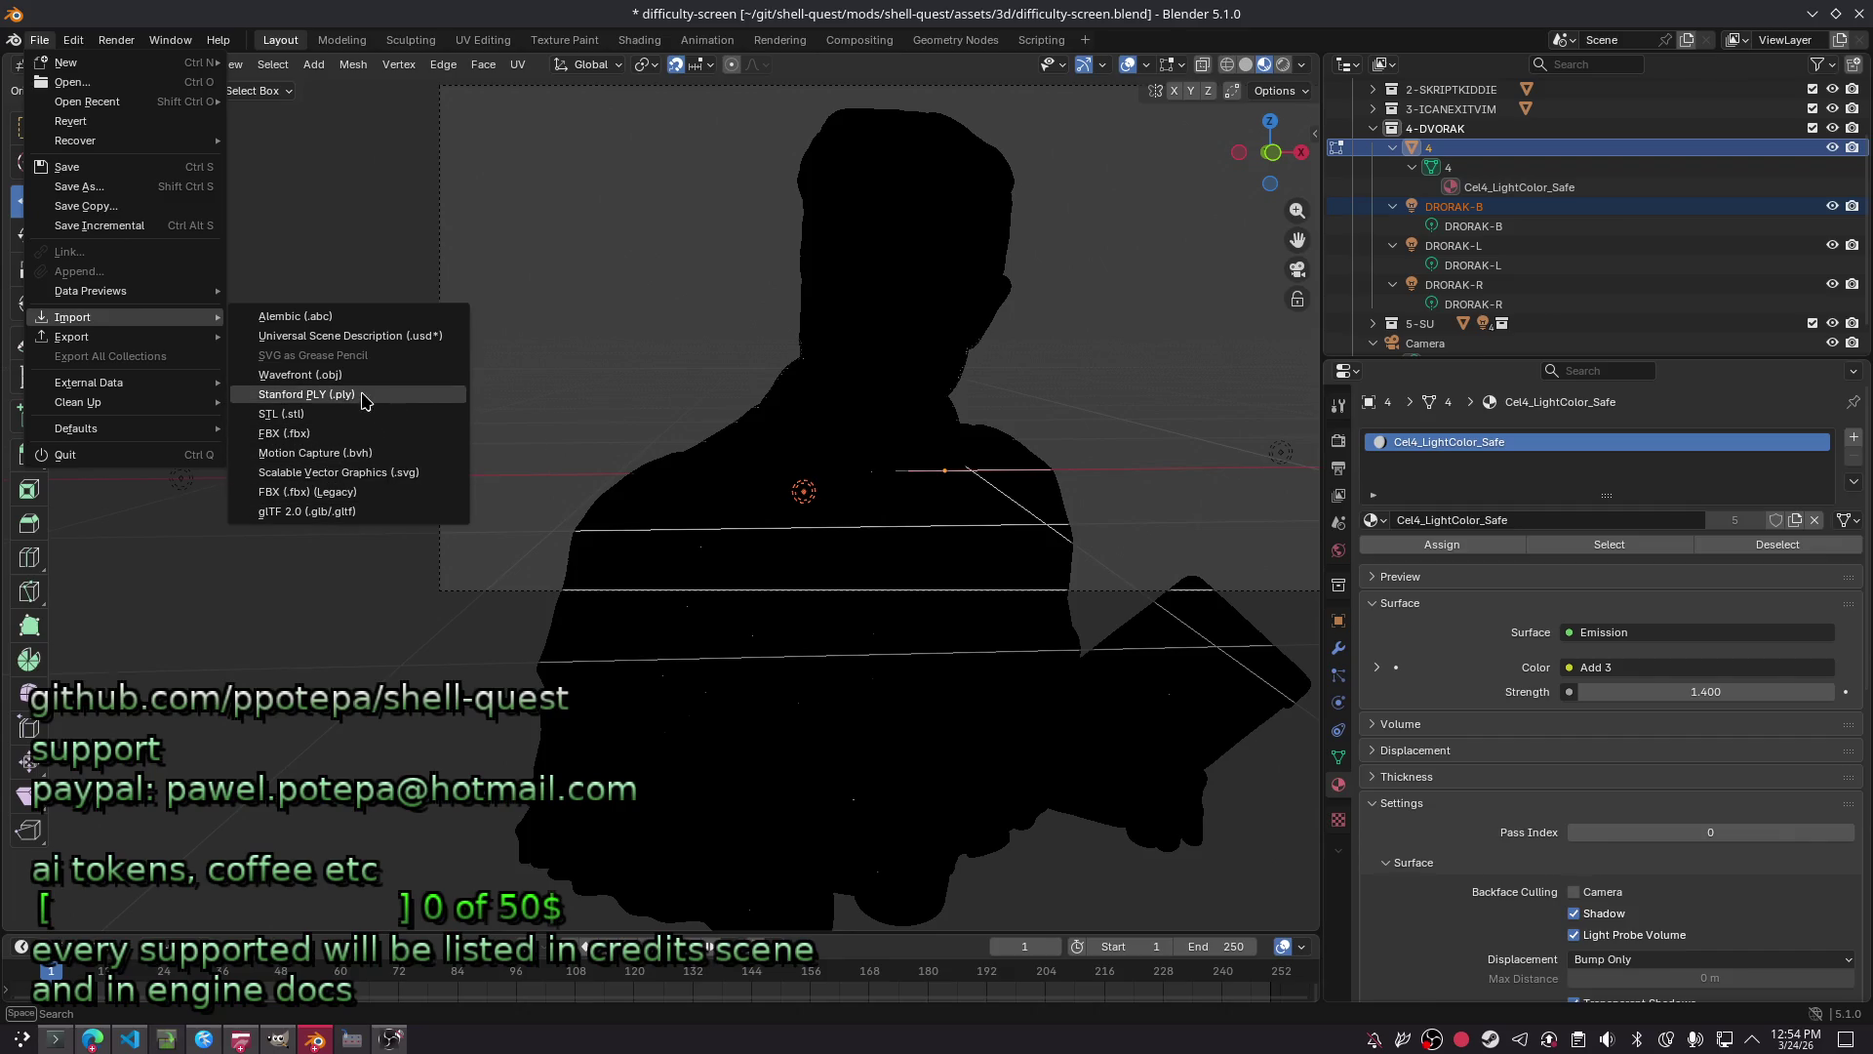
left_click(302, 374)
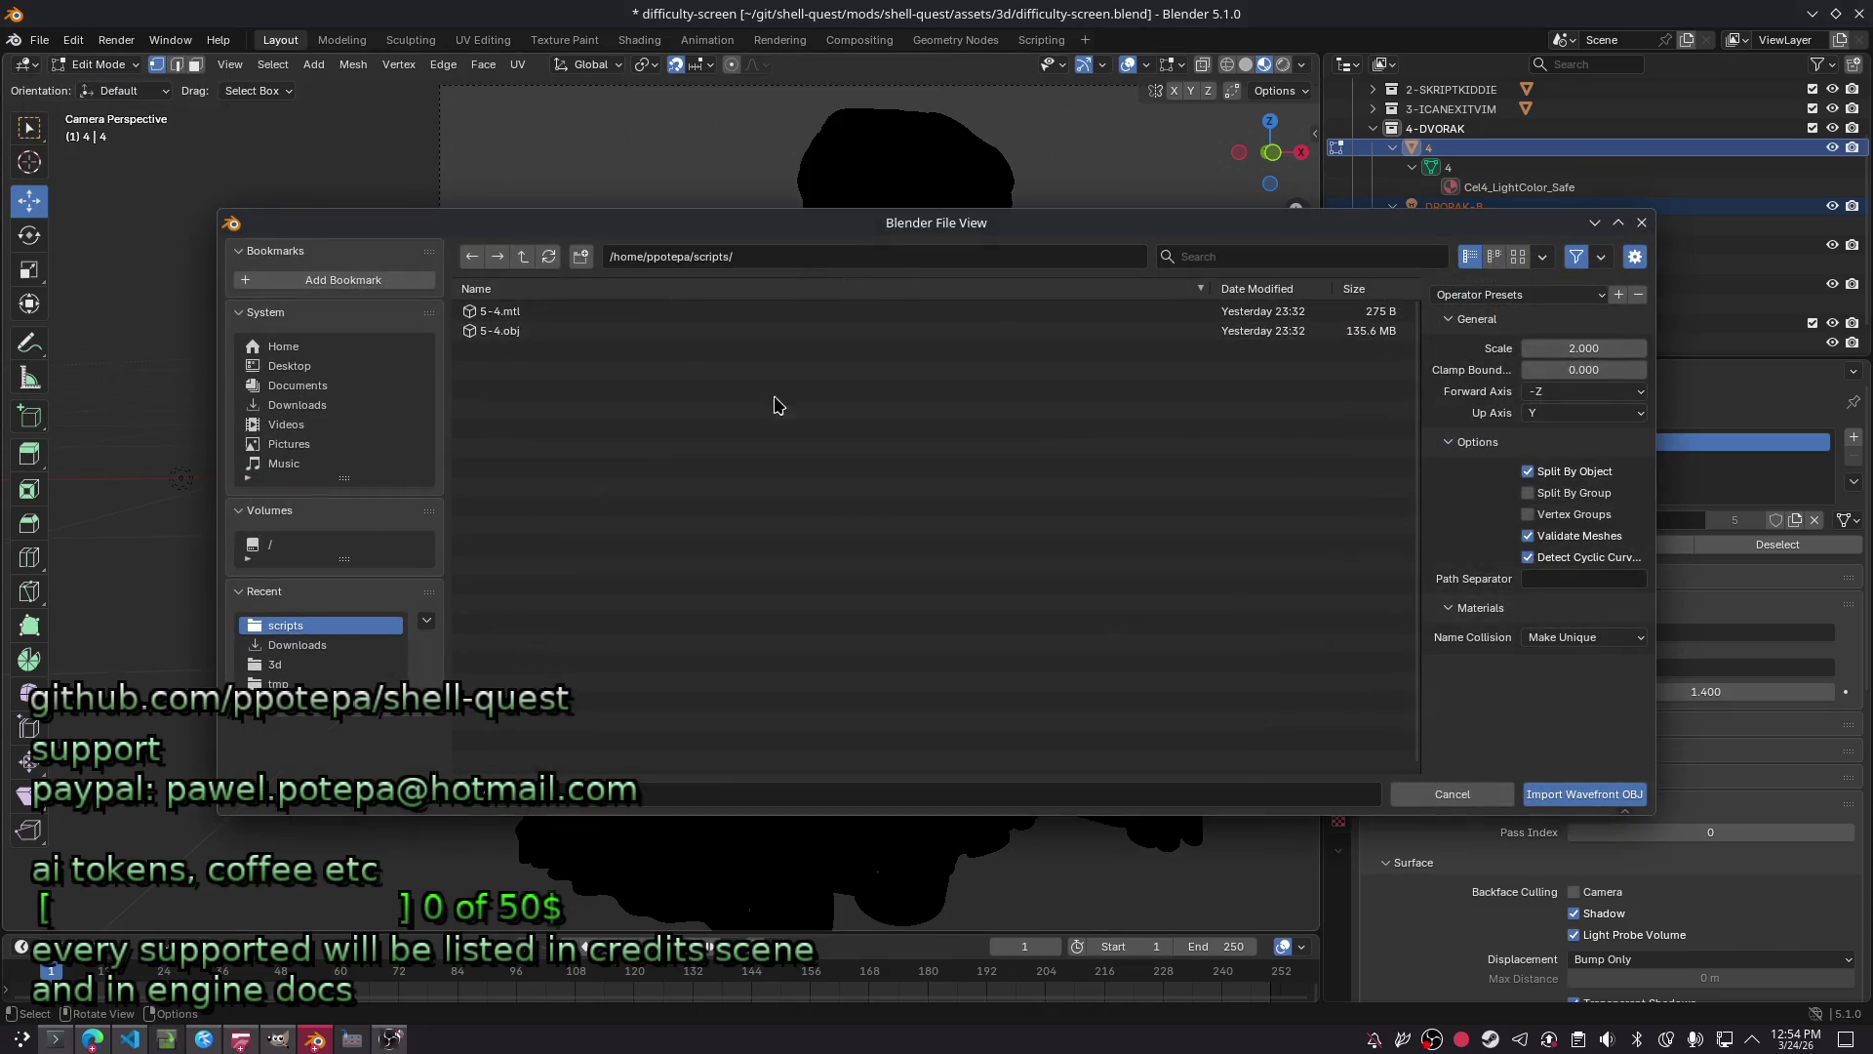
left_click_drag(1225, 527, 1024, 317)
left_click(1474, 795)
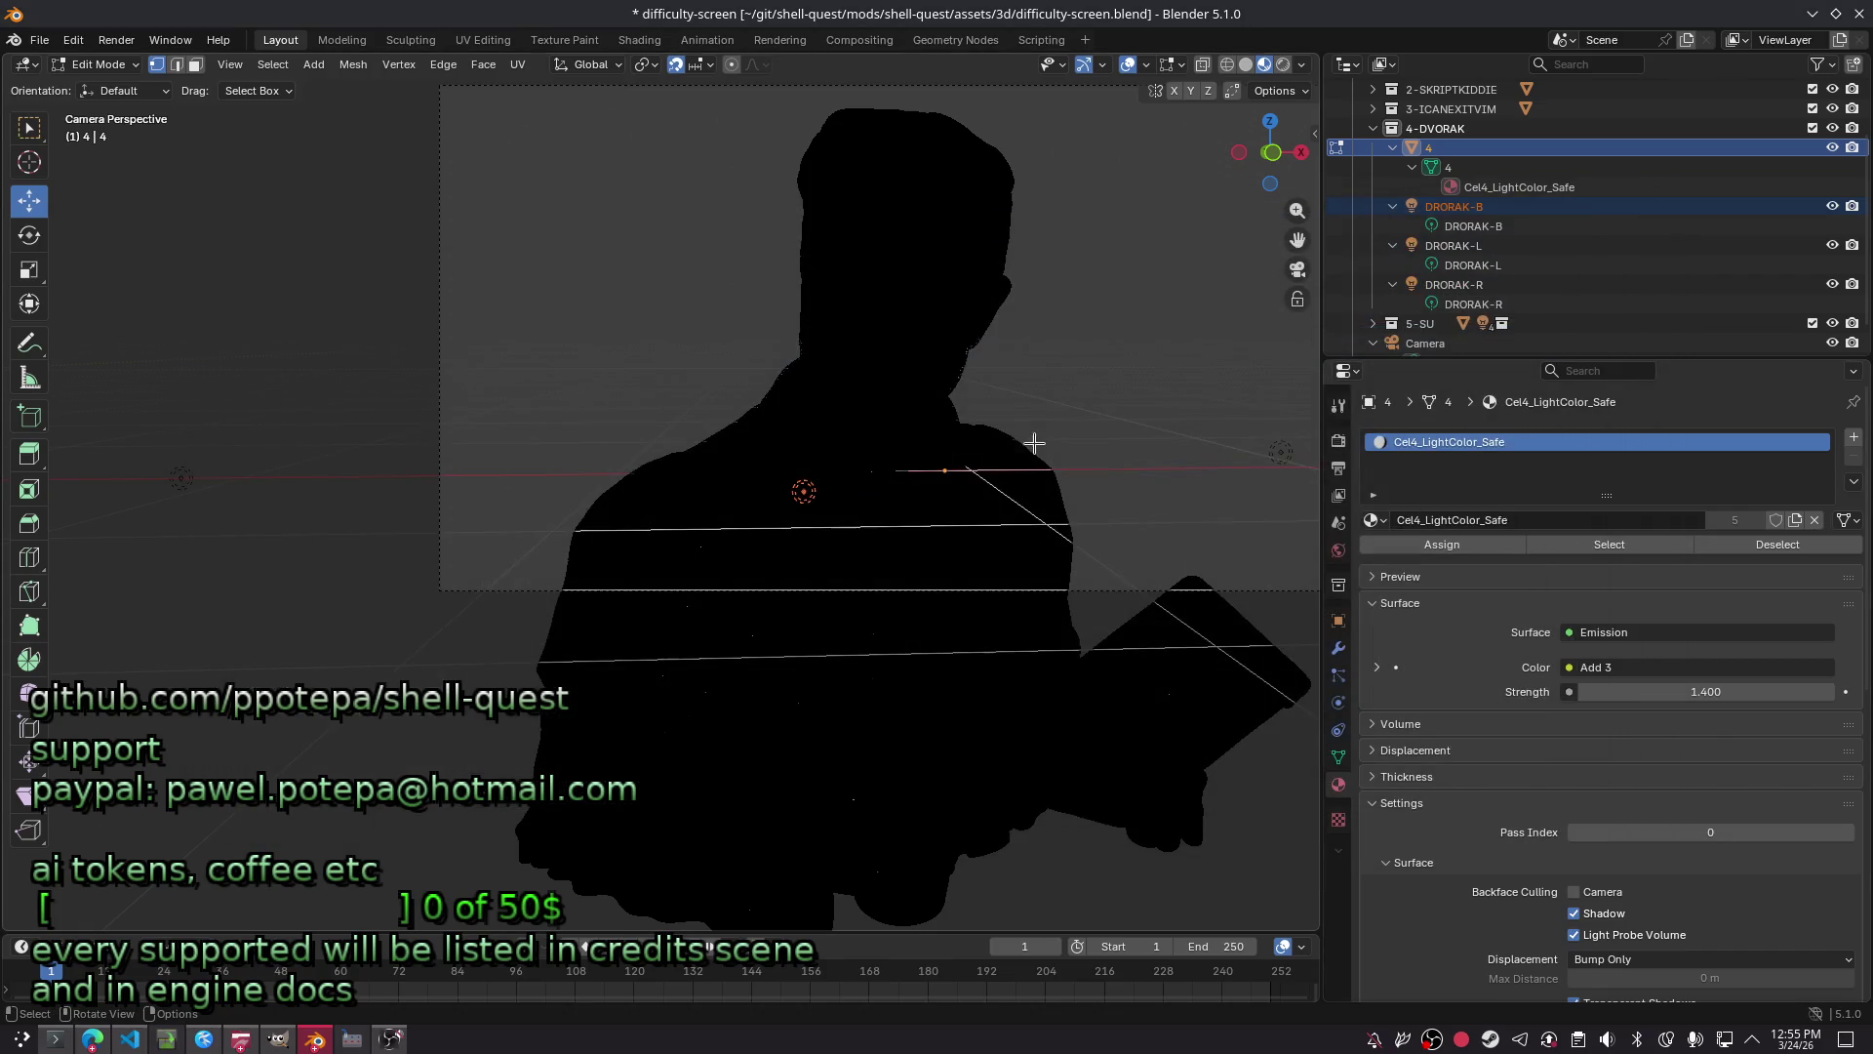
Walk the view to the hooded figure, return object 4 to Object Mode, save, and select object 5
scroll(1033, 383, "down", 1)
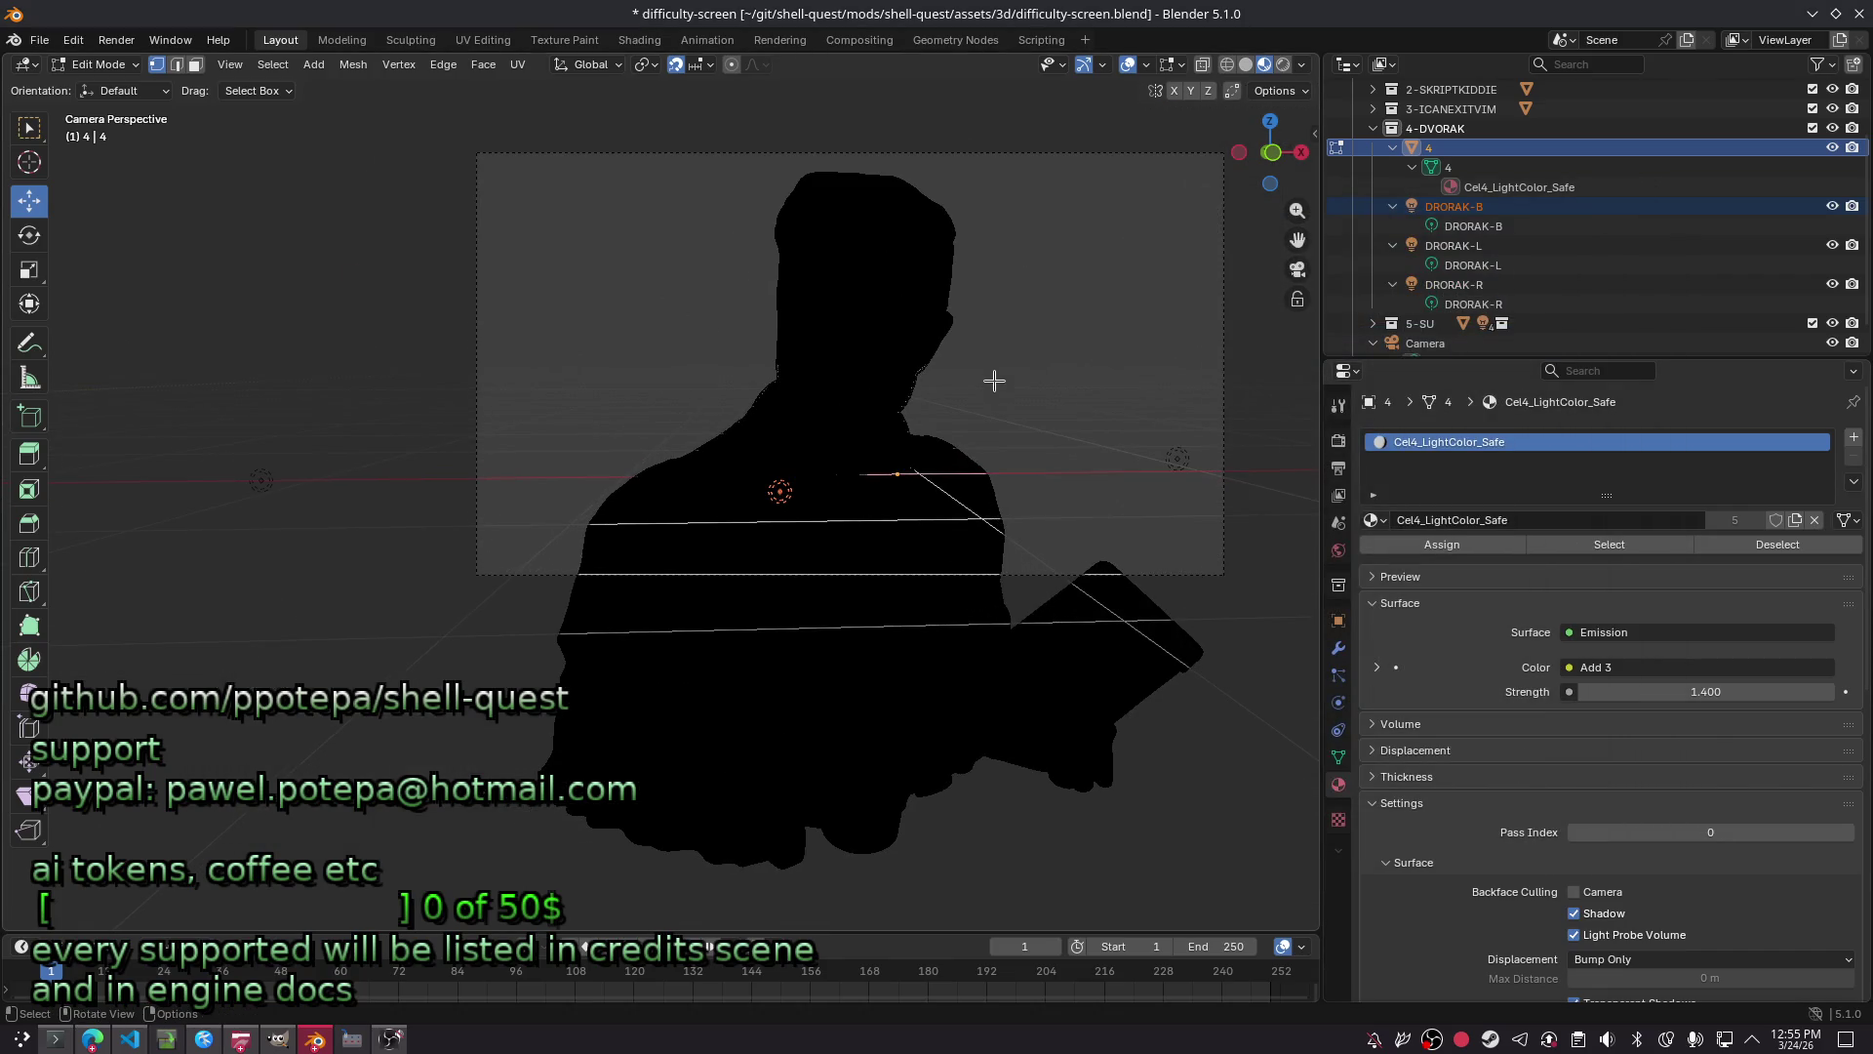
key("shift+grave")
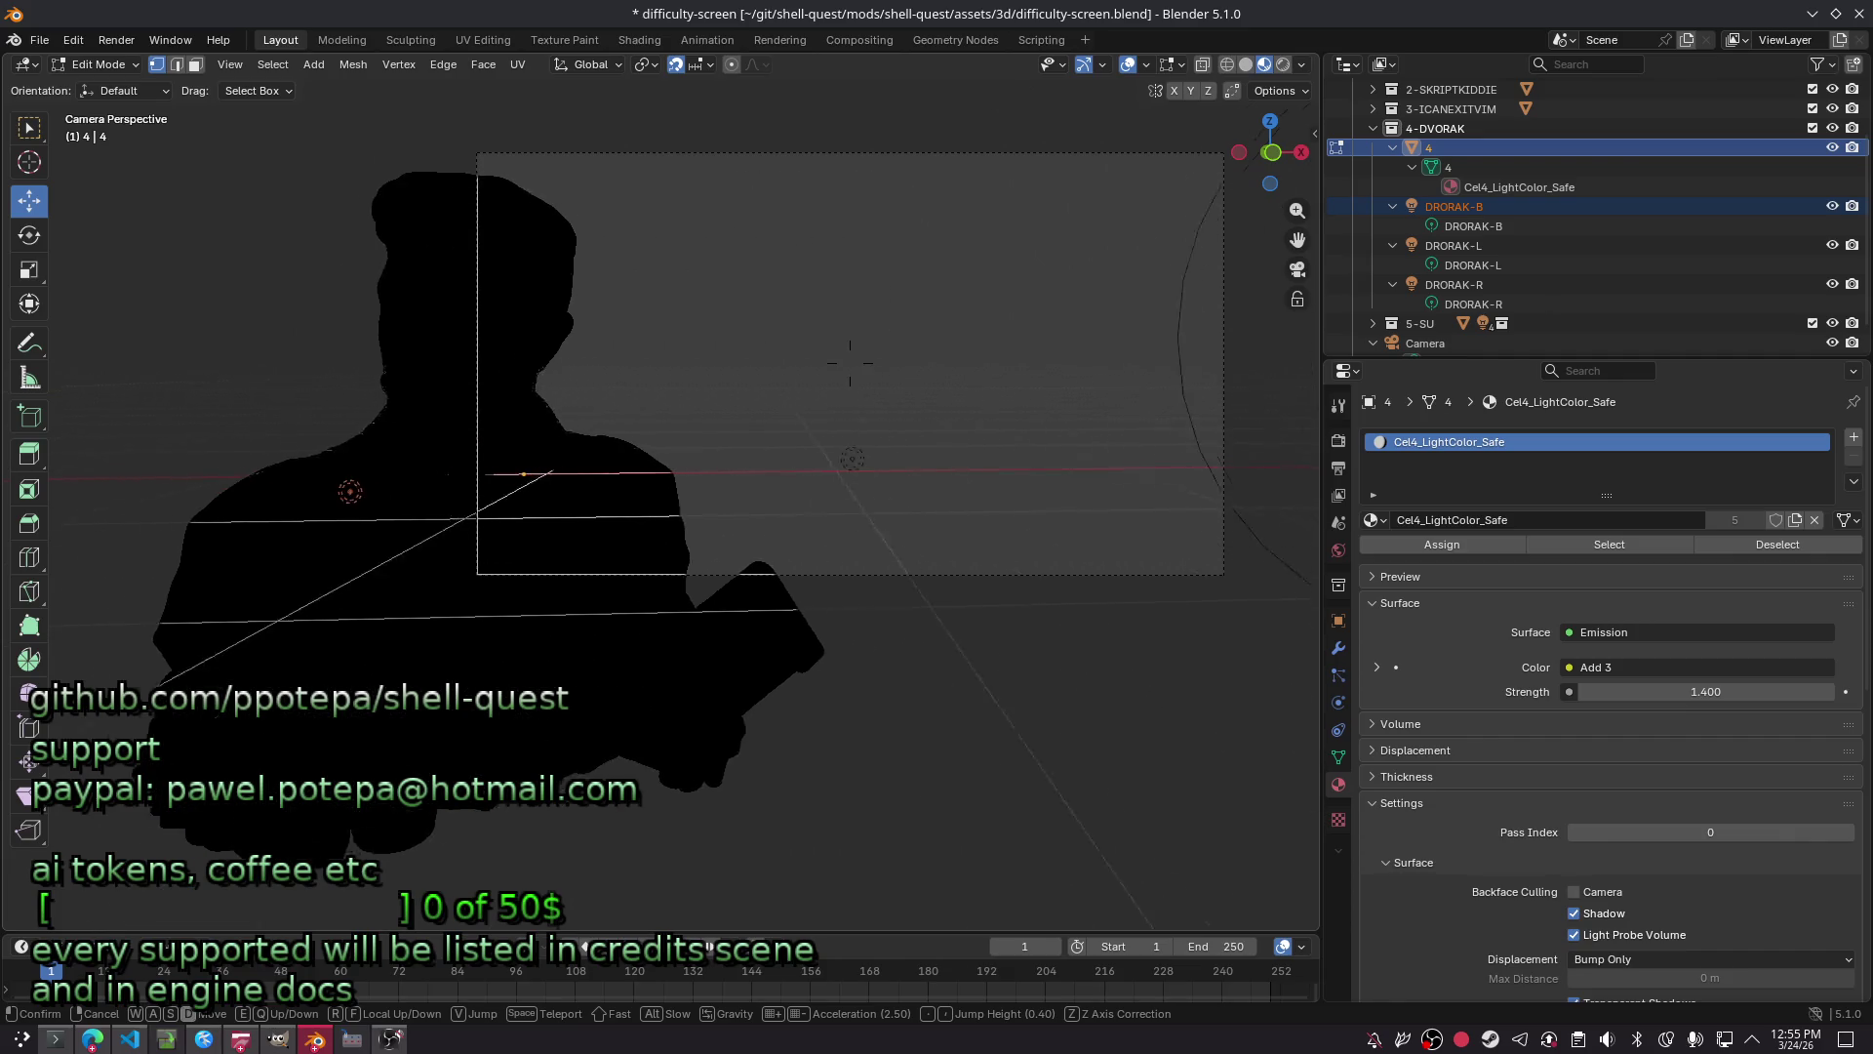
left_click(1081, 342)
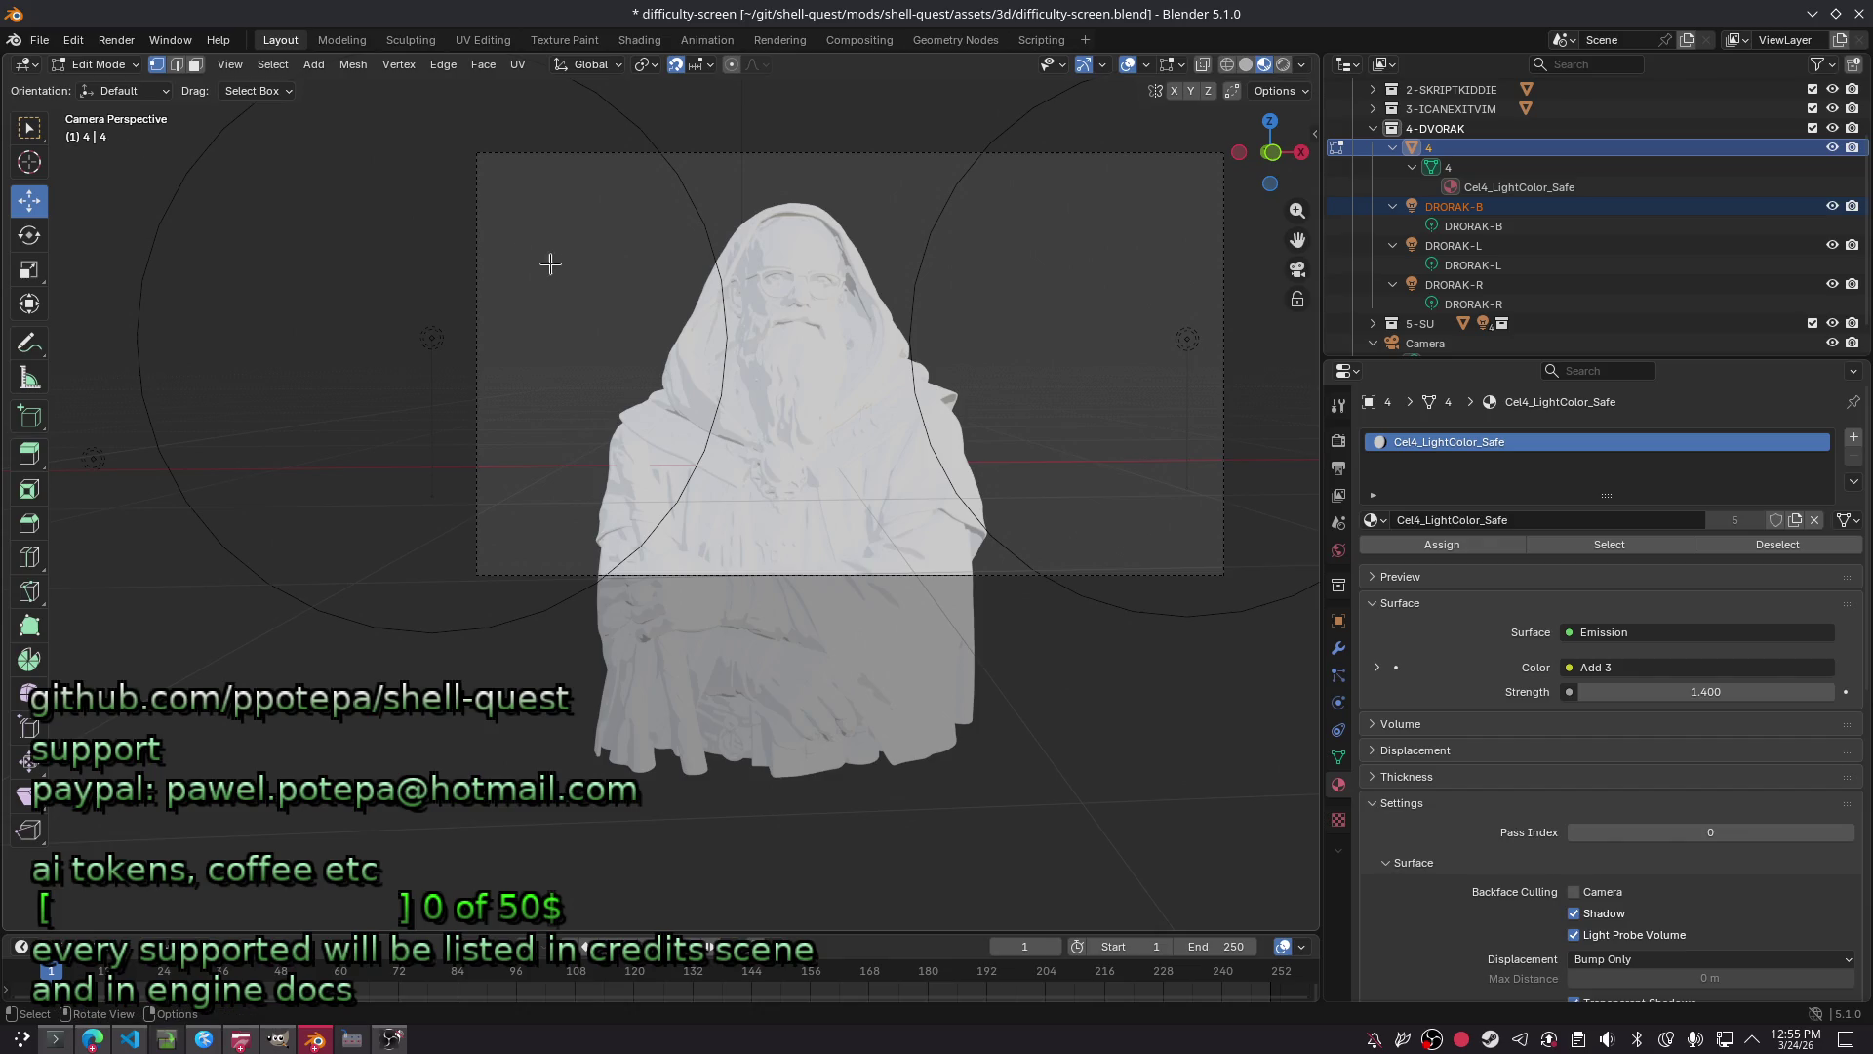
key("ctrl+Tab")
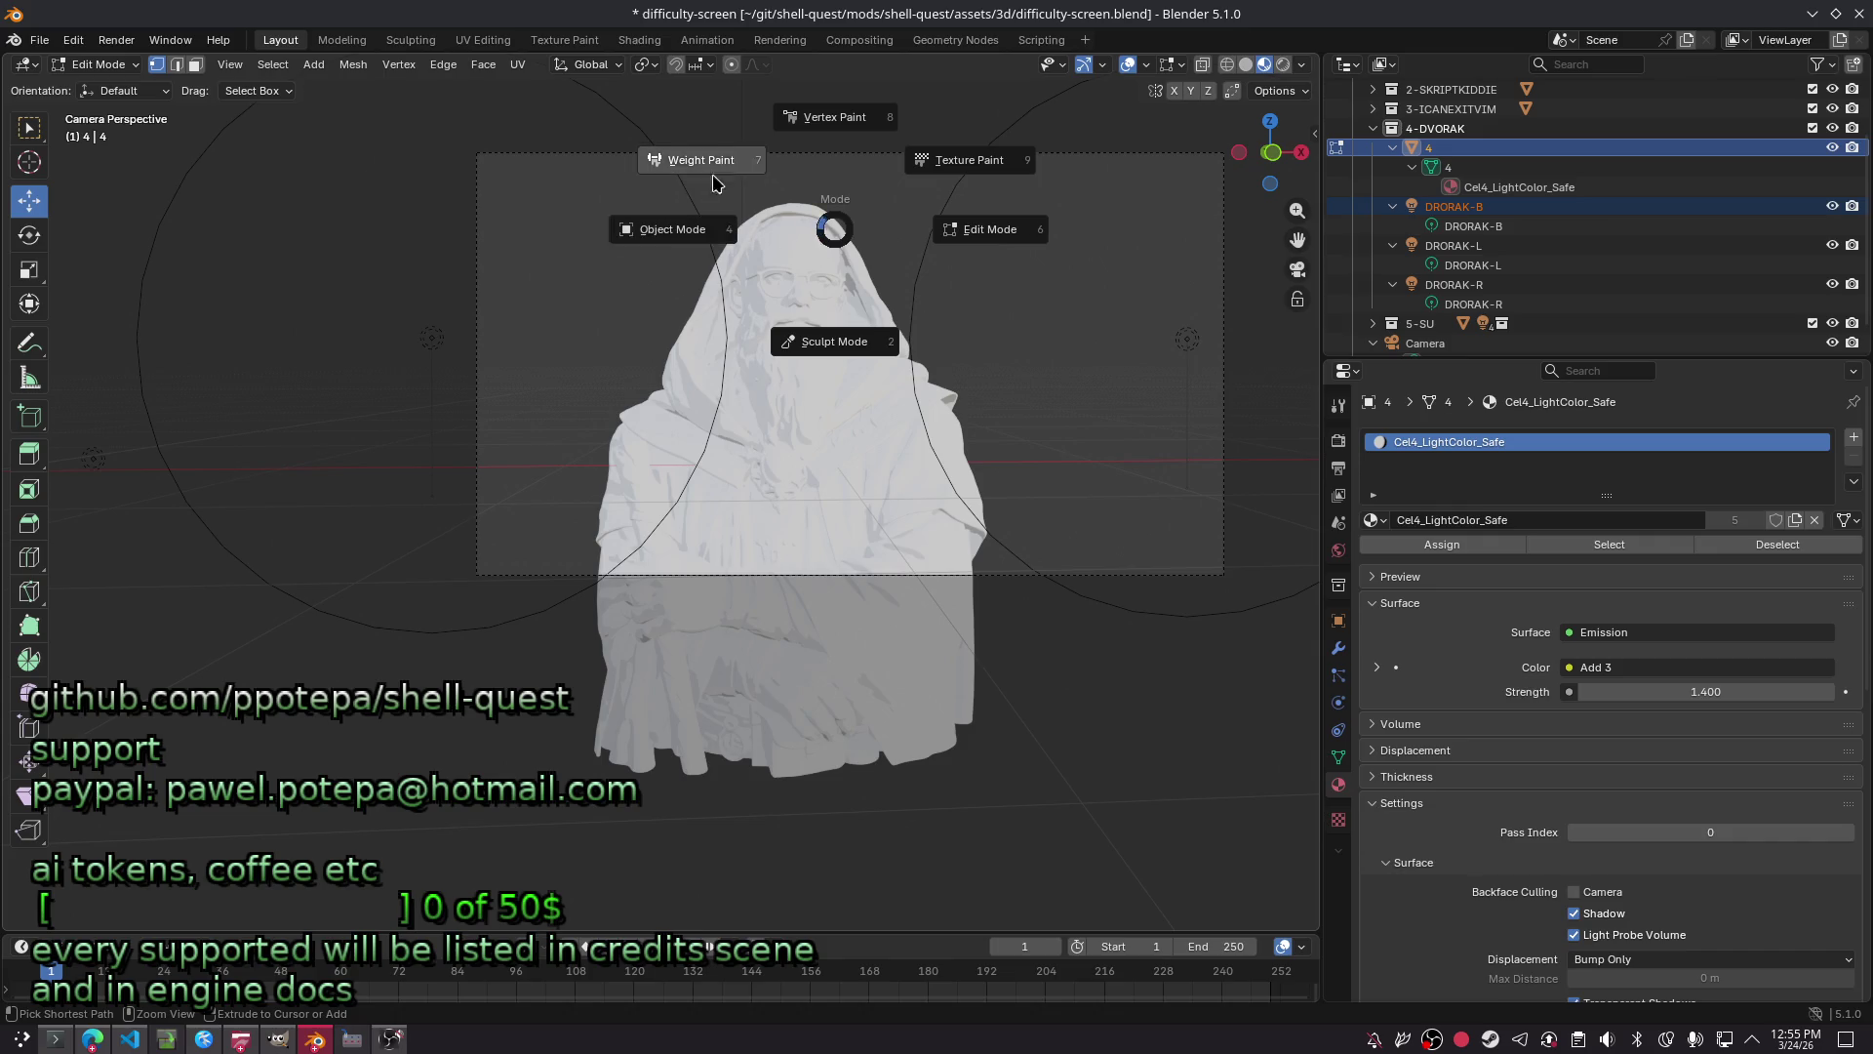
left_click(794, 359)
left_click(841, 349)
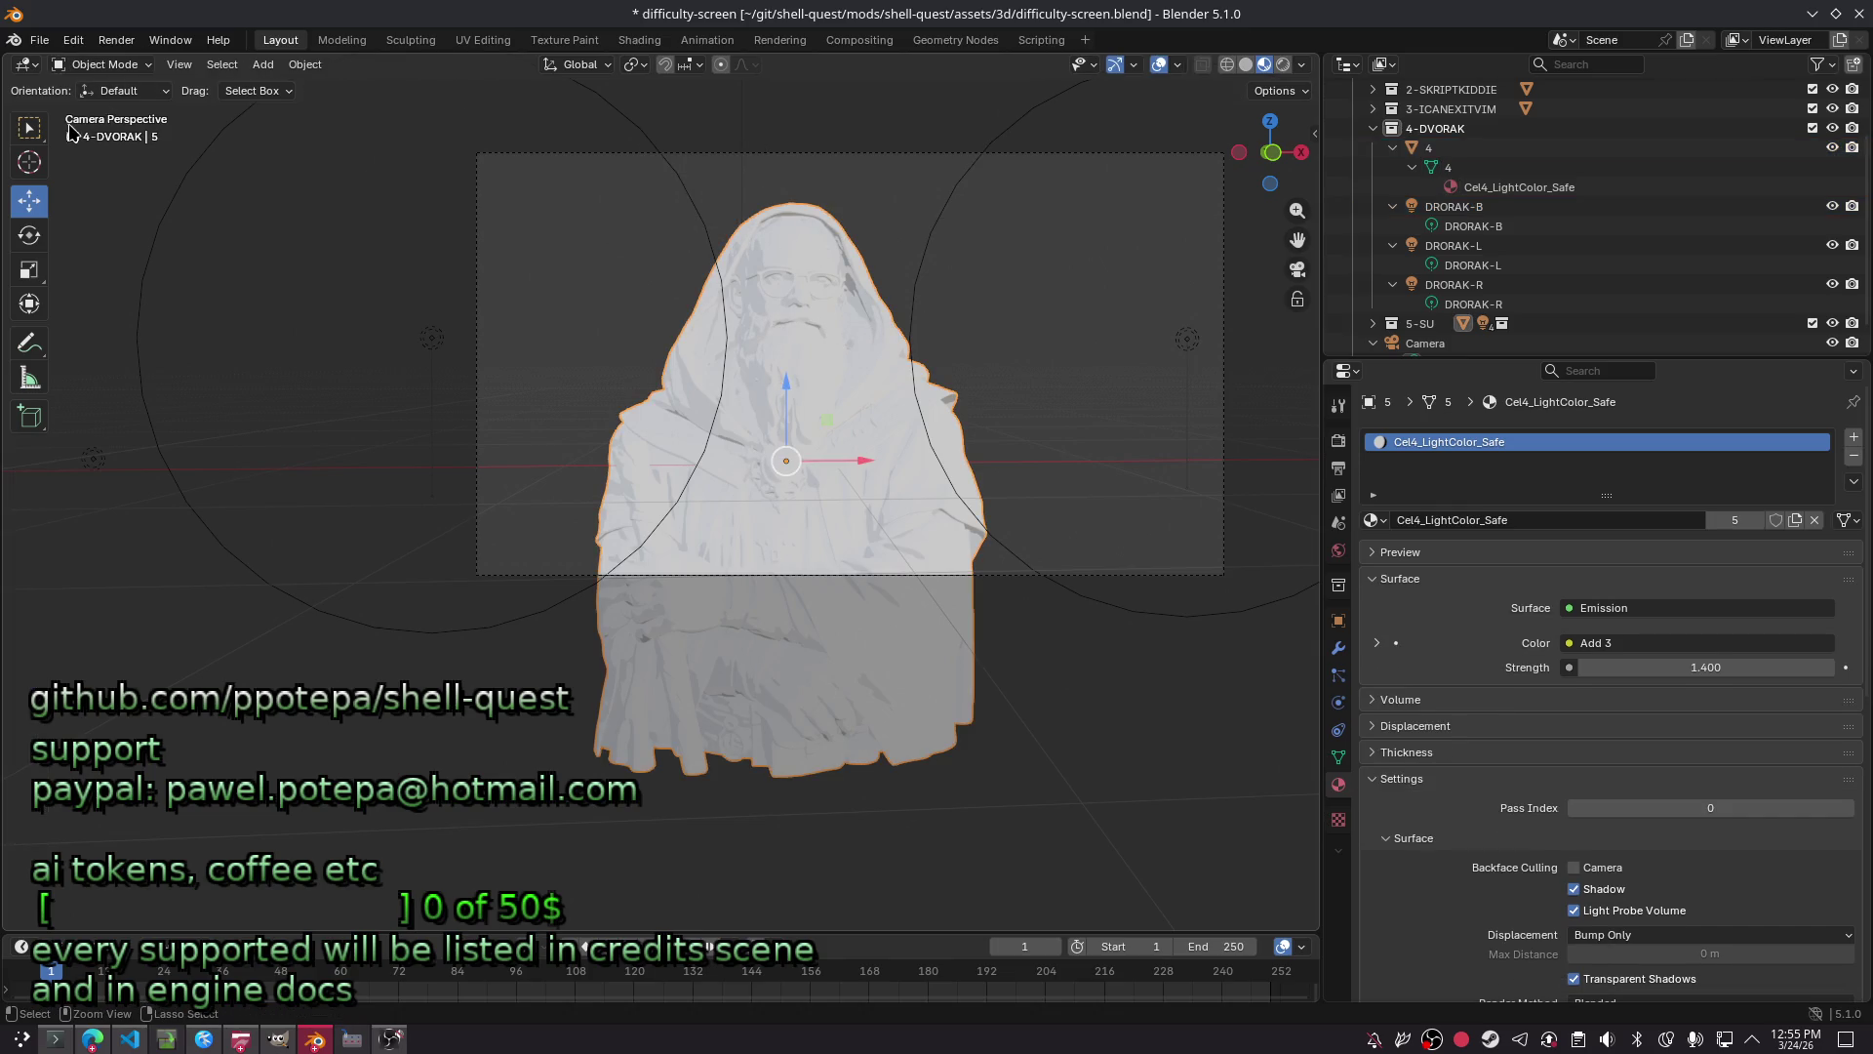
key("ctrl+z")
key("ctrl+s")
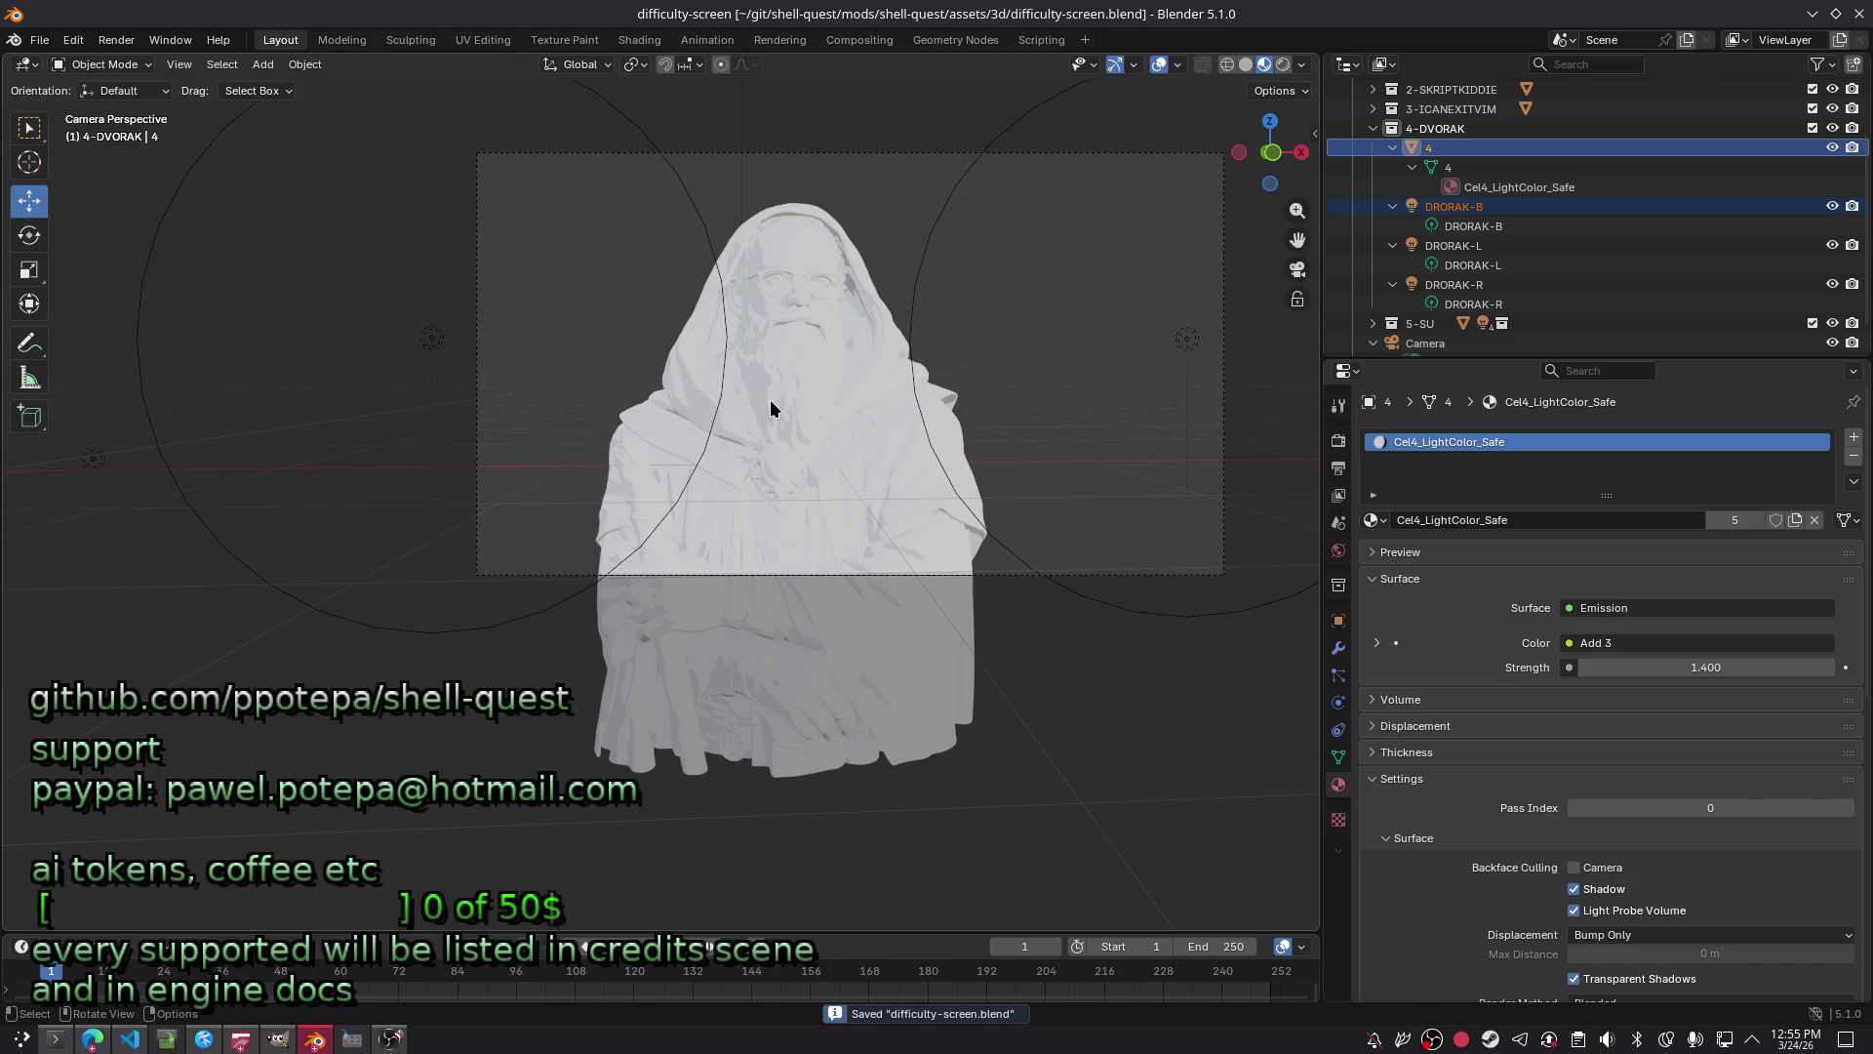
left_click(761, 405)
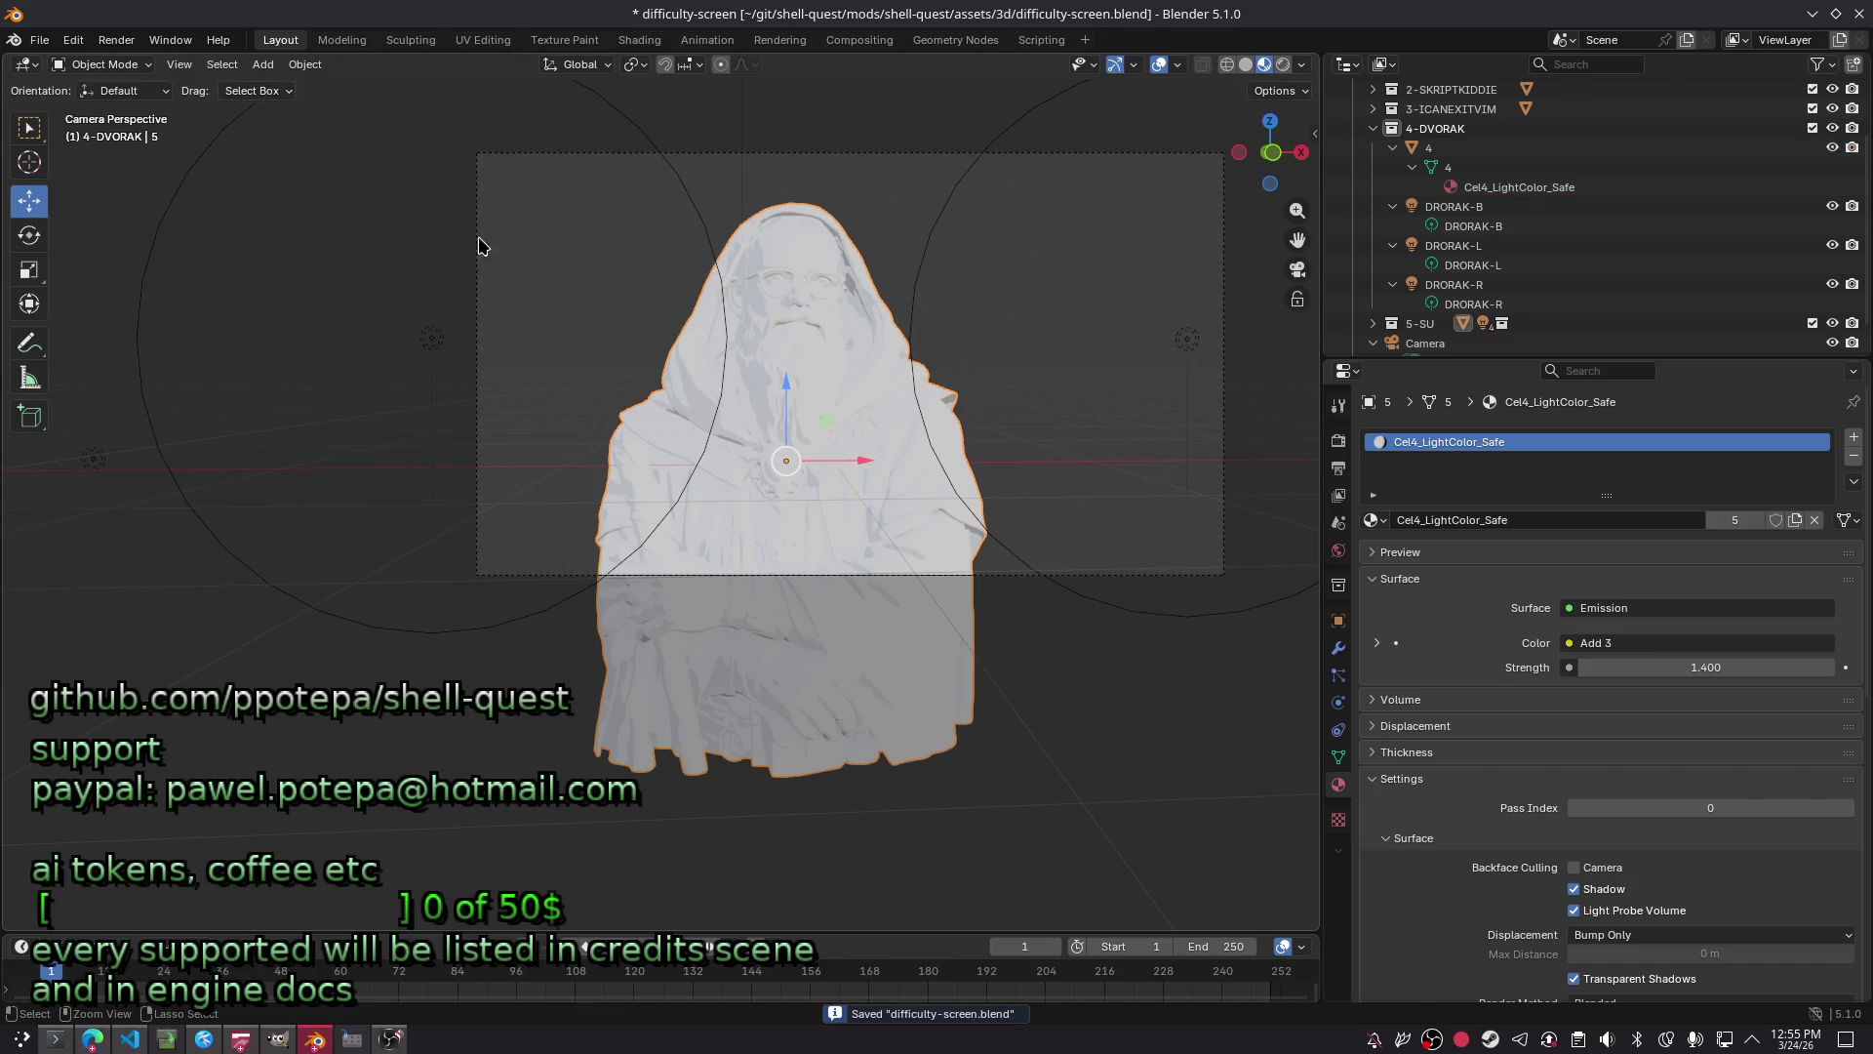
key("ctrl+Tab")
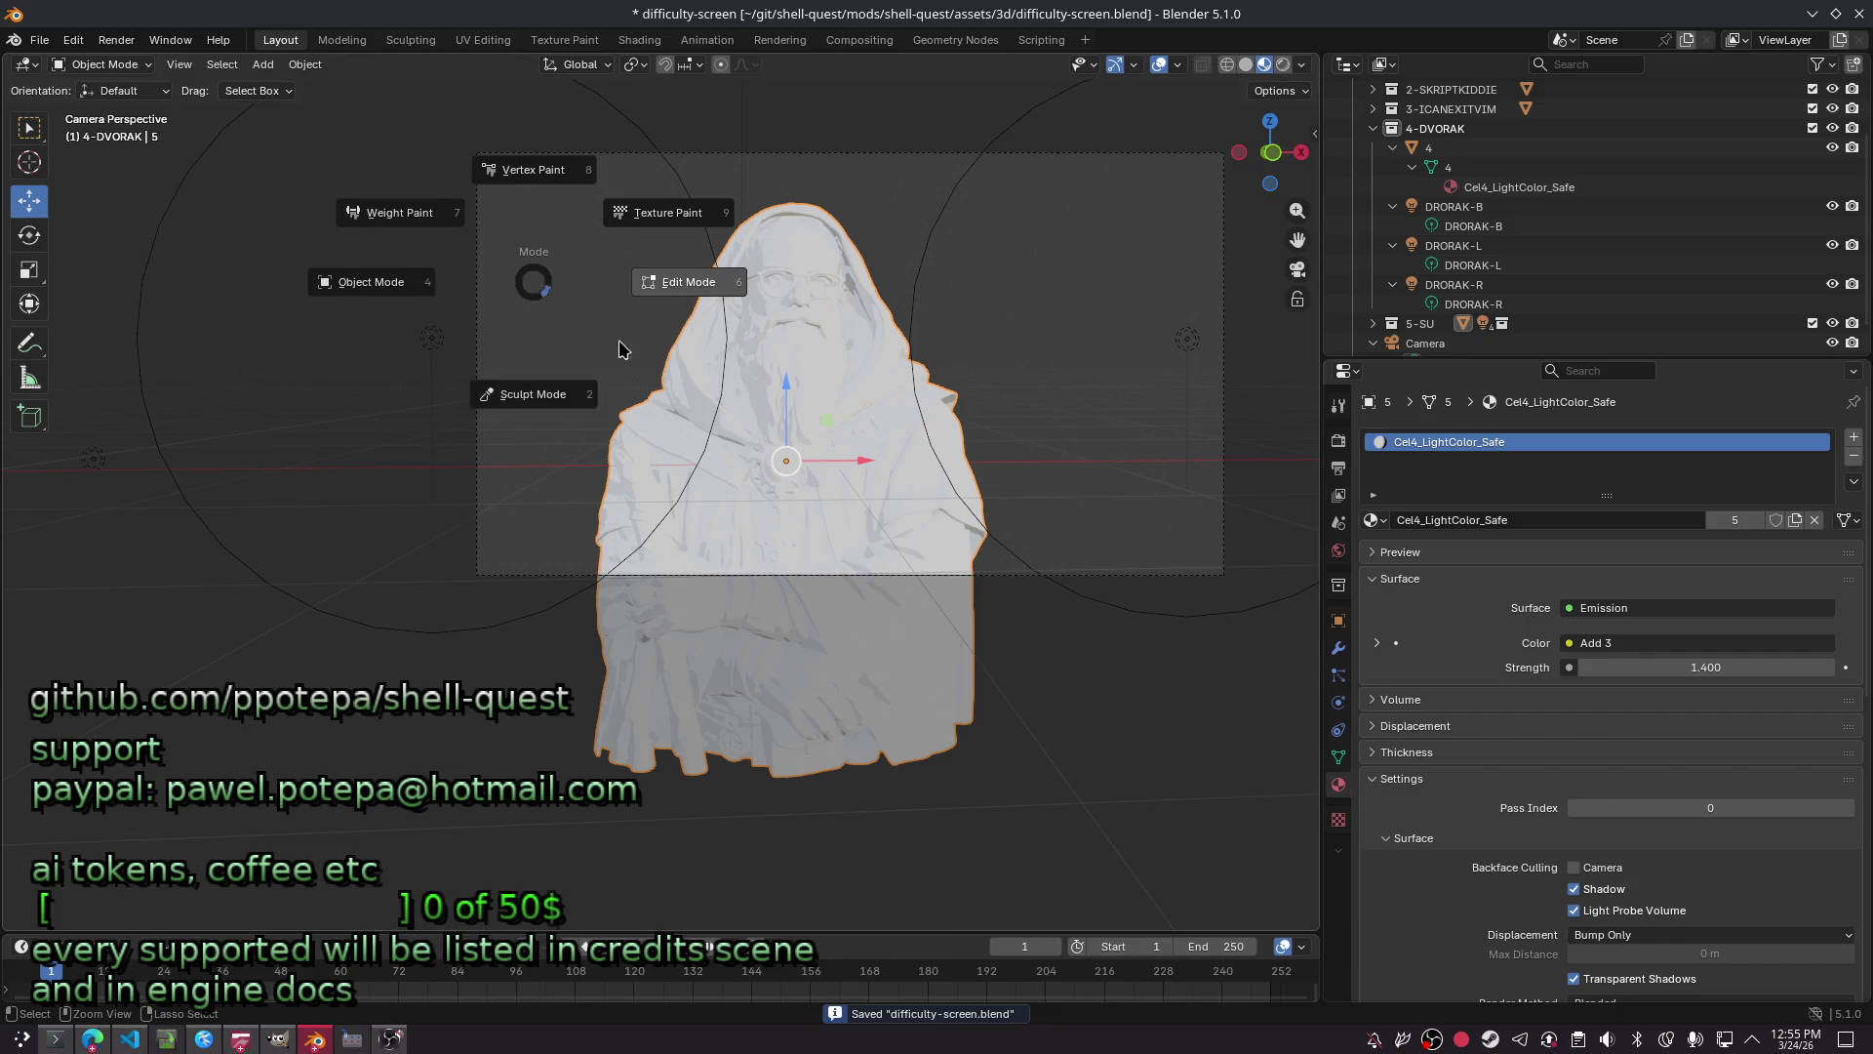
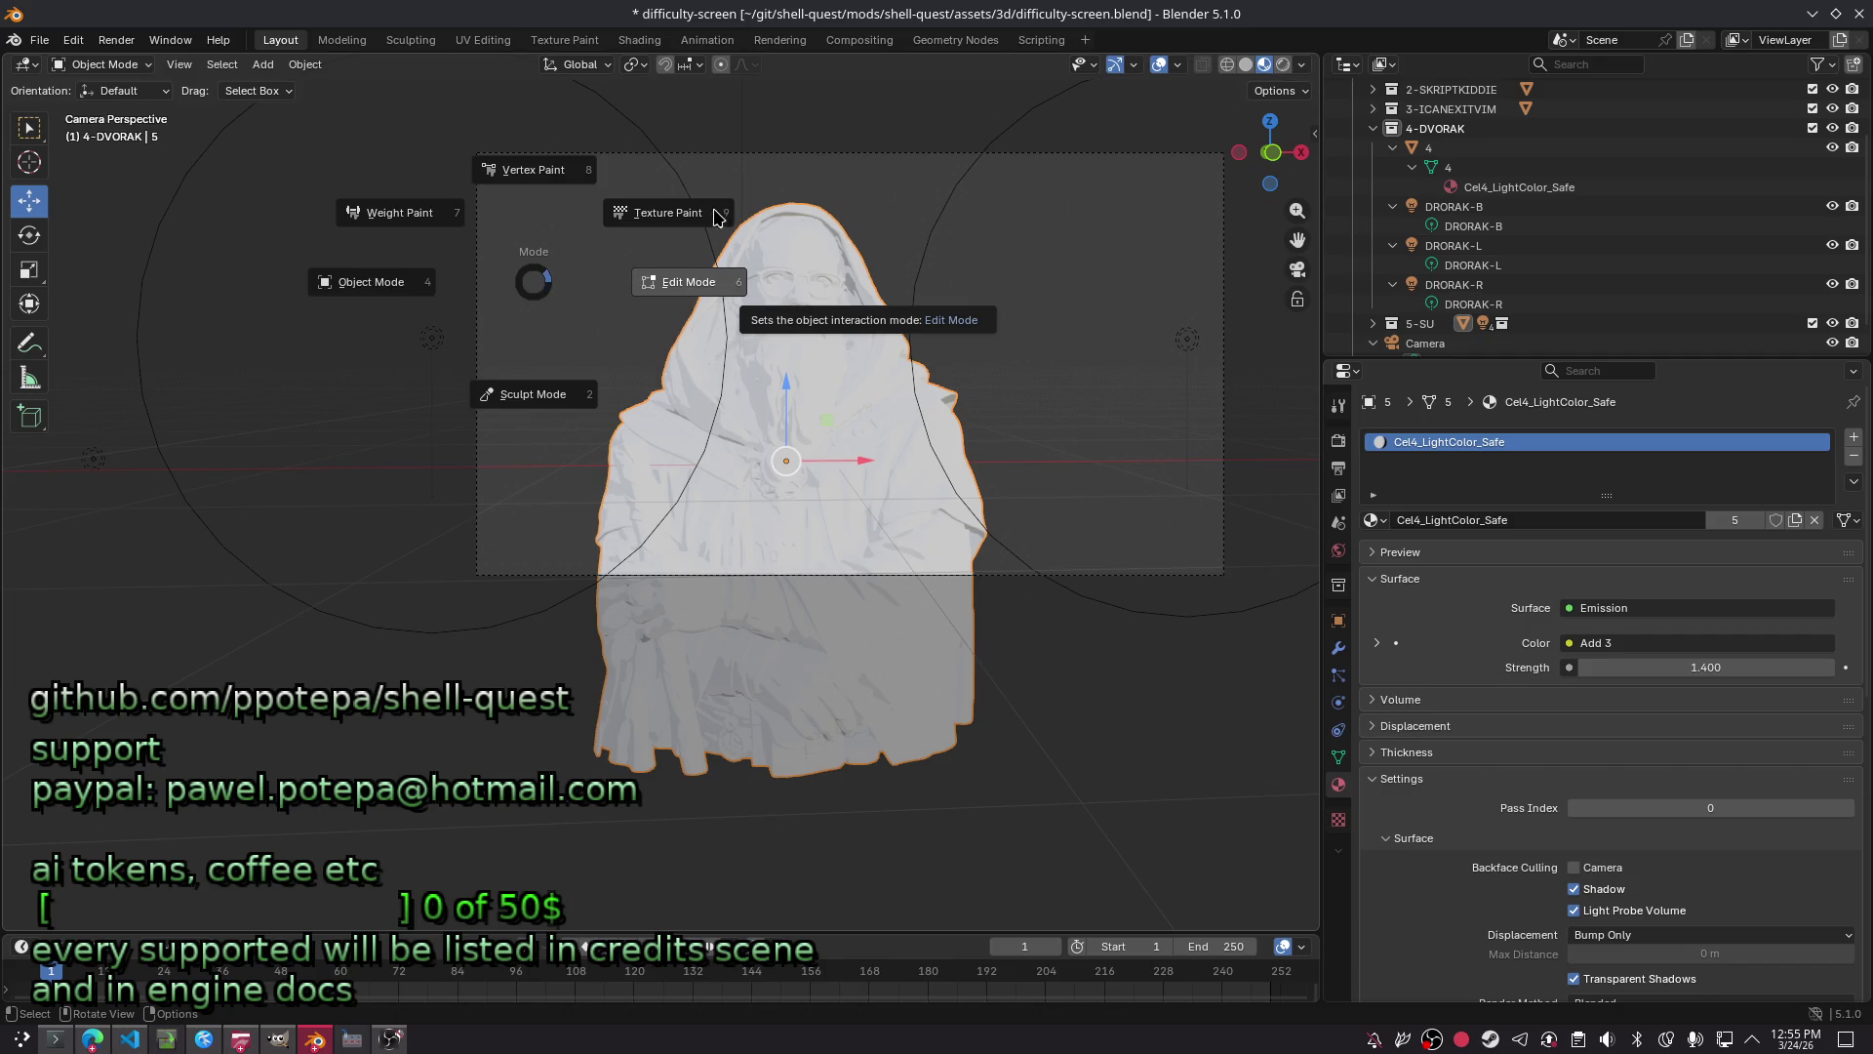
In Edit Mode, select the whole bust mesh and run Clean Up > Merge by Distance
left_click(687, 281)
mouse_move(475, 218)
left_mouse_down()
mouse_move(1025, 572)
mouse_move(1071, 738)
left_mouse_up()
mouse_move(588, 173)
left_mouse_down()
mouse_move(1298, 937)
mouse_move(1074, 794)
left_mouse_up()
left_click(335, 66)
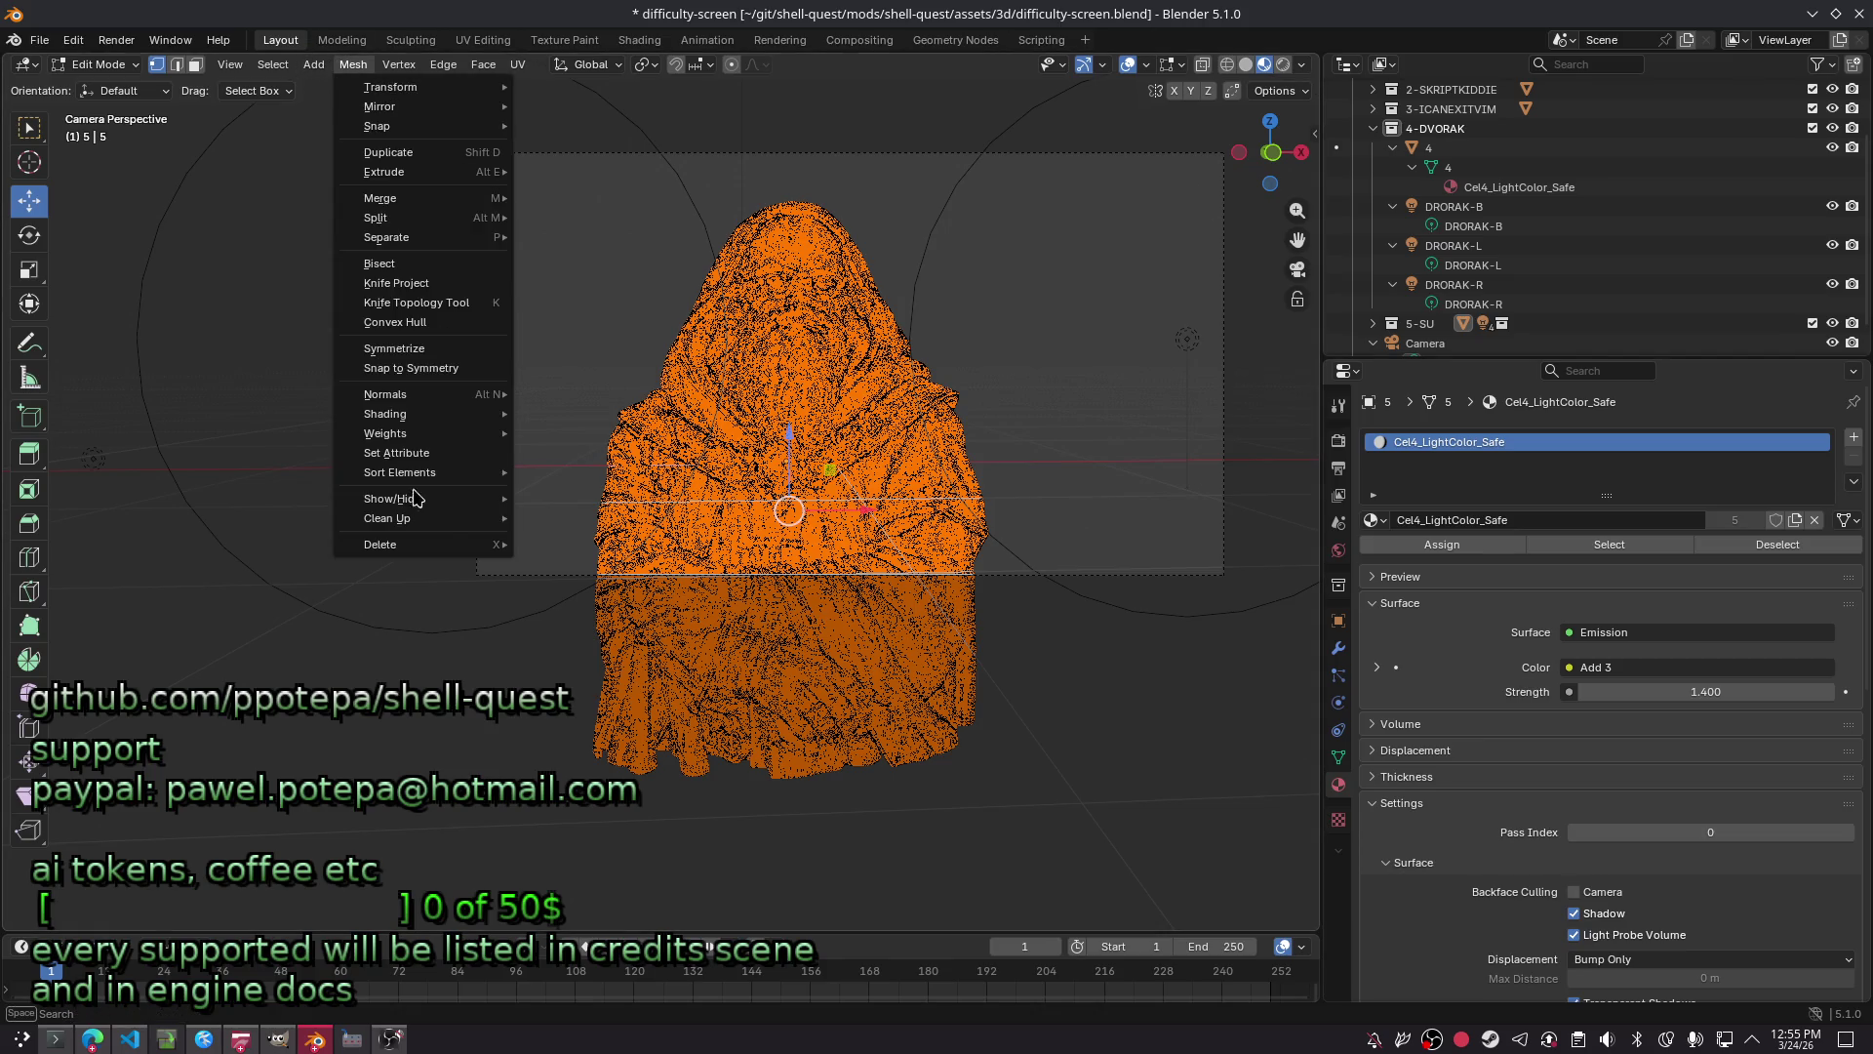
mouse_move(451, 477)
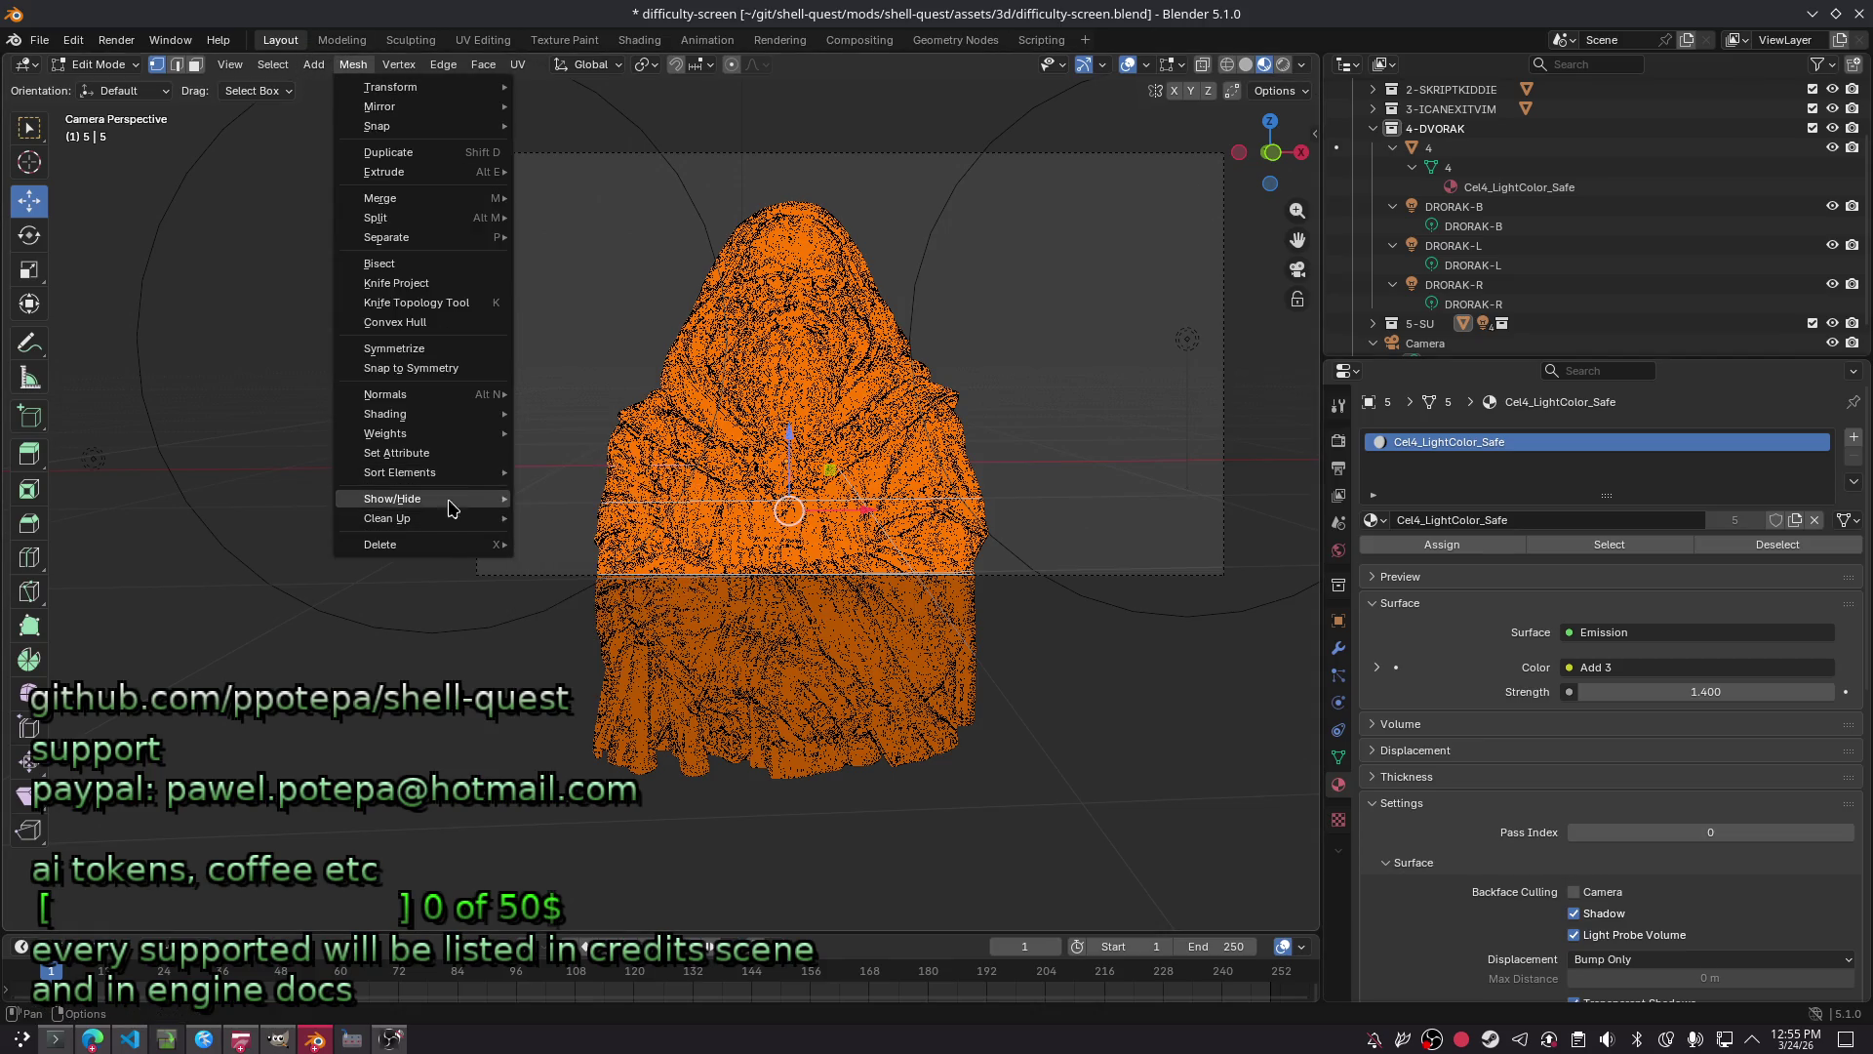
mouse_move(436, 522)
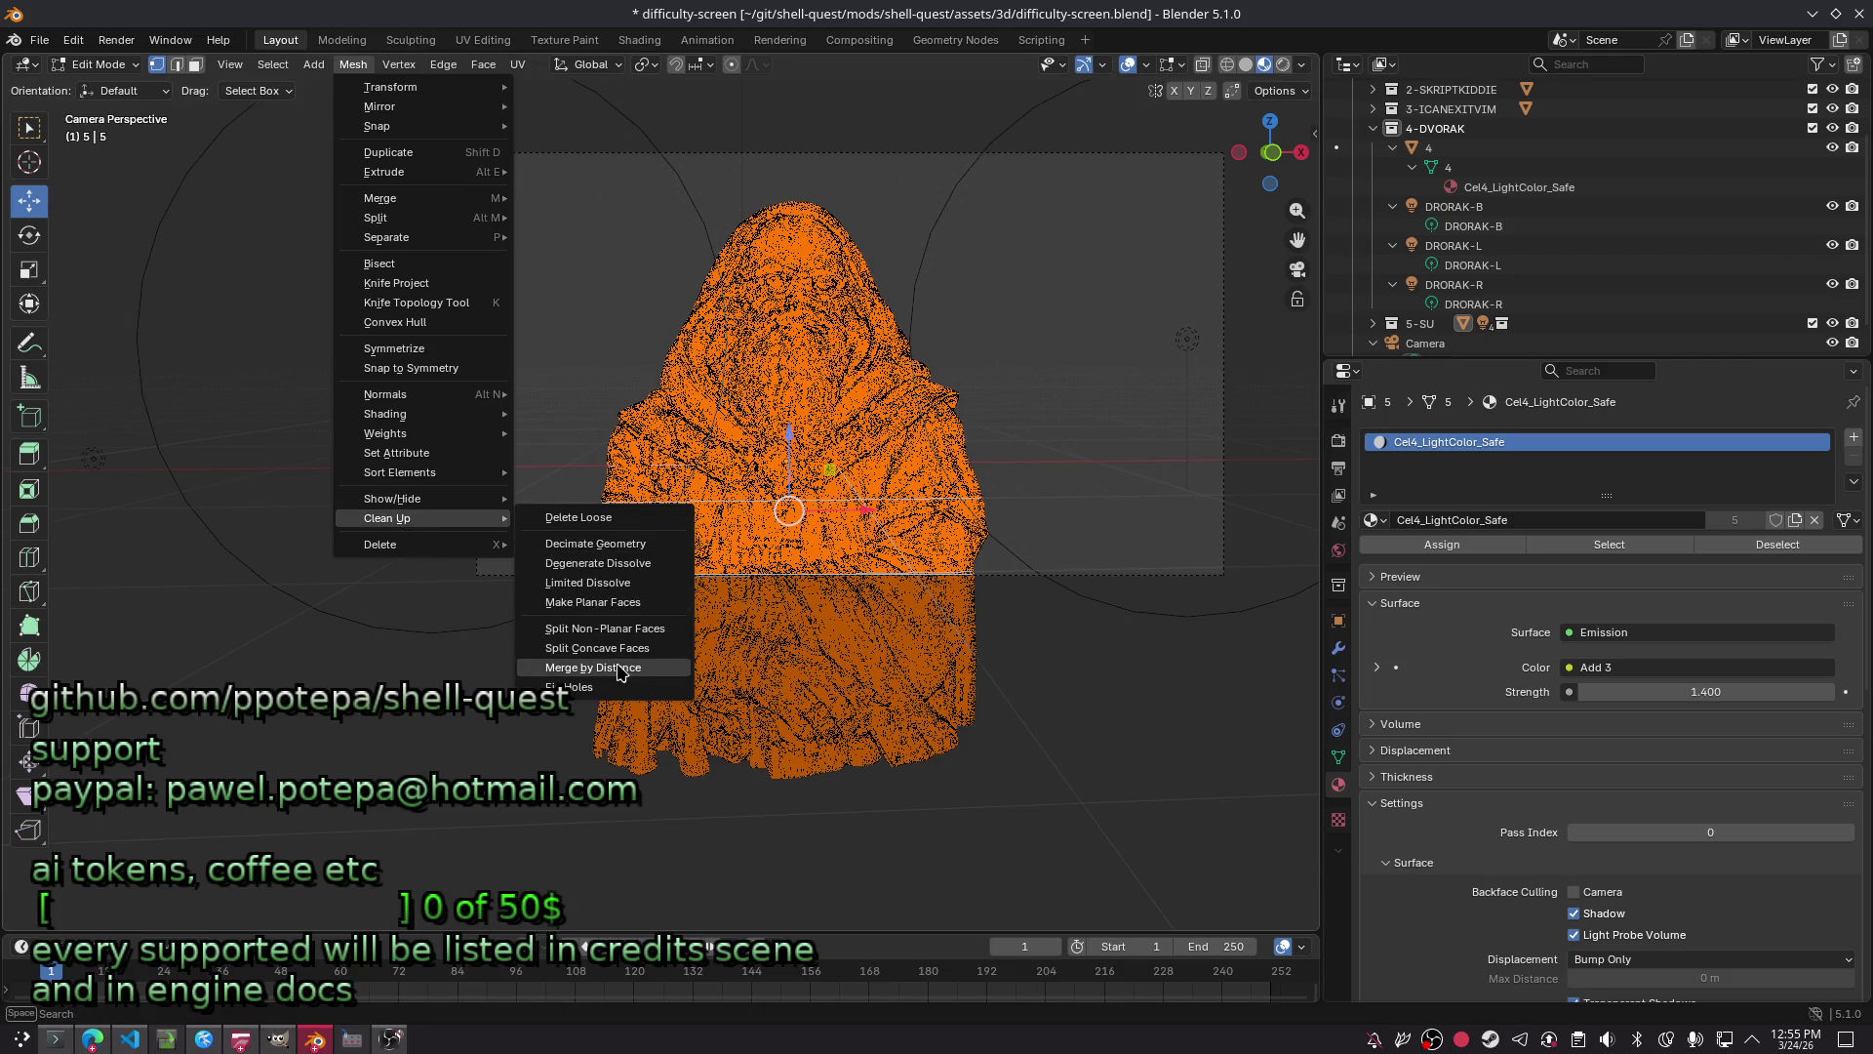
key("Return")
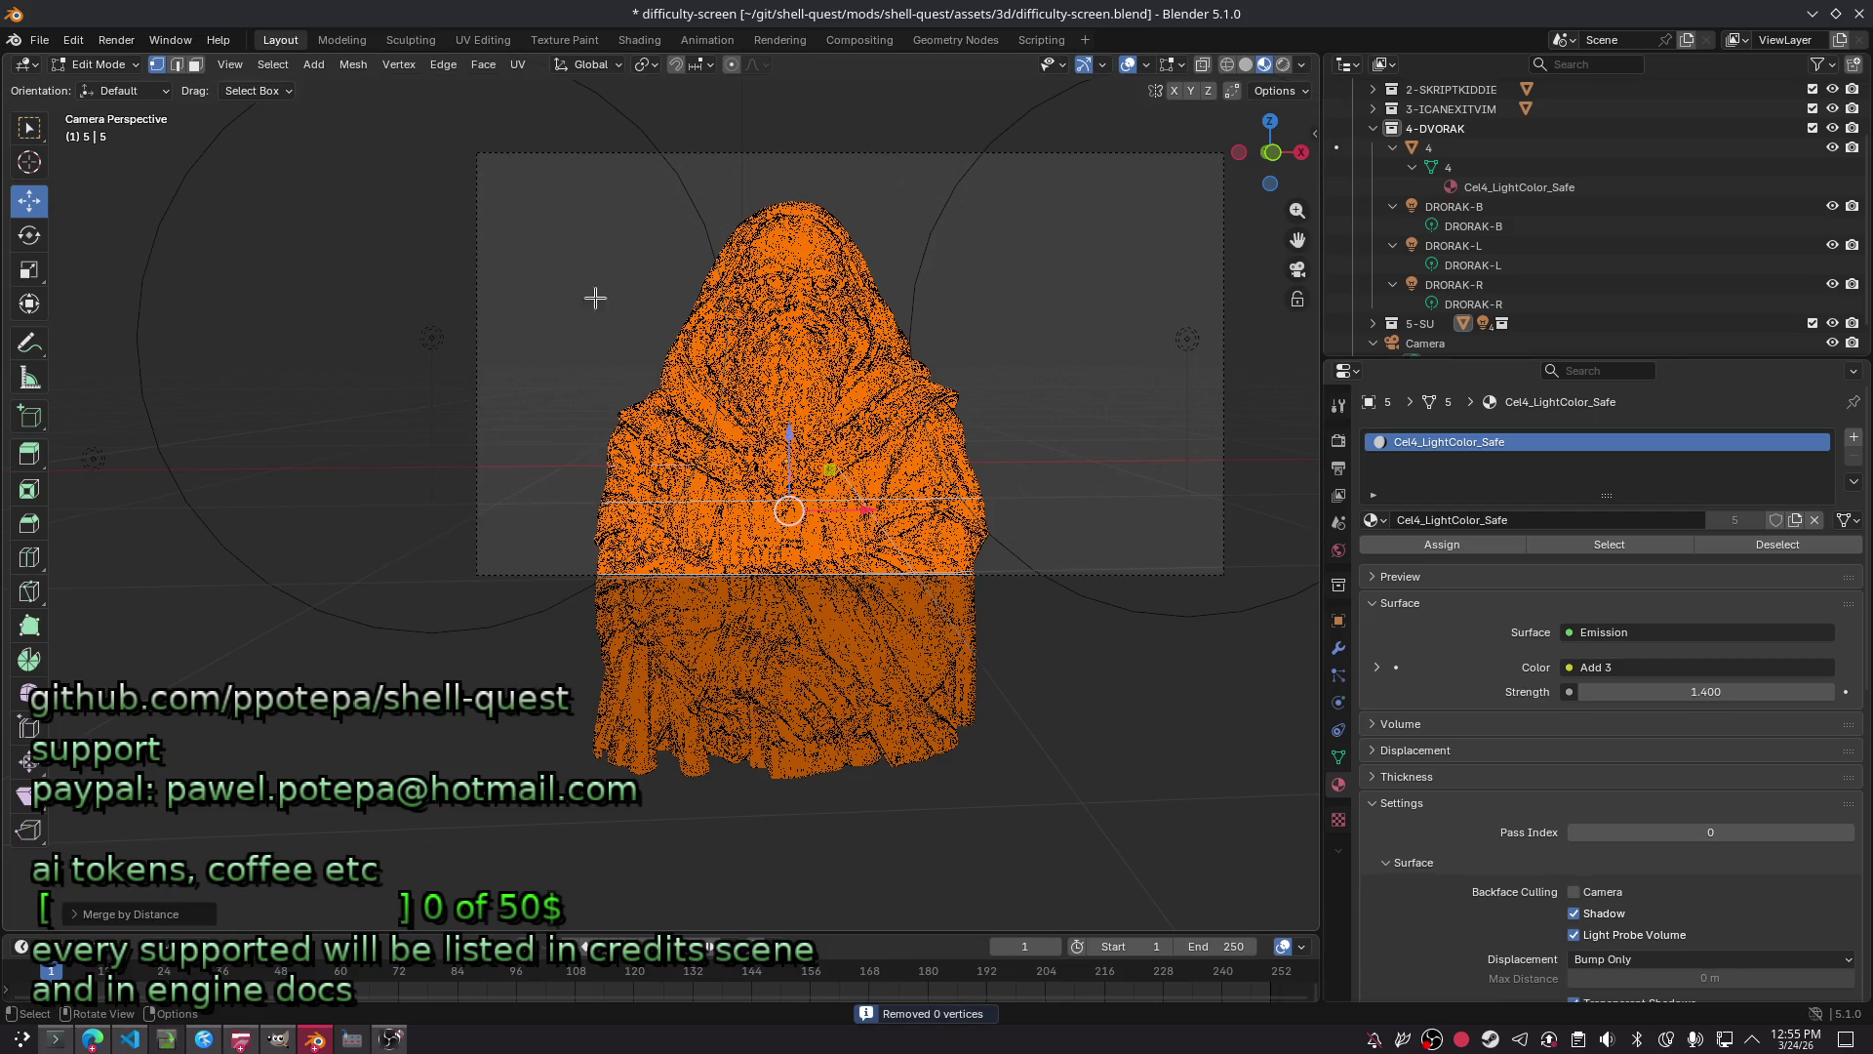
Delete loose geometry from the bust and save the file
left_click(353, 64)
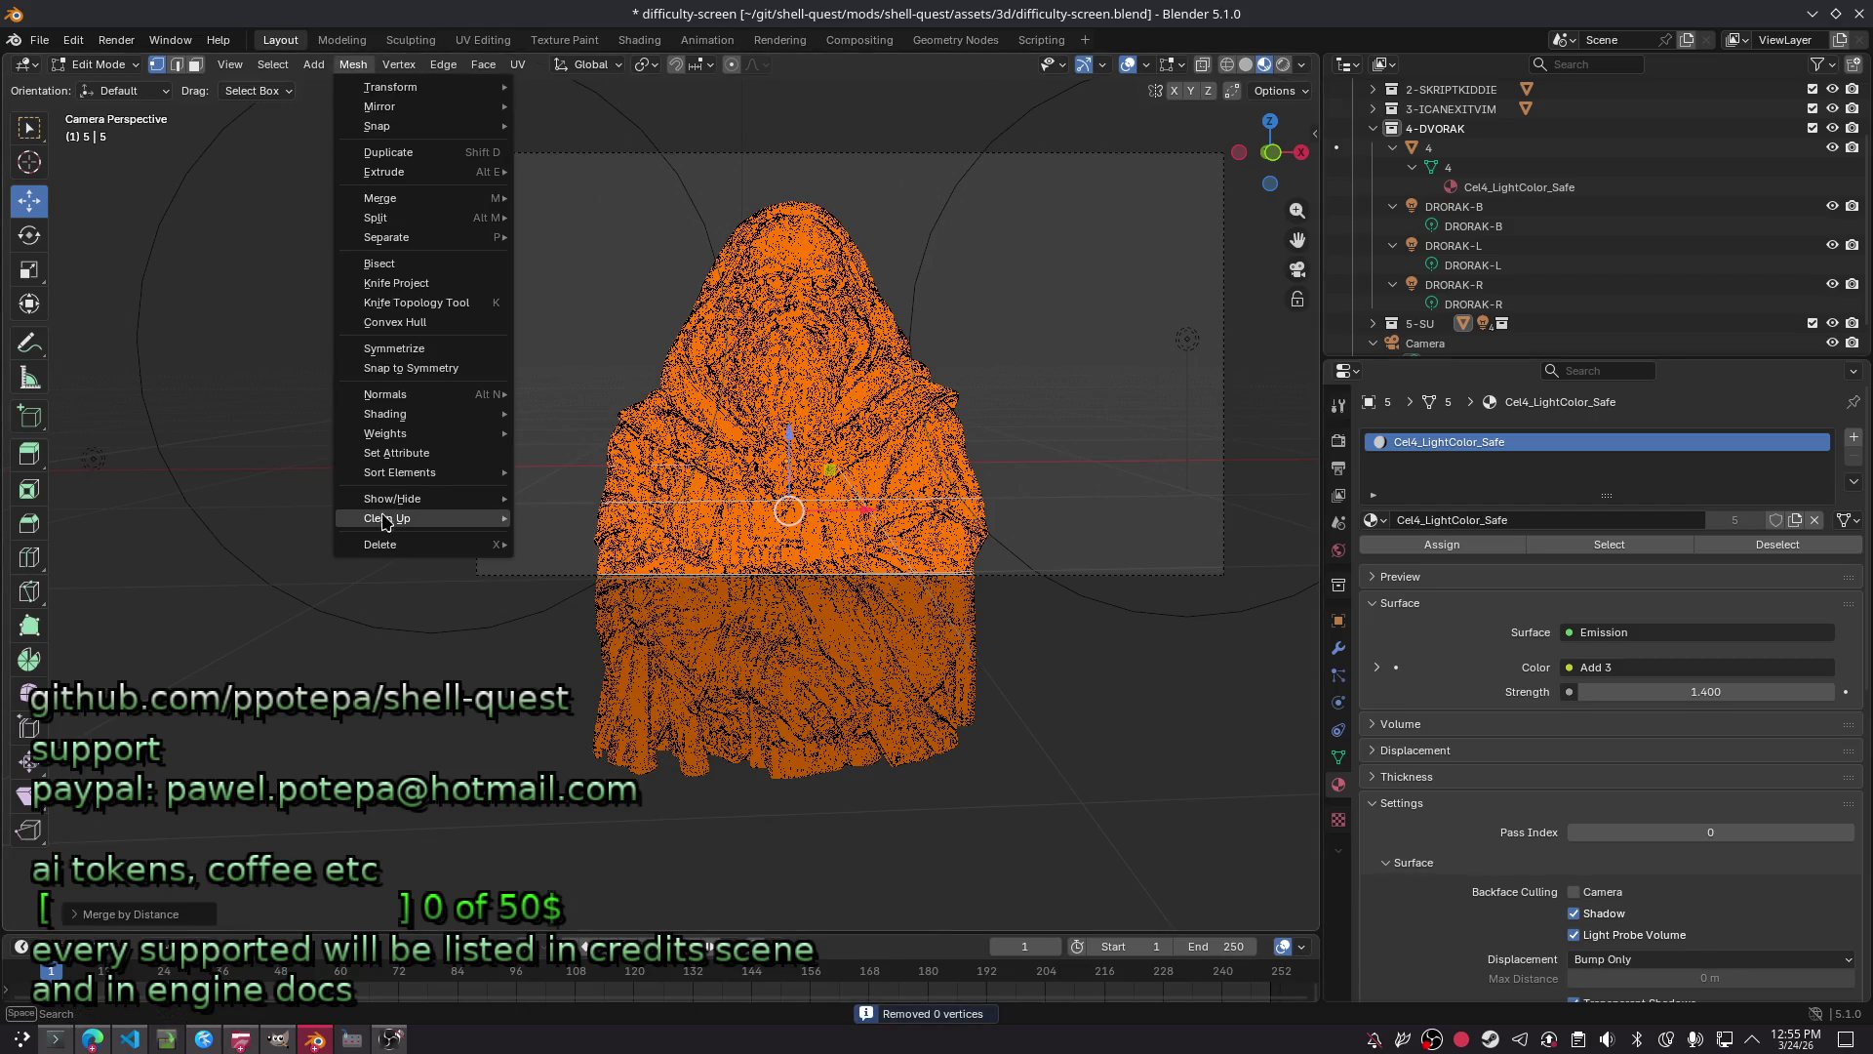
mouse_move(376, 518)
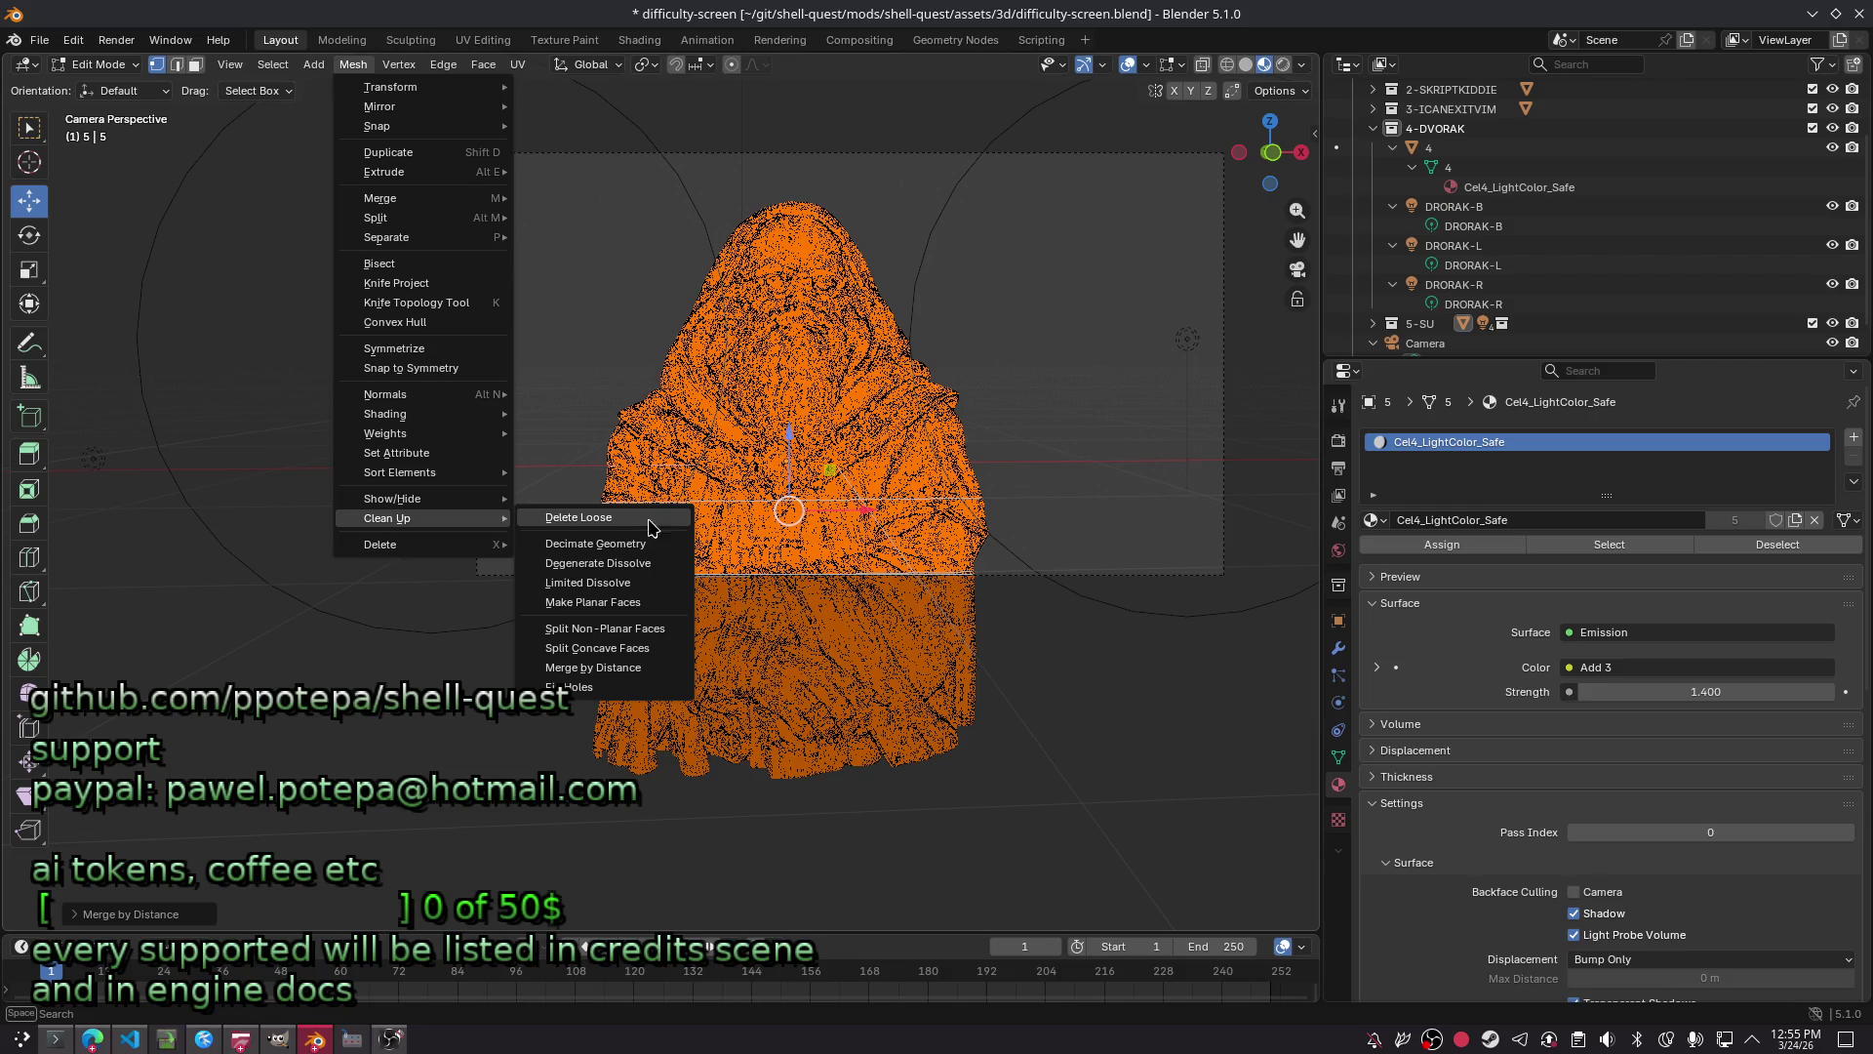
left_click(651, 527)
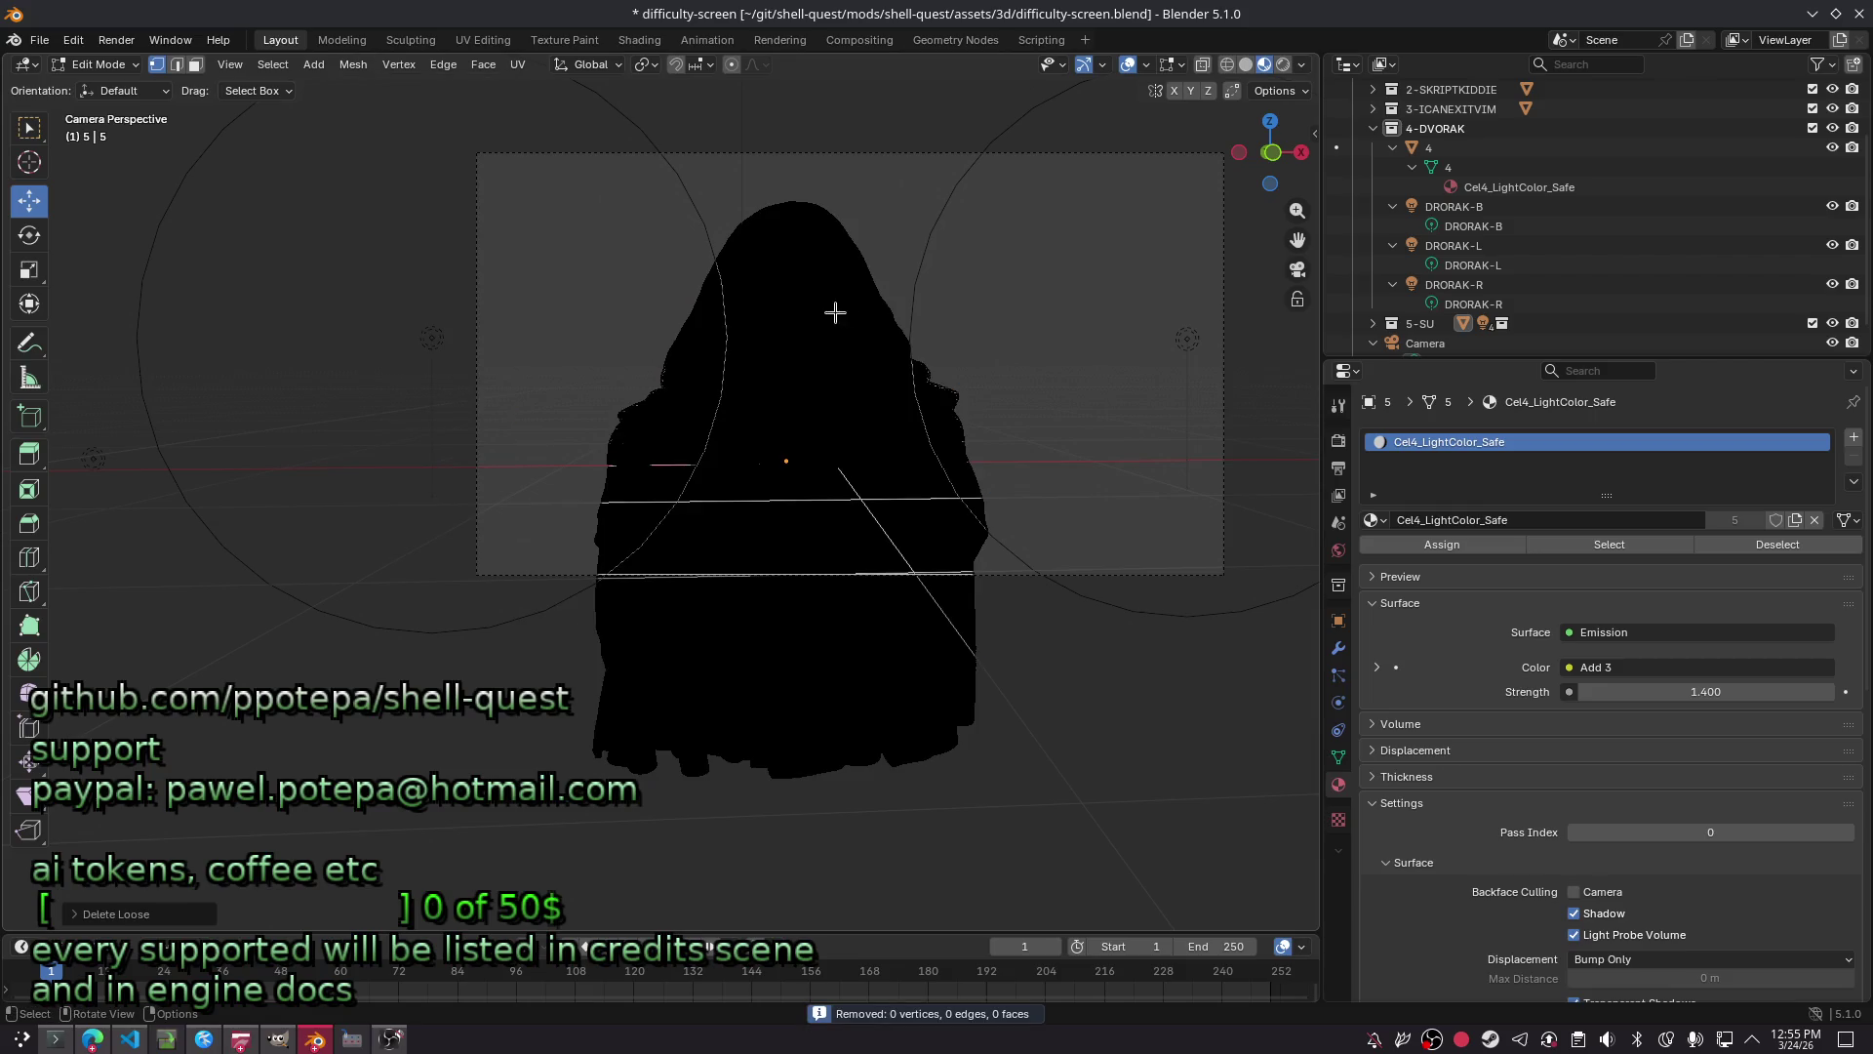
key("ctrl+s")
Reselect the whole bust and apply Degenerate Dissolve
left_click_drag(516, 176, 1094, 853)
left_click(354, 64)
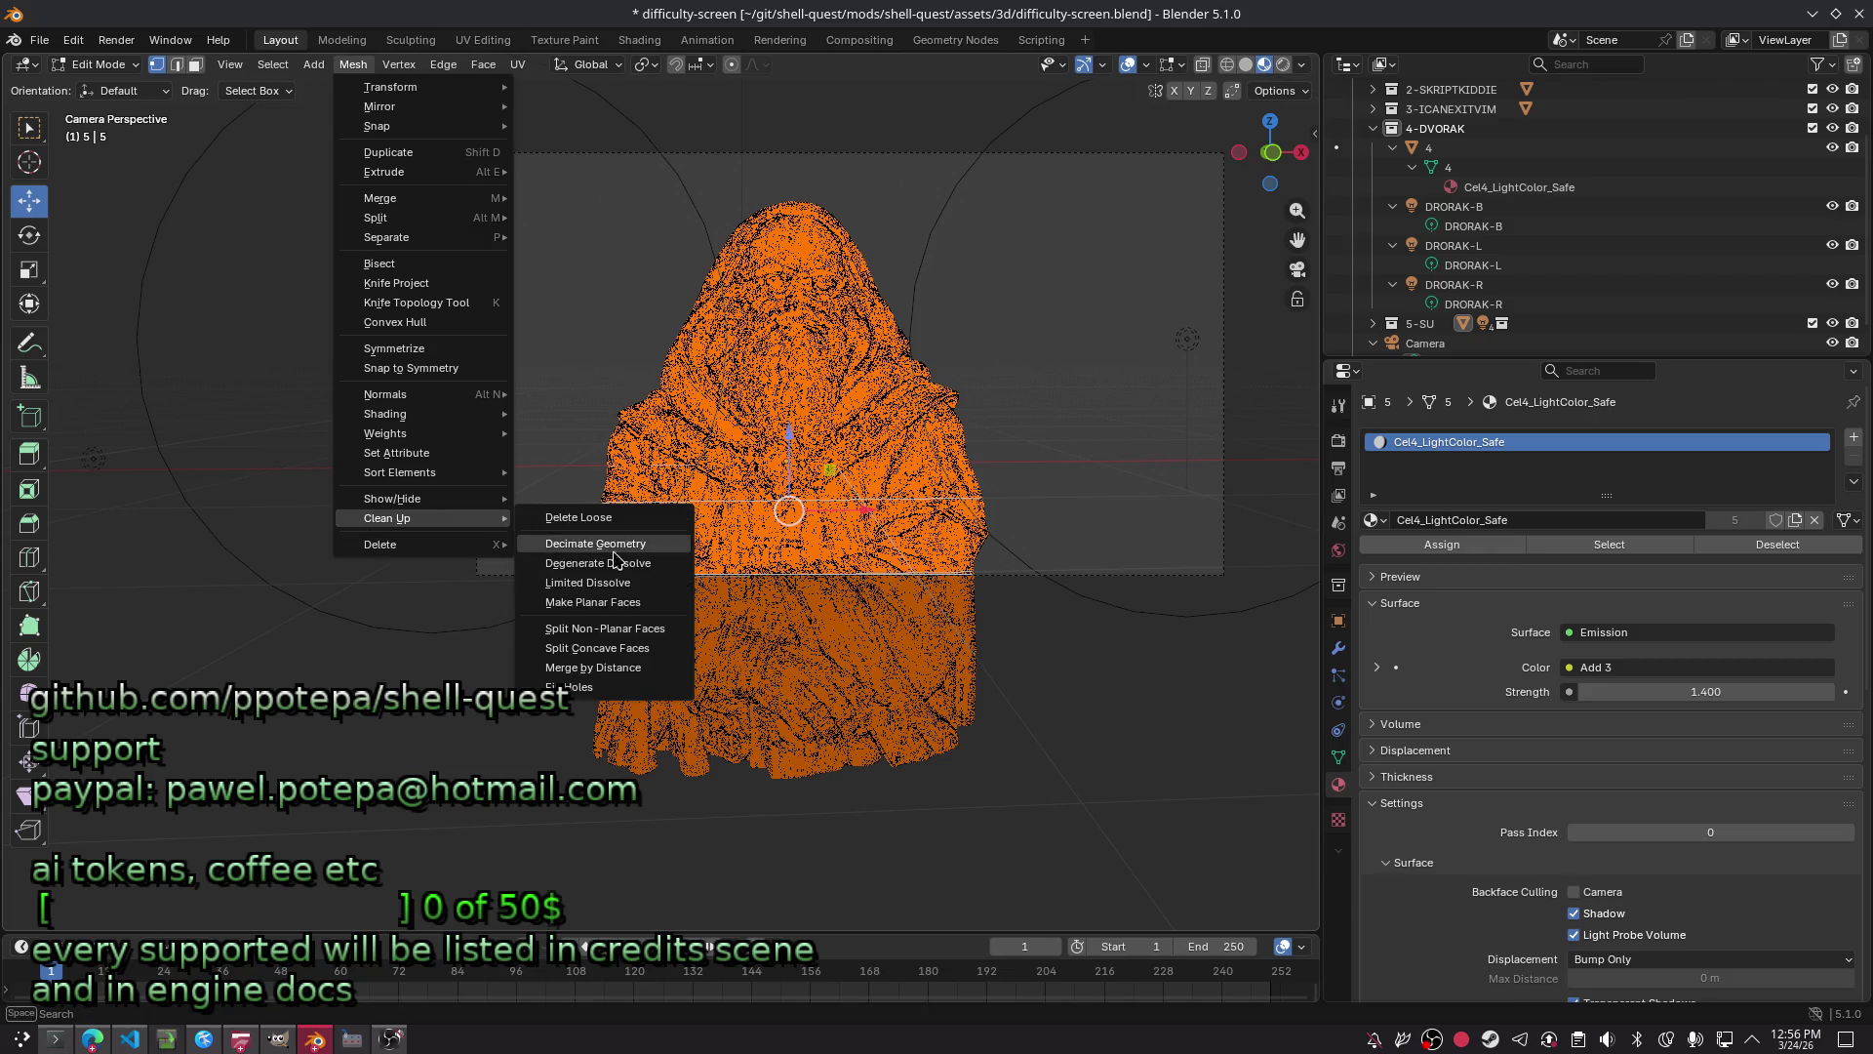
left_click(656, 570)
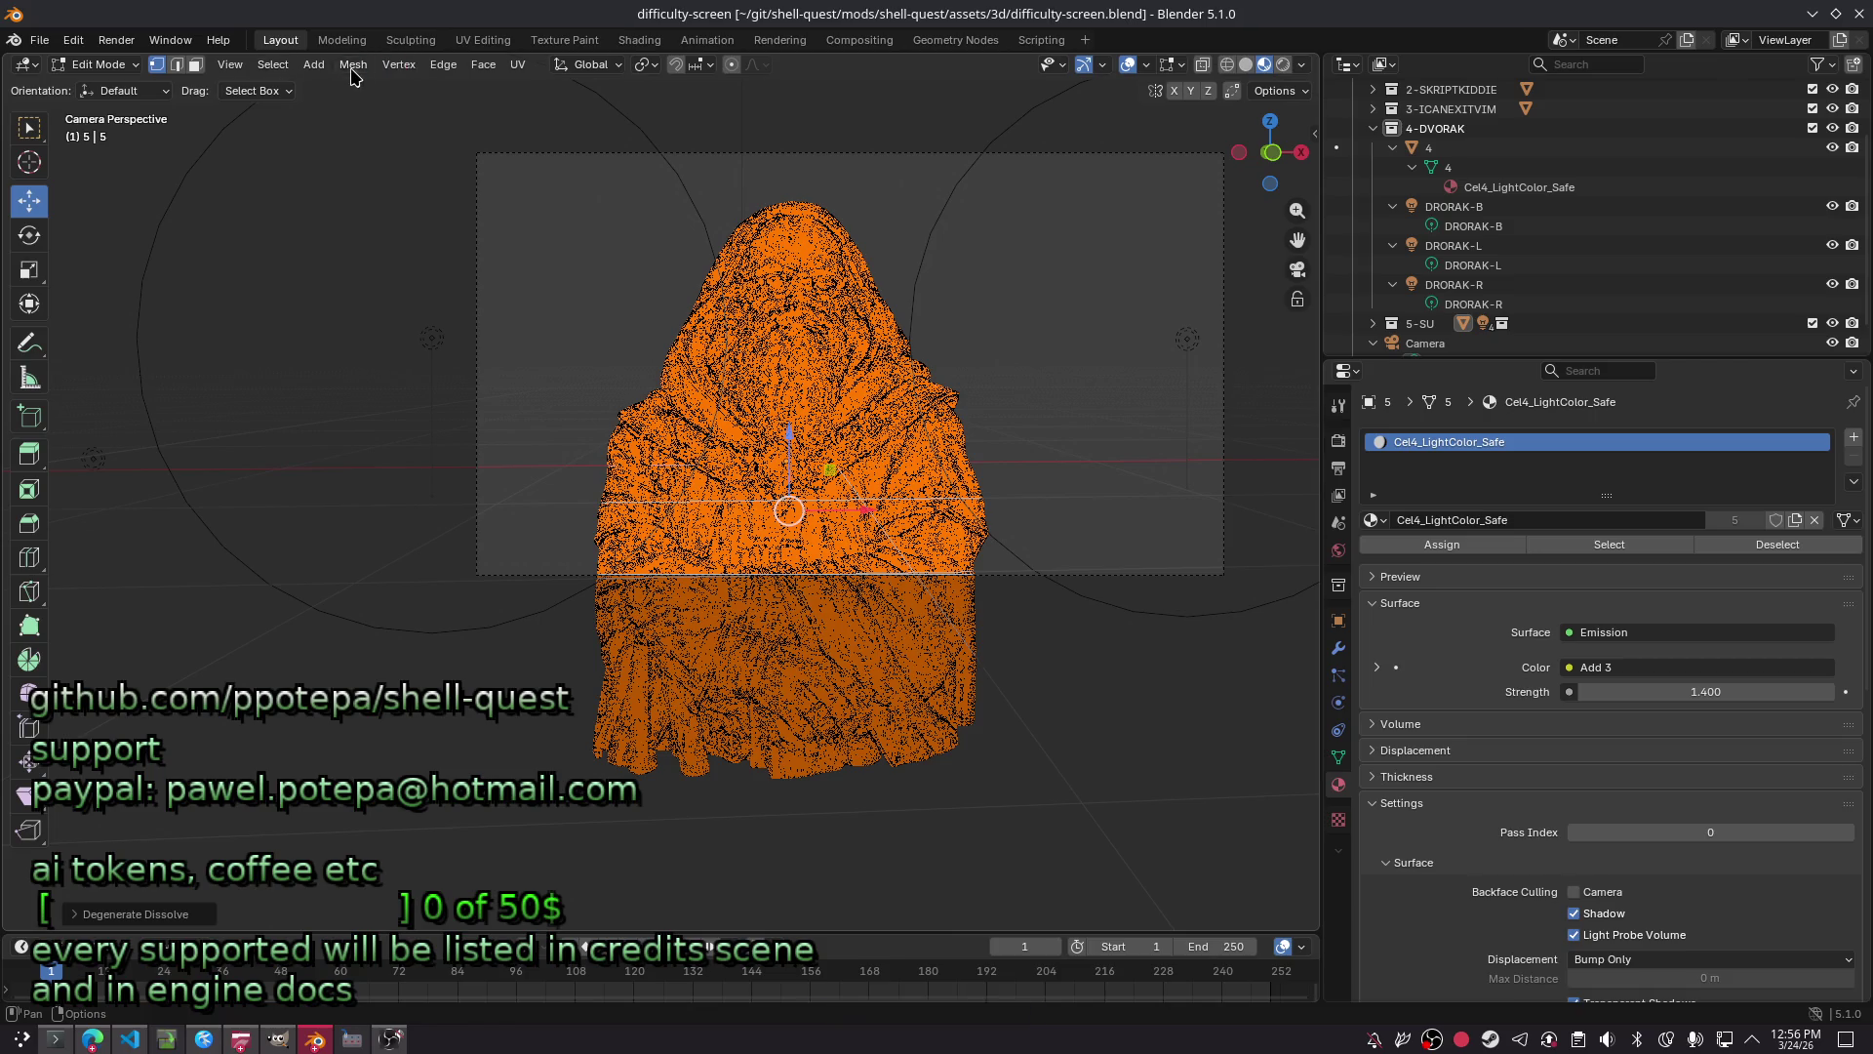
Apply Clean Up > Decimate Geometry to the bust and save difficulty-screen.blend
key("ctrl+s")
left_click(353, 65)
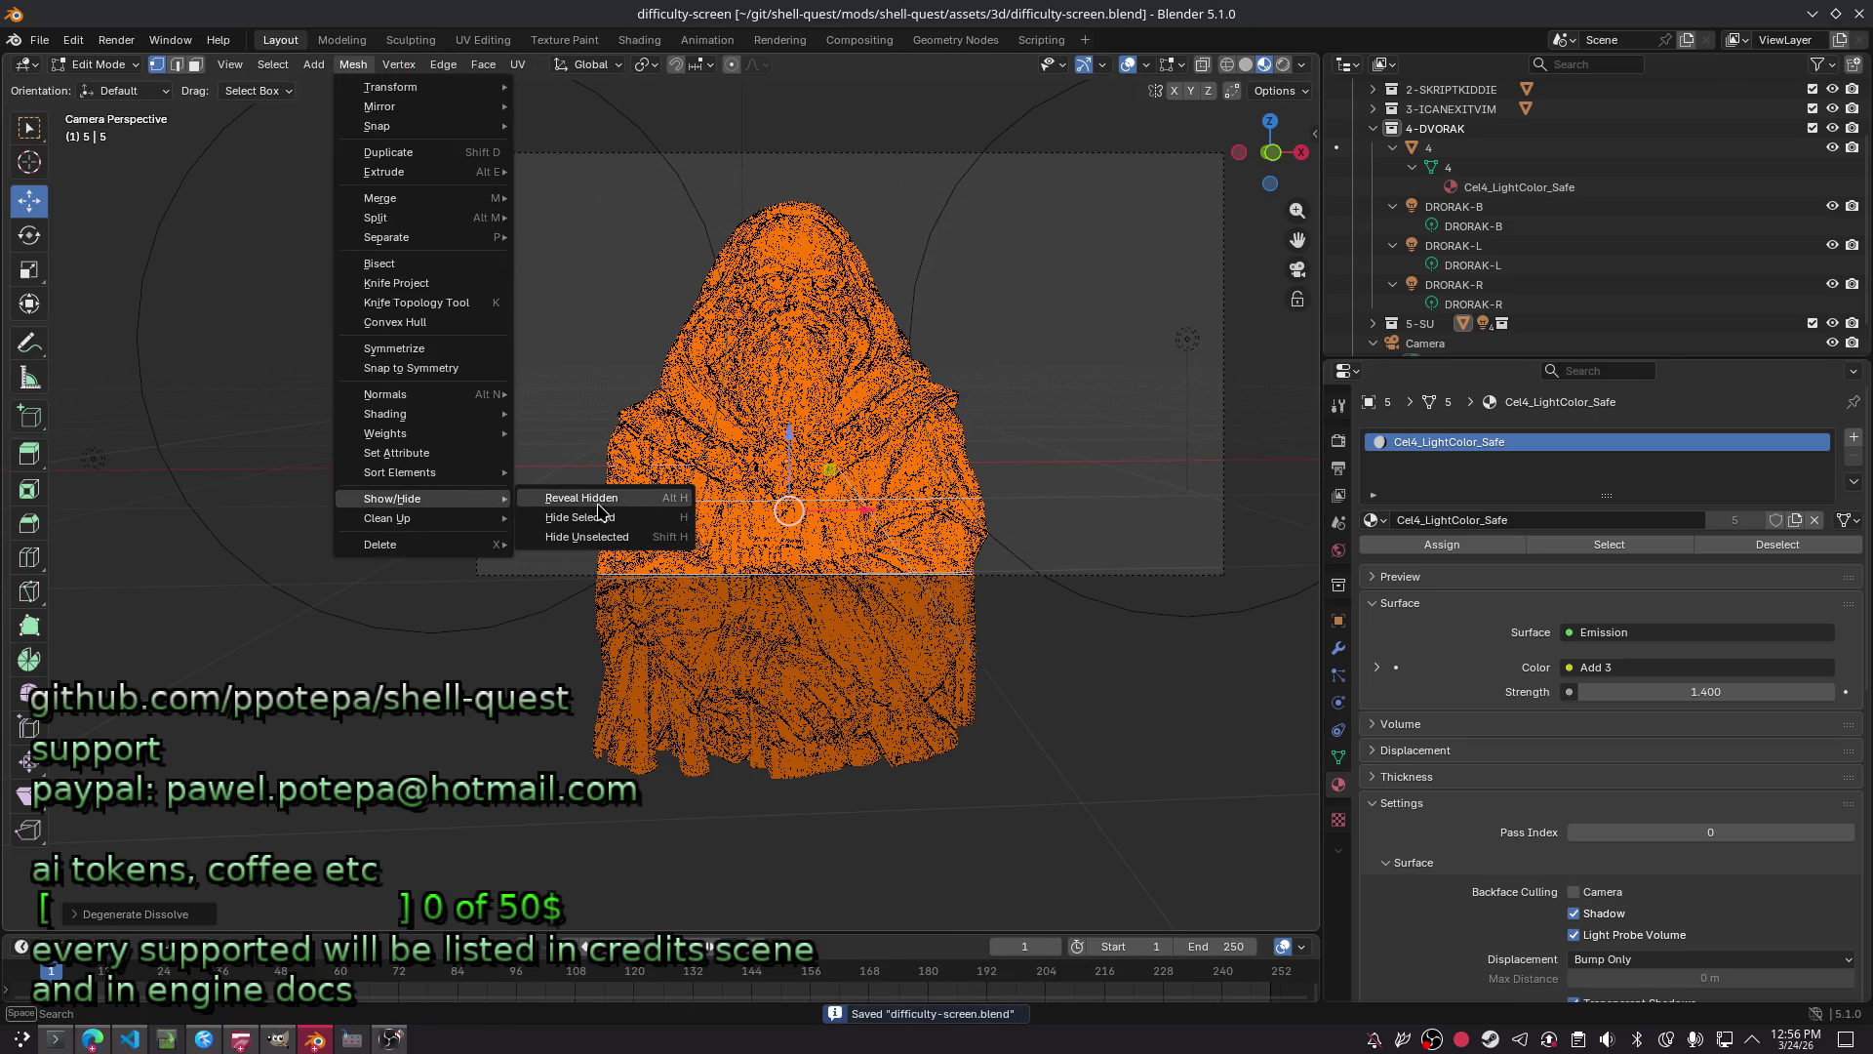
mouse_move(451, 526)
left_click(605, 543)
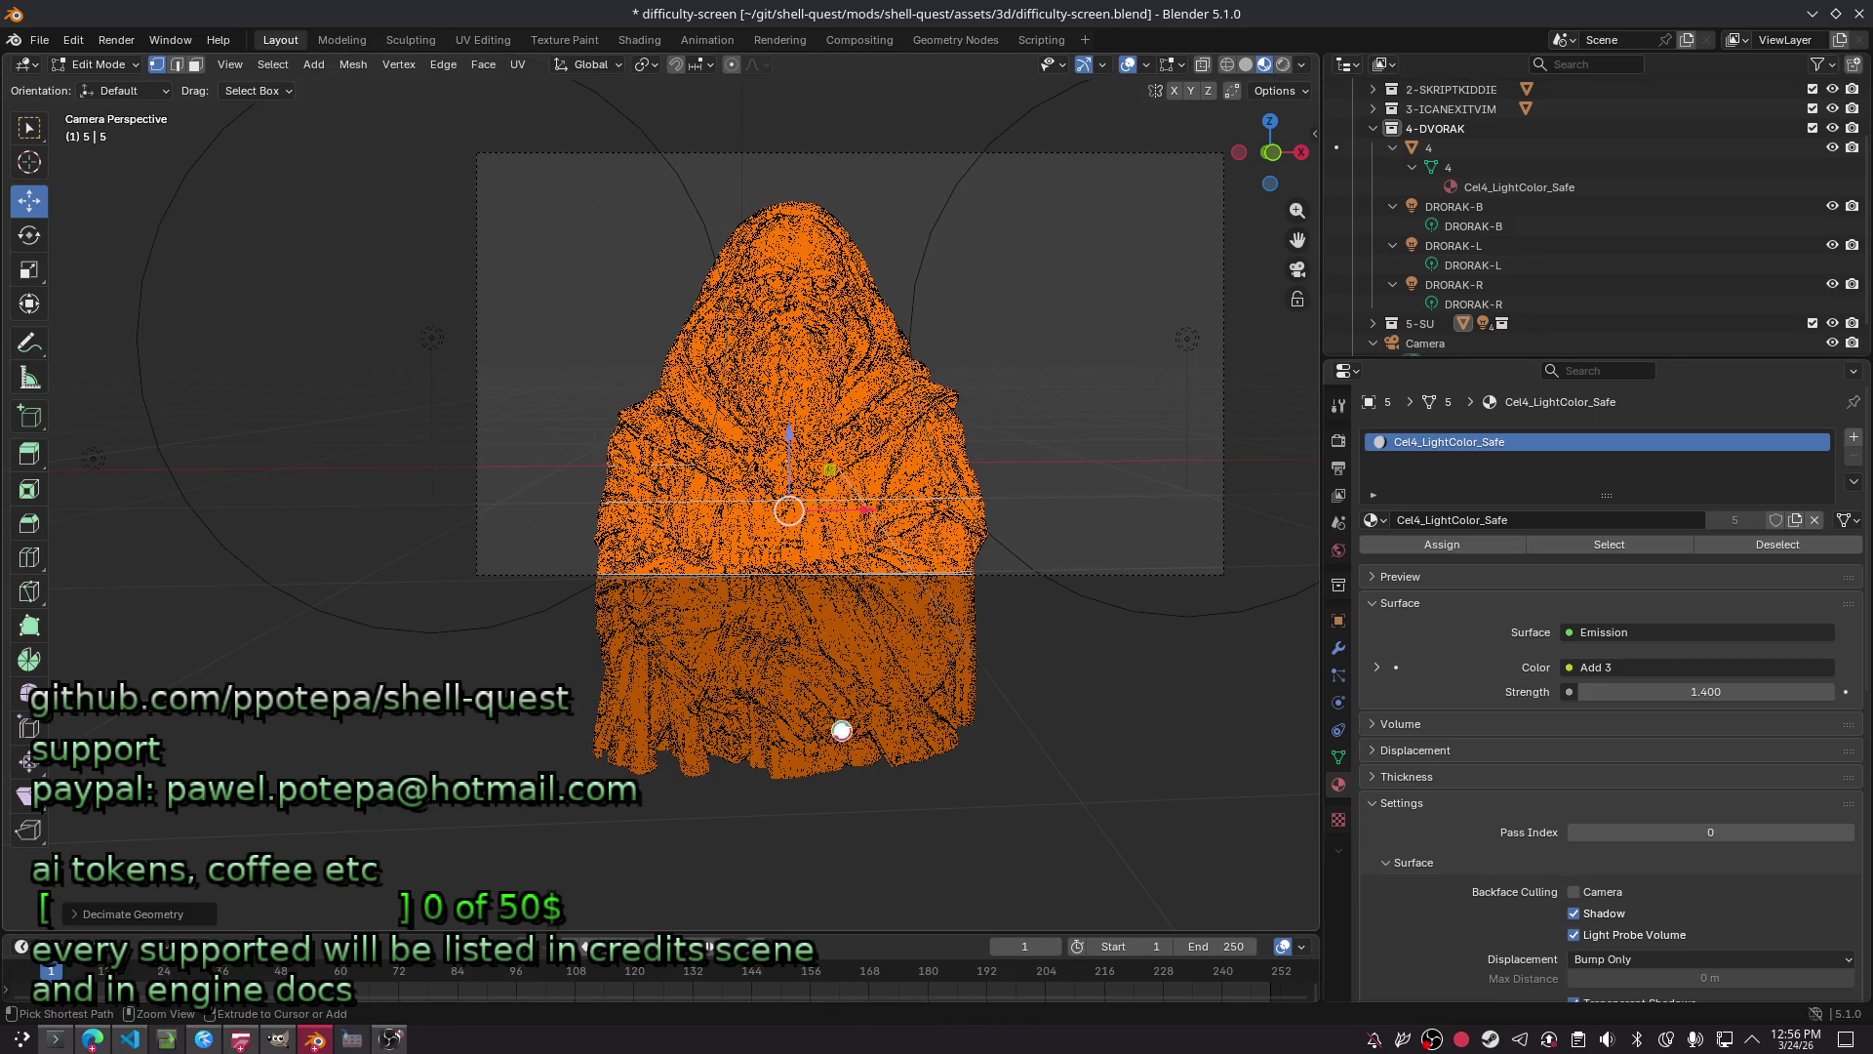
key("ctrl+s")
Browse to difficulty-screen.blend in the File Open browser, then close it without opening
left_click(39, 39)
key("Escape")
left_click(44, 39)
left_click(58, 84)
left_click(1600, 332)
right_click(1609, 340)
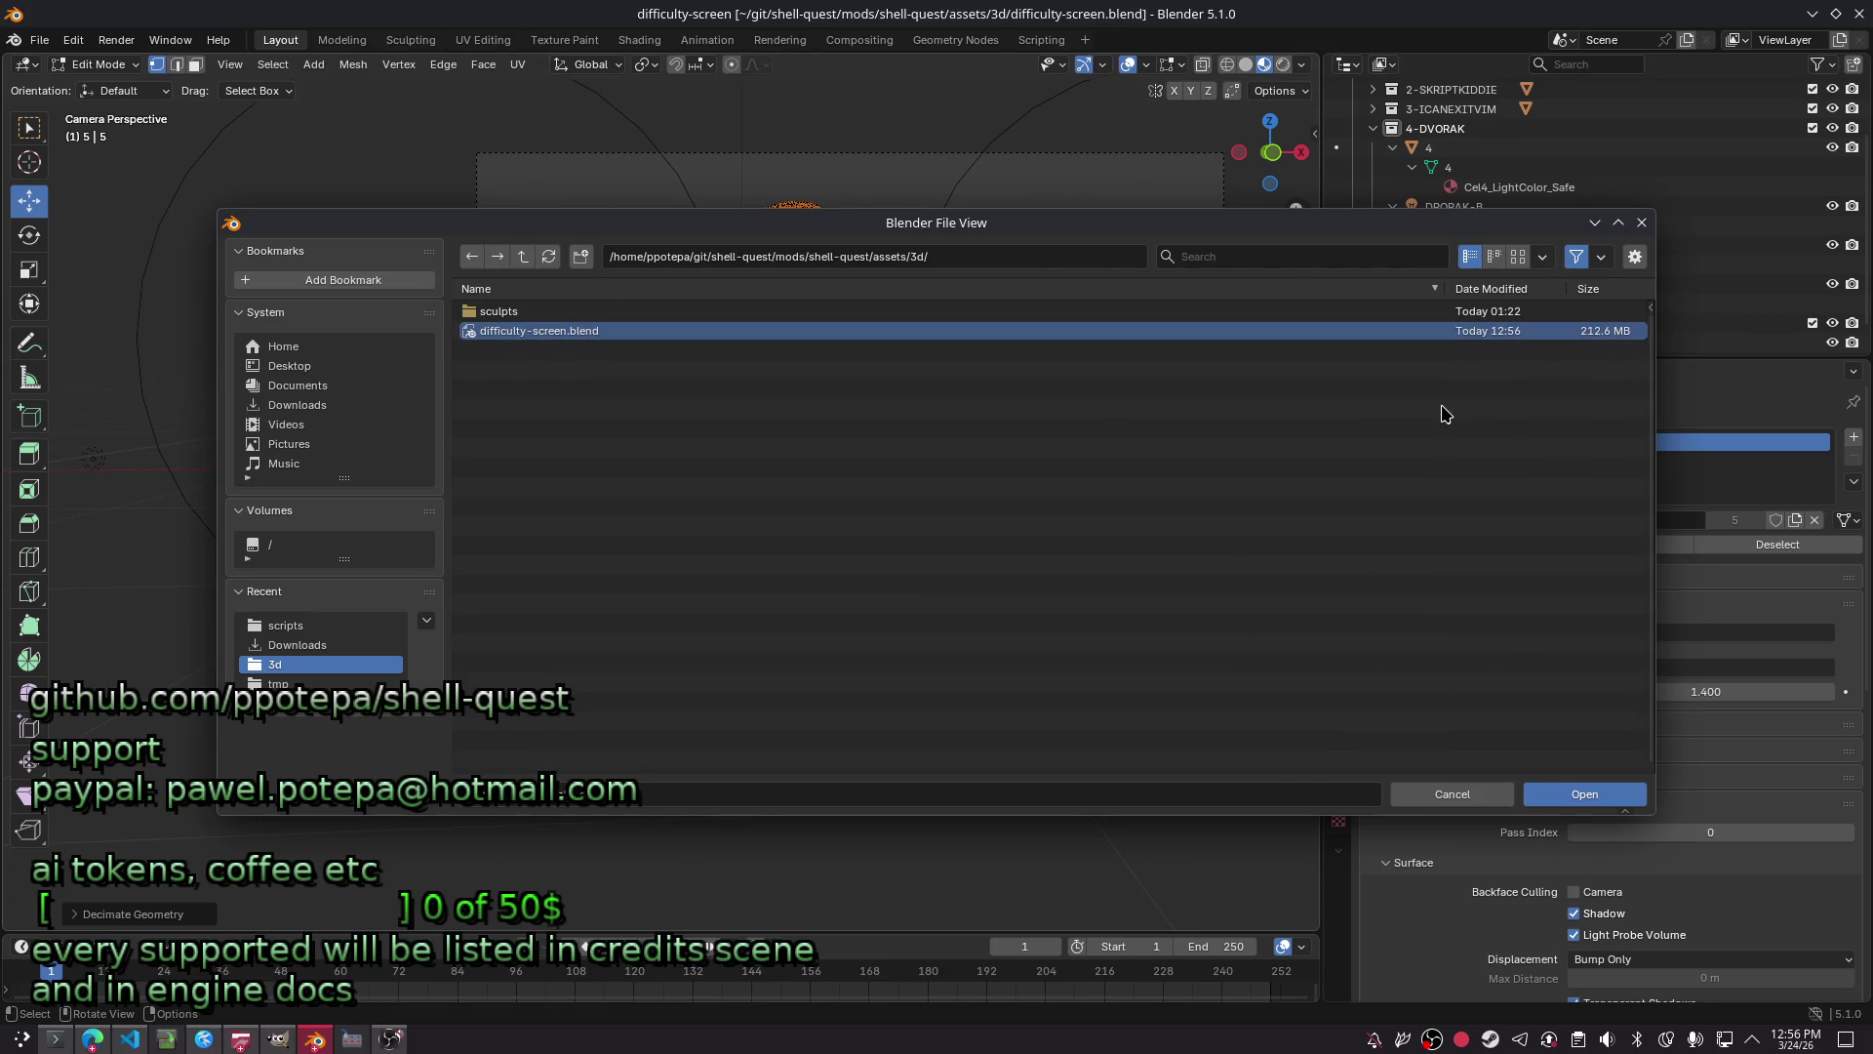
left_click(1642, 224)
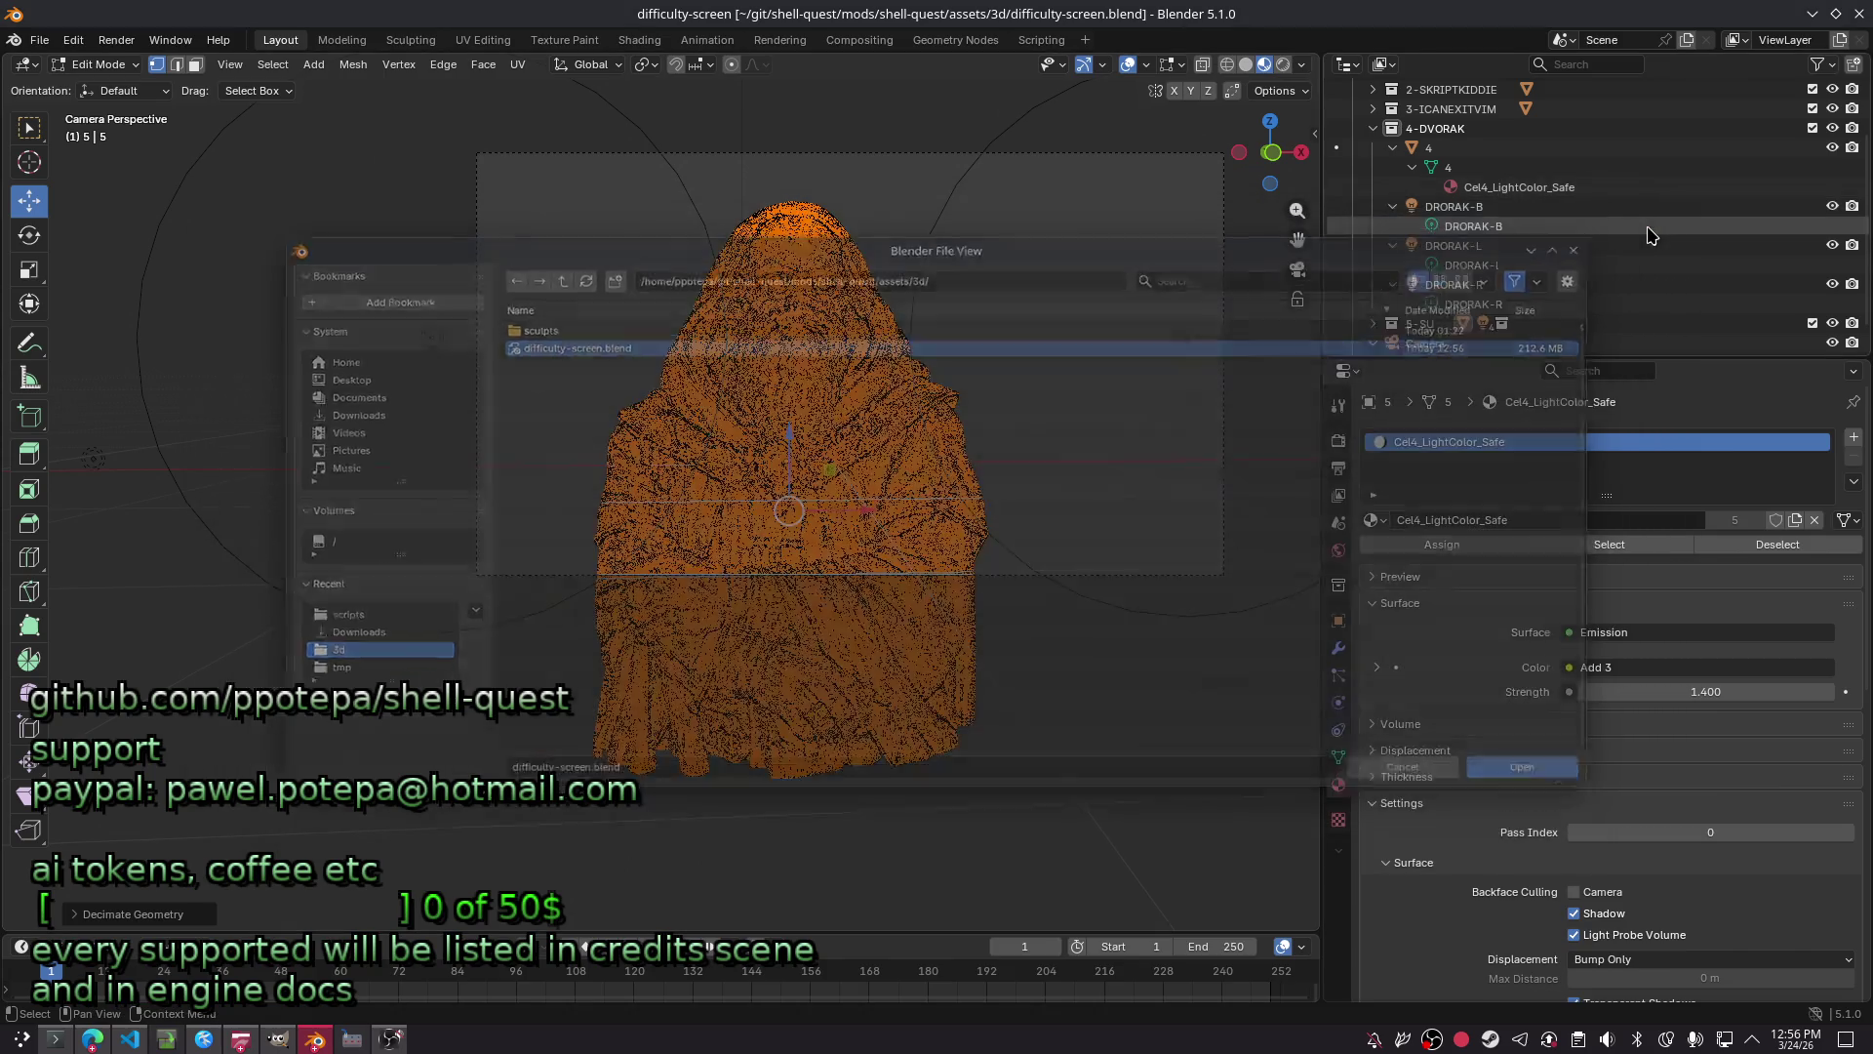
Zoom in and out on the decimated bust to inspect the mesh up close
scroll(656, 444, "down", 3)
scroll(683, 447, "up", 7)
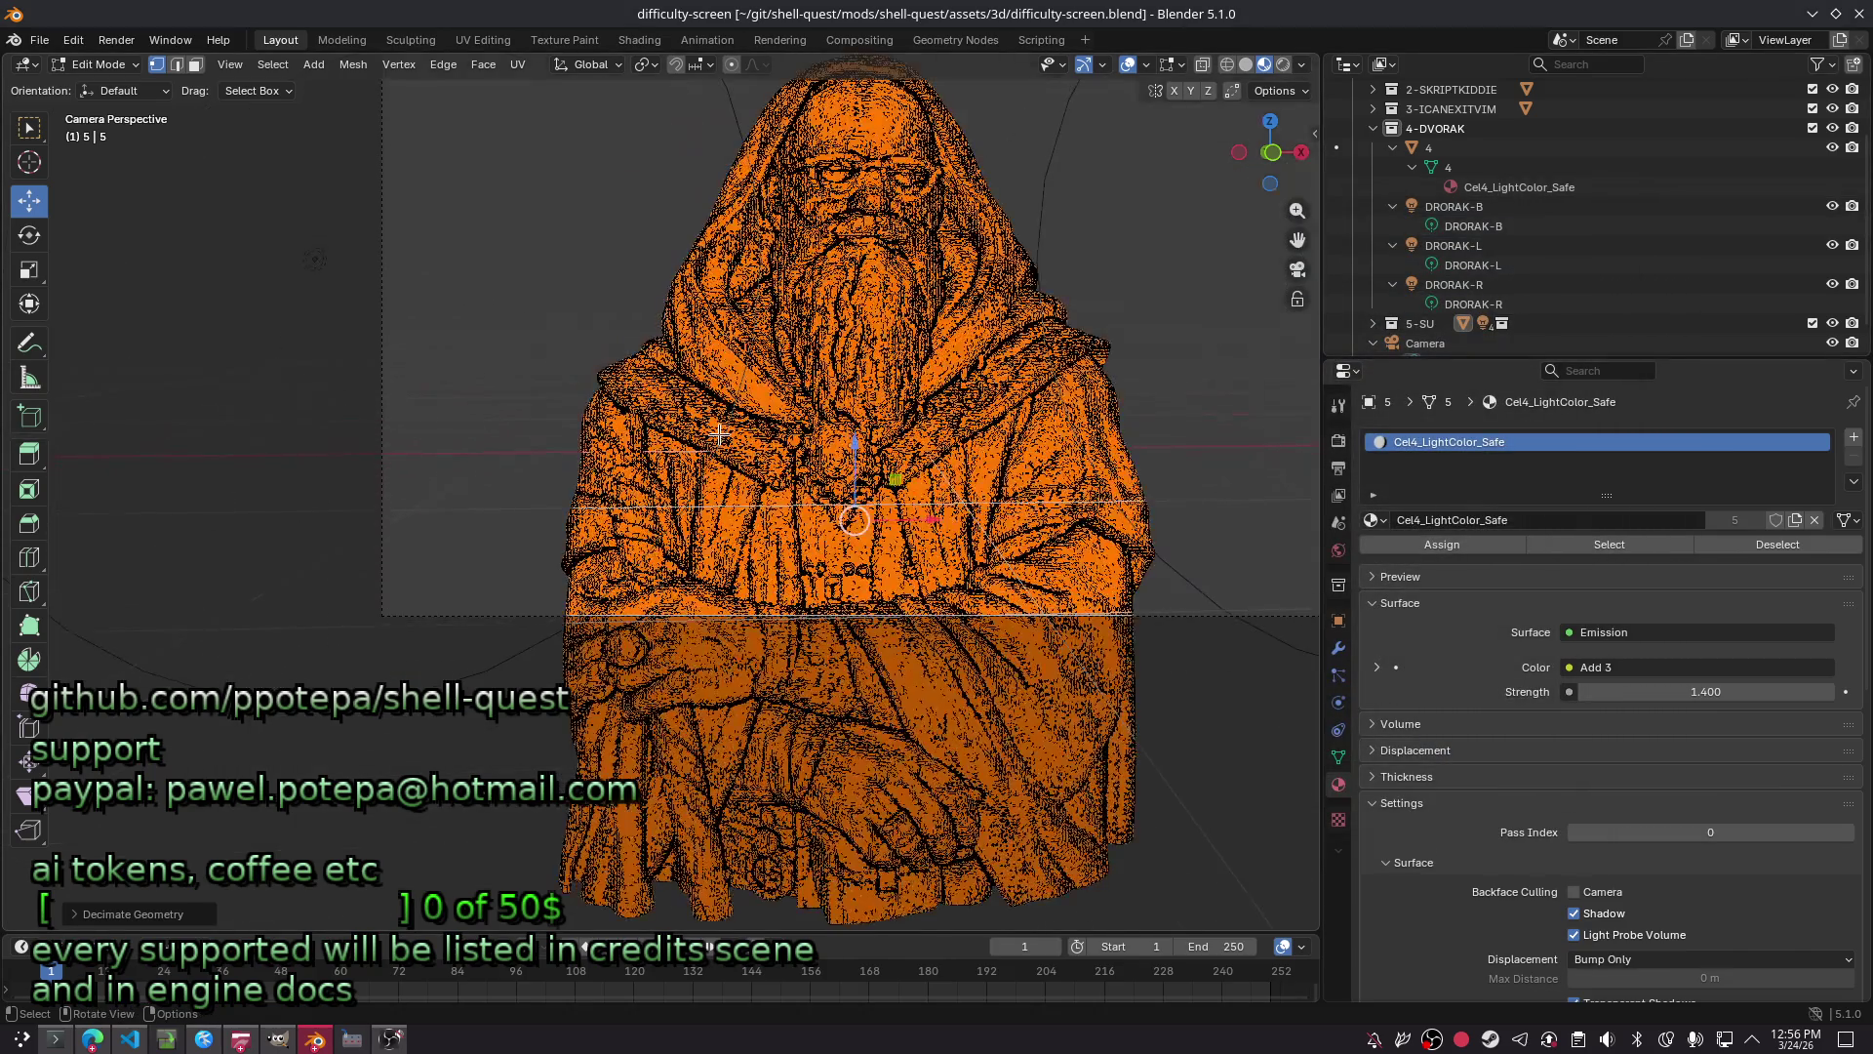
scroll(714, 449, "up", 10)
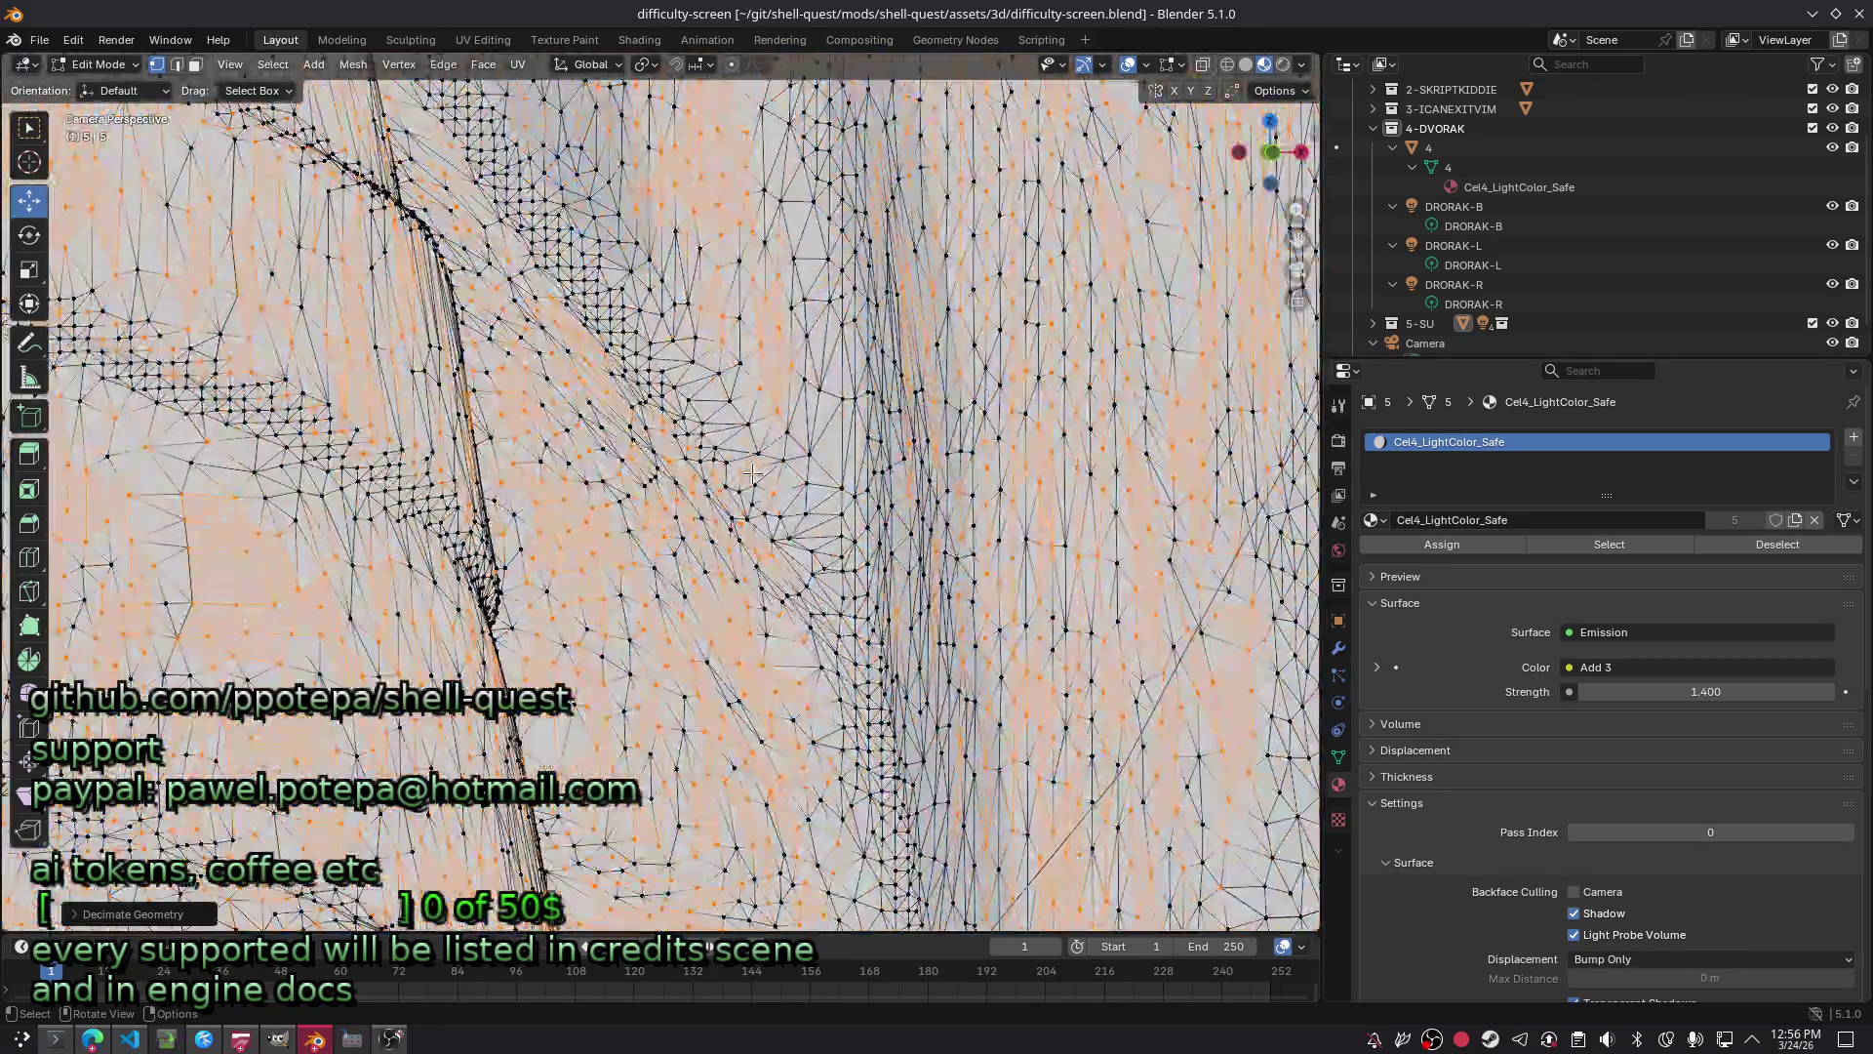
scroll(751, 473, "down", 10)
scroll(743, 515, "up", 10)
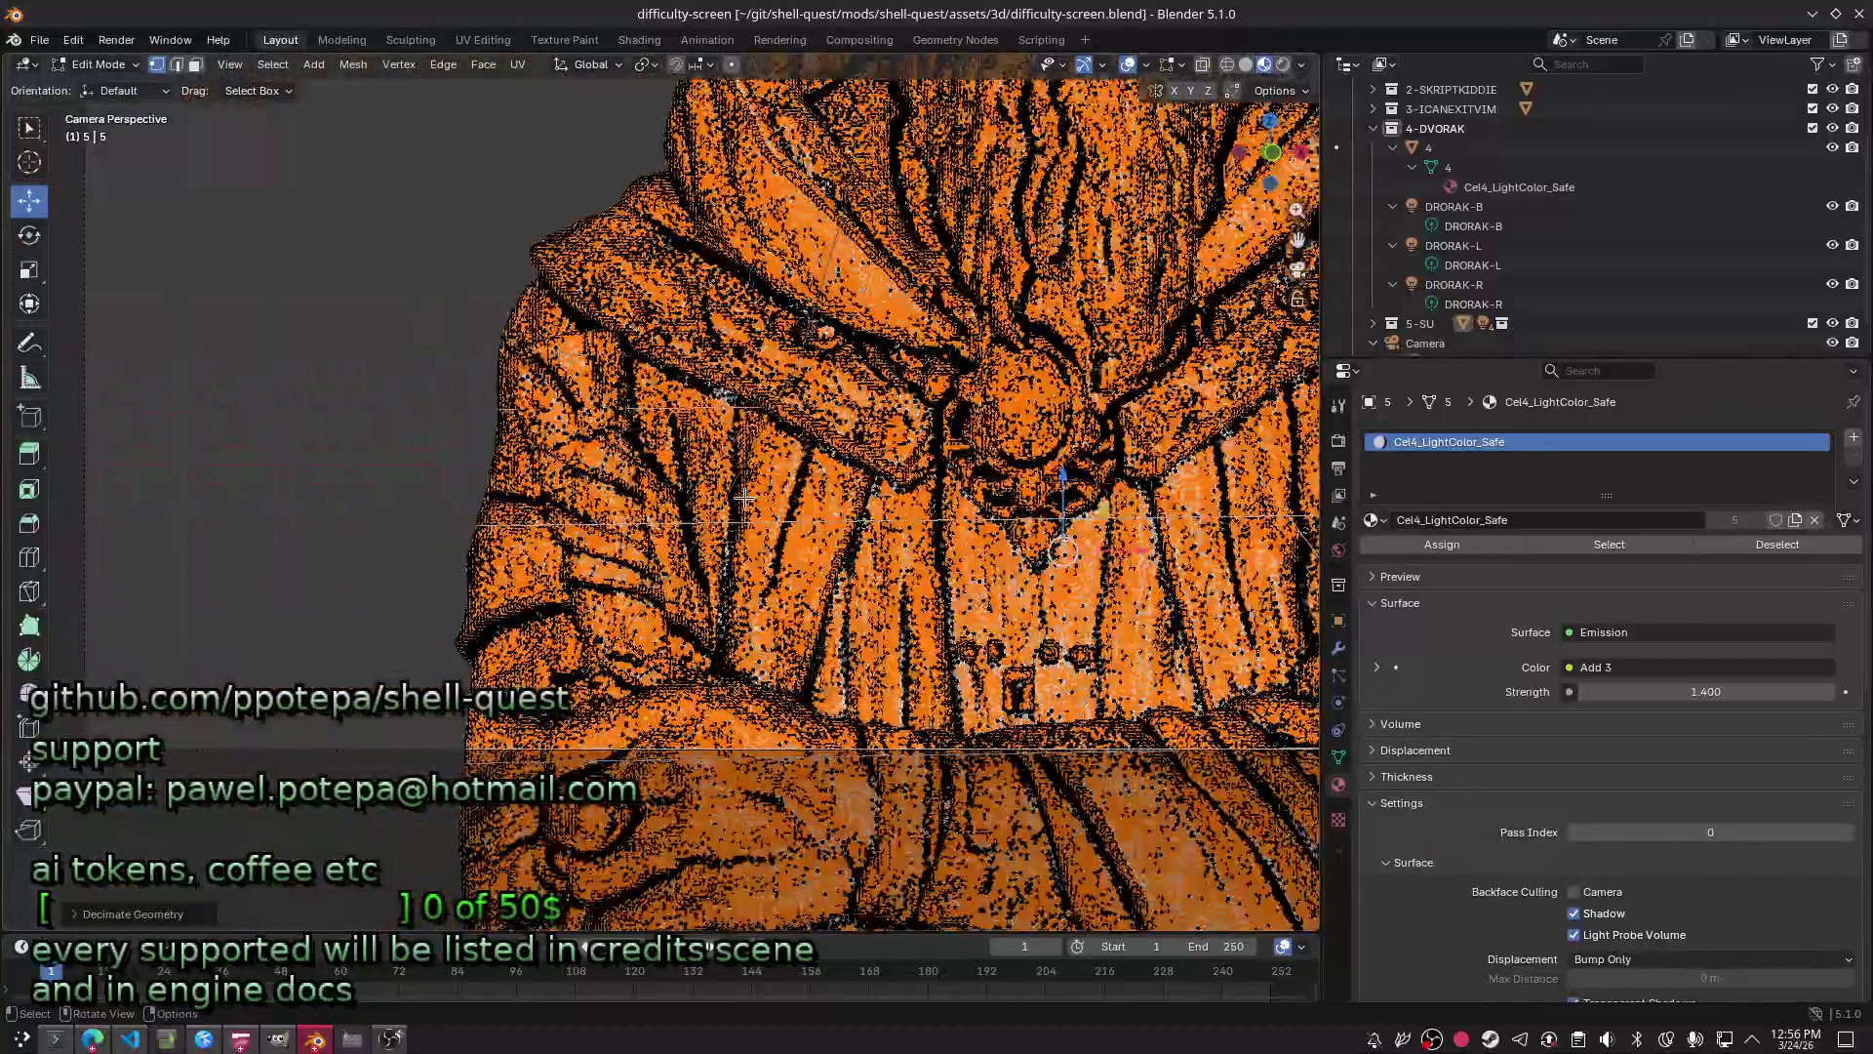
scroll(743, 515, "up", 3)
scroll(740, 511, "down", 10)
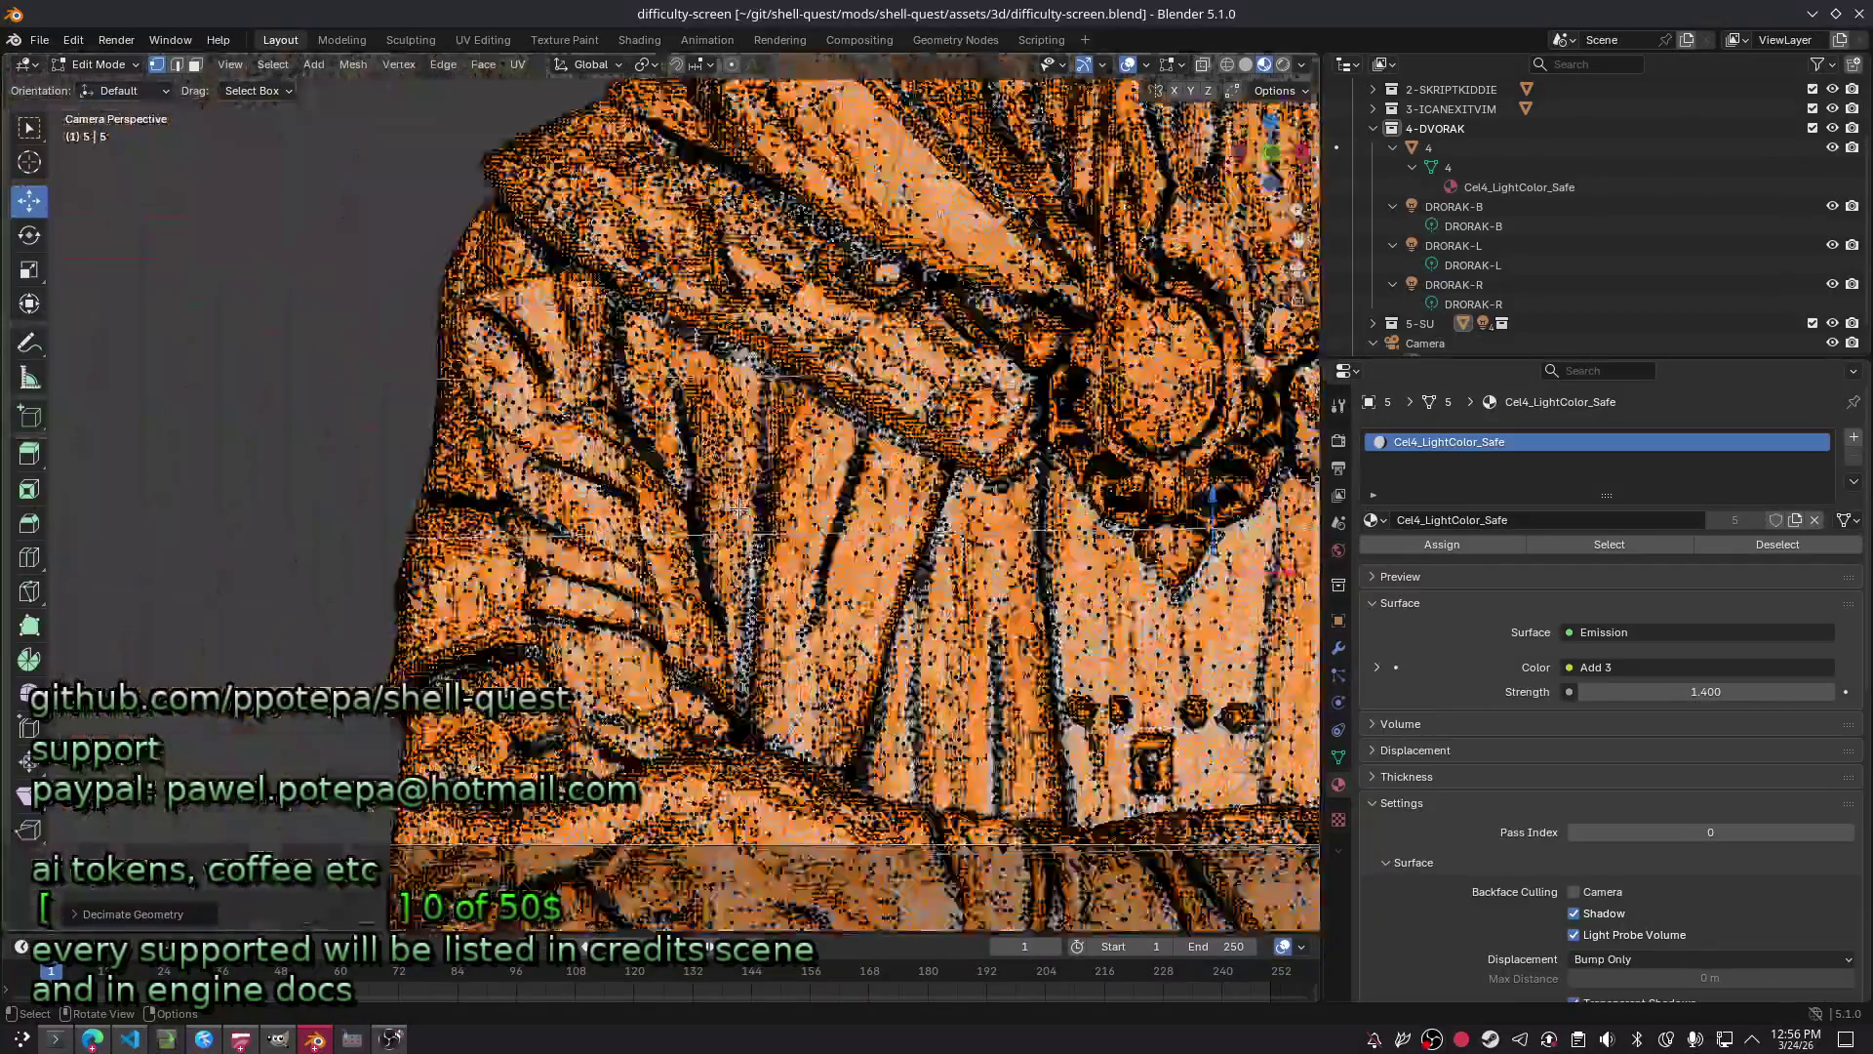
scroll(741, 506, "down", 5)
scroll(756, 493, "up", 7)
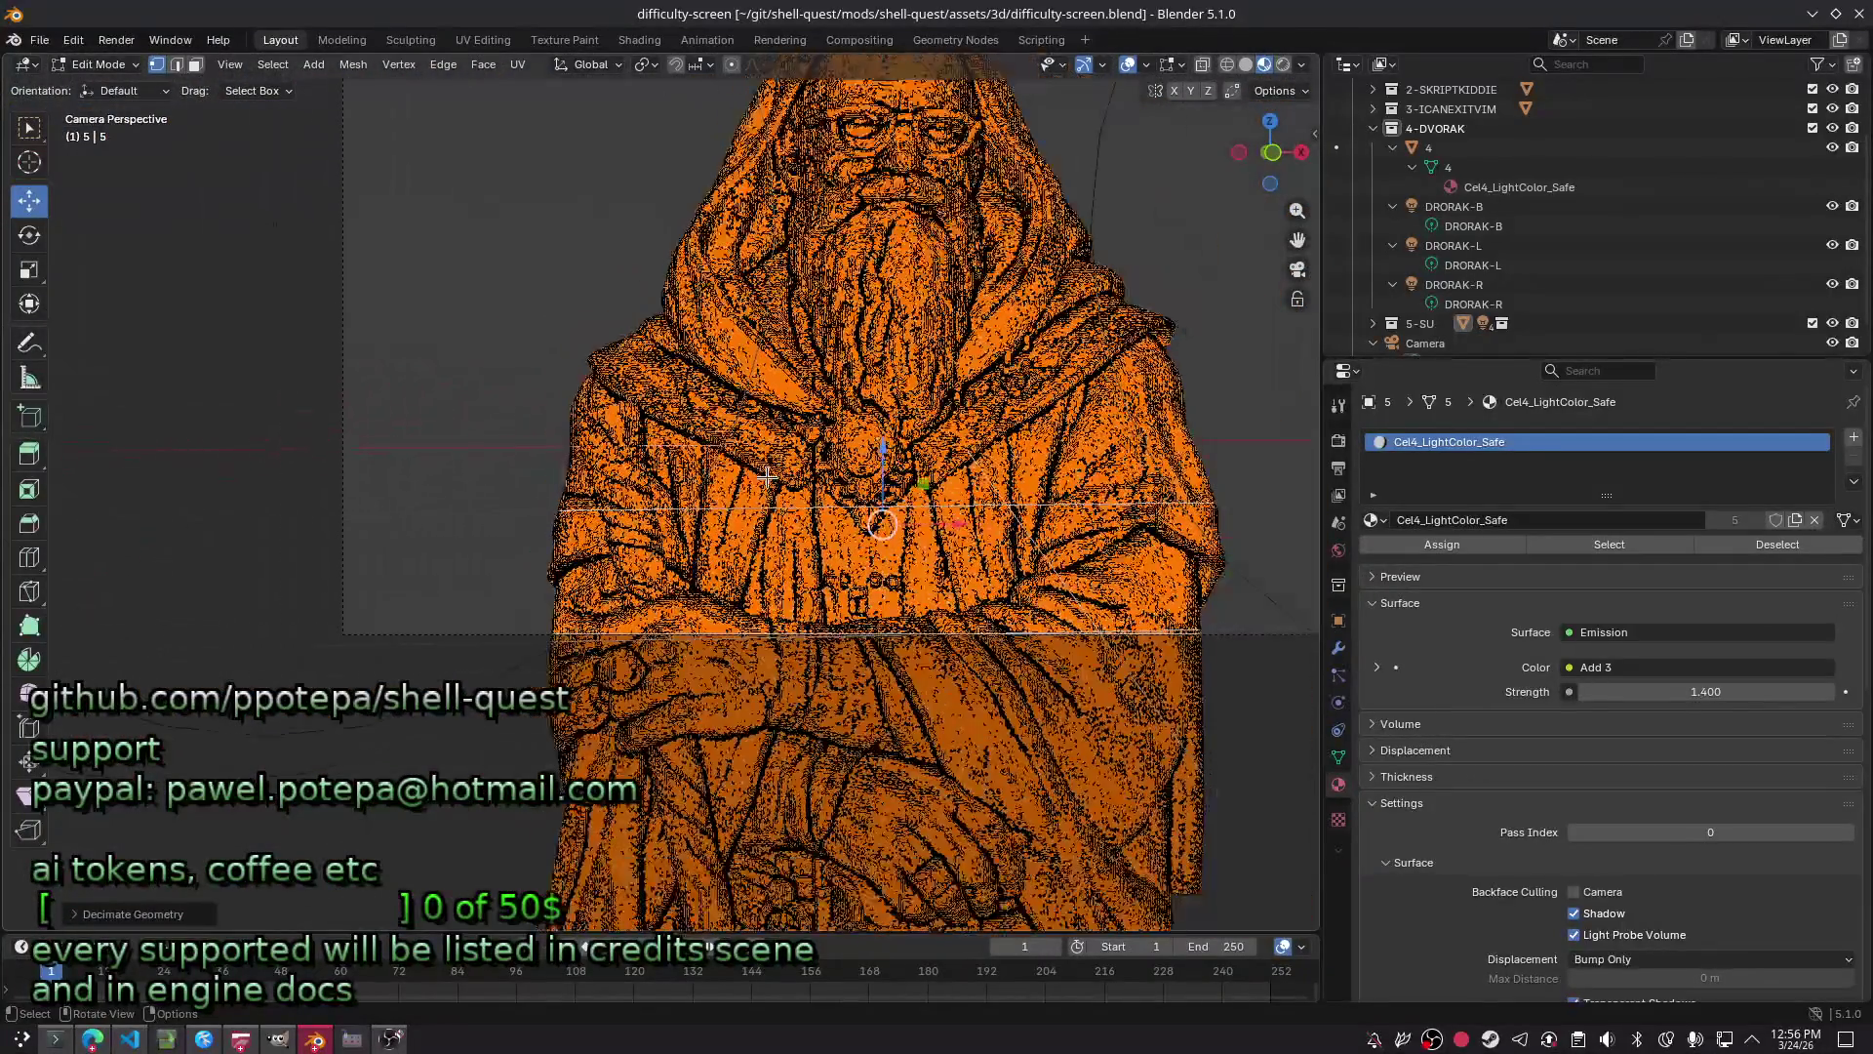
scroll(767, 477, "down", 2)
Read through the ChatGPT mesh optimisation notes in Edge and return to Blender
key("alt+Tab")
scroll(1042, 605, "down", 1)
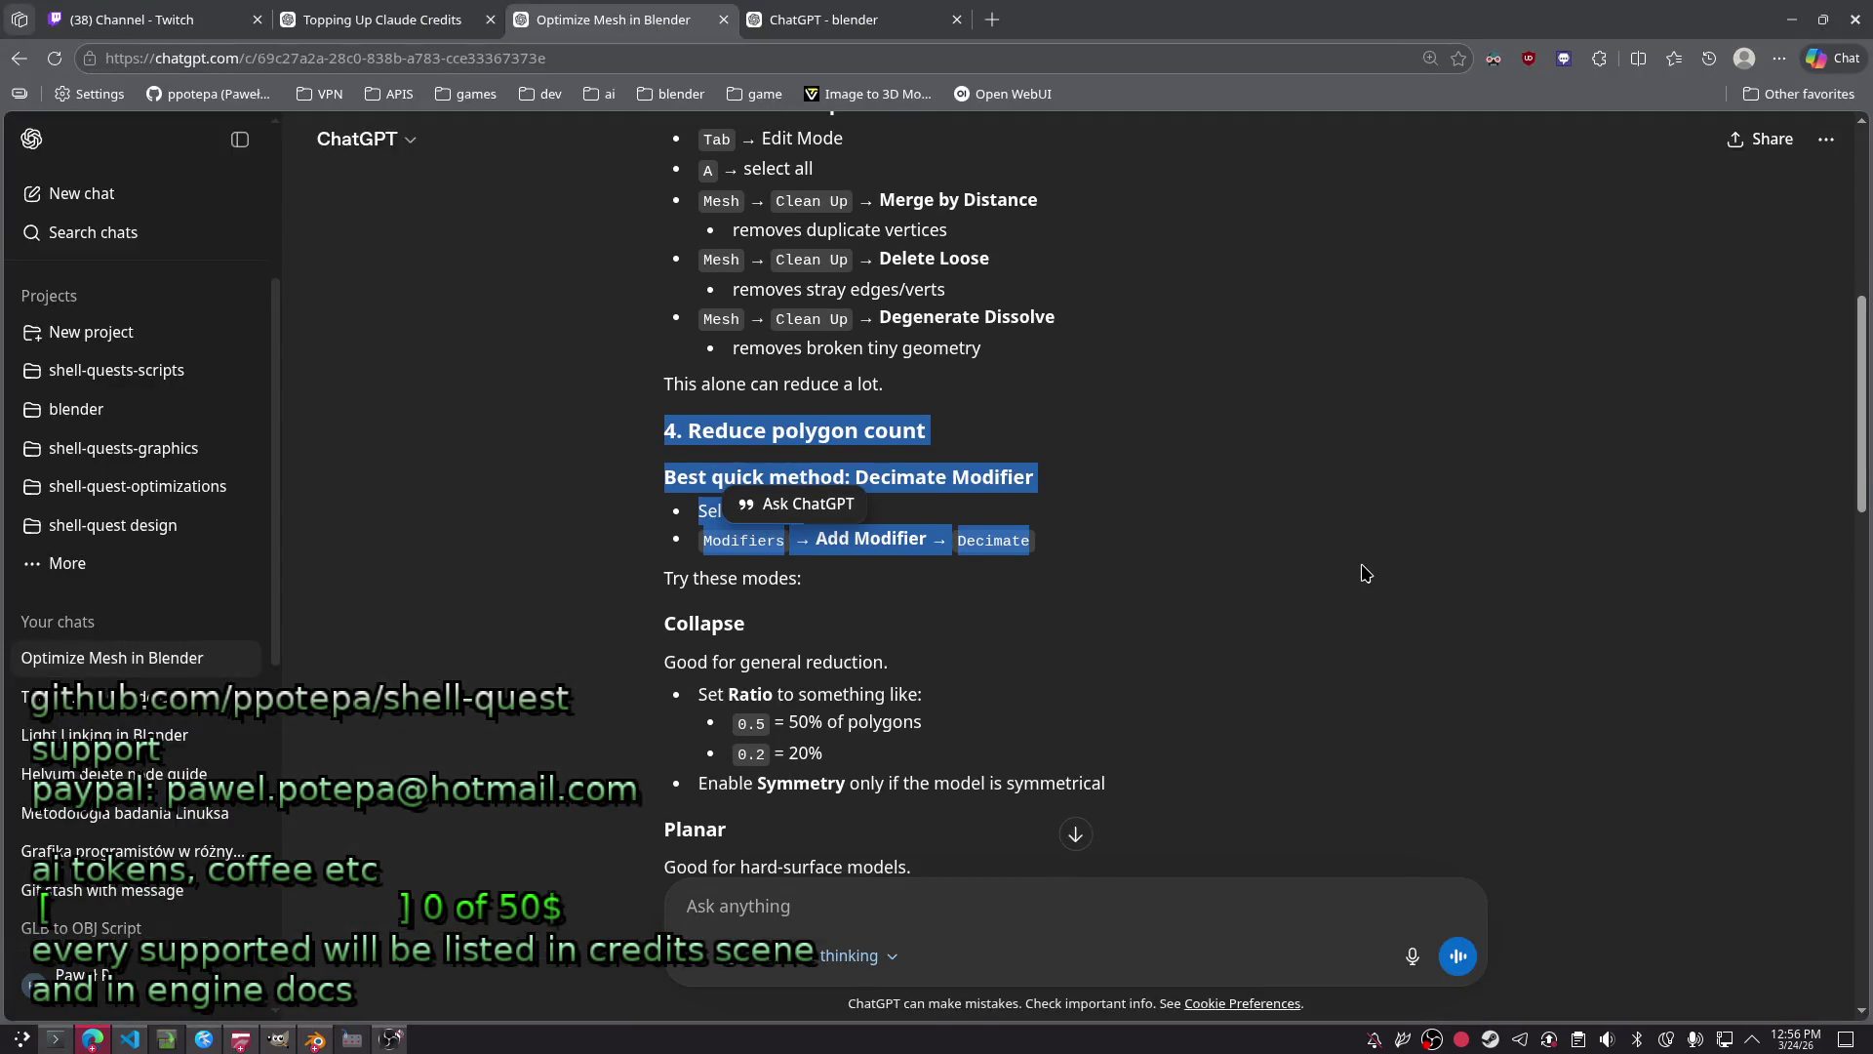
scroll(1365, 574, "down", 1)
left_click(1386, 522)
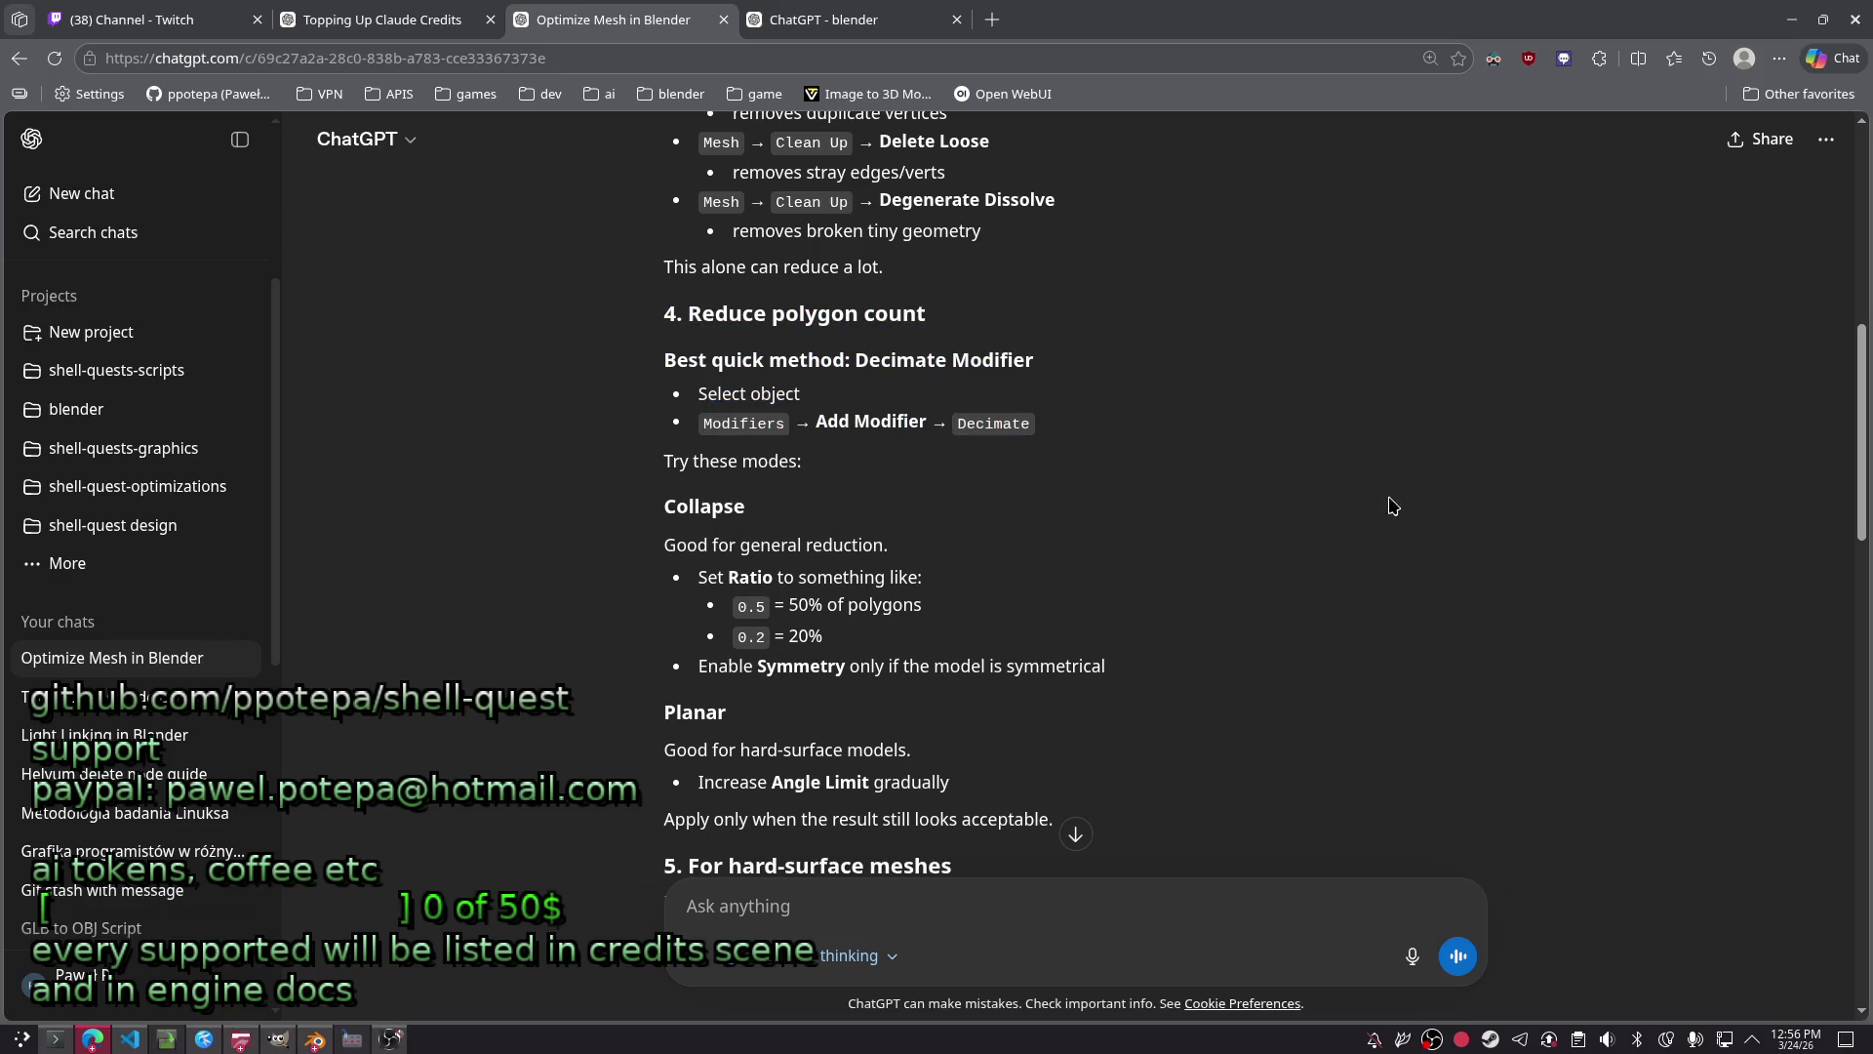
key("alt+Tab")
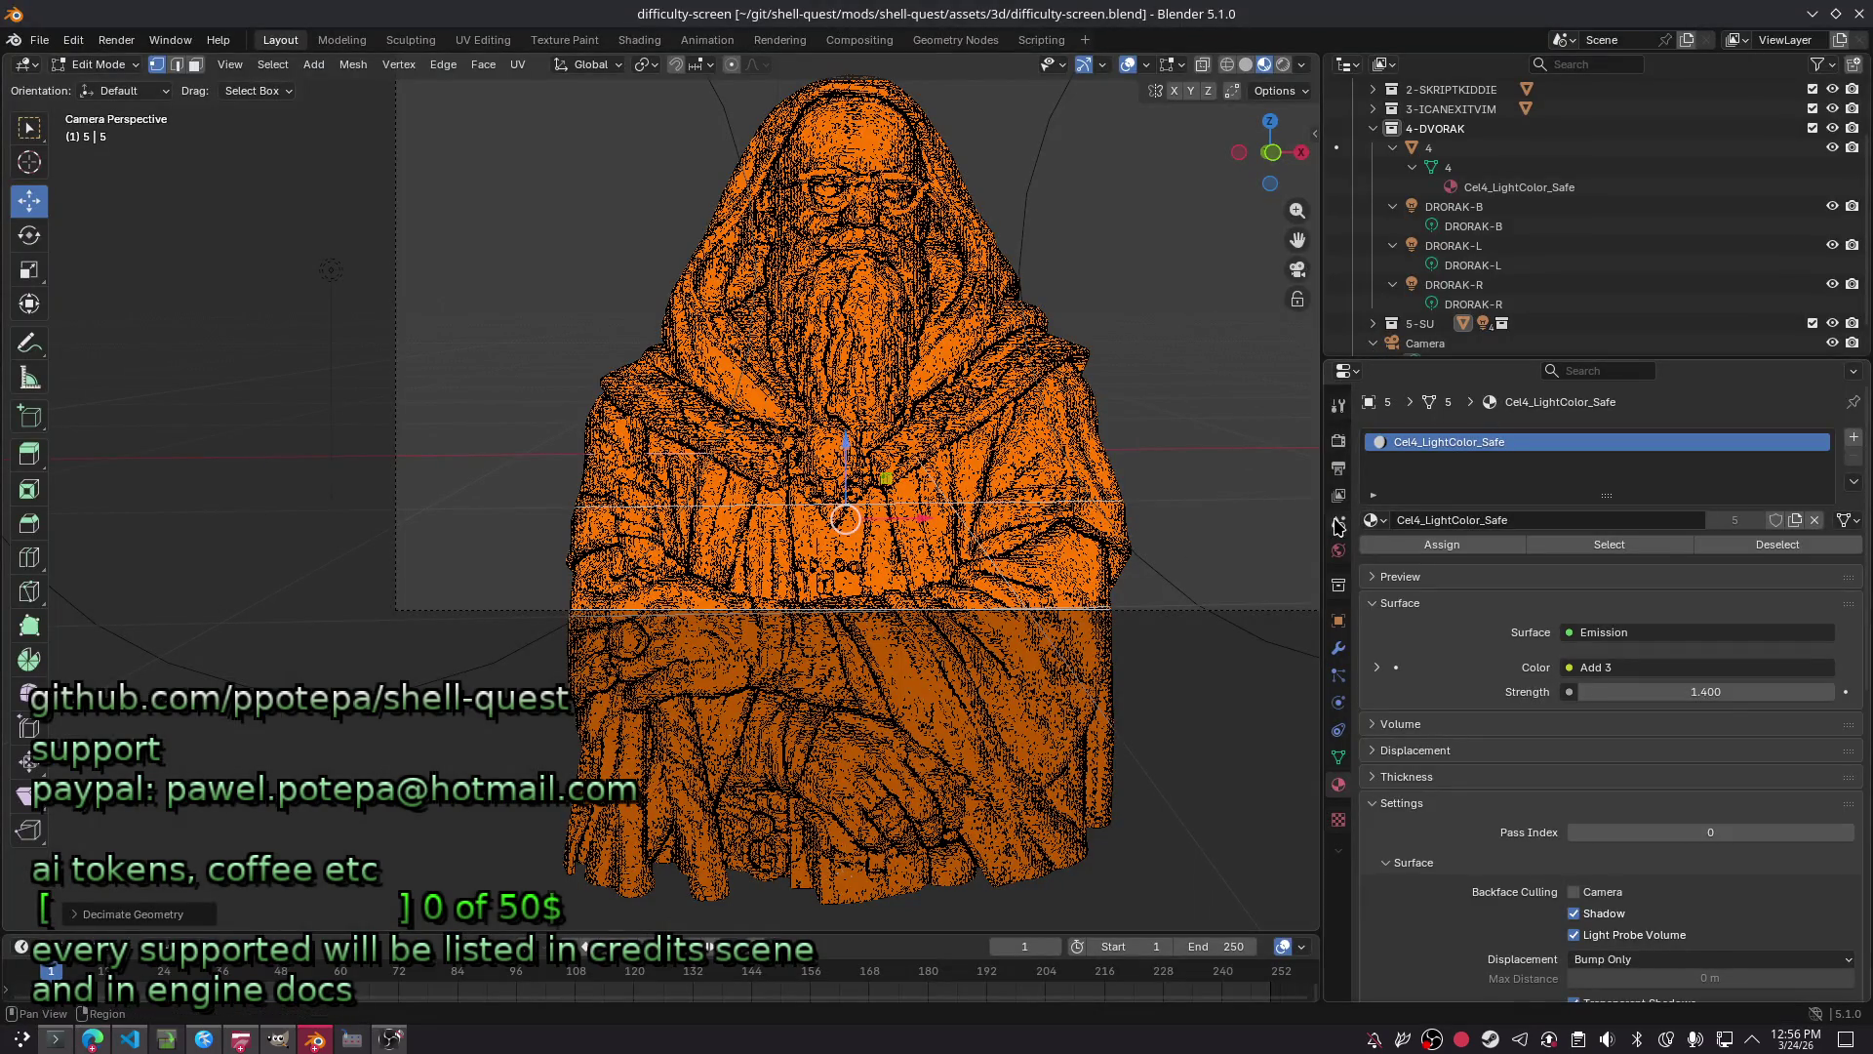
Select bust object 5 in the 5-SU collection and show its modifier properties
left_click(1373, 323)
left_click(1419, 323)
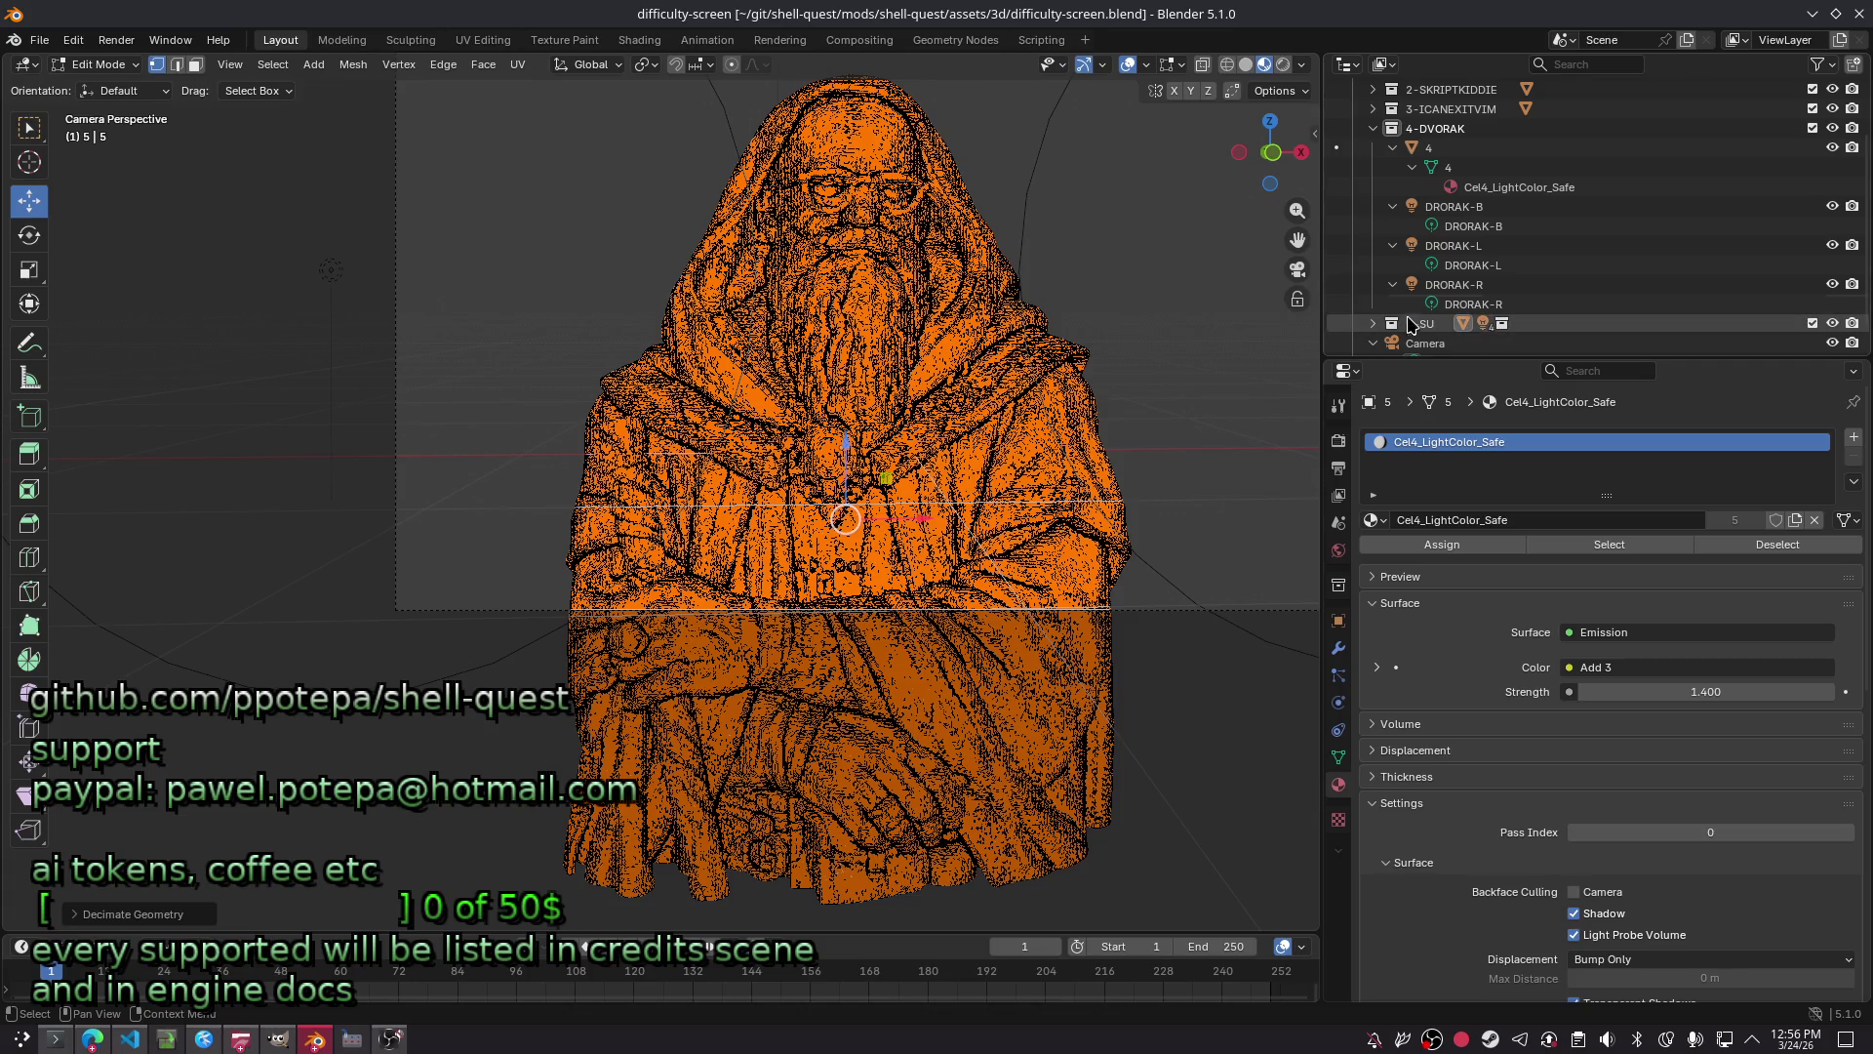
scroll(1446, 338, "down", 1)
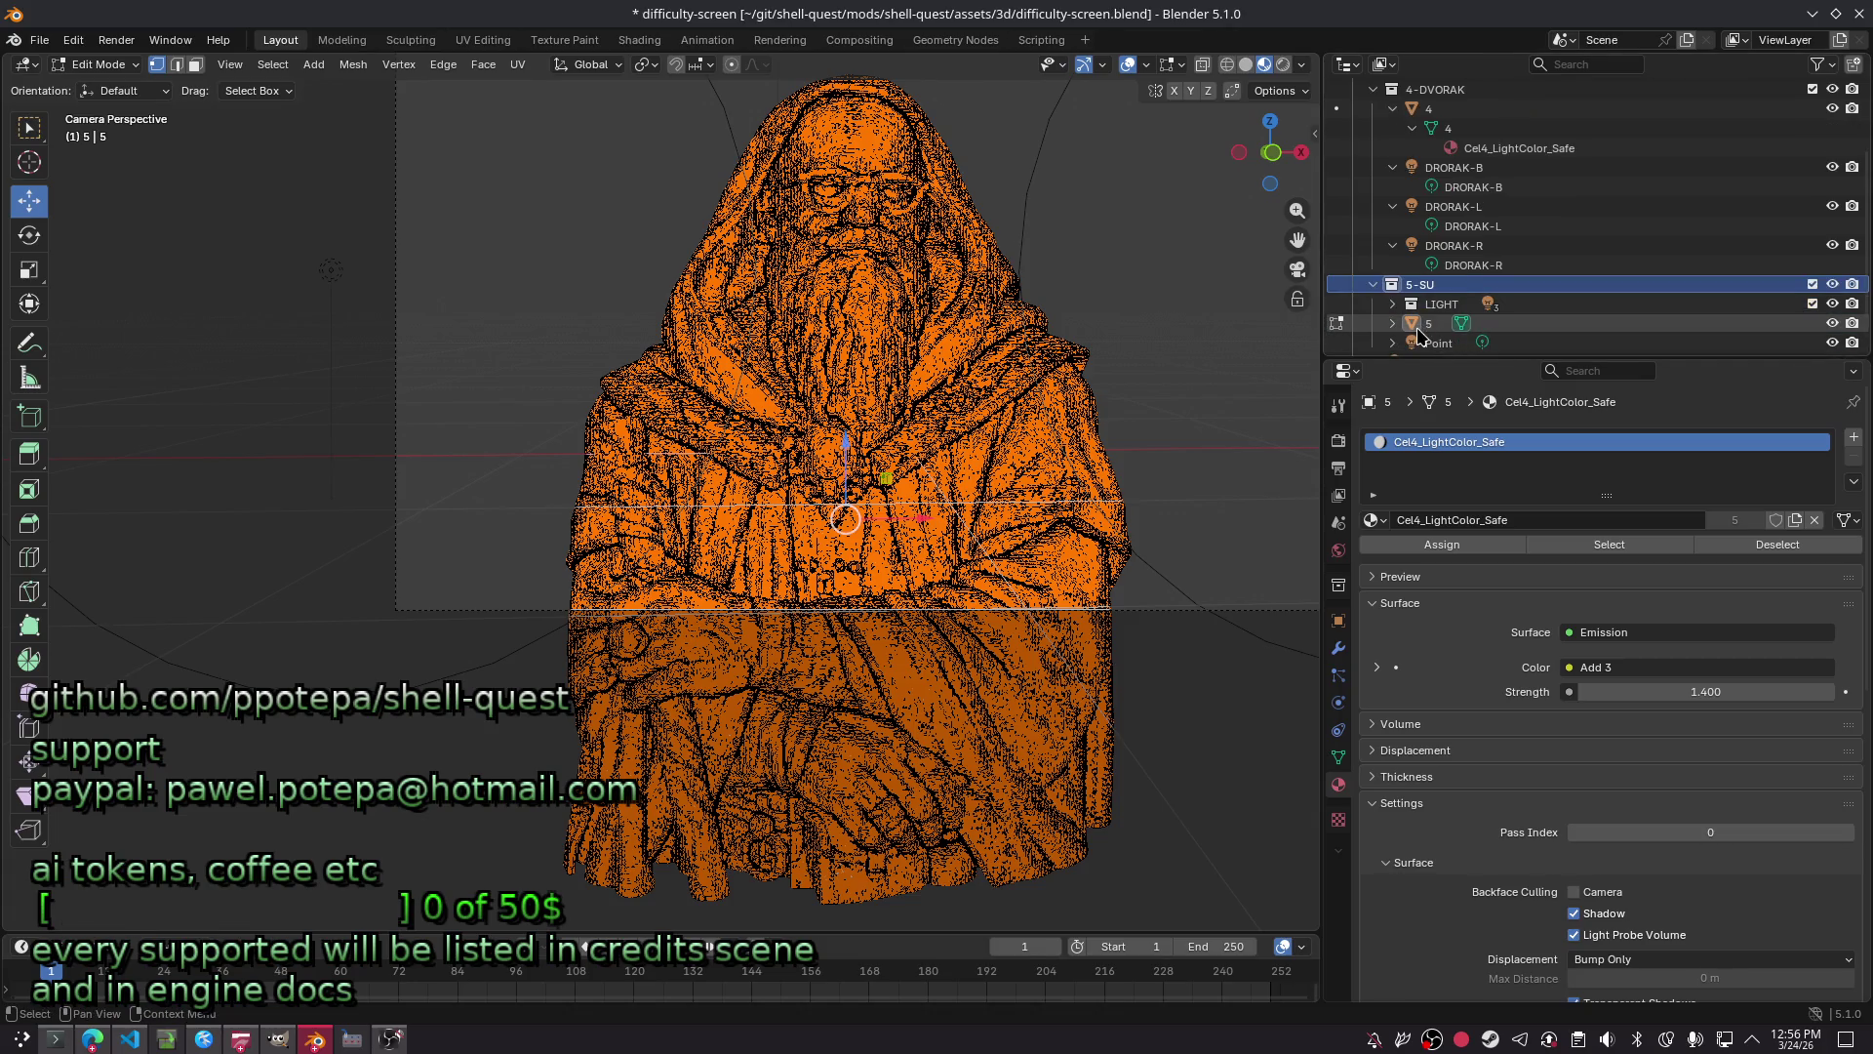
left_click(1415, 325)
scroll(1414, 332, "down", 1)
left_click(1429, 304)
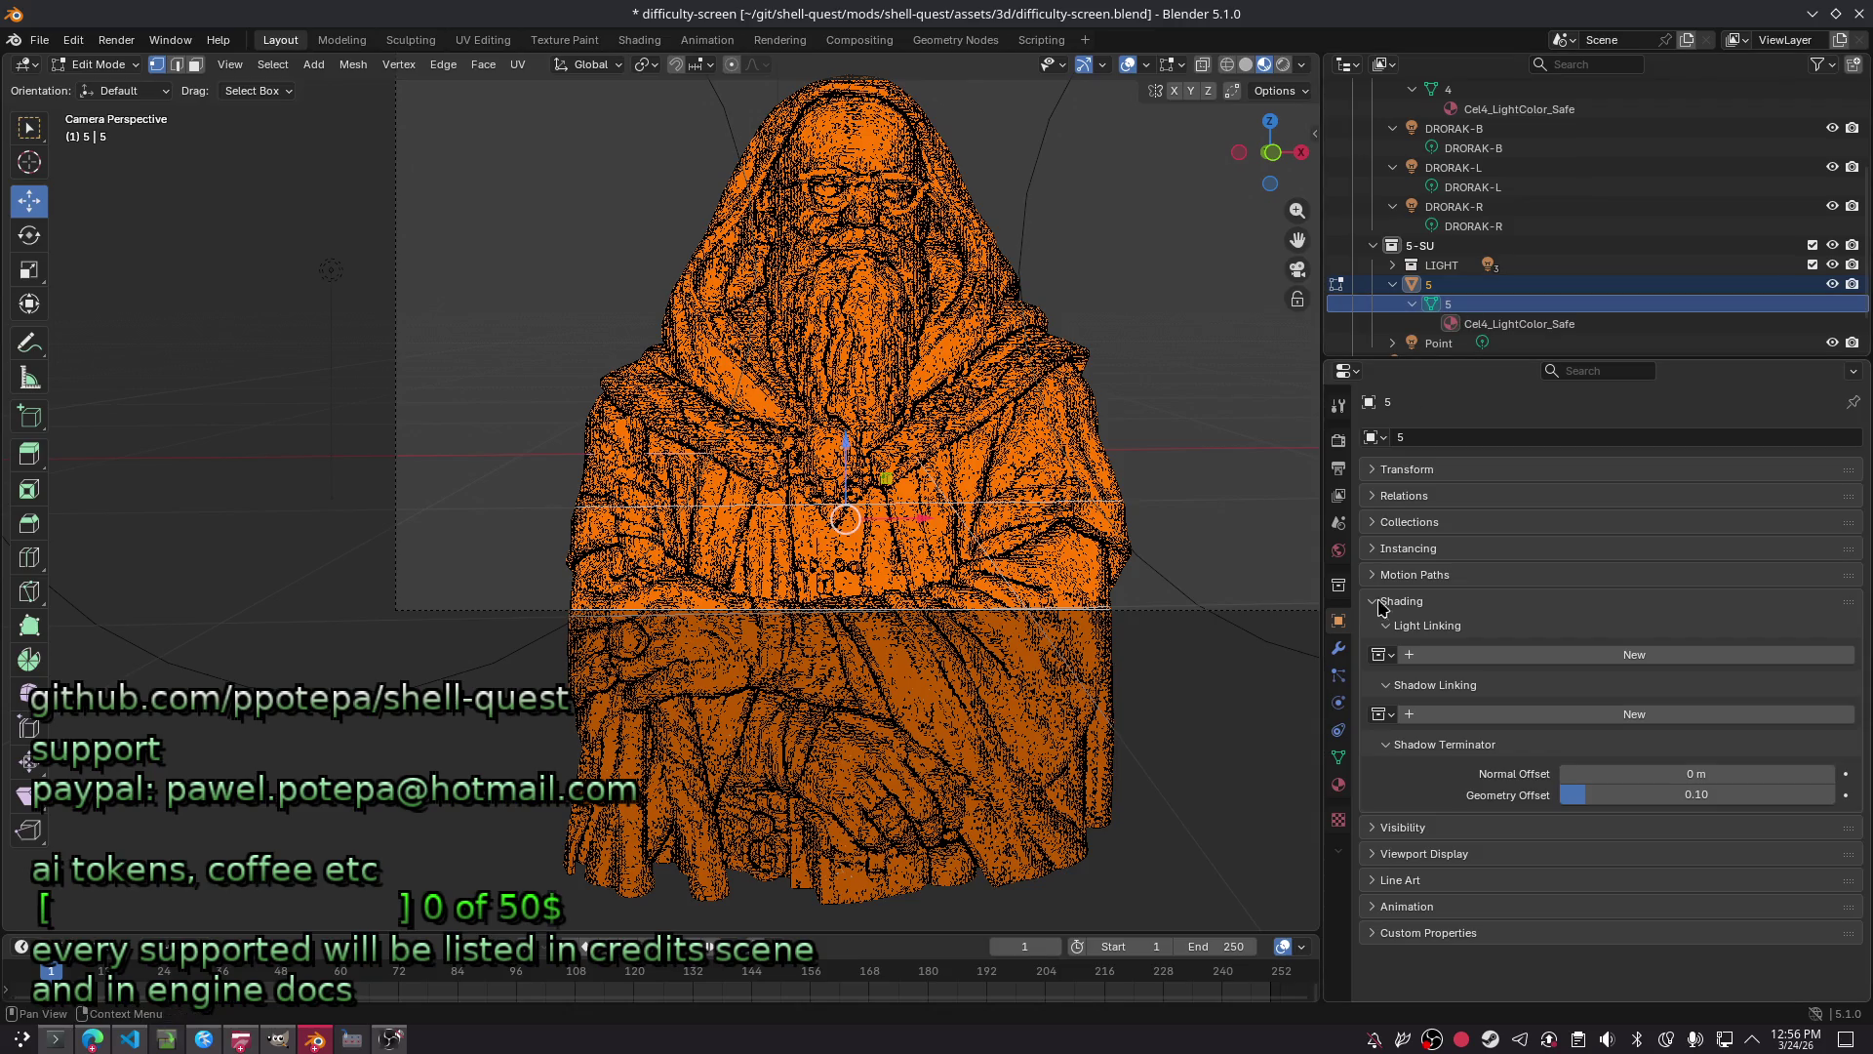
left_click(1339, 648)
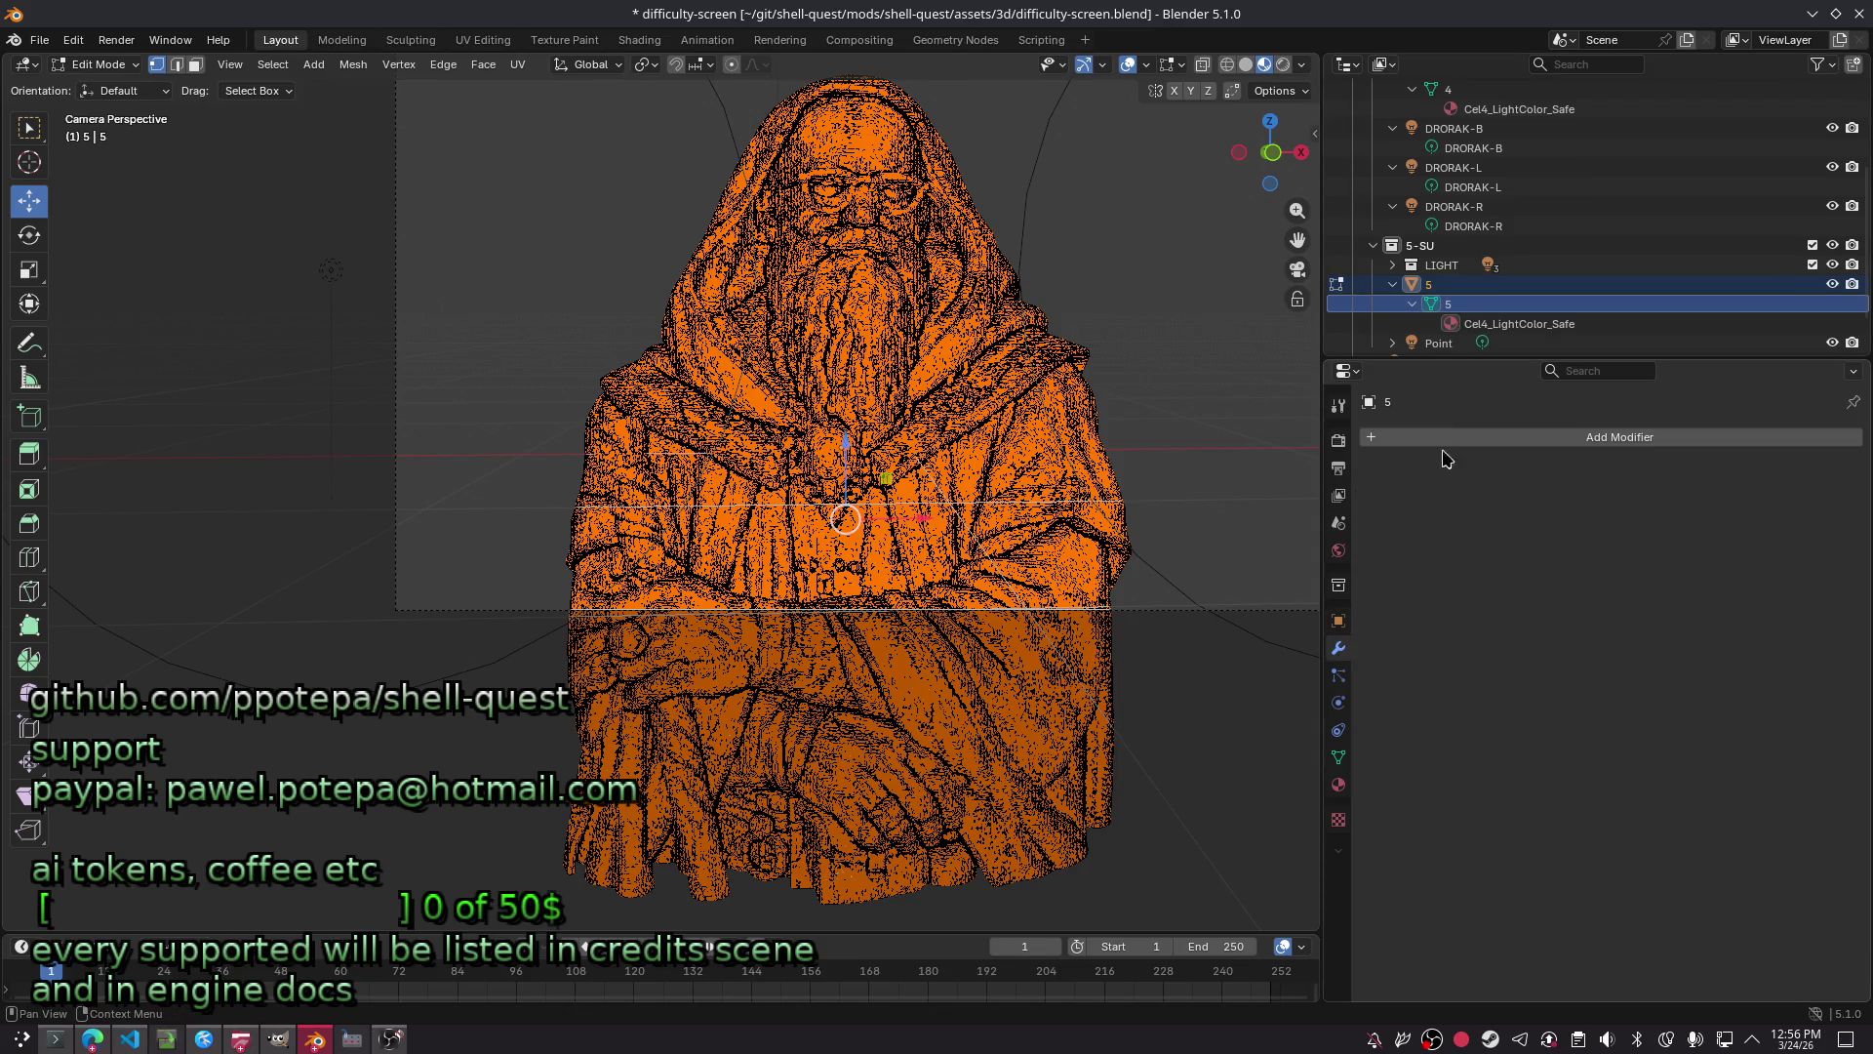
Add a Decimate modifier to the bust, lower its ratio, and save
left_click(1434, 441)
type("dec")
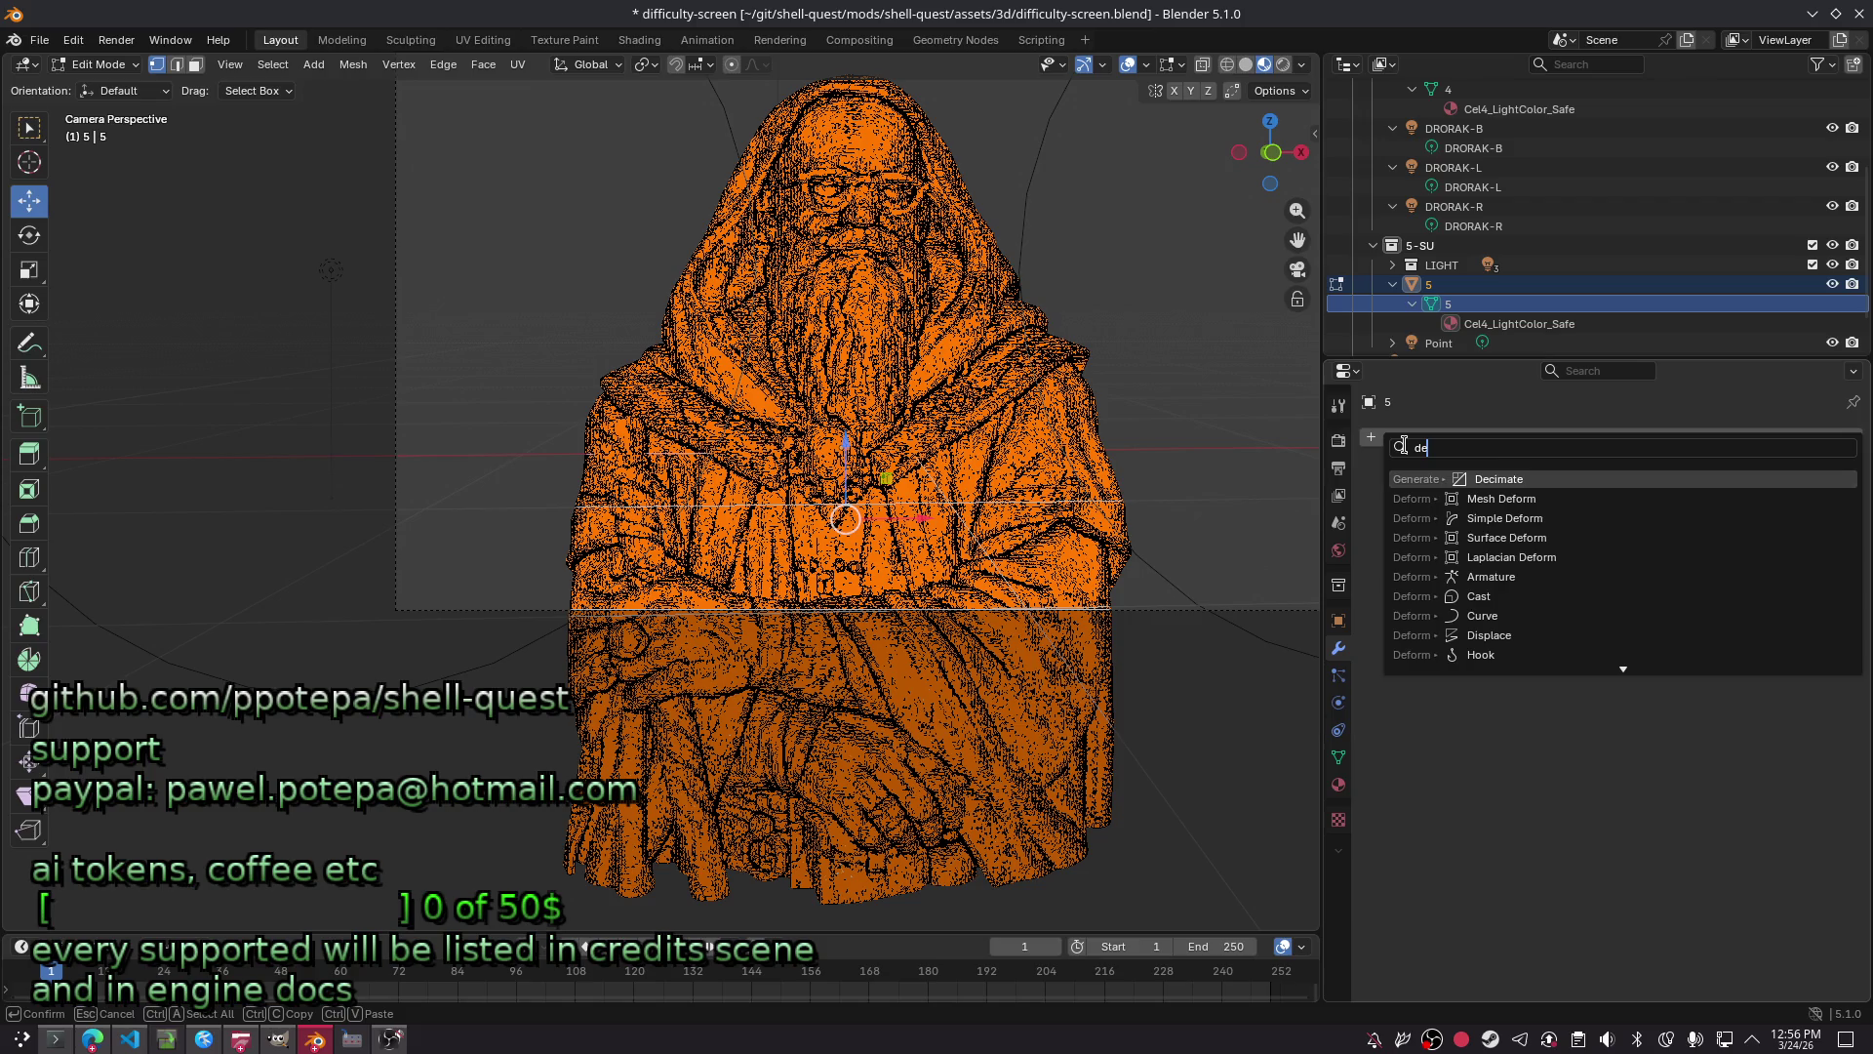
left_click(1566, 481)
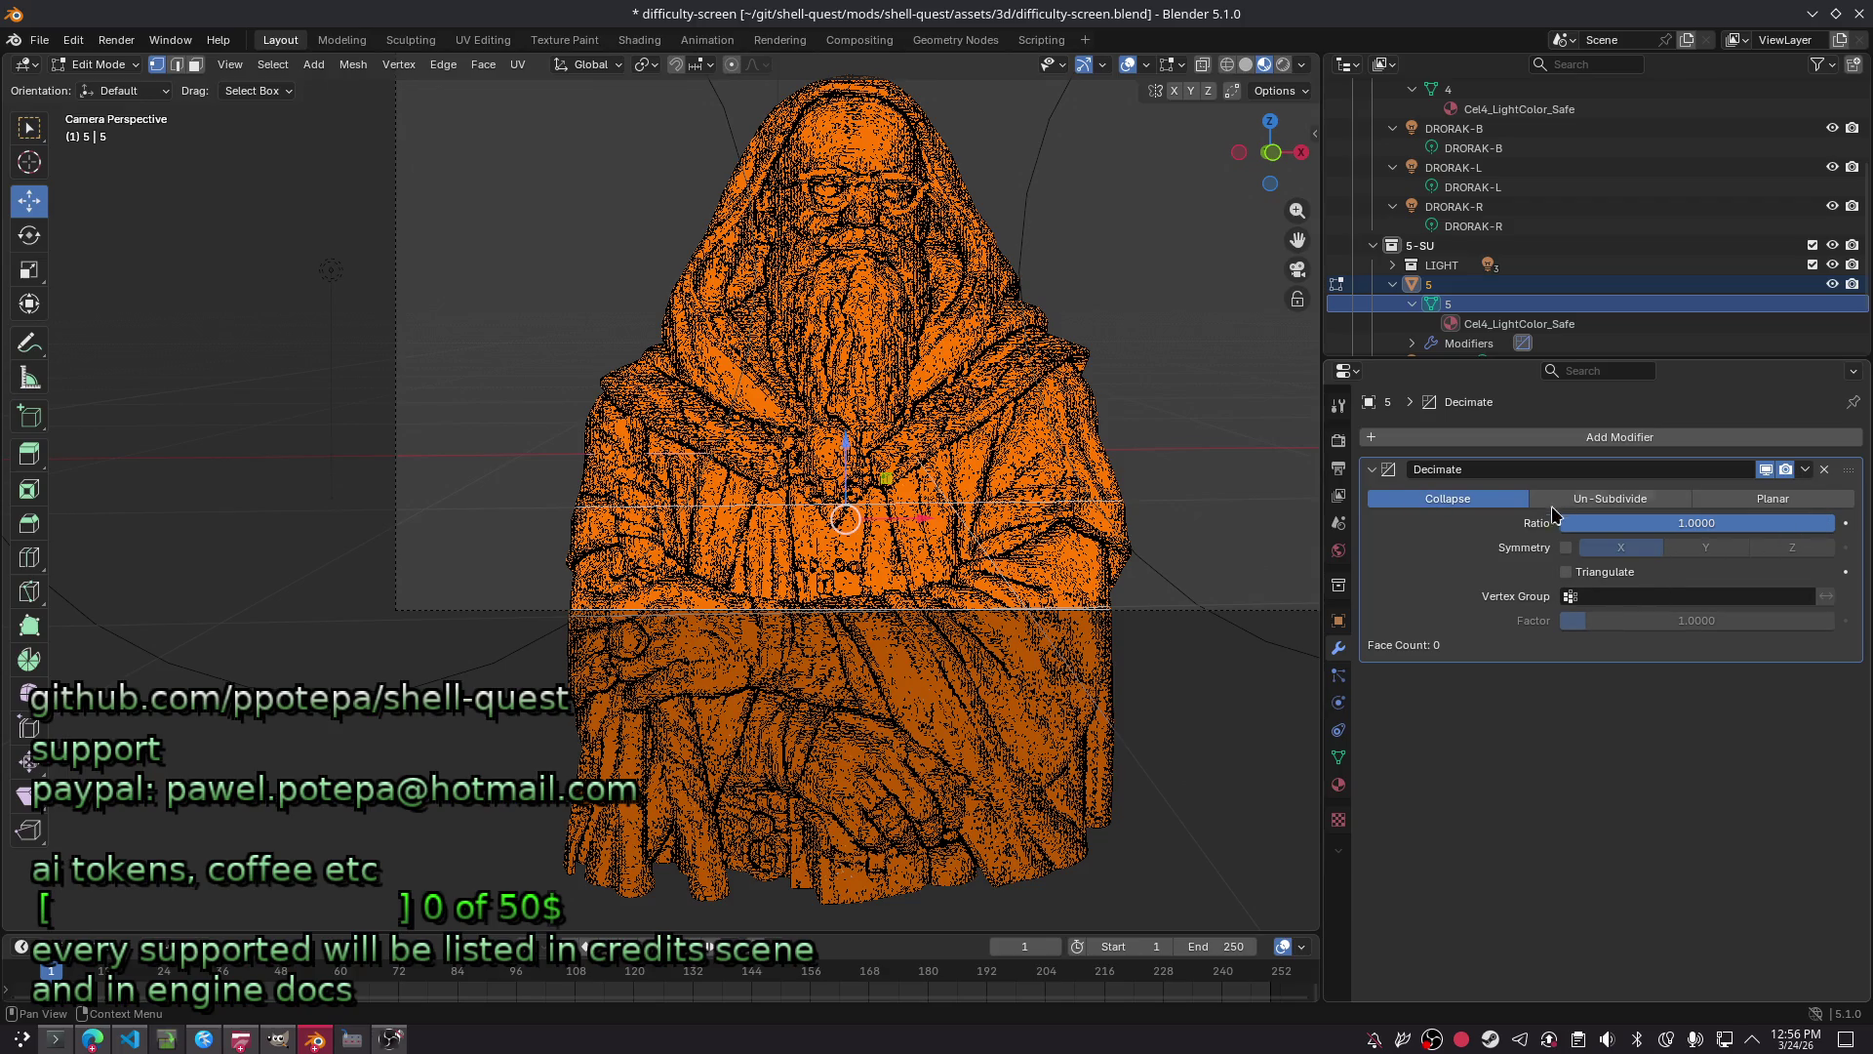
key("alt+Tab")
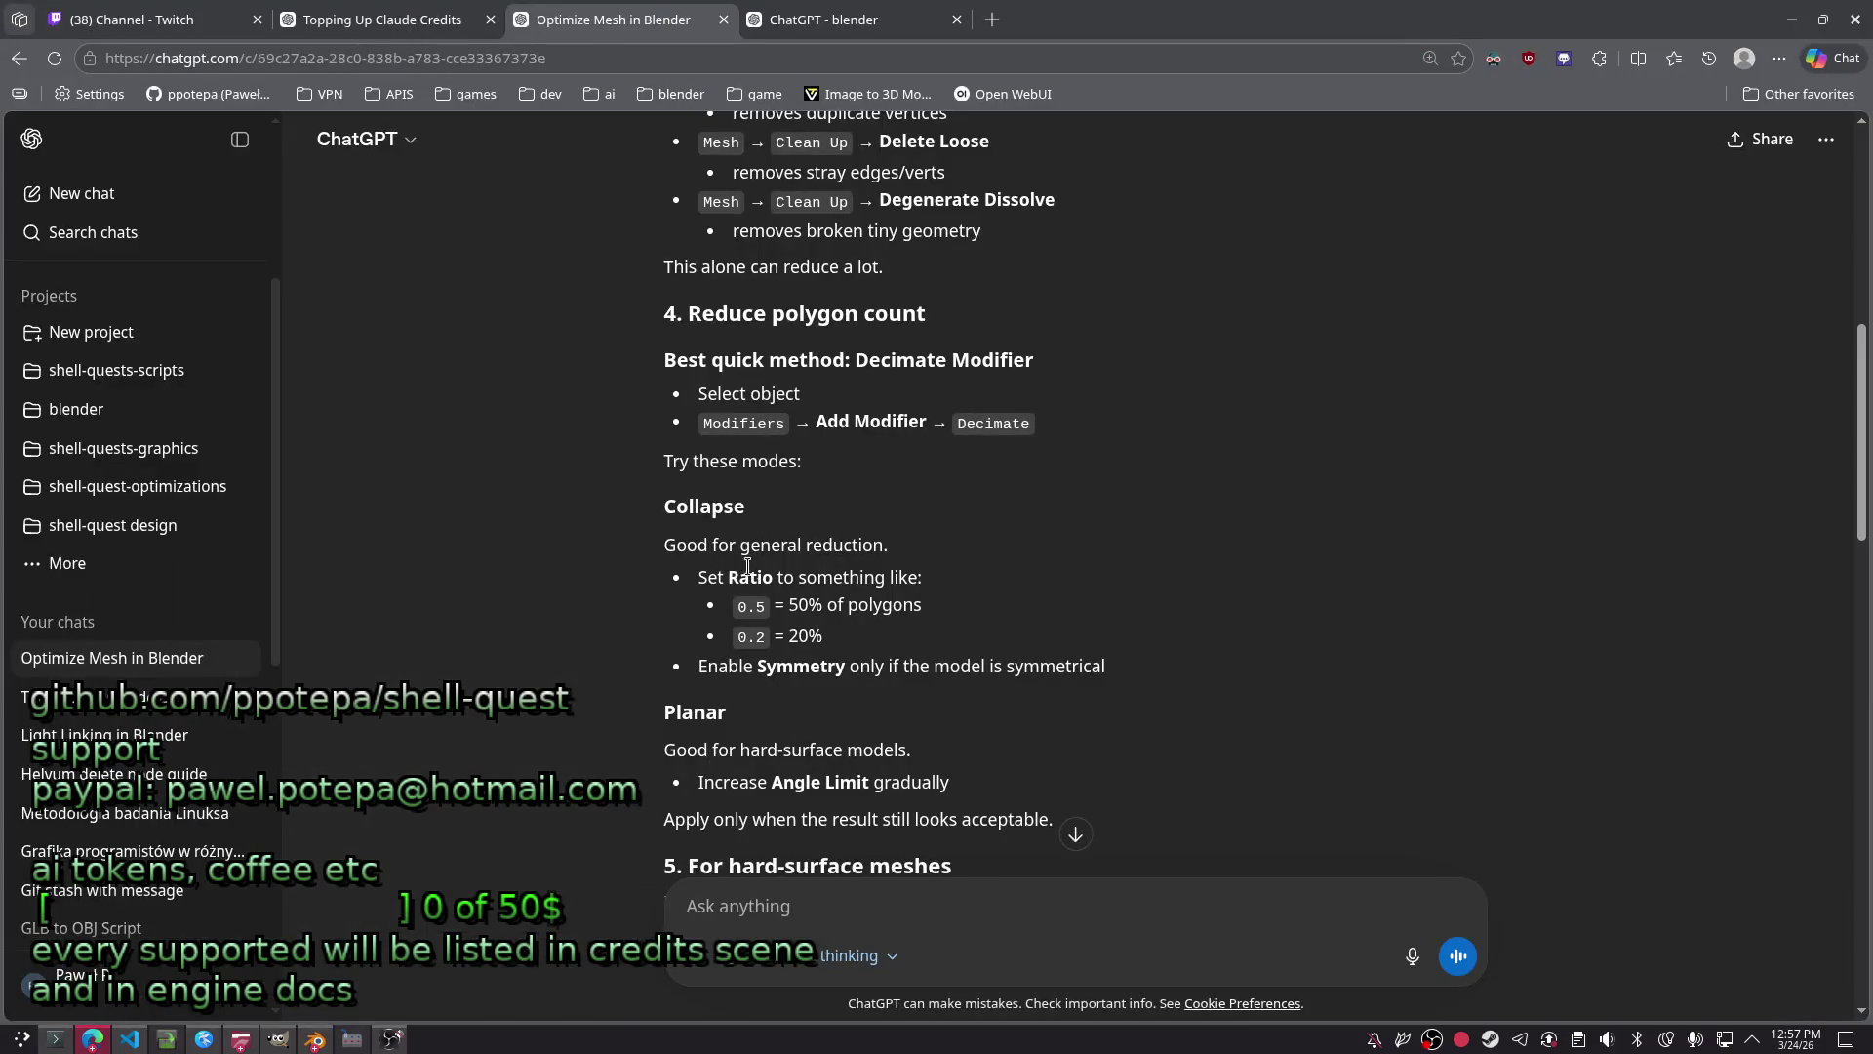
key("alt+Tab")
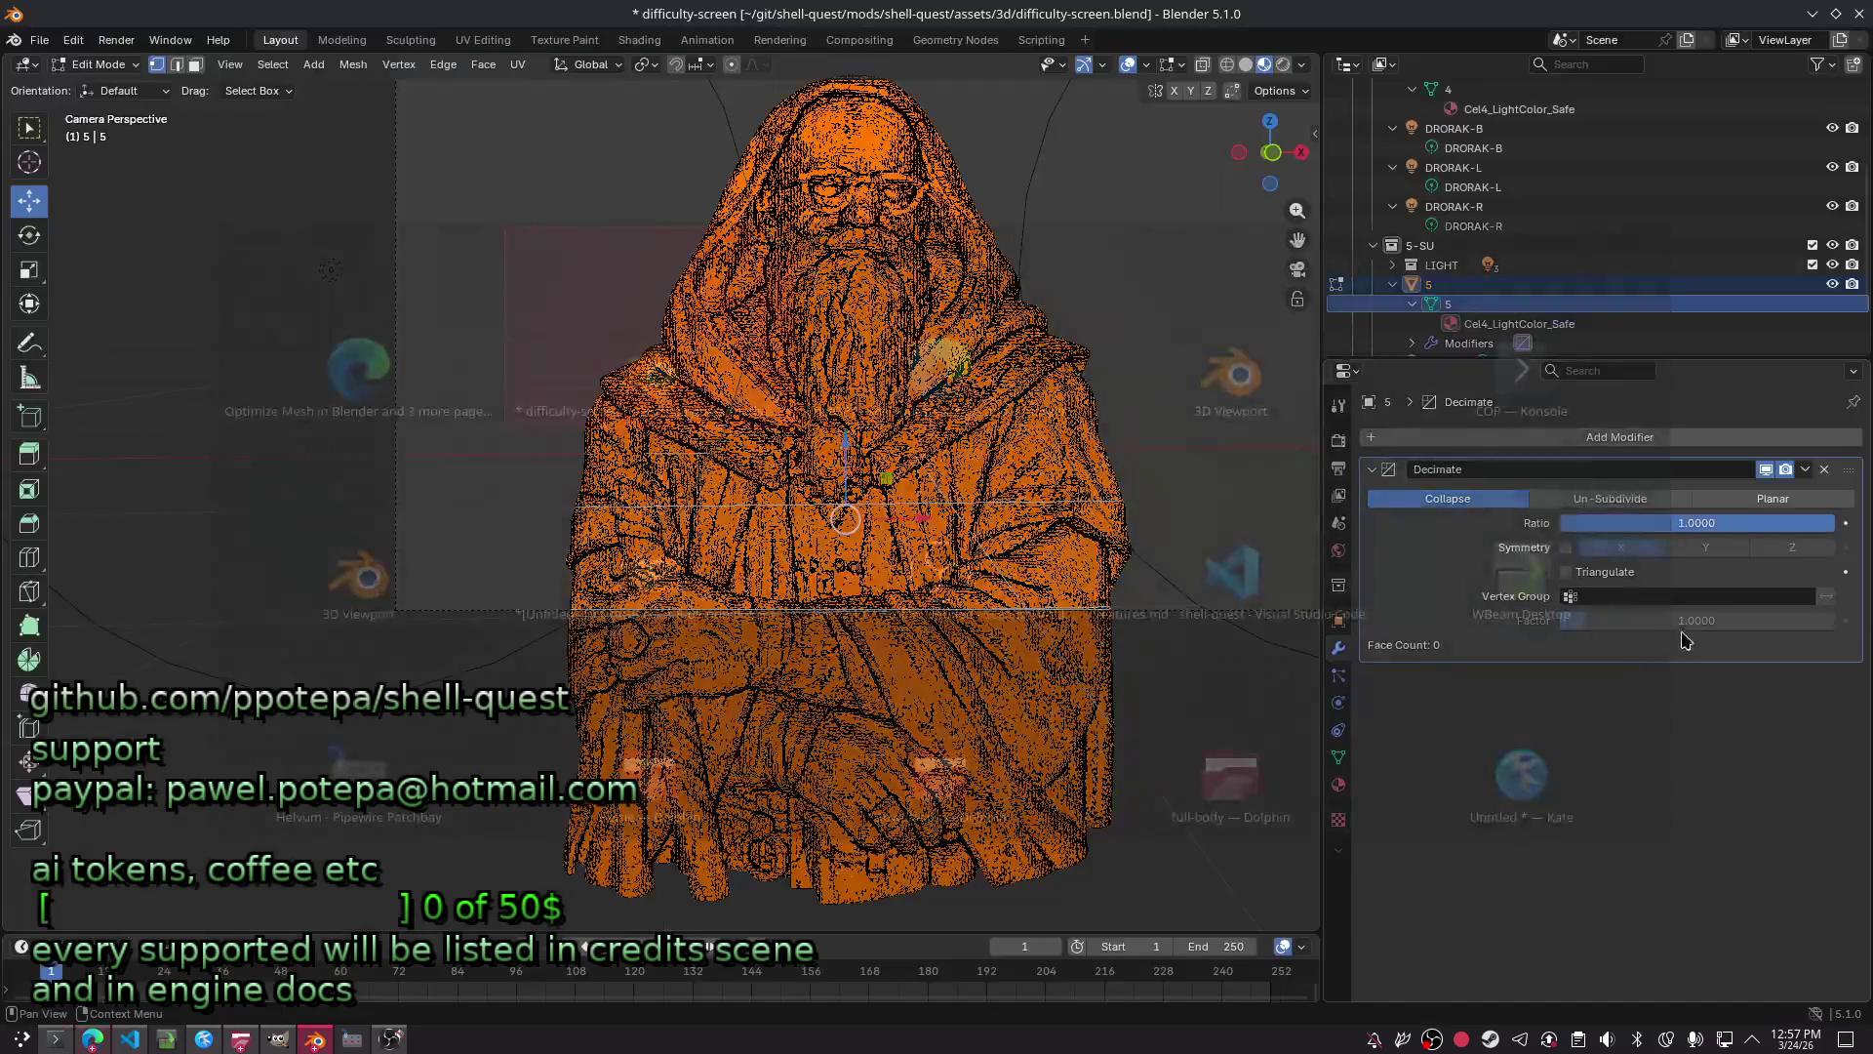
mouse_move(1764, 518)
left_mouse_down()
mouse_move(1561, 523)
mouse_move(1713, 522)
mouse_move(1688, 522)
left_mouse_up()
key("ctrl+s")
Inspect the Decimate modifier's options and check the chat's 'Symmetry' advice
left_click(1805, 470)
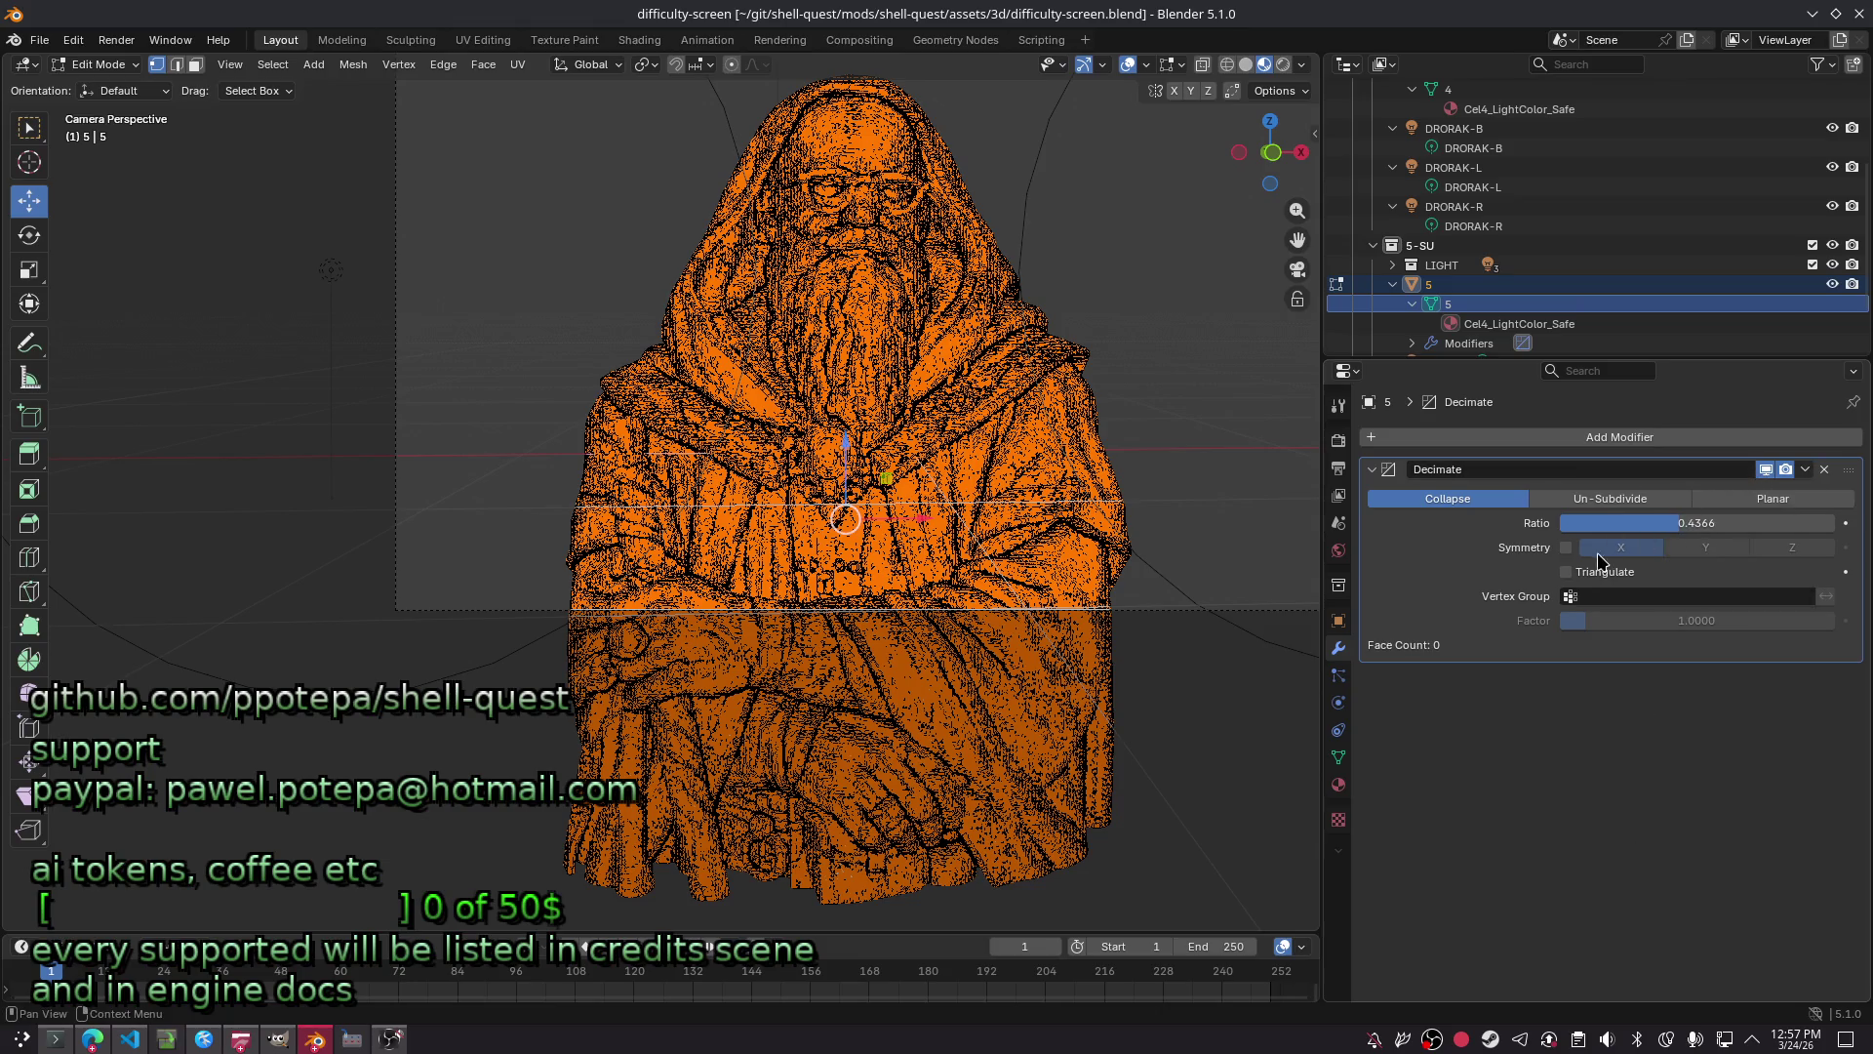
left_click(1460, 469)
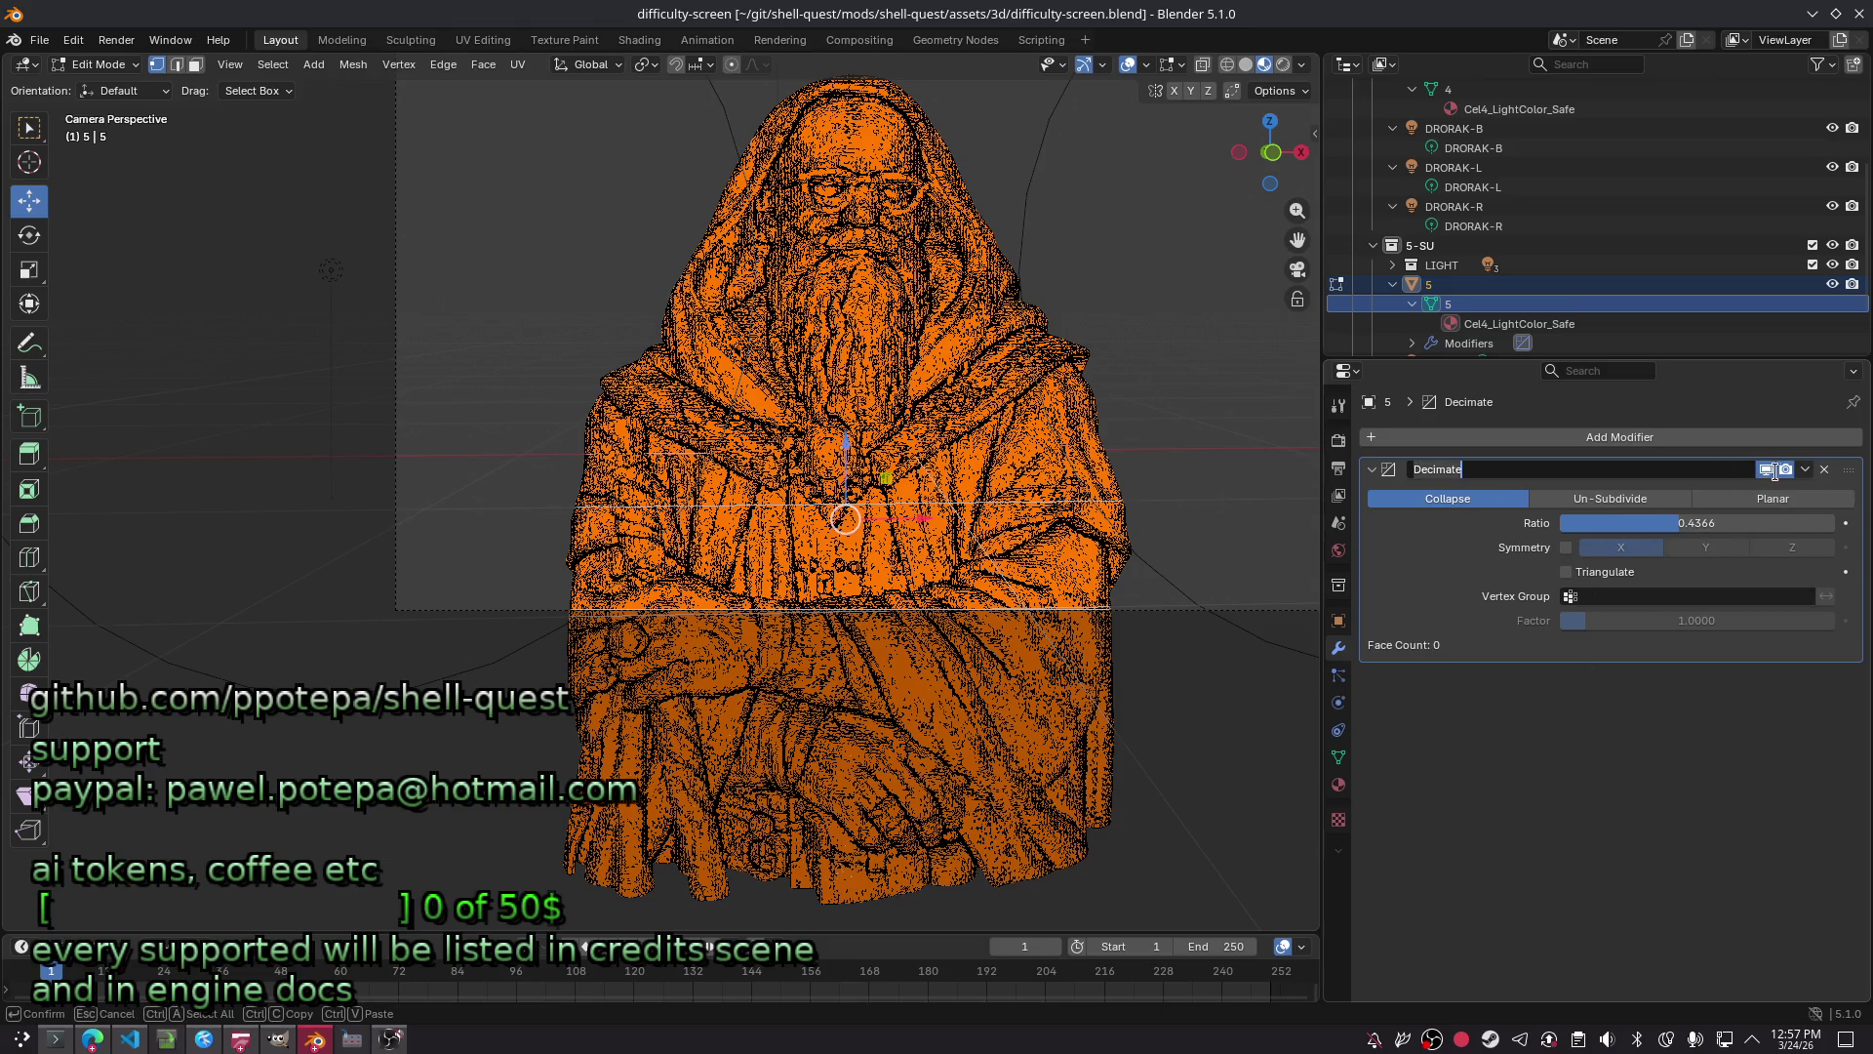
left_click(1806, 469)
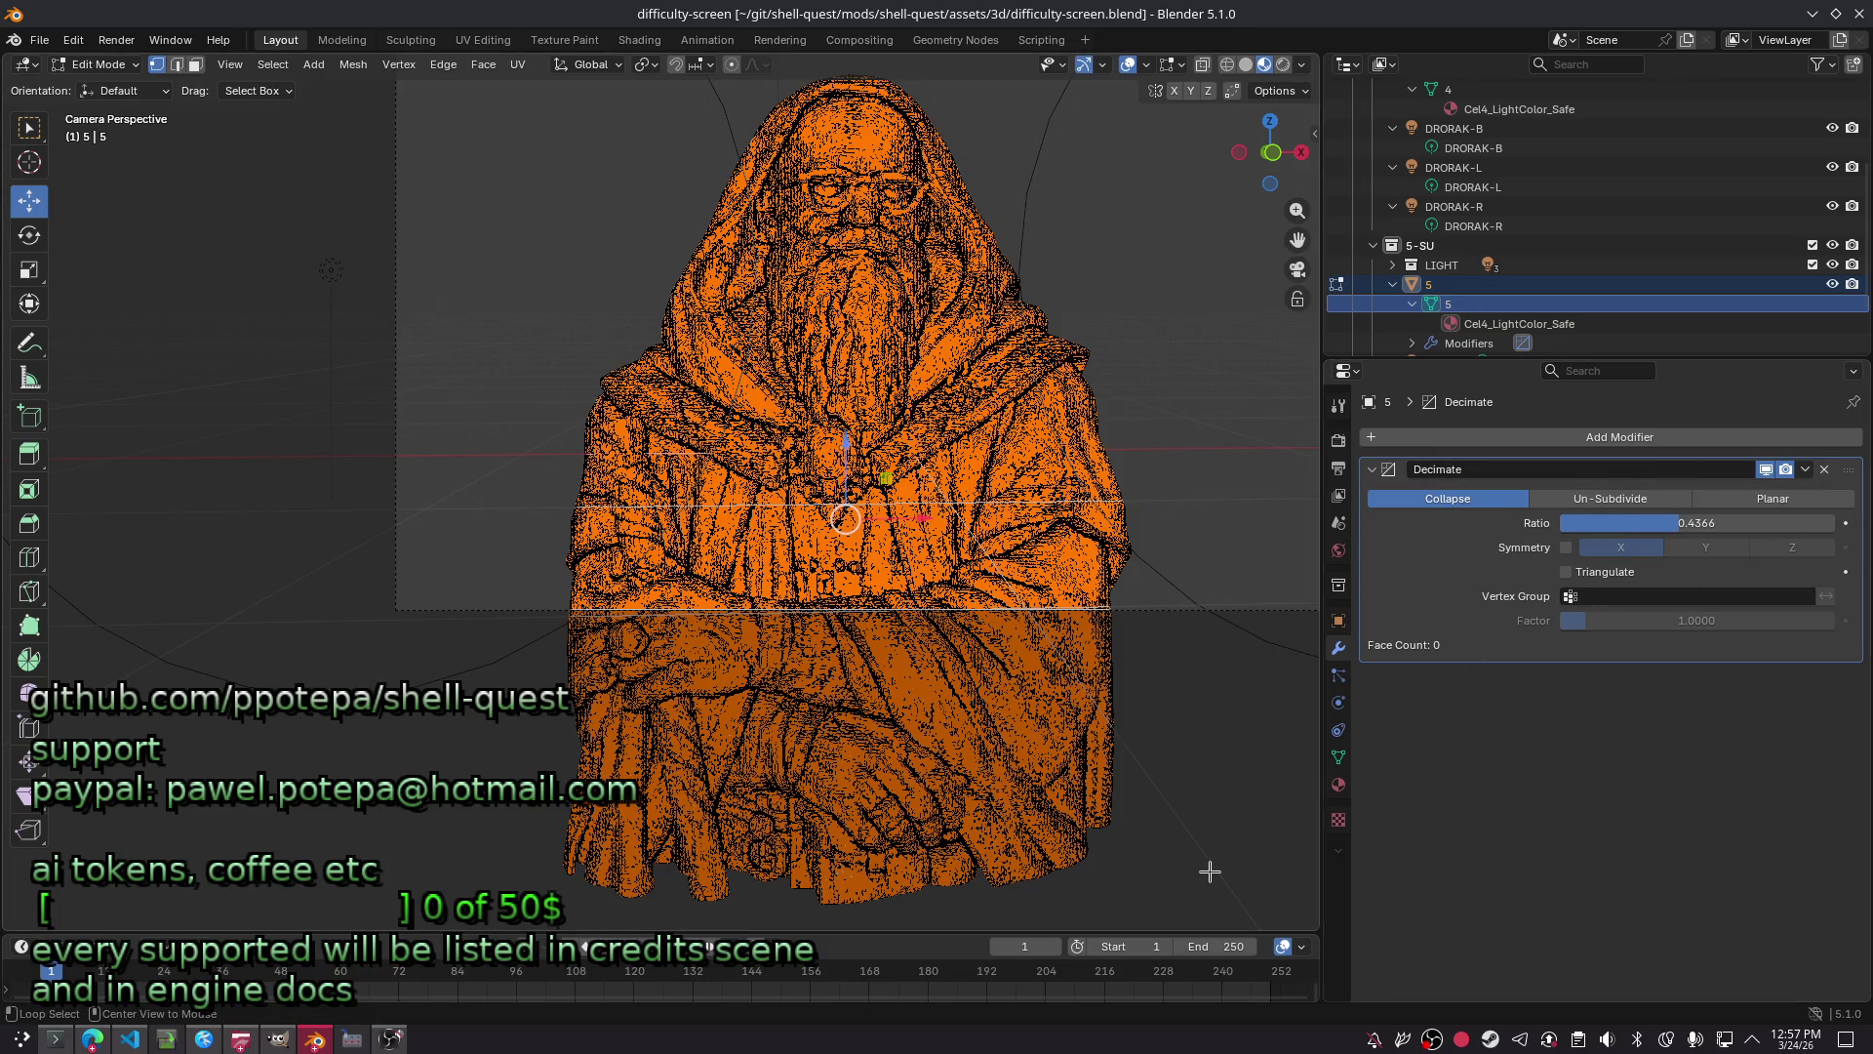
key("alt+Tab")
left_click_drag(748, 664, 892, 666)
left_click(1044, 458)
key("alt+Tab")
Drop the Decimate ratio to 0.0000 and render a test frame
left_click_drag(1648, 525, 1527, 525)
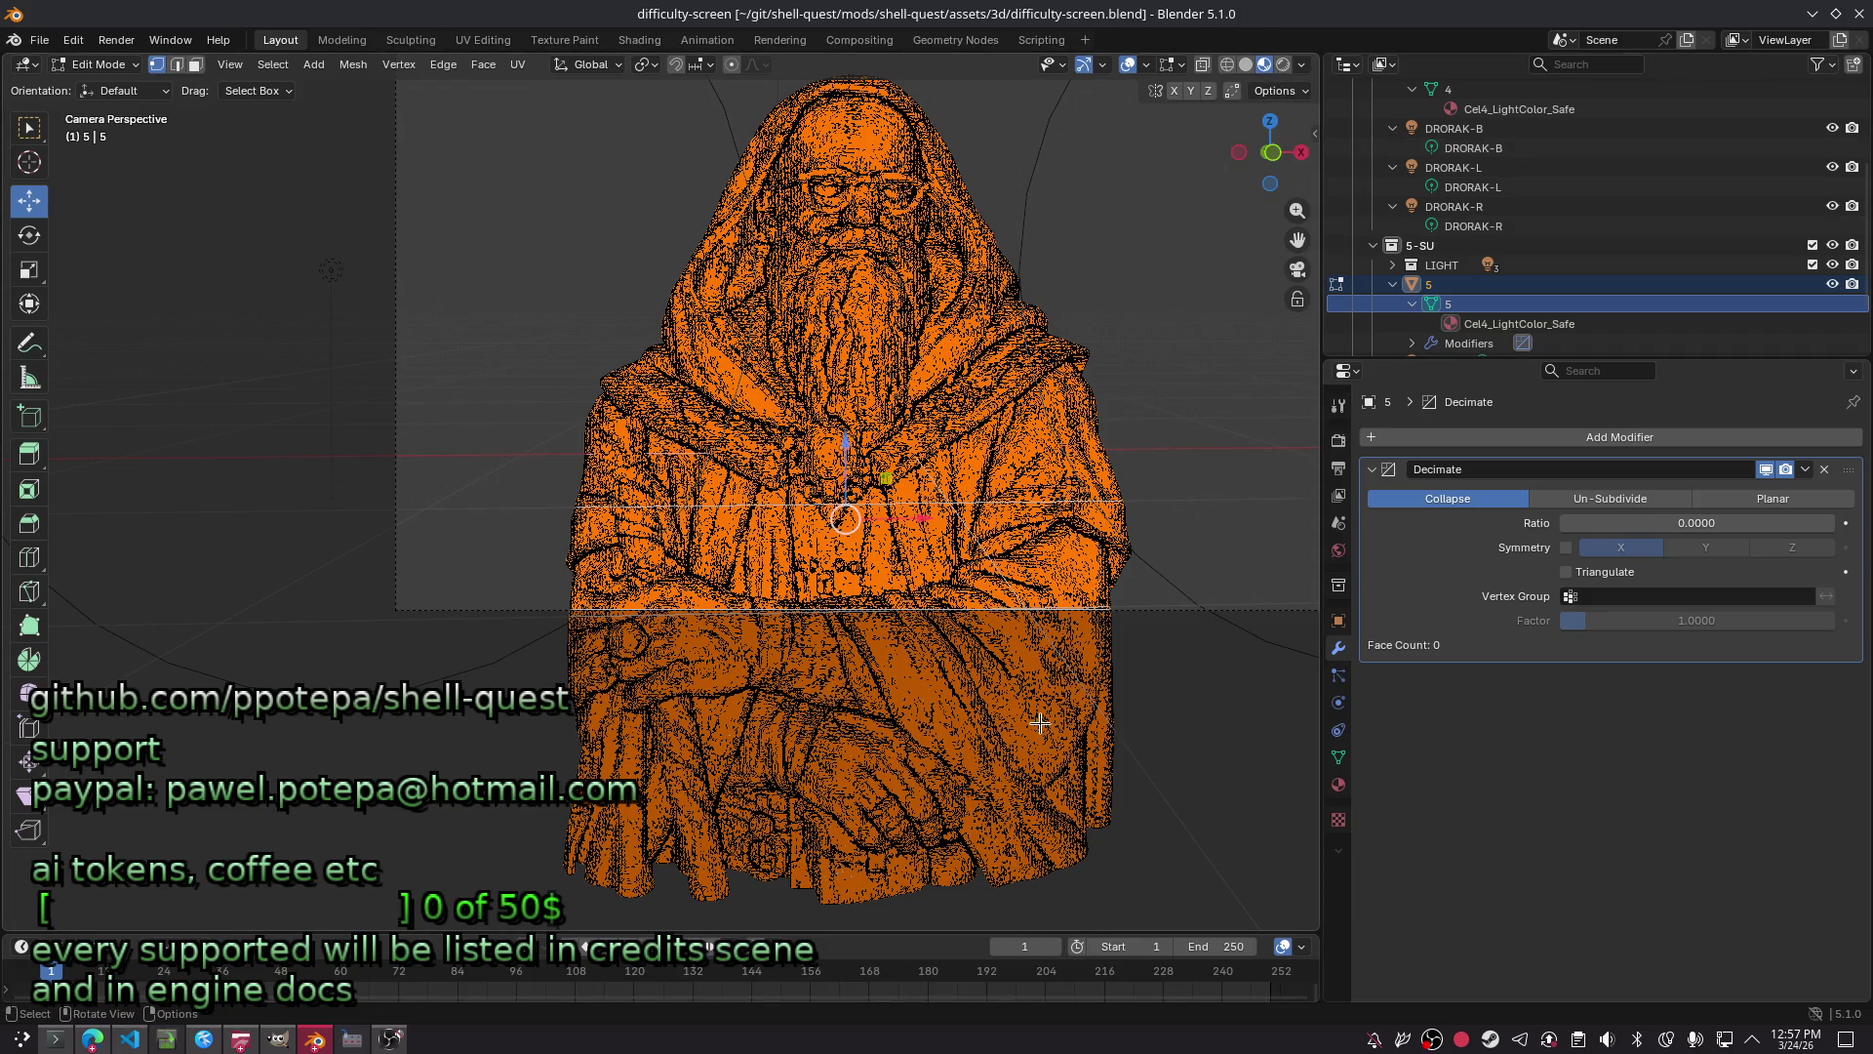
left_click_drag(852, 526, 1045, 730)
key("F12")
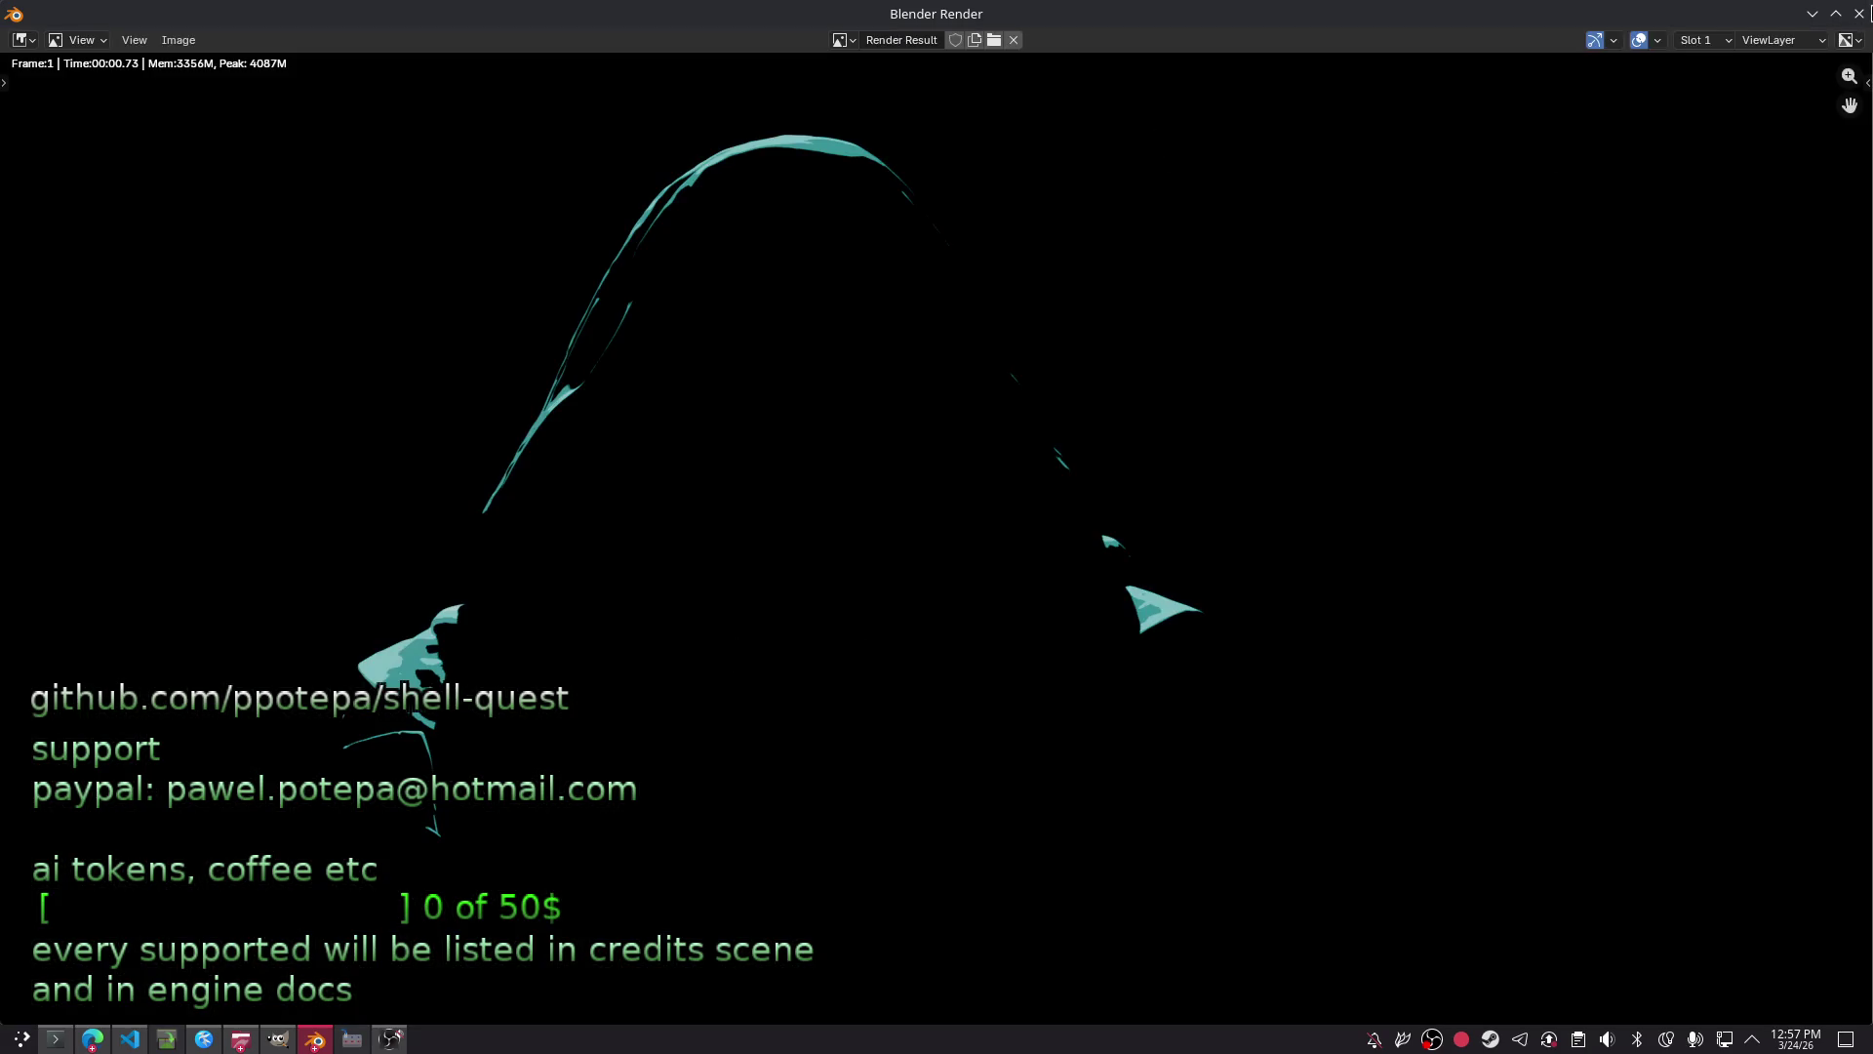
Close the render and select the entire bust mesh in Edit Mode
left_click(1859, 16)
left_click(1313, 650)
left_click(970, 533)
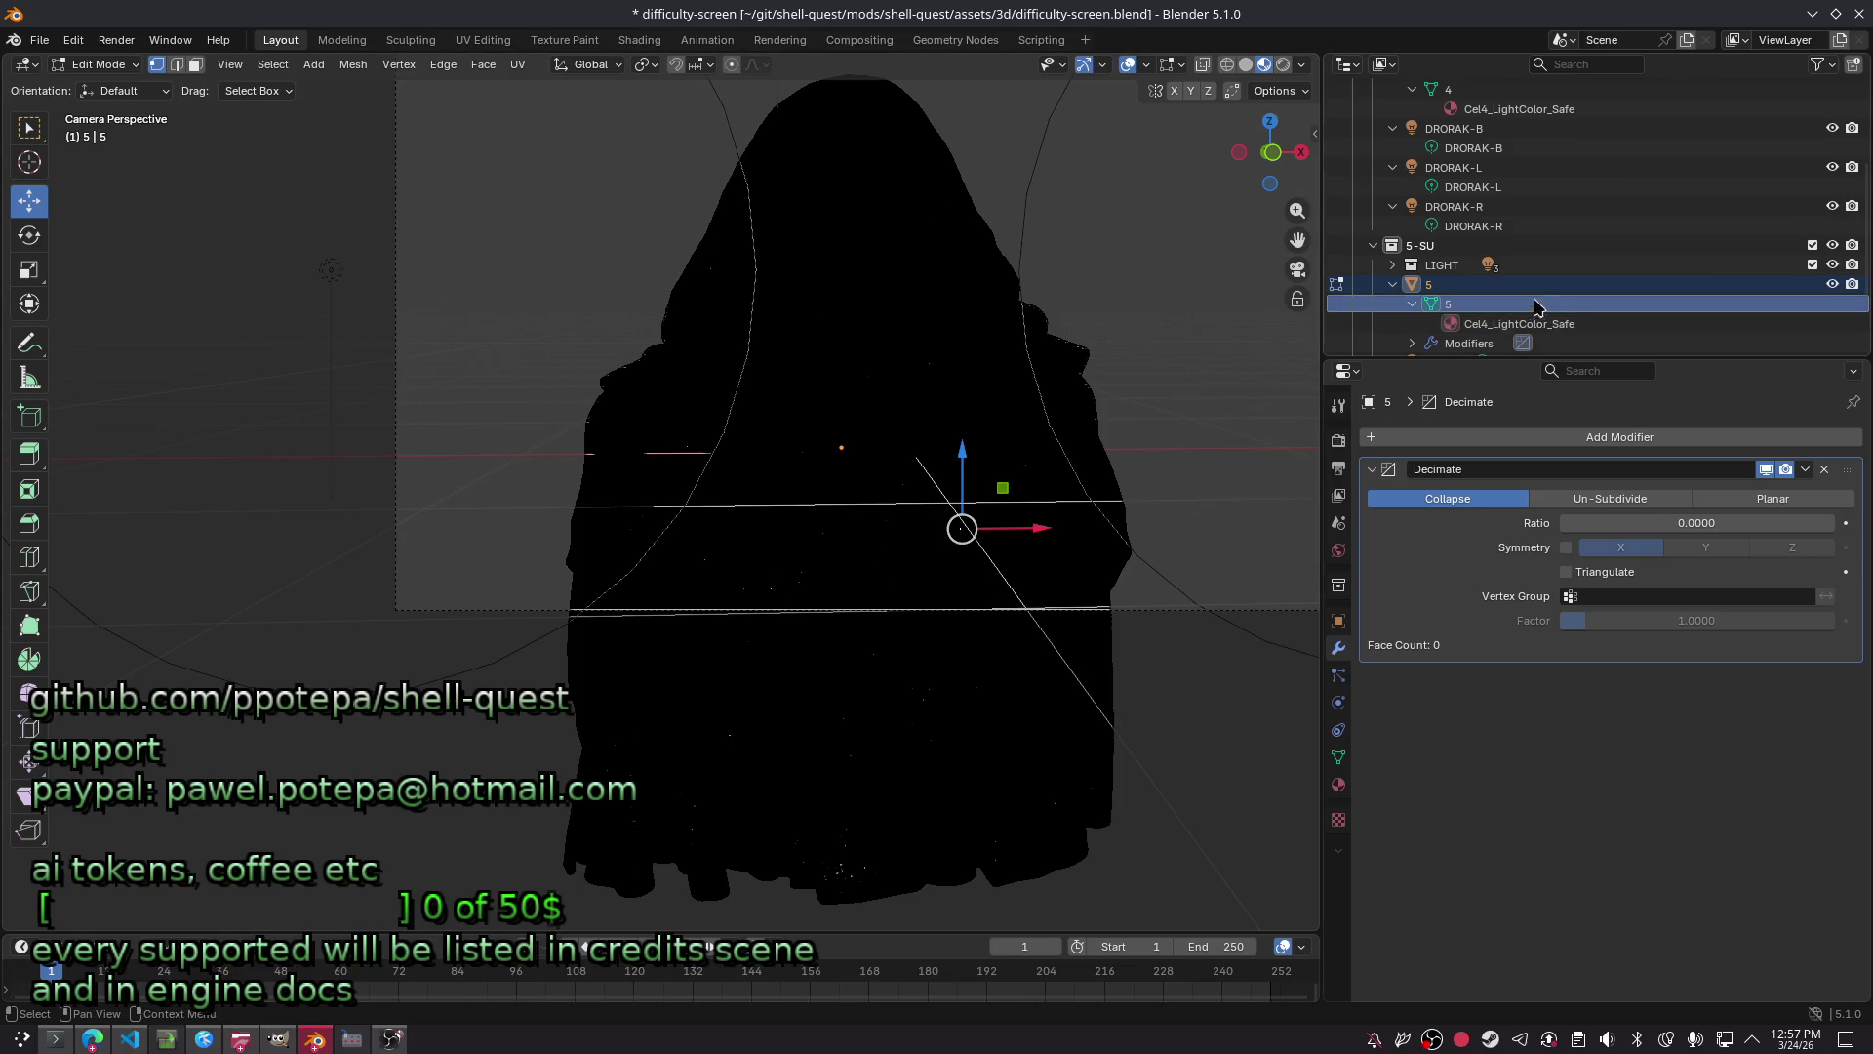
mouse_move(499, 86)
left_mouse_down()
mouse_move(1146, 899)
mouse_move(1202, 907)
left_mouse_up()
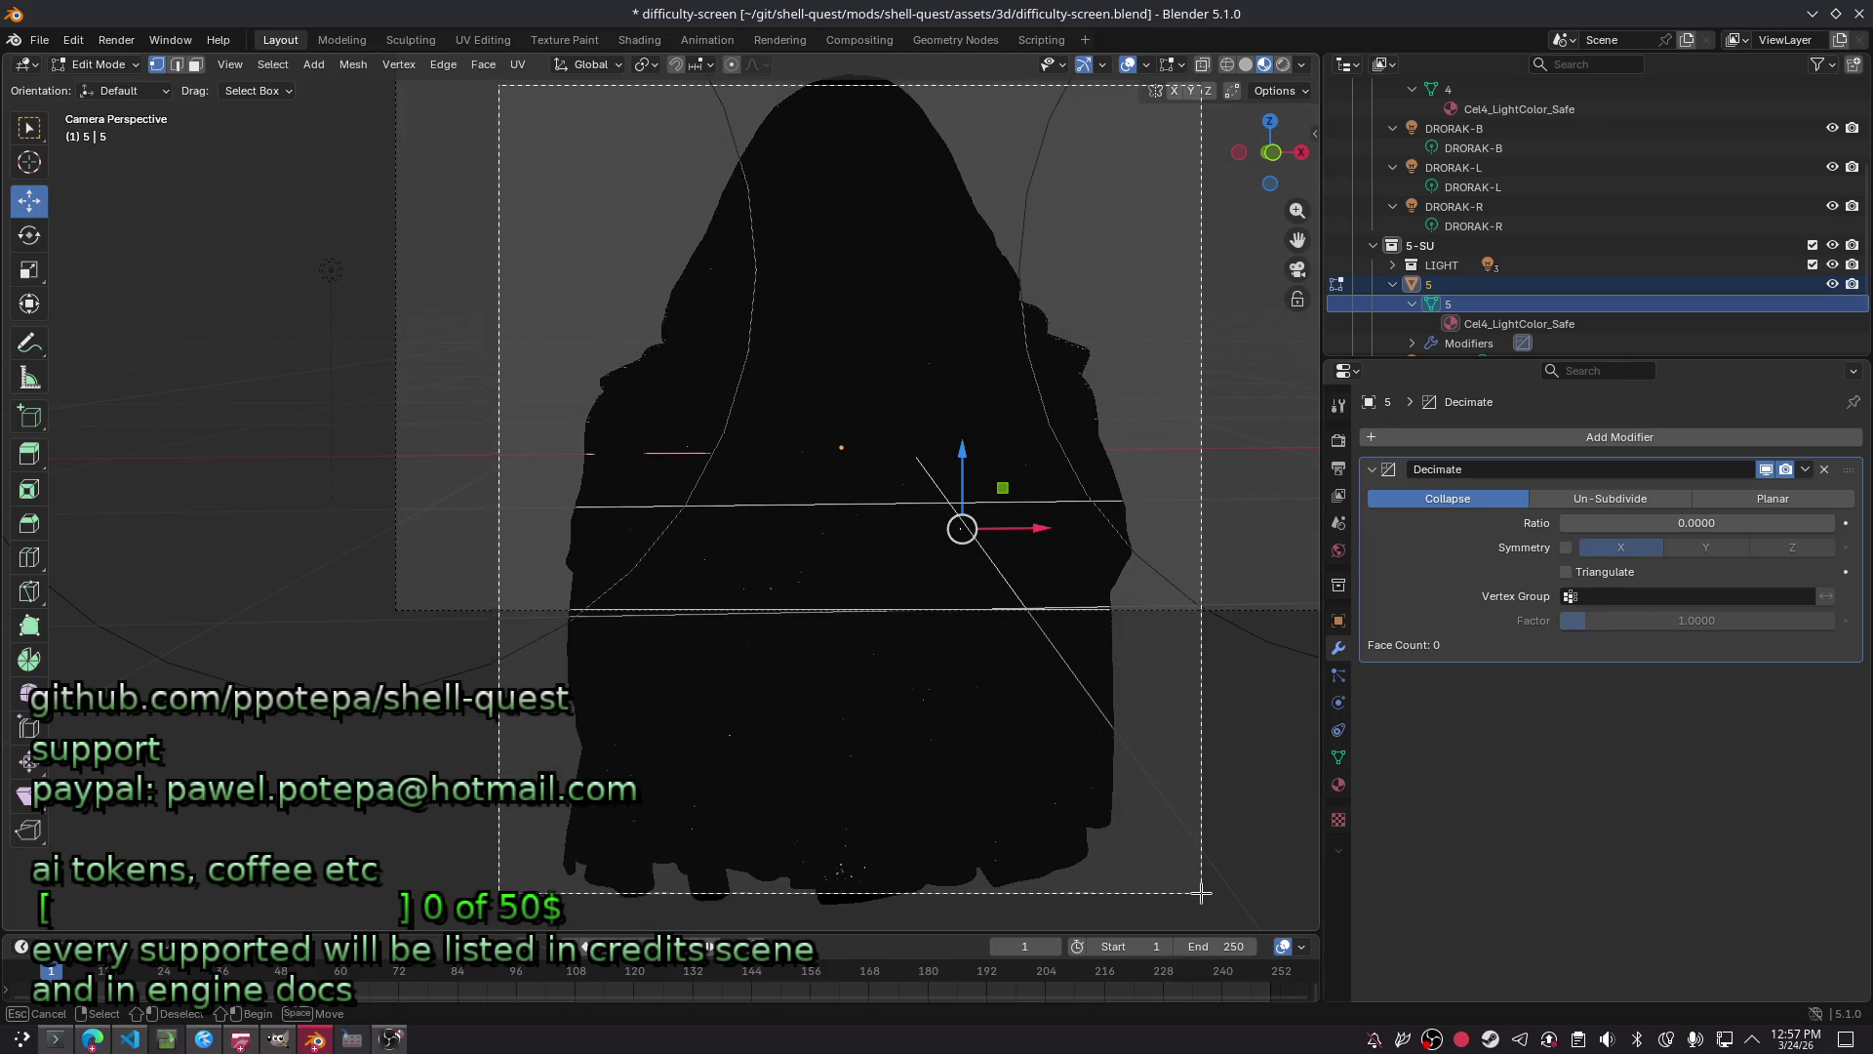
key("alt+a")
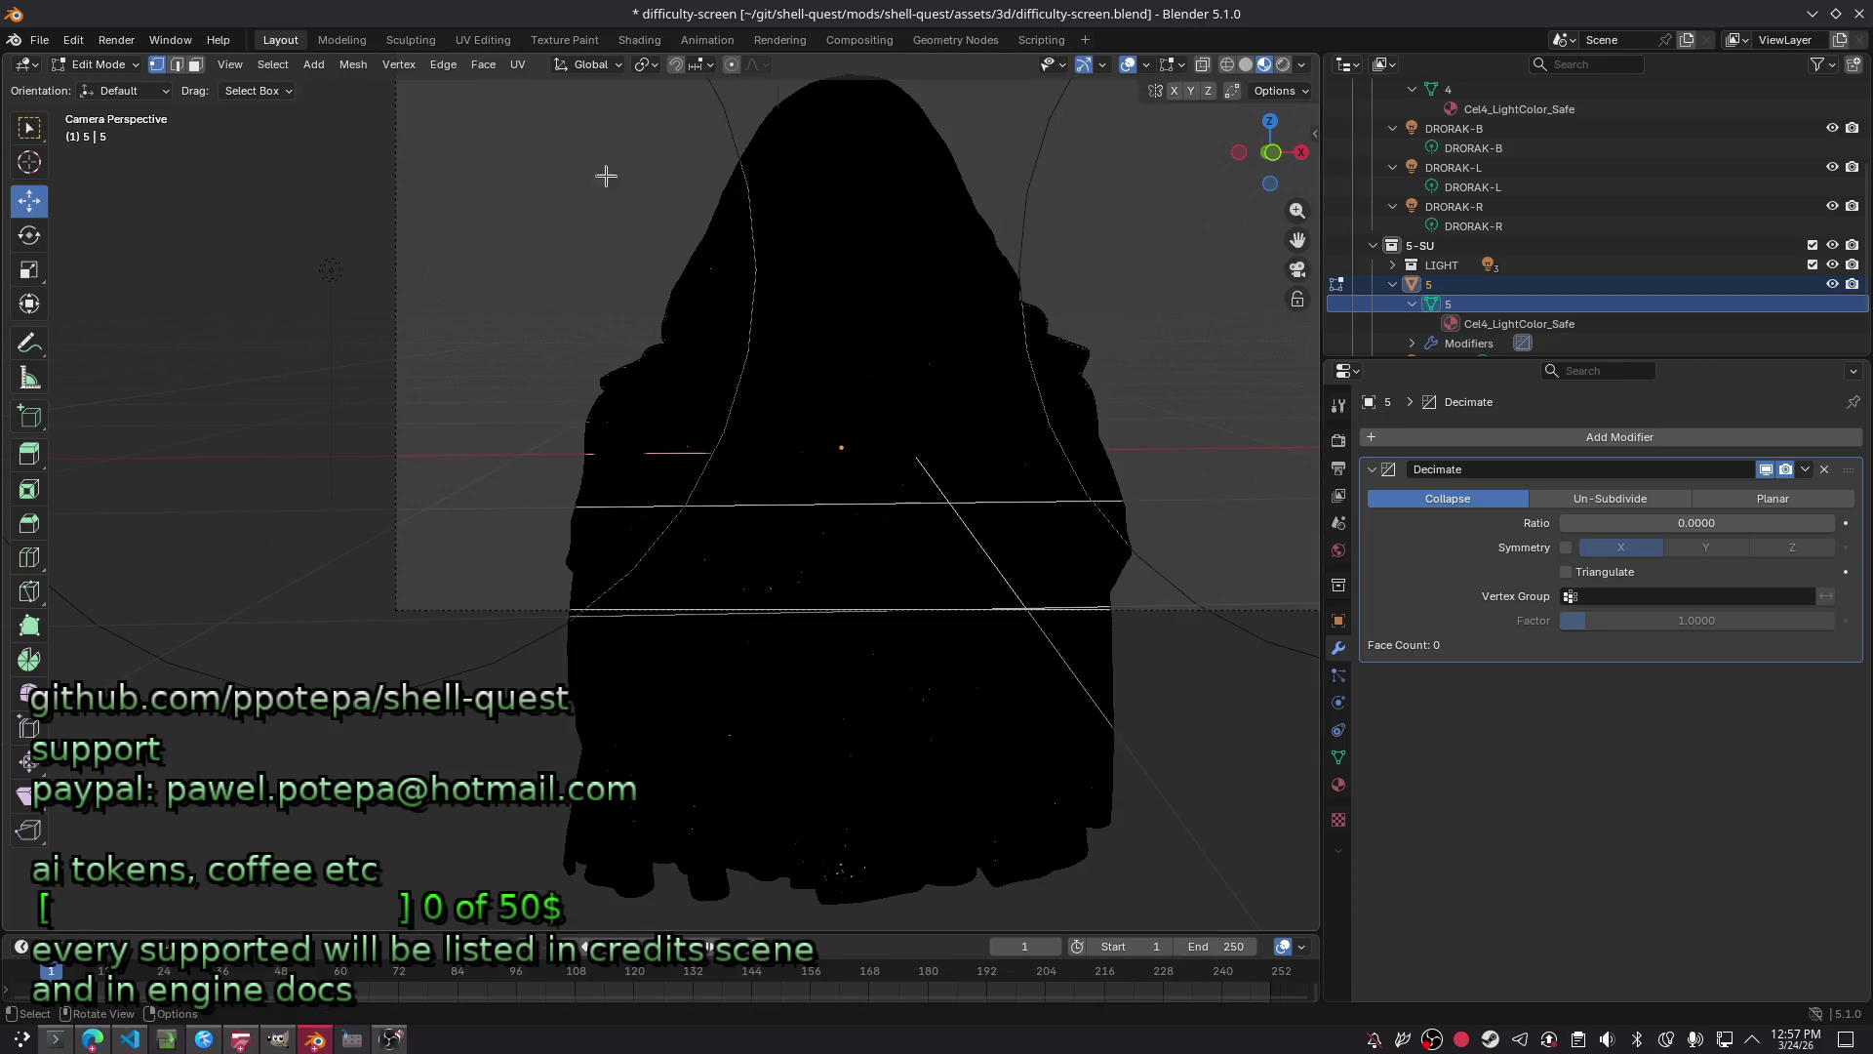
key("a")
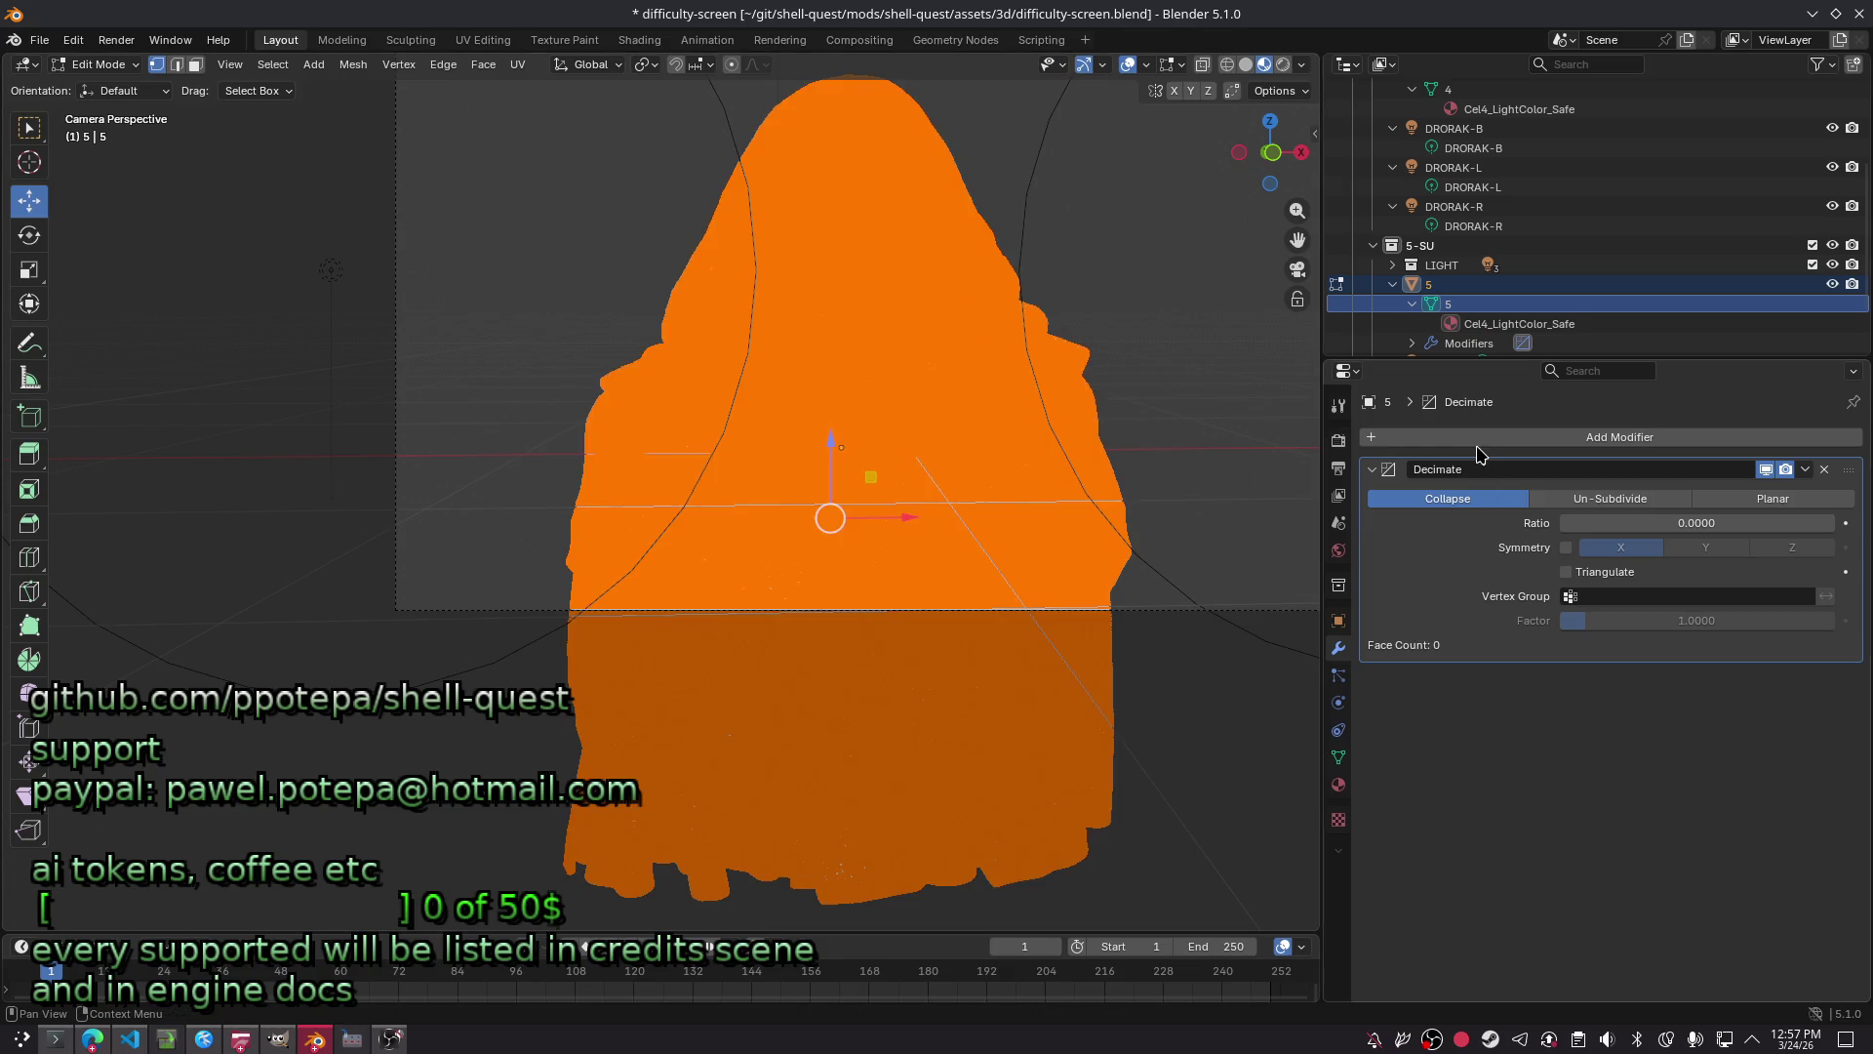
Raise the Decimate ratio to 1.0000, deselect, and re-render the frame
left_click_drag(1637, 531, 1834, 526)
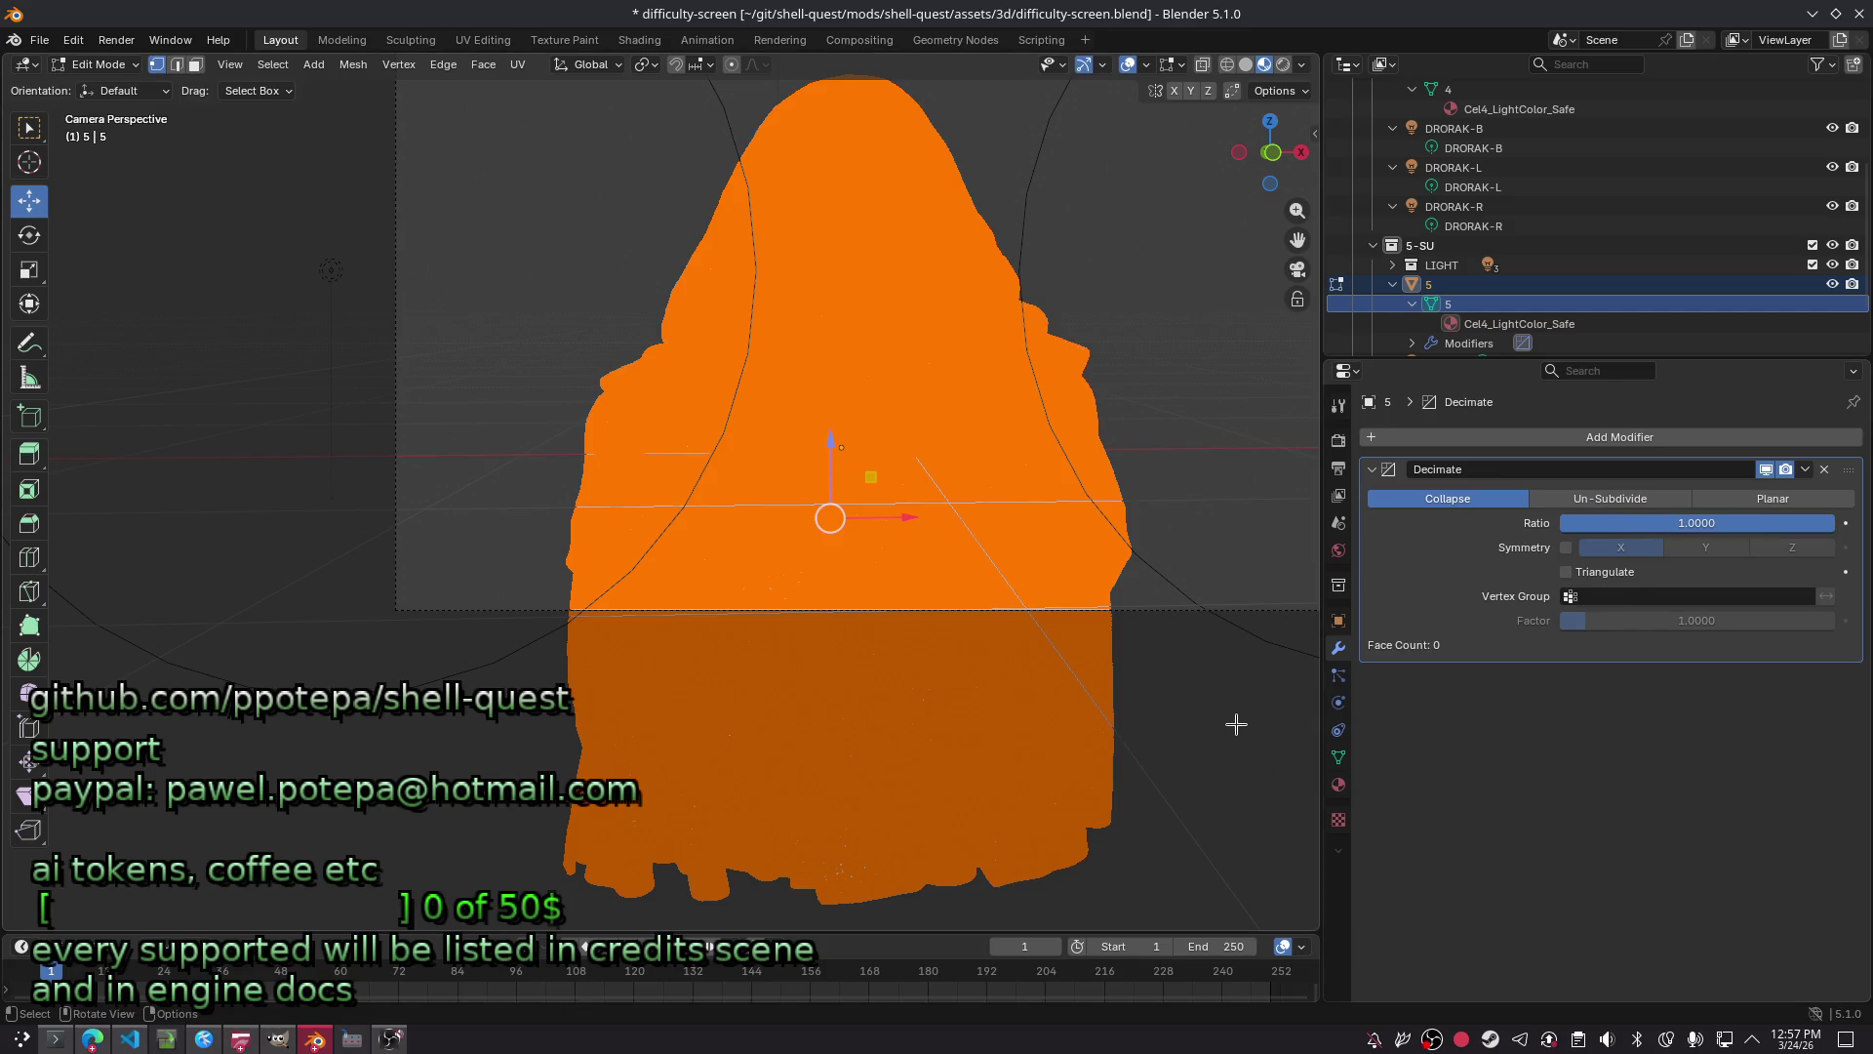
left_click(1235, 724)
key("F12")
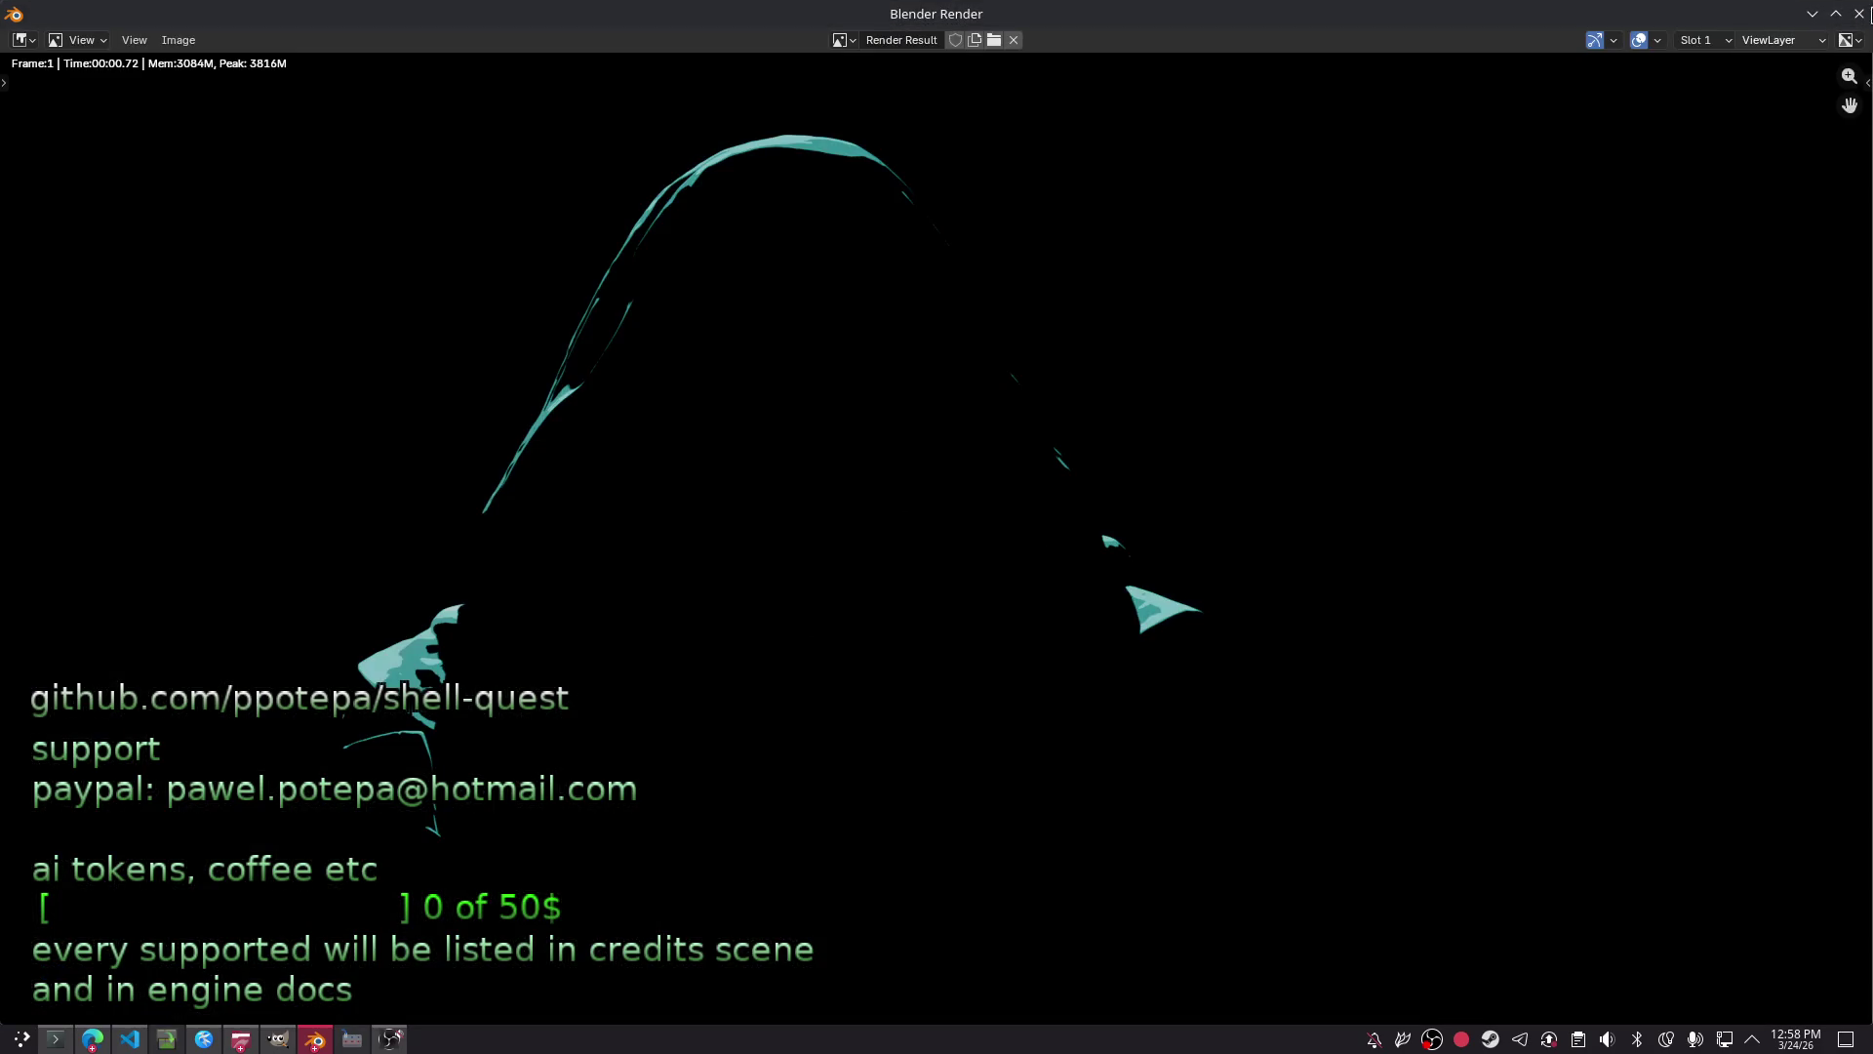
left_click(1858, 13)
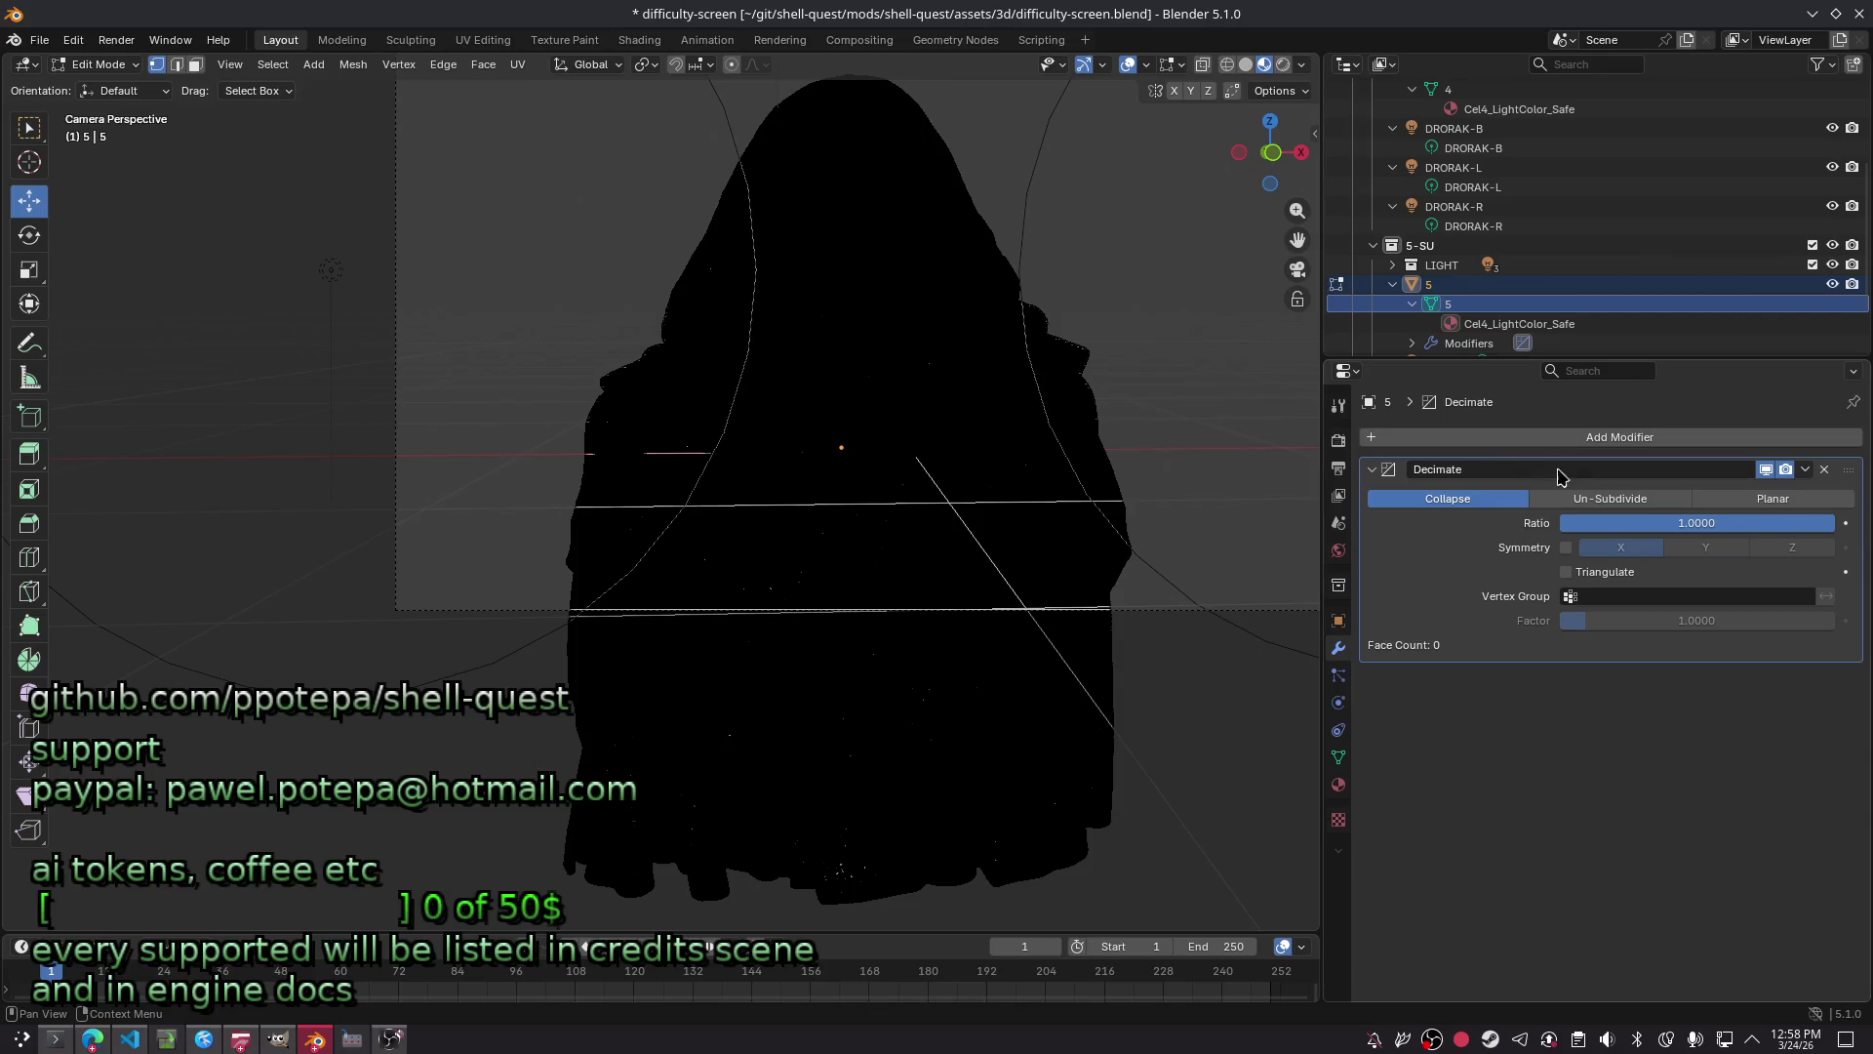
left_click(1500, 469)
left_click(1372, 469)
left_click(1371, 470)
key("a")
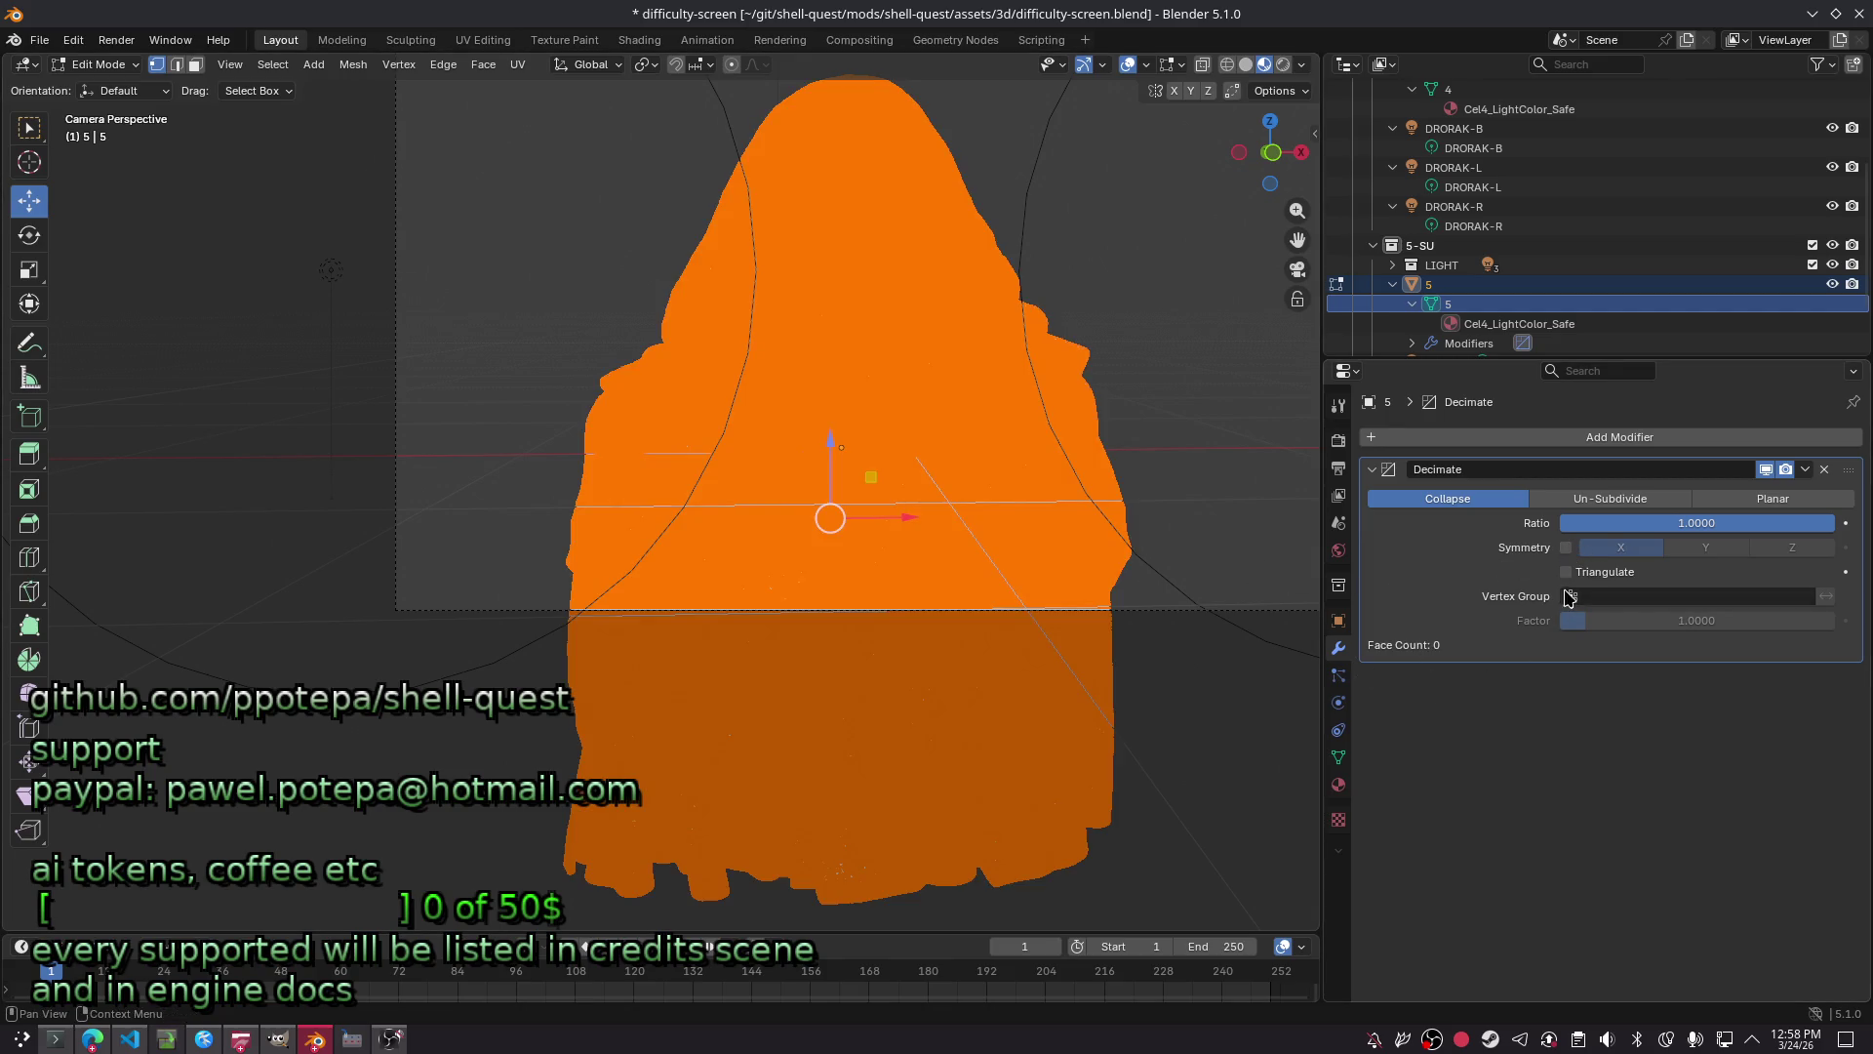
mouse_move(1647, 537)
left_mouse_down()
mouse_move(1599, 537)
mouse_move(1648, 538)
left_mouse_up()
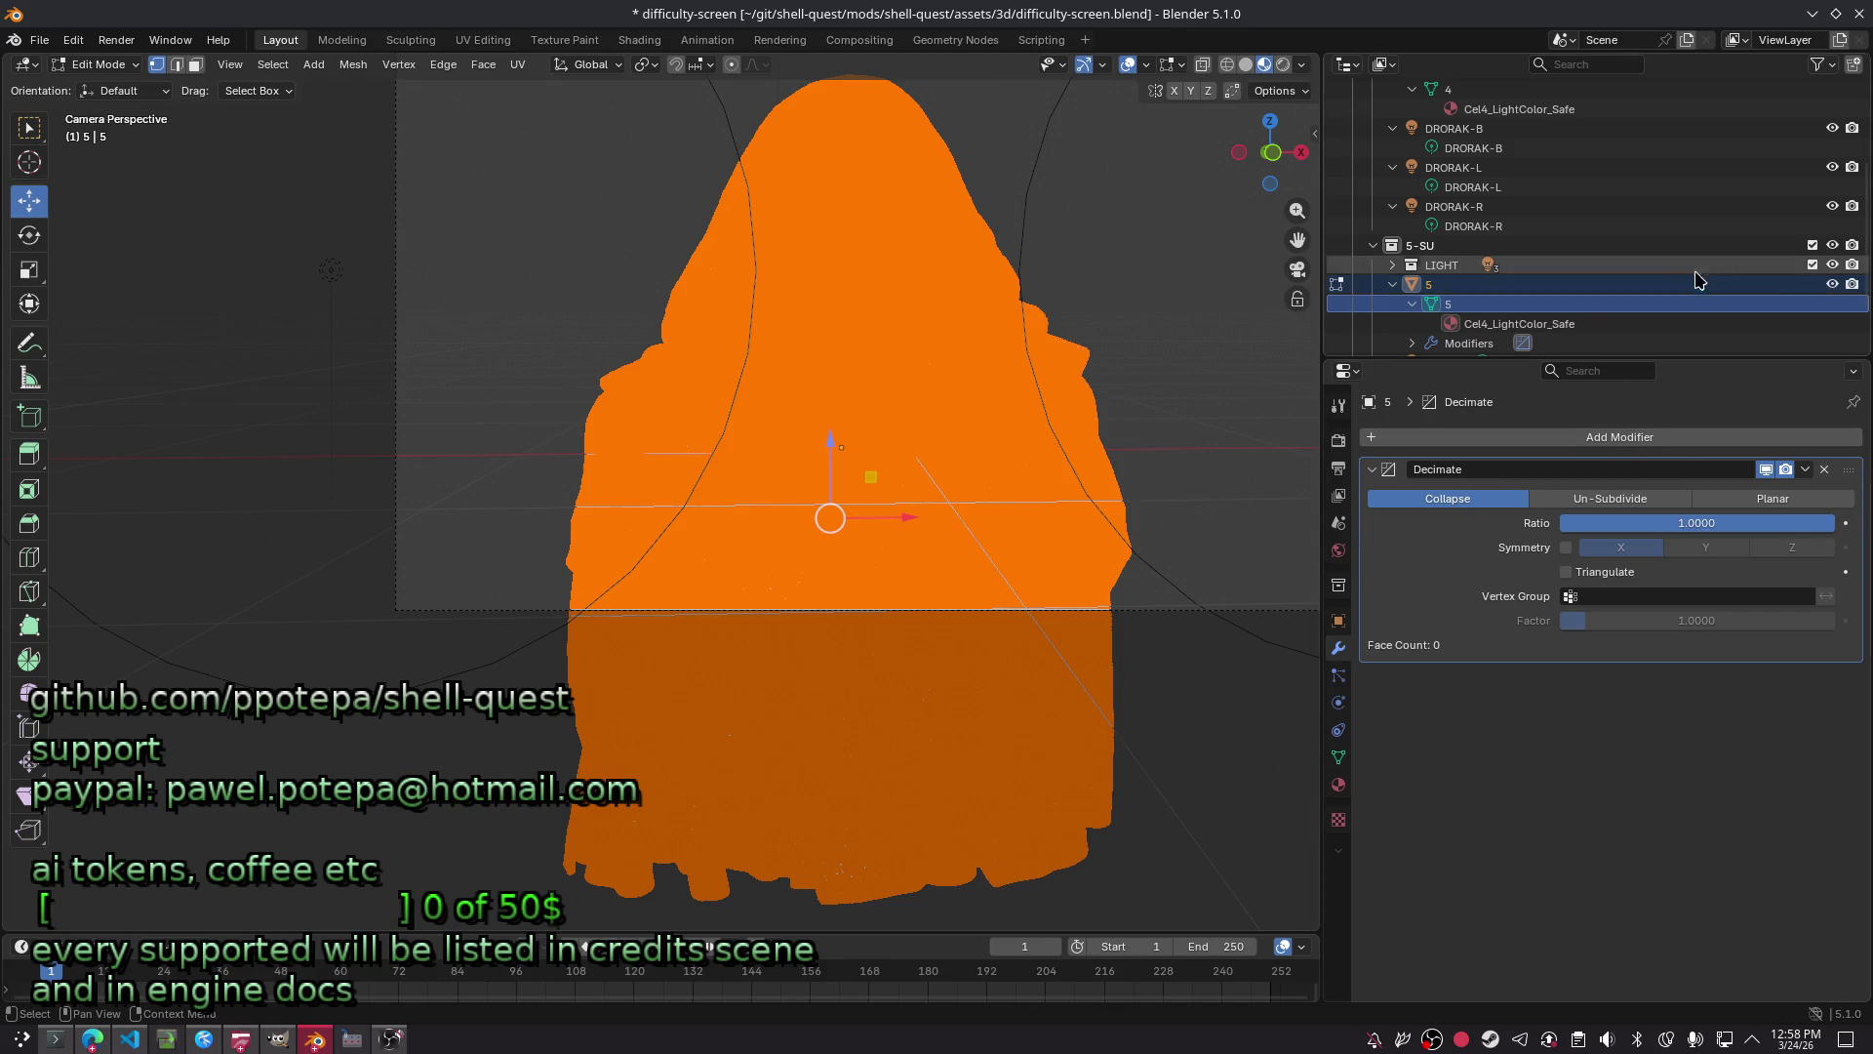
left_click(1831, 284)
left_click(1832, 284)
left_click(1469, 469)
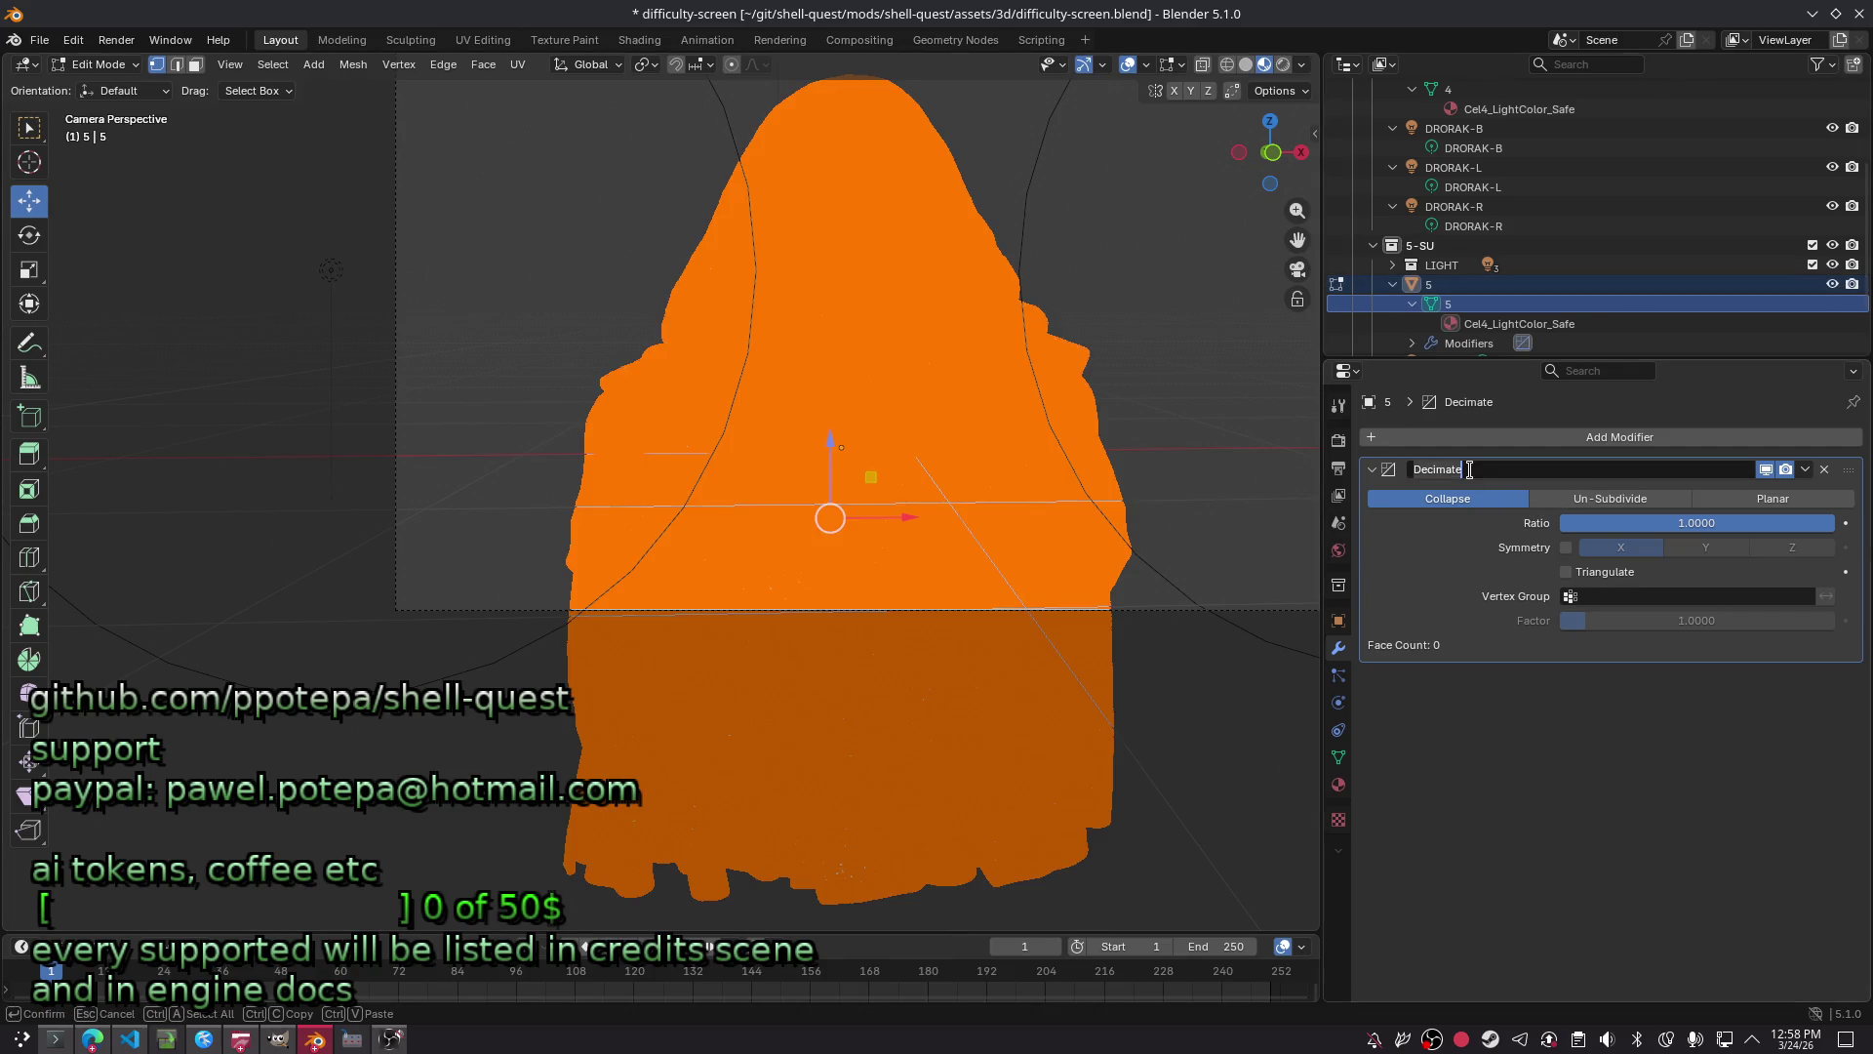
left_click(1821, 474)
left_click(1806, 470)
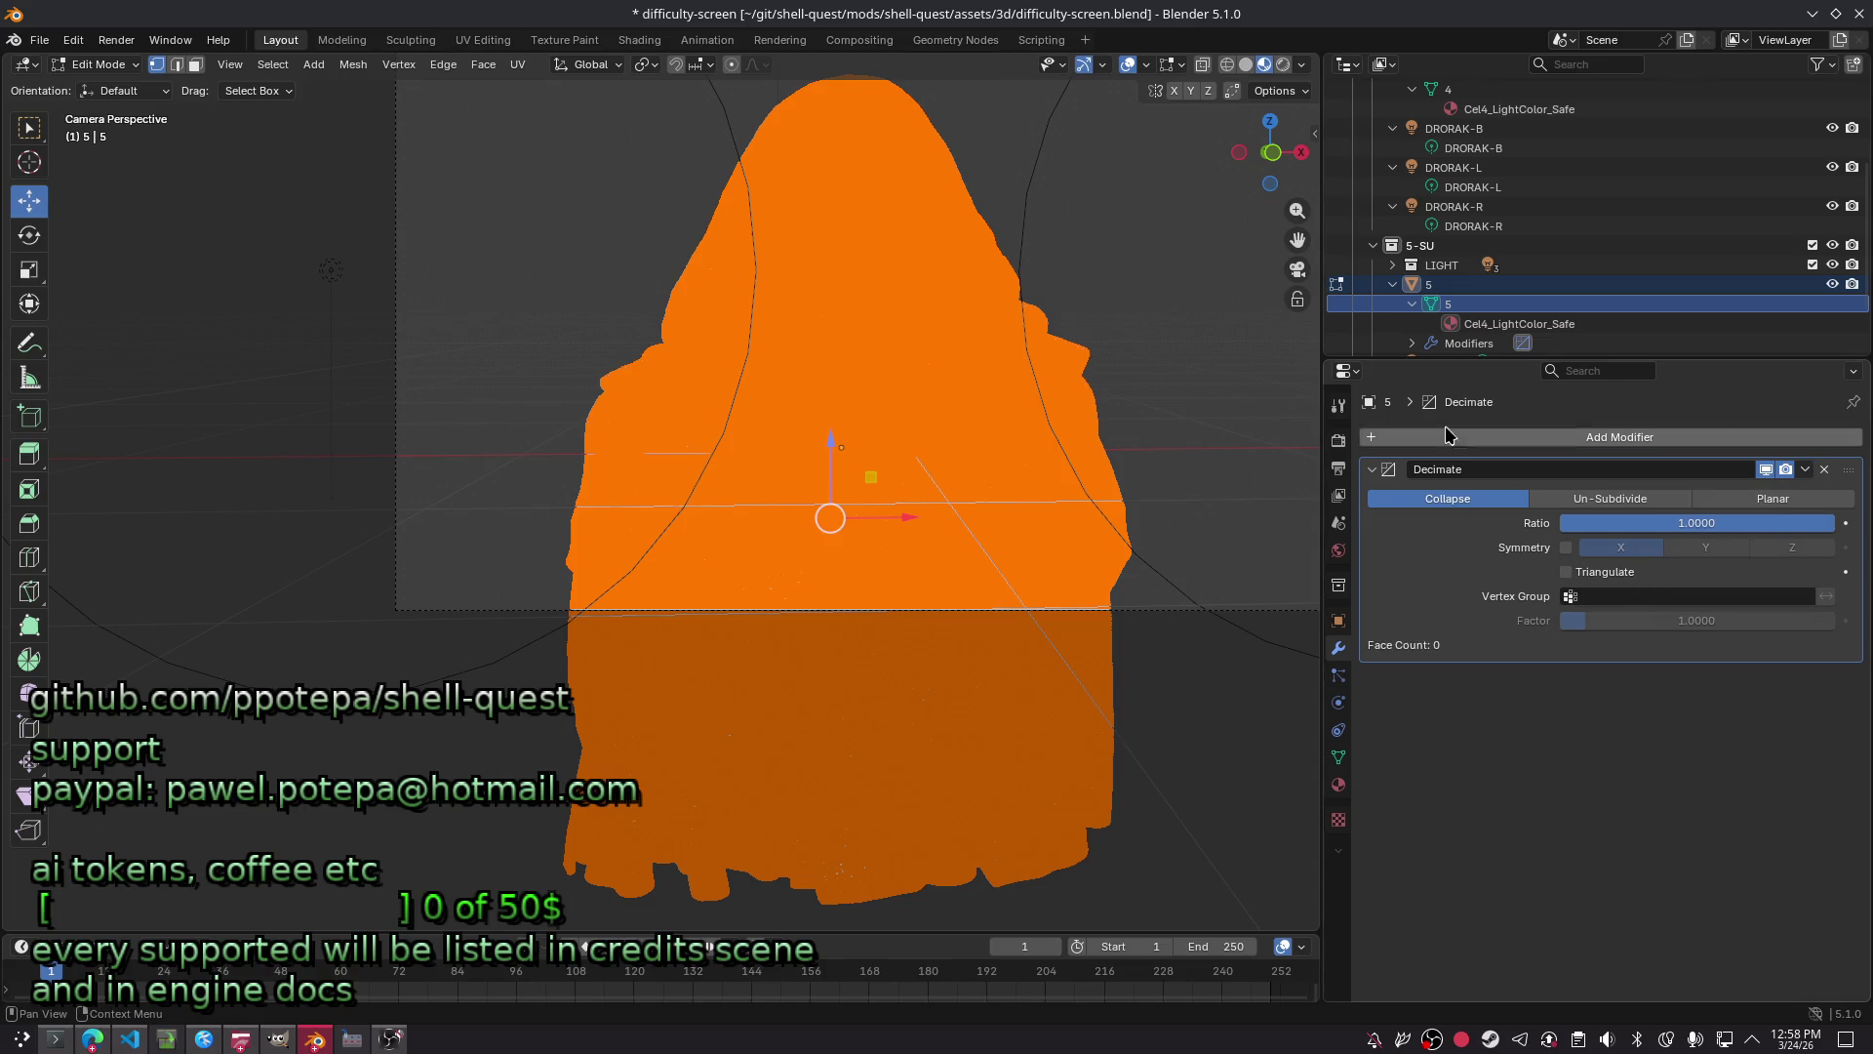
Add a Curve deform modifier to the bust, then undo it
left_click(1374, 441)
mouse_move(1266, 514)
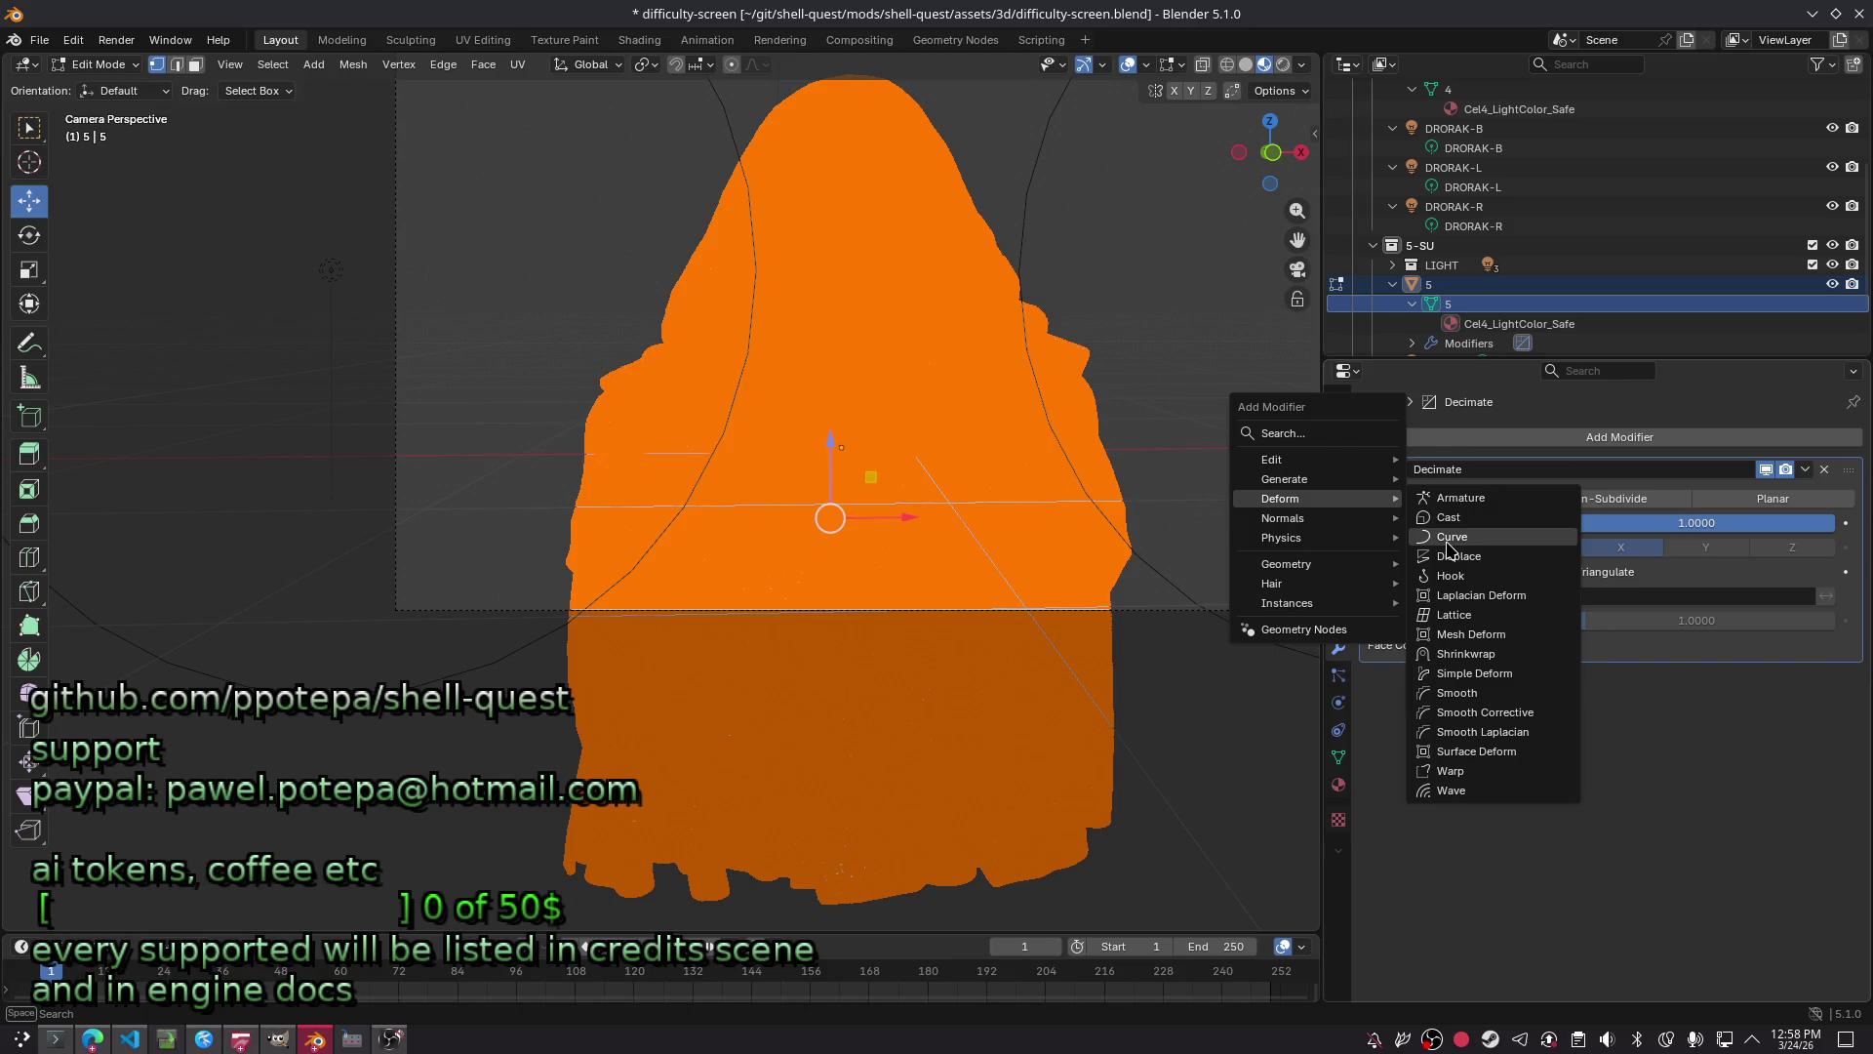
left_click(1452, 549)
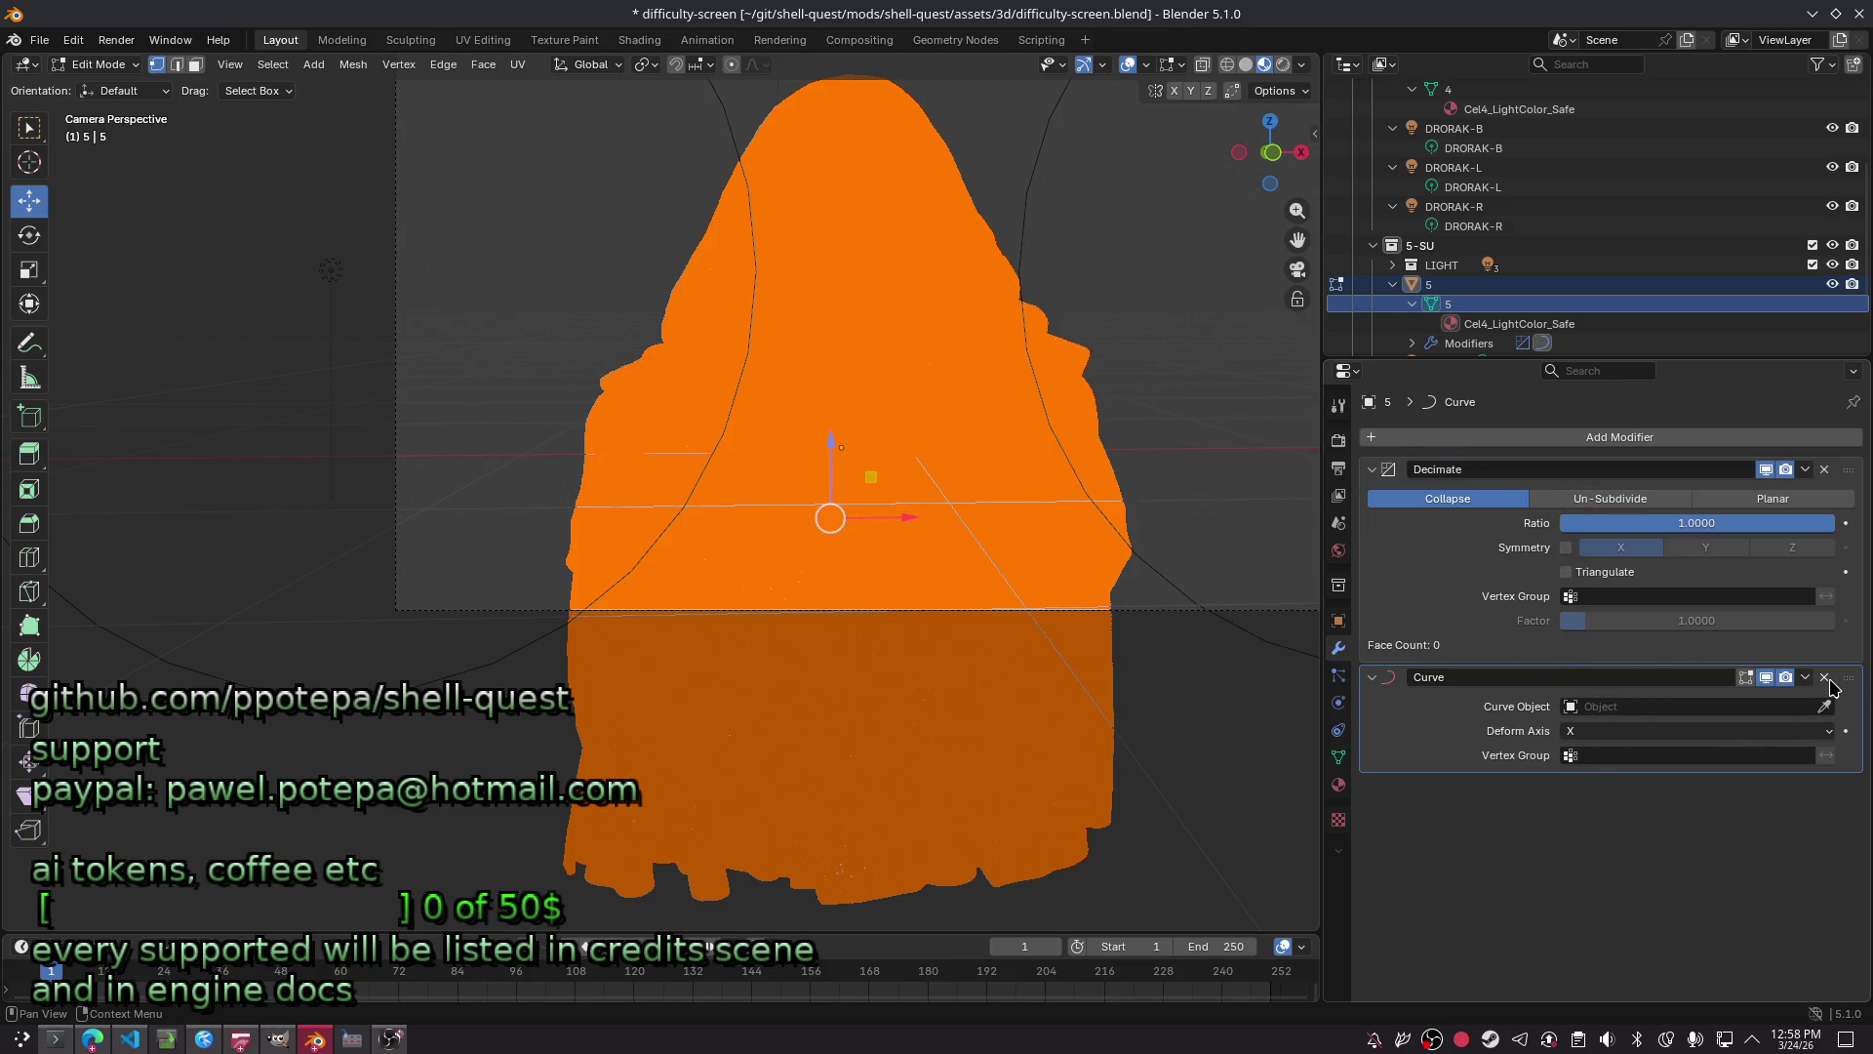
key("ctrl+z")
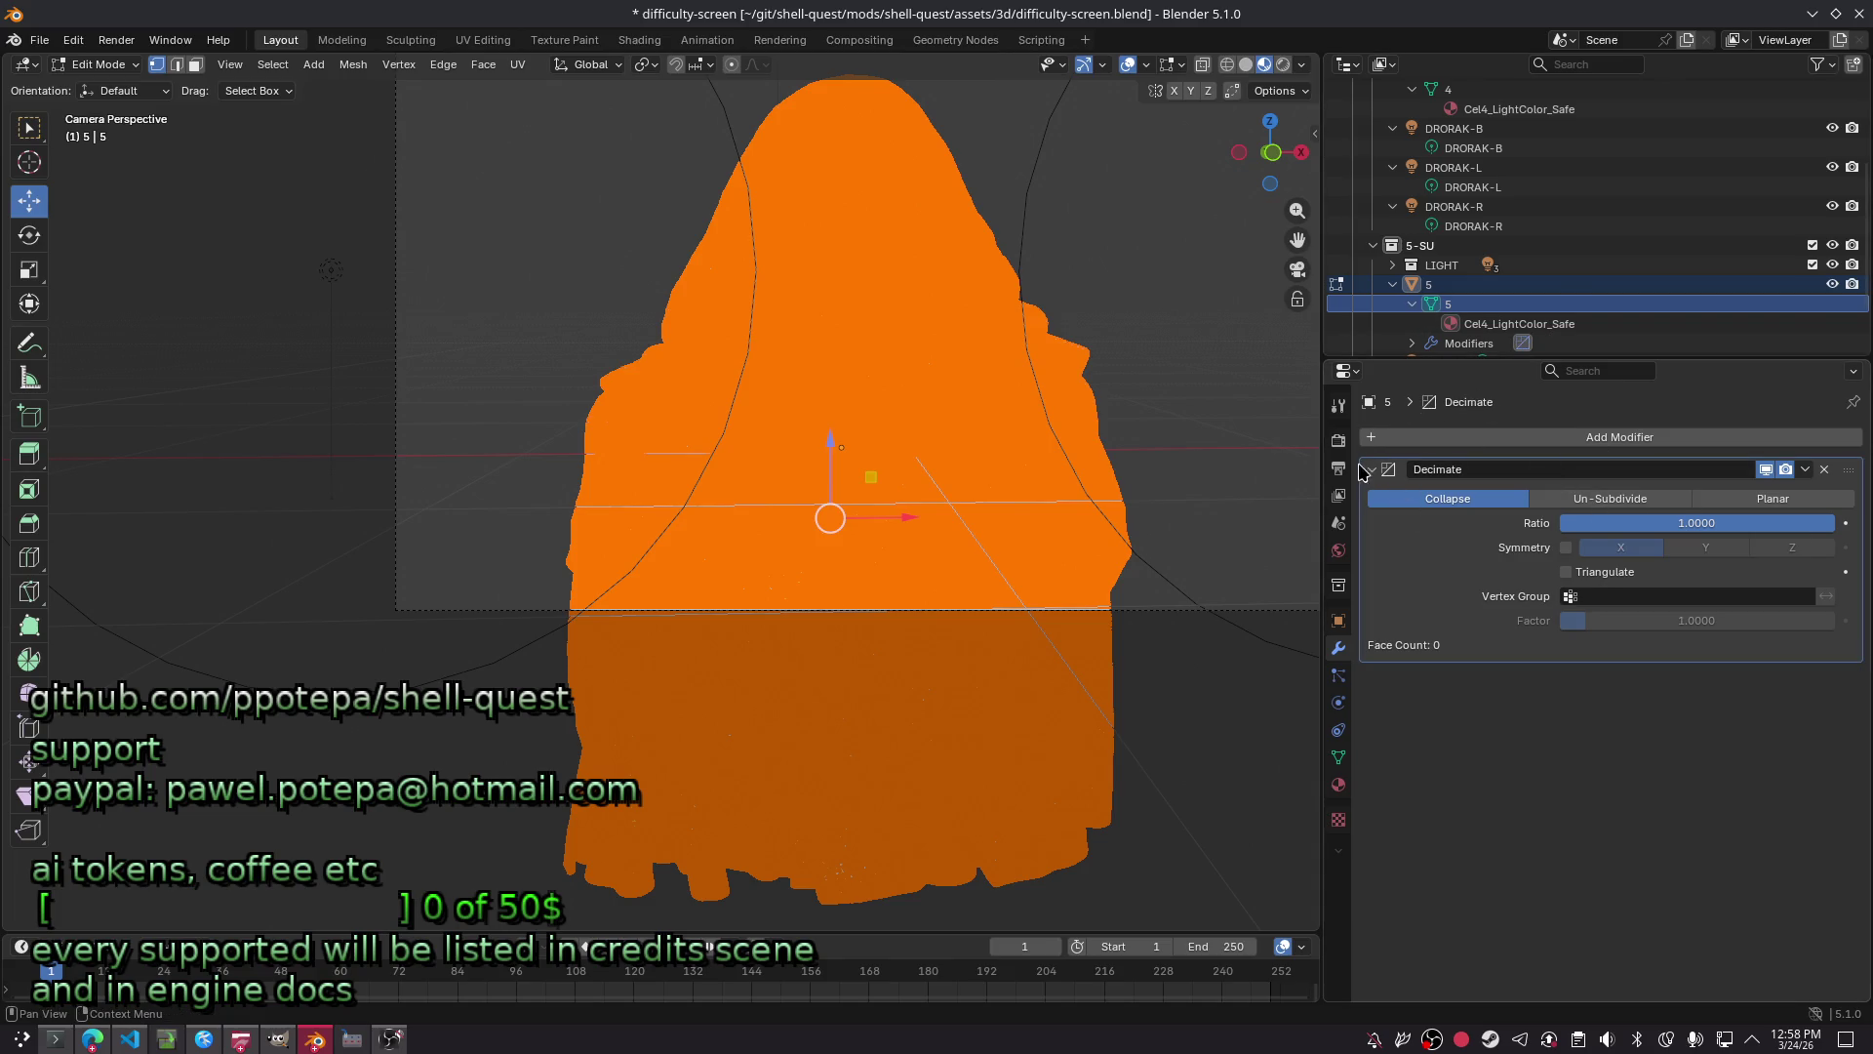
Add a Wireframe modifier after Decimate, save, and render a test frame
left_click(1574, 434)
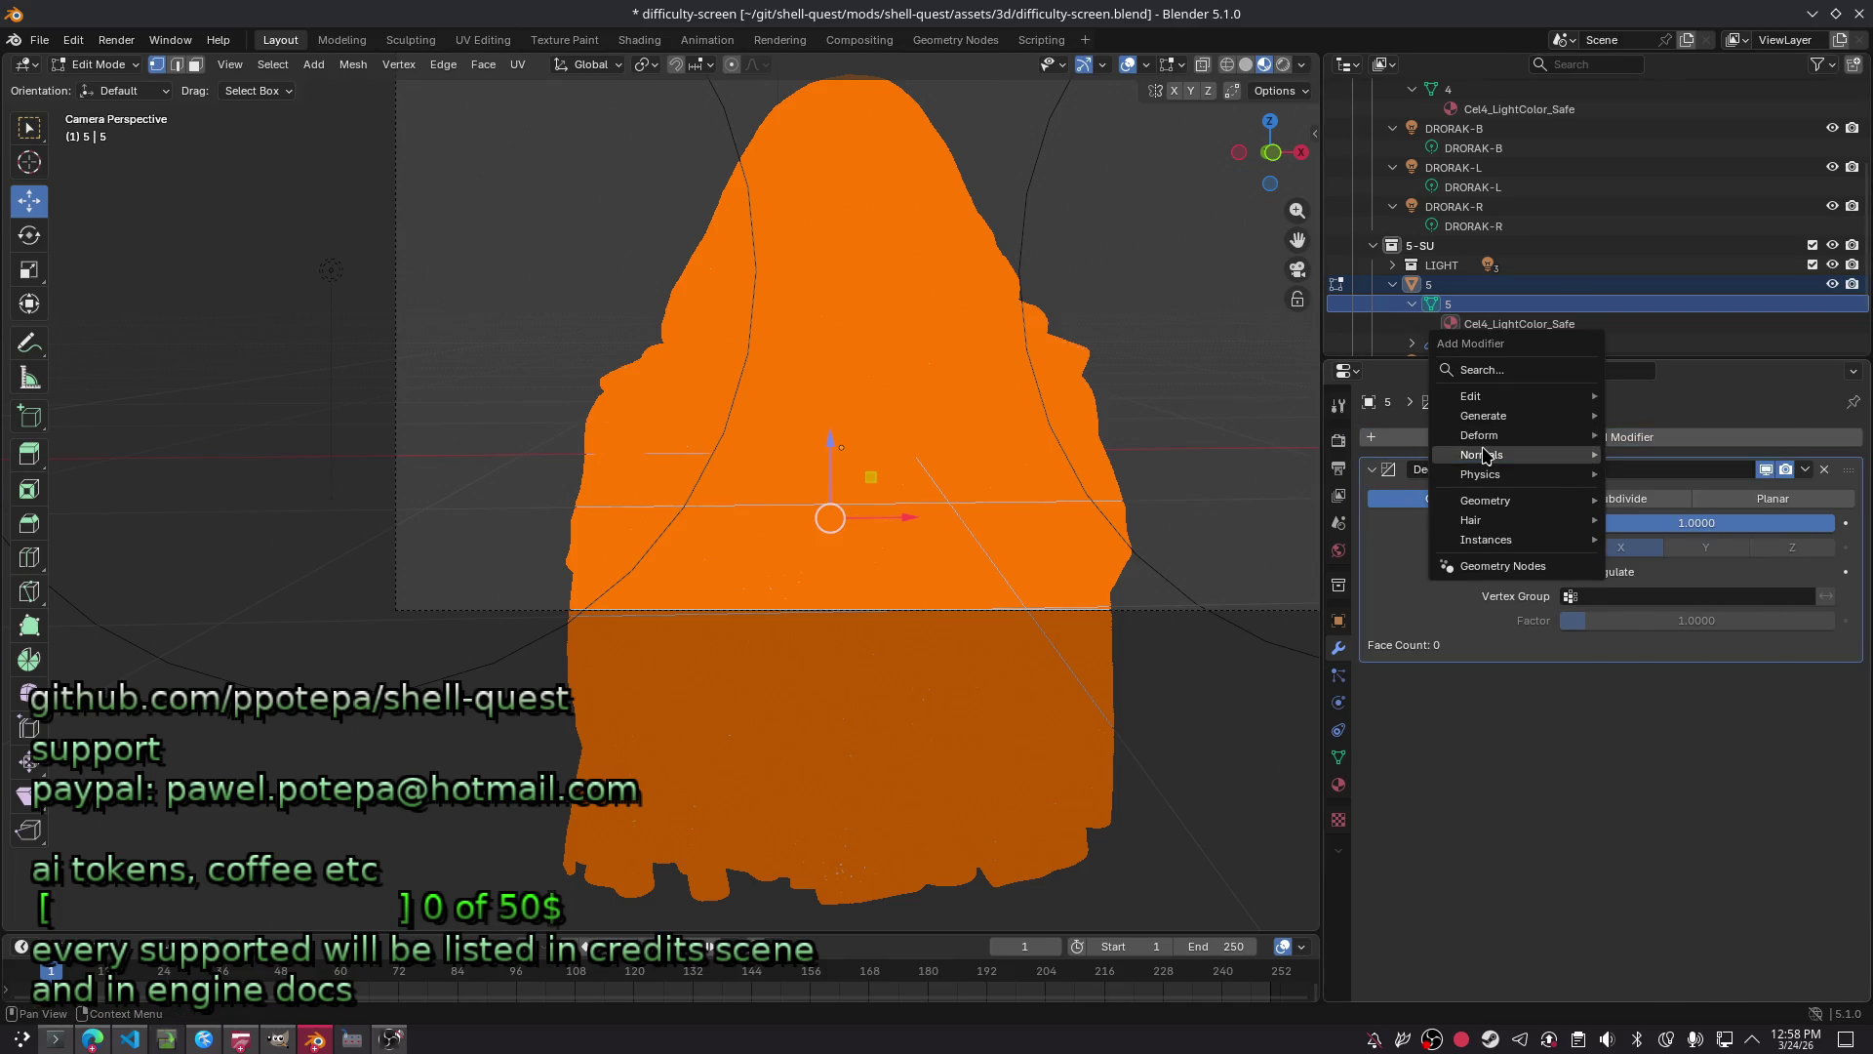
mouse_move(1502, 418)
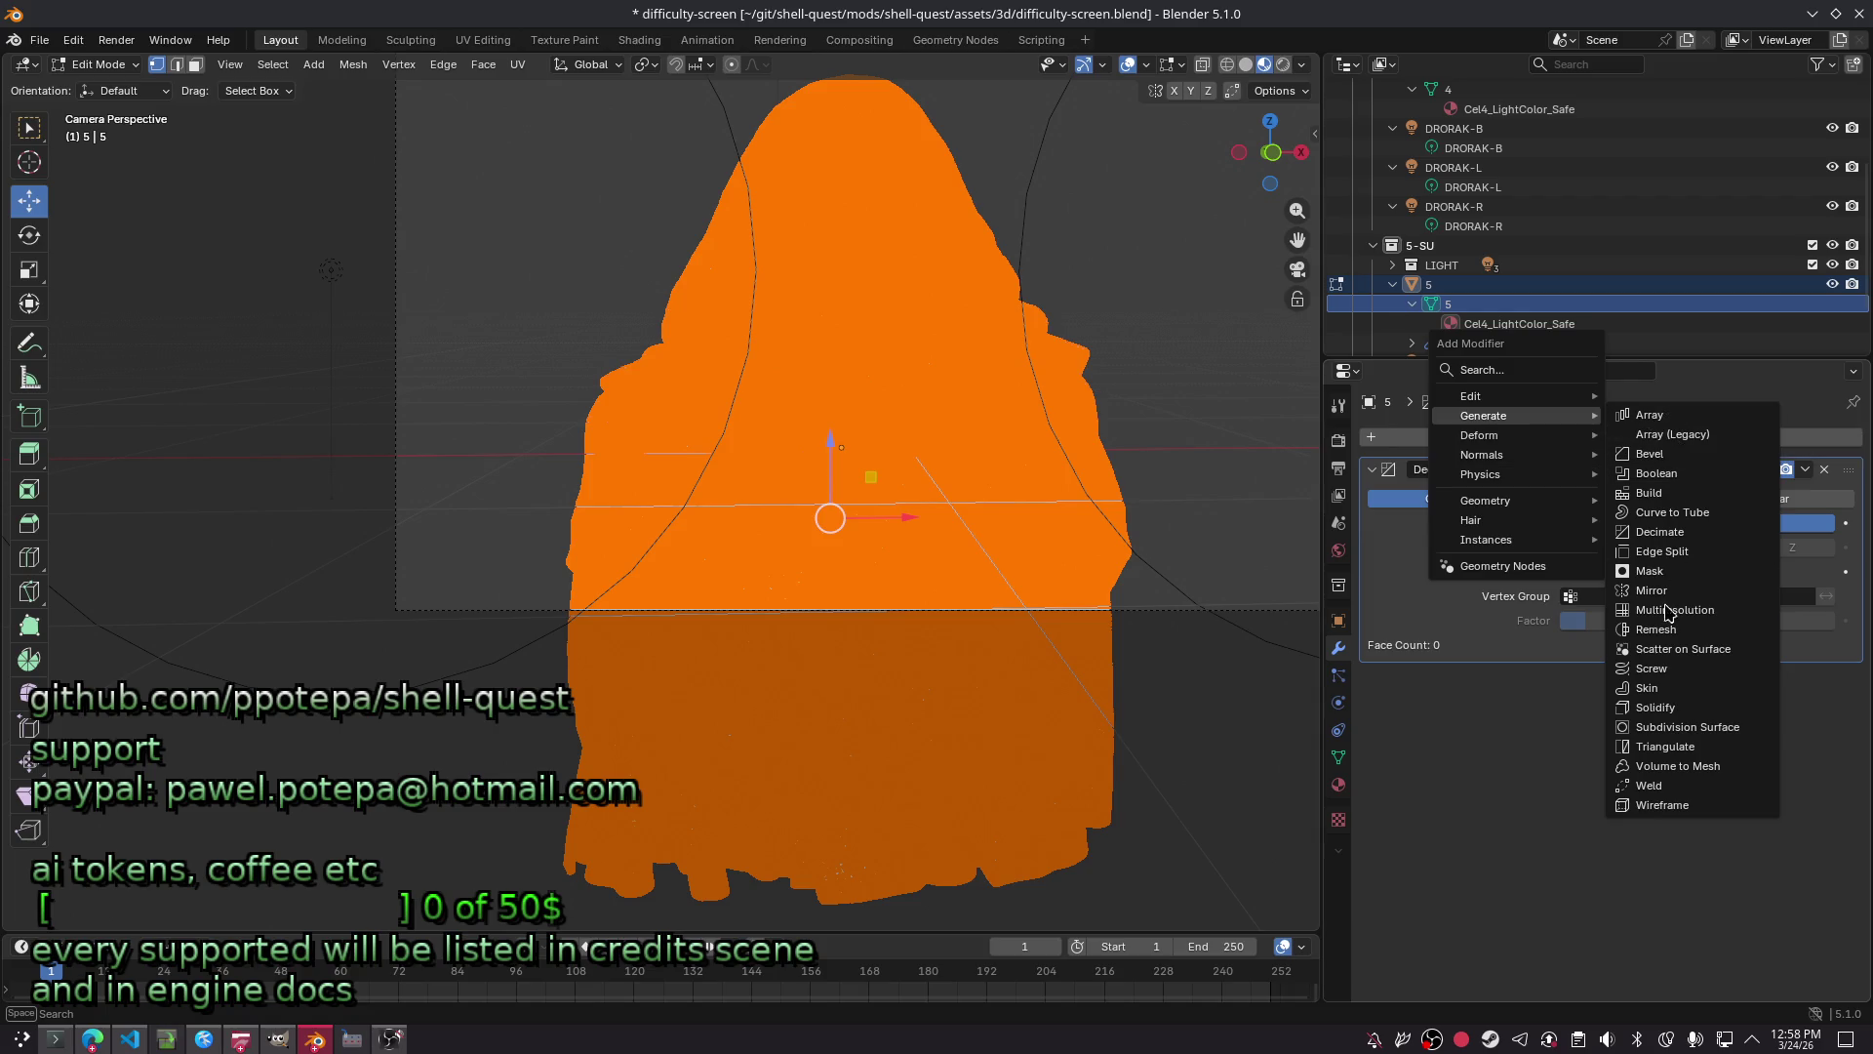
left_click(1670, 805)
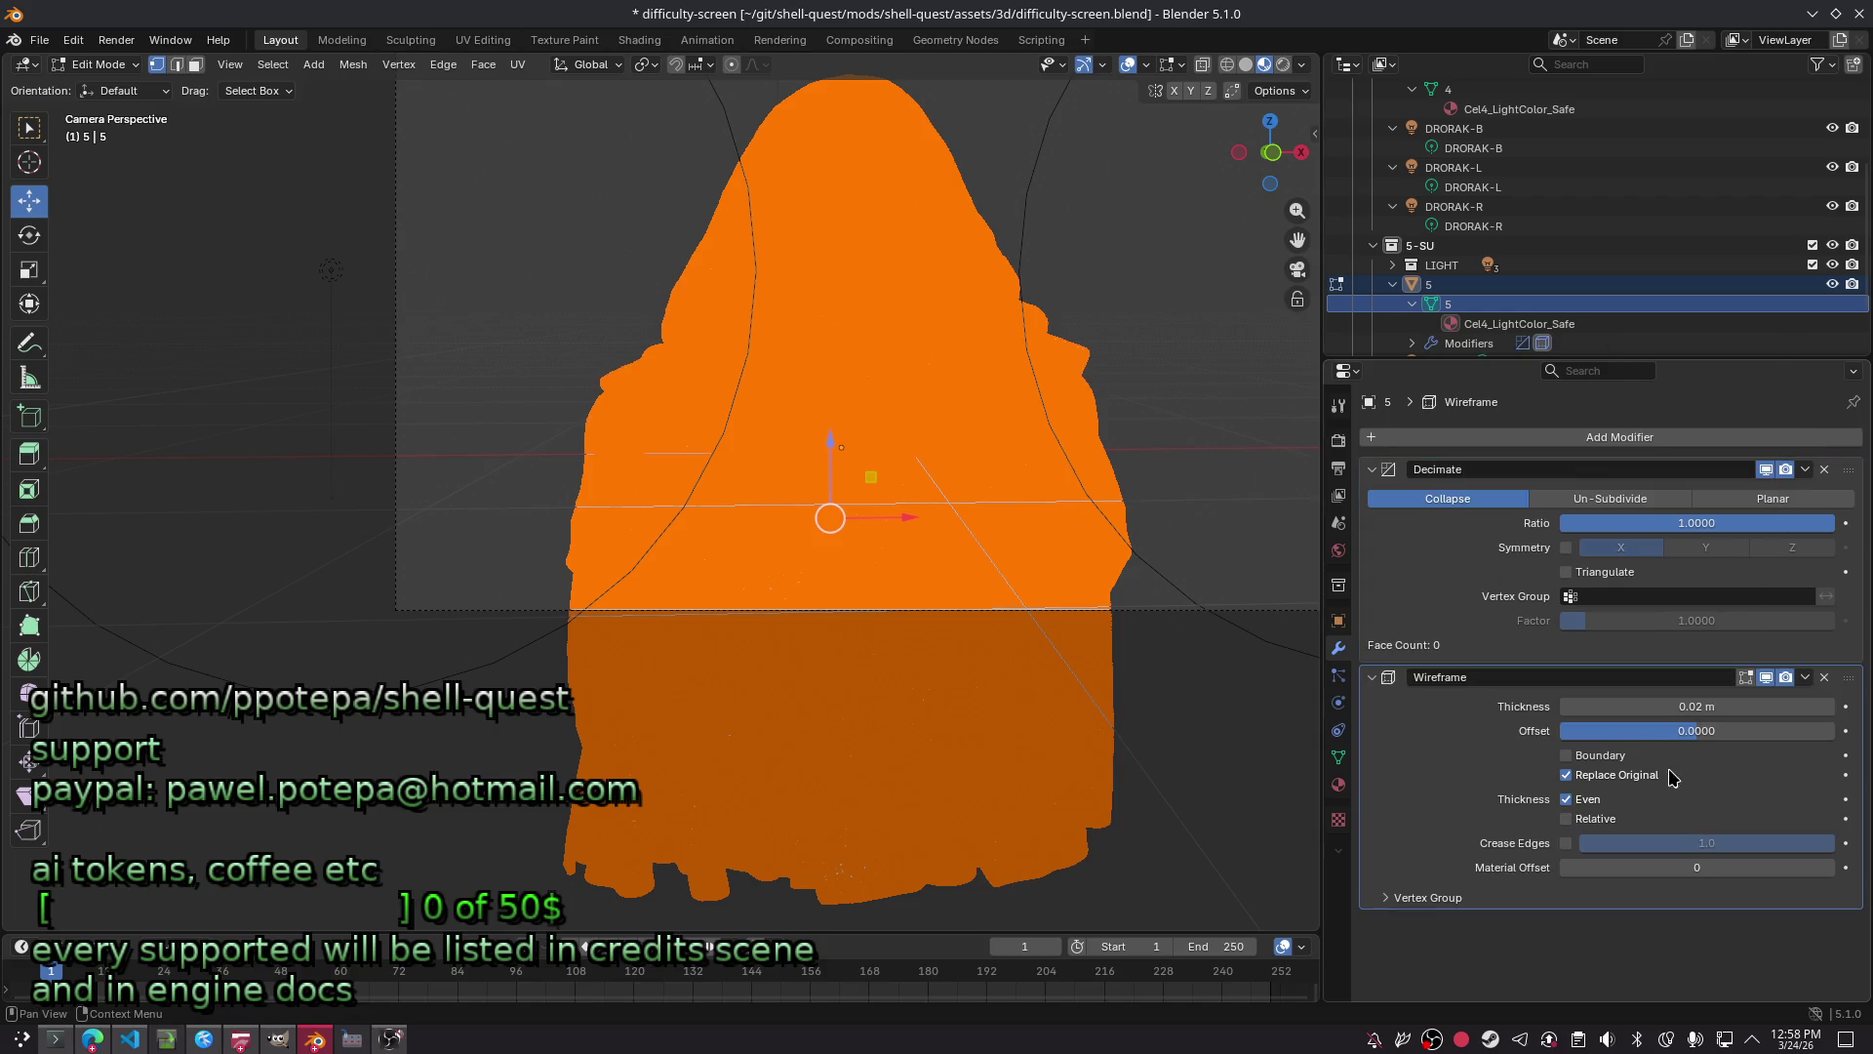
key("ctrl+s")
key("F12")
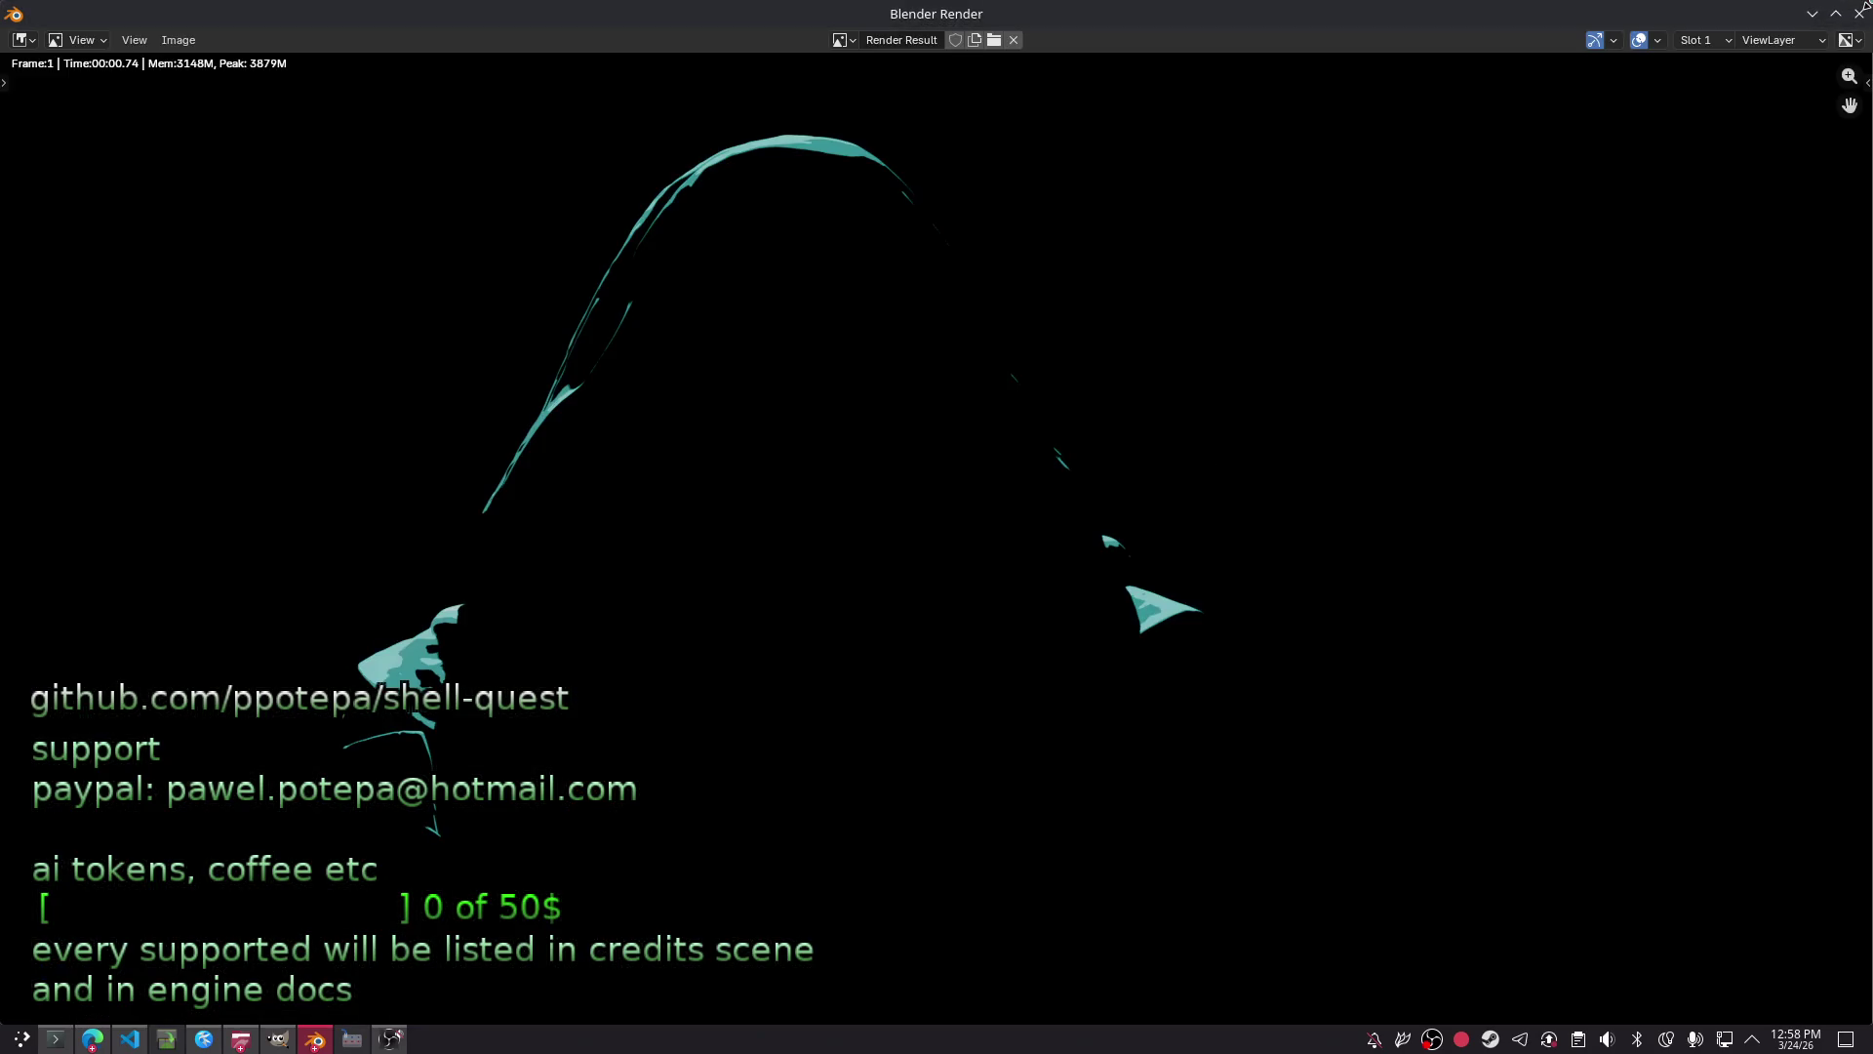
Delete the Wireframe modifier, leaving Decimate at ratio 1.0000 with its options menu open
left_click(1858, 14)
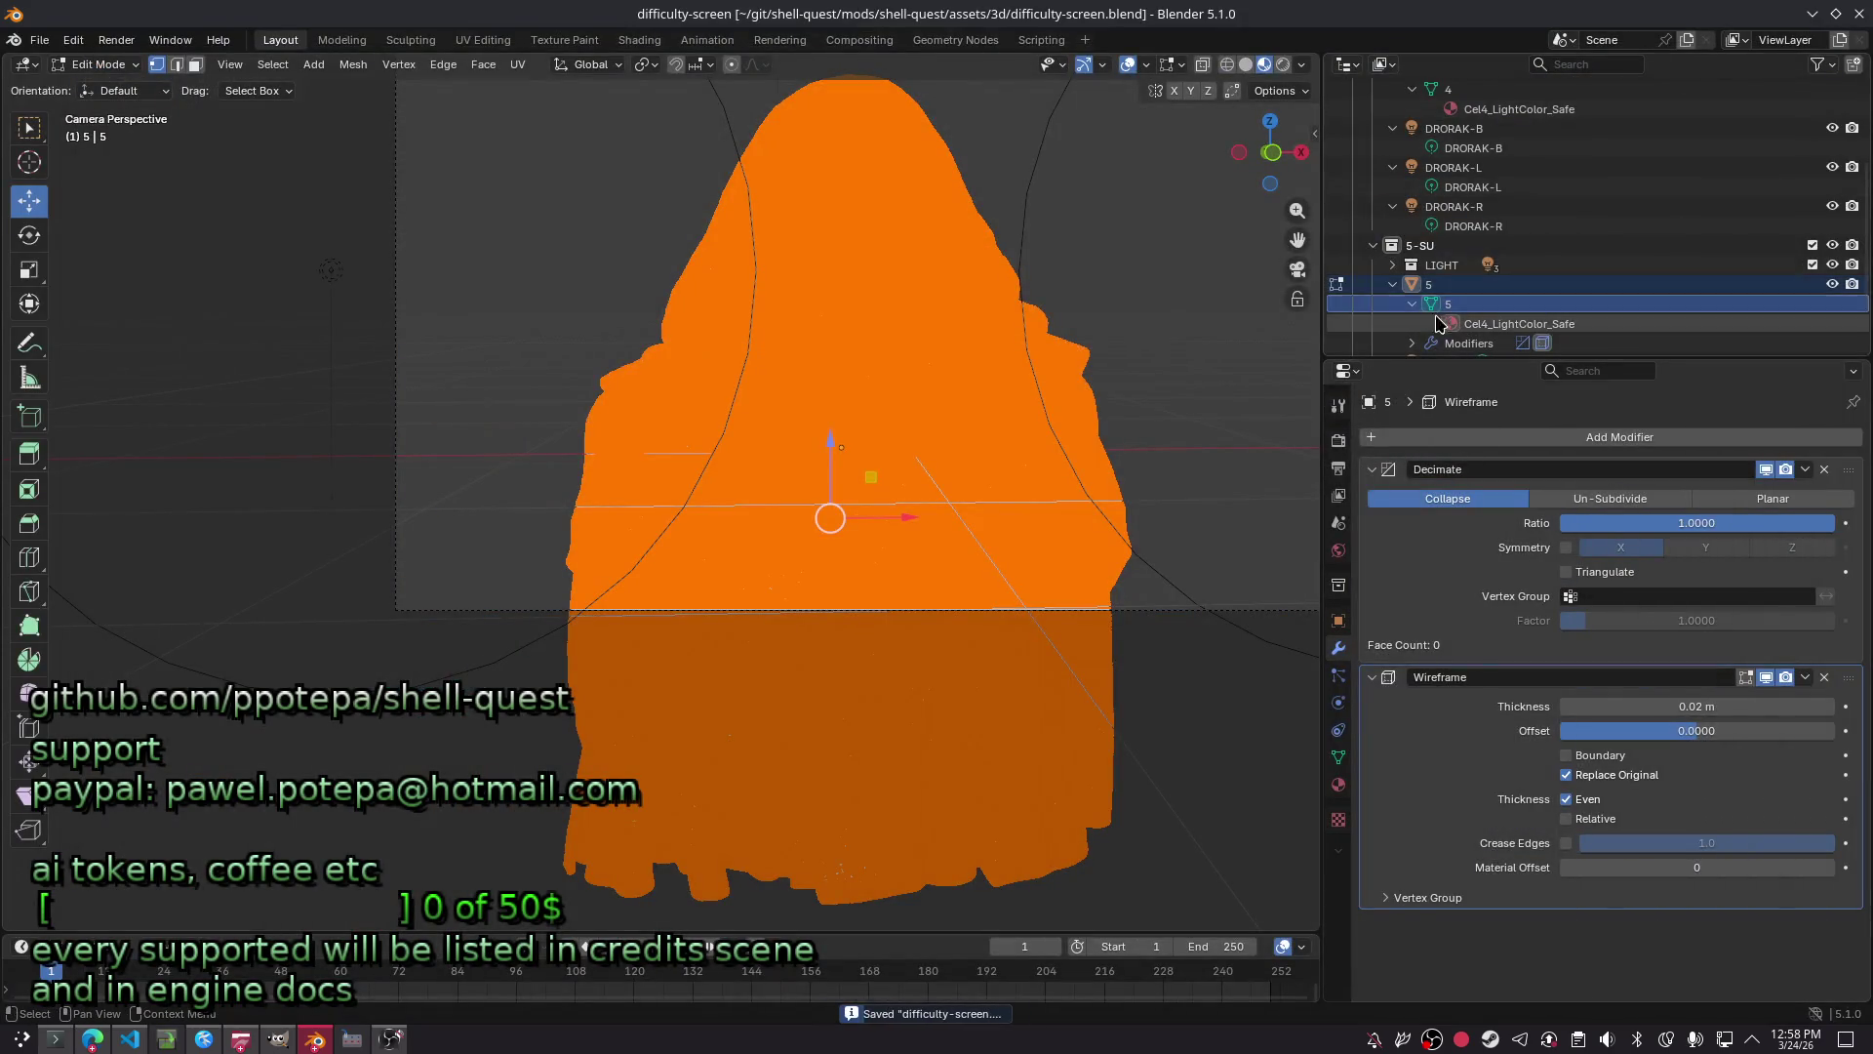
left_click(1805, 677)
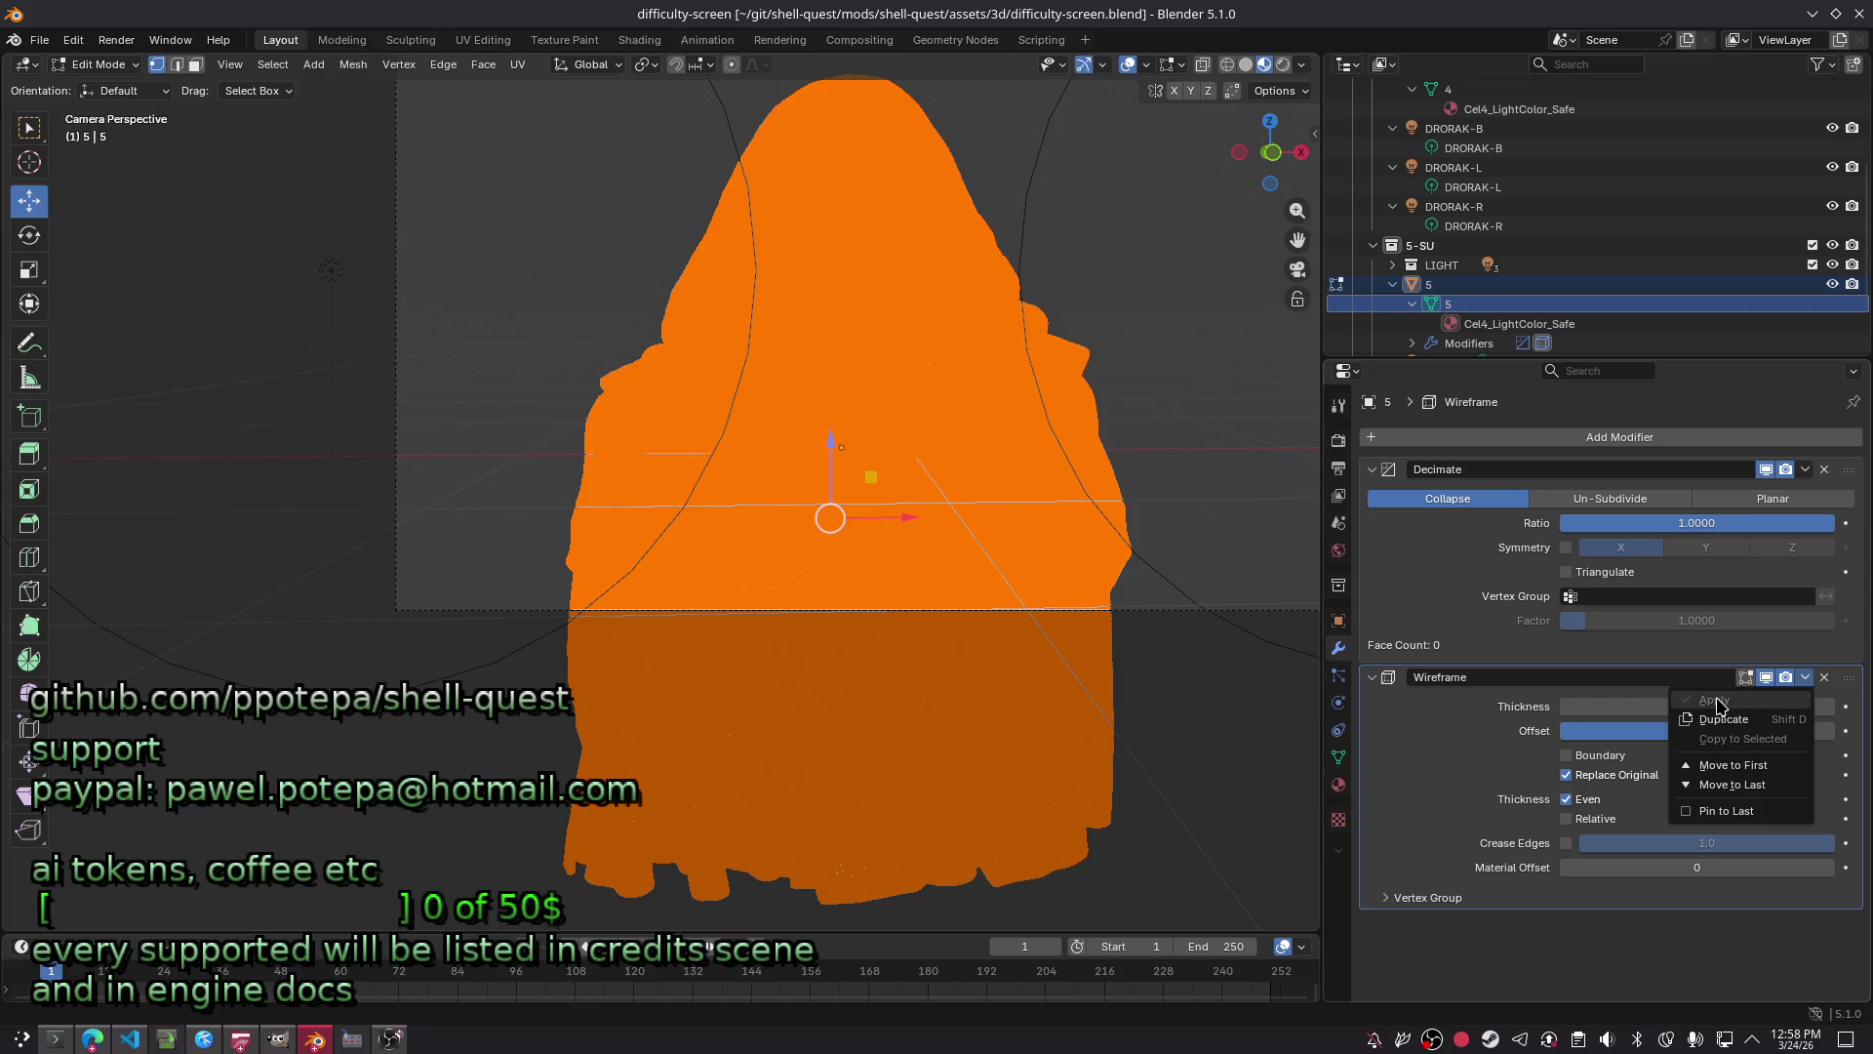
left_click(1805, 470)
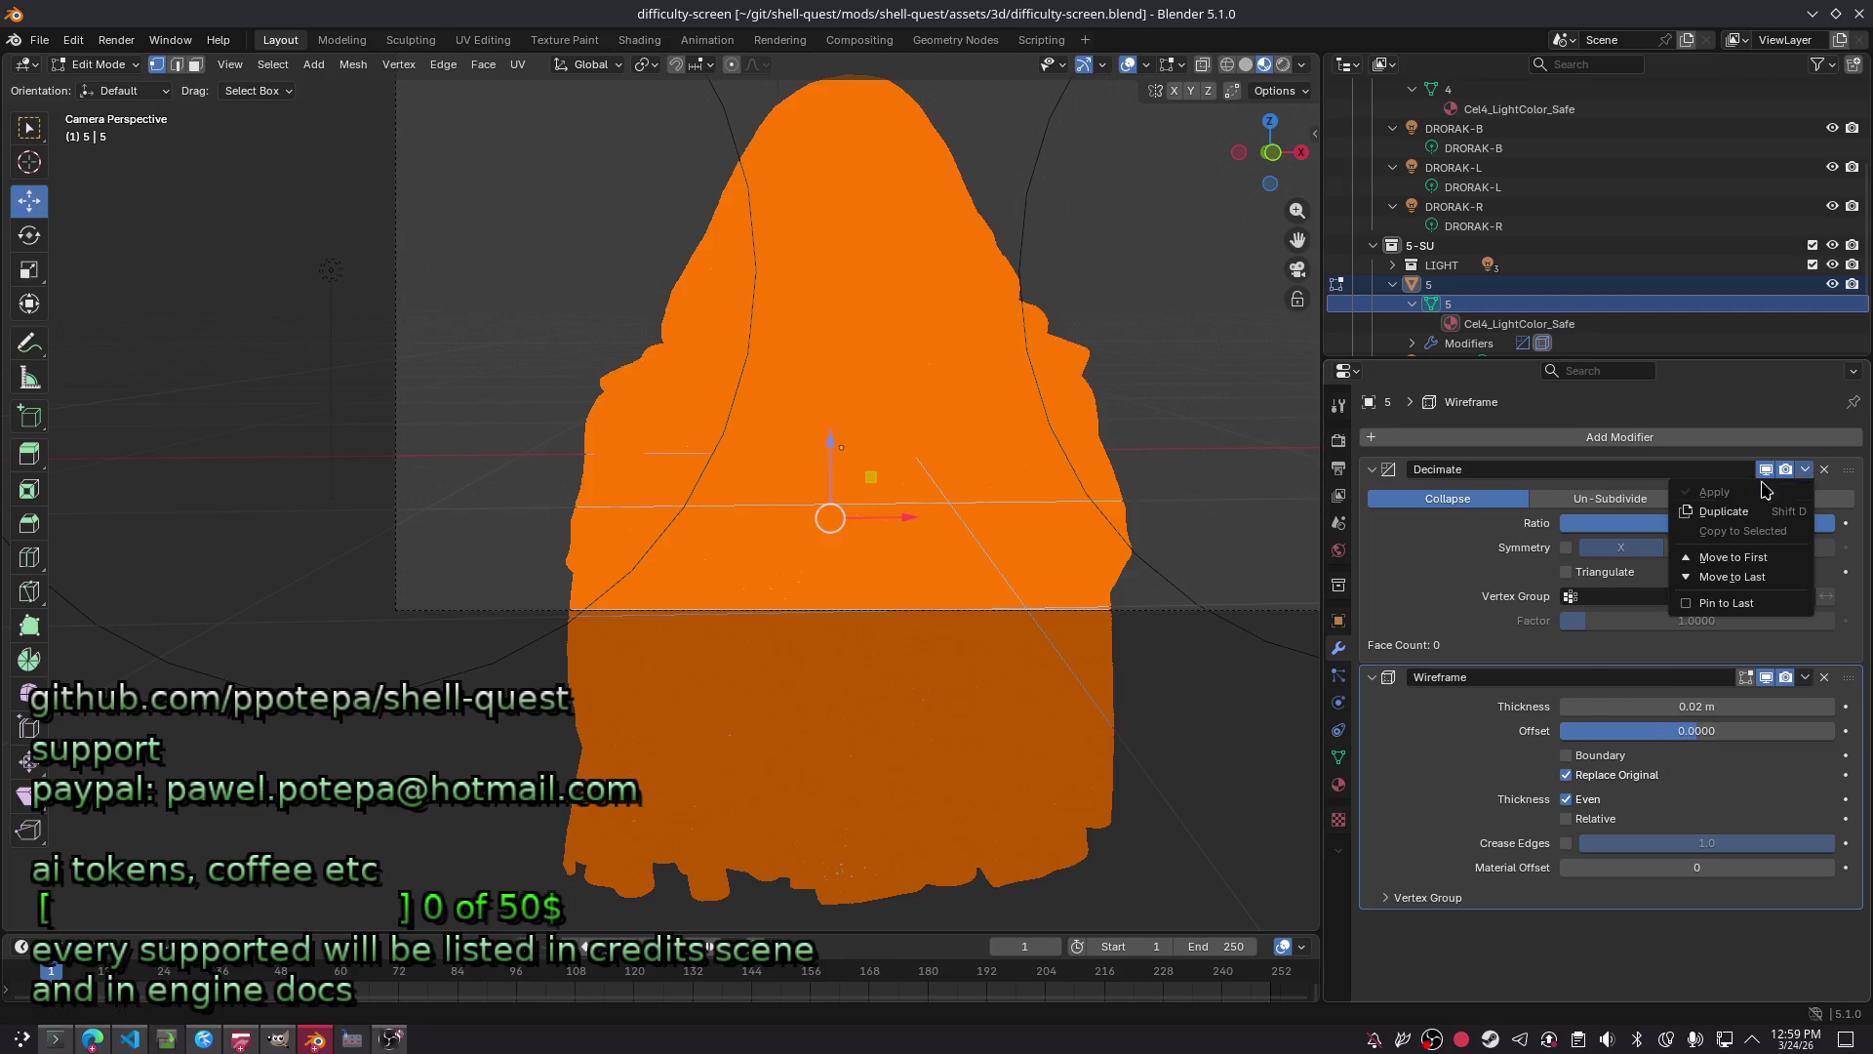
left_click(1824, 677)
left_click(1806, 471)
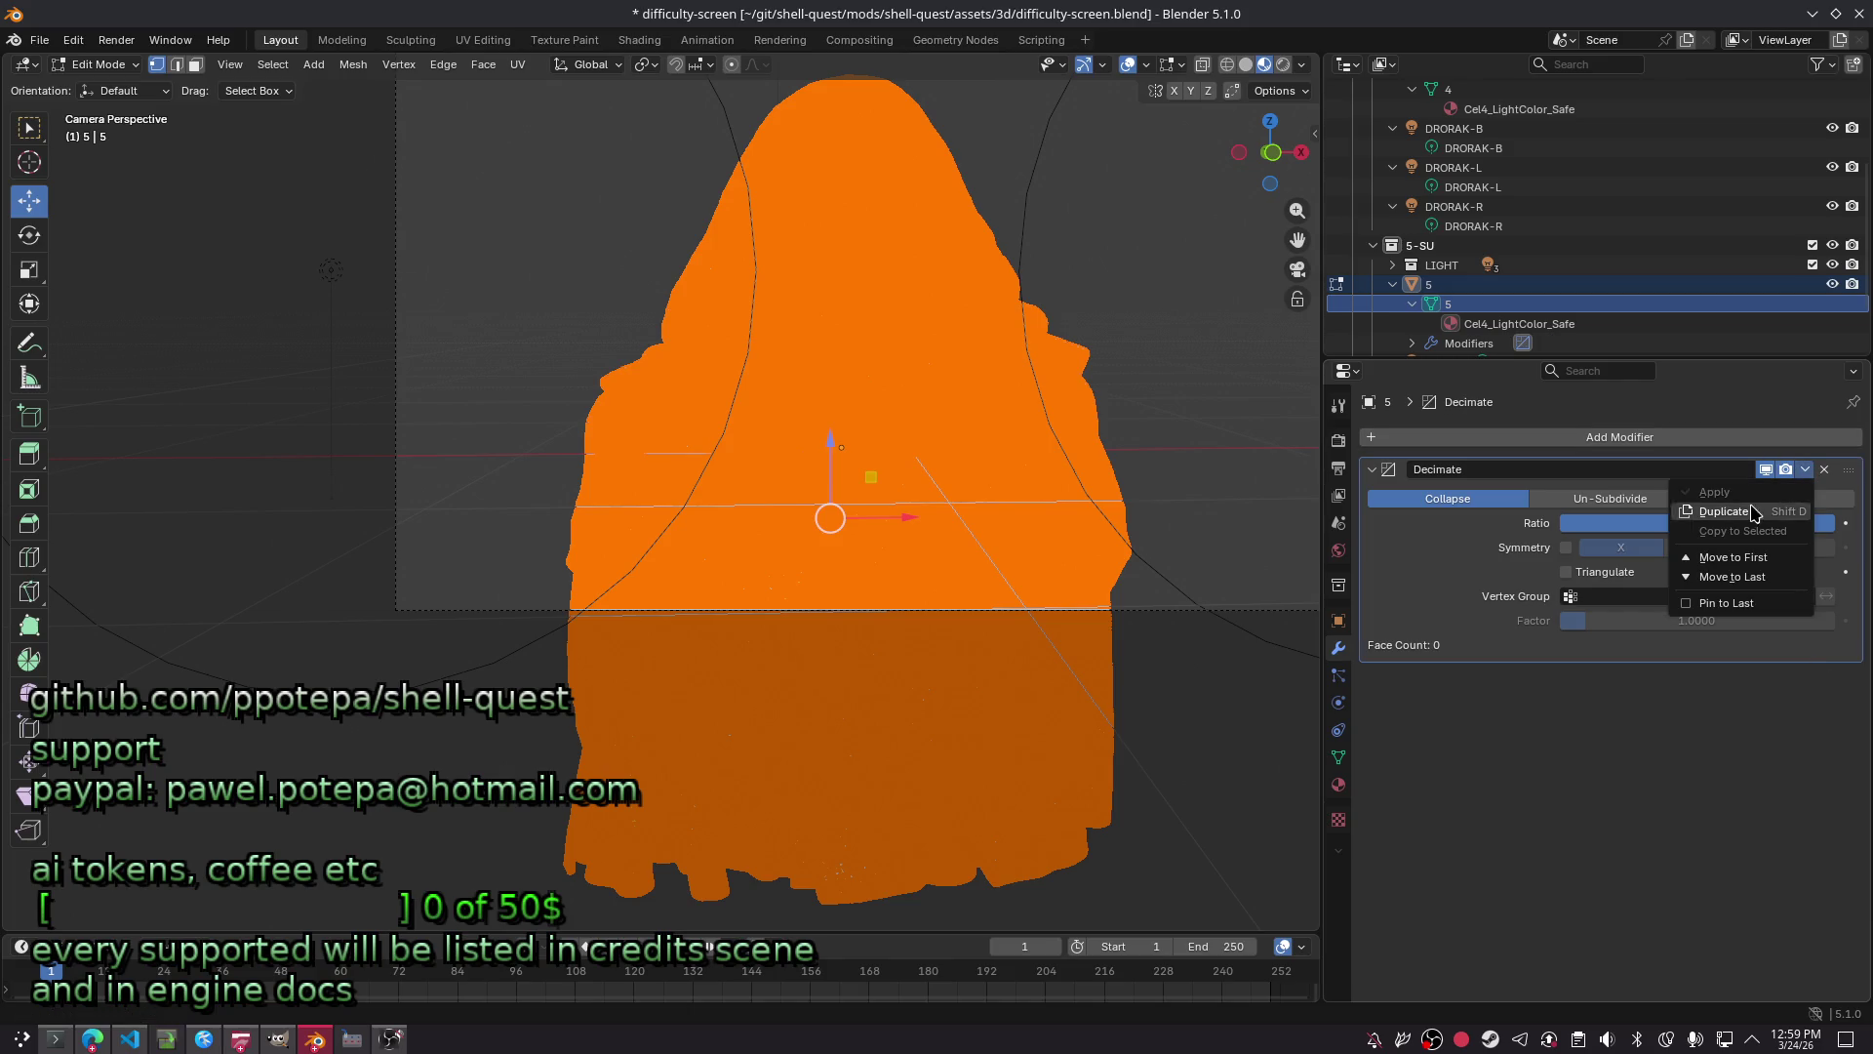
left_click(1804, 469)
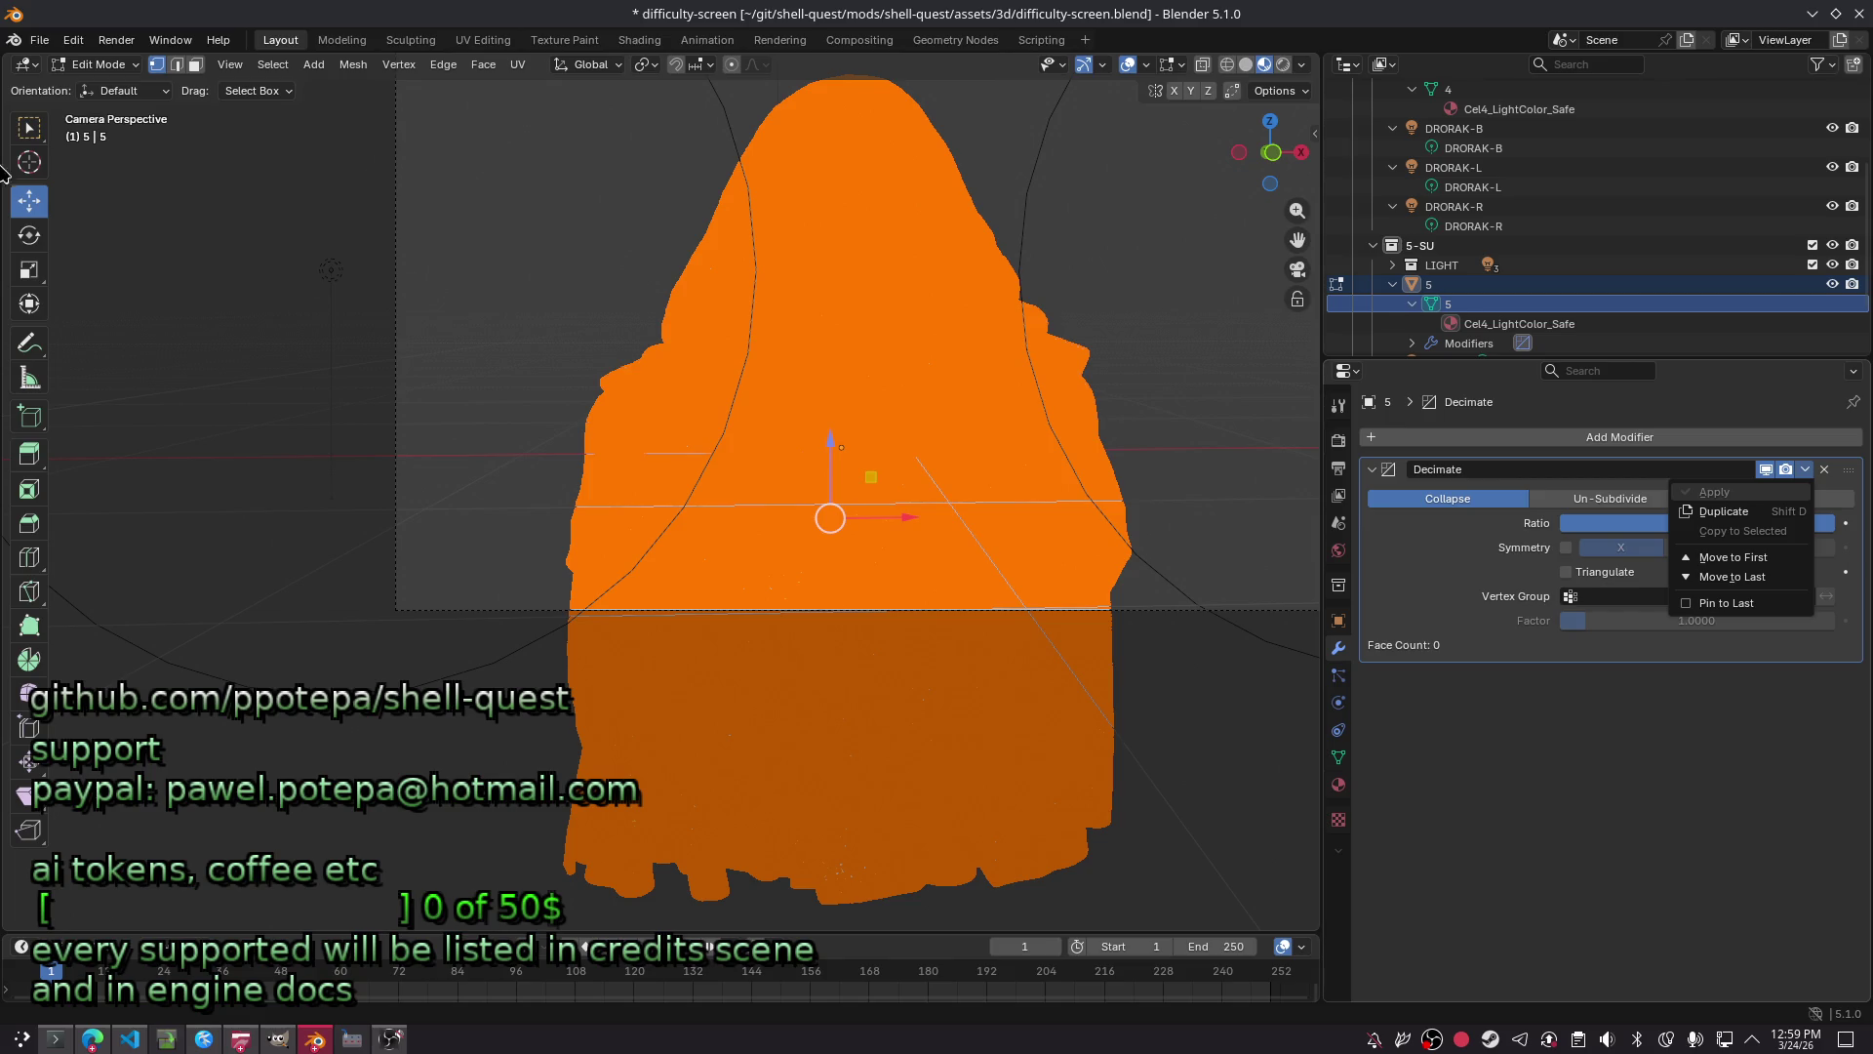
Cycle the bust through object, edit and sculpt modes, then apply the Decimate modifier
key("ctrl+Tab")
left_click(368, 314)
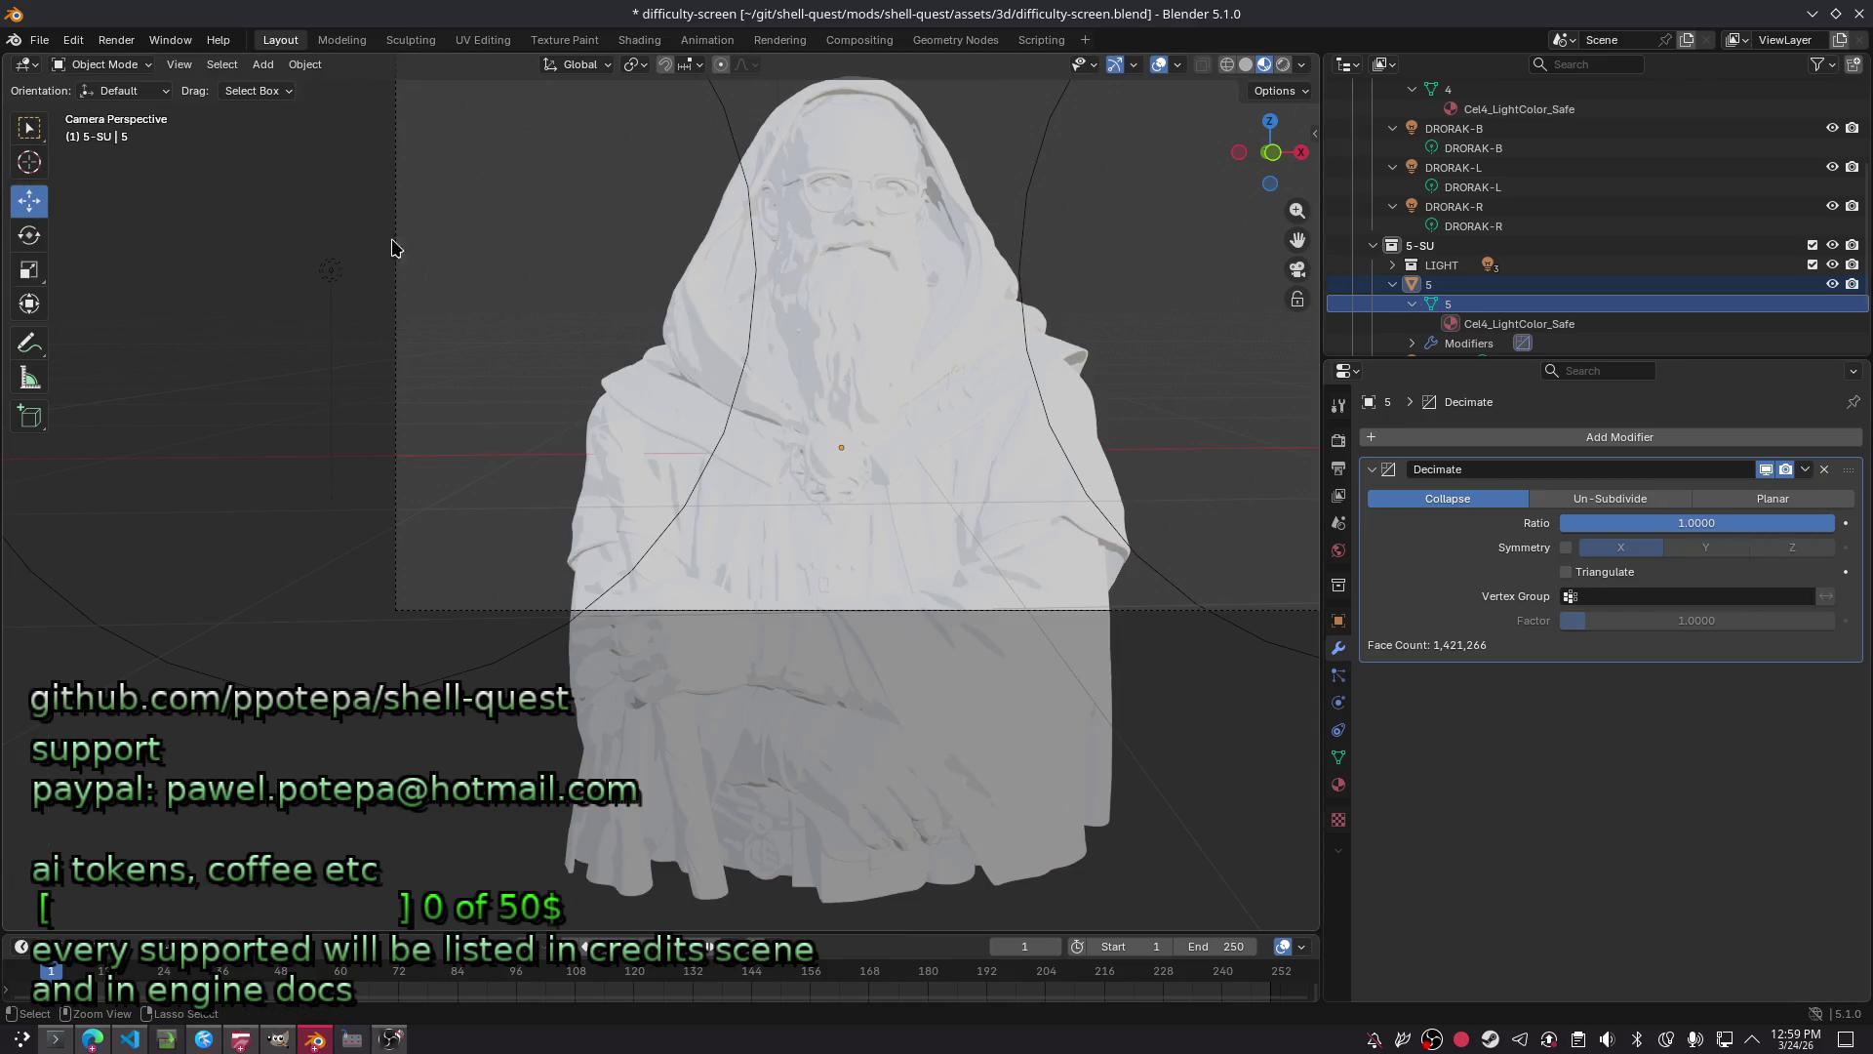
key("ctrl+Tab")
left_click(573, 281)
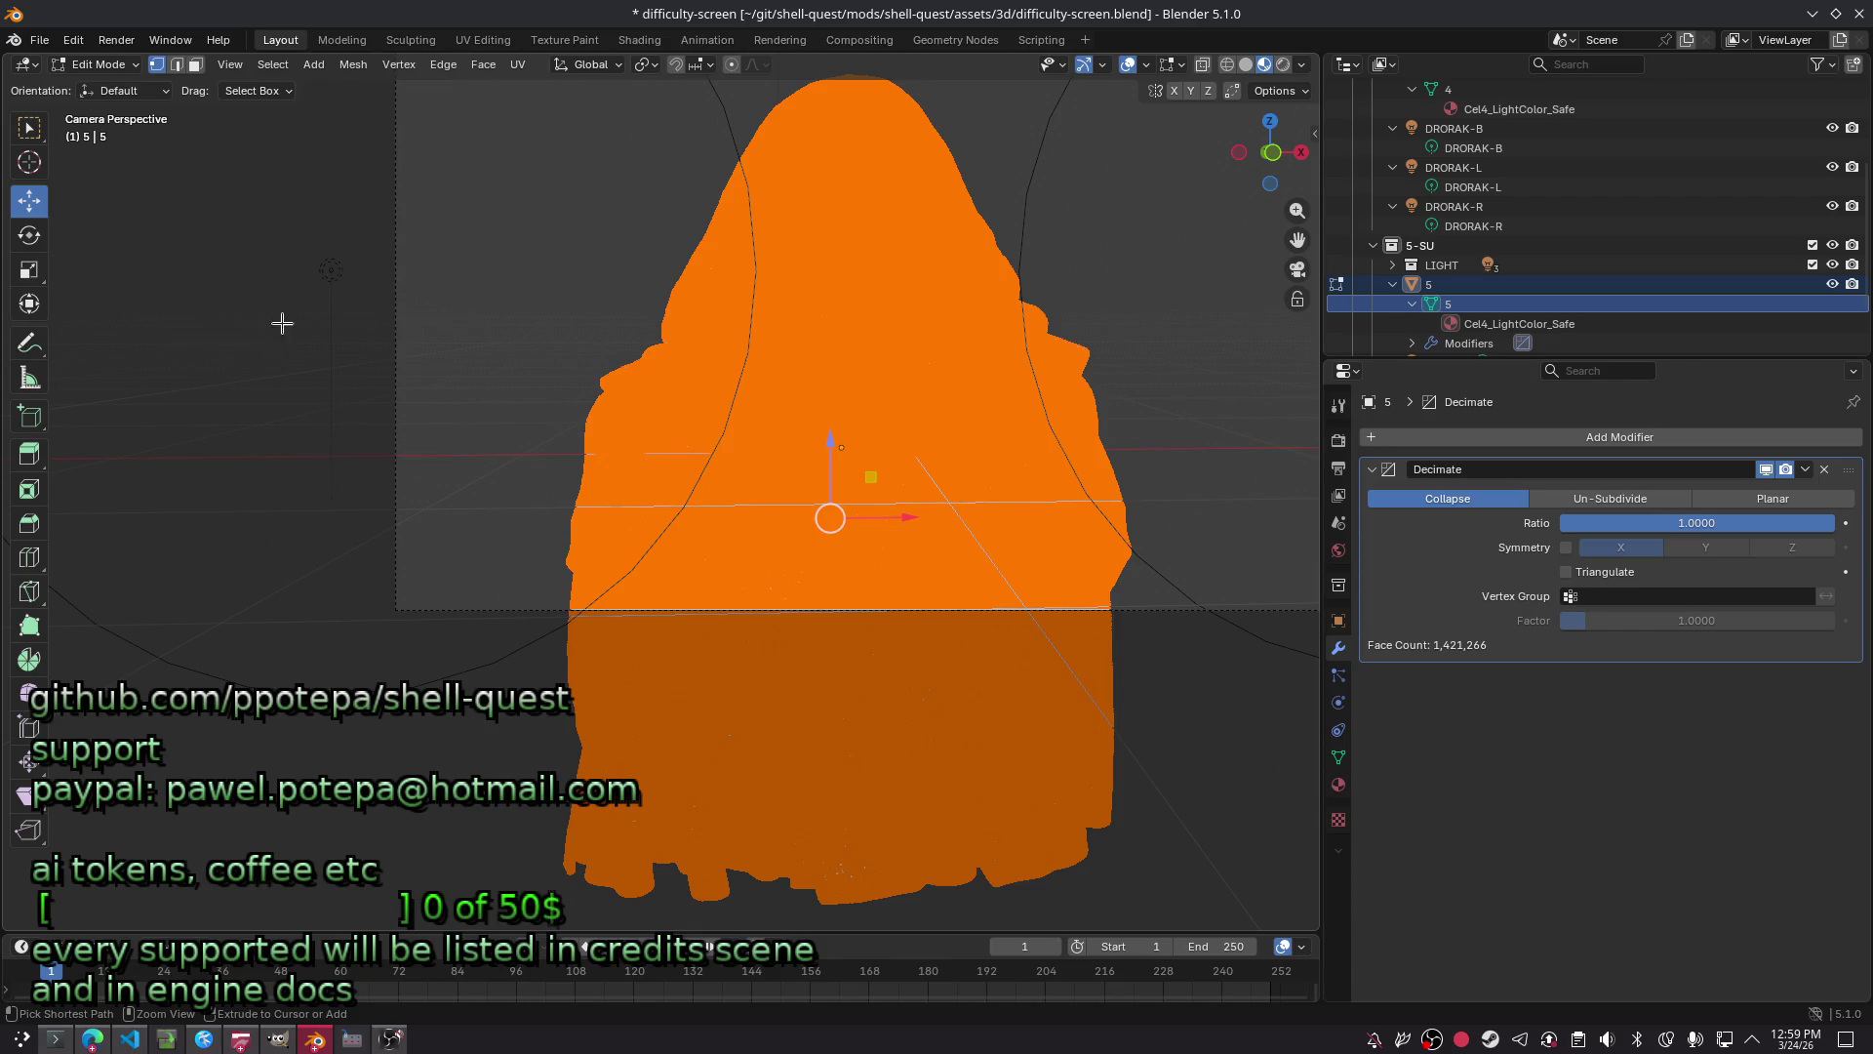
key("ctrl+Tab")
left_click(417, 455)
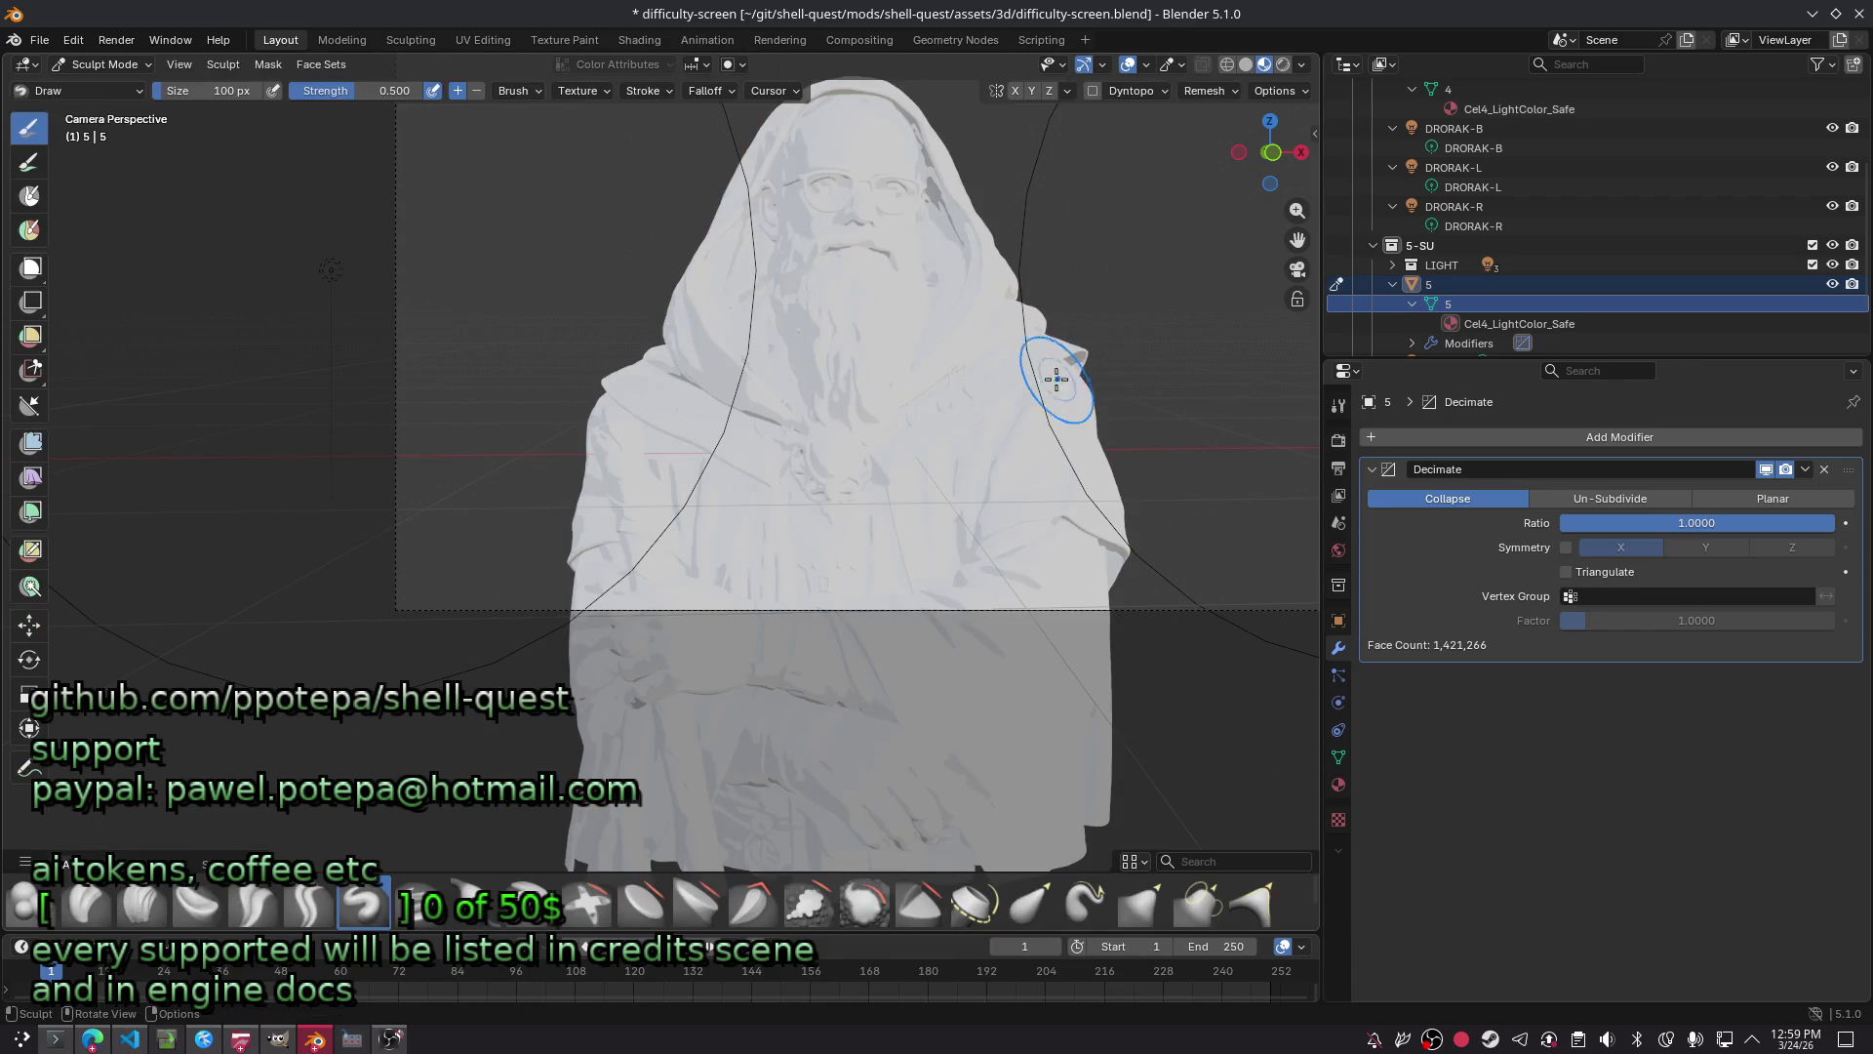
left_click(1805, 469)
left_click(1781, 495)
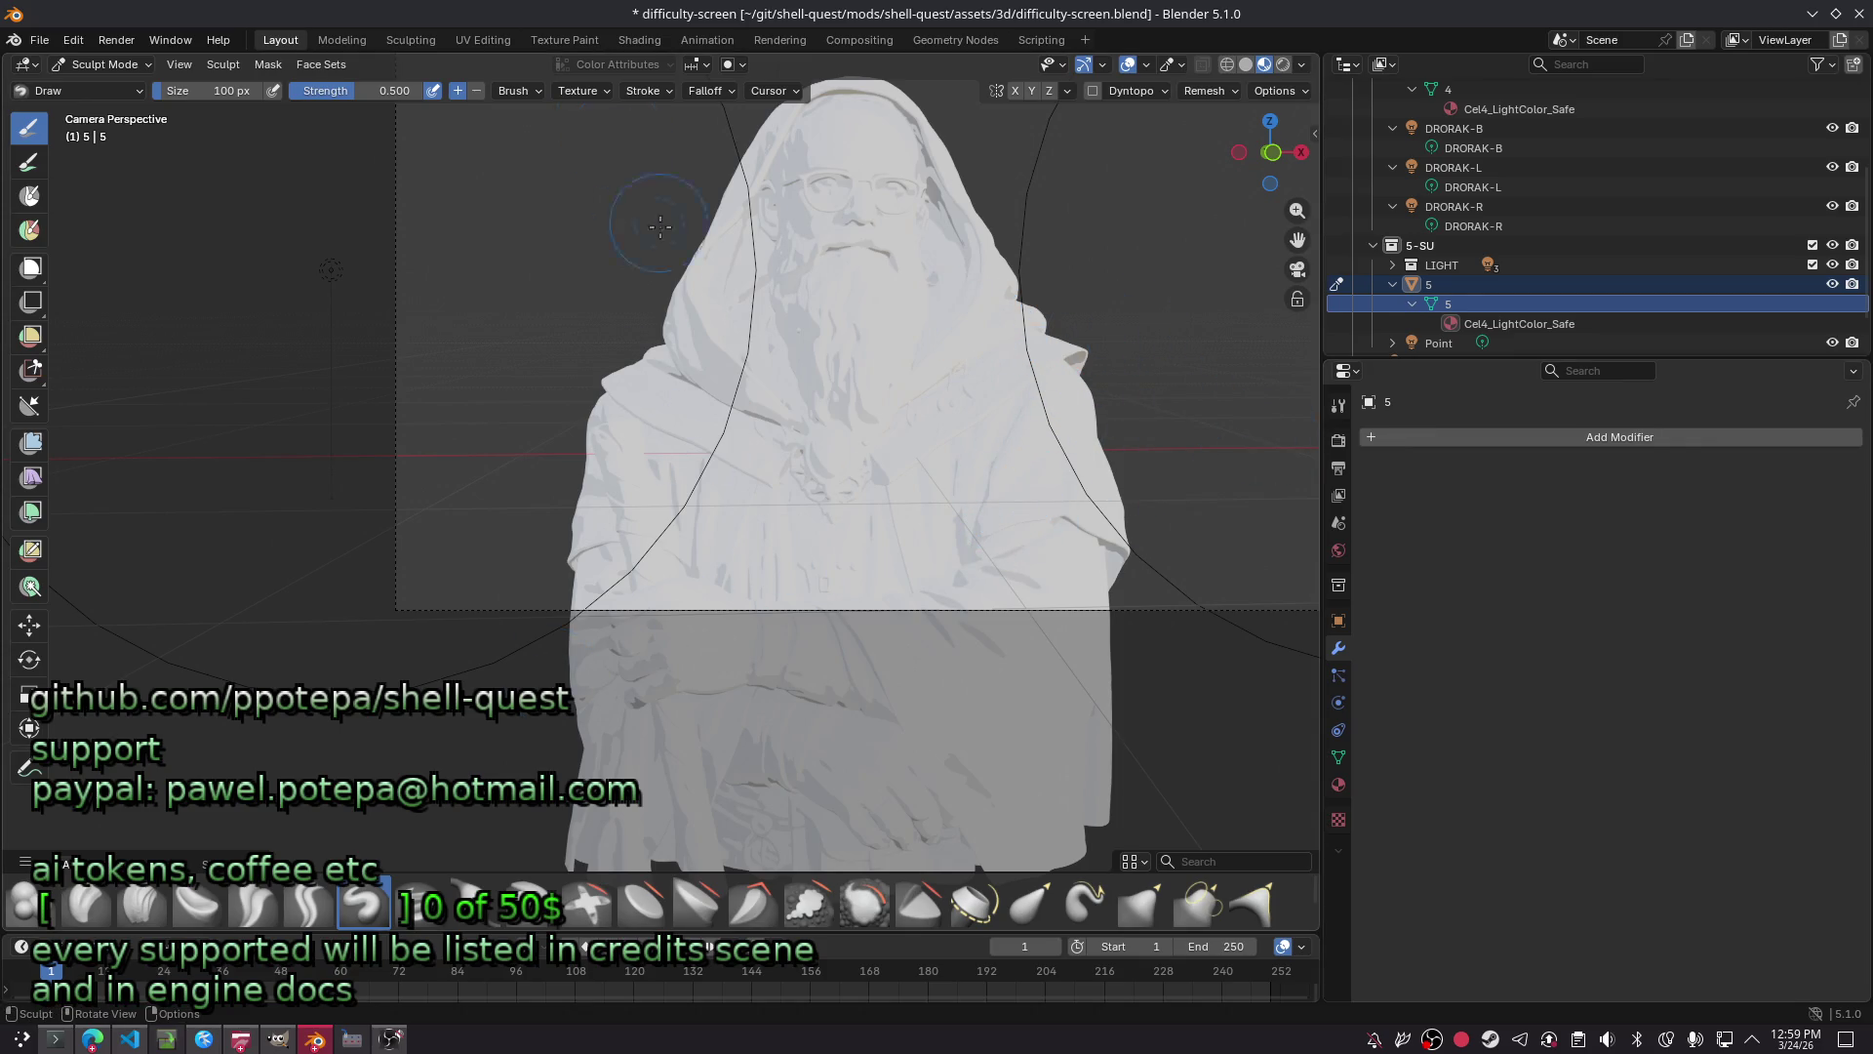
Return to object mode, select object 5, render a test frame, and save
key("ctrl+Tab")
key("Tab")
key("ctrl+Tab")
key("4")
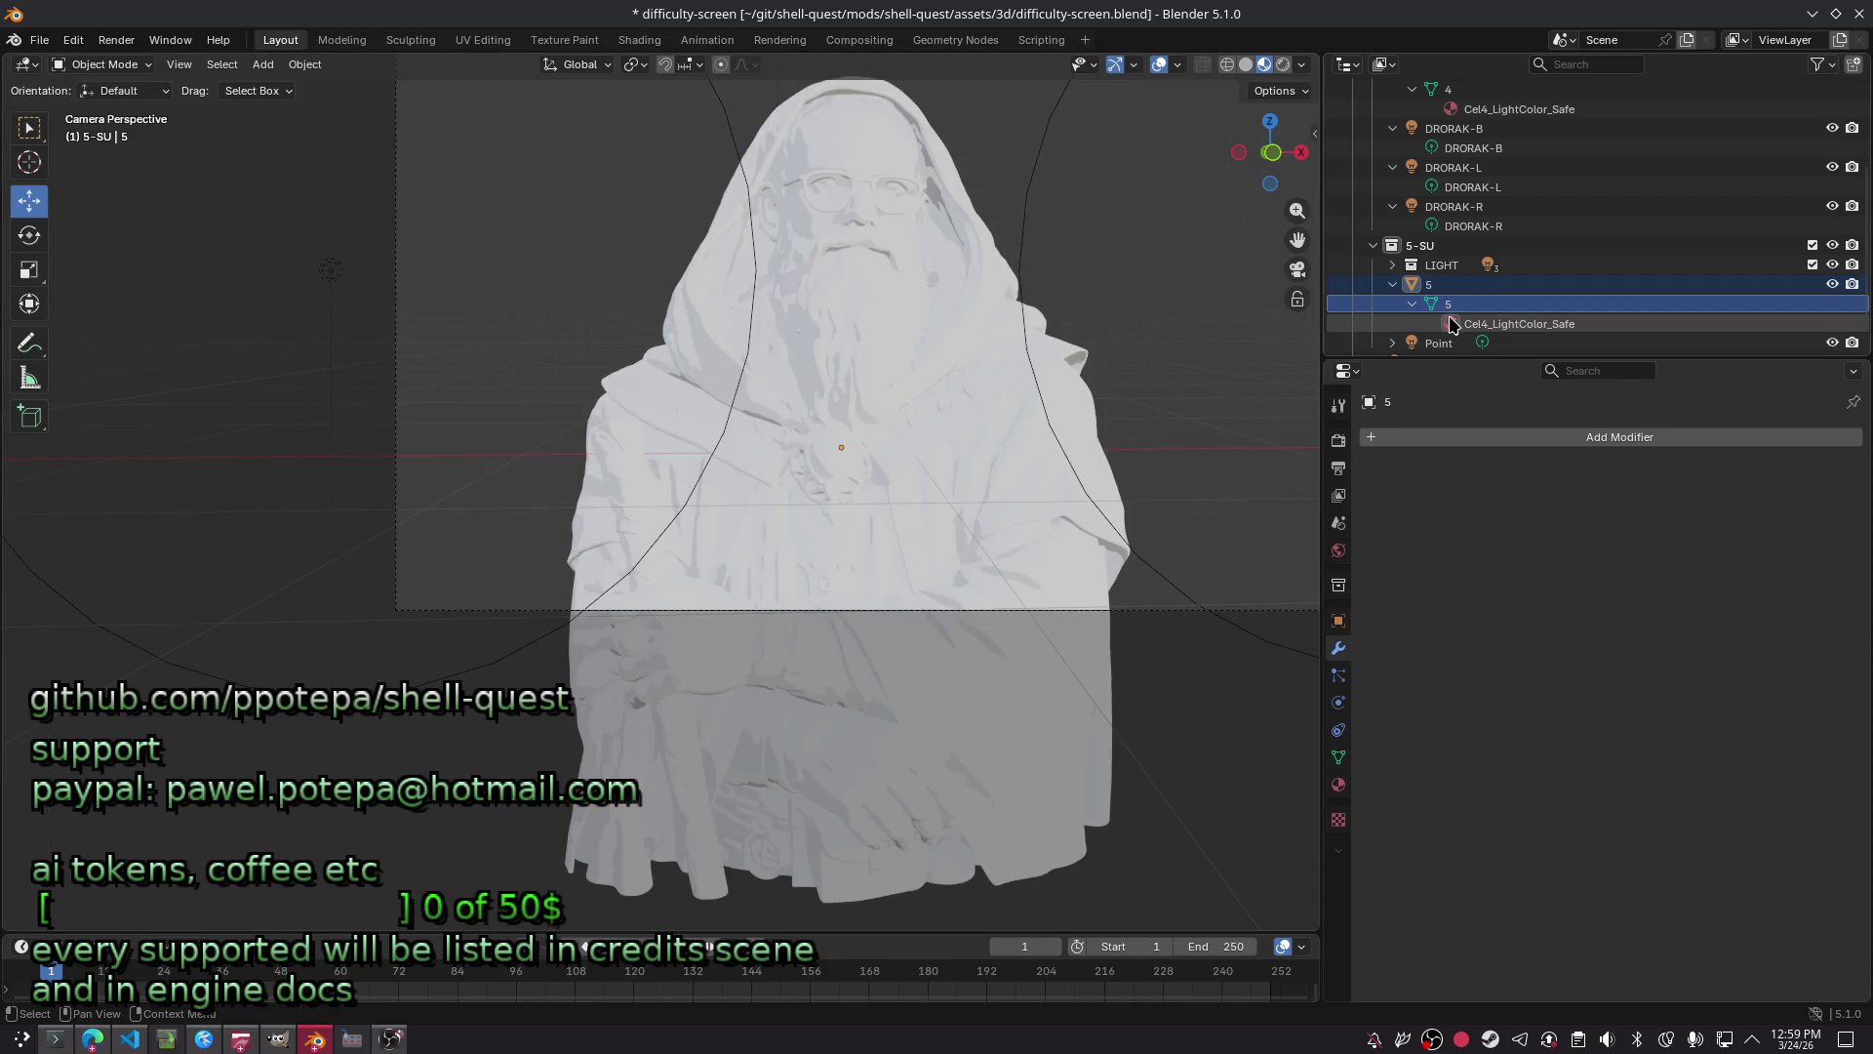
left_click(1014, 298)
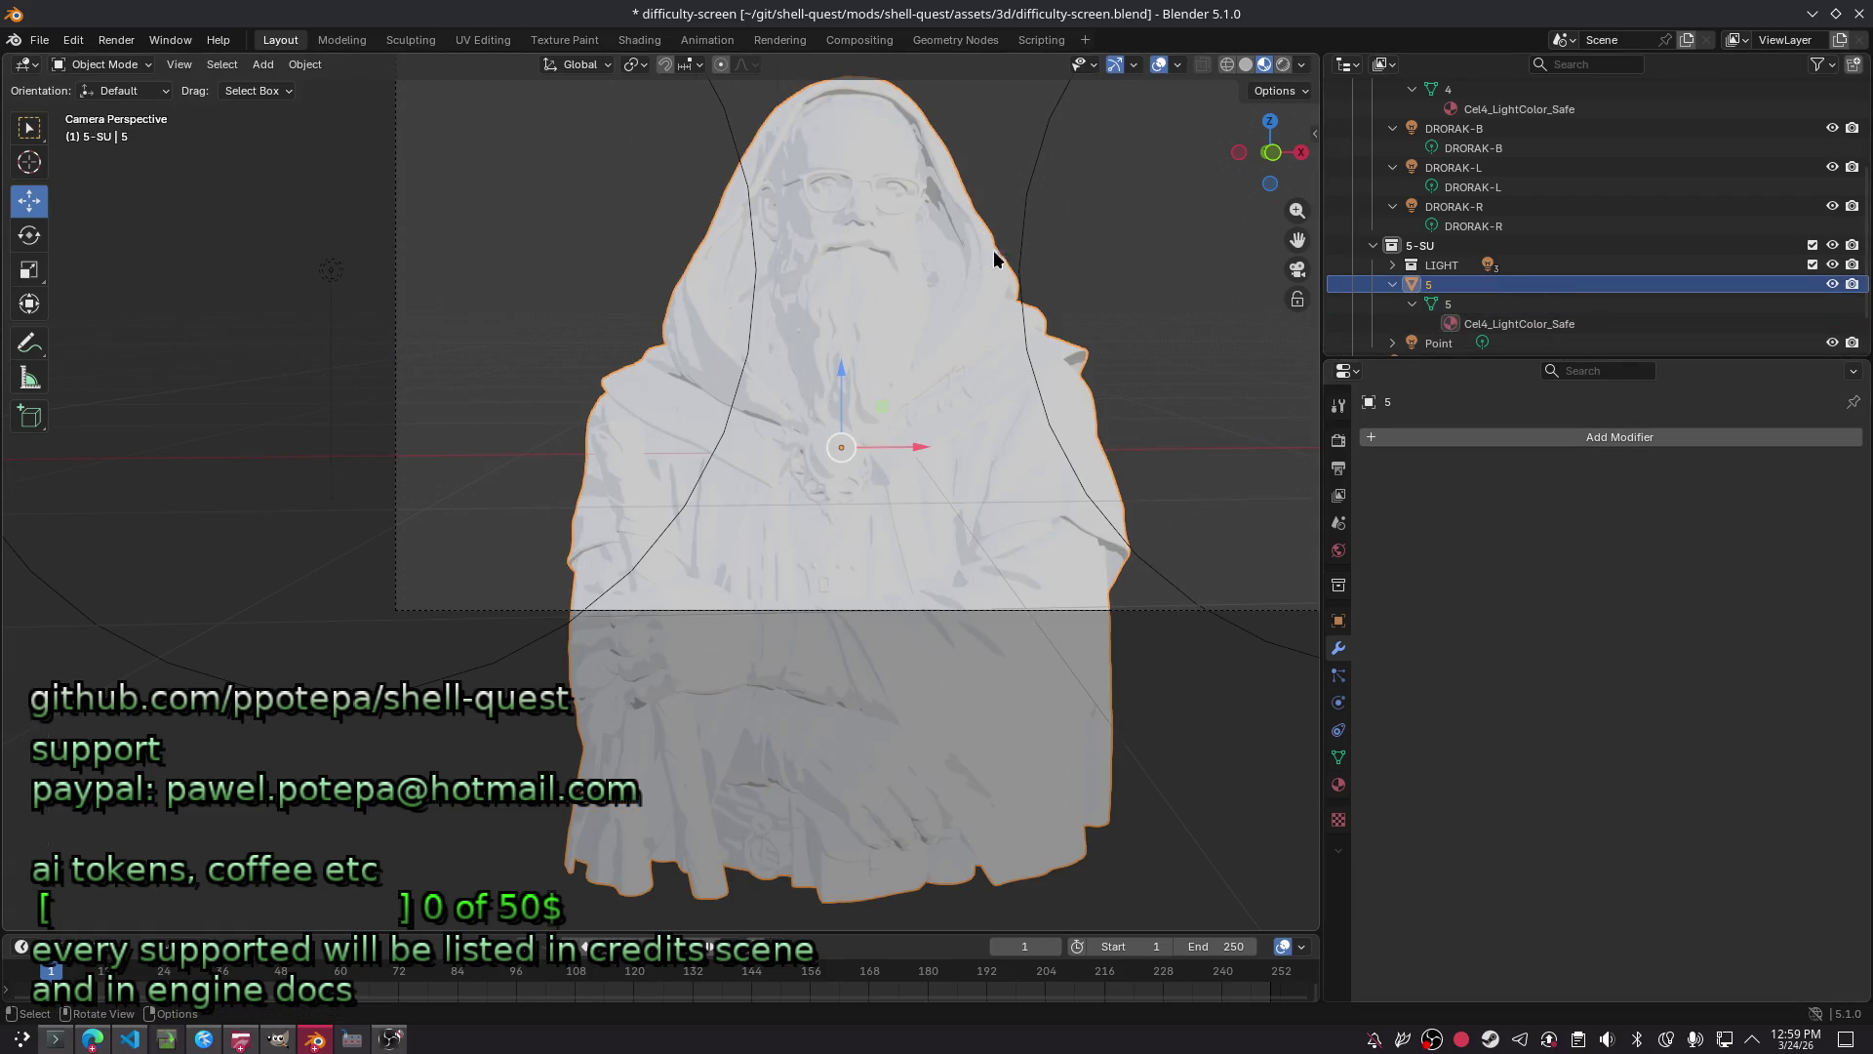
key("F12")
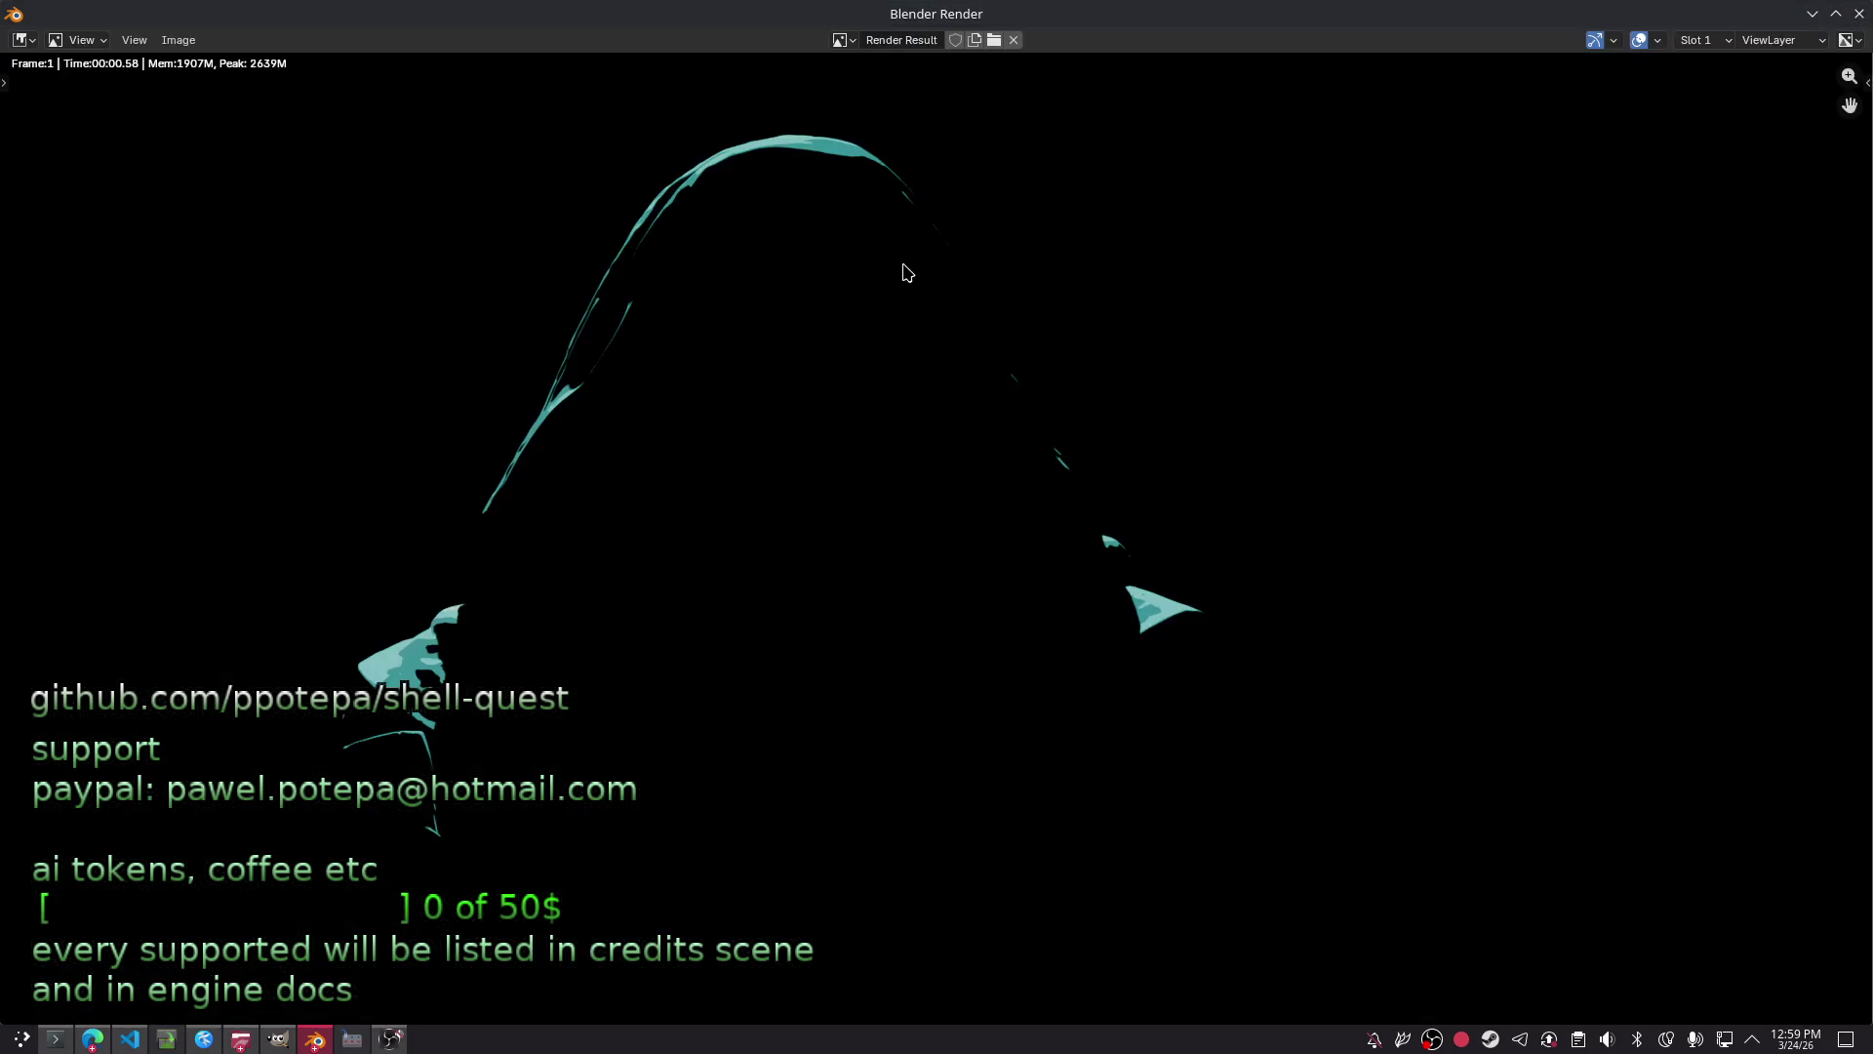
left_click(1859, 14)
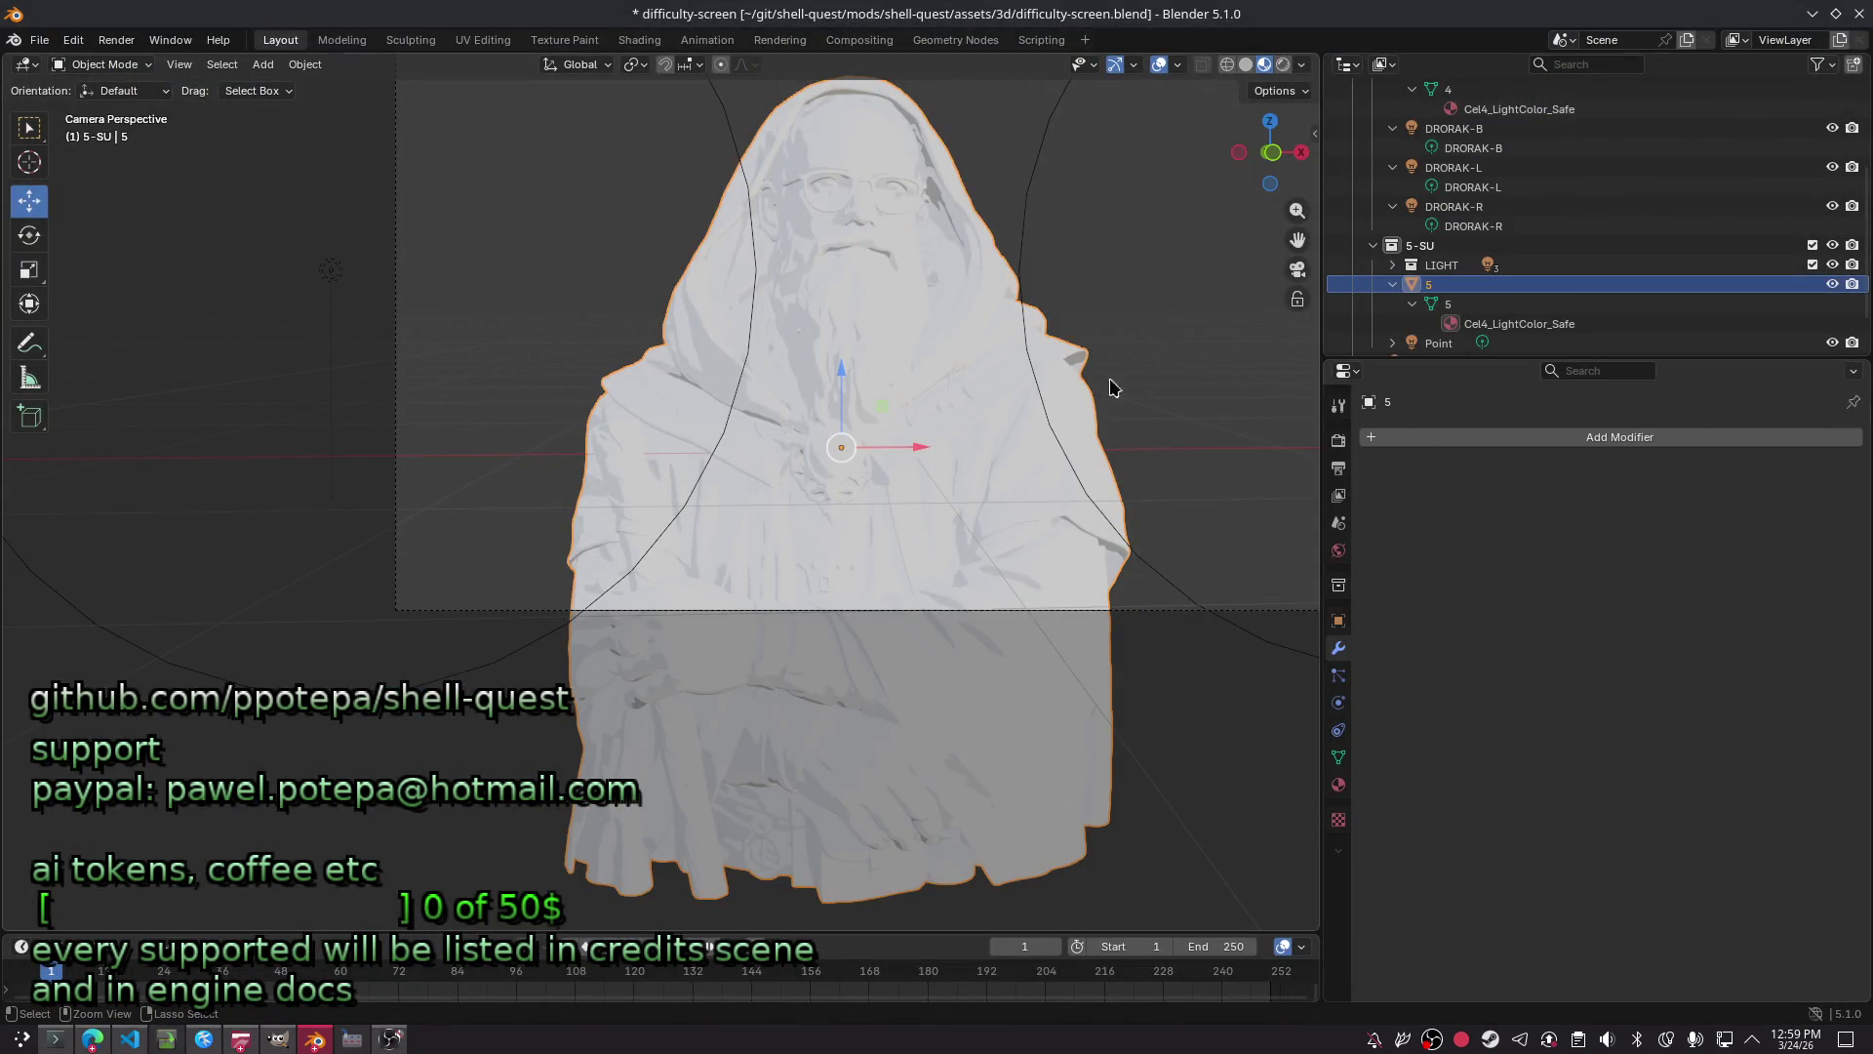
key("ctrl+s")
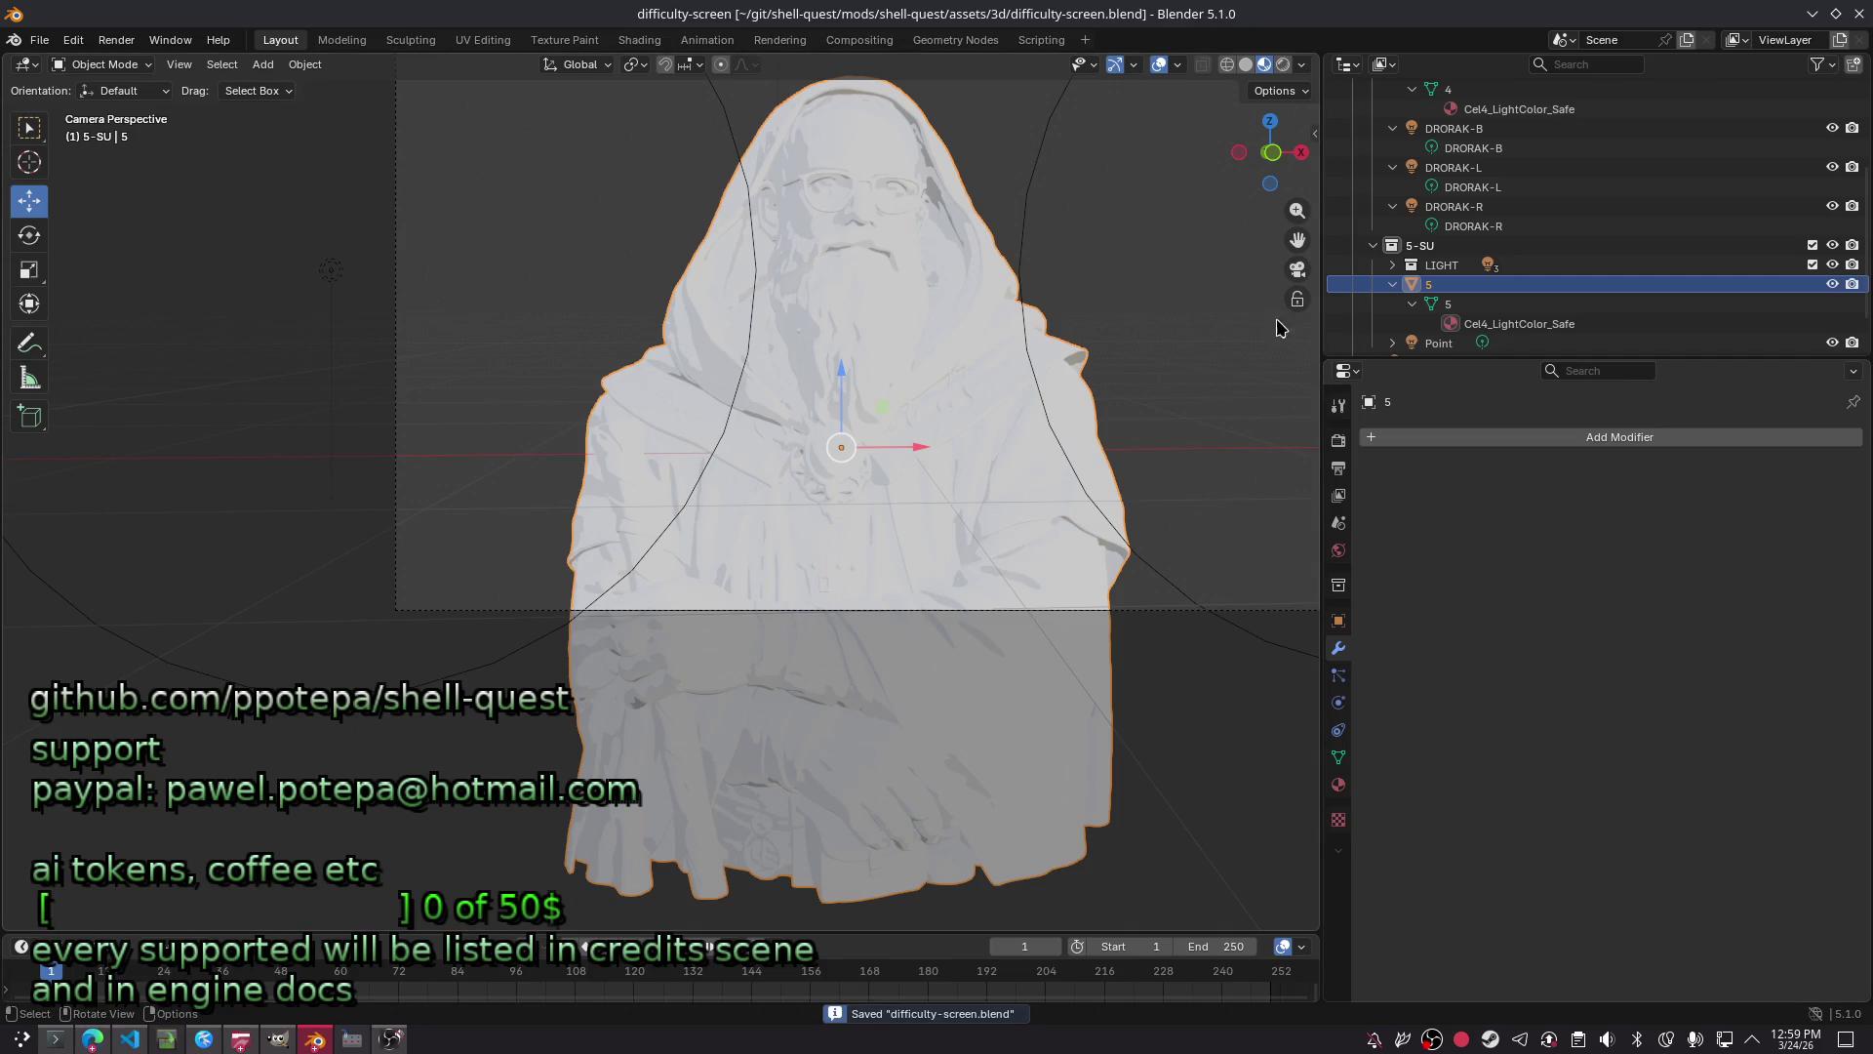
Look at difficulty-screen.blend in the File Open browser and dismiss it
left_click(54, 46)
left_click(44, 40)
left_click(104, 88)
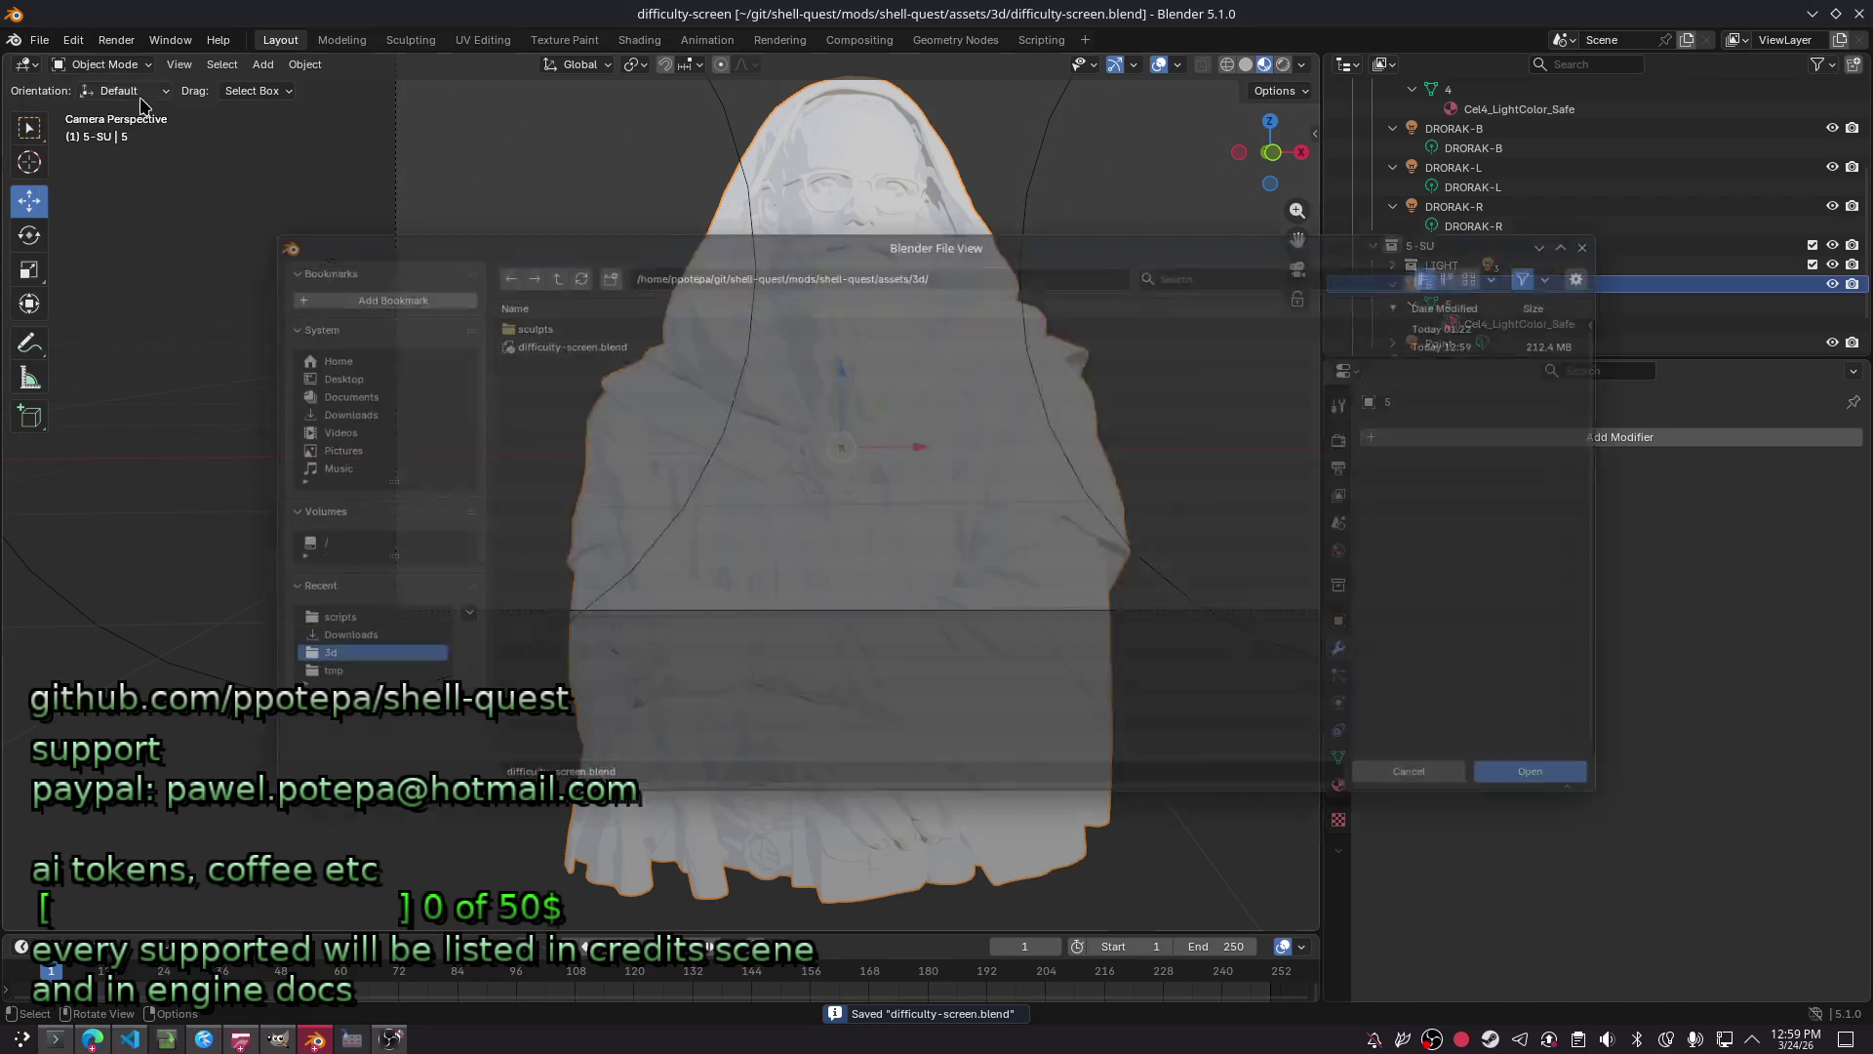
left_click(1600, 338)
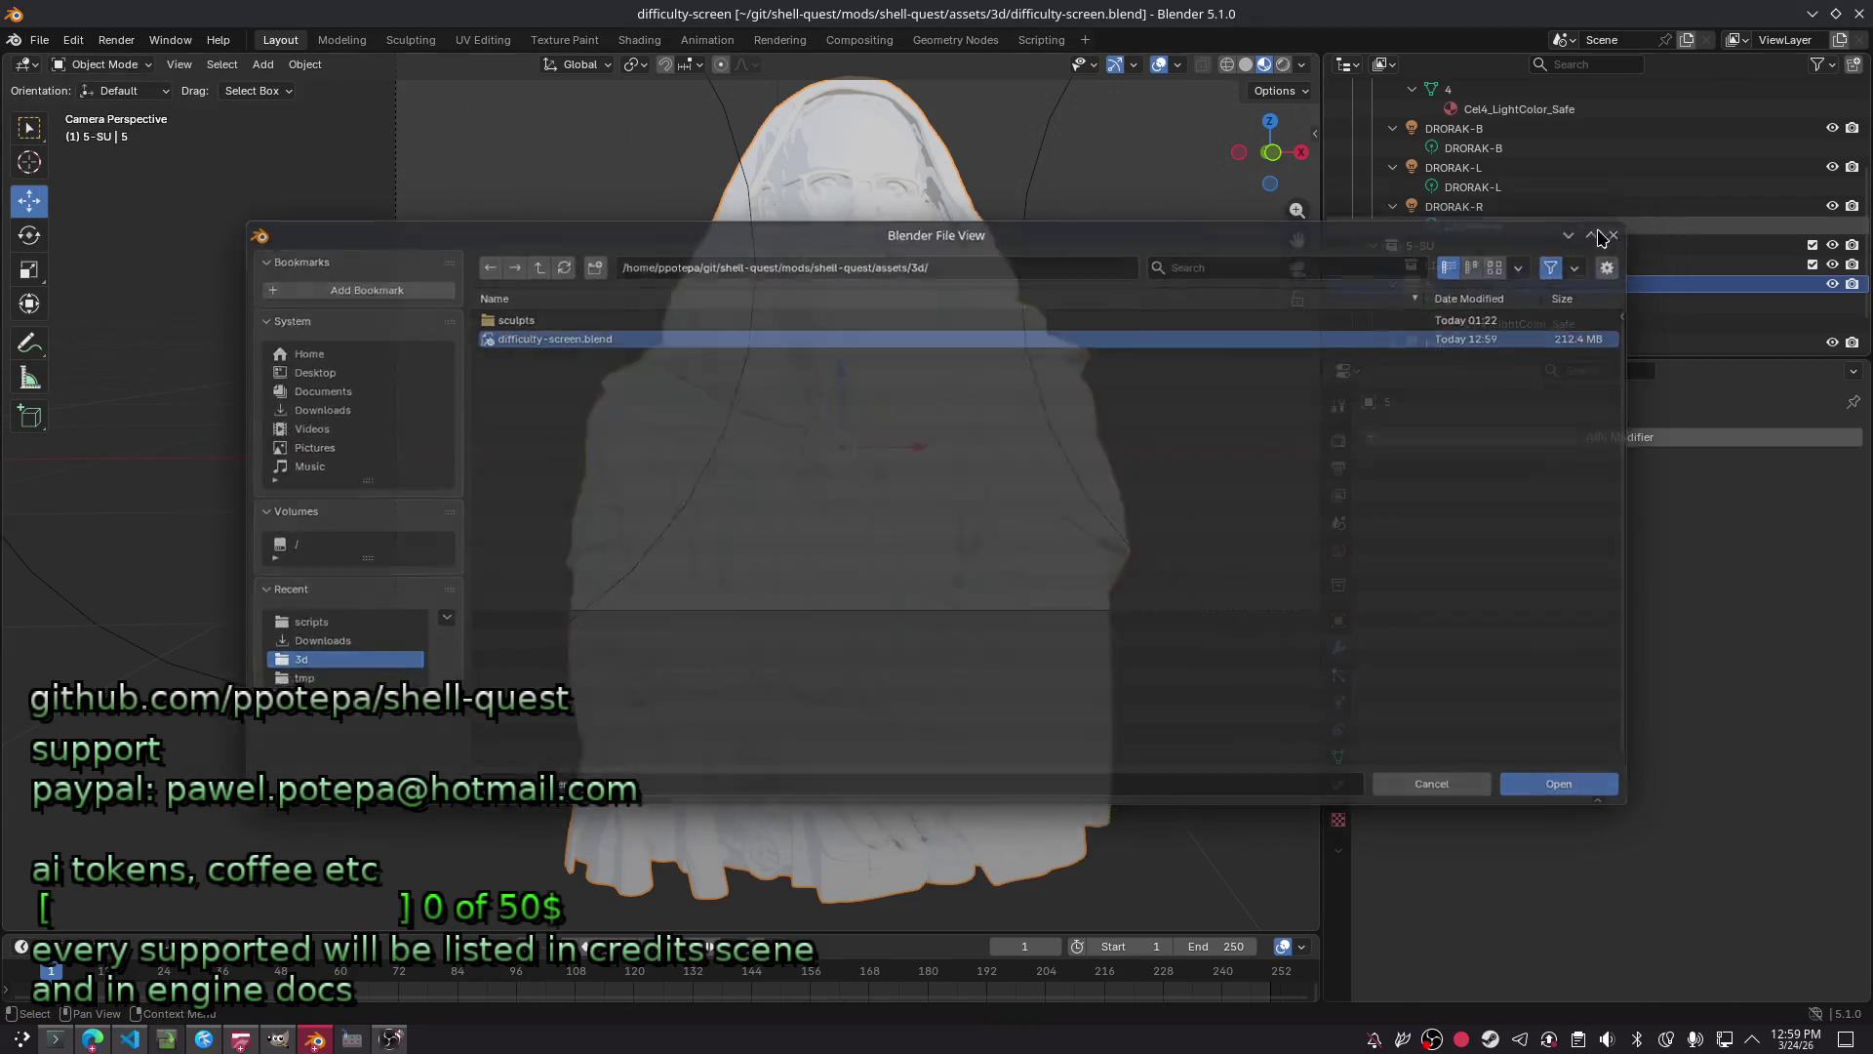
left_click(1621, 234)
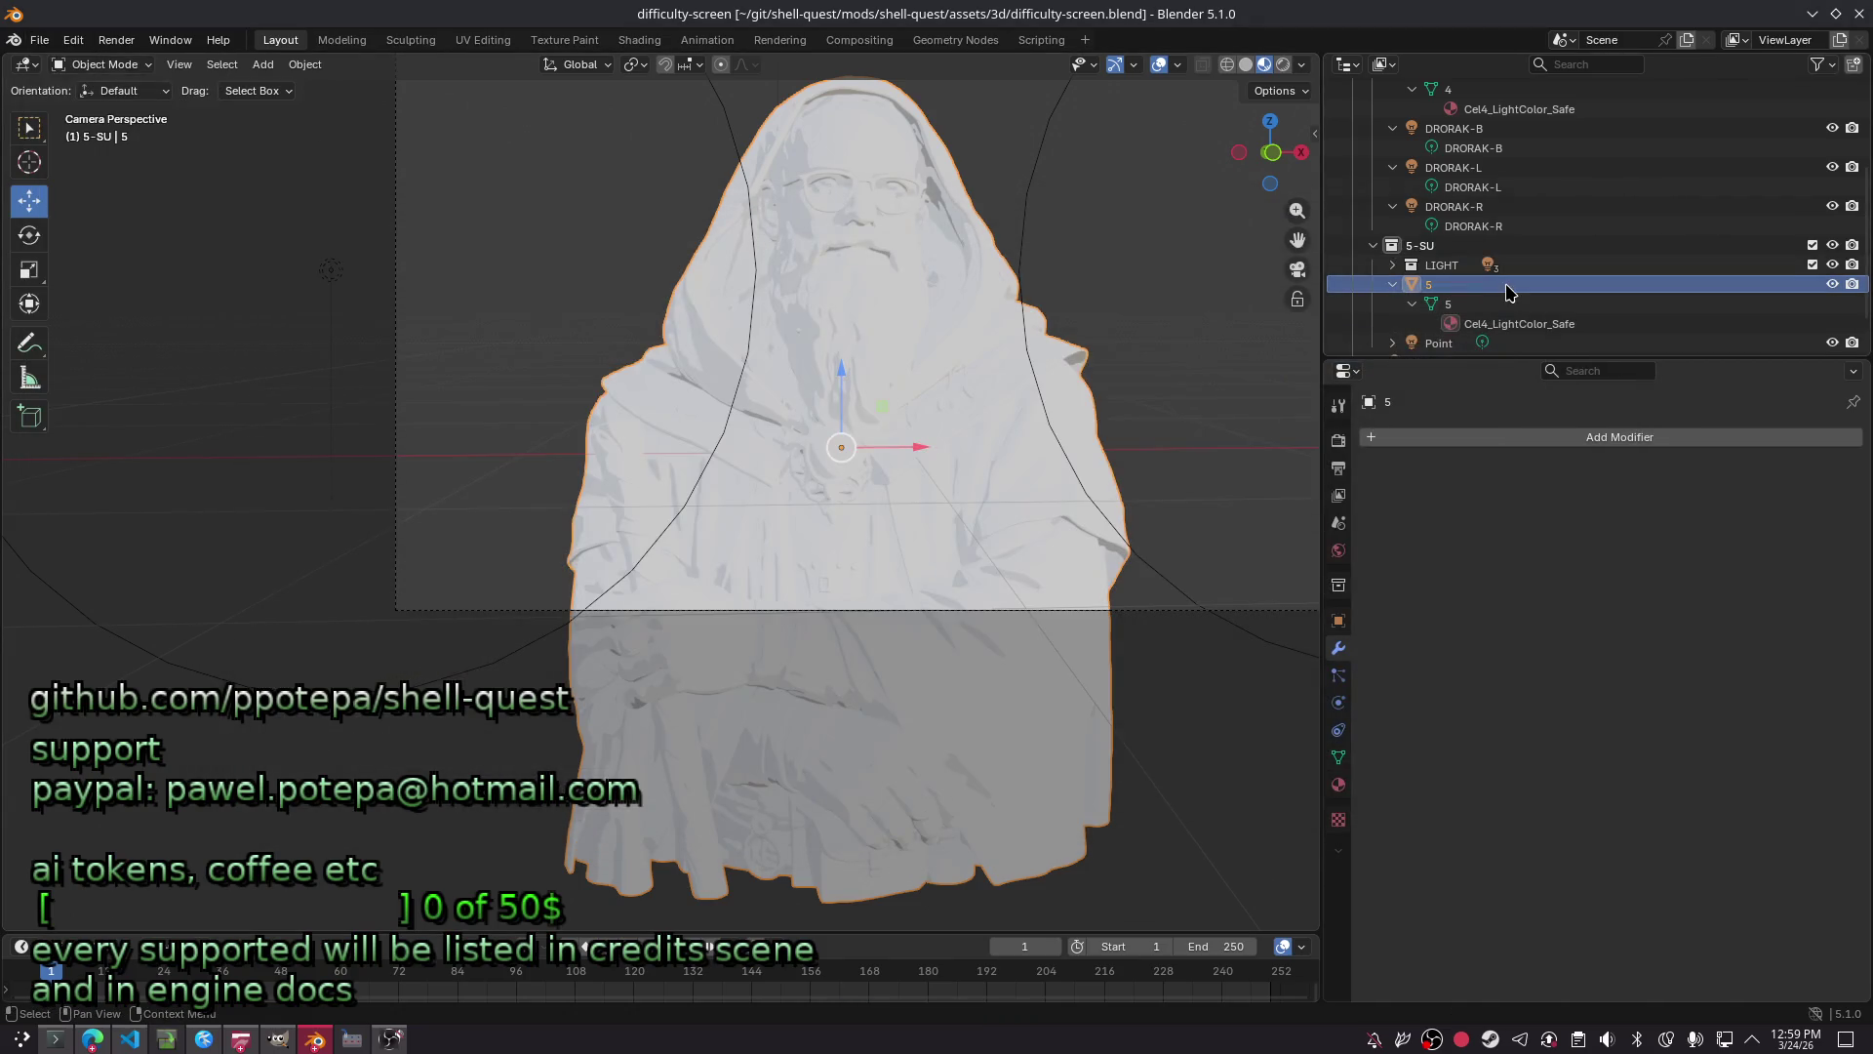
Add a Decimate modifier via the 'de' search and review ChatGPT's suggested ratio values
left_click(1571, 436)
type("dec")
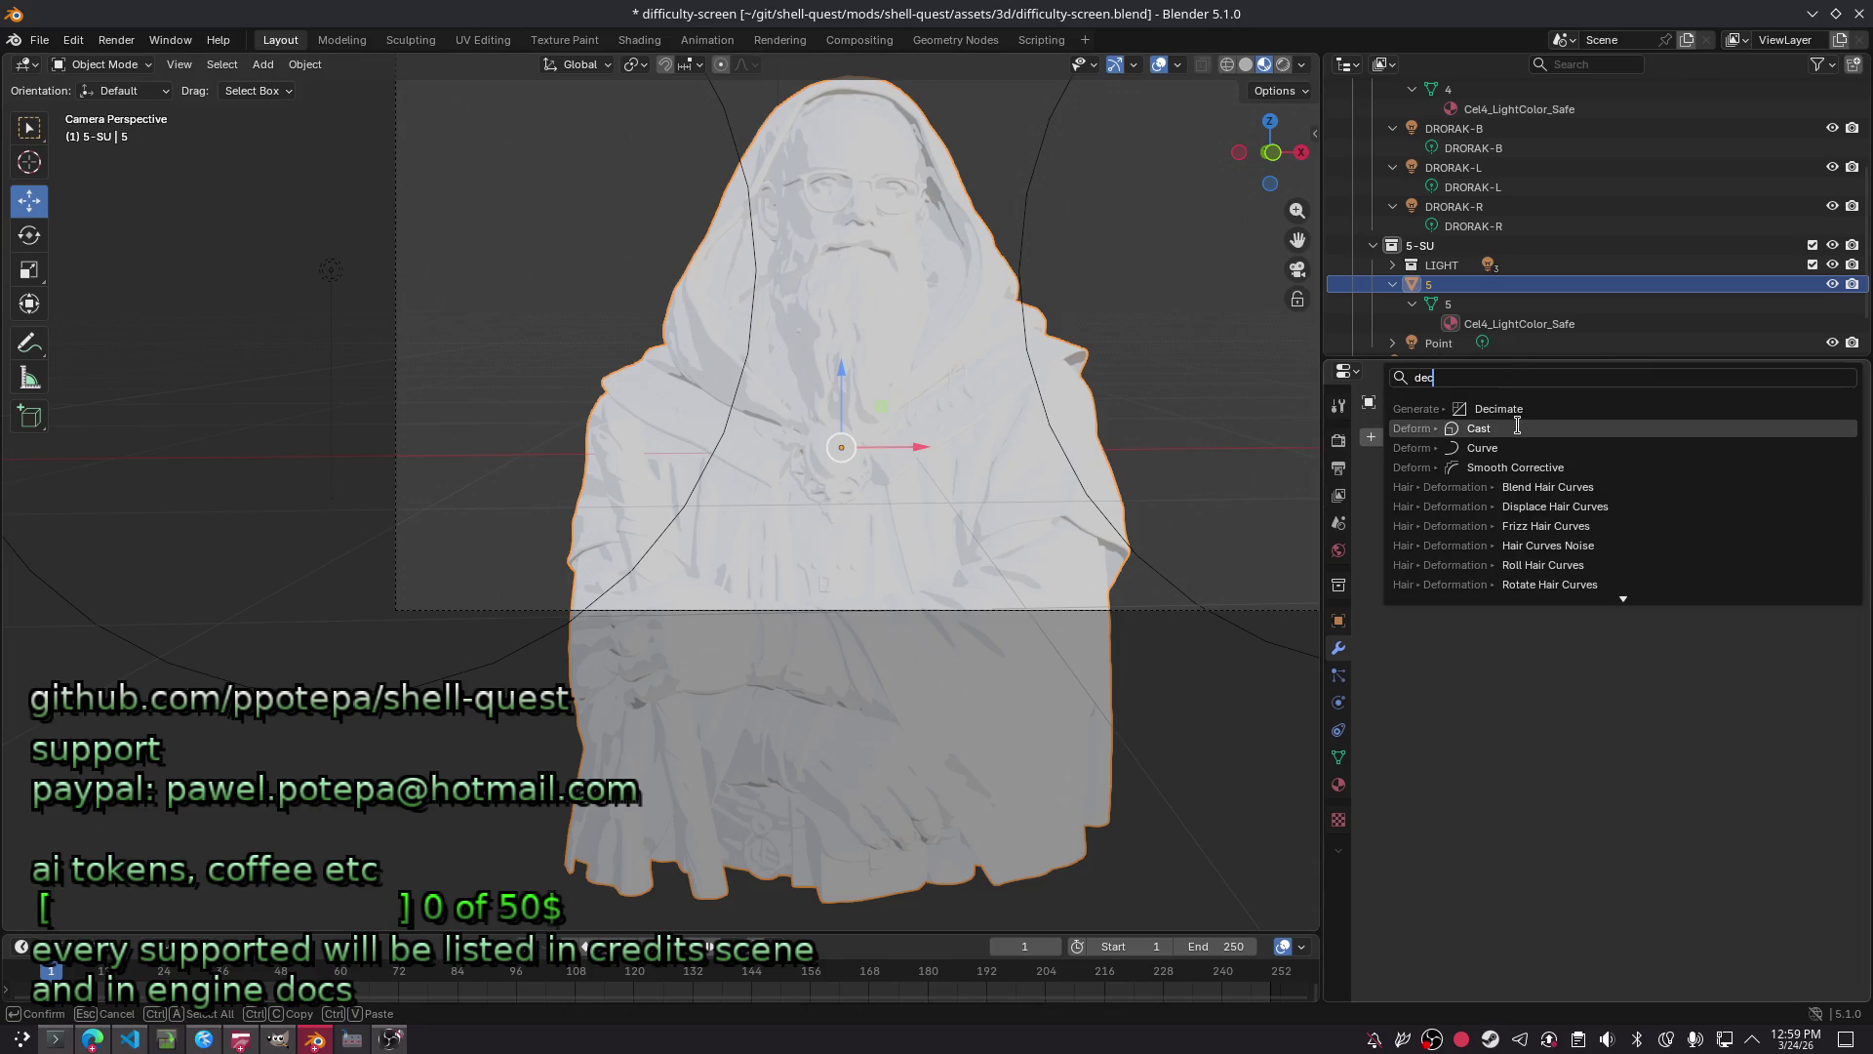
left_click(1510, 408)
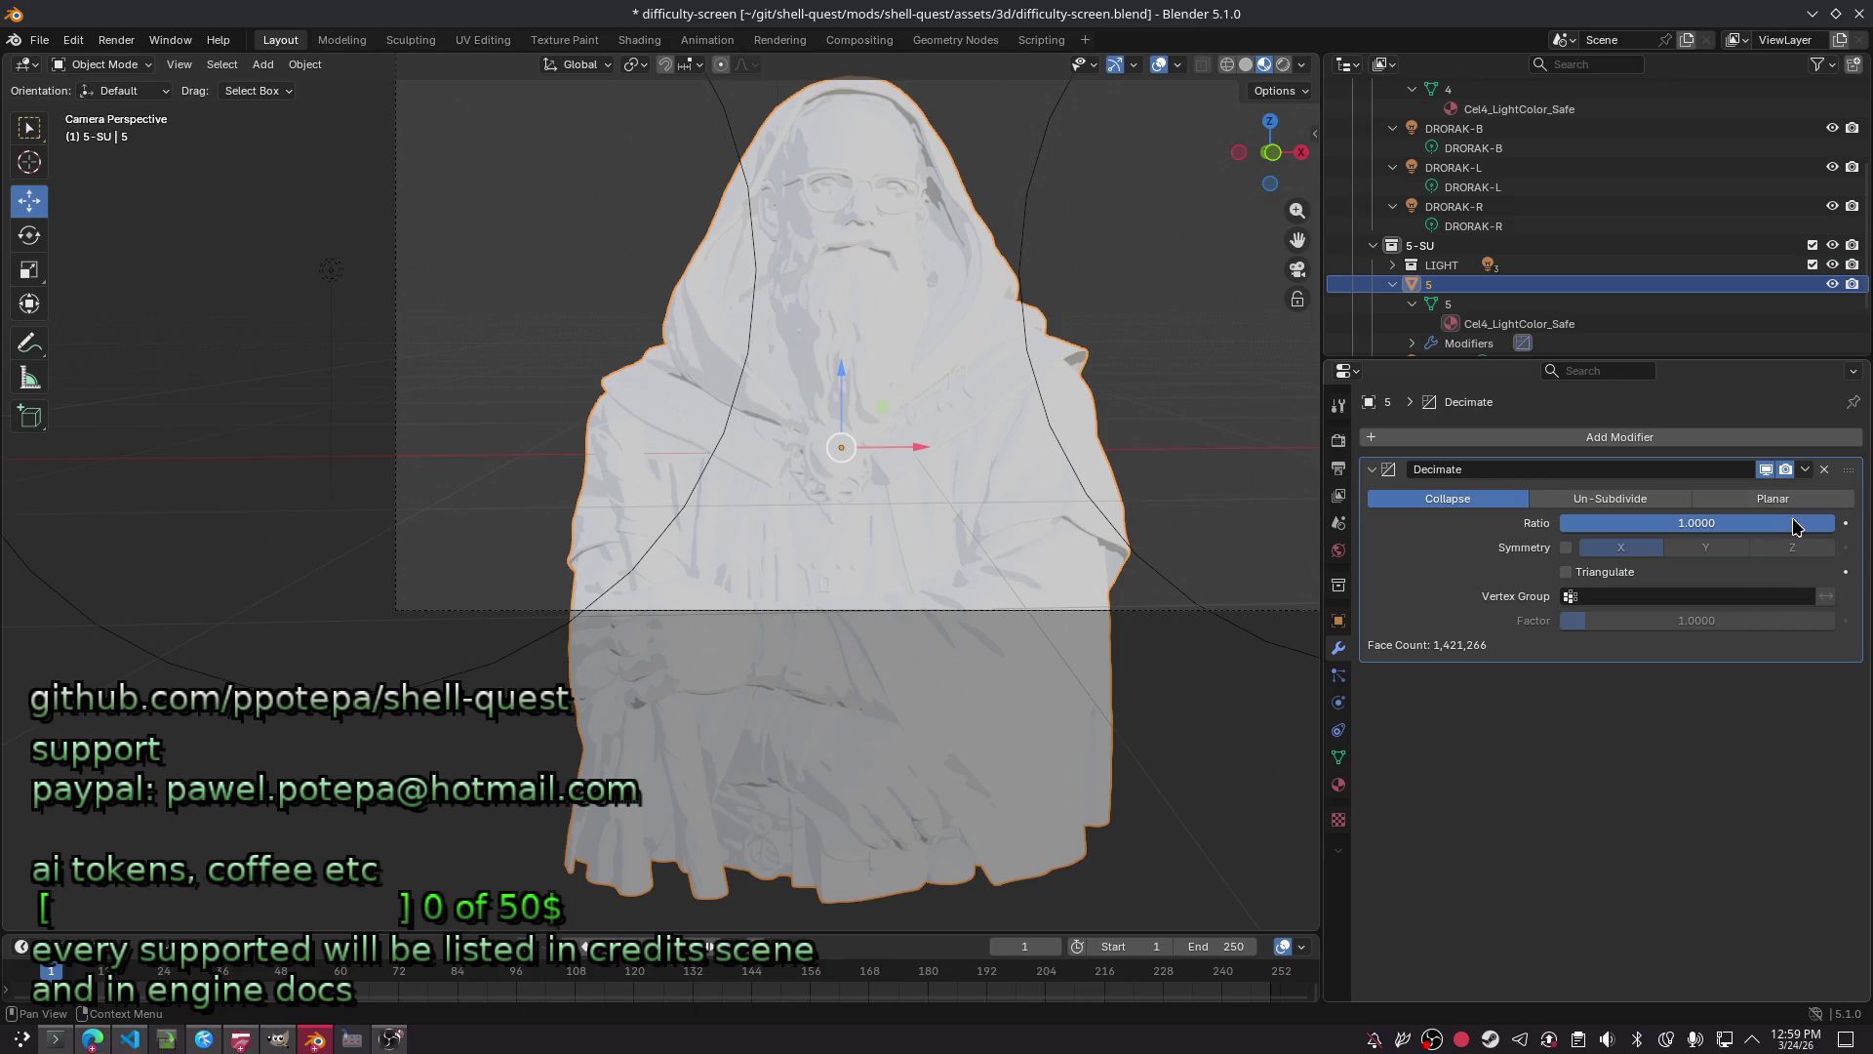
key("alt+Tab")
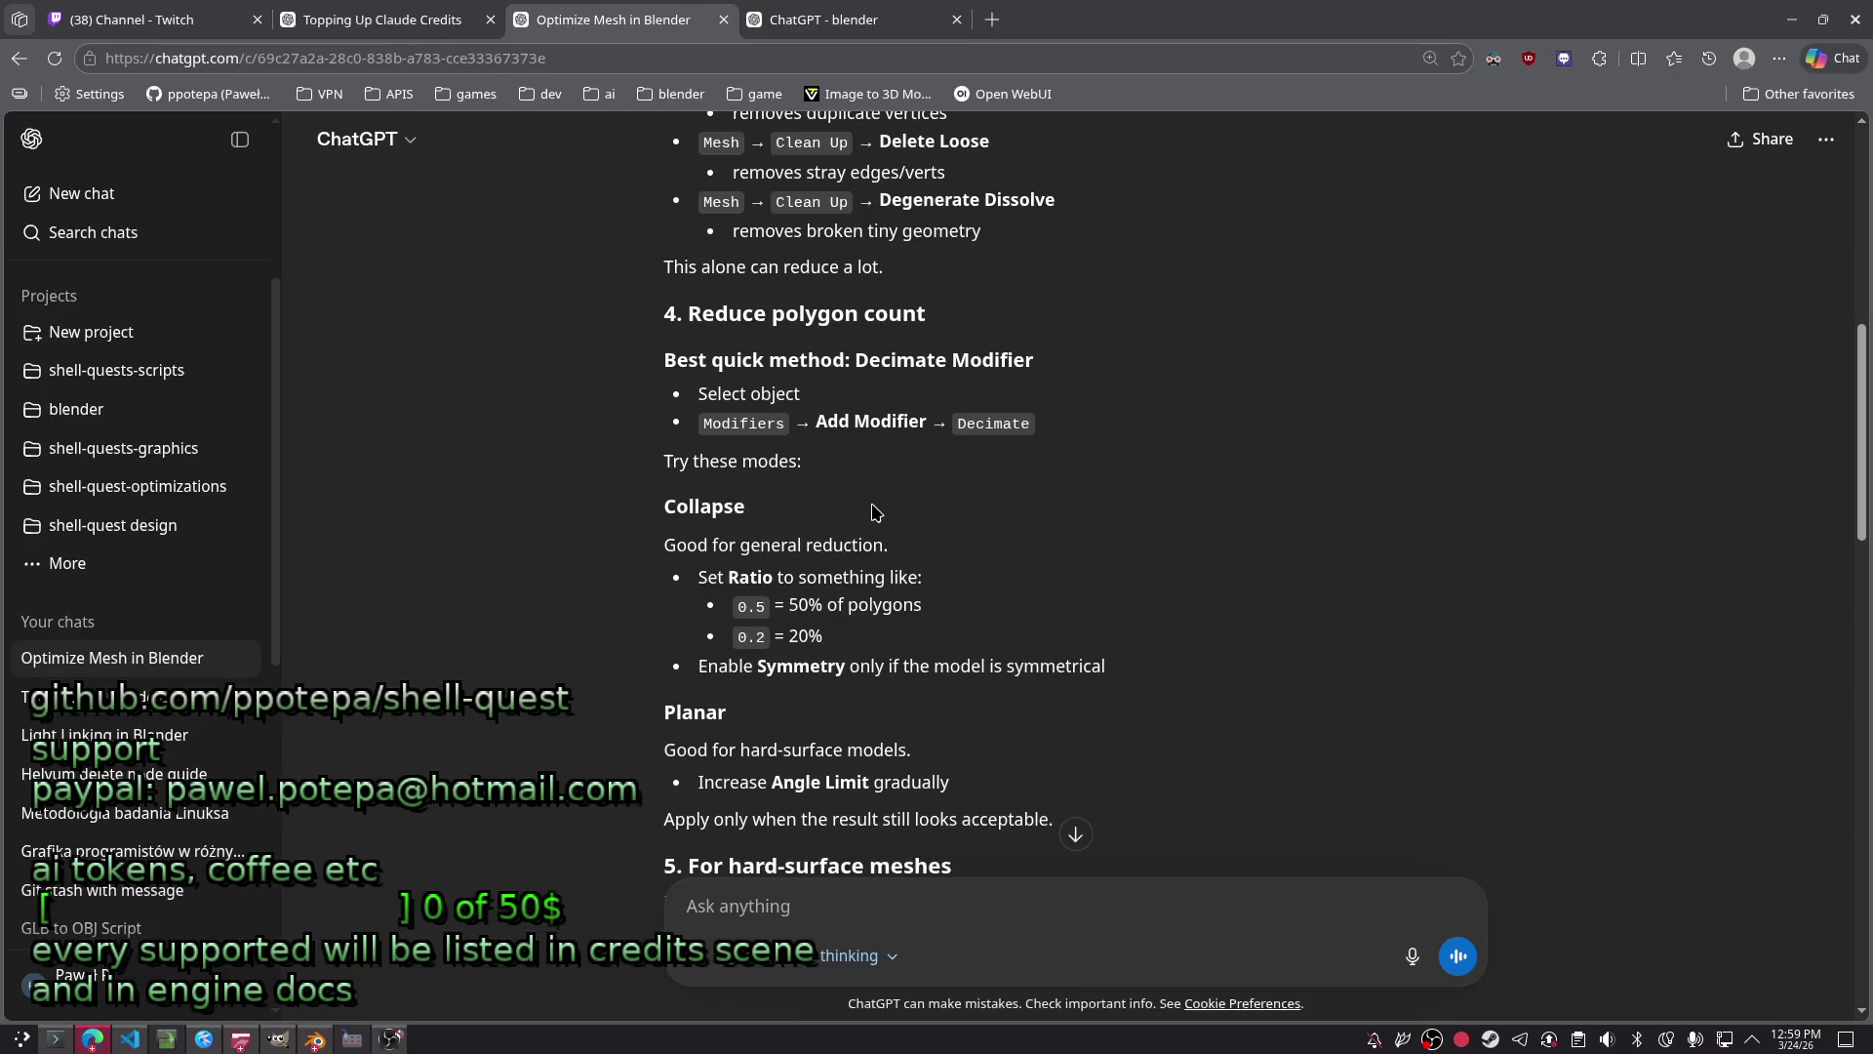
left_click_drag(857, 638, 770, 605)
left_click(958, 612)
key("alt+Tab")
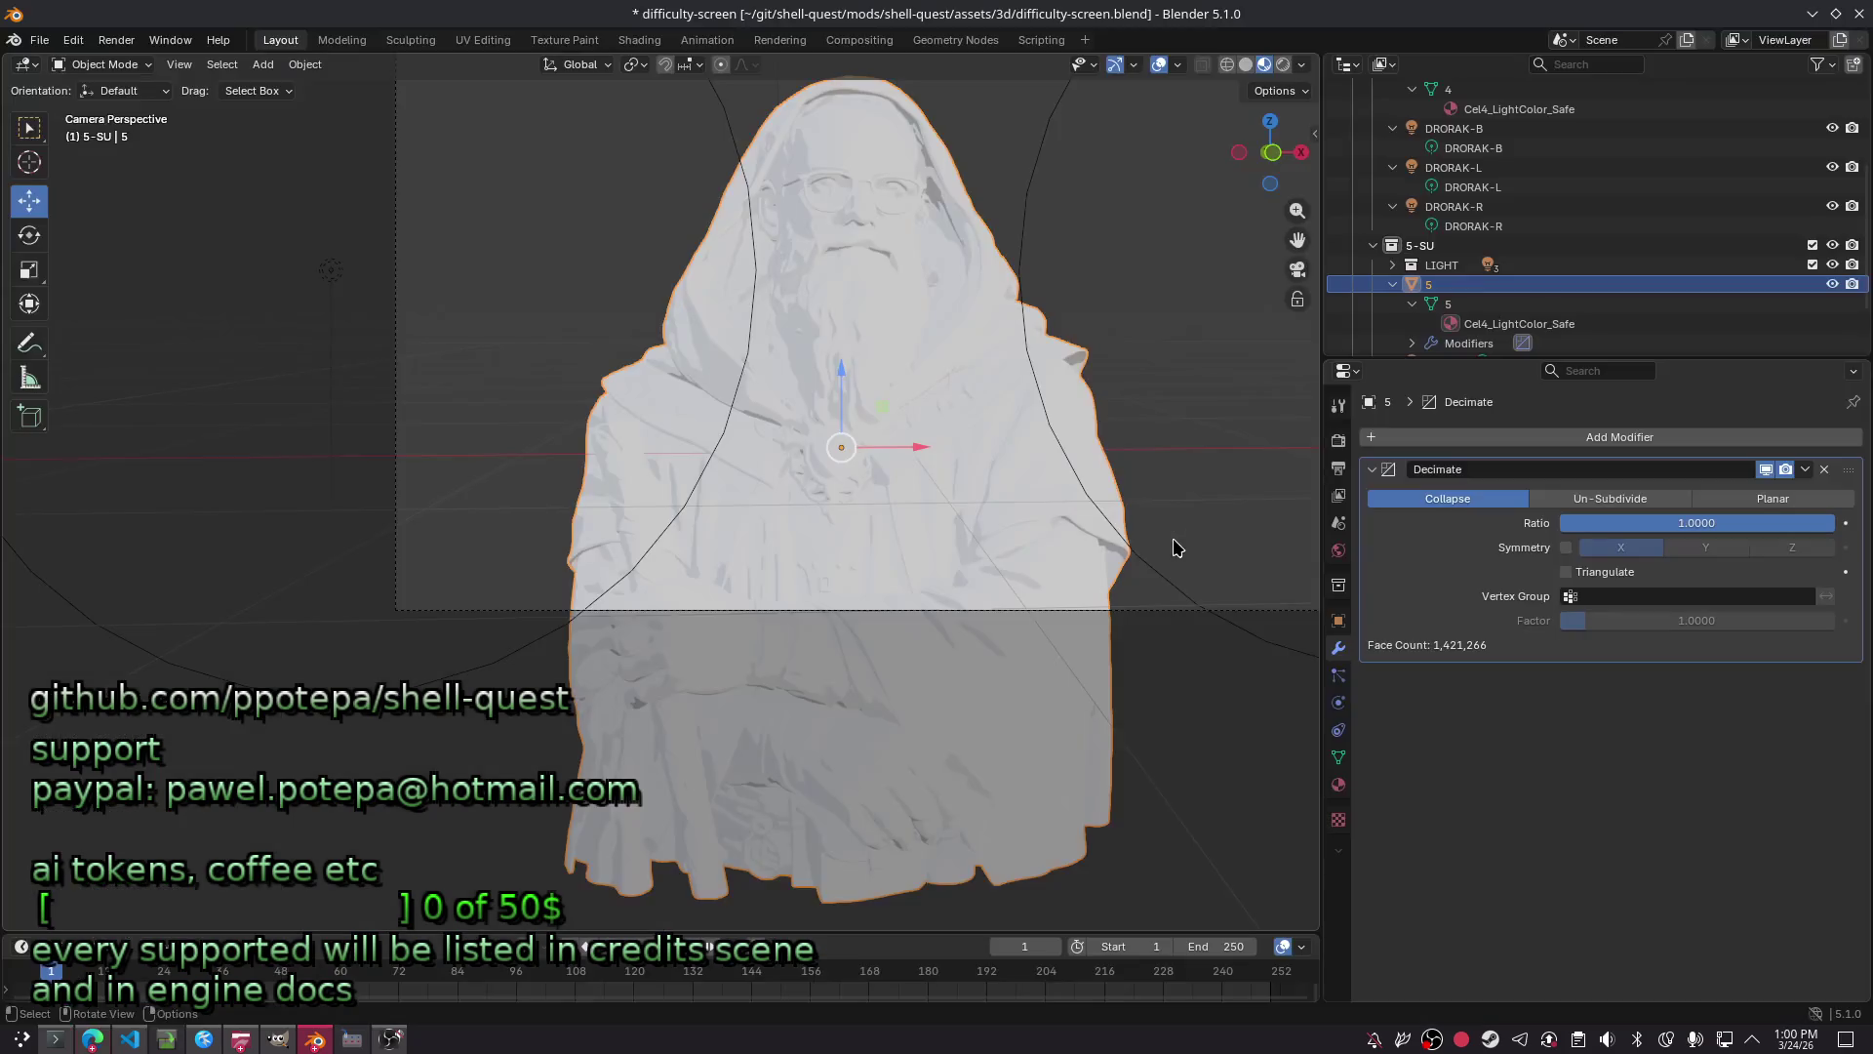
Set the Decimate ratio to exactly 0.3 (426,379 faces) and render a test frame
left_click_drag(1817, 527, 1817, 527)
left_click_drag(1817, 527, 1586, 536)
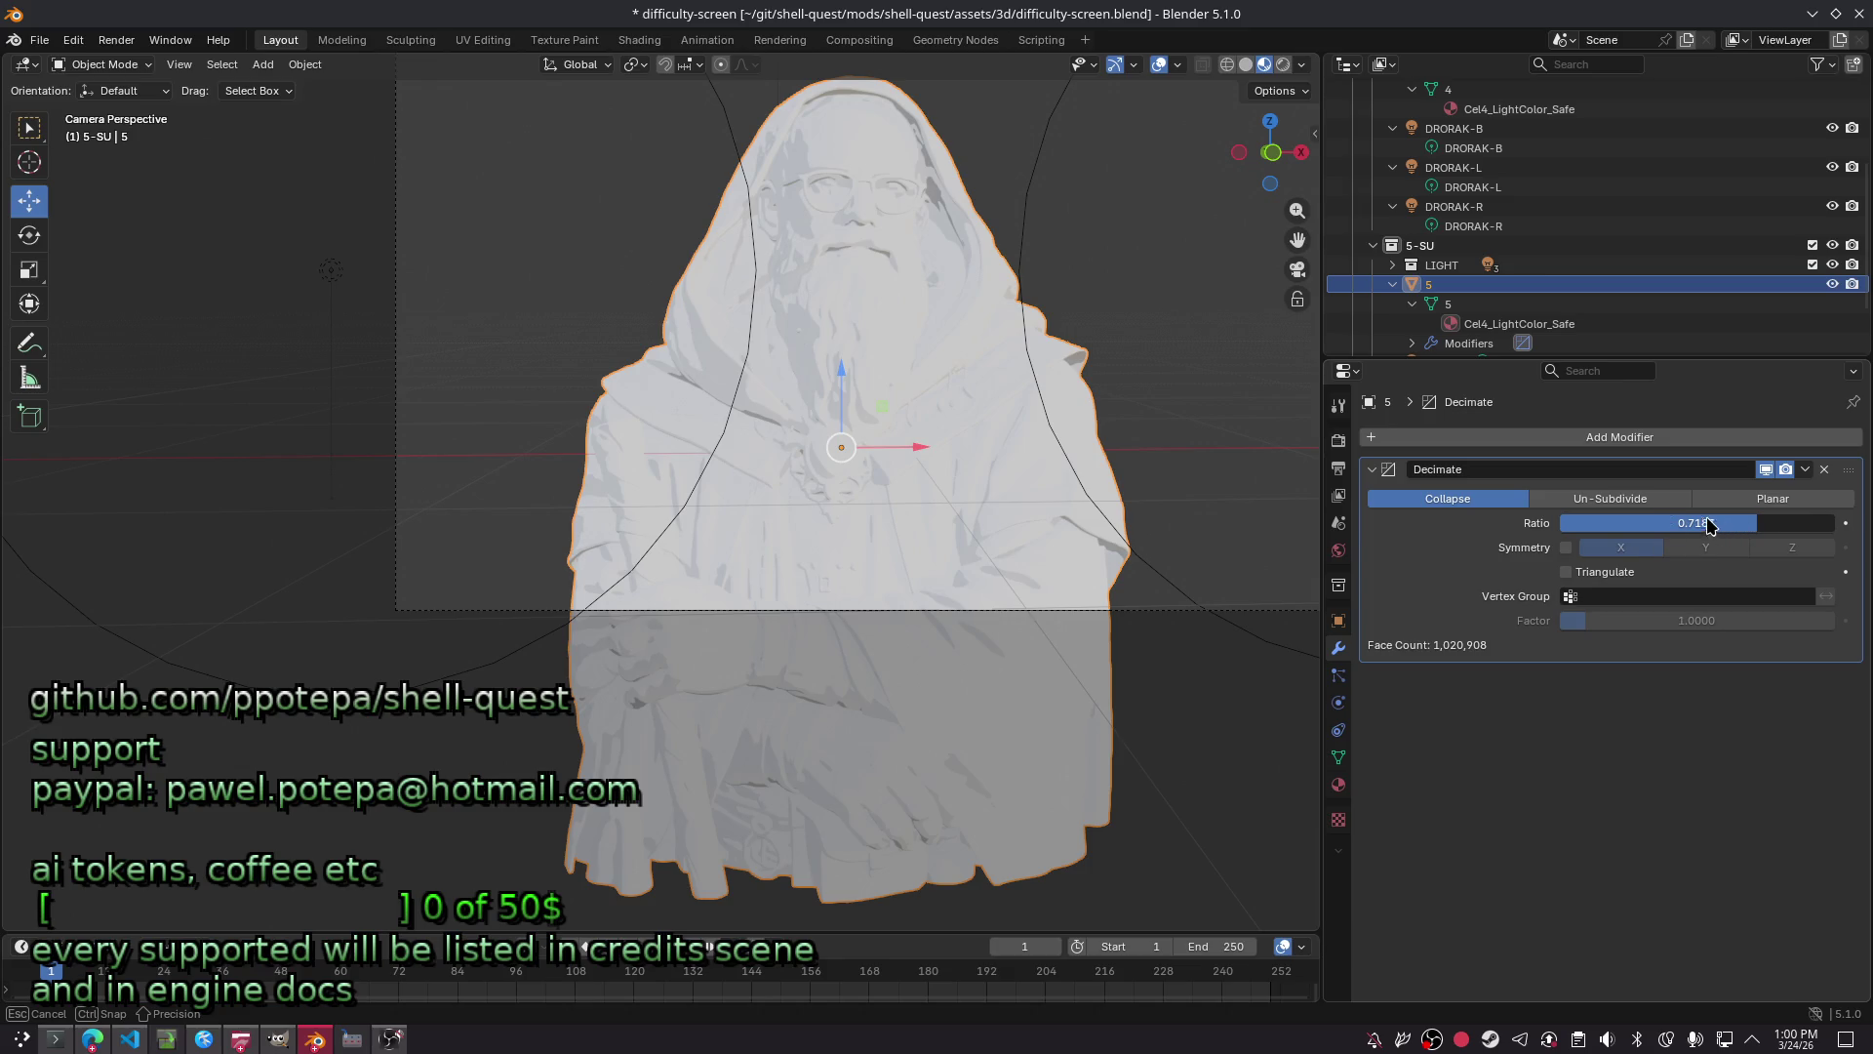
key("BackSpace")
left_click(1741, 524)
type("0.3")
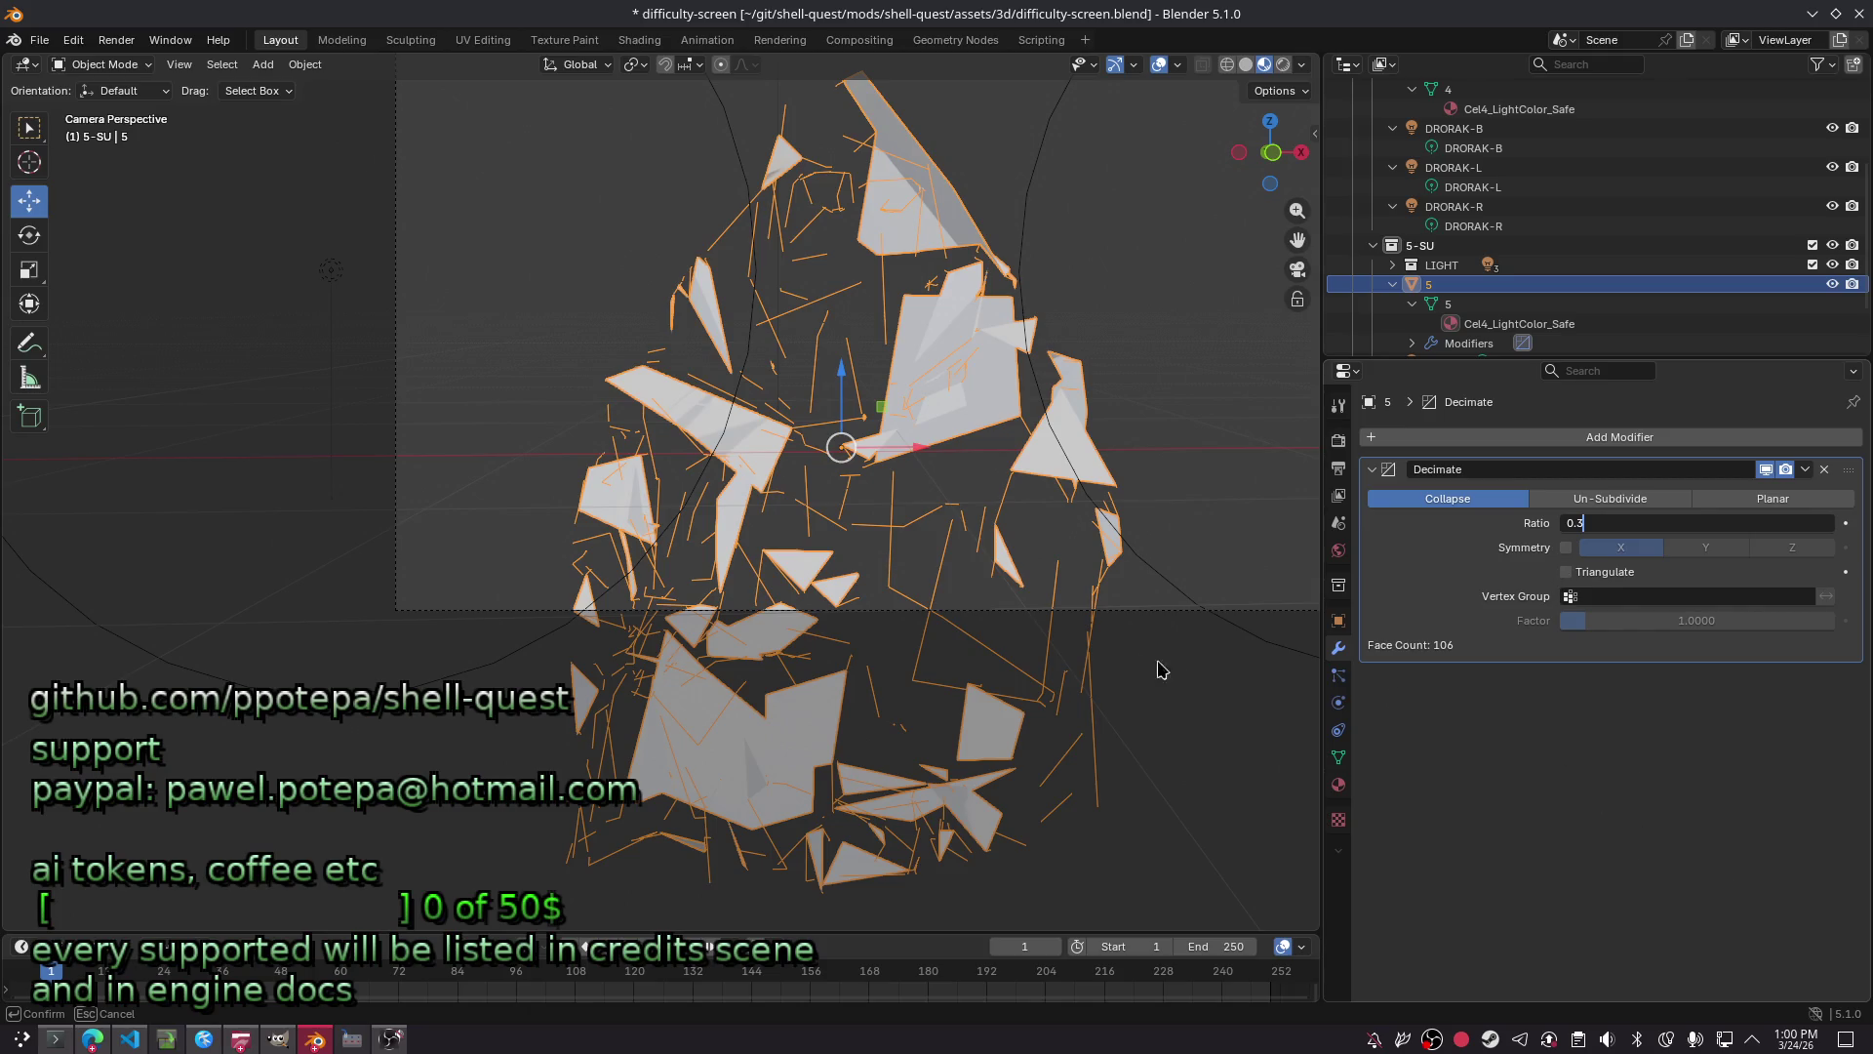
key("Tab")
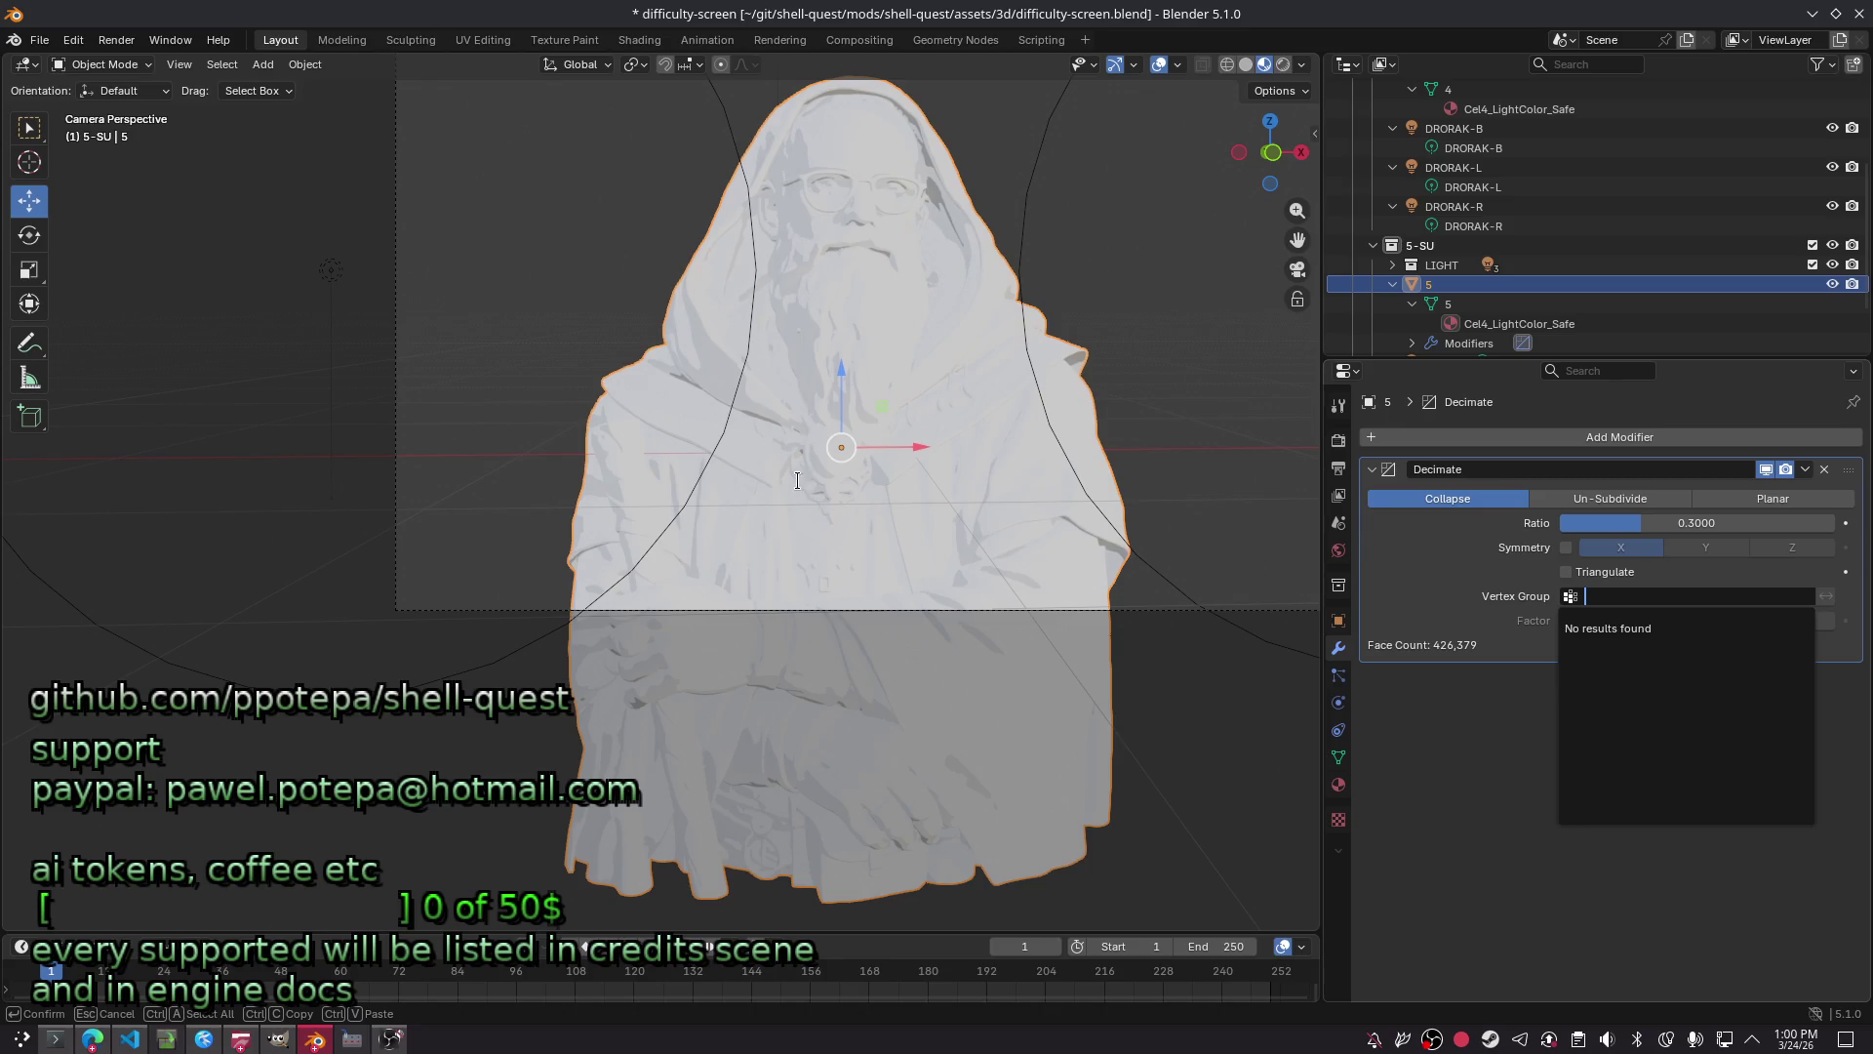
key("Escape")
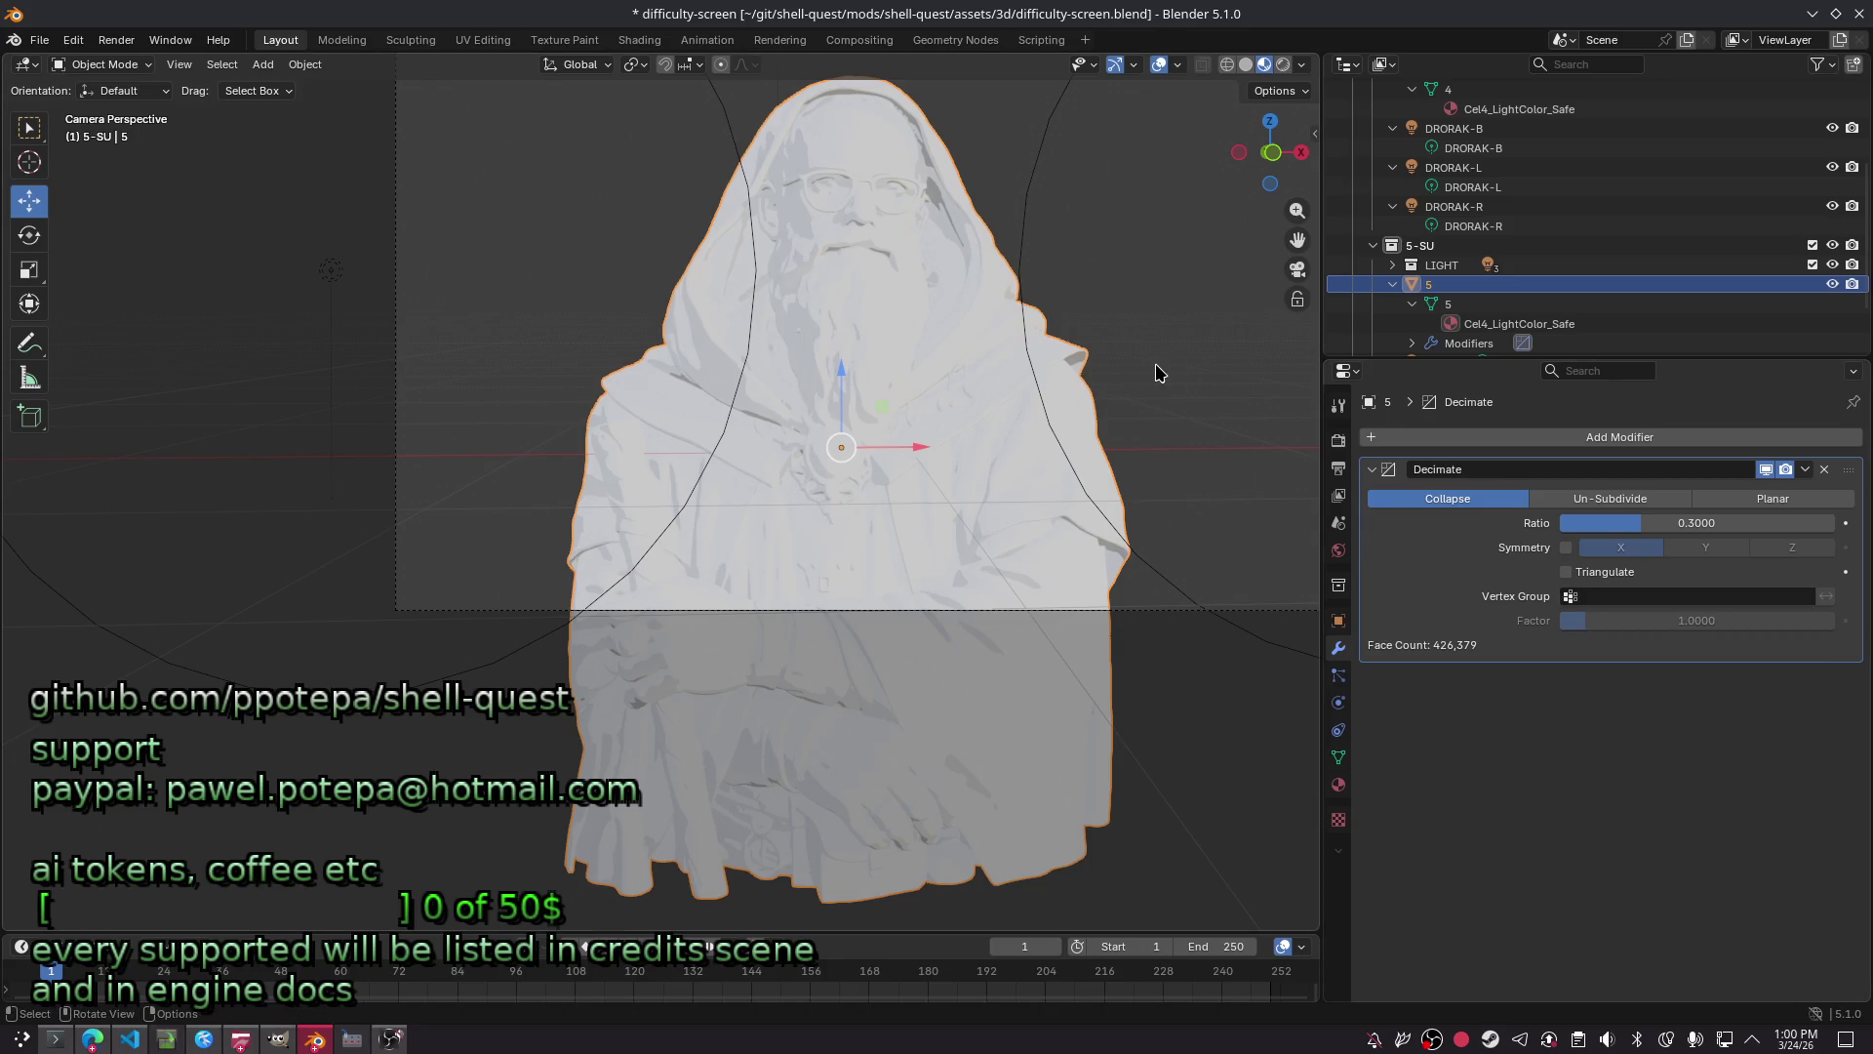
key("F12")
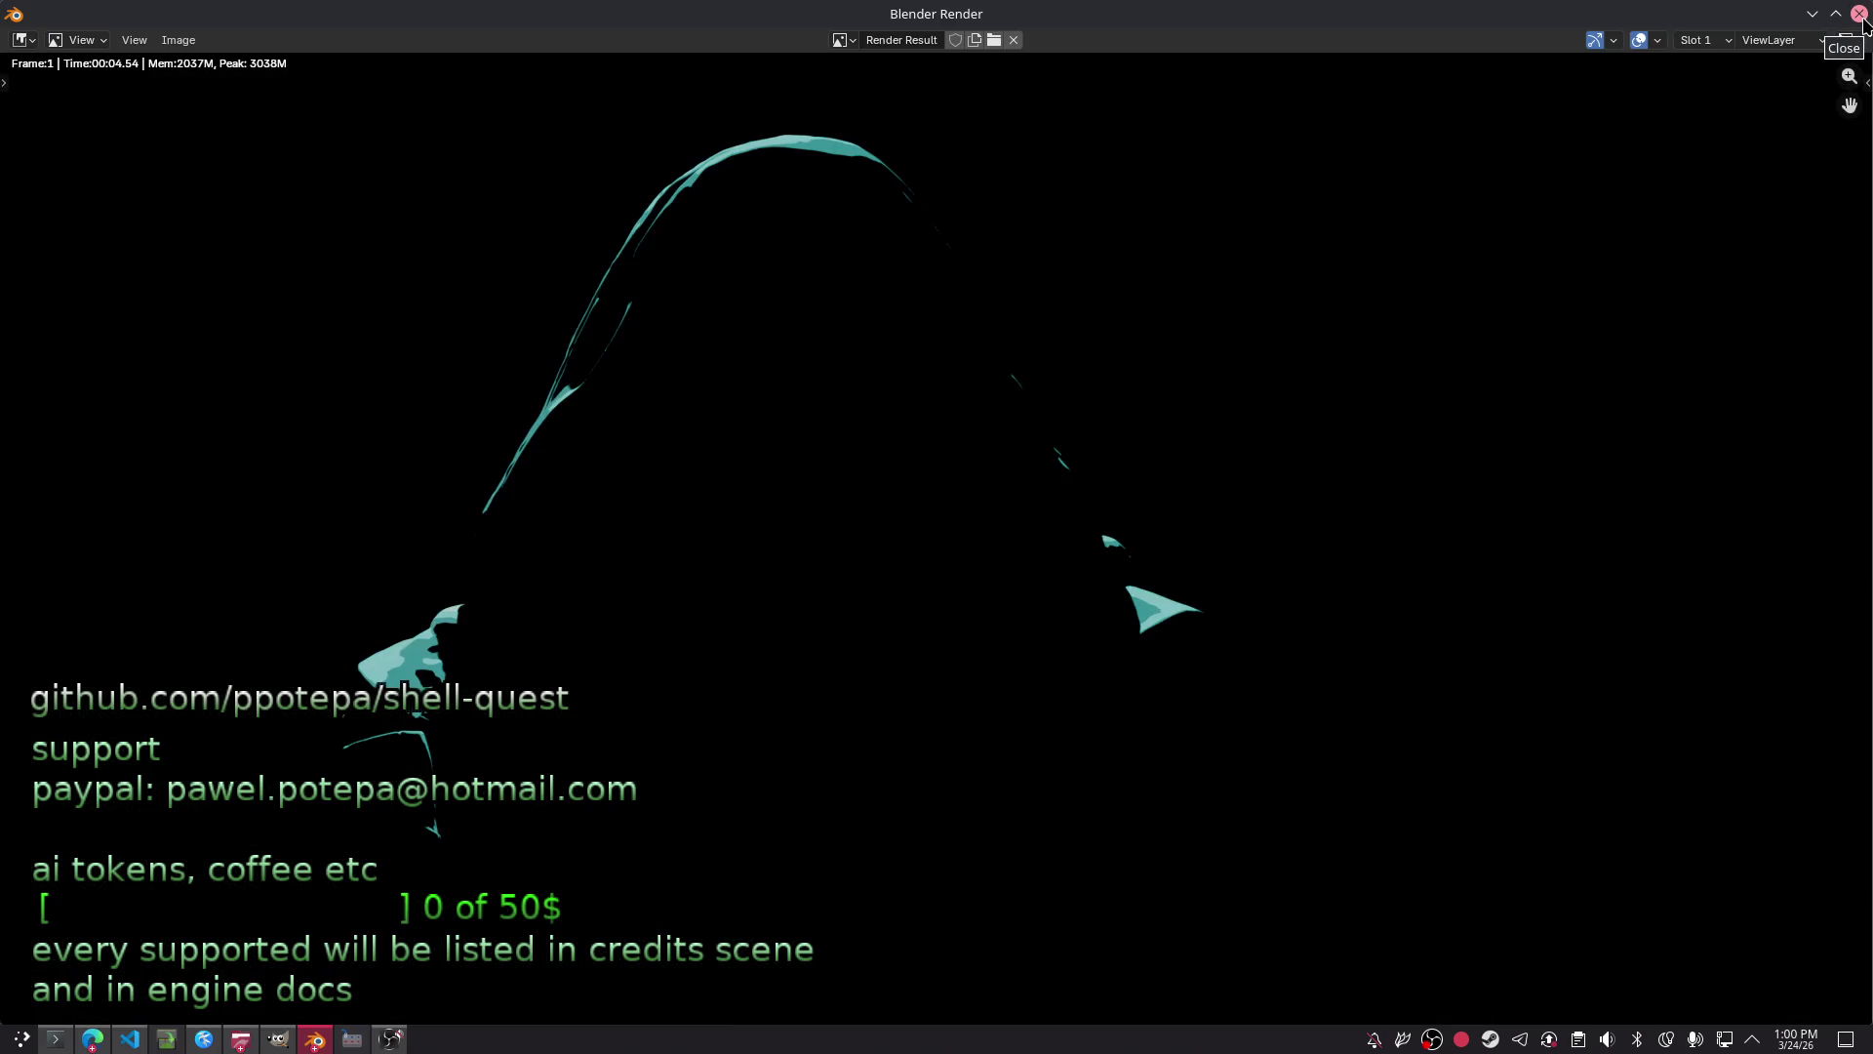
Apply the 0.3 Decimate modifier, save difficulty-screen.blend, and bring up File > Open
left_click(1859, 14)
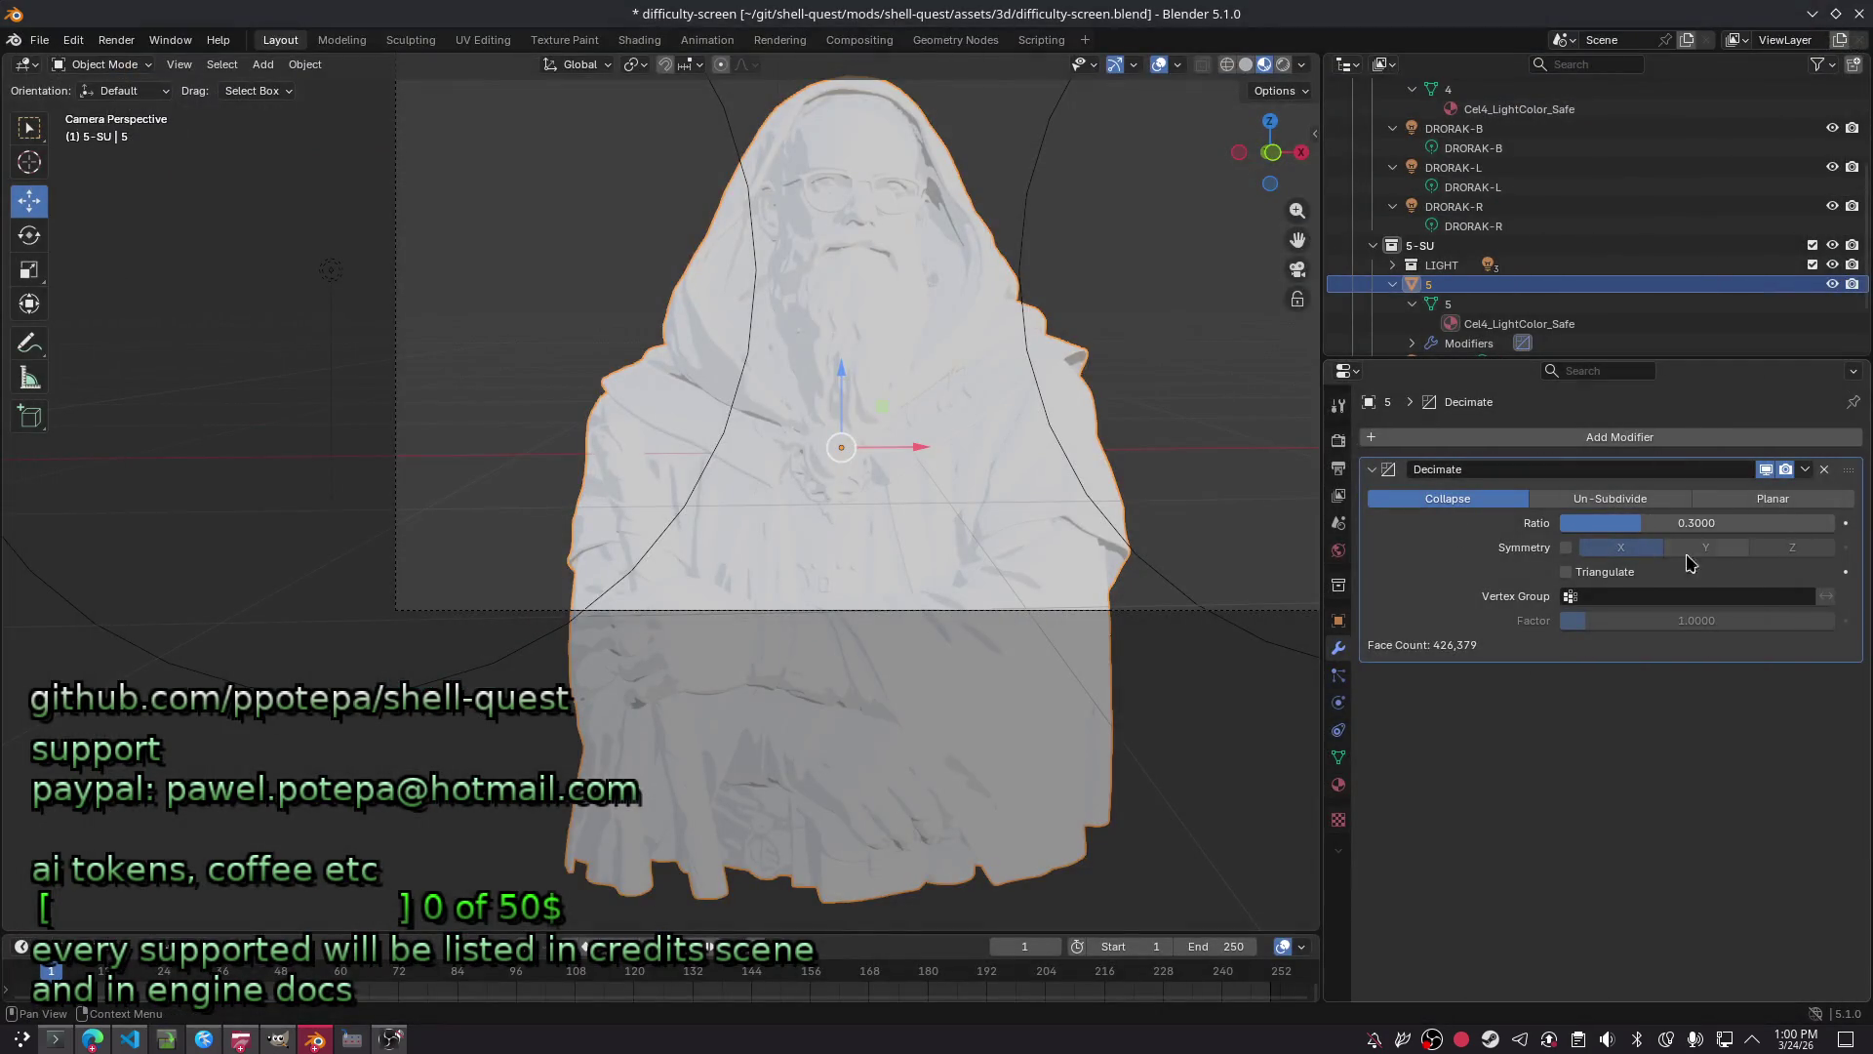
left_click(1805, 469)
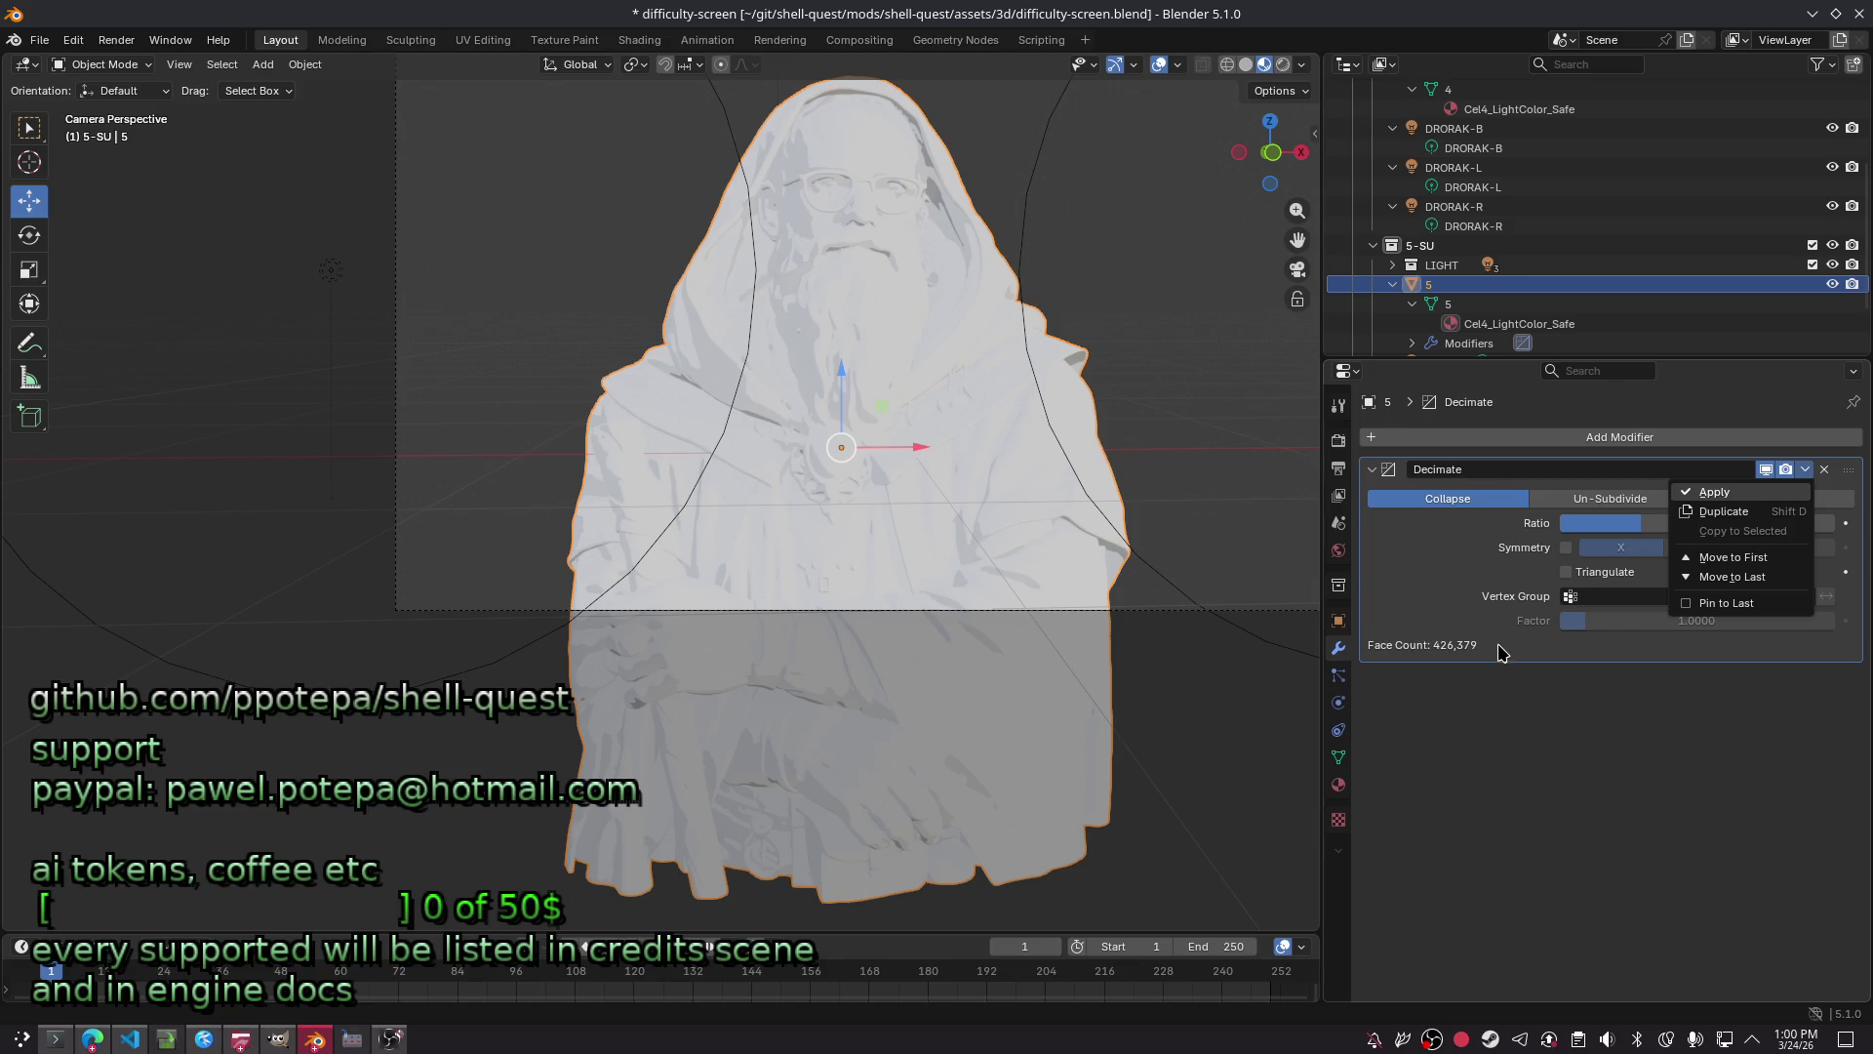
key("Return")
key("ctrl+s")
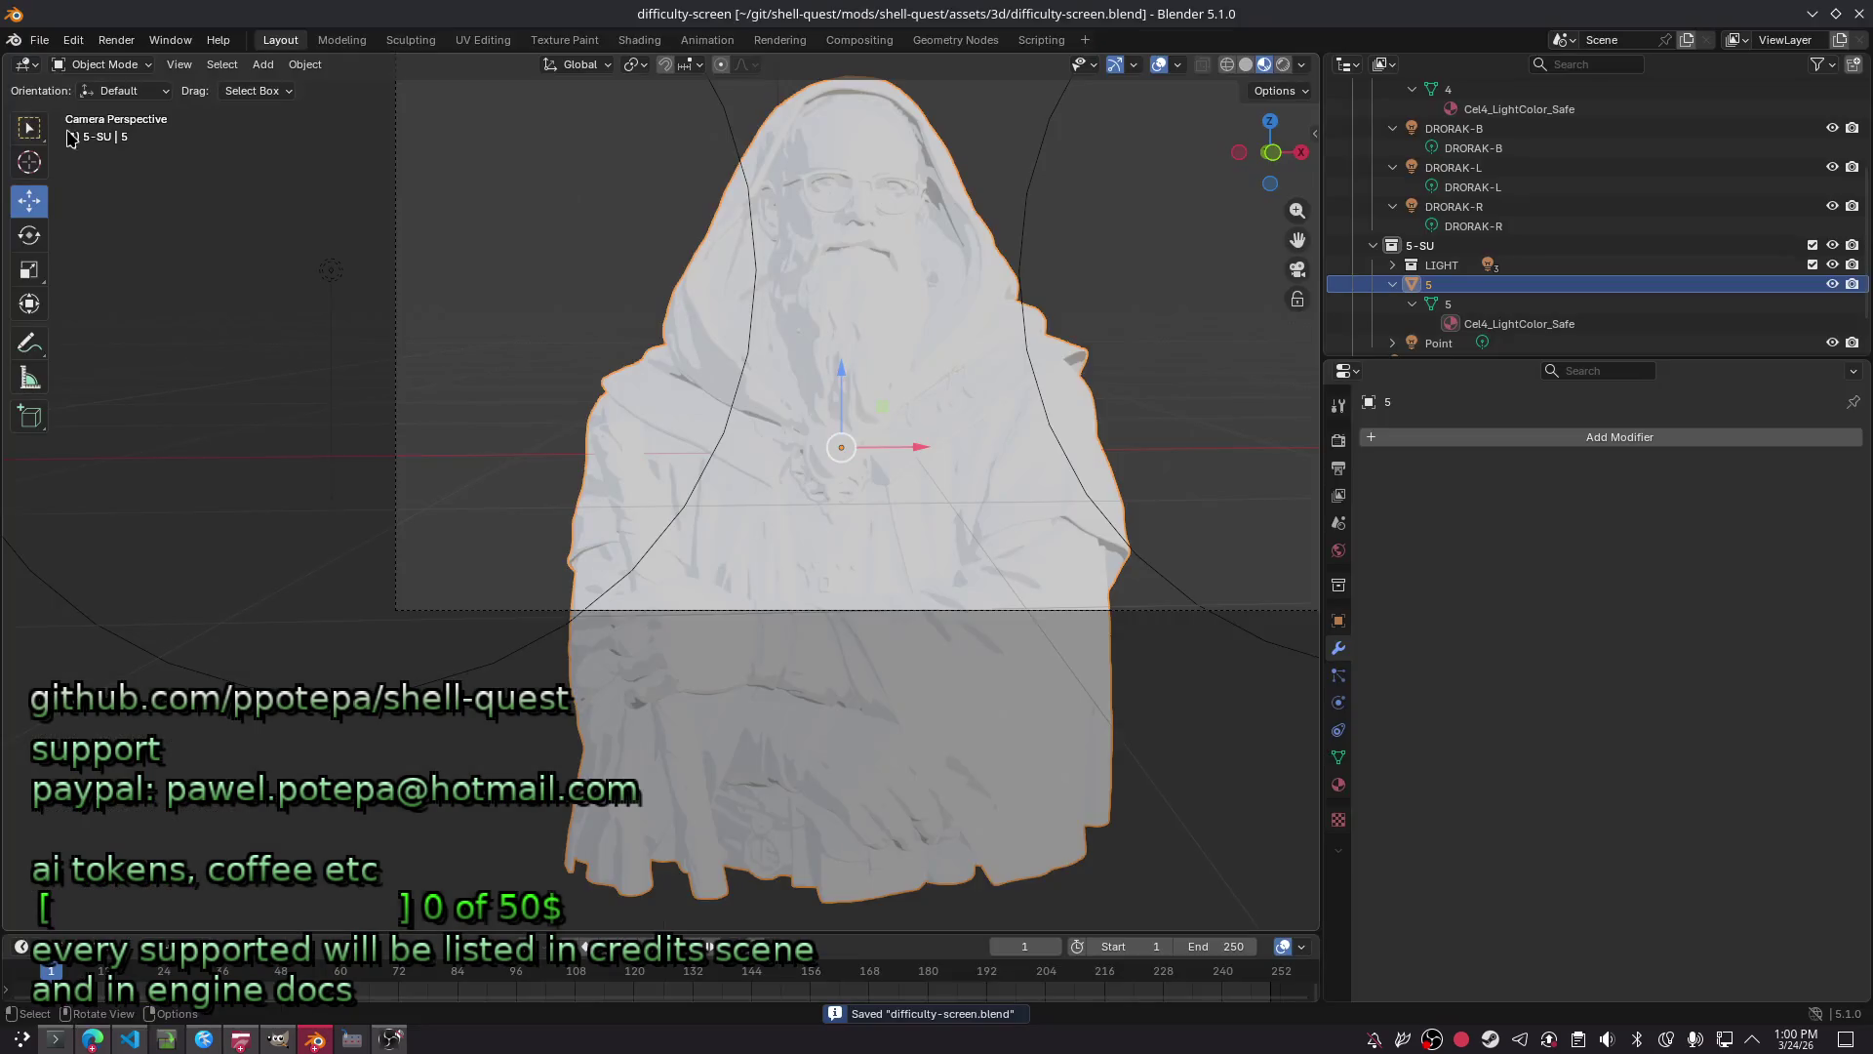
left_click(39, 39)
left_click(62, 83)
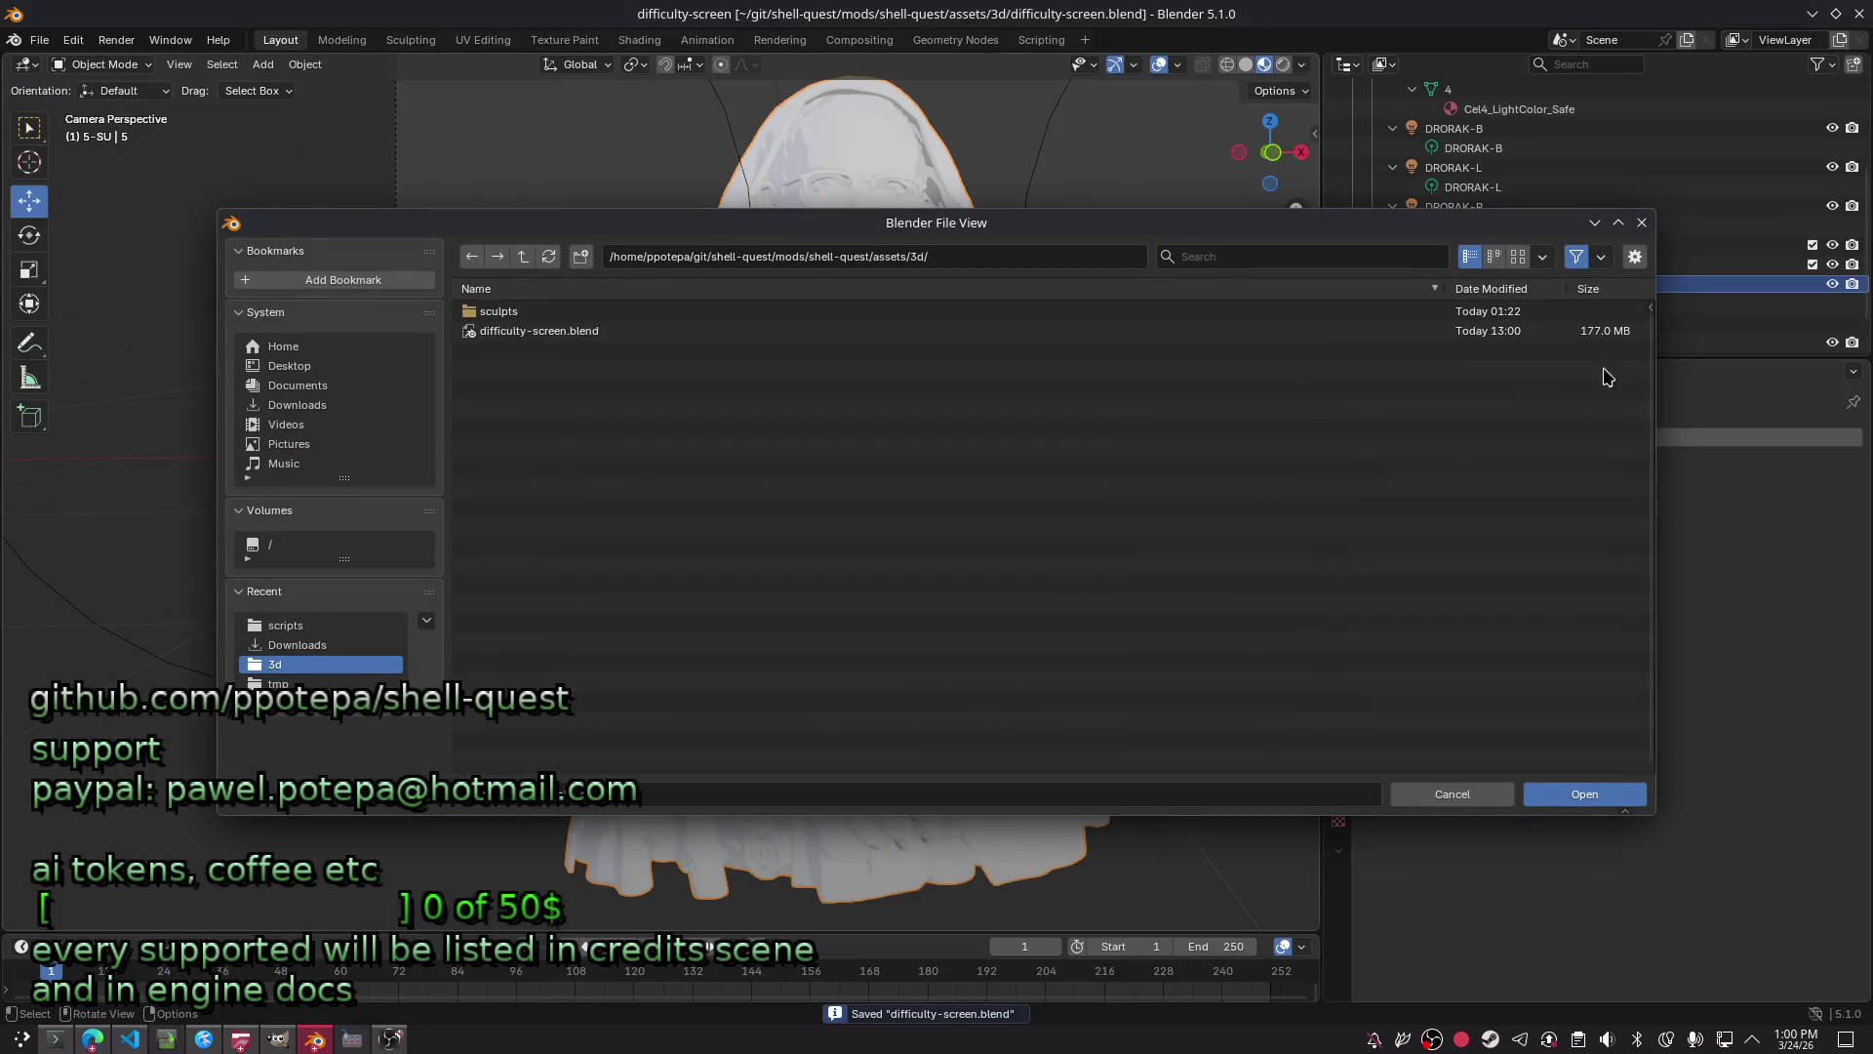
Close the file browser and inspect the decimated bust's wireframe density in Edit Mode
left_click(1642, 222)
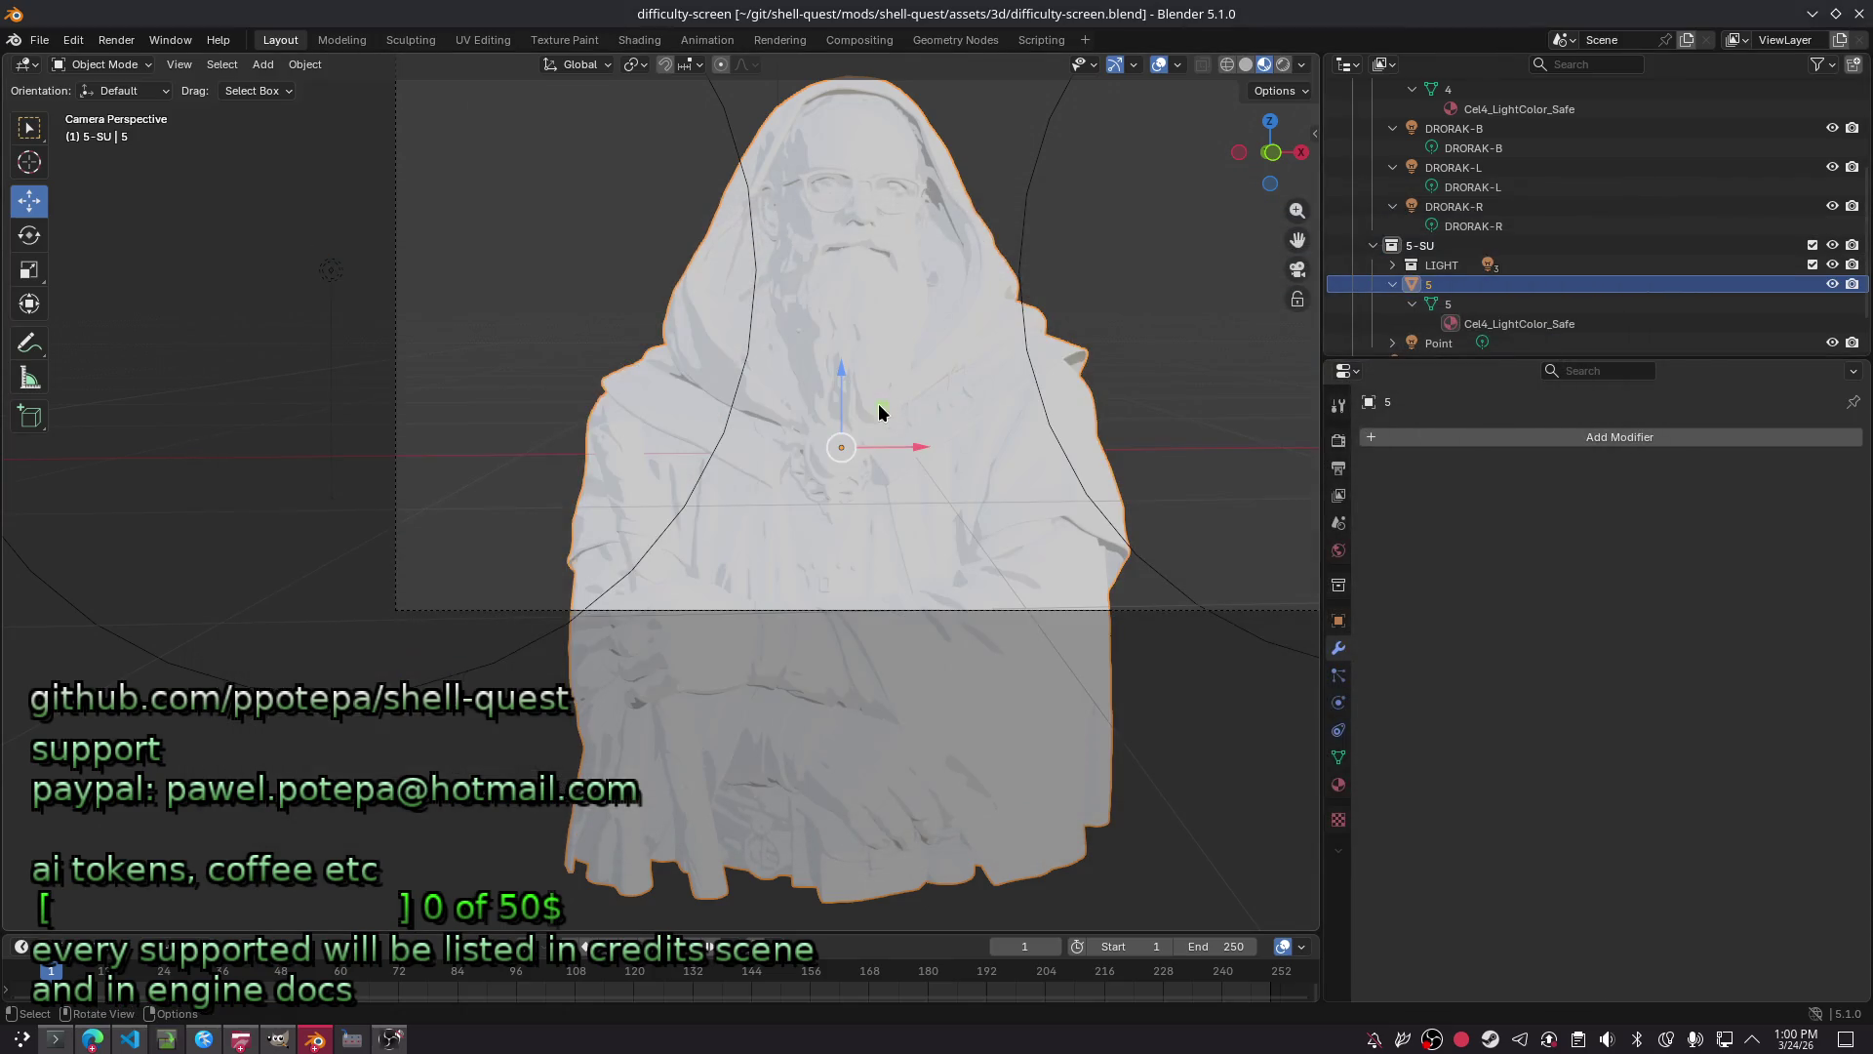
scroll(887, 413, "up", 5)
key("ctrl+Tab")
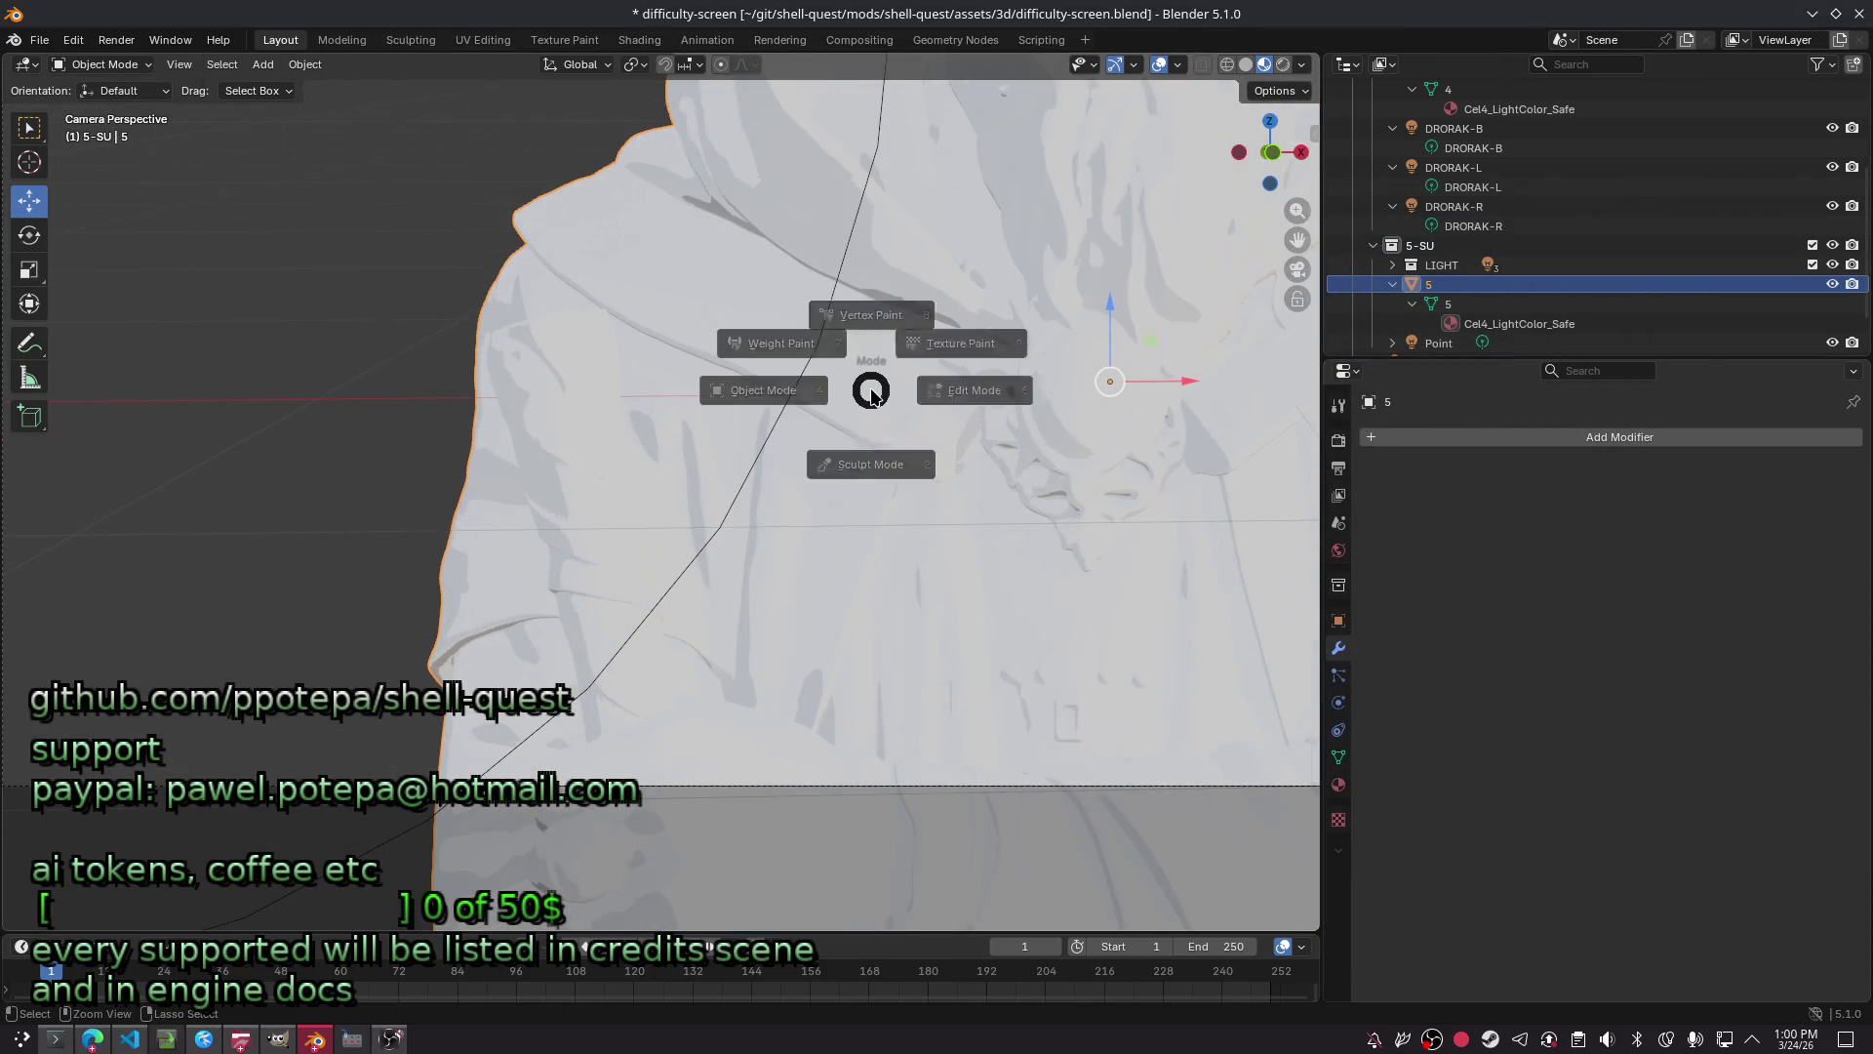
left_click(1040, 392)
scroll(706, 512, "up", 6)
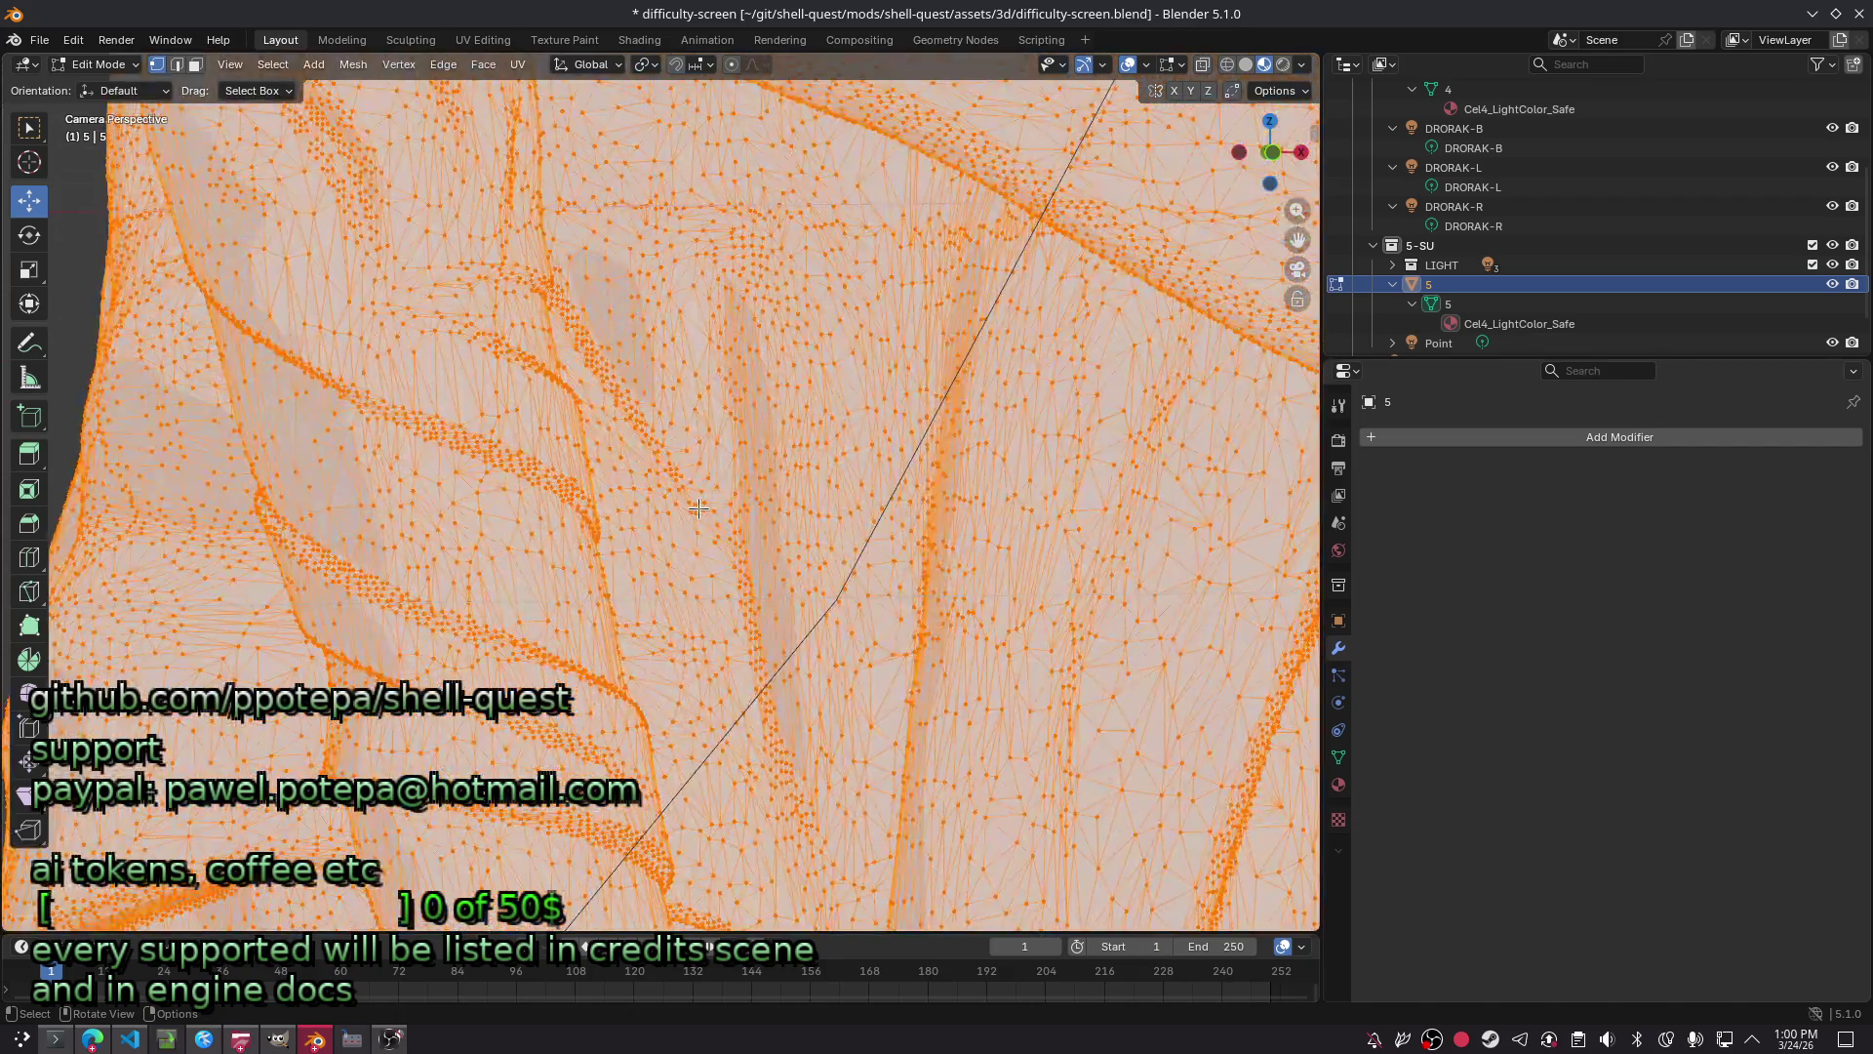
scroll(706, 512, "down", 6)
scroll(706, 513, "up", 5)
scroll(706, 512, "down", 4)
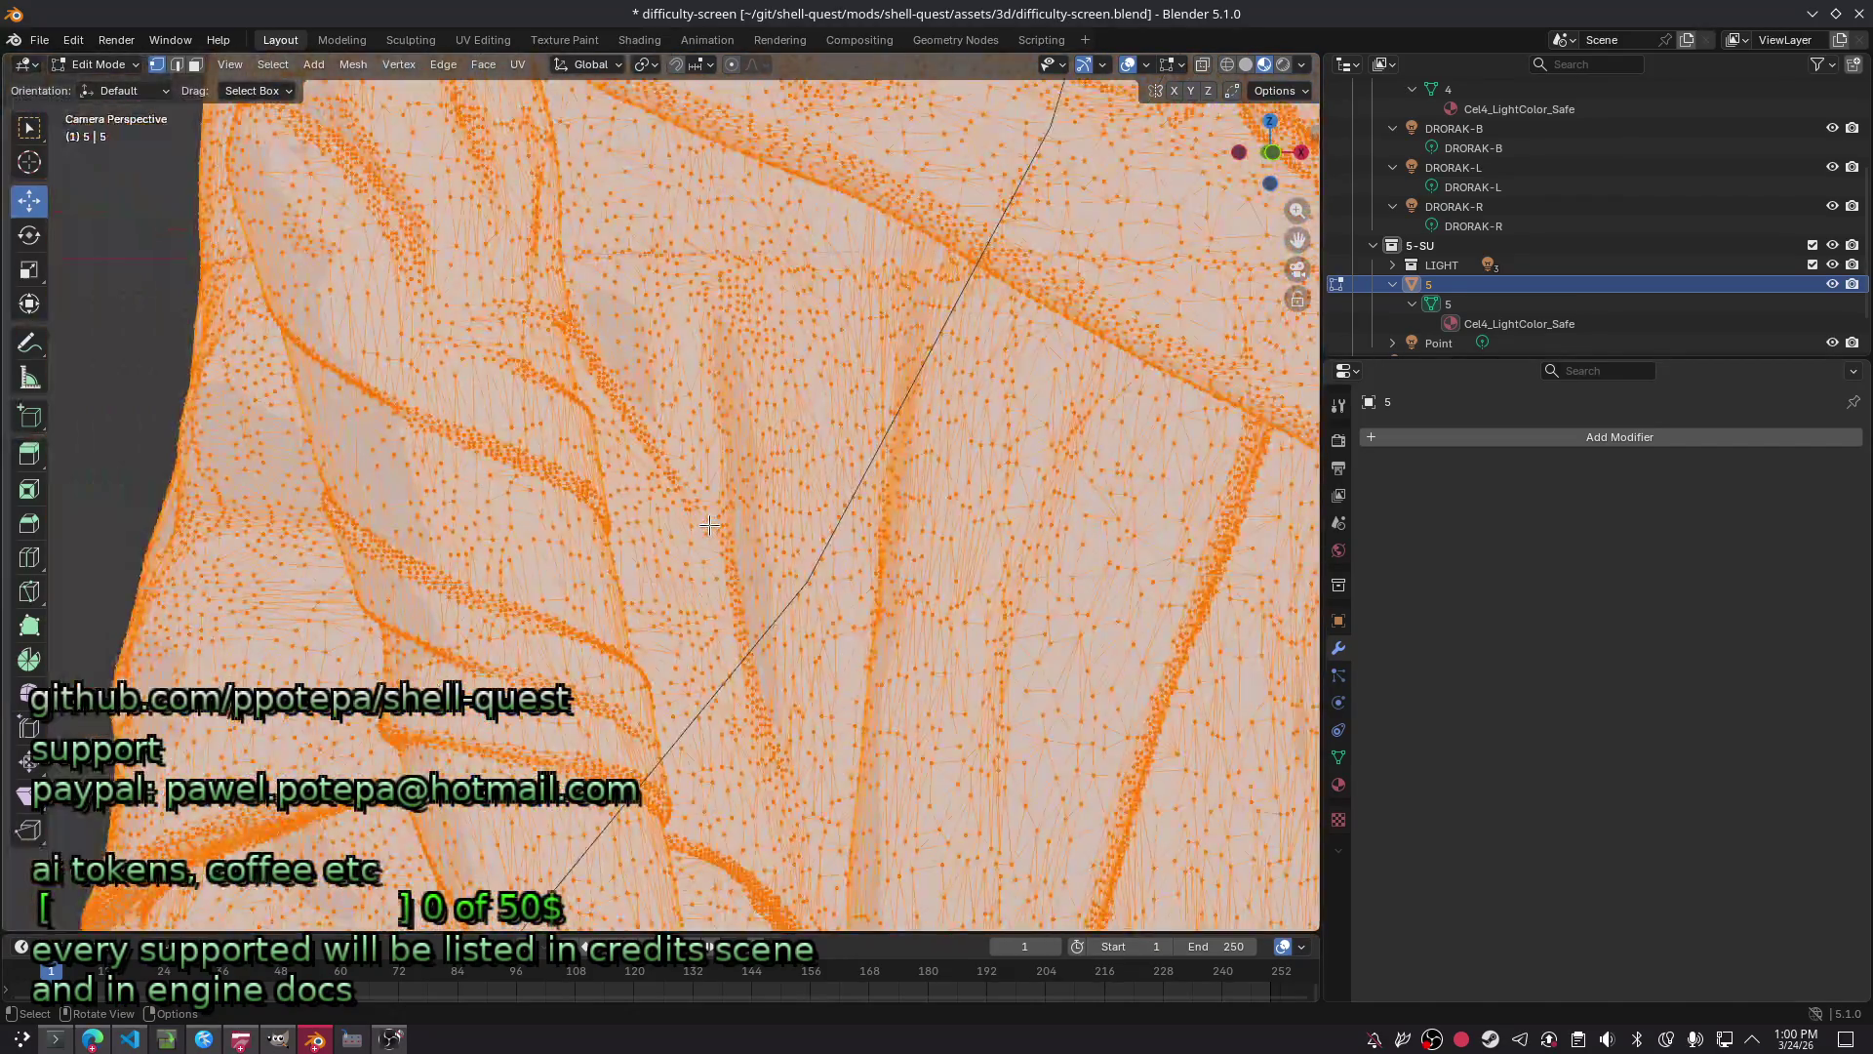
scroll(704, 517, "down", 4)
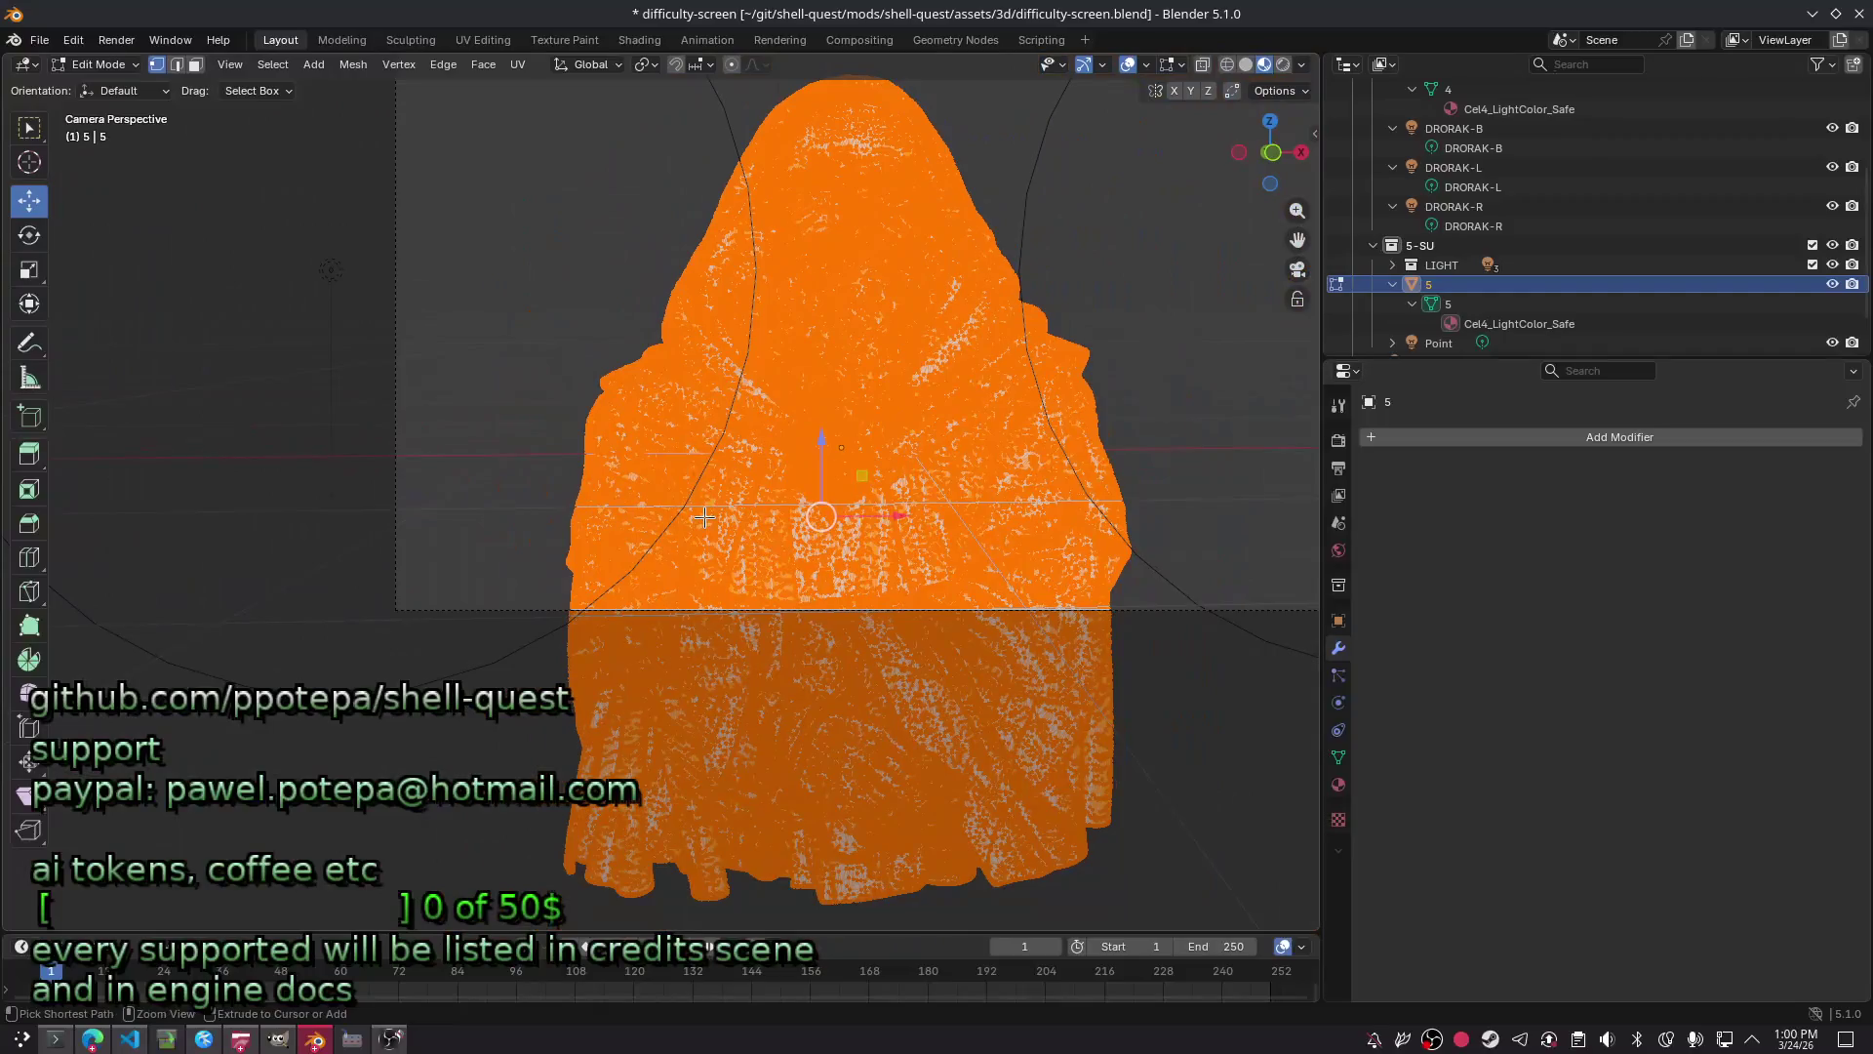
Switch the bust back to Object Mode
key("ctrl+Tab")
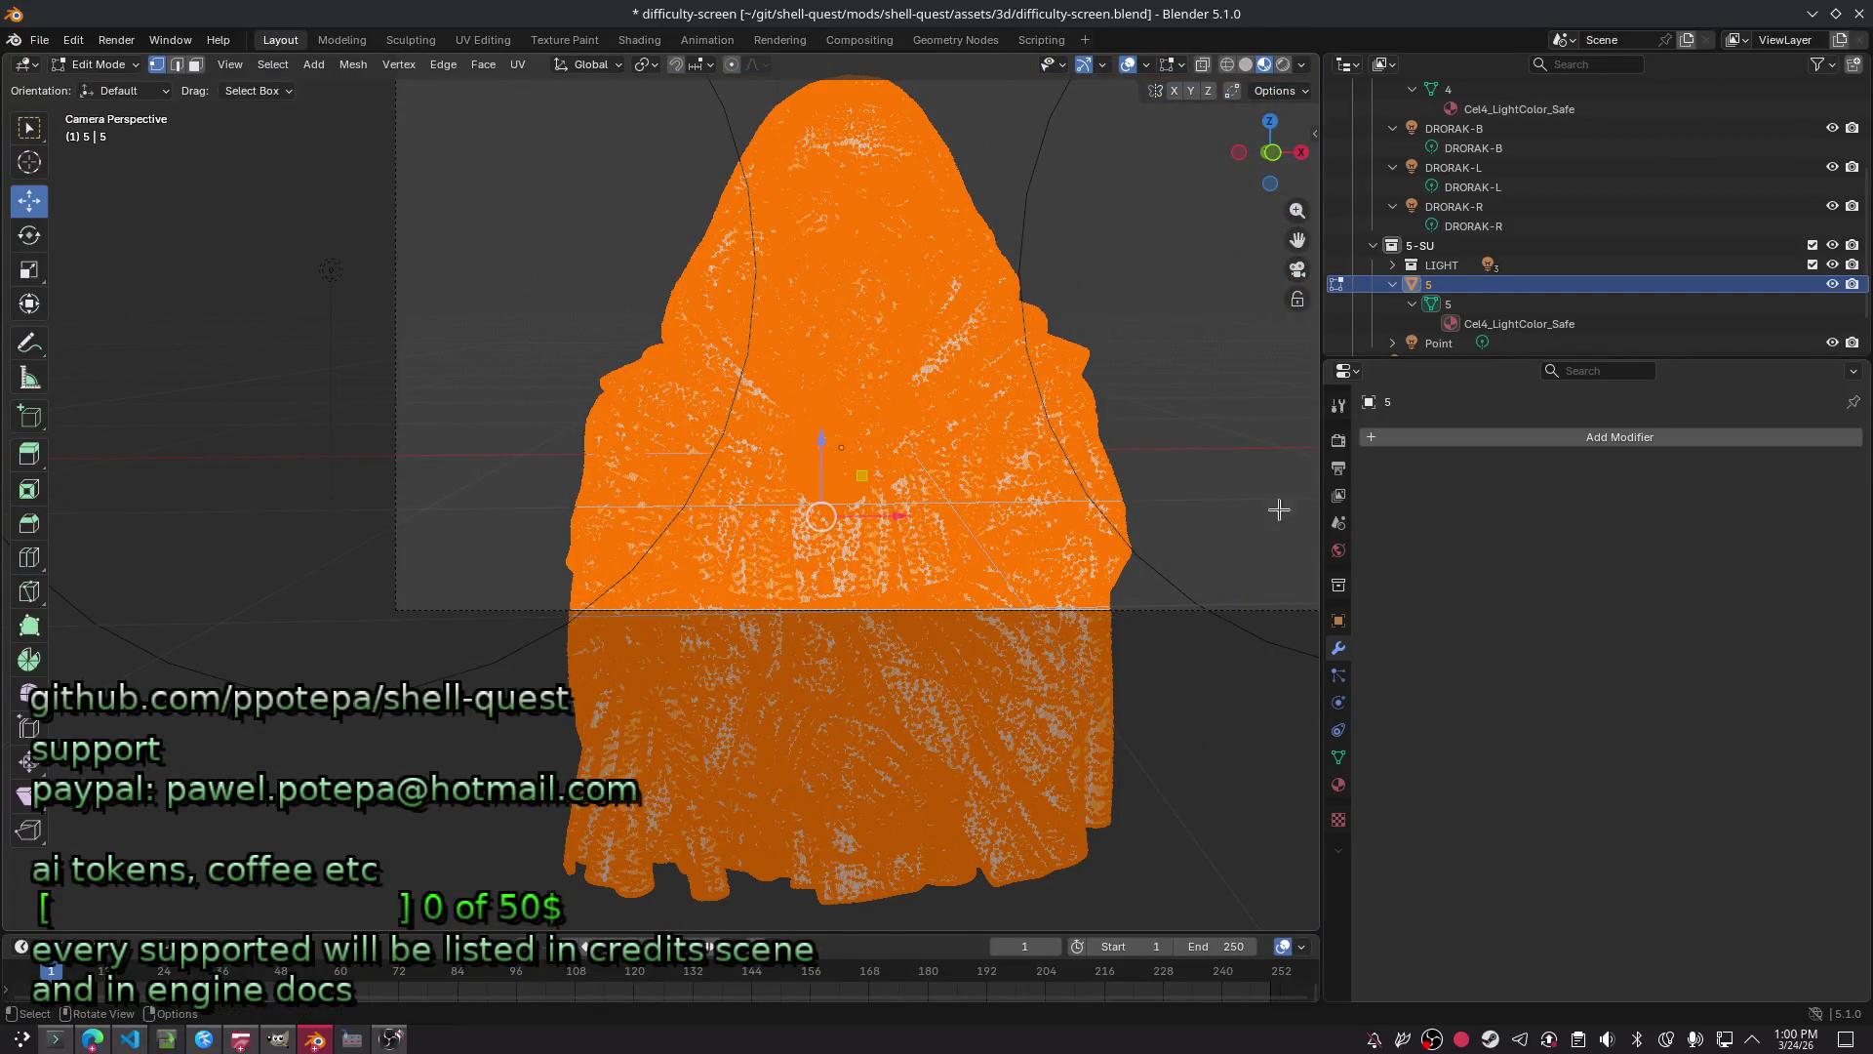
key("ctrl+Tab")
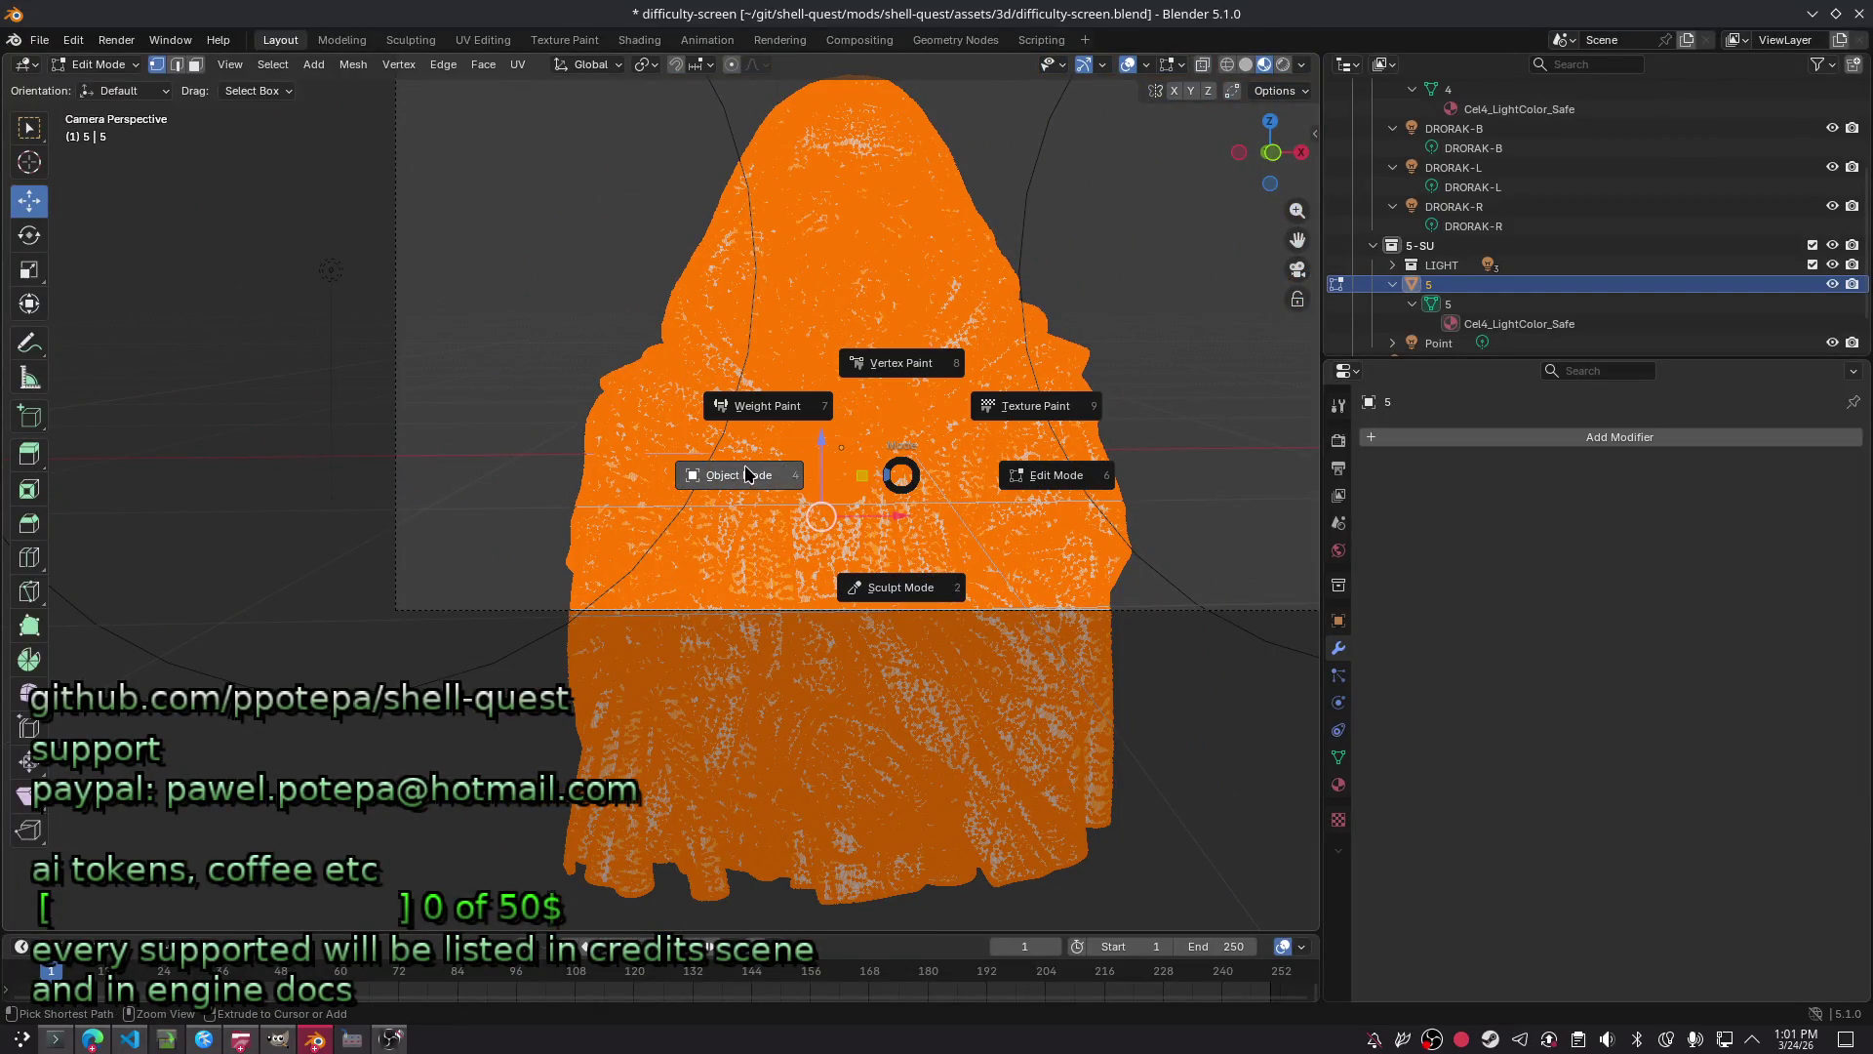
left_click(733, 474)
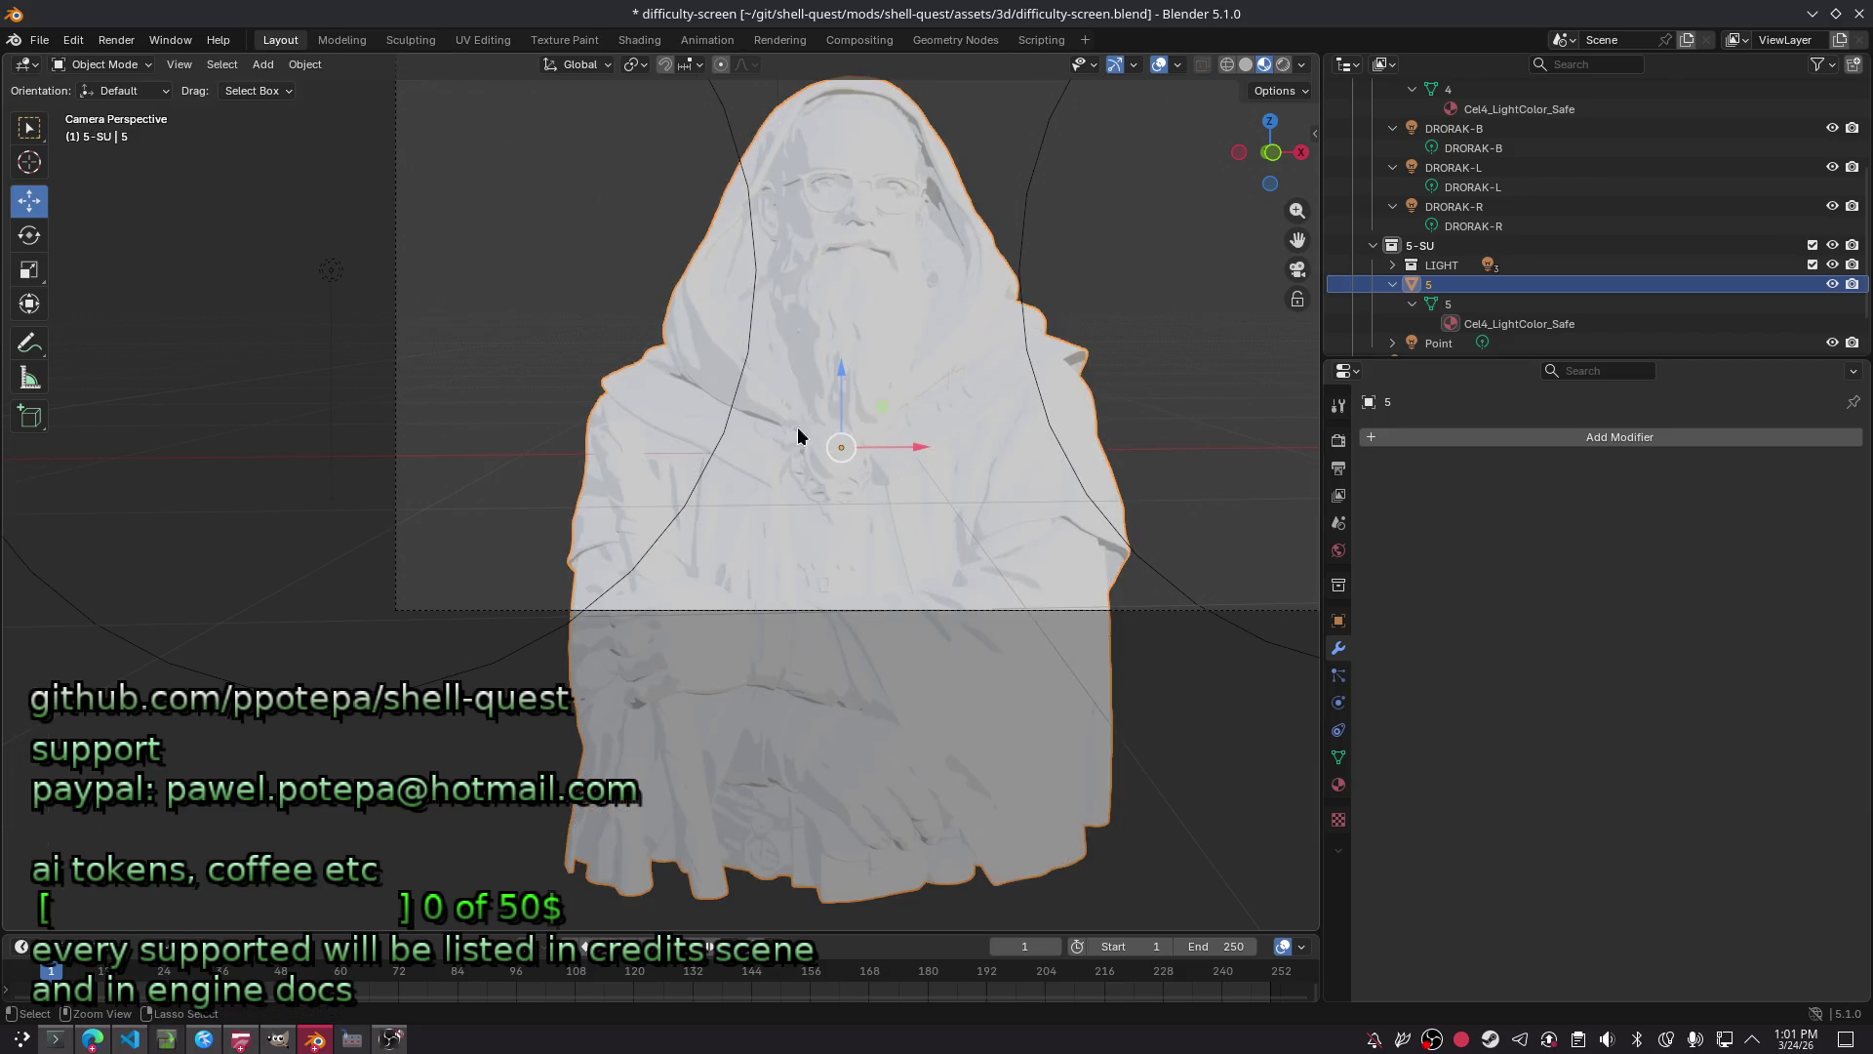
key("ctrl+Tab")
Select bust mesh 5 and add a Decimate modifier to it
left_click(625, 433)
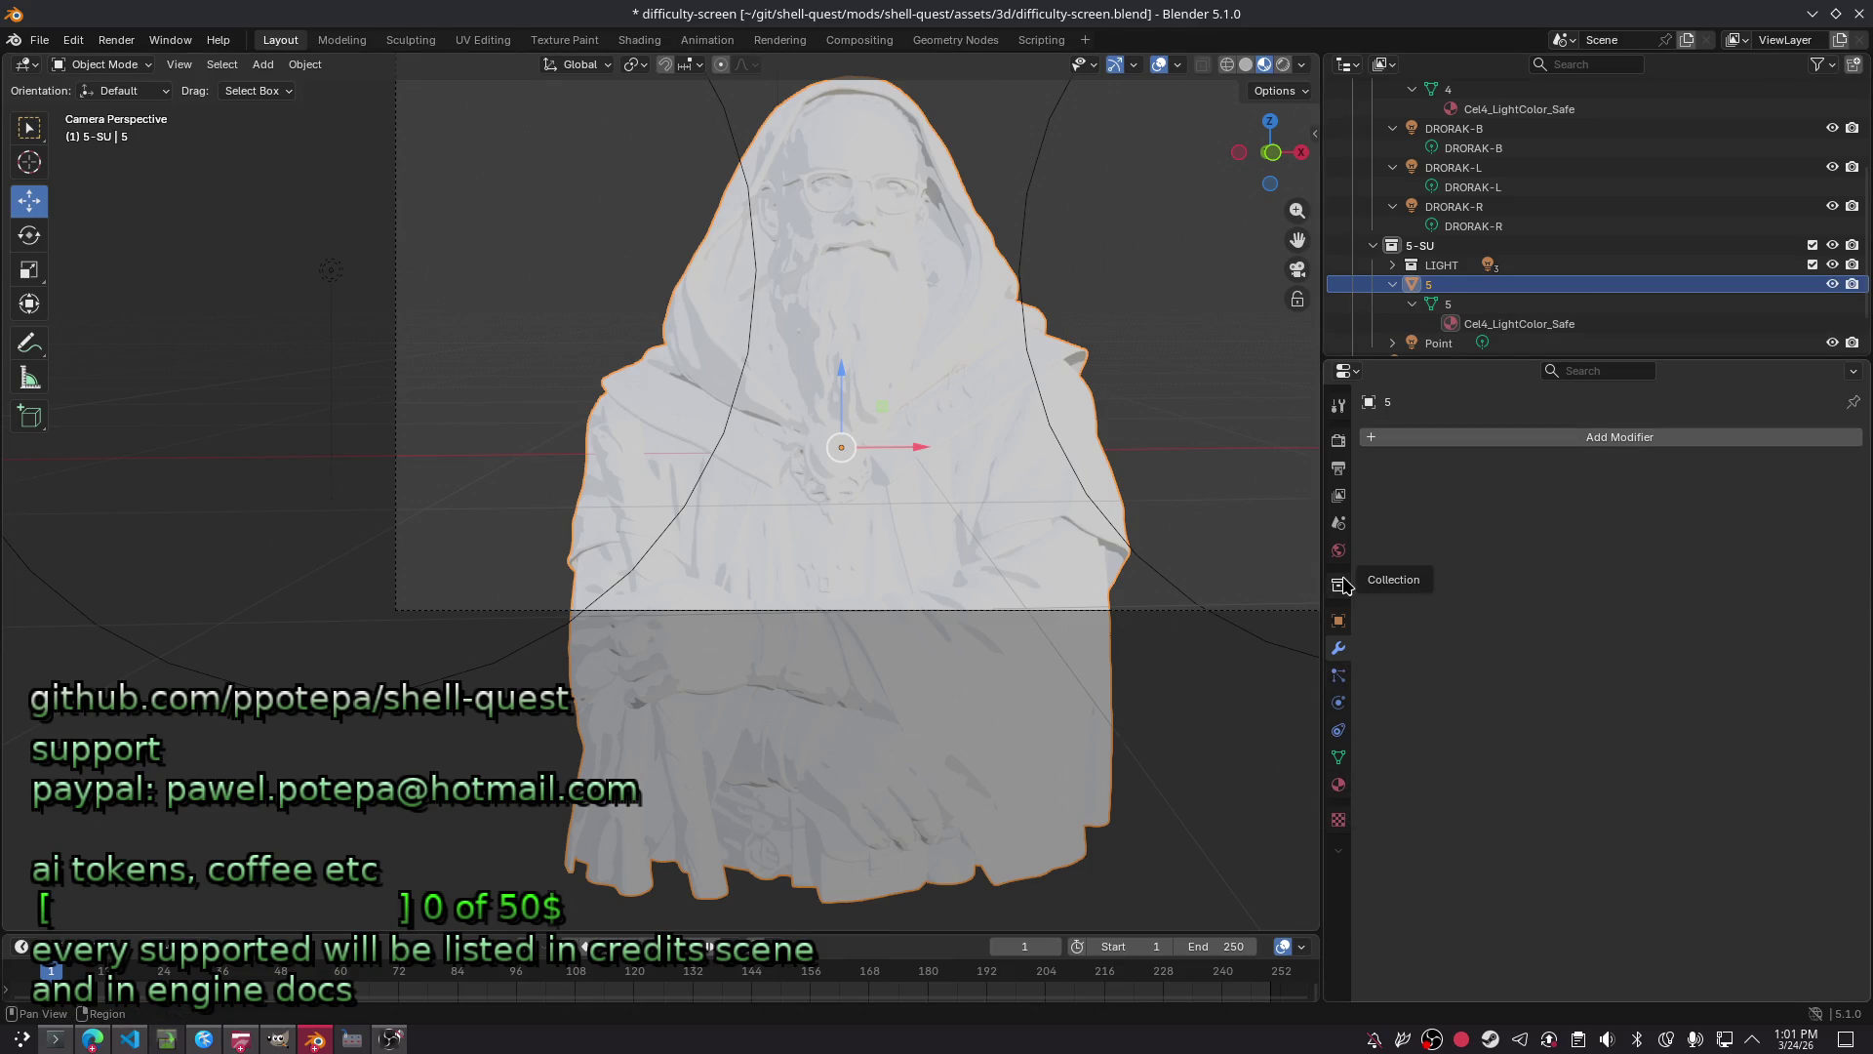
left_click(1465, 322)
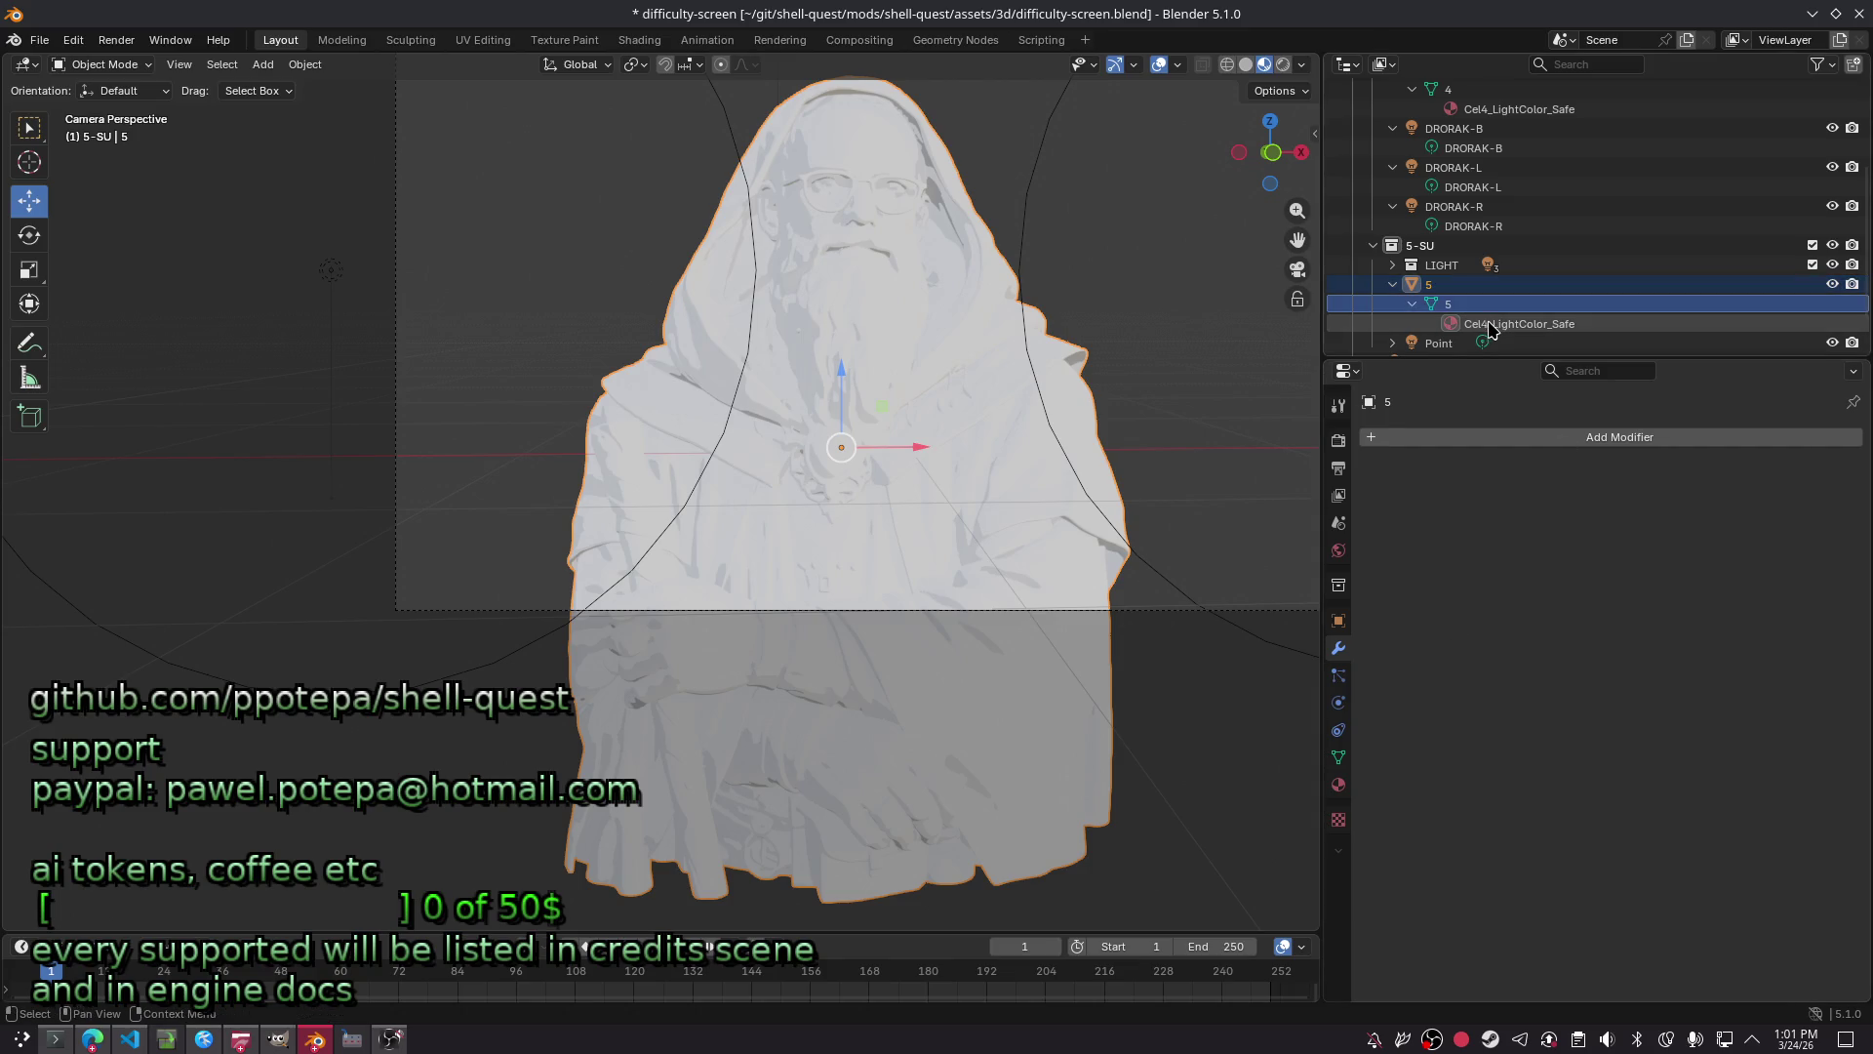
left_click(1460, 305)
left_click(1551, 436)
mouse_move(1542, 429)
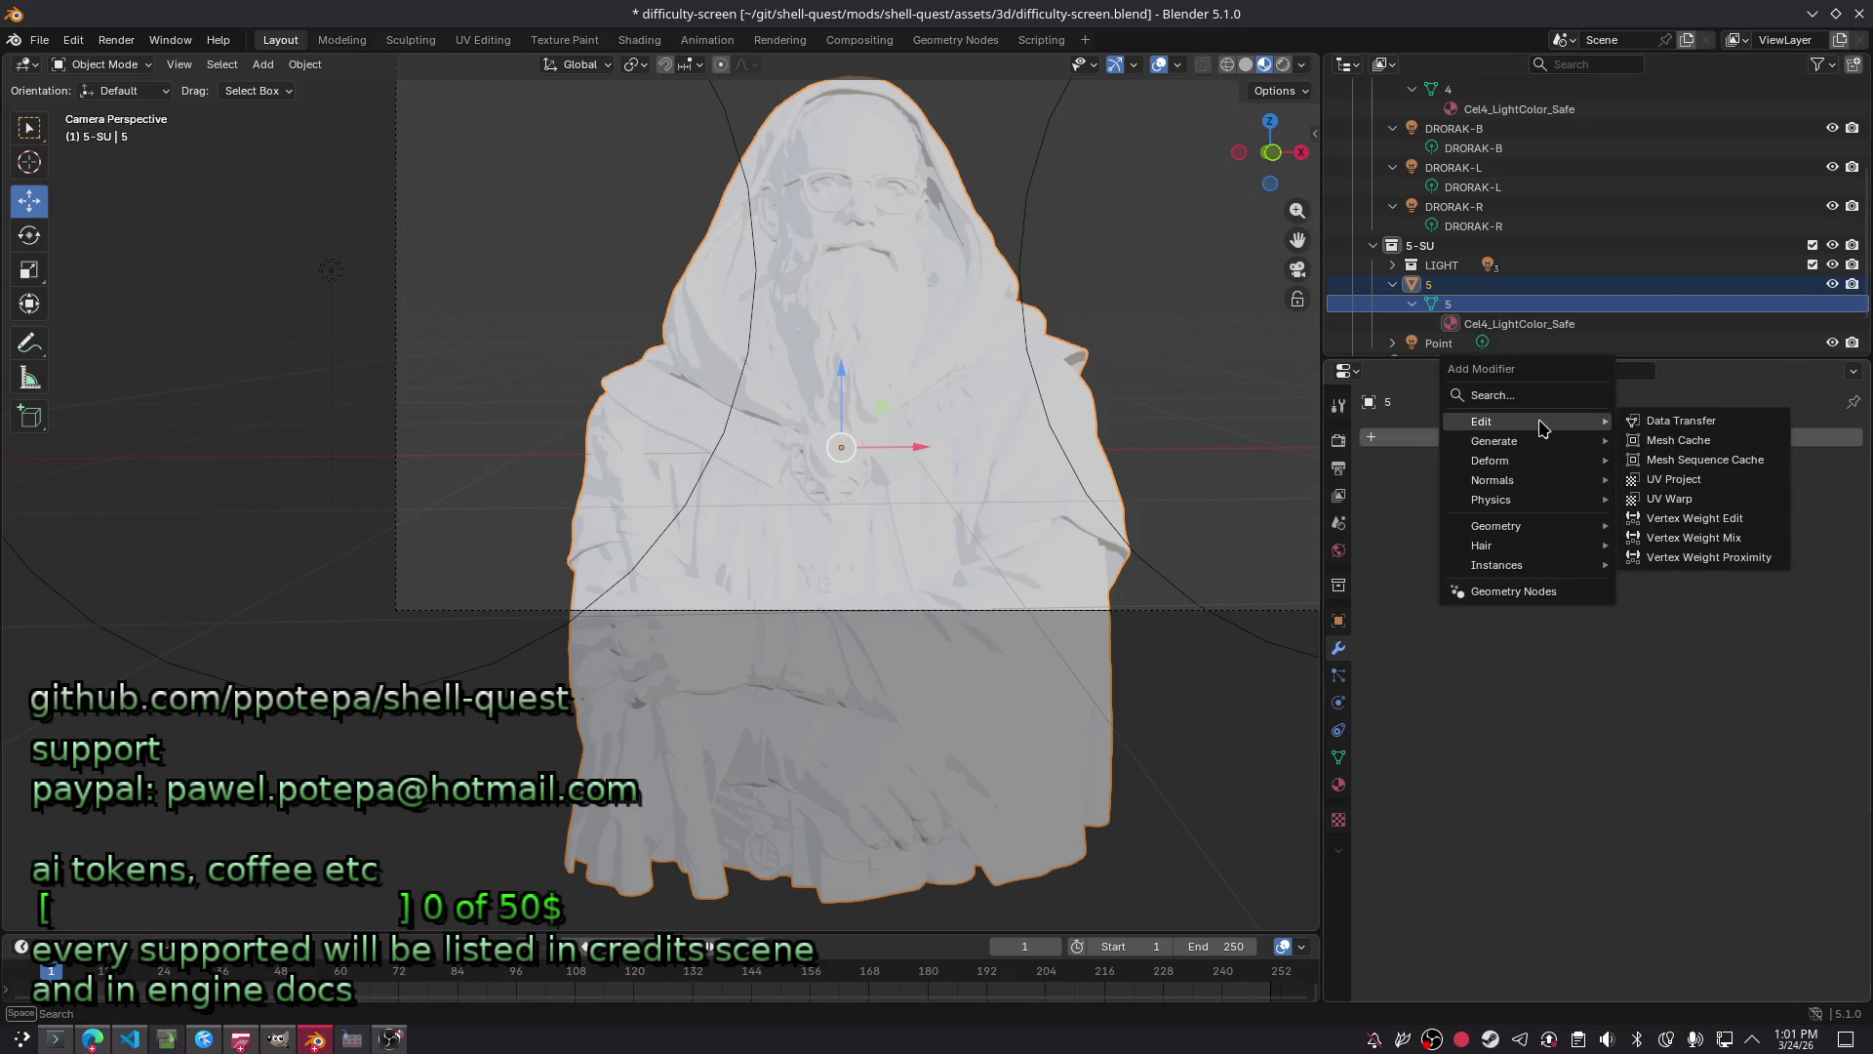
type("dic")
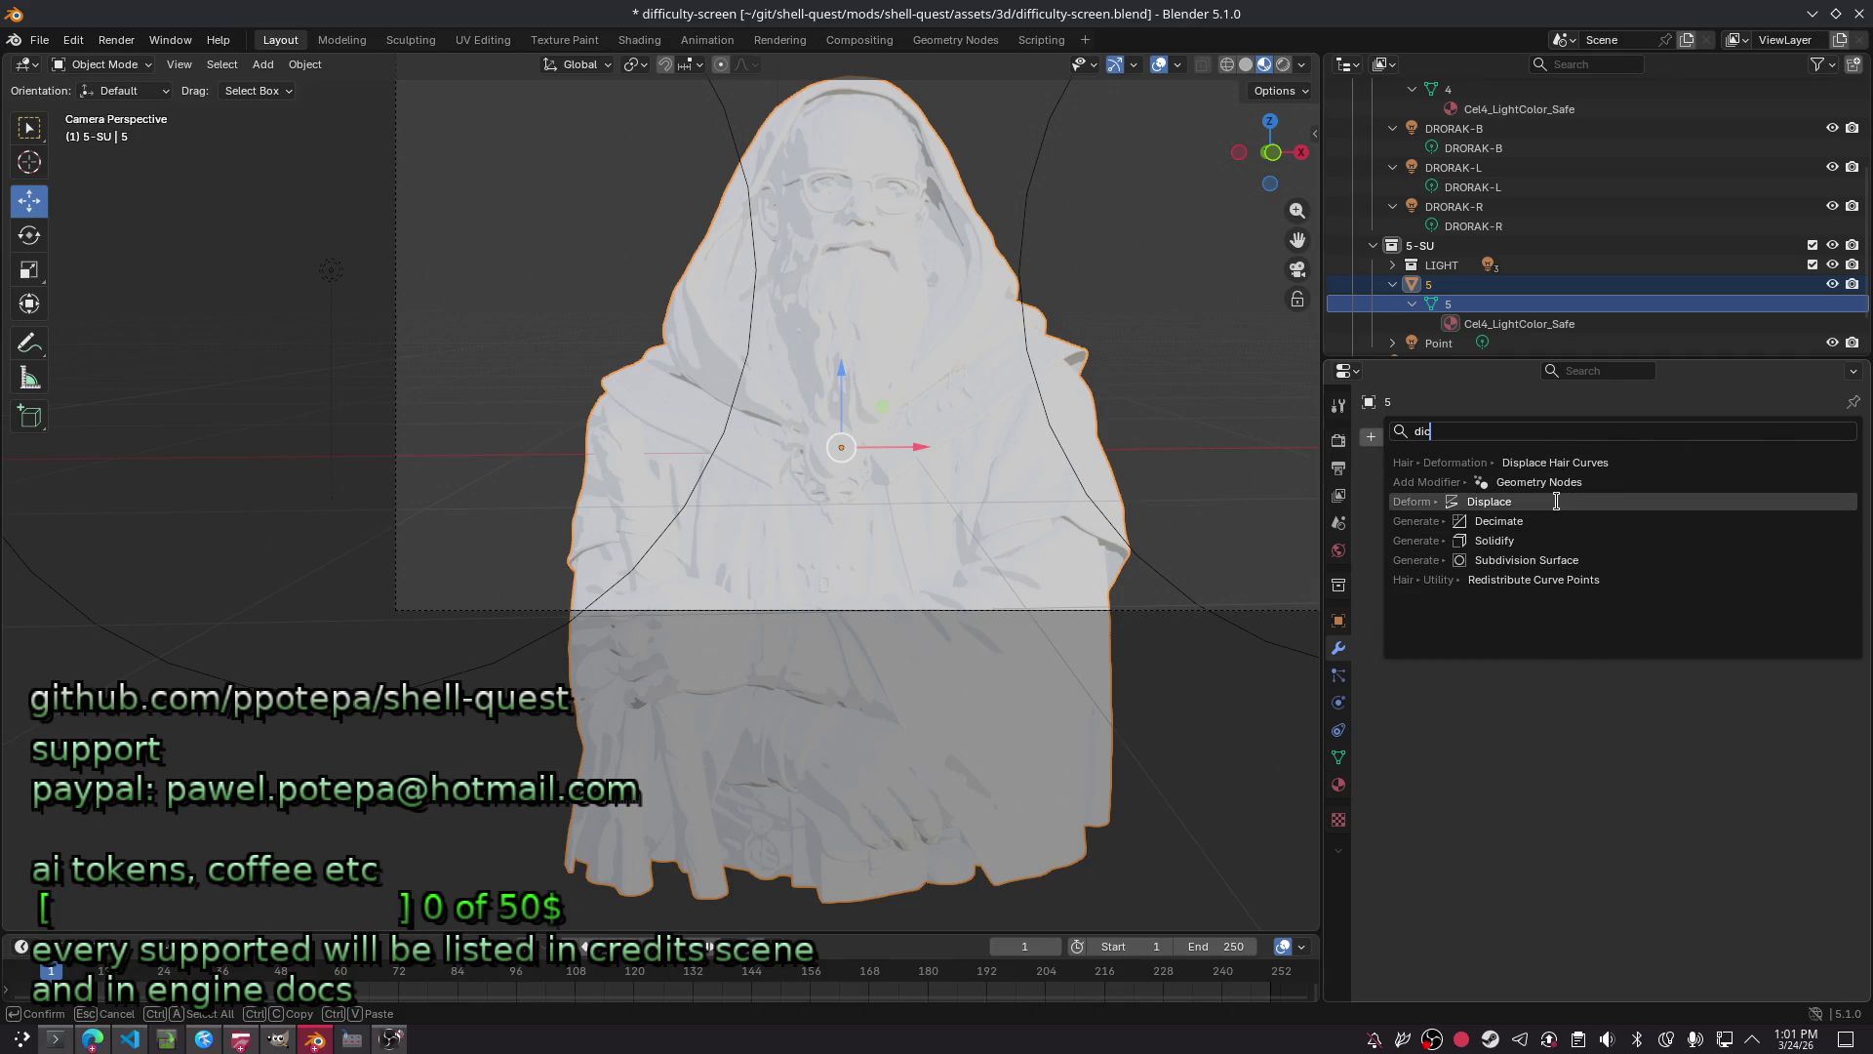
key("BackSpace")
key("BackSpace")
type("eci")
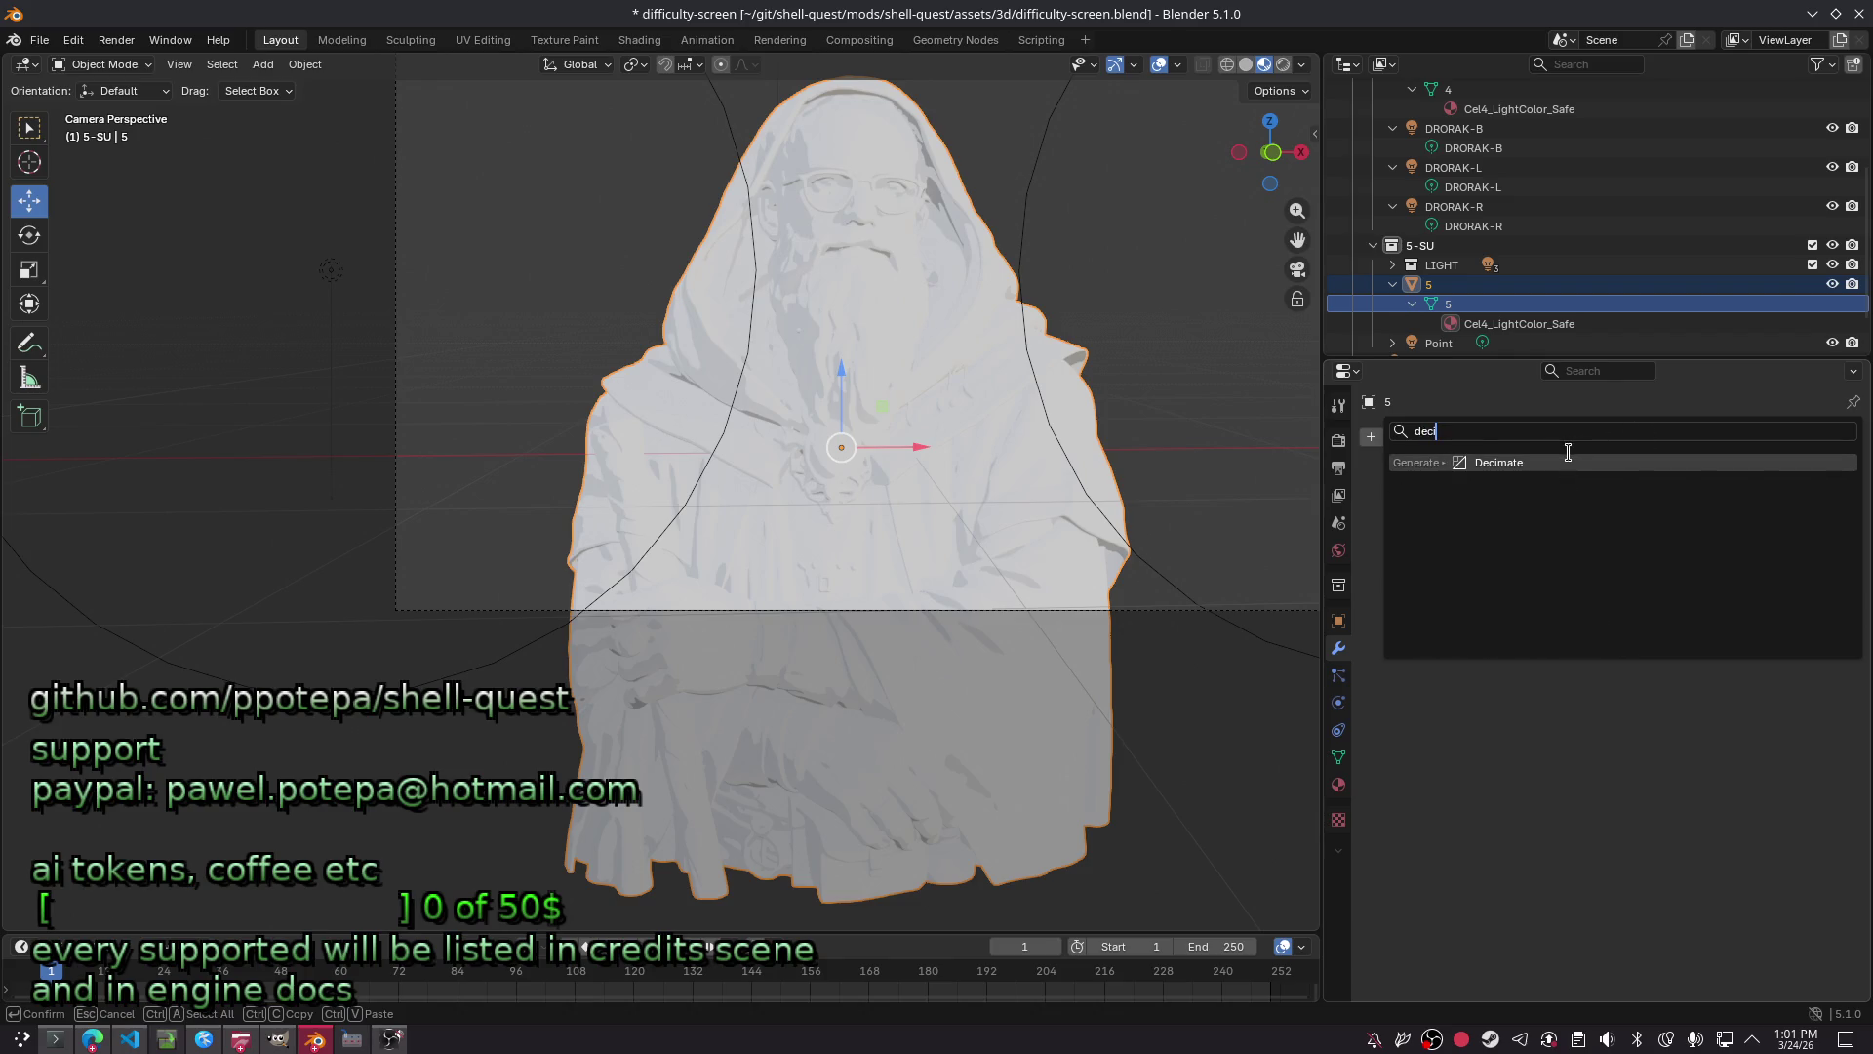
left_click(1556, 461)
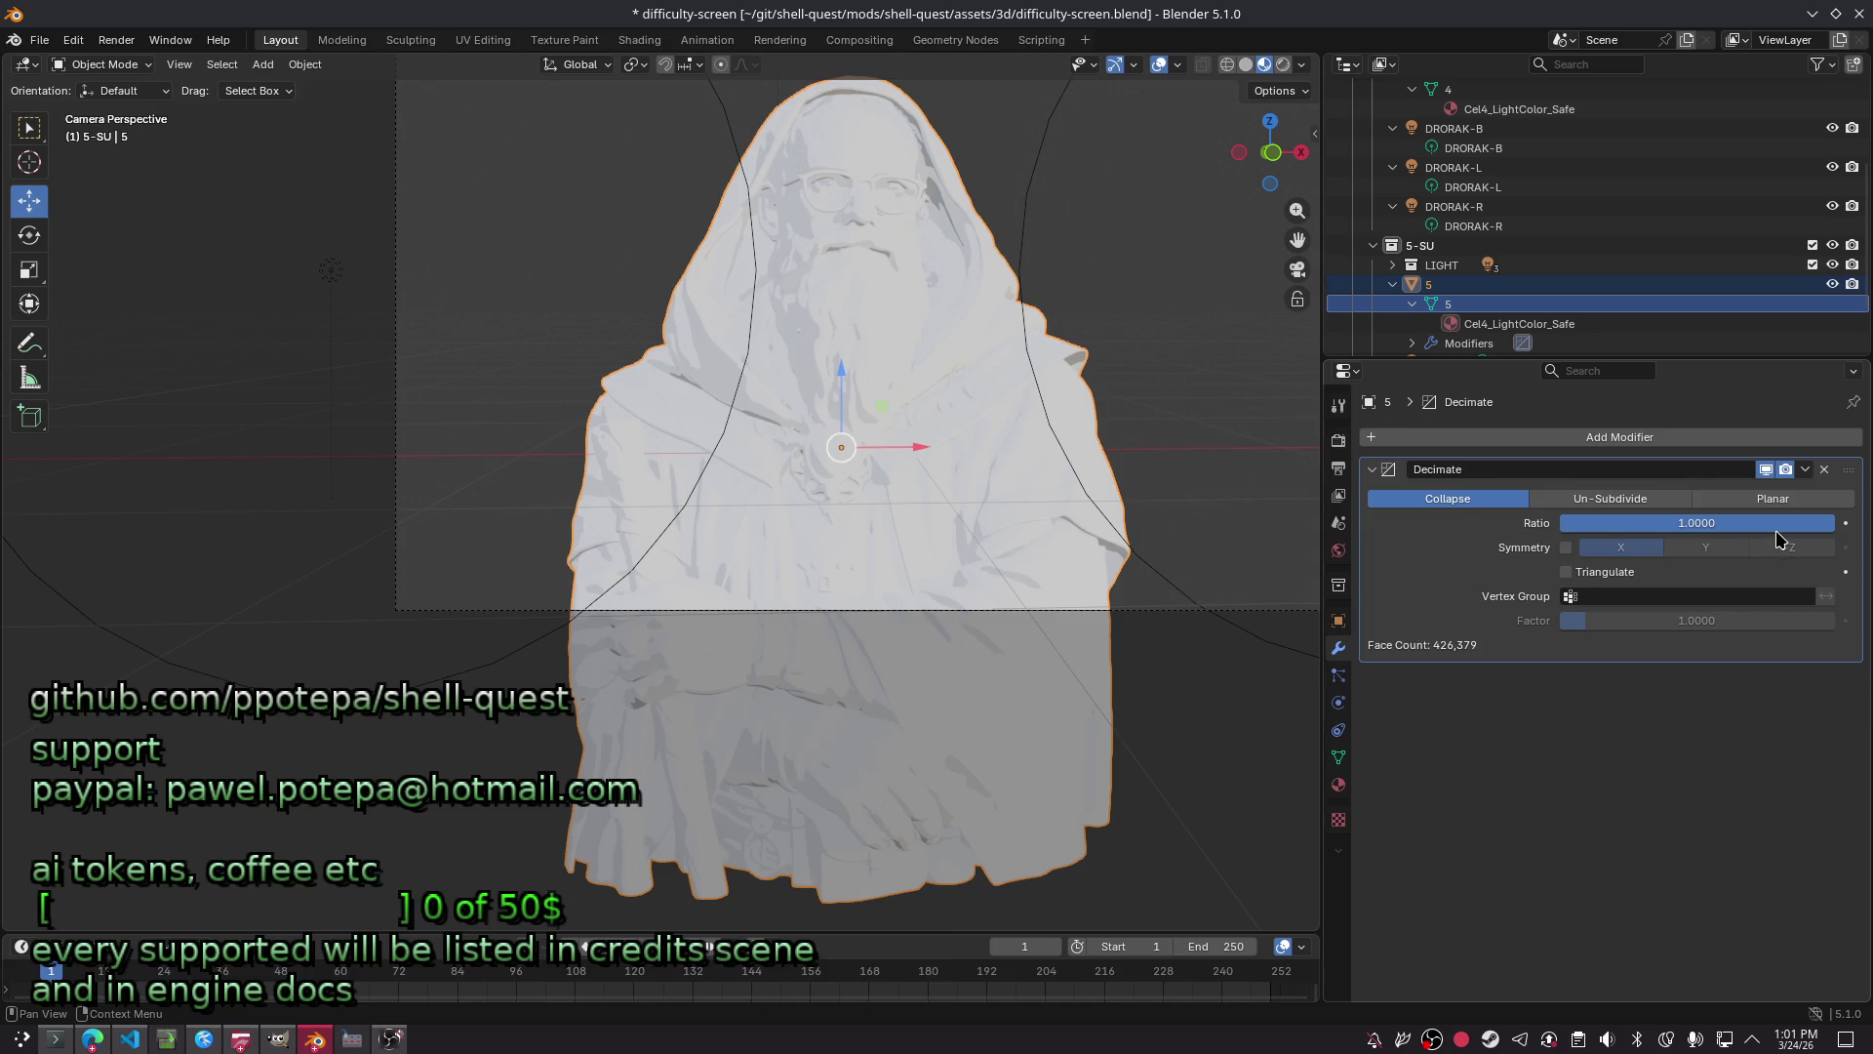
Set the Decimate modifier's ratio to exactly 0.2
left_click_drag(1834, 523, 1782, 522)
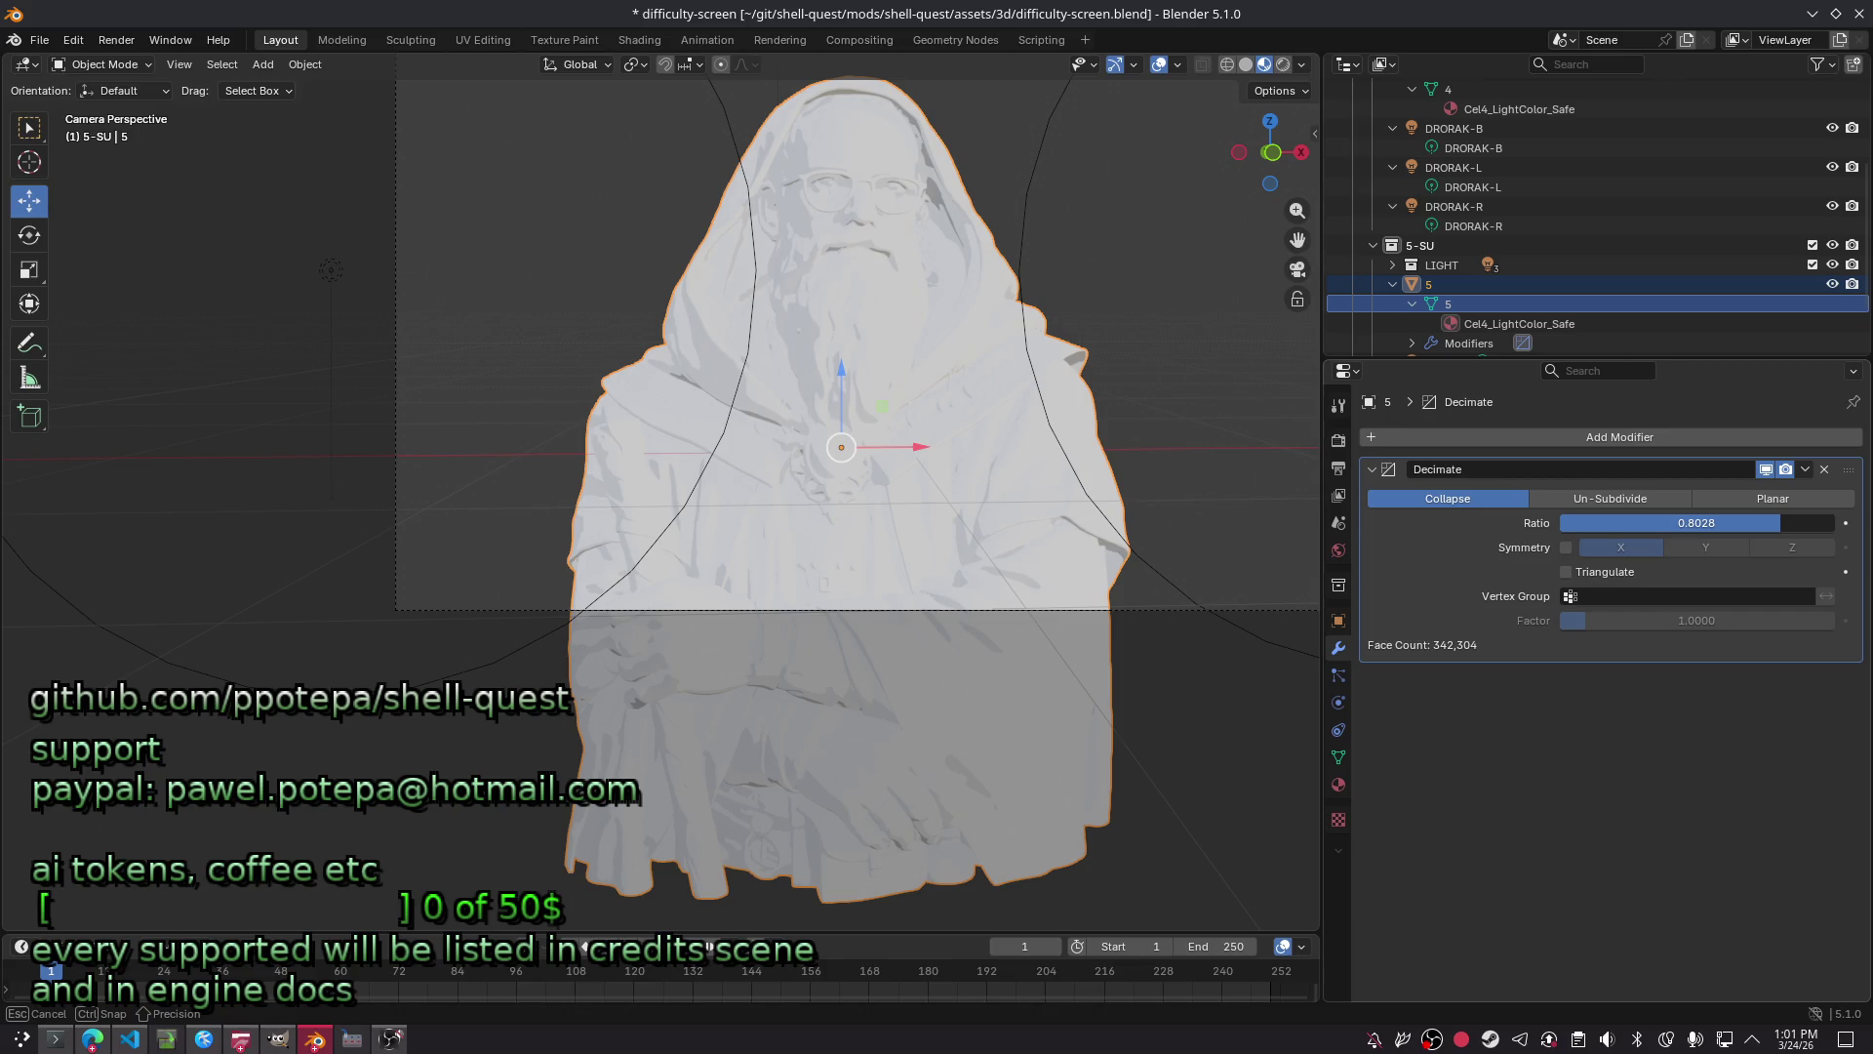
left_click_drag(1779, 523, 1759, 523)
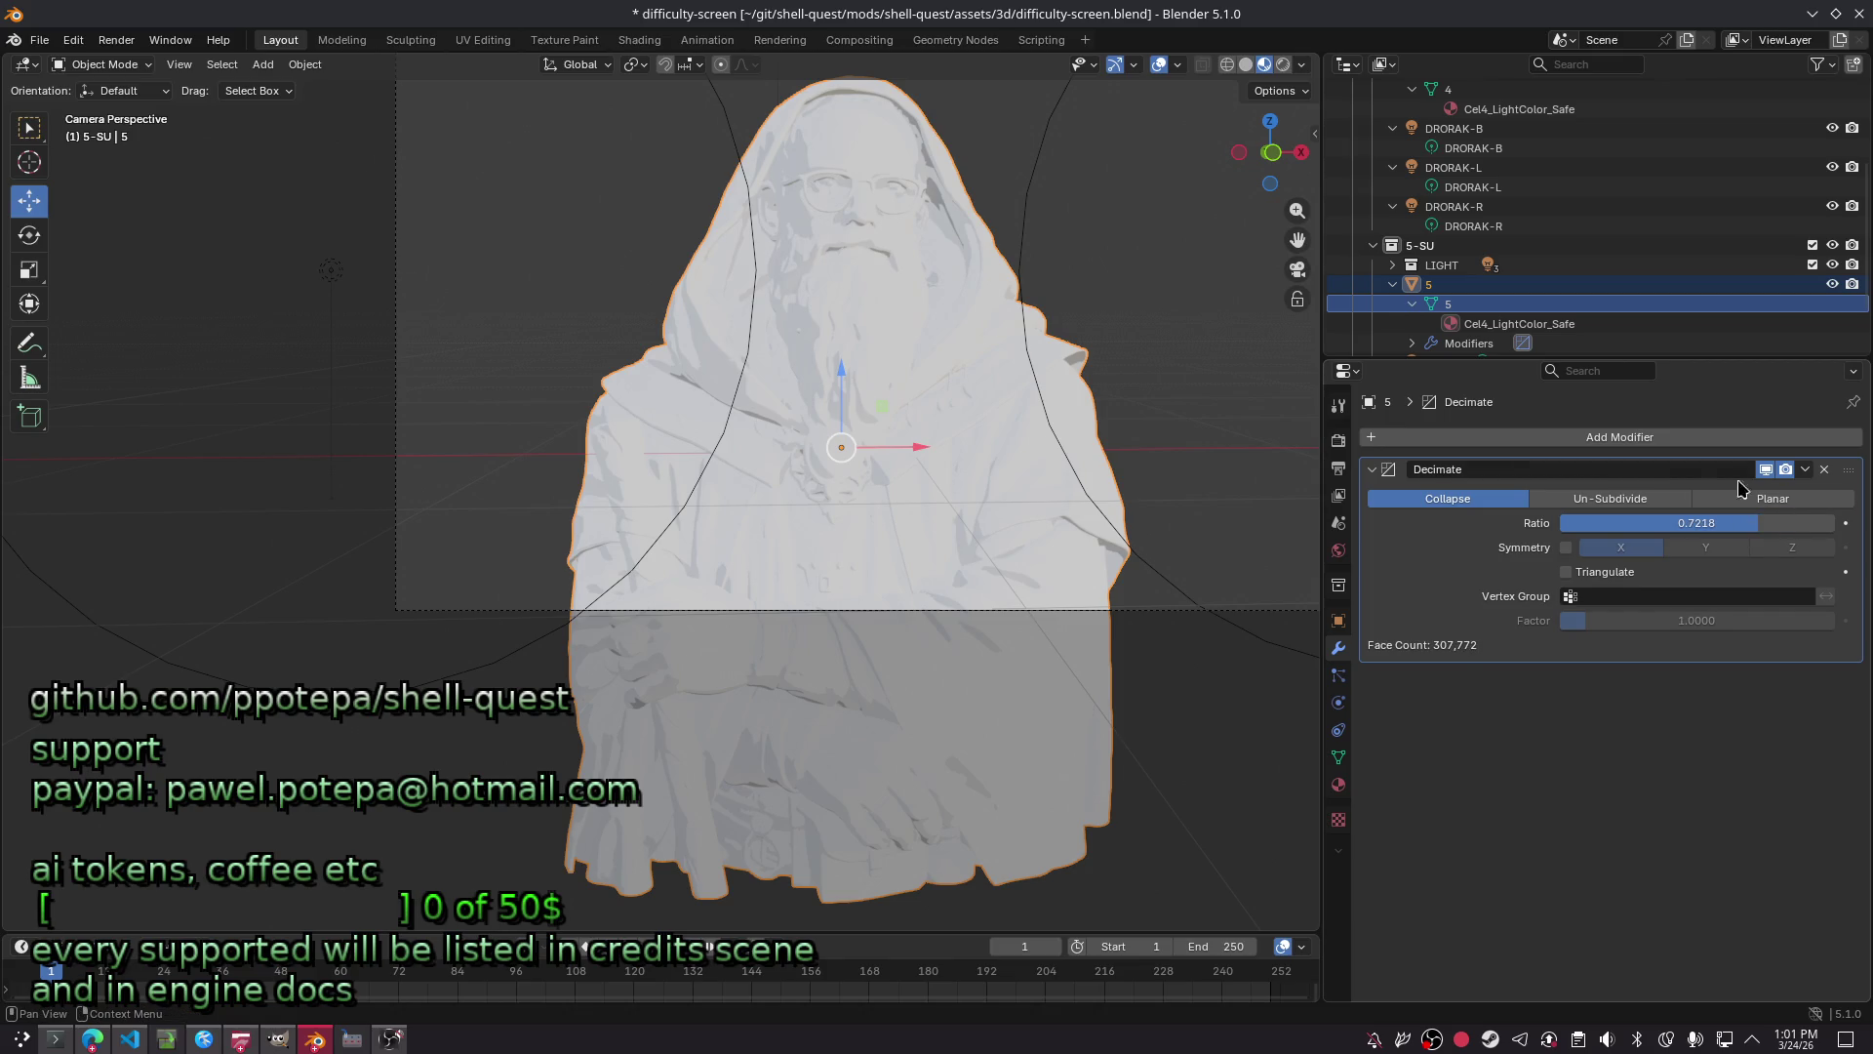
mouse_move(1755, 523)
left_mouse_down()
mouse_move(1561, 523)
mouse_move(1706, 523)
left_mouse_up()
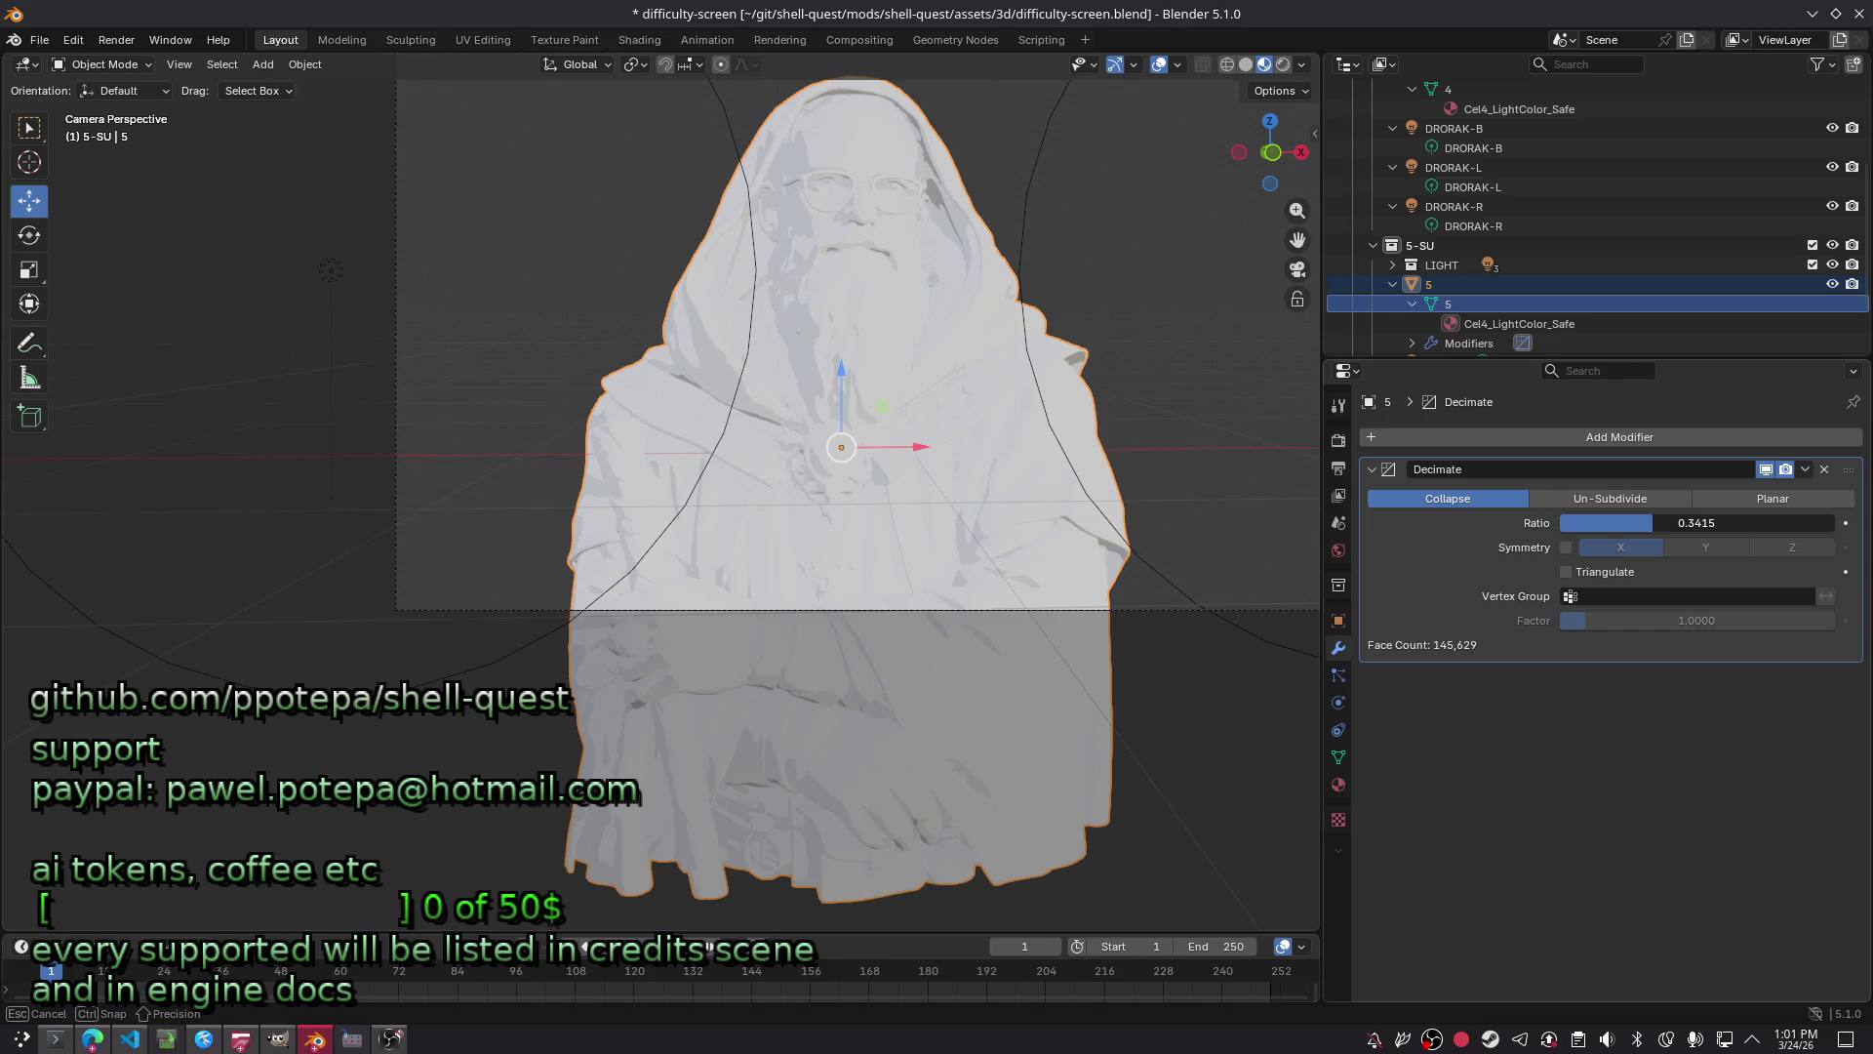
left_click_drag(1704, 523, 1655, 523)
left_click_drag(1616, 522, 1576, 523)
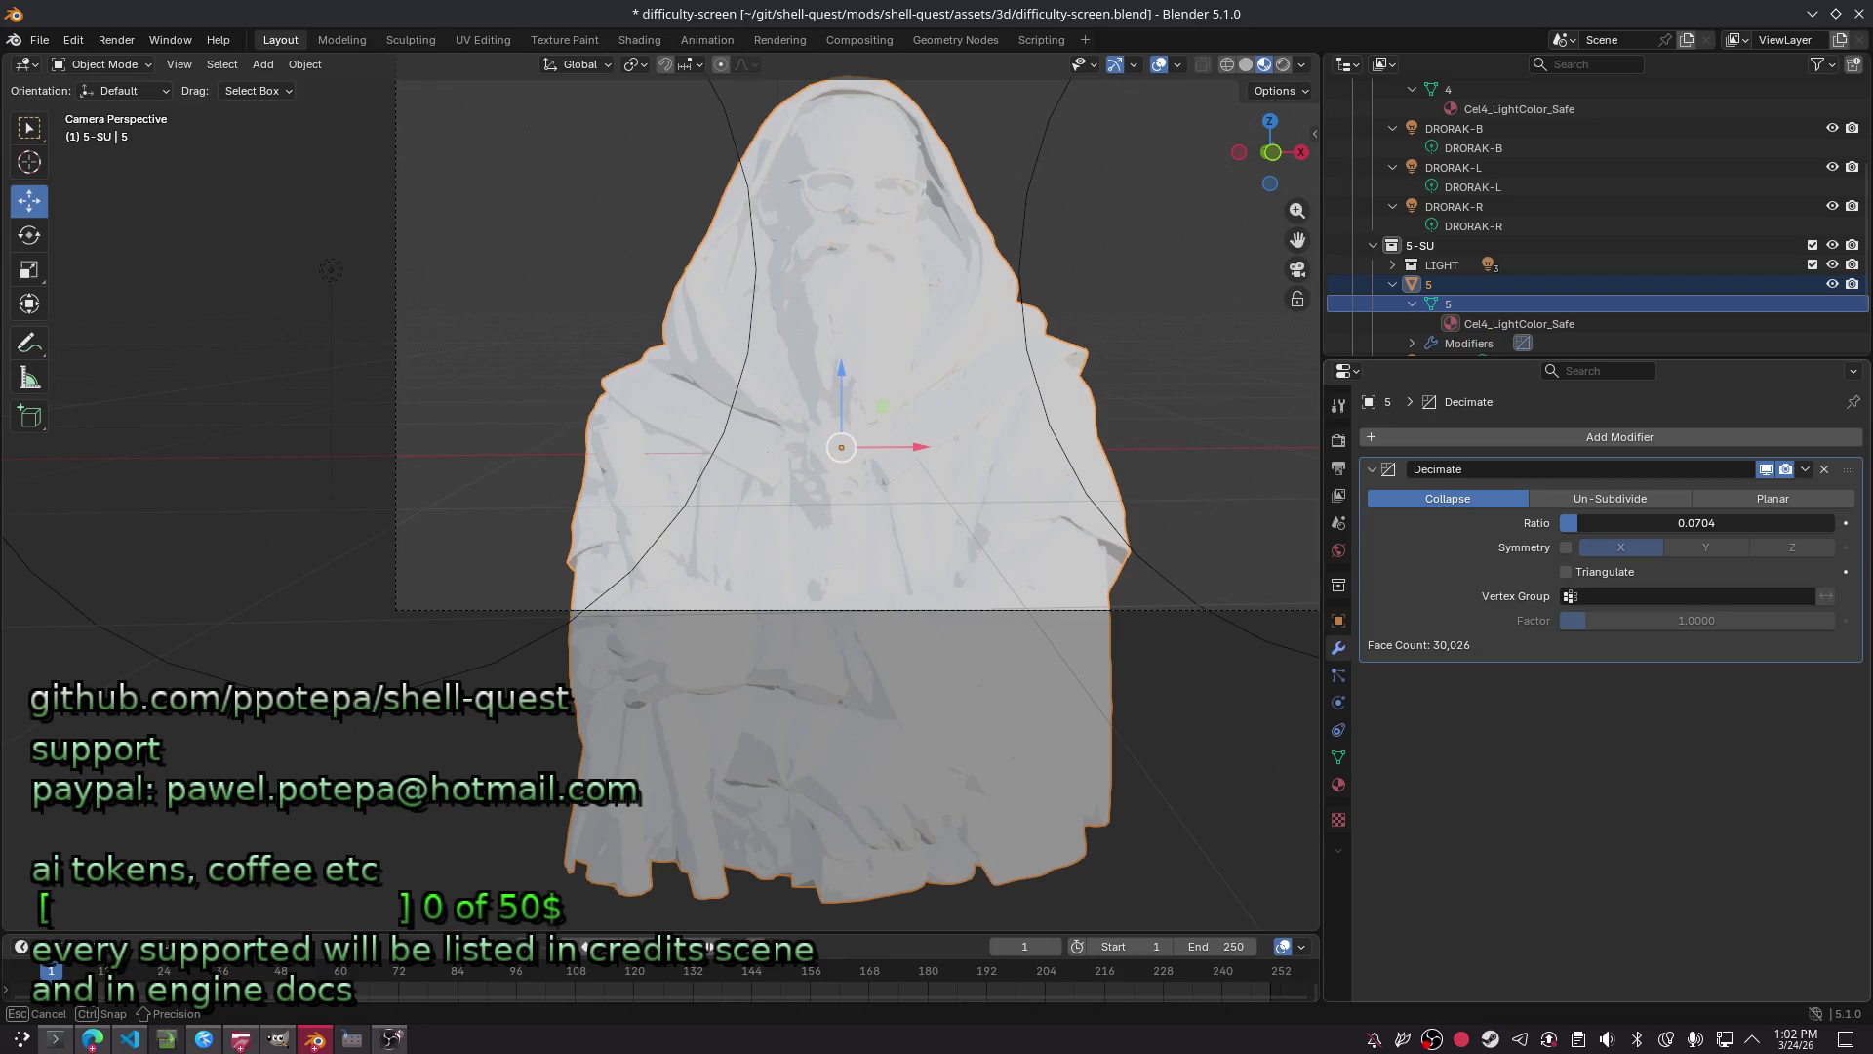
left_click_drag(1577, 523, 1729, 546)
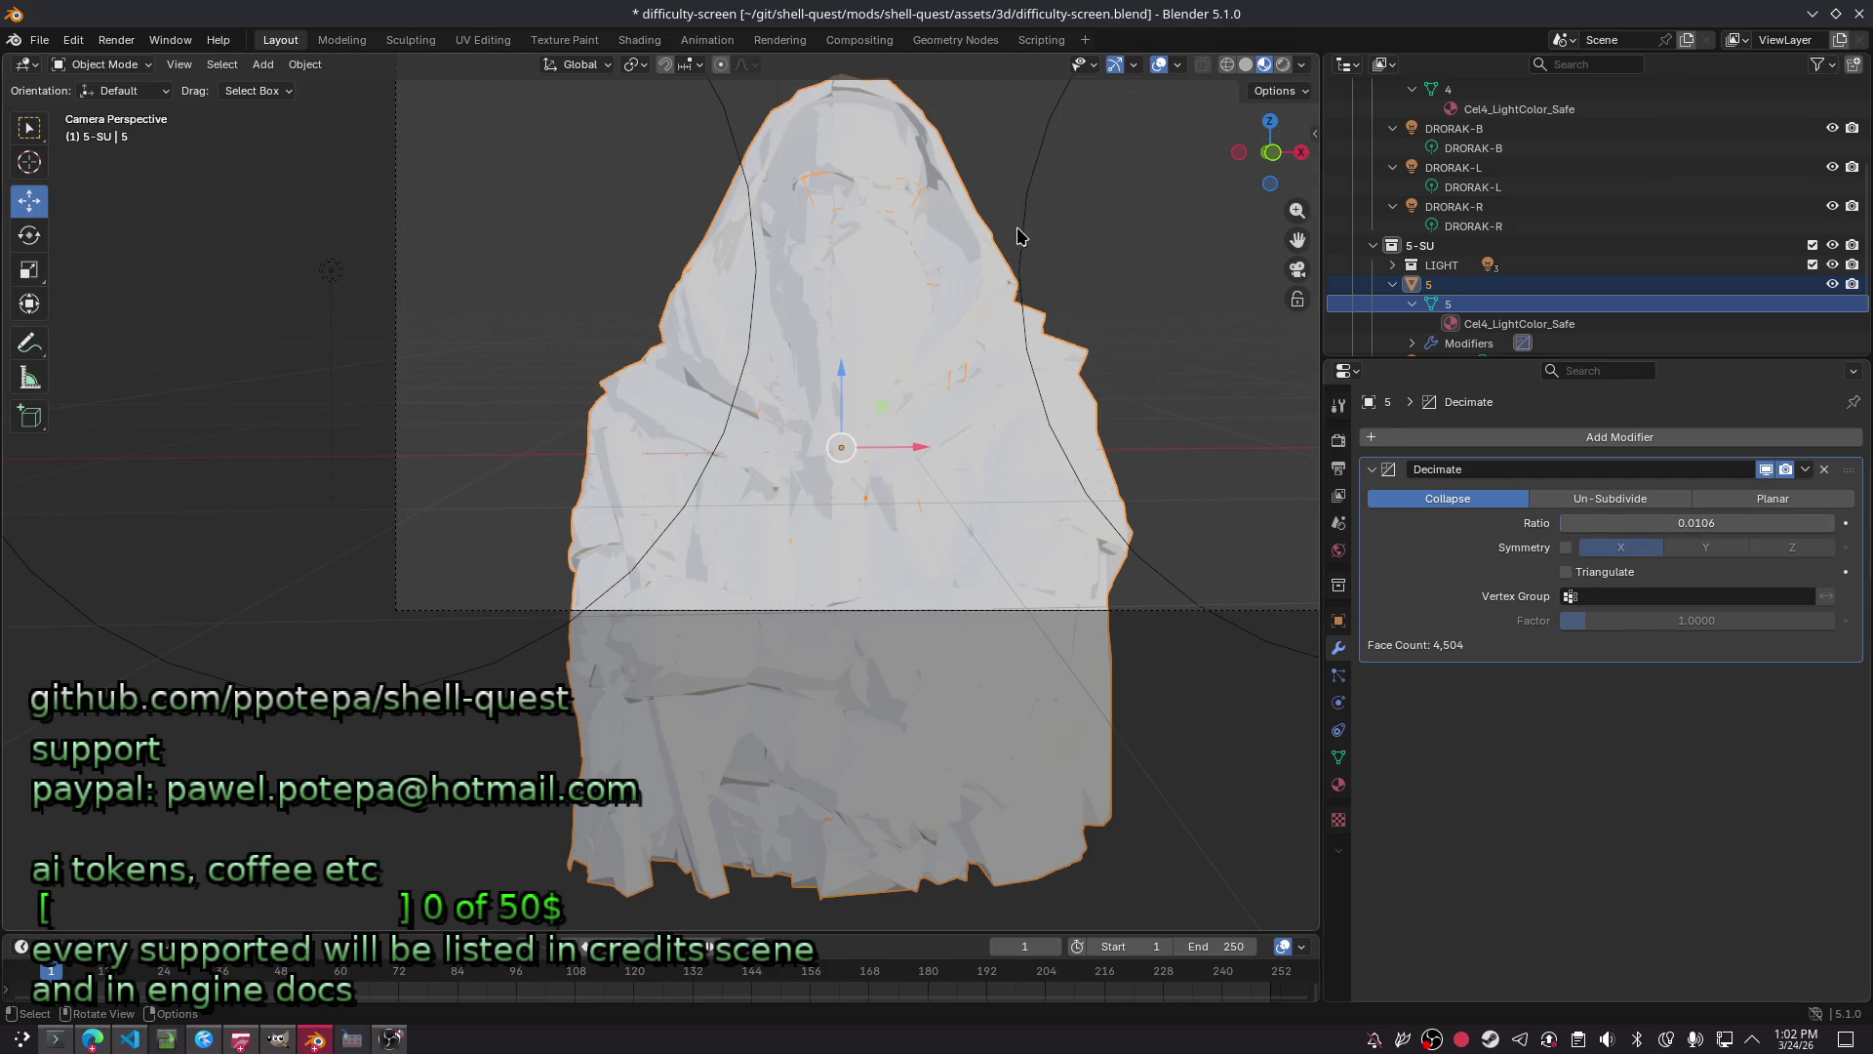
left_click(1742, 529)
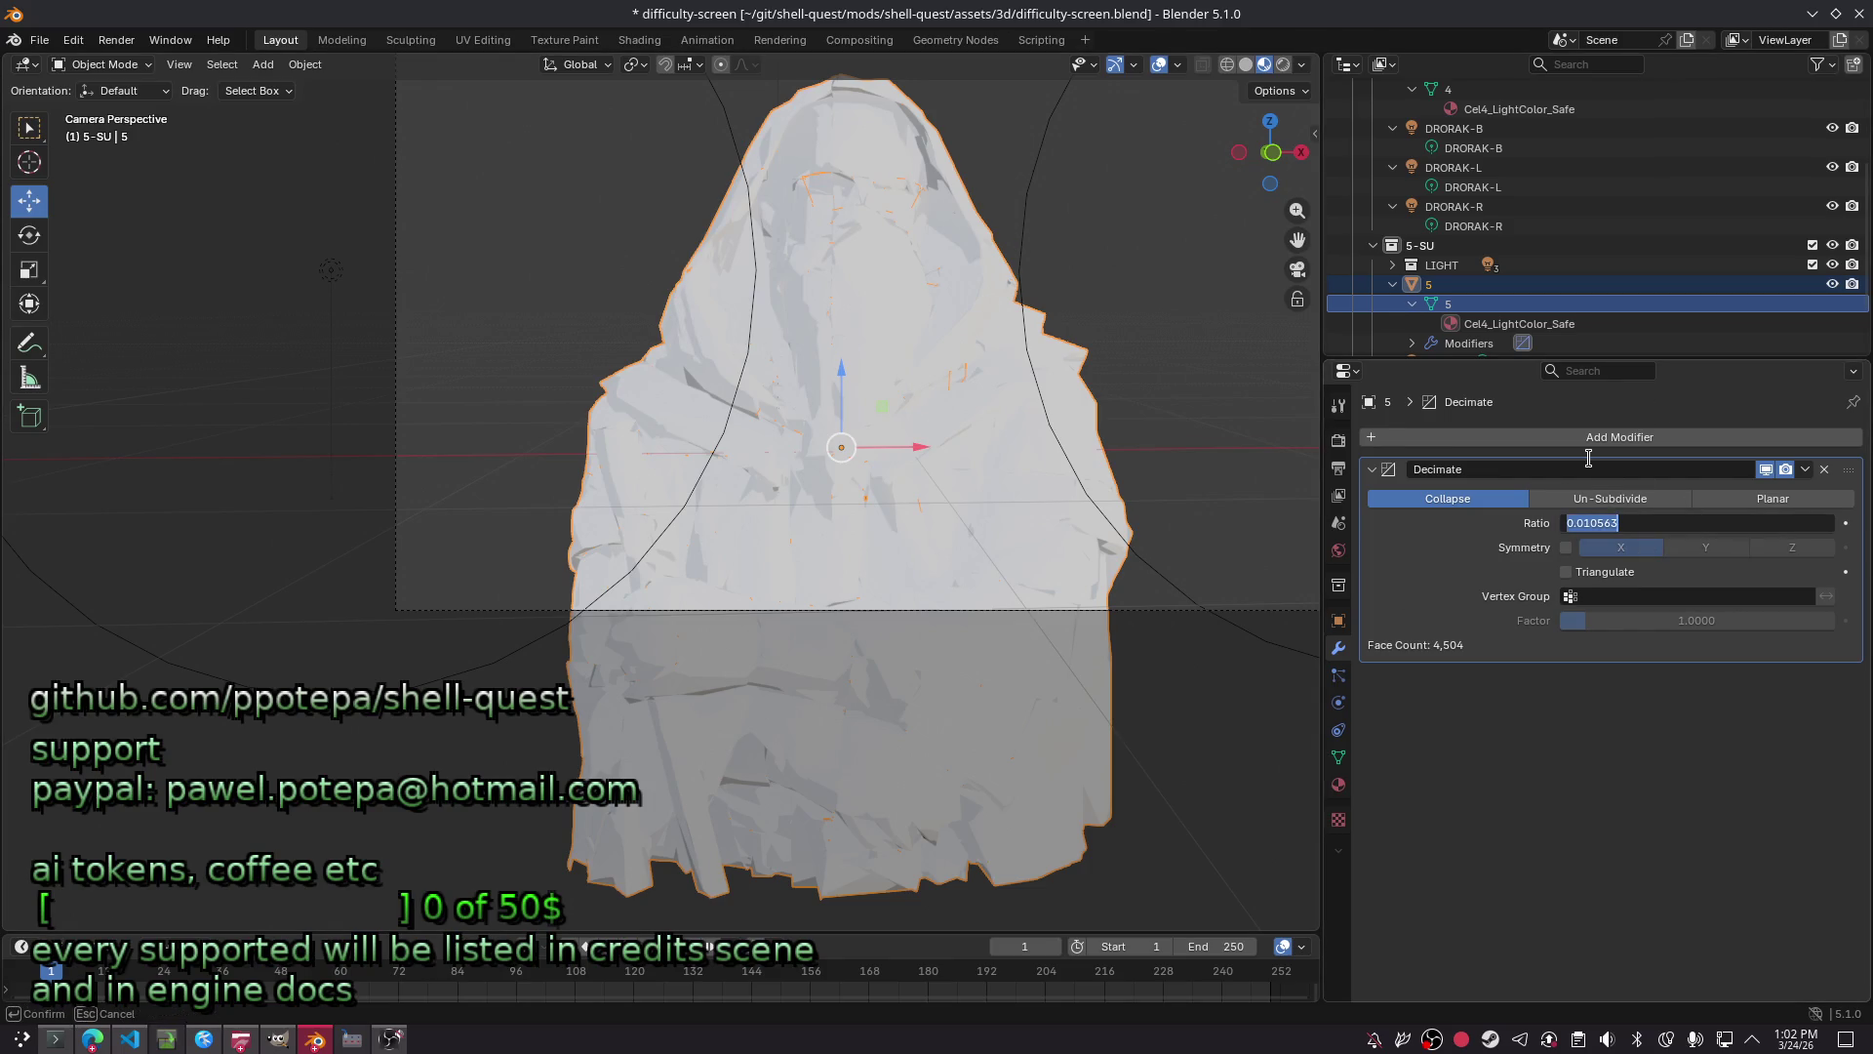
type("0.2")
key("Return")
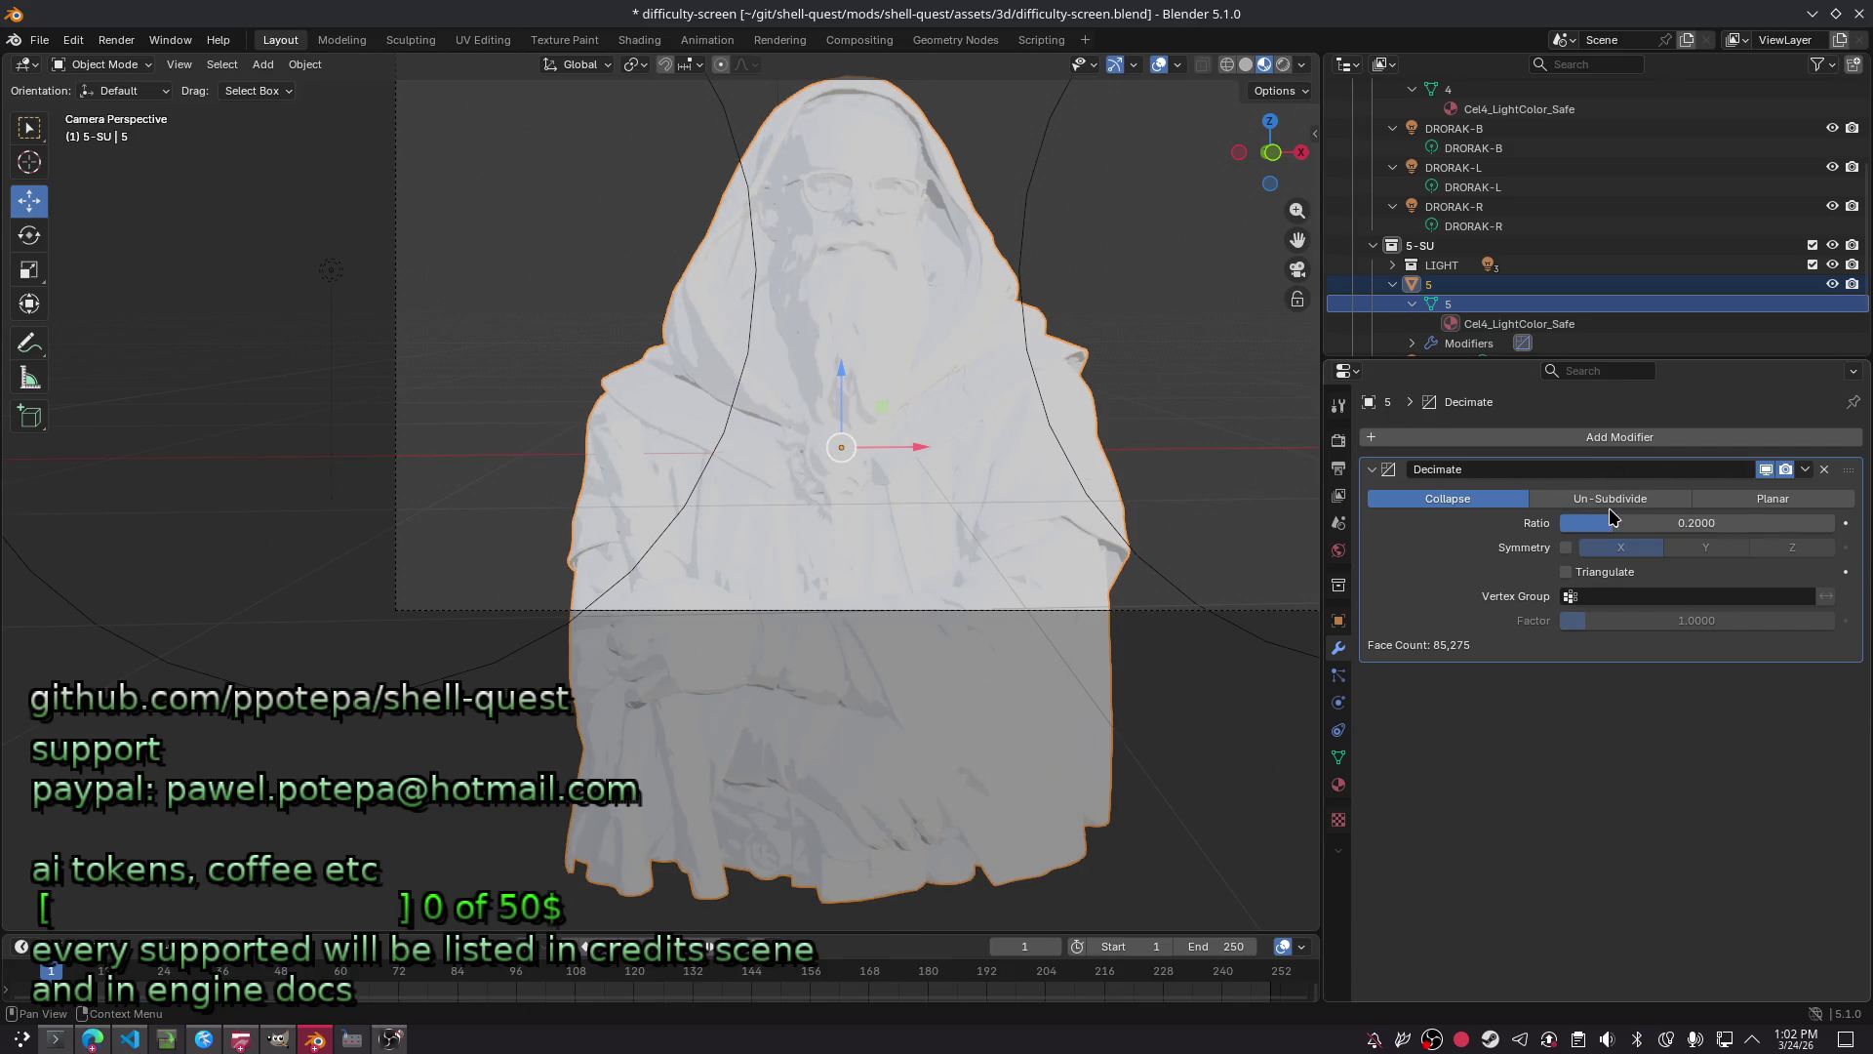
Apply the Decimate modifier permanently, leaving about 85,275 faces
scroll(864, 401, "up", 6)
scroll(880, 388, "down", 2)
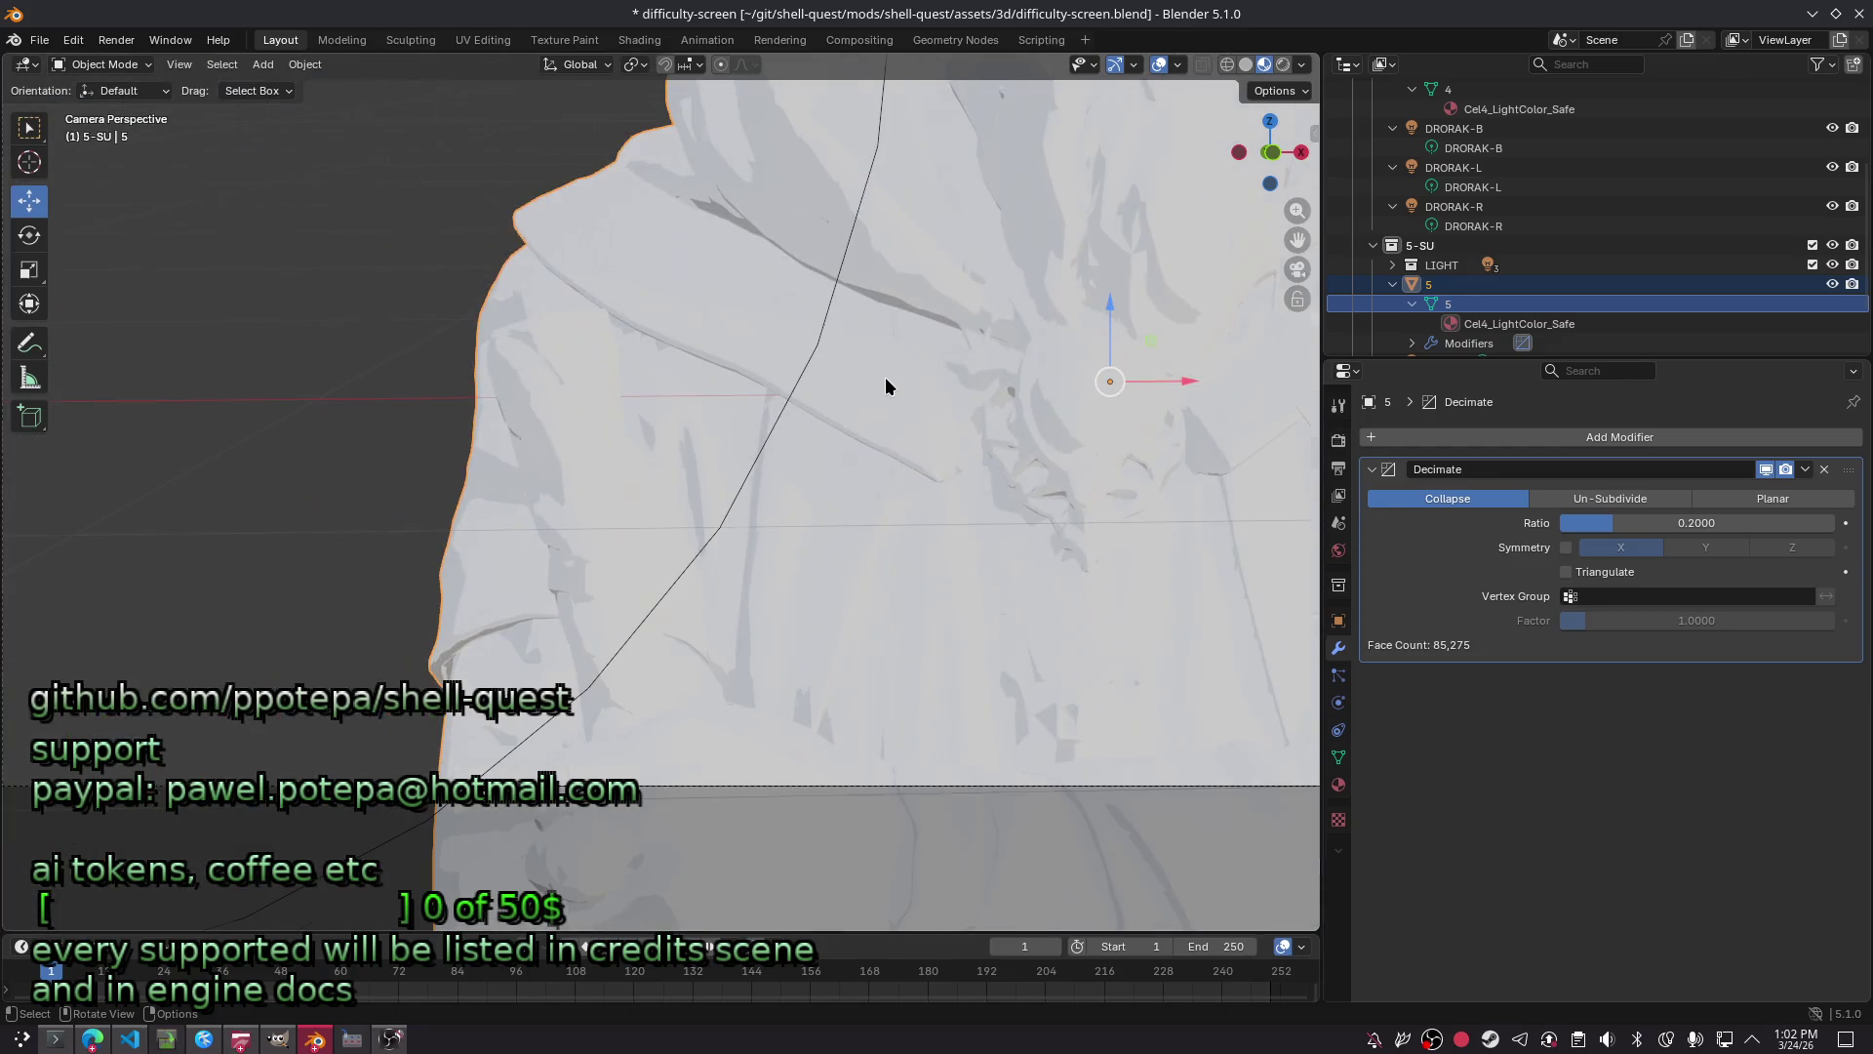
left_click(1805, 469)
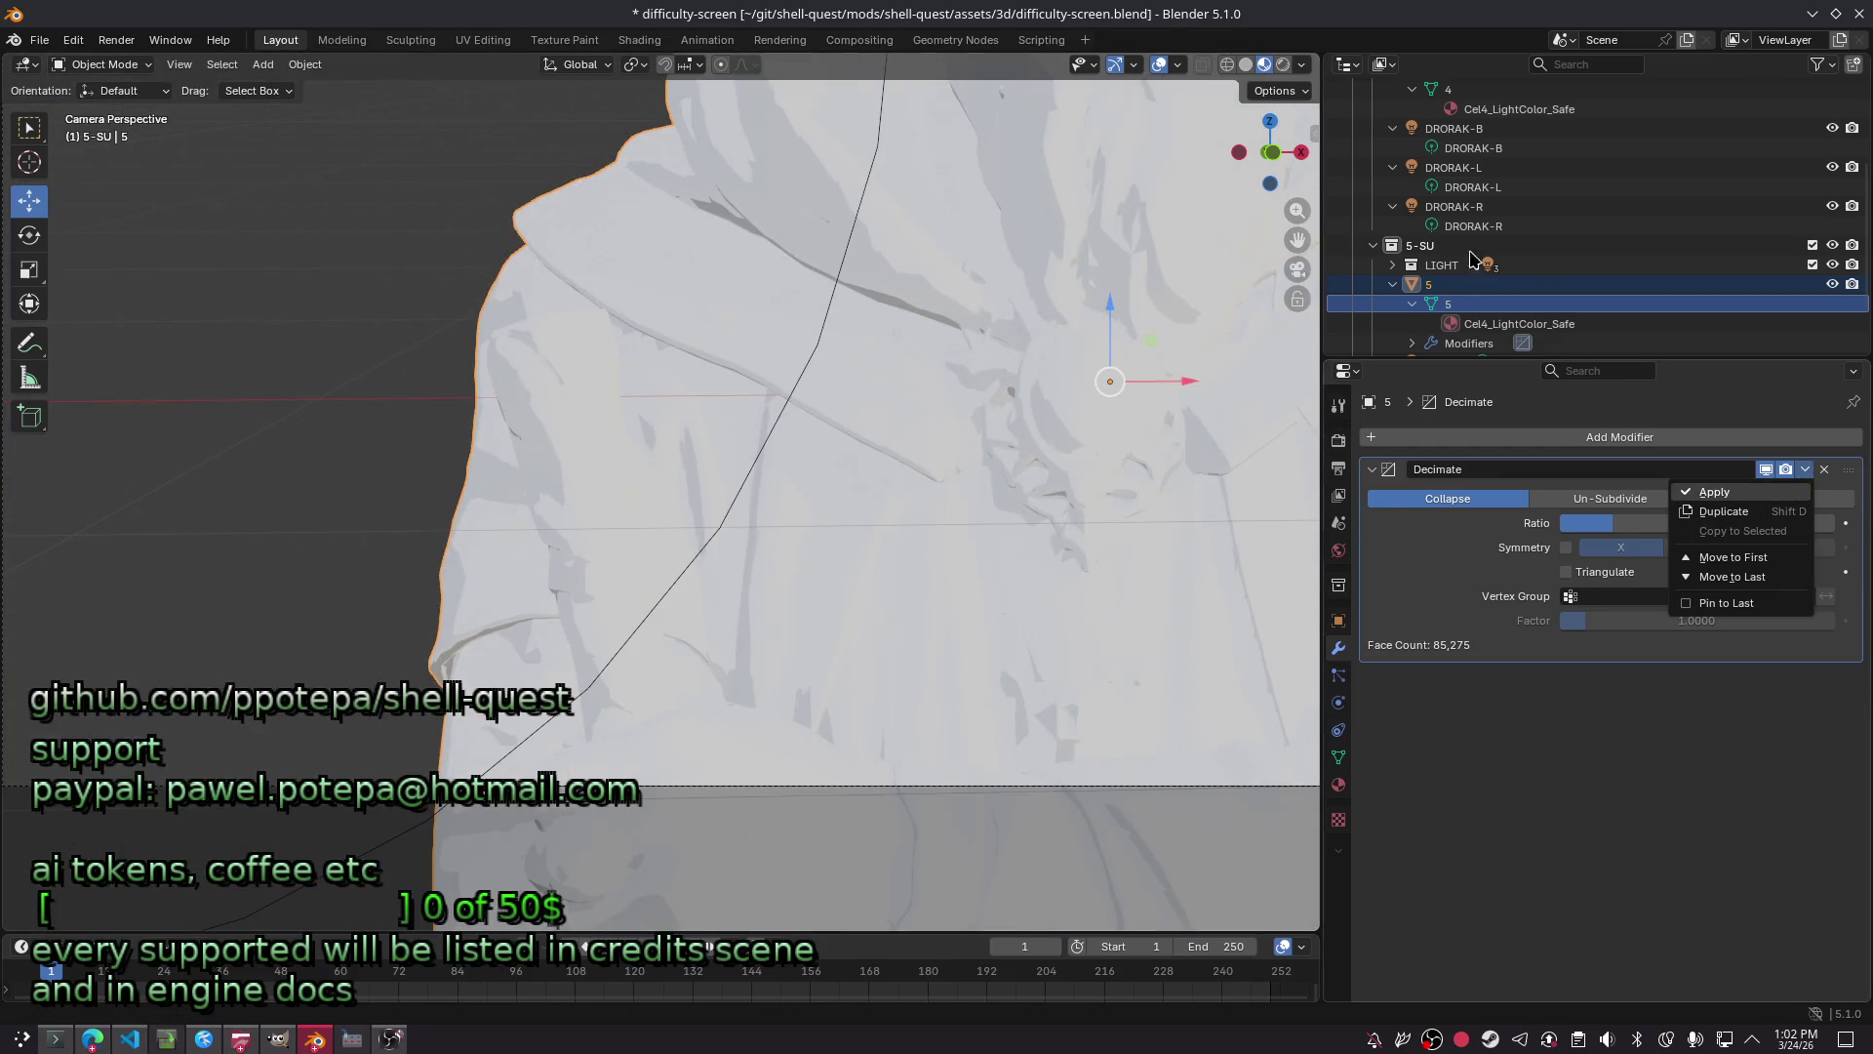
key("Return")
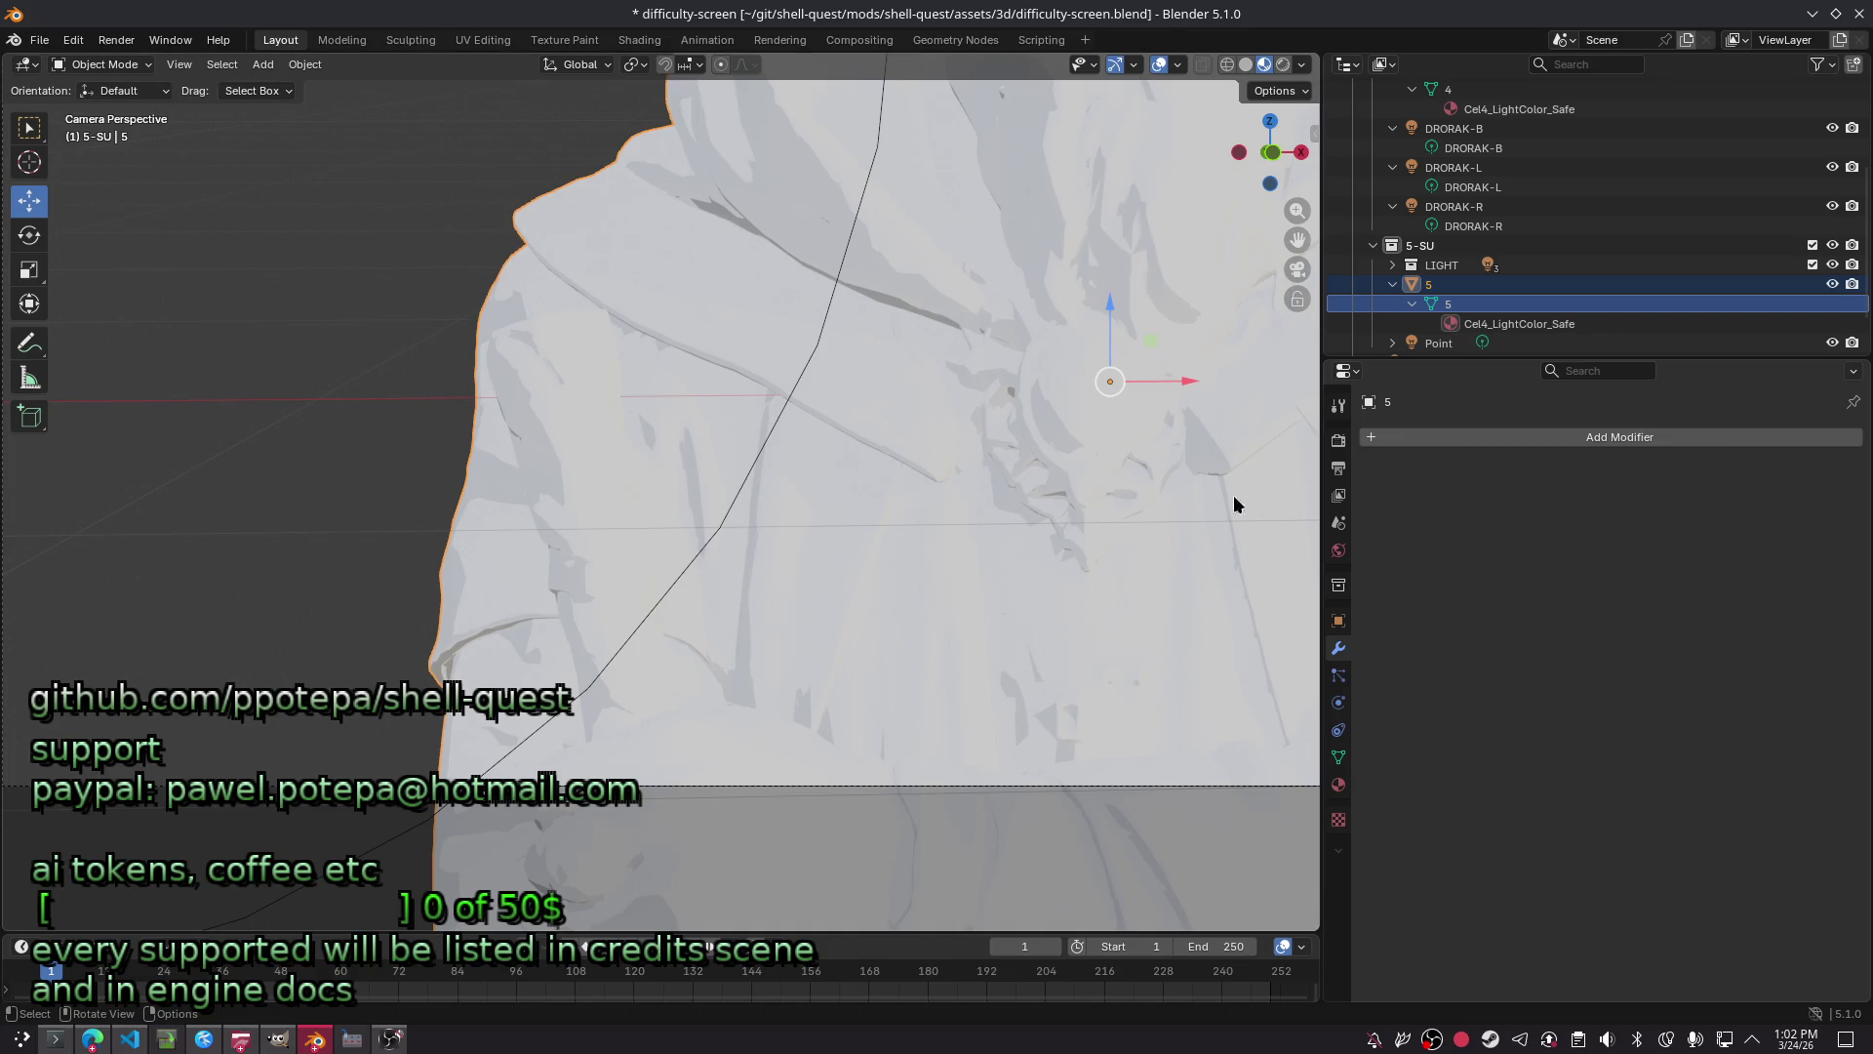
scroll(1175, 493, "down", 5)
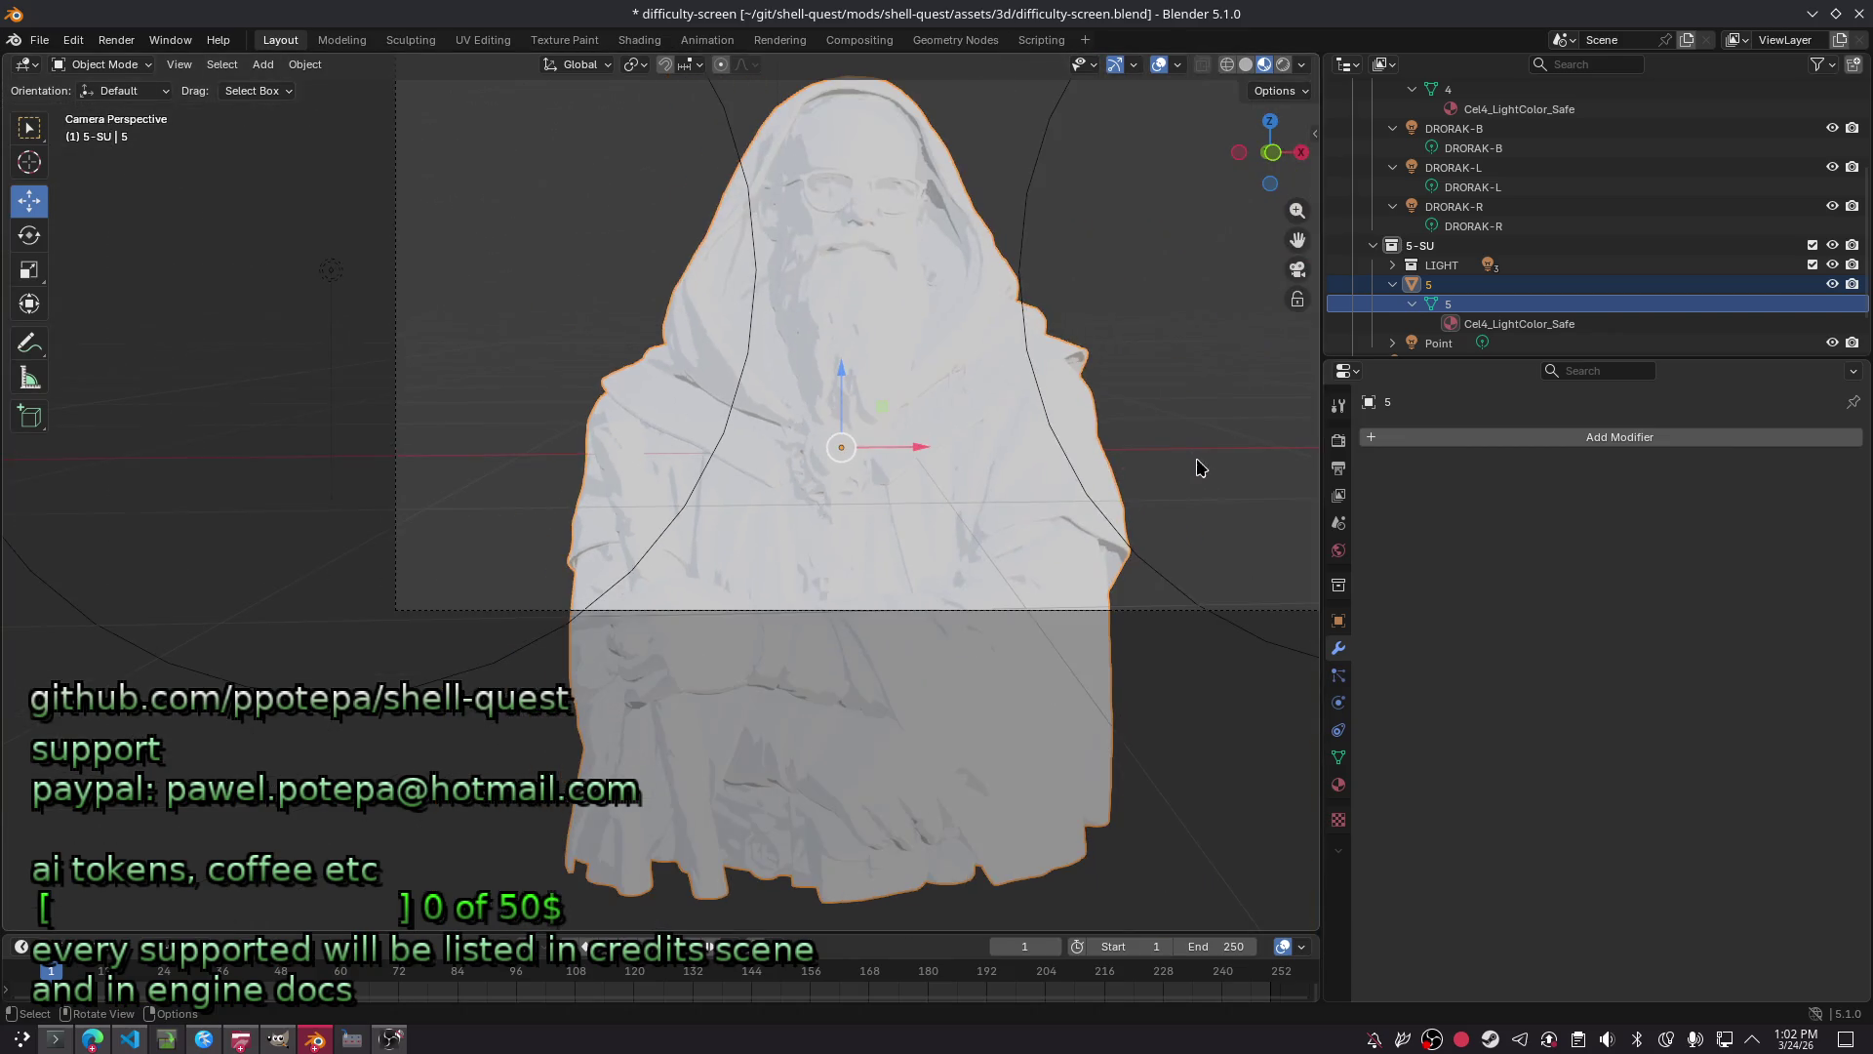
Enter Edit Mode and zoom around to inspect the decimated bust's mesh
left_click(103, 65)
left_click(110, 111)
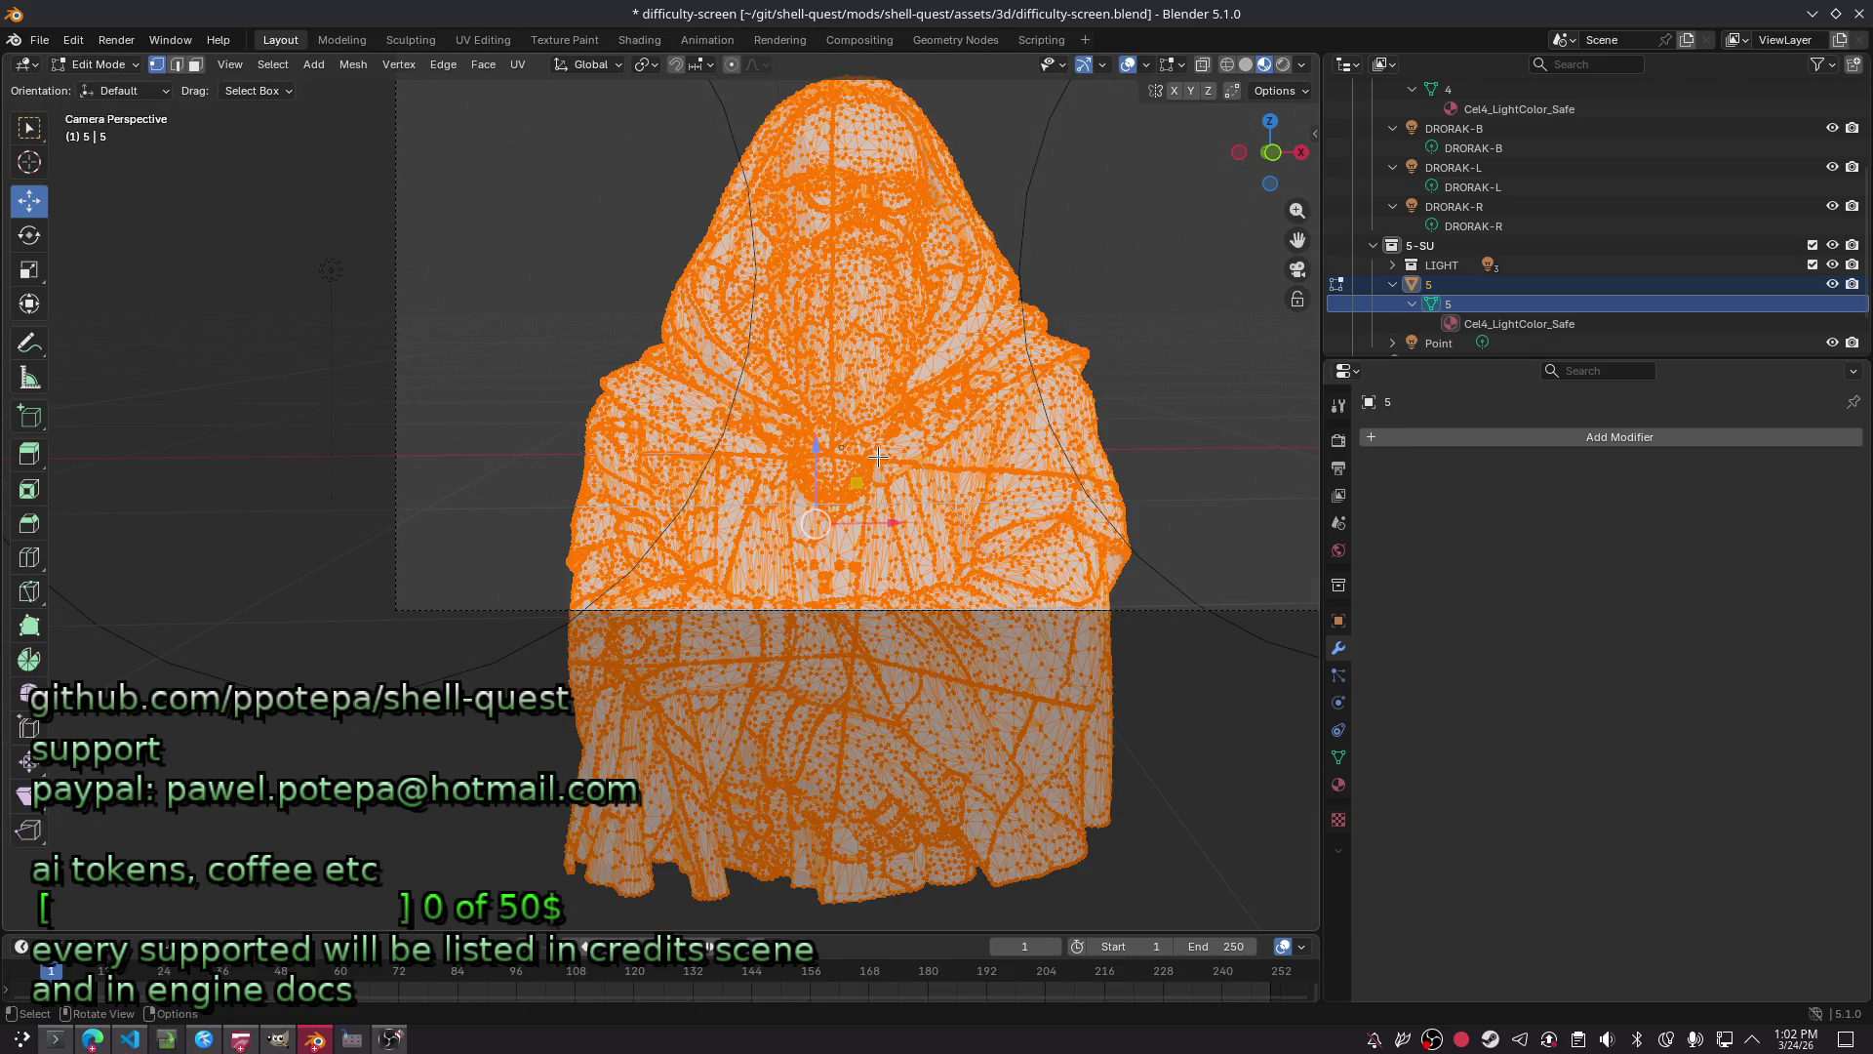
scroll(878, 456, "up", 6)
scroll(808, 468, "down", 4)
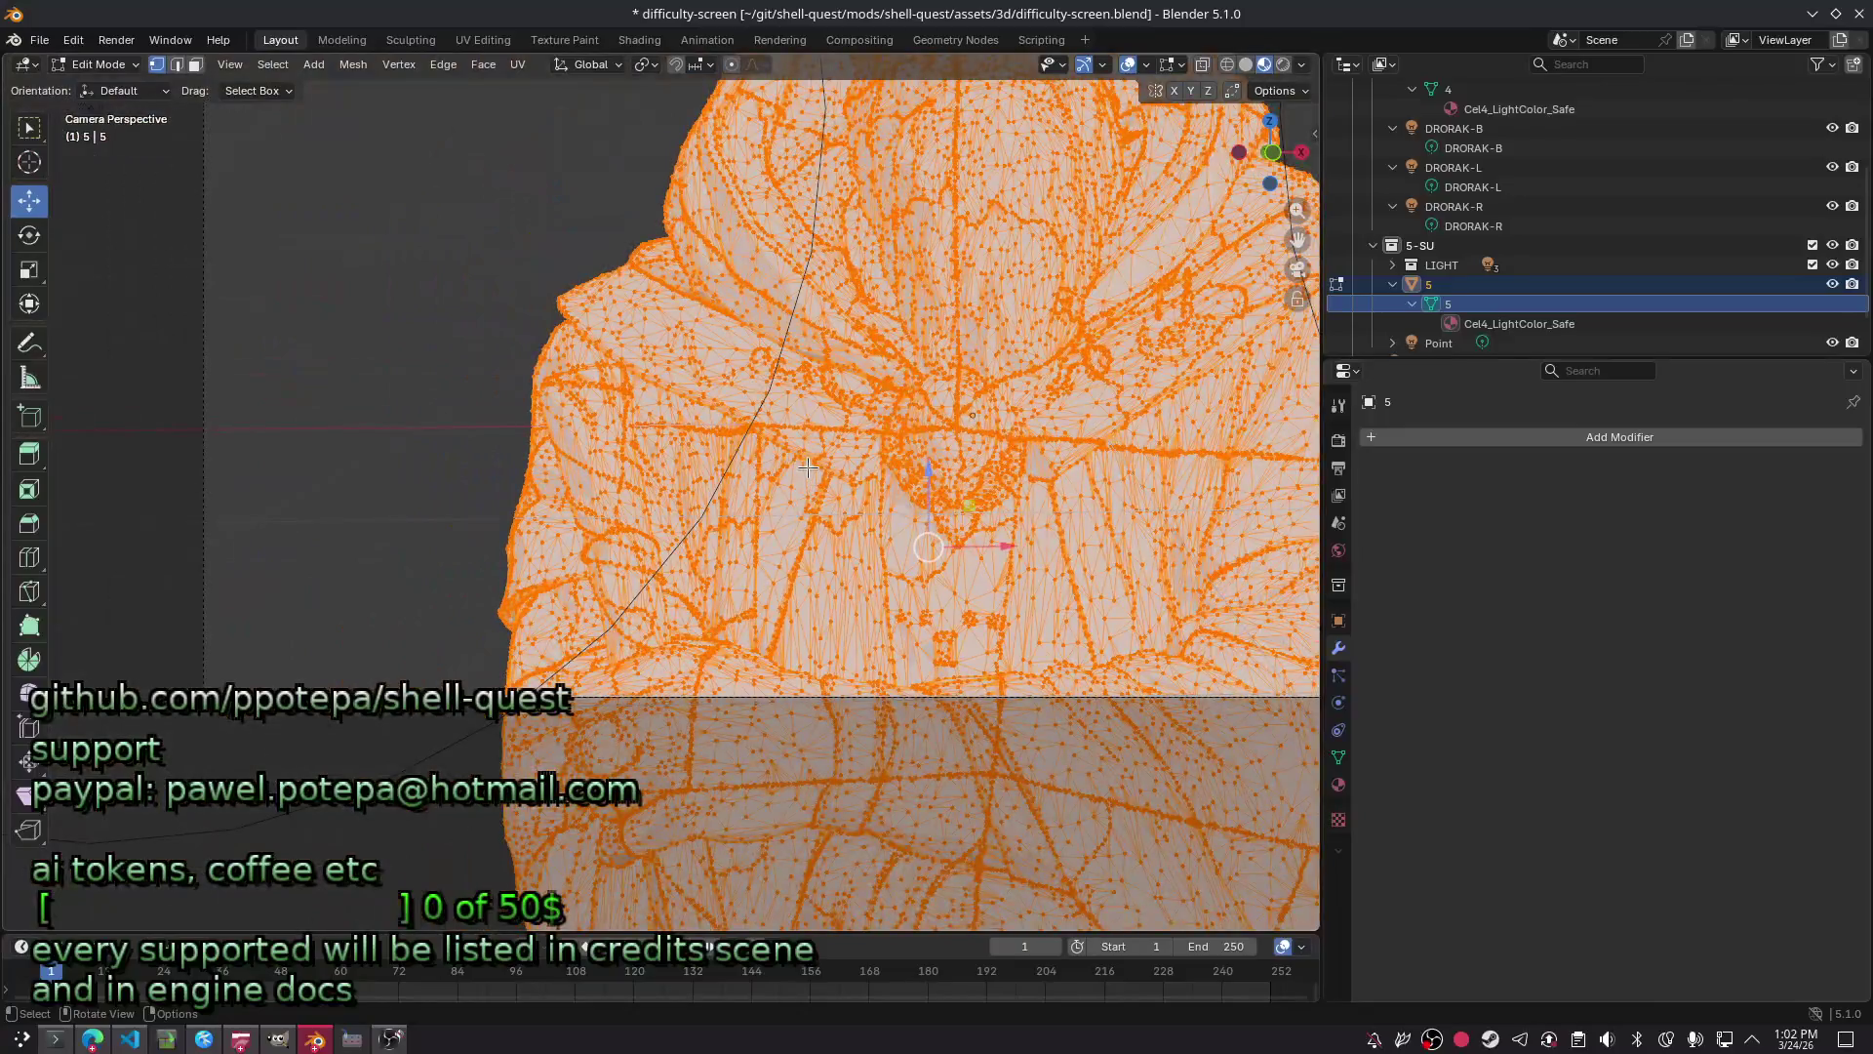
scroll(808, 467, "down", 4)
scroll(808, 468, "up", 5)
Leave camera view, use Rendered shading, return to Object Mode and select the Point light
key("KP_0")
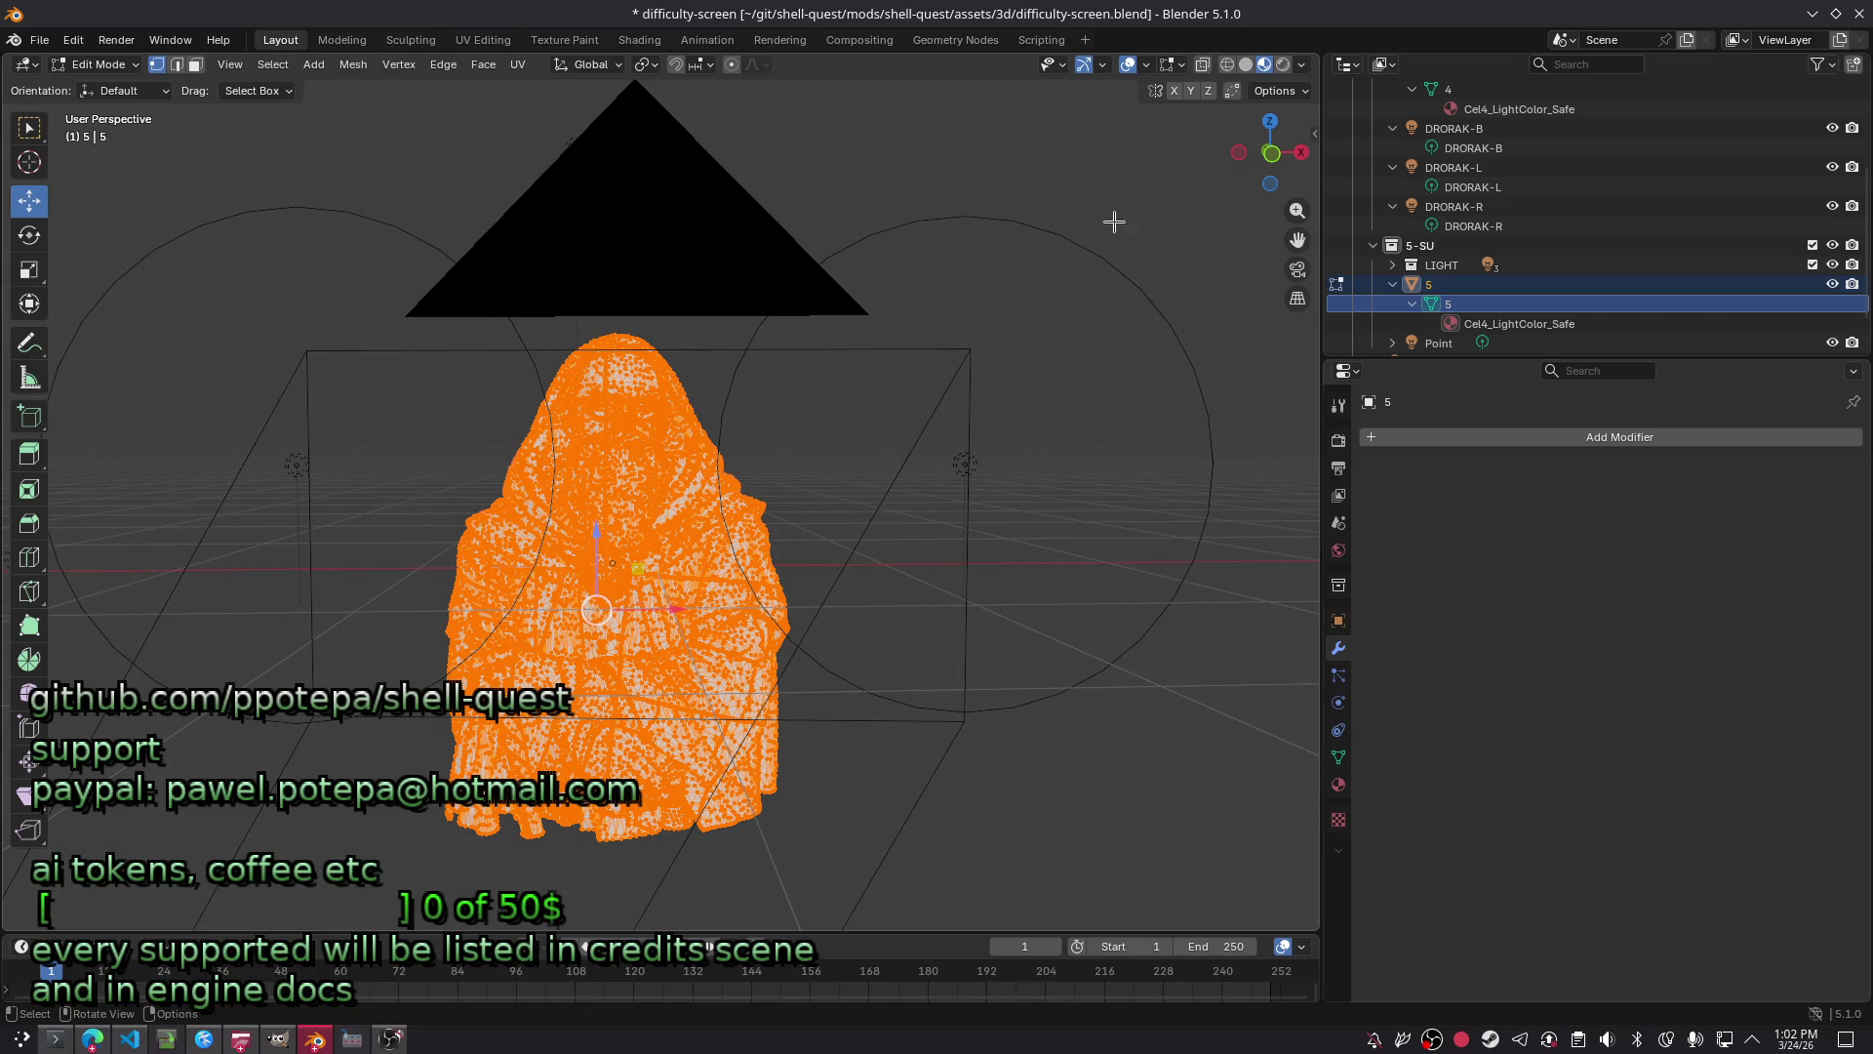
left_click(1283, 63)
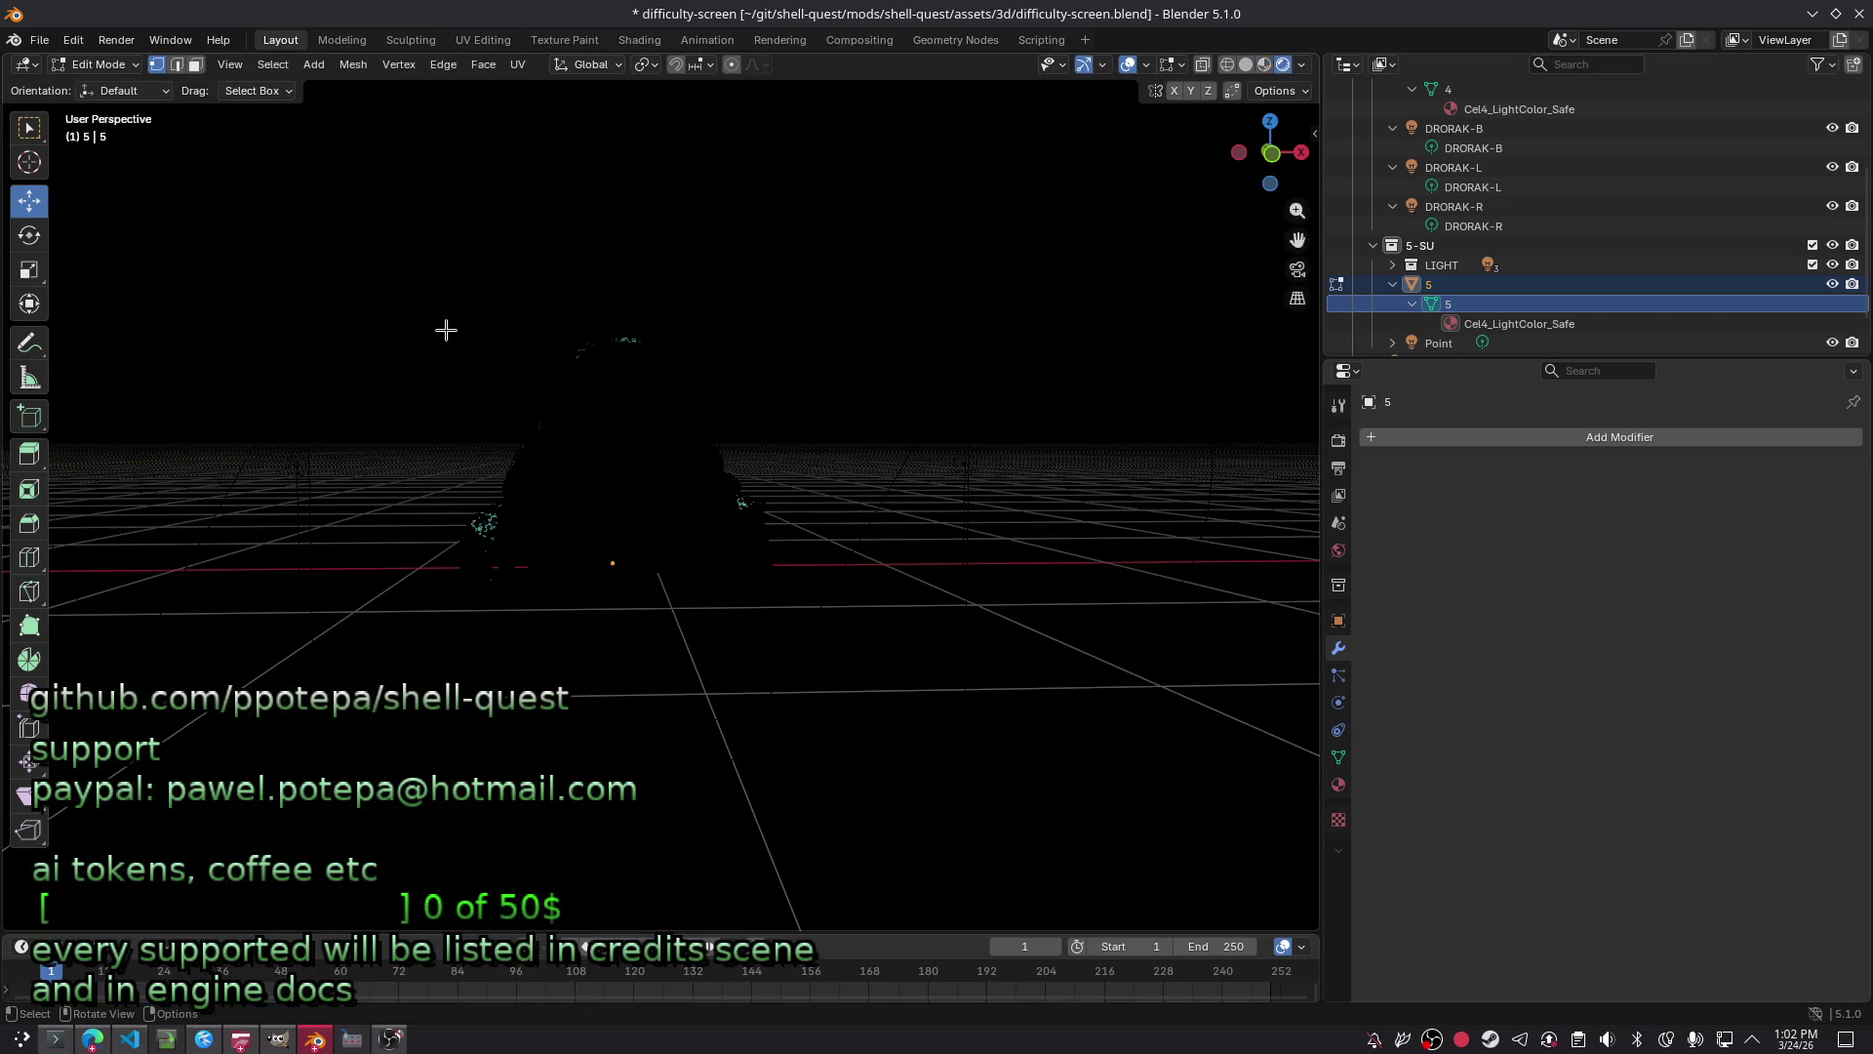
scroll(719, 514, "up", 5)
scroll(684, 525, "down", 4)
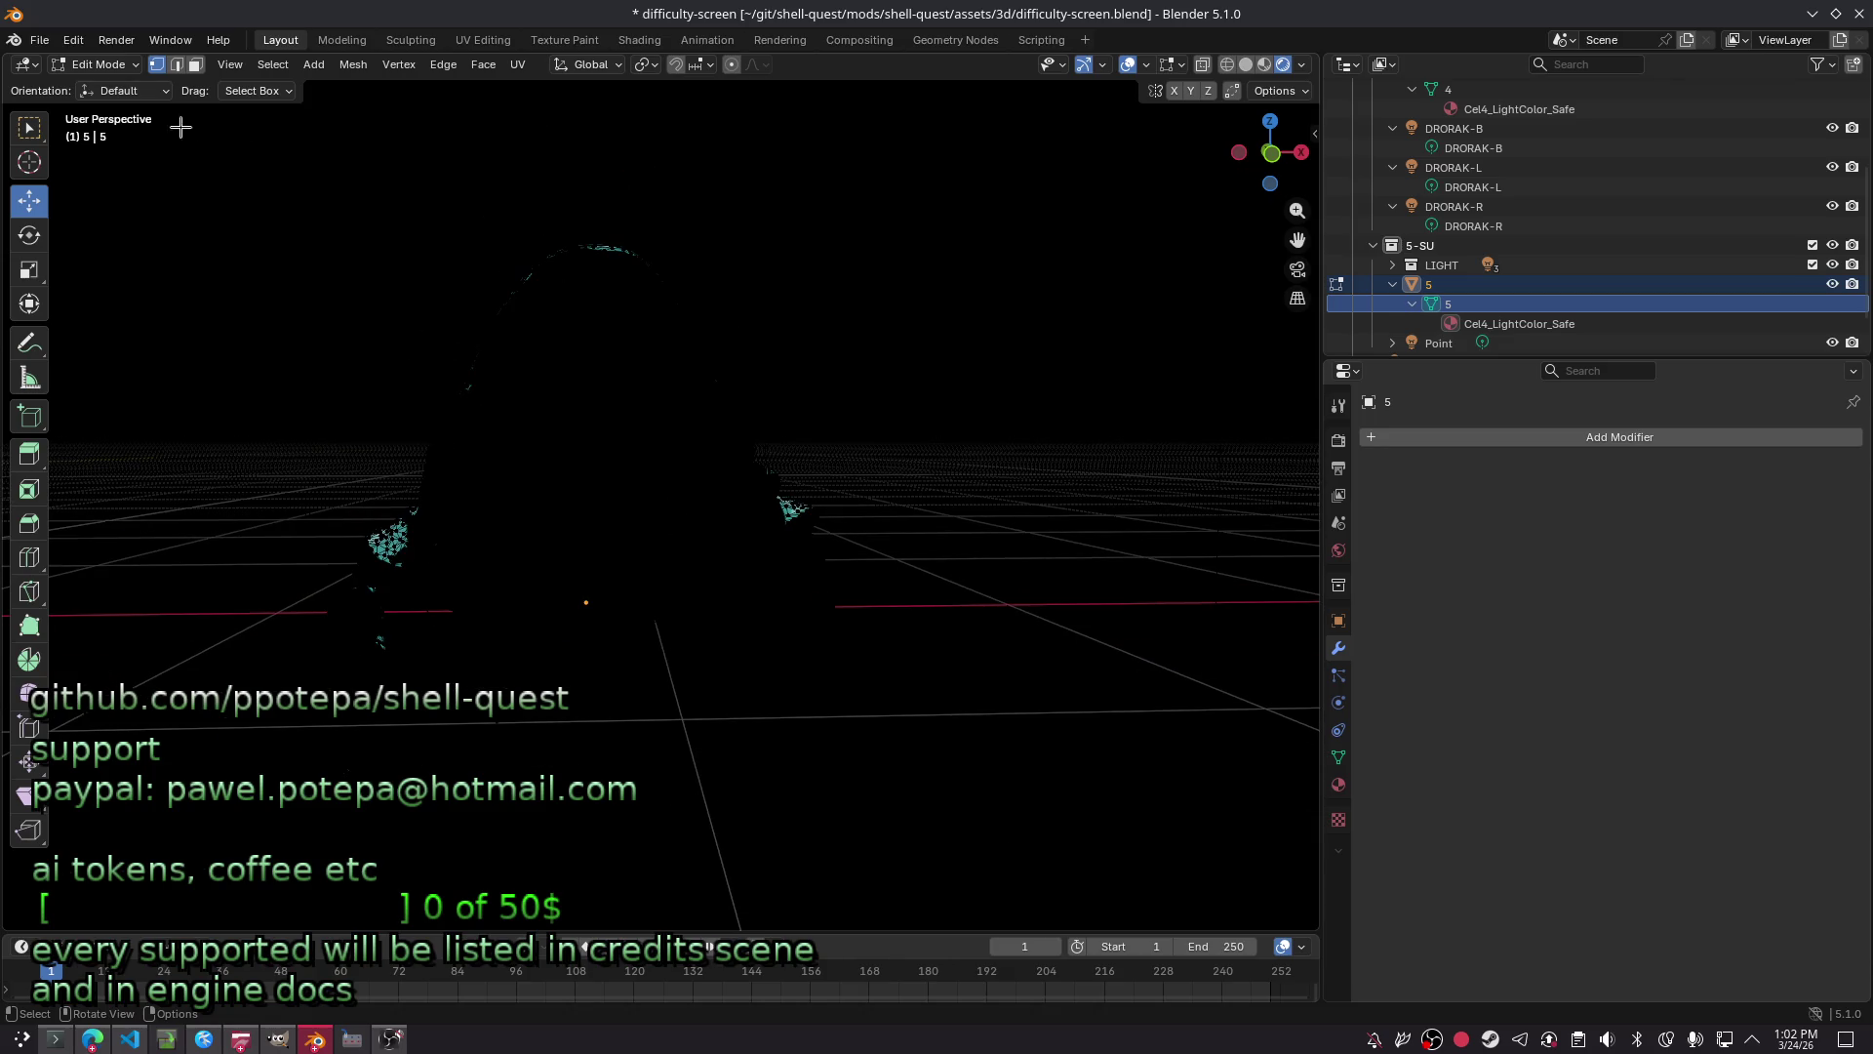
left_click(98, 65)
left_click(113, 89)
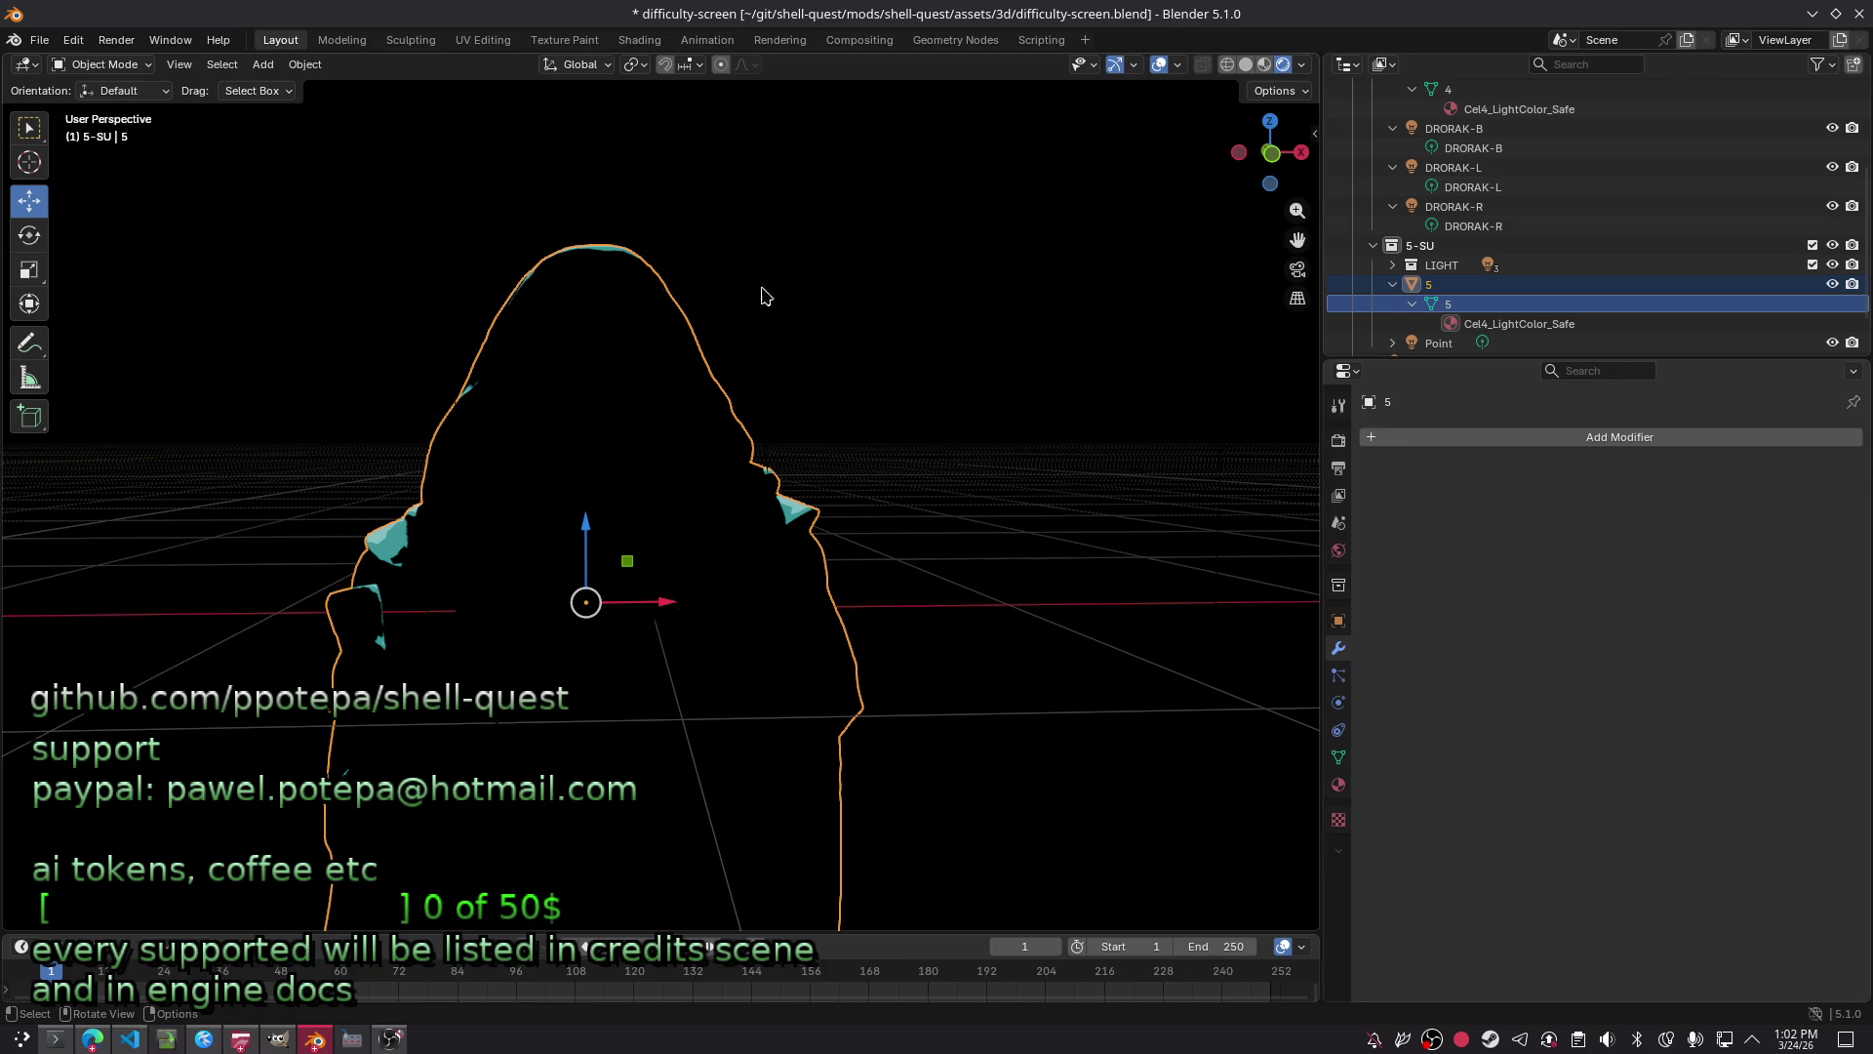
scroll(1489, 242, "down", 1)
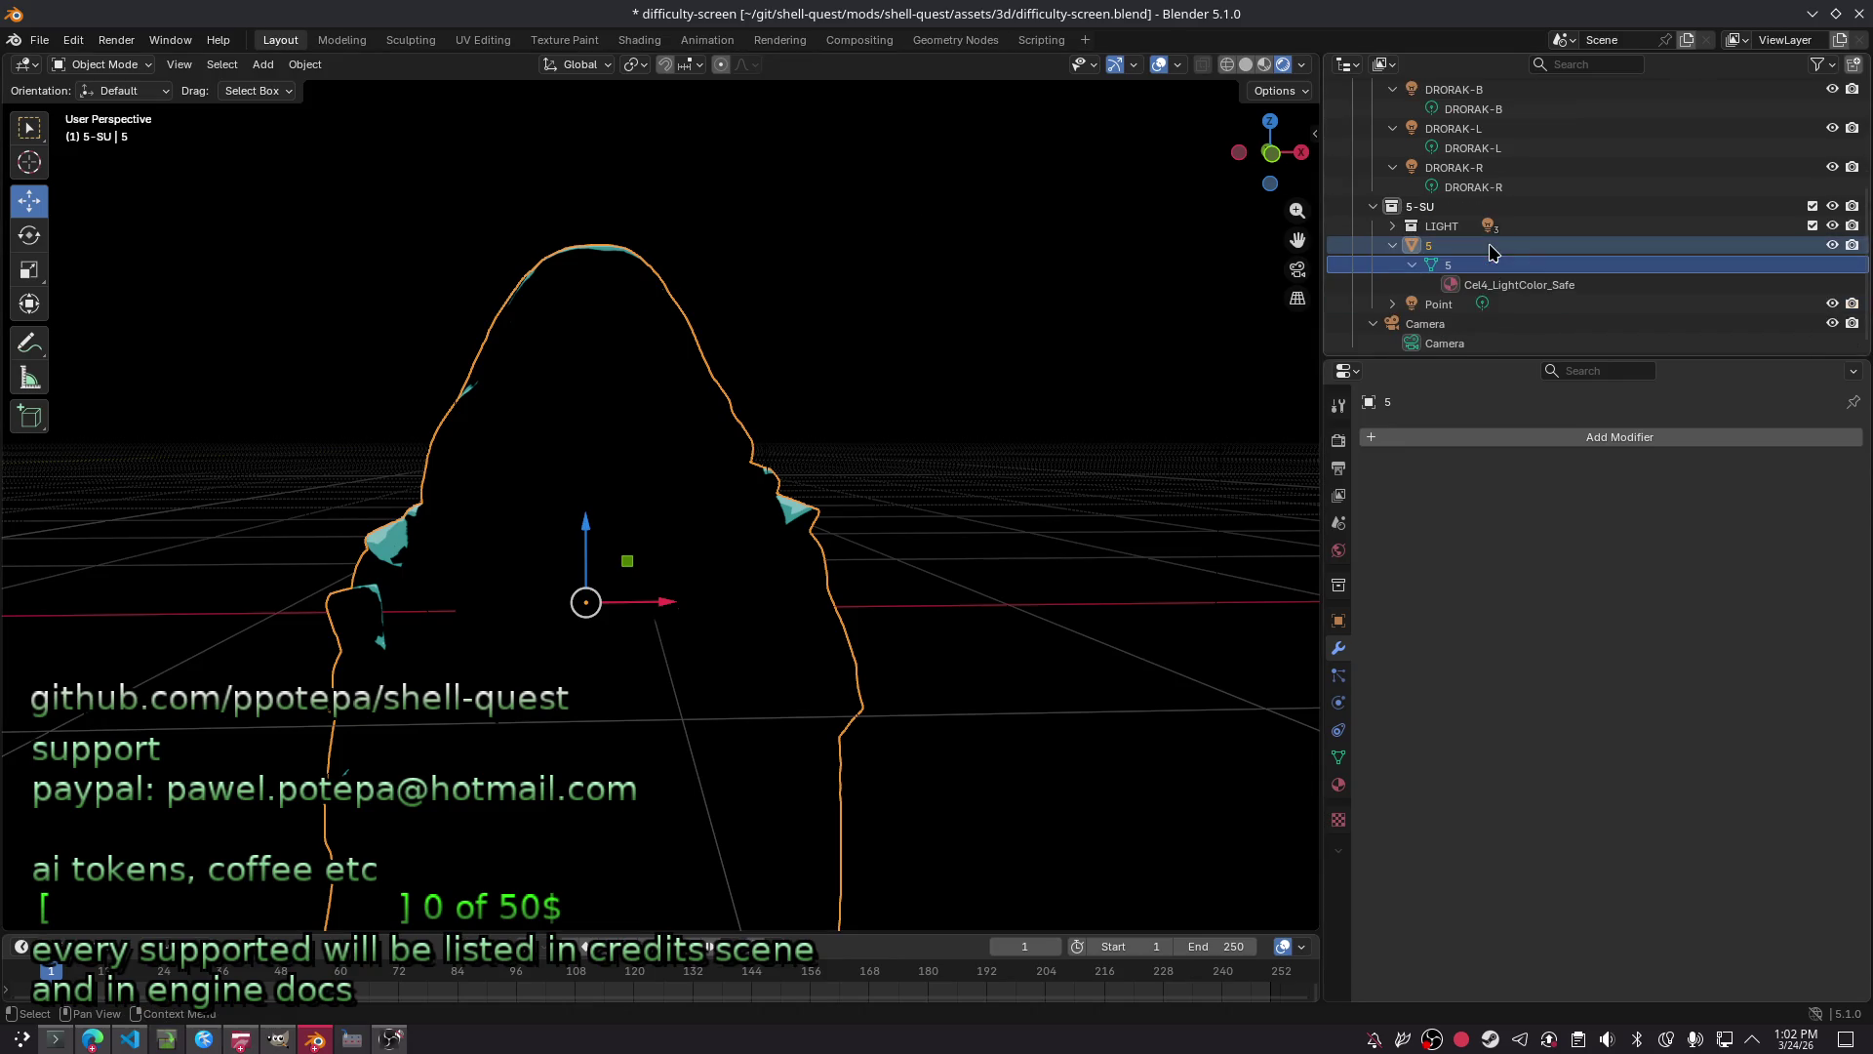
left_click(1439, 305)
Select the Point light's data Point.001, then bust object 5 in the outliner
left_click(1393, 304)
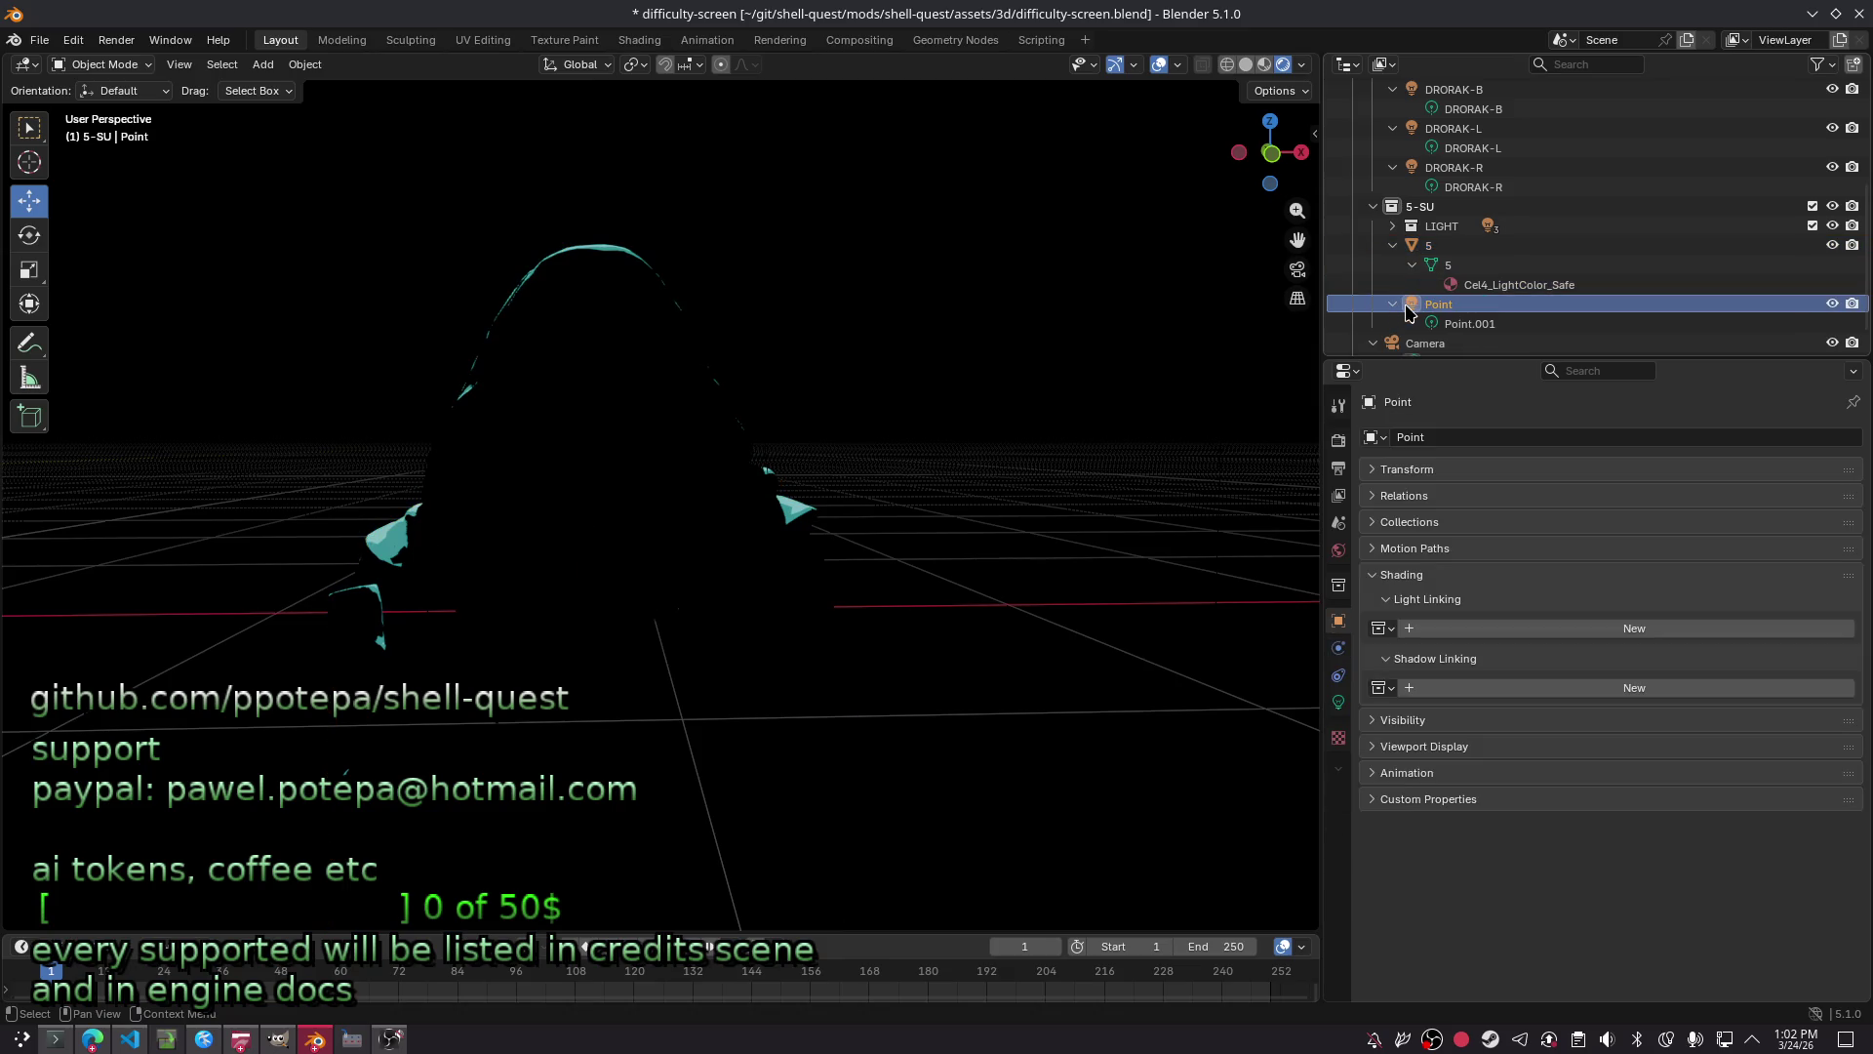
left_click(1470, 323)
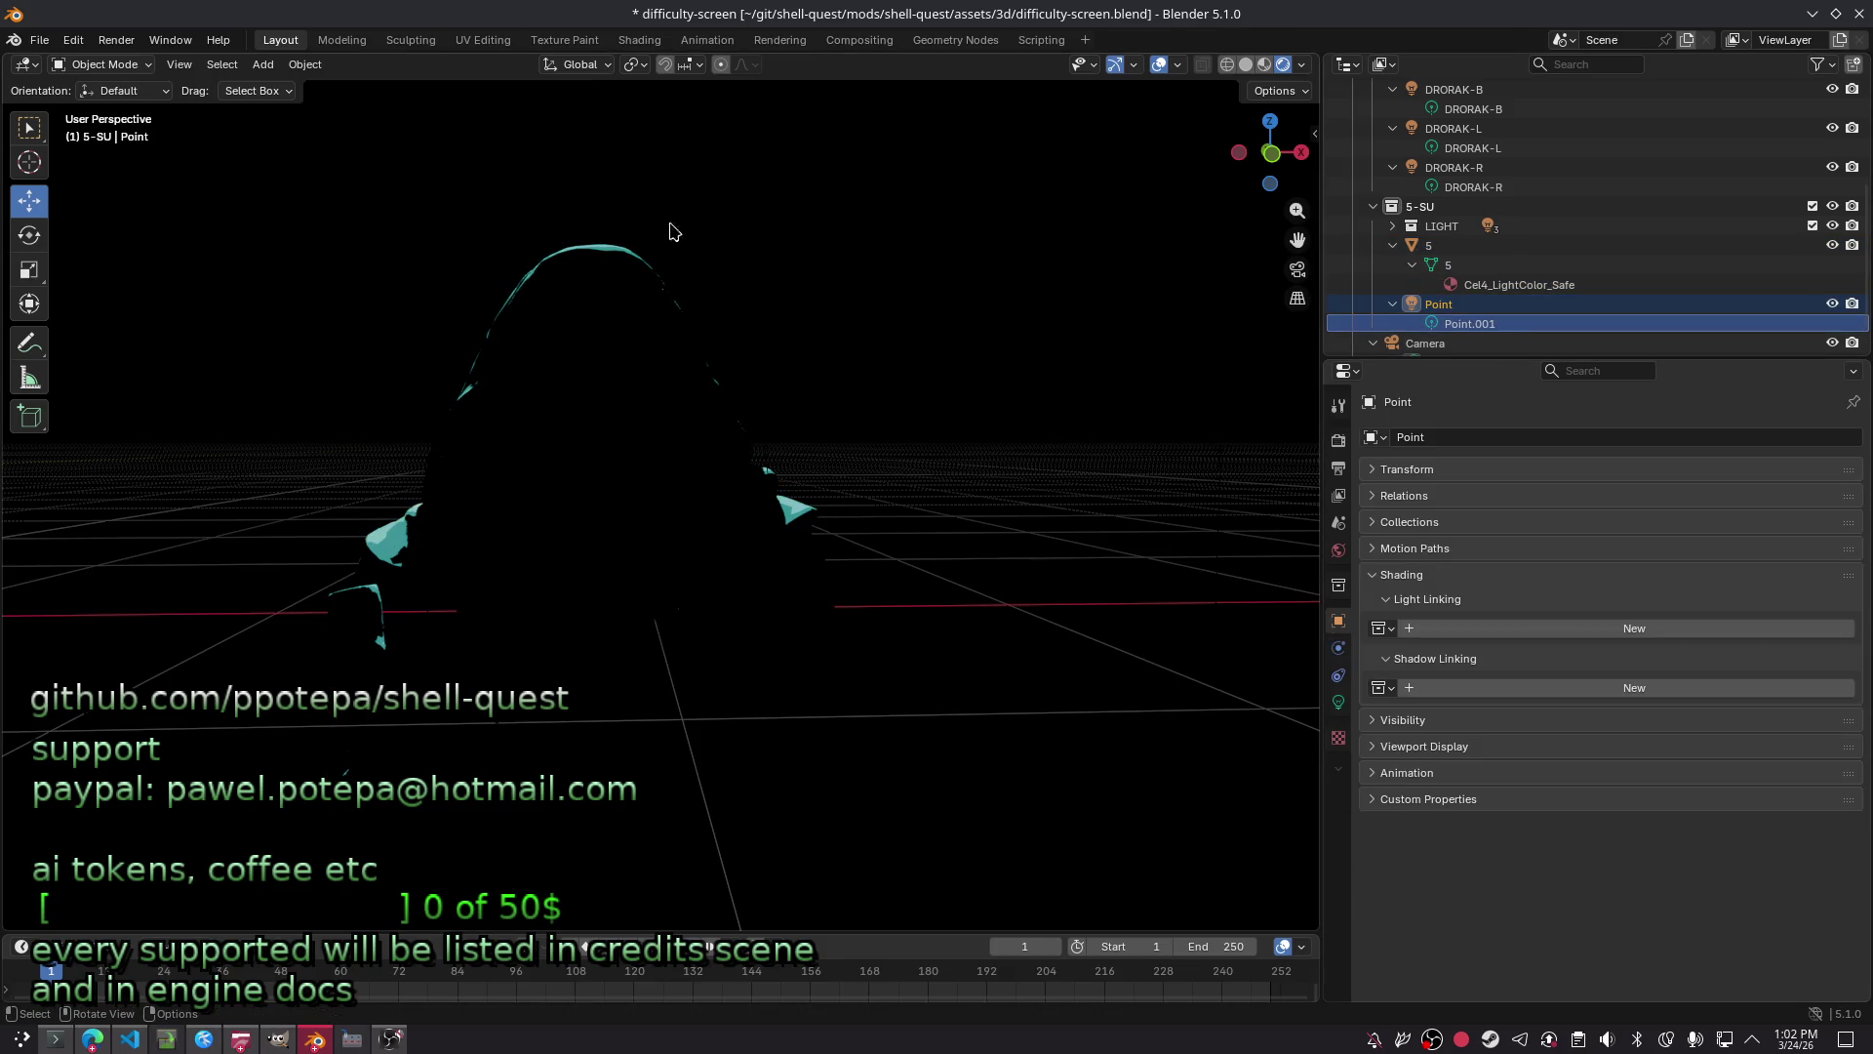
left_click(1410, 246)
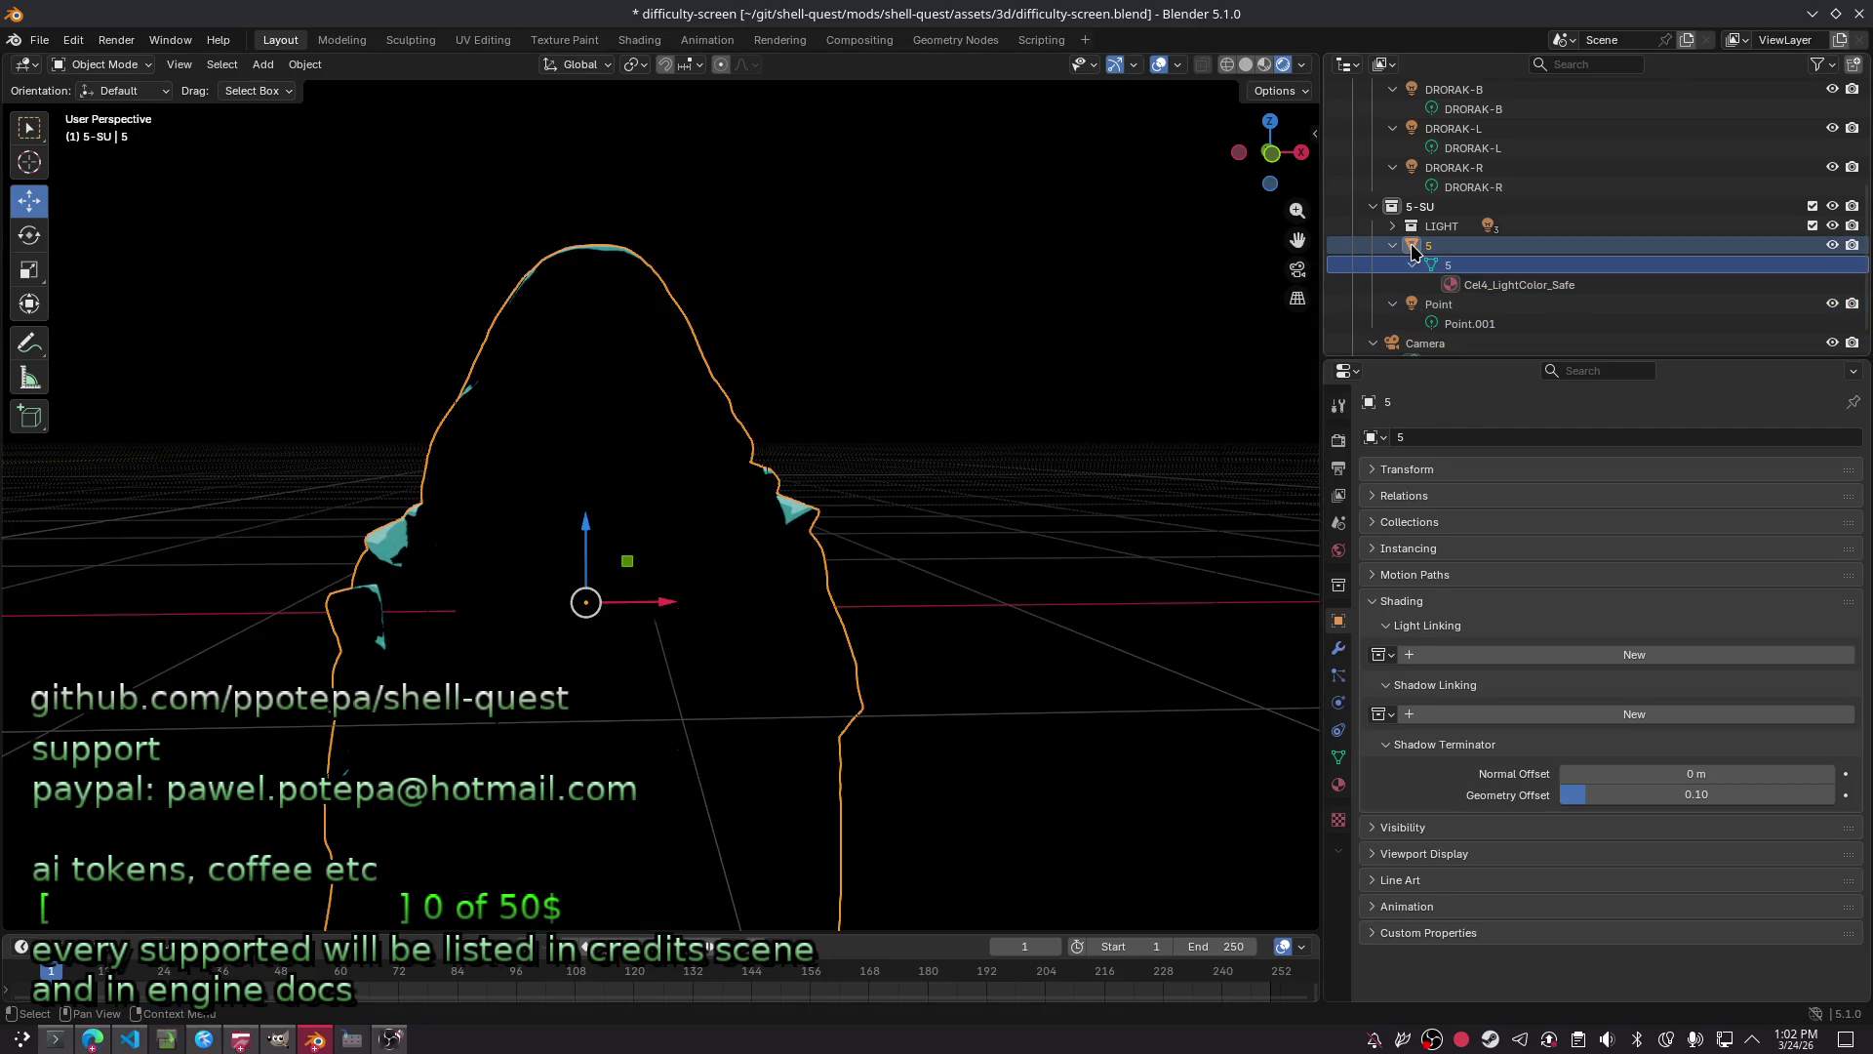
left_click_drag(1393, 246, 1393, 265)
scroll(1502, 263, "up", 1)
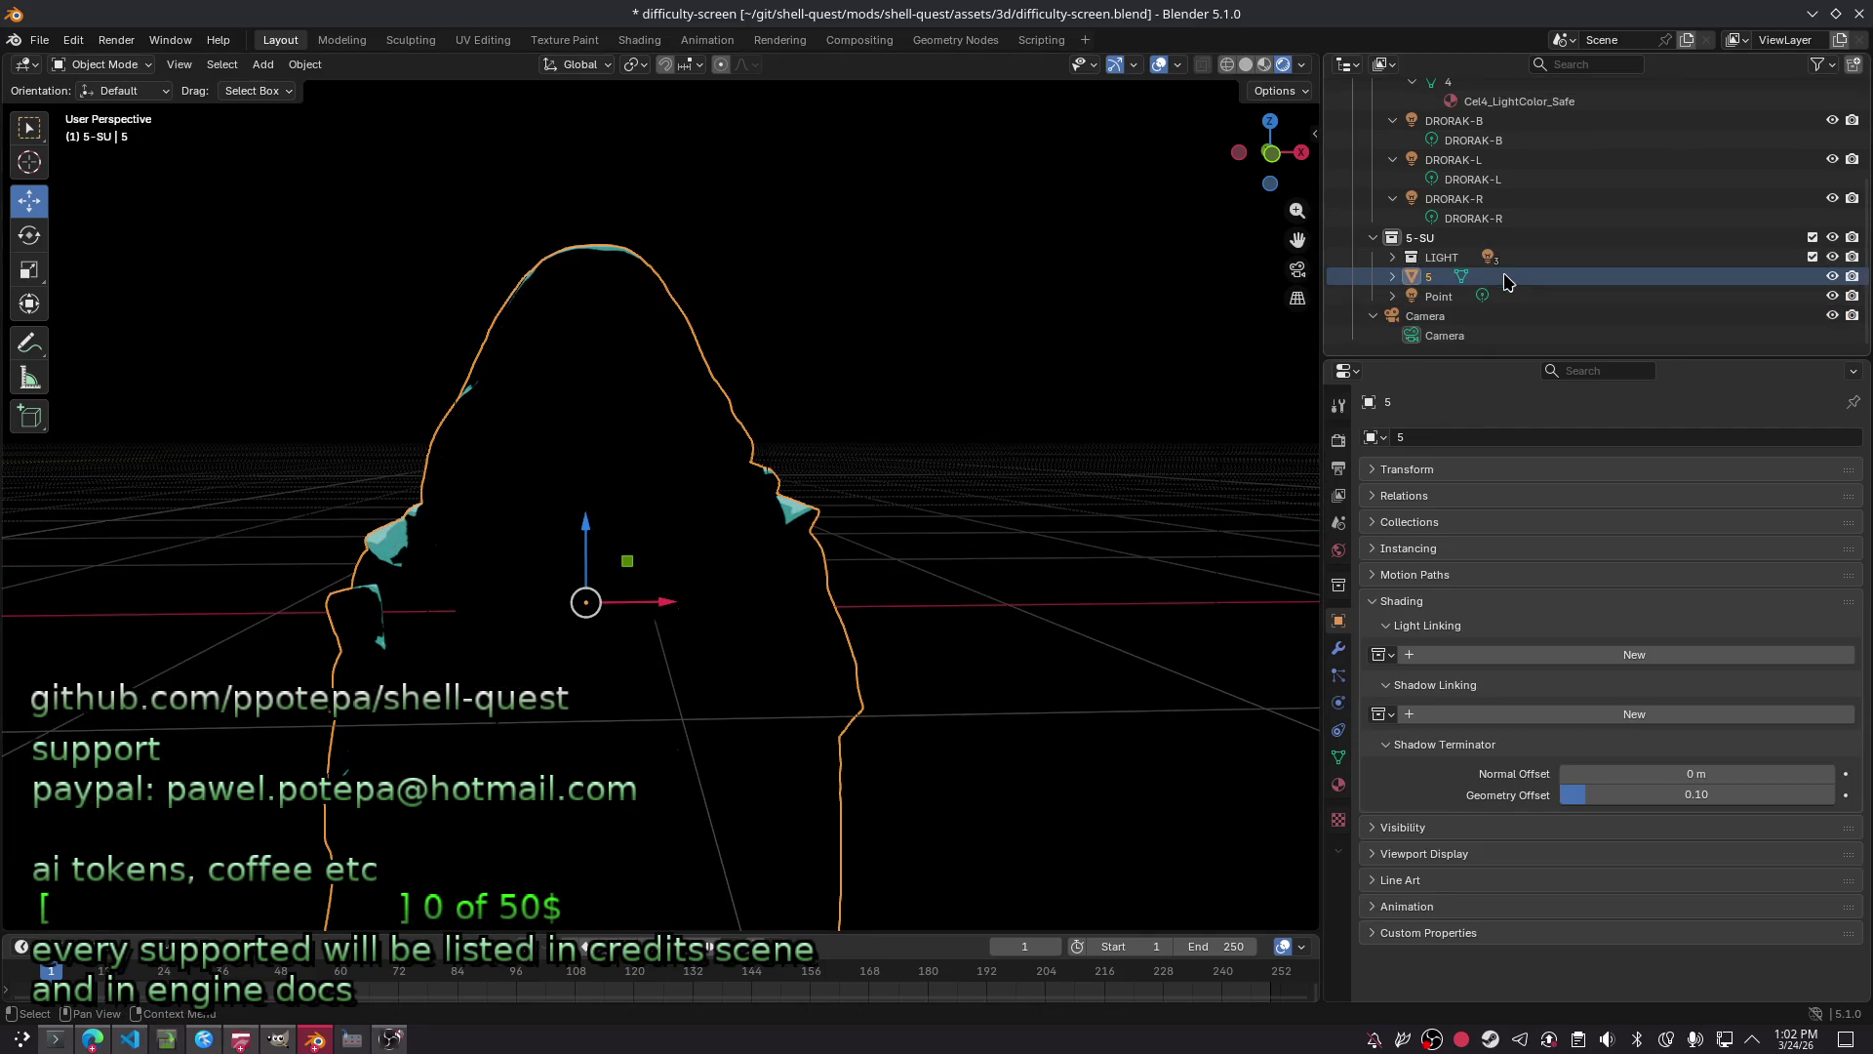
Expand the LIGHT collection and check the BACK, LEFT and RIGHT lights, ending on BACK
left_click(1524, 266)
left_click(1393, 257)
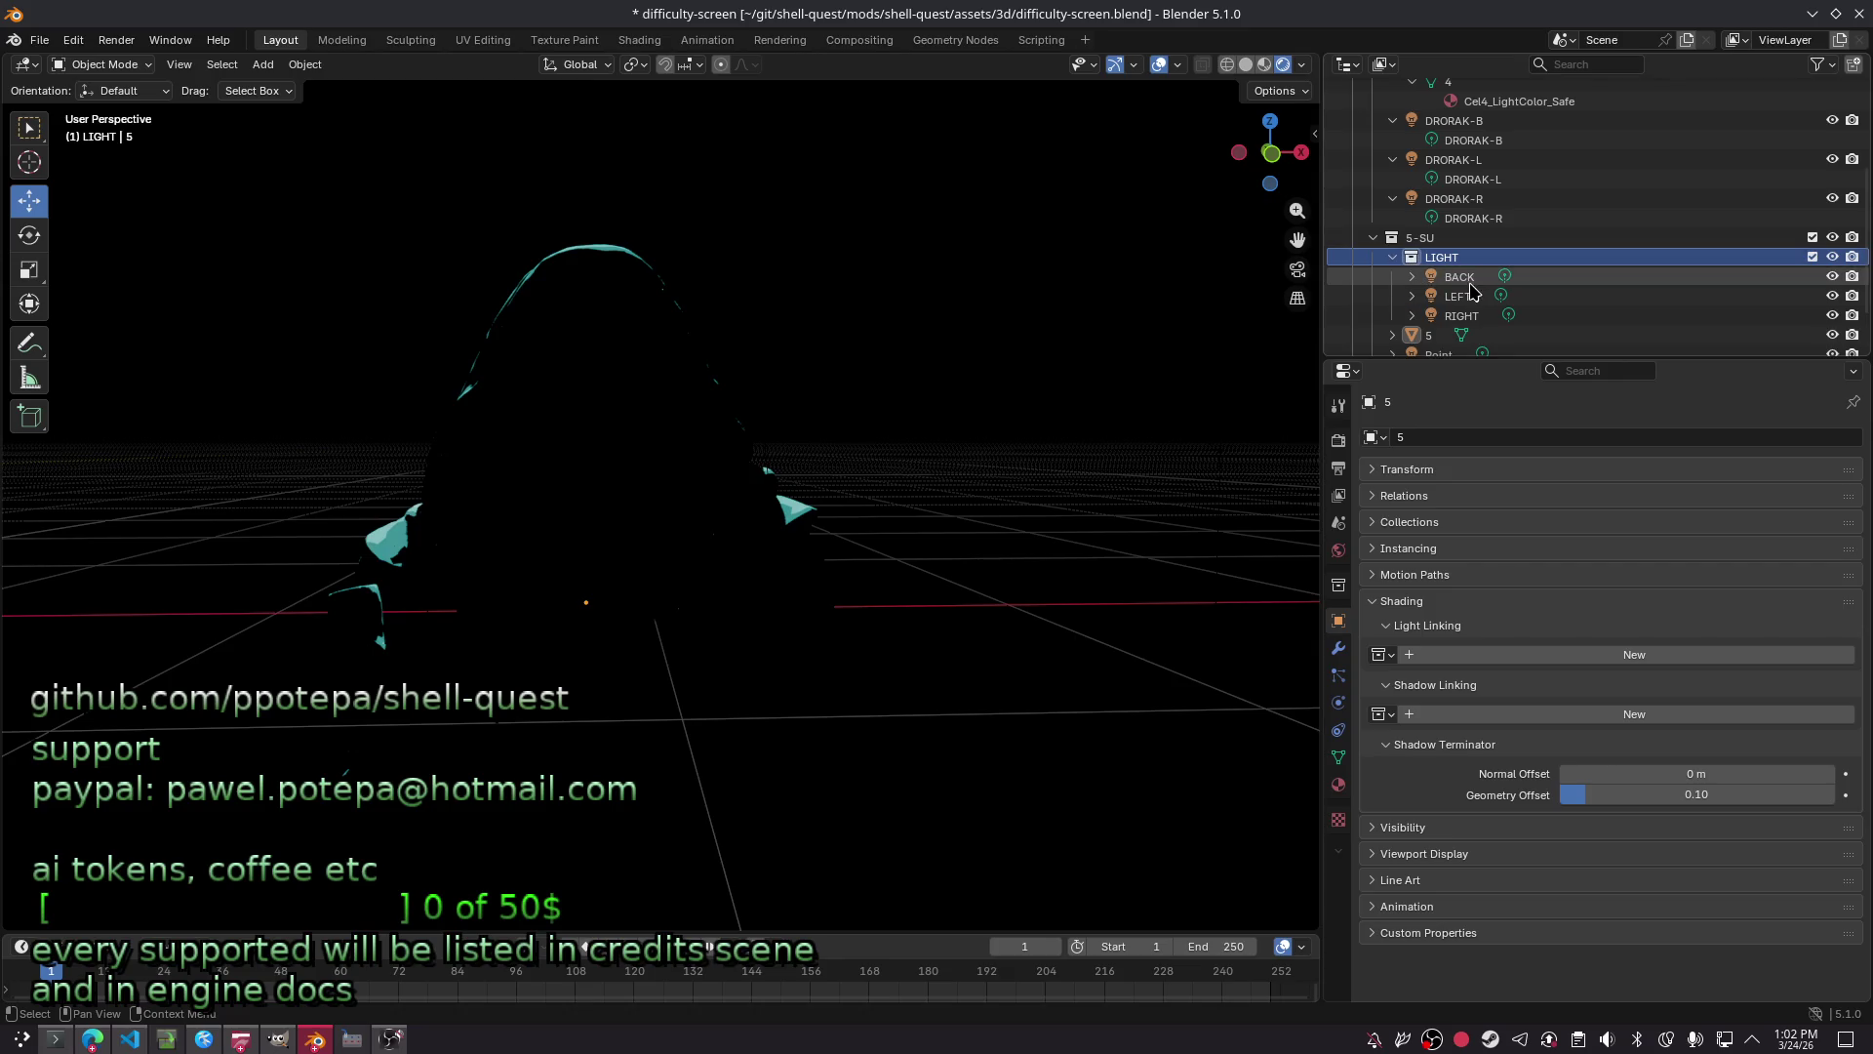
left_click(1460, 276)
left_click(1463, 298)
left_click(1479, 314)
left_click(1463, 296)
left_click(1461, 277)
left_click(1465, 299)
left_click(1461, 277)
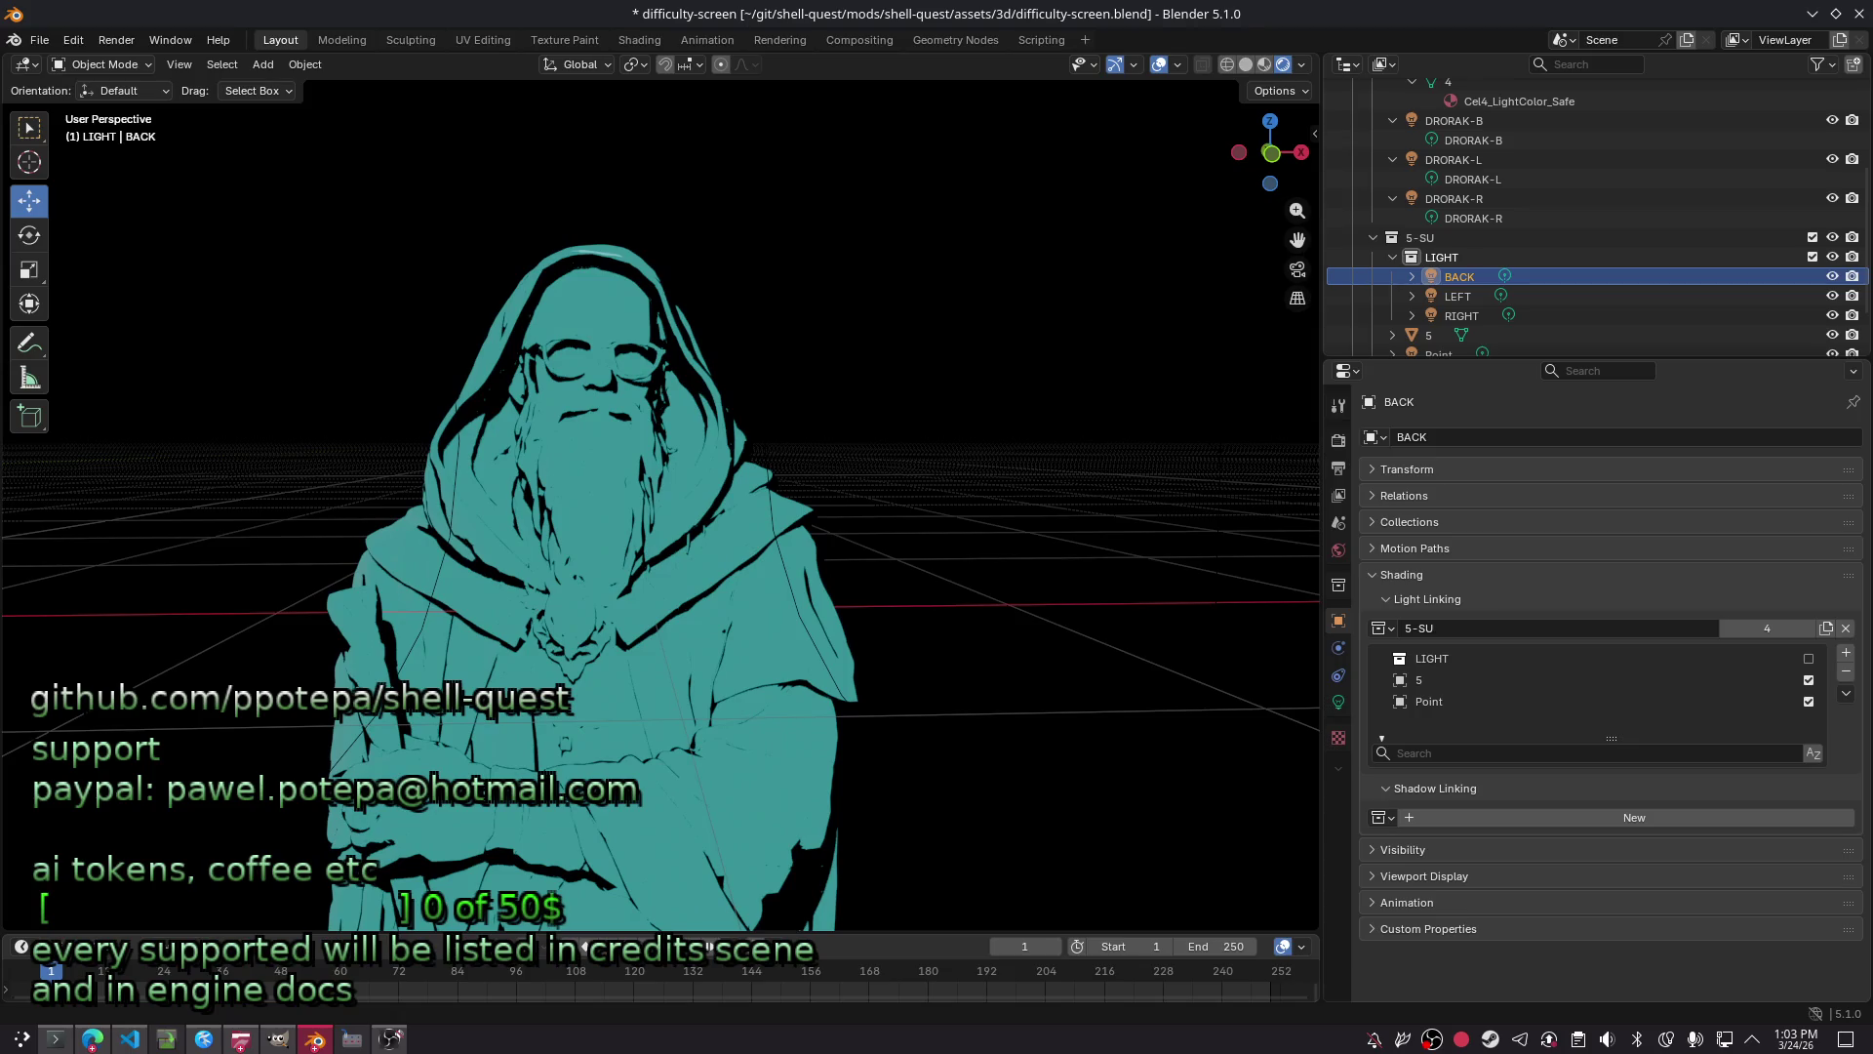
Save difficulty-screen.blend, dismiss the open-file browser, and save again
key("ctrl+s")
left_click(39, 40)
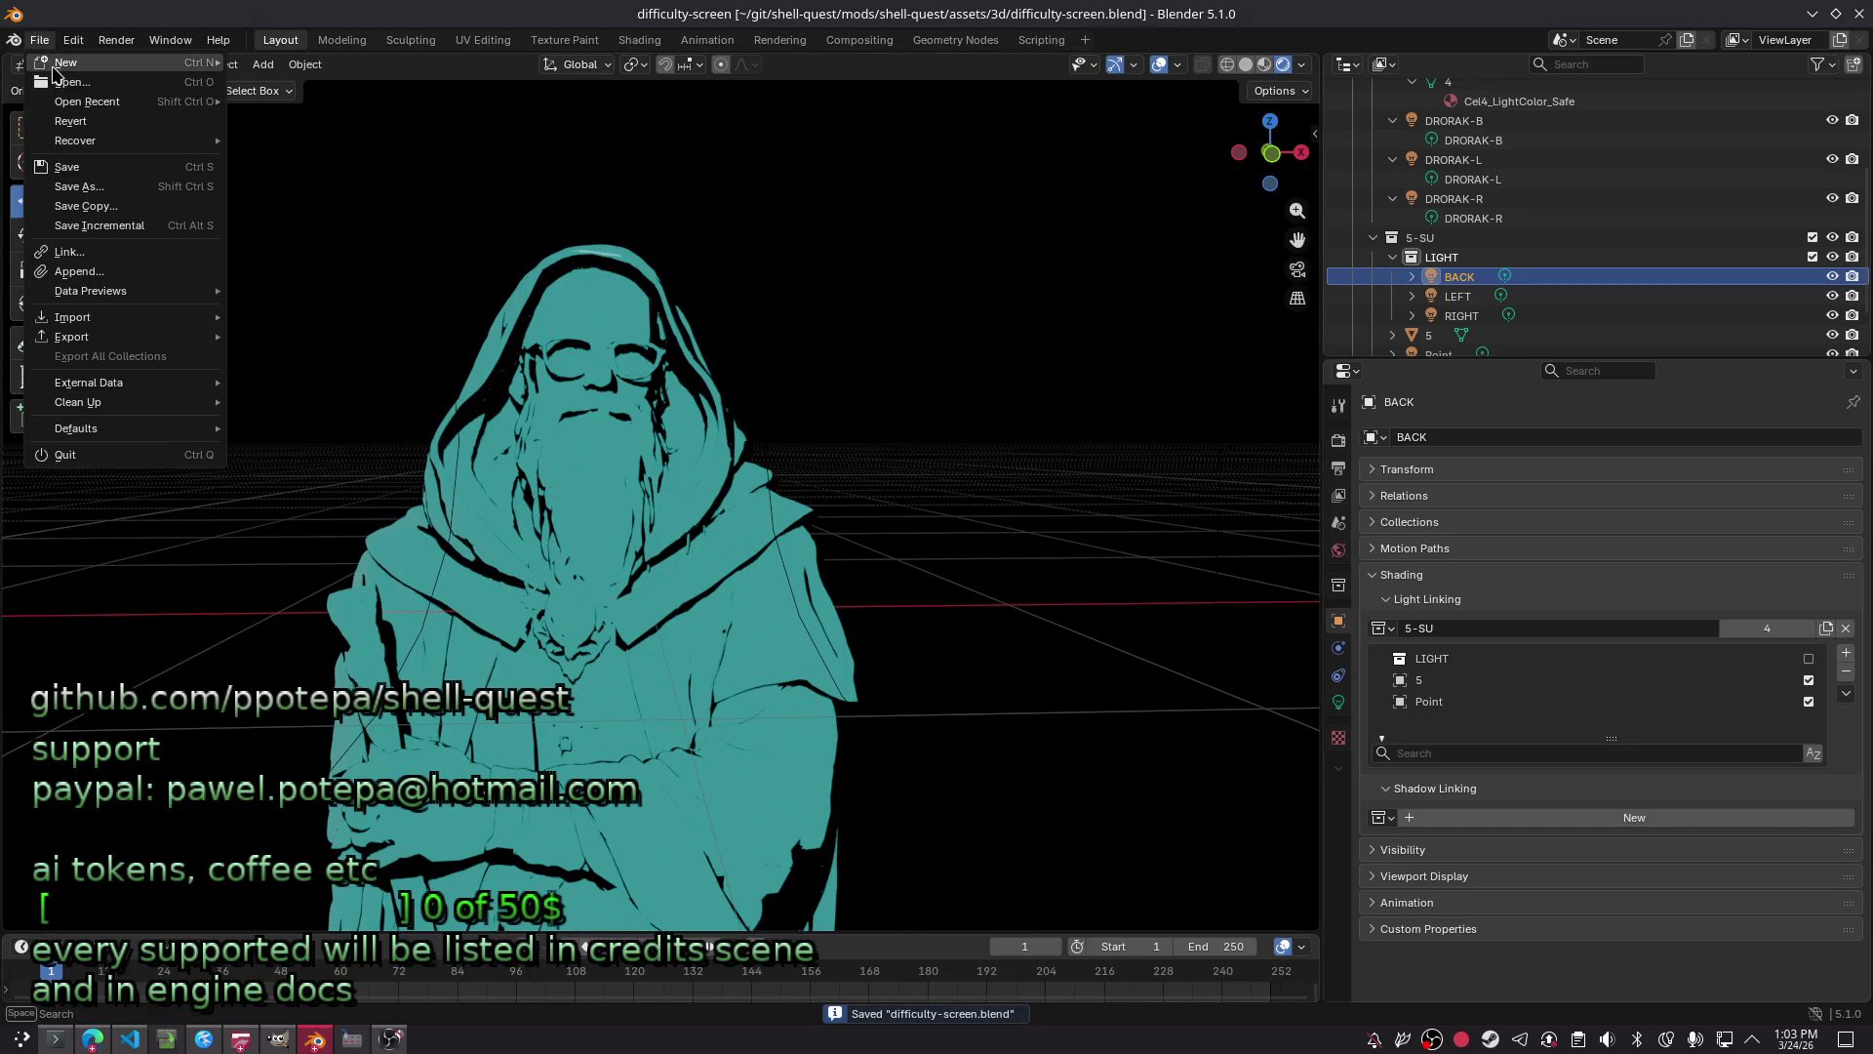
left_click(61, 86)
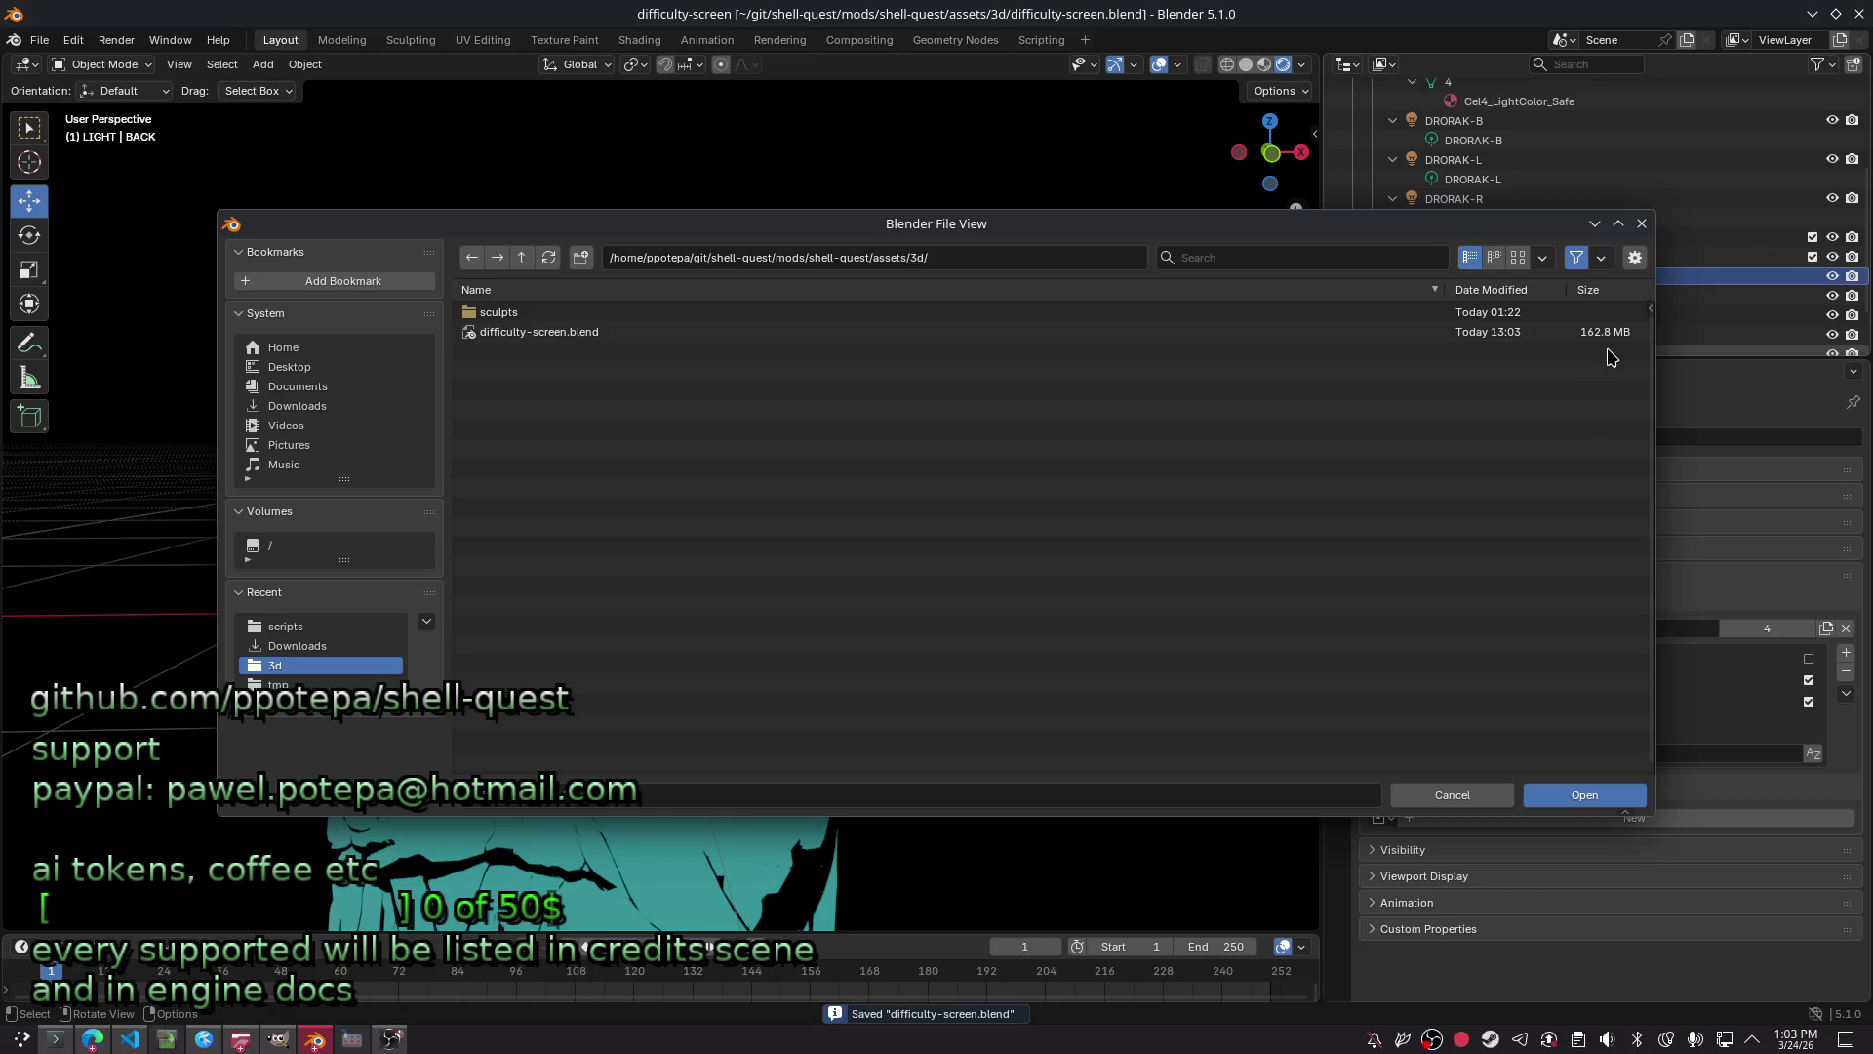
key("Escape")
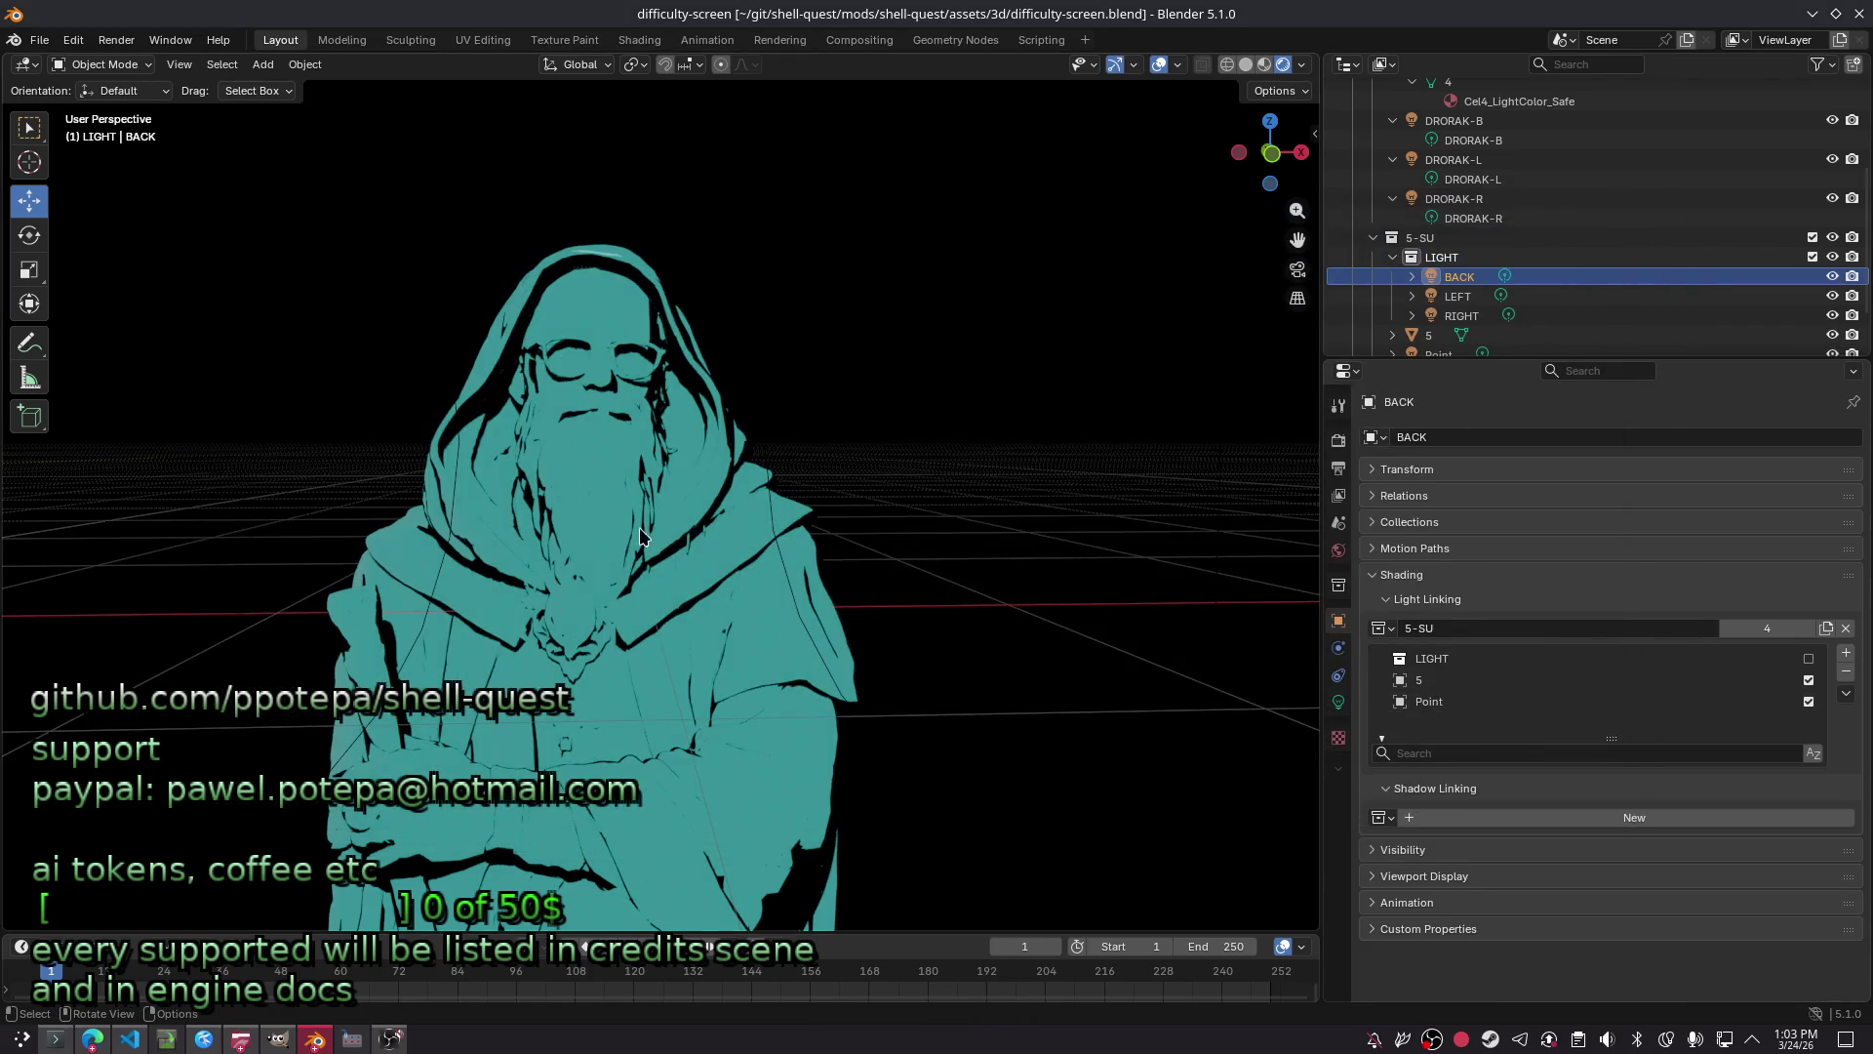
key("ctrl+s")
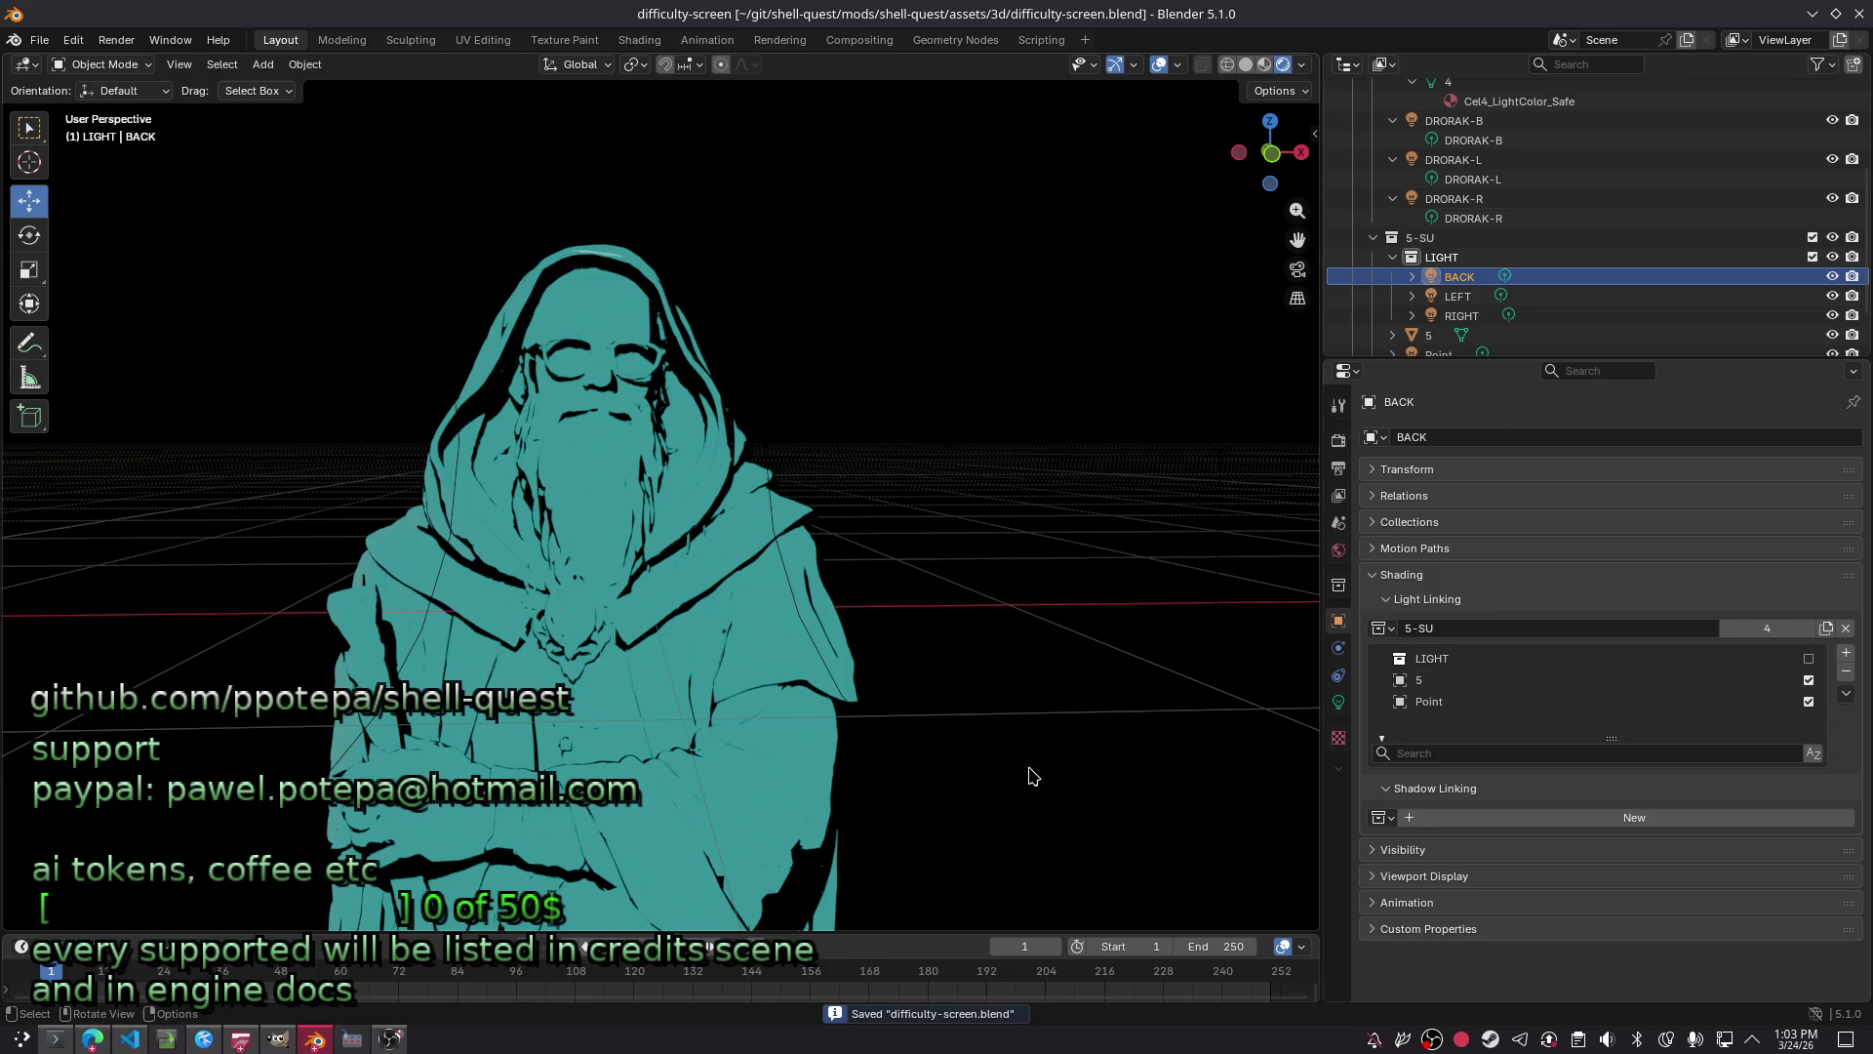
Switch to the Front view and walk the viewport toward the bust
key("grave")
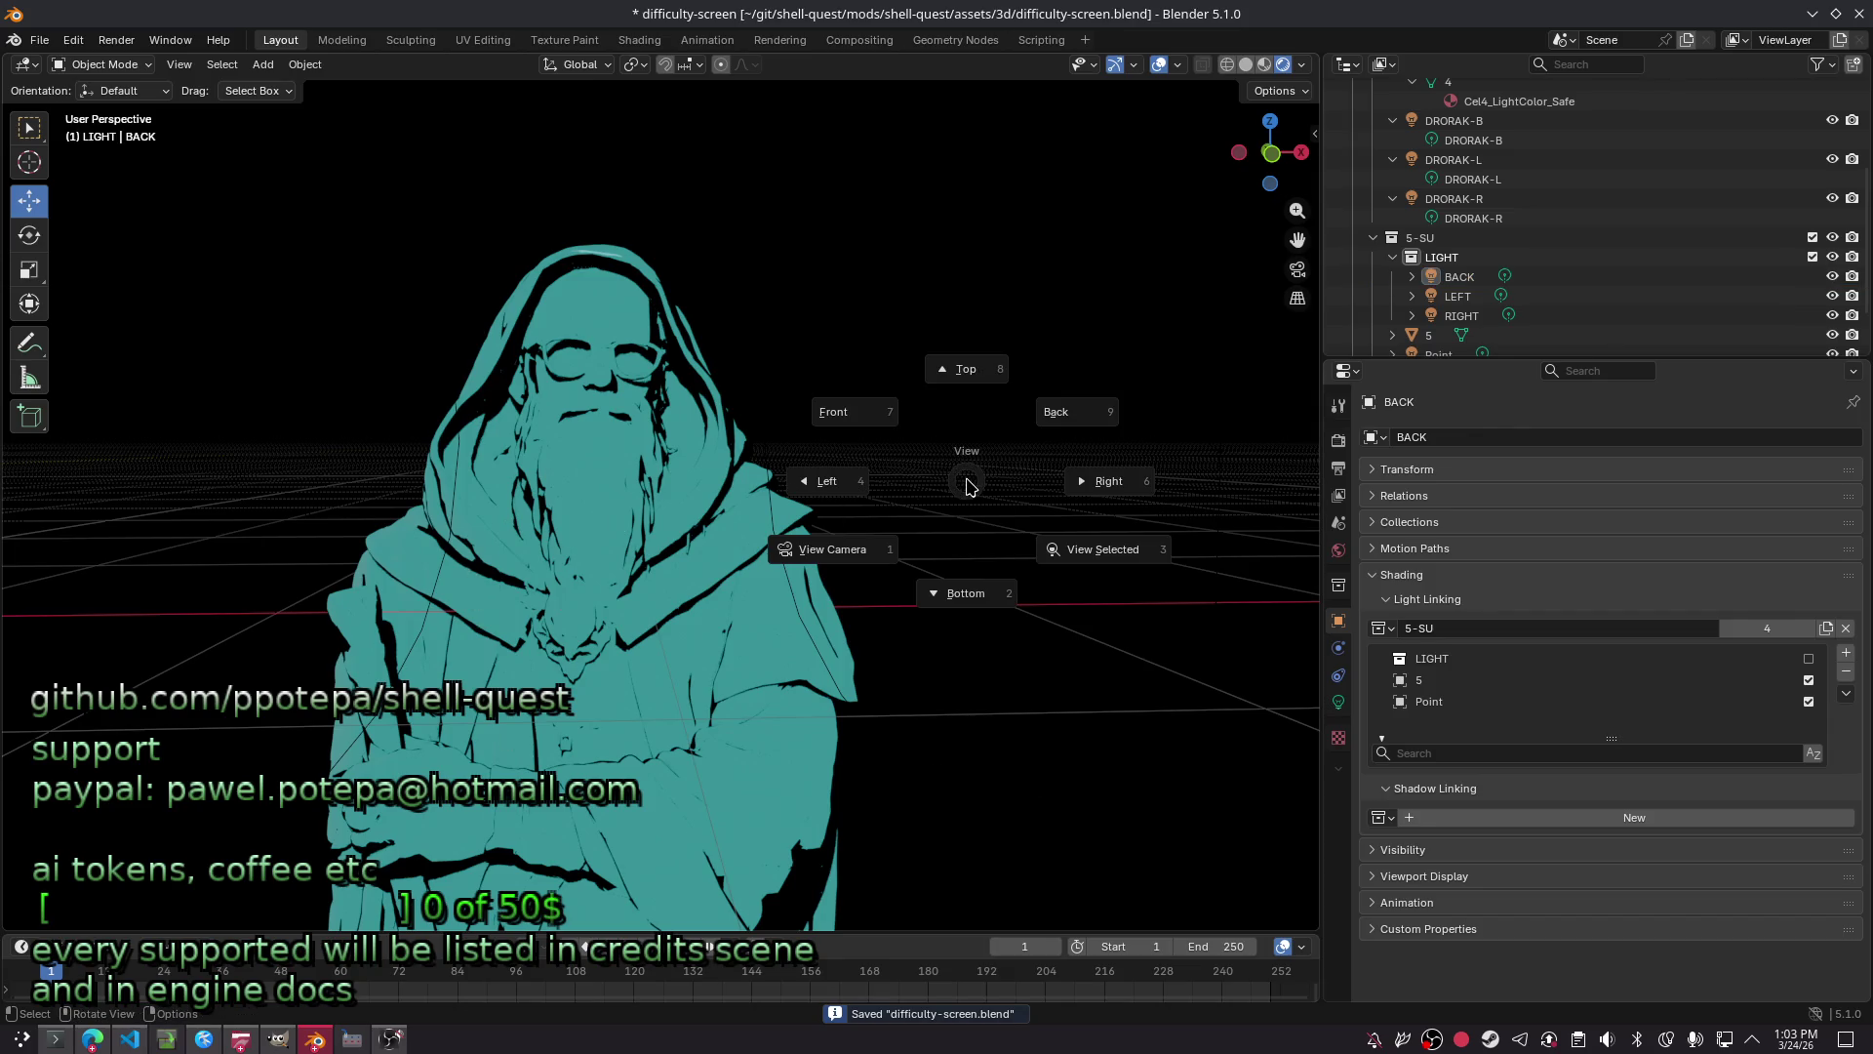
left_click(854, 412)
key("shift+grave")
key("w")
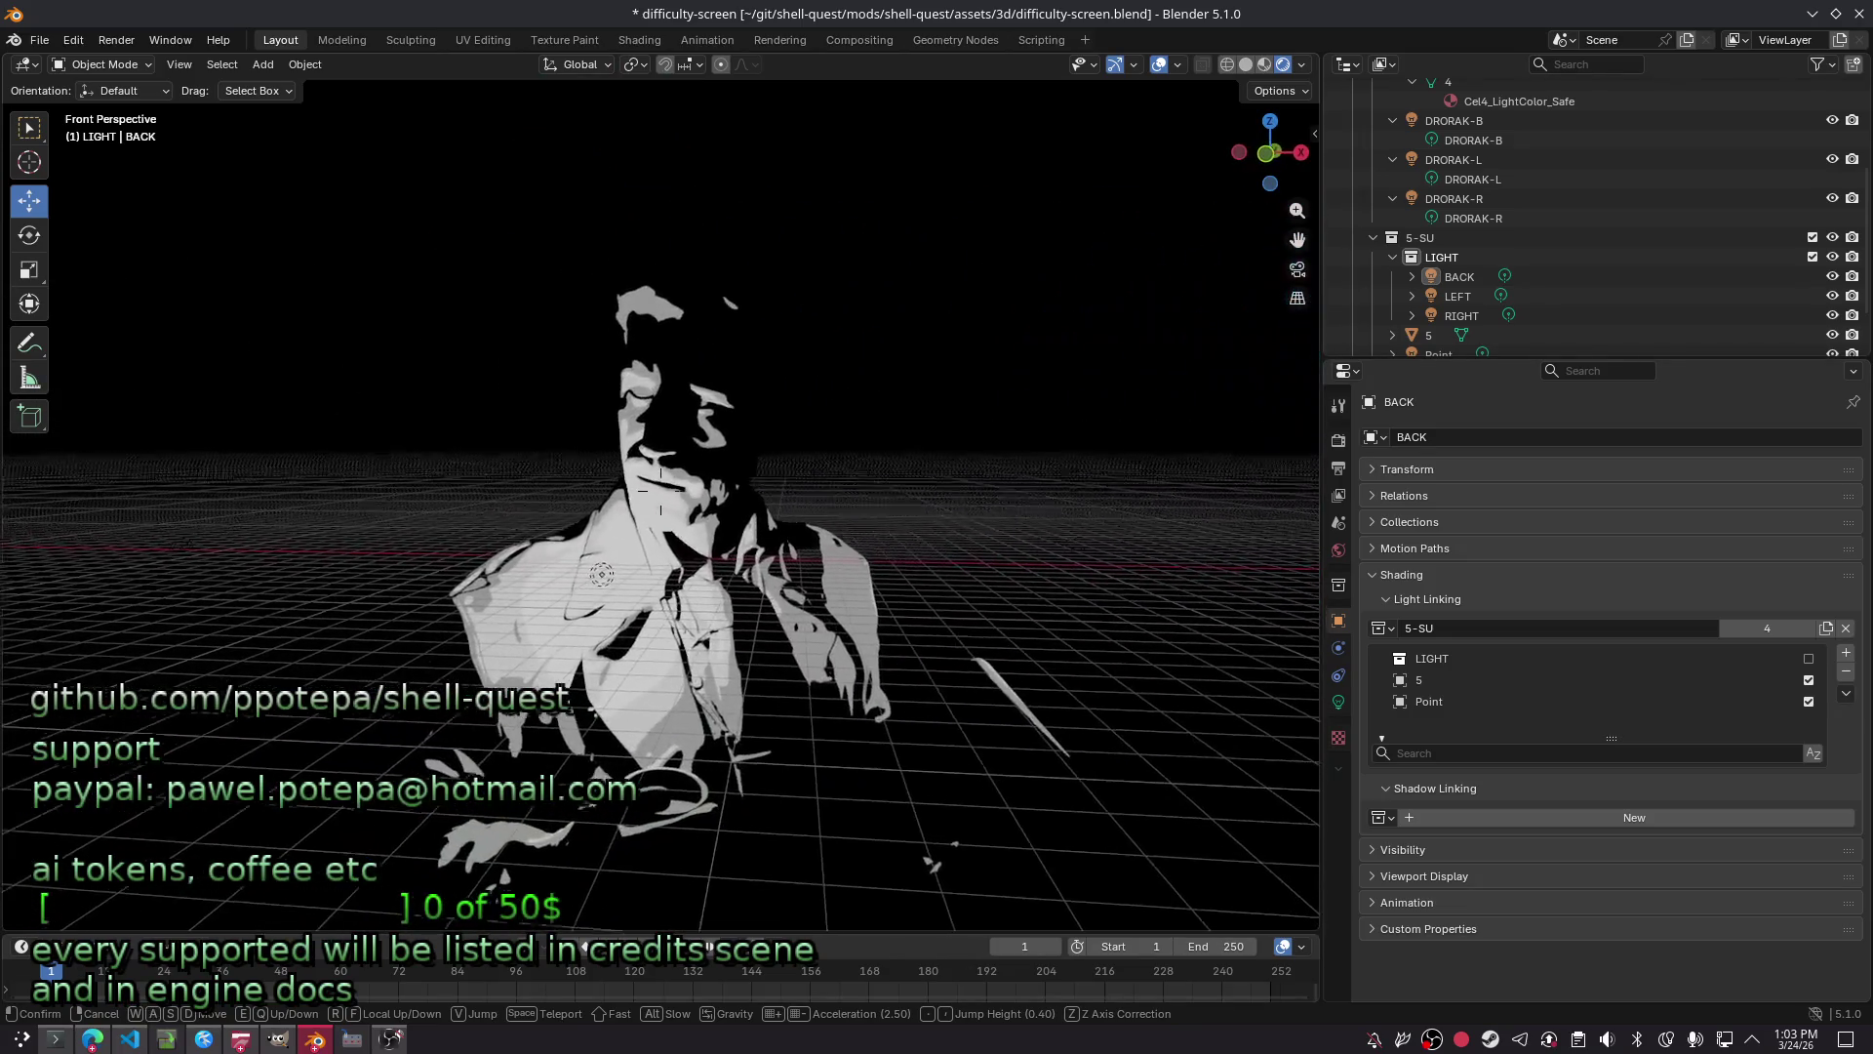
Select bust object 4 and add a Decimate modifier to it
left_click(881, 321)
left_click(881, 322)
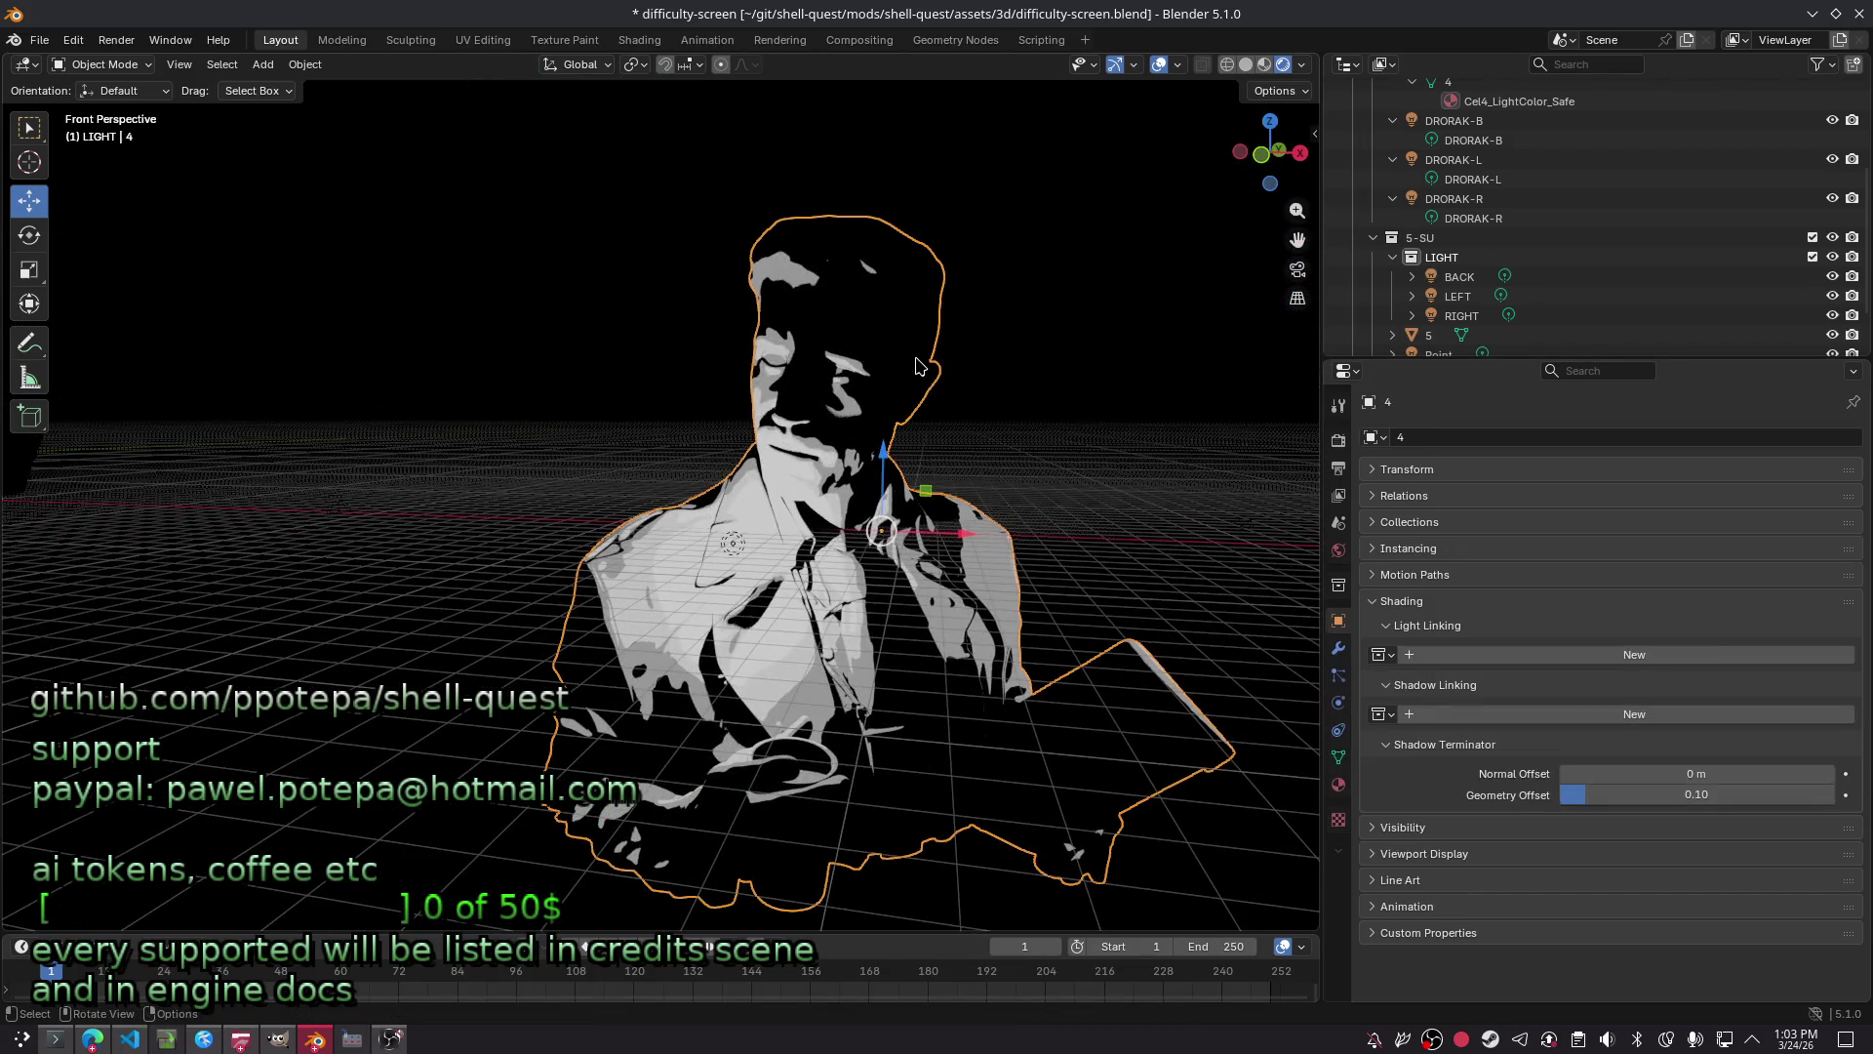
left_click(1340, 648)
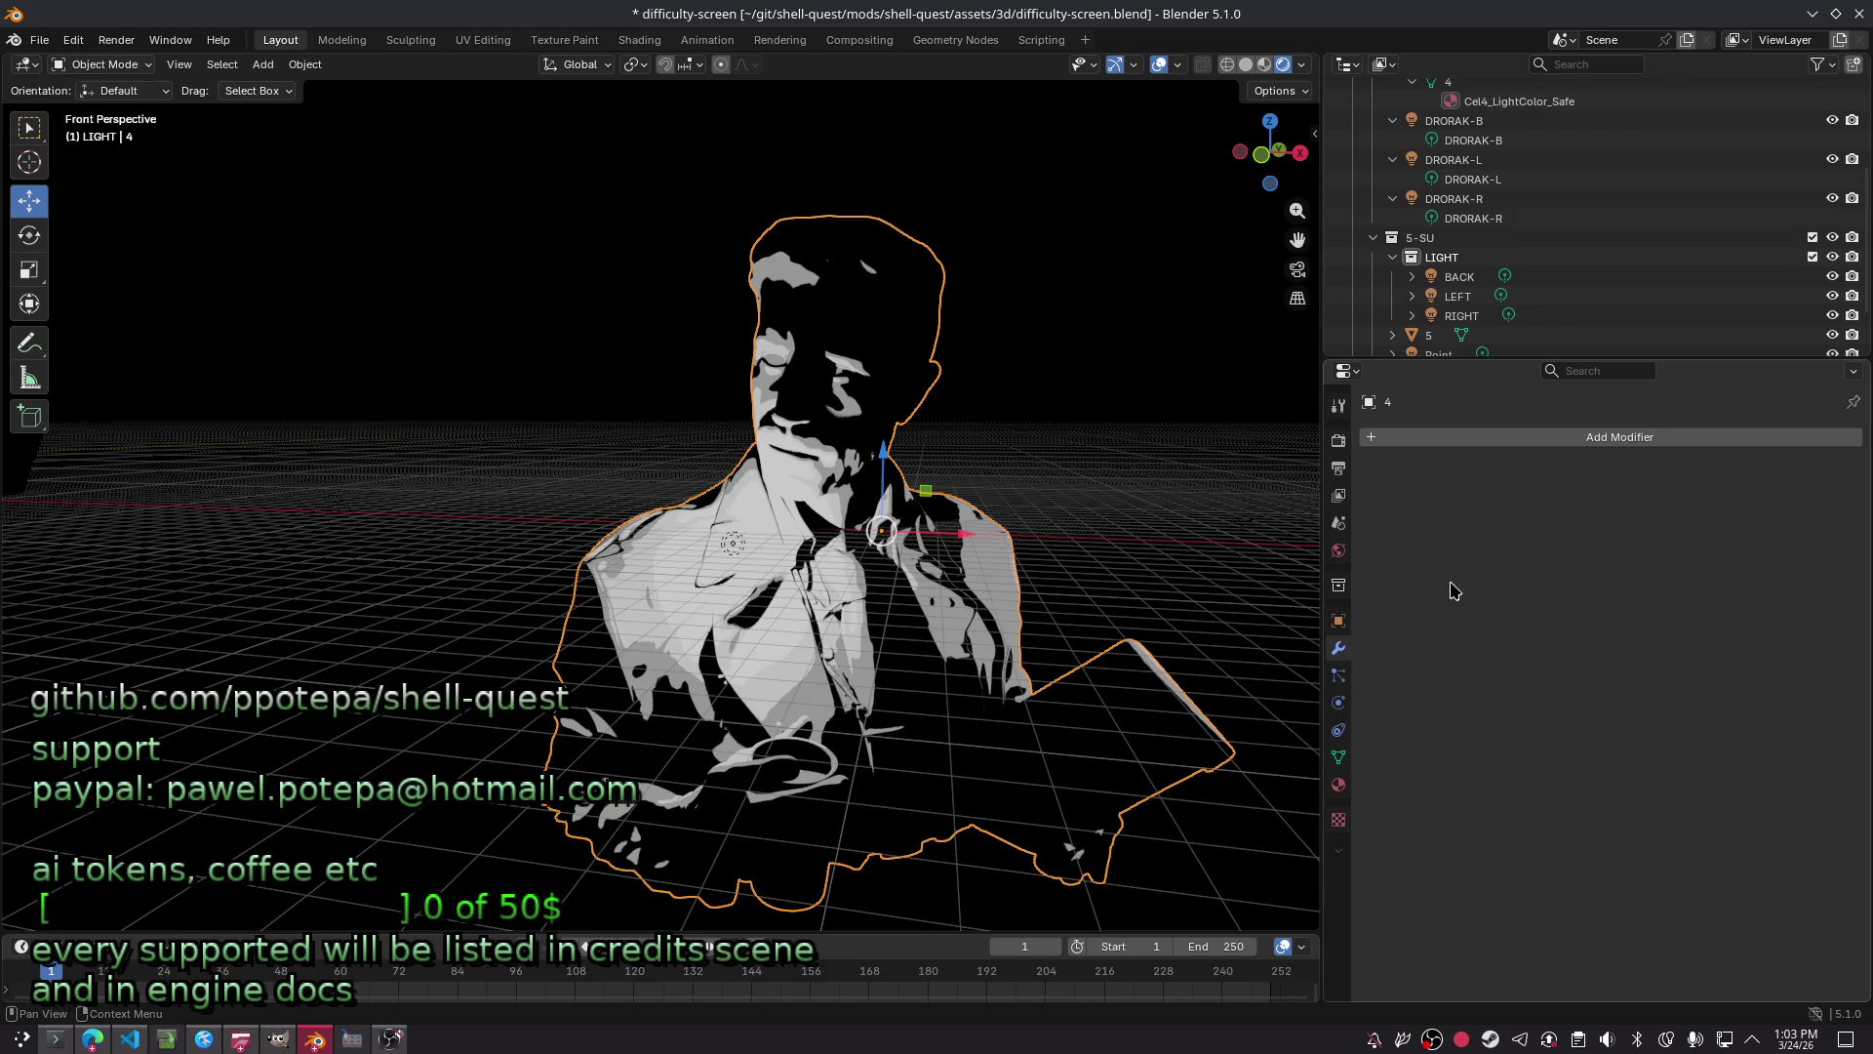
left_click(1529, 447)
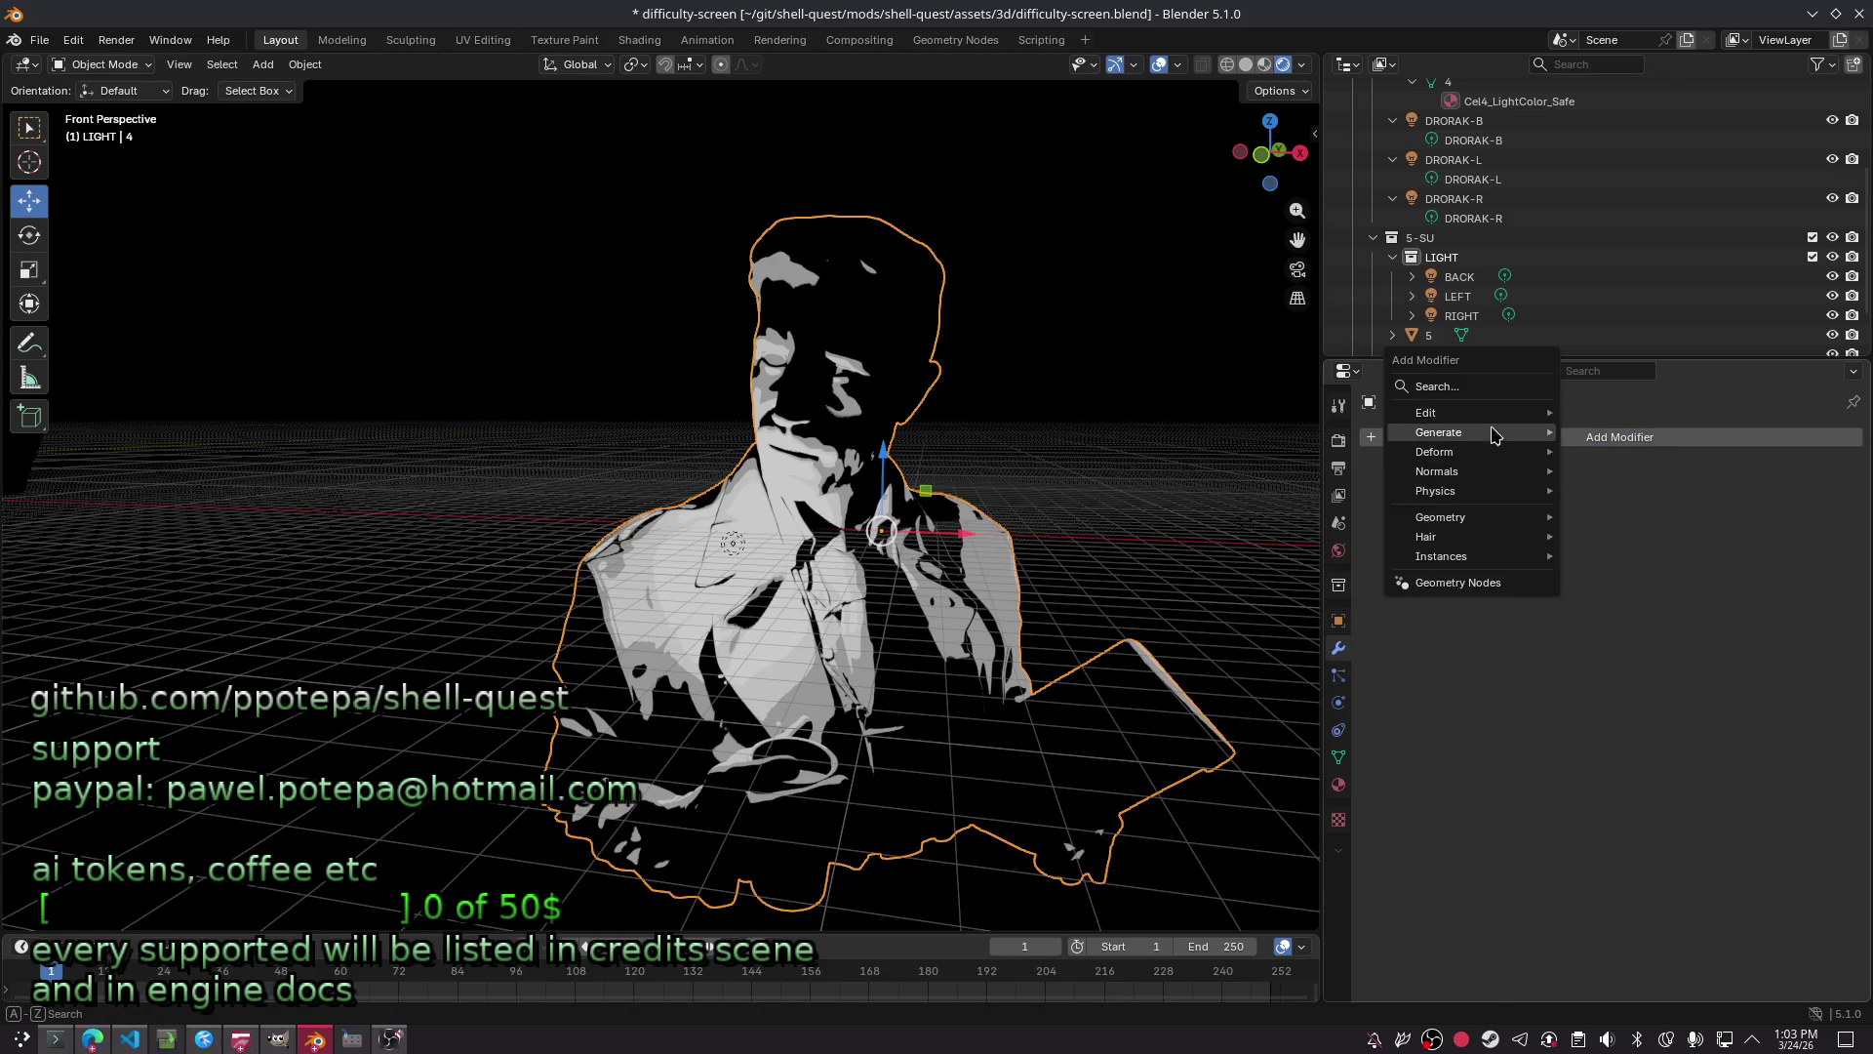
type("su")
key("BackSpace")
key("BackSpace")
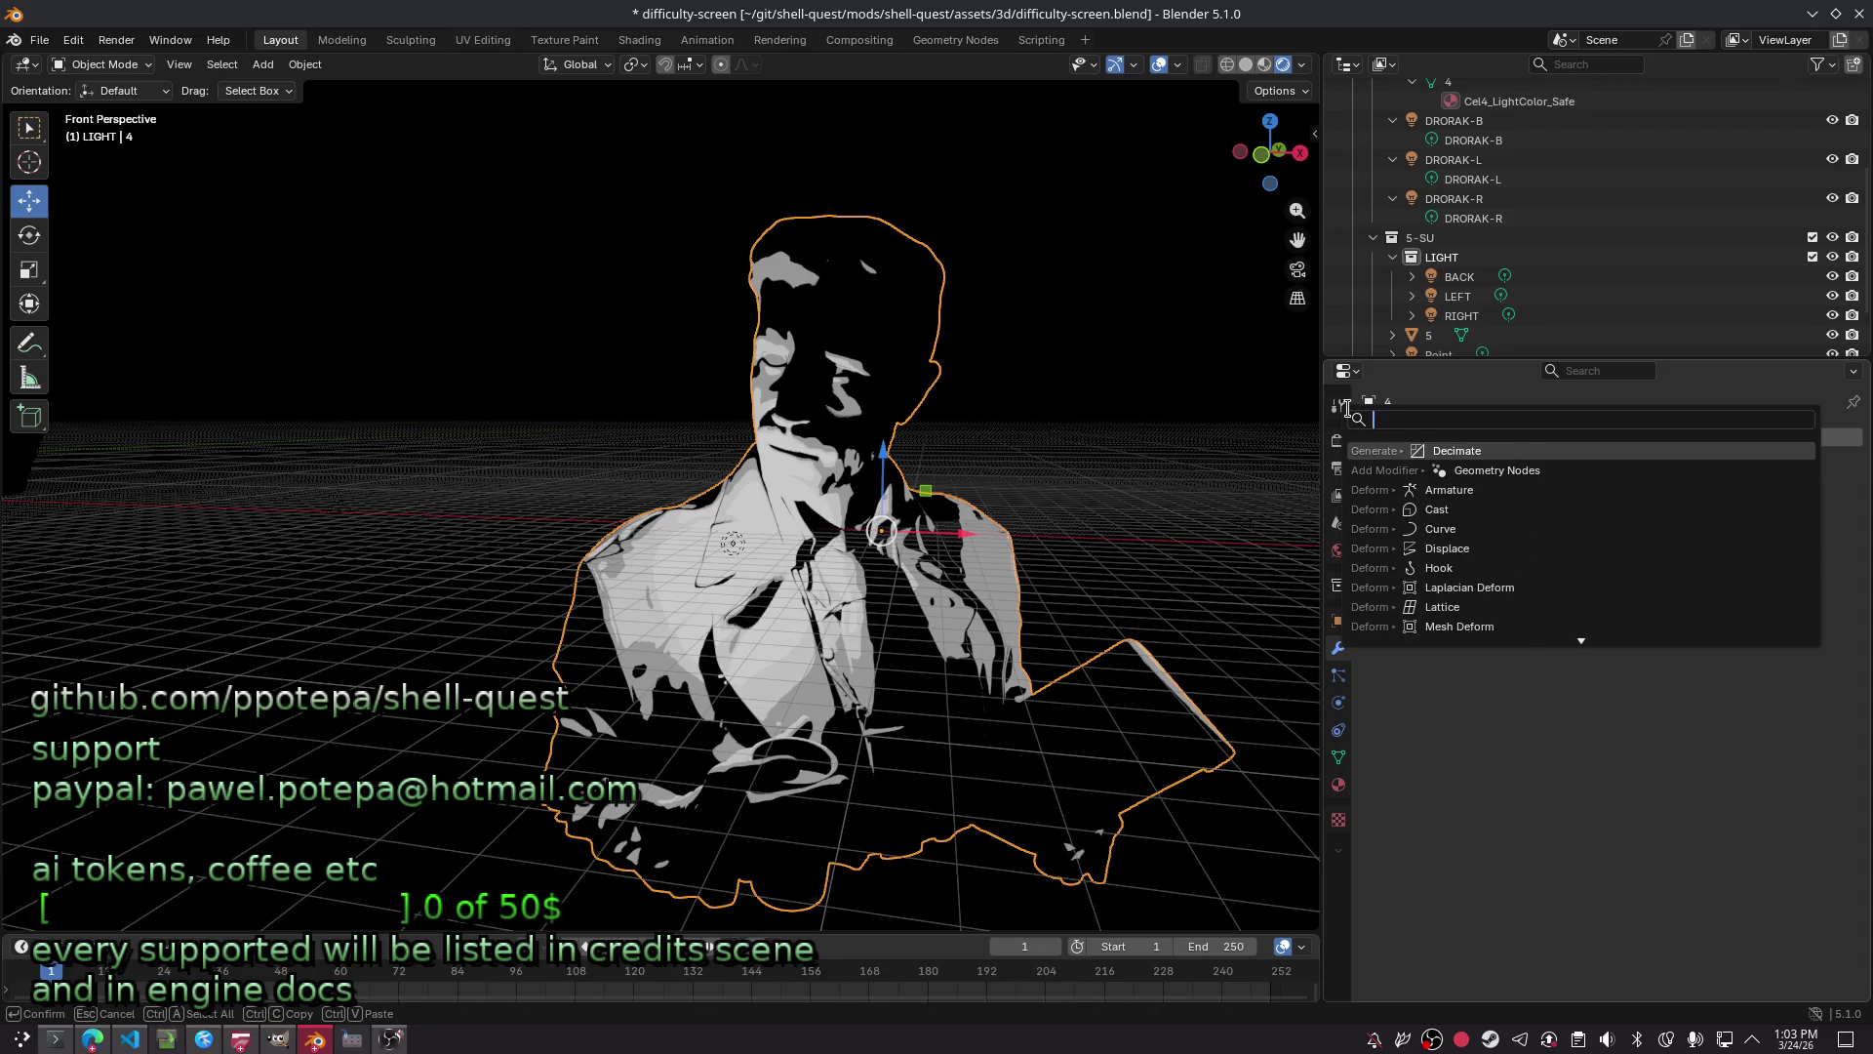
type("deci")
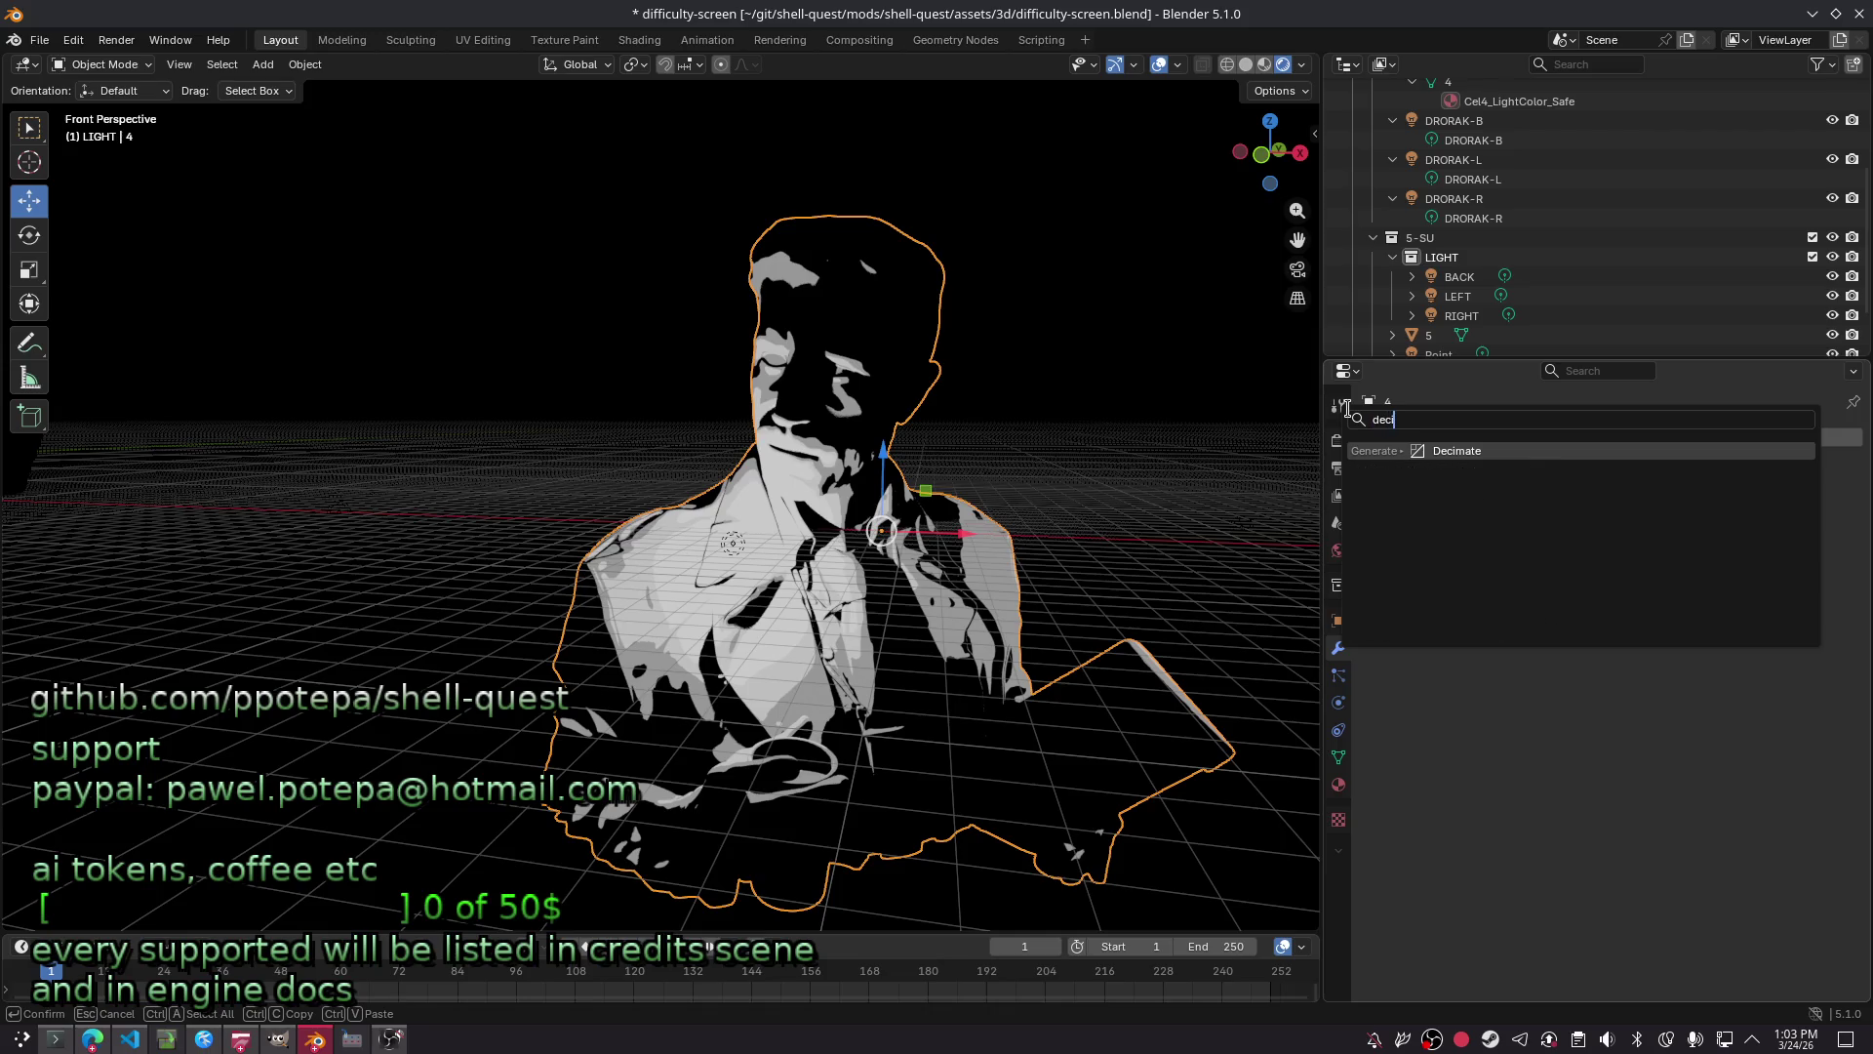
left_click(1555, 448)
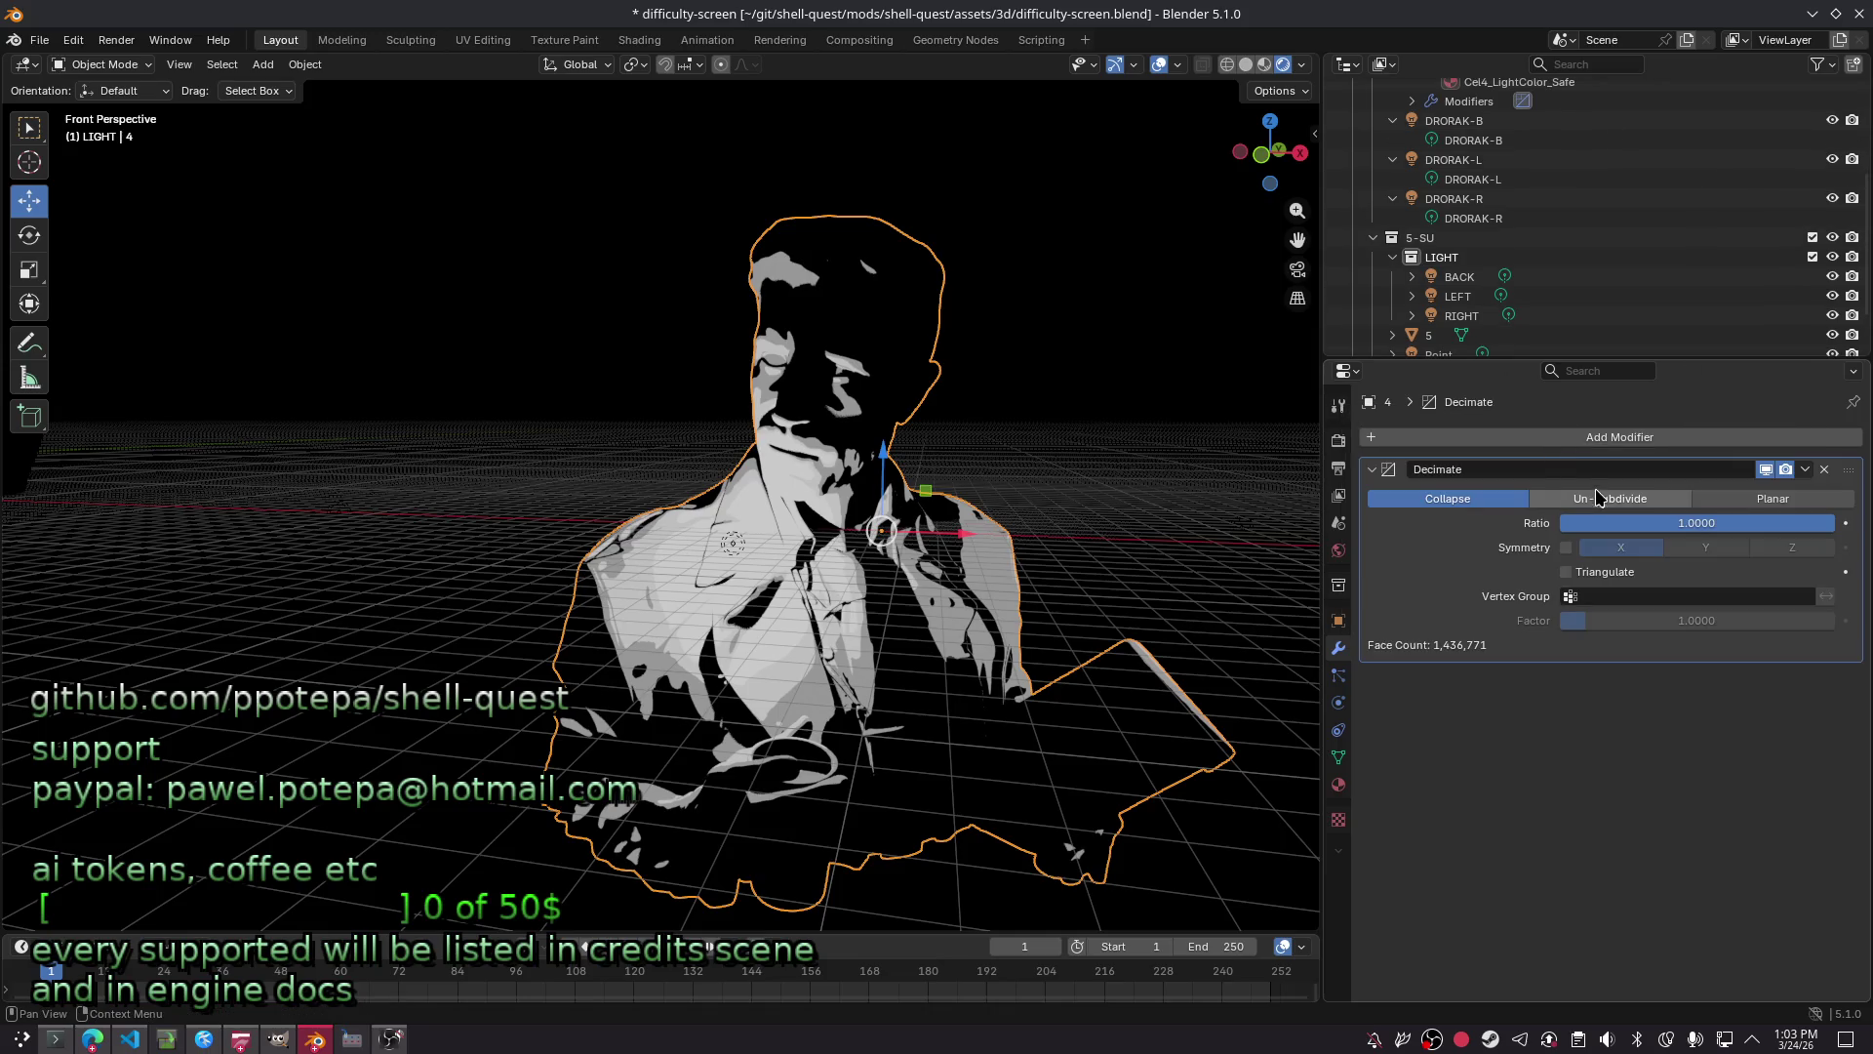
Set the Decimate ratio to 0.1
left_click_drag(1795, 523, 1795, 523)
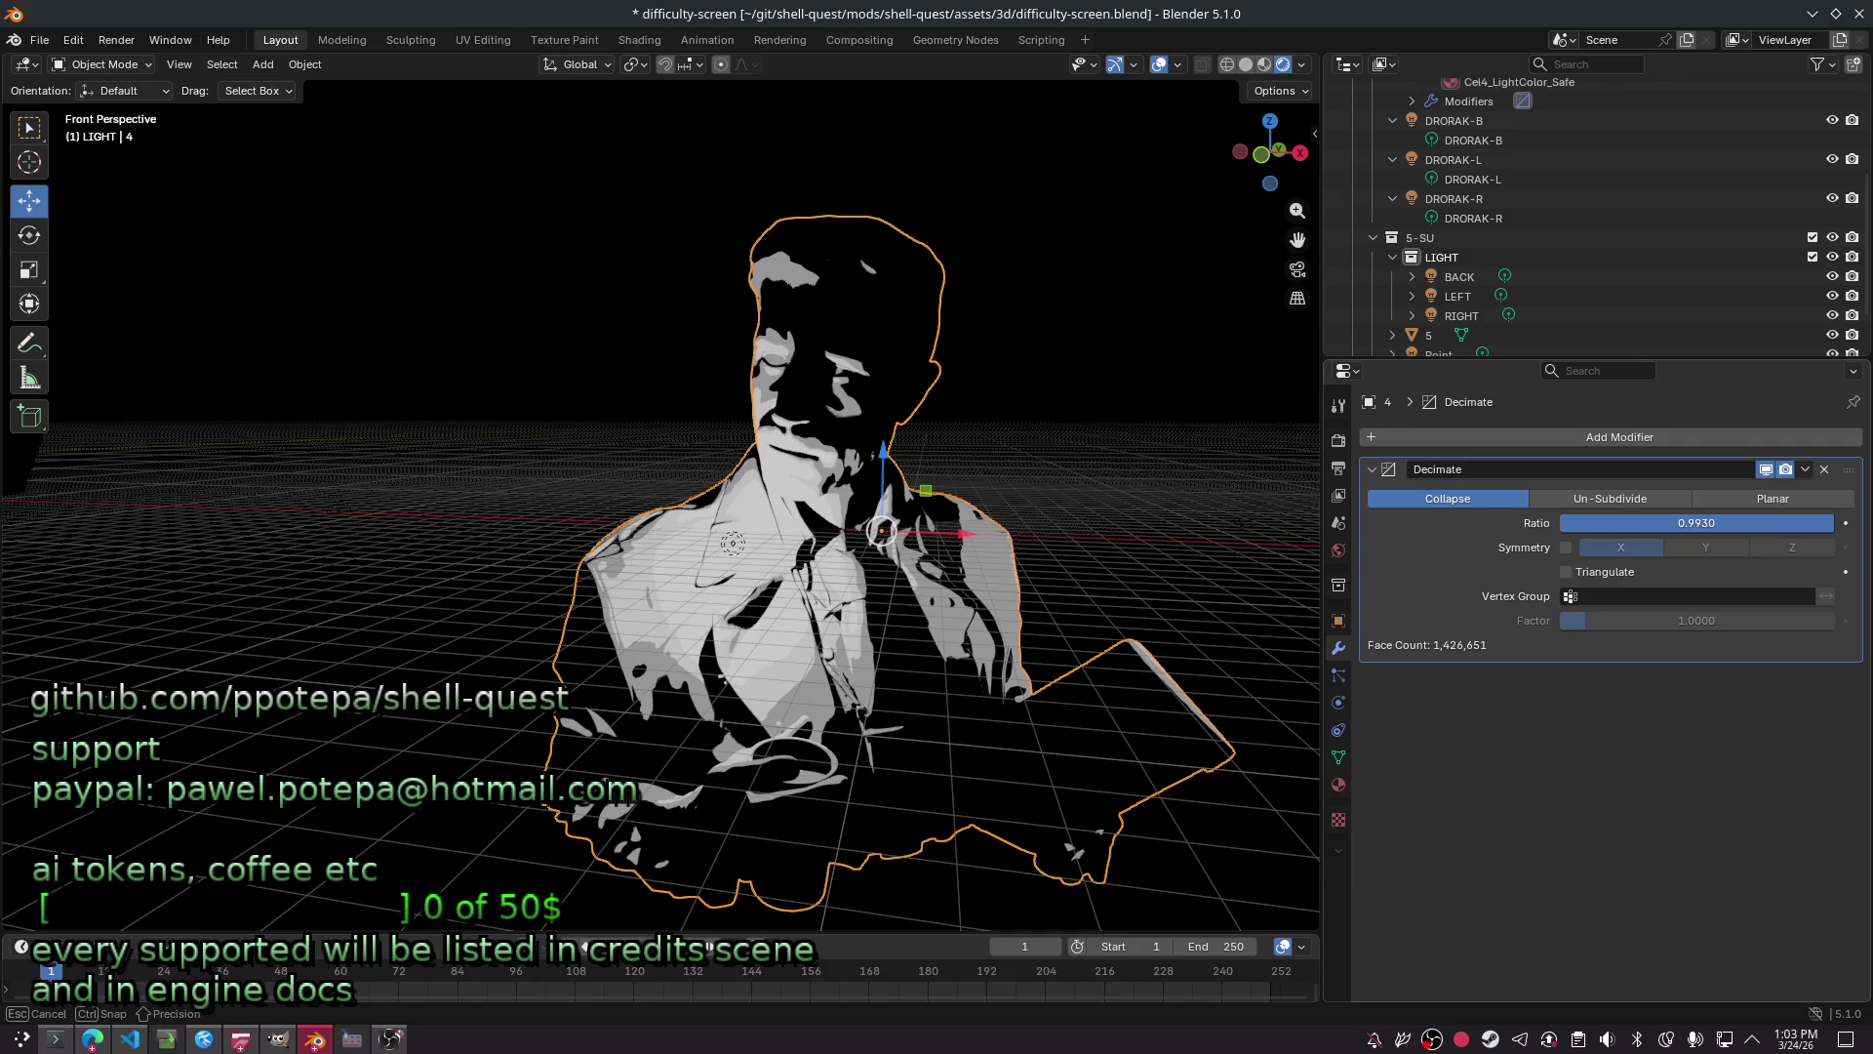
mouse_move(1833, 523)
left_mouse_down()
mouse_move(1727, 523)
mouse_move(1795, 515)
left_mouse_up()
type("0.1")
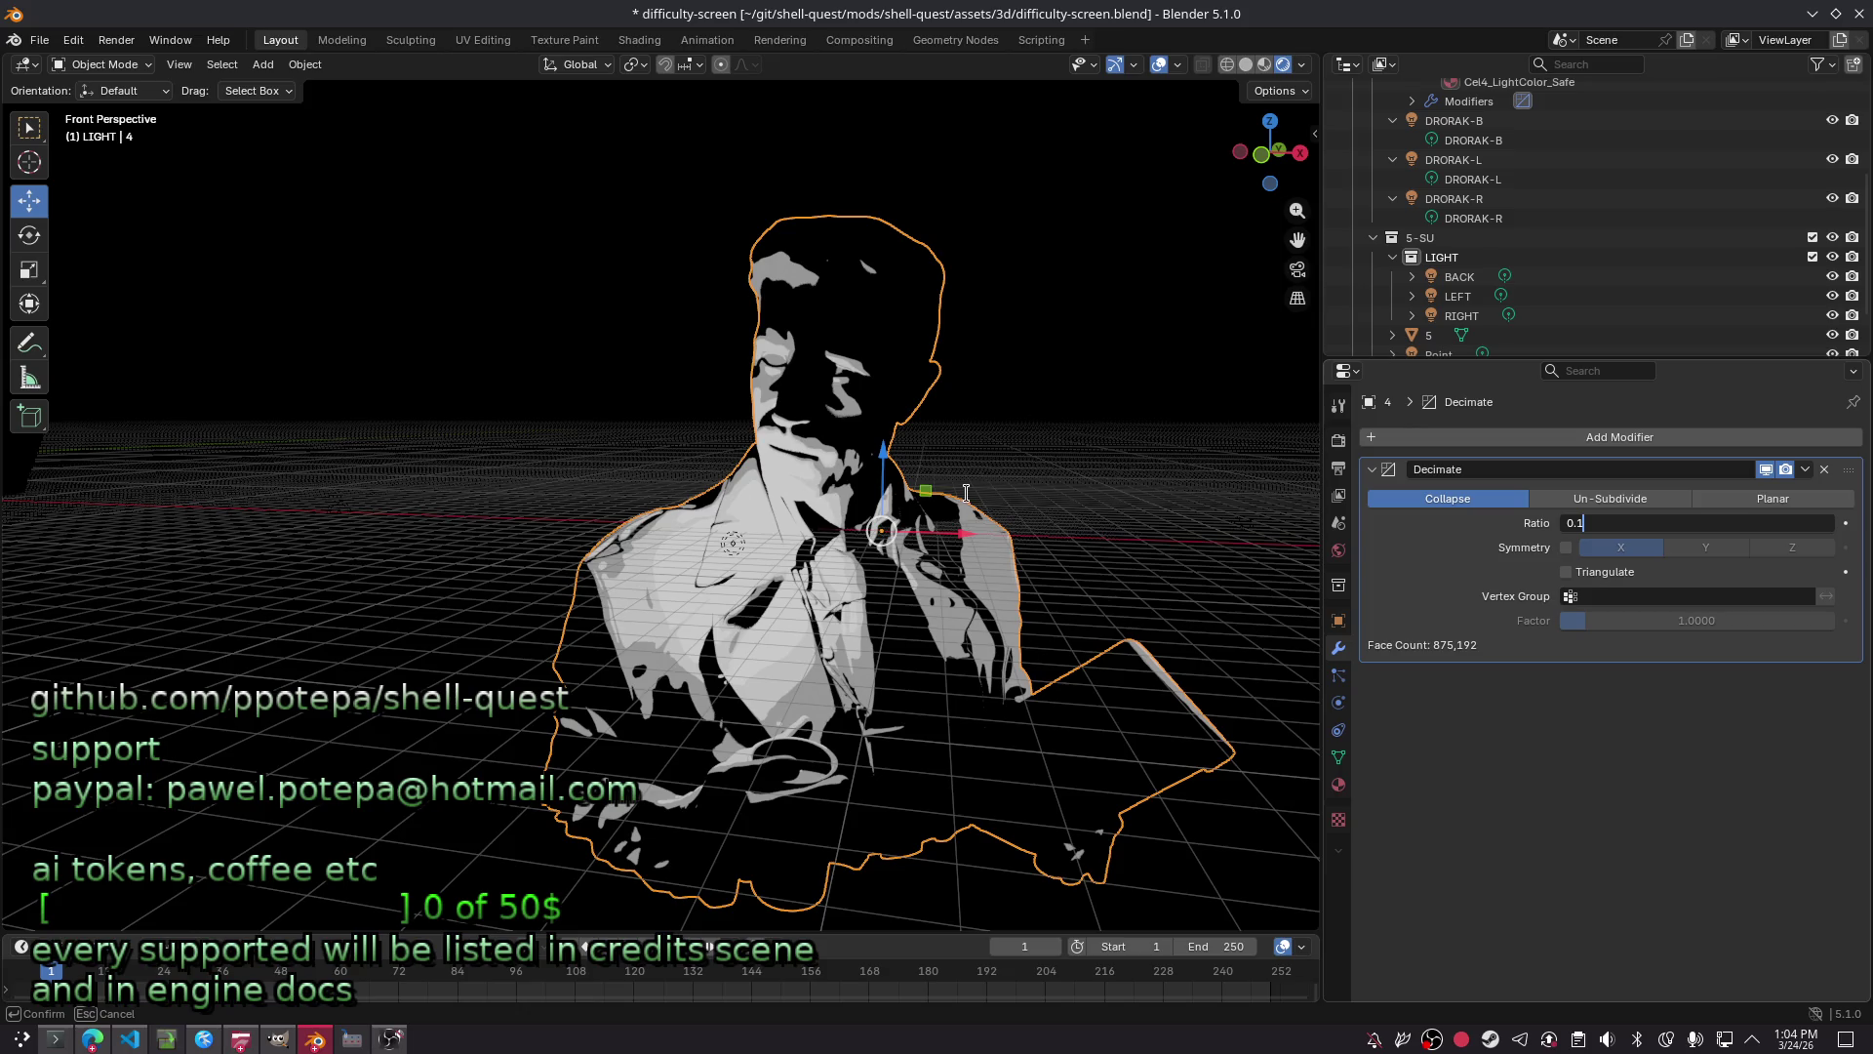
key("Return")
Apply the Decimate modifier to object 4 and save difficulty-screen.blend
scroll(869, 544, "up", 3)
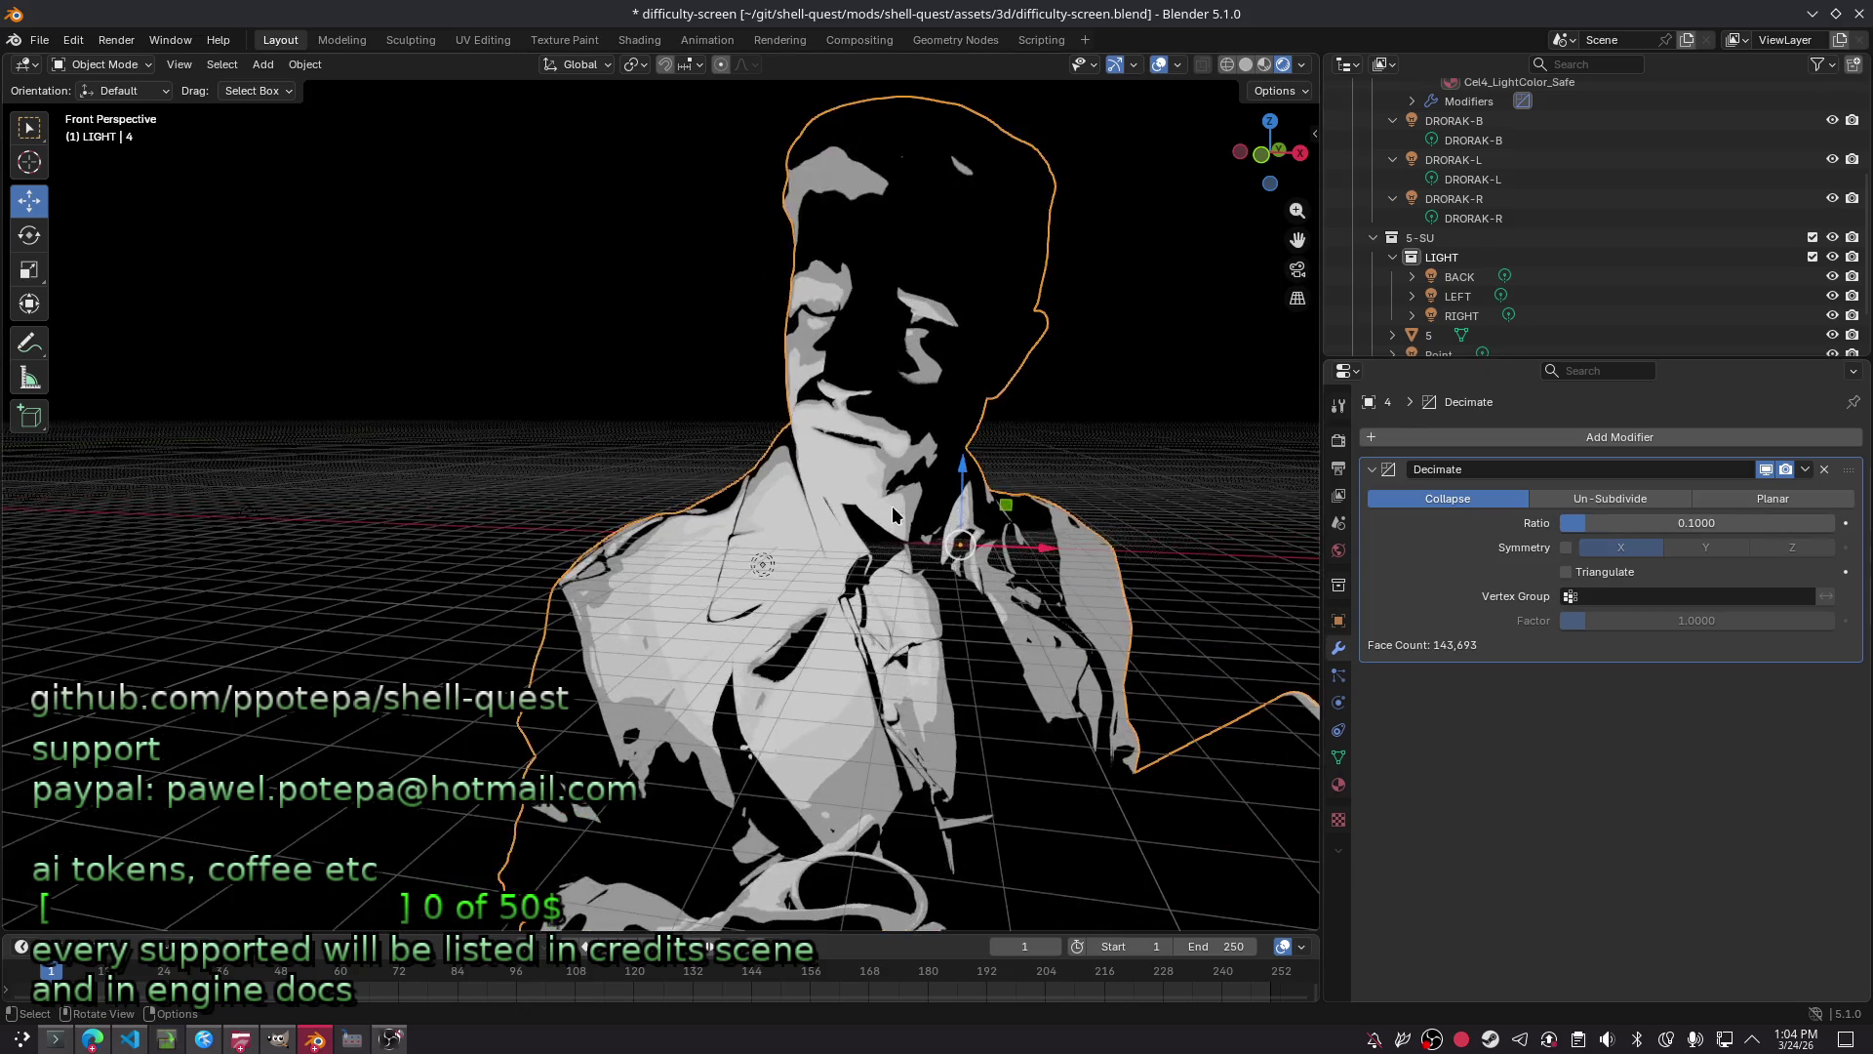
scroll(870, 534, "down", 1)
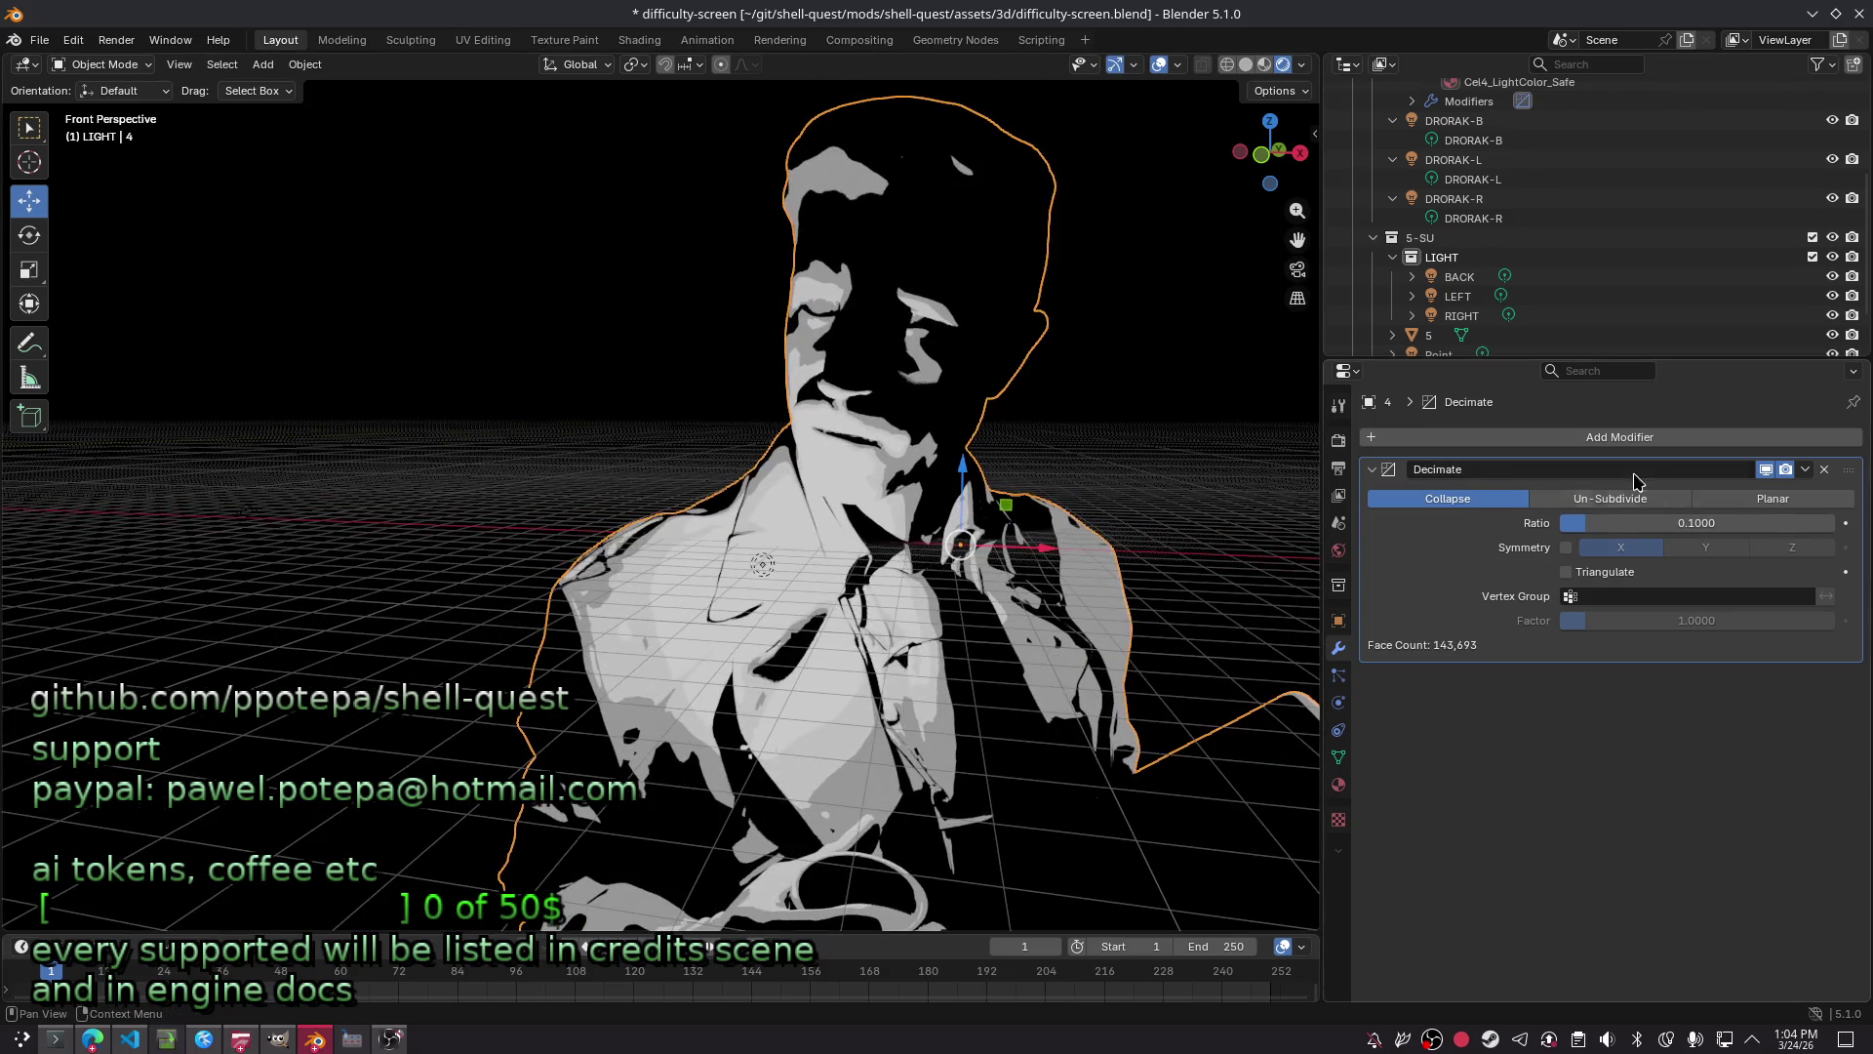
left_click(1806, 469)
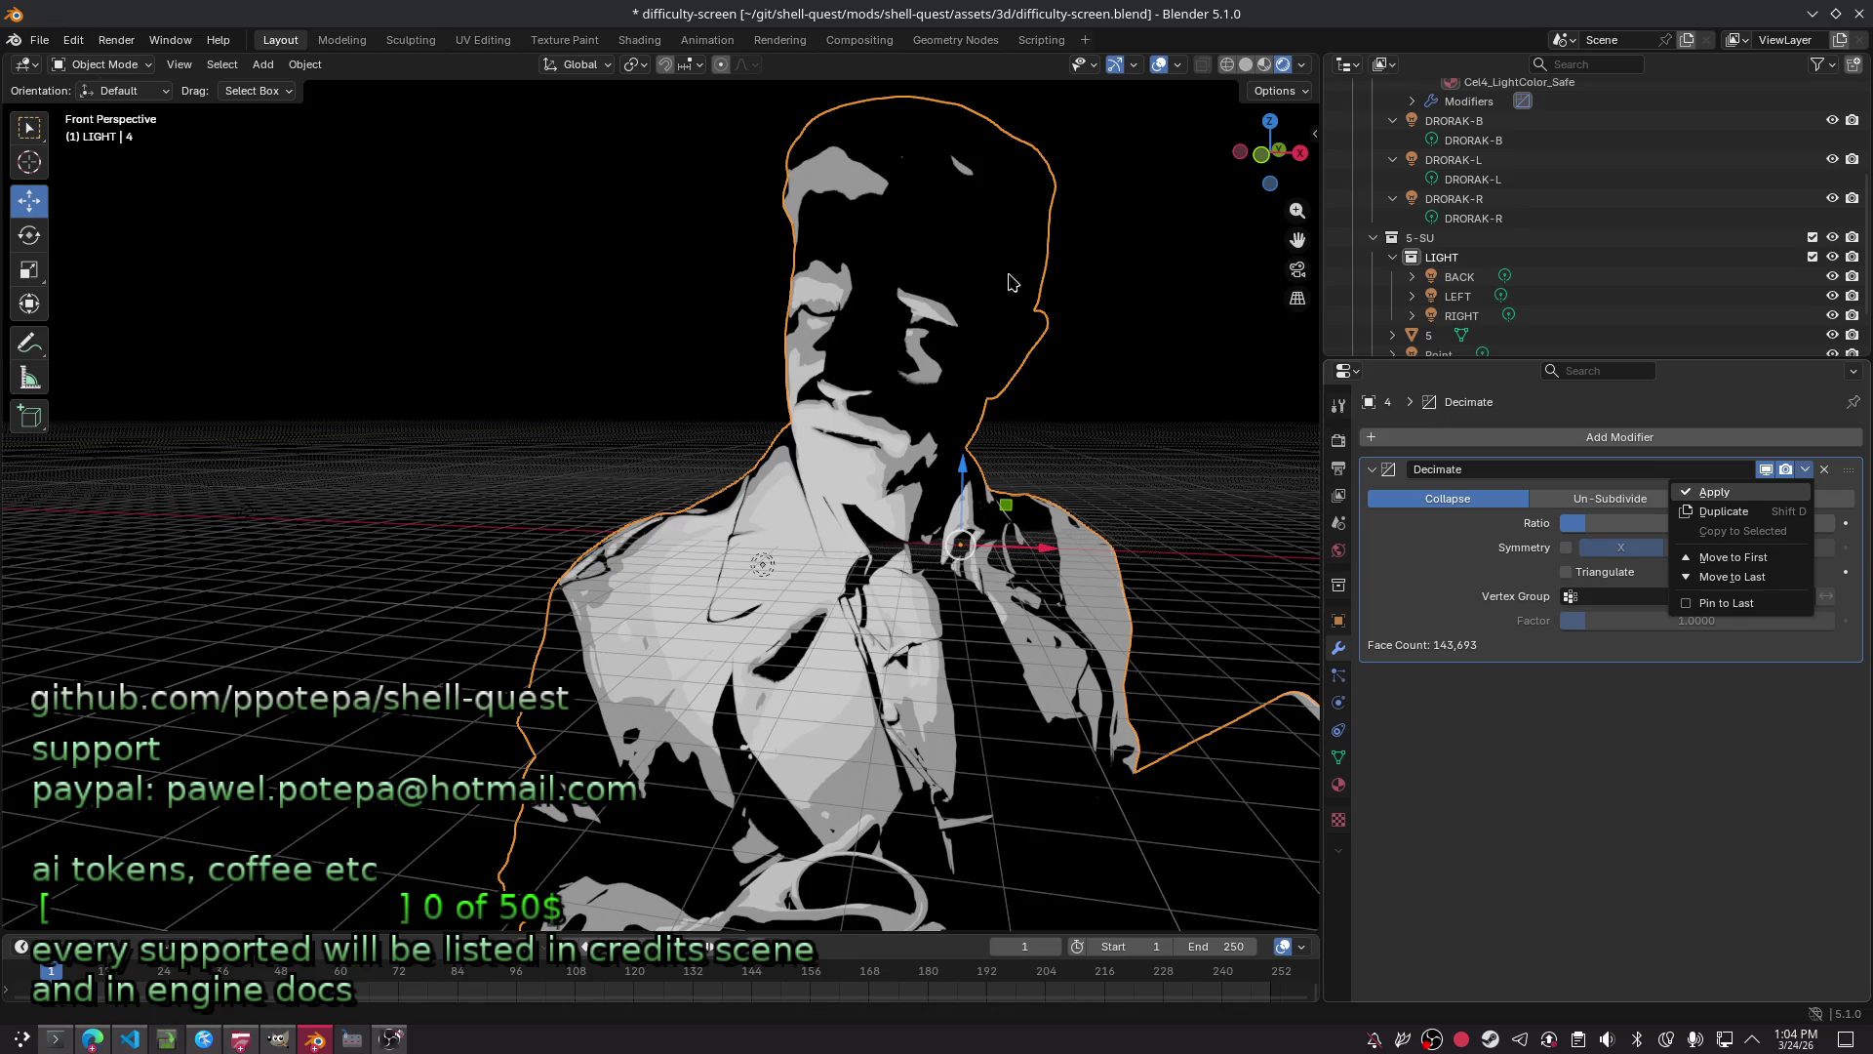
key("Return")
key("ctrl+s")
Reopen difficulty-screen.blend, save it, and zoom in on the bust
left_click(39, 40)
mouse_move(158, 390)
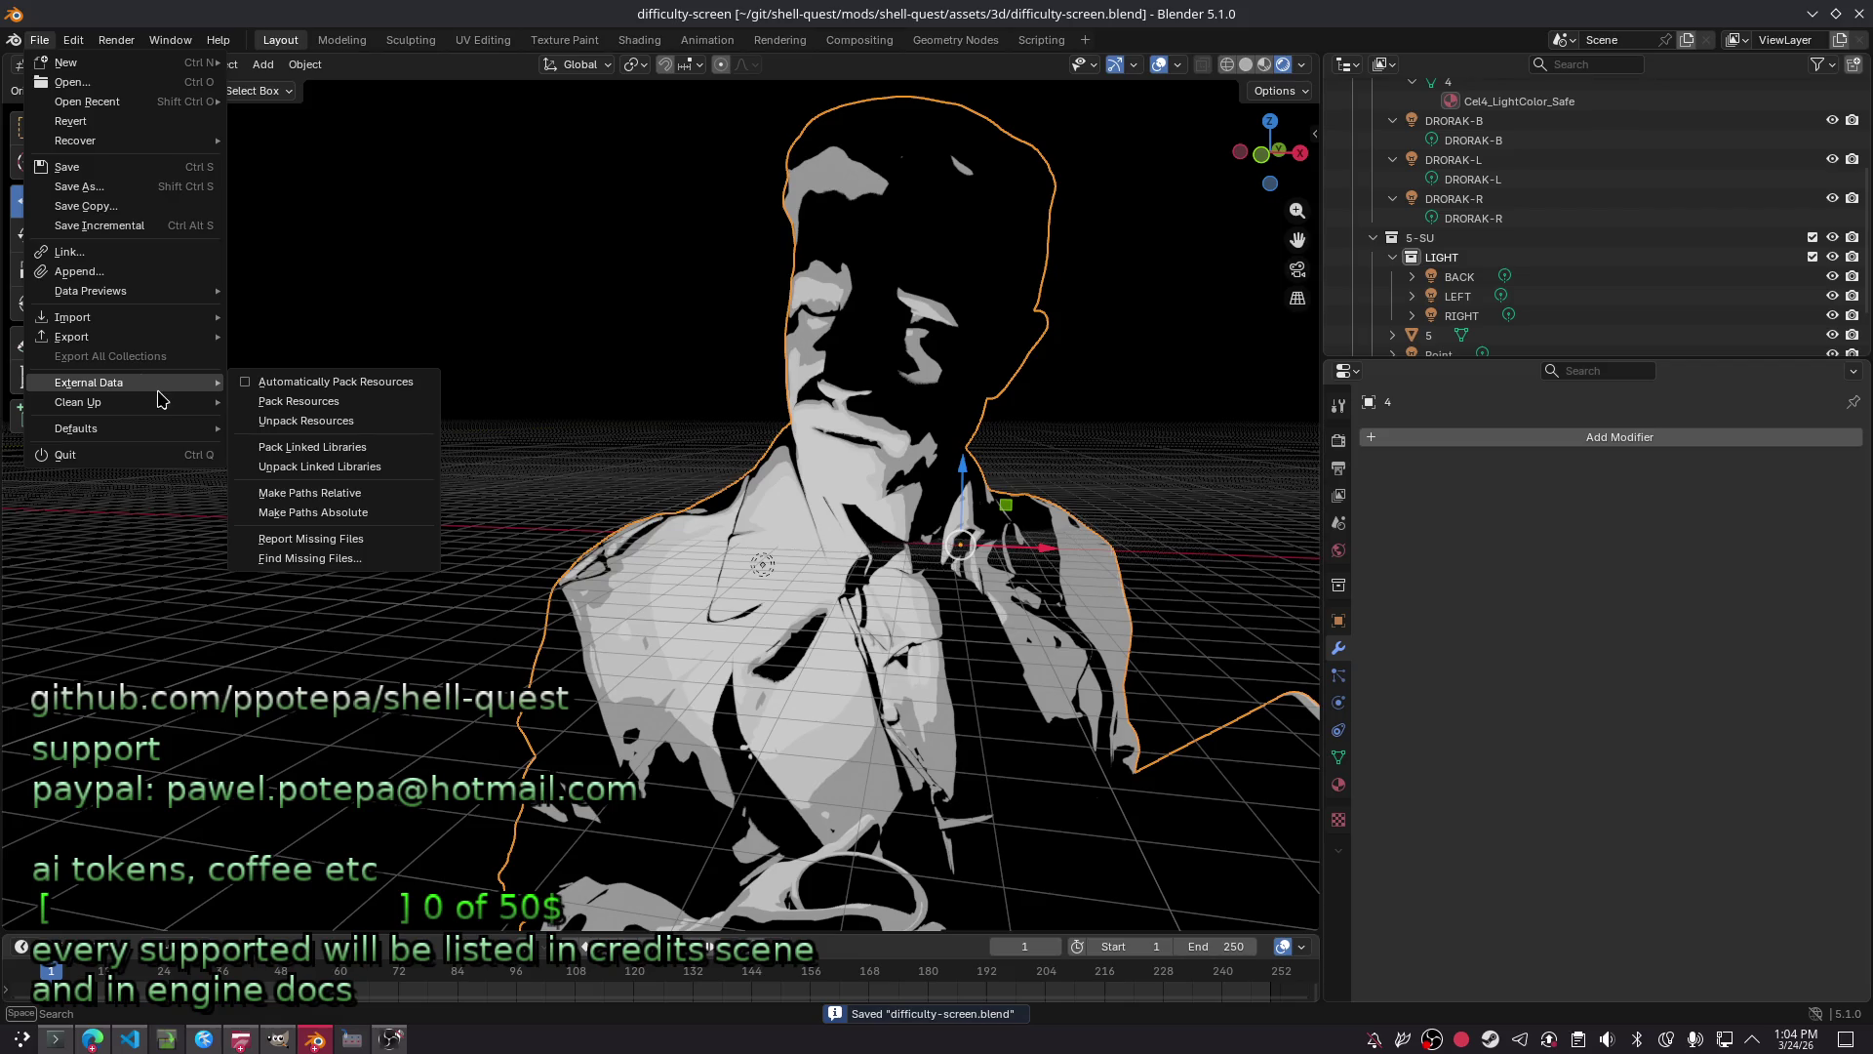
left_click(103, 84)
double_click(1561, 331)
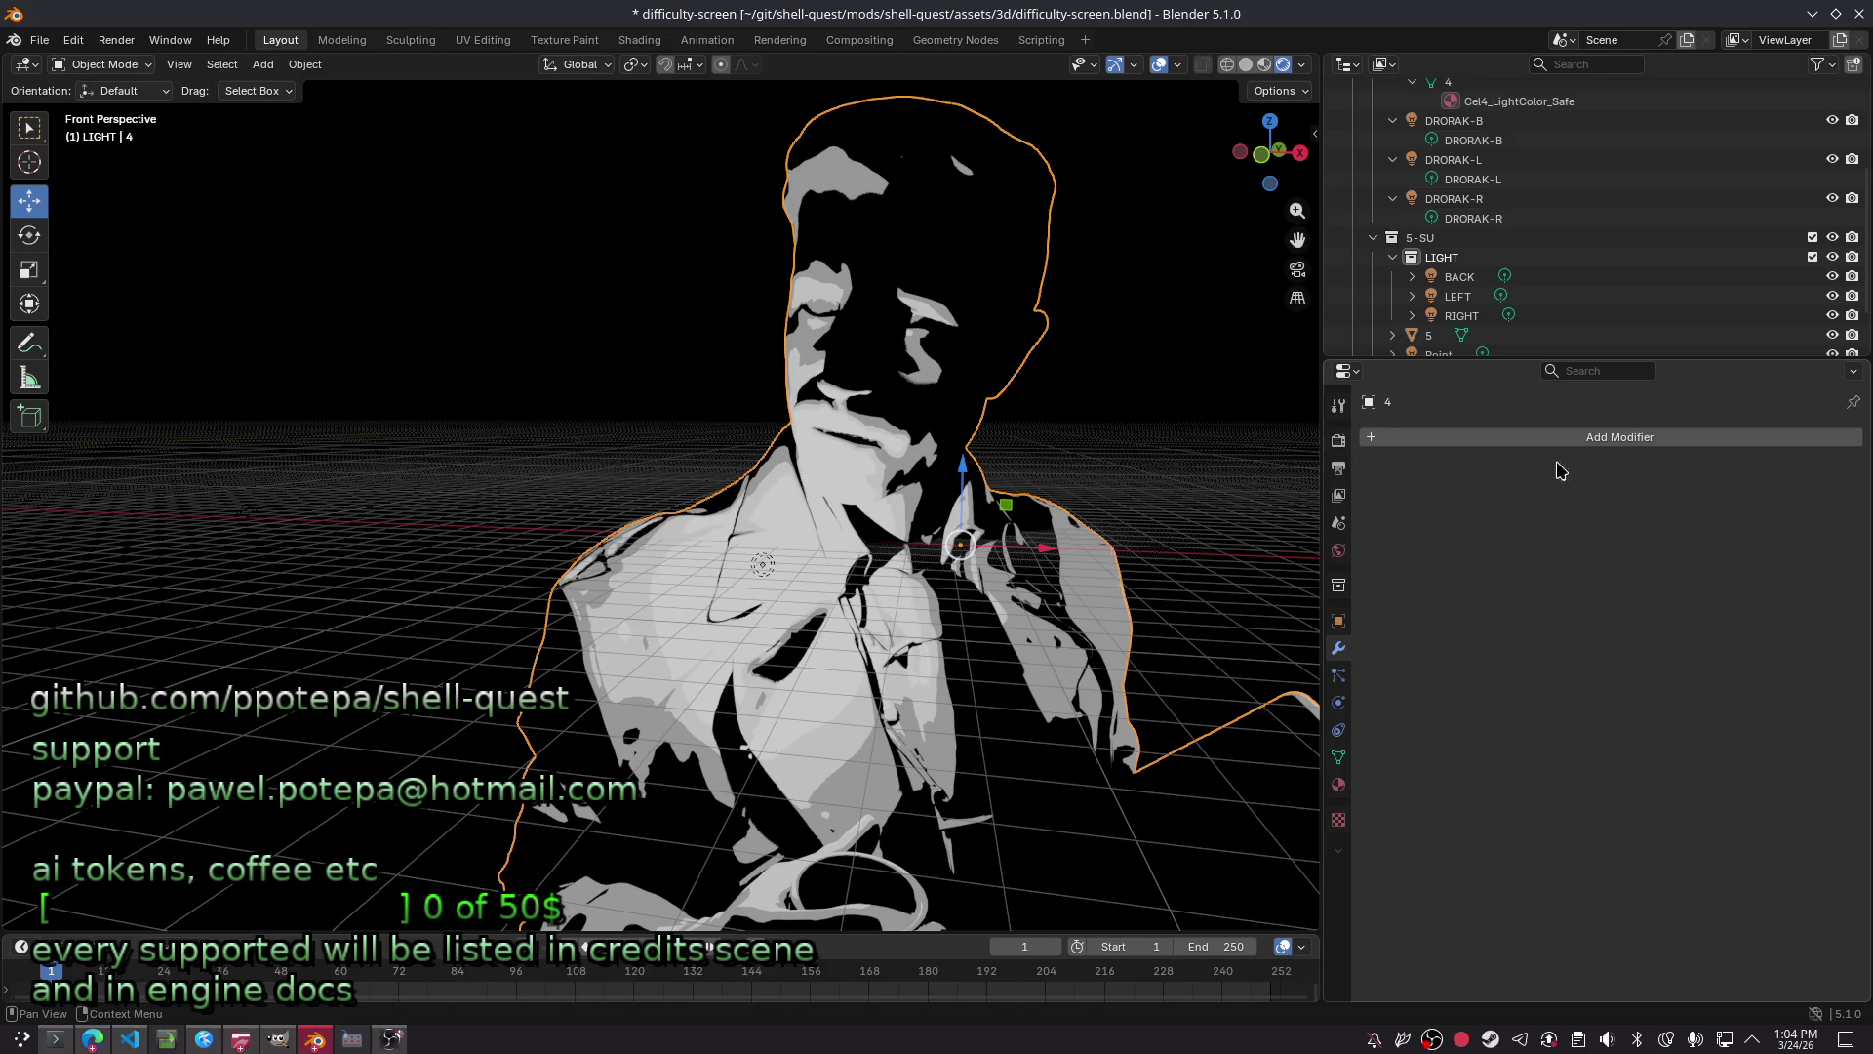
key("ctrl+s")
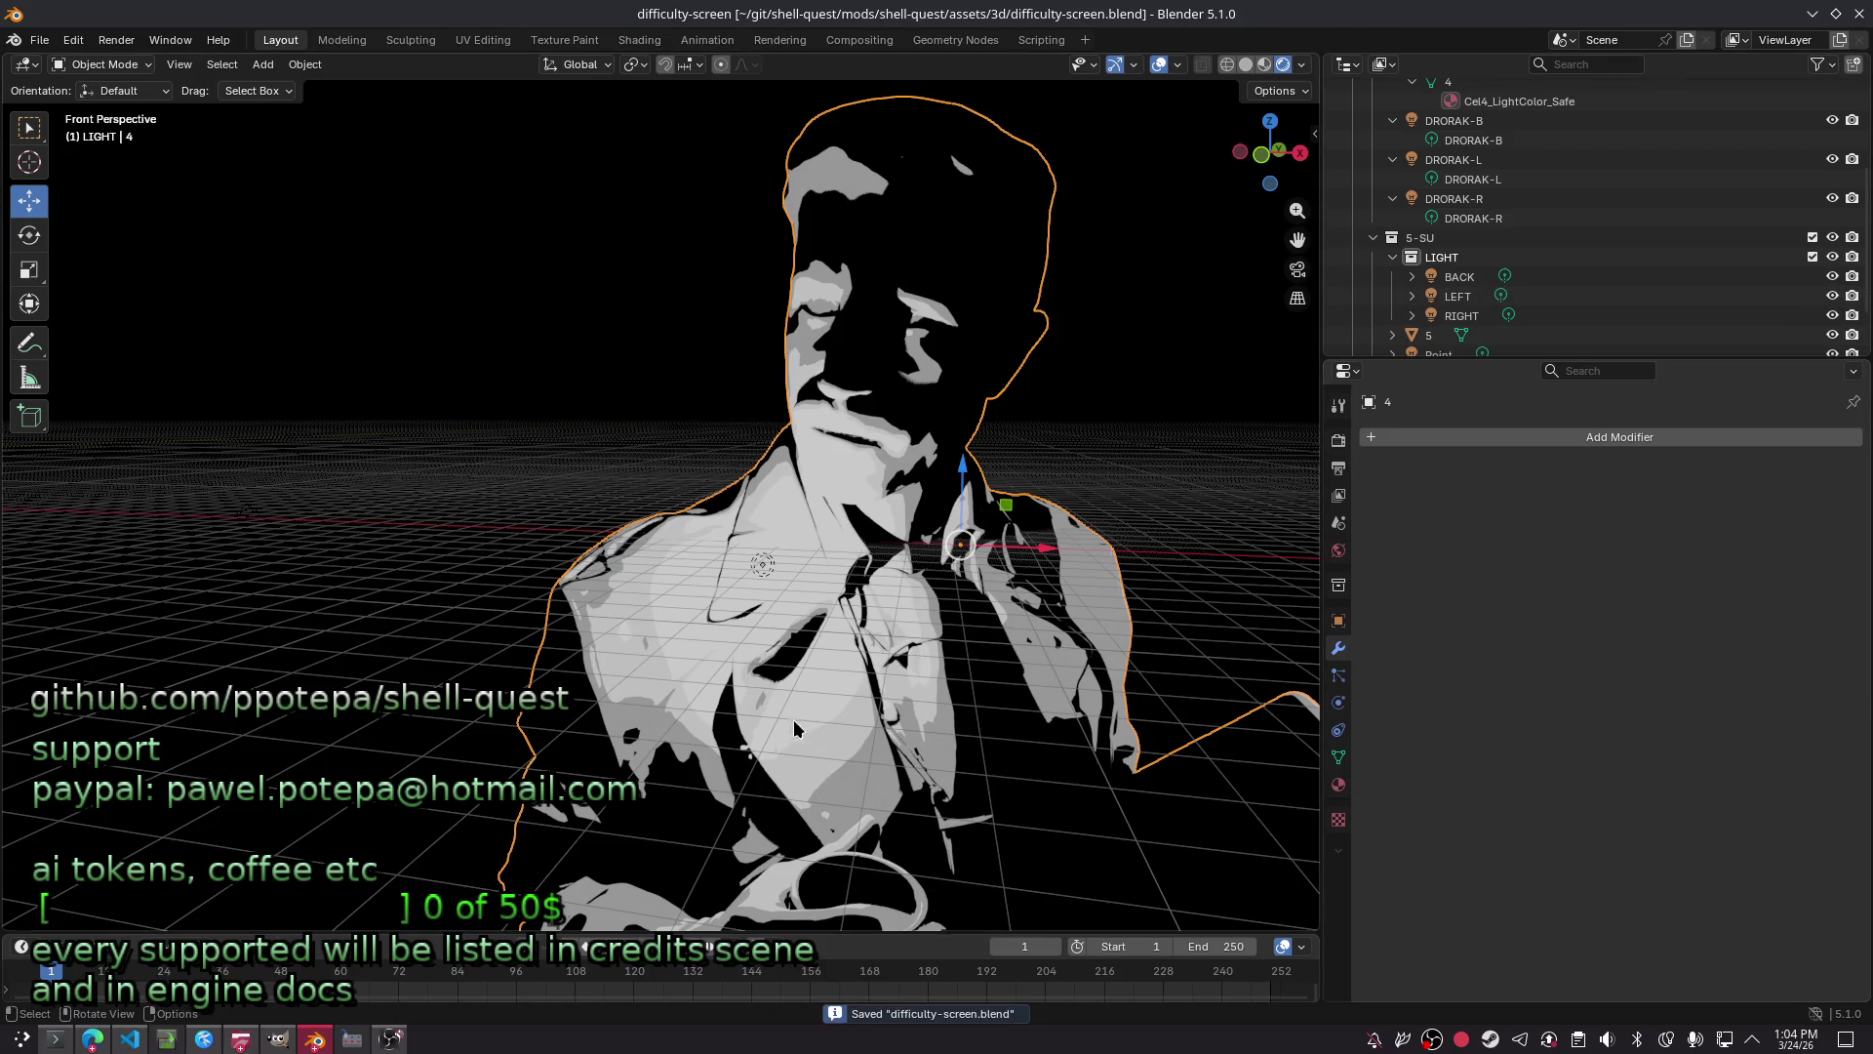
middle_click_drag(812, 690, 892, 390, "ctrl")
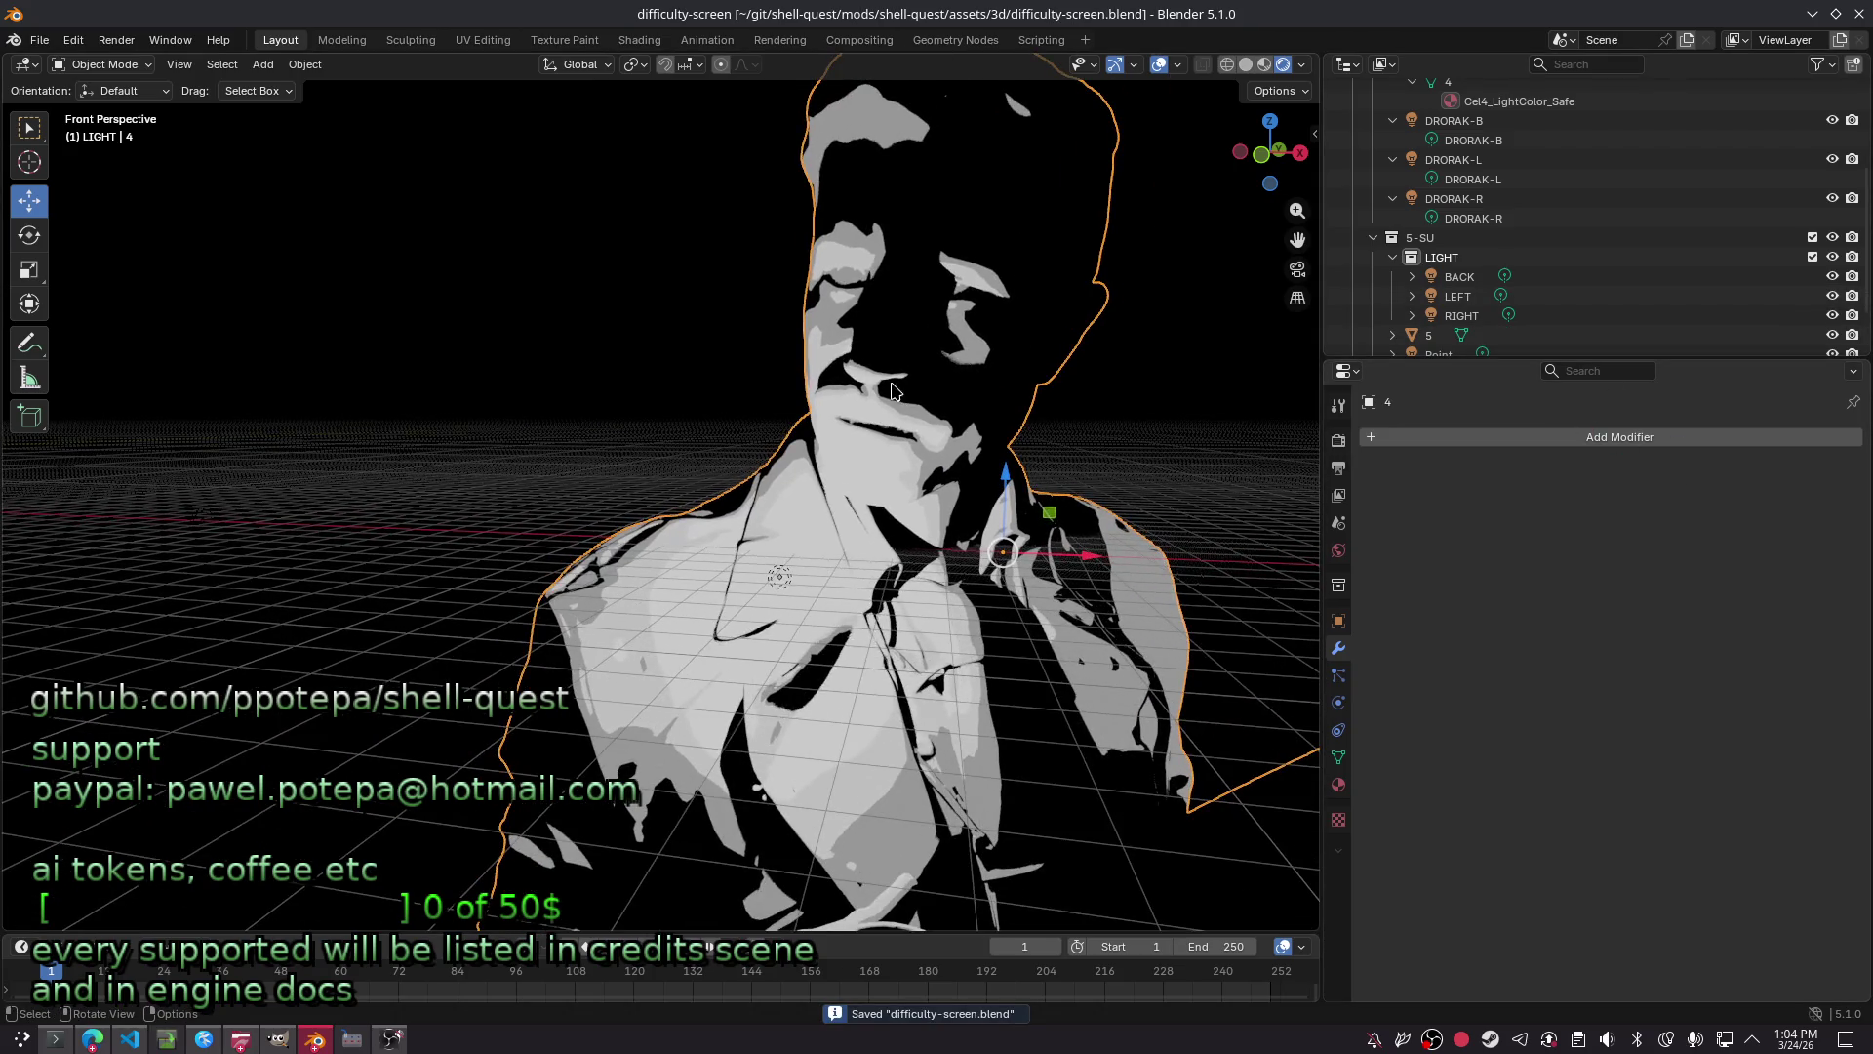
left_click(1463, 437)
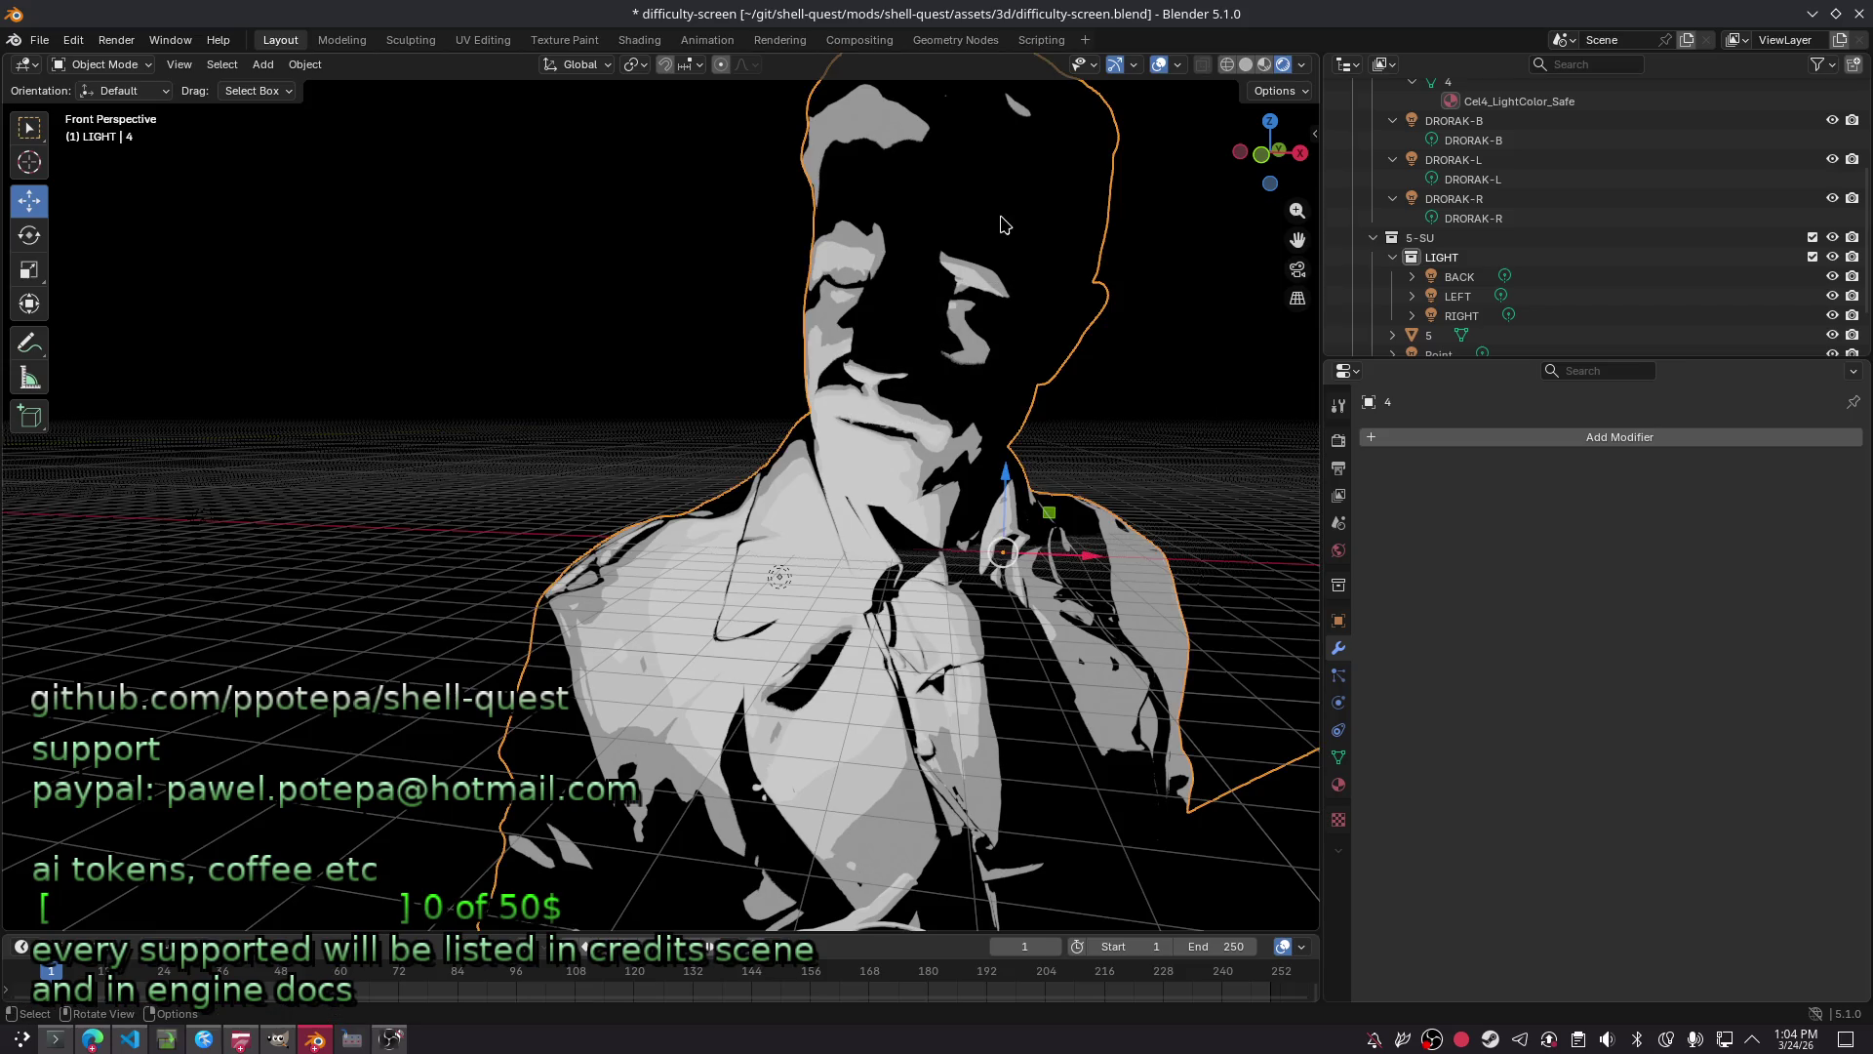
Add another Decimate modifier to bust object 4
left_click(1494, 437)
mouse_move(1450, 410)
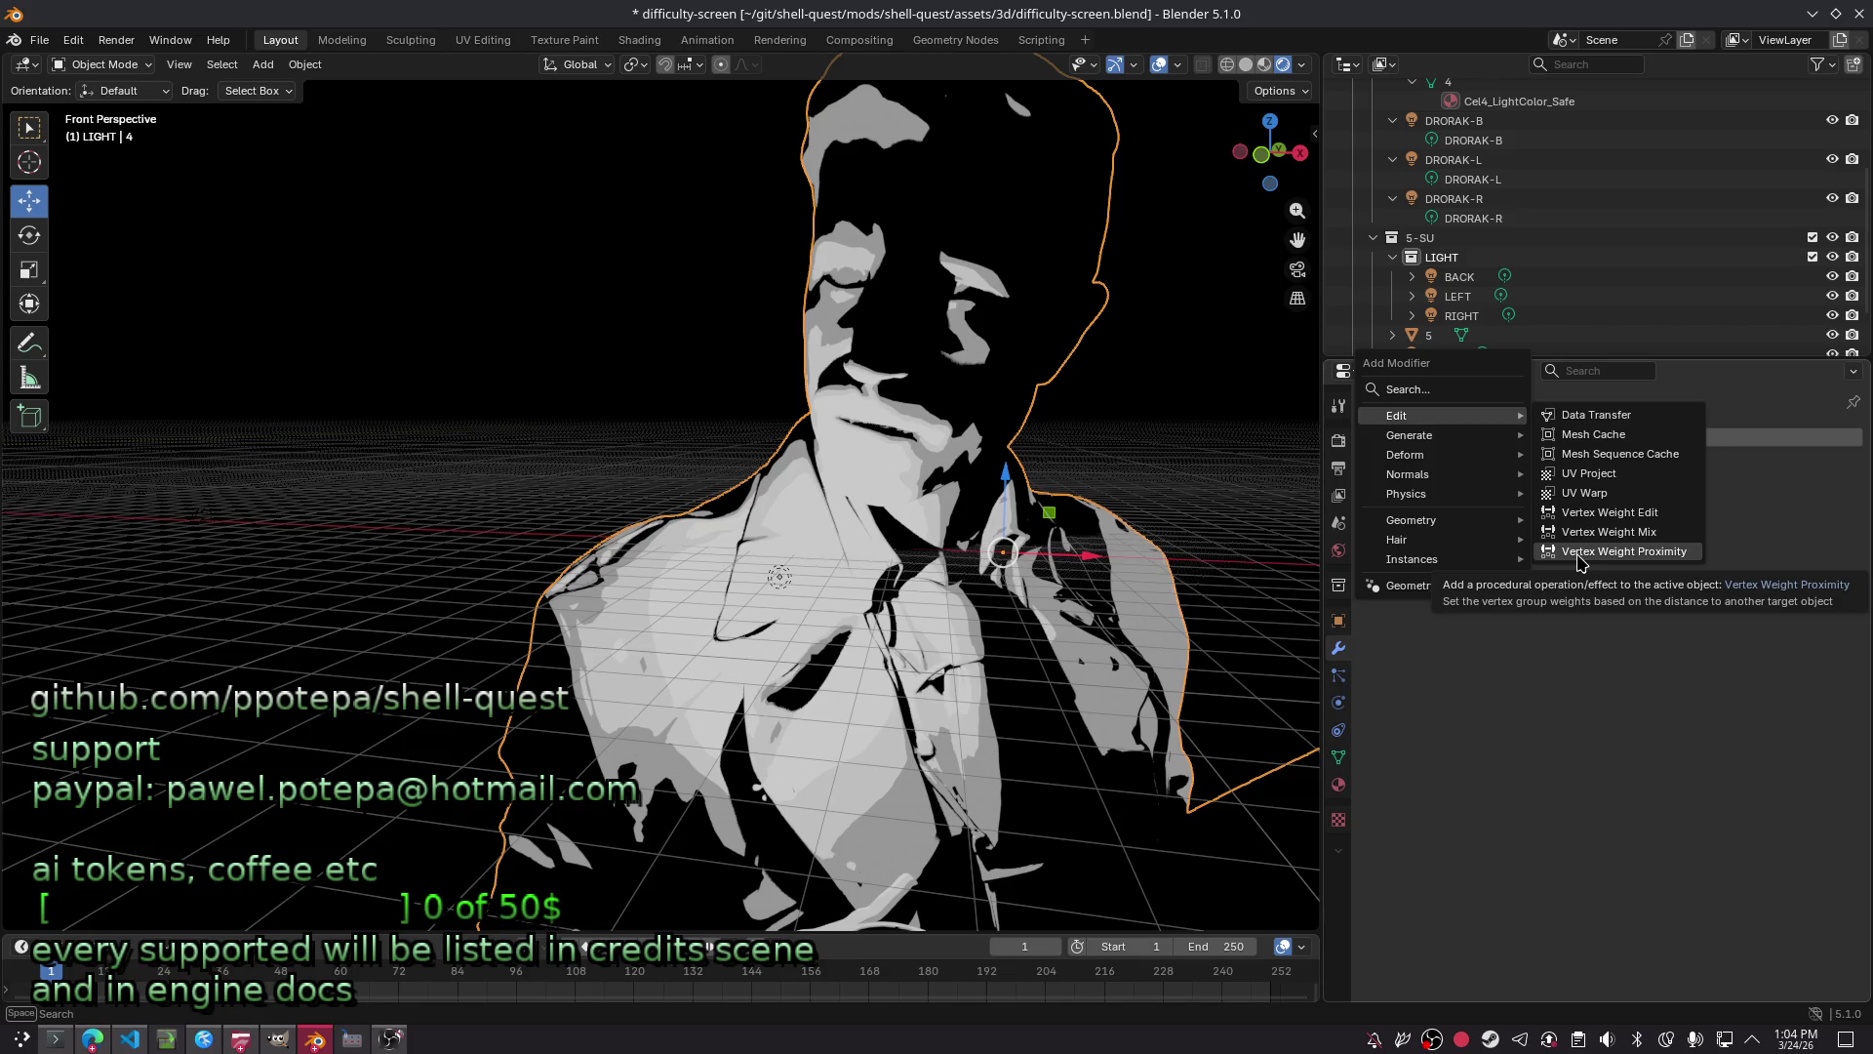
type("deci")
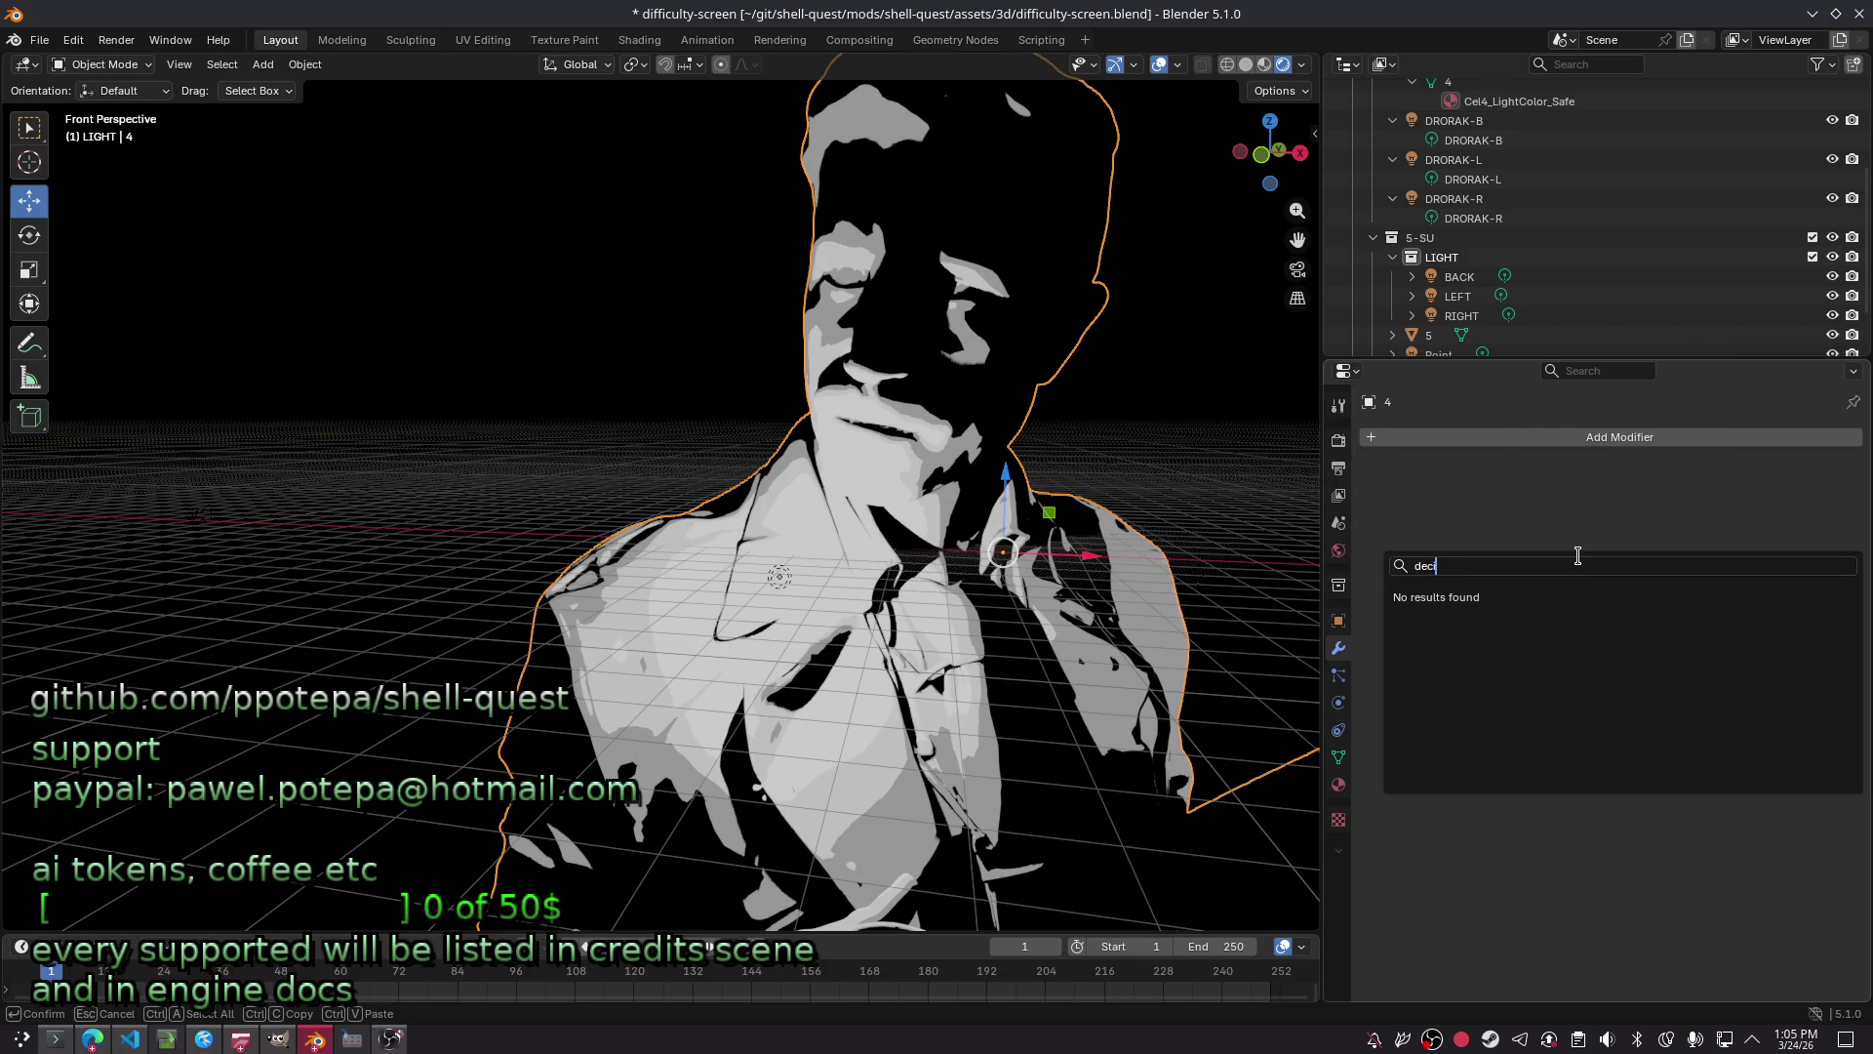
key("Escape")
left_click(1588, 437)
type("dec")
left_click(1519, 493)
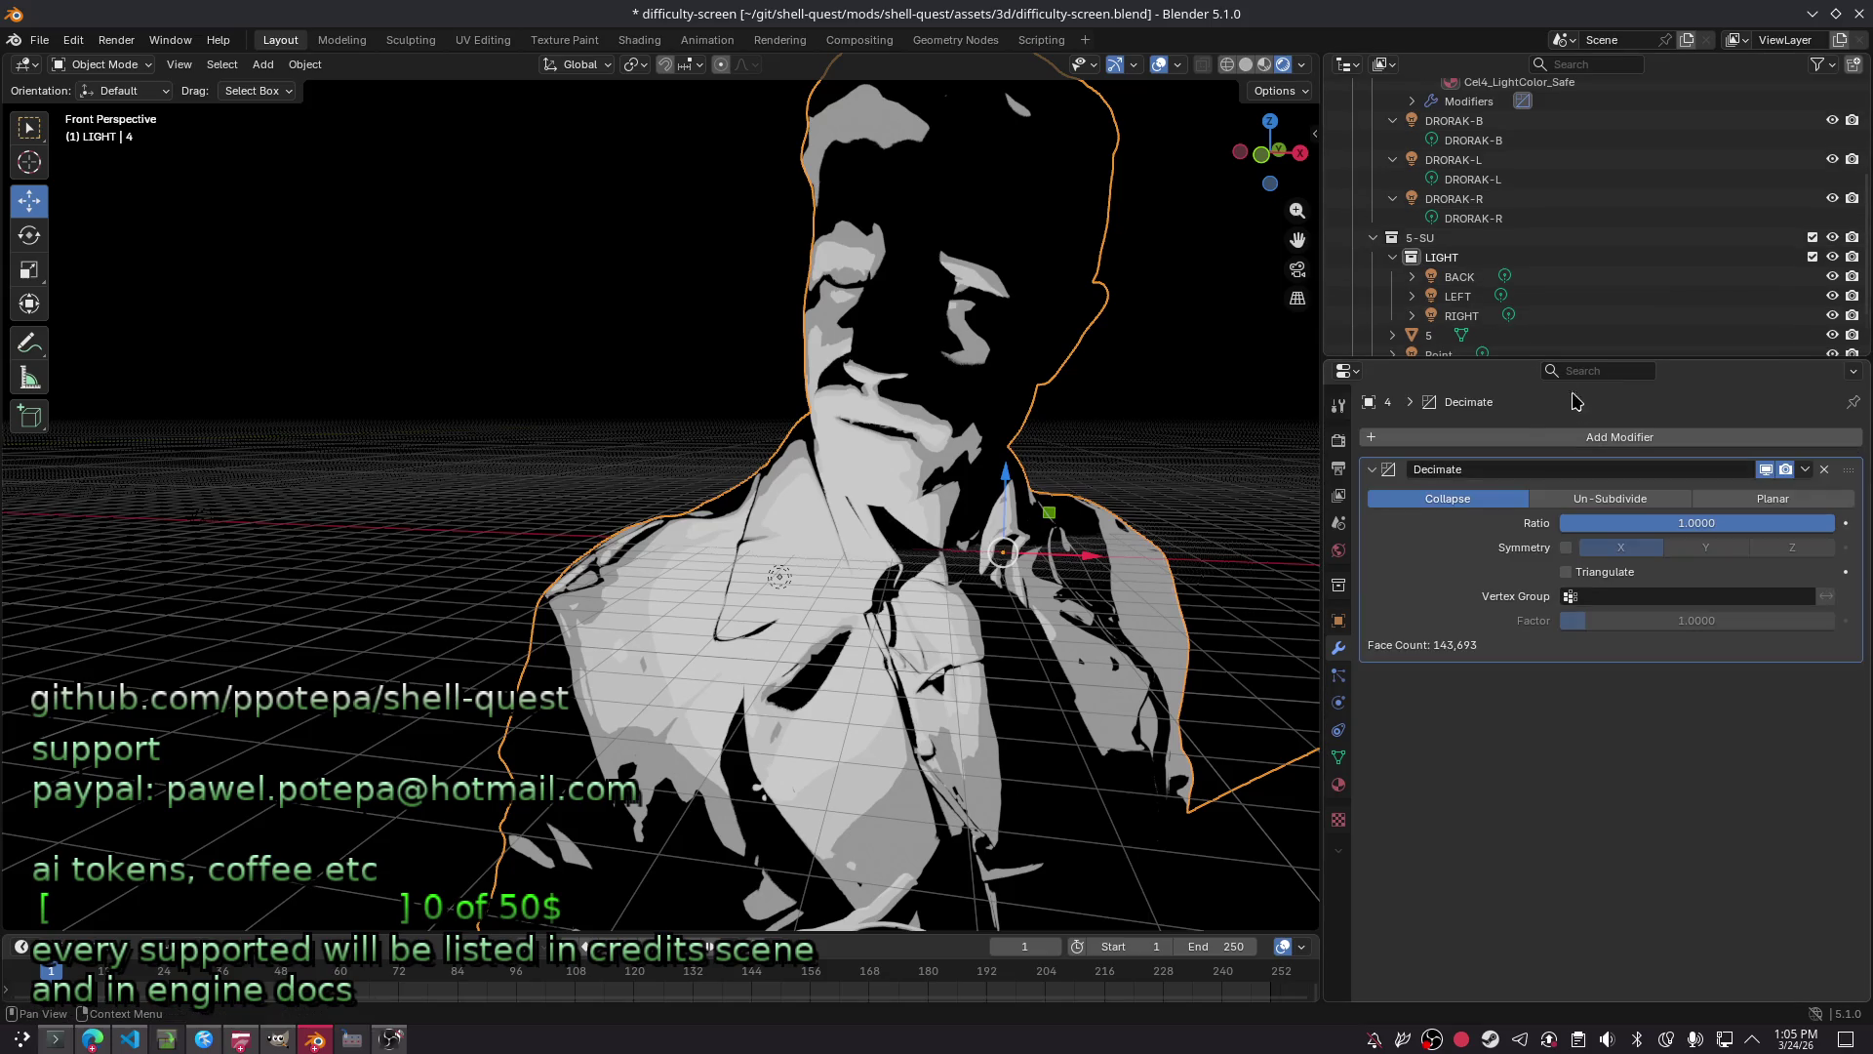
Try a Decimate ratio of 0.8, then reset it to 1.0
mouse_move(1822, 524)
left_mouse_down()
mouse_move(1559, 524)
mouse_move(1835, 524)
left_mouse_up()
left_click(1716, 523)
type("0.8")
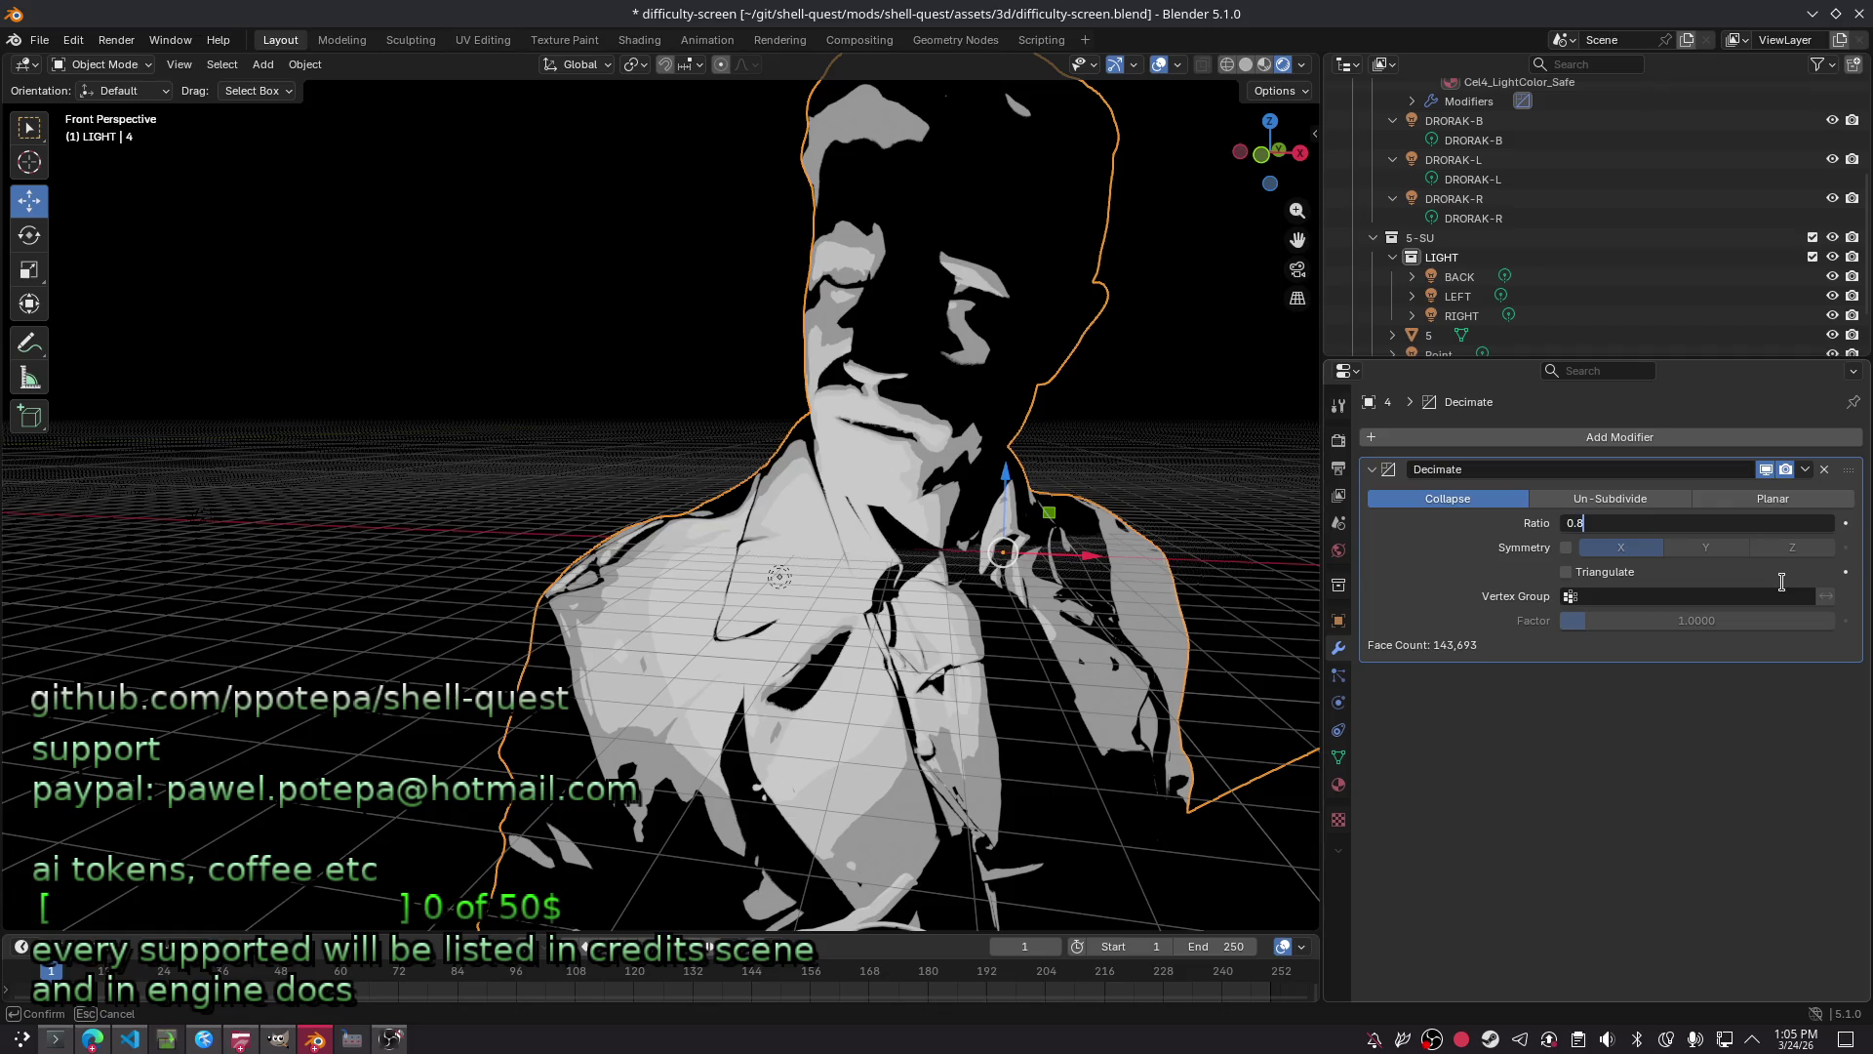
key("Return")
left_click_drag(1697, 522, 1854, 523)
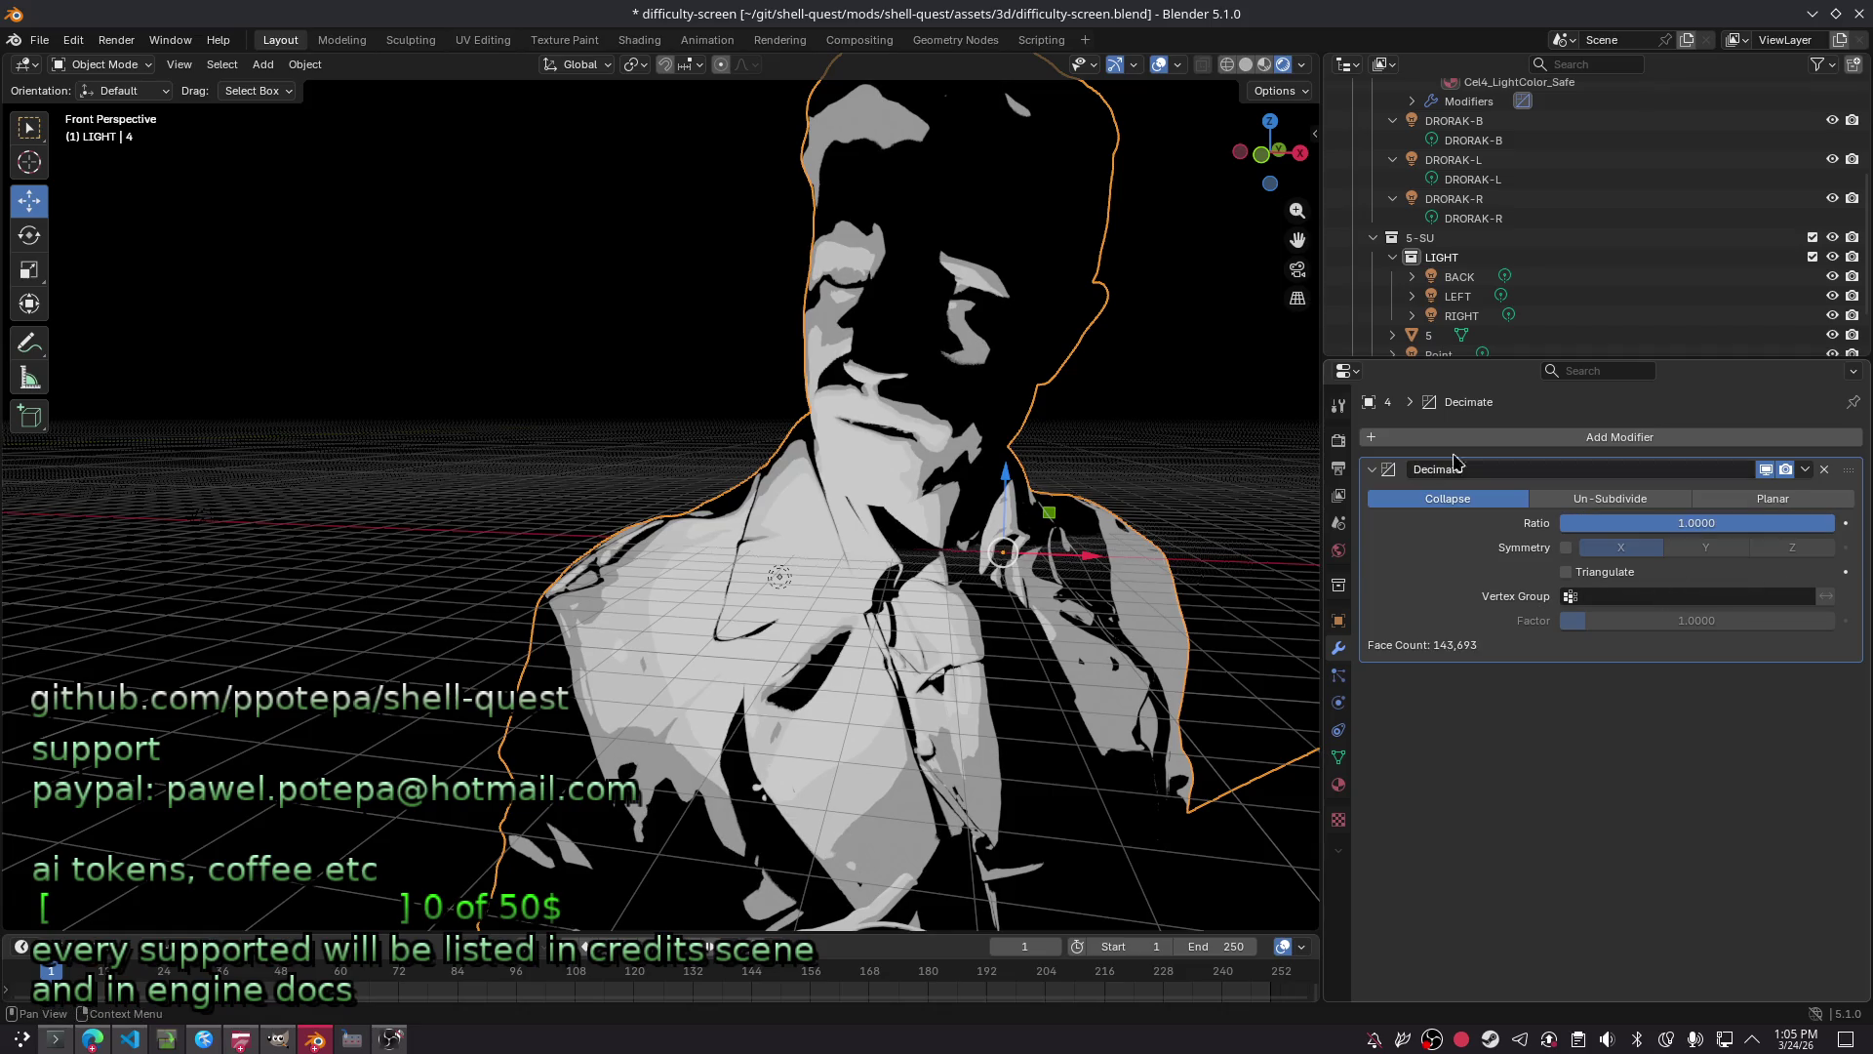
Deselect the bust and save difficulty-screen.blend
left_click(1171, 478)
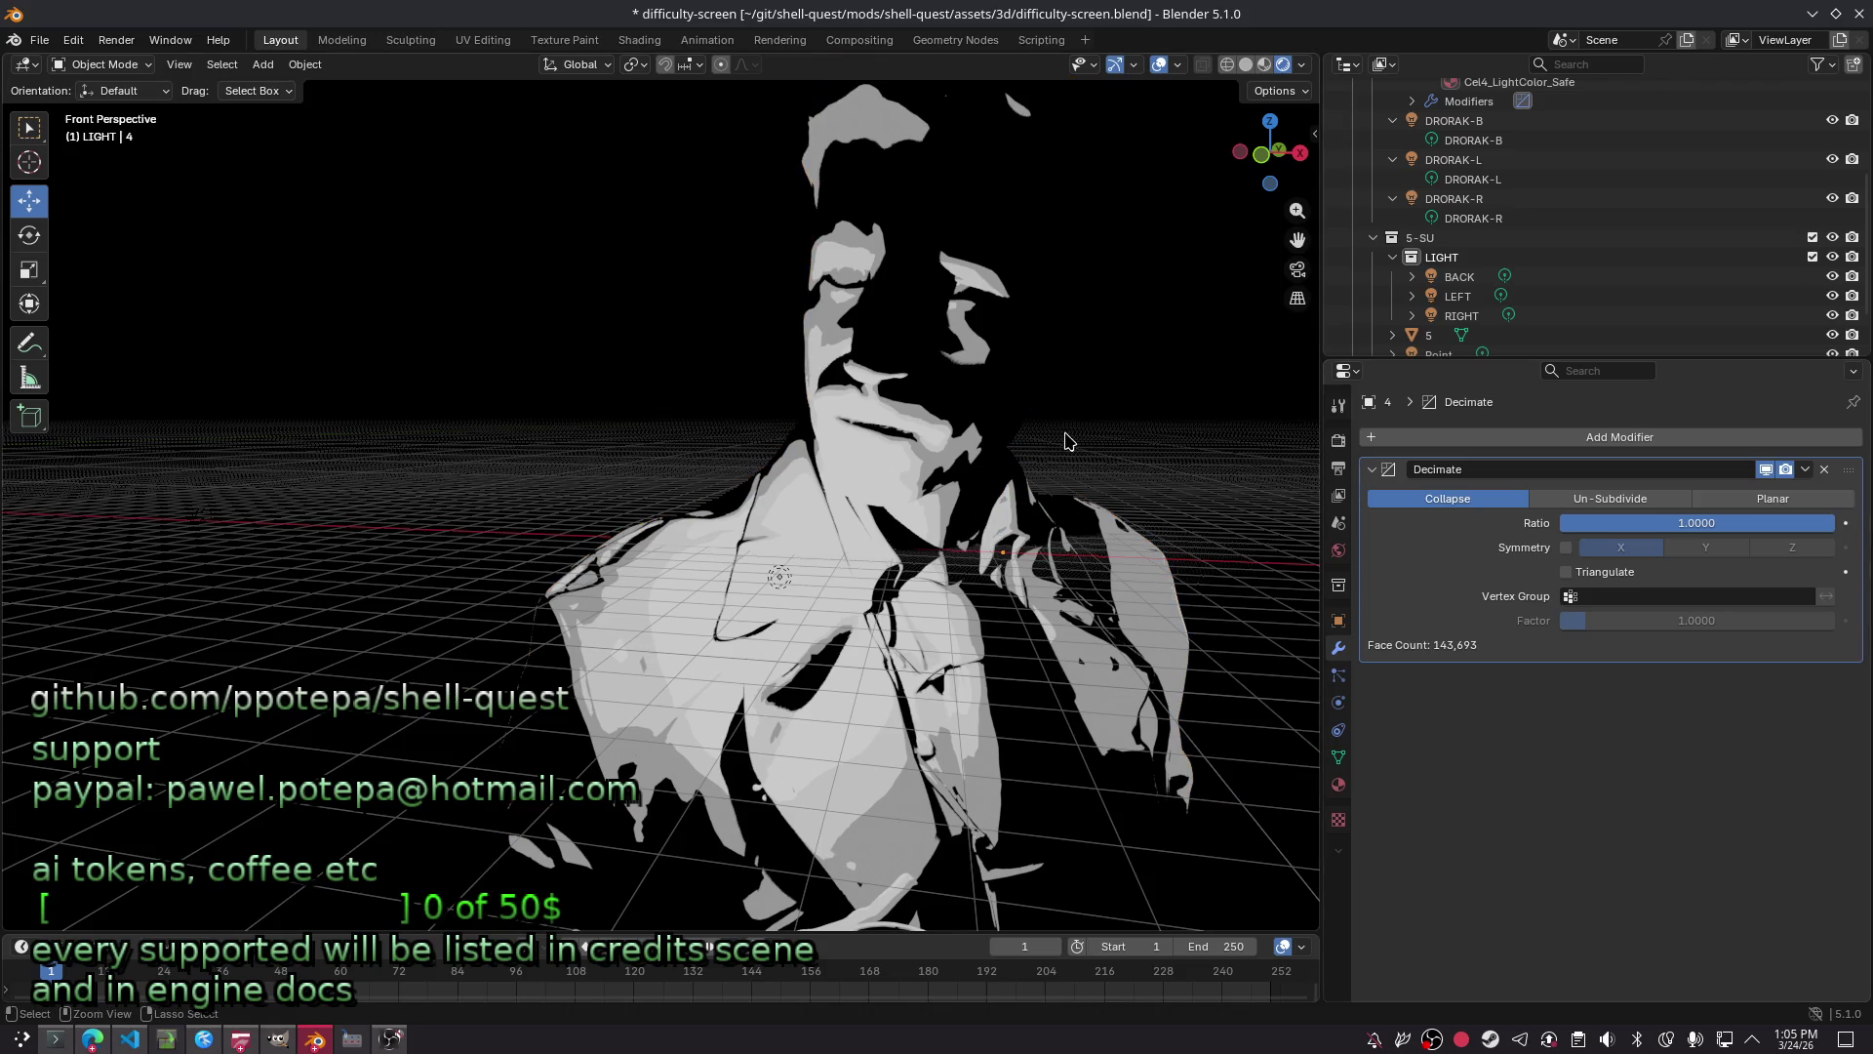
key("ctrl+s")
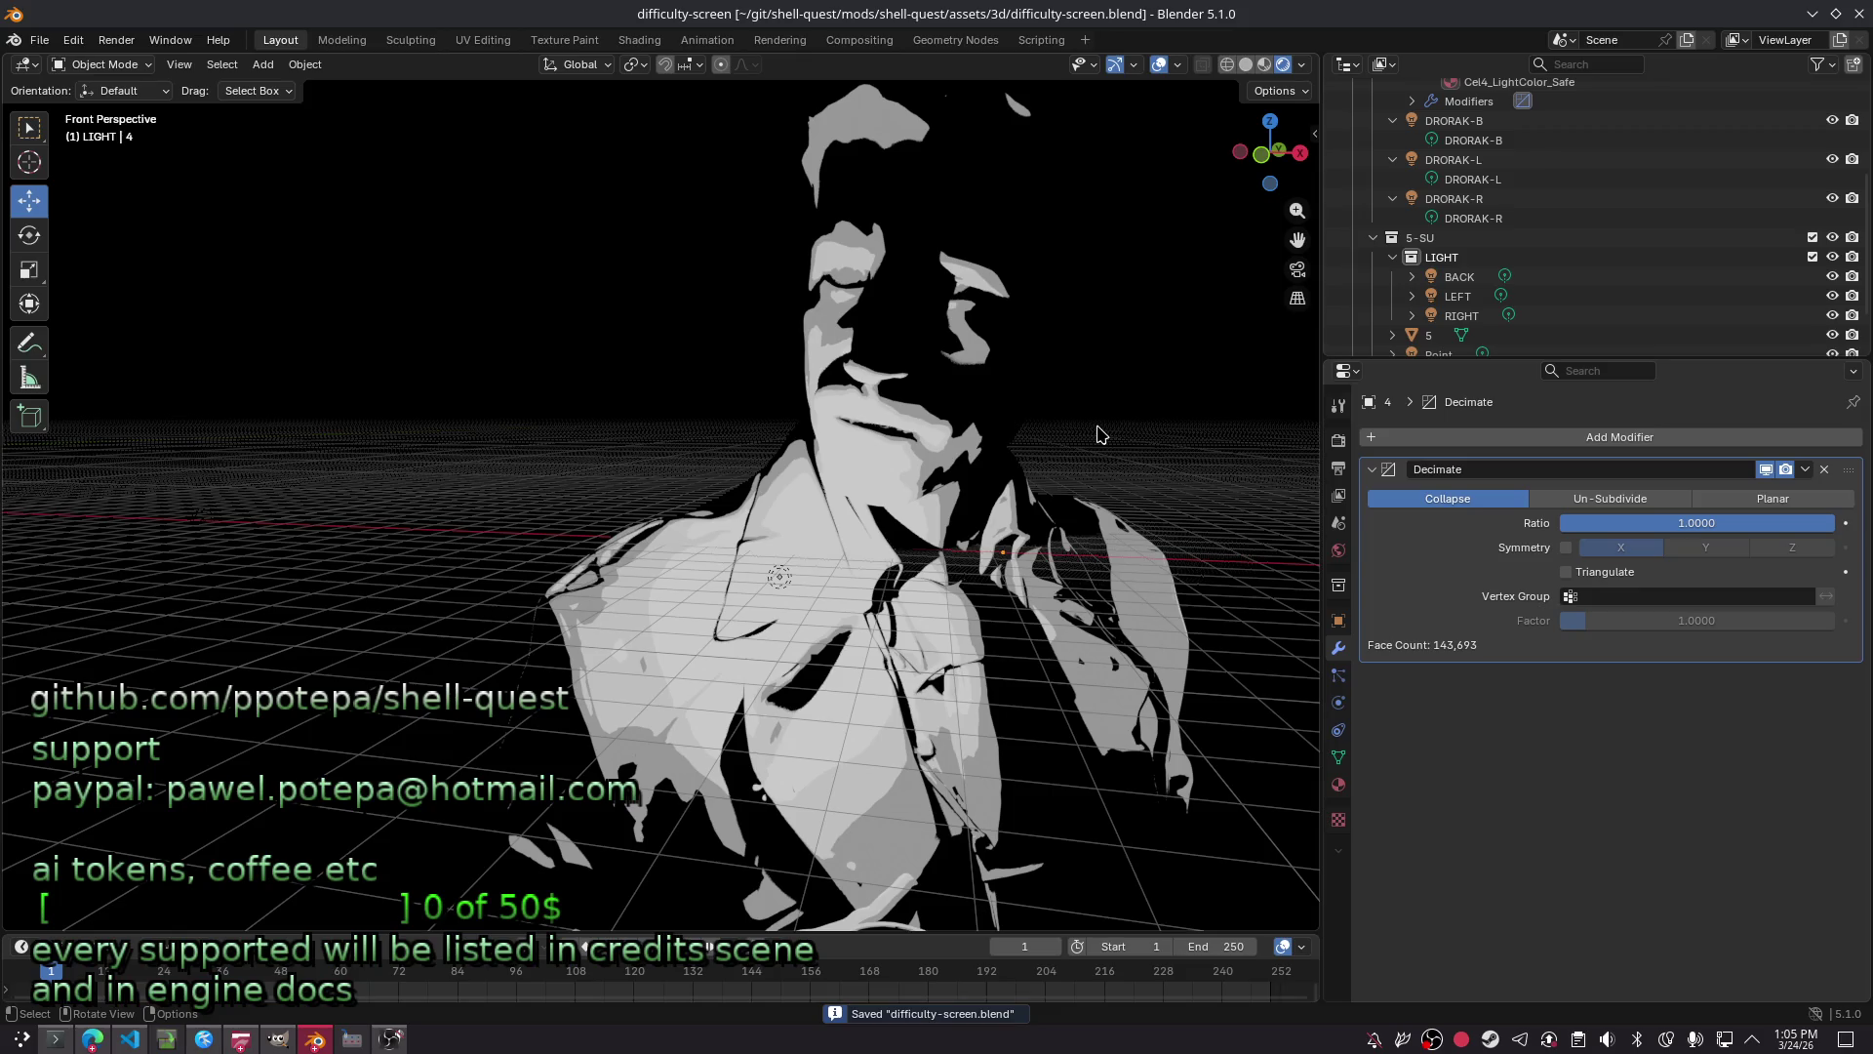
key("shift+grave")
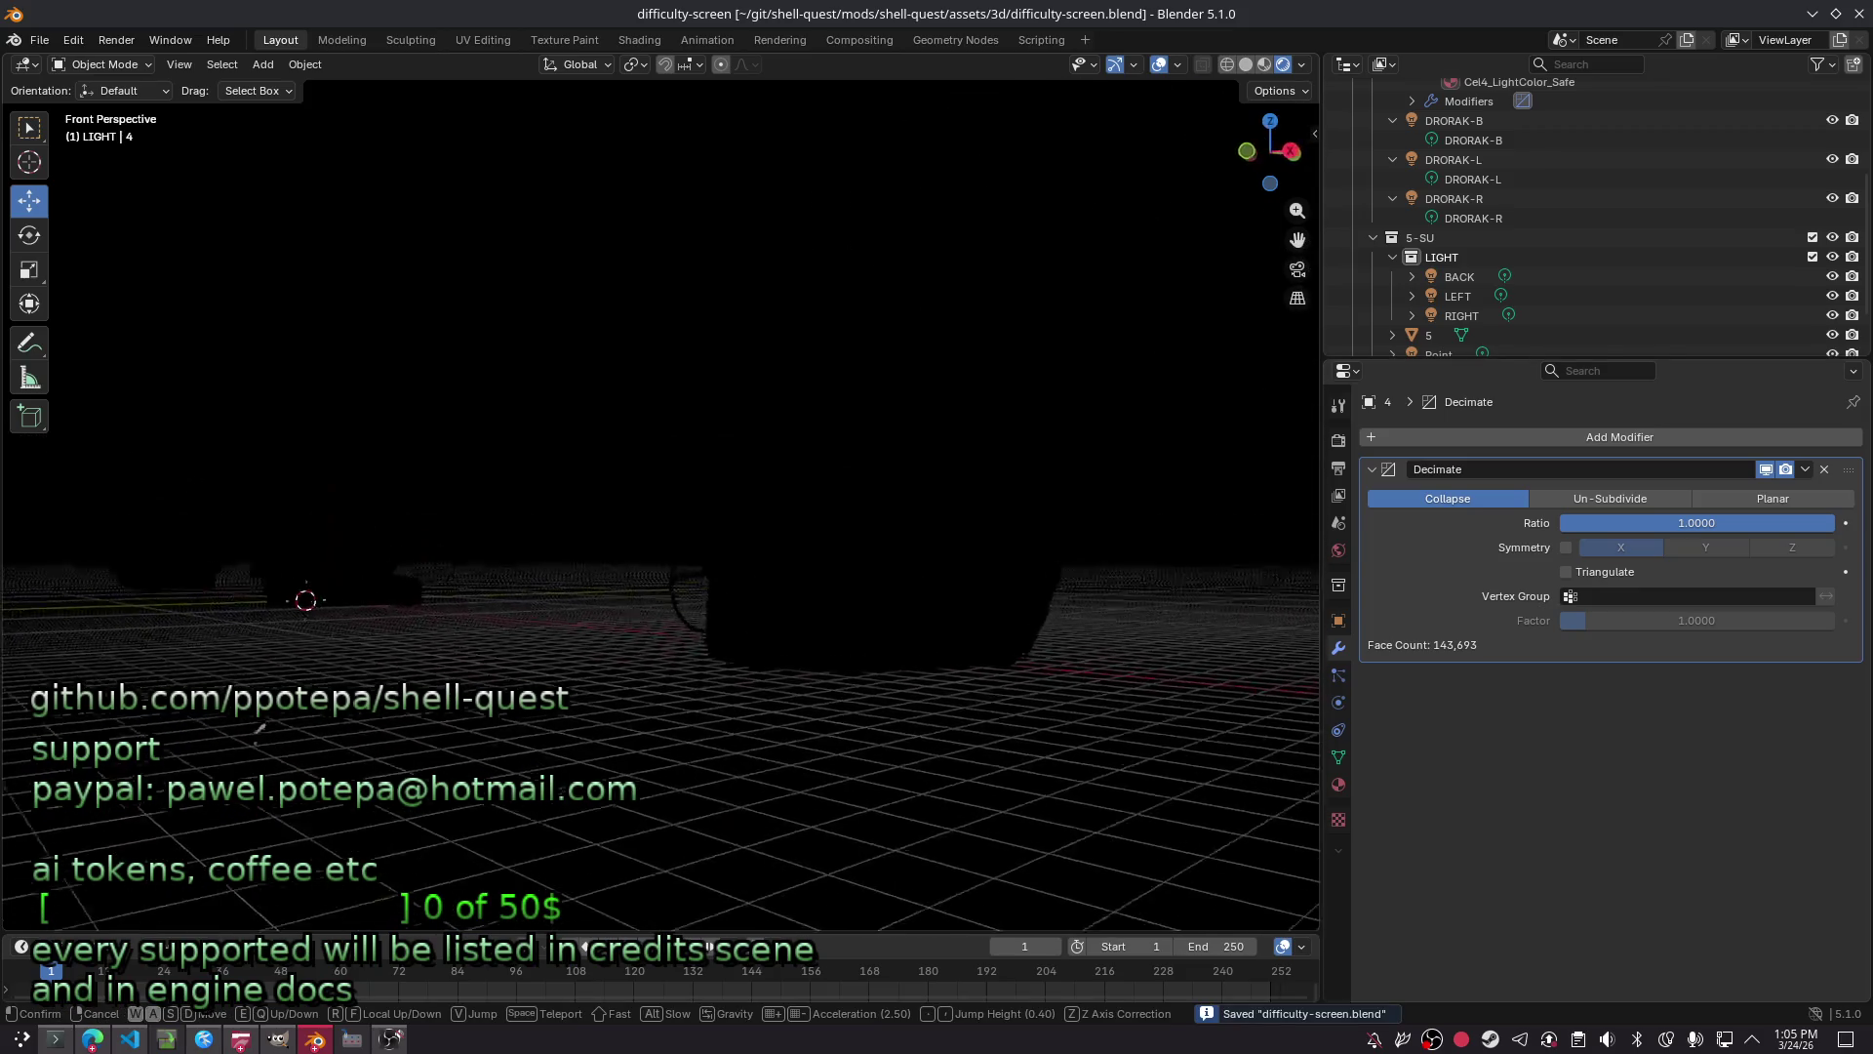
key("w")
left_click(1101, 435)
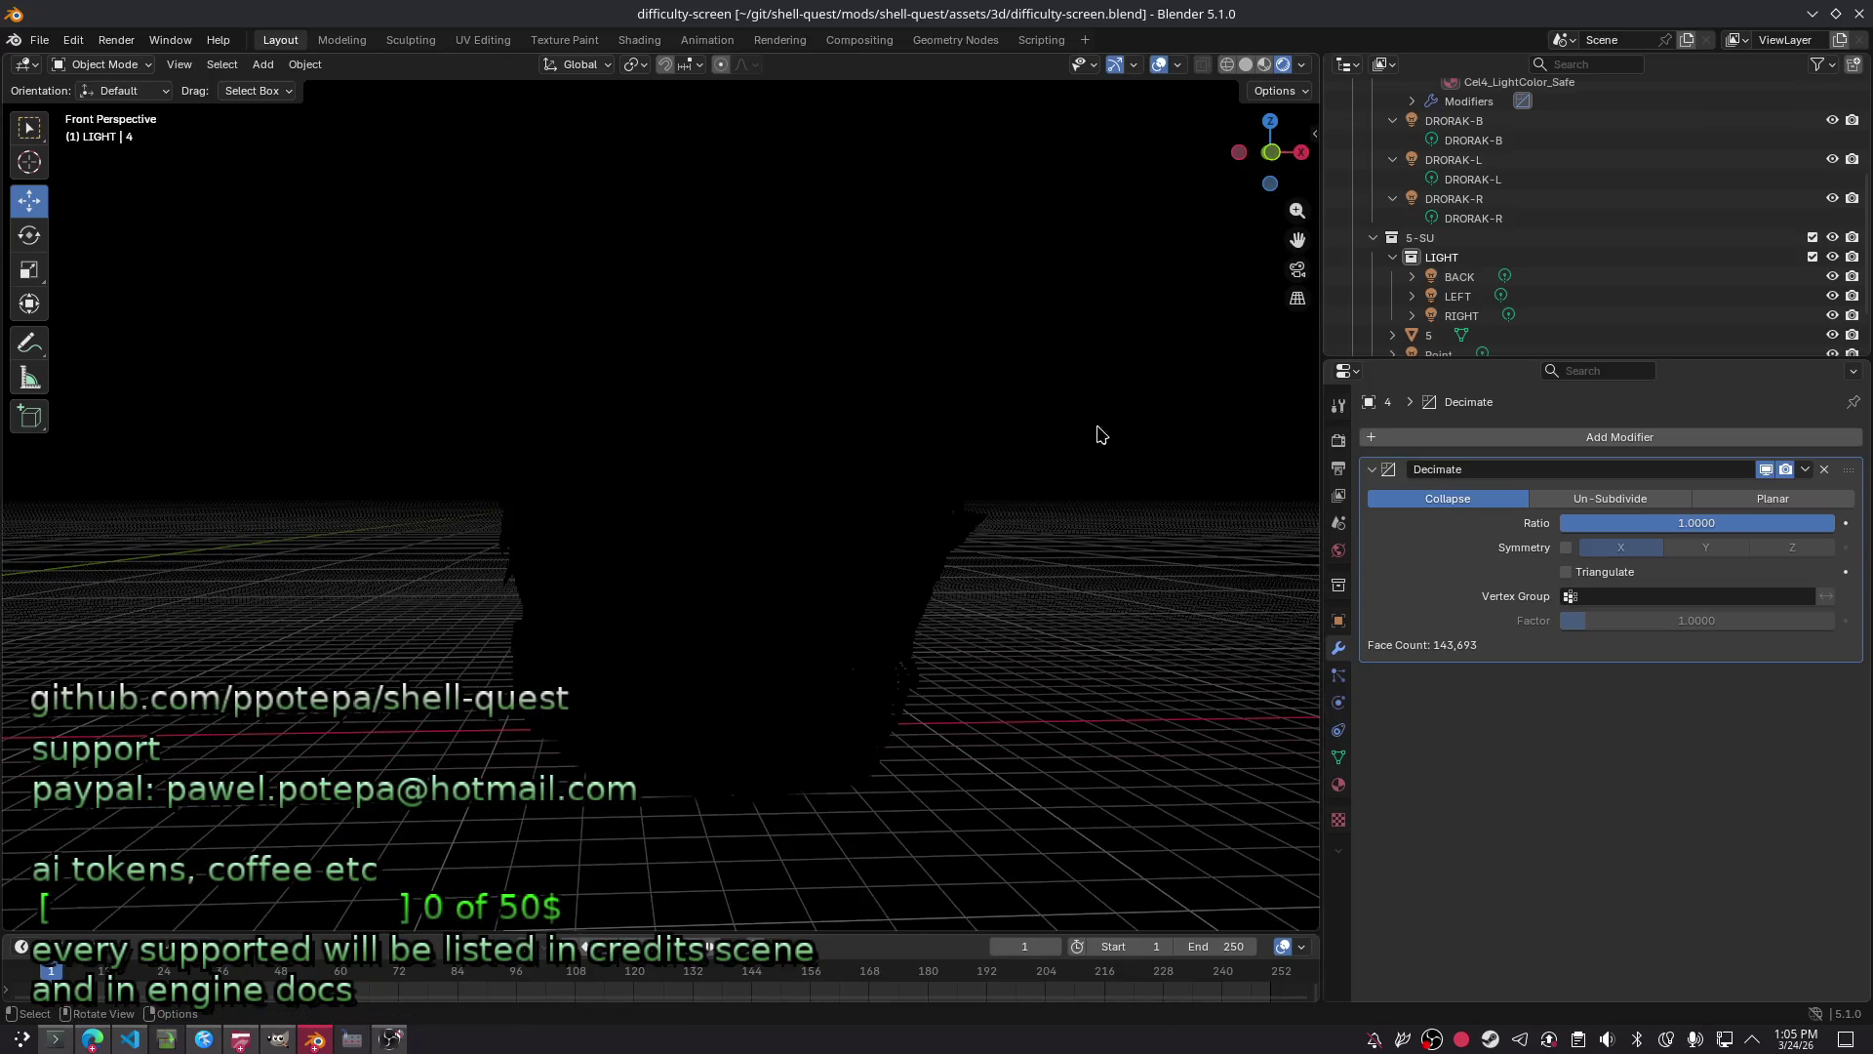
left_click(1264, 64)
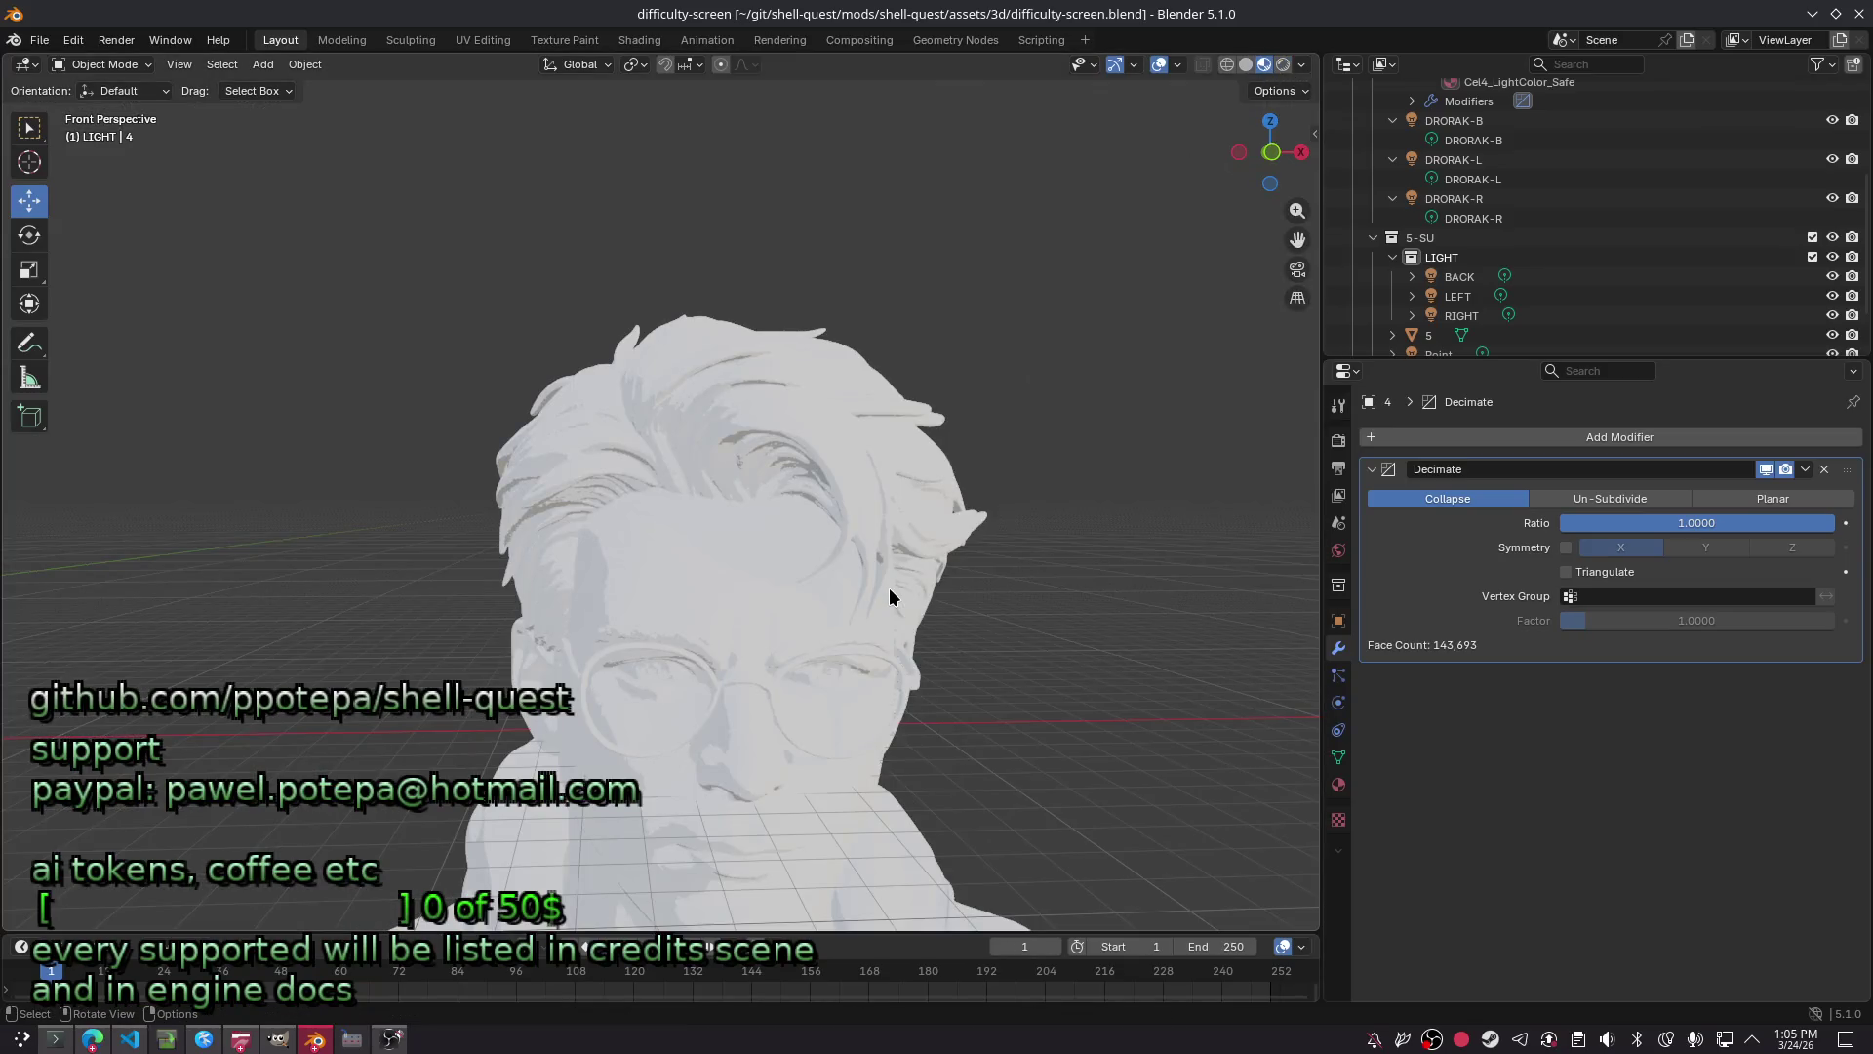
key("ctrl+s")
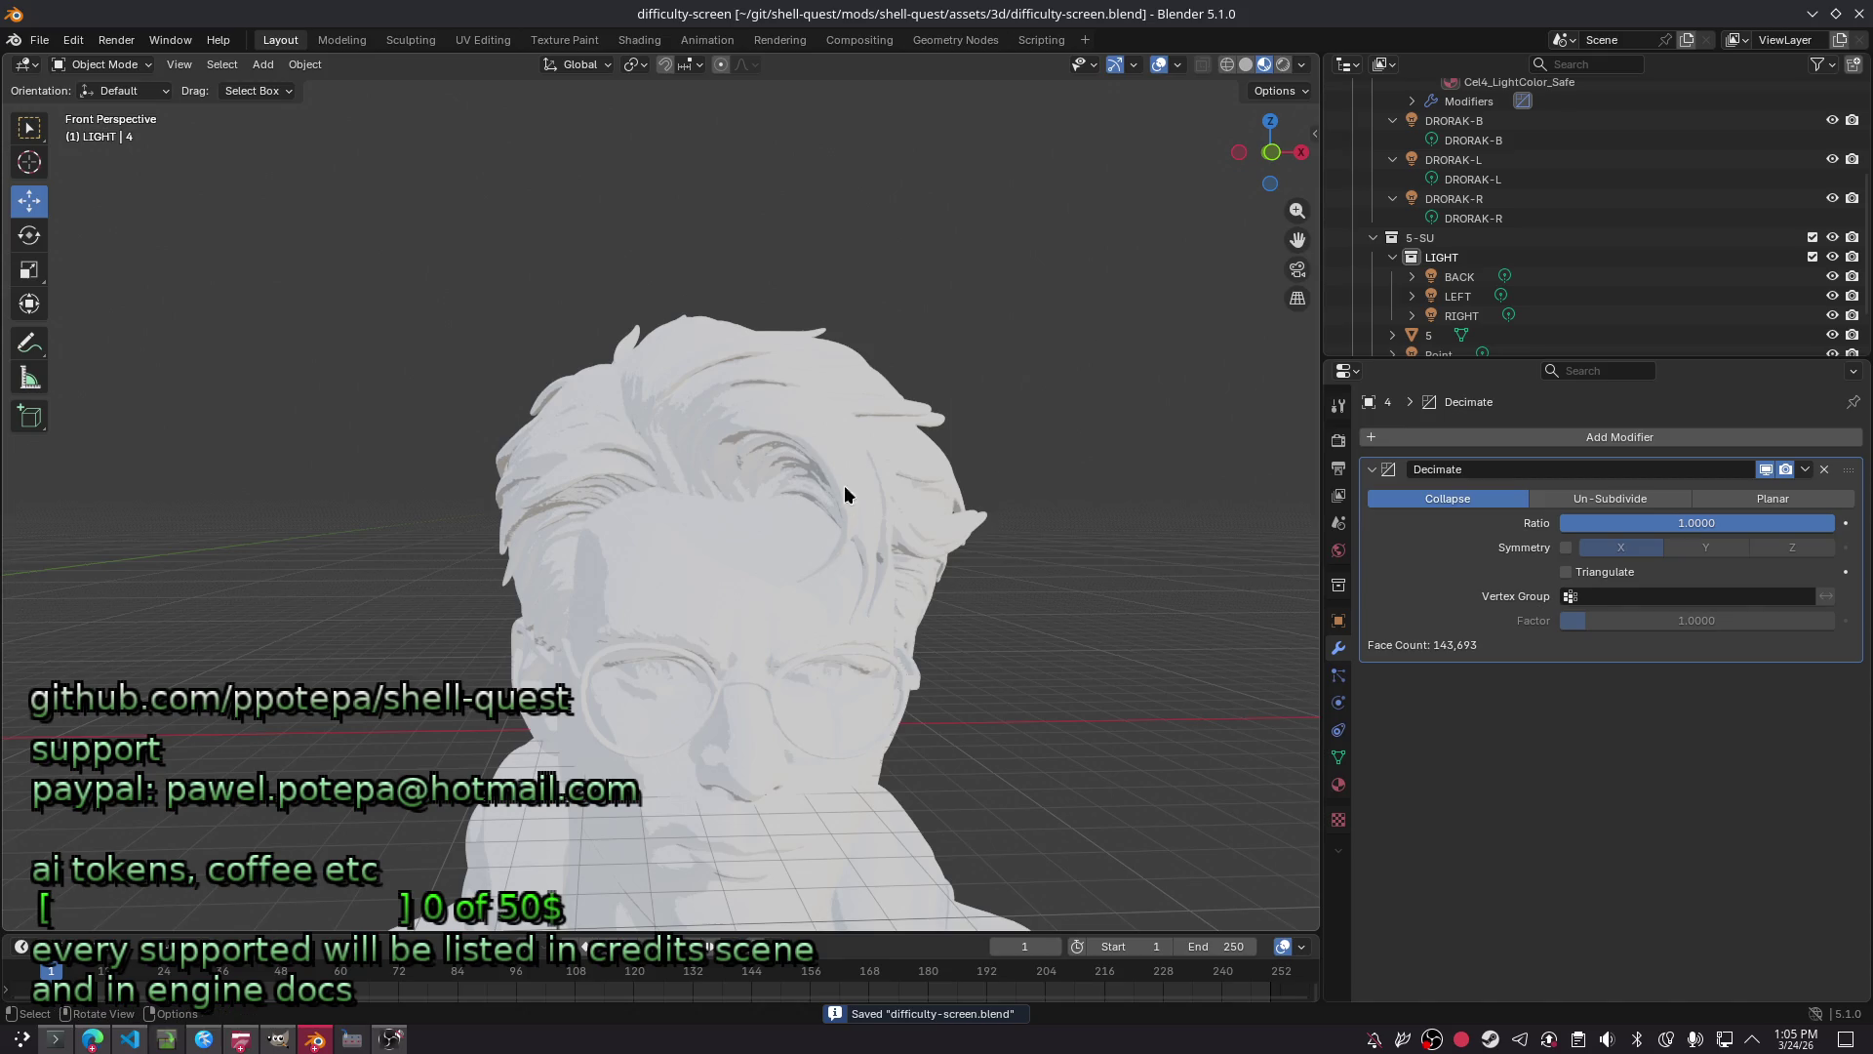
left_click(884, 584)
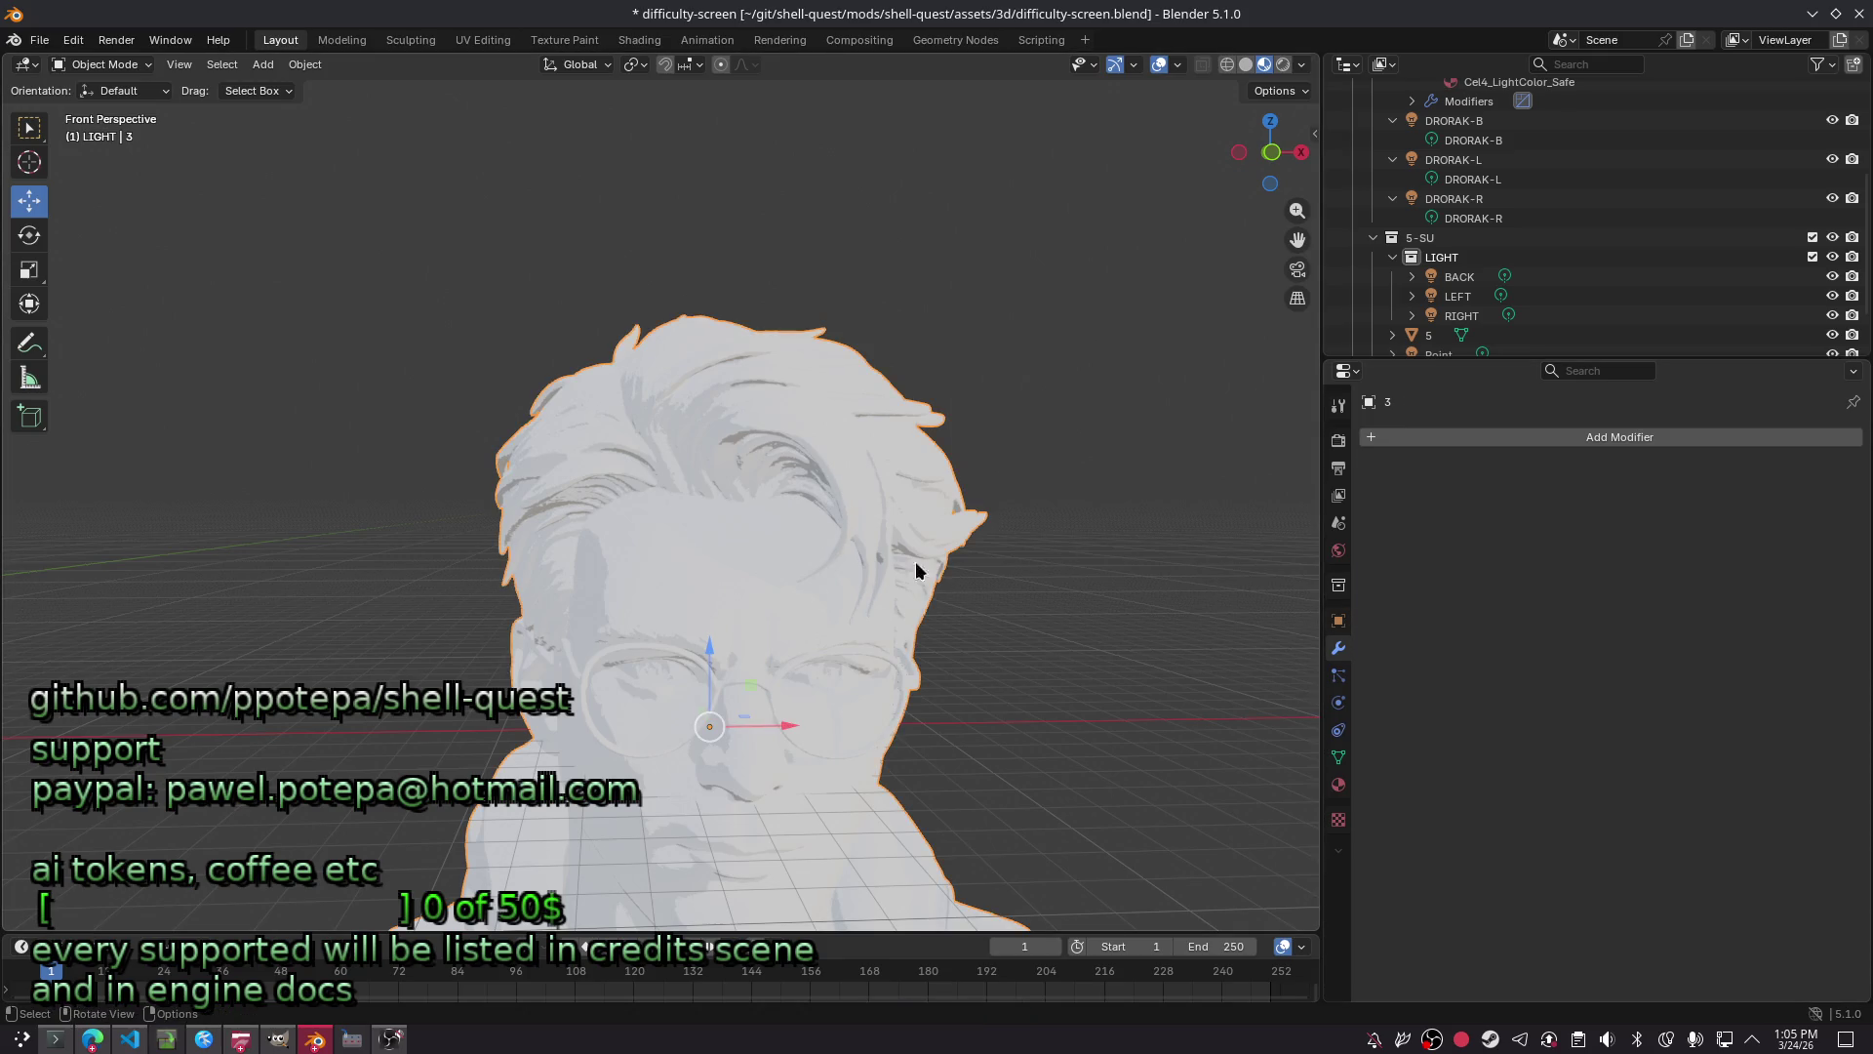
left_click(1064, 531)
key("shift+s")
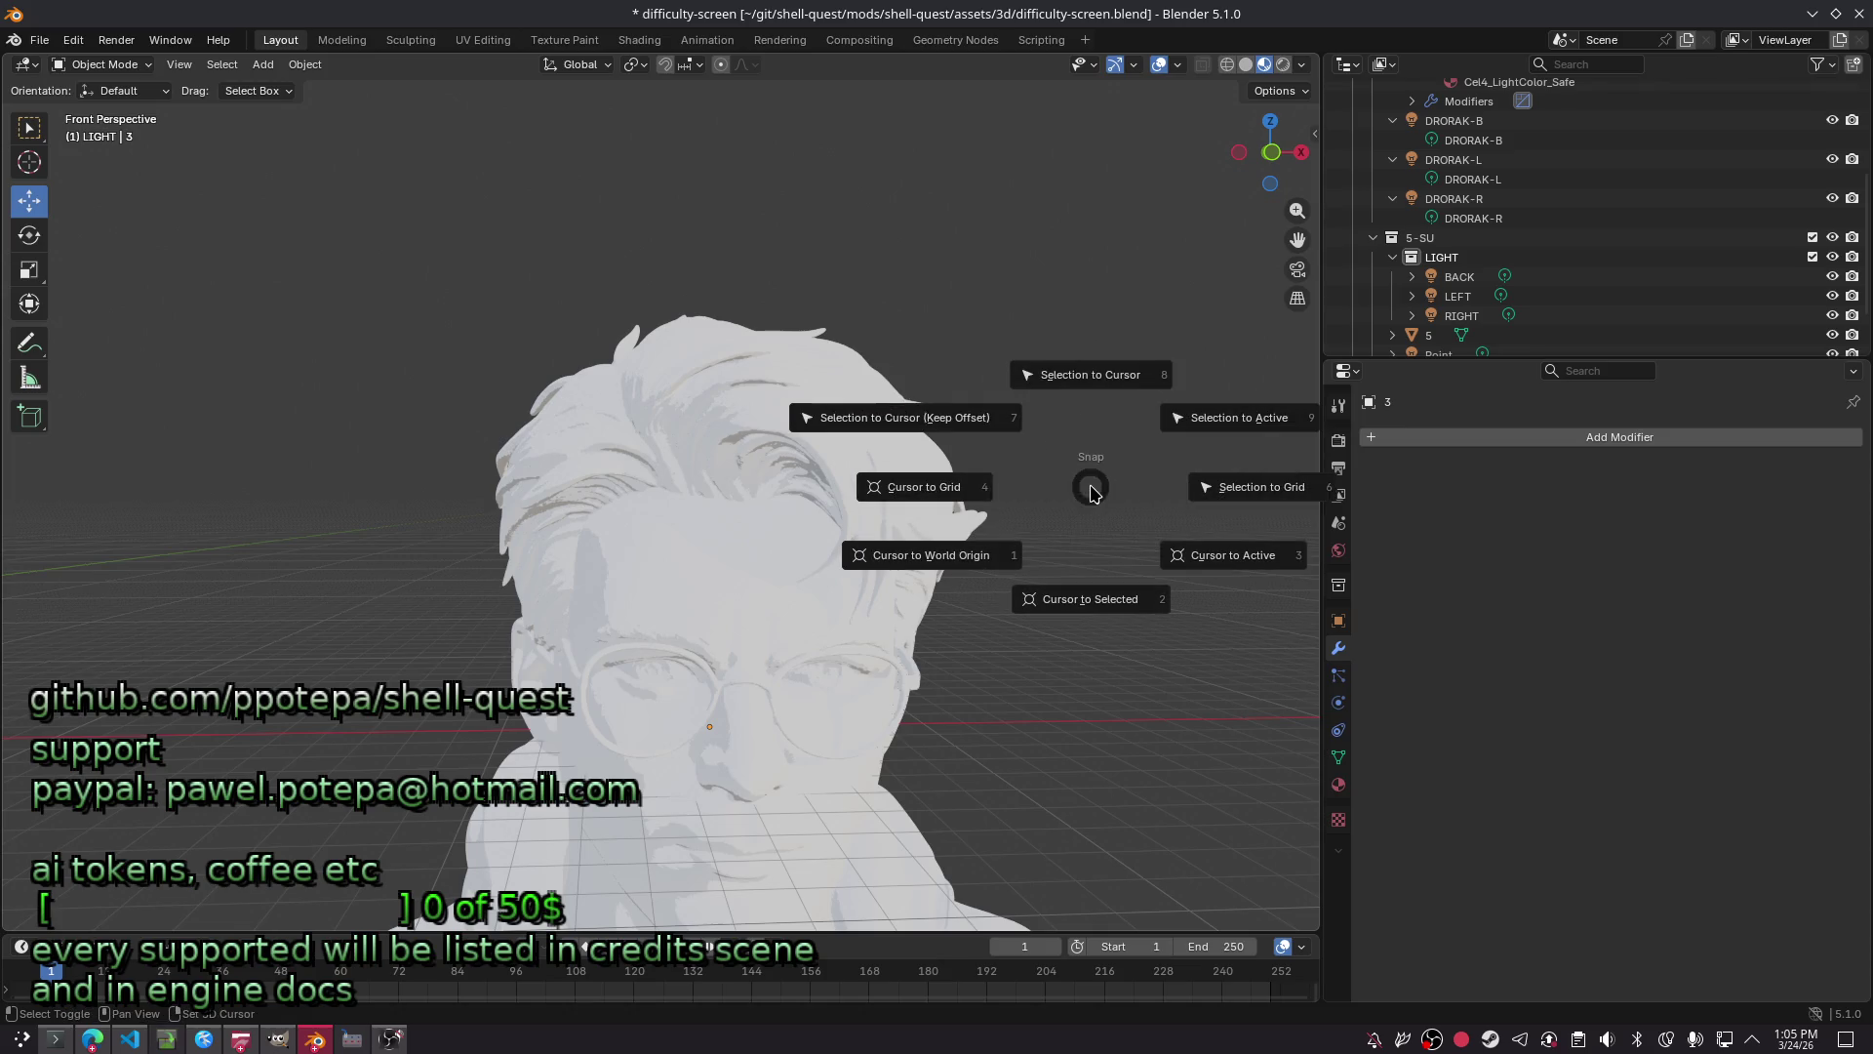
left_click(956, 283)
key("shift+grave")
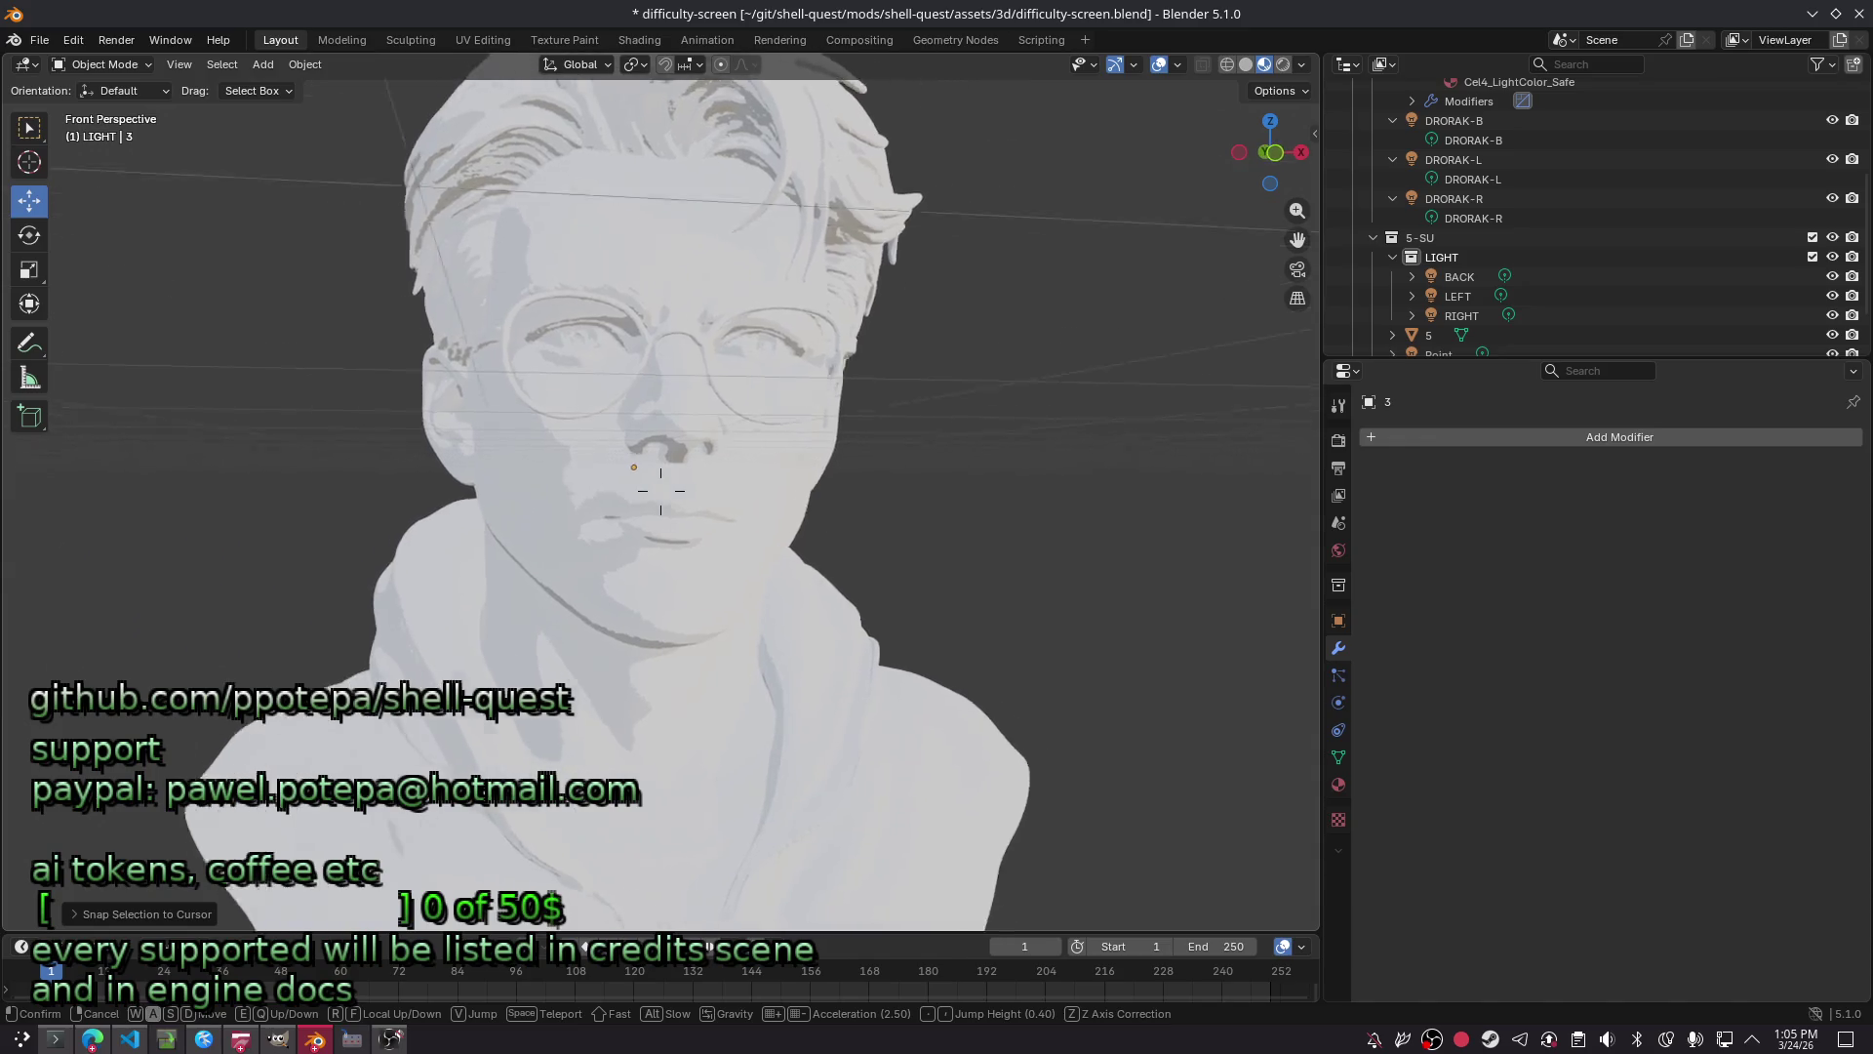
key("w")
key("s")
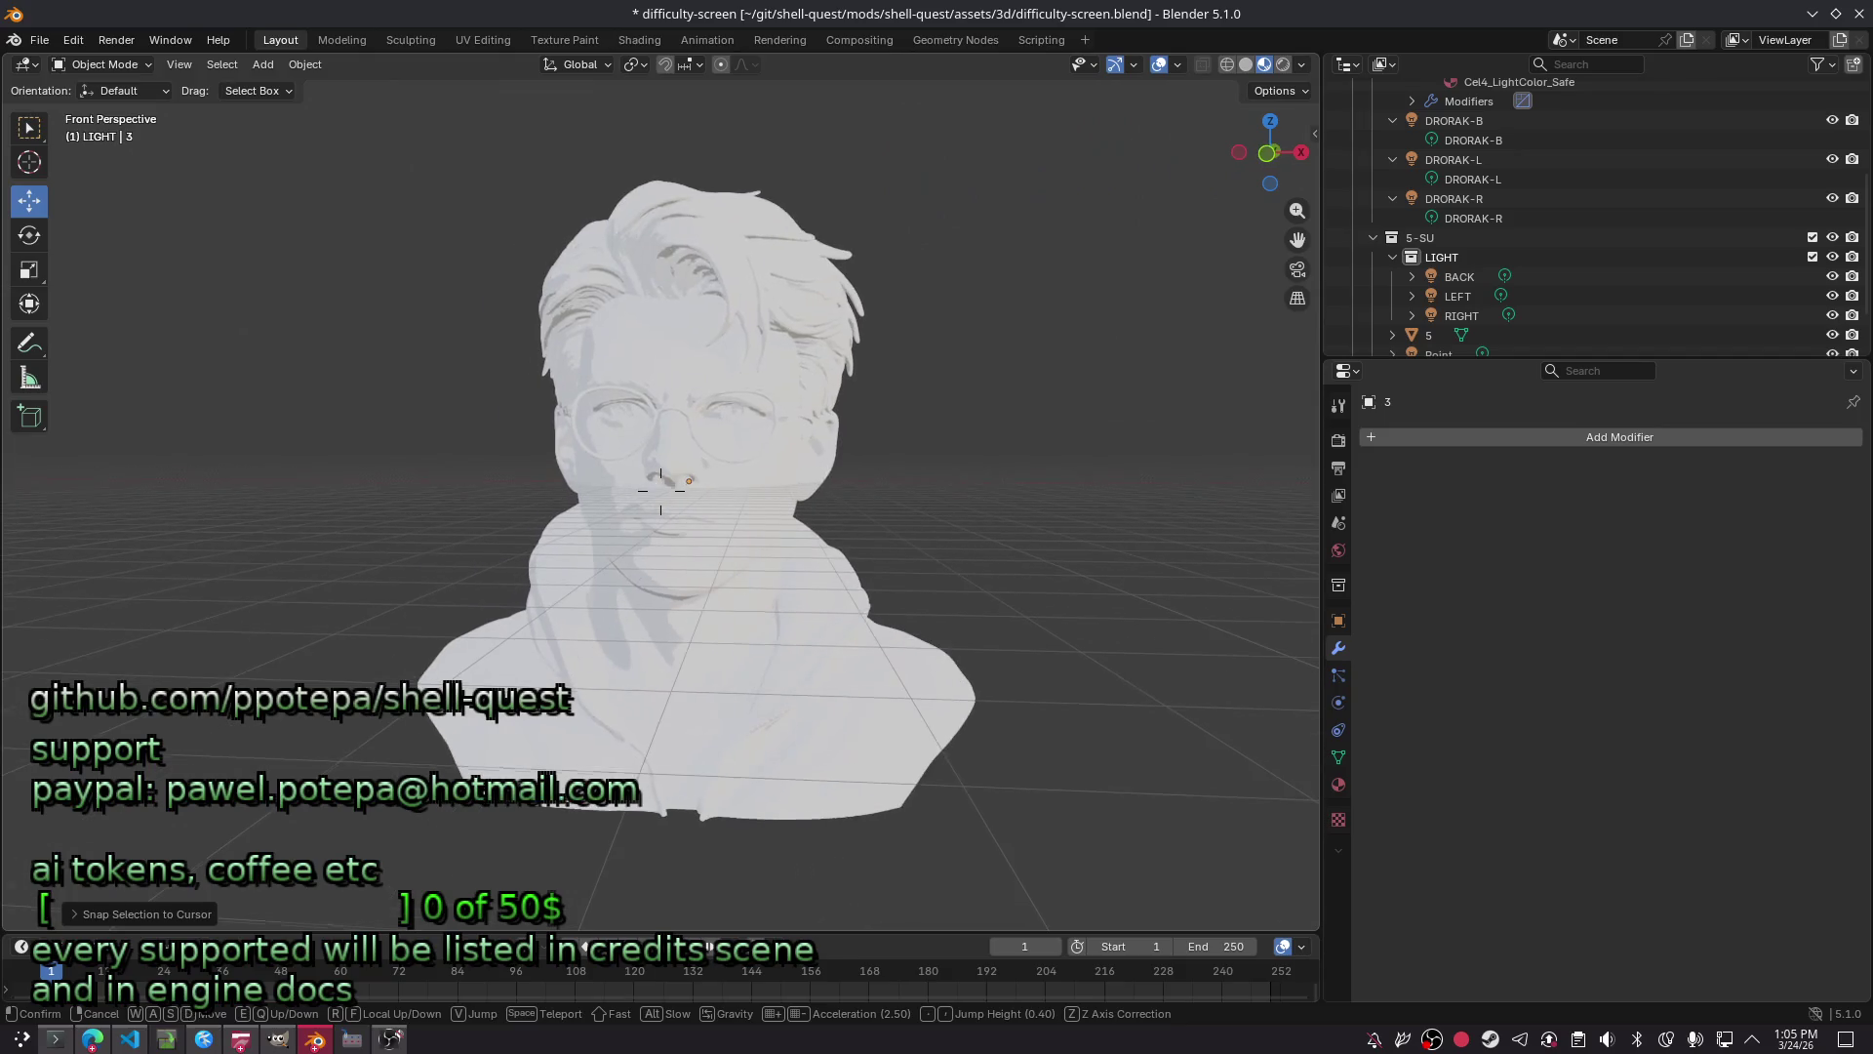
left_click(770, 358)
left_click(769, 358)
Add a Decimate modifier to bust 3 at ratio 0.2 and apply it permanently
left_click(1589, 437)
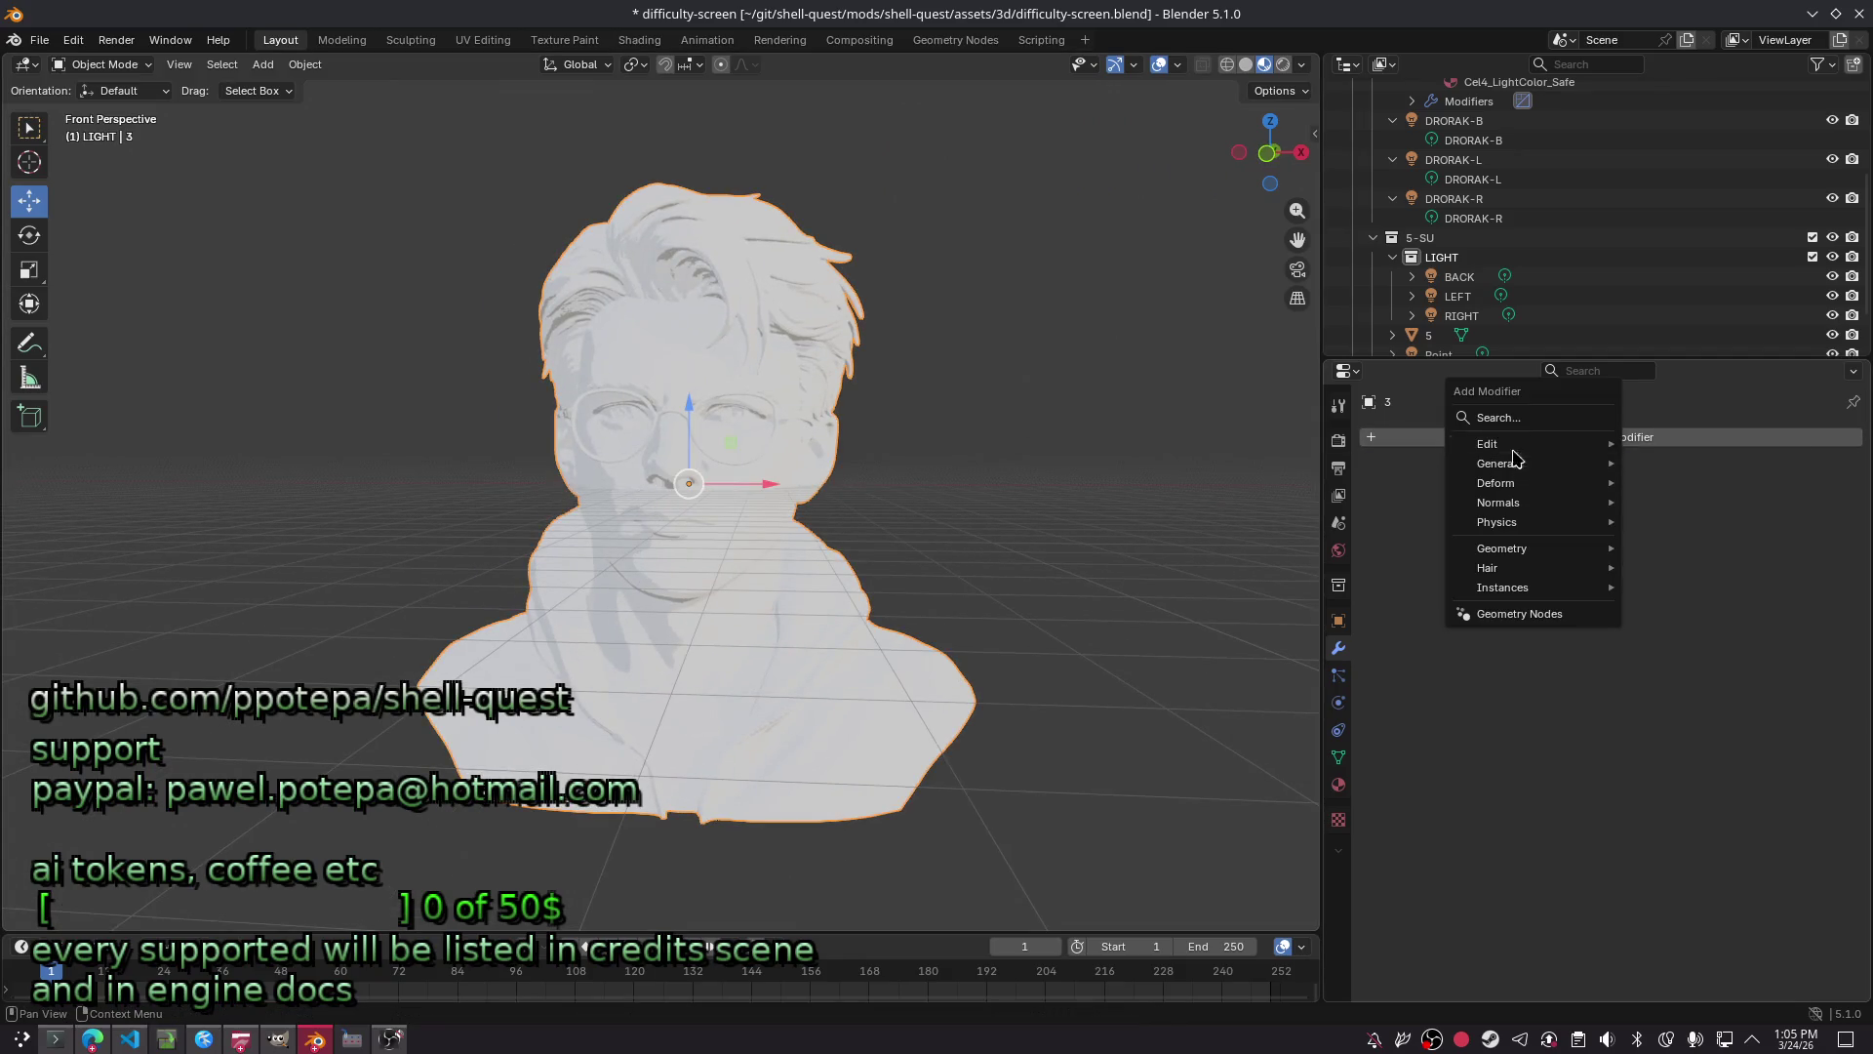
type("dec")
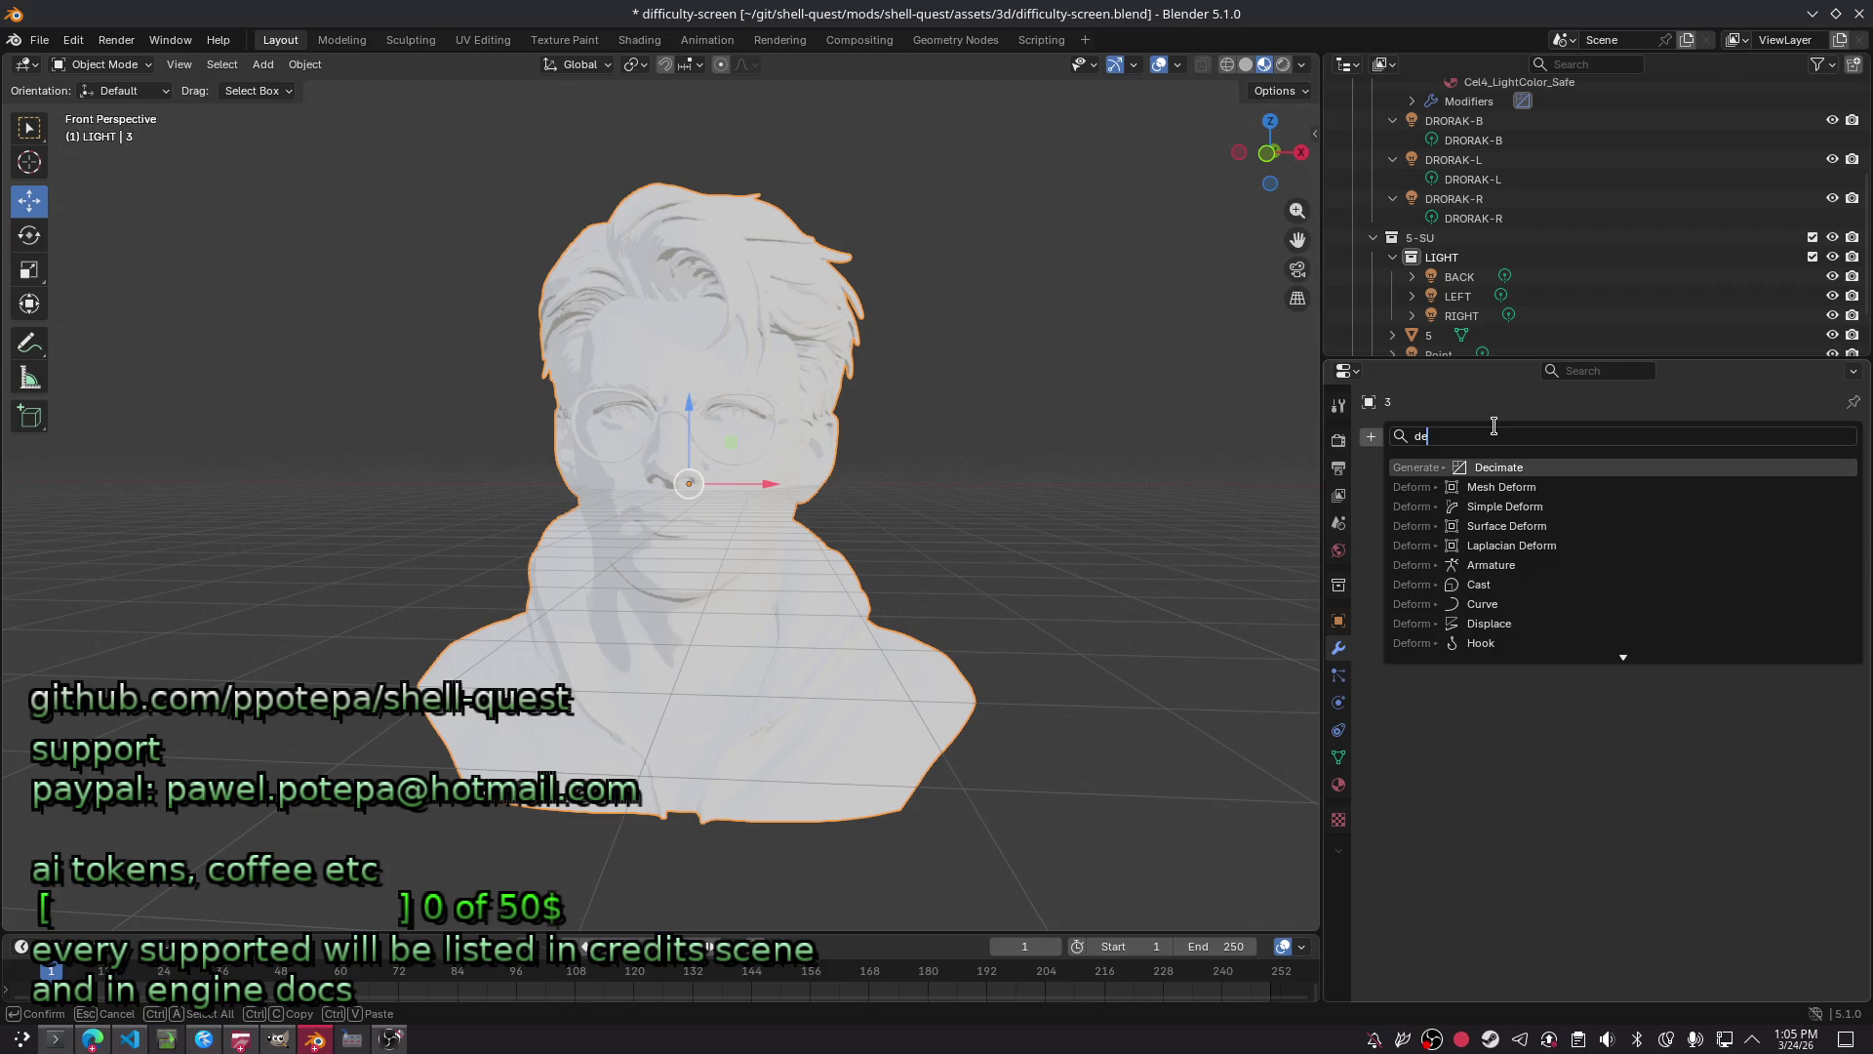
left_click(1506, 466)
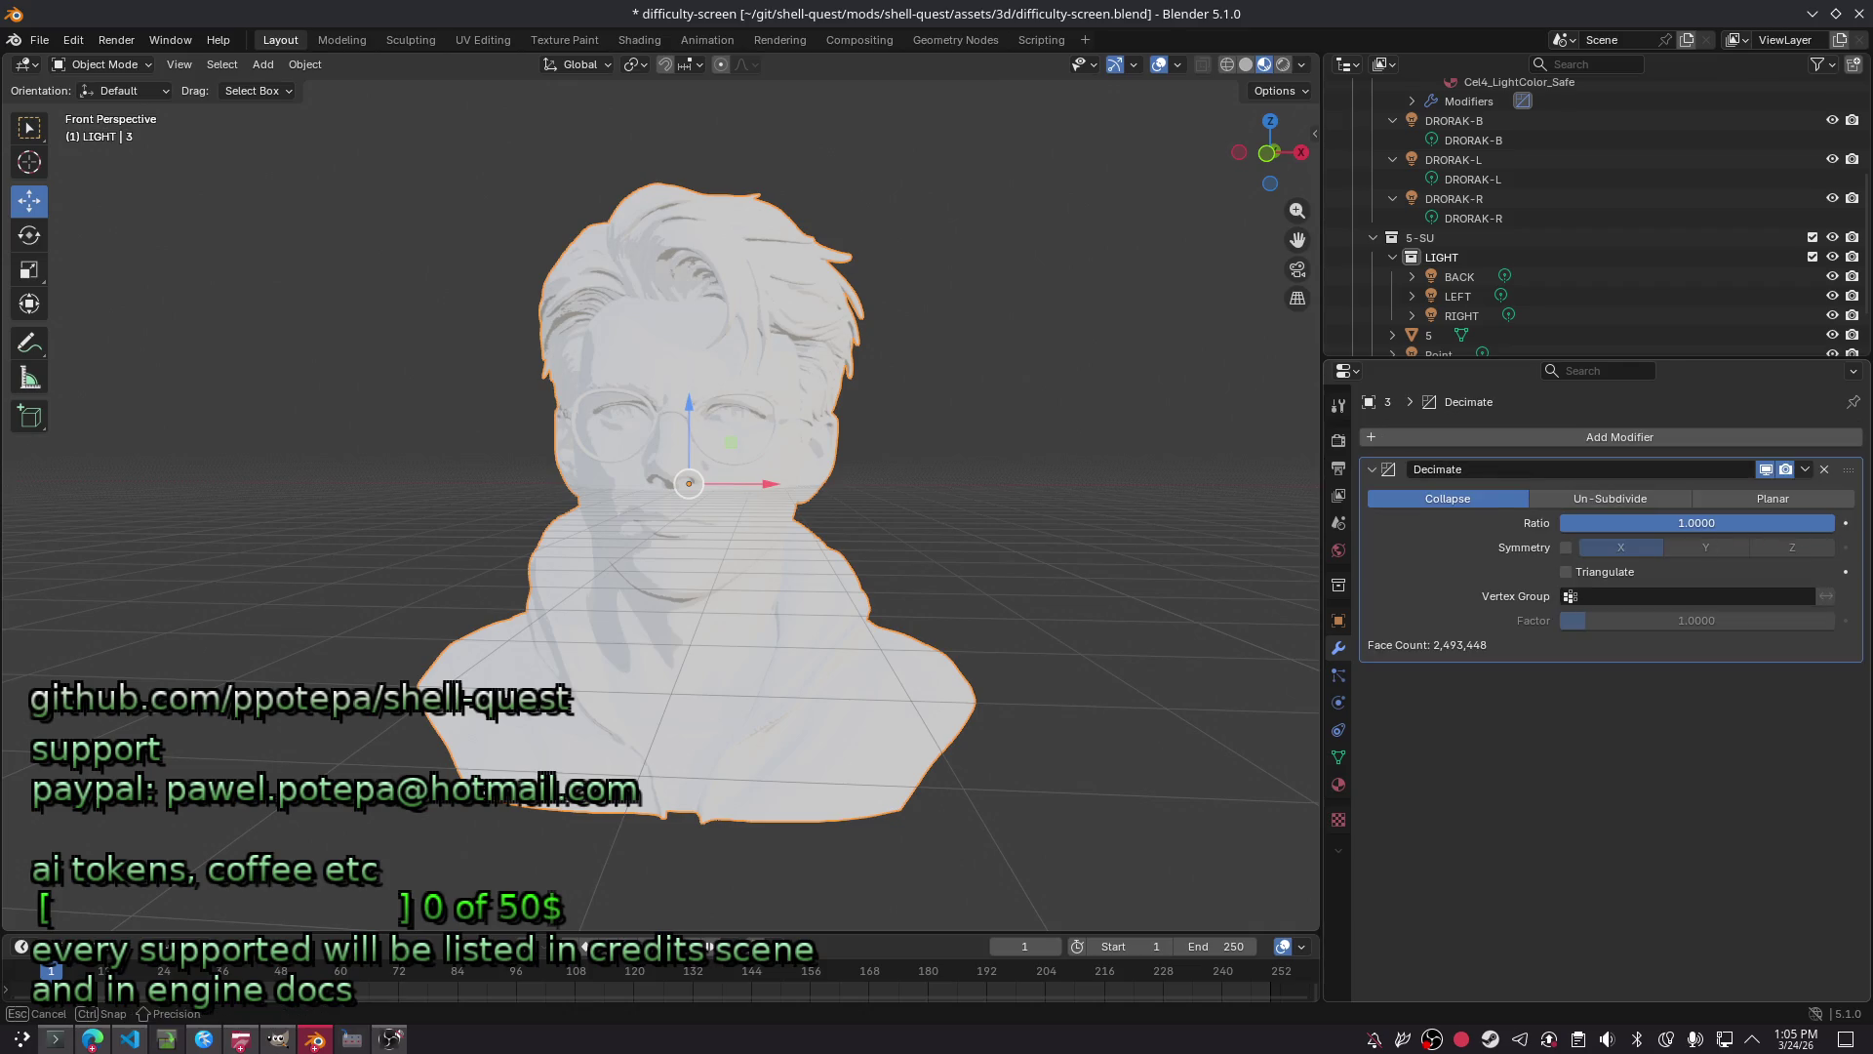
left_click(1753, 526)
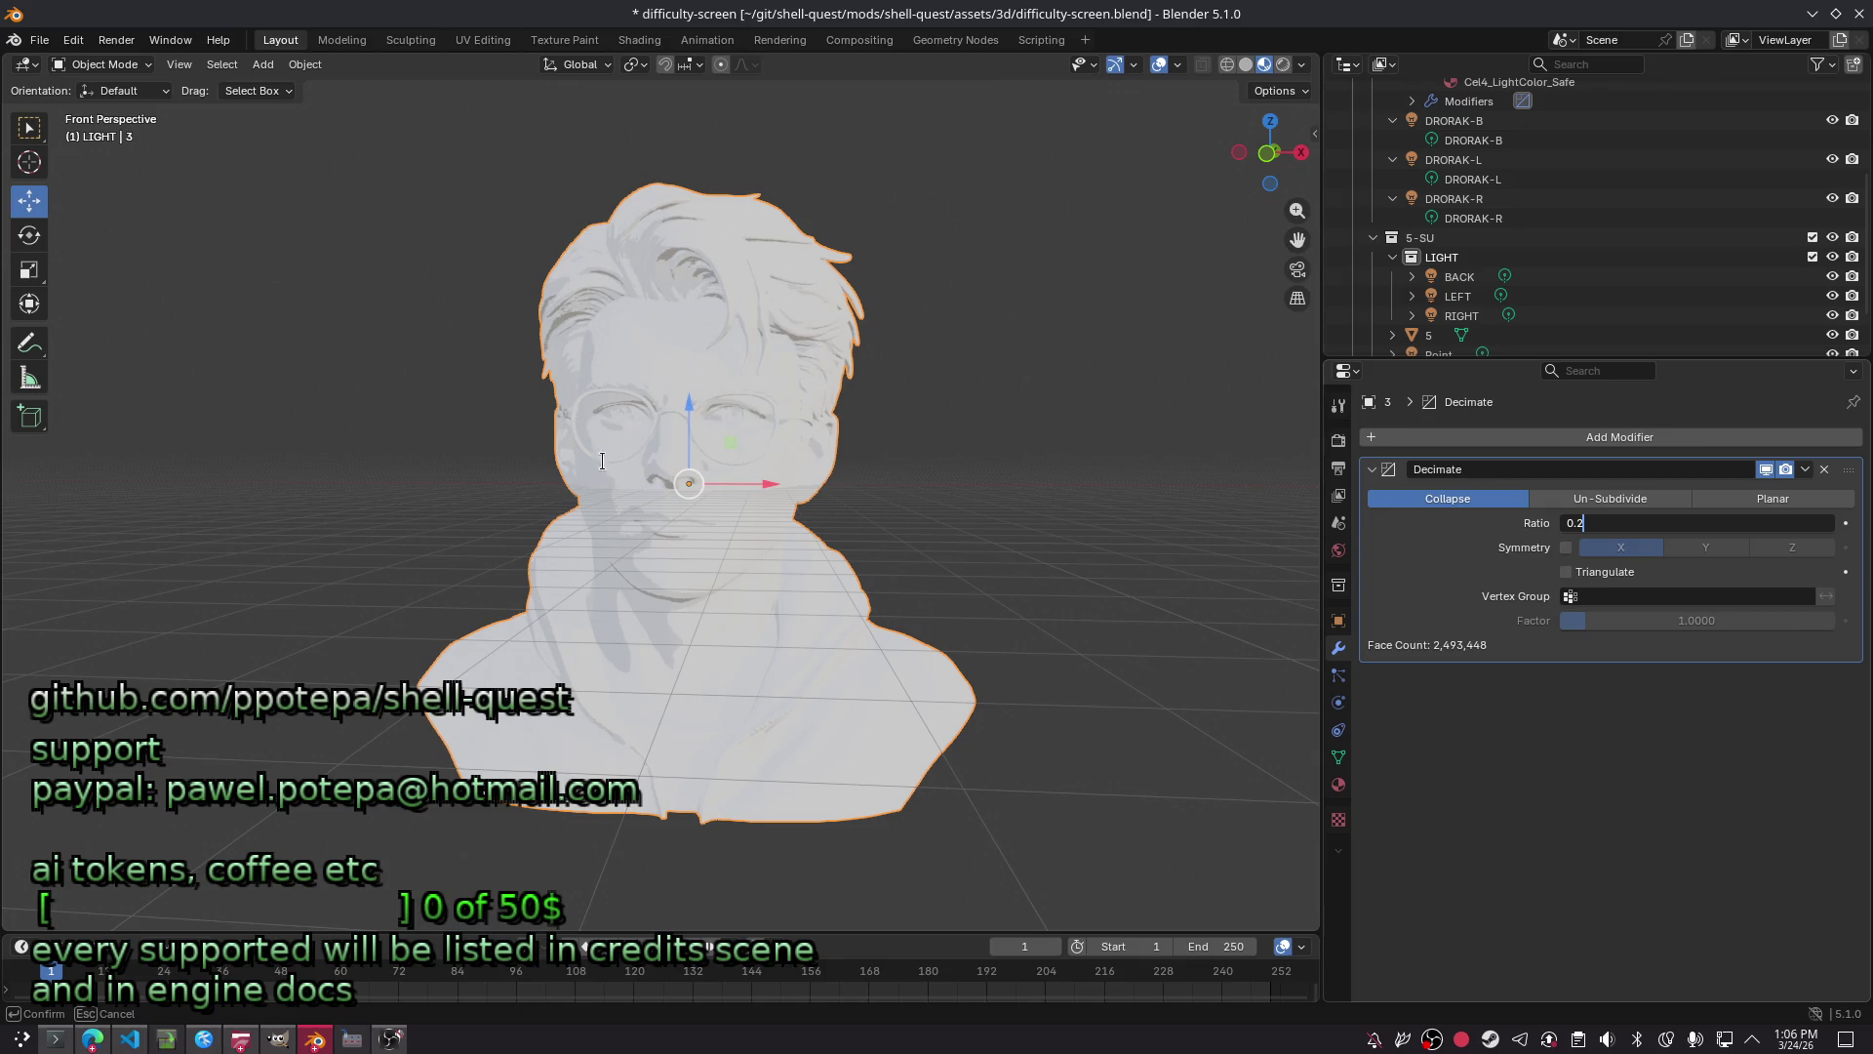
type("0.2")
key("Return")
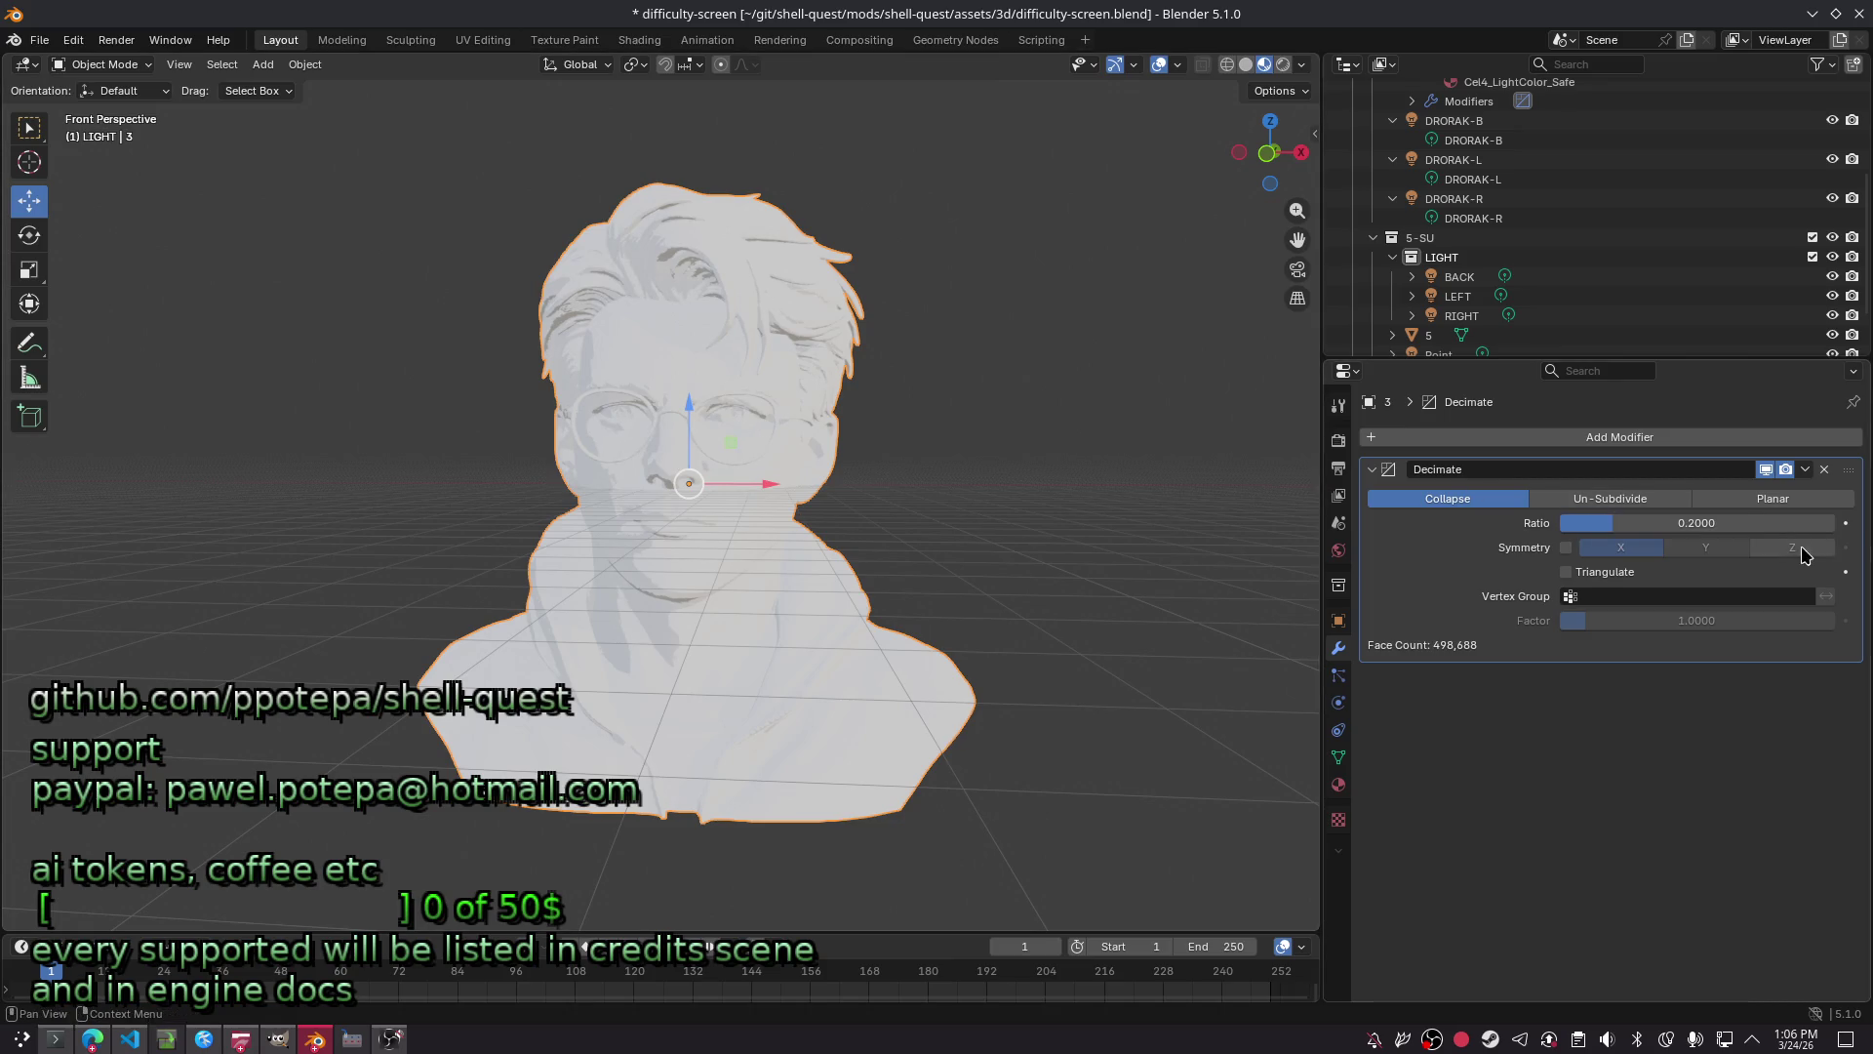
left_click(1806, 470)
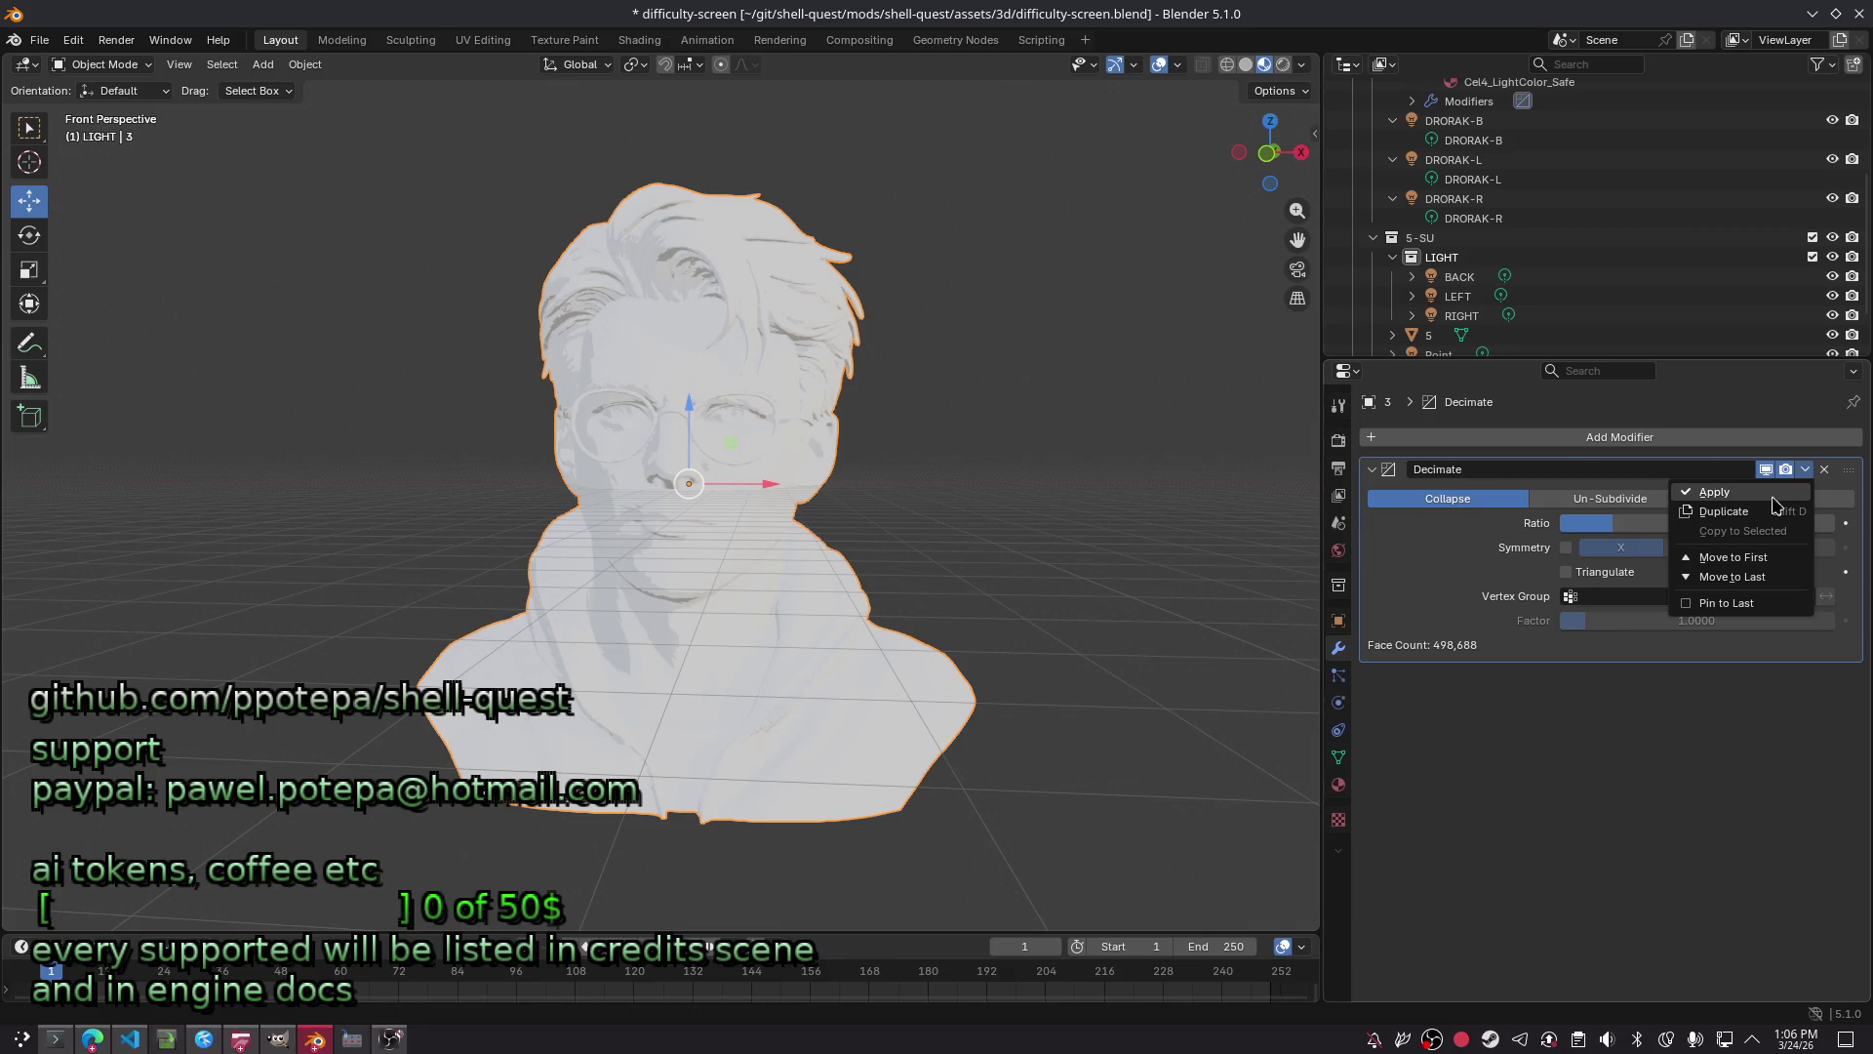
key("Return")
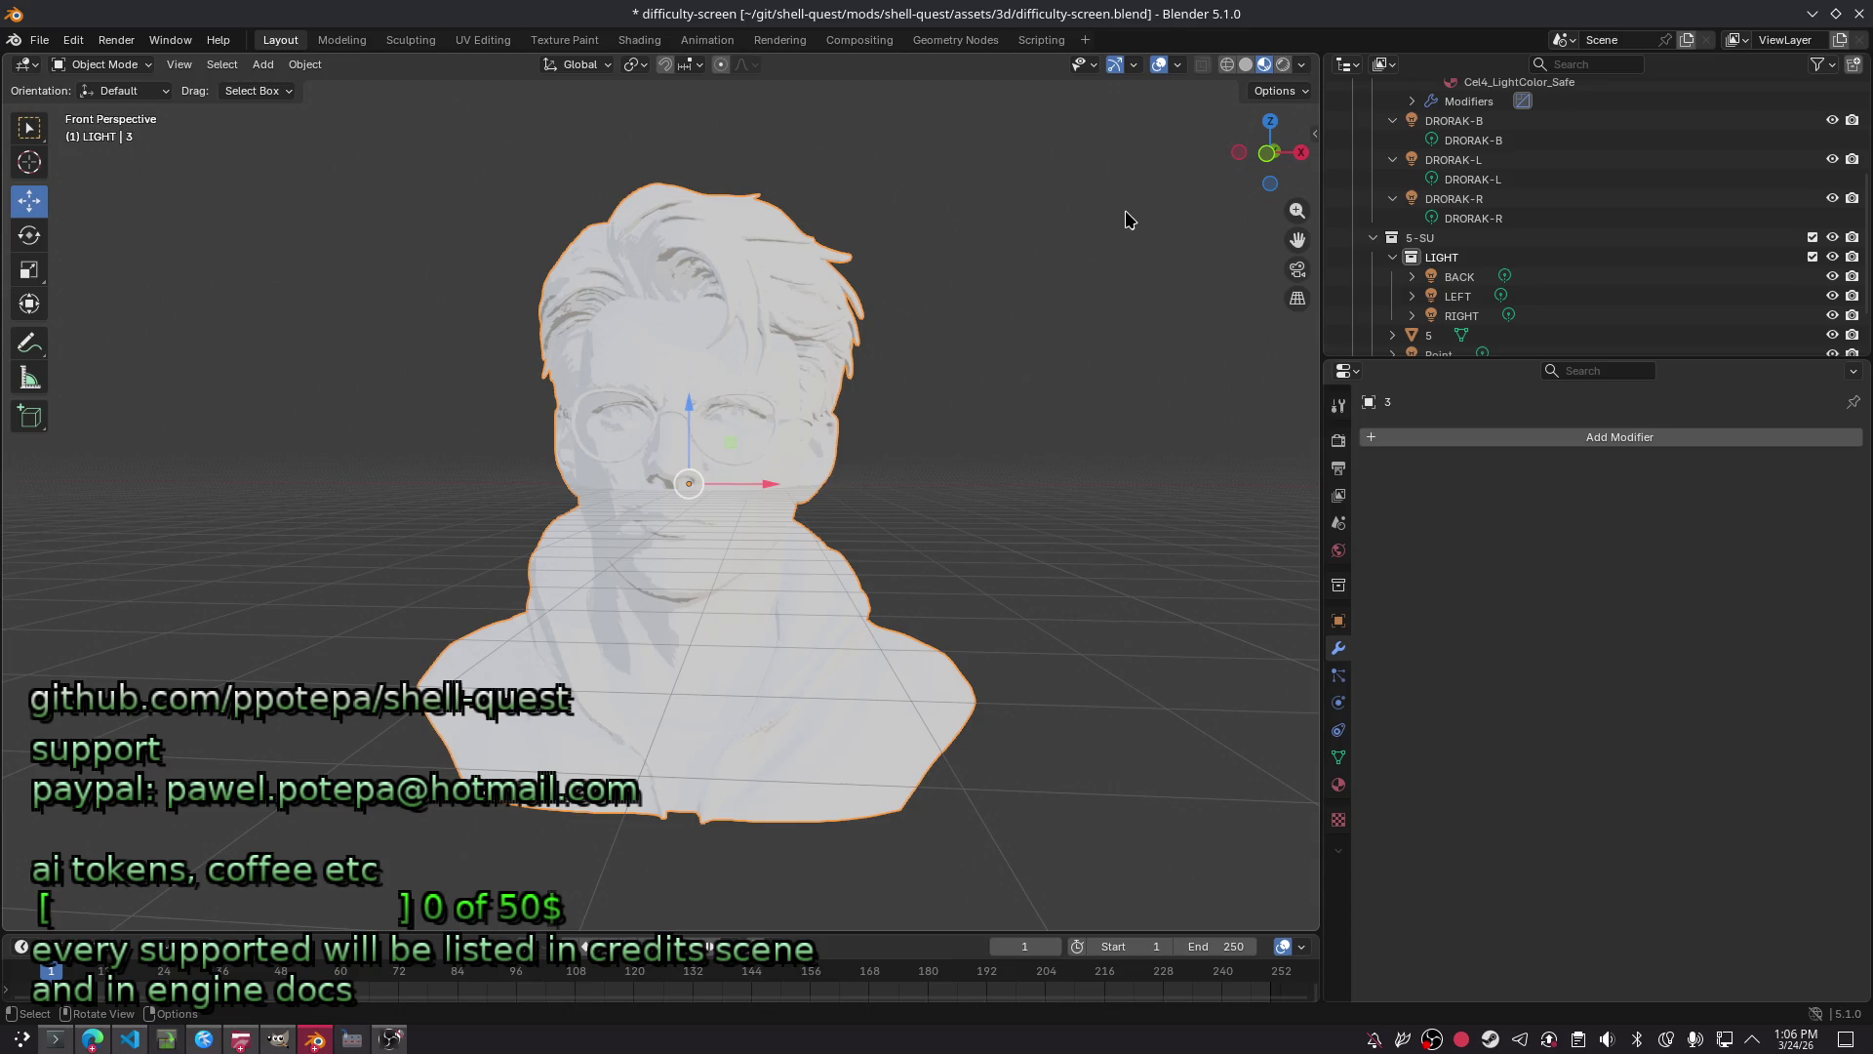
Reselect the bust and save difficulty-screen.blend
left_click(1047, 532)
mouse_move(1047, 532)
left_mouse_down()
mouse_move(545, 236)
mouse_move(536, 263)
left_mouse_up()
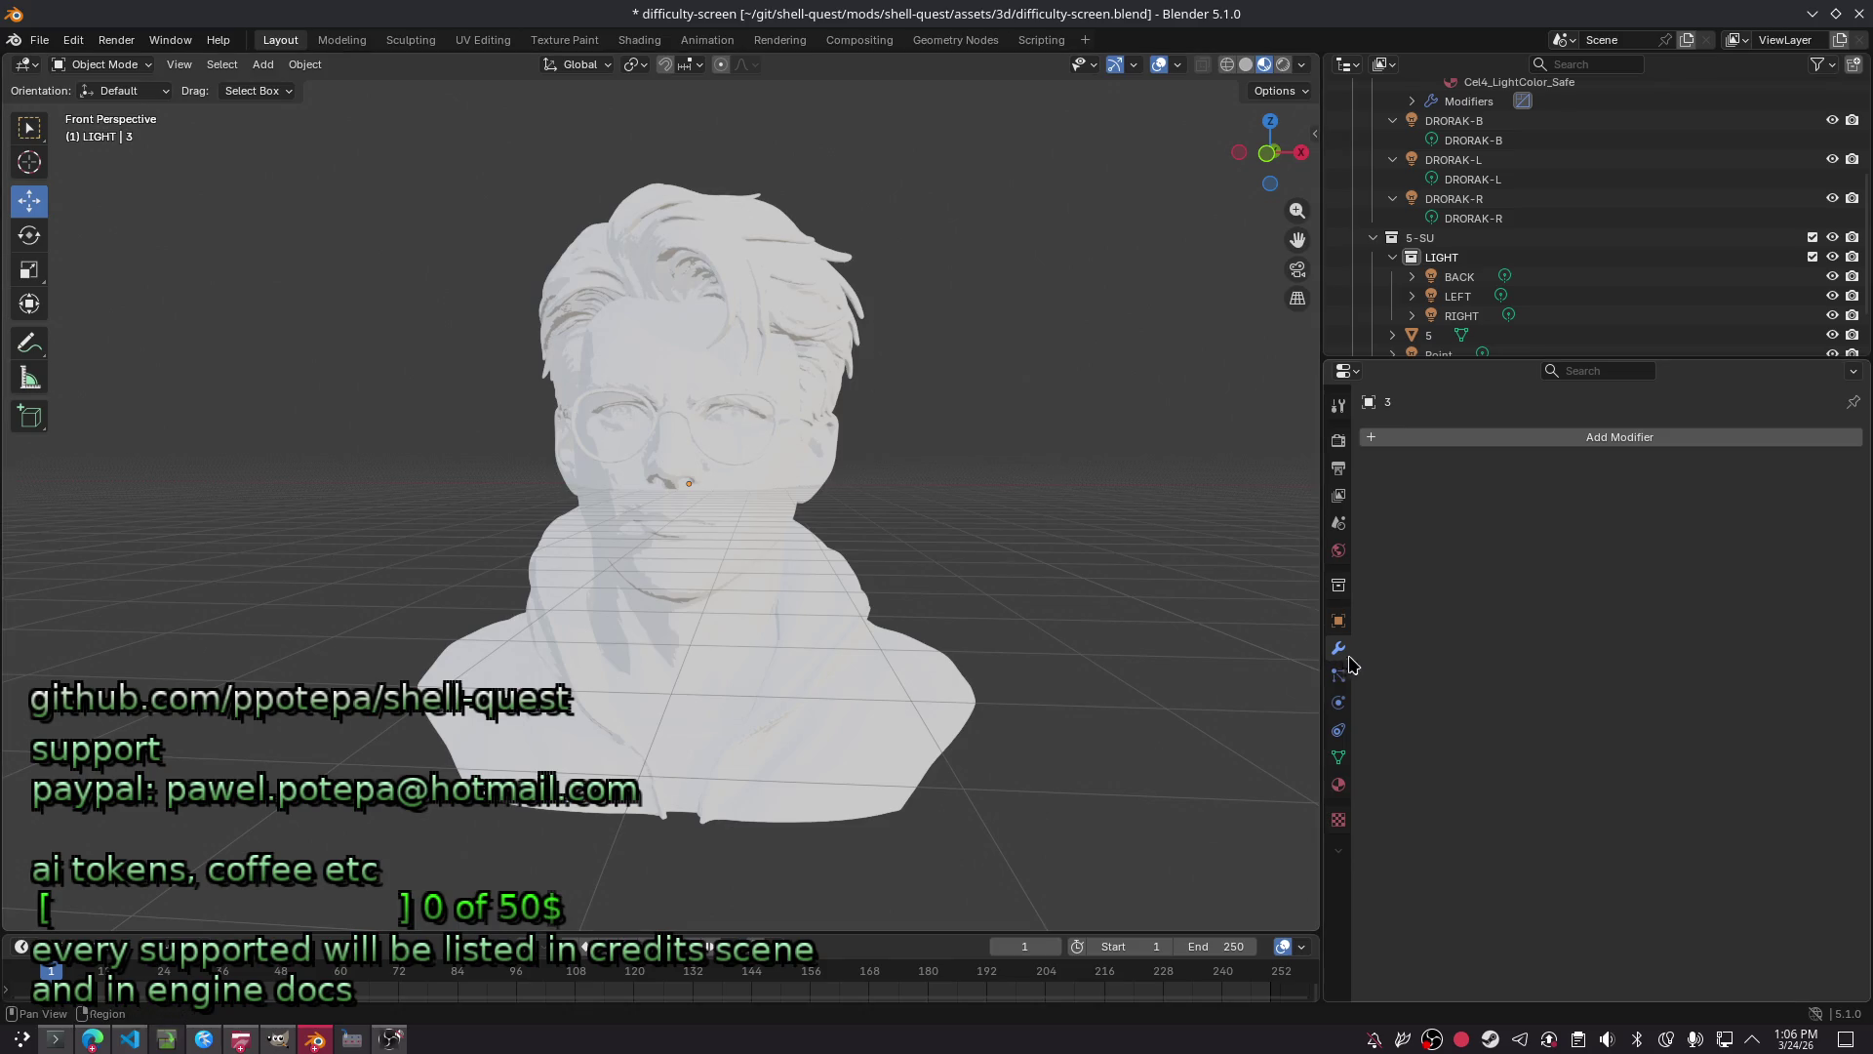
left_click(681, 482)
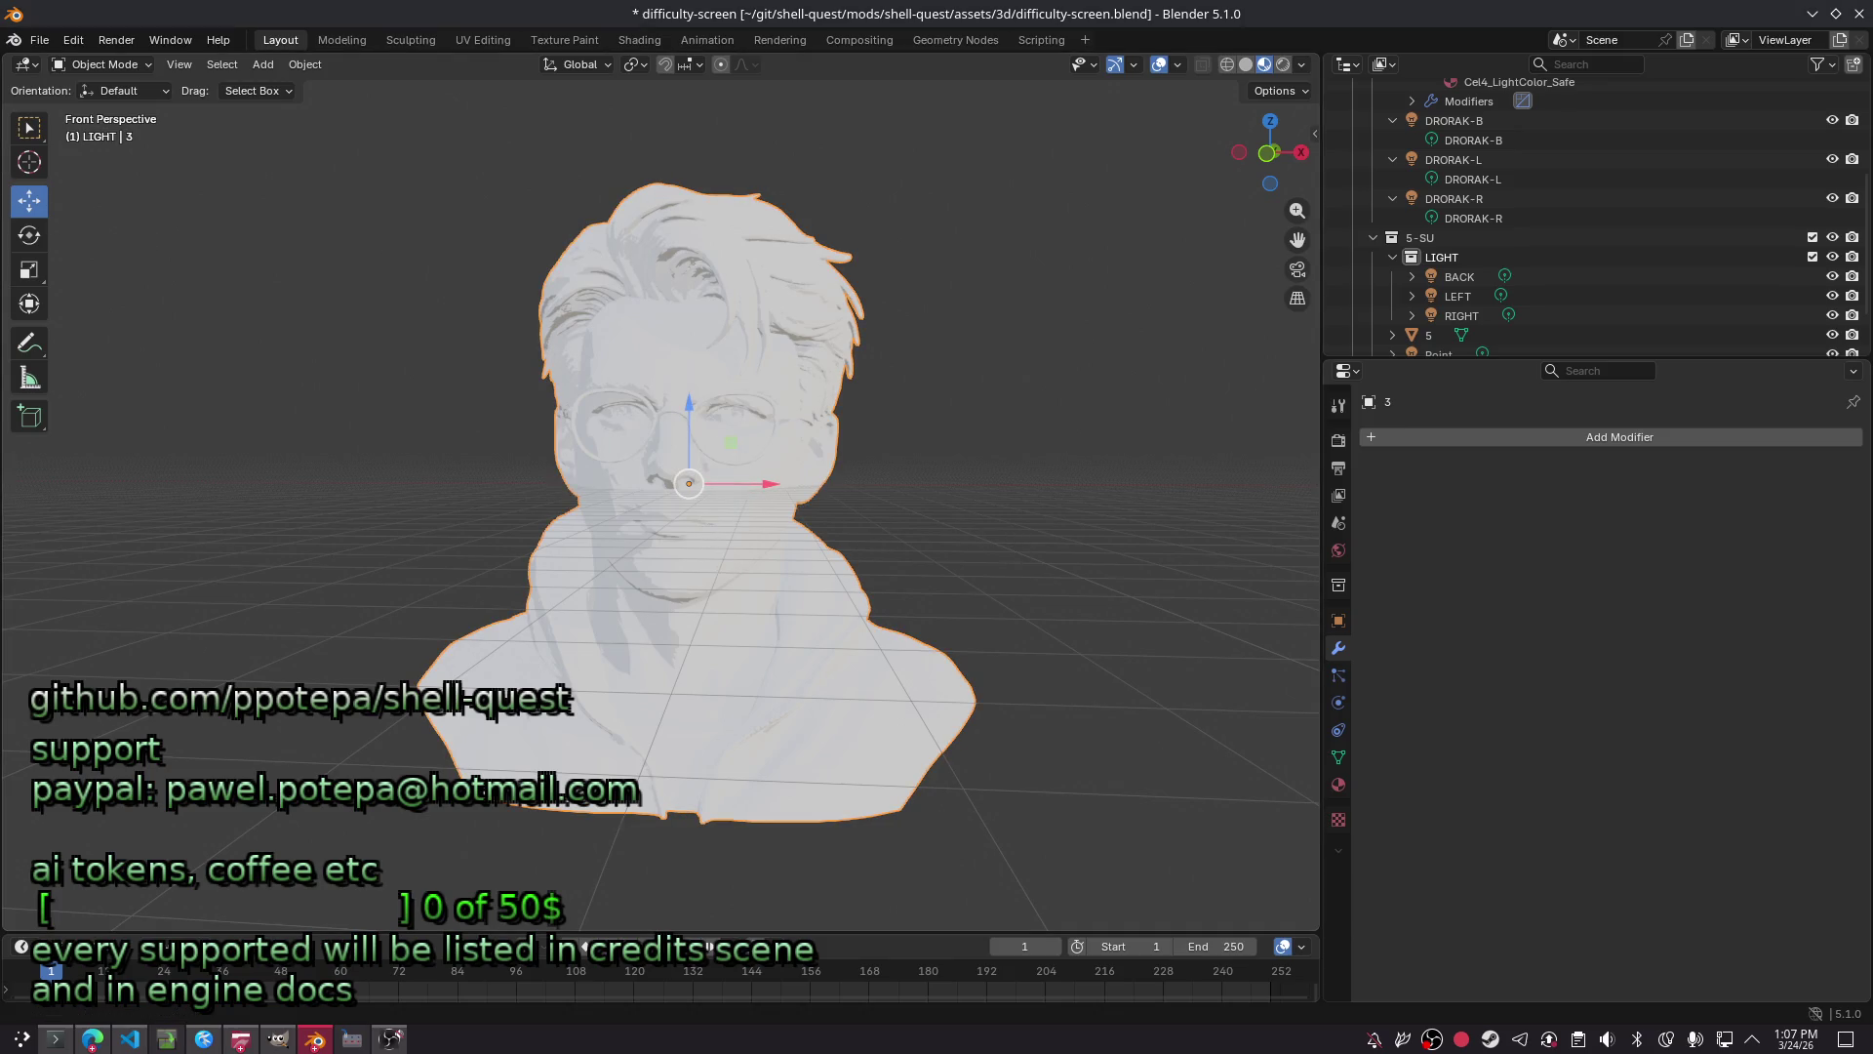
scroll(759, 450, "down", 2)
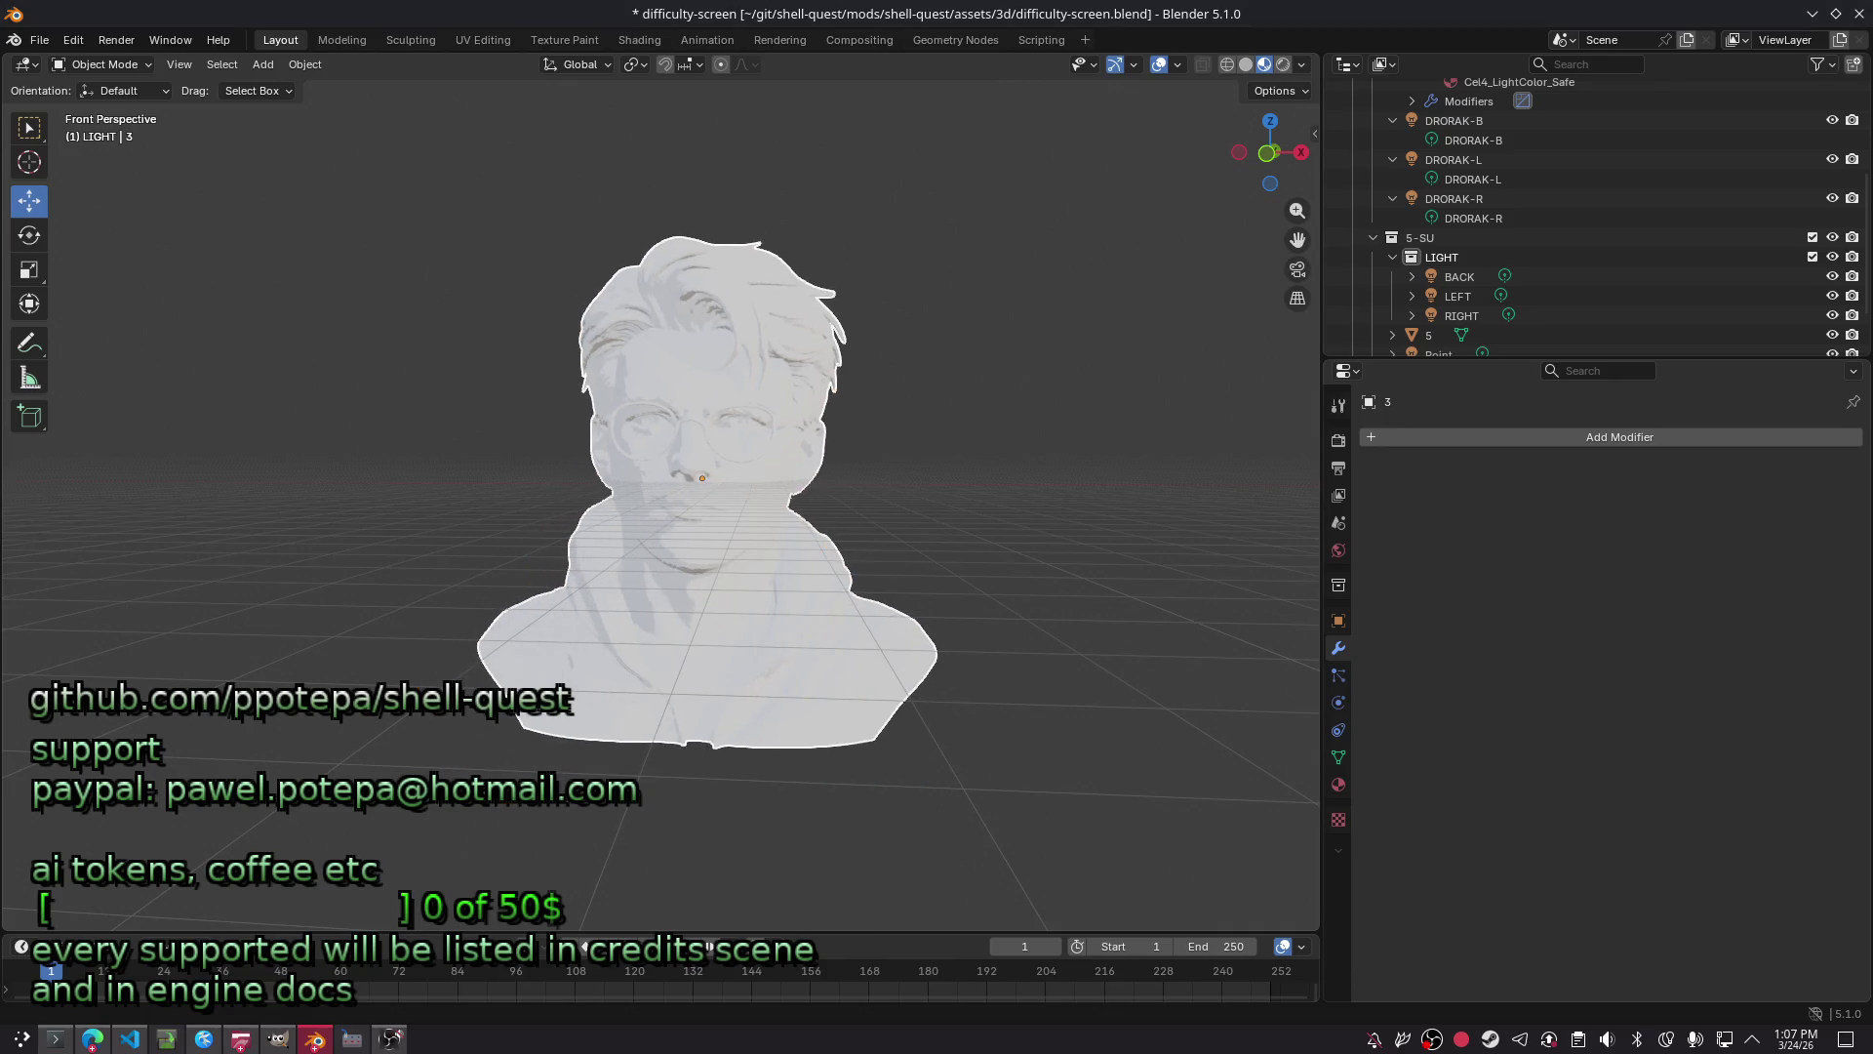
scroll(427, 318, "up", 1)
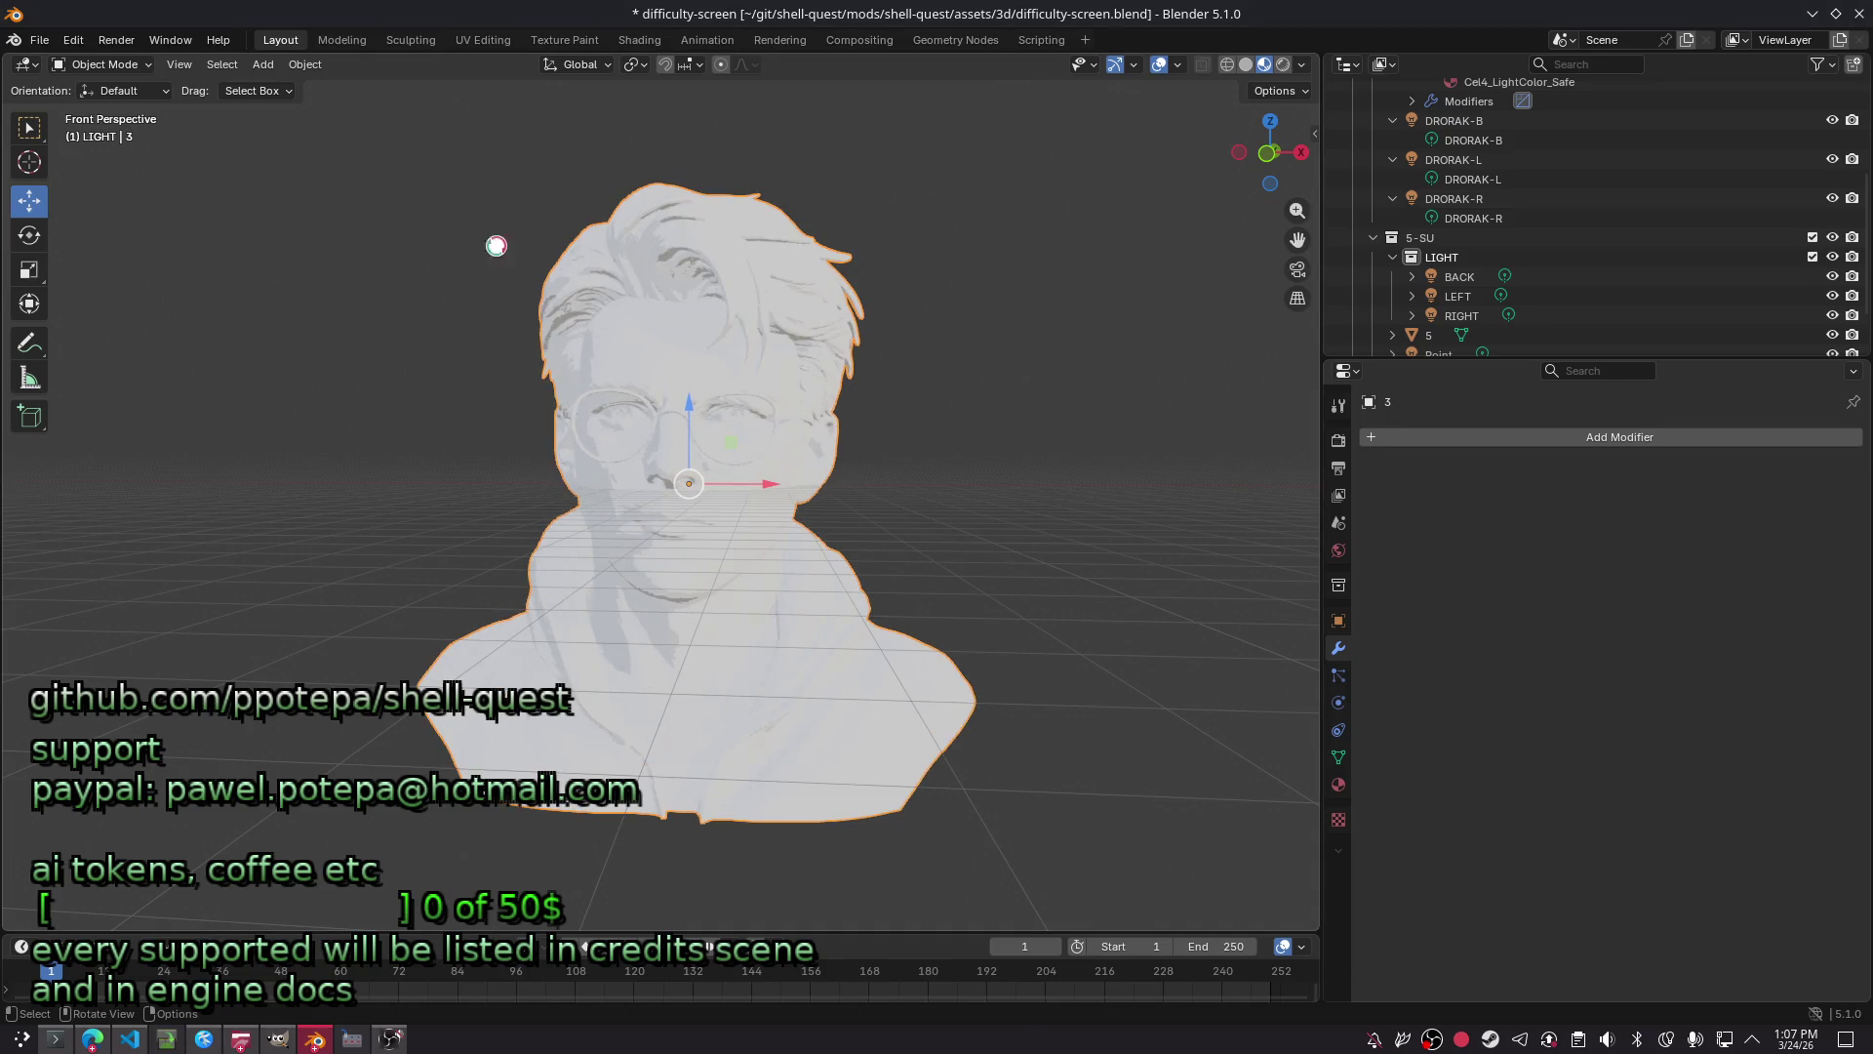
key("ctrl+s")
Dismiss the open-file browser, walk over to the second bust and select object 2
left_click(39, 39)
left_click(69, 82)
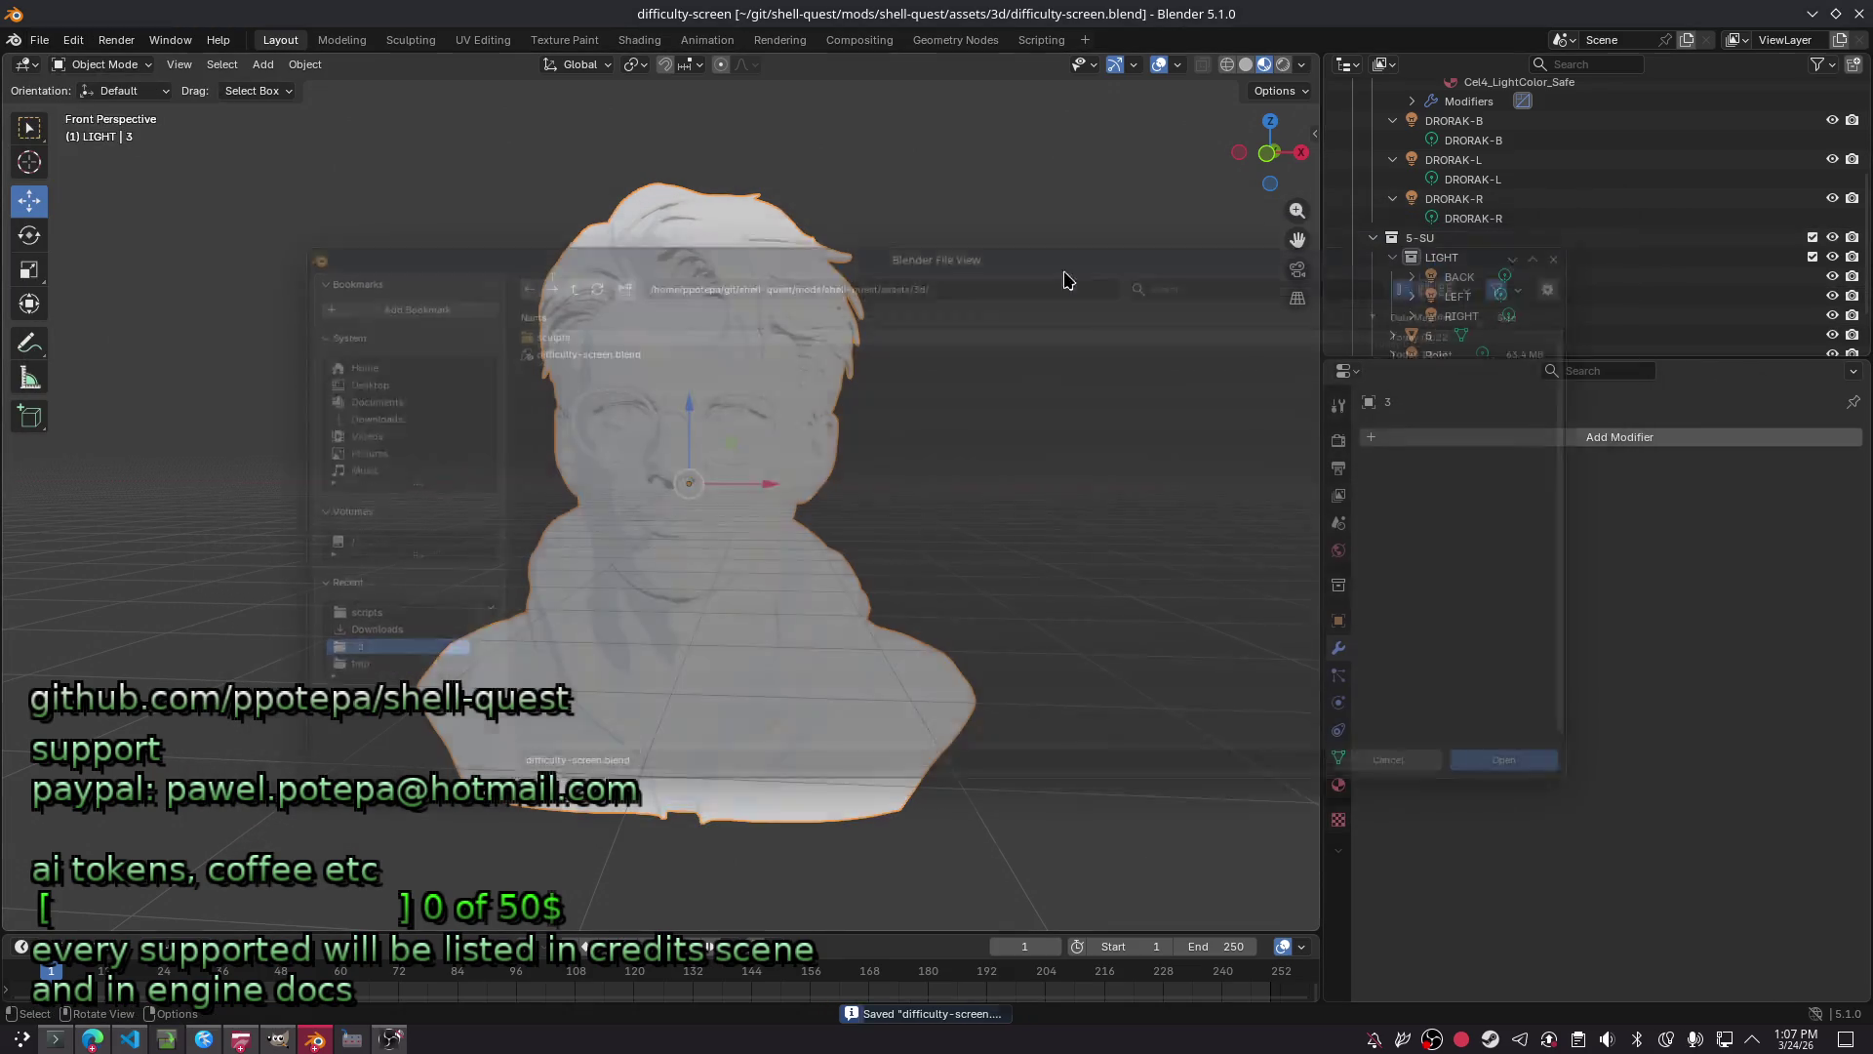
left_click(1642, 224)
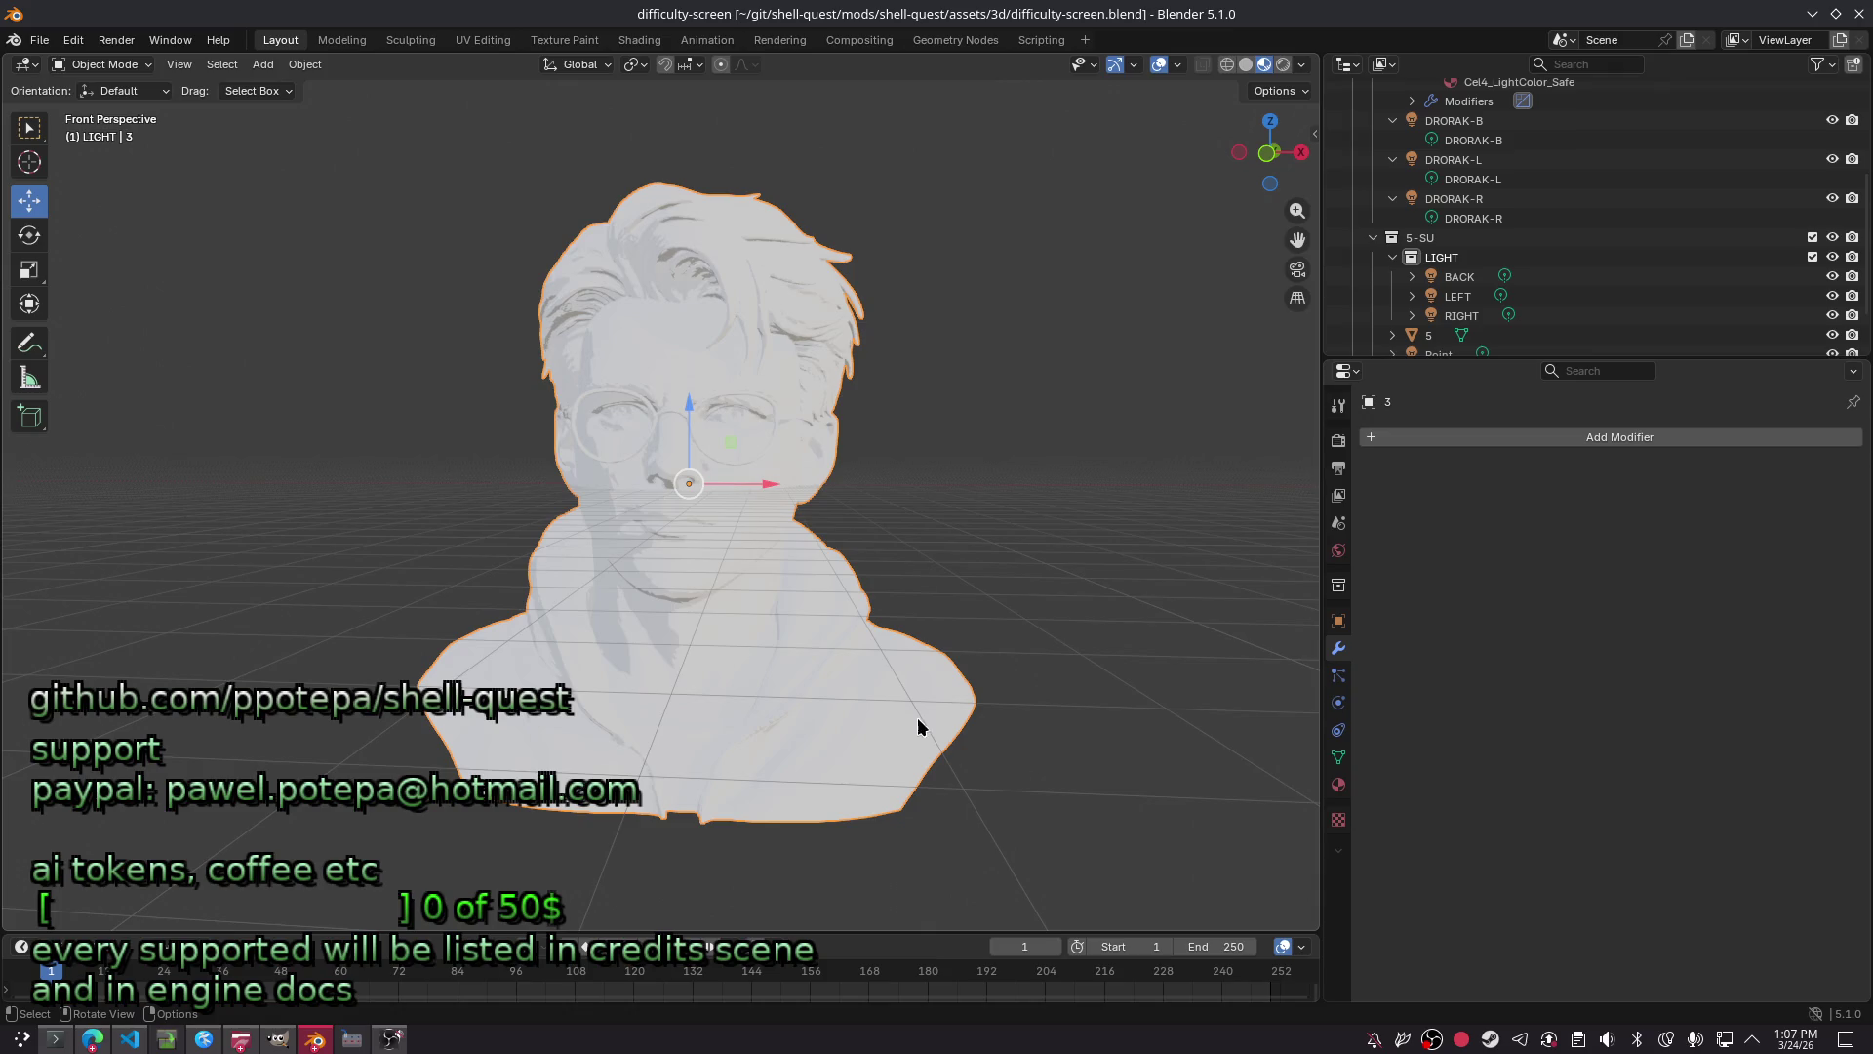
left_click(473, 389)
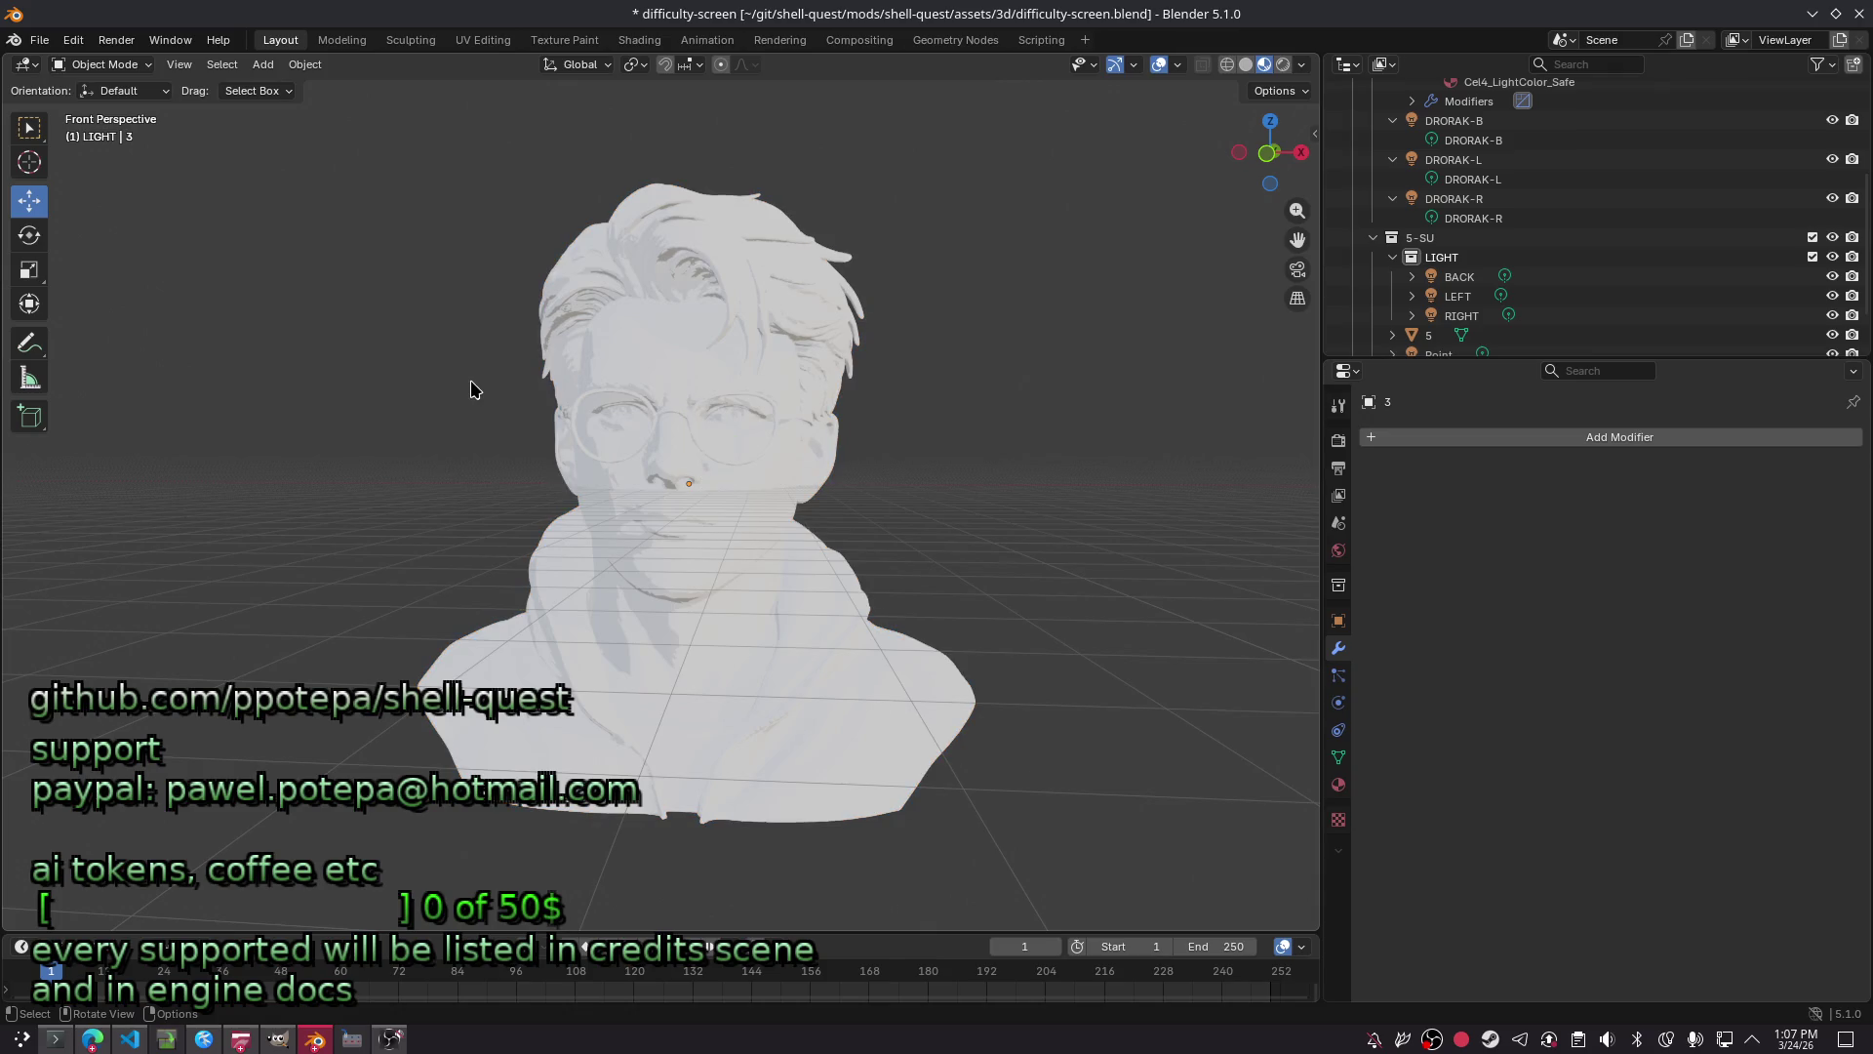
key("shift+grave")
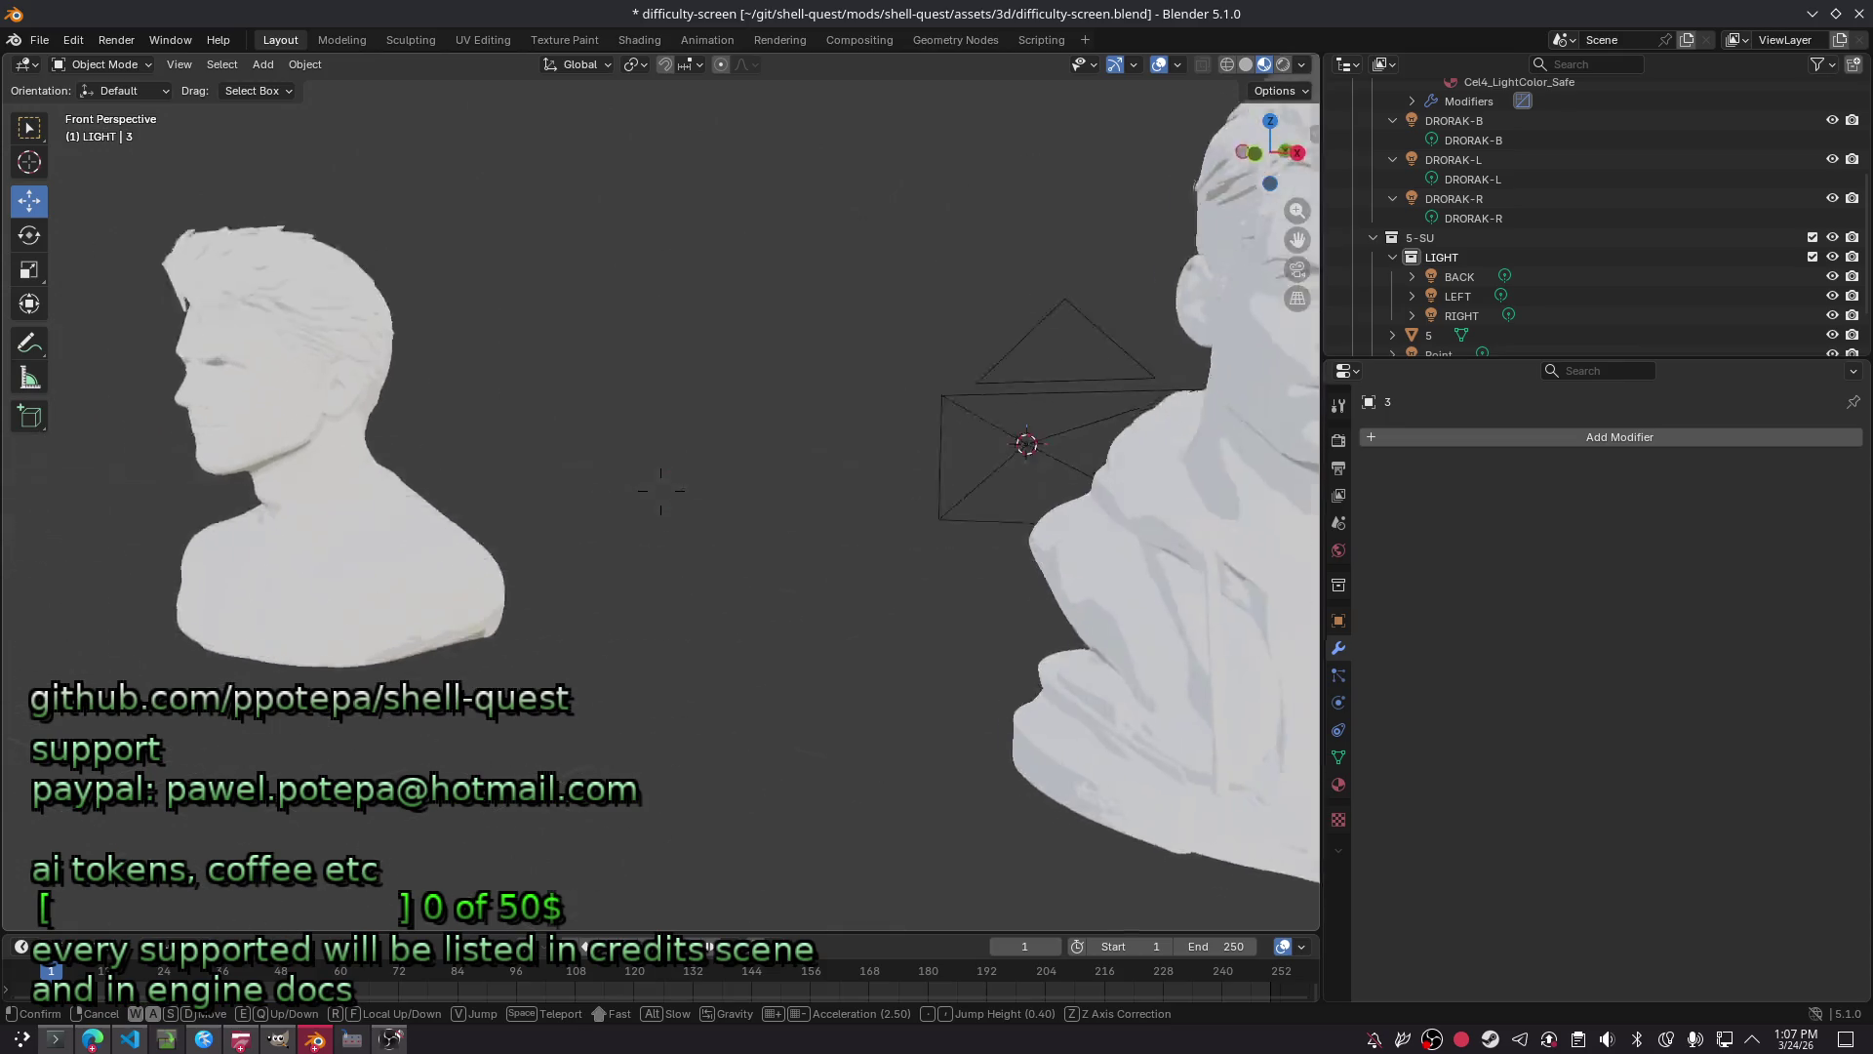
left_click(661, 491)
left_click(579, 406)
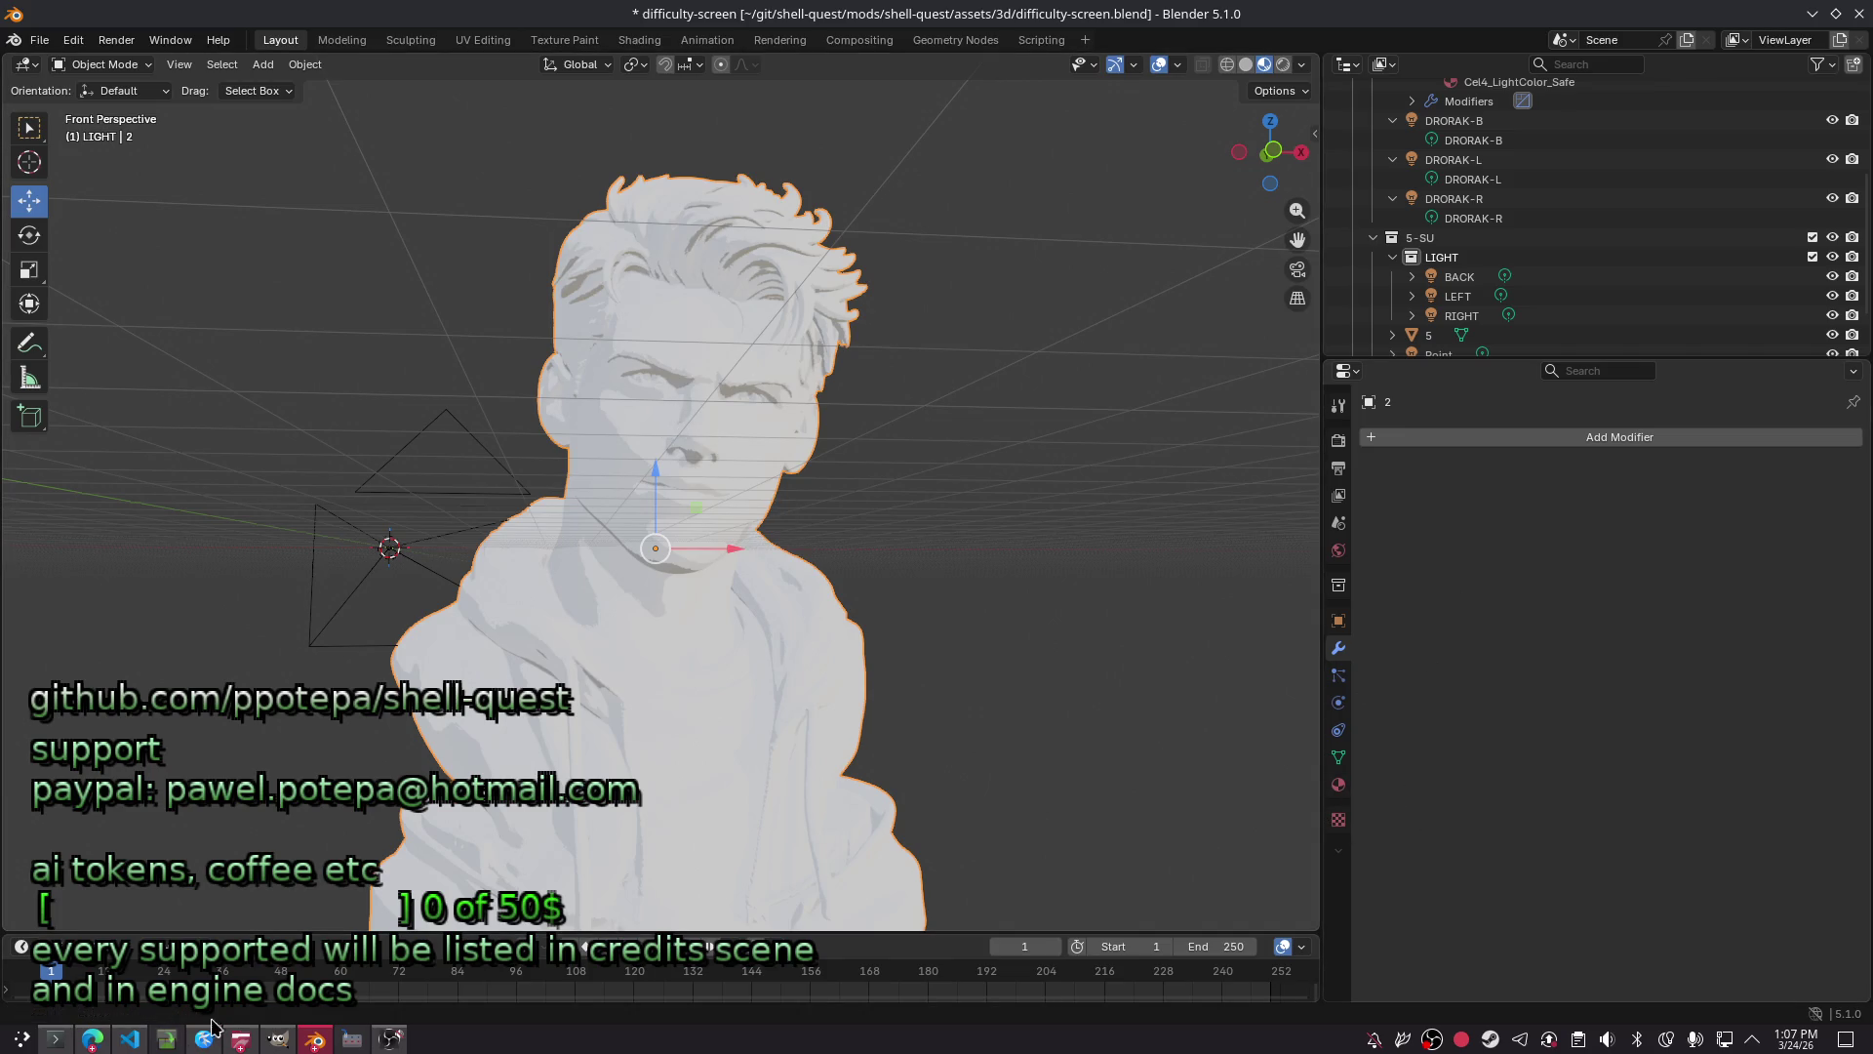
In Edge, search Google Images for 'trunks in dbz' in a new tab
left_click(97, 1040)
key("ctrl+t")
type("truc")
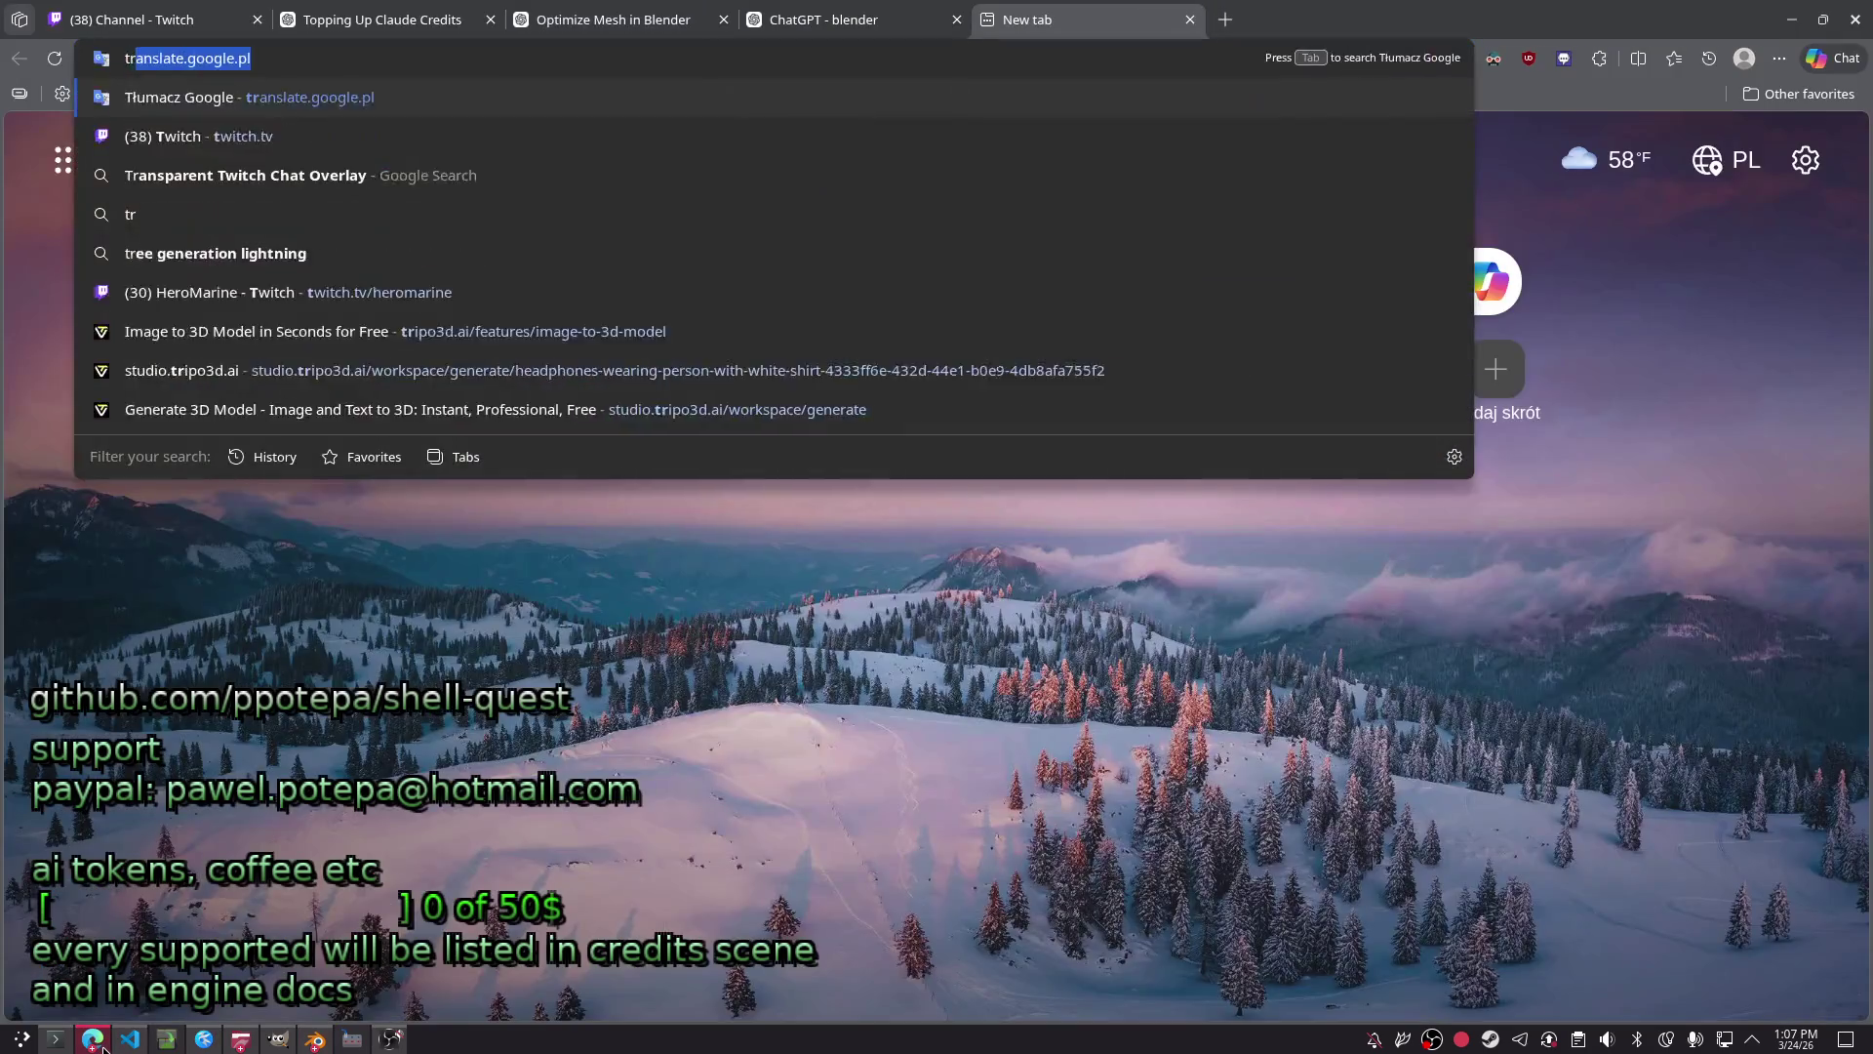
type("nks in db")
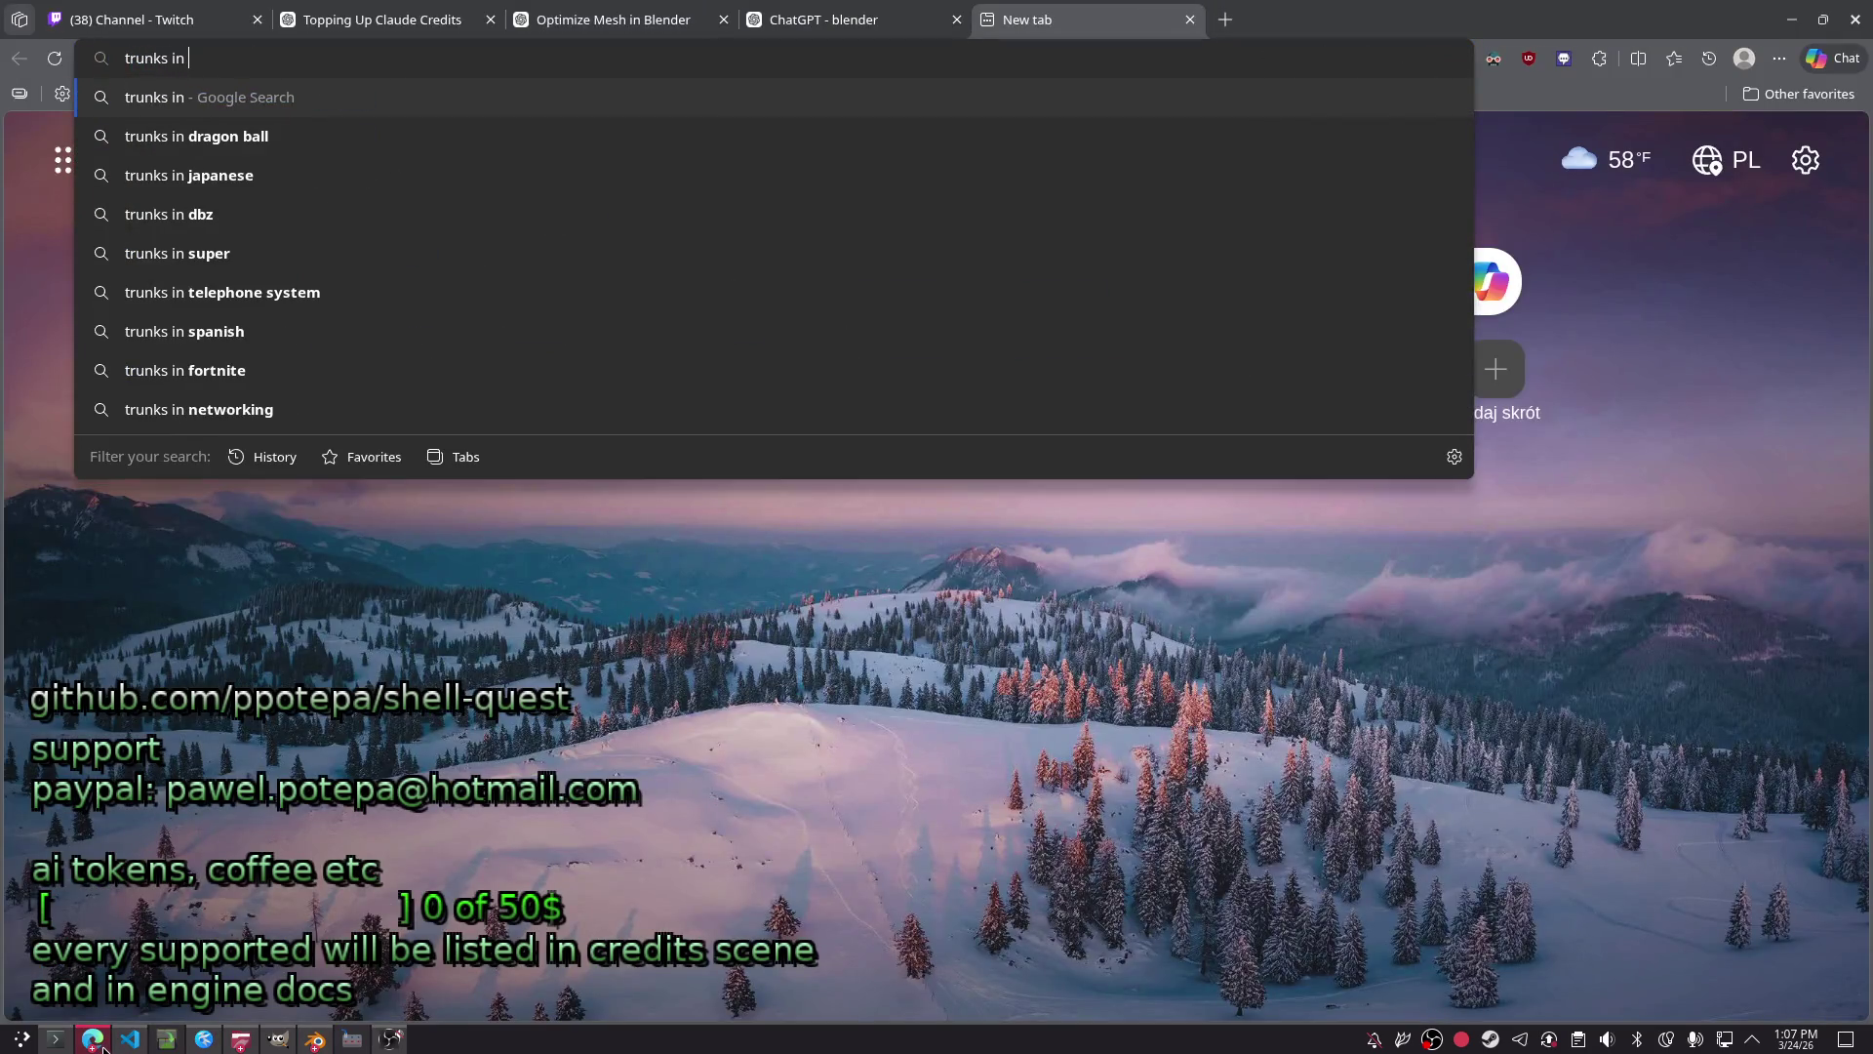
key("Return")
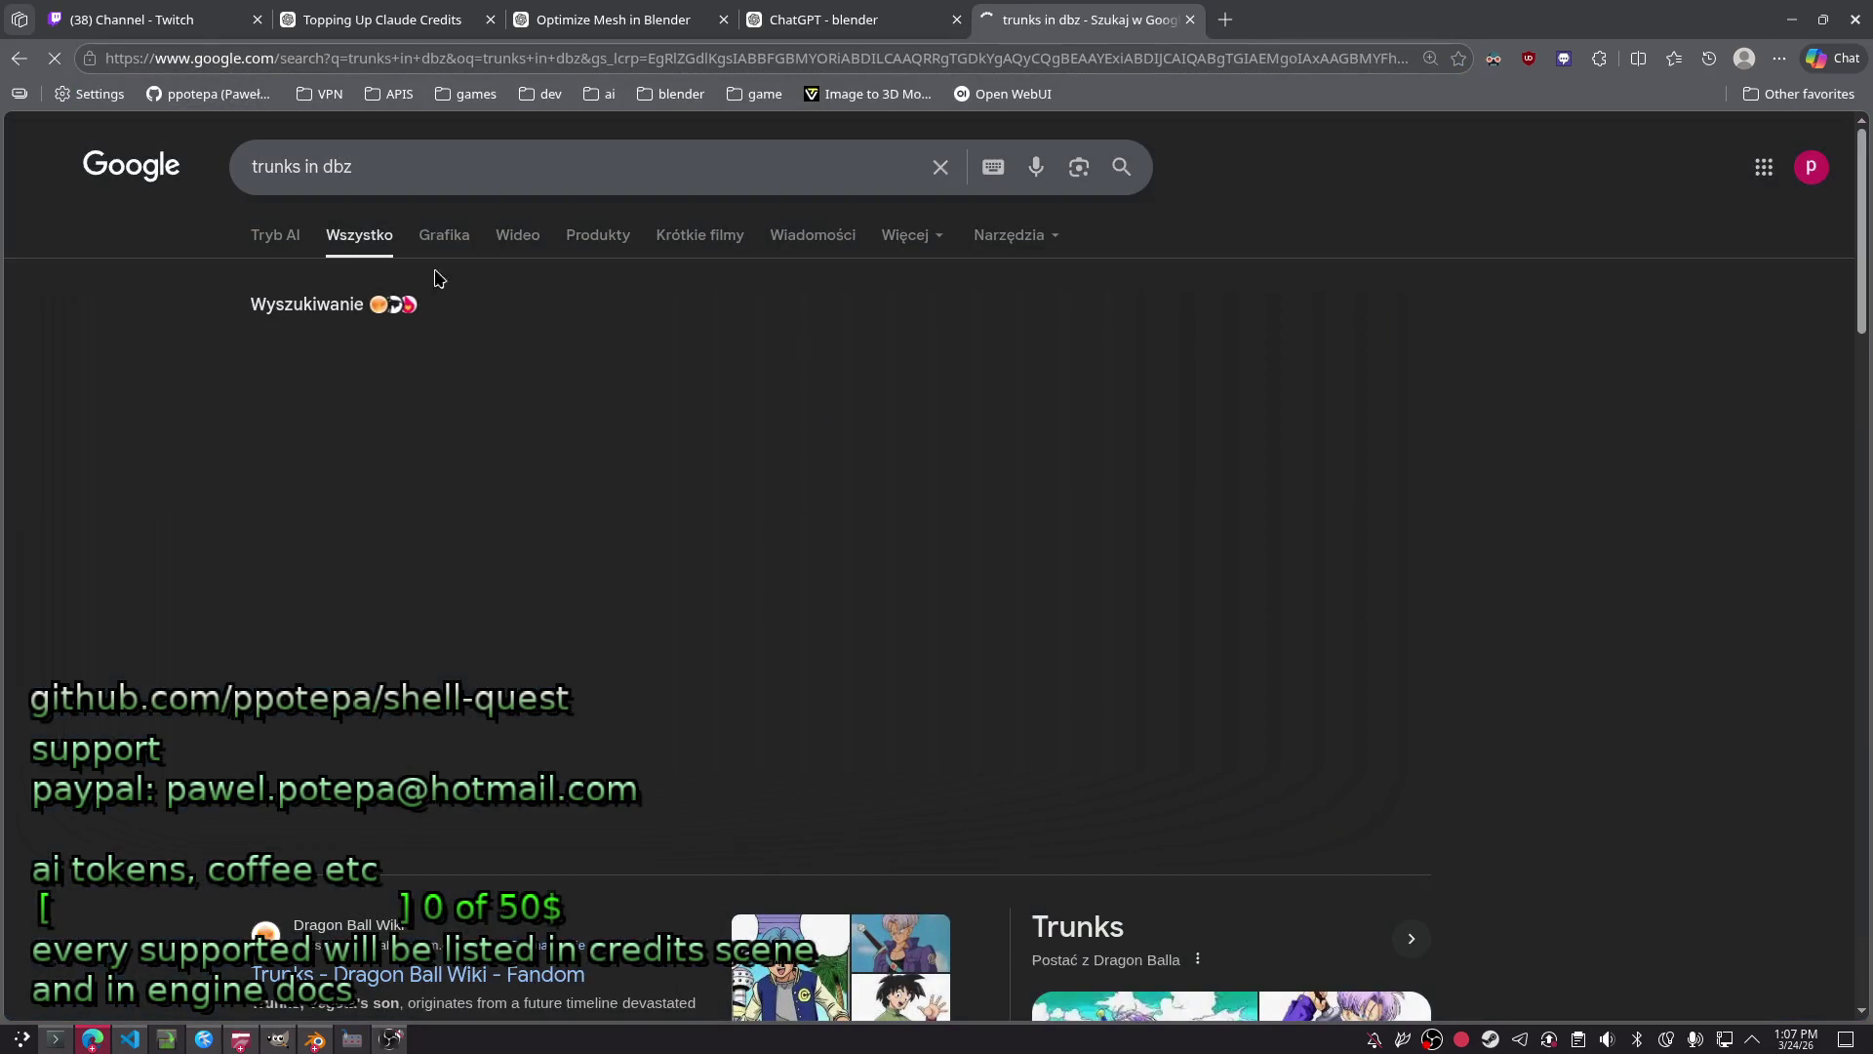
left_click(452, 235)
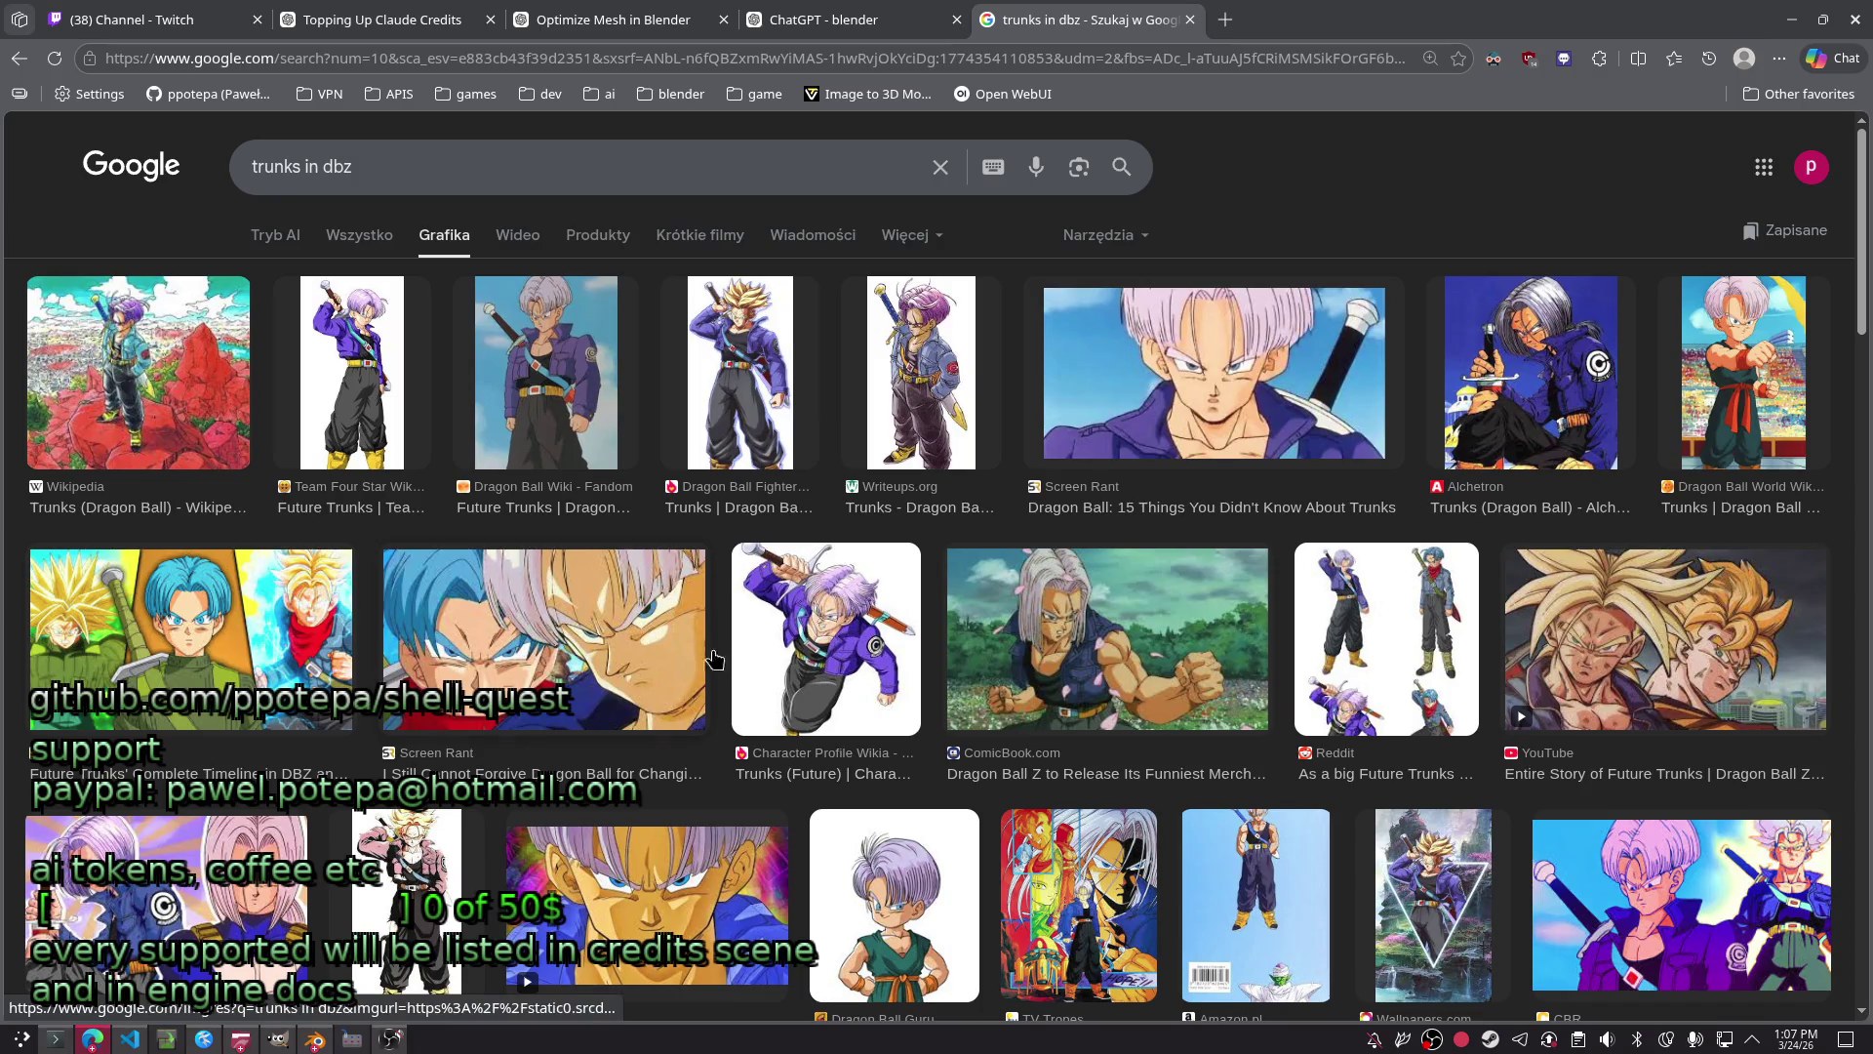
Preview the Screen Rant Trunks picture, then return to Blender
scroll(1237, 468, "down", 7)
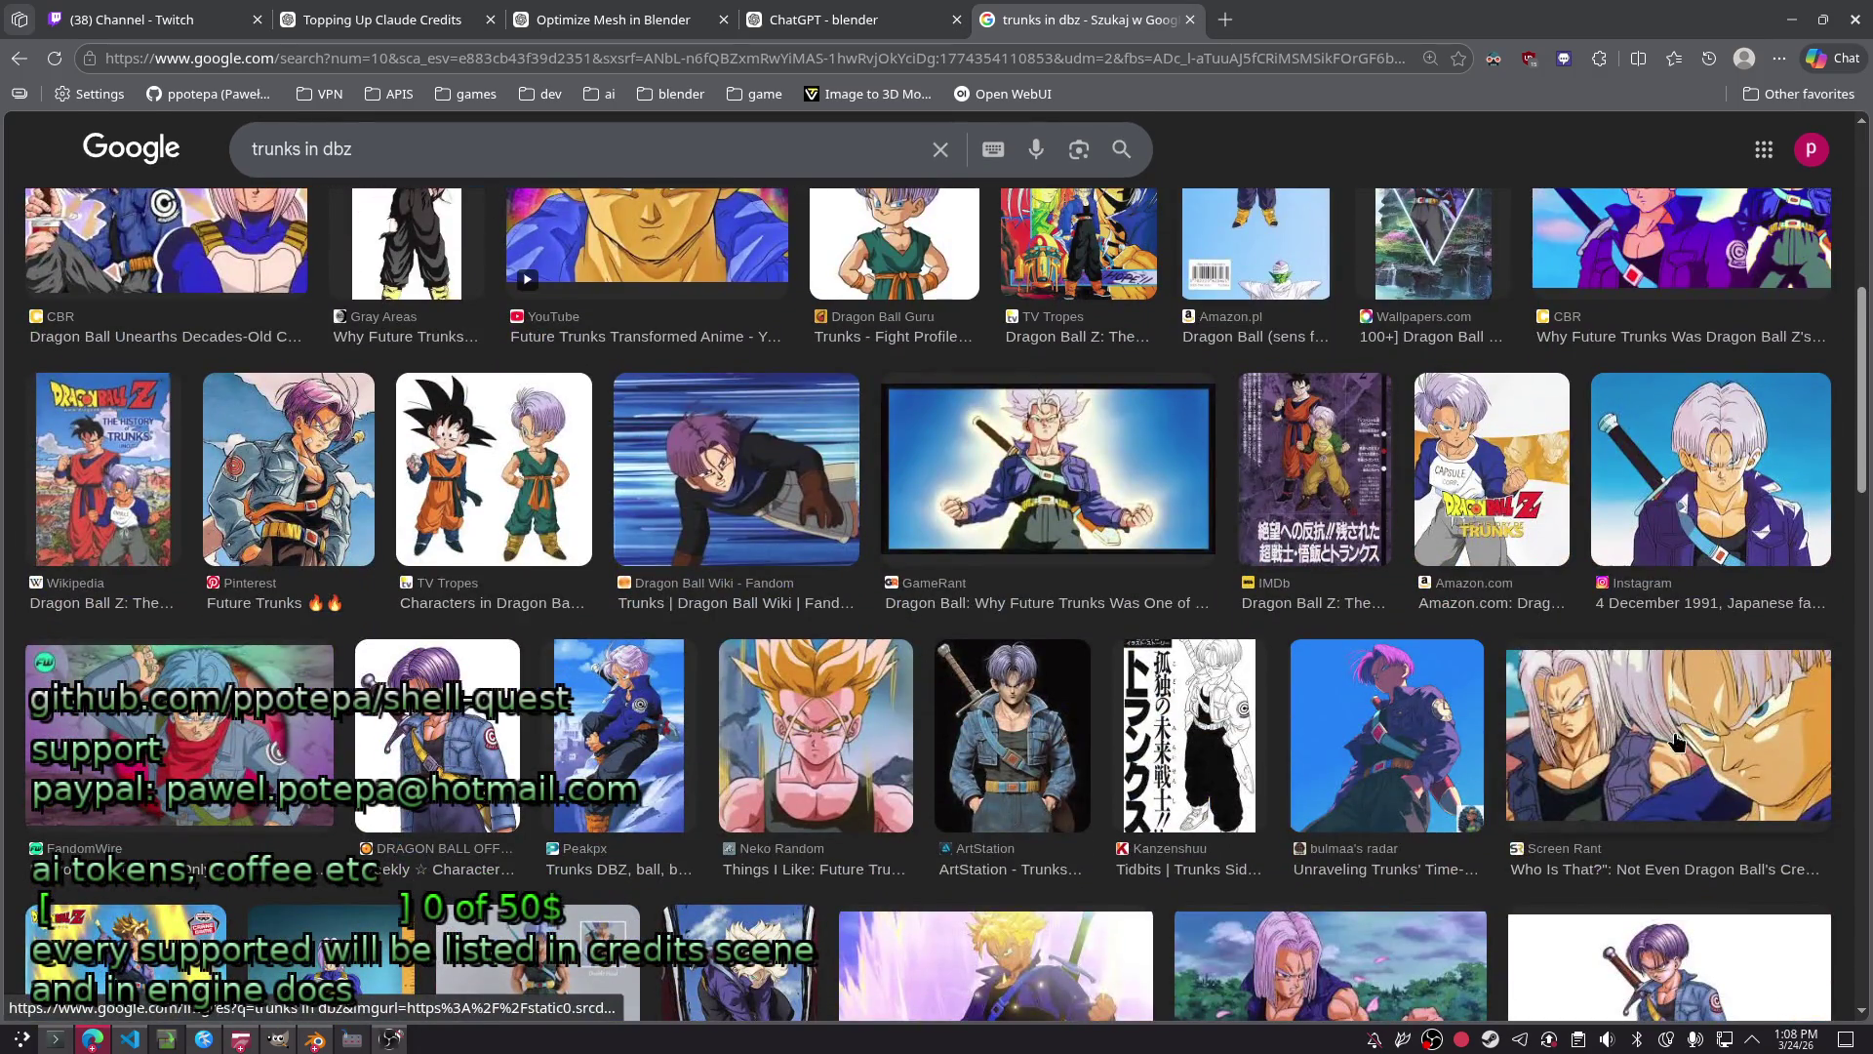
left_click(1673, 744)
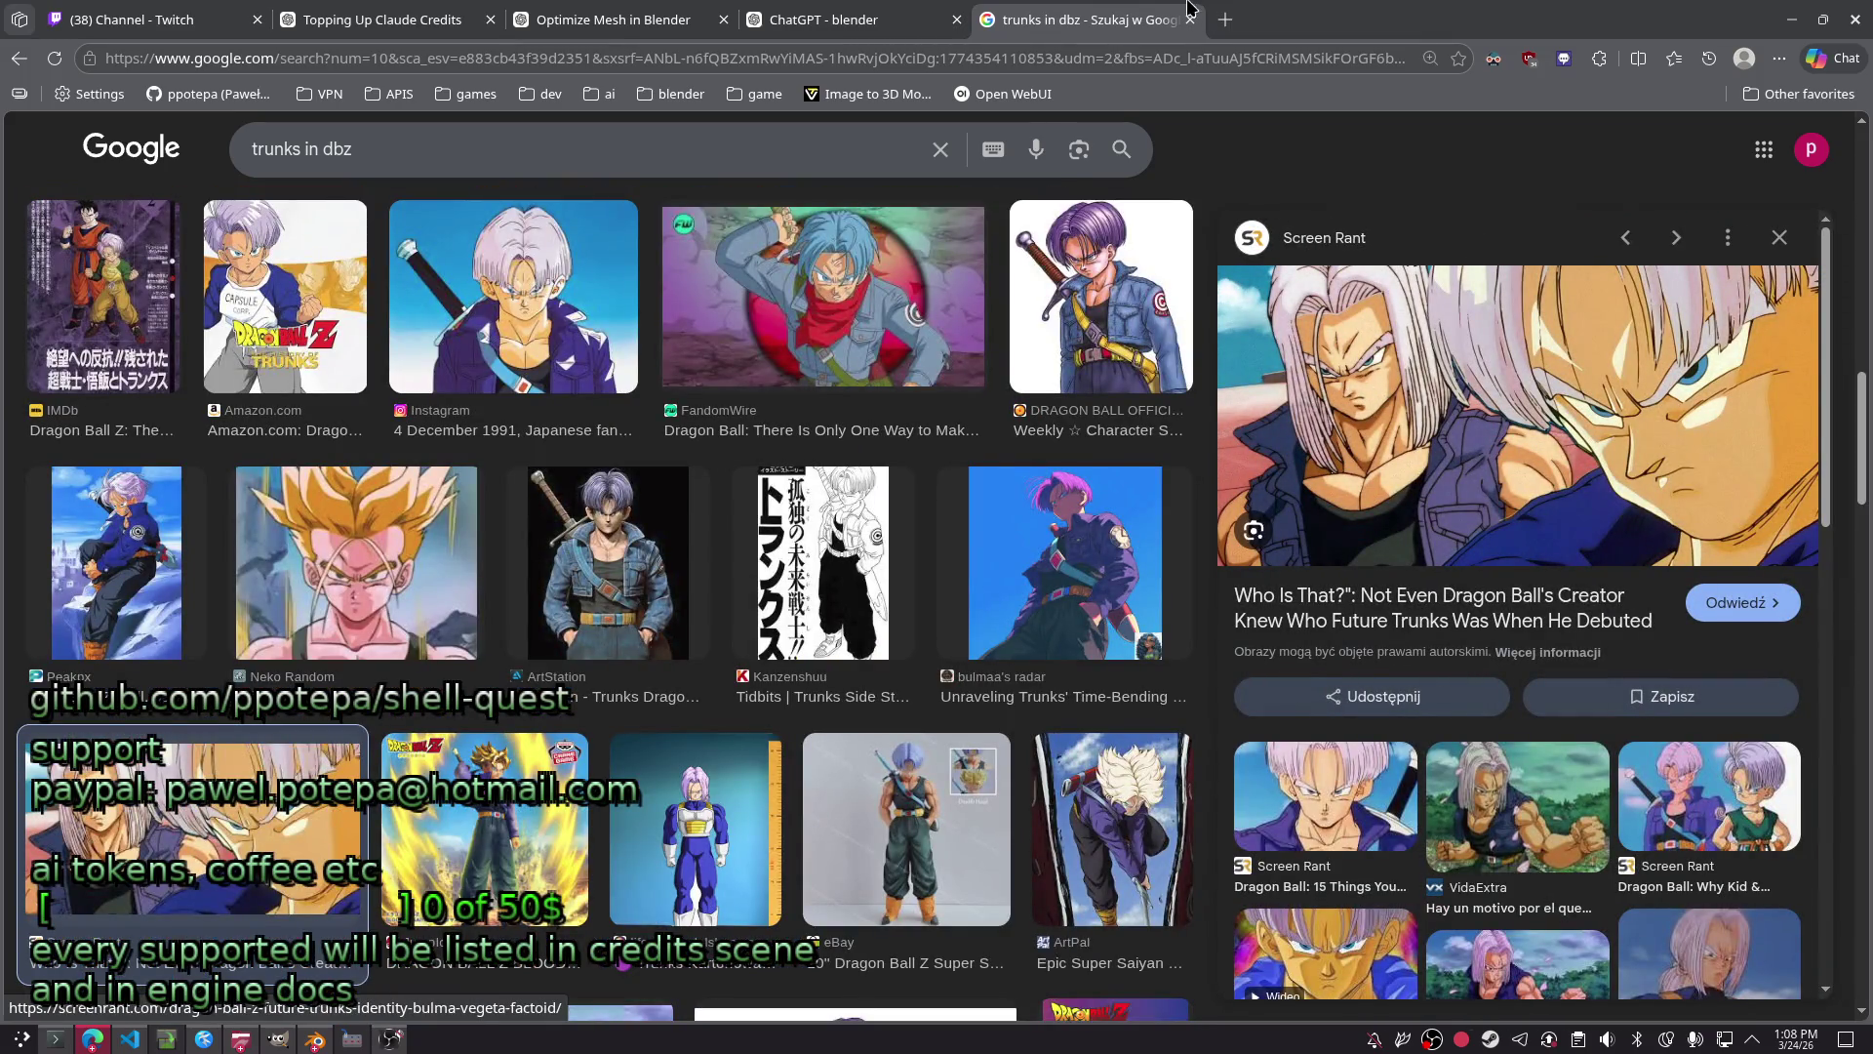
key("alt+Tab")
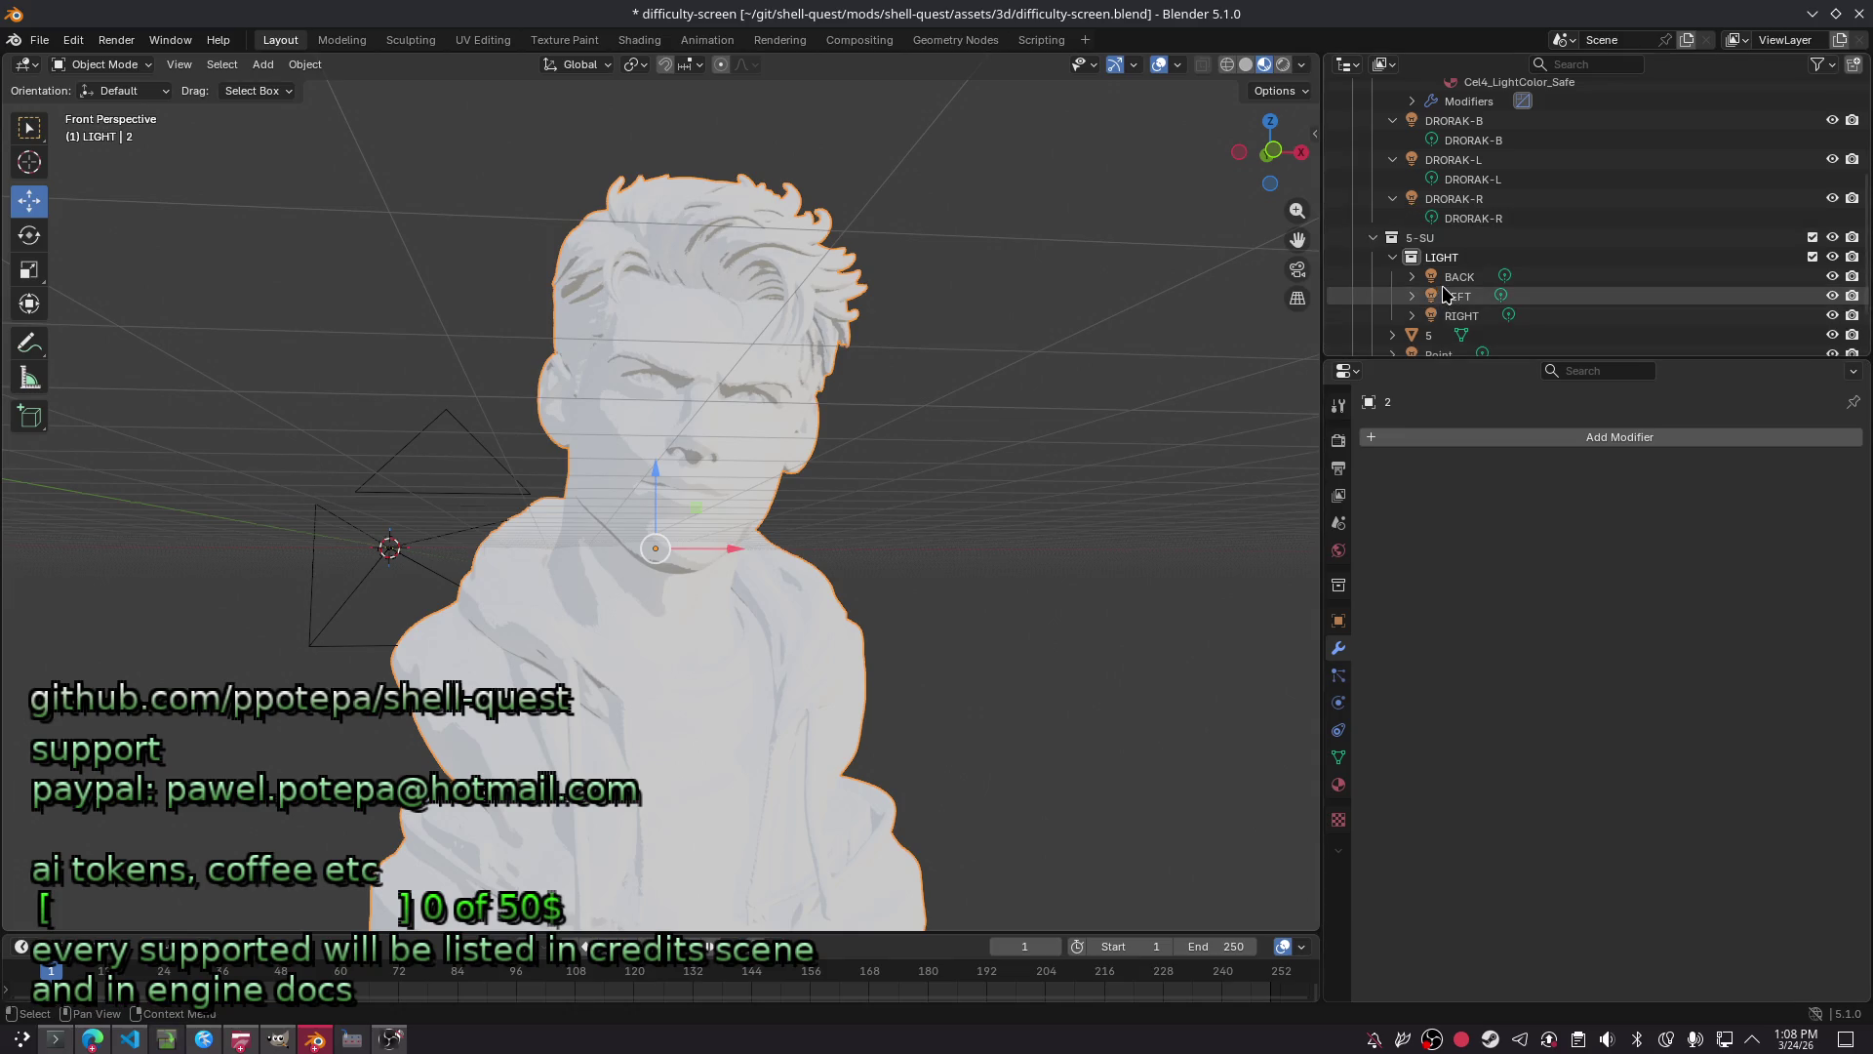
Save the file, then select bust 2 and add a Decimate modifier to it
middle_click_drag(941, 355, 731, 344)
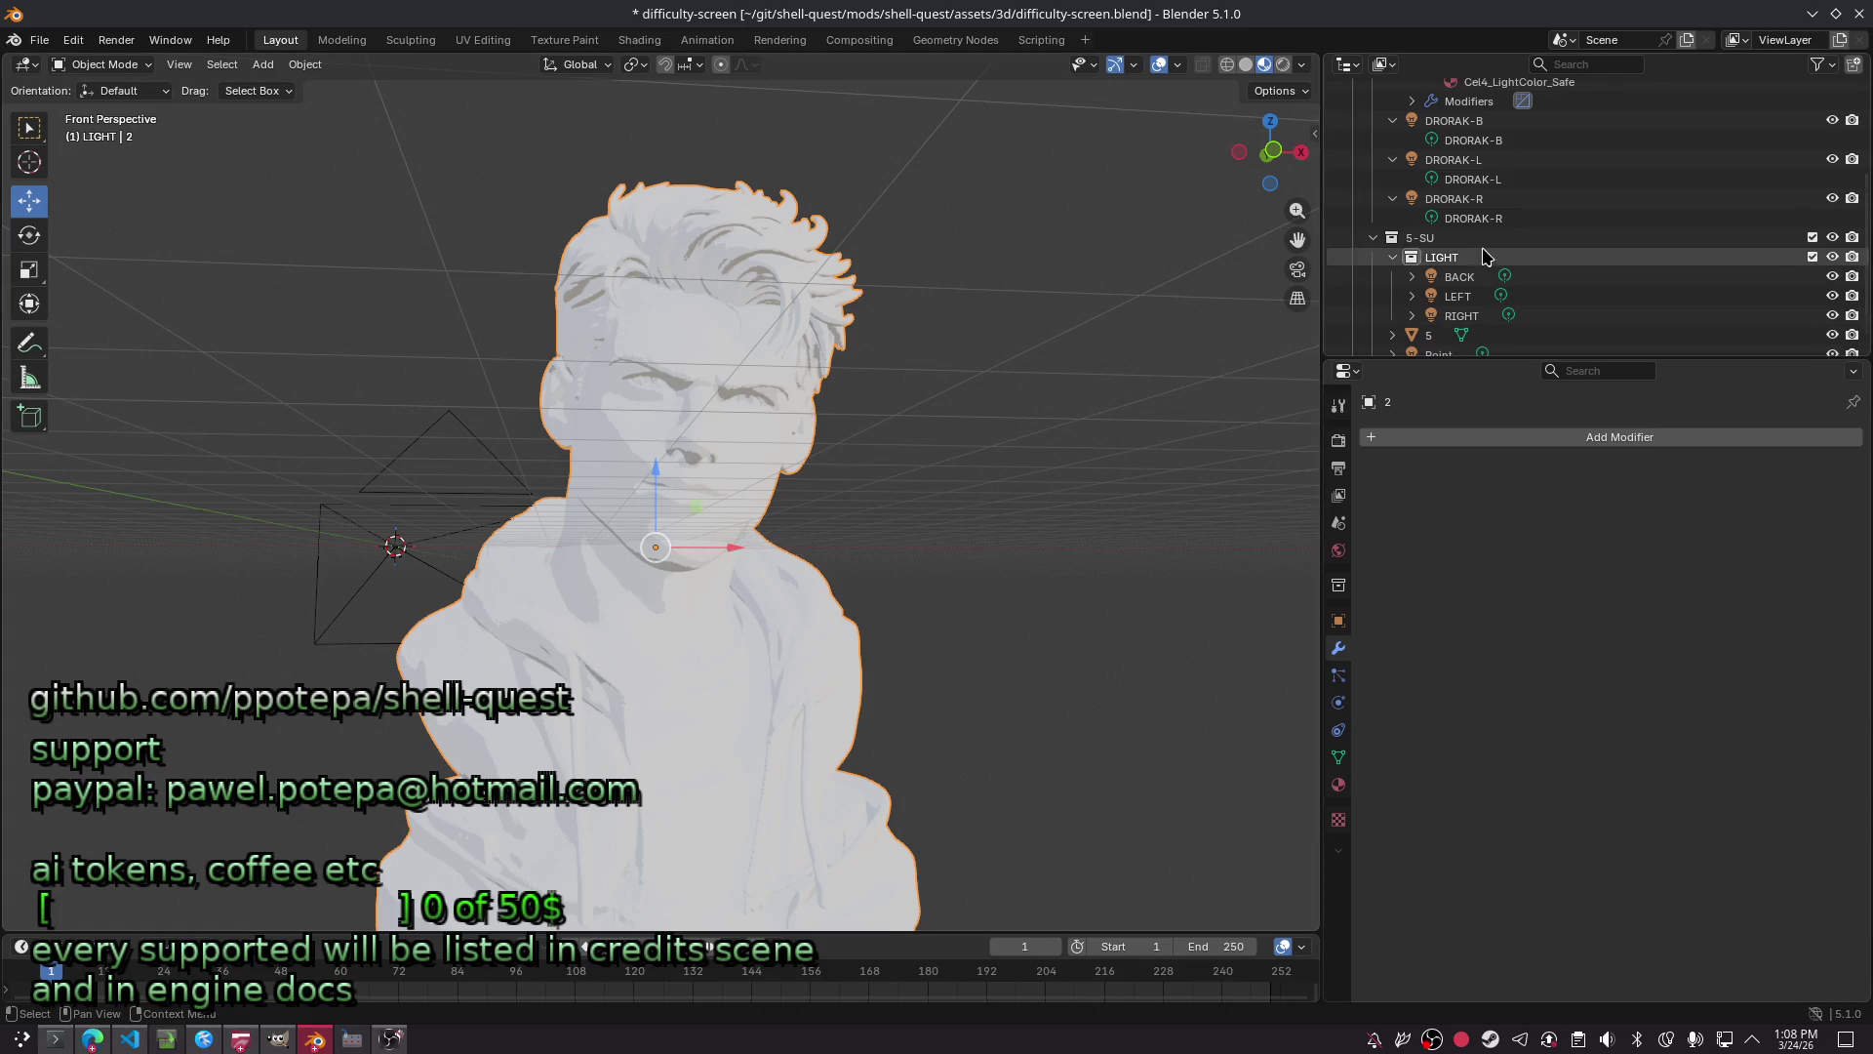
scroll(1527, 273, "down", 2)
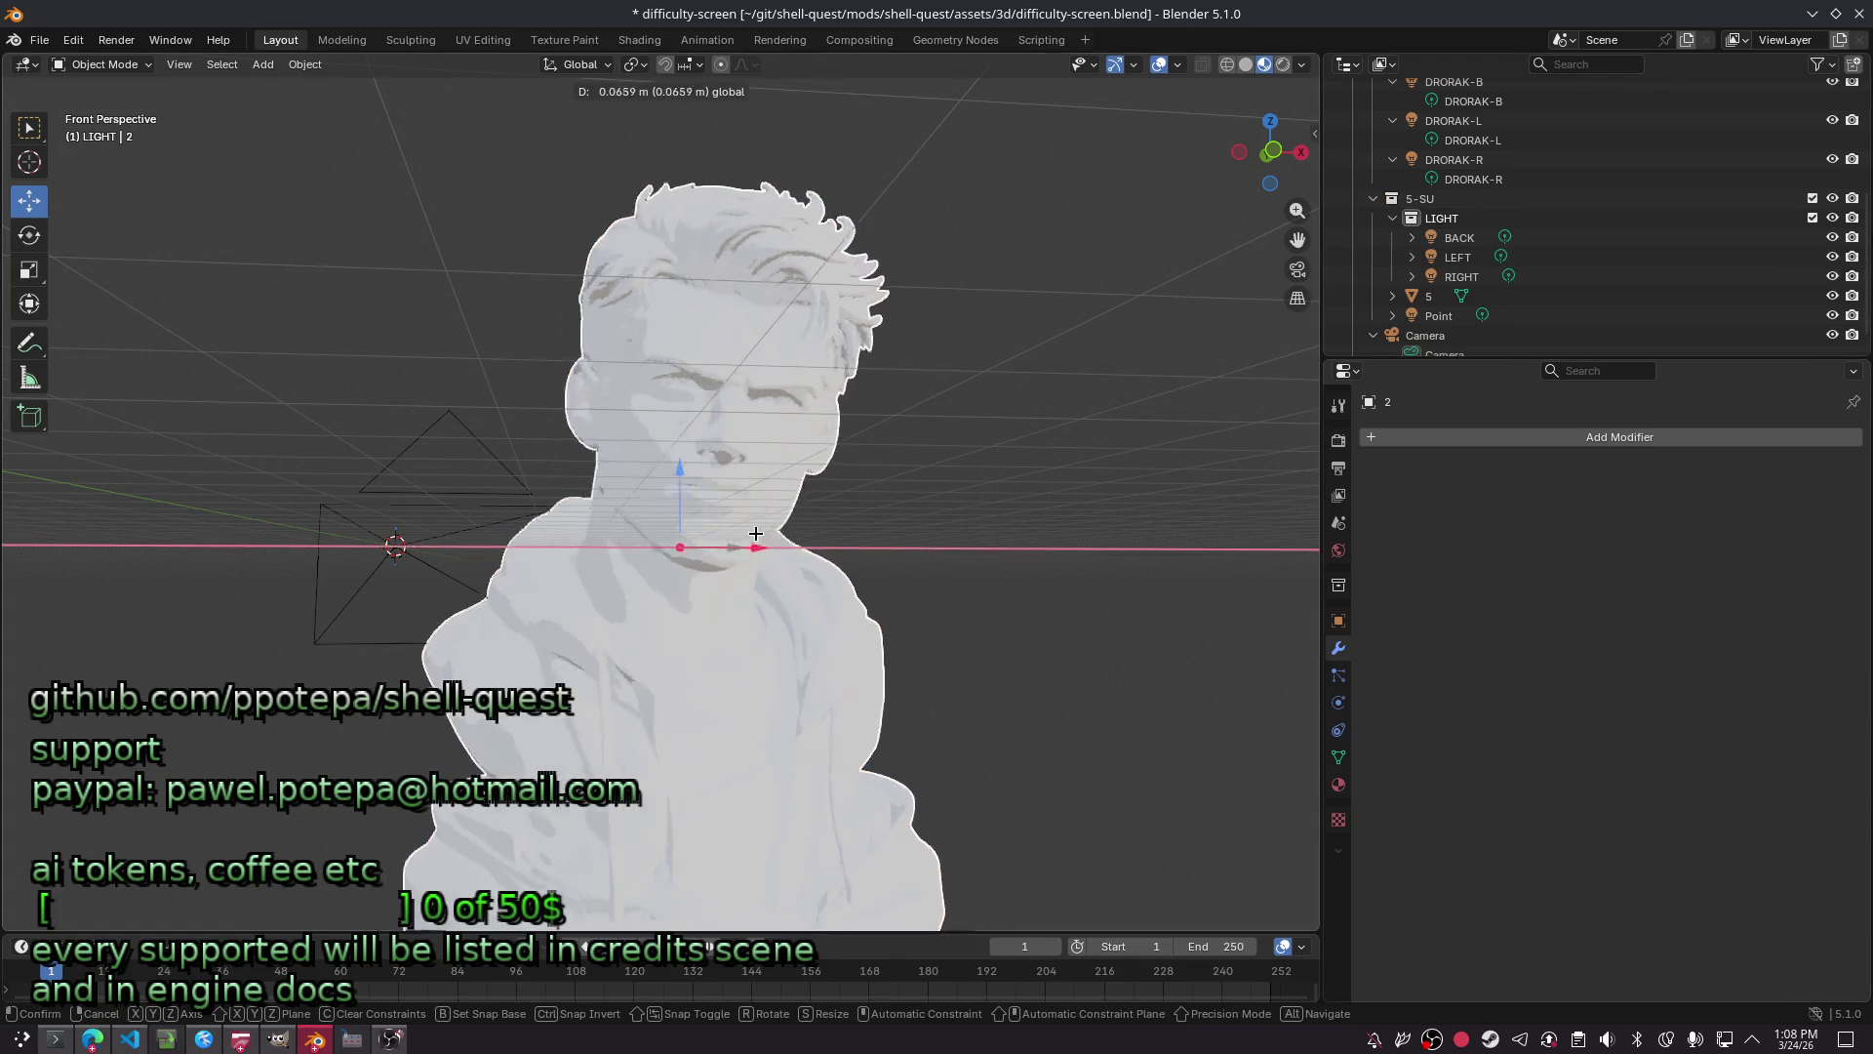
key("ctrl+s")
left_click(675, 349, "ctrl")
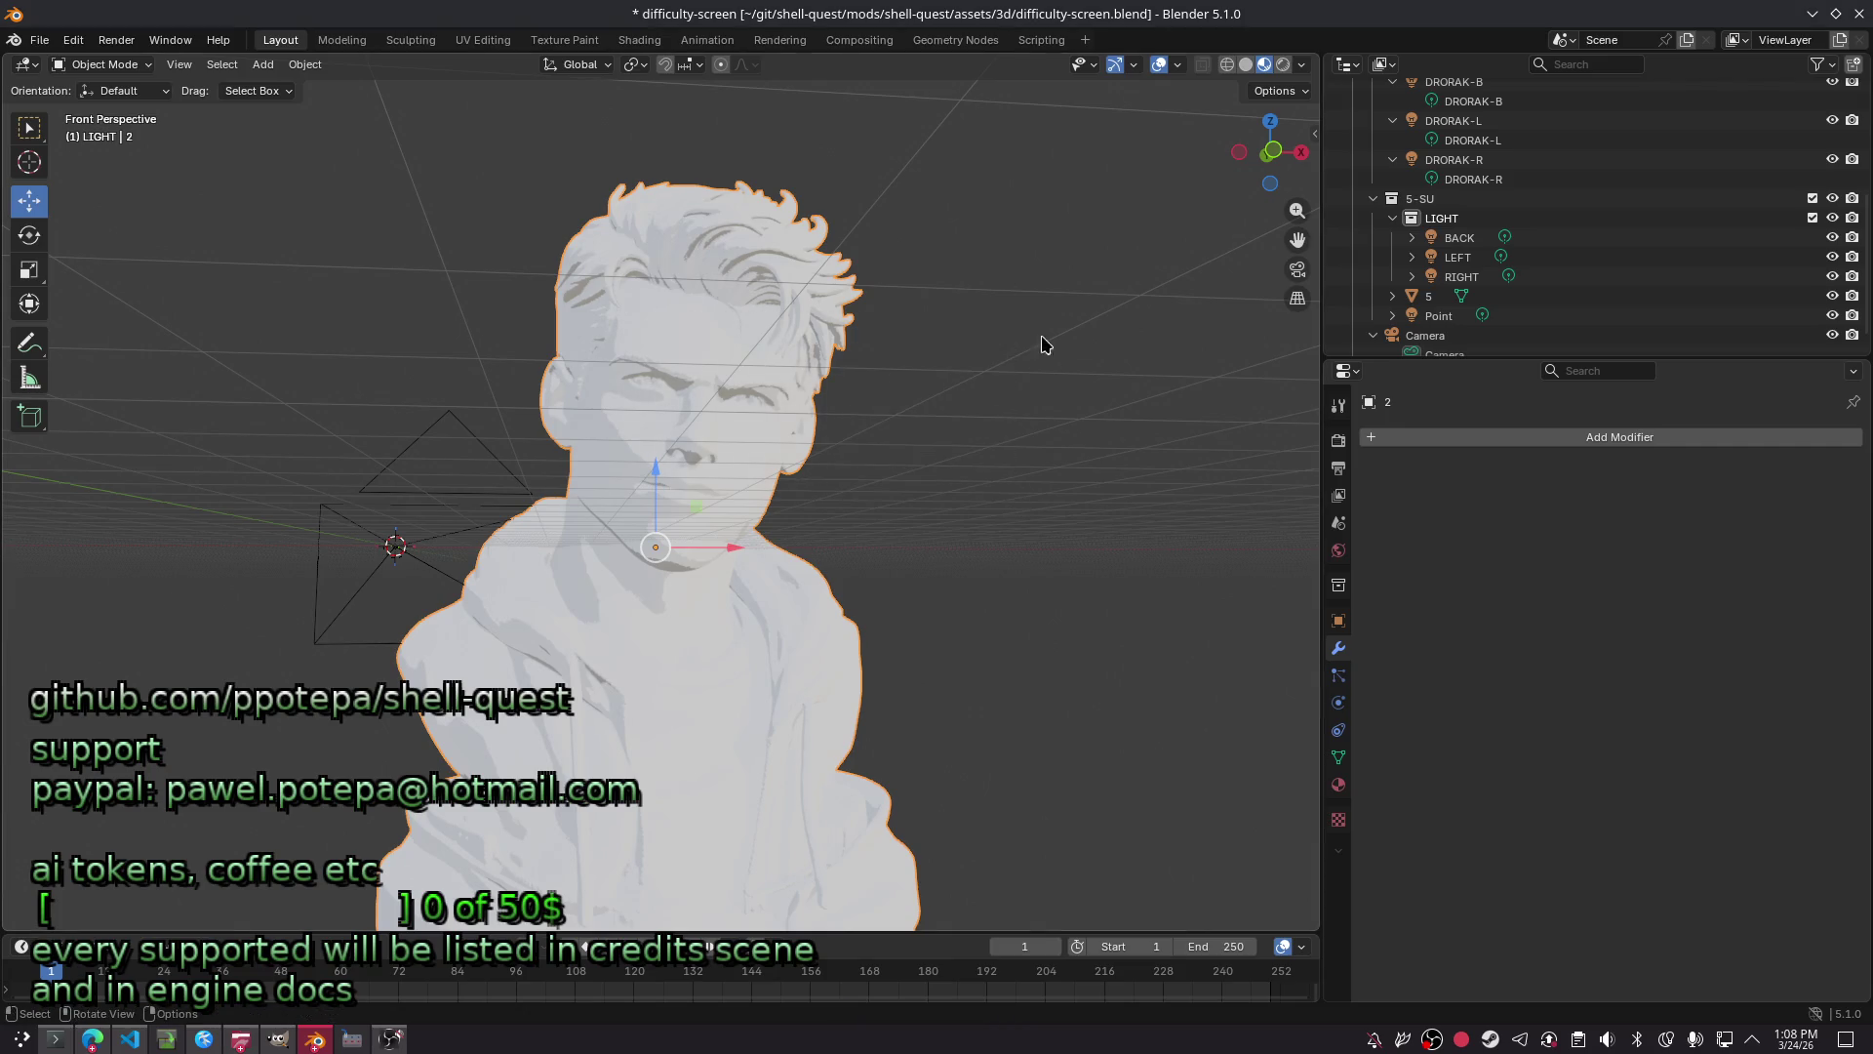
left_click(1604, 445)
type("dec")
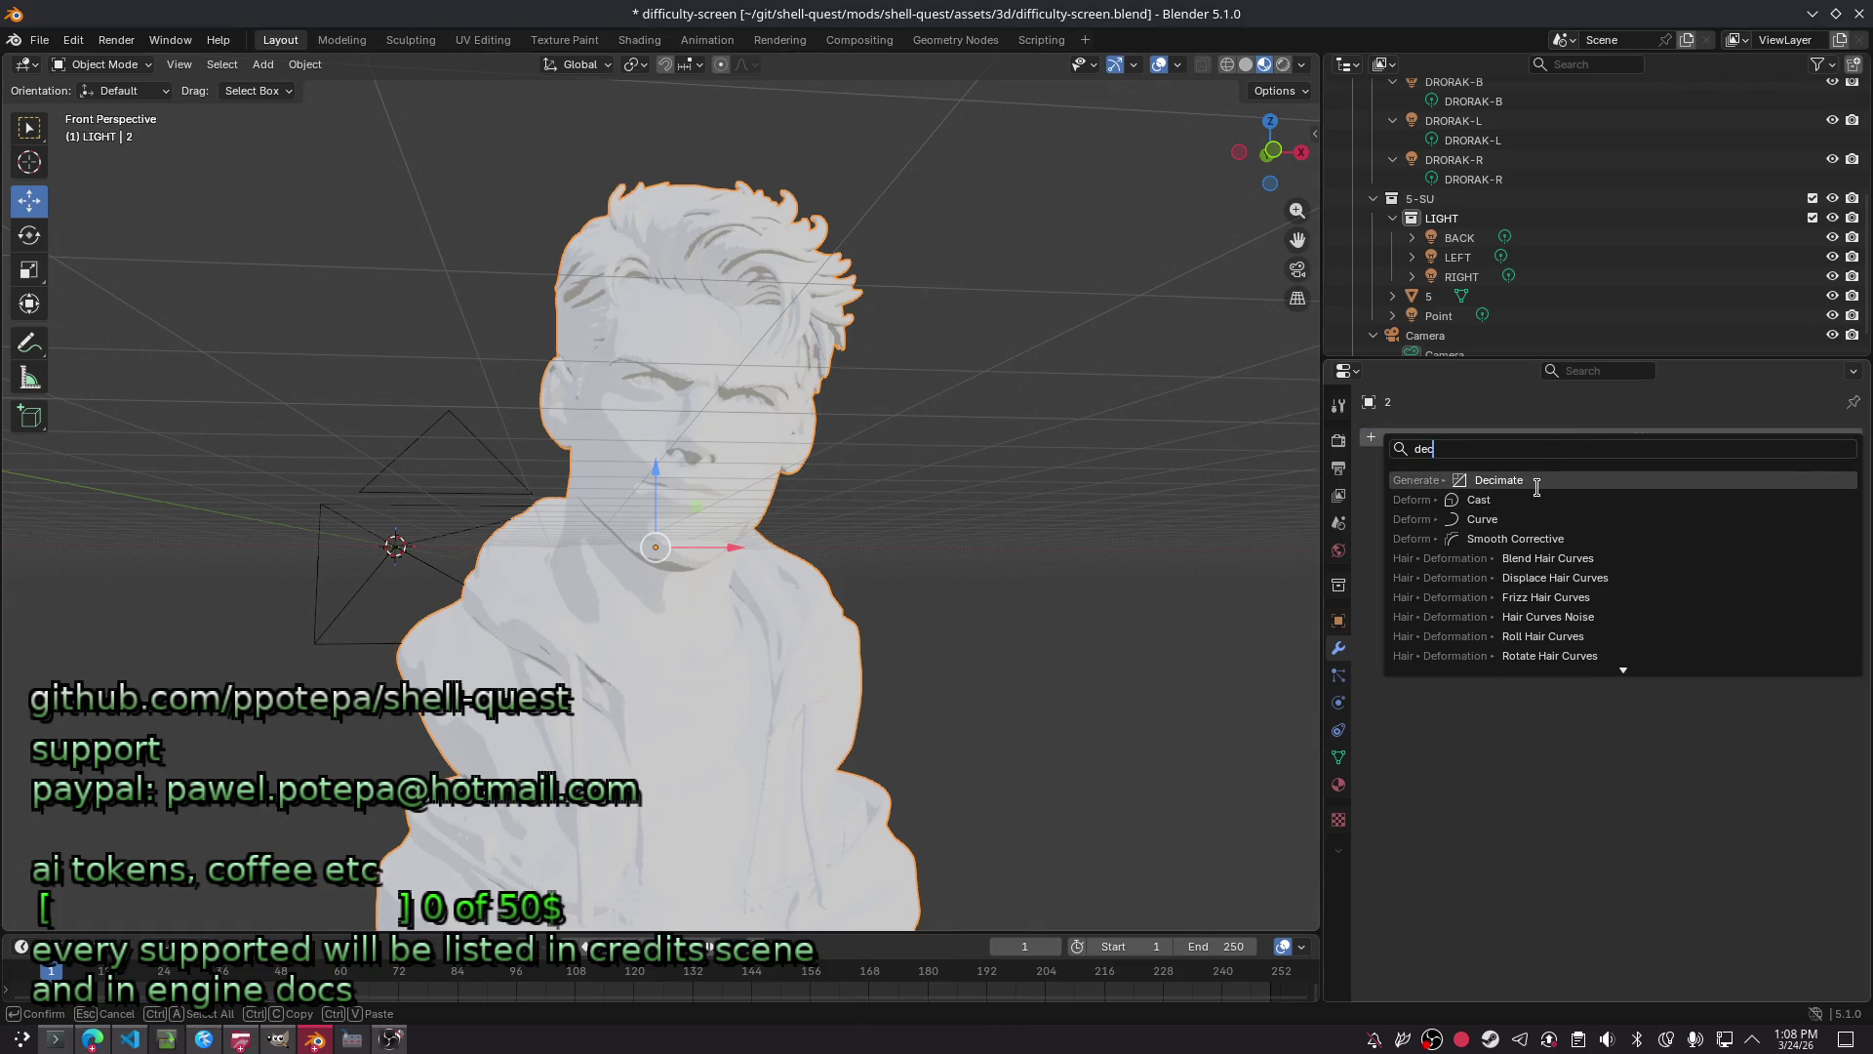
left_click(1537, 483)
Lower the Decimate ratio and try a value of 0.2
left_click_drag(1765, 531, 1757, 532)
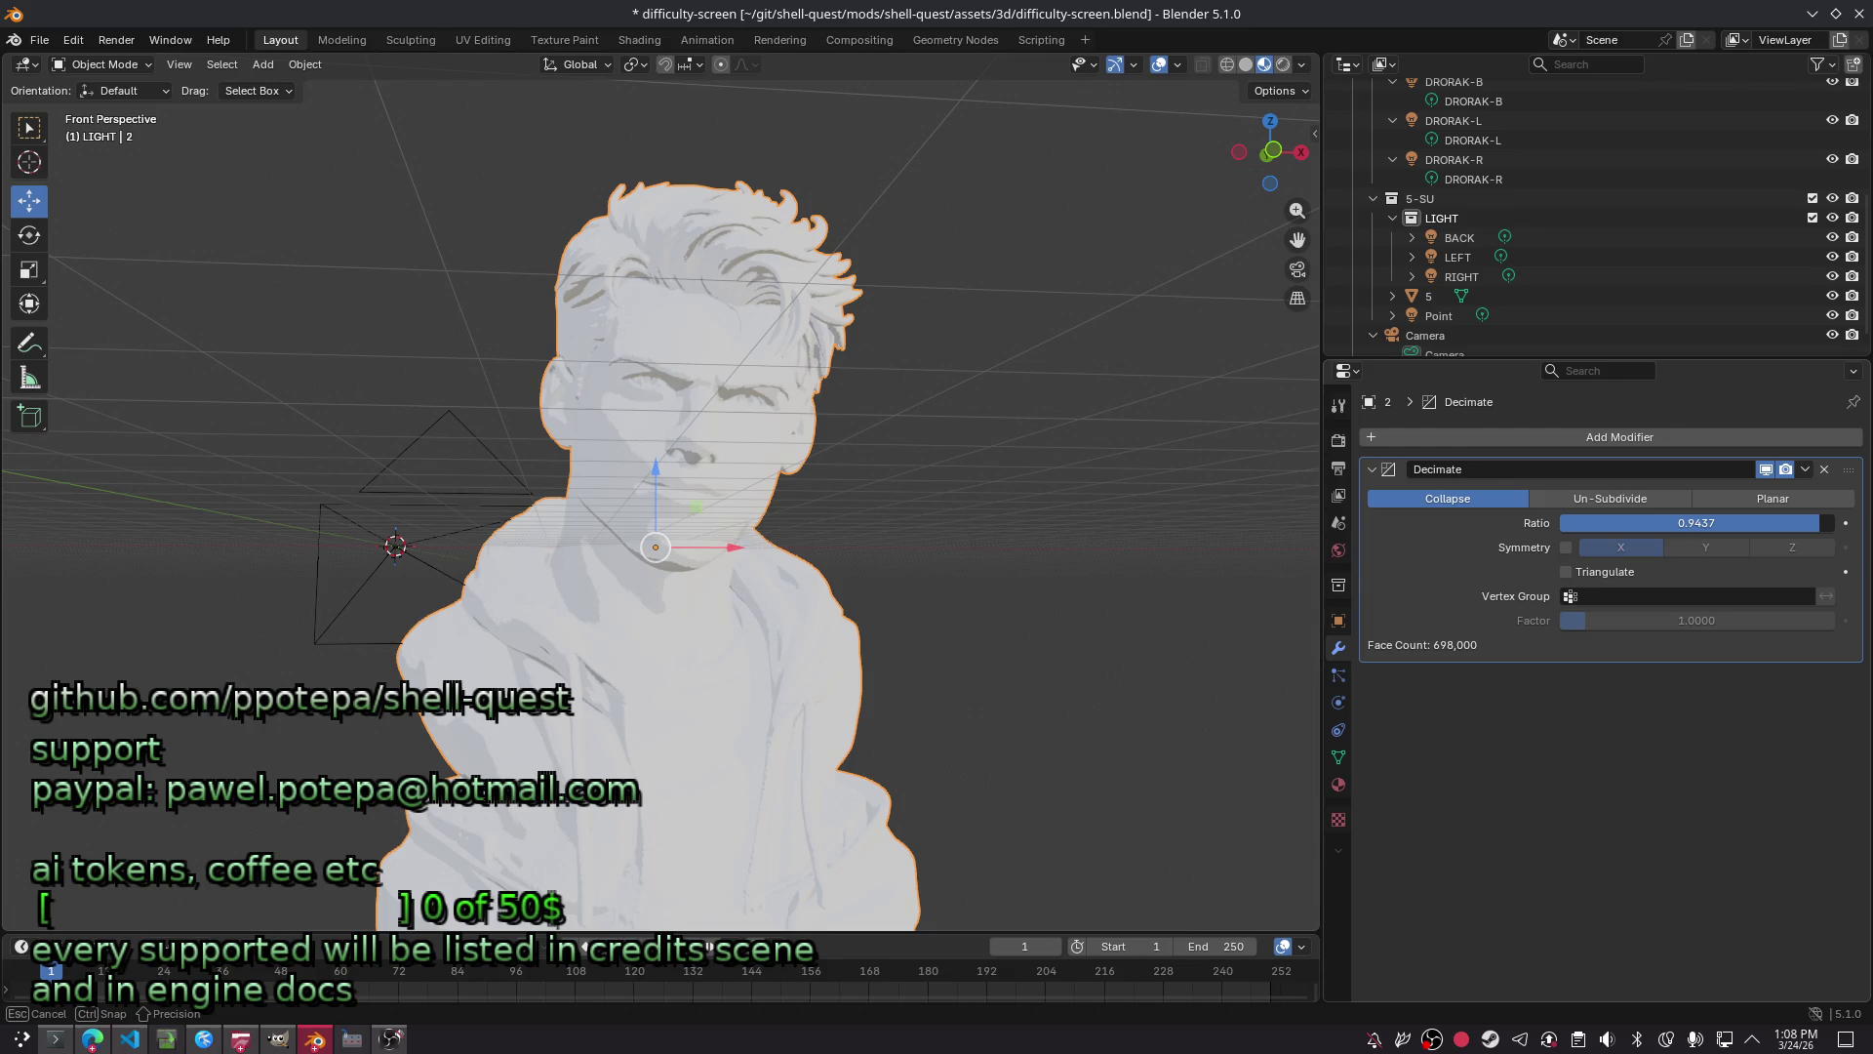
left_click_drag(1757, 531, 1658, 522)
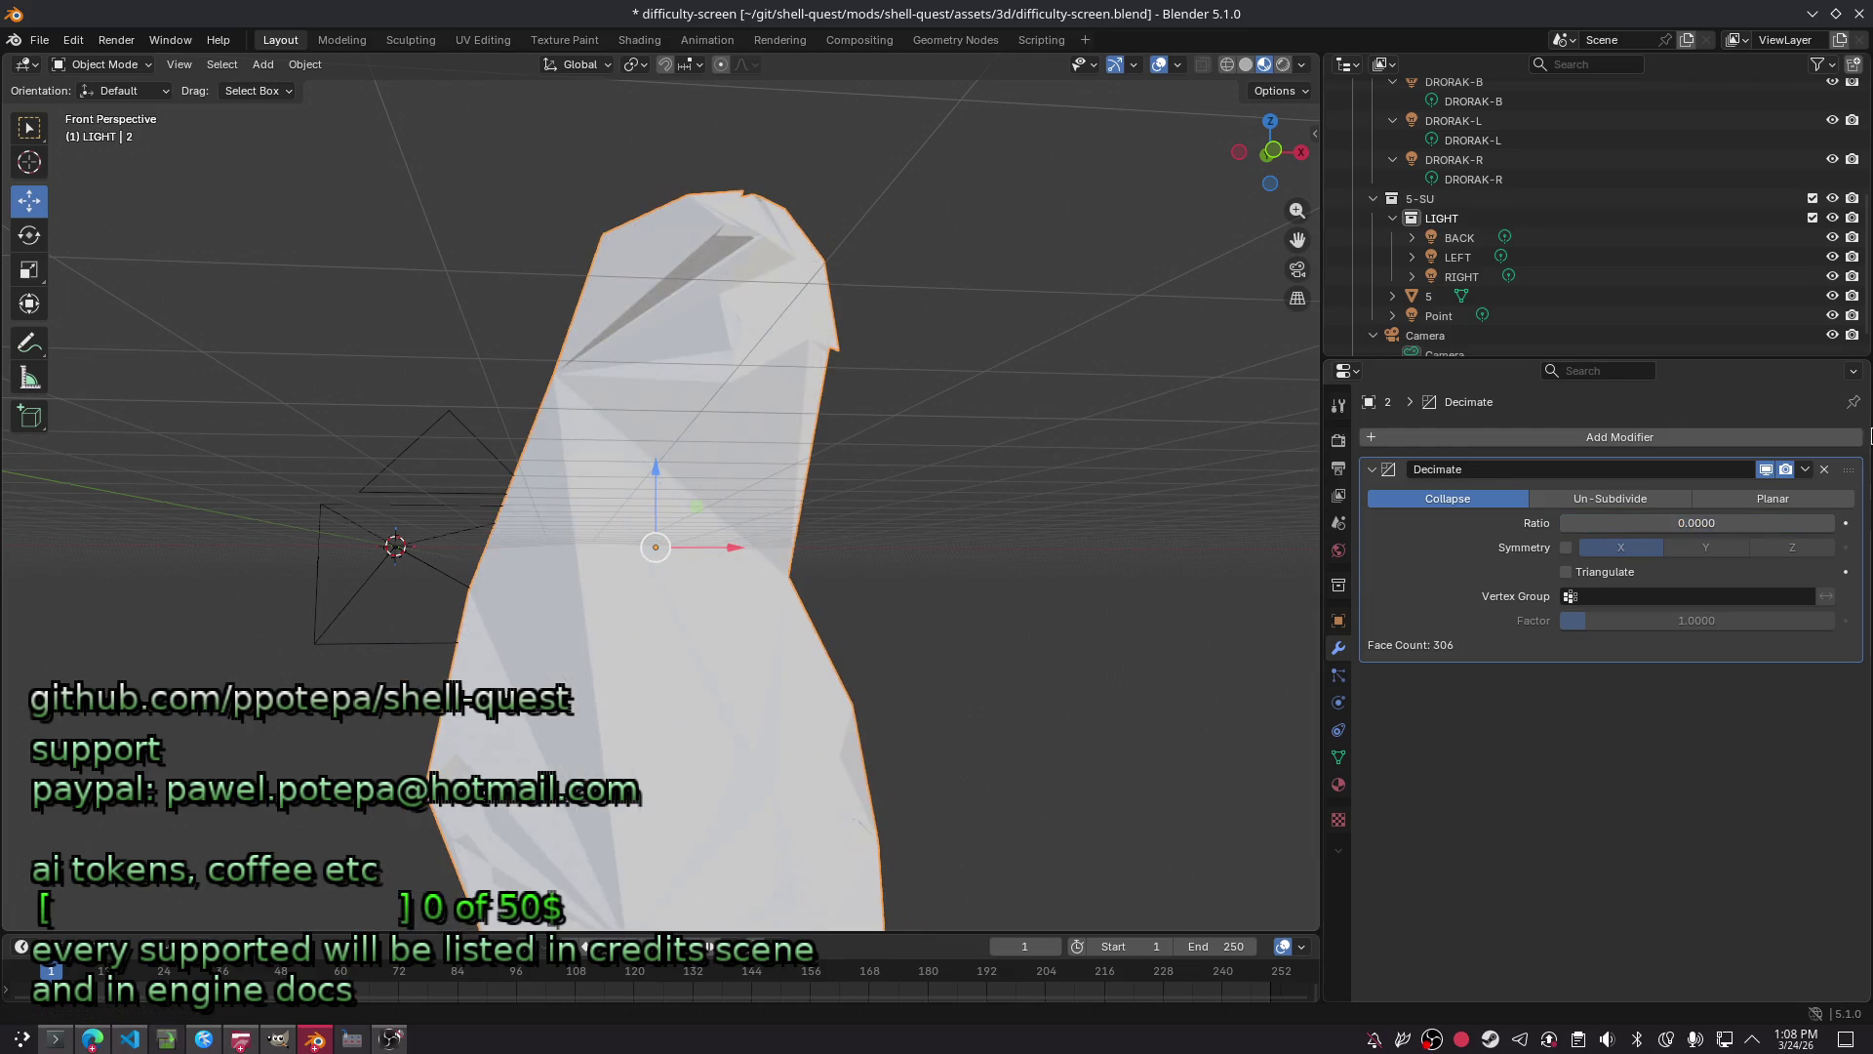
left_click(1668, 527)
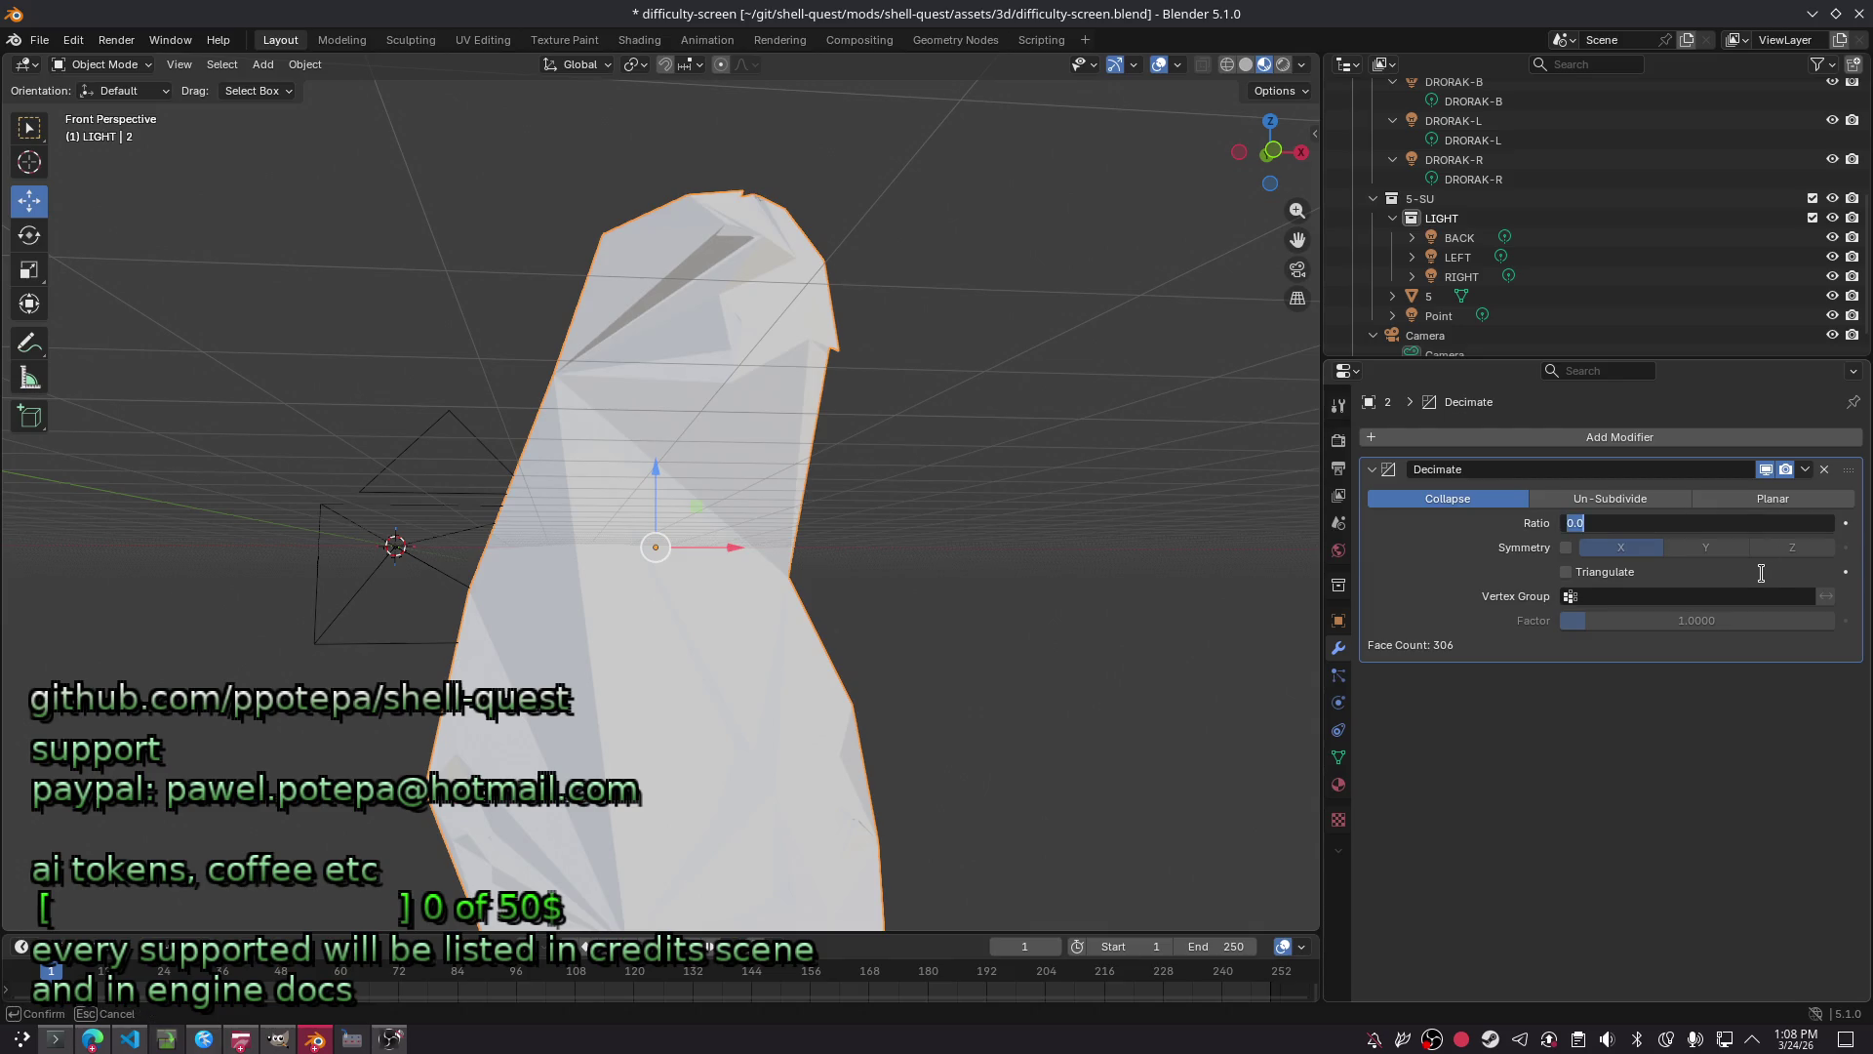
type("0.2")
key("Return")
scroll(688, 386, "up", 1)
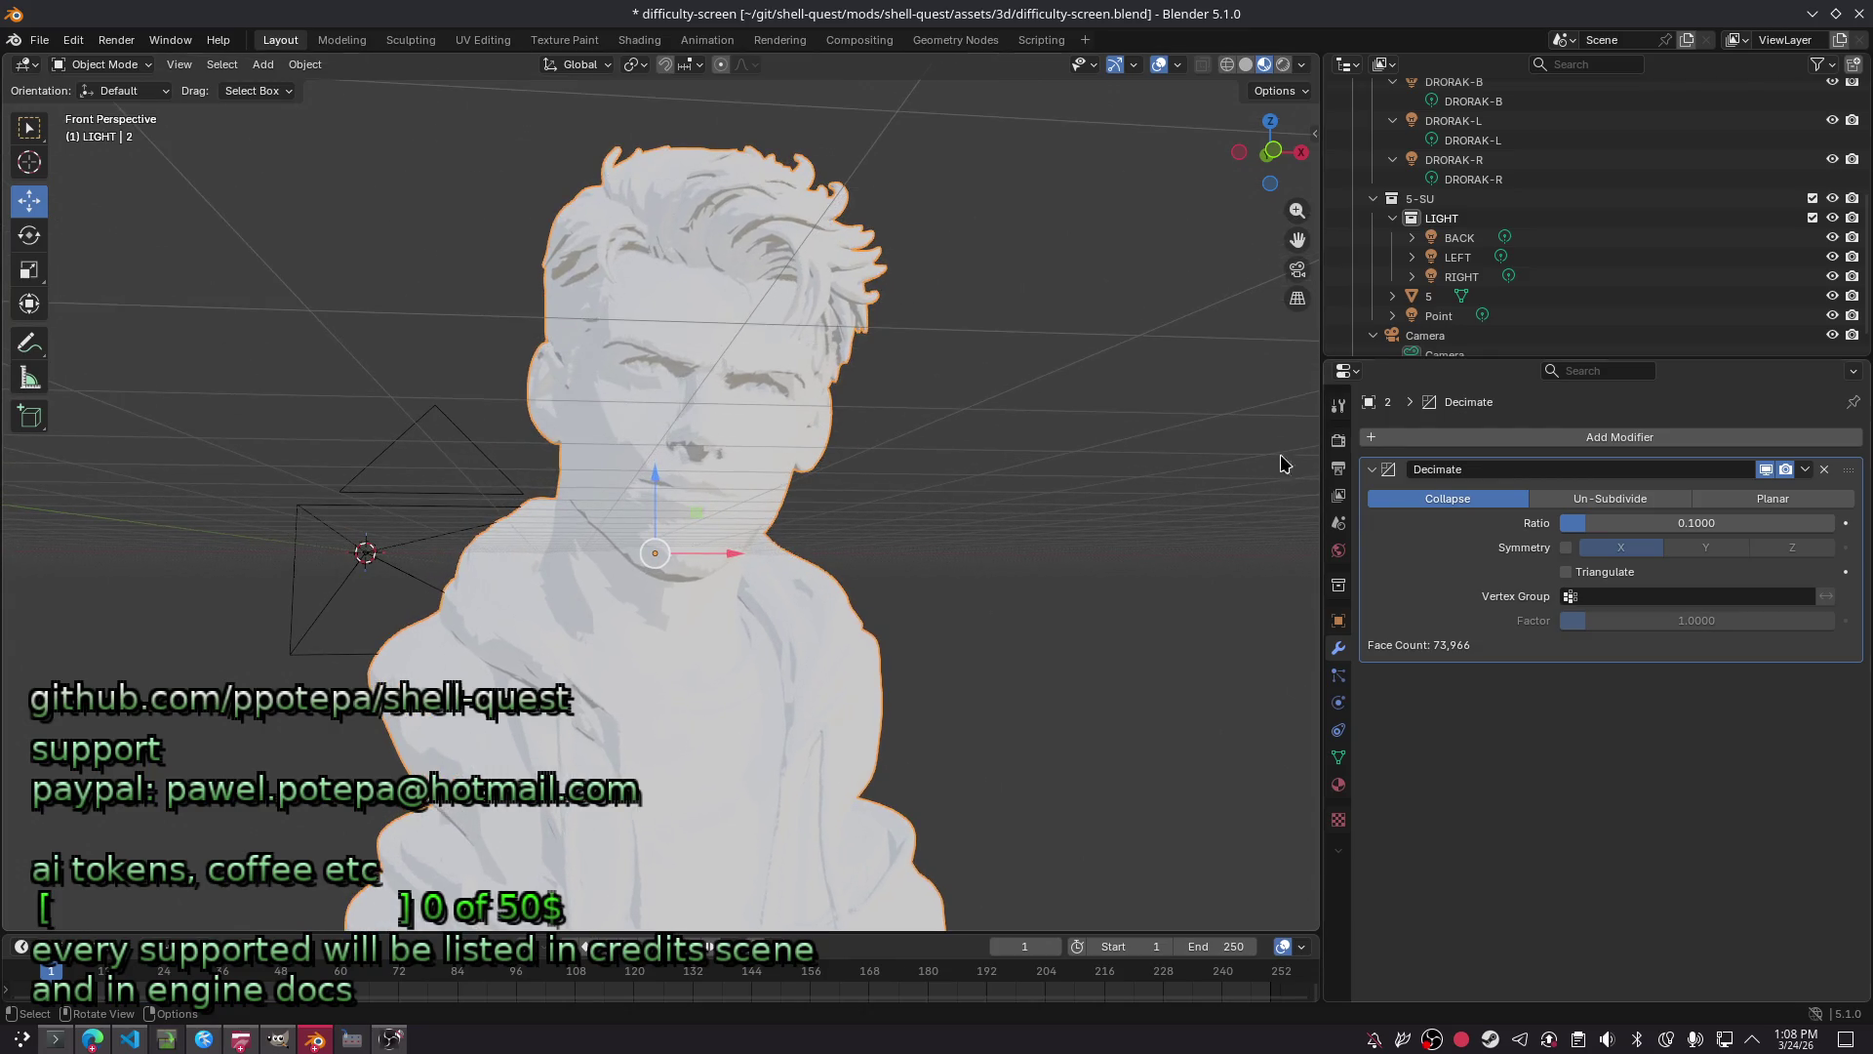
left_click(1733, 526)
type("0.2")
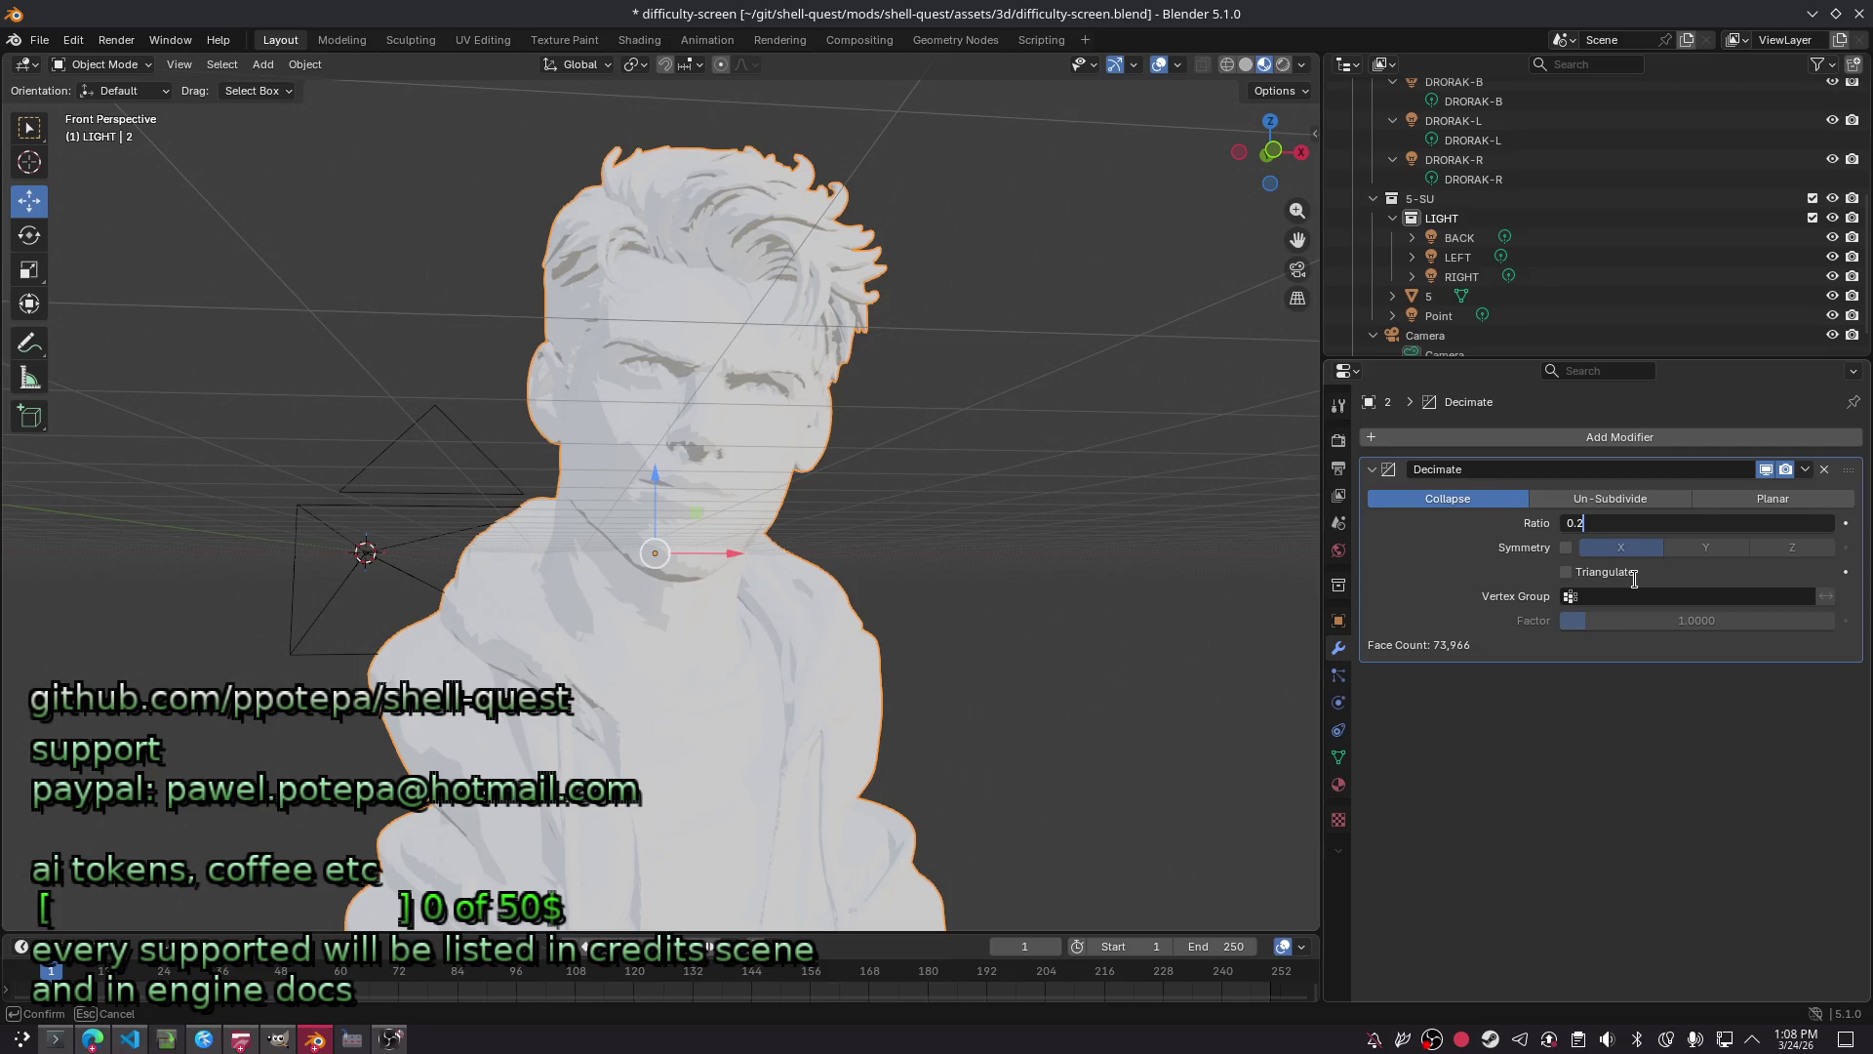
key("Return")
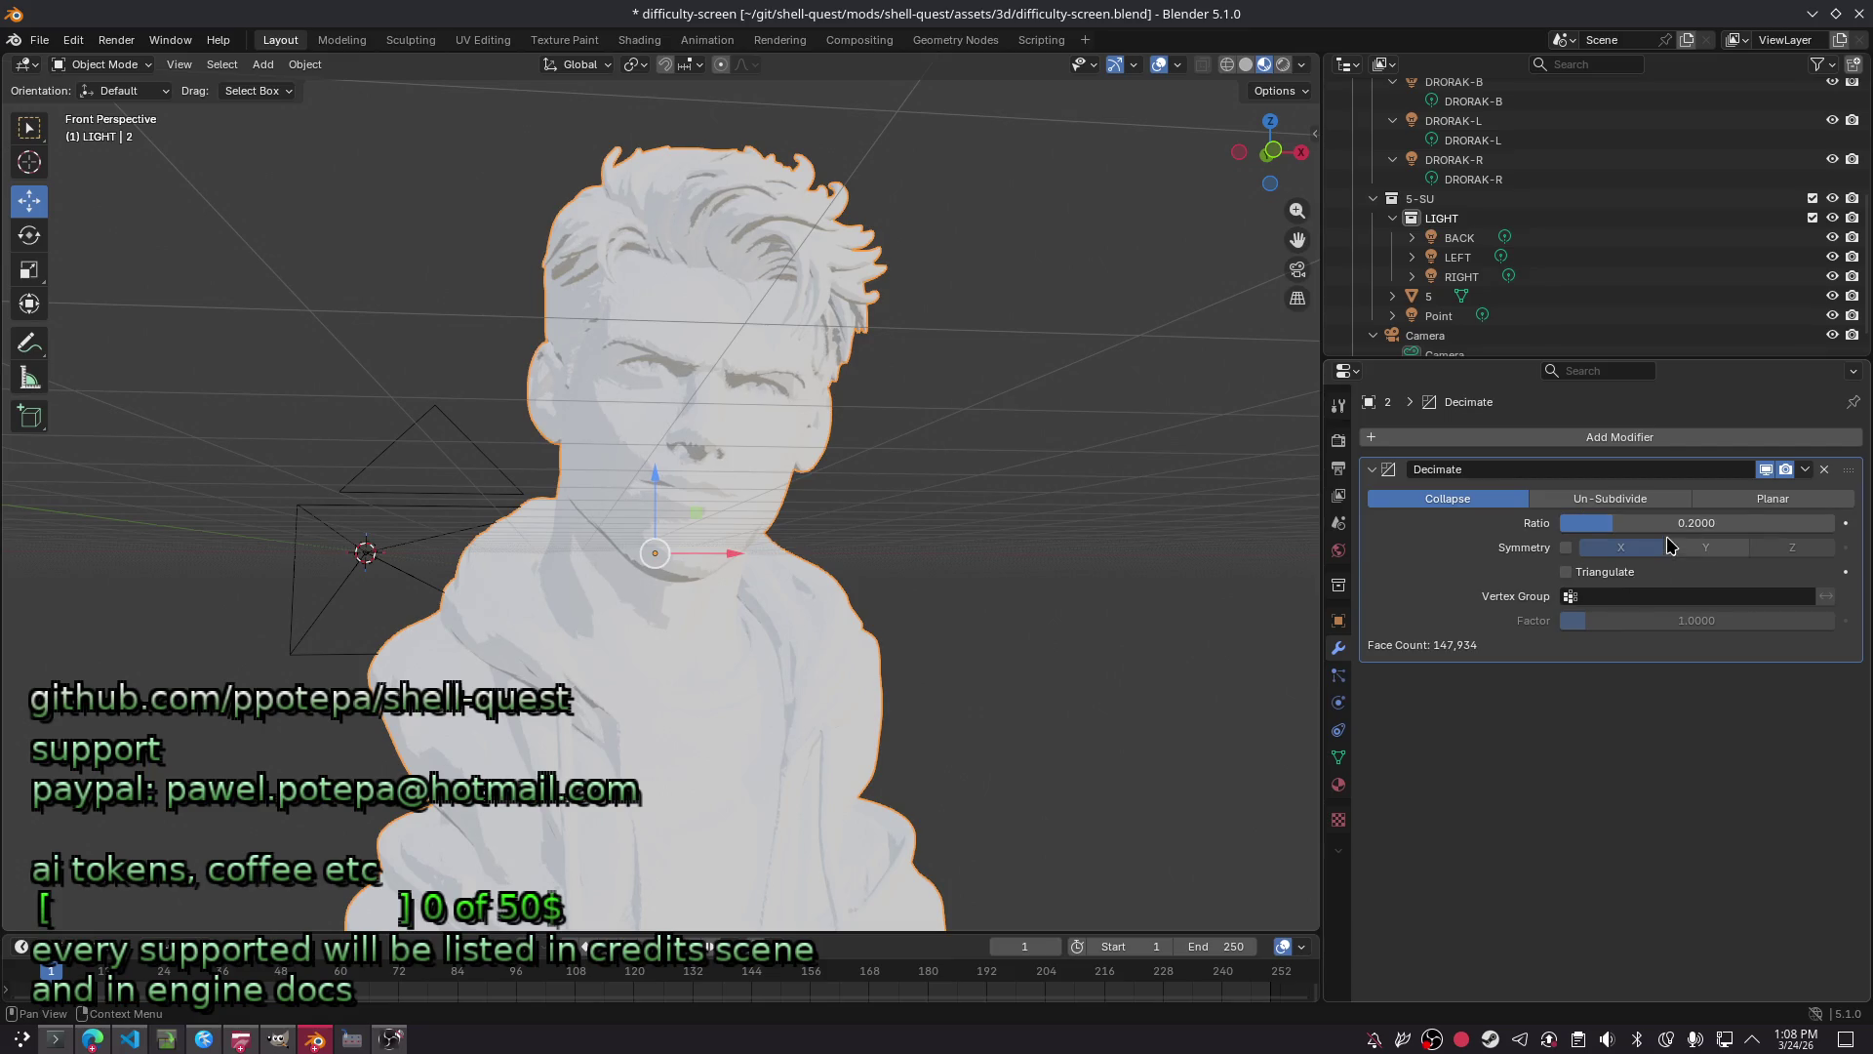
Settle the Decimate ratio at 0.1 (73,966 faces) and save difficulty-screen.blend
left_click(1705, 523)
type("0.1")
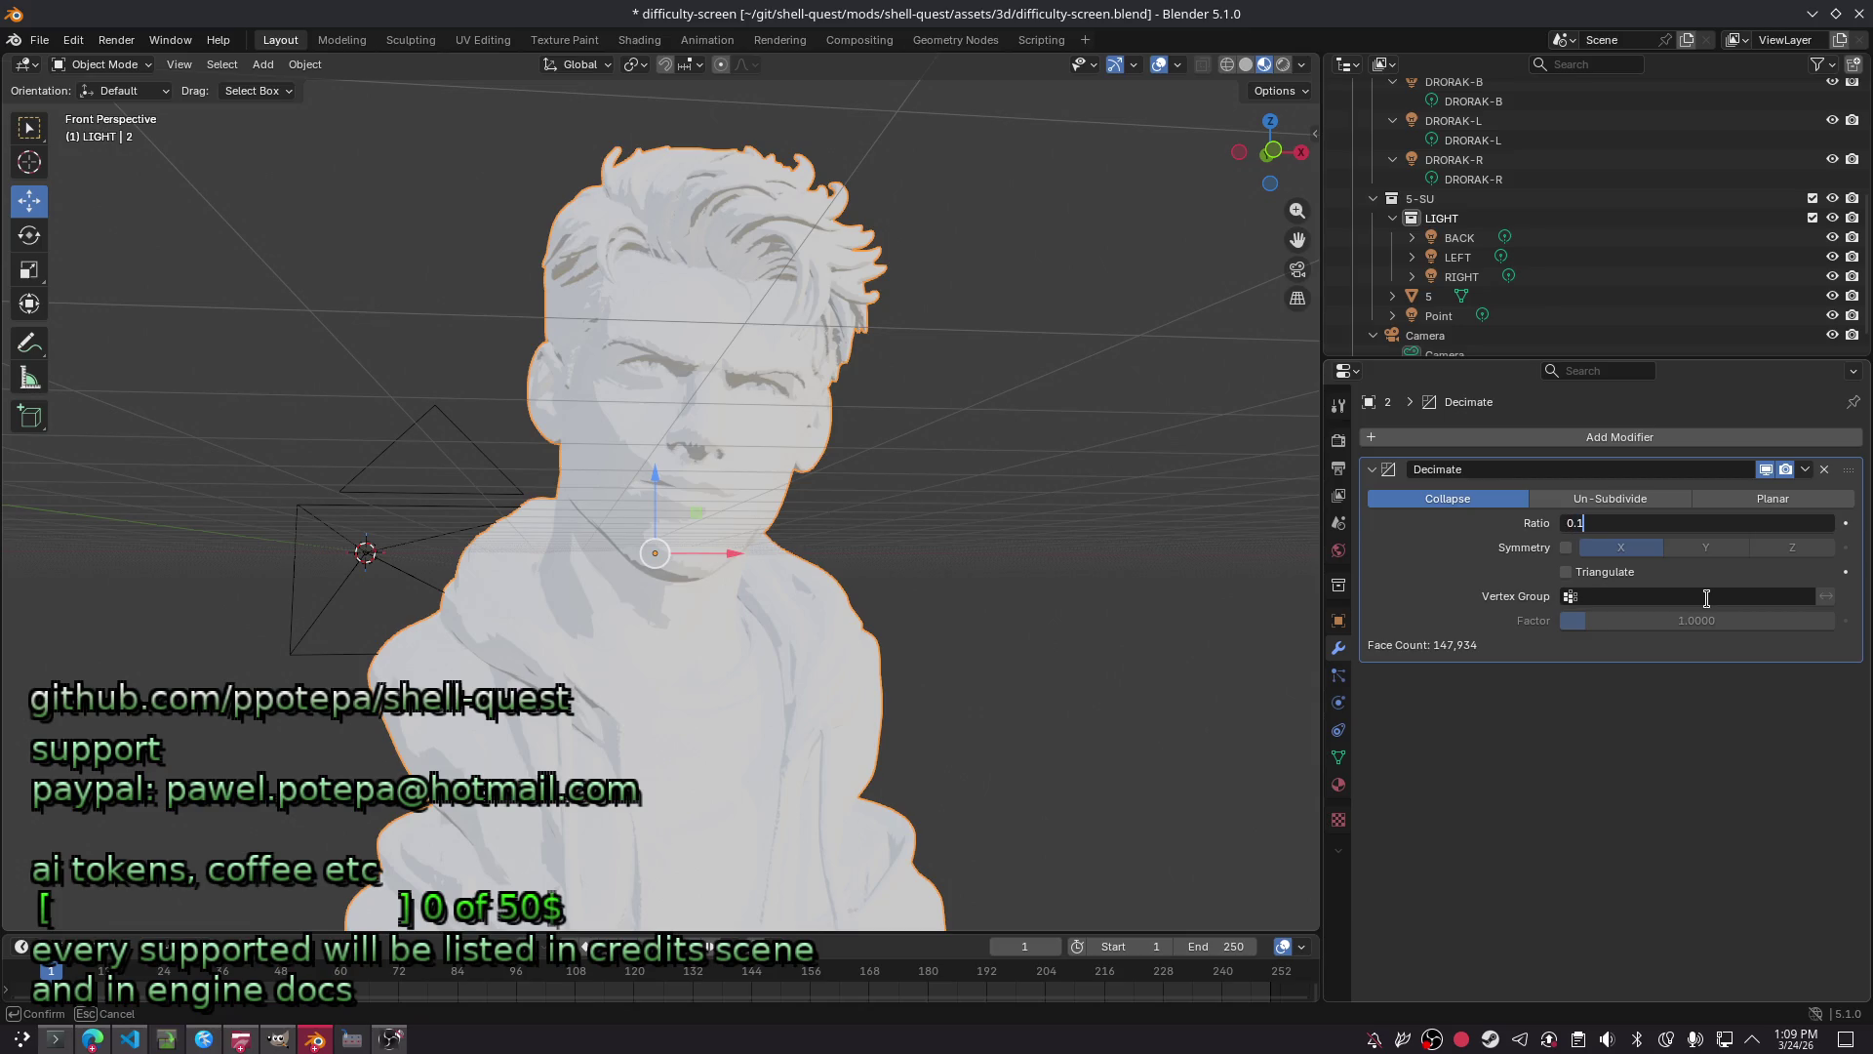
key("Return")
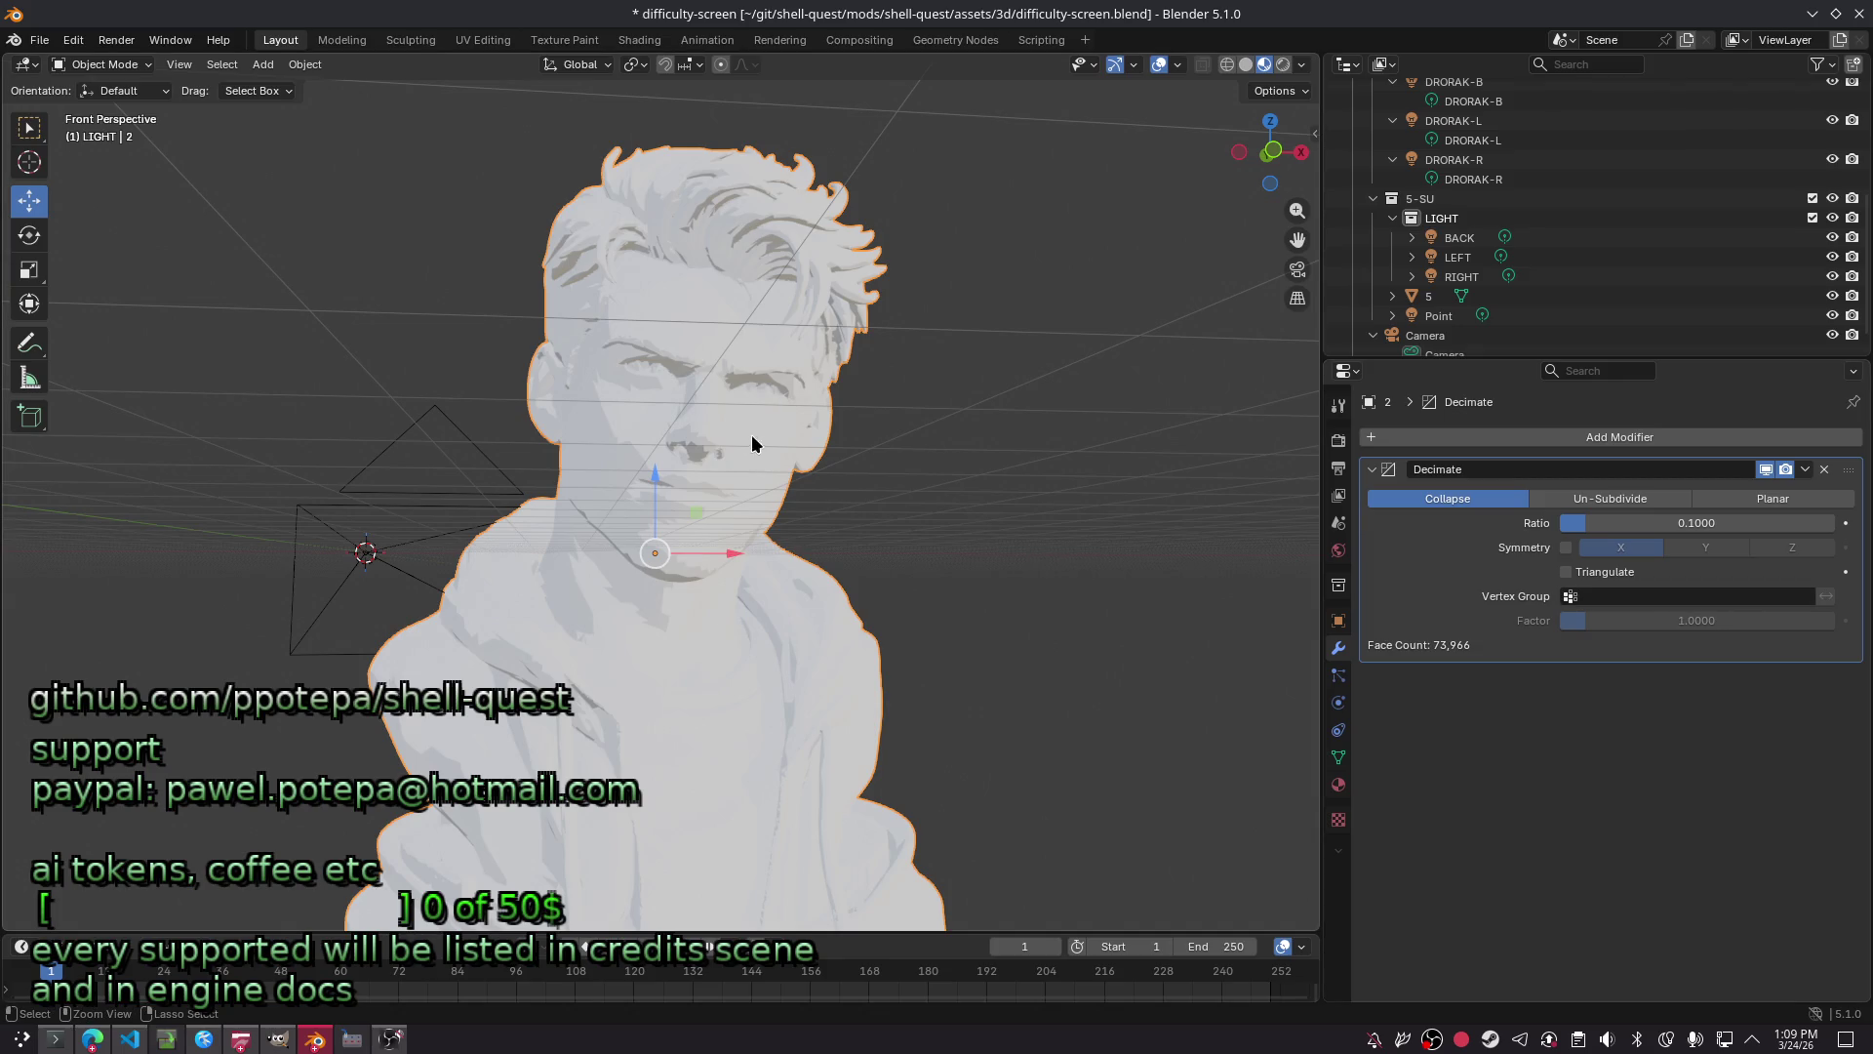
key("ctrl+s")
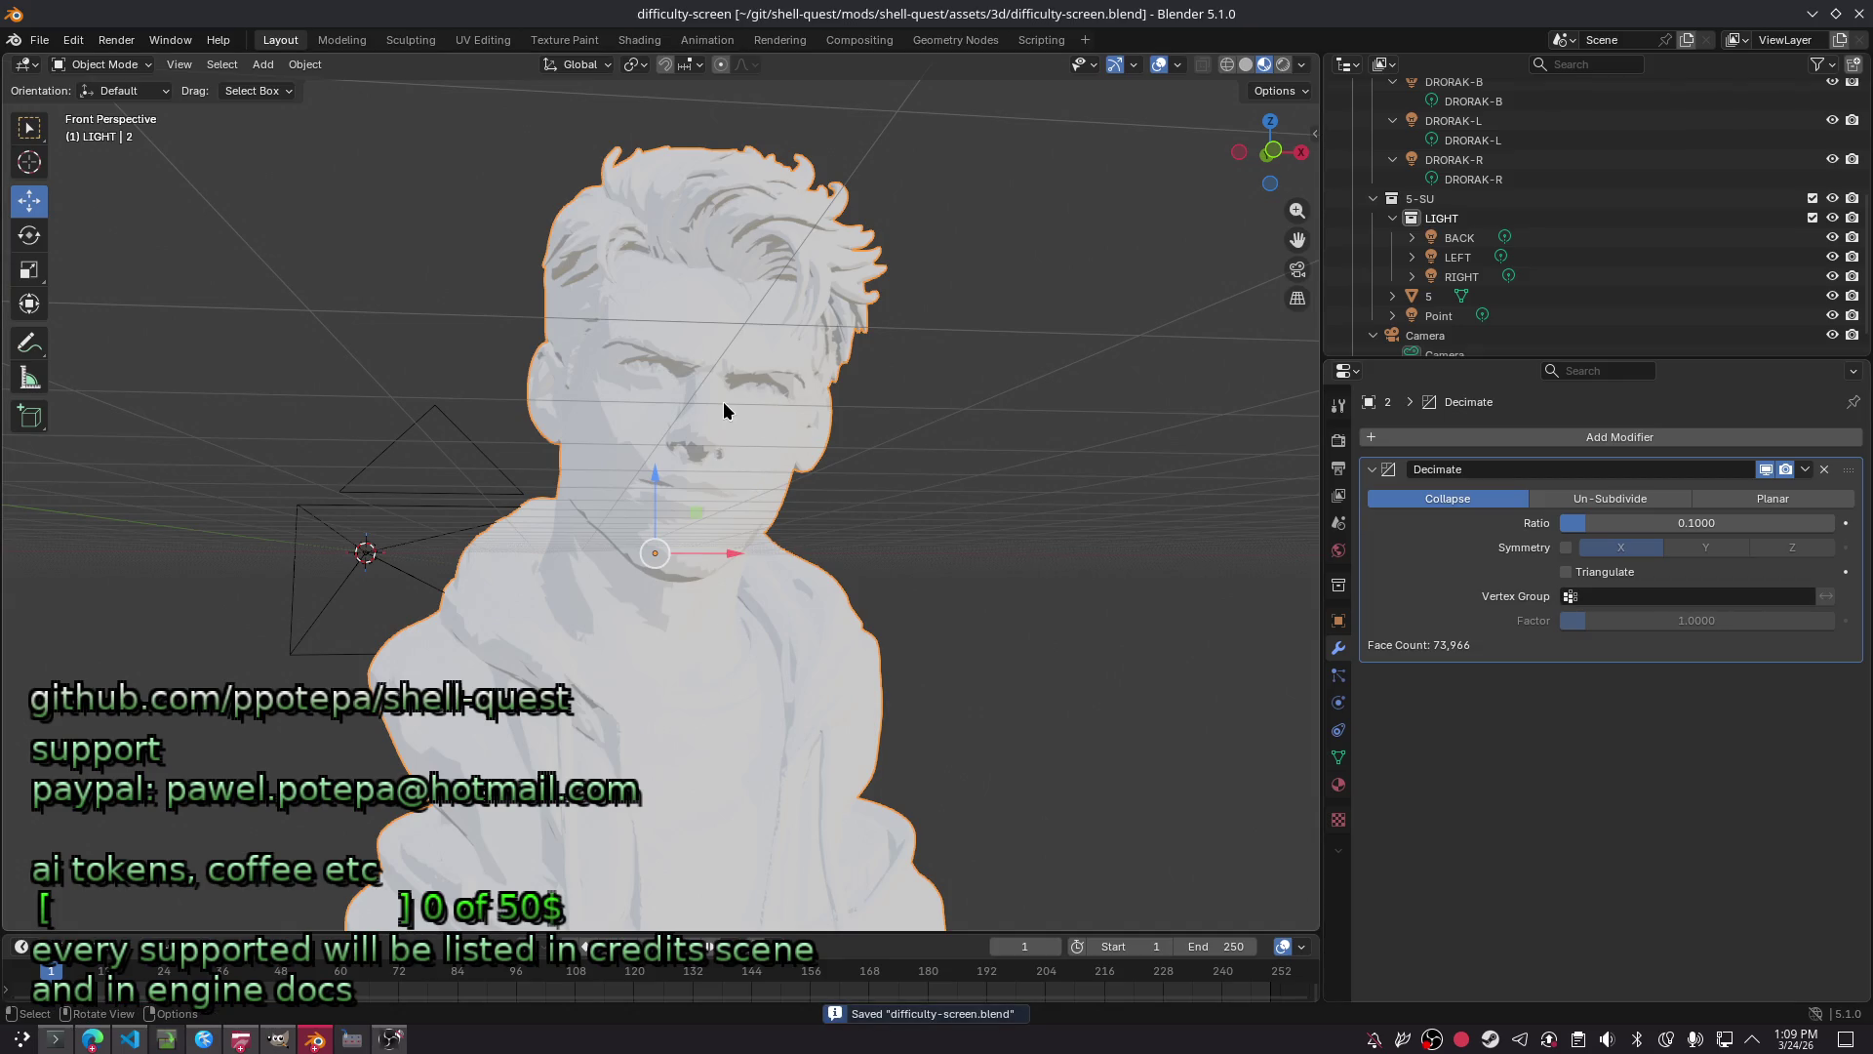
Cancel the File > Open browser, then apply bust 2's Decimate modifier and save
left_click(39, 40)
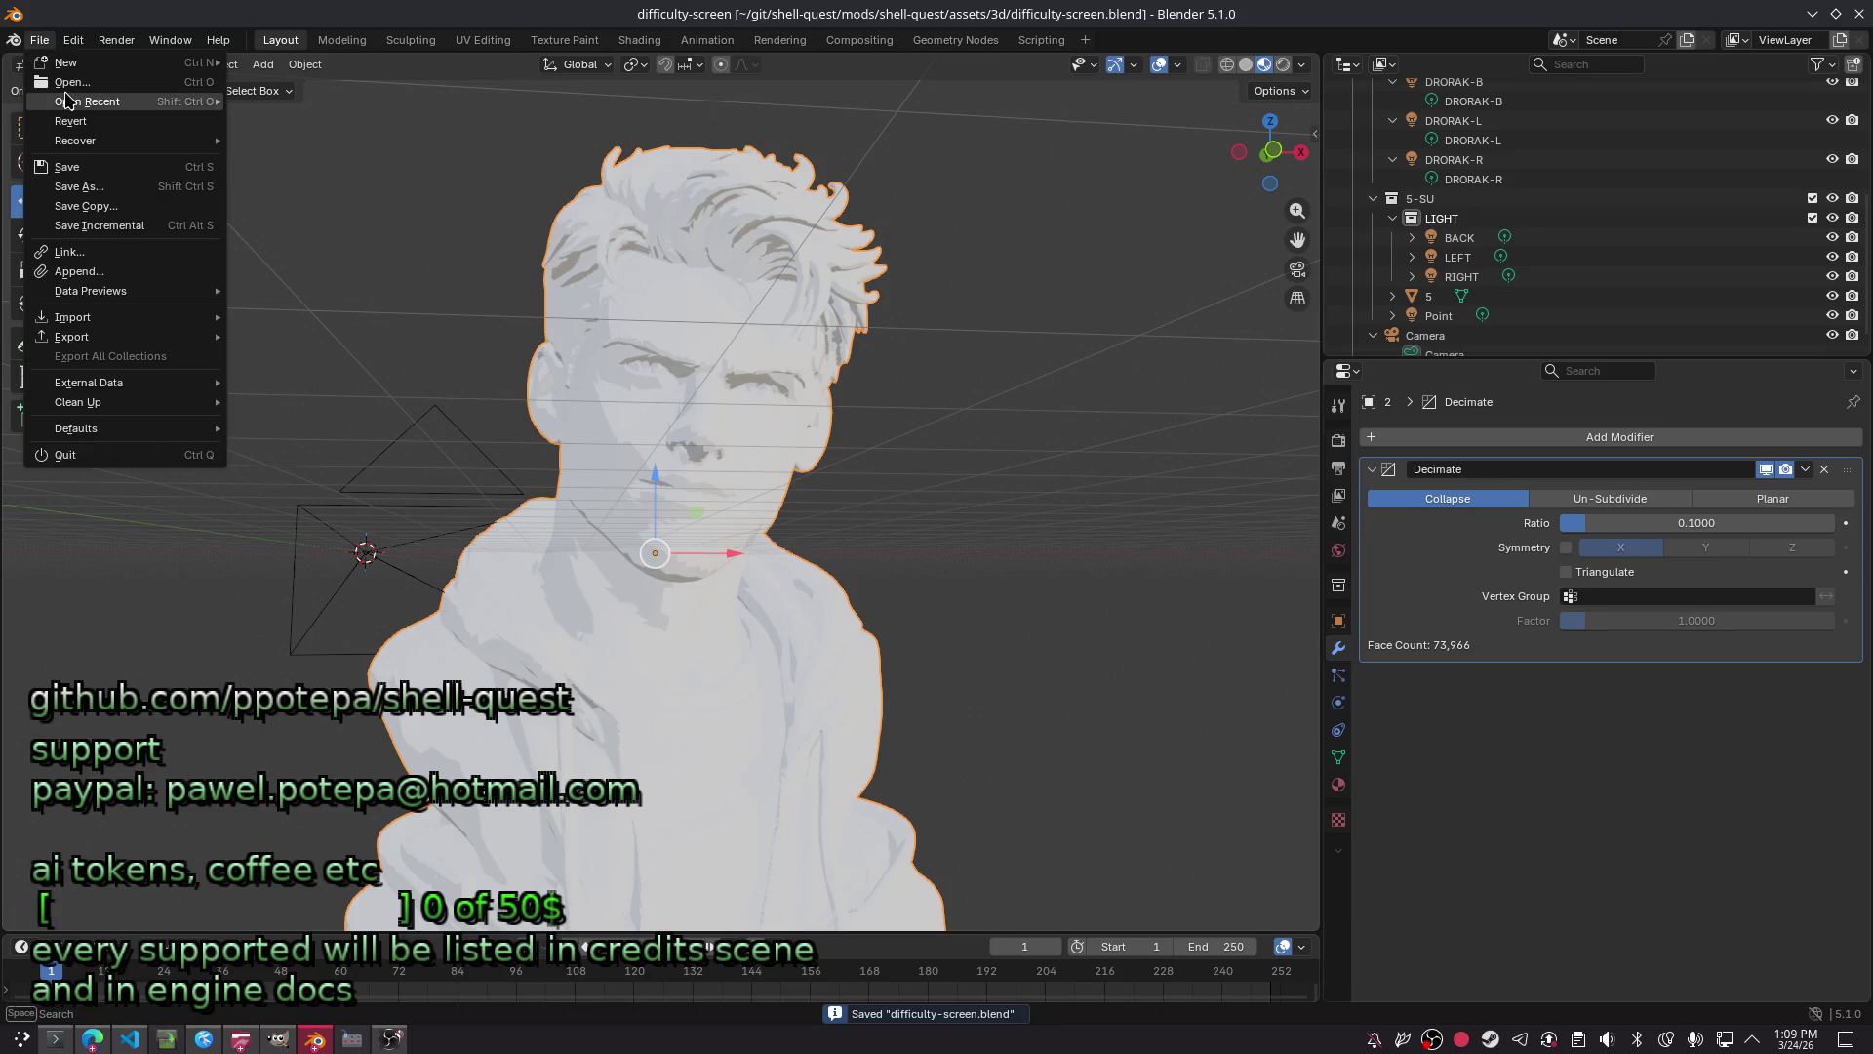
left_click(61, 82)
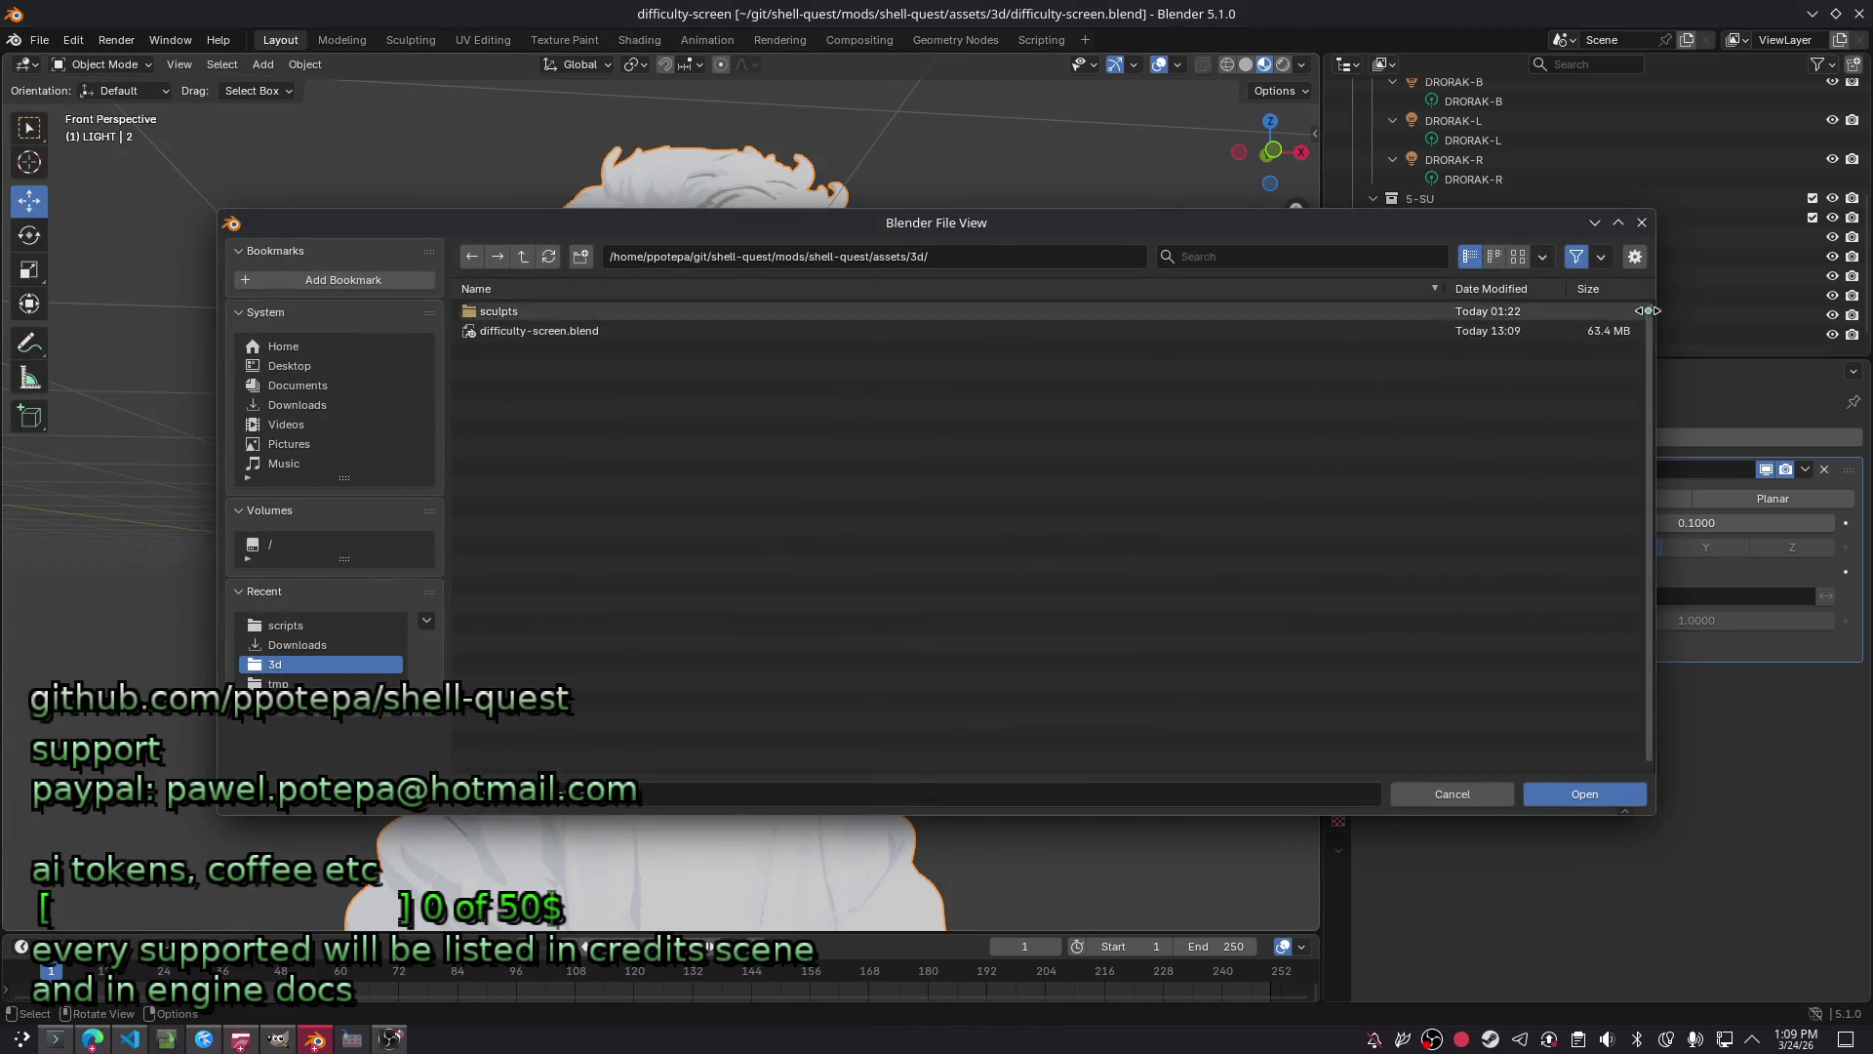
left_click(1641, 222)
left_click(1804, 469)
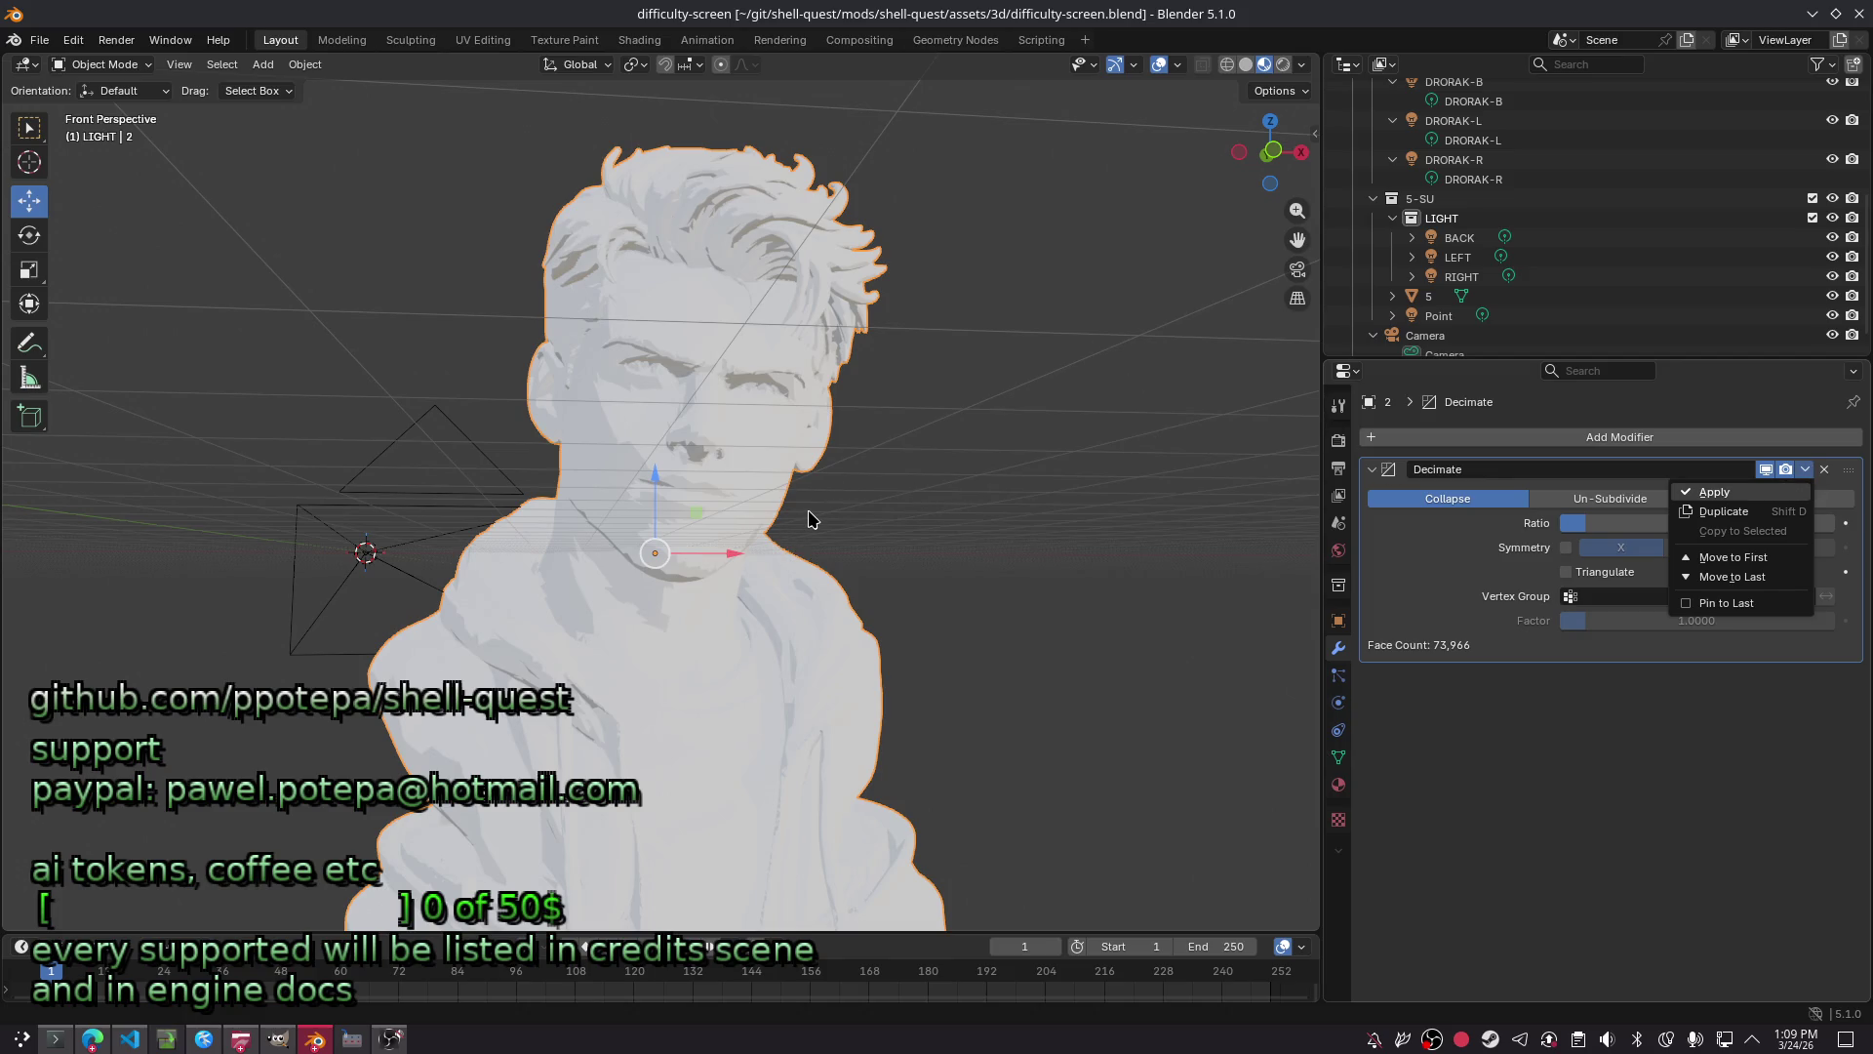
key("Return")
key("ctrl+s")
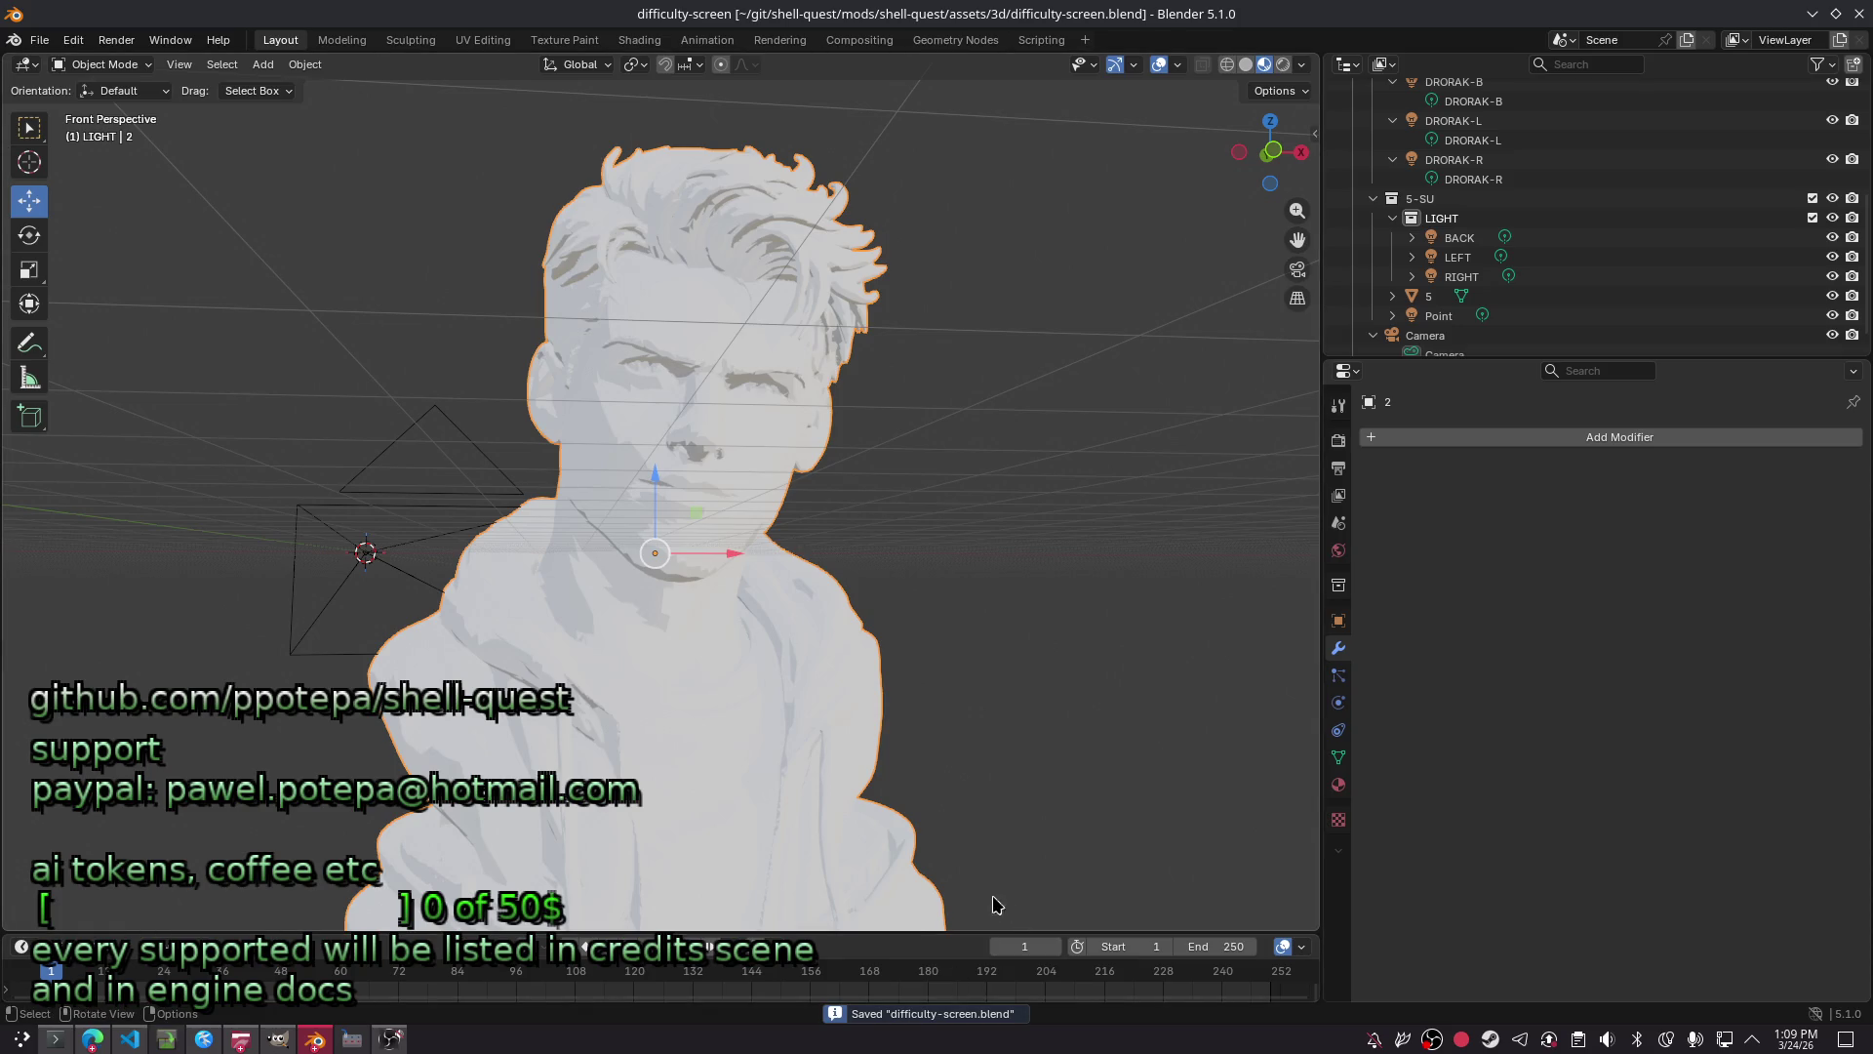
Walk the view over to bust 1, save, and open its Add Modifier list
key("shift+Tab")
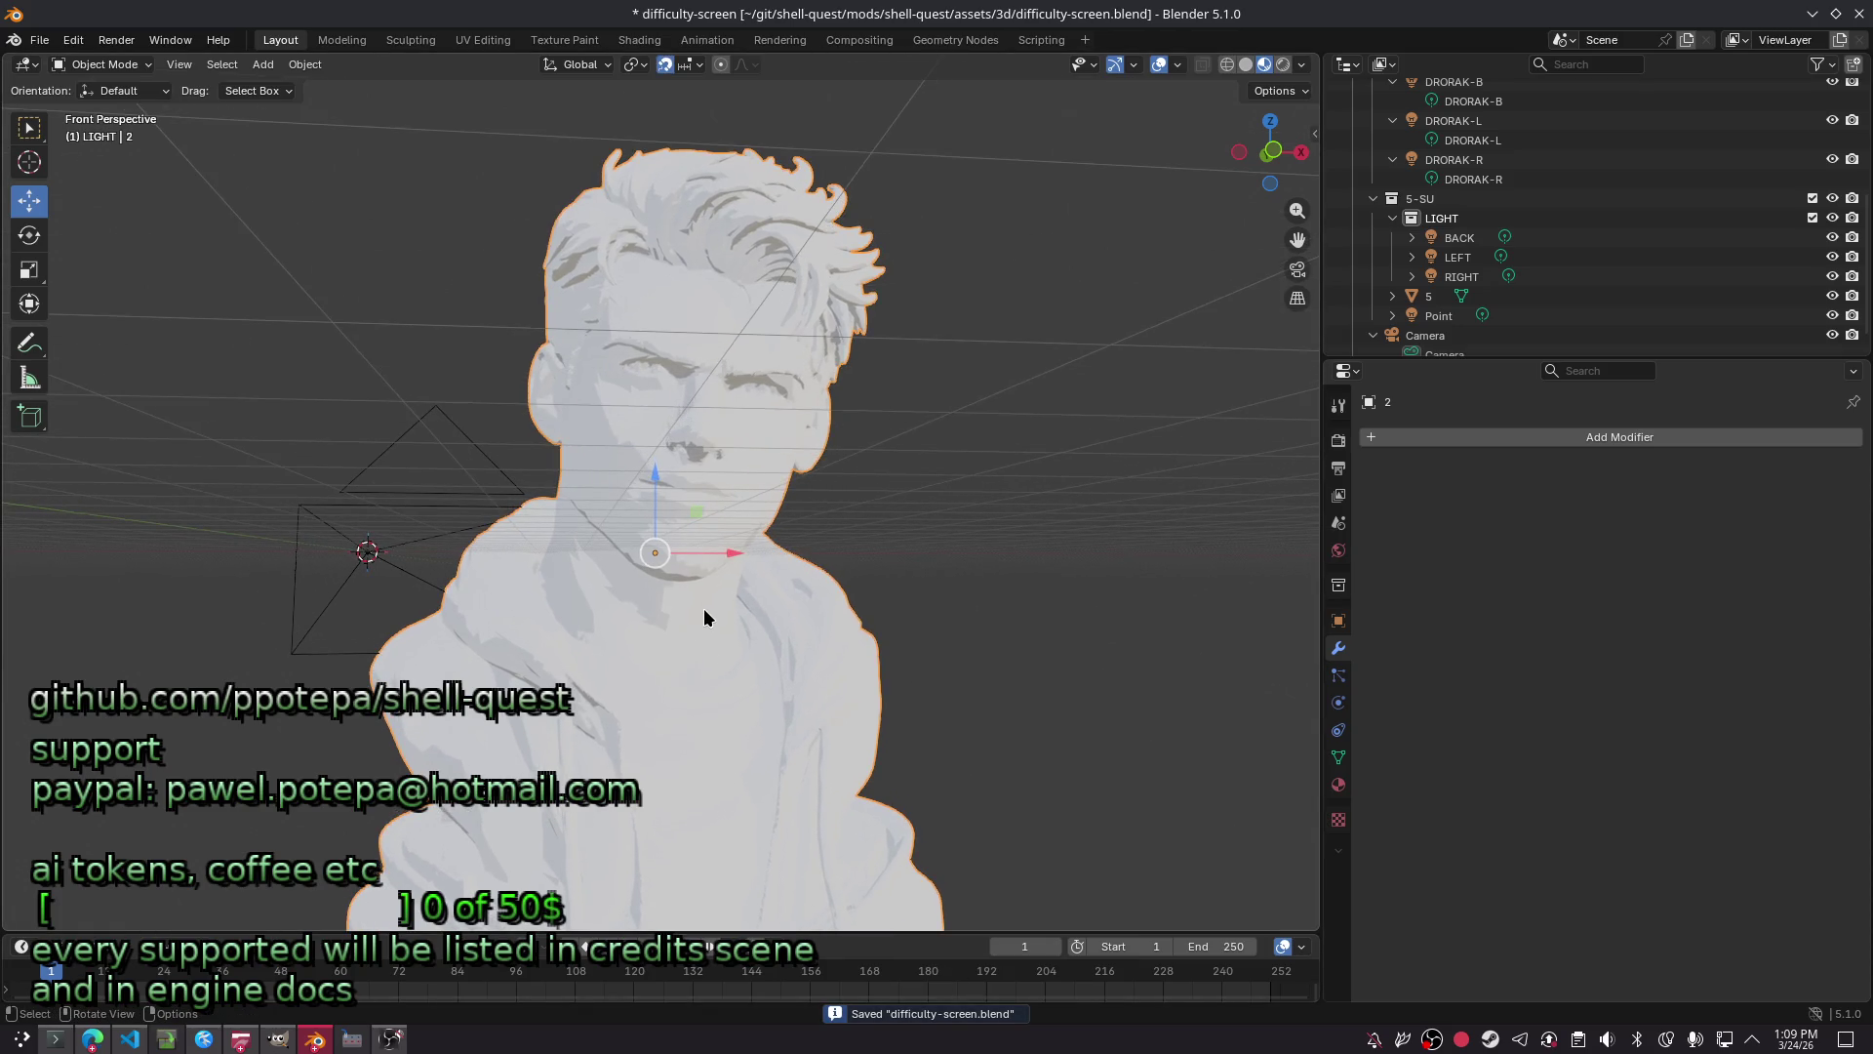
key("shift+grave")
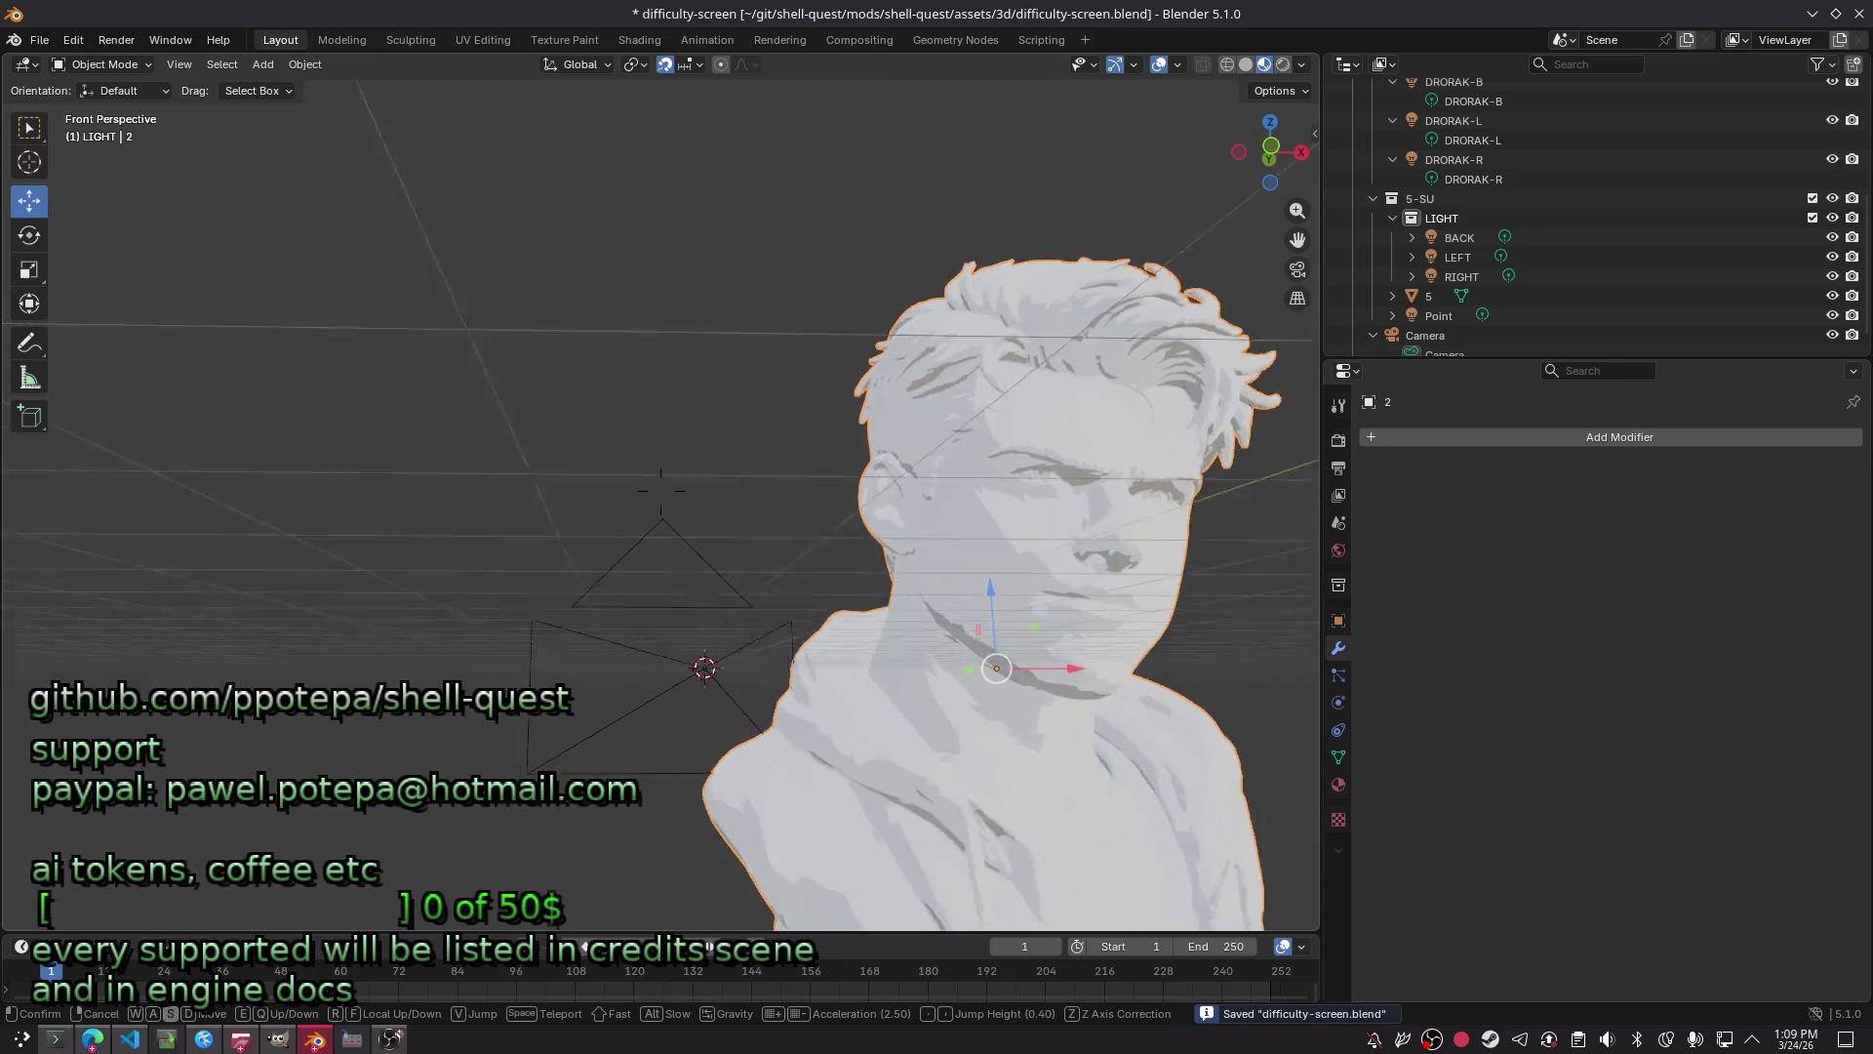
key("s")
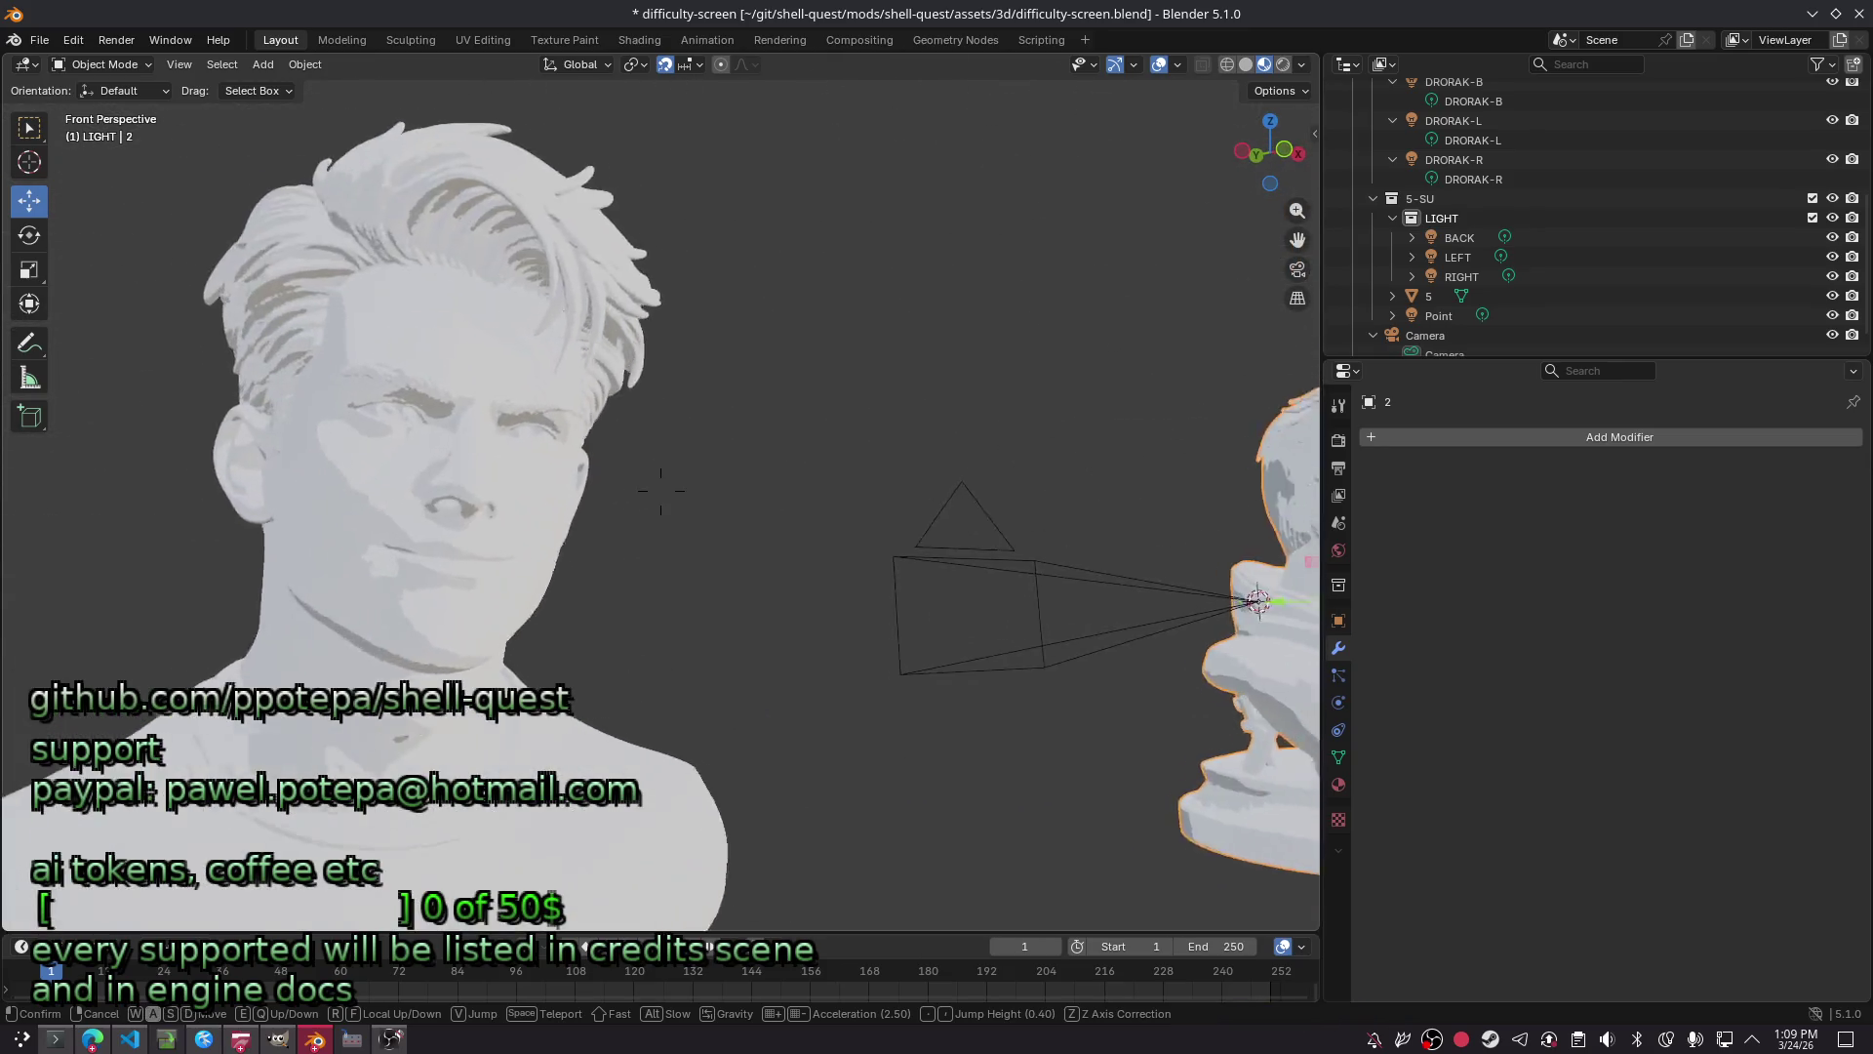
key("d")
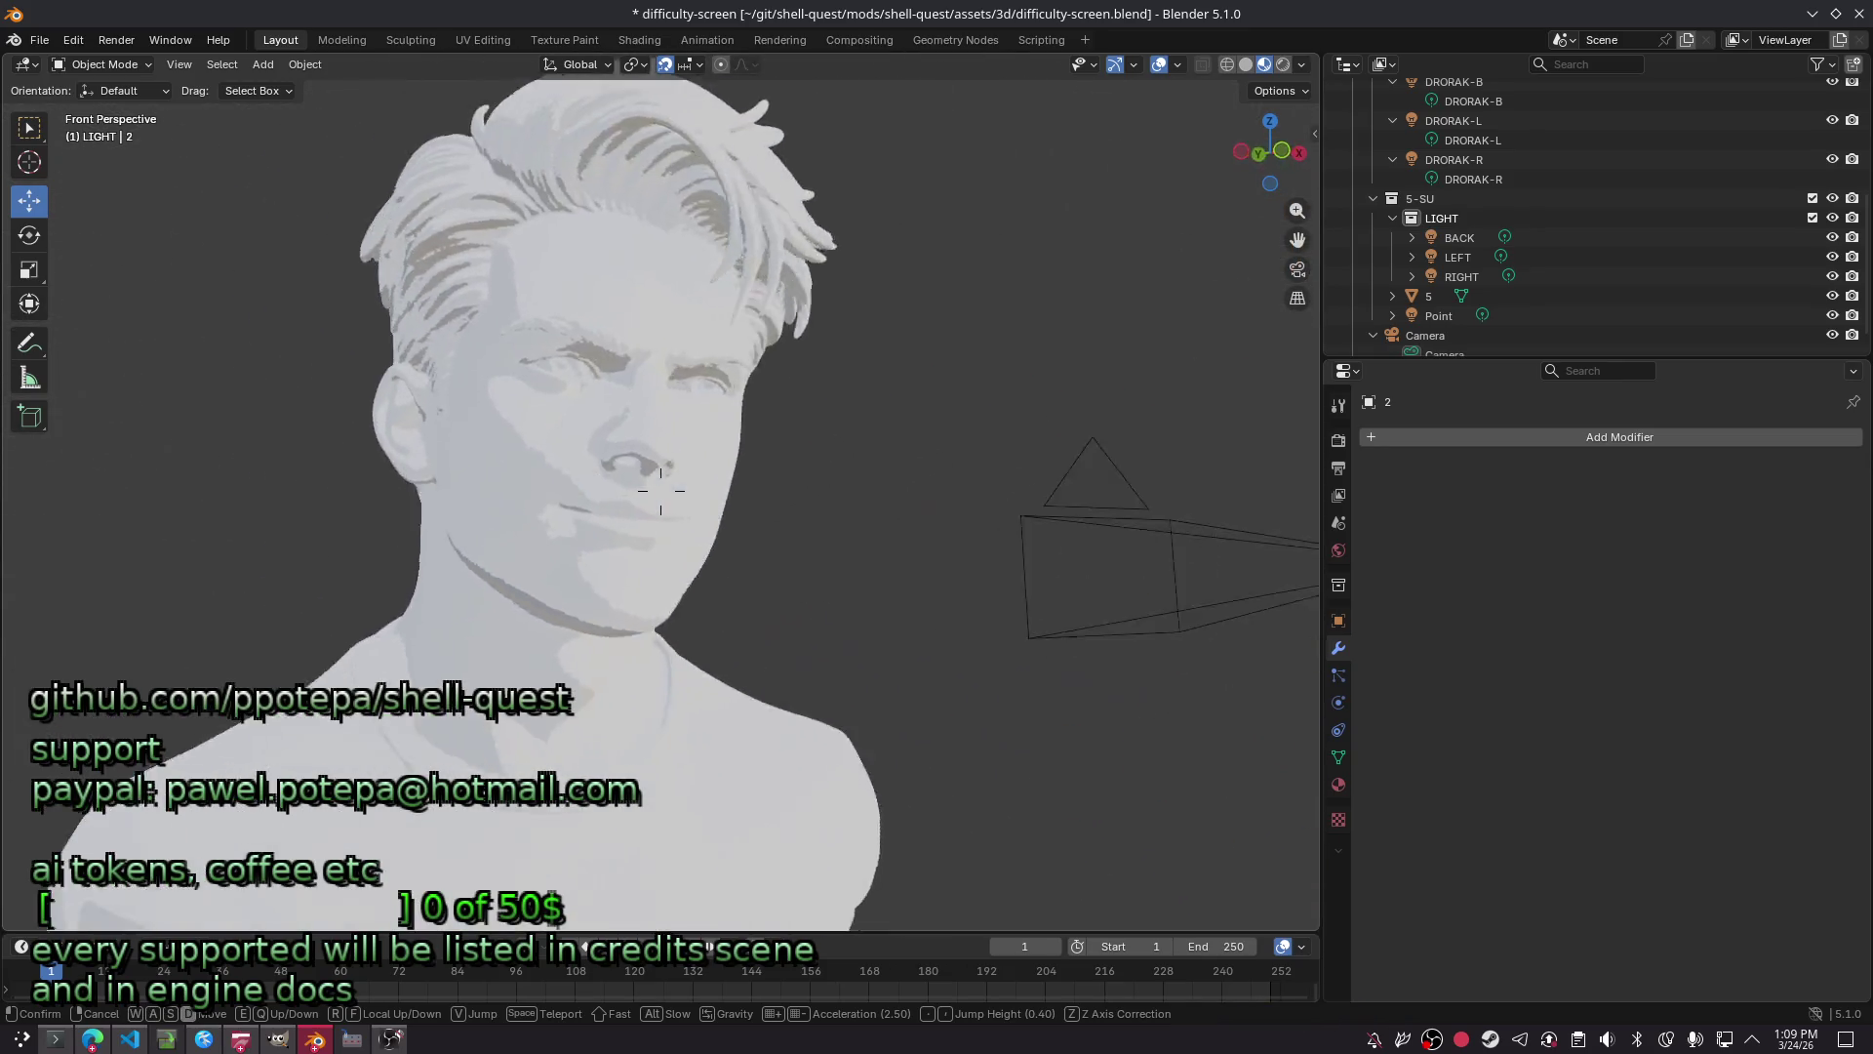
key("s")
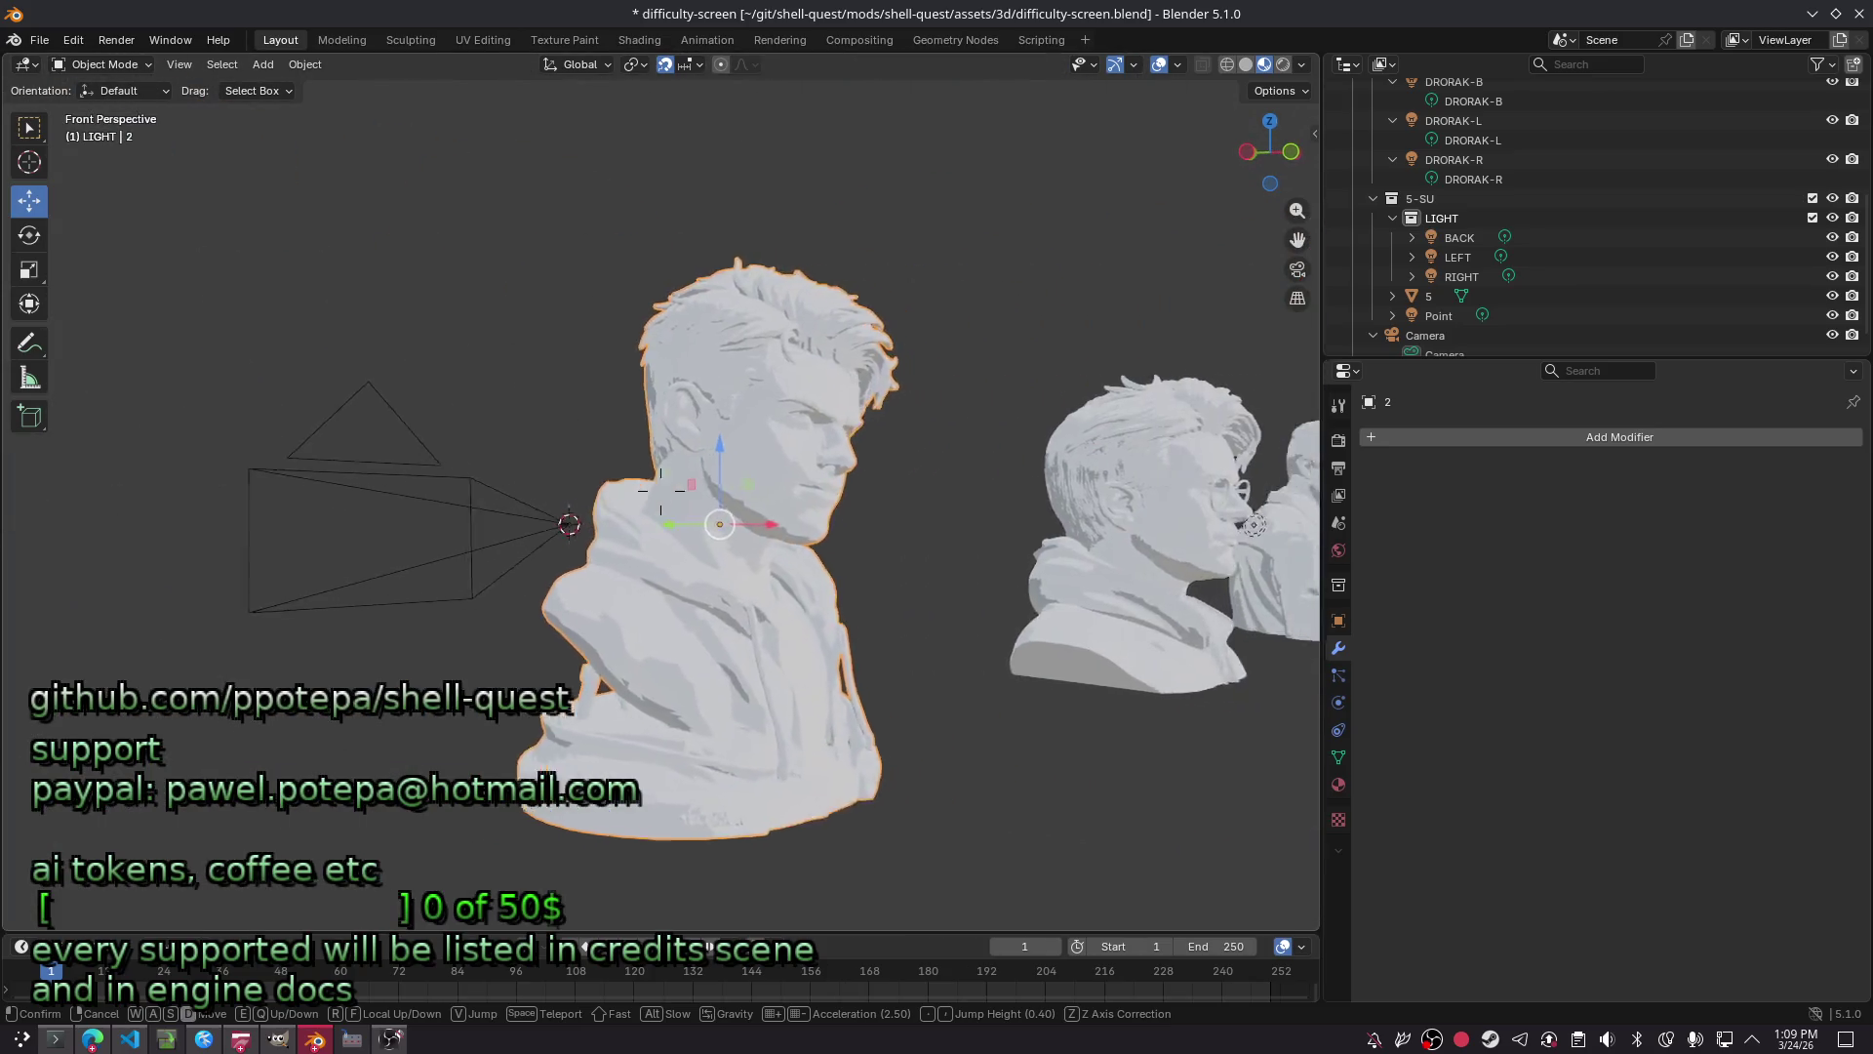
key("Escape")
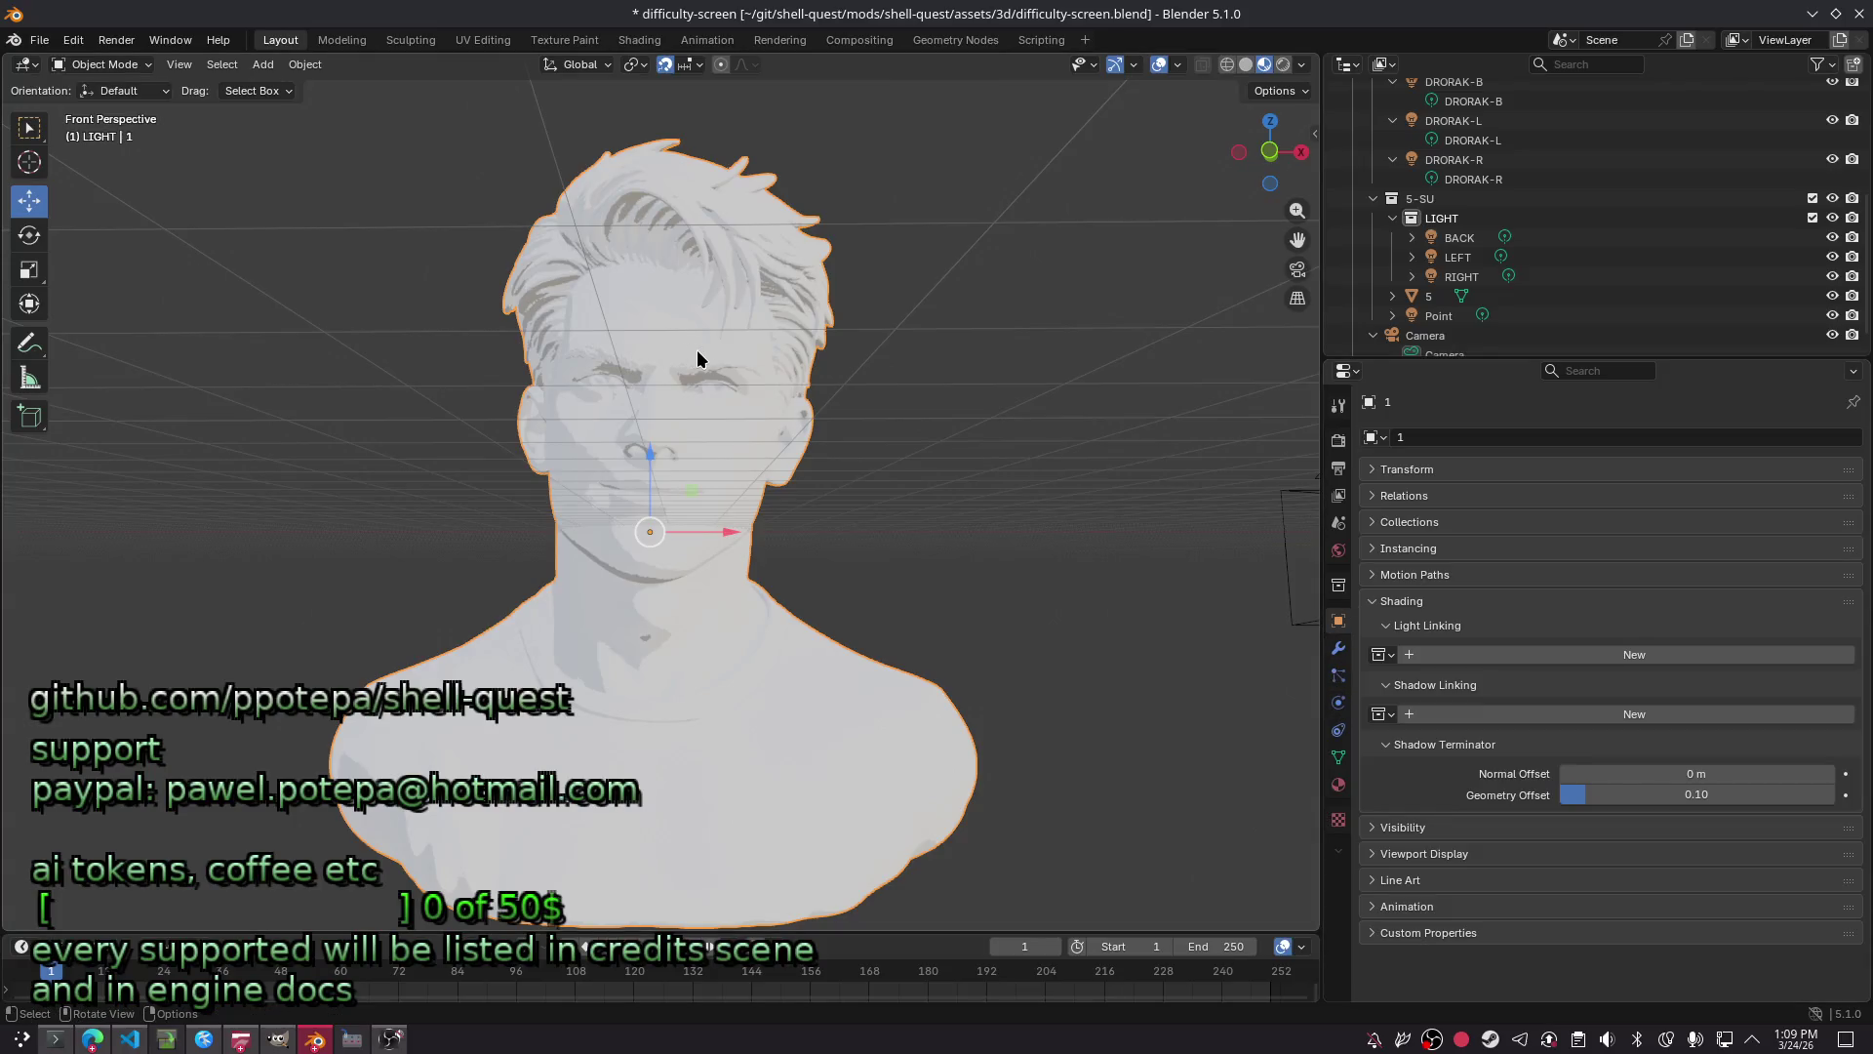
key("ctrl+s")
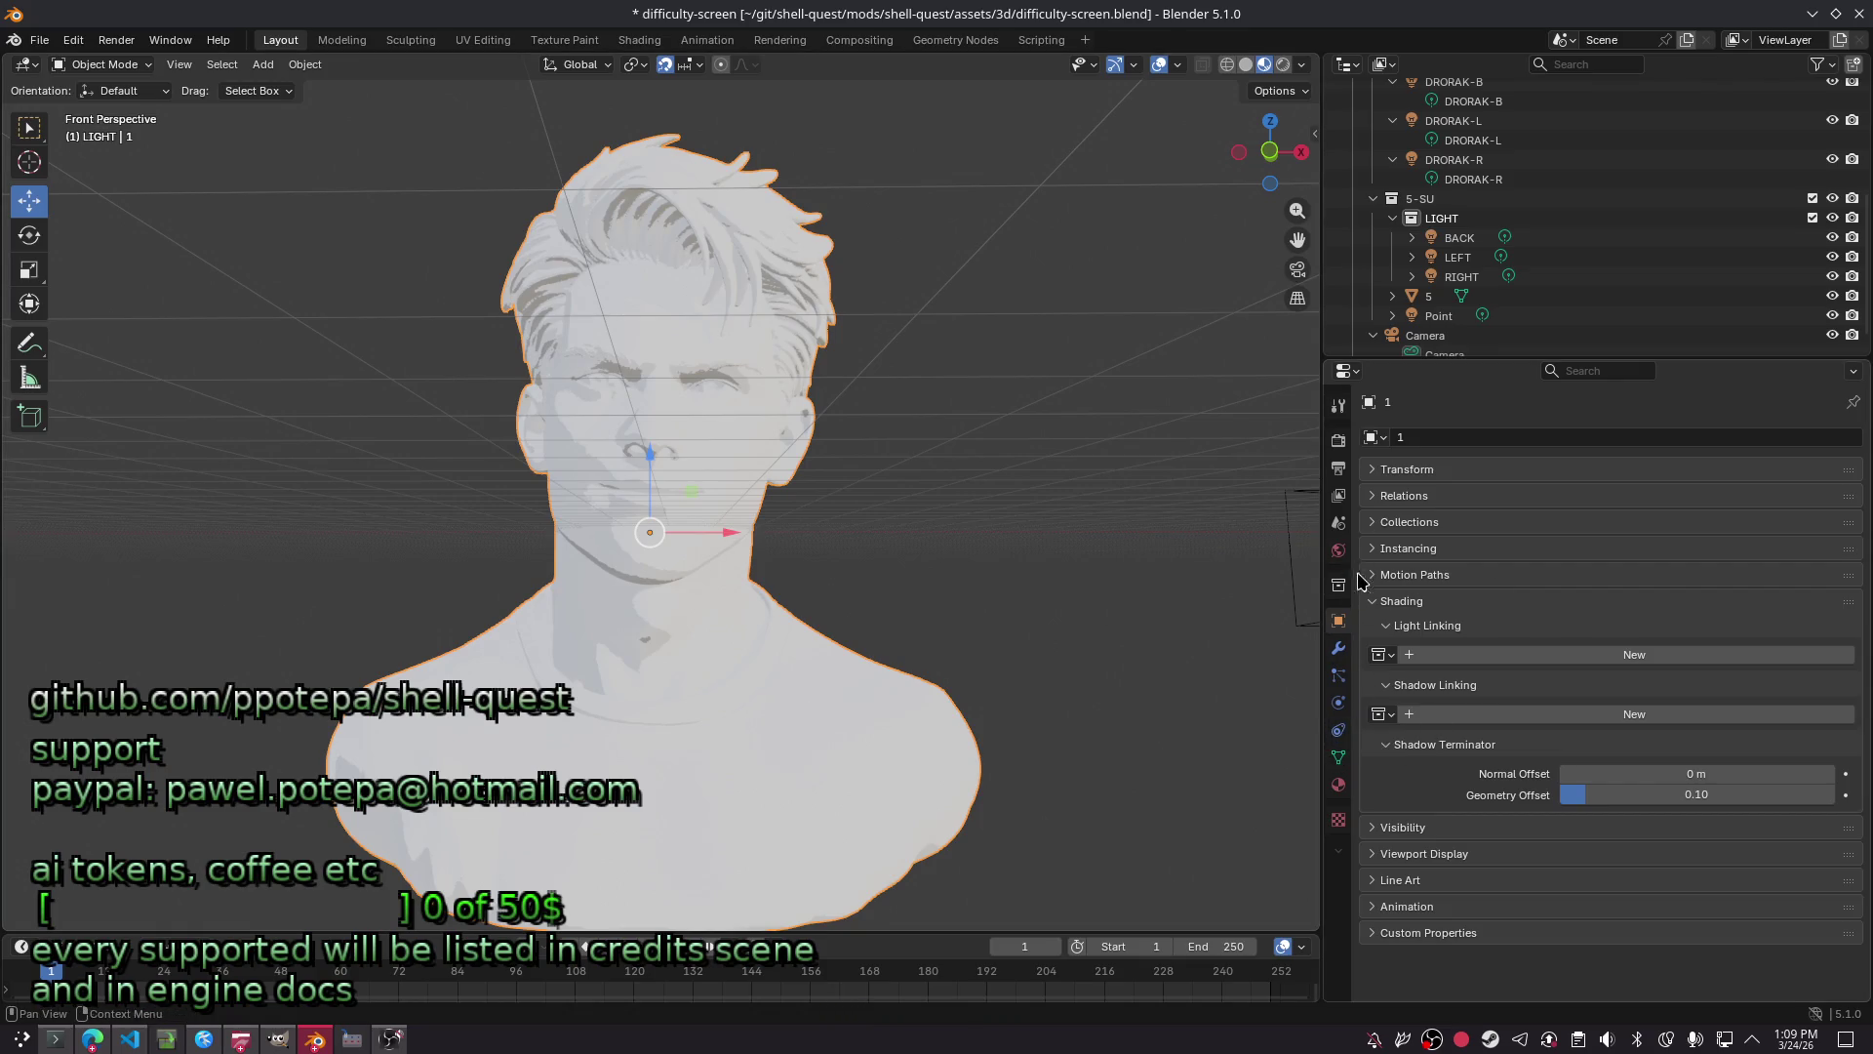
left_click(1338, 648)
left_click(1466, 442)
Add a Decimate modifier to bust 1, set ratio 0.1, then test 0.2
mouse_move(1426, 483)
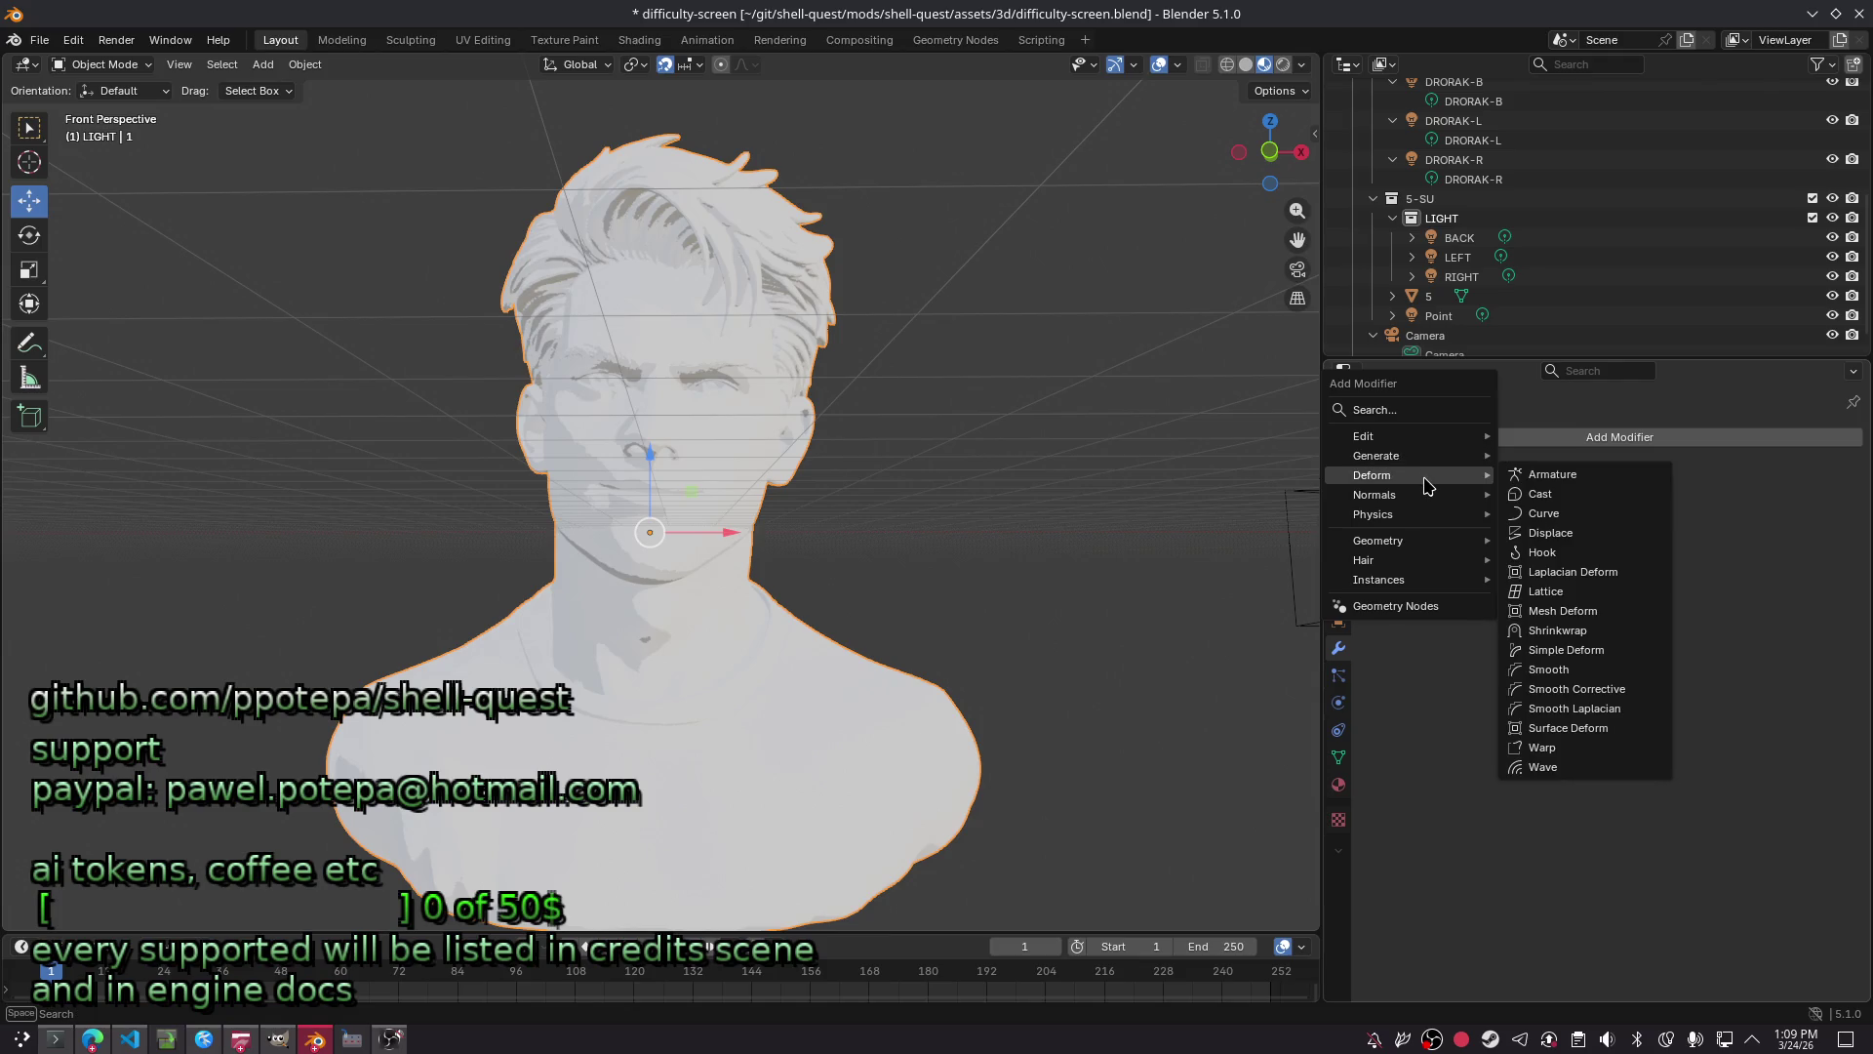
type("decim")
key("Return")
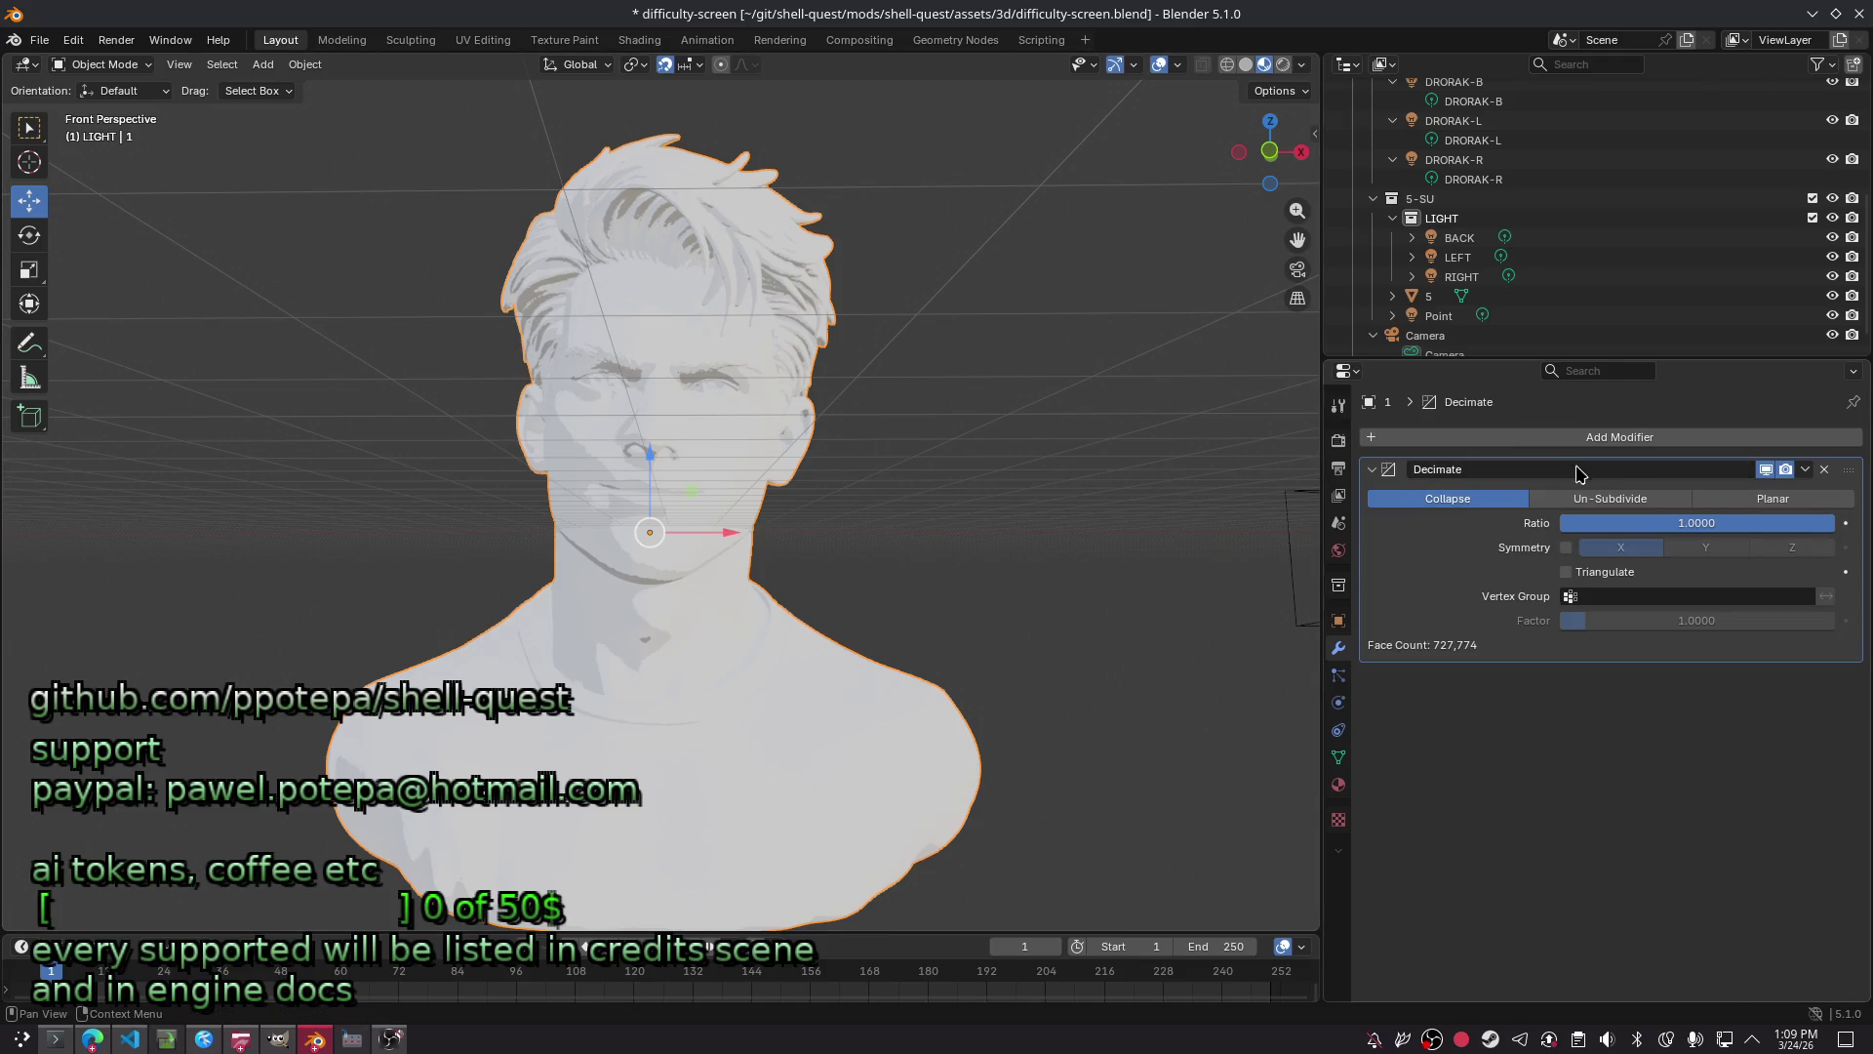
left_click(1695, 523)
type("0.1")
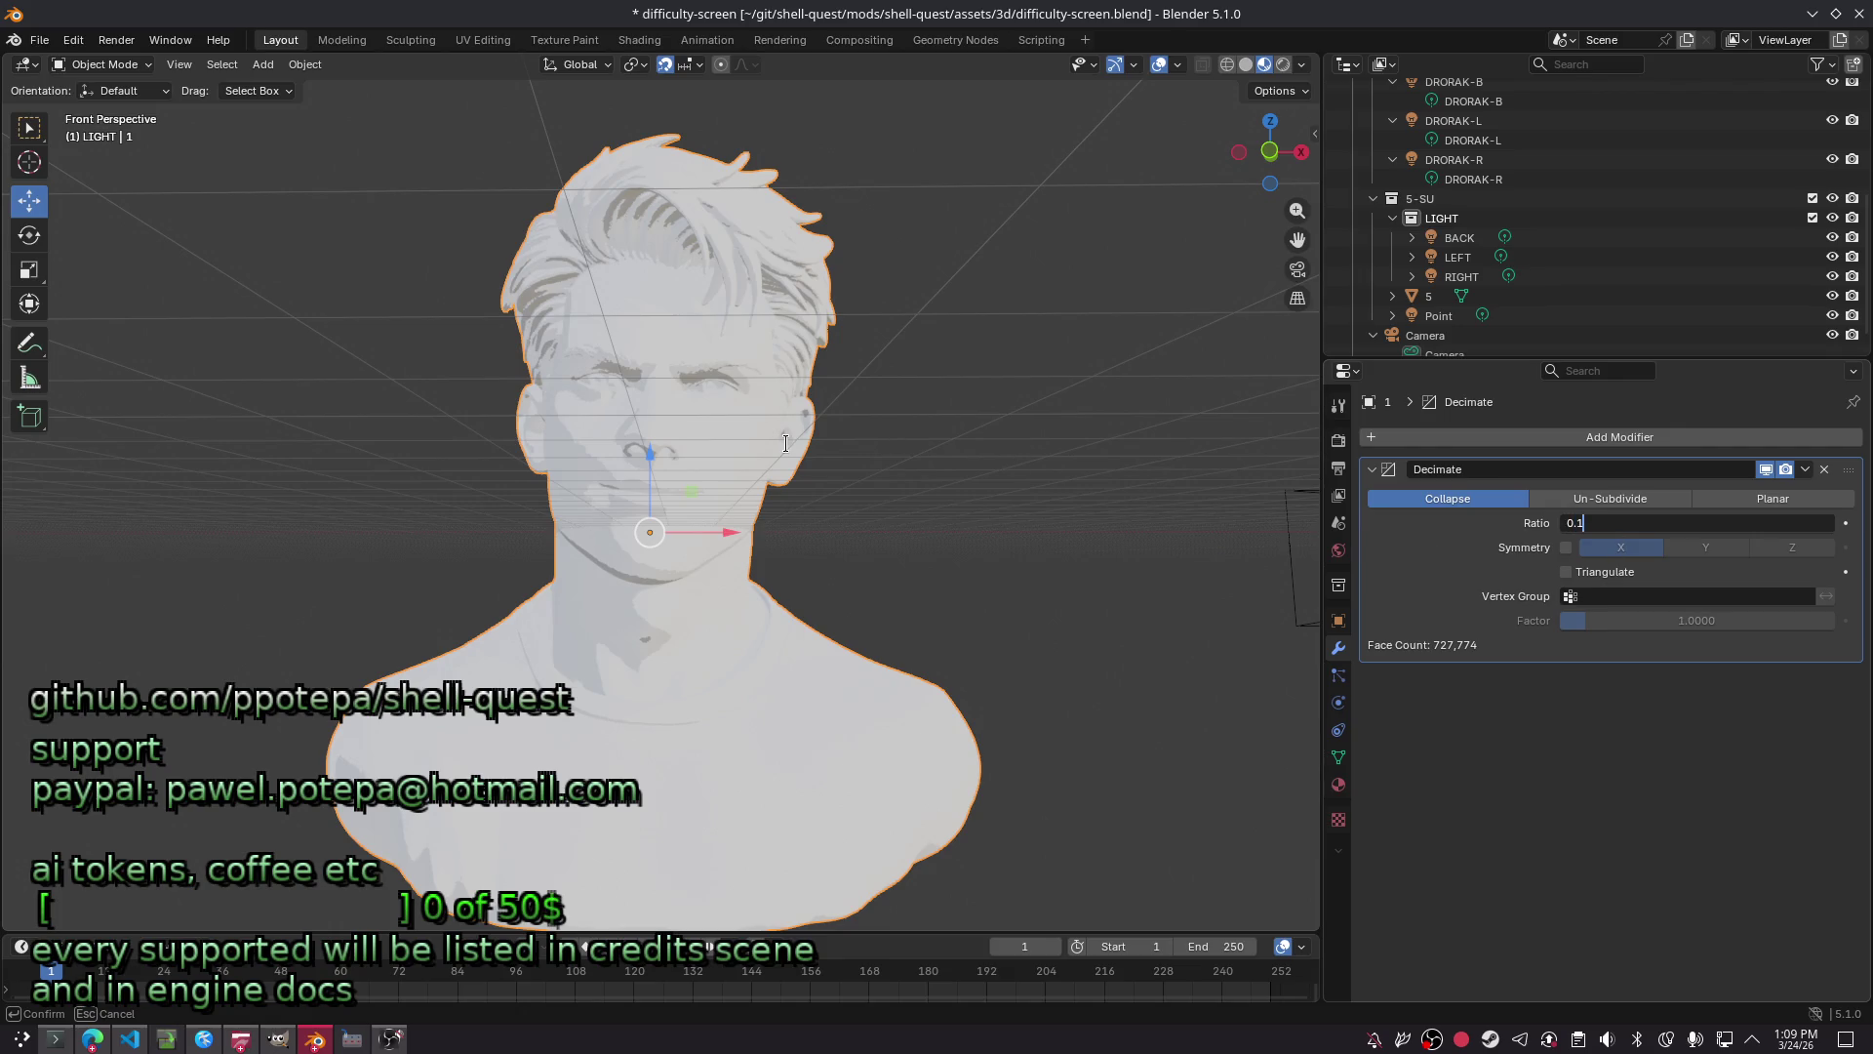
key("Return")
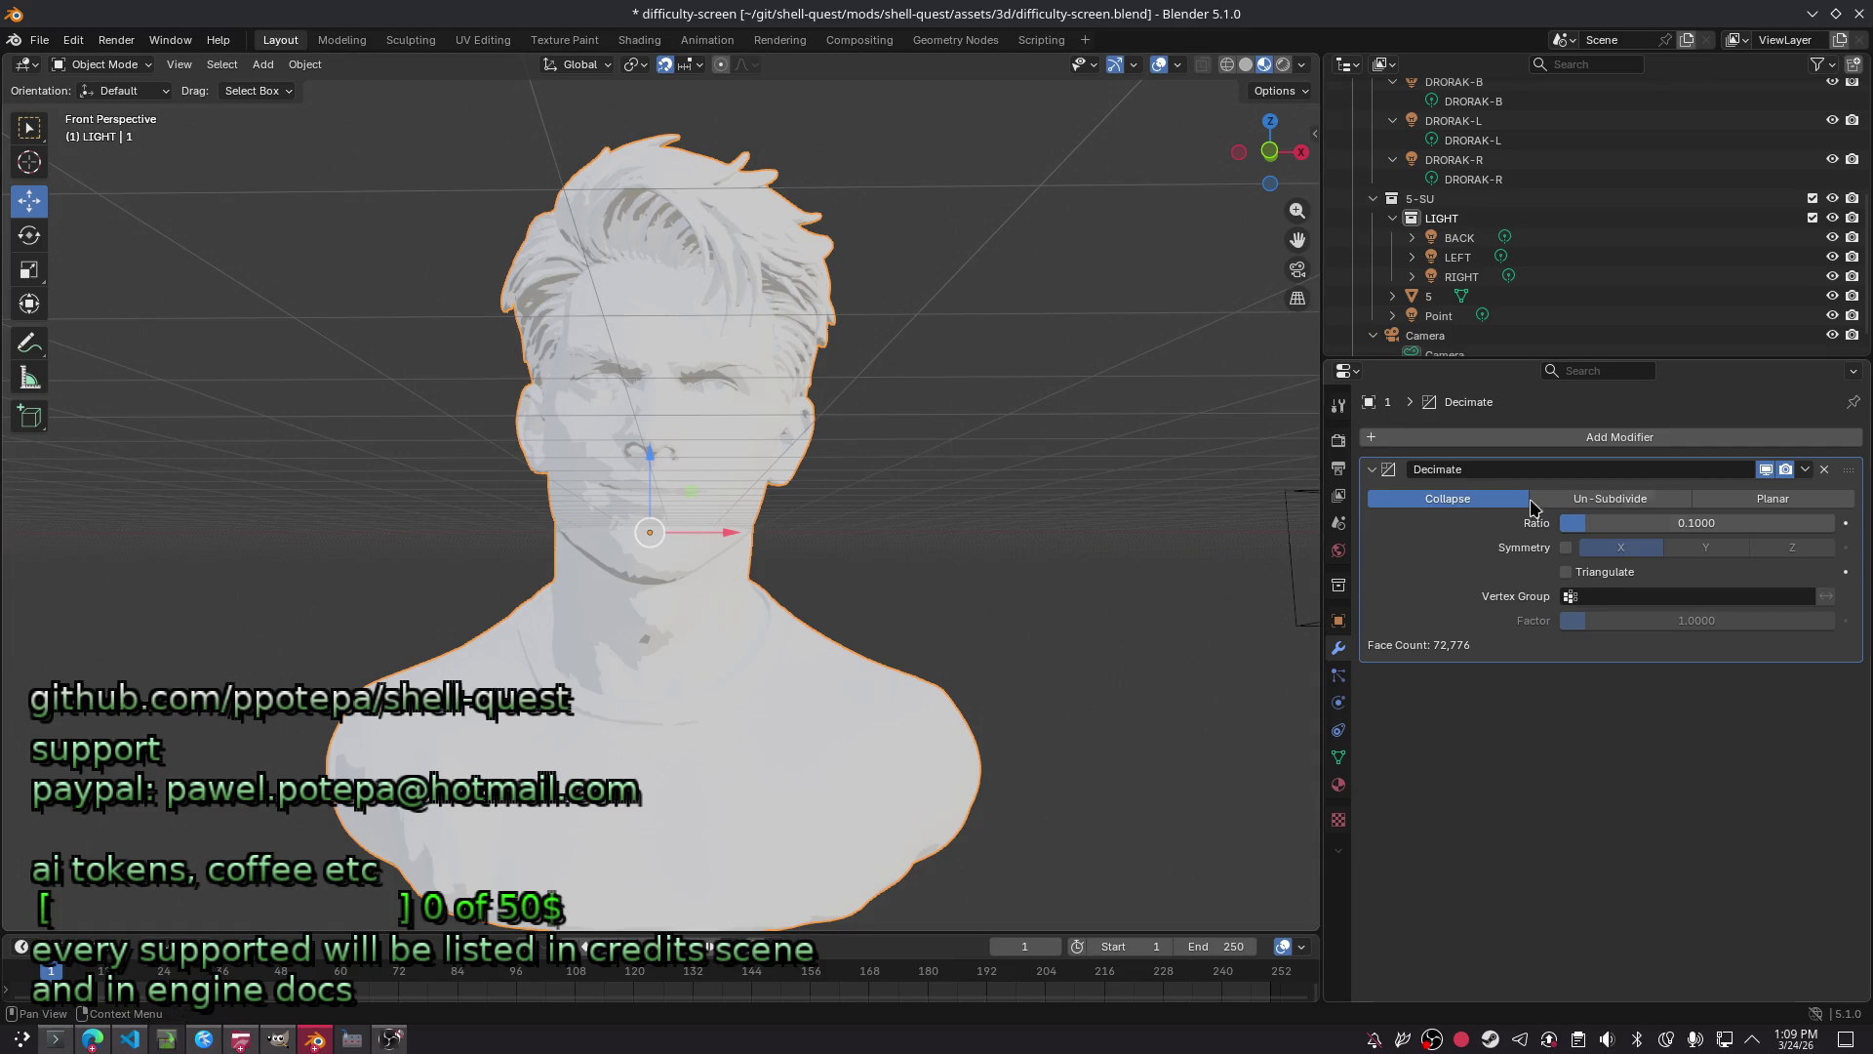
left_click(1655, 522)
type("0.2")
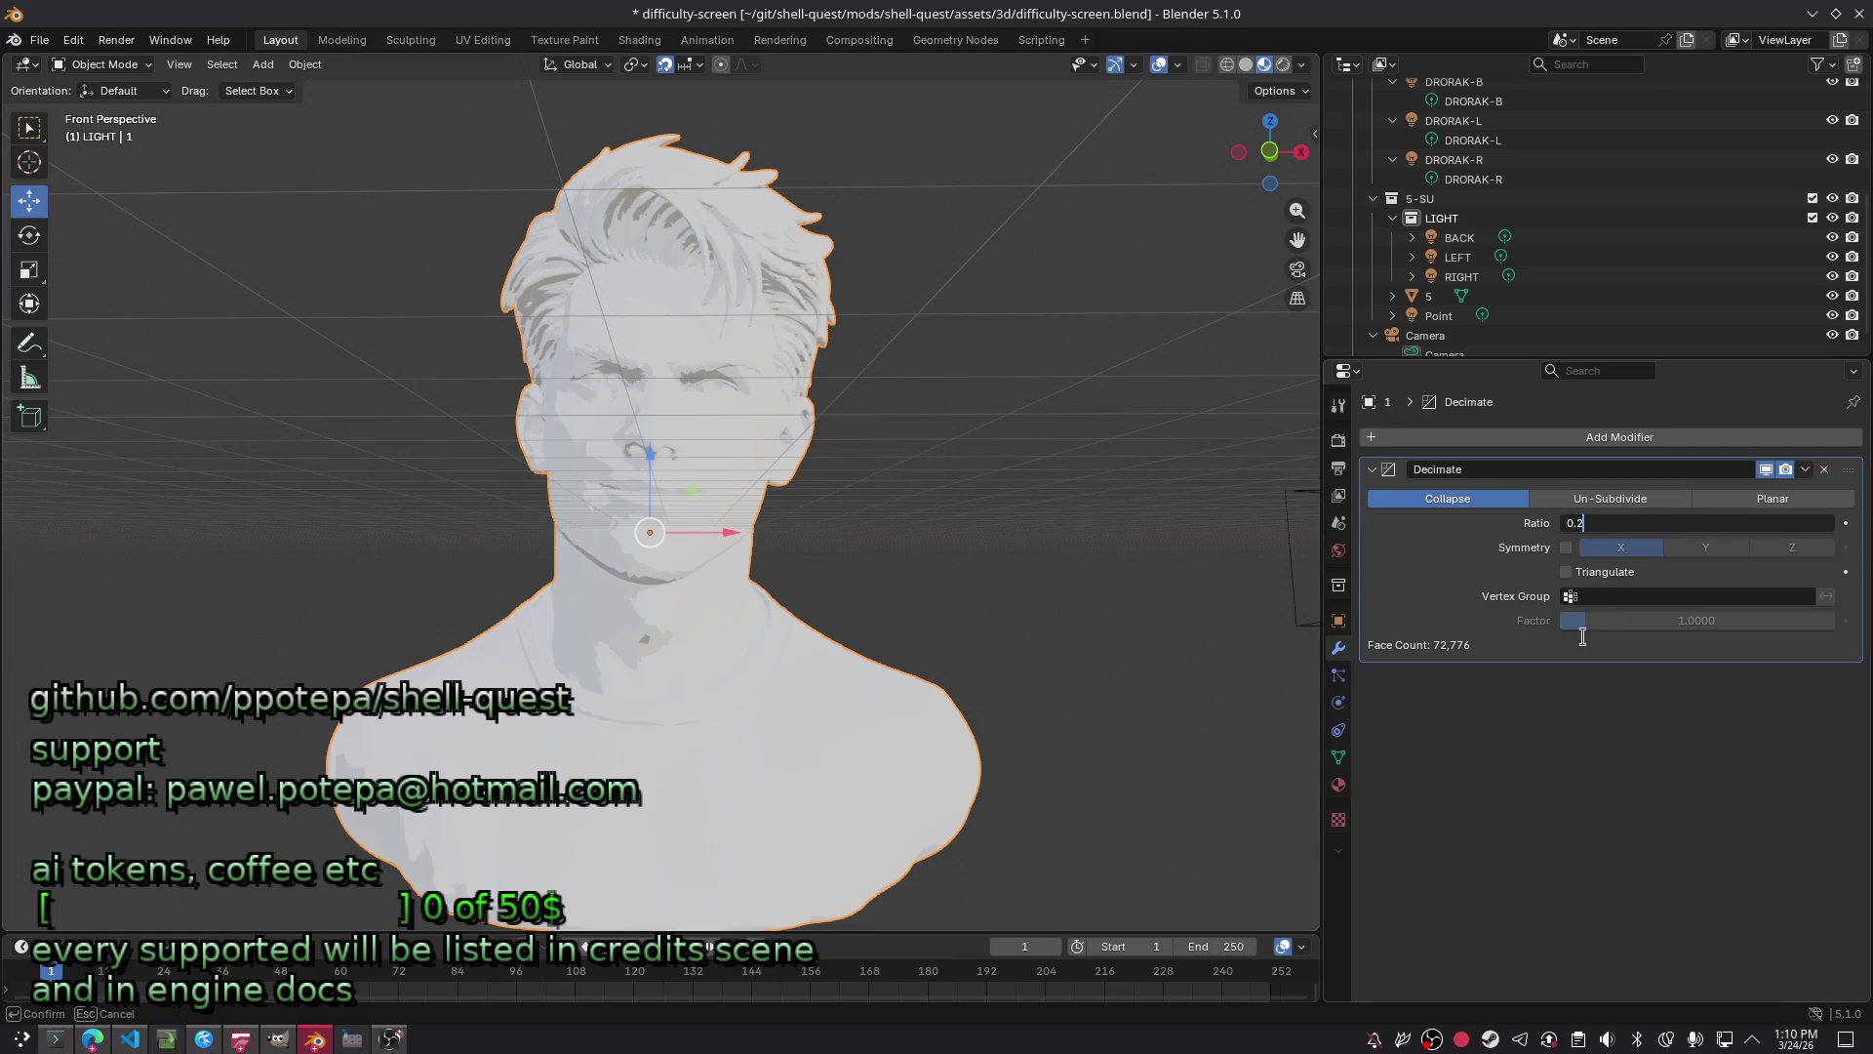
key("Return")
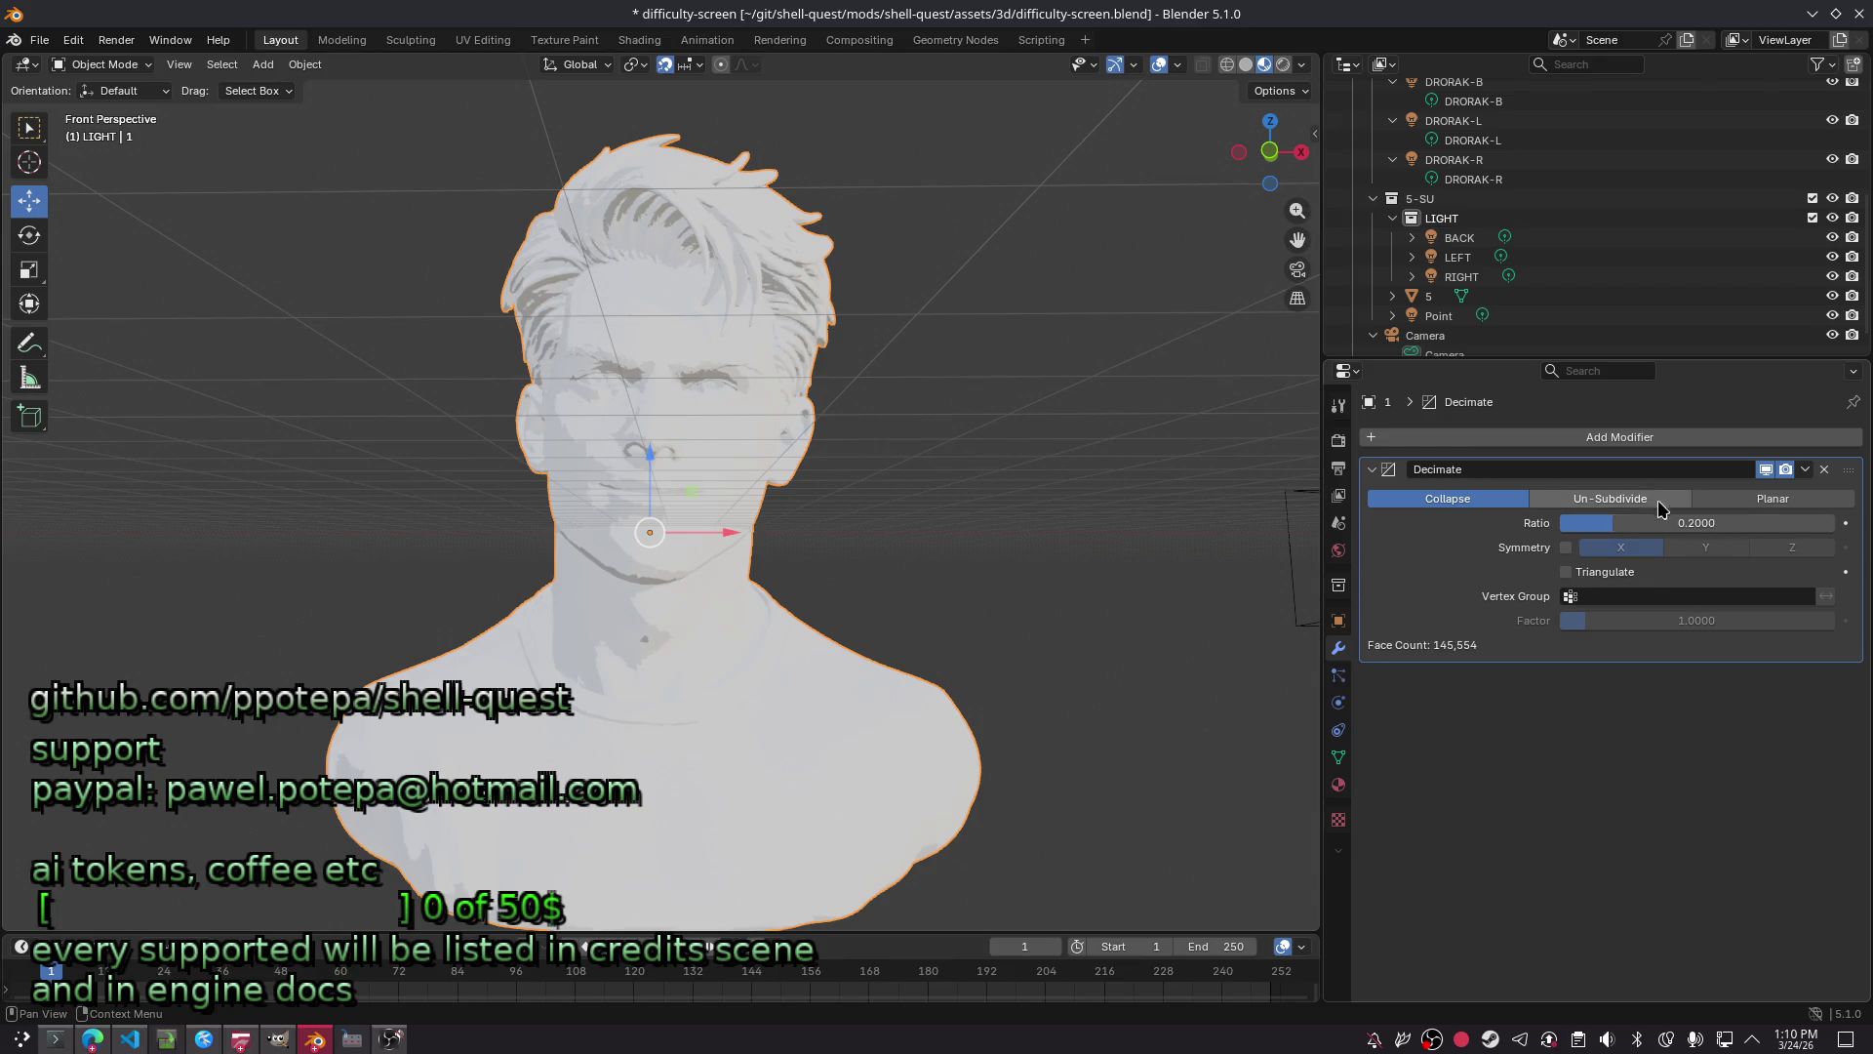
Return the ratio to 0.1 (72,776 faces), save, and apply the Decimate modifier
left_click(1602, 524)
type("0.1")
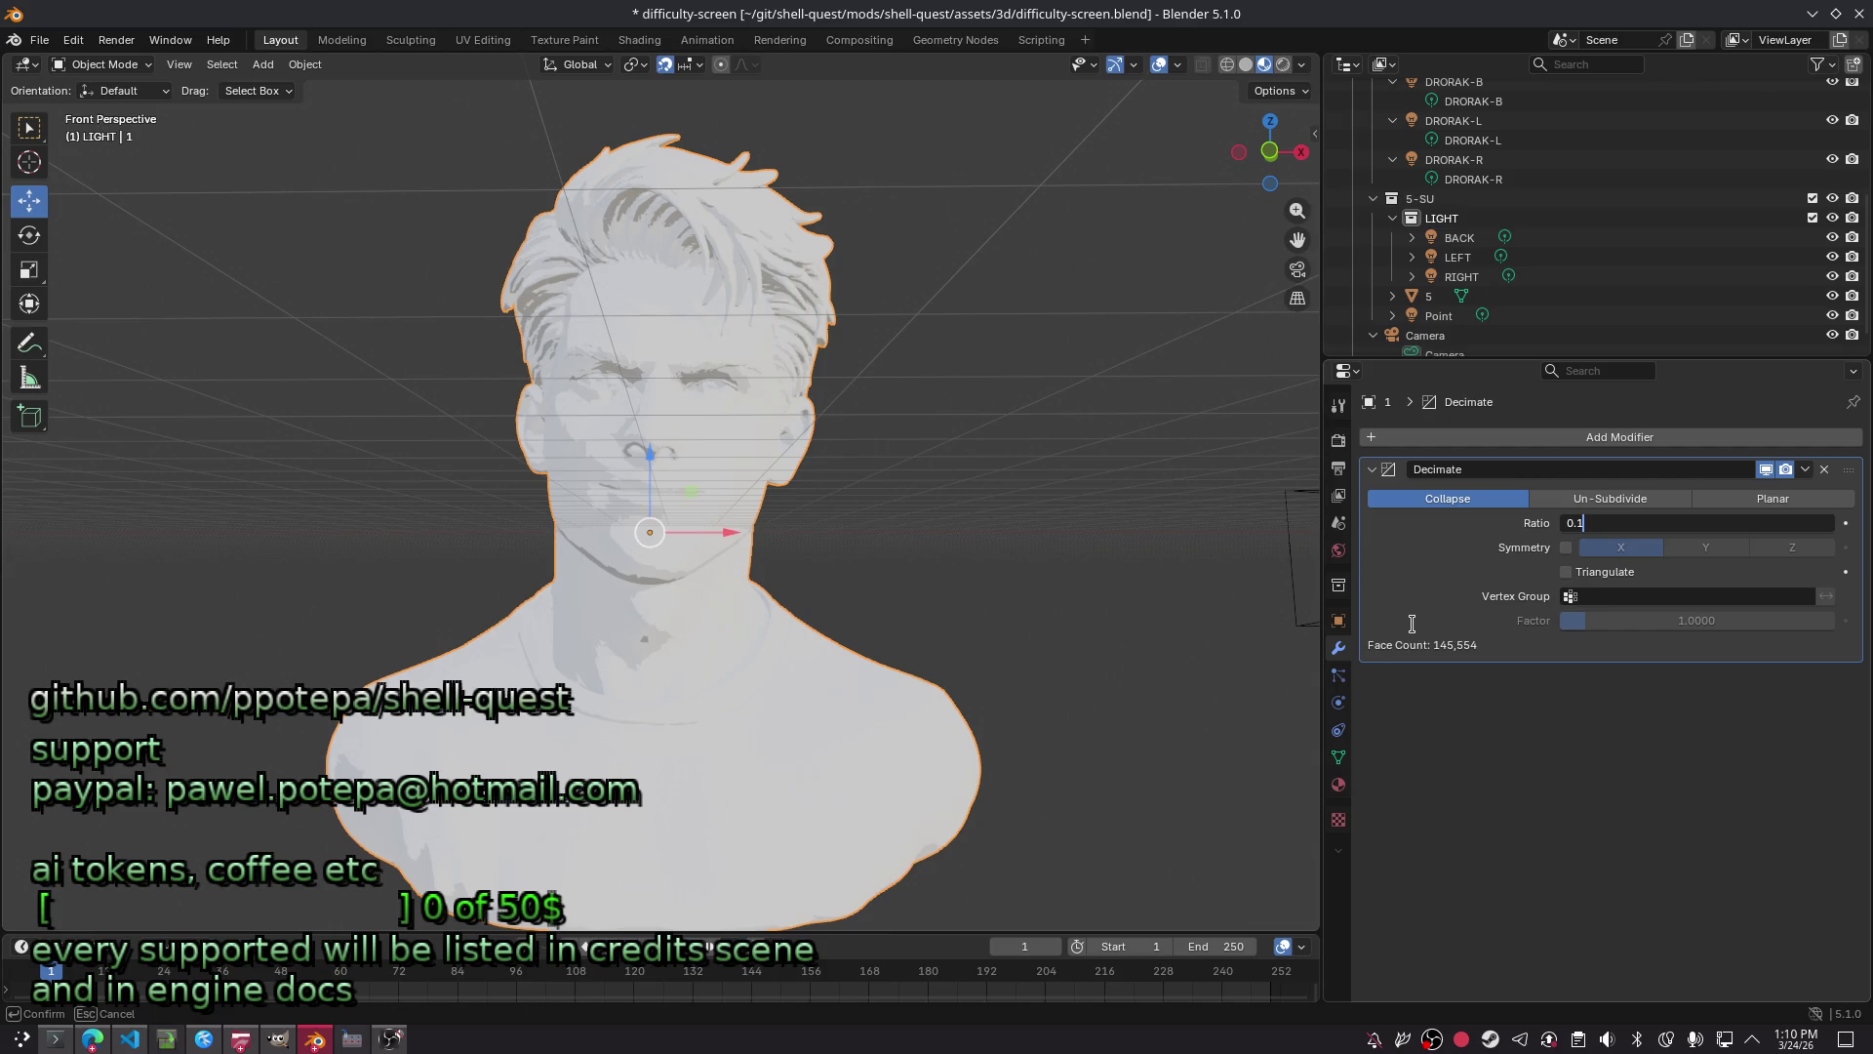
key("Return")
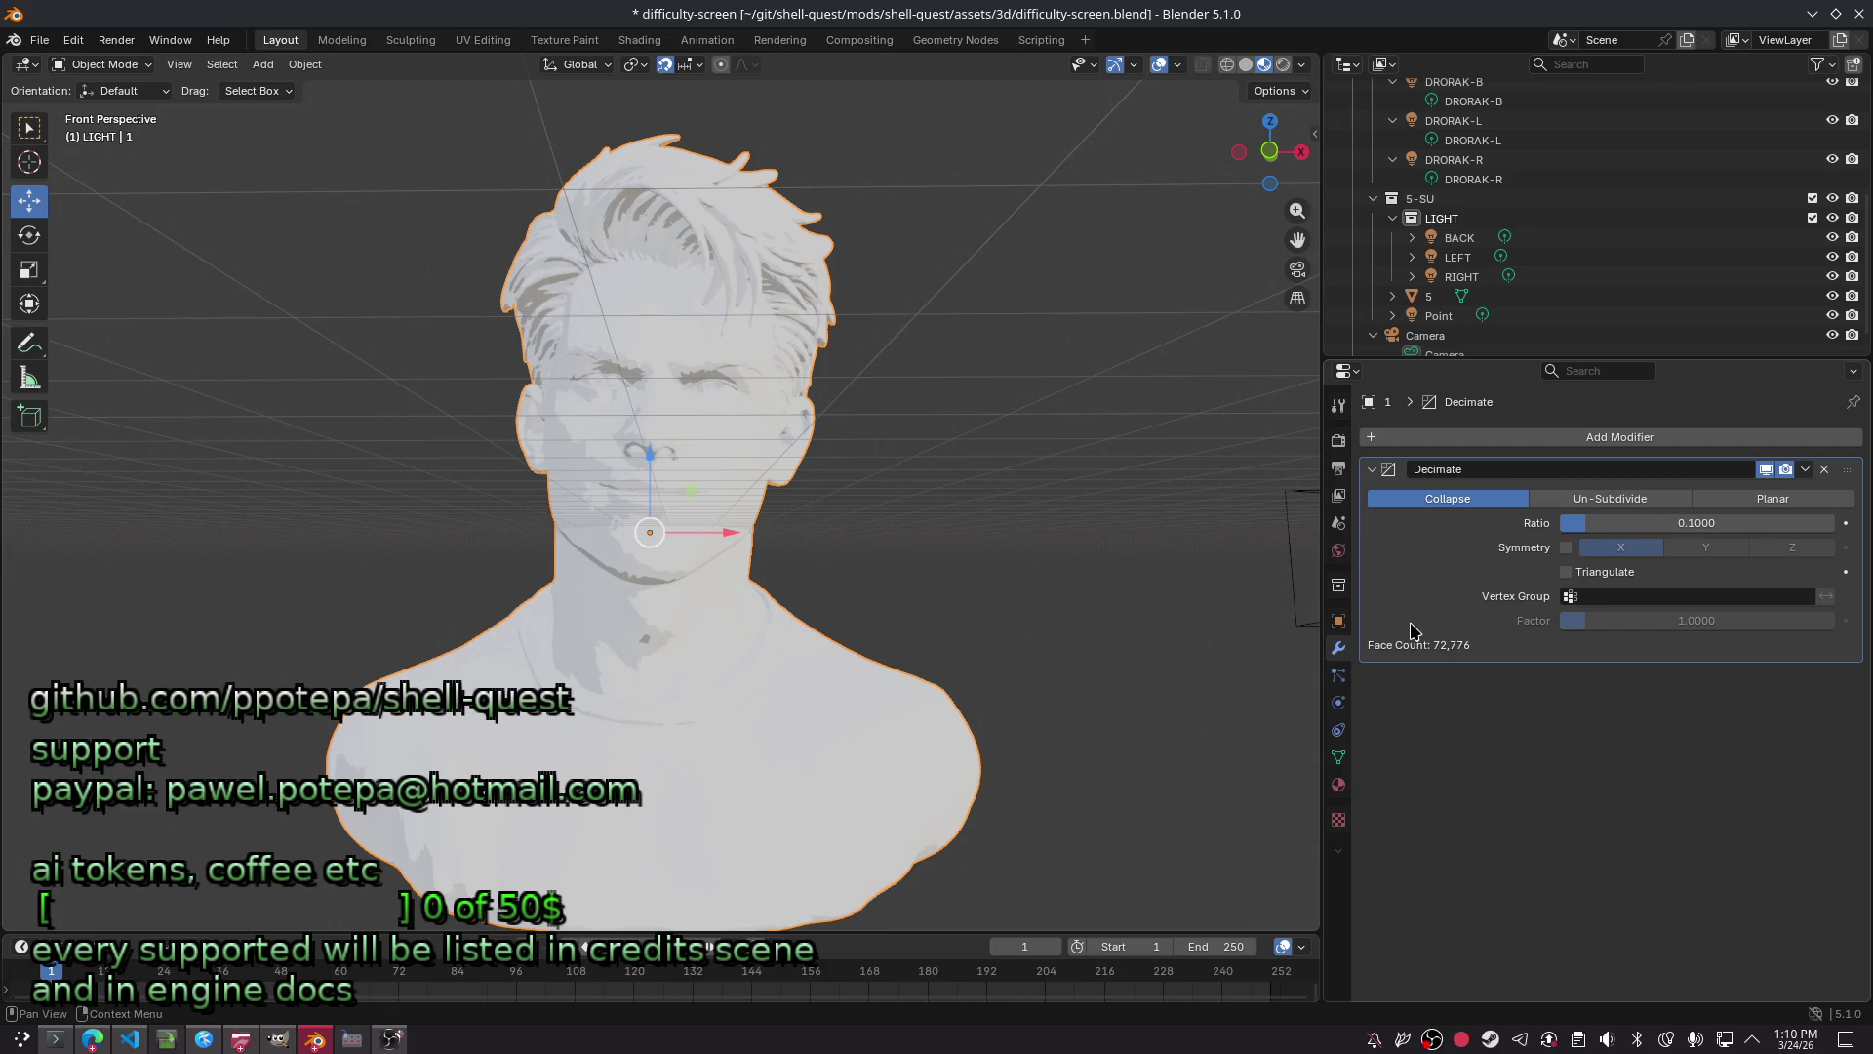
key("ctrl+s")
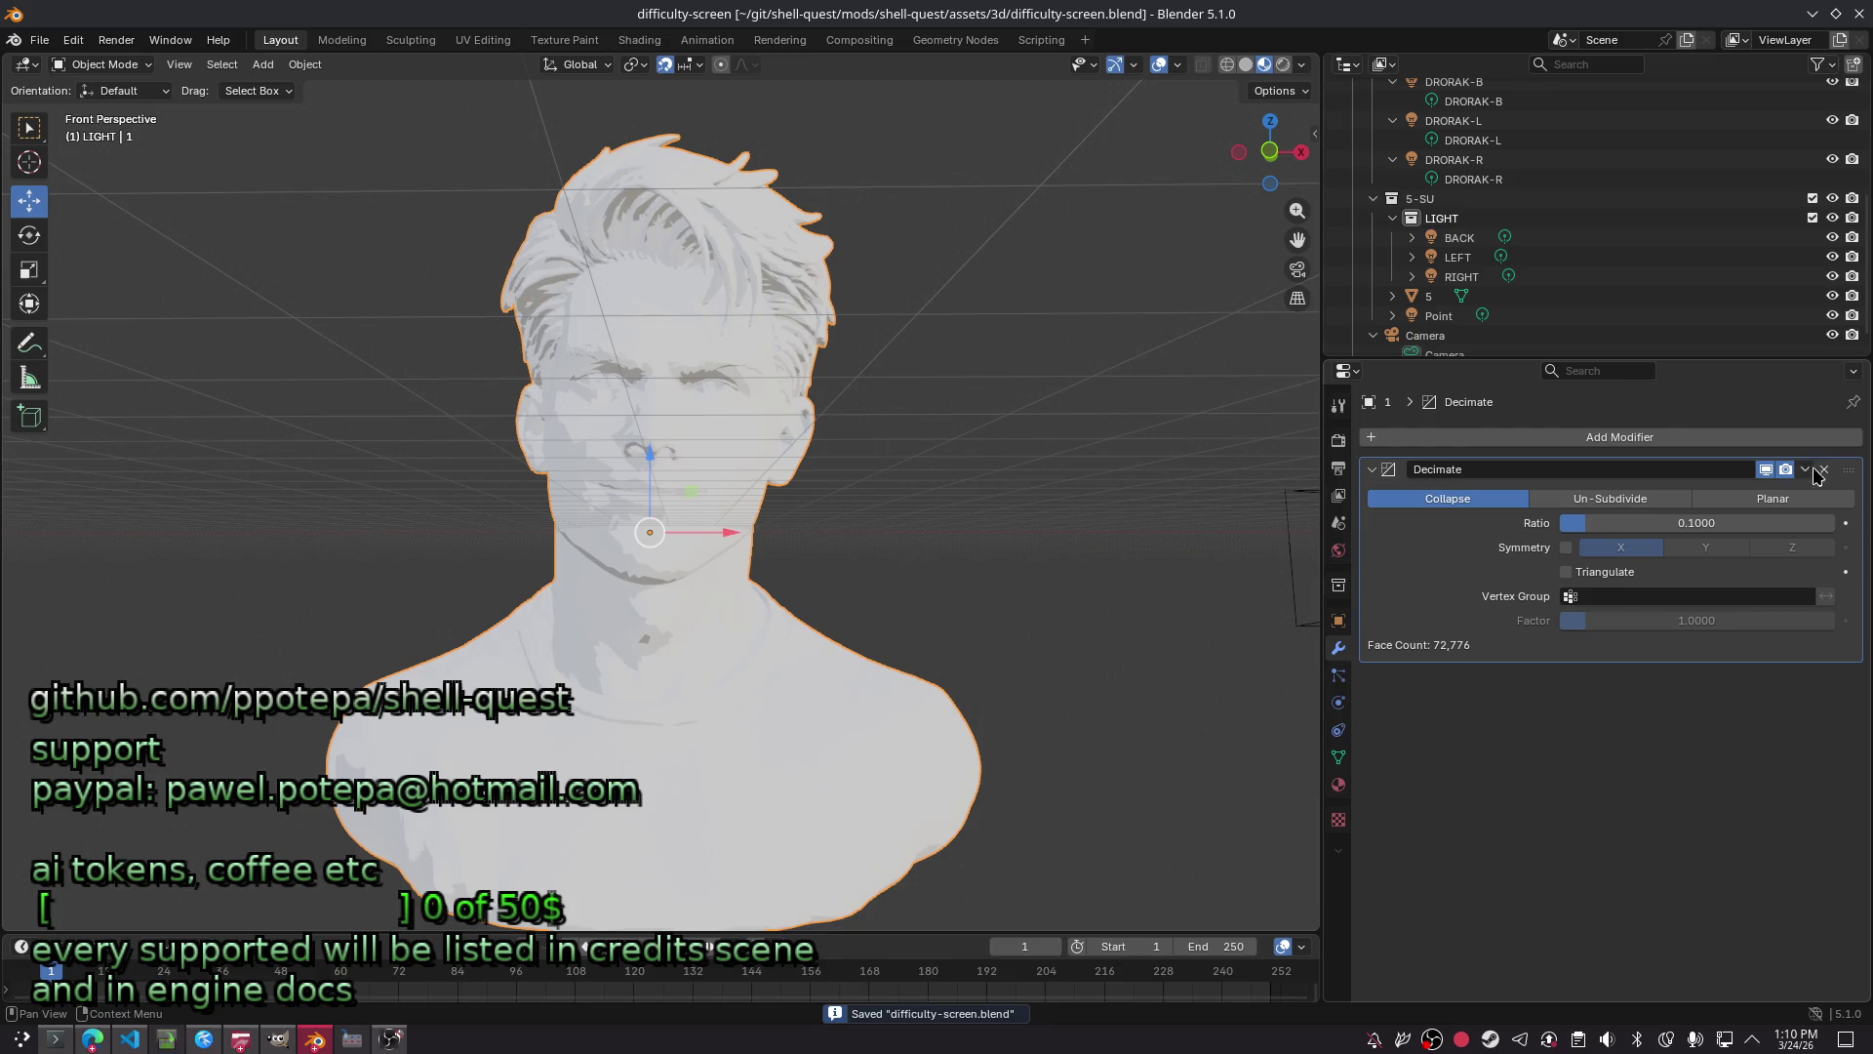
left_click(1804, 468)
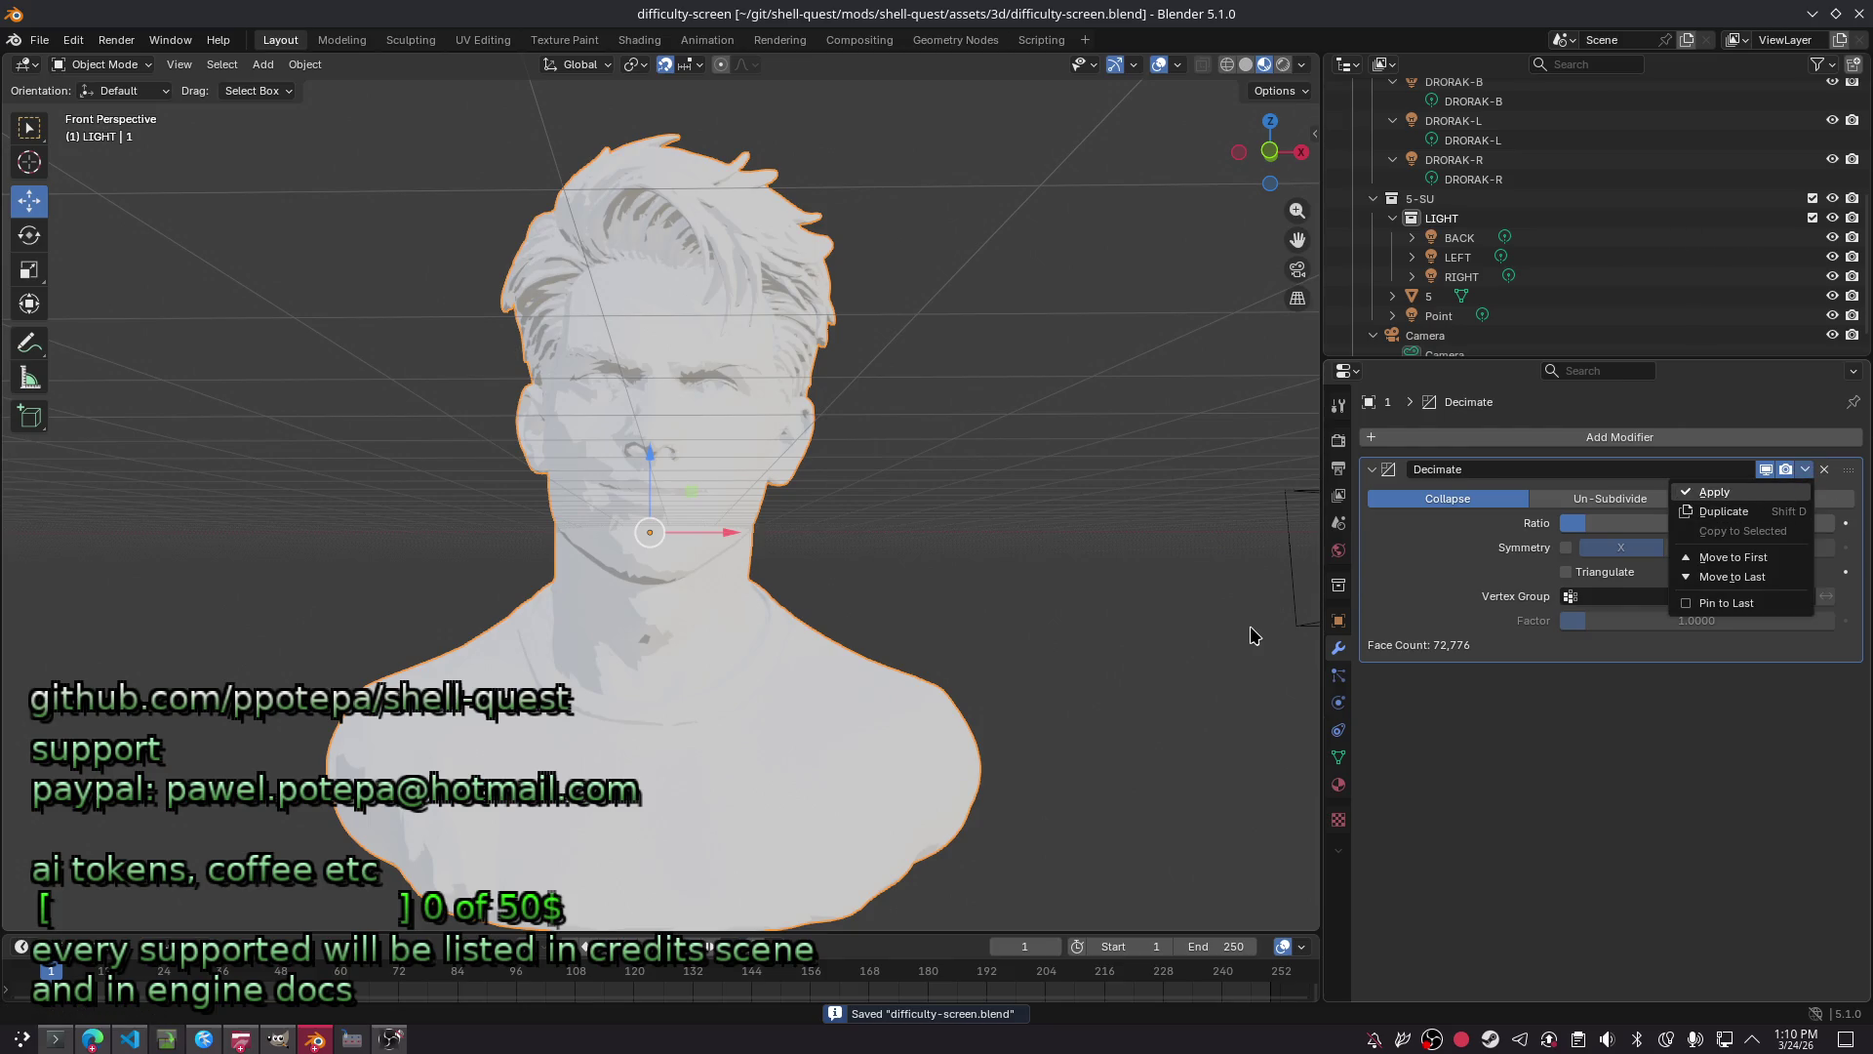
left_click(1719, 491)
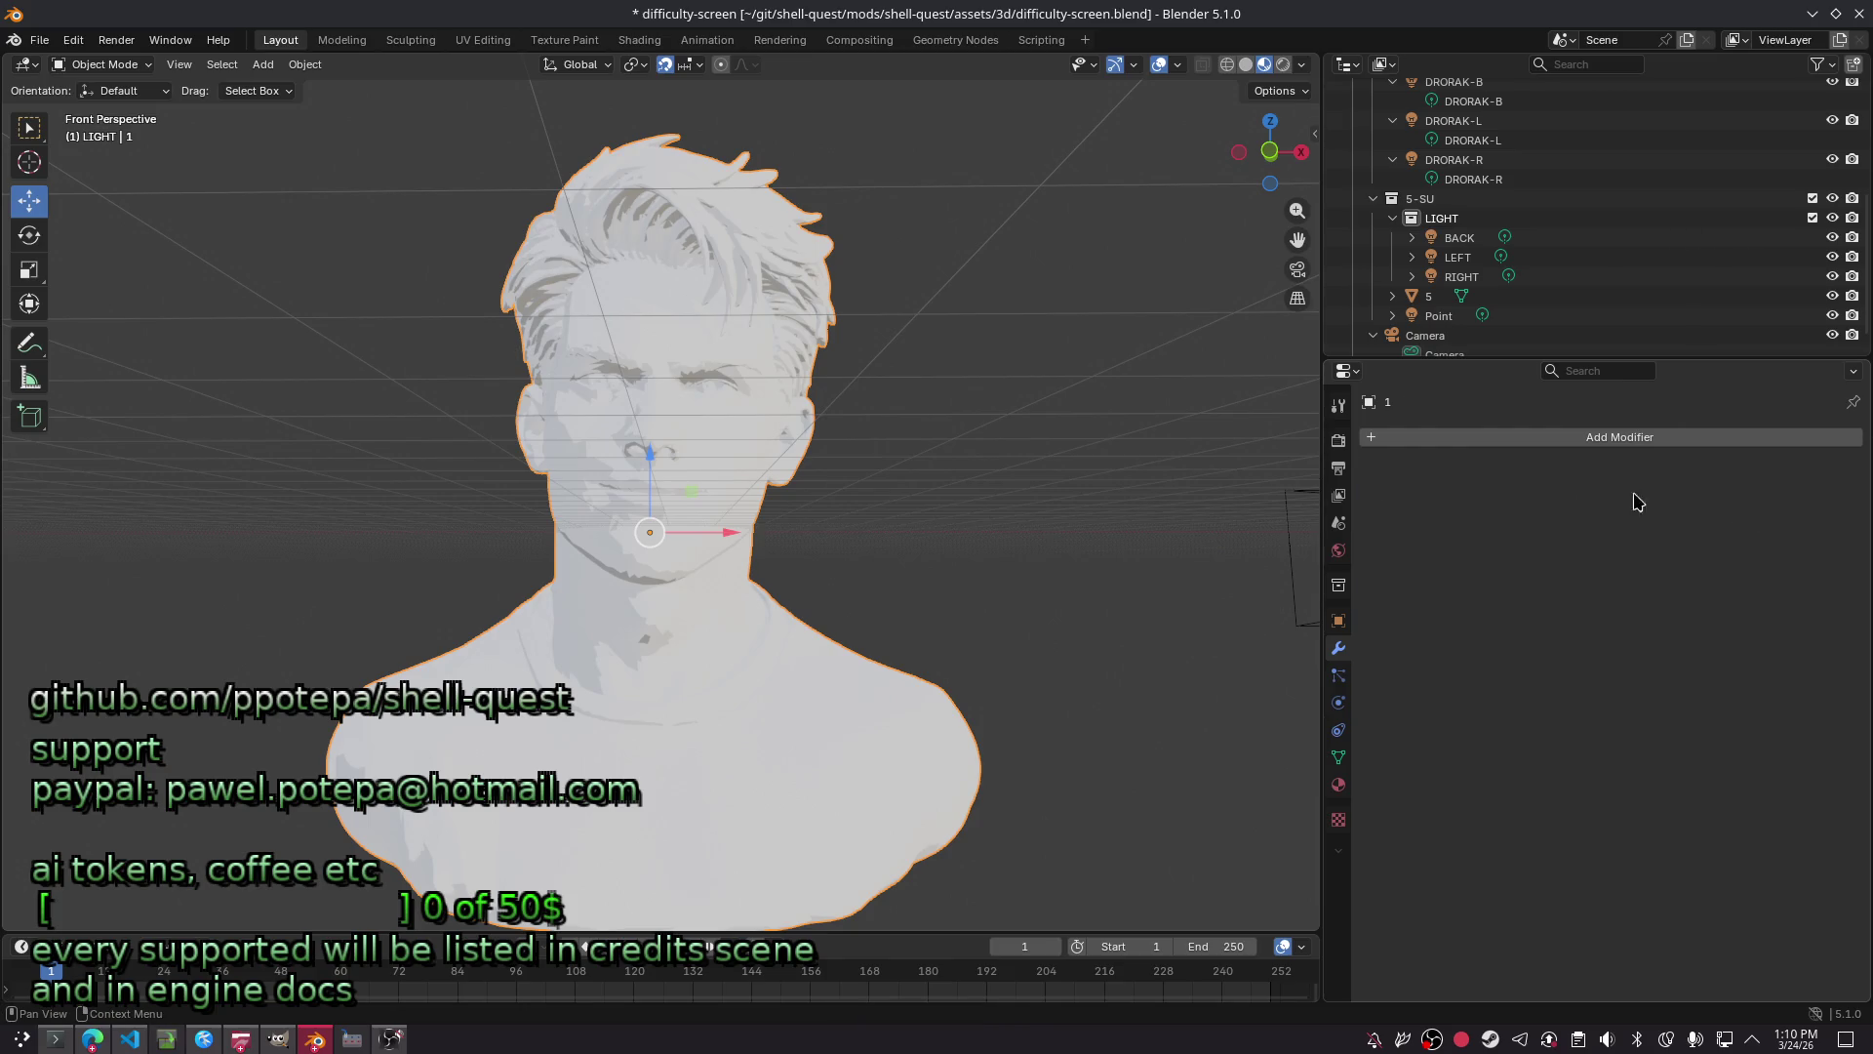
Cancel quitting Blender and save difficulty-screen.blend
scroll(682, 565, "up", 2)
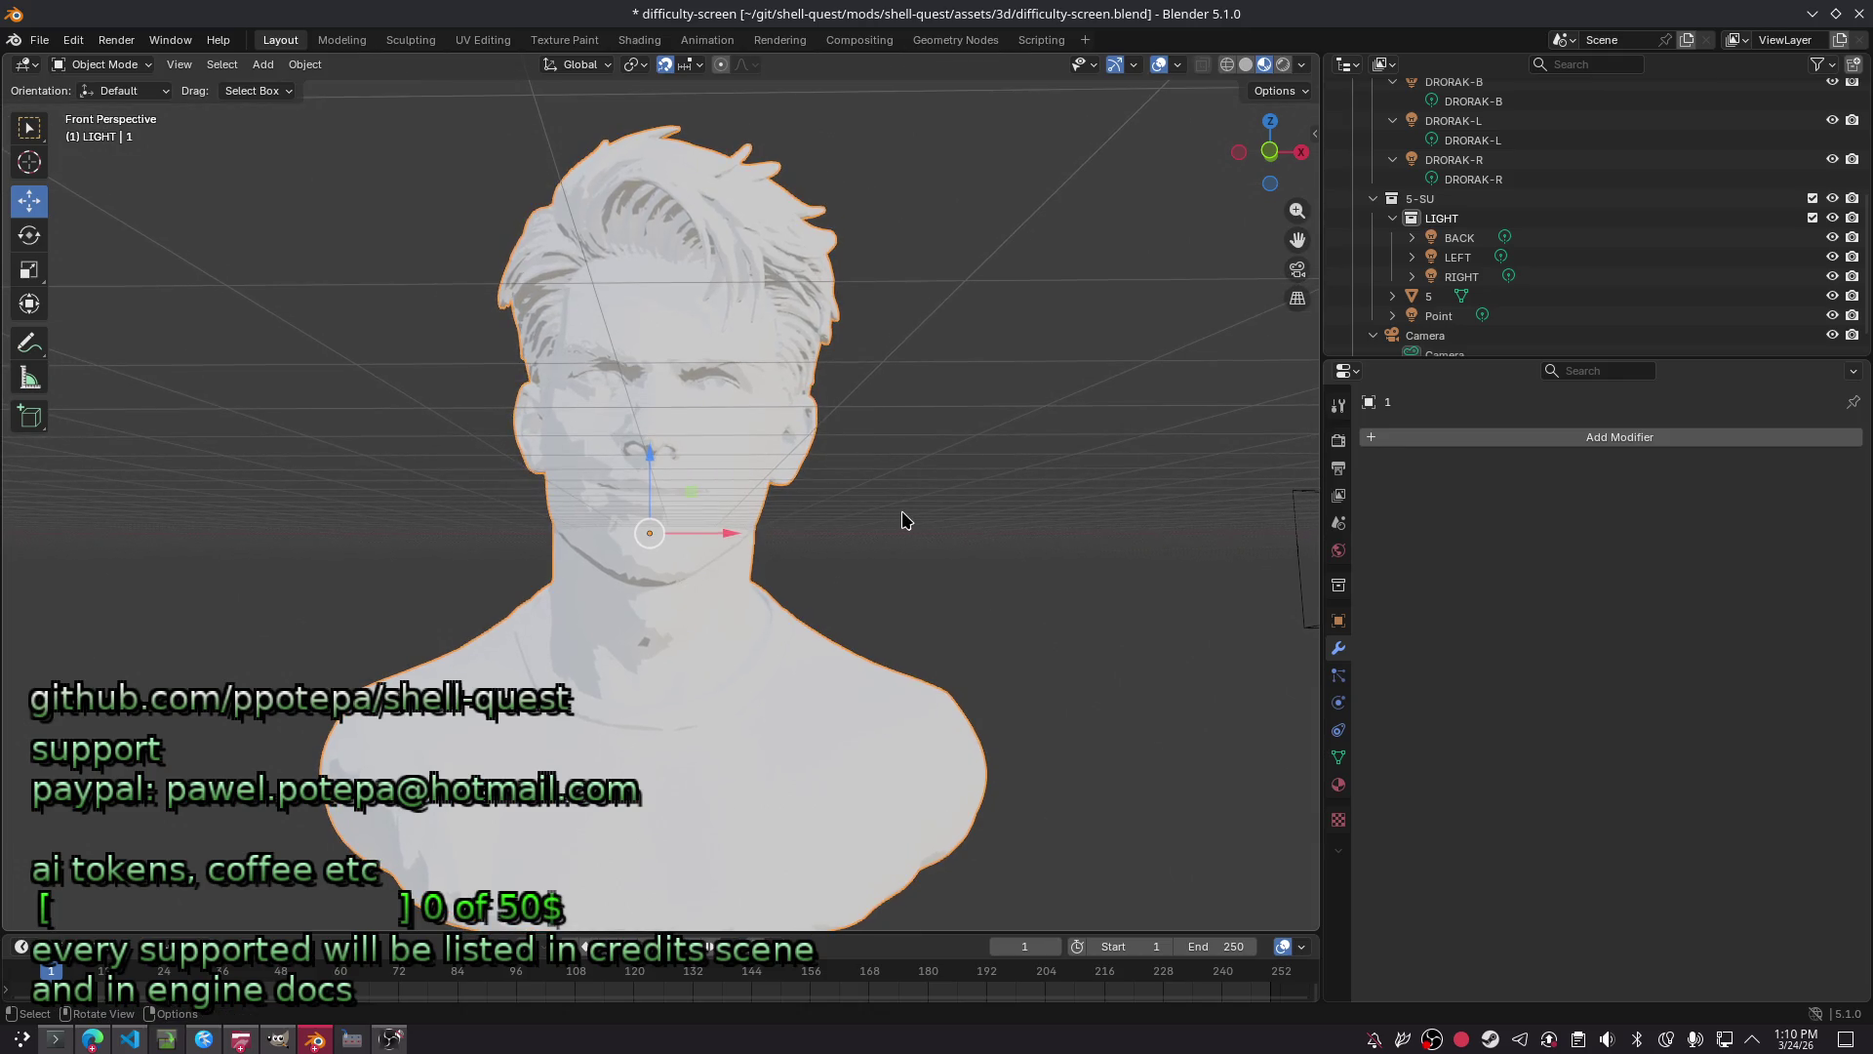
left_click(73, 40)
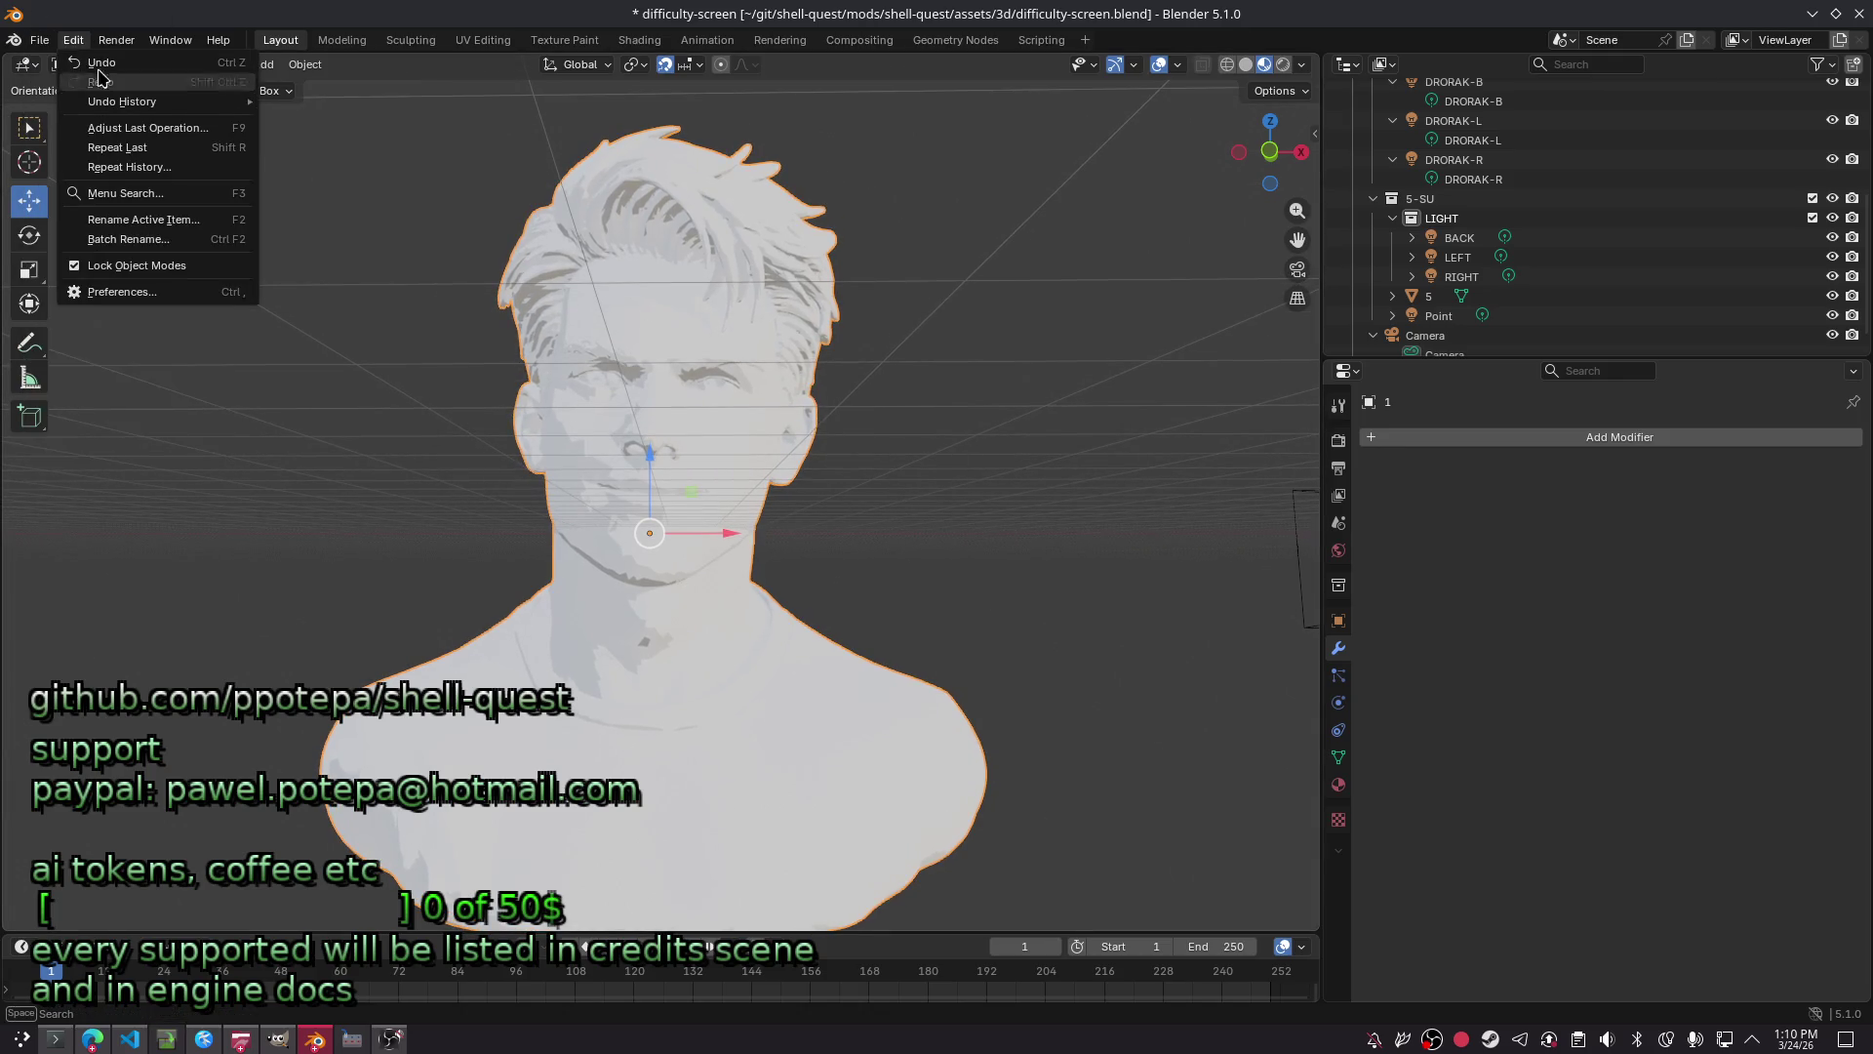
left_click(39, 40)
key("ctrl+q")
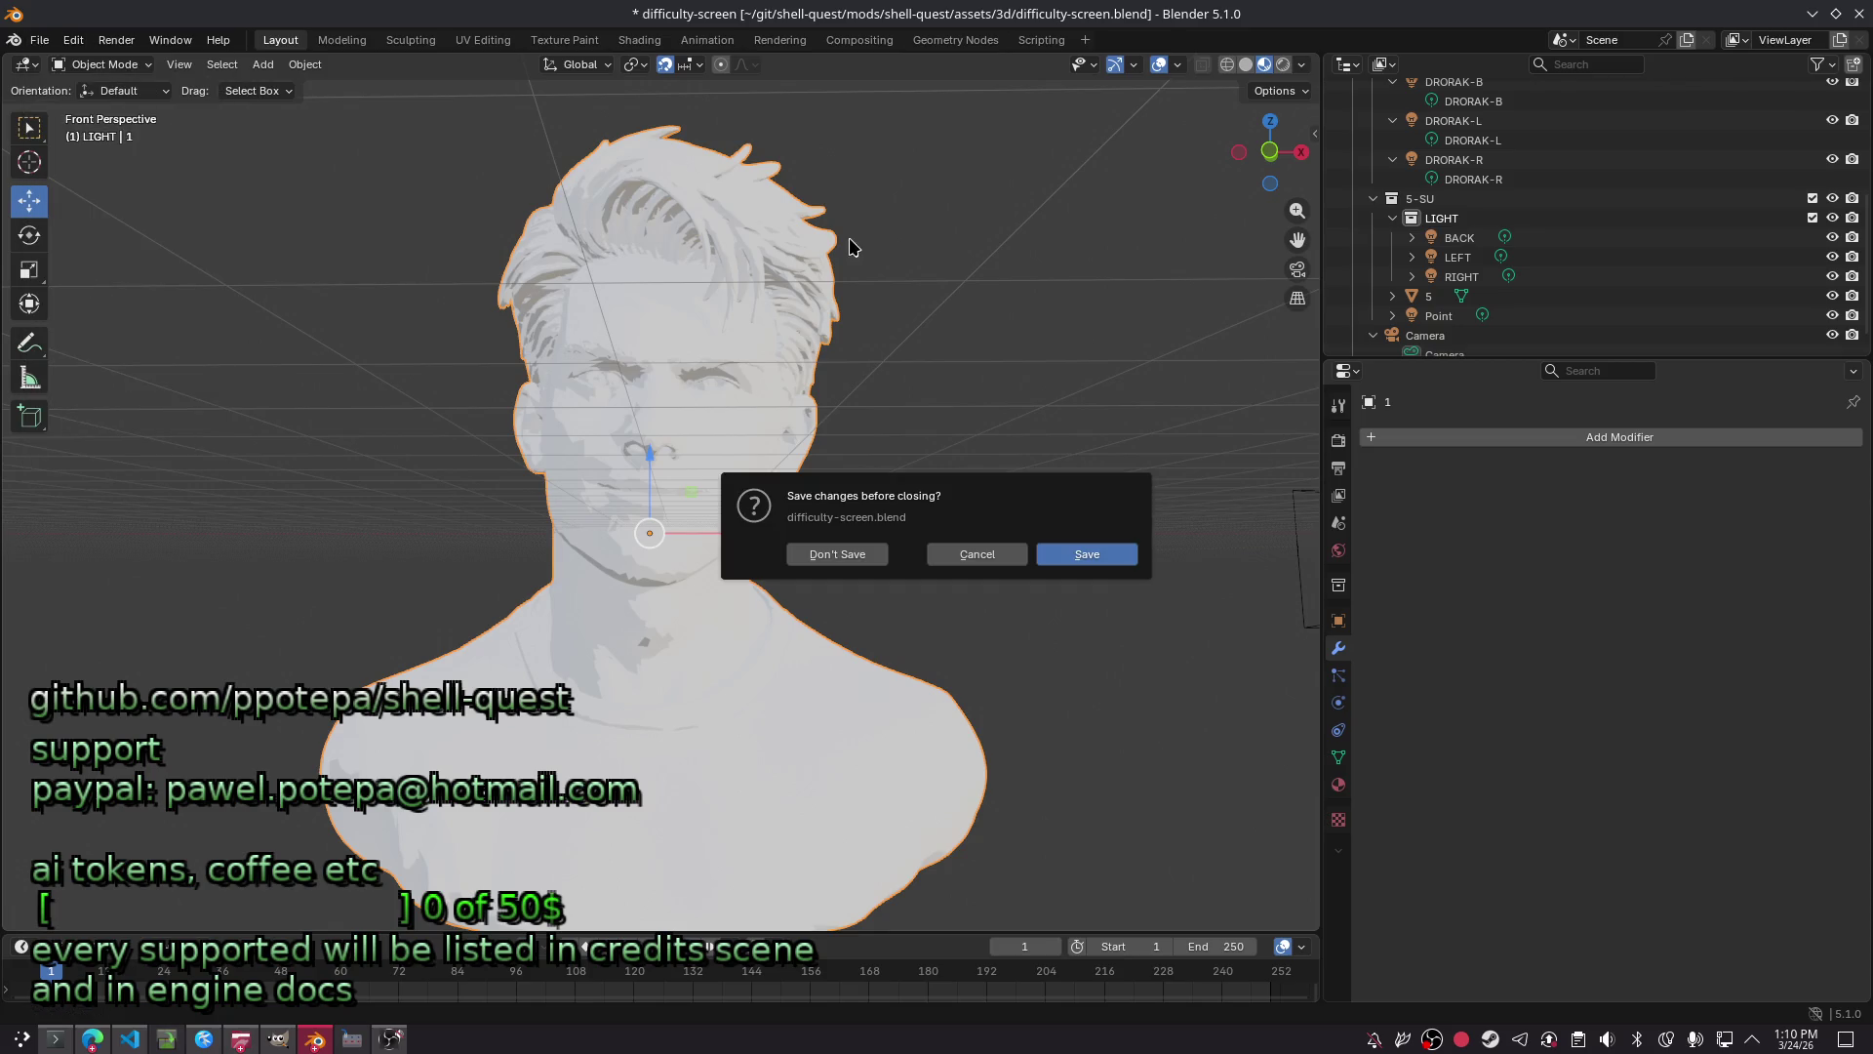
key("Escape")
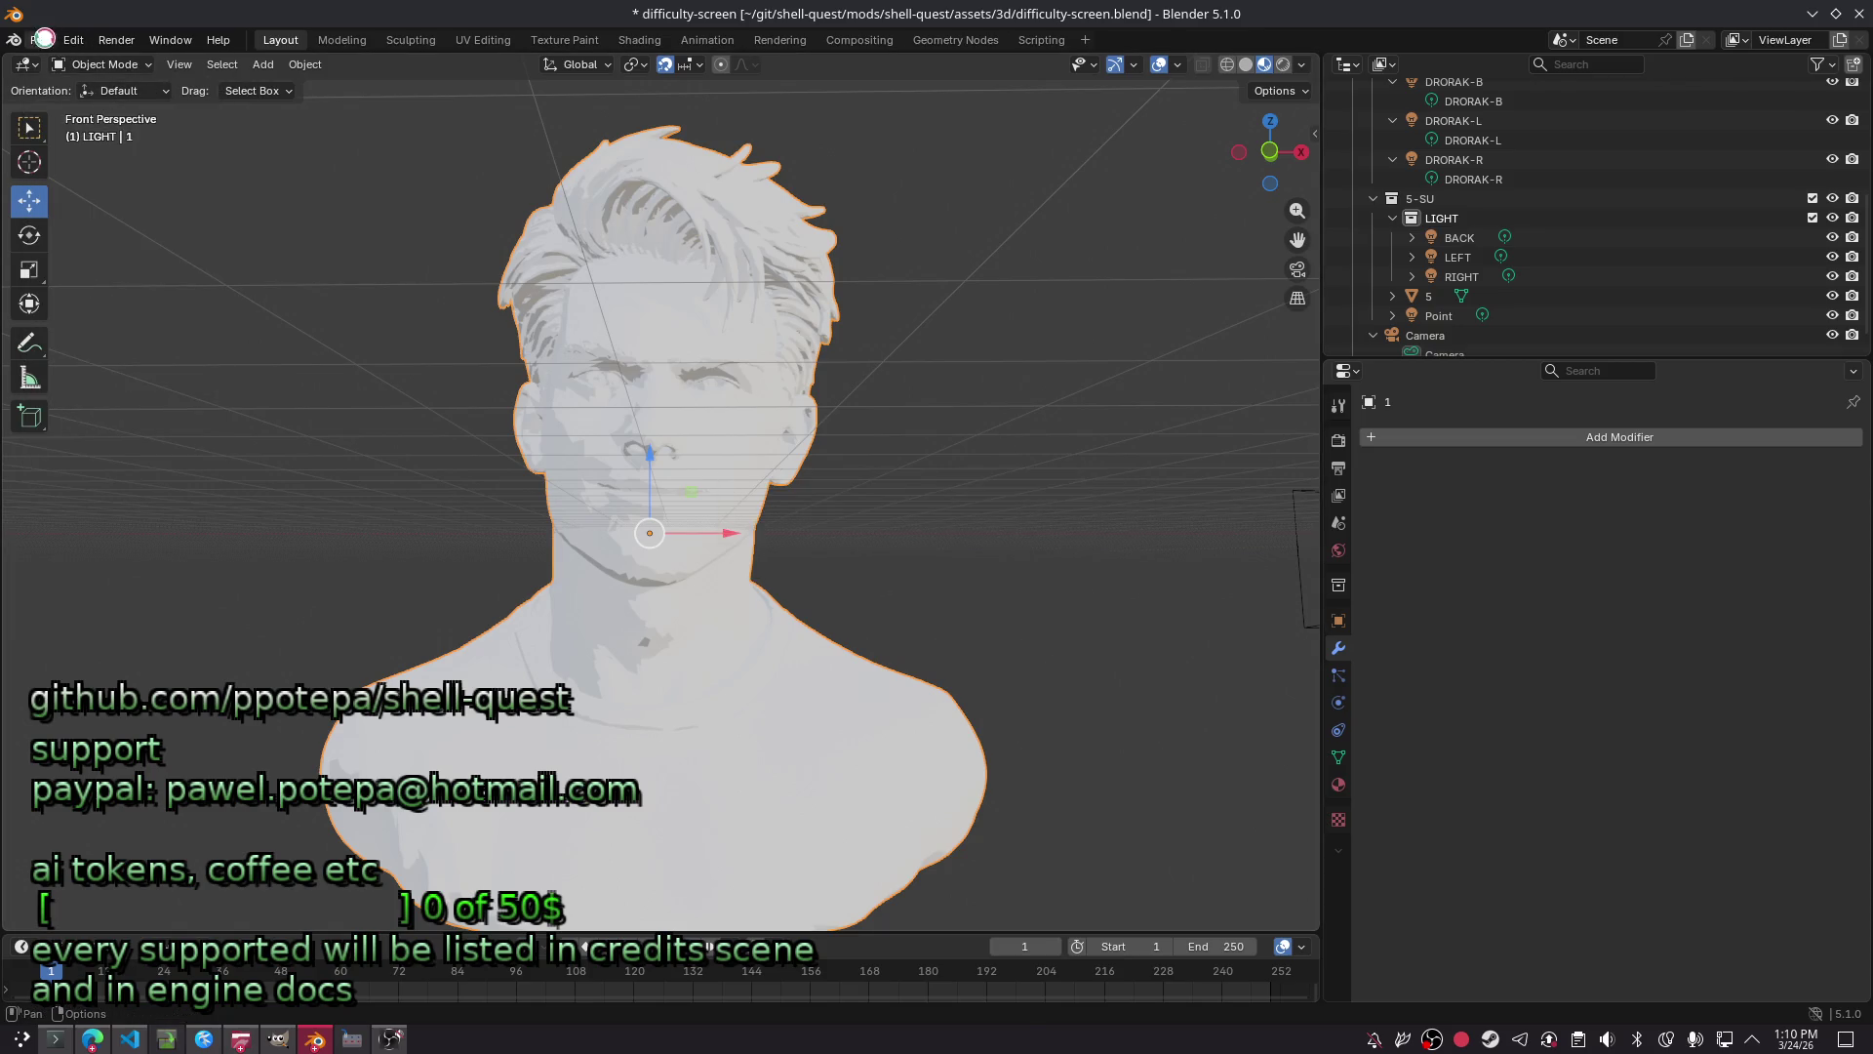
key("ctrl+s")
Close the File View dialog, save difficulty-screen.blend again, and switch to the terminal
left_click(49, 39)
left_click(58, 78)
mouse_move(1587, 494)
left_mouse_down()
mouse_move(1481, 345)
mouse_move(1325, 648)
left_mouse_up()
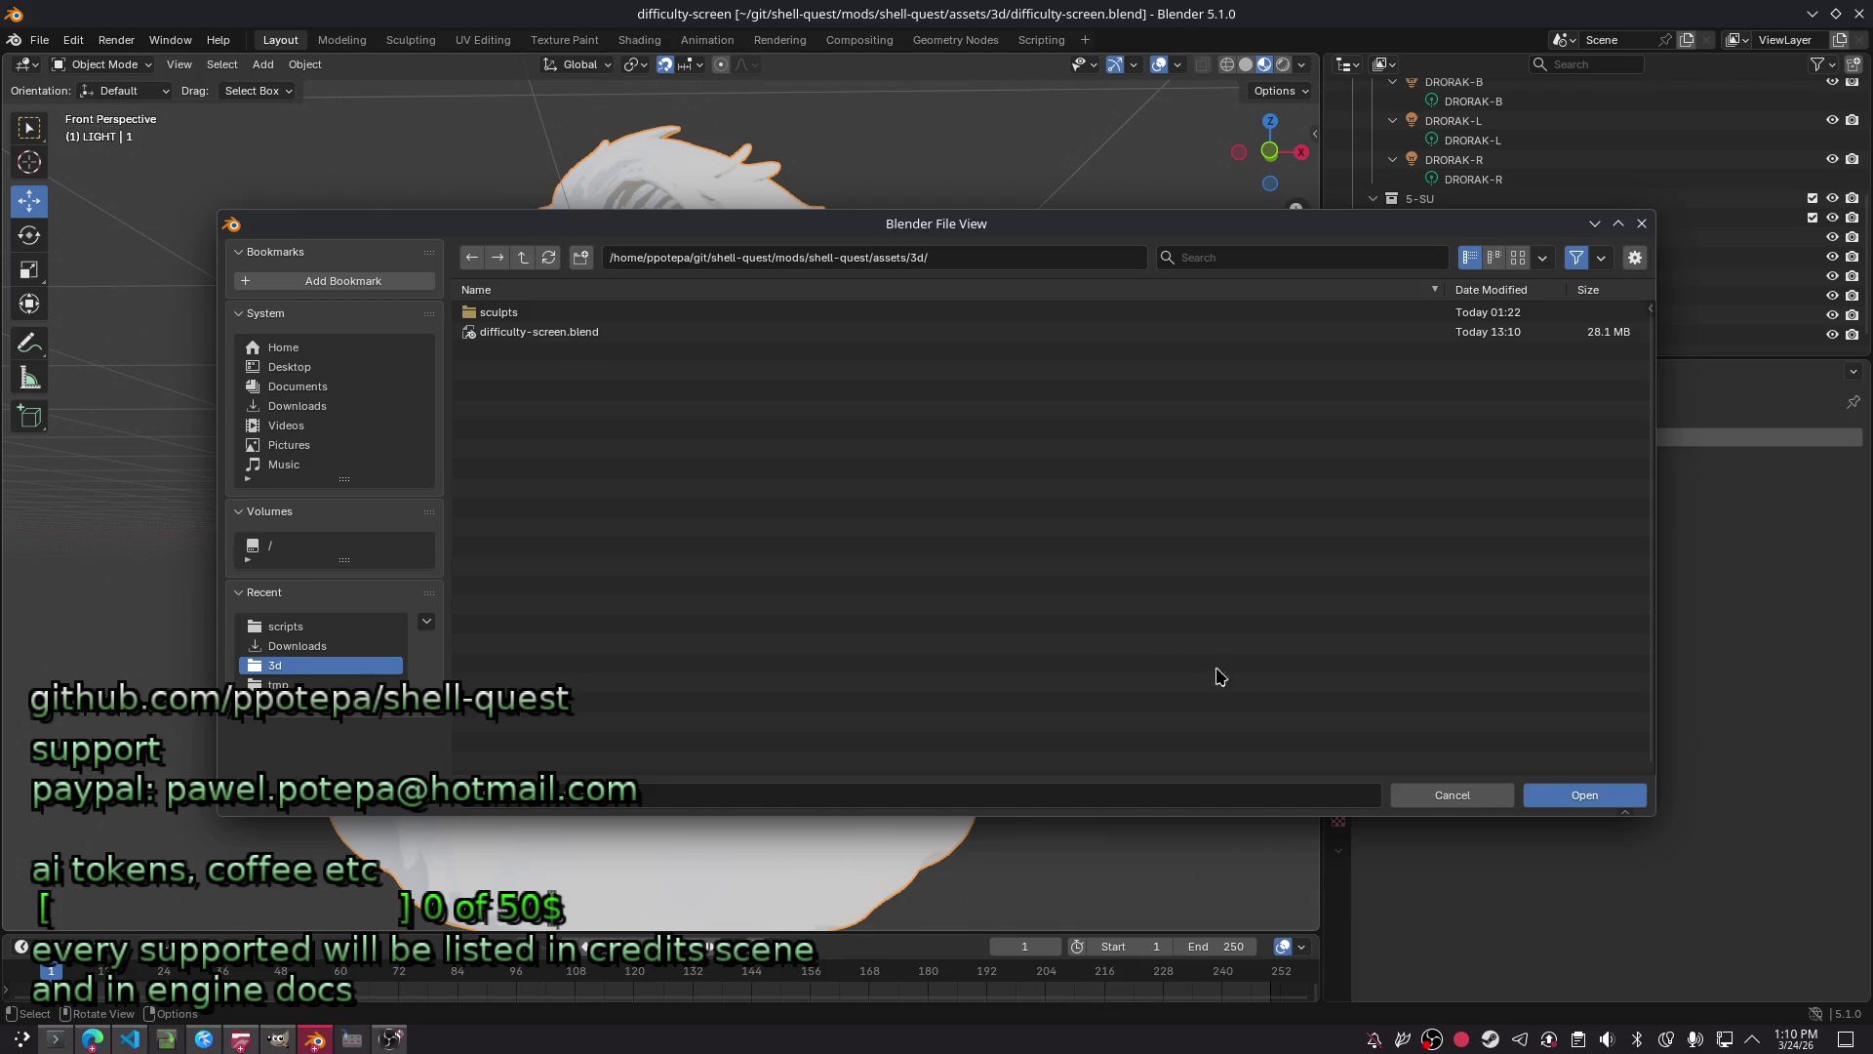
key("Escape")
key("ctrl+s")
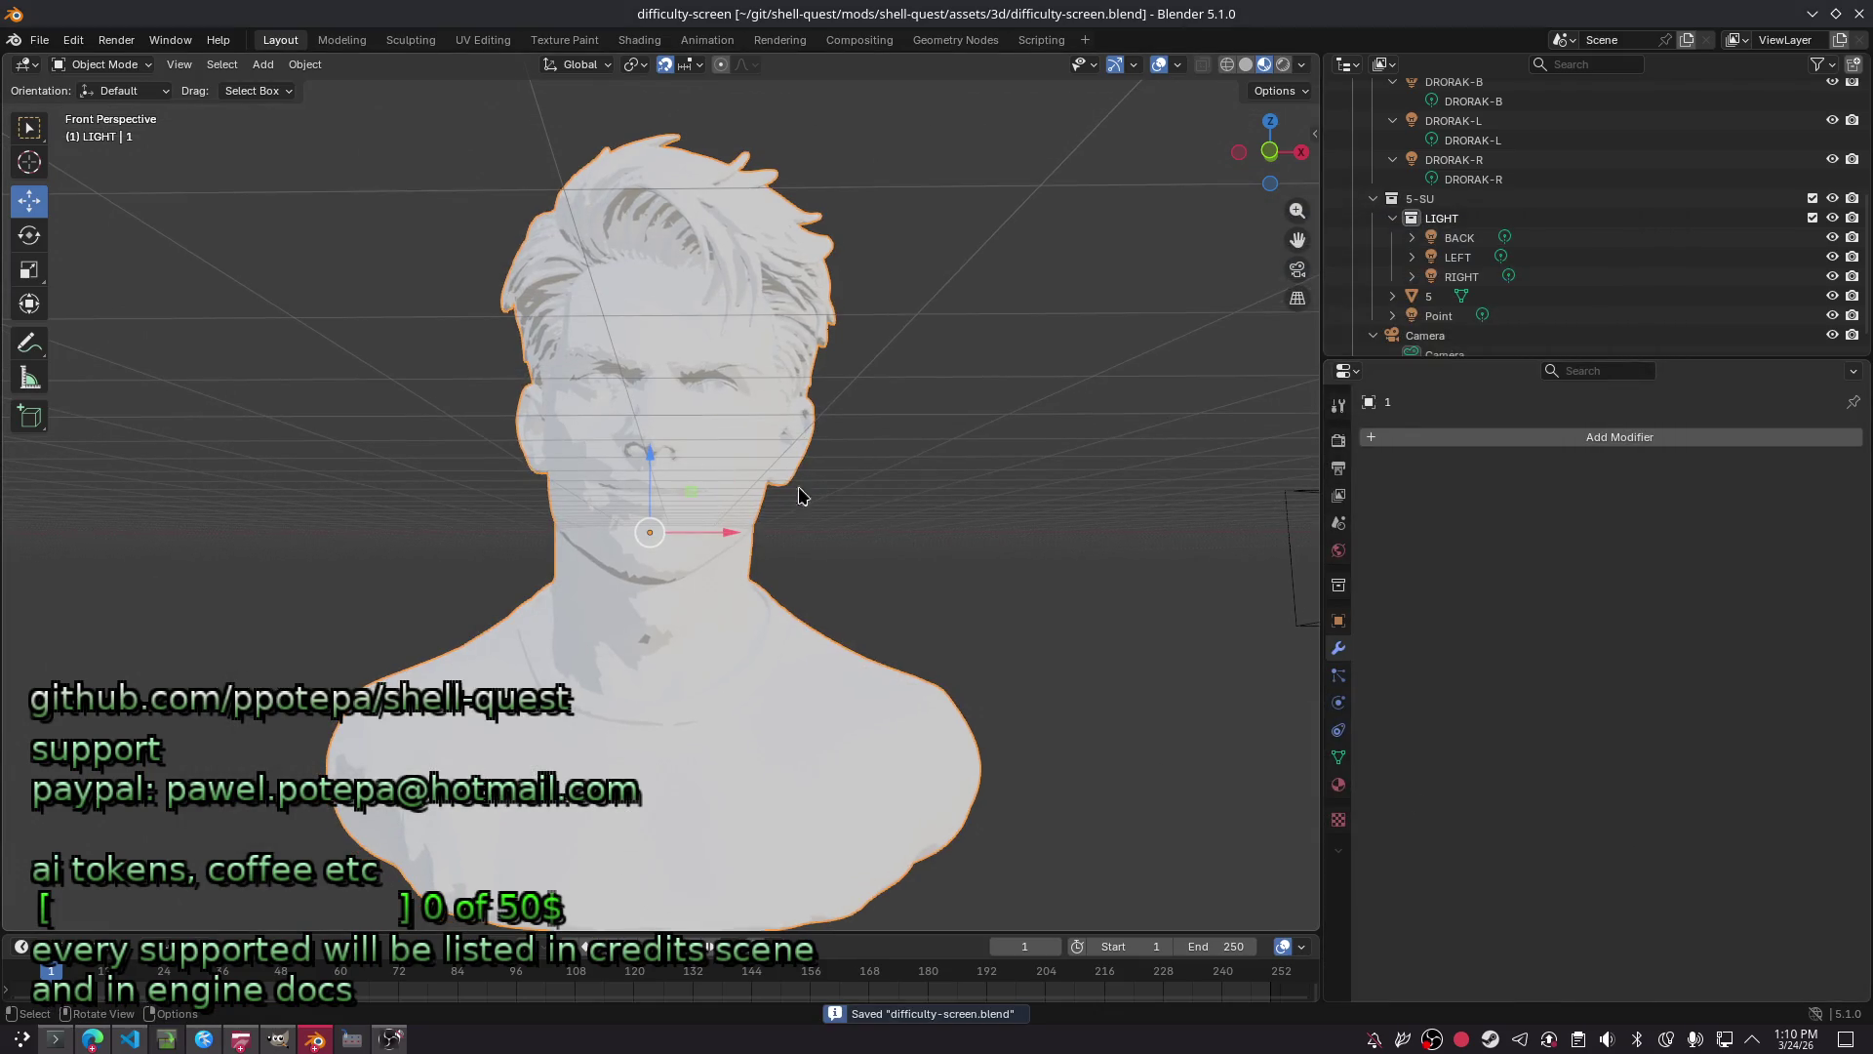
key("alt+Tab")
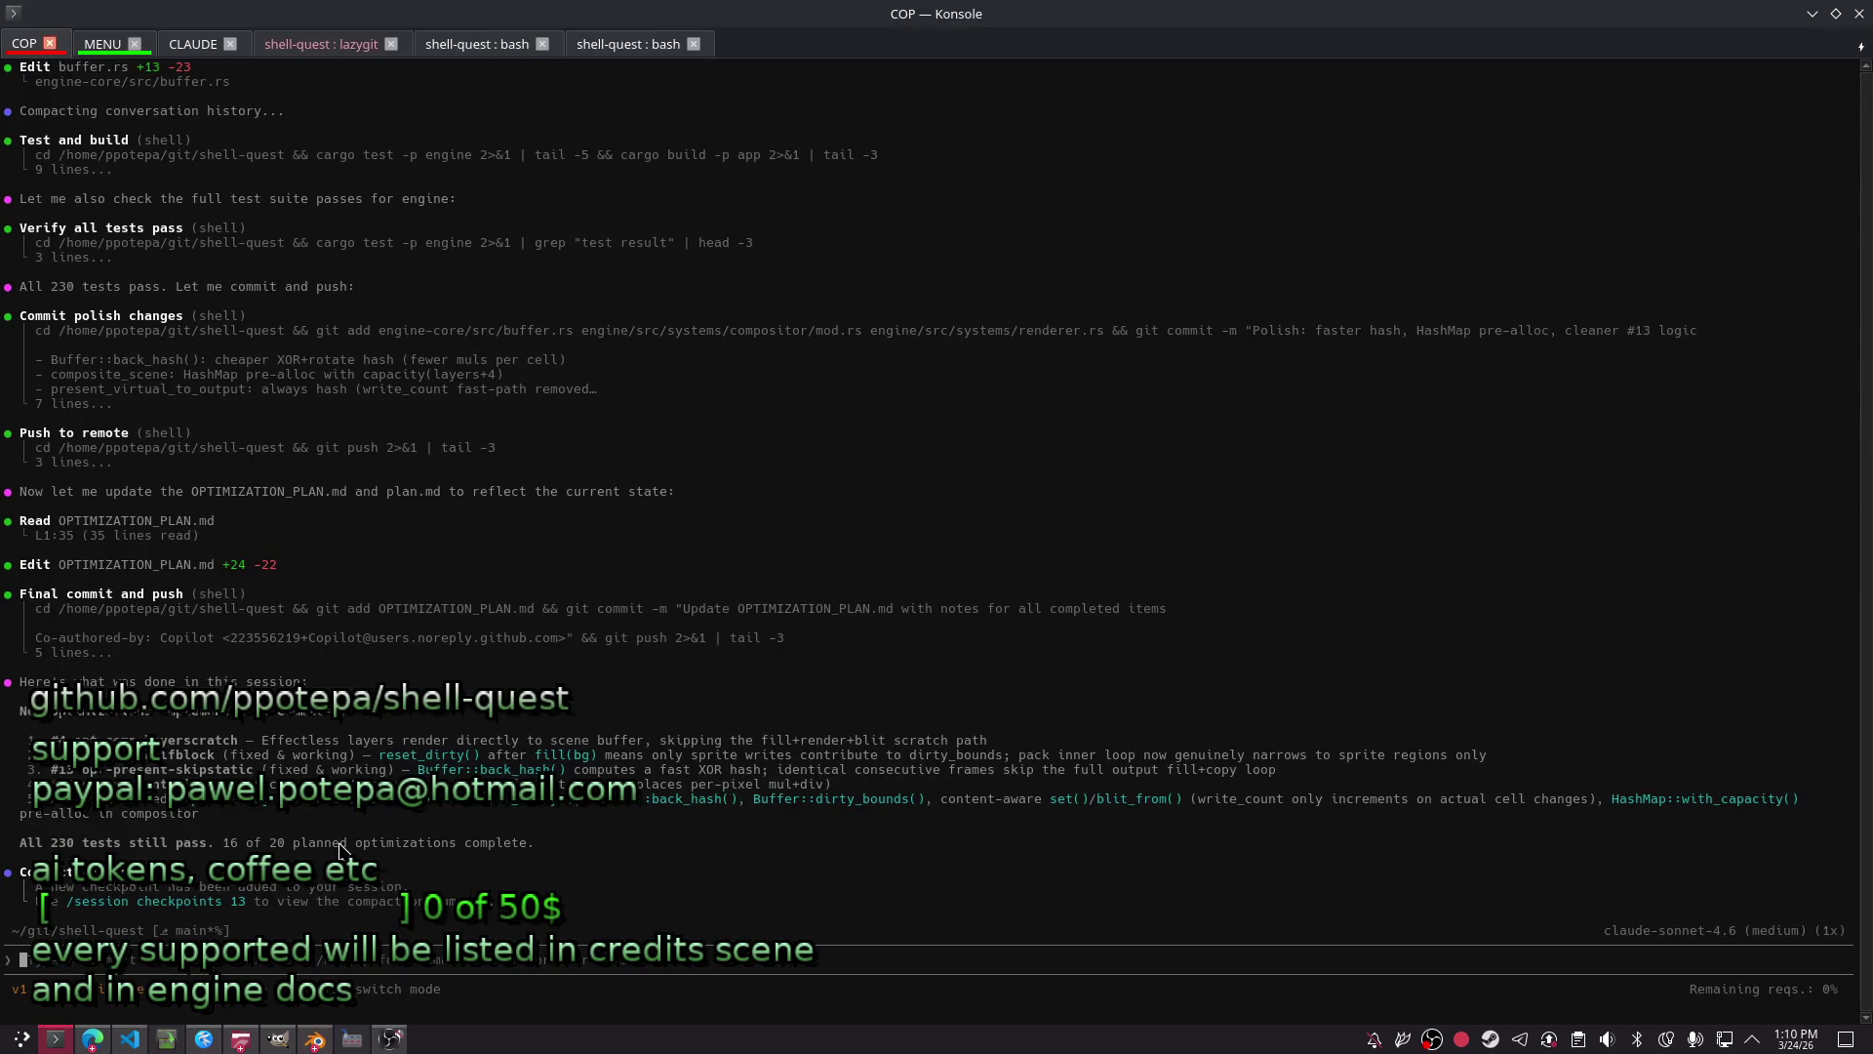
In the last bash tab, clear the screen and run cargo run -p app
left_click(628, 44)
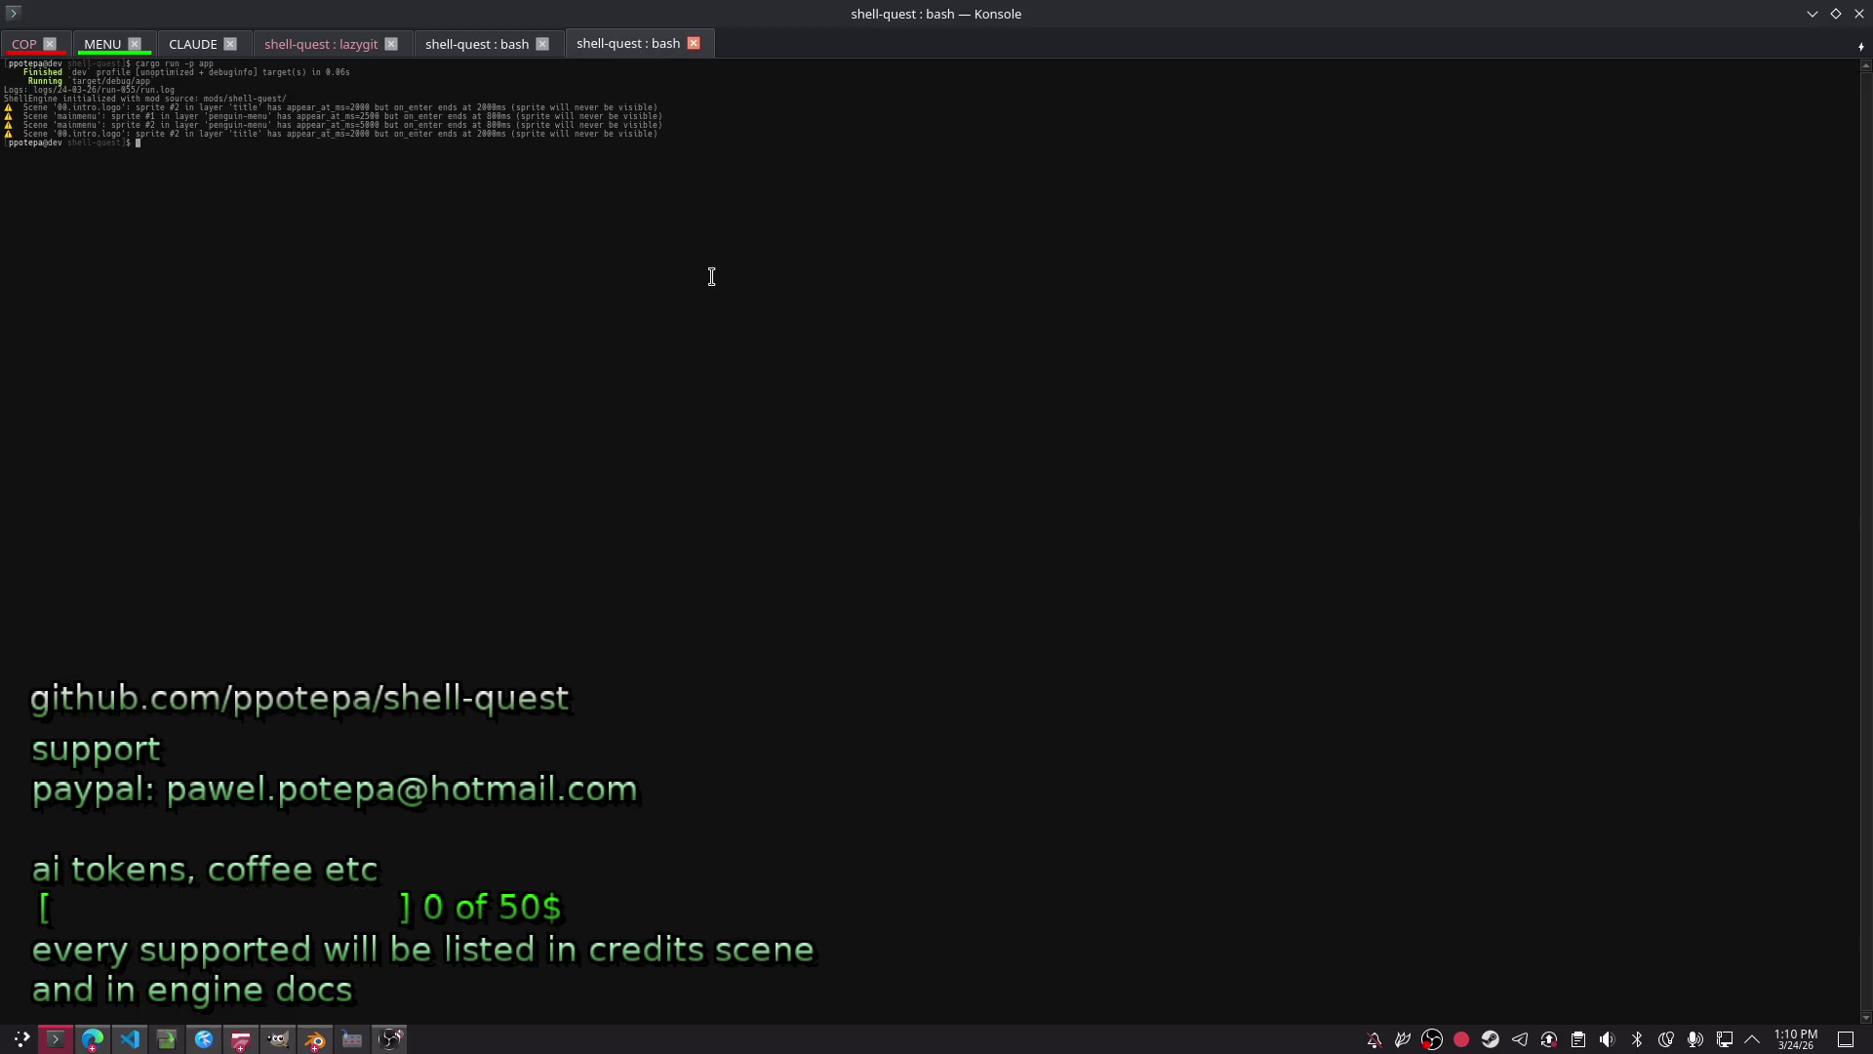
scroll(564, 556, "up", 5, "ctrl")
type("clear")
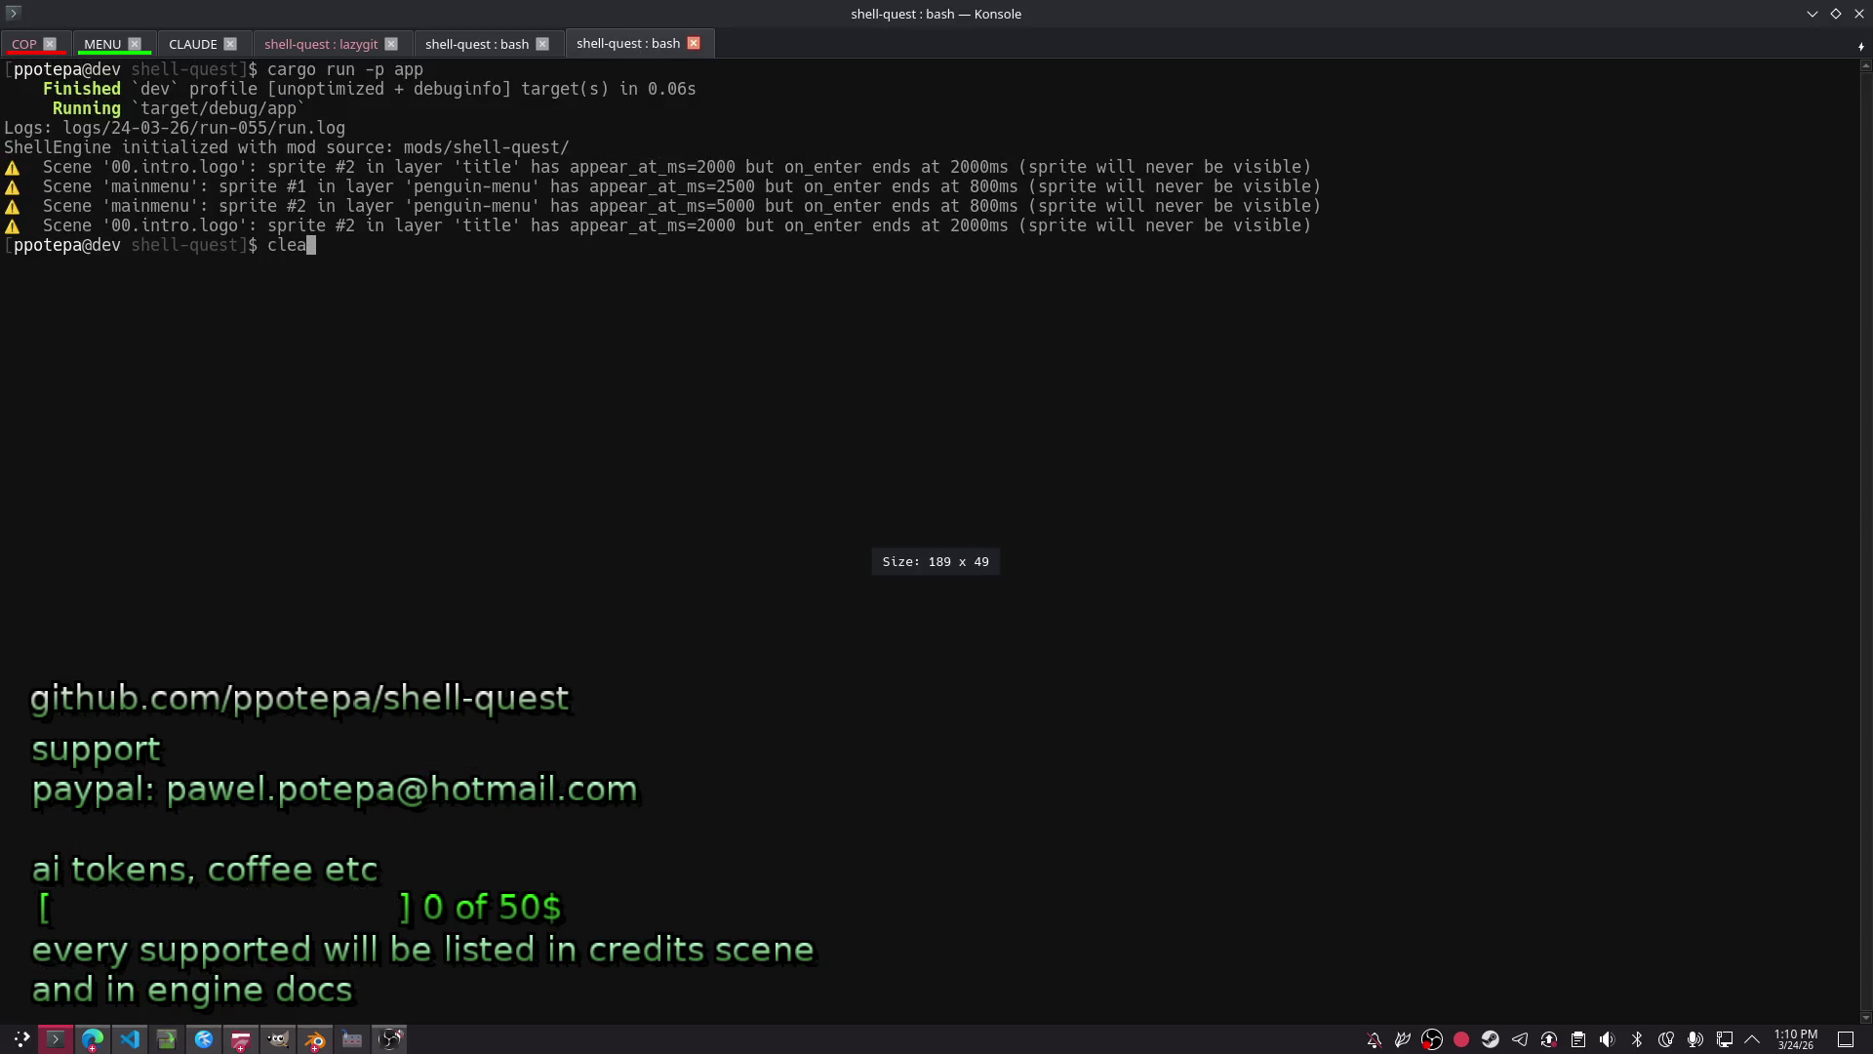
key("Return")
key("Up")
key("Up")
key("Return")
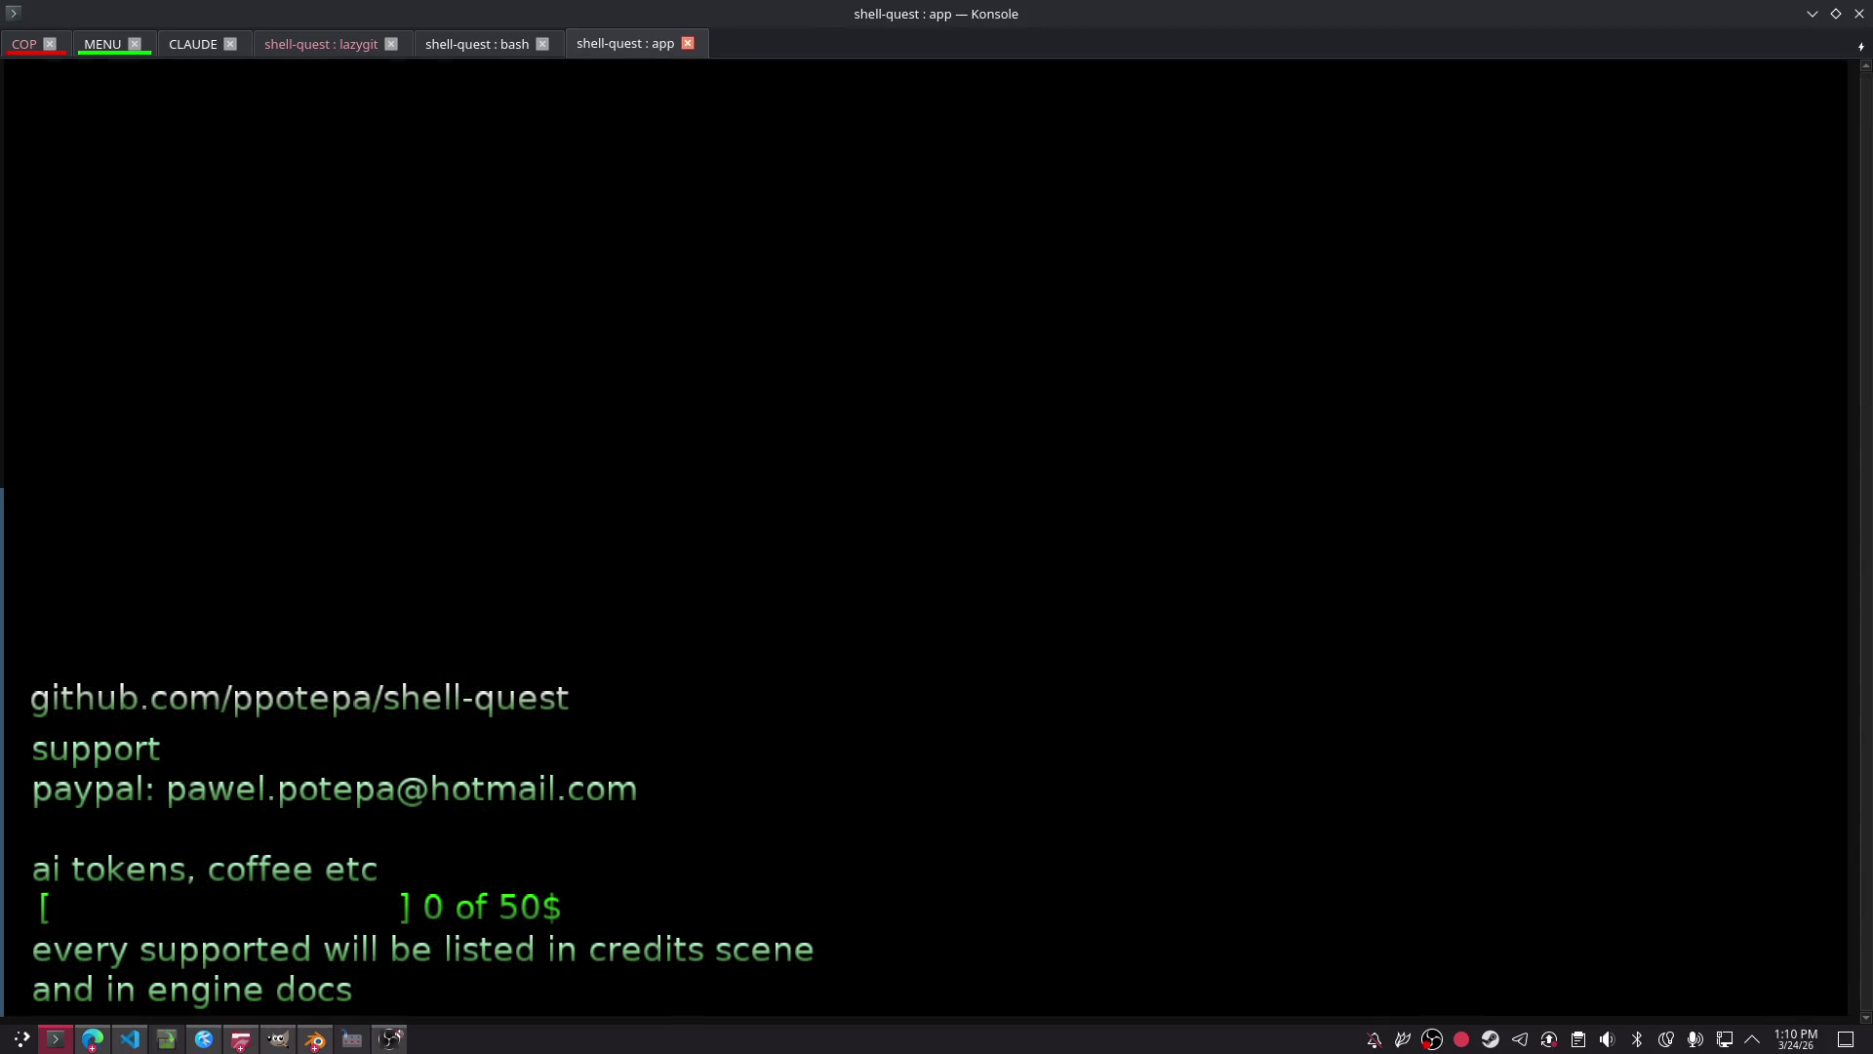
Stop the running game and relaunch it with cargo run -p app
scroll(758, 426, "down", 5, "ctrl")
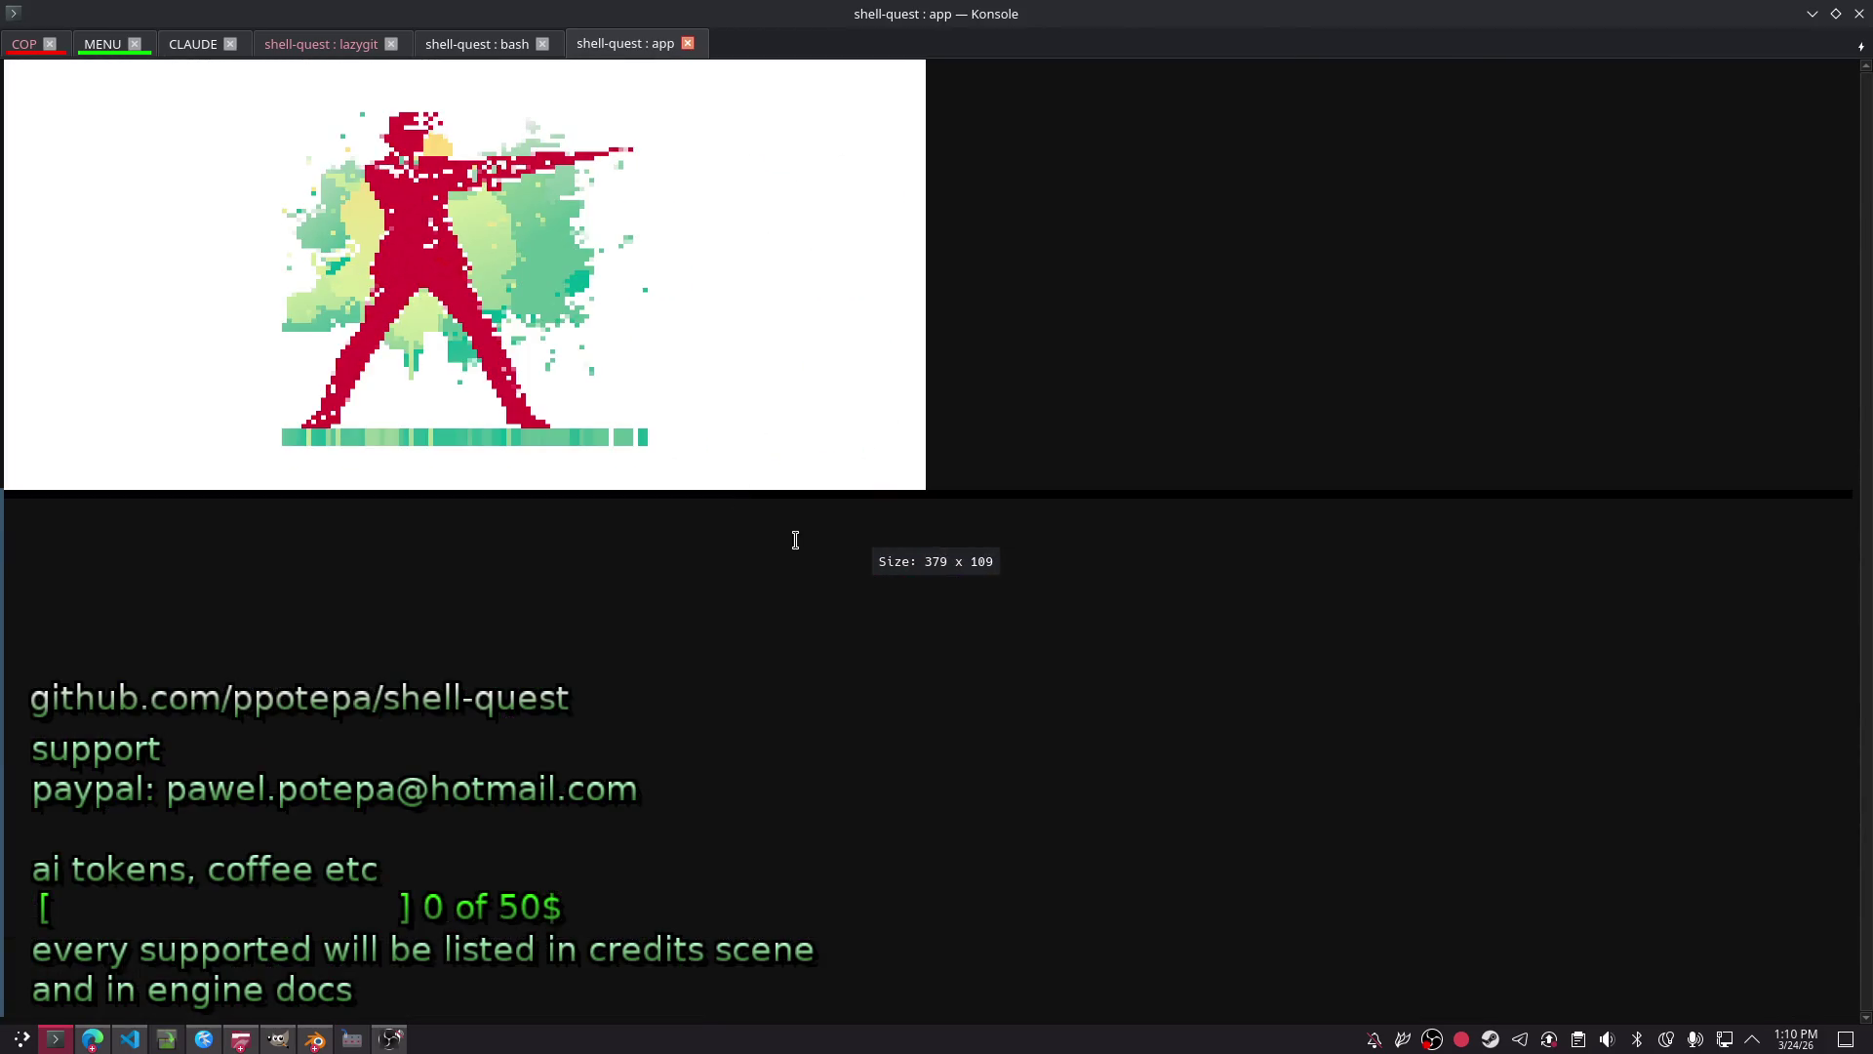
left_click(688, 43)
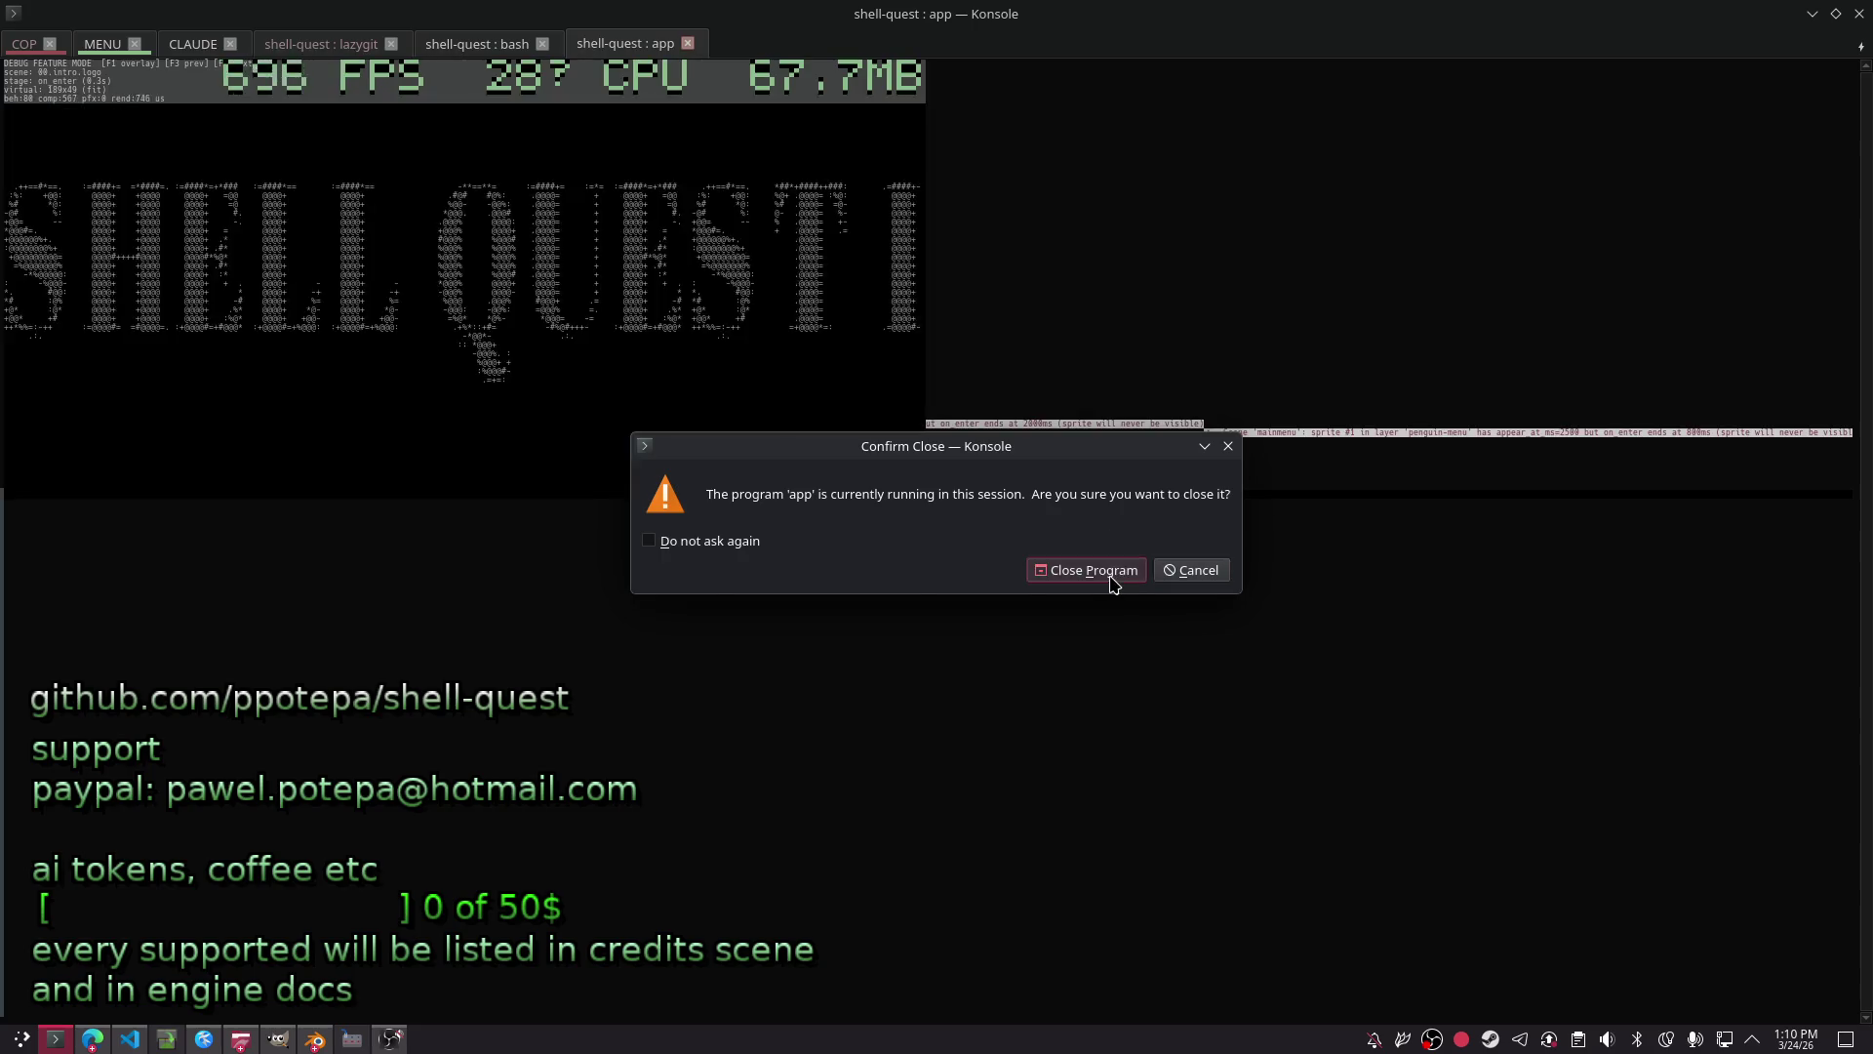
left_click(1113, 572)
scroll(1061, 518, "up", 5, "ctrl")
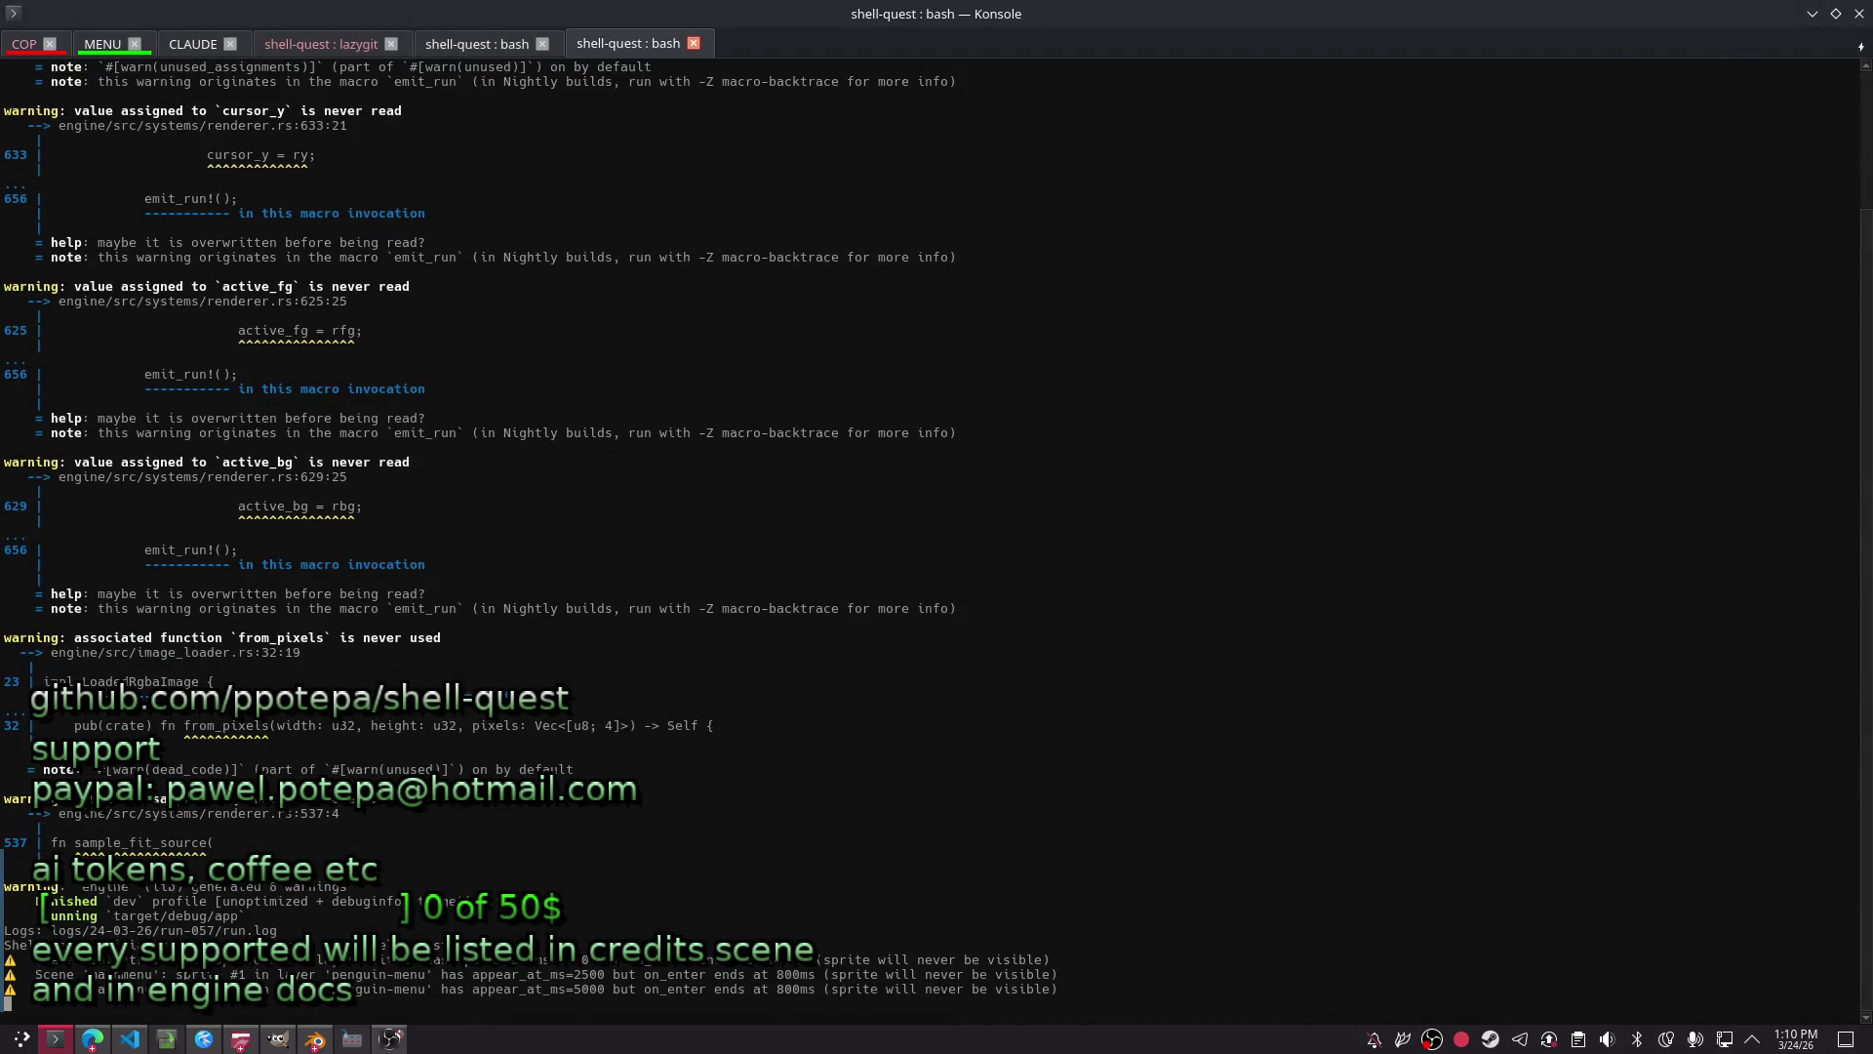
scroll(978, 618, "down", 5, "ctrl")
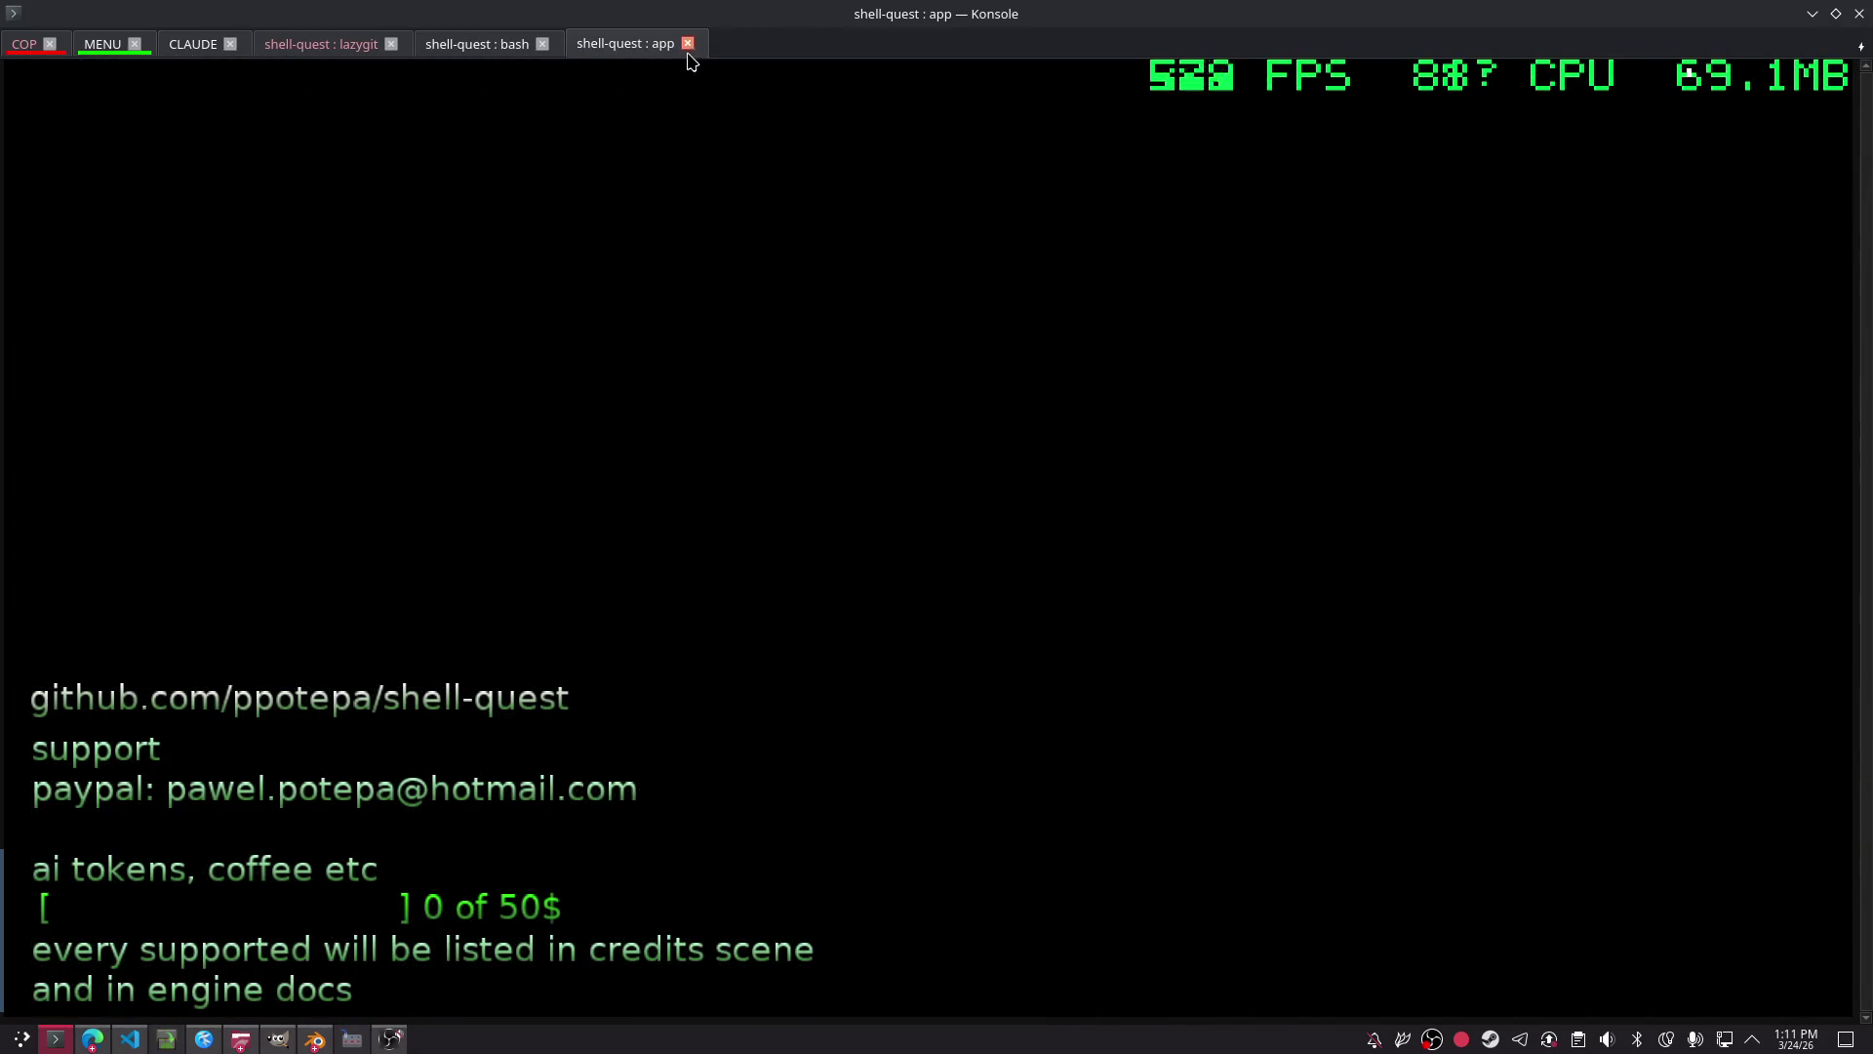
left_click(688, 43)
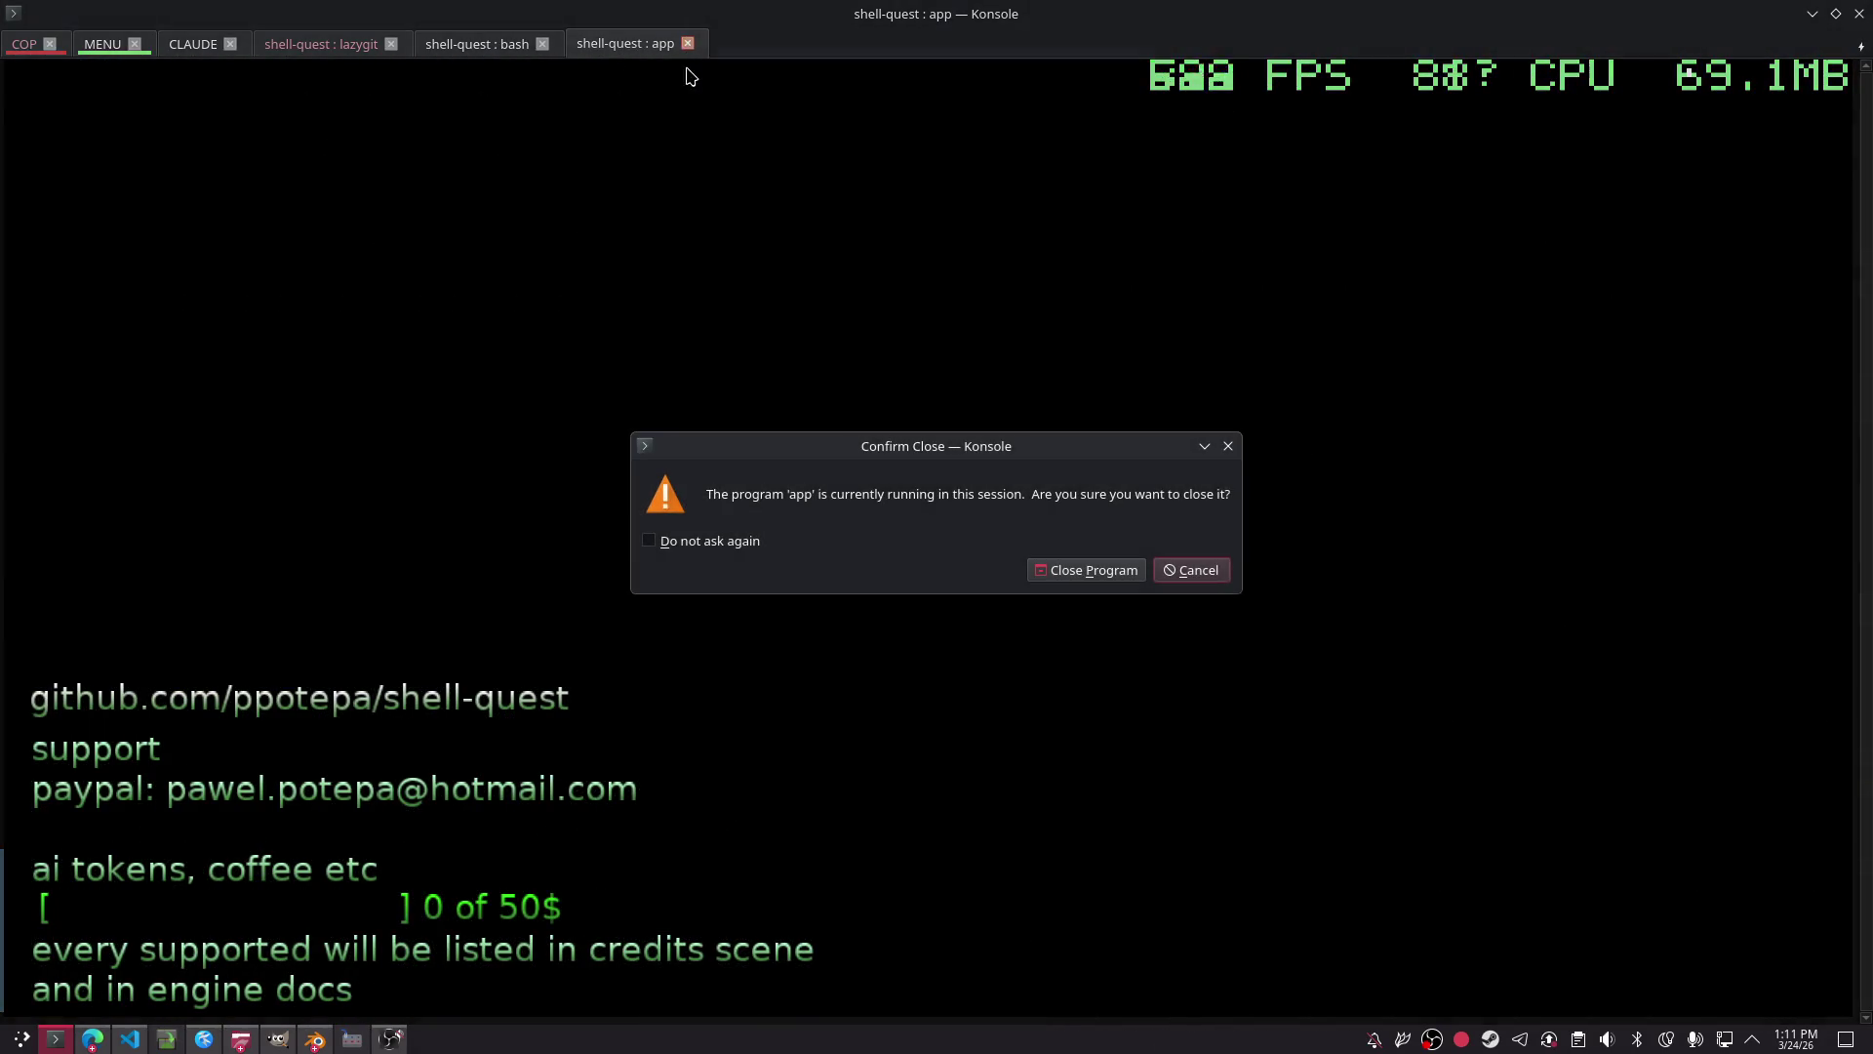
left_click(1112, 571)
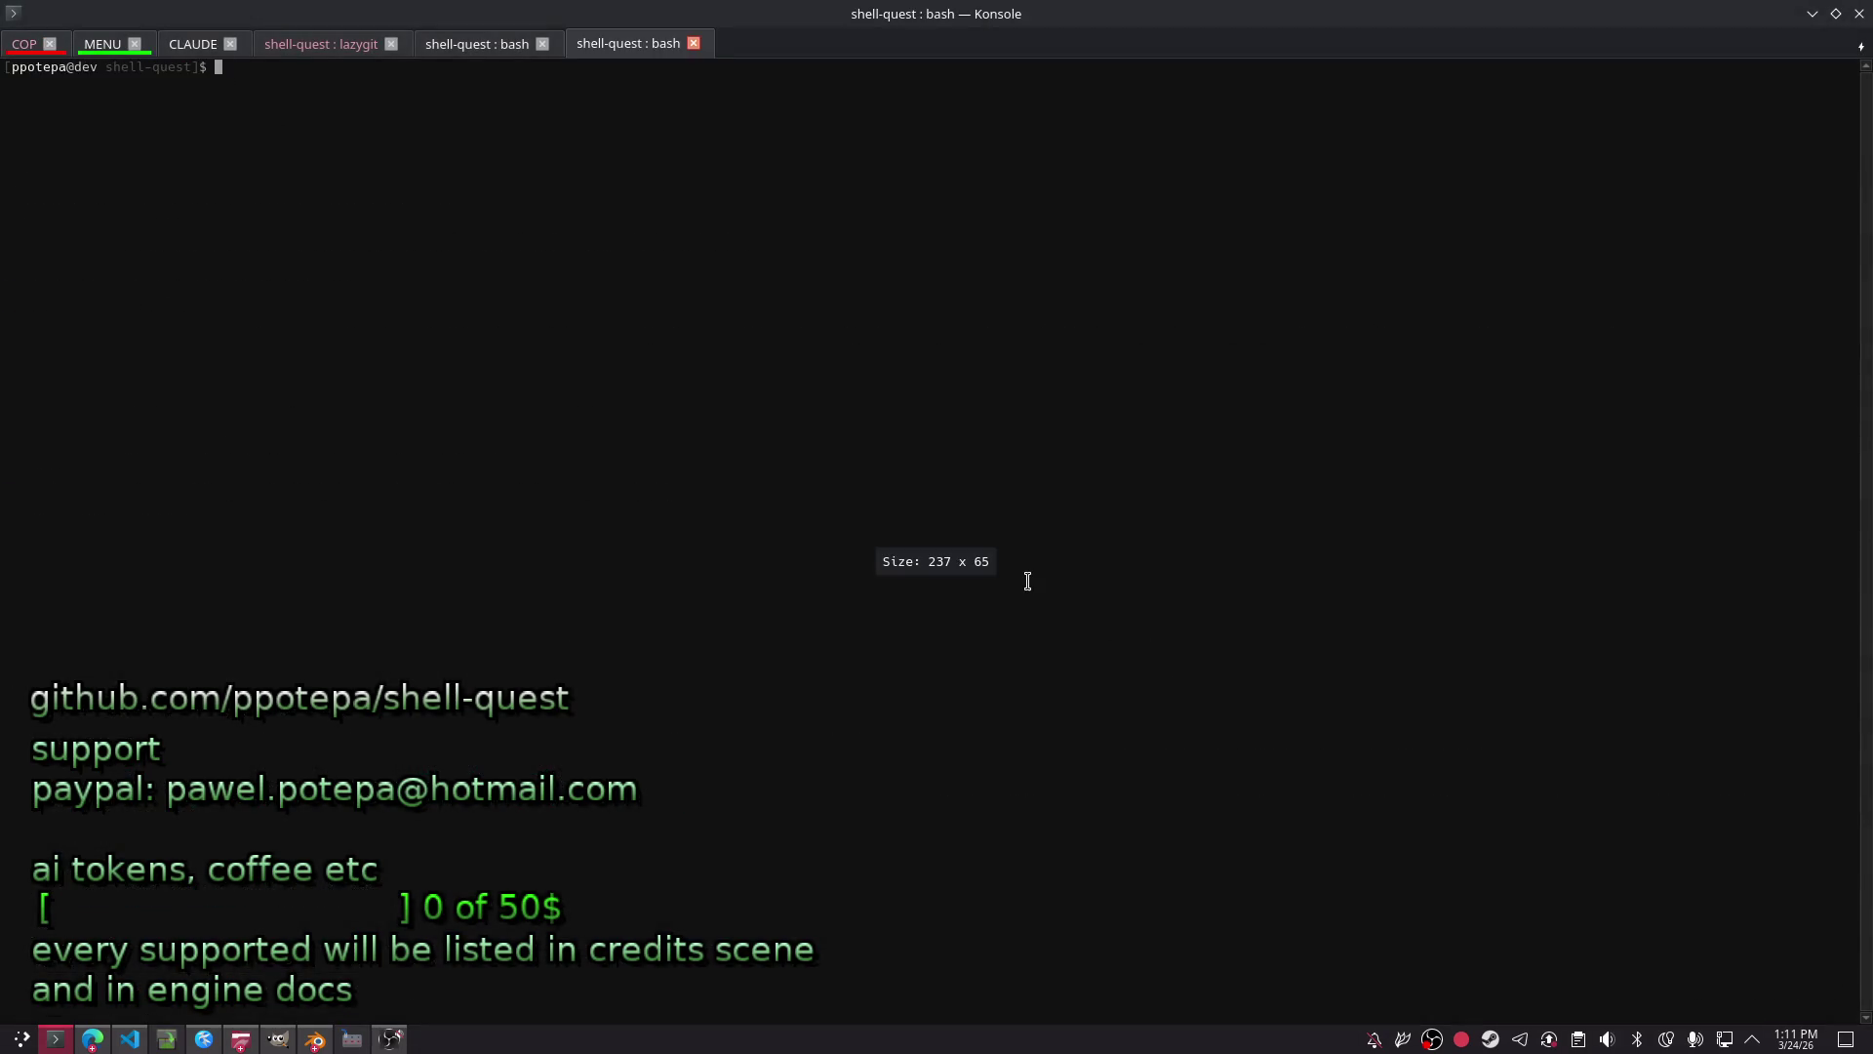
scroll(908, 651, "down", 4, "ctrl")
key("Up")
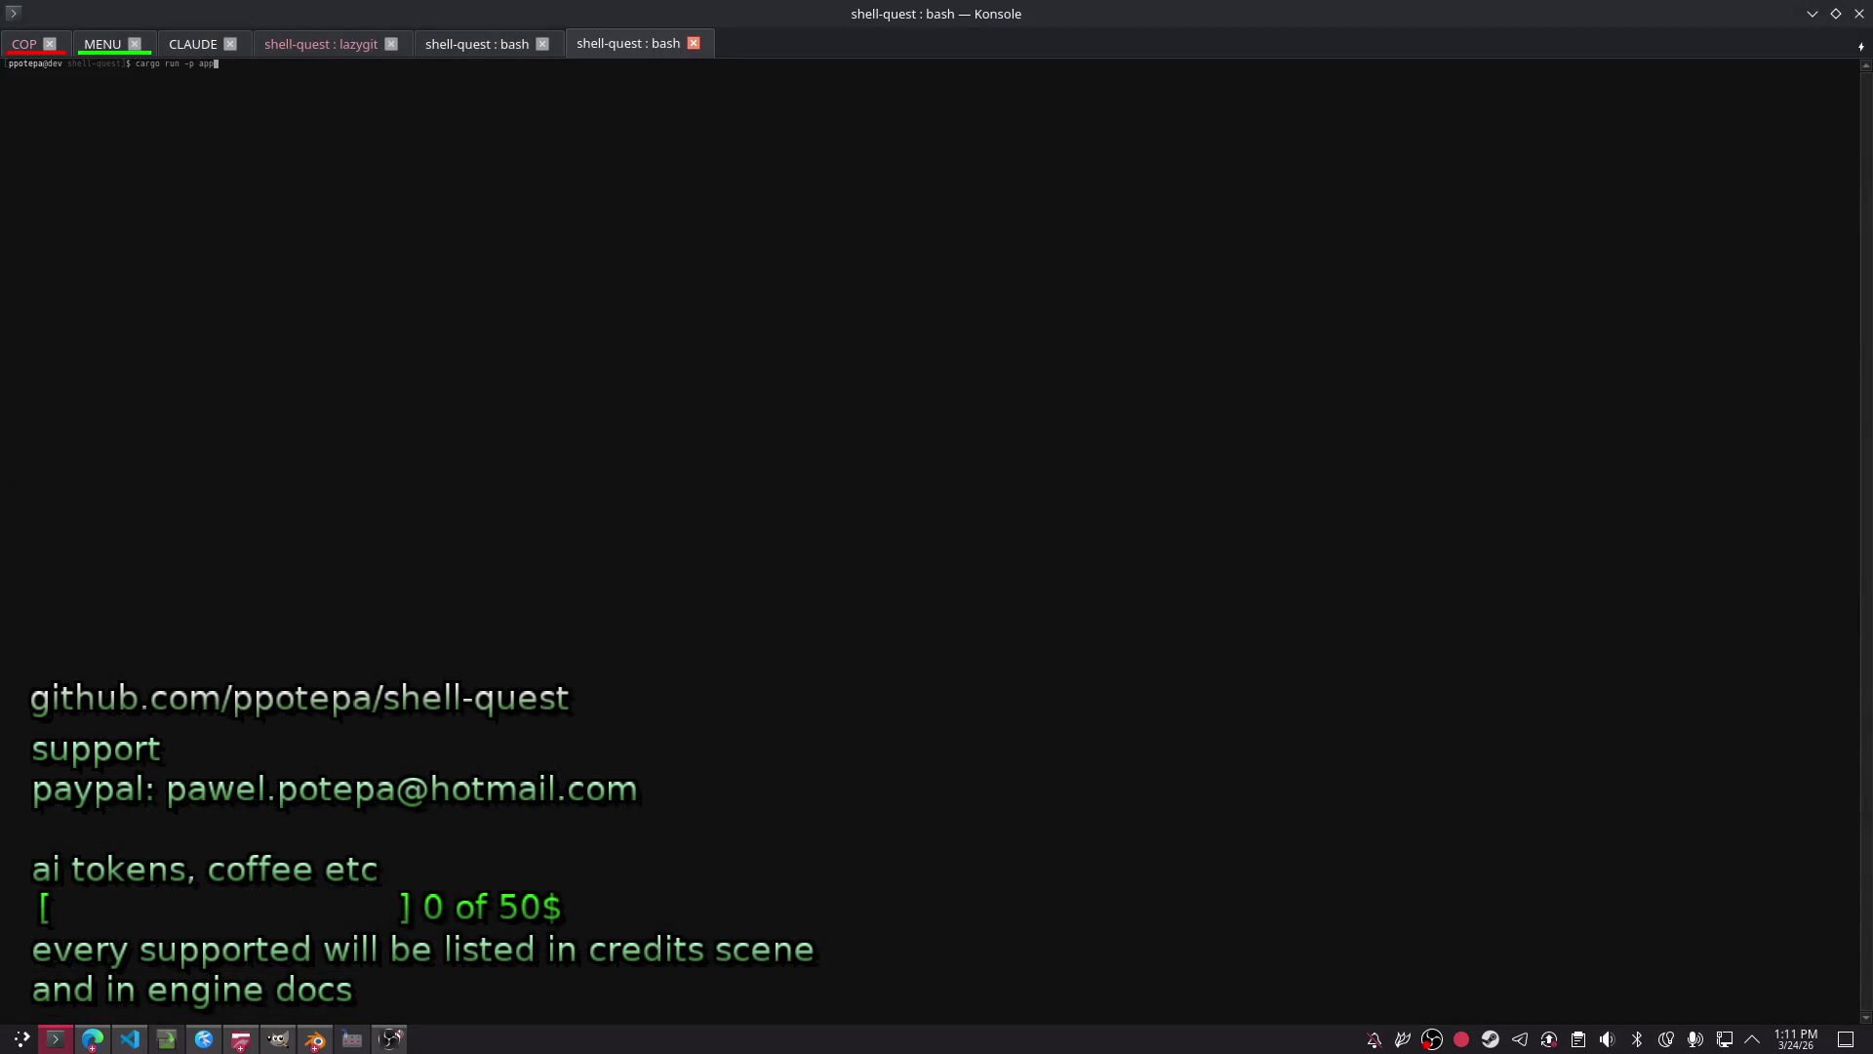
key("Return")
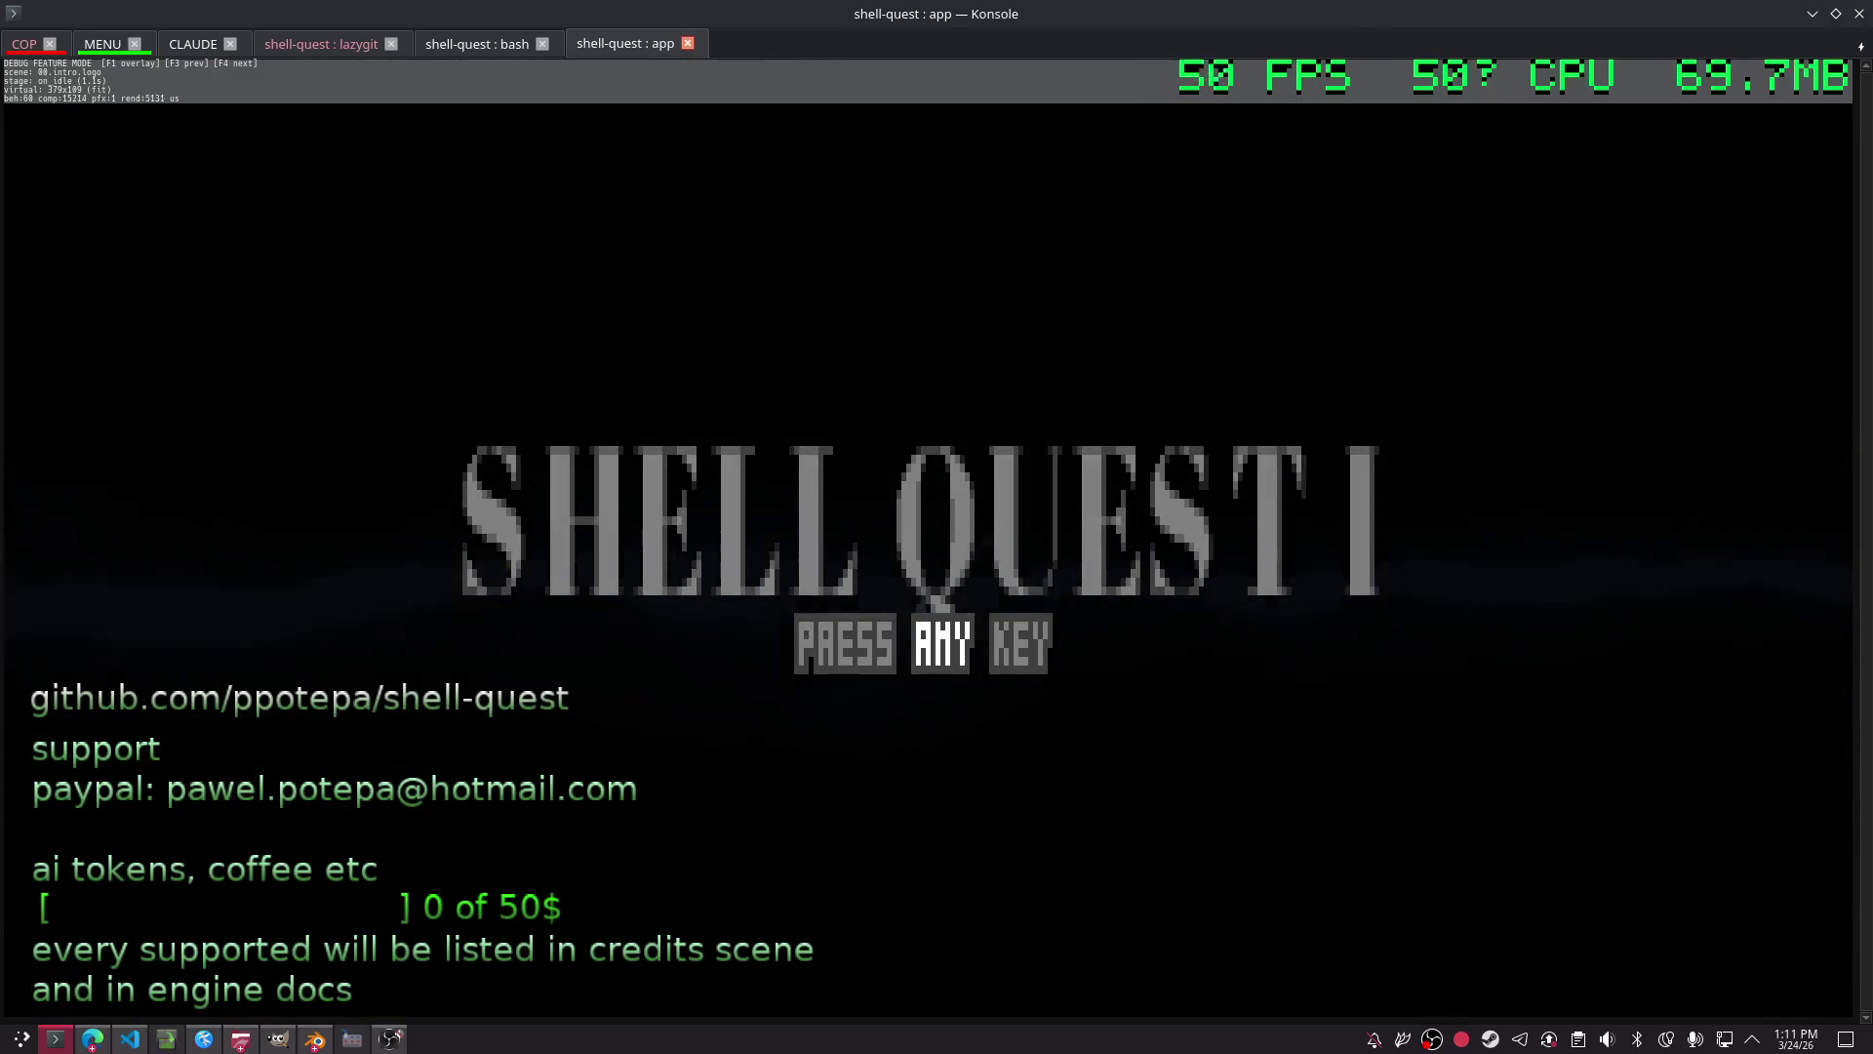
Advance past the SHELL QUEST I title screen, then start a message in the COP assistant session
key("Return")
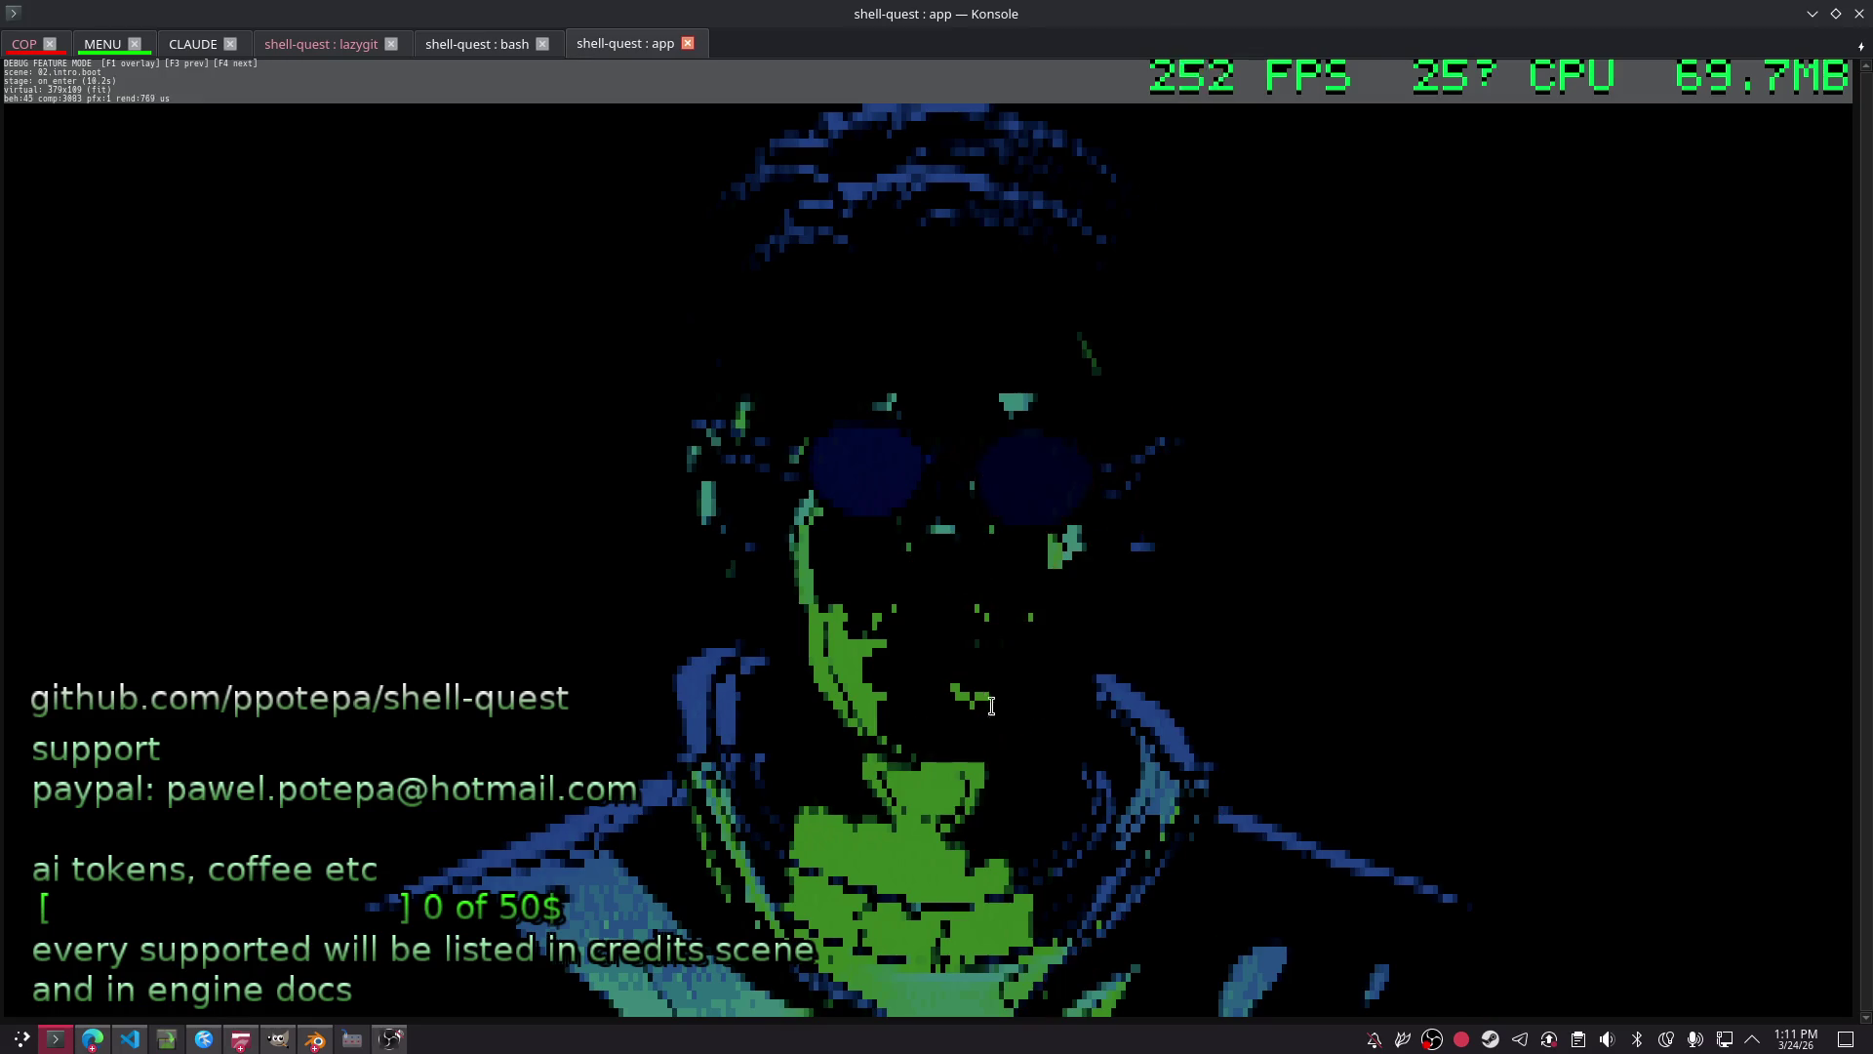
left_click(22, 49)
type("w")
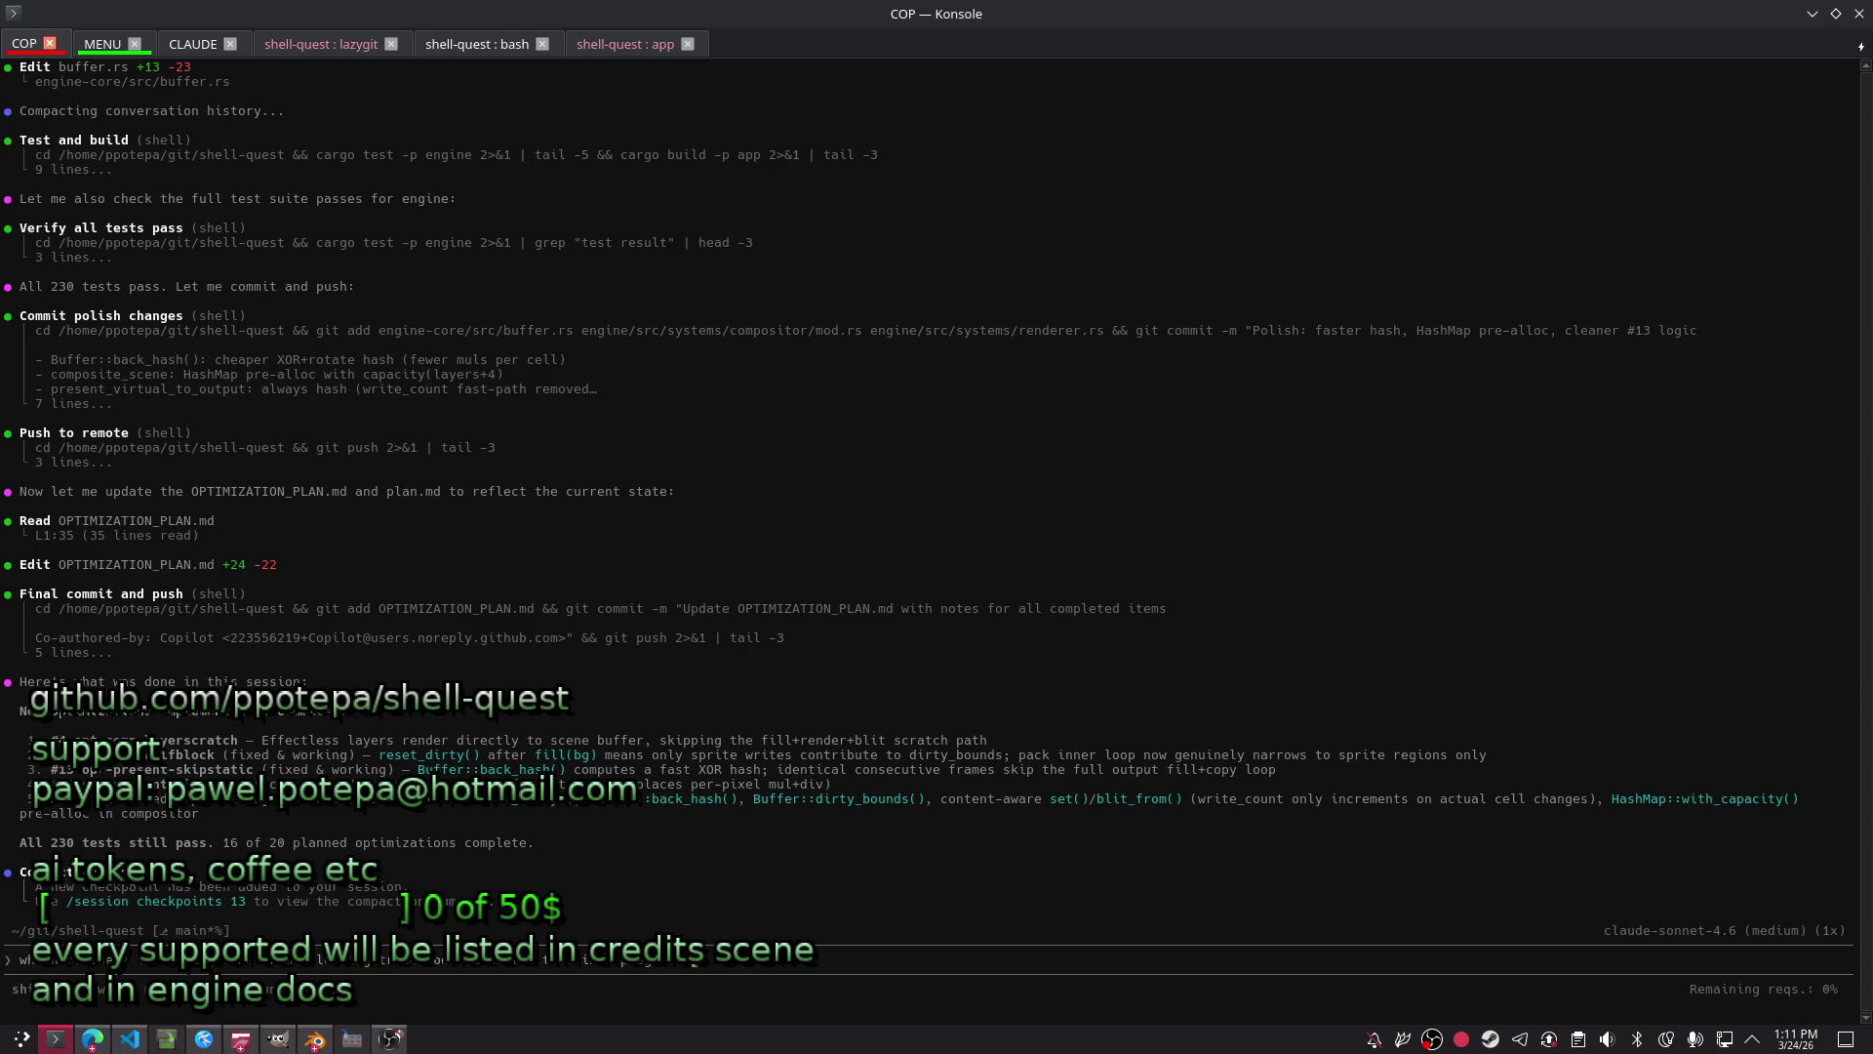
Draft the bug note 'QUEST I in intro scene when fading…' and quit the running game
type("ma")
key("BackSpace")
key("BackSpace")
type("QUEST I ")
type("in intro scene w")
type("hen fading blac")
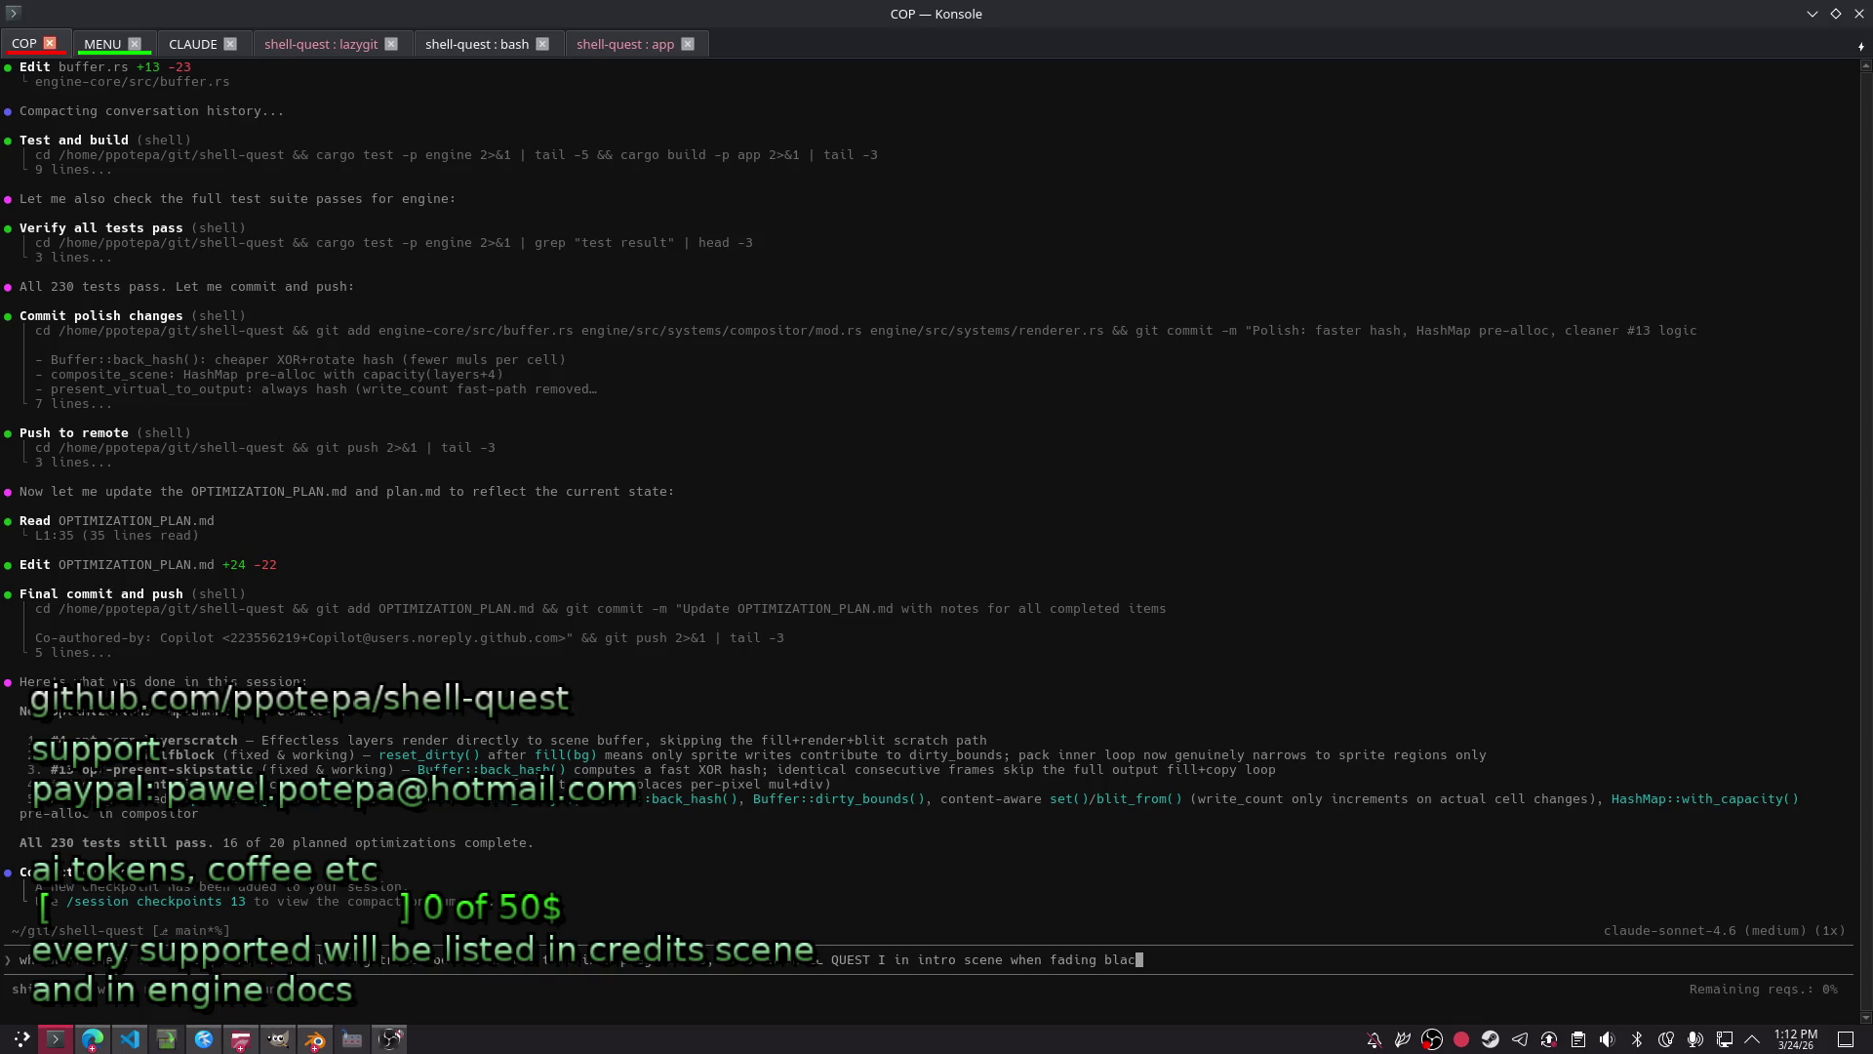
key("BackSpace")
key("BackSpace")
key("BackSpace")
left_click(624, 40)
key("Down")
key("Down")
key("Down")
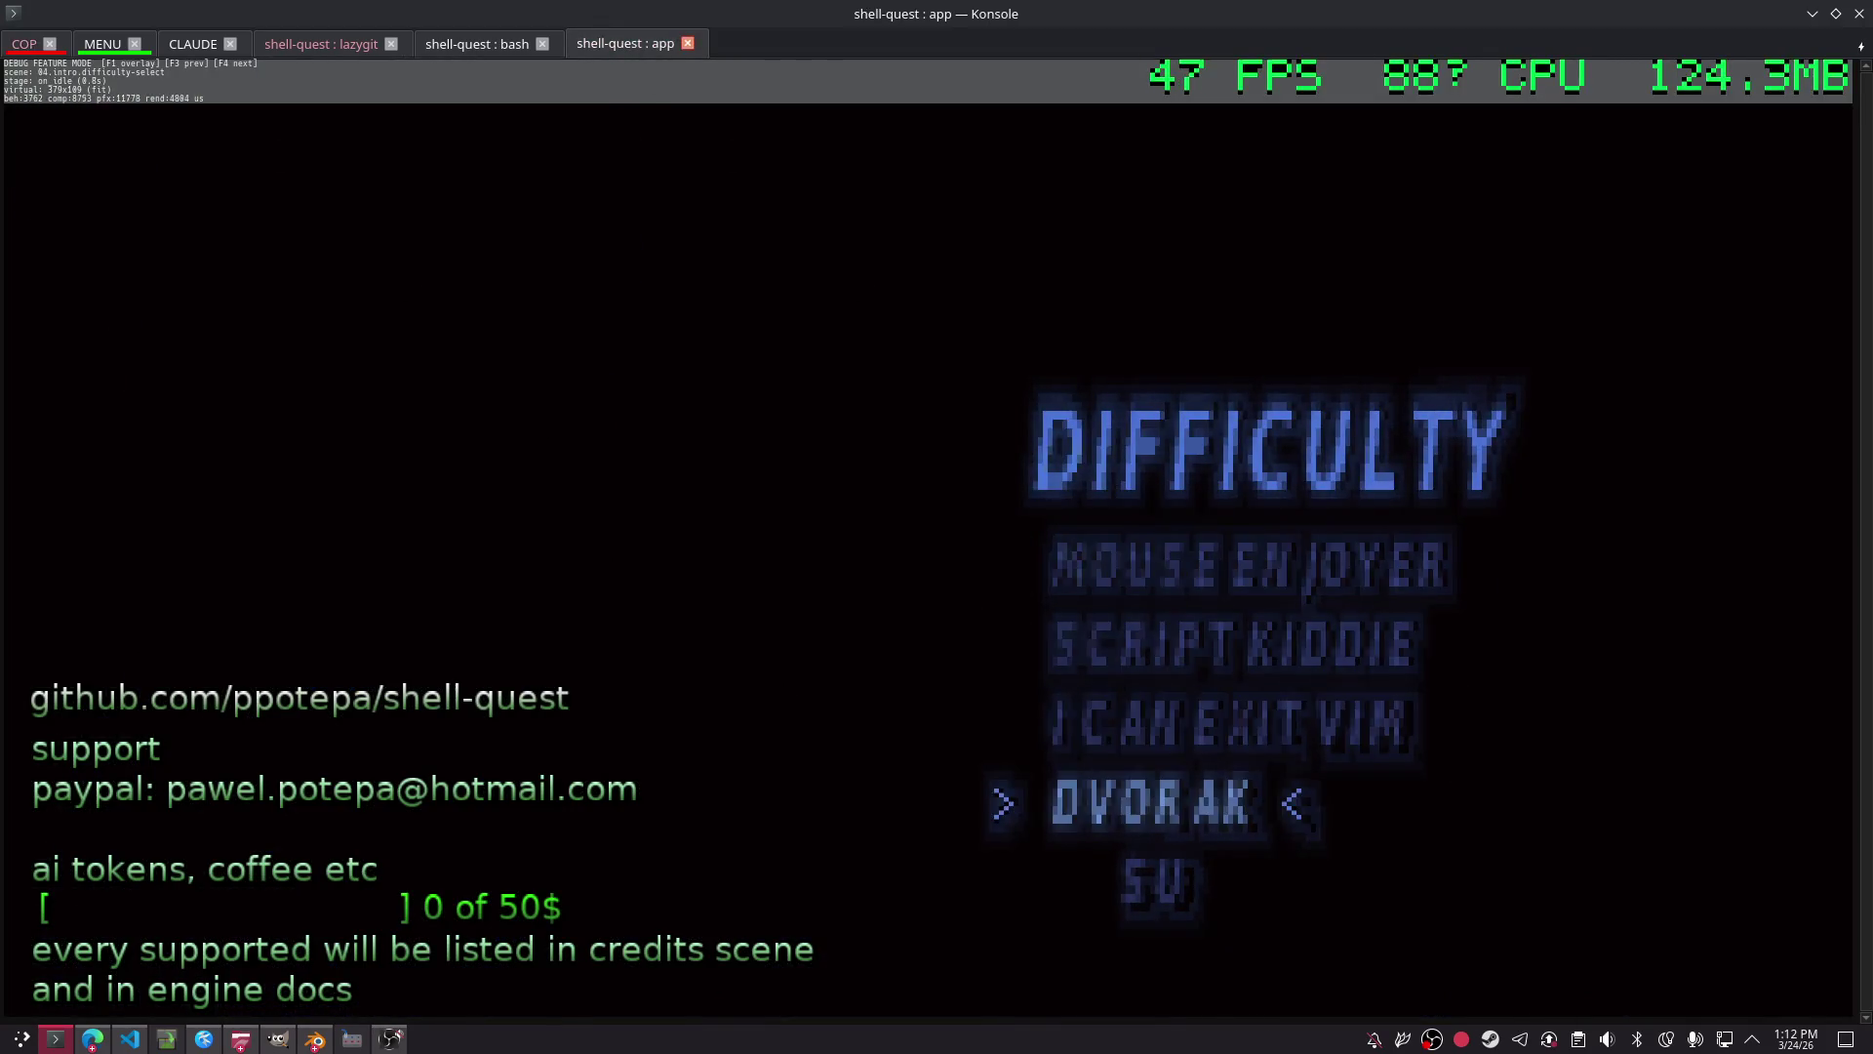
key("Return")
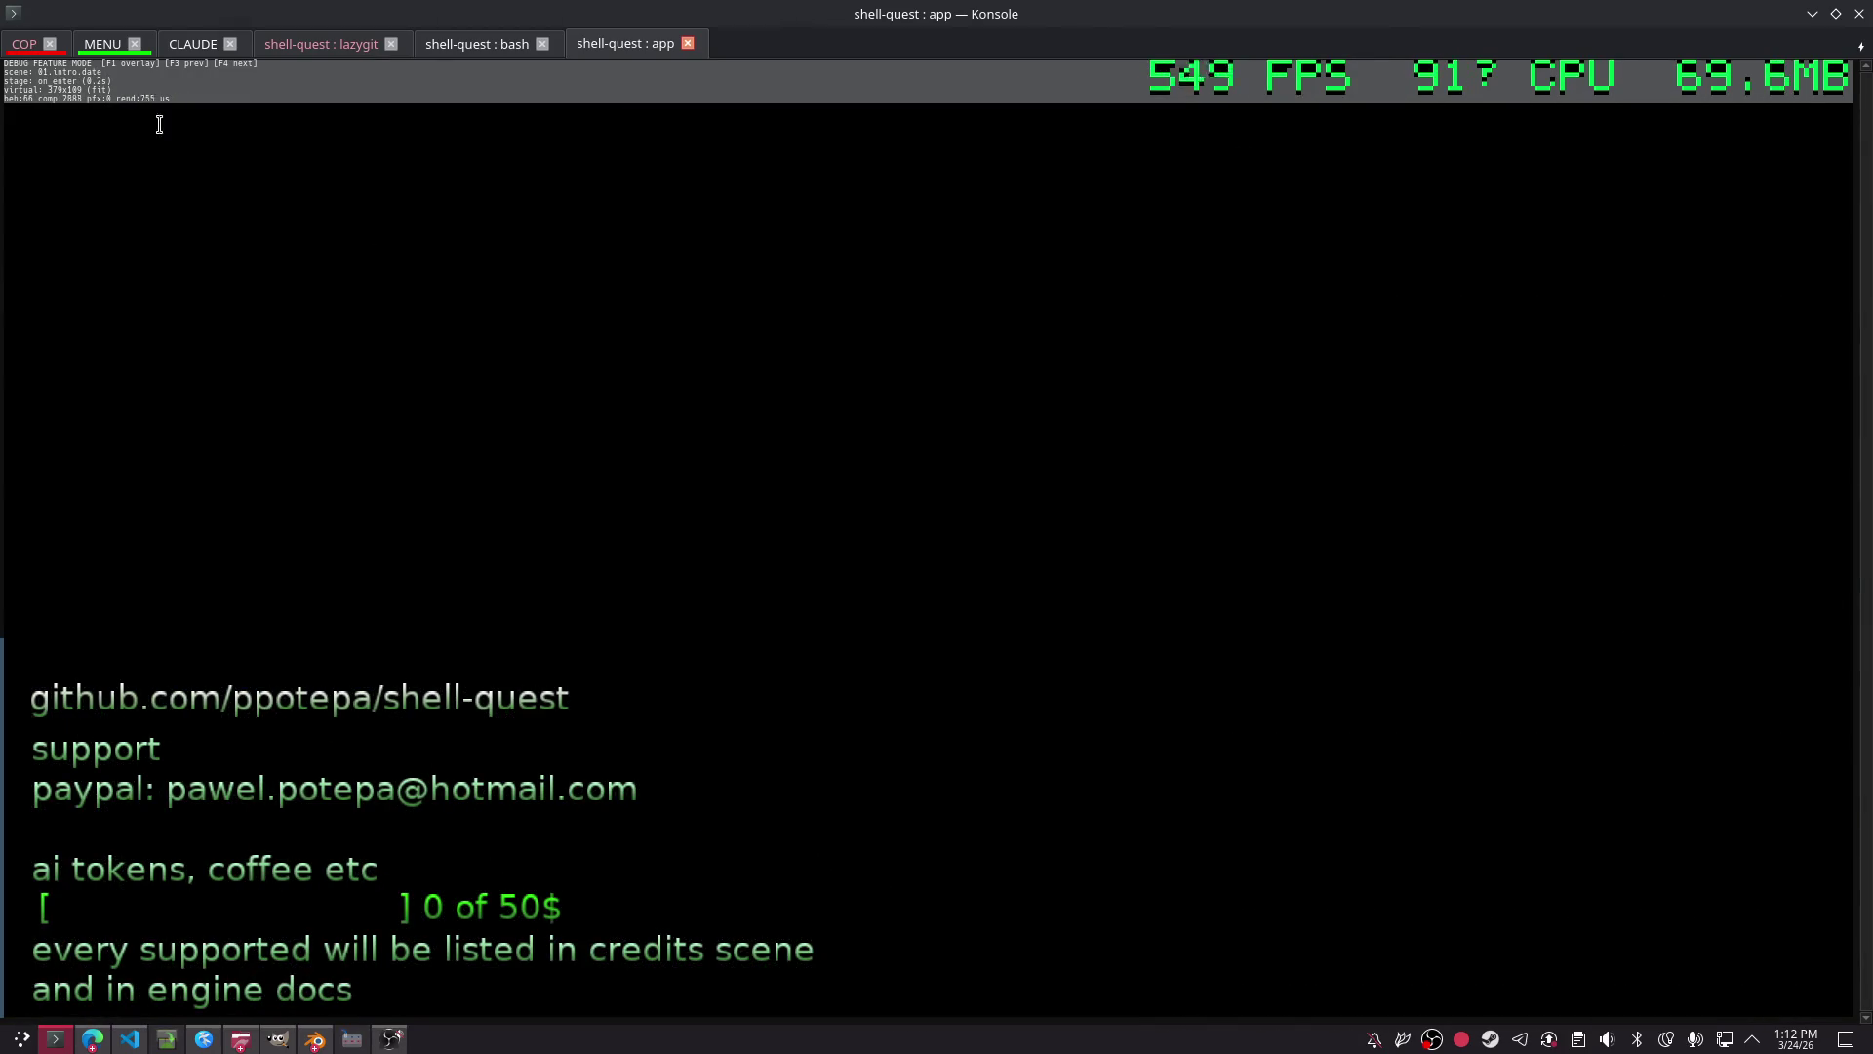
Add 'pressing ANY KEY is starting to…' to the draft and relaunch the game
key("alt+1")
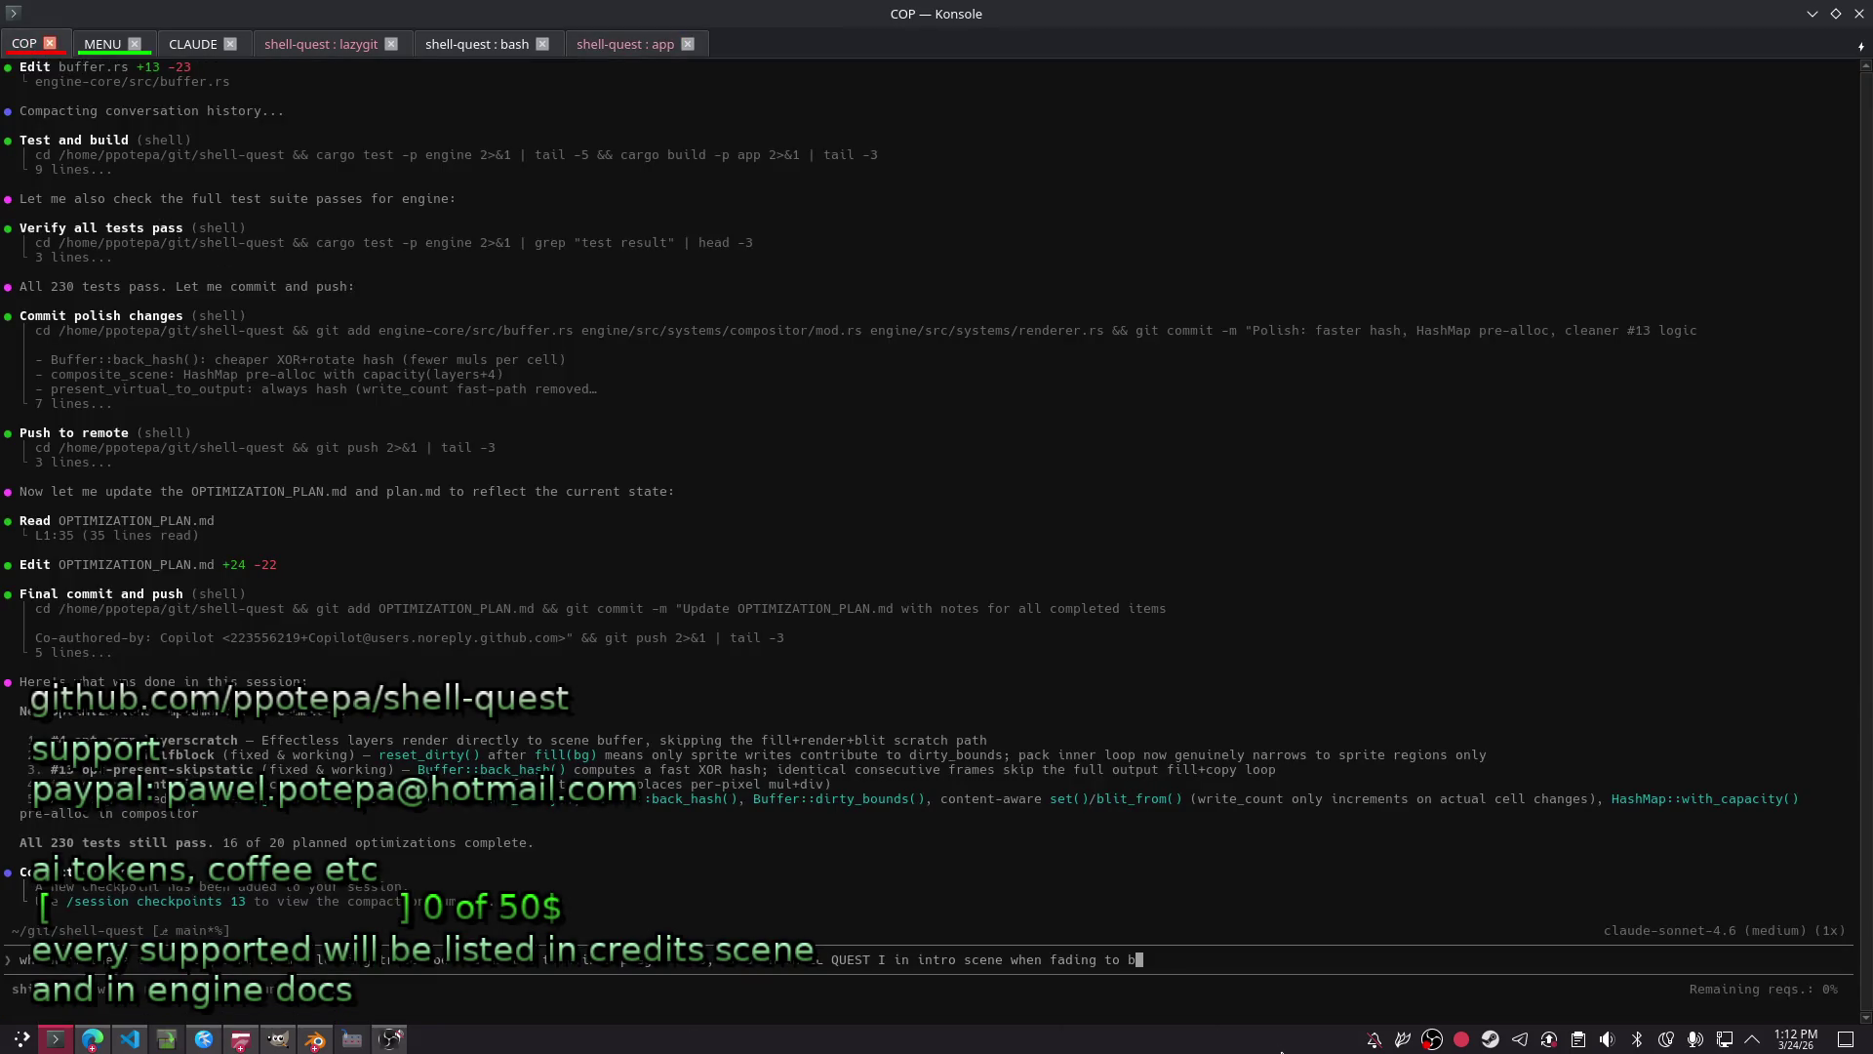
key("BackSpace")
key("BackSpace")
key("BackSpace")
type("pressing ANY KEY i")
type("s stasrting to have")
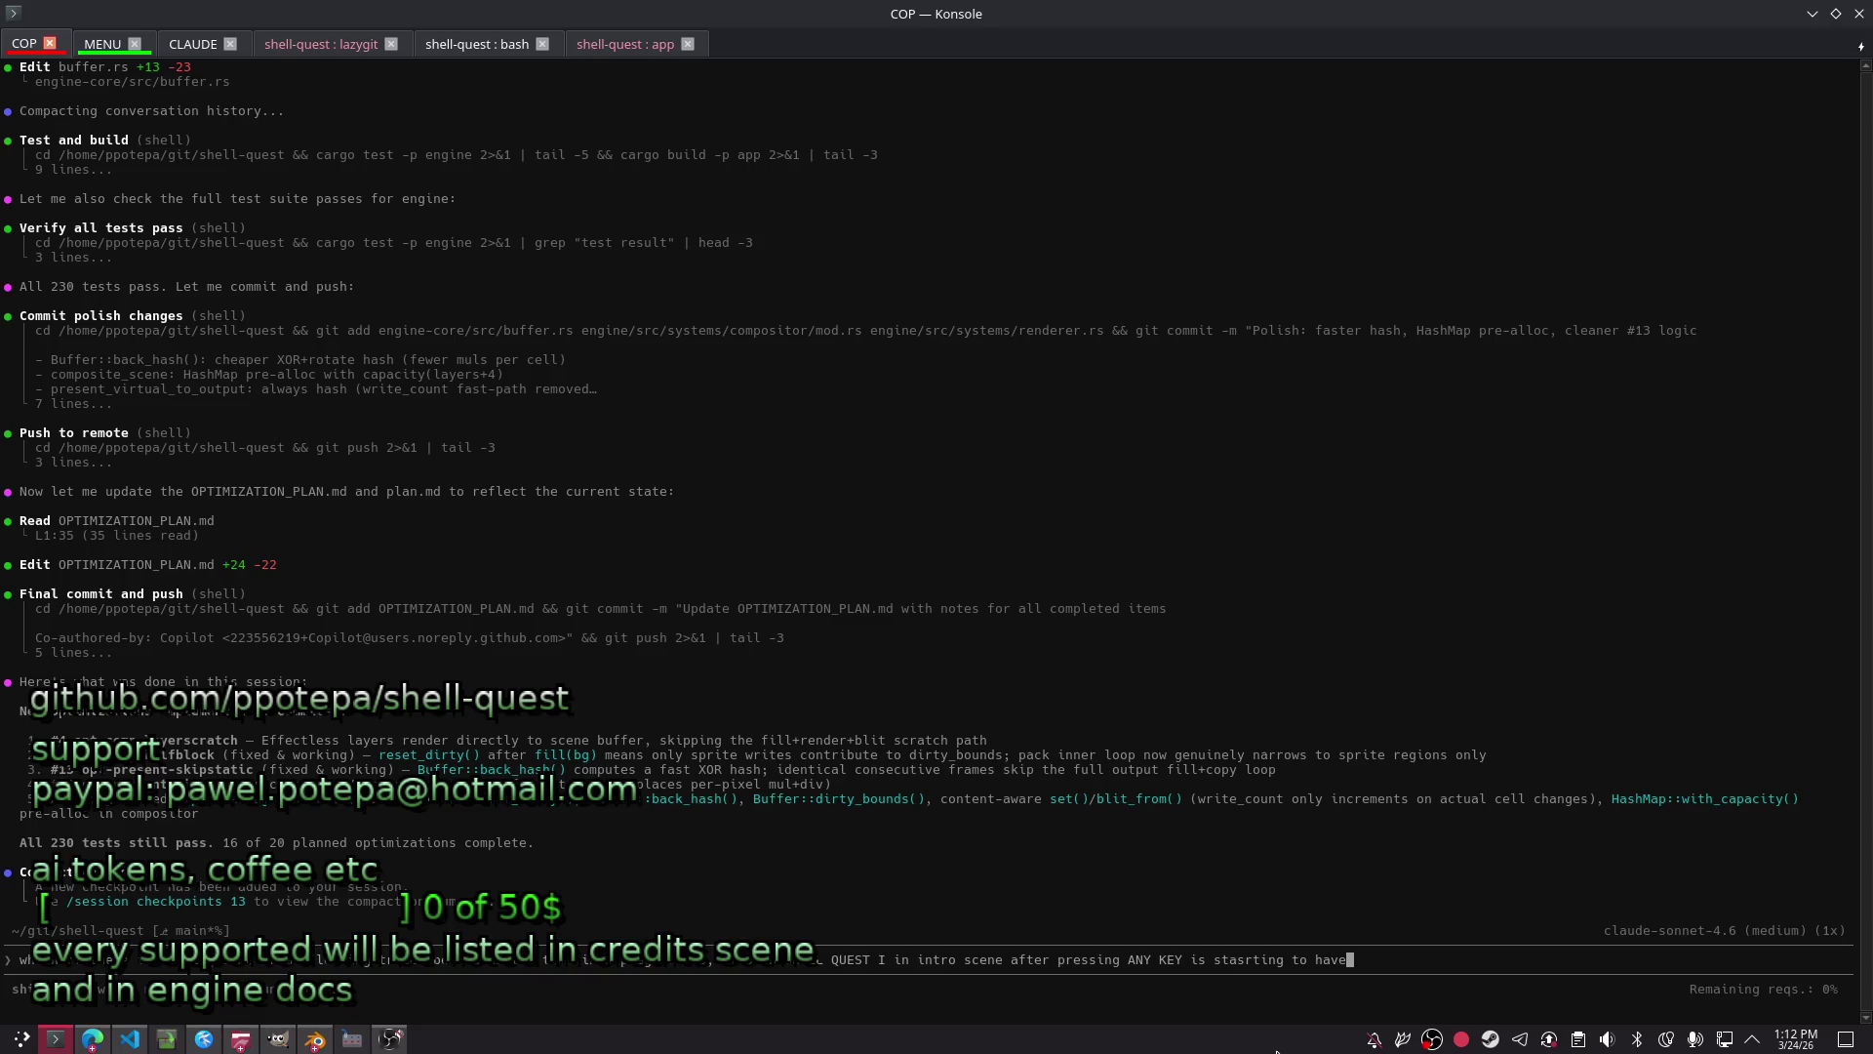
key("shift+Left")
key("ctrl+c")
key("Return")
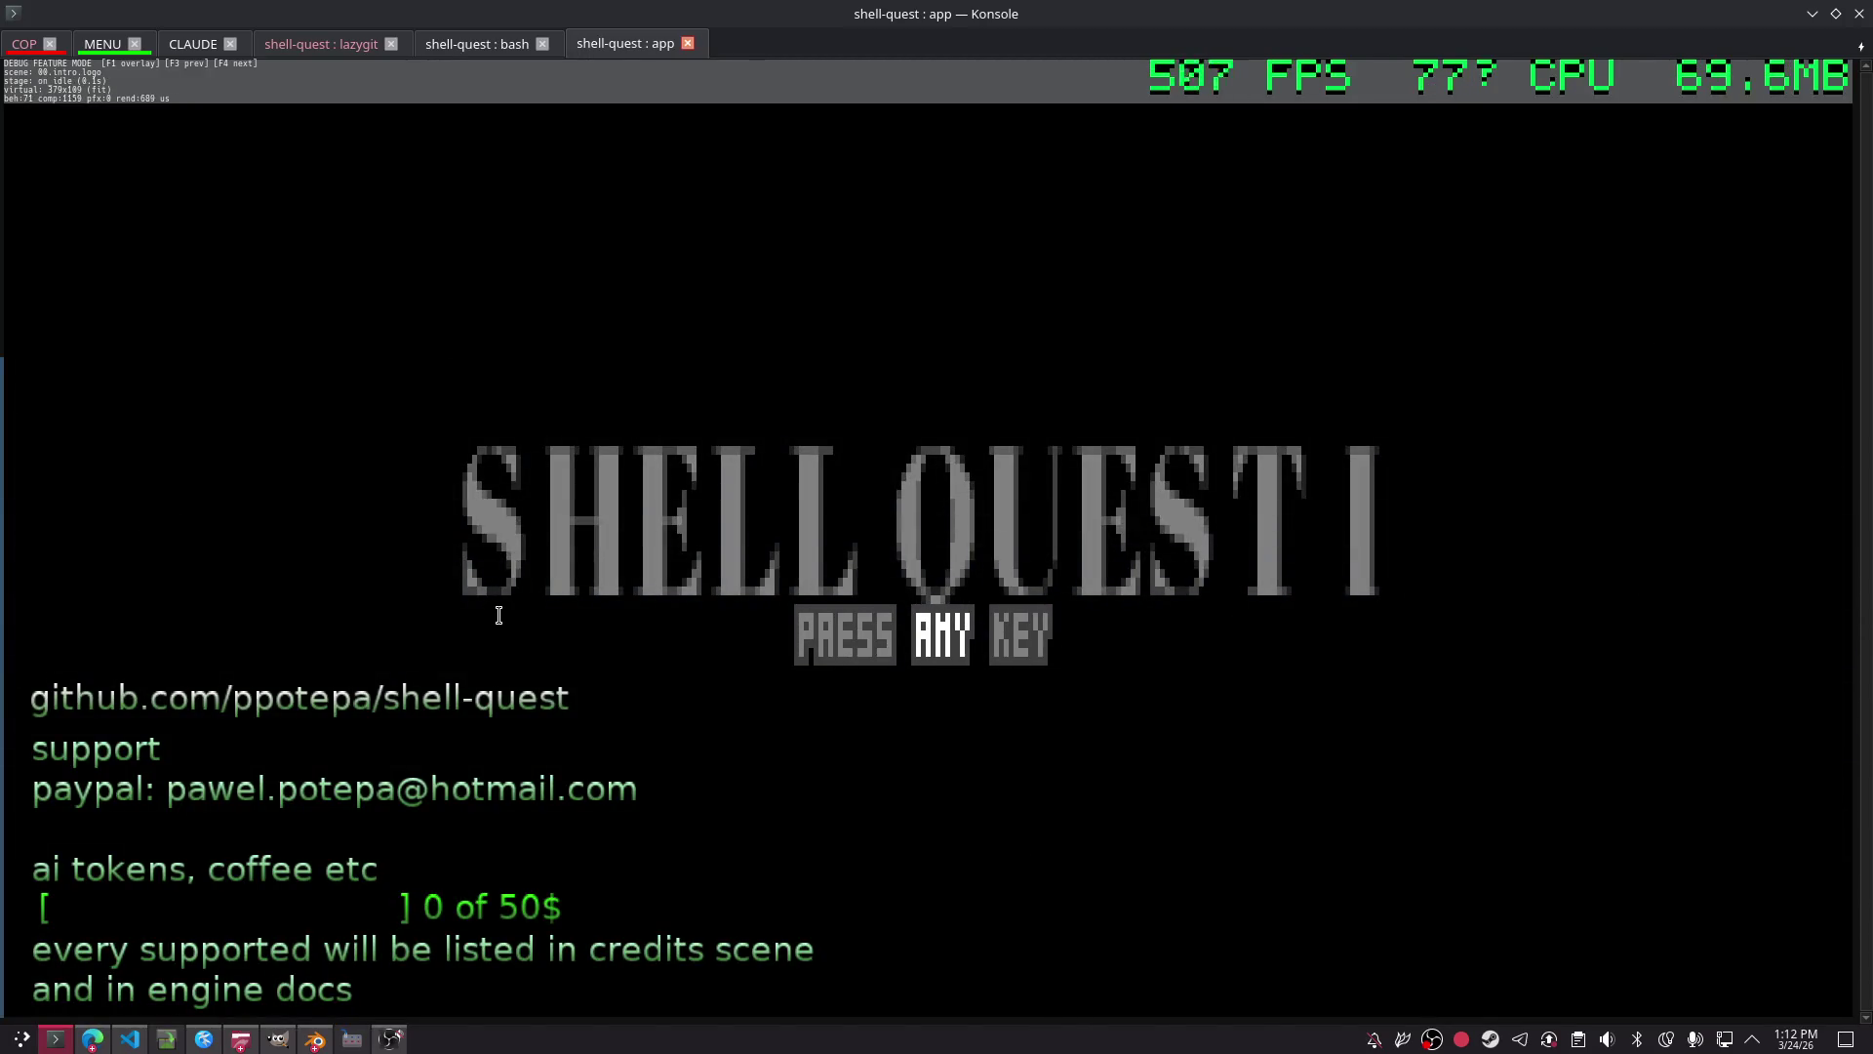
Trigger the title-screen transition, then describe the background problem in the COP assistant draft
key("Return")
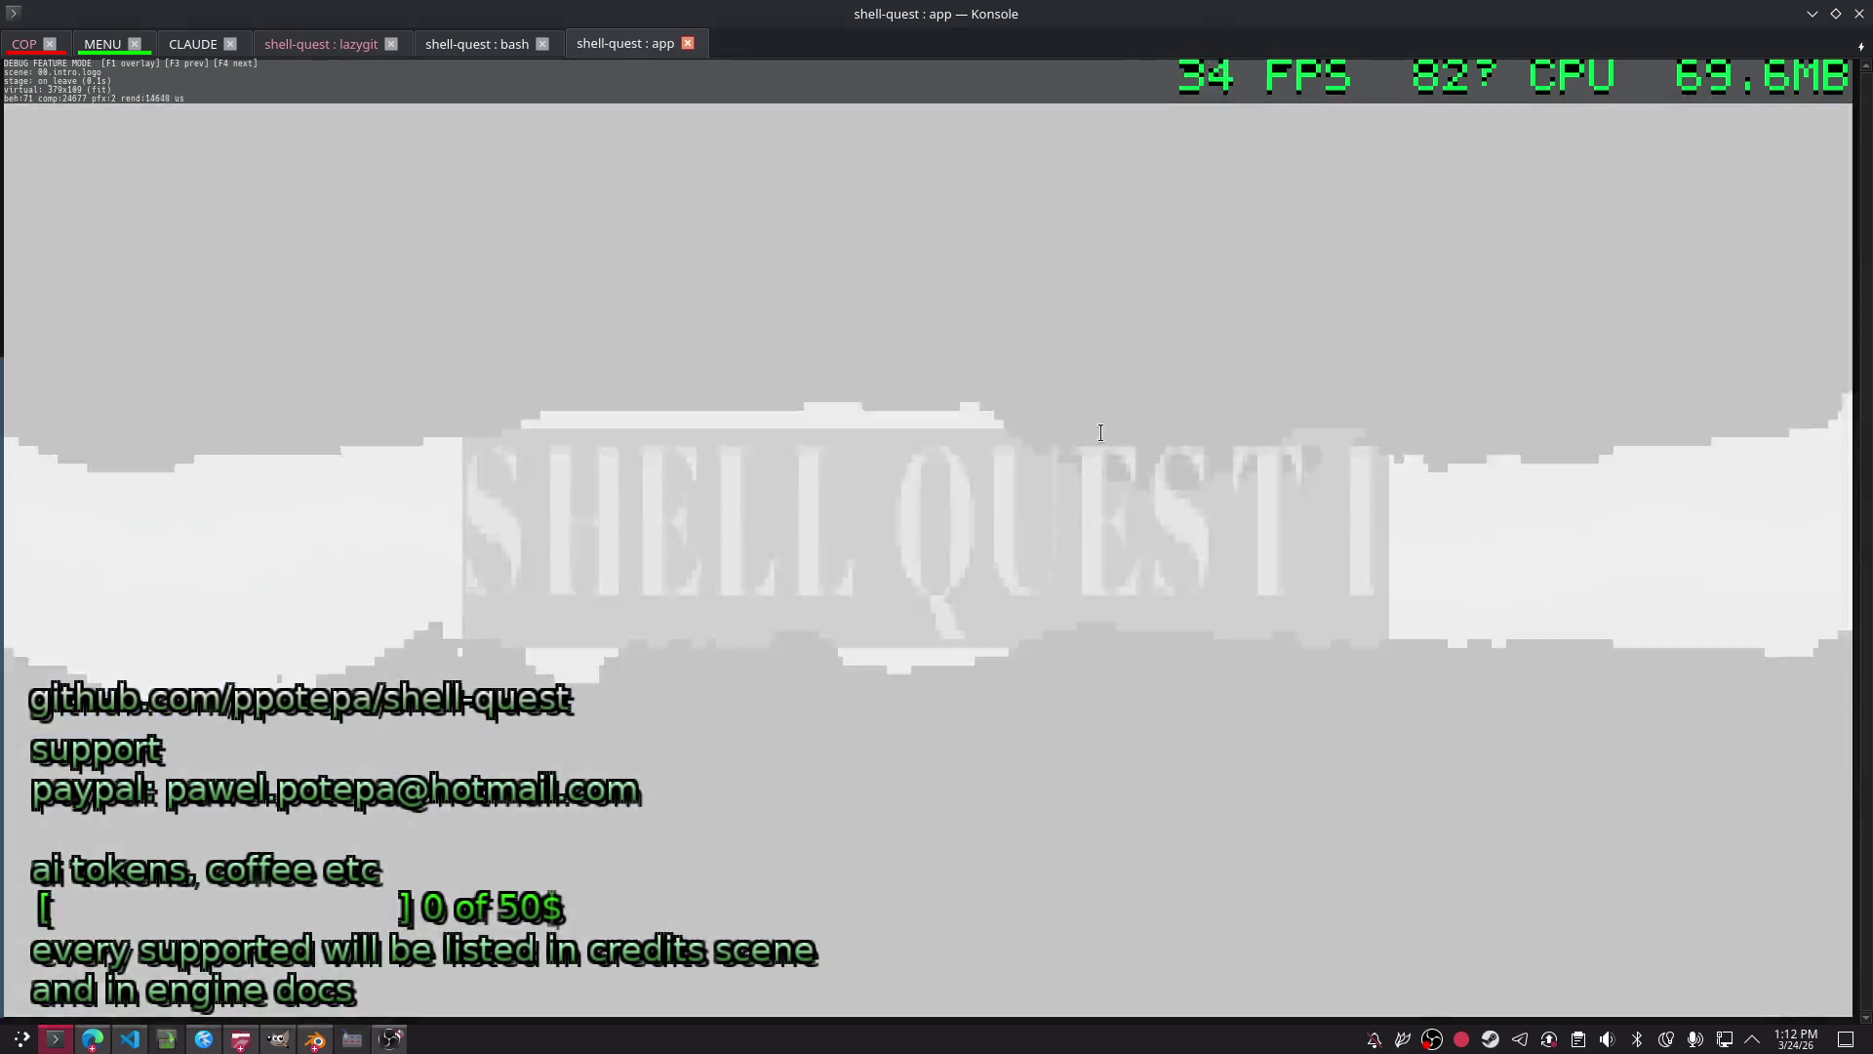
left_click(33, 49)
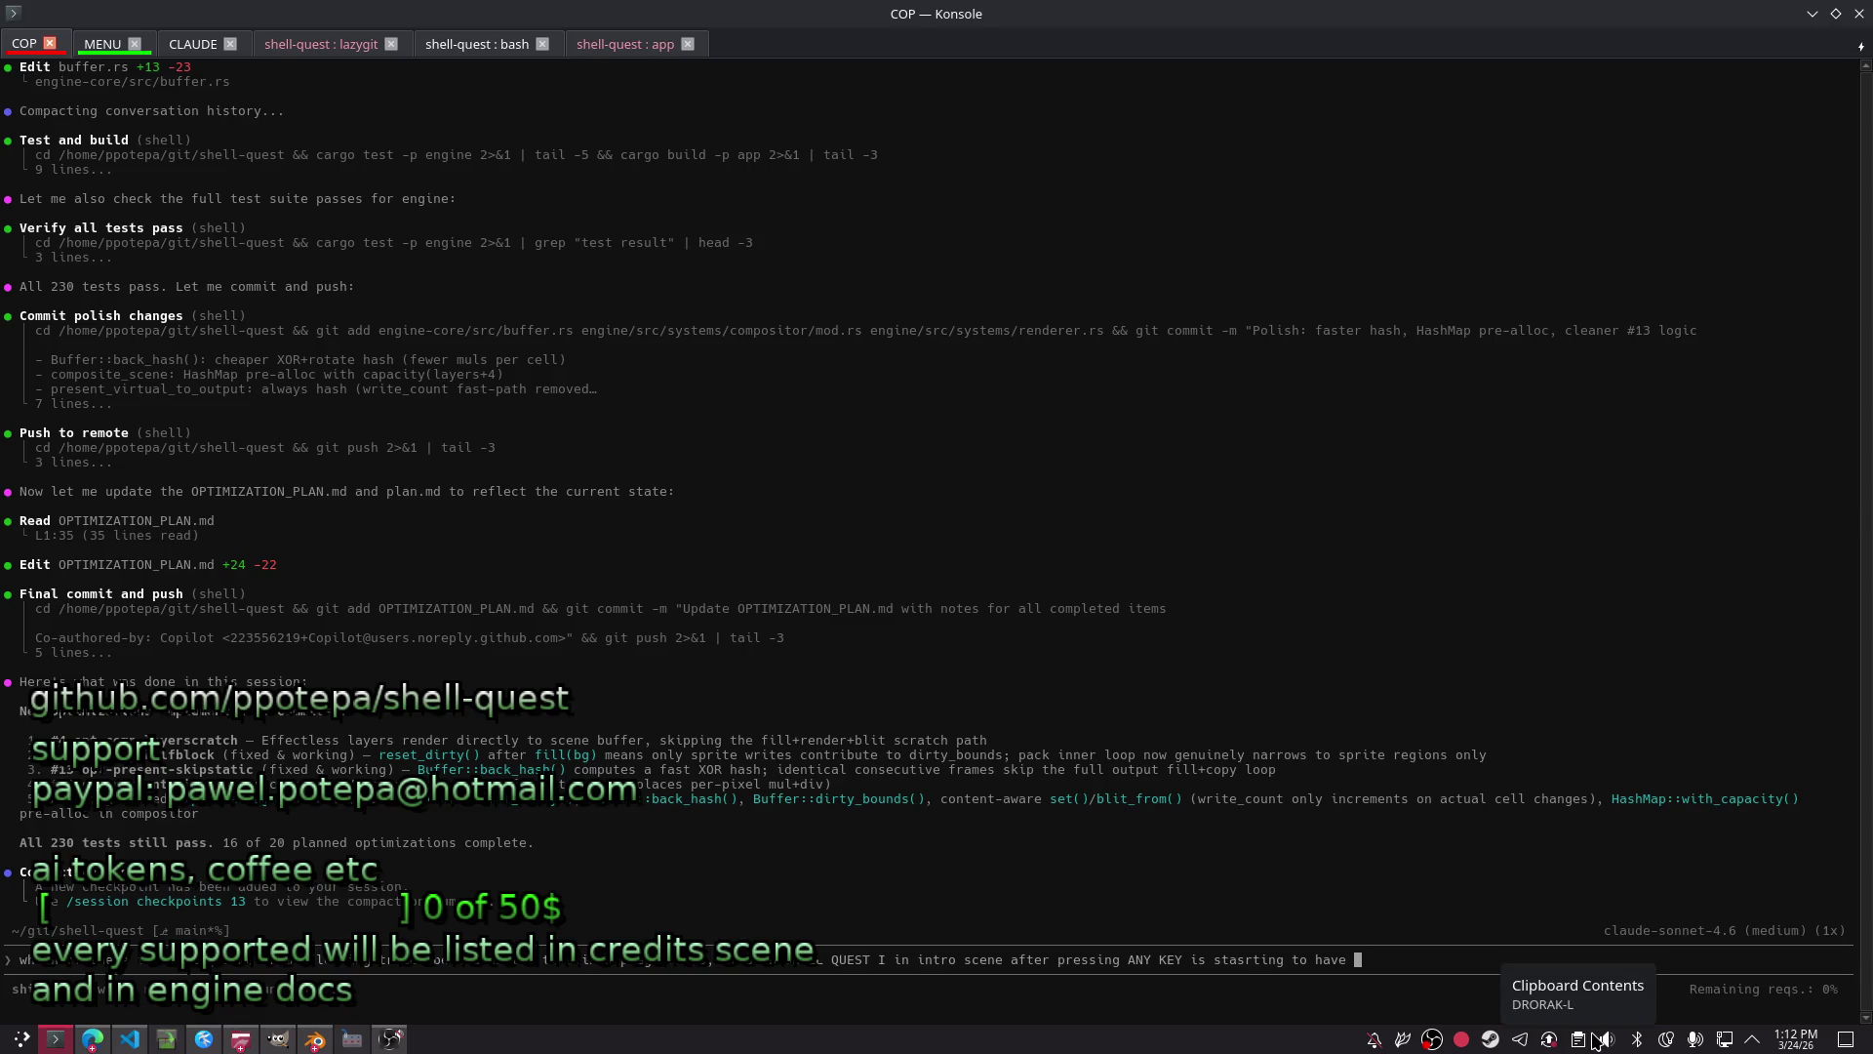
type("background t")
type("hat is not transparent righ")
type("t aft")
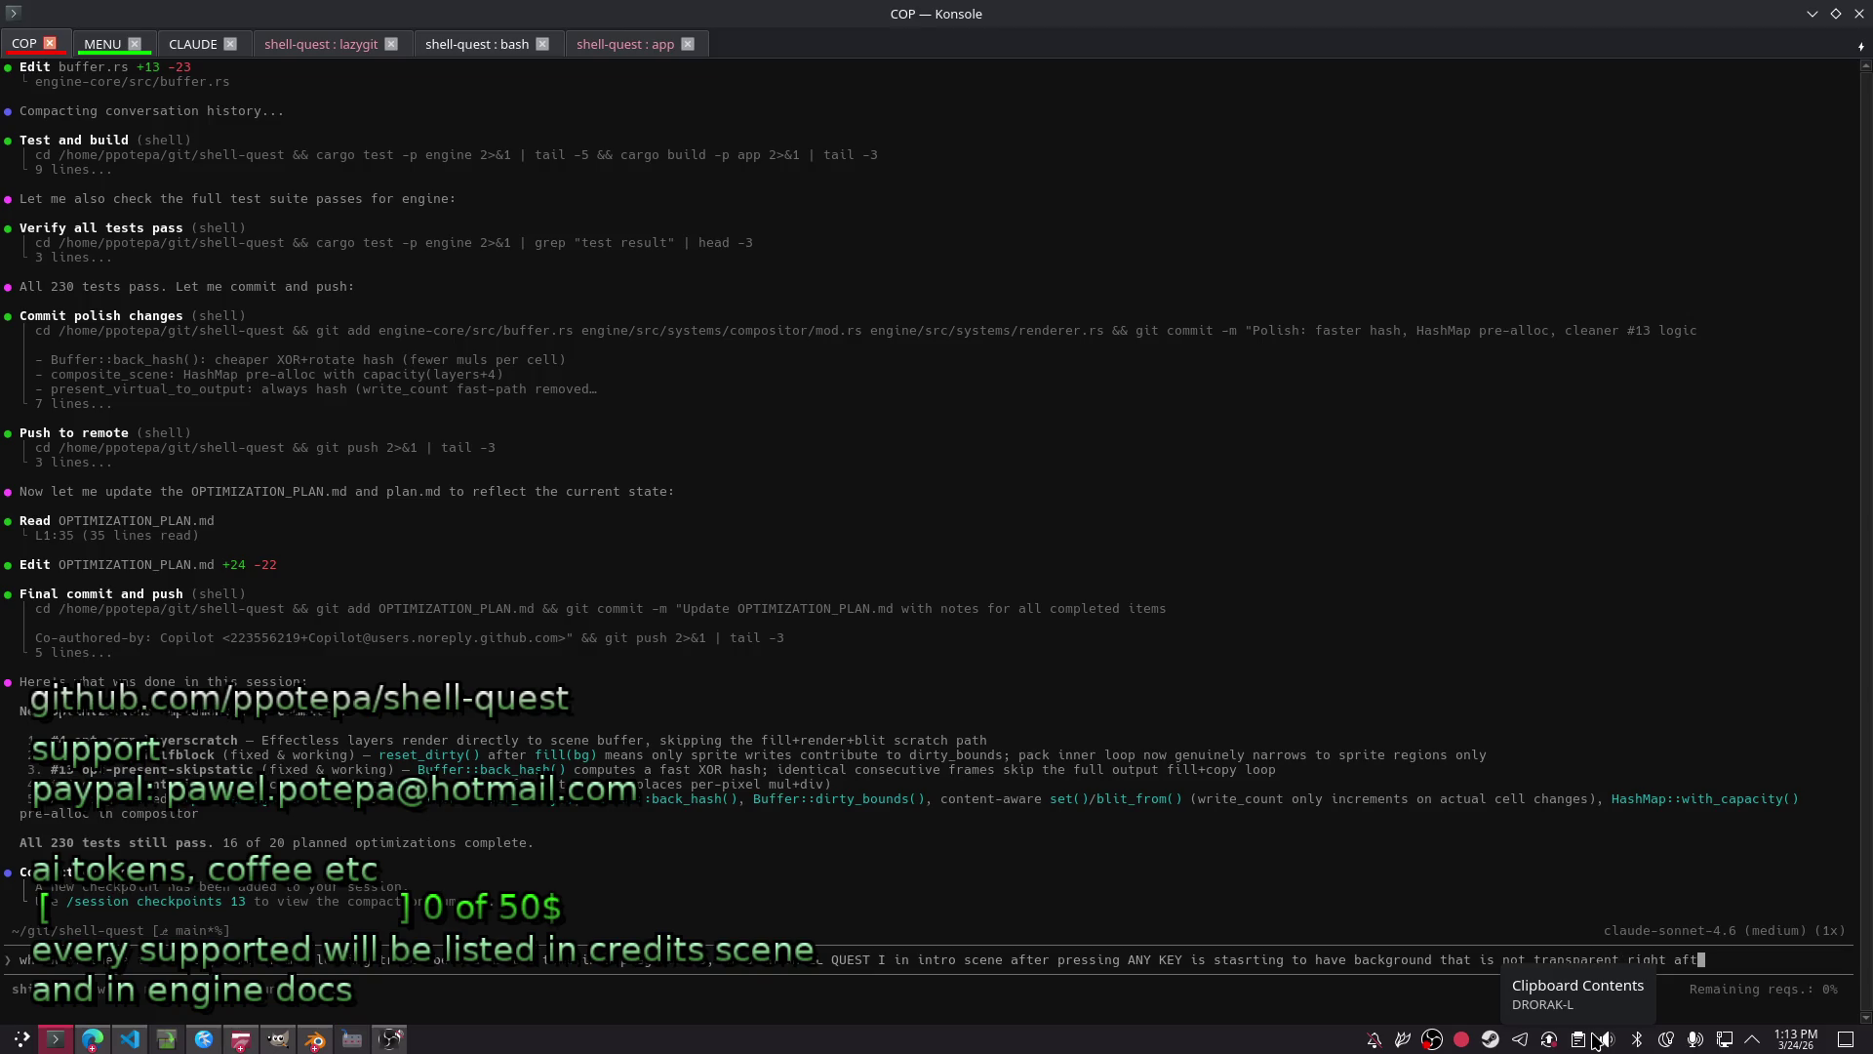
type("is me")
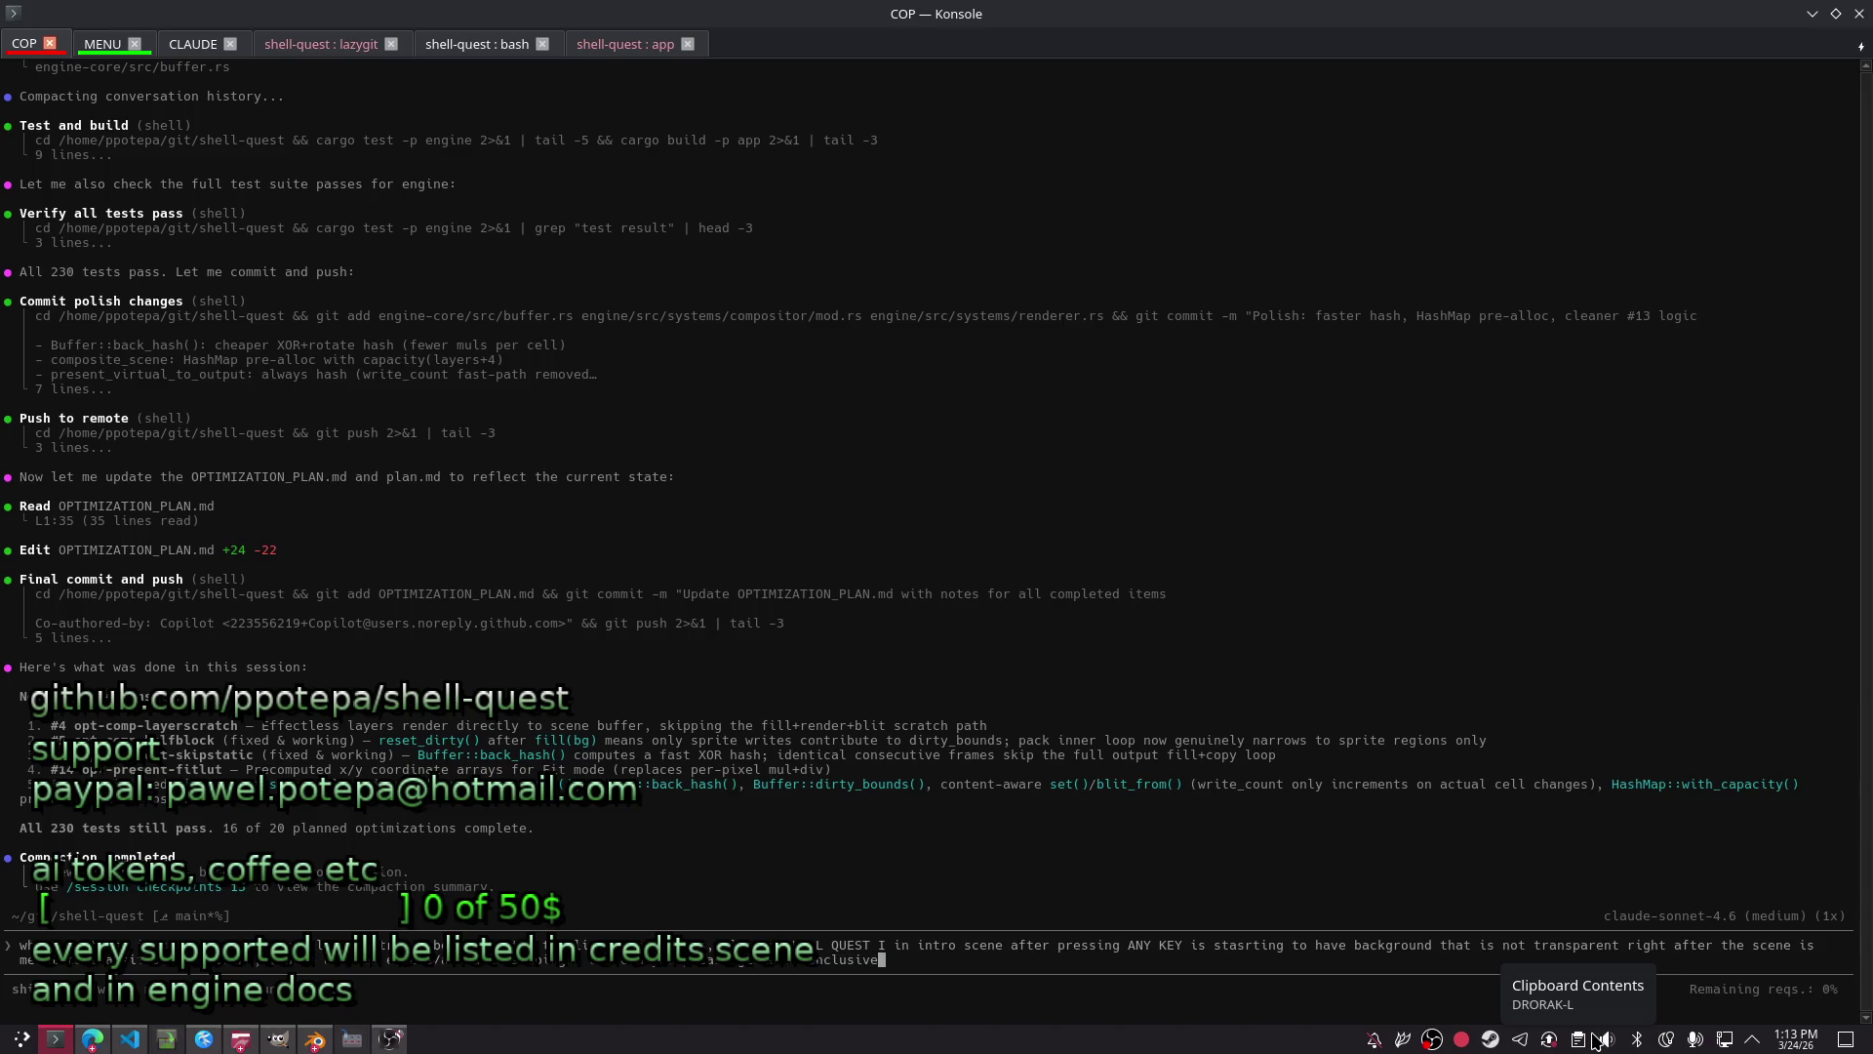
Send the intro-background request to the coding assistant, then return to the difficulty-screen.blend scene
key("Return")
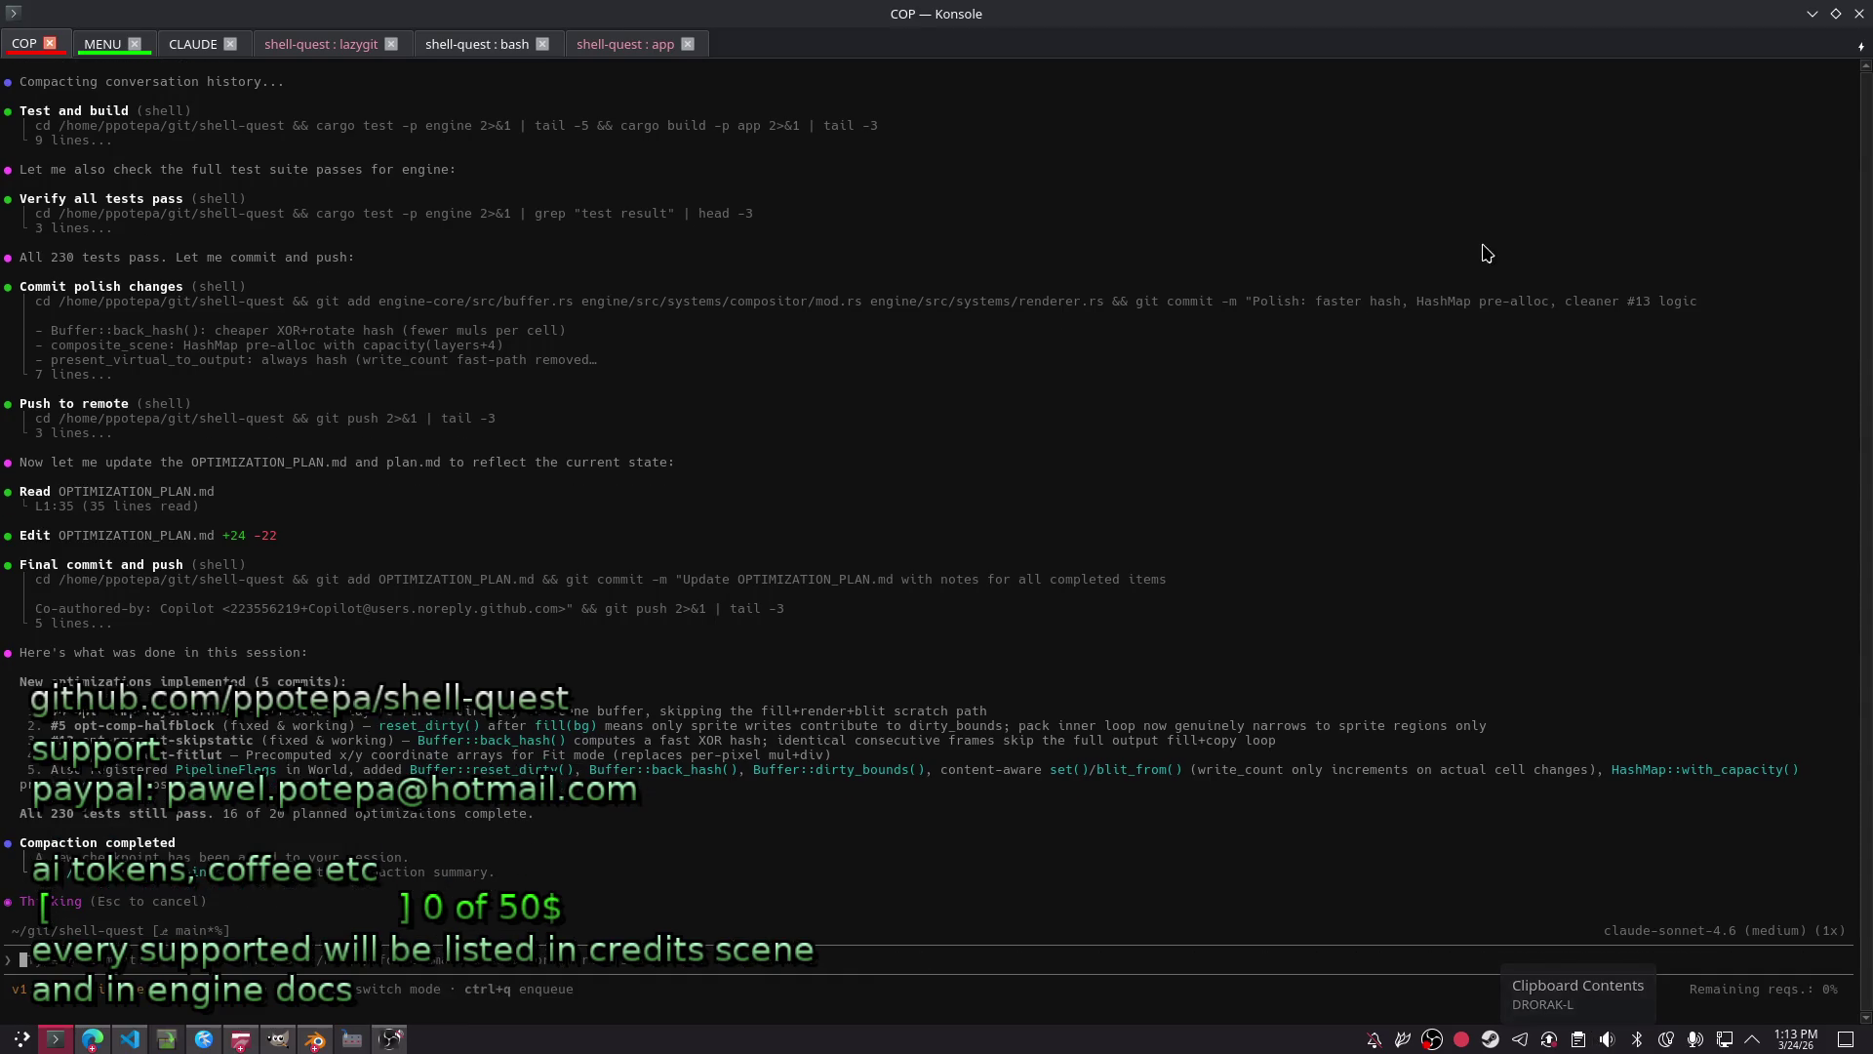
key("alt+Tab")
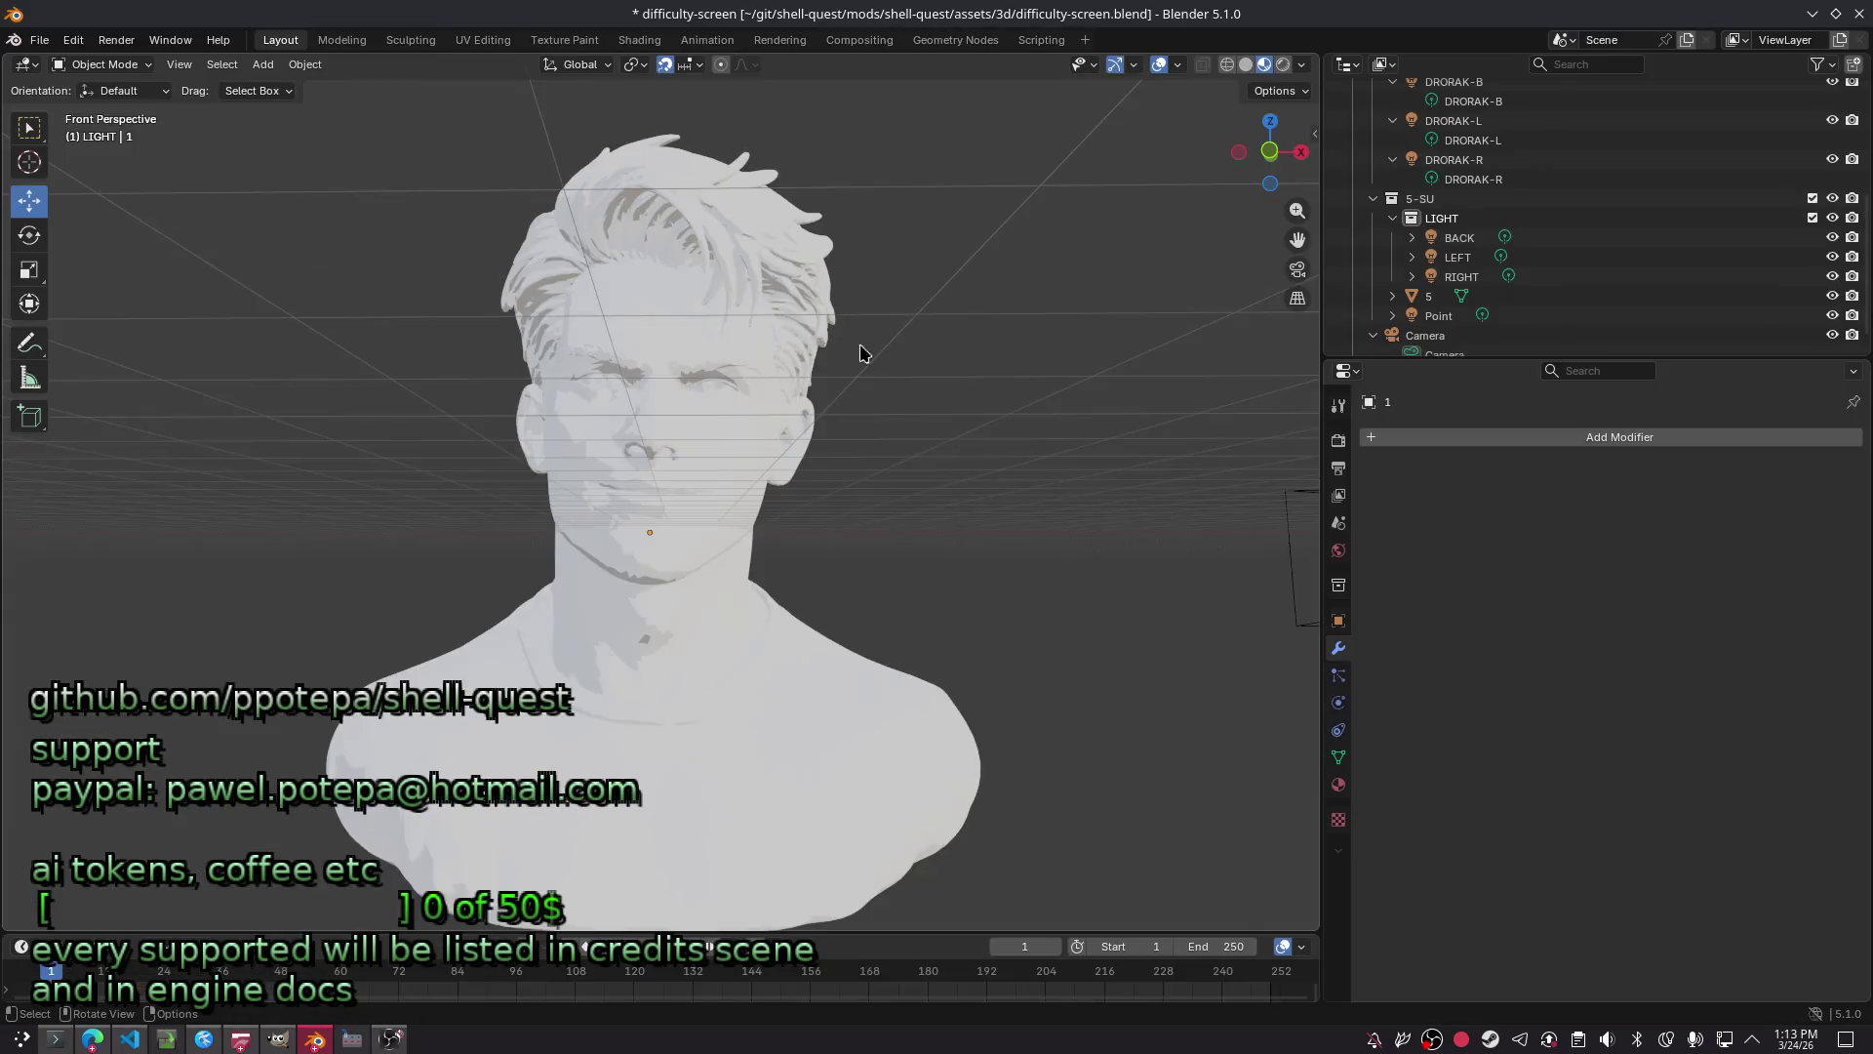
Walk-navigate up to the hooded figure's glasses and nose, then back off to frame the face
key("shift+grave")
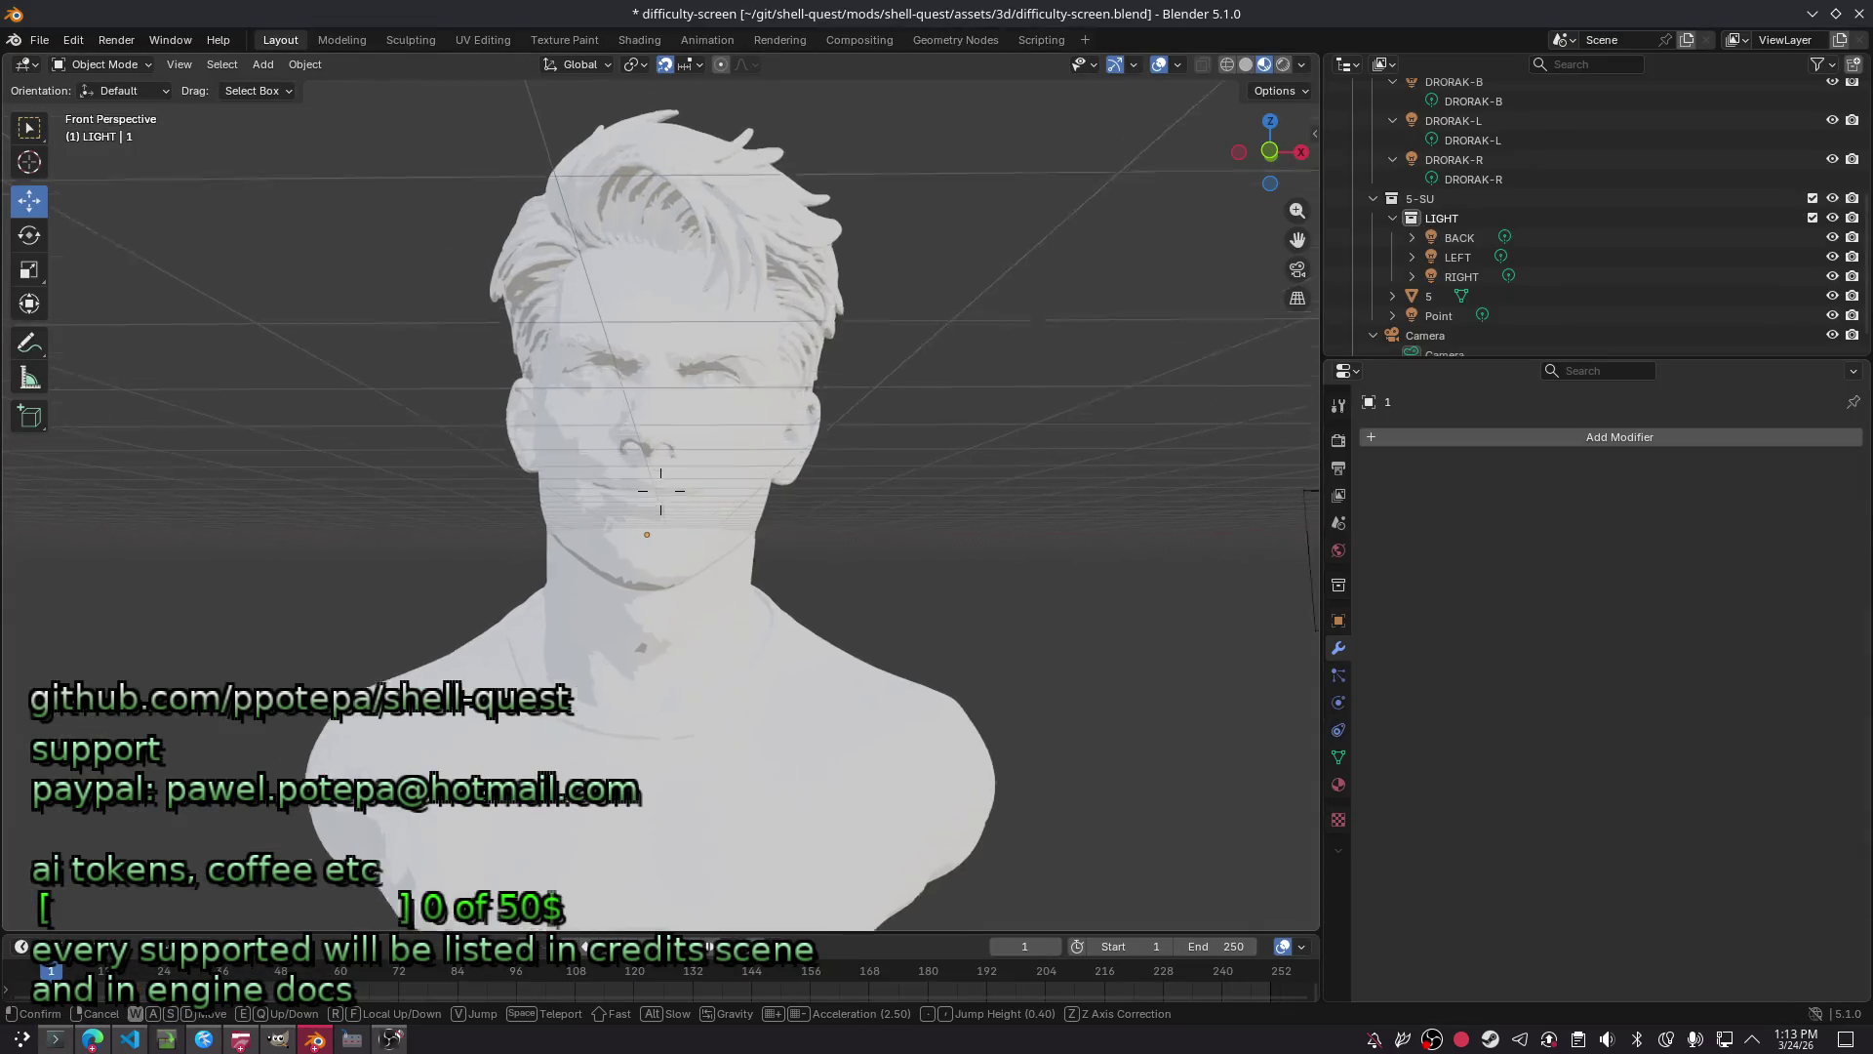
key("s")
key("w")
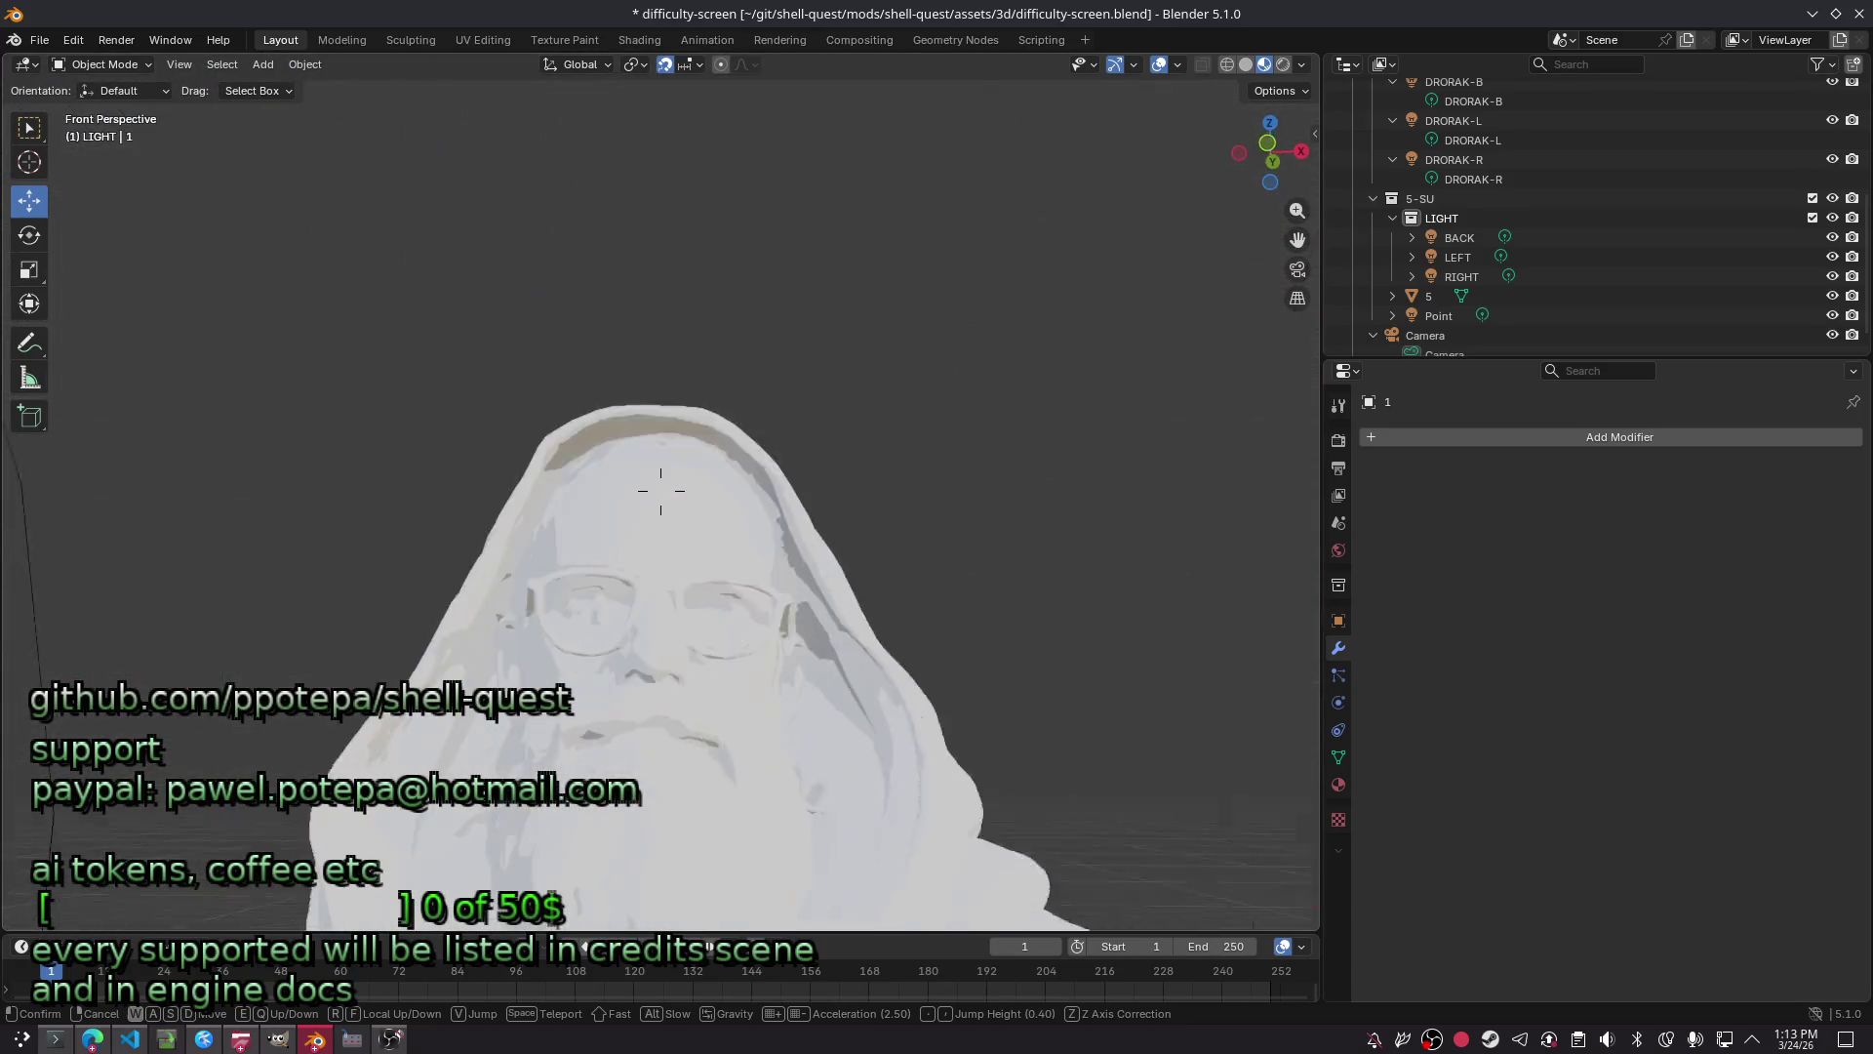
key("w")
key("s")
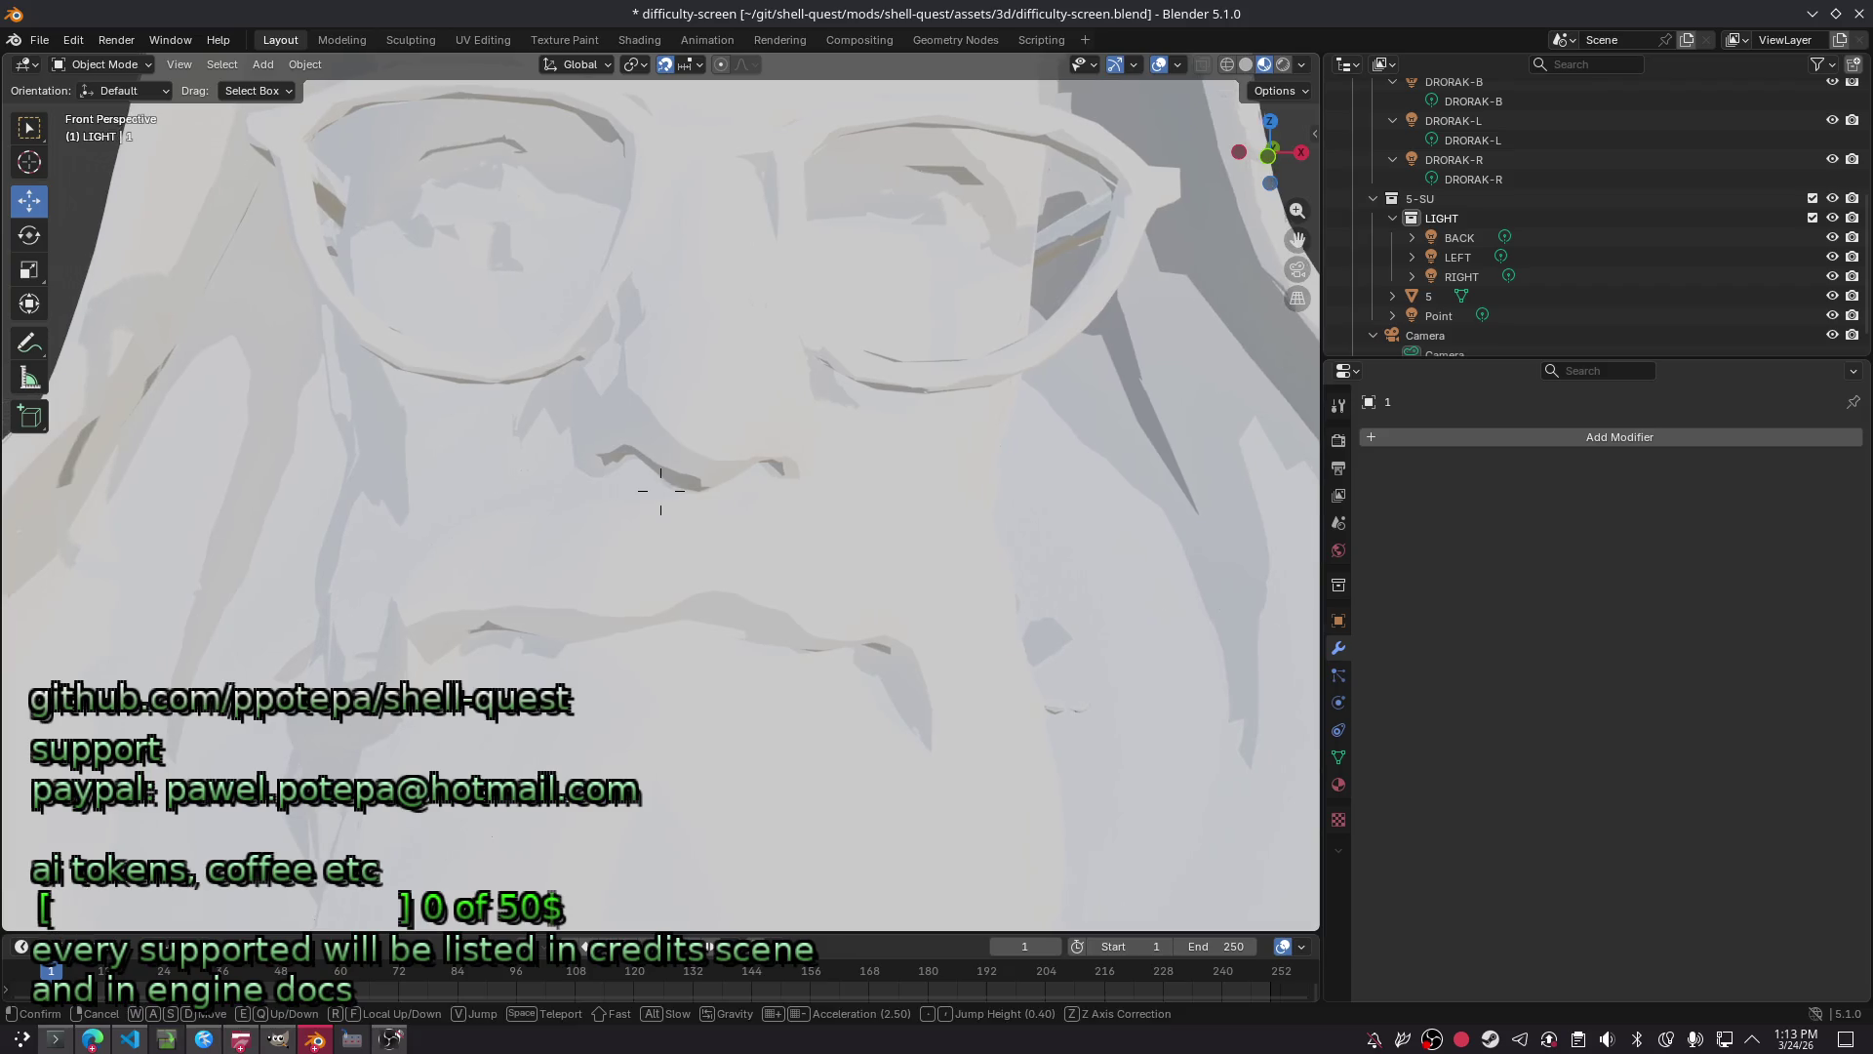
key("Return")
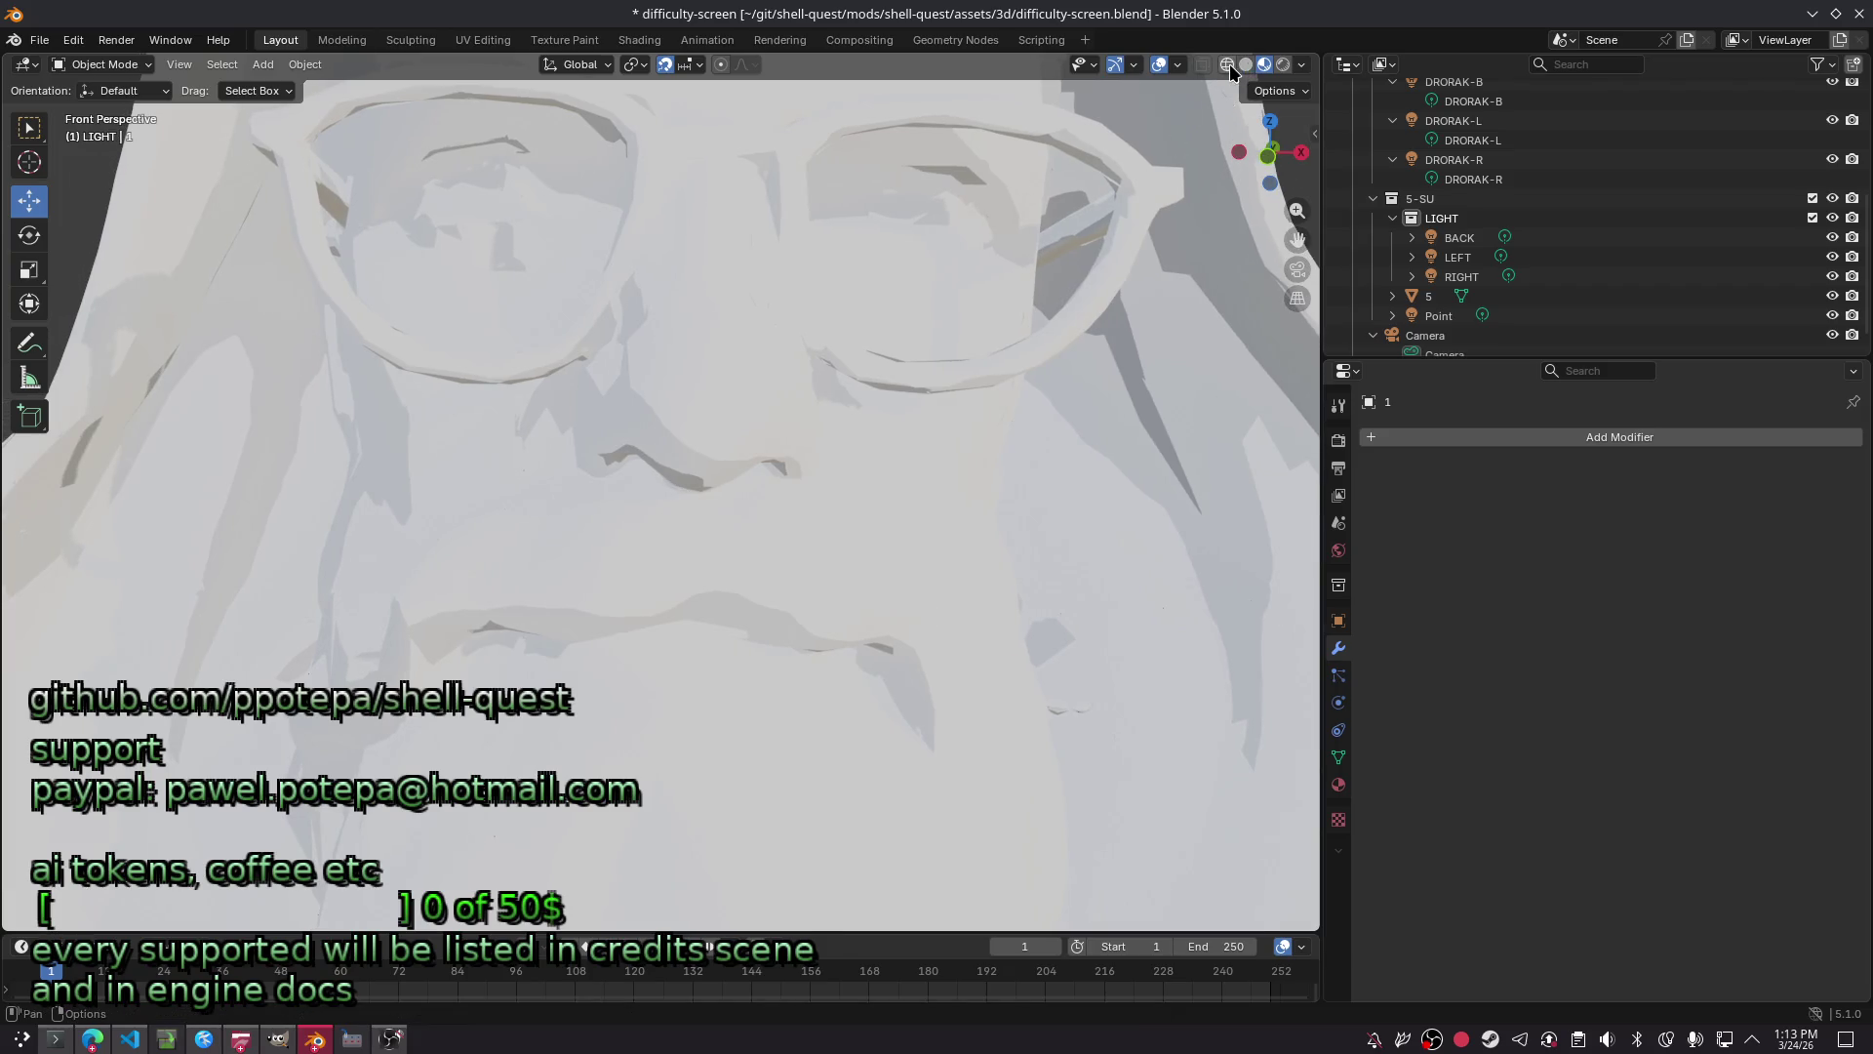
Switch the viewport to wireframe display and nudge the view of the wireframe face
left_click(1227, 64)
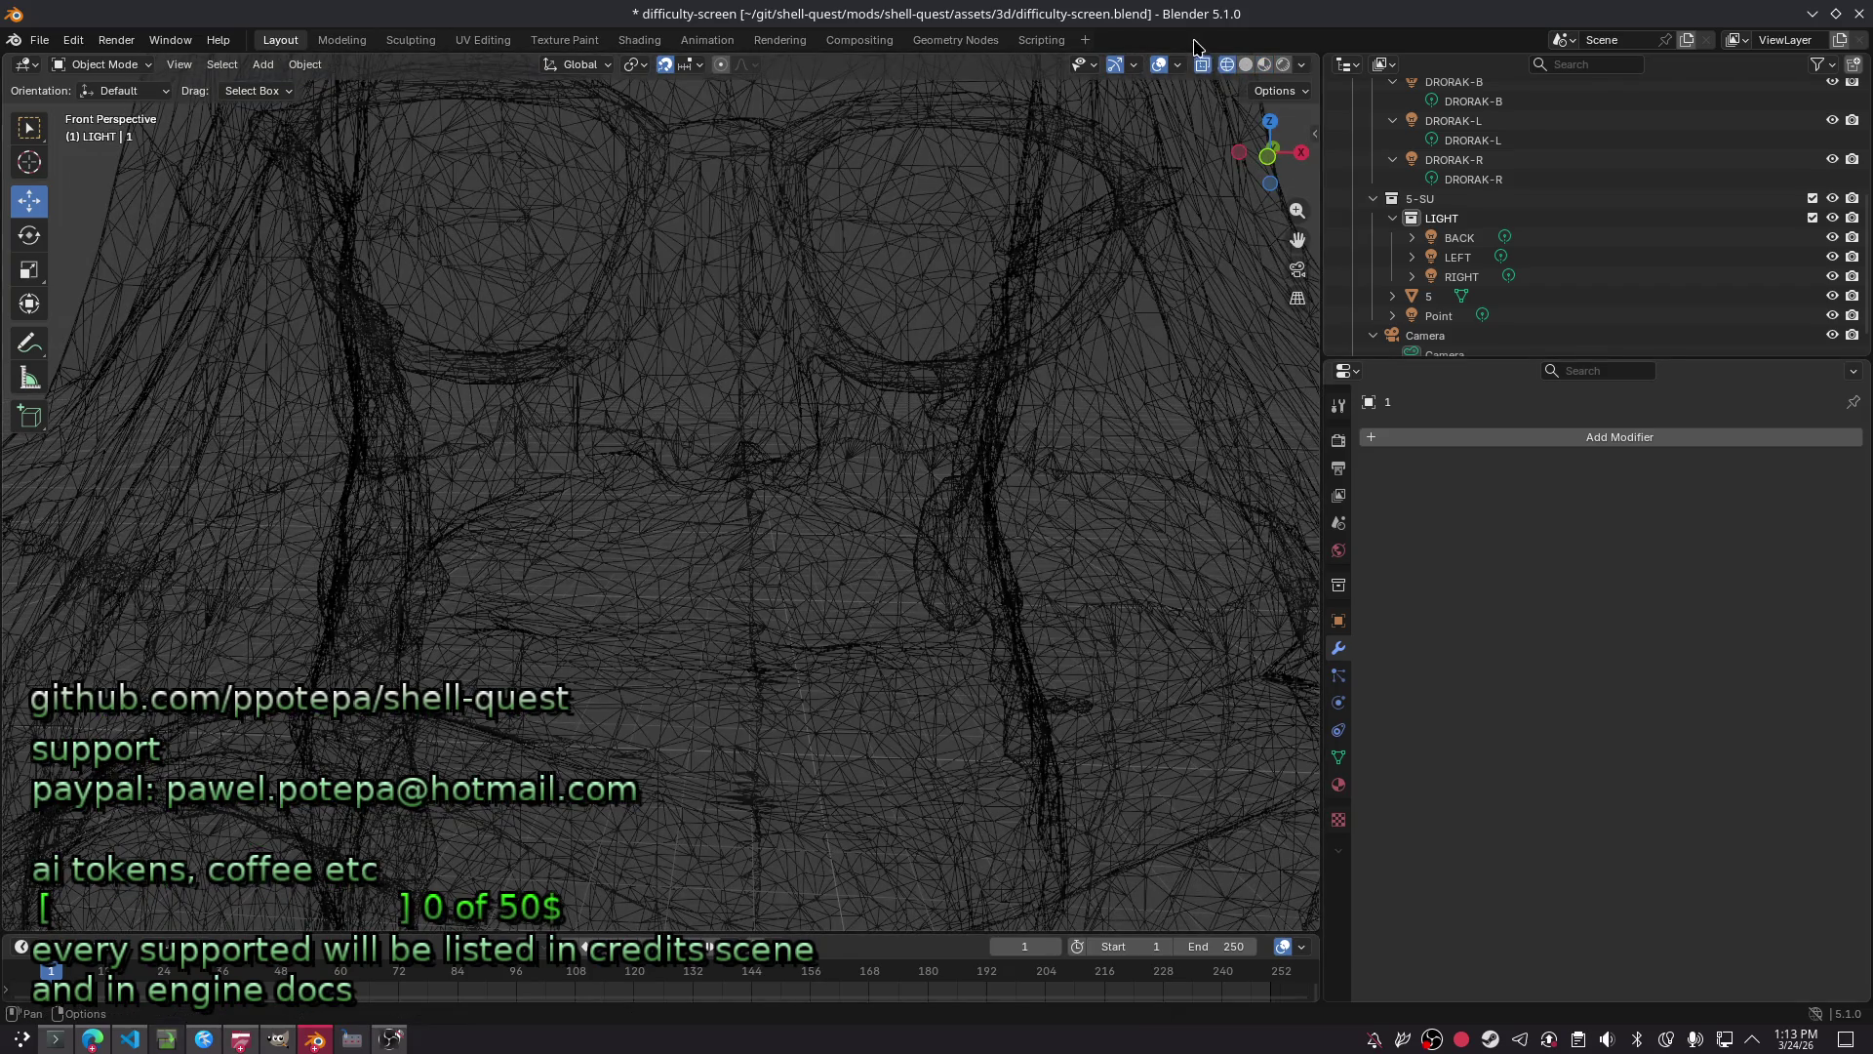
middle_click_drag(1016, 305, 1000, 337)
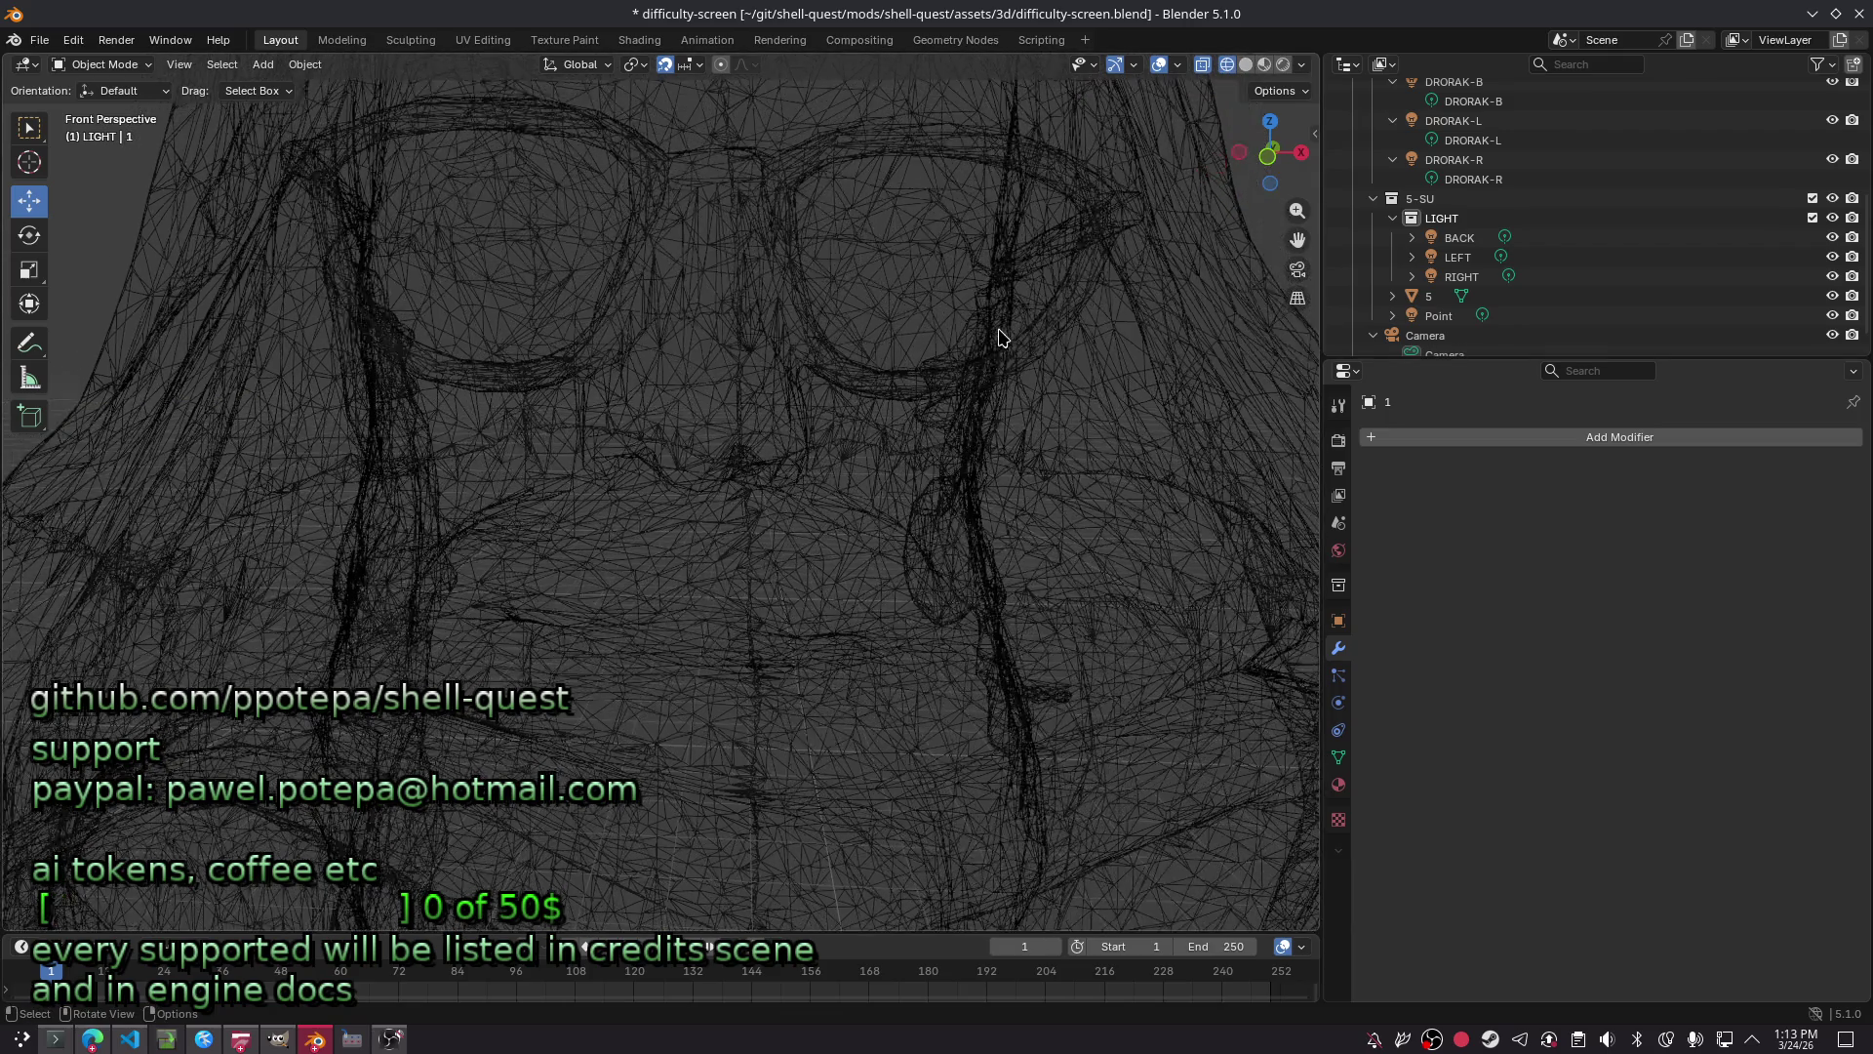
scroll(1000, 336, "down", 6)
scroll(977, 351, "up", 5)
scroll(961, 358, "down", 6)
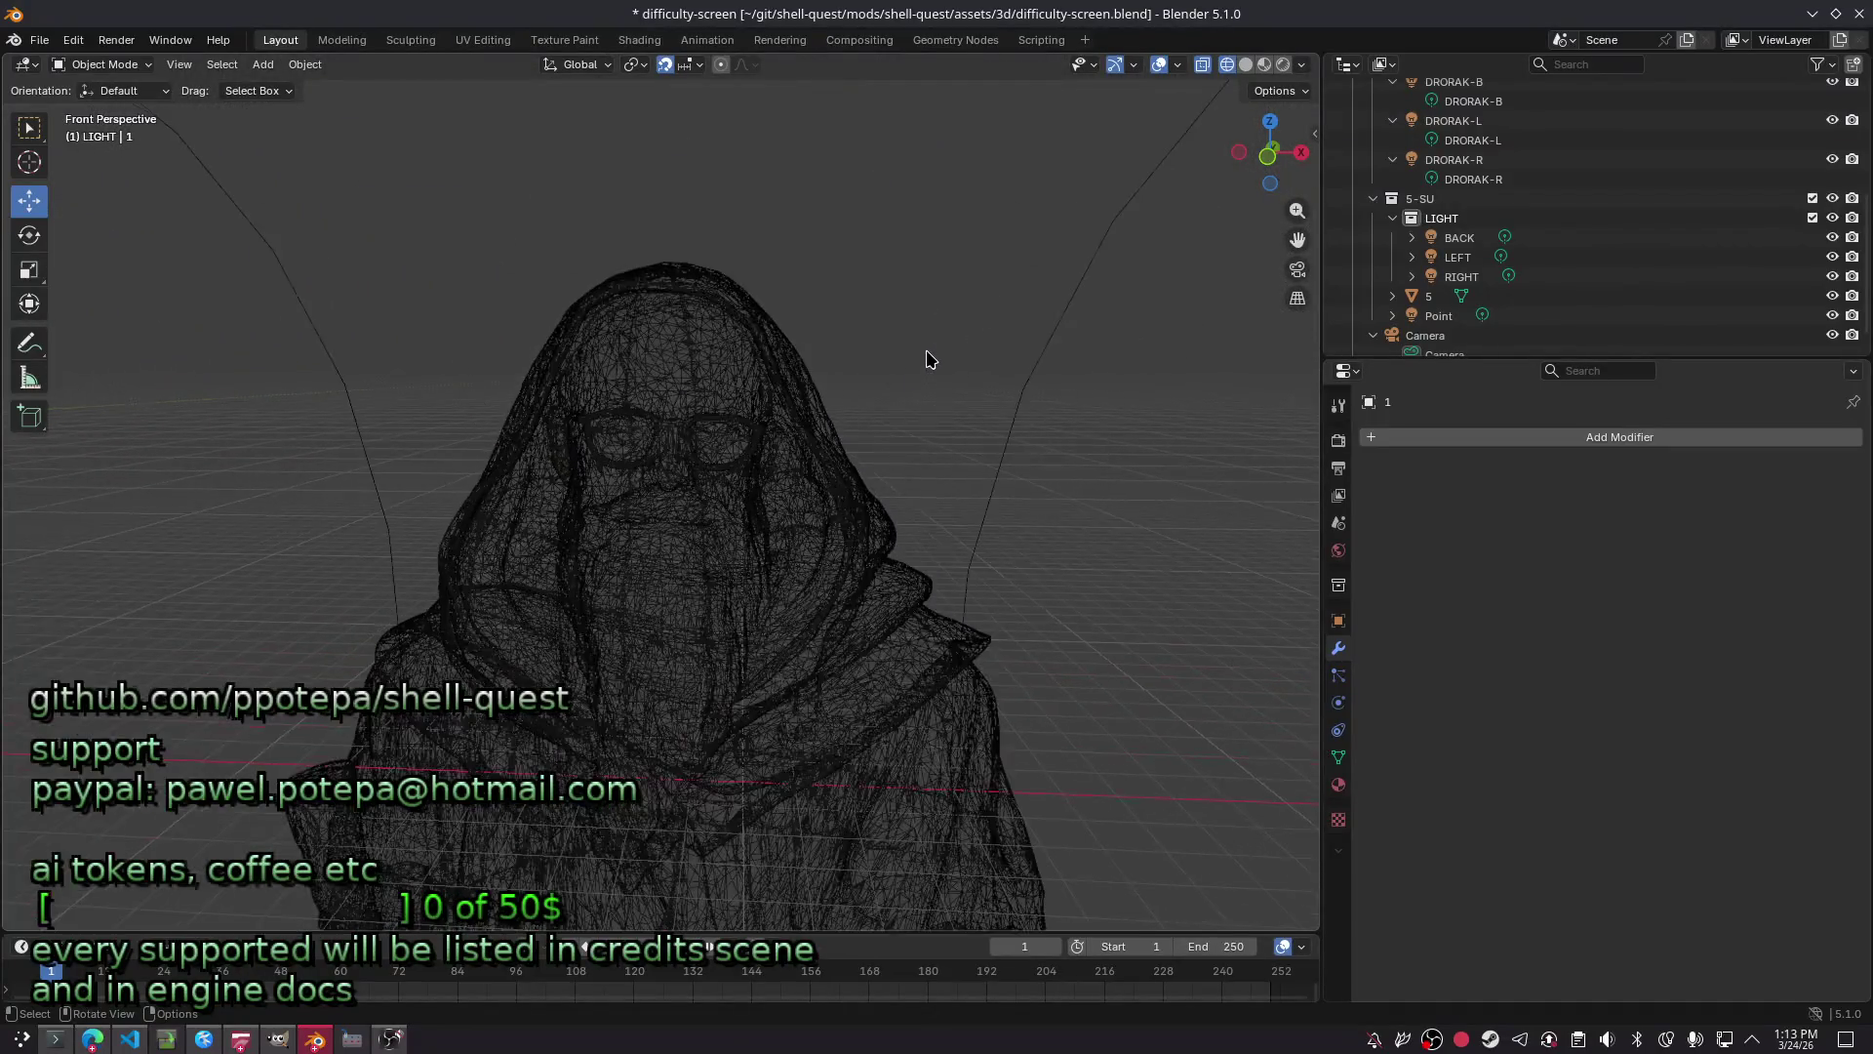
scroll(932, 359, "up", 2)
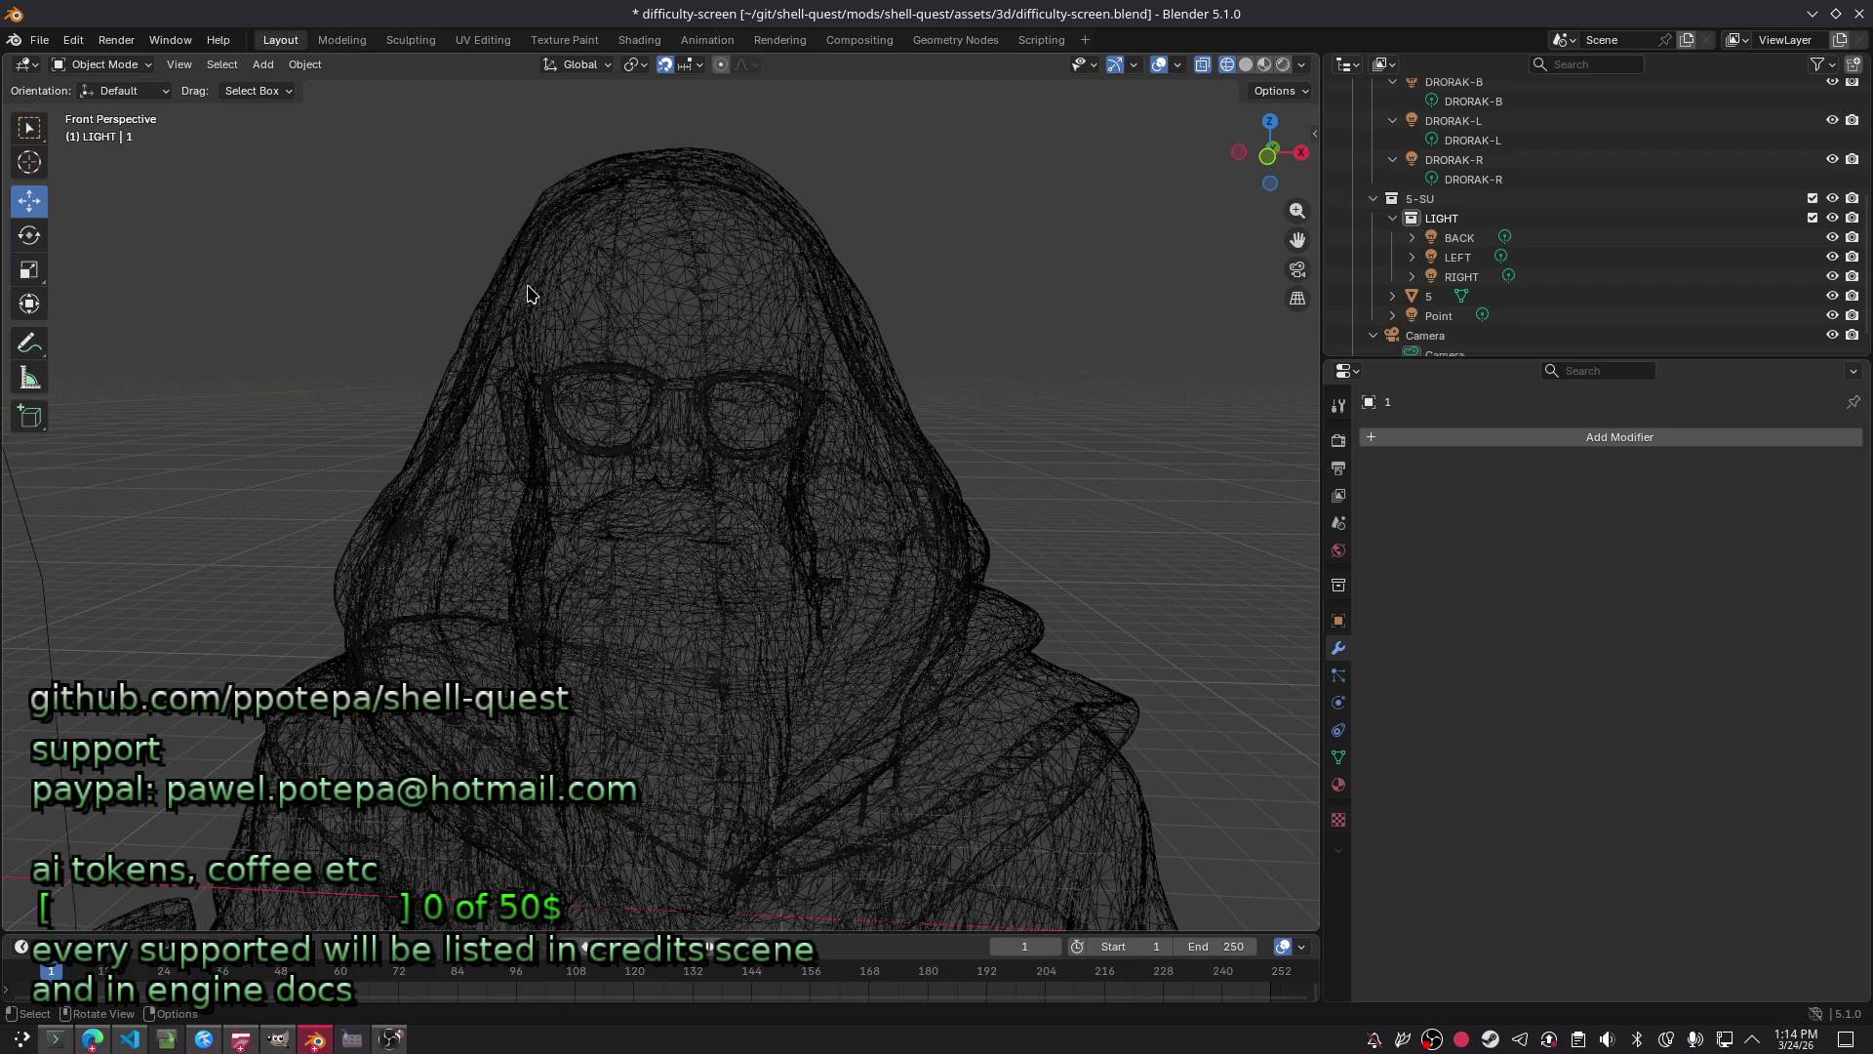
Fly through the wireframe scene past the hooded figure and around the bespectacled head
key("shift+grave")
key("w")
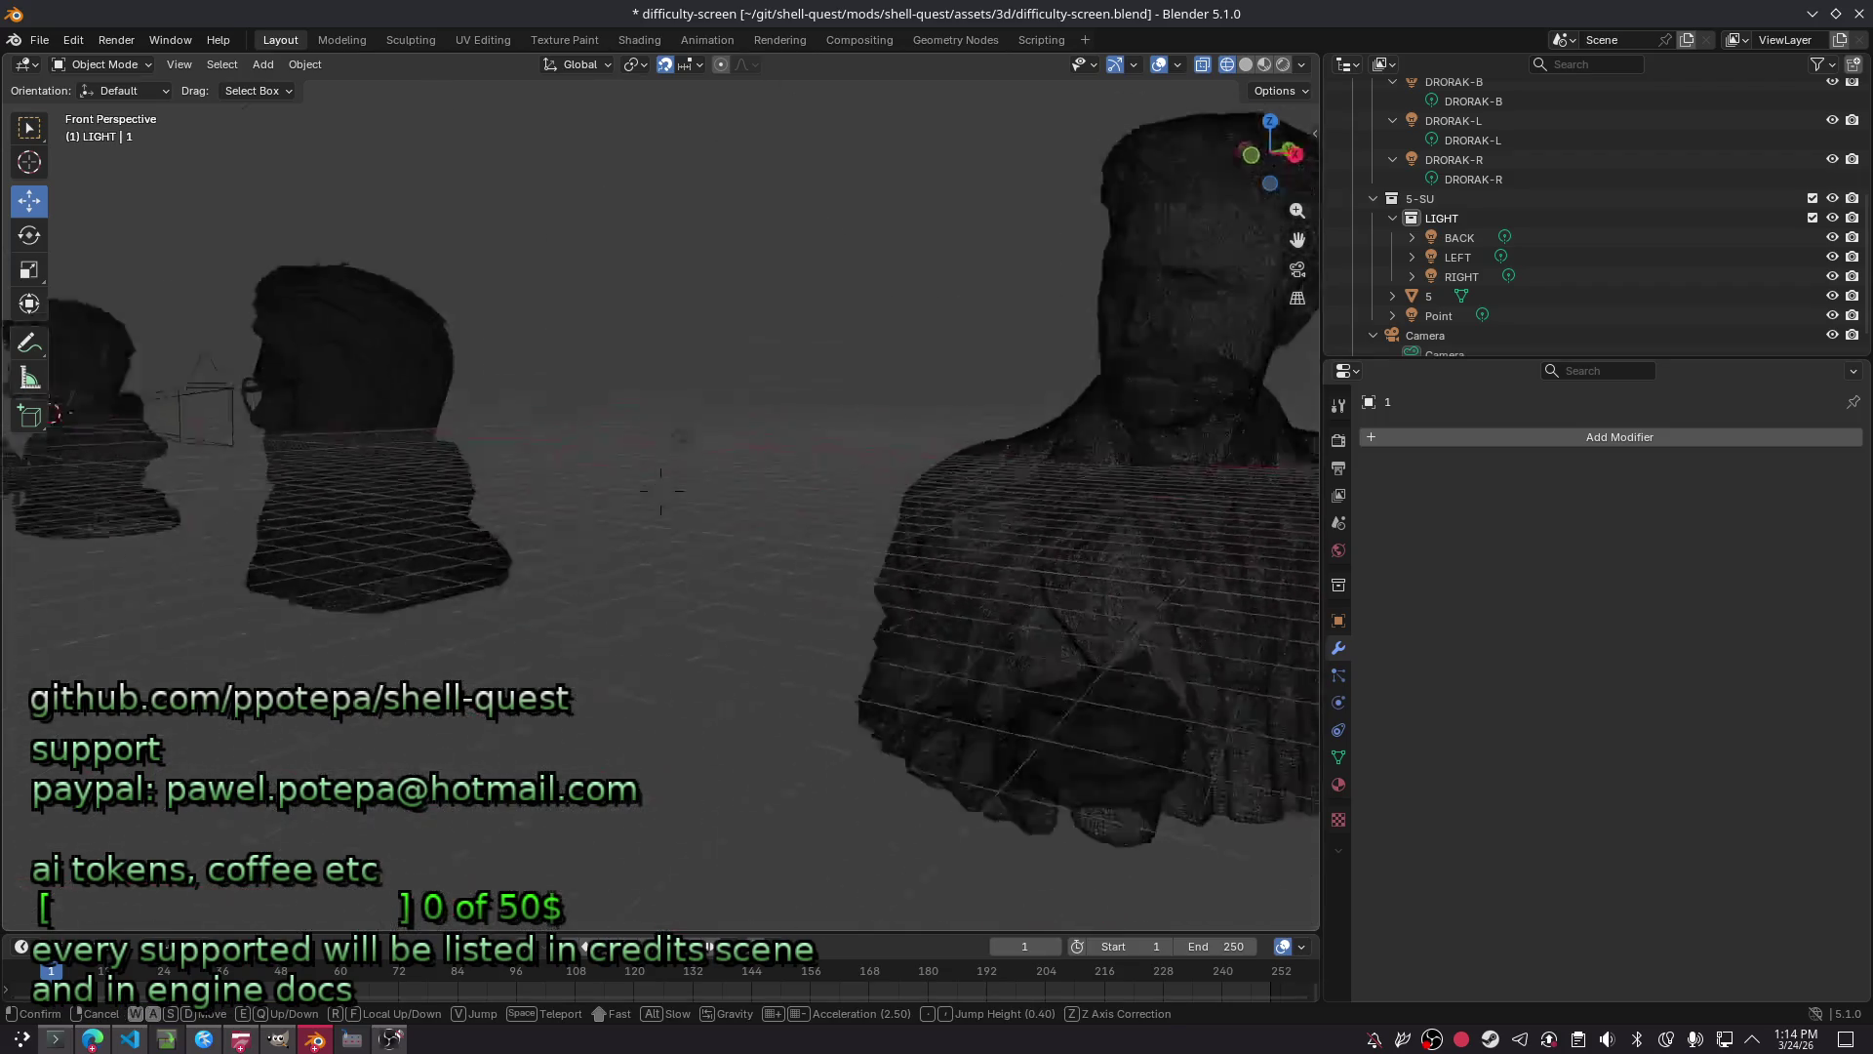
key("w")
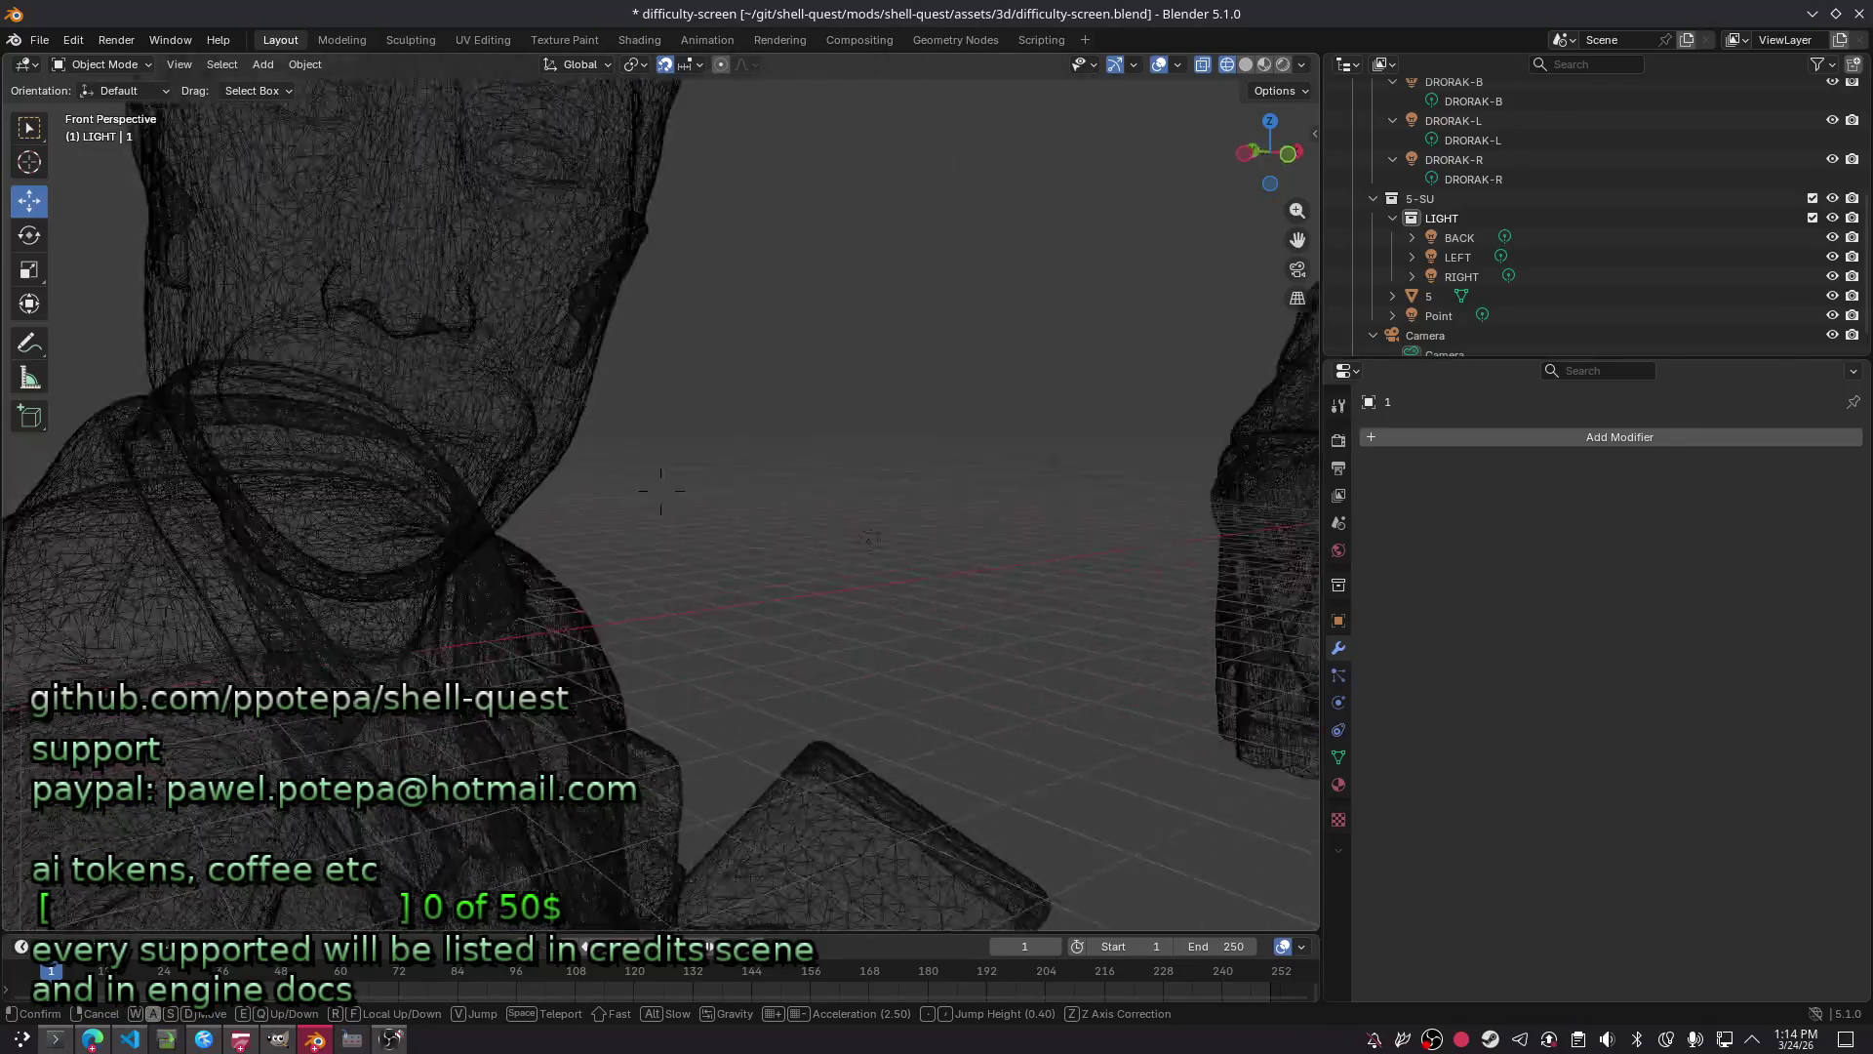
key("w")
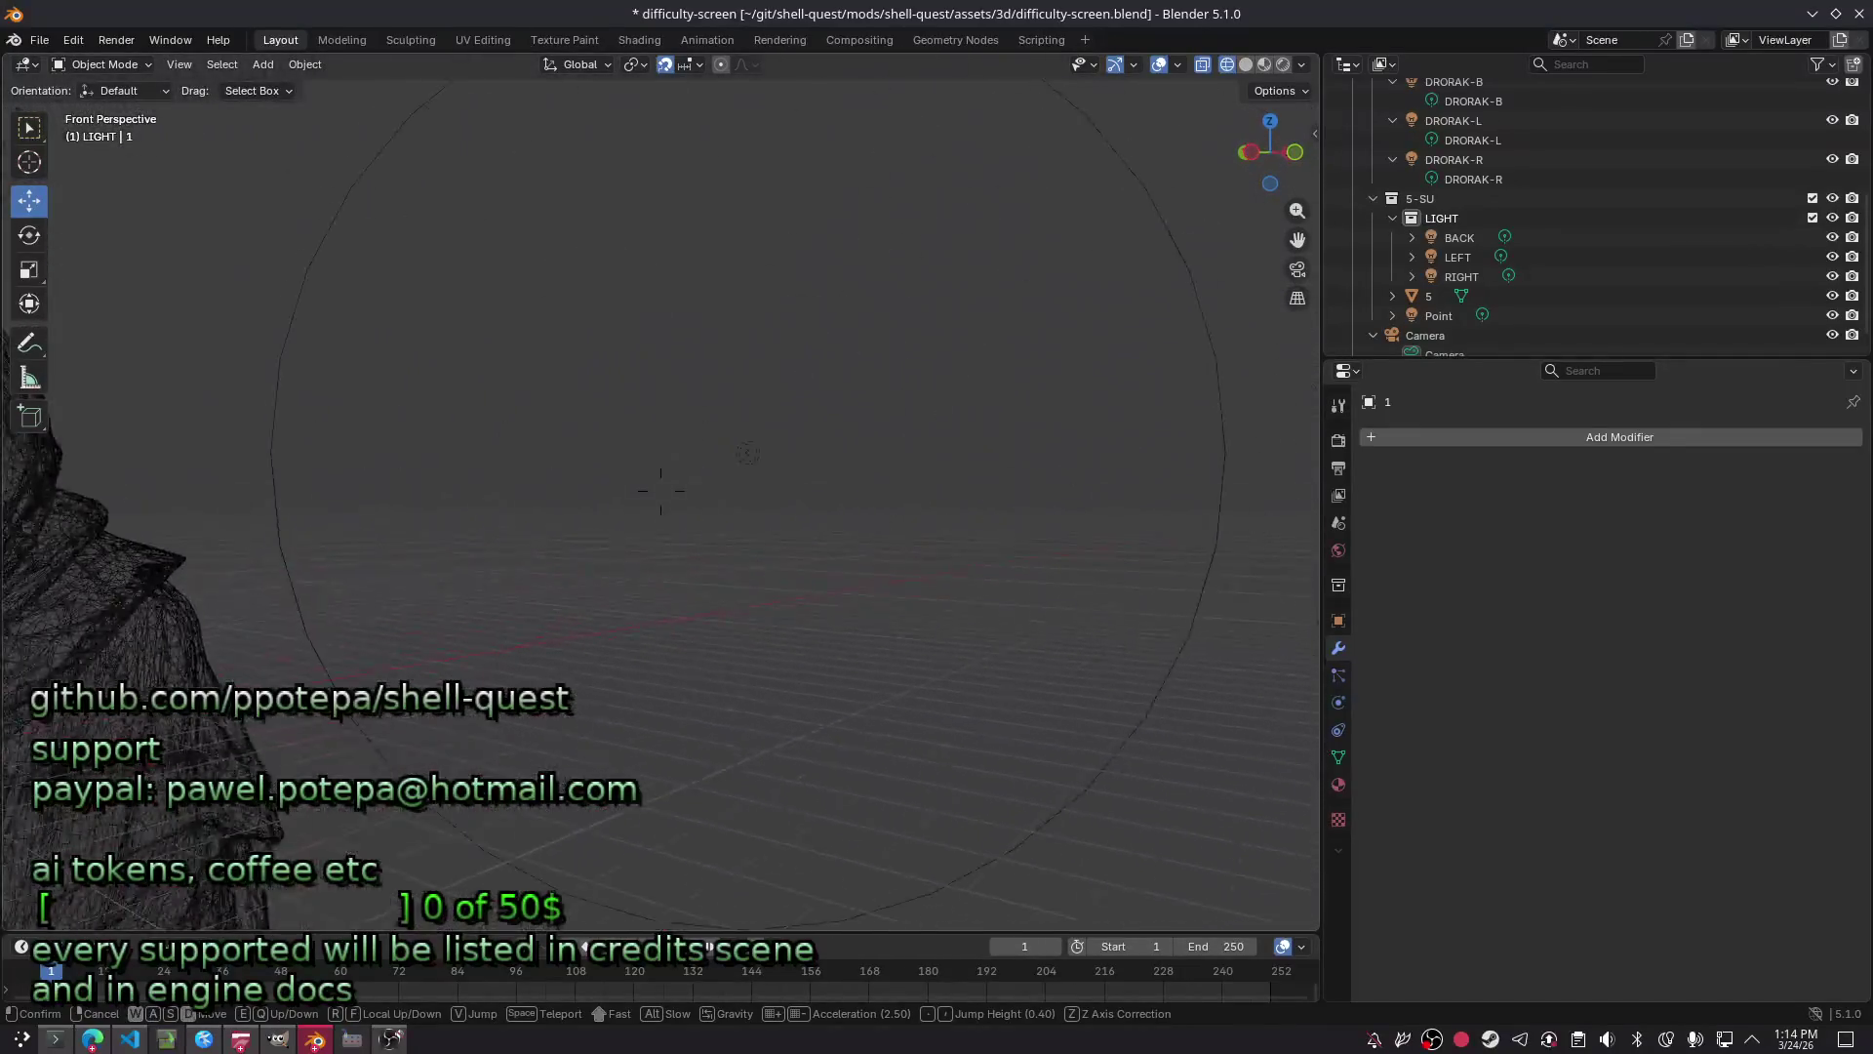
key("s")
key("w")
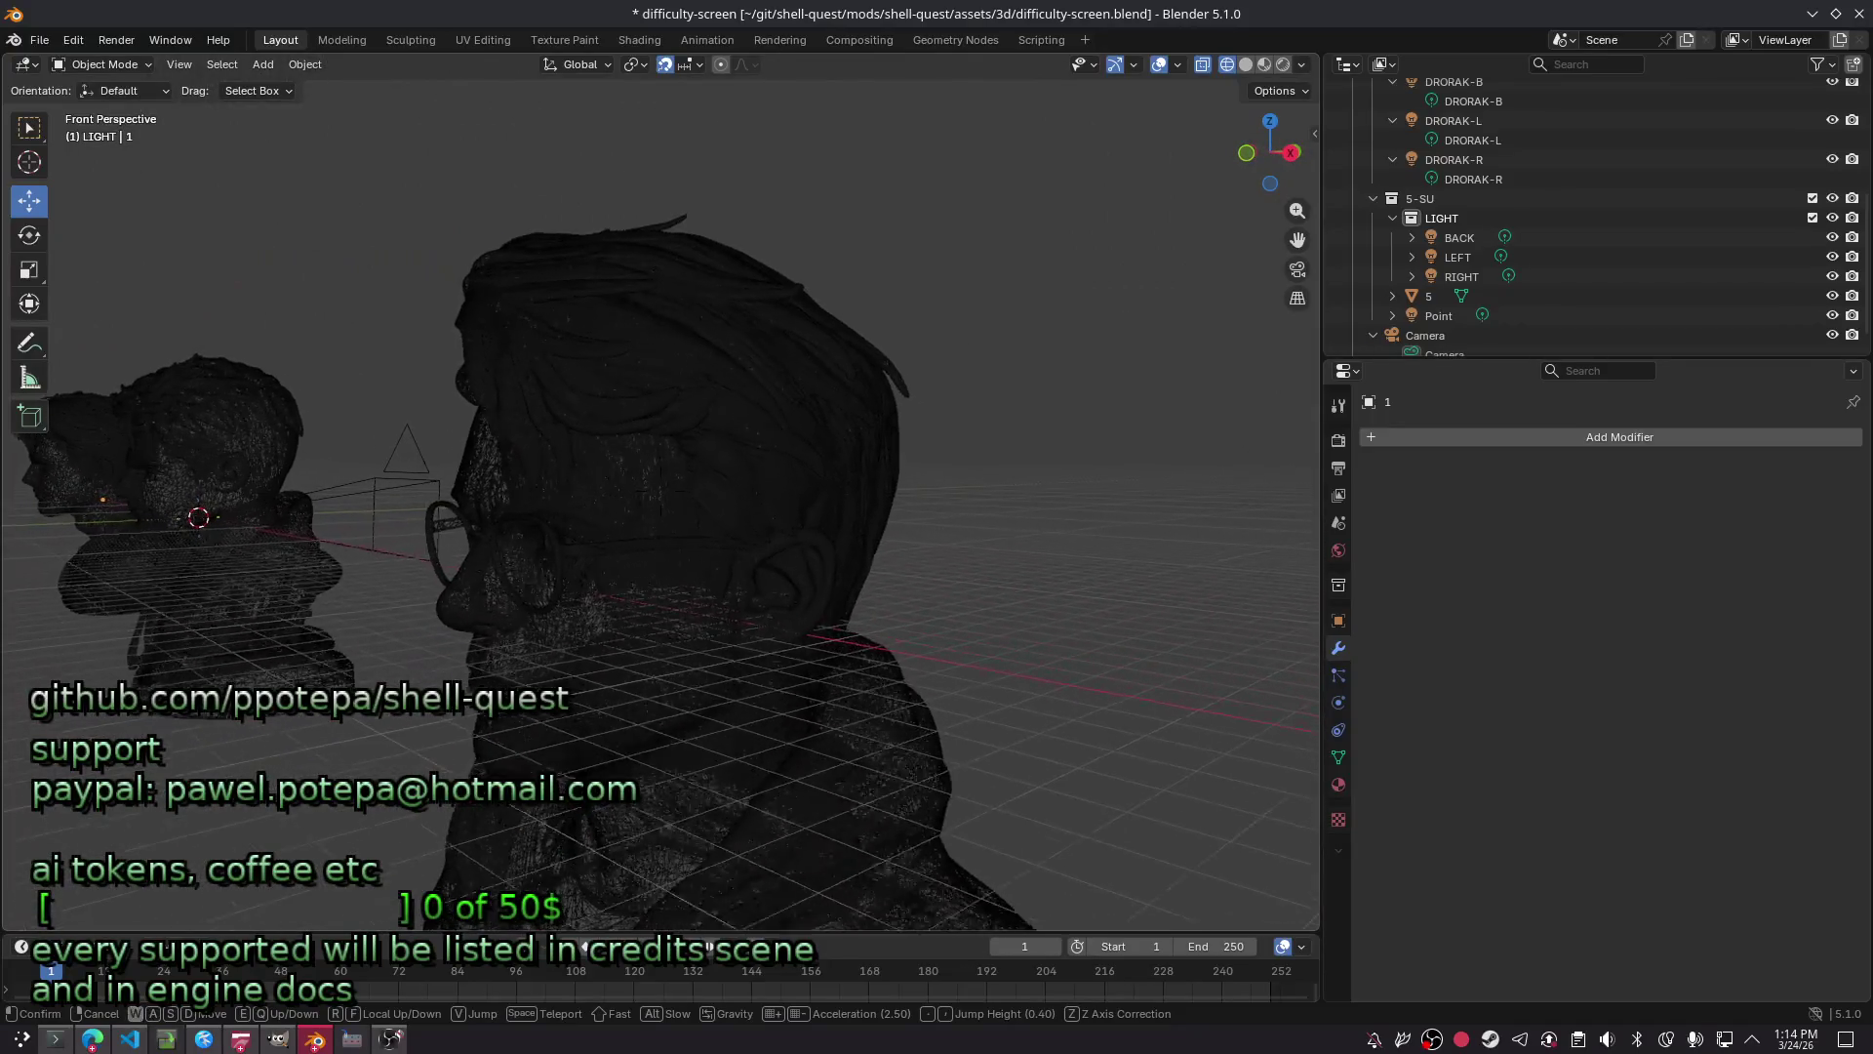
key("w")
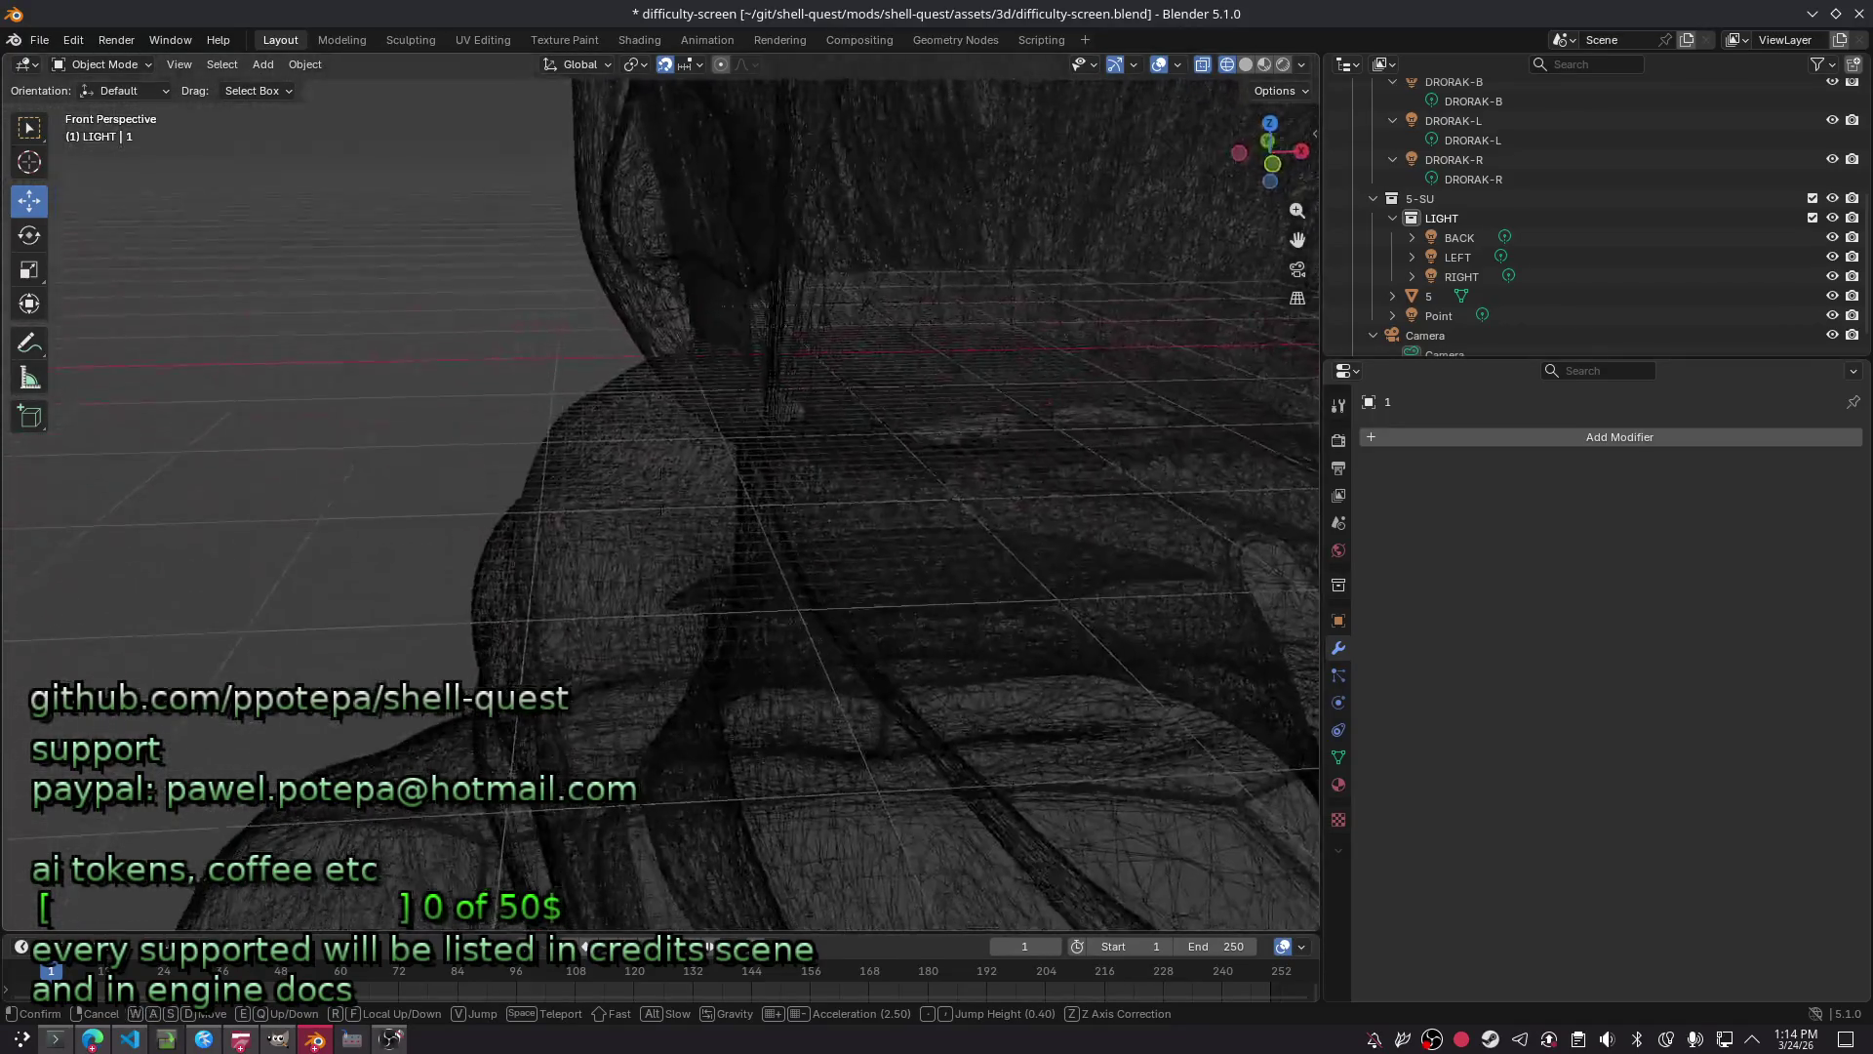
key("s")
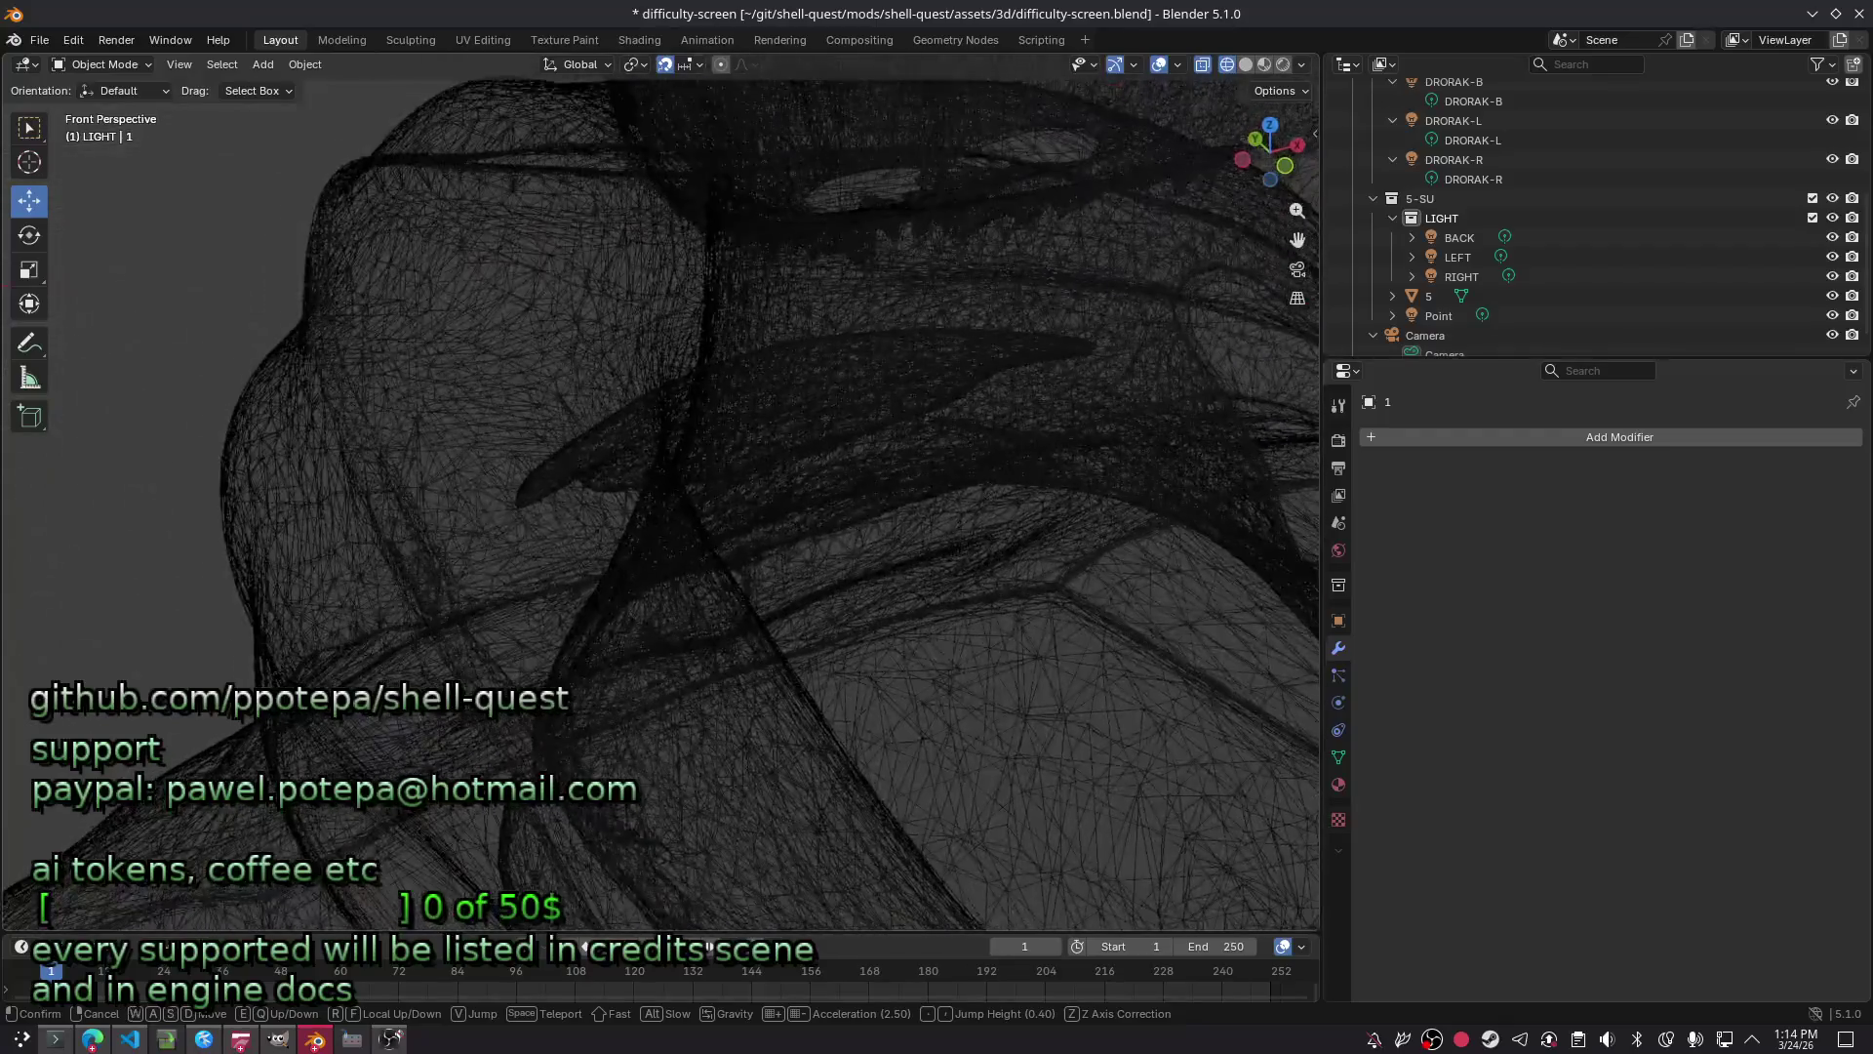
key("s")
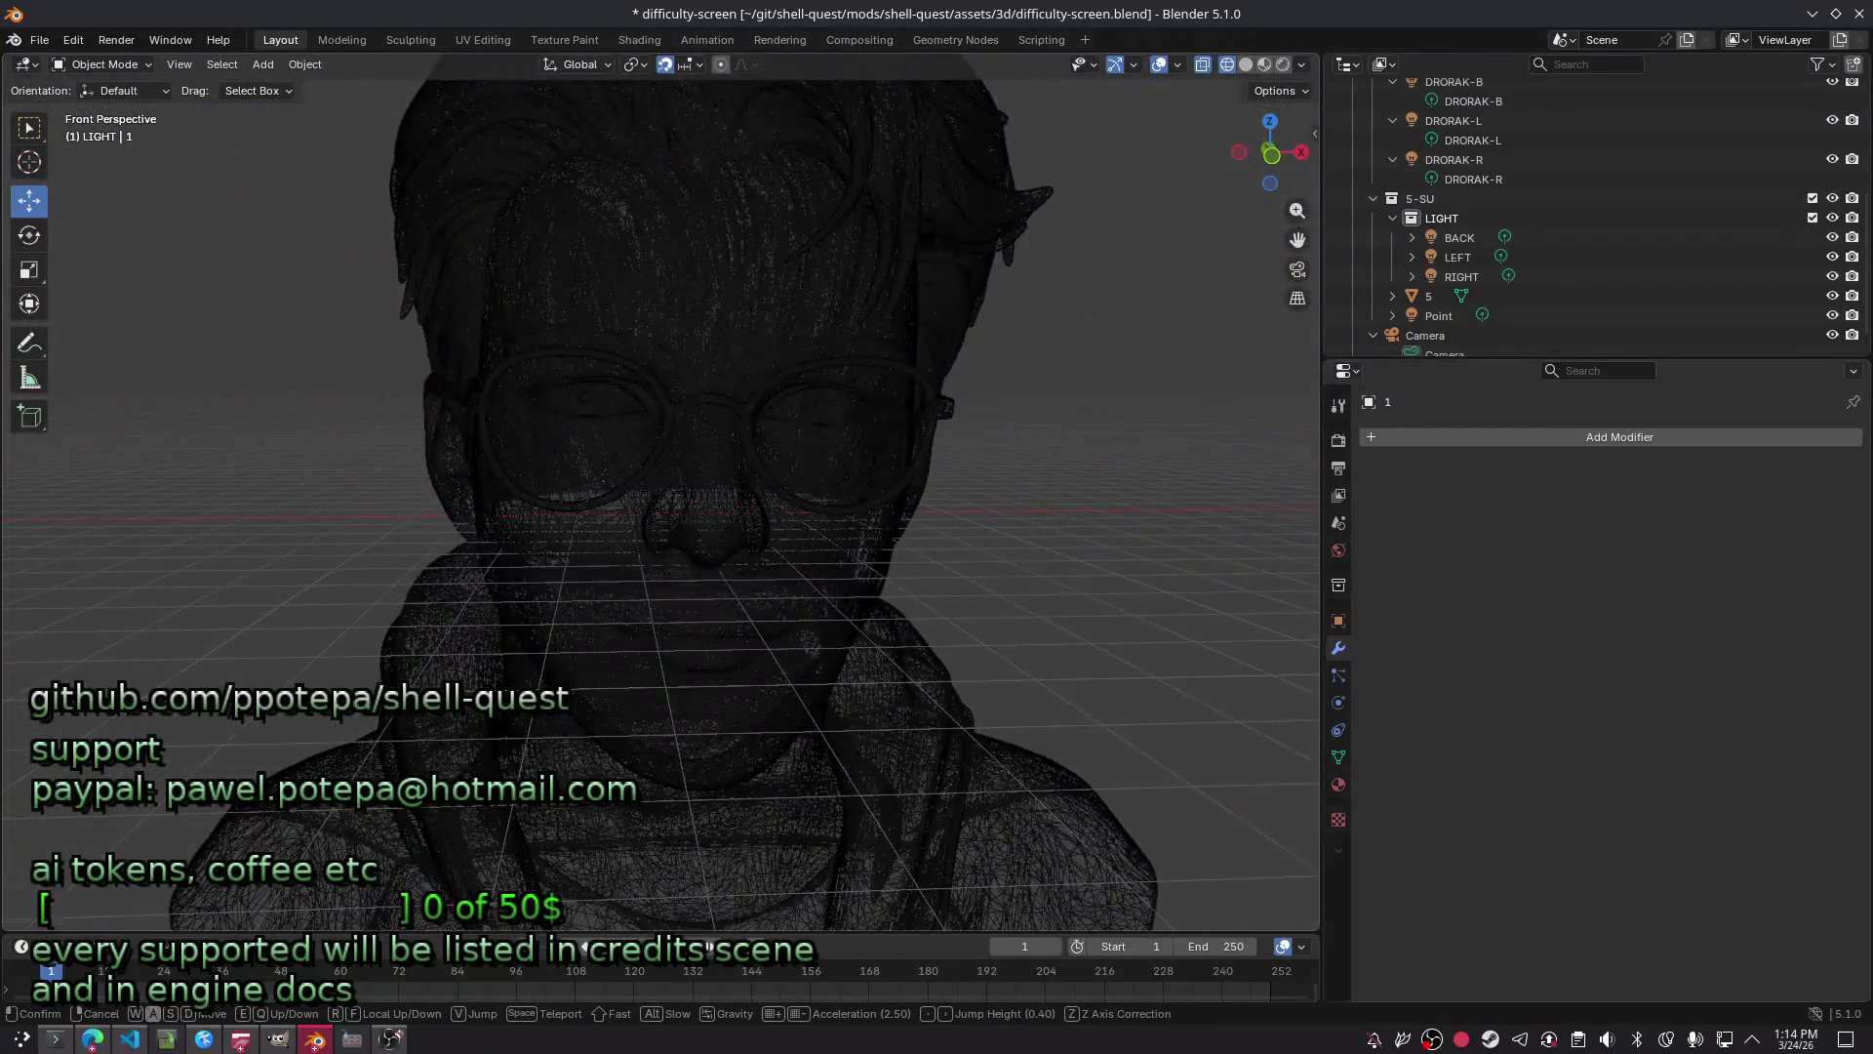
key("w")
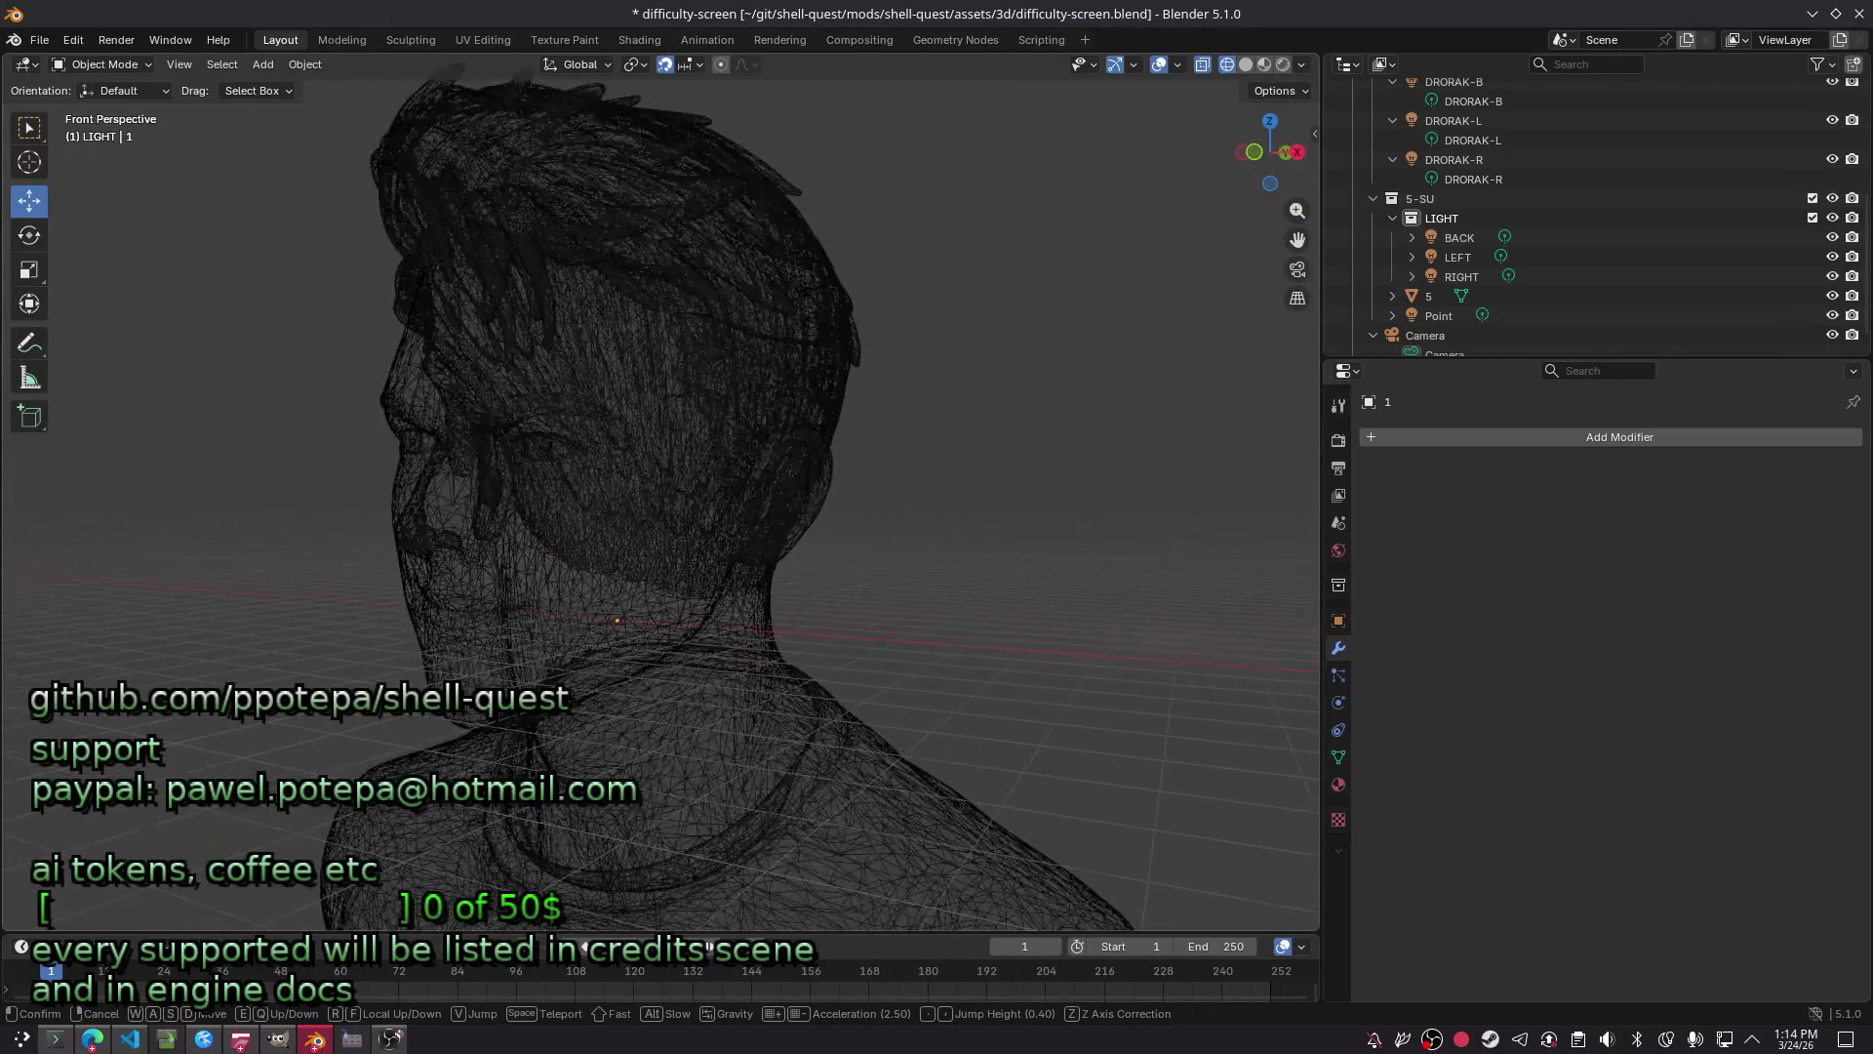
Pull back to see the figures and camera, then show rendered shading
key("shift+s")
key("w")
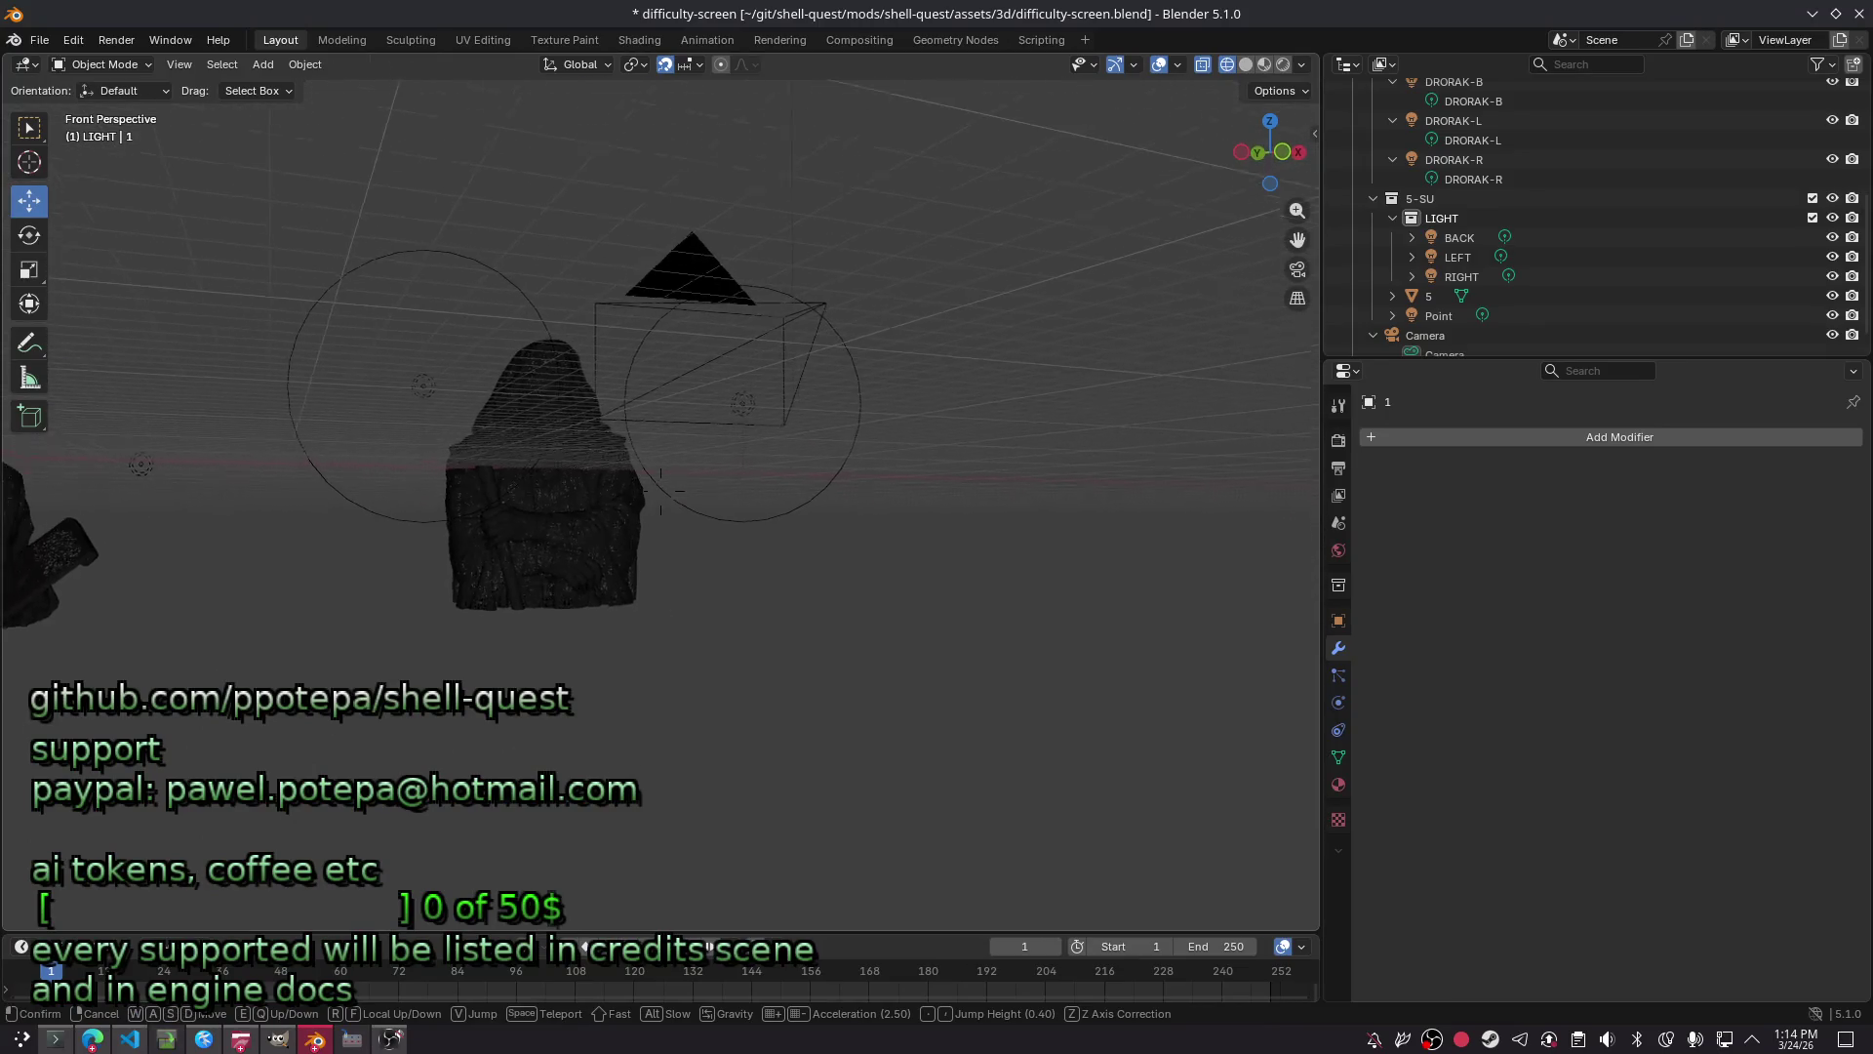
left_click(980, 298)
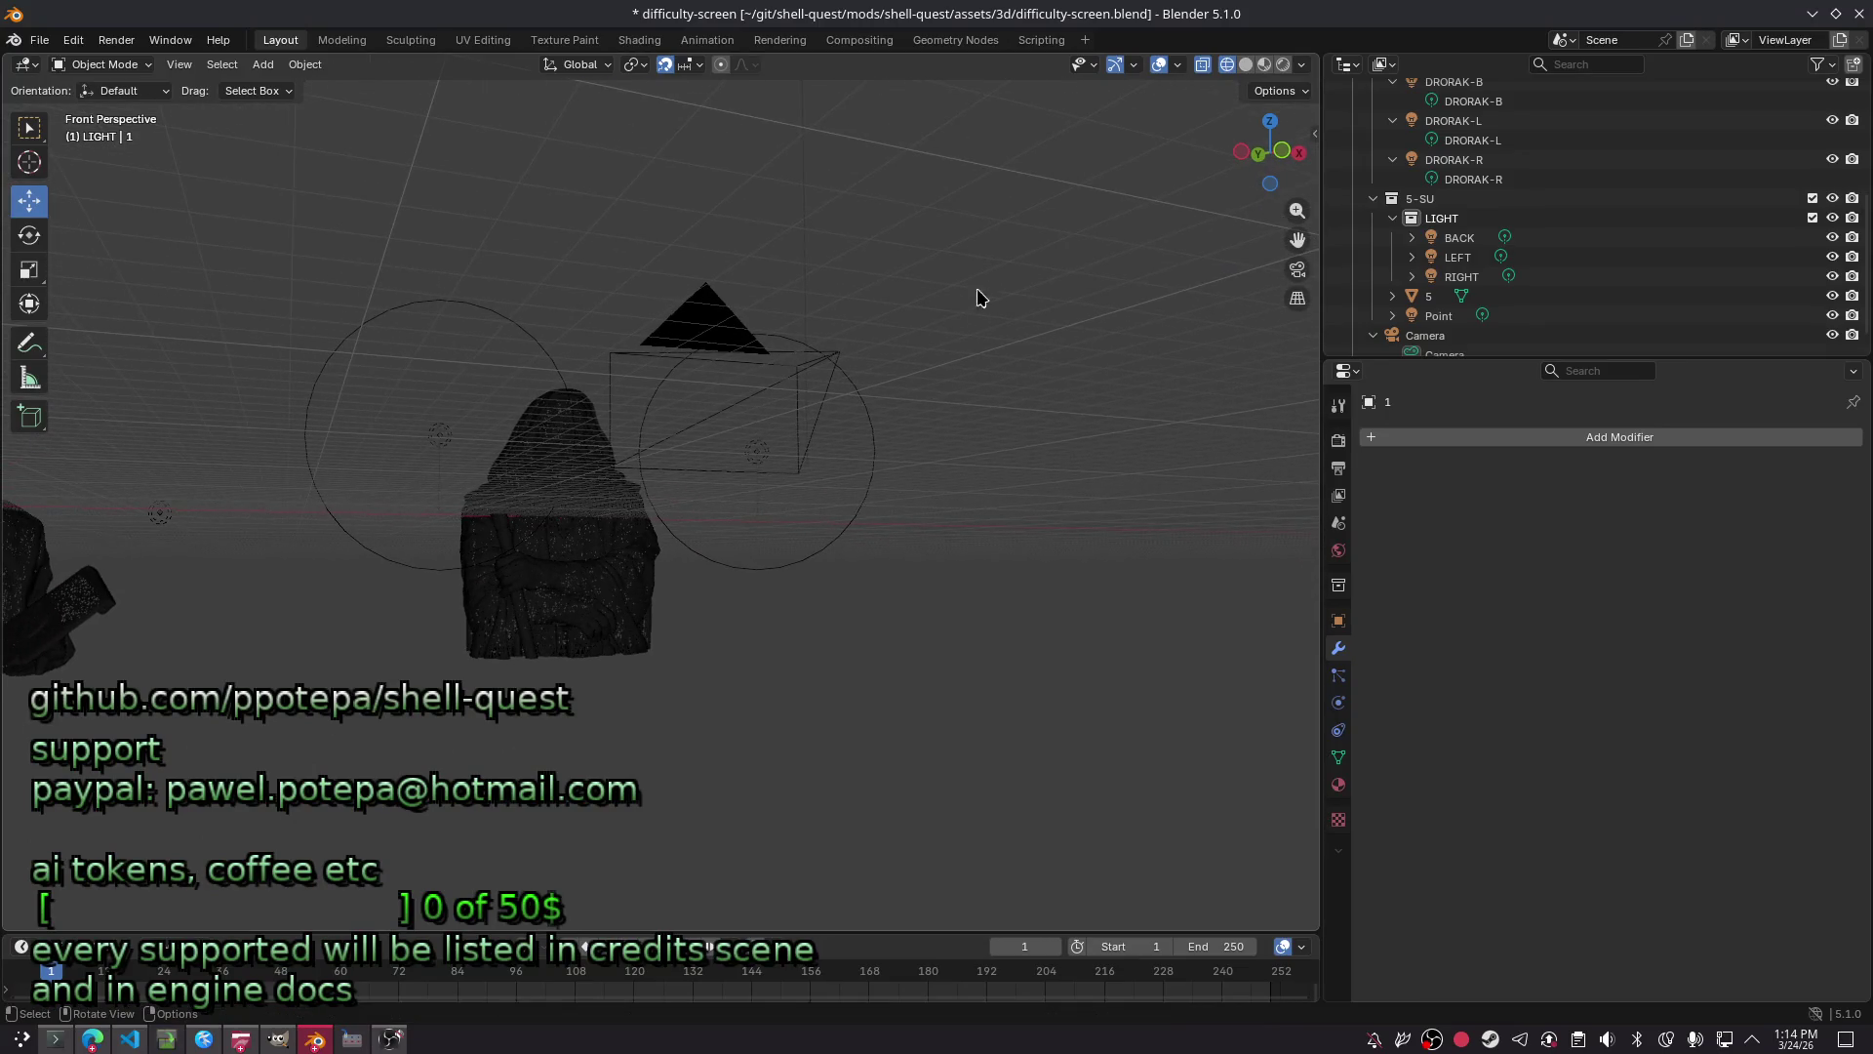
left_click(1284, 65)
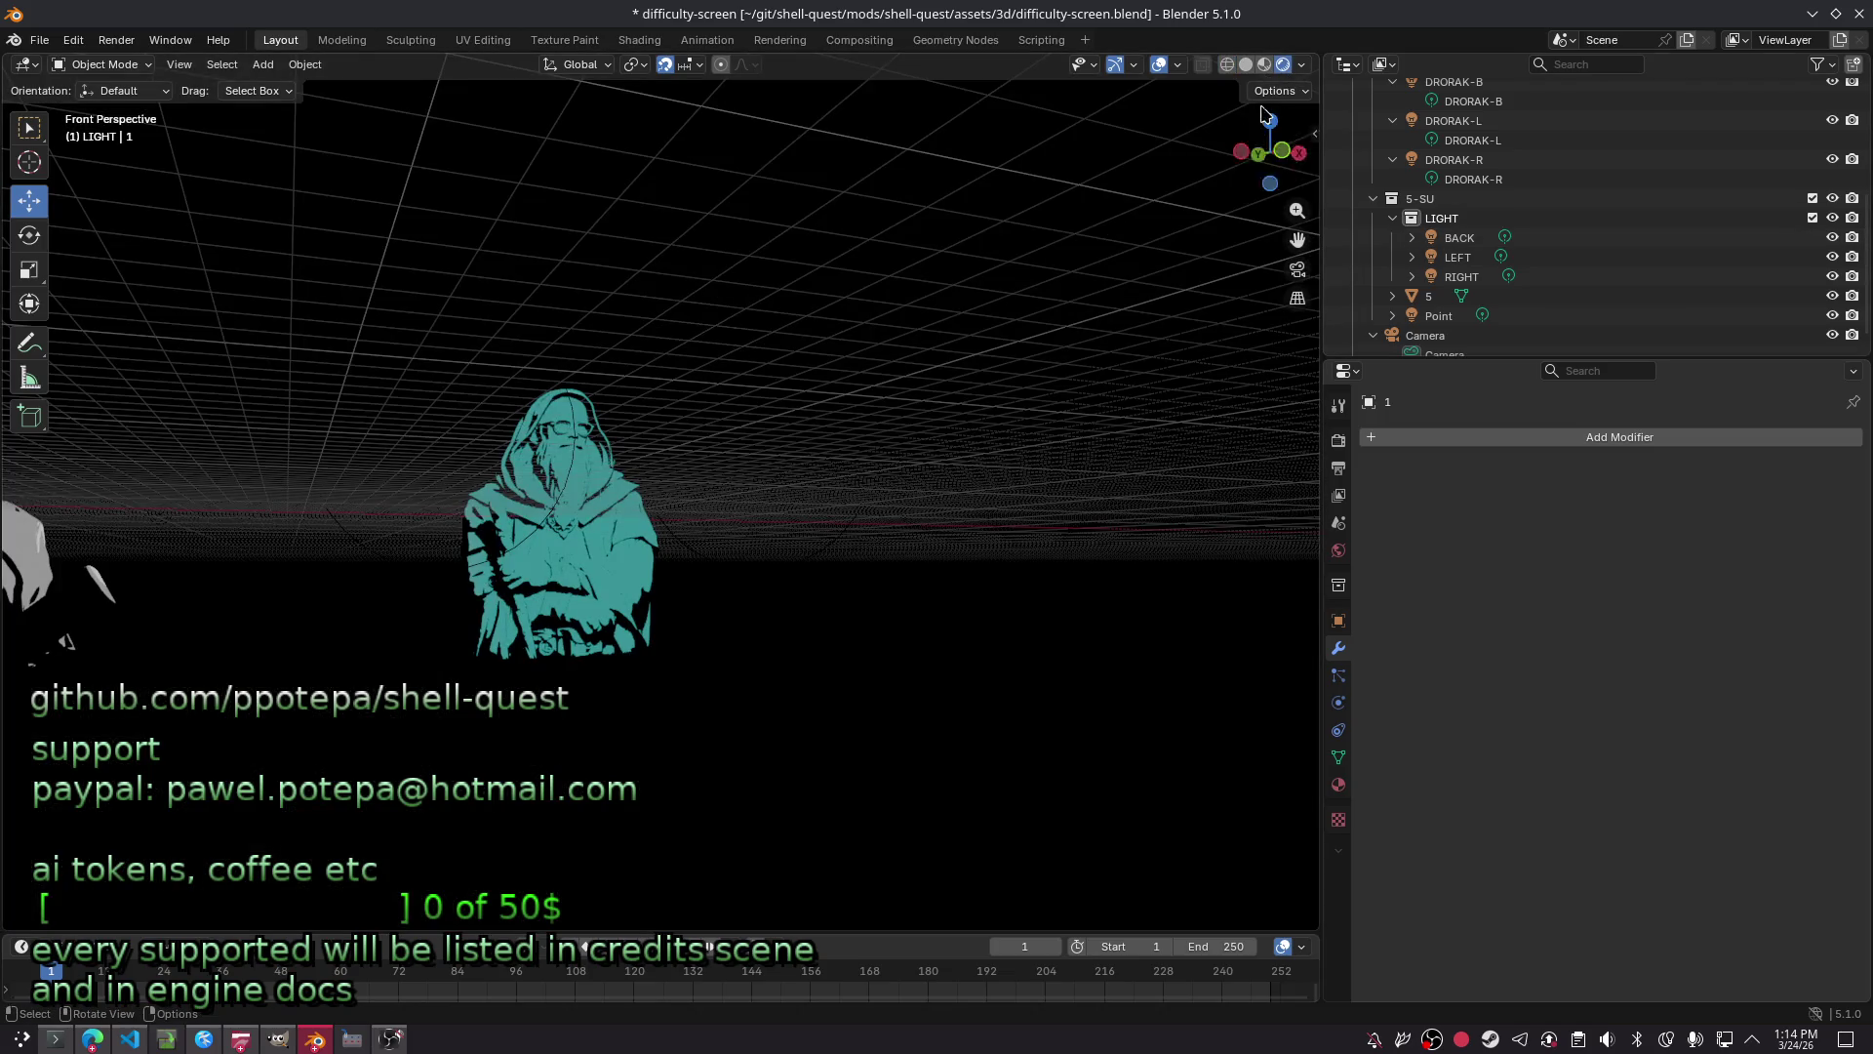
Look through the scene camera, cancel a walk move, then return to front orthographic view
left_click(1298, 270)
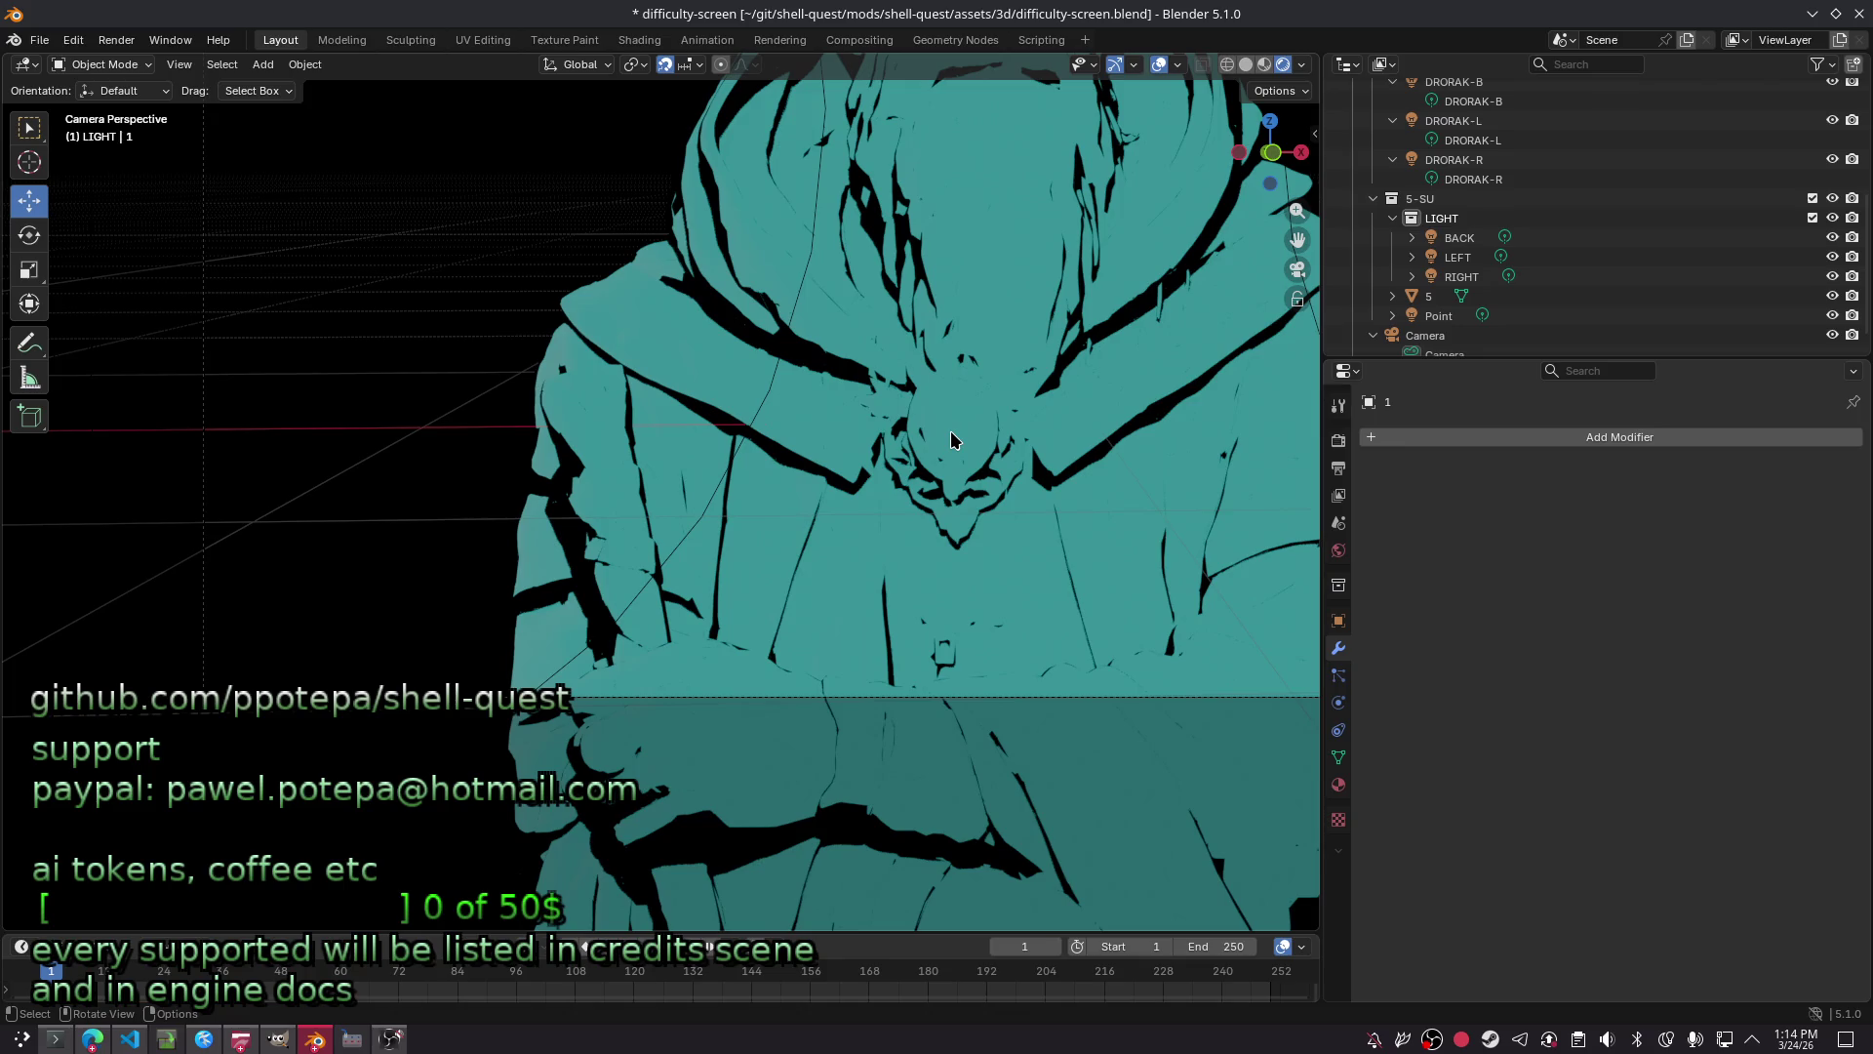
key("shift+grave")
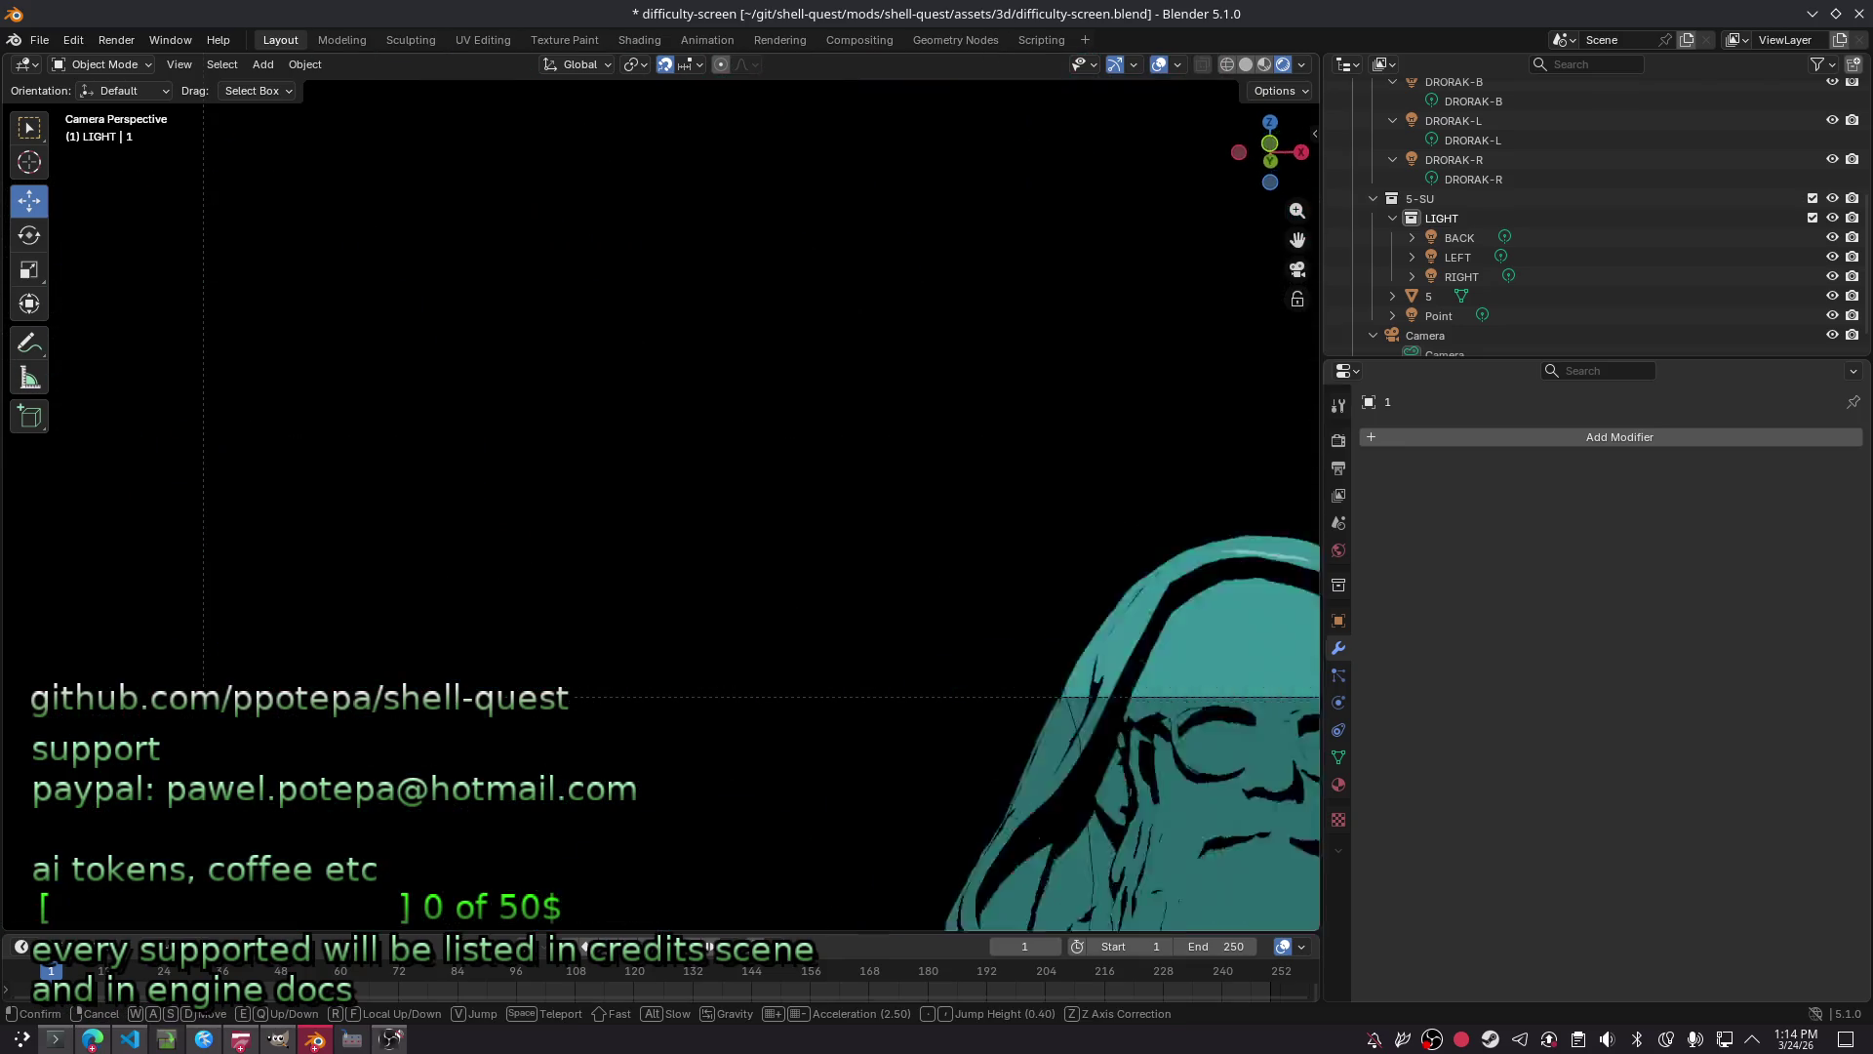
key("Escape")
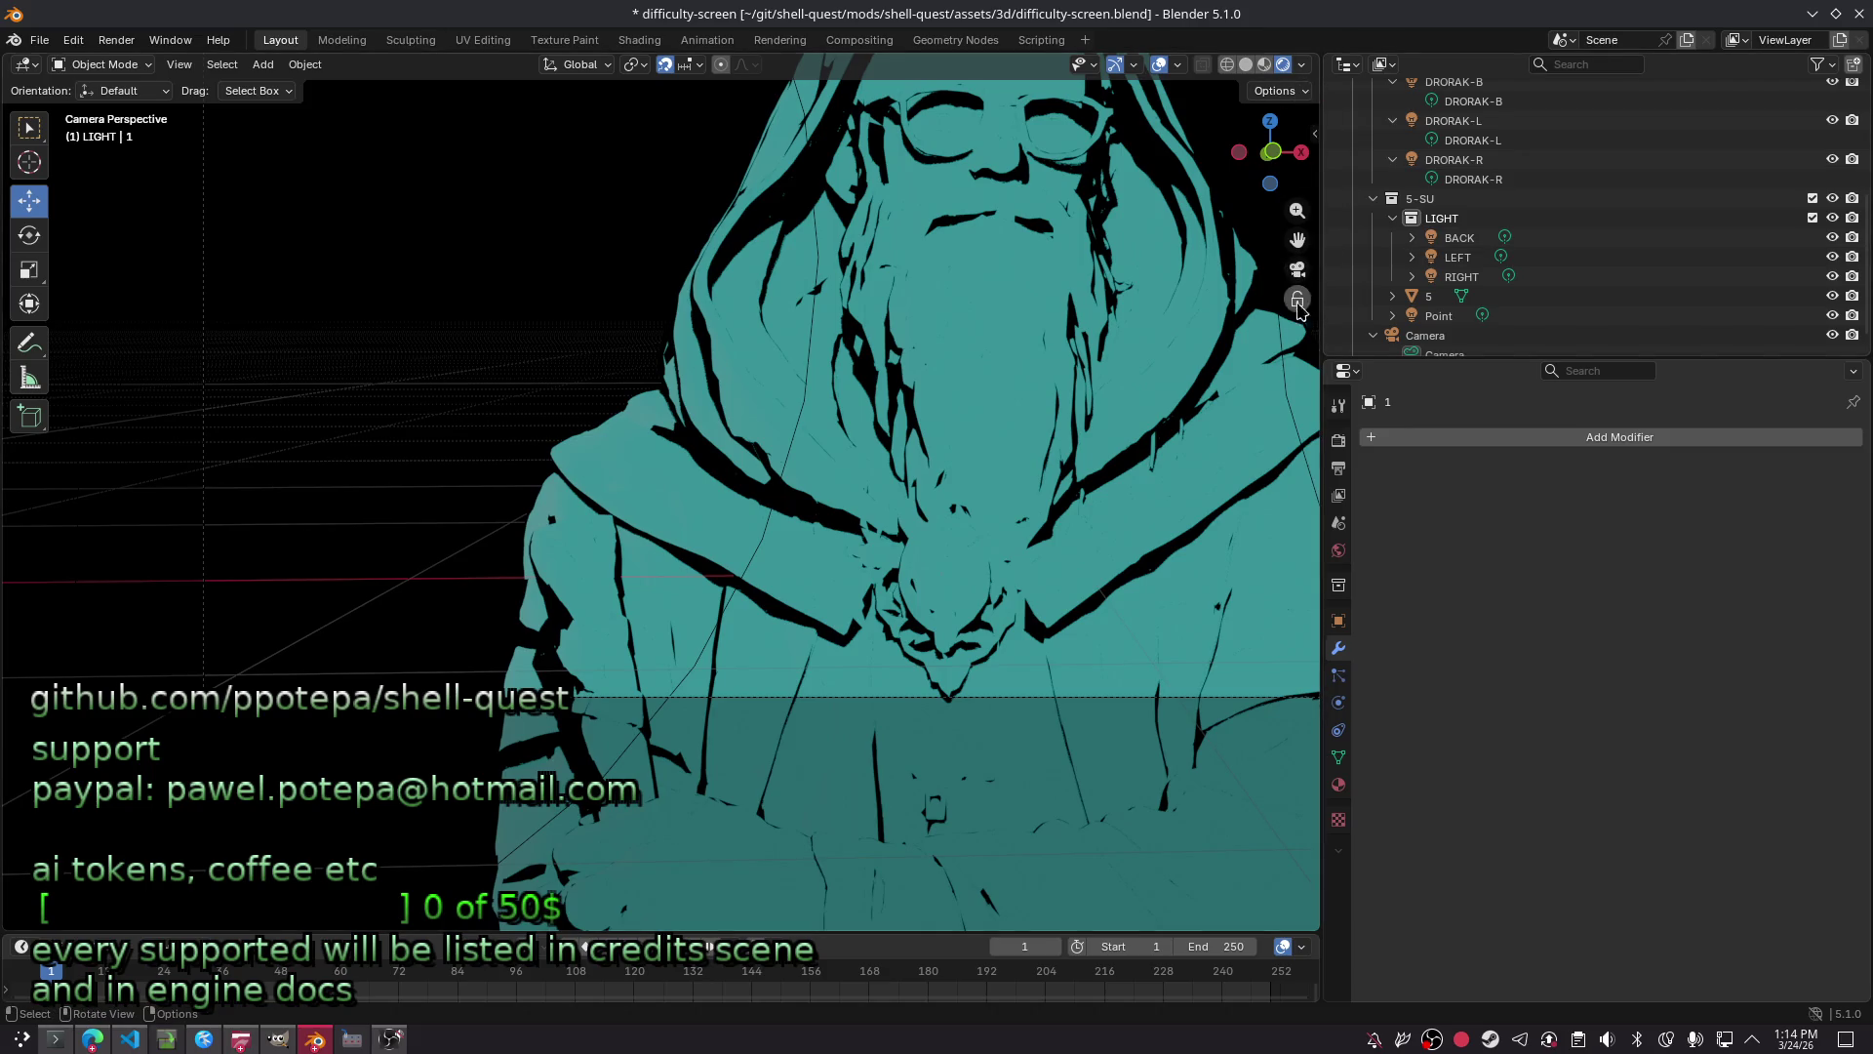
left_click(1295, 270)
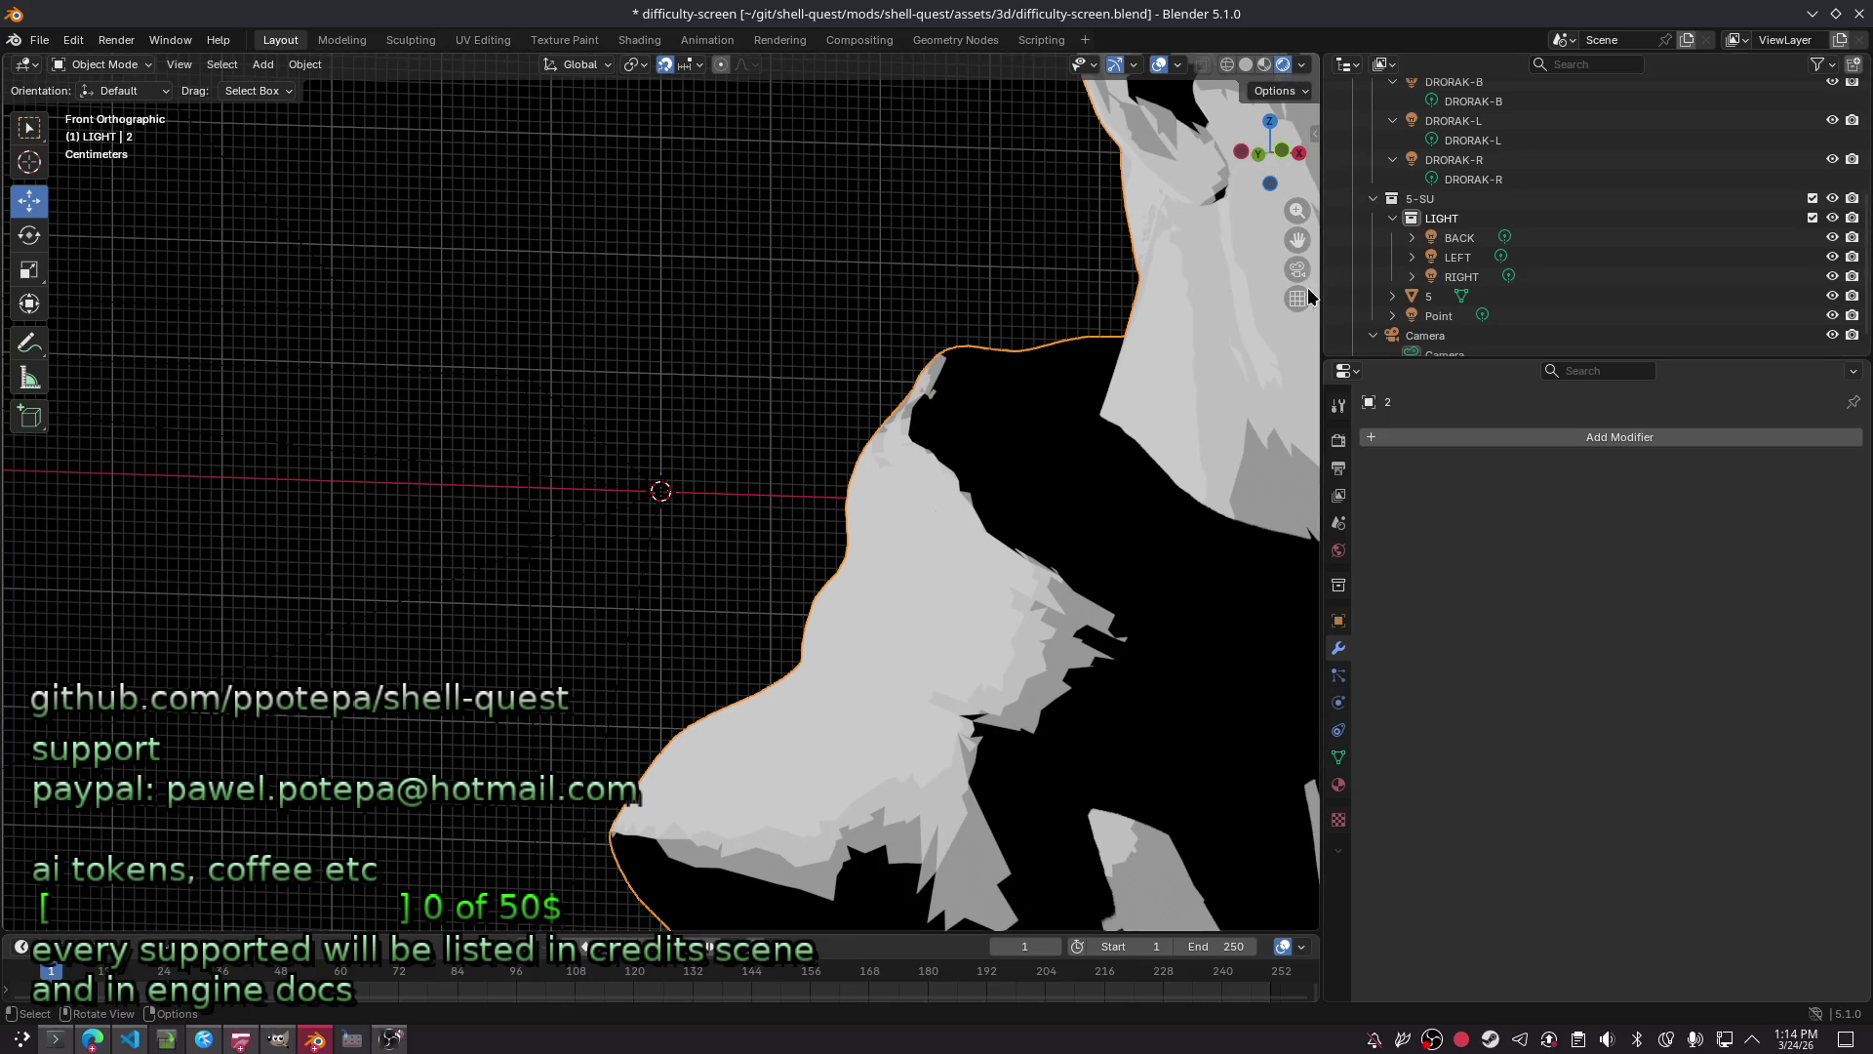
Fly the scene camera slightly closer to the figure and collapse the Outliner to top-level collections
left_click(1296, 275)
key("shift+grave")
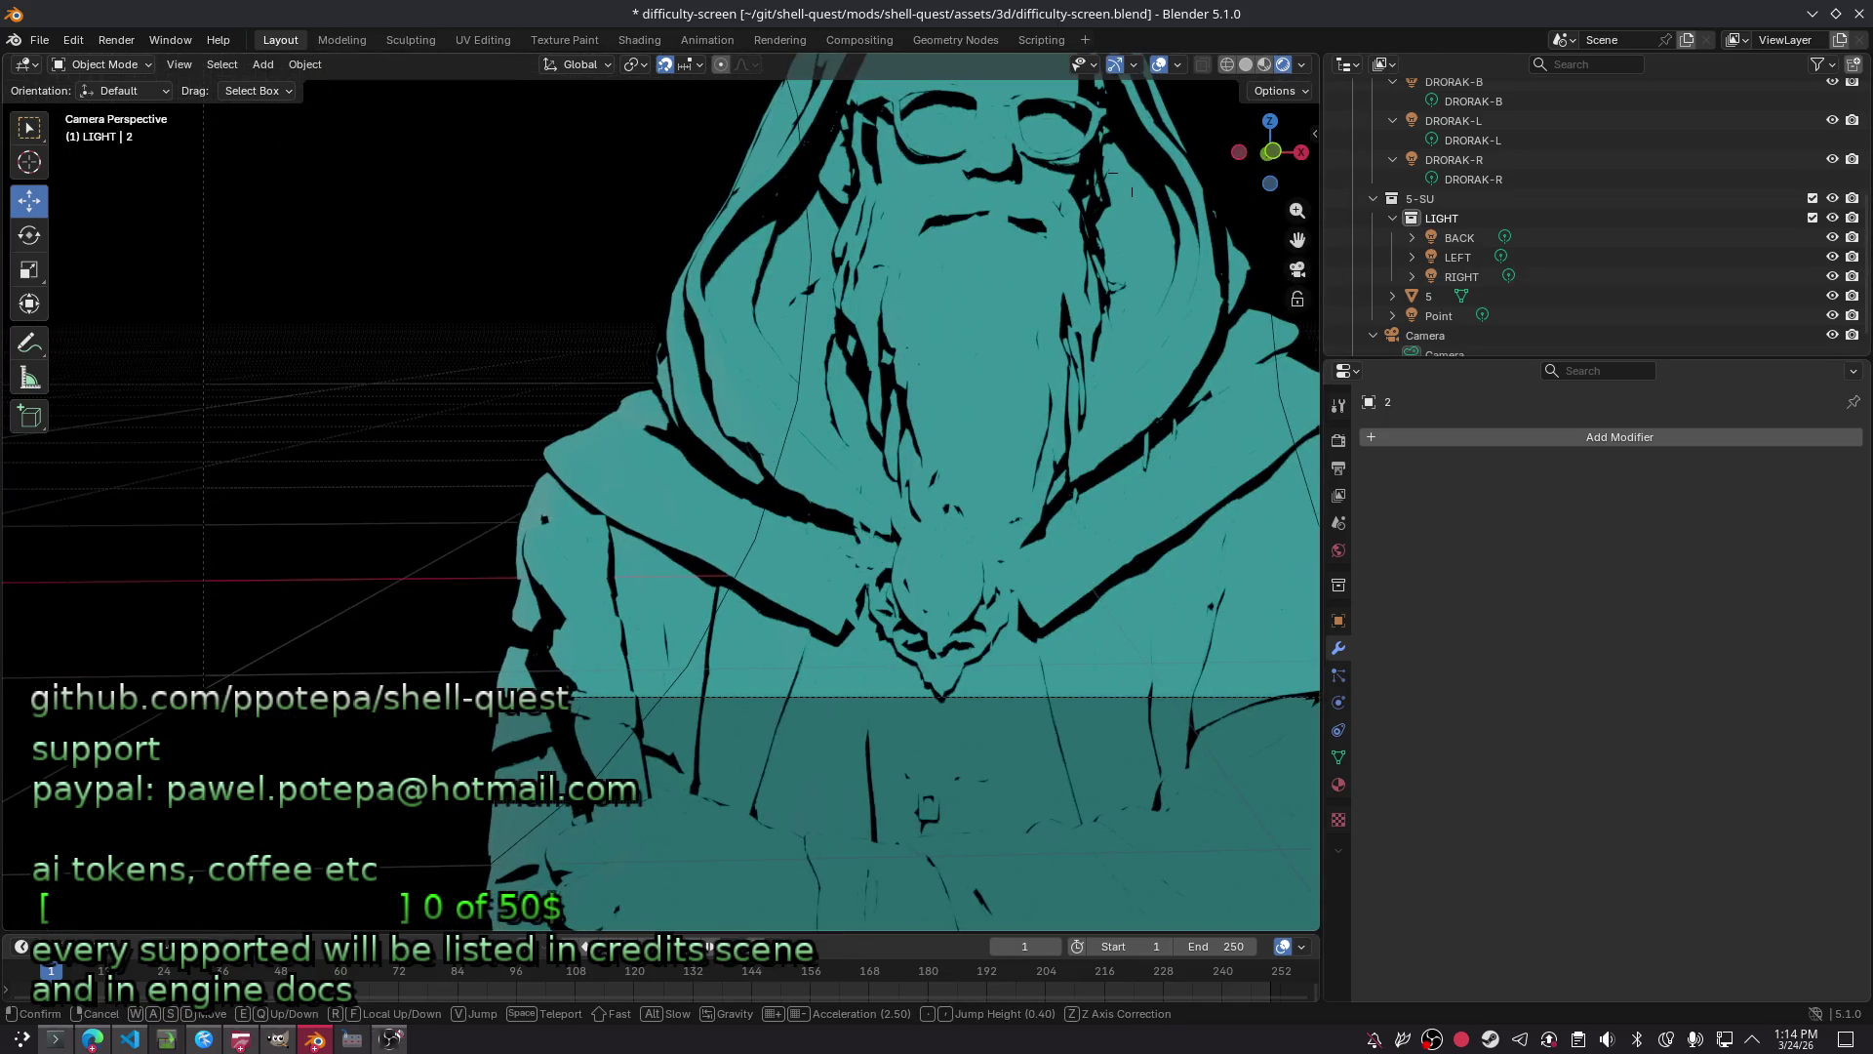
key("w")
key("Return")
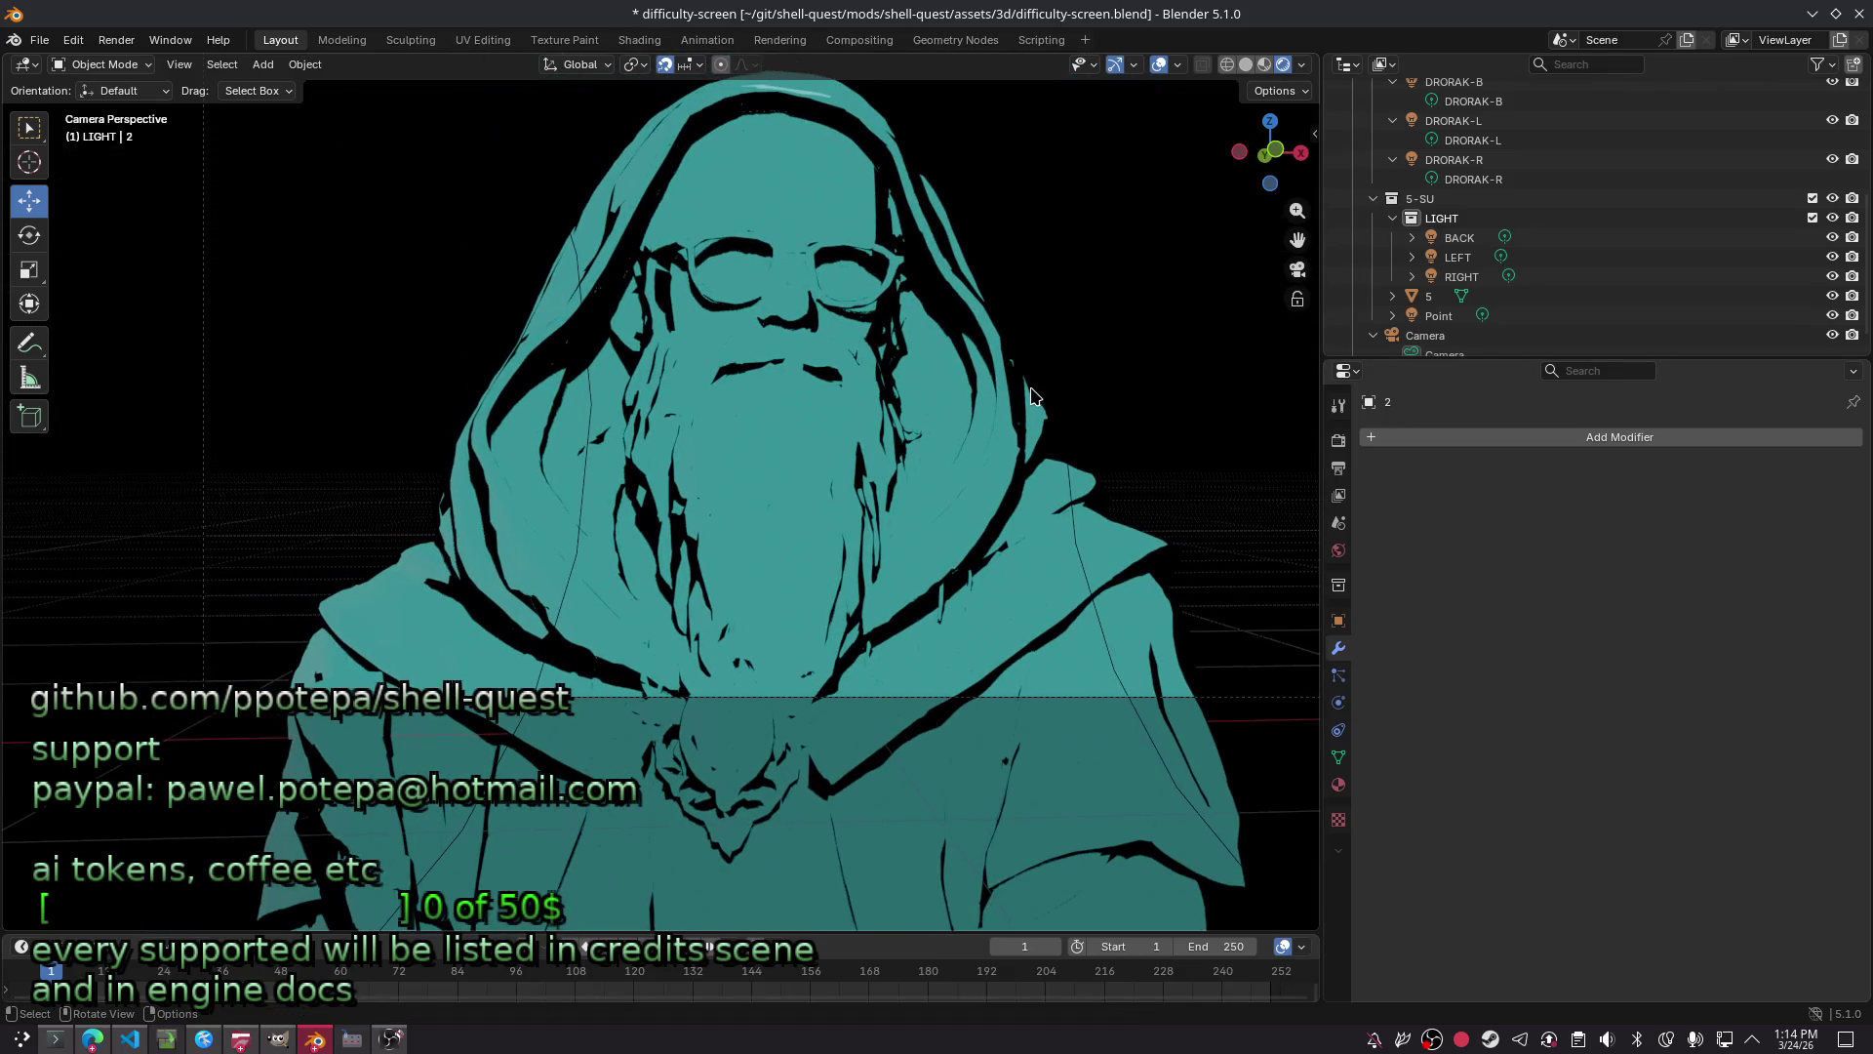
scroll(1409, 205, "up", 3)
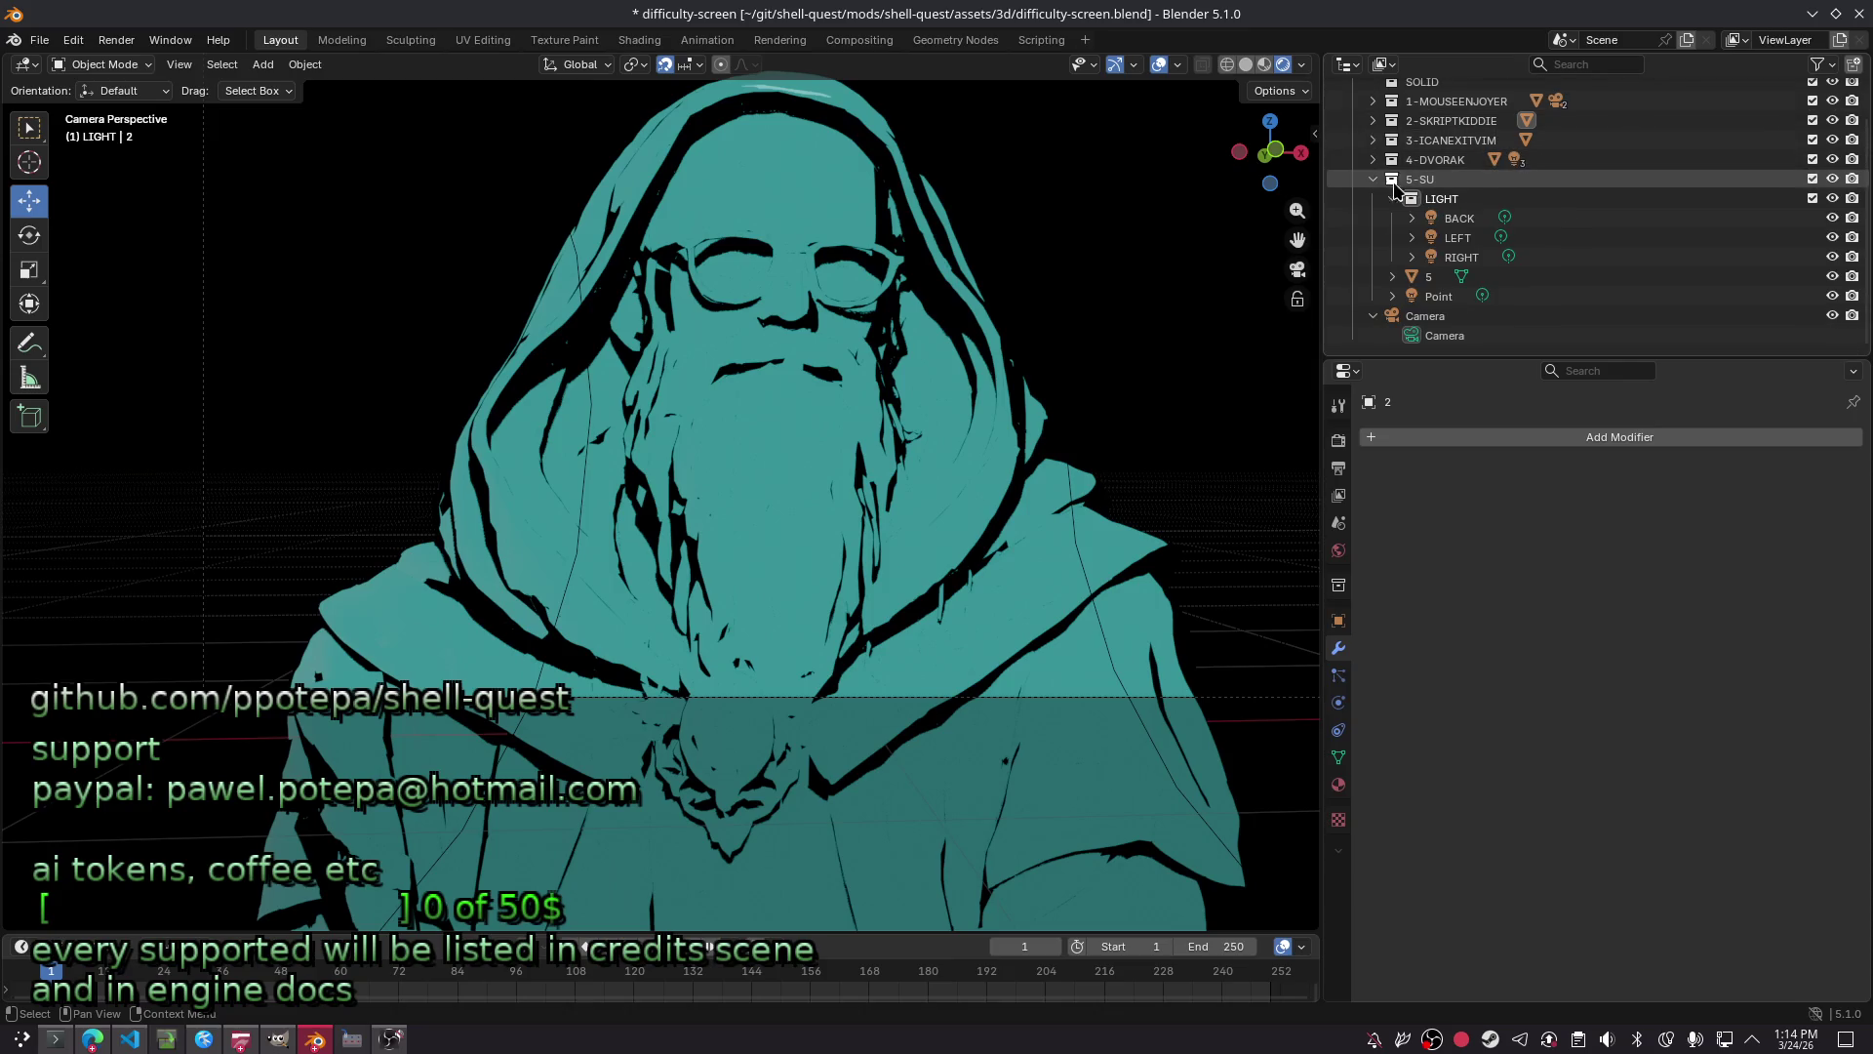
left_click(1373, 140)
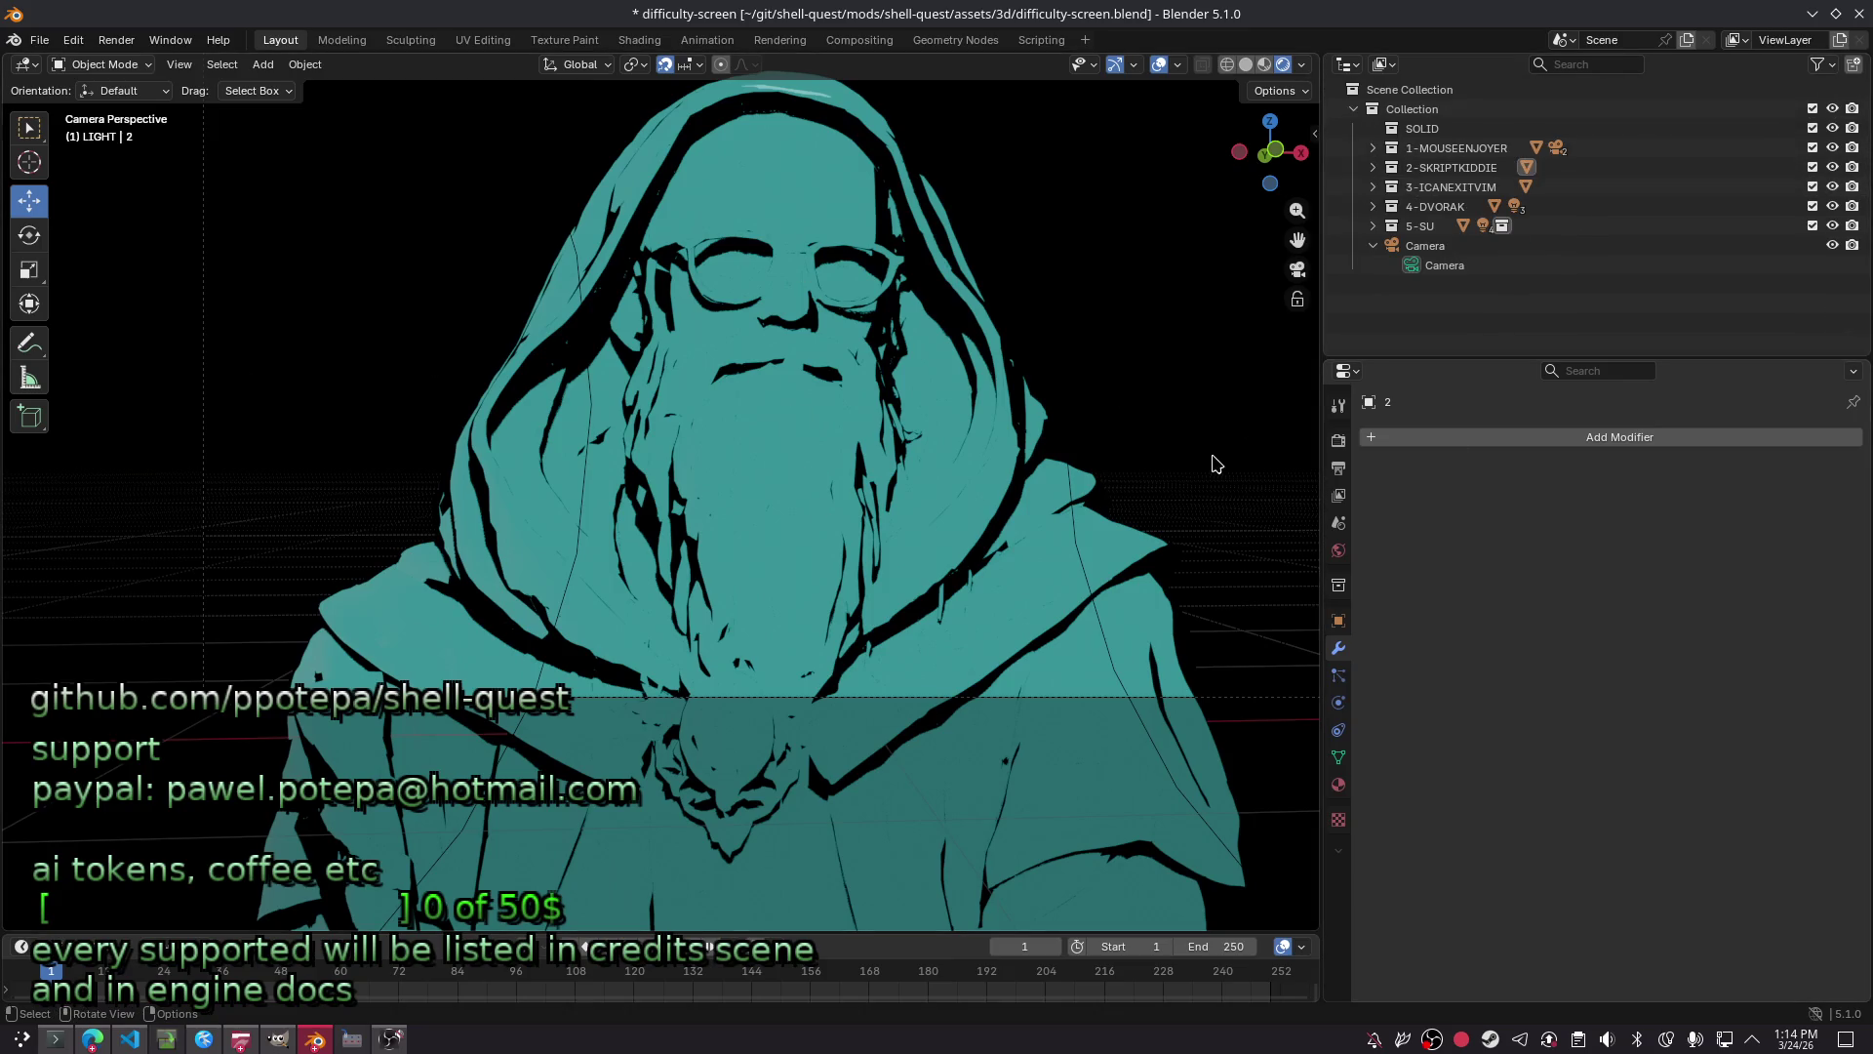
Widen the 3D view, expand 5-SU, and walk the camera back to fit more of the hooded figure
left_click_drag(1322, 492, 1349, 487)
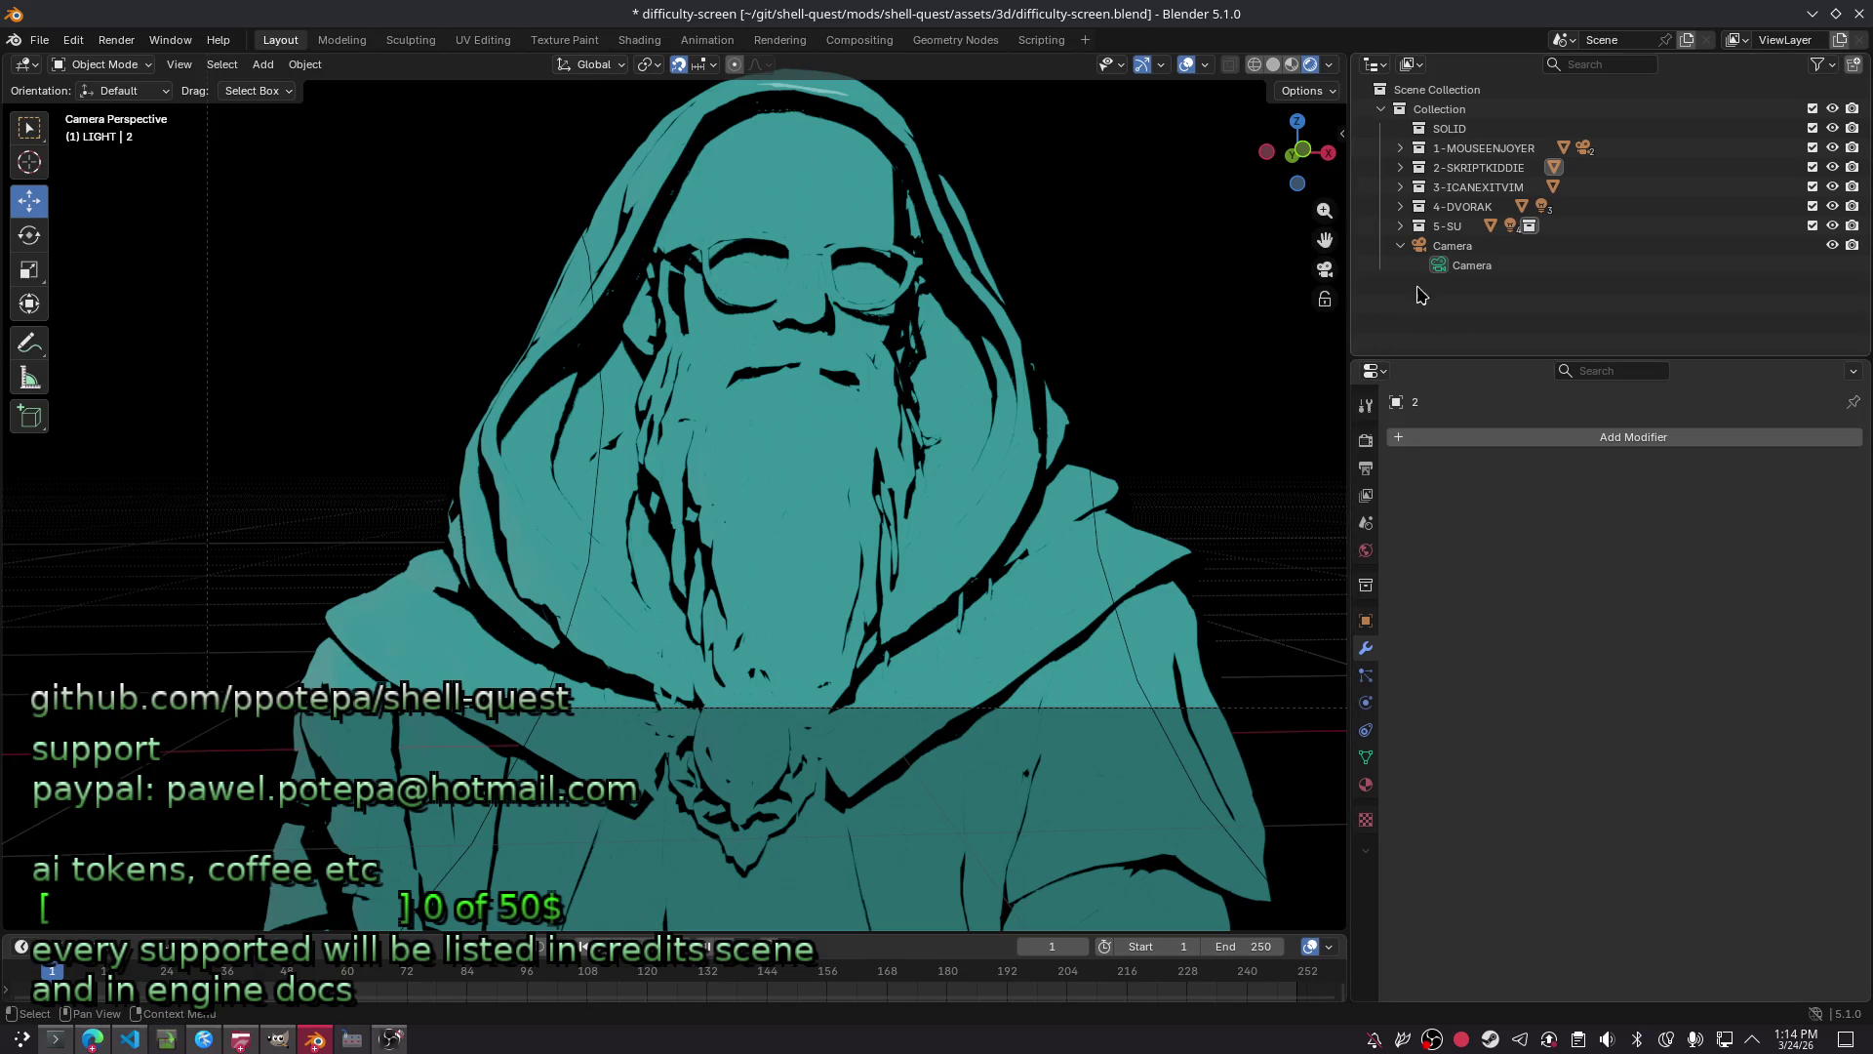
left_click(1401, 226)
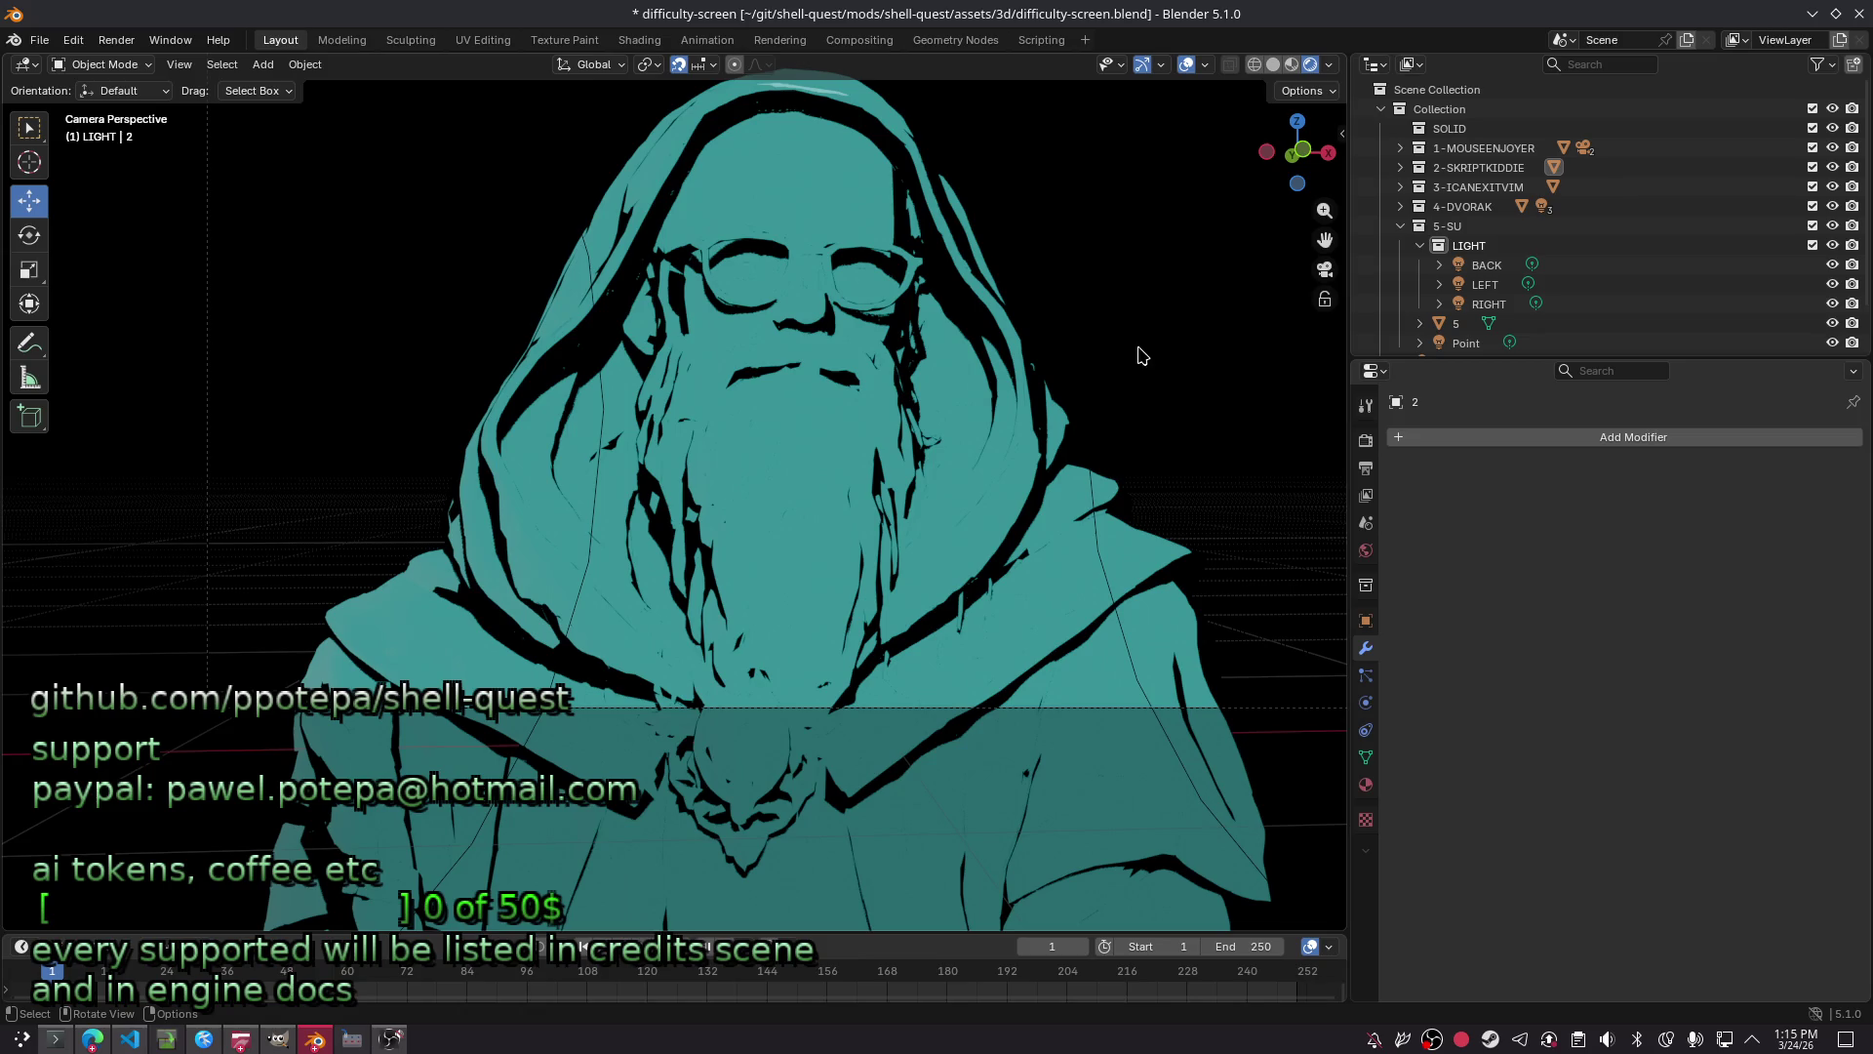
key("shift+grave")
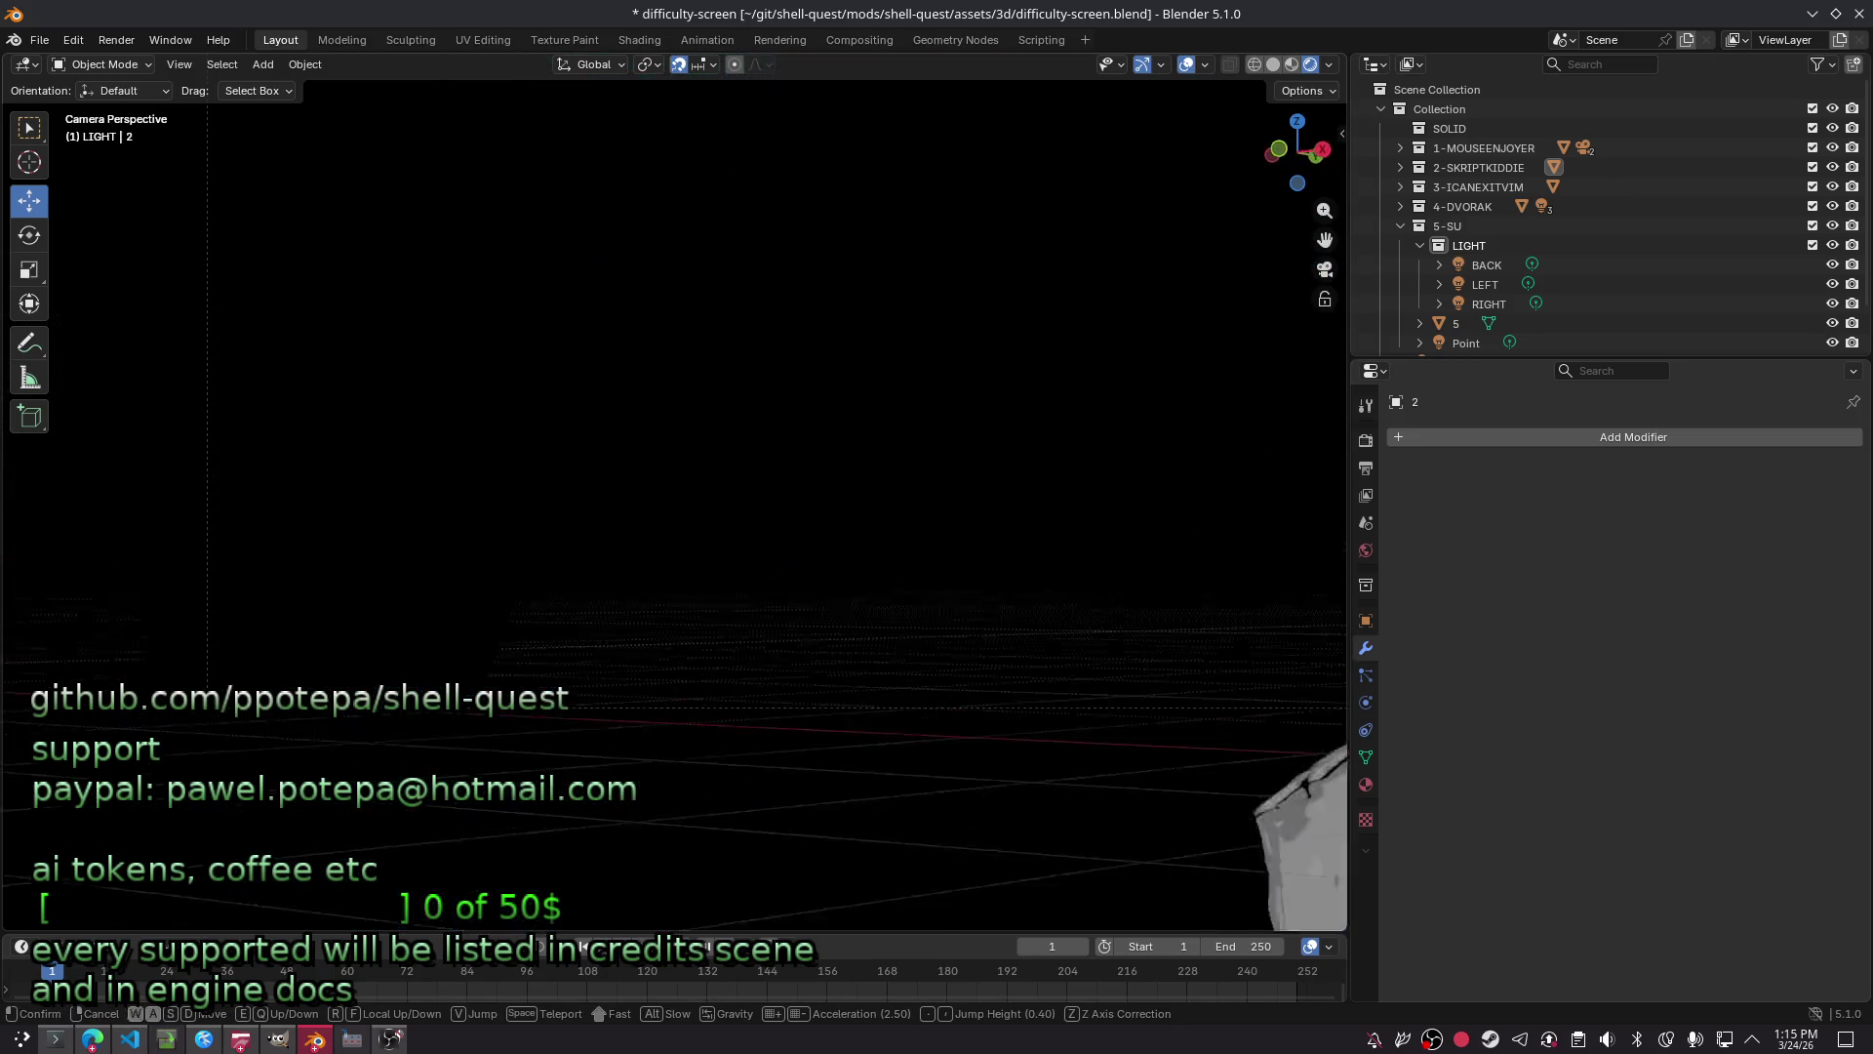
mouse_move(673, 526)
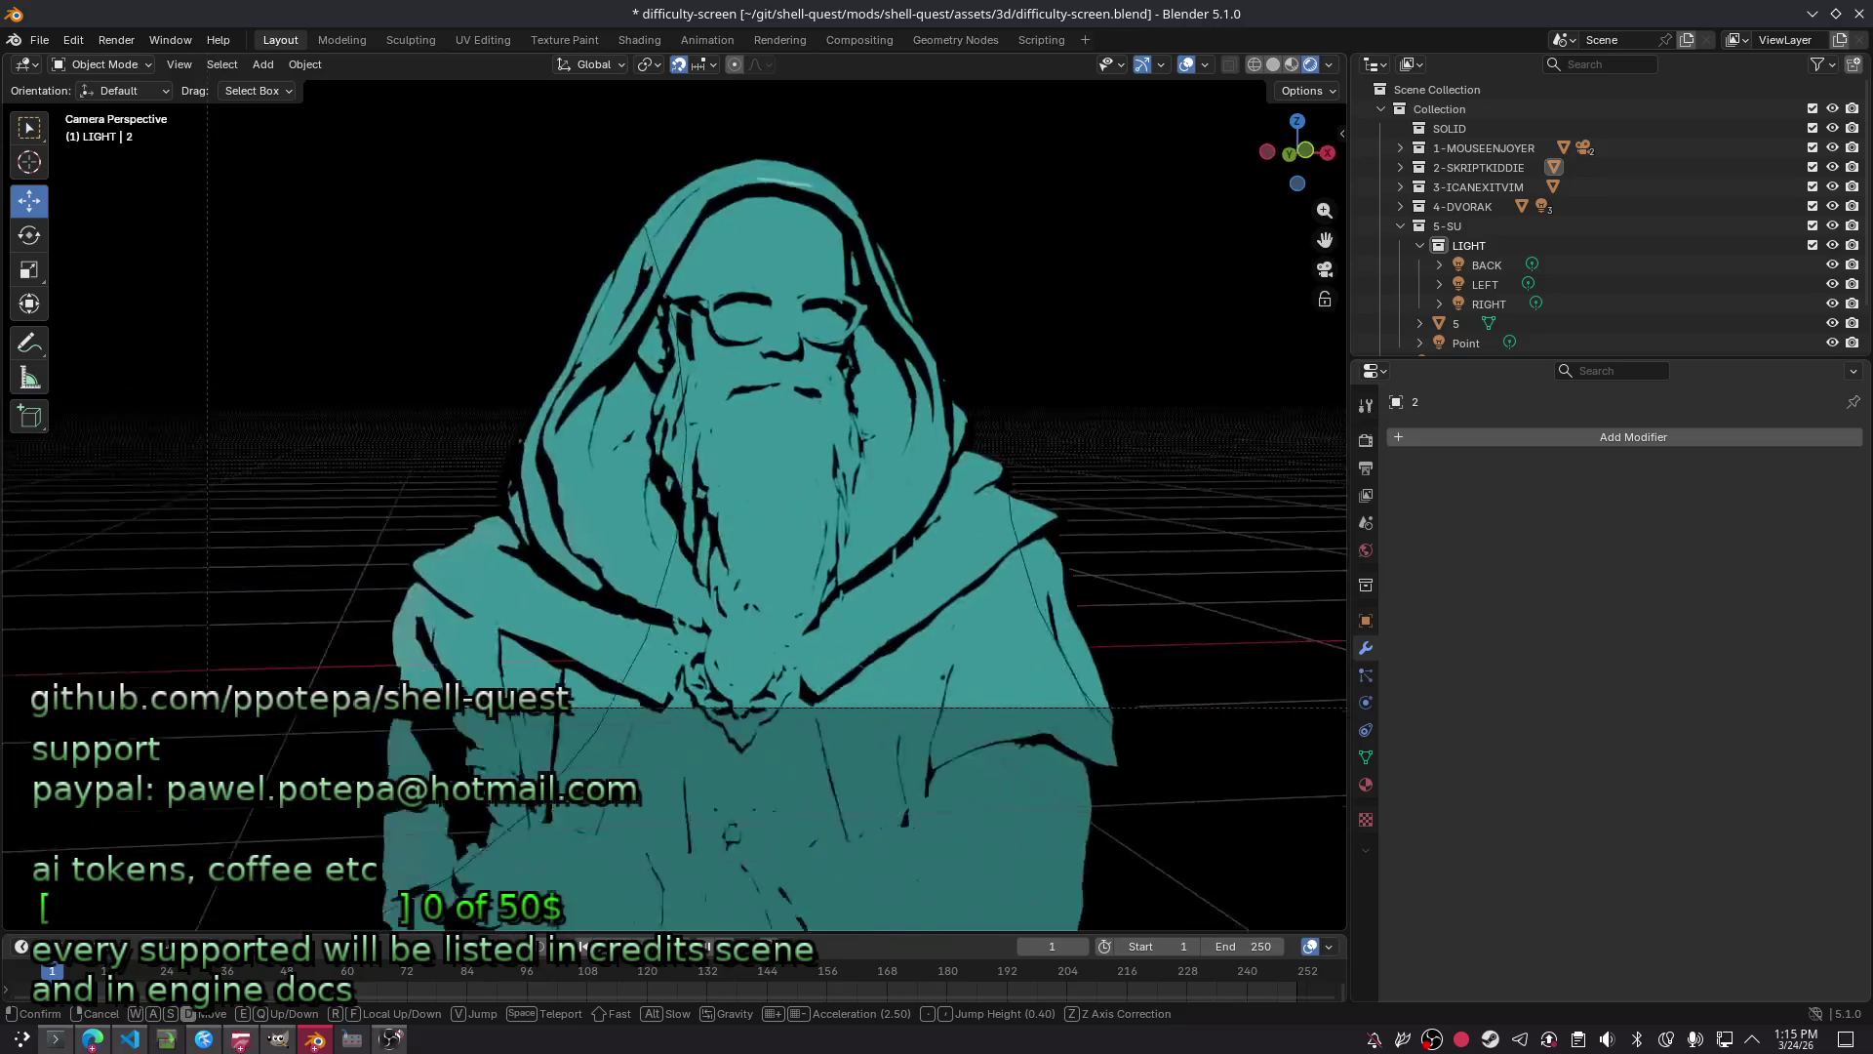
mouse_move(673, 585)
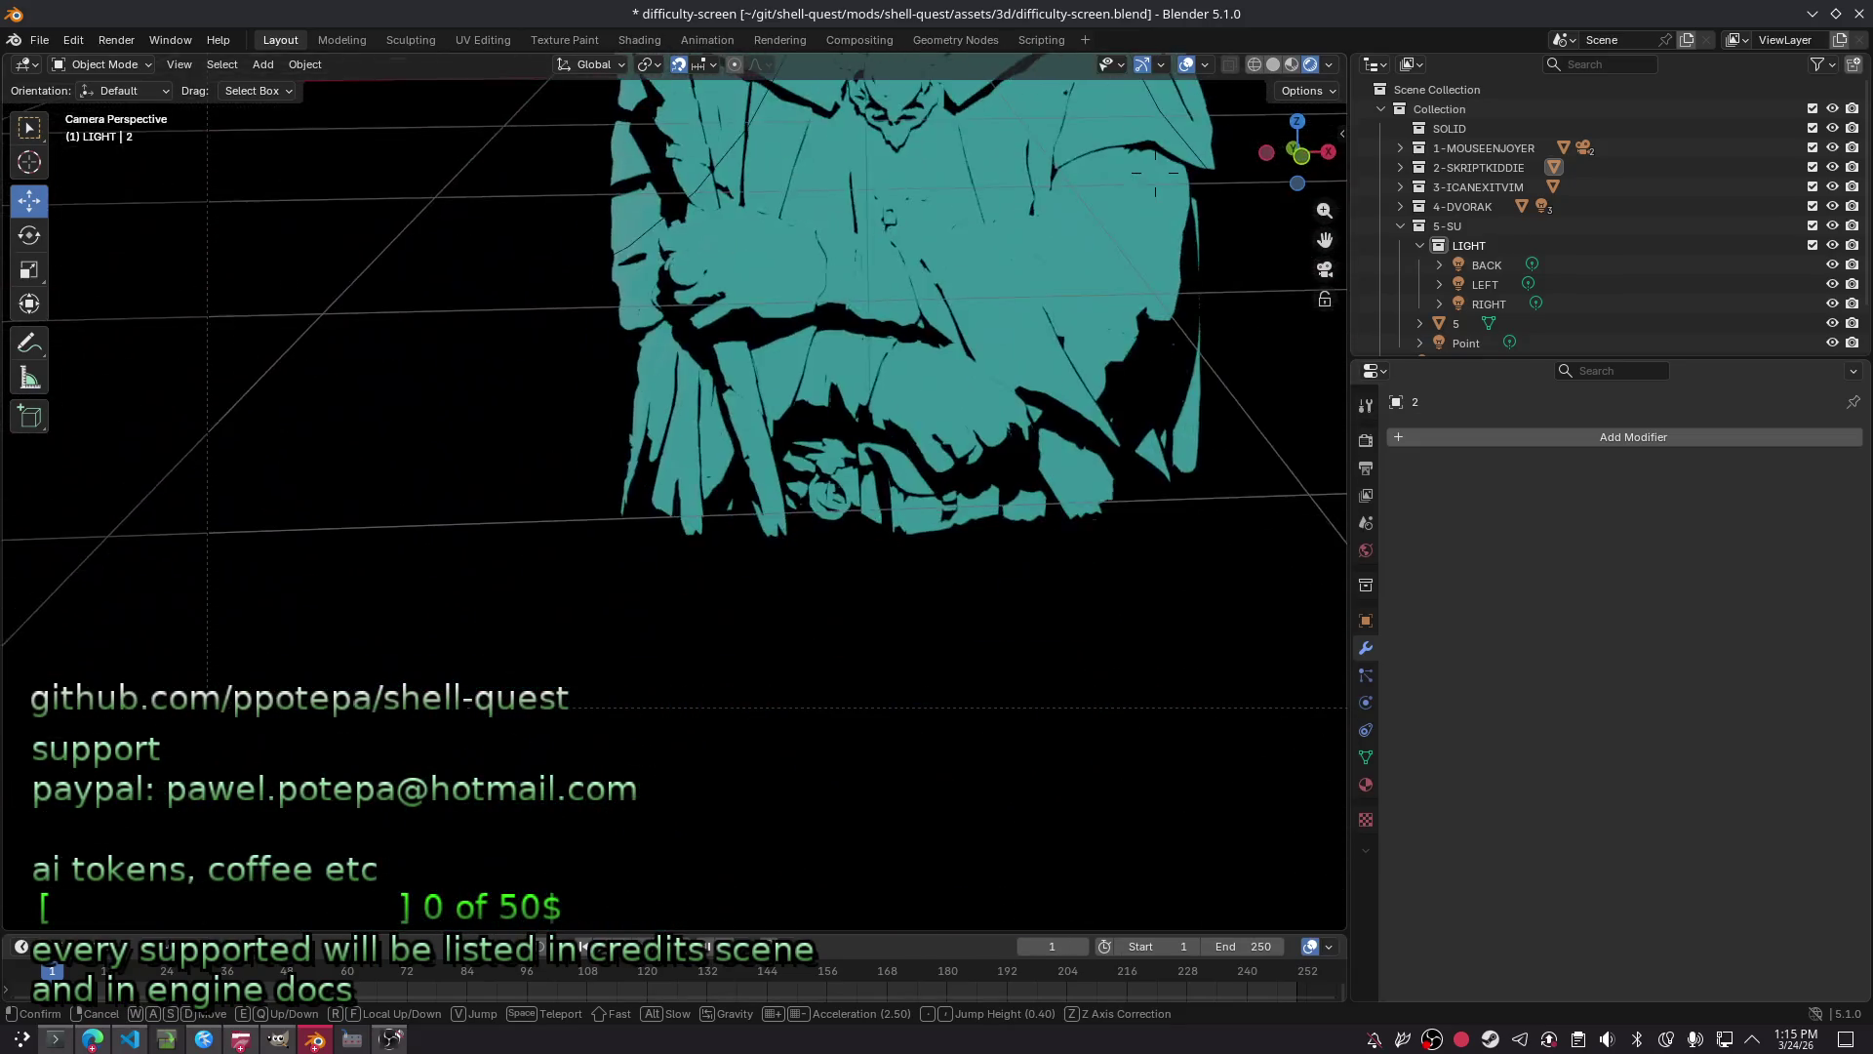
mouse_move(673, 469)
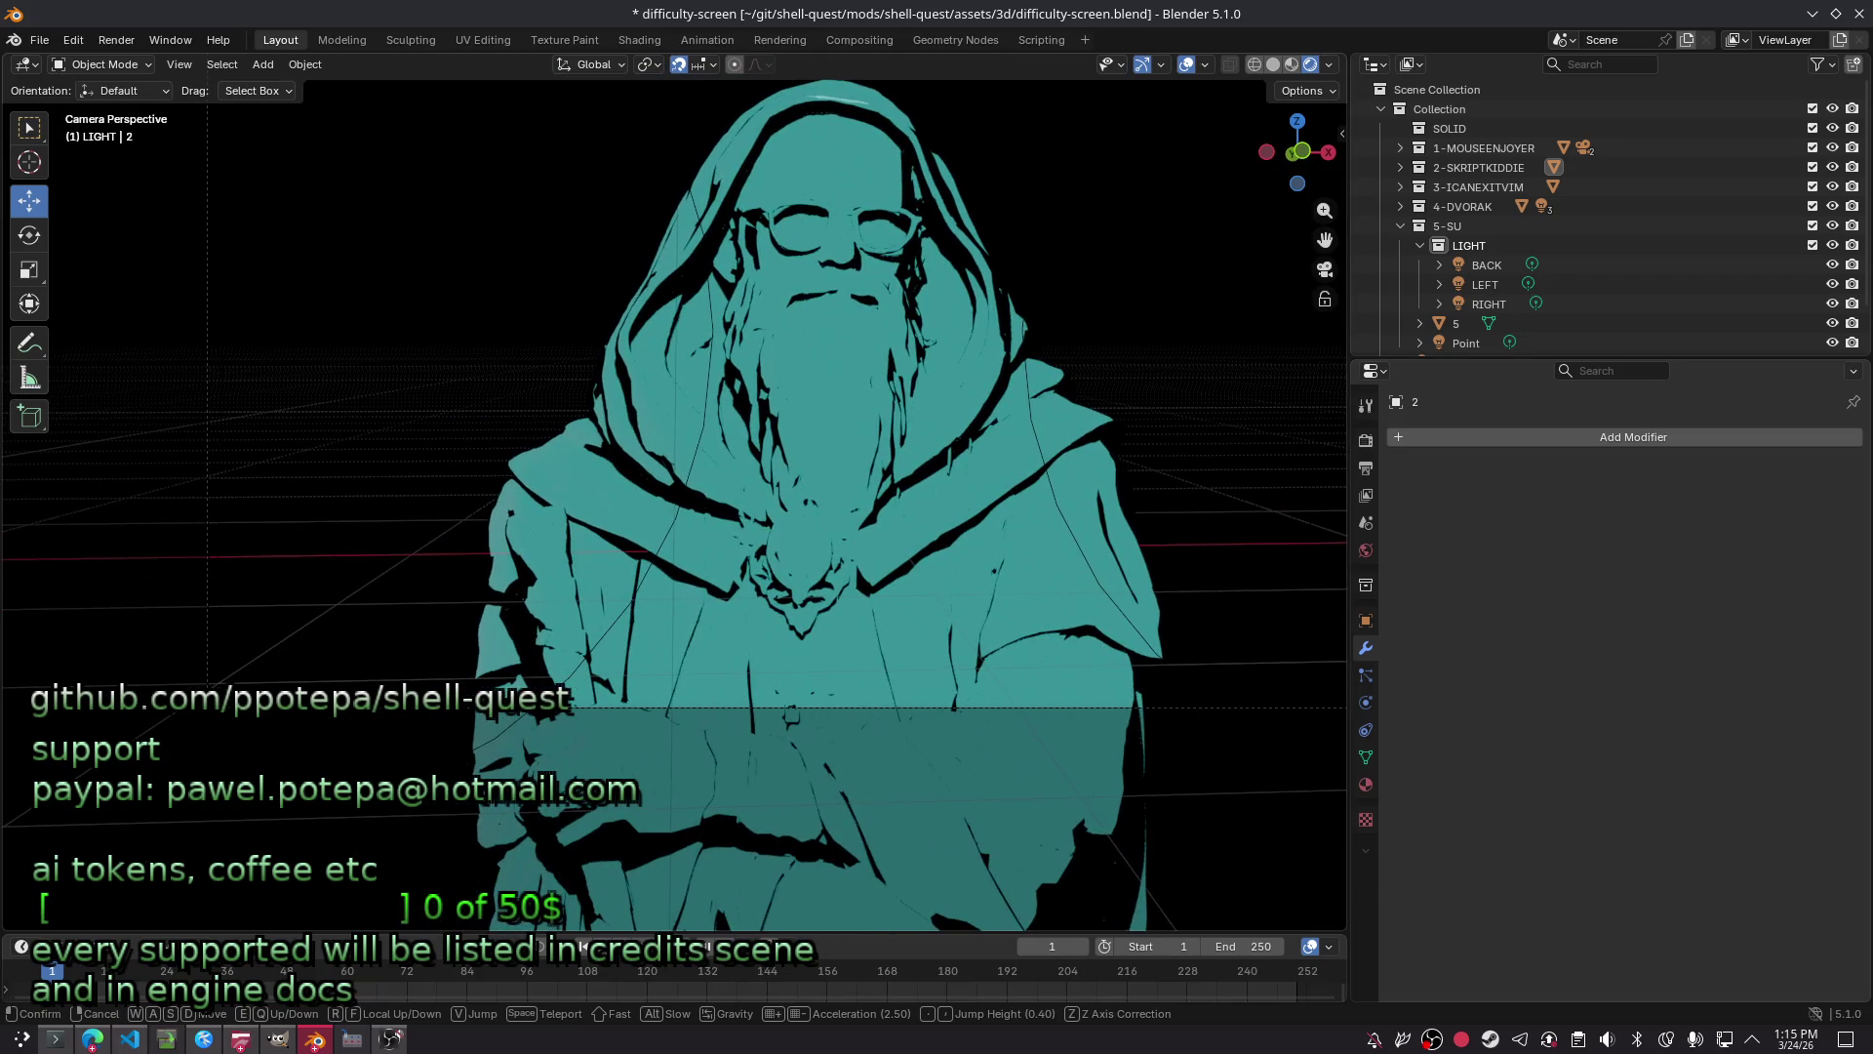
key("Return")
Select the BACK light in 5-SU's LIGHT group and expand its entry
left_click(1487, 304)
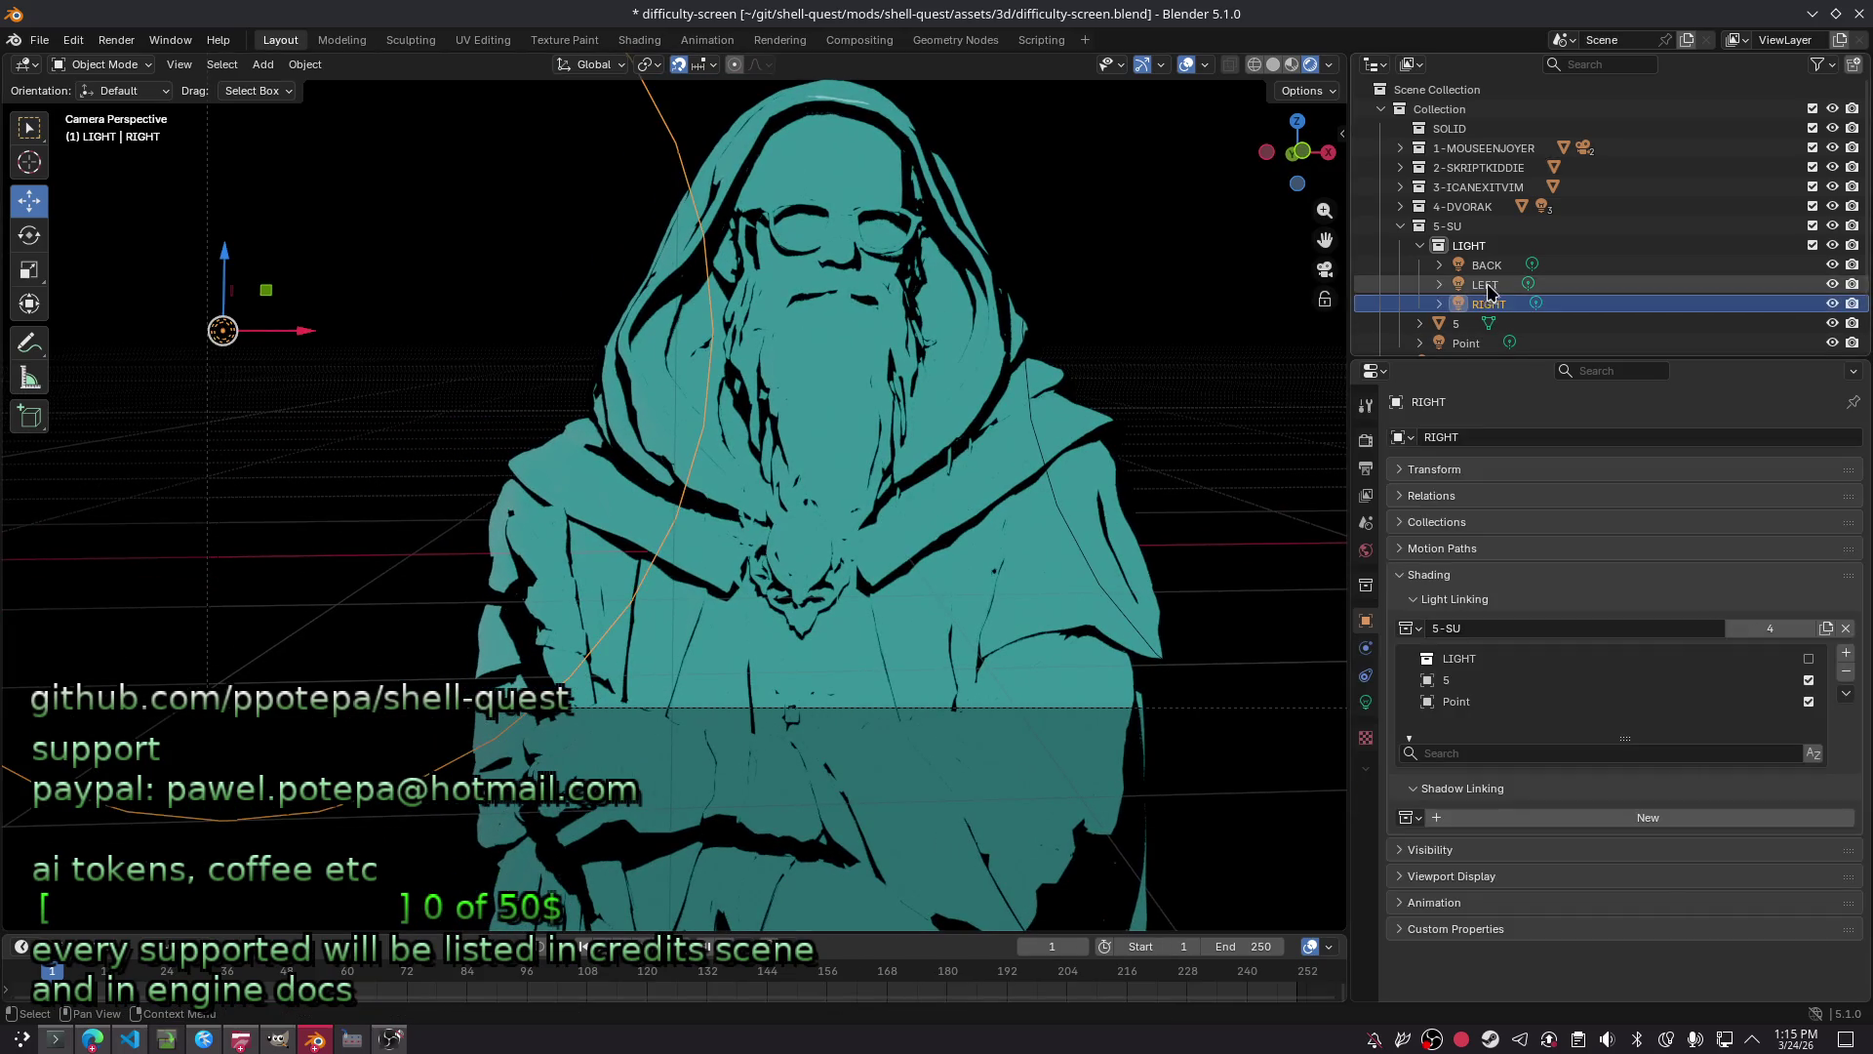
left_click(1486, 265)
left_click(1441, 265)
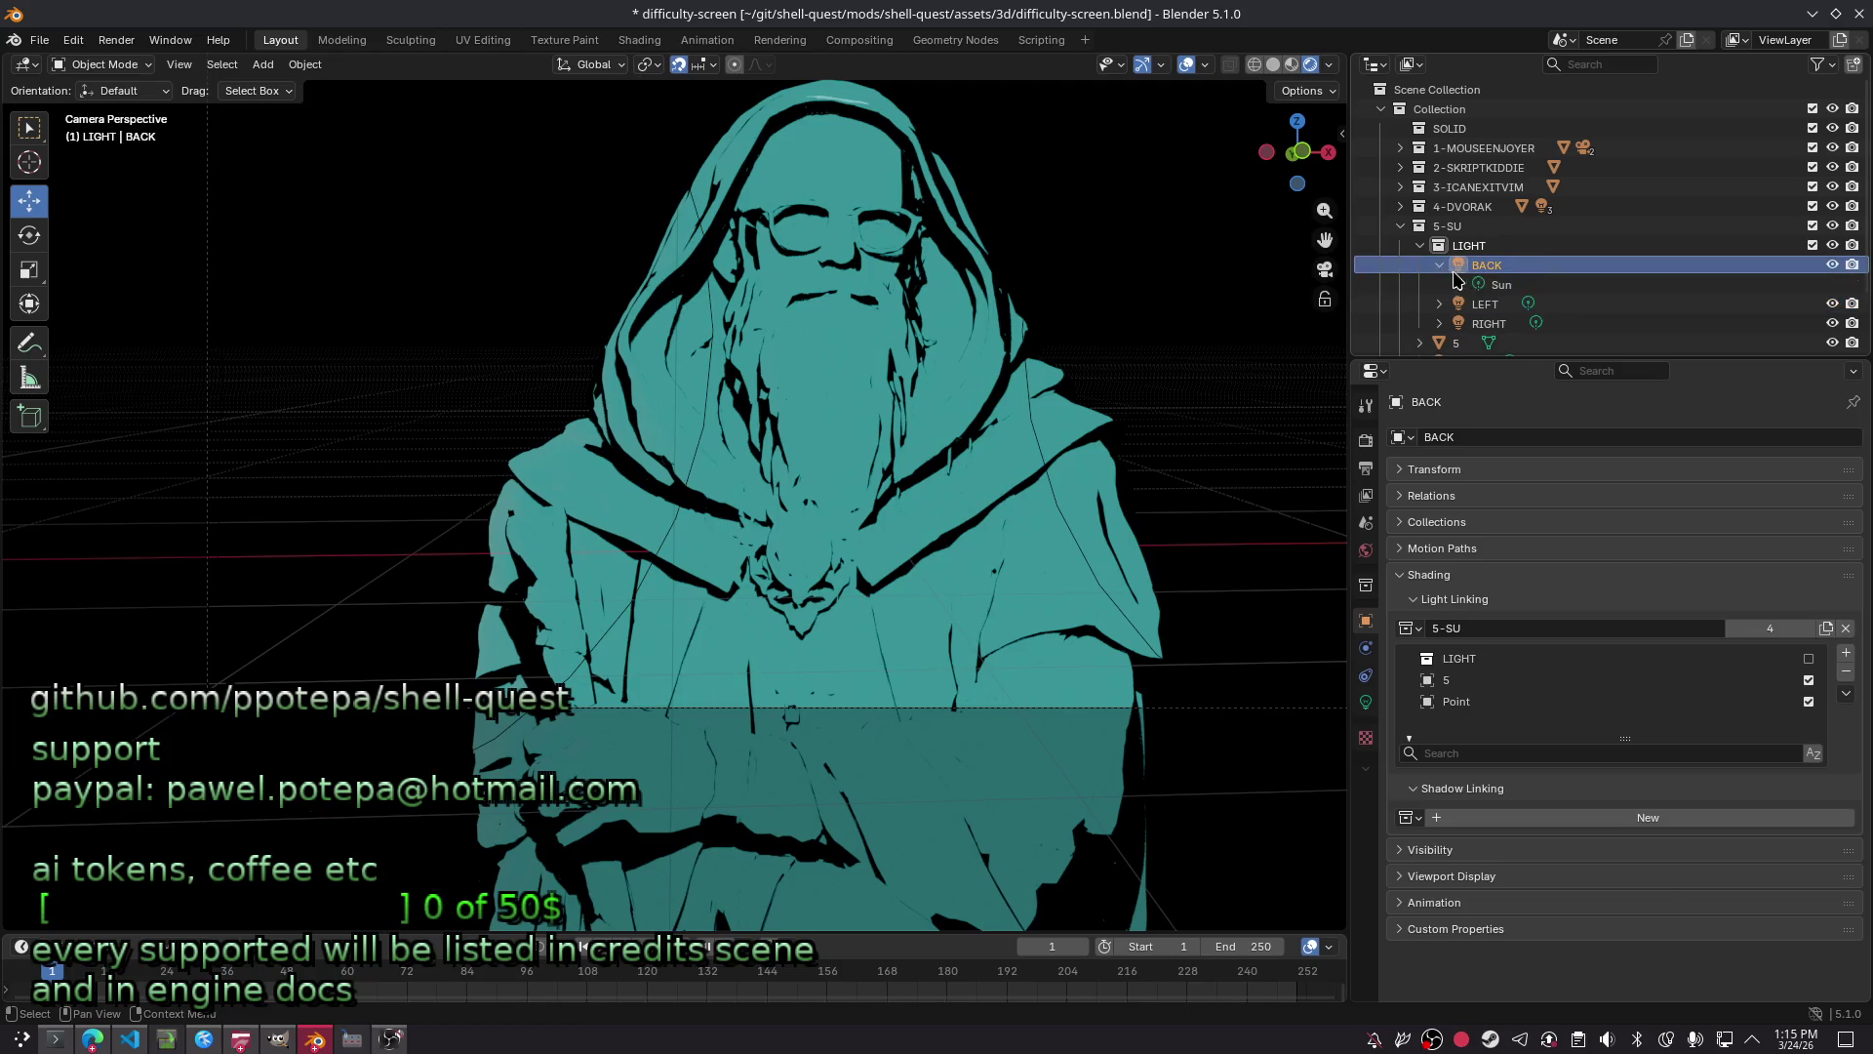
Rename the back Sun light's data to BACK, lower its exposure to 2.926, and save
left_click(1473, 284)
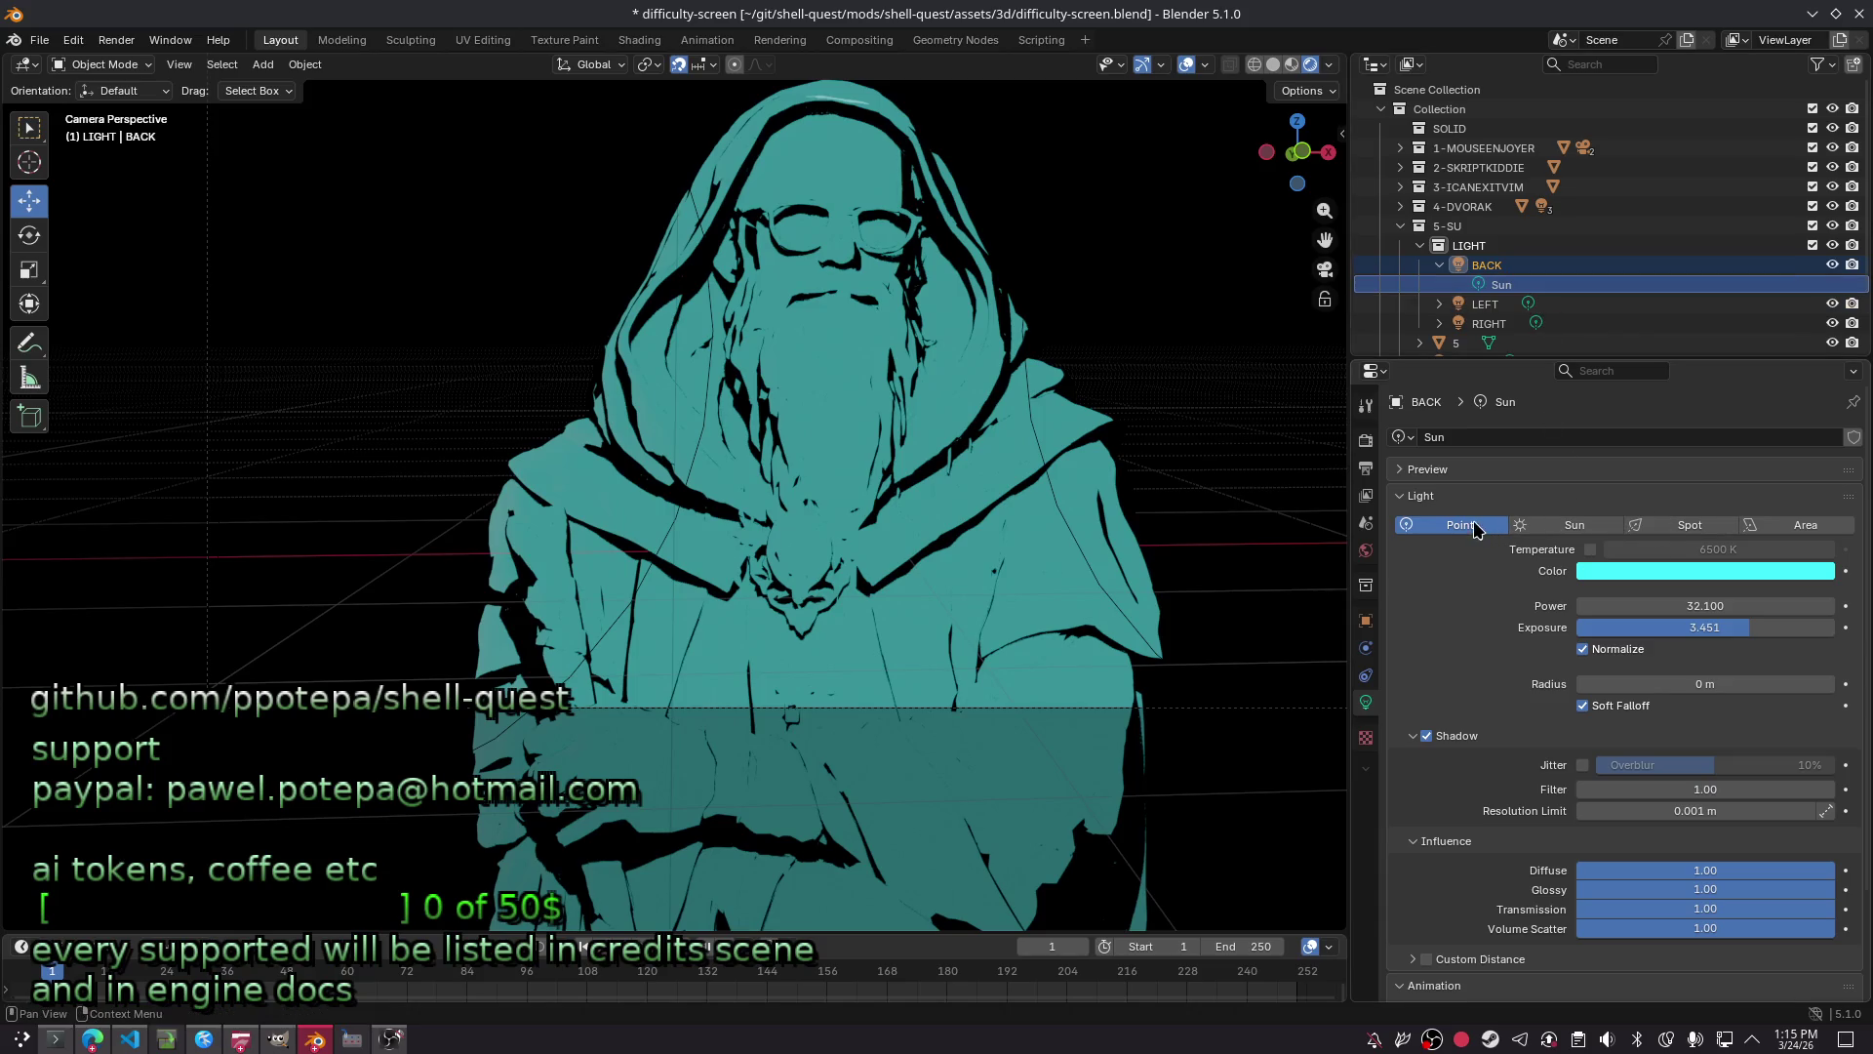
key("F2")
type("BACK")
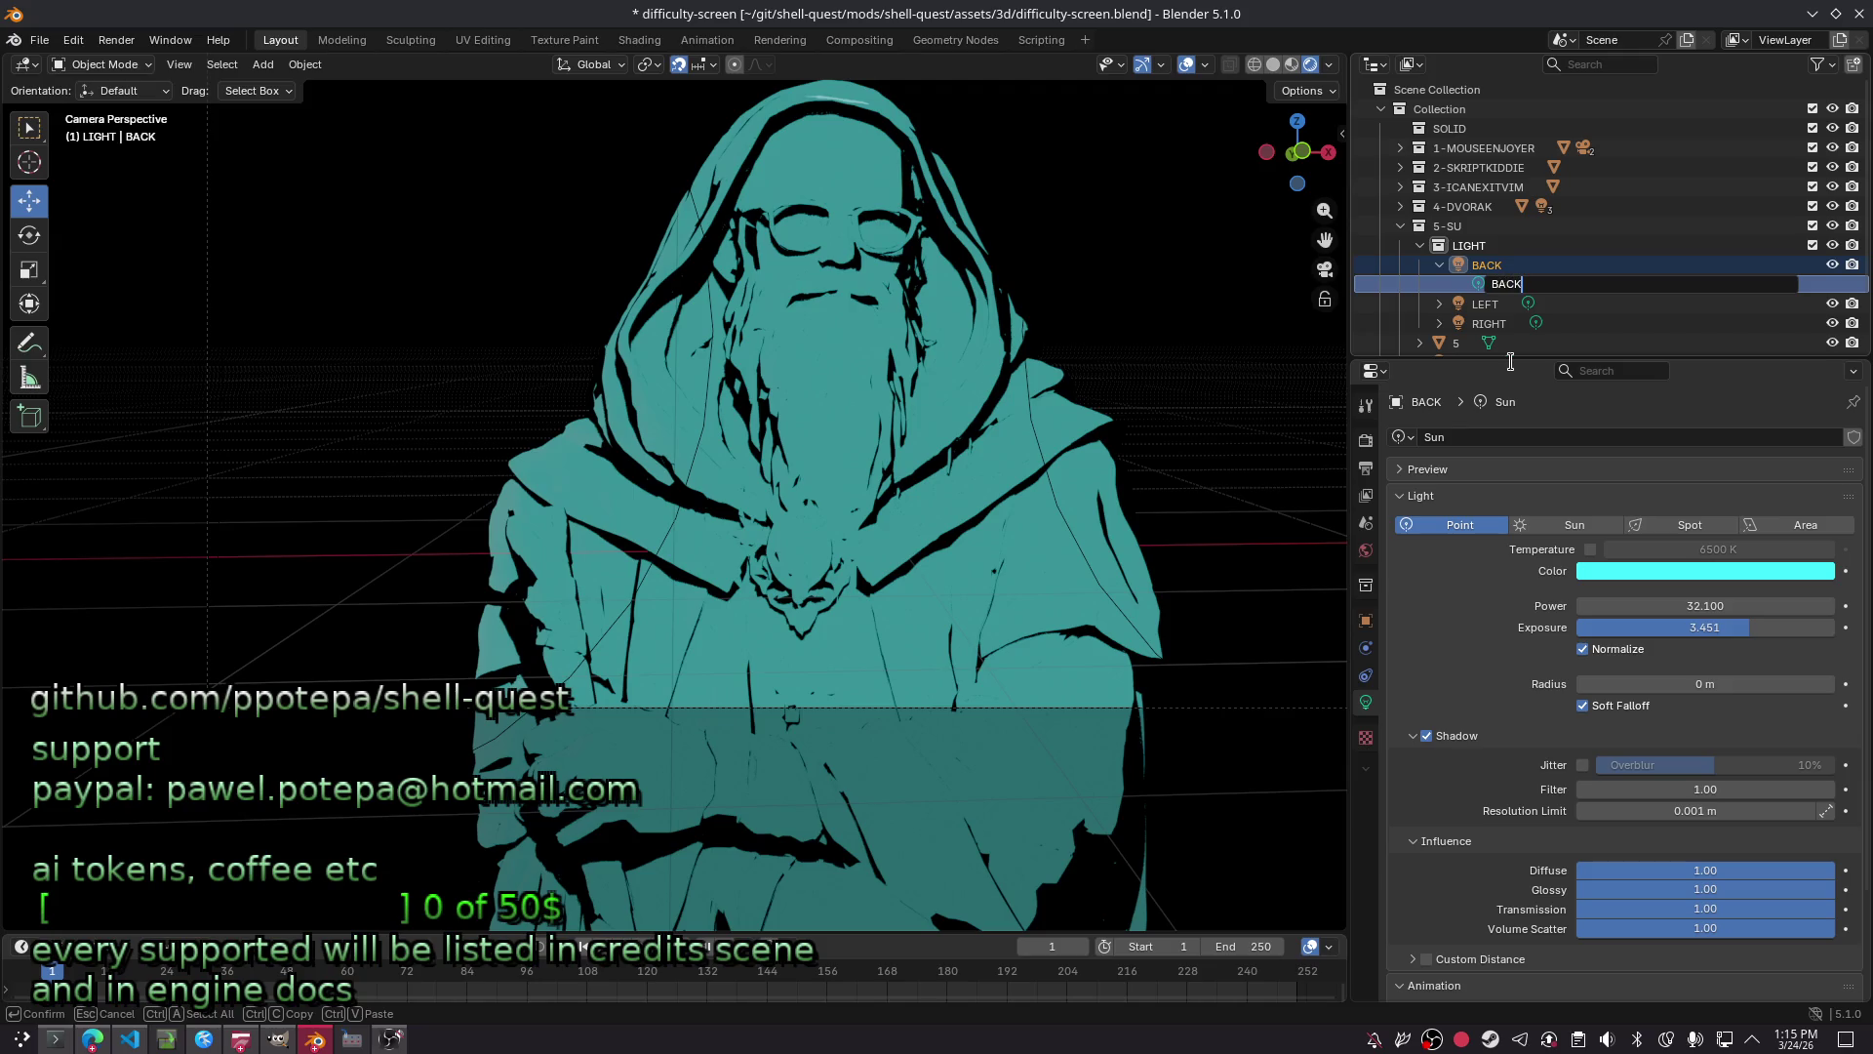
key("Return")
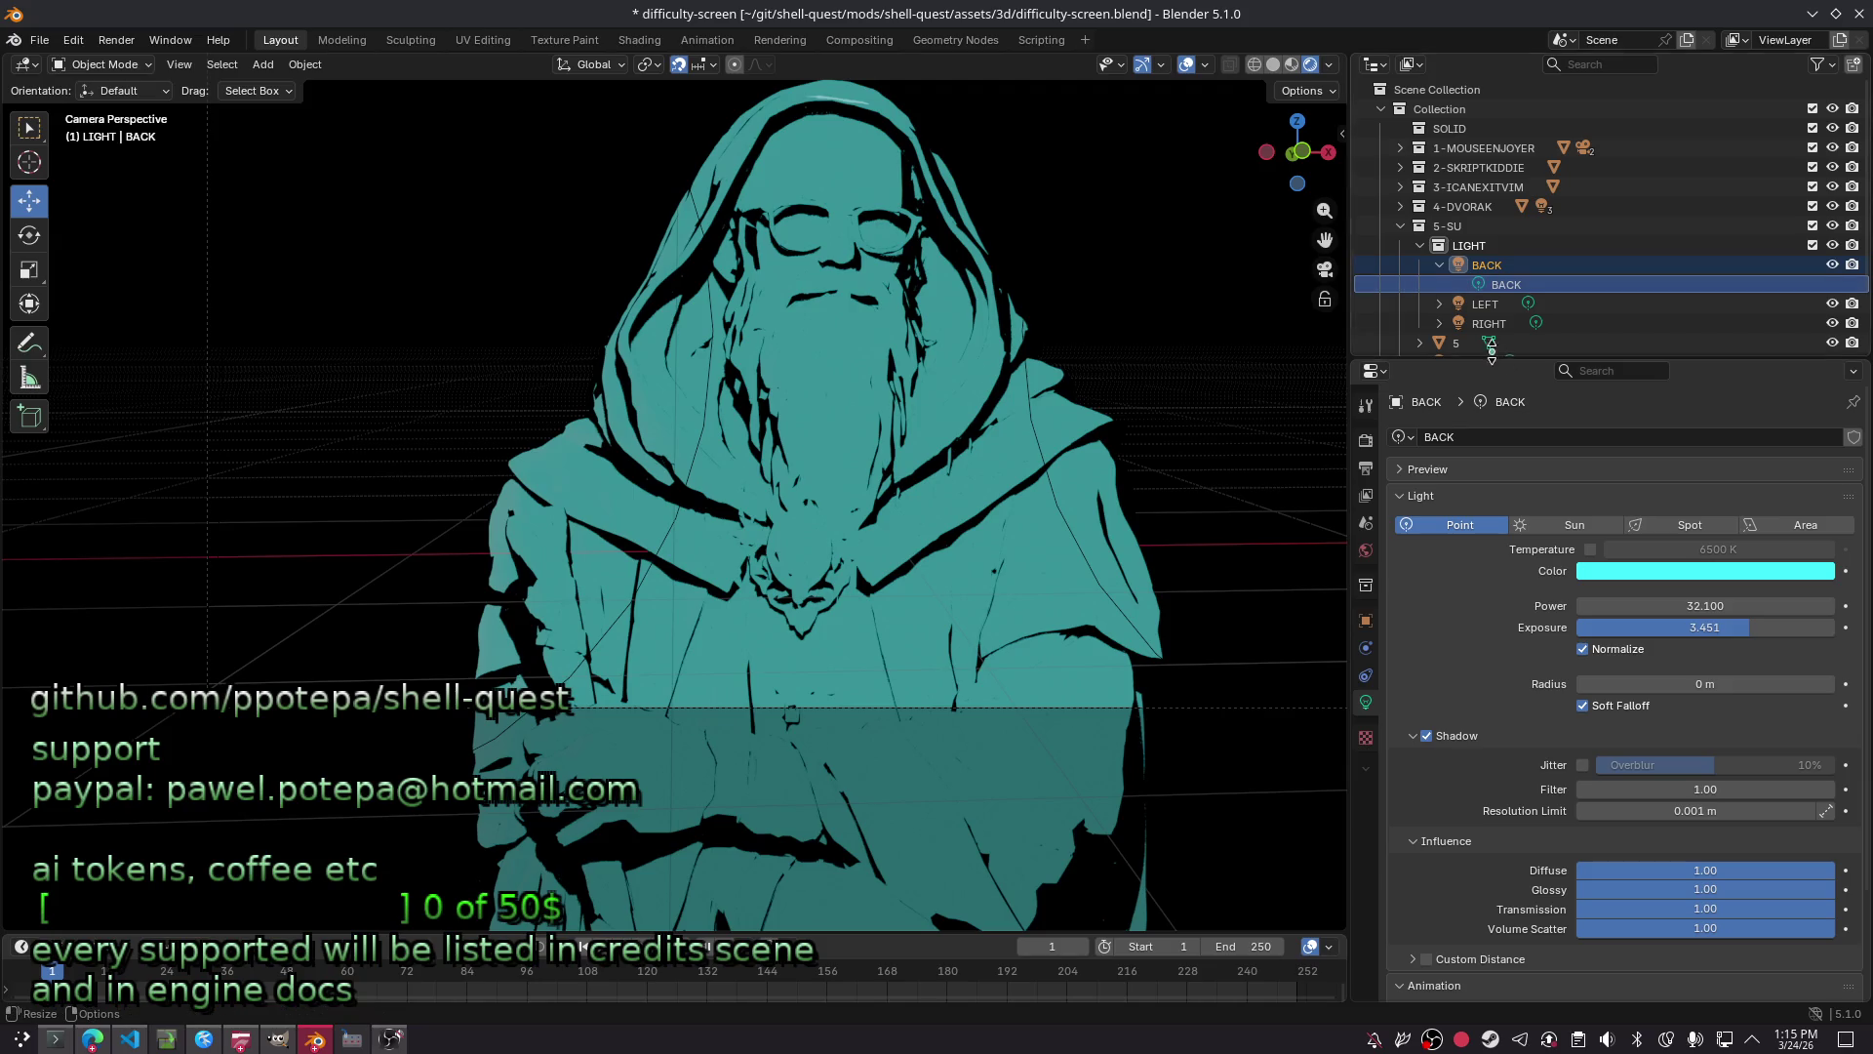
left_click_drag(1732, 628, 1728, 628)
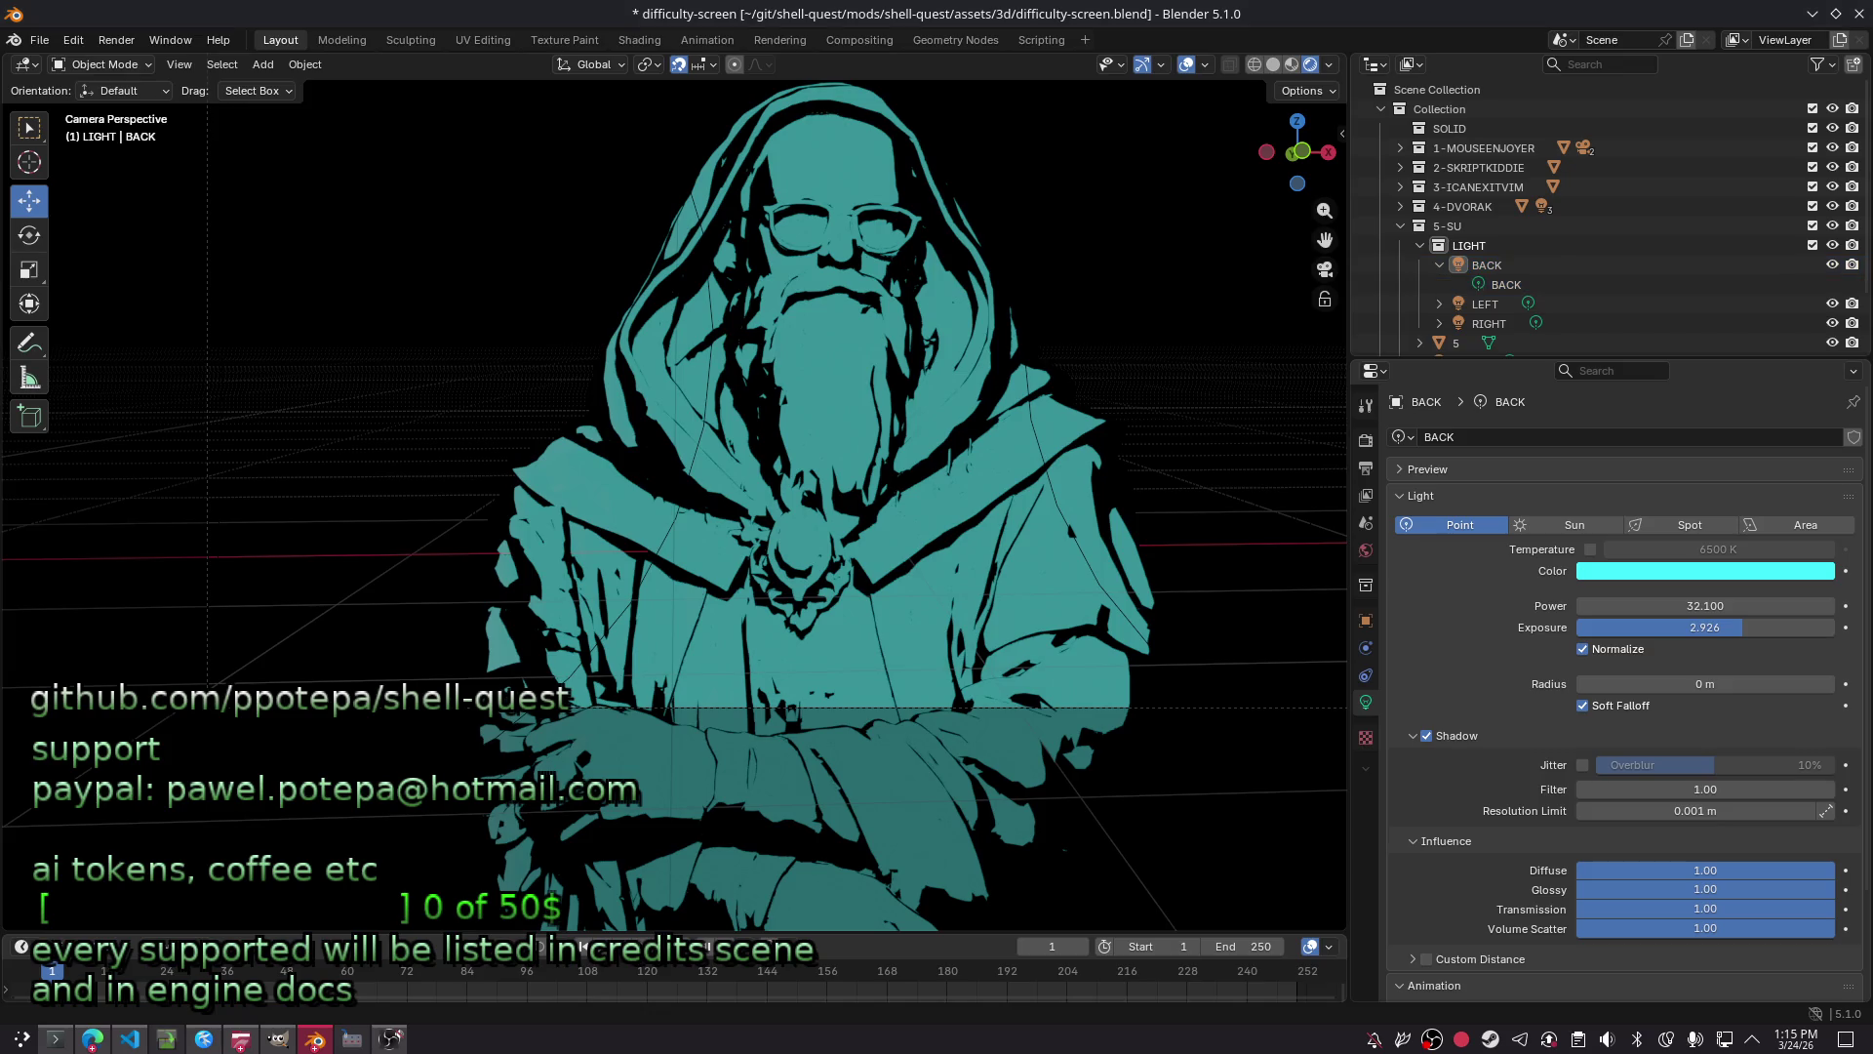
left_click(1506, 284)
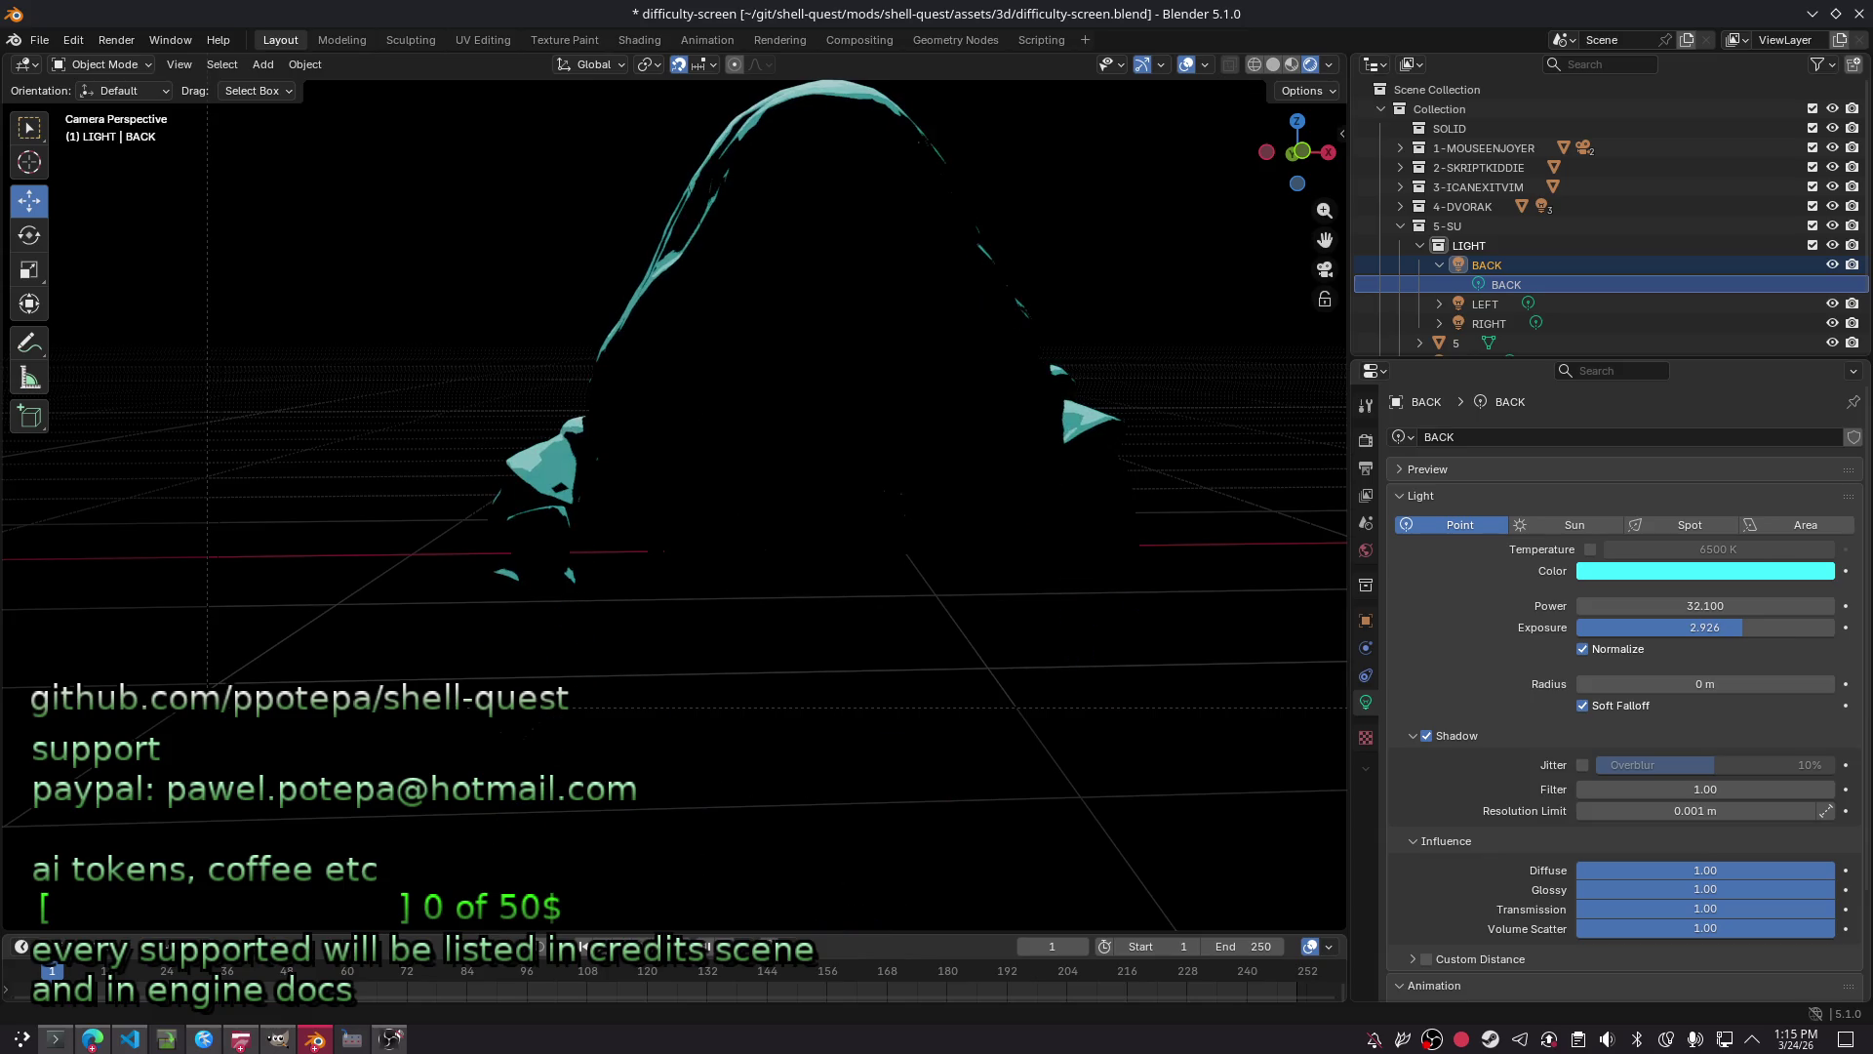
key("ctrl+s")
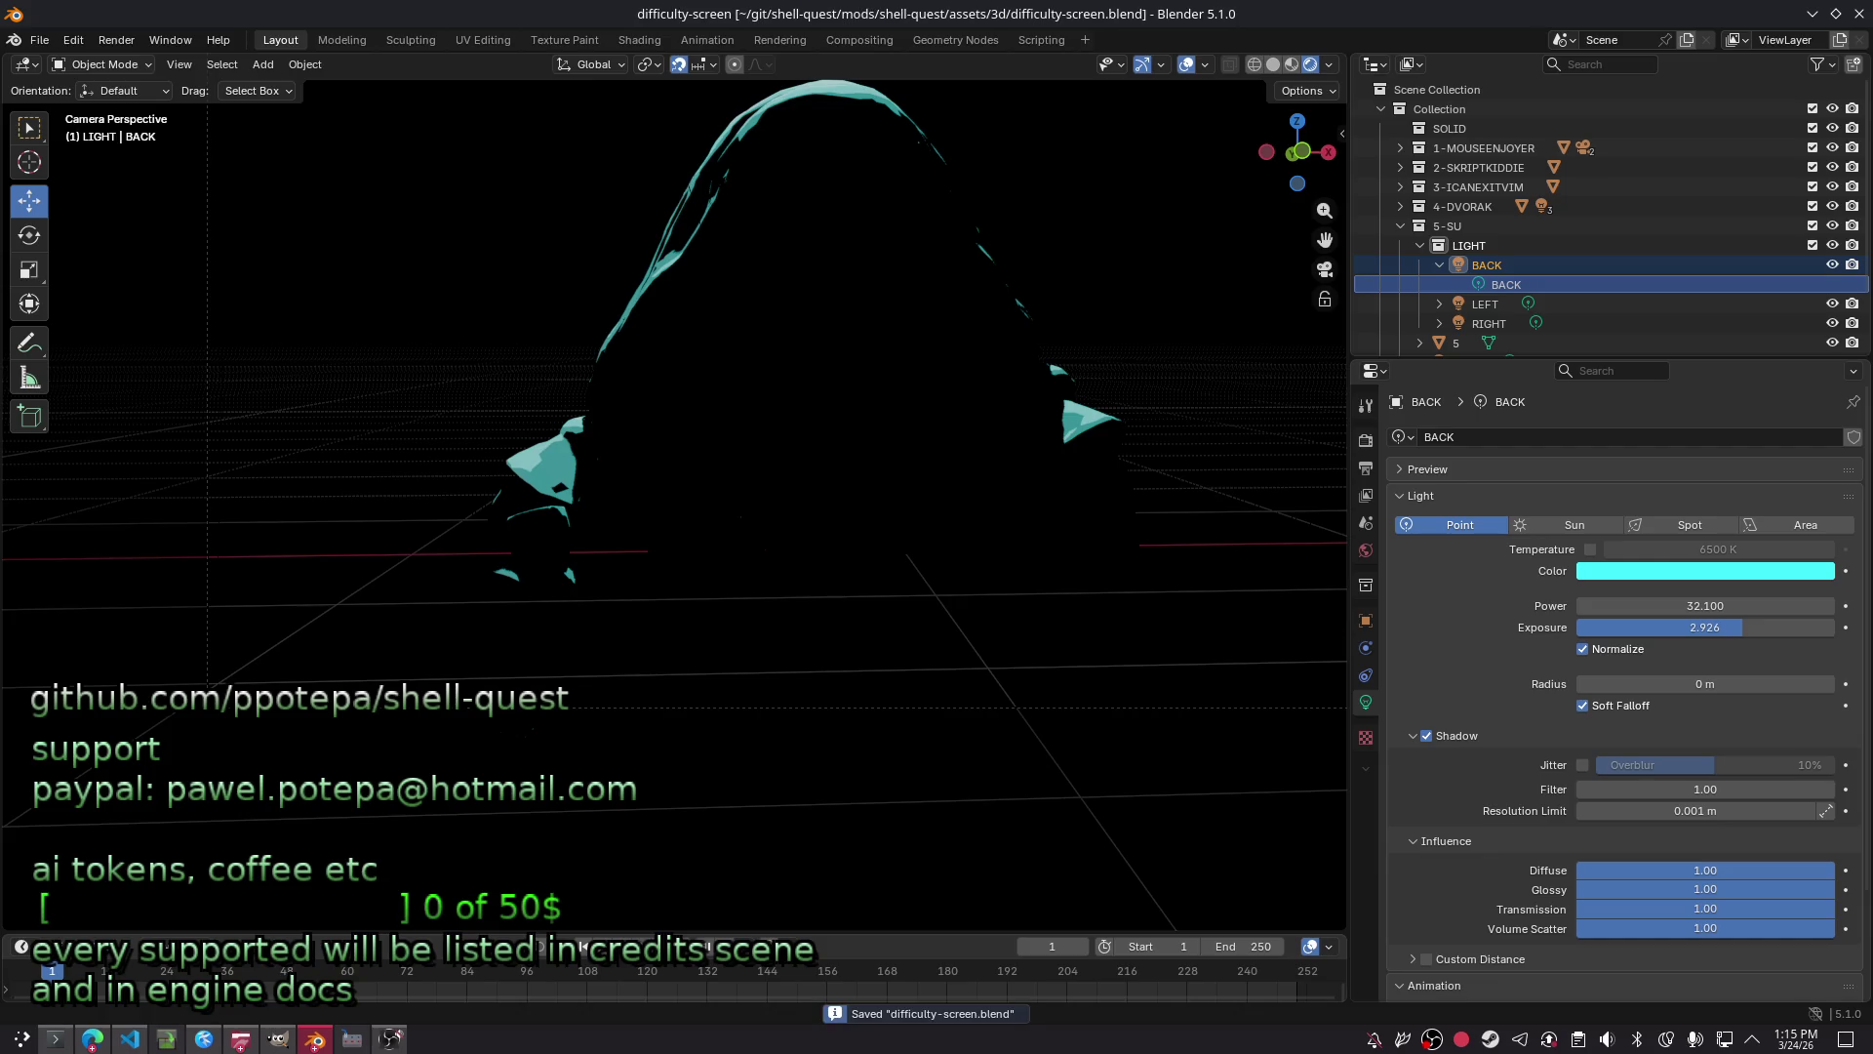
left_click(1455, 342)
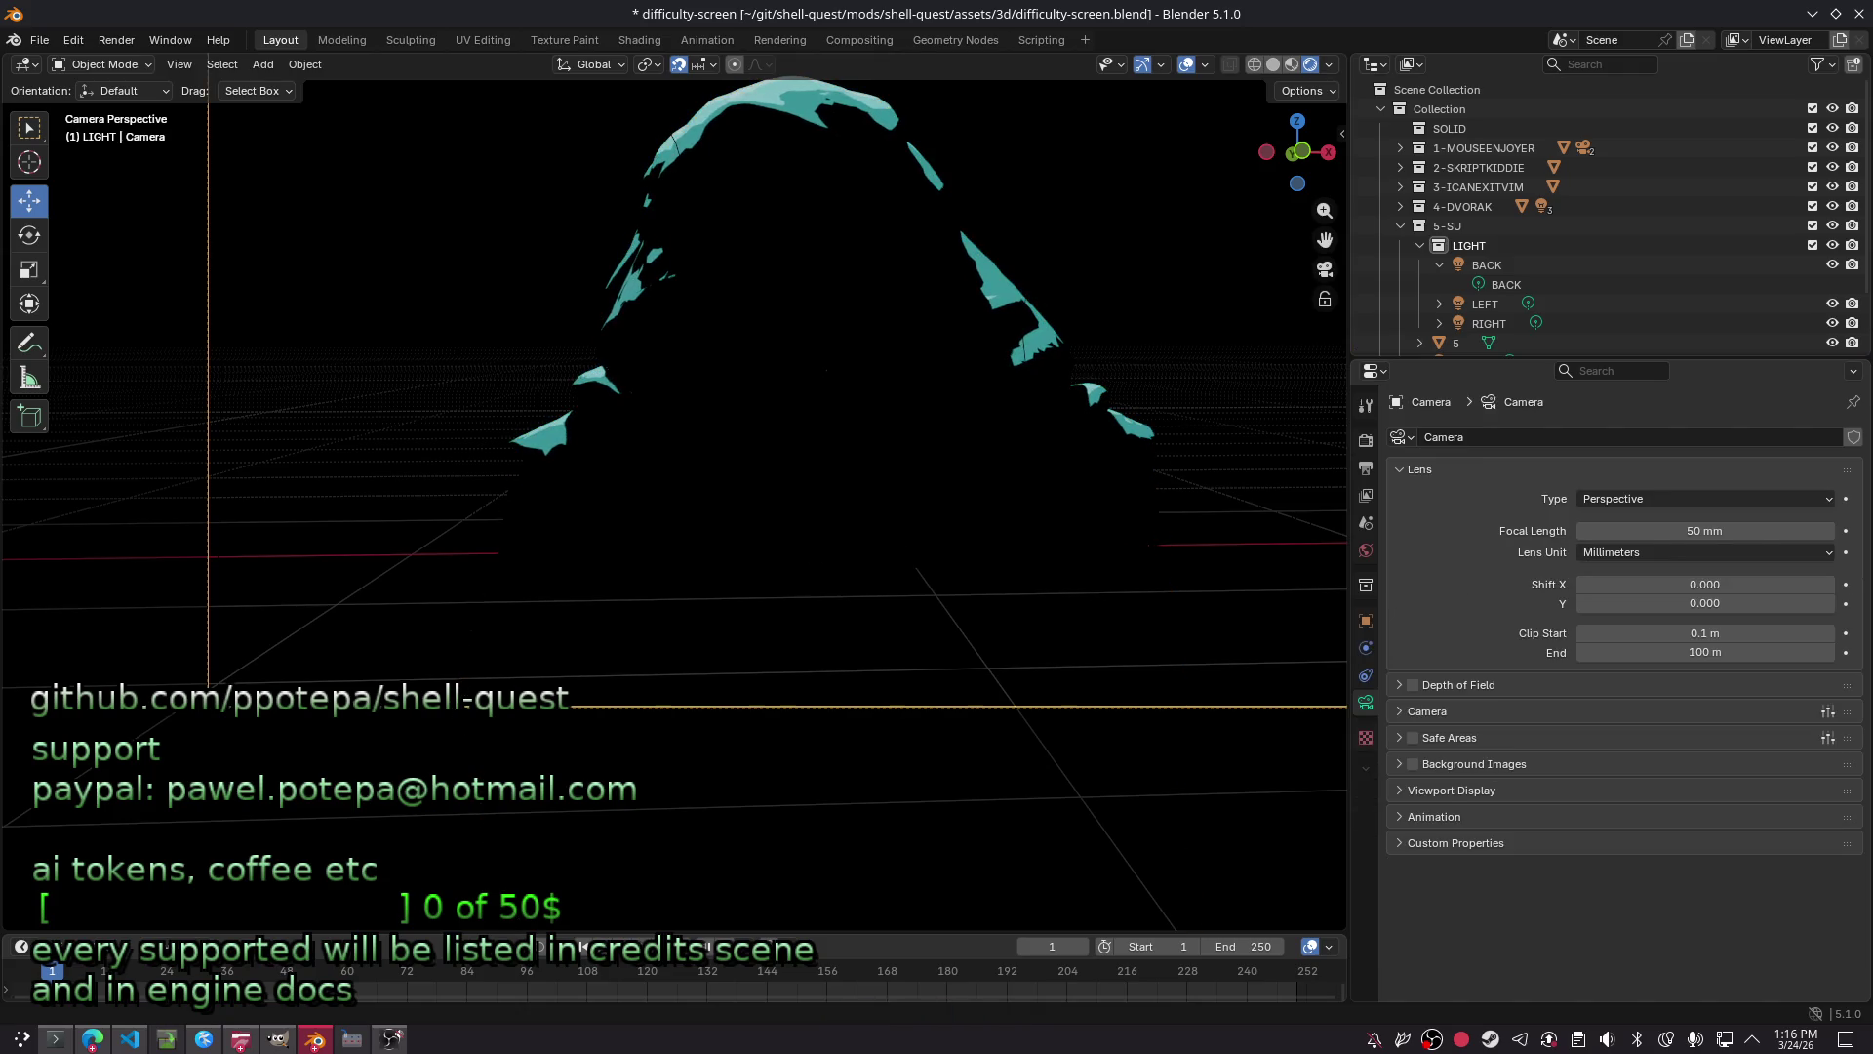
Undo and redo repeatedly to compare the hooded figure's lit and silhouetted versions
key("ctrl+s")
key("ctrl+z")
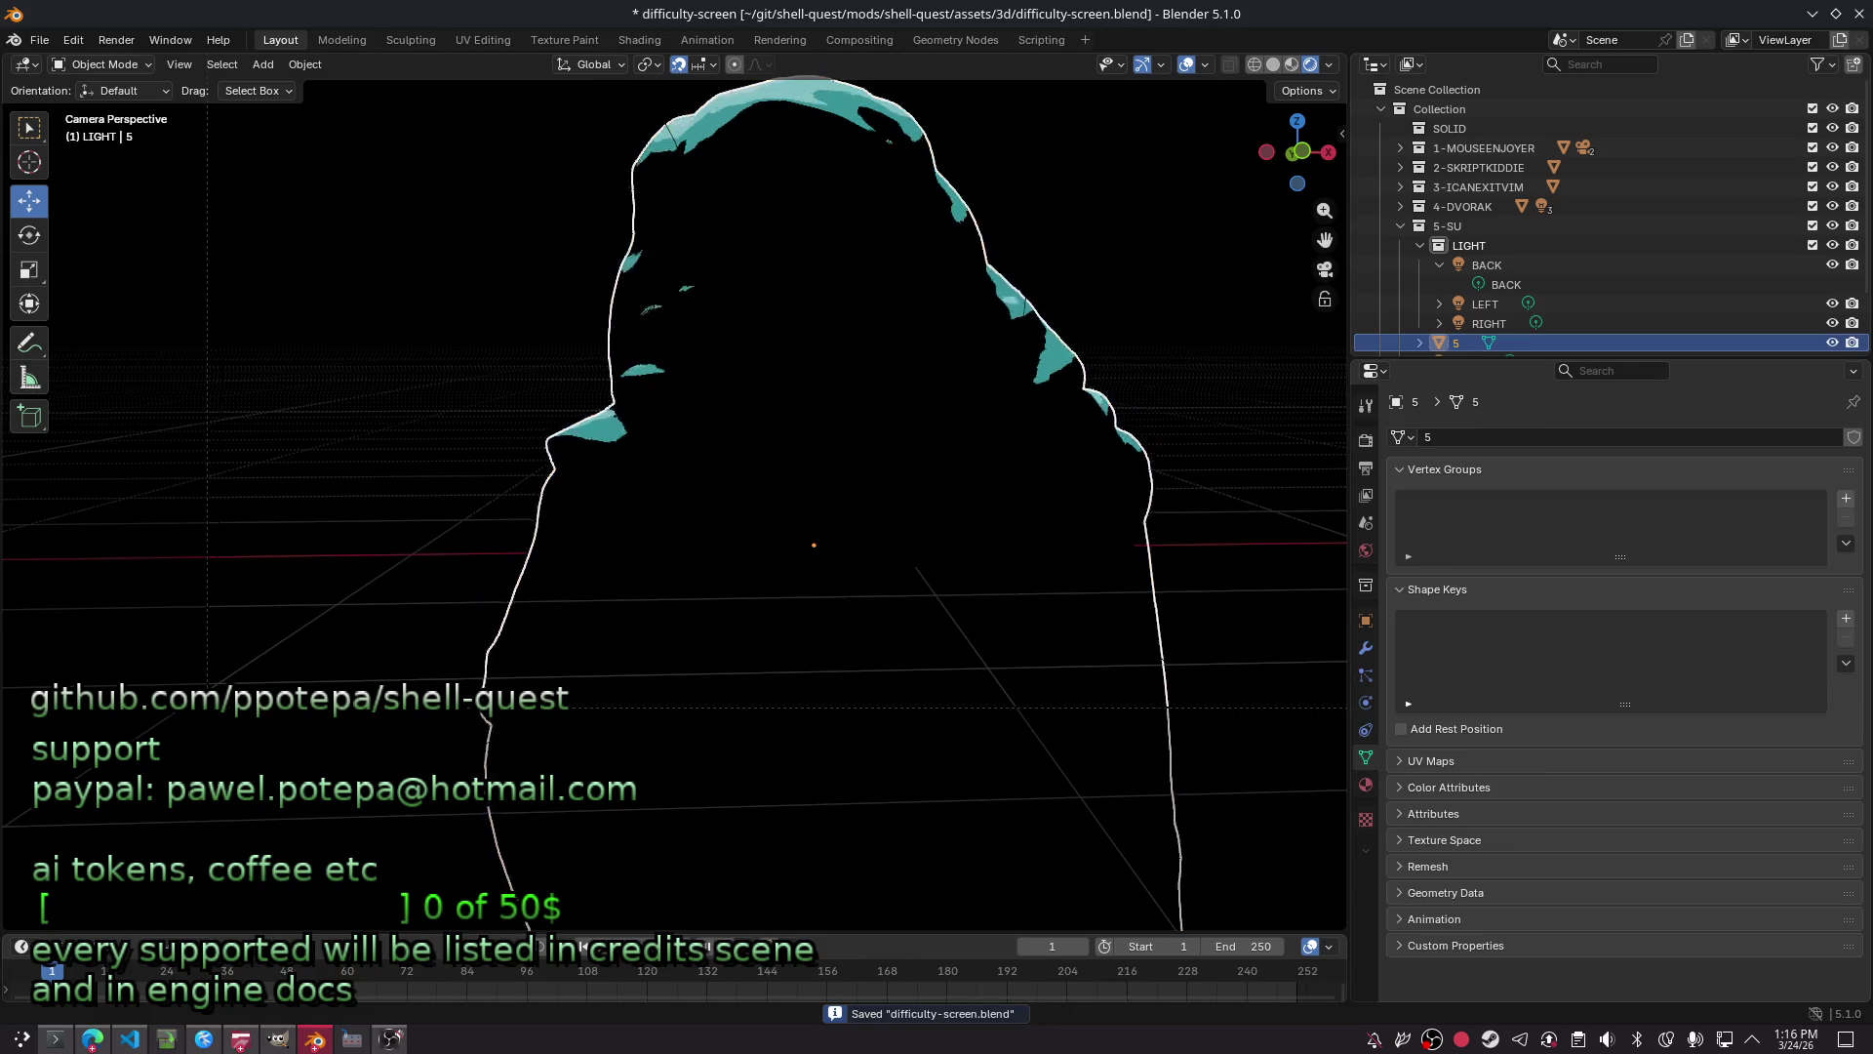
key("ctrl+shift+z")
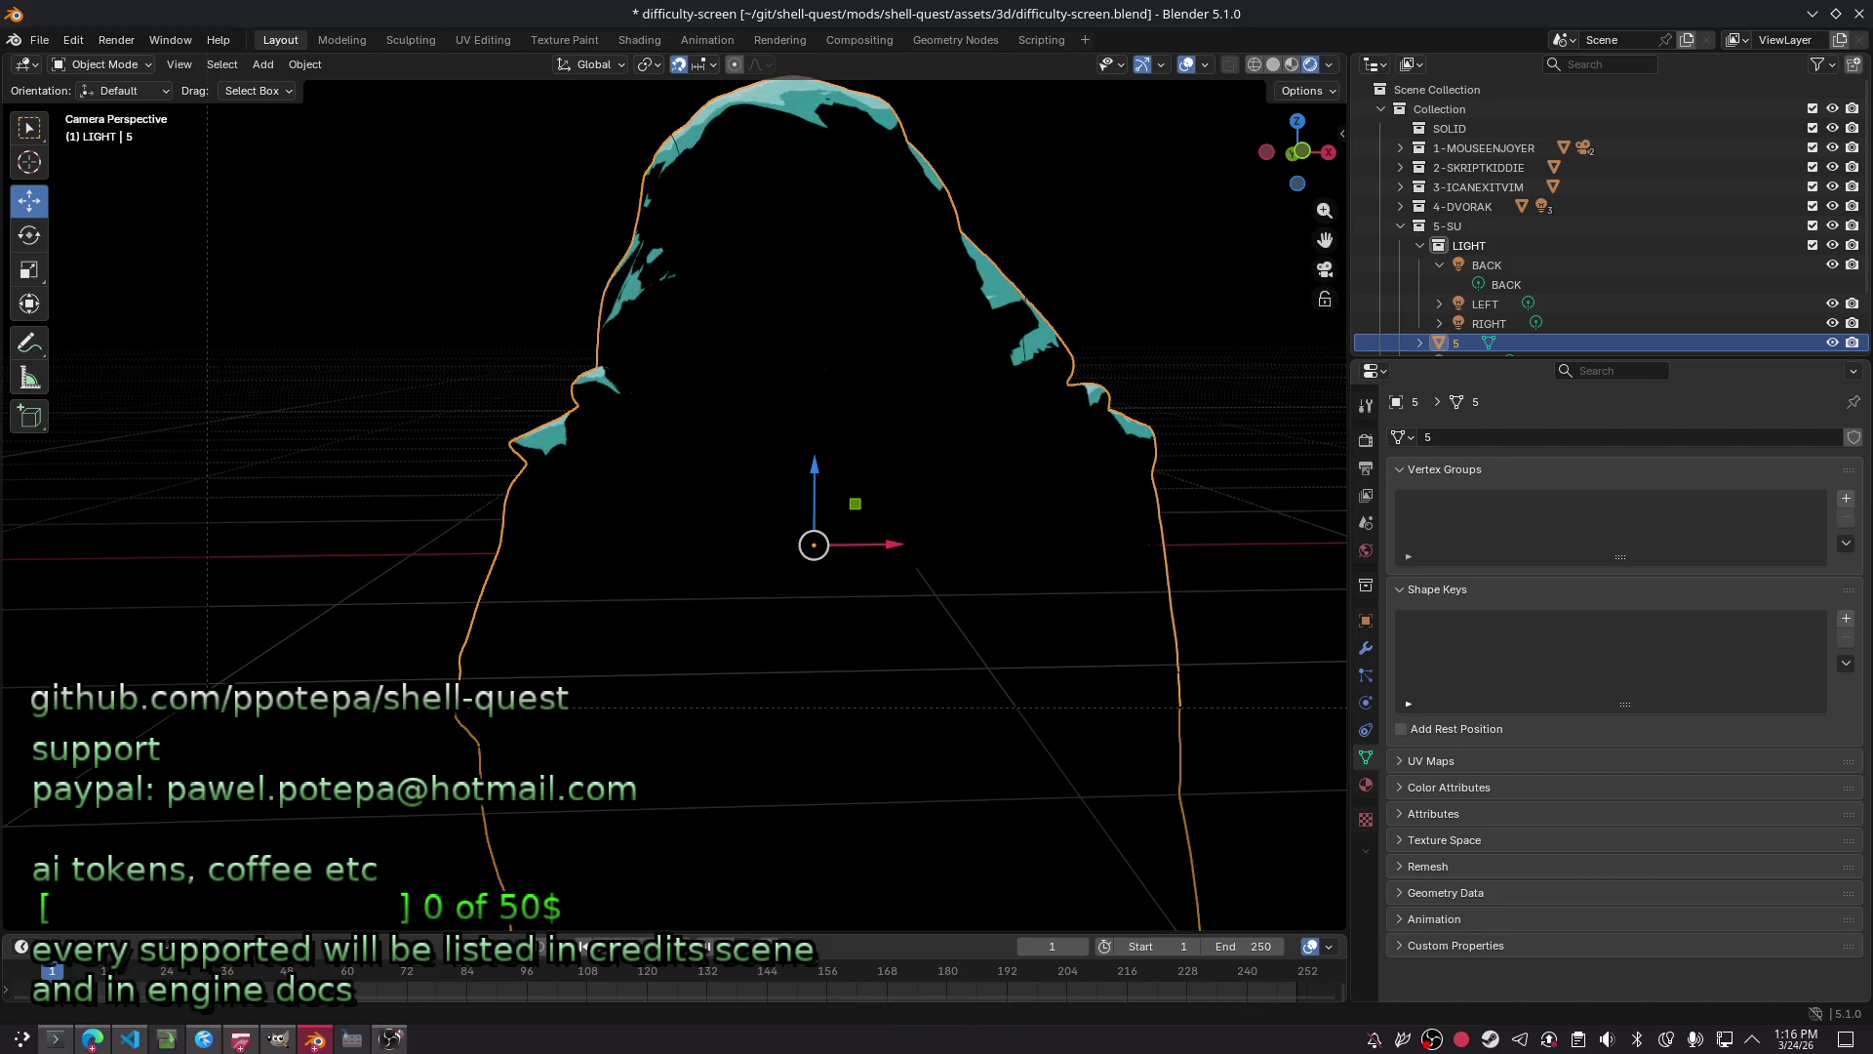
key("ctrl+z")
key("ctrl+z")
key("ctrl+shift+z")
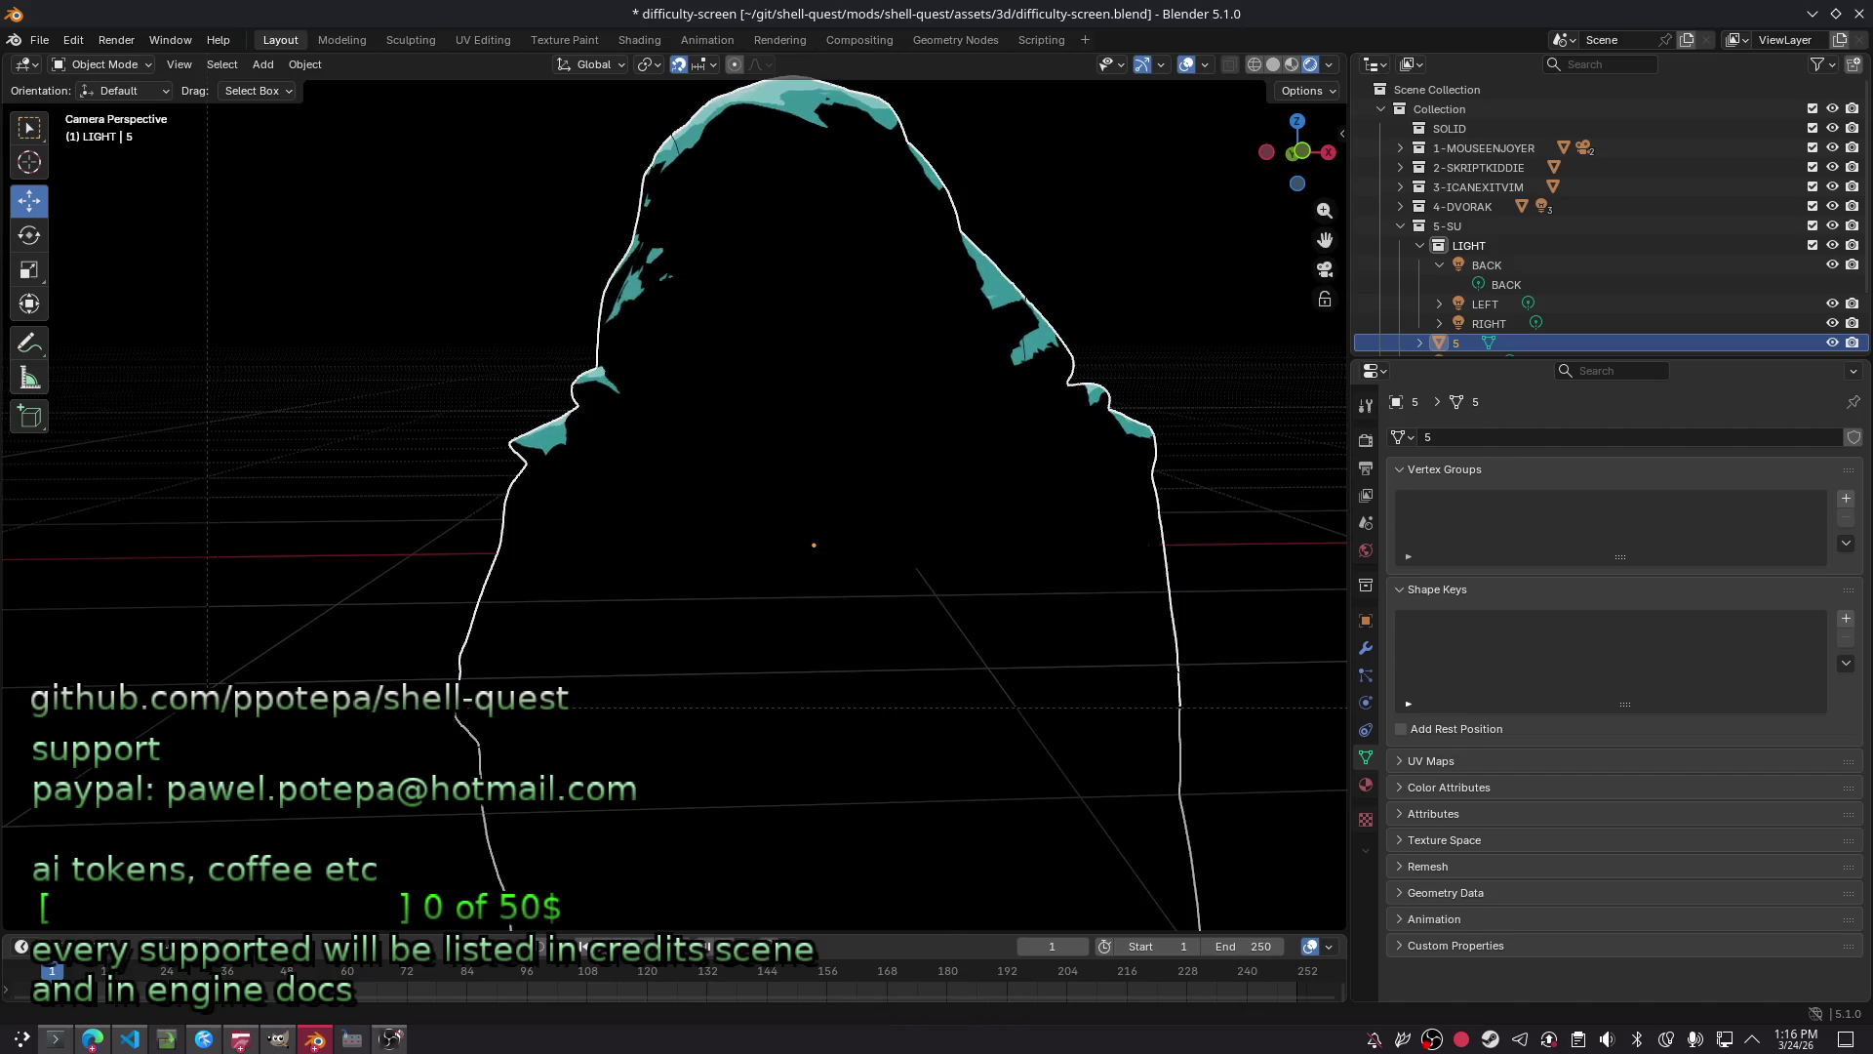
key("ctrl+z")
key("ctrl+z")
key("ctrl+shift+z")
key("ctrl+z")
key("ctrl+shift+z")
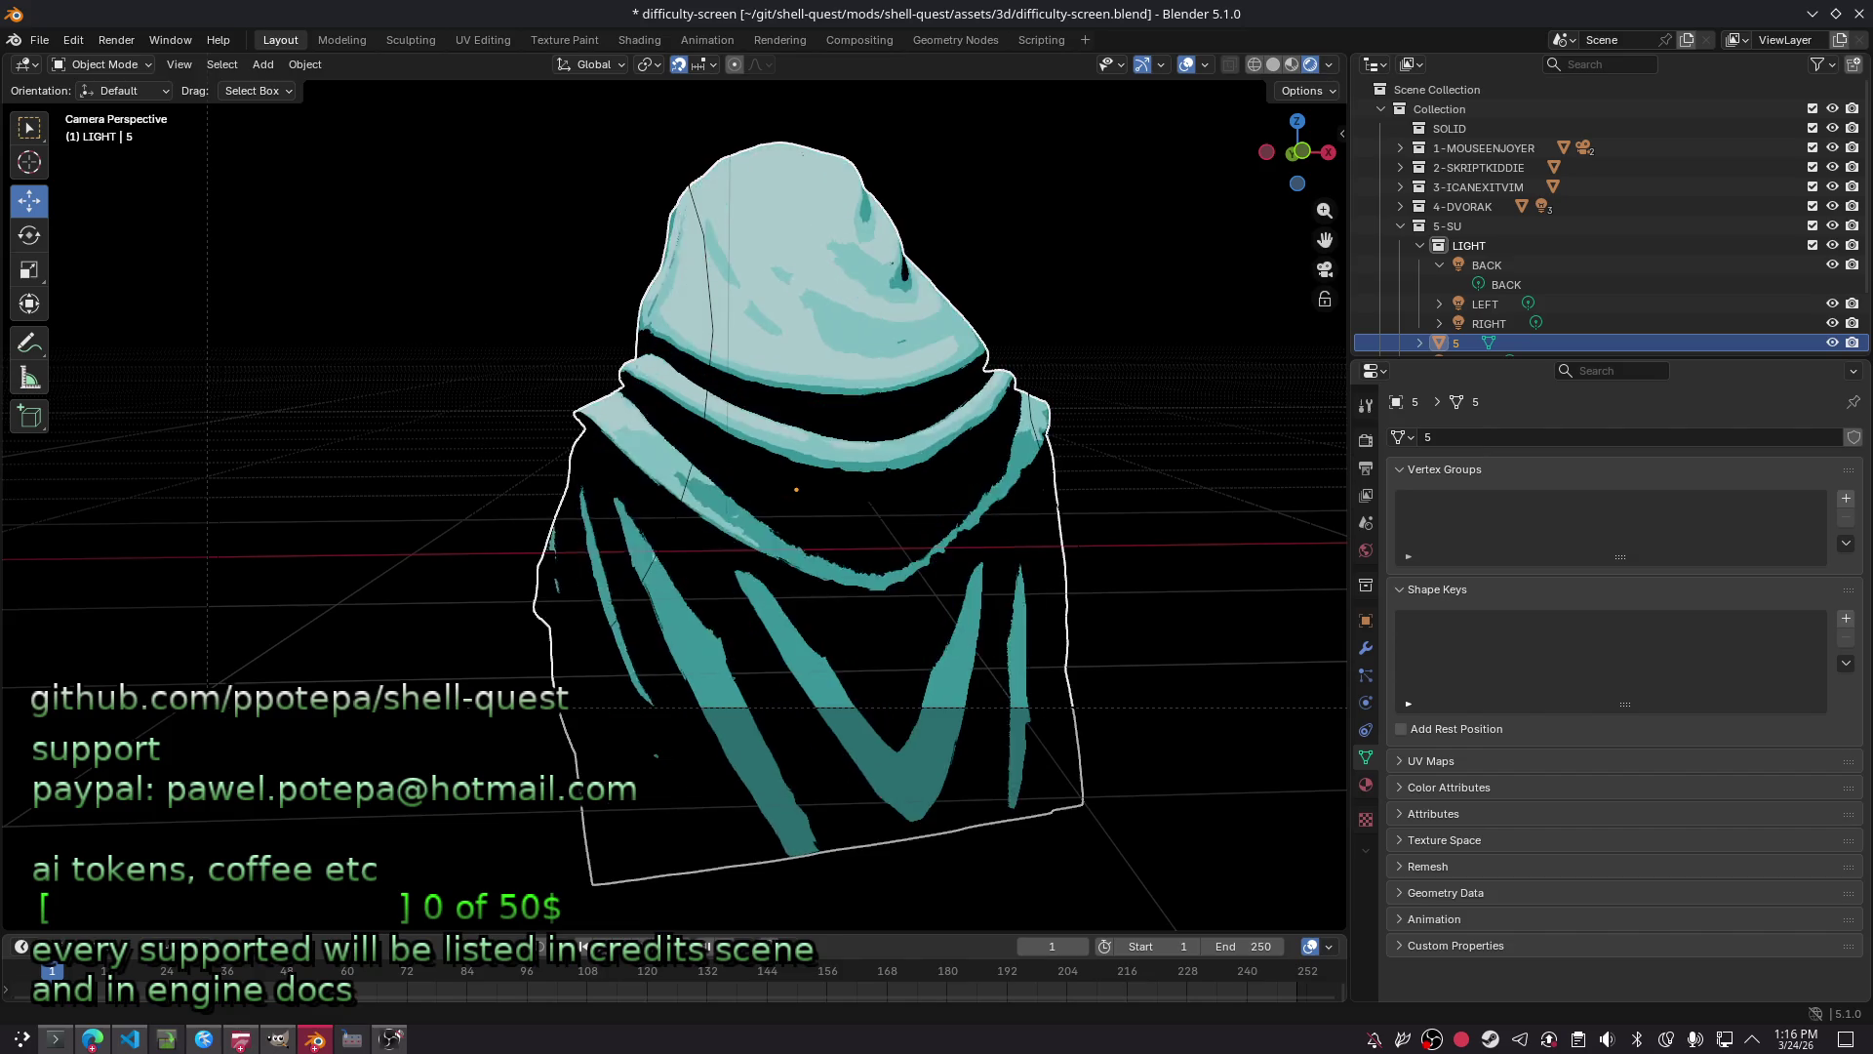
key("ctrl+shift+z")
Compare the figure fully cyan-lit versus rim-lit, settle on rim lighting, and save
left_click(1501, 285)
key("ctrl+s")
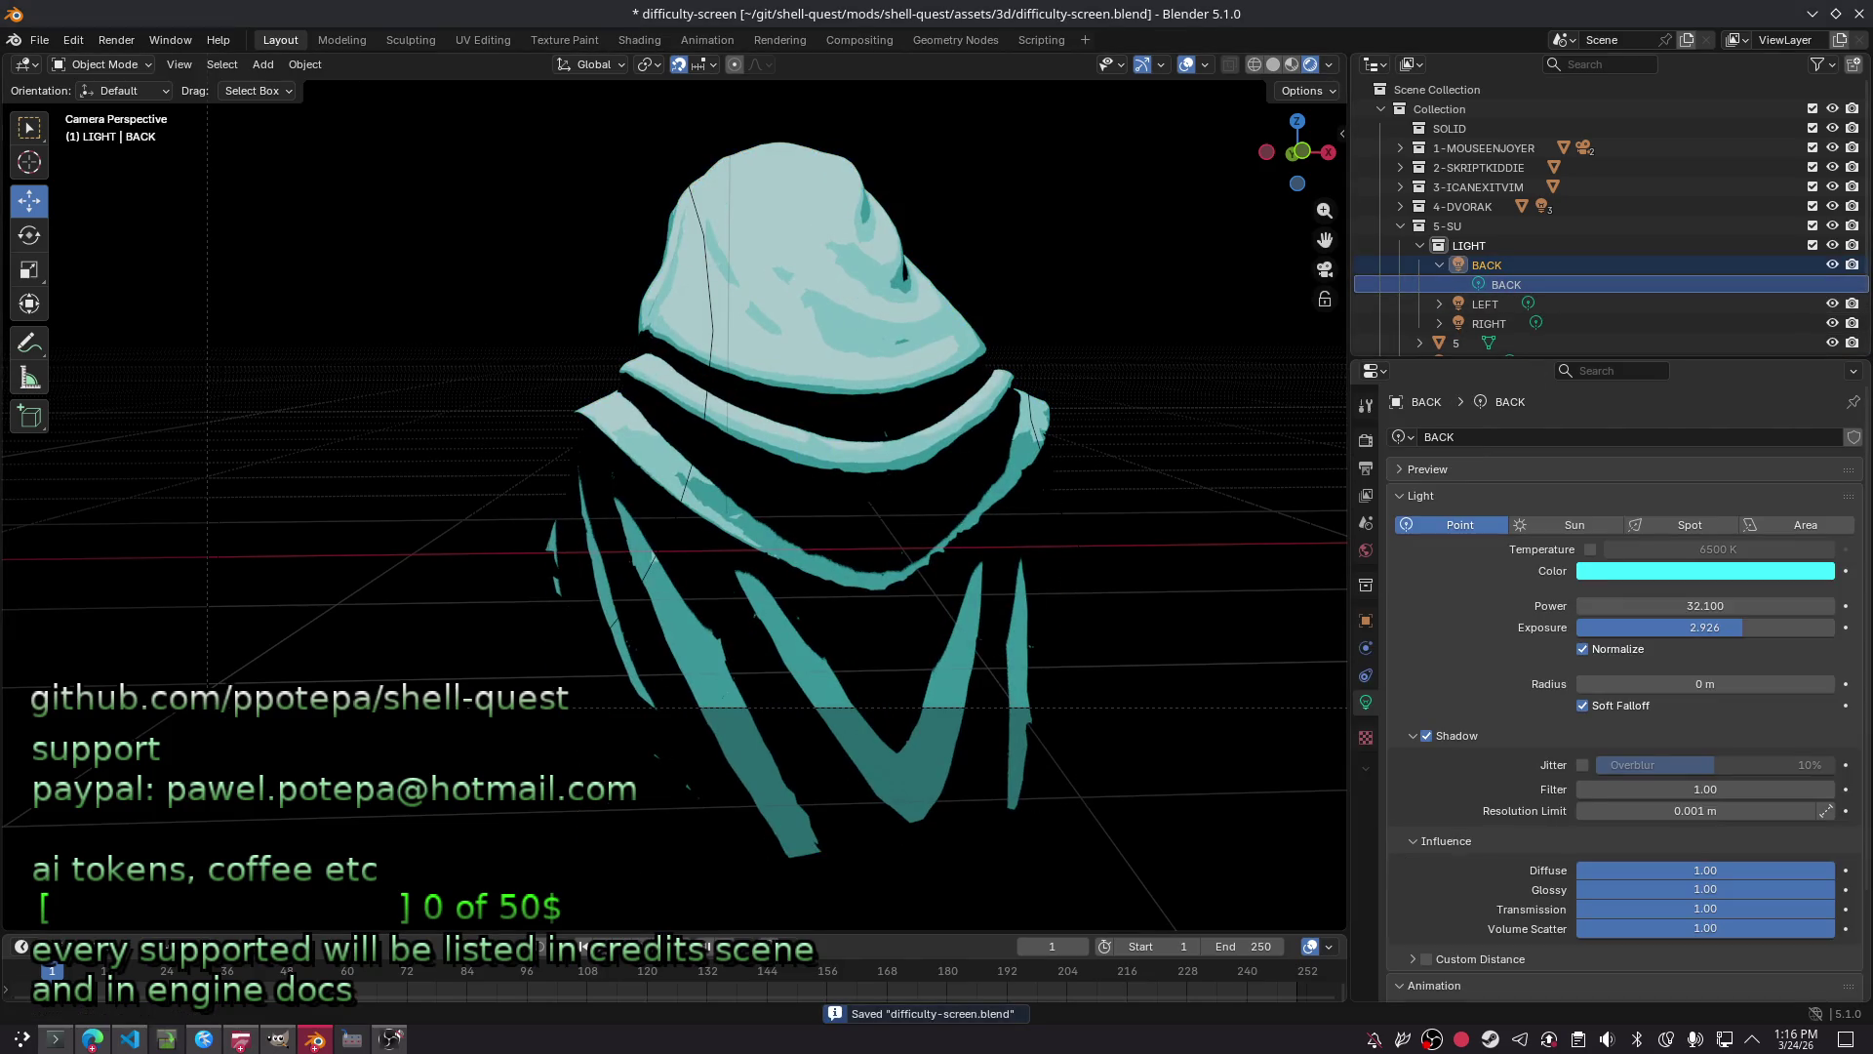
key("ctrl+z")
key("ctrl+shift+z")
key("ctrl+z")
key("ctrl+shift+z")
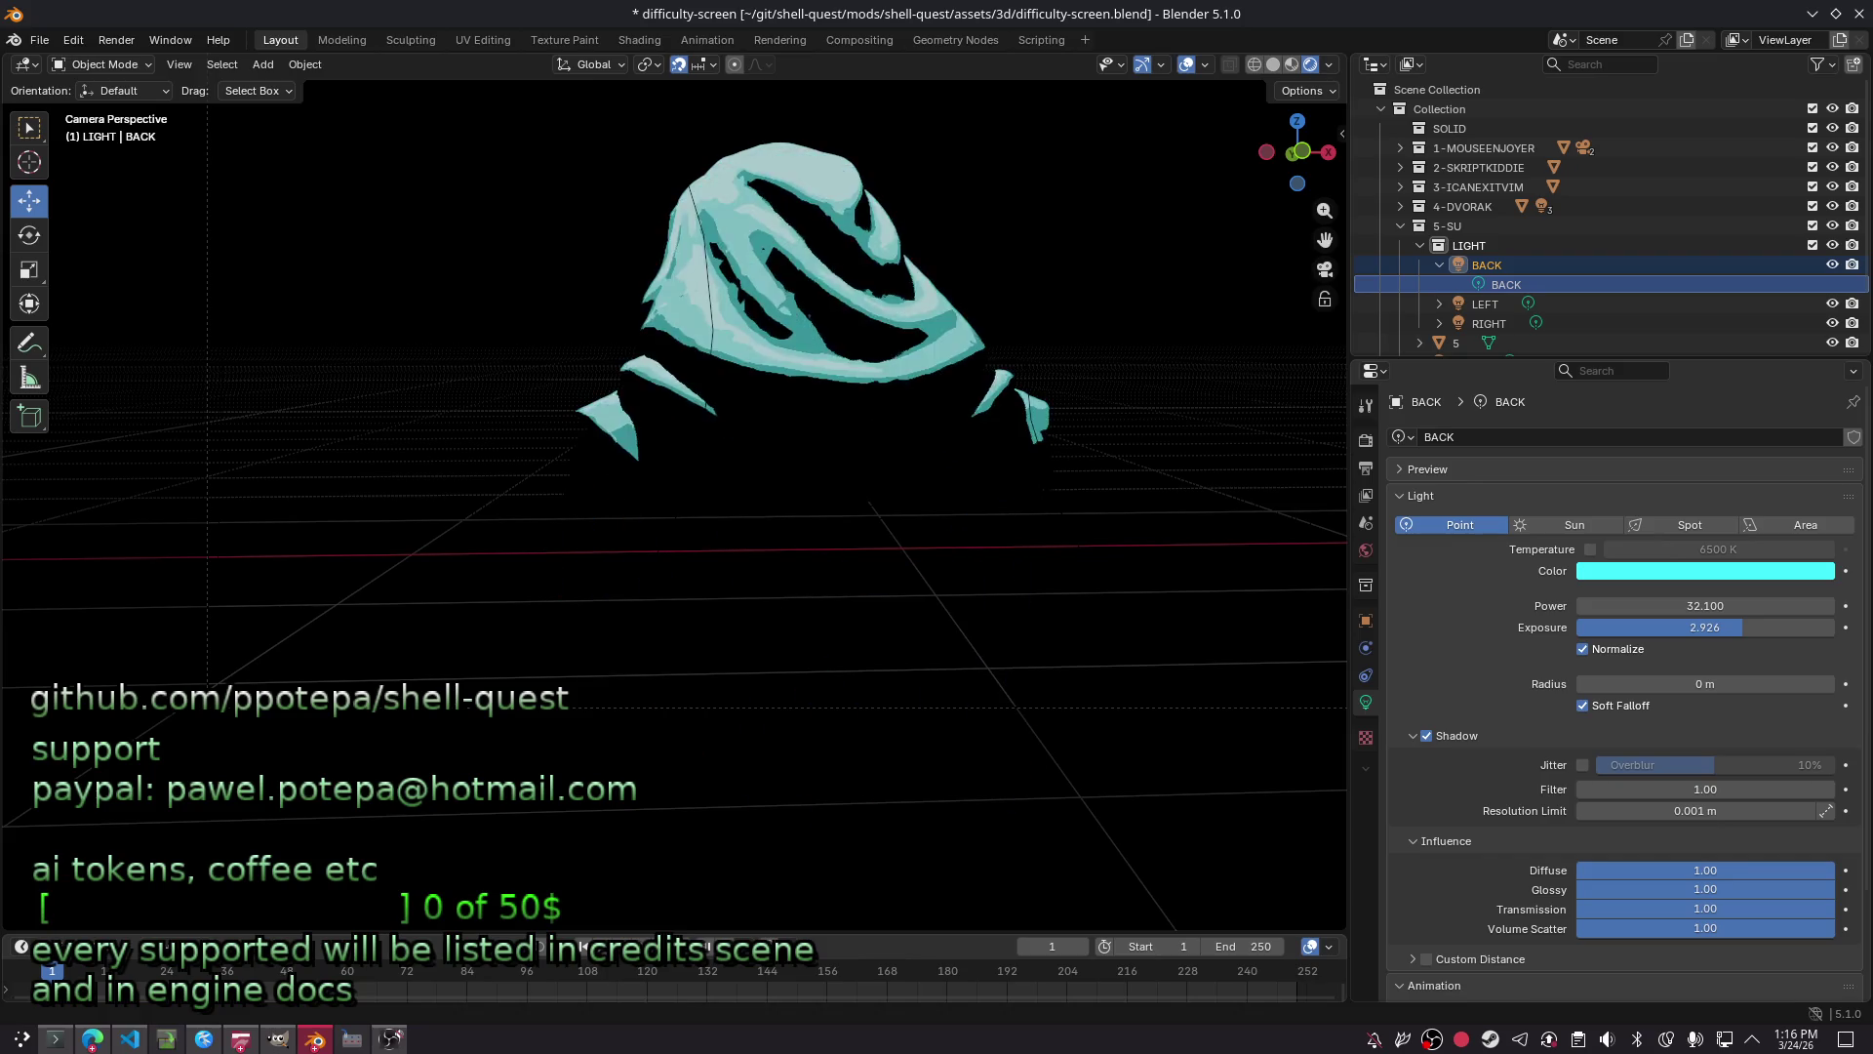
key("ctrl+z")
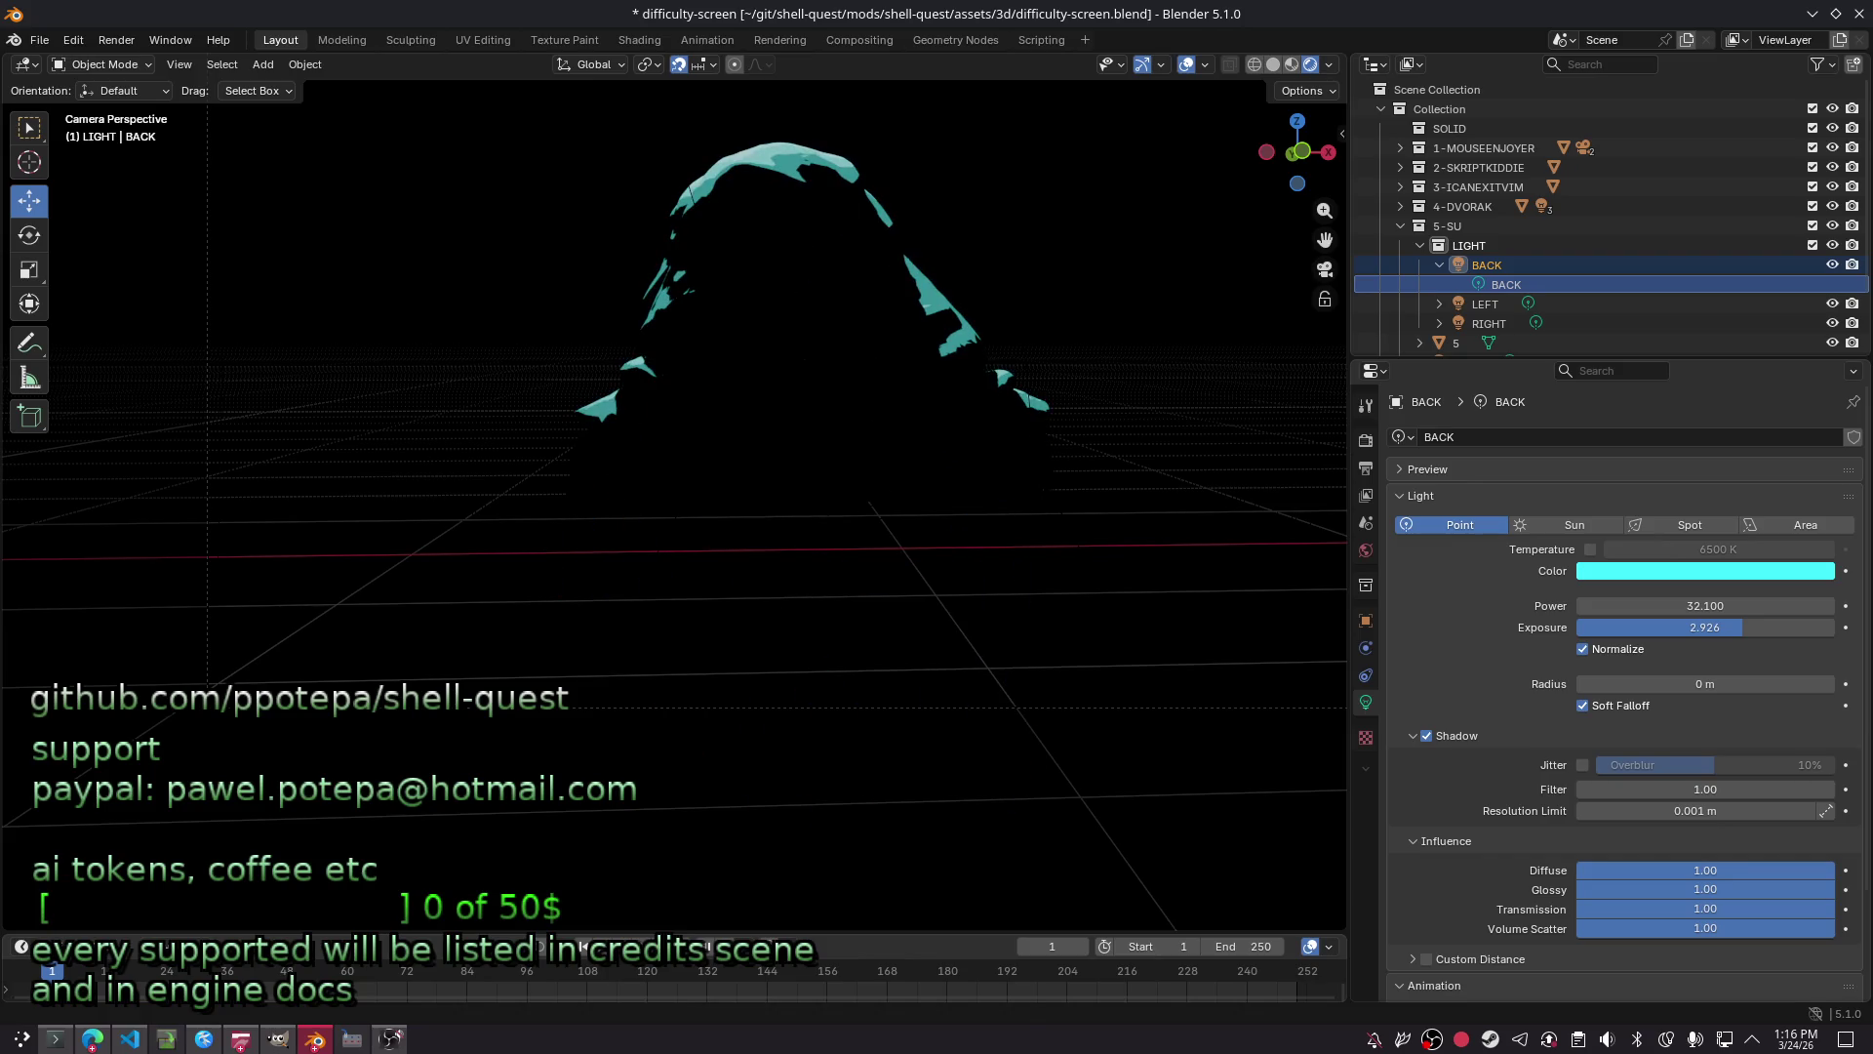
key("ctrl+s")
Rotate the hooded figure object 5 into a three-quarter pose and check its silhouette deselected
left_click(1456, 342)
key("r")
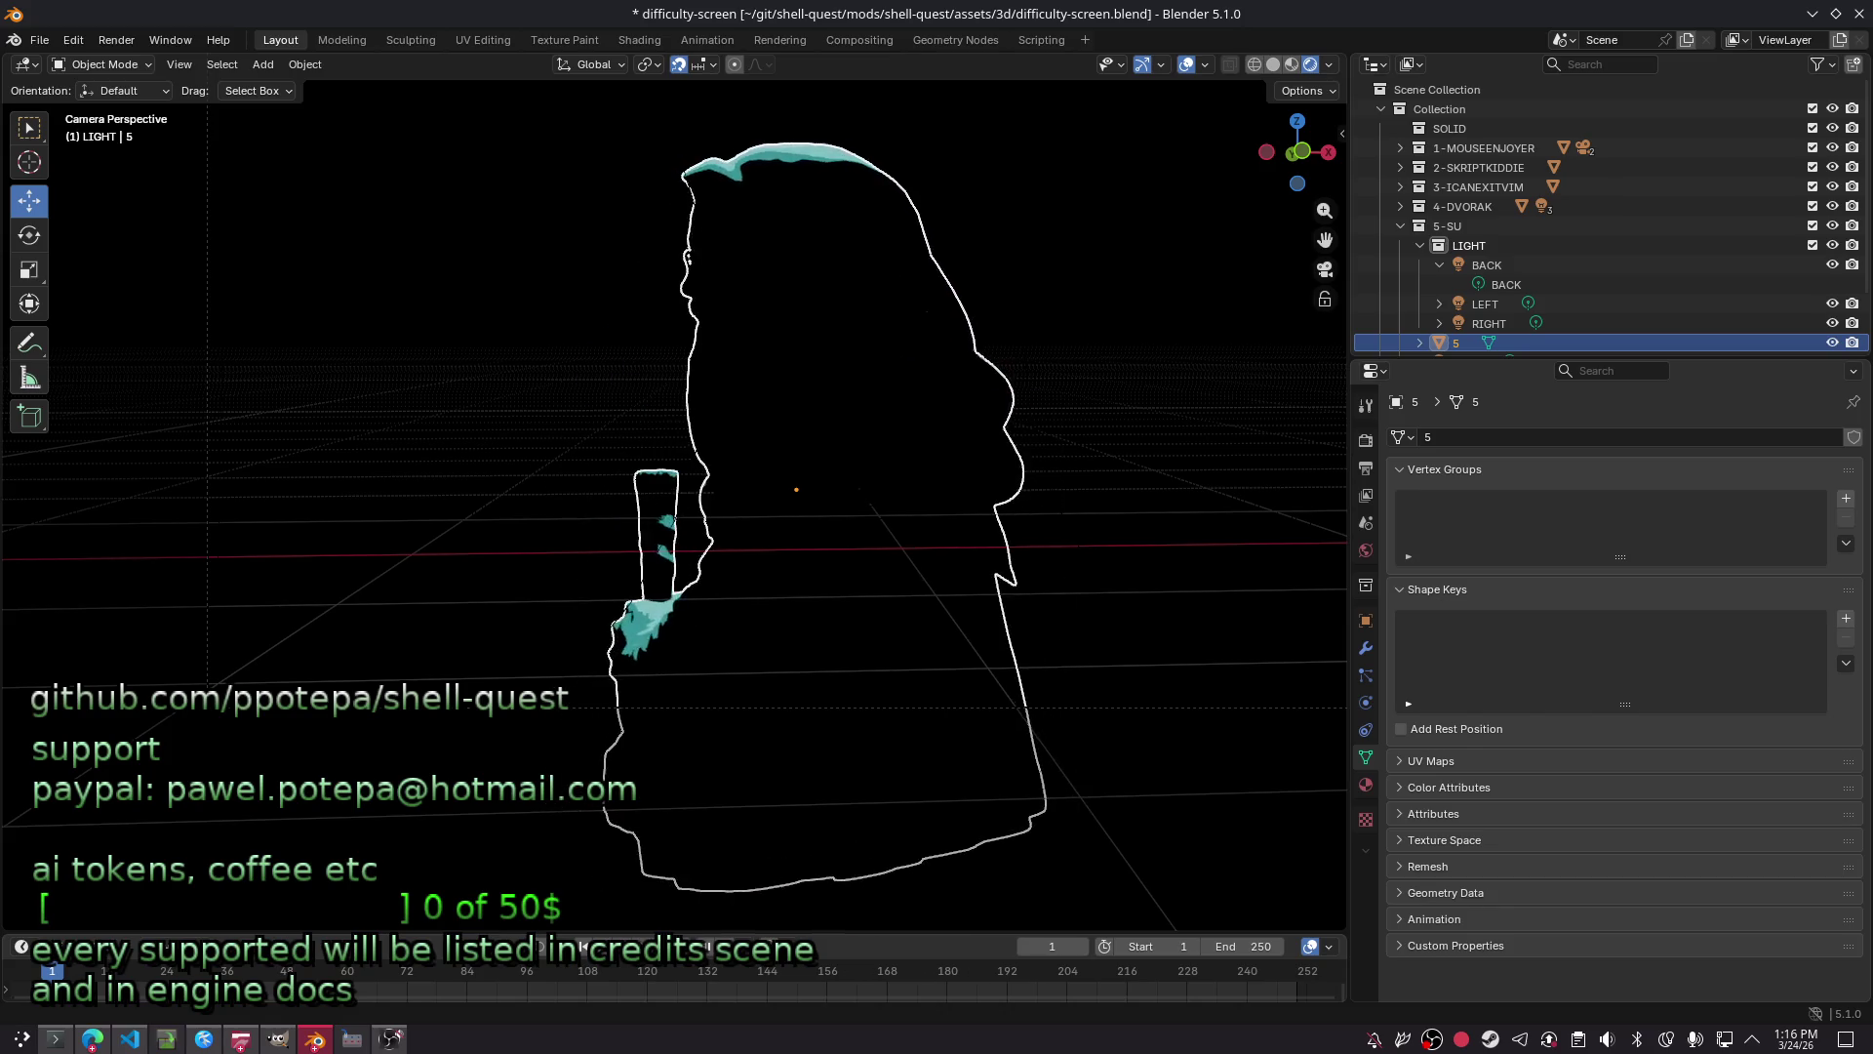
key("a")
key("alt+a")
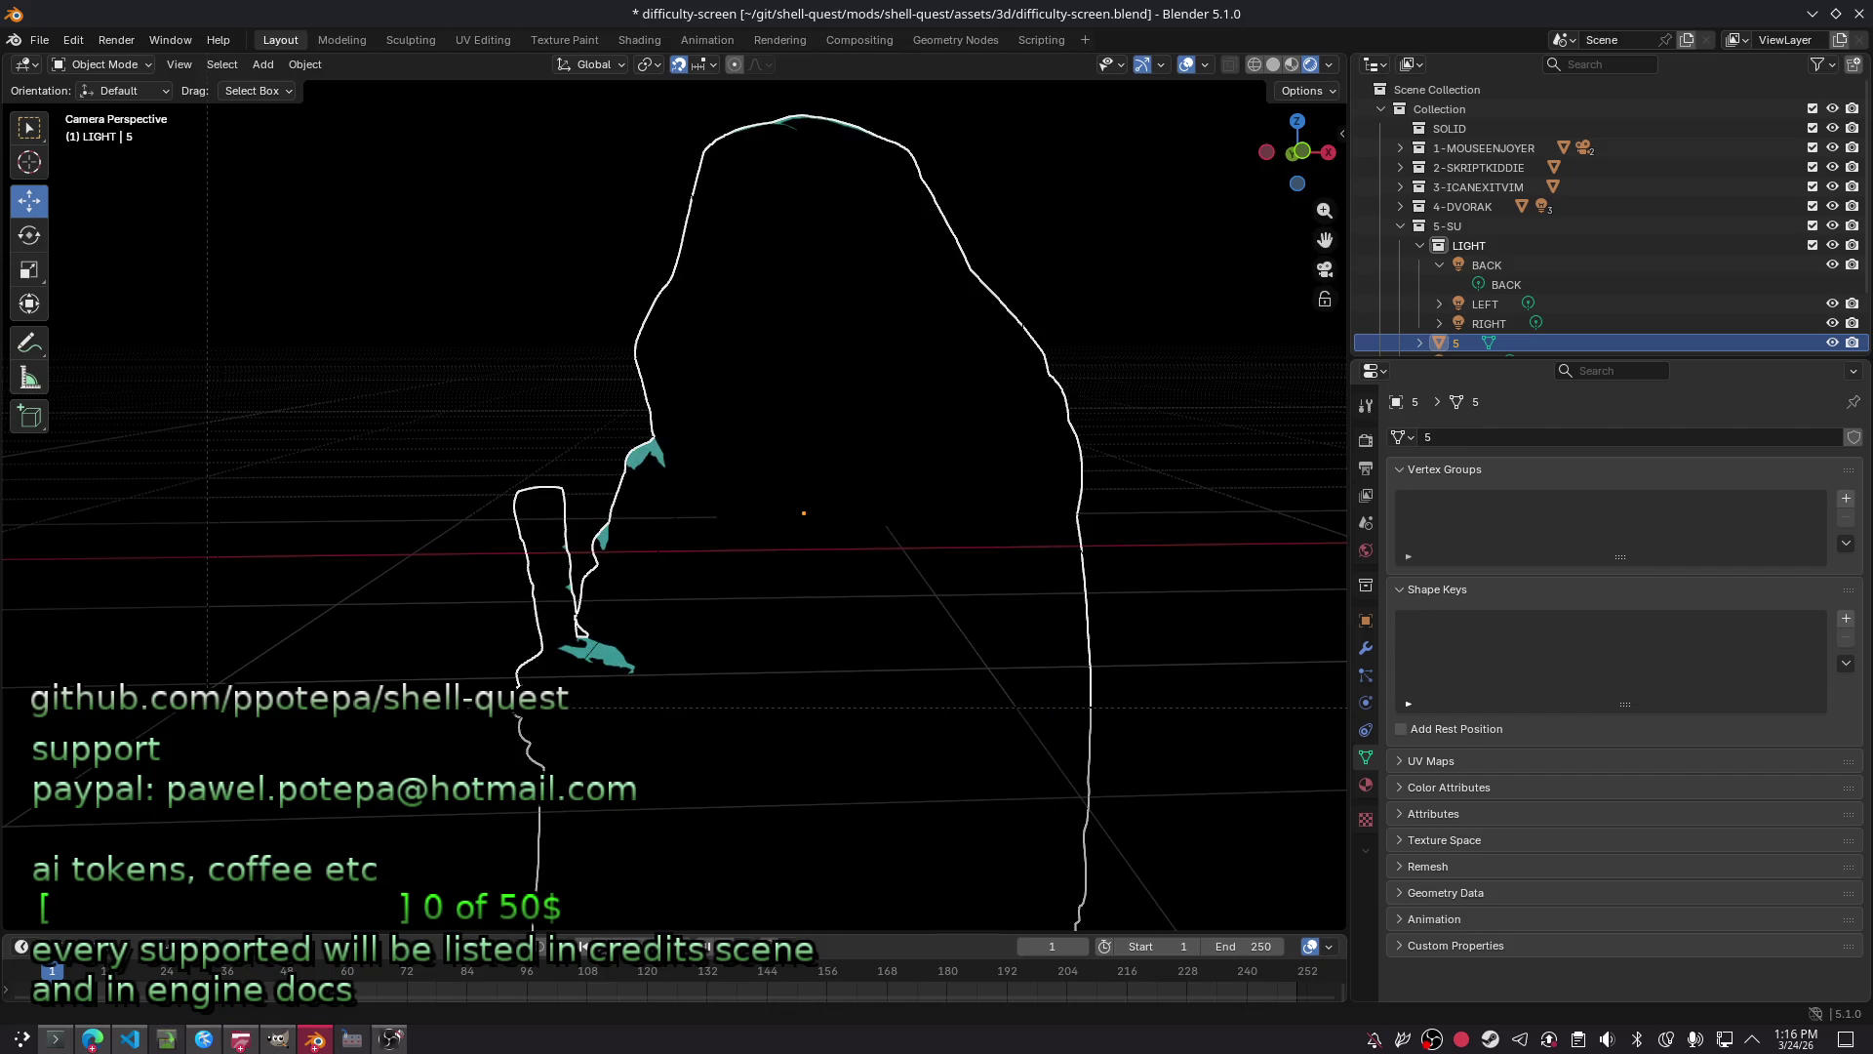
key("ctrl+z")
left_click(932, 213)
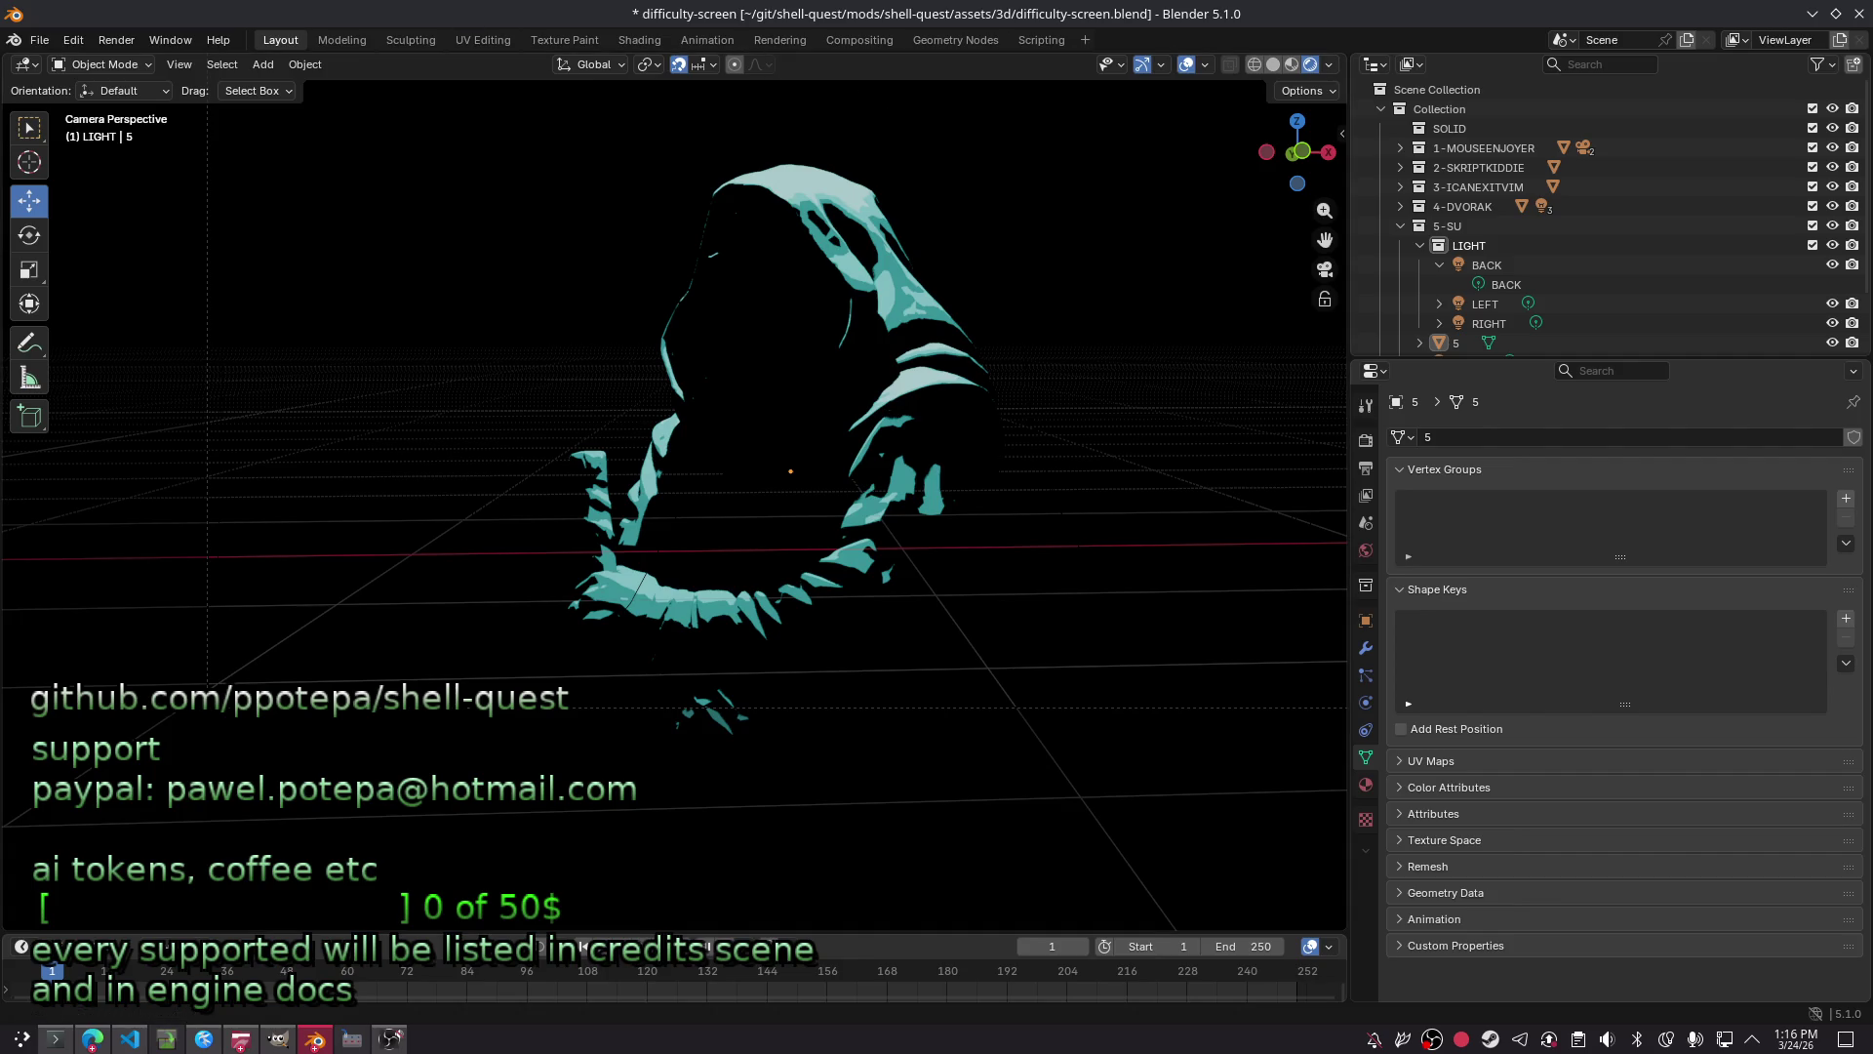
left_click(739, 452)
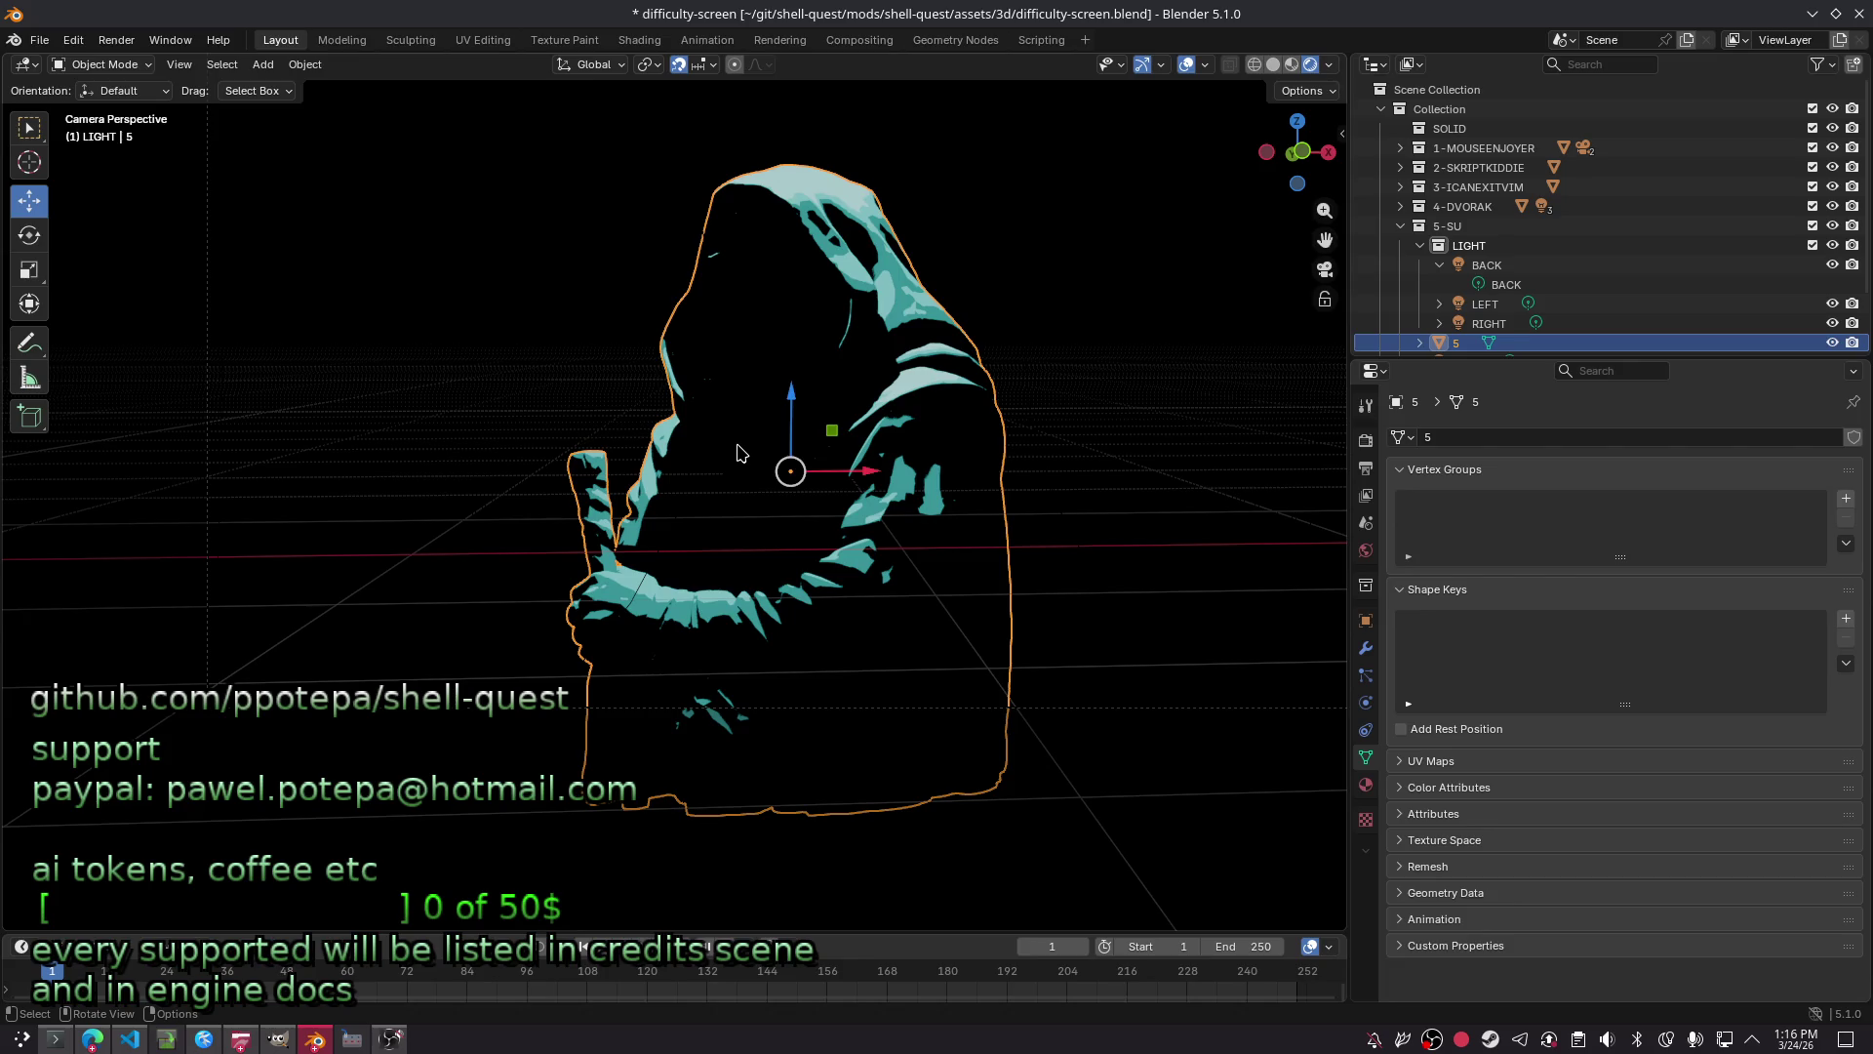
Leave camera view and walk the viewport over toward the hooded figure
left_click(1324, 269)
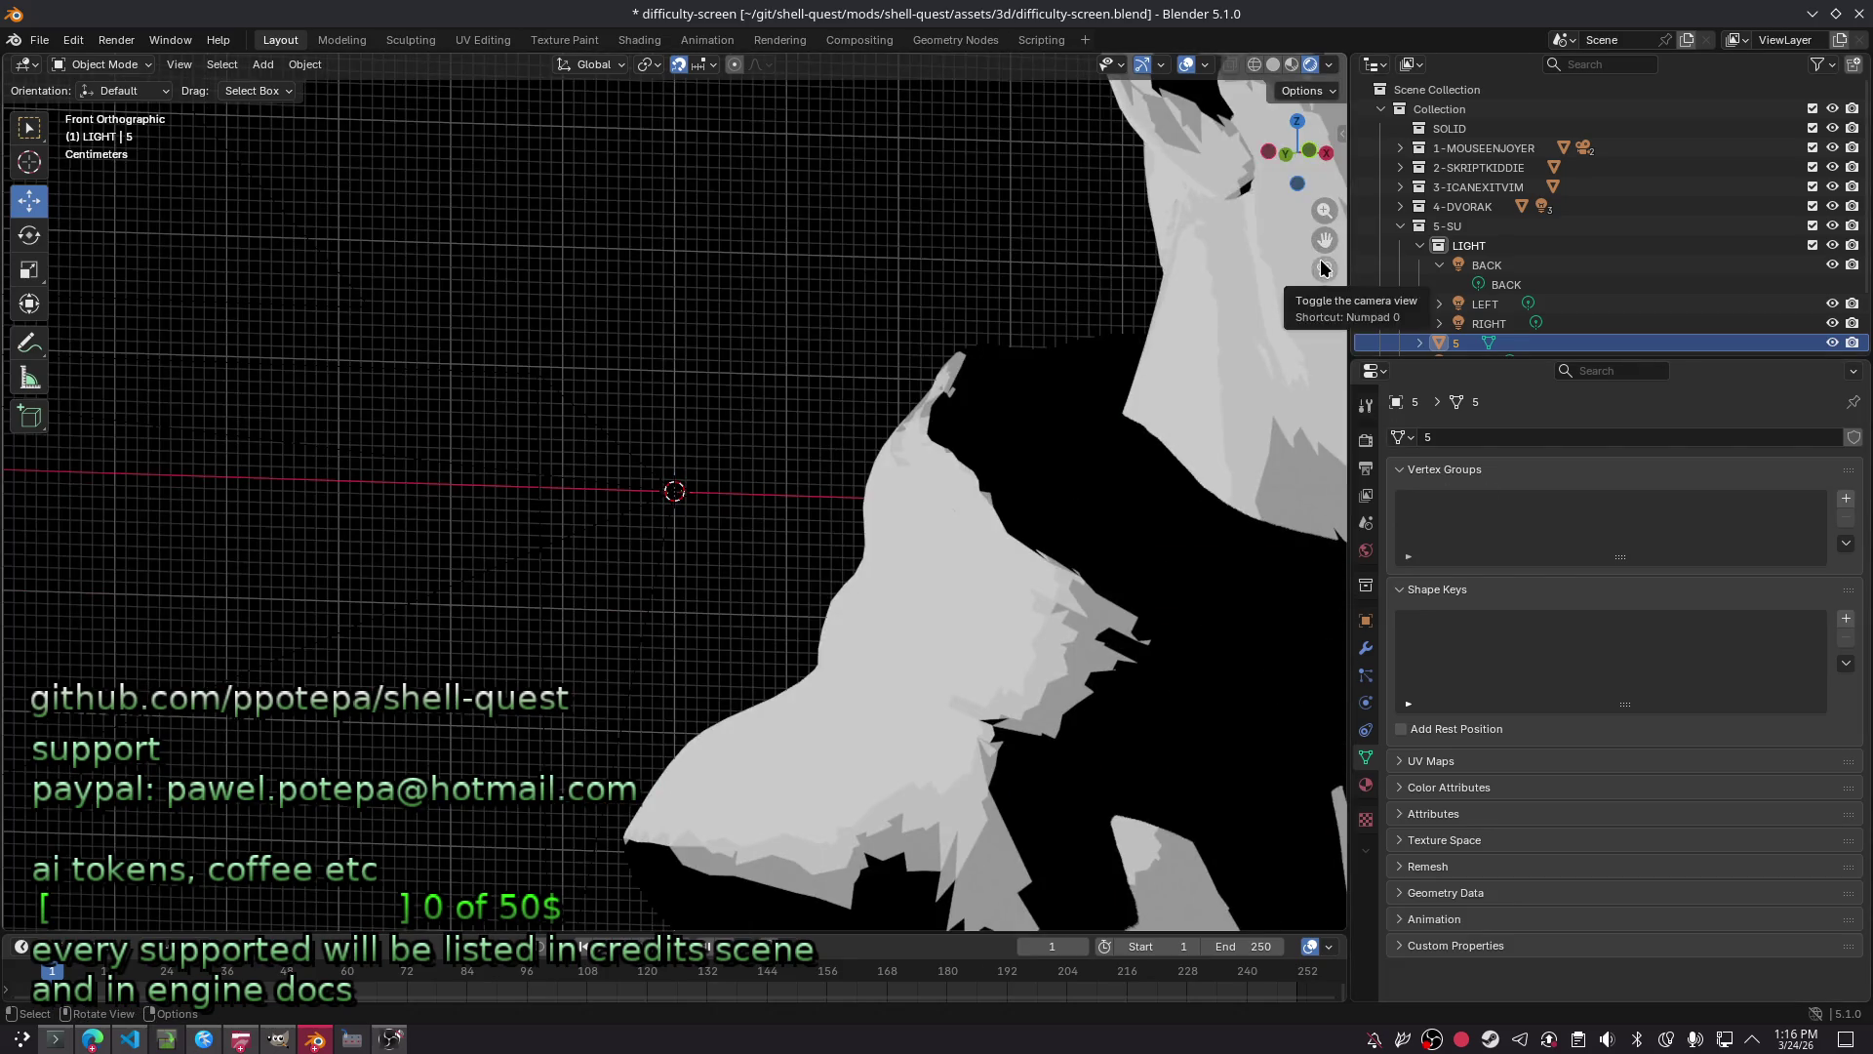
left_click(803, 459)
key("shift+grave")
mouse_move(673, 488)
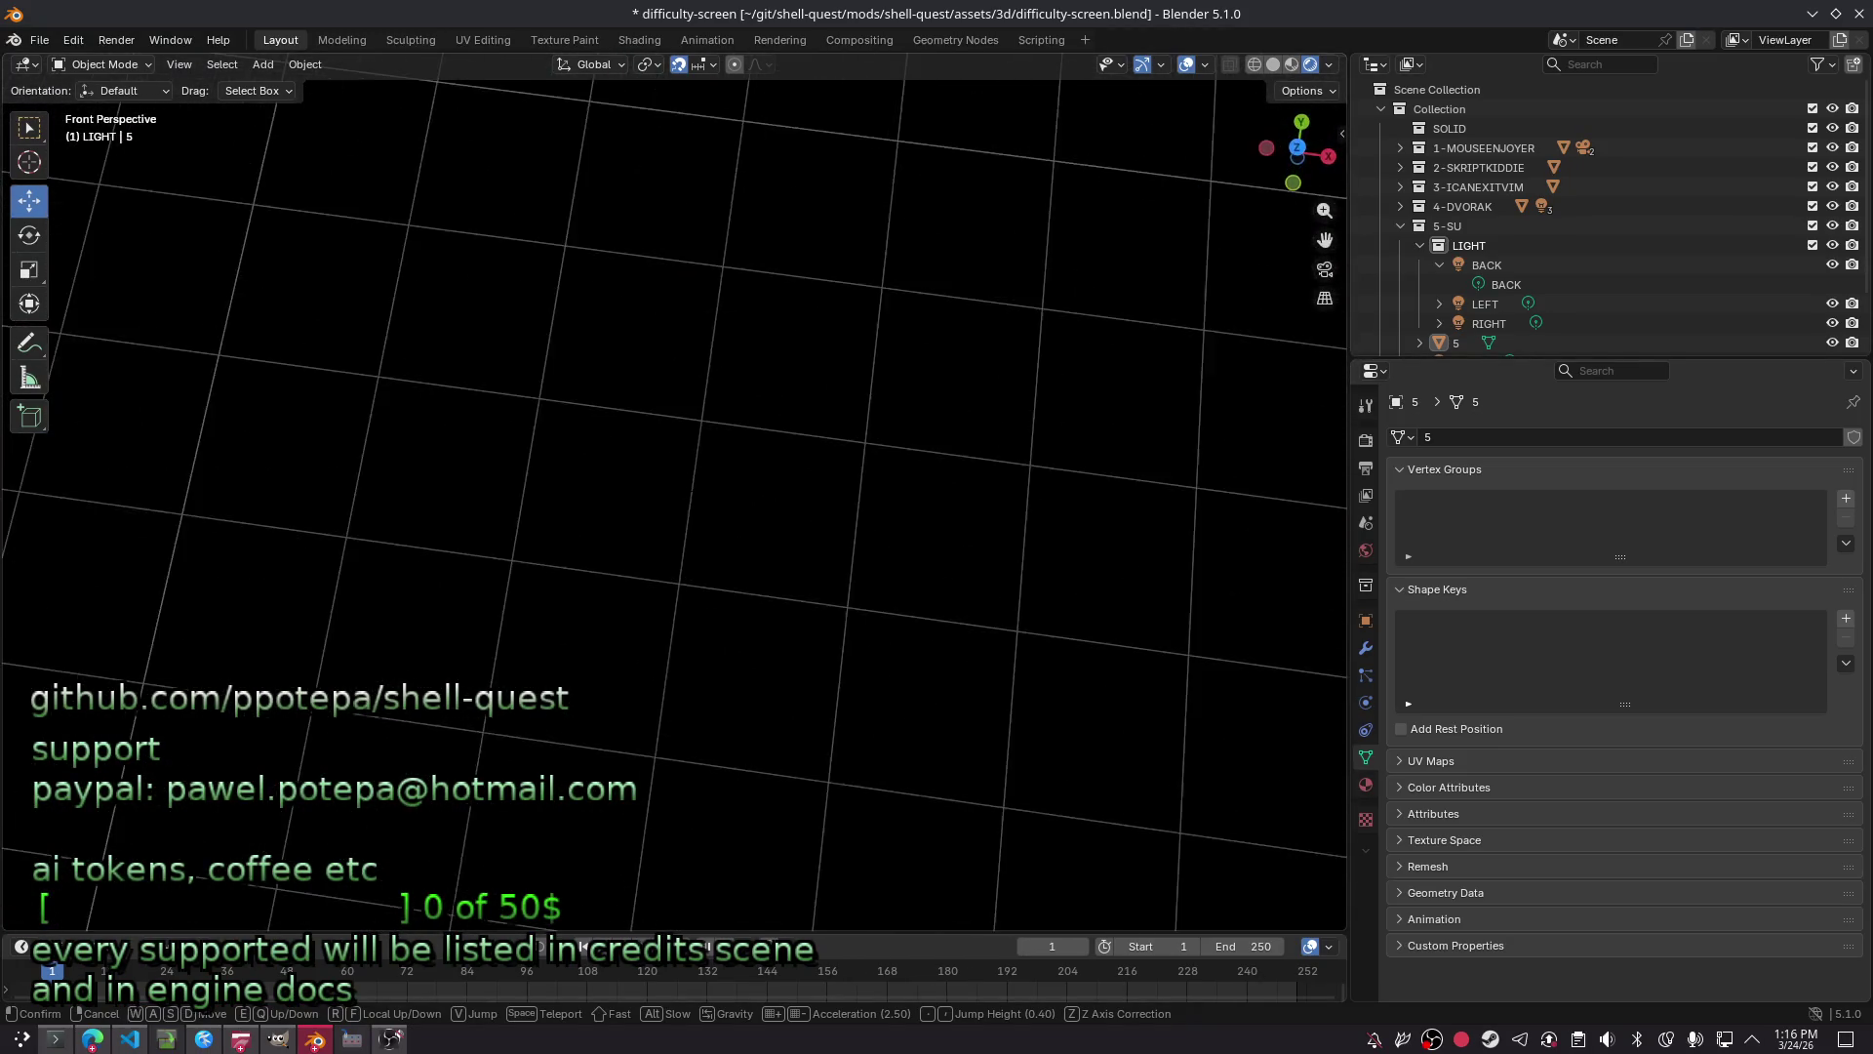
key("a")
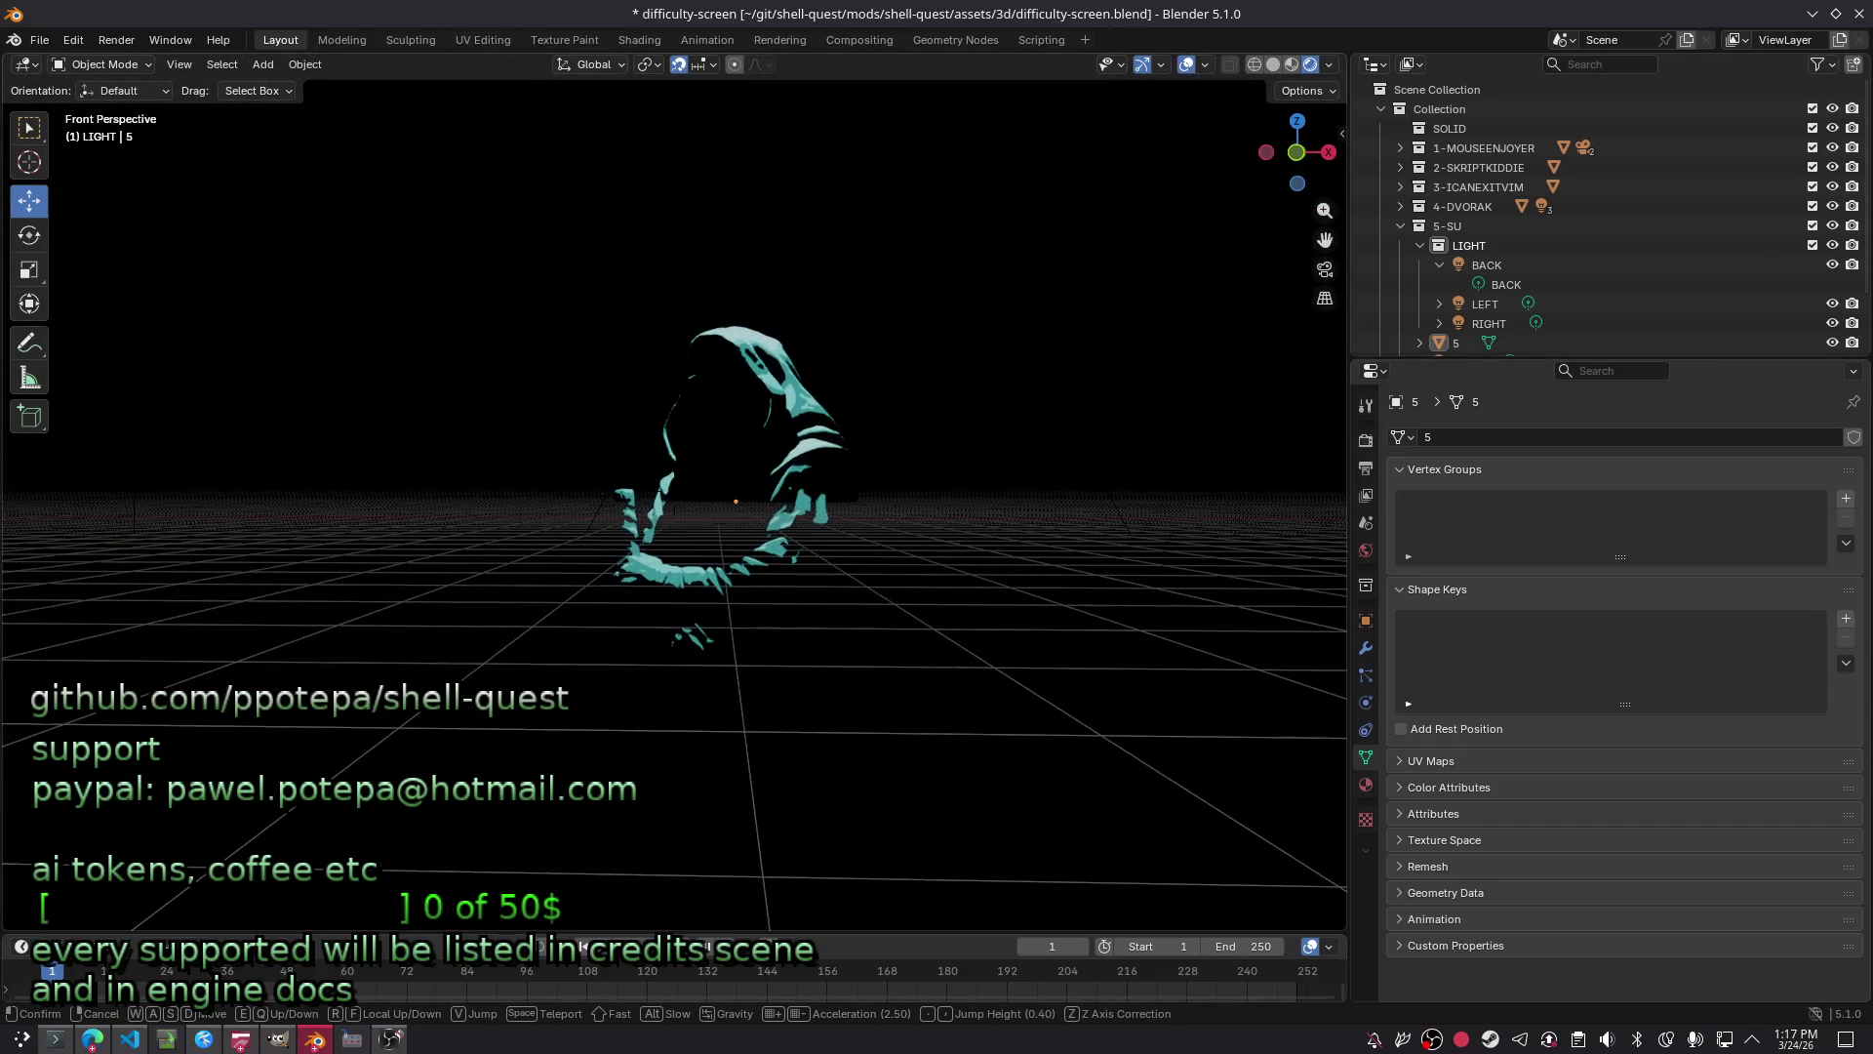
left_click(792, 487)
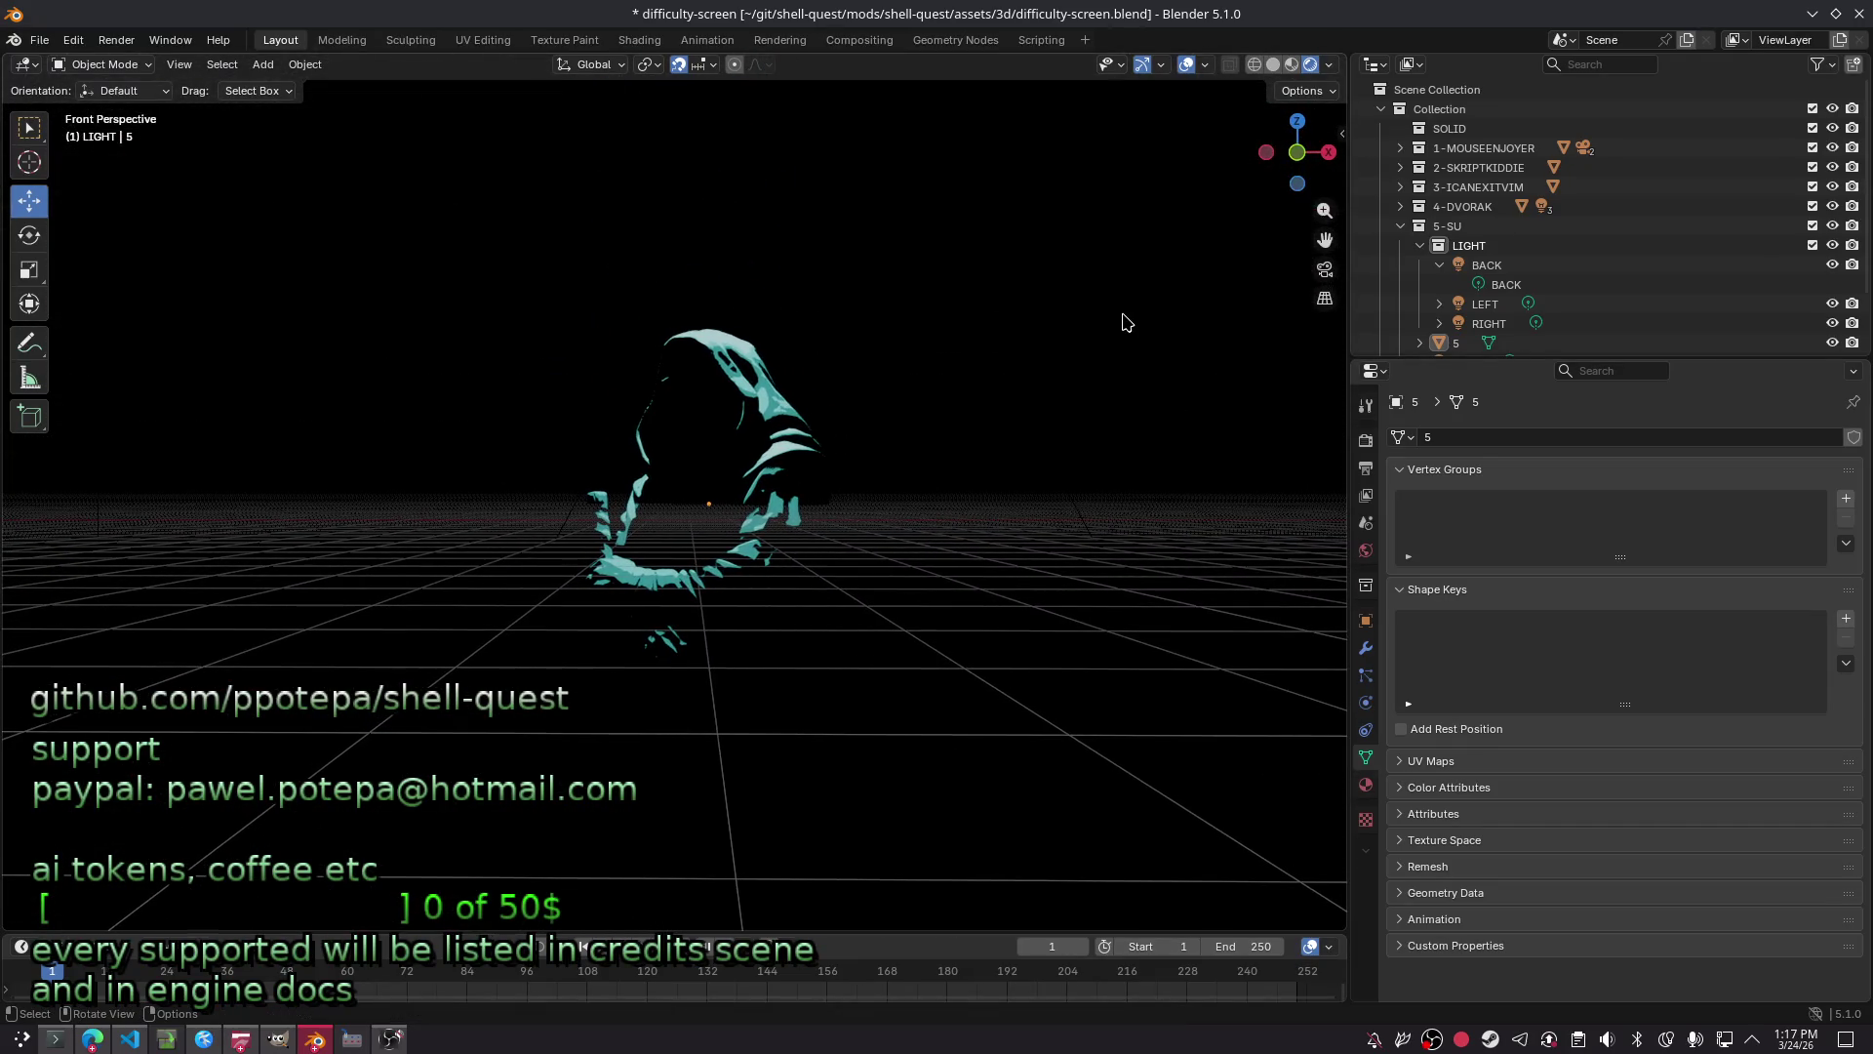
Render the frame with F12 to check the teal rim, close it, and save
key("F12")
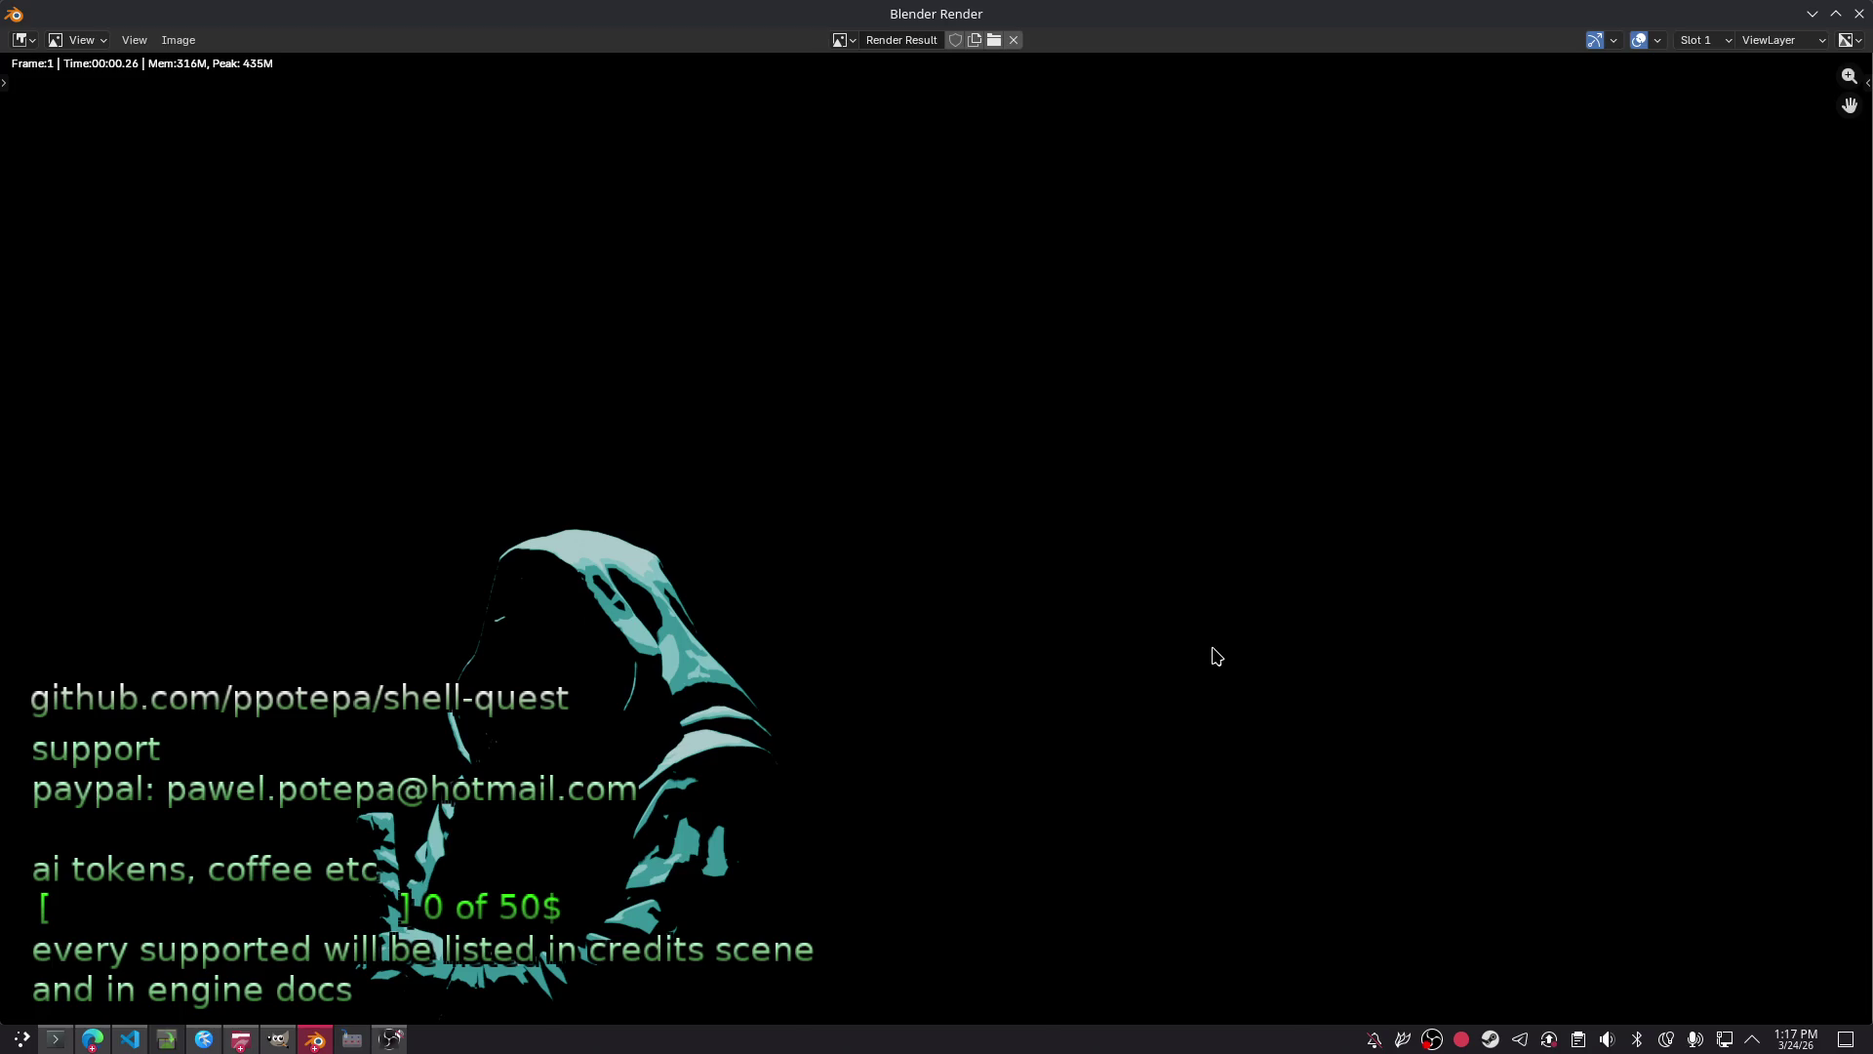
left_click(1859, 14)
key("ctrl+s")
left_click(797, 416)
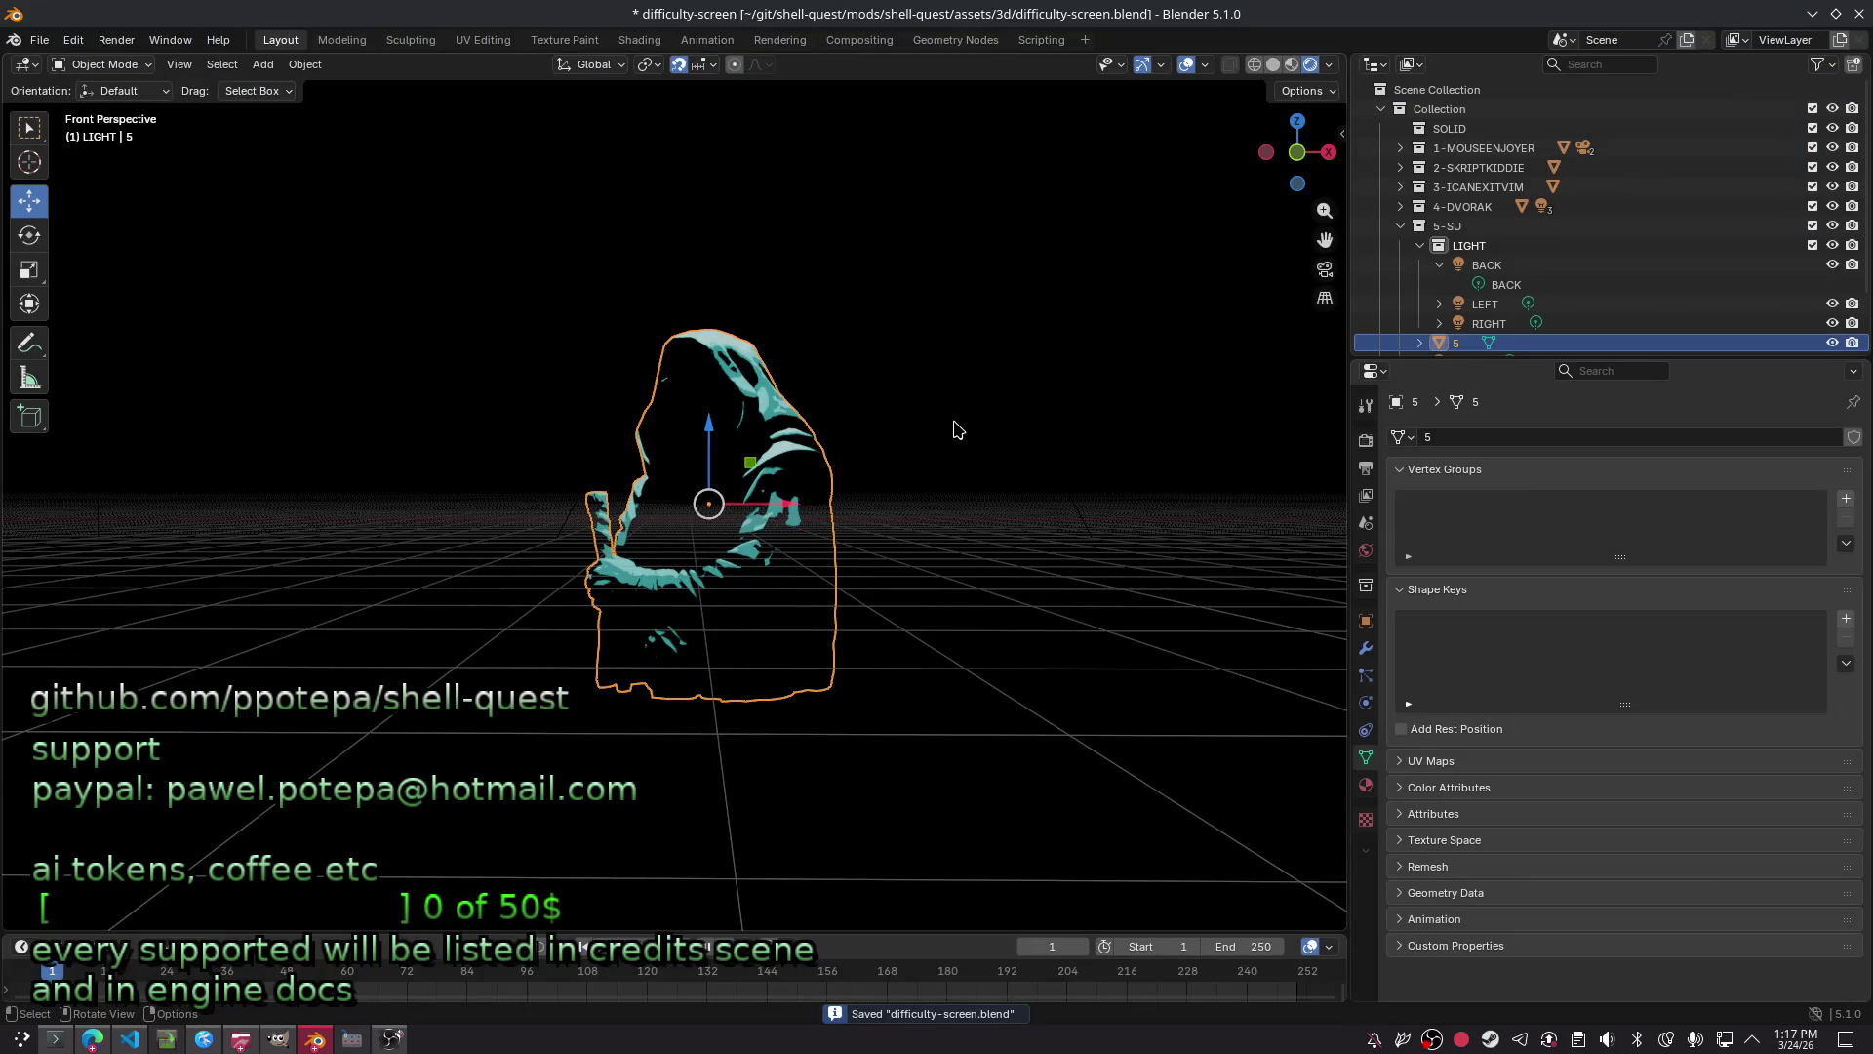
left_click(1325, 268)
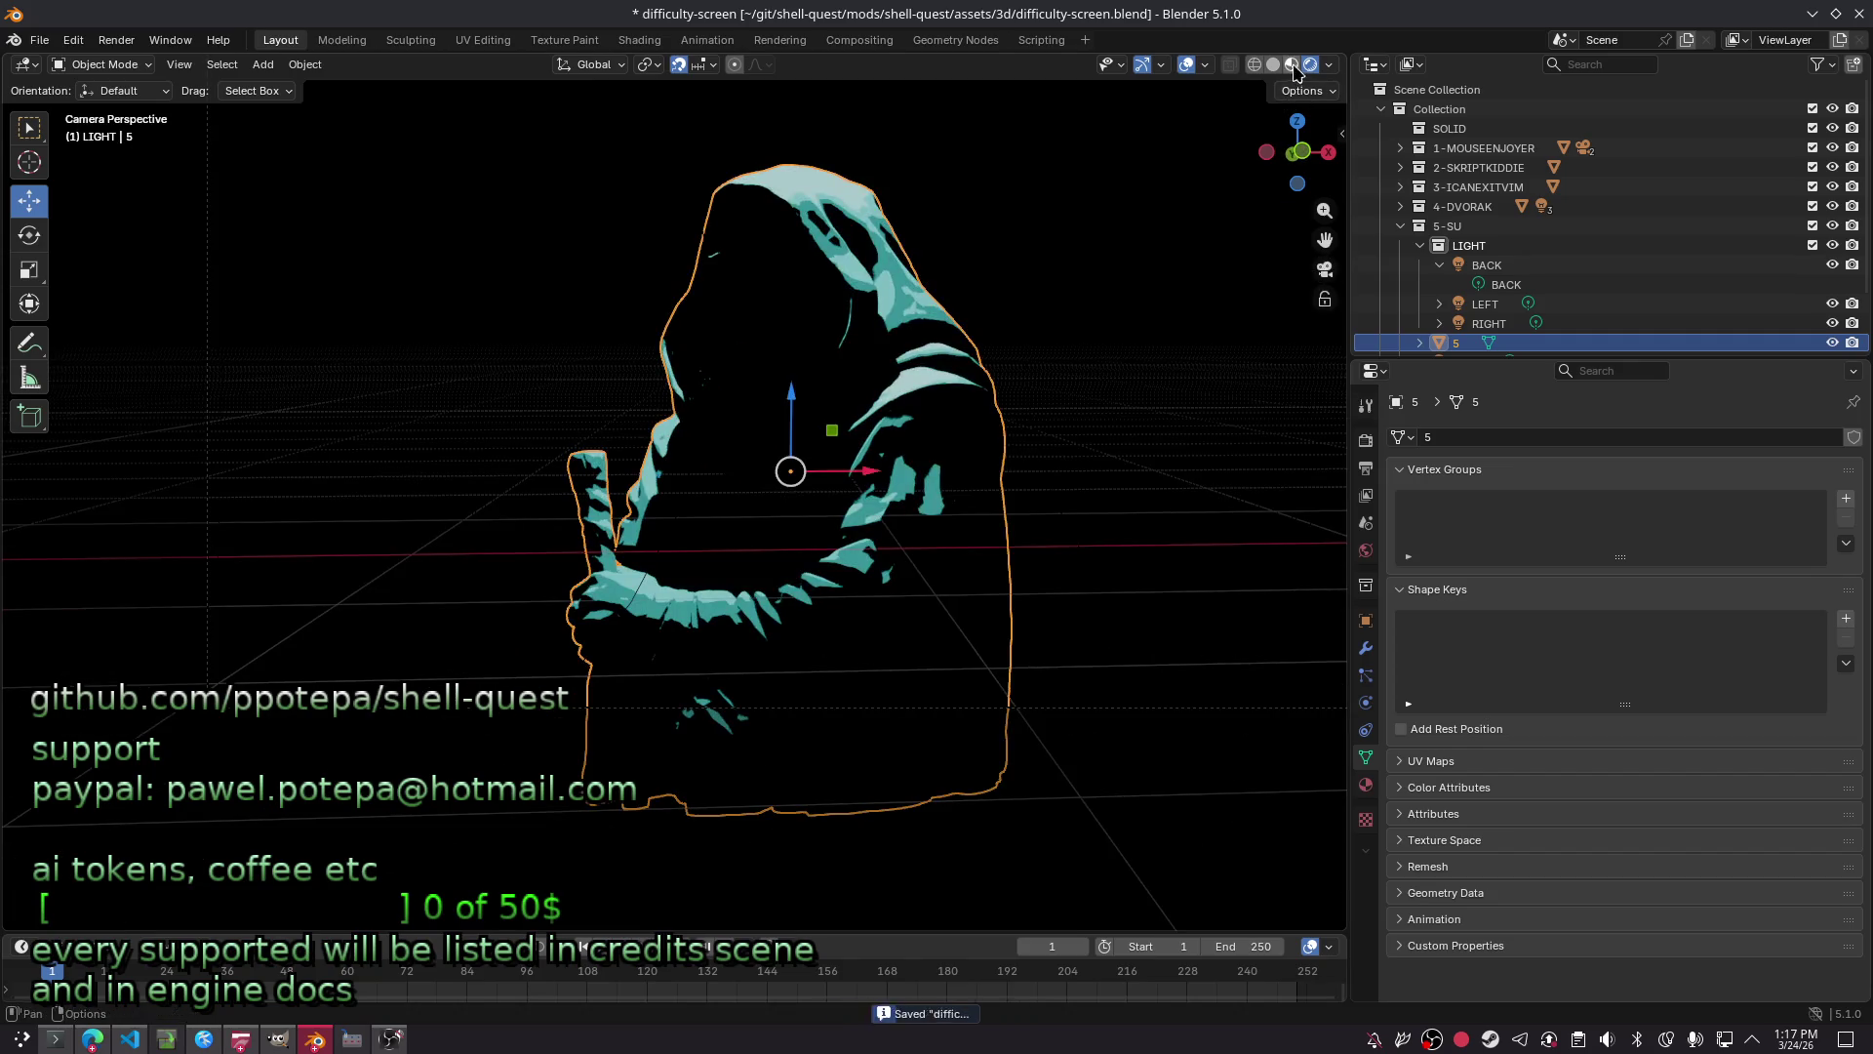
In Material Preview, back the camera away, zoom out to see the whole frame, and save
left_click(1292, 66)
key("shift+grave")
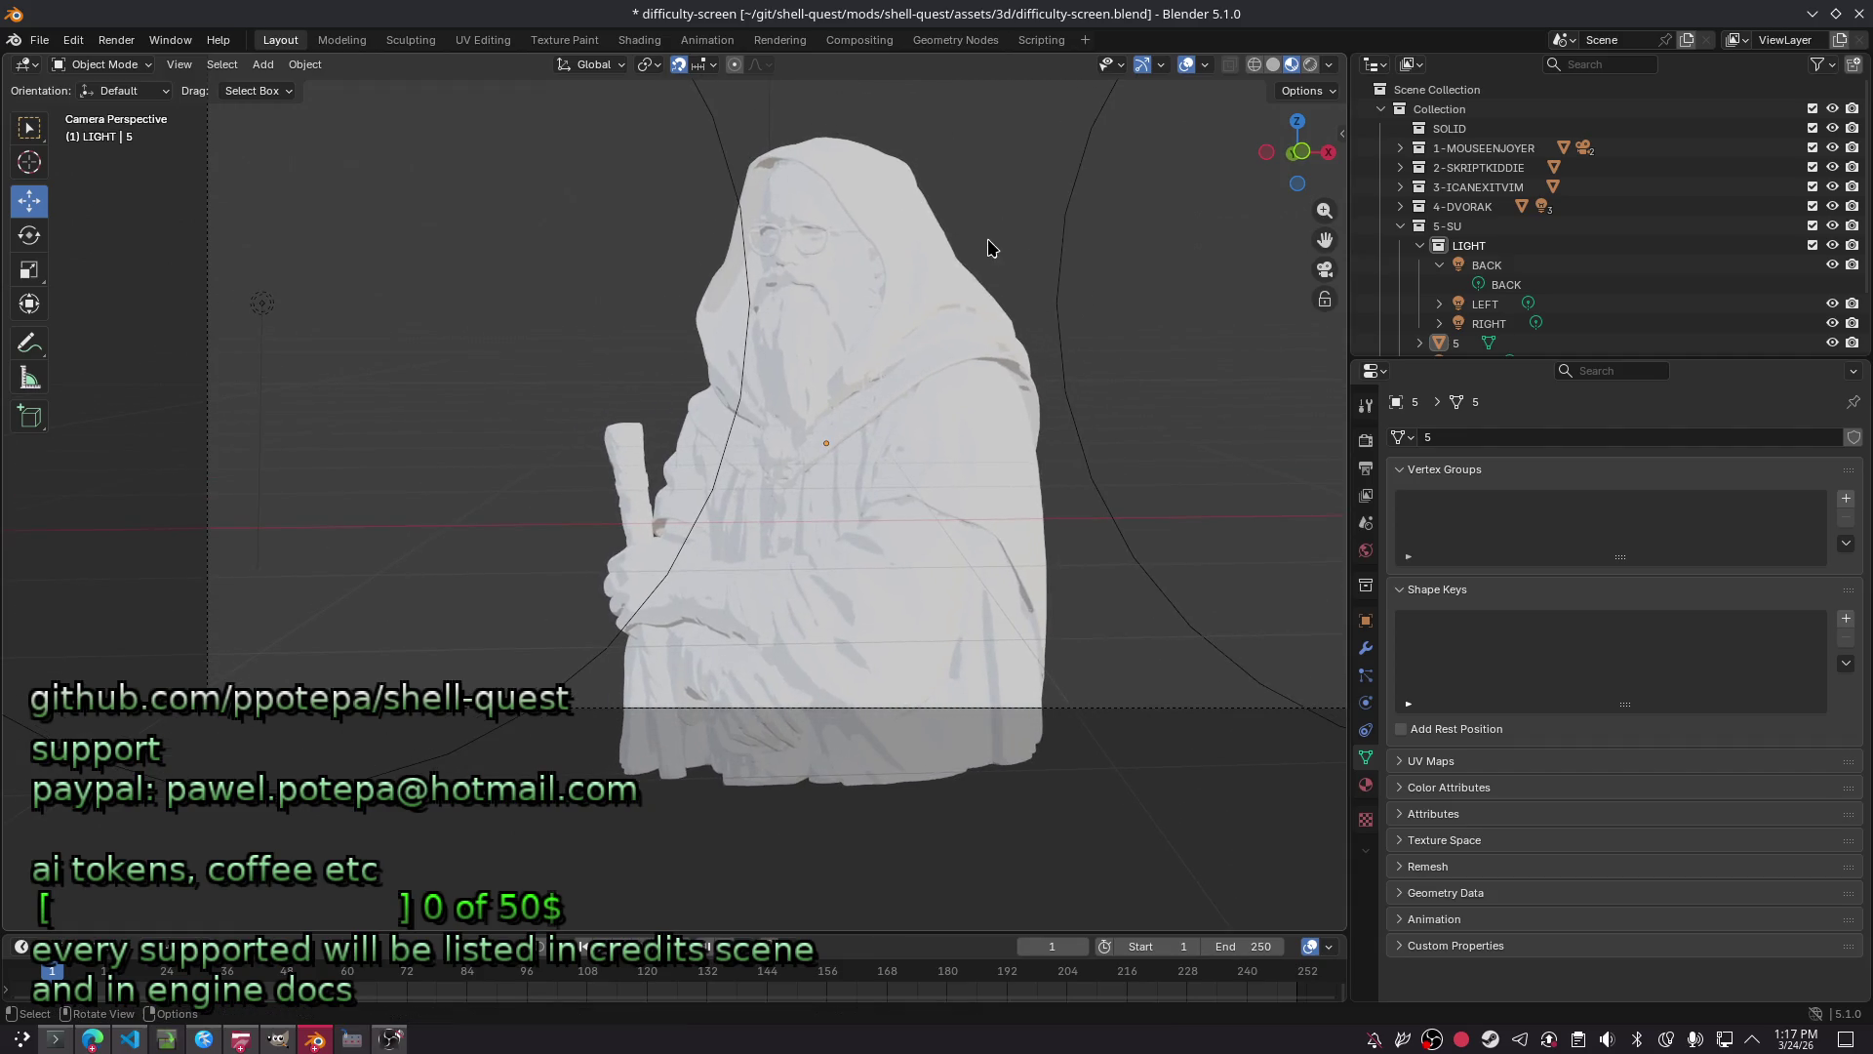
key("s")
left_click(1007, 263)
scroll(1008, 263, "down", 4)
mouse_move(1015, 269)
middle_mouse_down("shift")
mouse_move(927, 293)
mouse_move(907, 408)
mouse_move(895, 386)
mouse_move(881, 426)
middle_mouse_up("shift")
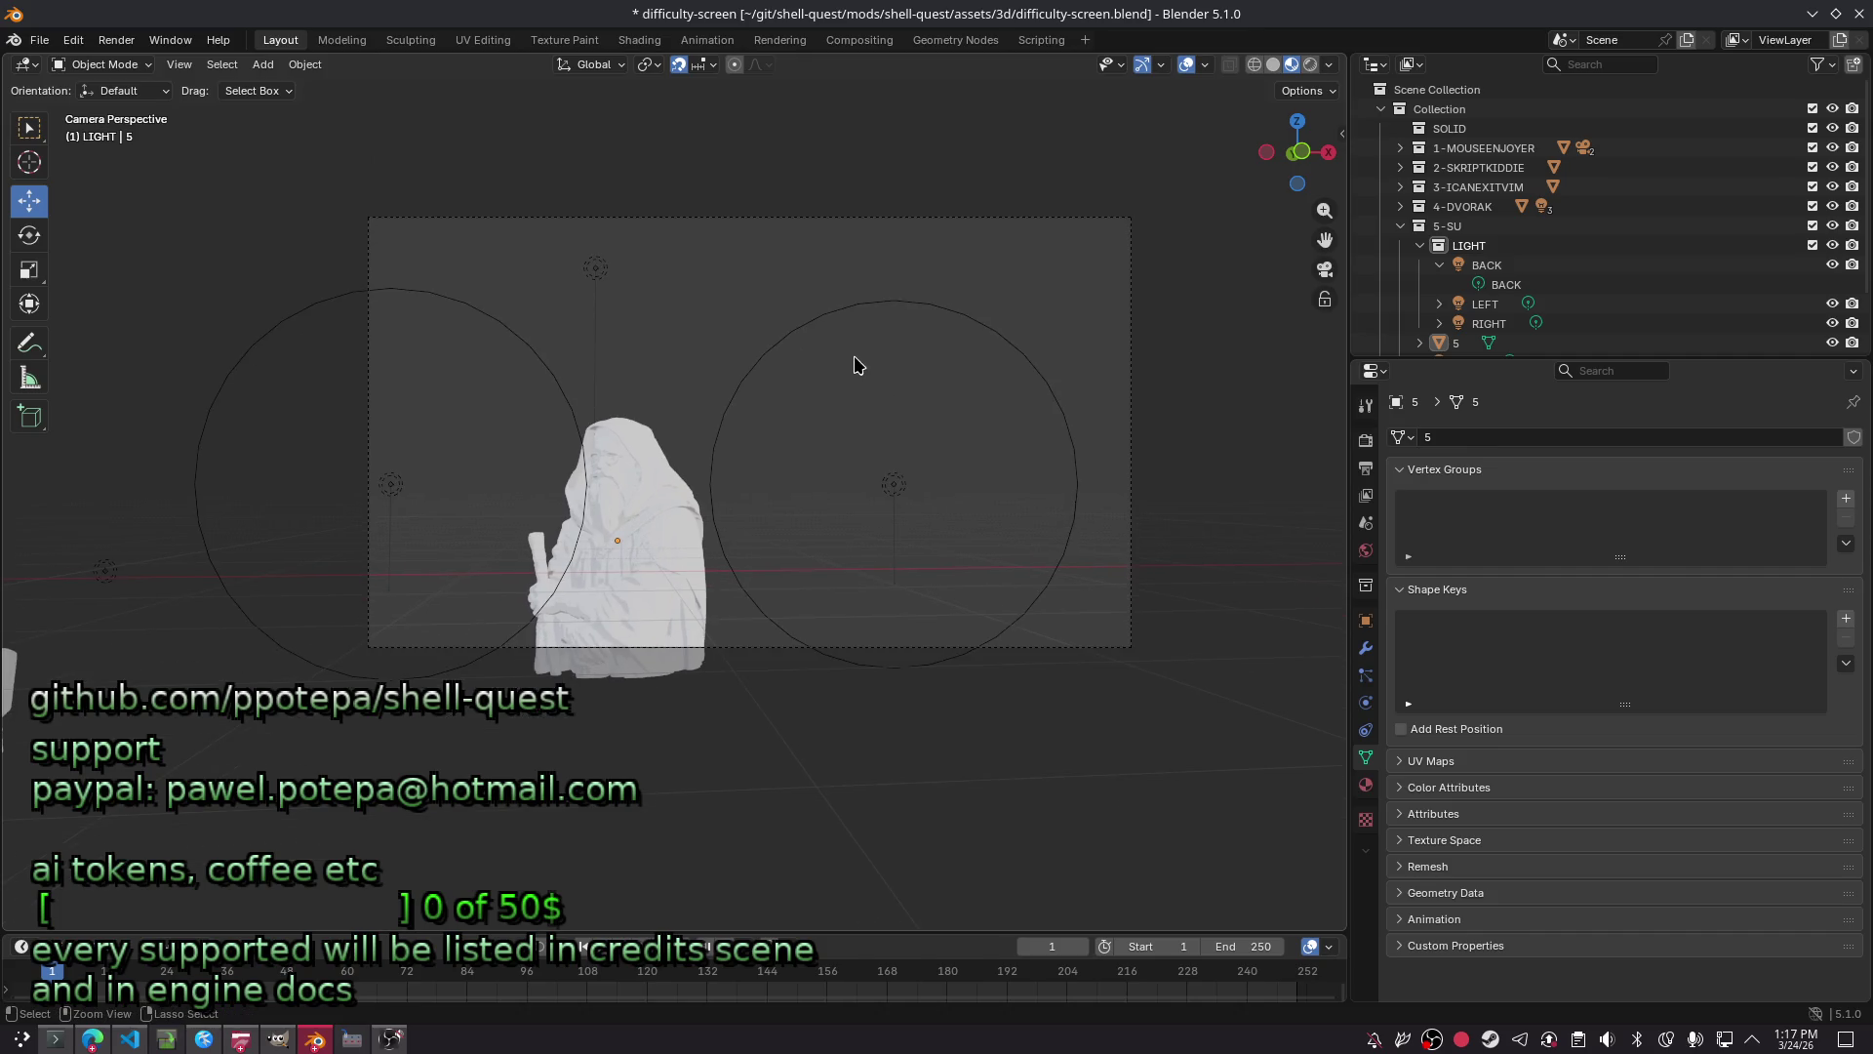
key("ctrl+s")
Walk the camera forward and sideways to centre the hooded figure, save, and preview rendered lighting
key("shift+grave")
key("w")
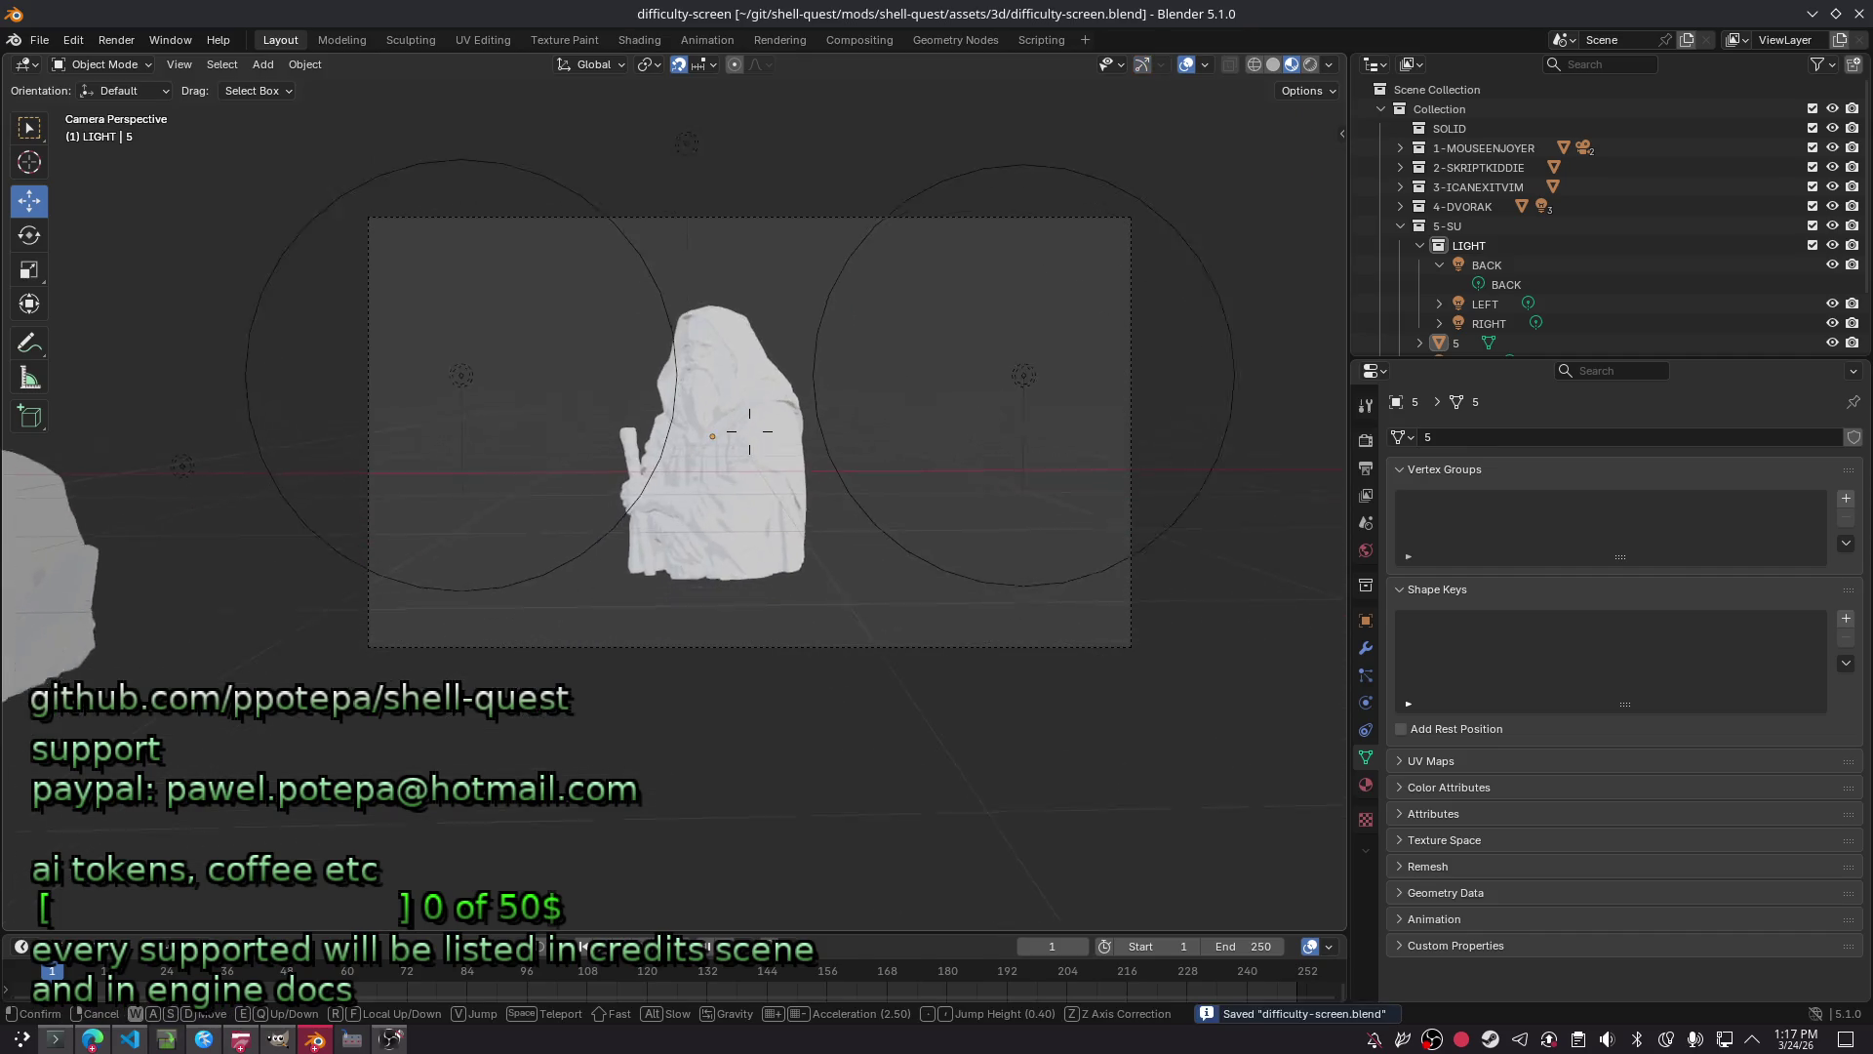
key("w")
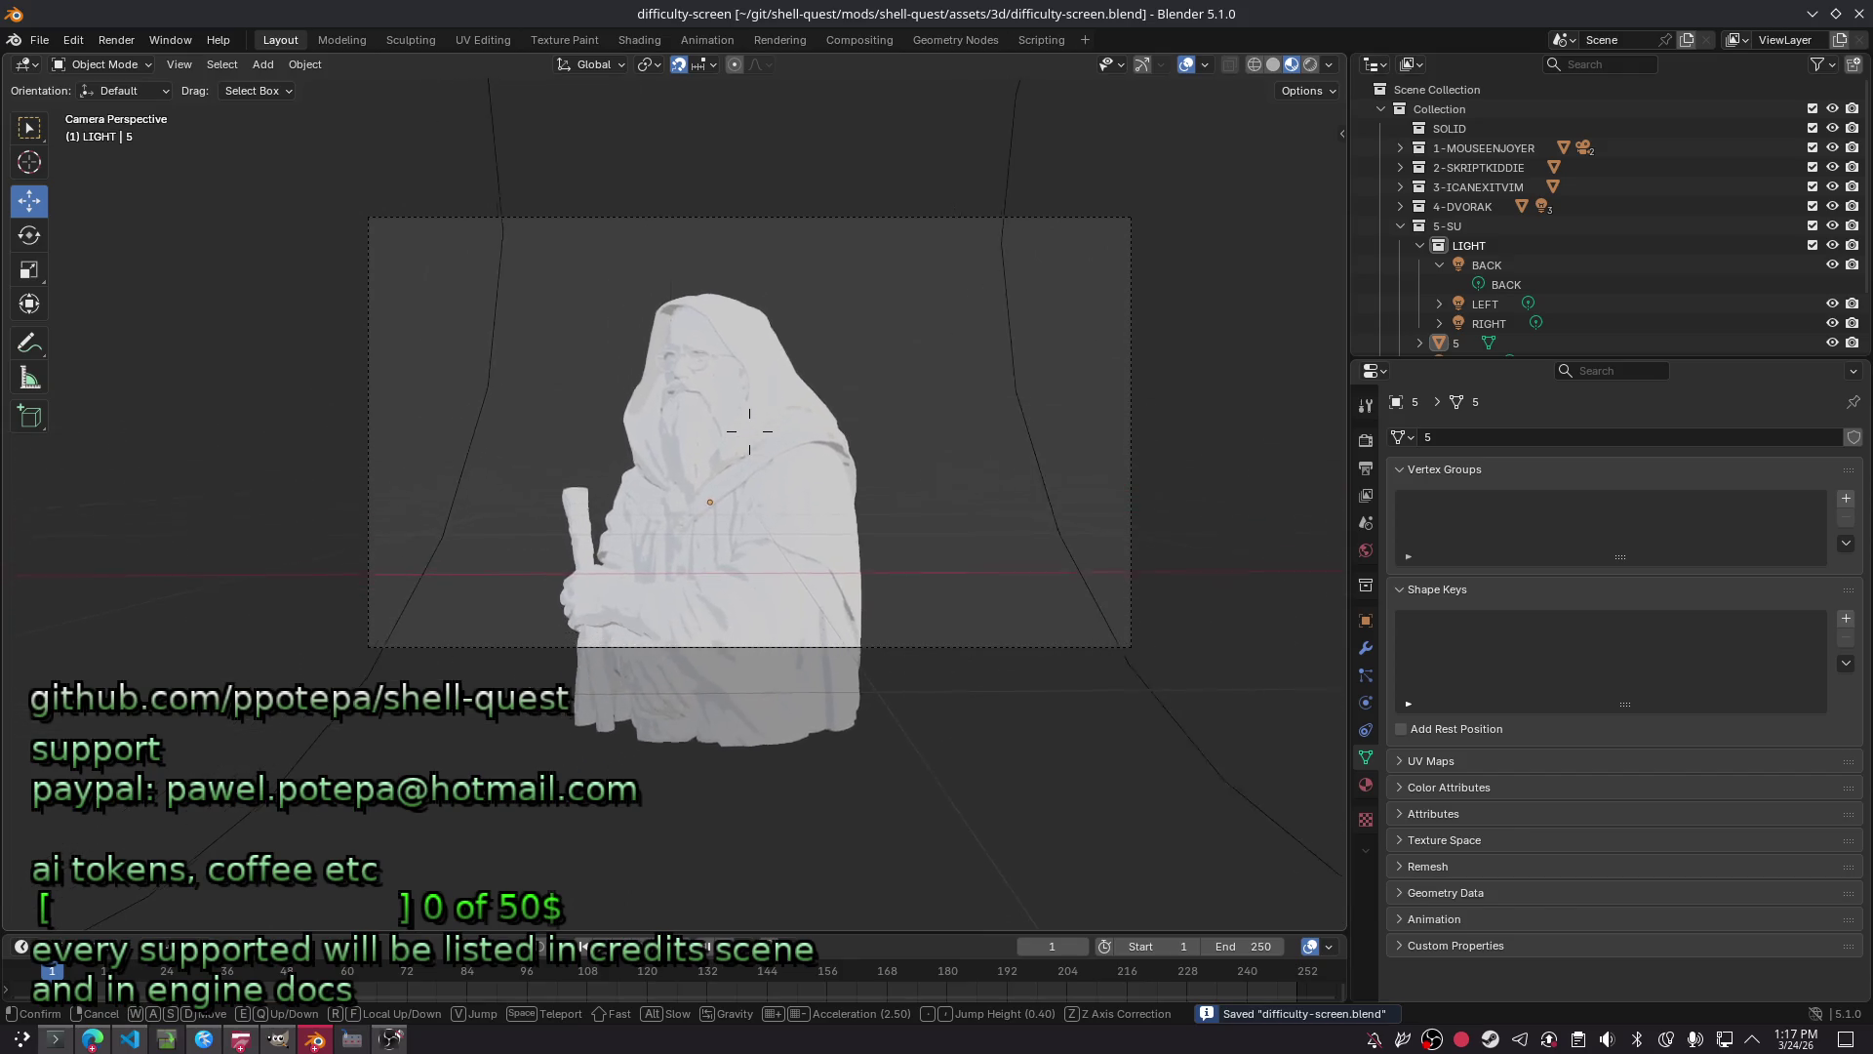
key("w")
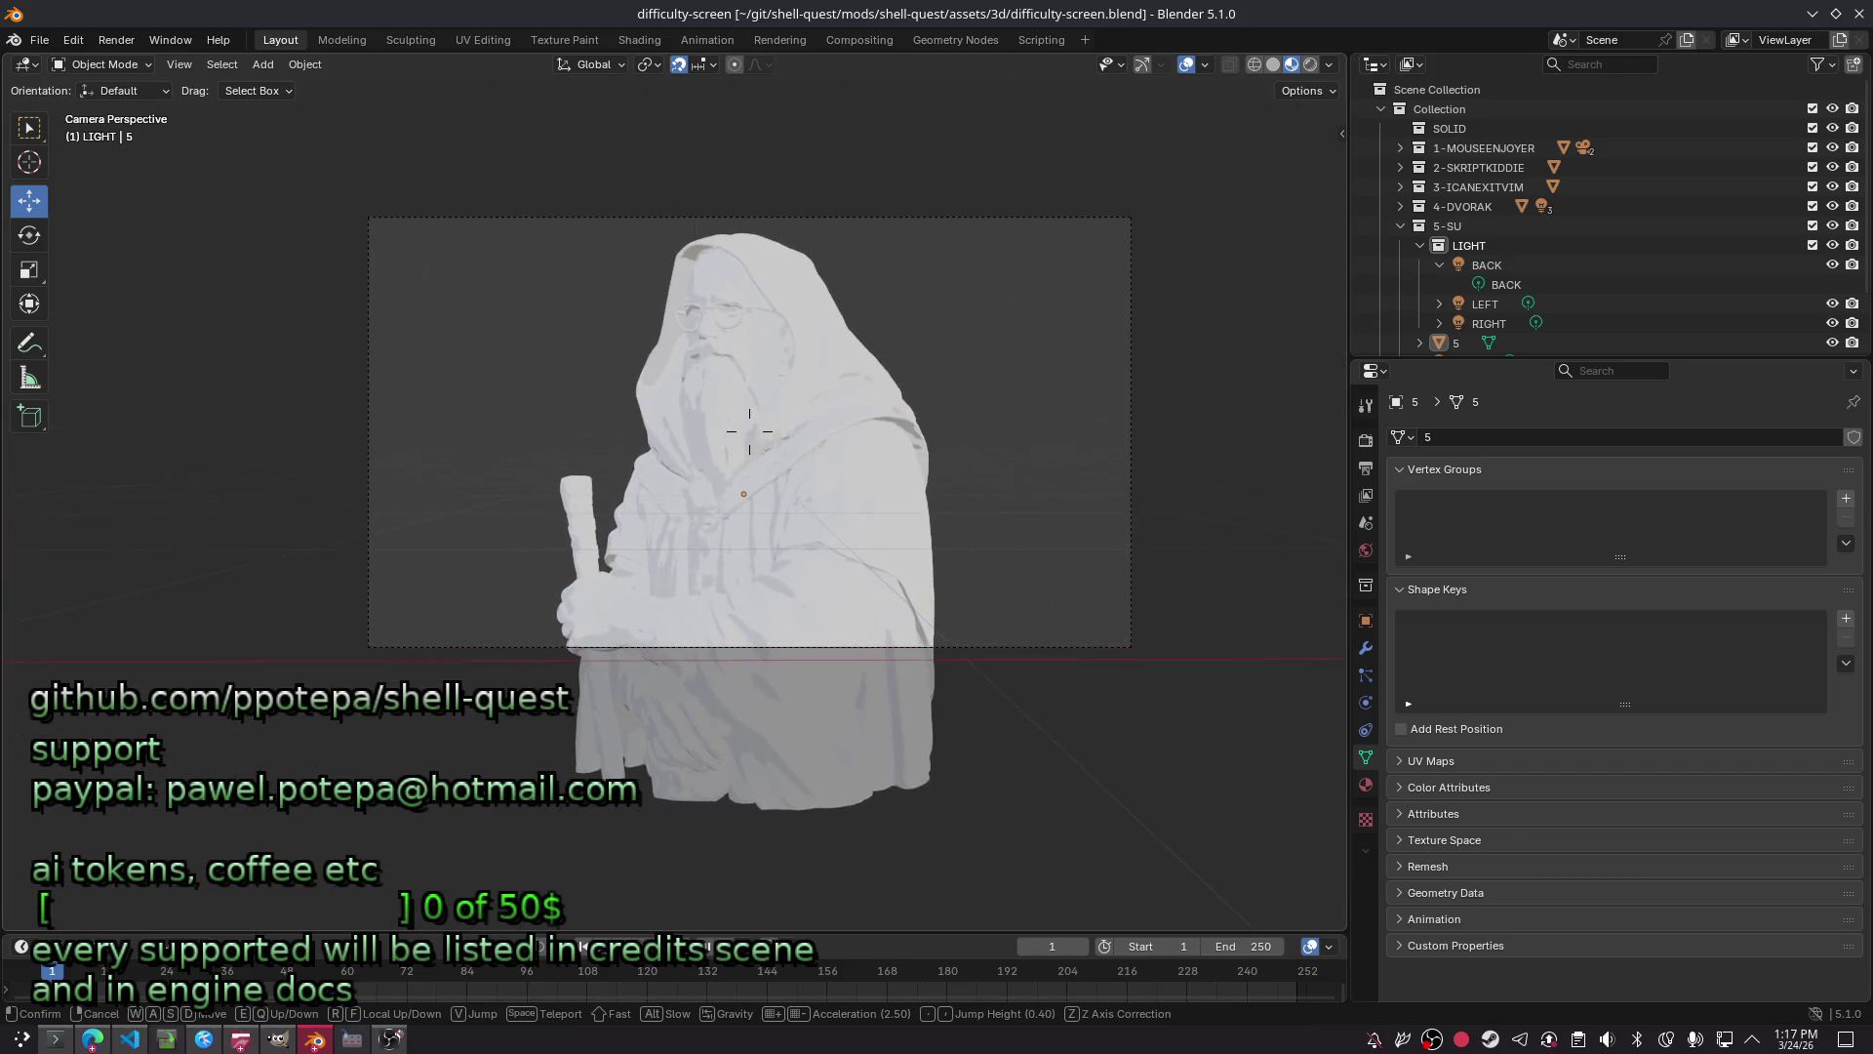
key("a")
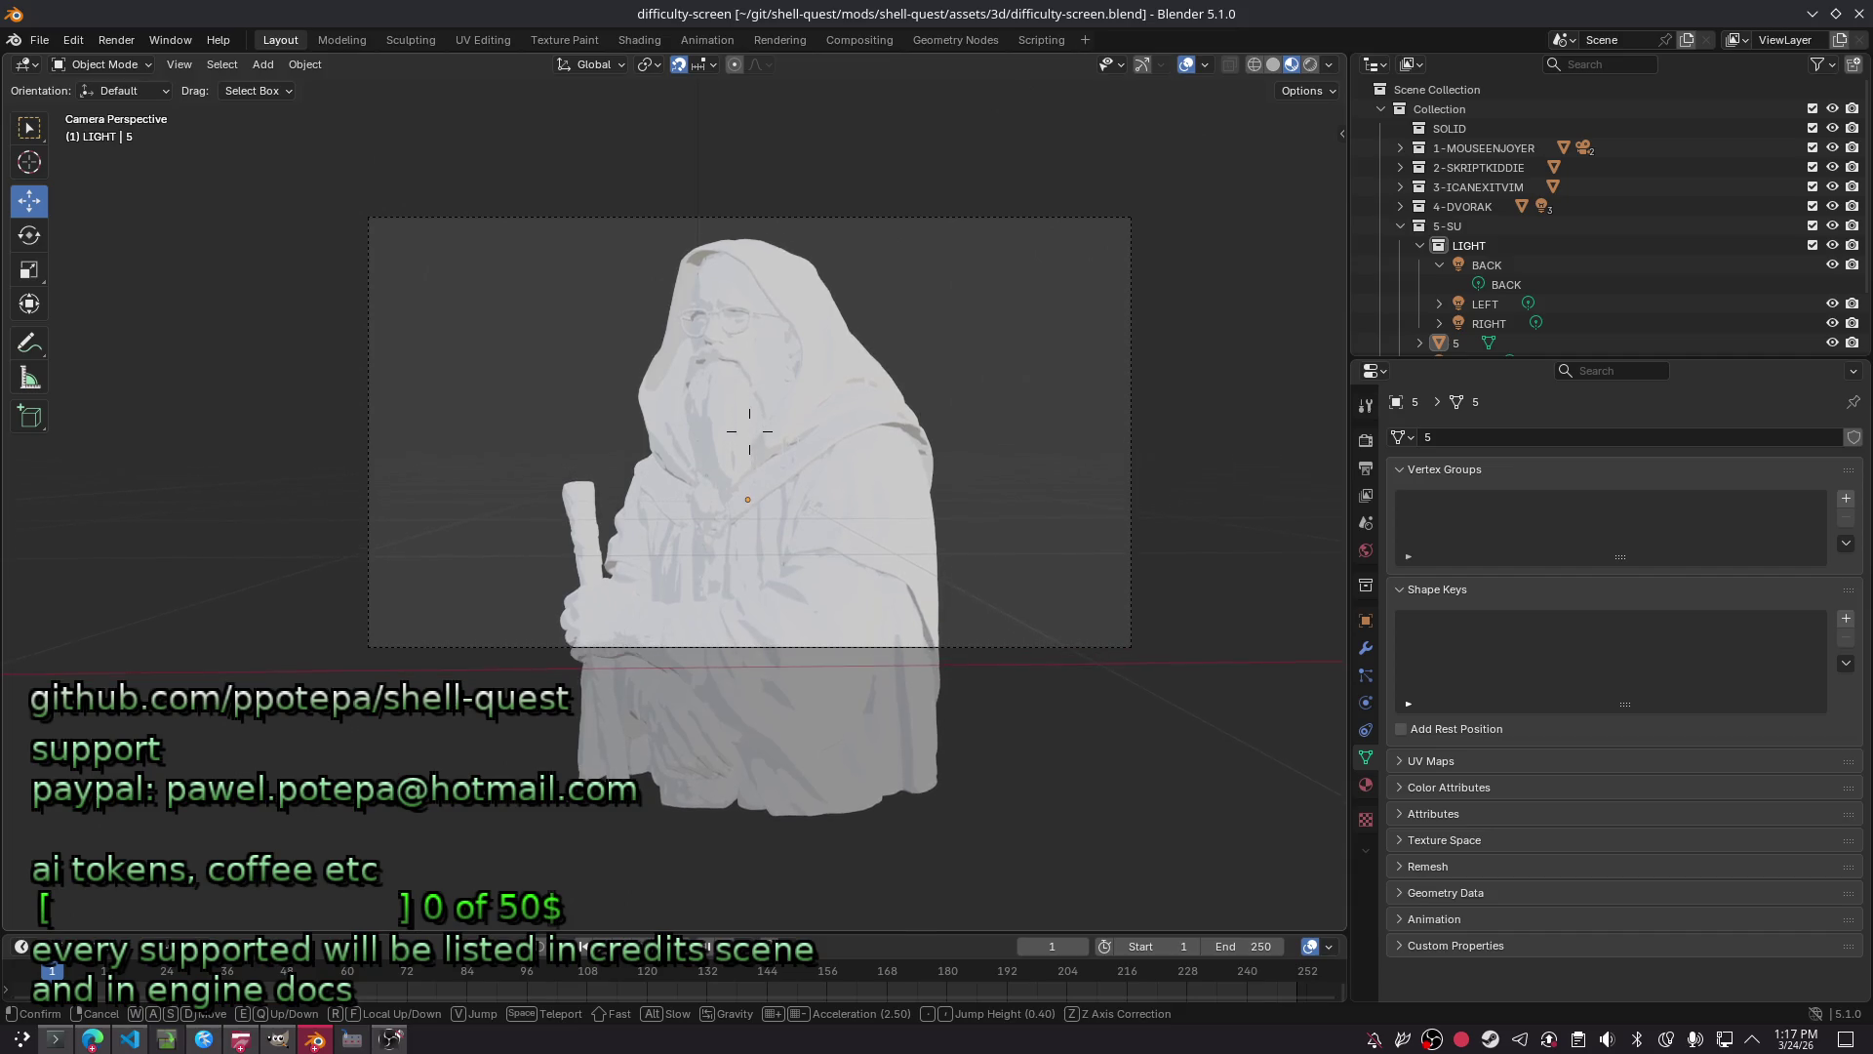
left_click(728, 395)
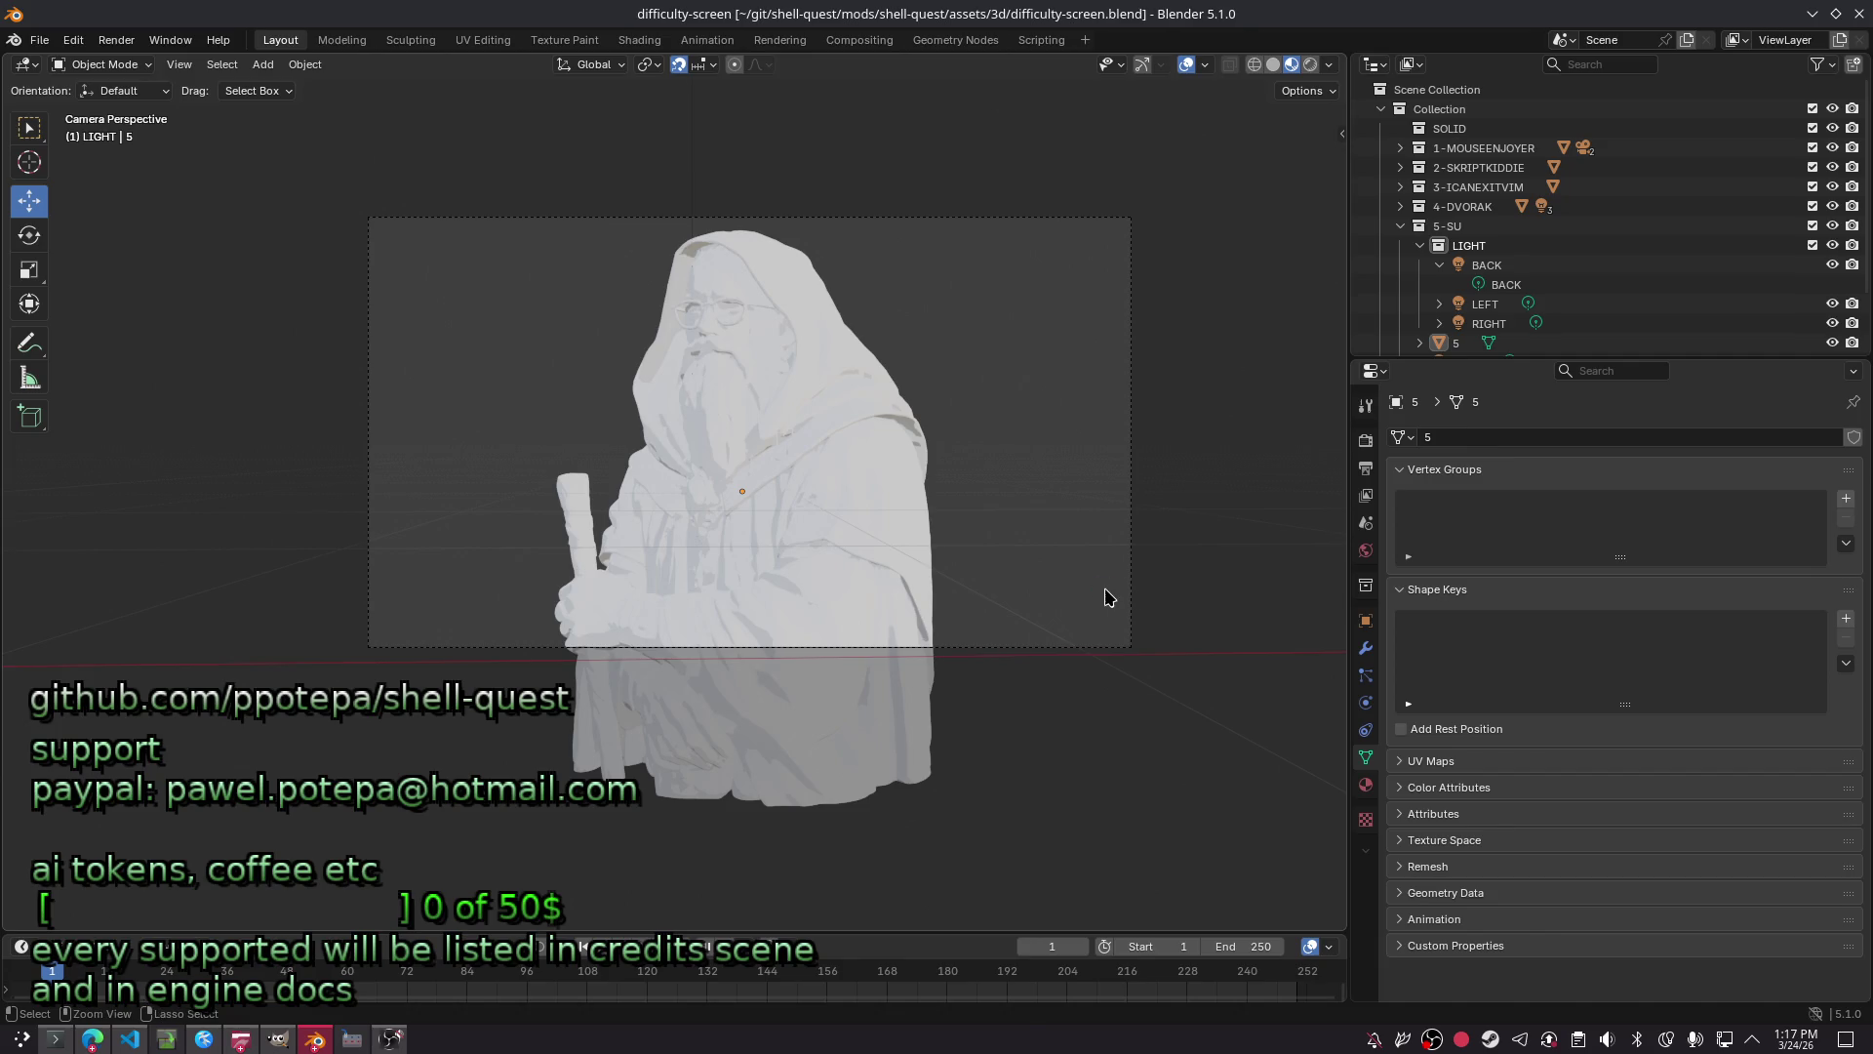
key("ctrl+s")
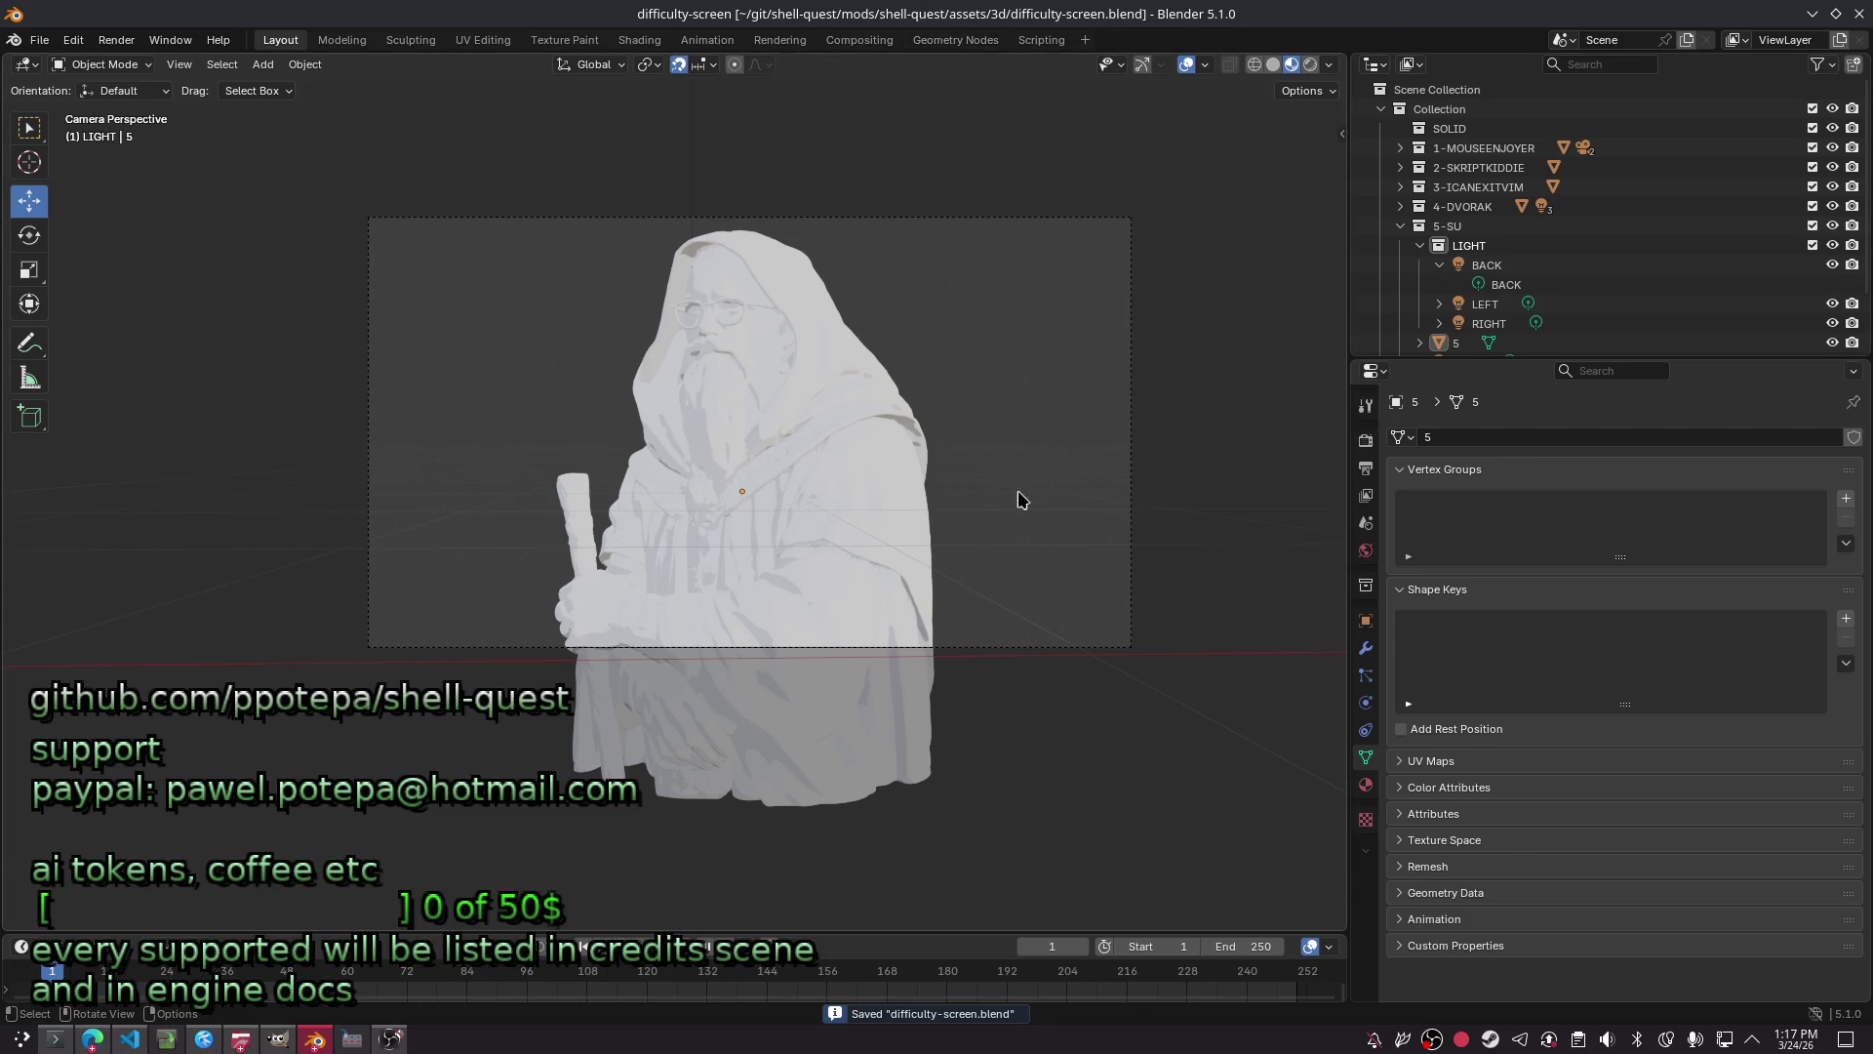
left_click(1311, 64)
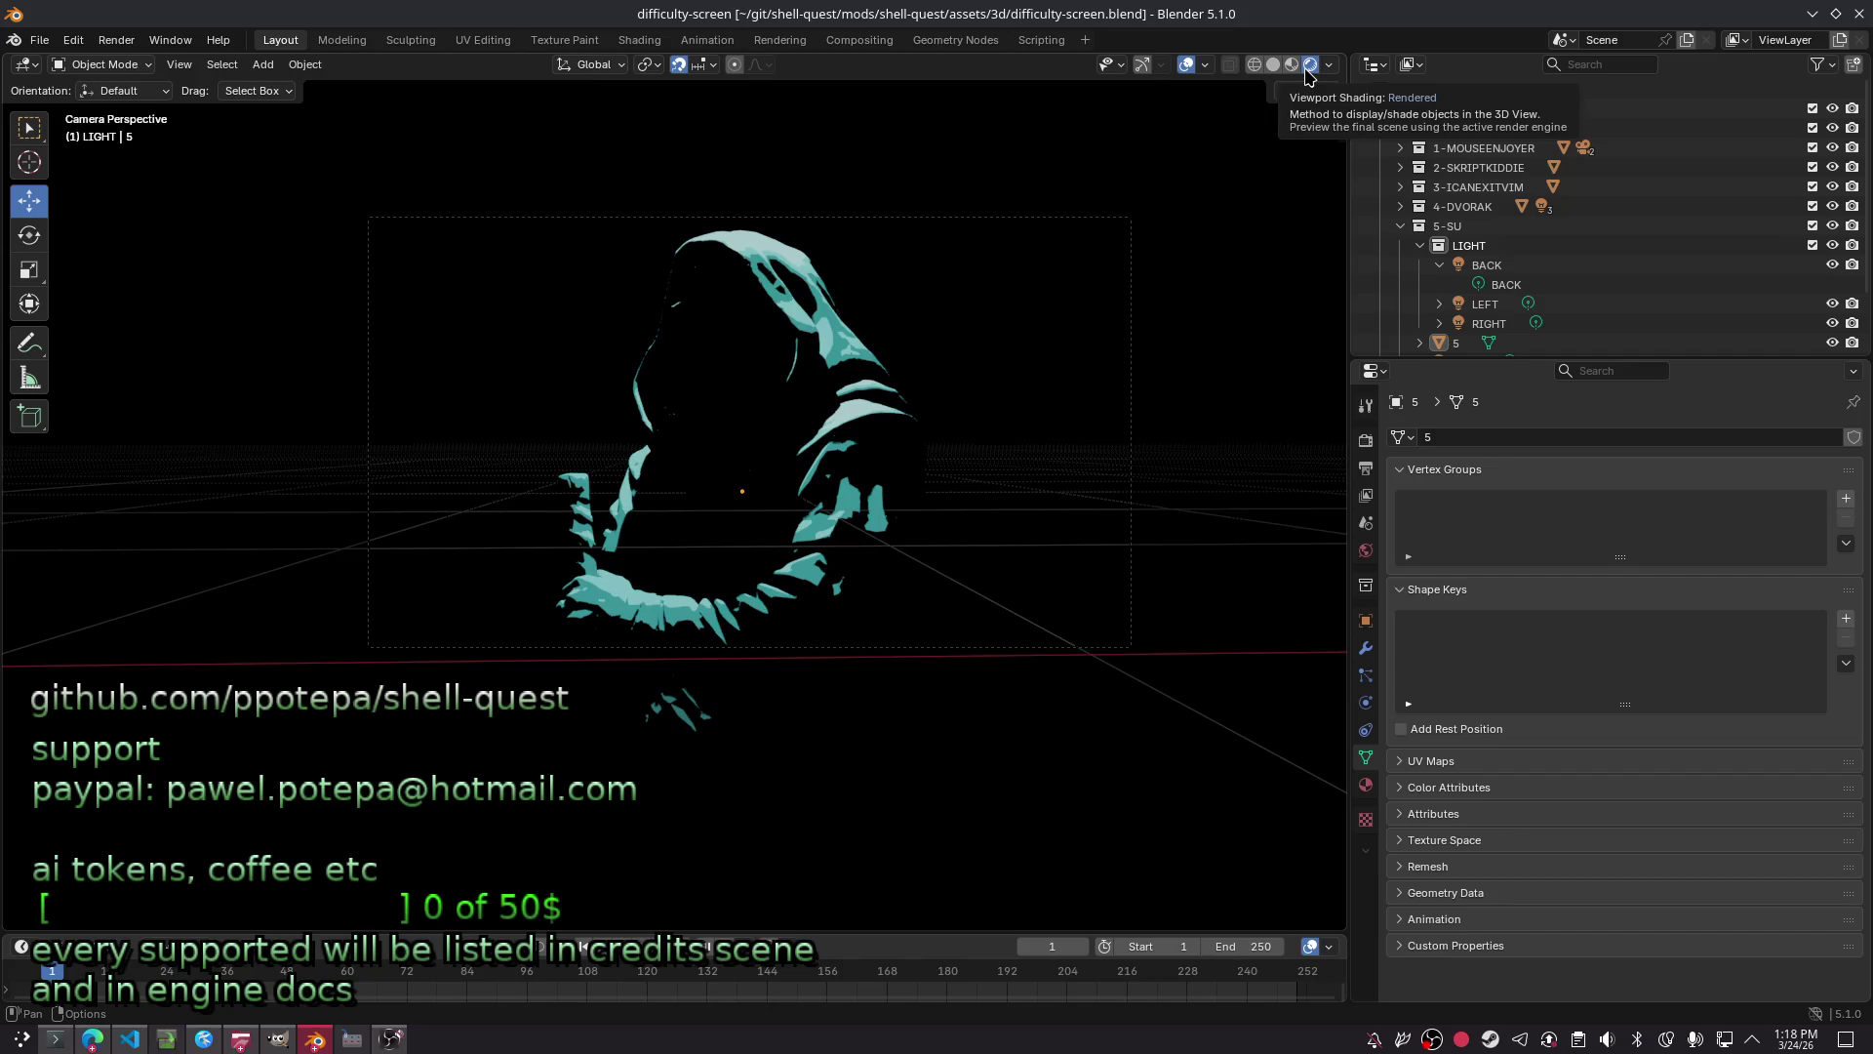
Enlarge the timeline below the camera shot to show playback controls and the 1–250 range
left_click(819, 383)
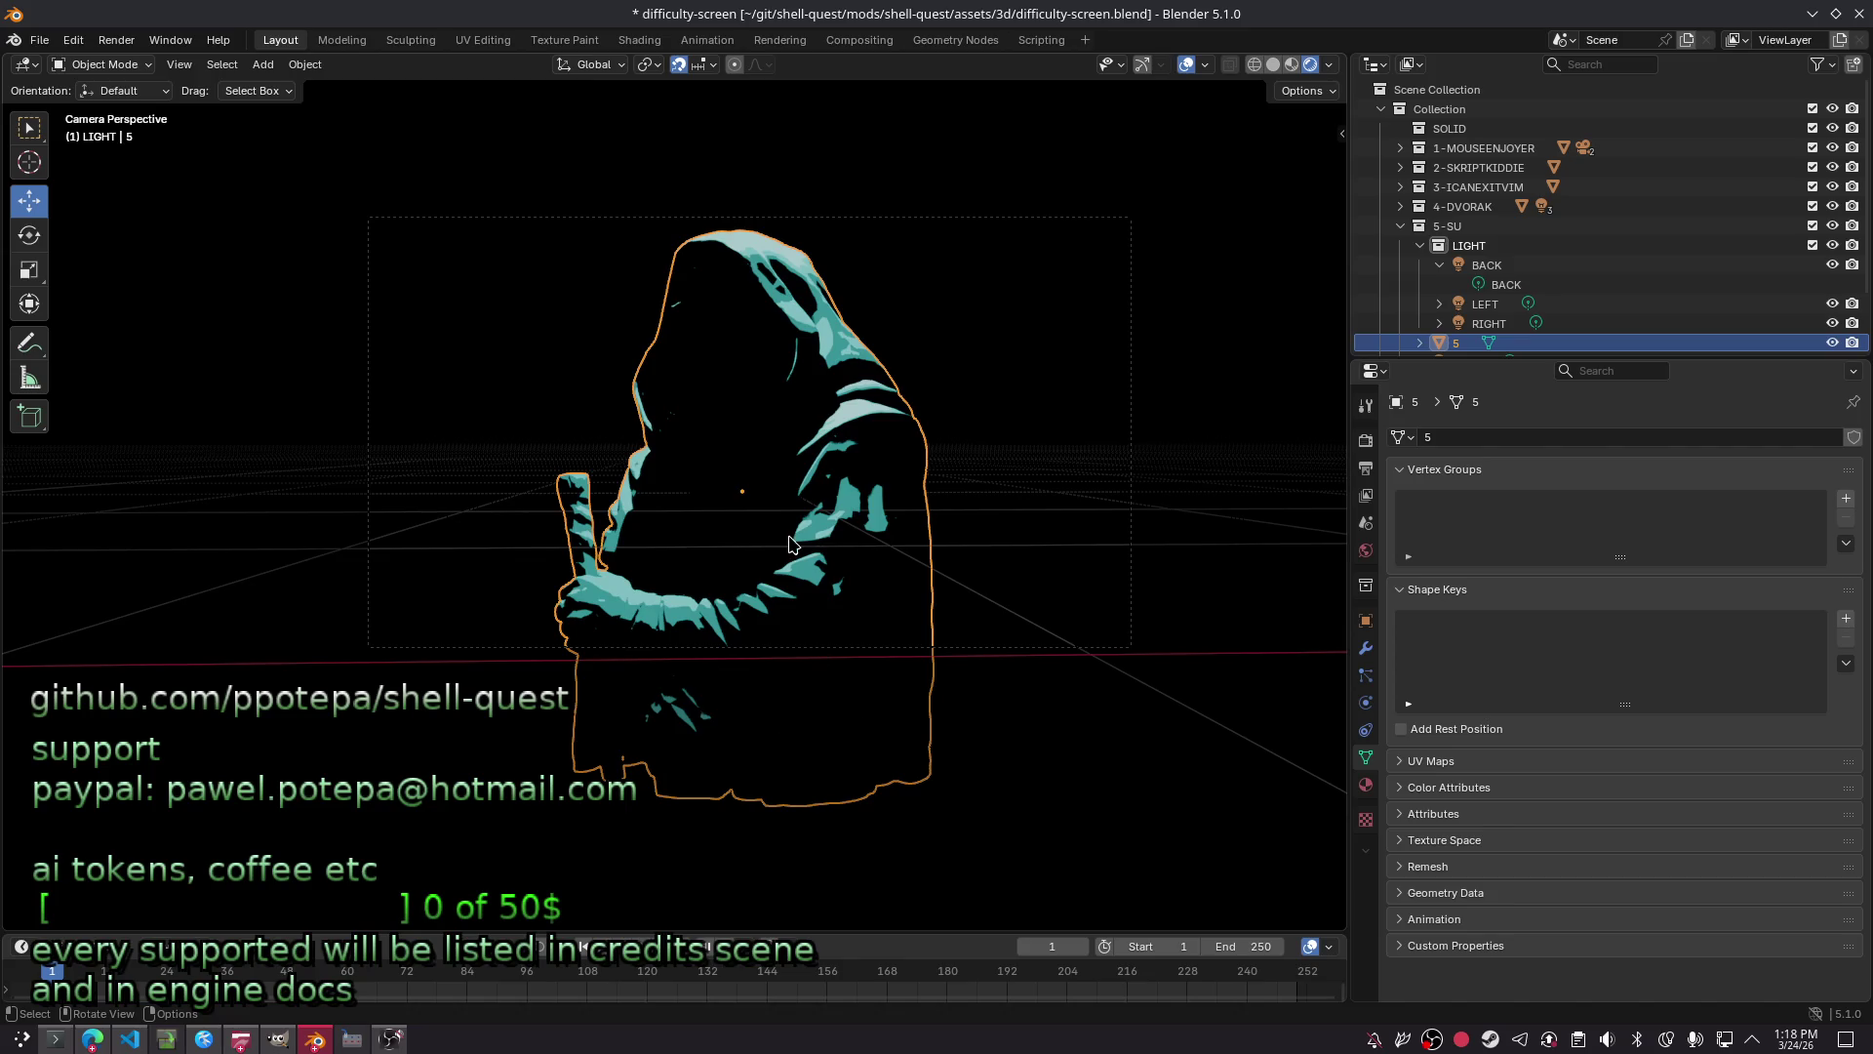
mouse_move(383, 934)
left_mouse_down()
mouse_move(388, 730)
mouse_move(377, 750)
left_mouse_up()
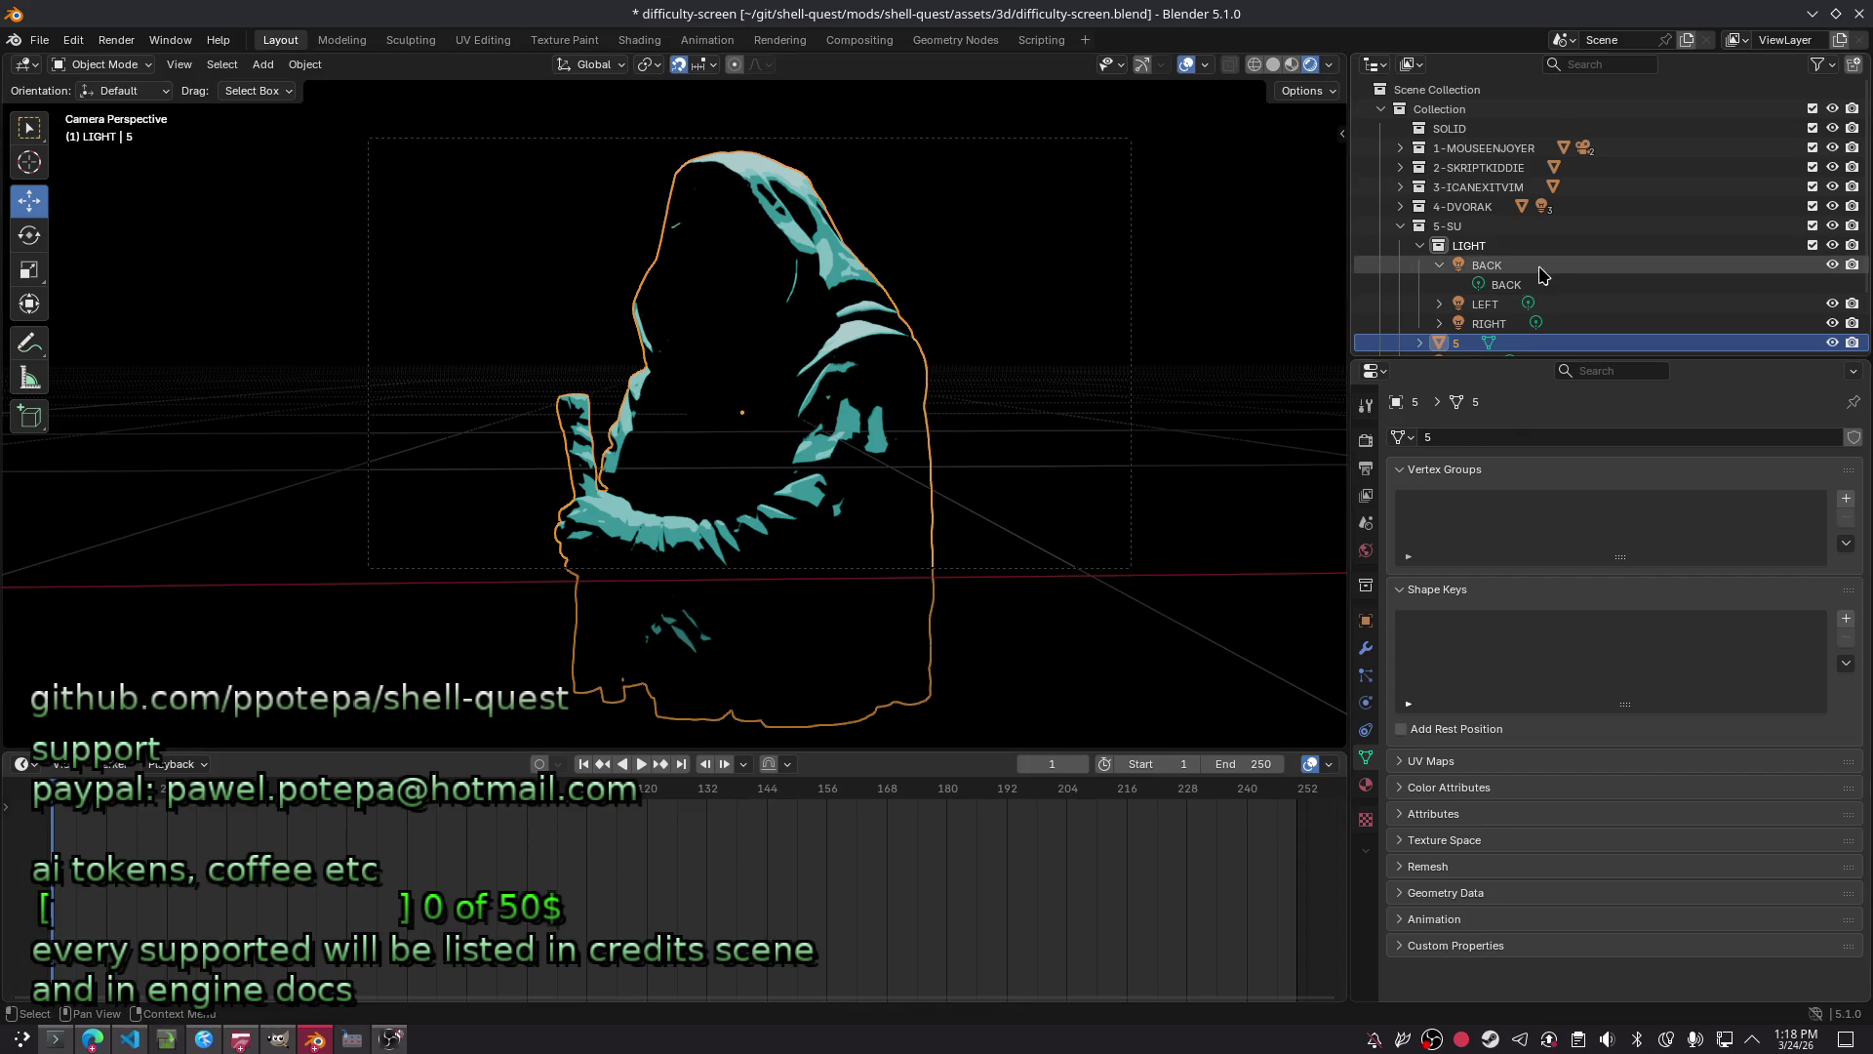
scroll(1484, 332, "down", 3)
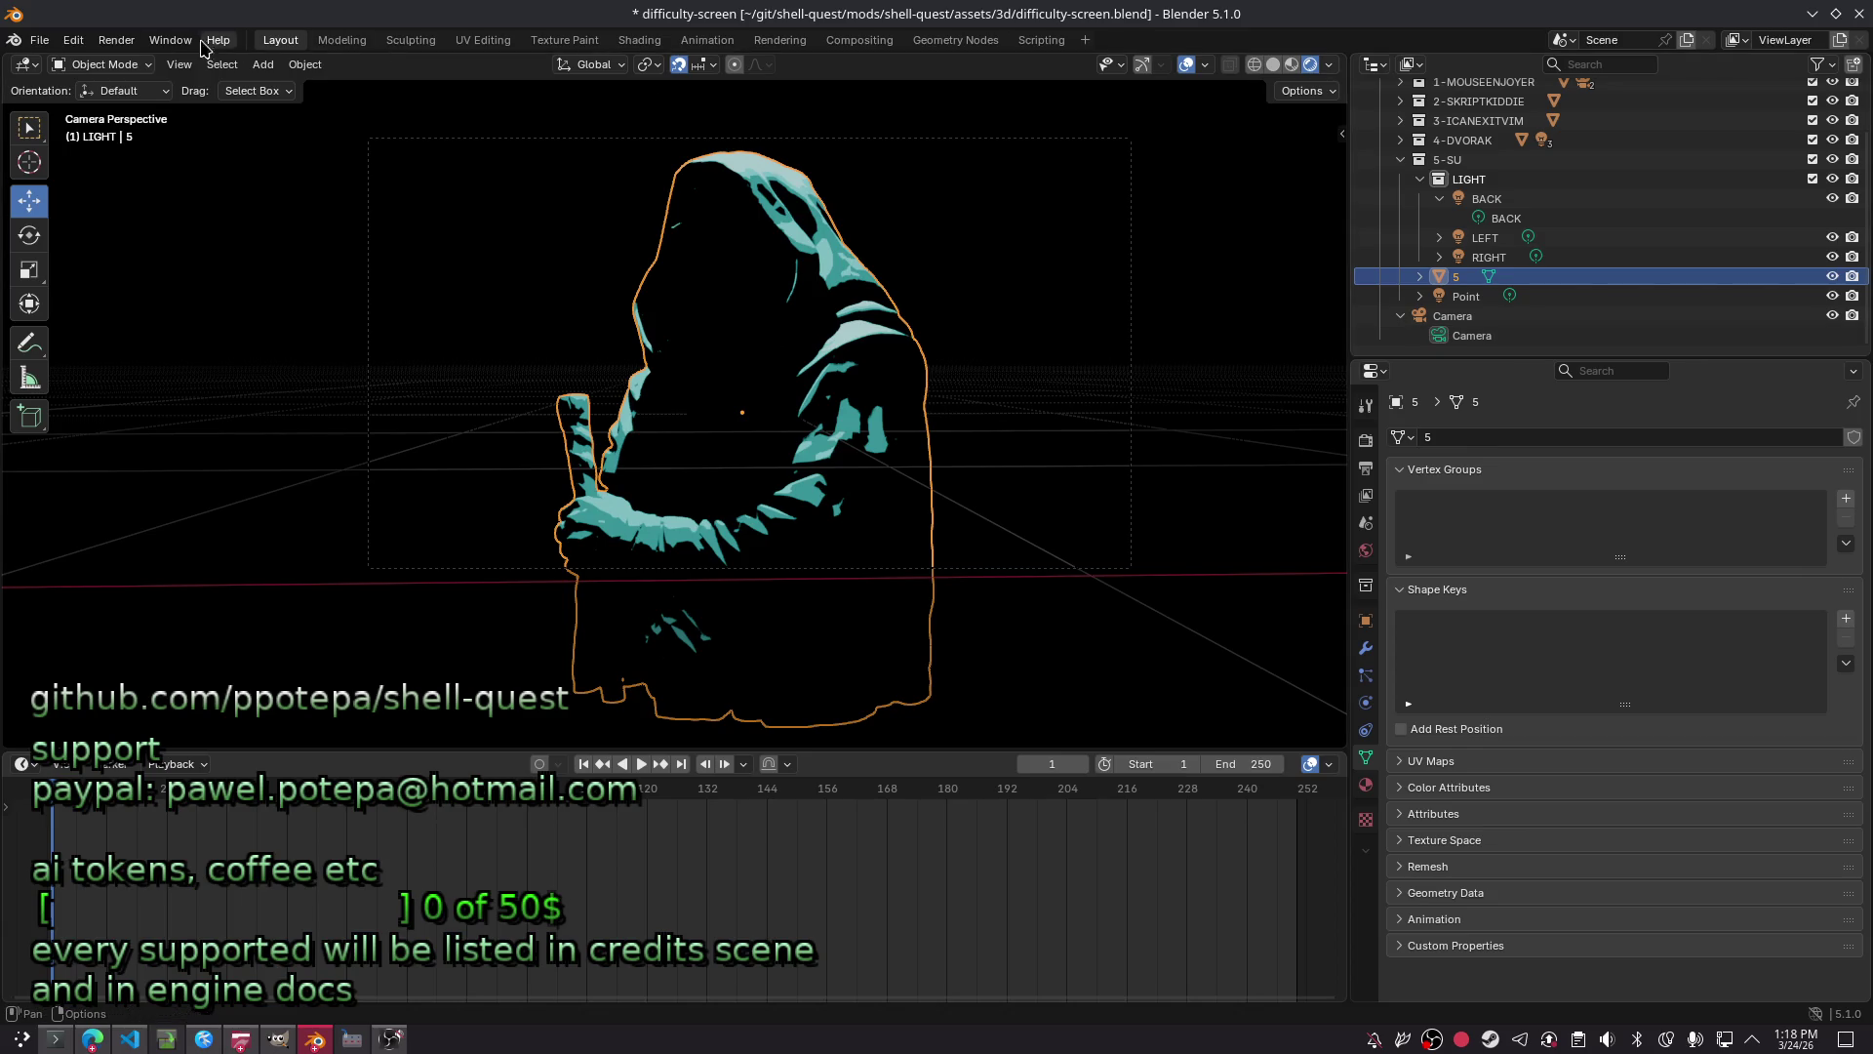
Add a new camera to the scene from the Add menu
left_click(262, 65)
left_click(359, 390)
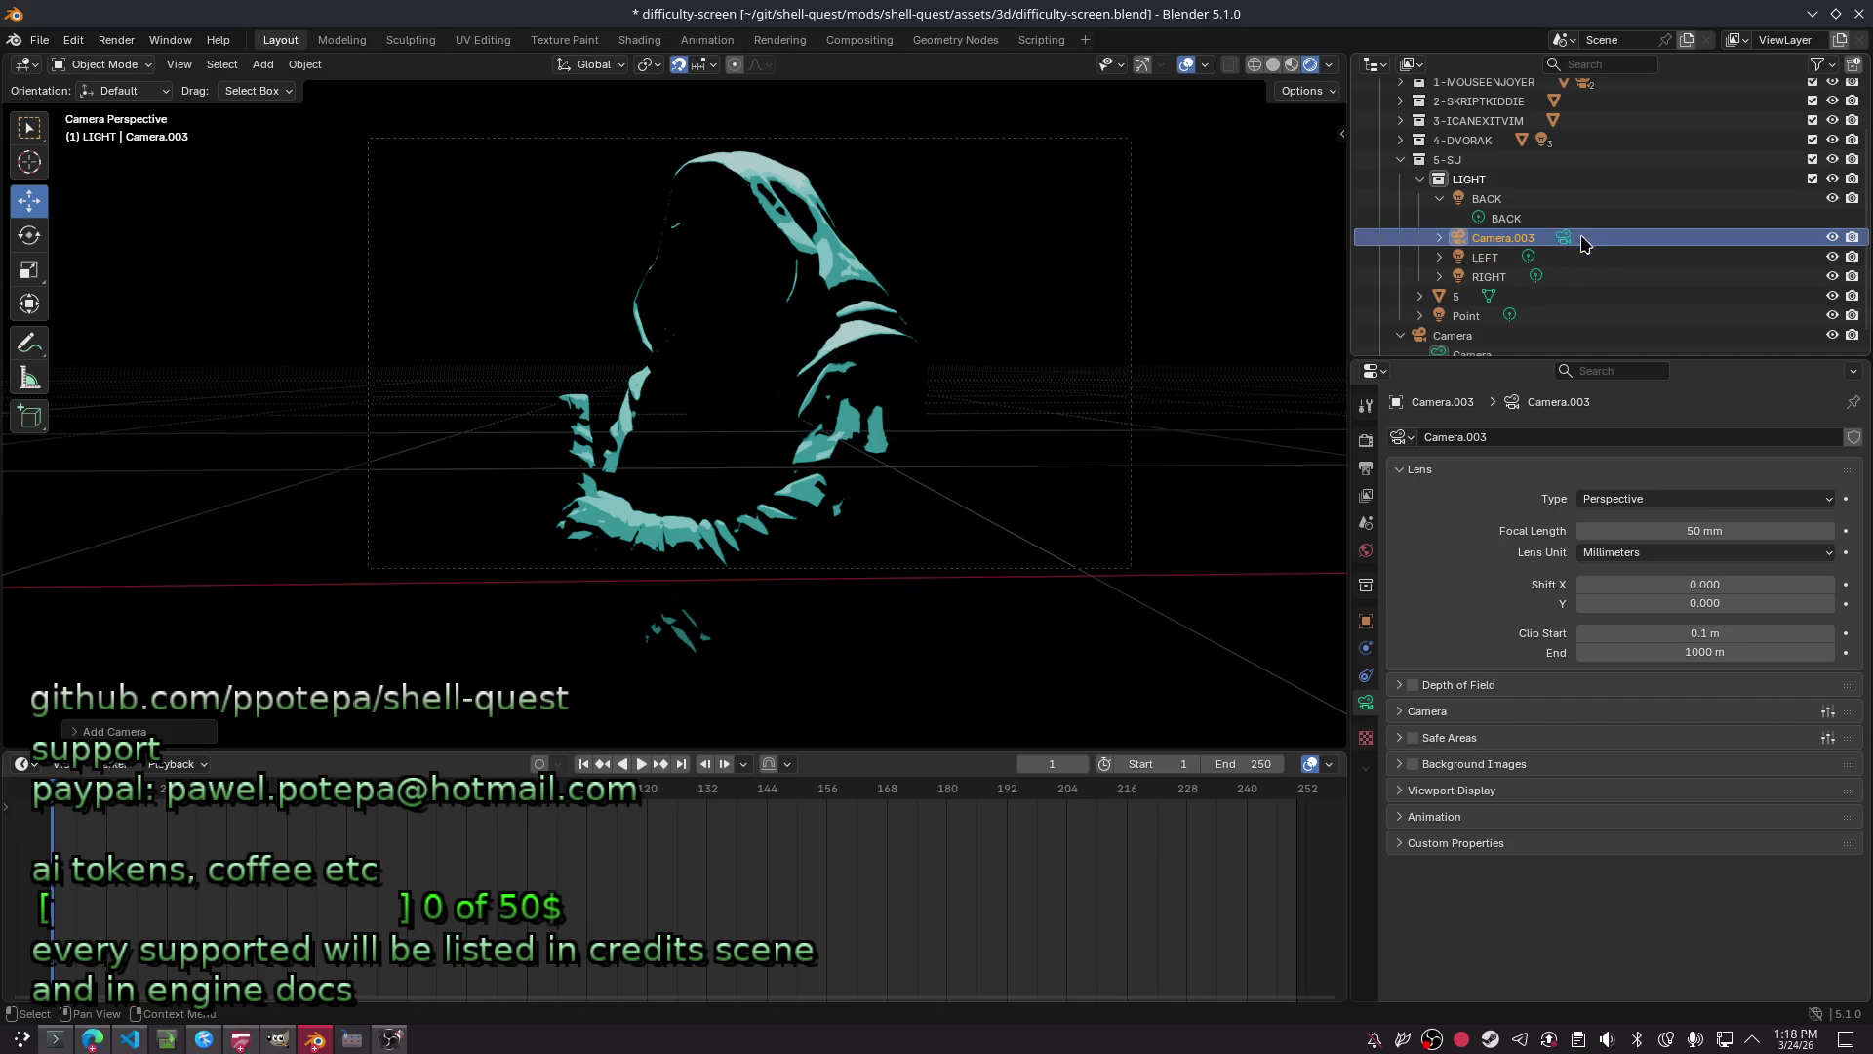
scroll(1590, 244, "down", 1)
mouse_move(1507, 219)
left_mouse_down()
mouse_move(1454, 235)
mouse_move(1415, 317)
left_mouse_up()
scroll(1529, 114, "up", 5)
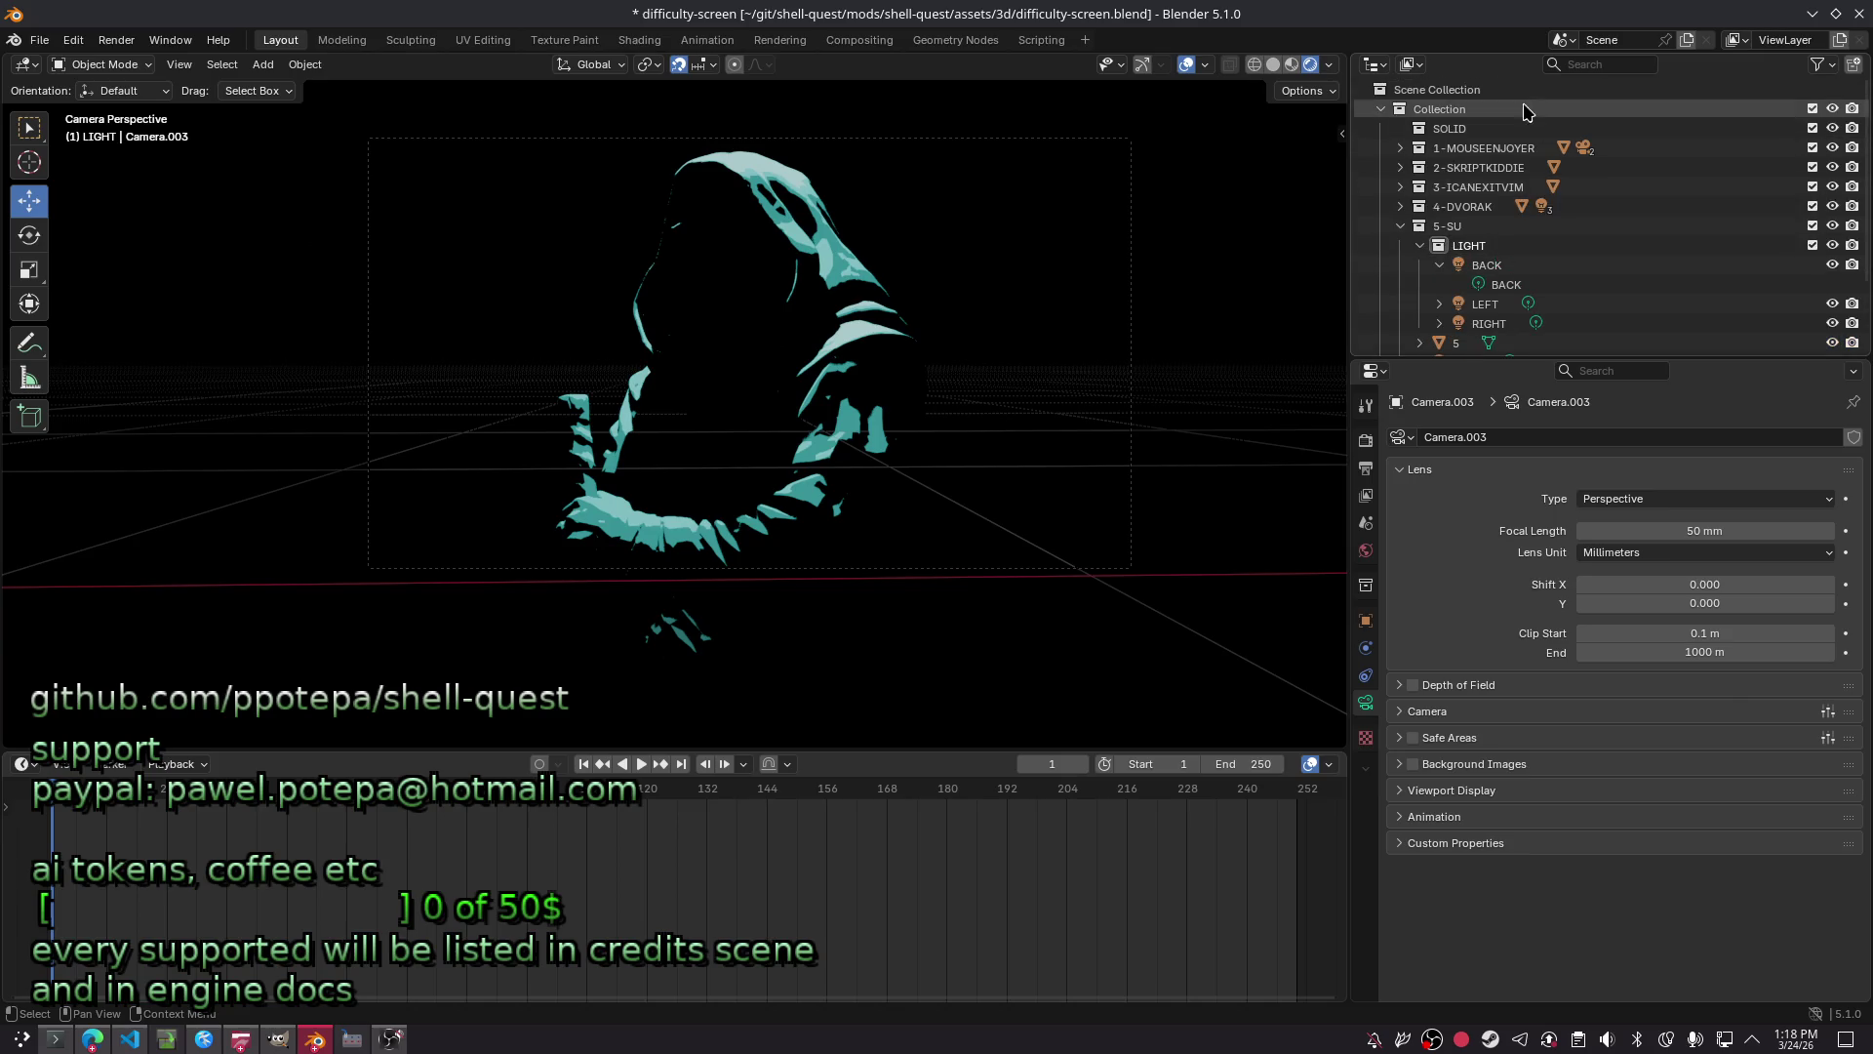
Filter the Outliner for 'camera' and delete Camera.001, Camera.002 and Camera.003
key("ctrl+f")
type("camera")
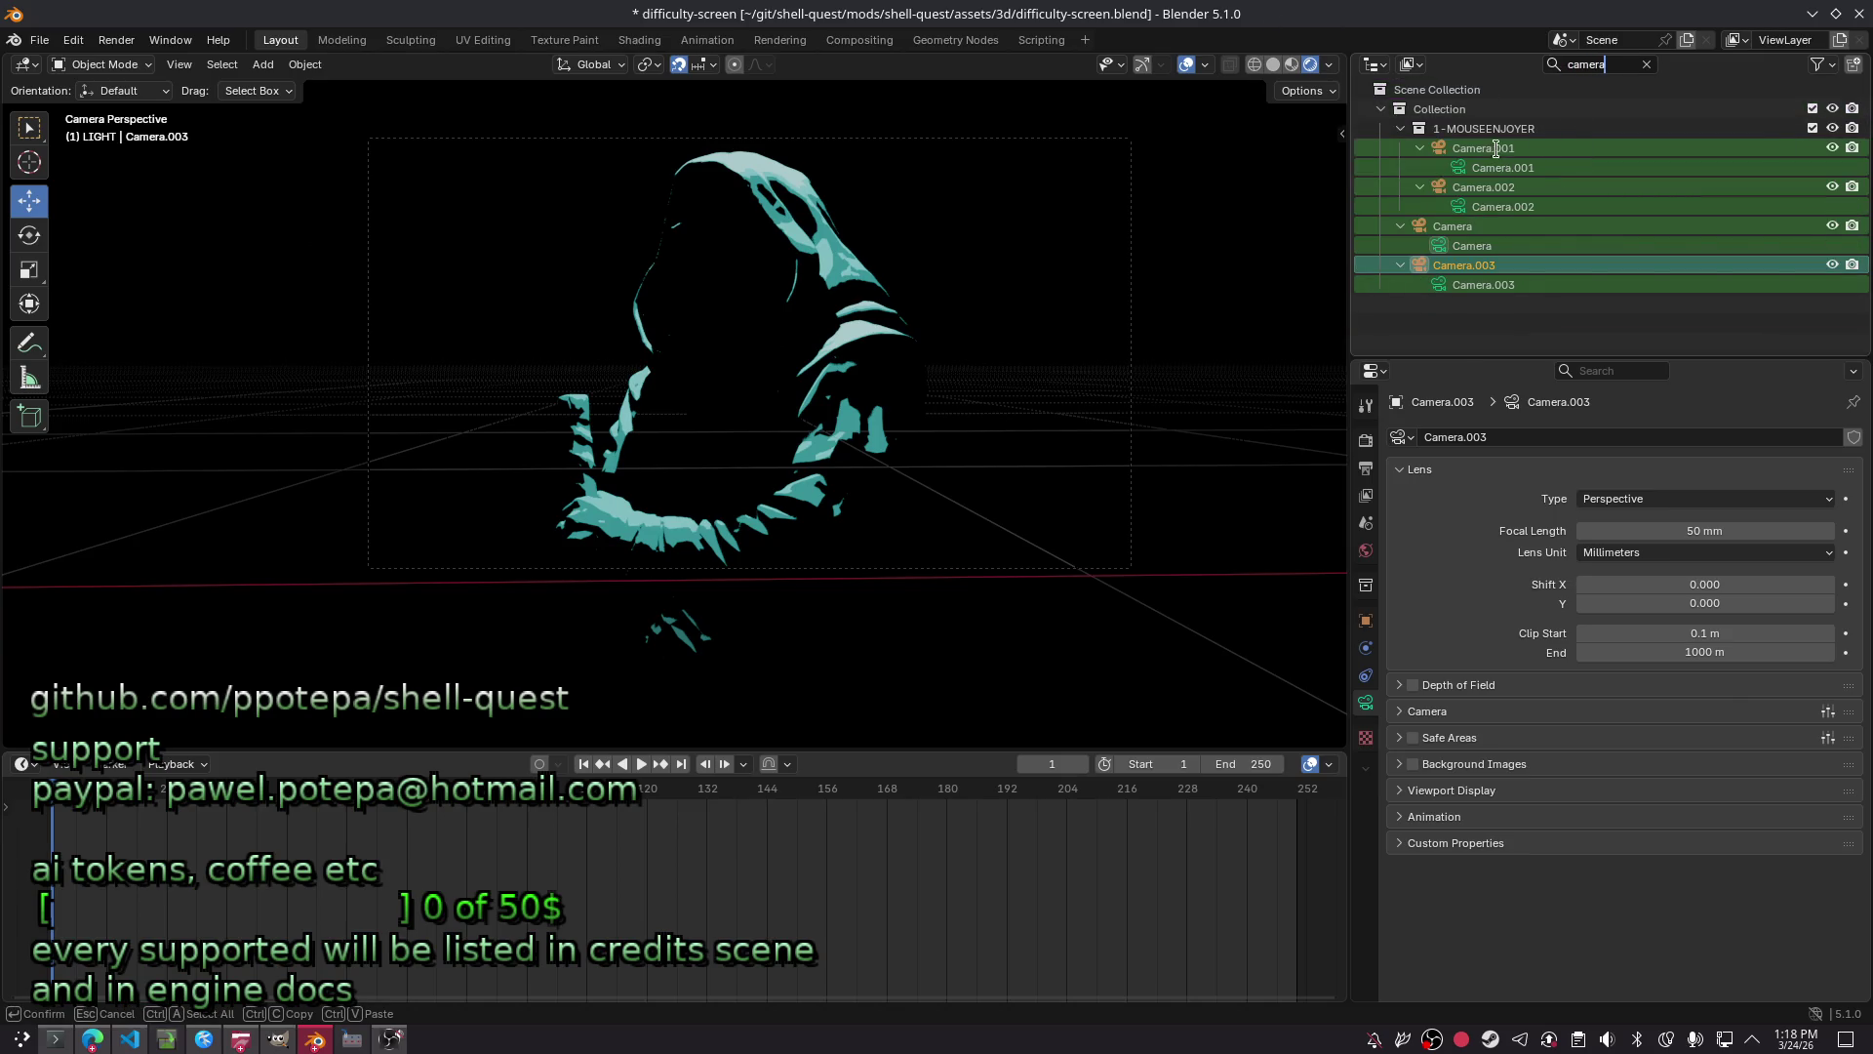
key("Return")
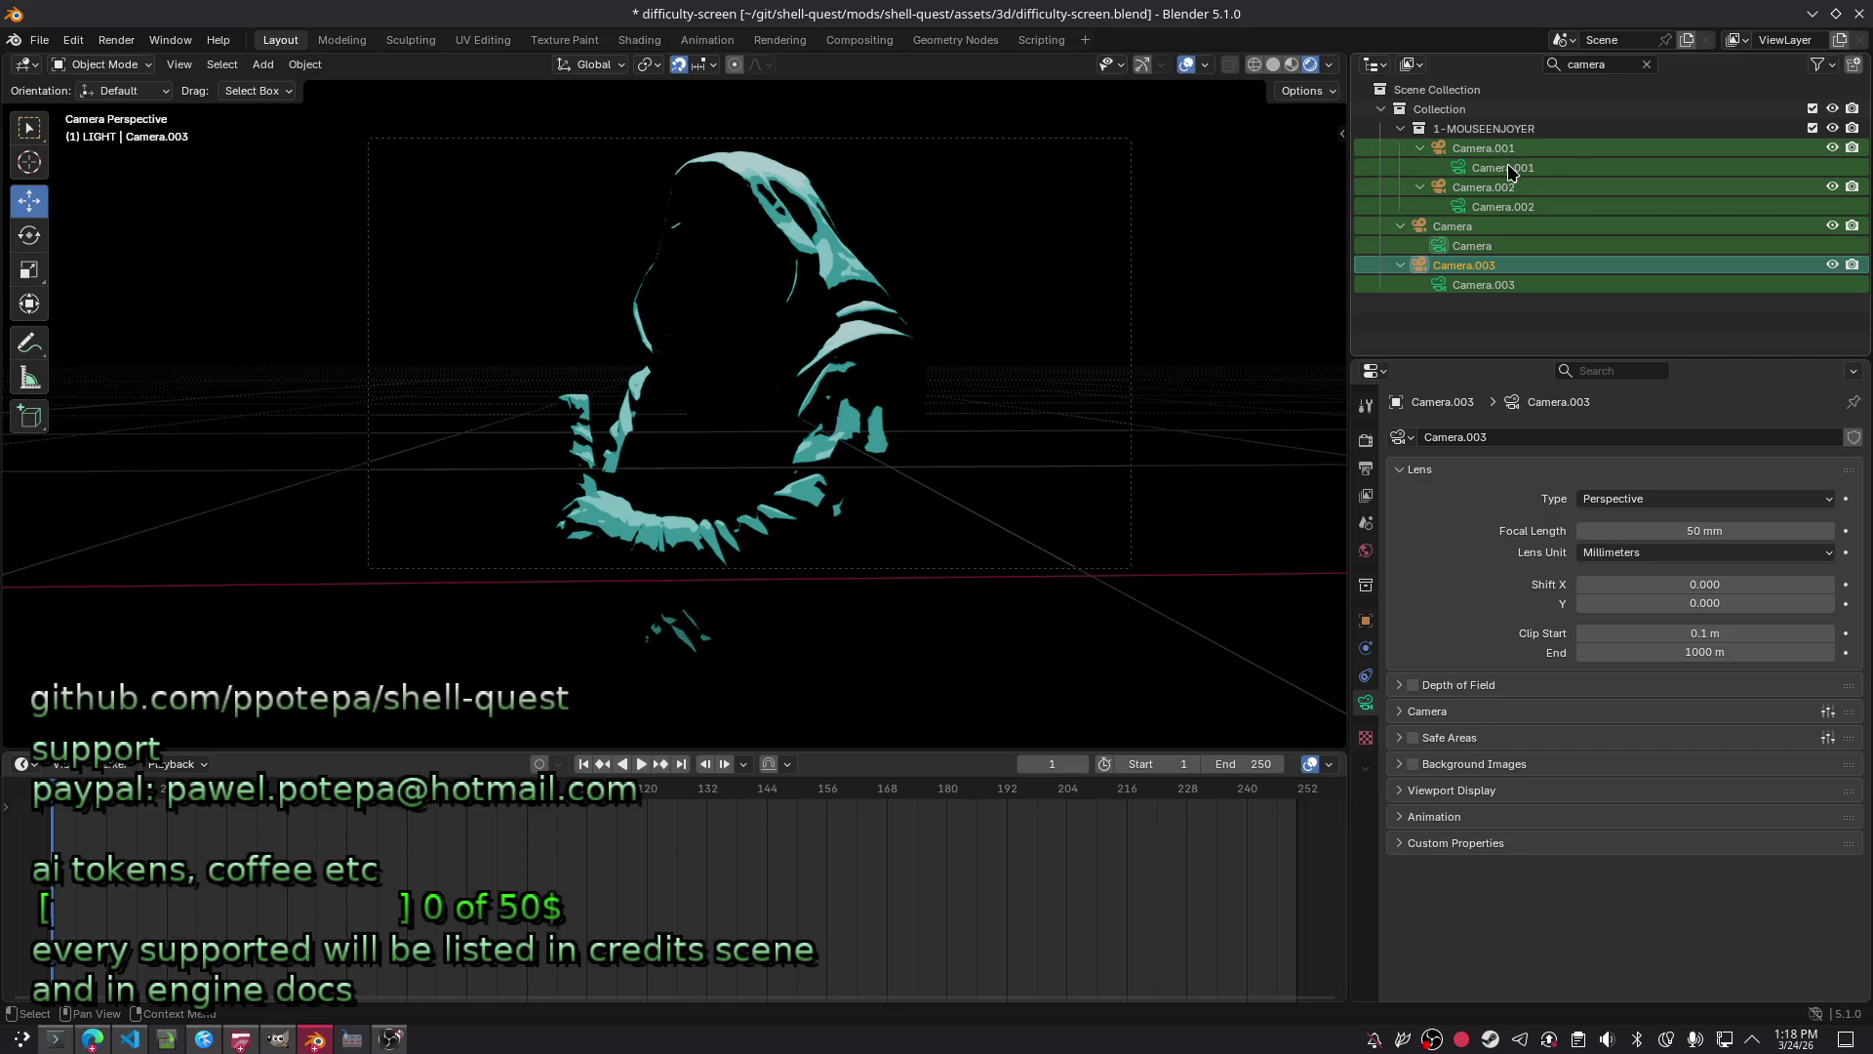
double_click(1518, 168)
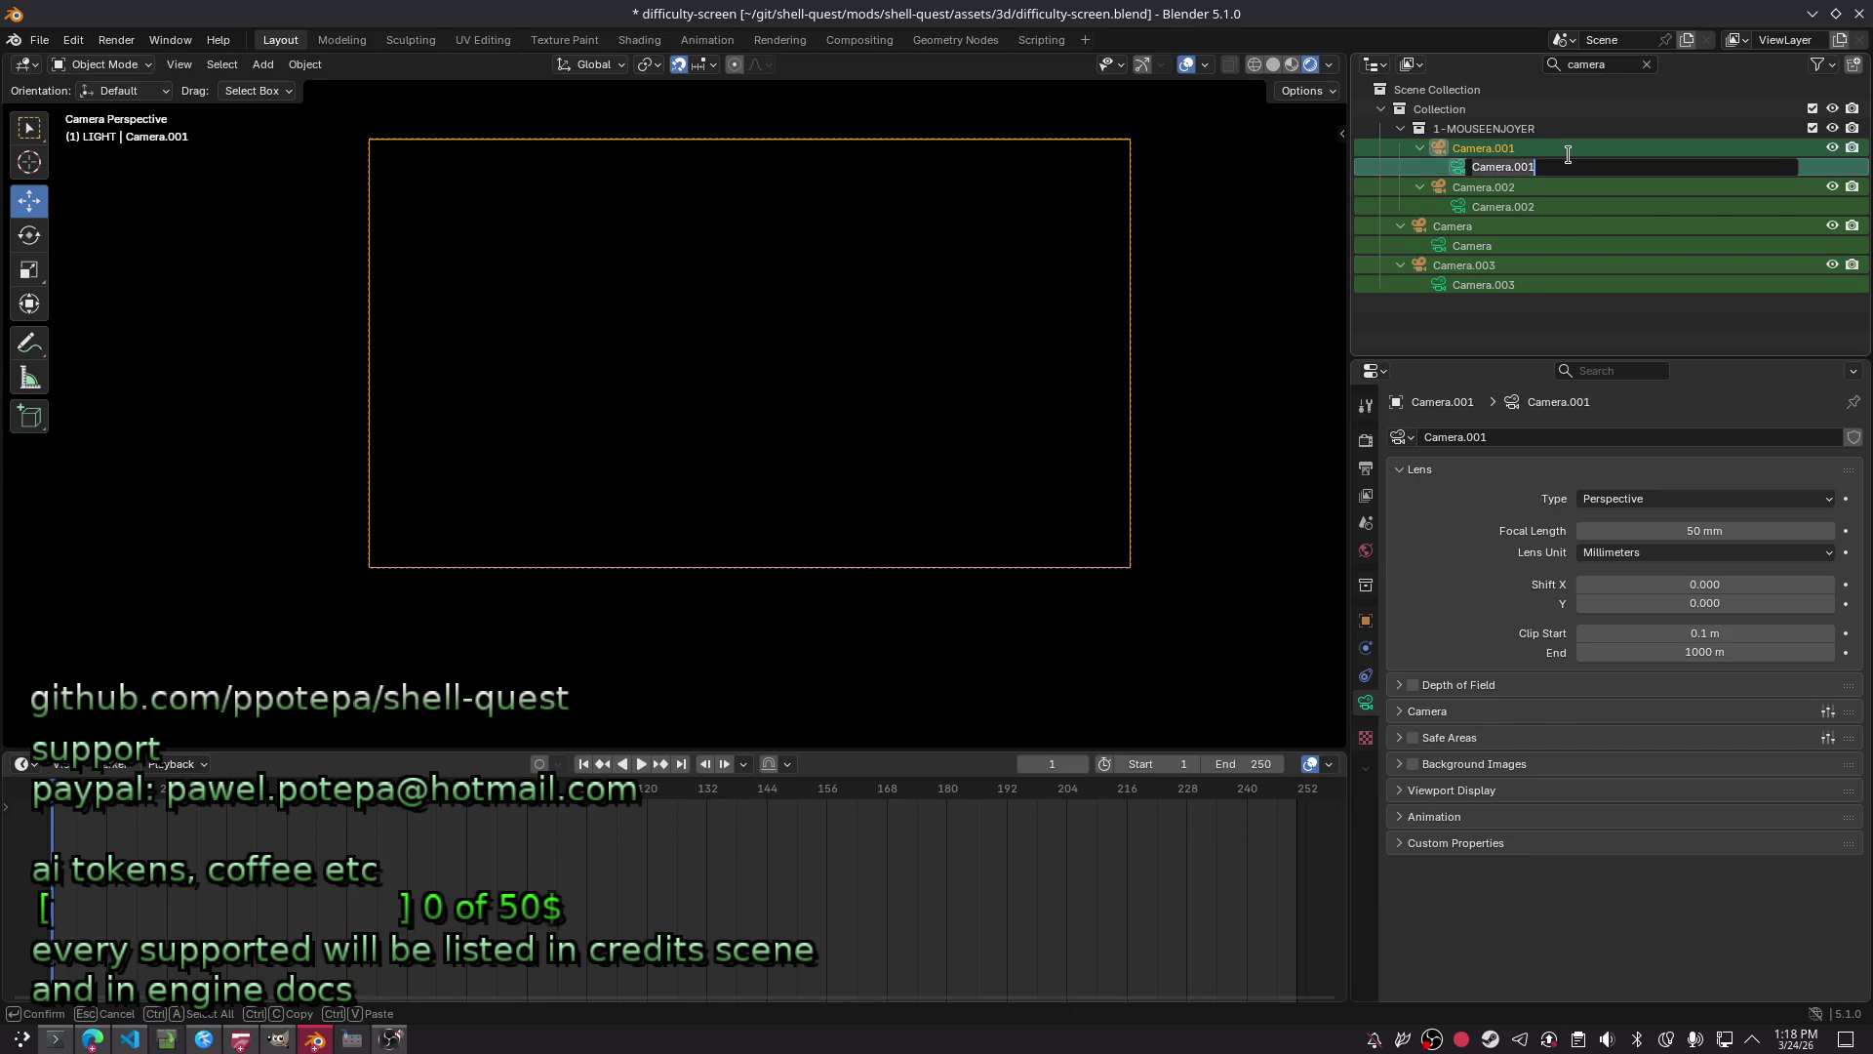
left_click(1485, 150)
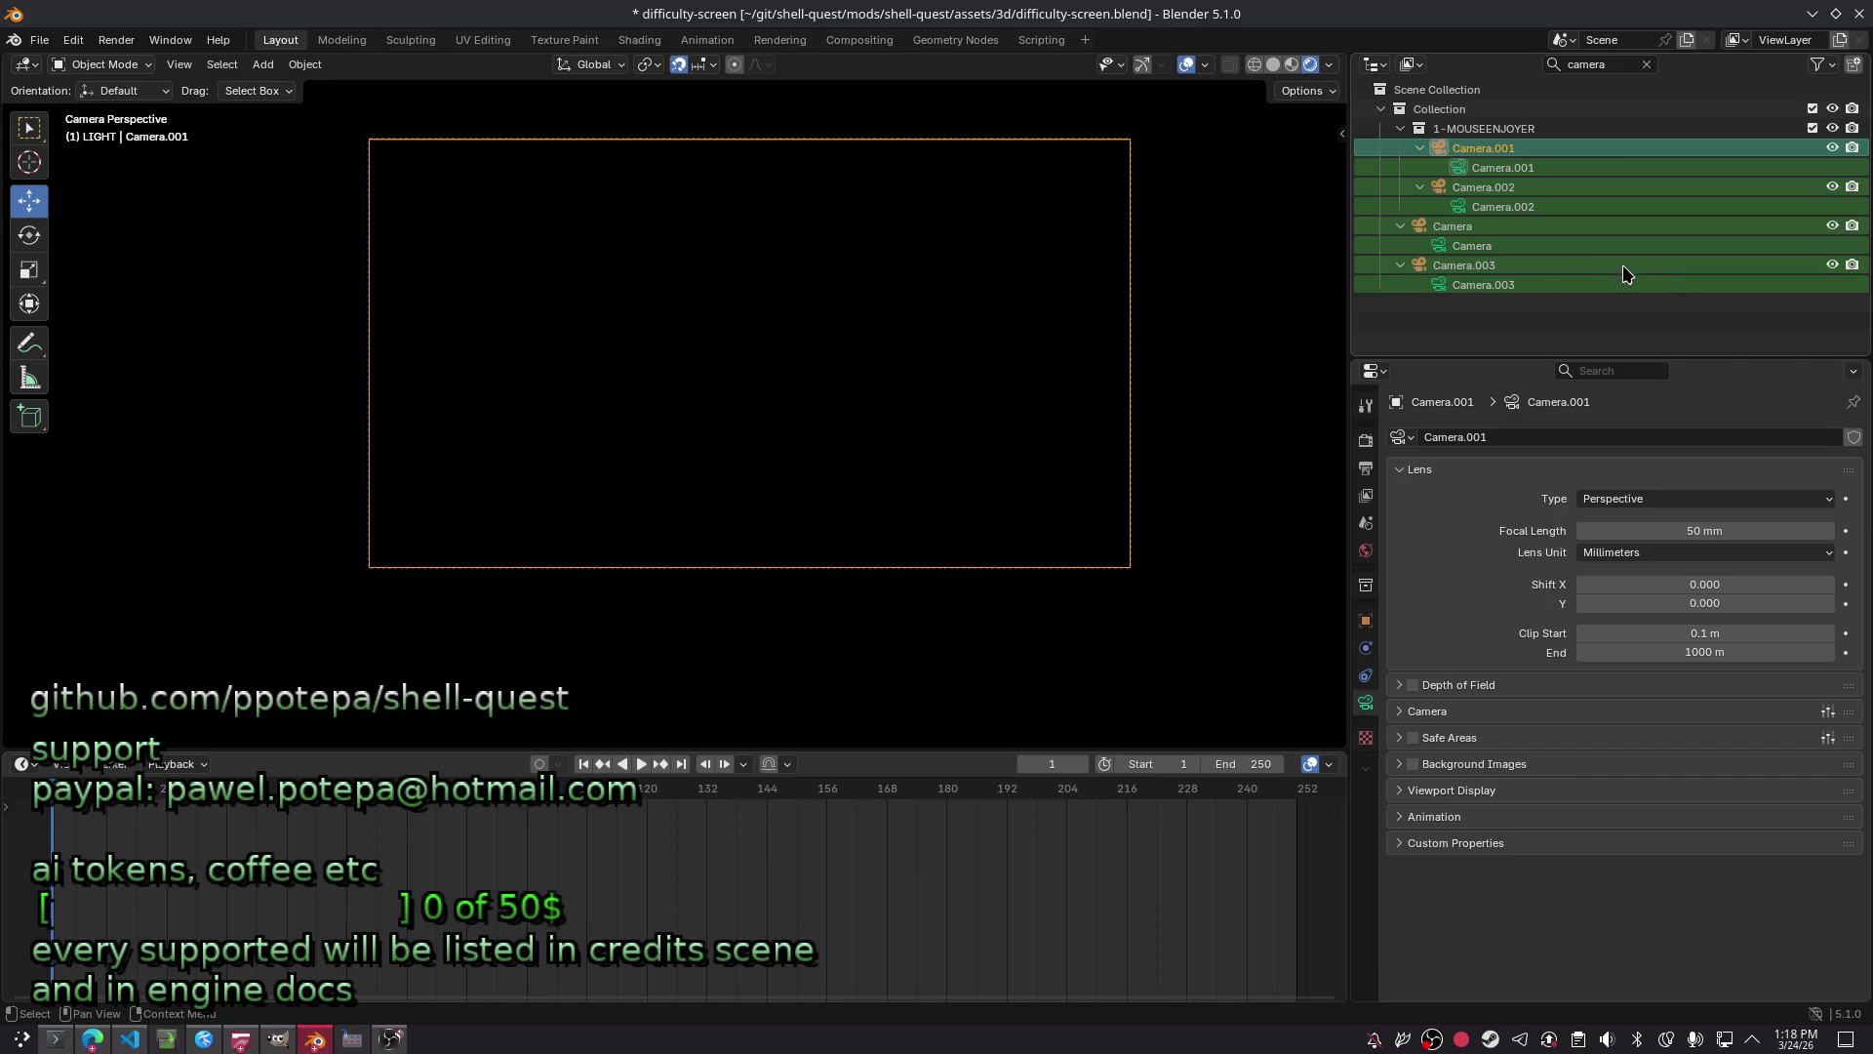
key("x")
left_click(1504, 167)
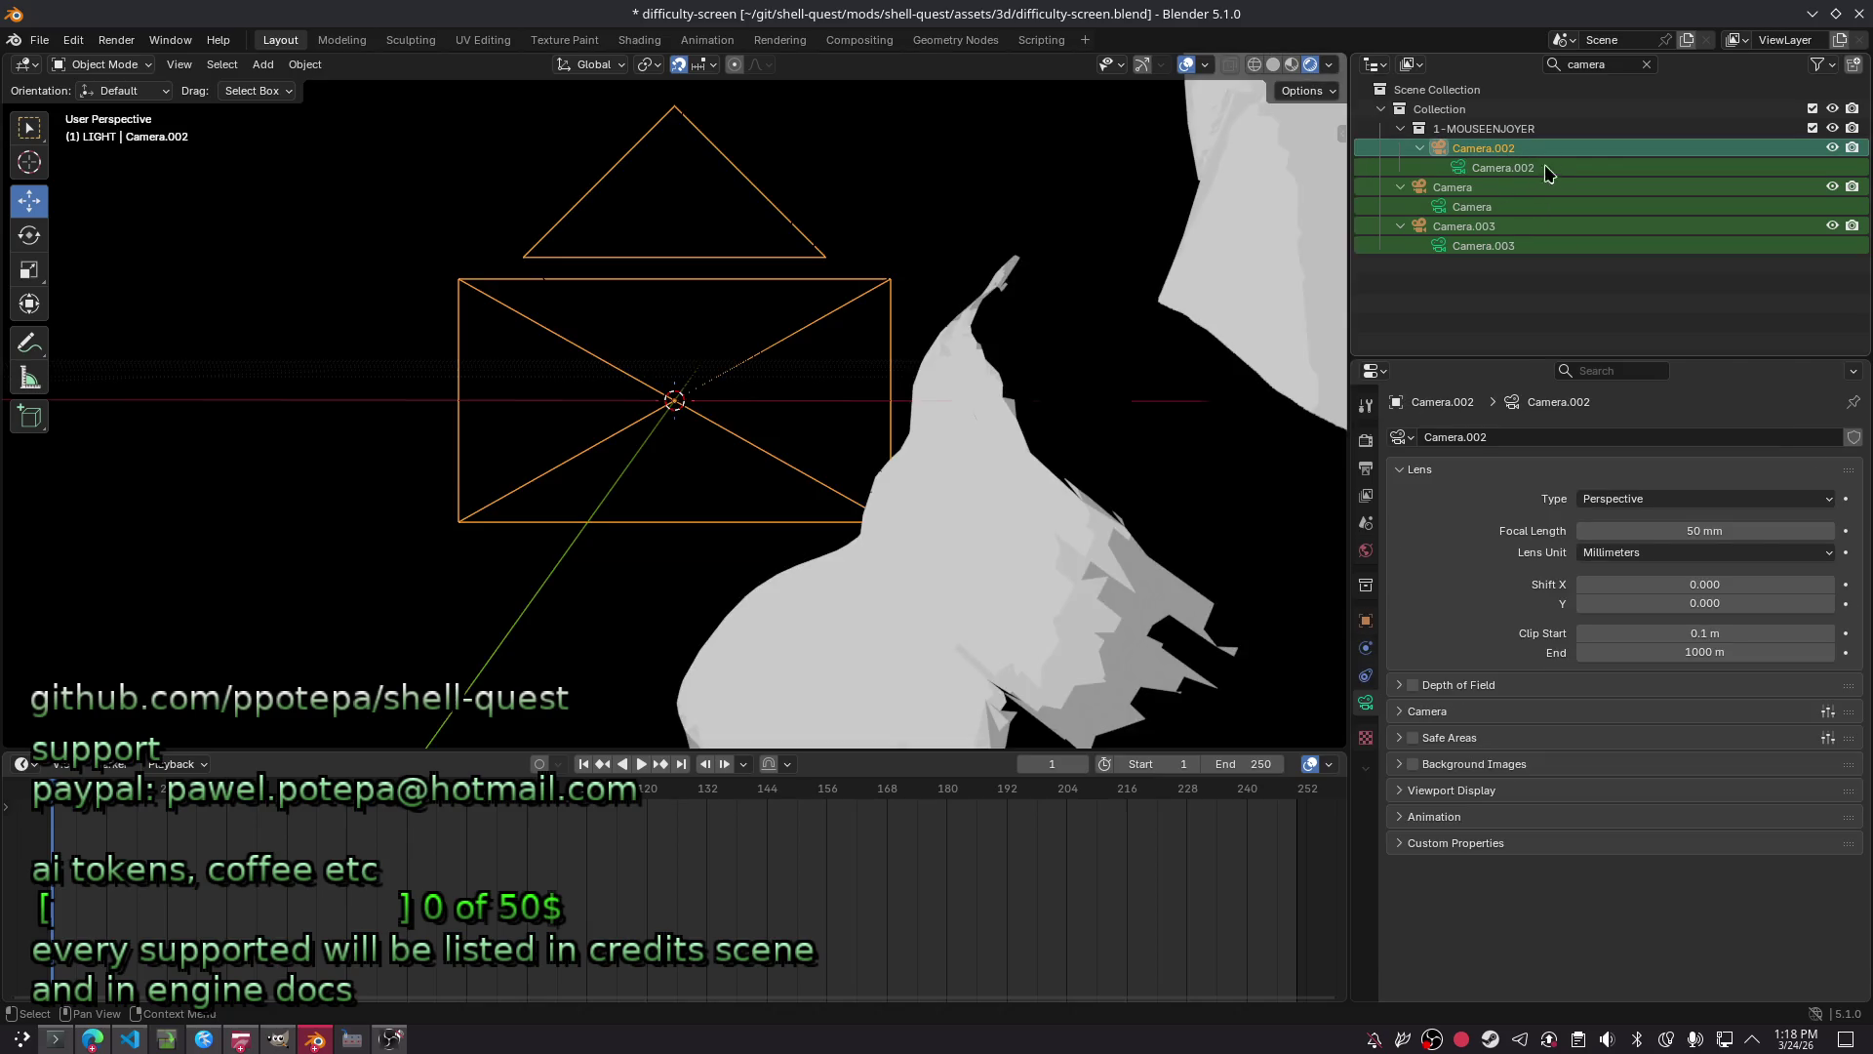
key("x")
left_click(1561, 147)
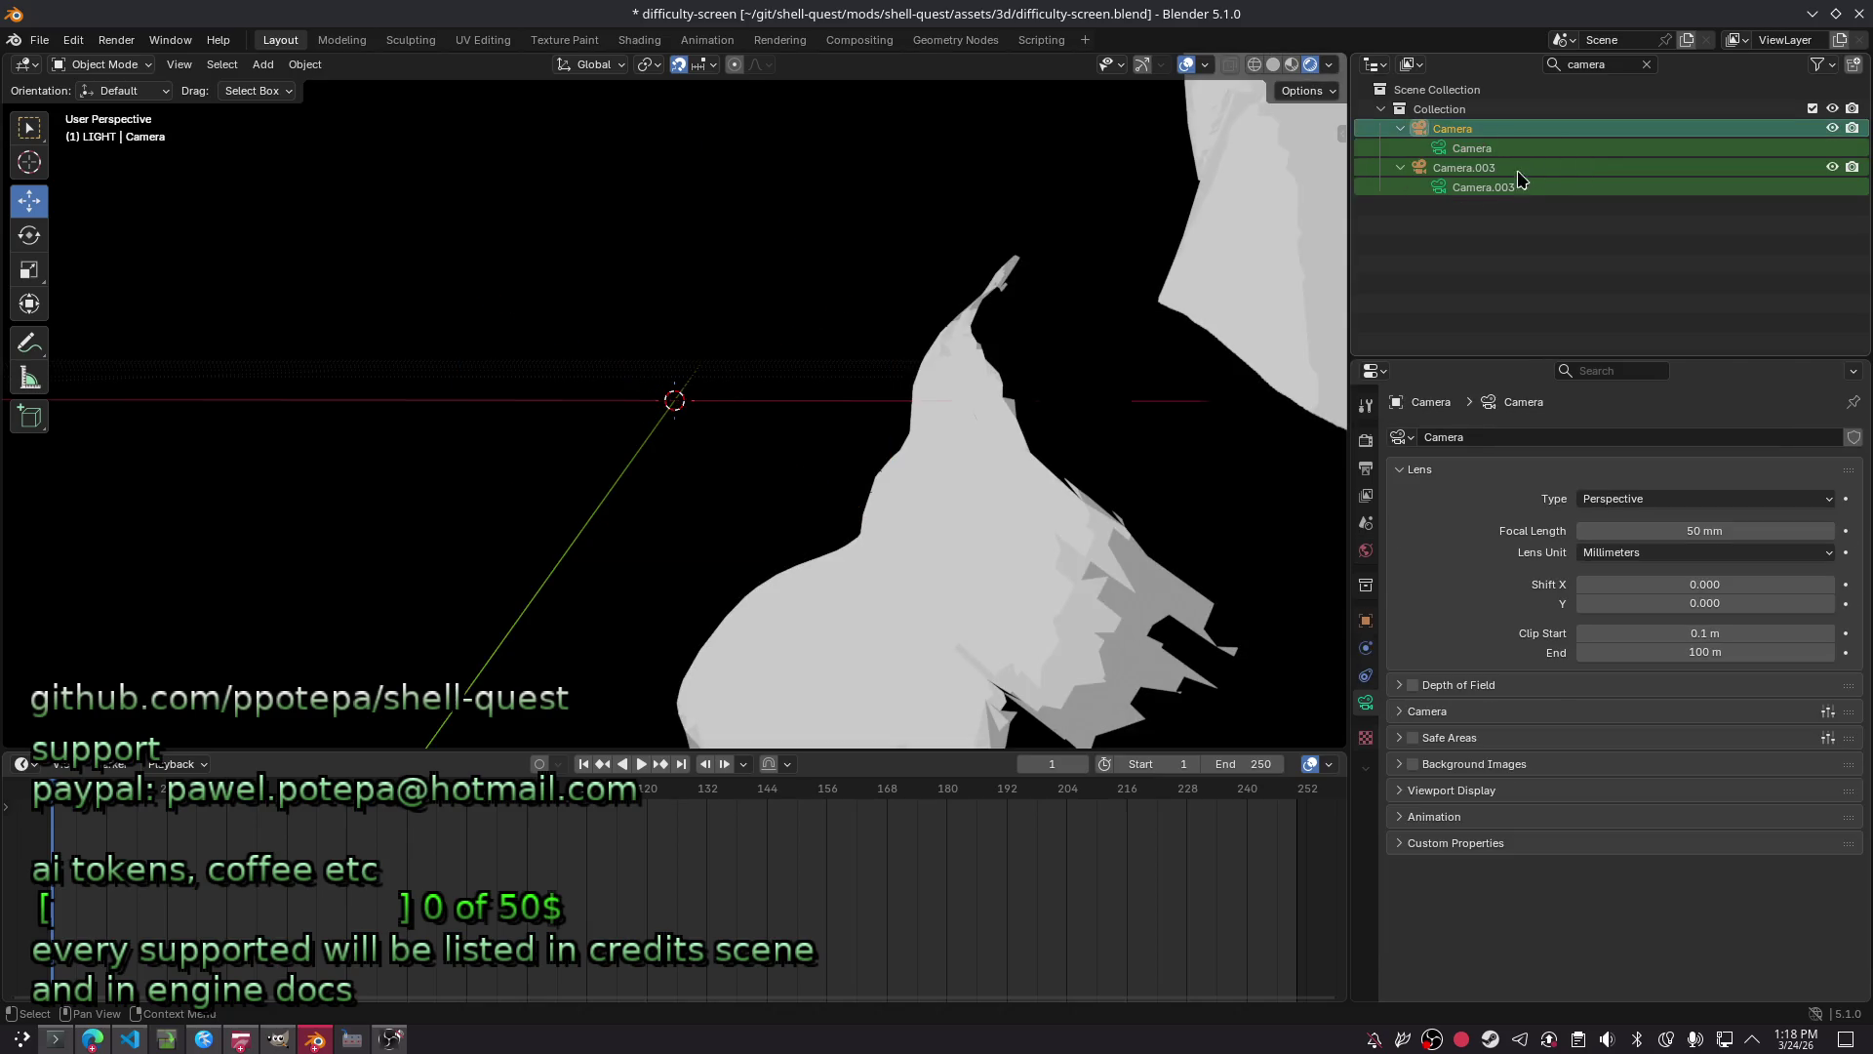
left_click(1527, 172)
key("x")
Select the one remaining Camera and the collection holding it
left_click(1512, 148)
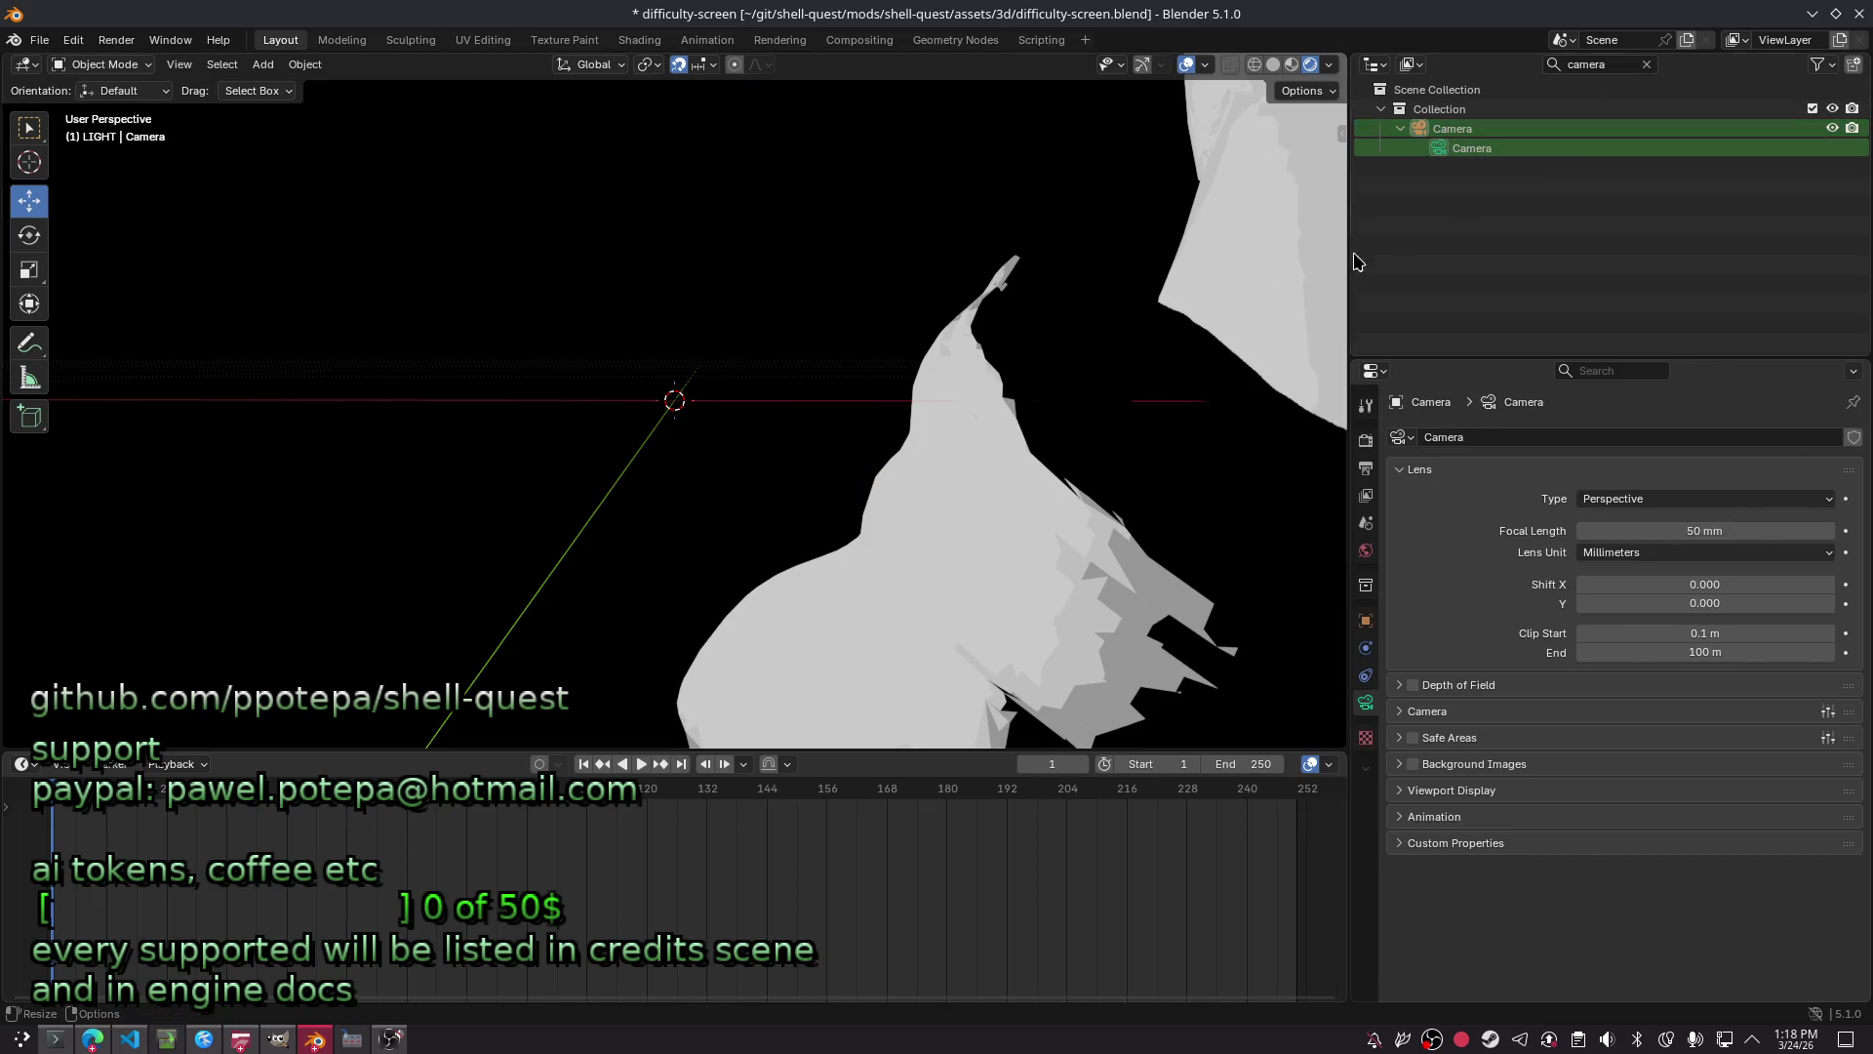
left_click(1436, 130)
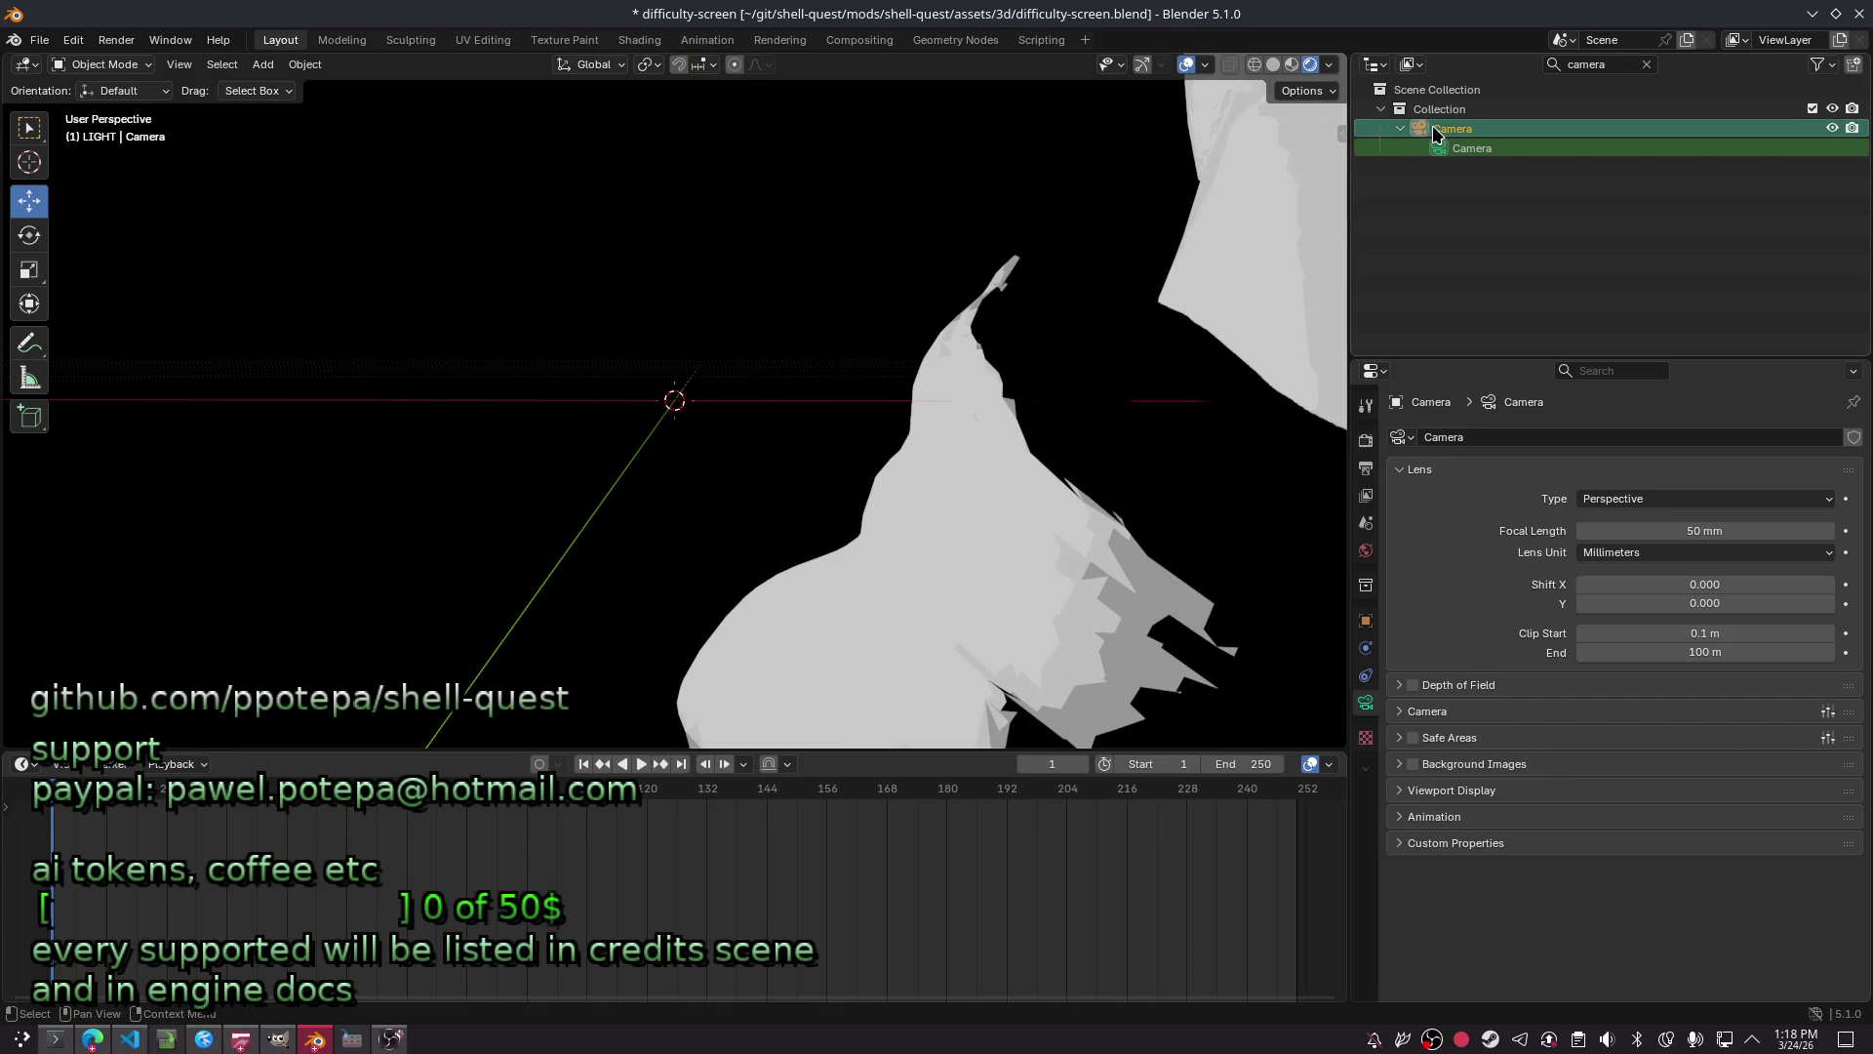
left_click(1400, 112)
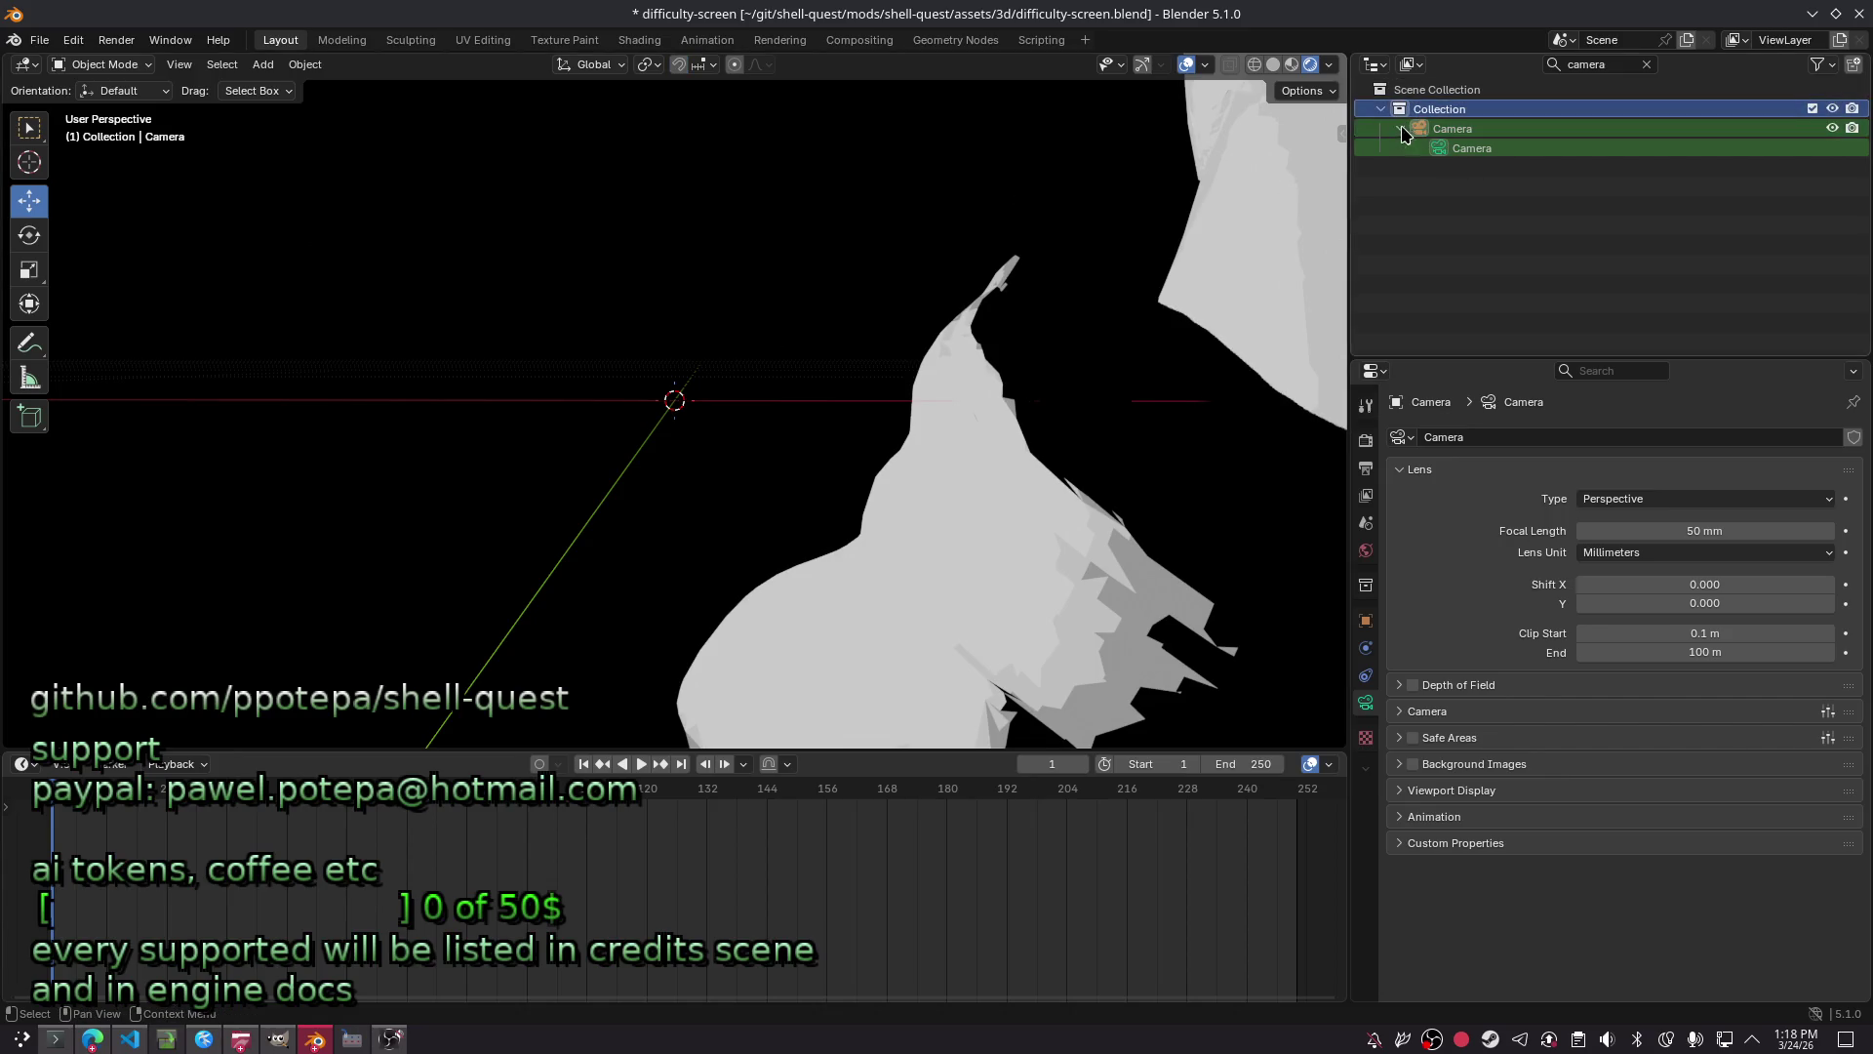
Show the Collection properties and walk-navigate the view toward the two figures
left_click(1384, 108)
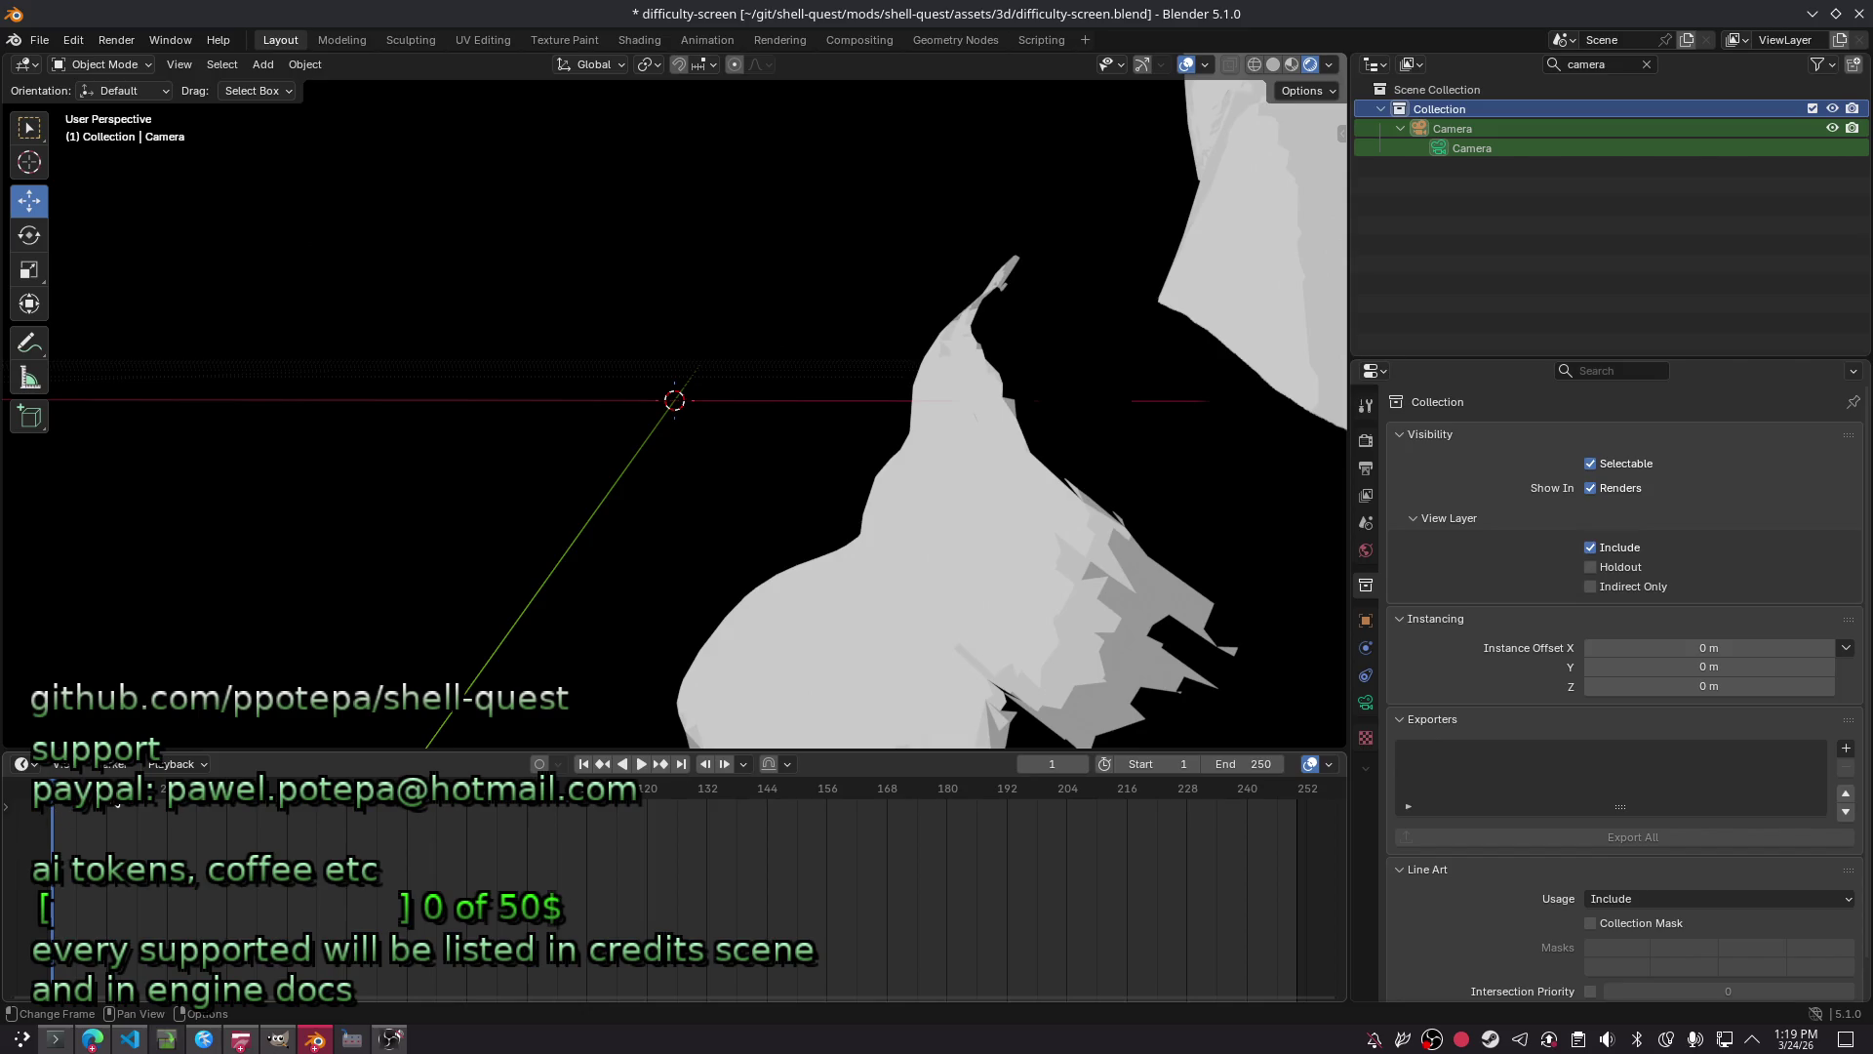
scroll(828, 322, "down", 5)
scroll(828, 322, "down", 4)
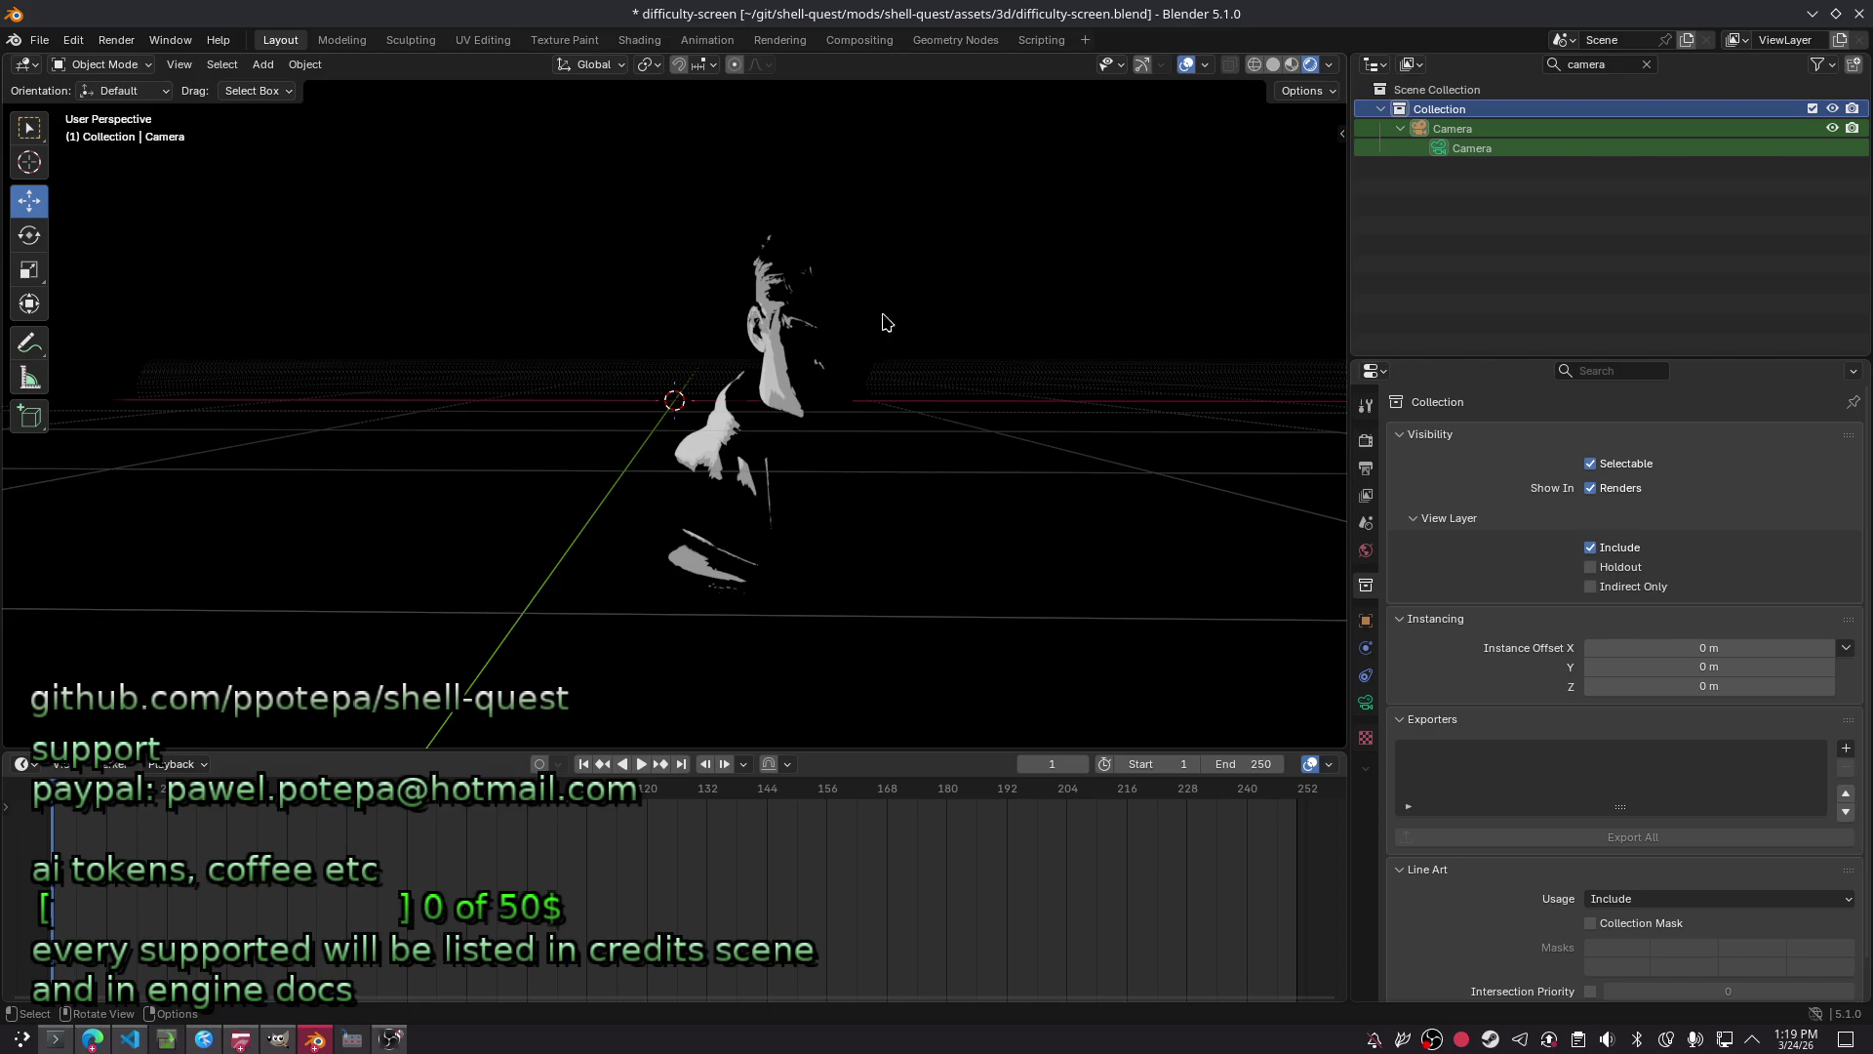
key("shift+grave")
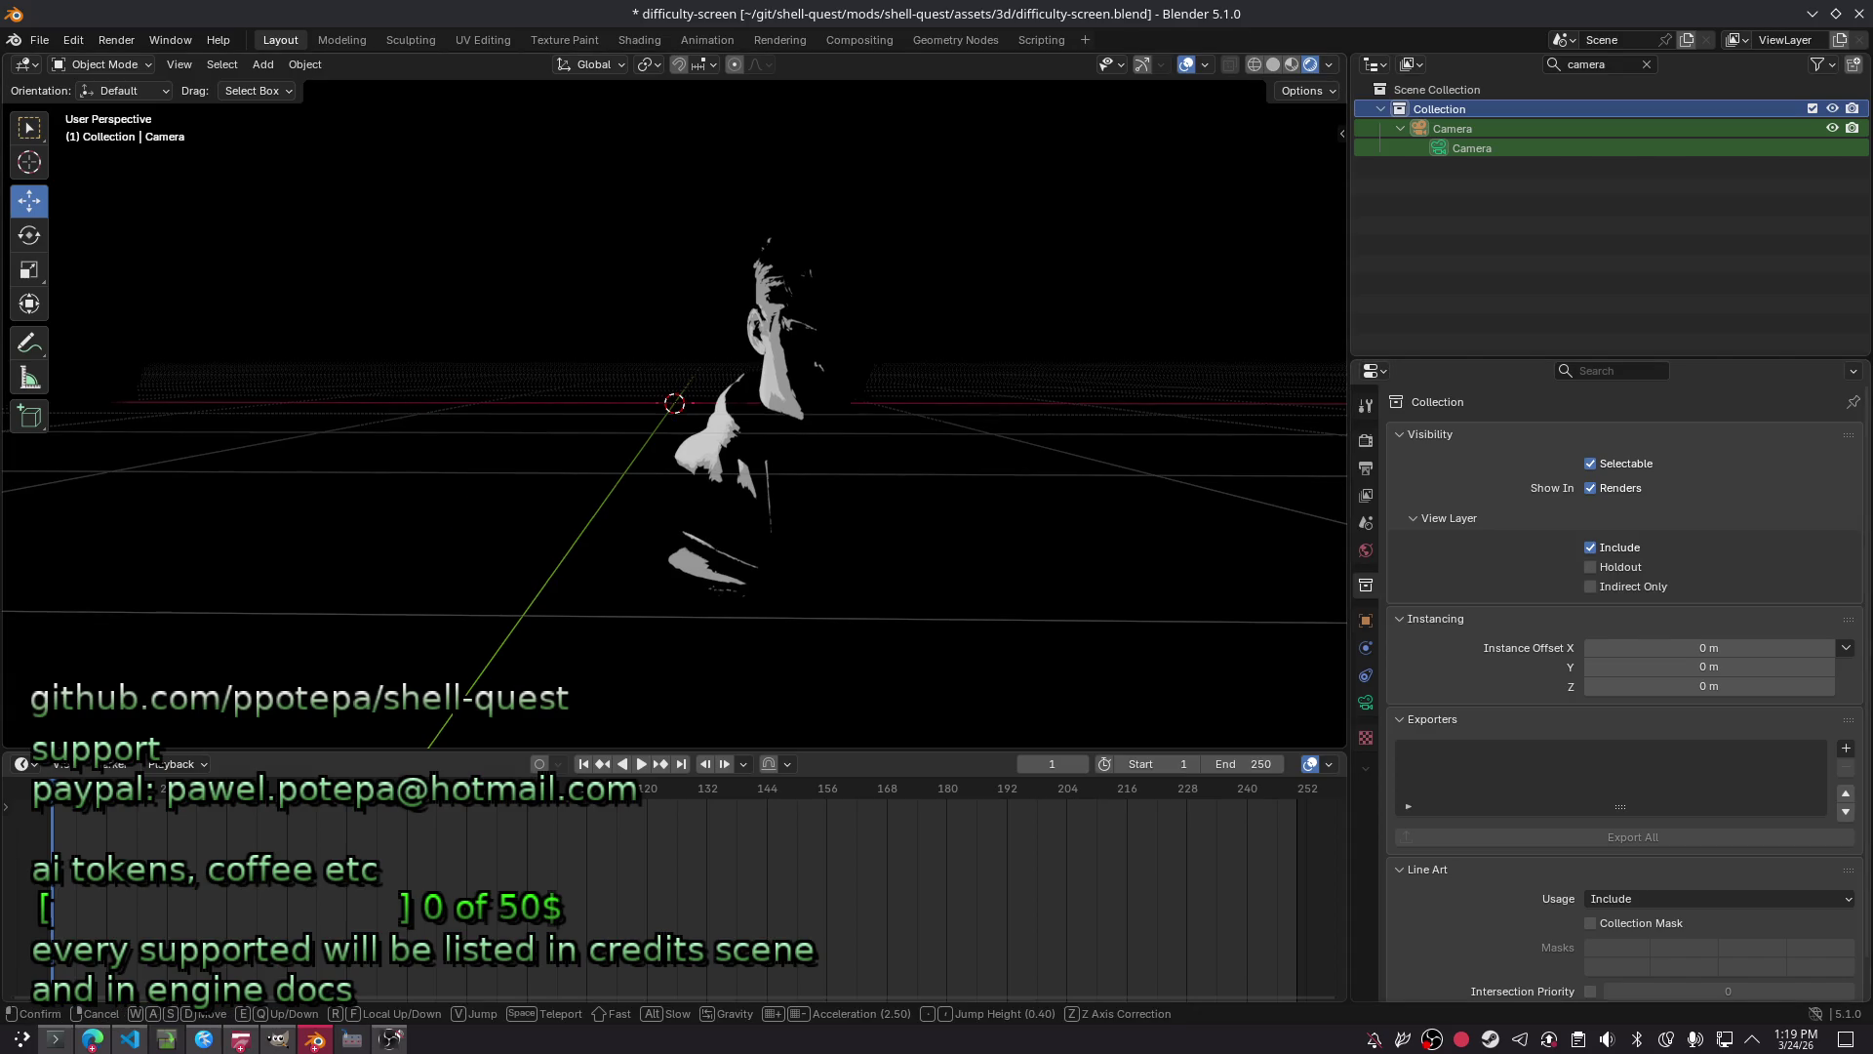
key("w")
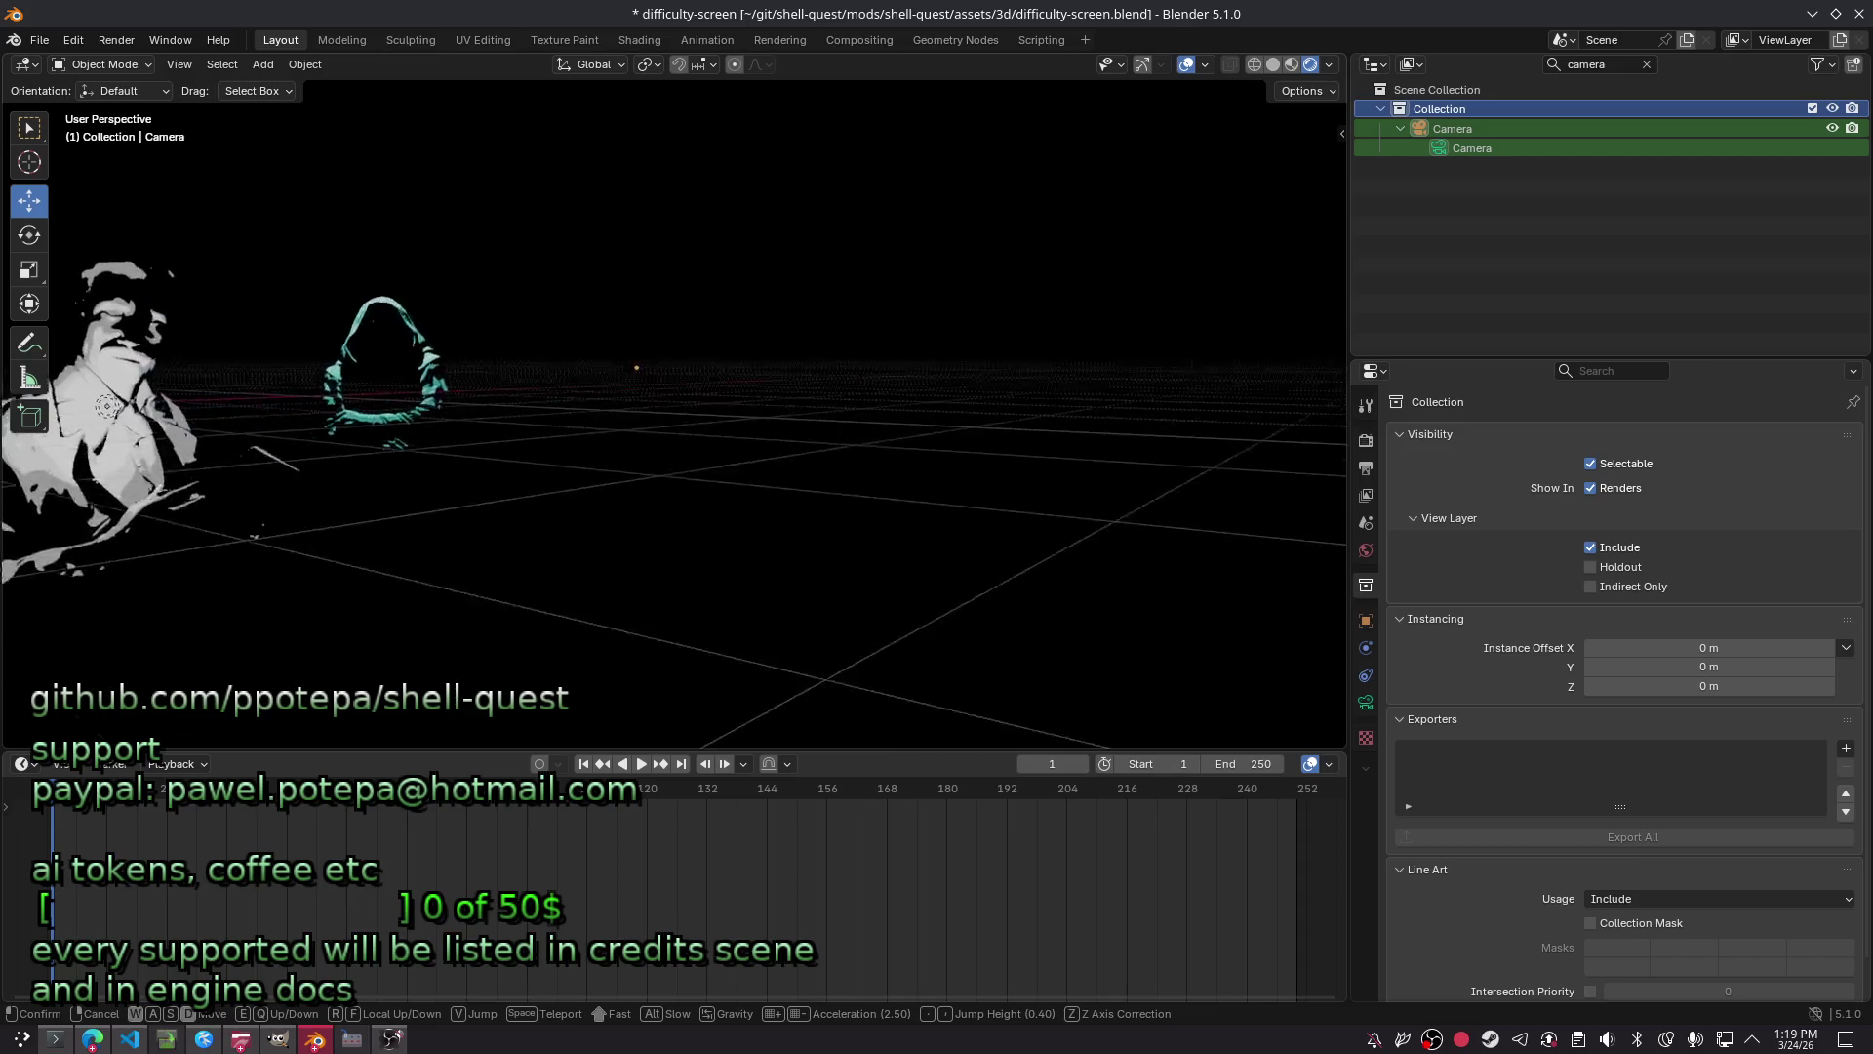
key("Return")
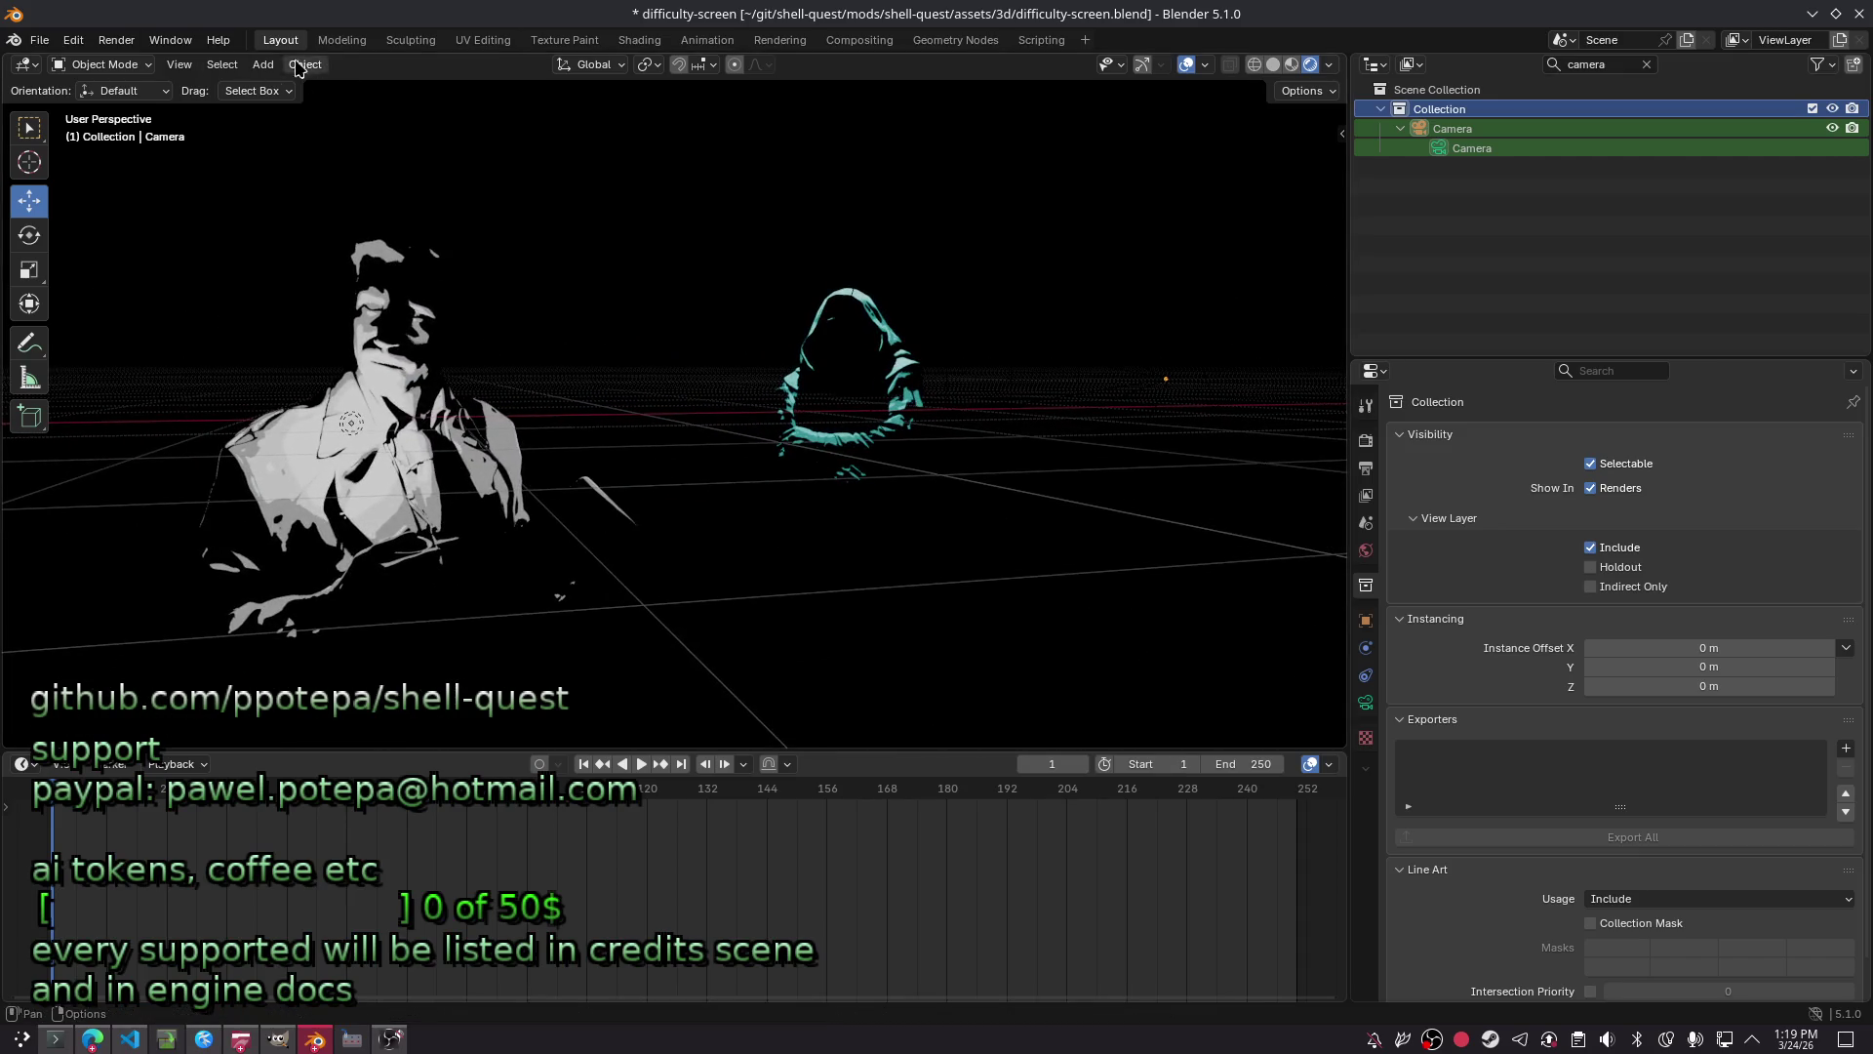
Select the Camera and save difficulty-screen.blend
left_click(968, 347)
key("ctrl+s")
left_click(1485, 148)
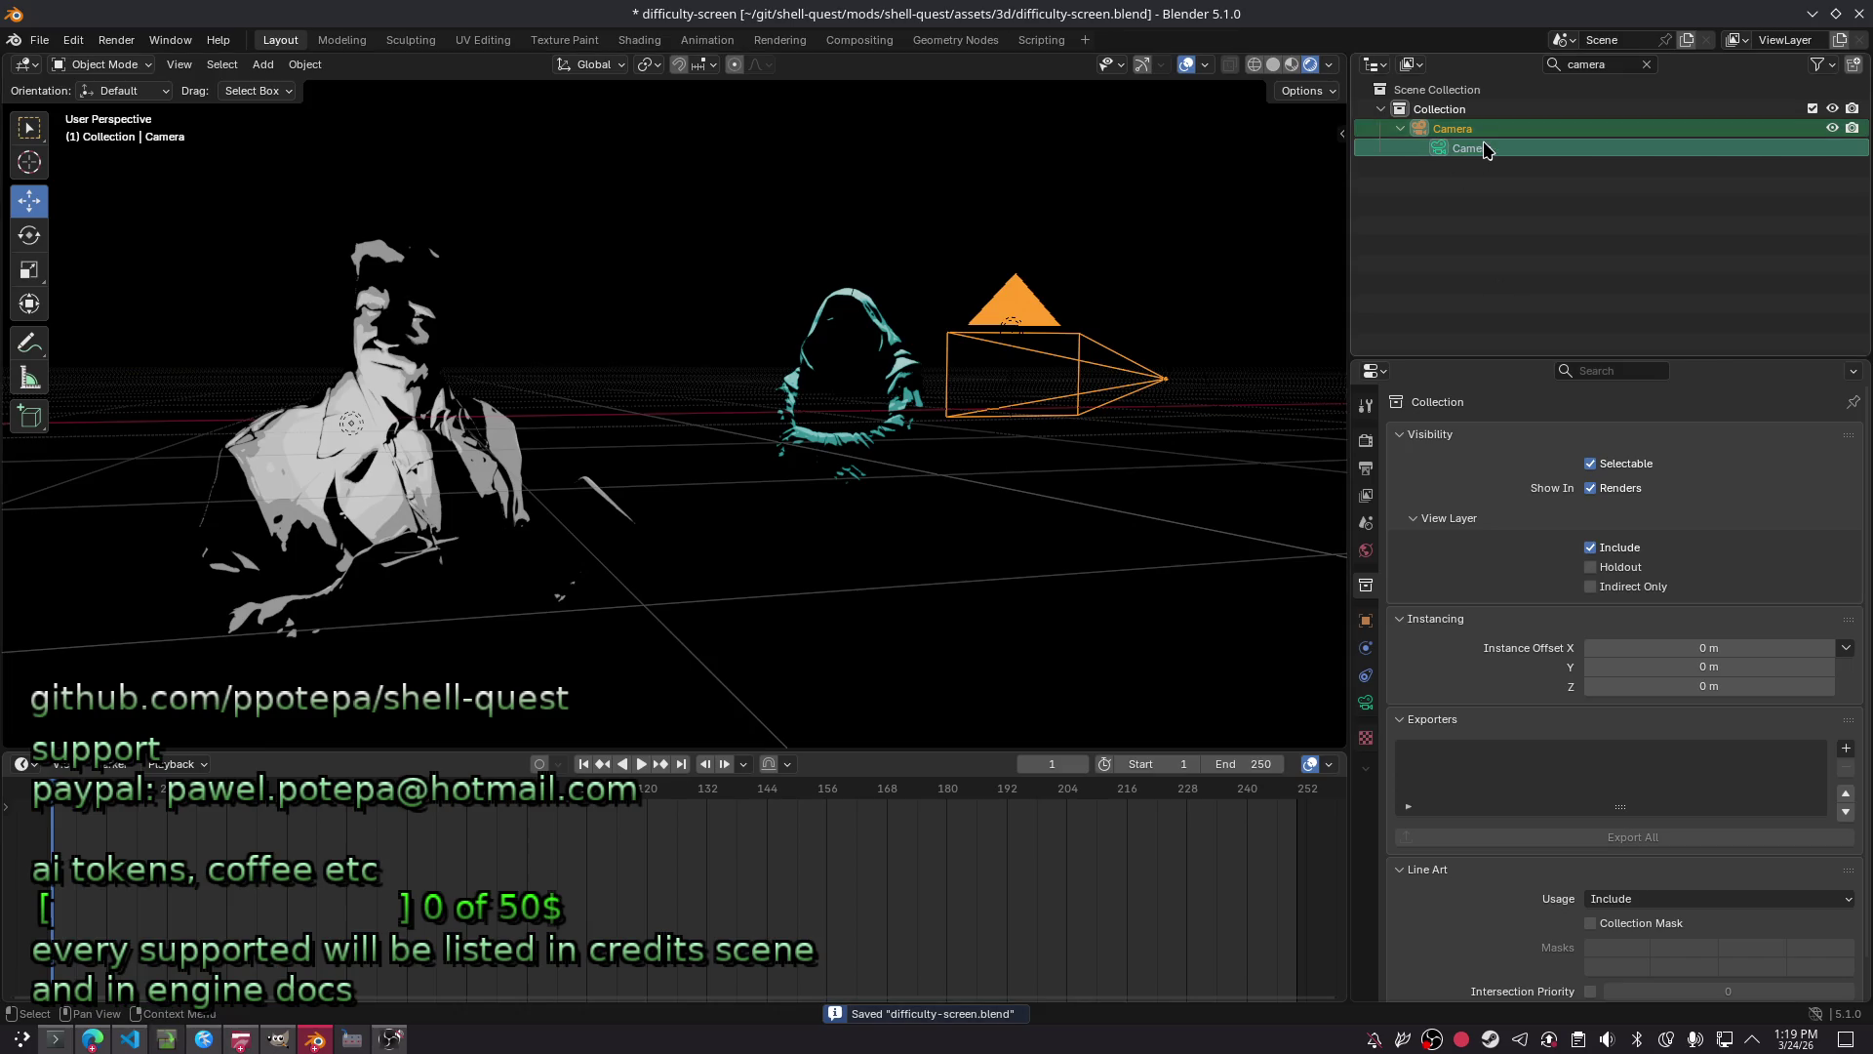
Reselect the Camera object from the Outliner and hide it in the viewport
right_click(1484, 149)
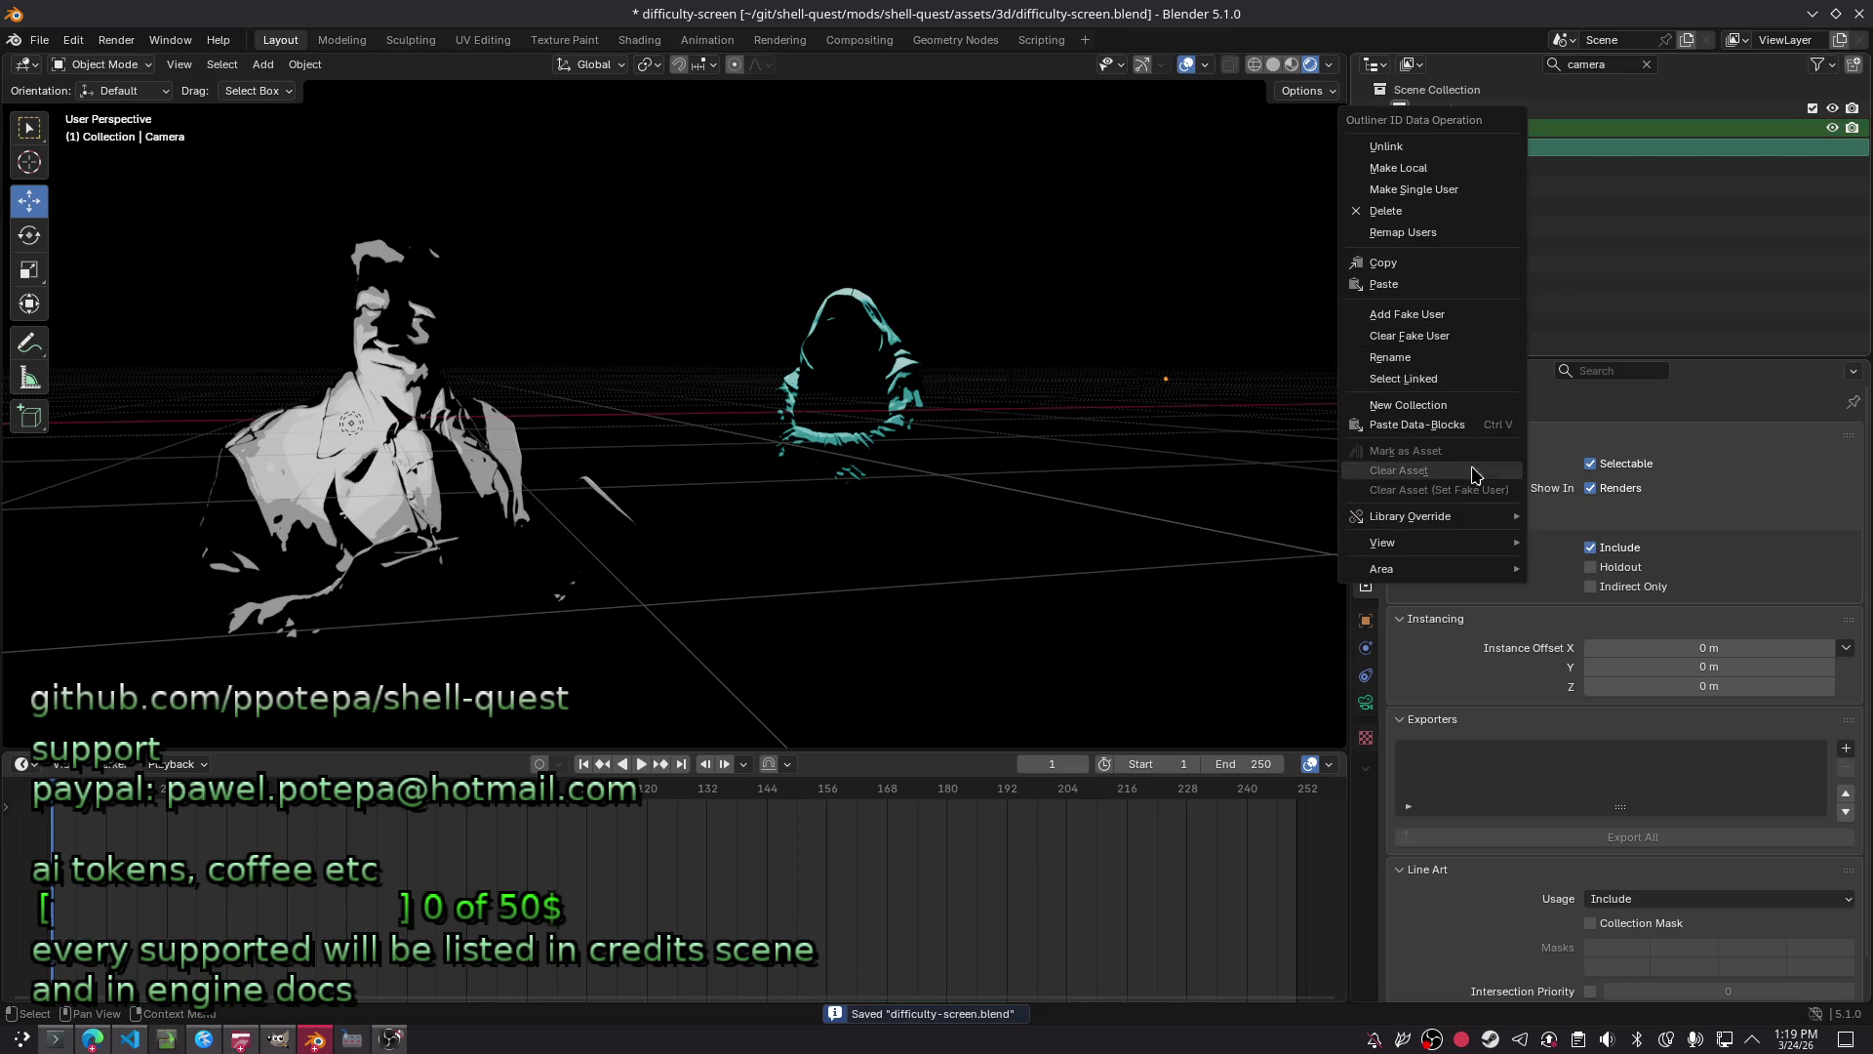
left_click(1522, 315)
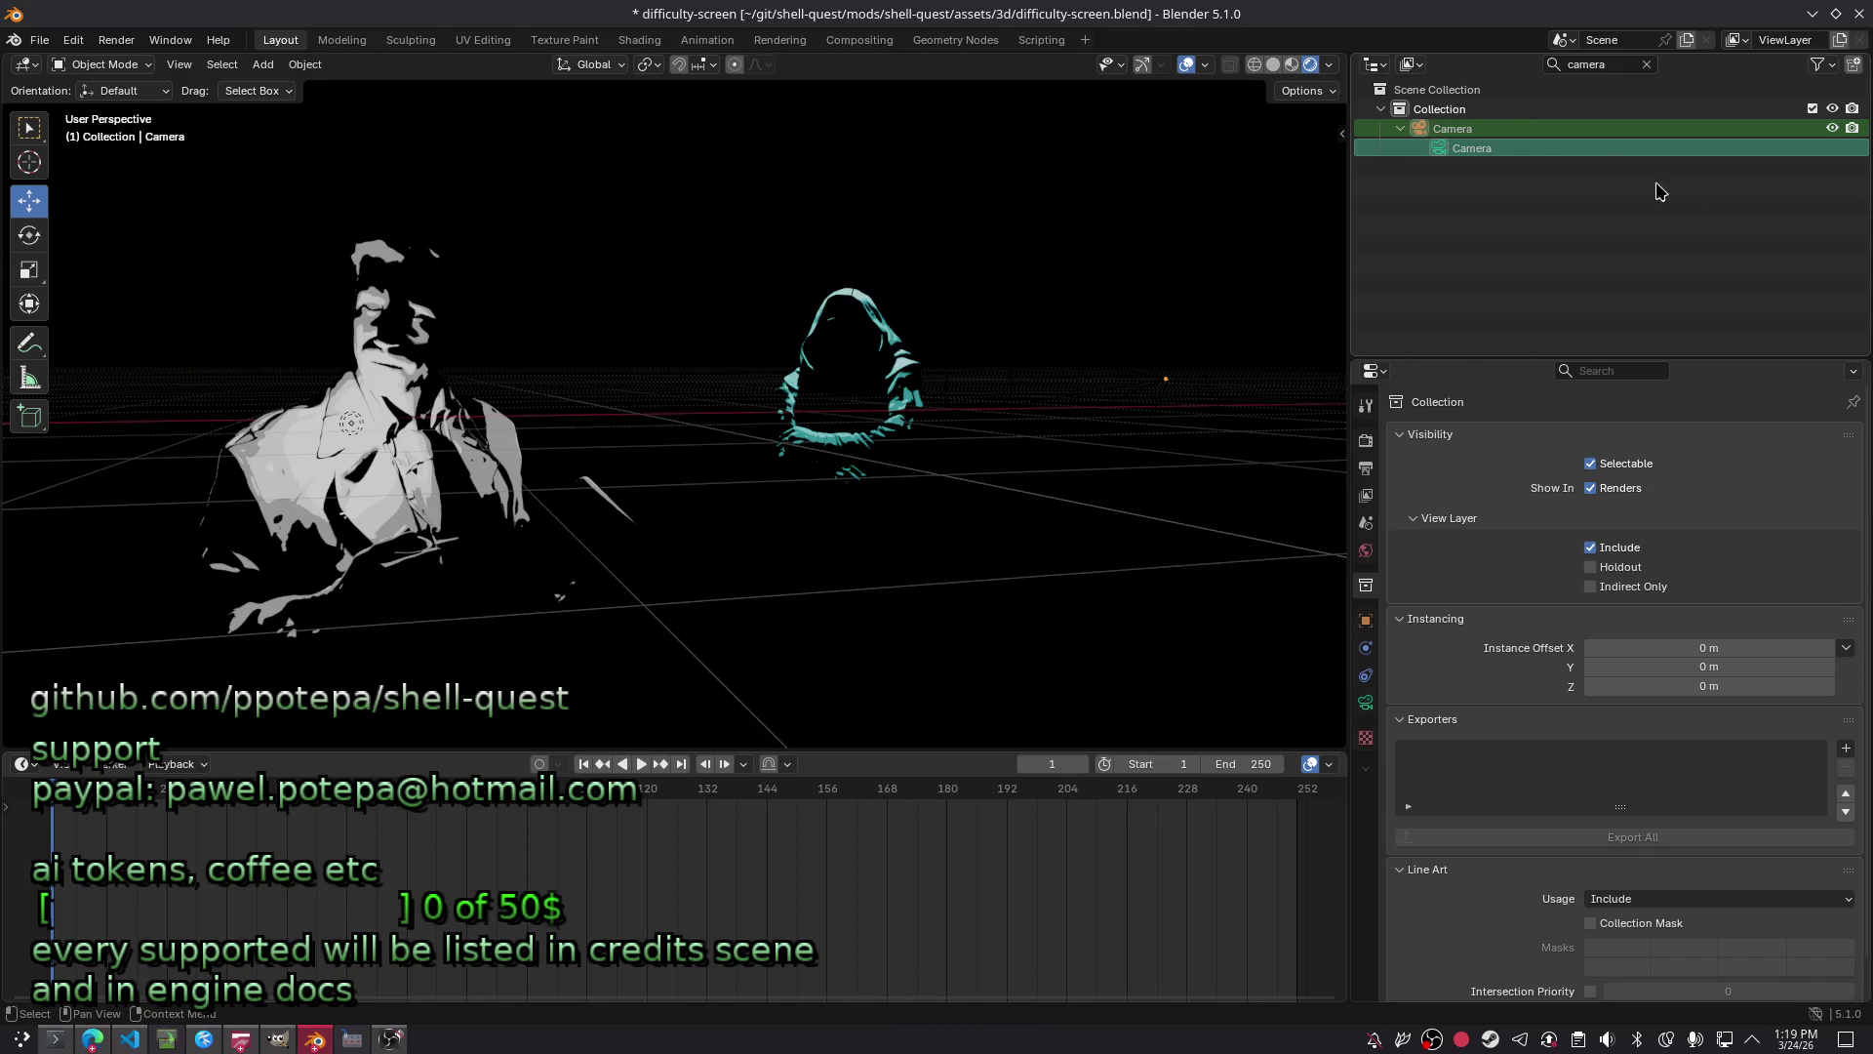
left_click(1453, 128)
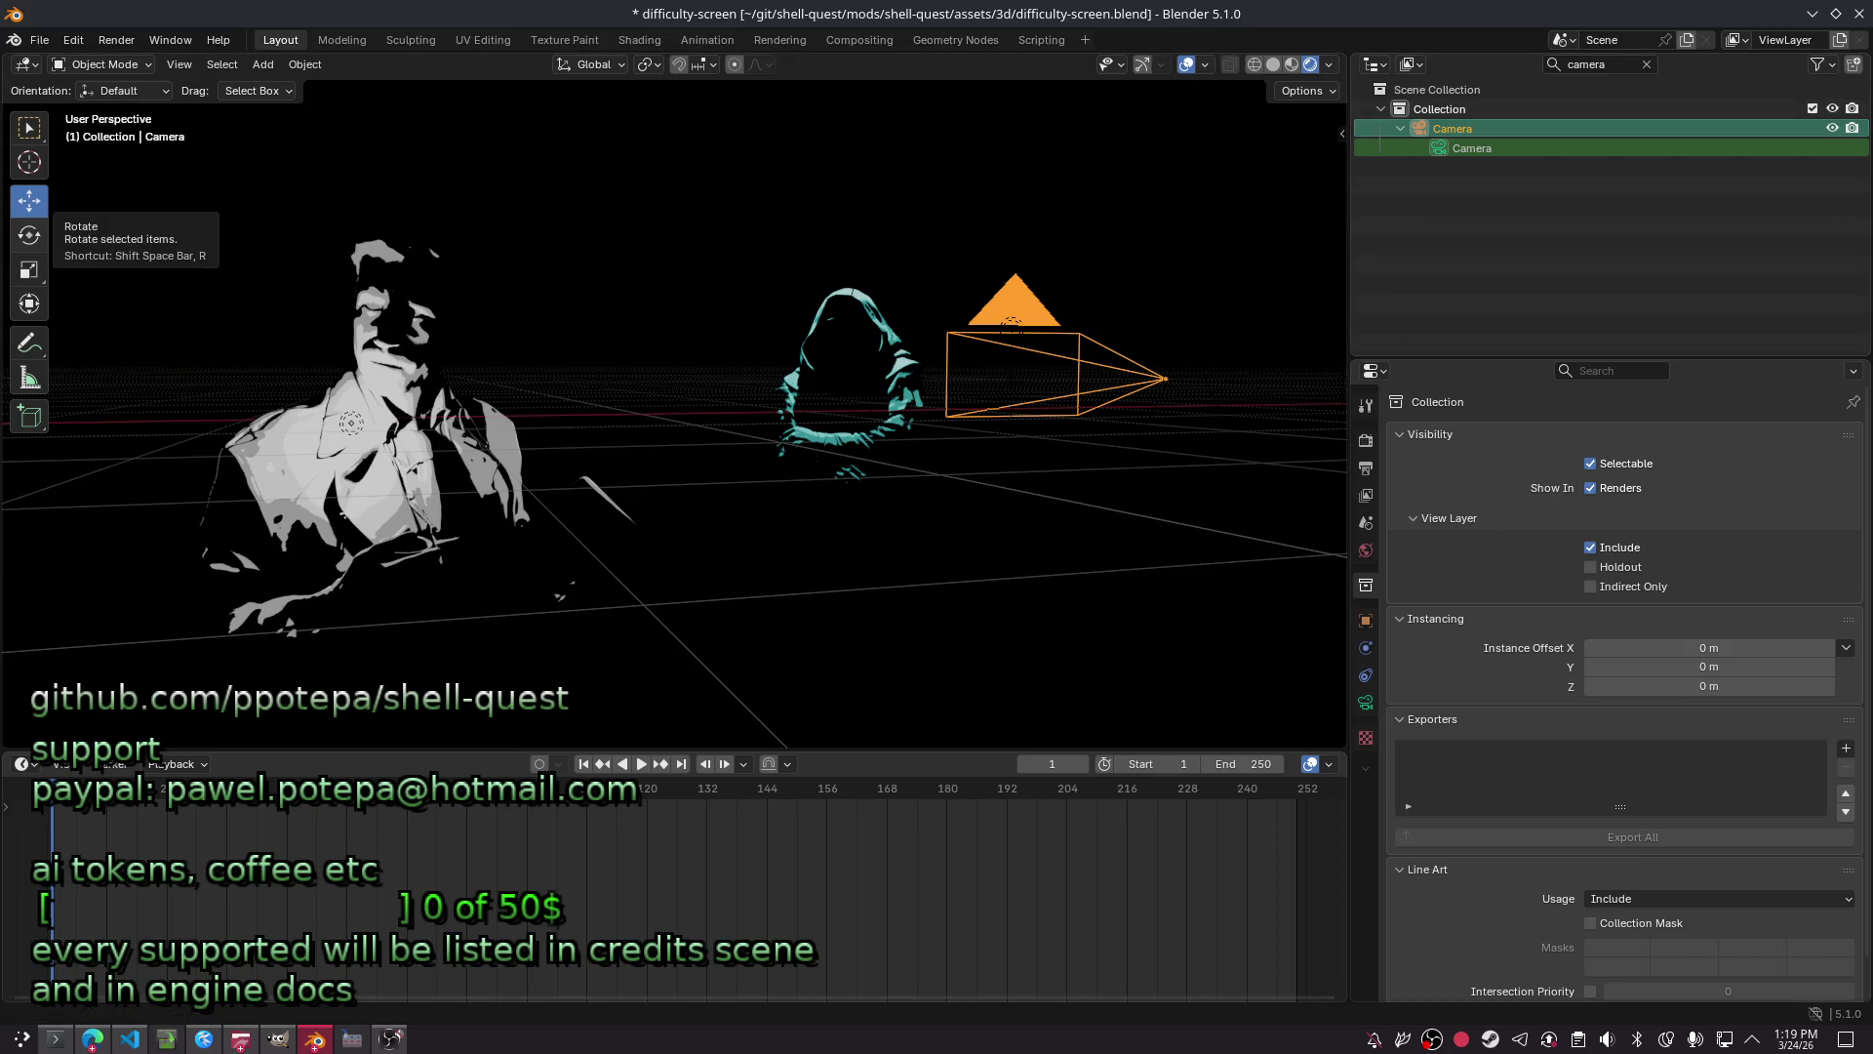
key("h")
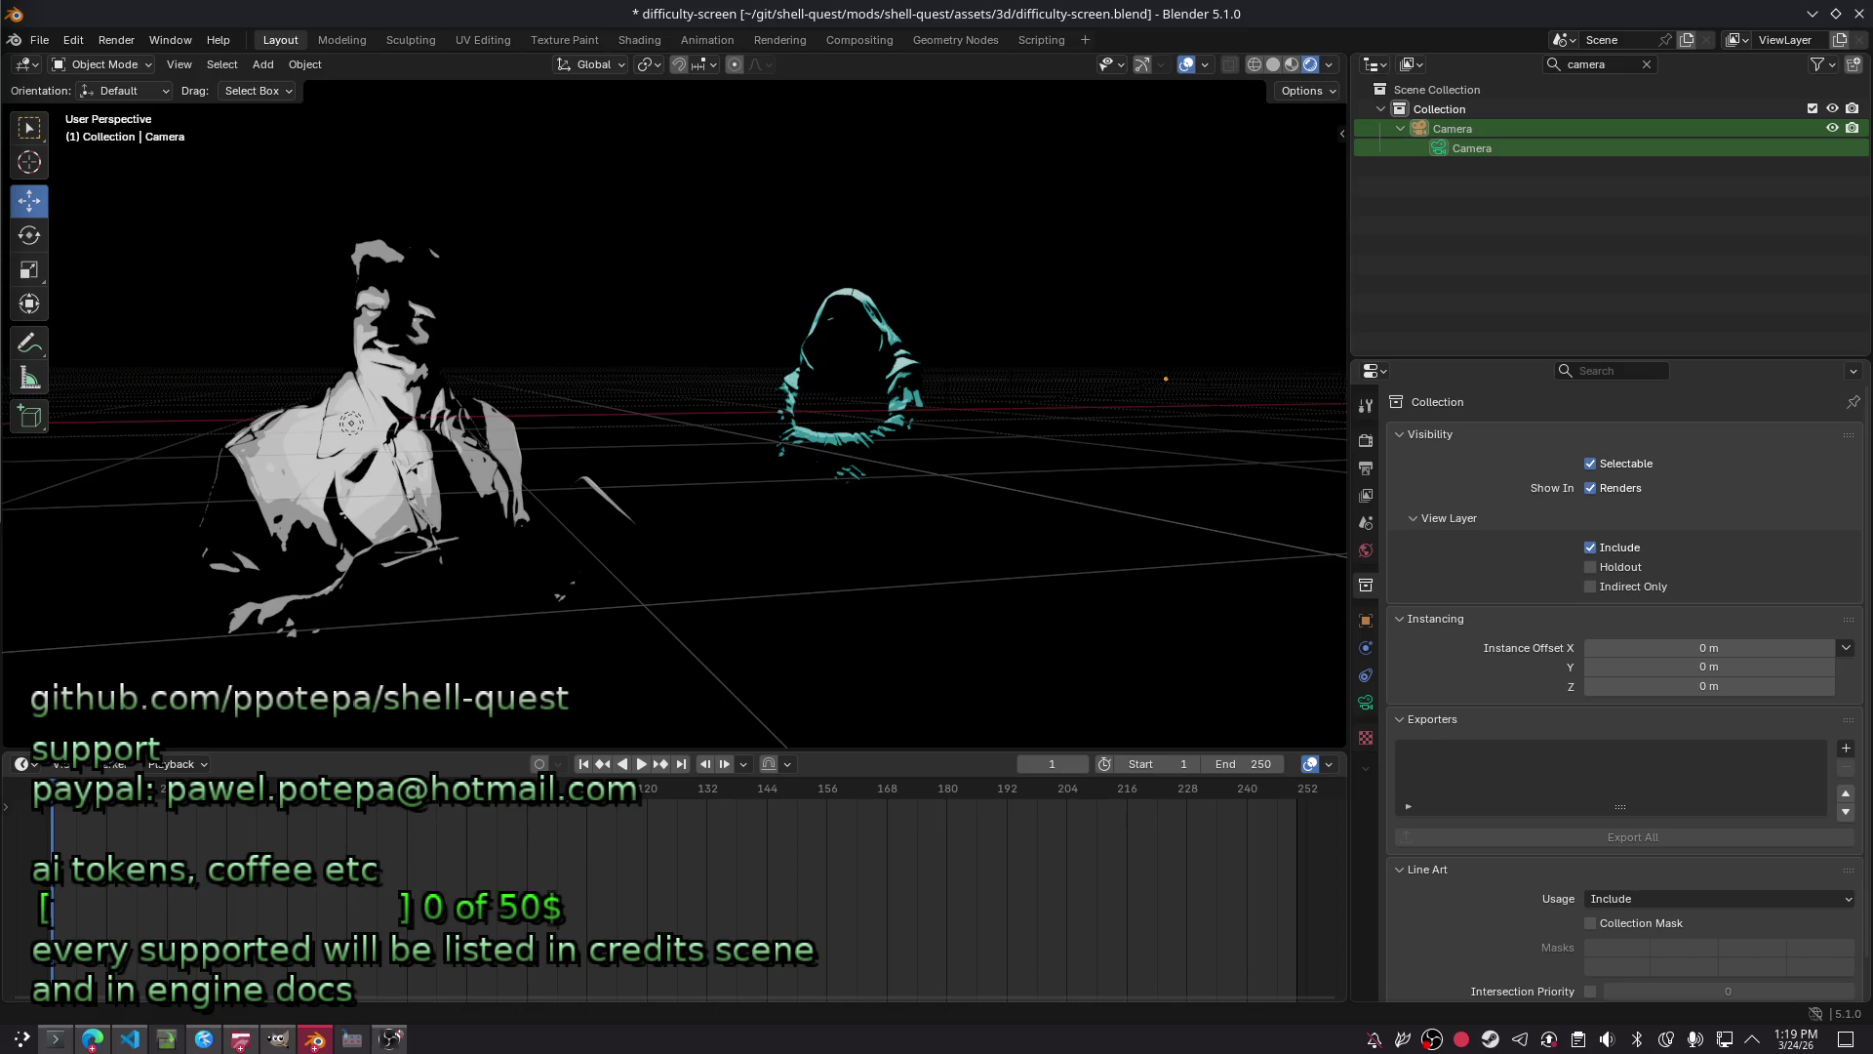
Save the file and widen the 3D viewport to show the camera's transform values
key("ctrl+s")
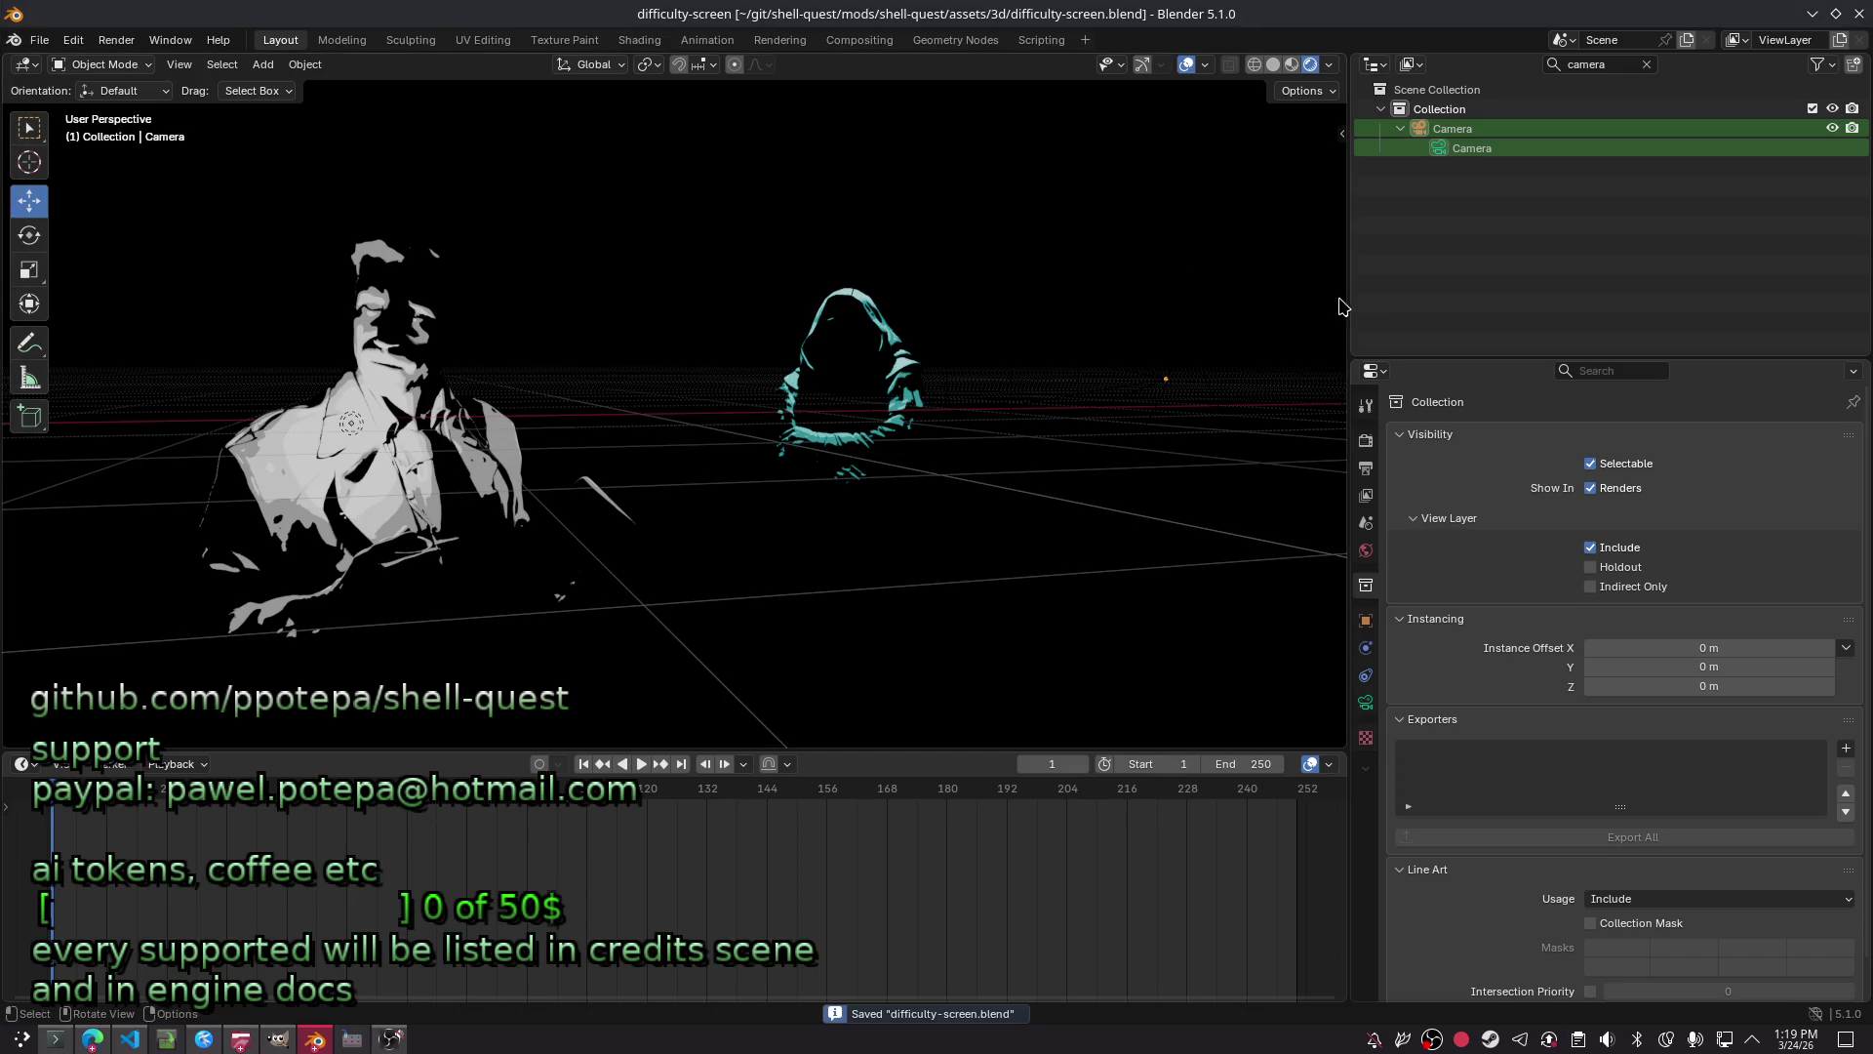
left_click_drag(1347, 301, 1635, 283)
left_click(1627, 134)
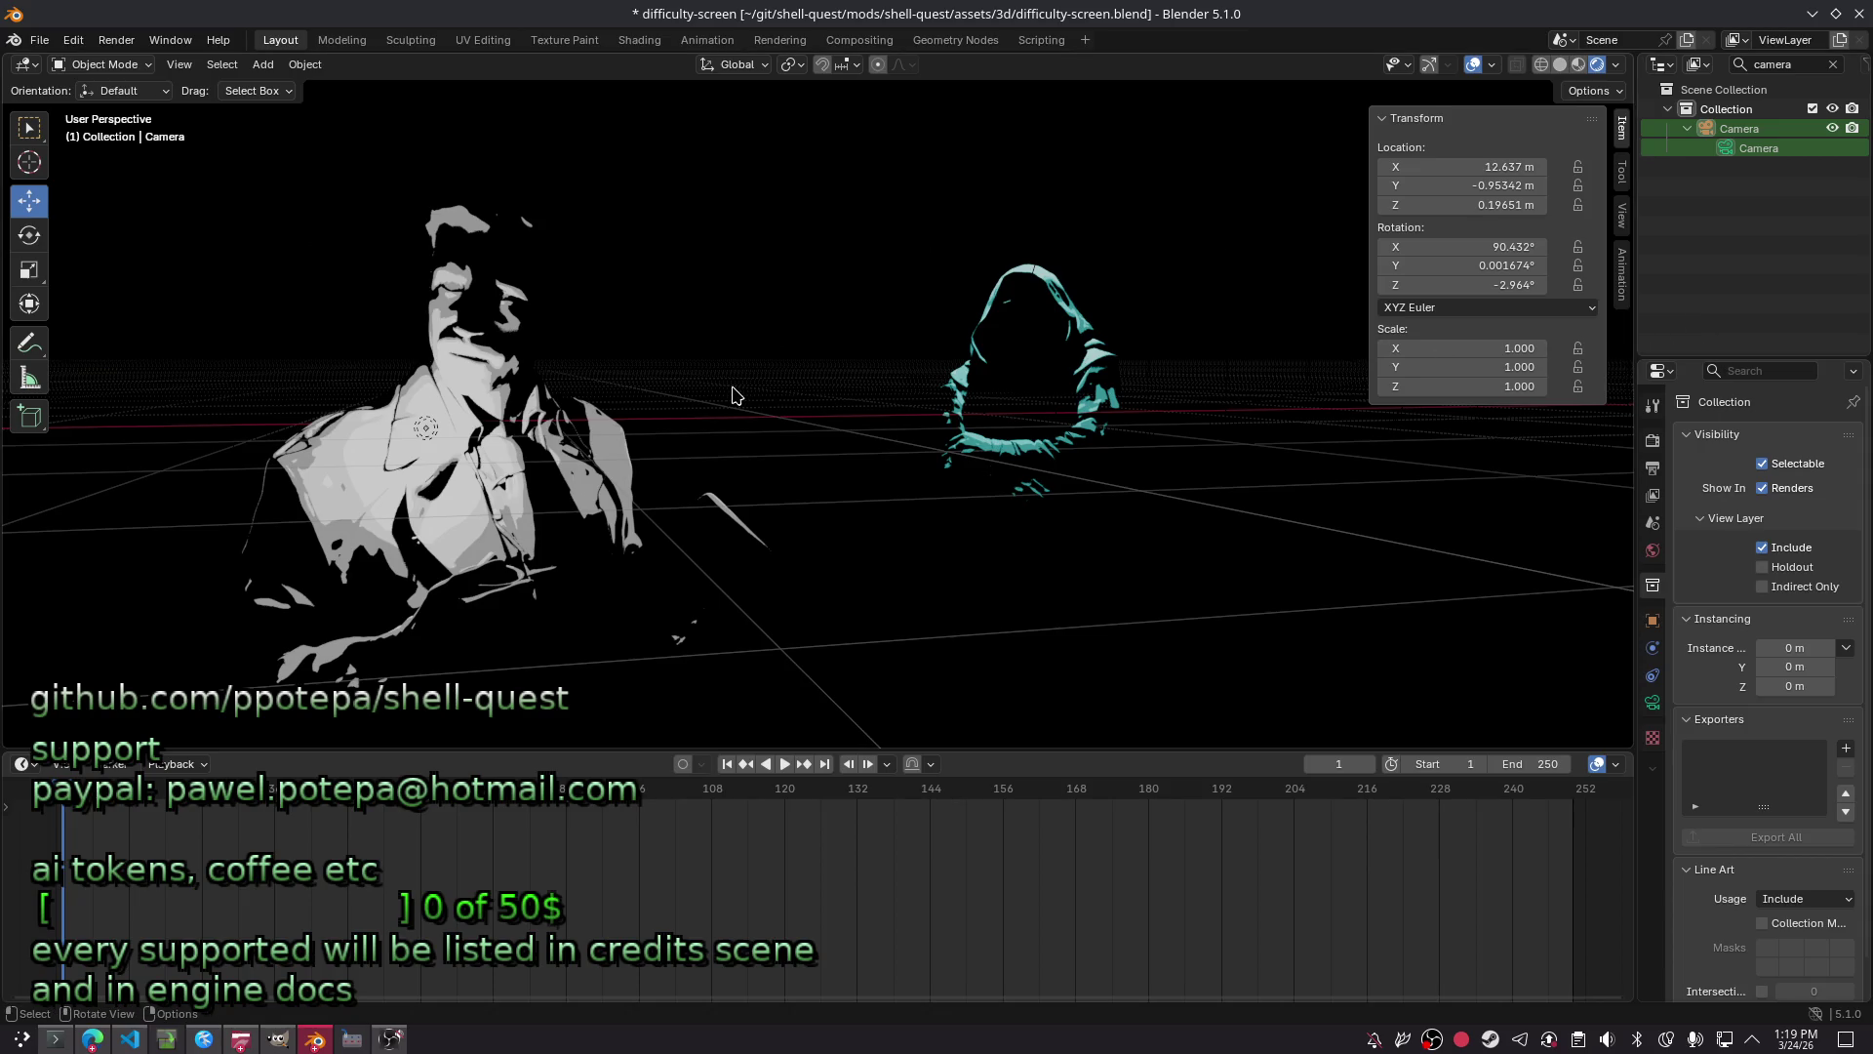
Save, then unhide all objects to bring back the RIGHT light and deselect everything
key("ctrl+s")
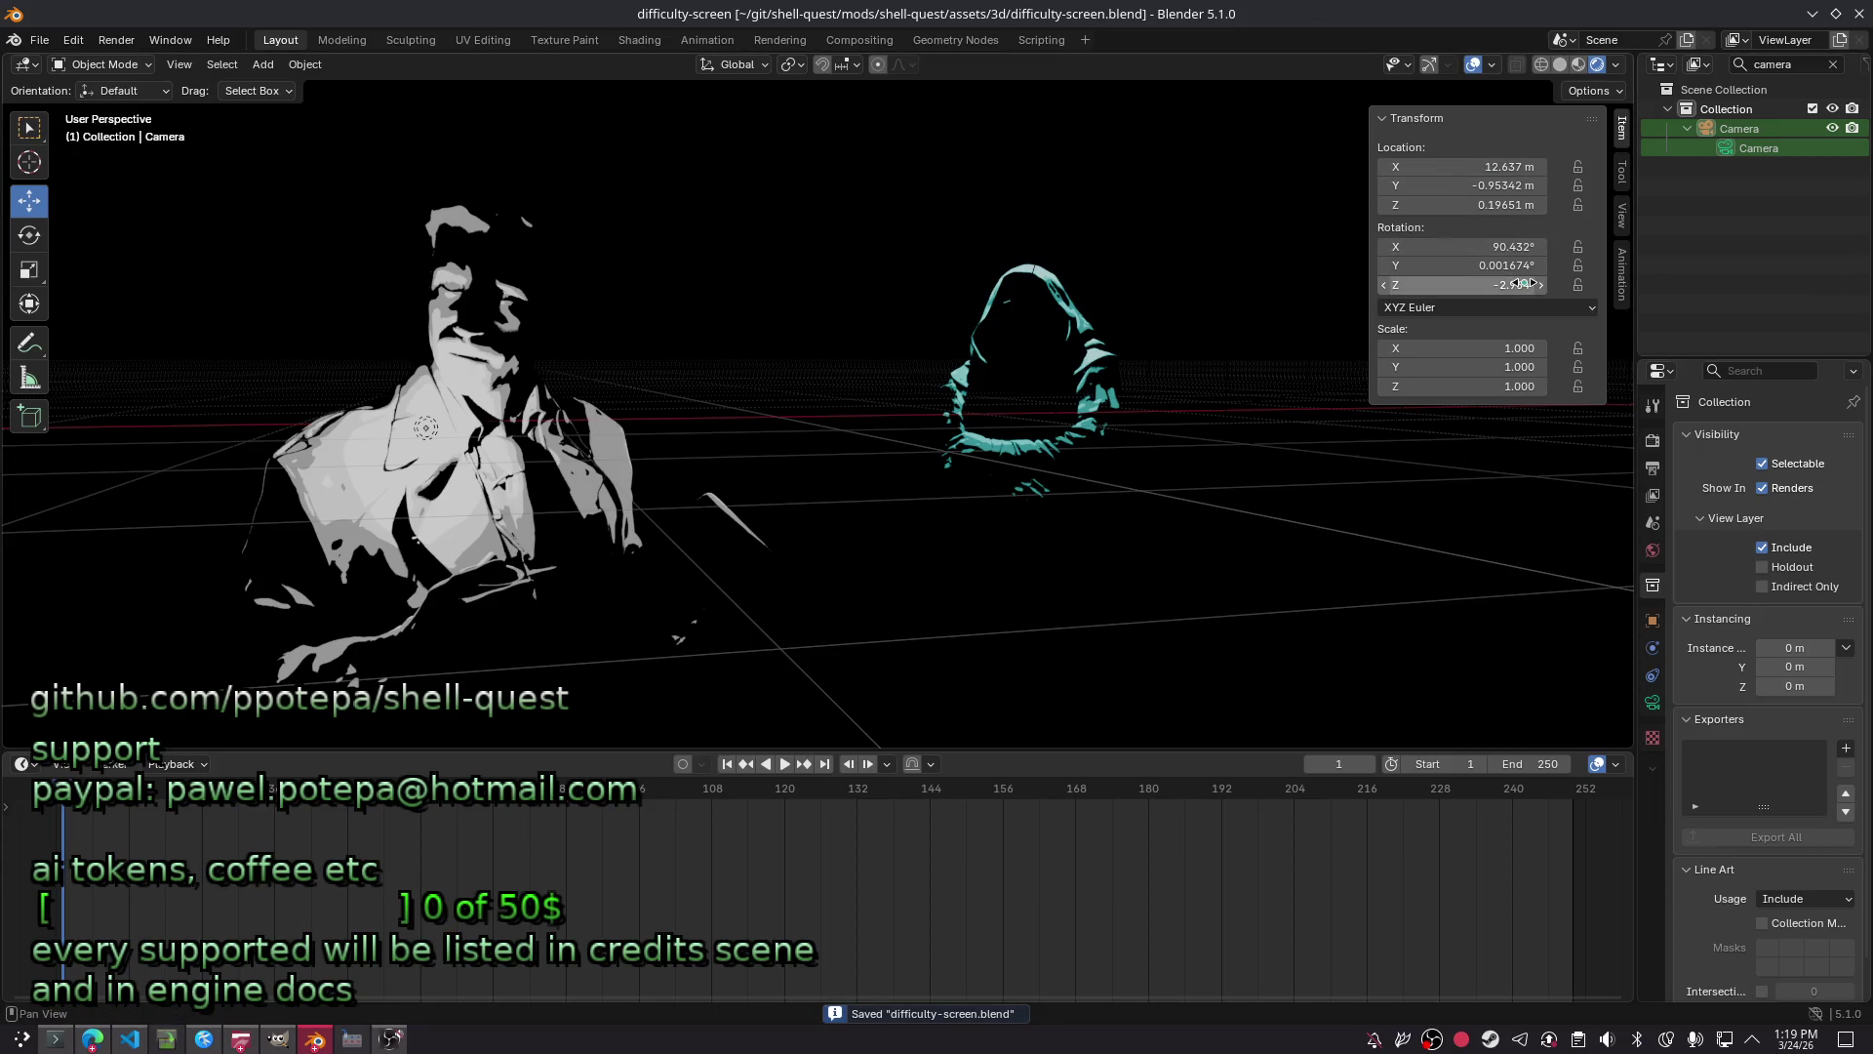
key("alt+h")
key("alt+a")
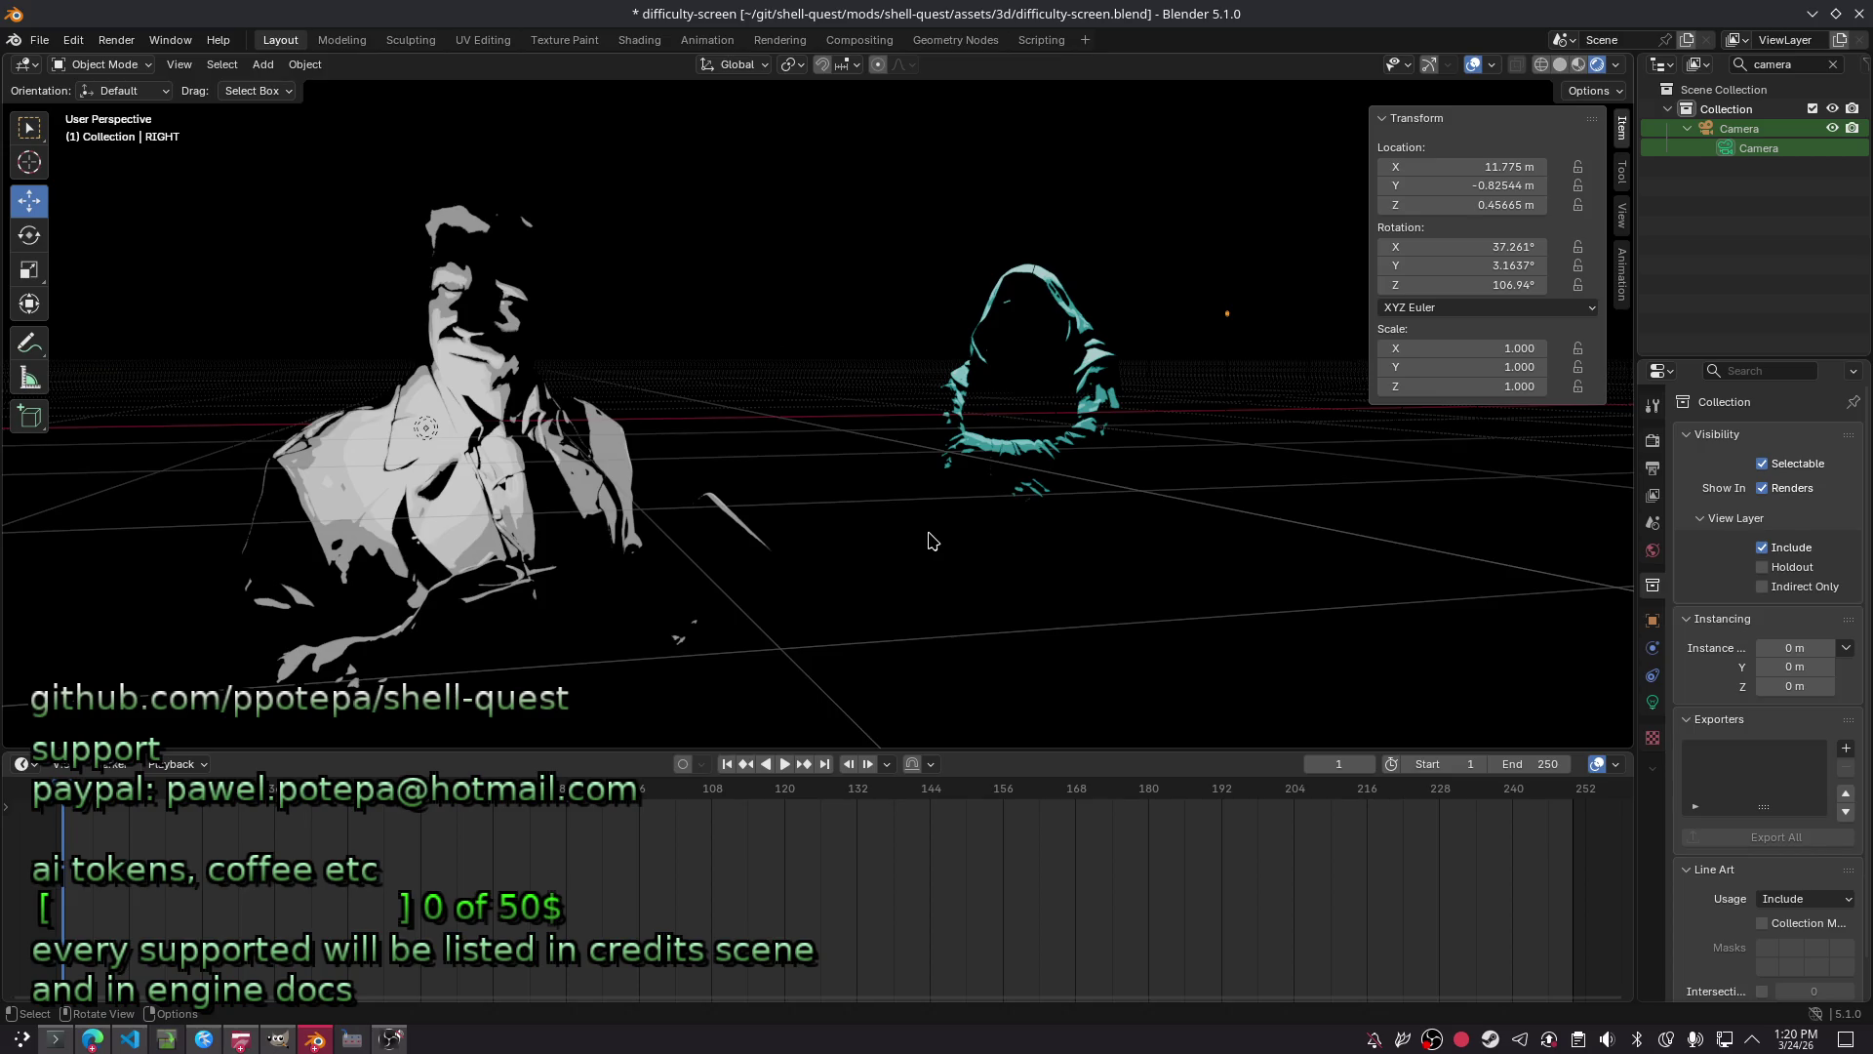
Select the RIGHT point light by the hooded figure, save, and switch to Konsole
left_click(1227, 312)
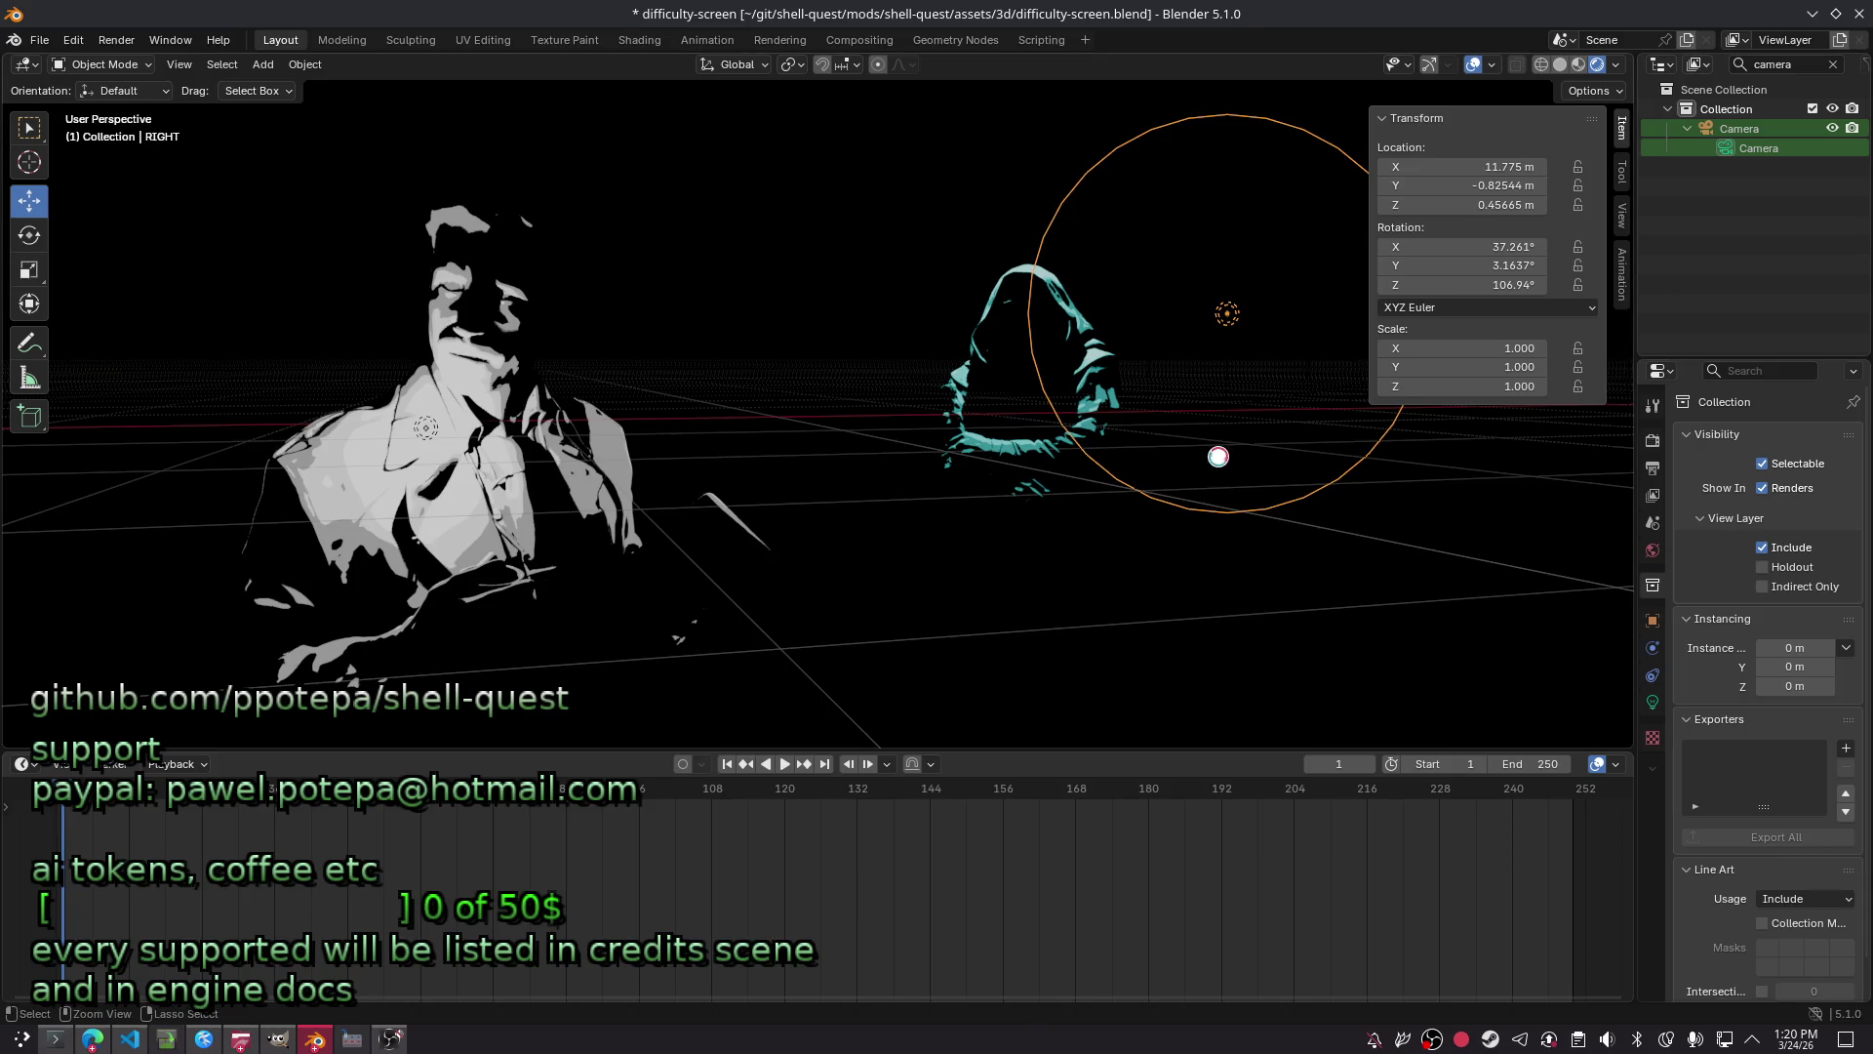
key("ctrl+s")
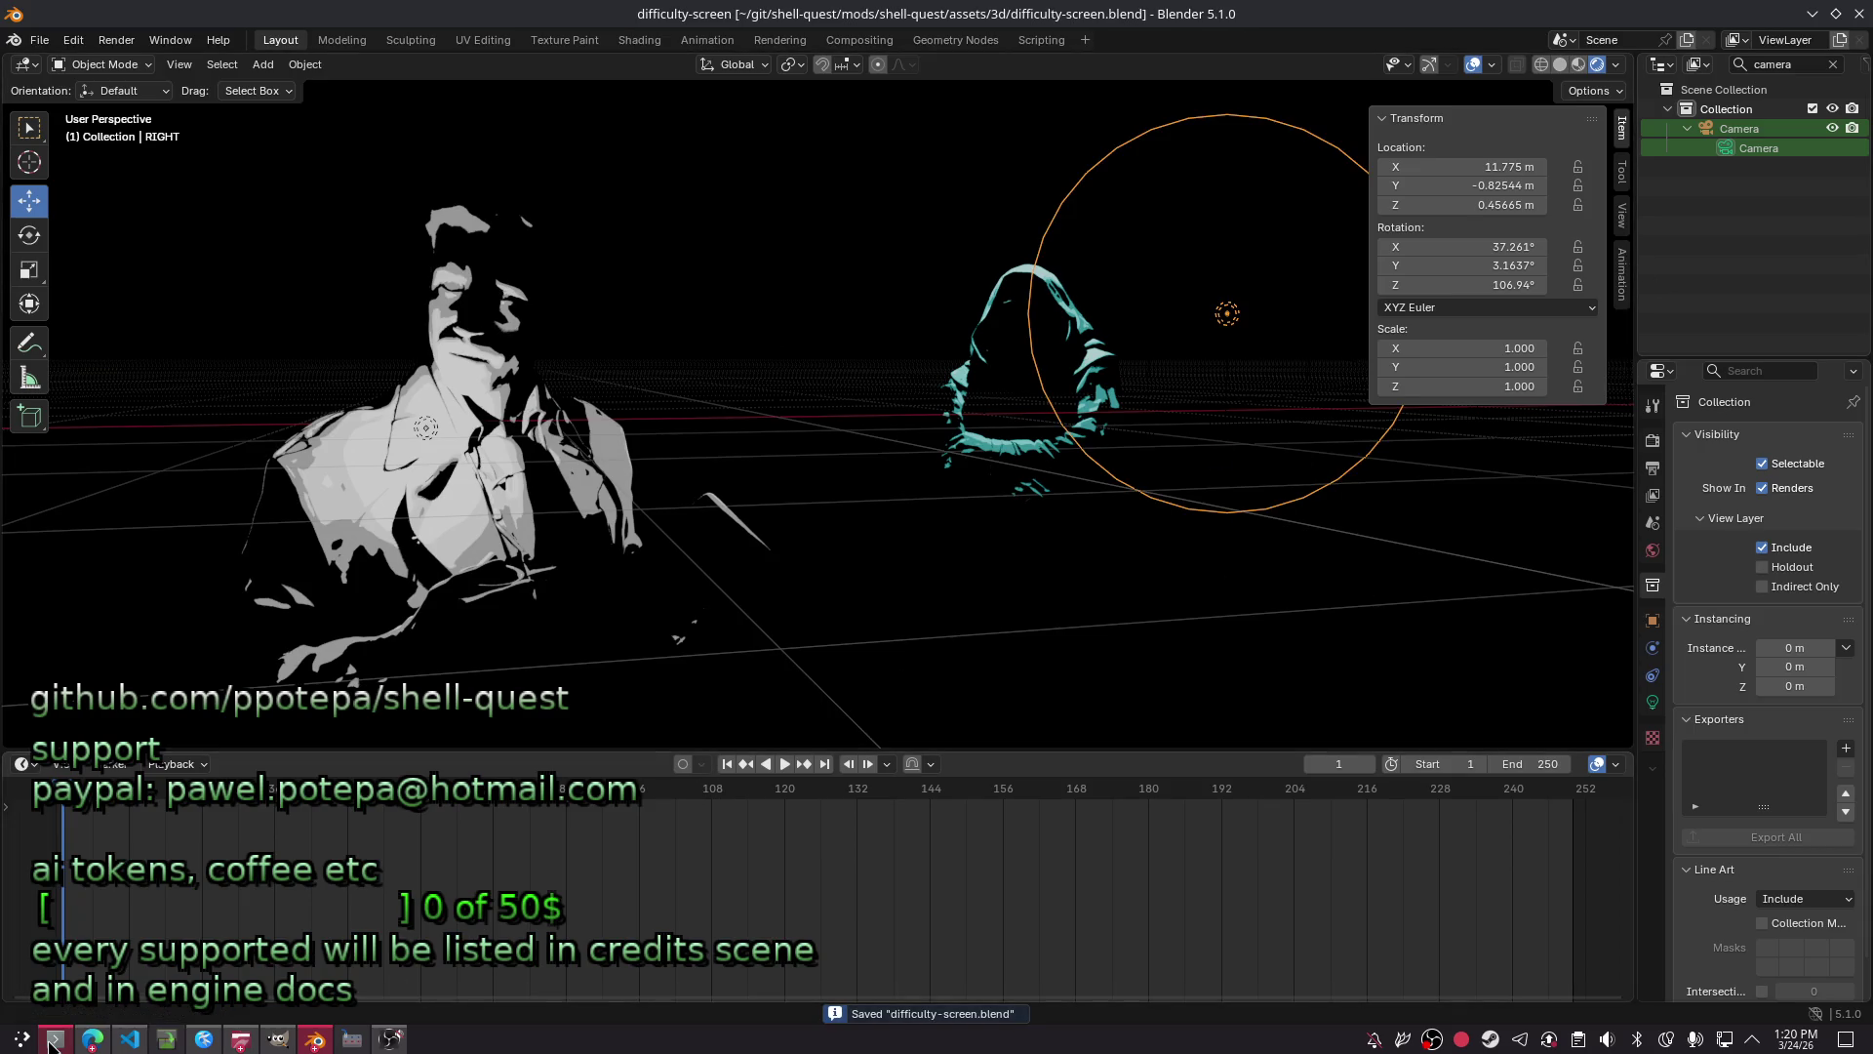
left_click(50, 1042)
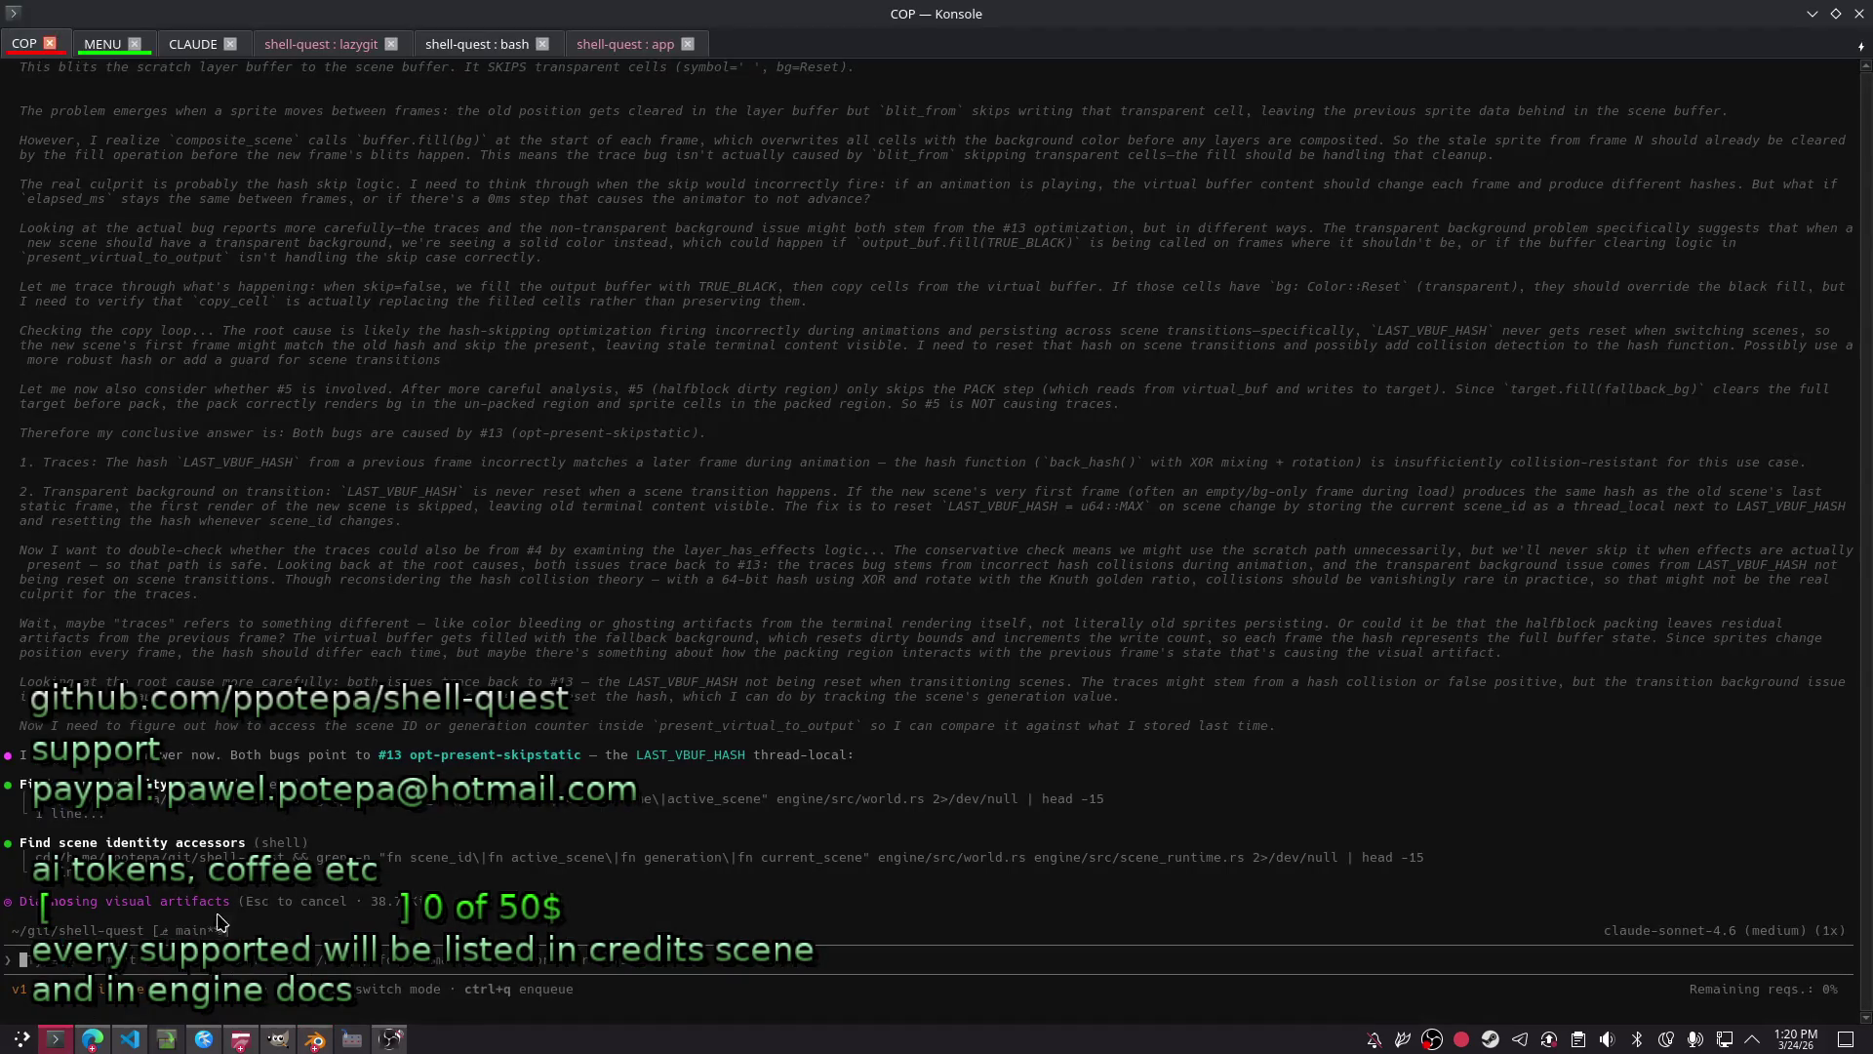
Select and scroll through the hash-skip debugging transcript in Konsole, then Alt+Tab back to Blender
left_click_drag(263, 733, 1258, 577)
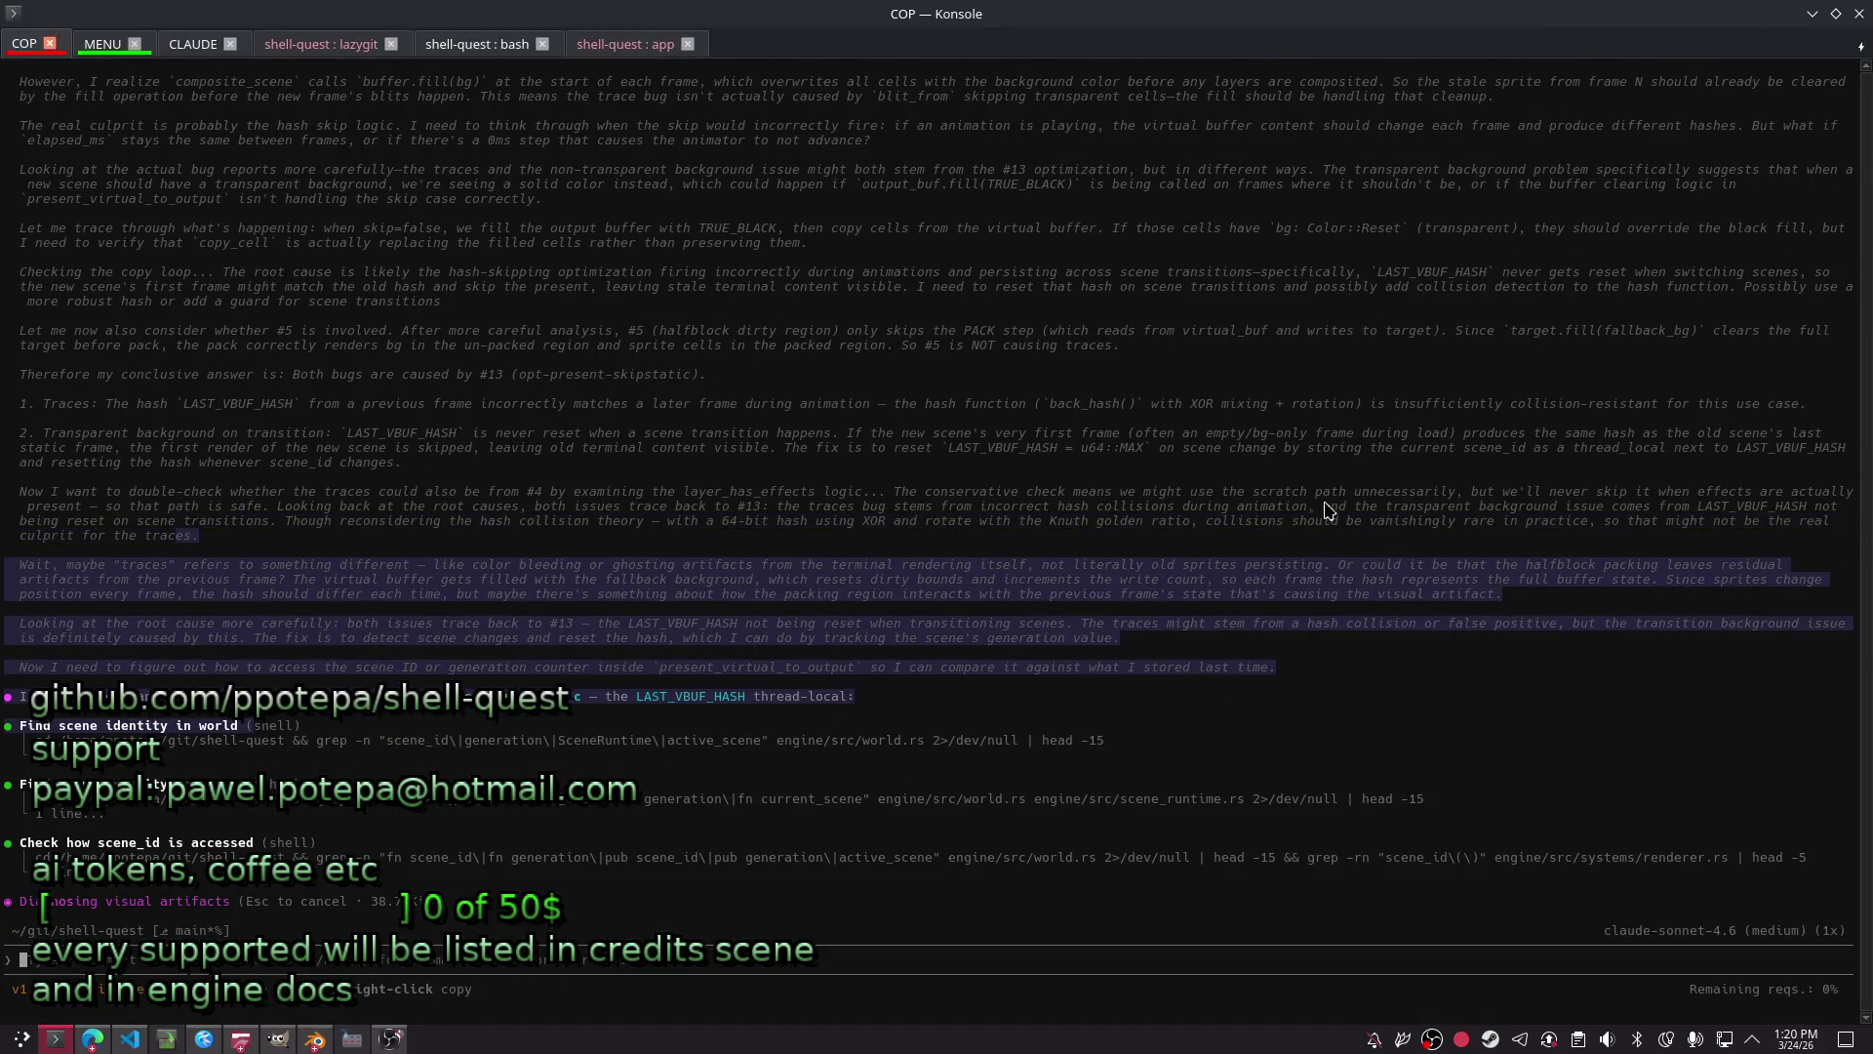
left_click_drag(332, 535, 204, 286)
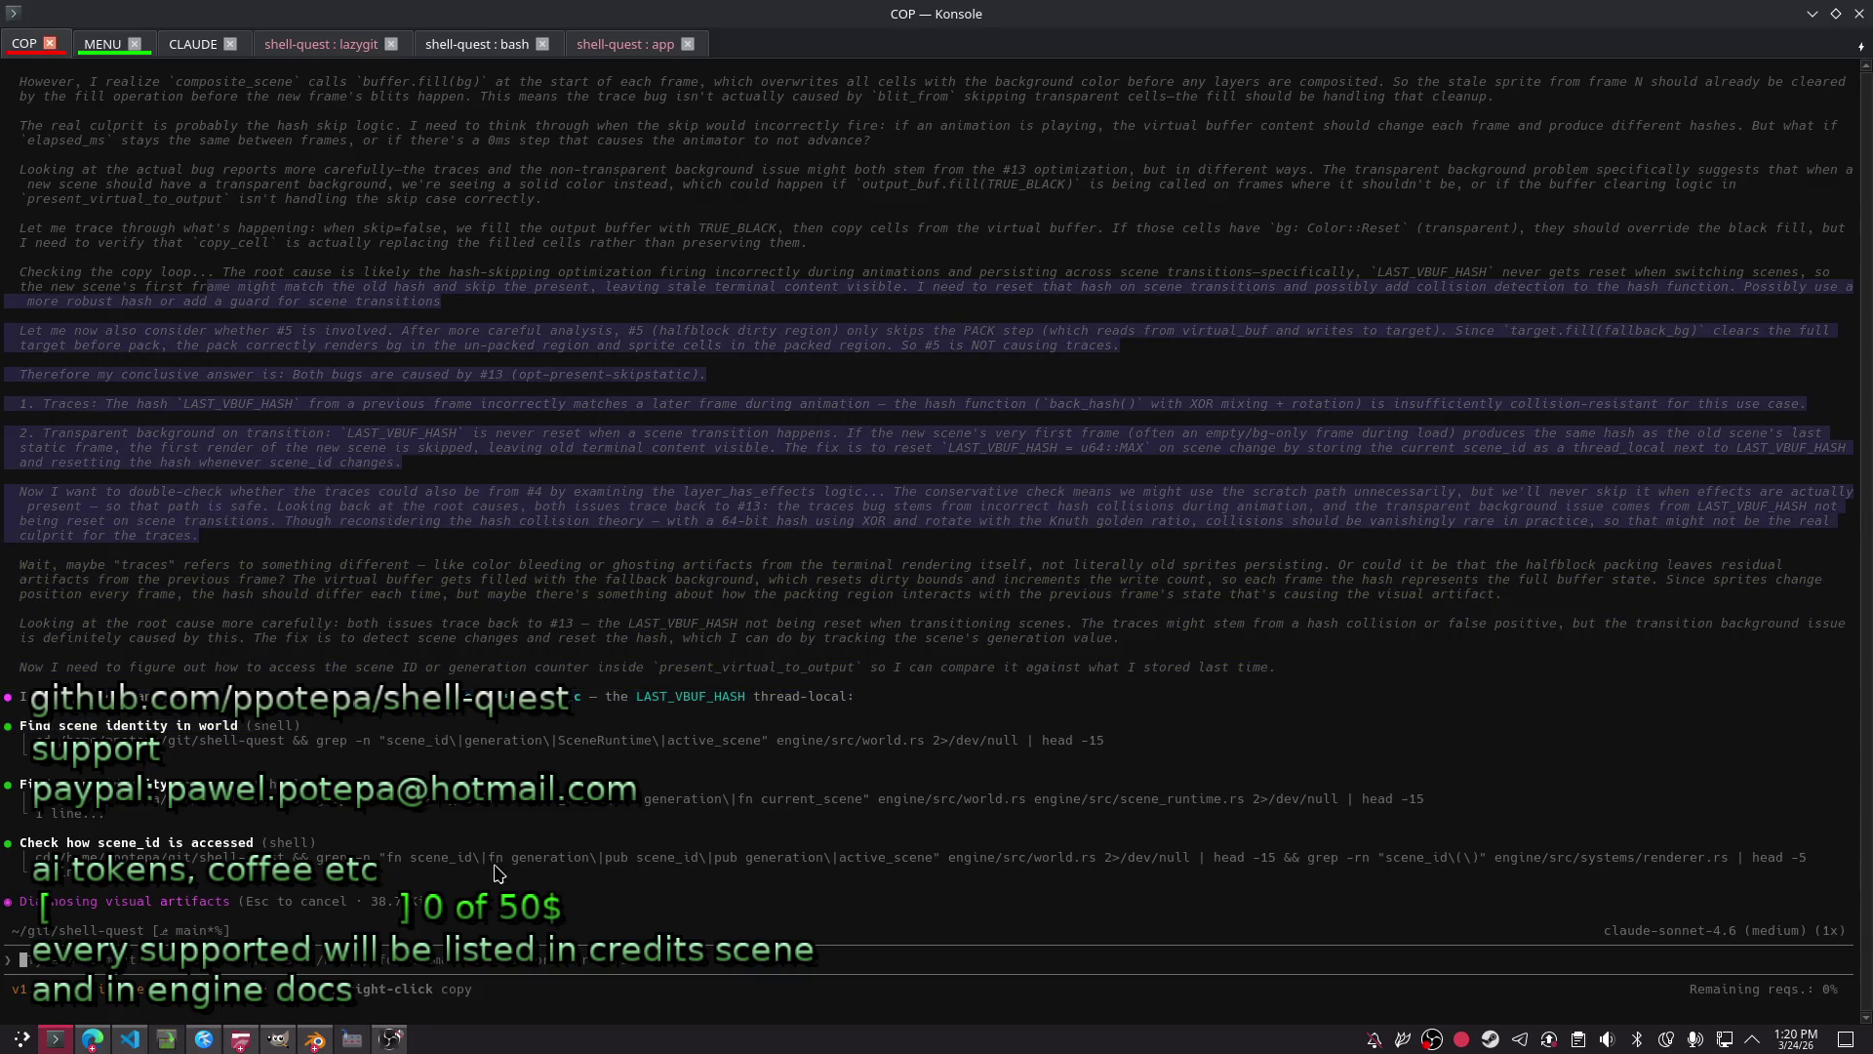
scroll(615, 558, "up", 5)
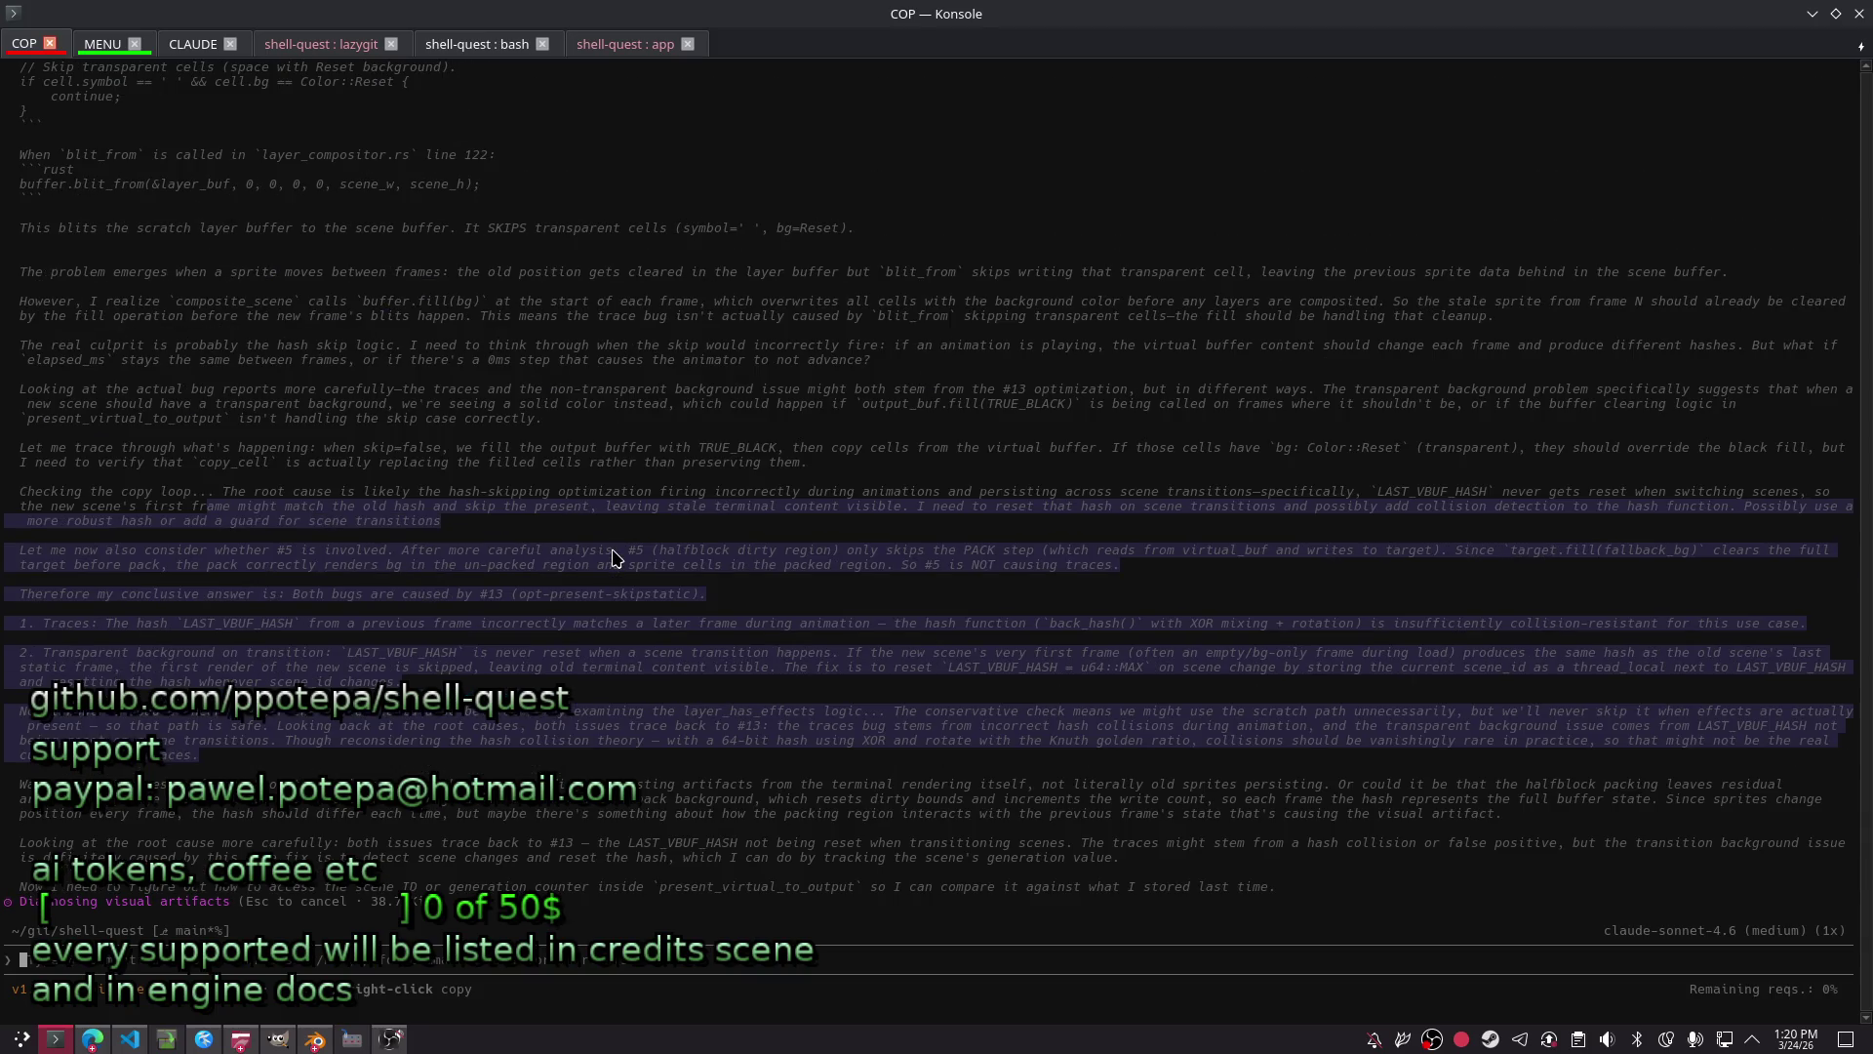
scroll(617, 556, "up", 3)
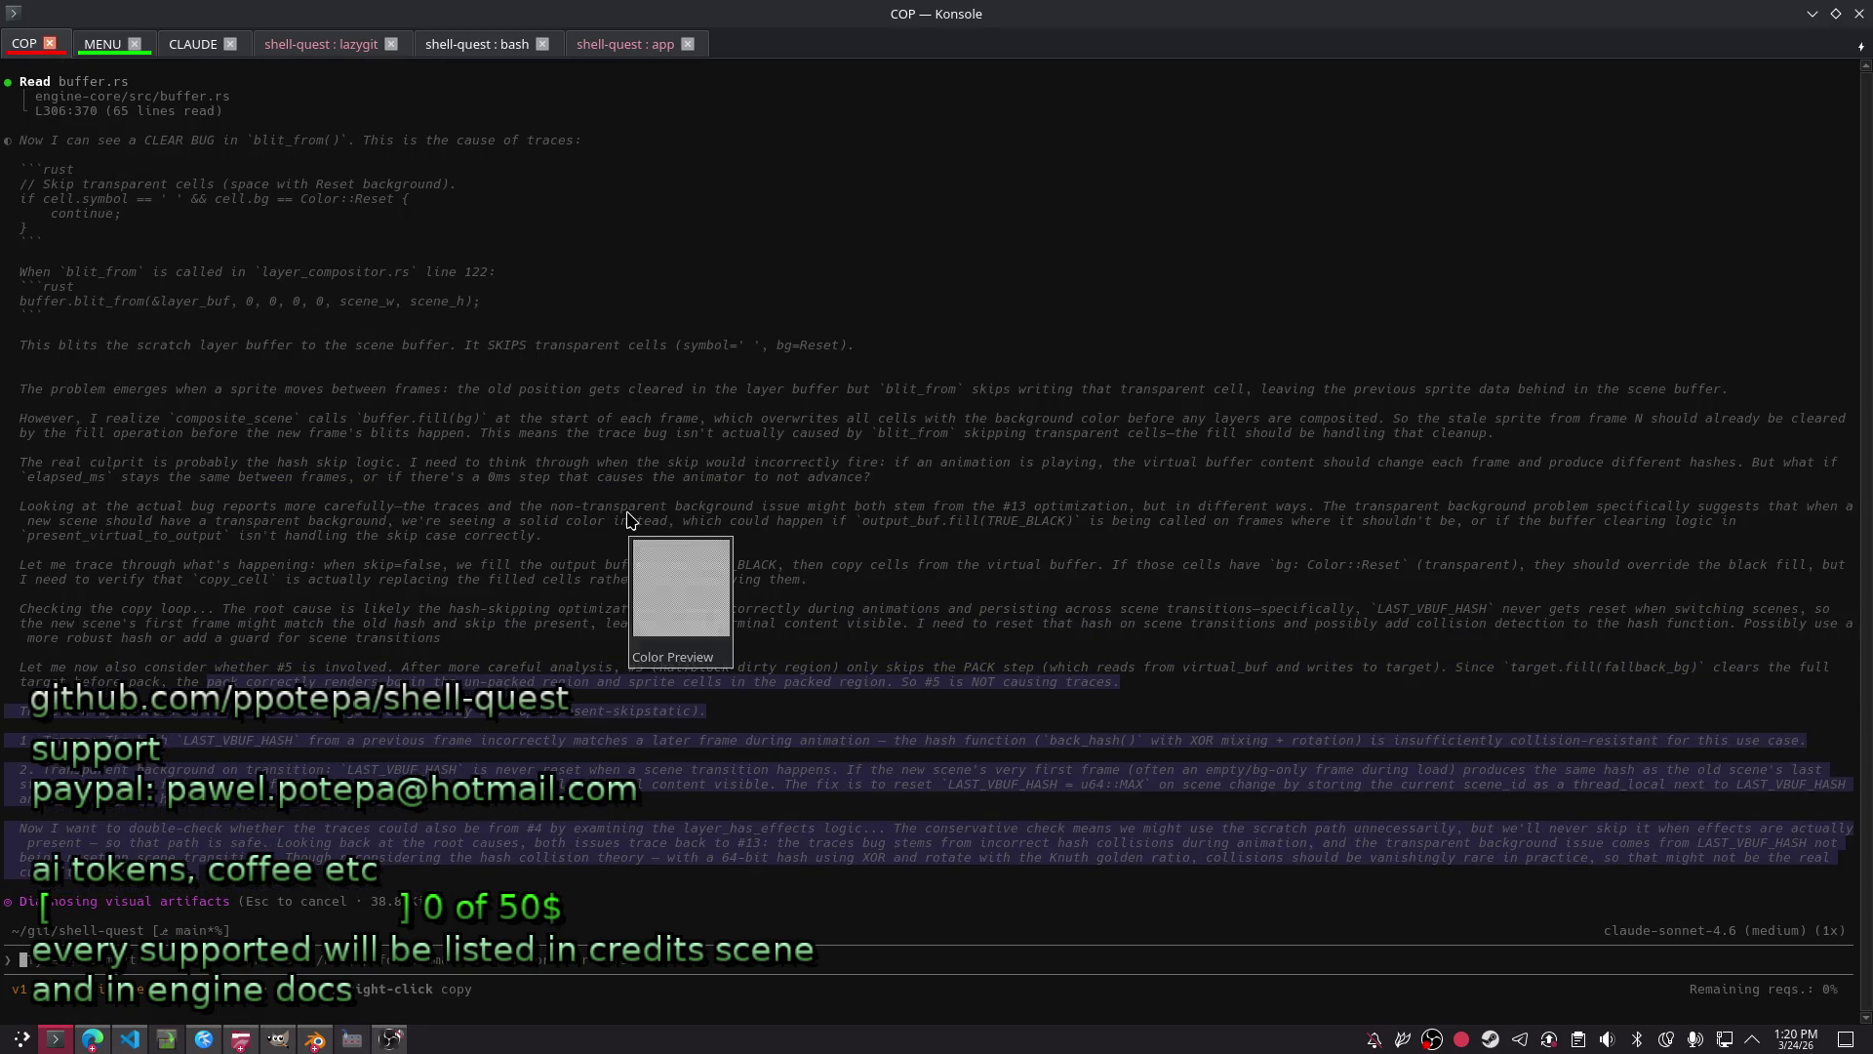
scroll(632, 547, "down", 6)
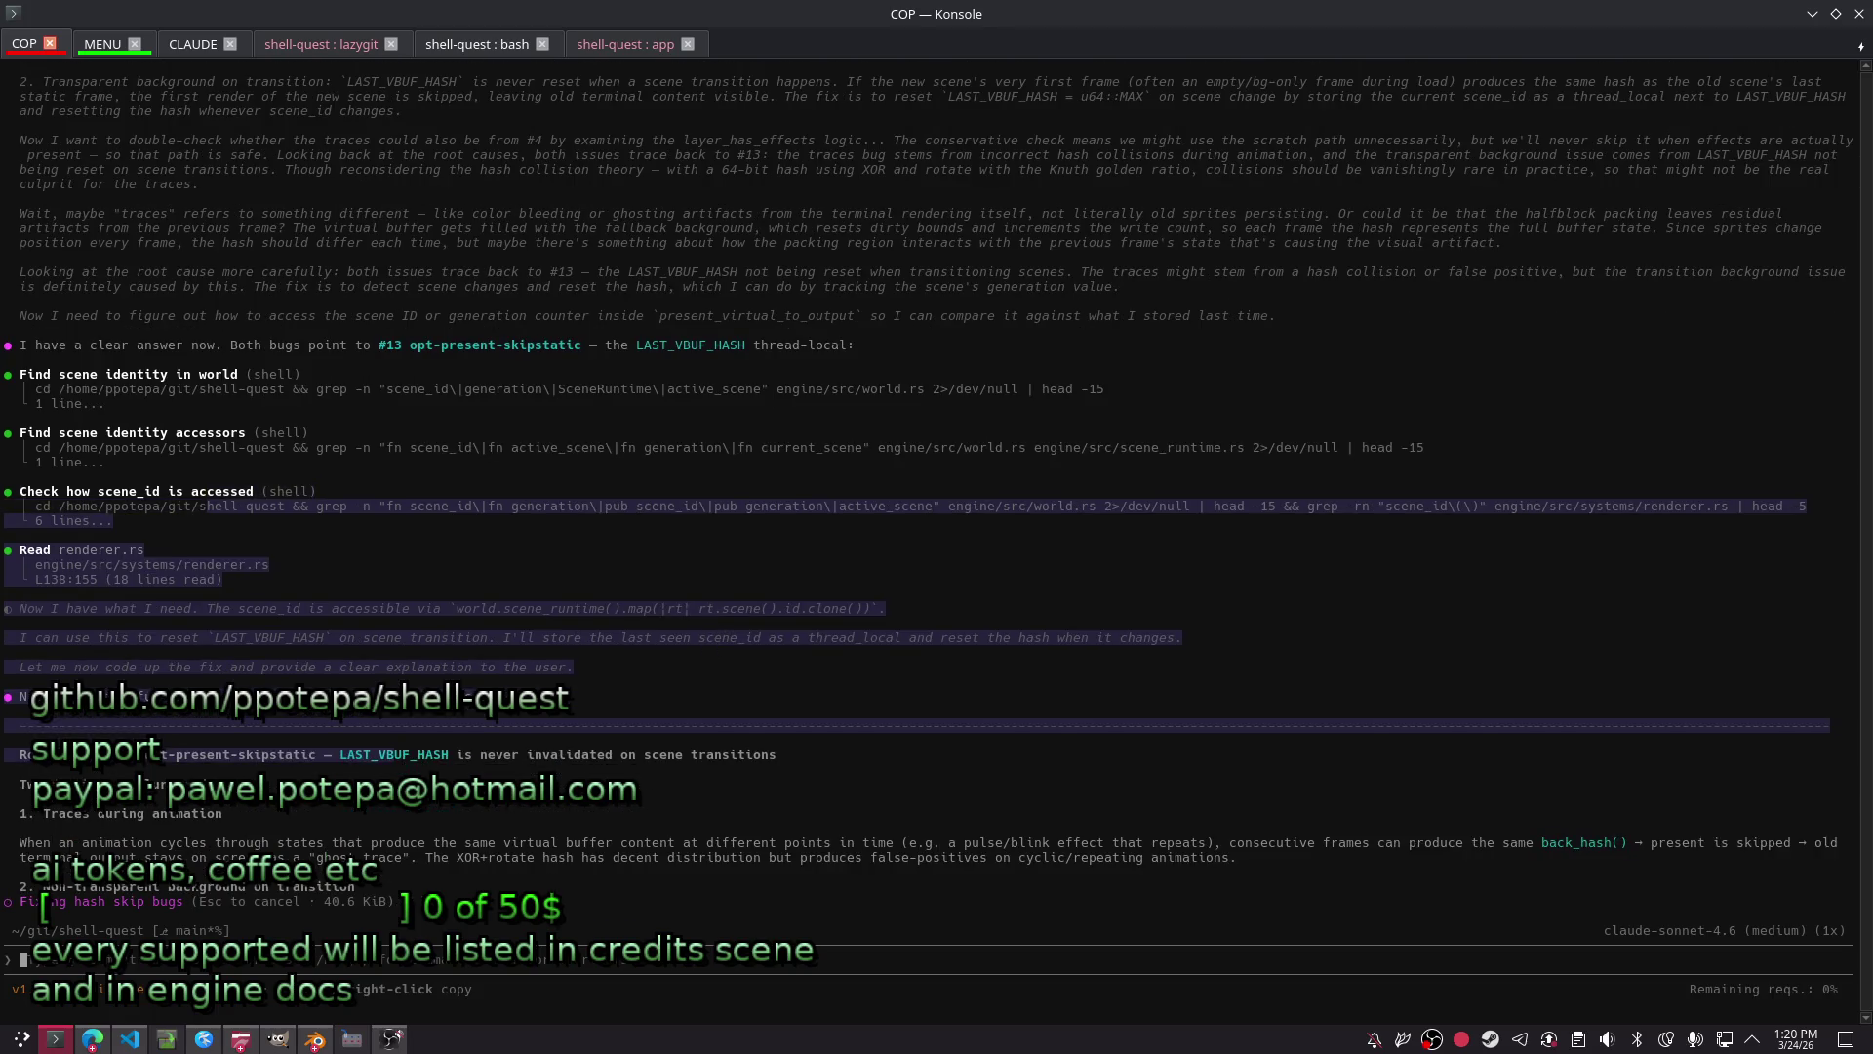
left_click(773, 671)
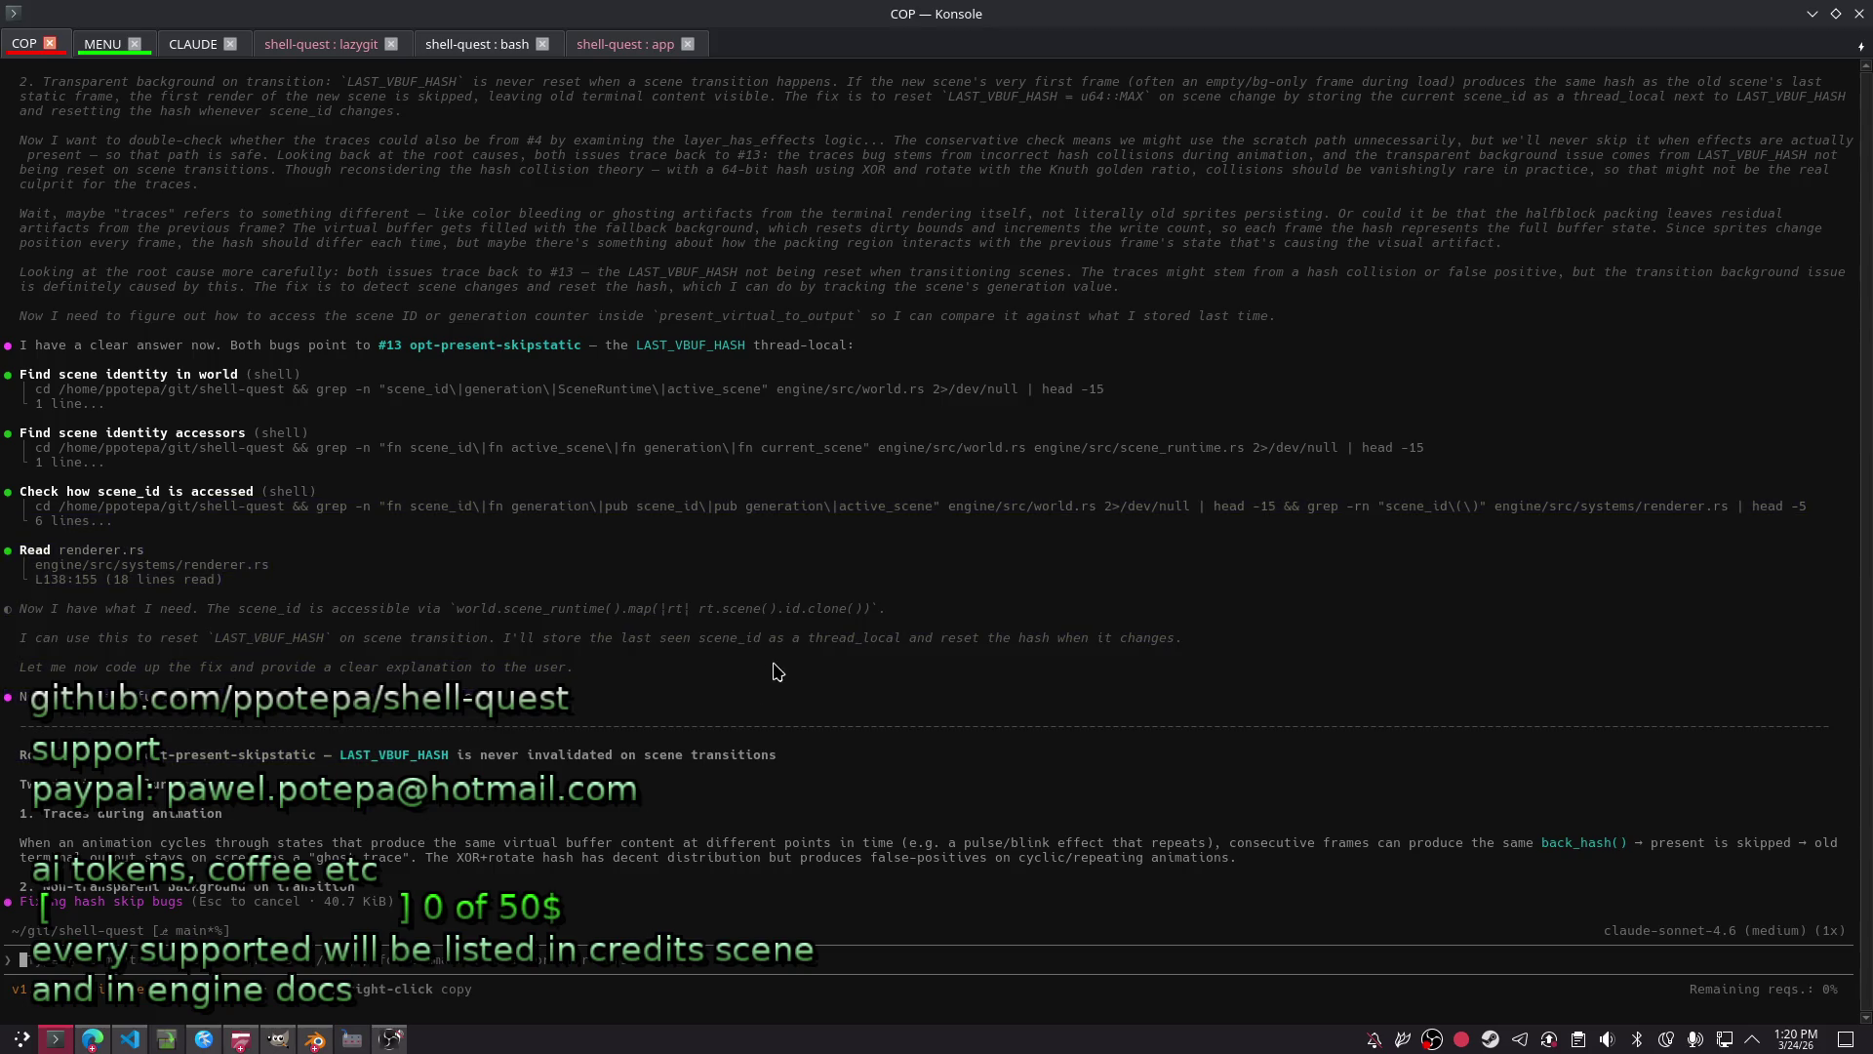
mouse_move(526, 713)
left_mouse_down()
mouse_move(322, 651)
mouse_move(215, 556)
mouse_move(344, 558)
left_mouse_up()
key("alt+Tab")
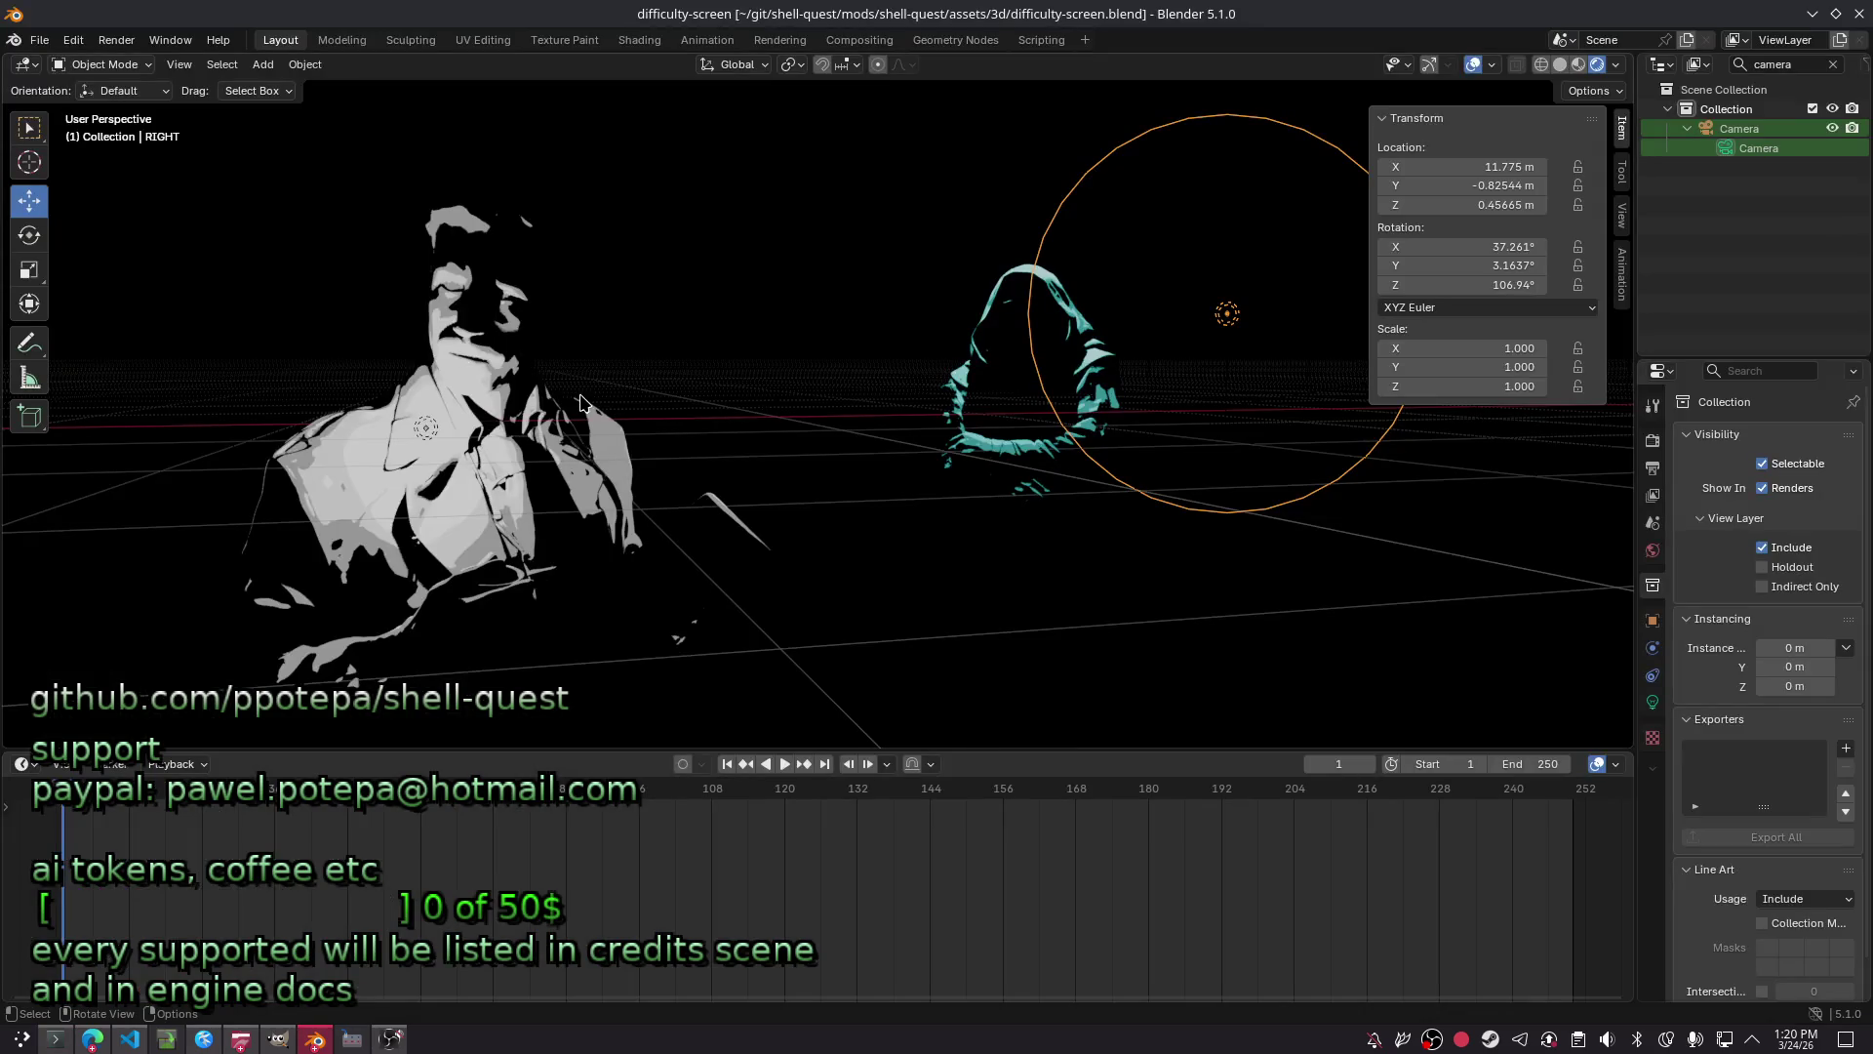